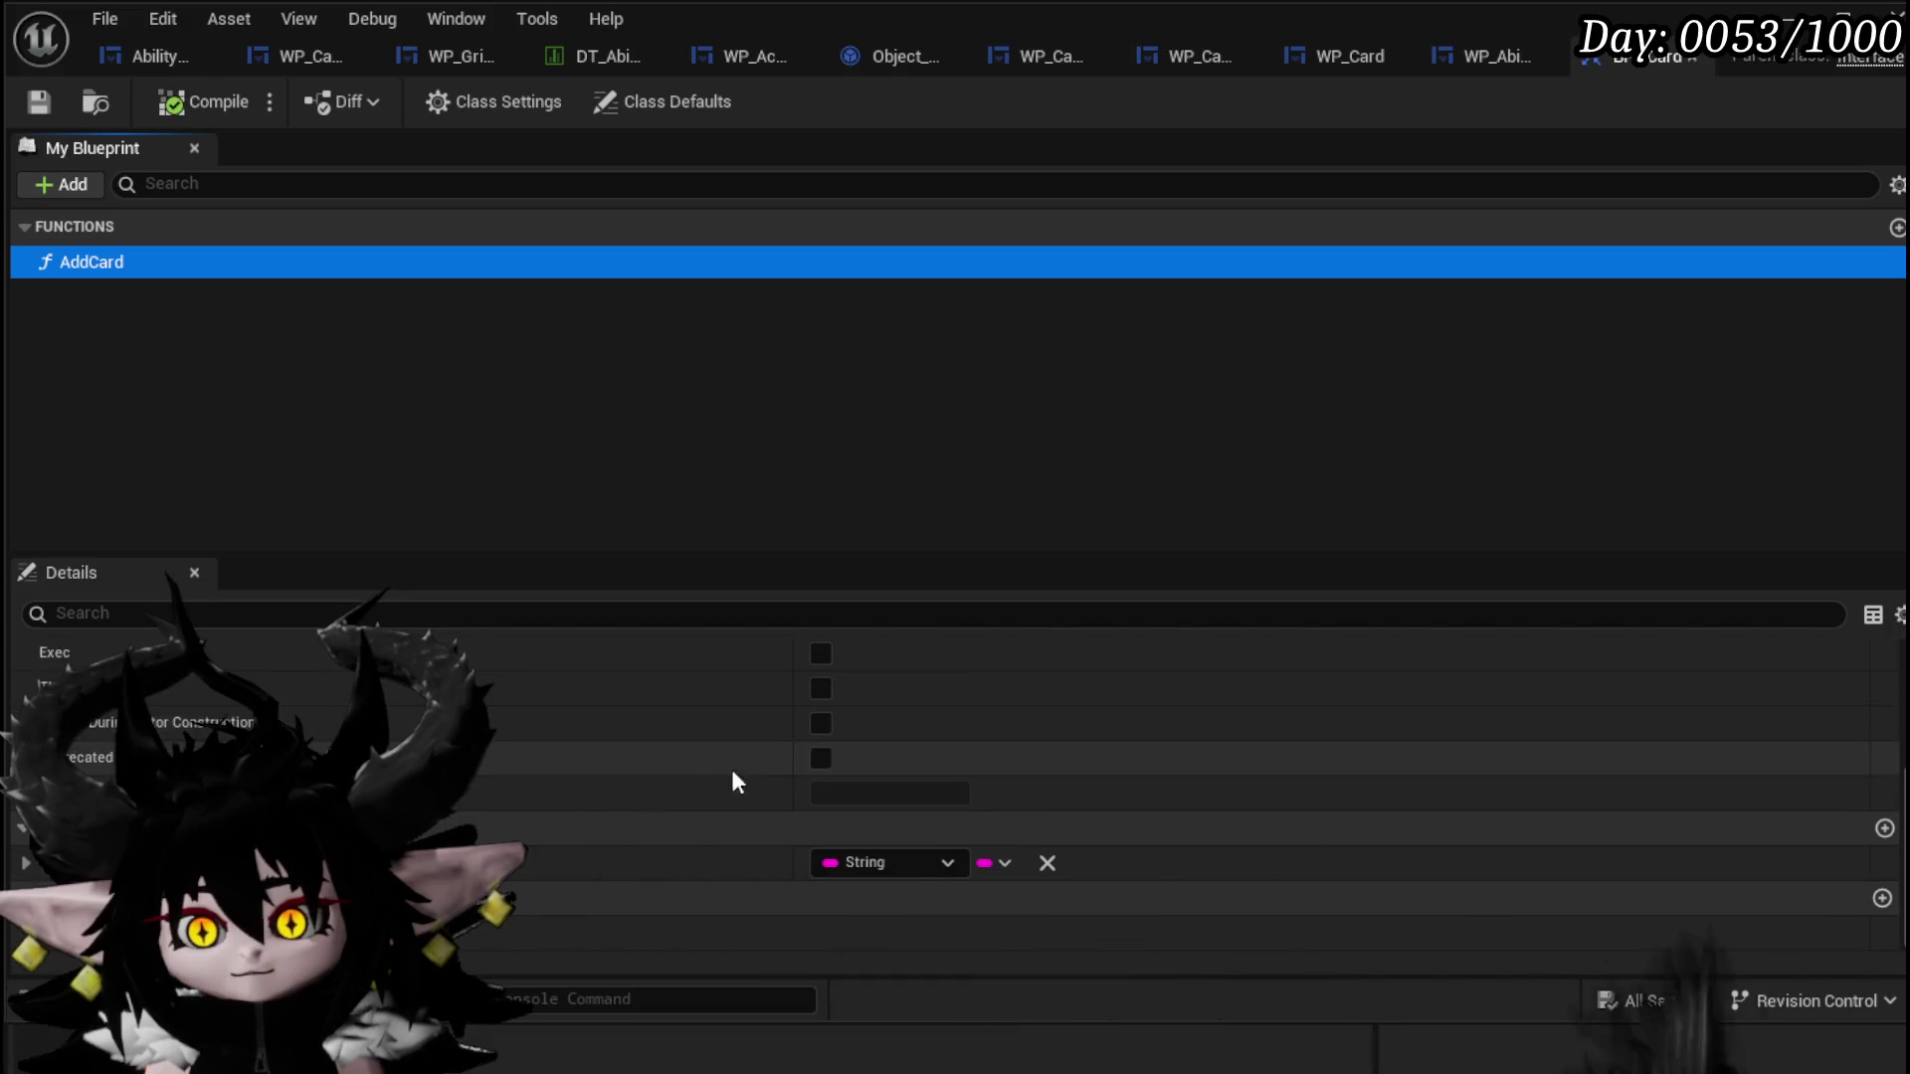
Step: Add a Boolean input to BPI_Card's AddCard function, then save and compile the interface
click(1884, 829)
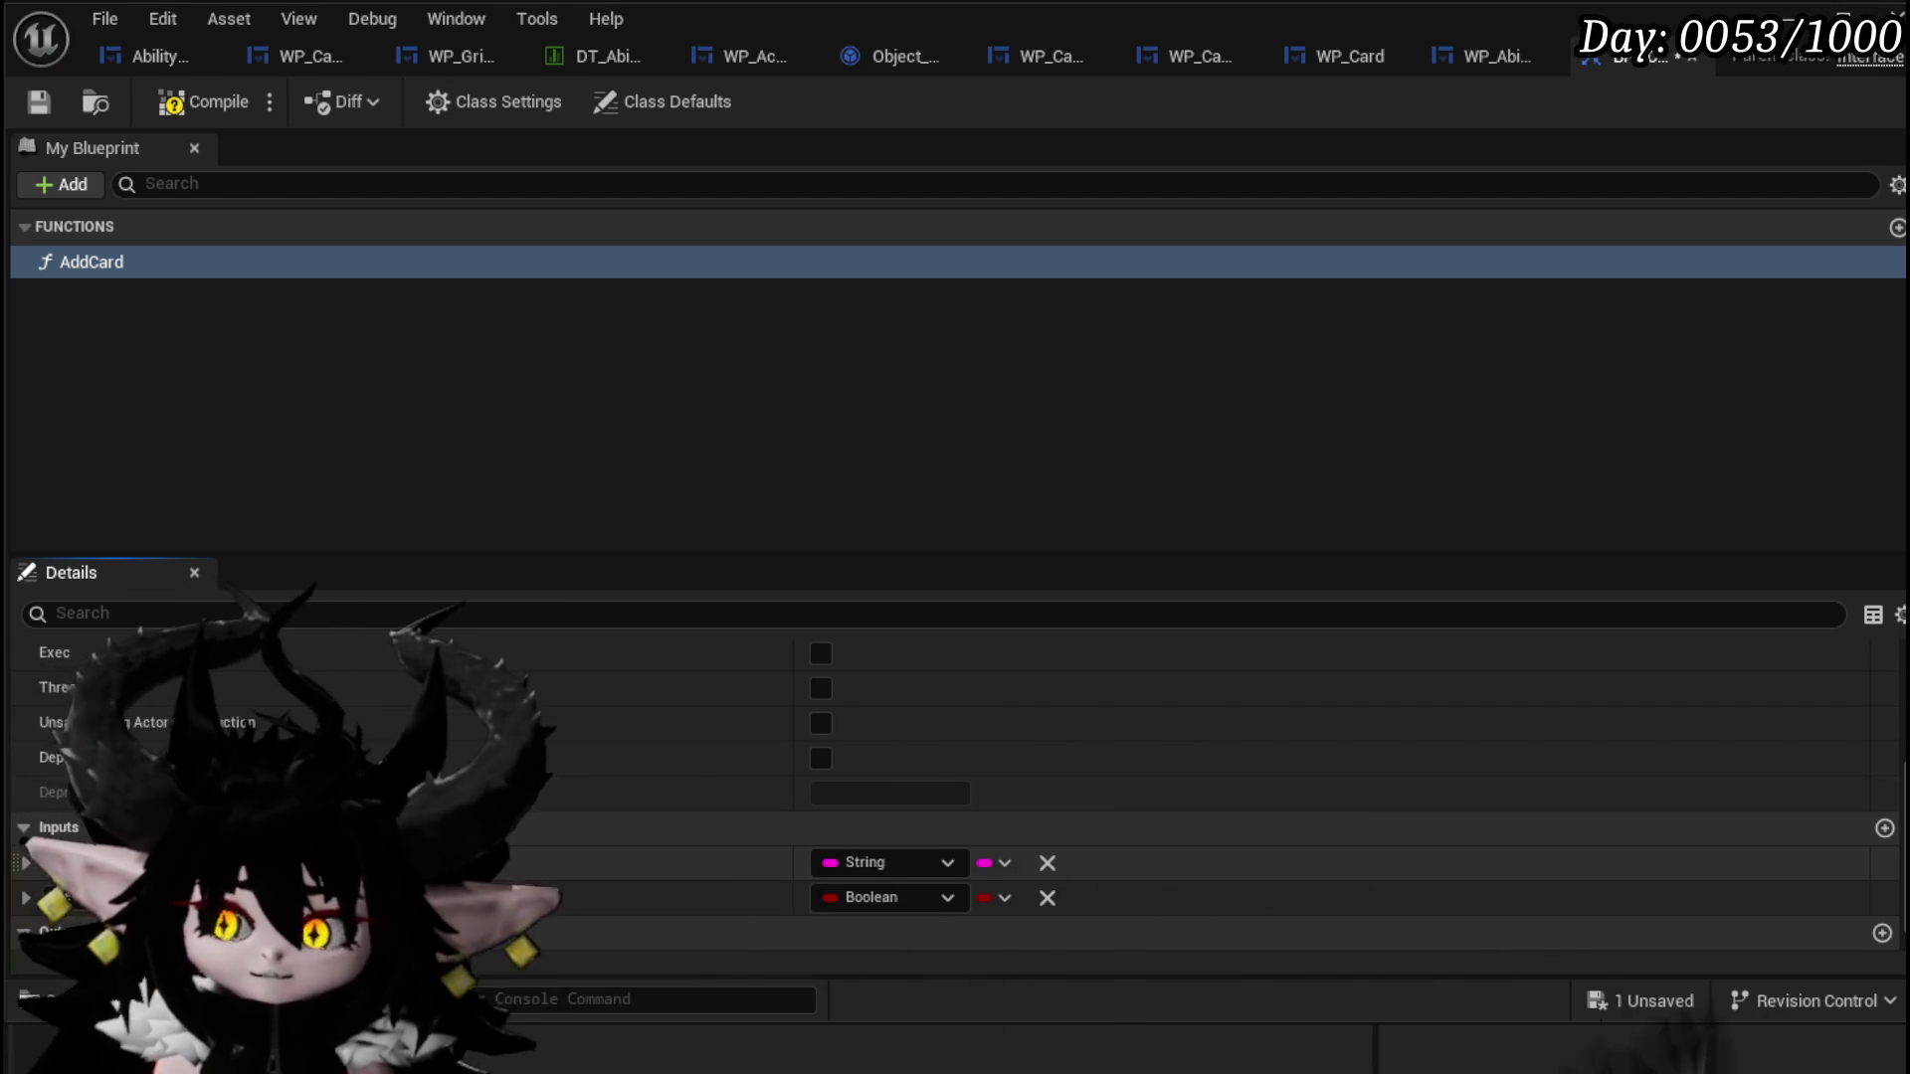
click(1679, 1000)
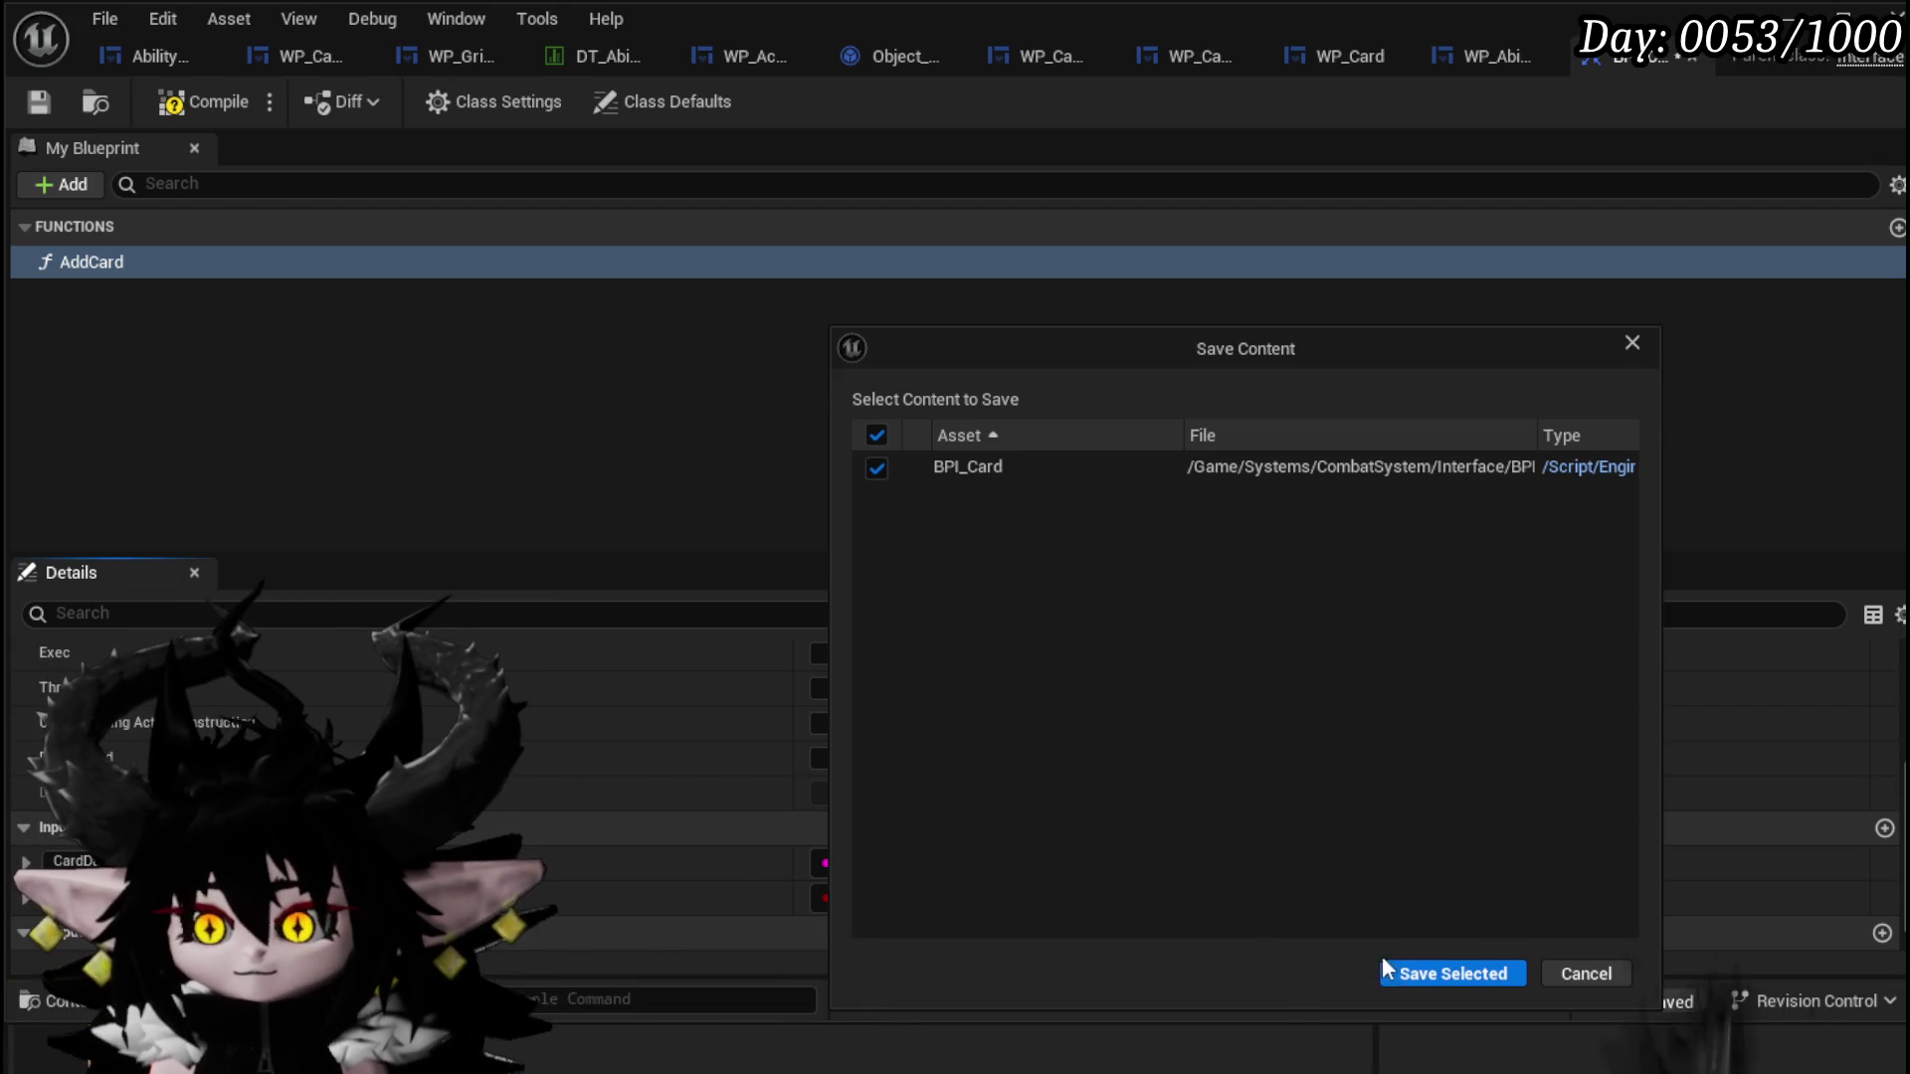
click(1417, 966)
click(237, 92)
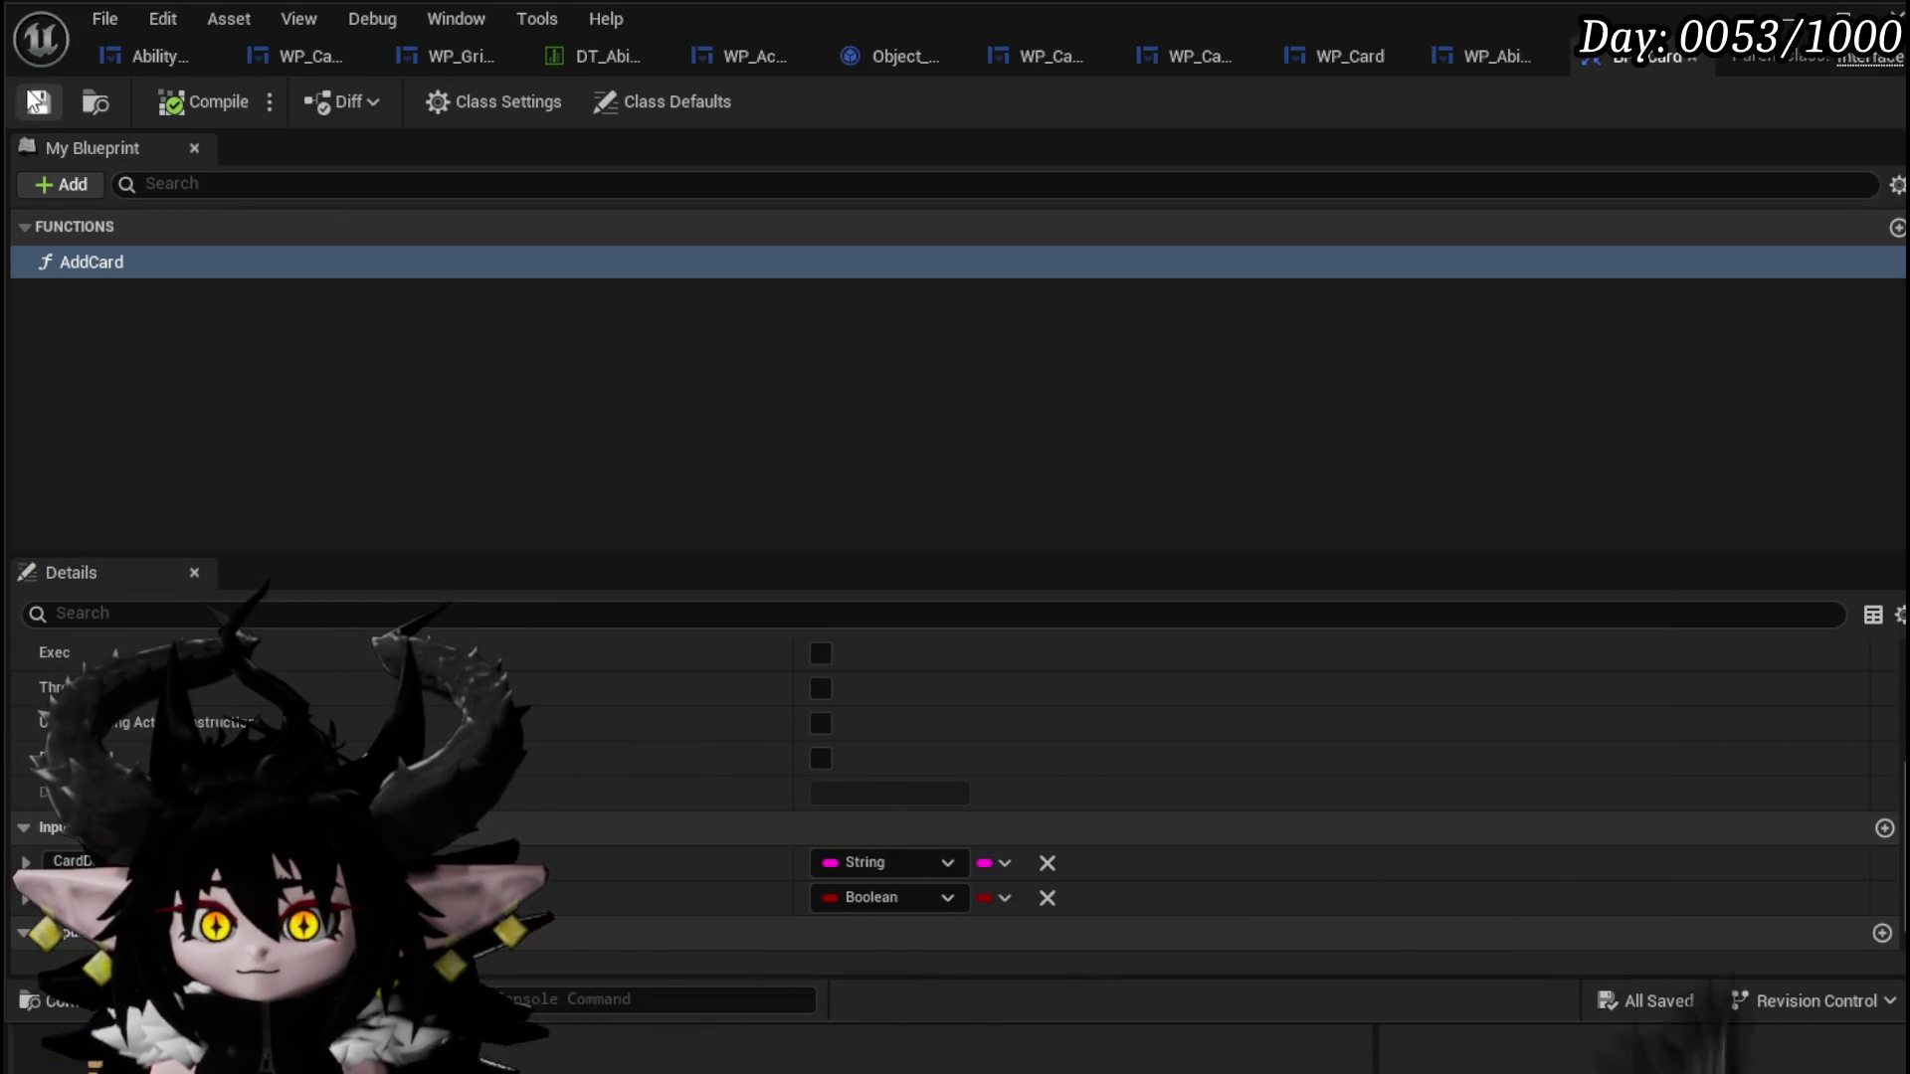
click(1374, 72)
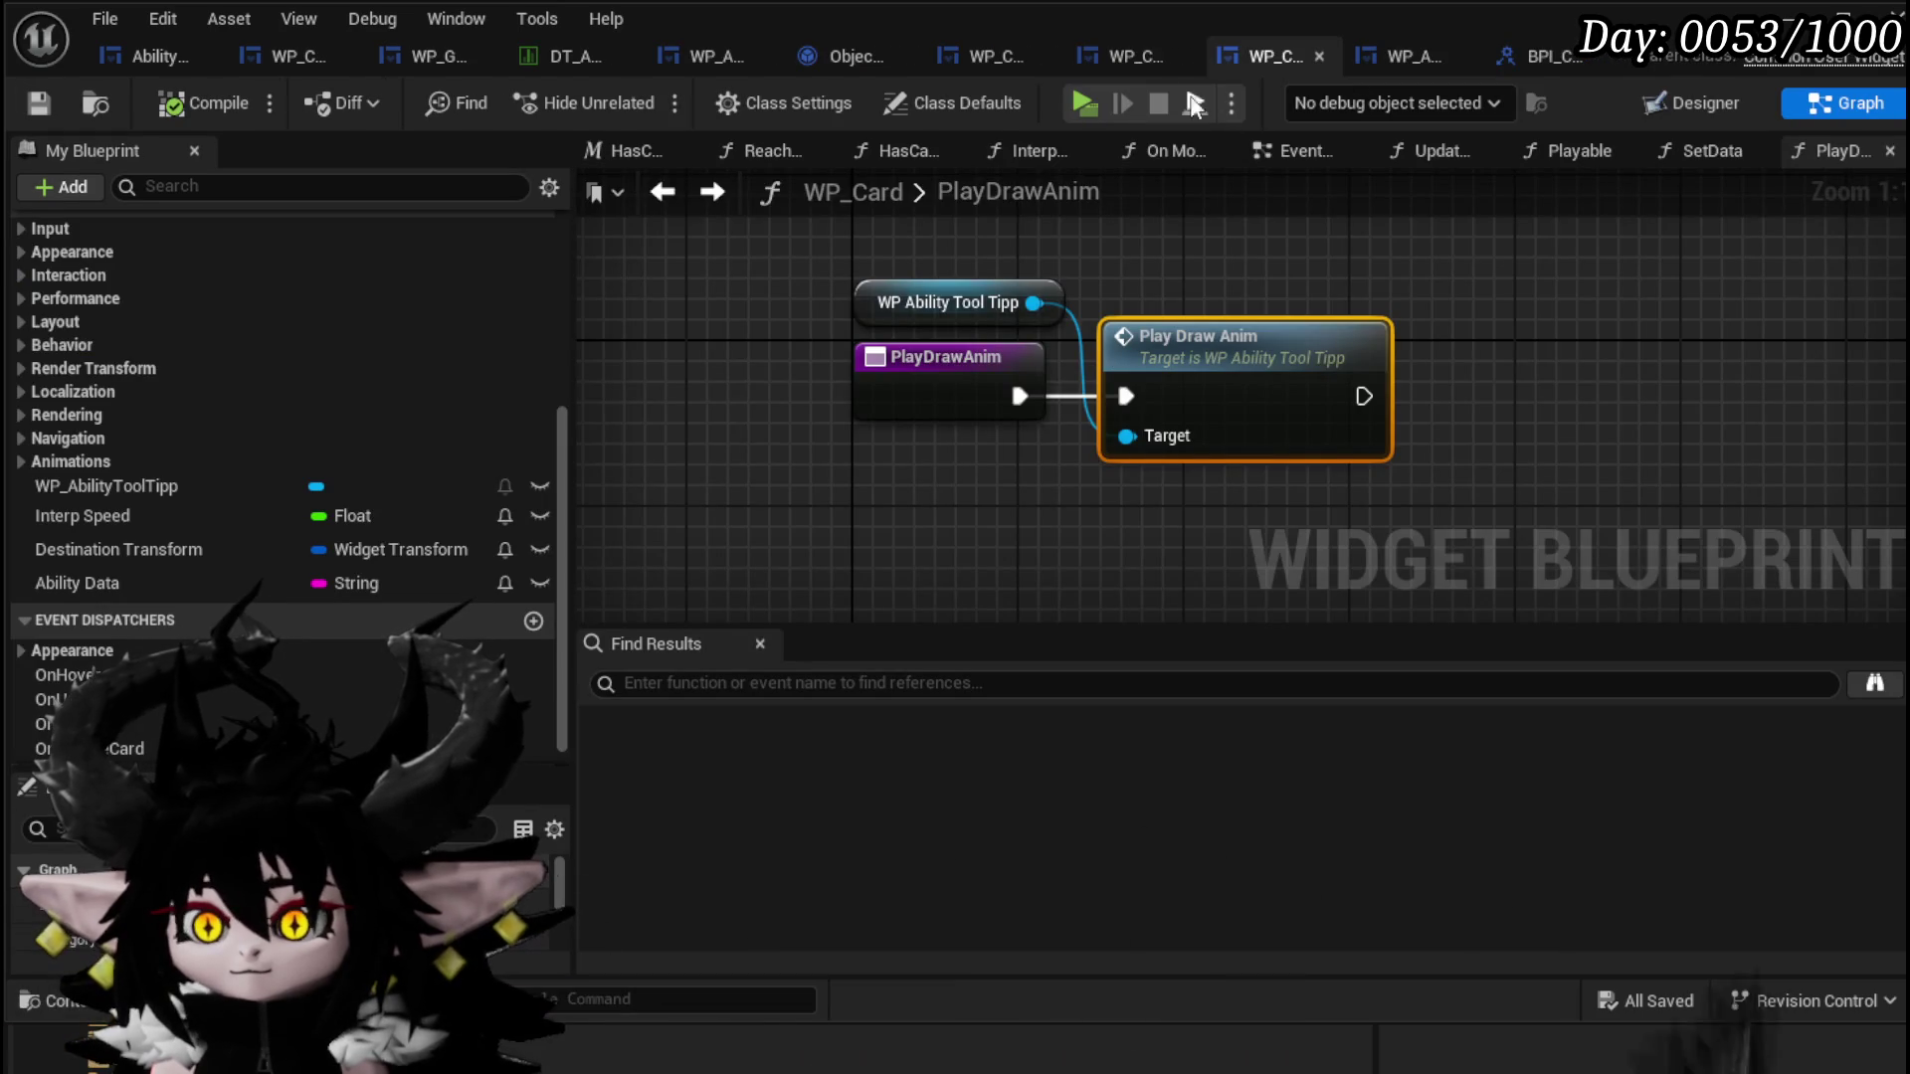
Step: In WP_Card_Hand, branch on New Card: True to Play Draw Anim, False to Set Color
click(1144, 59)
drag(696, 370, 1299, 427)
text(branch)
key(Return)
drag(769, 418, 935, 493)
mouse_move(950, 498)
mouse_down()
mouse_move(910, 398)
mouse_move(875, 406)
mouse_up()
drag(1082, 395, 1095, 315)
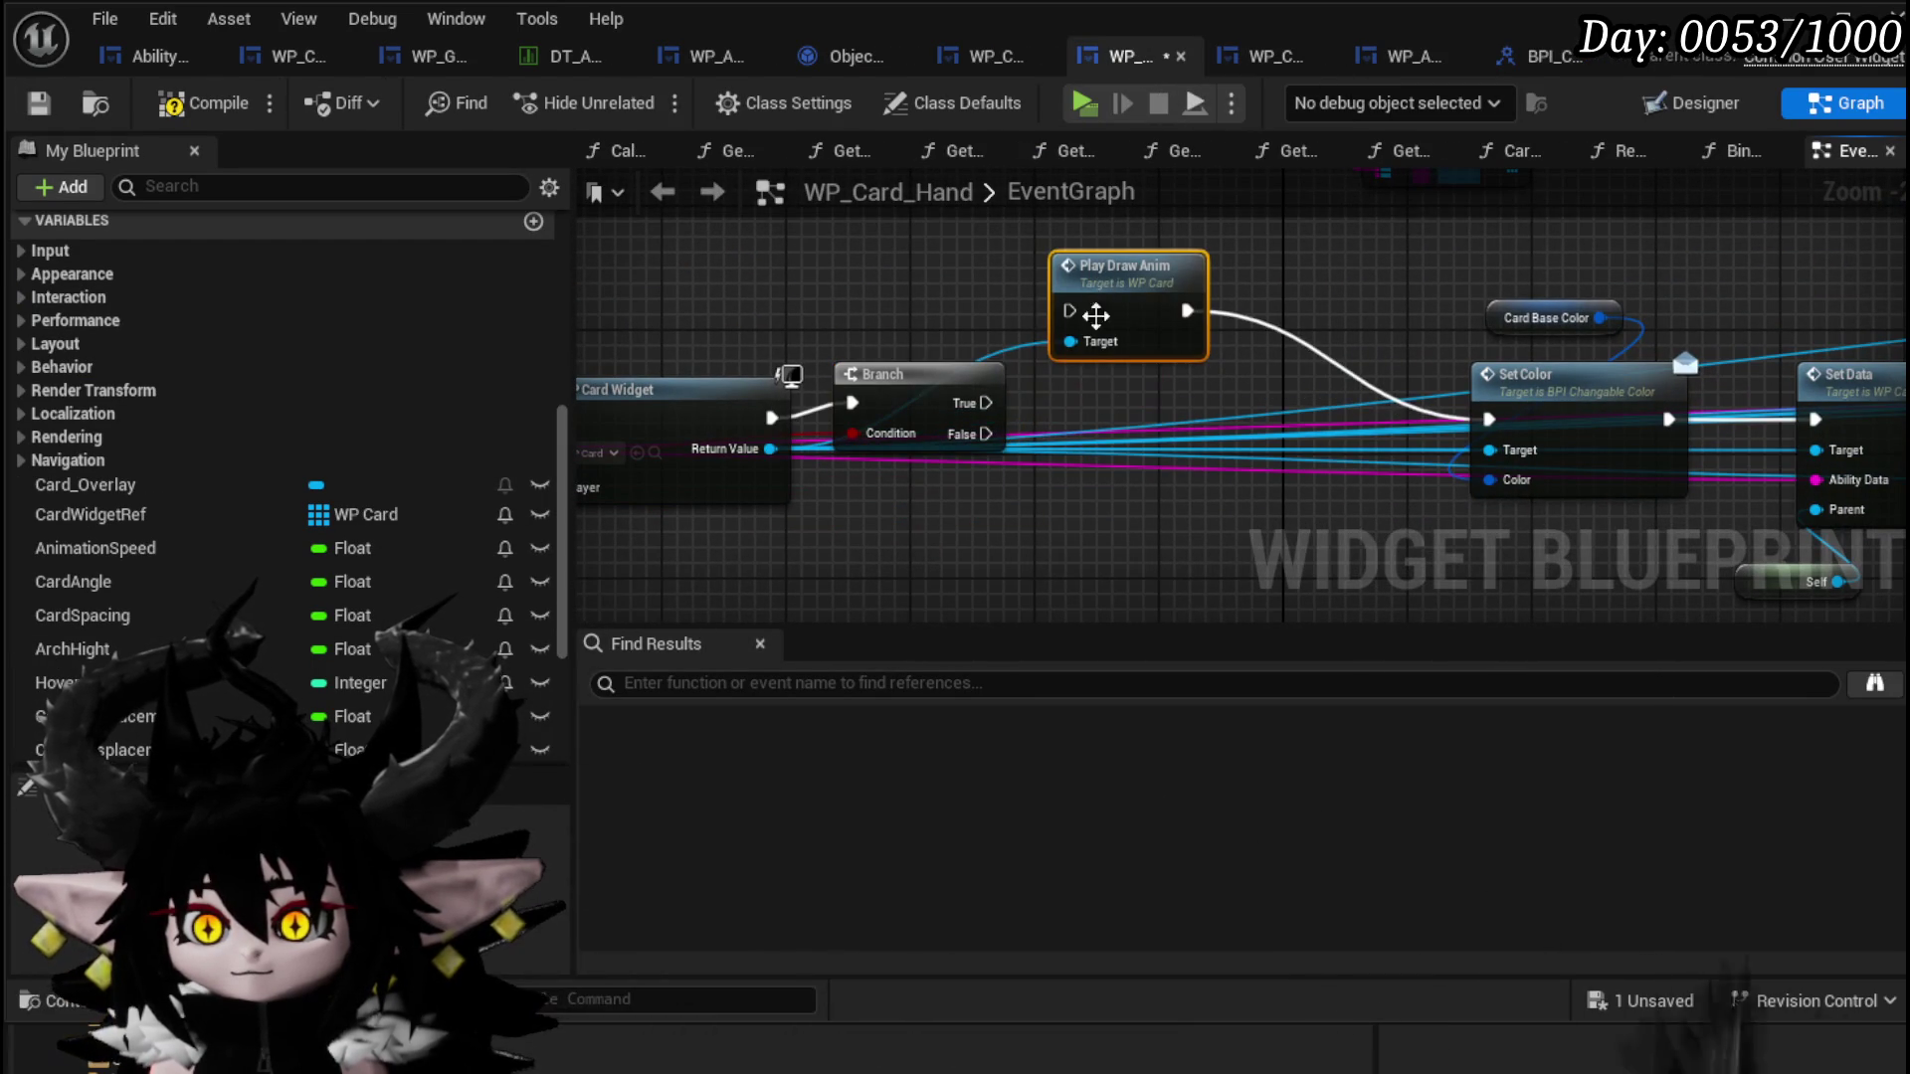
mouse_move(985, 403)
mouse_down()
mouse_move(1072, 310)
mouse_move(1517, 424)
mouse_move(1490, 419)
mouse_up()
drag(1141, 283, 1219, 298)
drag(952, 388, 949, 372)
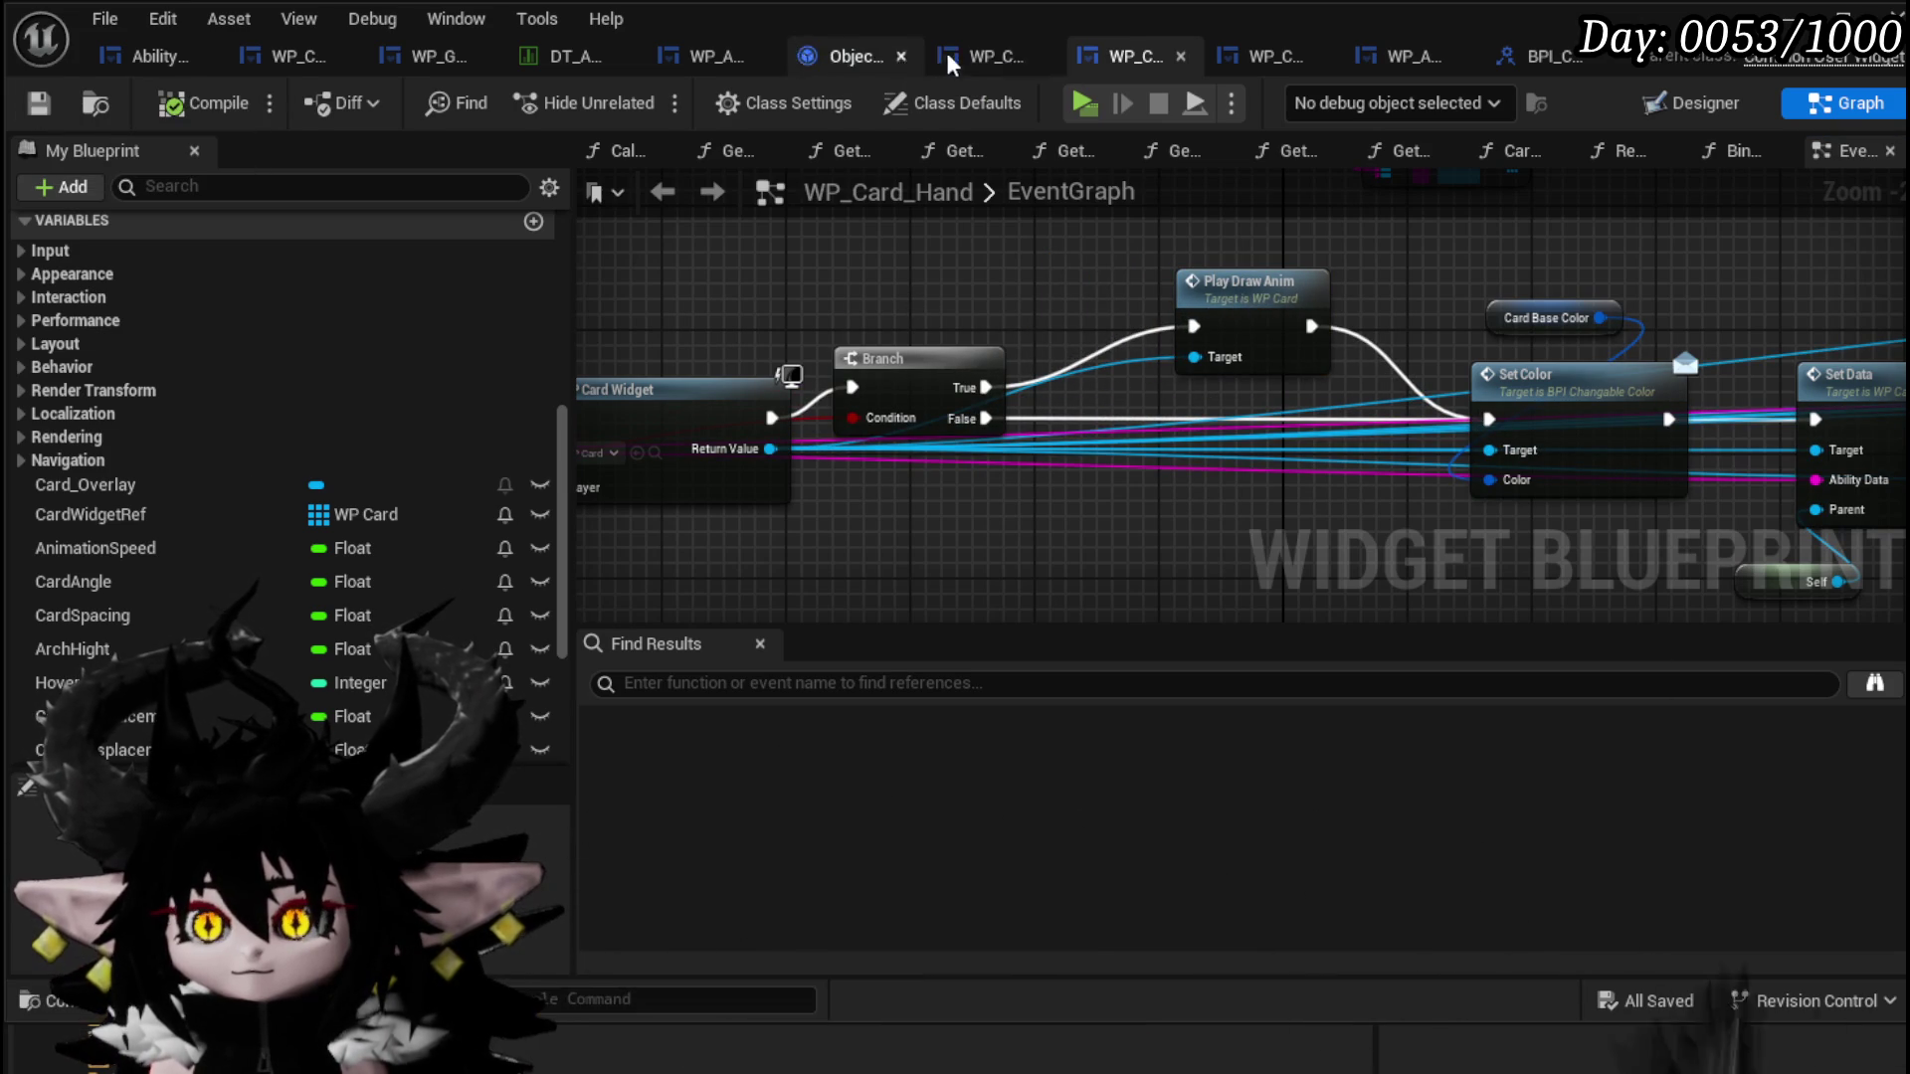
Step: Add a New Card input to WP_Card_HUD's DrawCardFromID function entry node
click(1001, 55)
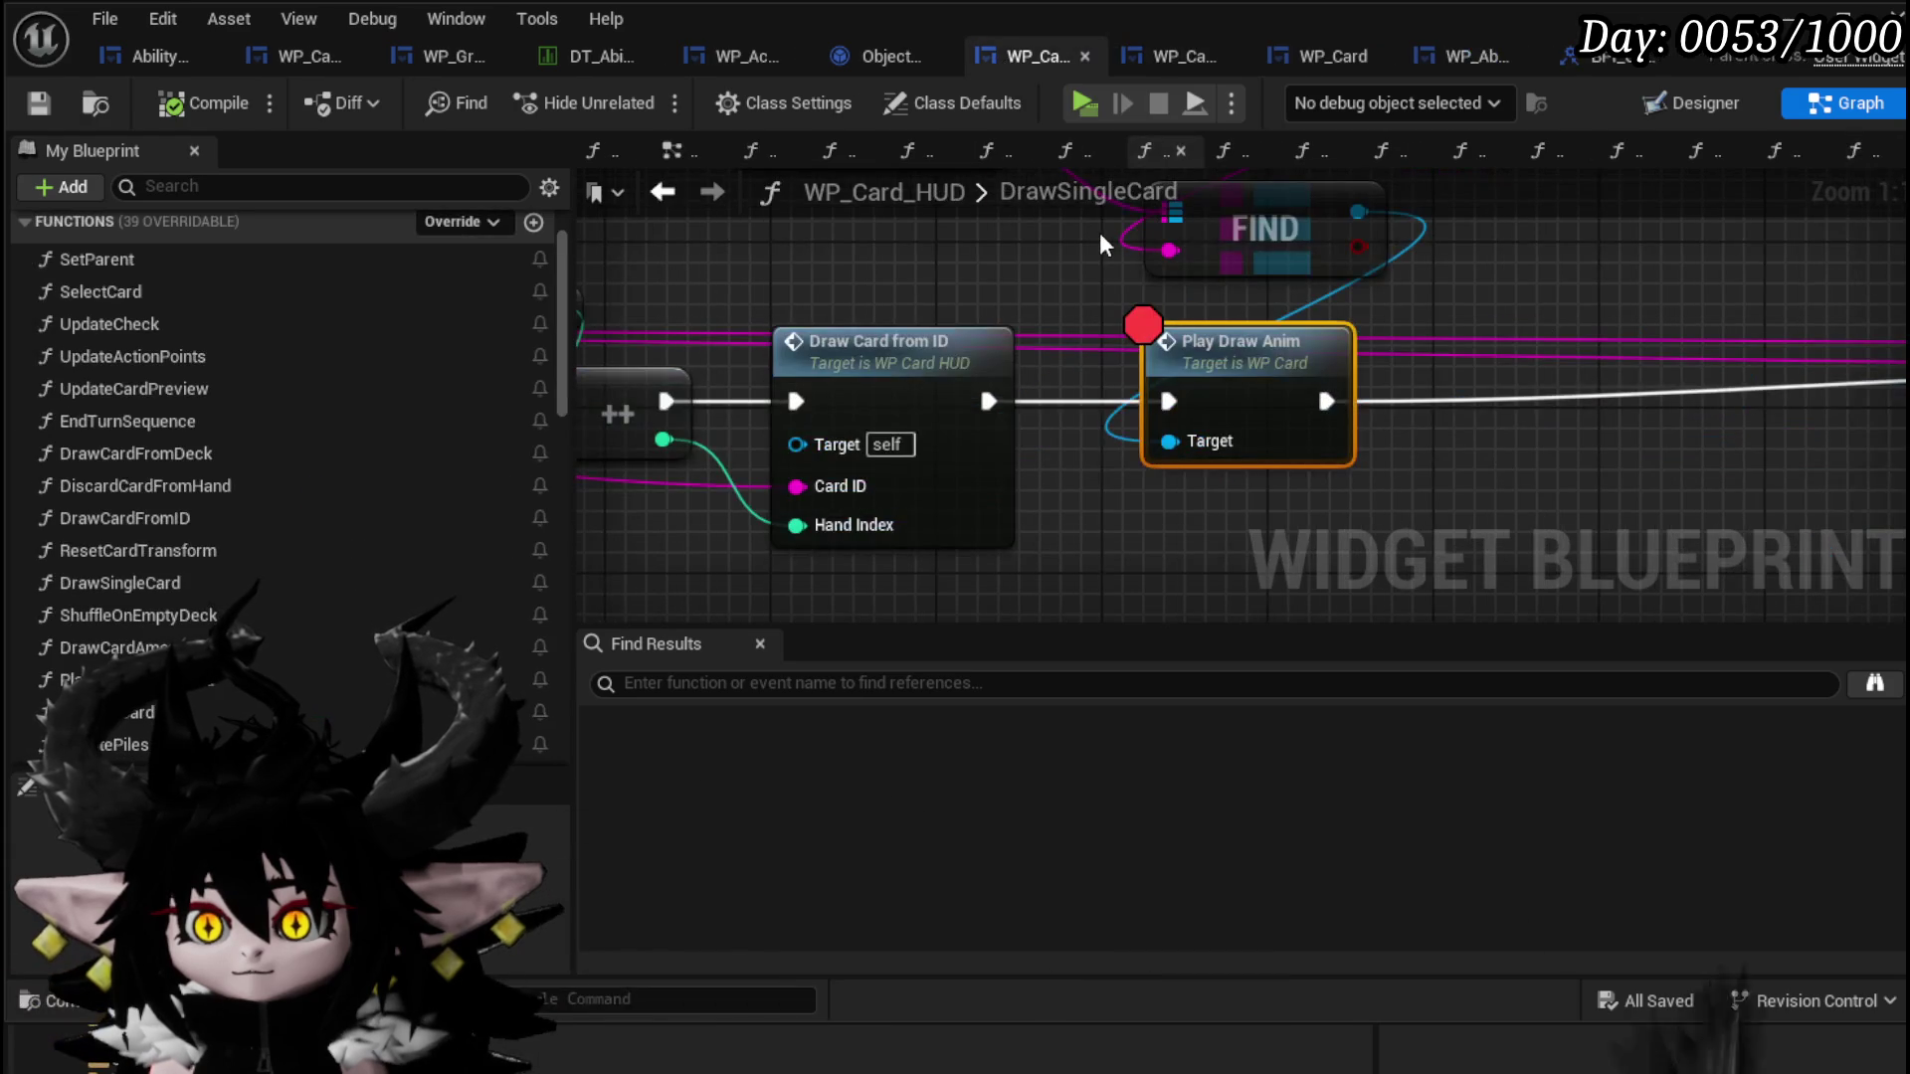
drag(798, 246, 1128, 226)
double_click(1191, 338)
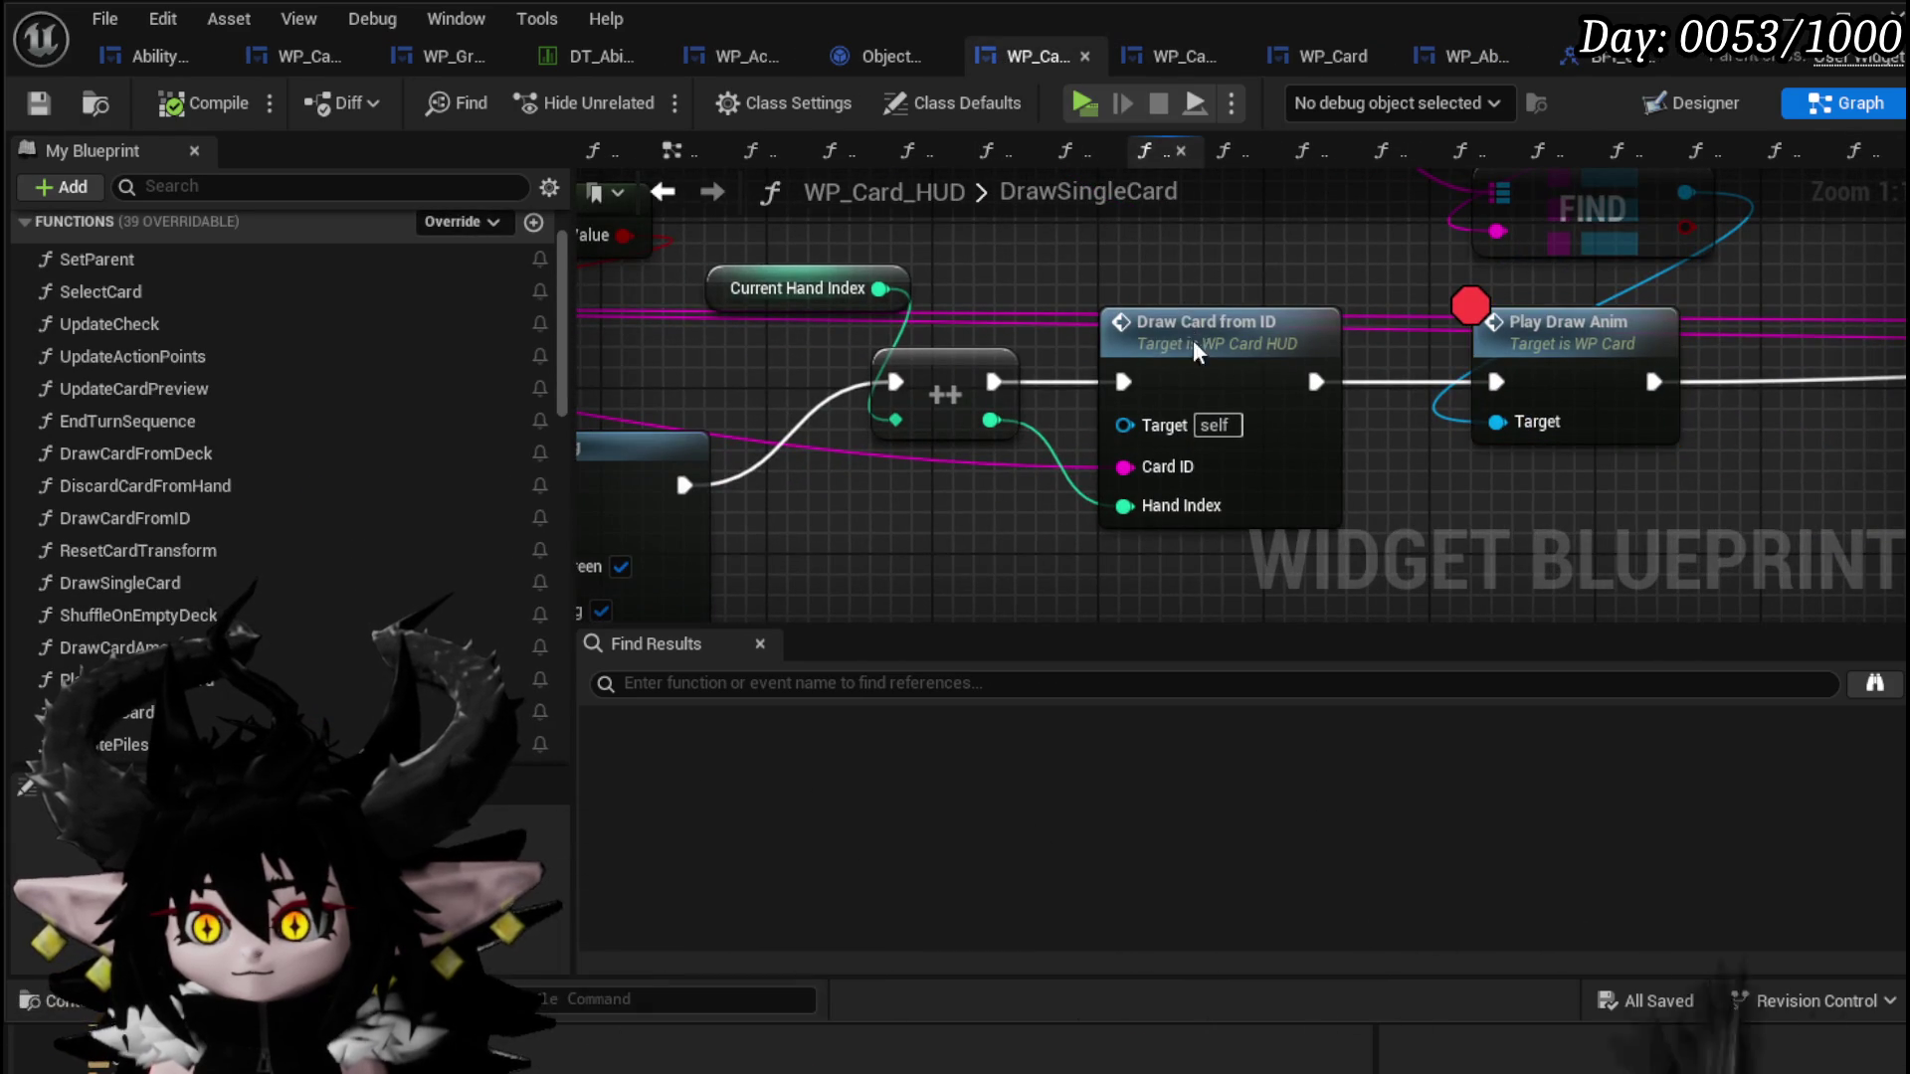
mouse_move(1484, 410)
mouse_down()
mouse_move(1454, 303)
mouse_move(1586, 331)
mouse_move(1709, 224)
mouse_up()
mouse_move(1552, 390)
mouse_down()
mouse_move(575, 375)
mouse_move(1174, 492)
mouse_move(1333, 350)
mouse_move(1728, 505)
mouse_move(1683, 487)
mouse_up()
drag(1173, 429, 1144, 383)
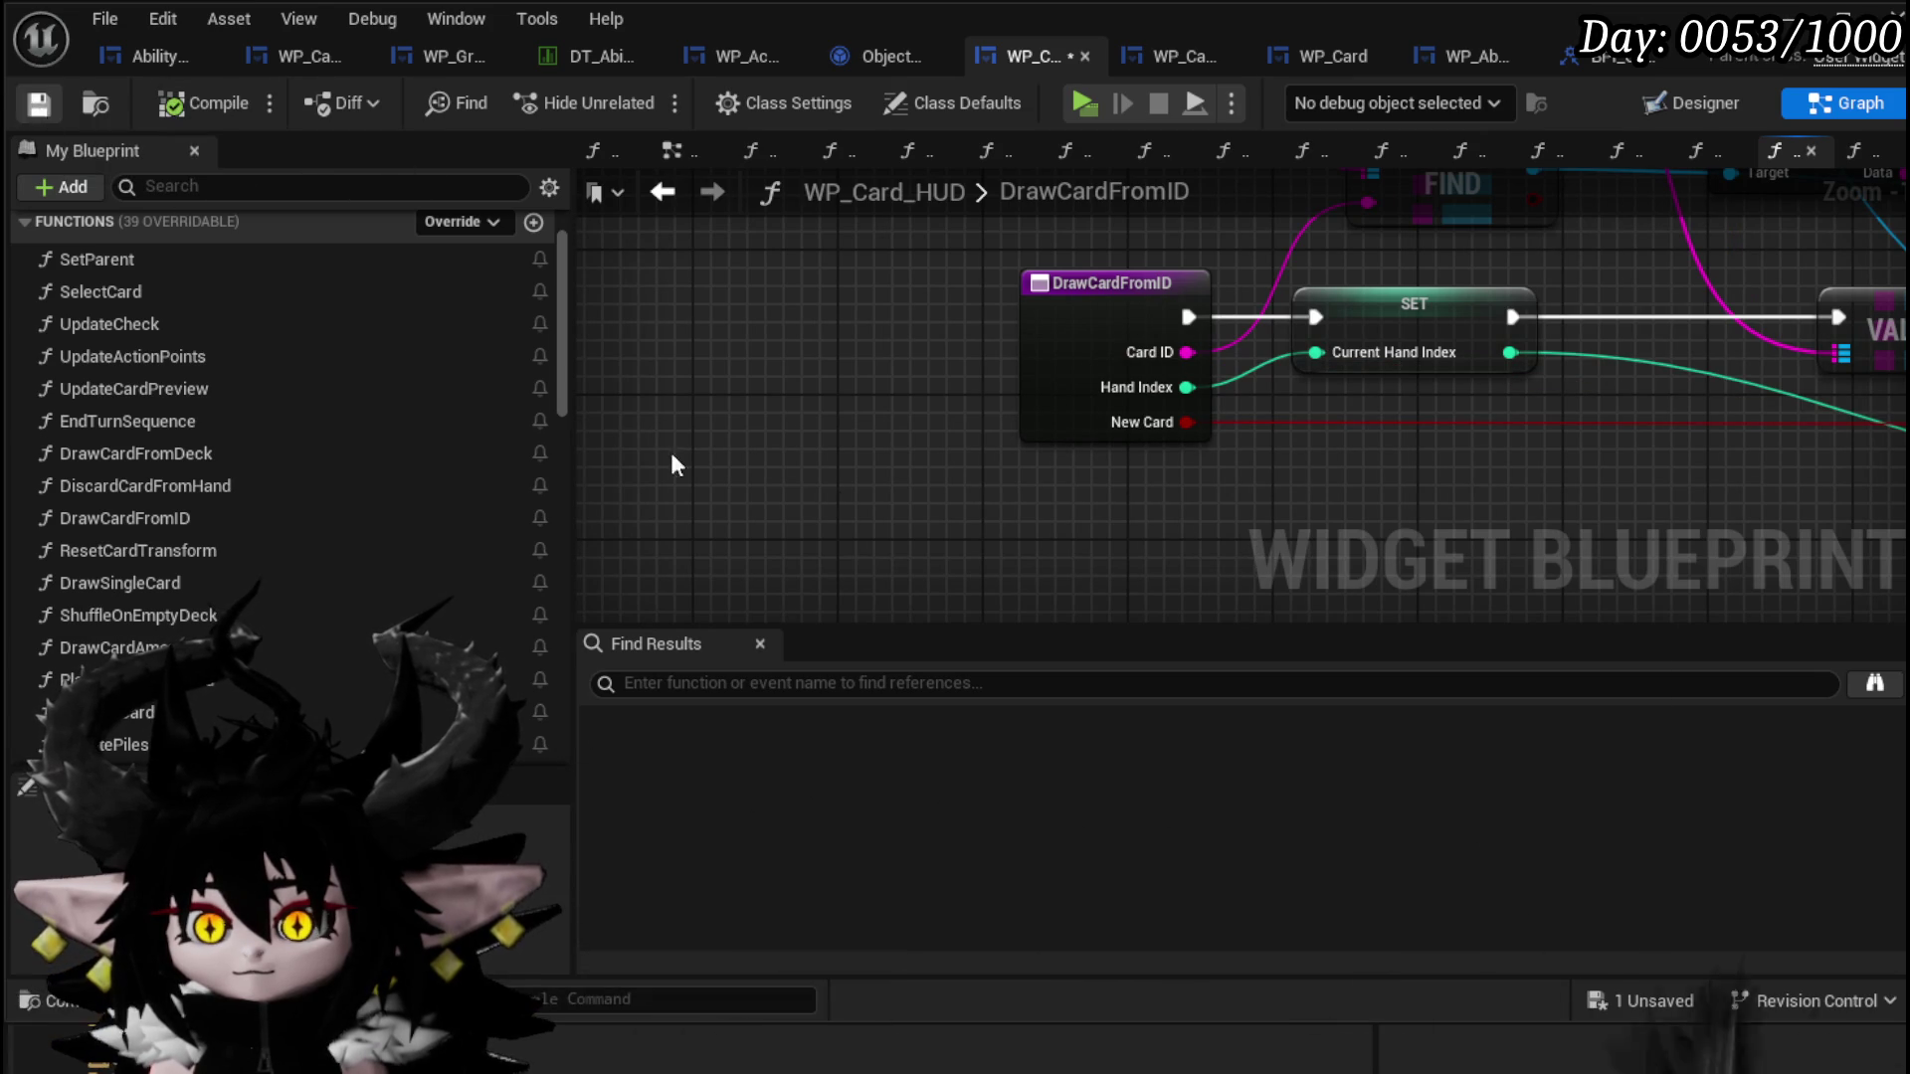
Step: Find all DrawCardFromID references and jump to the call in DrawCardFromDeck
text(Draw)
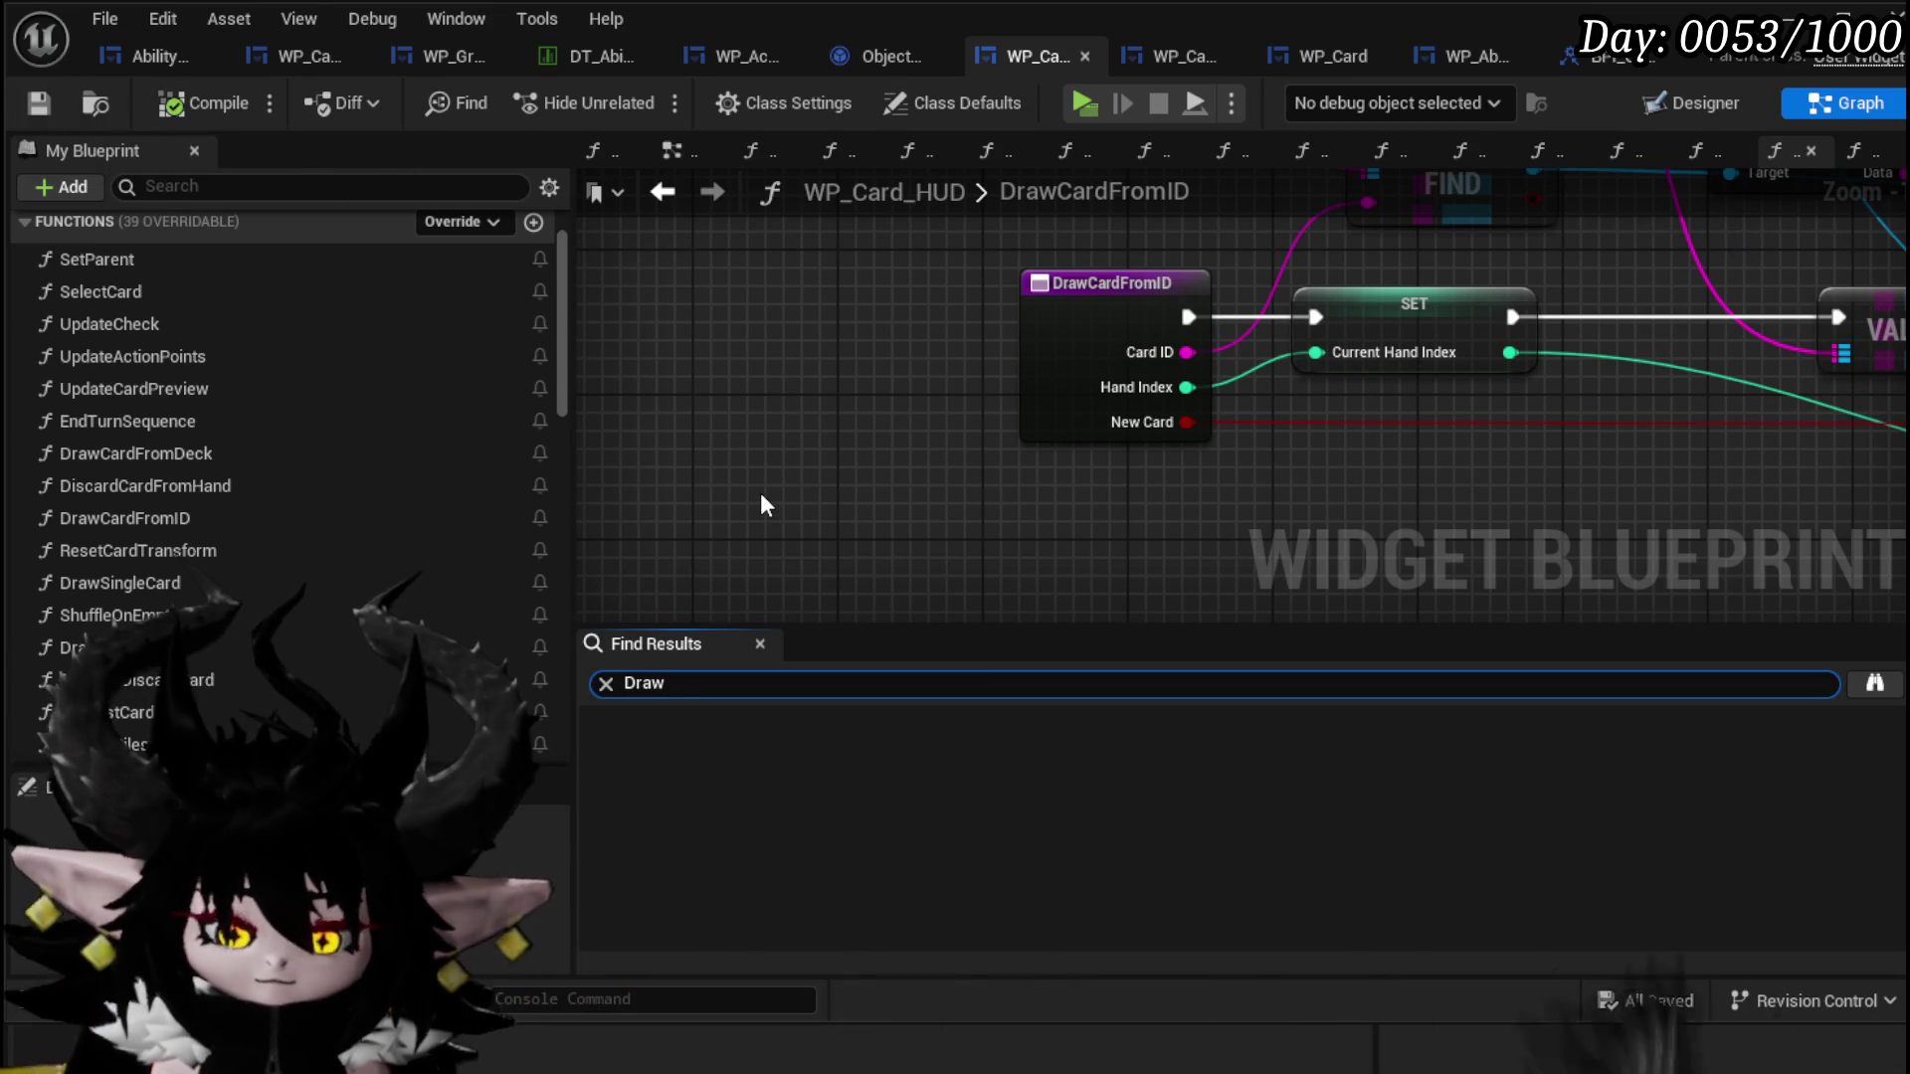
text(CardFromI)
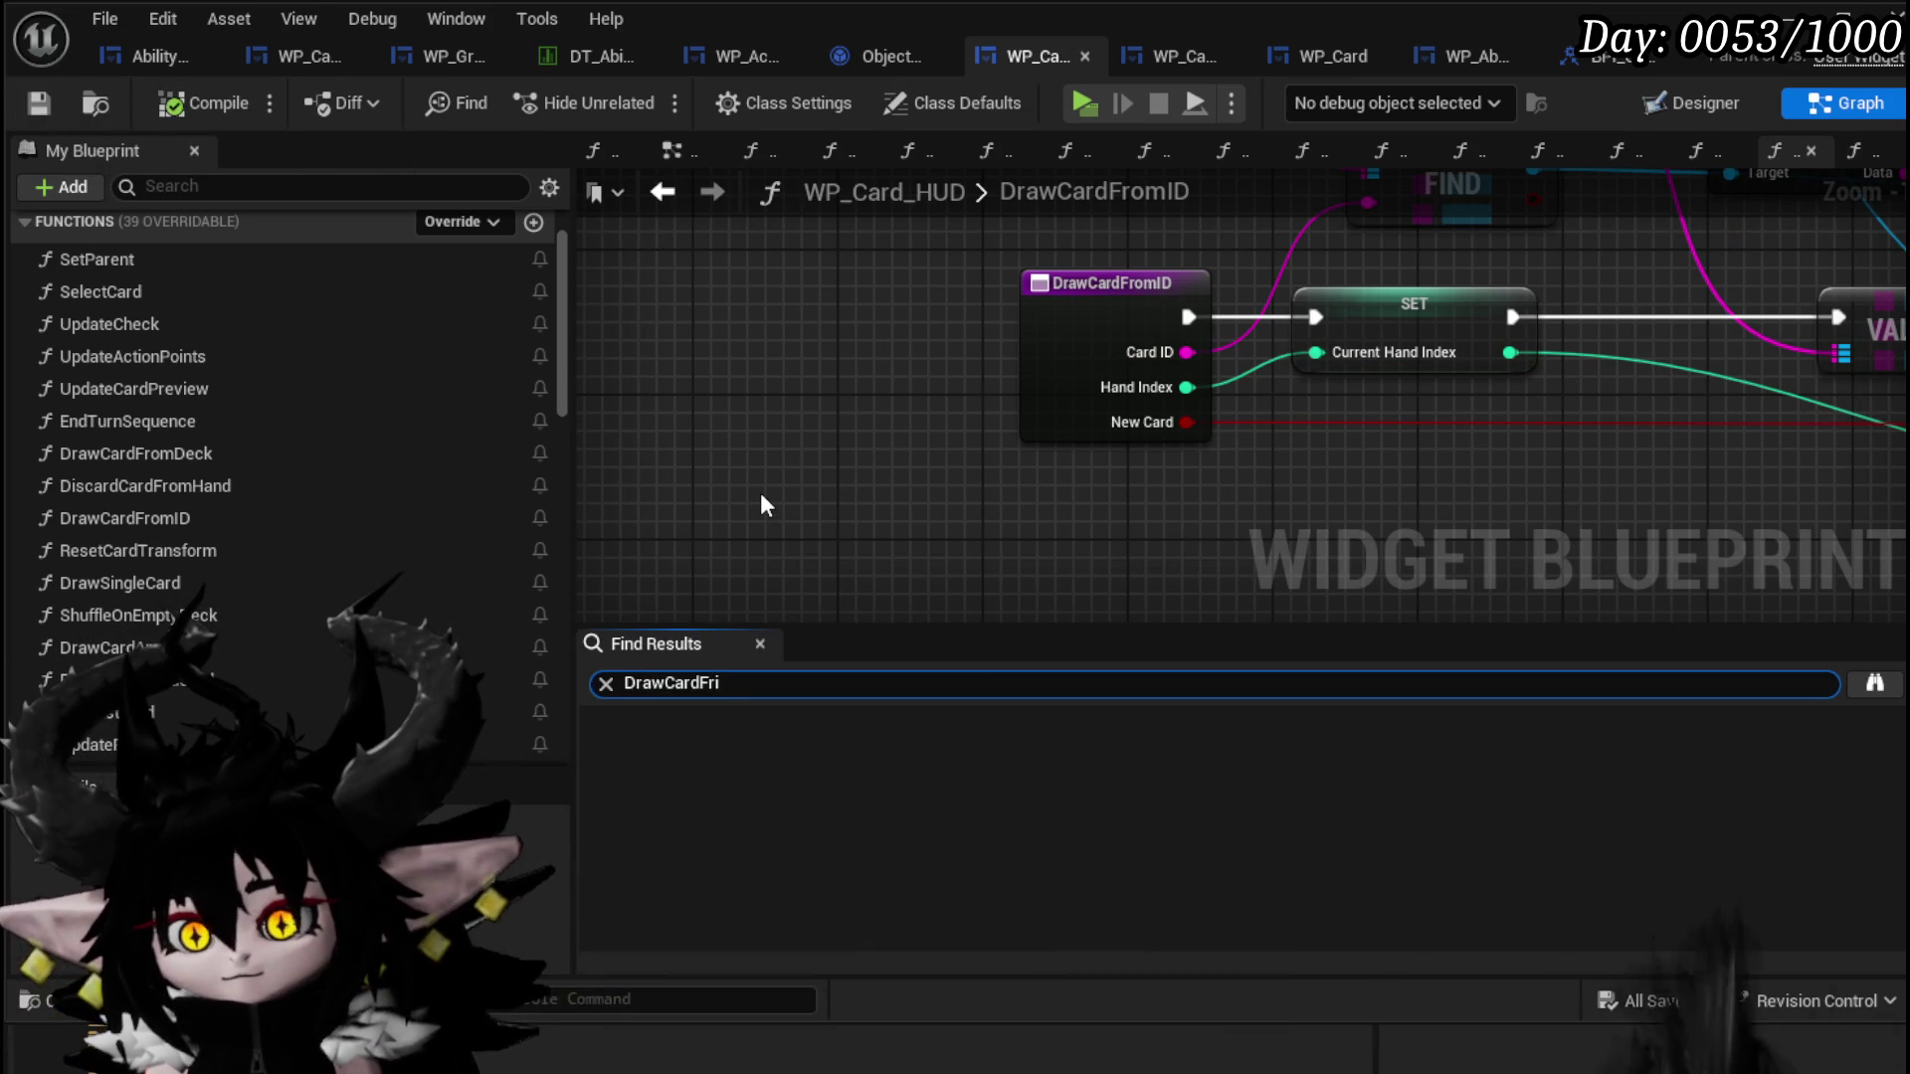
text(D)
key(Return)
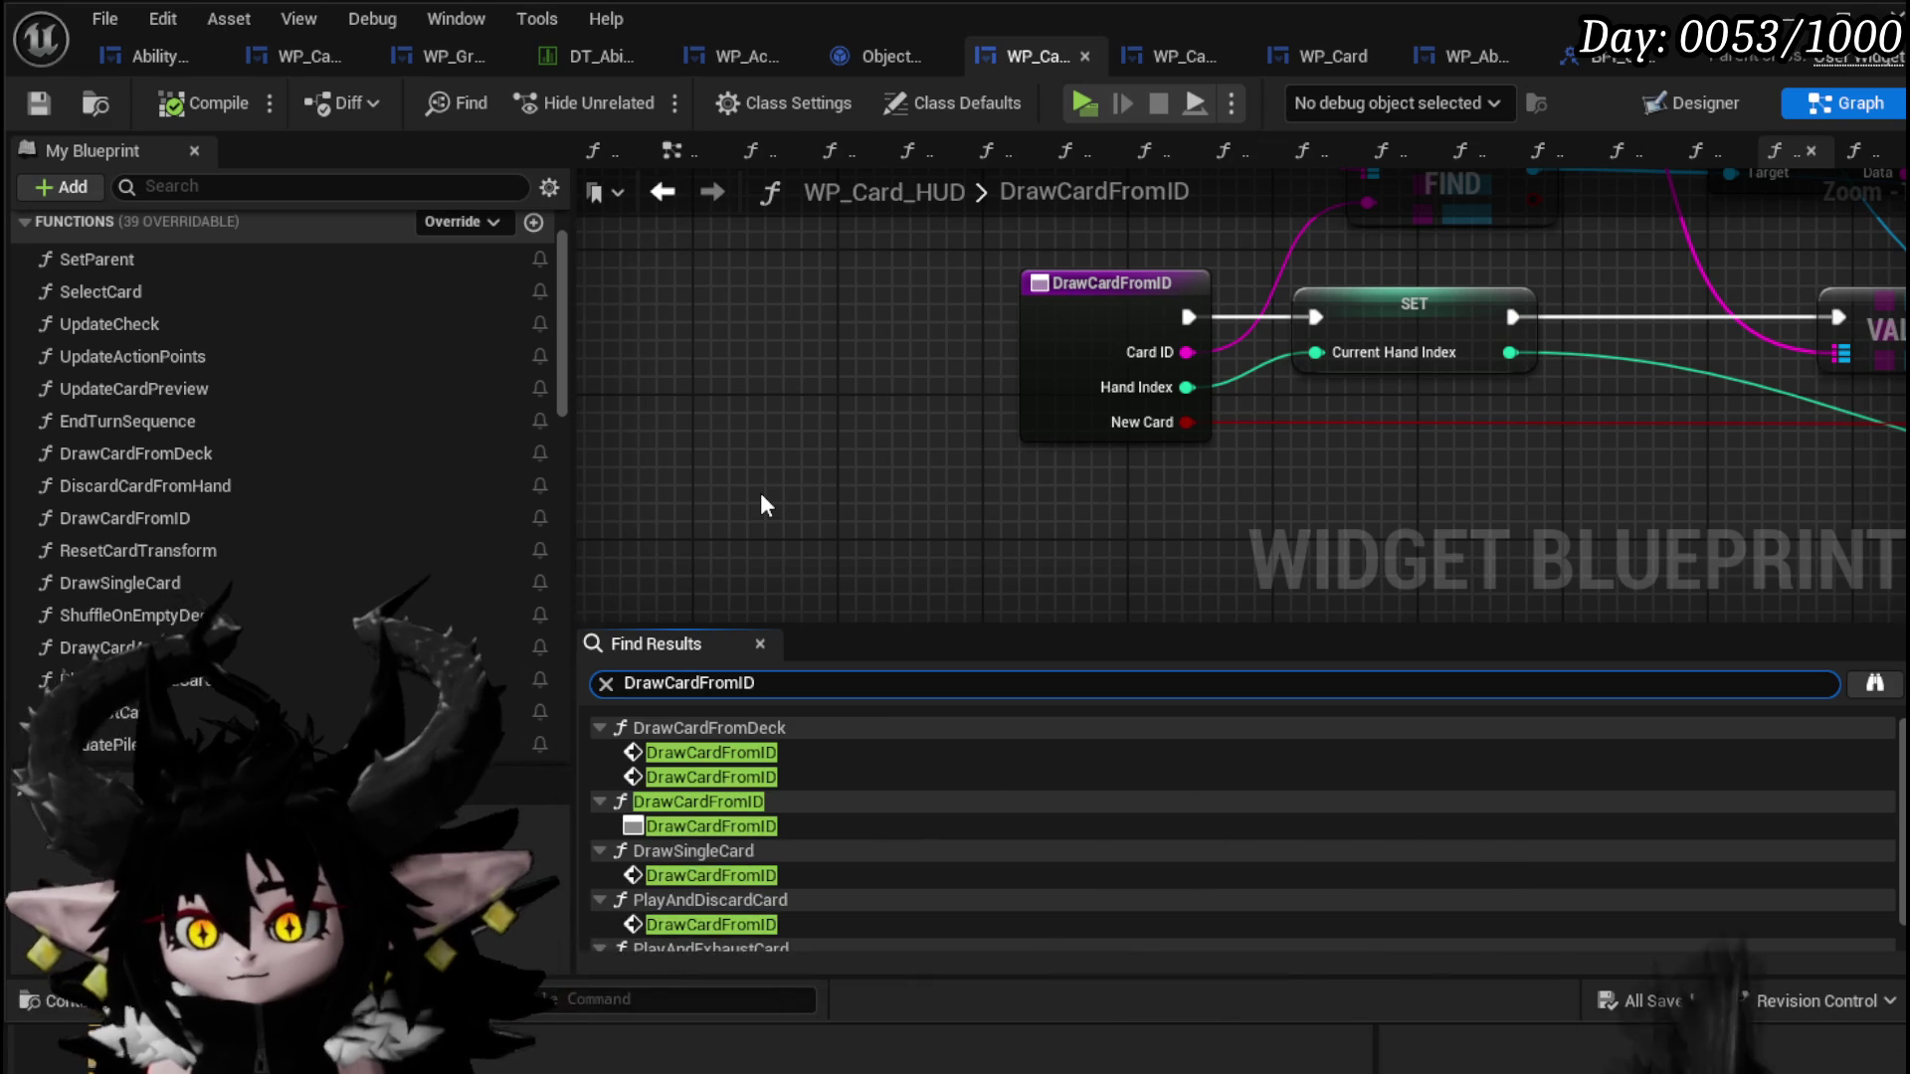
click(750, 746)
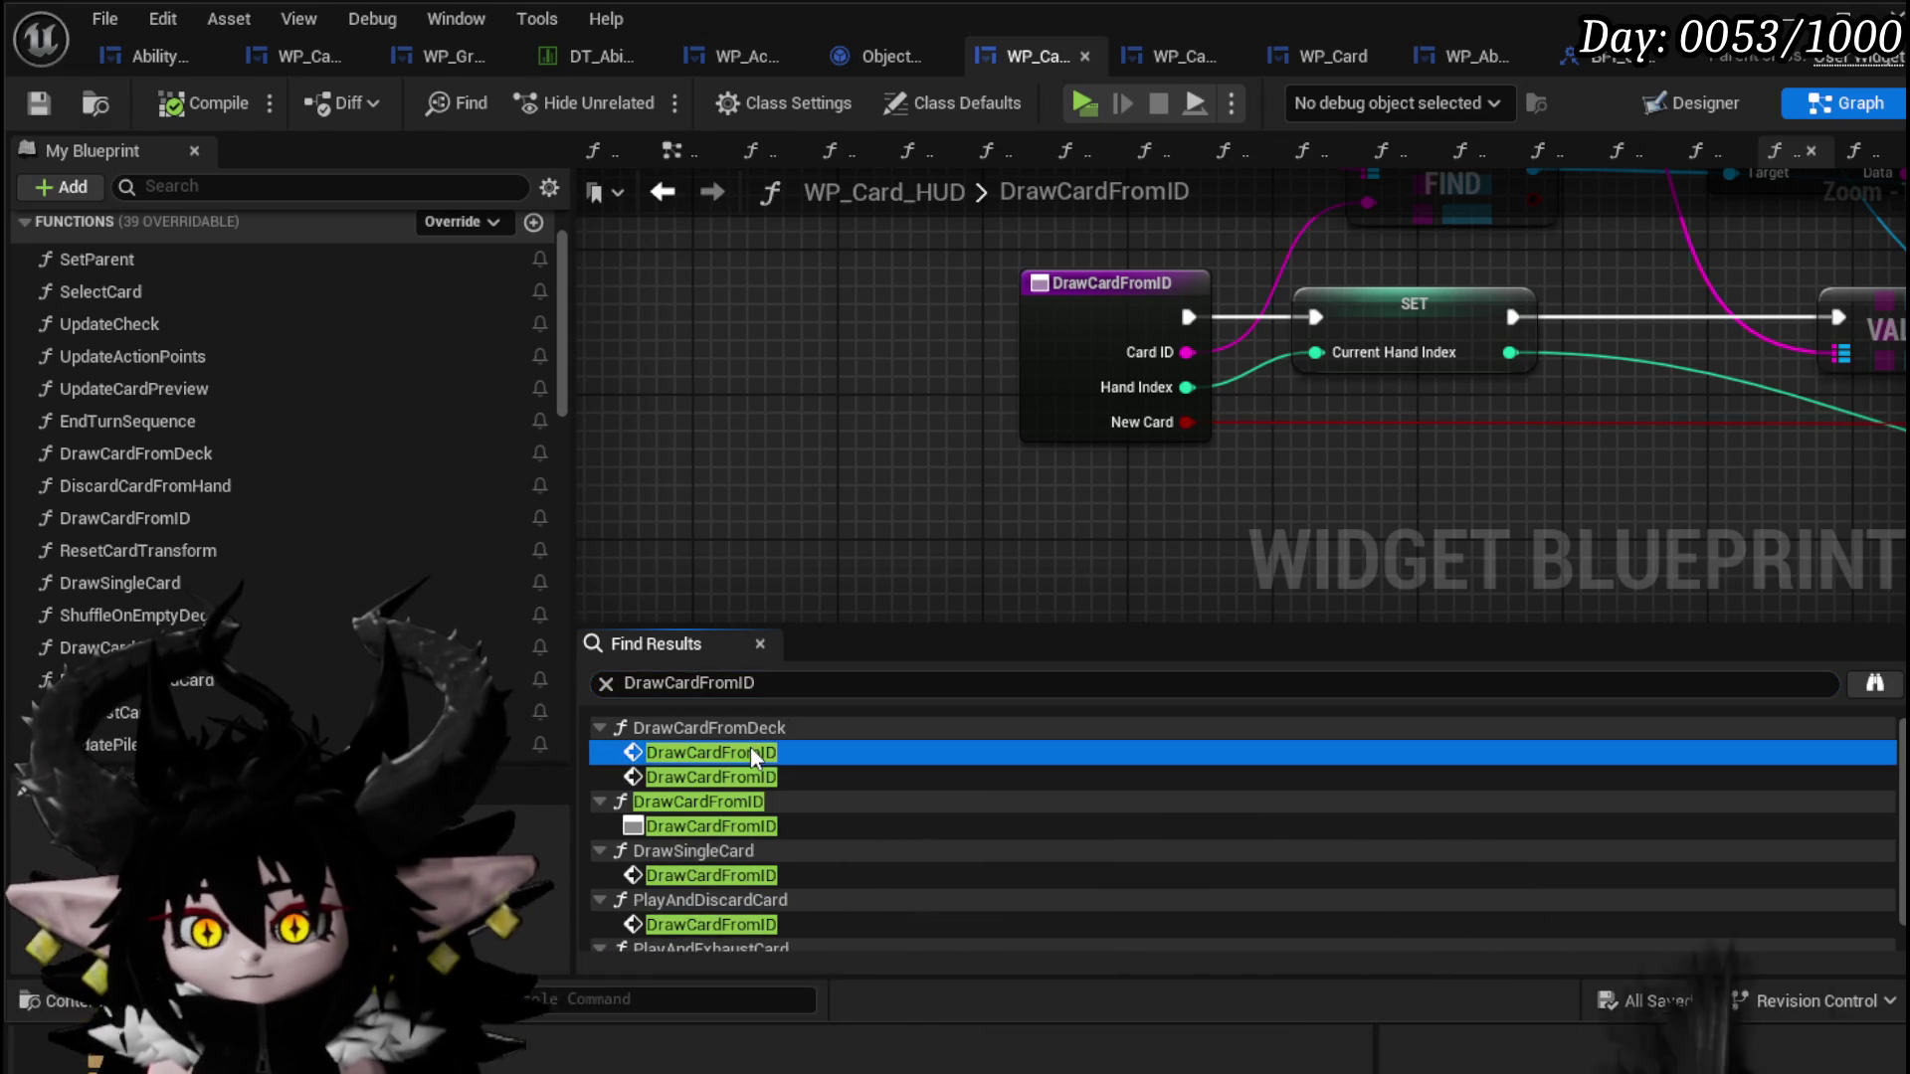
Step: Move DrawCardFromDeck's draw, add, remove and update nodes right and down for space
scroll(856, 518, down, 5)
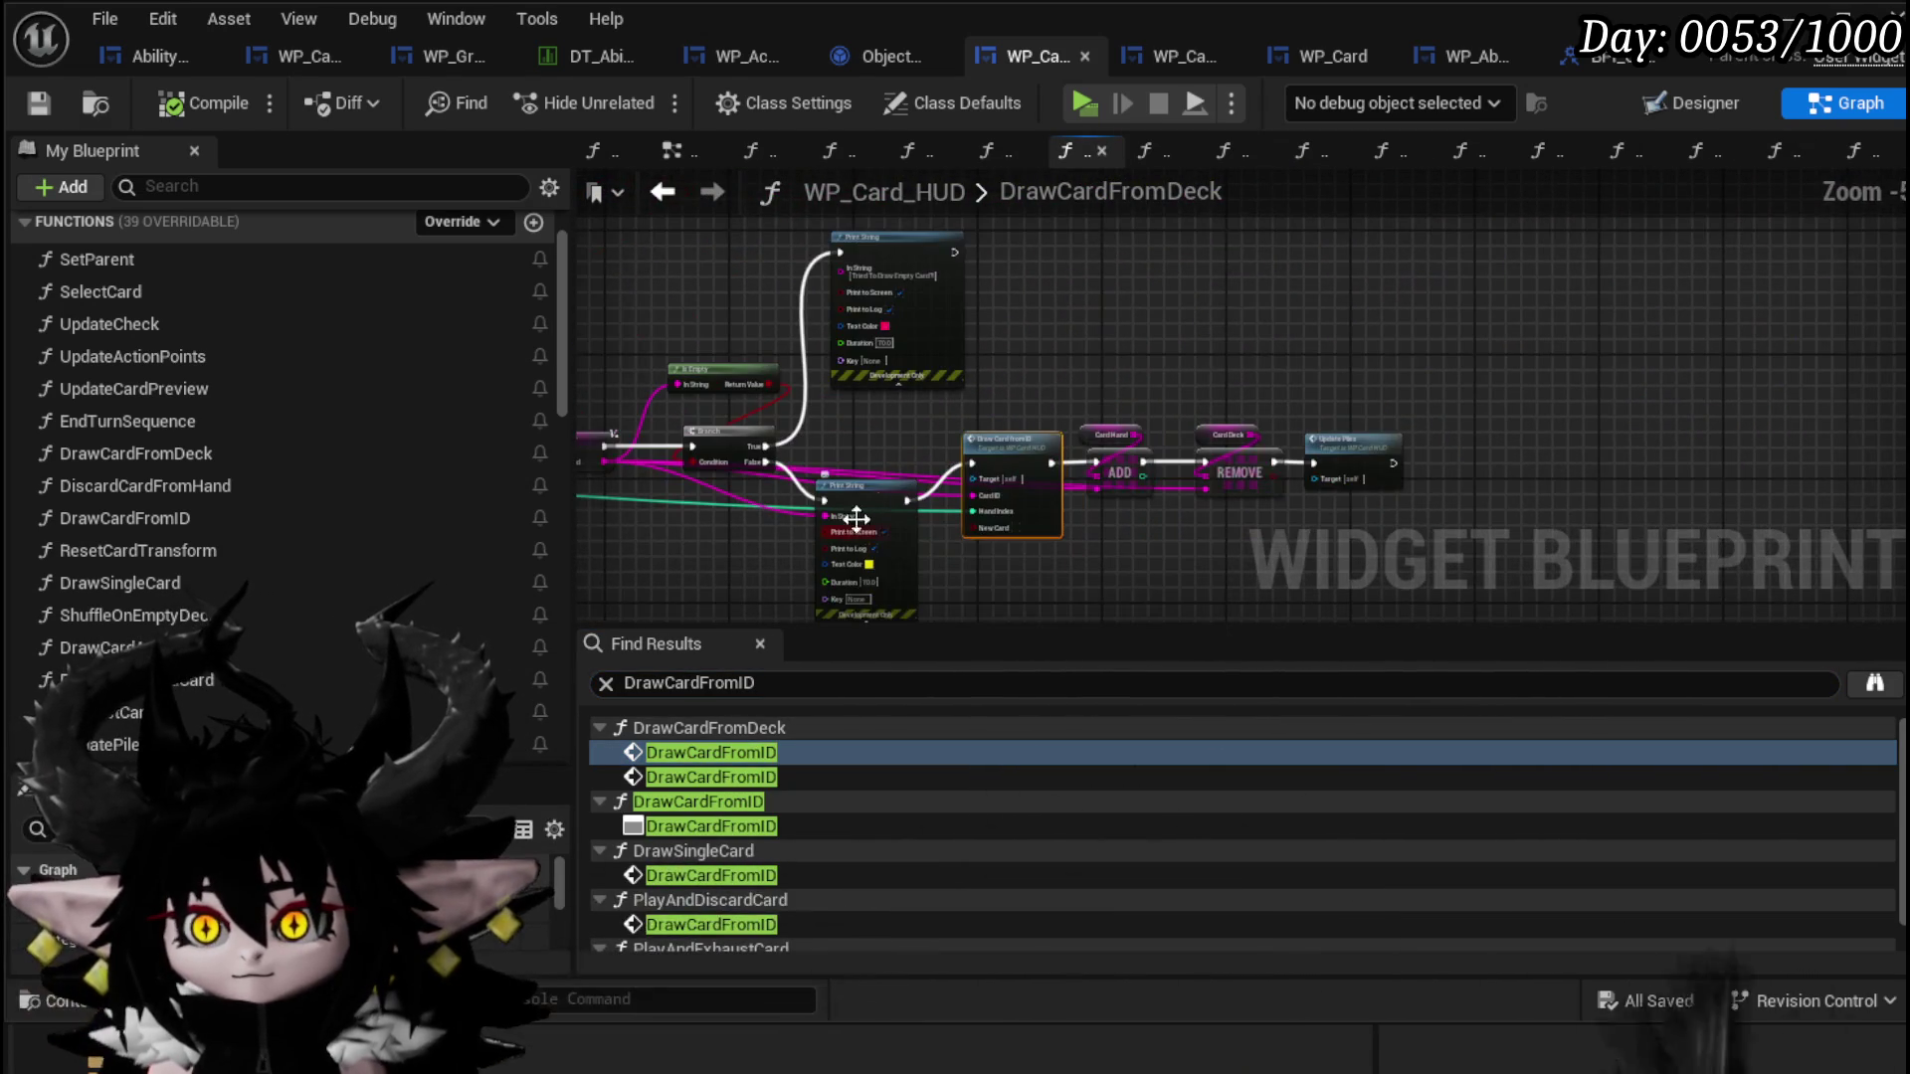
mouse_move(1094, 235)
mouse_down()
mouse_move(1291, 350)
mouse_move(1396, 476)
mouse_move(1708, 456)
mouse_up()
scroll(1078, 491, up, 4)
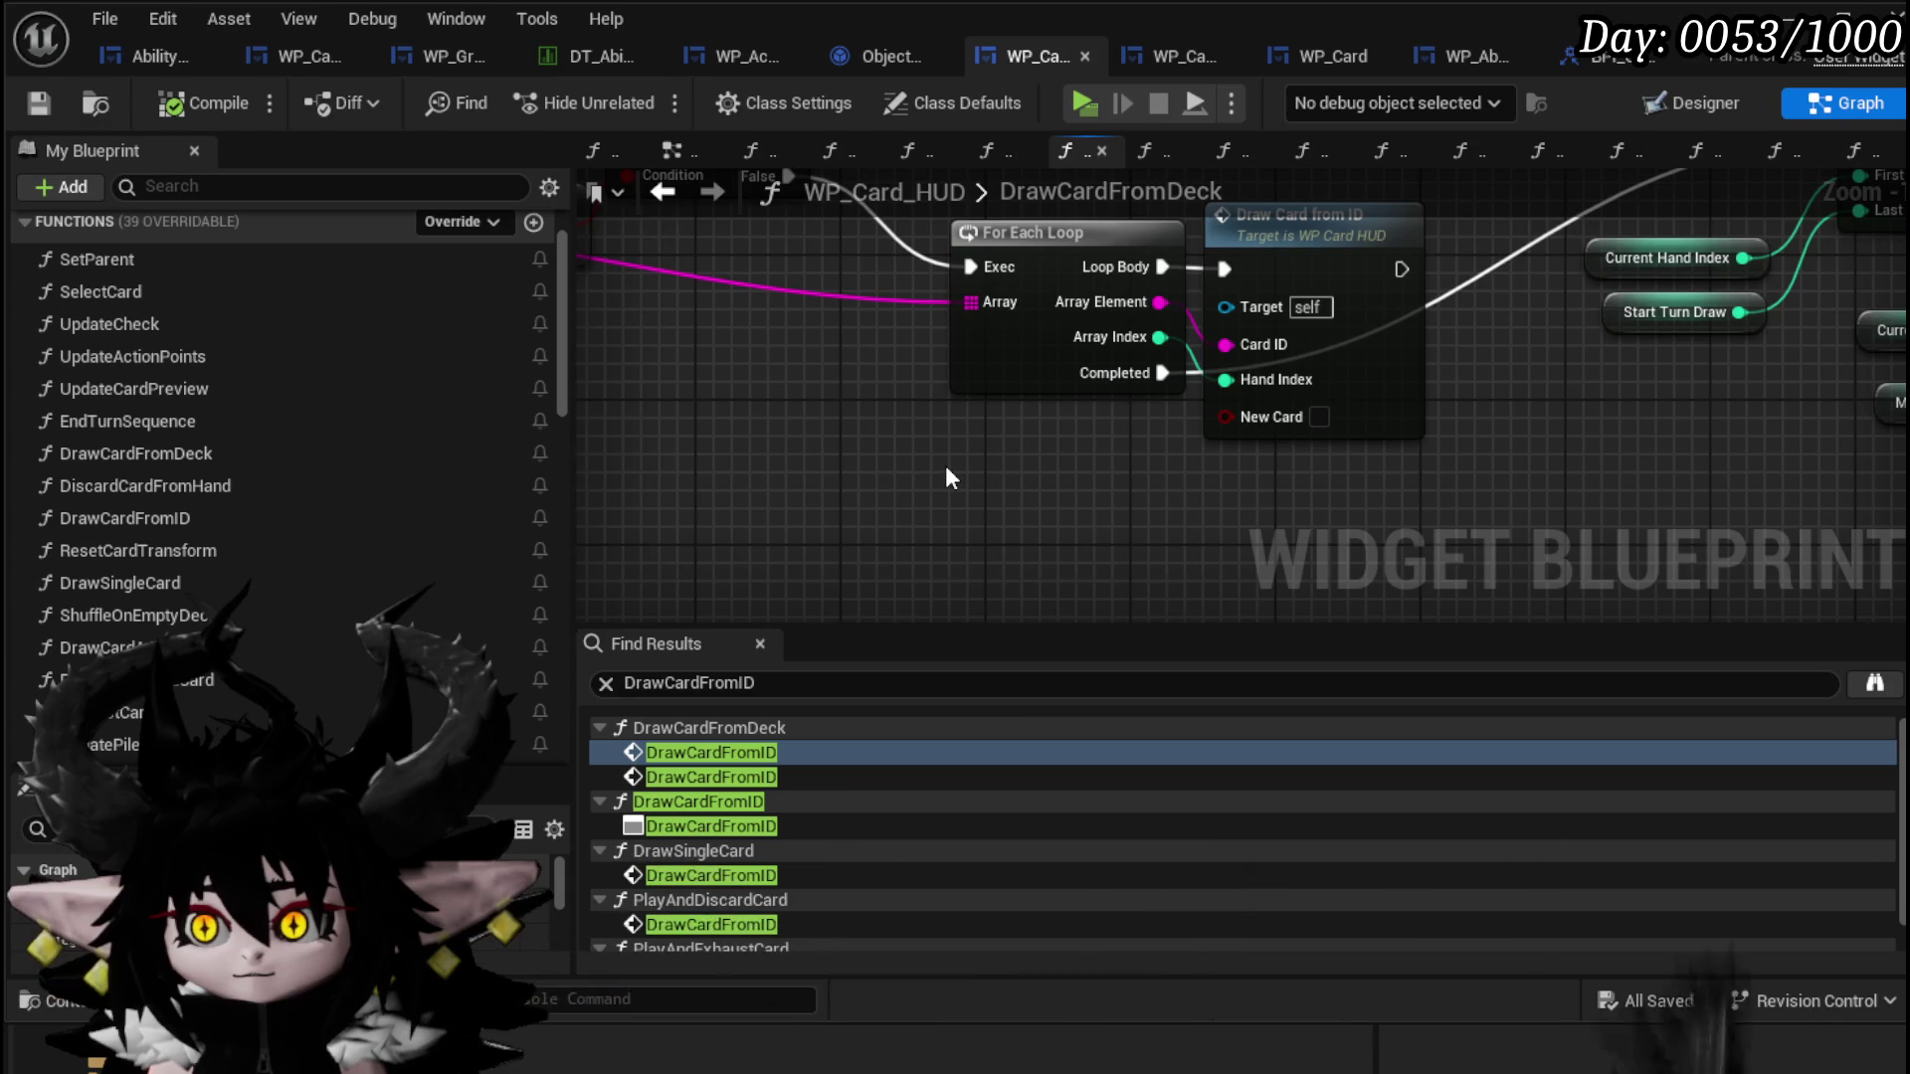
scroll(947, 472, down, 2)
mouse_move(935, 460)
mouse_down()
mouse_move(1276, 535)
mouse_move(638, 517)
mouse_up()
mouse_move(1156, 498)
mouse_down()
mouse_move(876, 546)
mouse_move(1136, 554)
mouse_move(1132, 463)
mouse_move(1215, 482)
mouse_move(1054, 483)
mouse_move(1805, 296)
mouse_up()
scroll(1293, 523, down, 2)
scroll(1054, 483, up, 2)
scroll(1012, 535, down, 1)
mouse_move(1051, 340)
mouse_down()
mouse_move(1252, 408)
mouse_move(1253, 433)
mouse_up()
click(1133, 348)
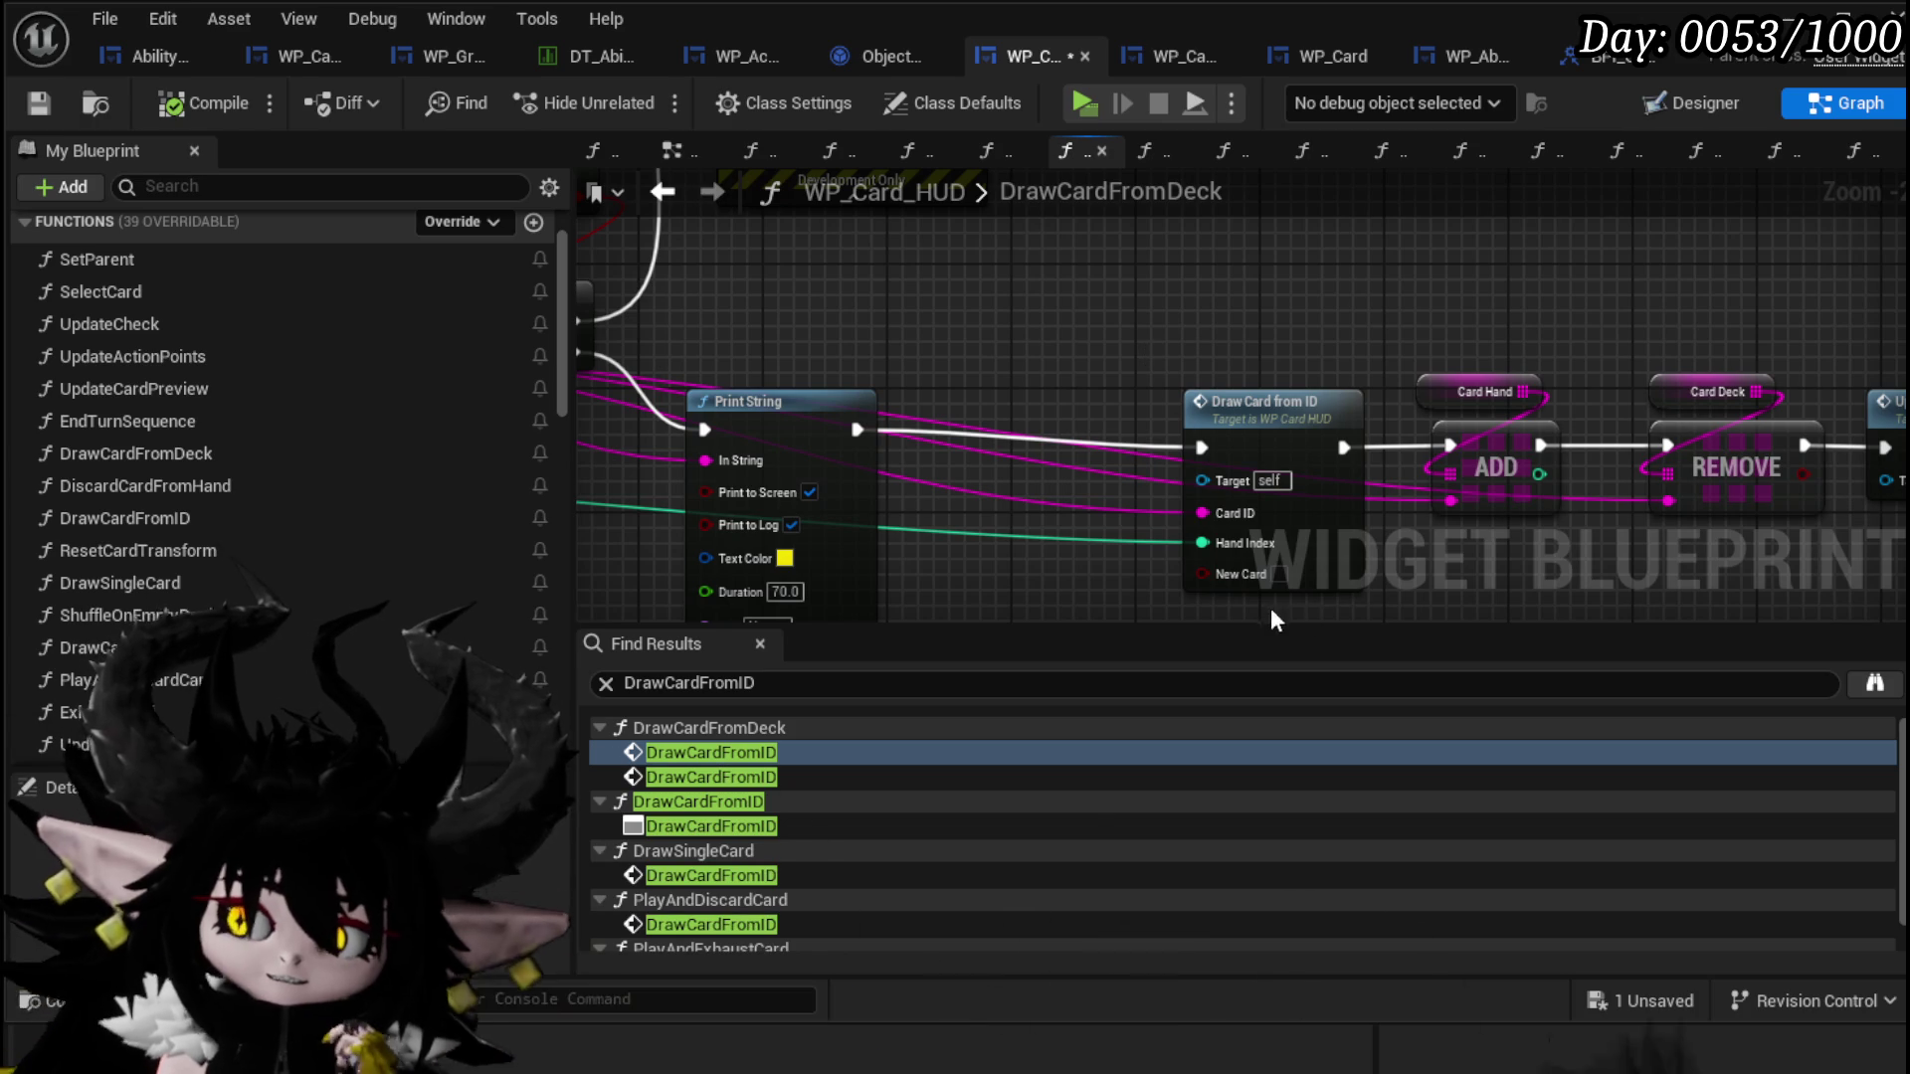
mouse_move(1166, 656)
mouse_down()
mouse_move(898, 565)
mouse_move(1094, 243)
mouse_up()
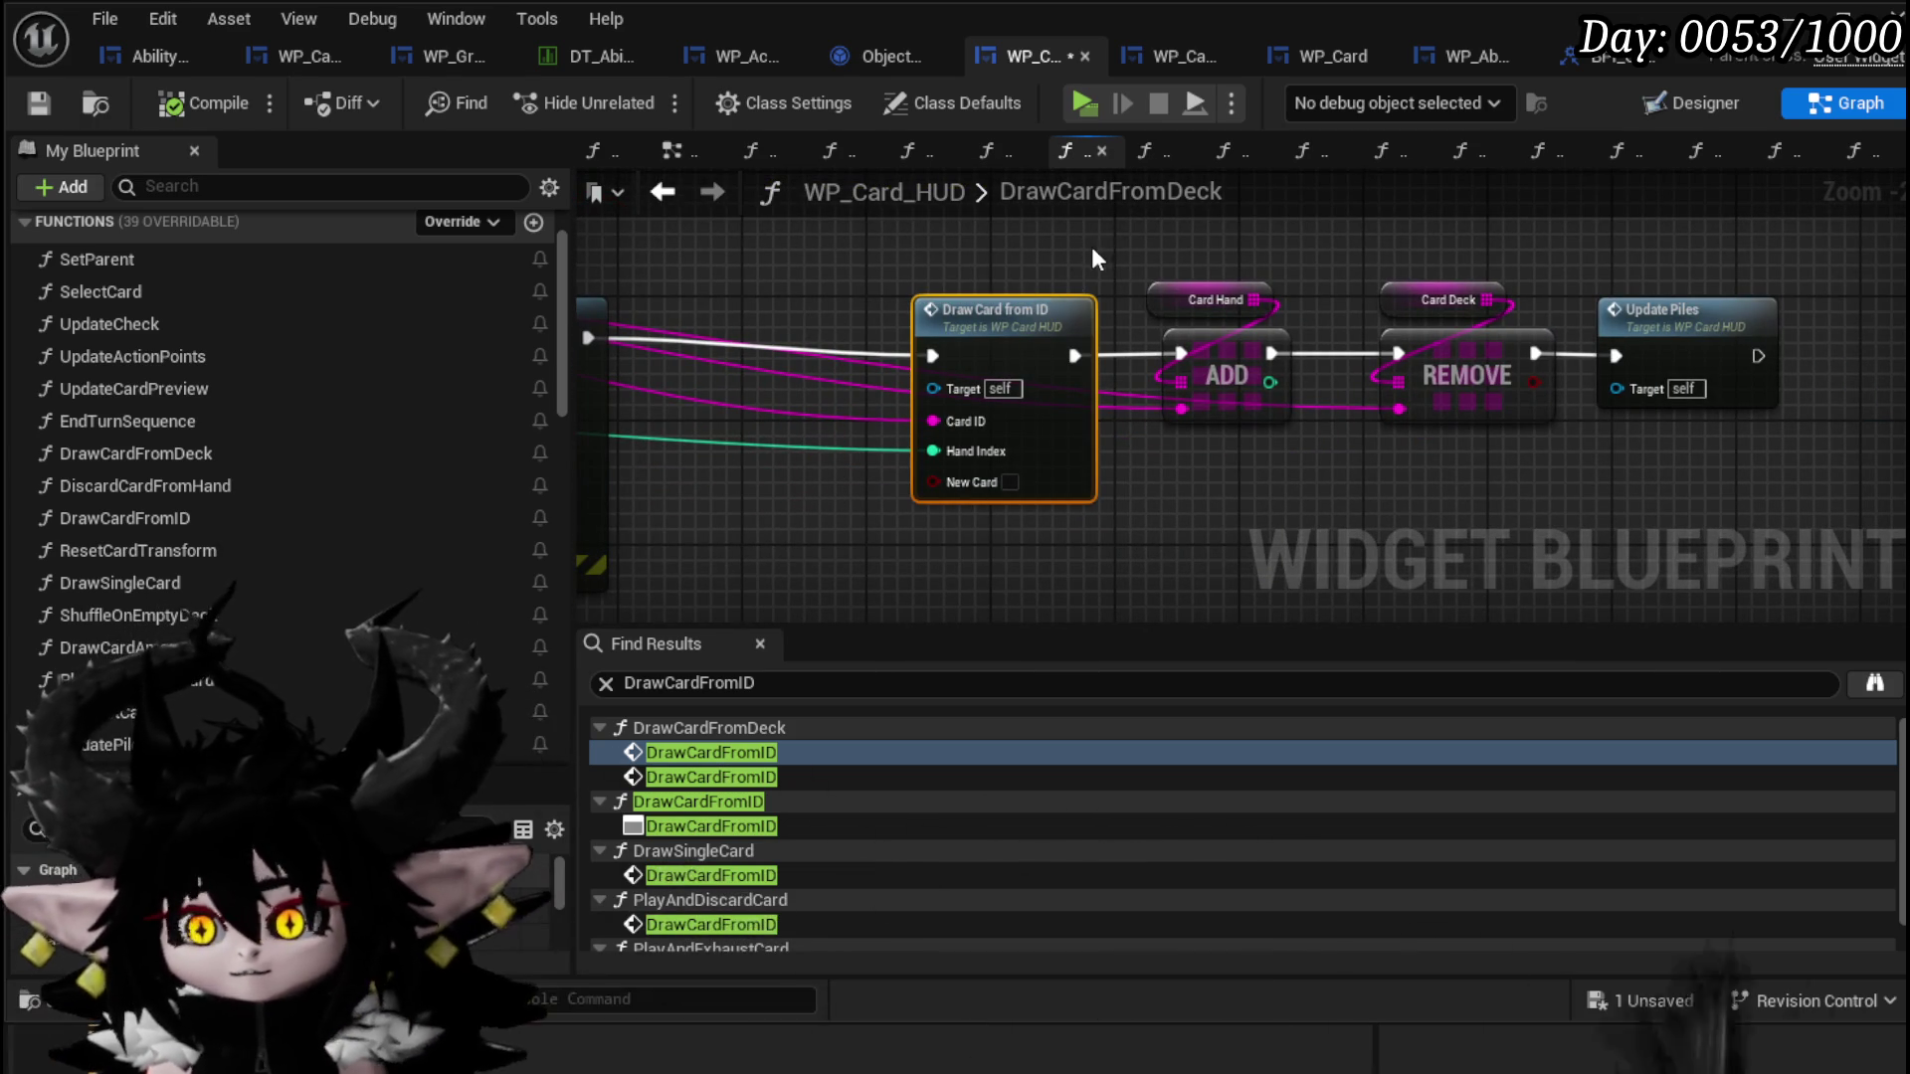
Step: Wrap Draw Card from ID in a comment titled 'DoOnce', then compile and save
key(c)
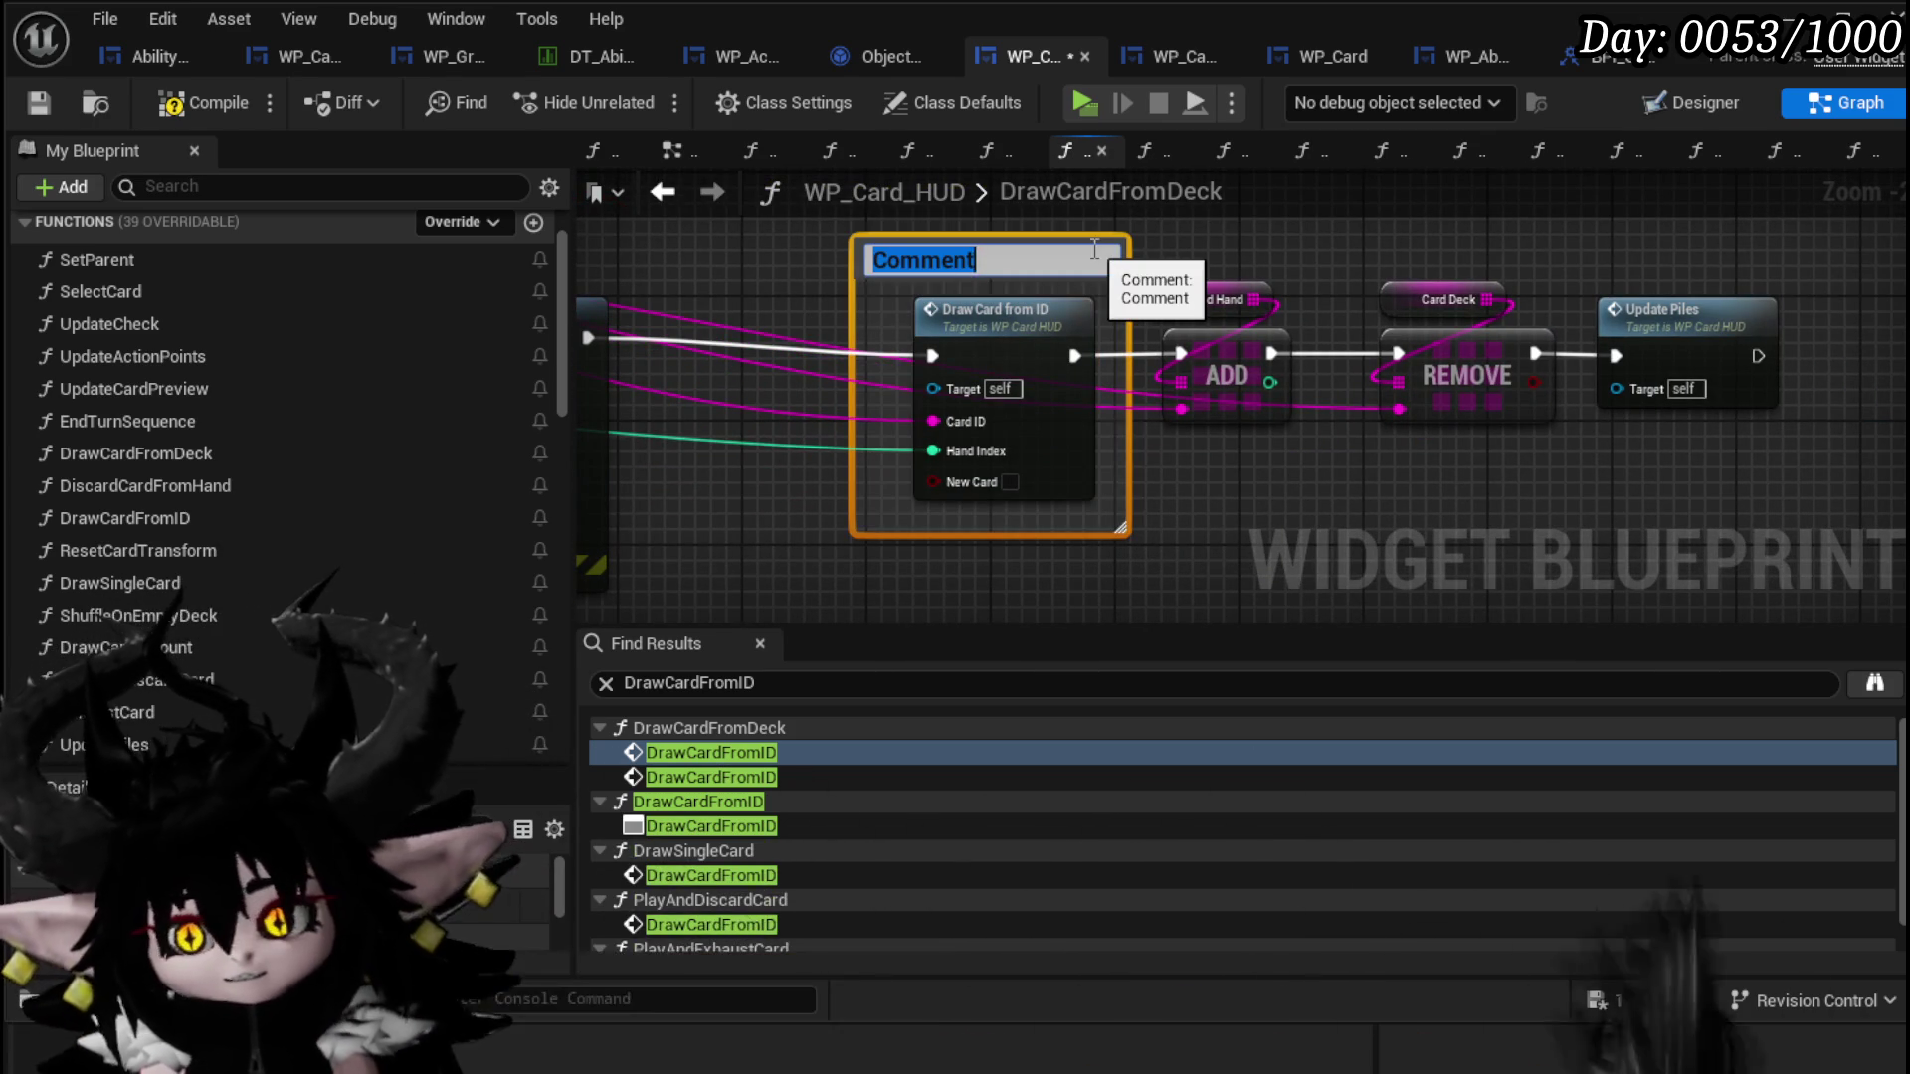
text(DoOnce)
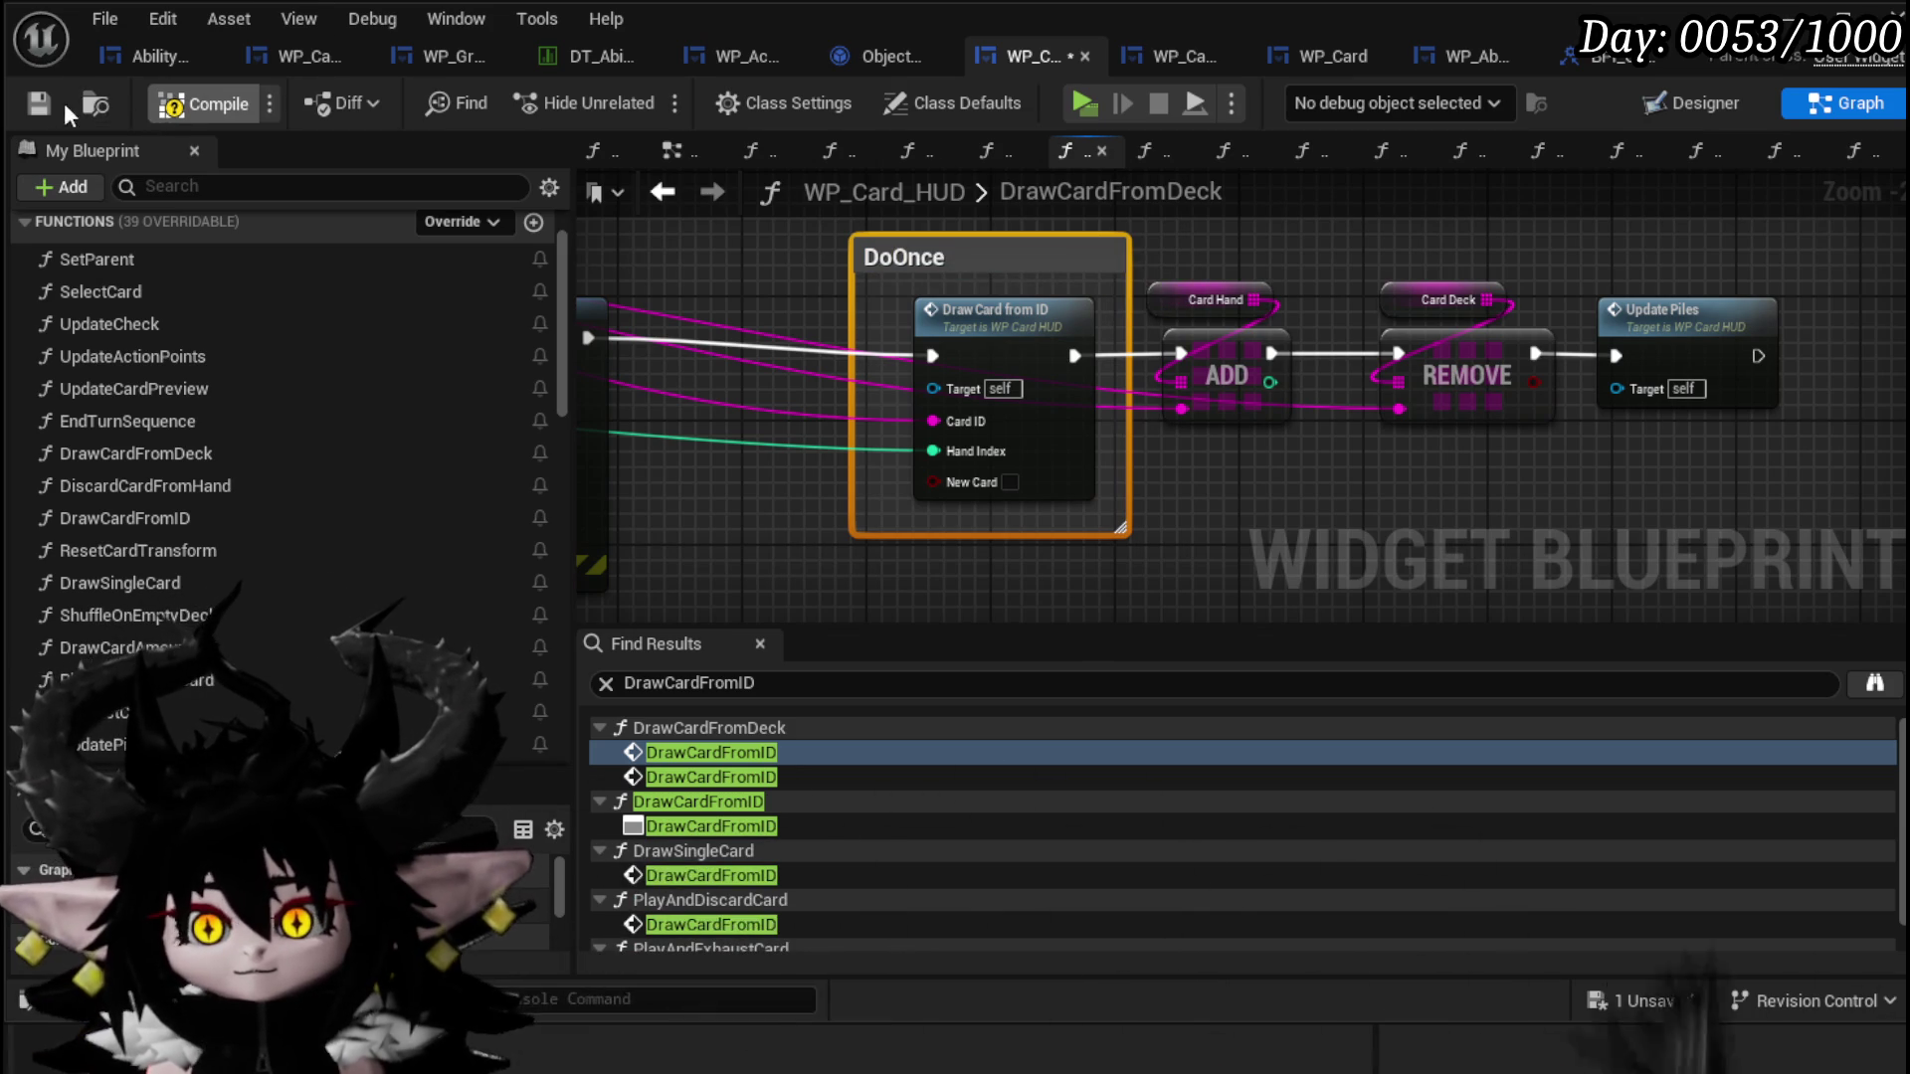
click(33, 103)
click(832, 503)
drag(1005, 320, 927, 321)
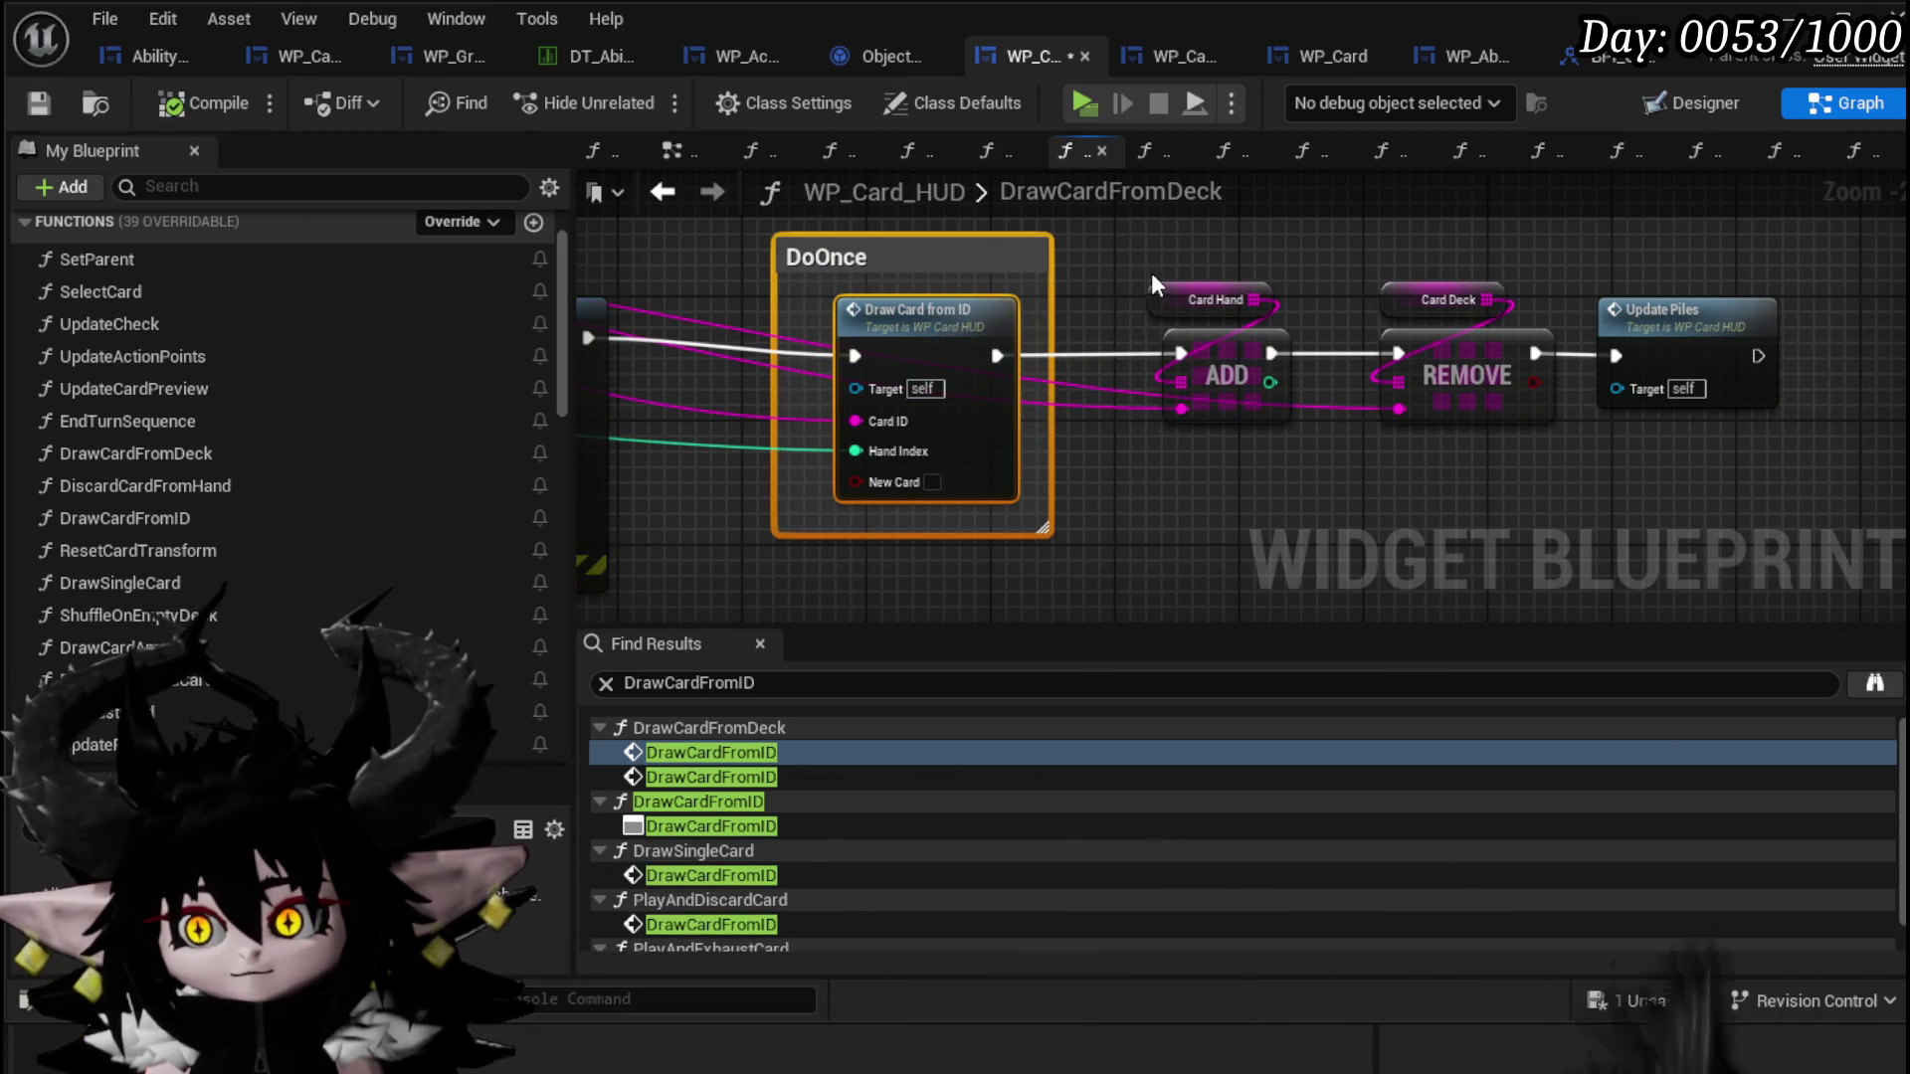
click(40, 104)
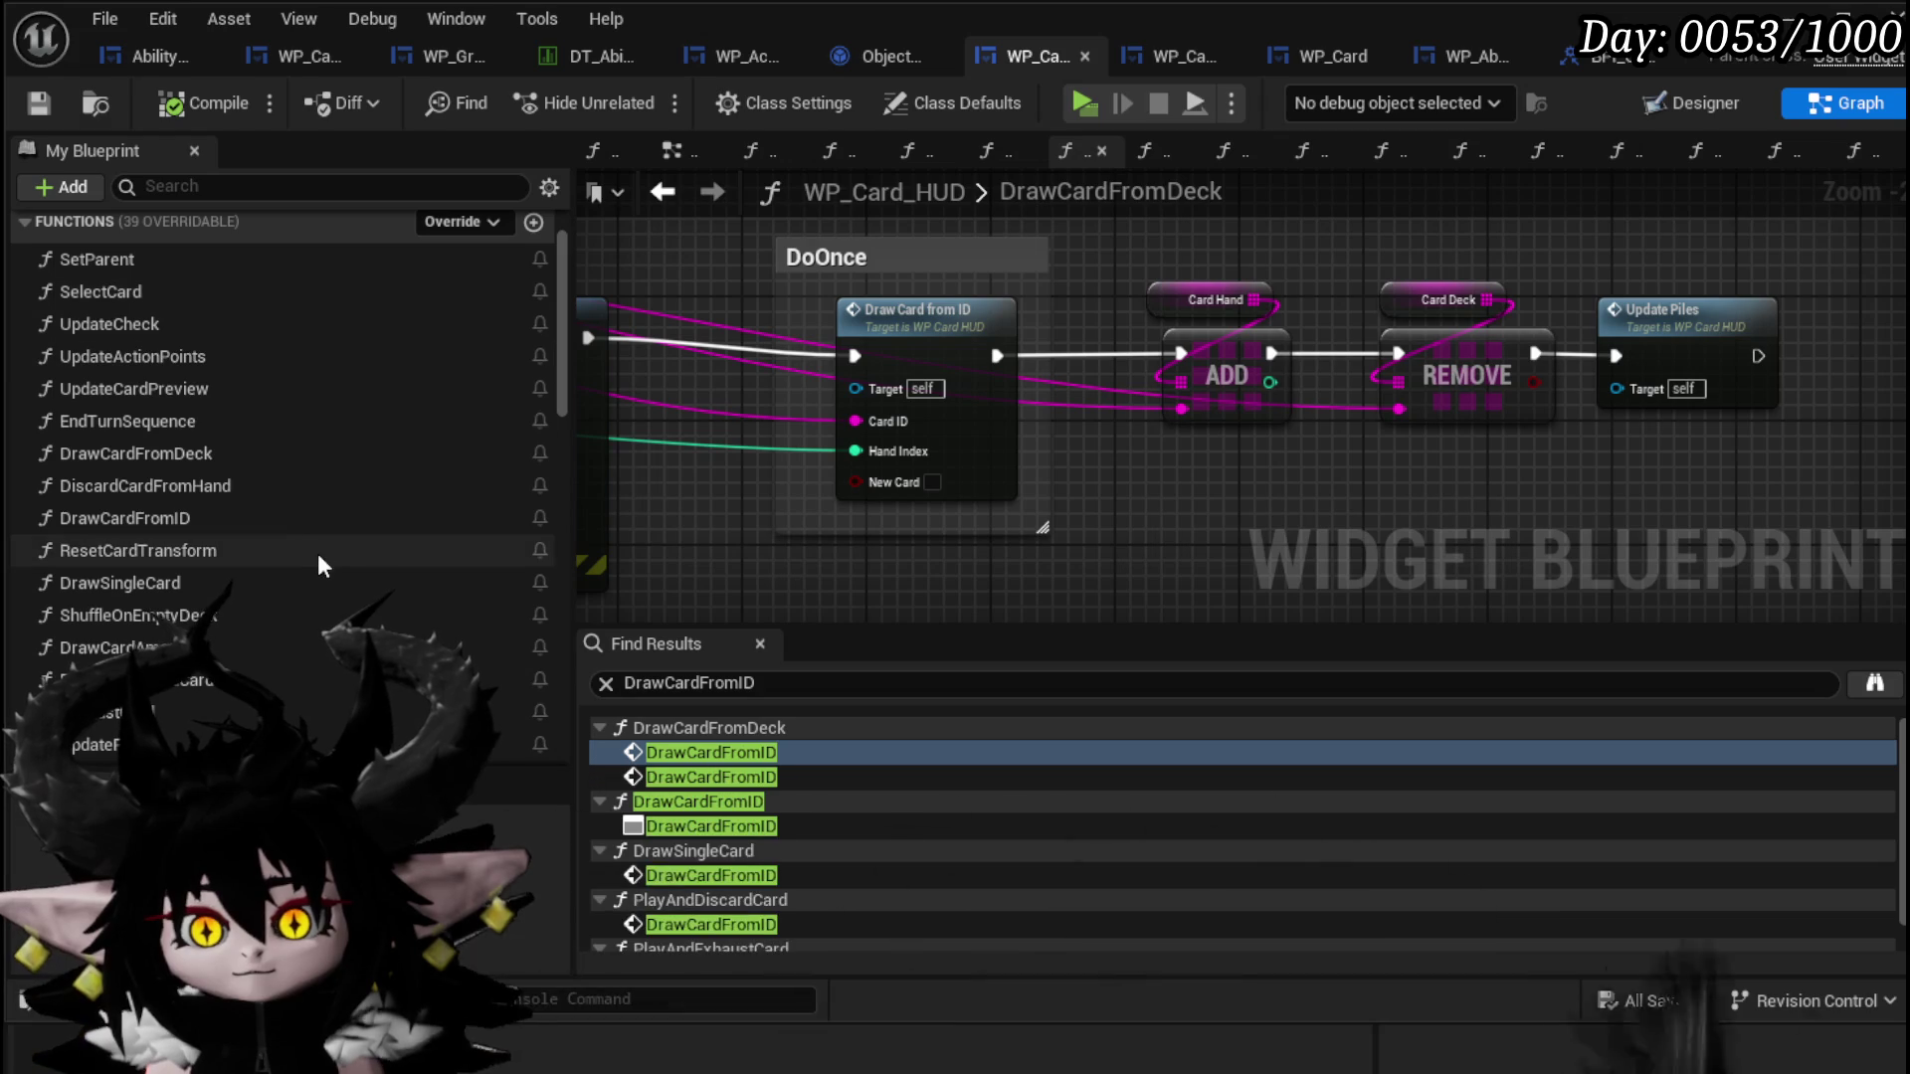
click(690, 778)
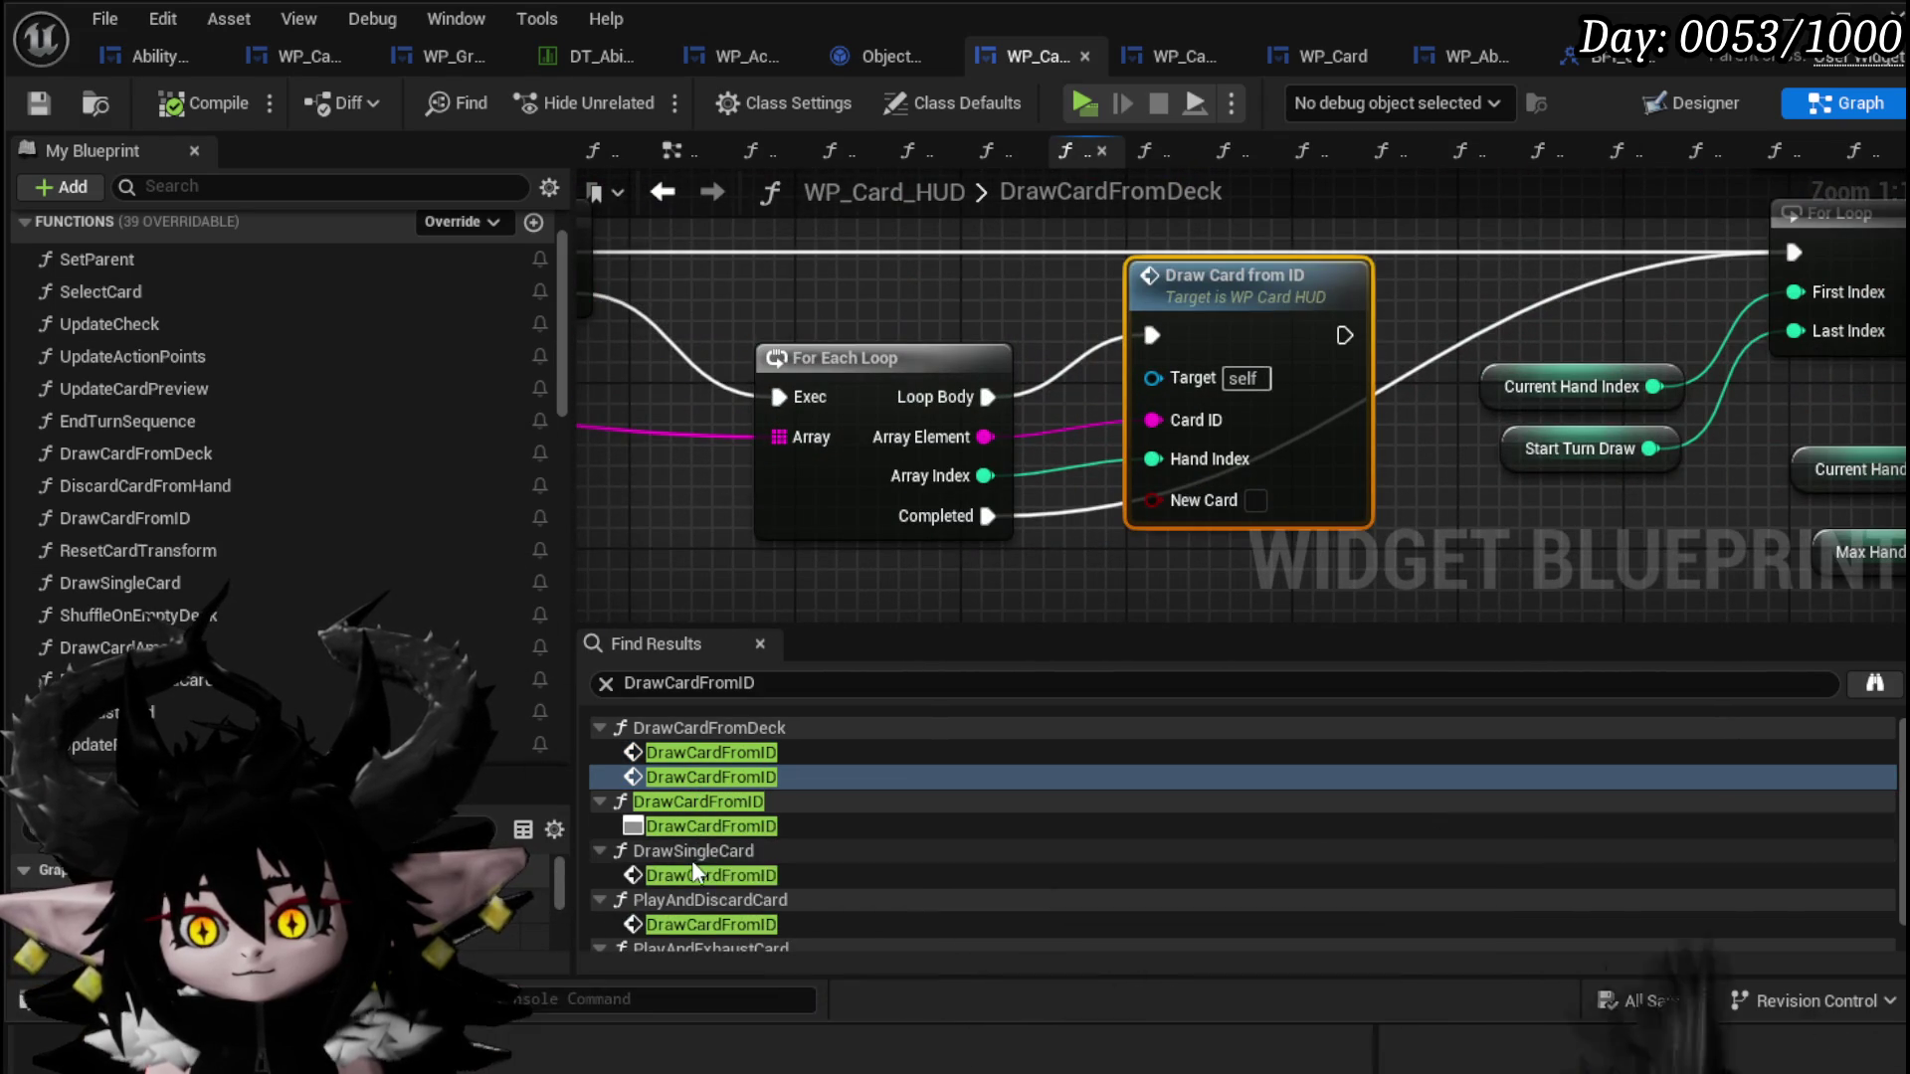
Step: Review DrawCardFromID calls in DrawSingleCard, PlayAndDiscardCard and PlayAndExhaustCard, save, and start Play
click(689, 875)
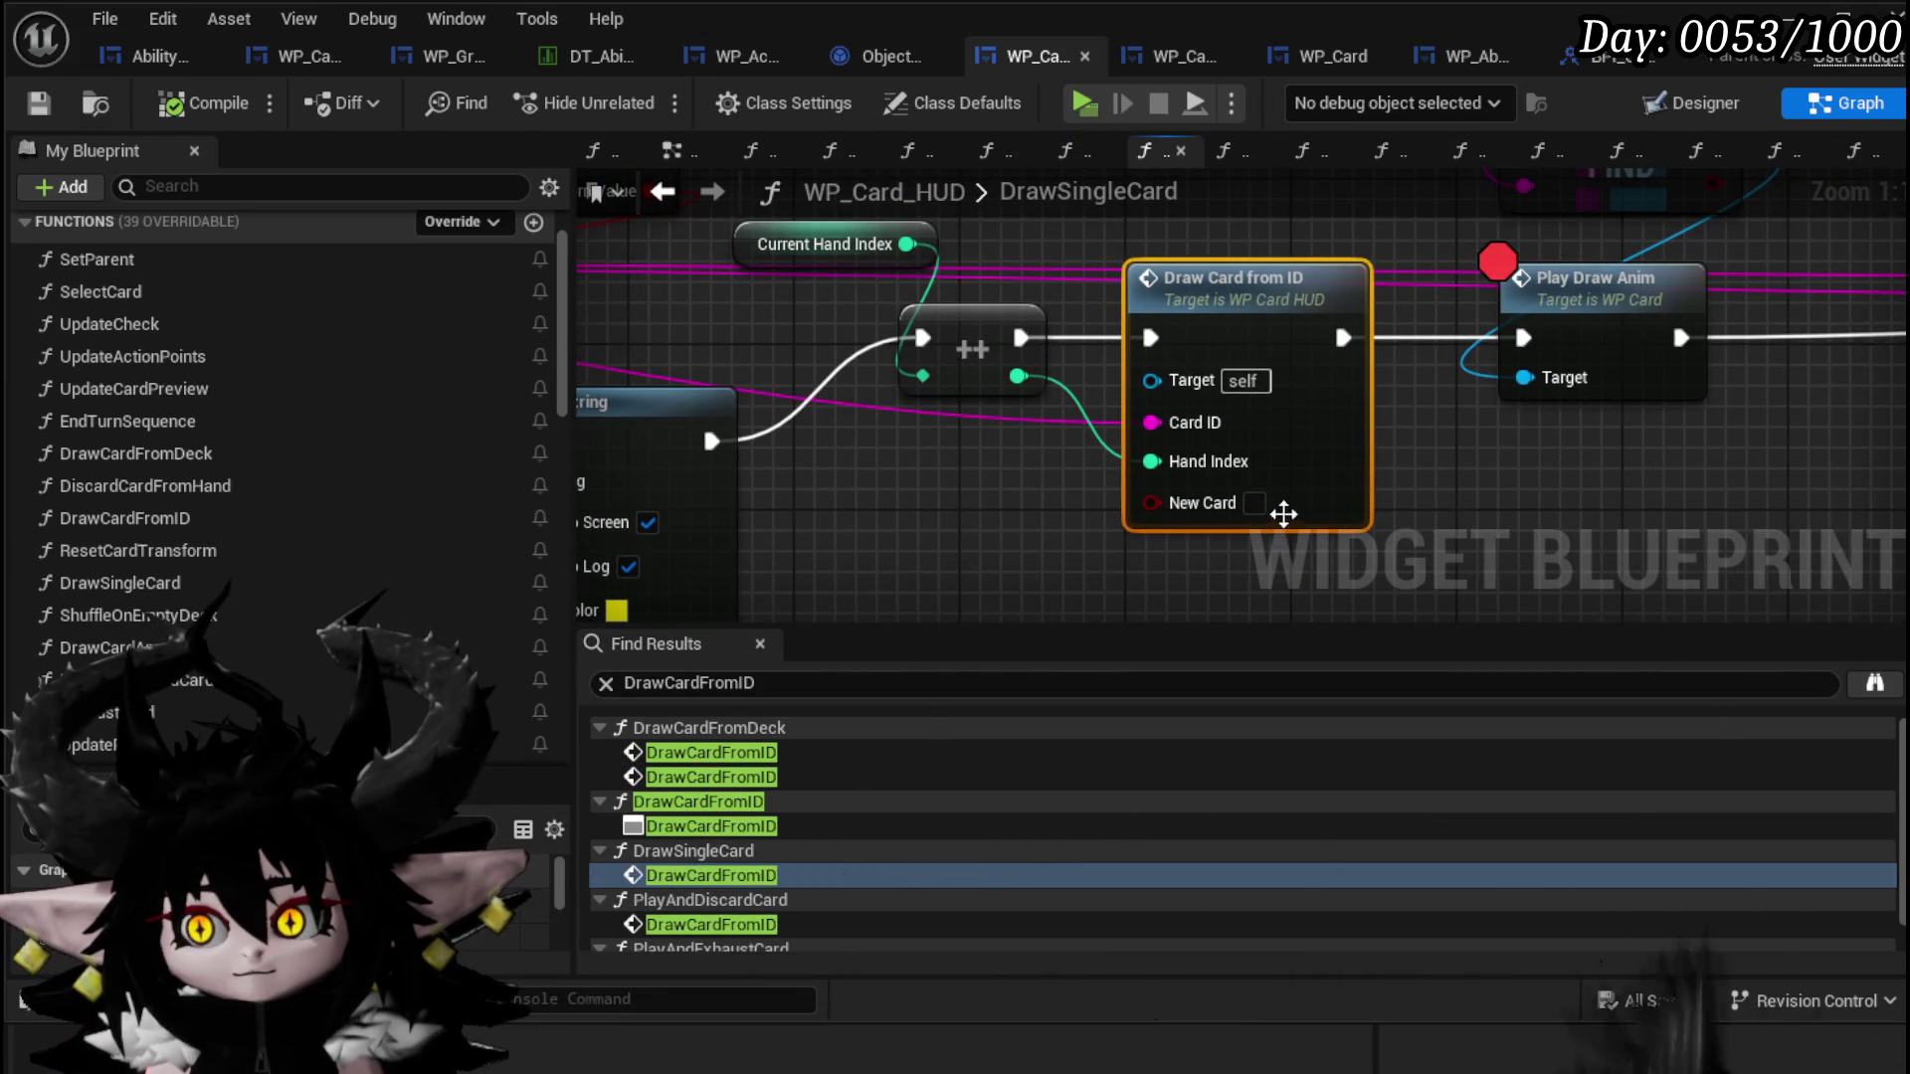
click(695, 922)
double_click(695, 921)
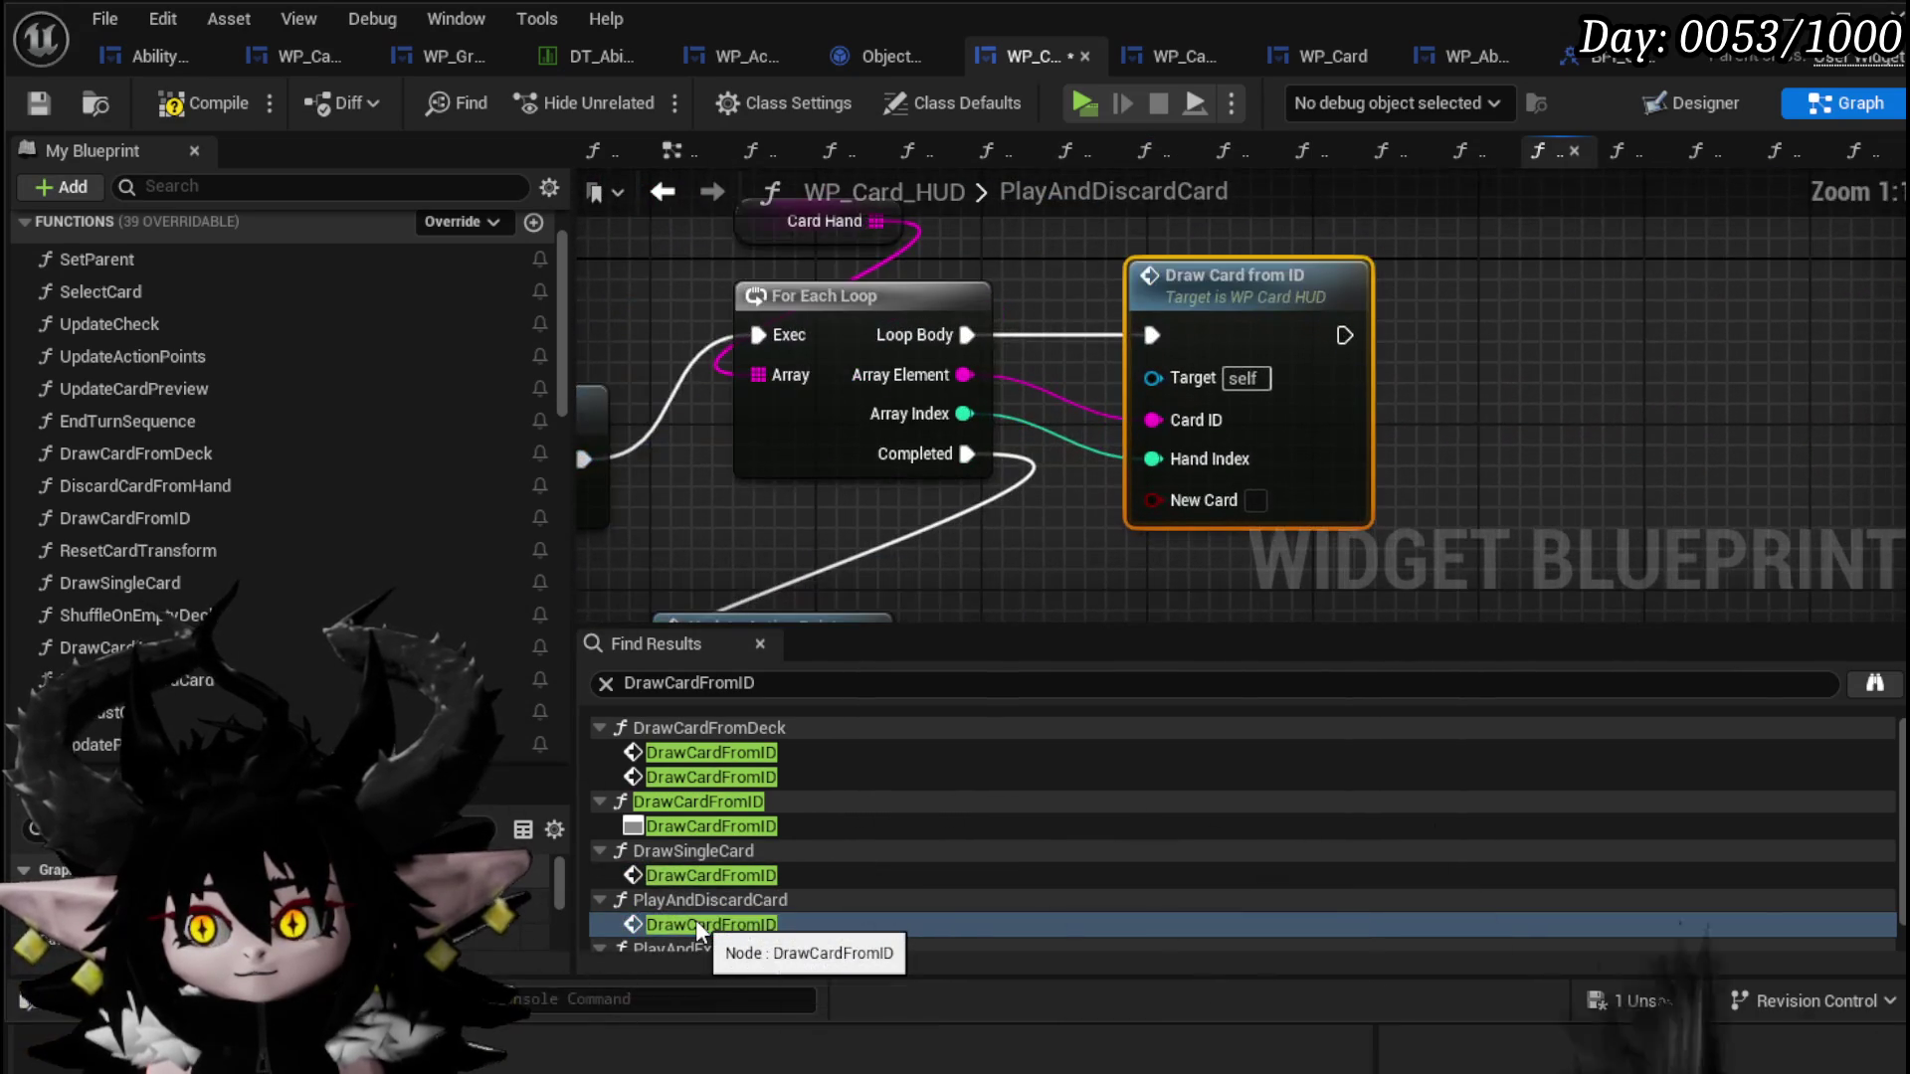
scroll(1114, 517, down, 4)
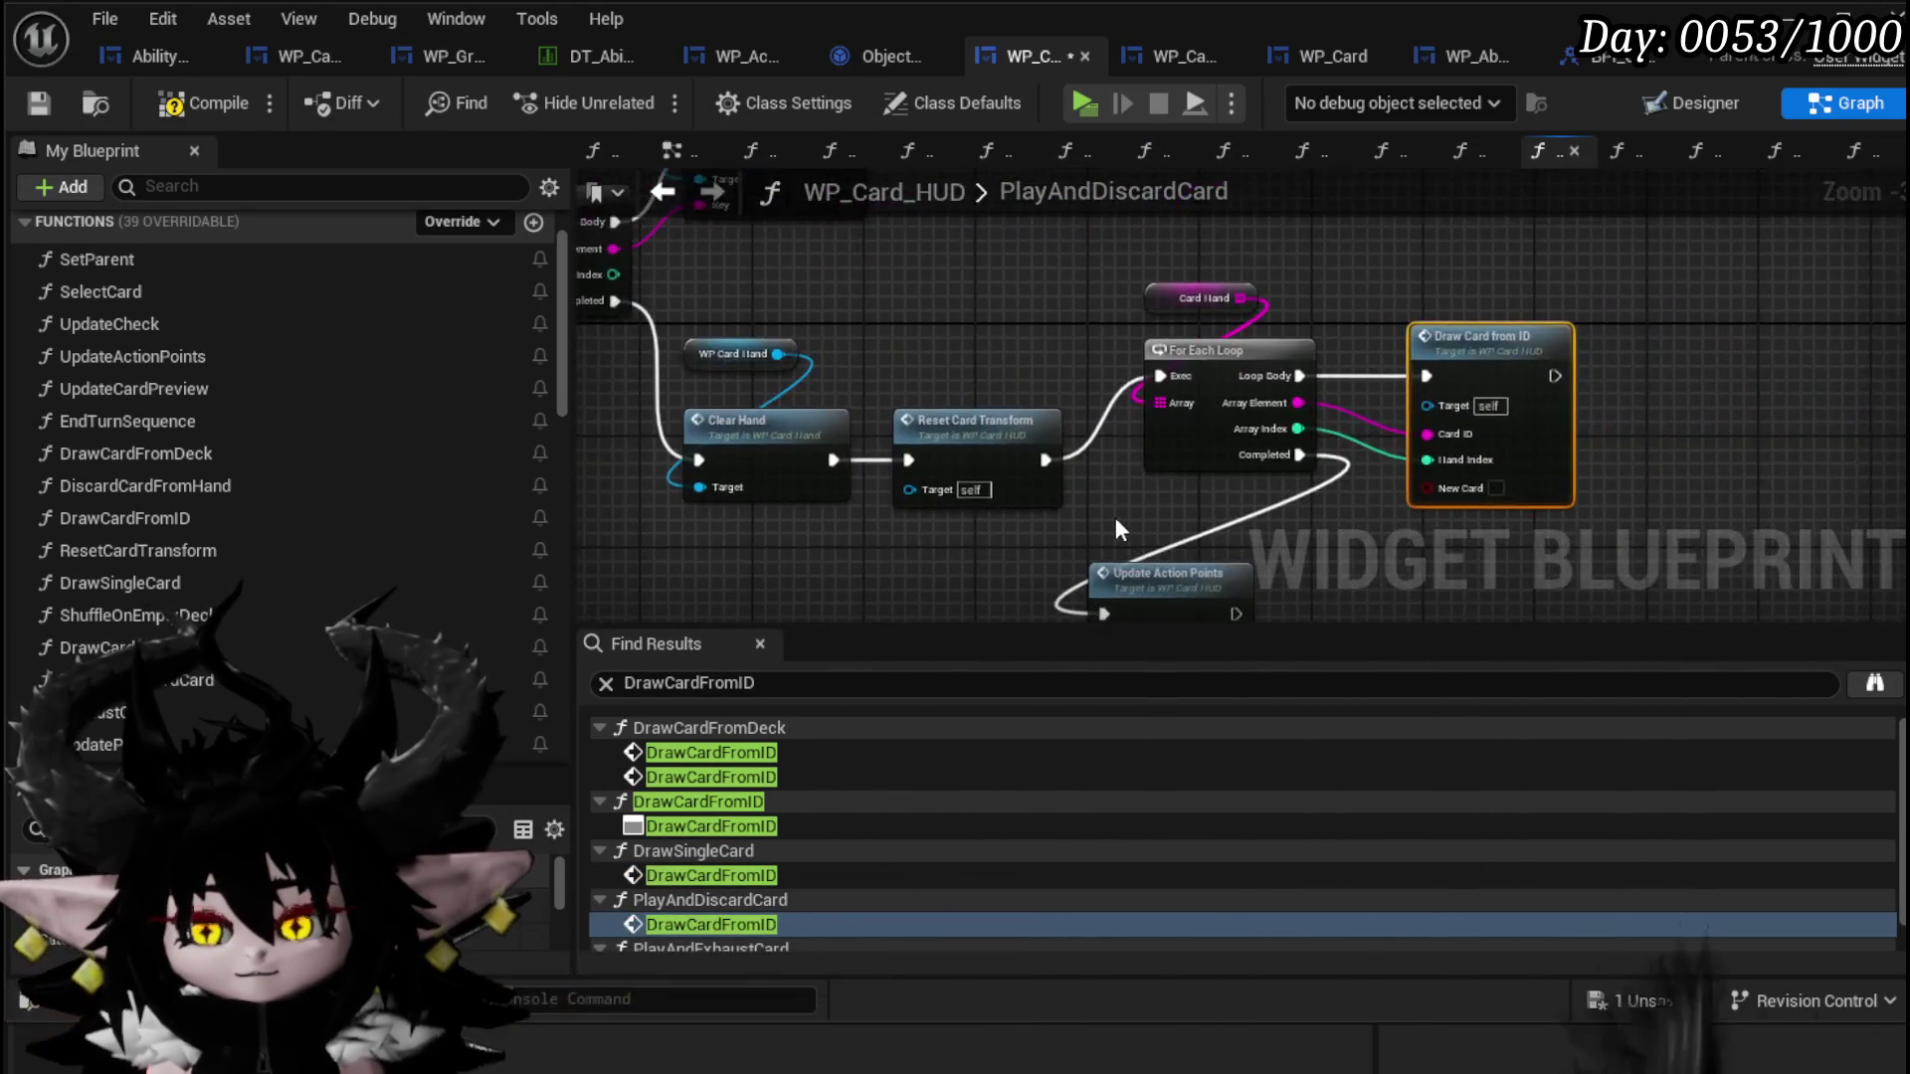
scroll(748, 826, down, 2)
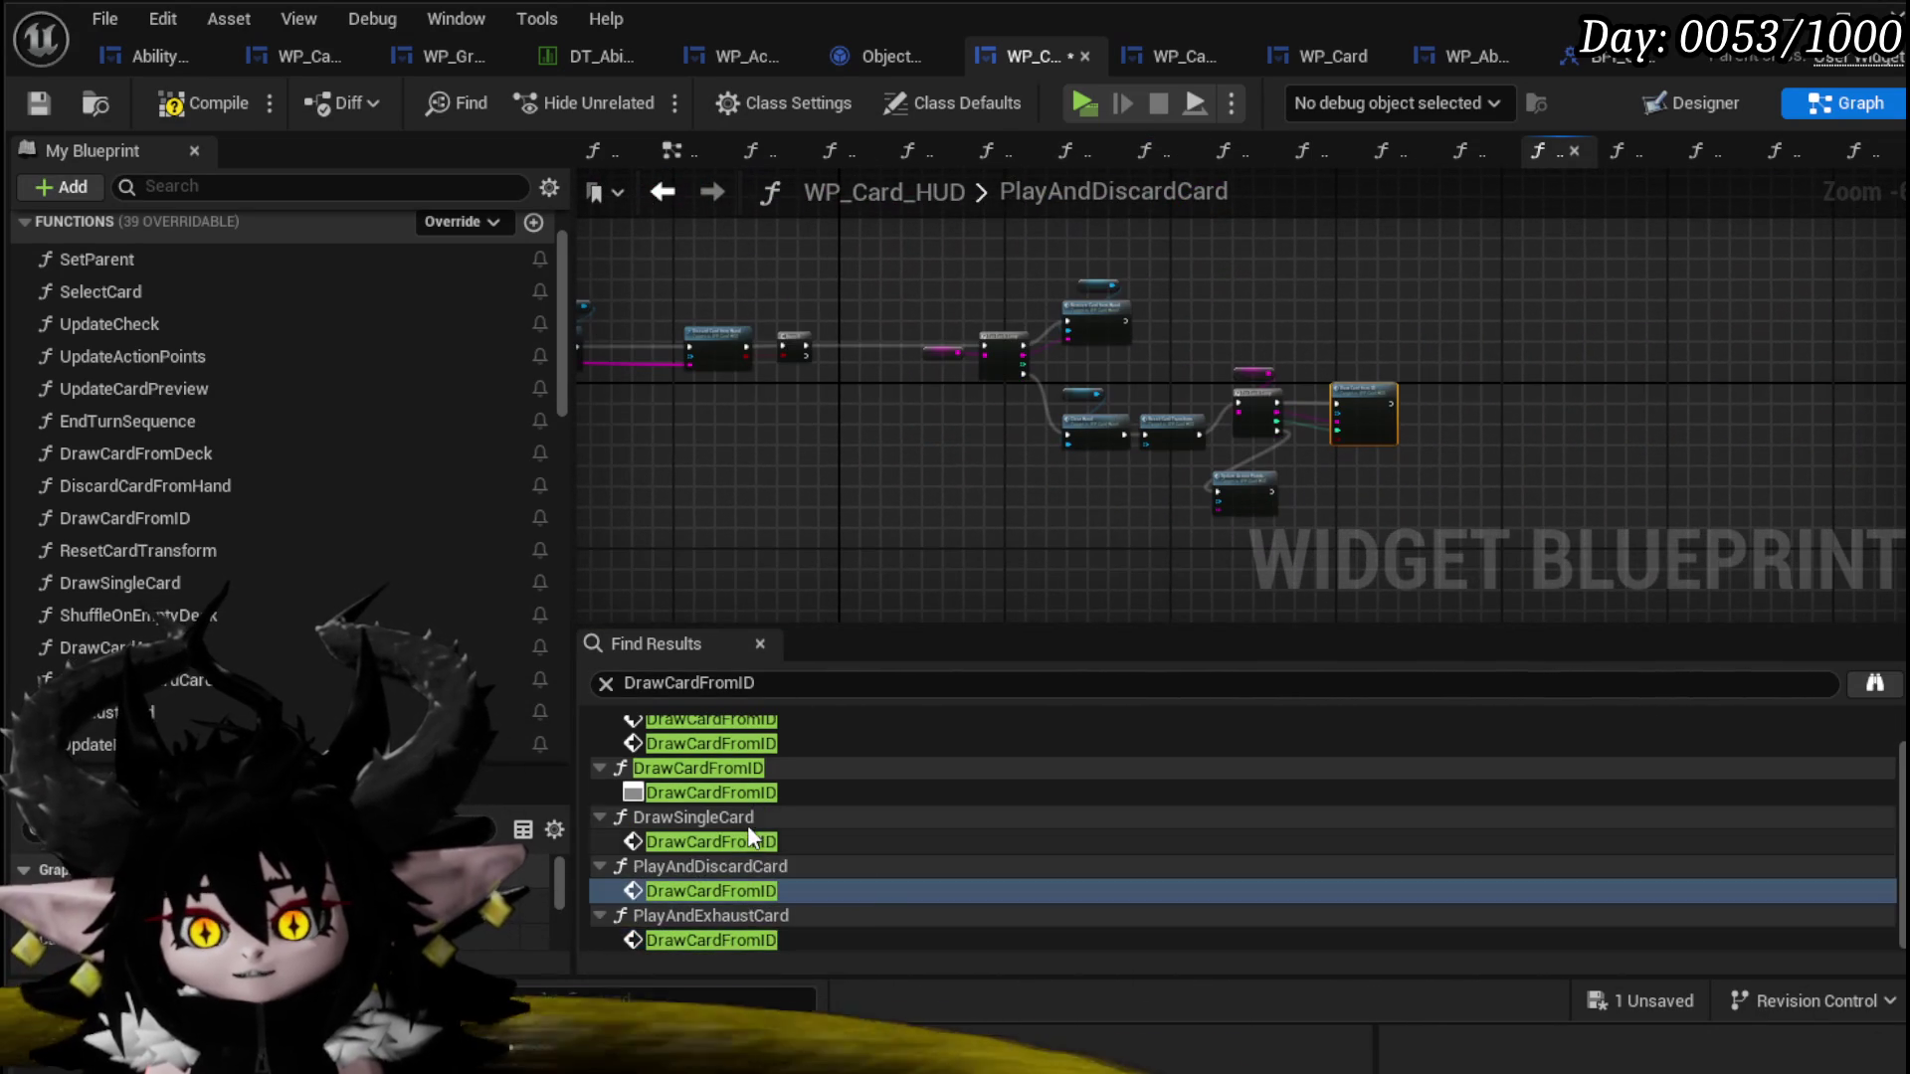
double_click(686, 939)
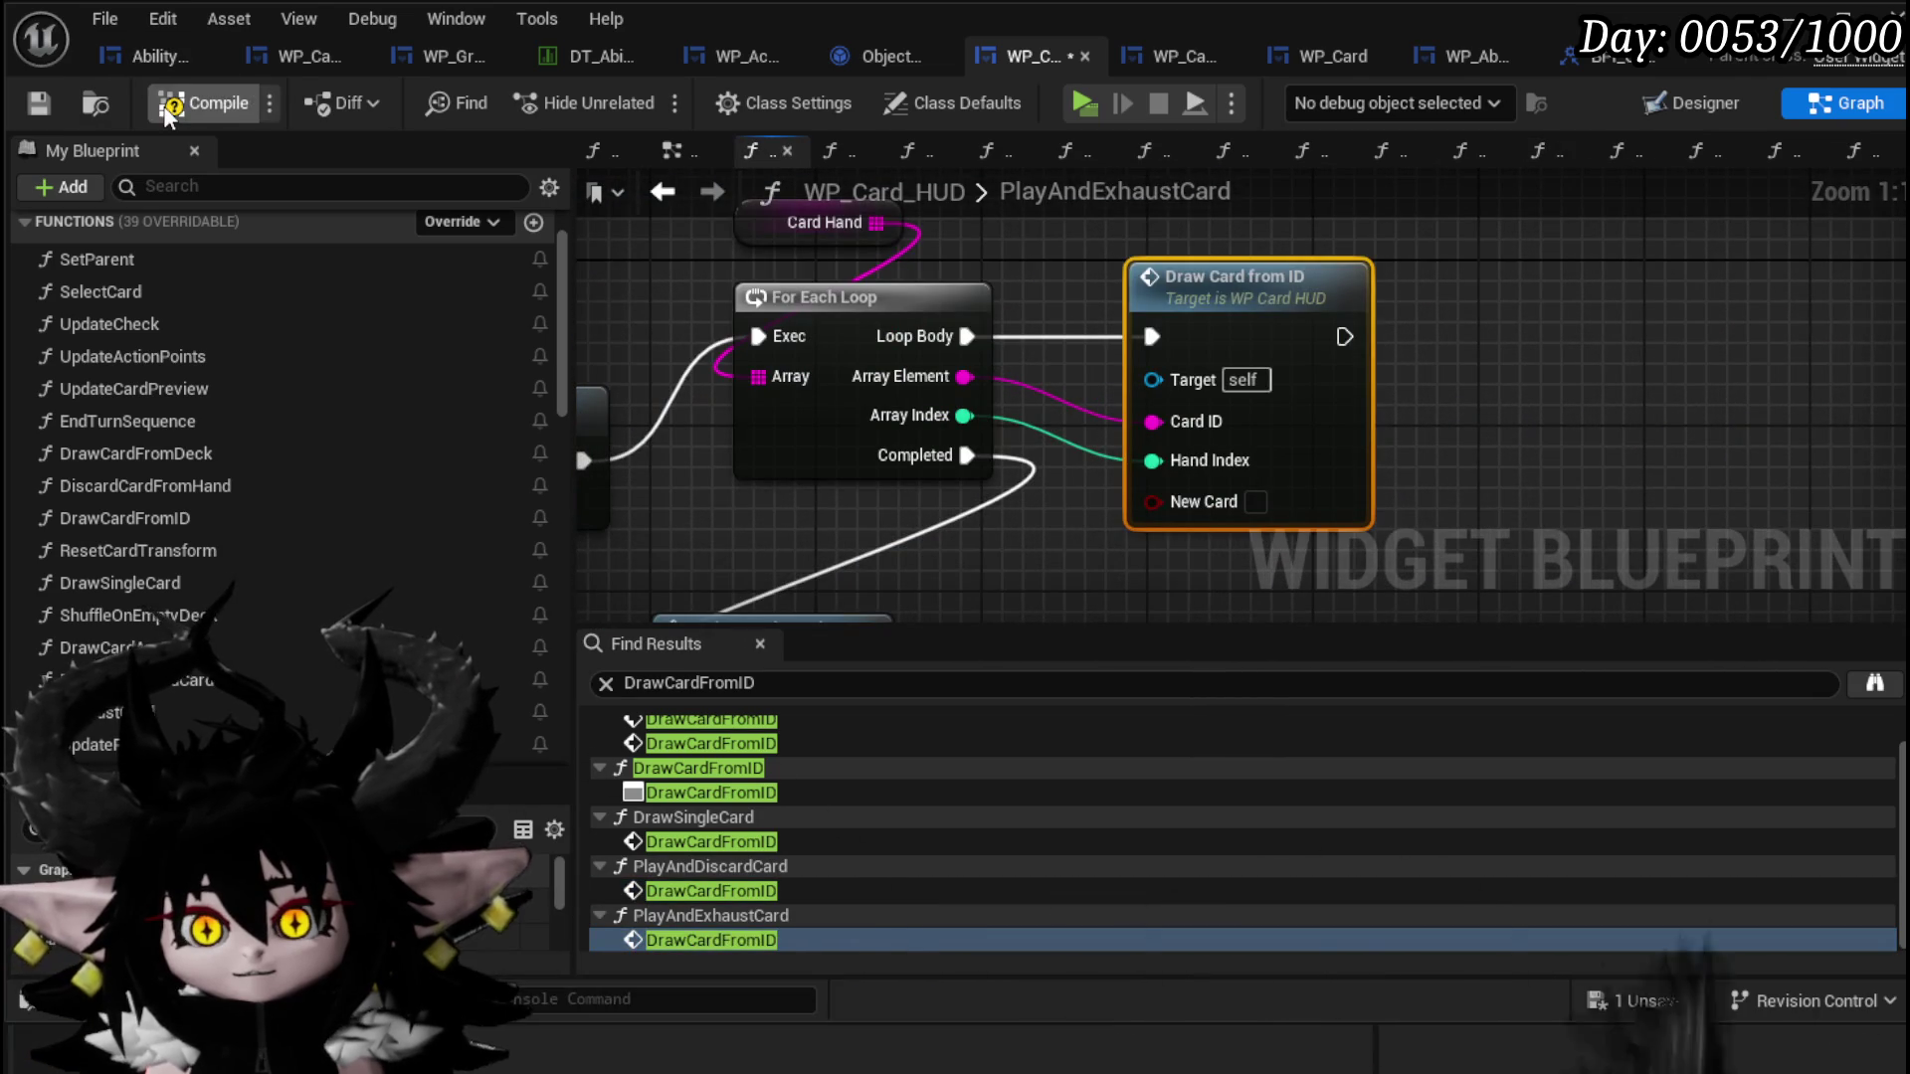
click(37, 103)
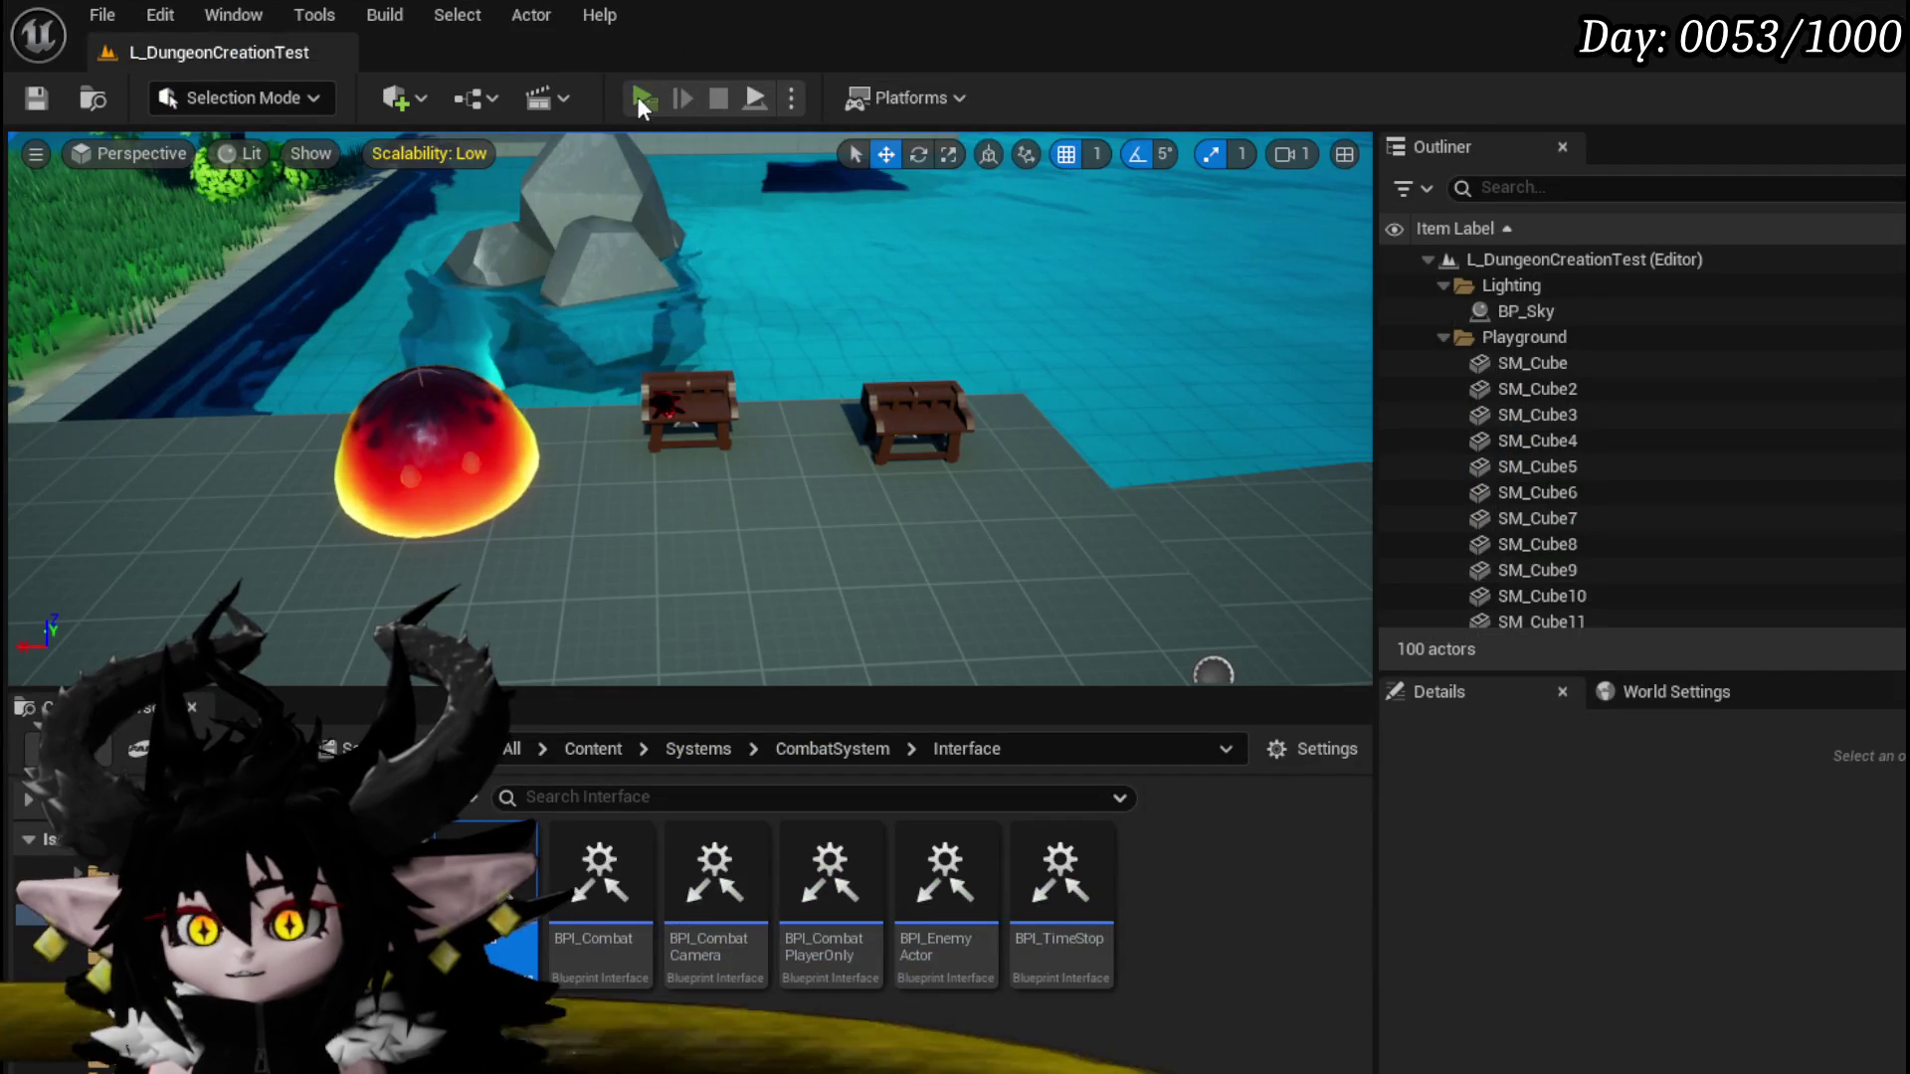
click(637, 97)
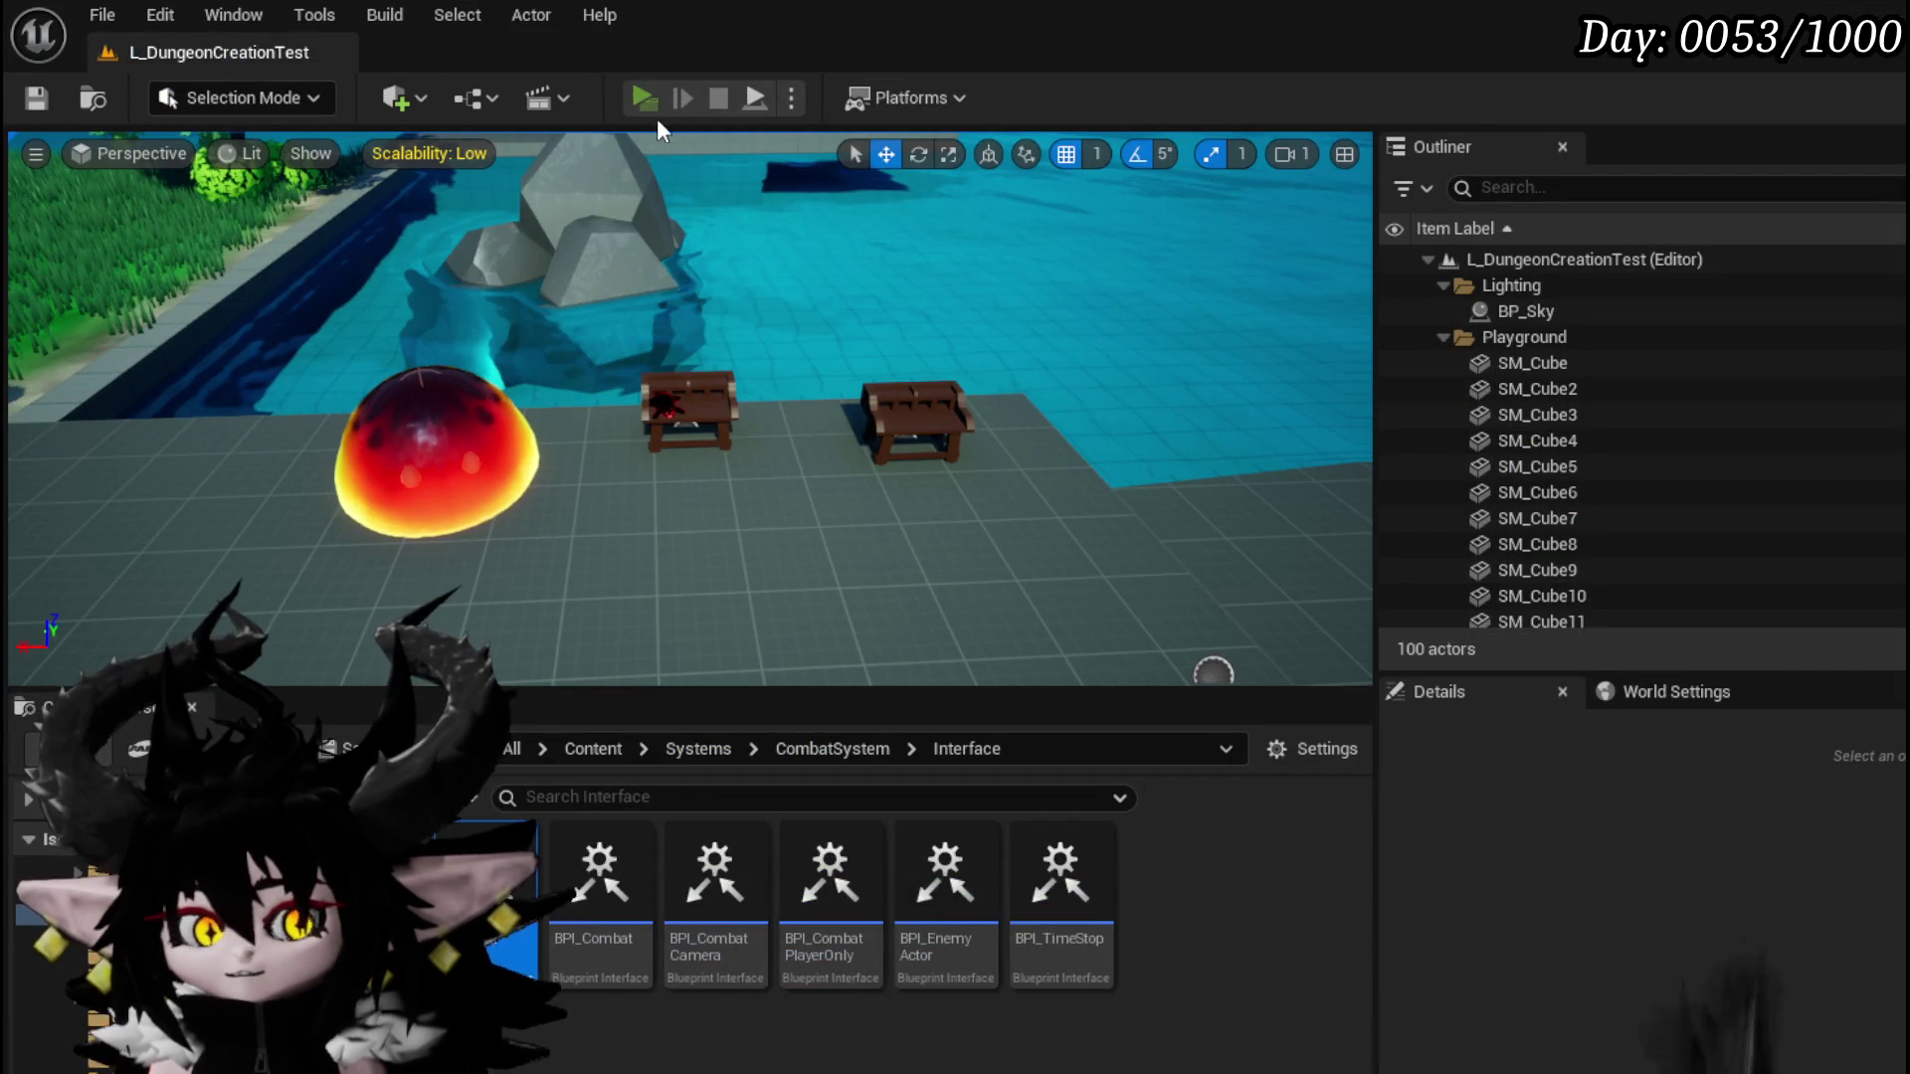
Step: Start a battle with the fire slime, disable the Play Draw Anim breakpoint, and play Splash Move
key(w)
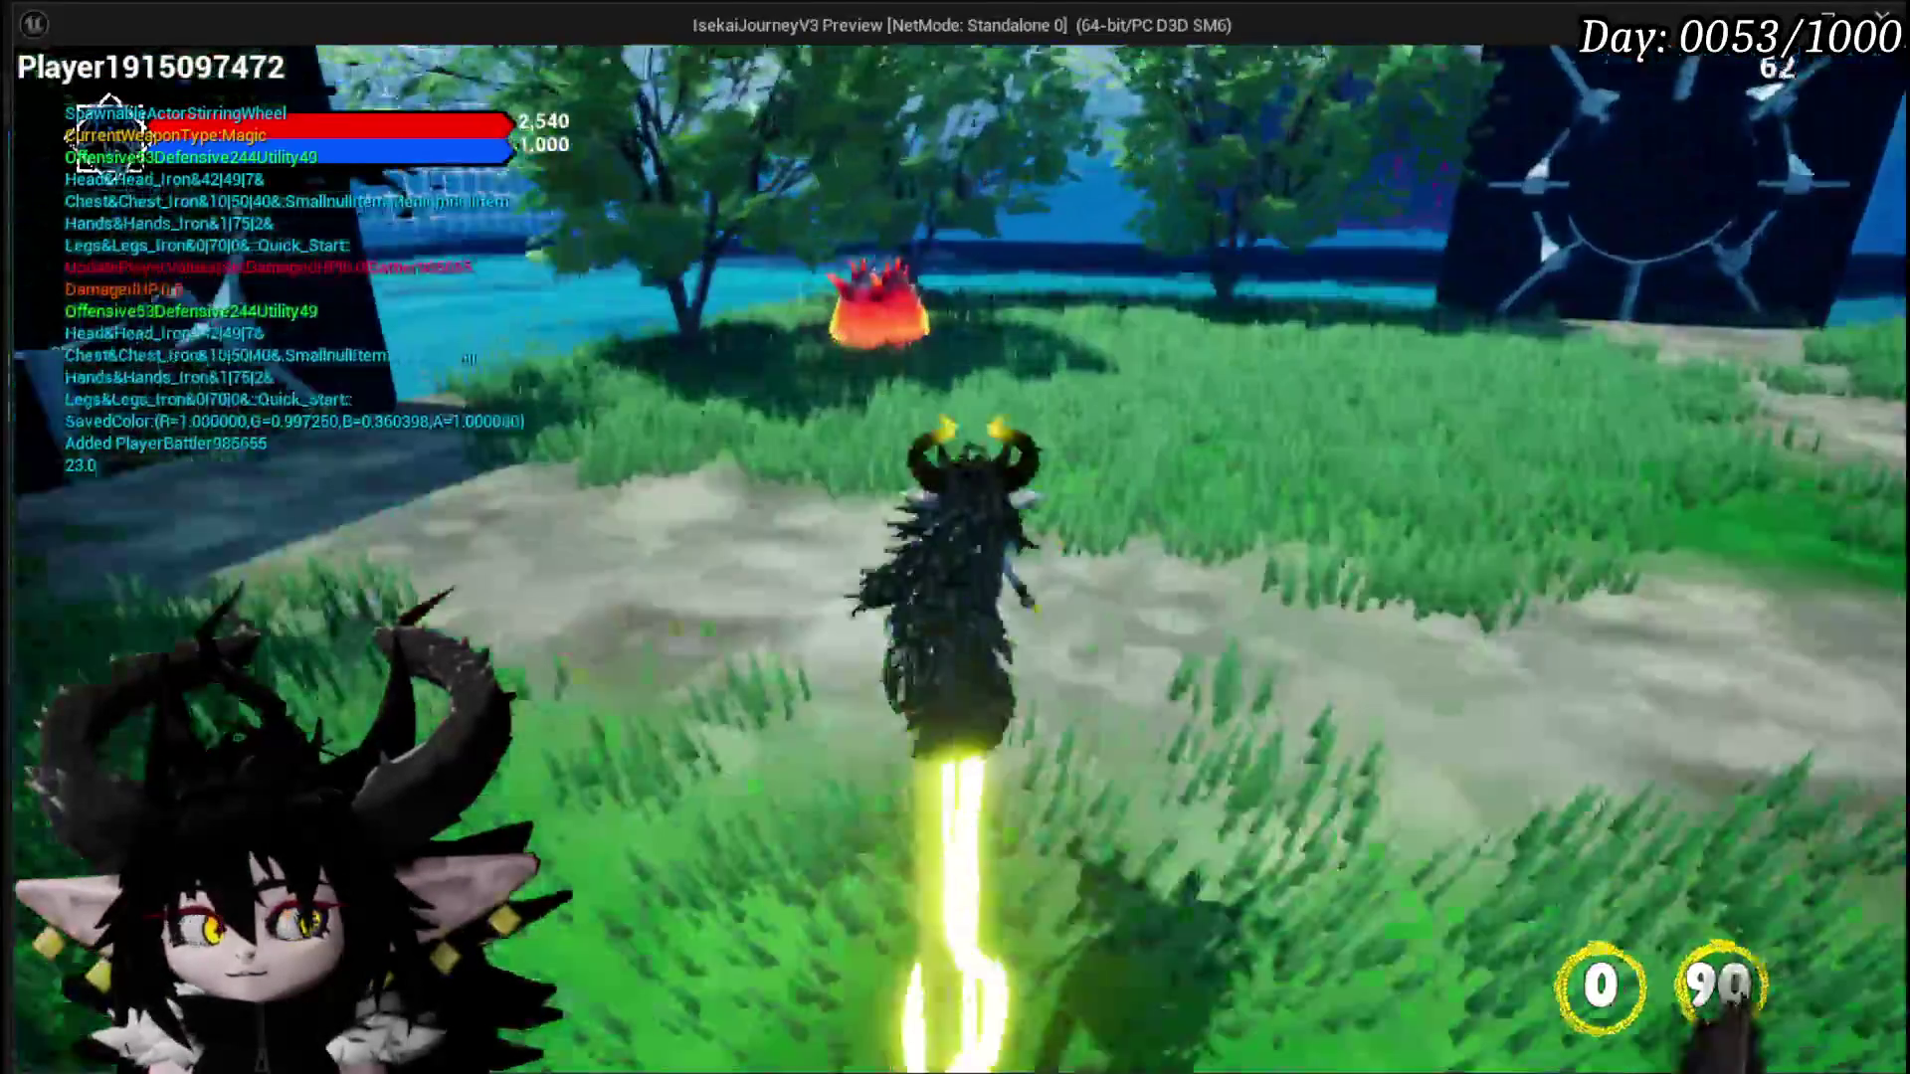
key(e)
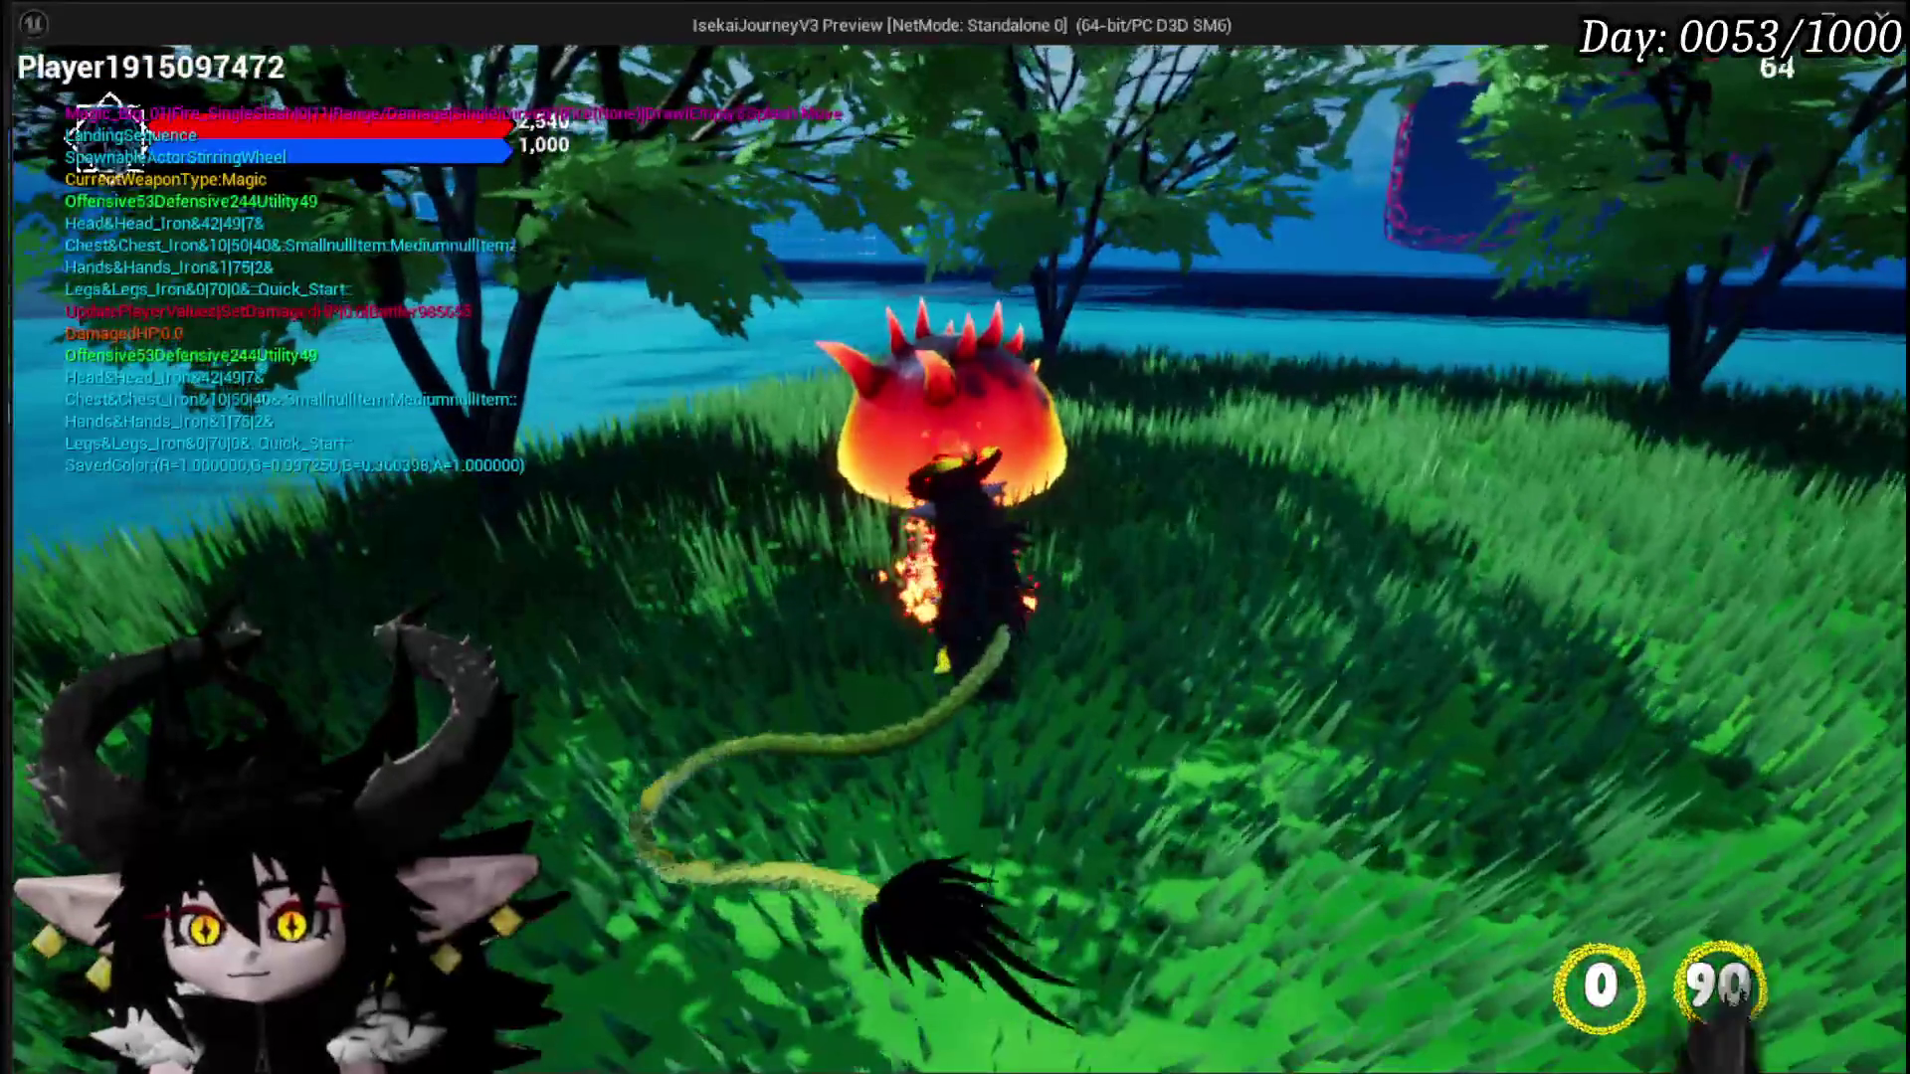
key(e)
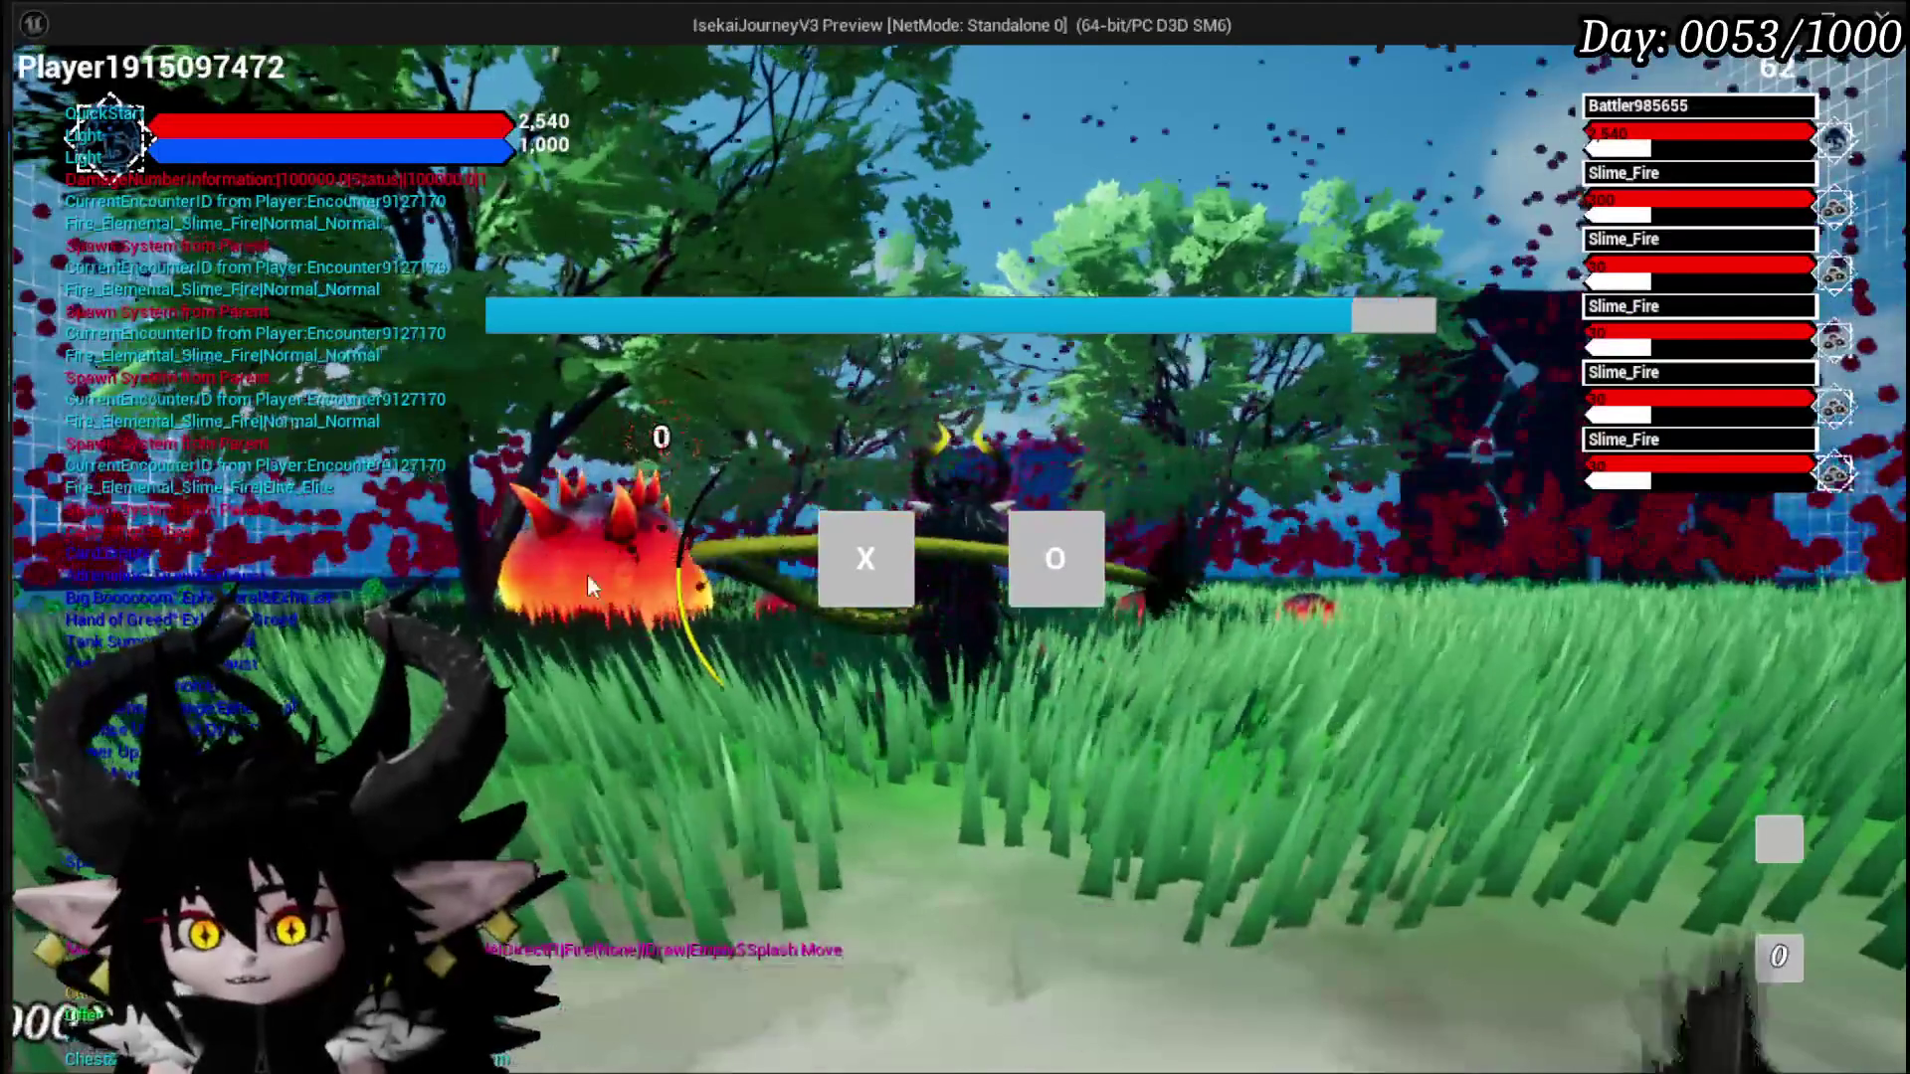
click(908, 527)
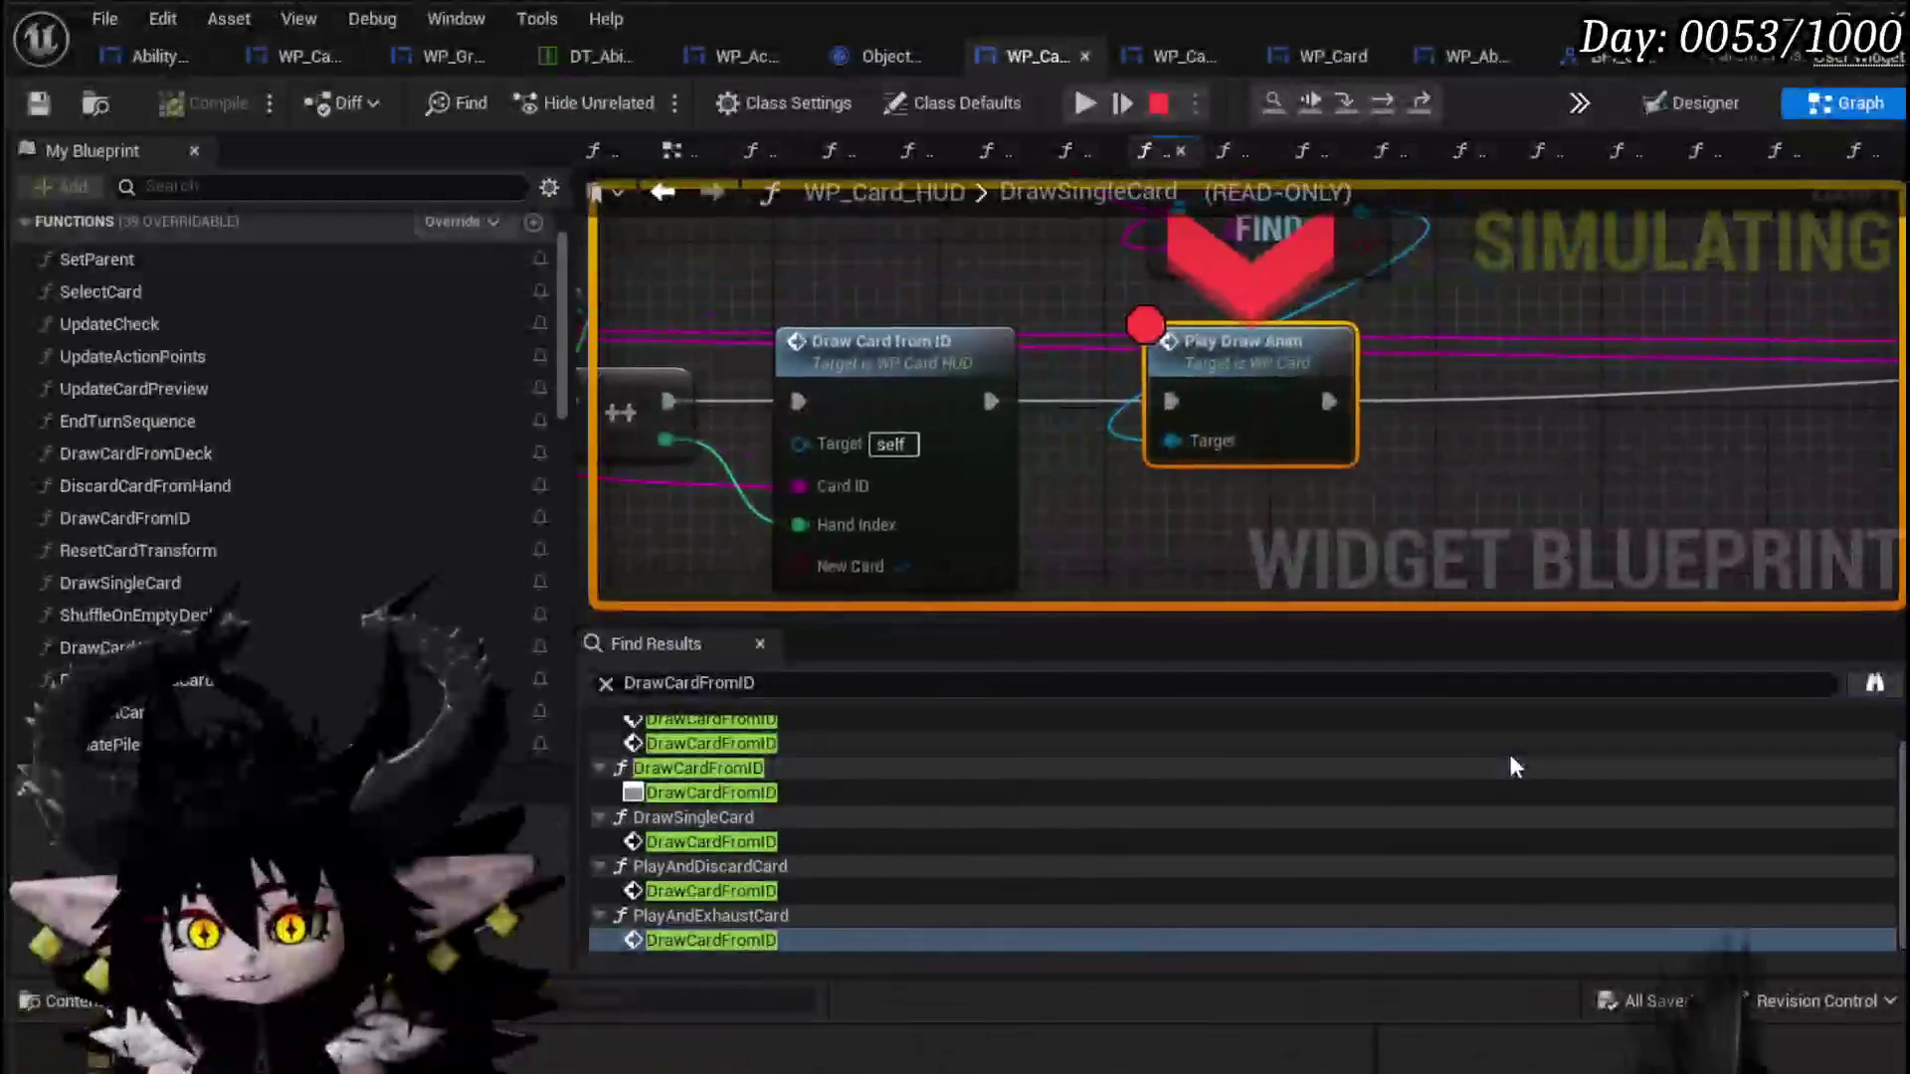
right_click(1270, 396)
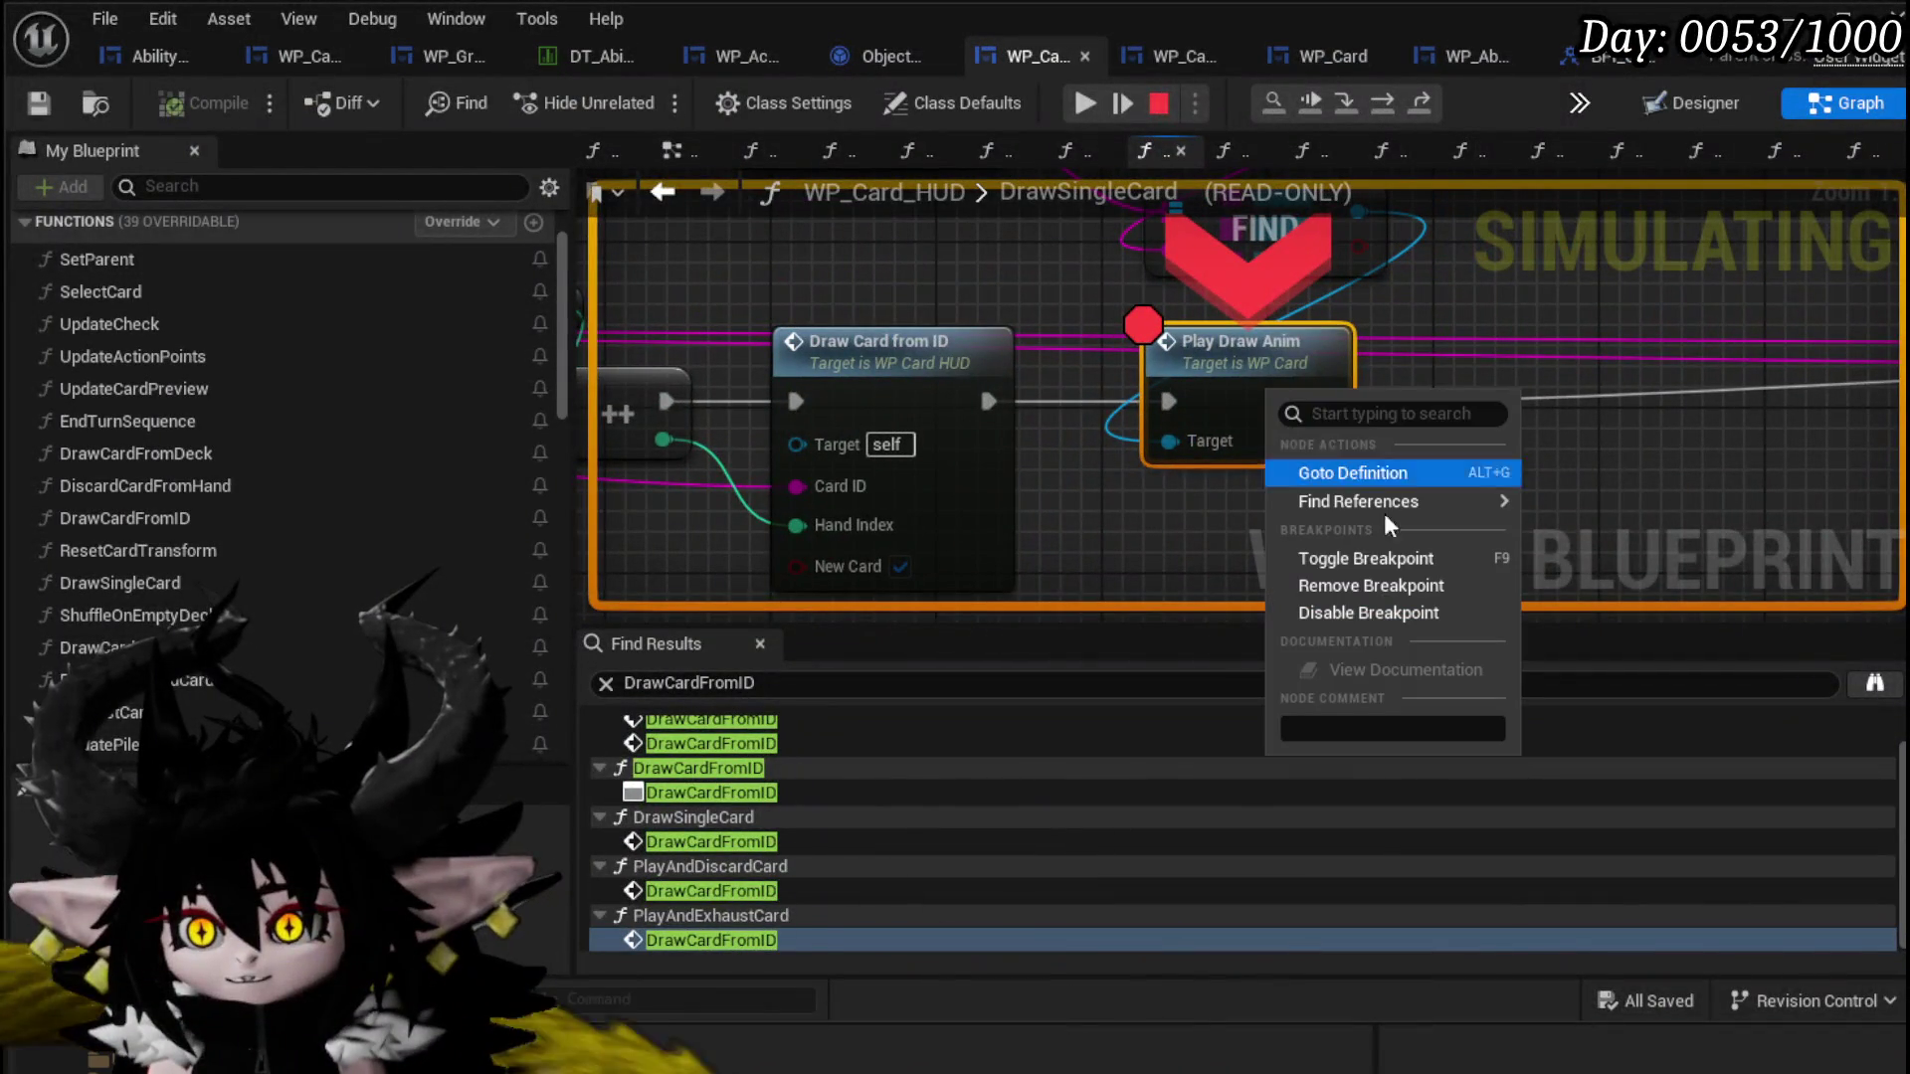
click(1369, 613)
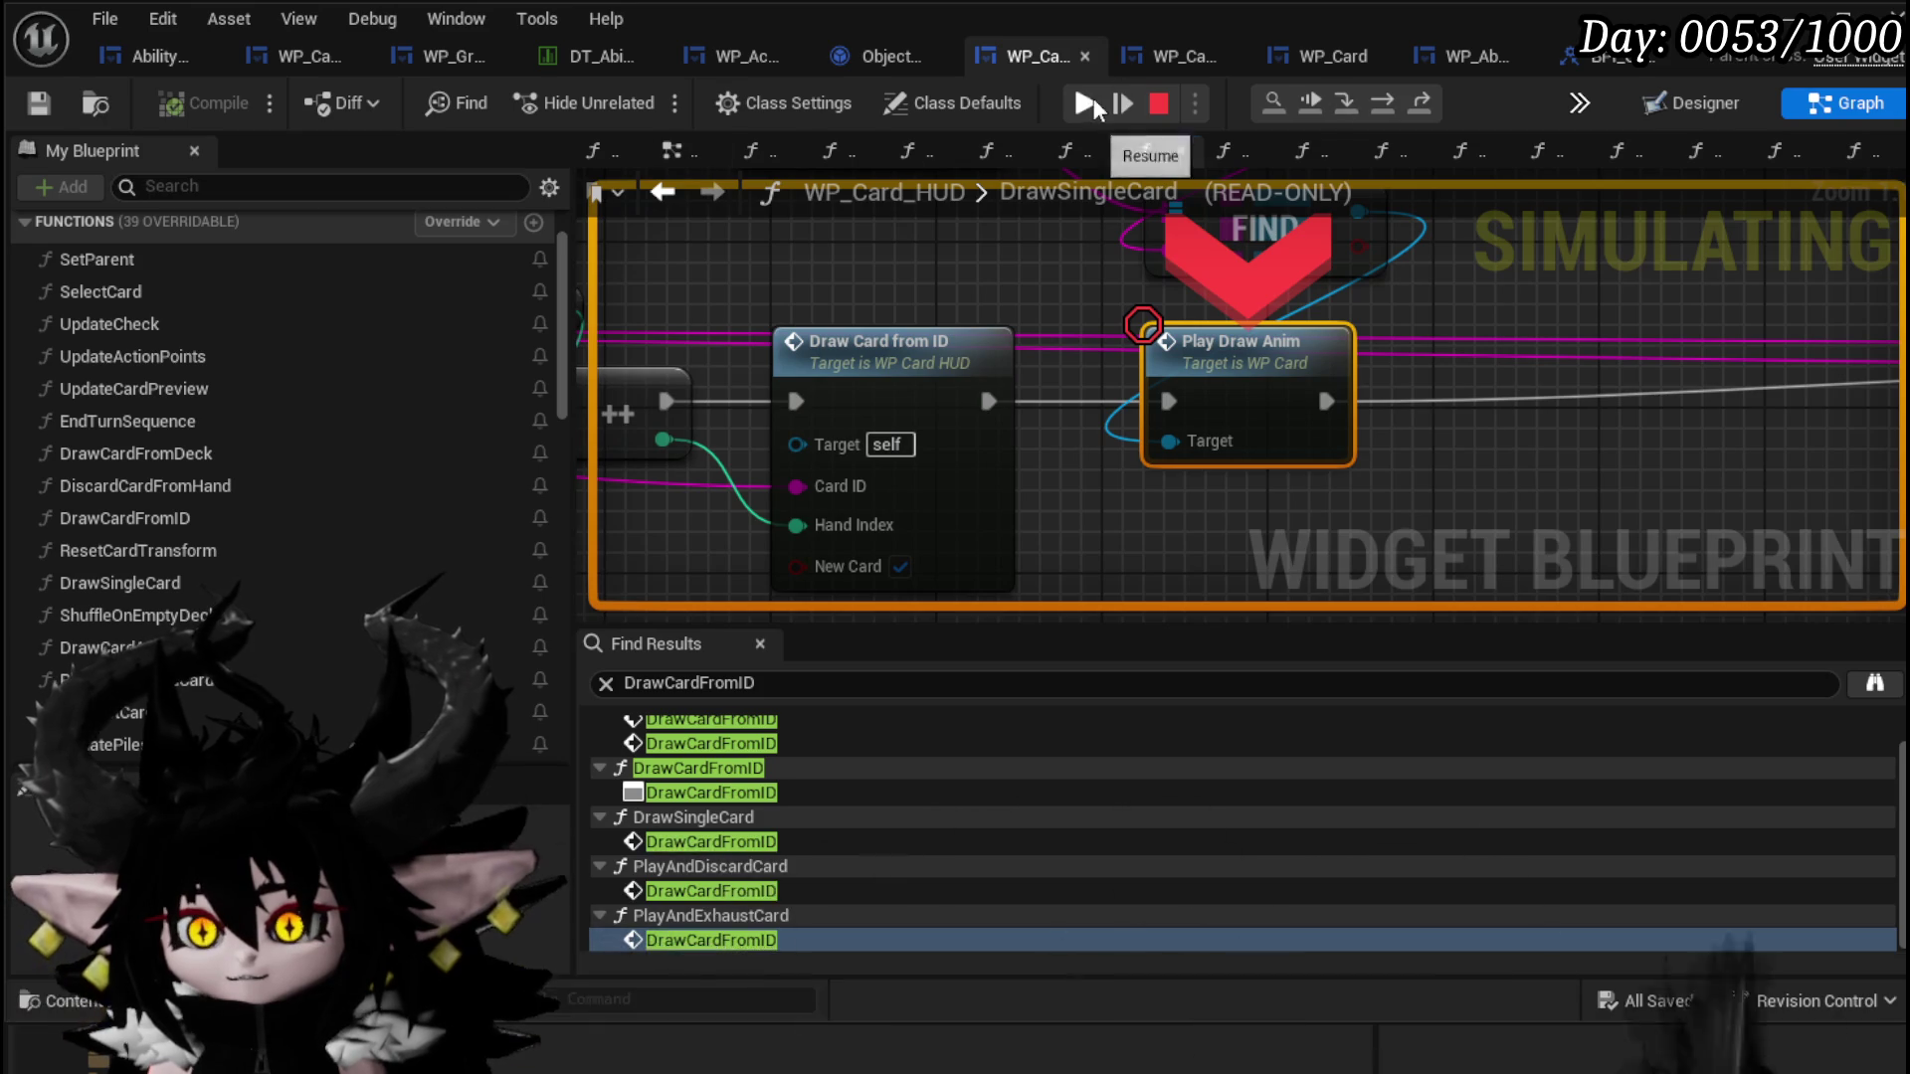
click(1085, 103)
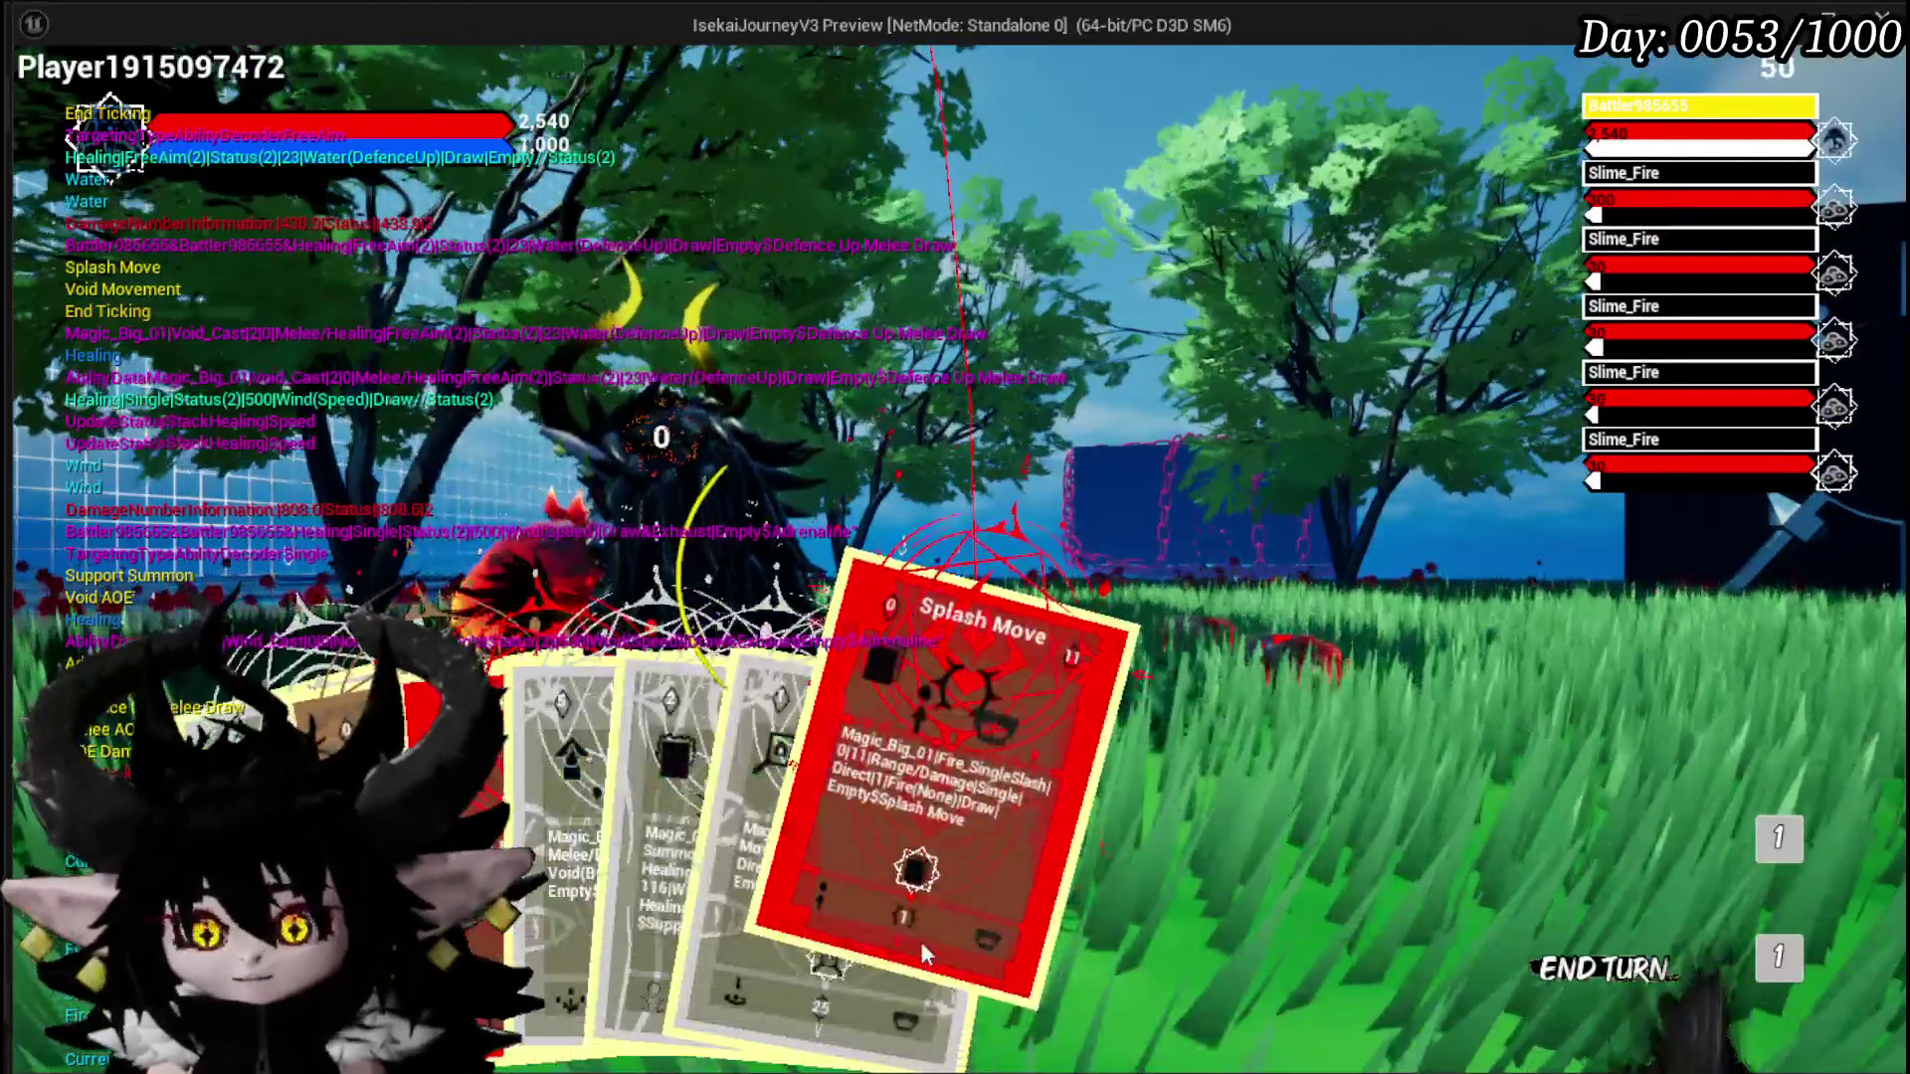
click(922, 941)
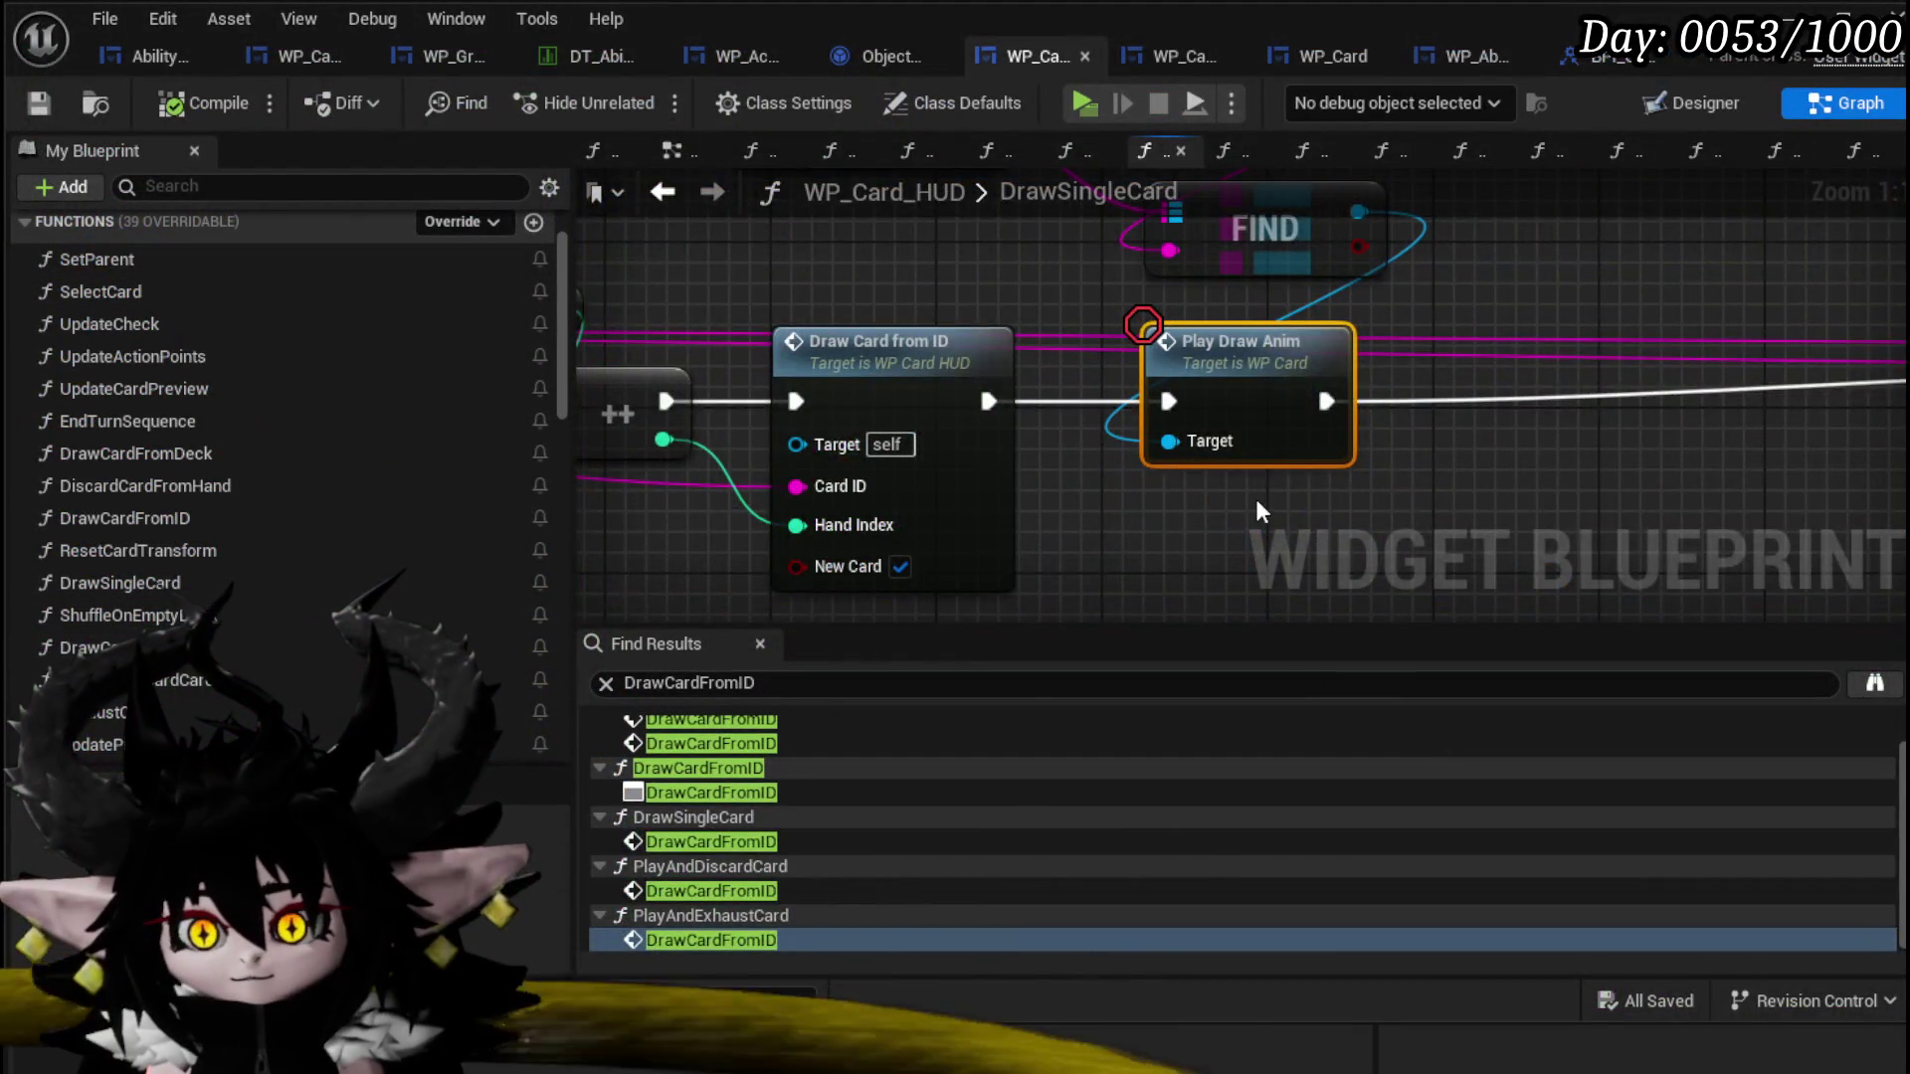
Step: In DrawSingleCard, wire Draw Card from ID straight into ADD and delete FIND and Play Draw Anim
mouse_move(1255, 510)
mouse_down()
mouse_move(839, 547)
mouse_move(968, 502)
mouse_up()
scroll(841, 527, down, 3)
drag(788, 448, 1719, 449)
mouse_move(927, 507)
mouse_down()
mouse_move(1100, 320)
mouse_move(820, 421)
mouse_up()
key(Delete)
mouse_move(1365, 416)
mouse_down()
mouse_move(1473, 232)
mouse_move(1704, 444)
mouse_move(1861, 474)
mouse_move(1439, 280)
mouse_up()
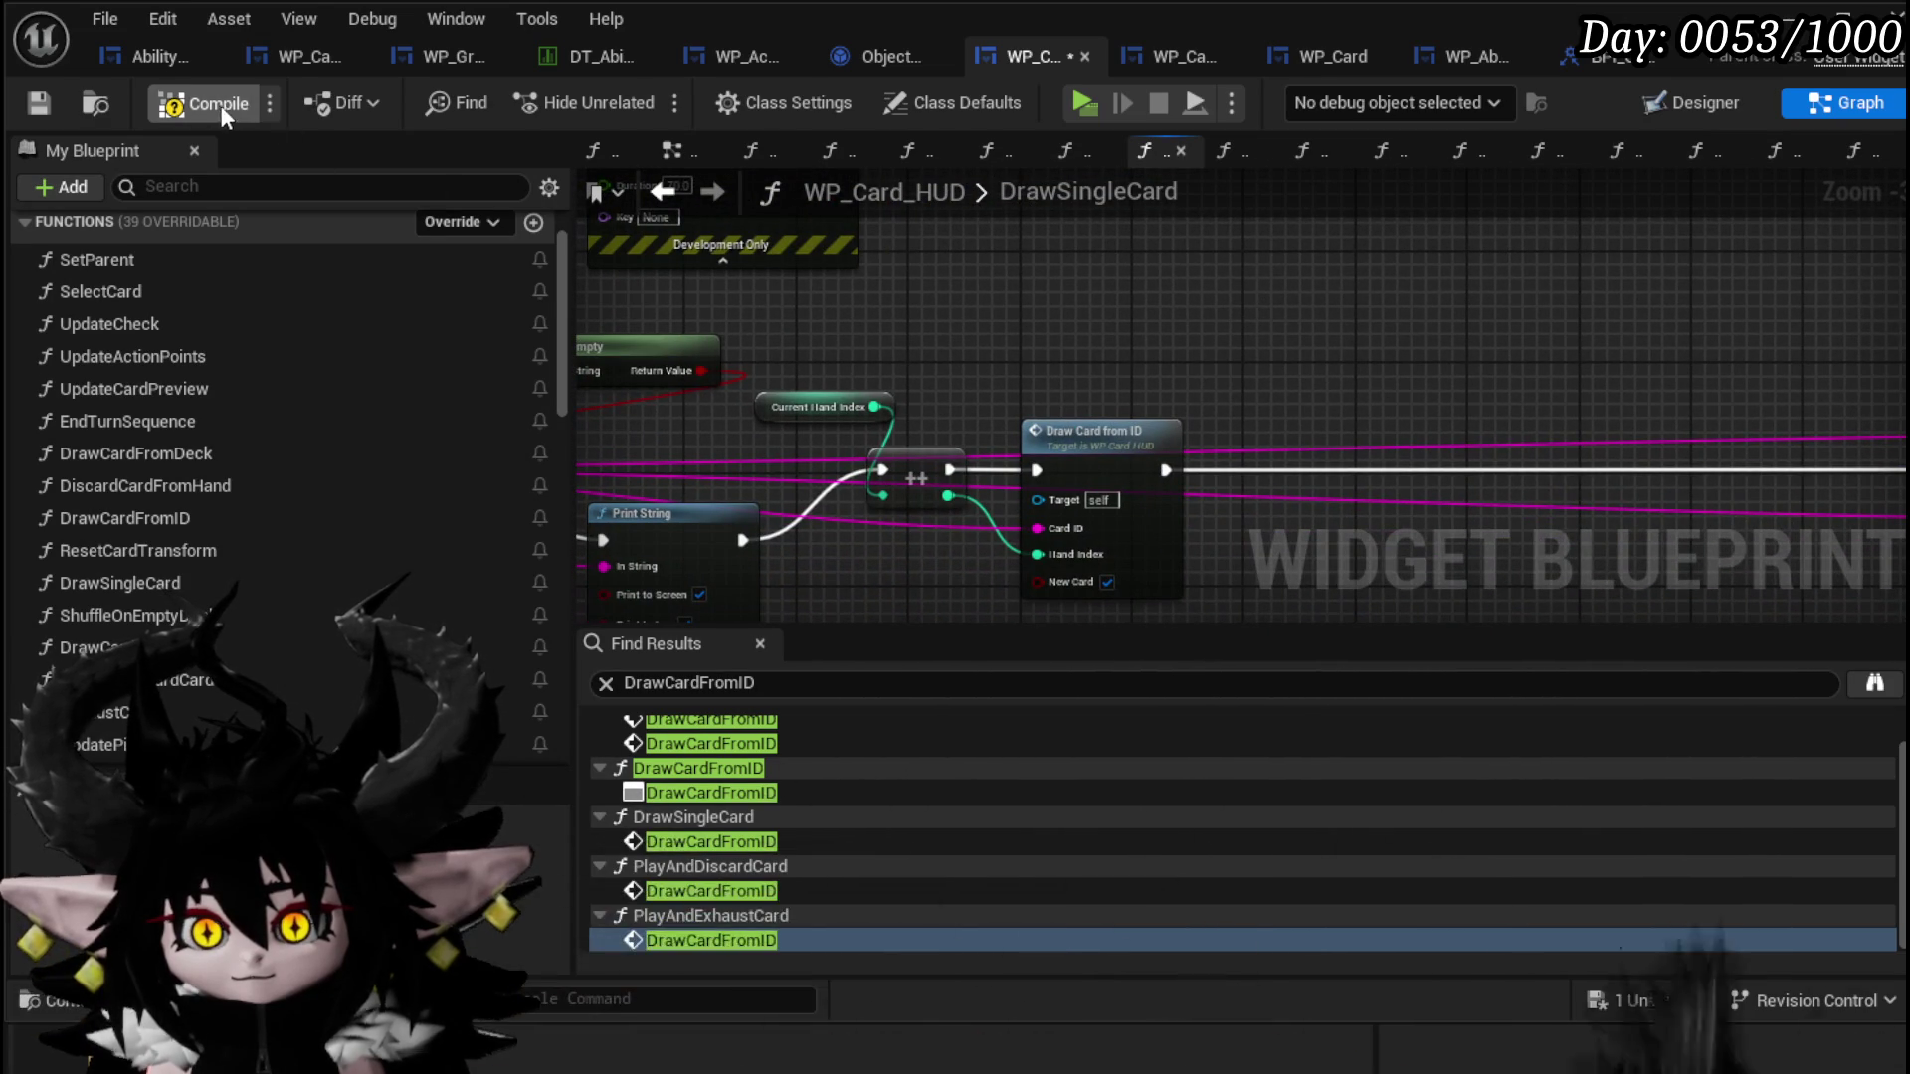
Step: Compile the HUD blueprint and move DrawCardFromID's GET and Create Event nodes down out of the way
click(38, 97)
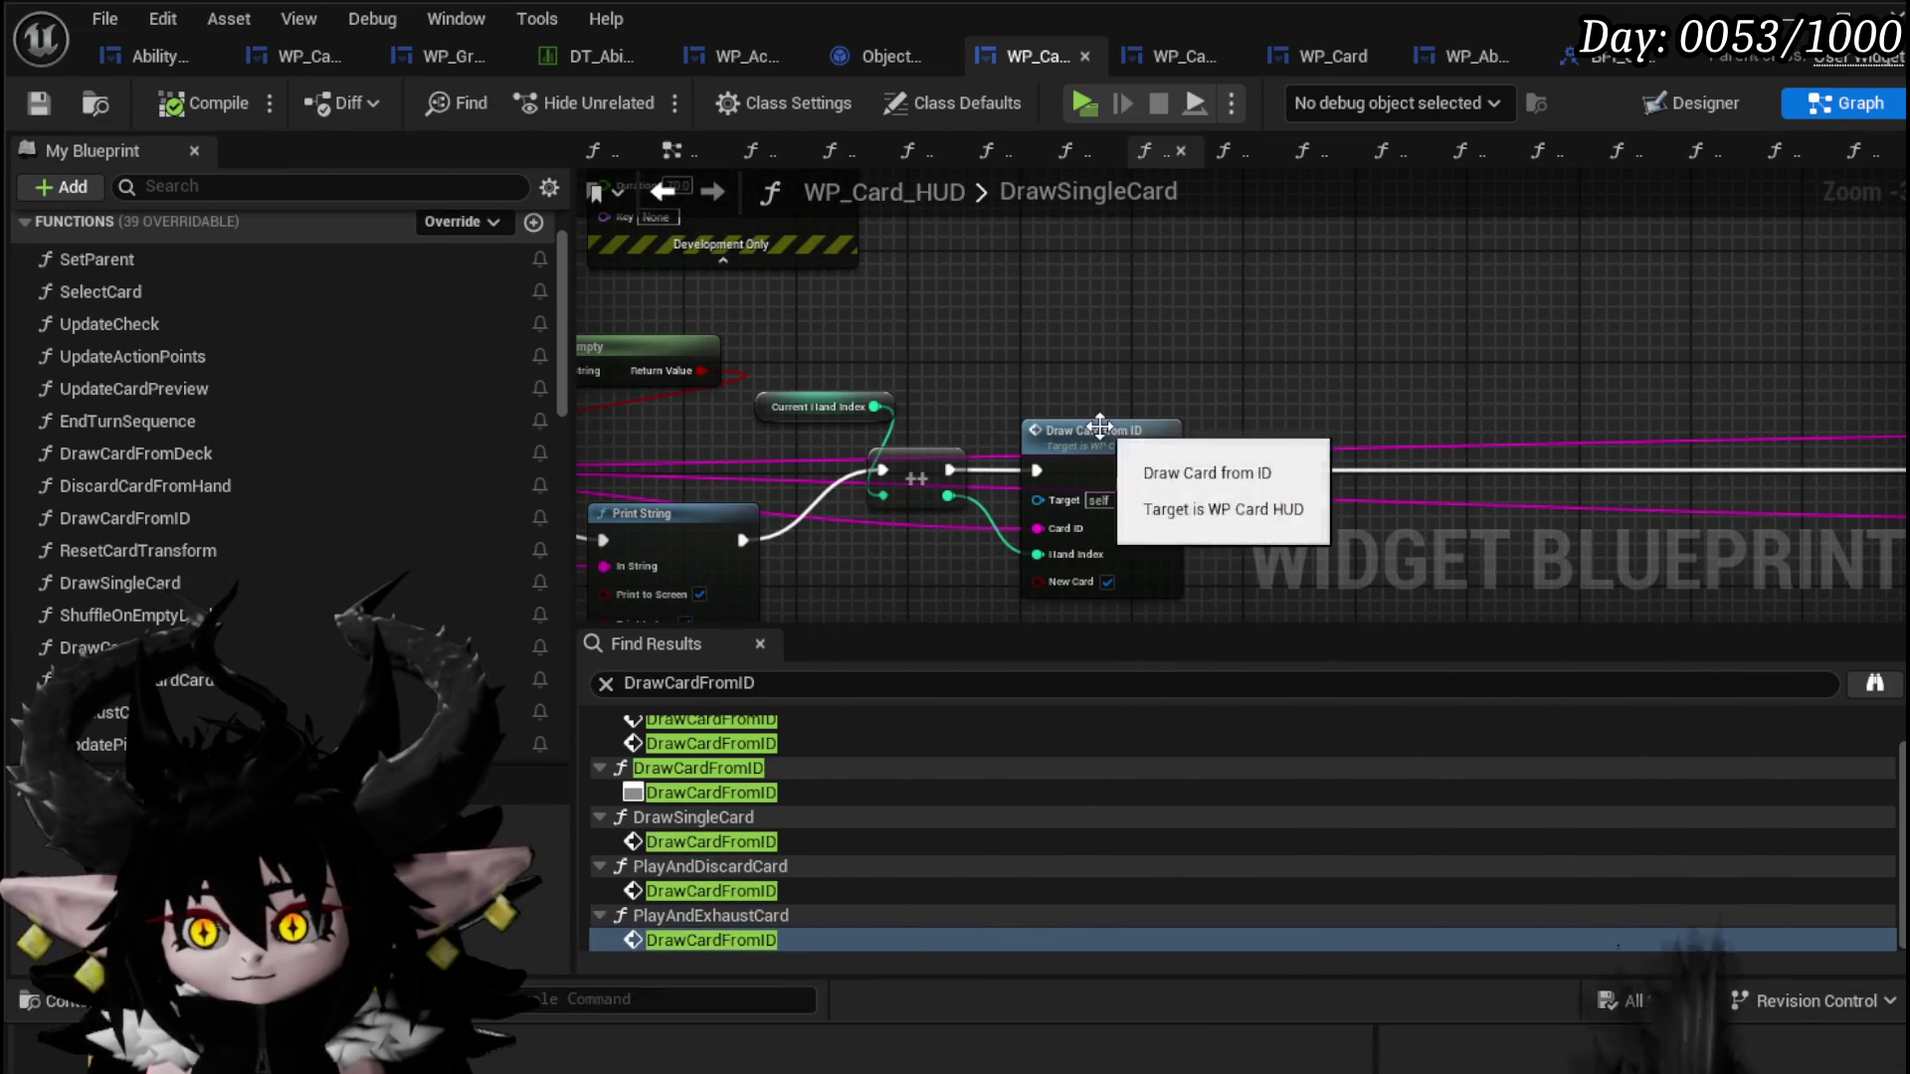
double_click(1094, 430)
drag(1890, 428, 1237, 434)
drag(1643, 224, 1227, 234)
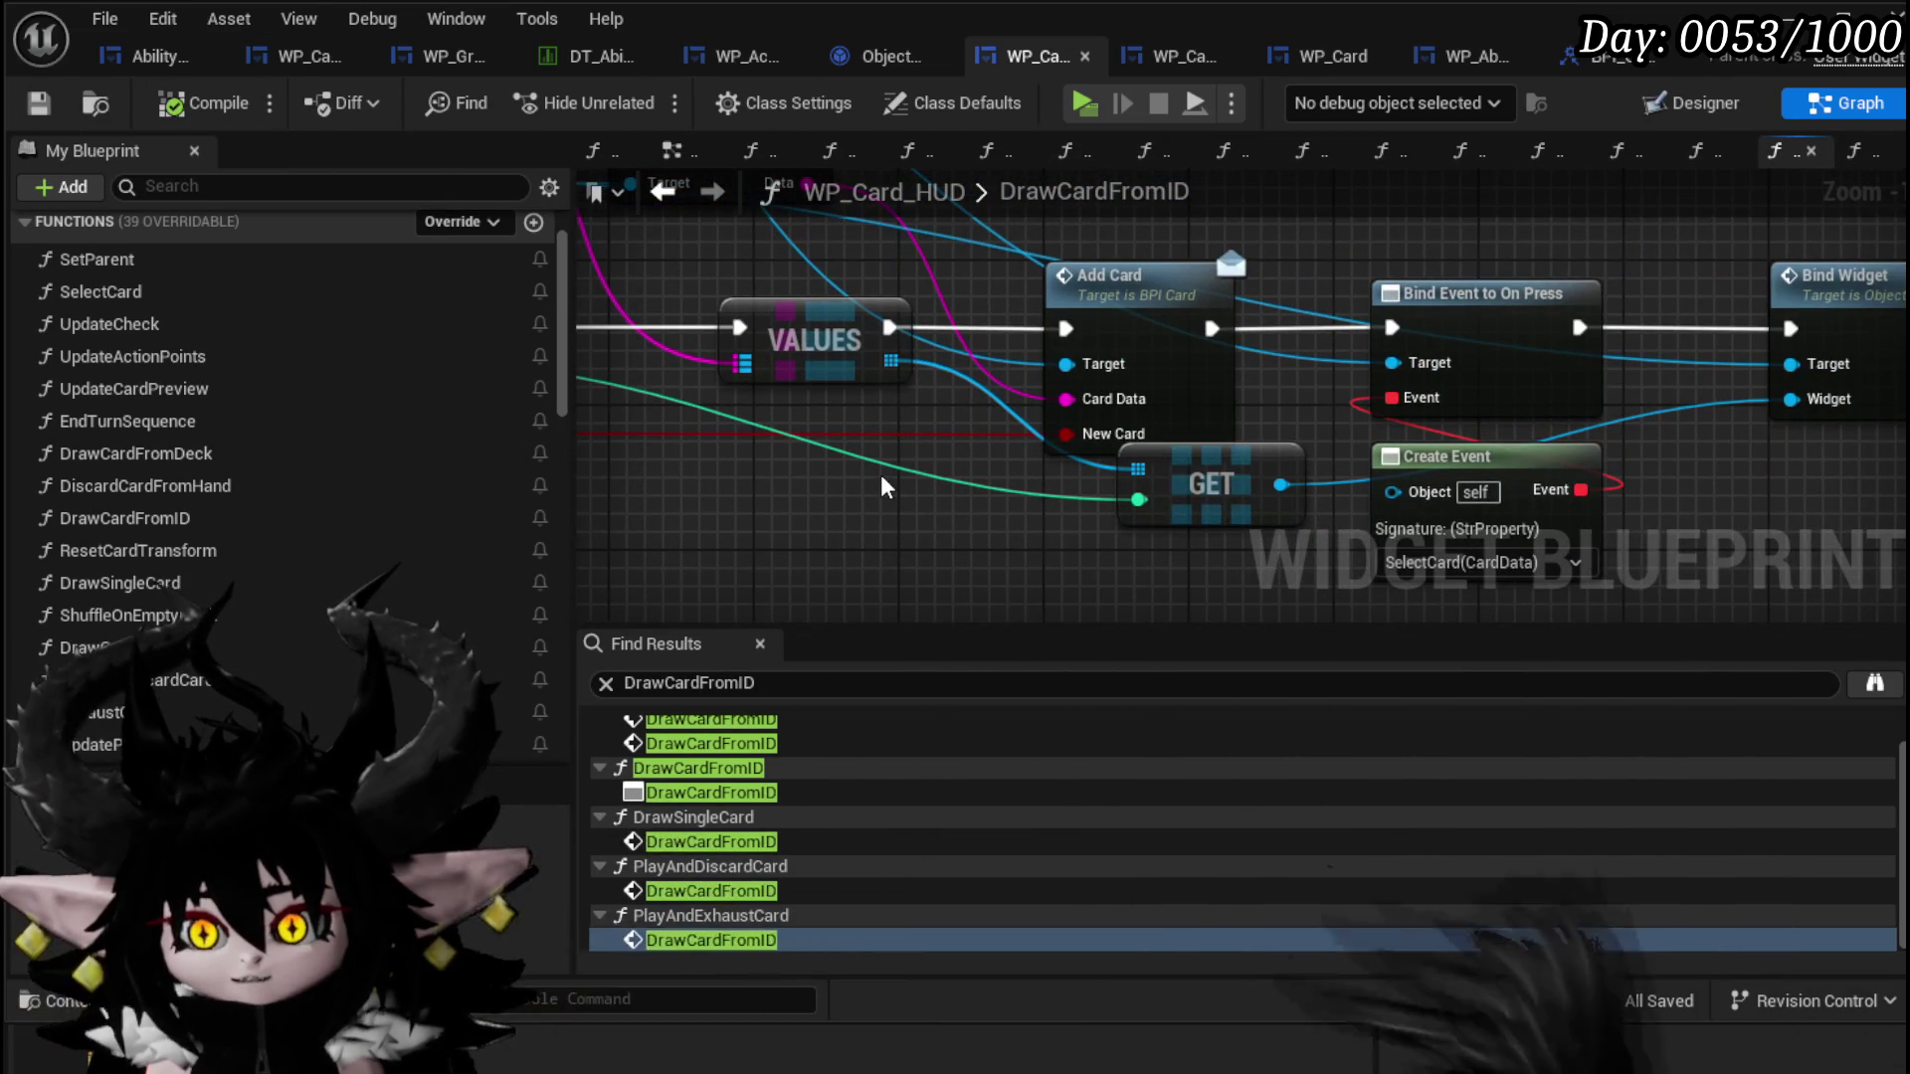
drag(1222, 490, 1204, 525)
mouse_move(1482, 462)
mouse_down()
mouse_move(1437, 559)
mouse_move(1142, 582)
mouse_move(1184, 587)
mouse_up()
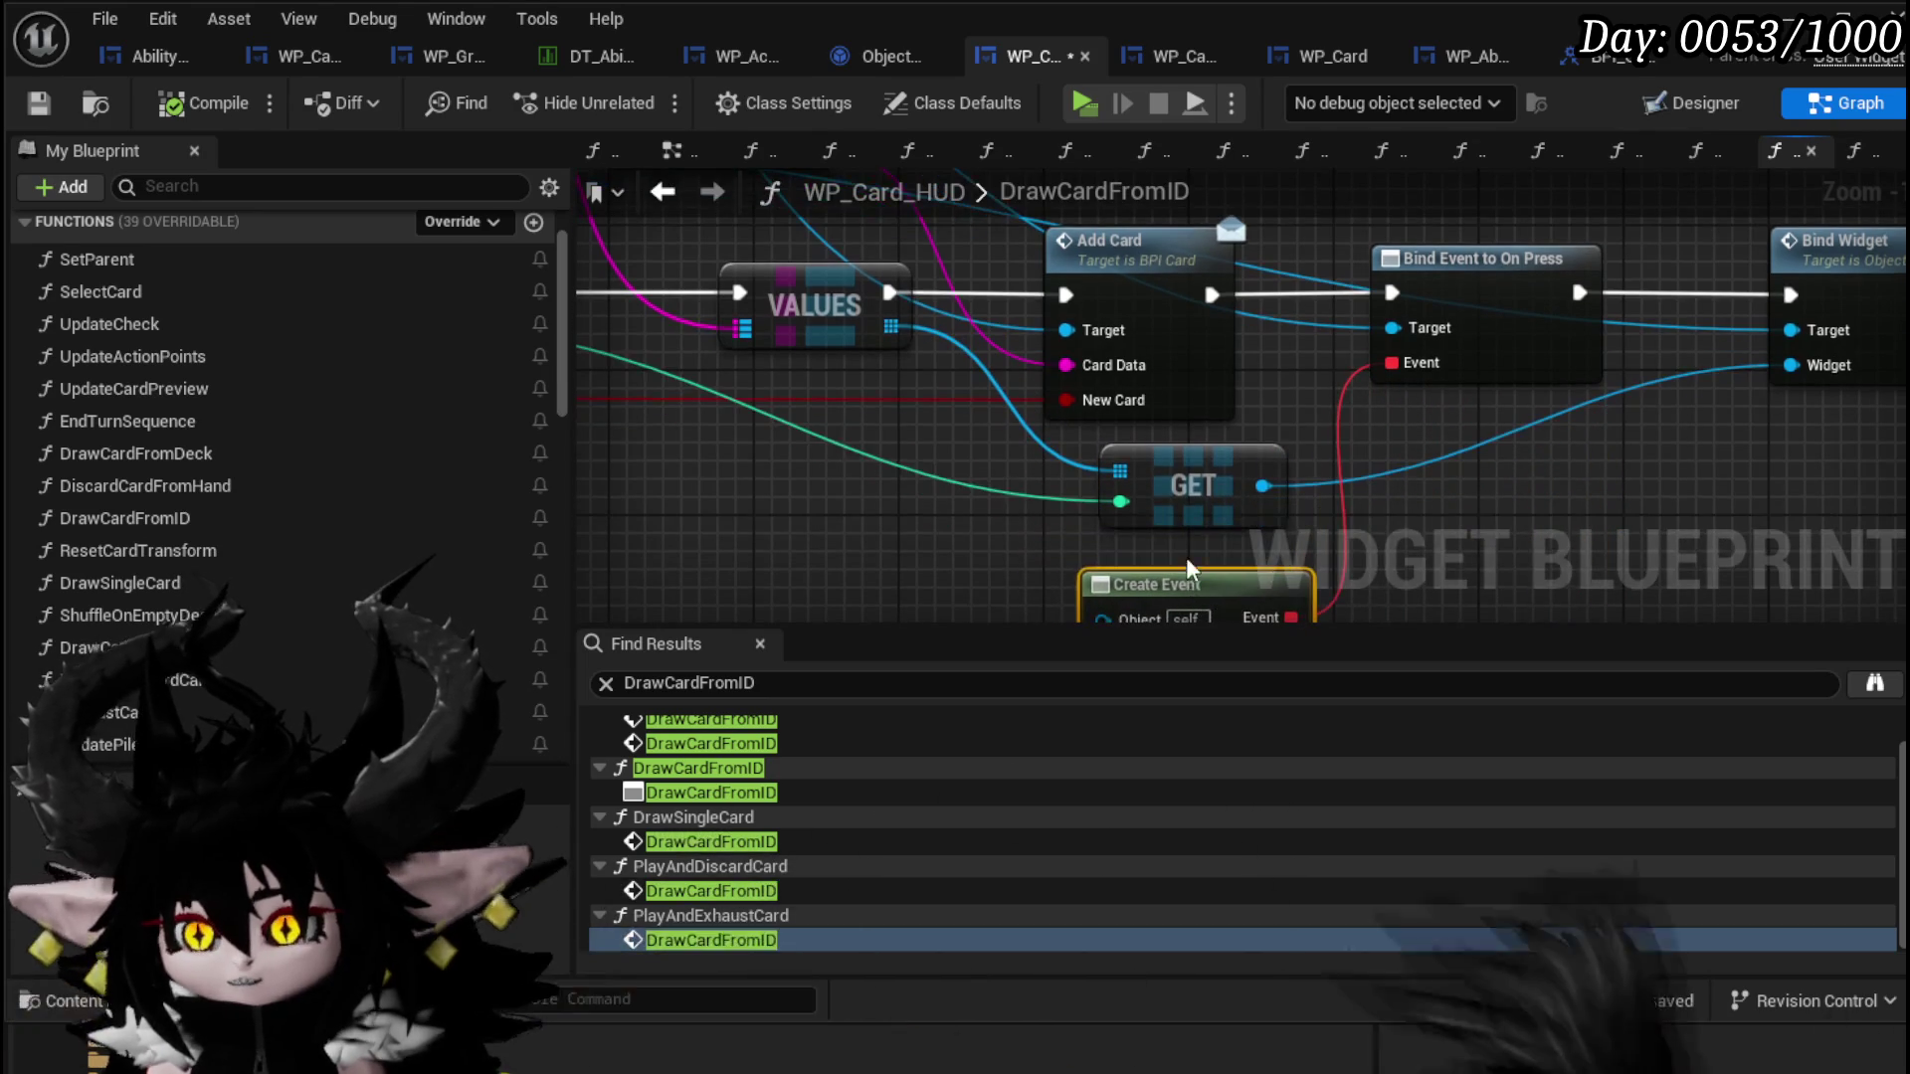
click(1289, 434)
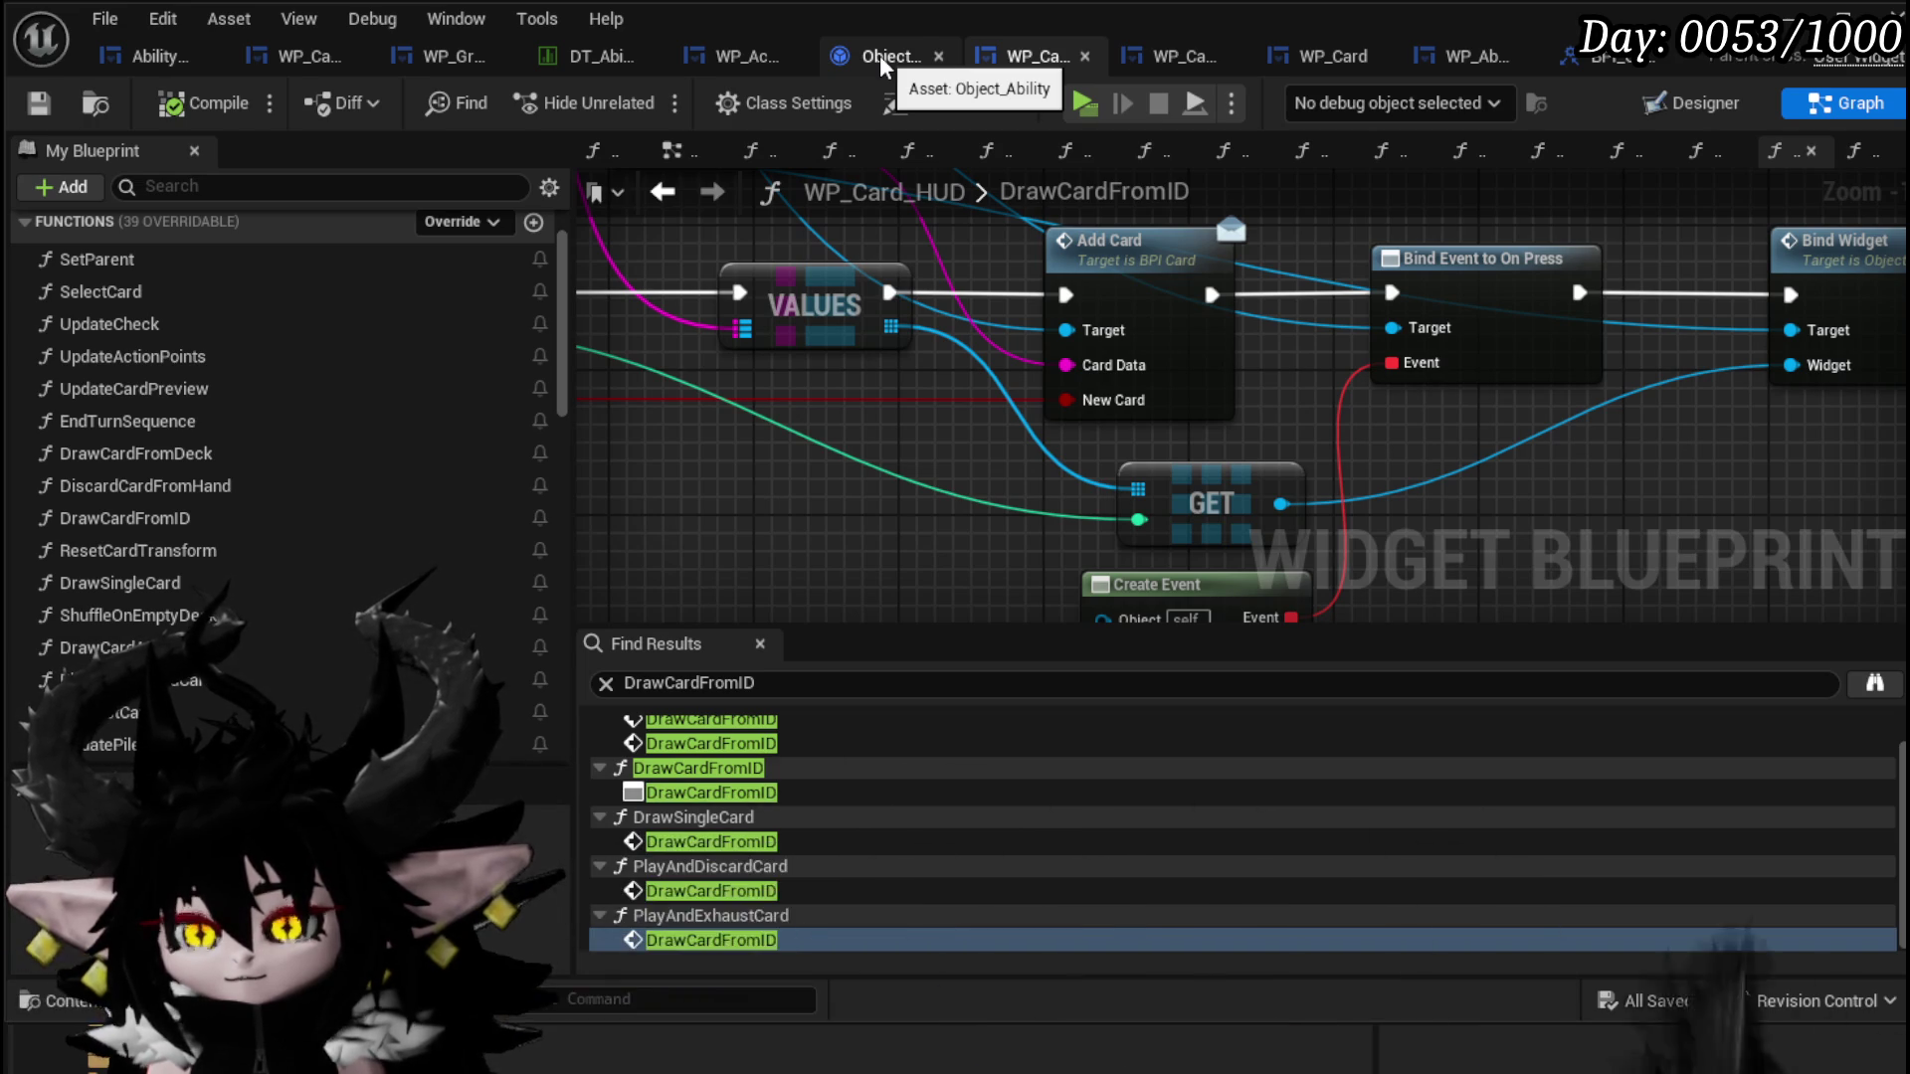
click(1179, 58)
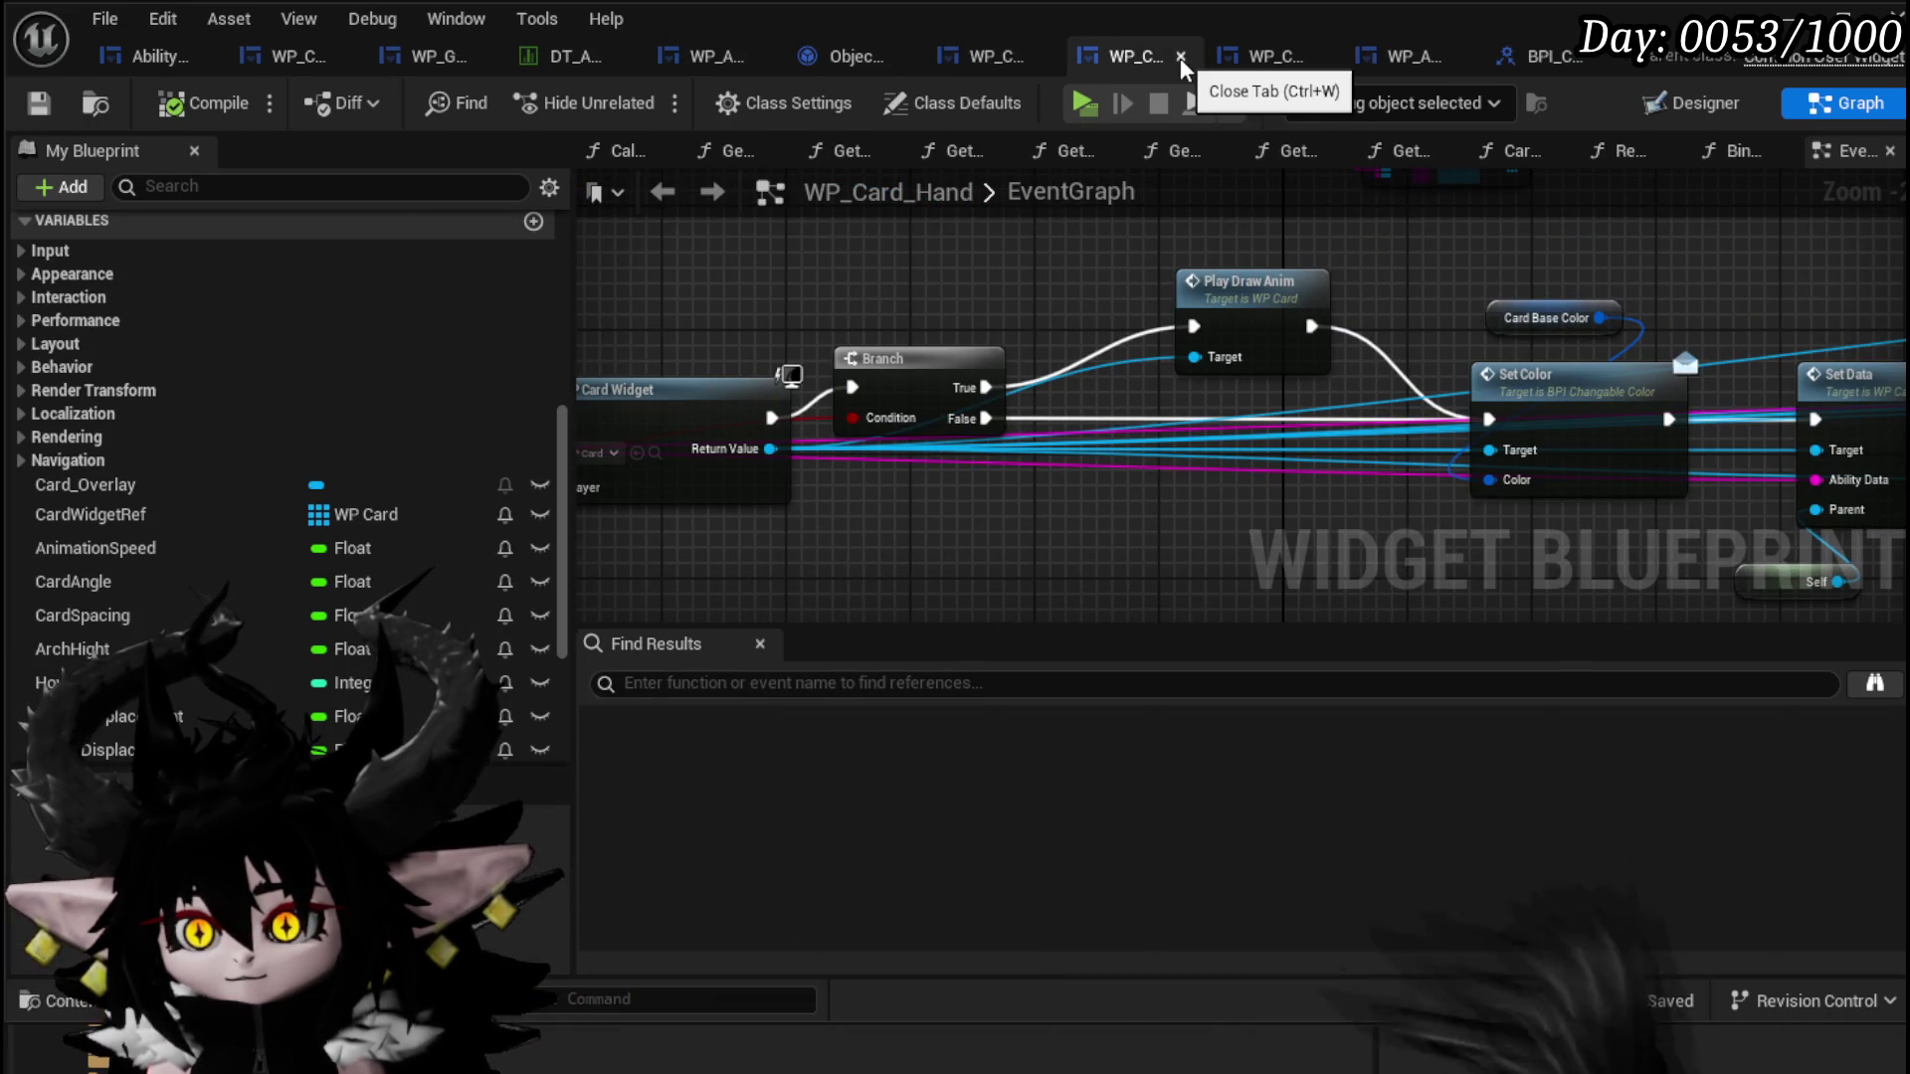
Step: Reposition Play Draw Anim, Branch and Event AddCard in WP_Card_Hand's event graph
drag(1216, 333, 1207, 299)
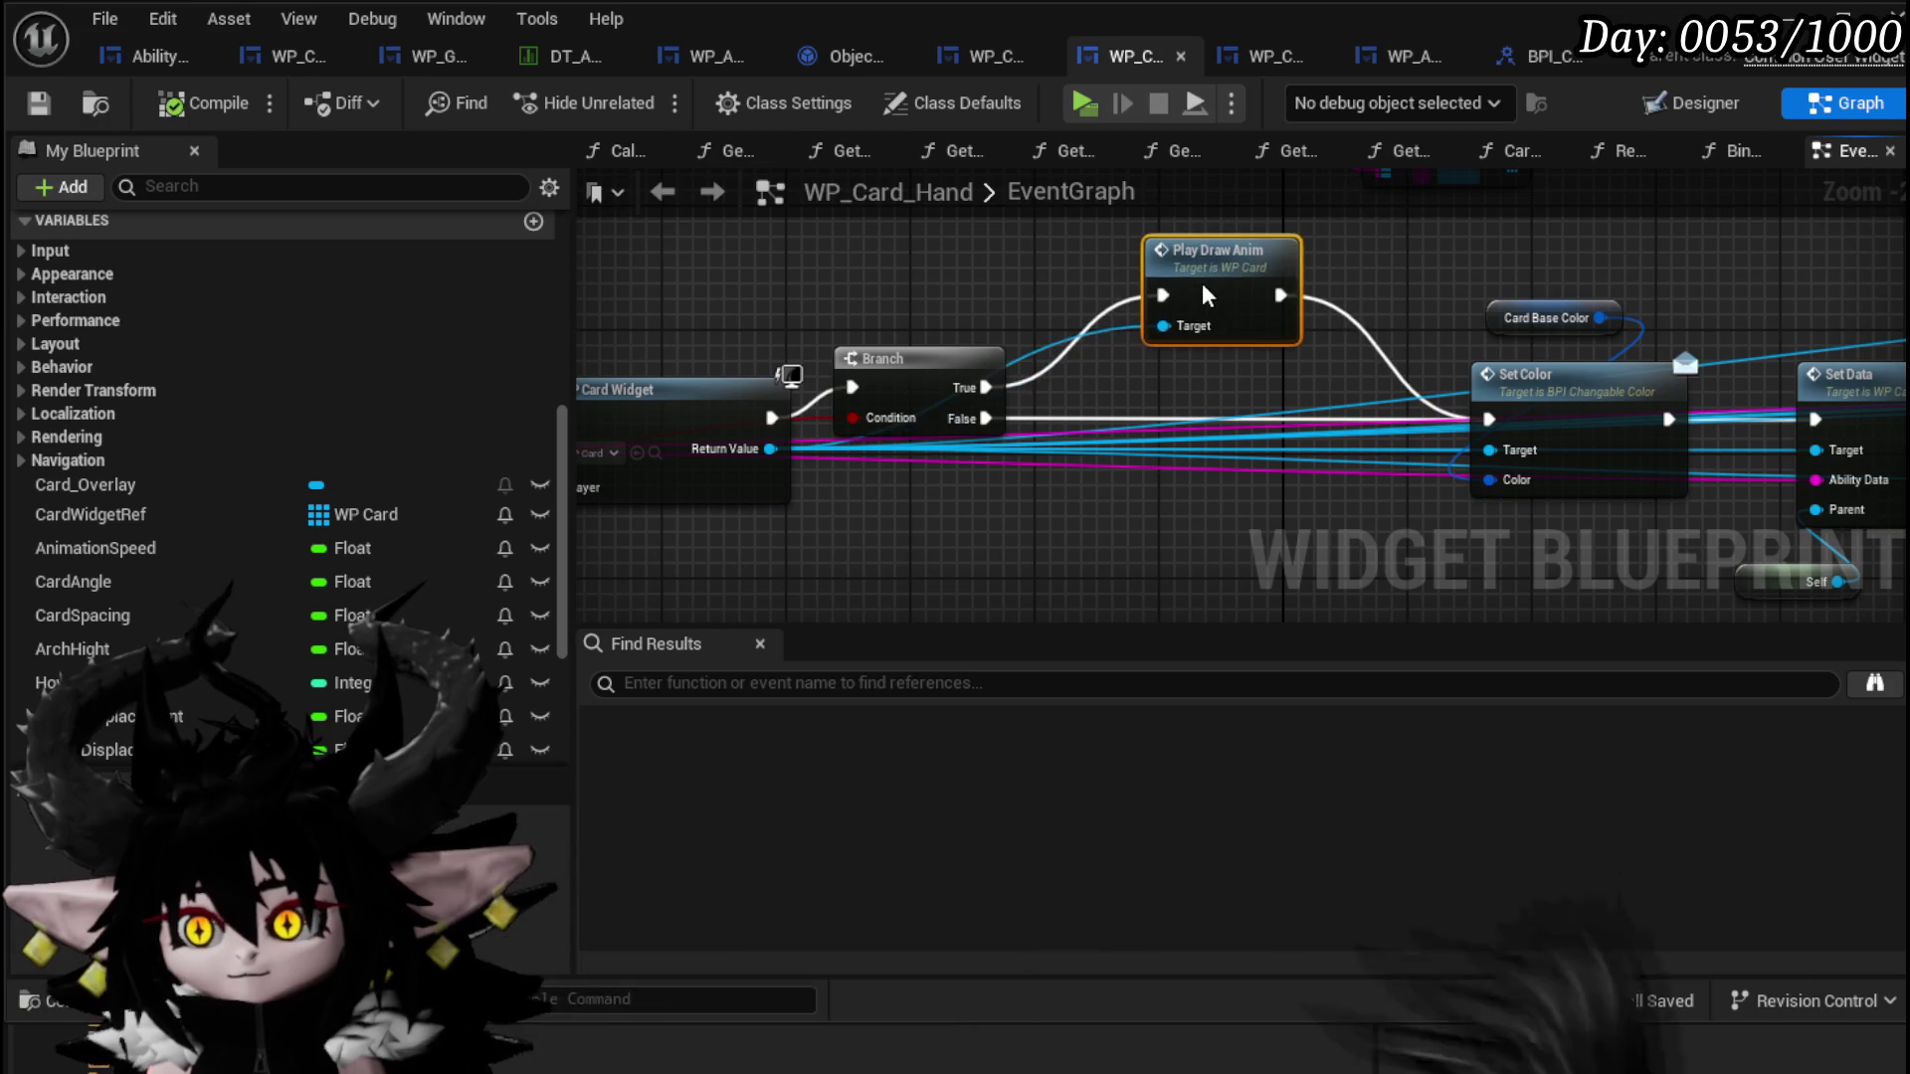
drag(931, 390, 1483, 355)
drag(1426, 346, 1228, 380)
mouse_move(1532, 288)
mouse_down()
mouse_move(1555, 305)
mouse_move(1510, 341)
mouse_up()
scroll(1157, 469, down, 3)
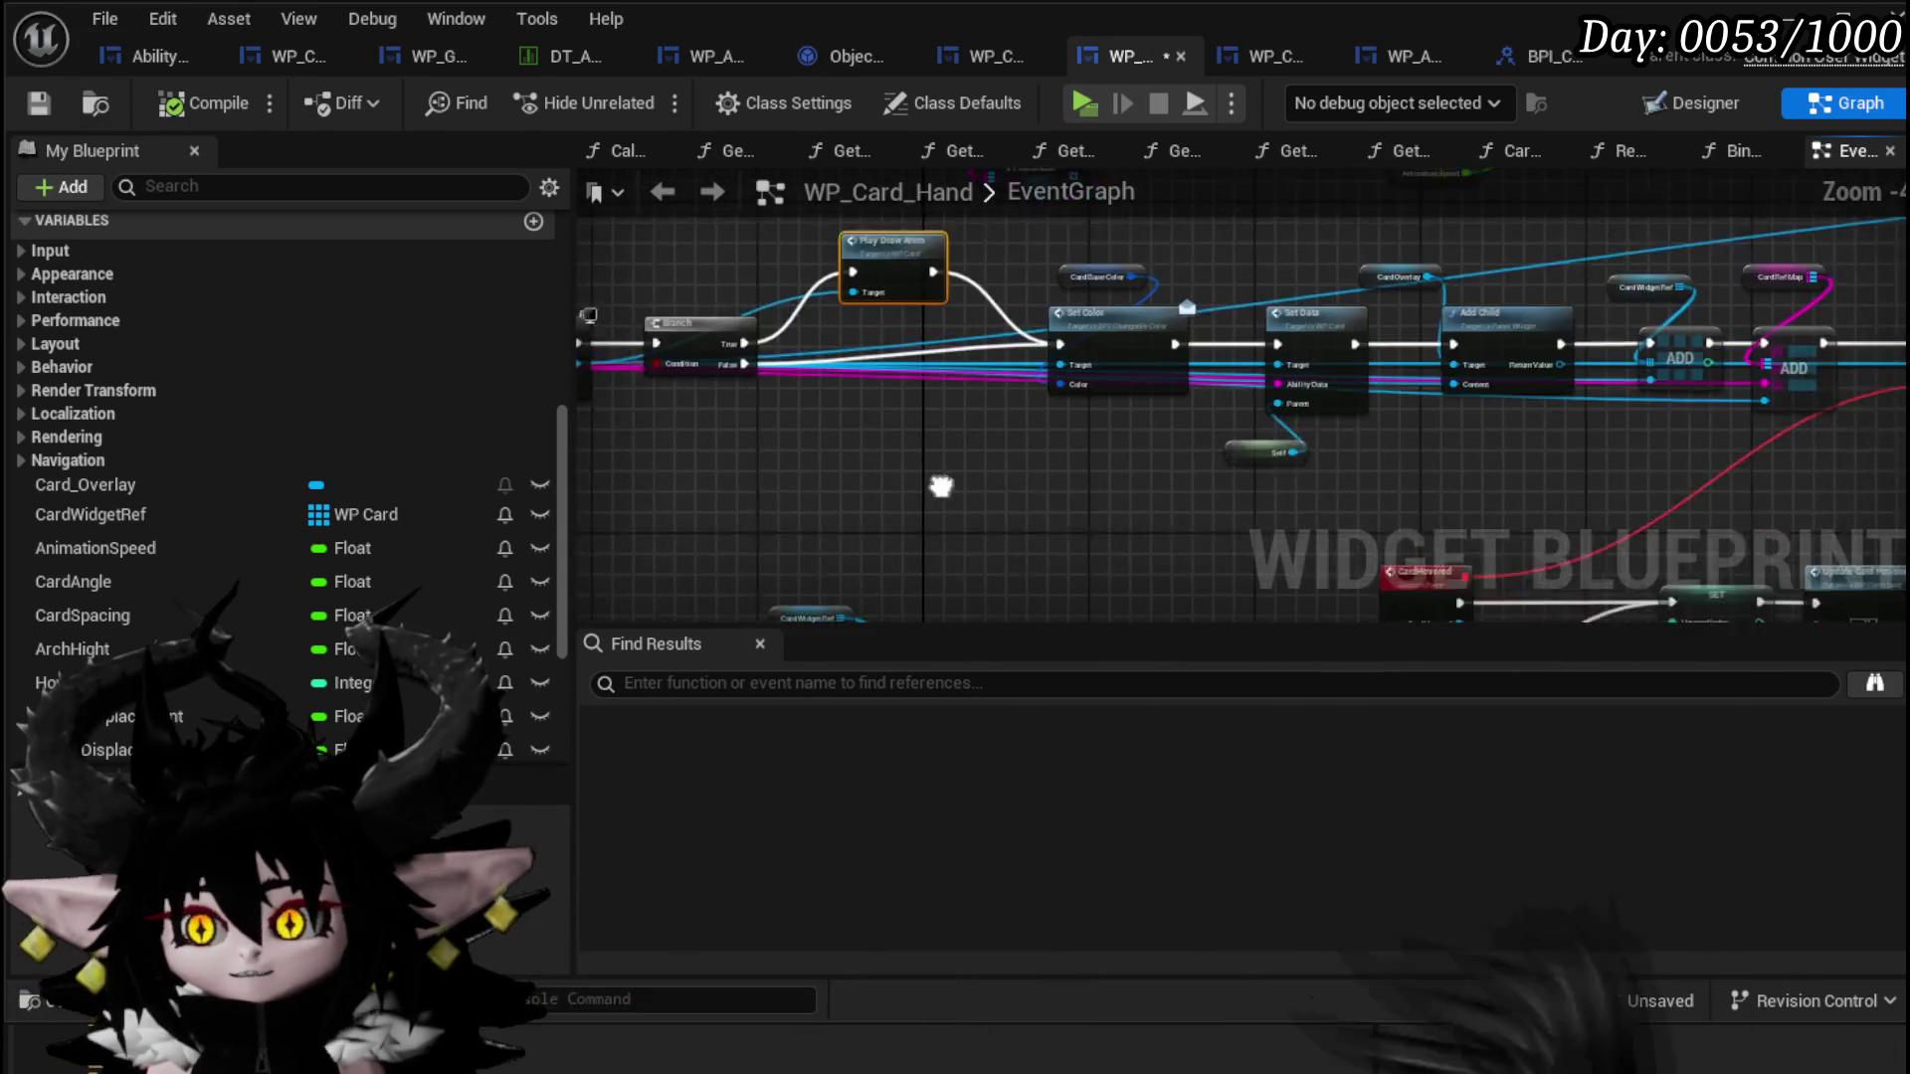
drag(1168, 304, 1168, 283)
Step: Compile and save WP_Card_Hand, then go back to the DrawCardFromID graph
click(1167, 283)
click(37, 103)
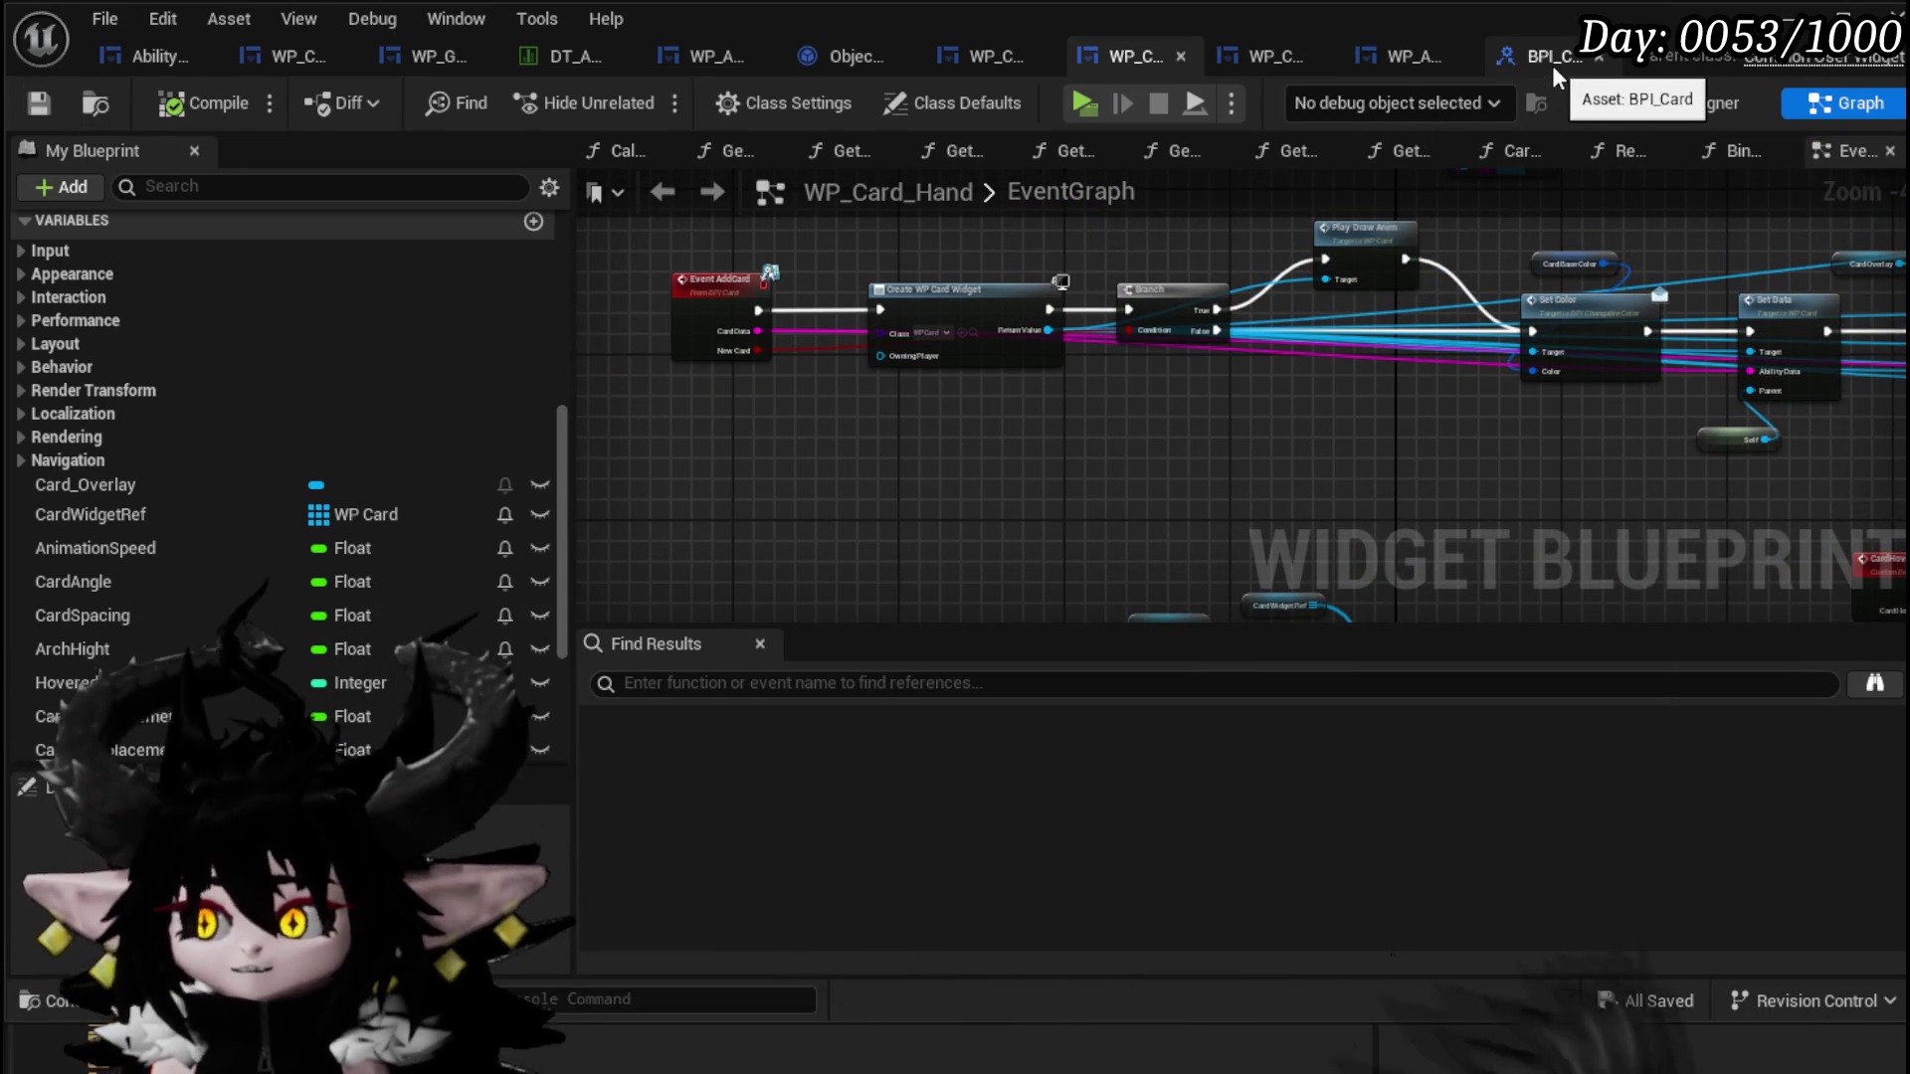
click(1250, 58)
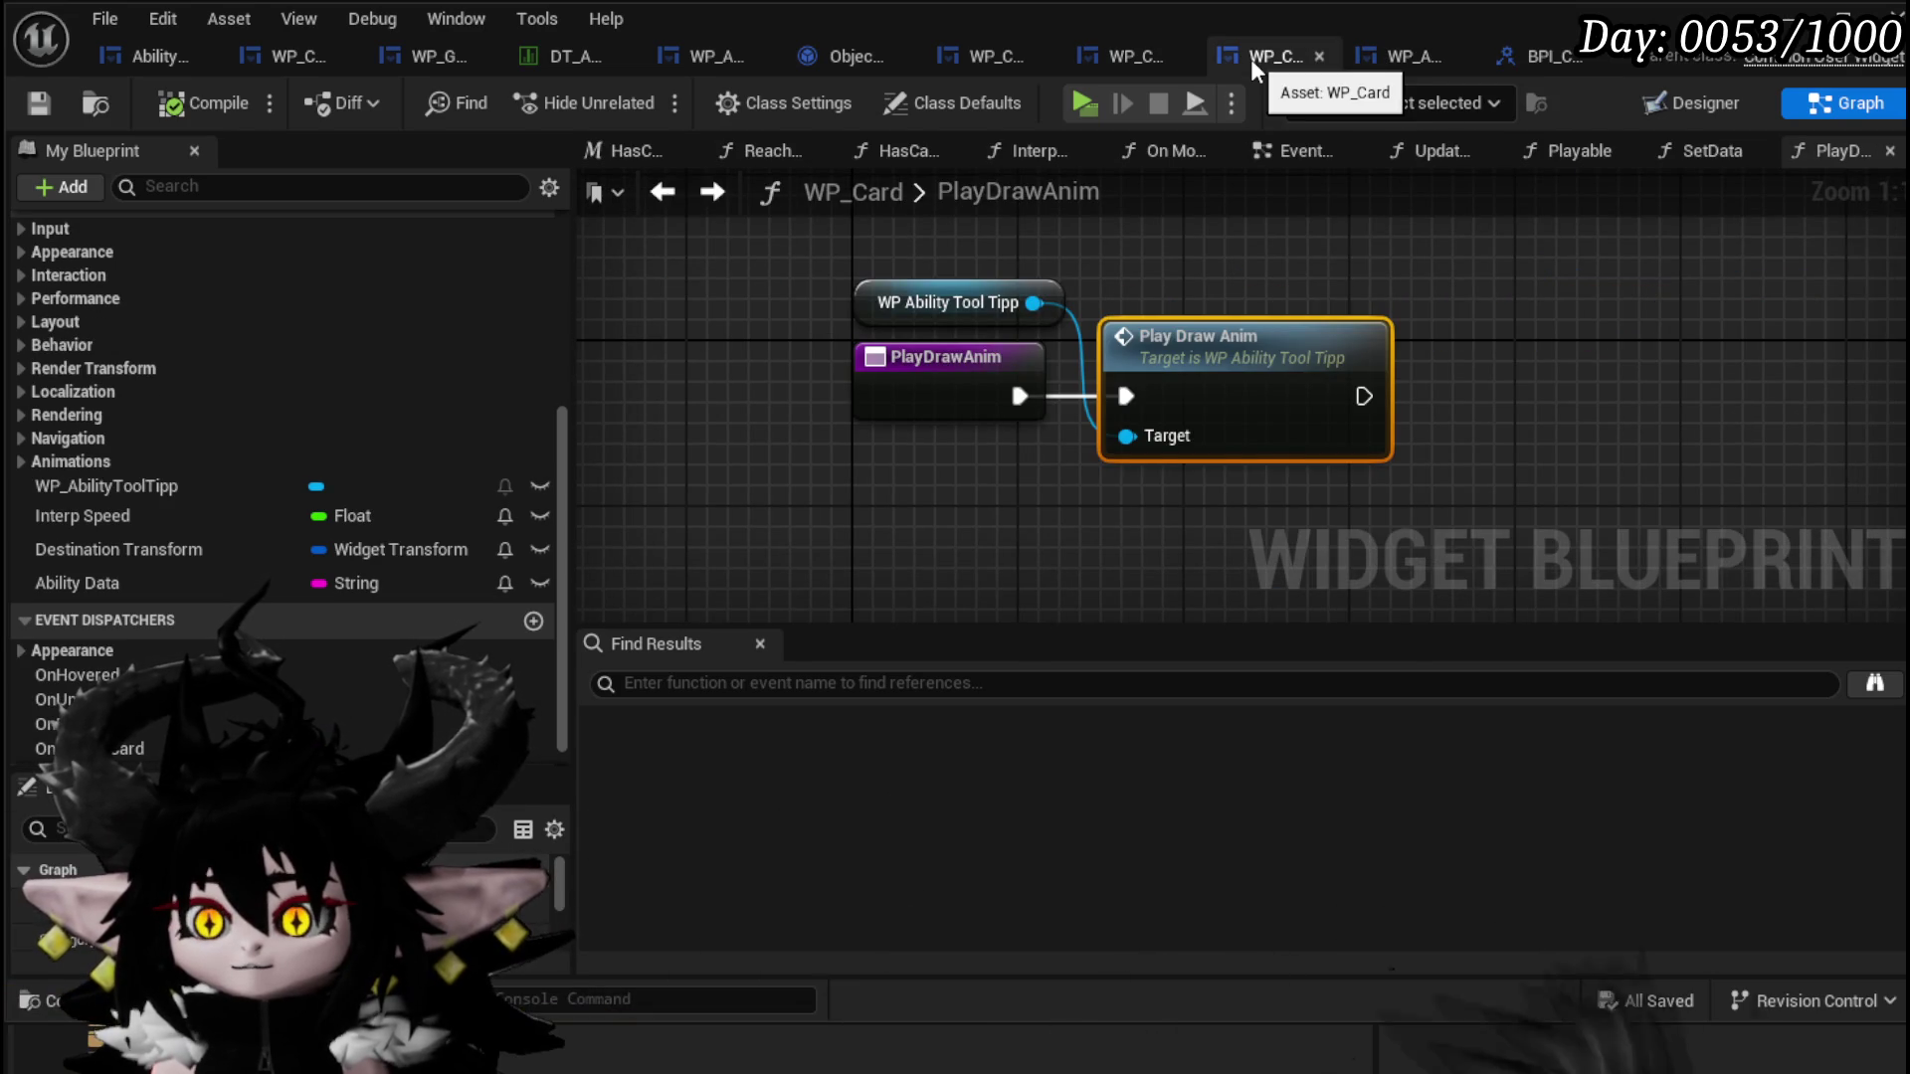
click(1138, 63)
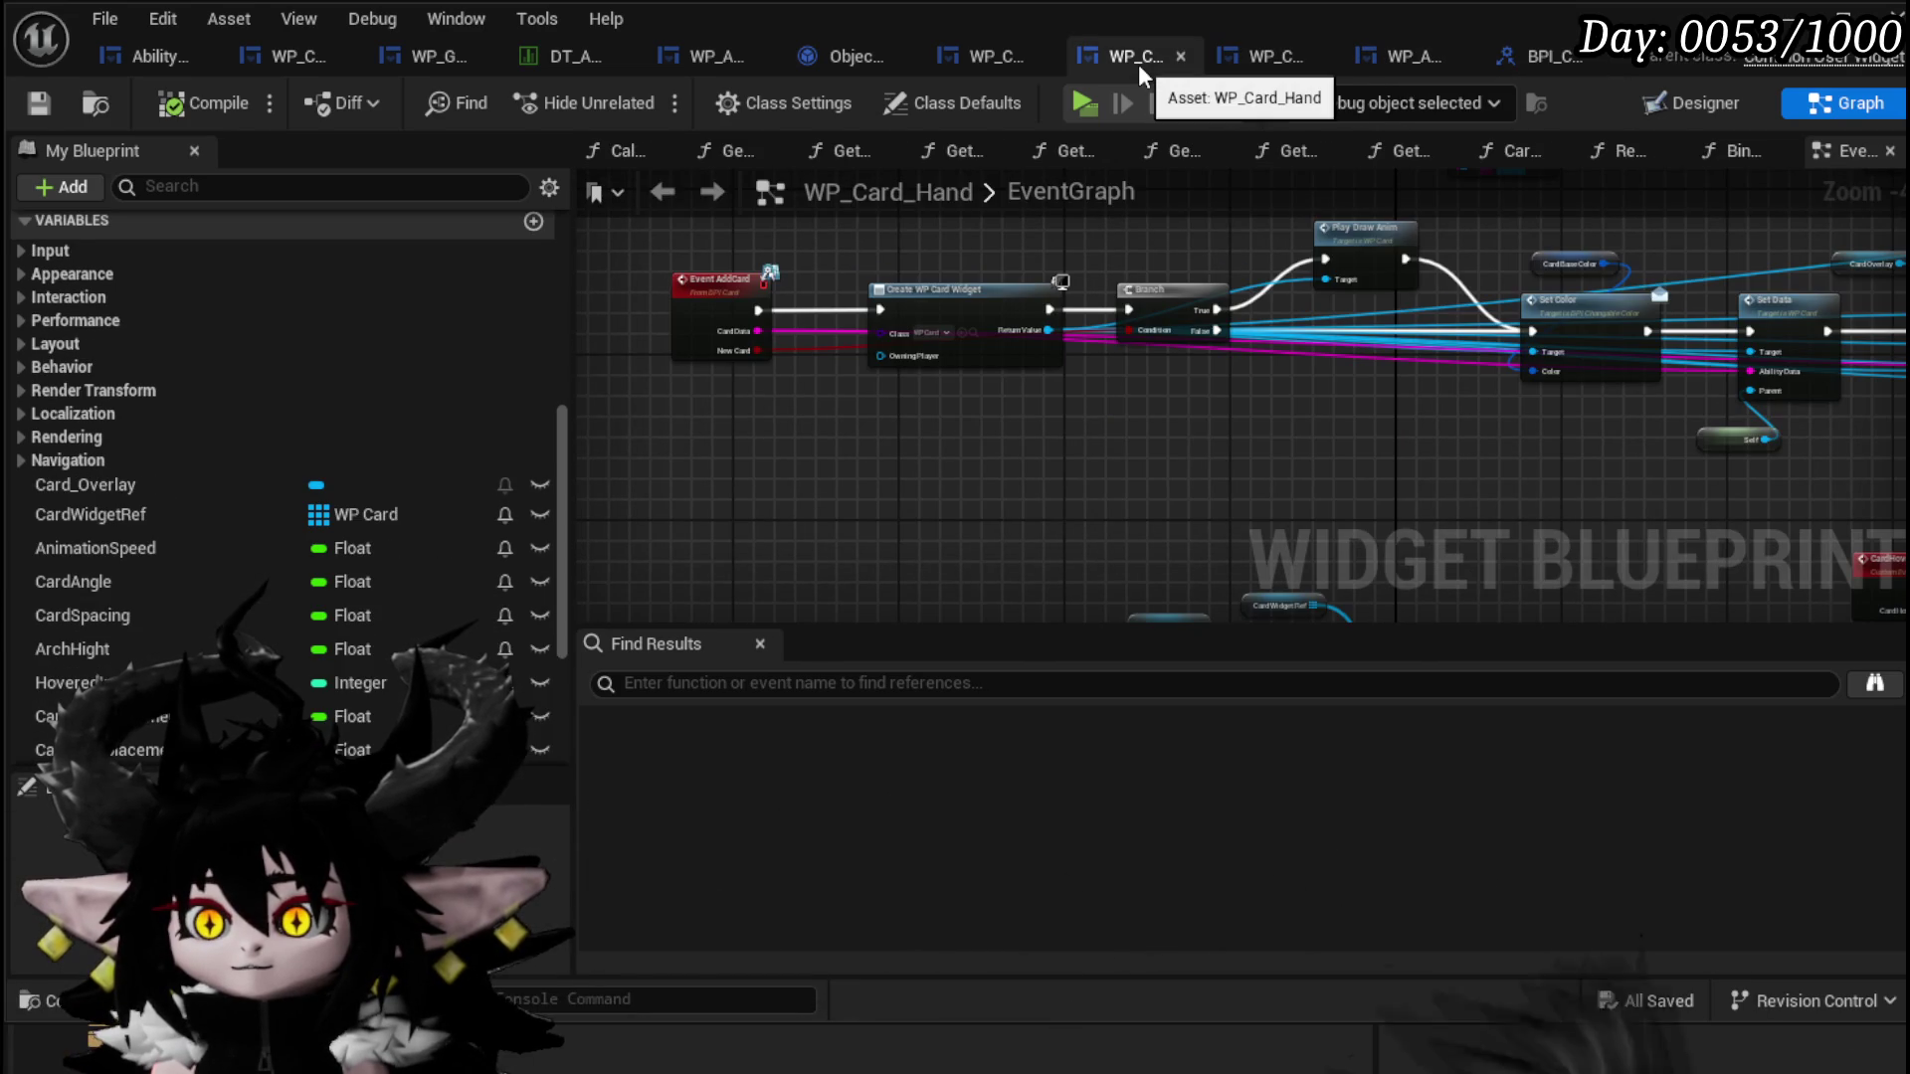
click(1000, 57)
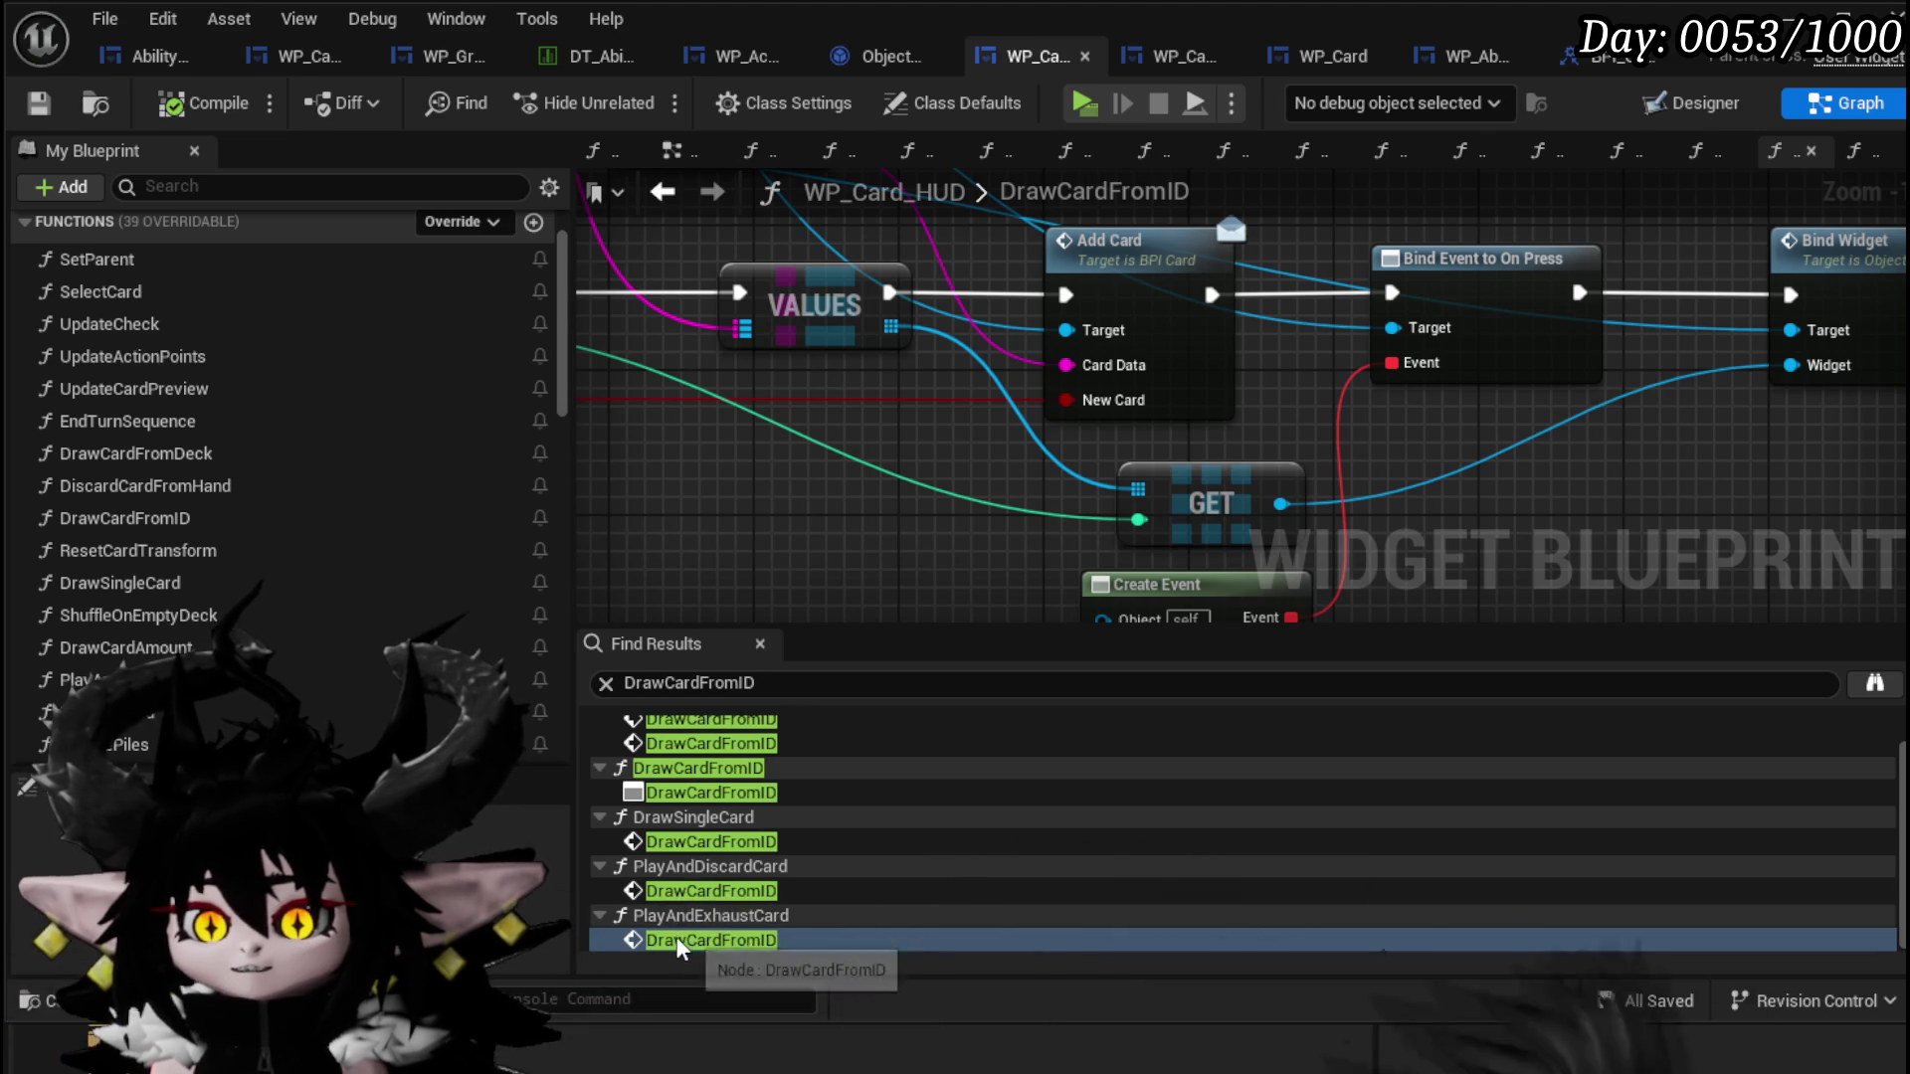
Step: Locate PlayAndDiscardCard's For Each Loop Draw Card from ID call and enable its New Card flag
click(677, 890)
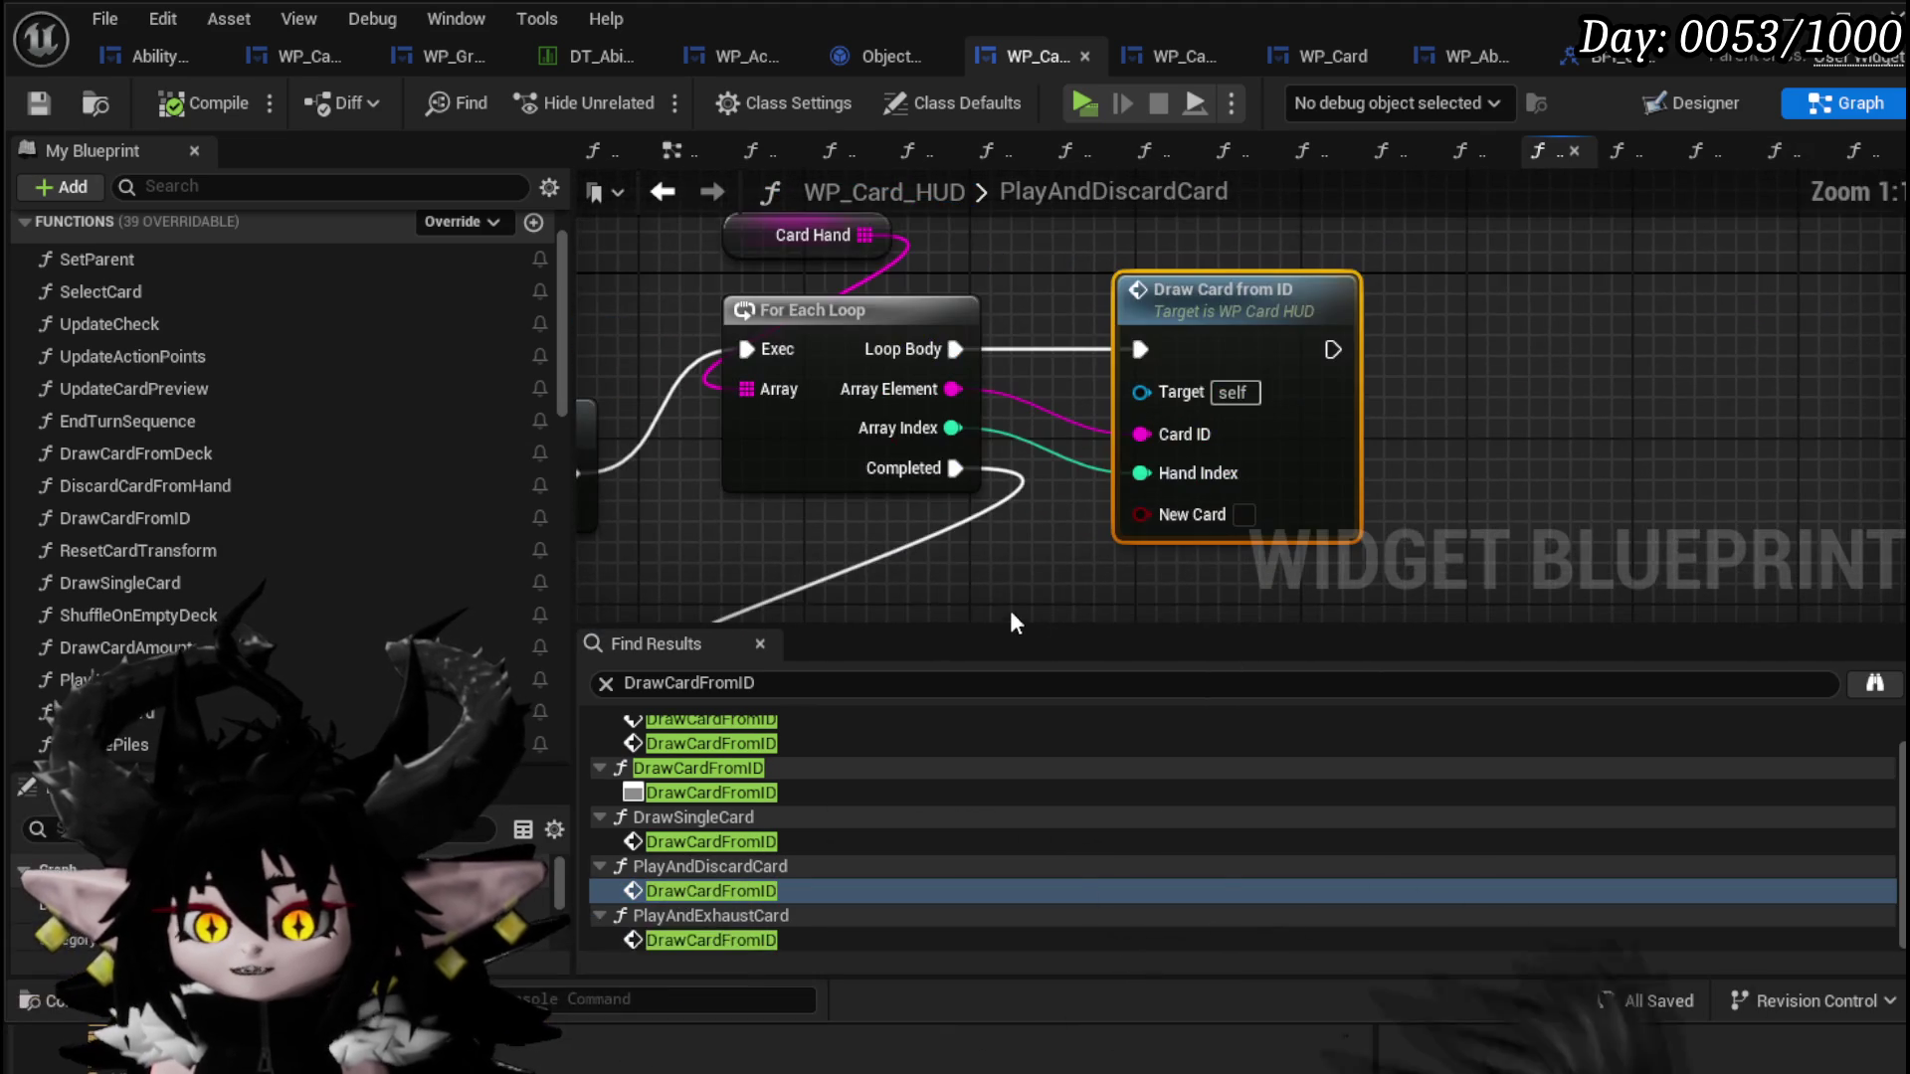
scroll(1548, 430, down, 2)
mouse_move(1340, 535)
mouse_down()
mouse_move(1539, 500)
mouse_move(1712, 551)
mouse_move(1610, 607)
mouse_move(1138, 377)
mouse_move(1138, 355)
mouse_move(1293, 418)
mouse_move(1631, 474)
mouse_move(1820, 477)
mouse_move(1566, 495)
mouse_up()
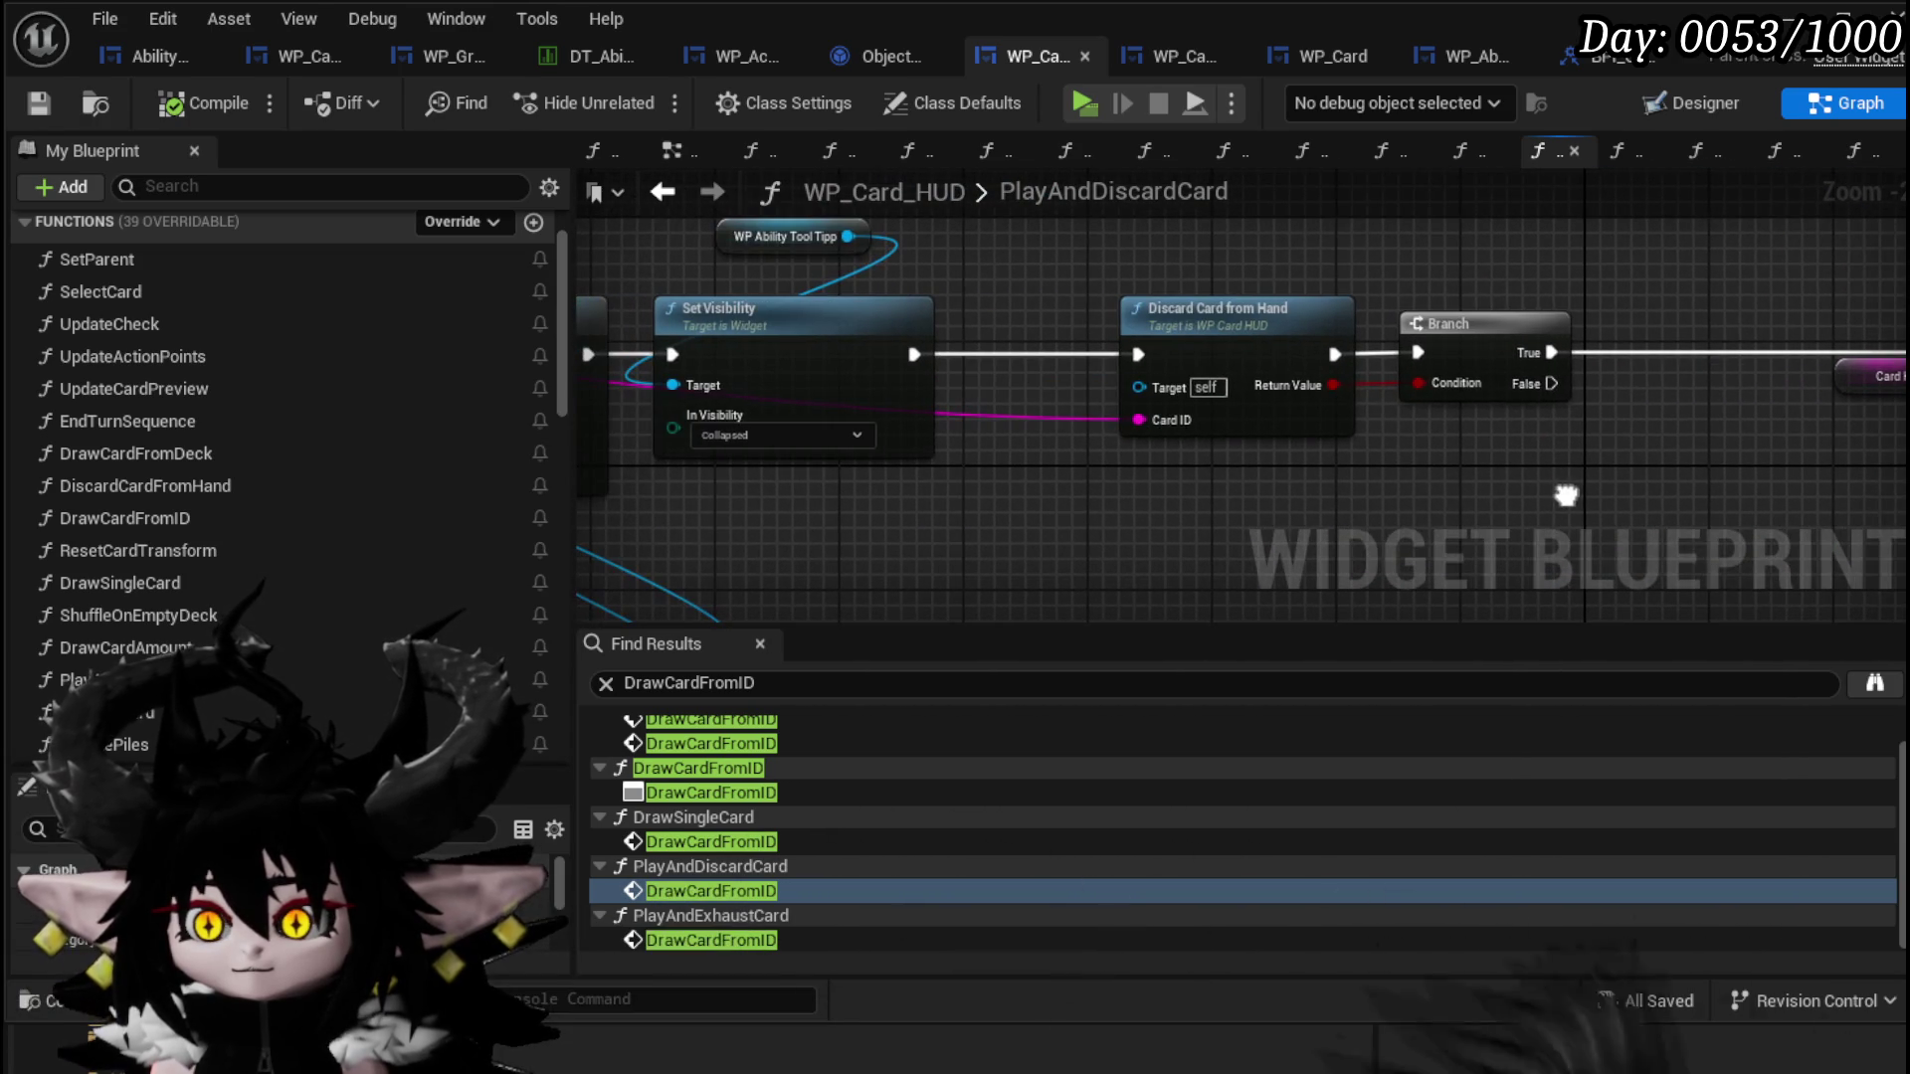
mouse_move(1018, 476)
mouse_down()
mouse_move(1741, 487)
mouse_move(911, 519)
mouse_up()
mouse_move(1532, 513)
mouse_down()
mouse_move(865, 482)
mouse_move(1226, 533)
mouse_move(782, 418)
mouse_move(1189, 478)
mouse_move(1054, 454)
mouse_move(1147, 454)
mouse_up()
click(1089, 476)
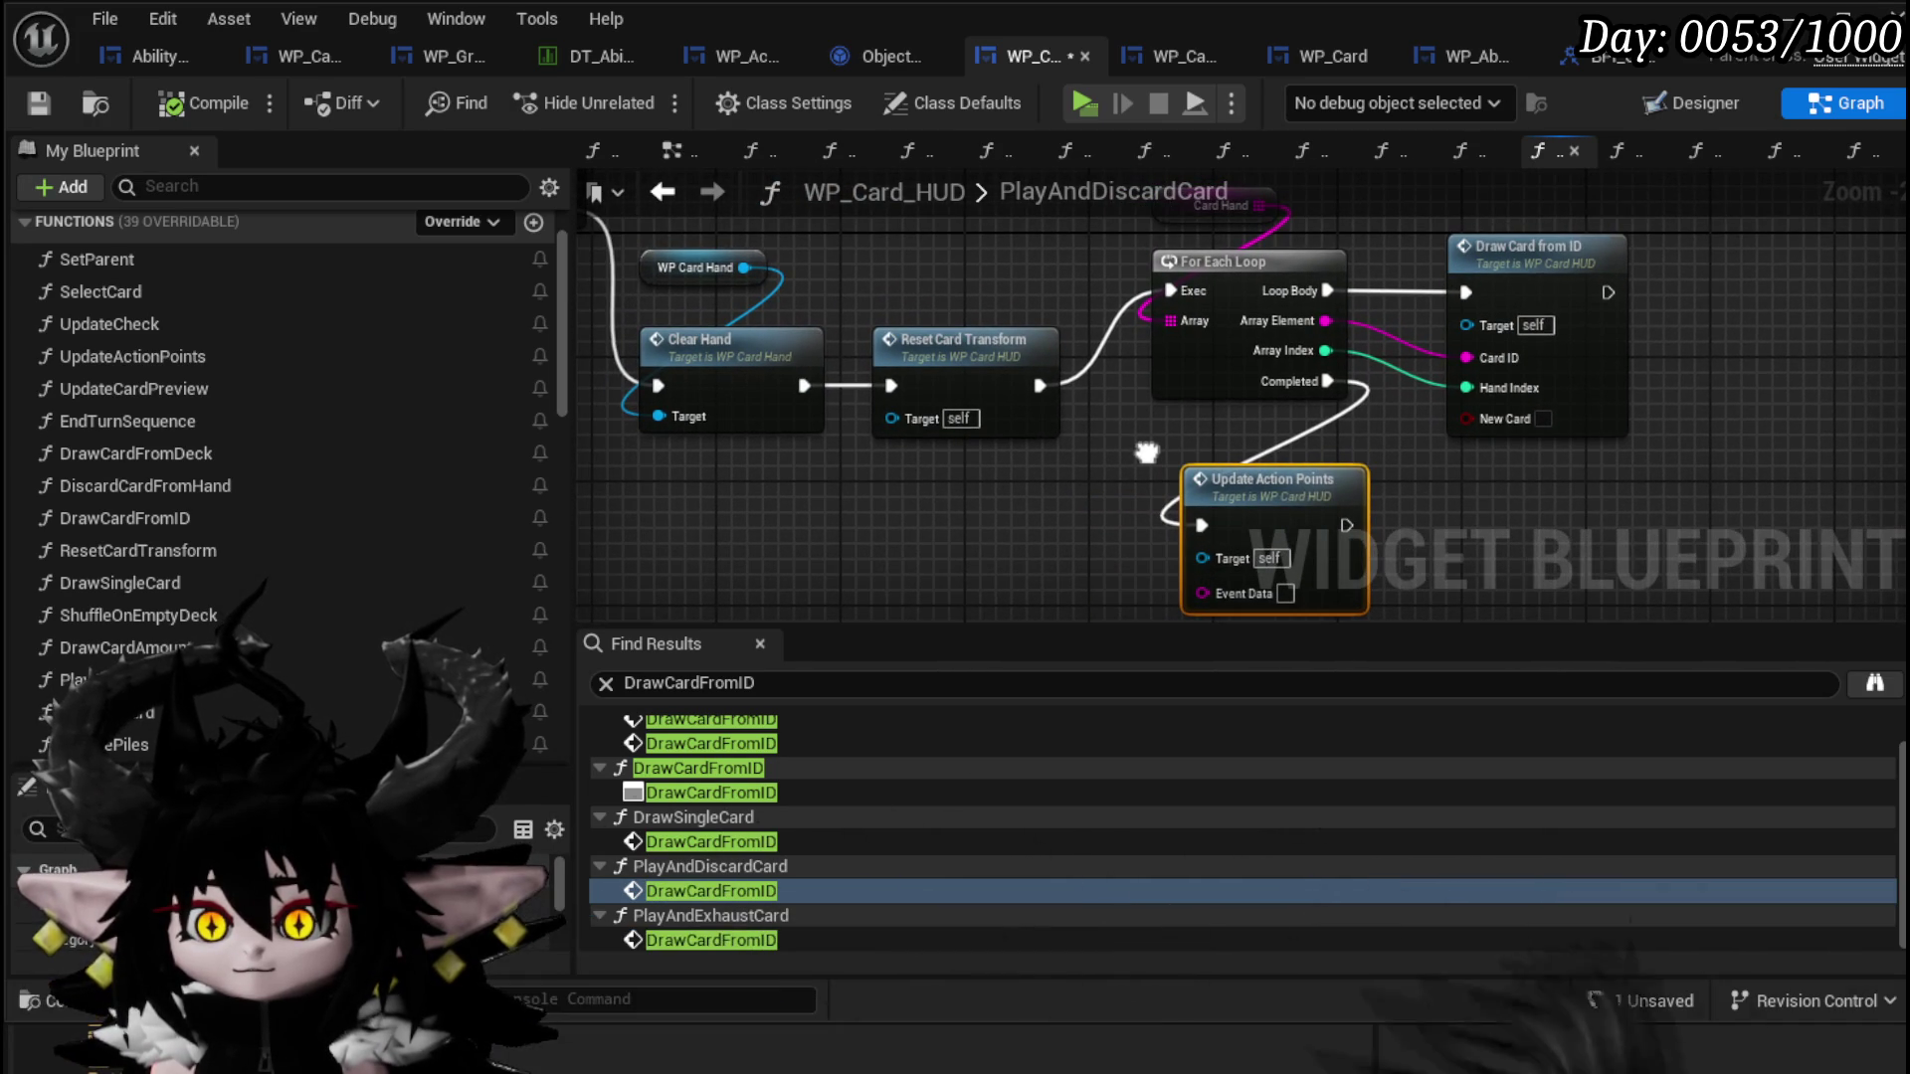
drag(1147, 454, 1141, 515)
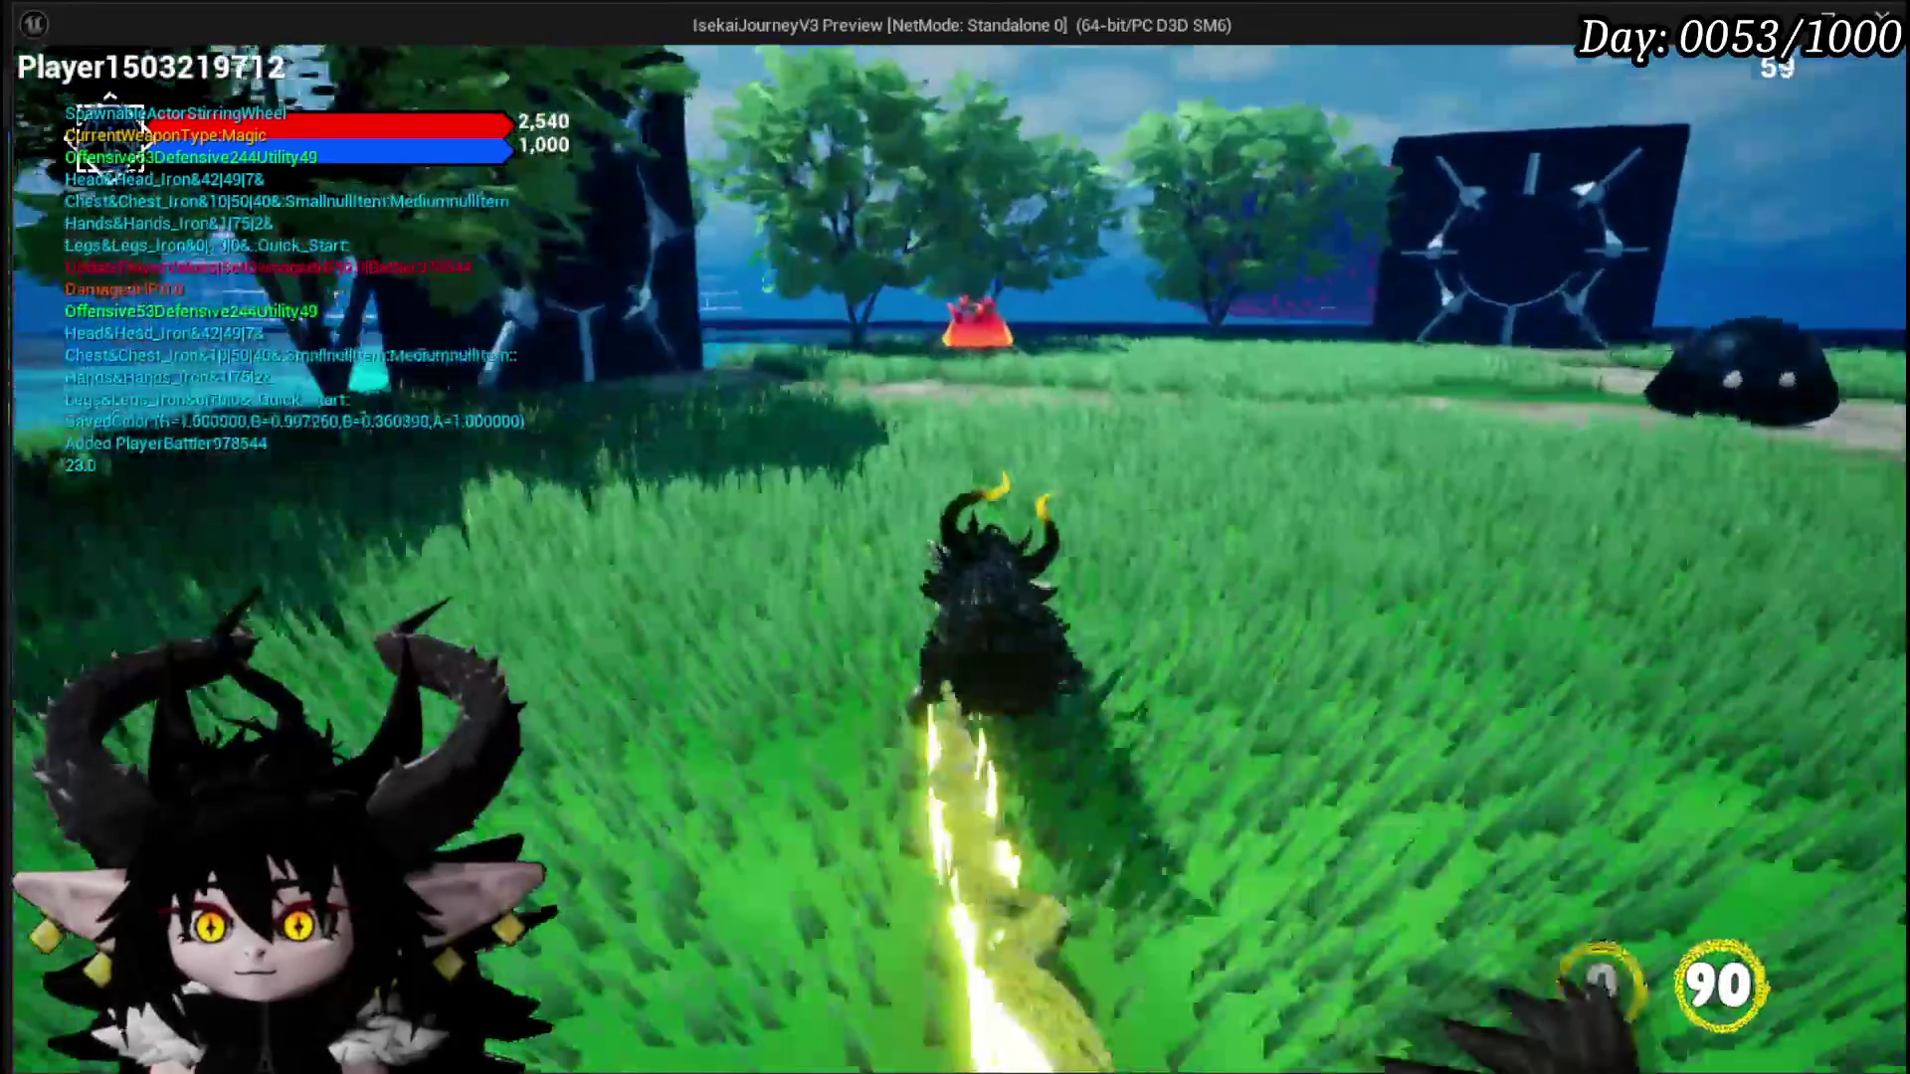
Step: Run into the fire slime, play the Empty card, then cast Defence Up Melee Draw on the enemy
key(w)
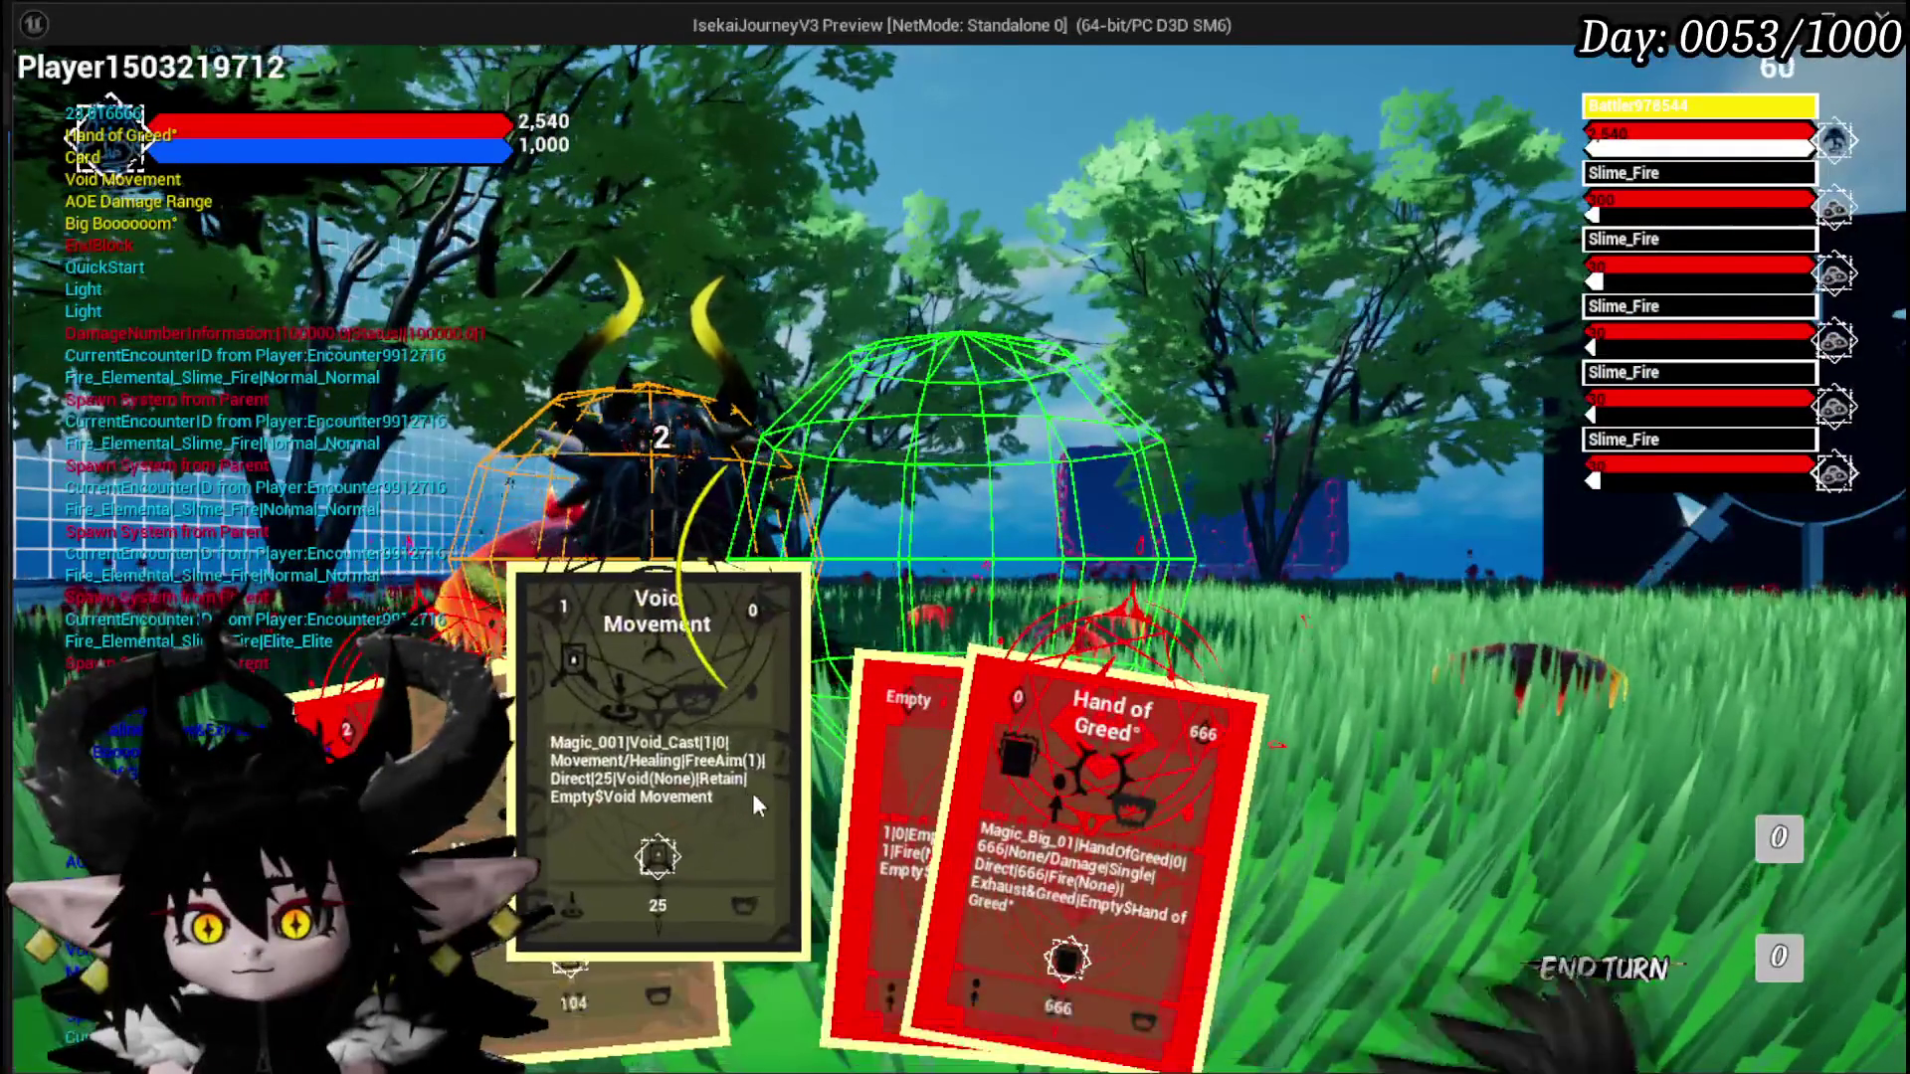
click(850, 796)
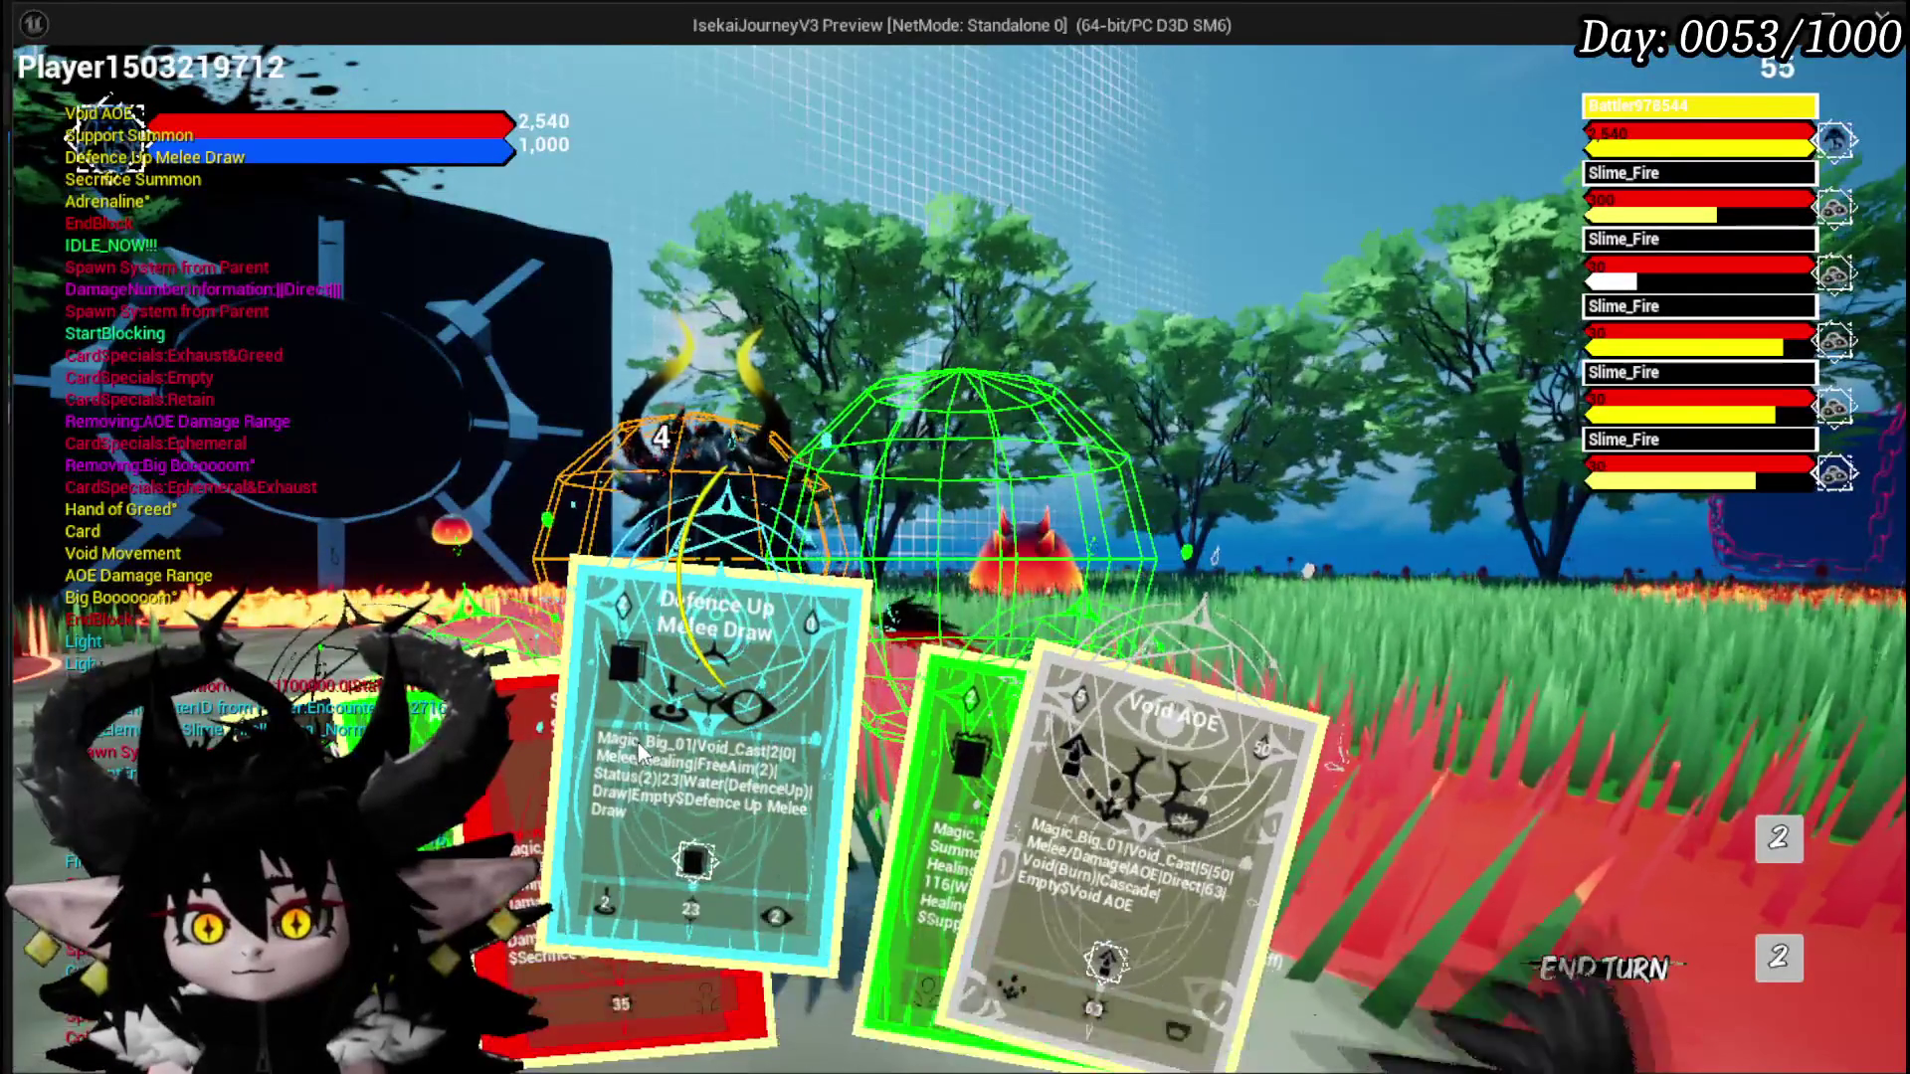
click(636, 742)
click(1026, 634)
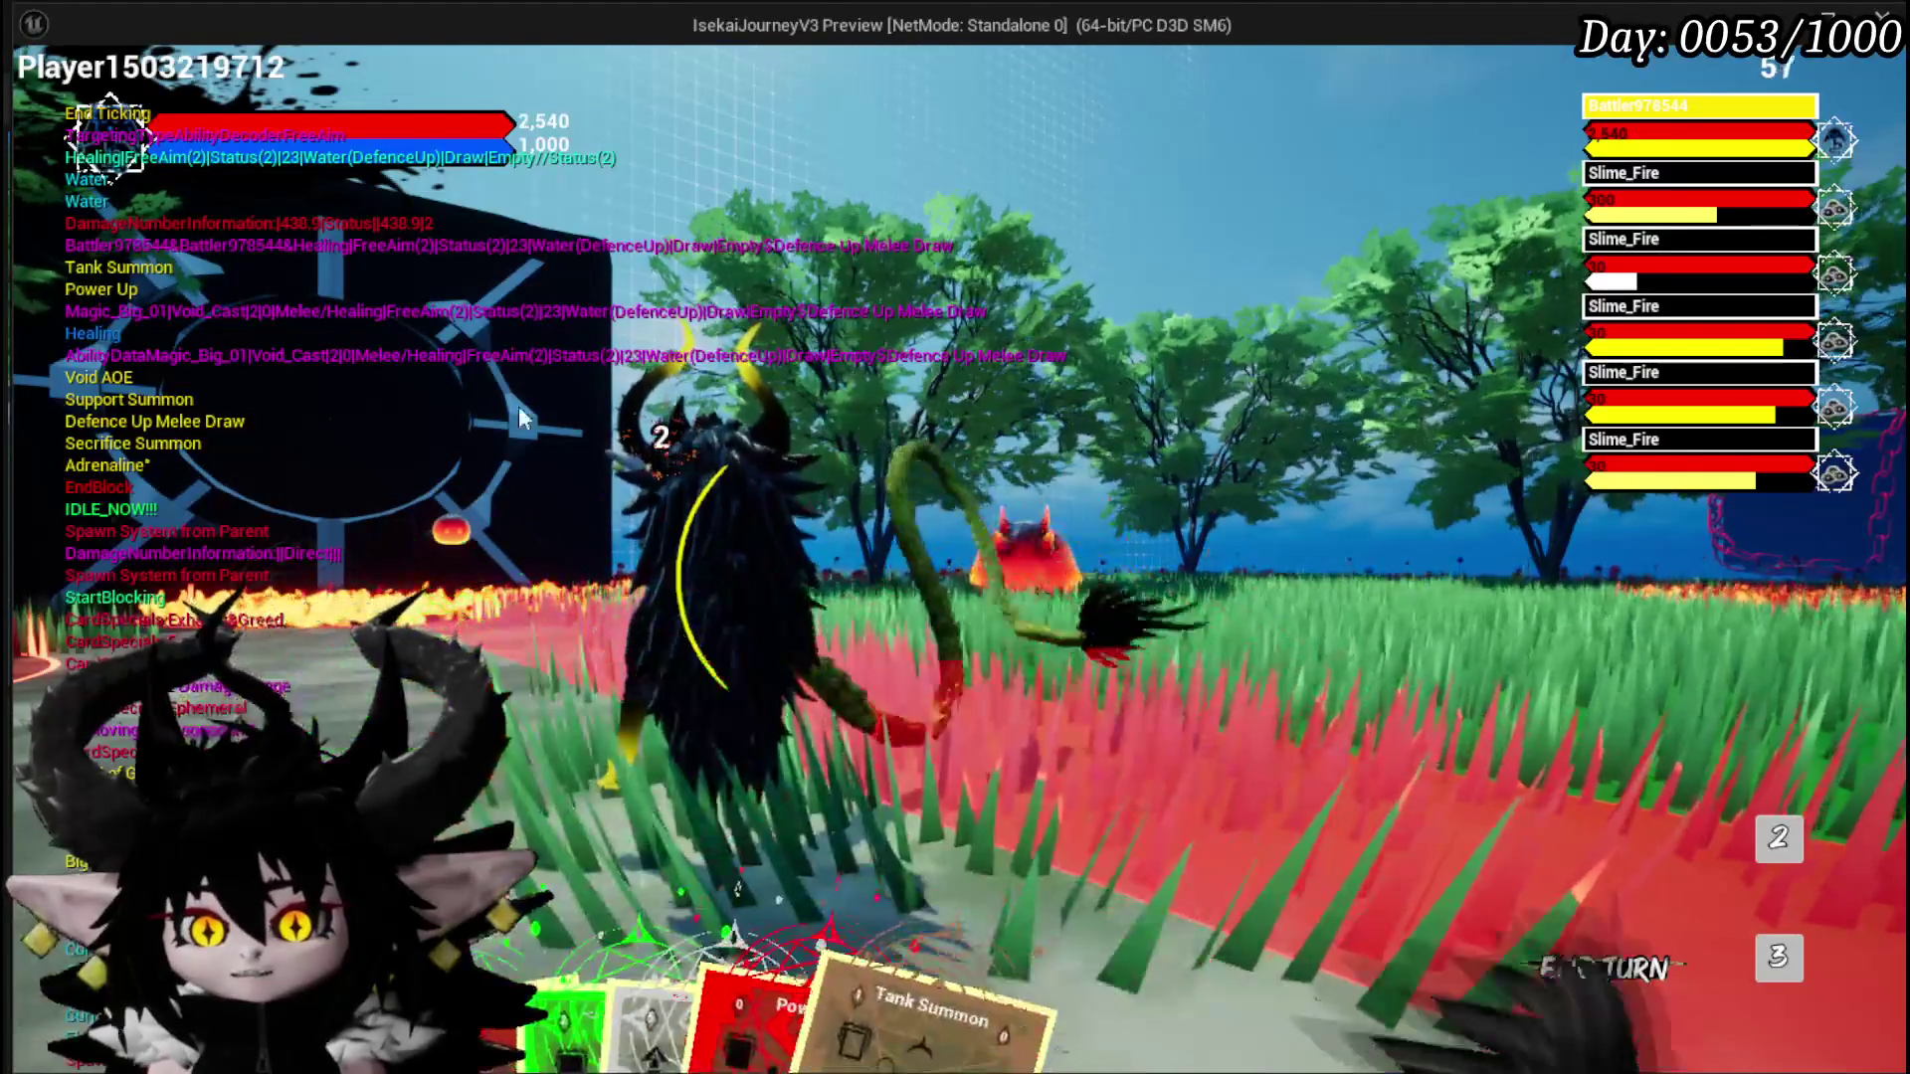
key(Escape)
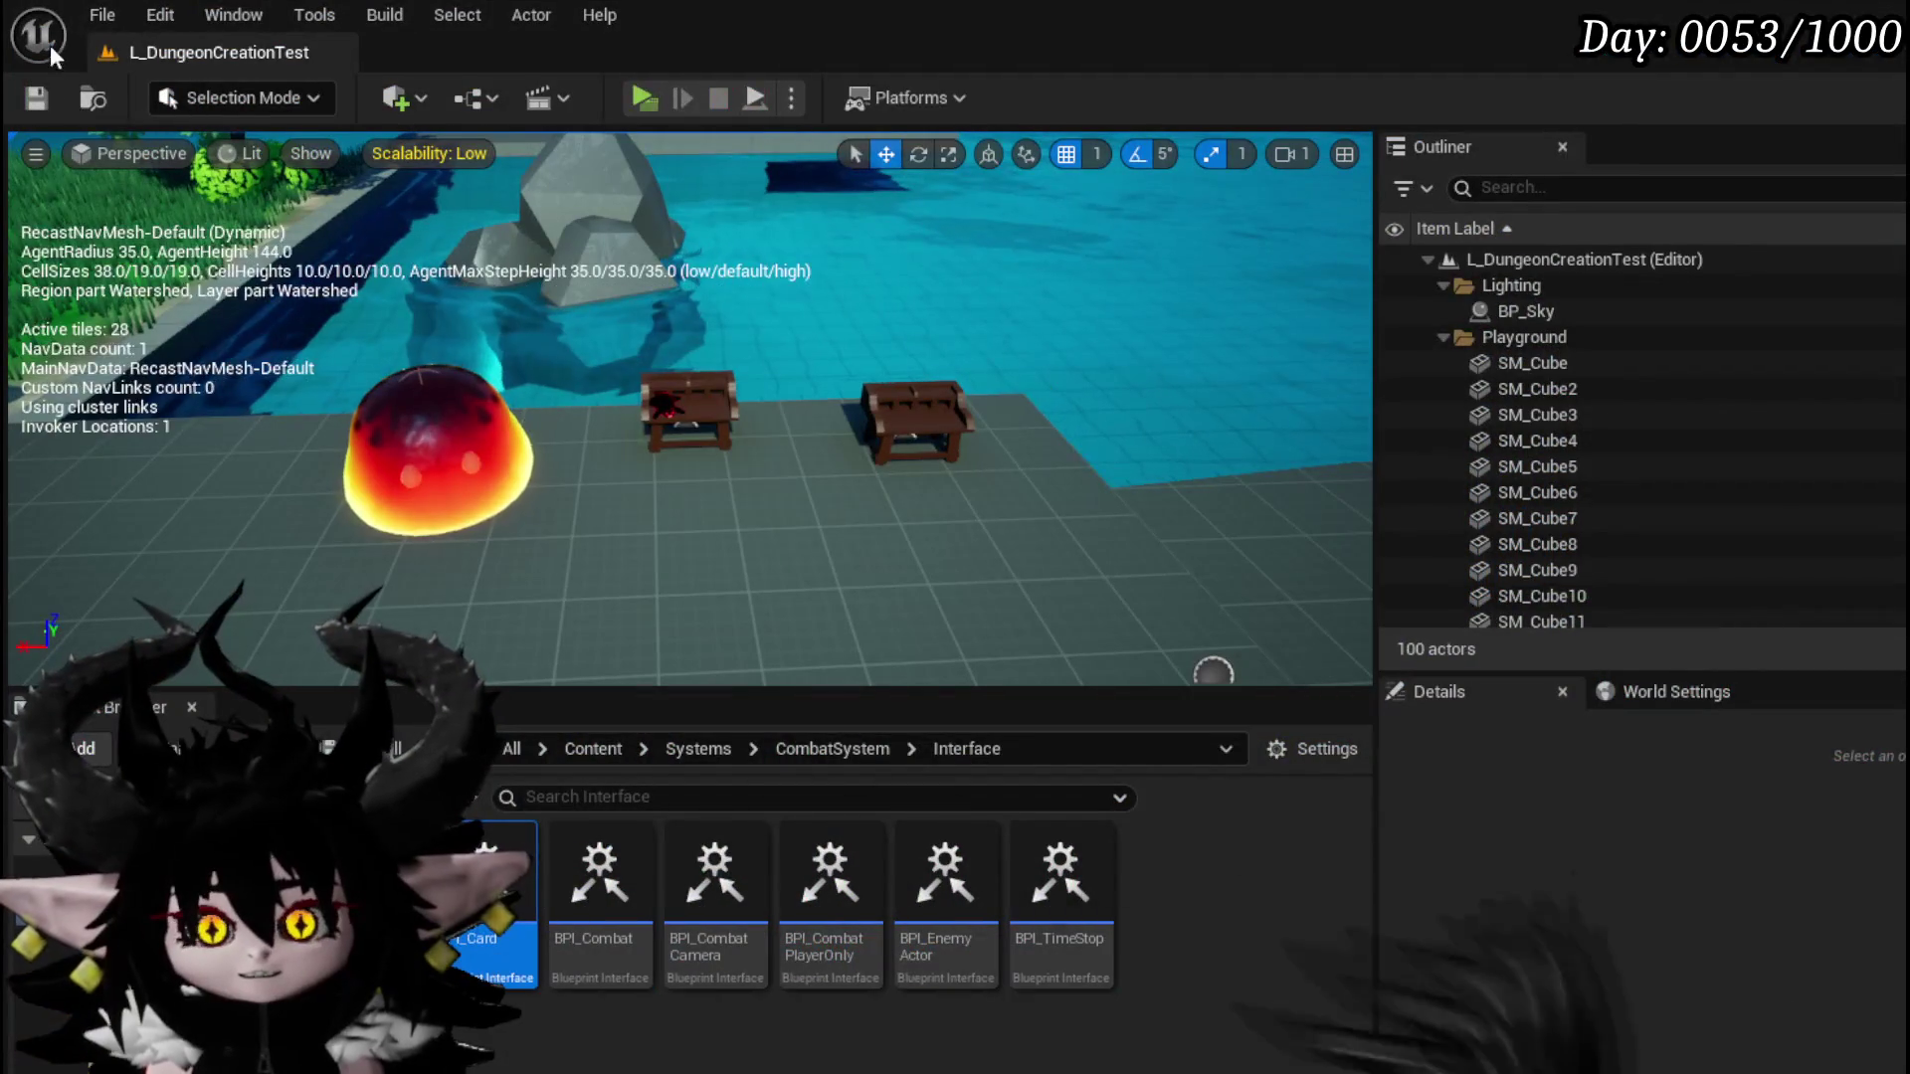
click(42, 100)
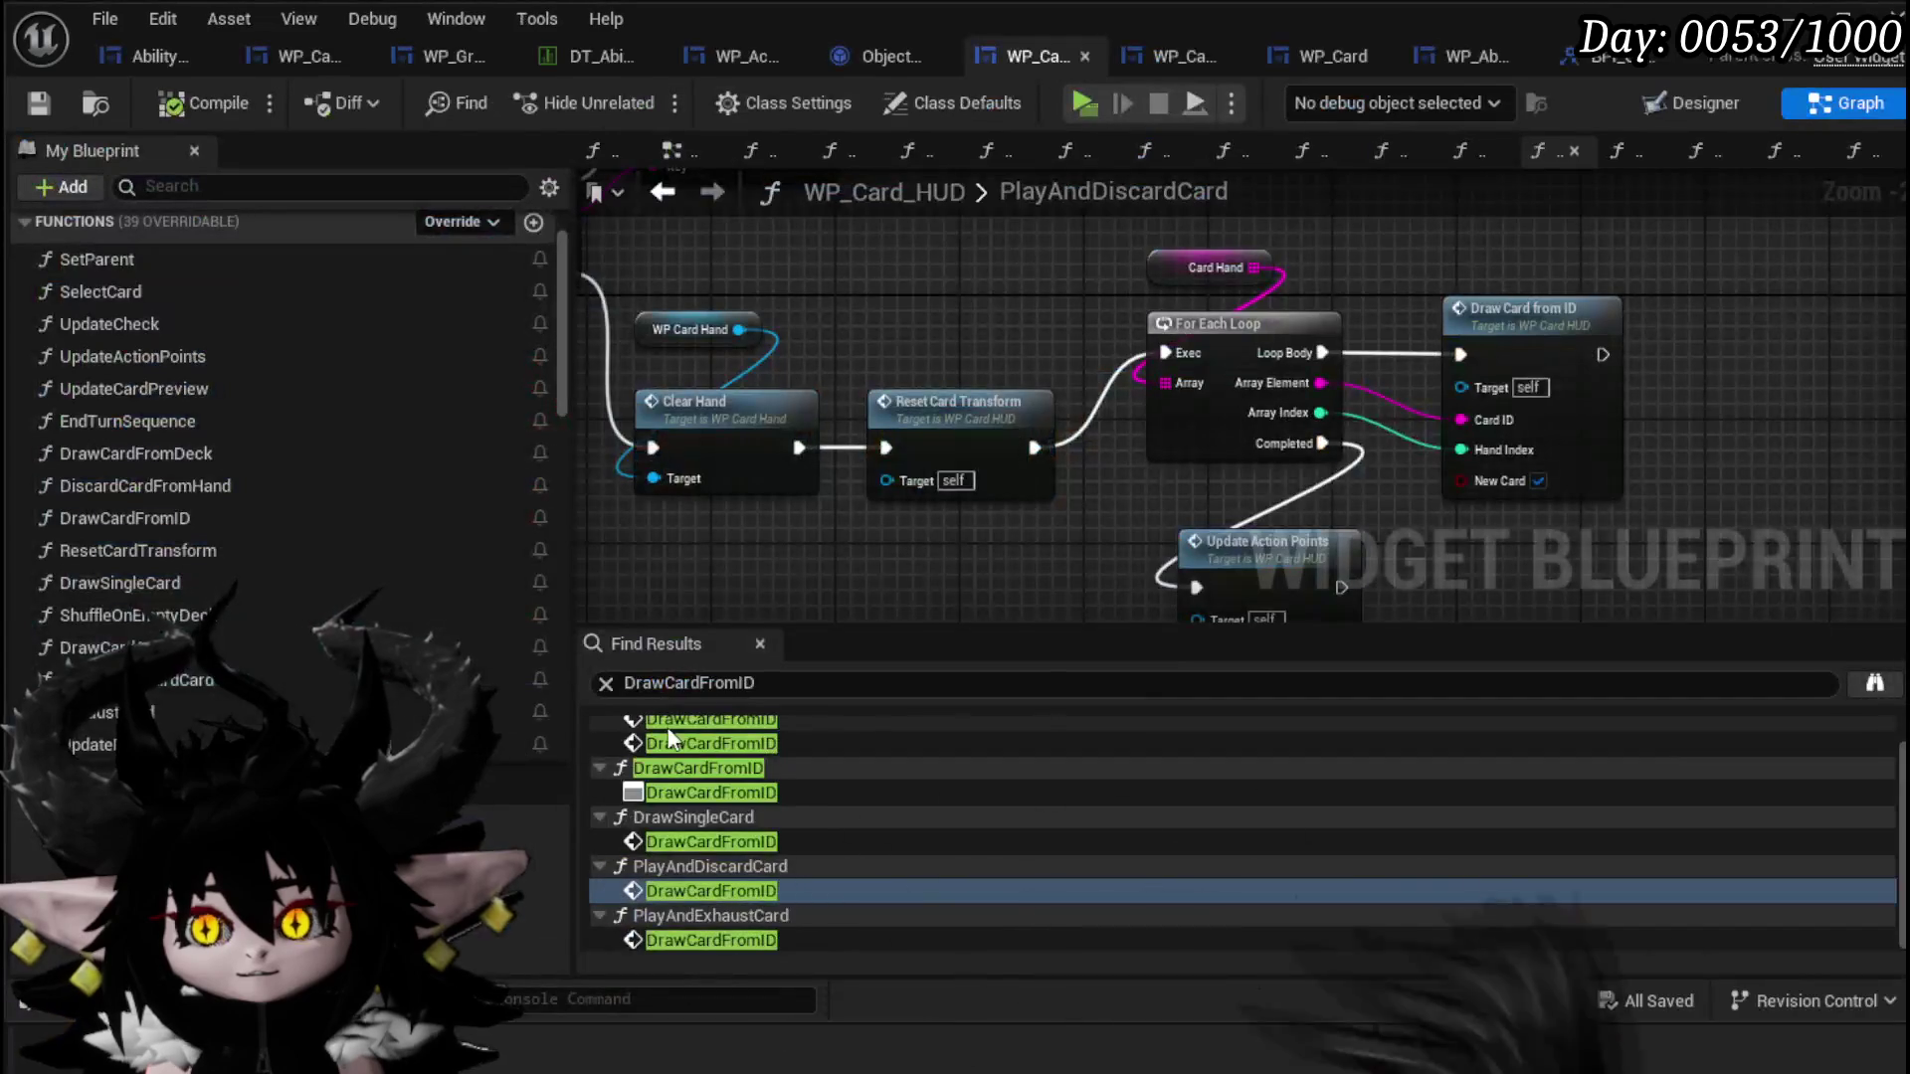
scroll(768, 537, up, 2)
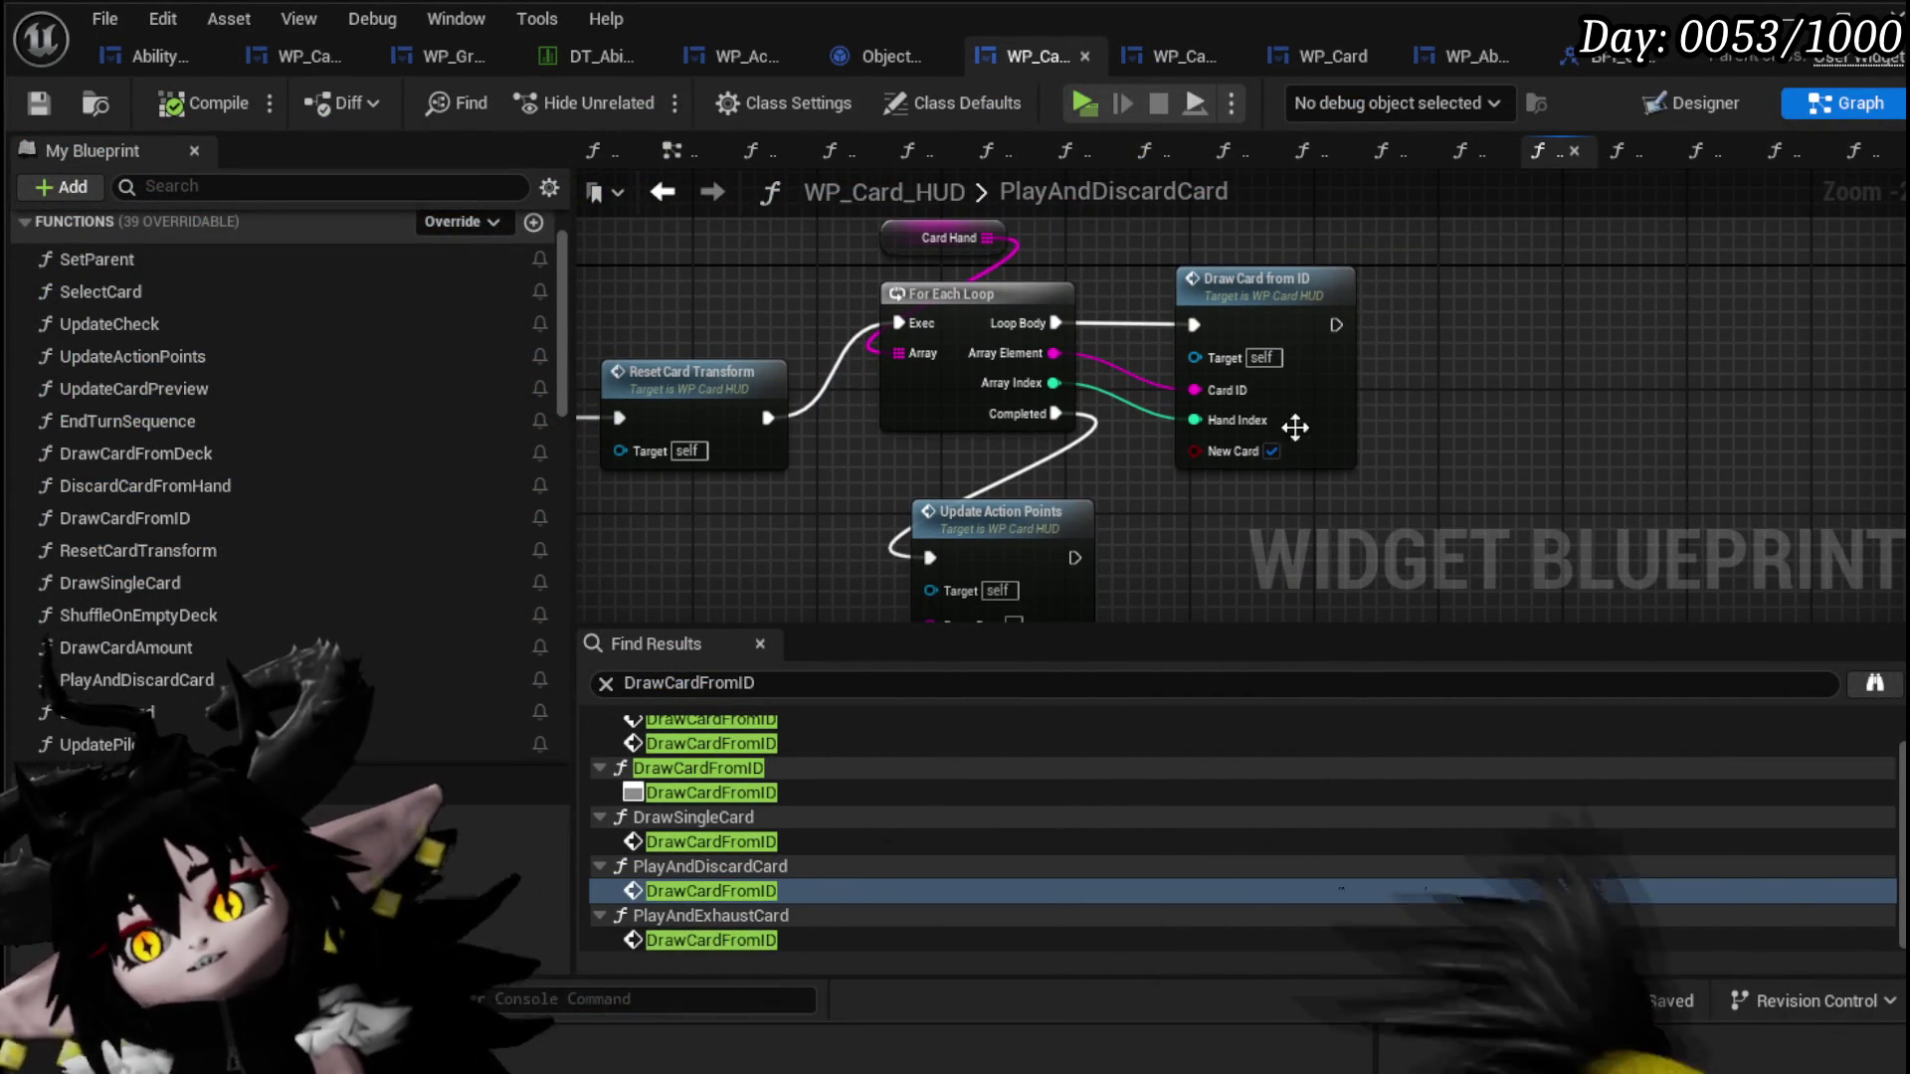
mouse_move(1080, 267)
mouse_down()
mouse_move(1183, 386)
mouse_move(1650, 408)
mouse_move(1854, 387)
mouse_move(1542, 497)
mouse_move(1406, 517)
mouse_move(1087, 481)
mouse_move(1397, 495)
mouse_up()
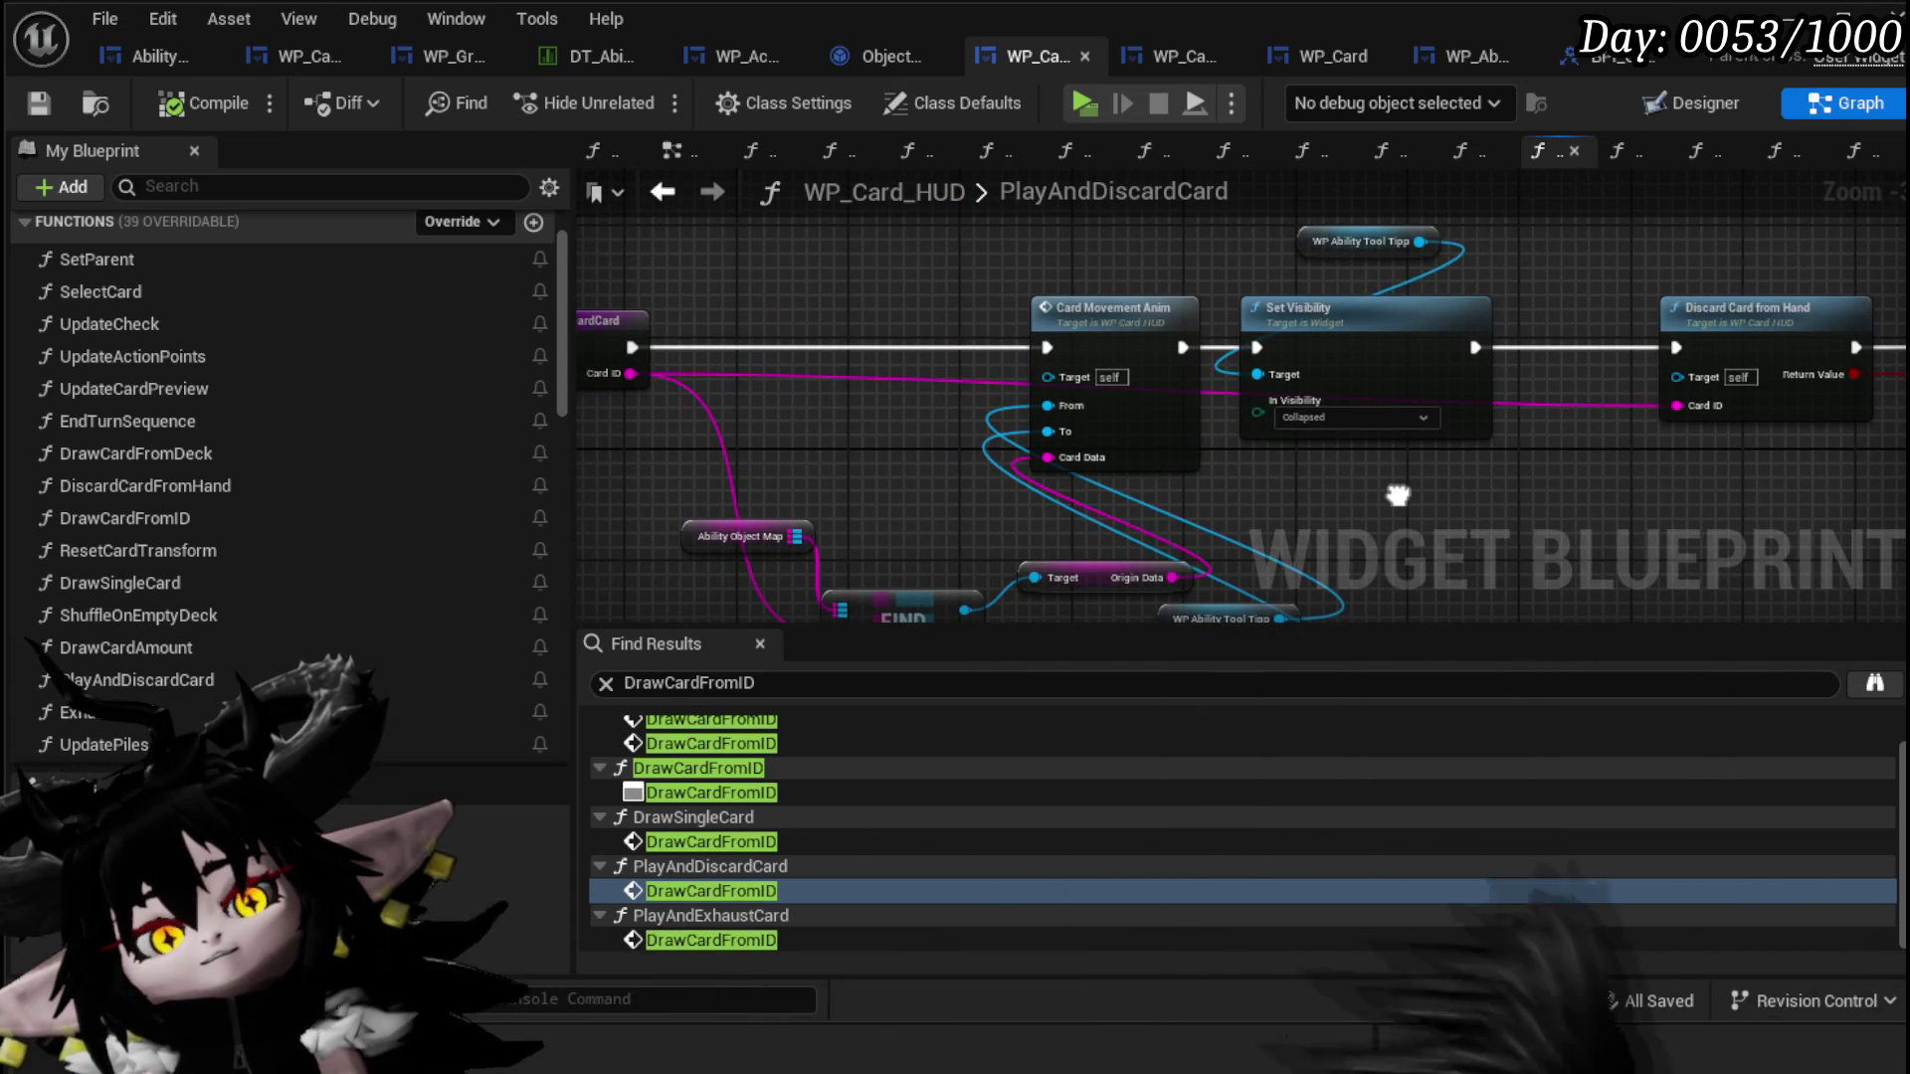
drag(1398, 496, 1337, 480)
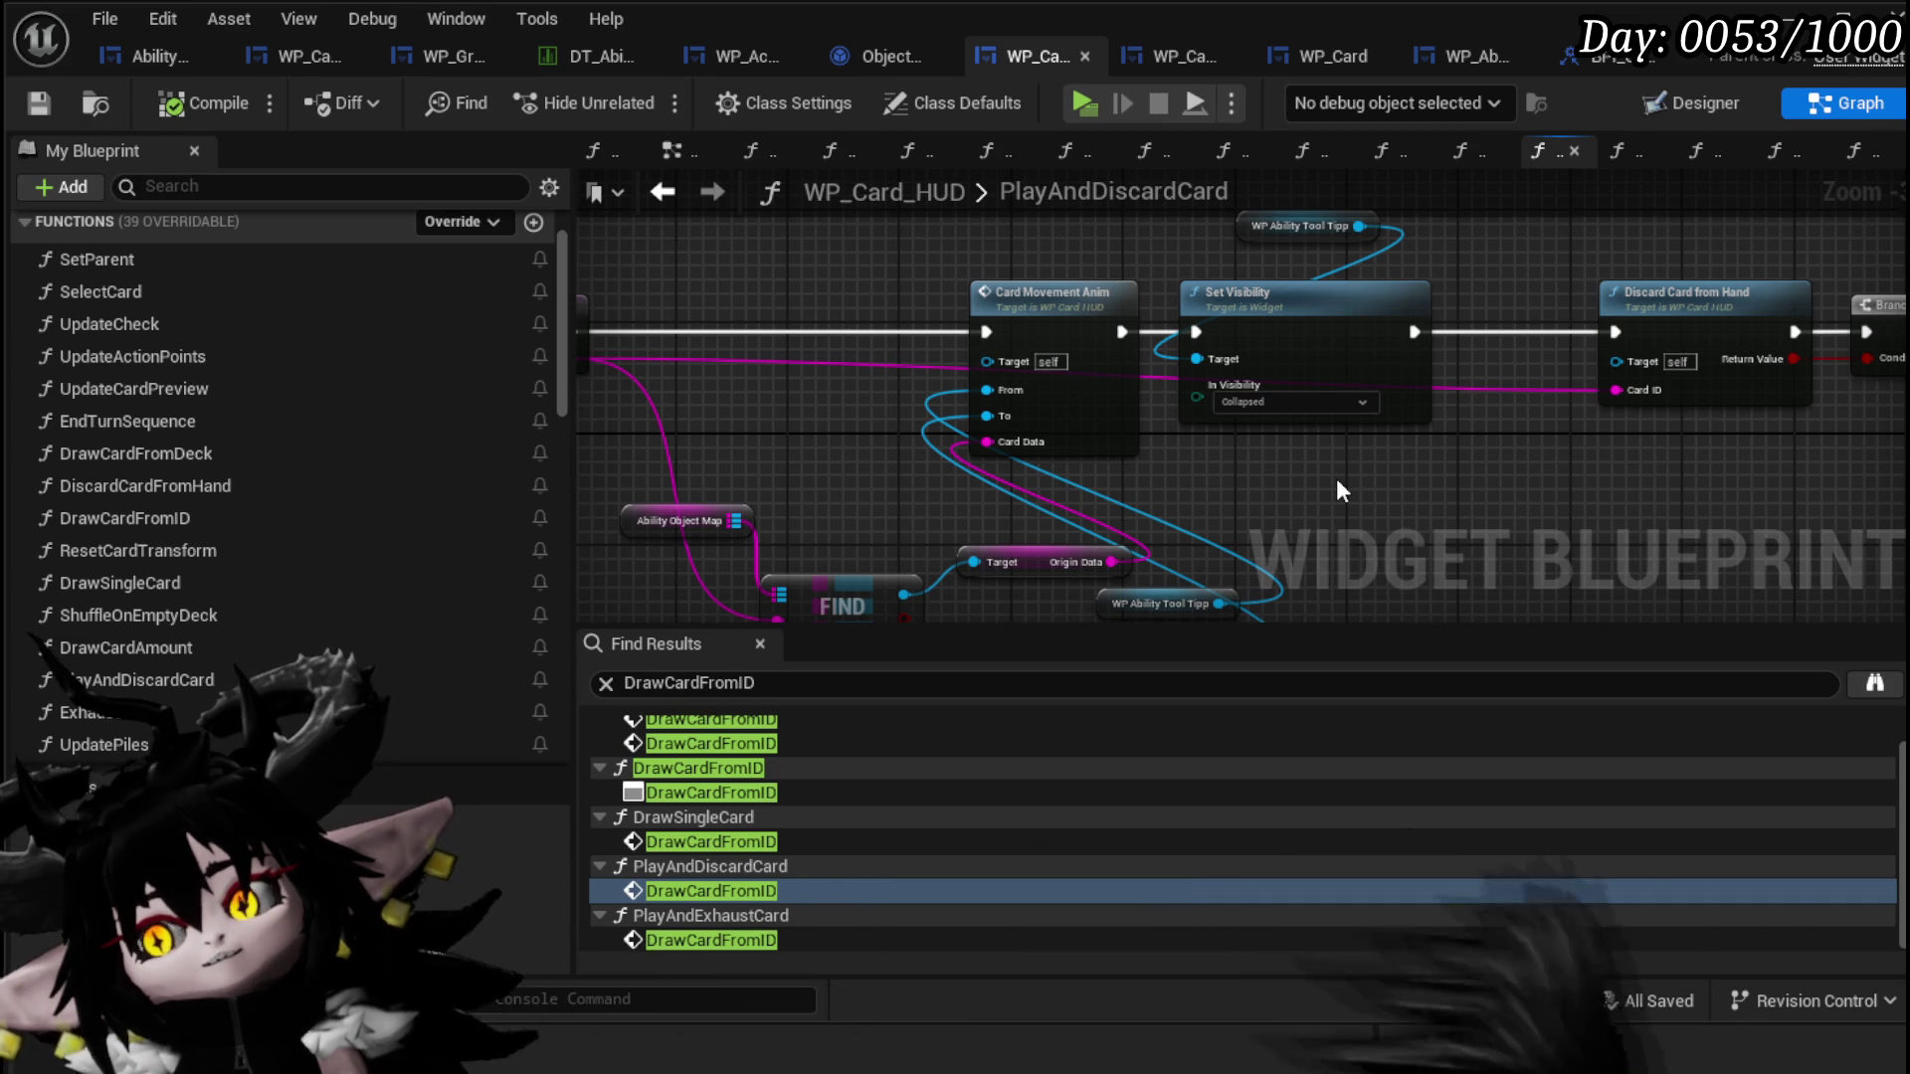
drag(1335, 479, 1238, 474)
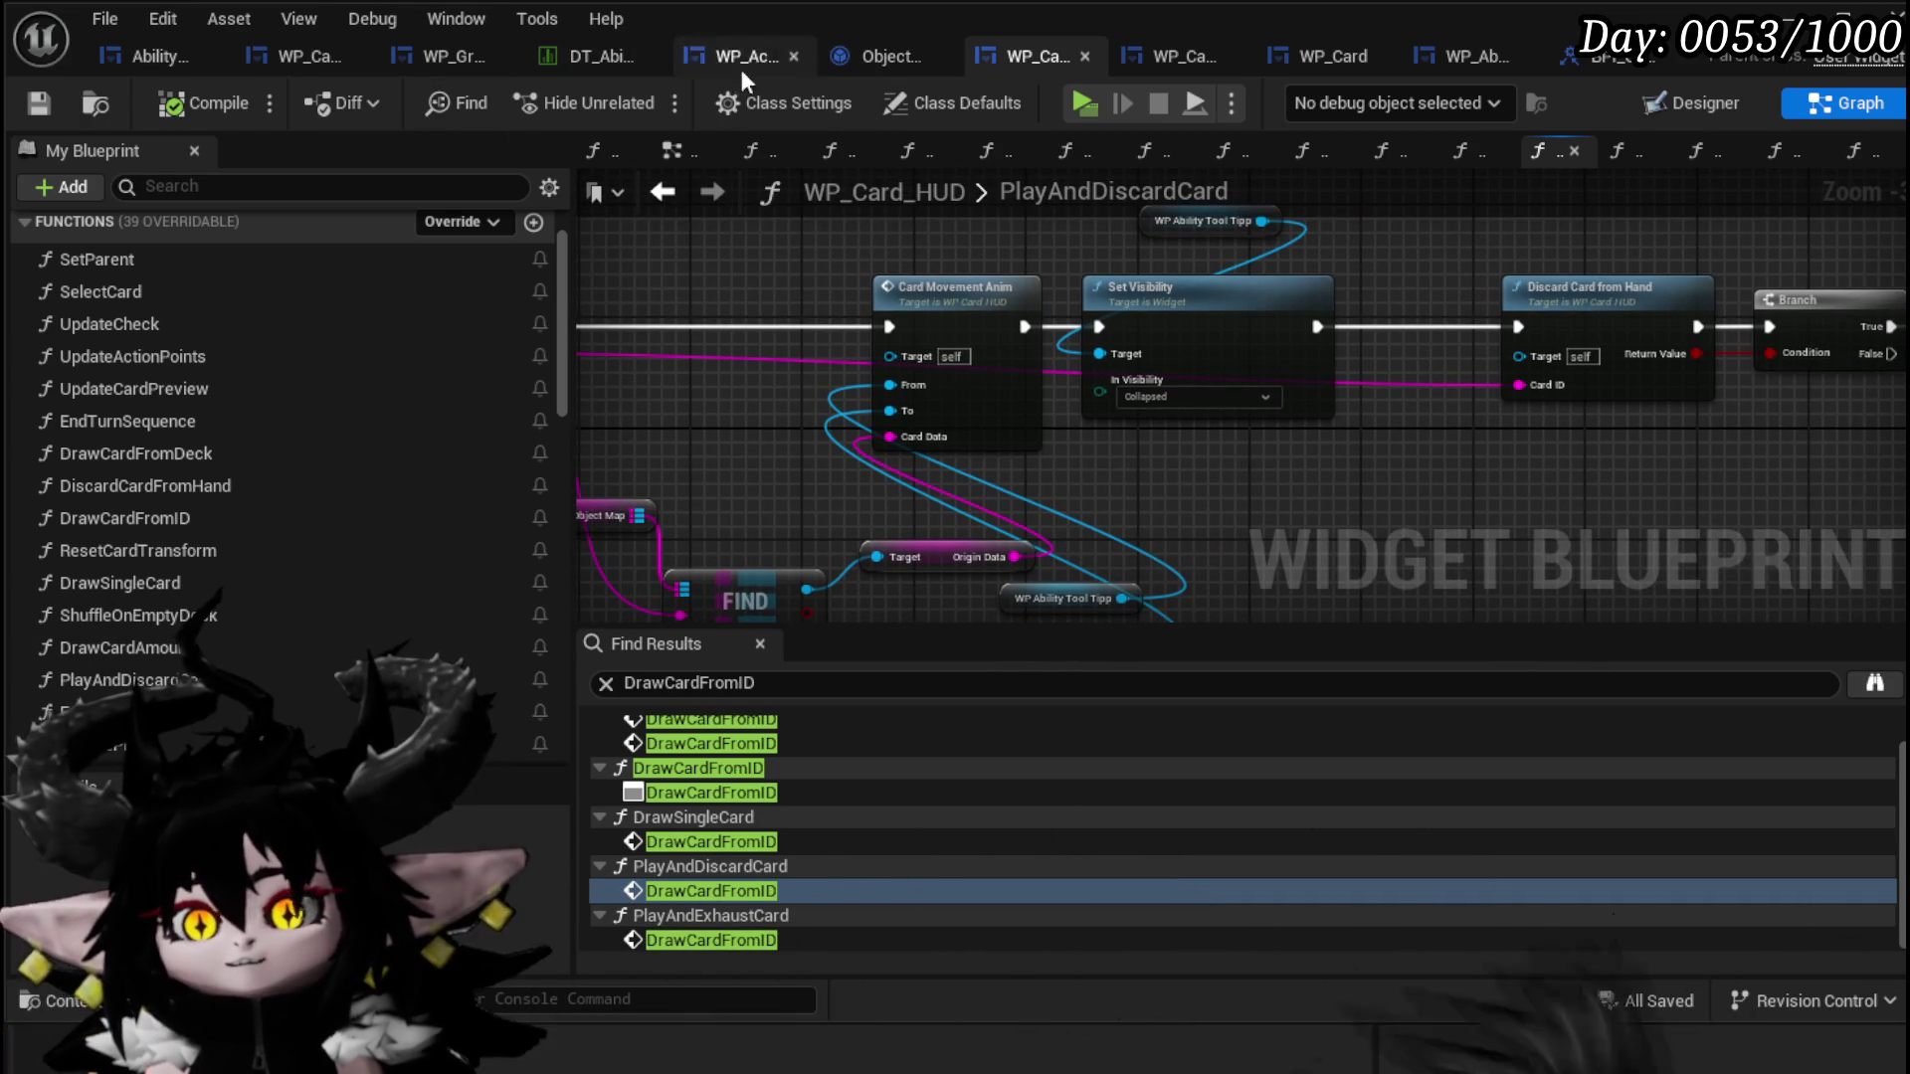
Step: Find the Ability Special Check call in WP_ActionSelection's event graph and open its function graph
click(712, 54)
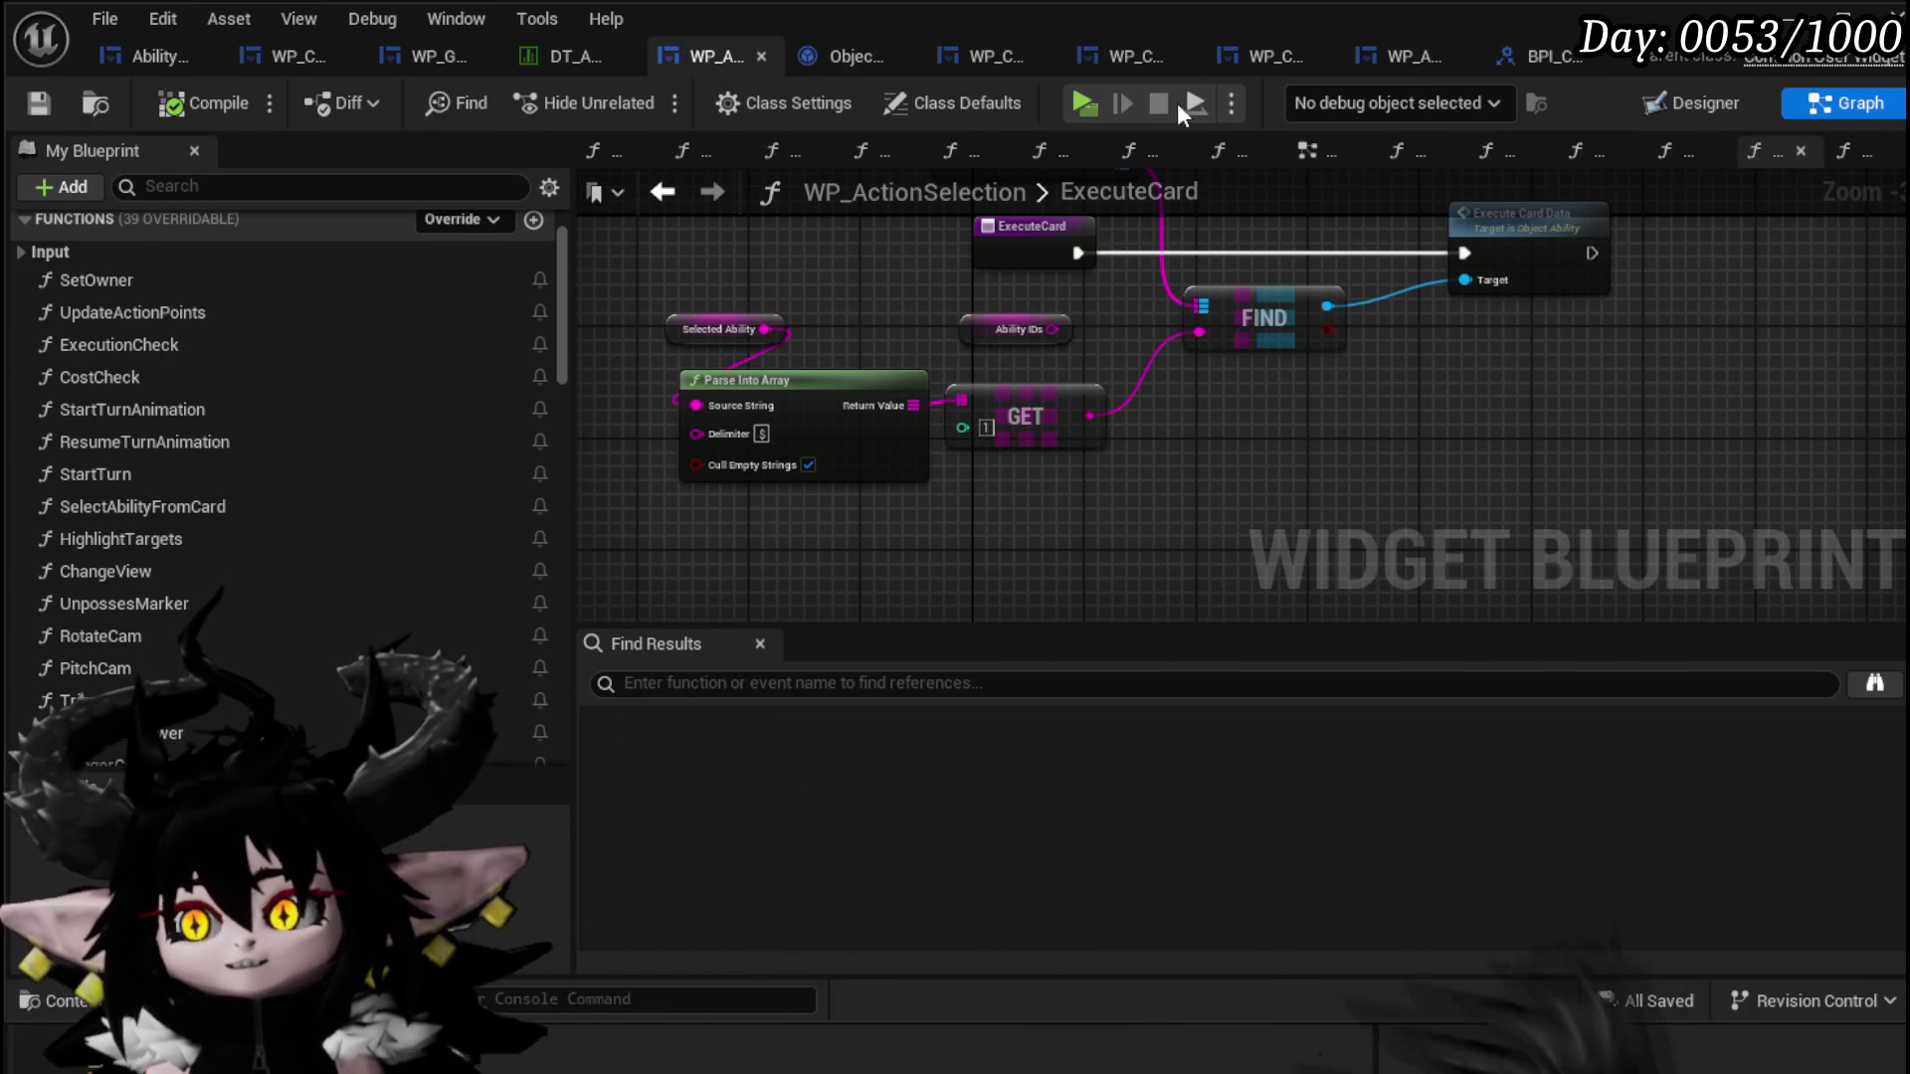
click(1307, 151)
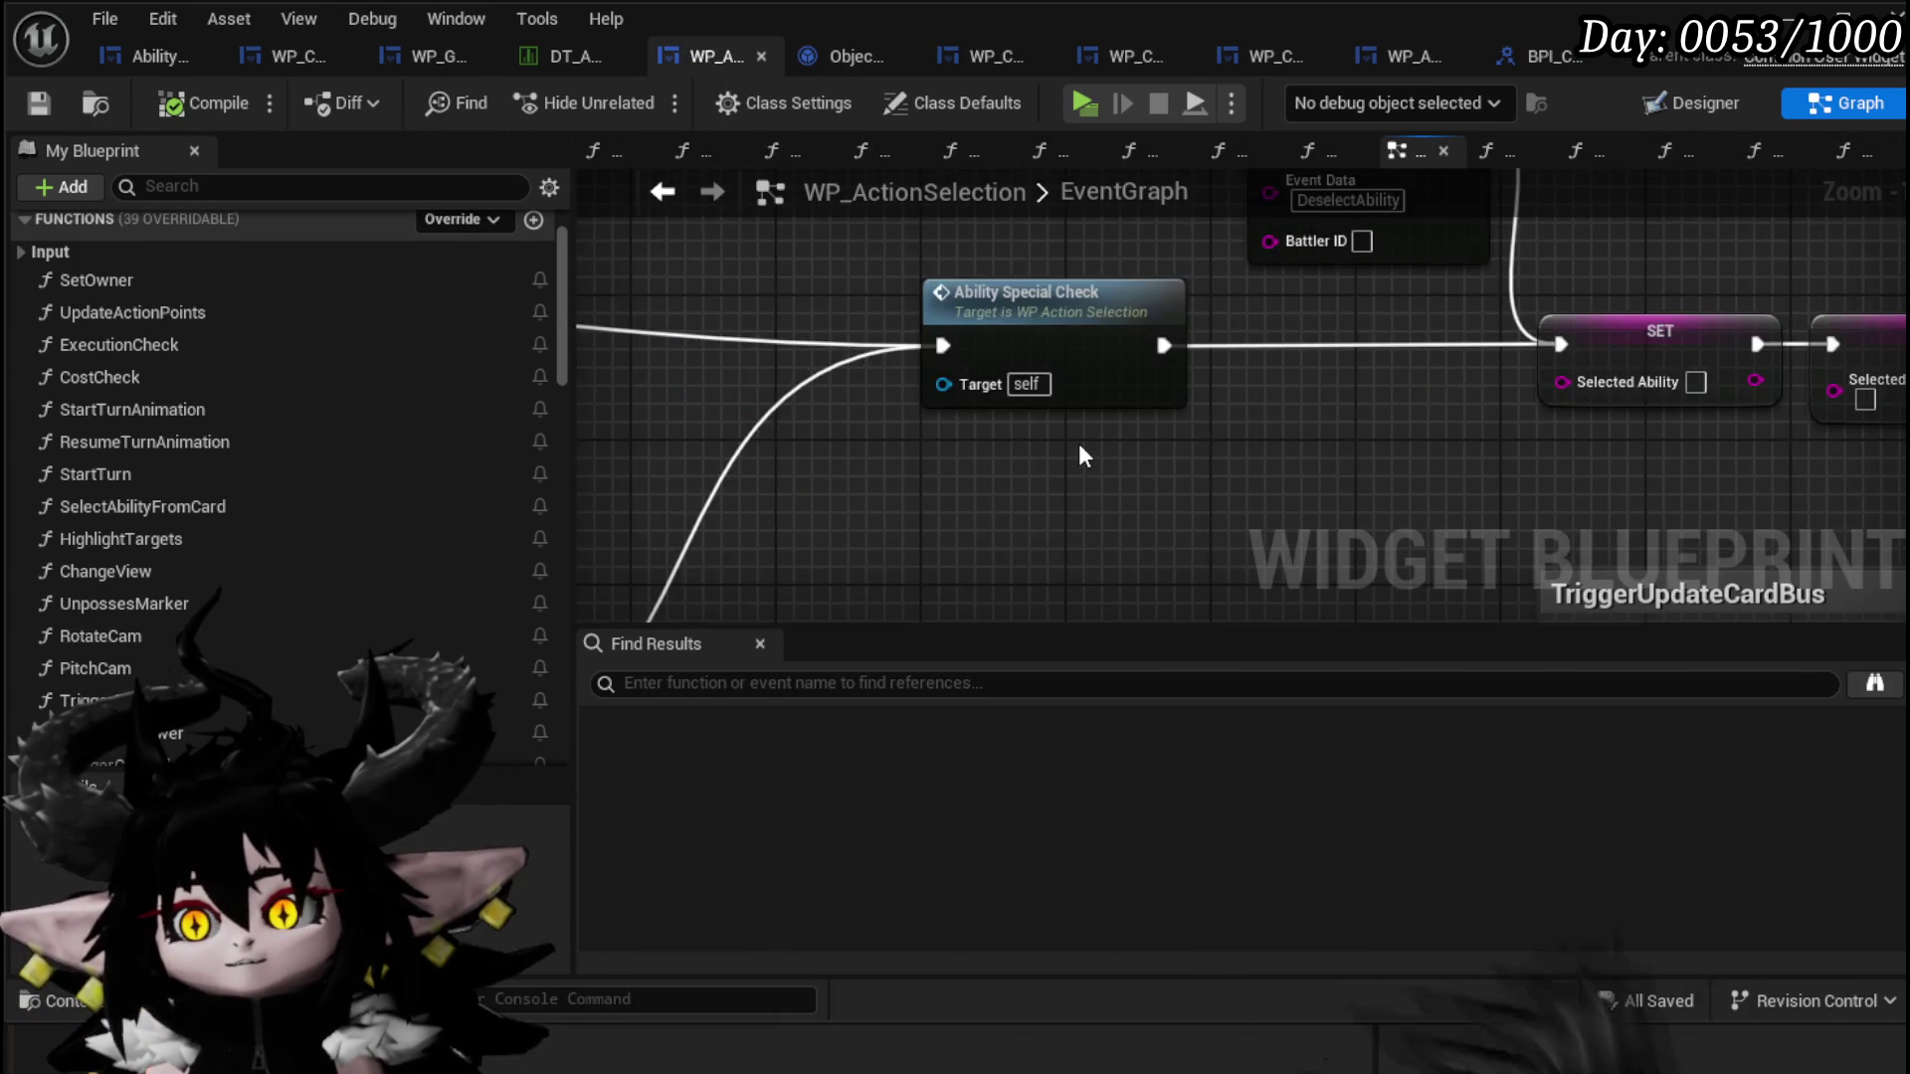
scroll(1079, 444, down, 4)
scroll(1132, 372, up, 3)
scroll(1132, 372, down, 3)
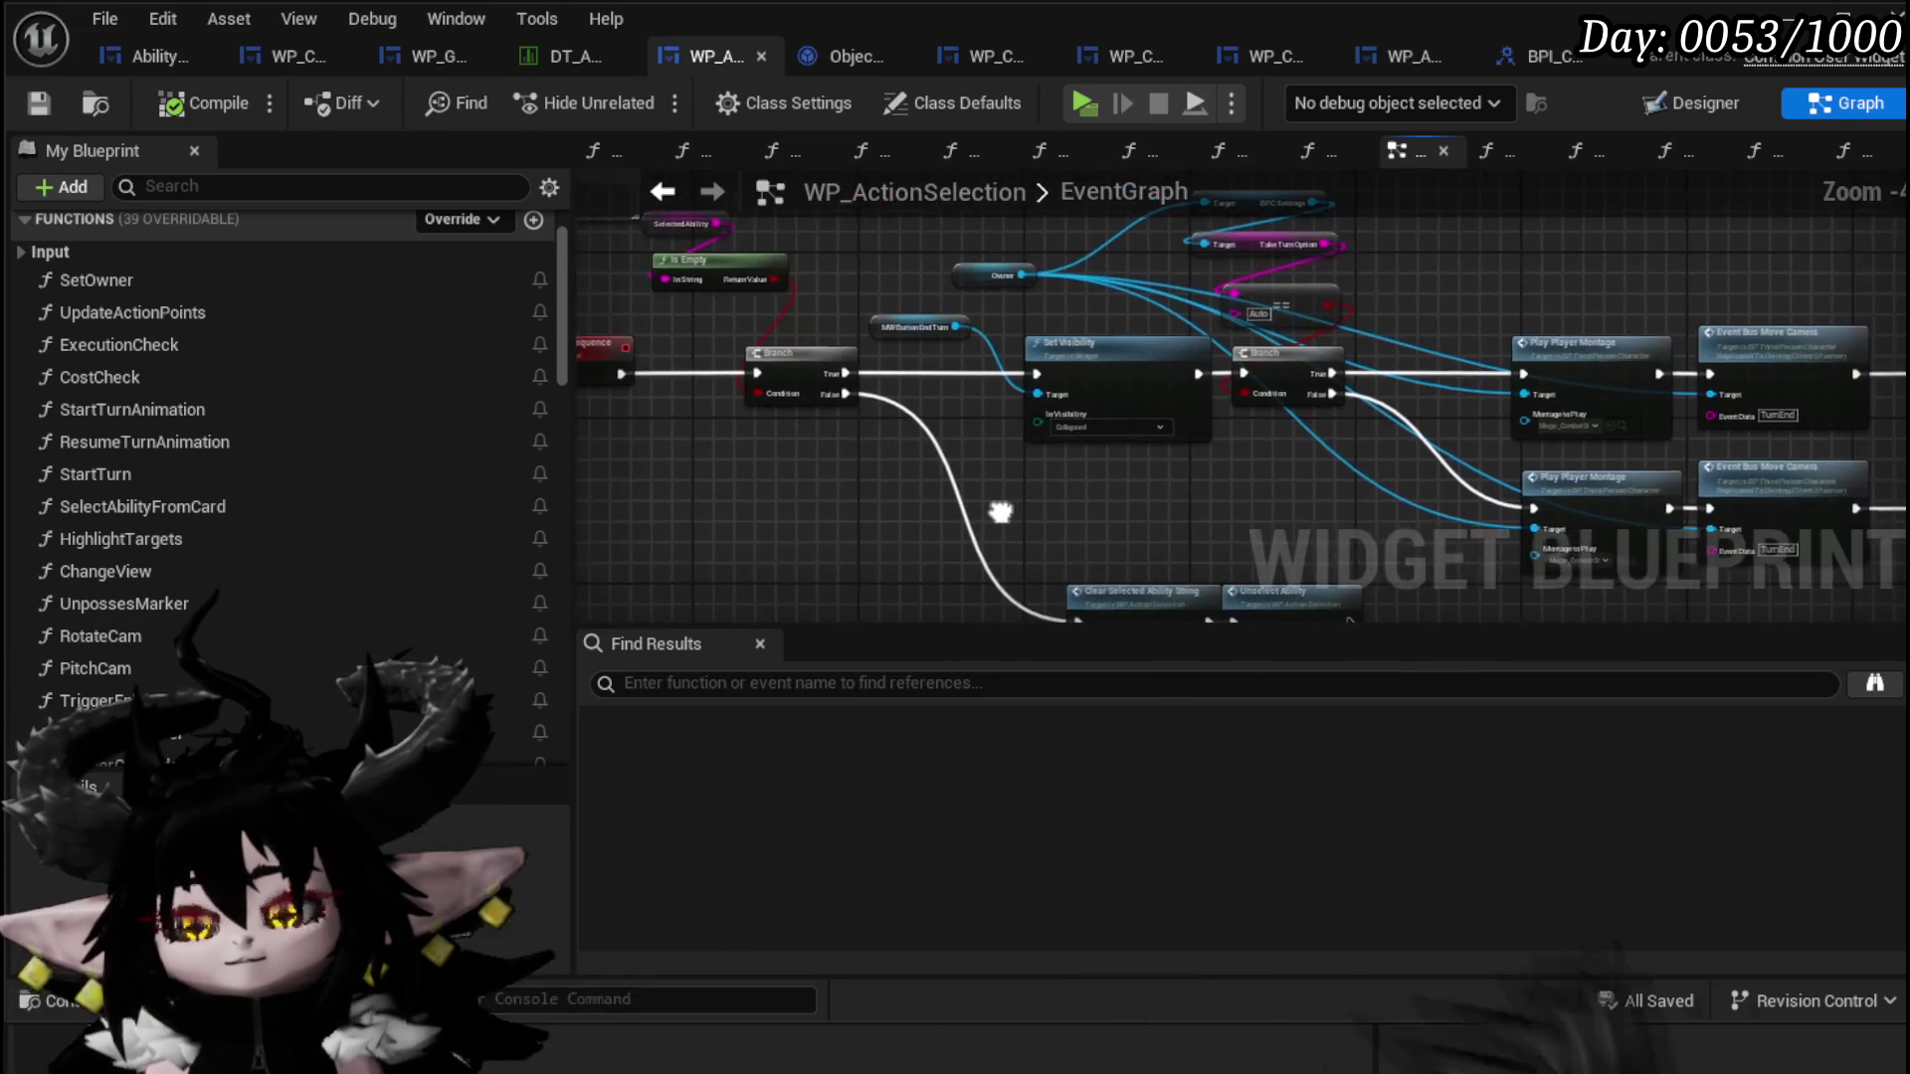
scroll(1141, 449, up, 4)
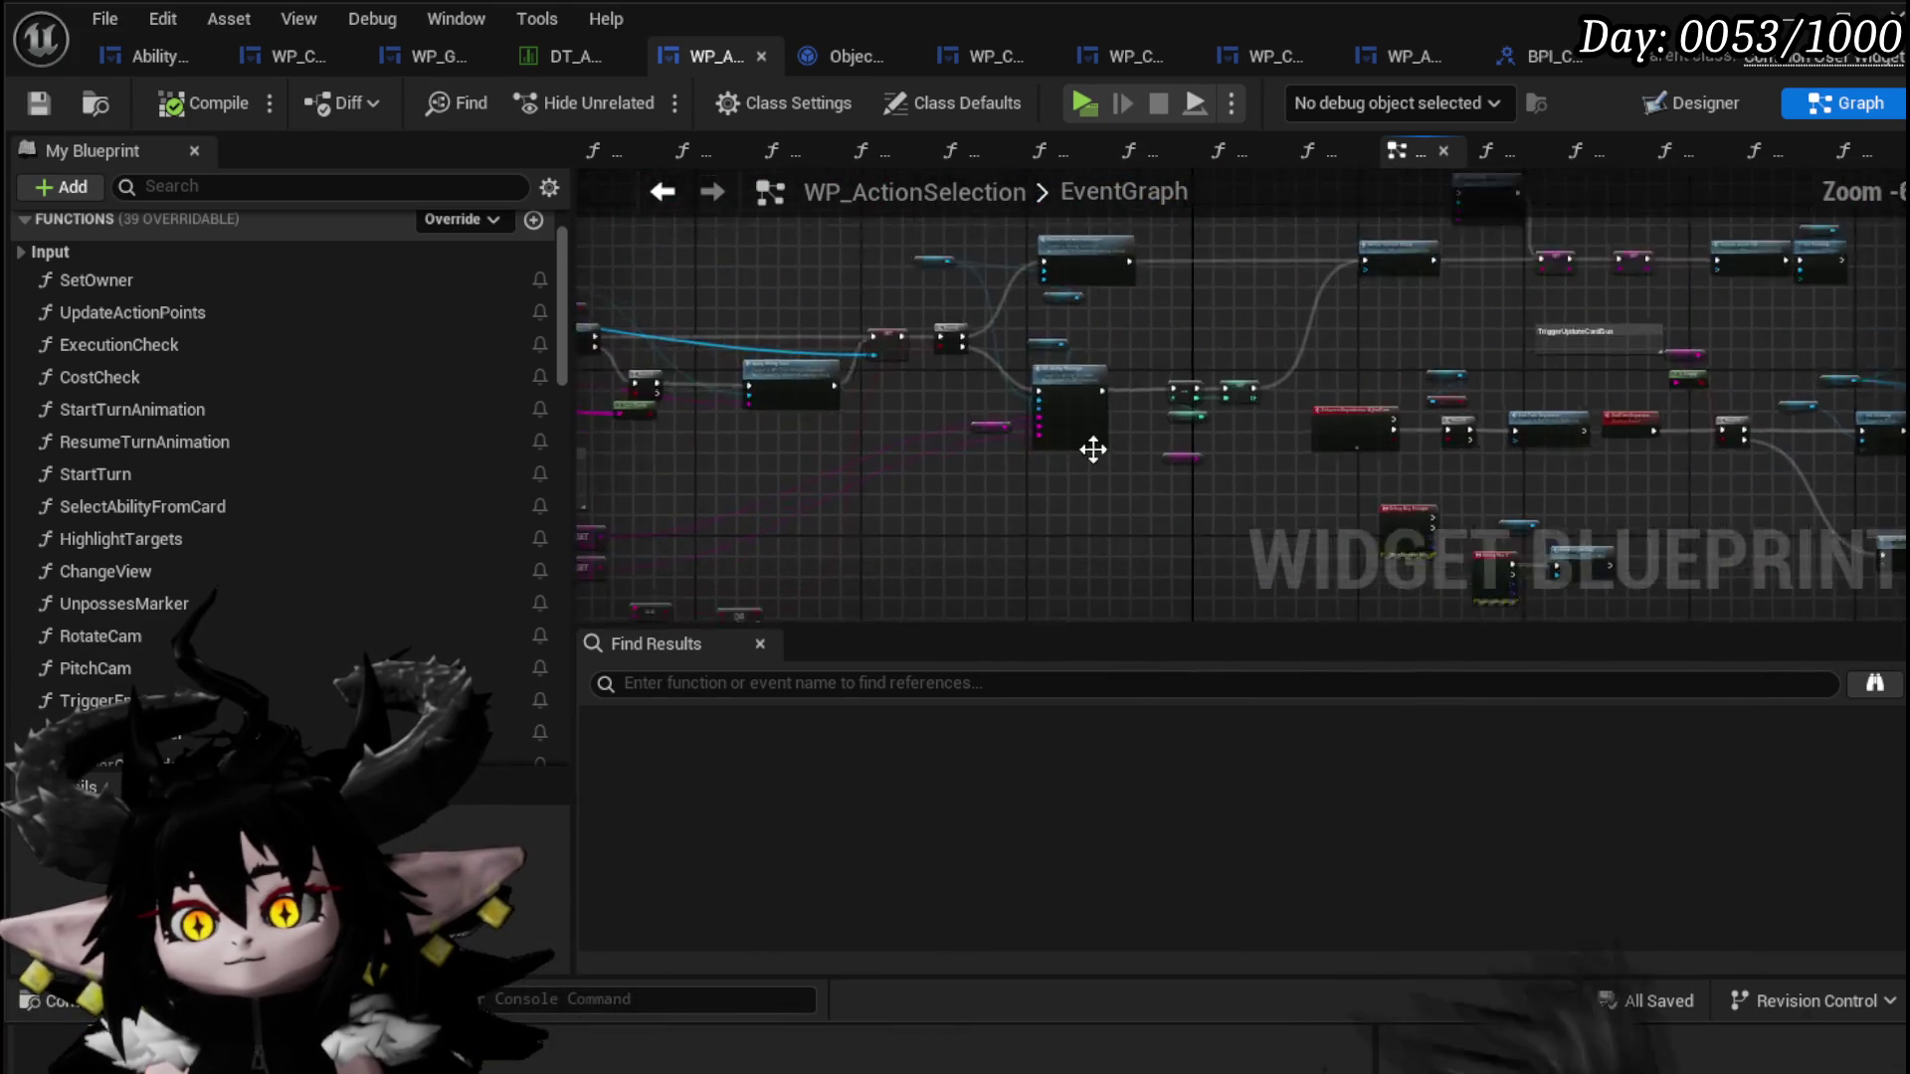
mouse_move(1160, 453)
mouse_down()
mouse_move(1071, 439)
mouse_move(1471, 448)
mouse_move(715, 428)
mouse_up()
mouse_move(1361, 320)
mouse_down()
mouse_move(1404, 408)
mouse_move(1143, 490)
mouse_up()
scroll(1143, 491, up, 2)
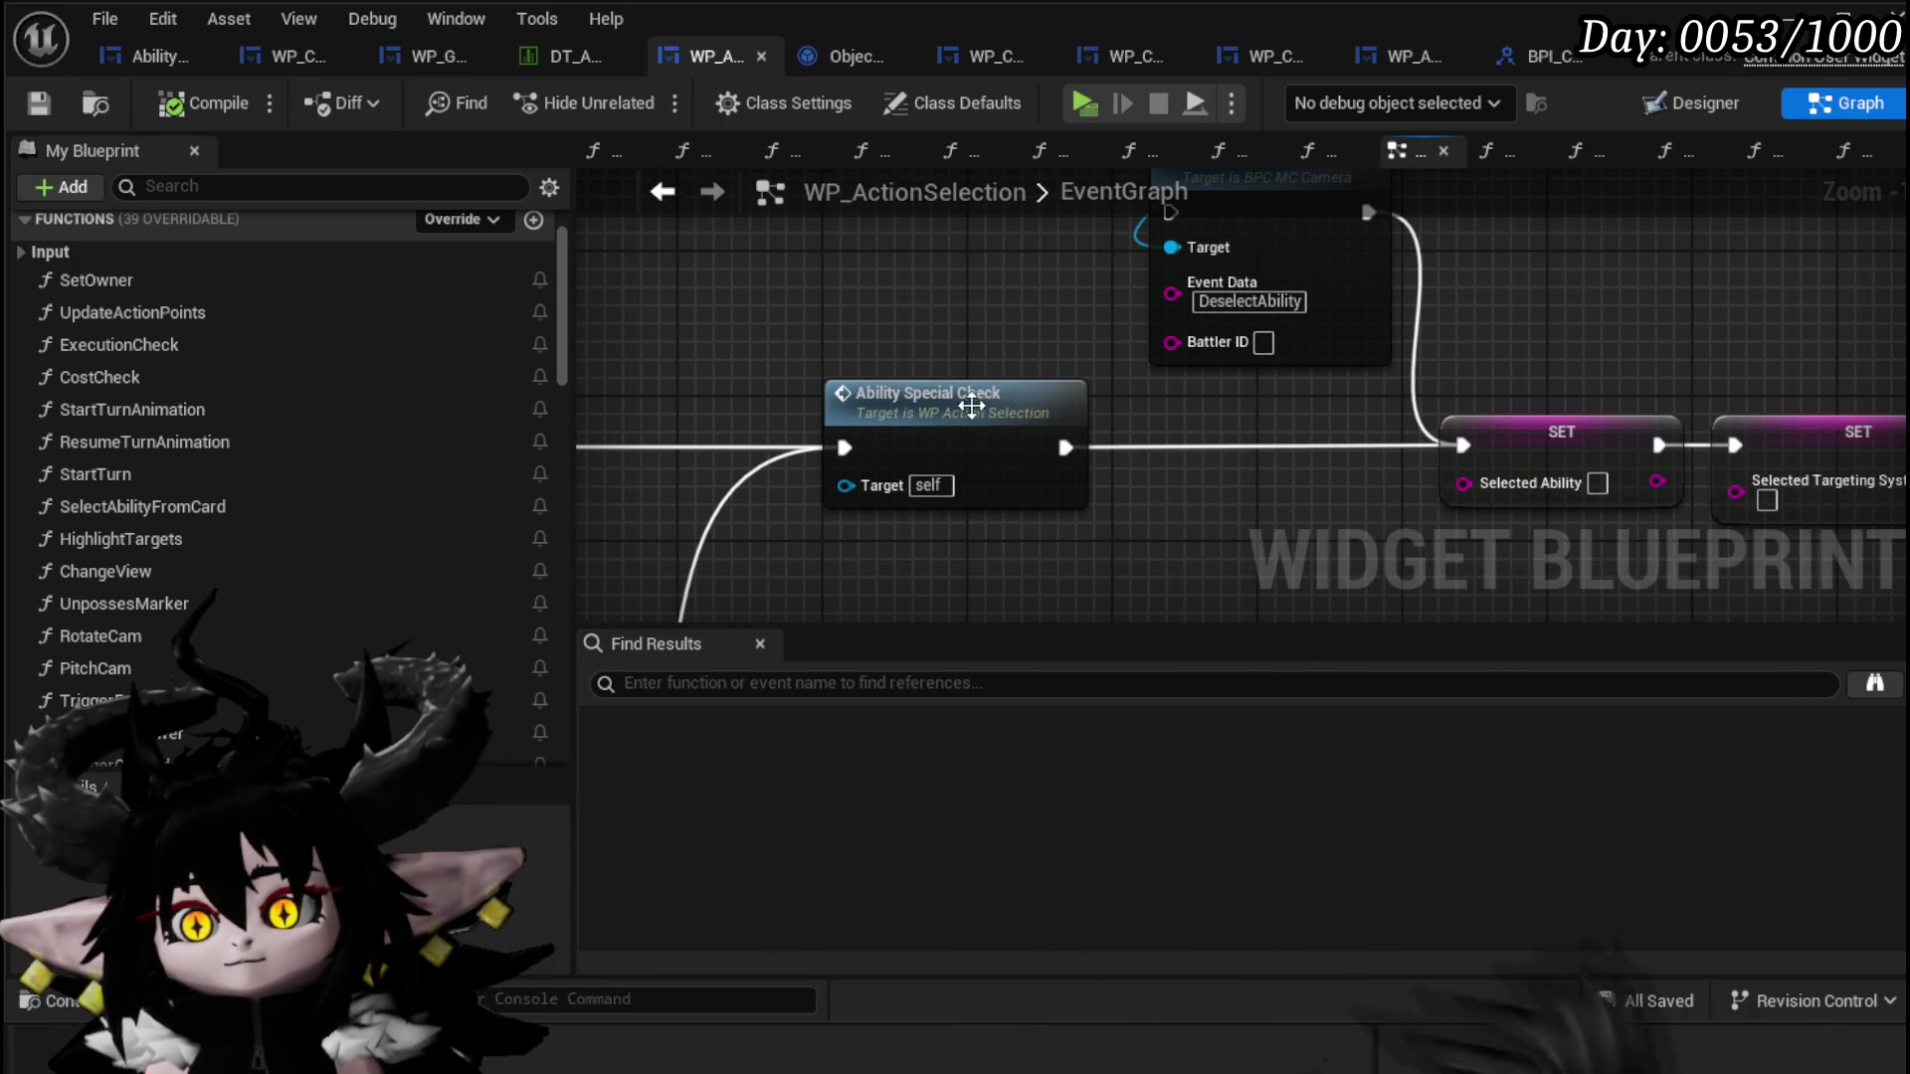
double_click(924, 409)
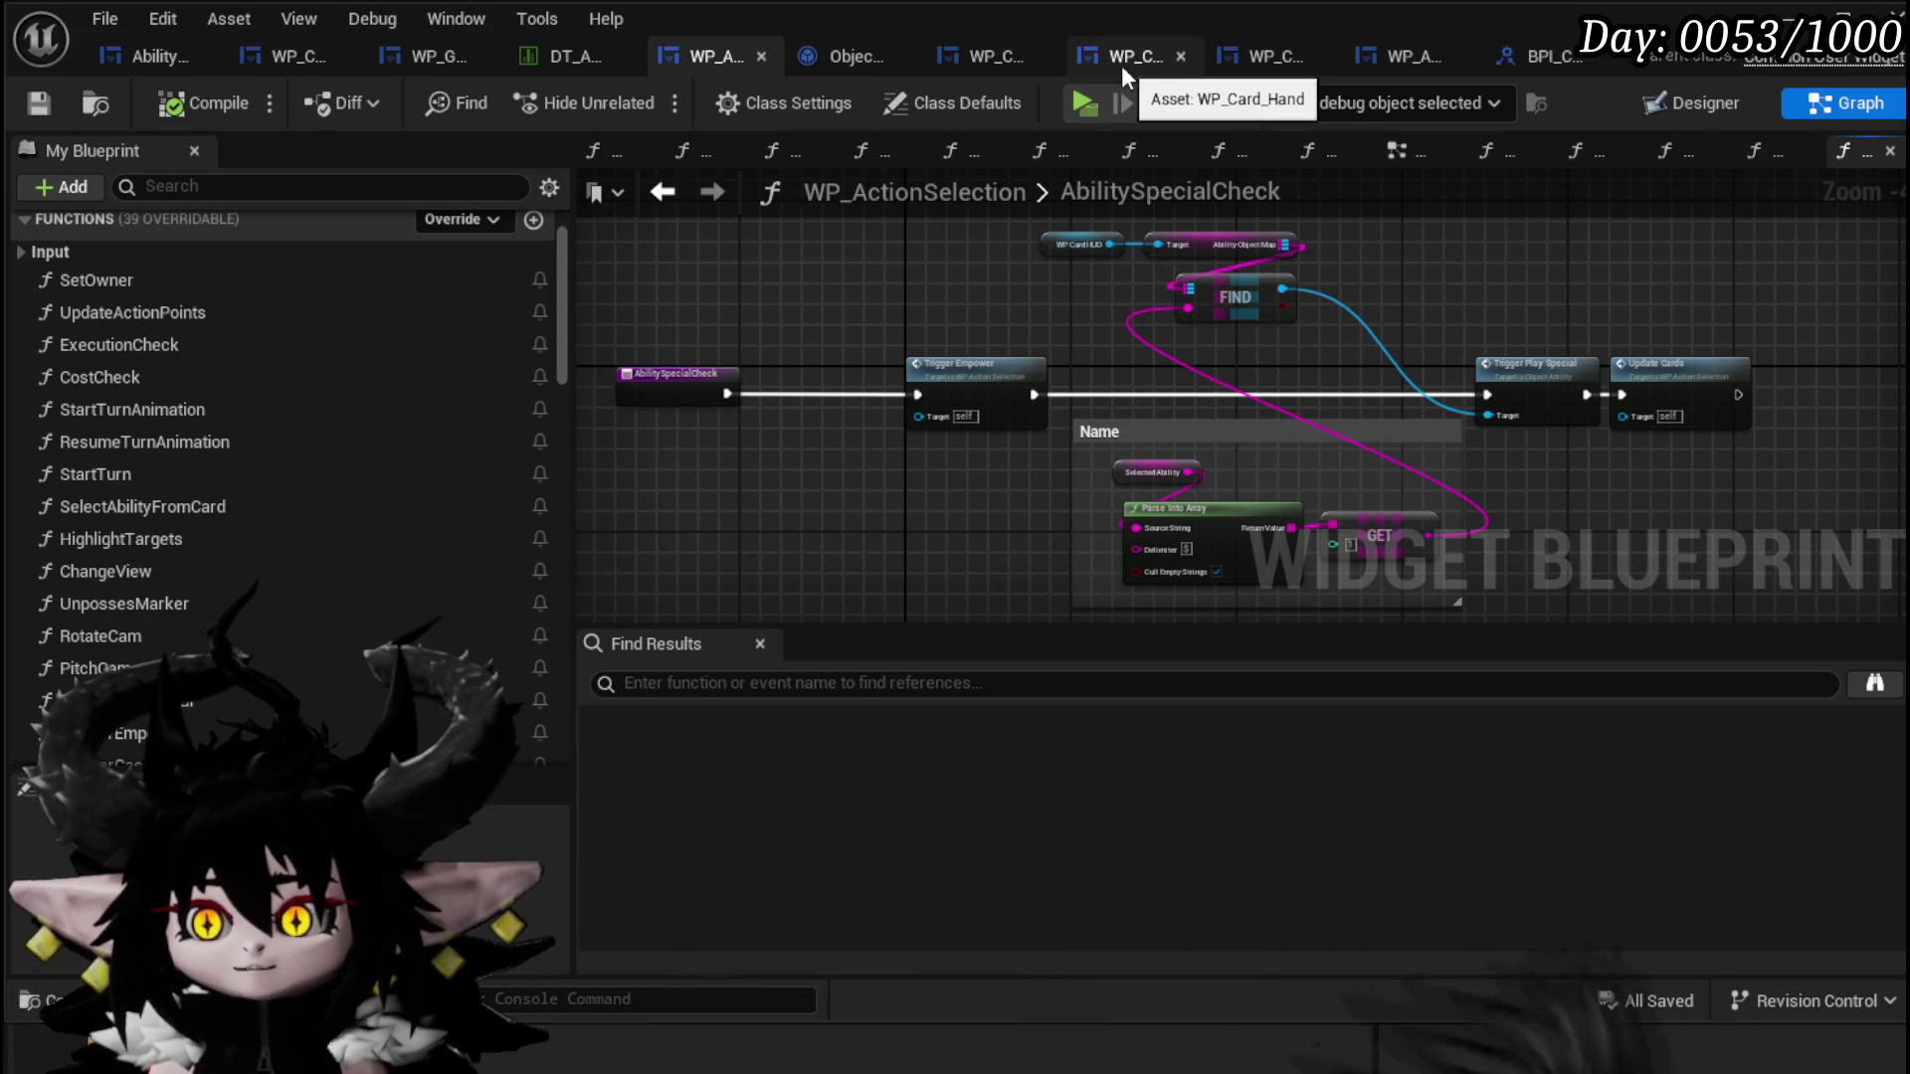
click(975, 57)
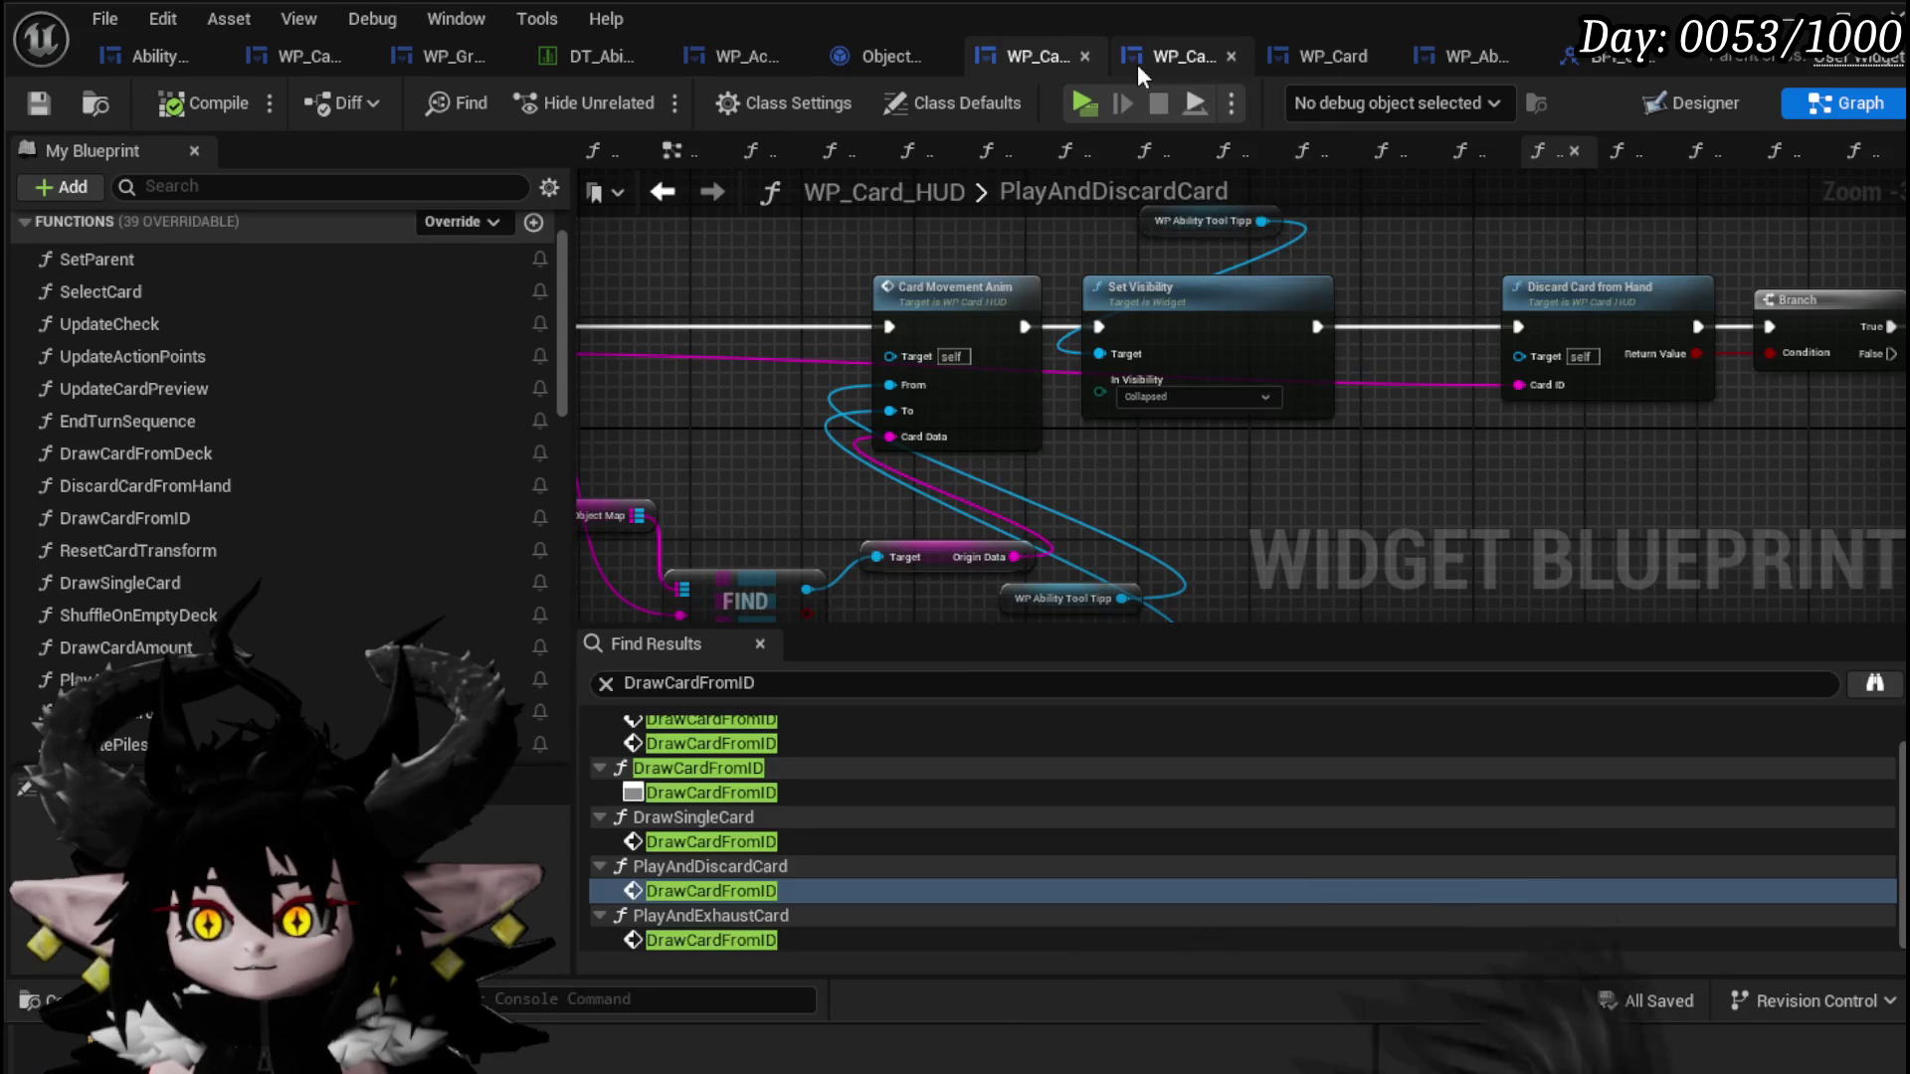
Step: Connect Reset Card Transform's exec output directly to Update Action Points, then compile and save WP_Card_HUD
click(1137, 64)
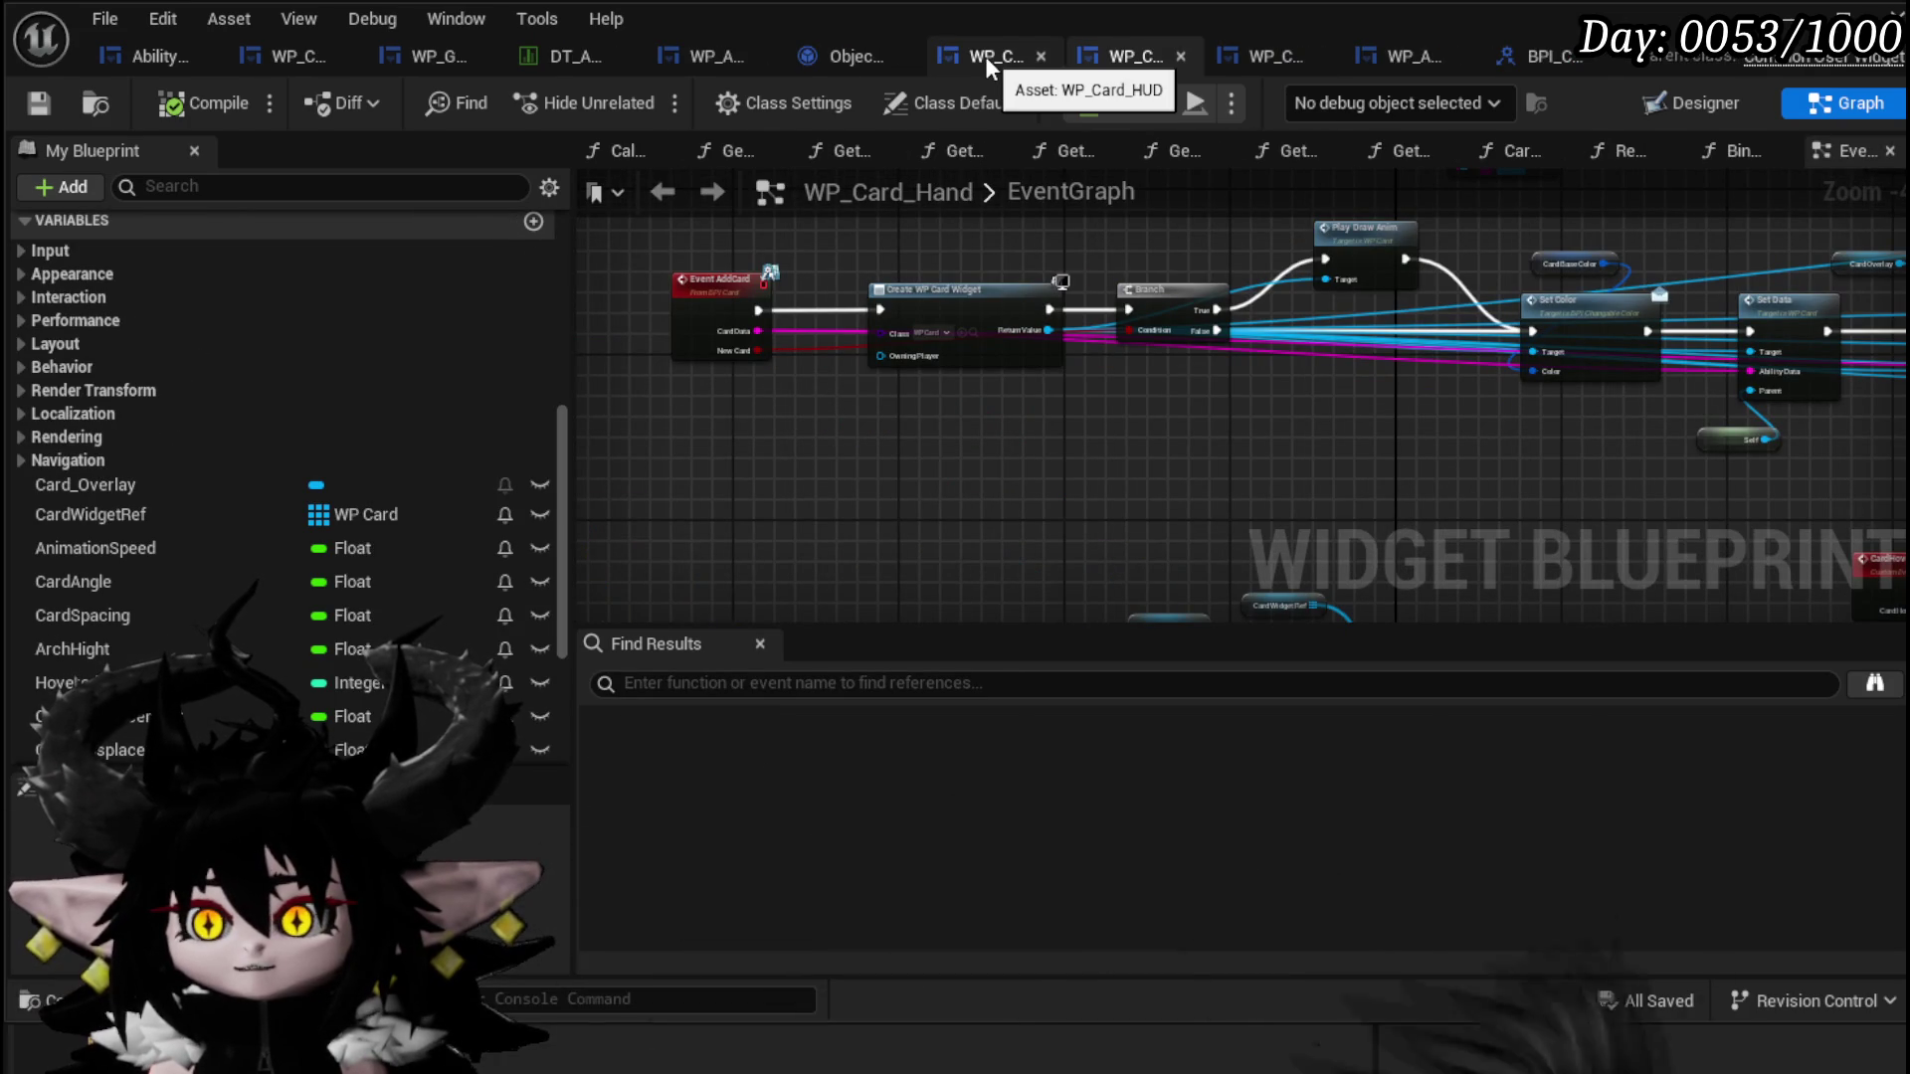
click(984, 55)
scroll(1061, 398, down, 4)
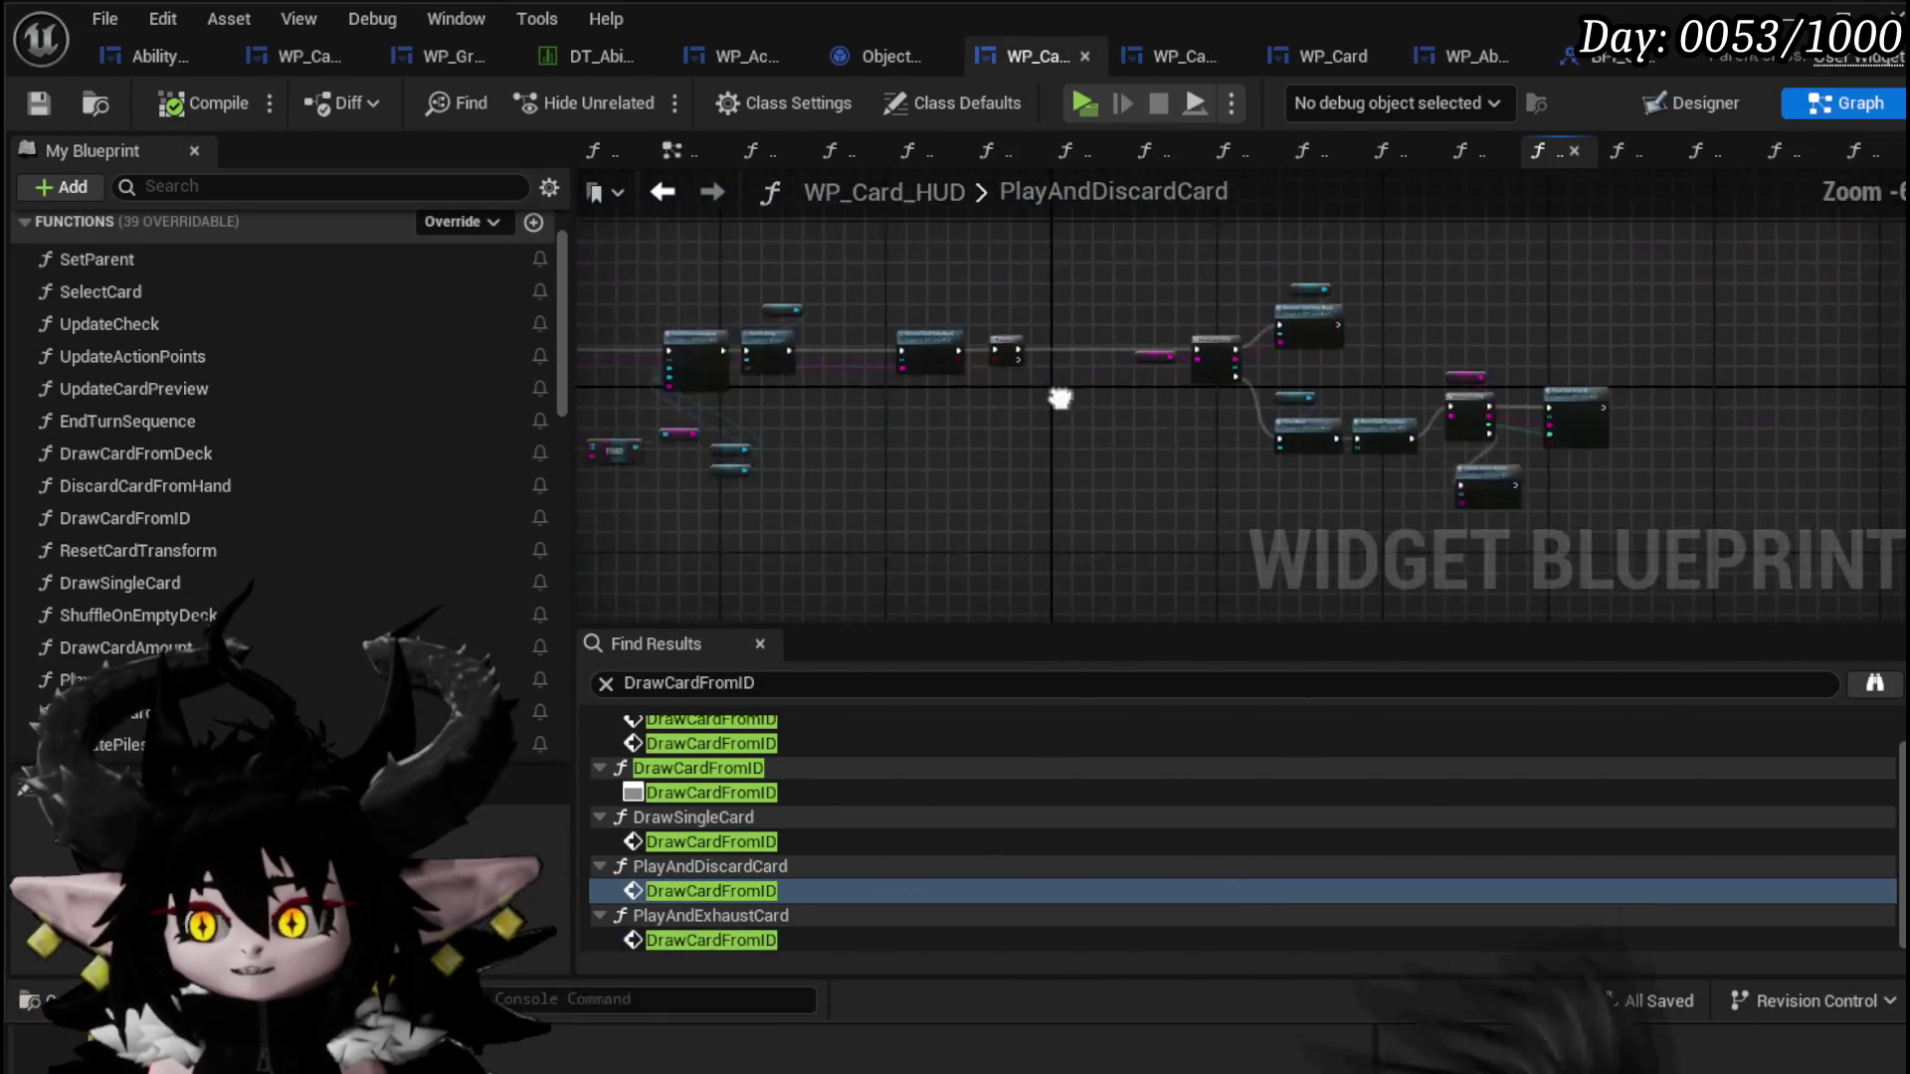
scroll(1144, 348, up, 4)
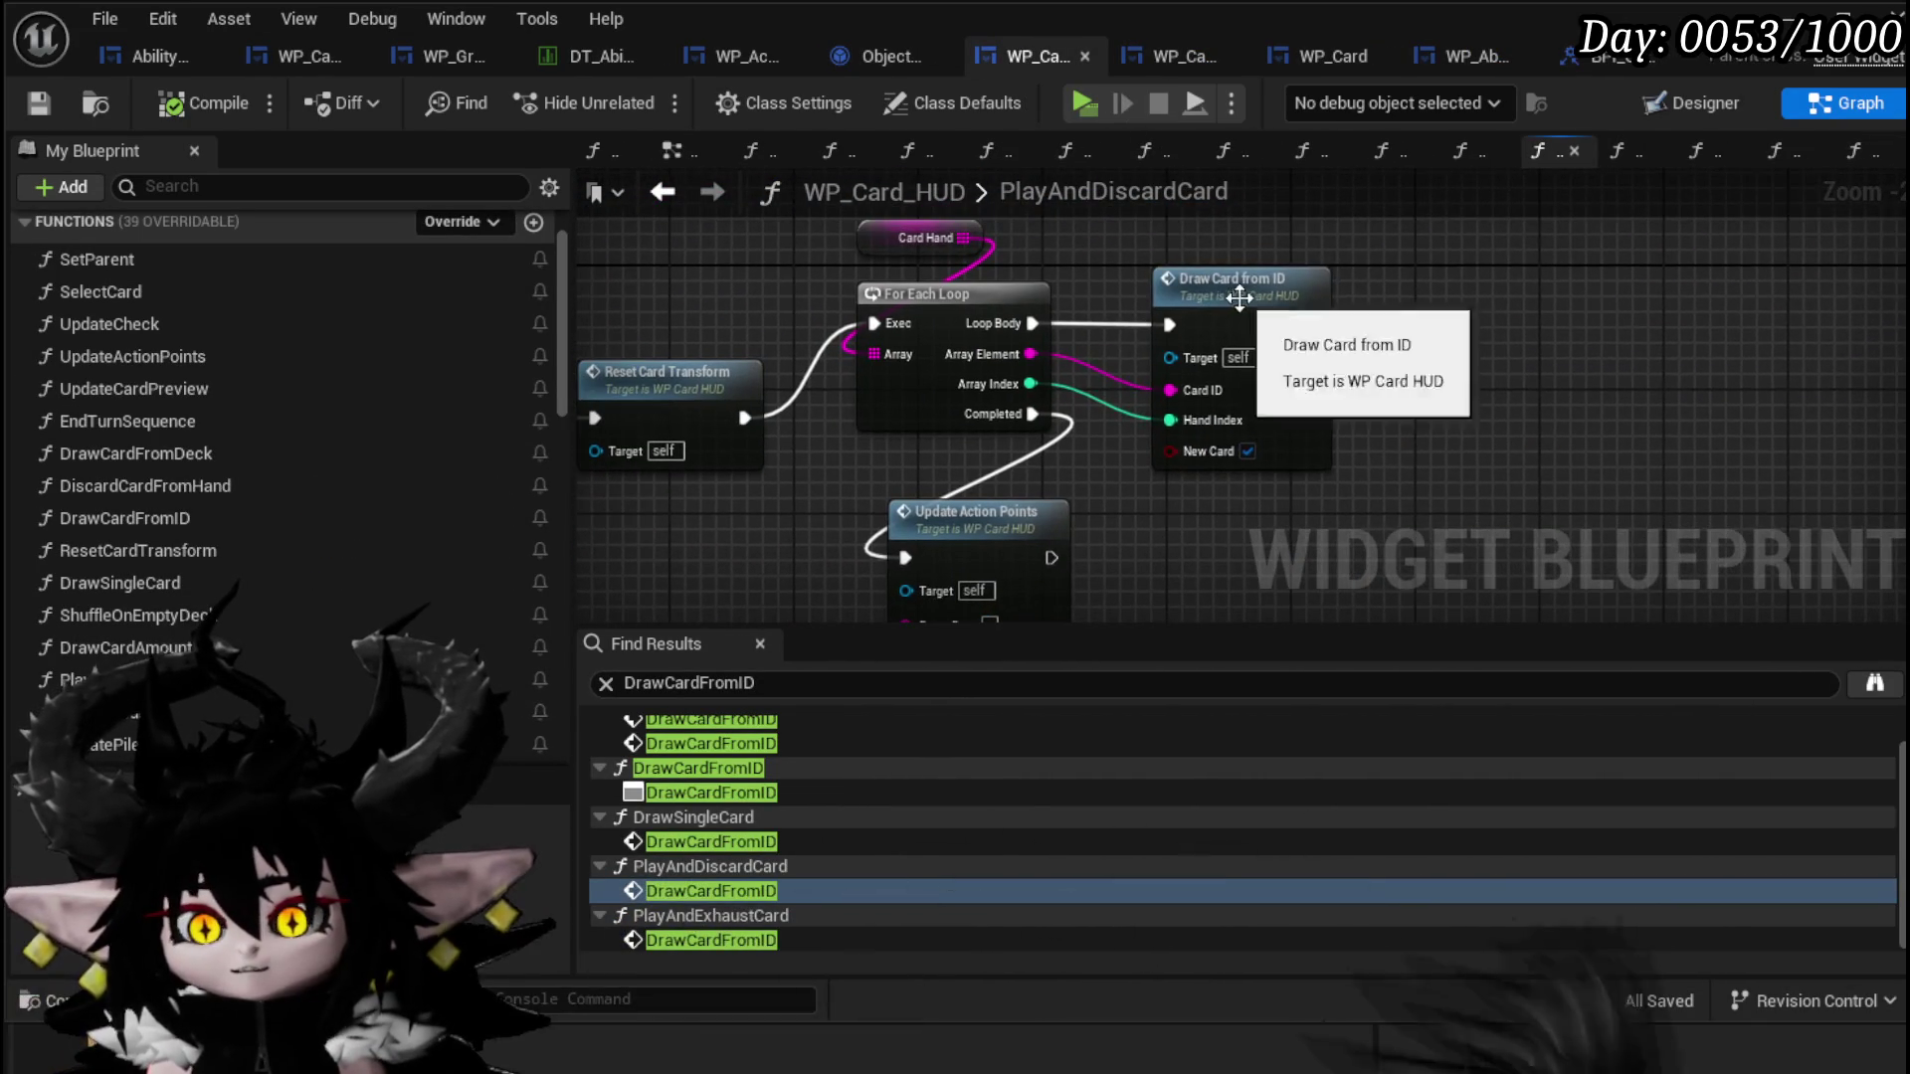
drag(1238, 297, 1408, 299)
drag(1150, 320, 1416, 332)
drag(1172, 560, 1172, 564)
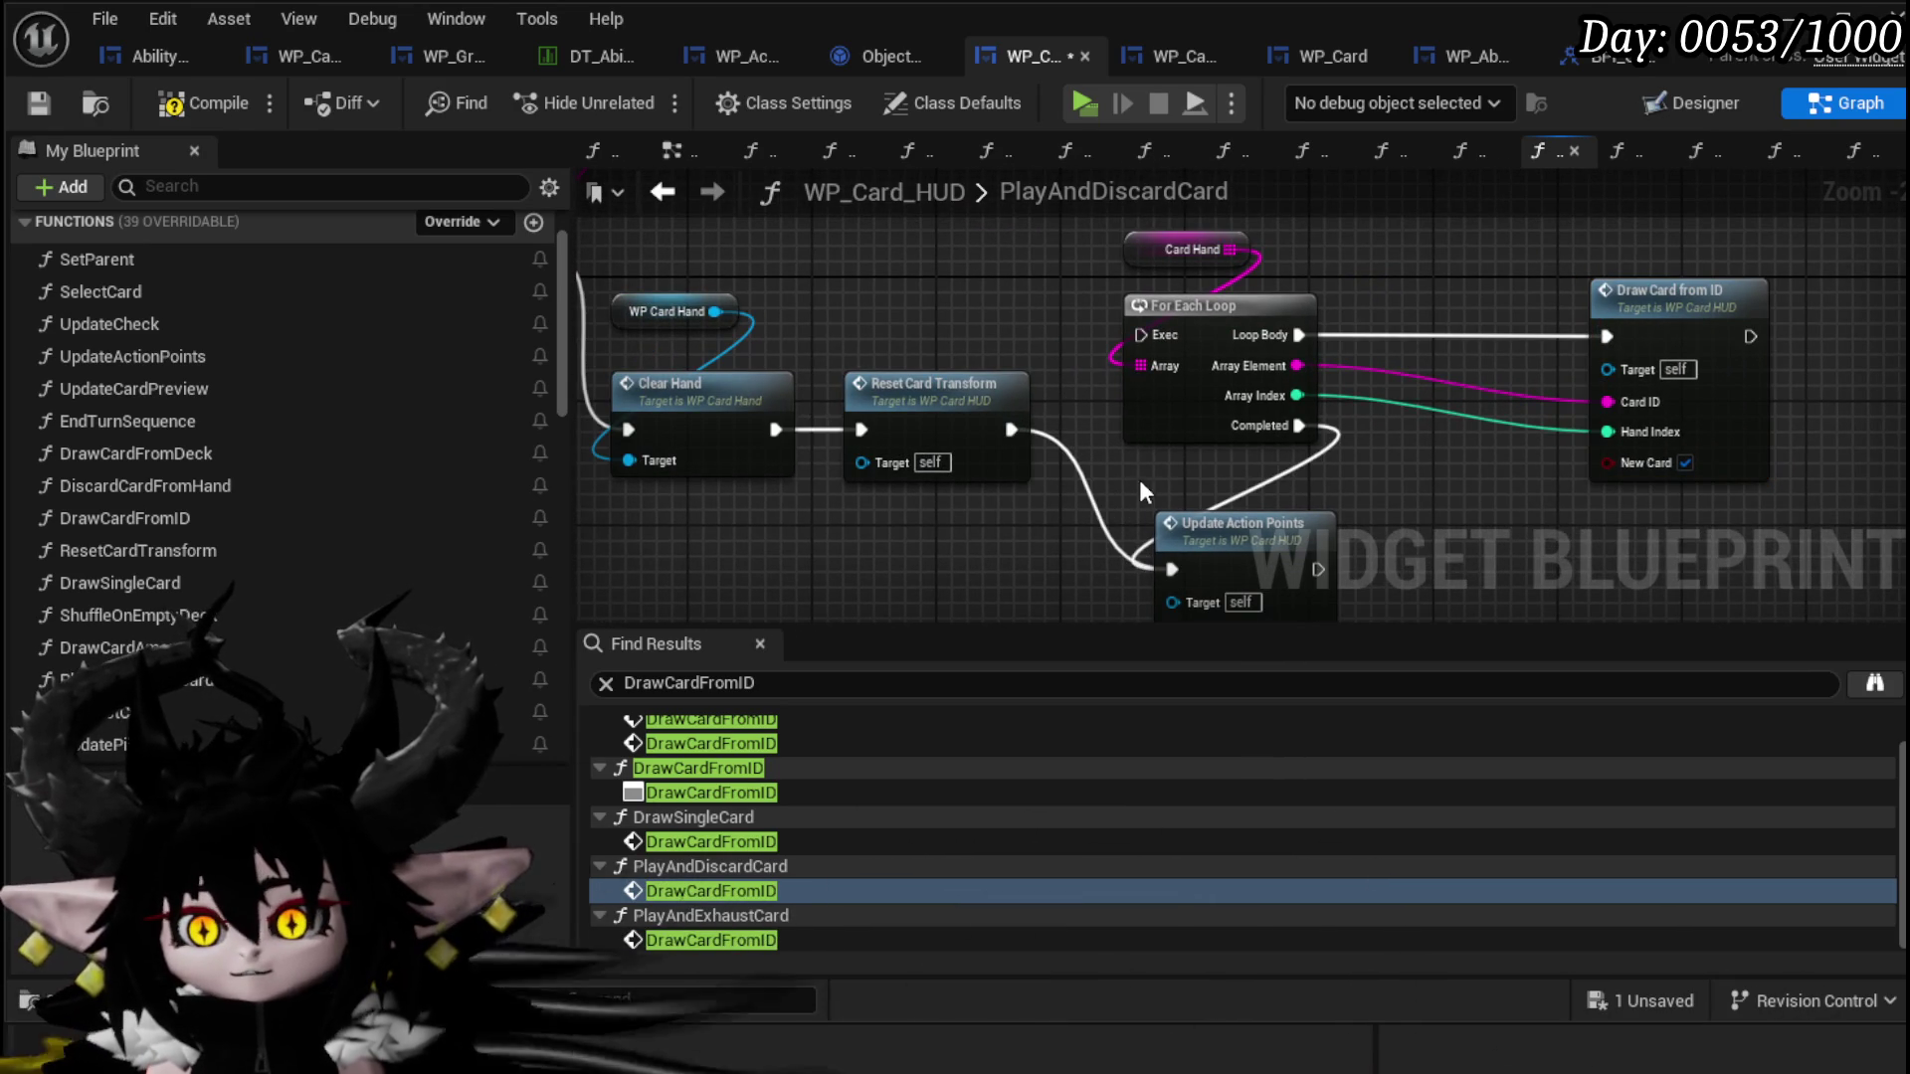
click(37, 104)
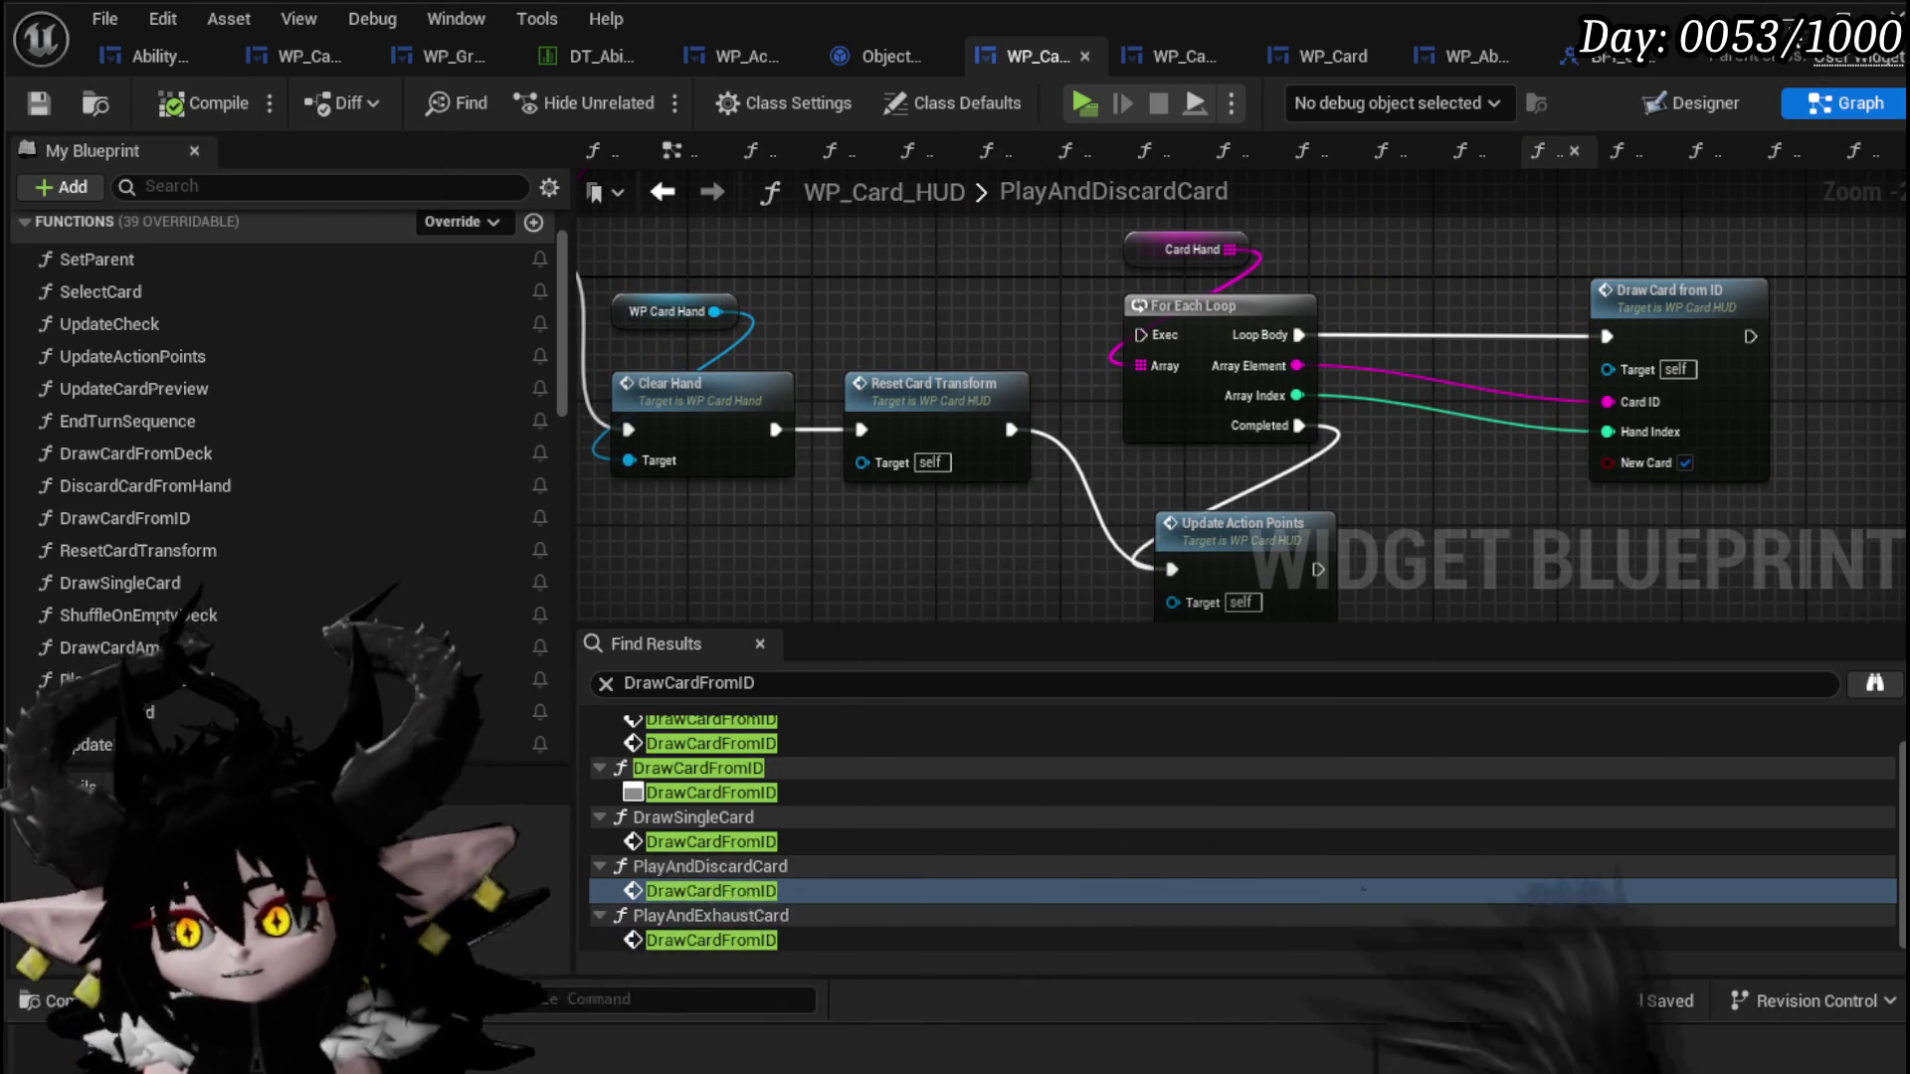
Step: Start a play-in-editor session and strike the fire slime to begin a card battle
key(alt+p)
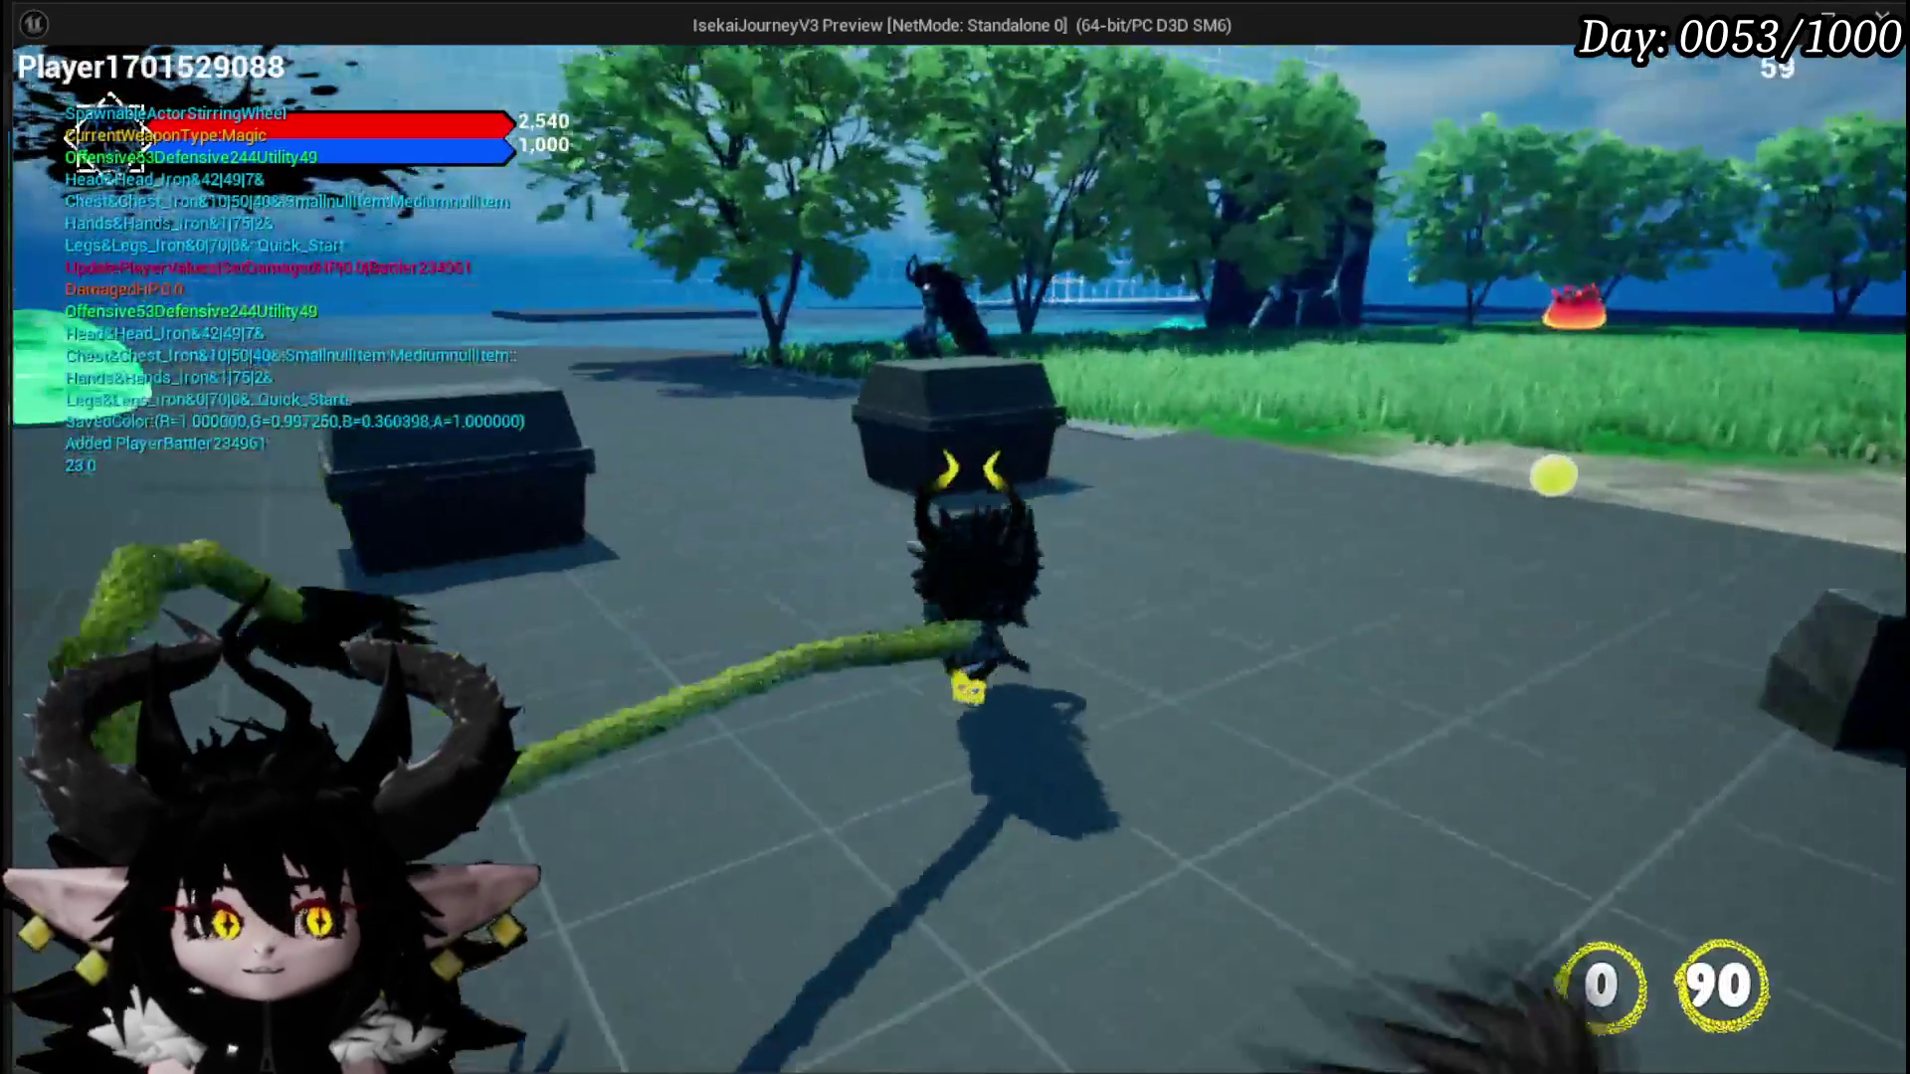
key(w)
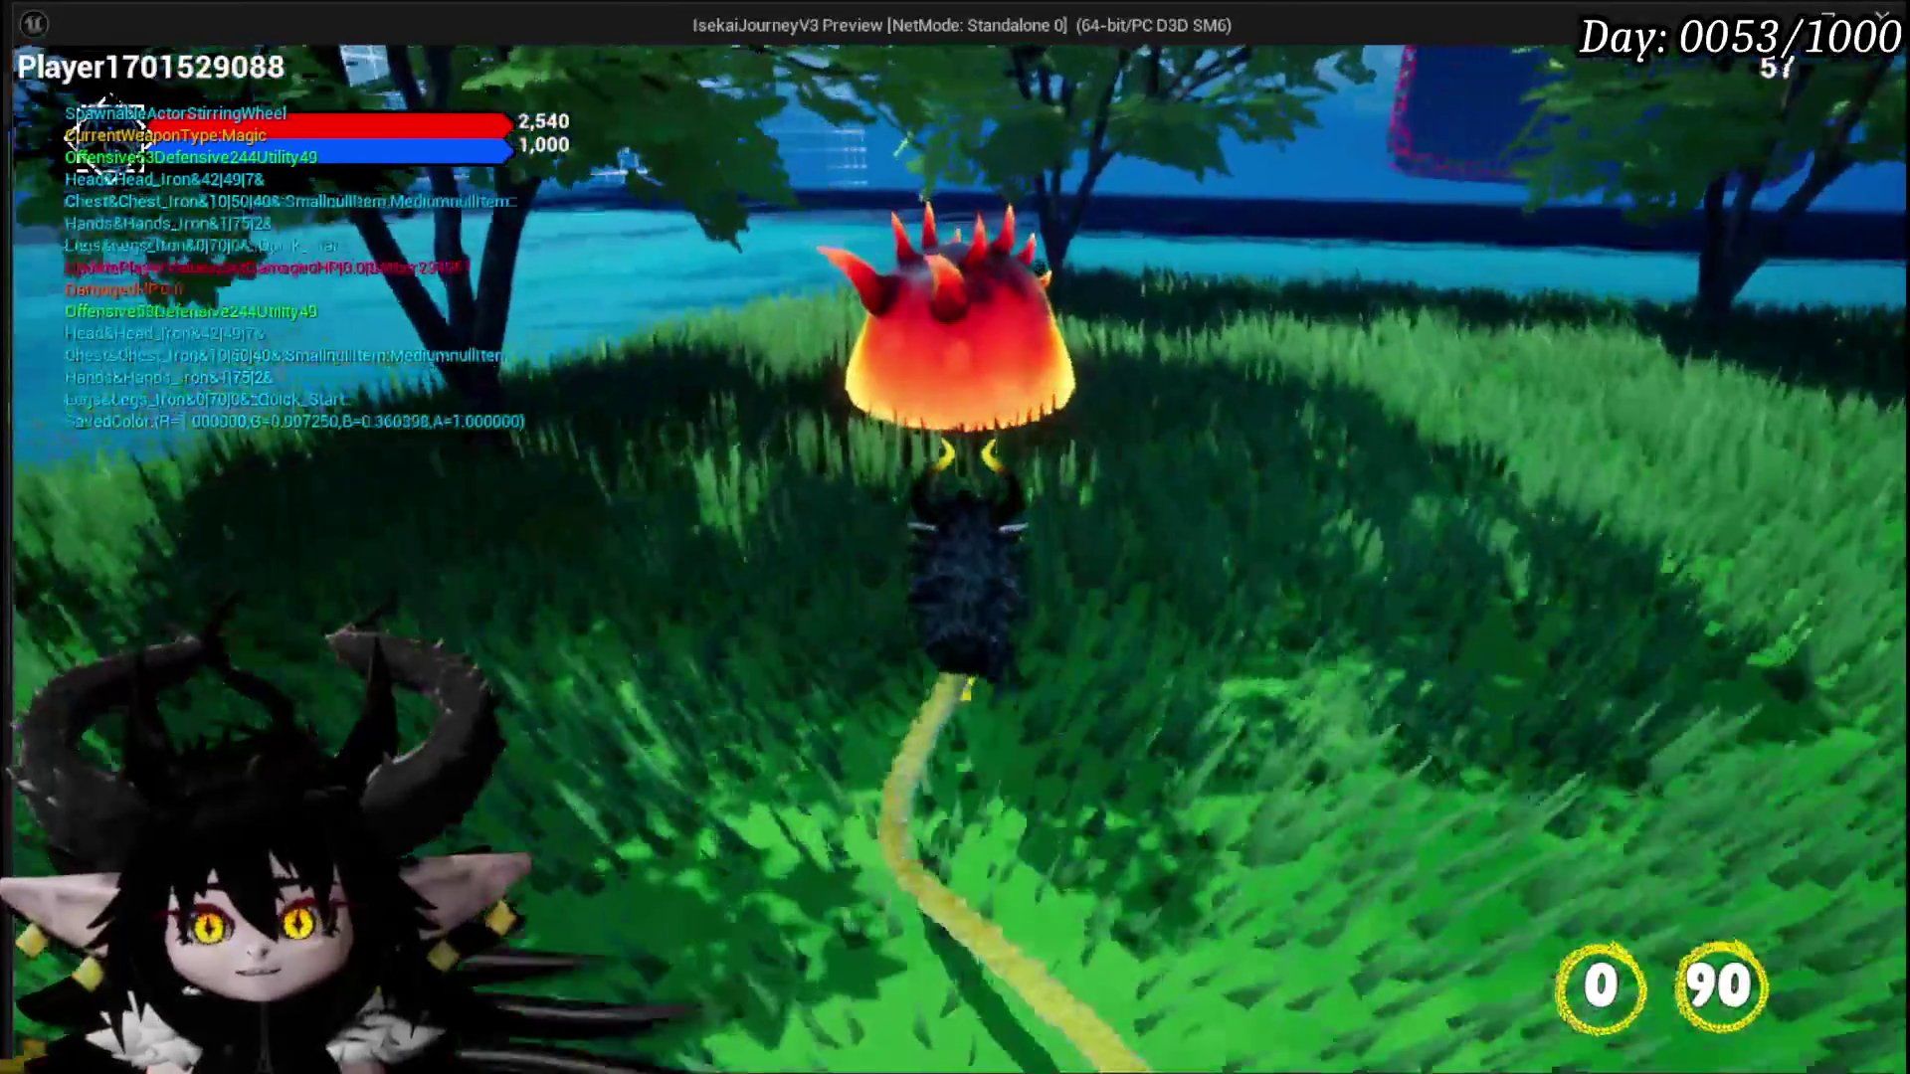
click(955, 537)
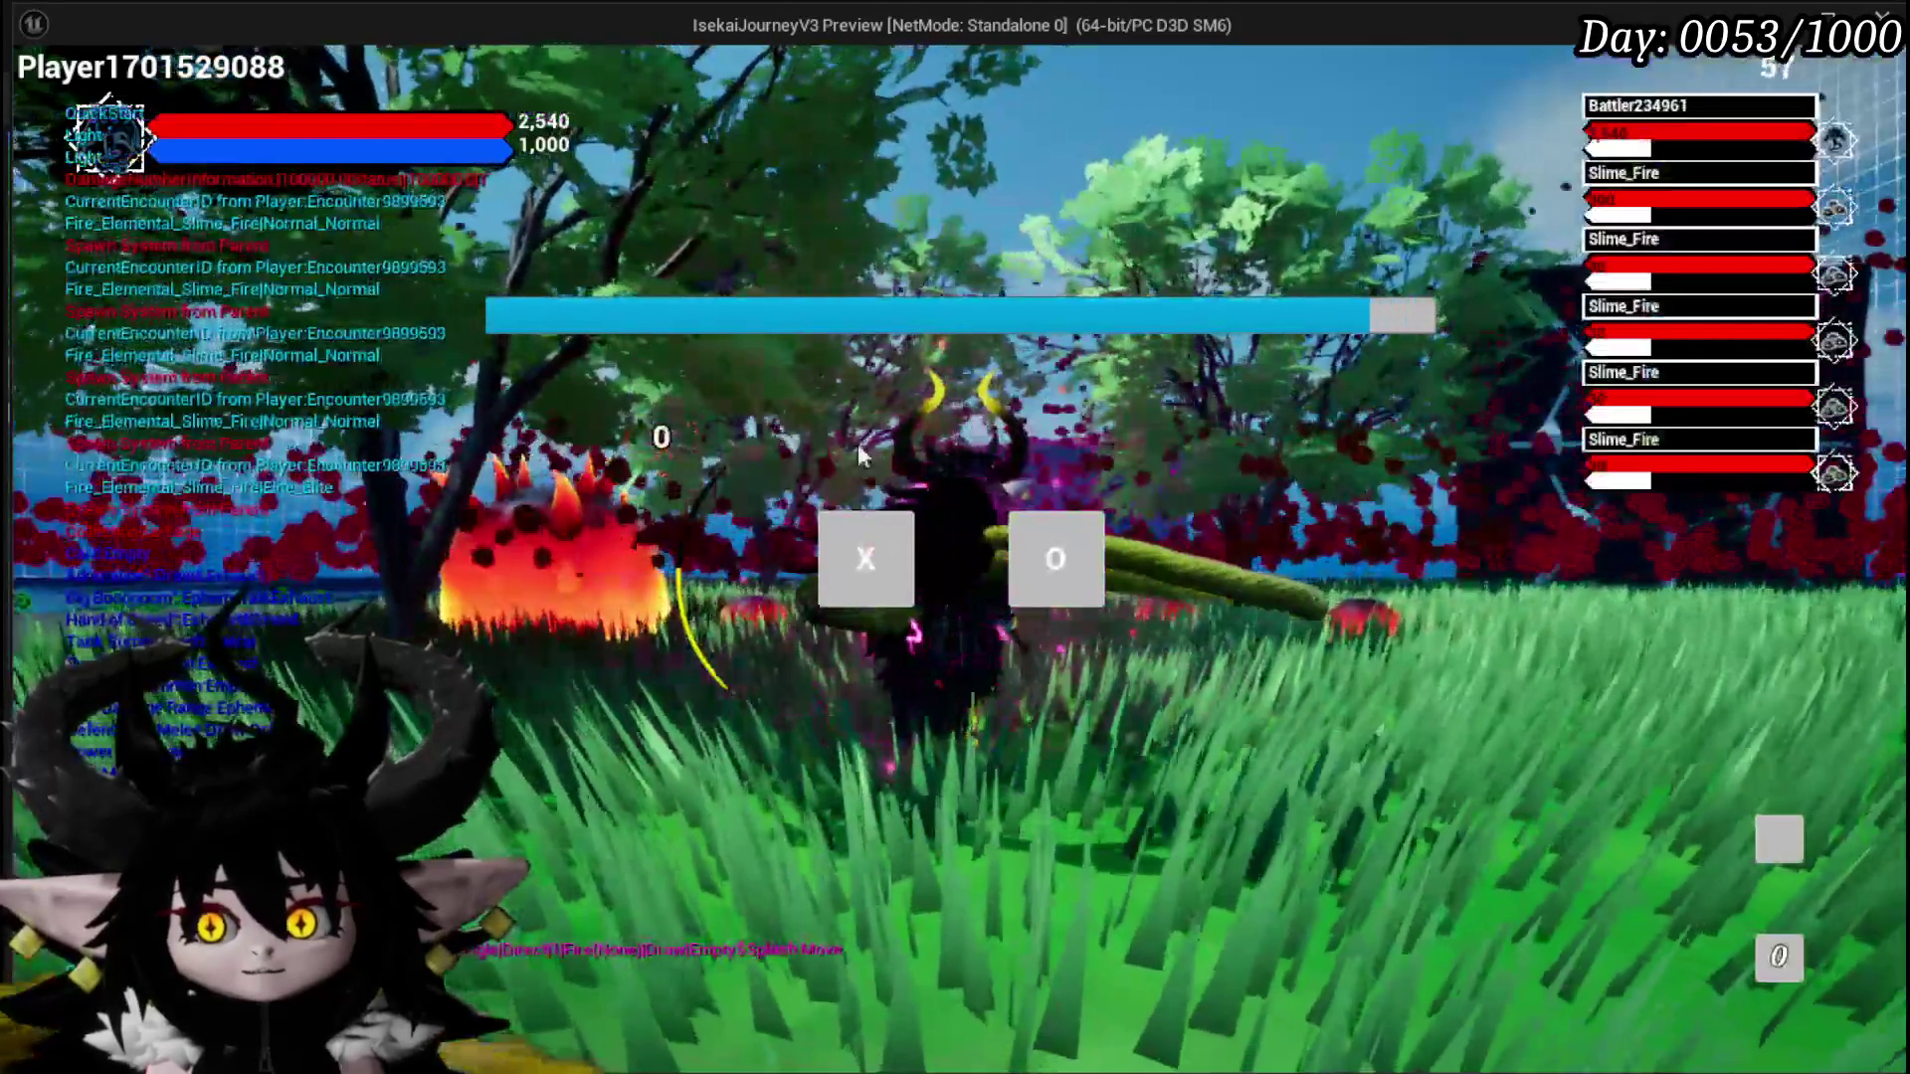
click(866, 559)
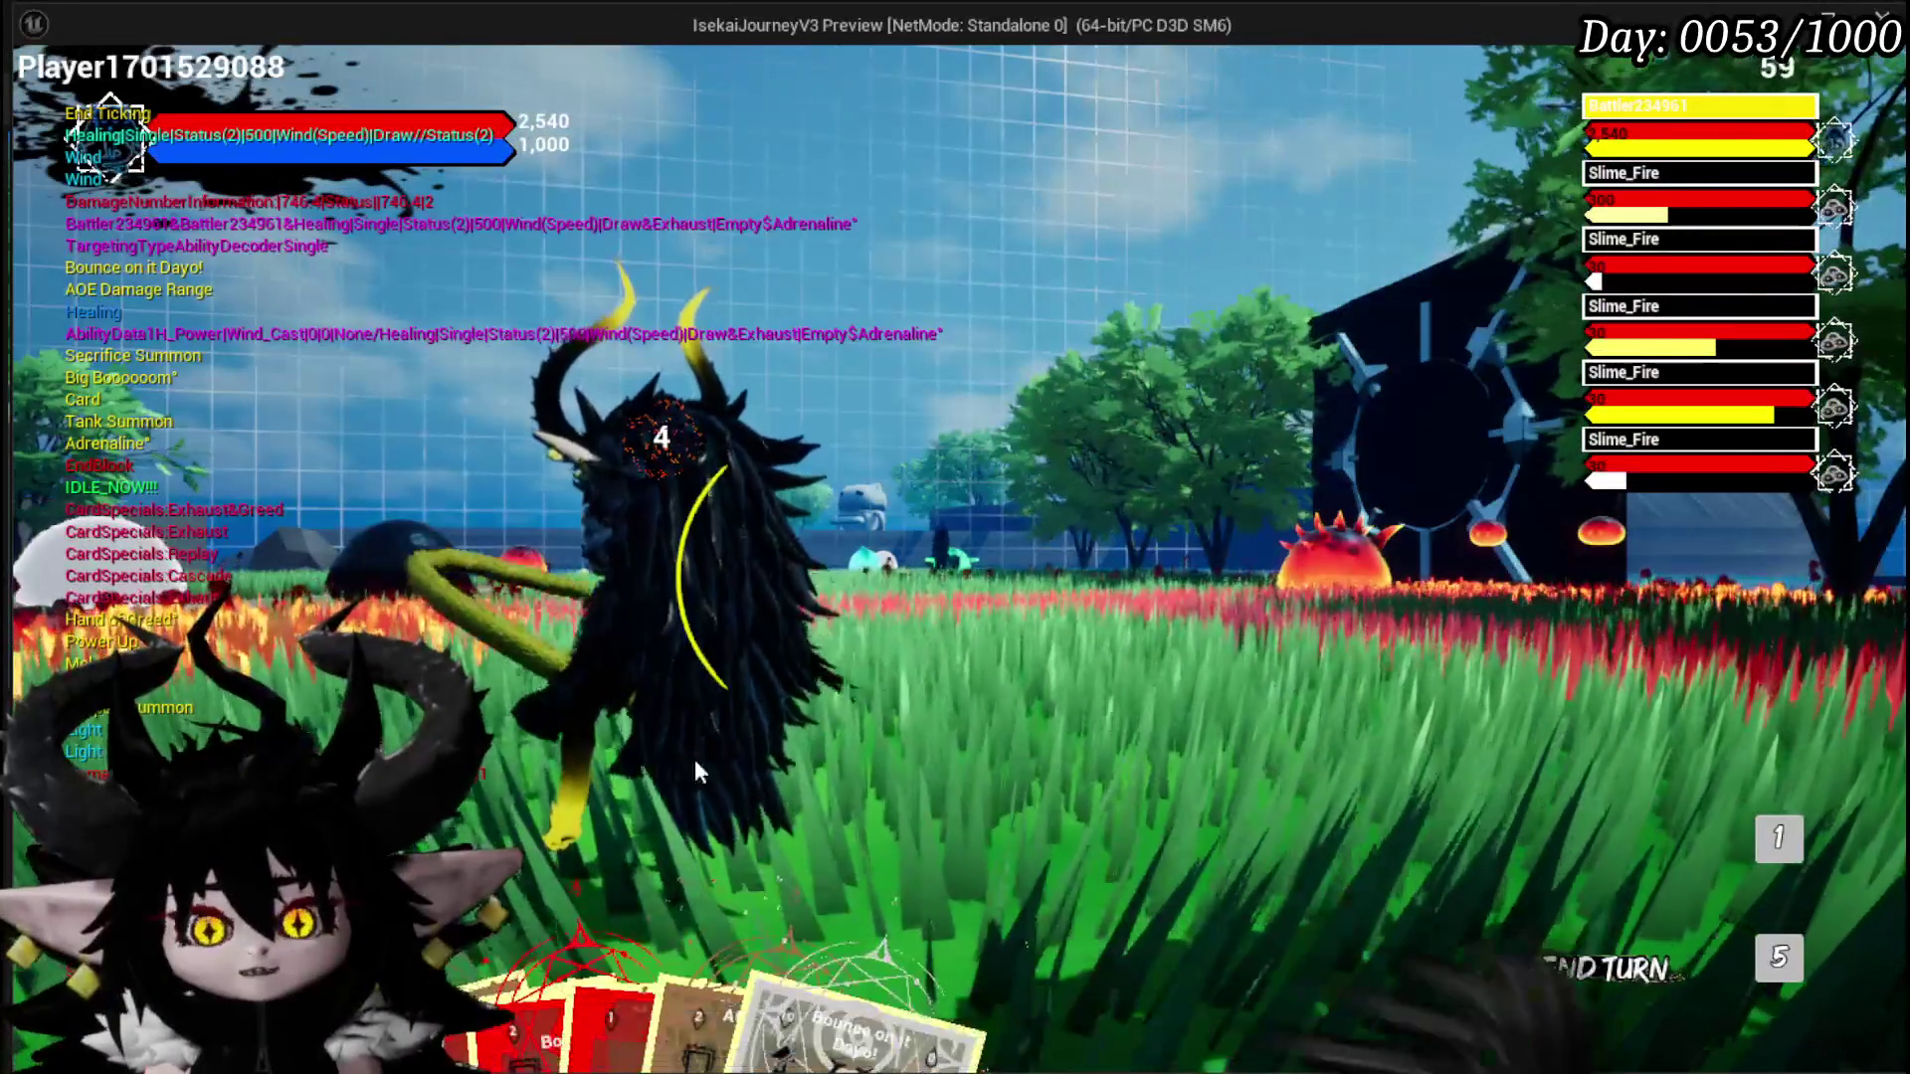
Step: Play the Defence Up Melee Draw card in the battle
mouse_move(583, 704)
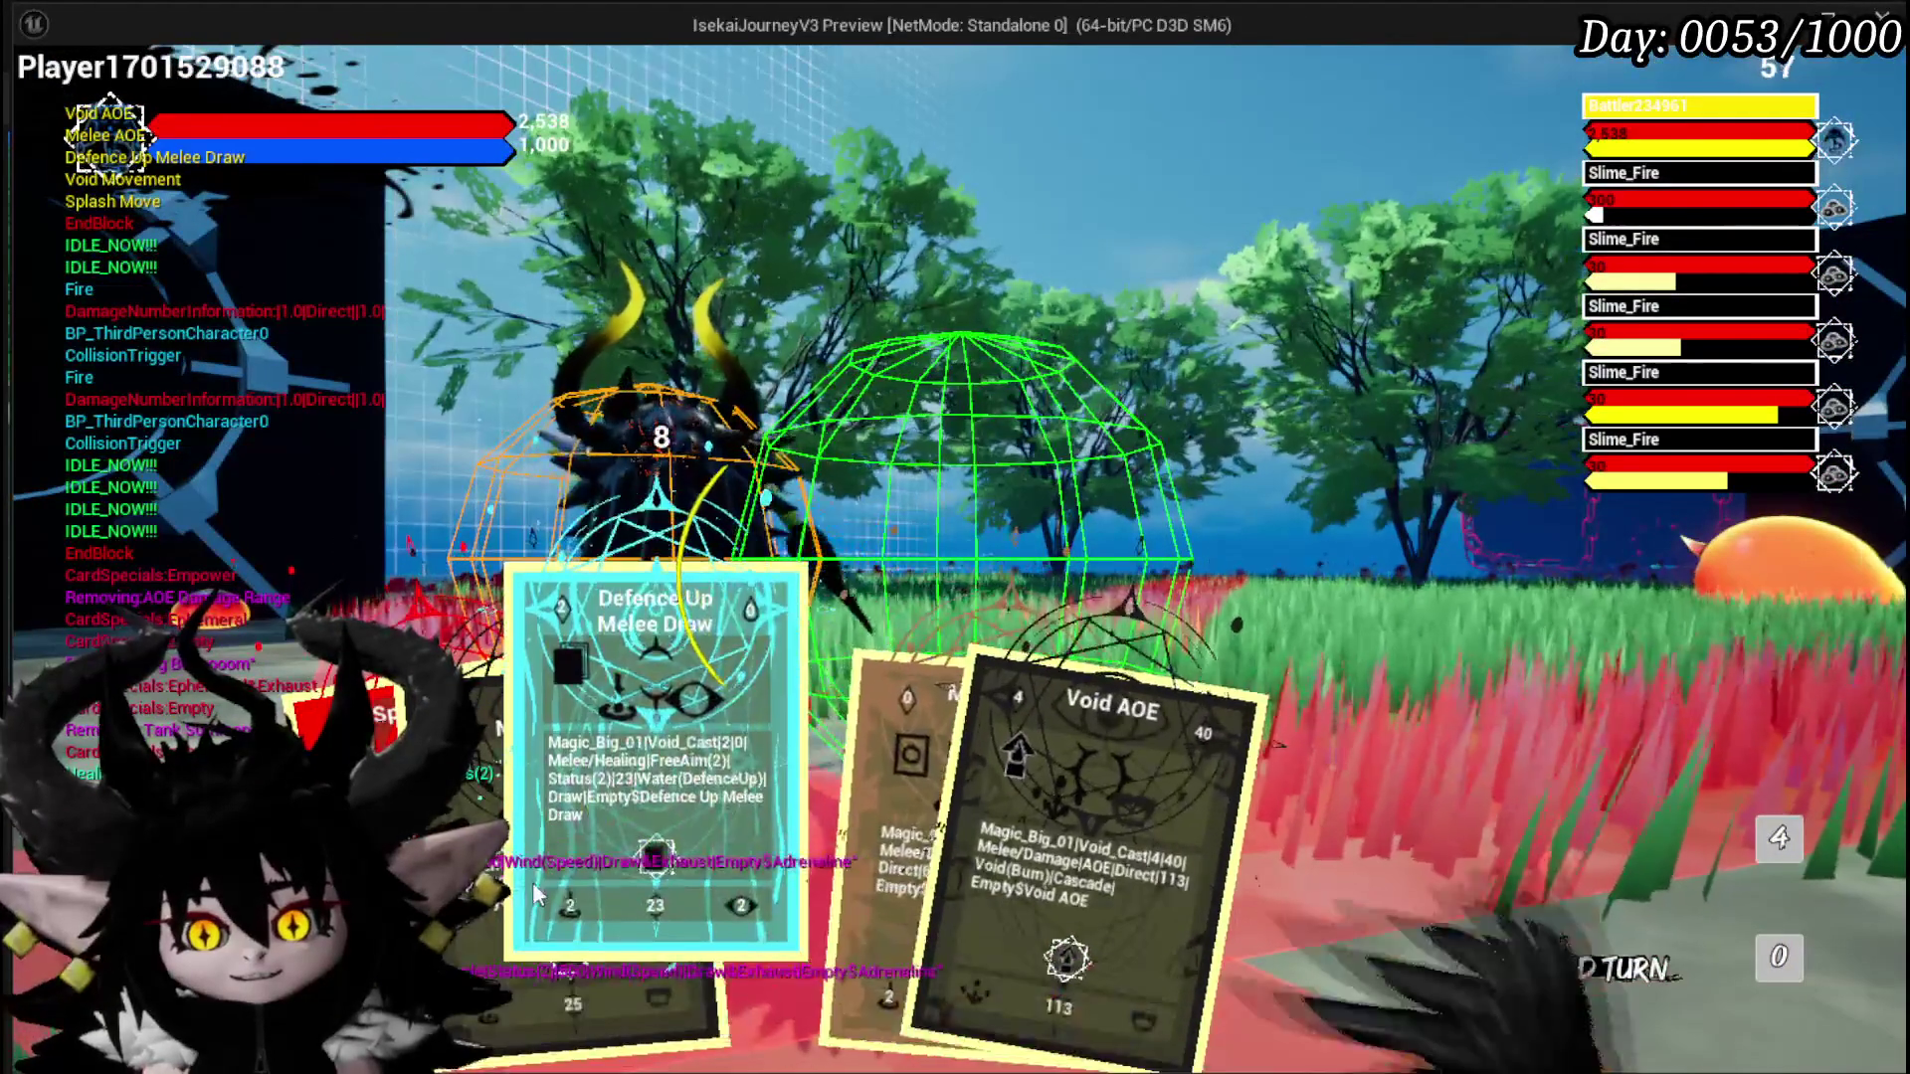
click(619, 880)
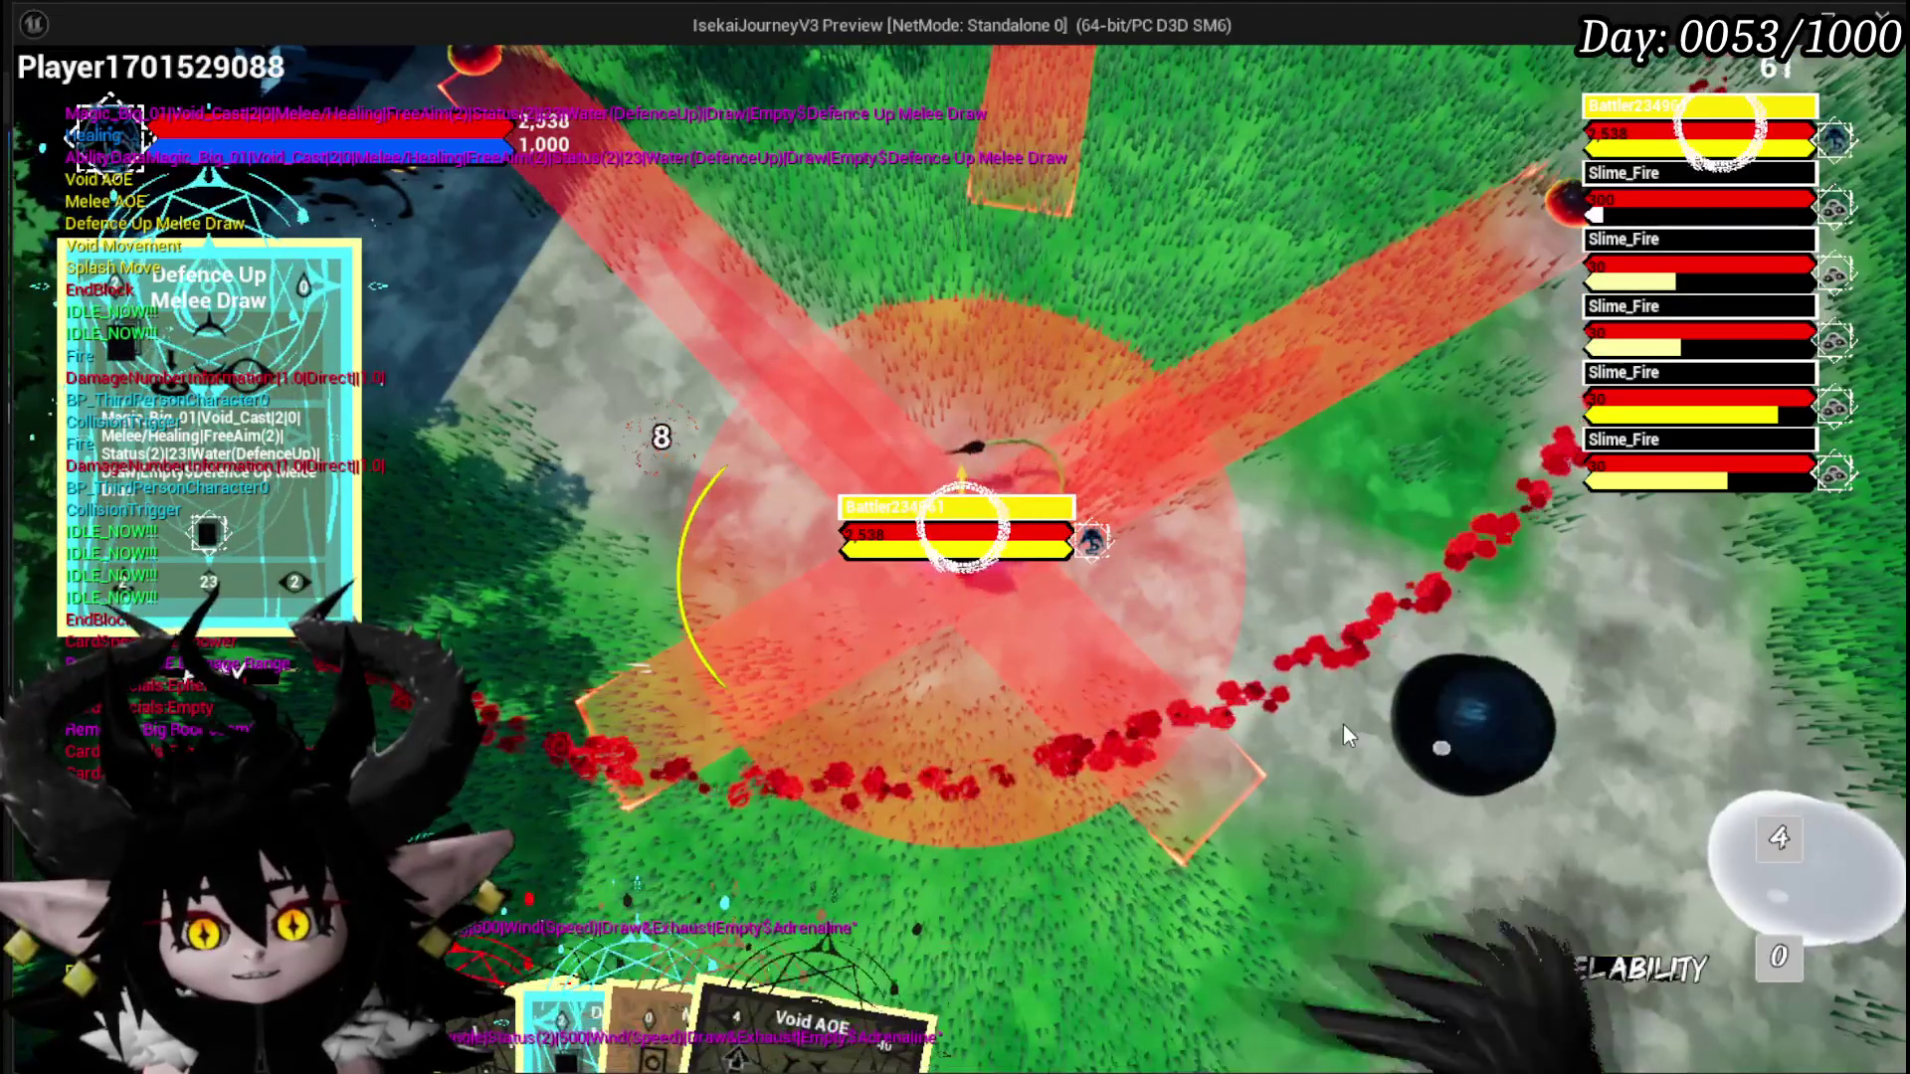
click(1343, 725)
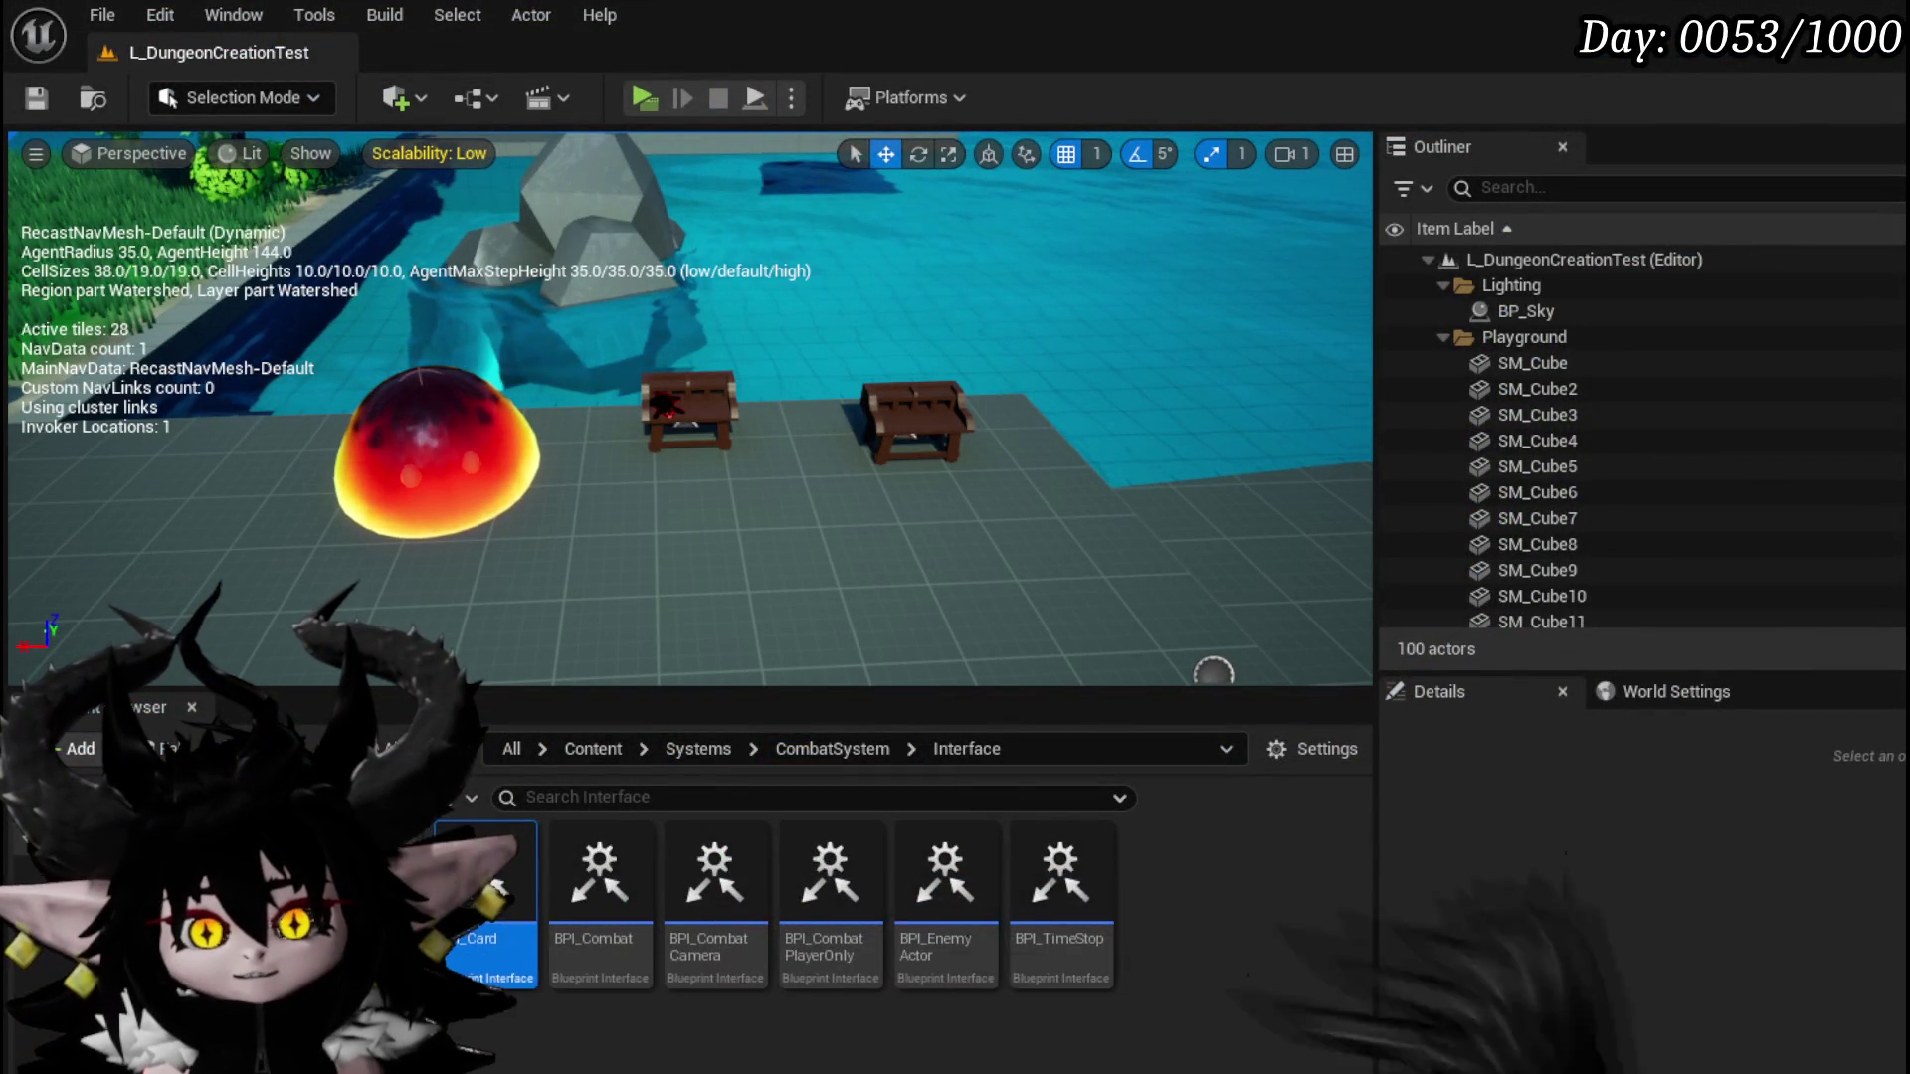
Step: Save the level and connect the earlier loop's Completed output to Update Action Points
click(37, 97)
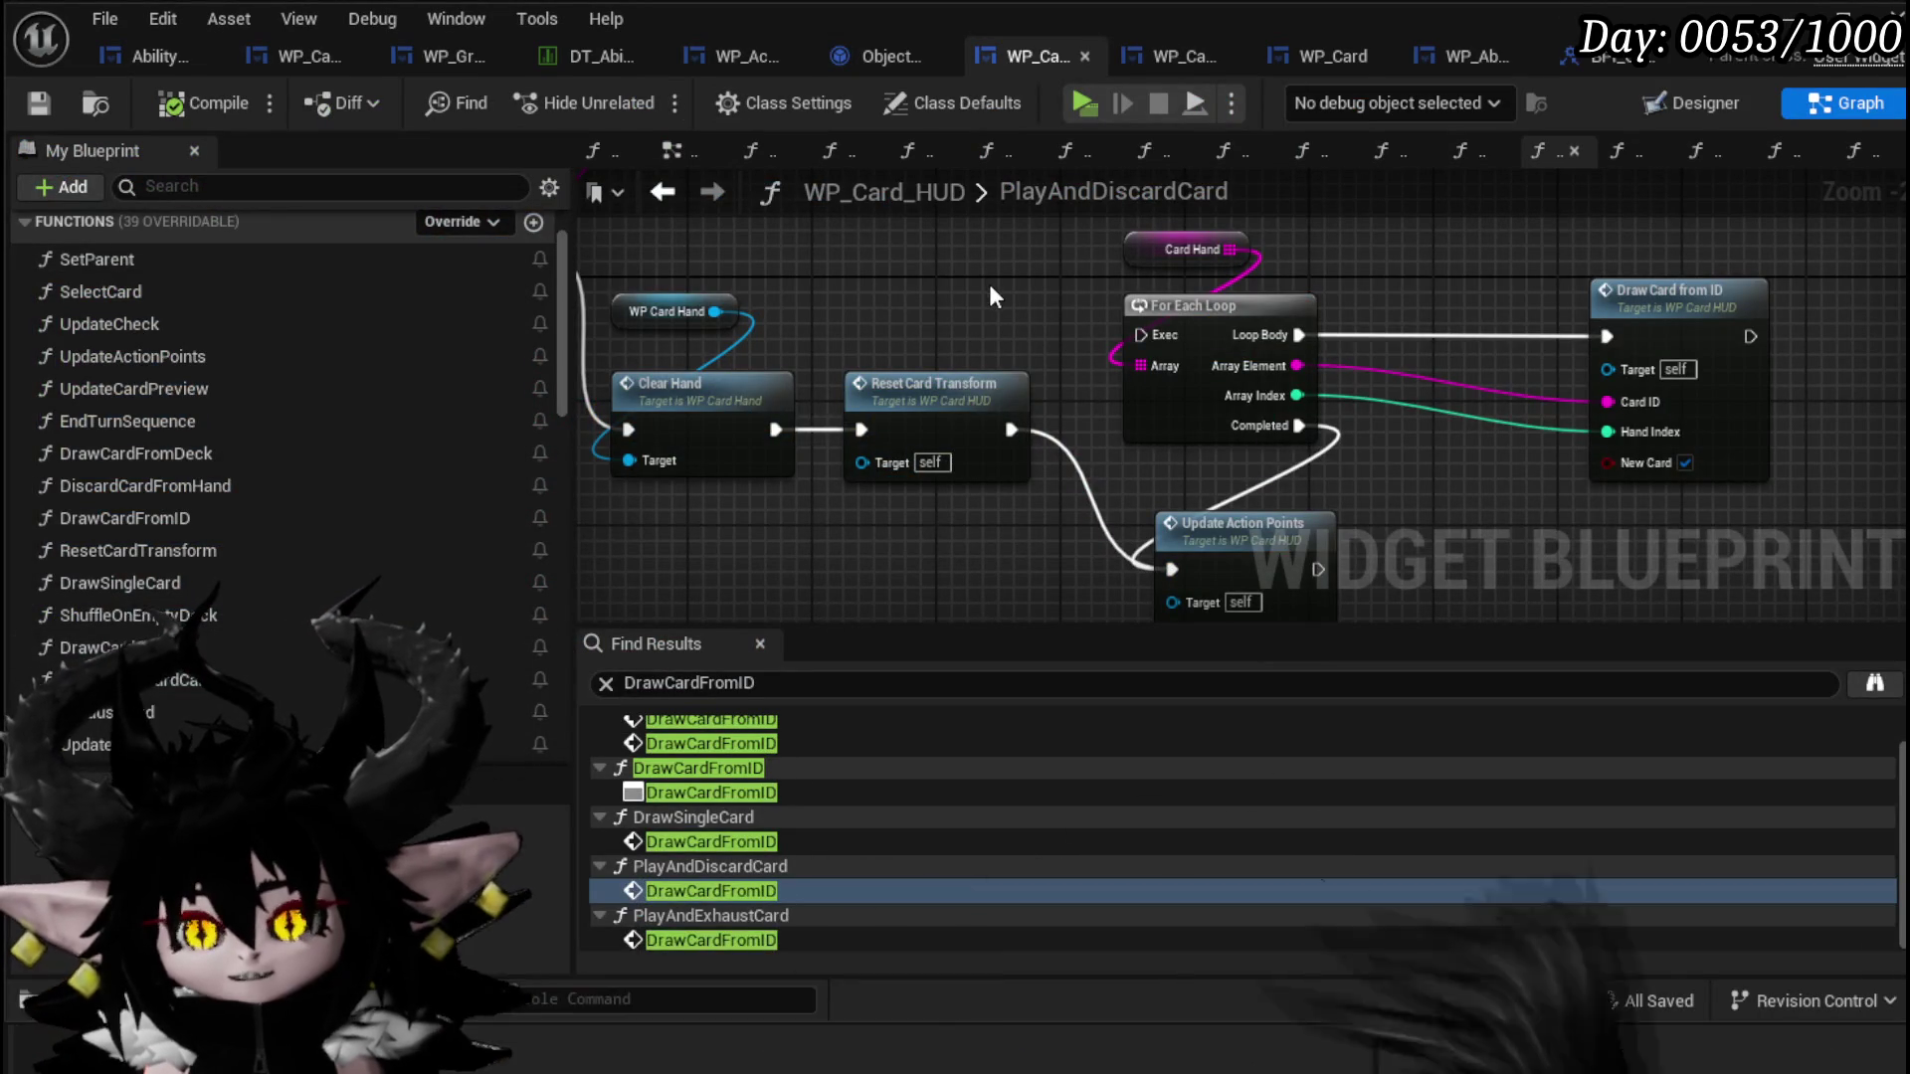
drag(989, 284, 1221, 288)
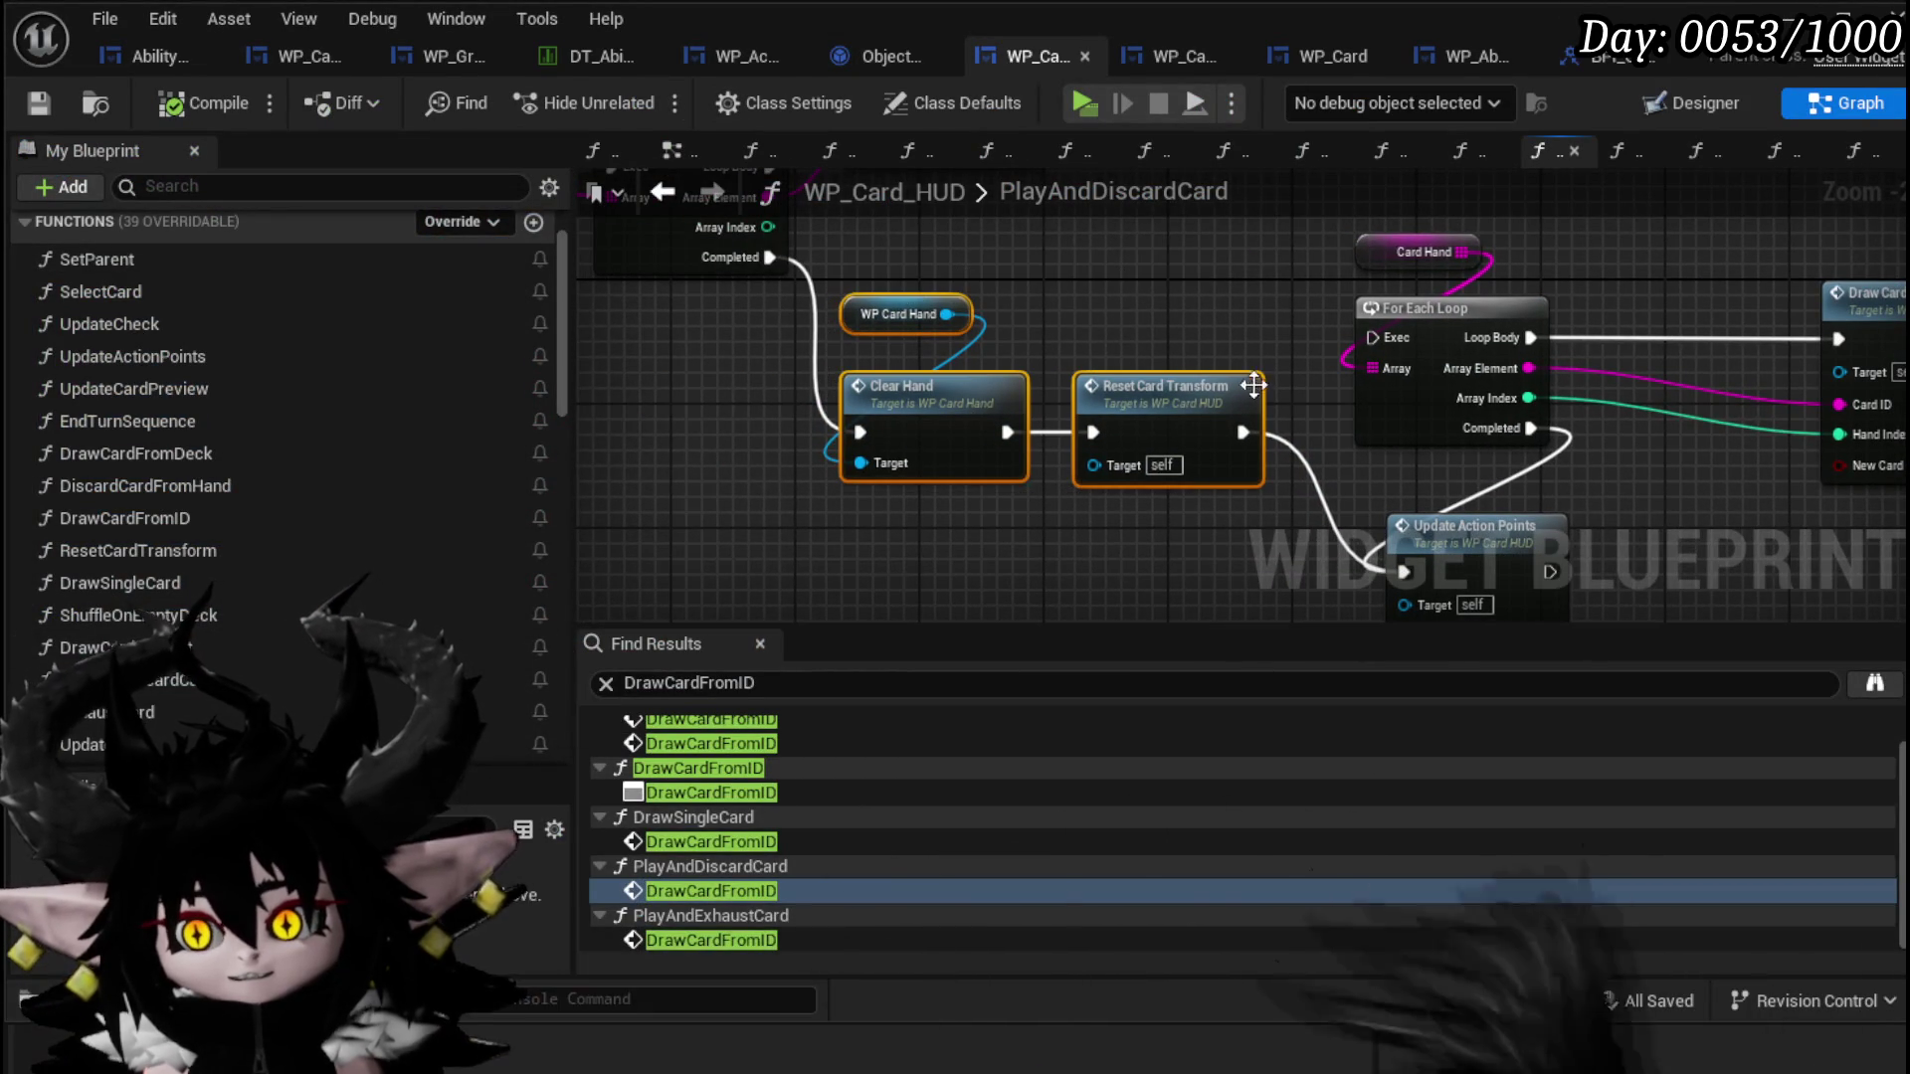
drag(981, 302, 1160, 312)
click(950, 283)
mouse_move(1447, 560)
mouse_down()
mouse_move(1607, 454)
mouse_move(1590, 446)
mouse_up()
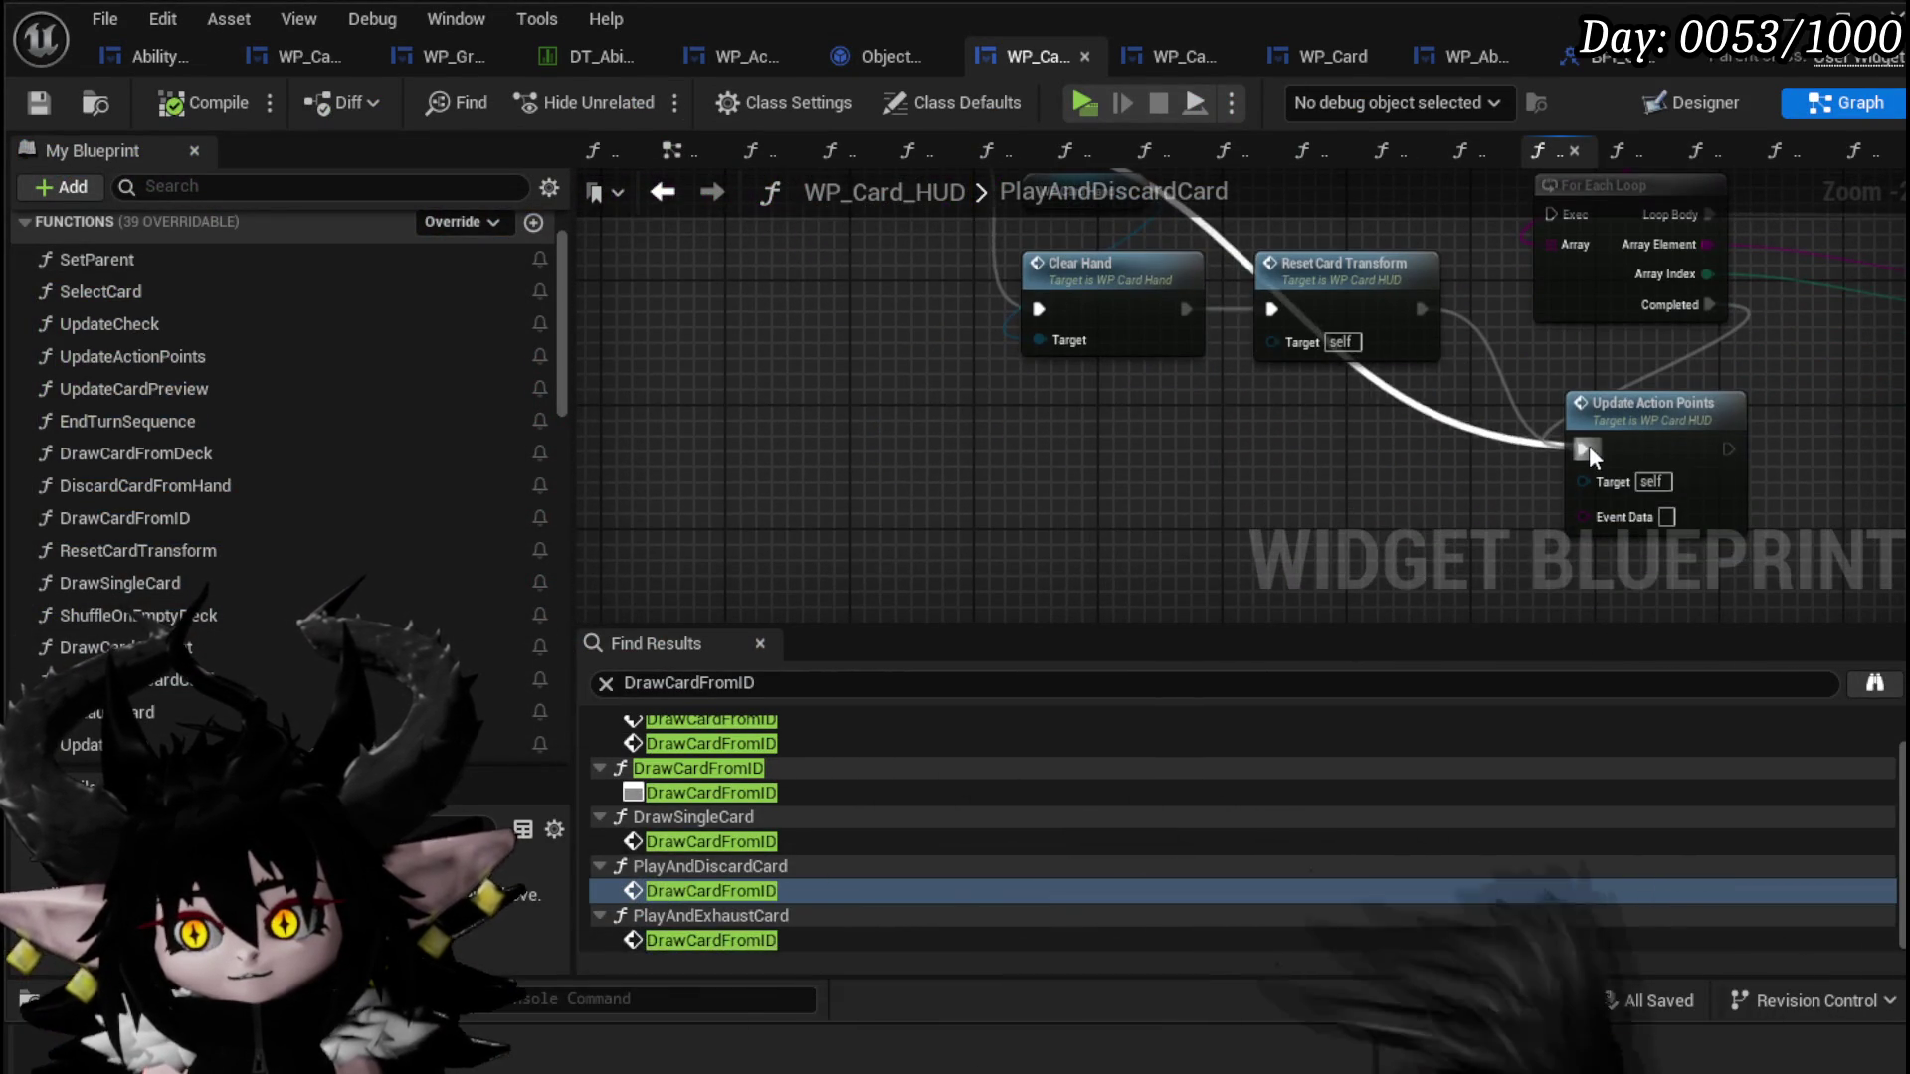
Step: Shift WP Card Hand, Clear Hand, Reset Card Transform and For Each Loop further right
drag(1173, 358, 1174, 360)
drag(1219, 431, 1280, 323)
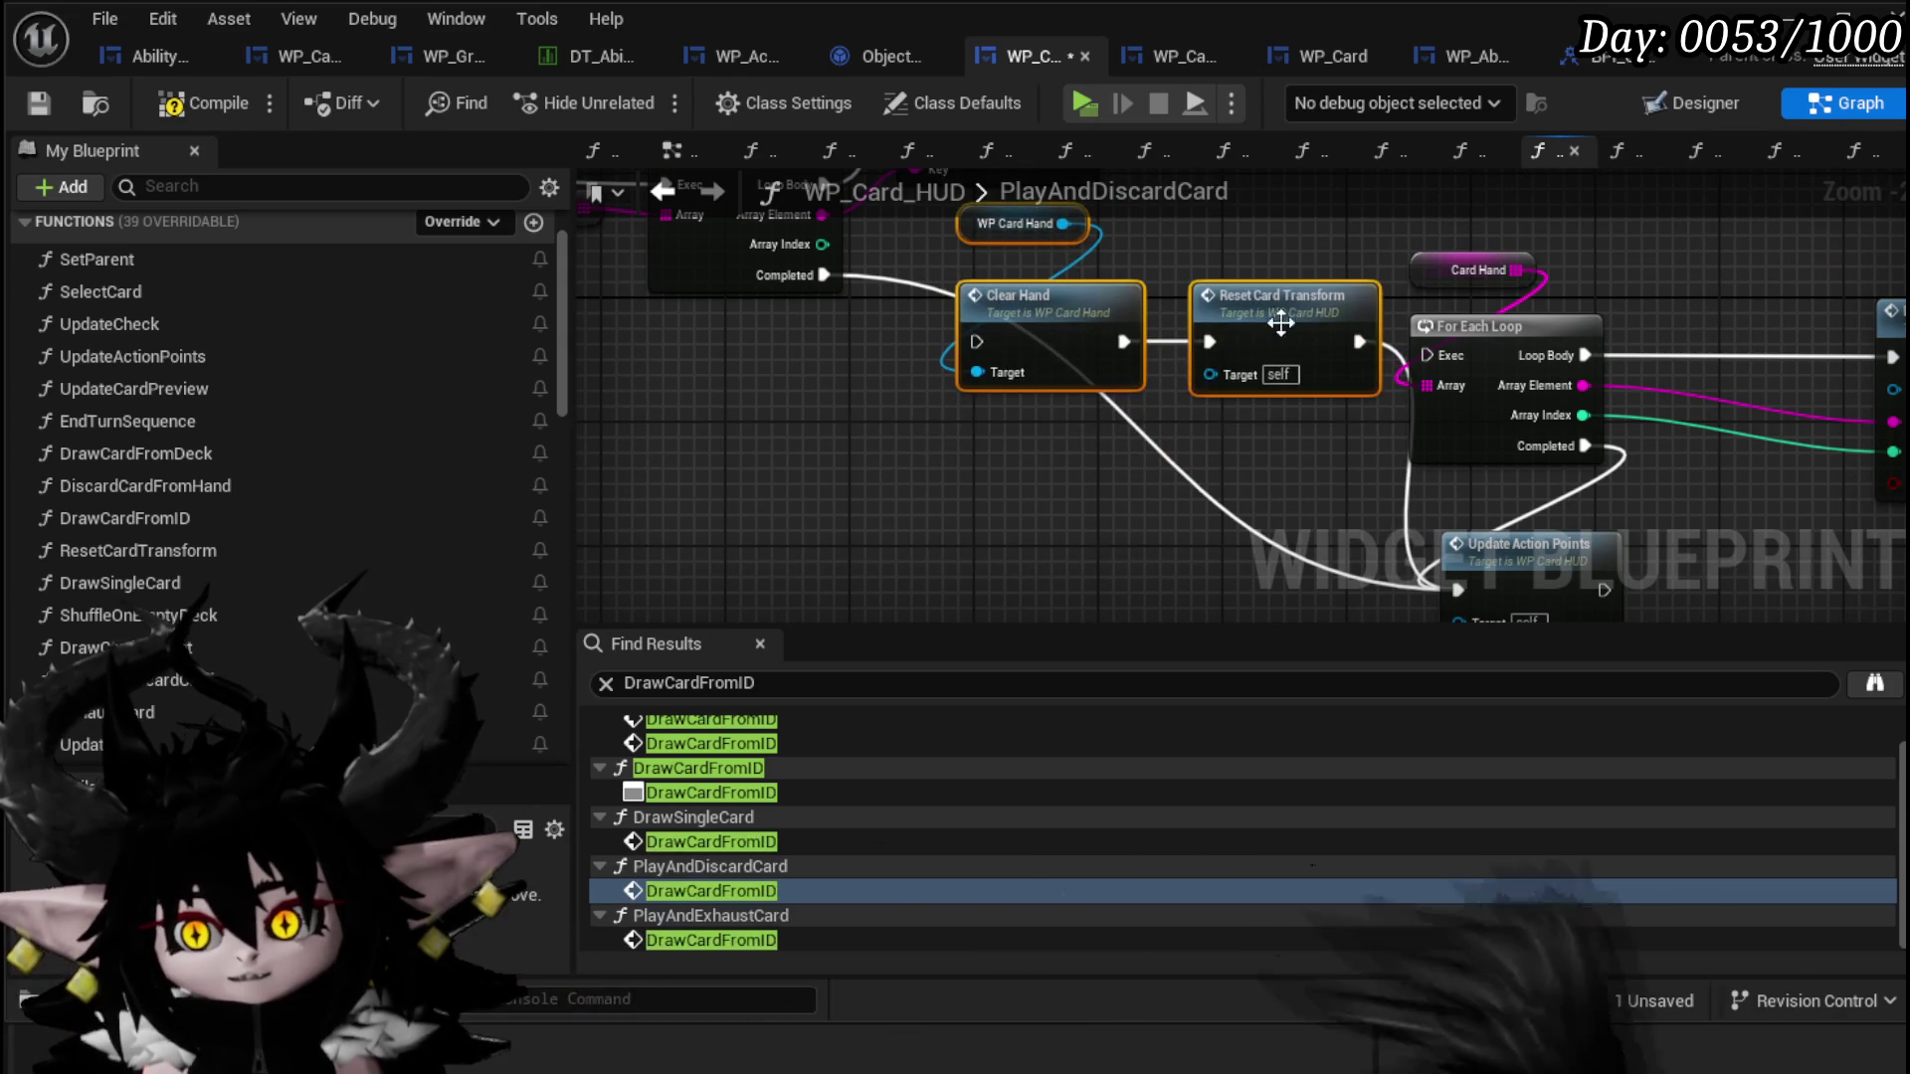
drag(1132, 341, 1286, 236)
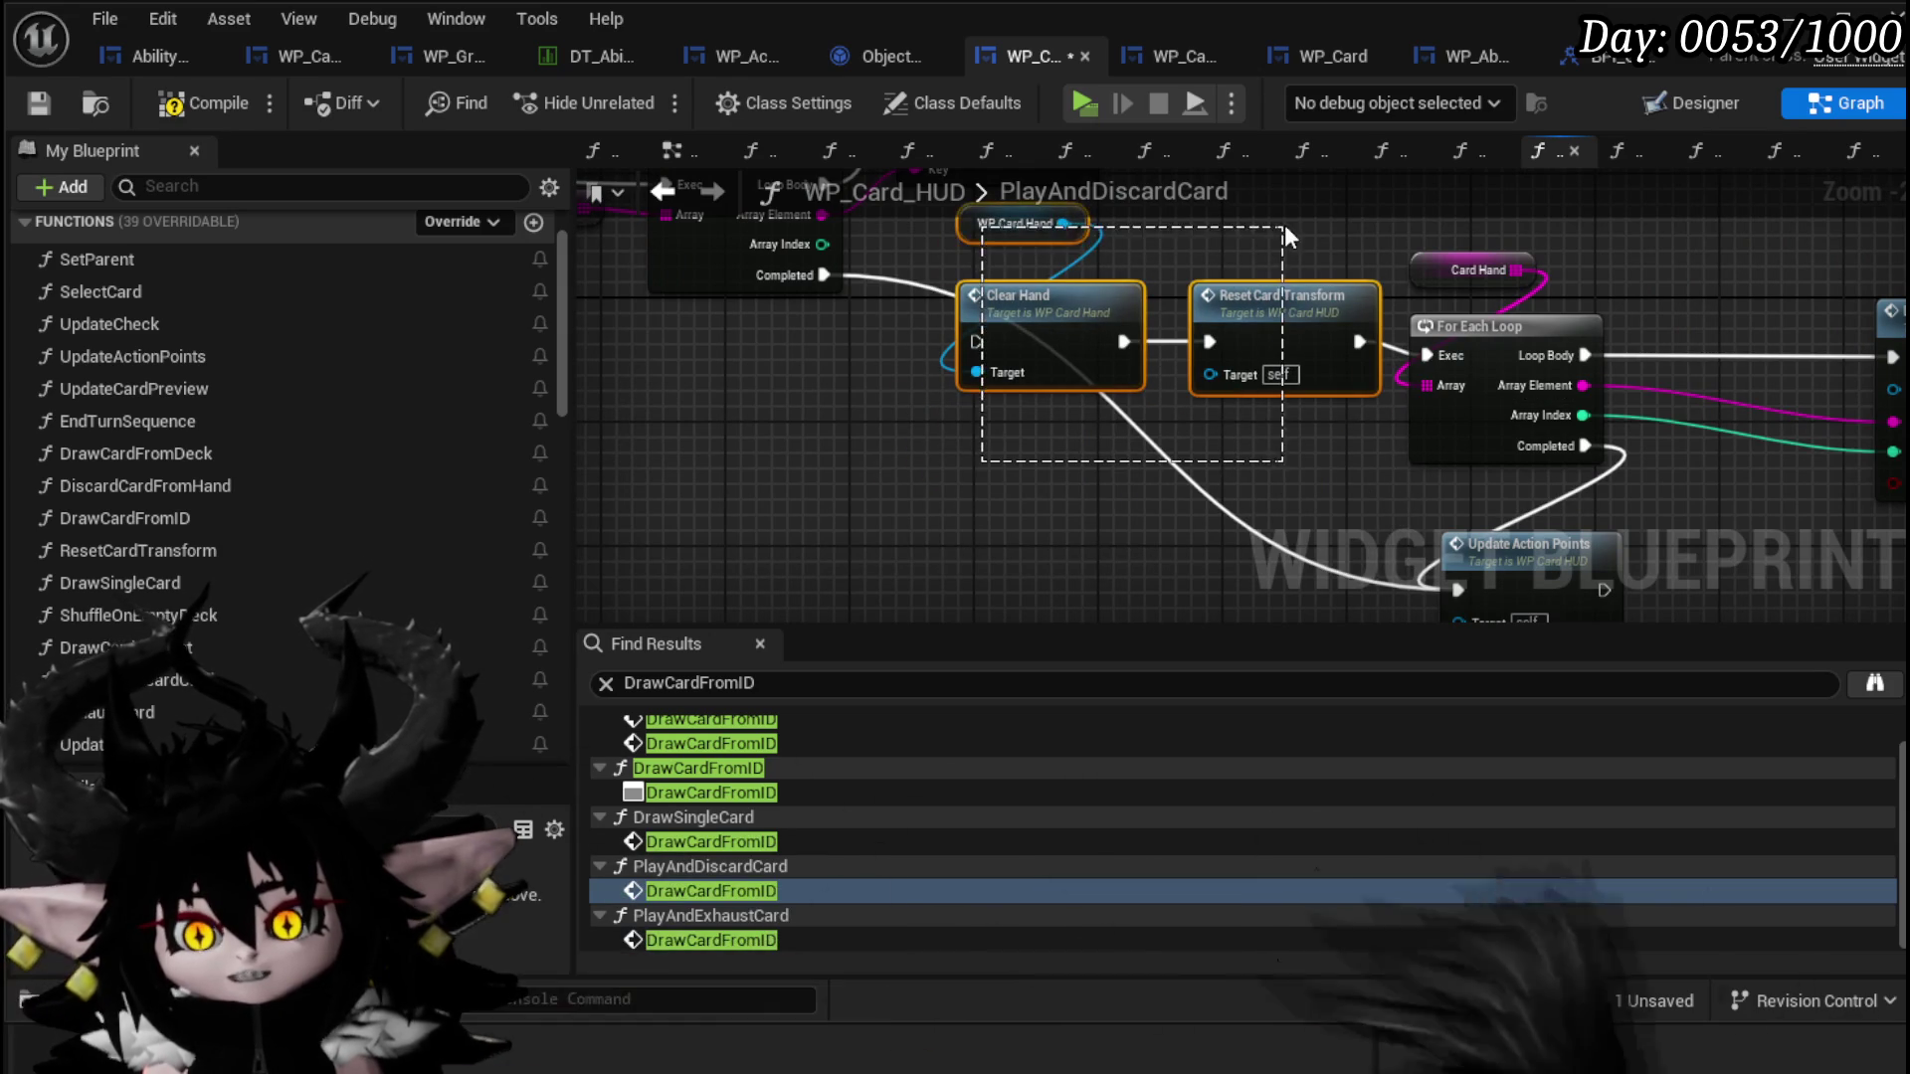
drag(1293, 304, 1296, 335)
scroll(1428, 329, down, 1)
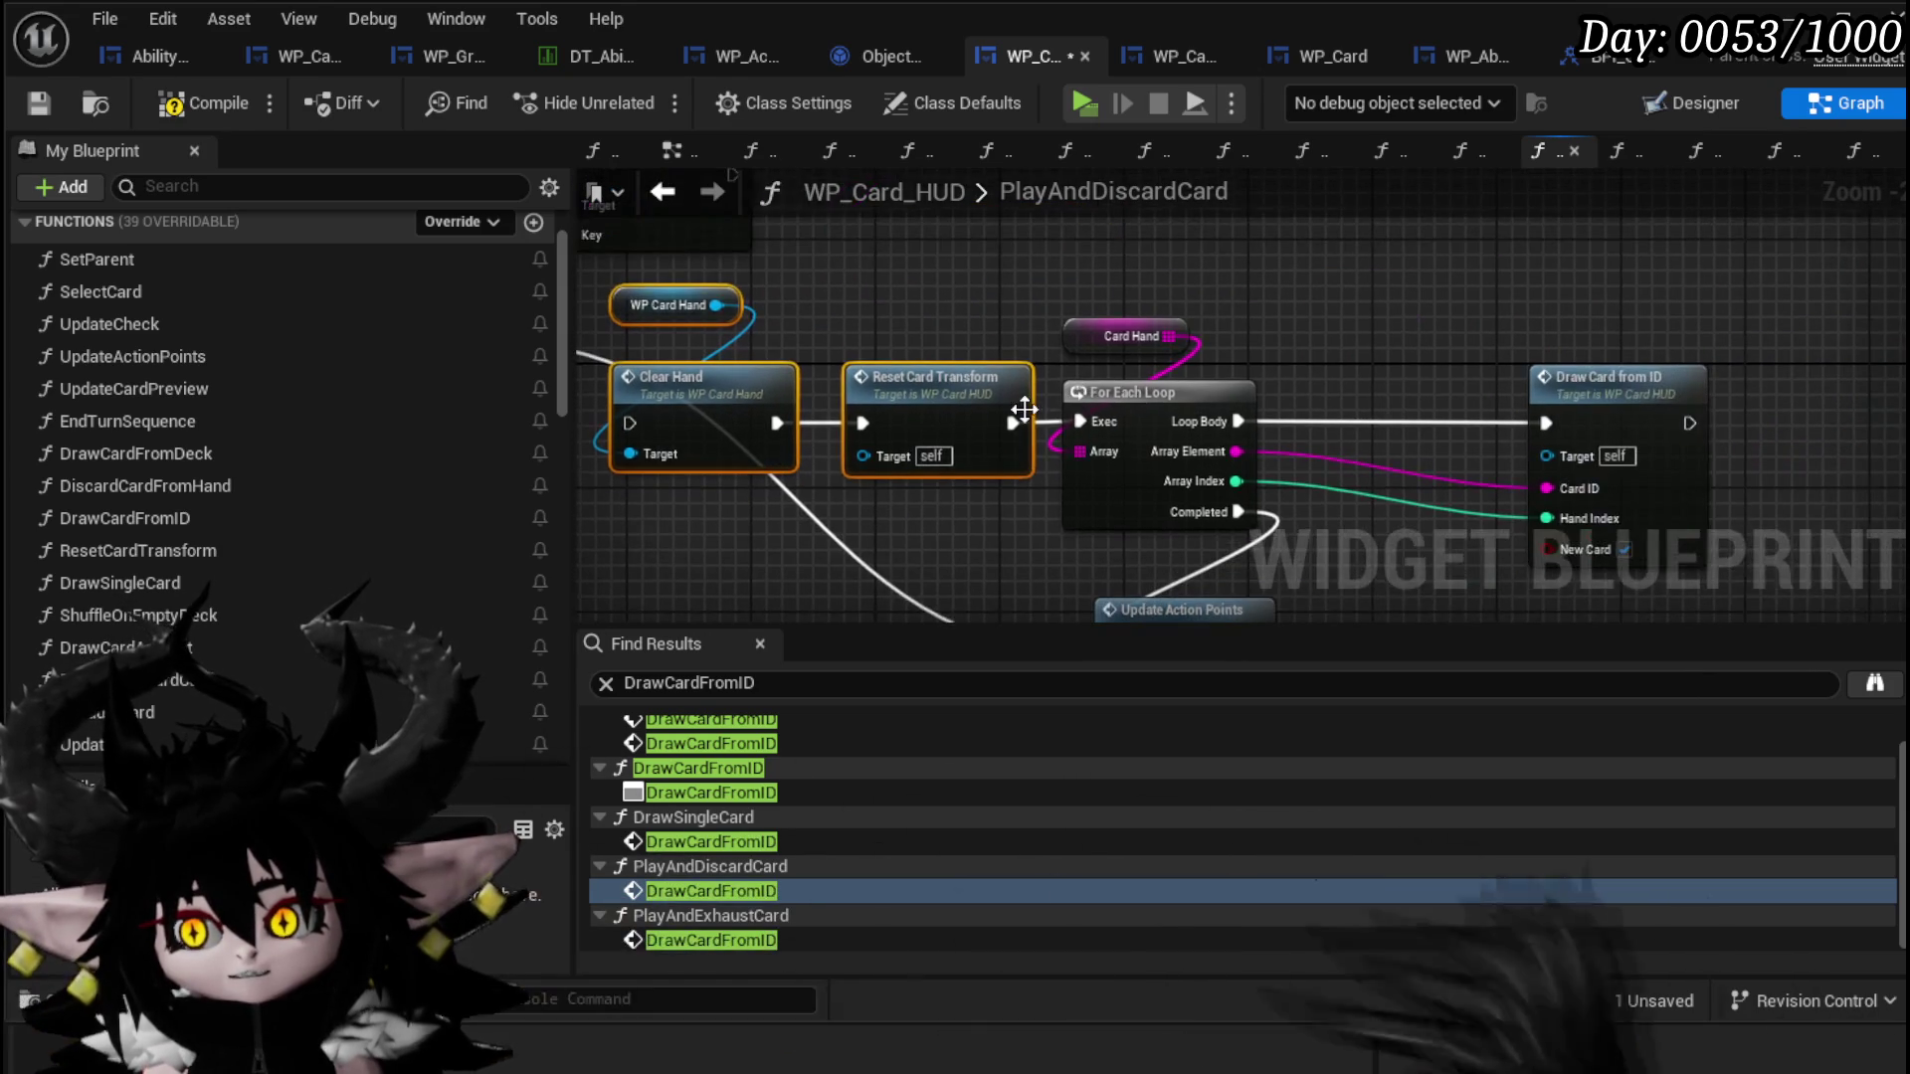
drag(1127, 304, 1129, 308)
drag(1138, 380, 1328, 391)
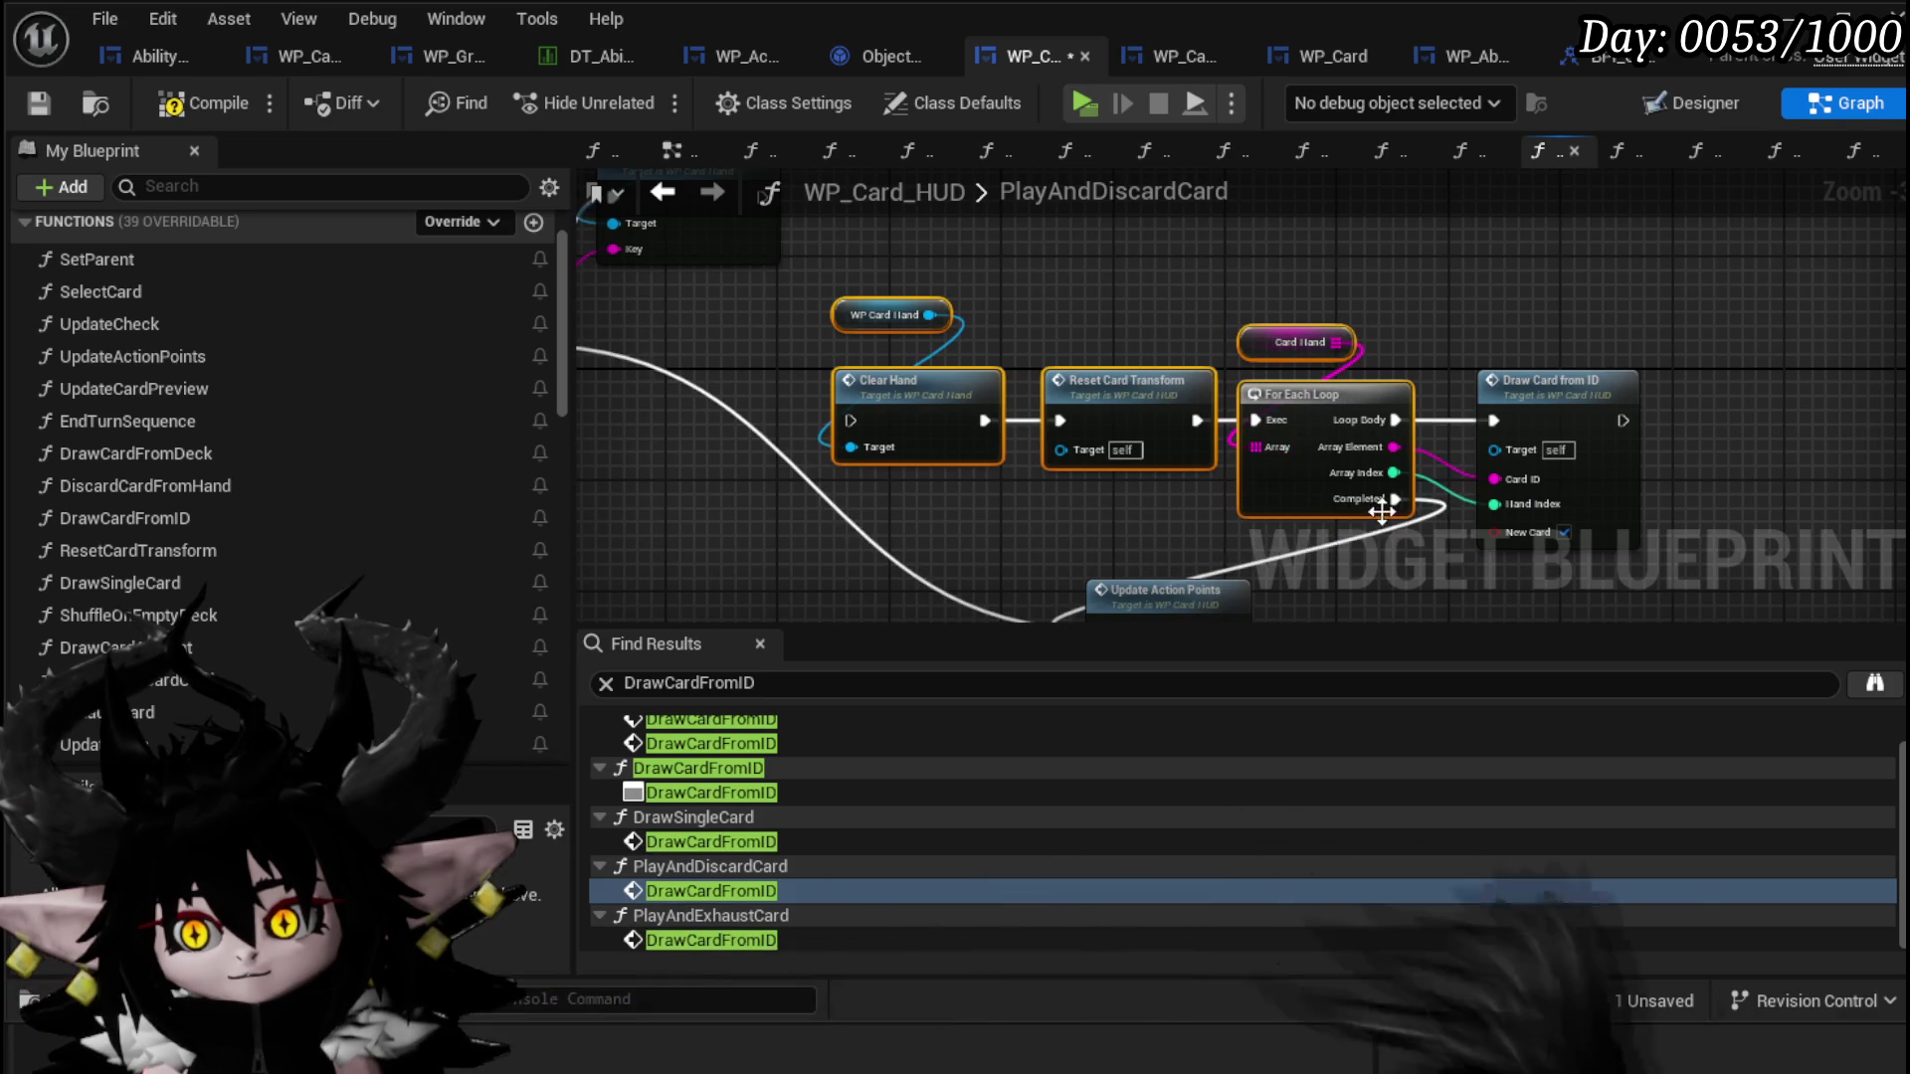
click(1124, 428)
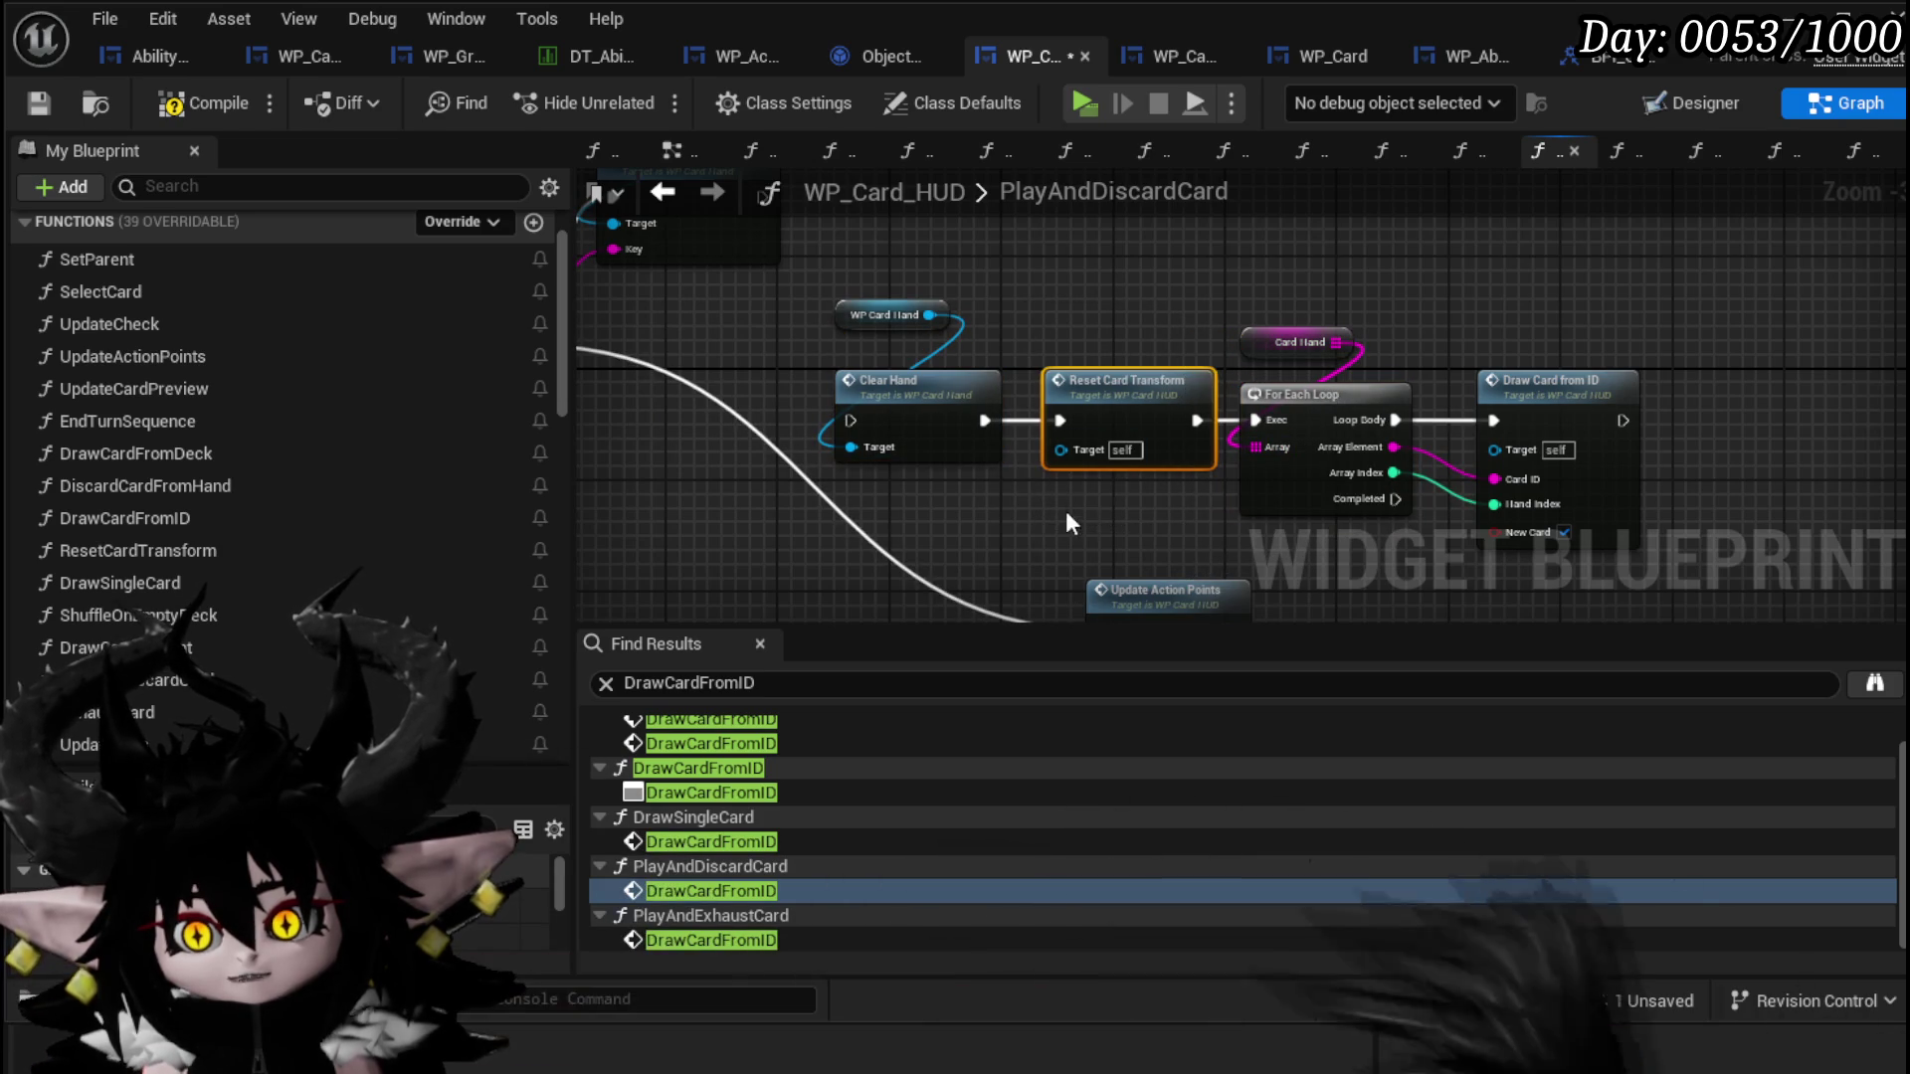
Step: Inspect the RemoveCardFromHand function graph, then return to WP_Card_HUD
mouse_move(952, 371)
mouse_down()
mouse_move(1260, 412)
mouse_move(1439, 533)
mouse_up()
mouse_move(1164, 537)
mouse_down()
mouse_move(1218, 562)
mouse_move(1079, 515)
mouse_move(1216, 225)
mouse_up()
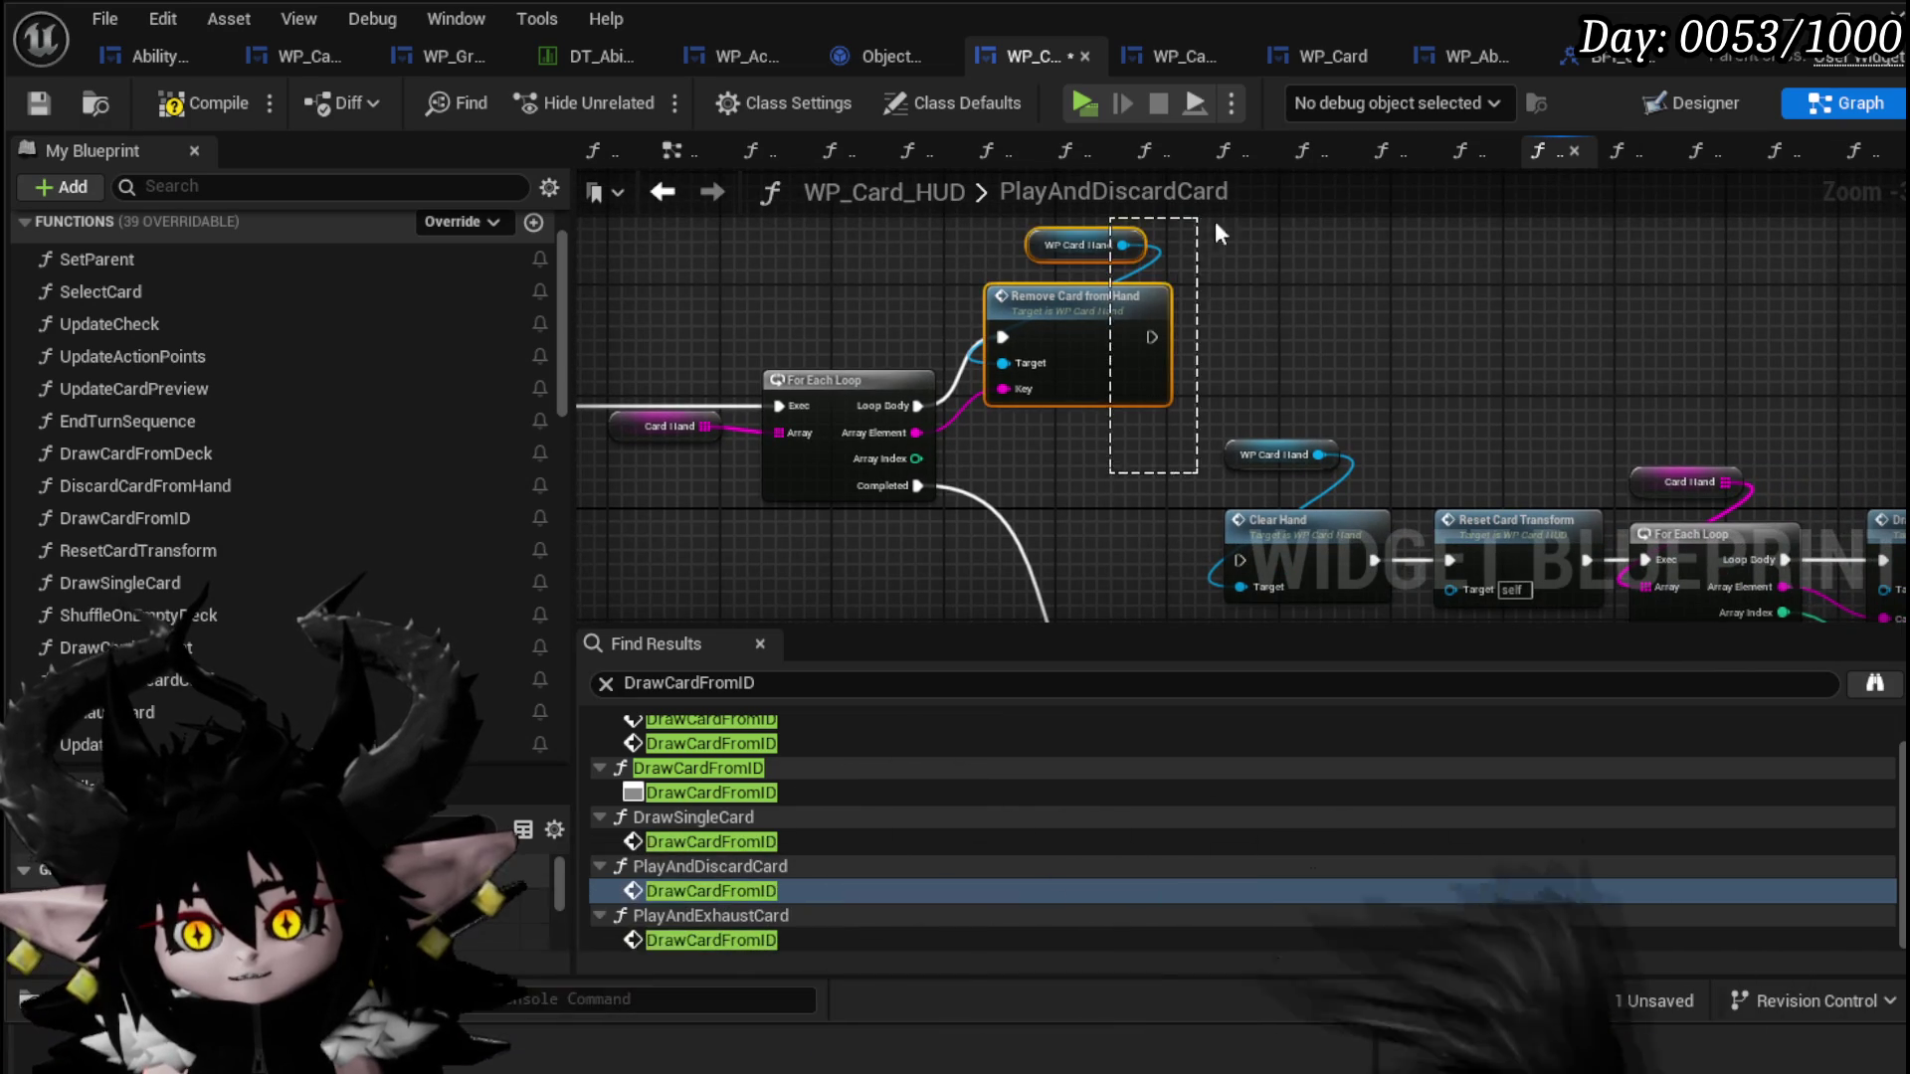
mouse_move(1289, 346)
mouse_down()
mouse_move(1214, 224)
mouse_move(1251, 410)
mouse_move(930, 350)
mouse_move(1039, 364)
mouse_up()
double_click(1072, 370)
mouse_move(771, 532)
mouse_down()
mouse_move(802, 495)
mouse_move(1670, 207)
mouse_up()
scroll(802, 496, down, 1)
drag(1311, 338, 1347, 301)
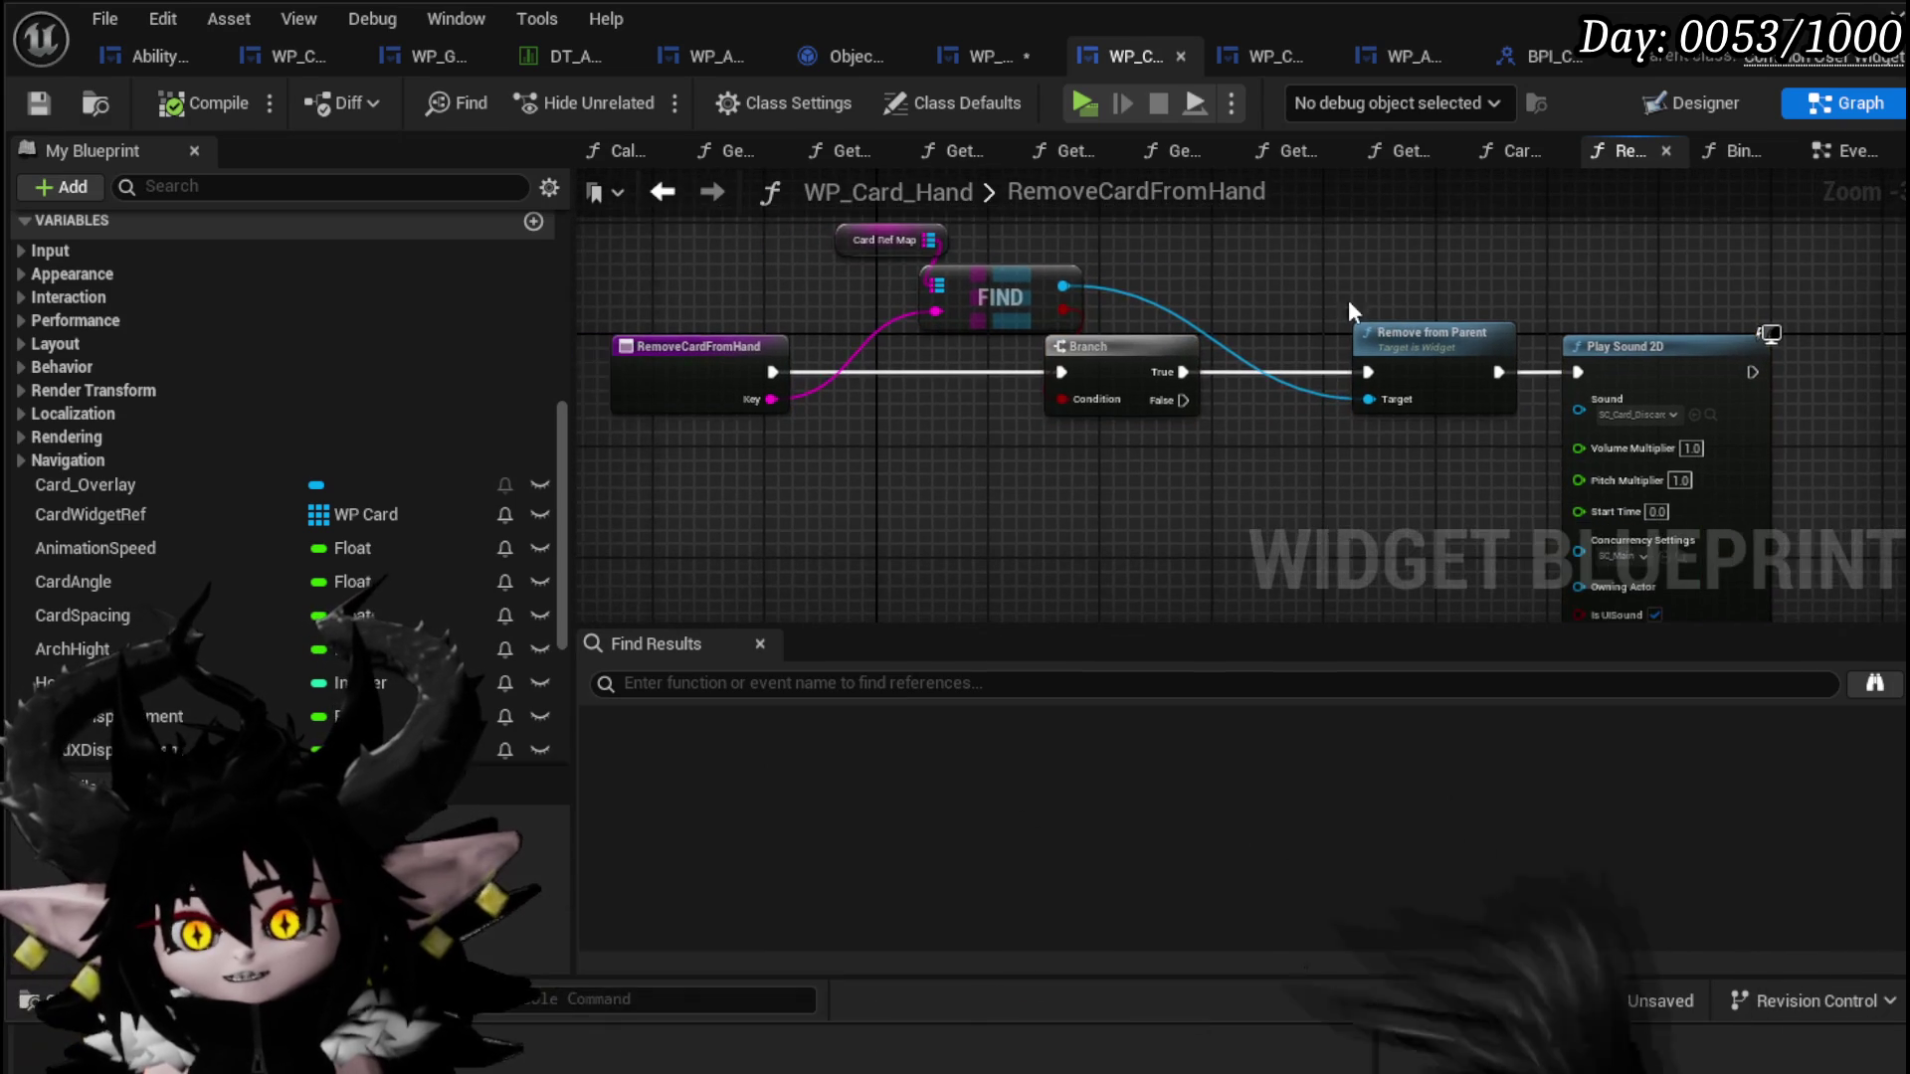
click(663, 199)
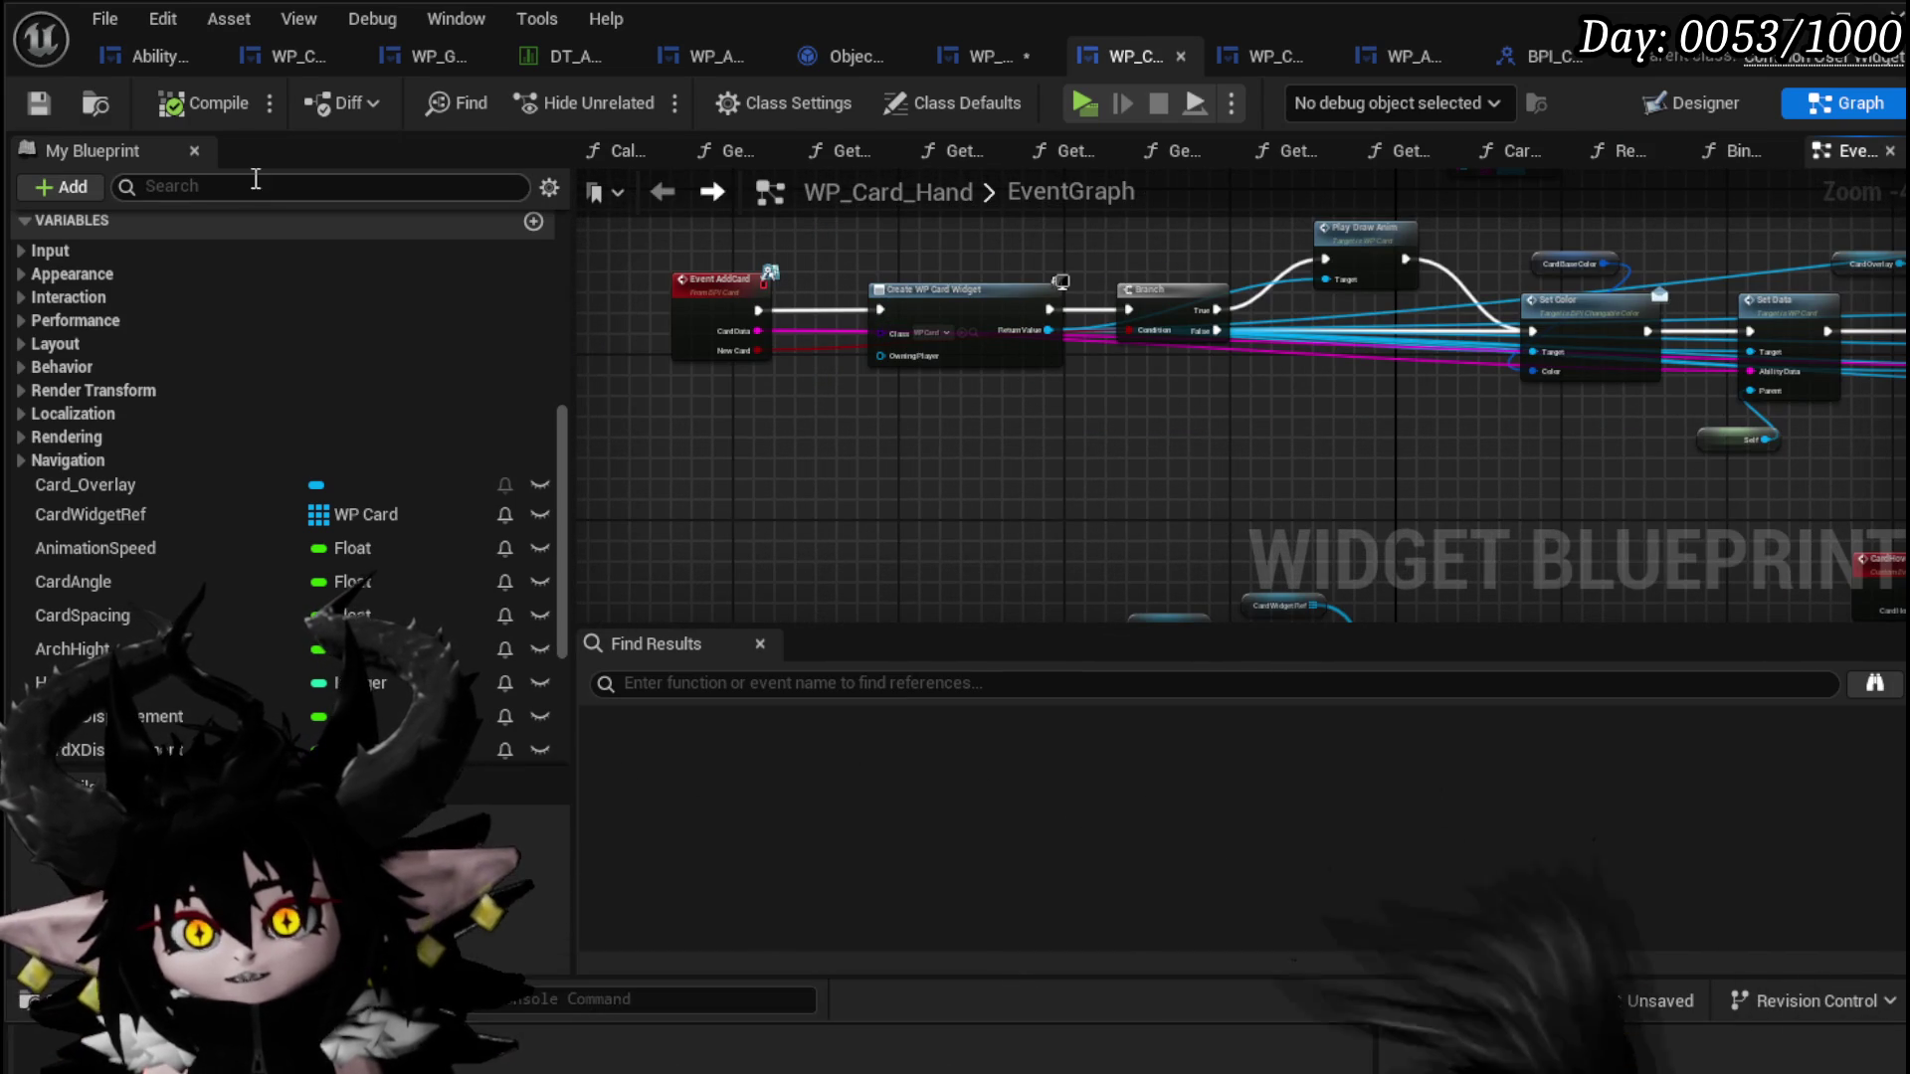
click(969, 61)
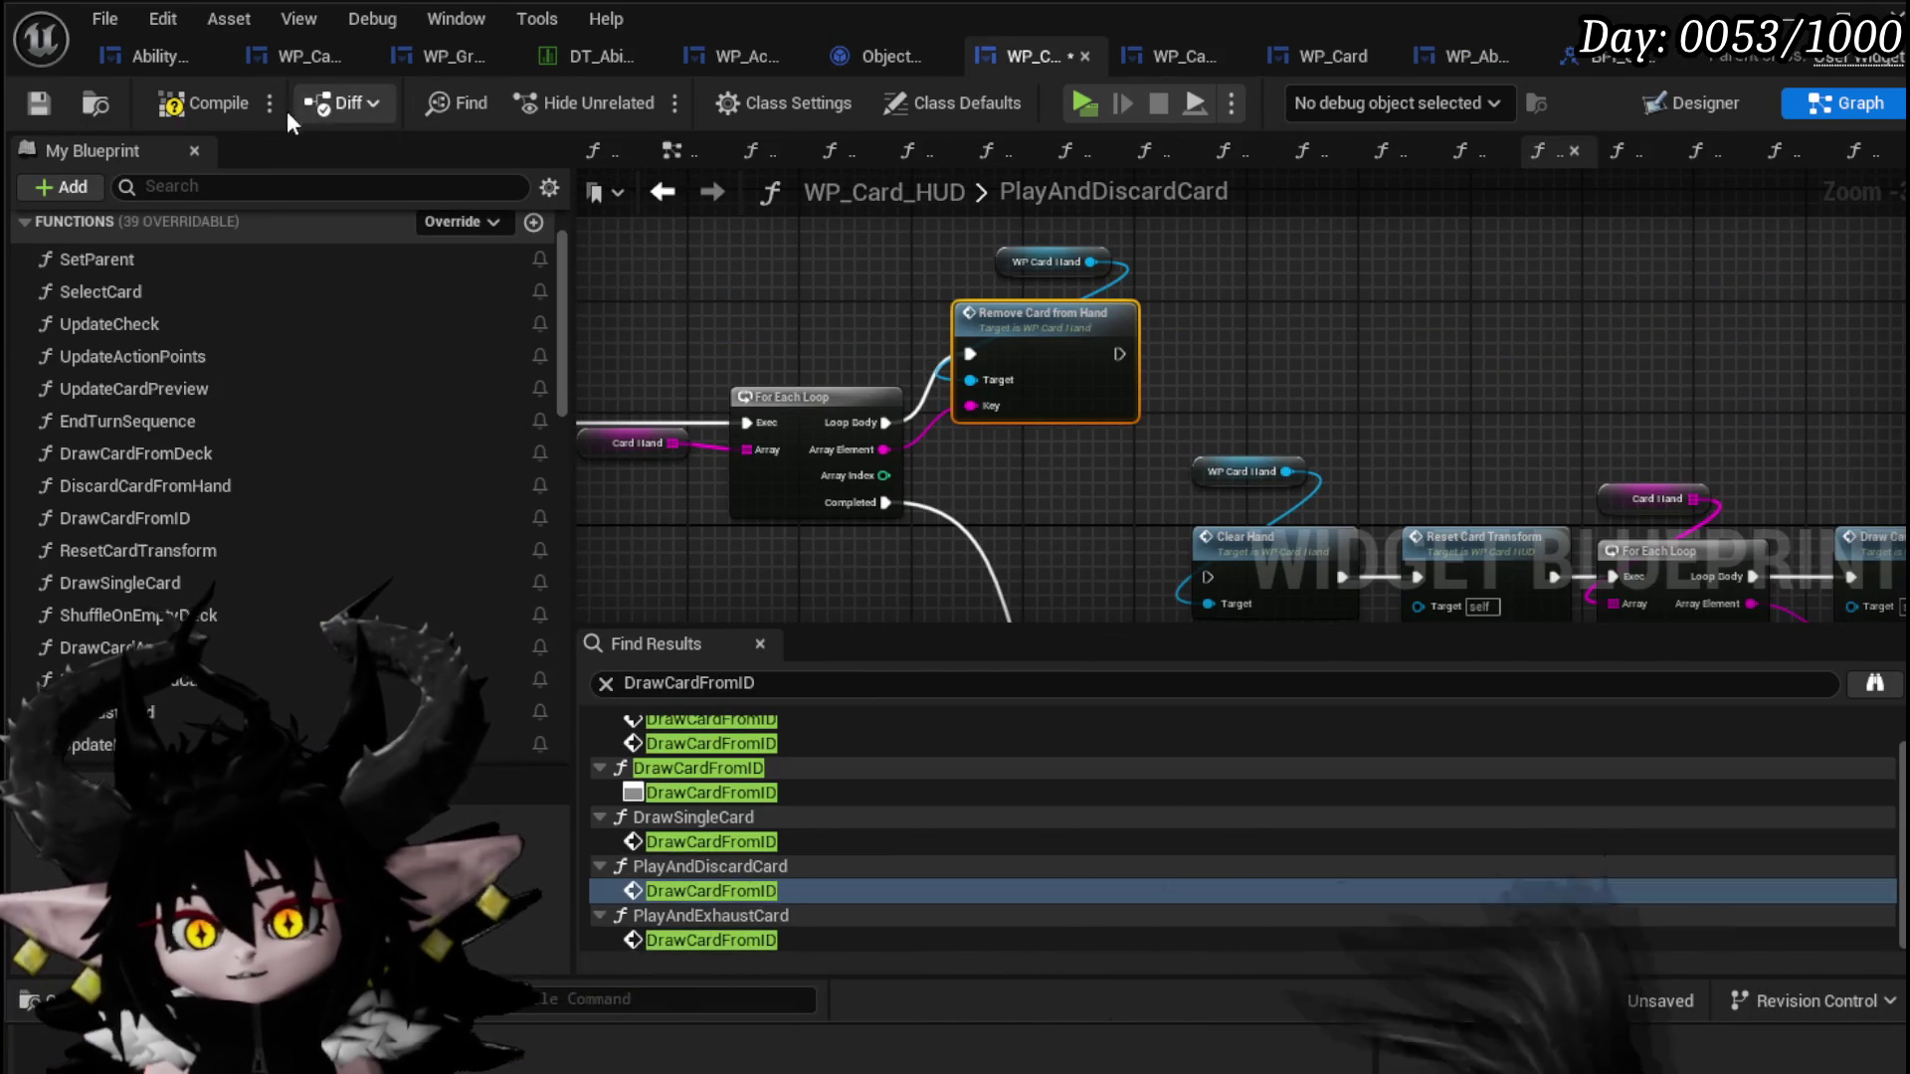
Step: Move the WP Ability Tool Tip and MWButtonDiscard getters beside Card Movement Anim and save
click(36, 112)
mouse_move(1244, 478)
mouse_down()
mouse_move(1353, 468)
mouse_move(1102, 481)
mouse_move(1293, 418)
mouse_move(1073, 355)
mouse_up()
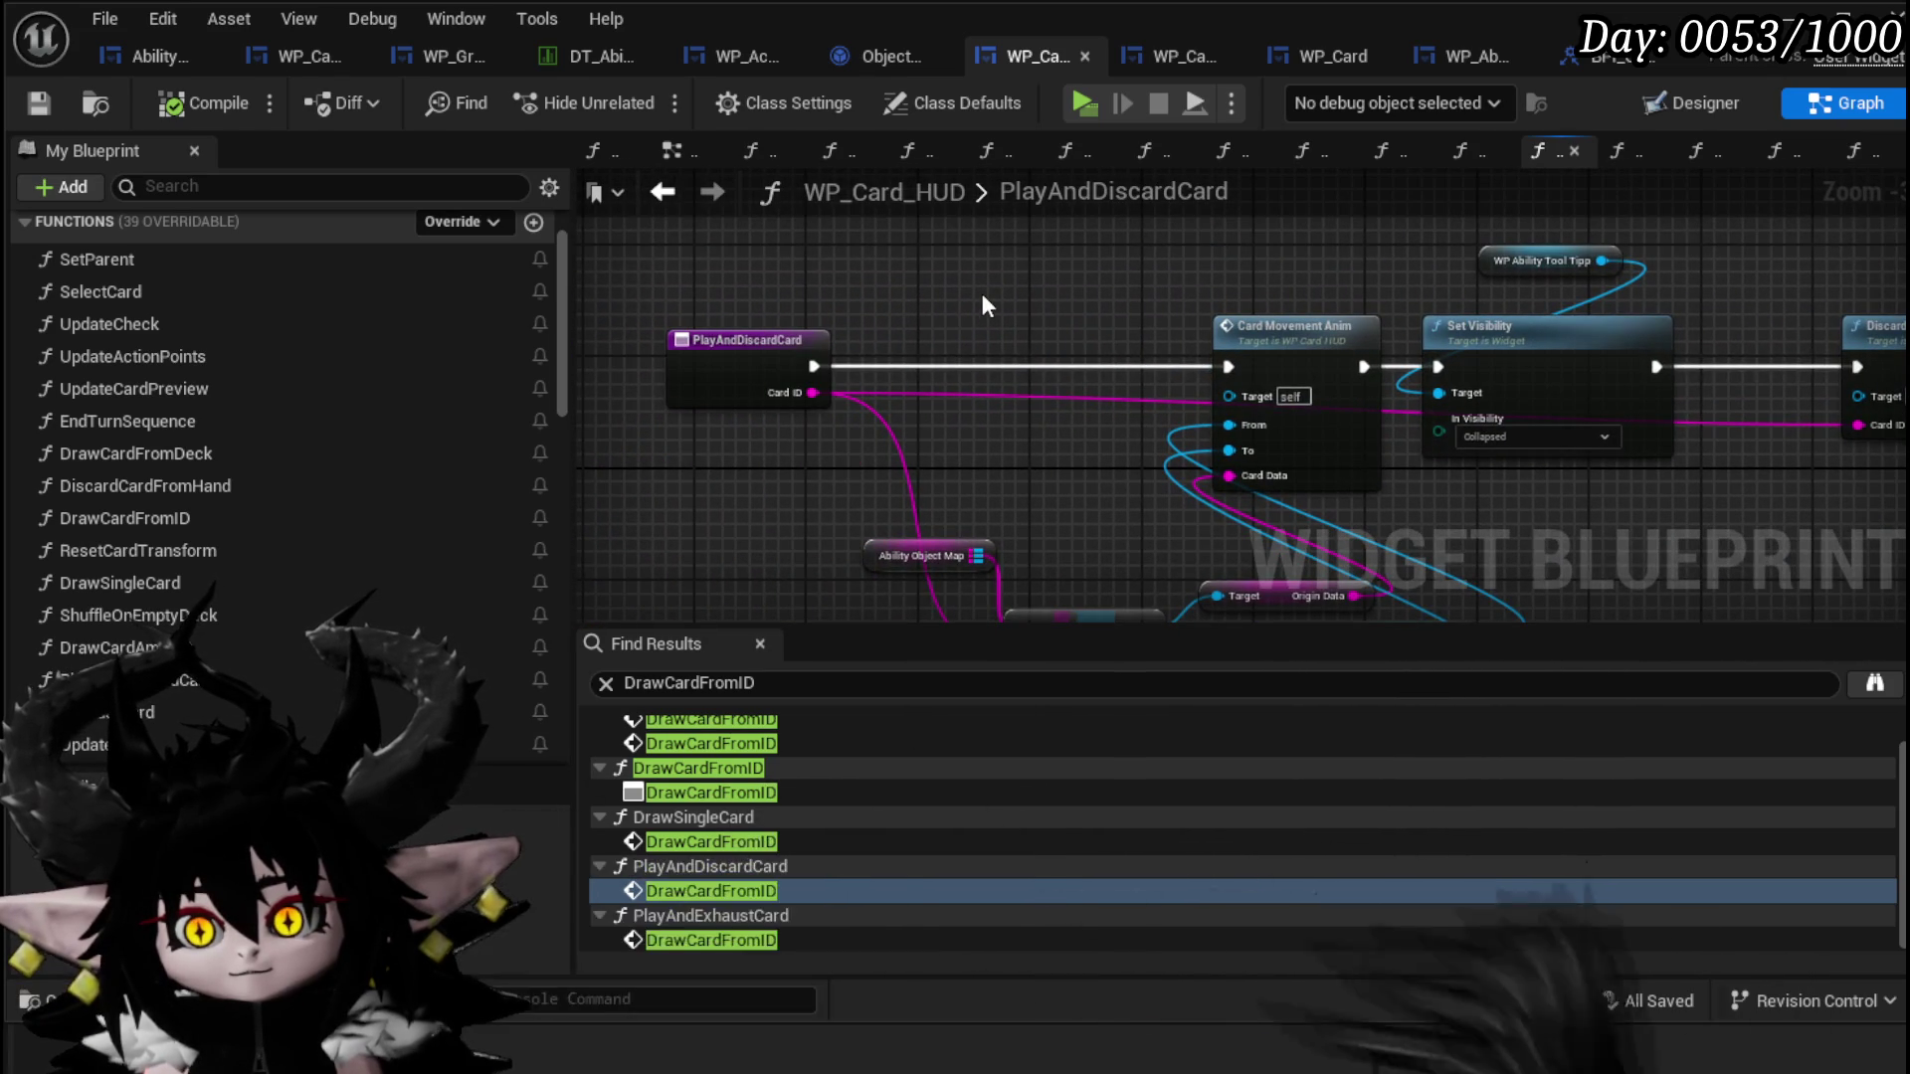
mouse_move(897, 304)
mouse_down()
mouse_move(987, 394)
mouse_move(1031, 393)
mouse_up()
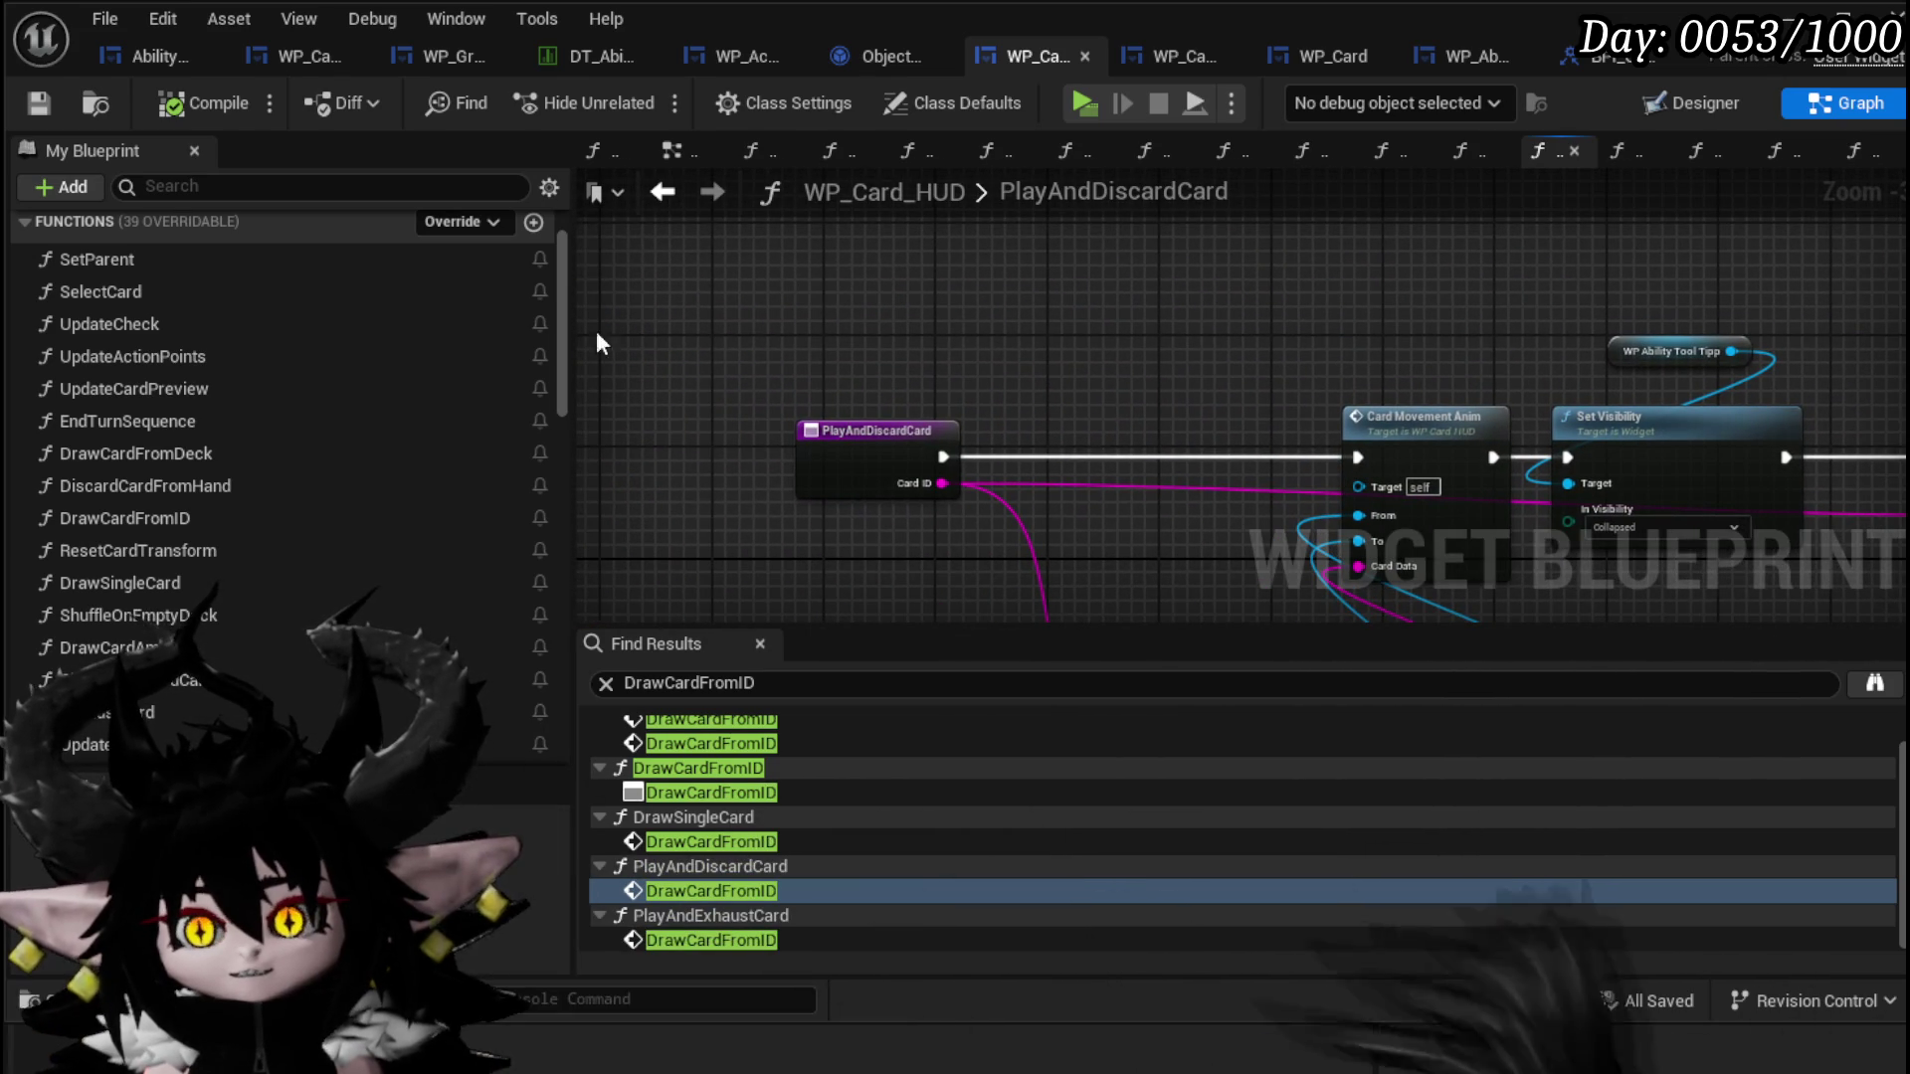
drag(1148, 546, 738, 416)
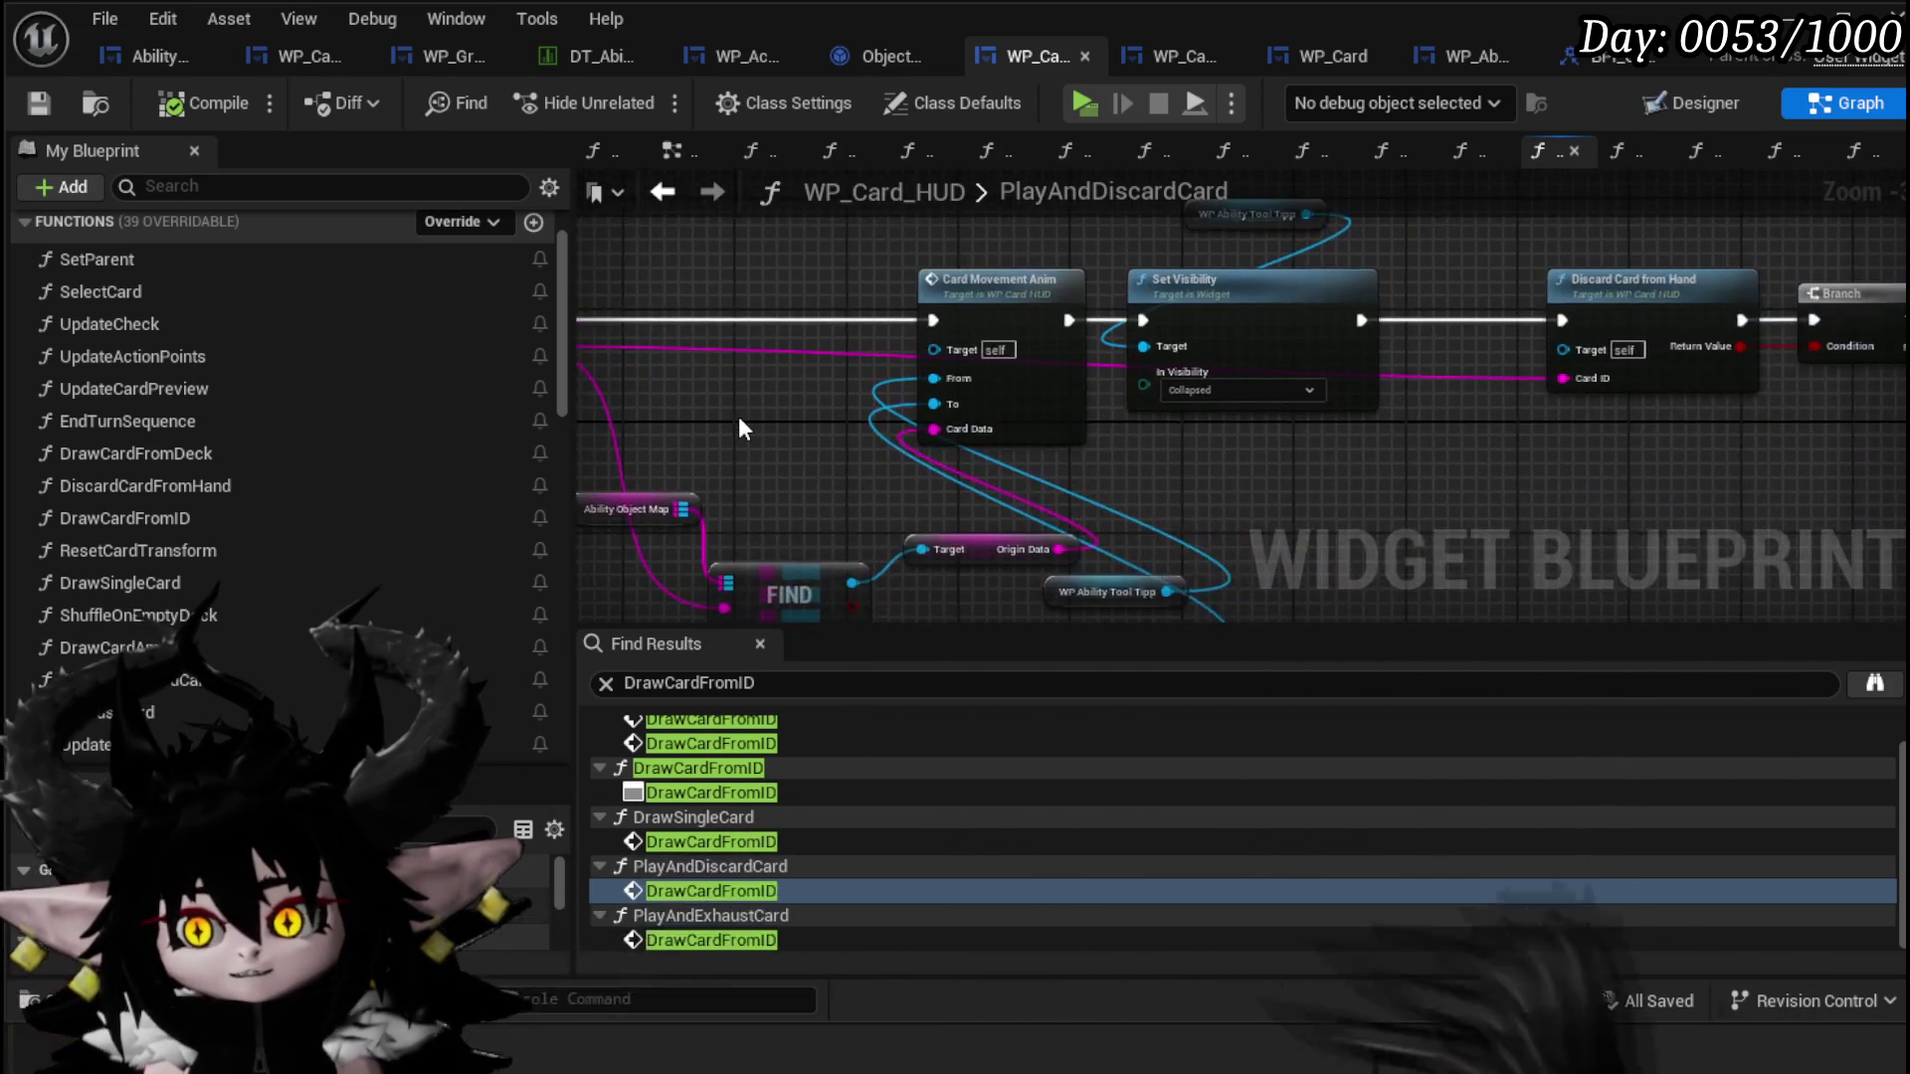
scroll(738, 416, down, 1)
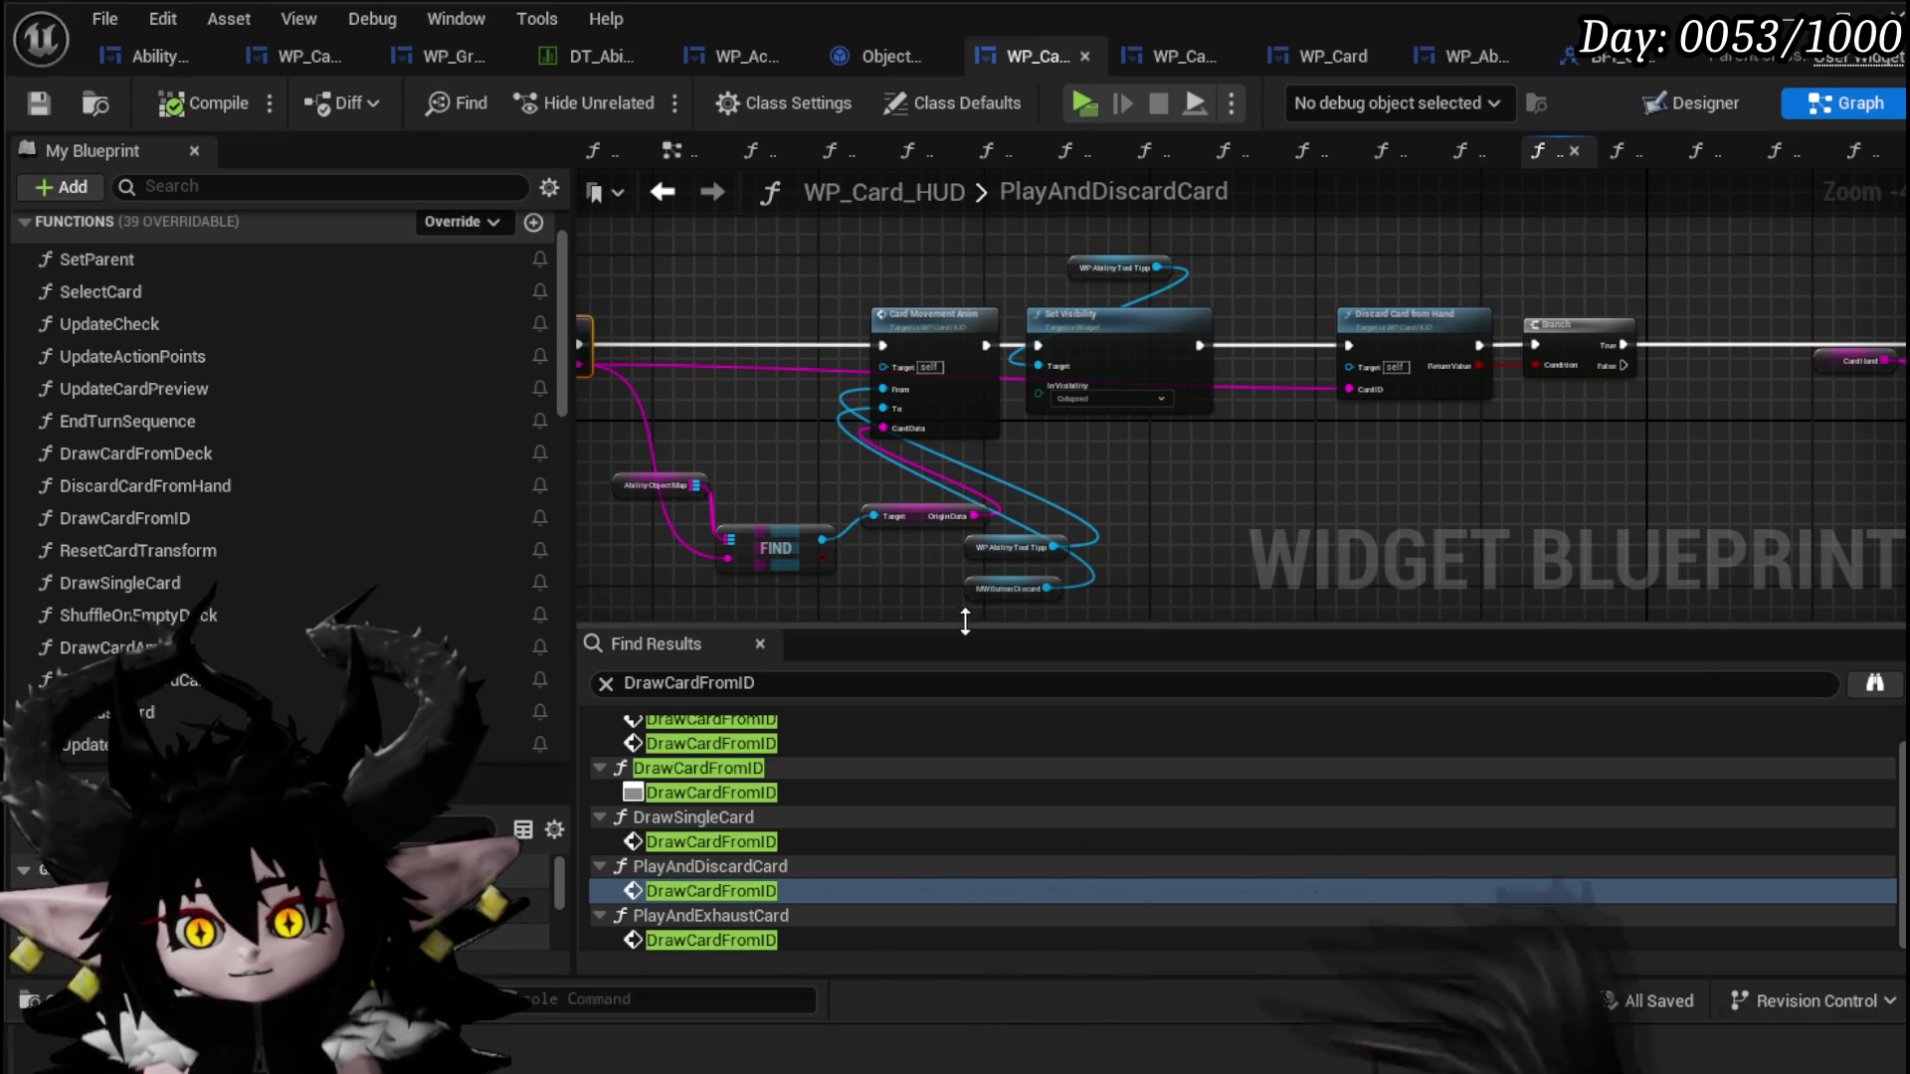
mouse_move(937, 599)
mouse_down()
mouse_move(996, 529)
mouse_move(742, 415)
mouse_move(748, 374)
mouse_up()
click(1210, 477)
drag(1210, 479, 822, 496)
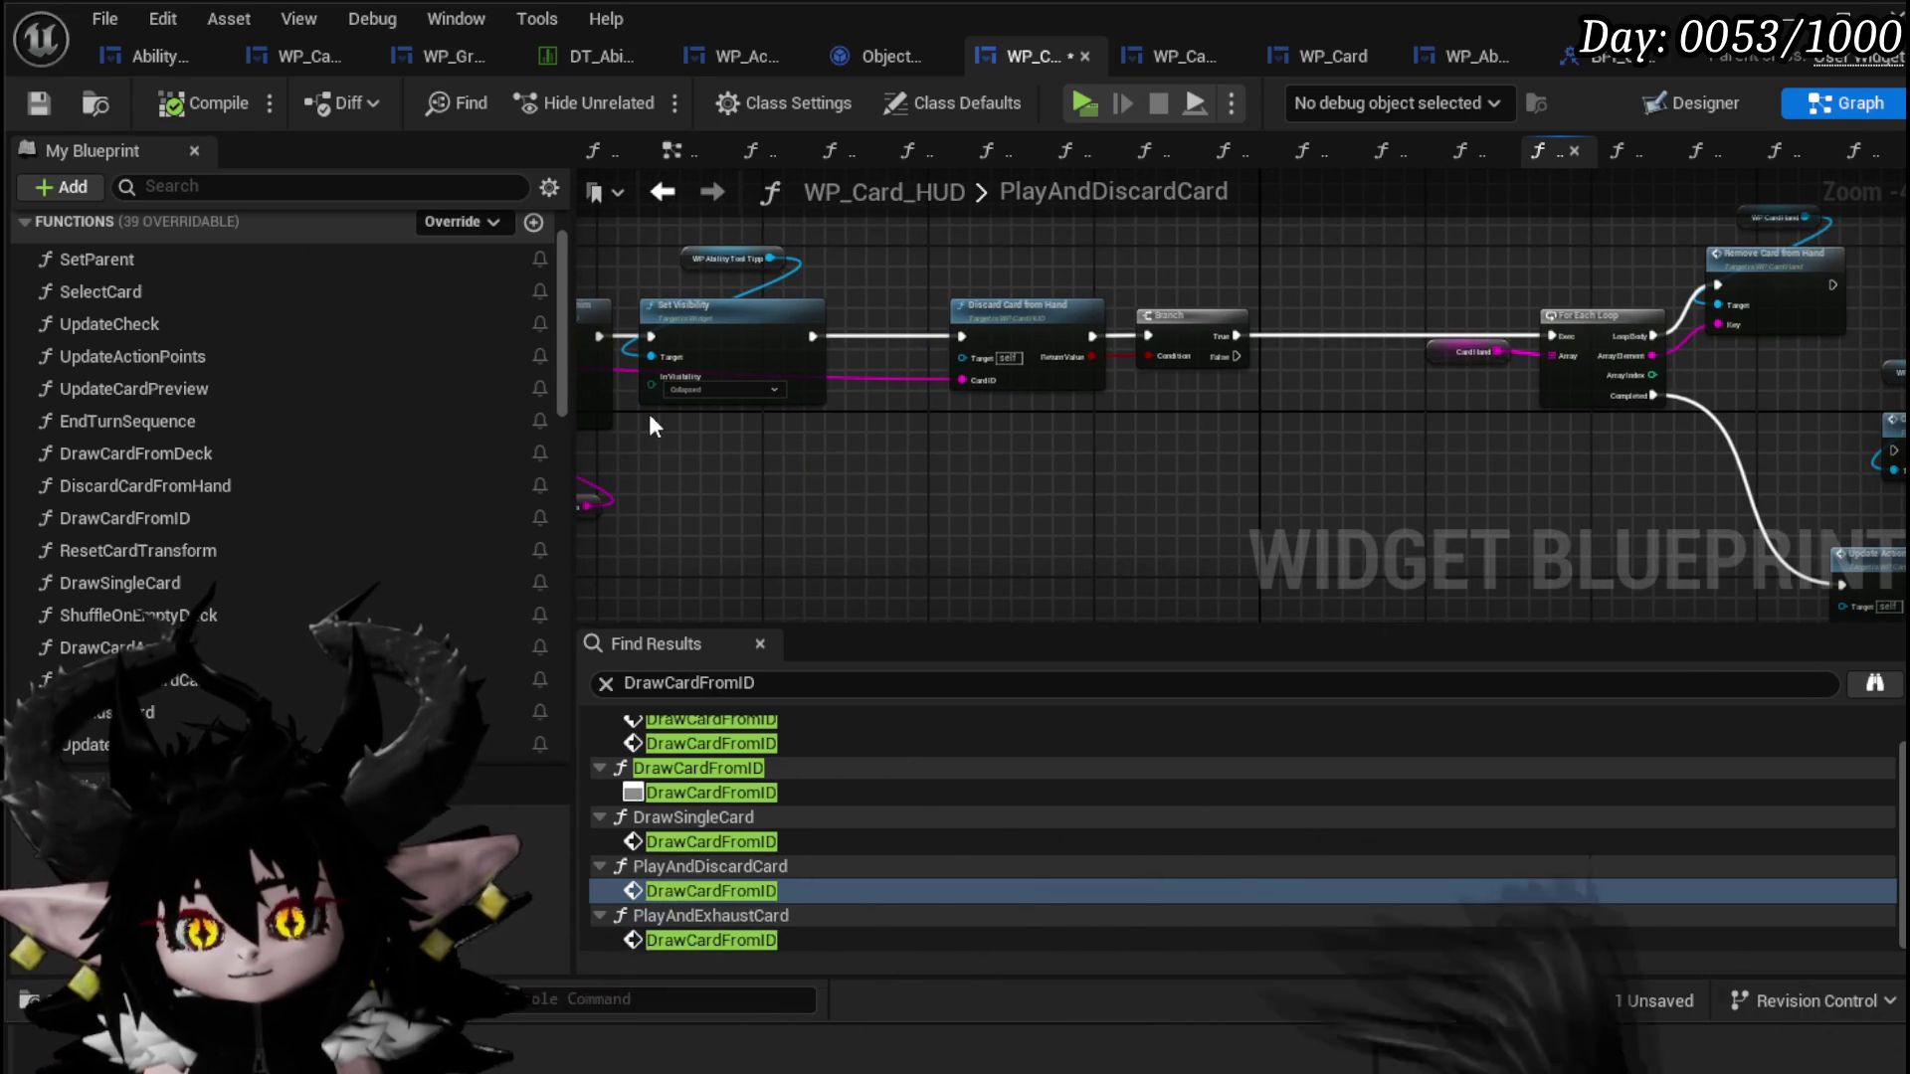
click(52, 103)
drag(873, 396, 1459, 393)
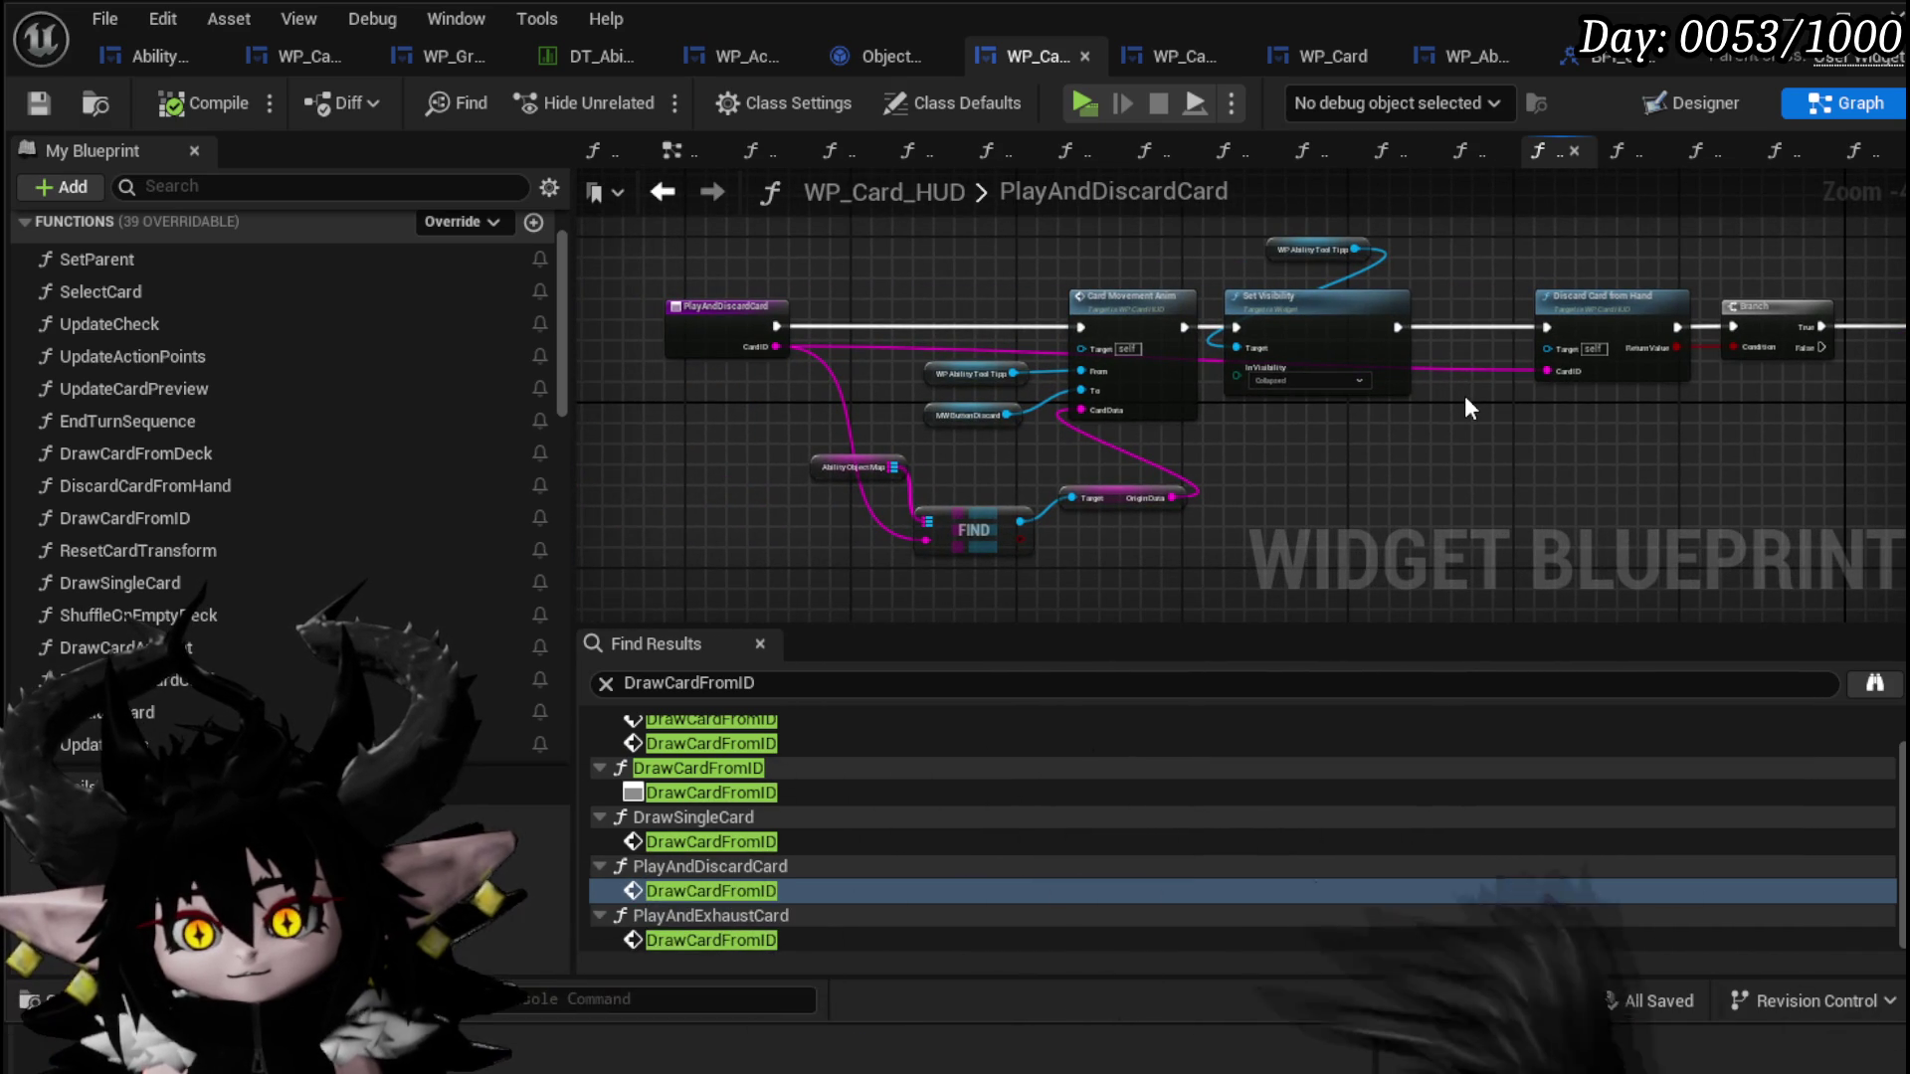
double_click(163, 266)
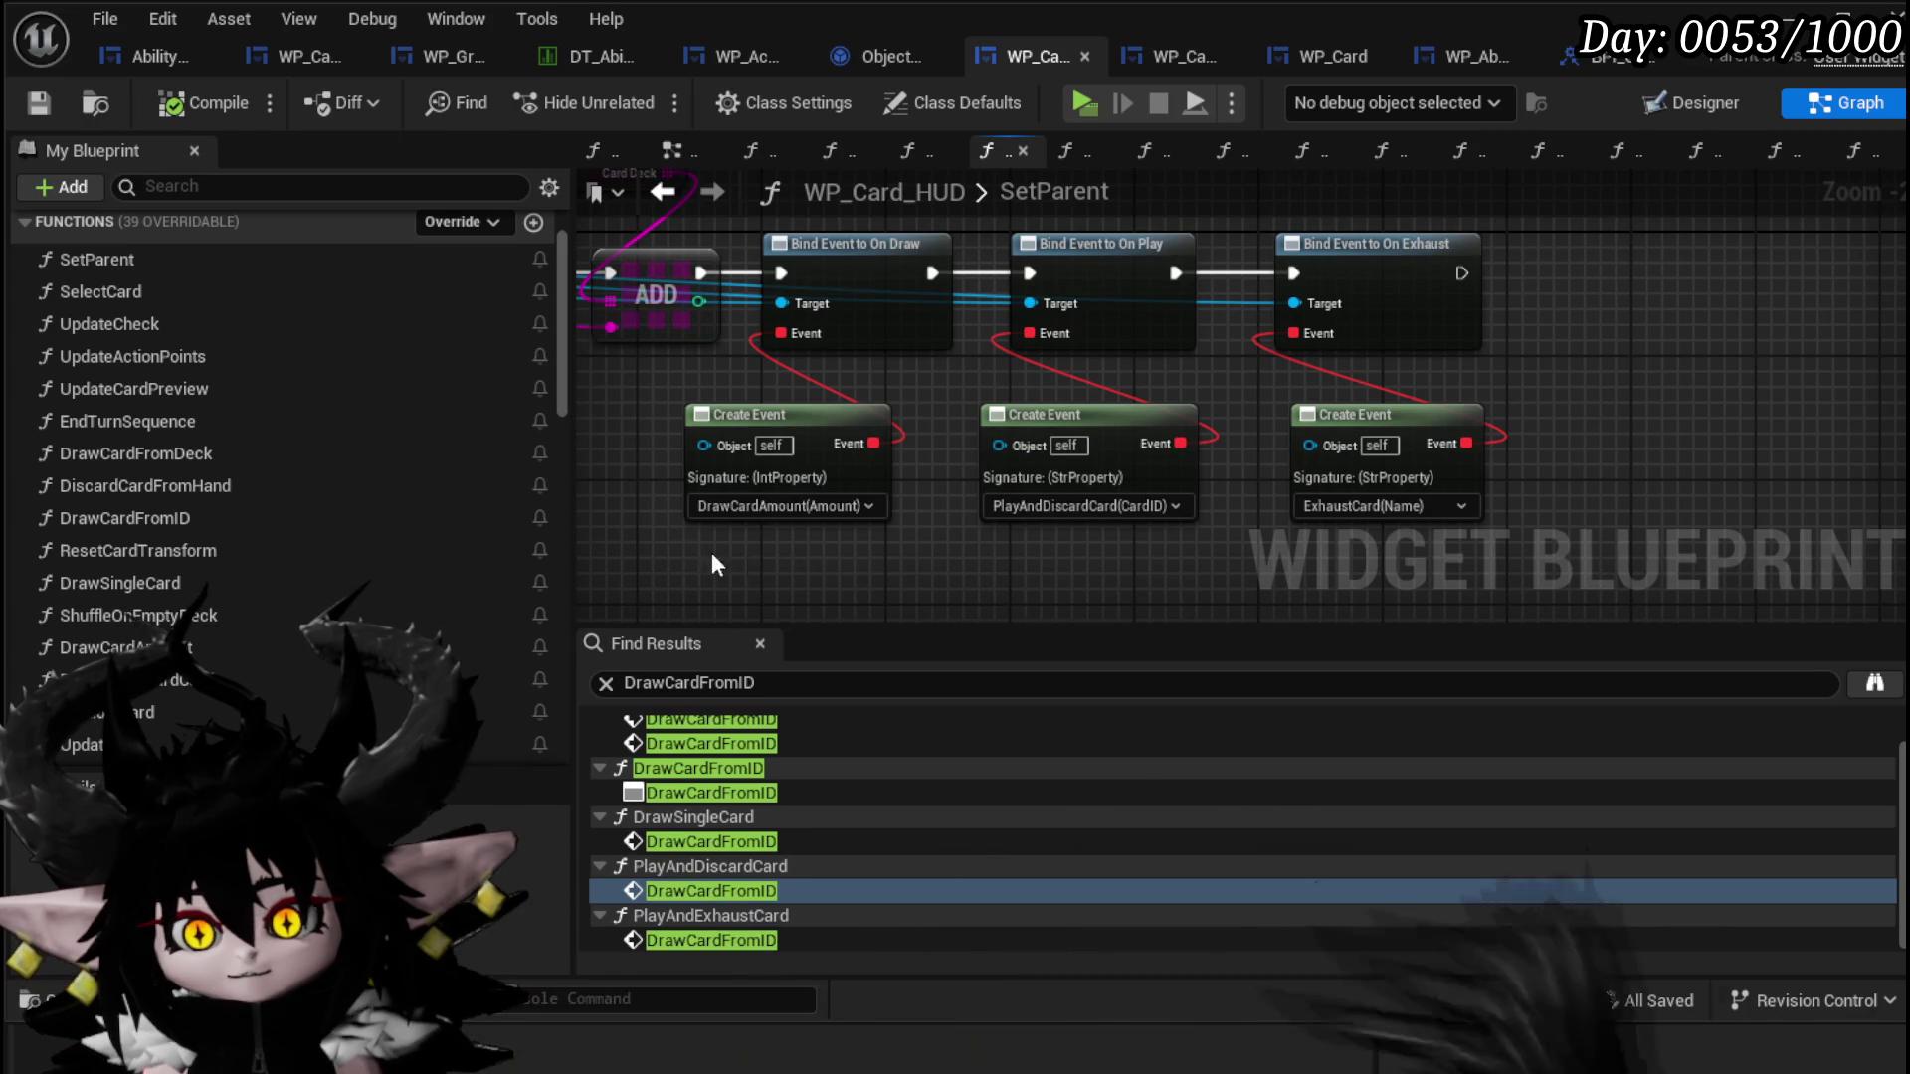
drag(657, 549, 928, 385)
click(929, 385)
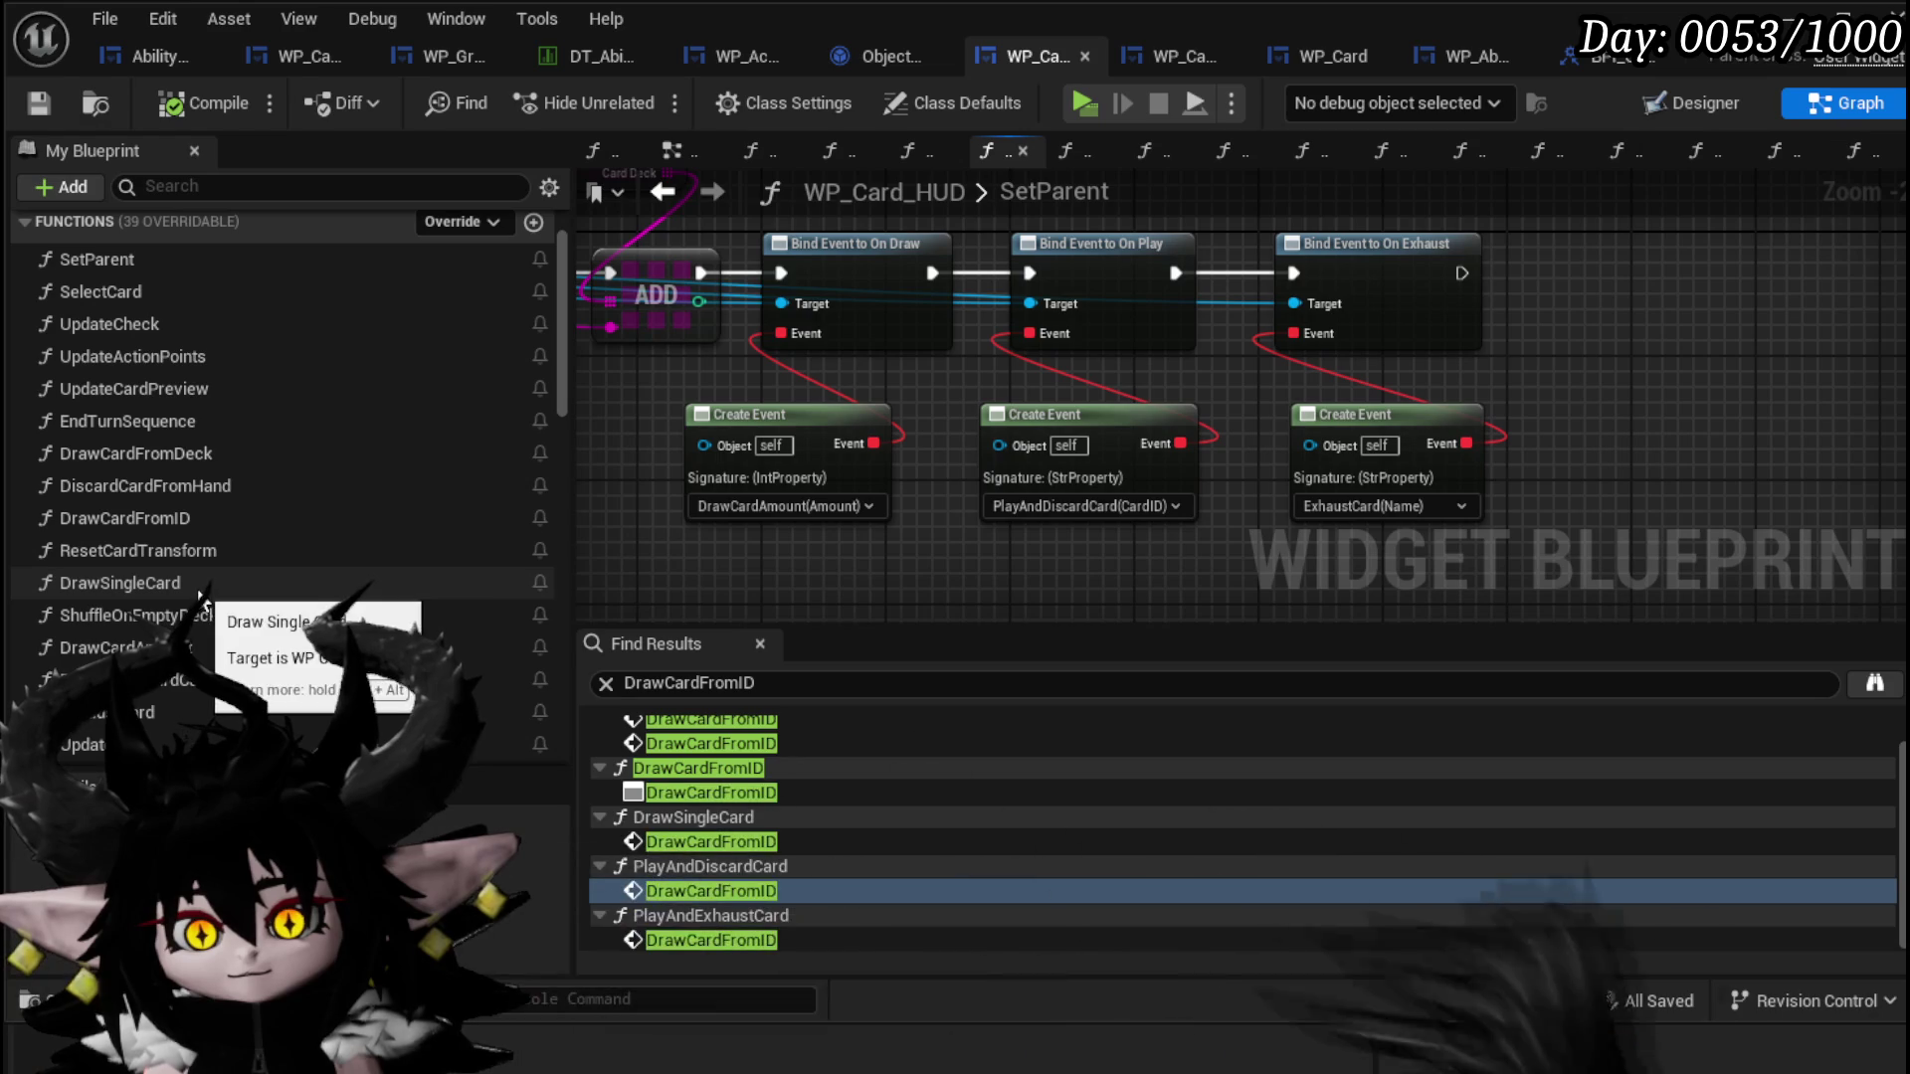
double_click(249, 646)
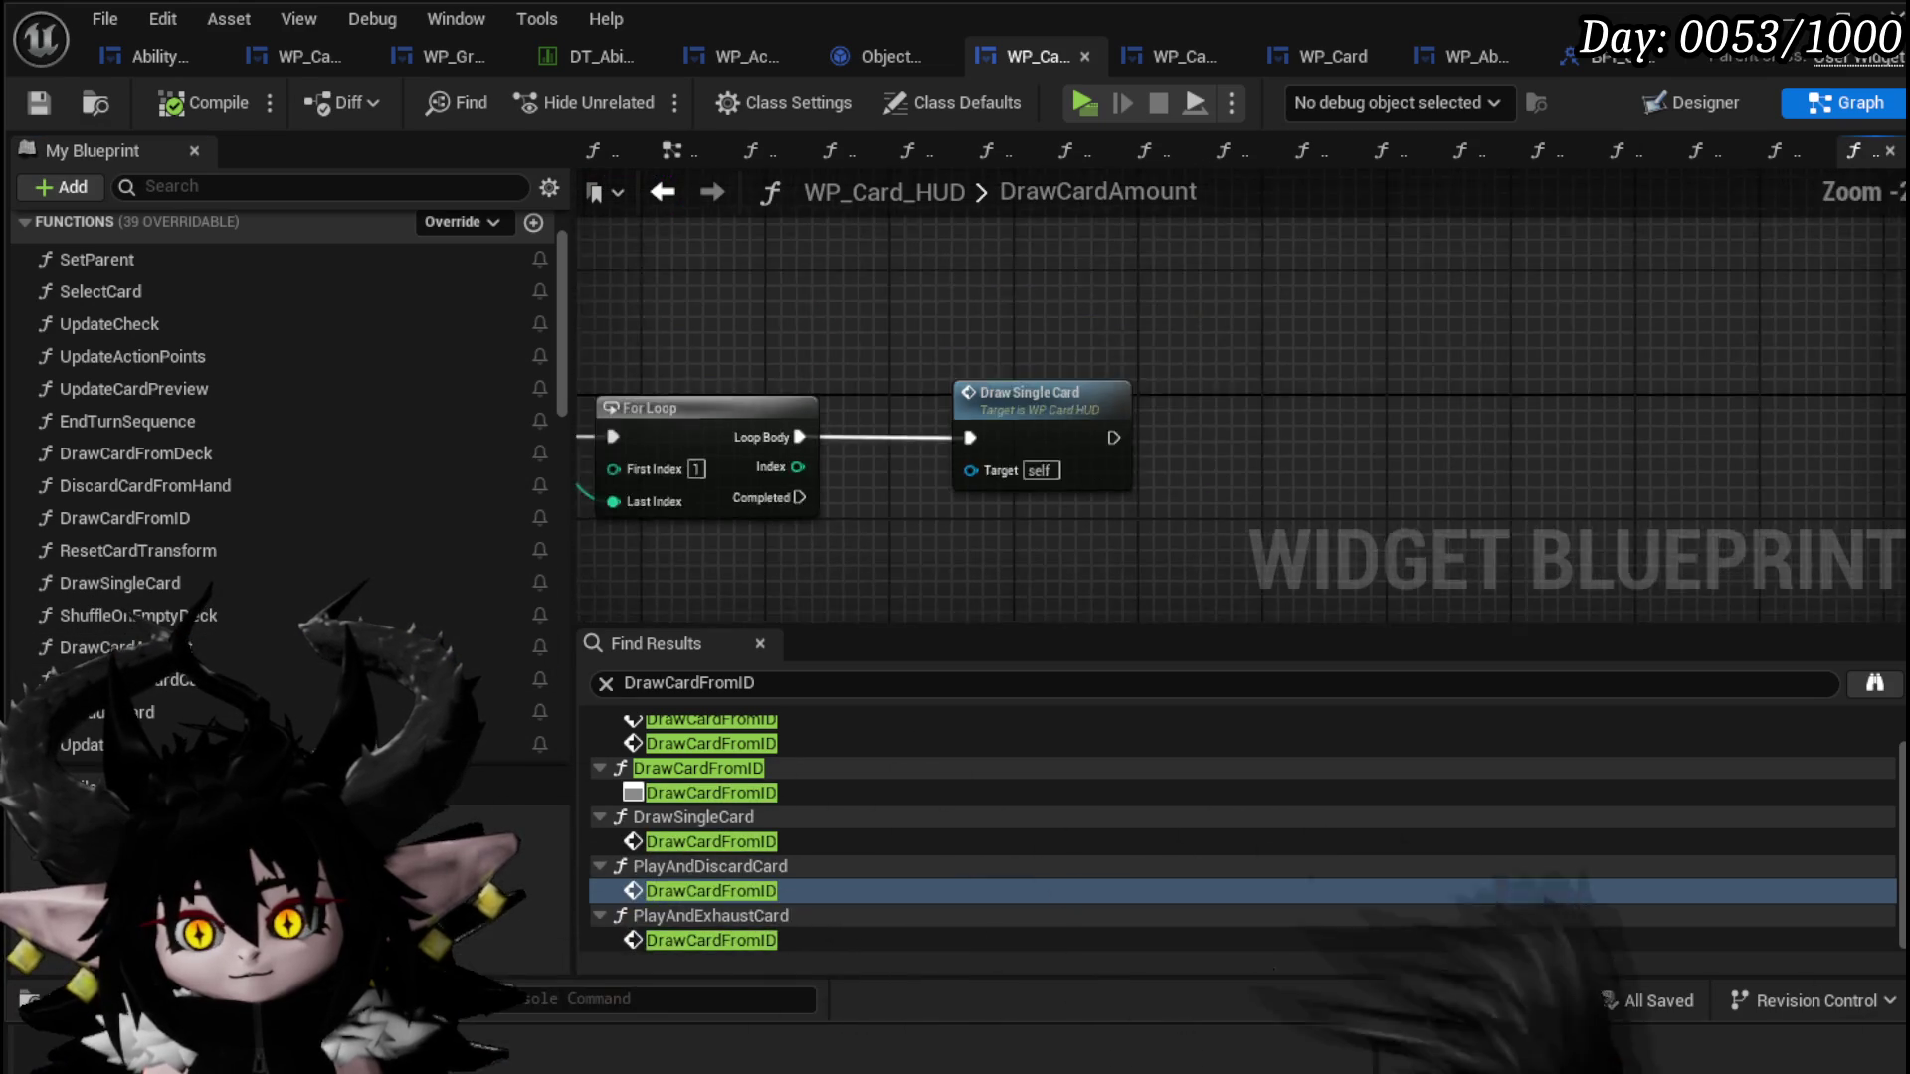
double_click(1177, 385)
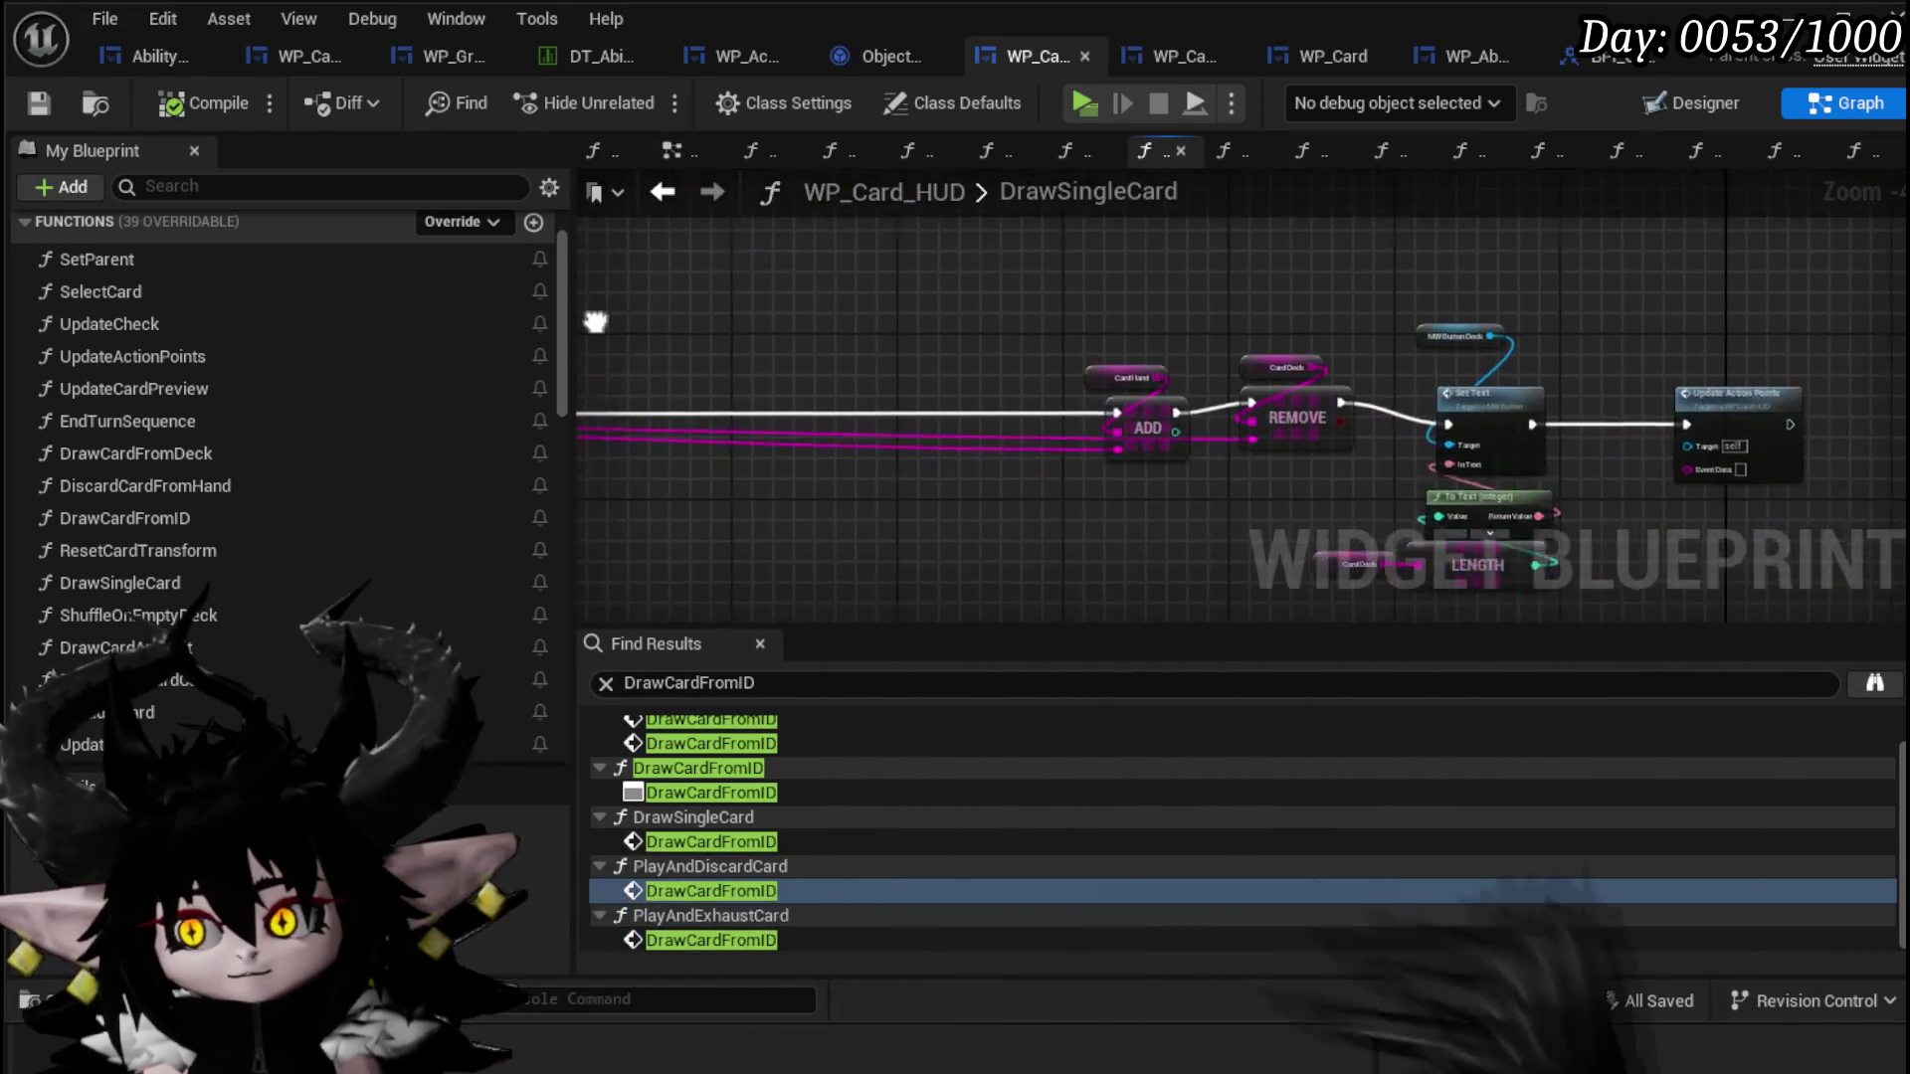
scroll(1524, 356, up, 2)
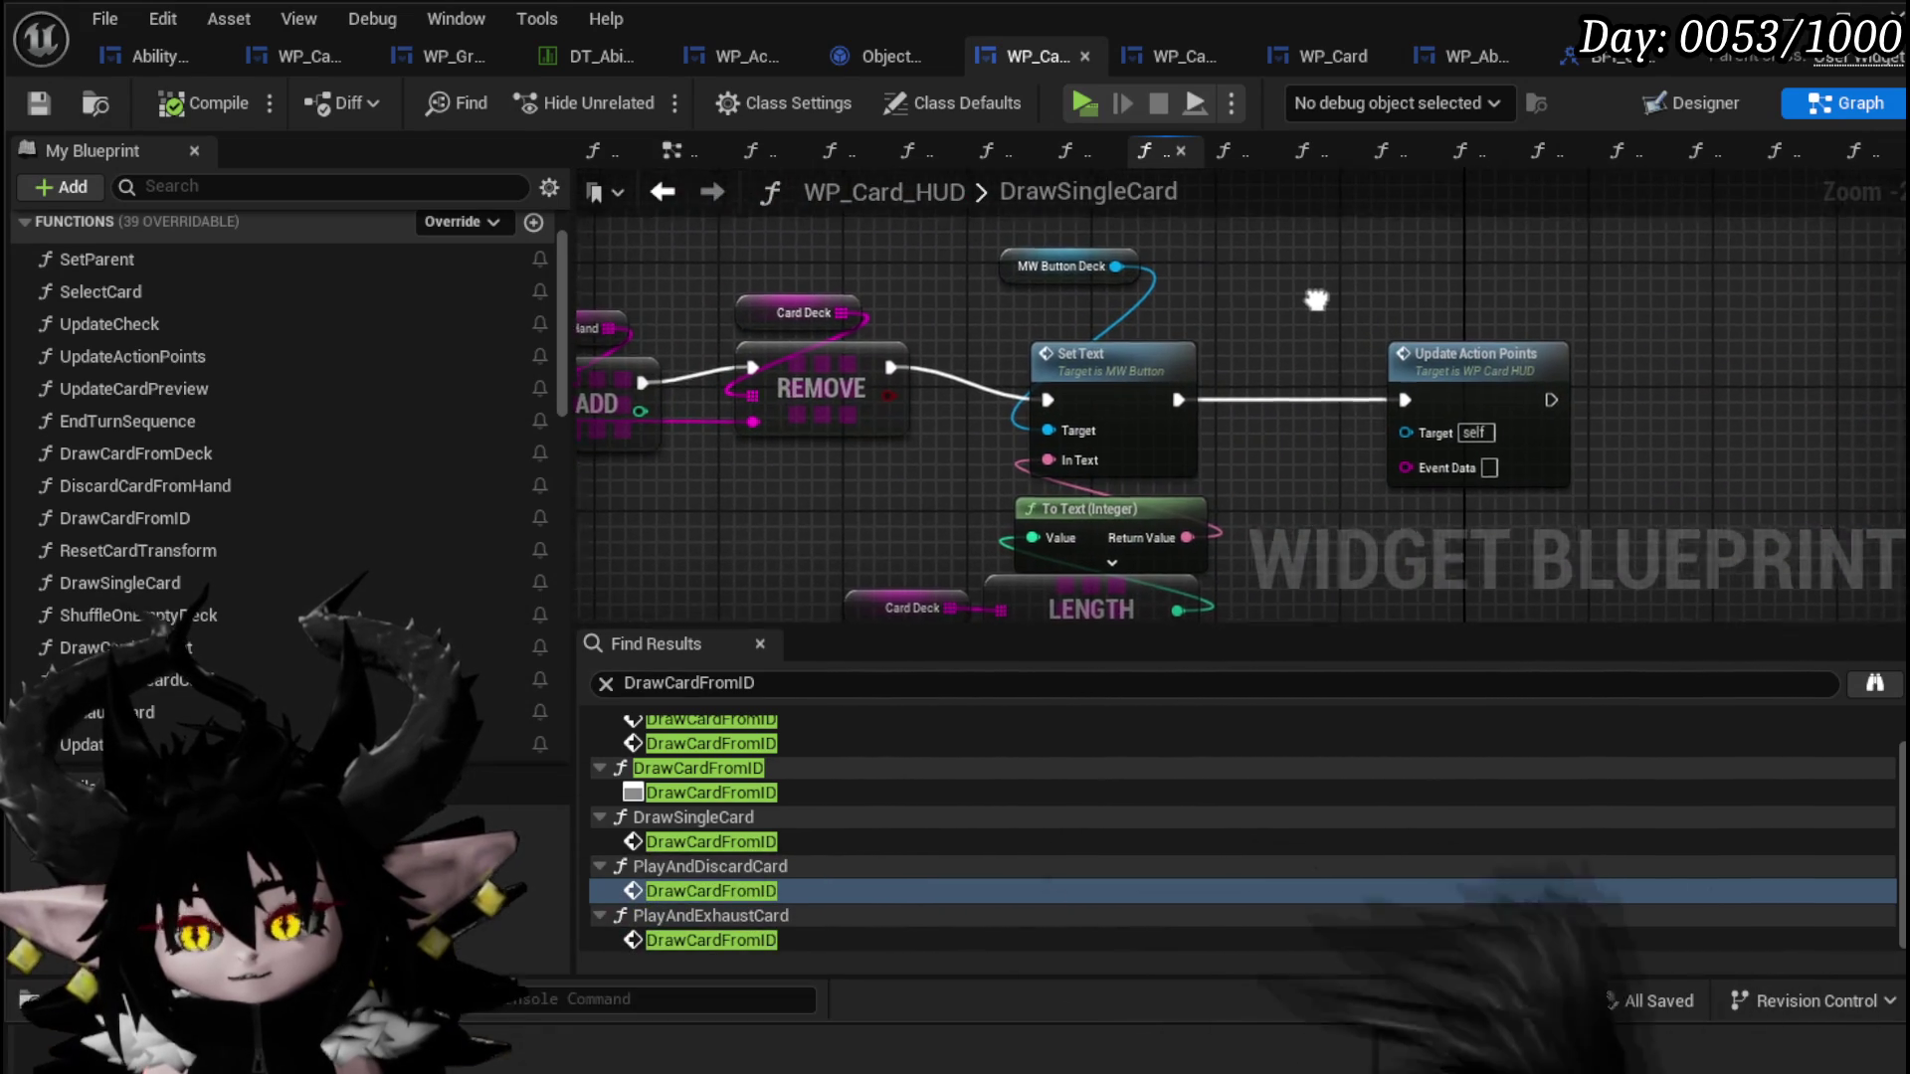
double_click(895, 378)
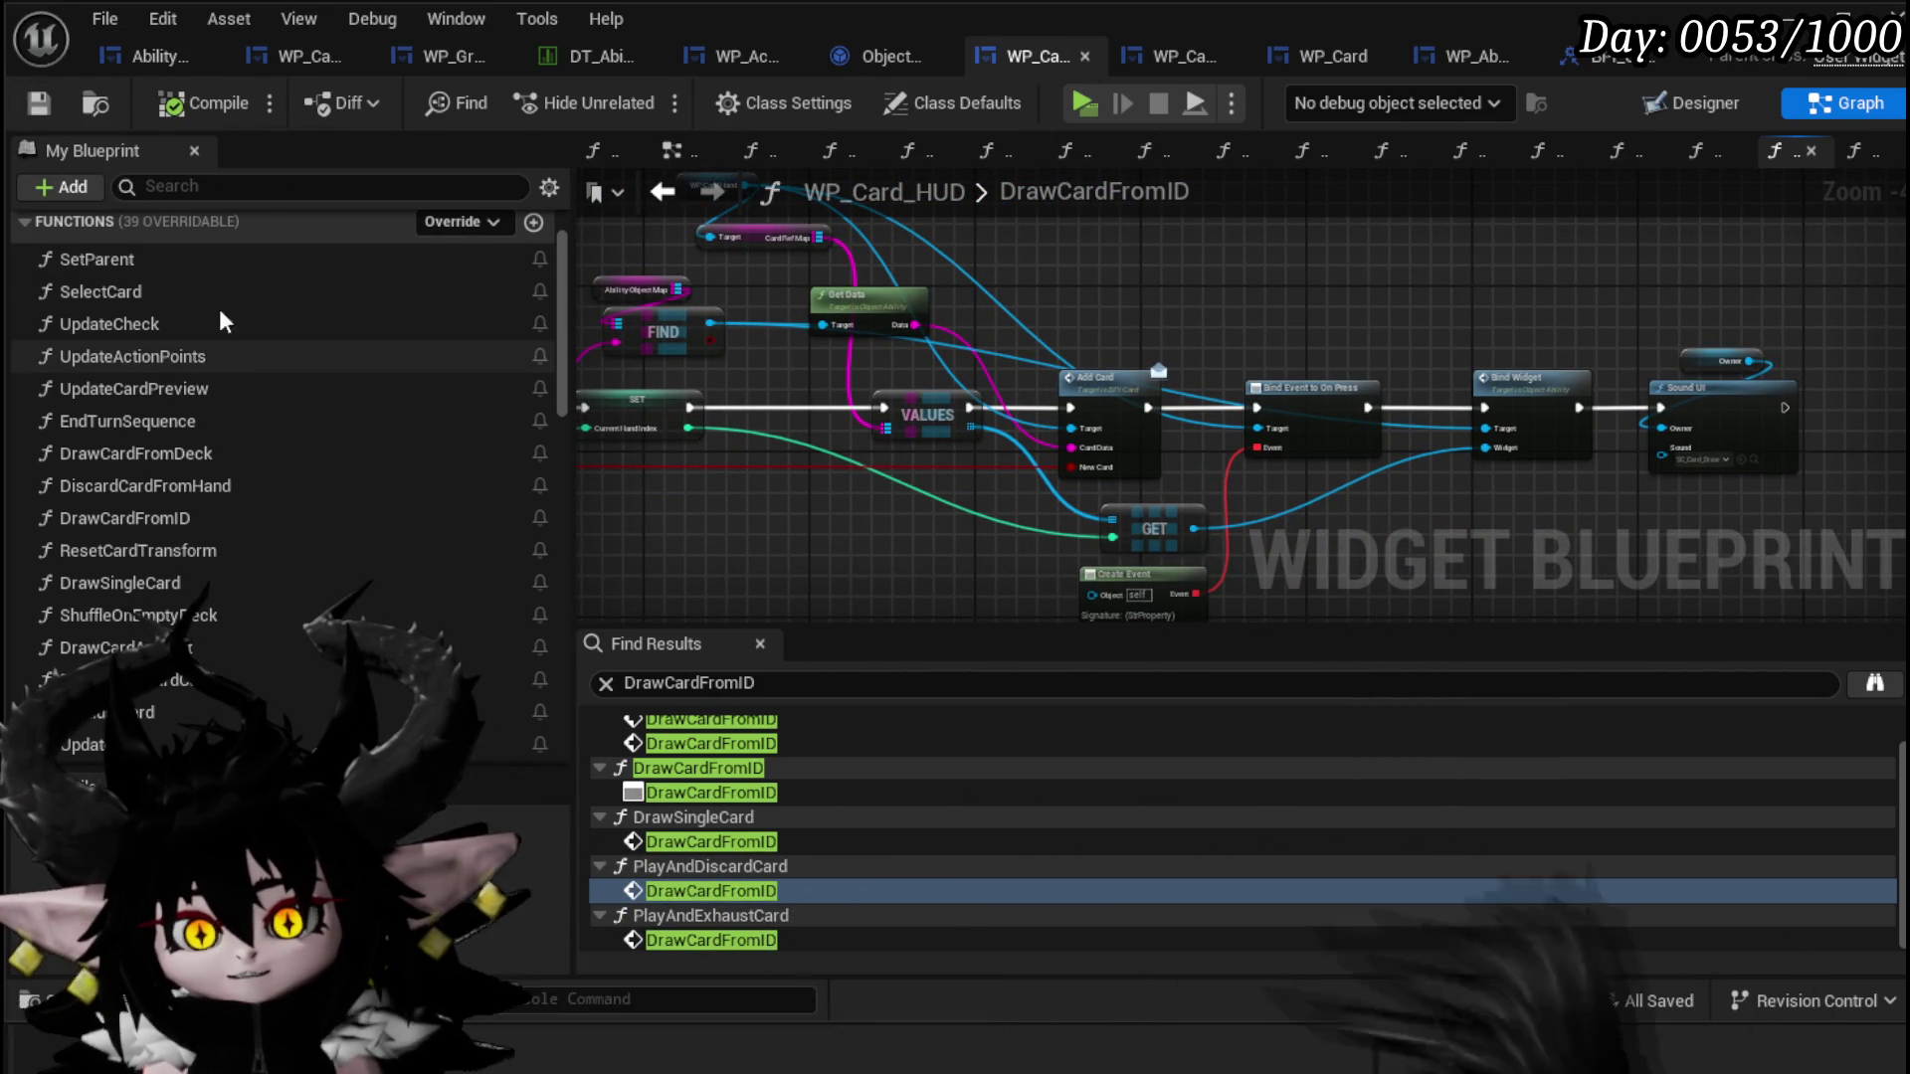
double_click(179, 262)
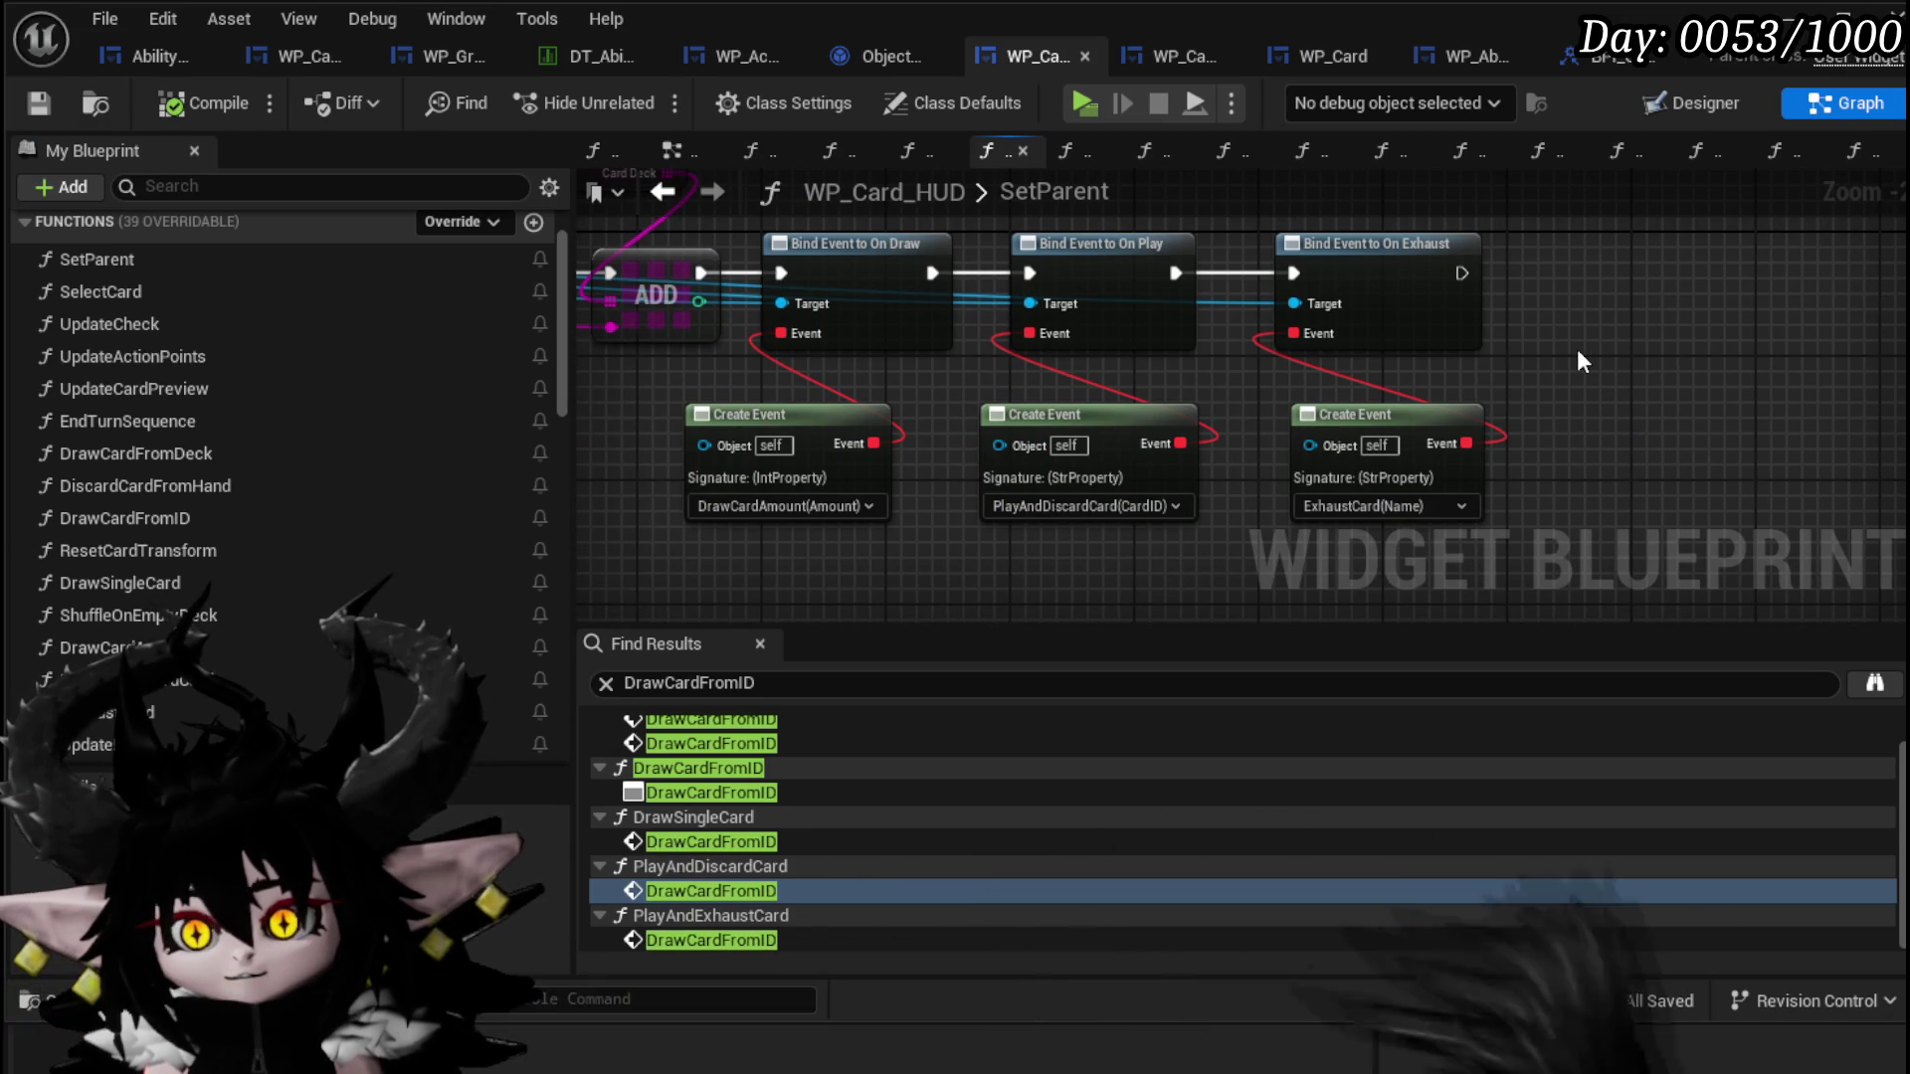
drag(1171, 323, 1171, 322)
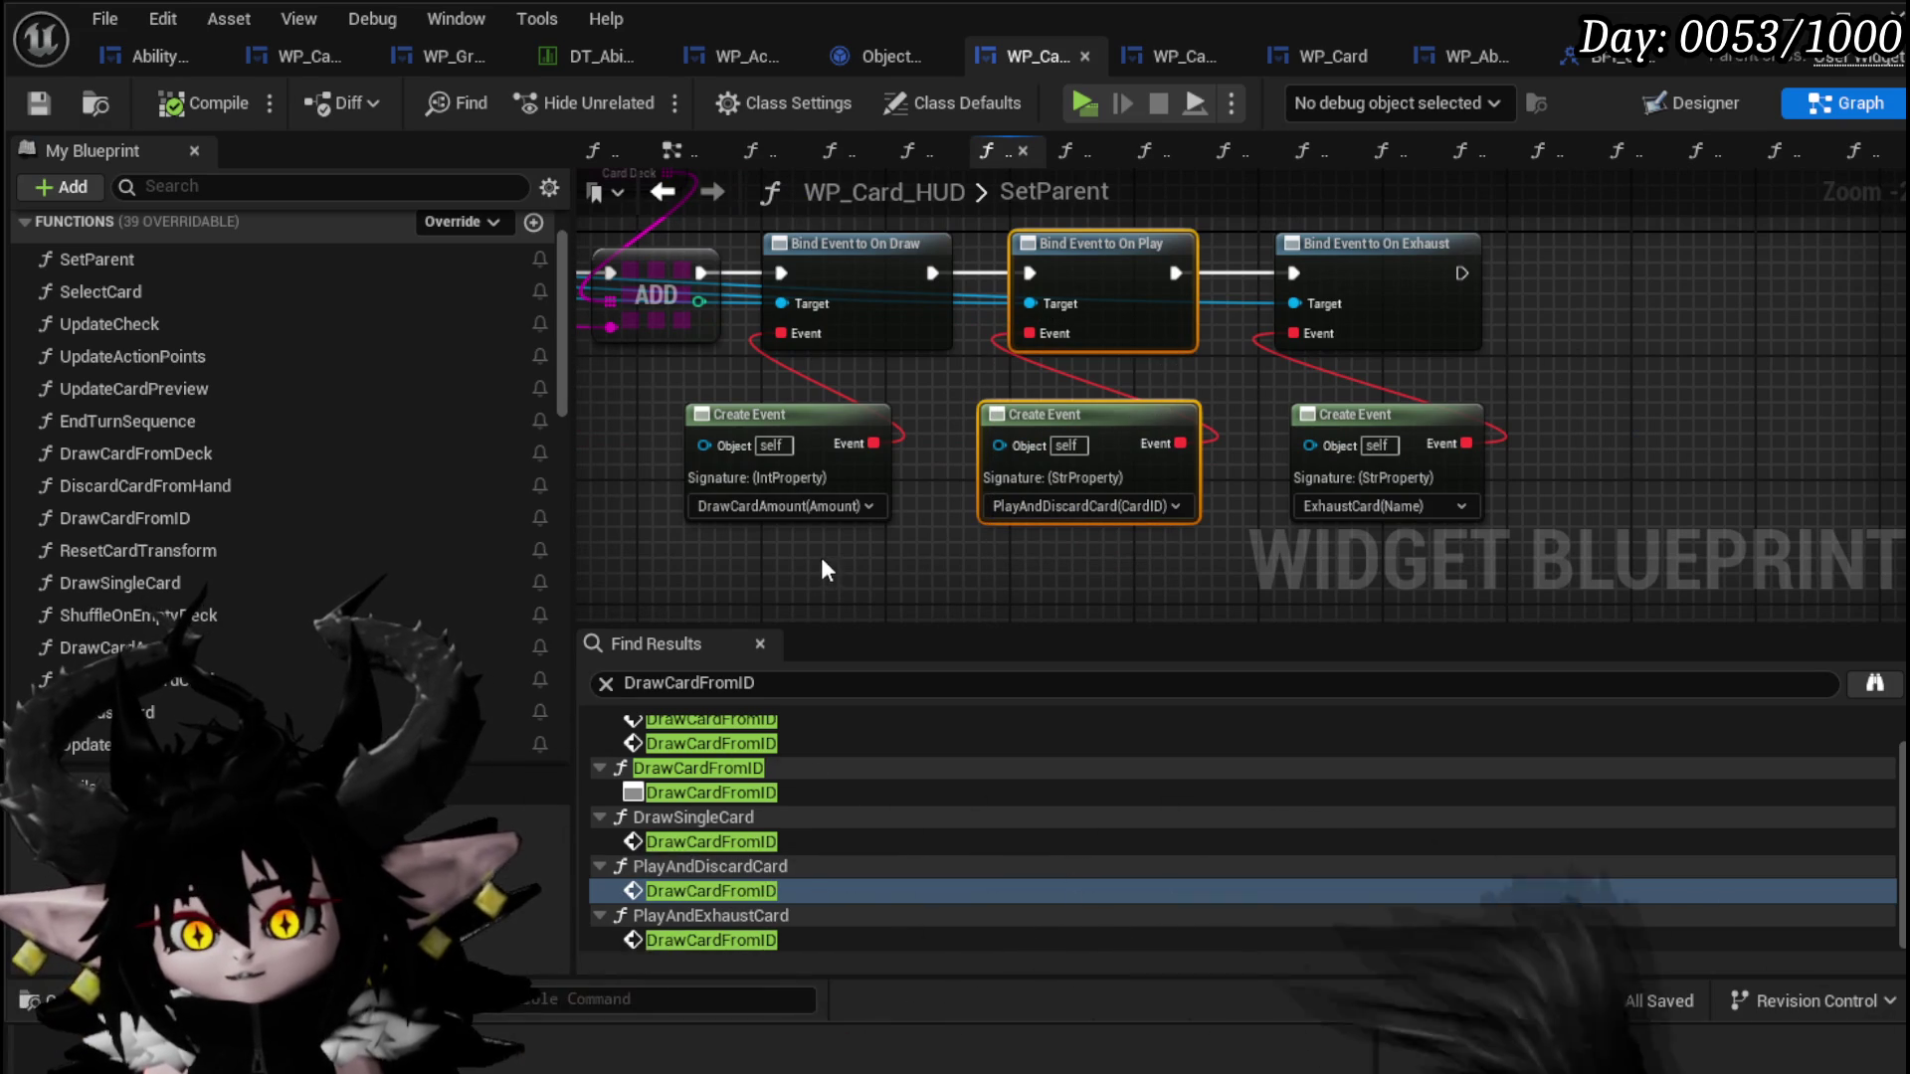
drag(880, 310, 879, 310)
drag(1041, 510, 1159, 276)
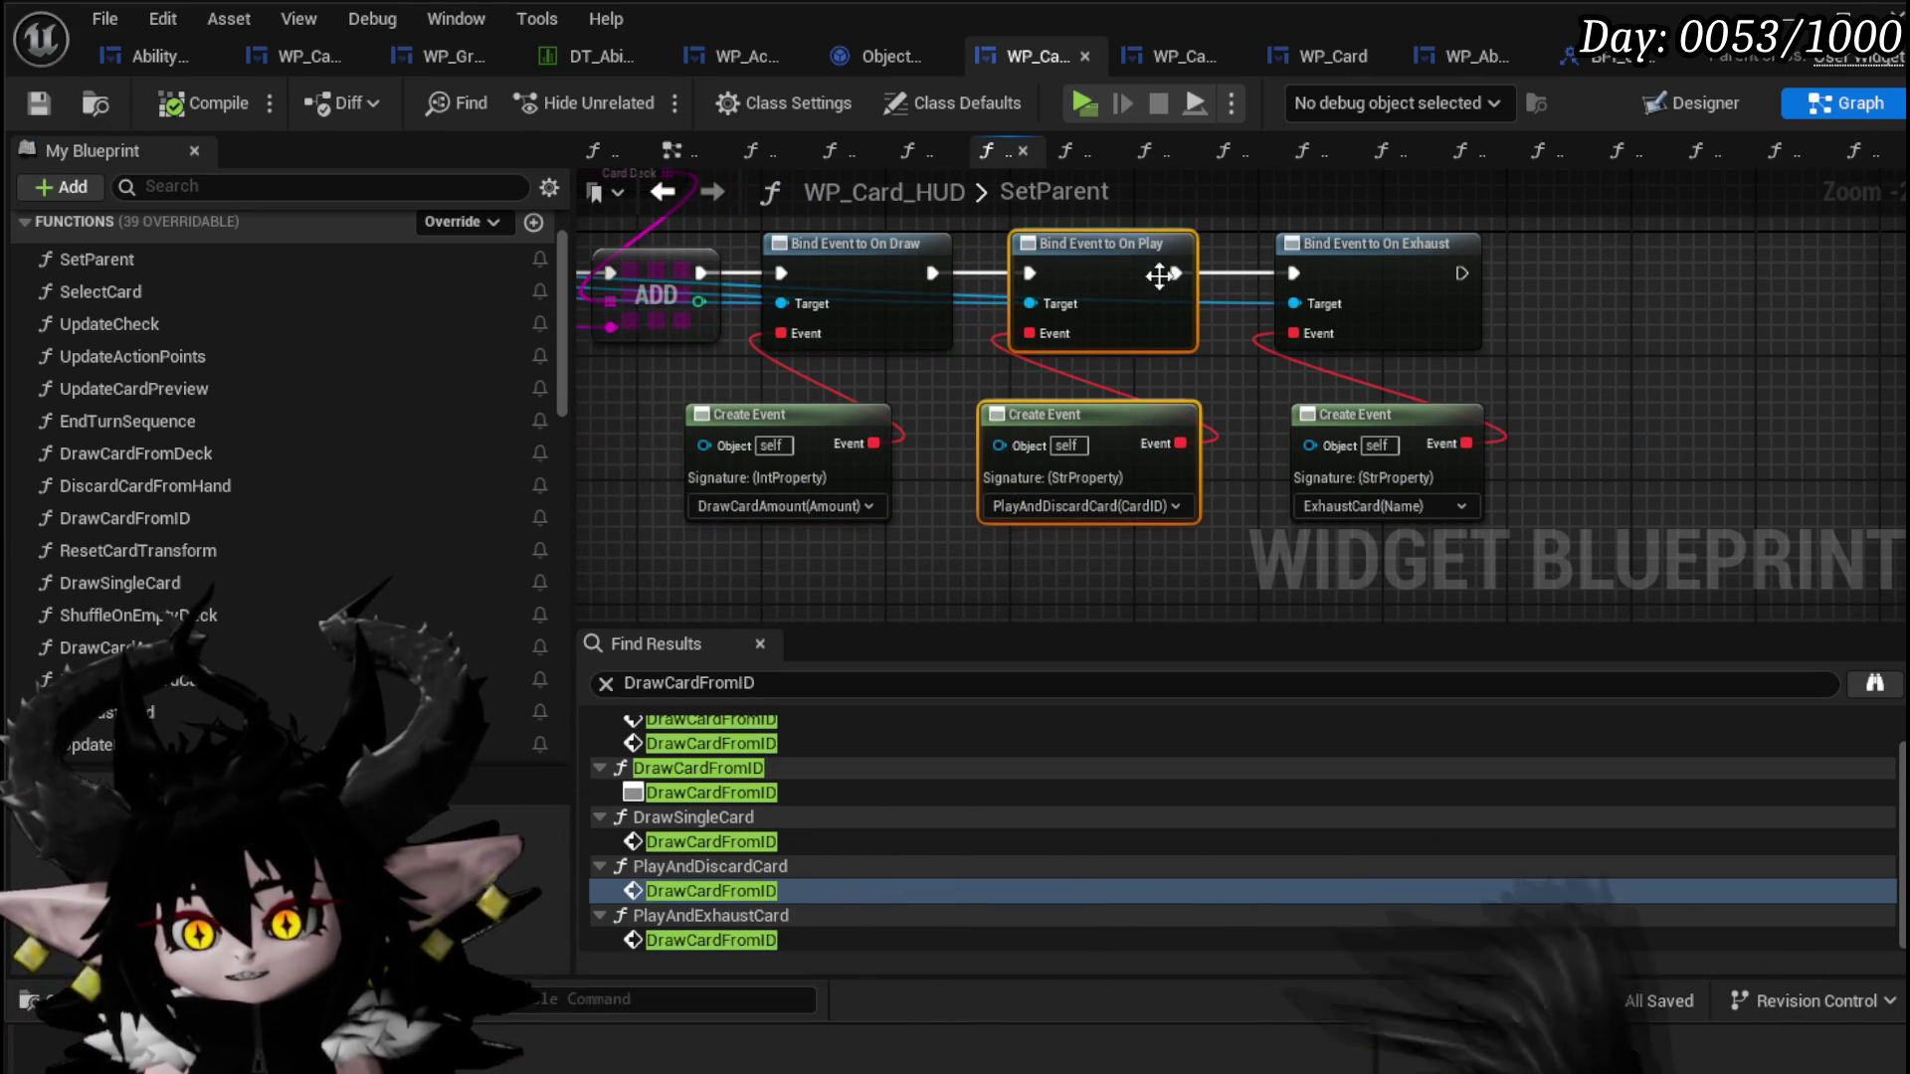
click(1178, 573)
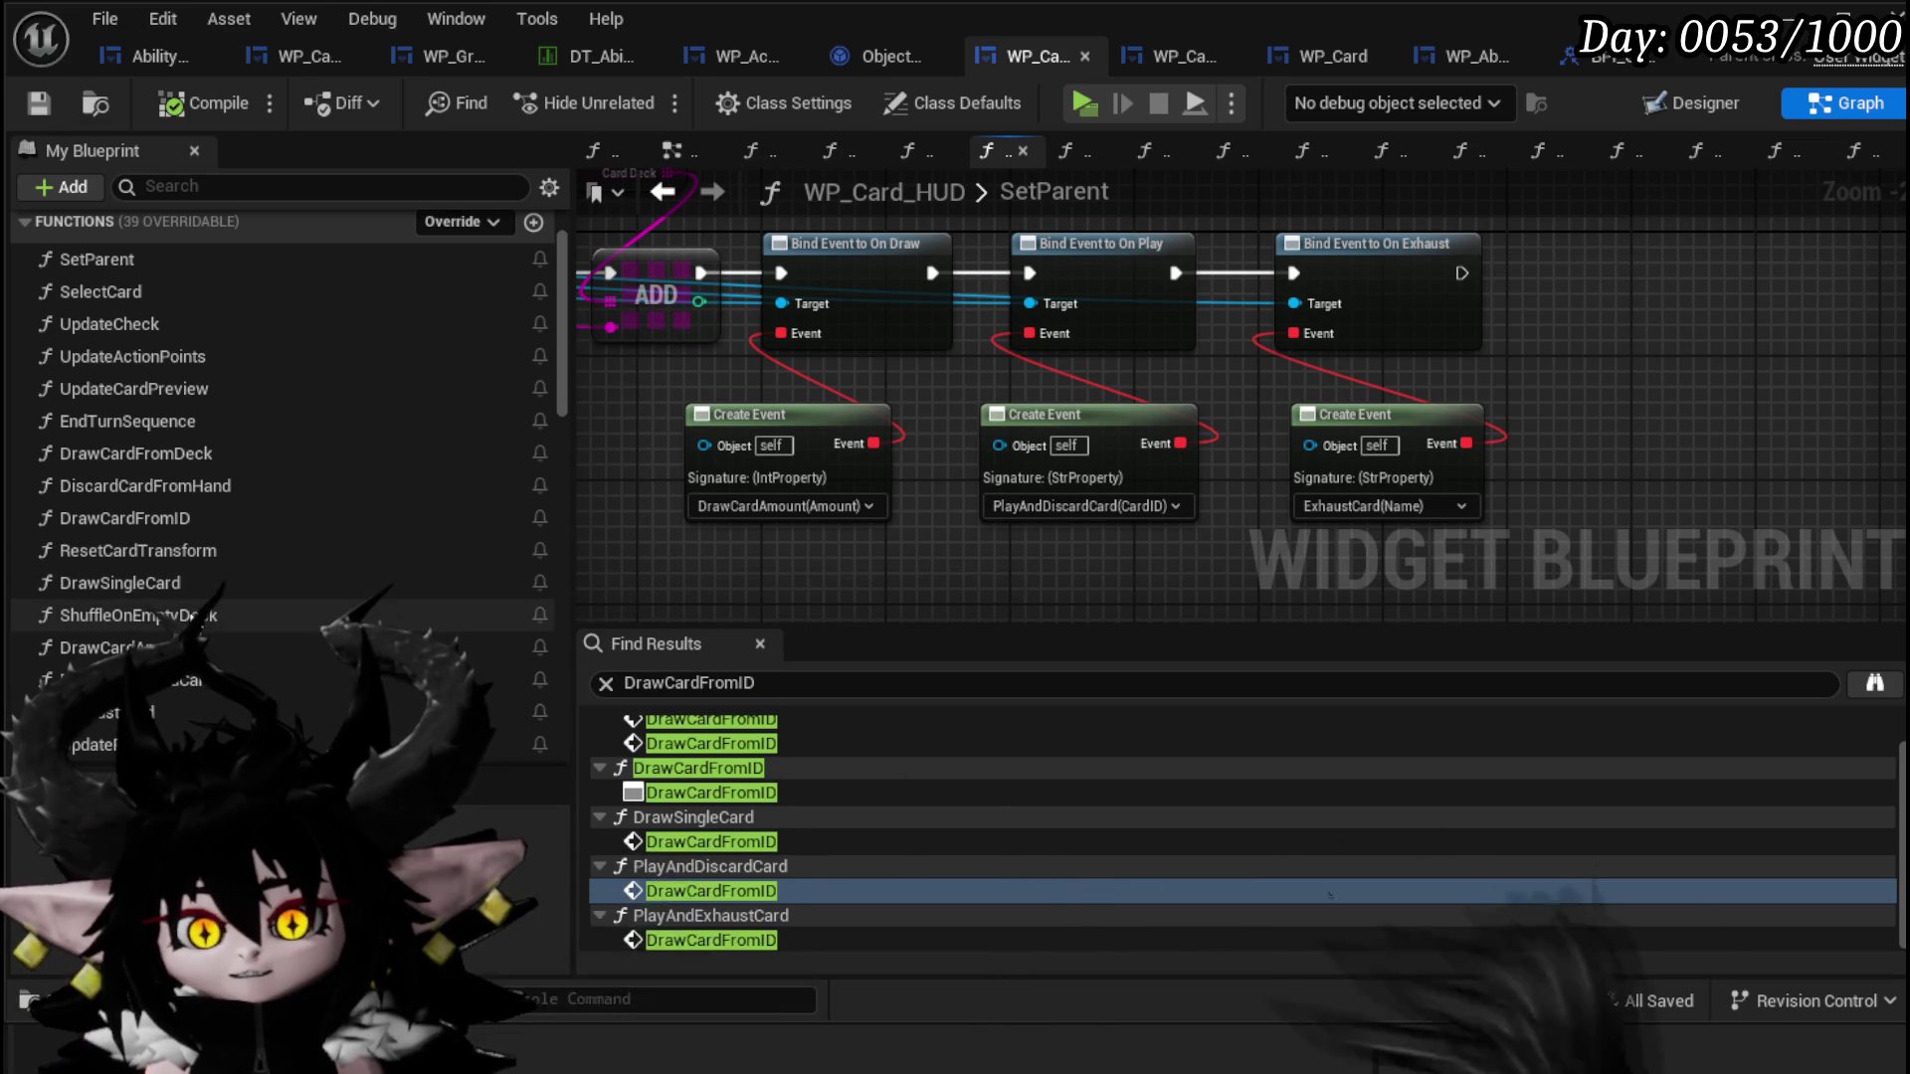
double_click(199, 679)
scroll(1246, 438, down, 2)
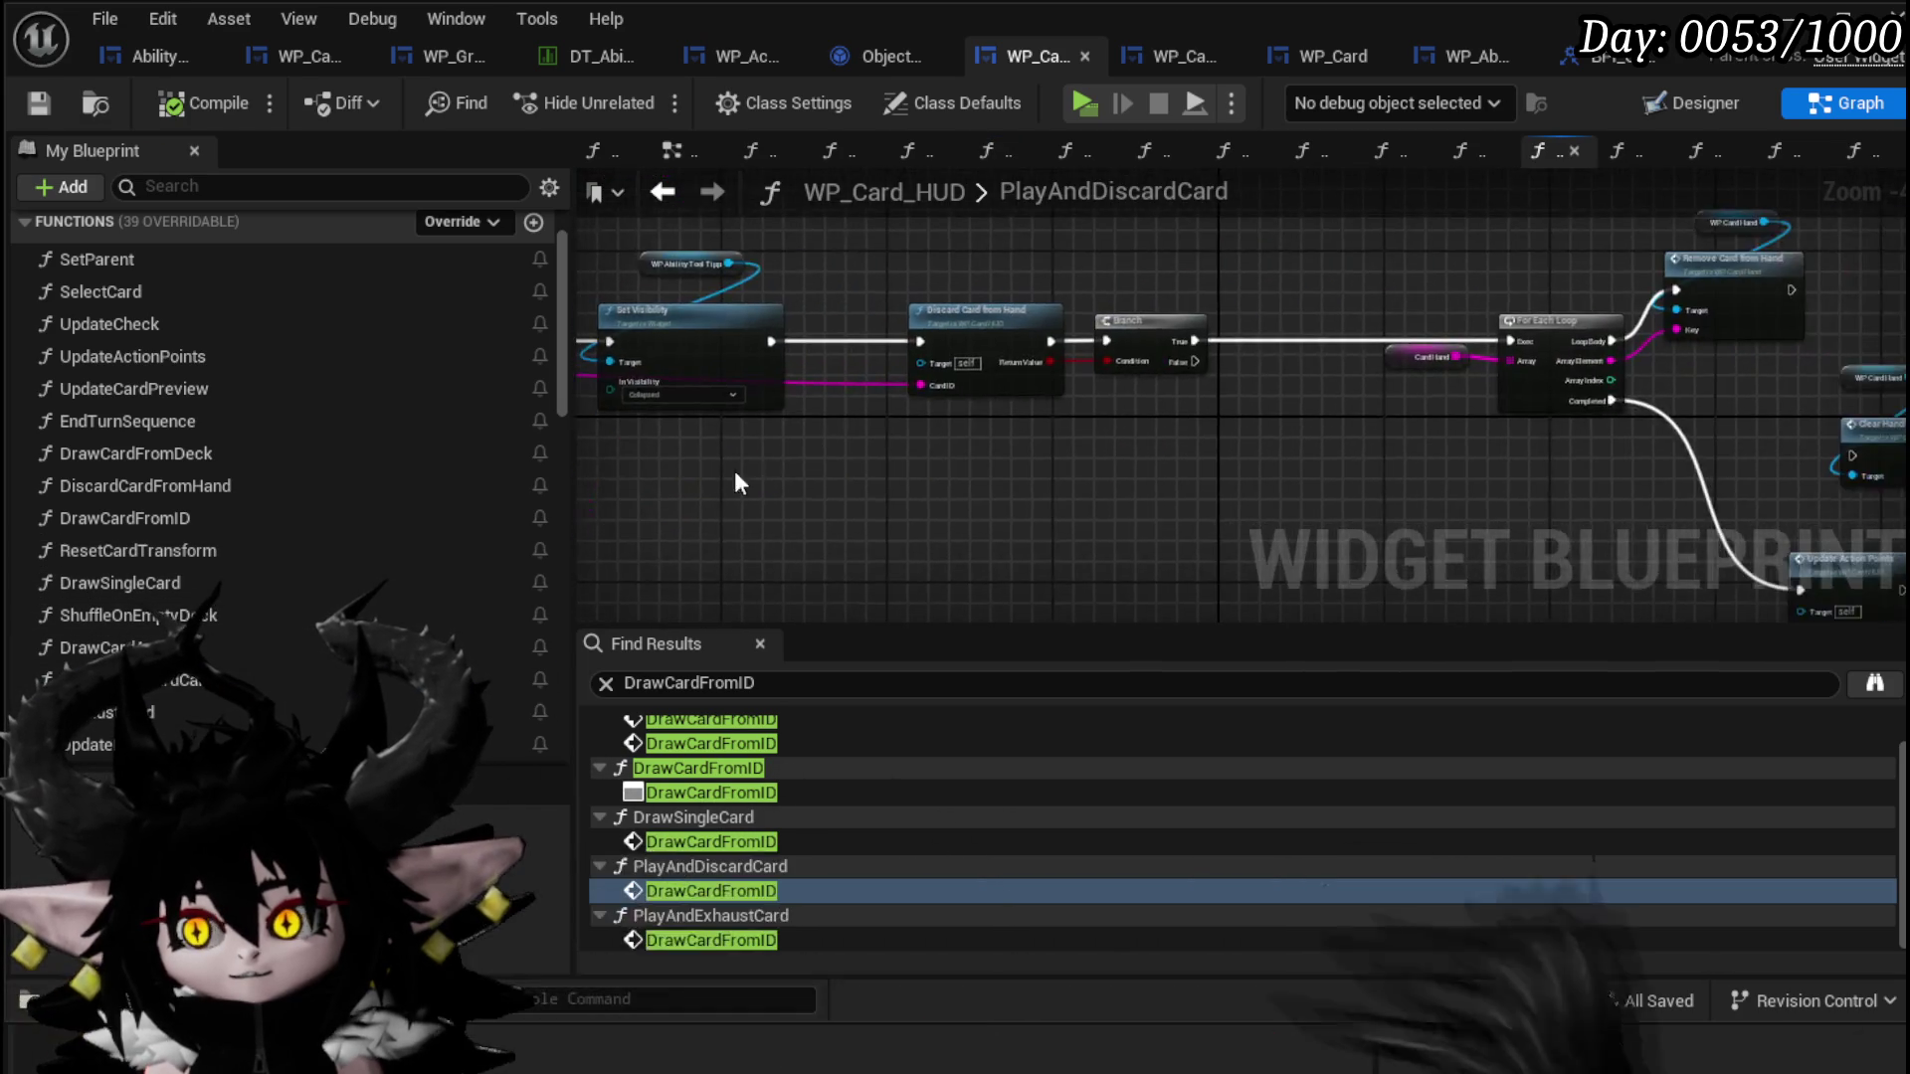
scroll(898, 506, down, 1)
mouse_move(683, 511)
mouse_down()
mouse_move(1556, 229)
mouse_move(1393, 315)
mouse_up()
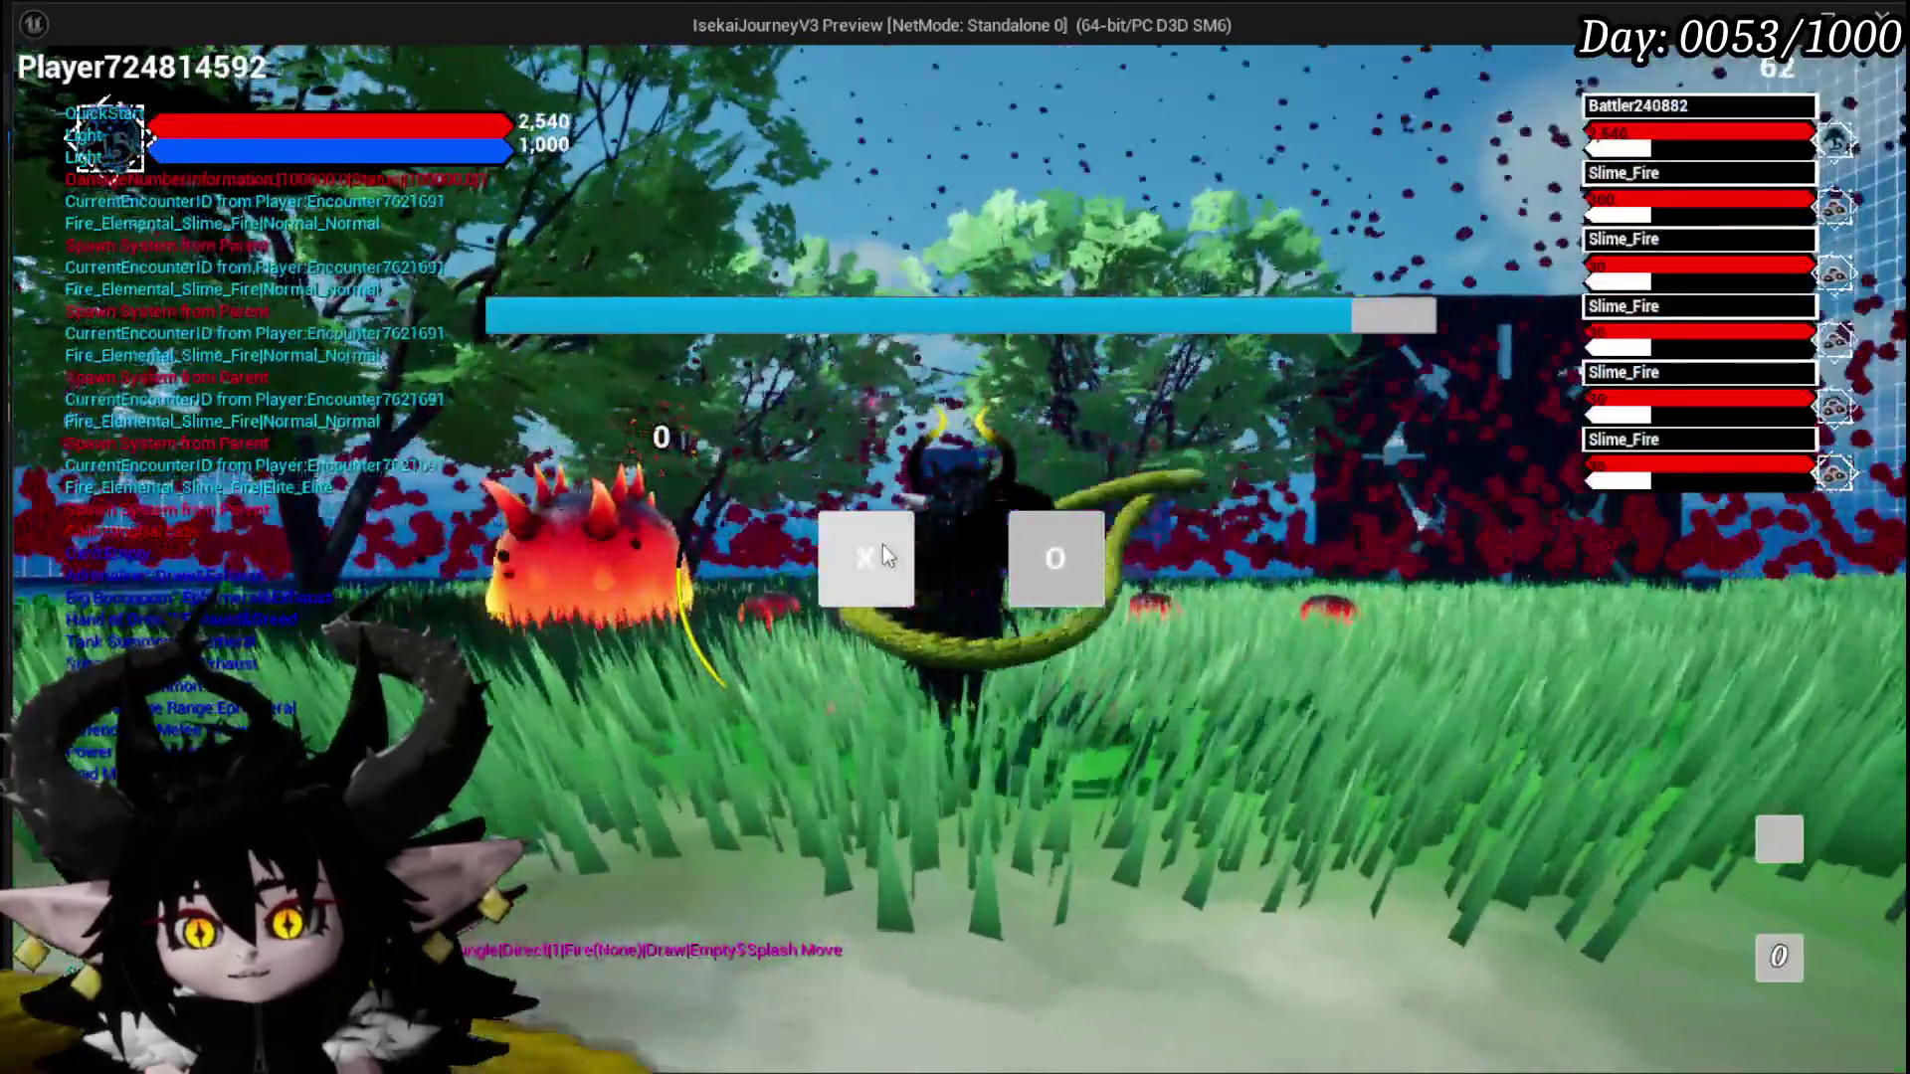
Step: Start the battle, end the turn, play Defence Up Melee Draw twice, then stop the preview
click(881, 555)
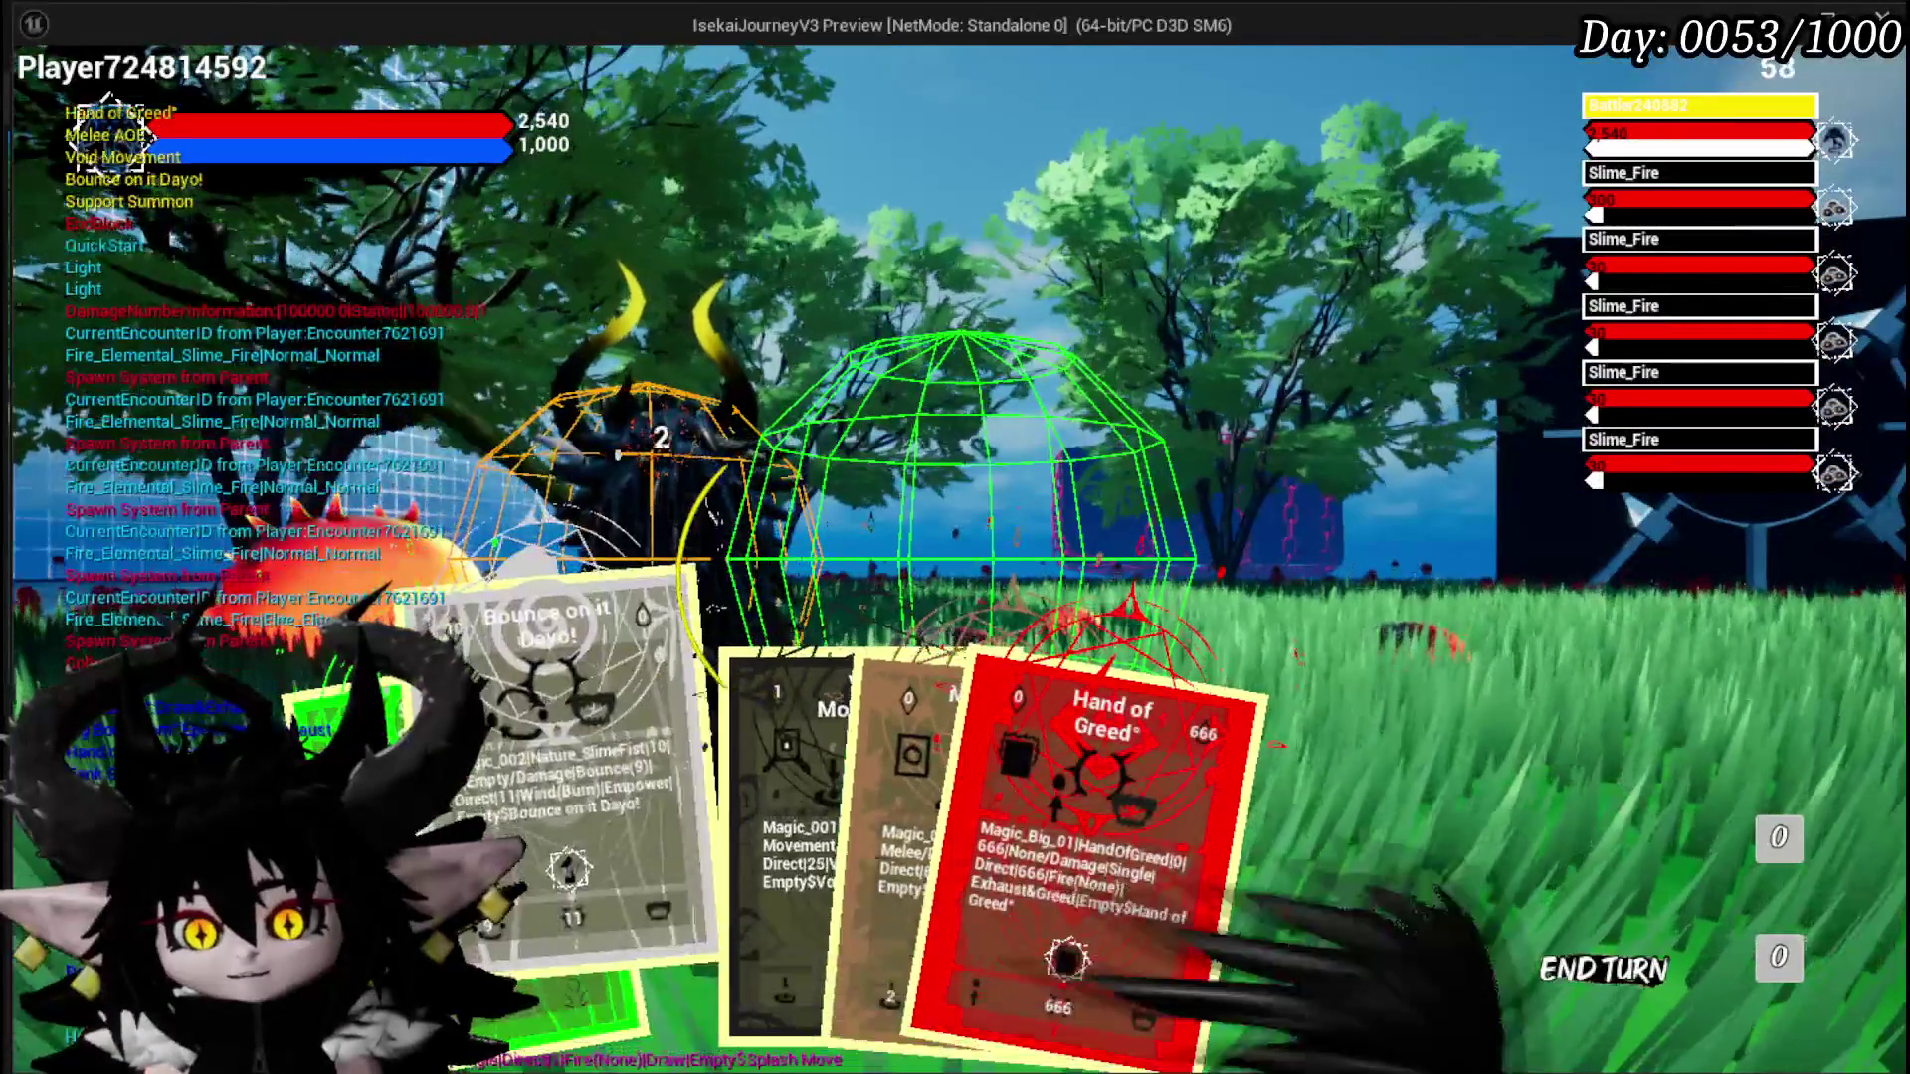
click(1151, 423)
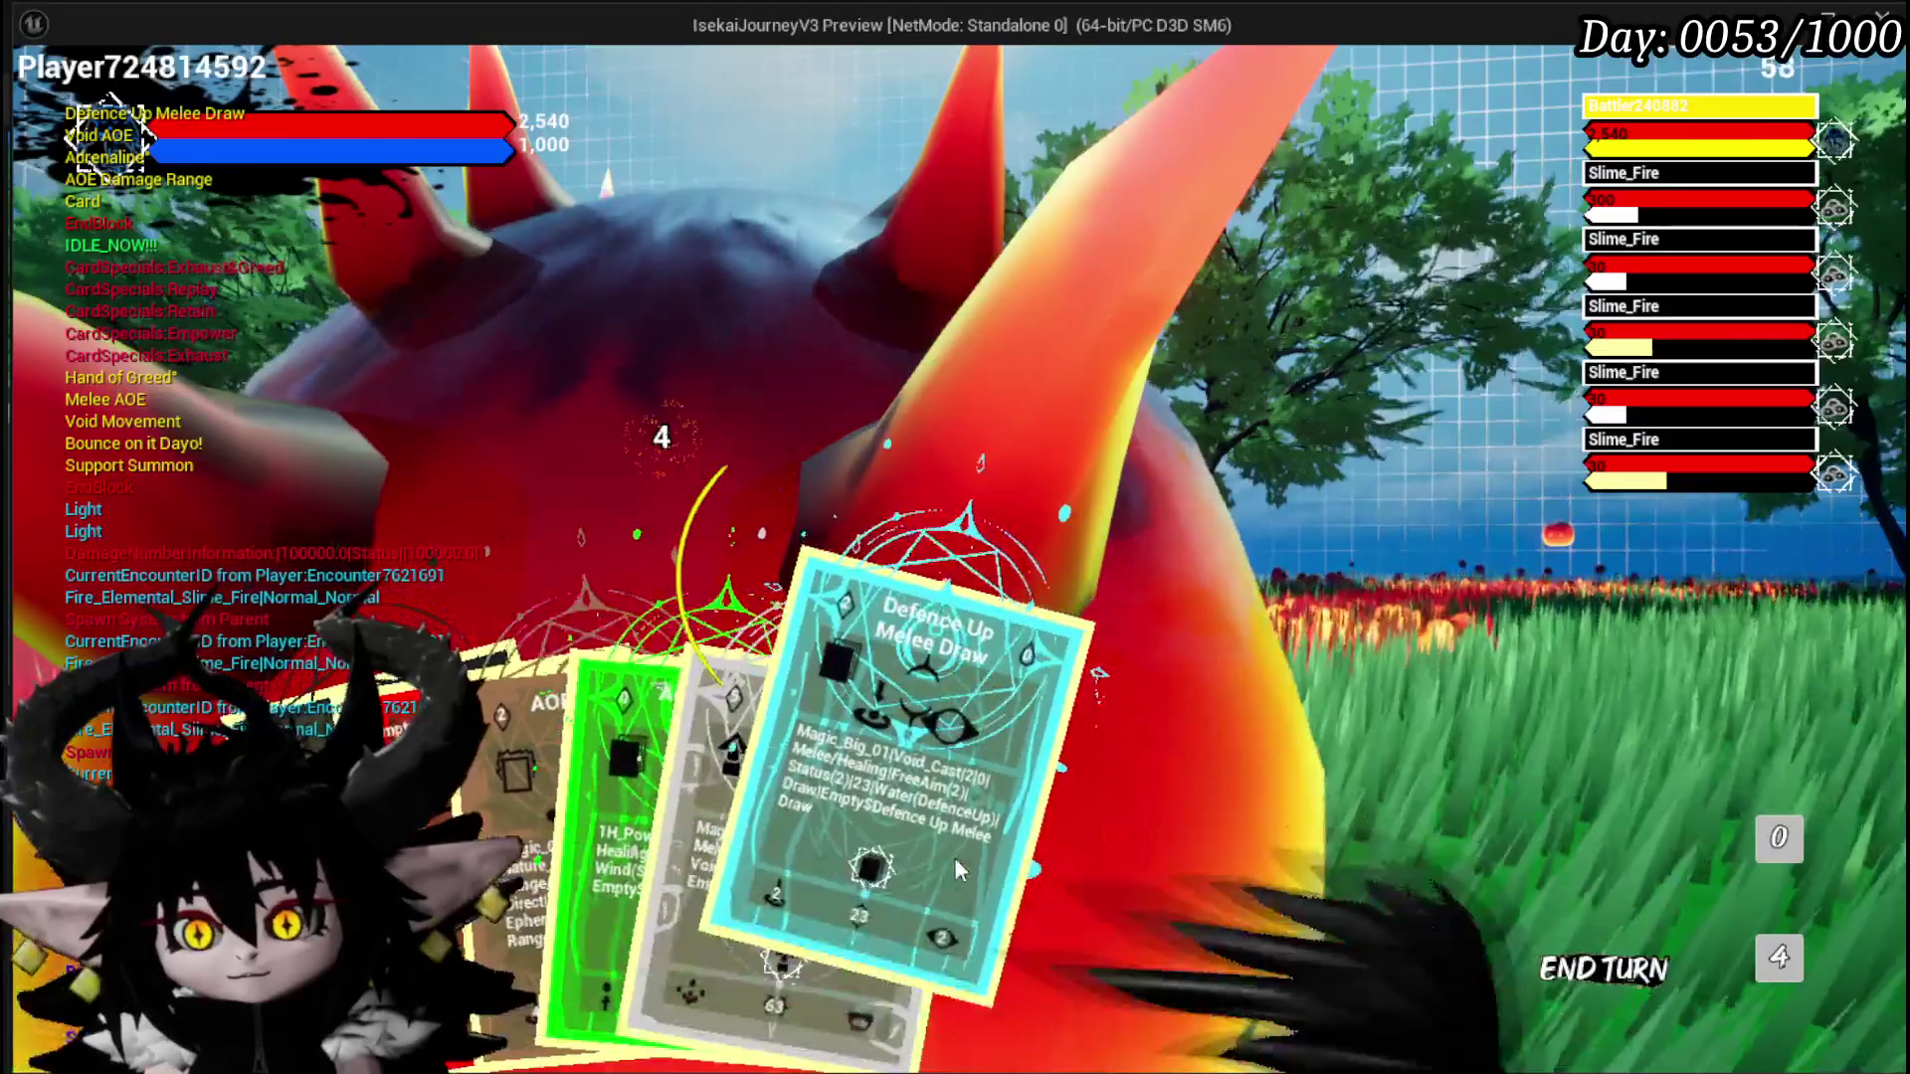
click(953, 858)
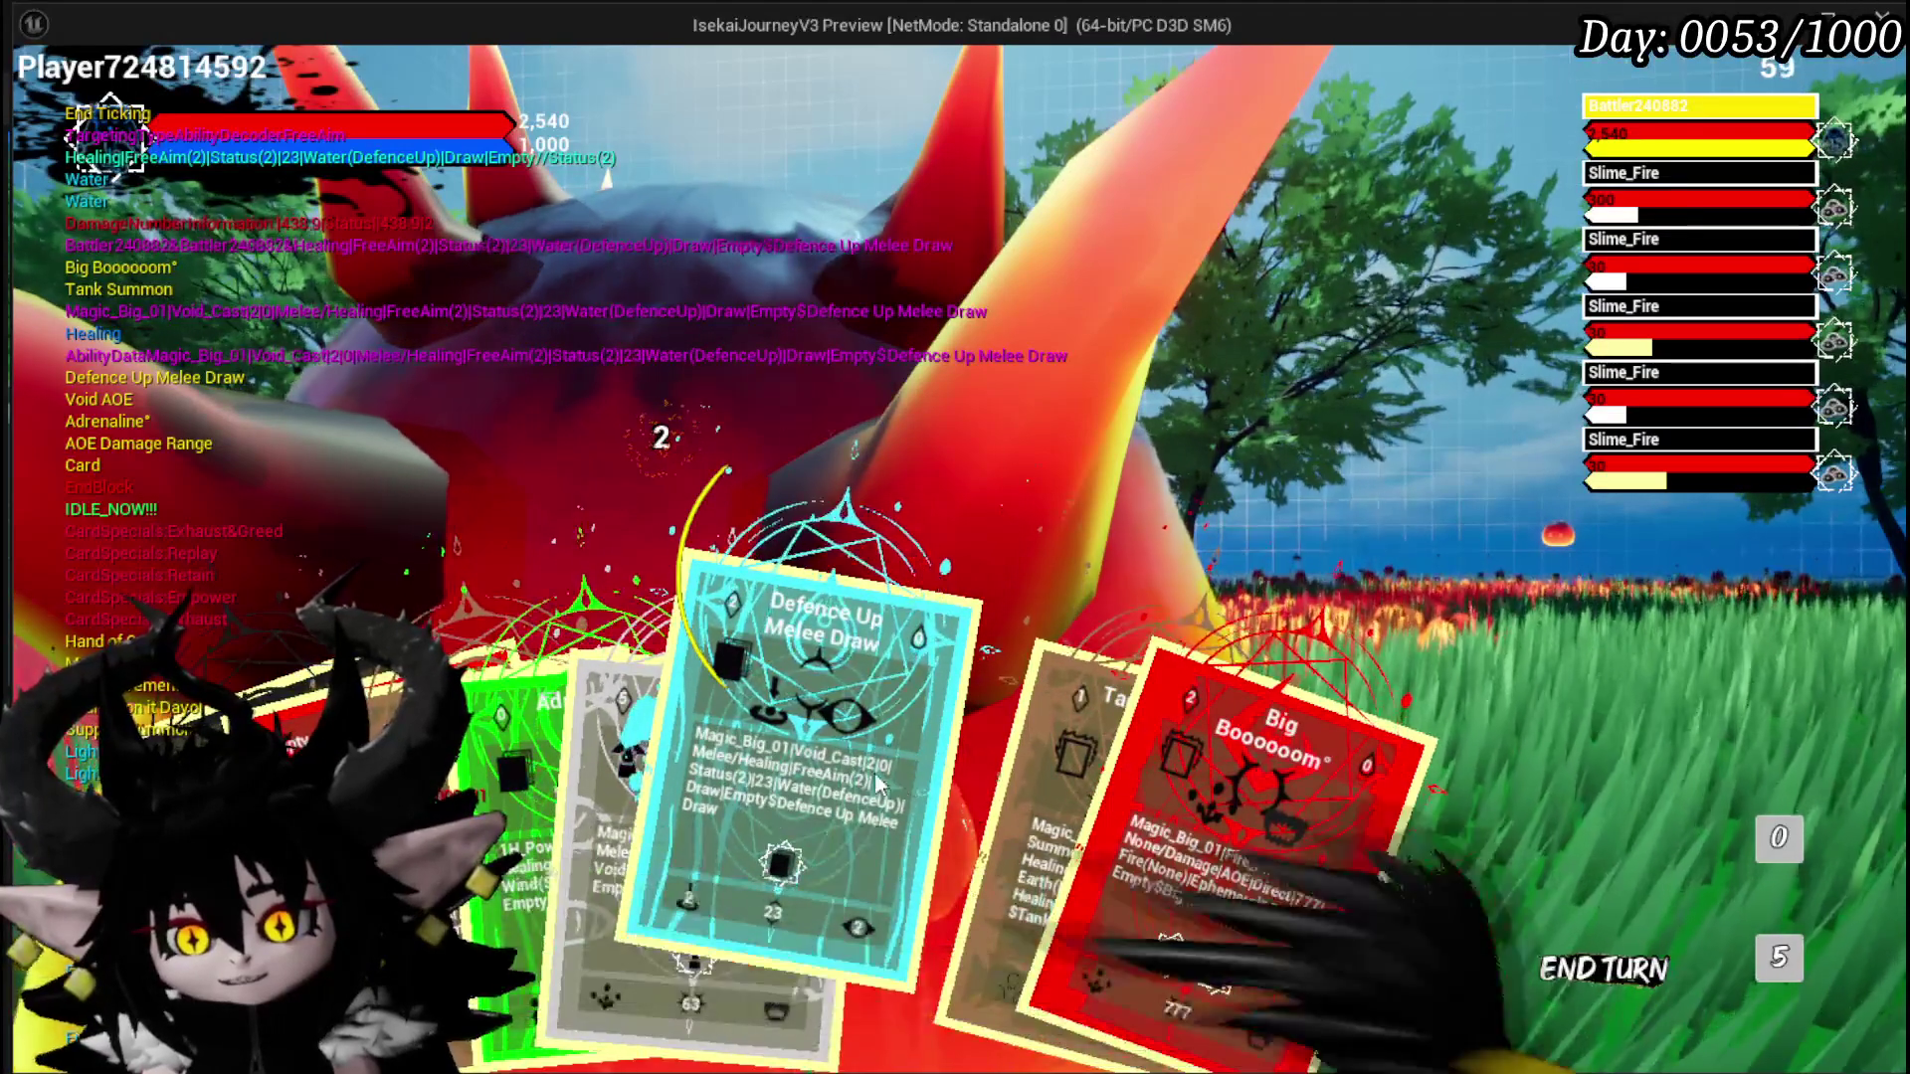
click(905, 772)
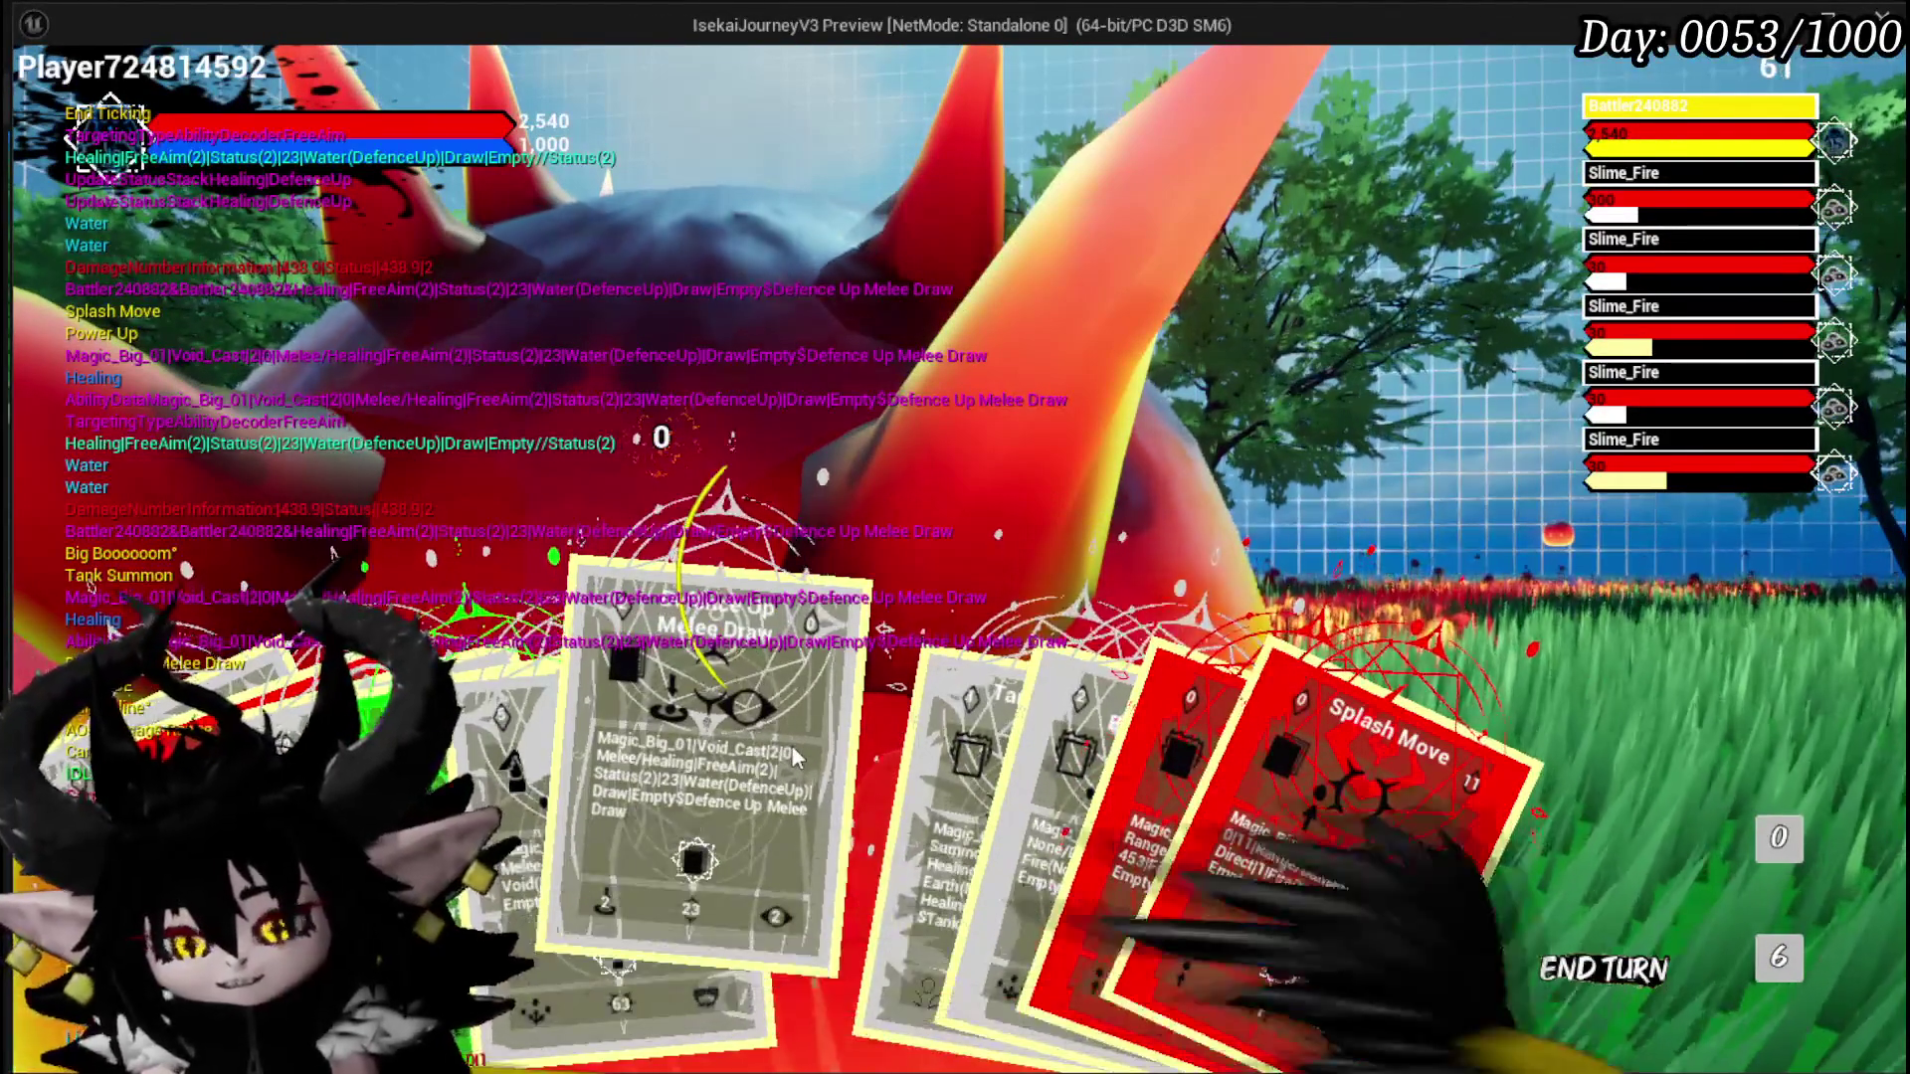
key(Escape)
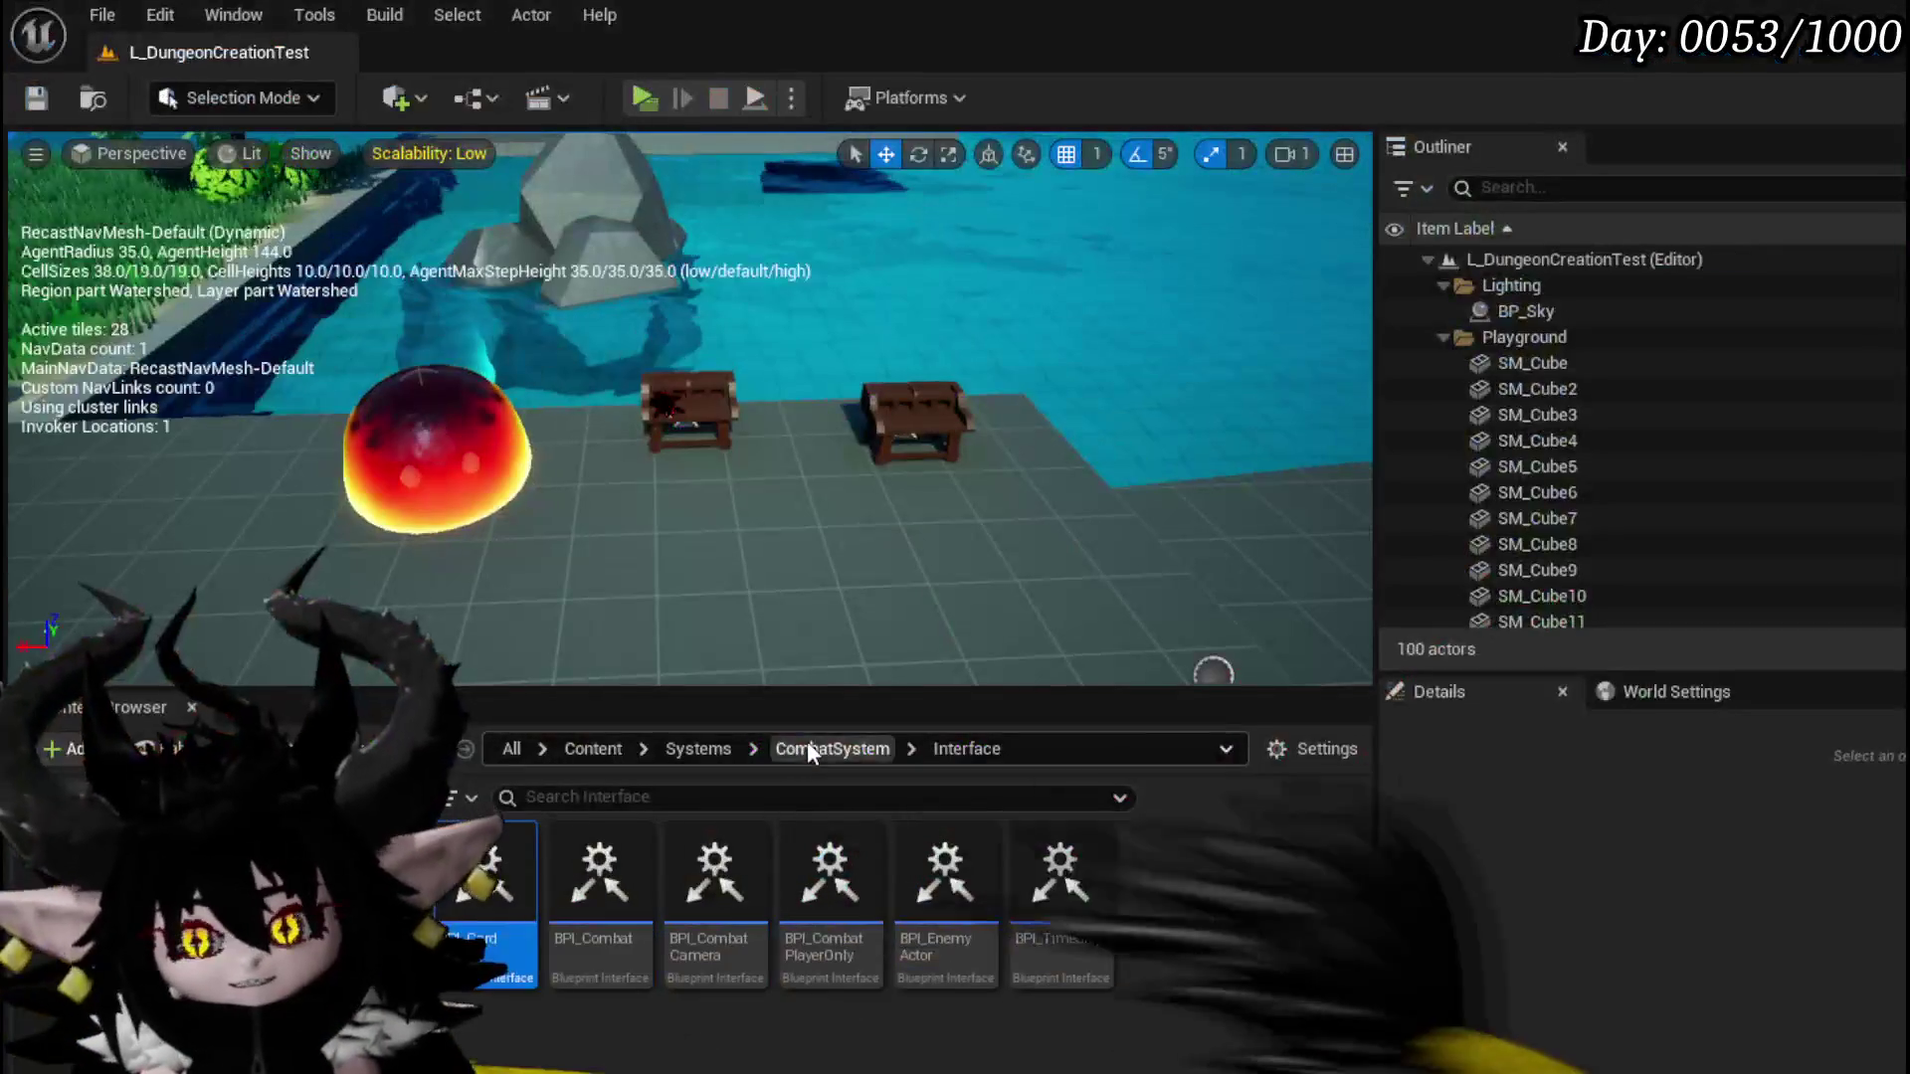
Step: Rewire the For Each Loop's Completed output to Clear Hand and compile WP_Card_HUD
key(ctrl+s)
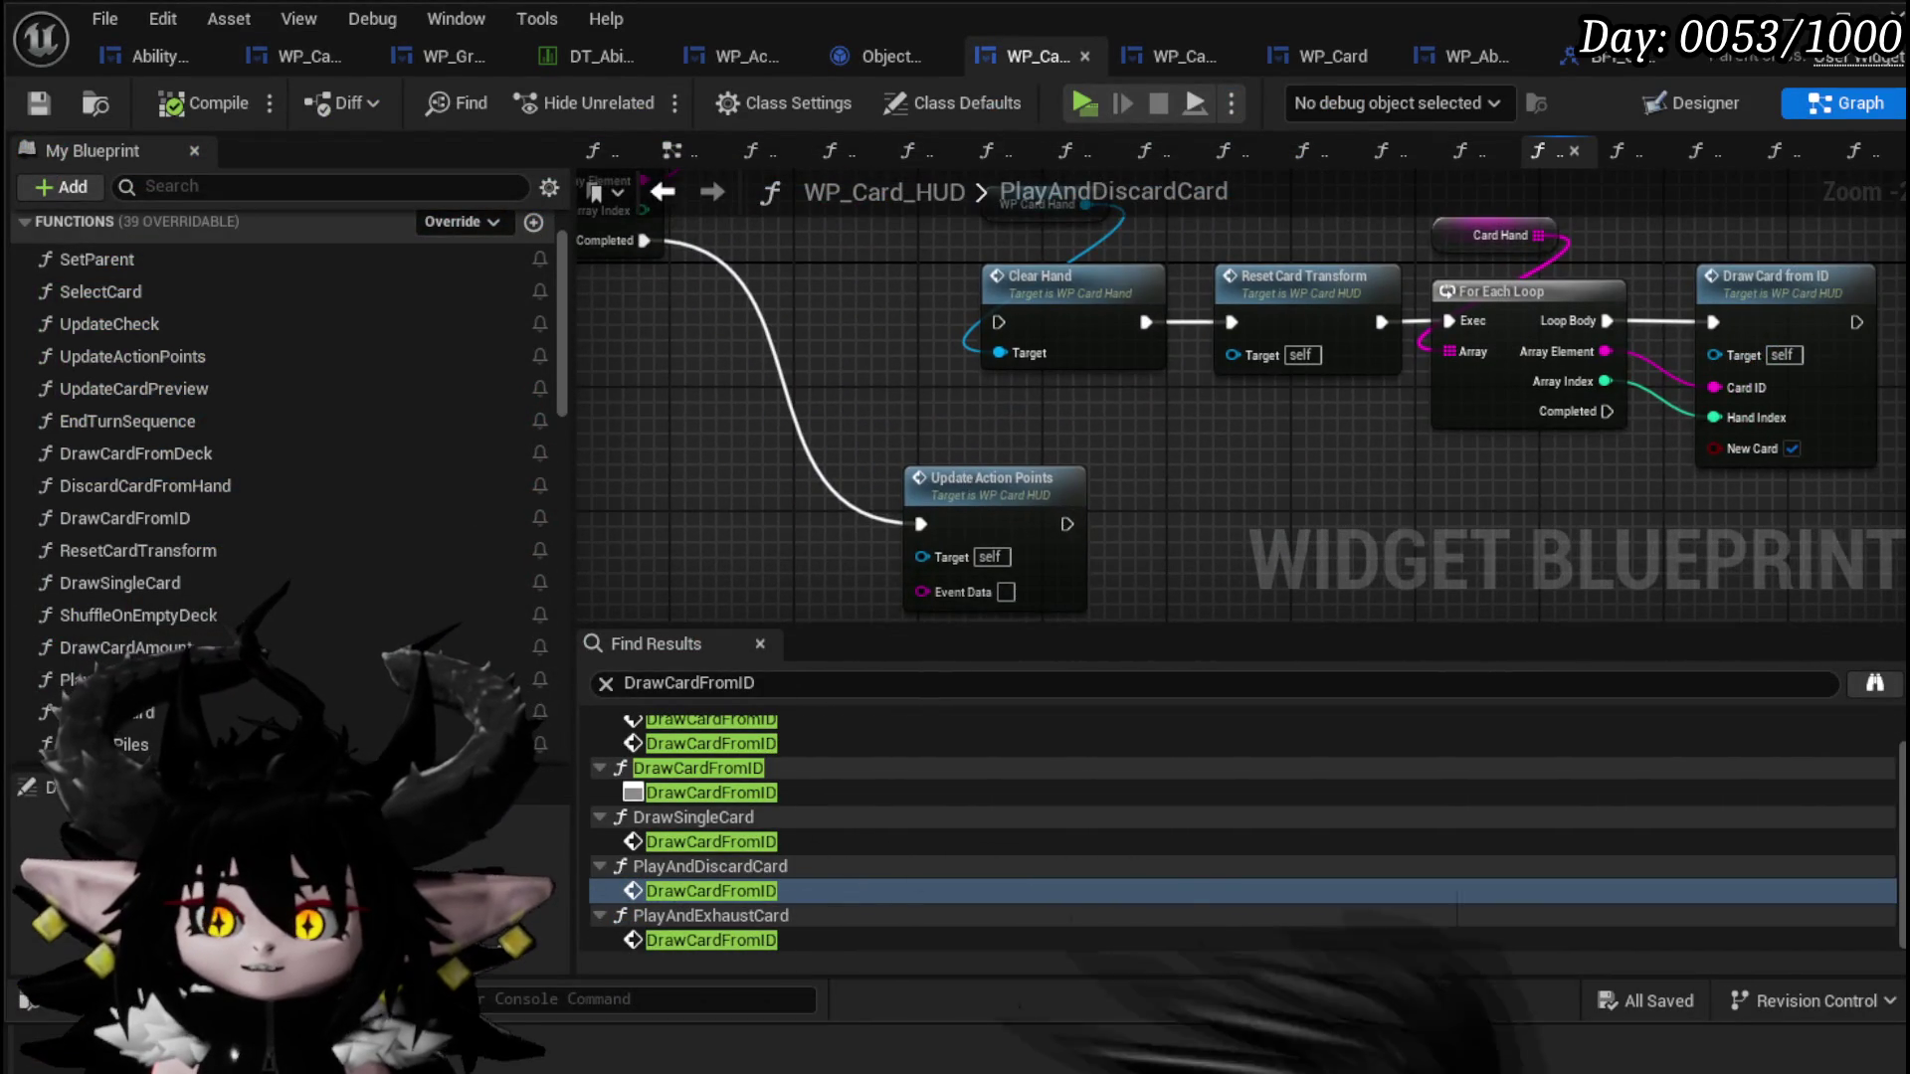
drag(637, 240, 724, 261)
drag(1090, 352, 1086, 344)
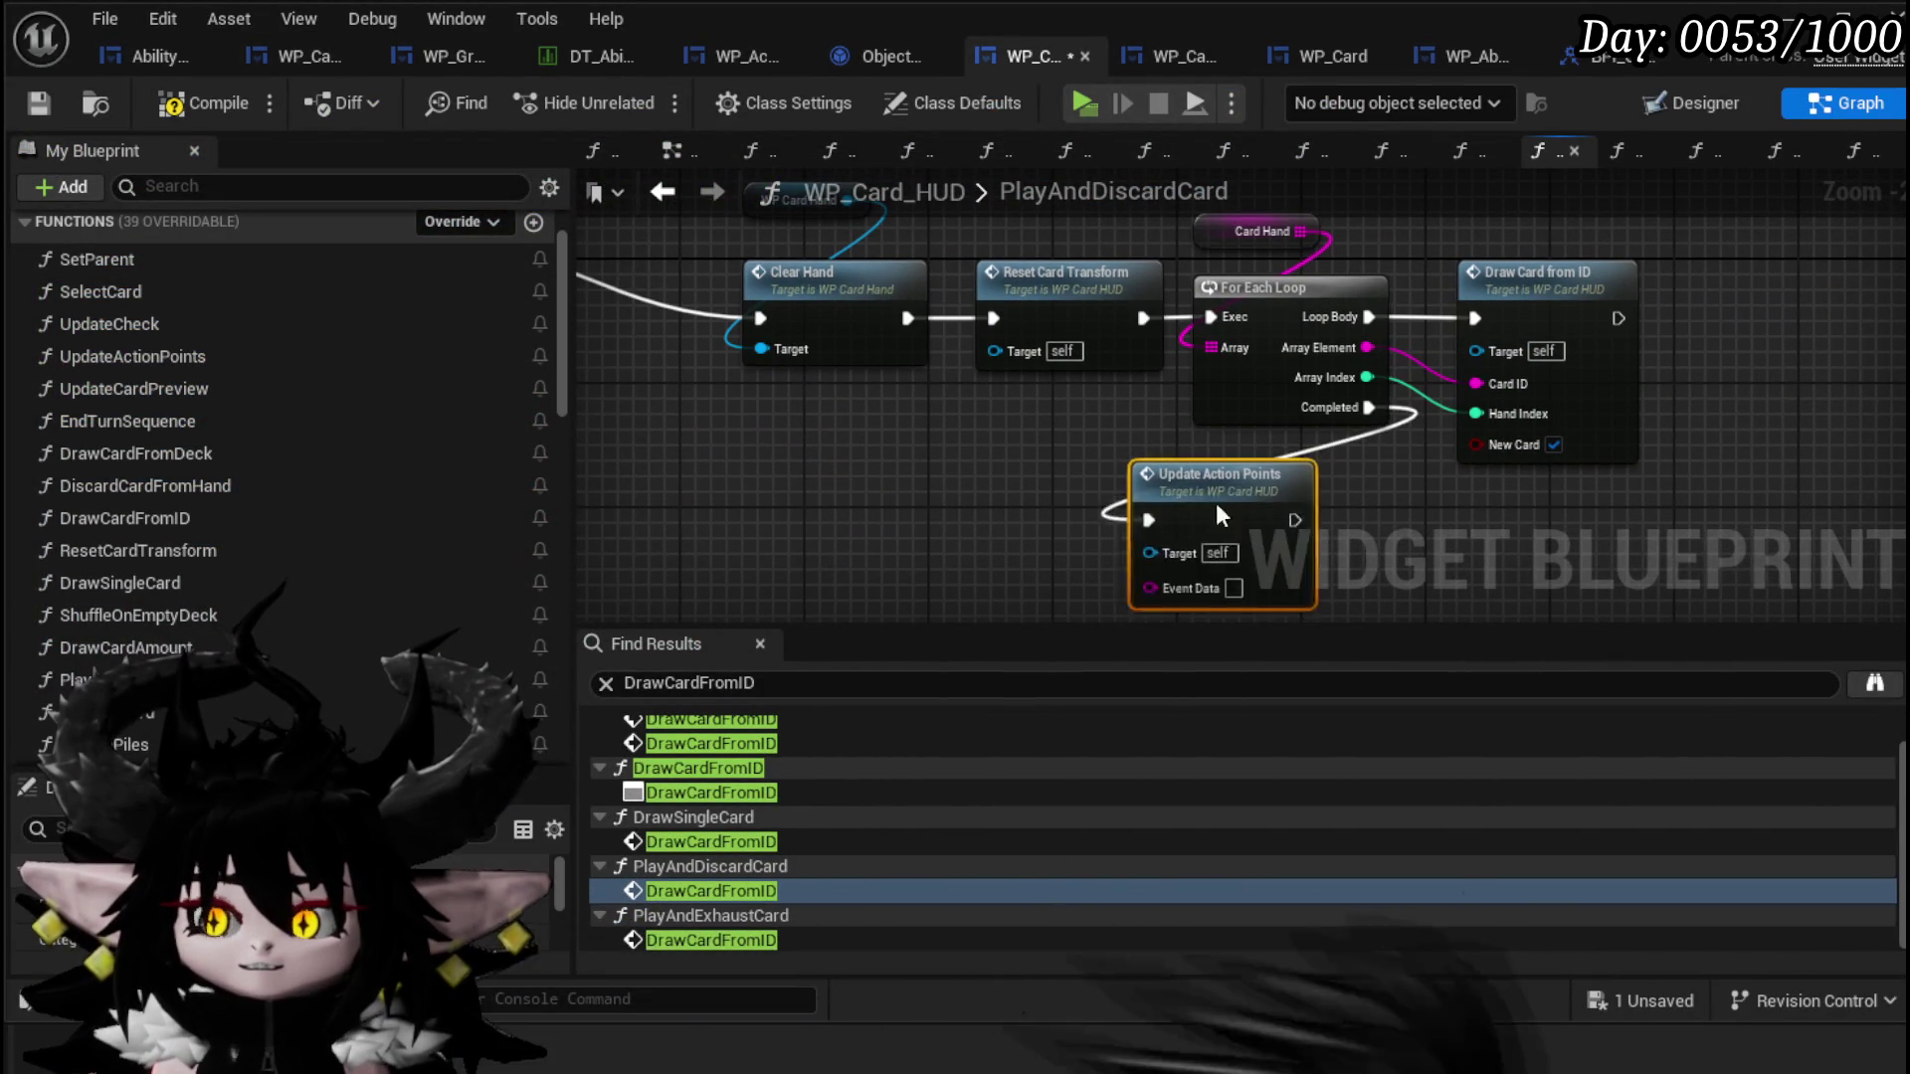
click(38, 103)
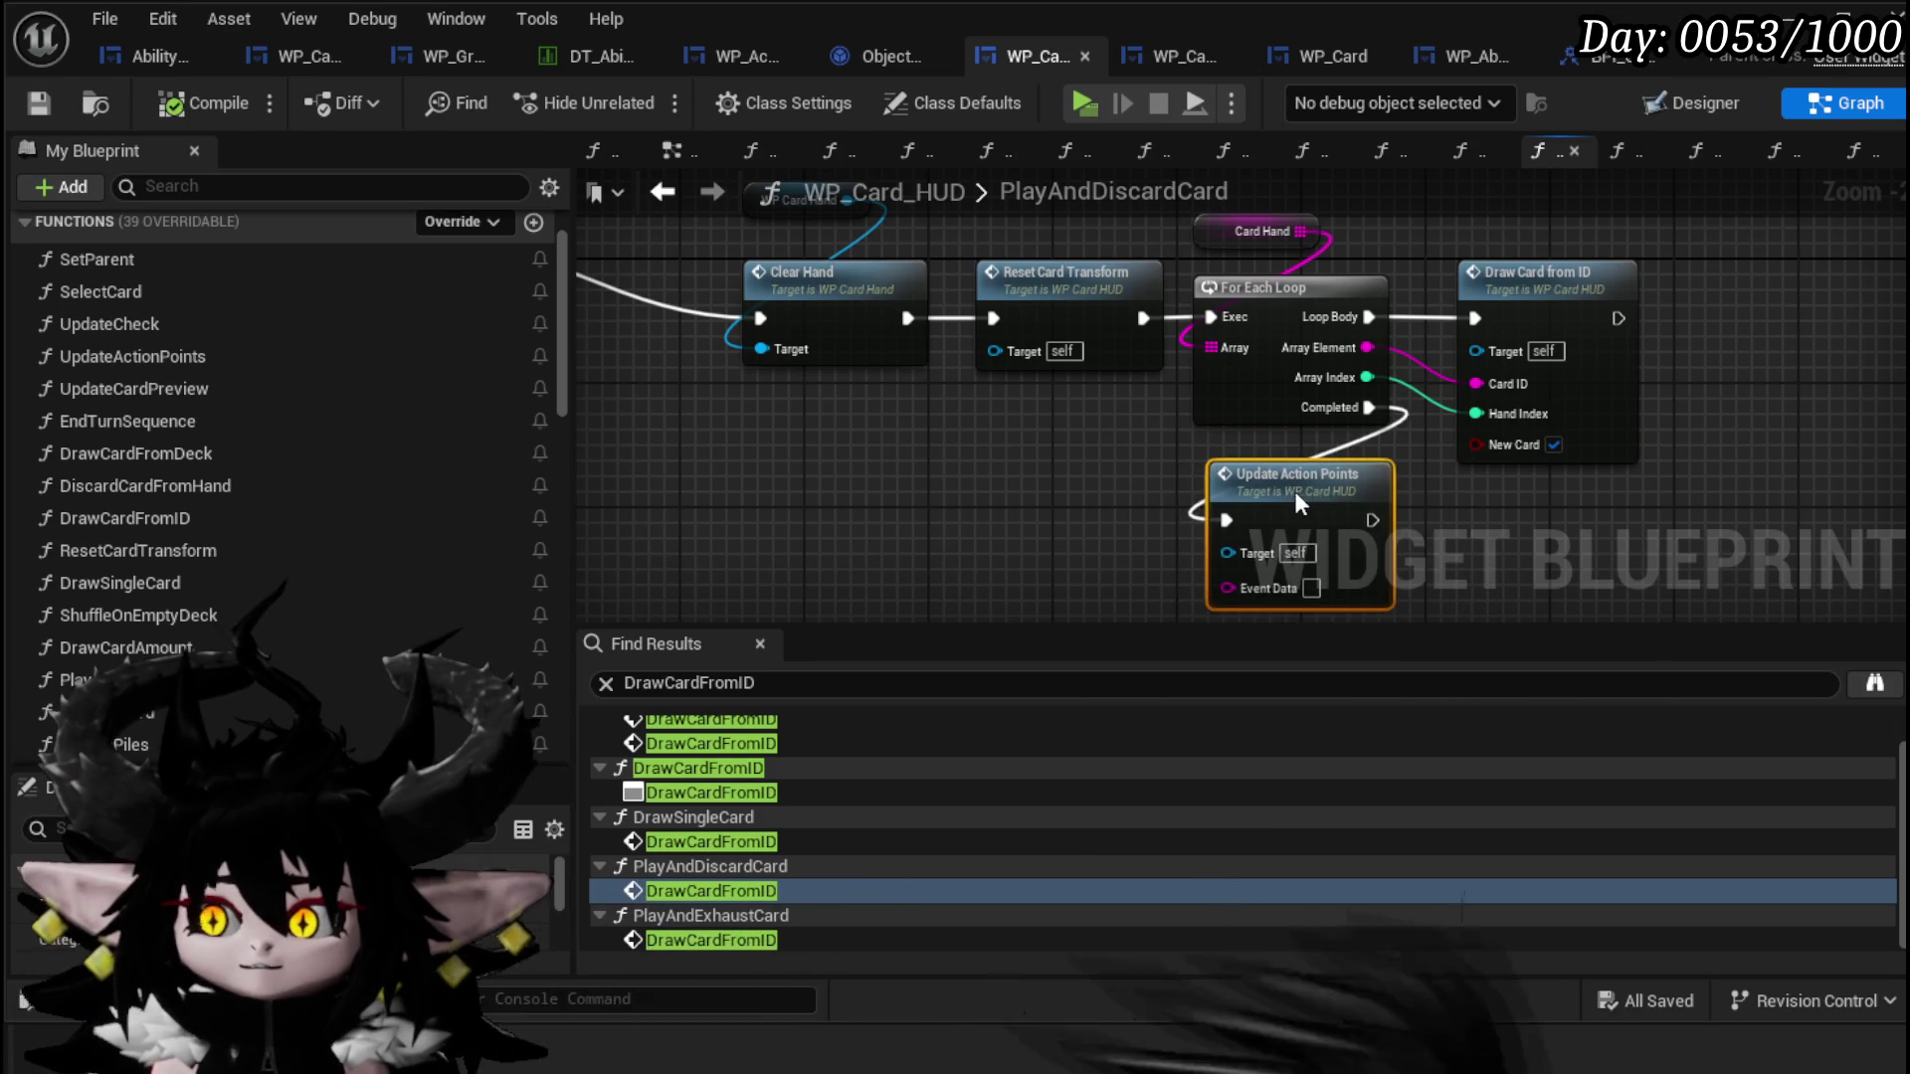
Step: Pan to the PlayAndDiscardCard entry node and save WP_Card_HUD
scroll(1293, 491, down, 3)
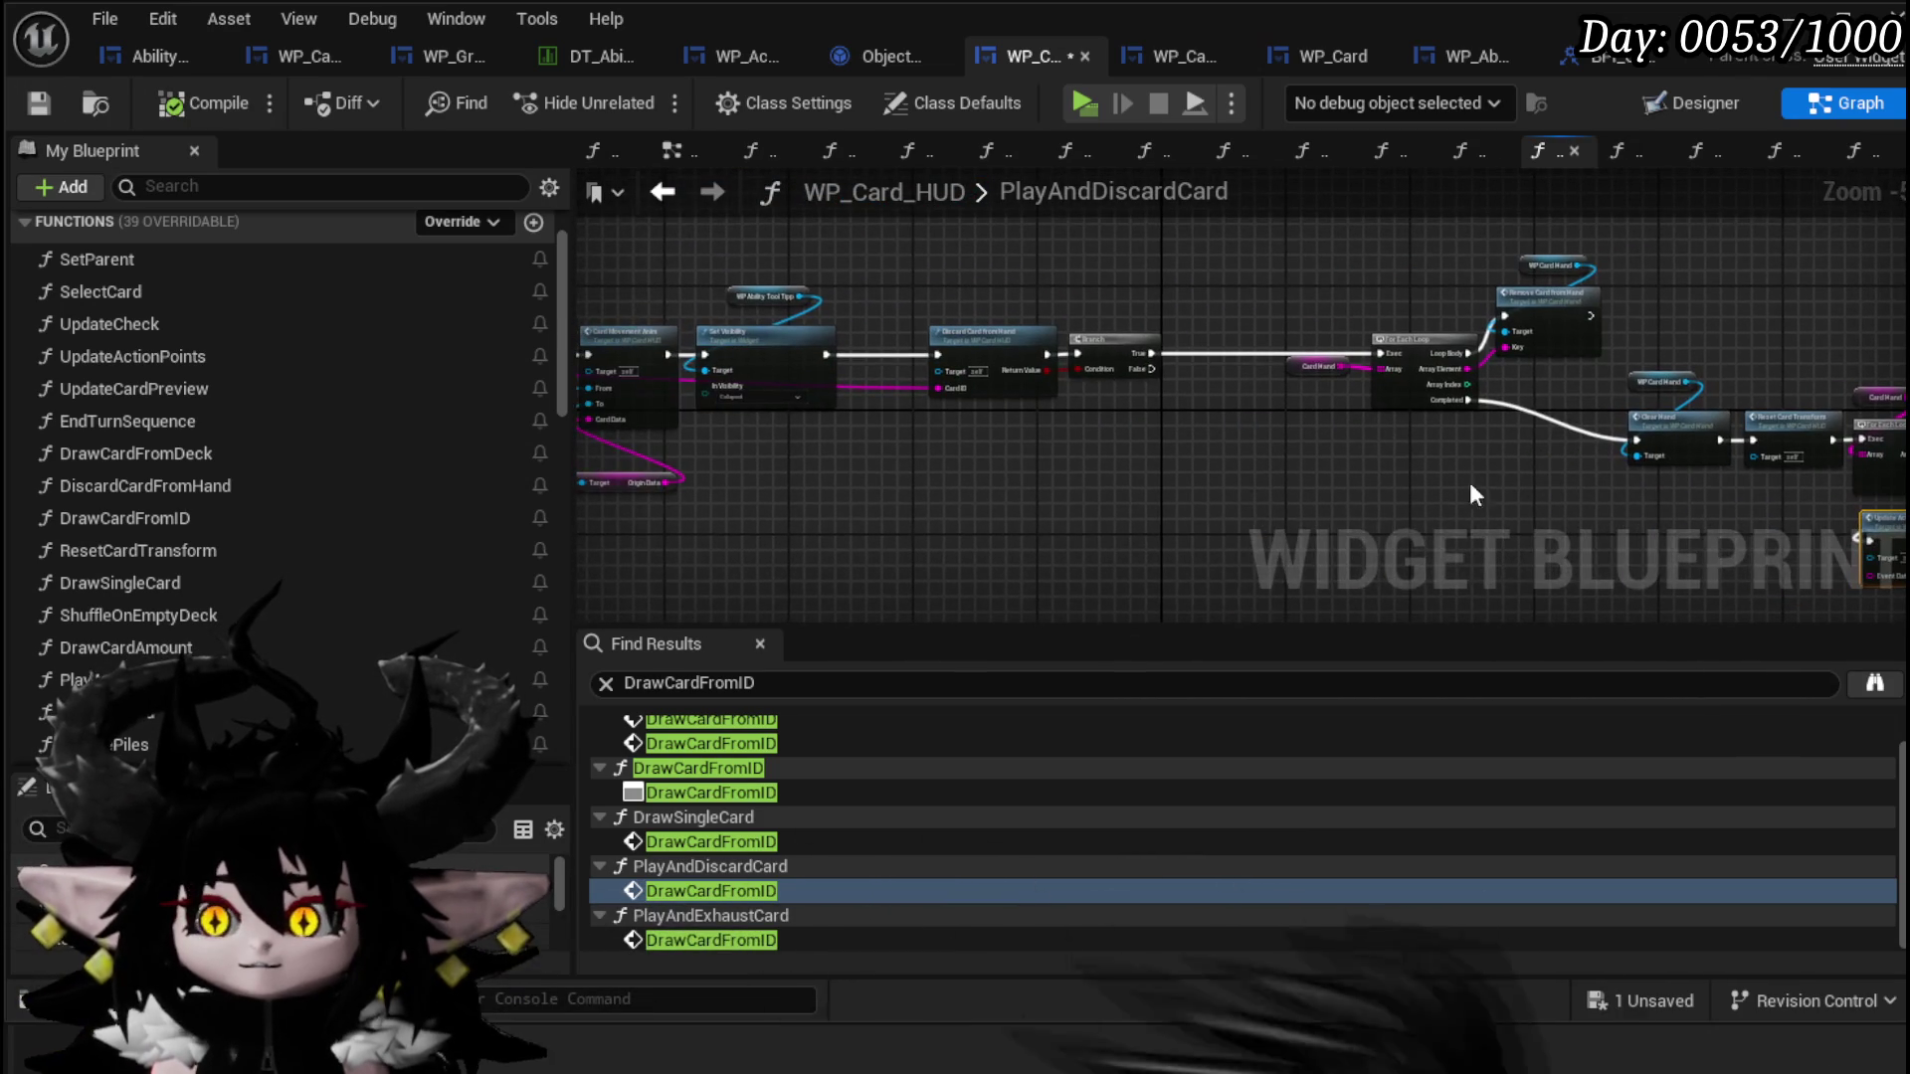
drag(899, 470, 1286, 482)
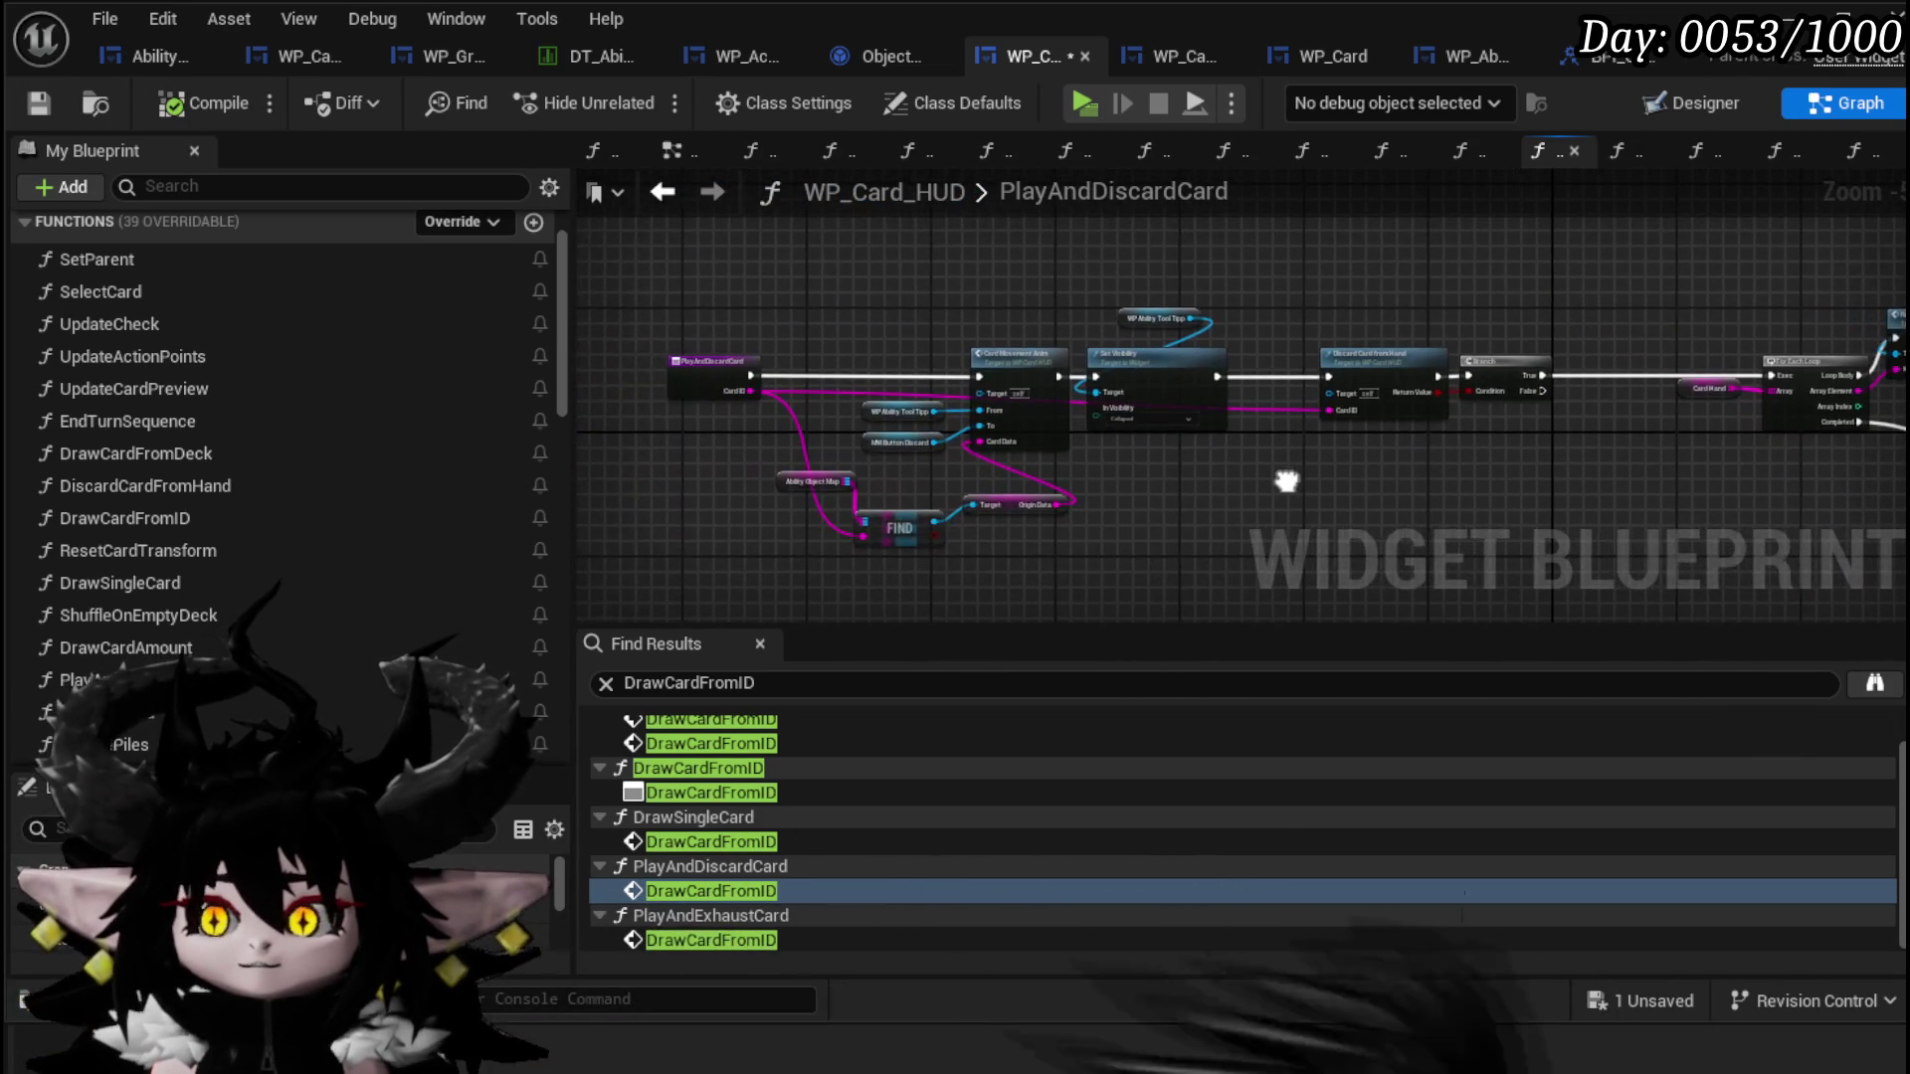
click(50, 108)
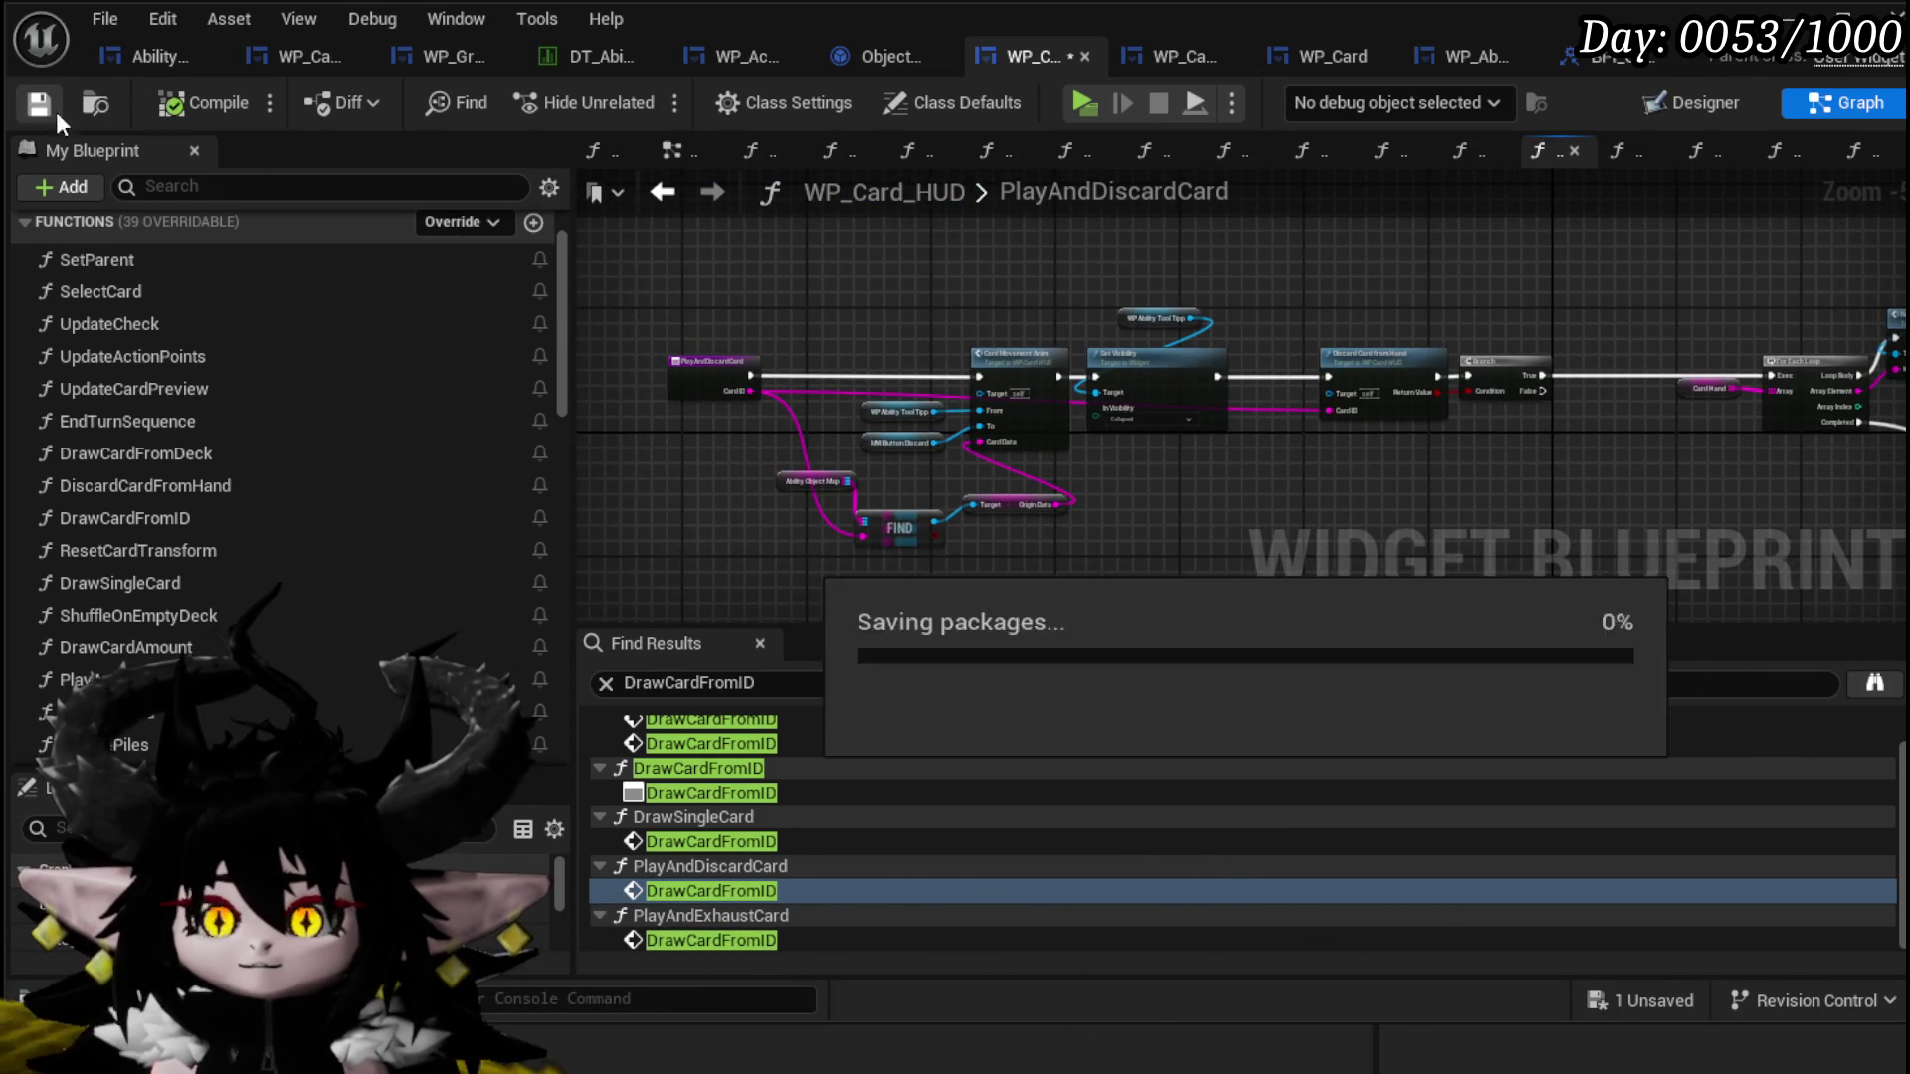
Step: Open Object_Ability's TriggerPlaySpecial and survey its For Each Loop, Exhaust and Call On Play nodes
click(888, 60)
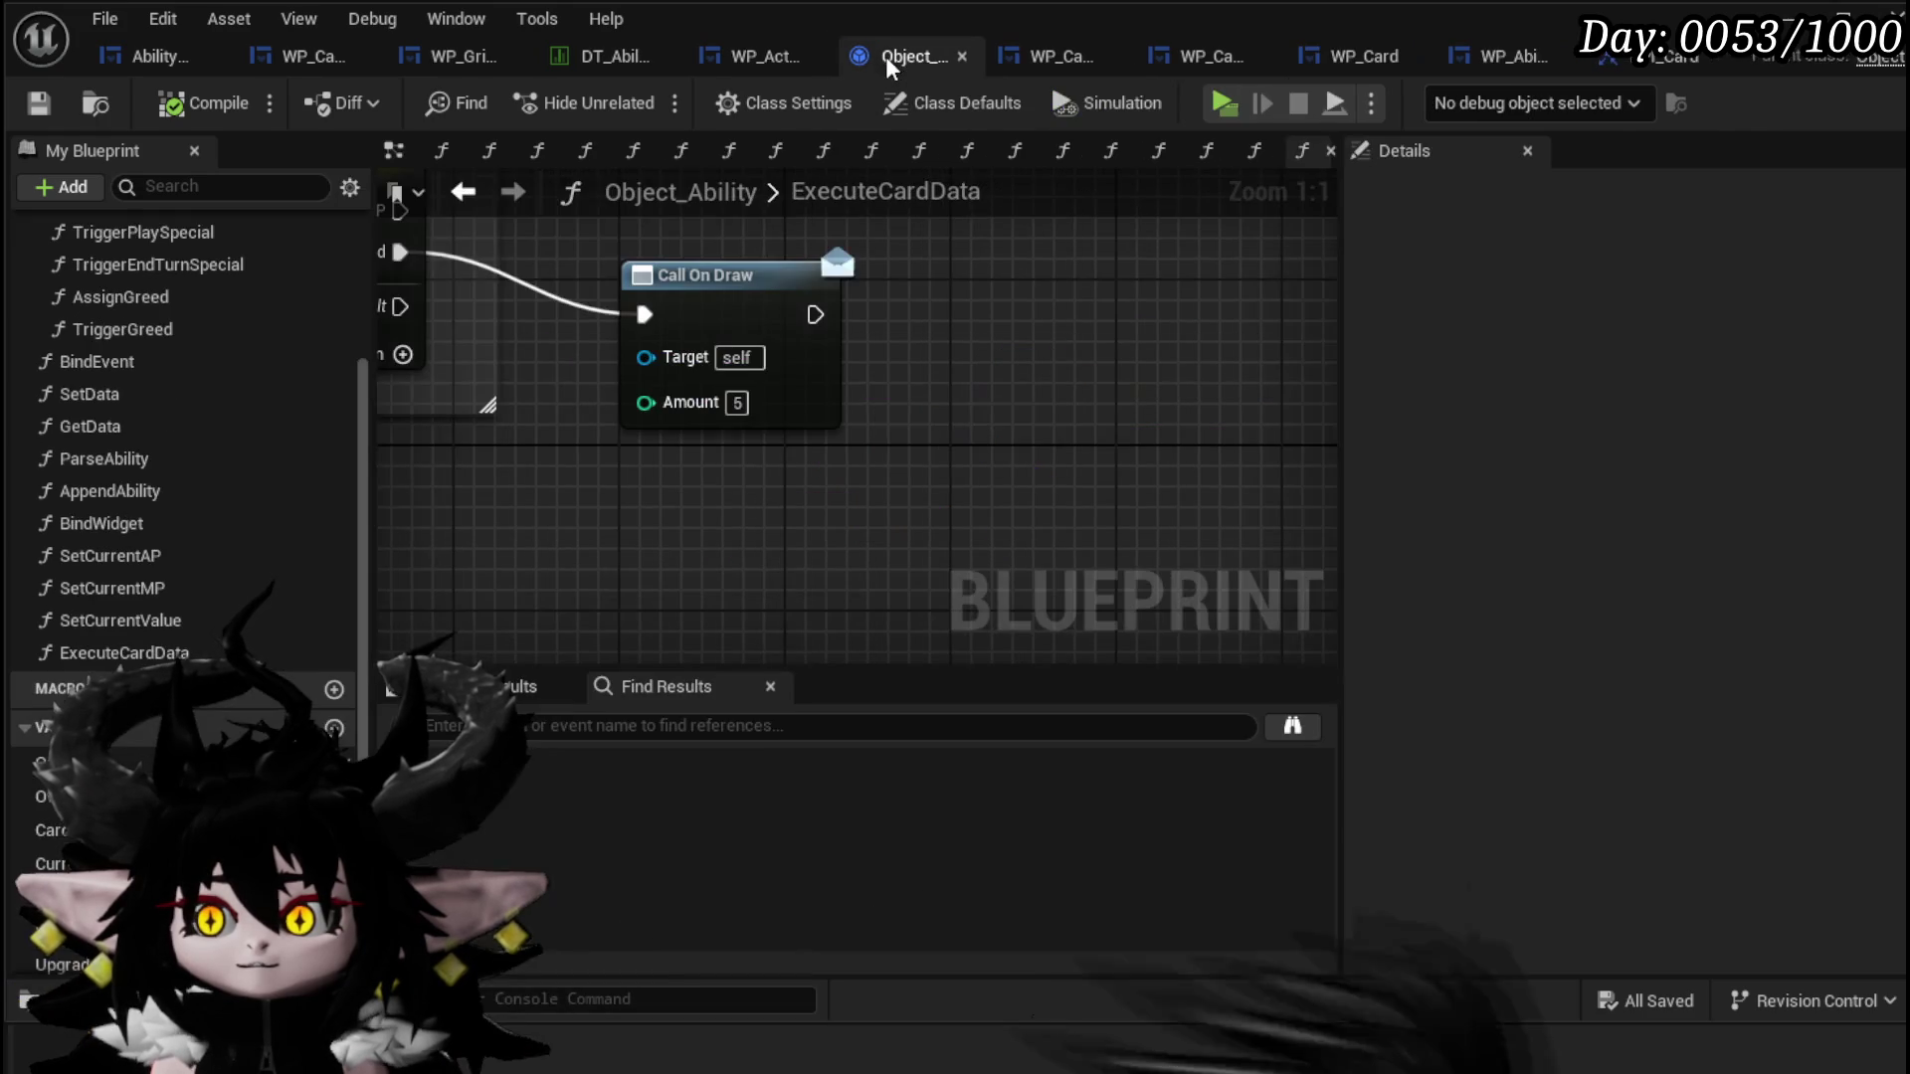
scroll(792, 355, down, 2)
mouse_move(1023, 367)
mouse_down()
mouse_move(1194, 418)
mouse_move(1194, 351)
mouse_up()
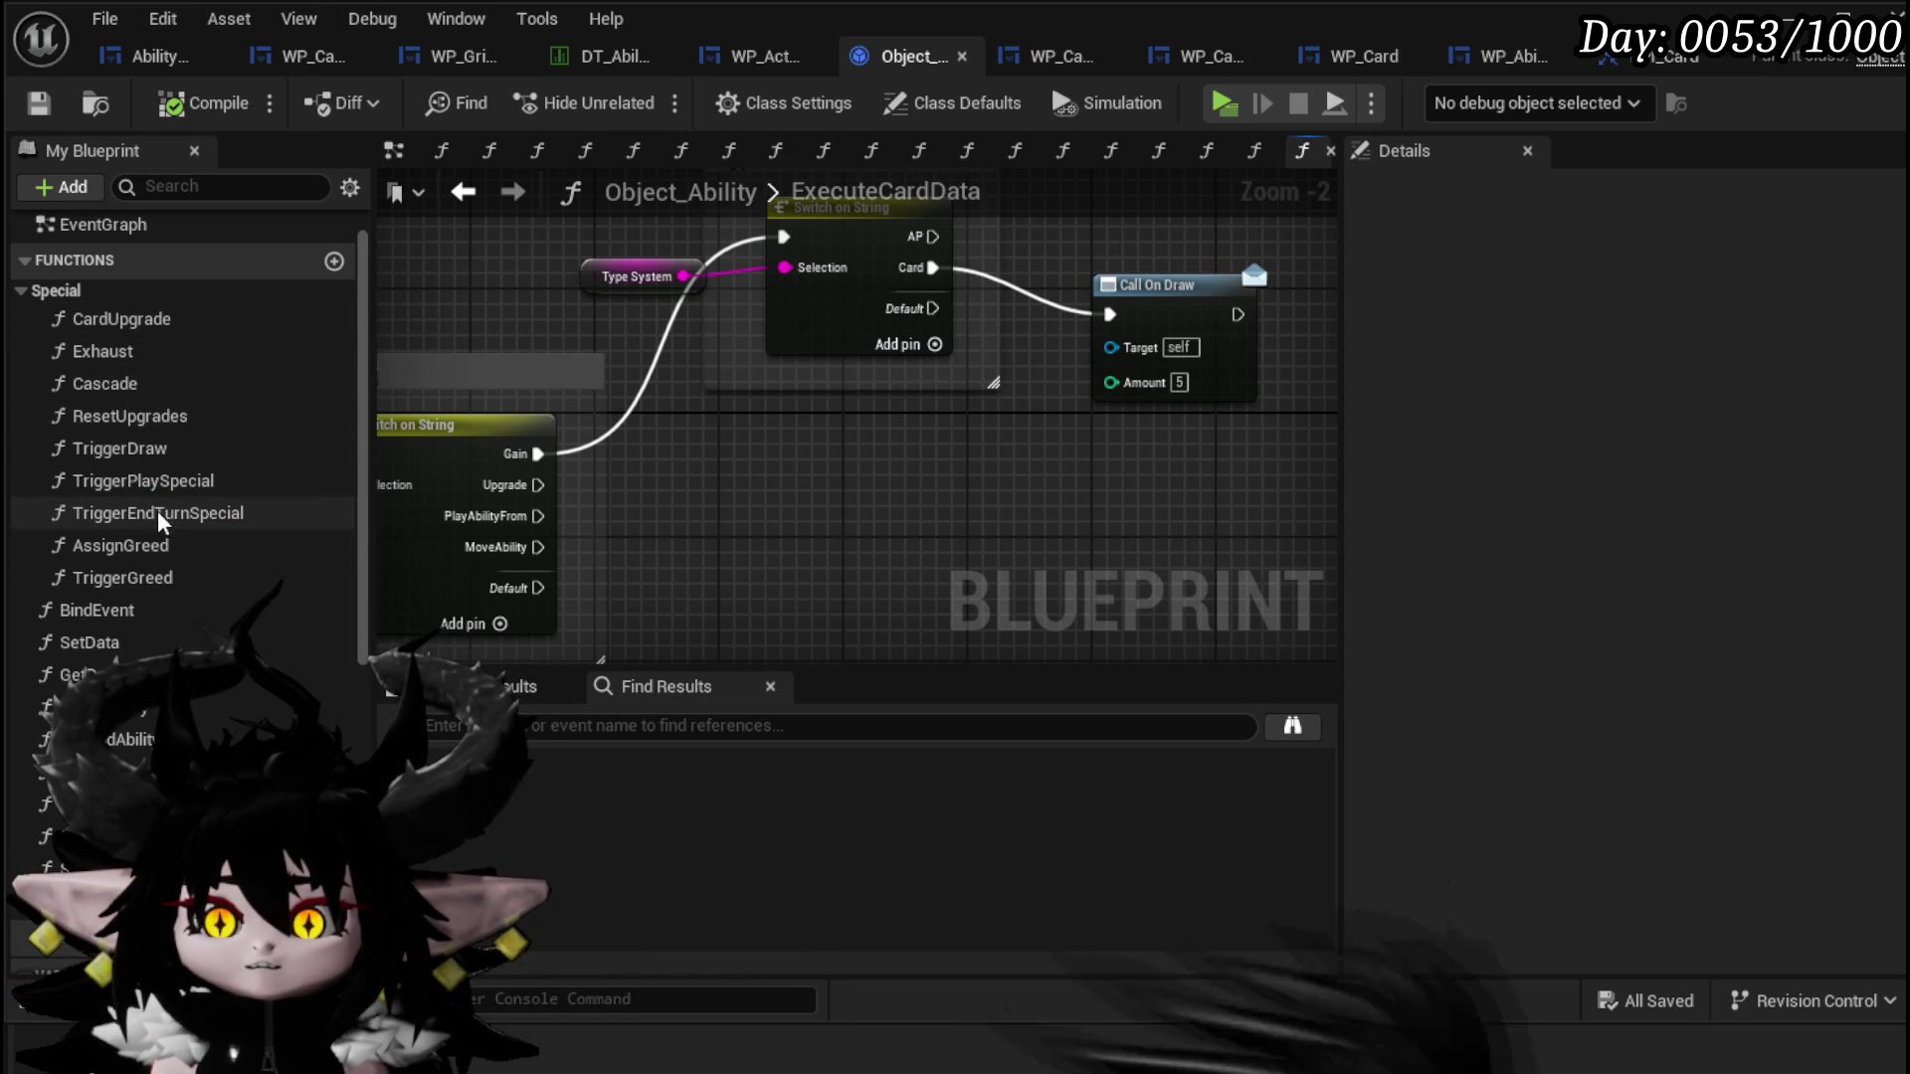
double_click(144, 484)
scroll(862, 402, up, 1)
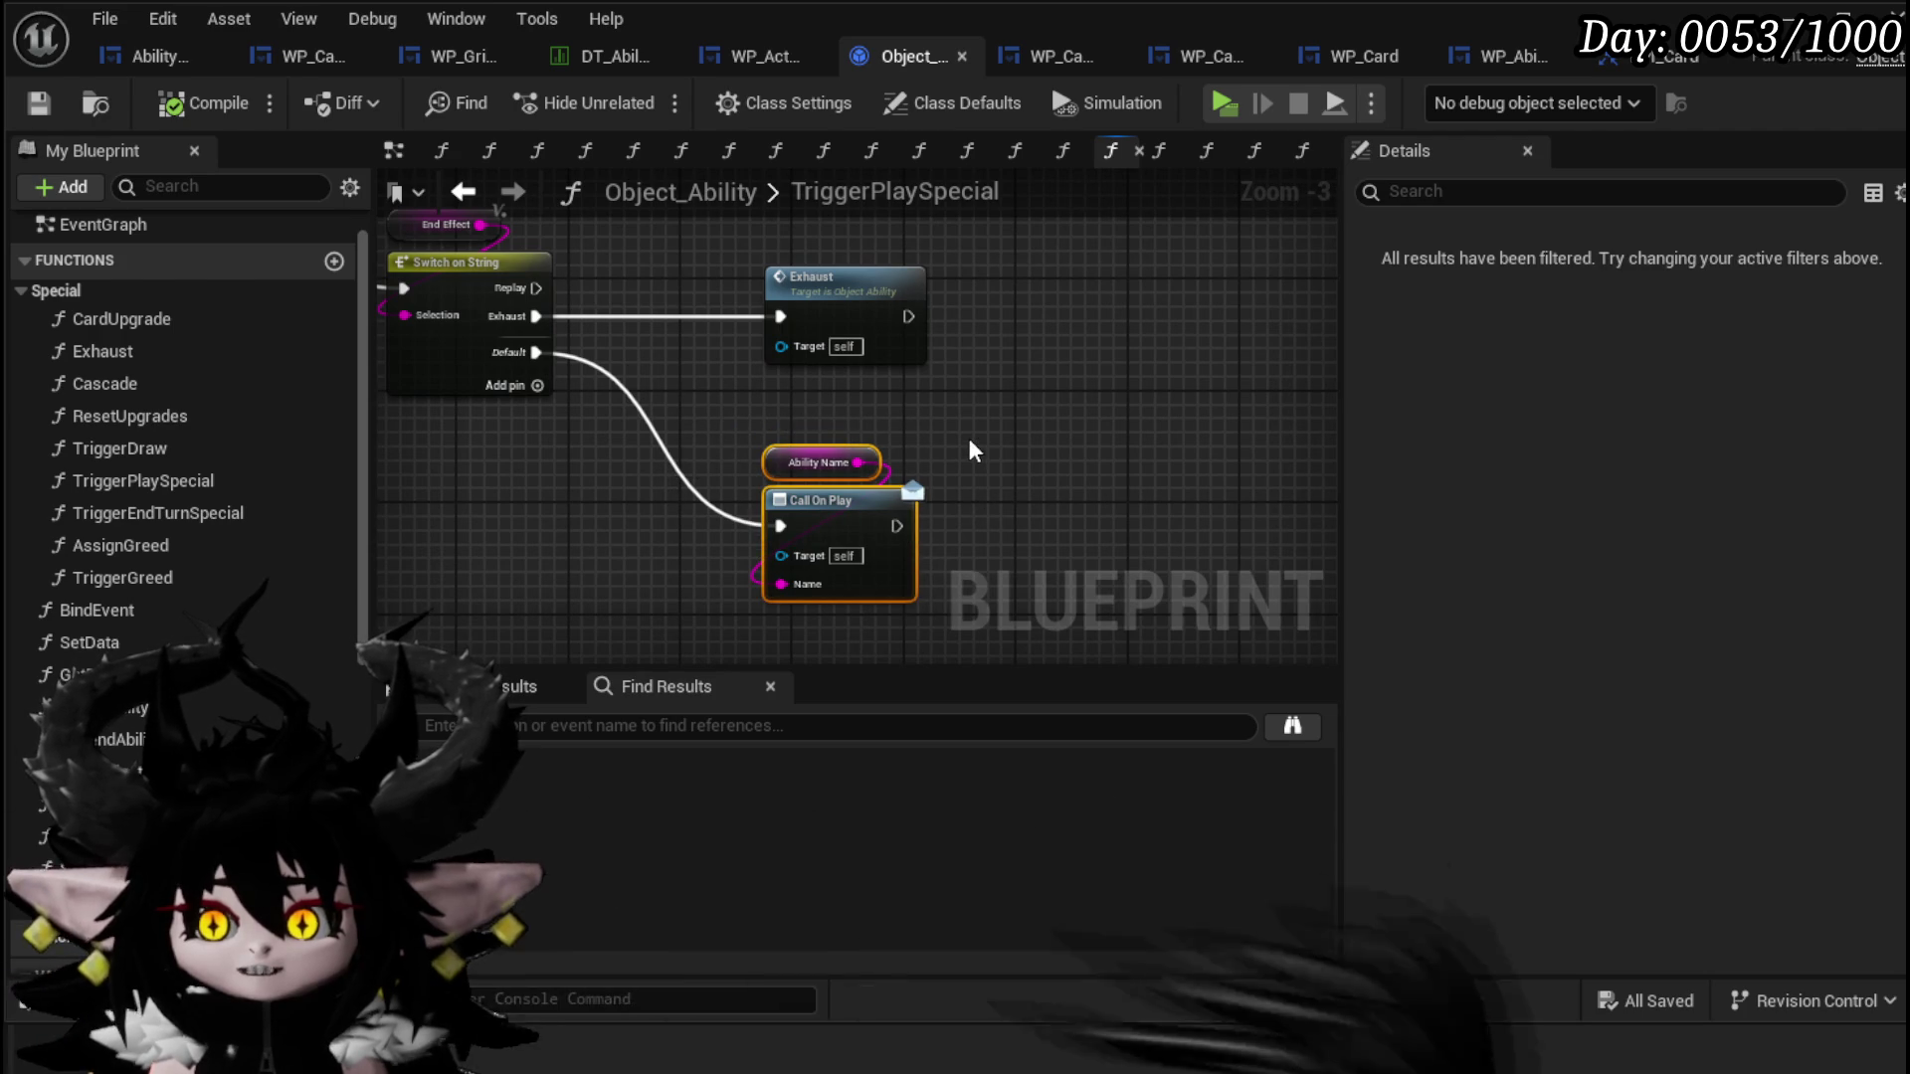
mouse_move(684, 391)
mouse_down()
mouse_move(618, 426)
mouse_move(743, 512)
mouse_up()
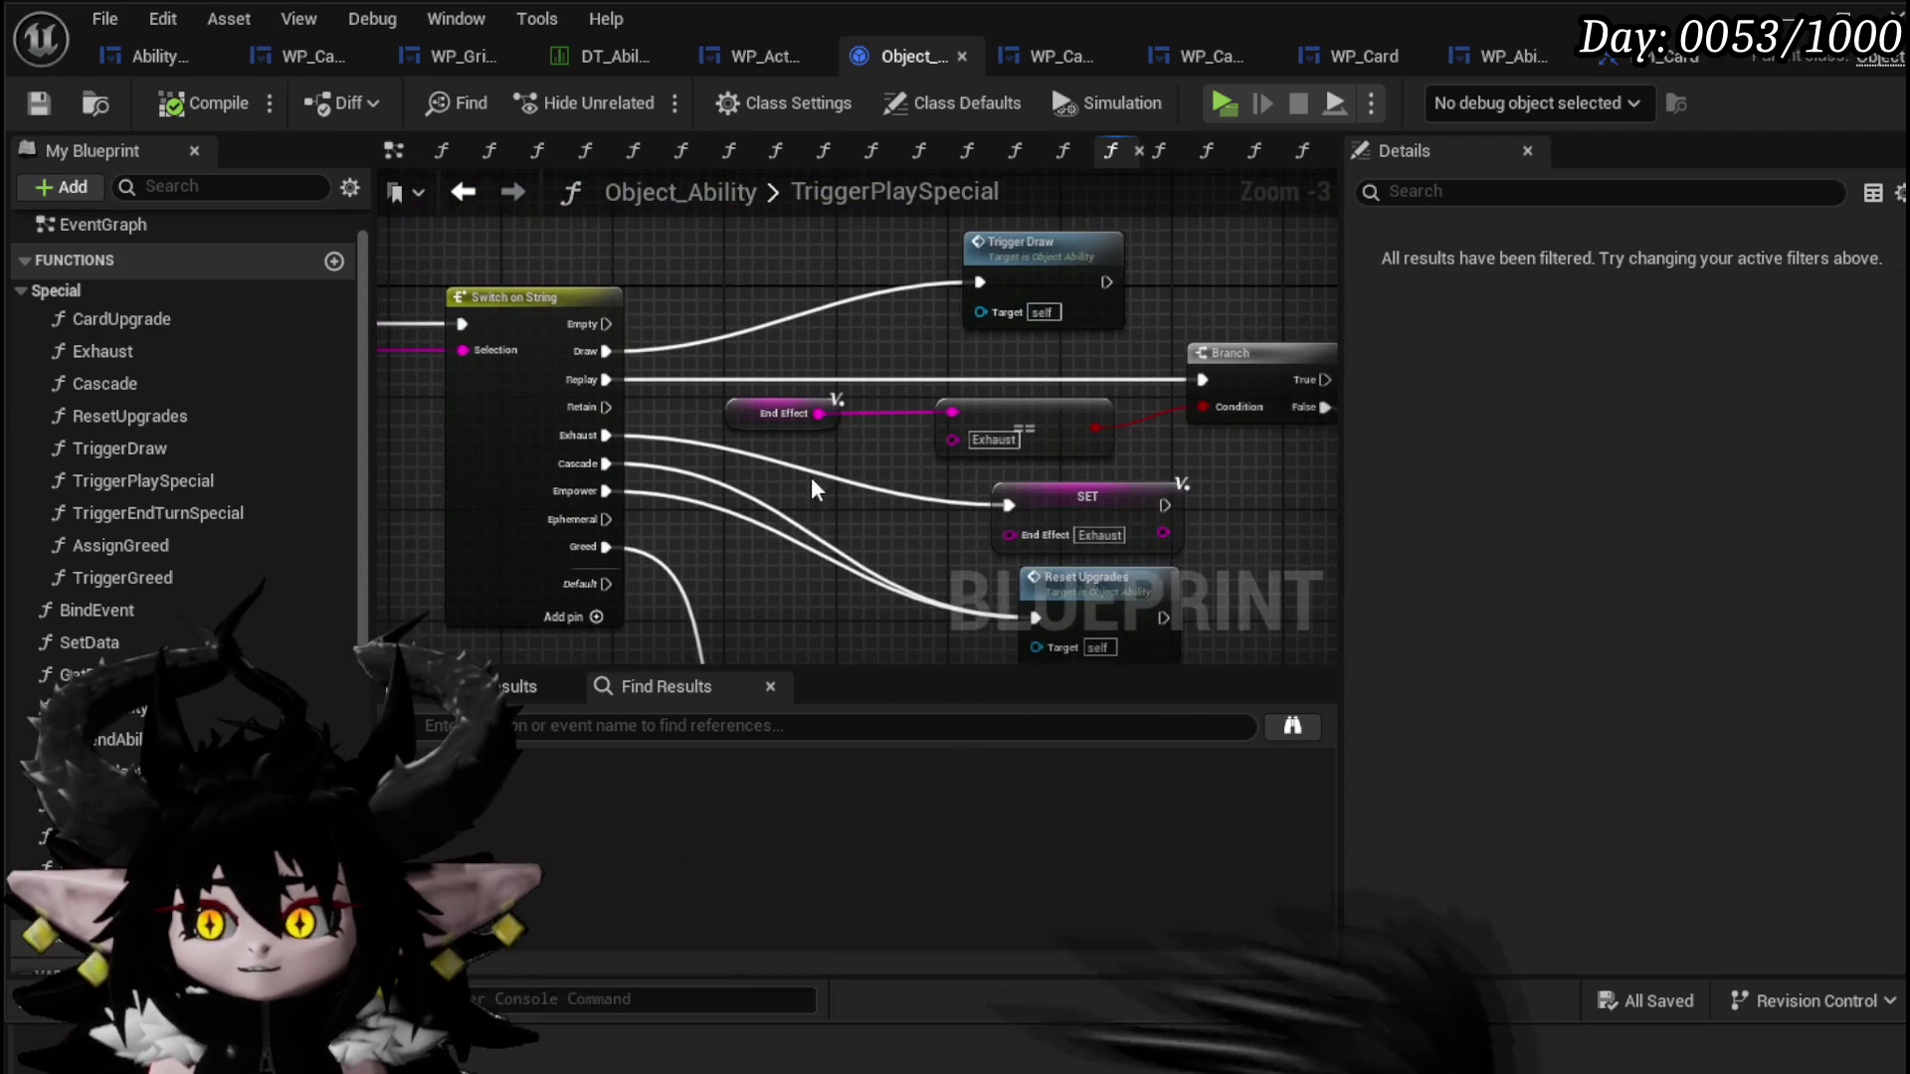
mouse_move(1056, 362)
mouse_down()
mouse_move(759, 222)
mouse_move(610, 541)
mouse_move(703, 546)
mouse_move(796, 356)
mouse_up()
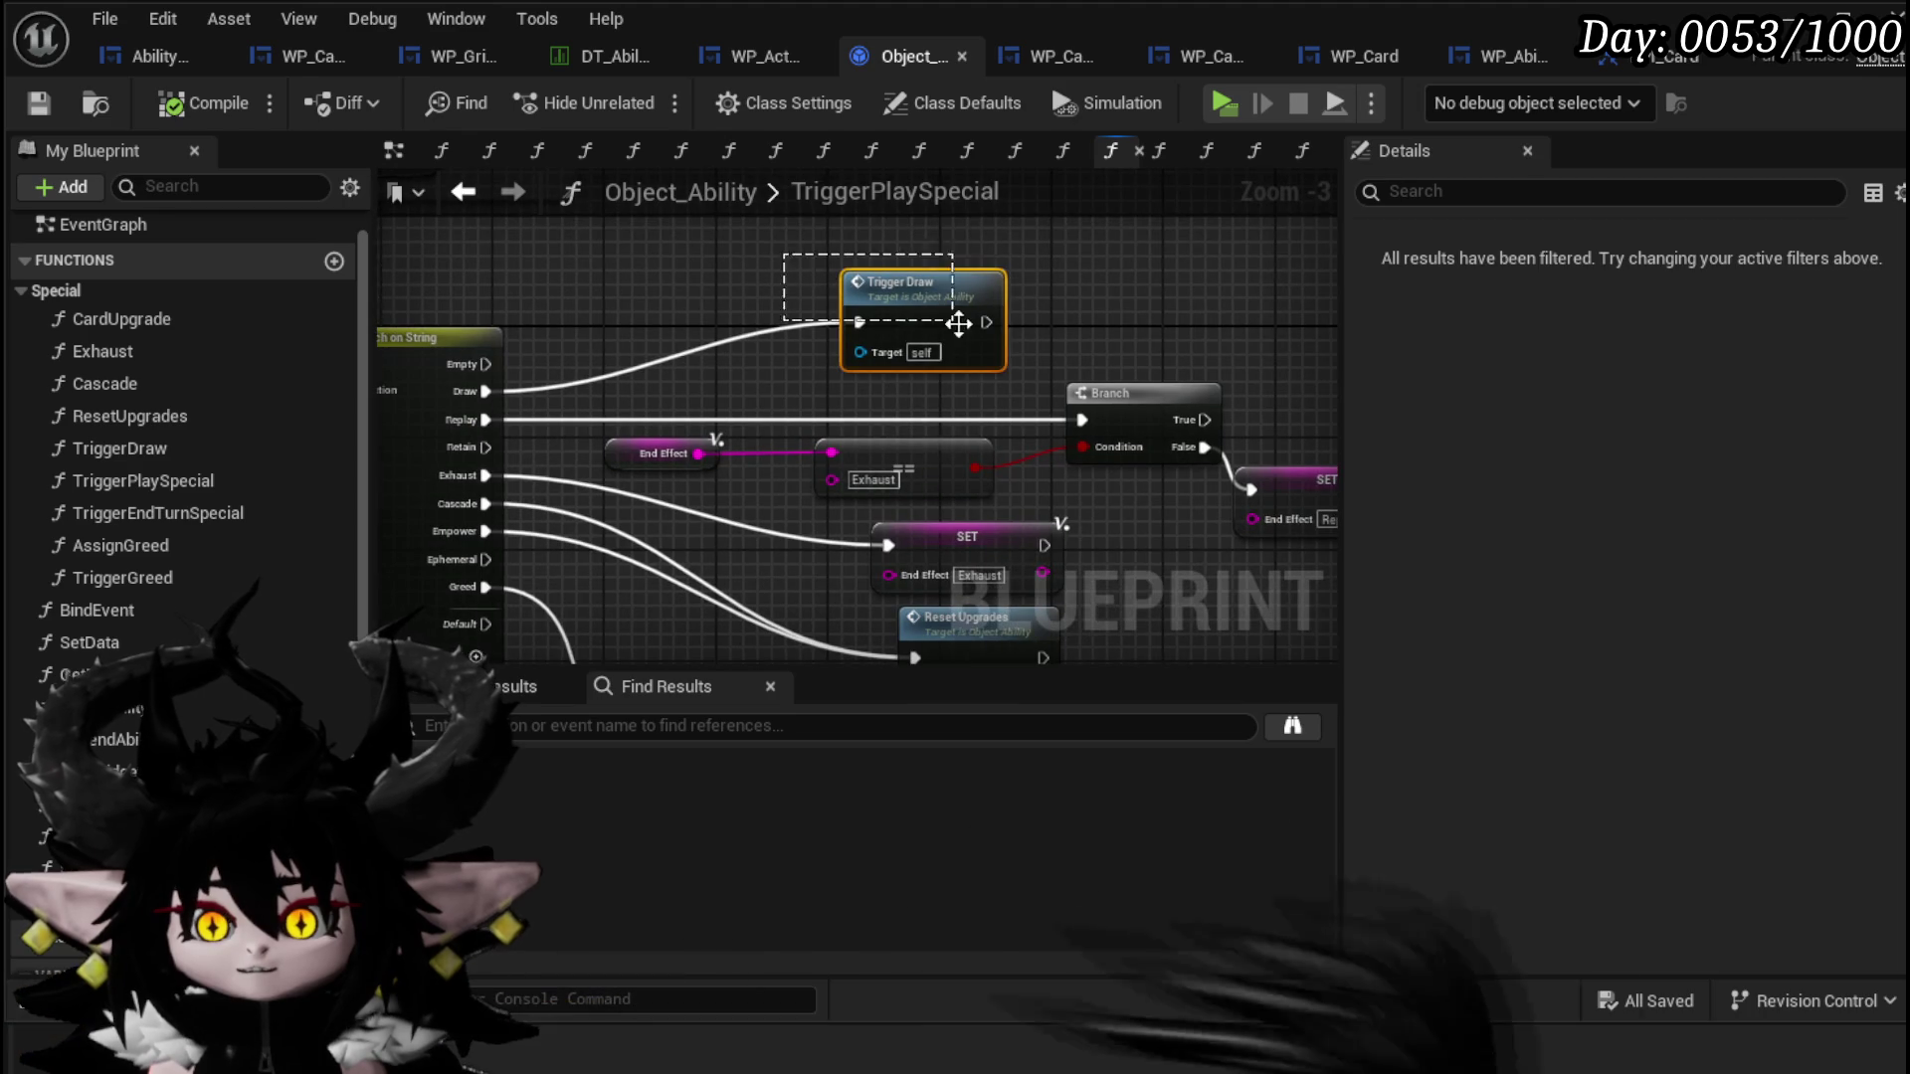
scroll(958, 321, down, 2)
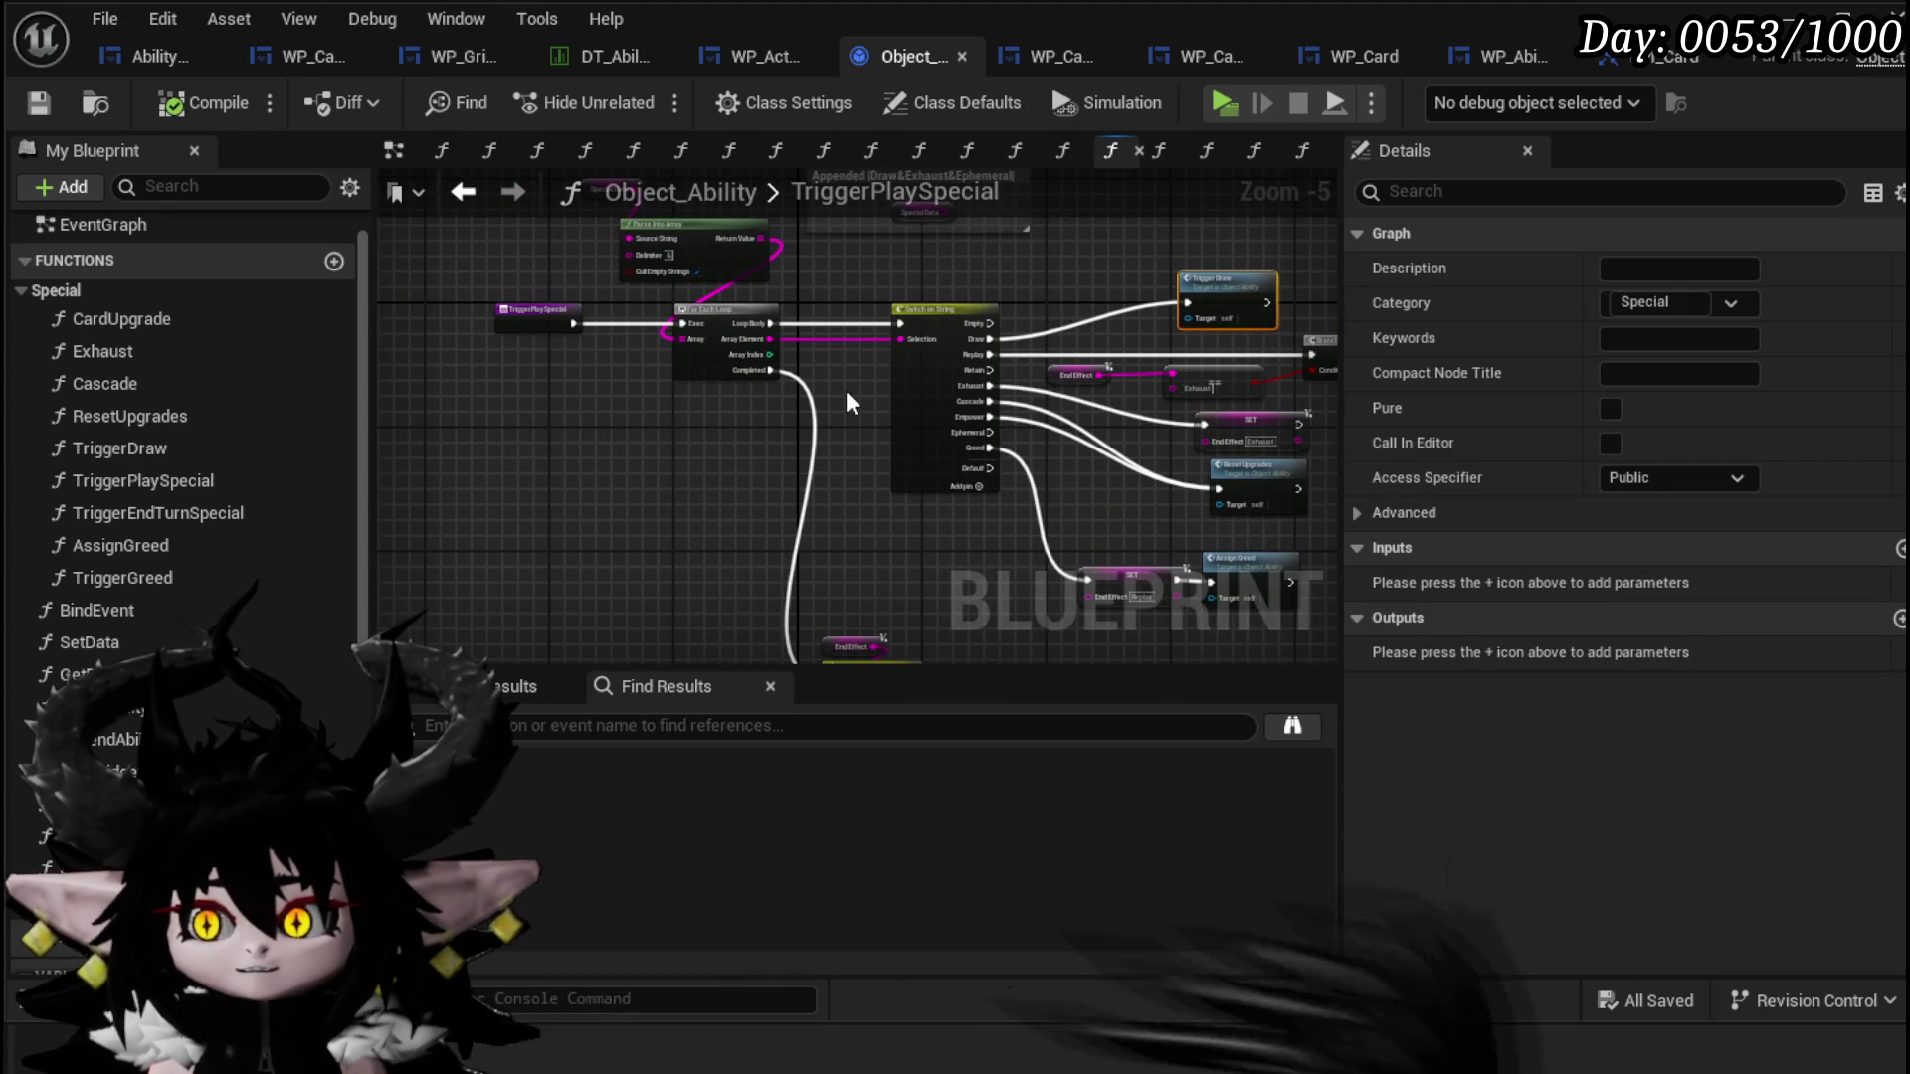
scroll(896, 414, up, 1)
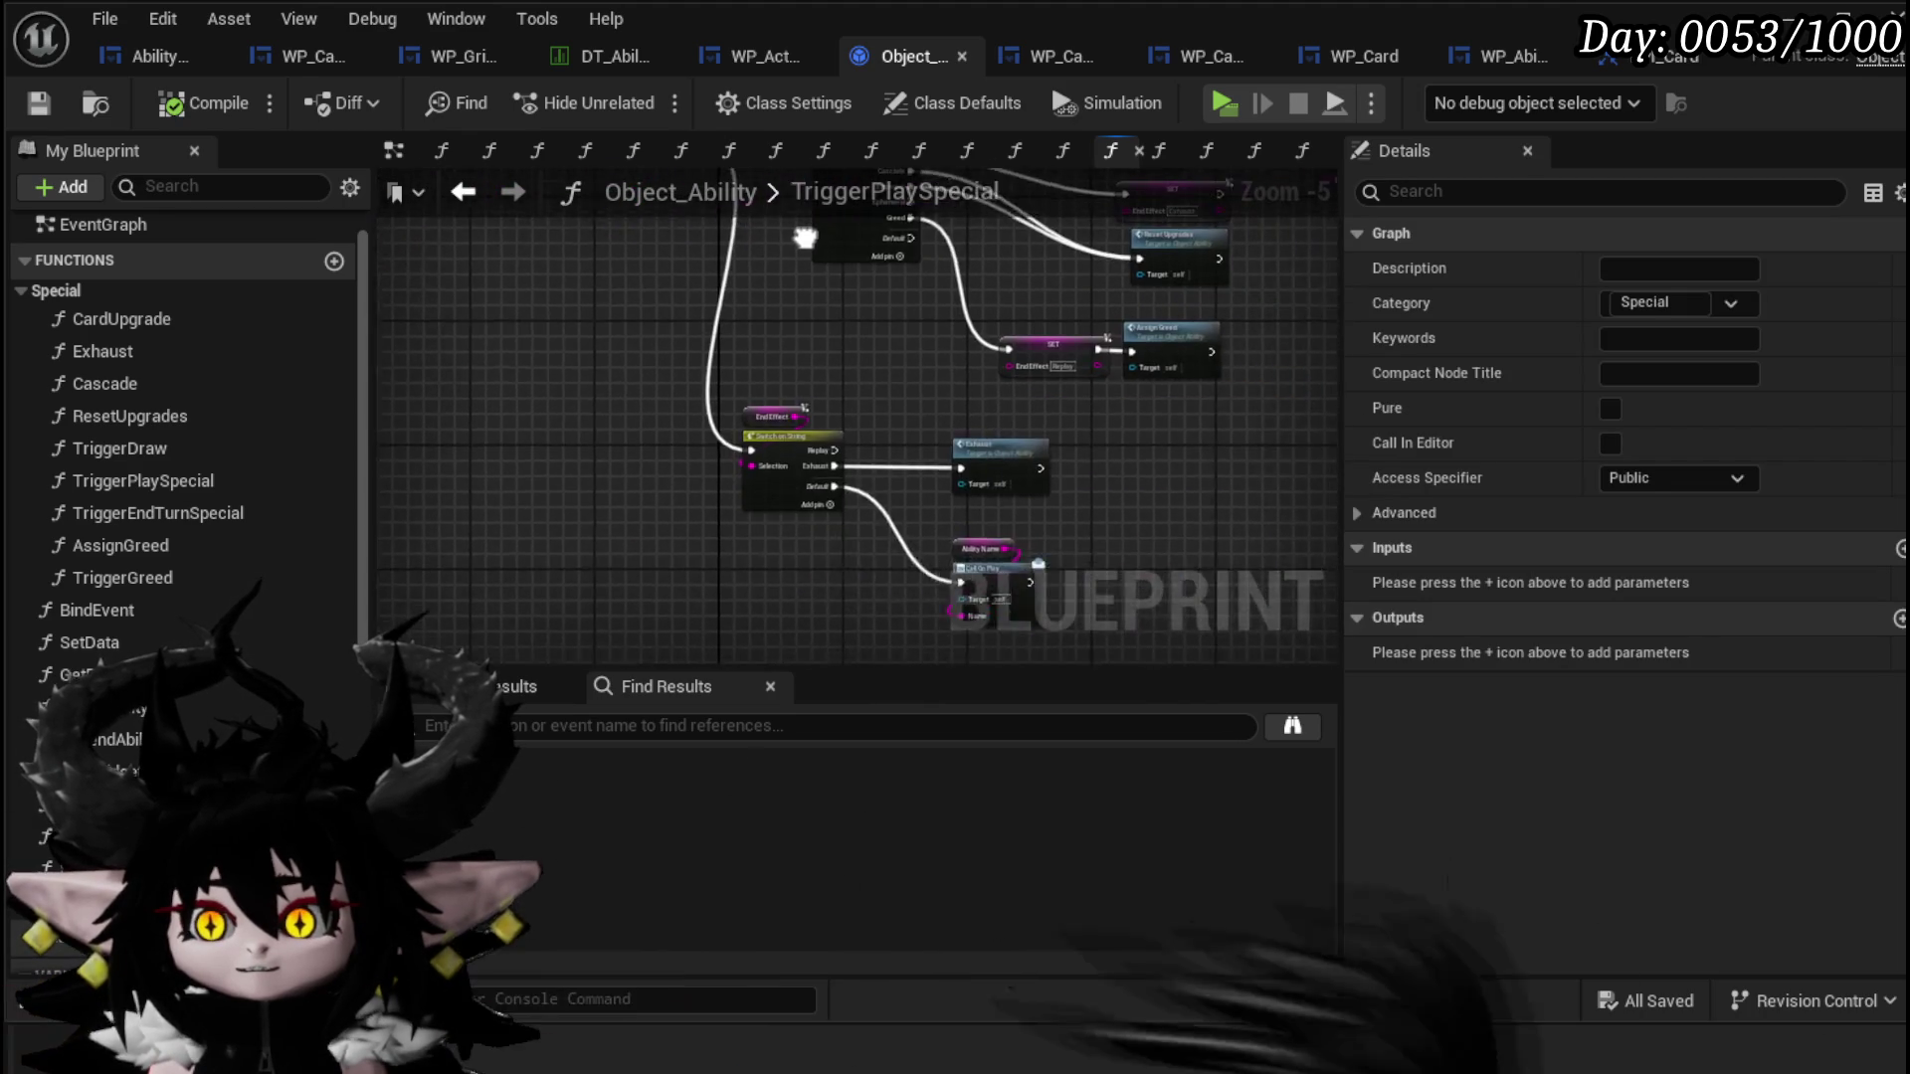
scroll(885, 430, up, 1)
drag(886, 430, 974, 273)
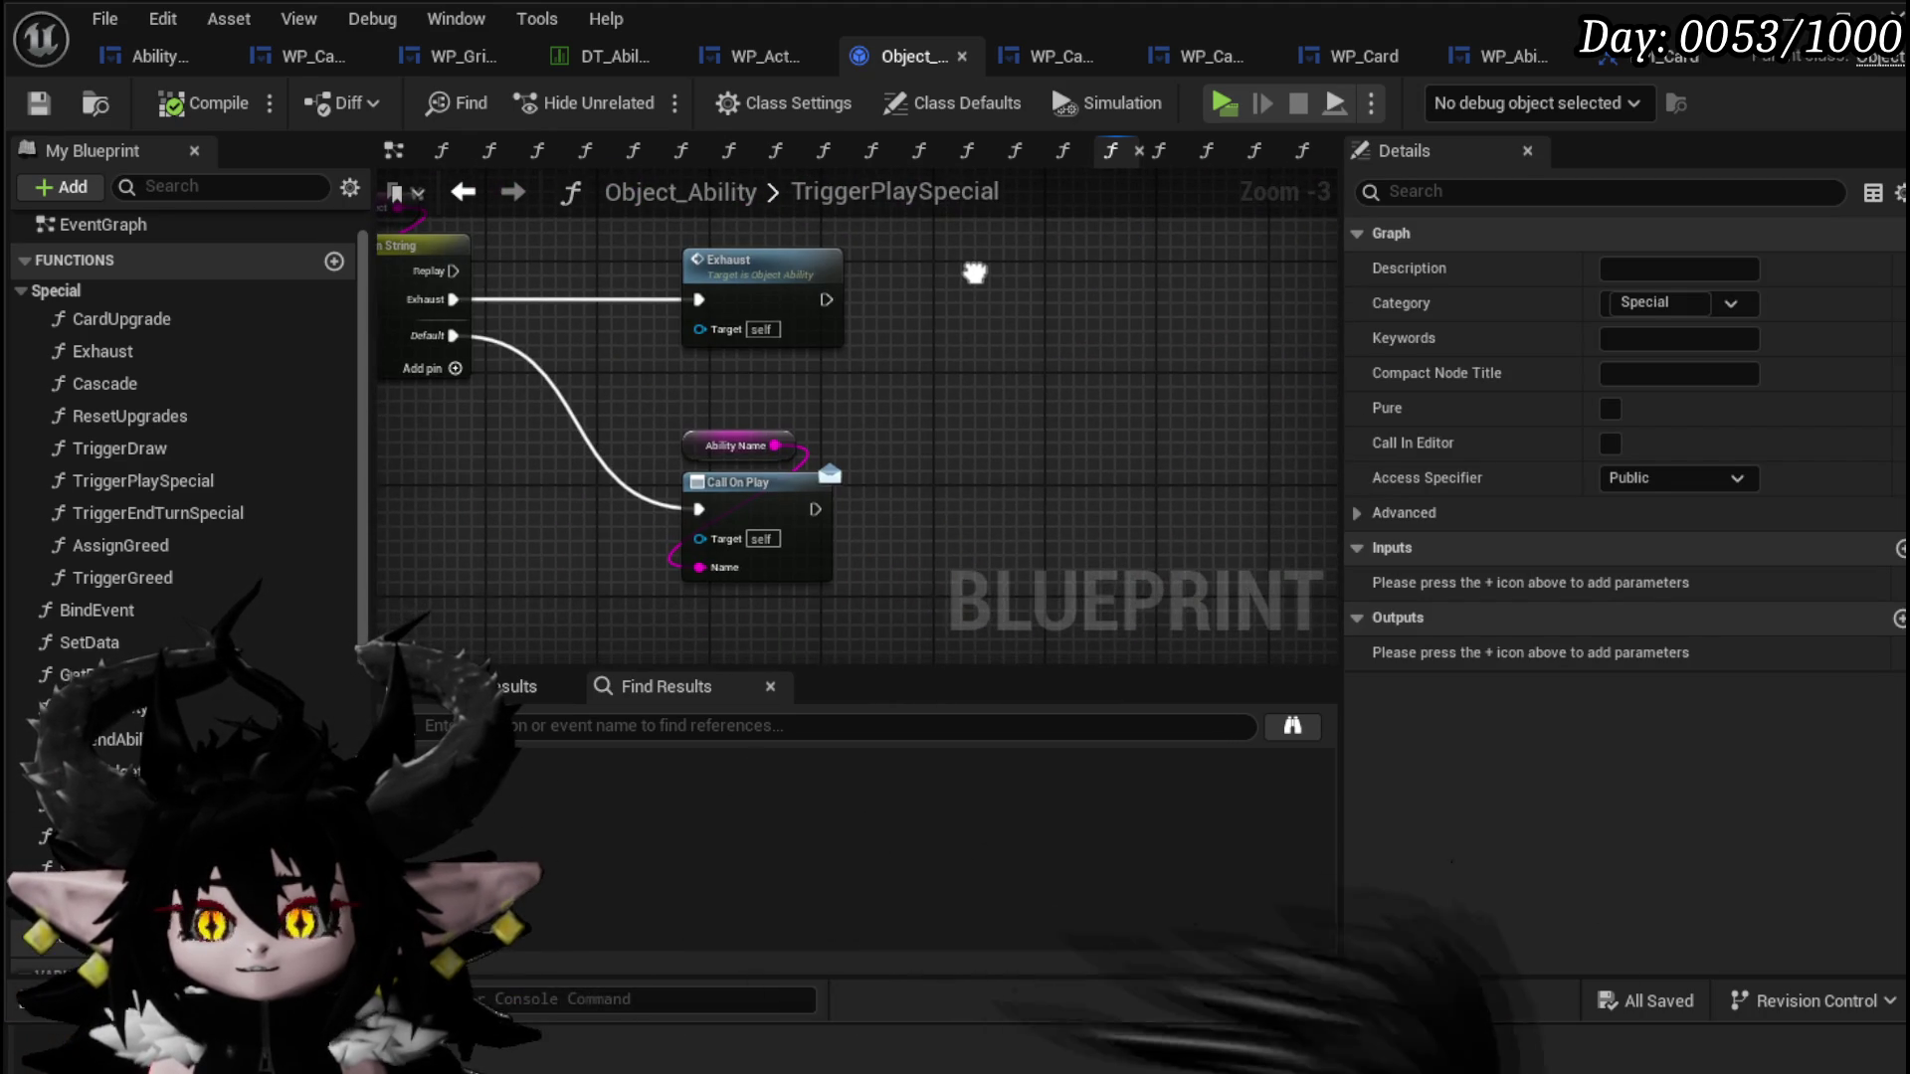
Step: Zoom out over the upper Switch on String network and clear the node selection
click(976, 283)
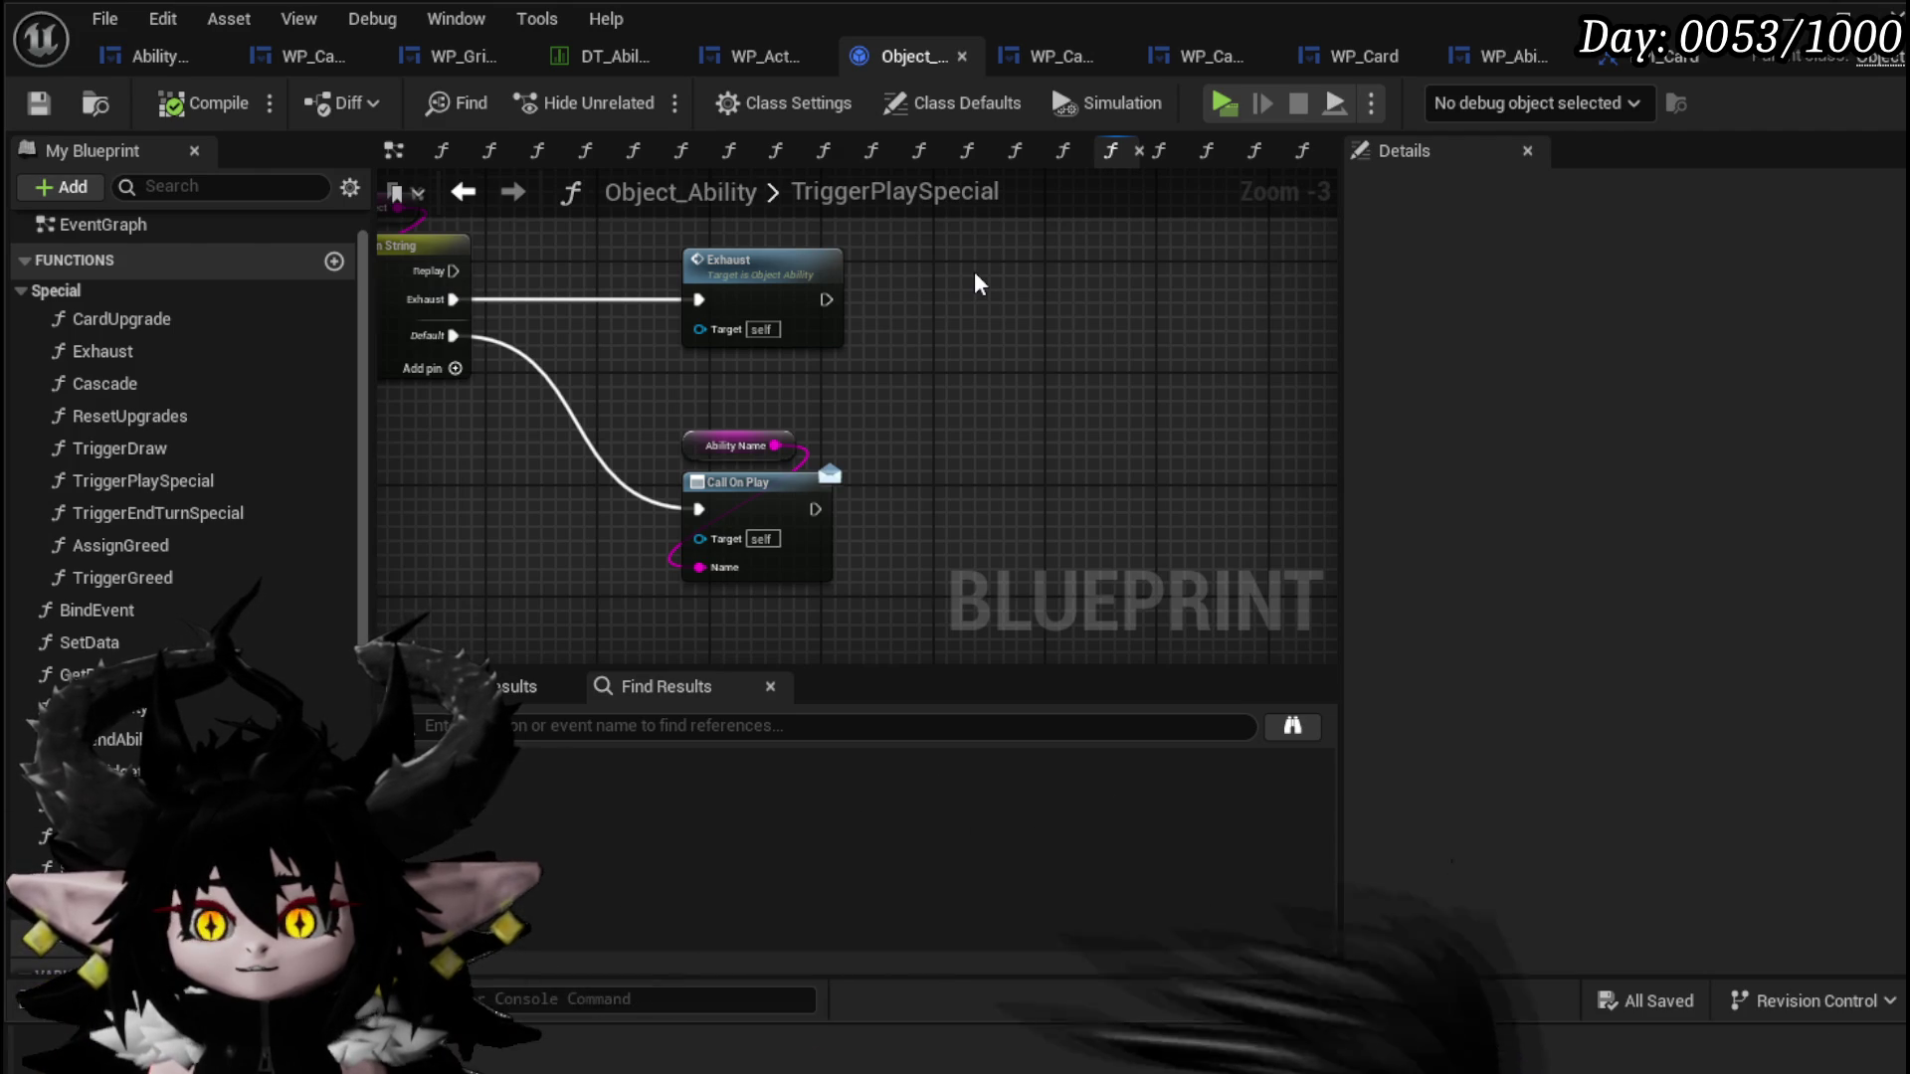
scroll(976, 283, down, 2)
mouse_move(974, 281)
mouse_down()
mouse_move(629, 515)
mouse_move(882, 558)
mouse_move(895, 546)
mouse_move(644, 400)
mouse_up()
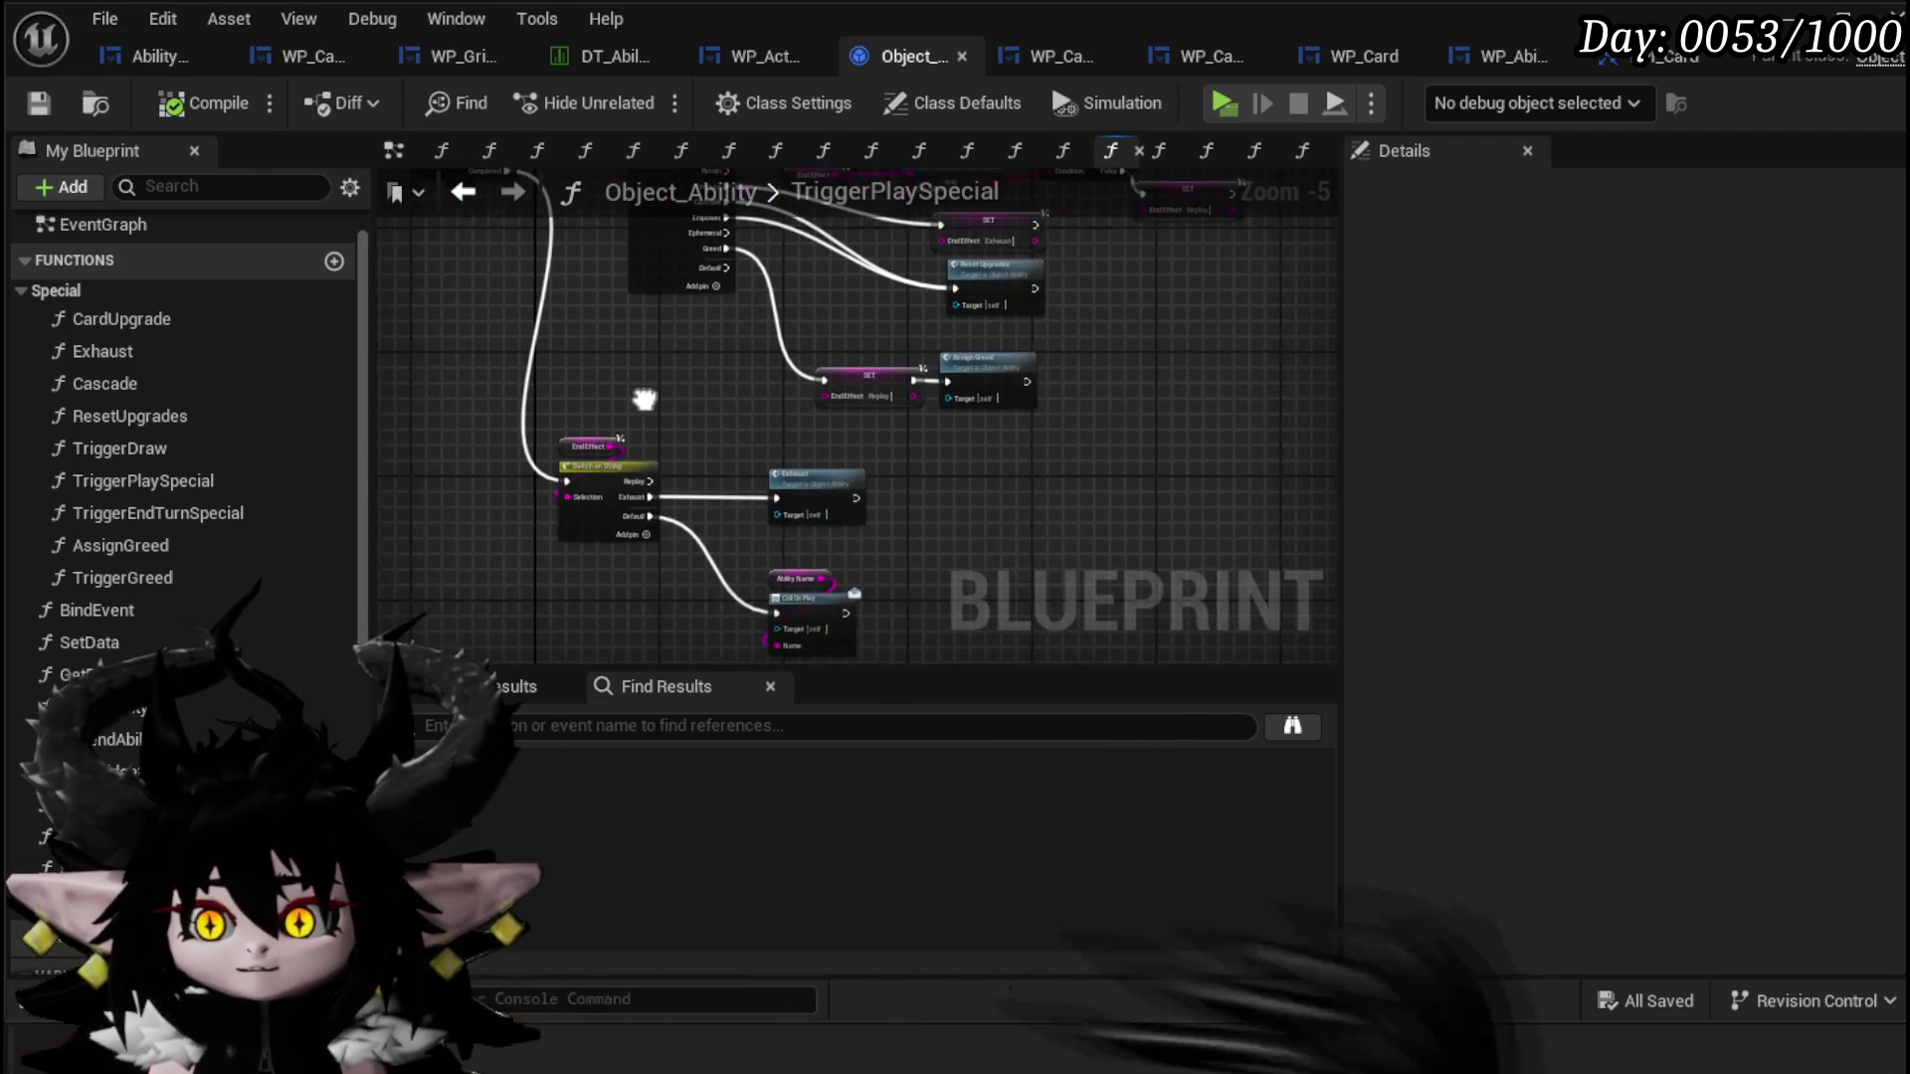
drag(799, 549, 687, 481)
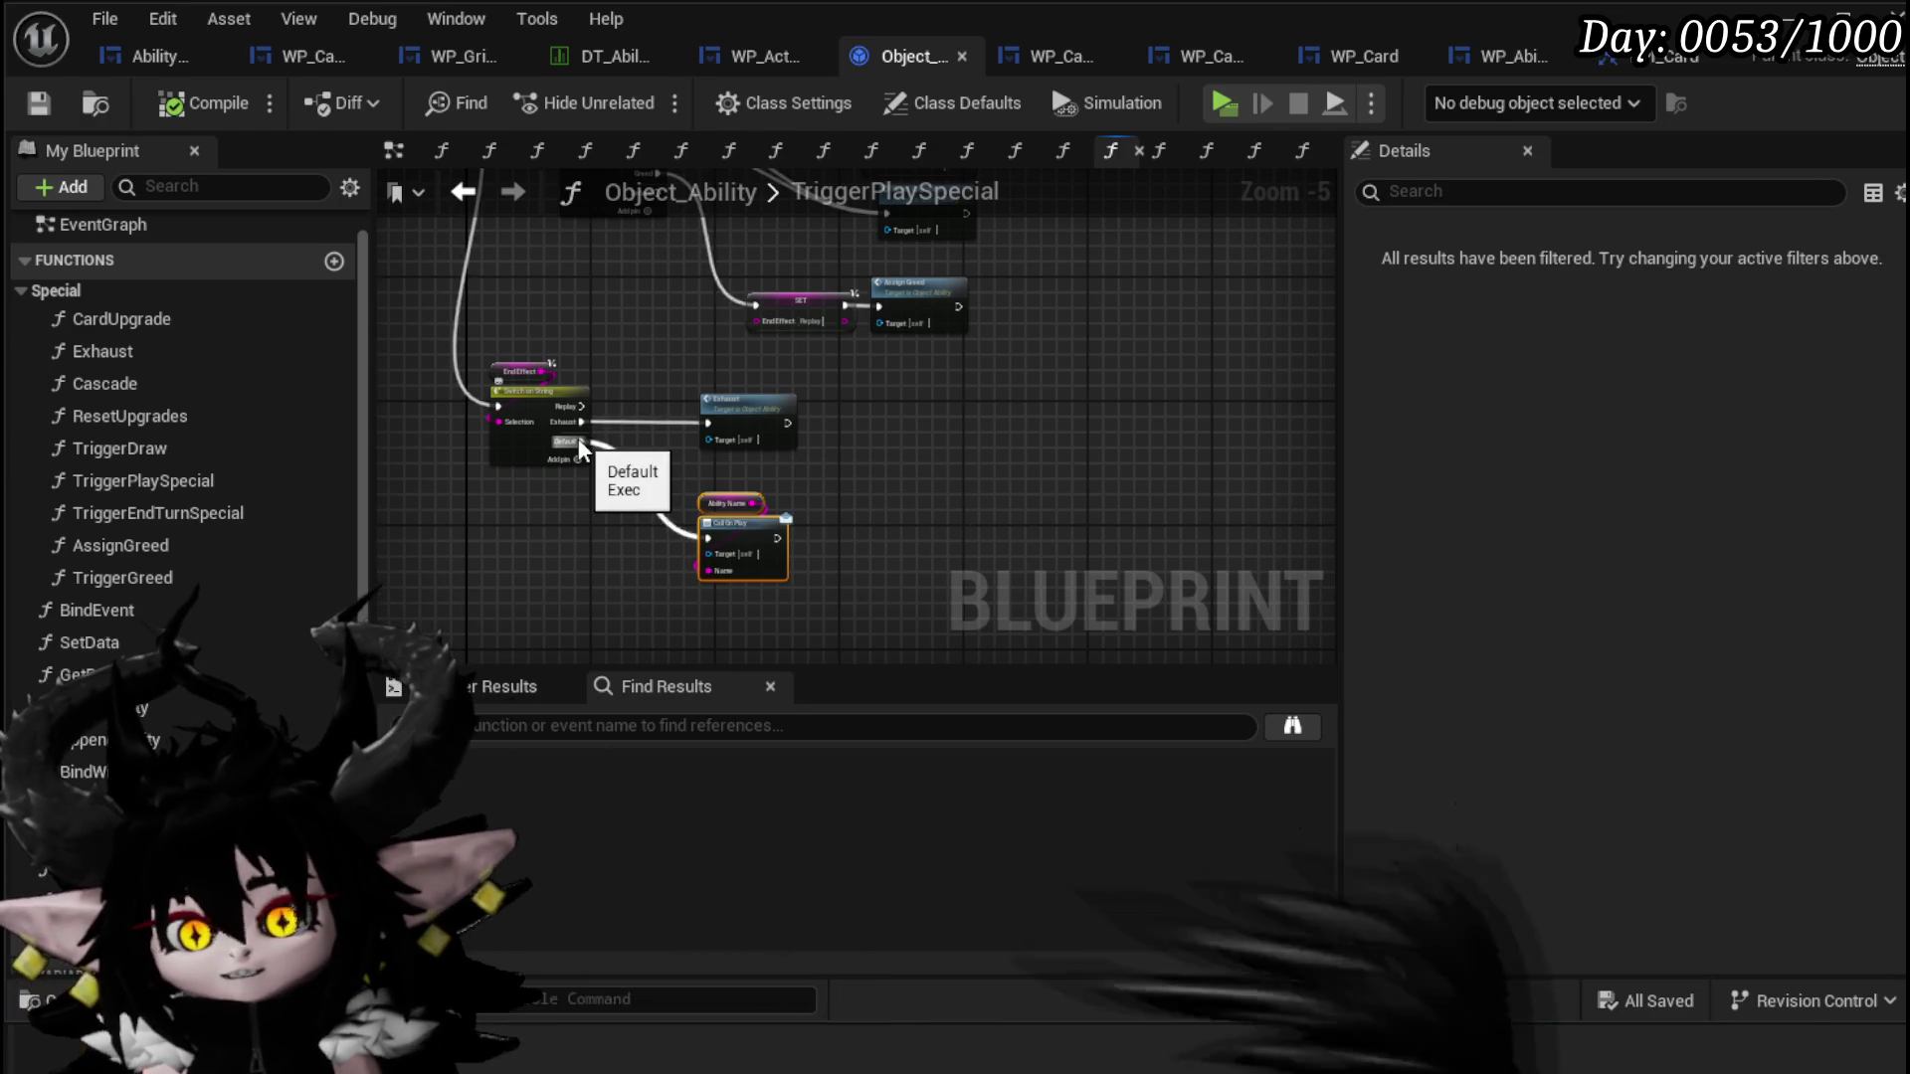
scroll(580, 448, up, 2)
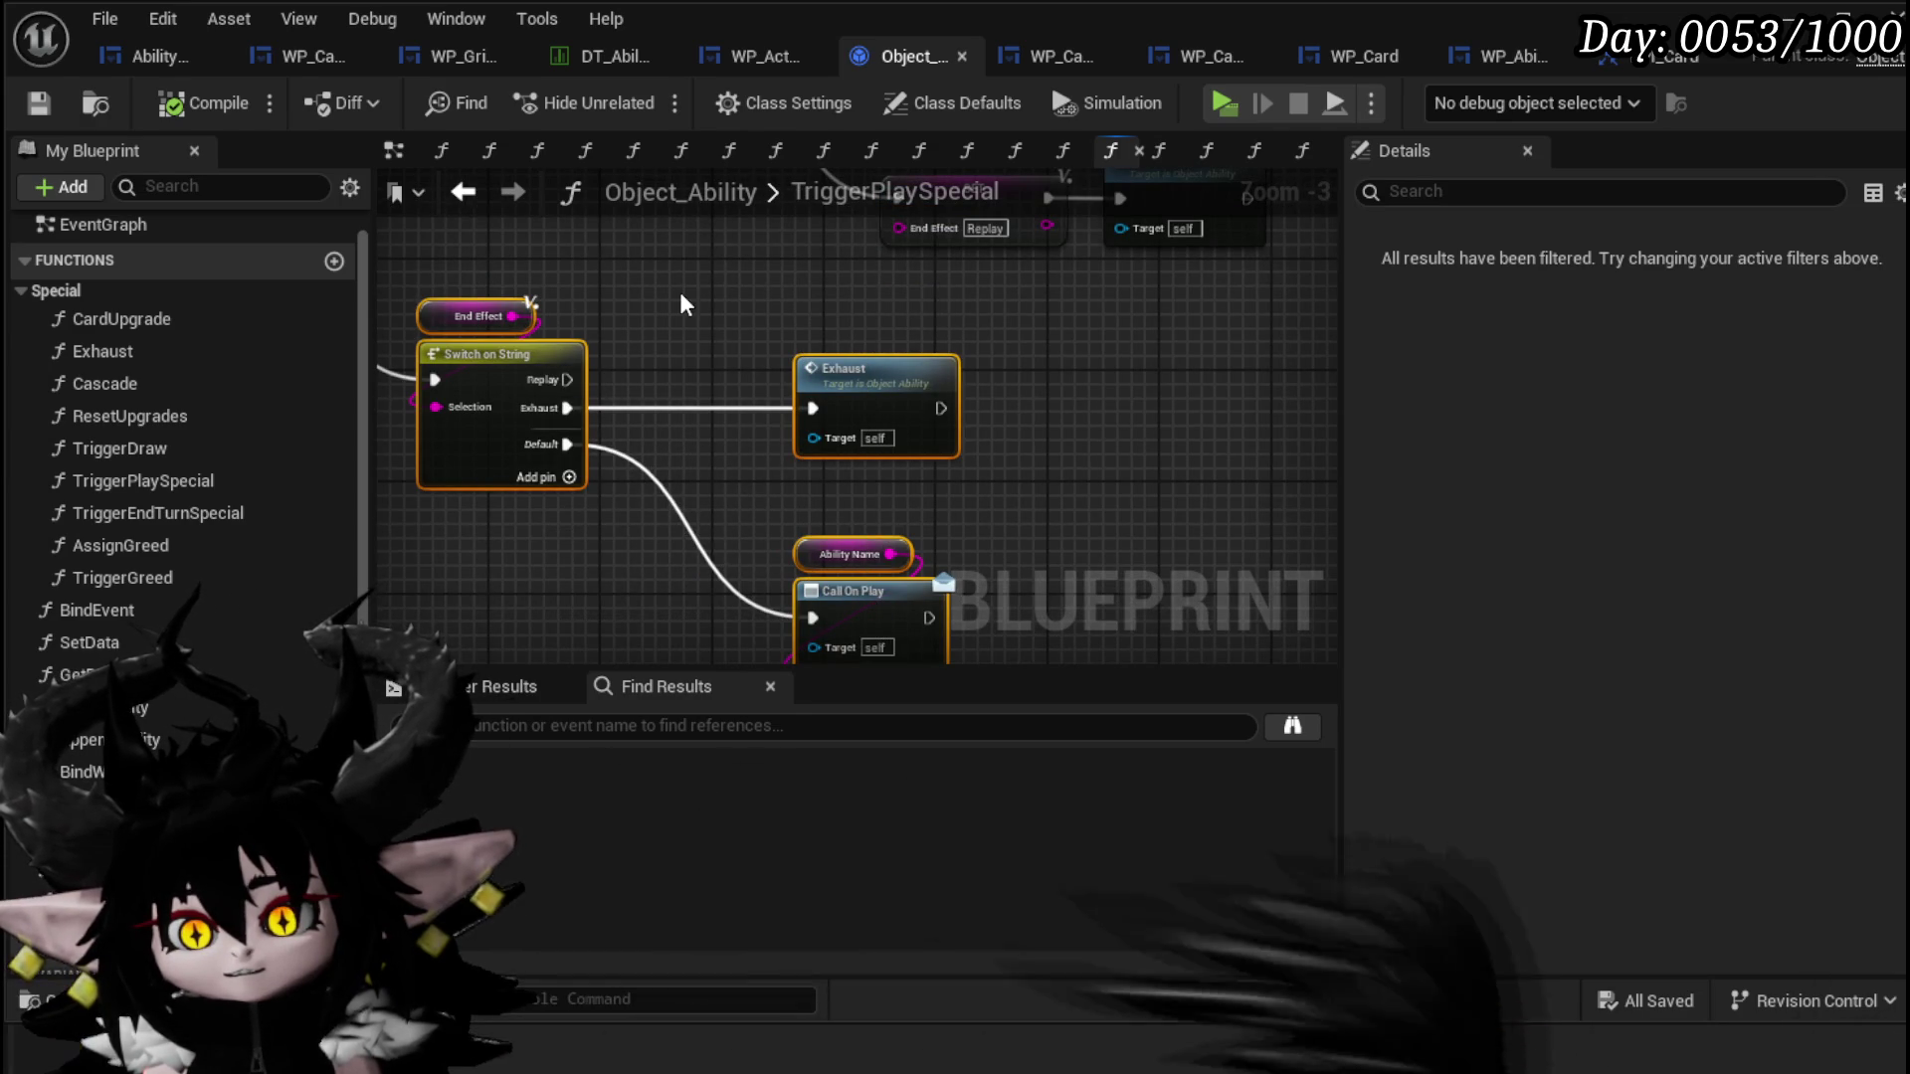
click(712, 301)
scroll(766, 520, down, 2)
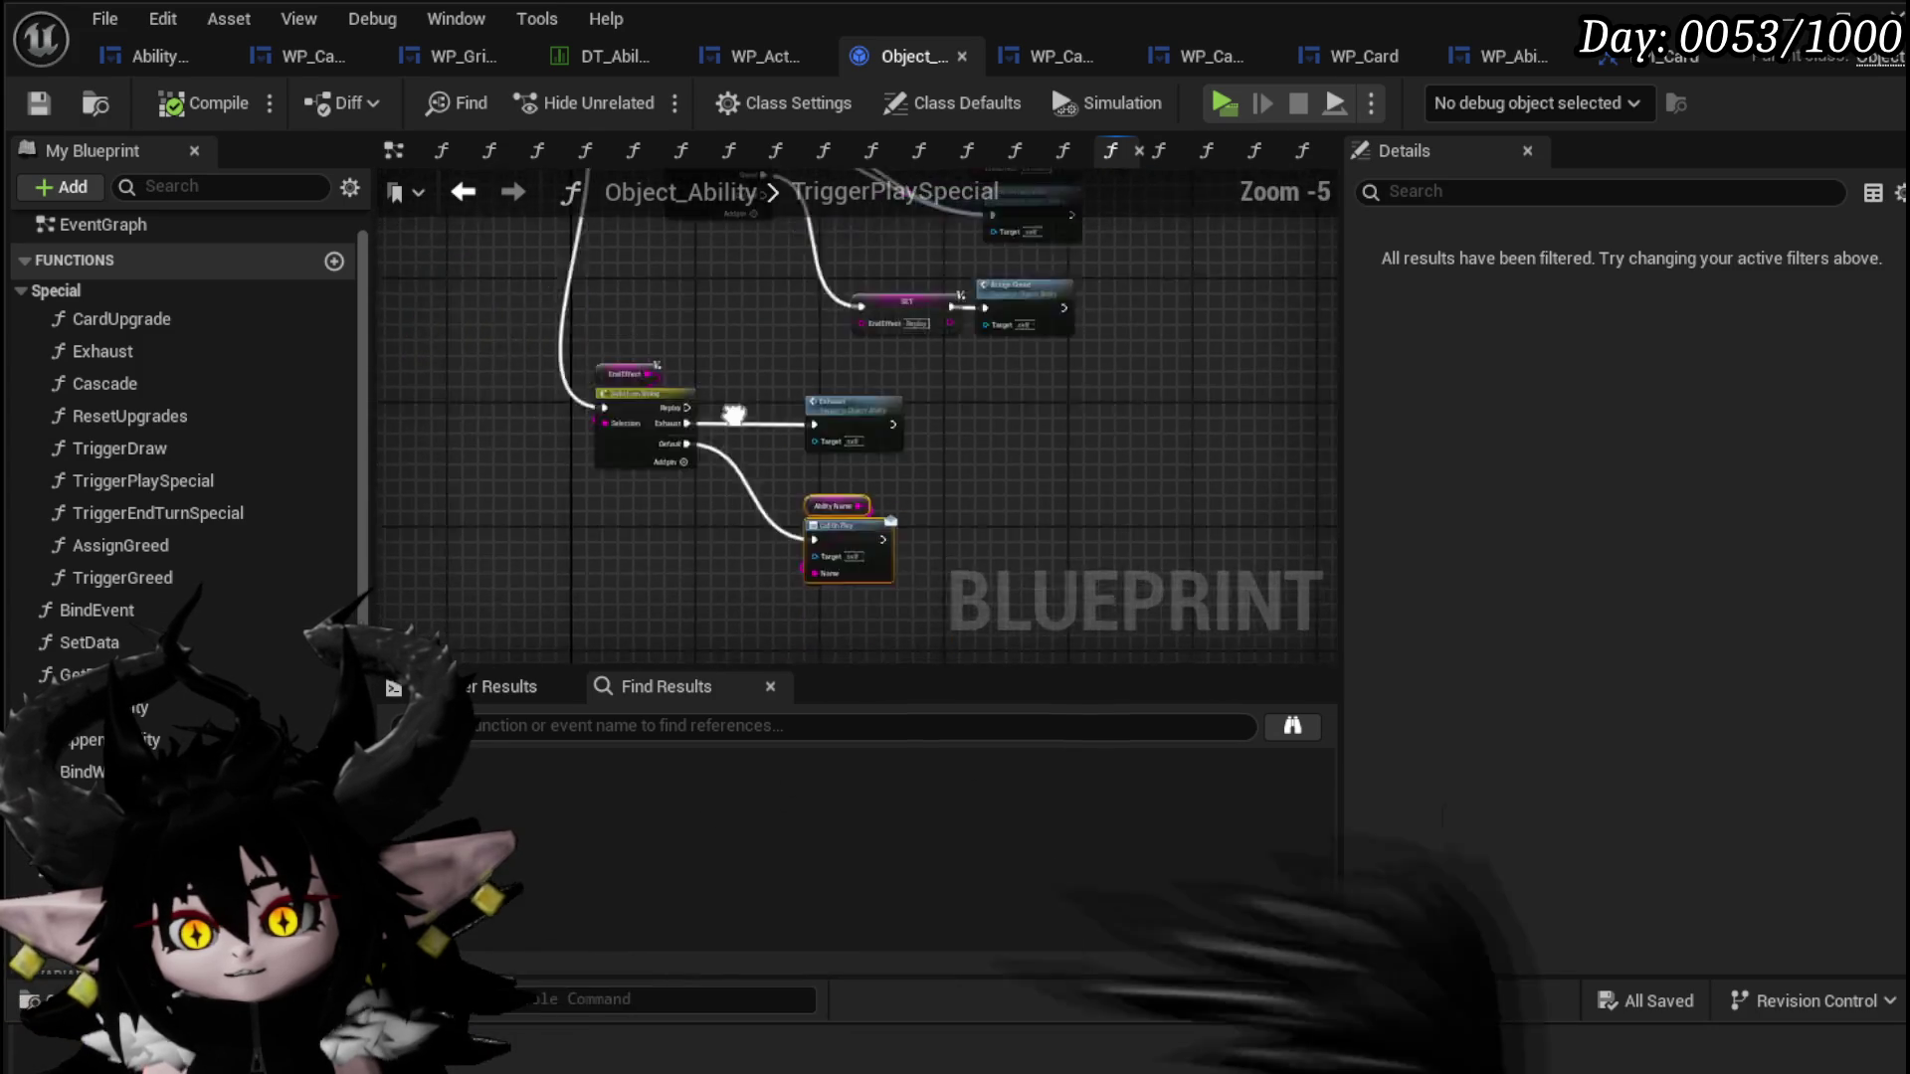
scroll(503, 461, up, 3)
Step: Put Call On Play on the entry node's execution line before the For Each Loop and save
click(388, 398)
drag(388, 397, 565, 428)
click(811, 514)
drag(924, 531, 885, 416)
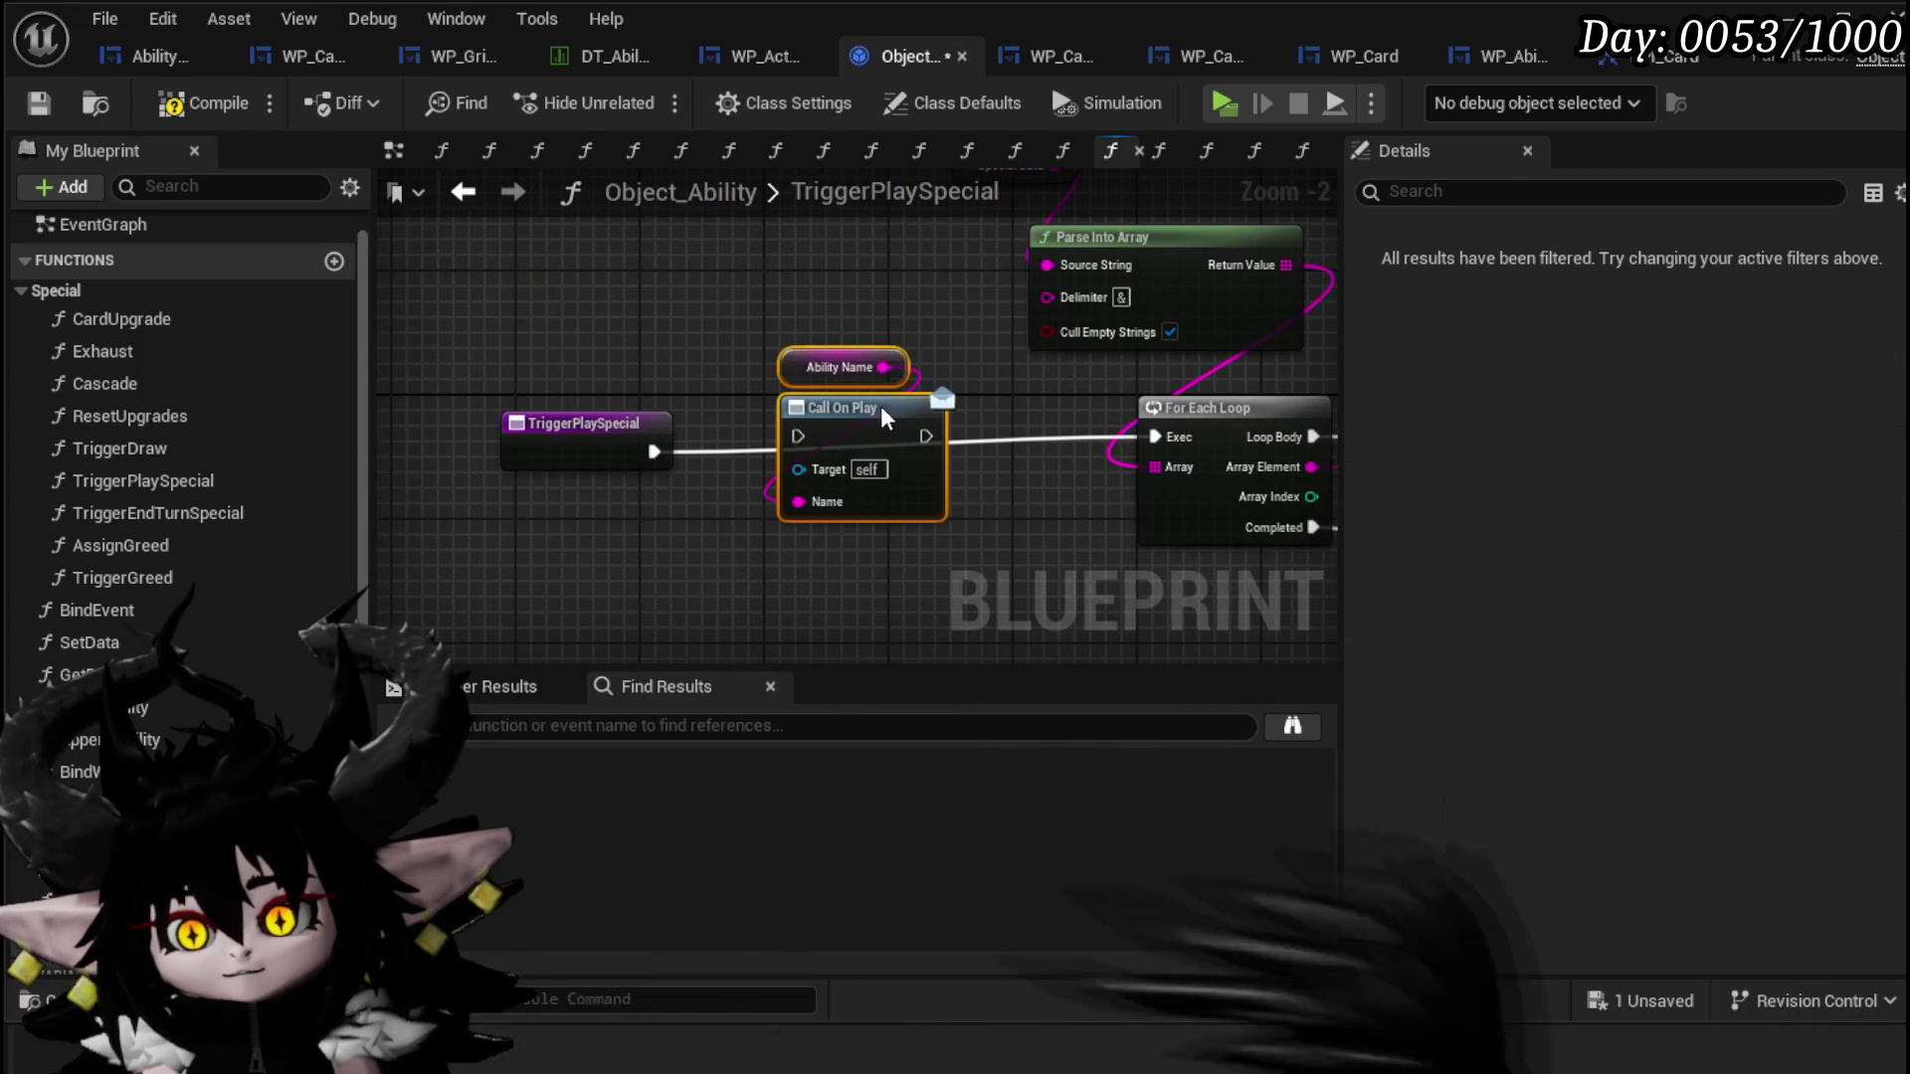
drag(651, 455, 616, 441)
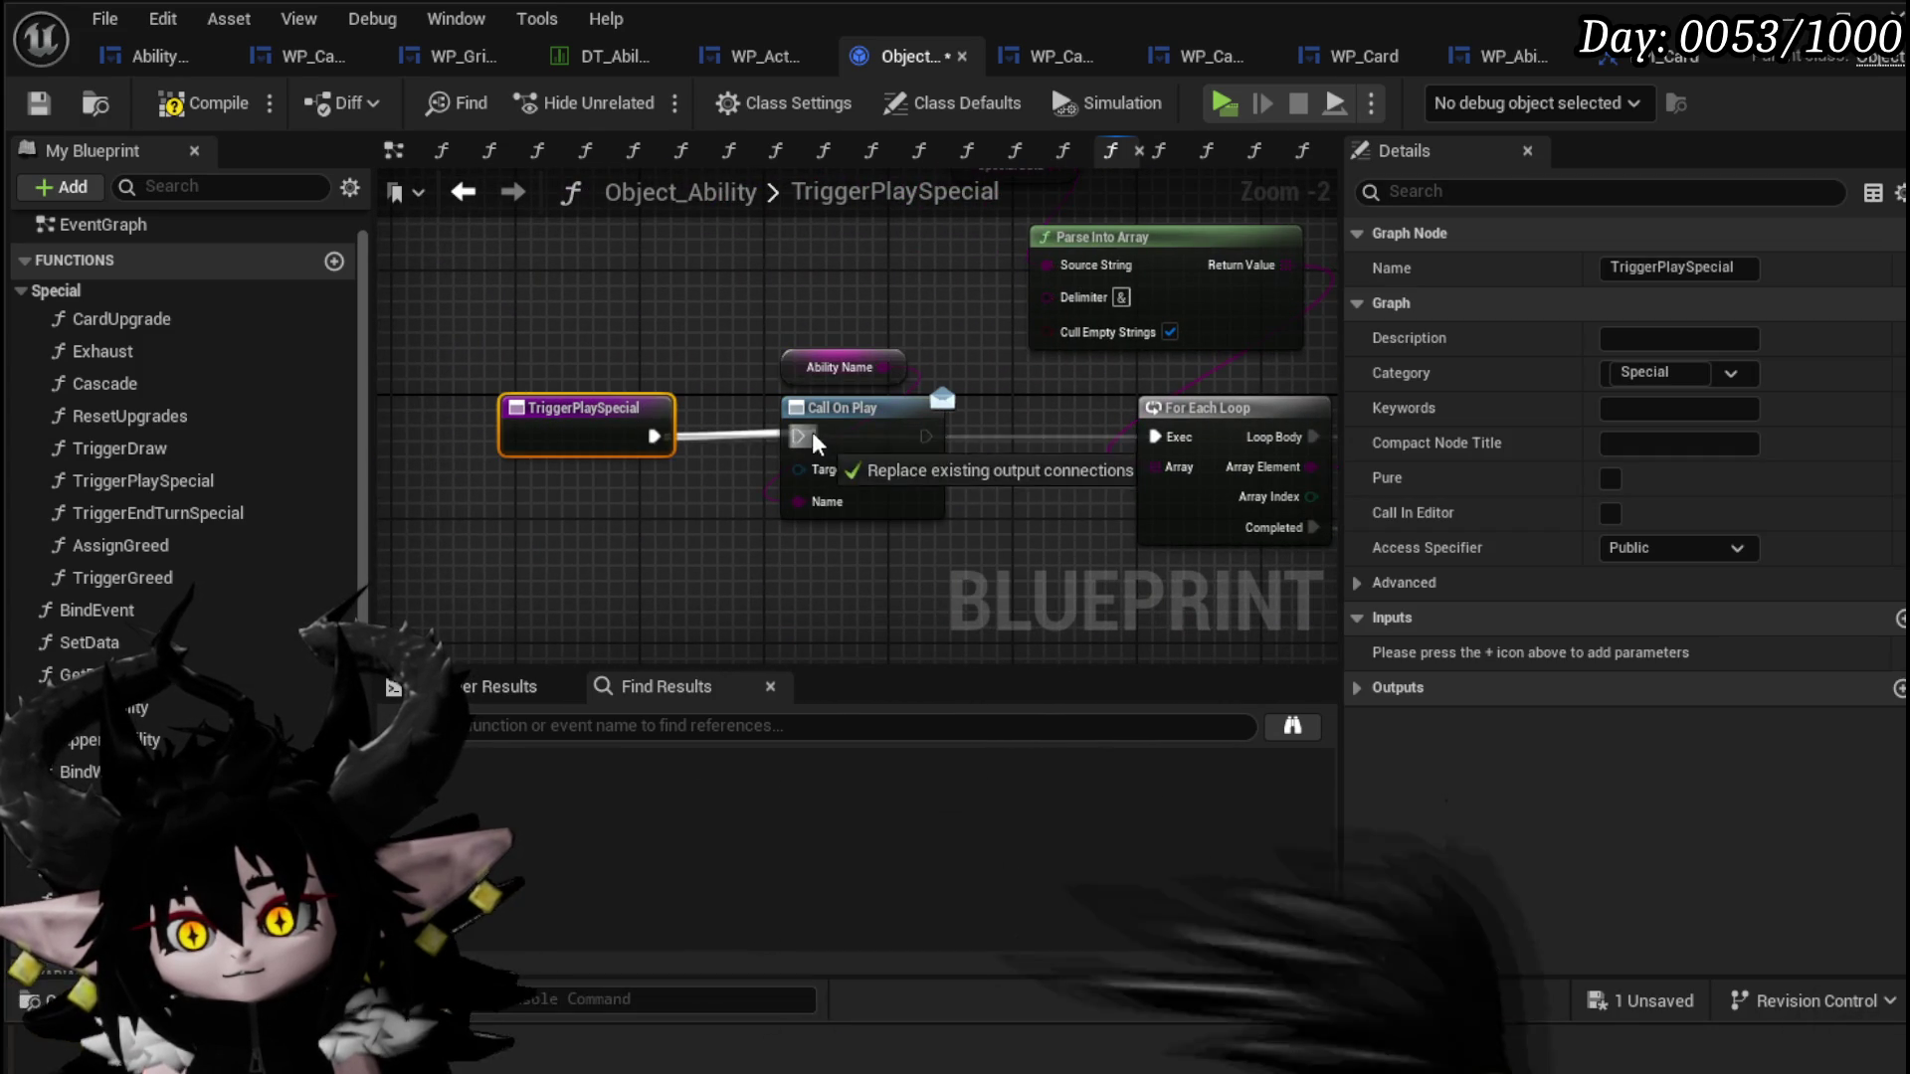
scroll(1039, 438, down, 2)
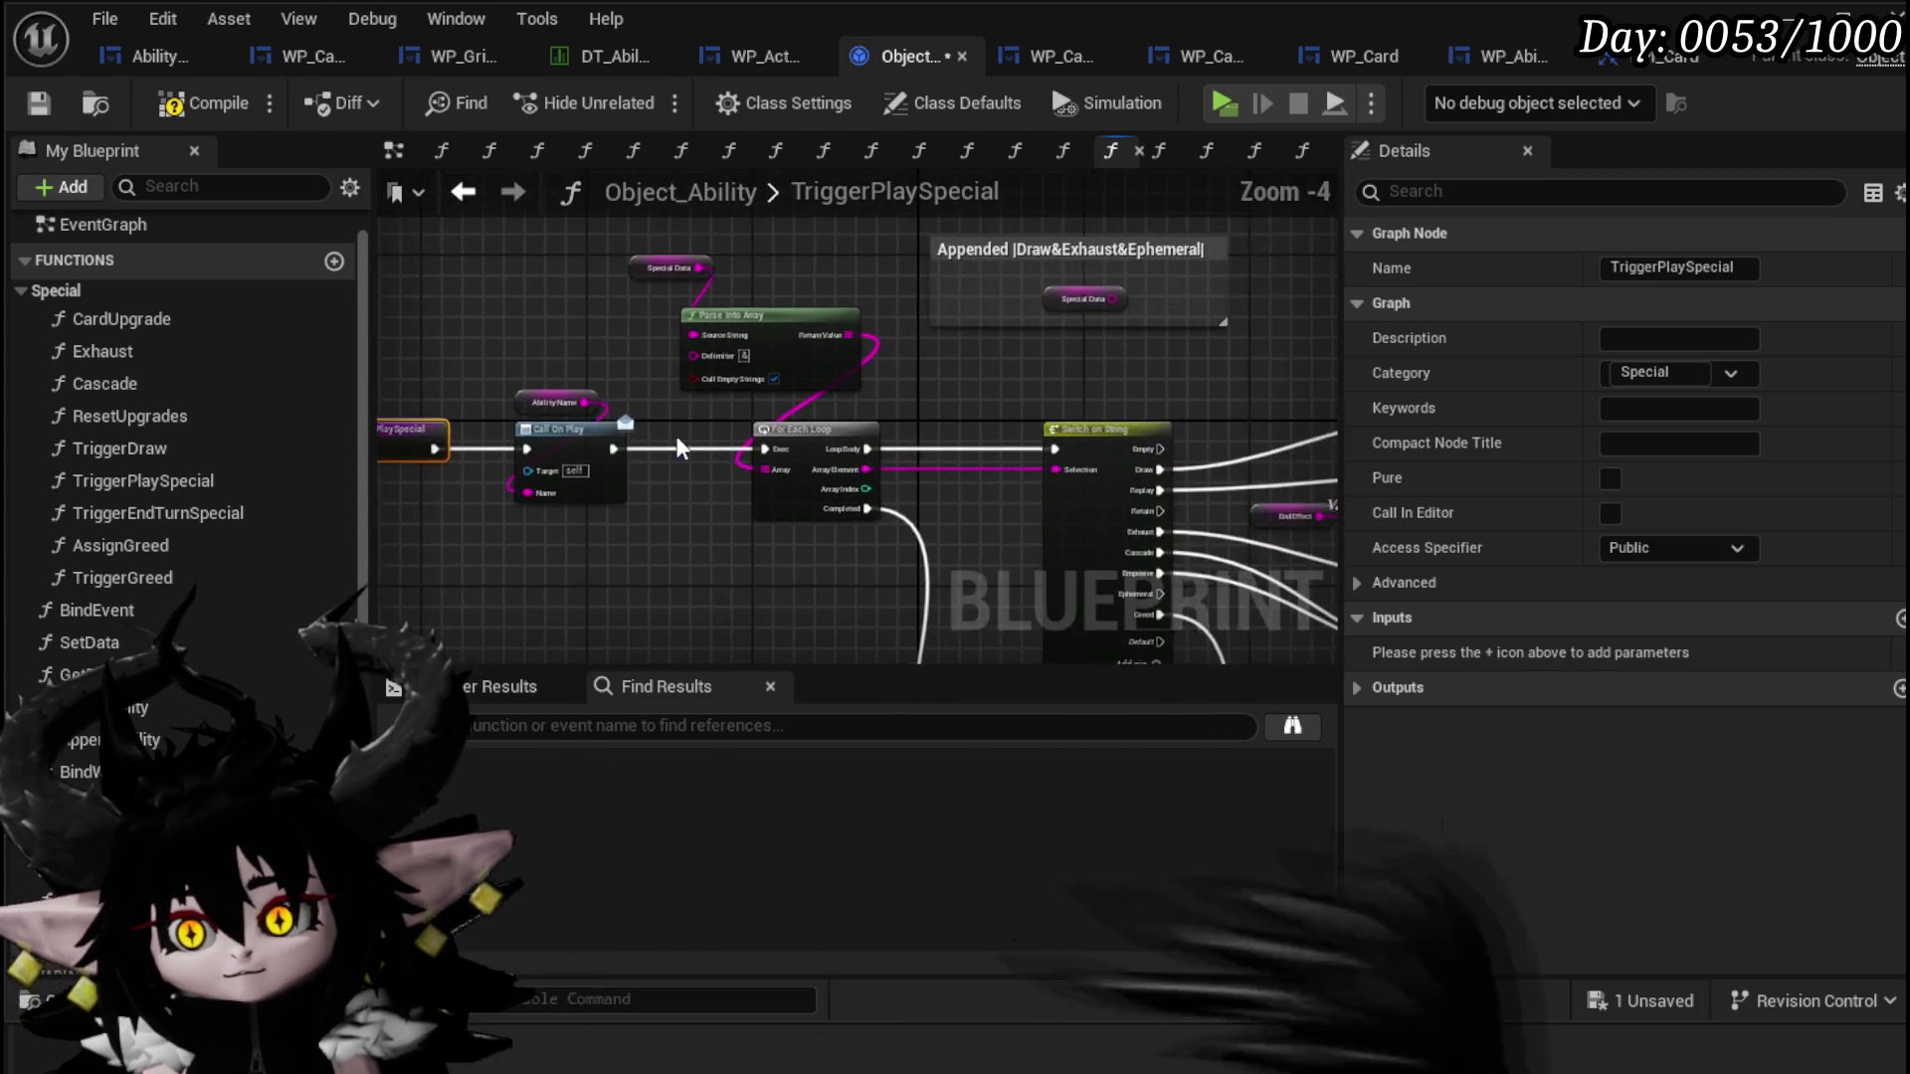
click(37, 106)
drag(1082, 338, 667, 317)
drag(1025, 307, 1218, 282)
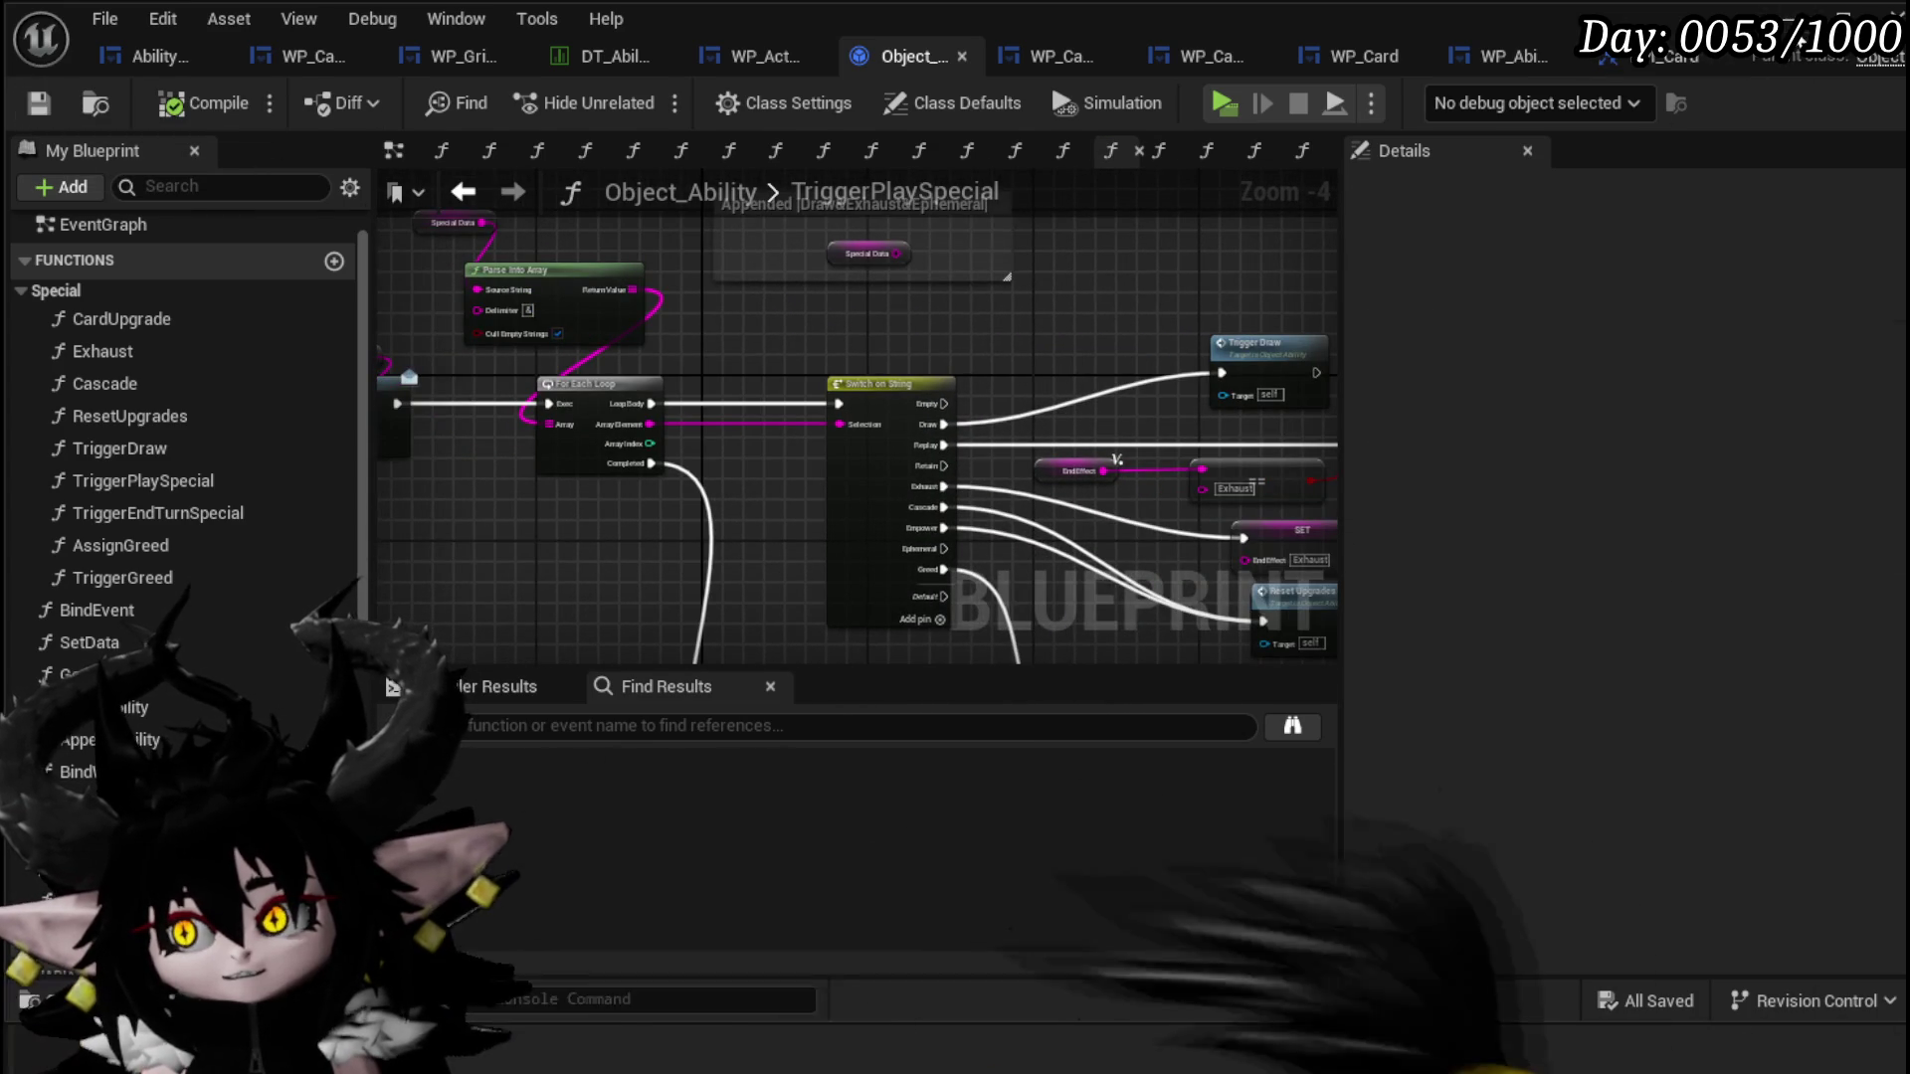
key(alt+Tab)
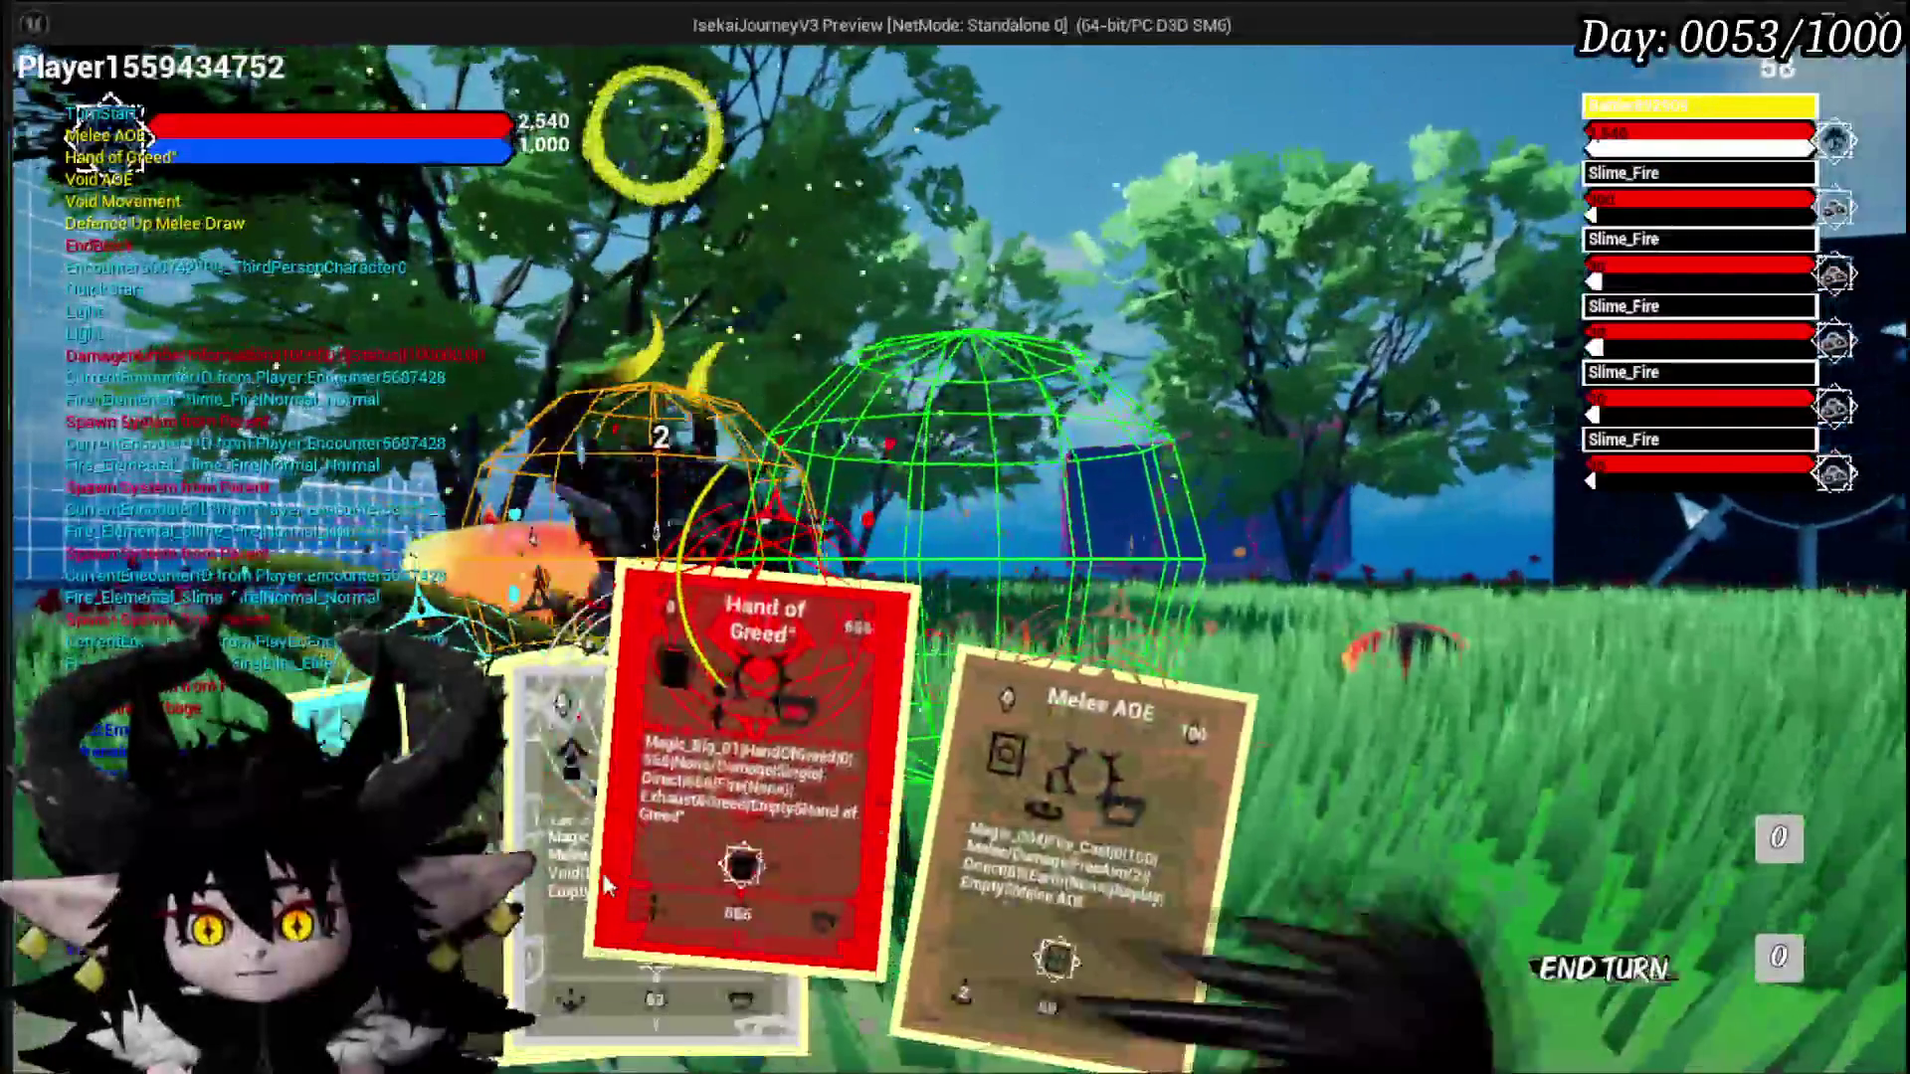
click(1095, 796)
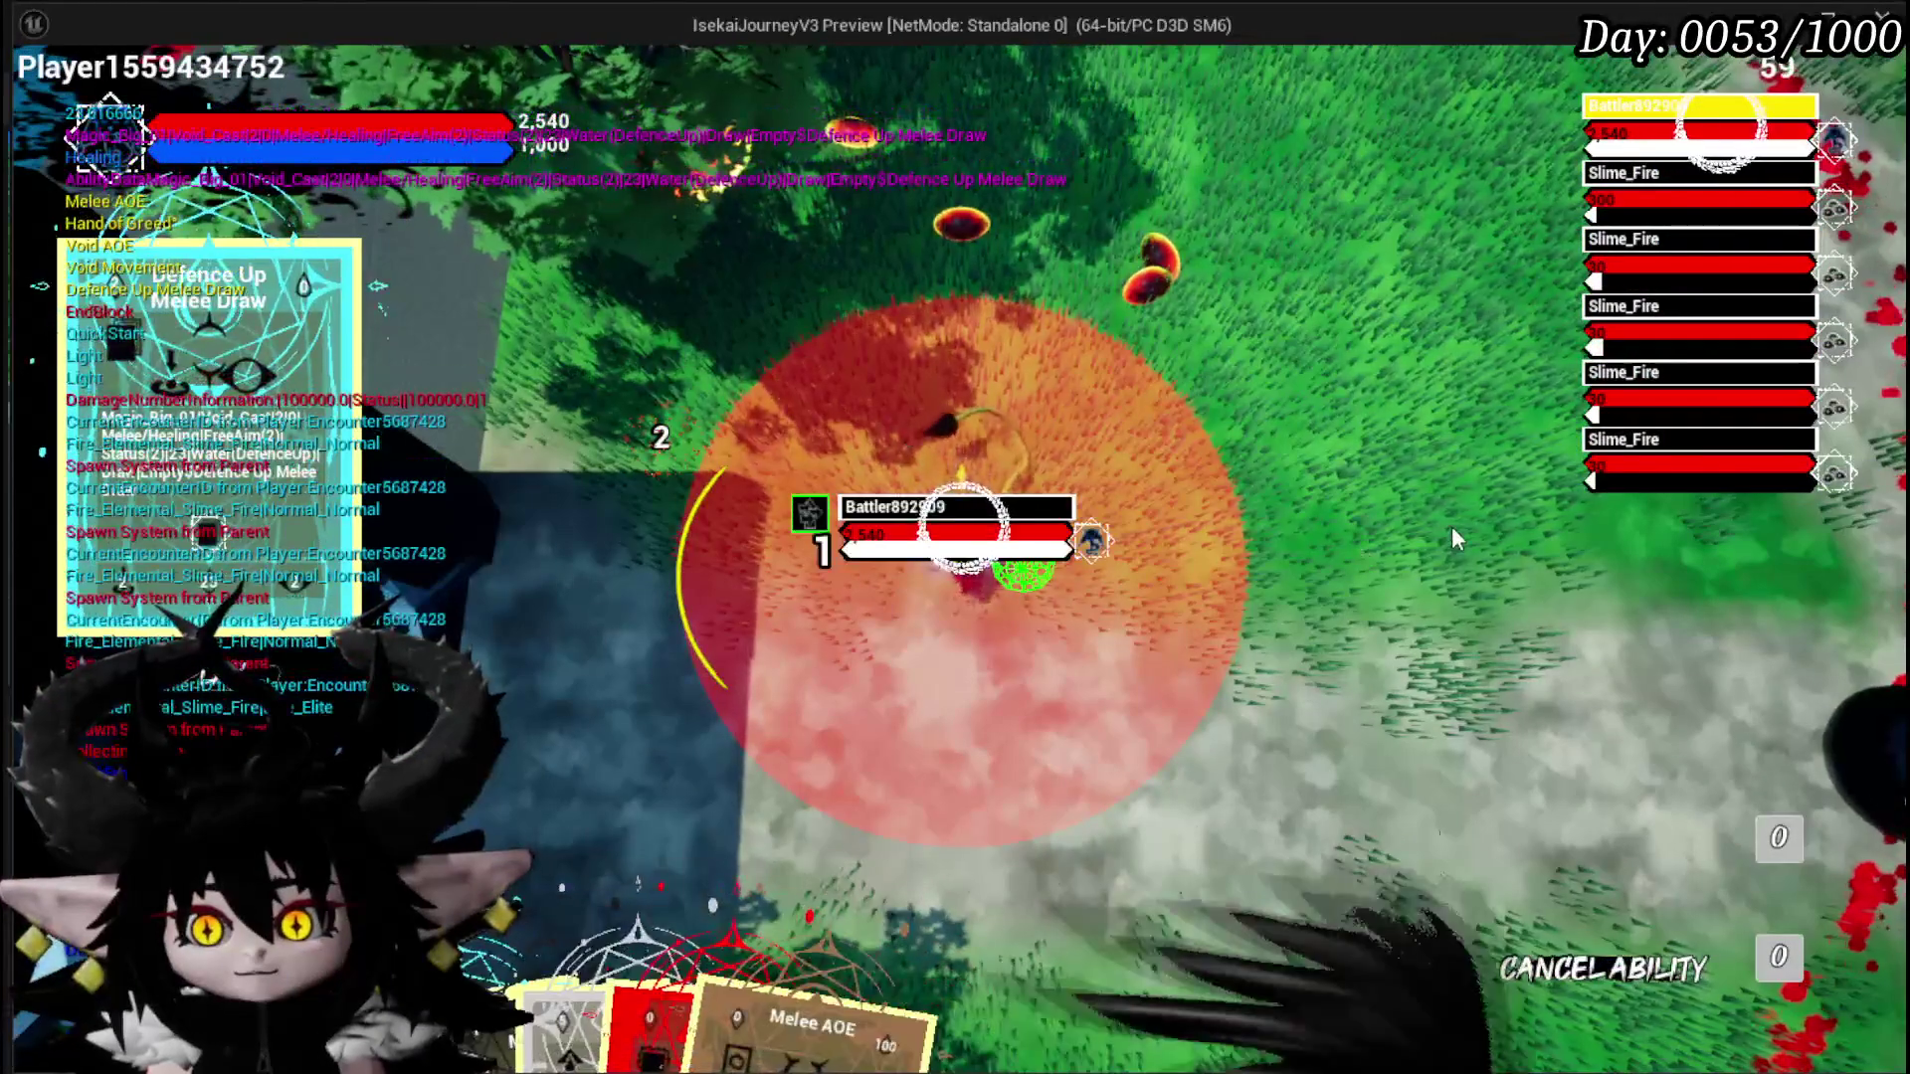
click(1452, 537)
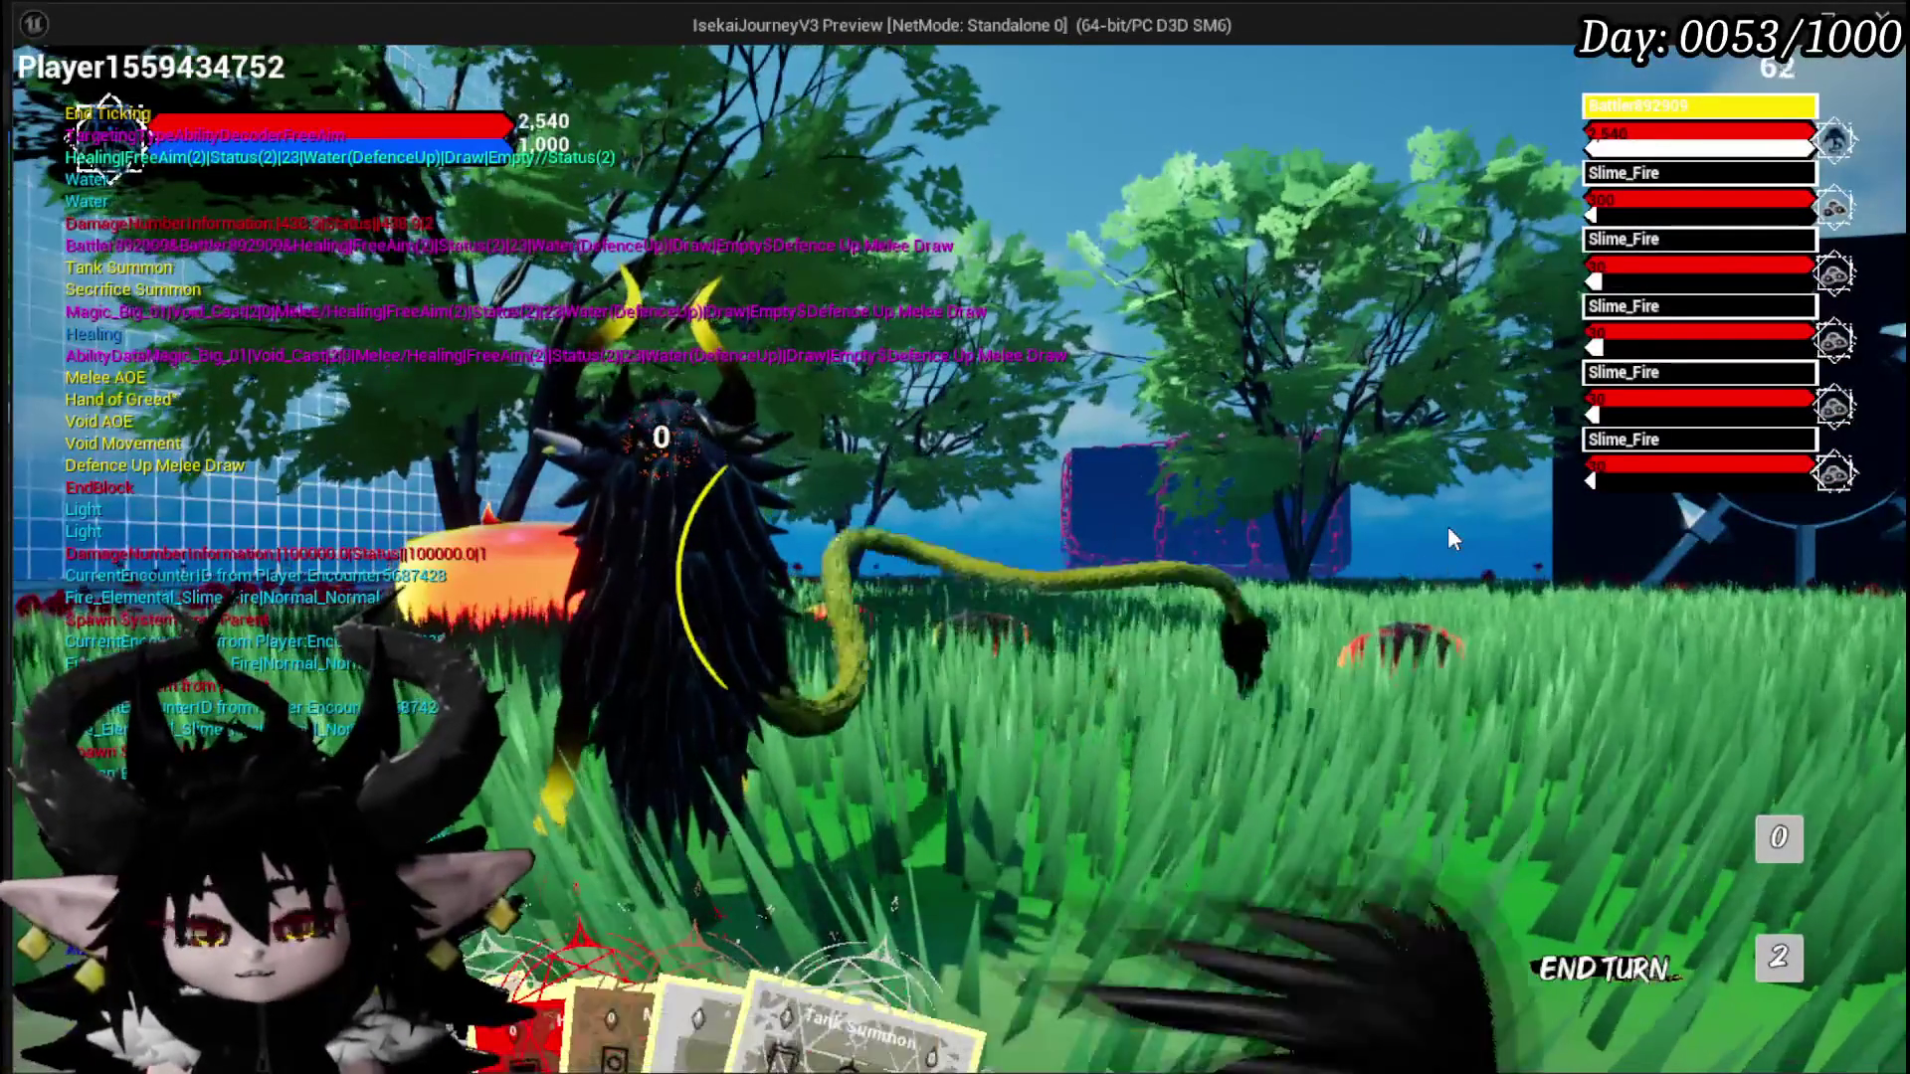
key(Escape)
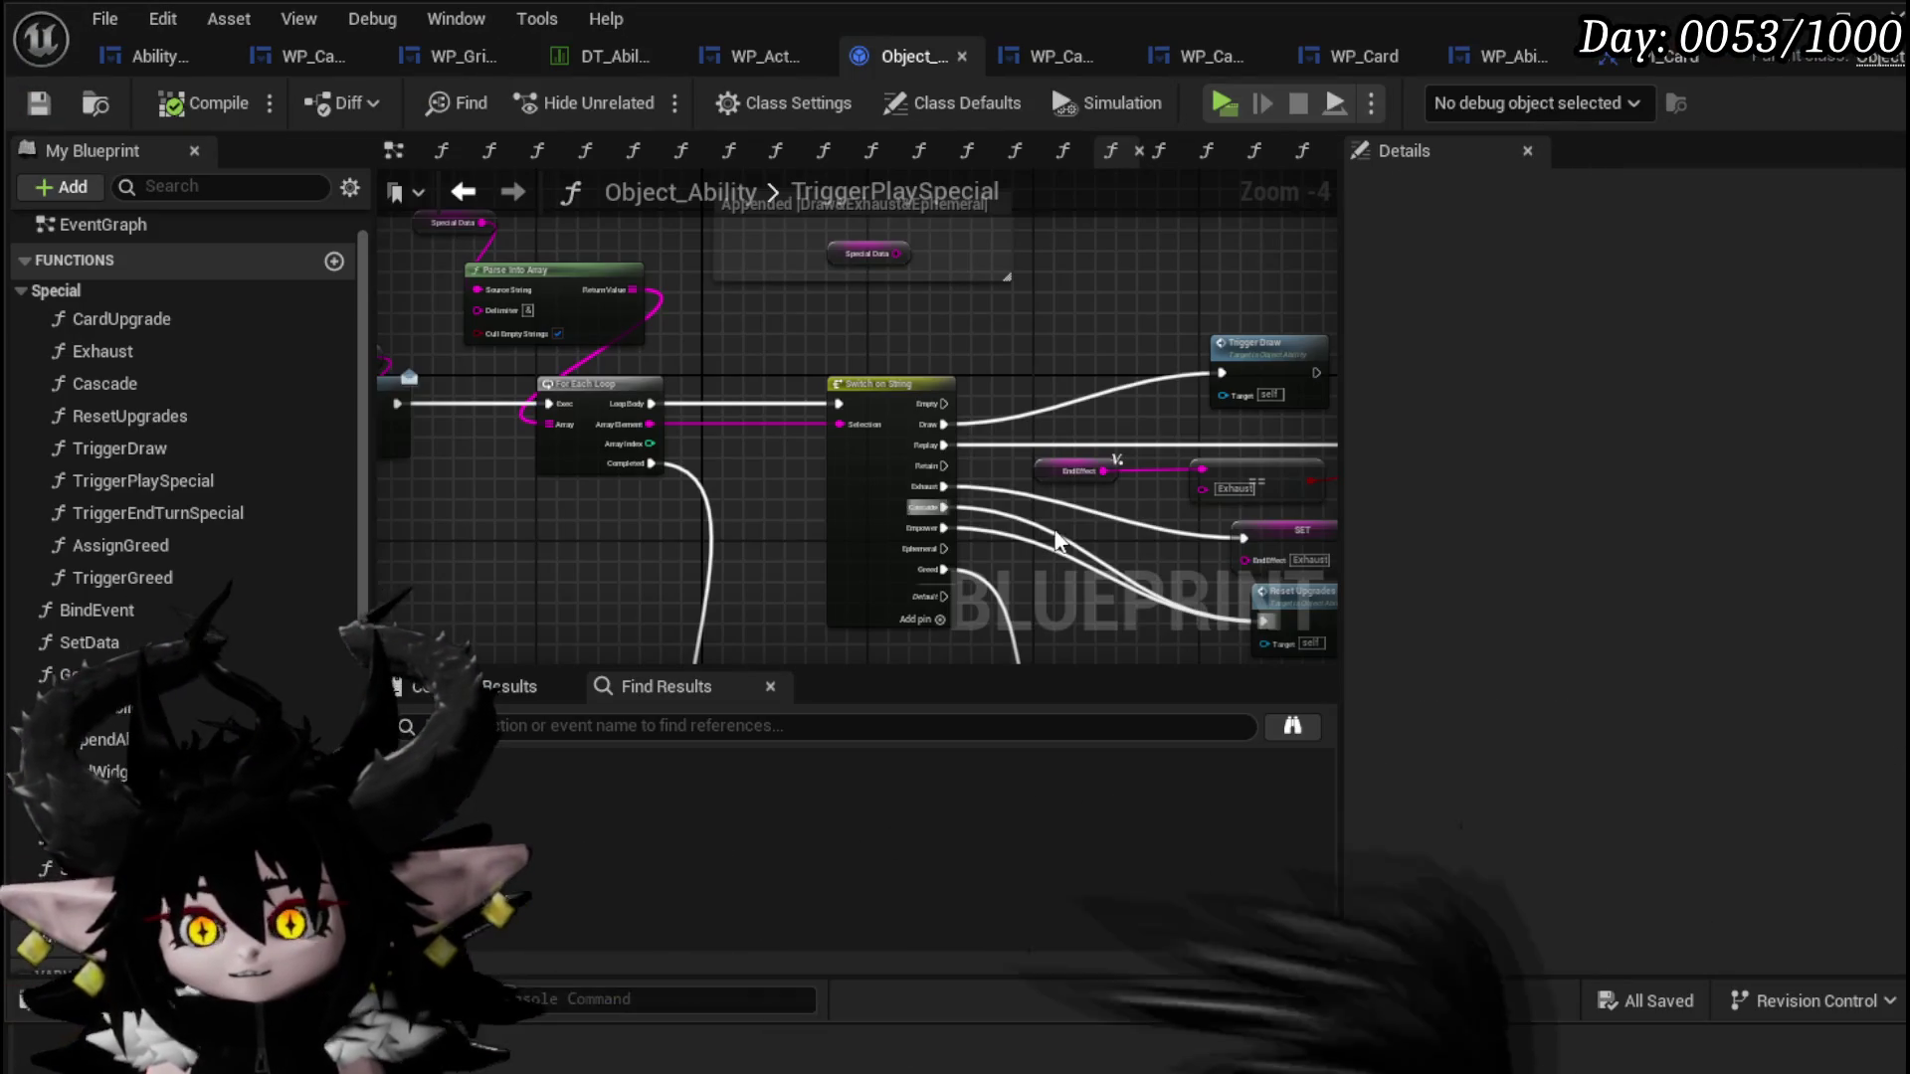
Step: Untick New Card on PlayAndDiscardCard's Draw Card from ID and compile WP_Card_HUD
click(1222, 67)
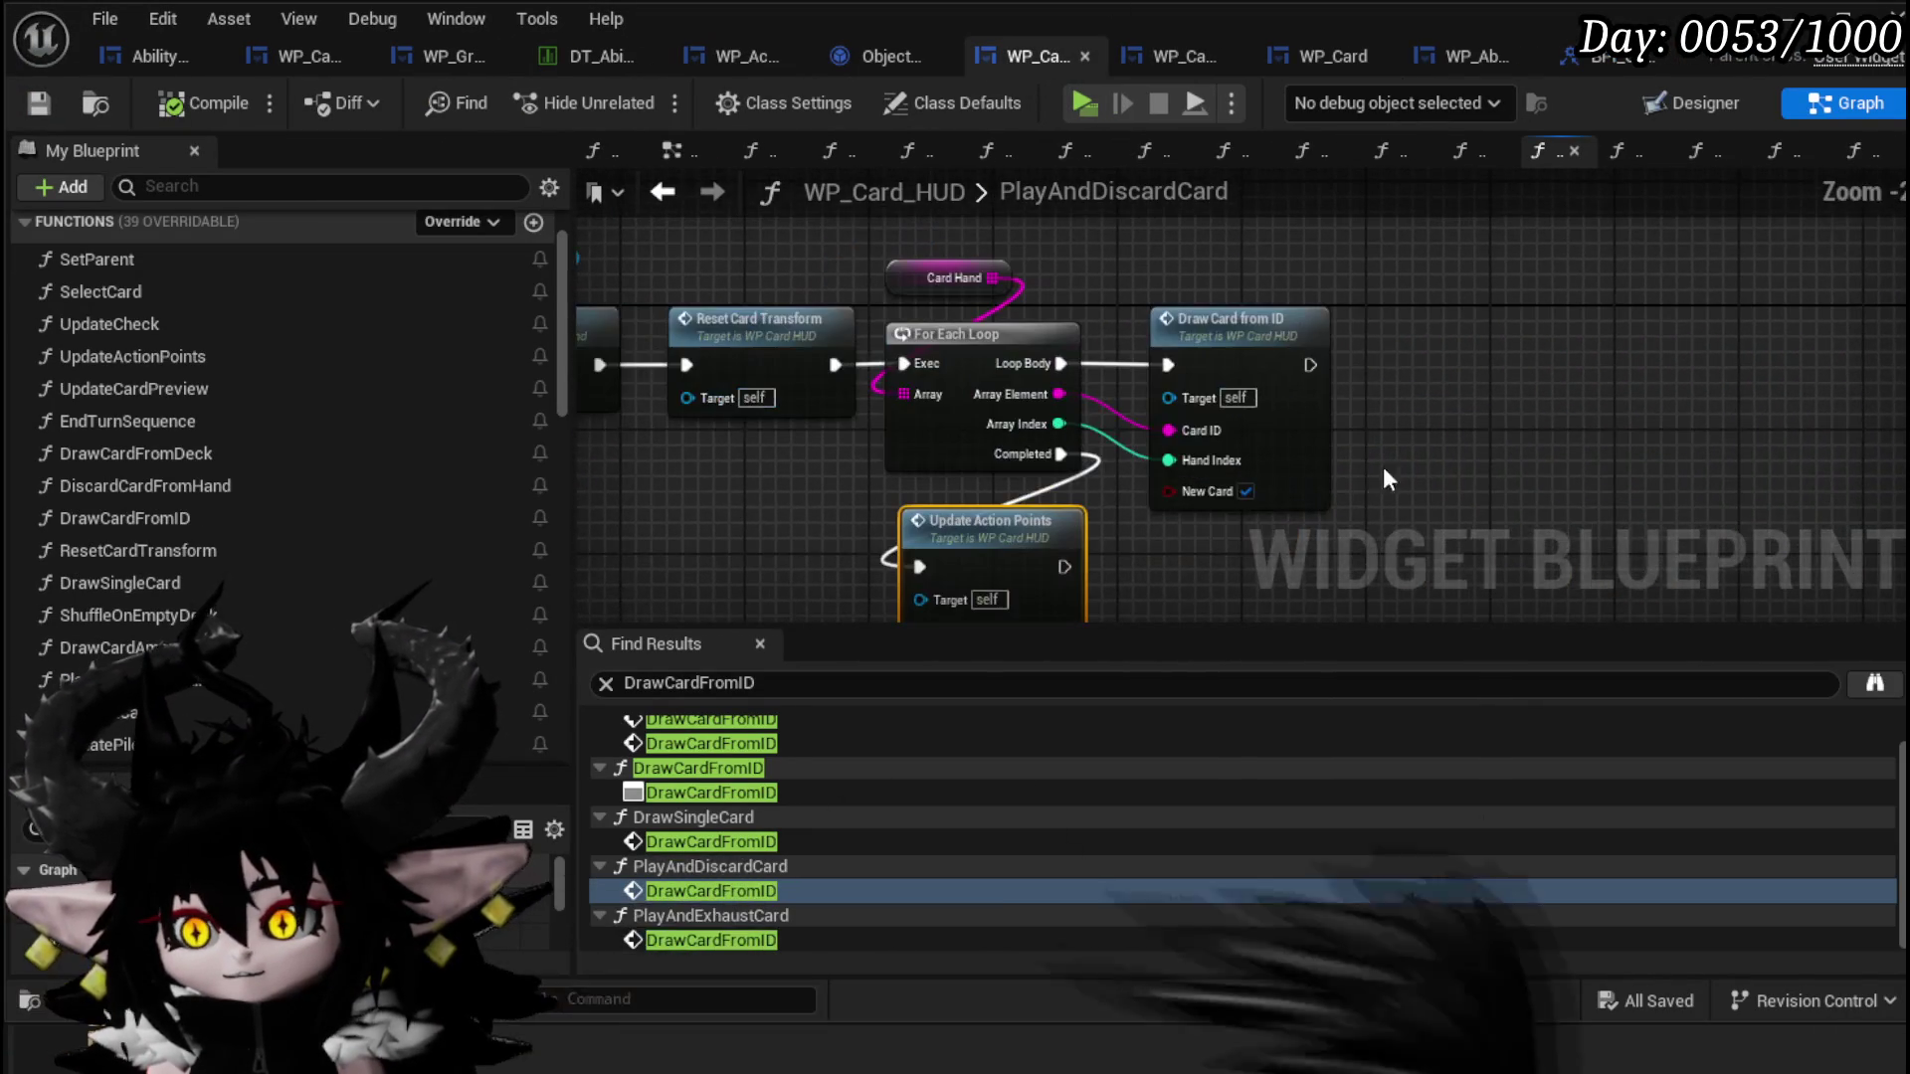
click(1245, 491)
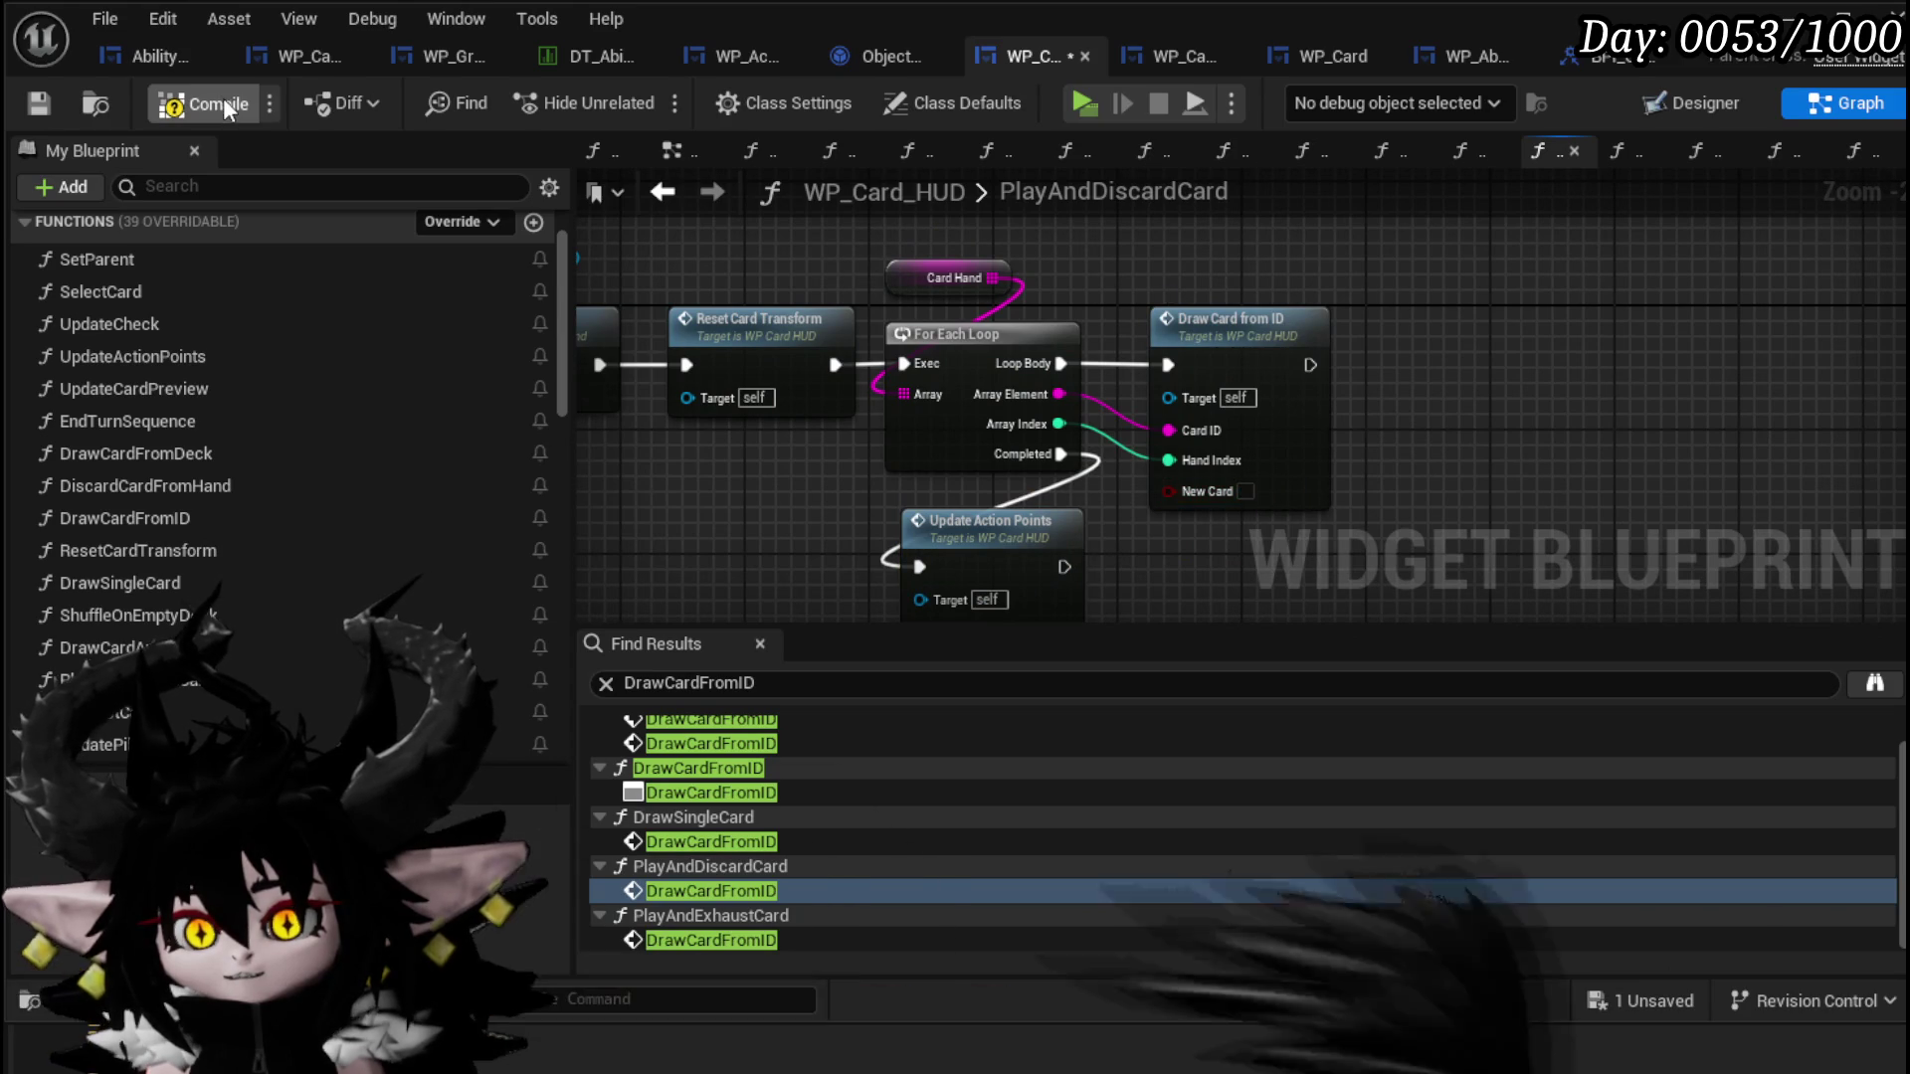
click(38, 99)
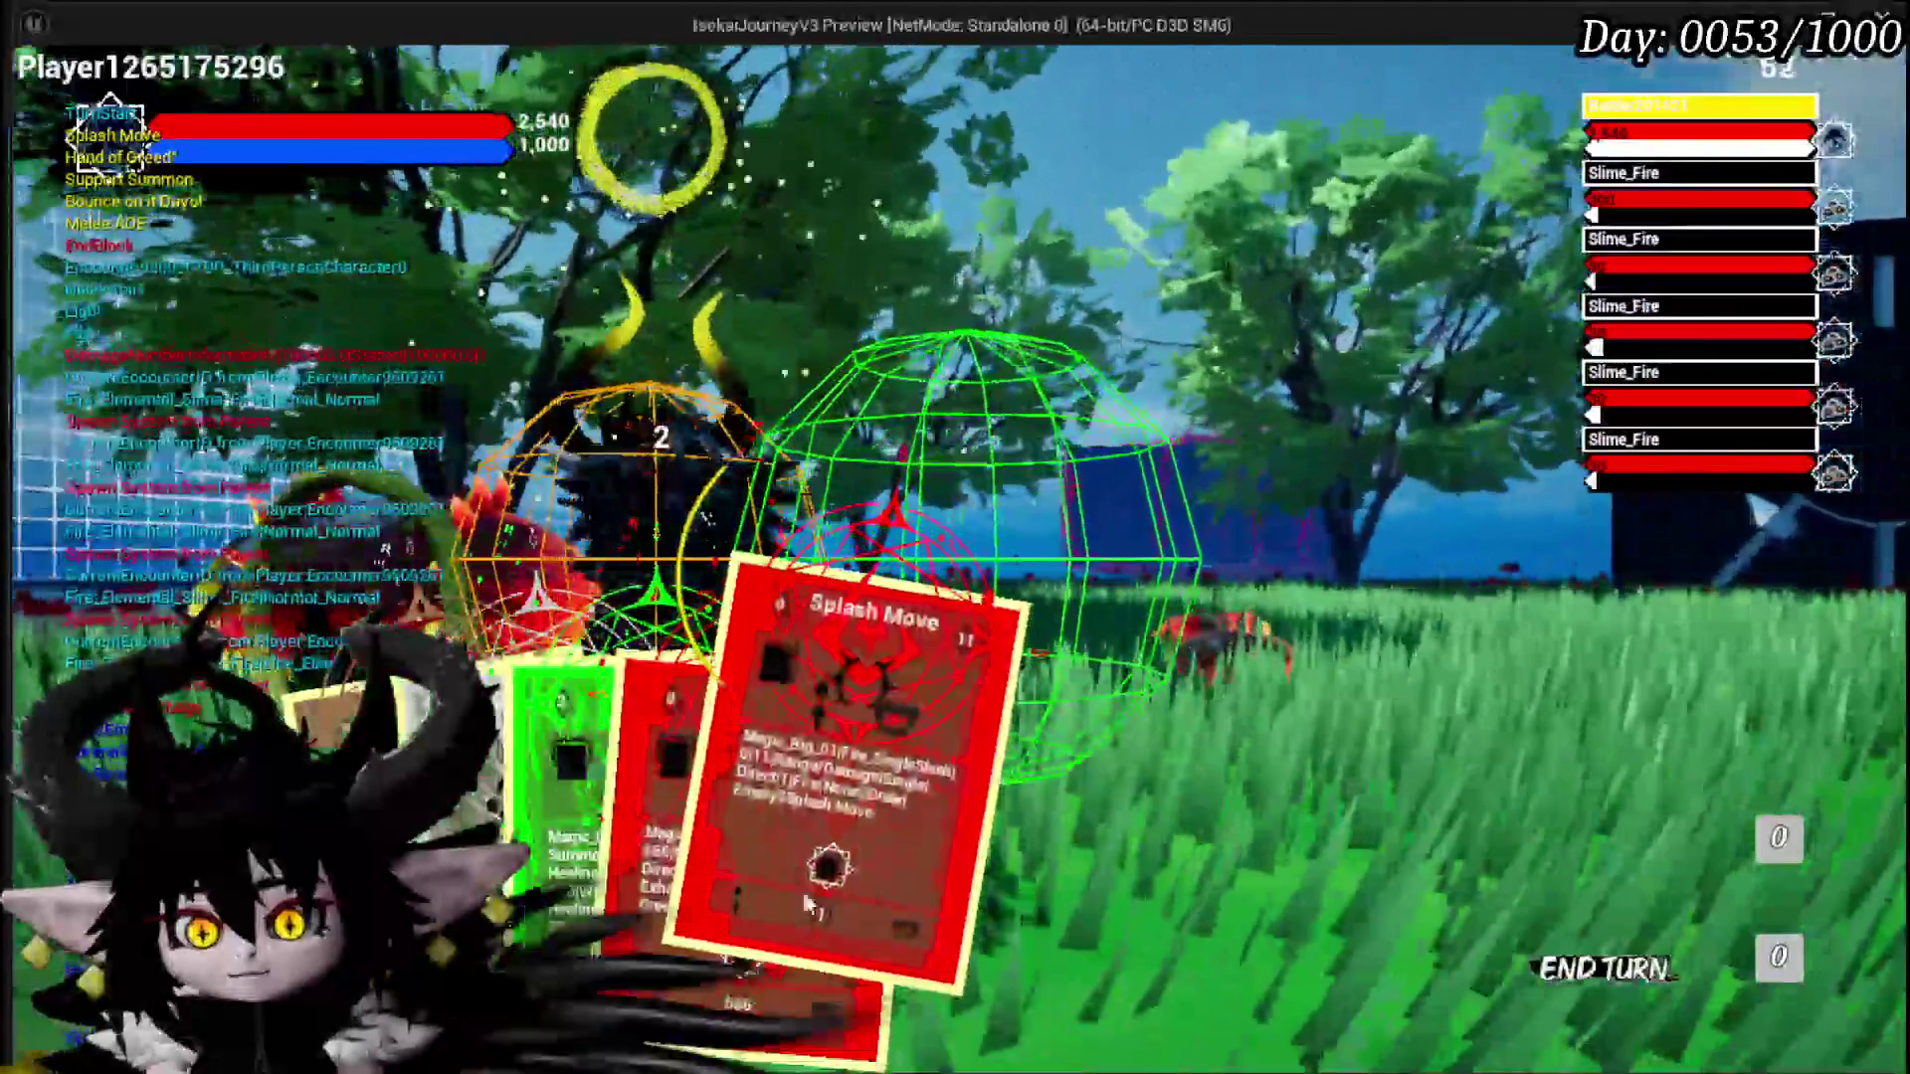
Step: Cast Splash Move on a fire slime, play Power Up, then hit a slime with Hand of Greed
click(803, 891)
click(1234, 616)
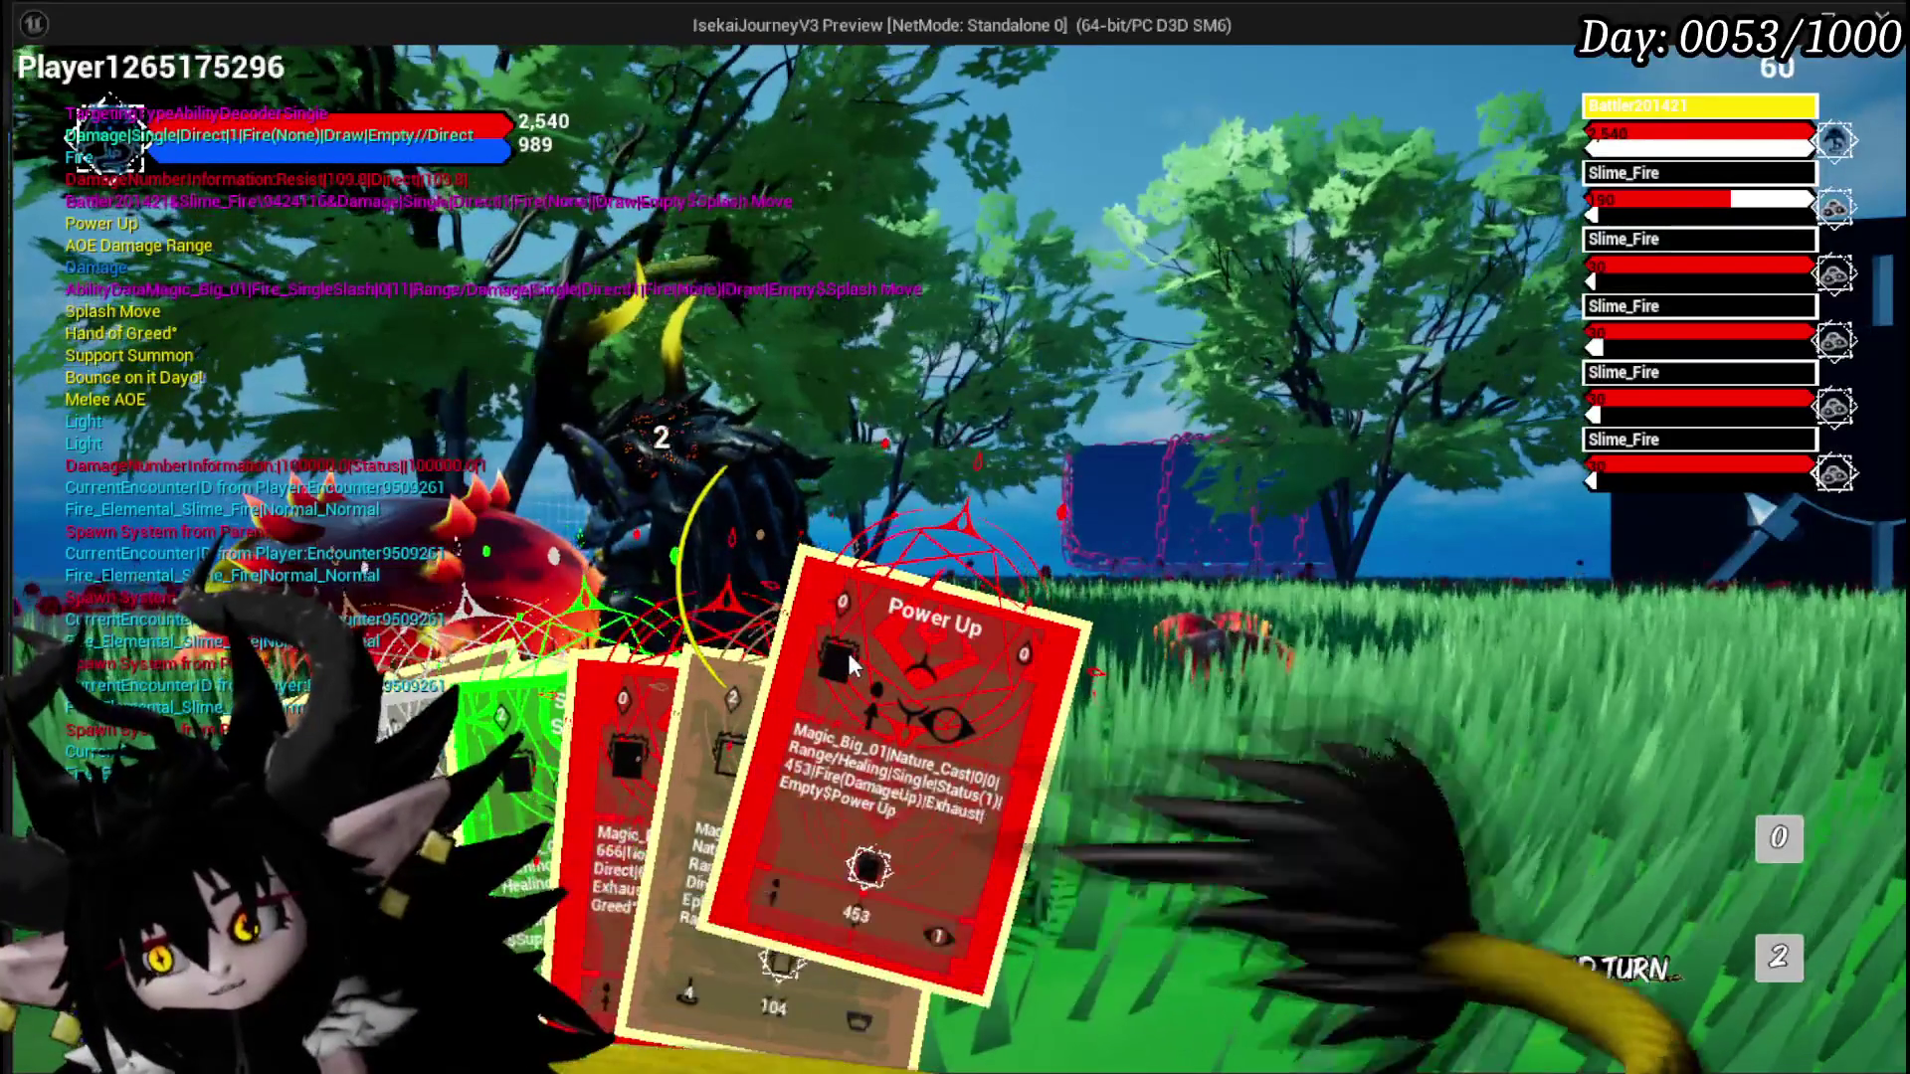
click(1748, 960)
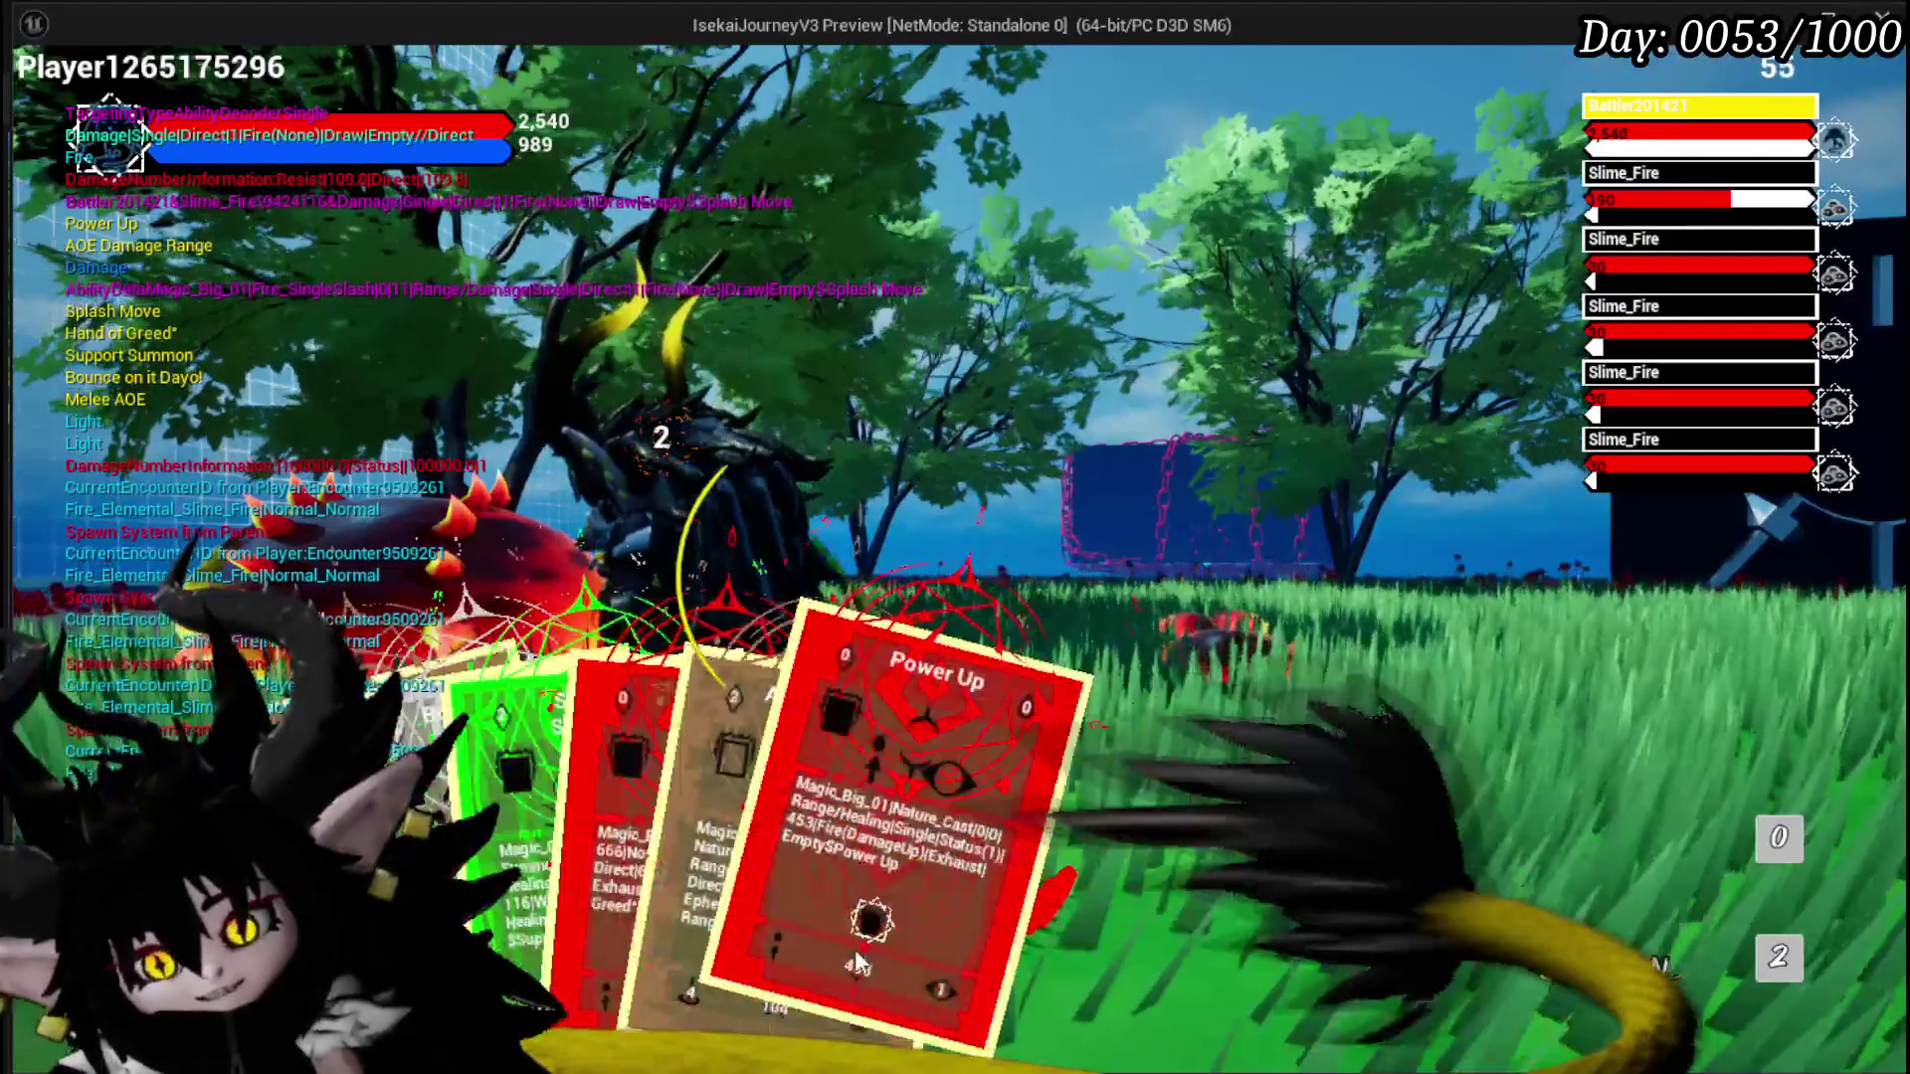
click(915, 786)
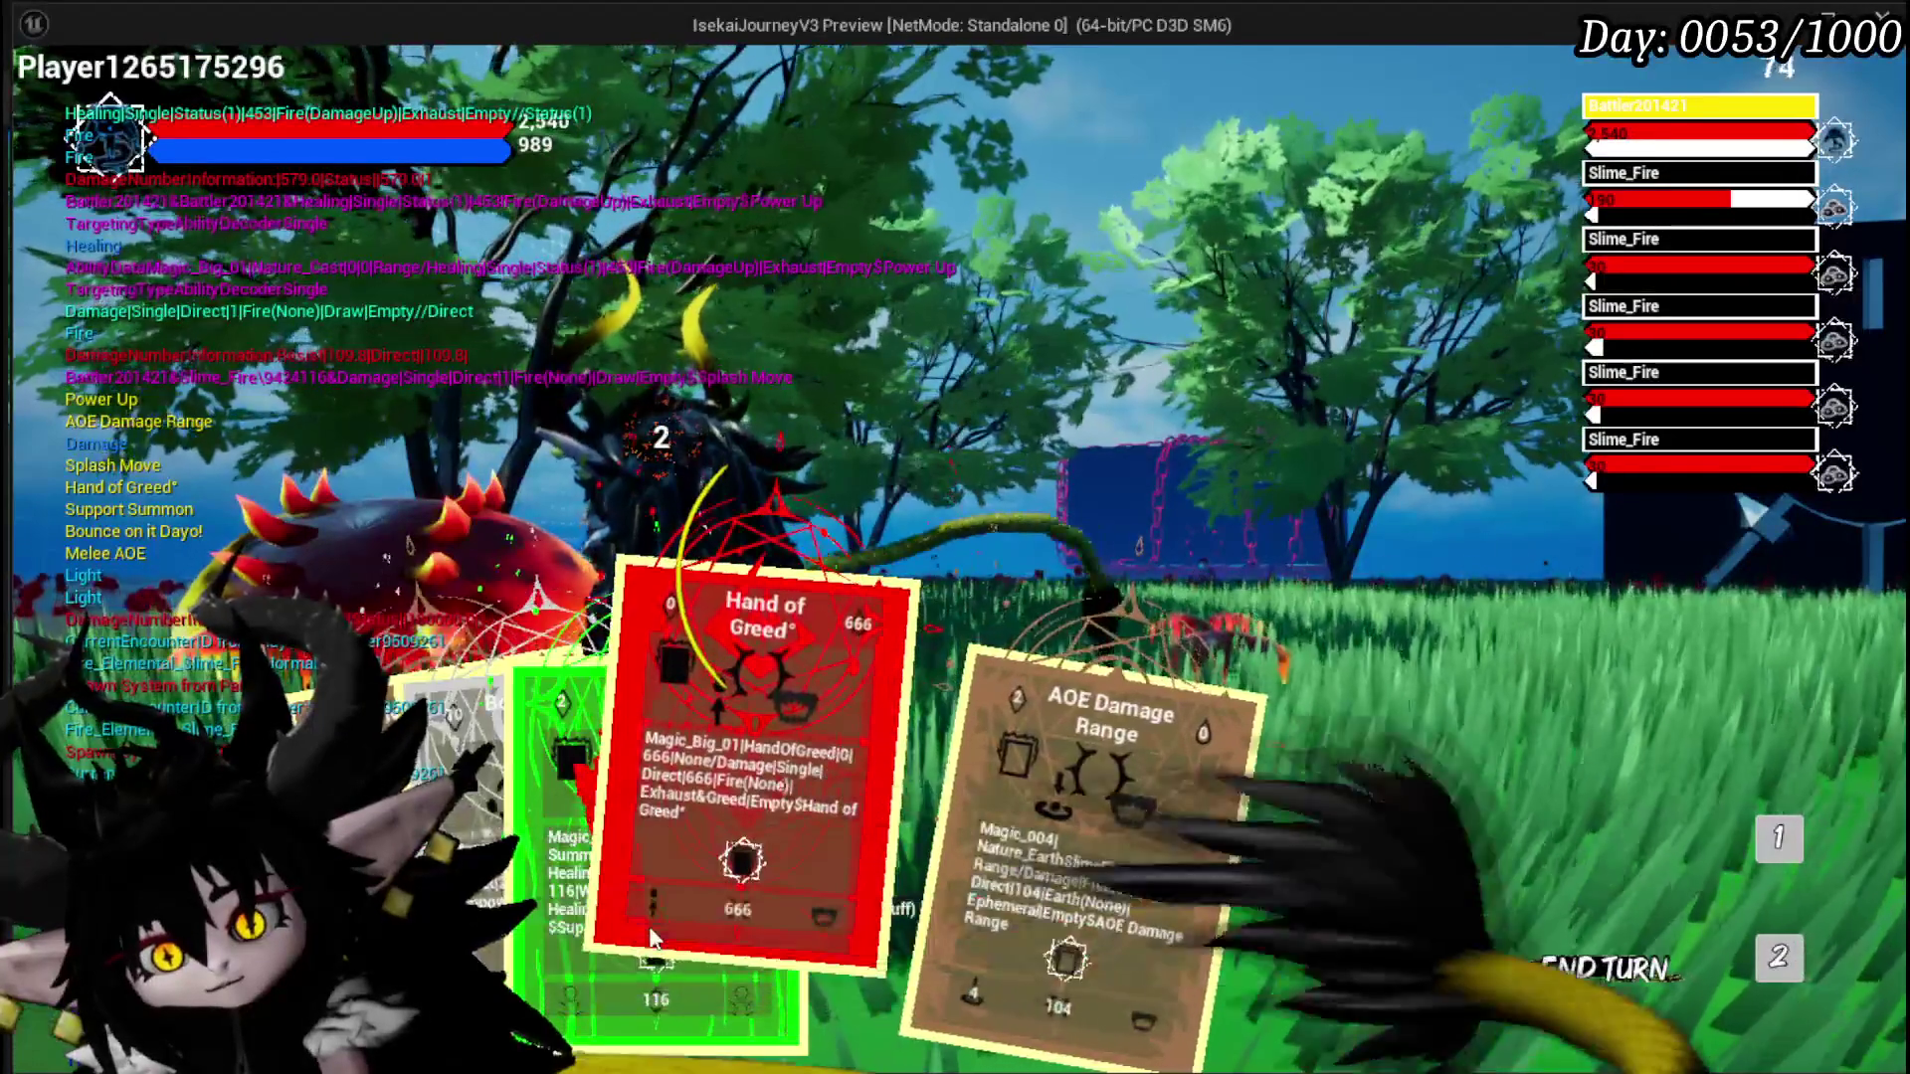
click(828, 832)
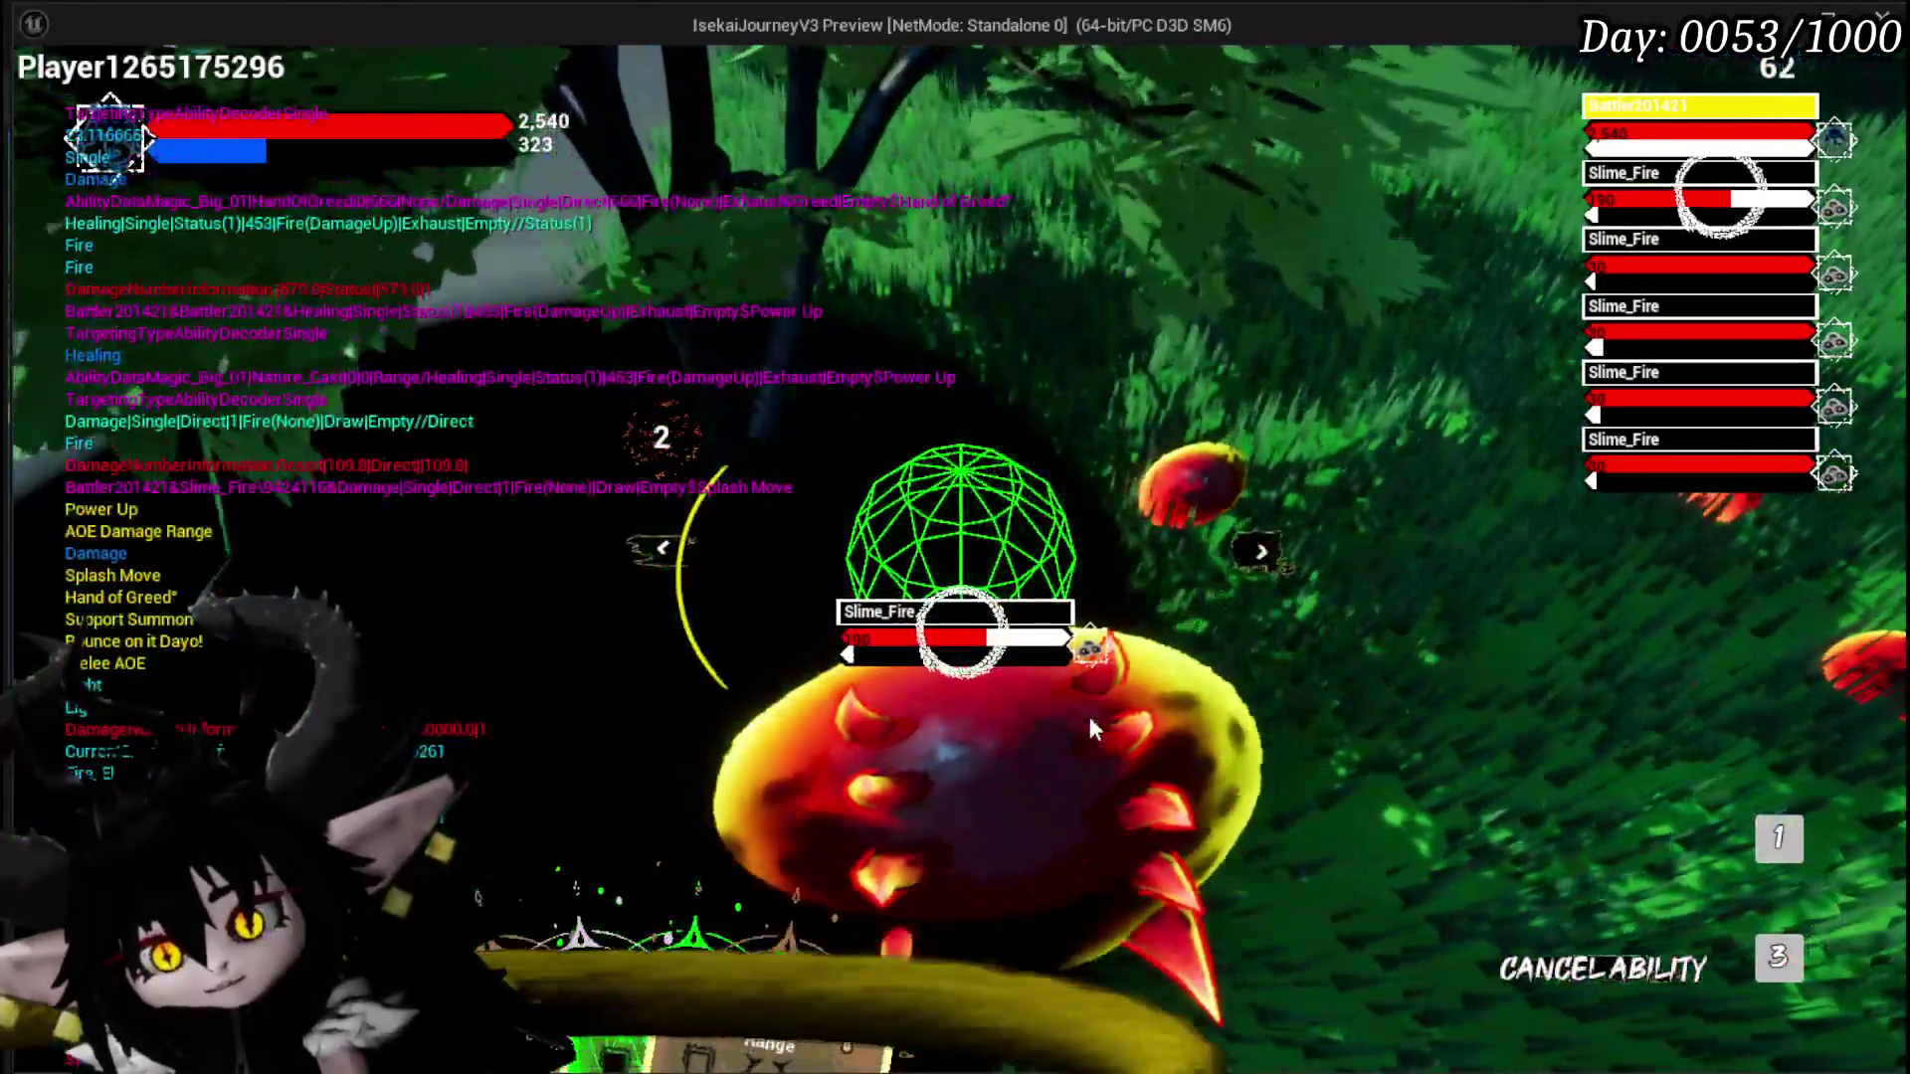
click(1090, 721)
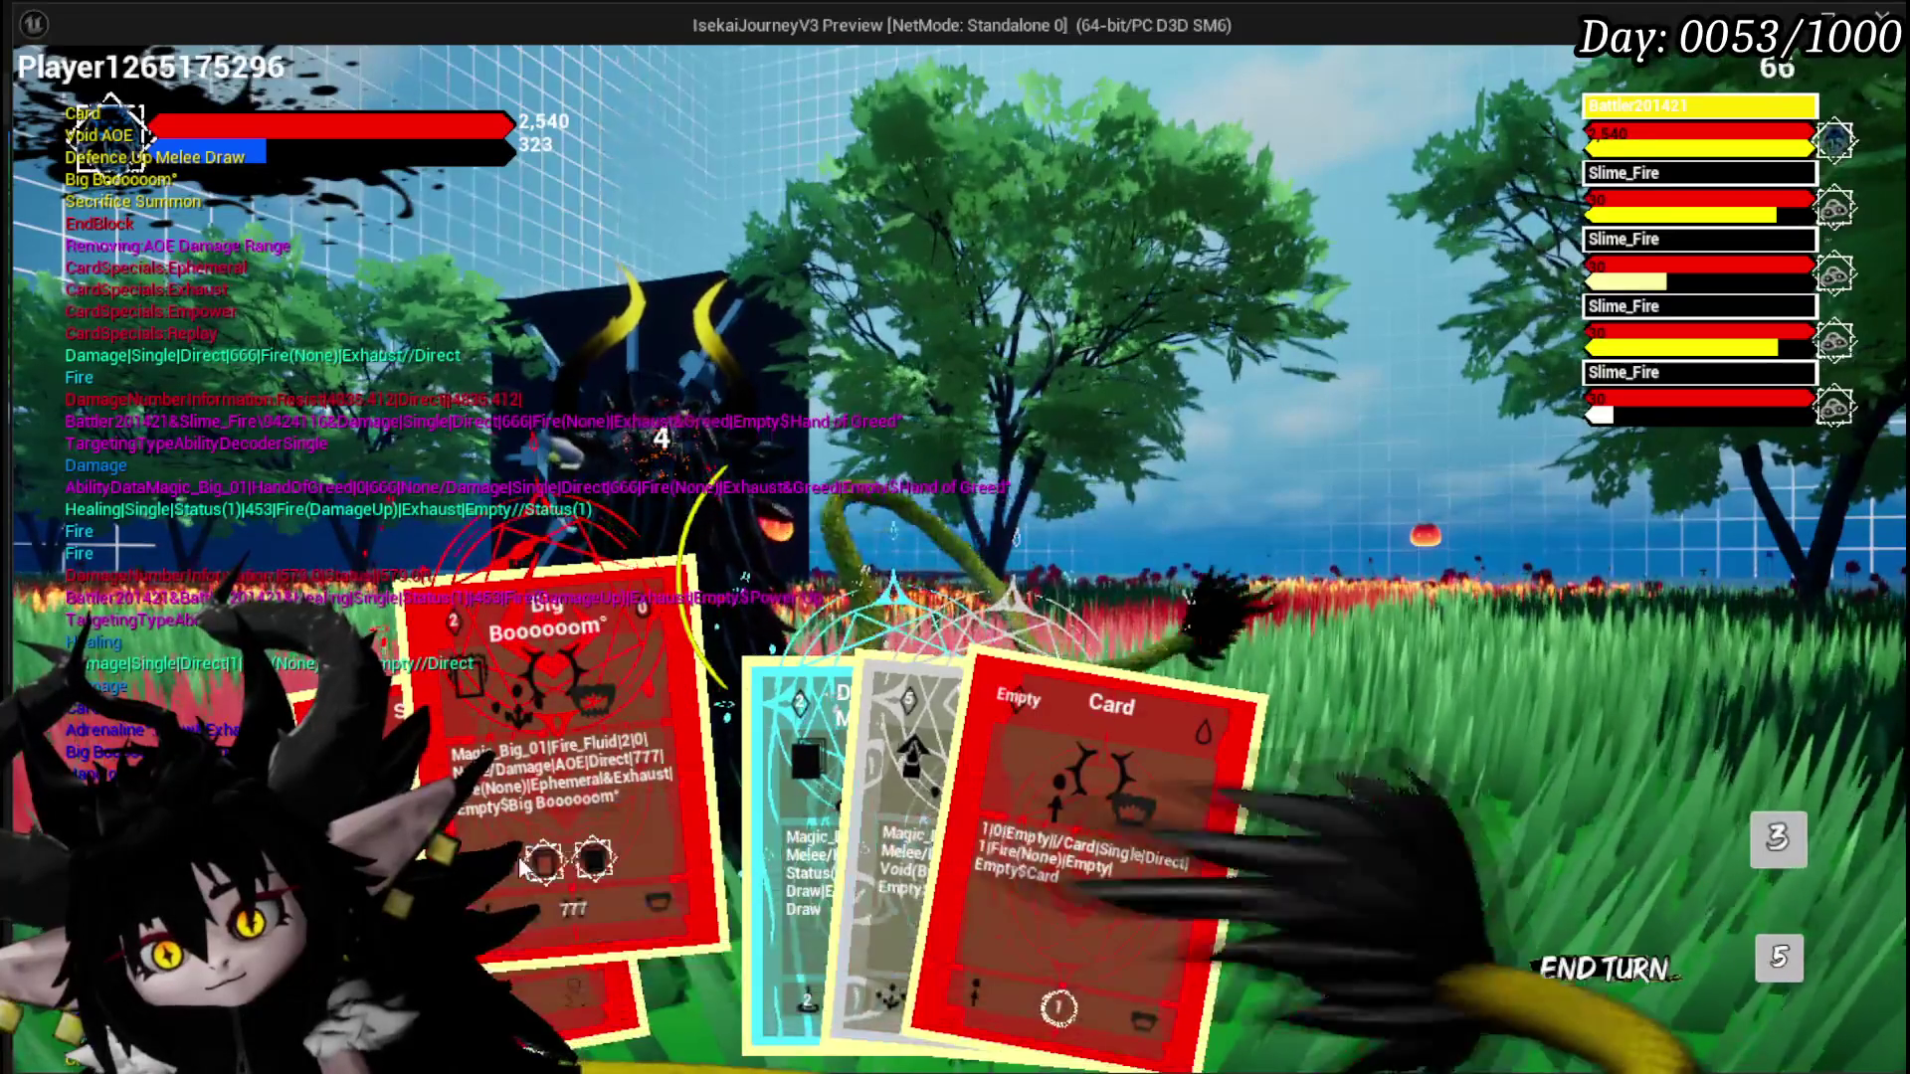
Step: Play Defence Up Melee Draw on a target and check the played-pile card list
click(682, 848)
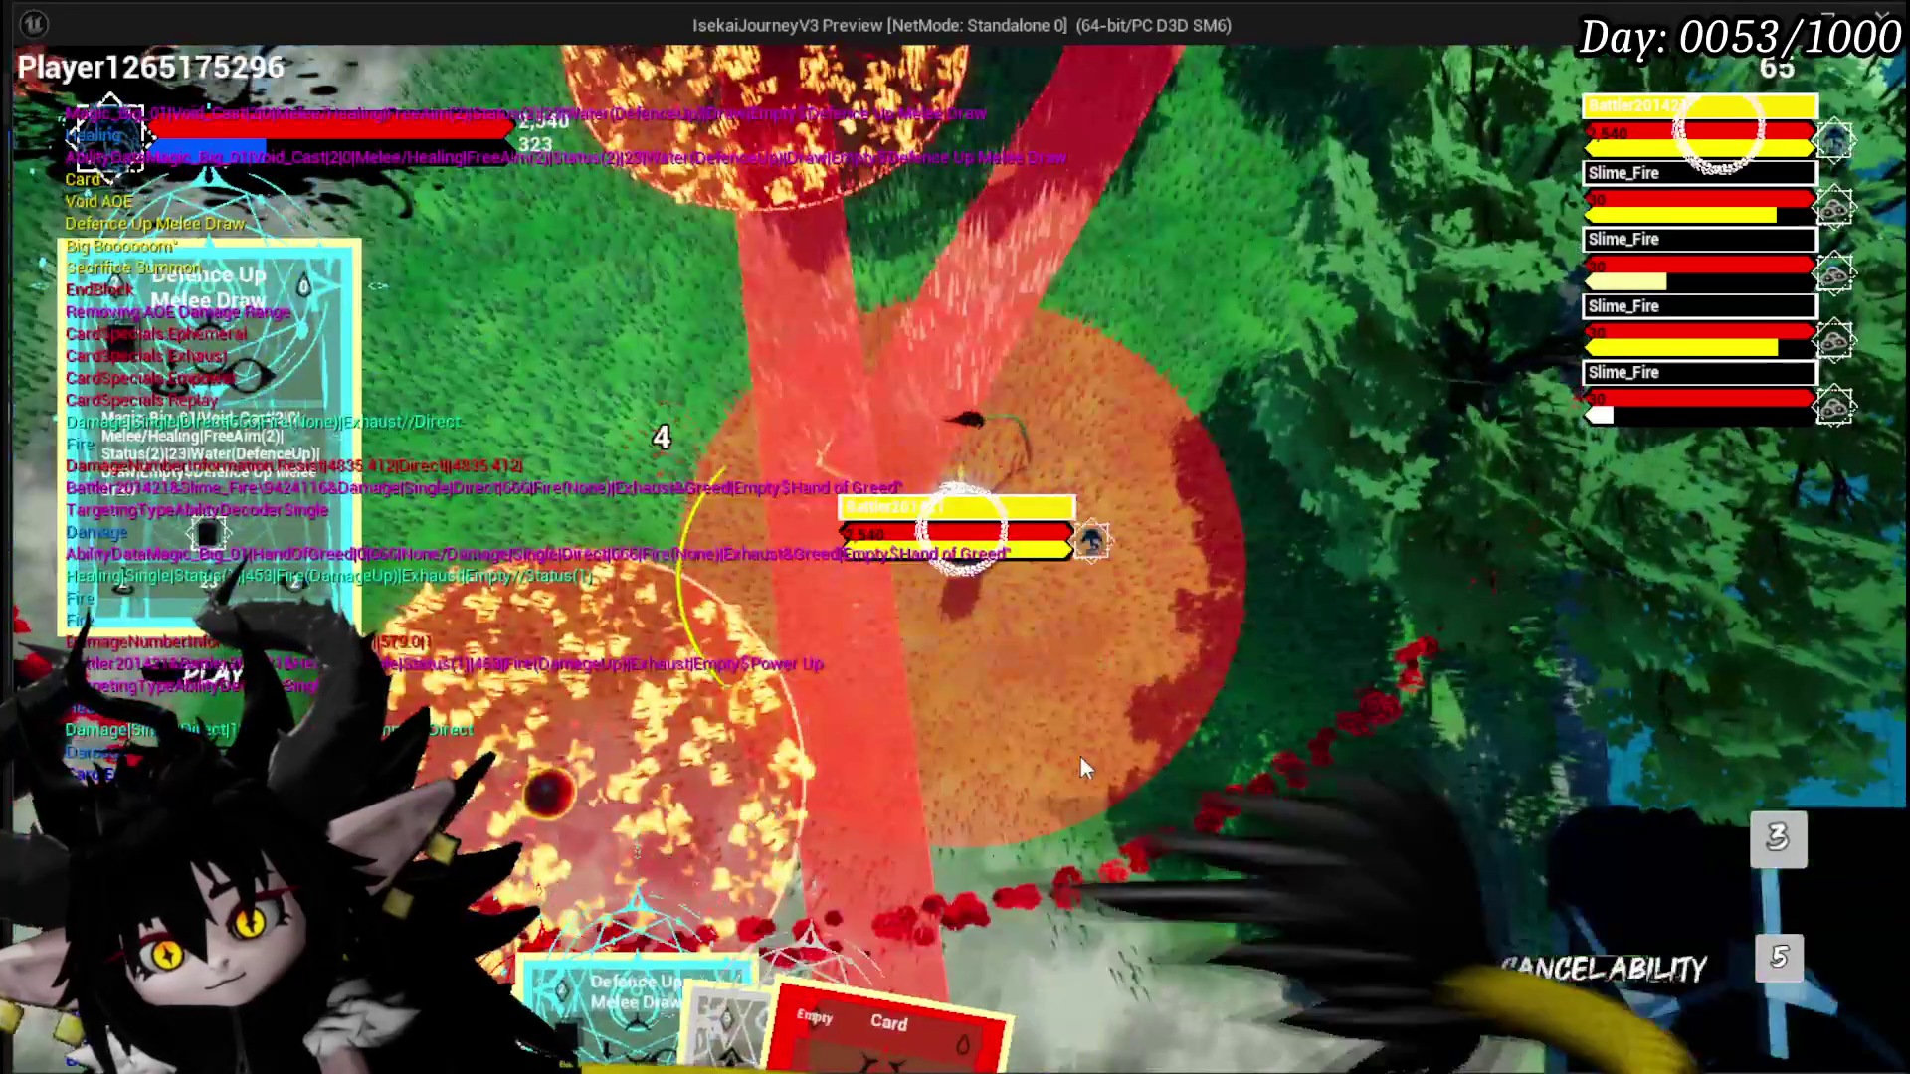
click(1087, 755)
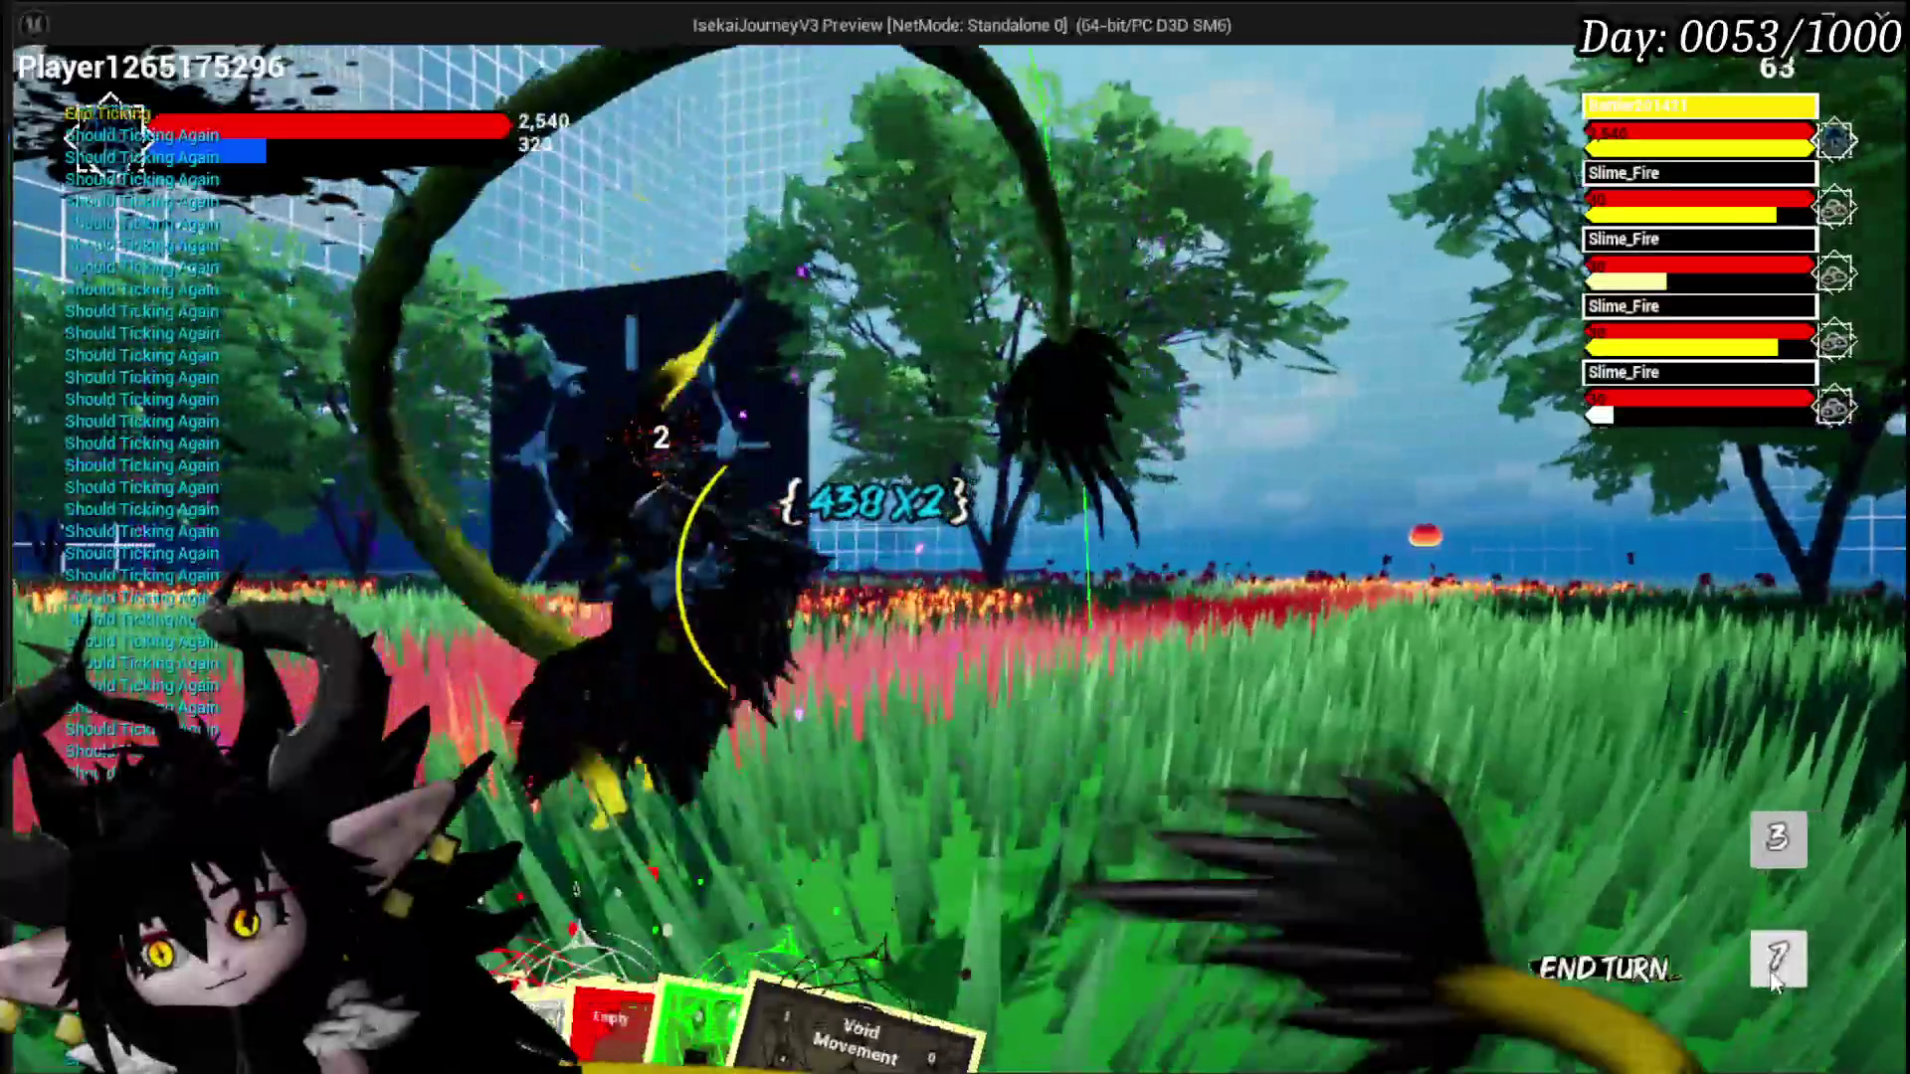
click(1770, 979)
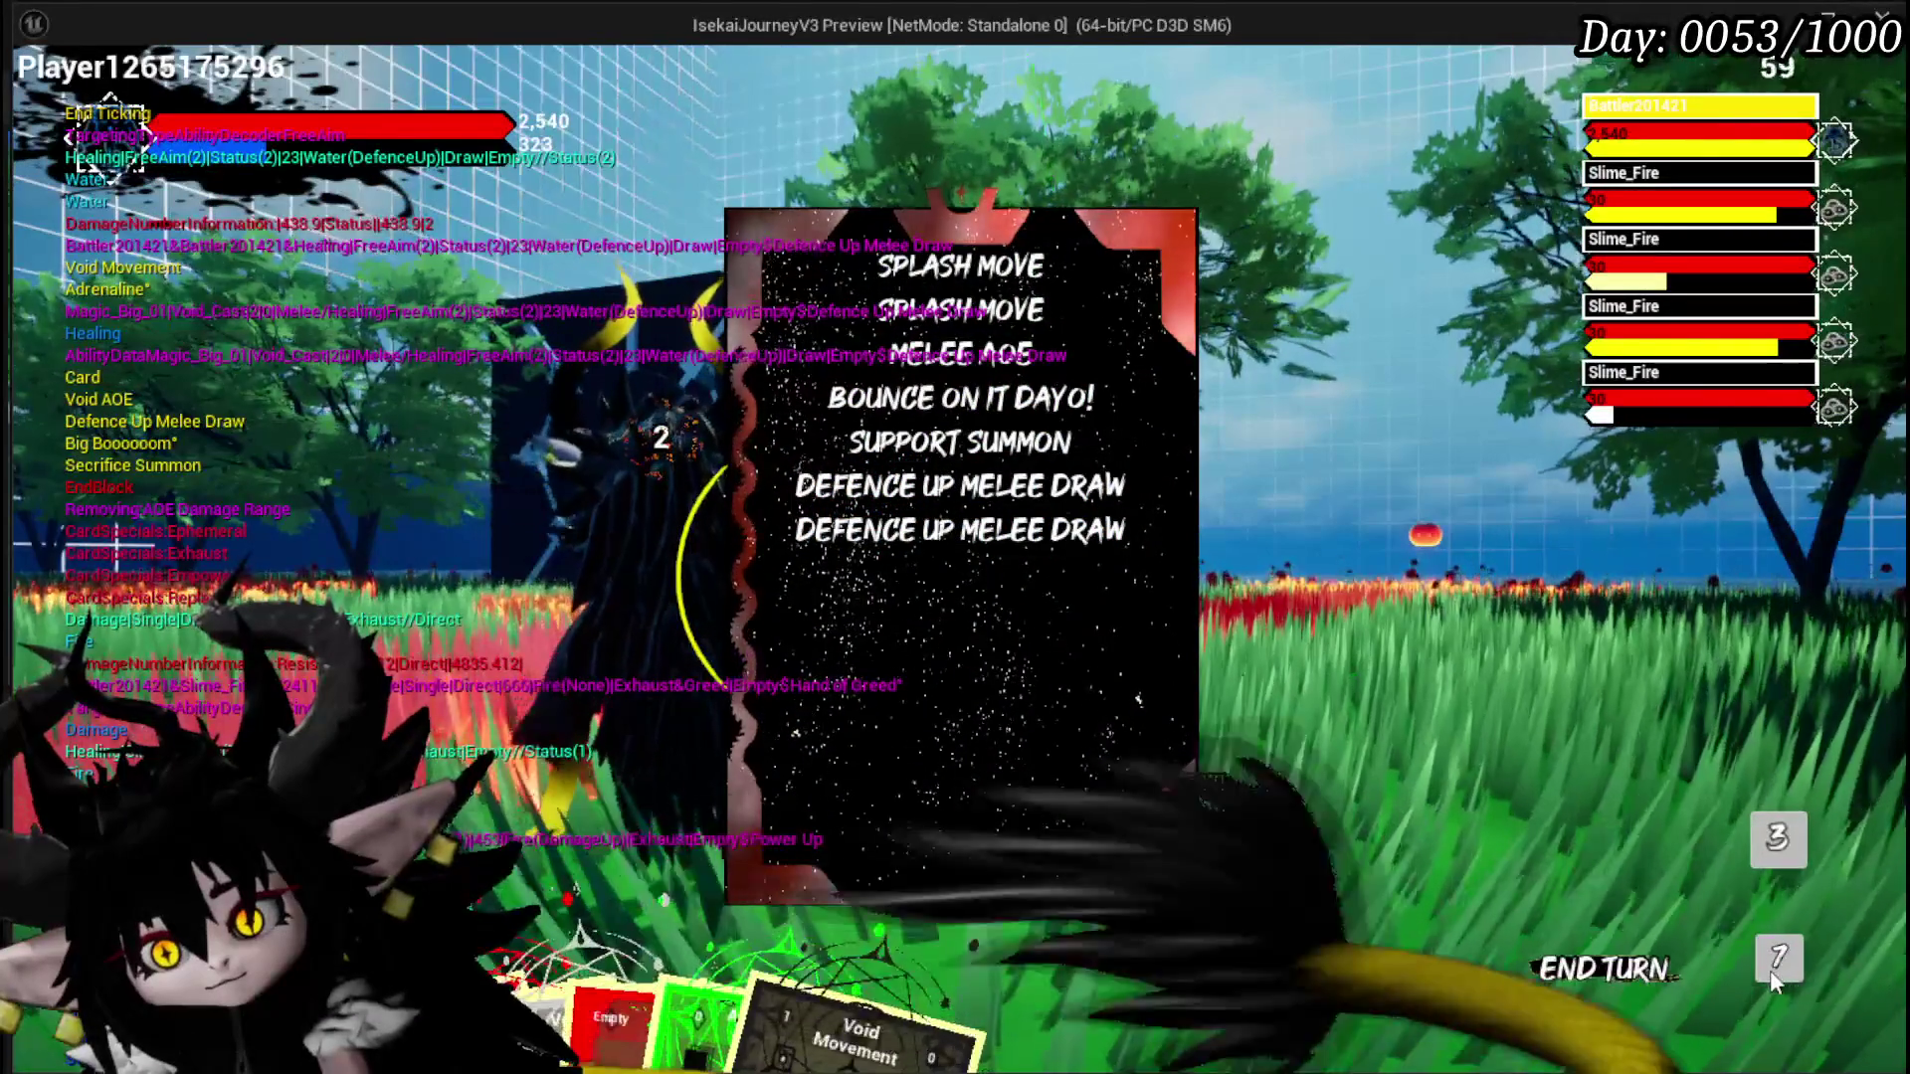
mouse_move(1083, 527)
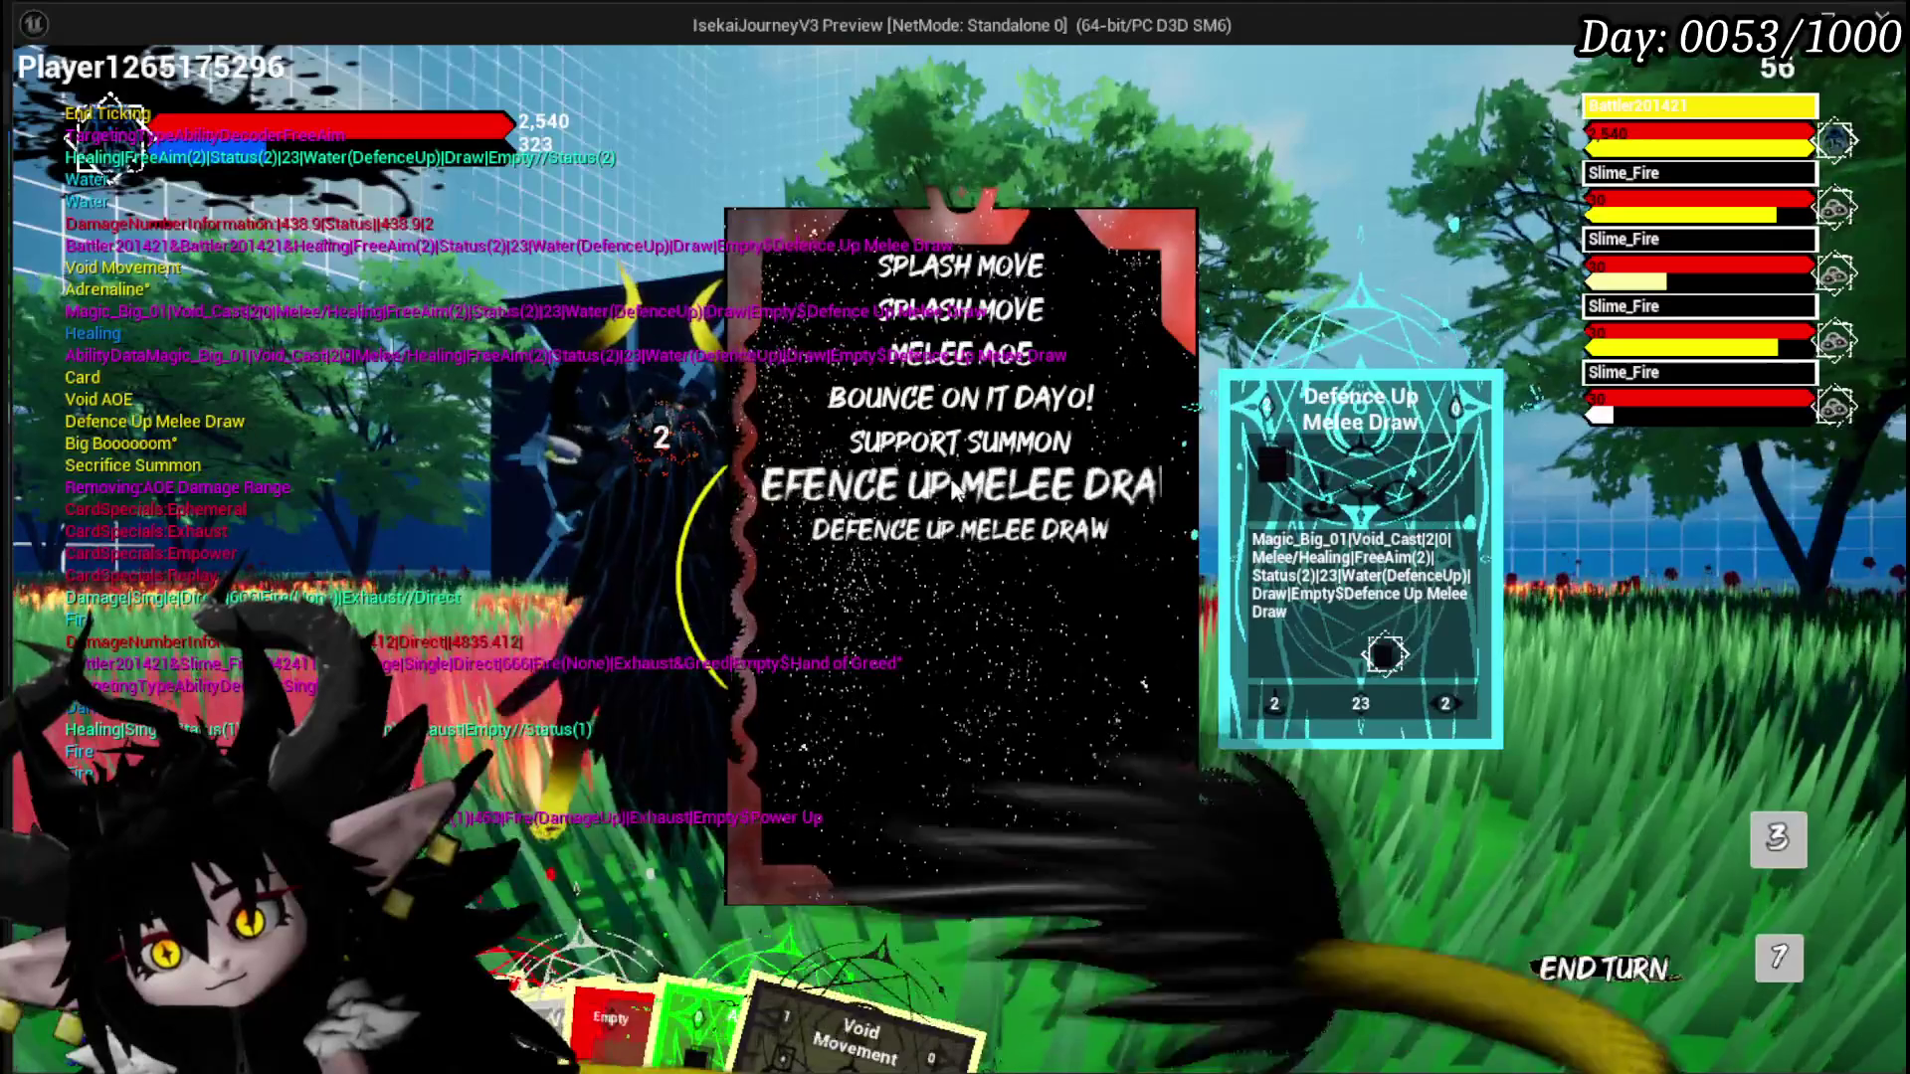
click(1305, 900)
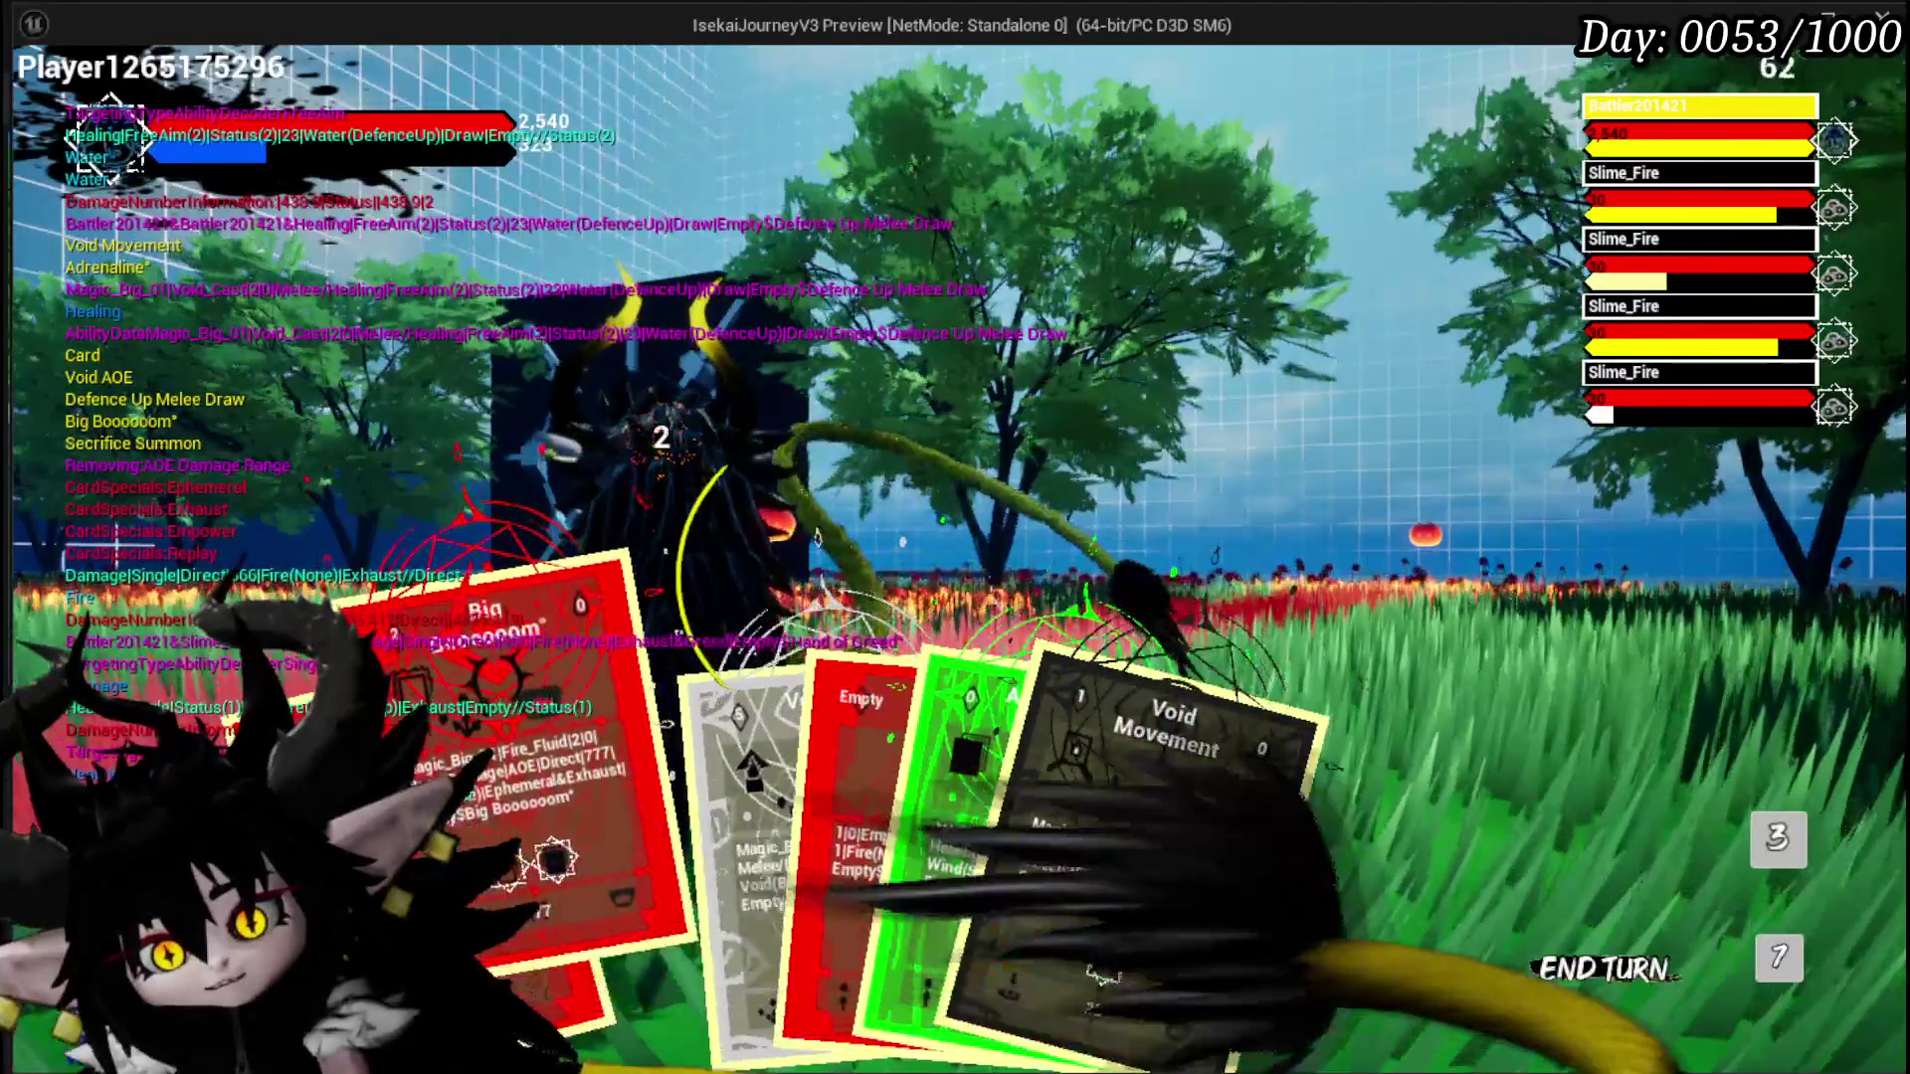
Step: Fire Big Booooom at the slimes for 808 each, stop the session, and save all
click(537, 756)
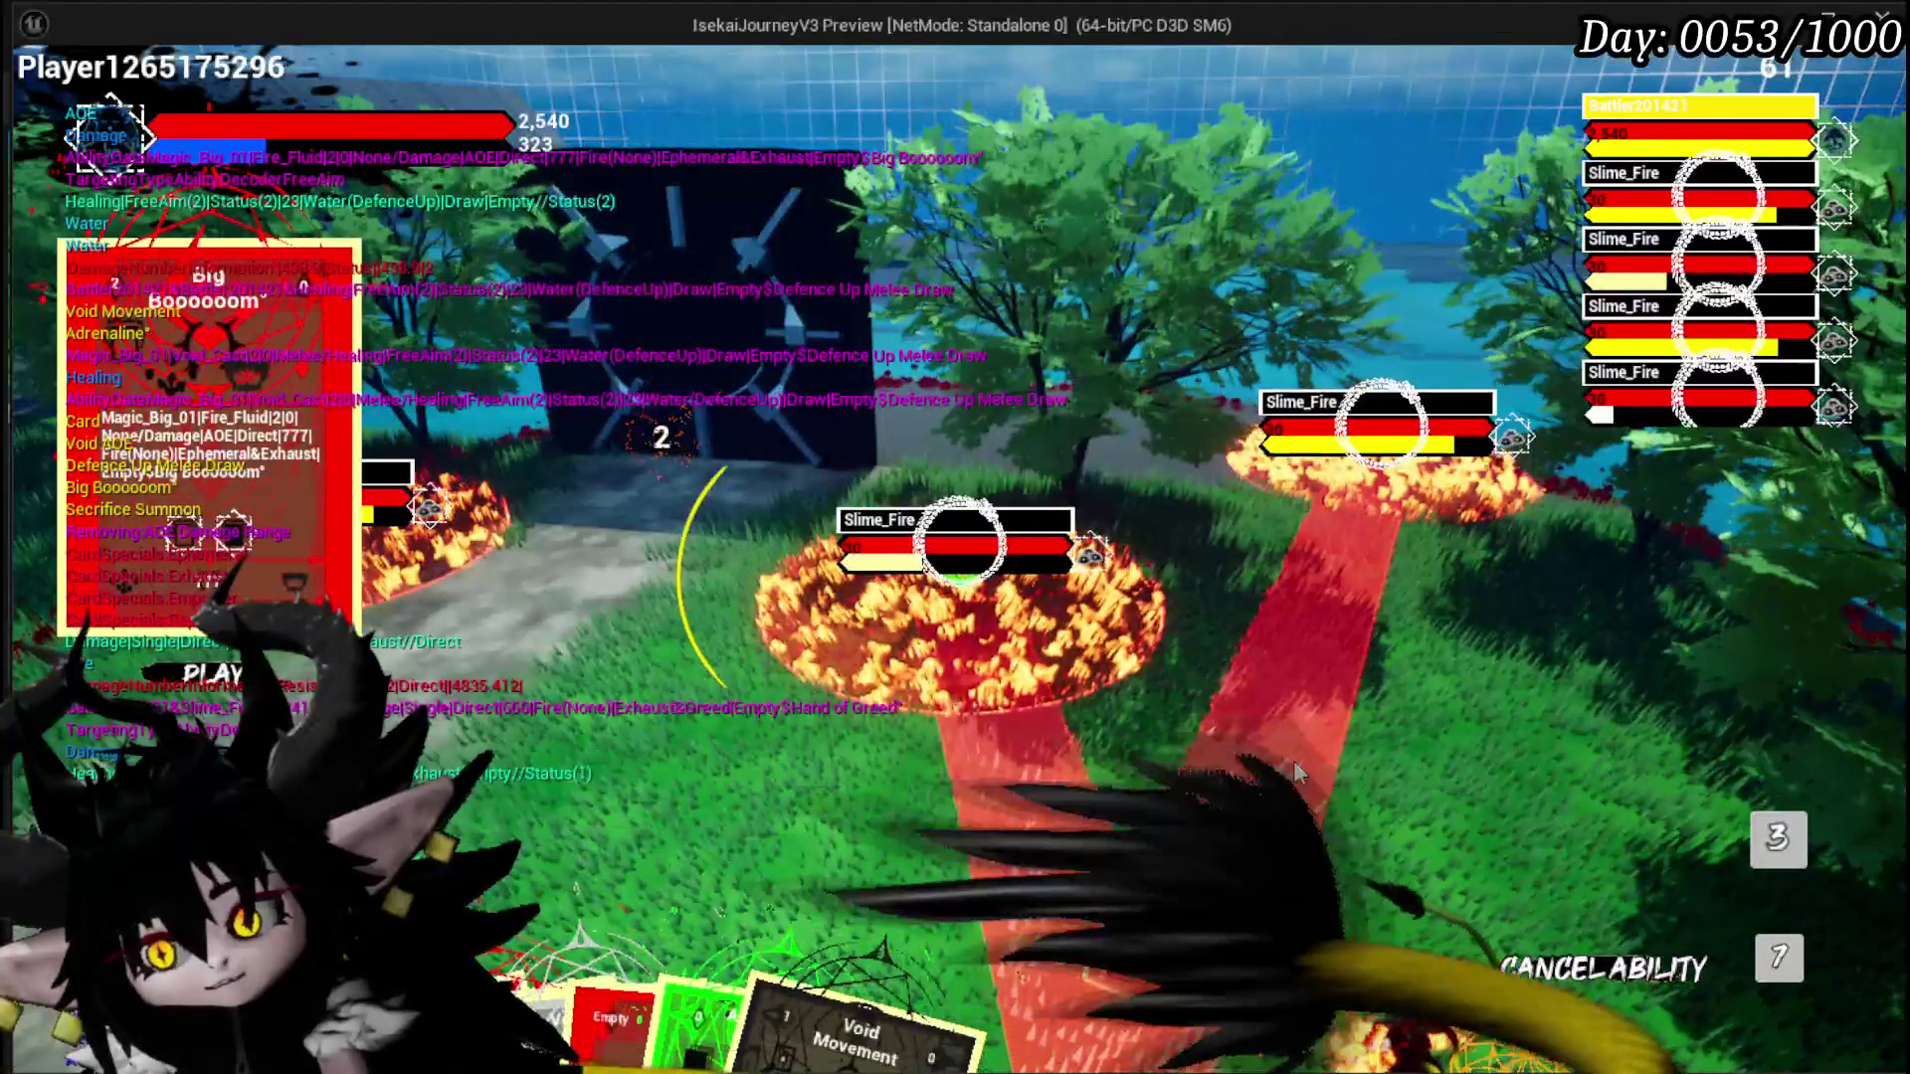
click(1293, 760)
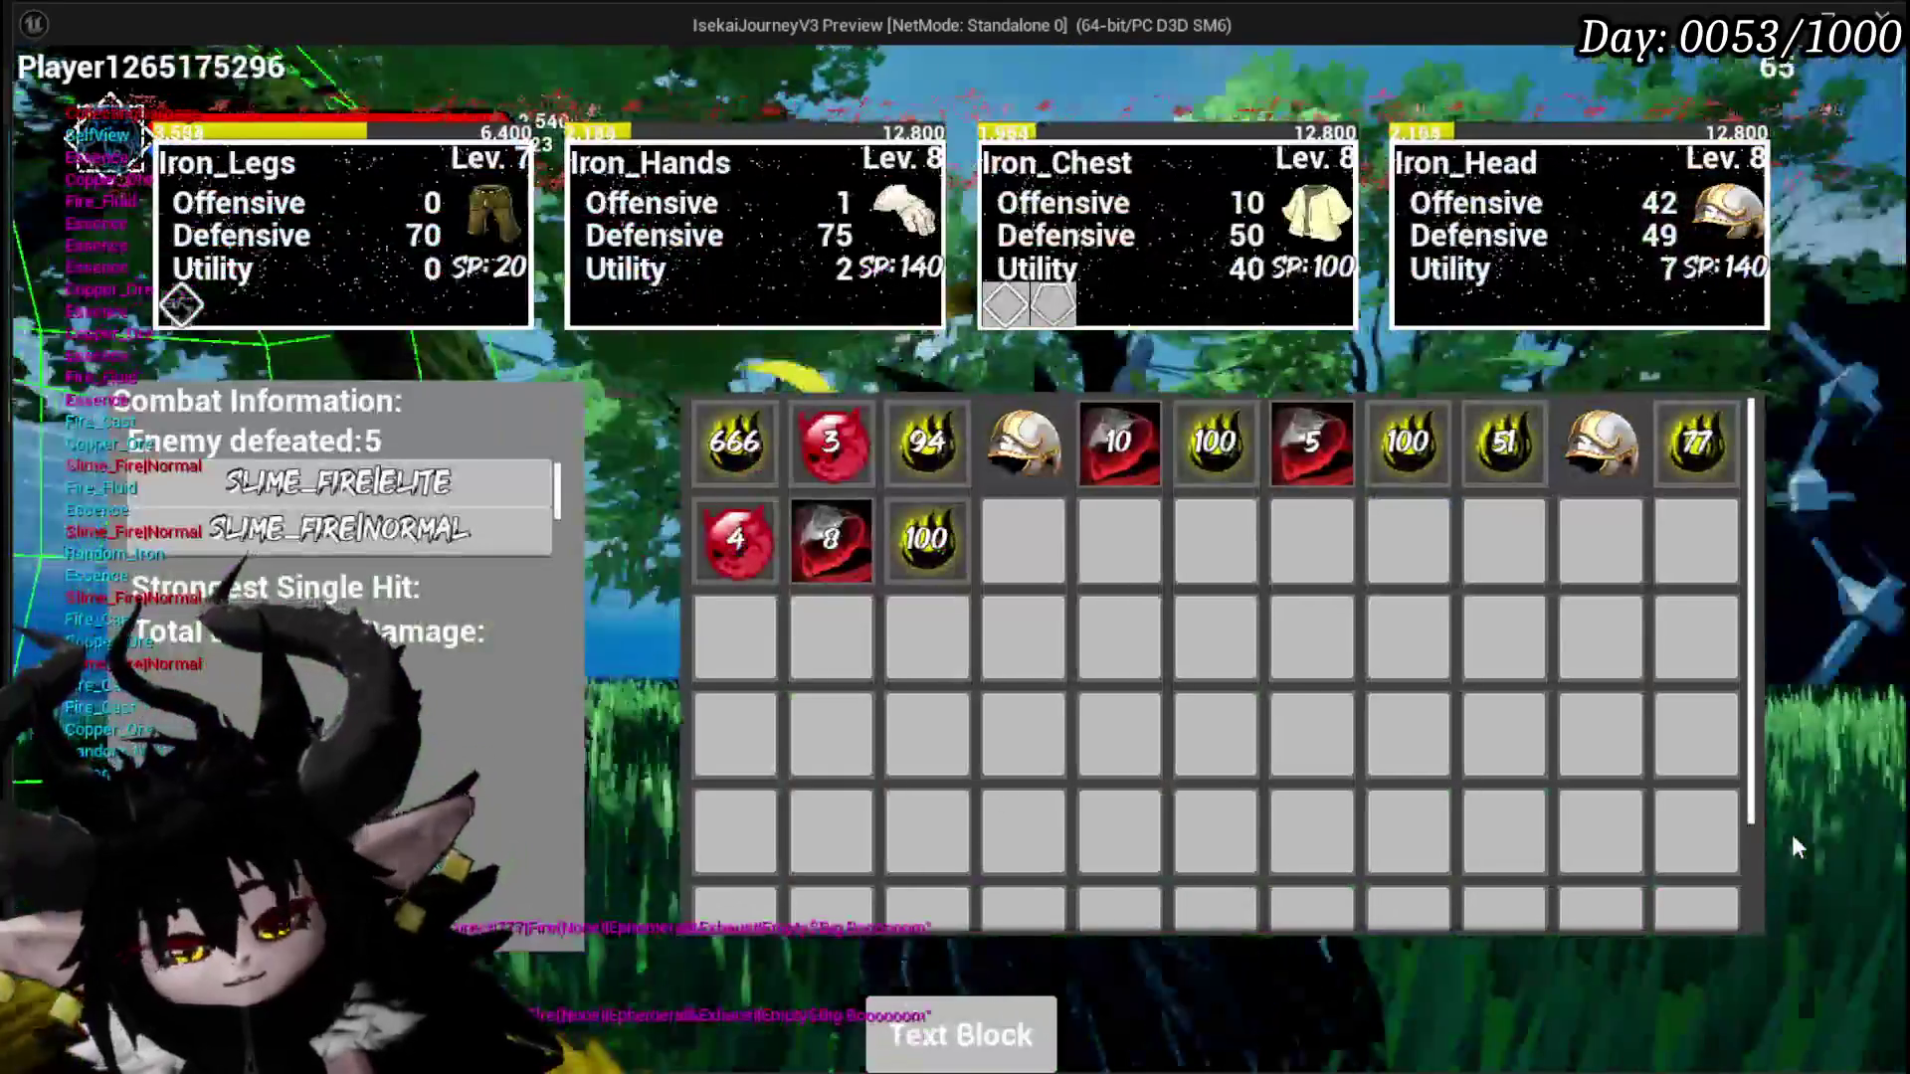
key(Escape)
click(43, 92)
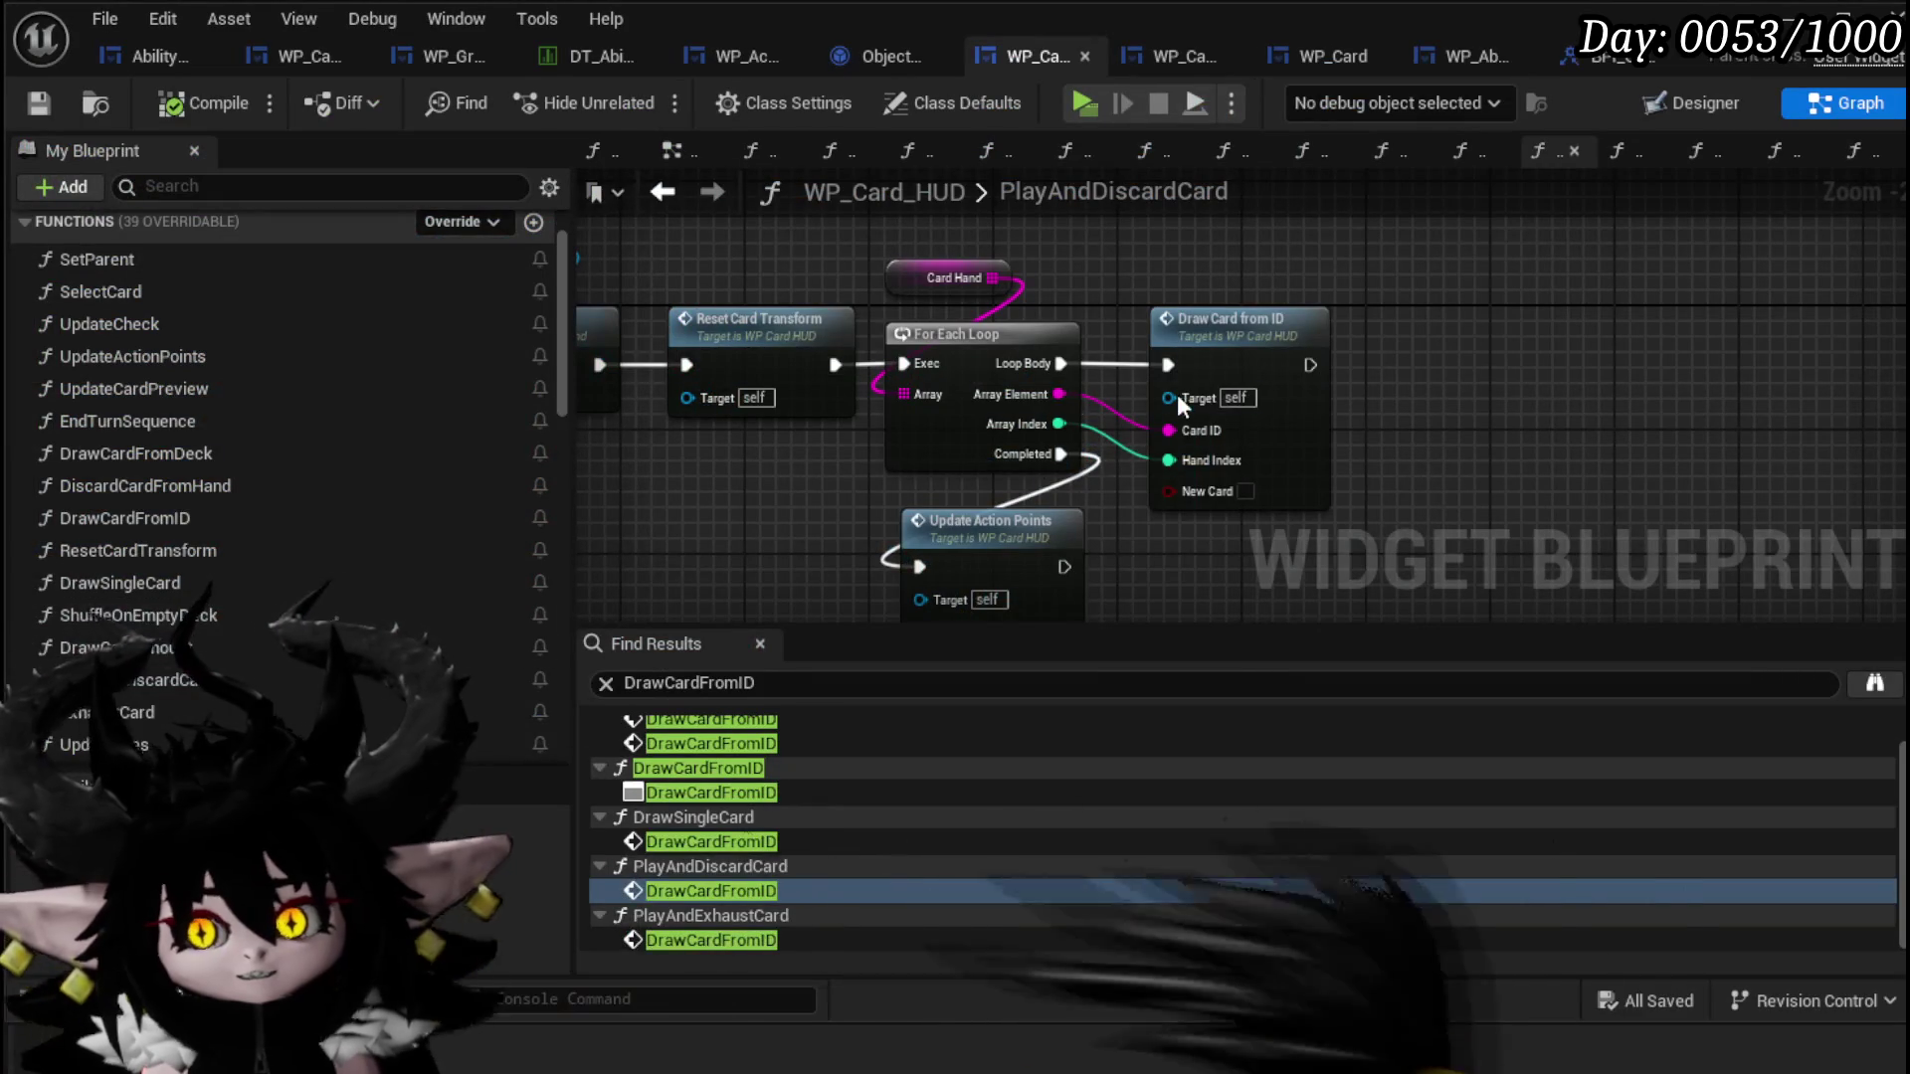
Step: Look over TriggerPlaySpecial's Switch on String, Exhaust and Branch nodes, then minimize the blueprint editor
drag(793, 495, 1124, 410)
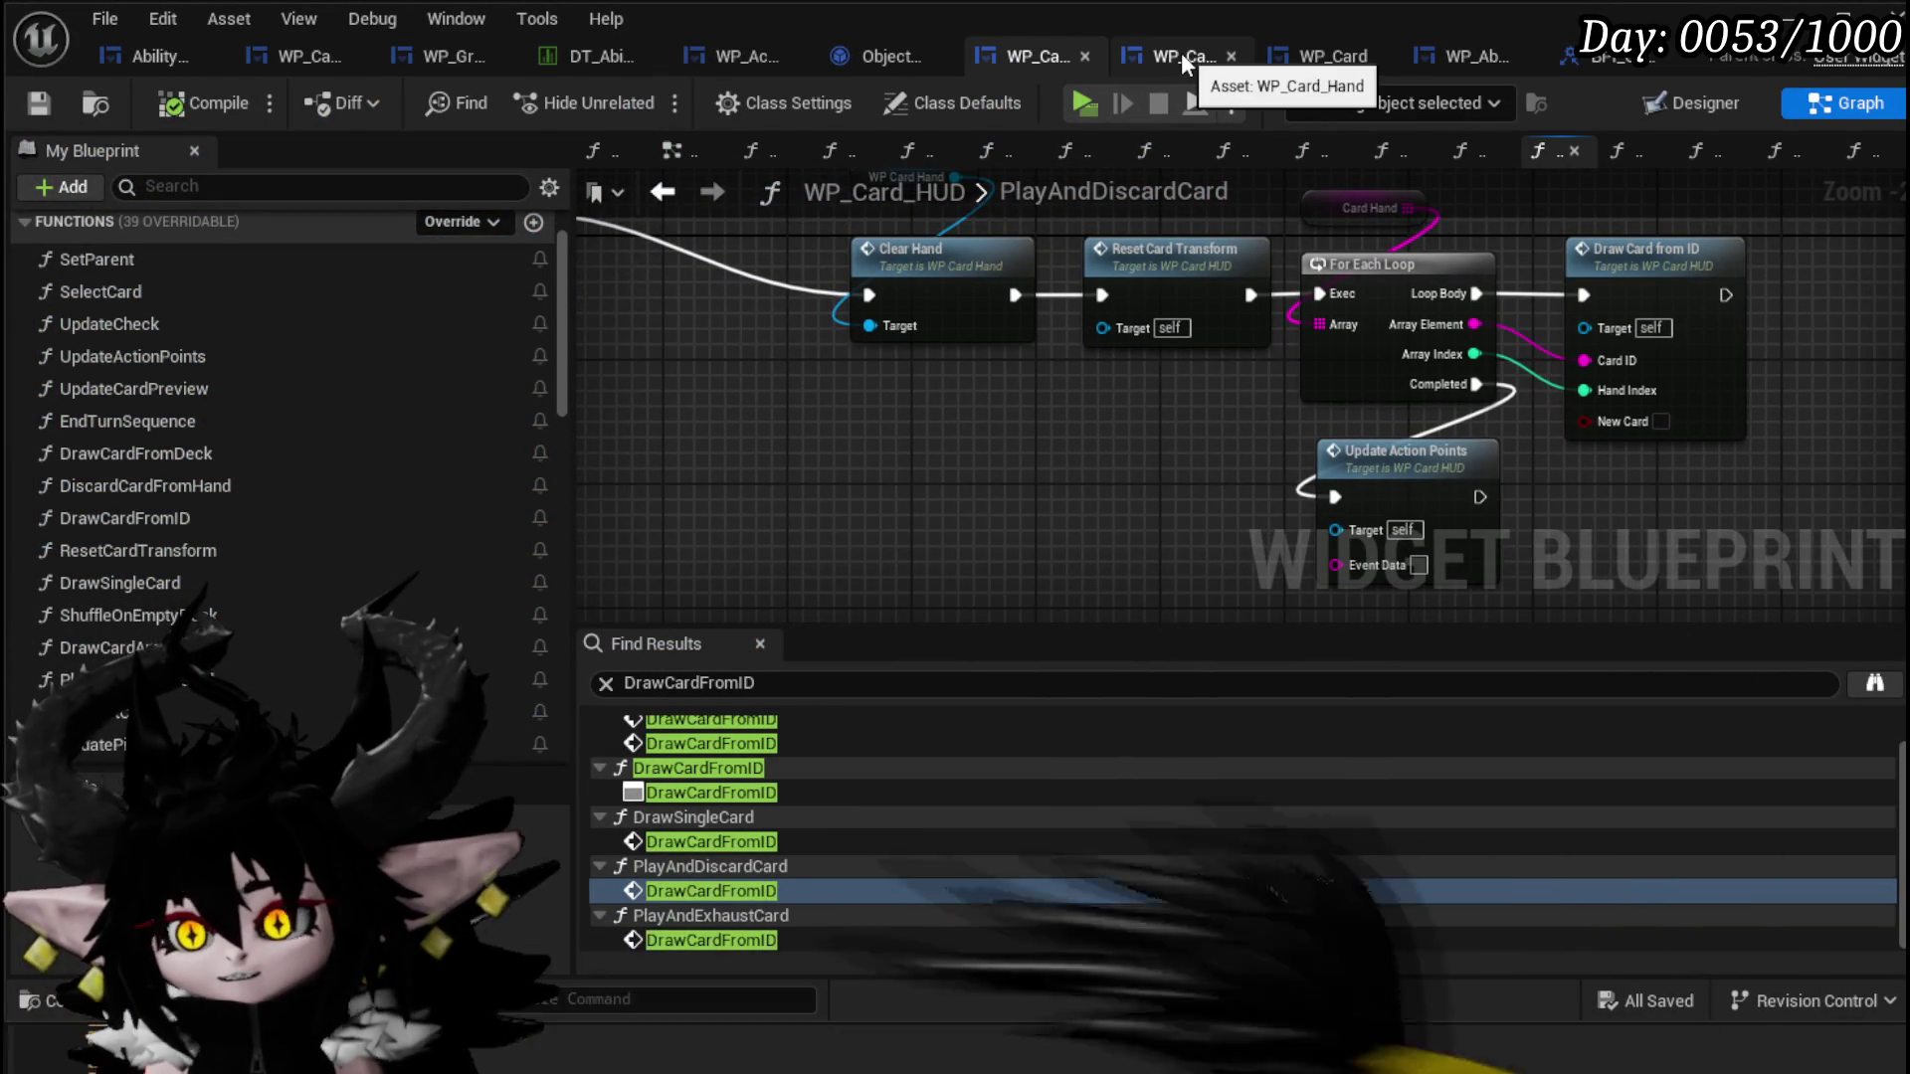
click(858, 52)
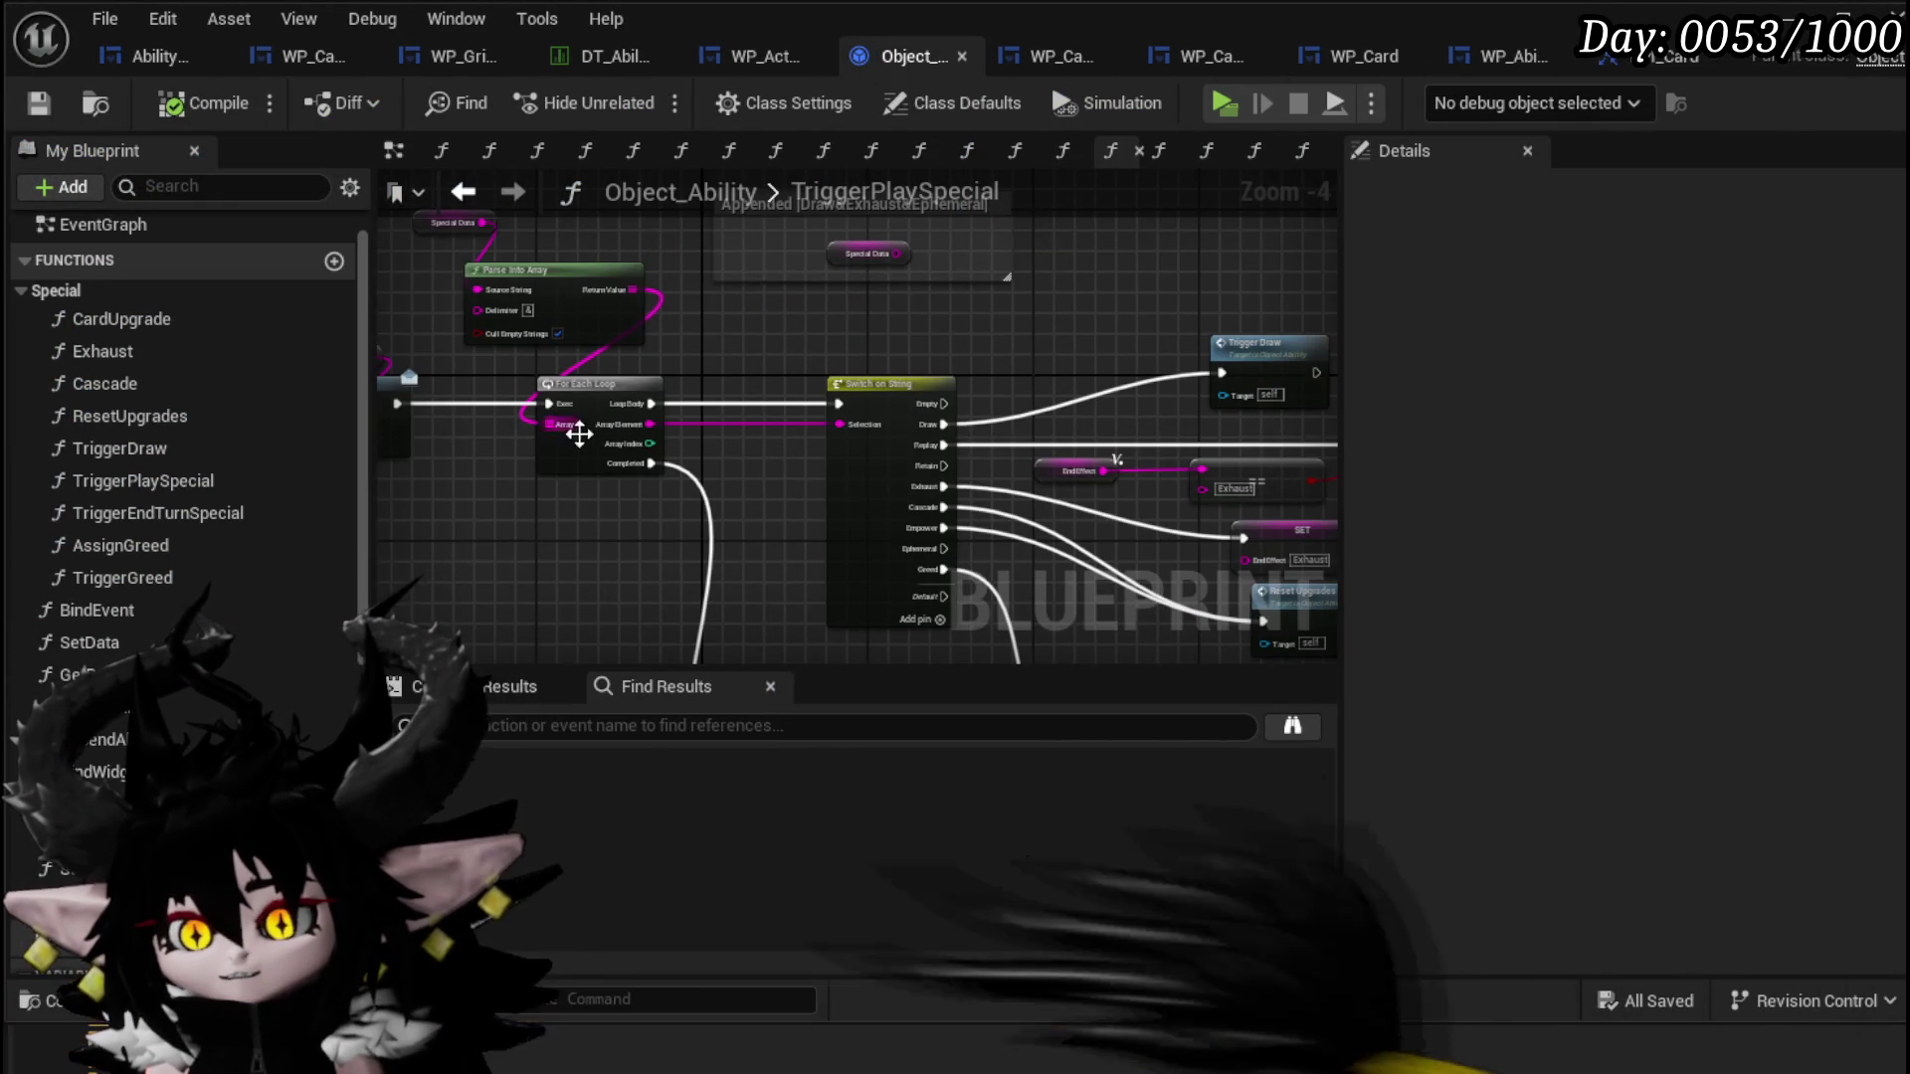
mouse_move(433, 500)
mouse_down()
mouse_move(662, 265)
mouse_move(714, 256)
mouse_up()
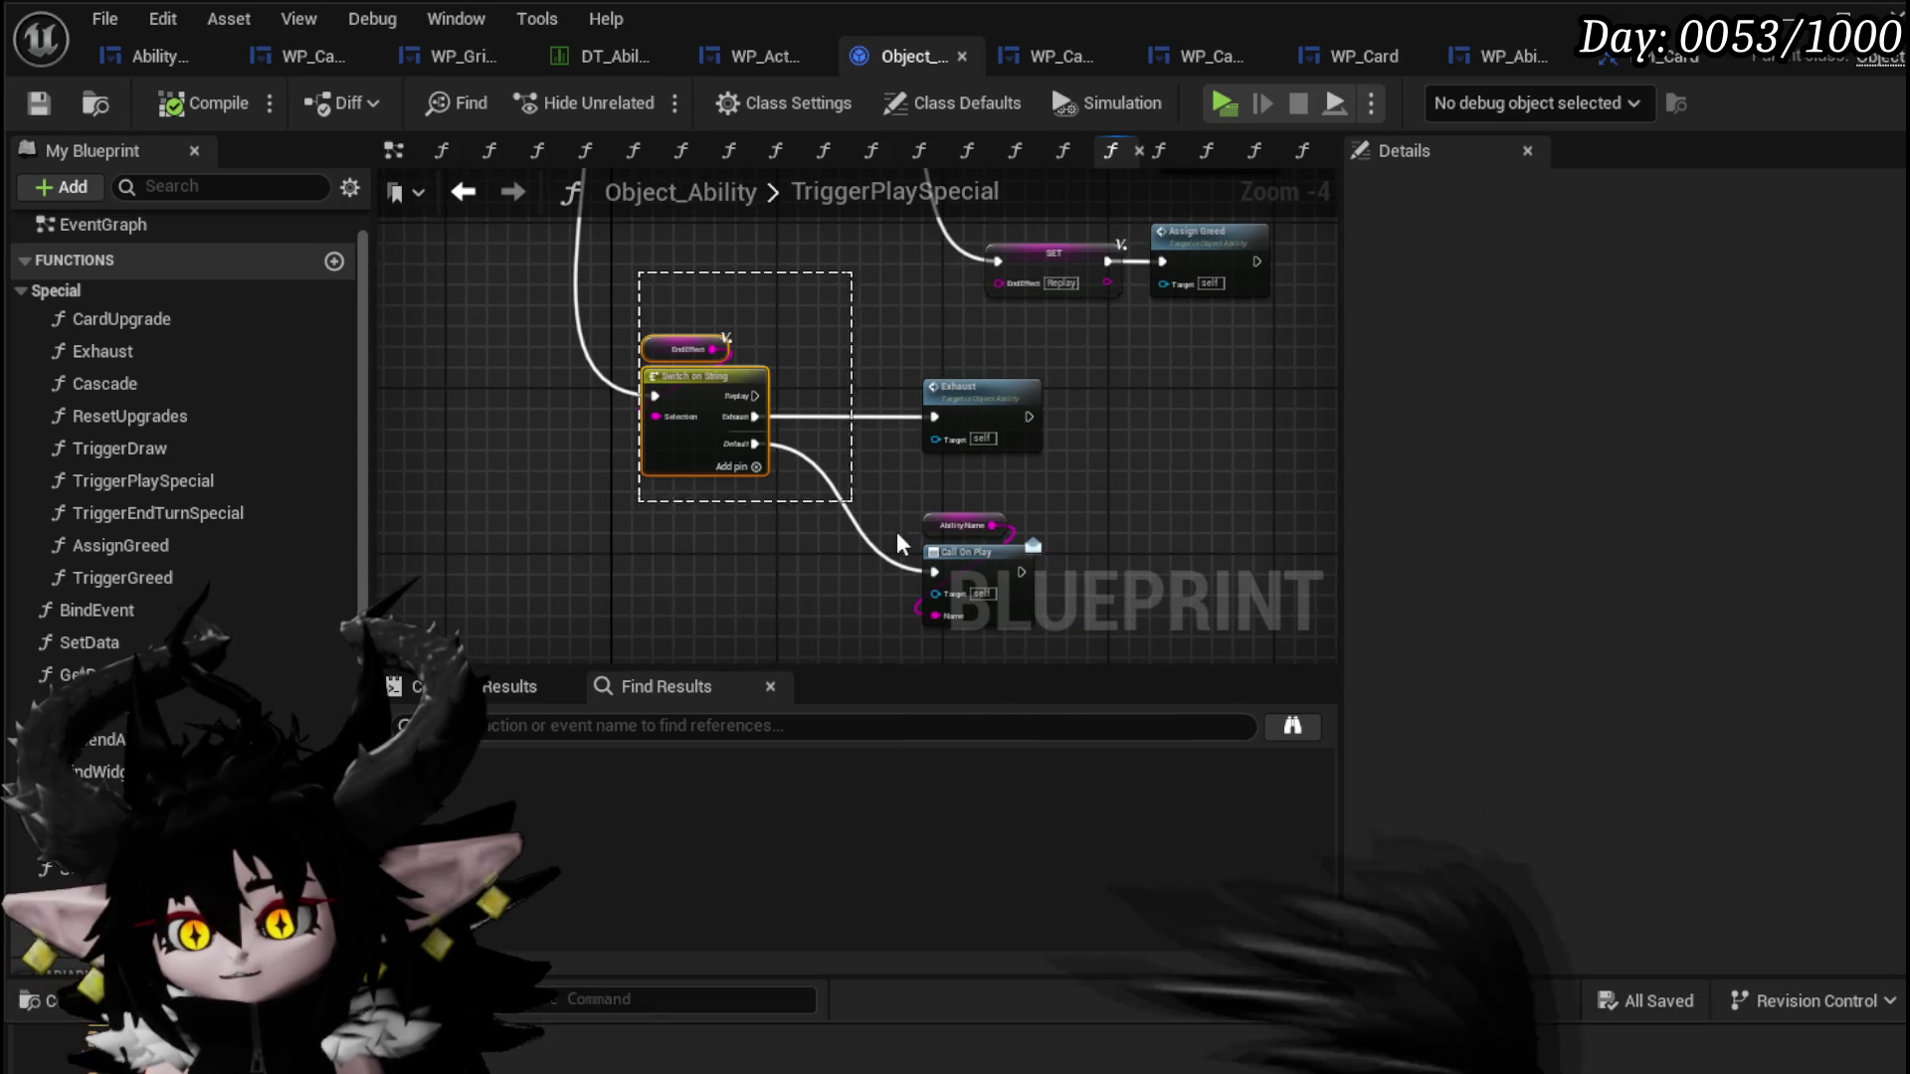
drag(835, 331, 1019, 540)
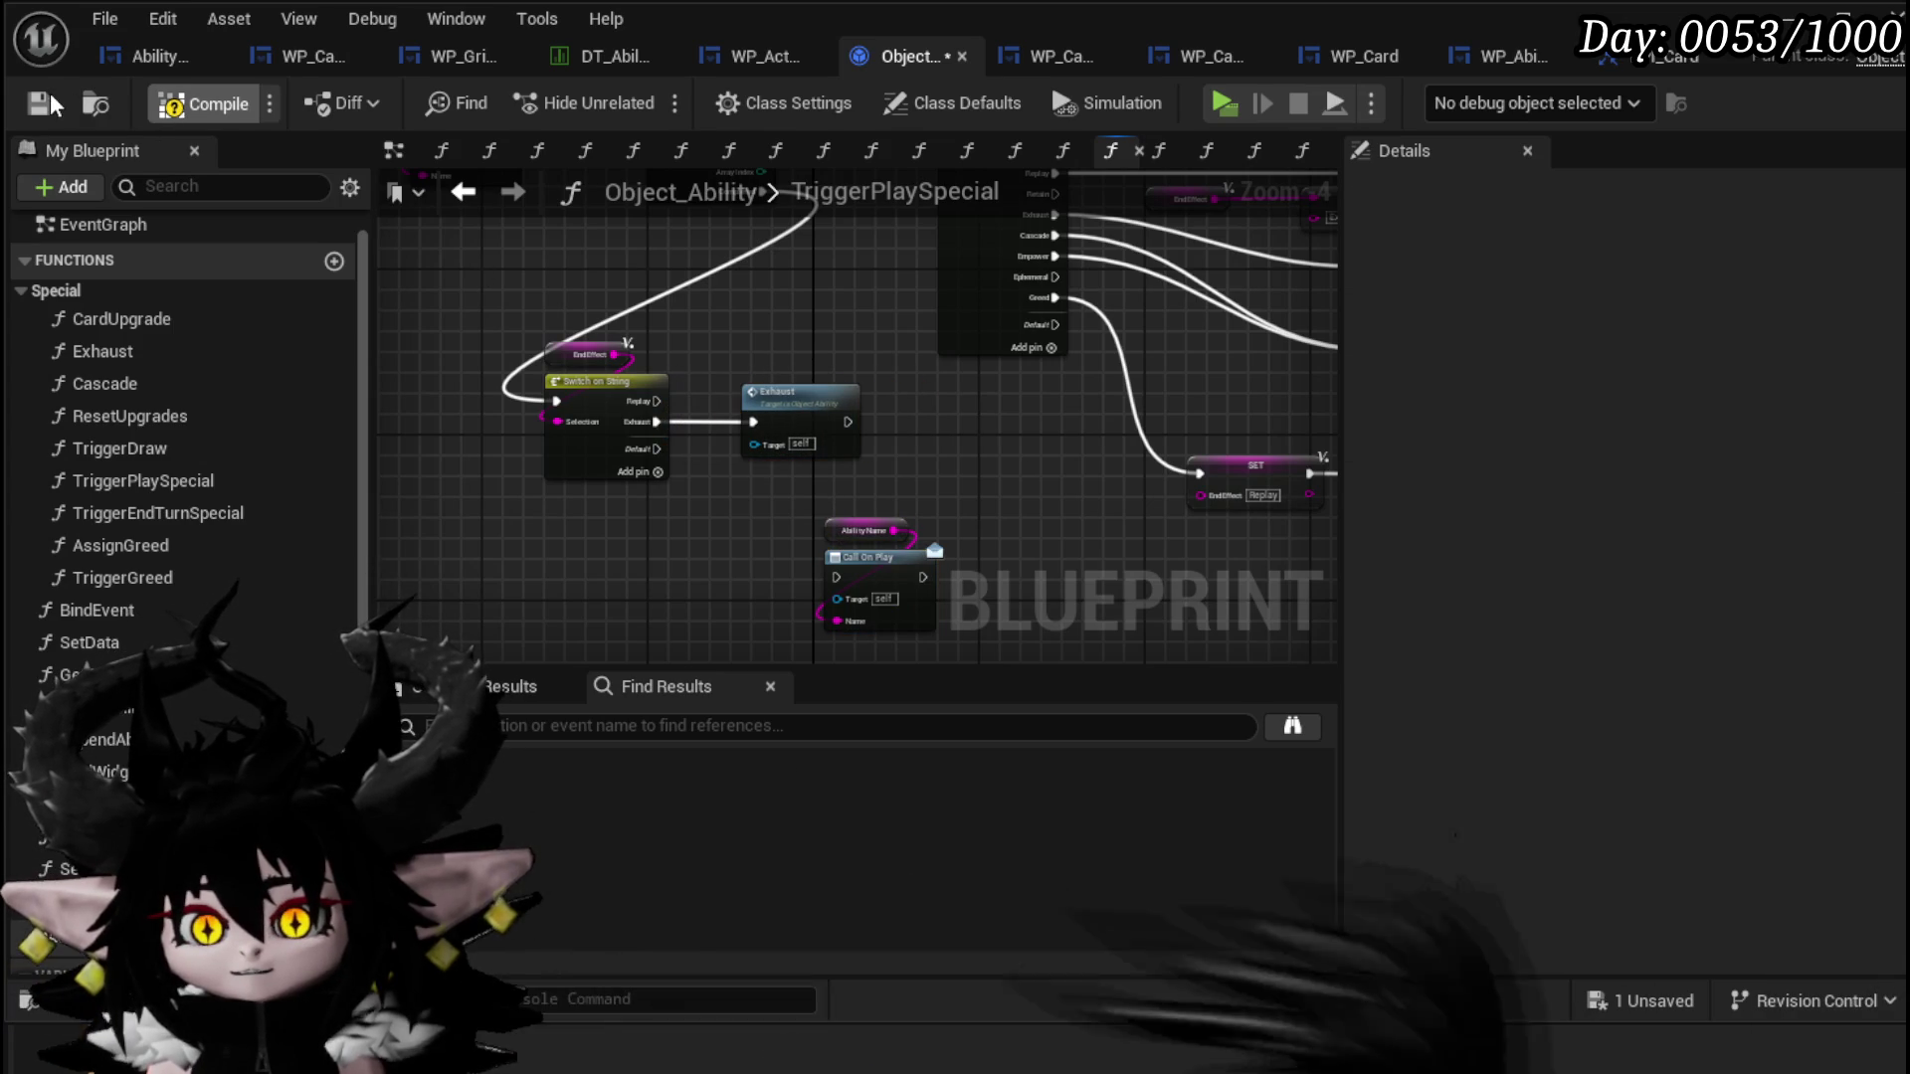
mouse_move(911, 416)
mouse_down()
mouse_move(961, 615)
mouse_move(540, 565)
mouse_move(453, 525)
mouse_up()
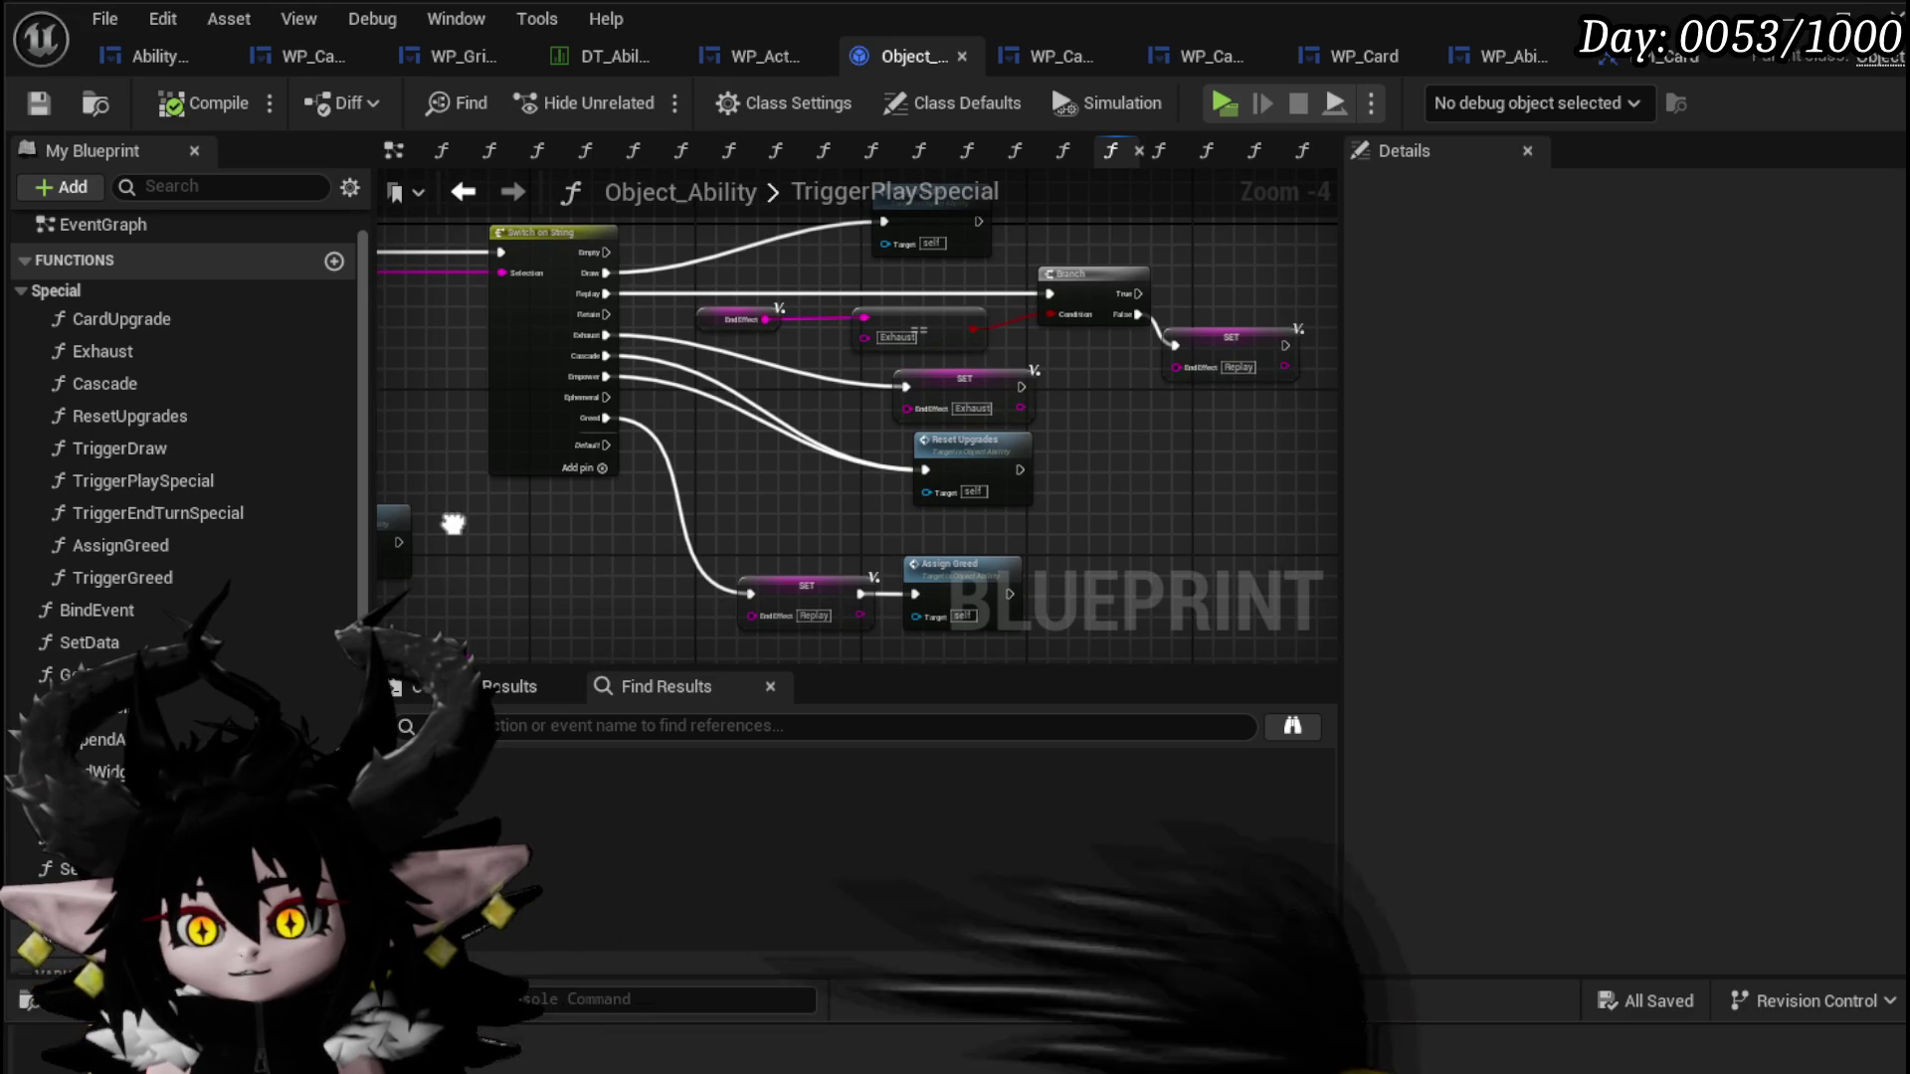
drag(453, 524, 903, 512)
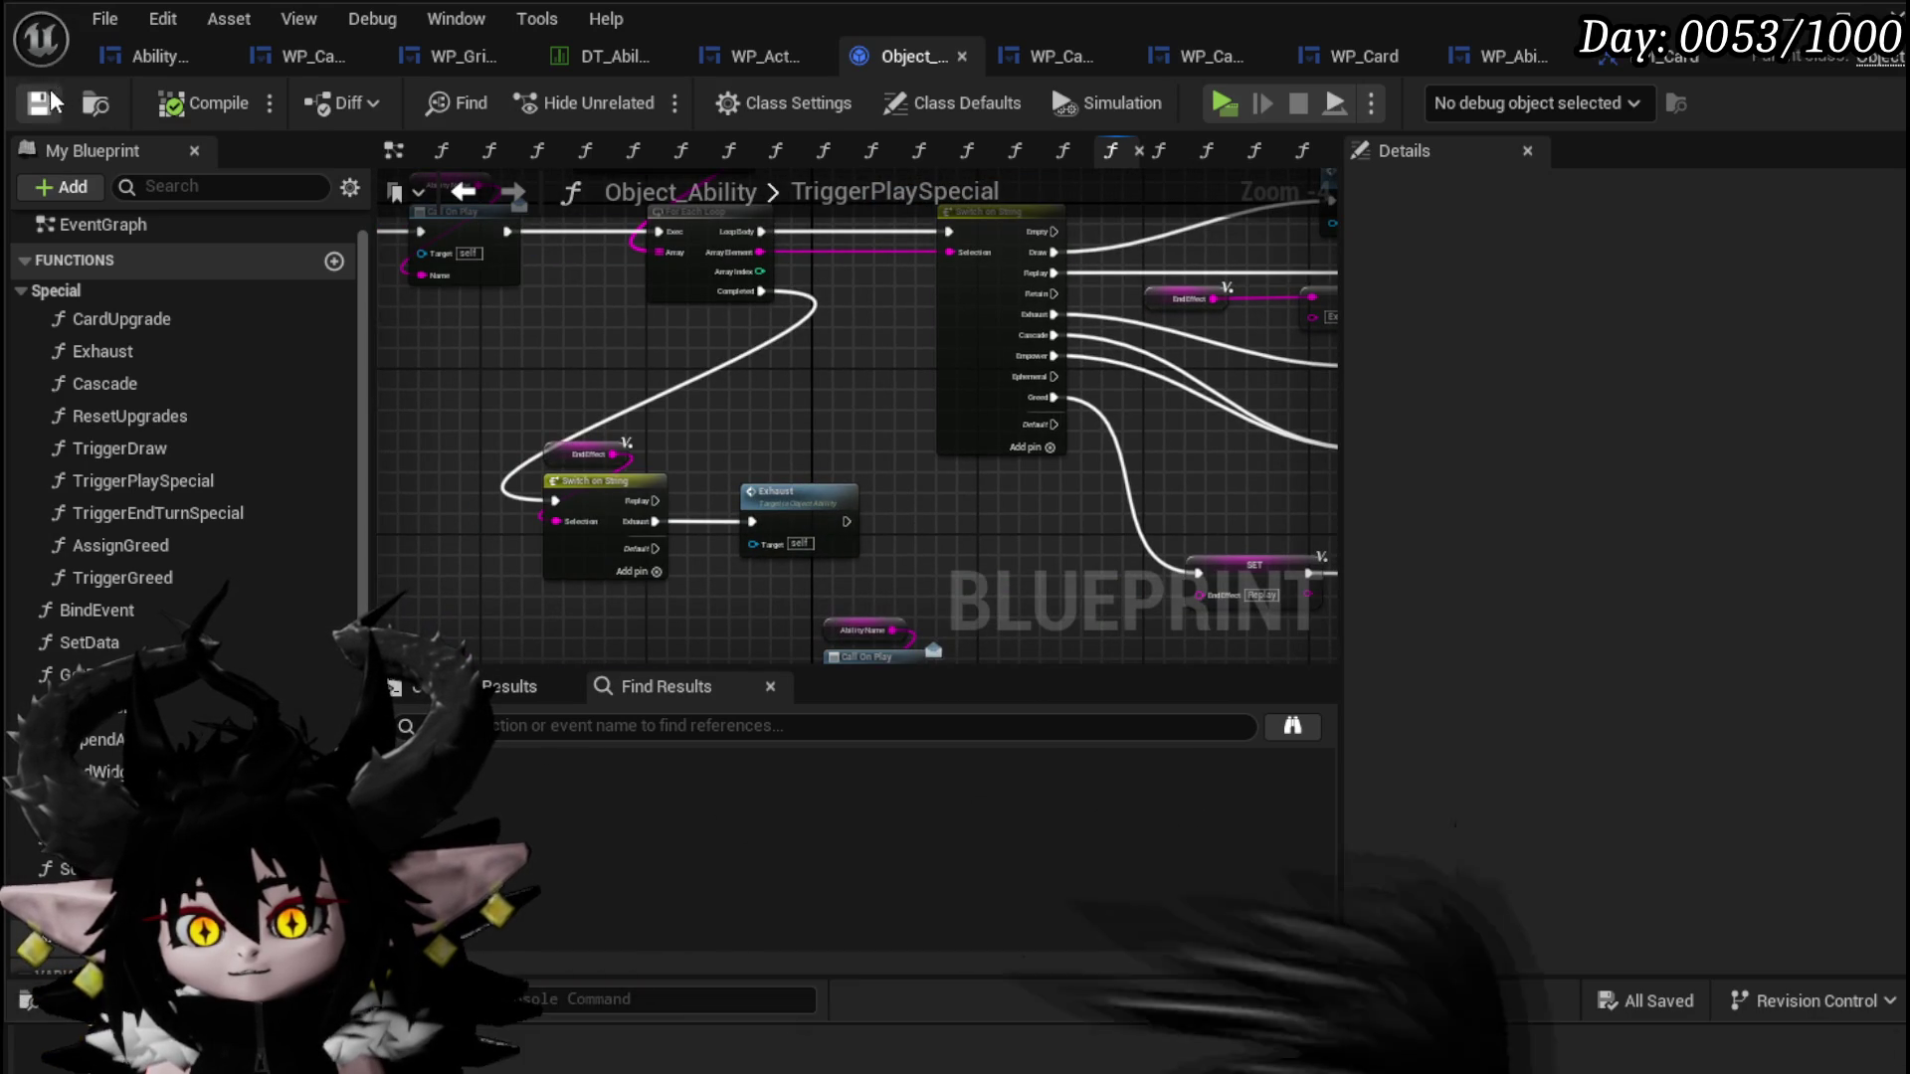
click(1790, 18)
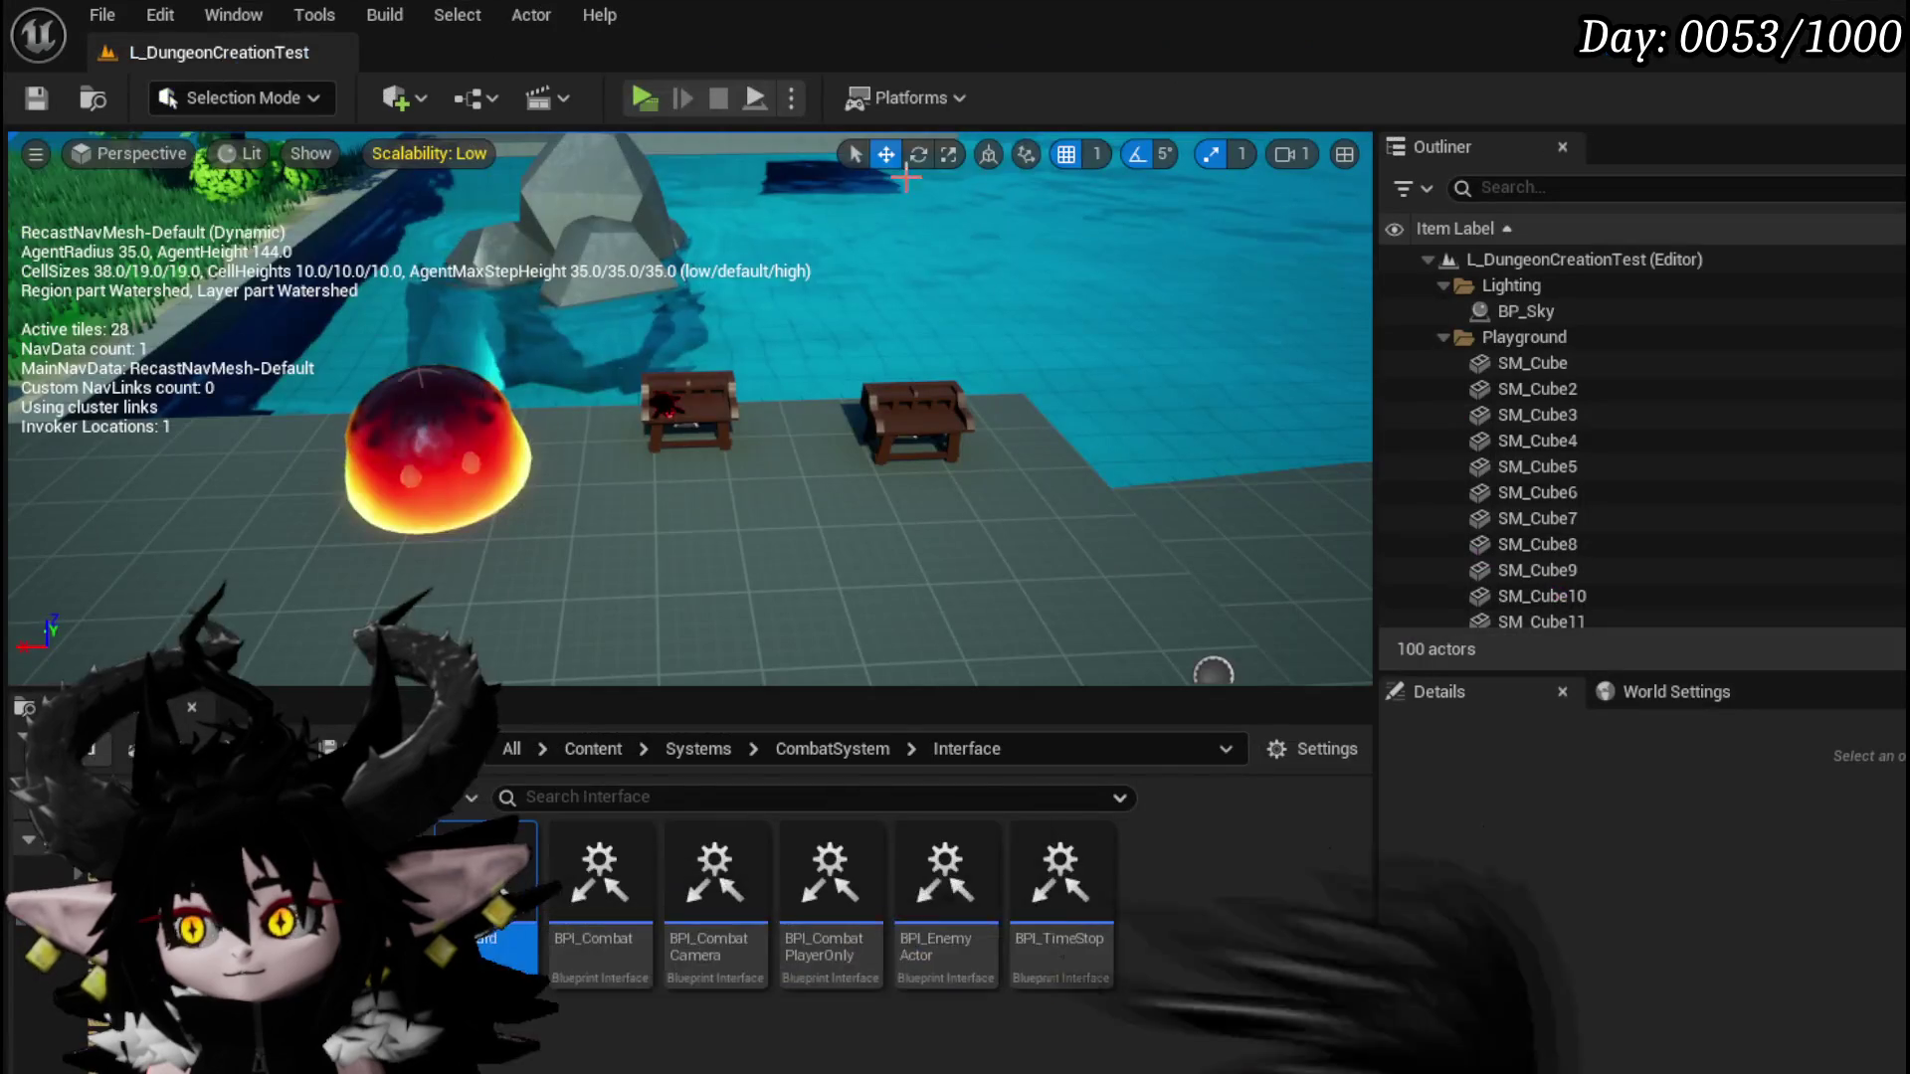
Step: Start a playtest and play Defence Up Melee Draw and Splash Move on the slime
click(642, 97)
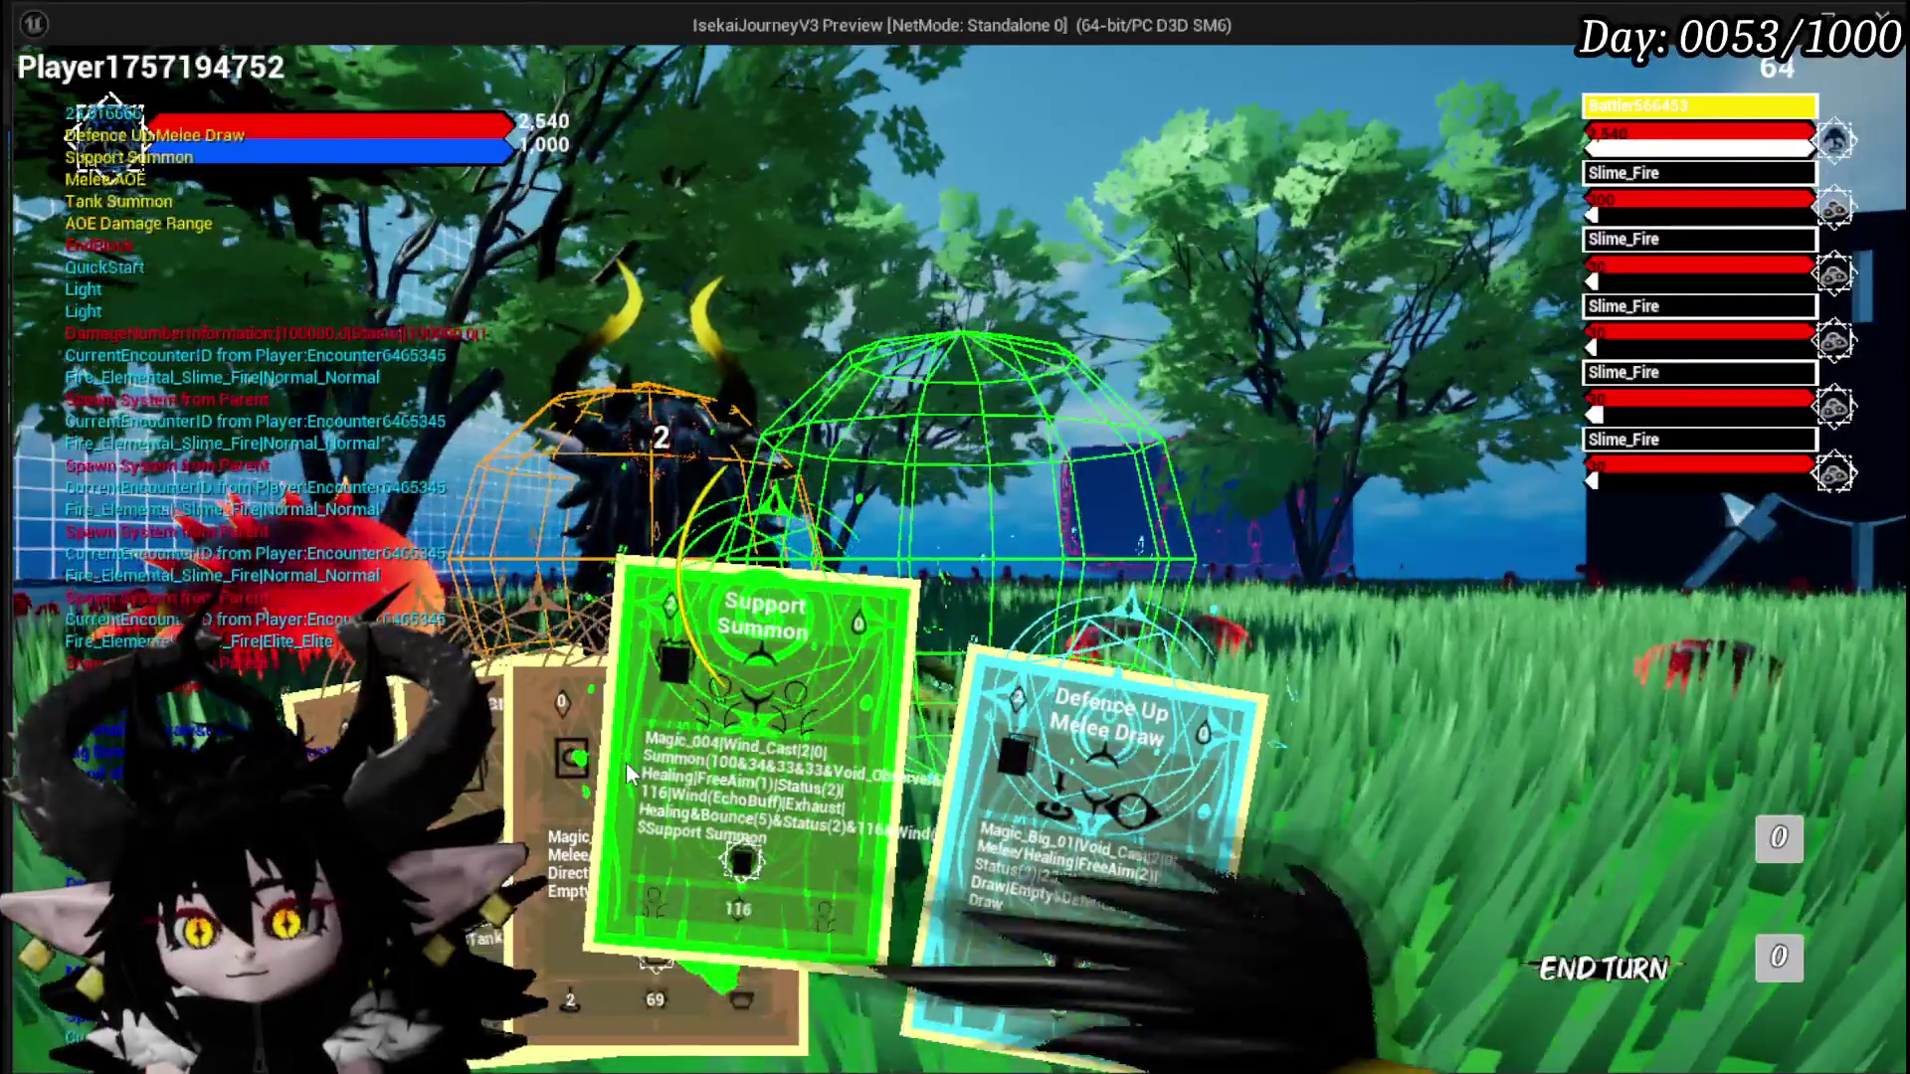
click(923, 790)
click(1383, 816)
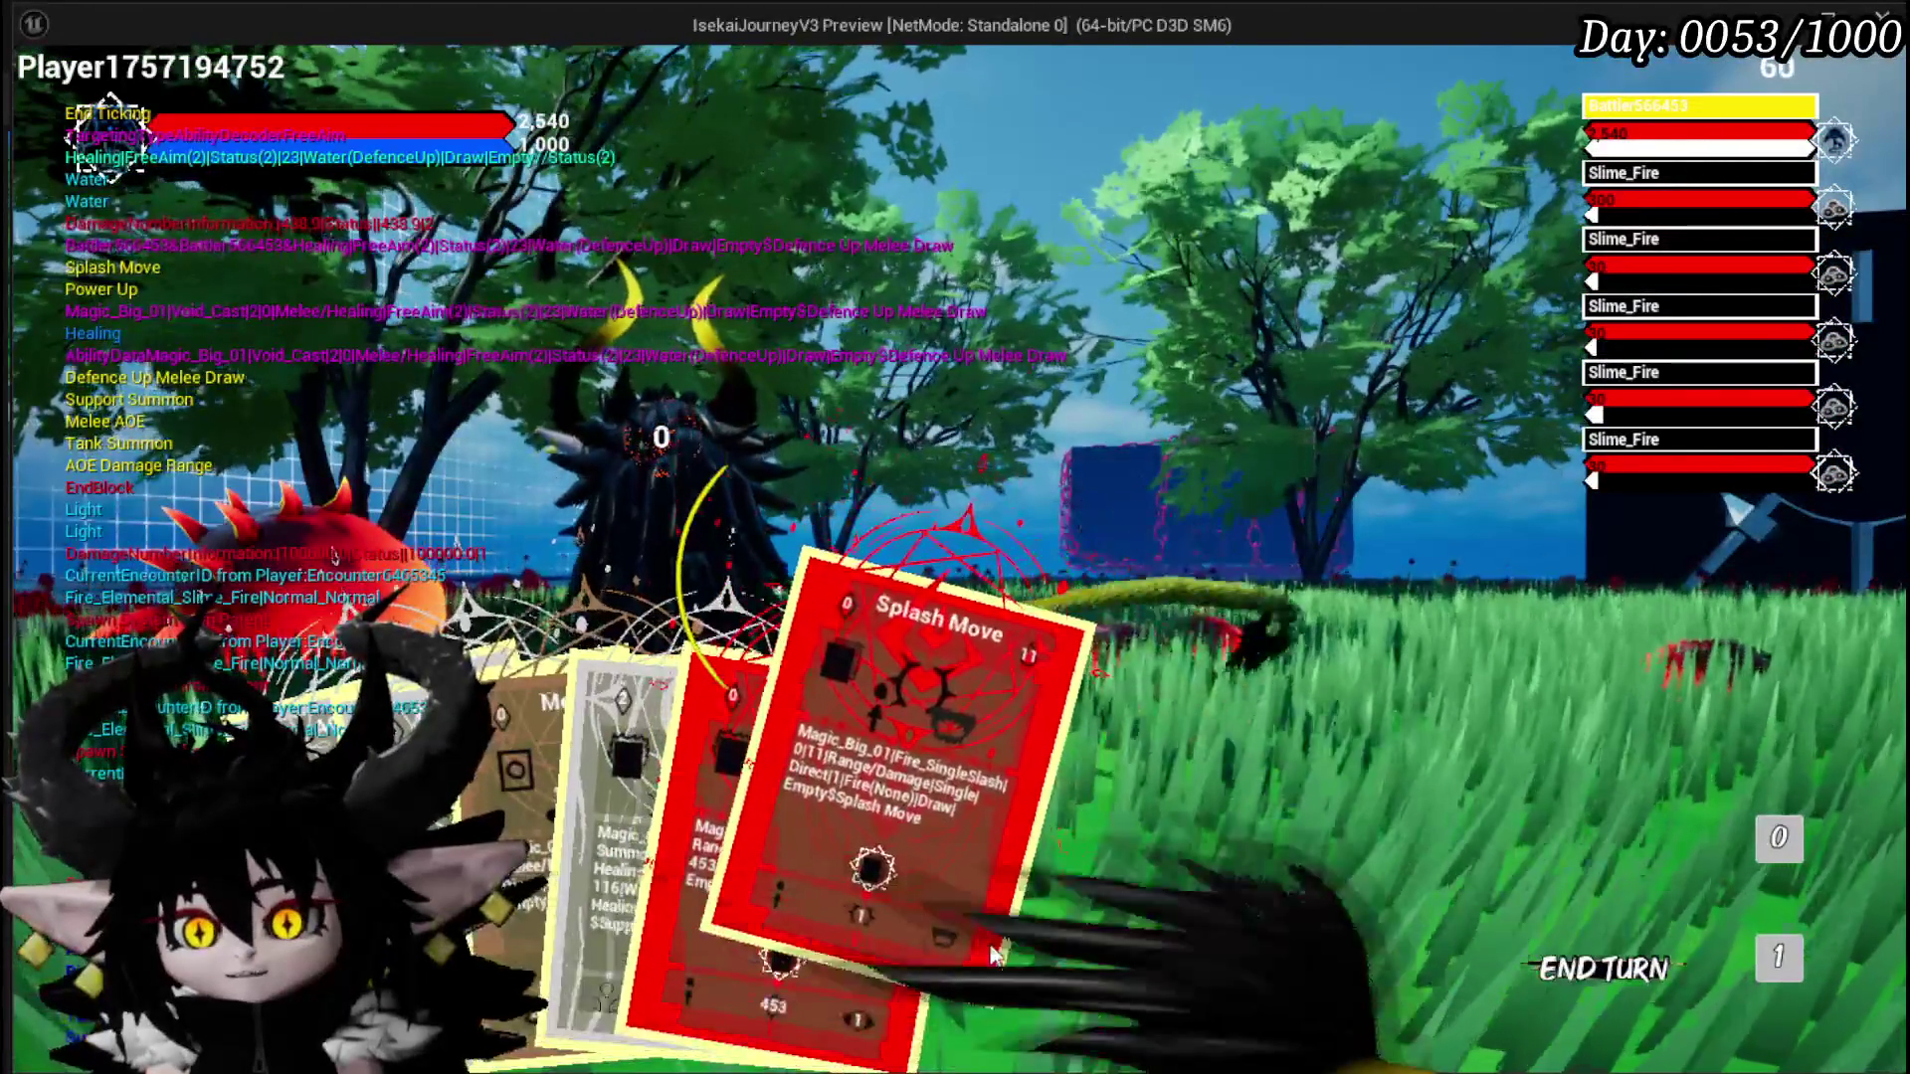
click(990, 955)
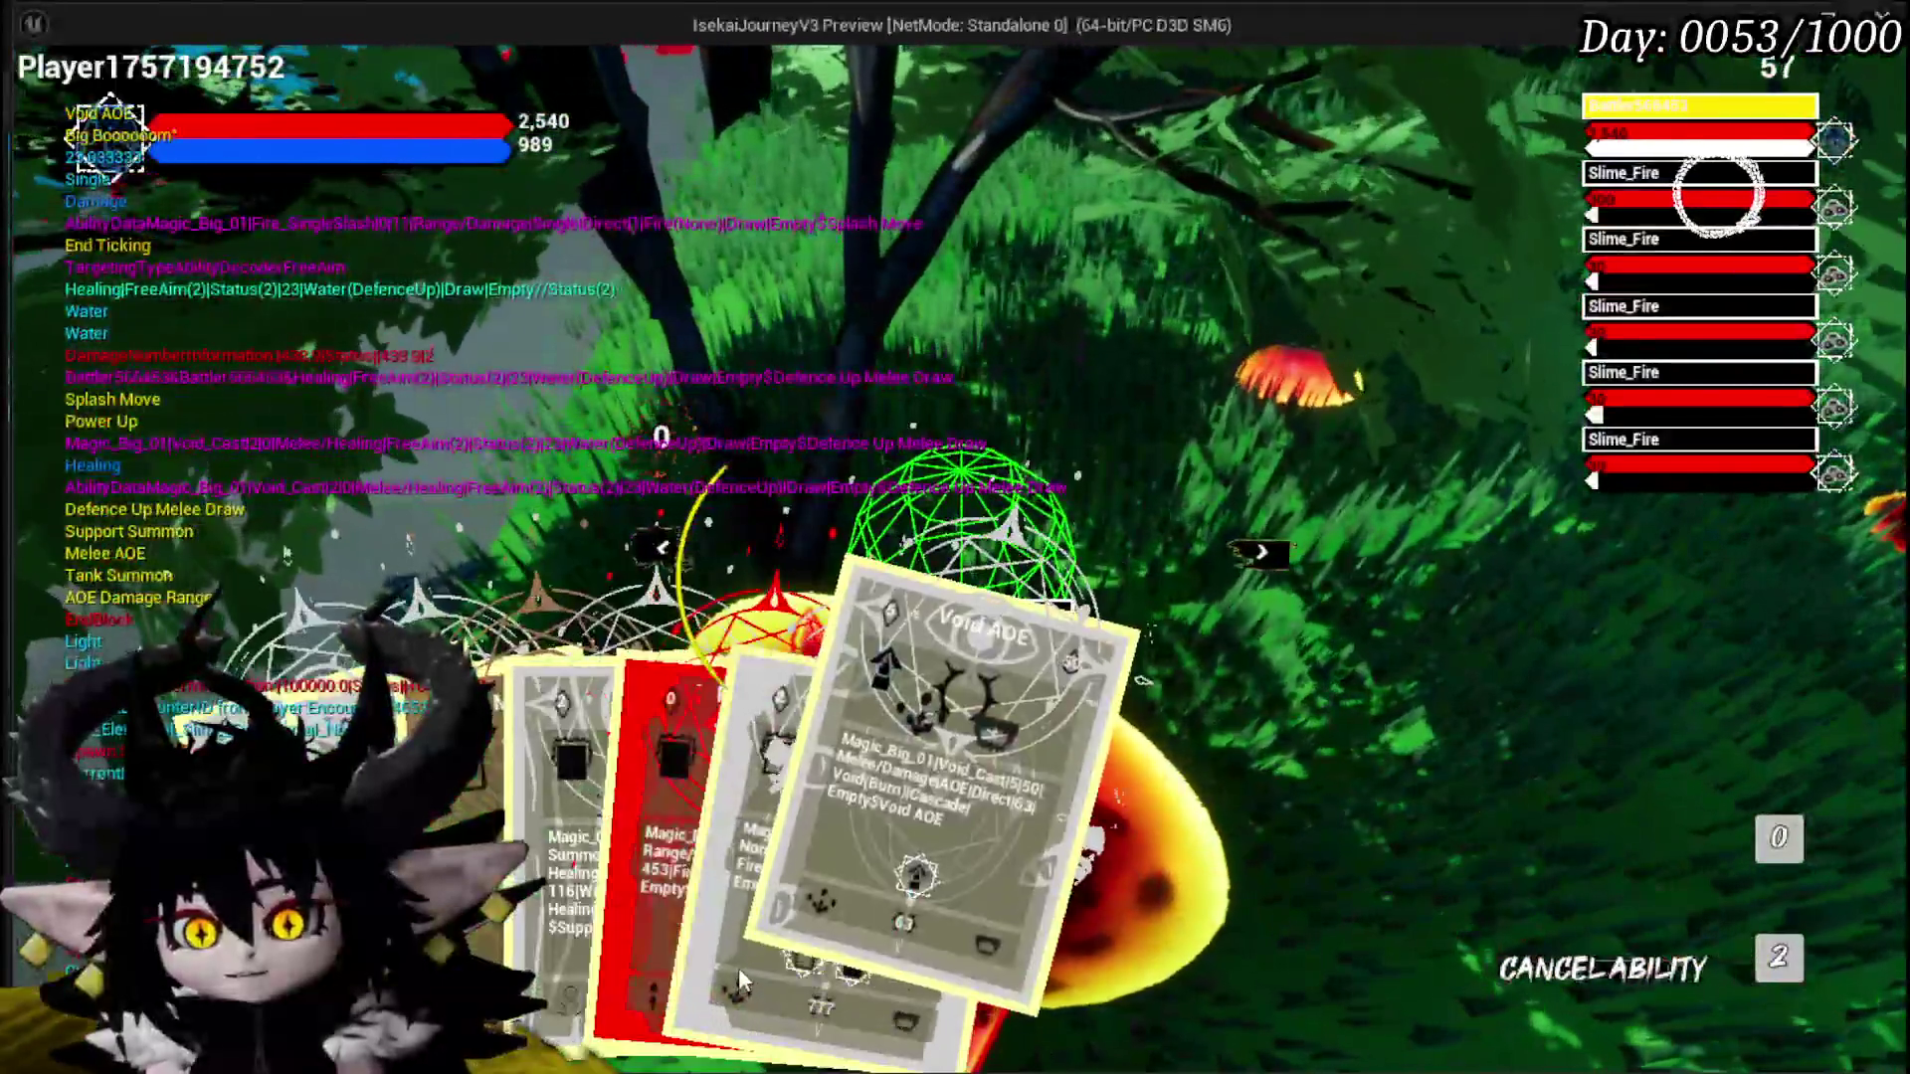
click(738, 967)
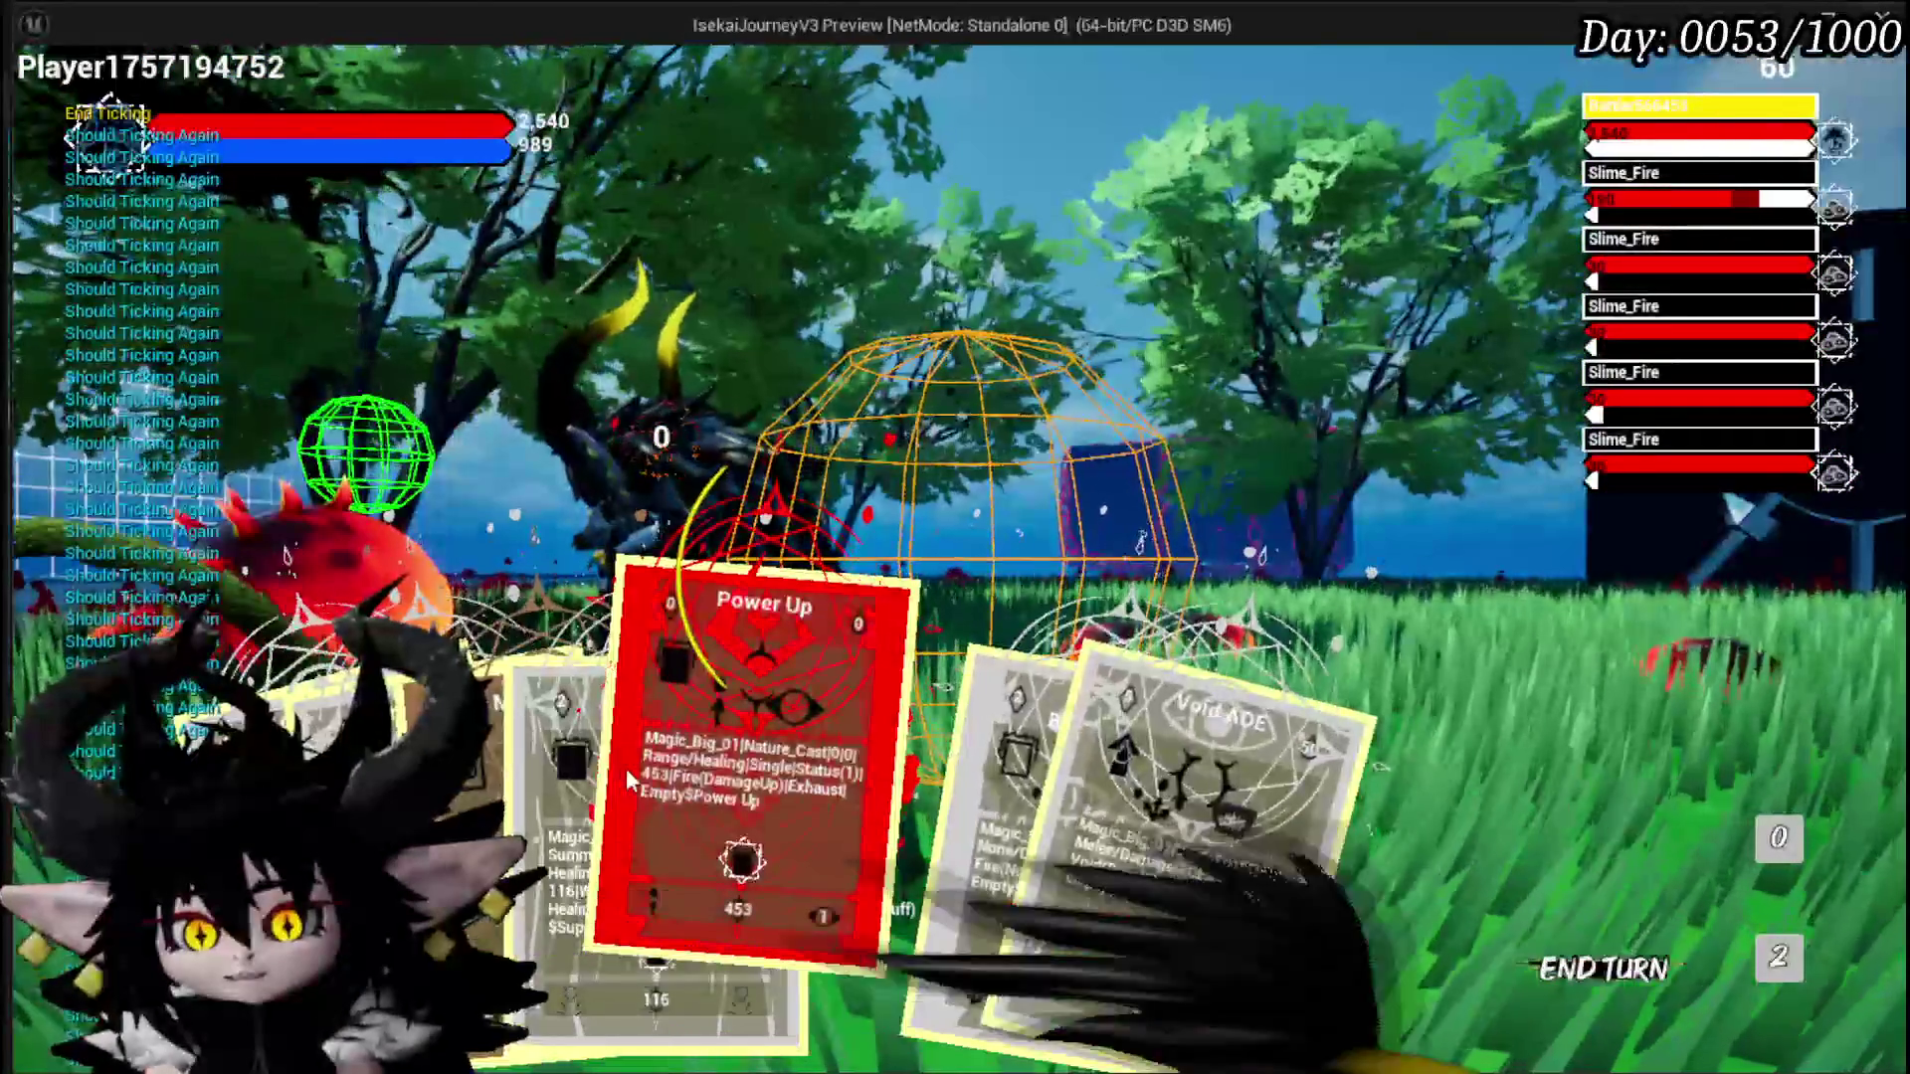
Step: Play Power Up on the player and Melee AOE, check the discard pile, then stop the preview
click(625, 768)
click(1190, 562)
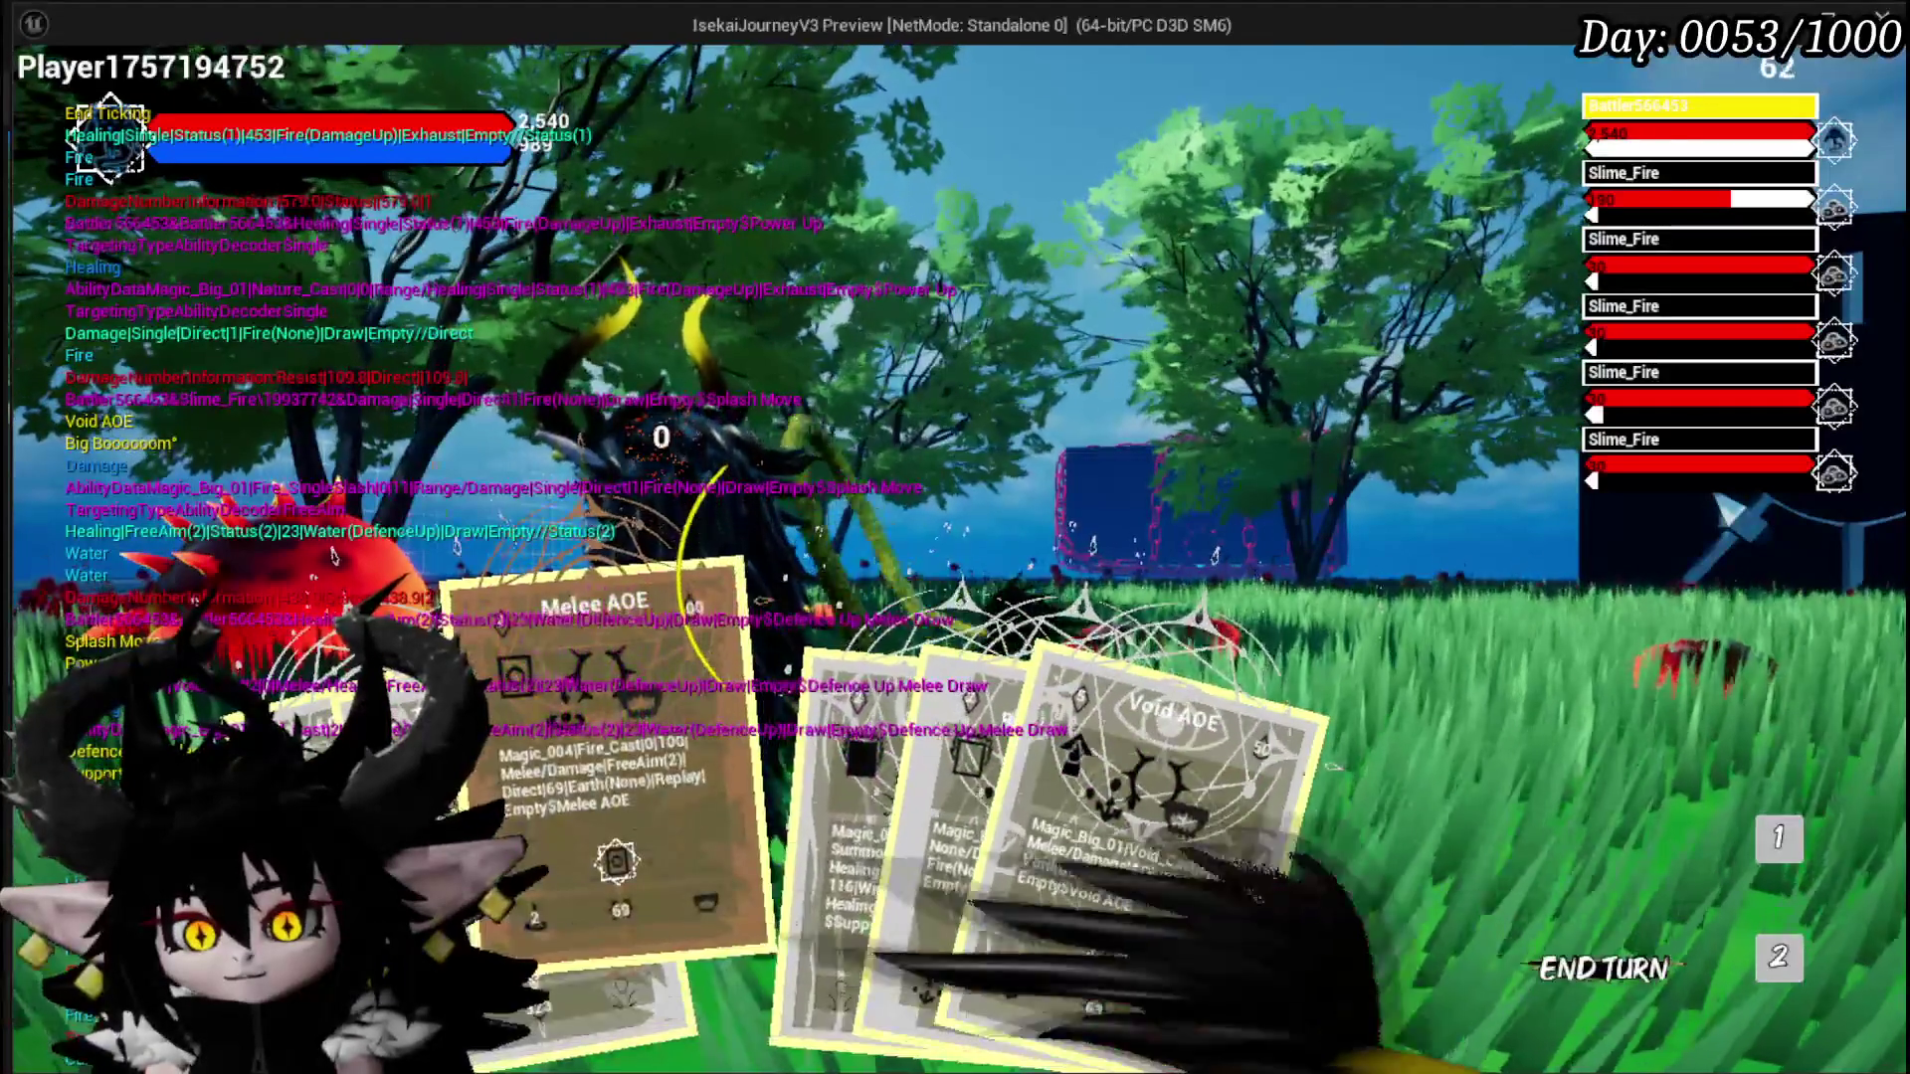
click(617, 756)
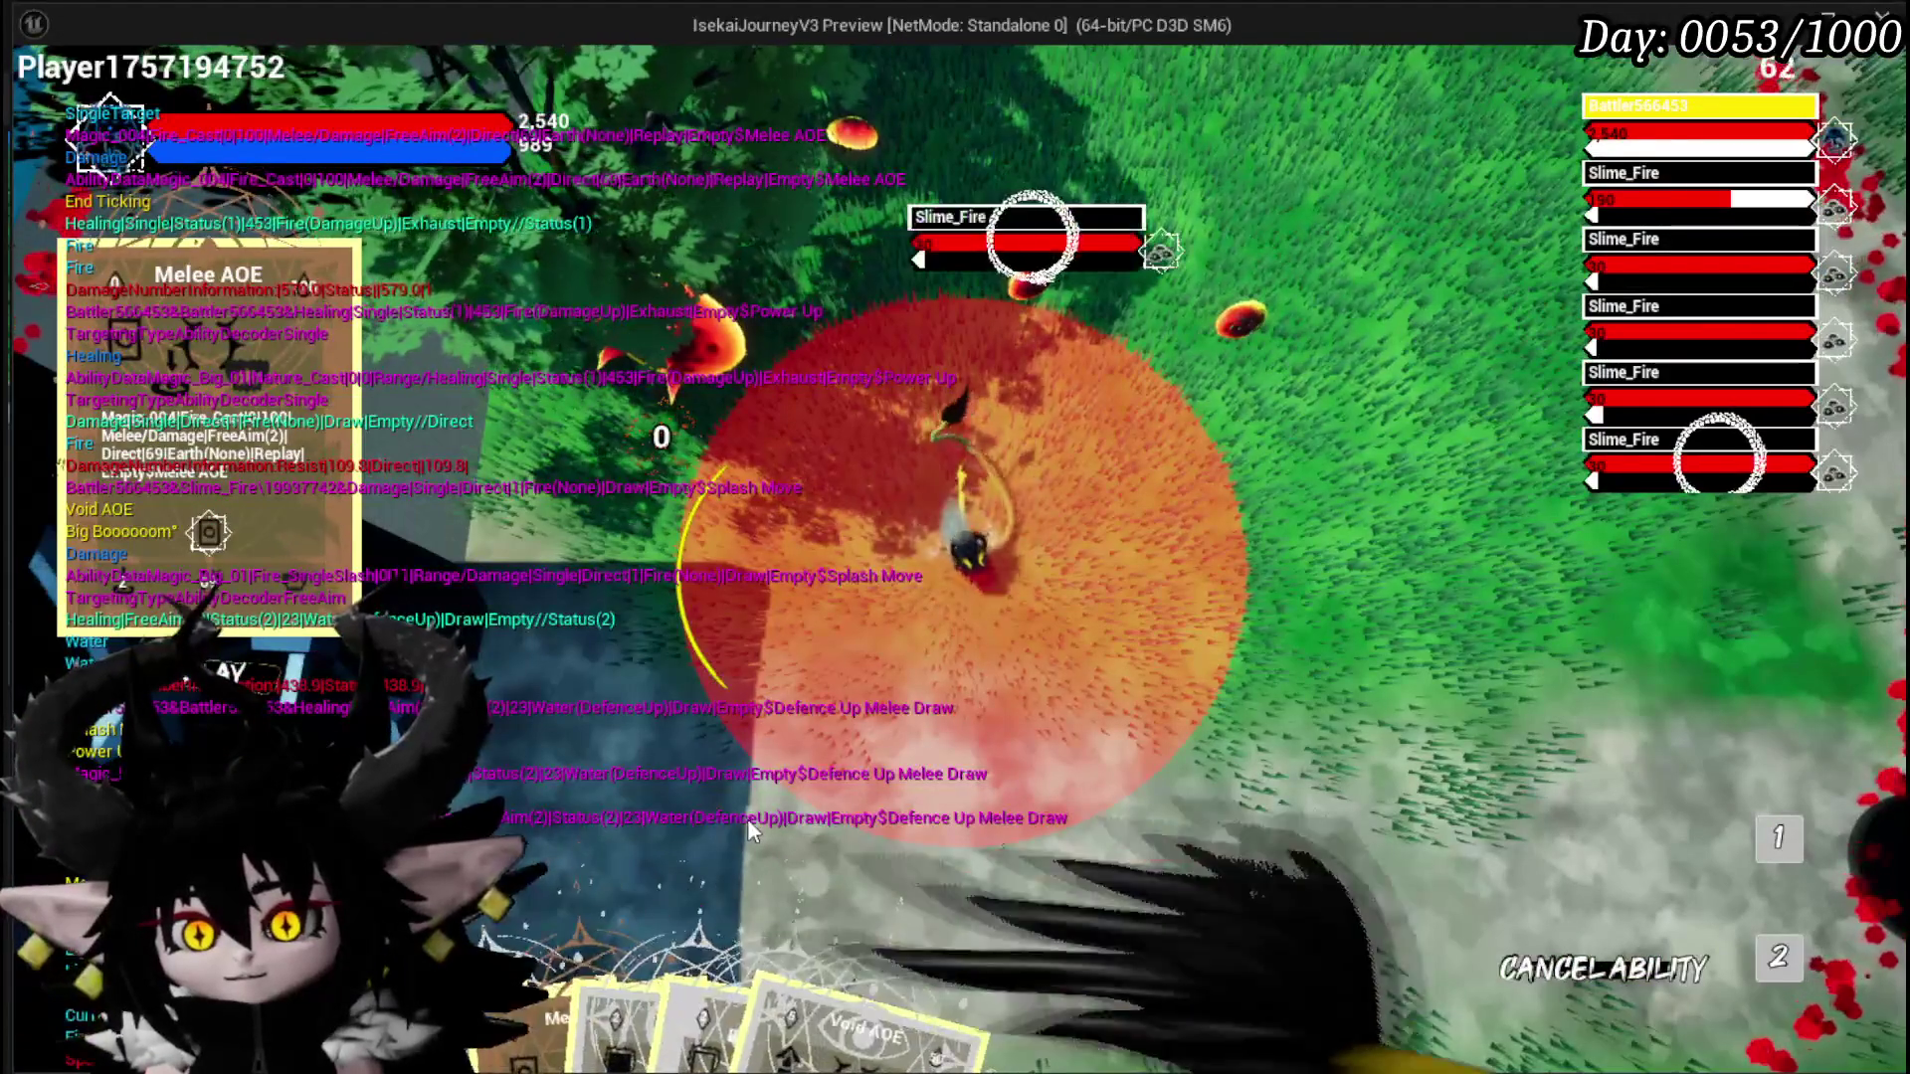
click(748, 820)
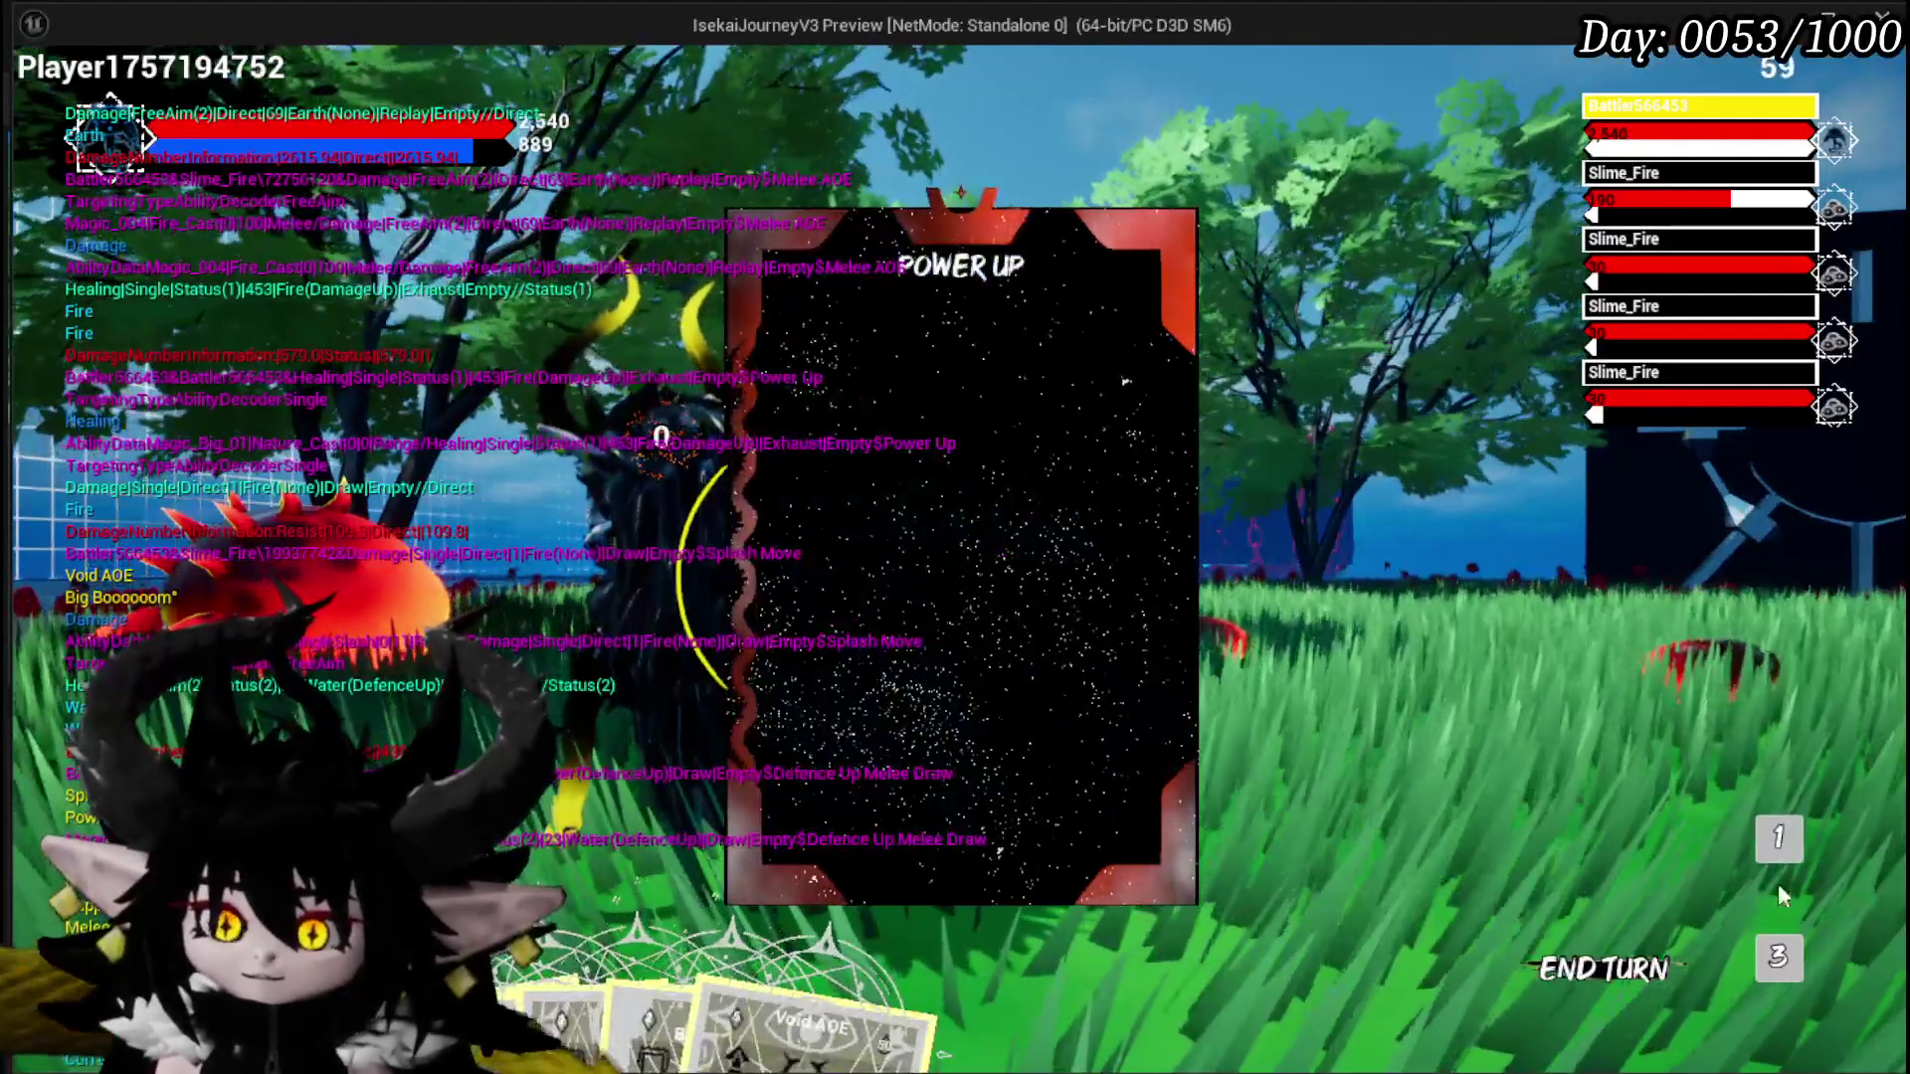
click(1779, 957)
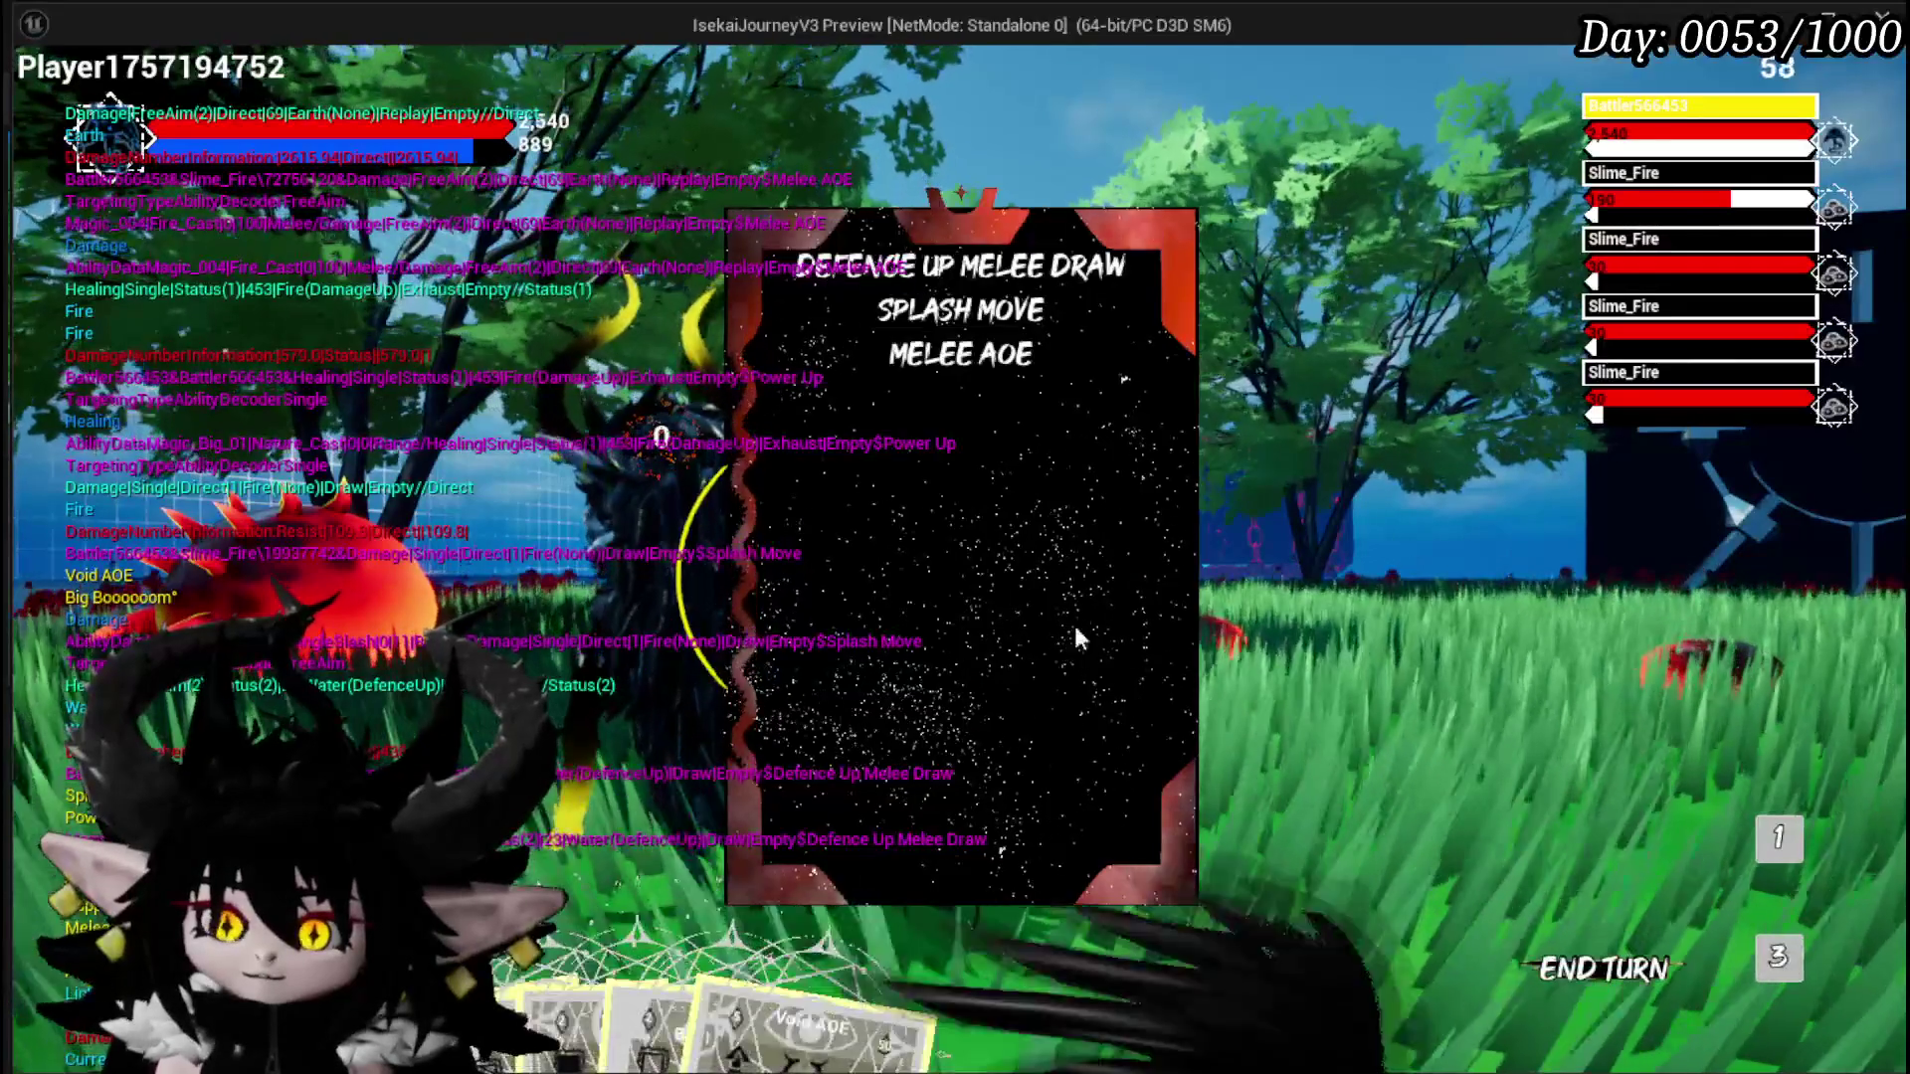
key(Escape)
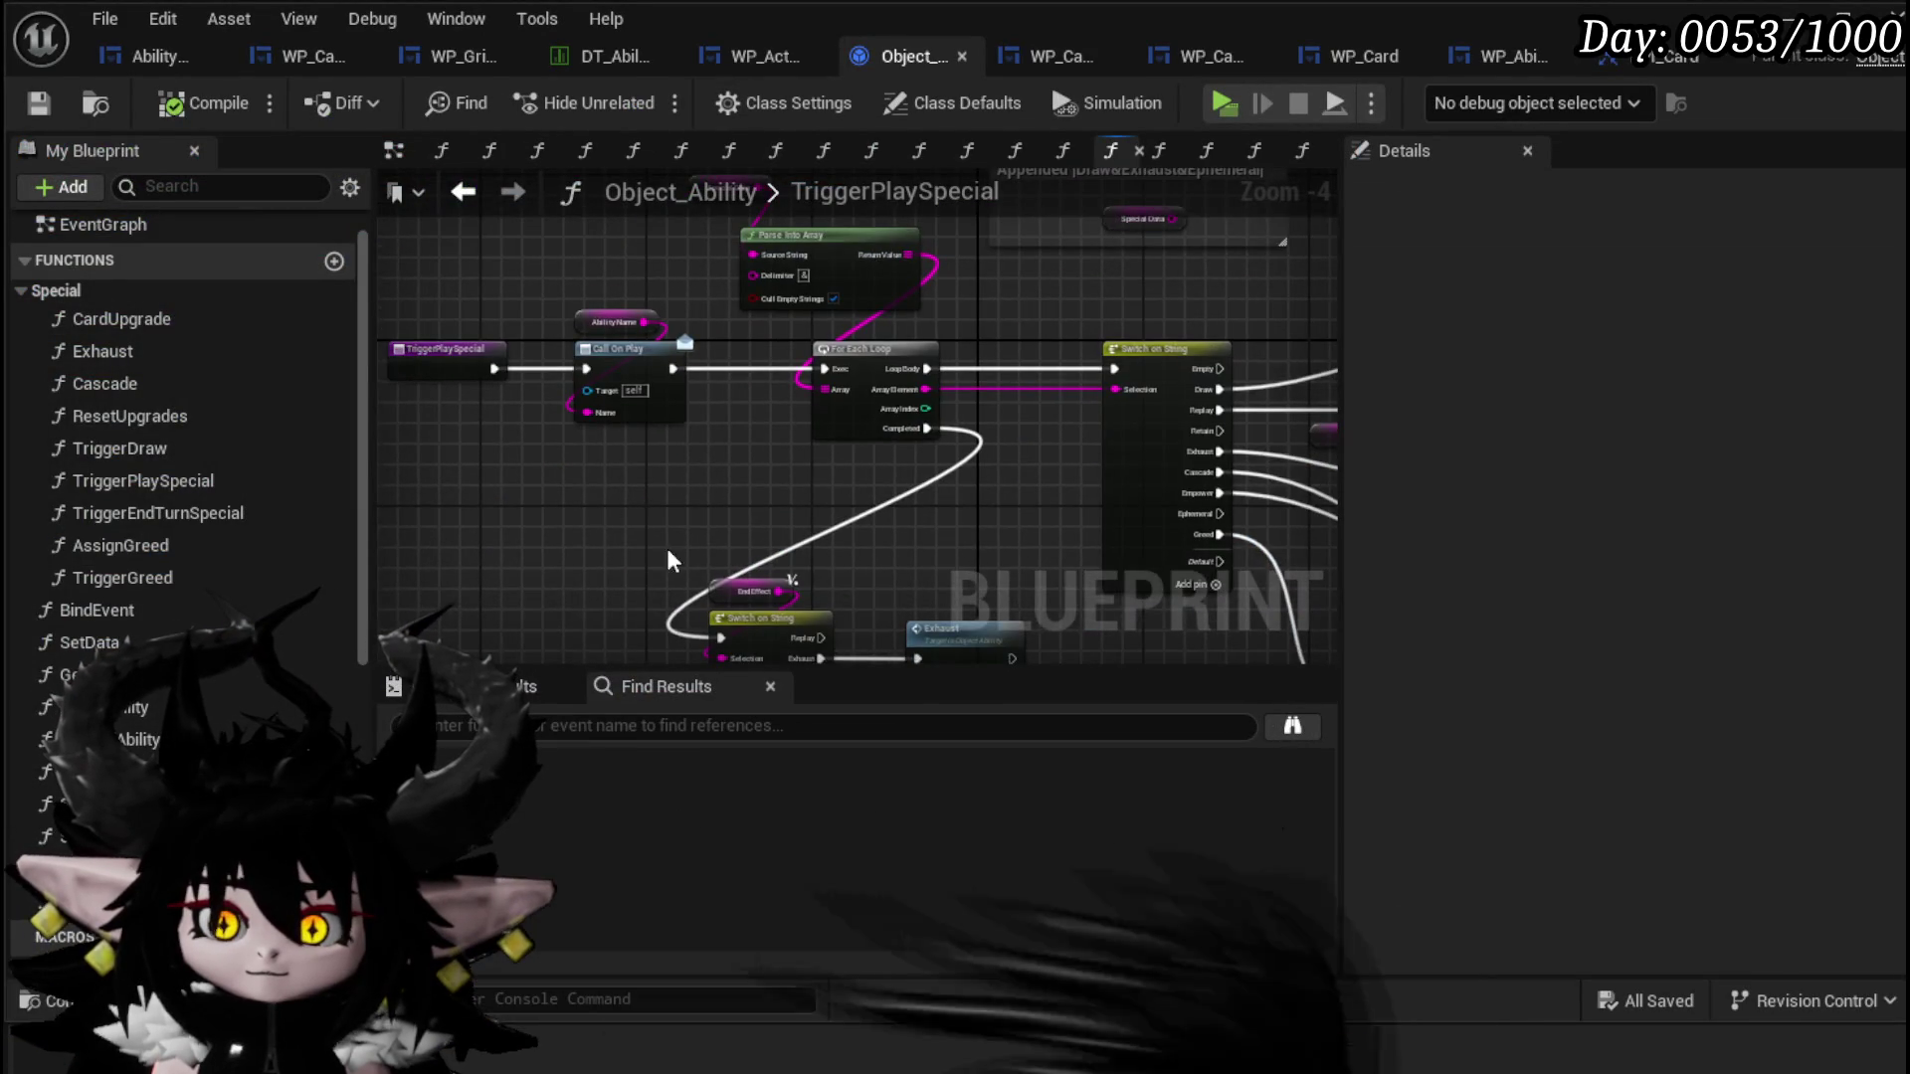
Step: Survey TriggerPlaySpecial around the End Effect switch, Exhaust node and Replay SET node
scroll(781, 474, up, 2)
drag(701, 360, 622, 505)
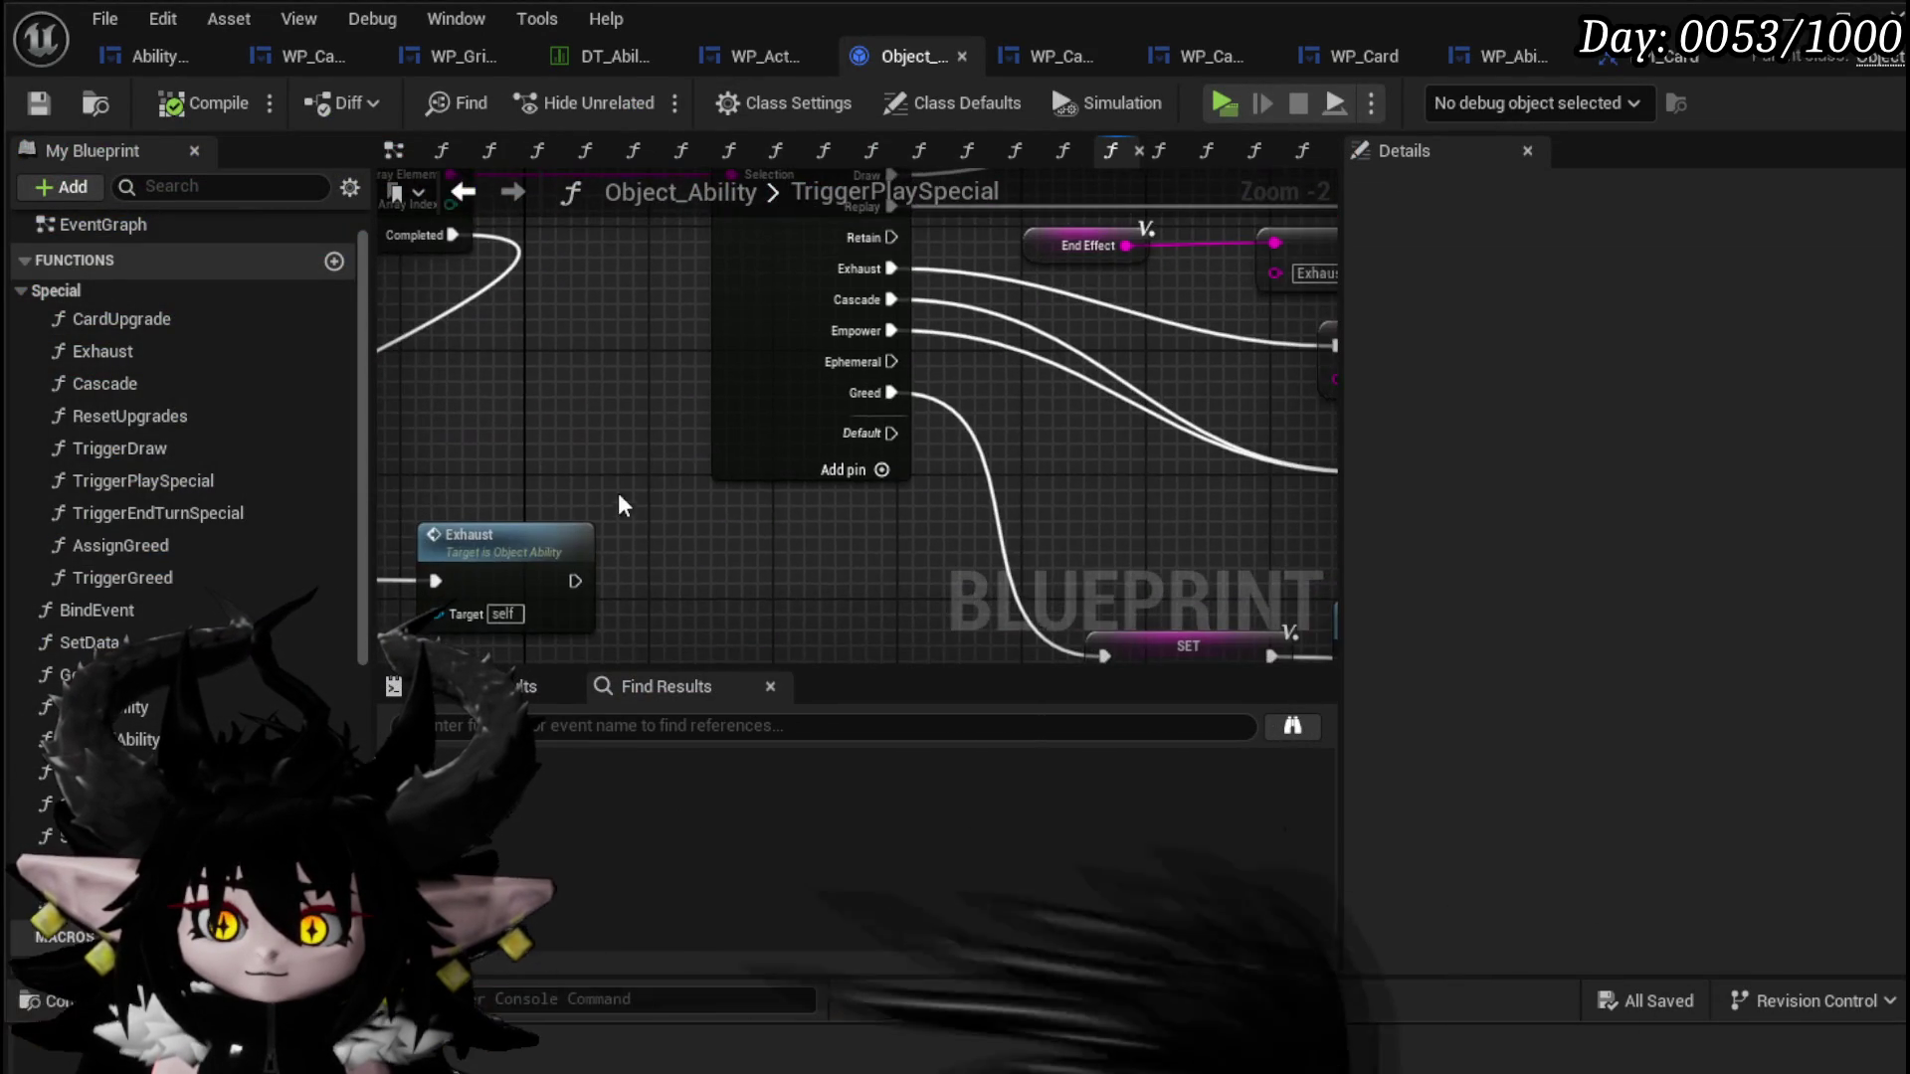
drag(898, 271, 625, 354)
drag(664, 472, 1261, 329)
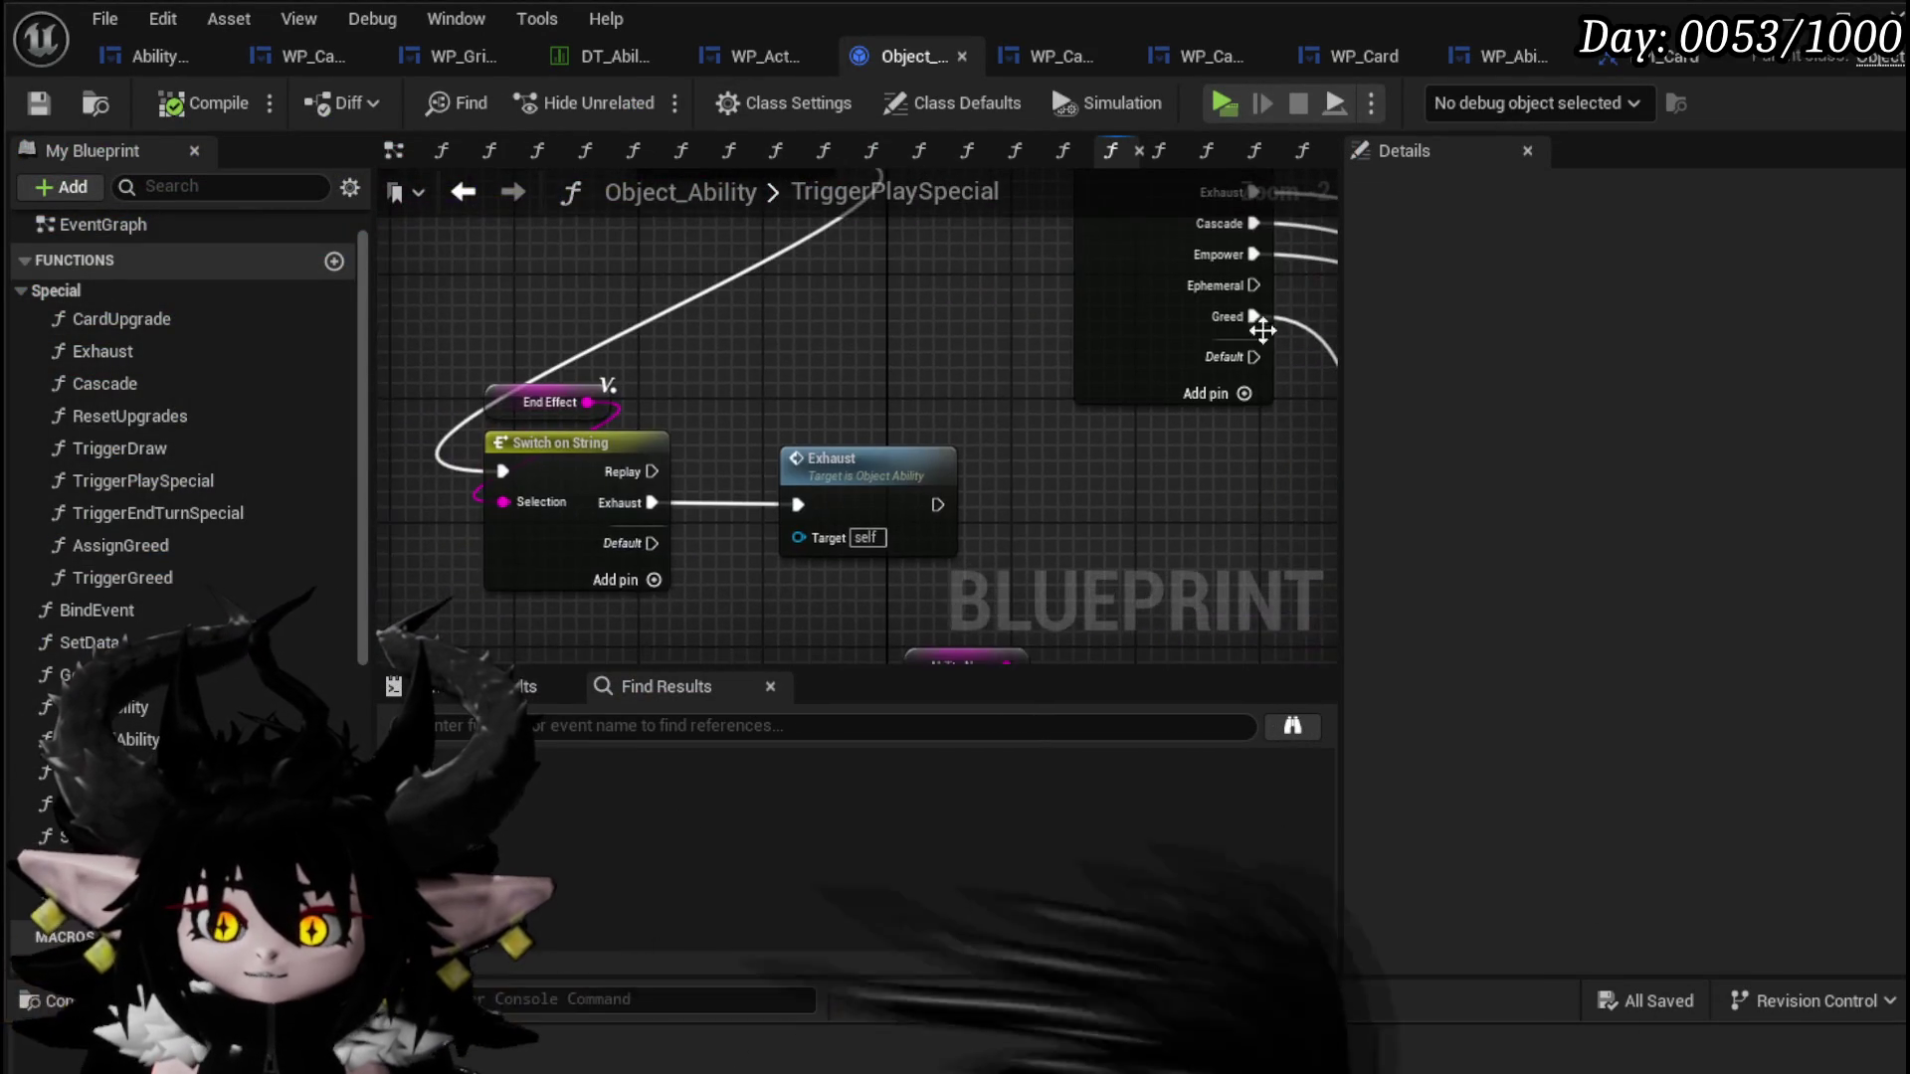
drag(651, 472, 706, 532)
drag(863, 457, 901, 582)
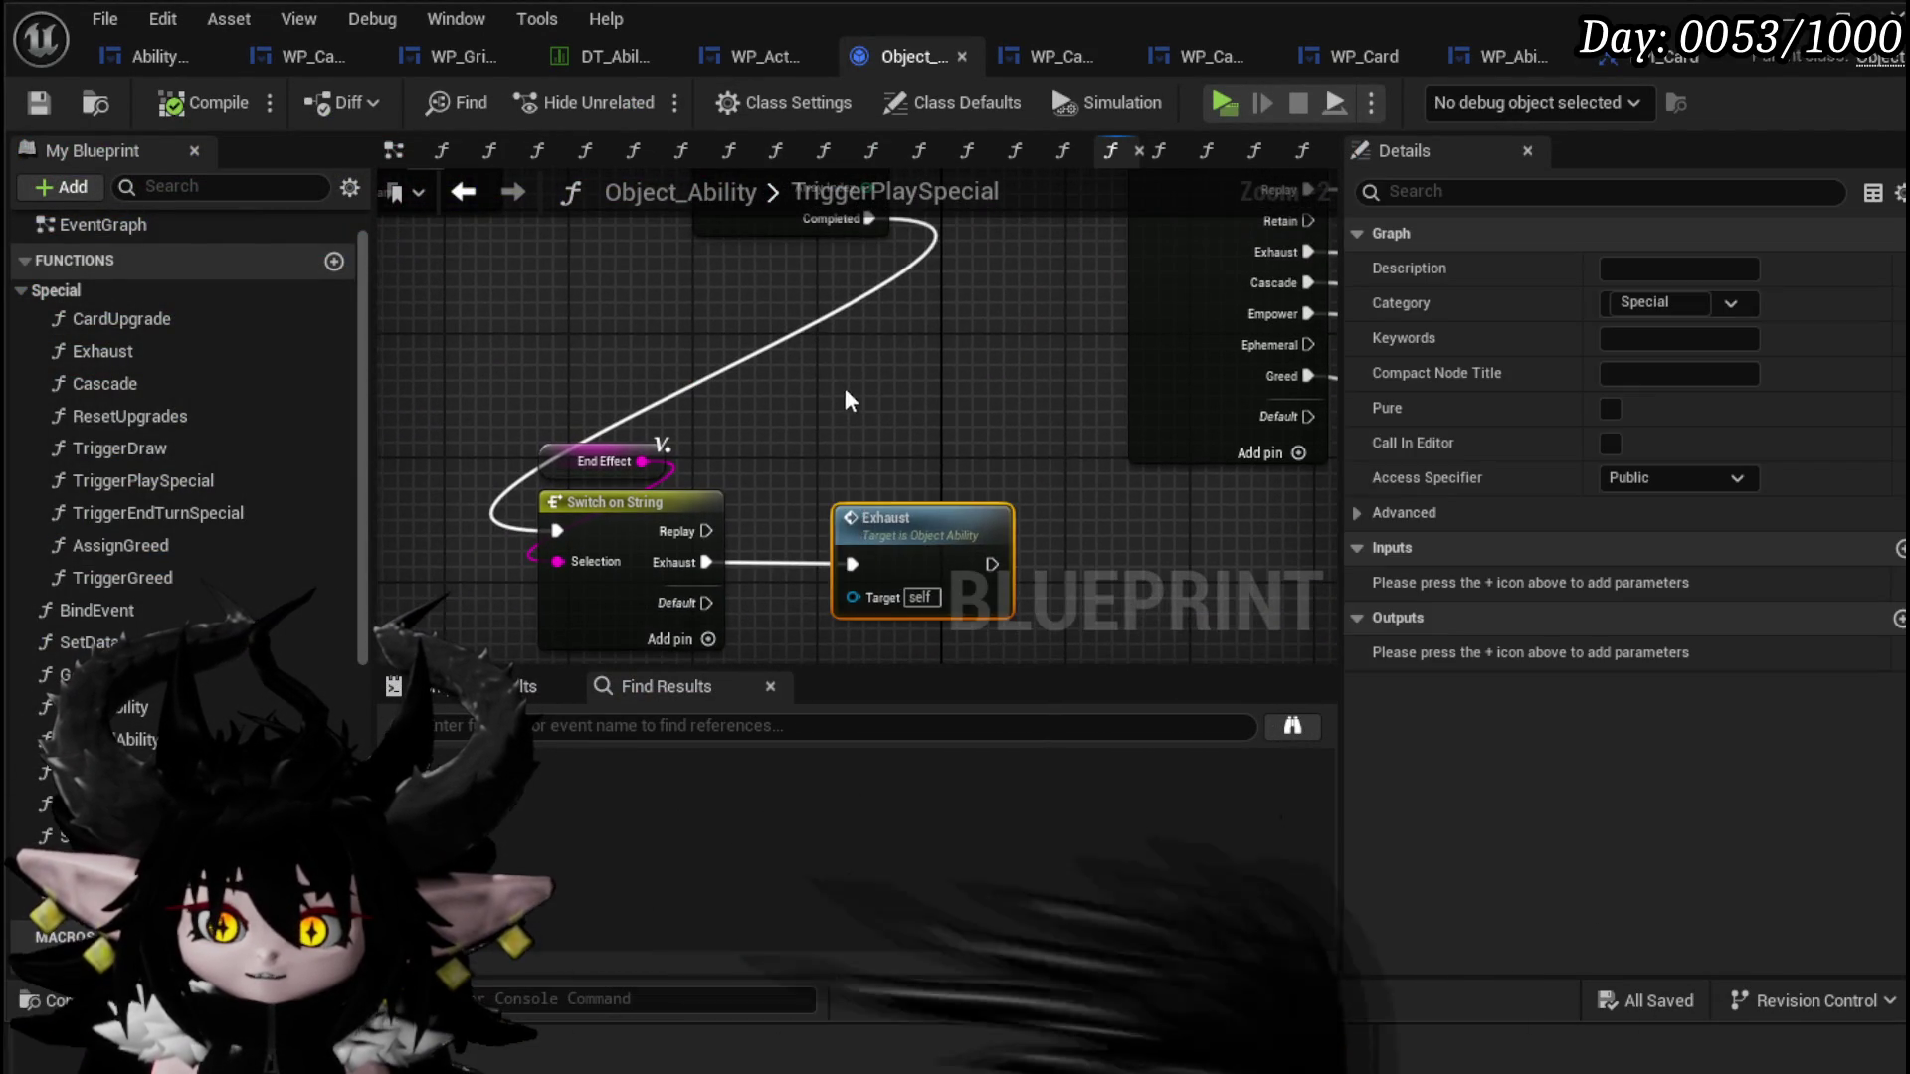
drag(848, 400, 672, 472)
drag(669, 279, 398, 239)
drag(1223, 478, 784, 418)
drag(1054, 460, 728, 415)
Step: Paste a Trigger Draw copy beside the Replay SET node, try wiring it, and save the blueprint
scroll(1121, 546, down, 2)
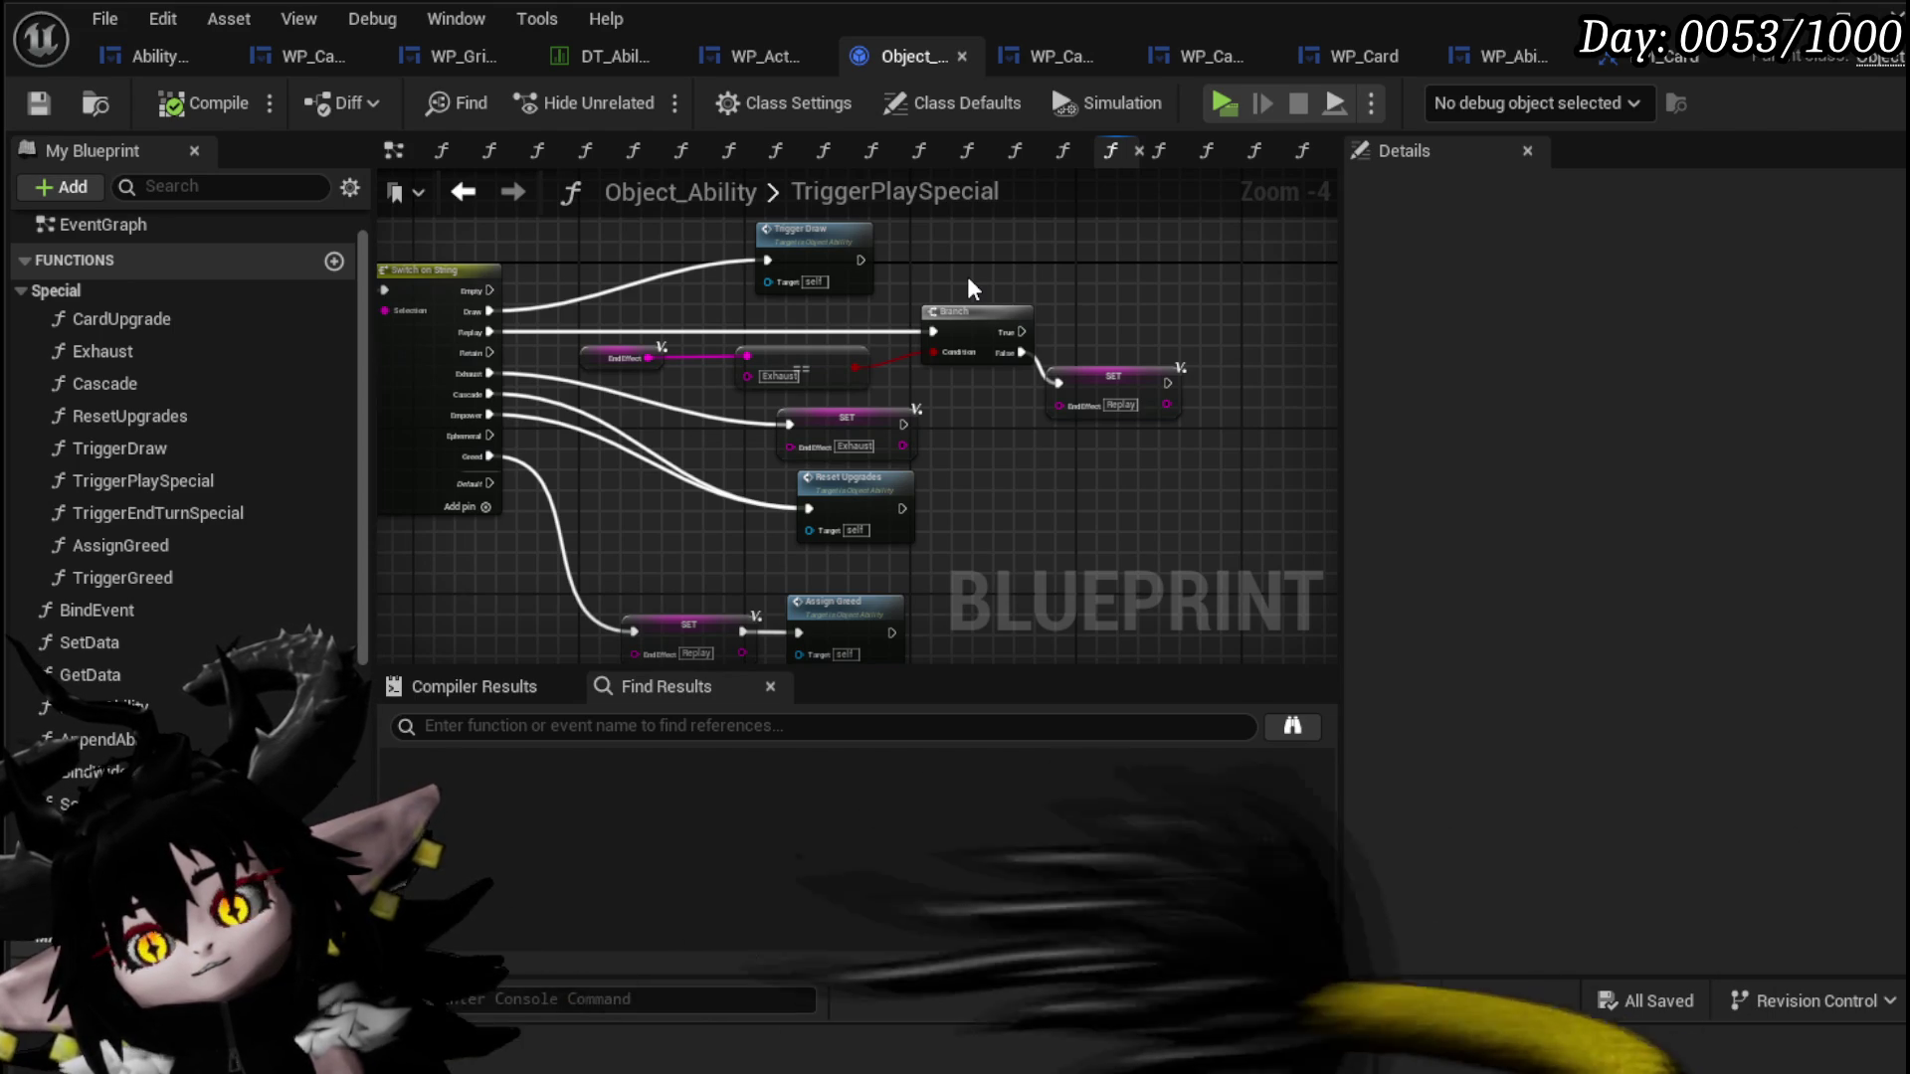
drag(963, 293, 1169, 275)
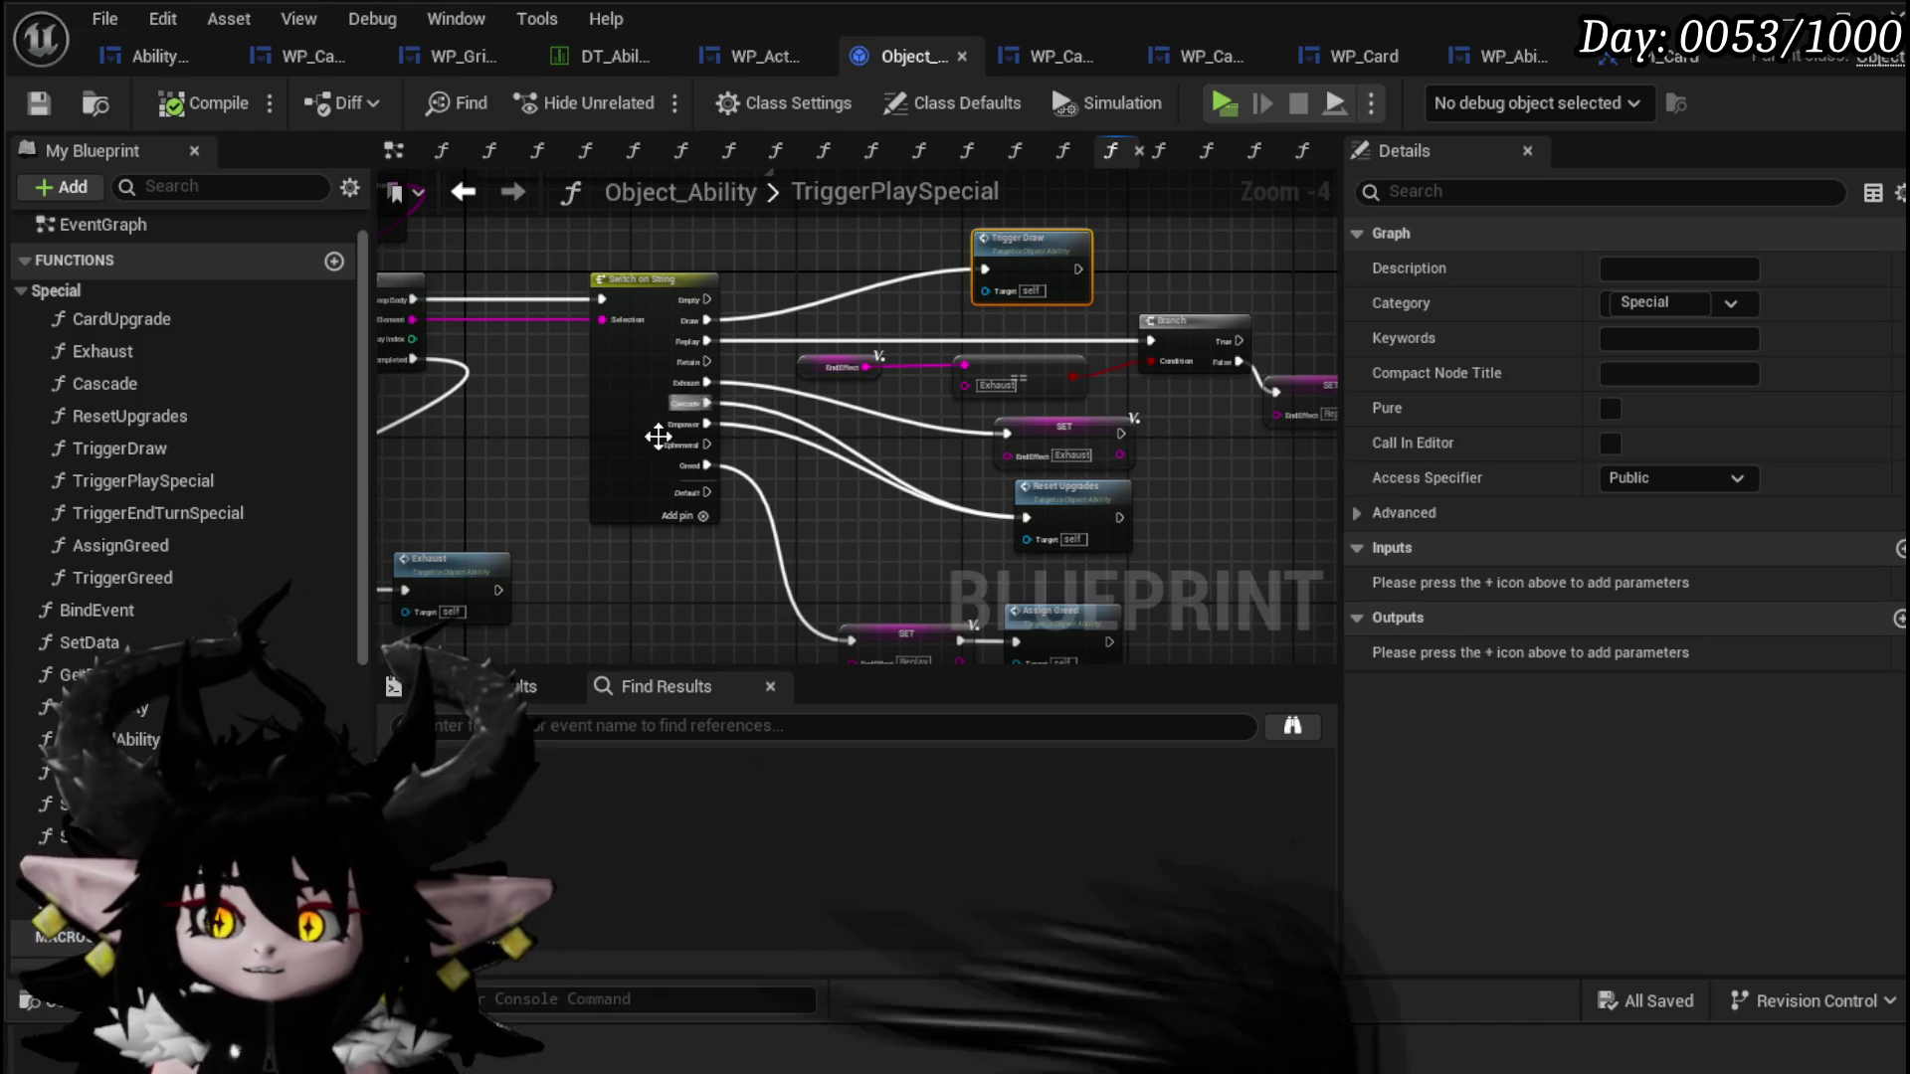
scroll(696, 447, up, 3)
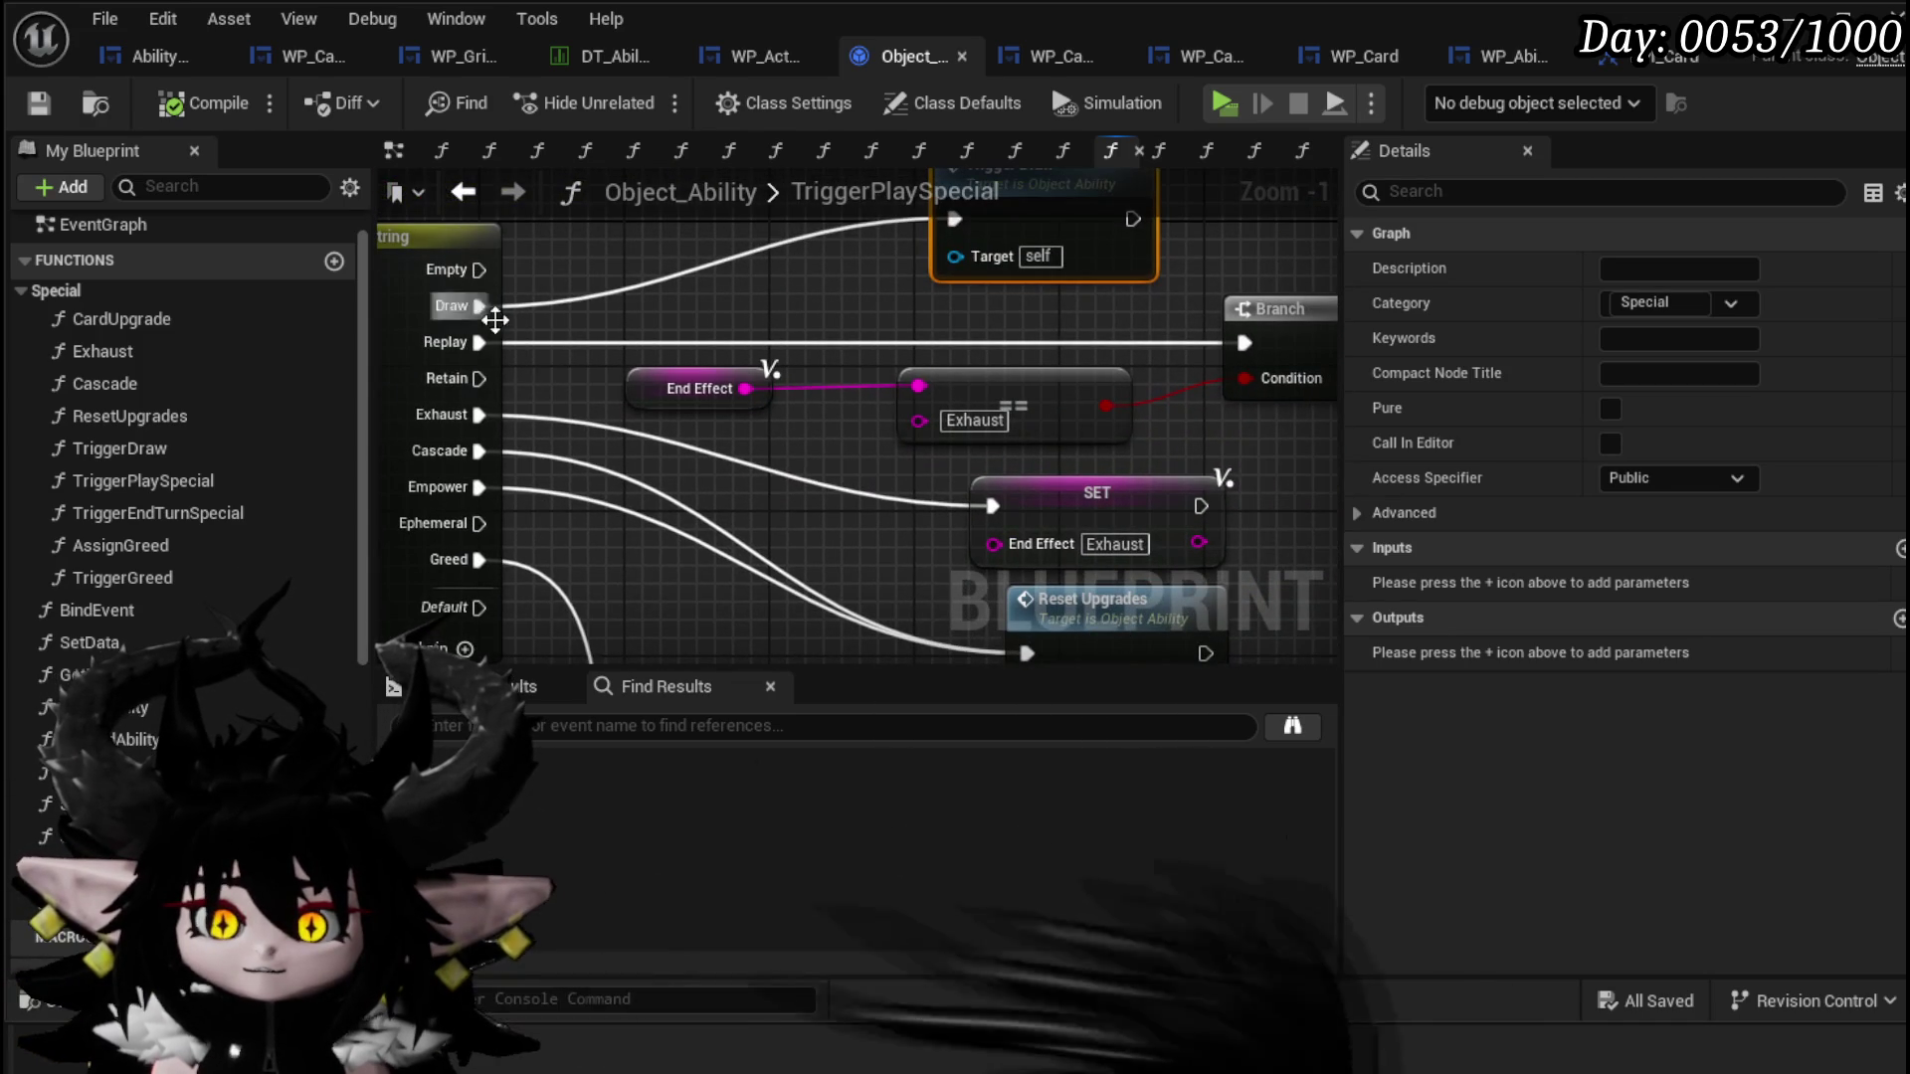
mouse_move(535, 553)
mouse_down()
mouse_move(583, 511)
mouse_move(416, 368)
mouse_up()
mouse_move(751, 443)
mouse_down()
mouse_move(1014, 467)
mouse_move(1097, 502)
mouse_move(540, 463)
mouse_up()
scroll(1015, 468, down, 1)
key(ctrl+v)
mouse_move(844, 418)
mouse_down()
mouse_move(1333, 454)
mouse_move(844, 423)
mouse_move(1066, 429)
mouse_up()
mouse_move(1208, 425)
mouse_down()
mouse_move(1012, 413)
mouse_move(1044, 397)
mouse_up()
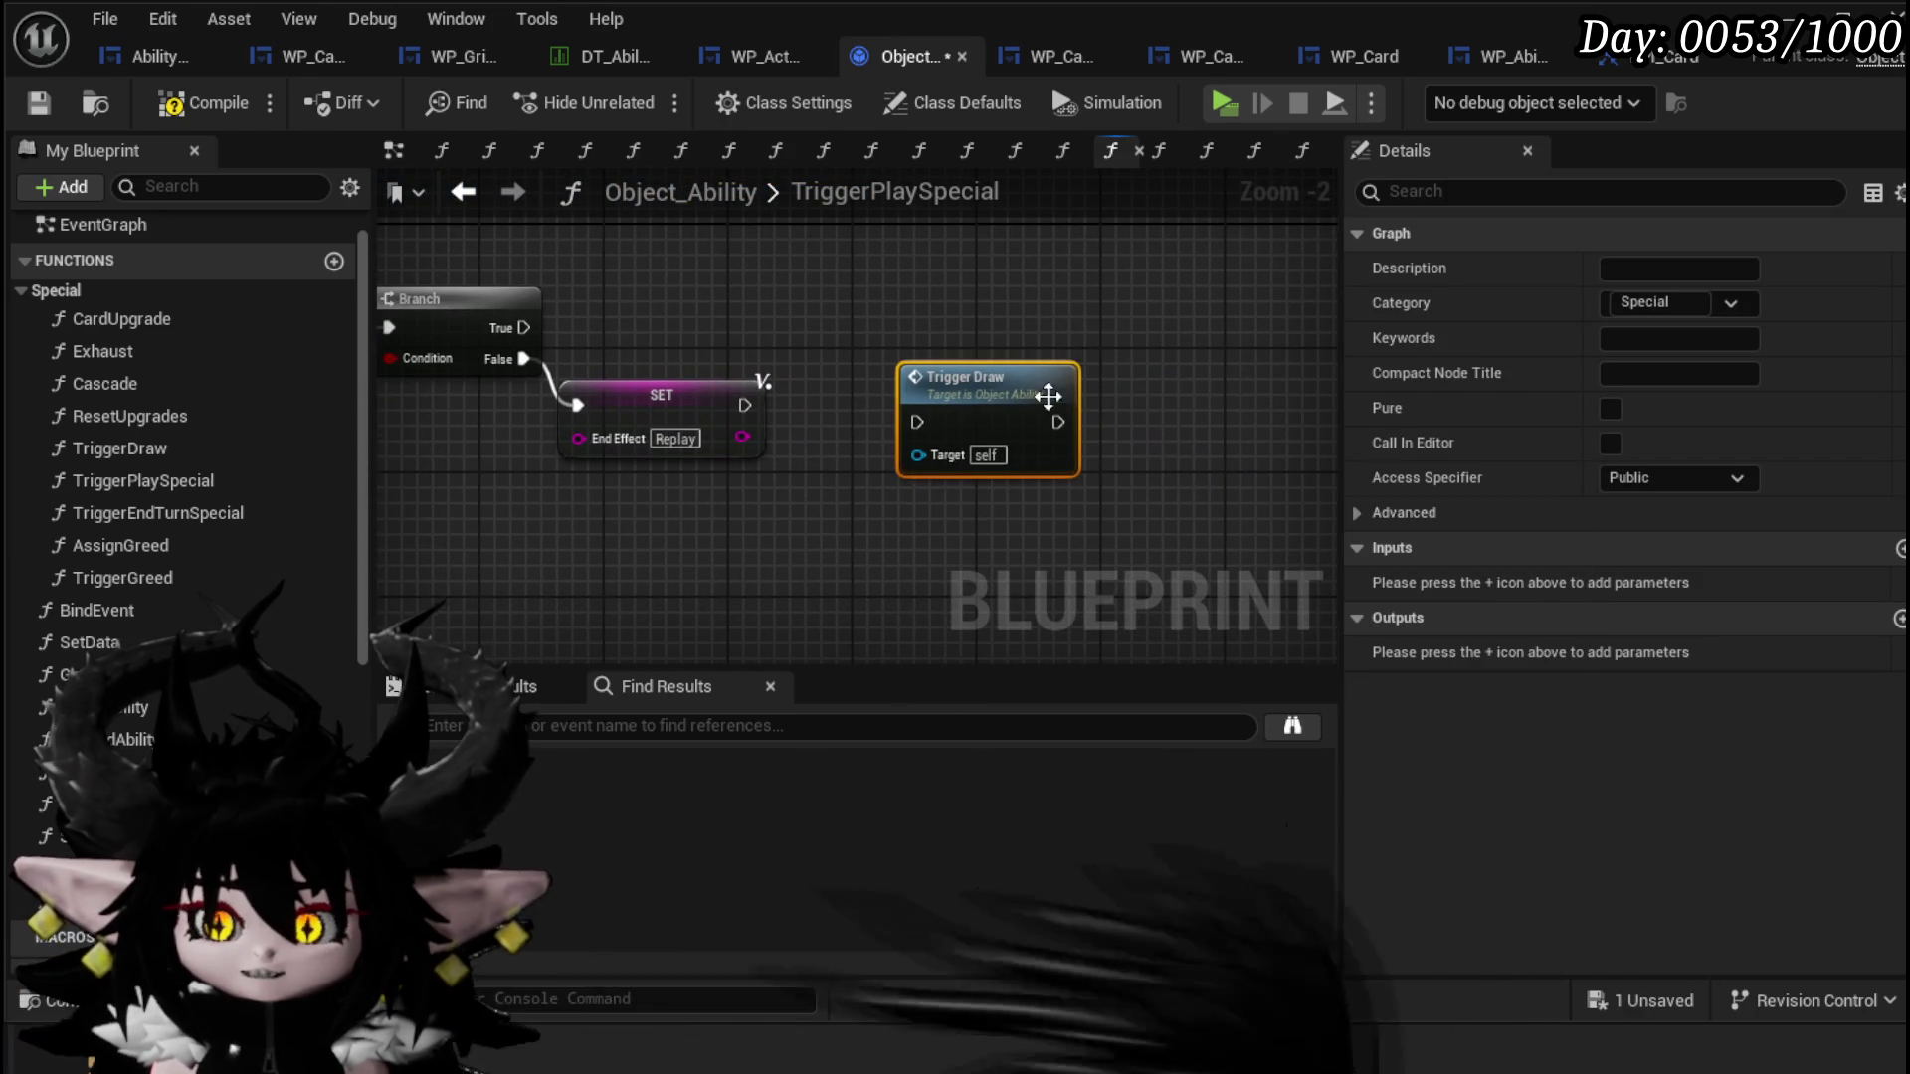
click(835, 341)
click(40, 103)
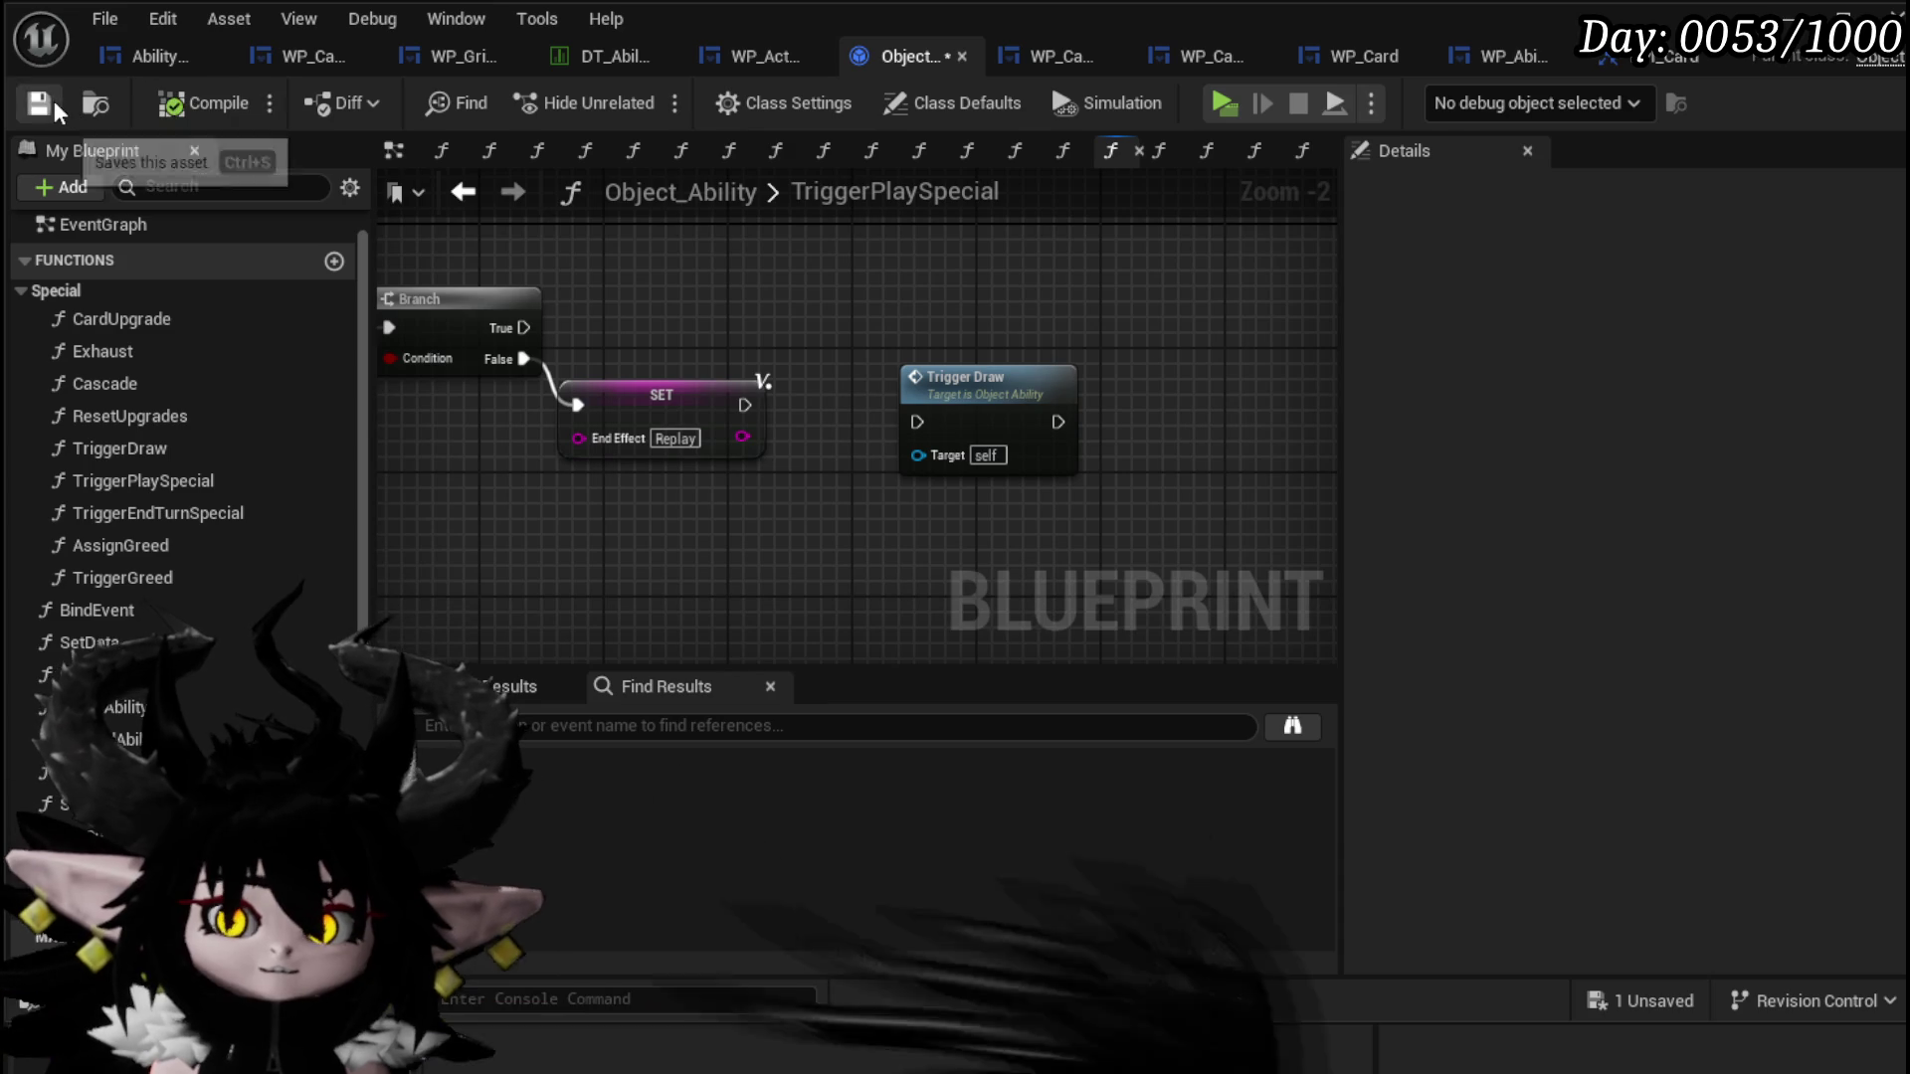
double_click(1003, 393)
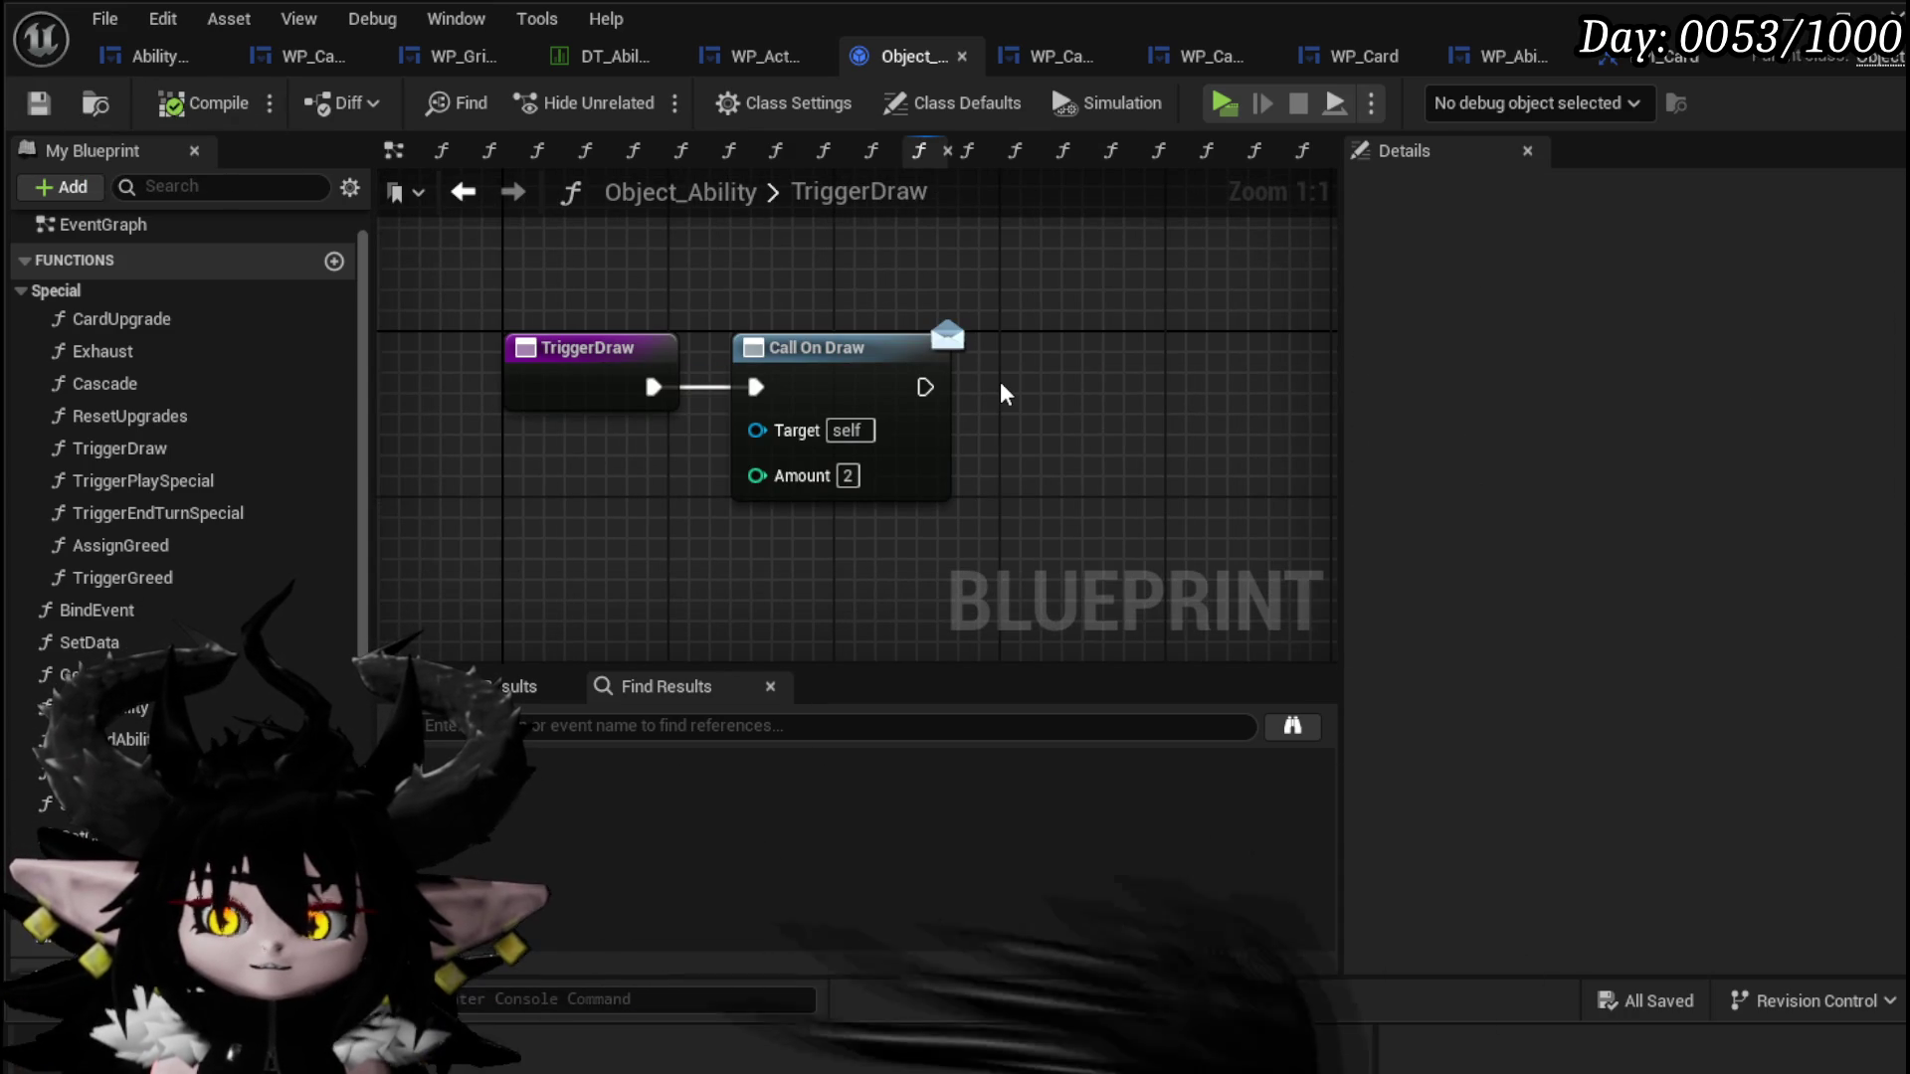
click(57, 103)
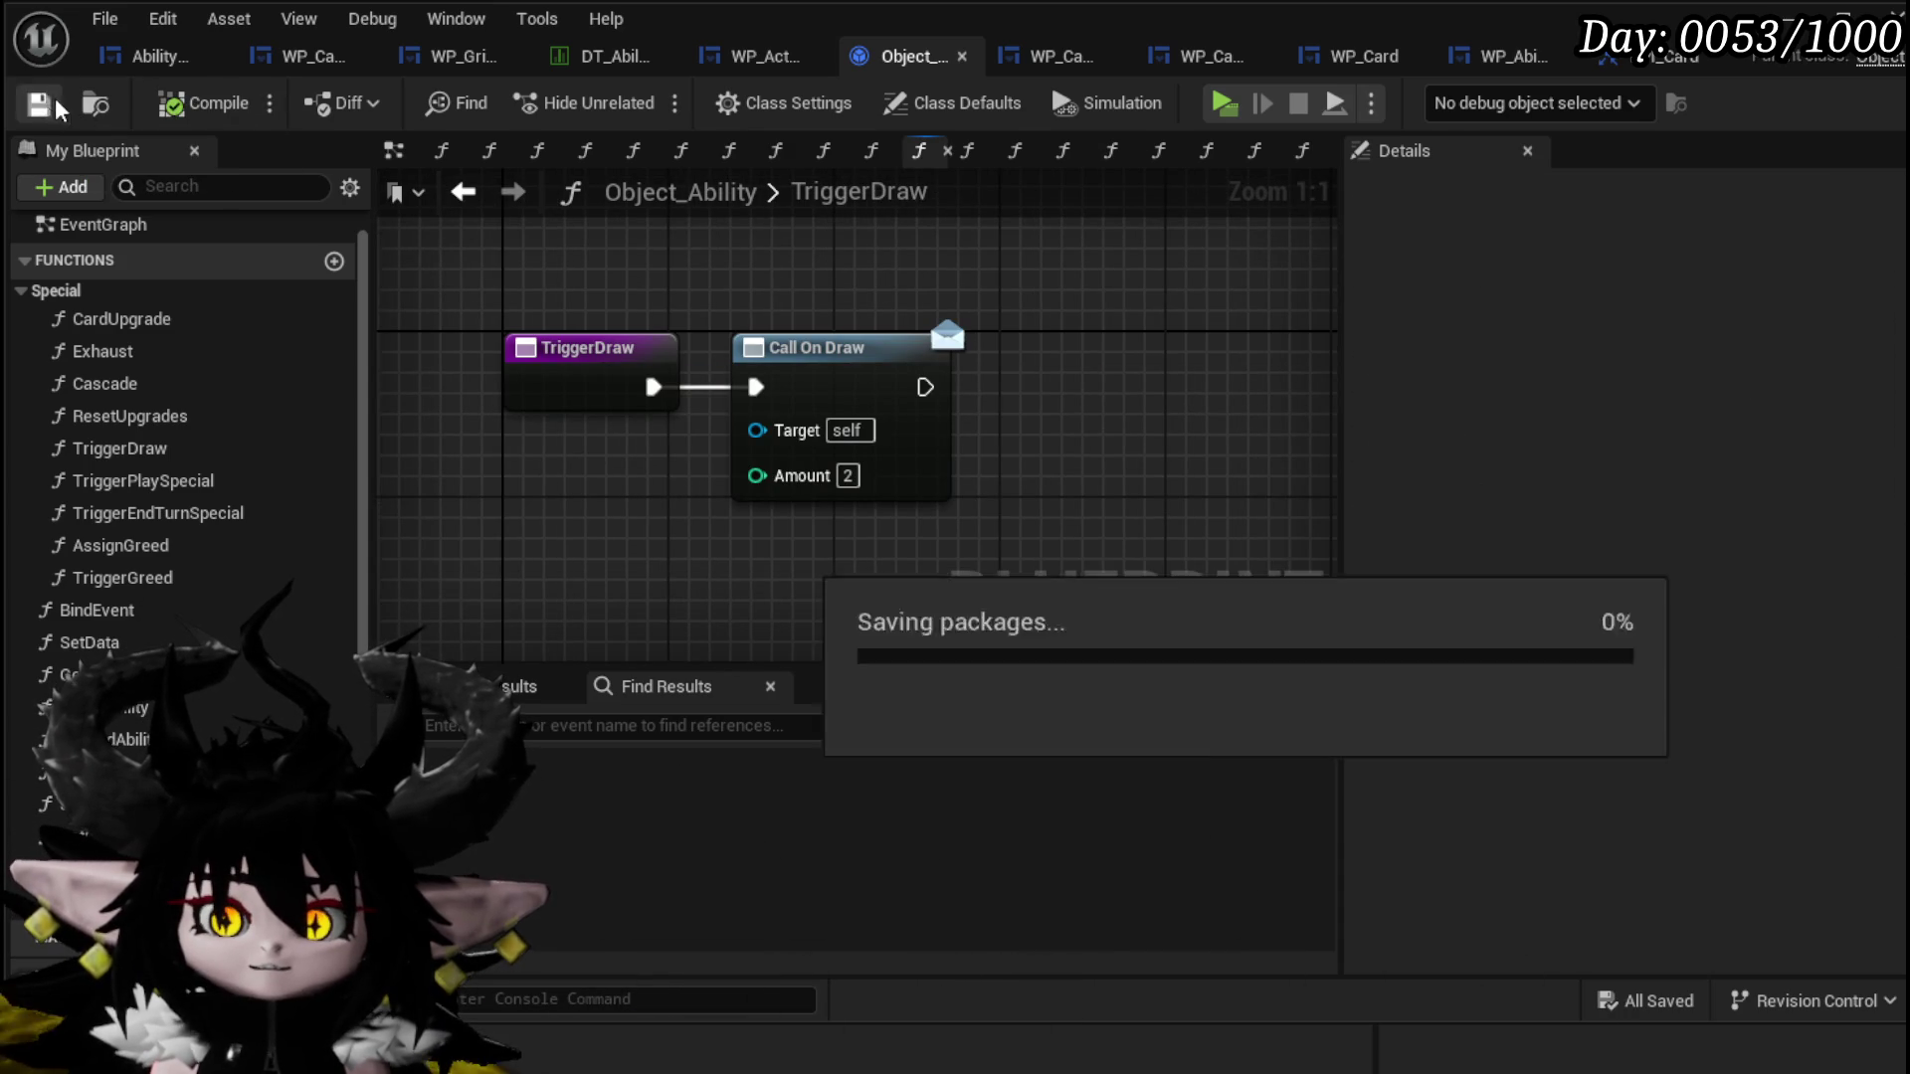
click(476, 196)
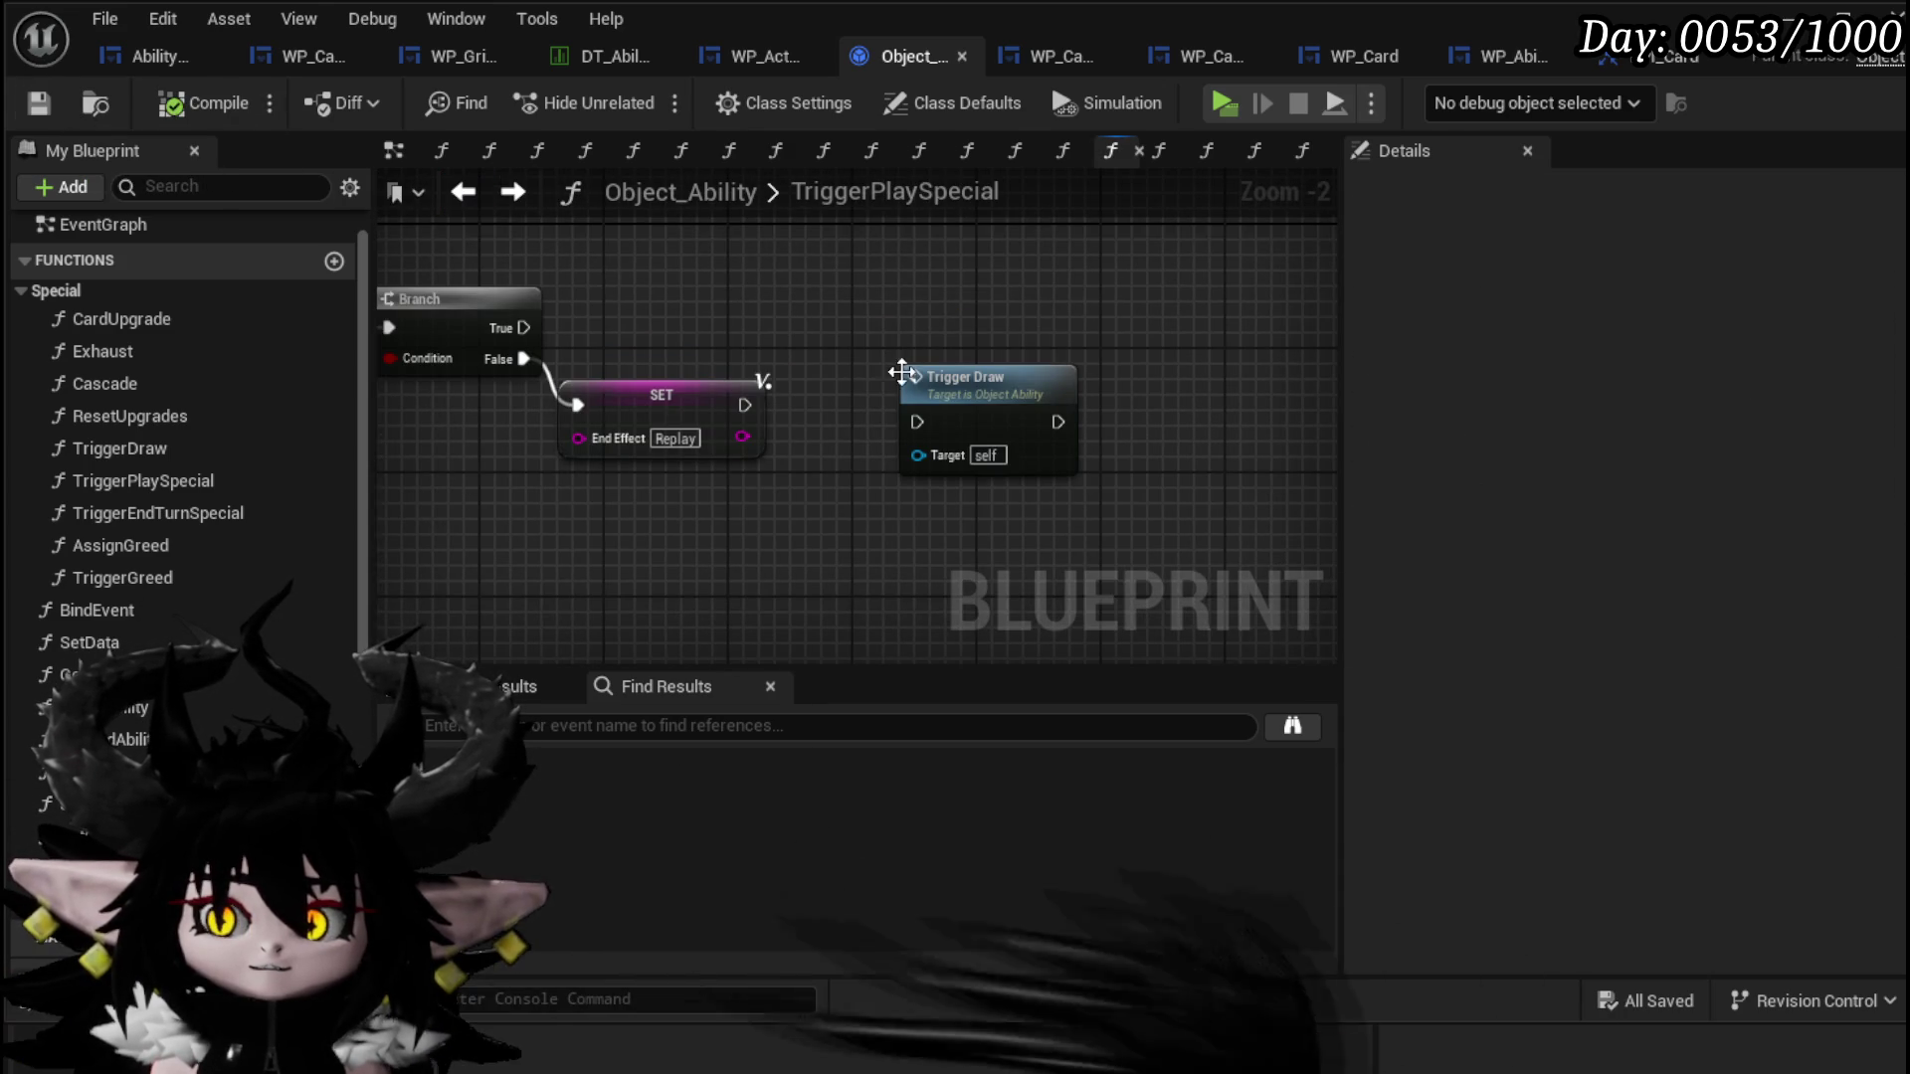
scroll(1091, 361, up, 3)
scroll(1092, 361, down, 2)
mouse_move(874, 414)
mouse_down()
mouse_move(865, 461)
mouse_move(921, 358)
mouse_move(945, 572)
mouse_move(715, 442)
mouse_move(481, 385)
mouse_move(715, 438)
mouse_up()
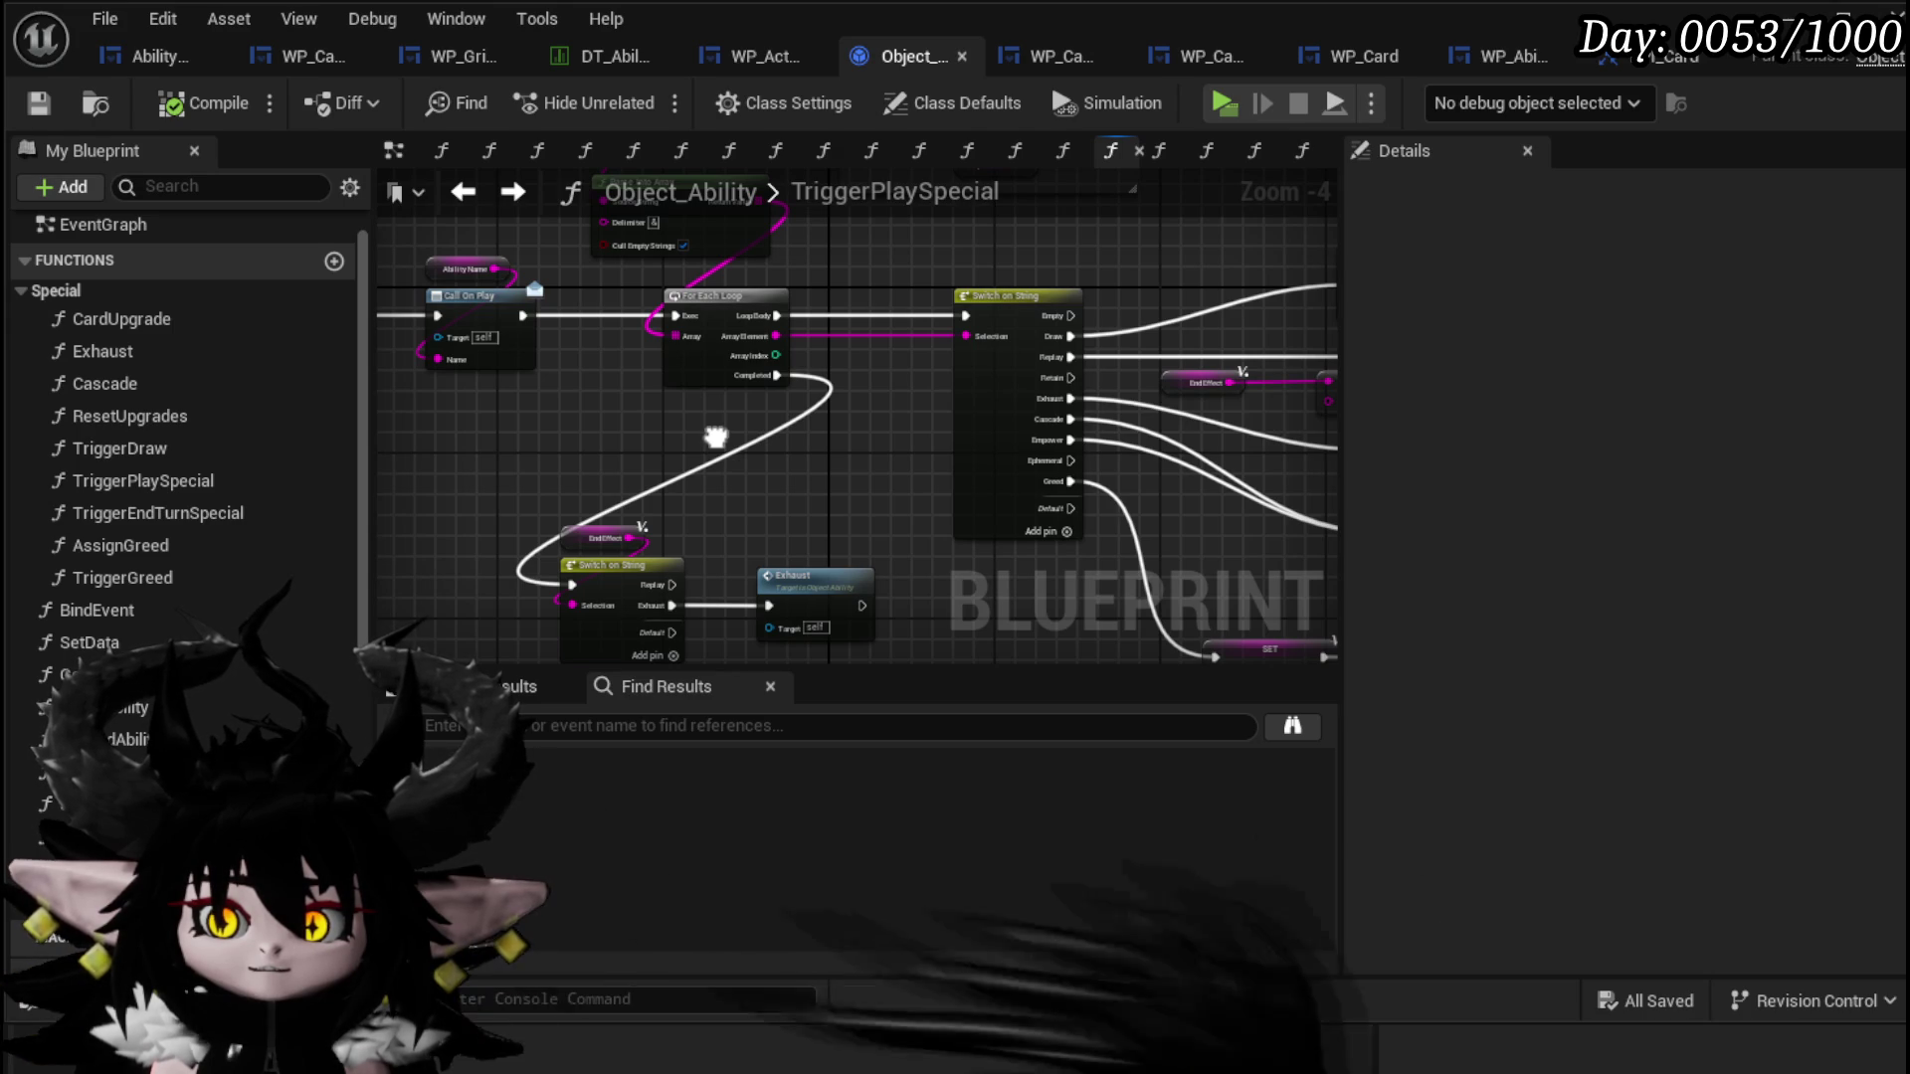
mouse_move(715, 438)
mouse_down()
mouse_move(567, 305)
mouse_move(559, 261)
mouse_move(517, 463)
mouse_move(398, 378)
mouse_move(841, 426)
mouse_up()
drag(587, 398, 661, 243)
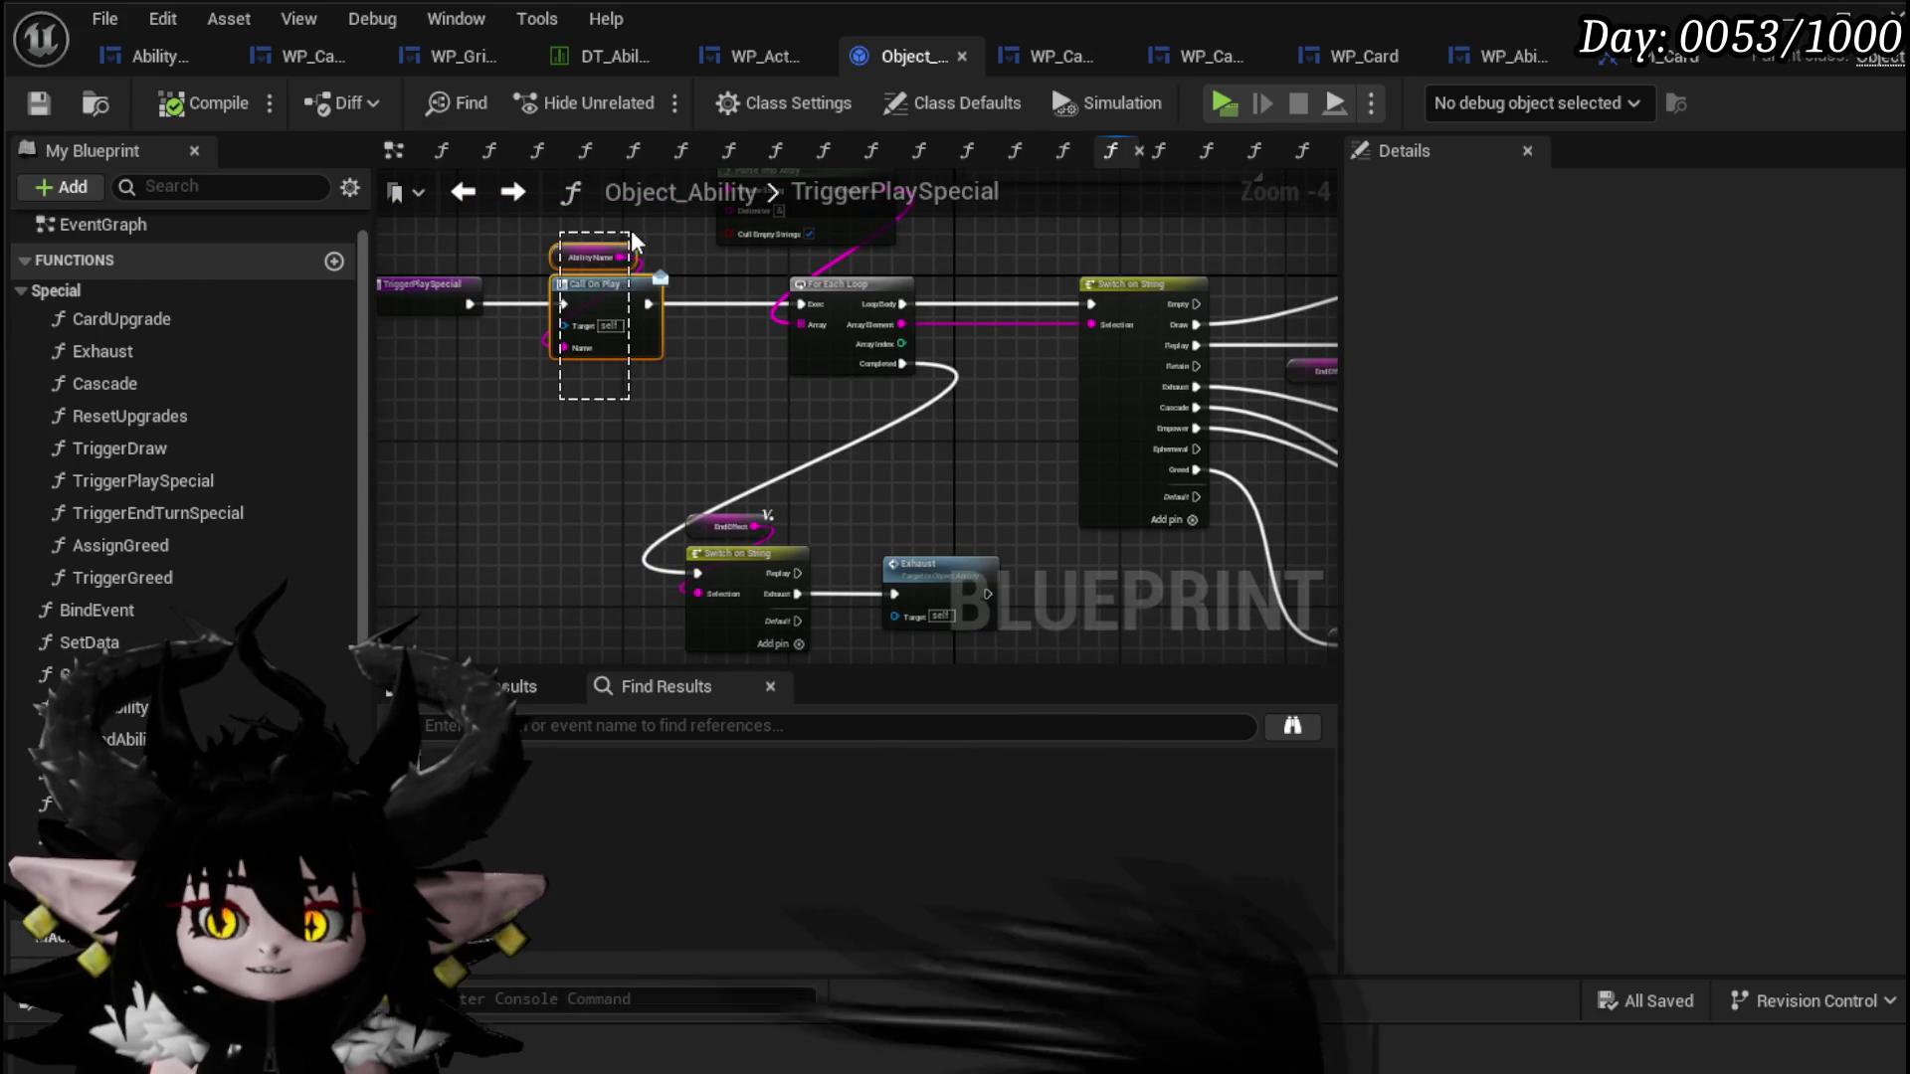
click(681, 244)
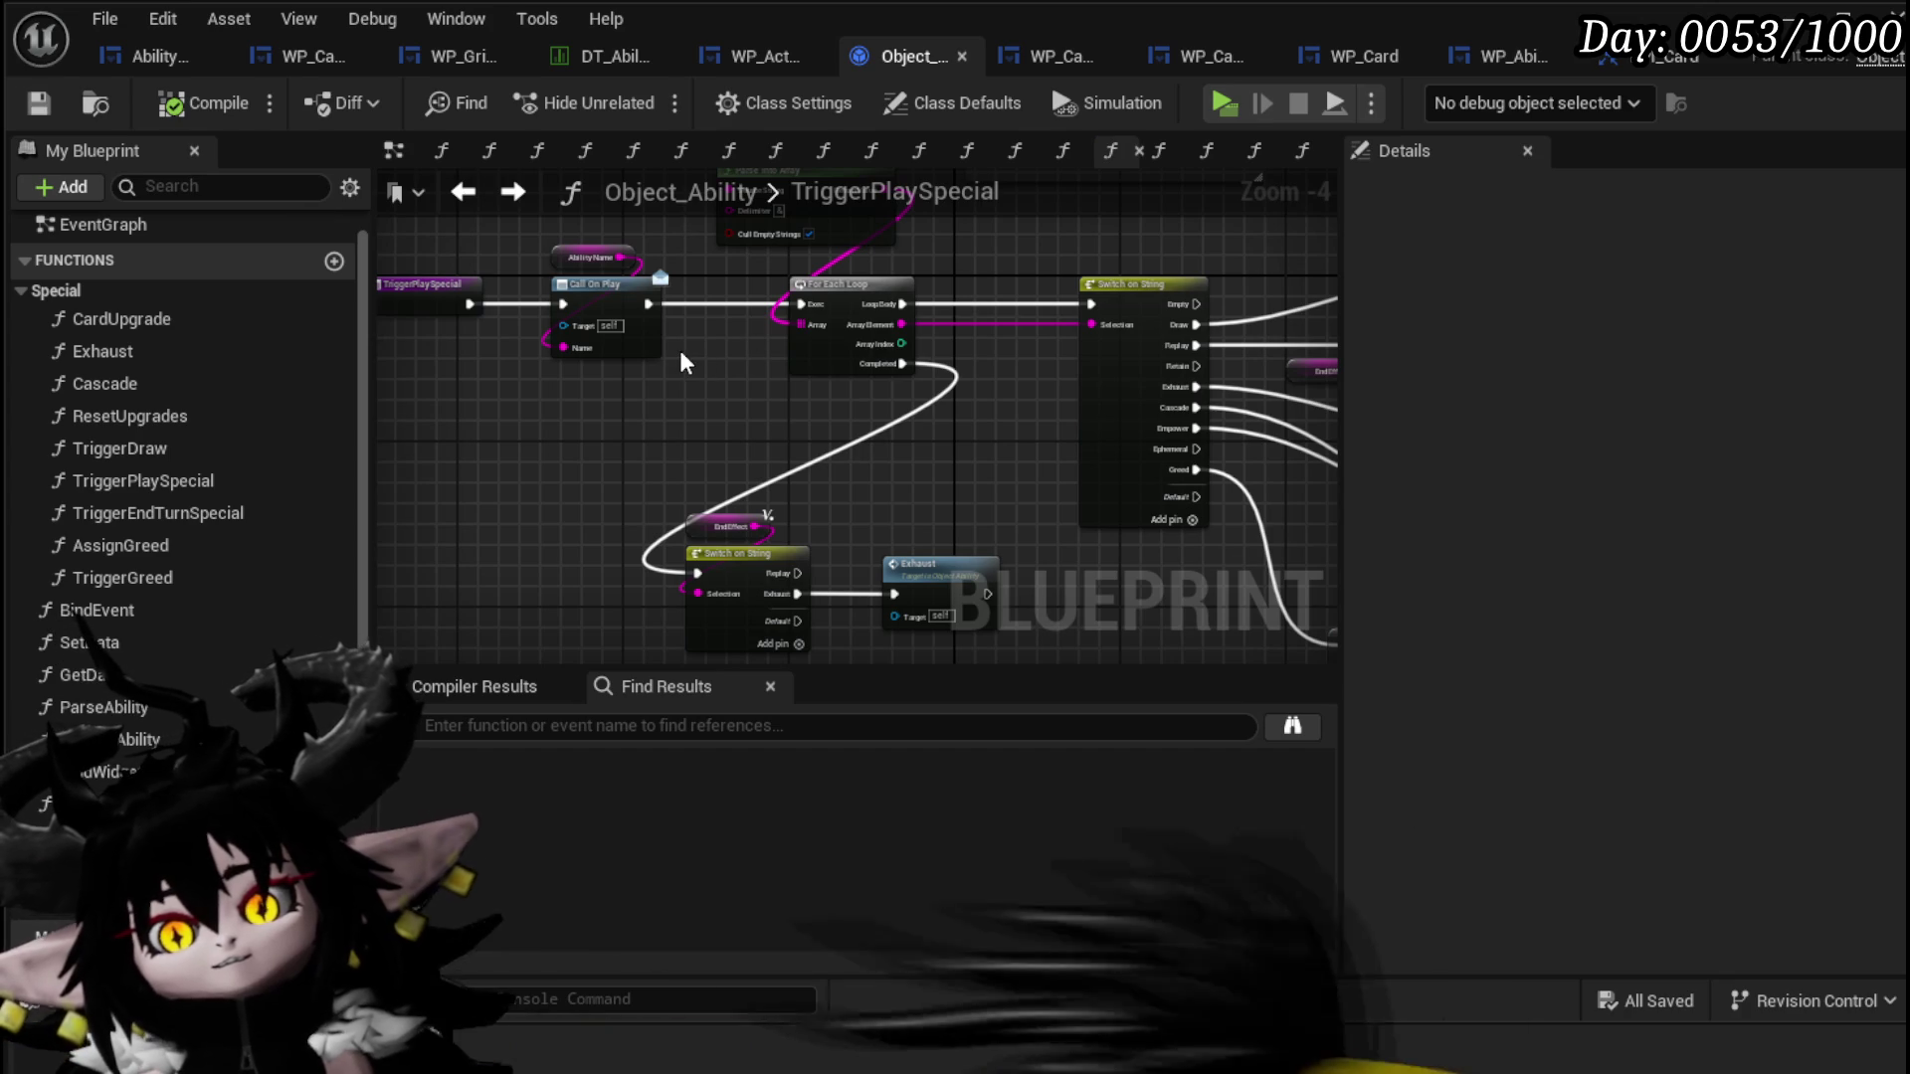
mouse_move(445, 475)
mouse_down()
mouse_move(528, 509)
mouse_move(511, 601)
mouse_move(475, 510)
mouse_up()
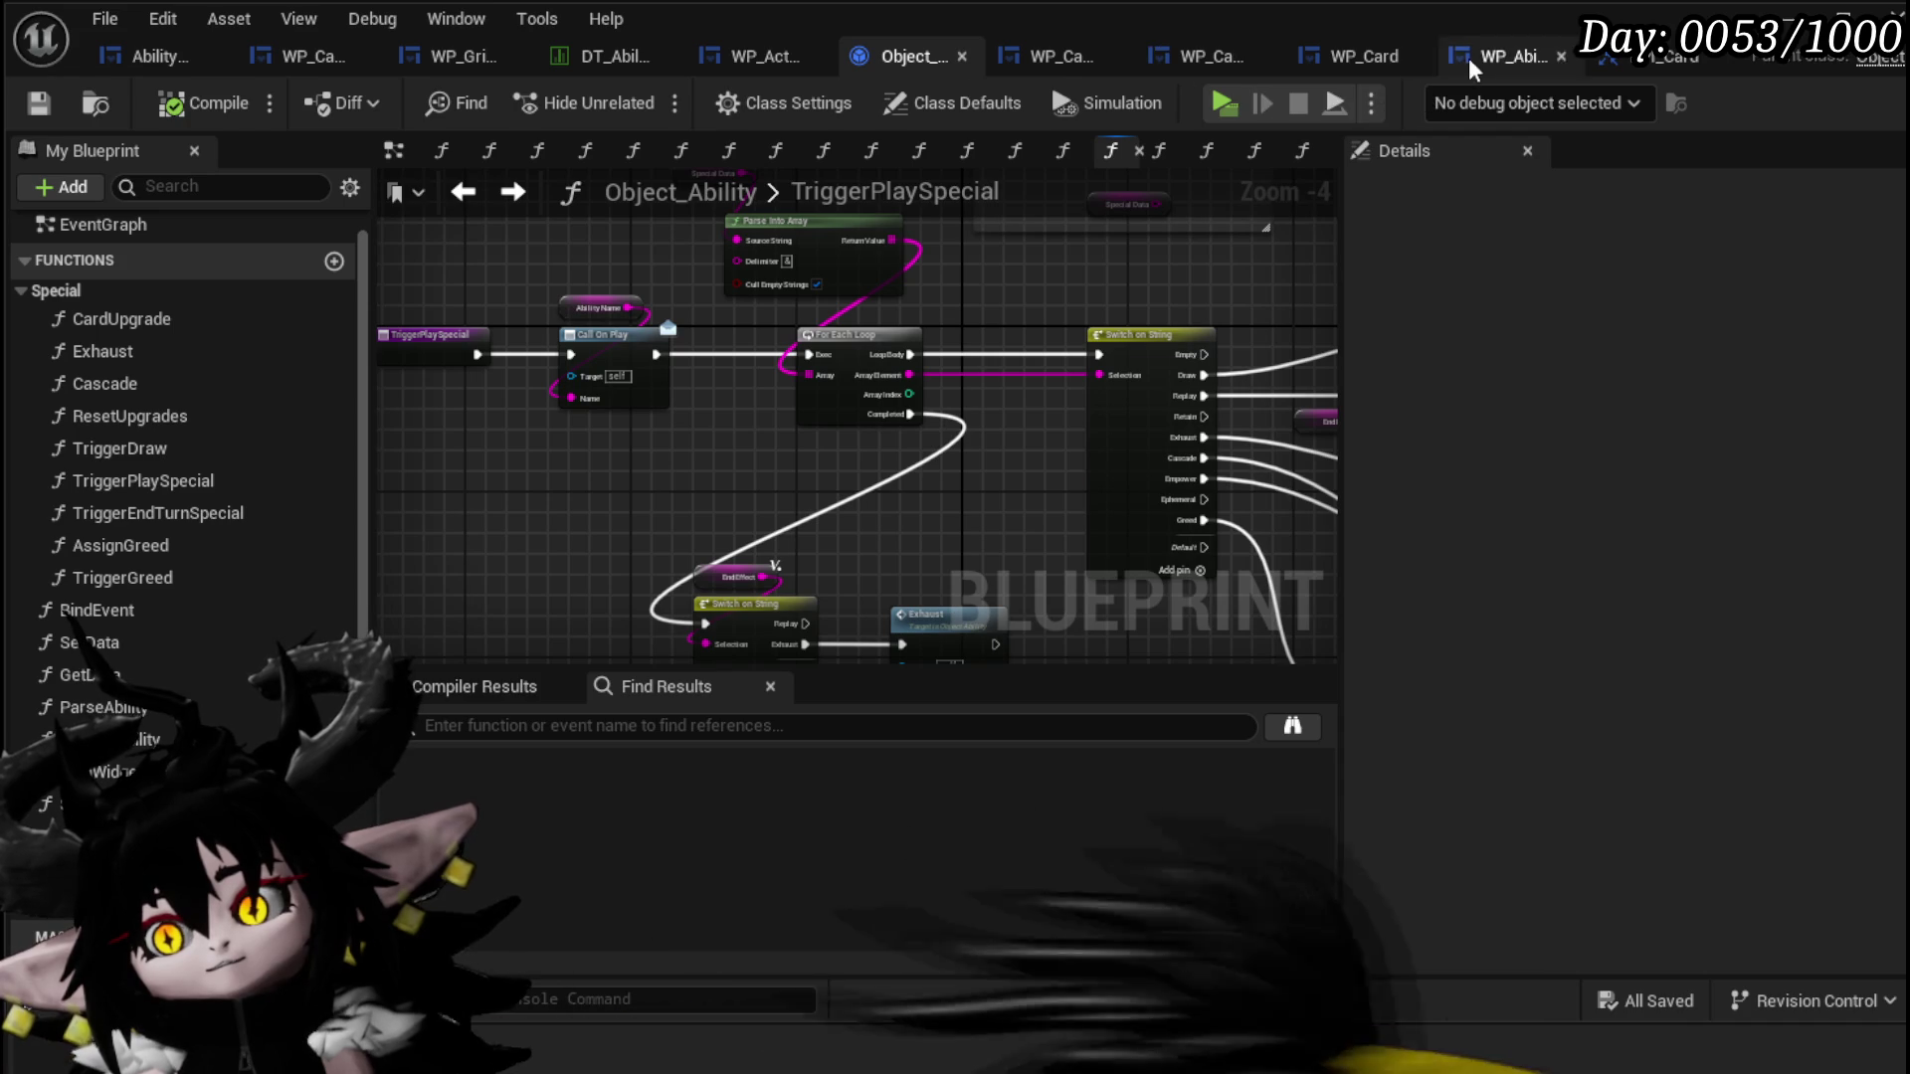
click(1054, 68)
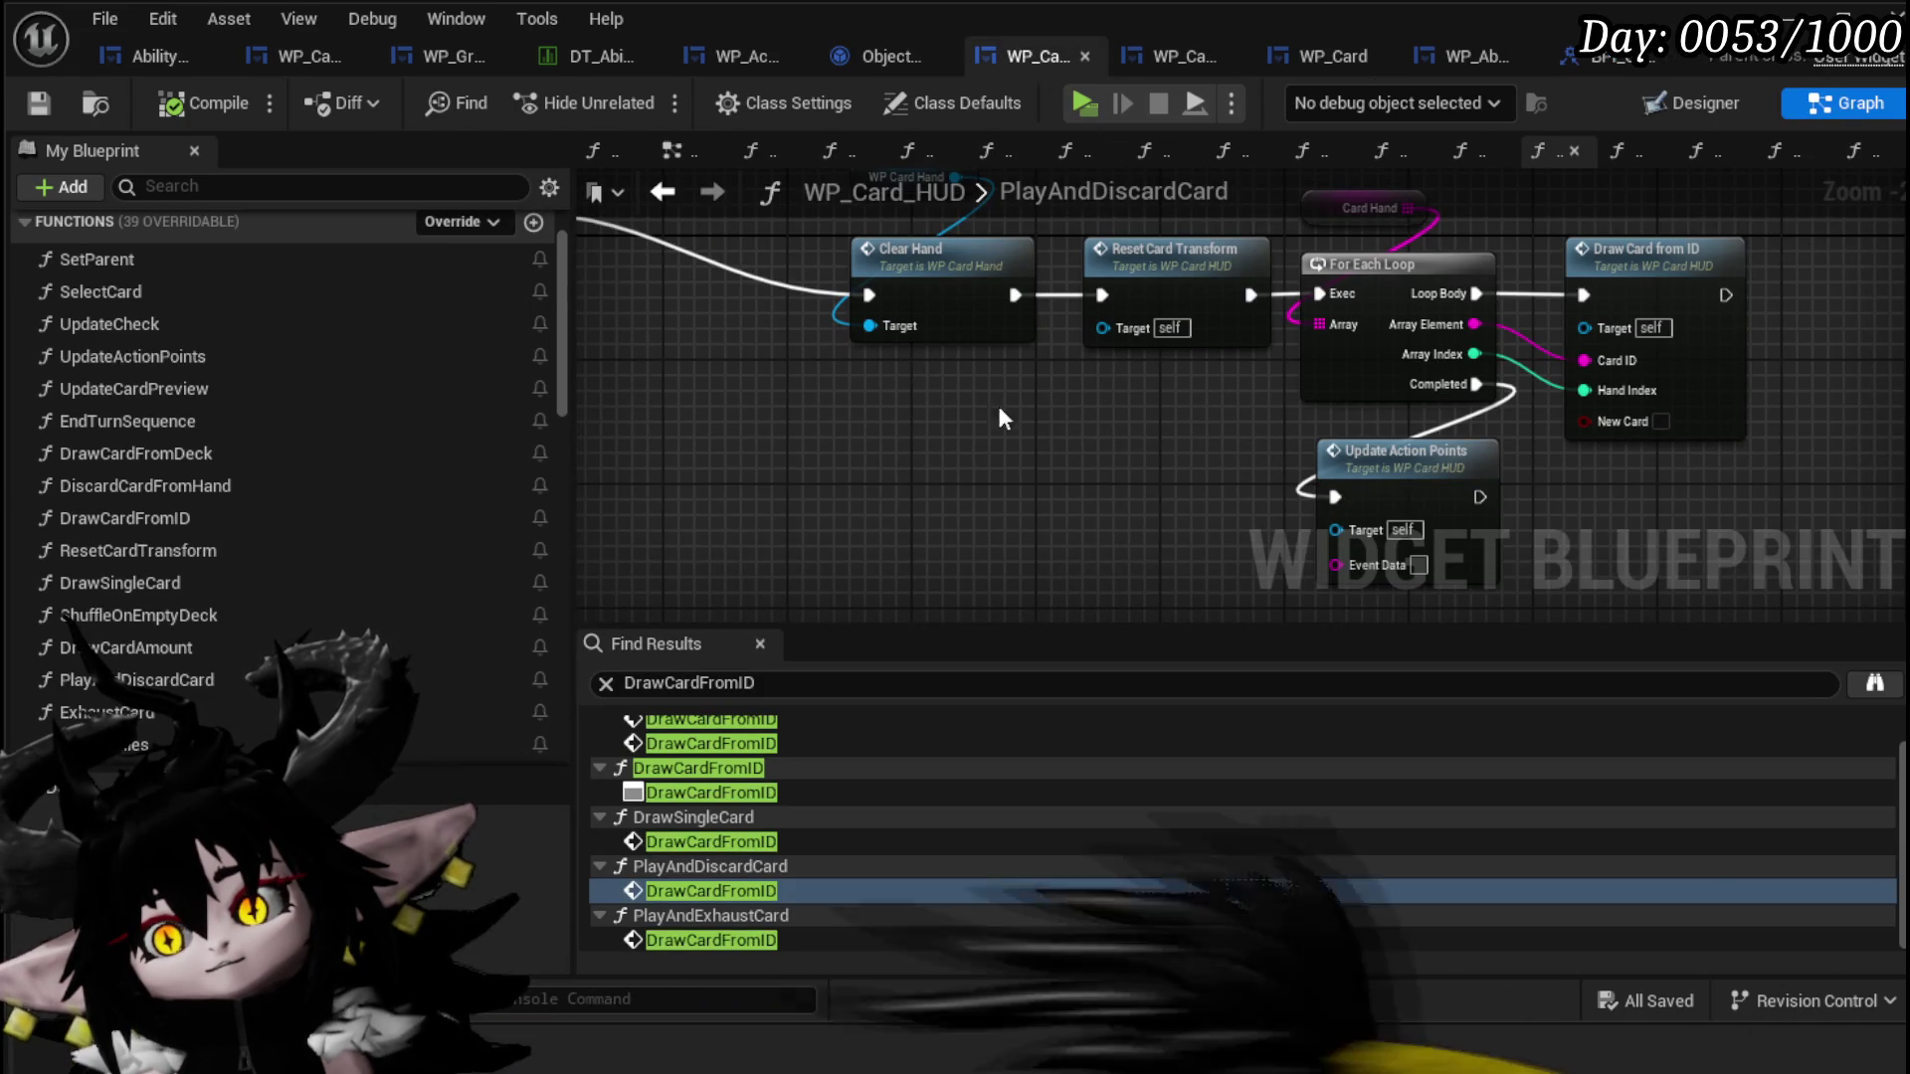
scroll(1061, 424, down, 1)
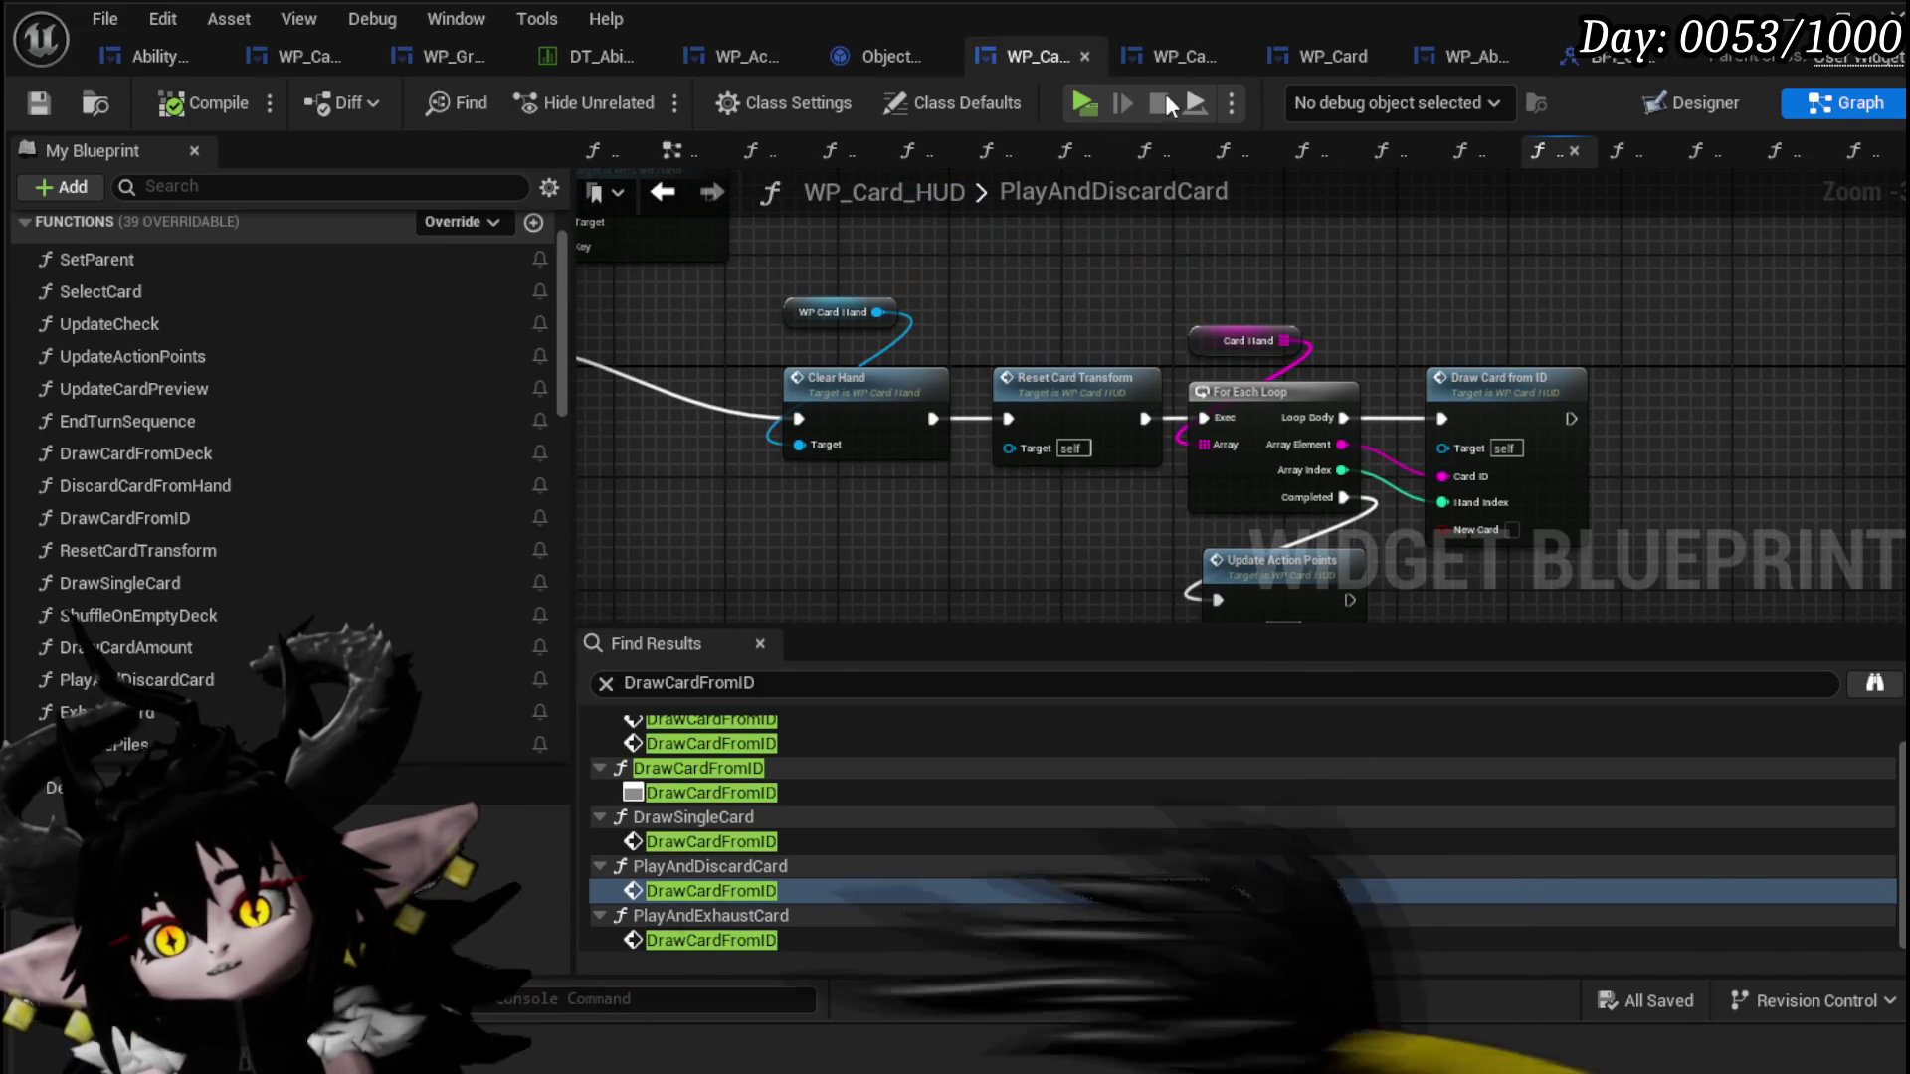
click(1179, 50)
click(1008, 57)
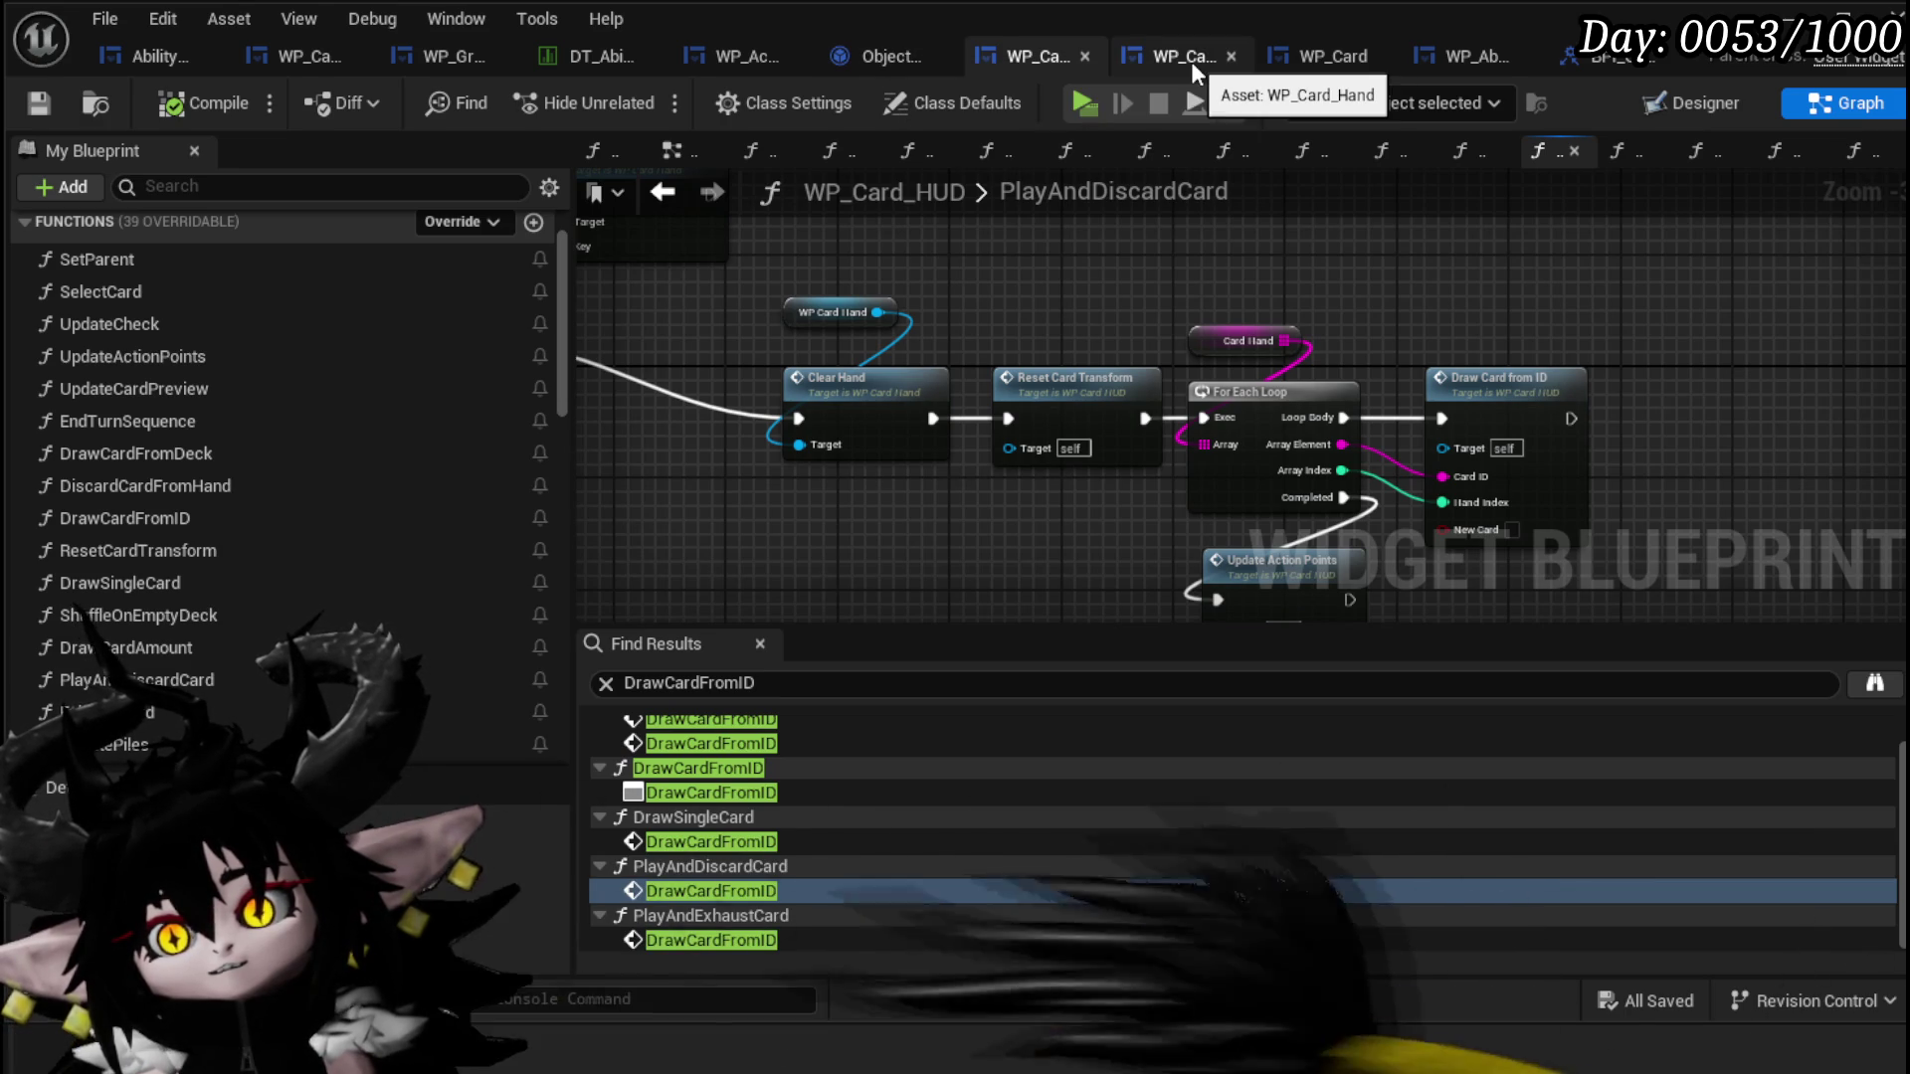
click(885, 54)
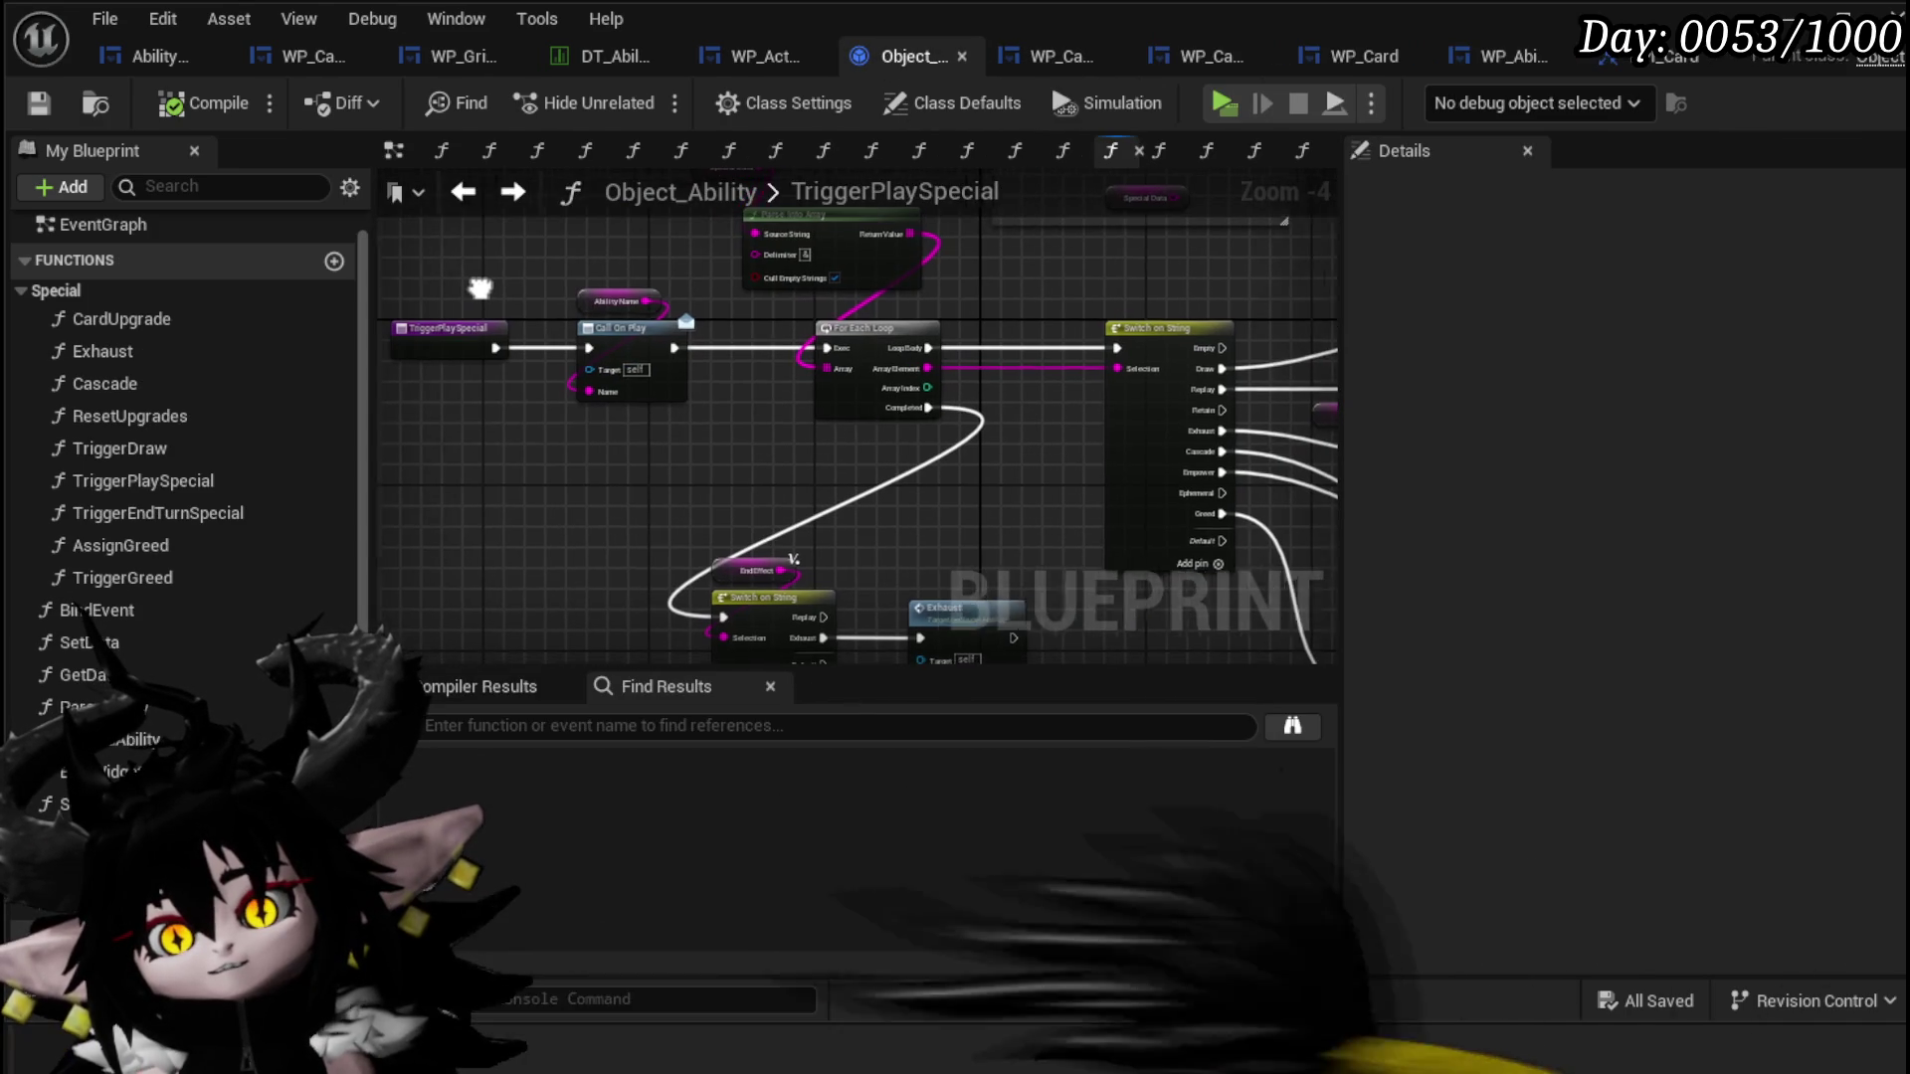
drag(462, 296, 497, 289)
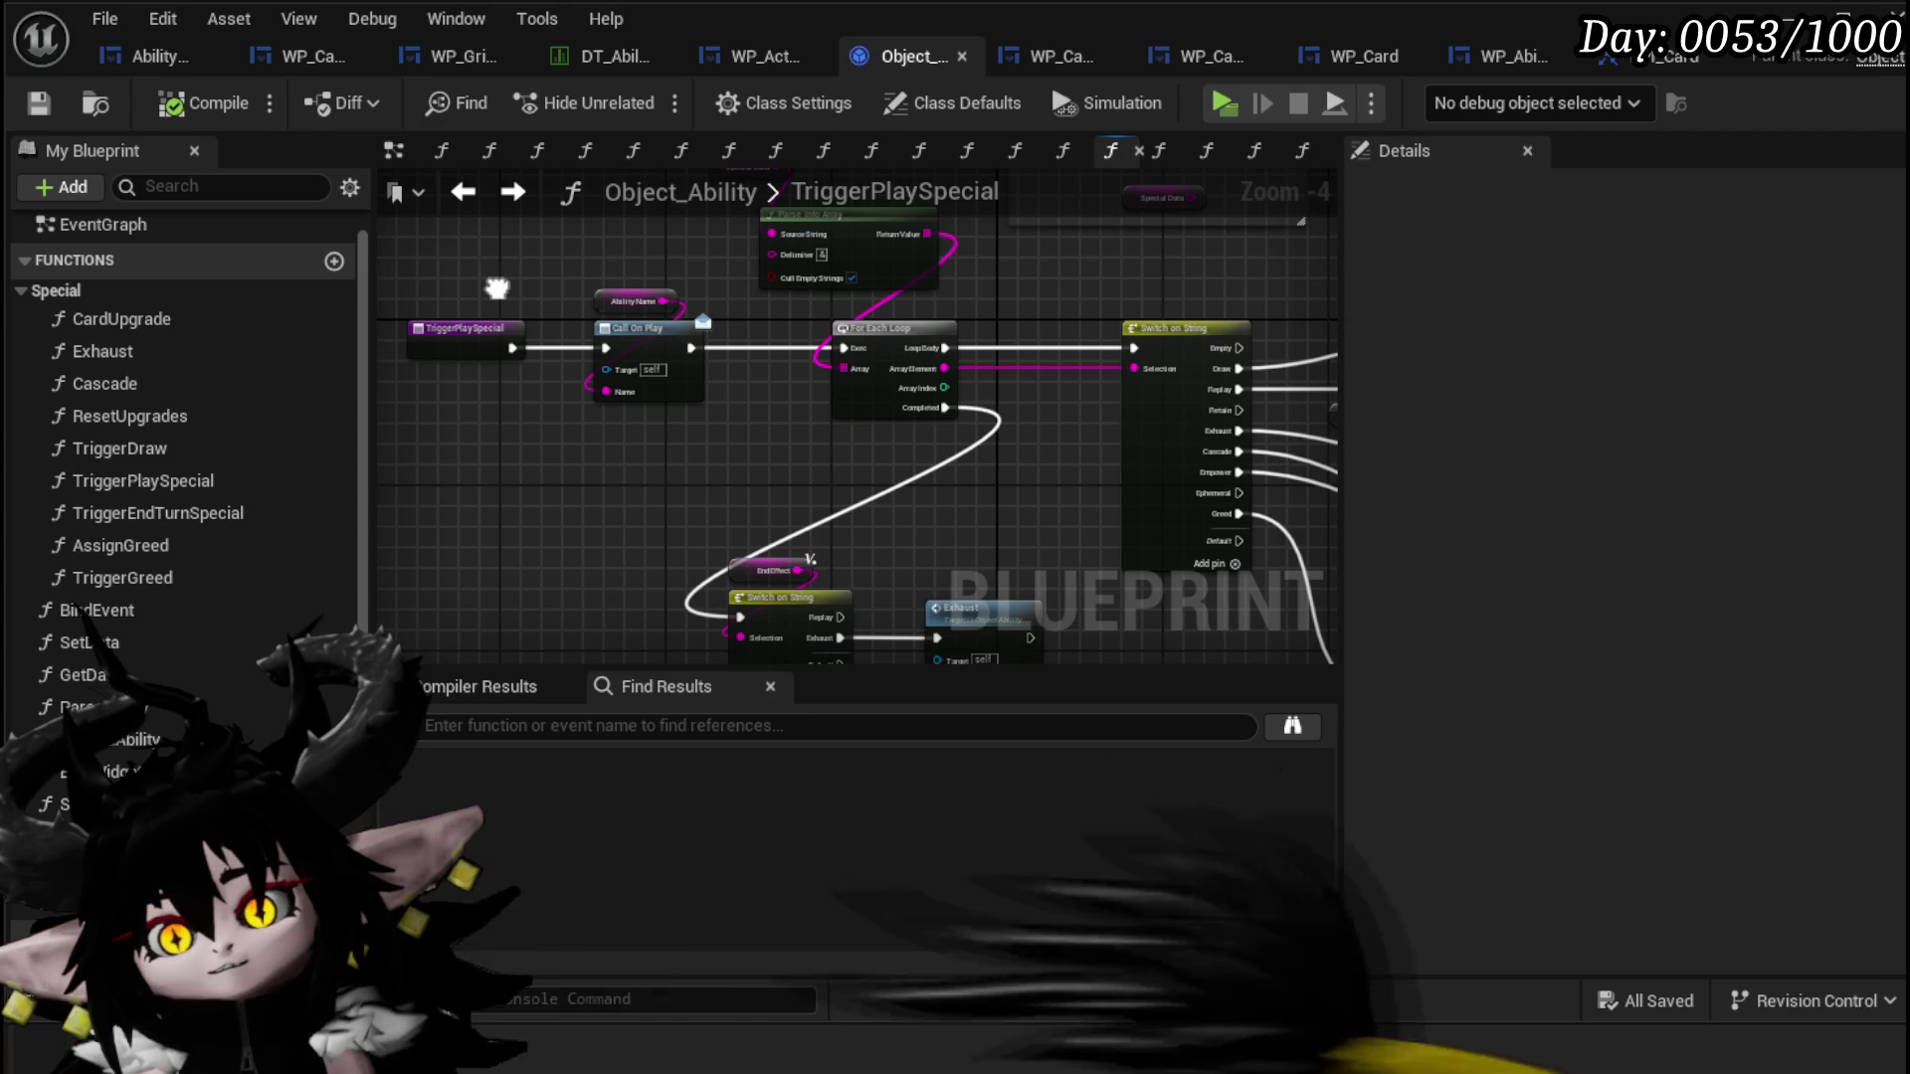
drag(1149, 289, 500, 260)
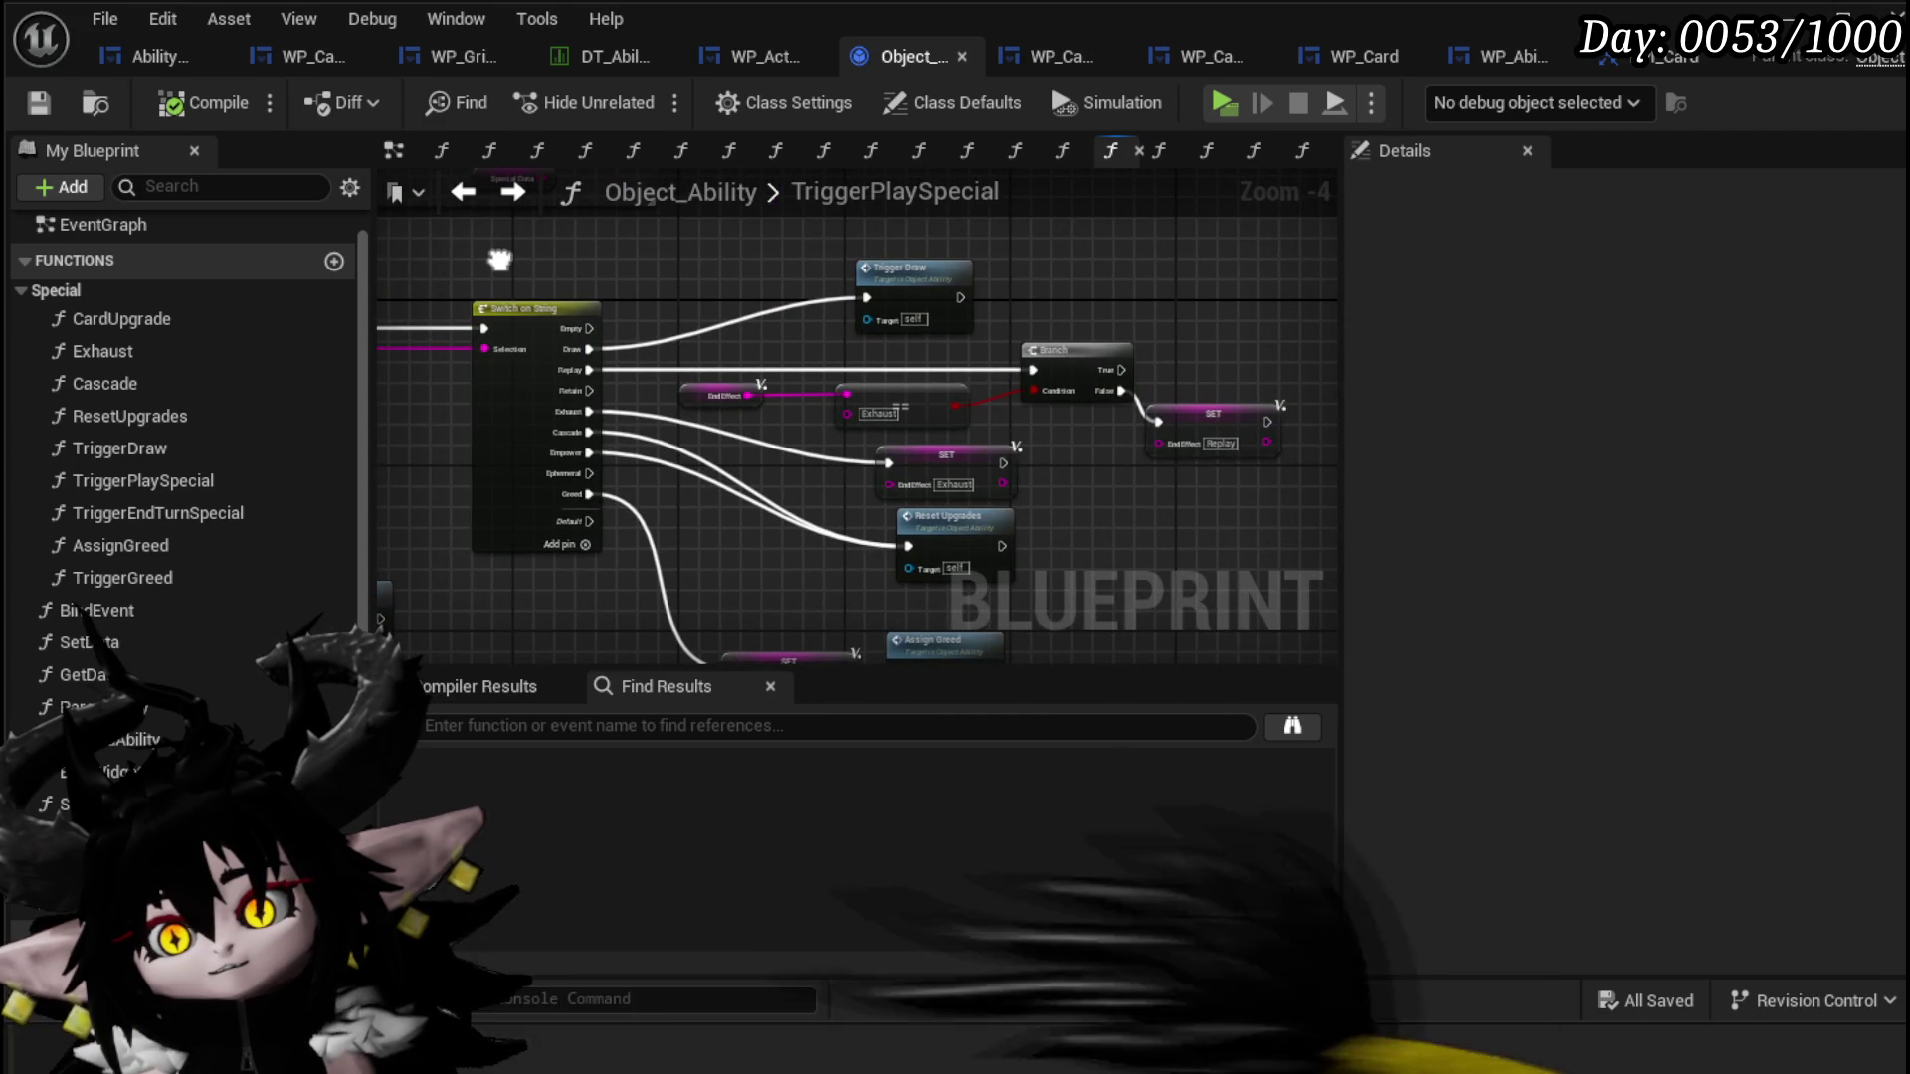
drag(500, 259, 1219, 276)
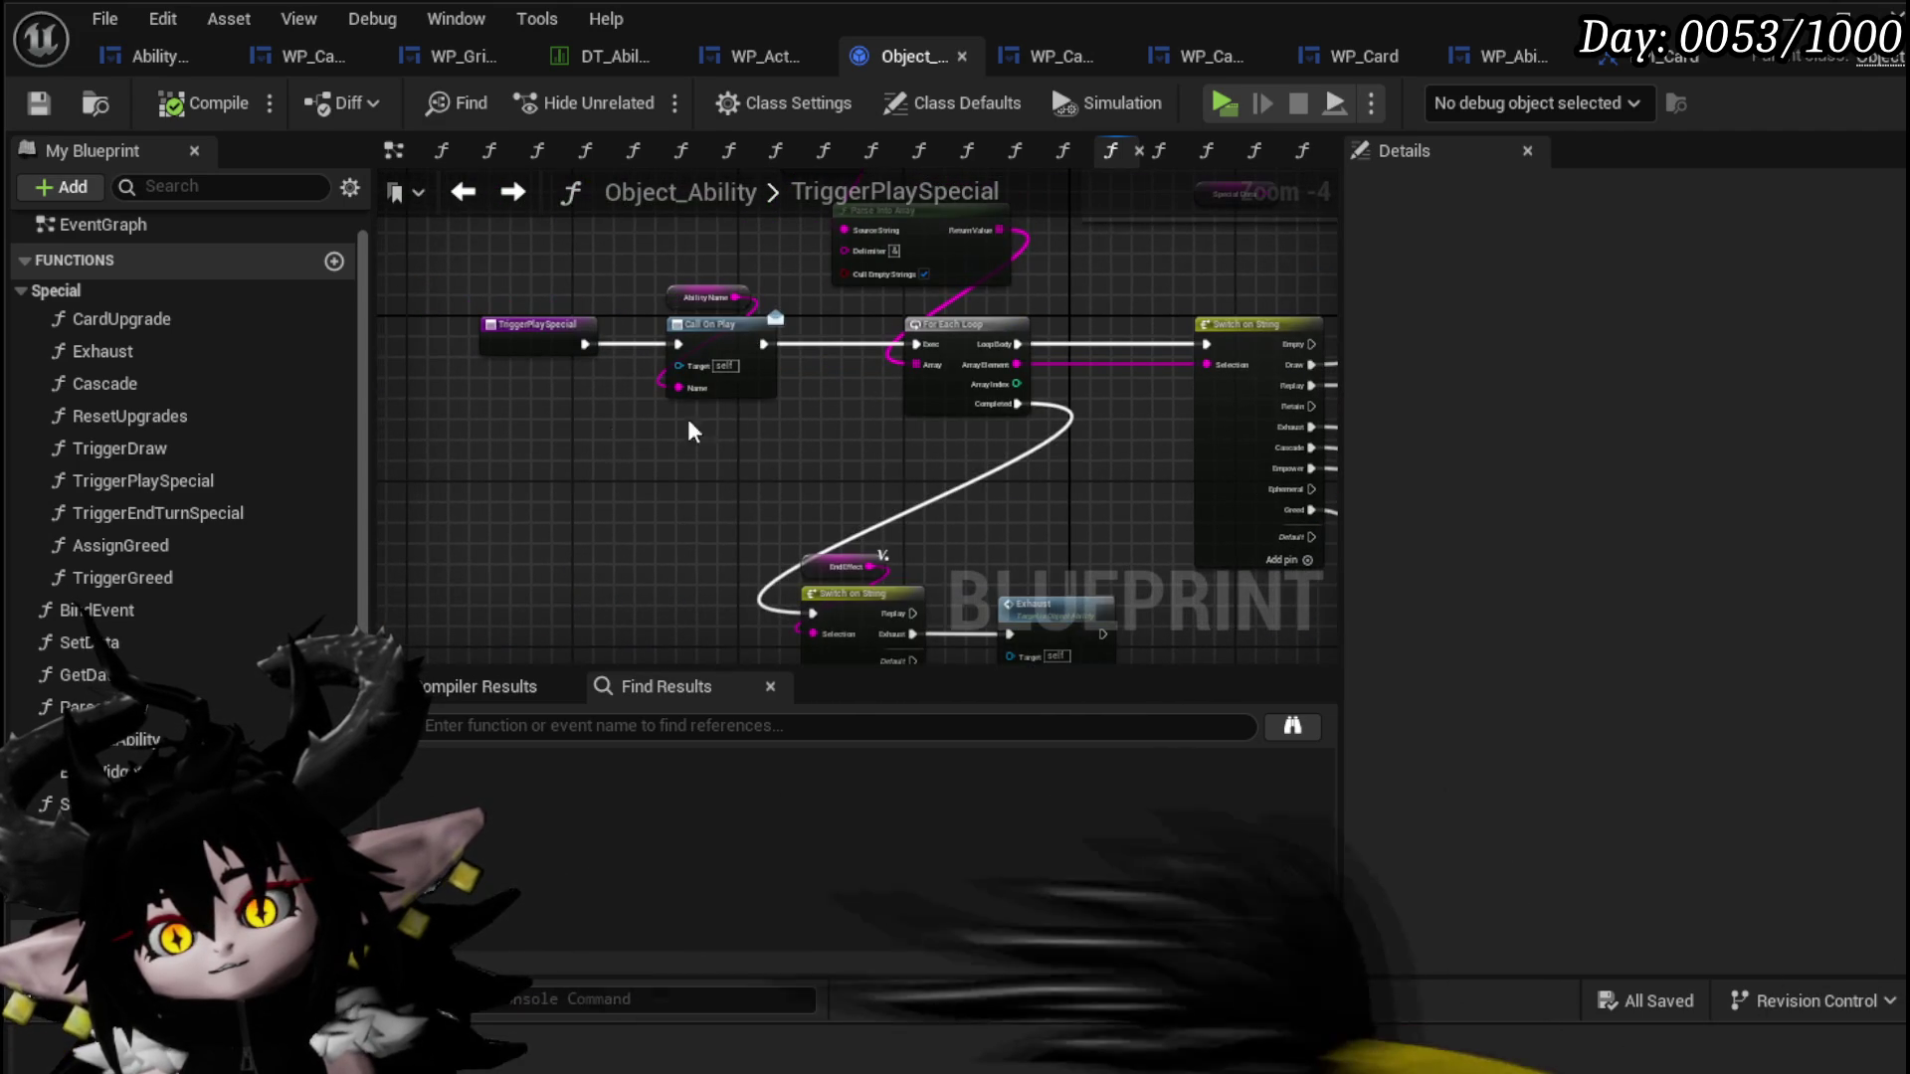
click(433, 351)
click(741, 439)
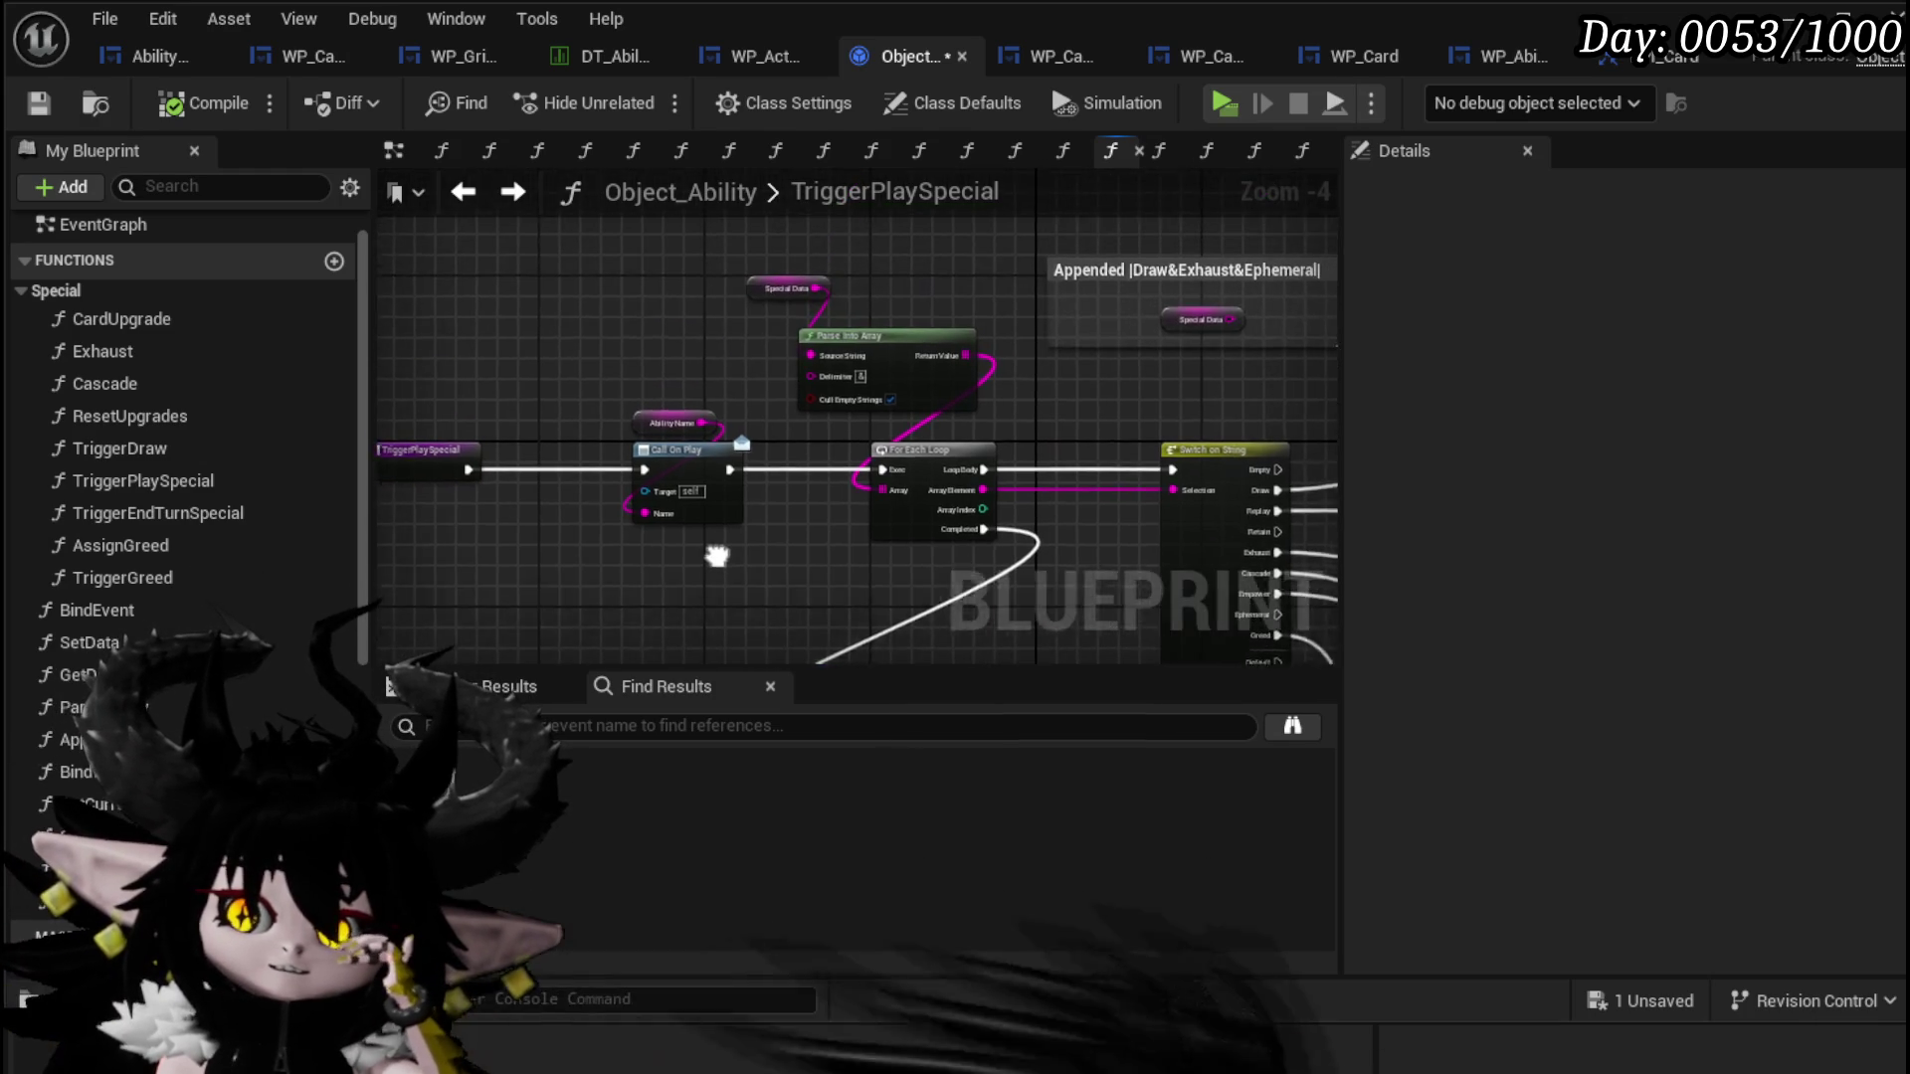
scroll(990, 332, up, 2)
mouse_move(990, 332)
mouse_down()
mouse_move(617, 175)
mouse_move(850, 333)
mouse_up()
drag(673, 276, 799, 270)
text(Contain)
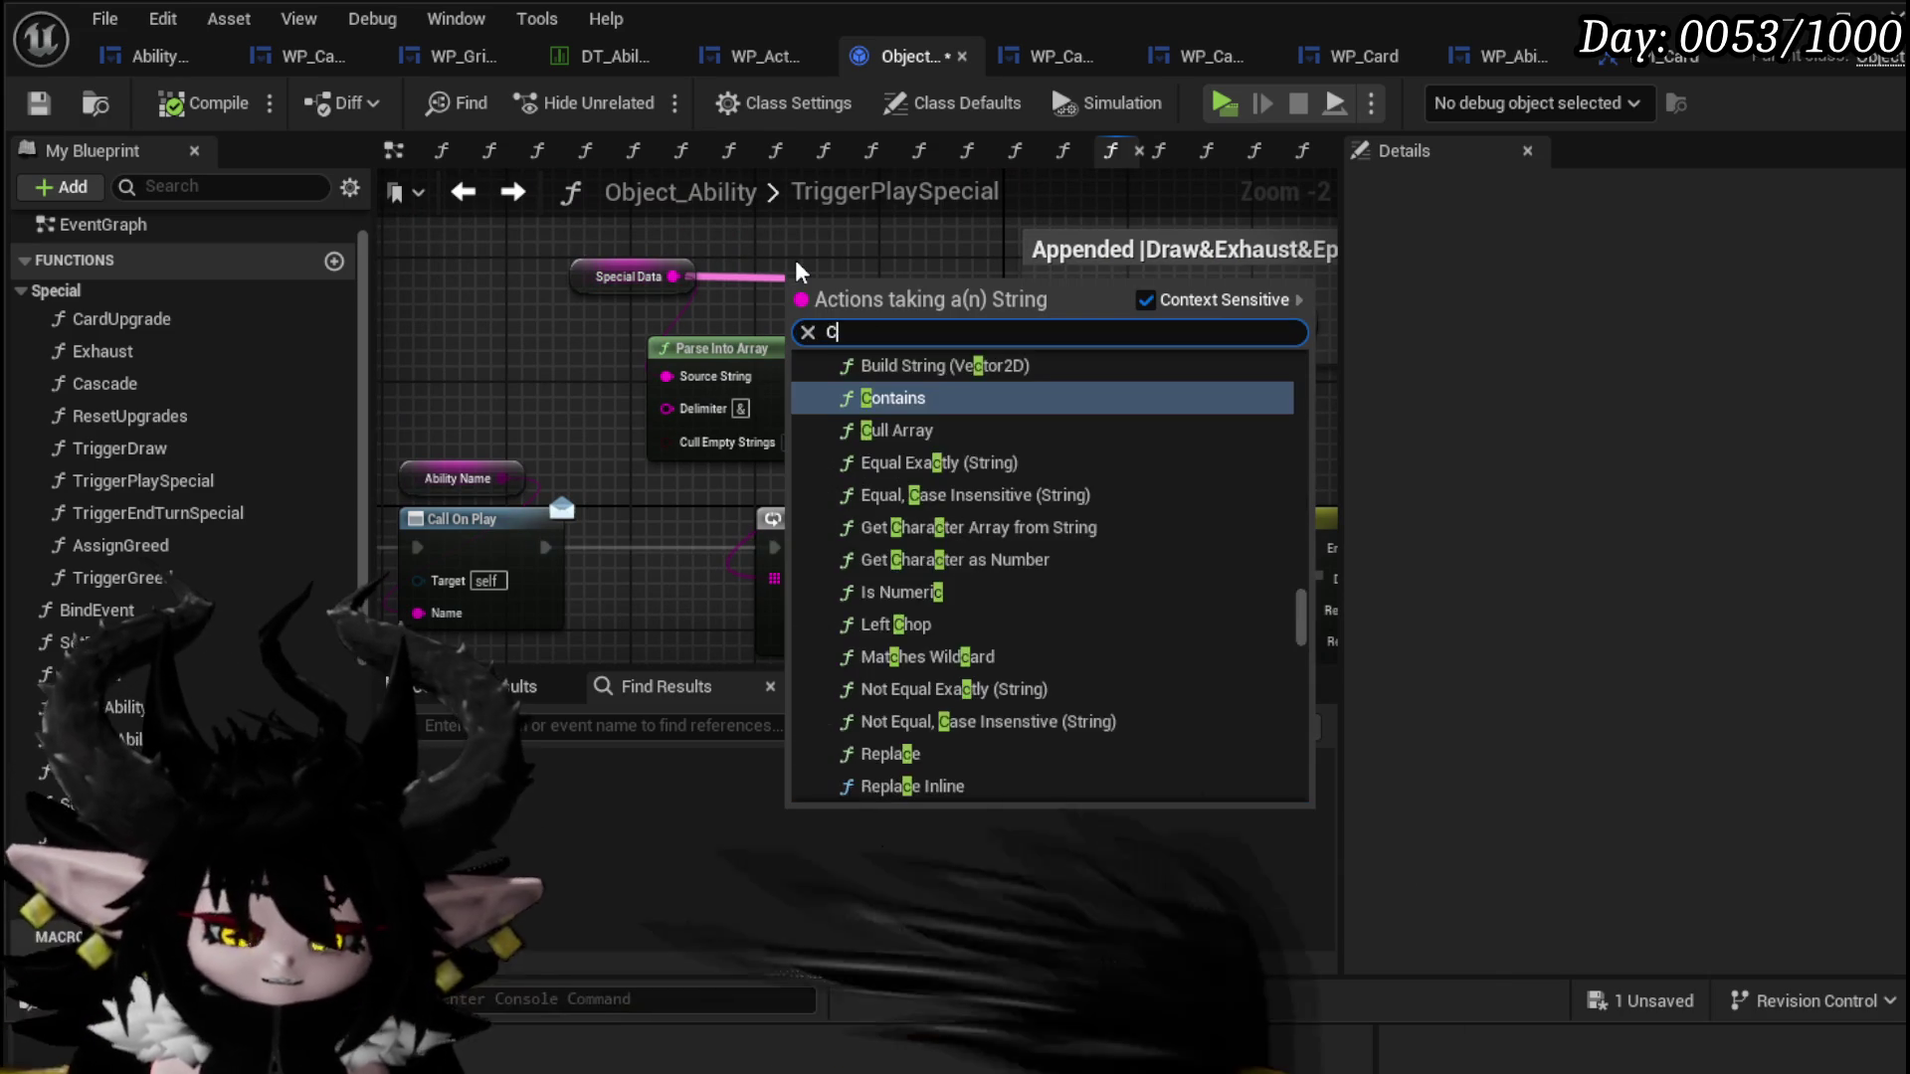
text(s)
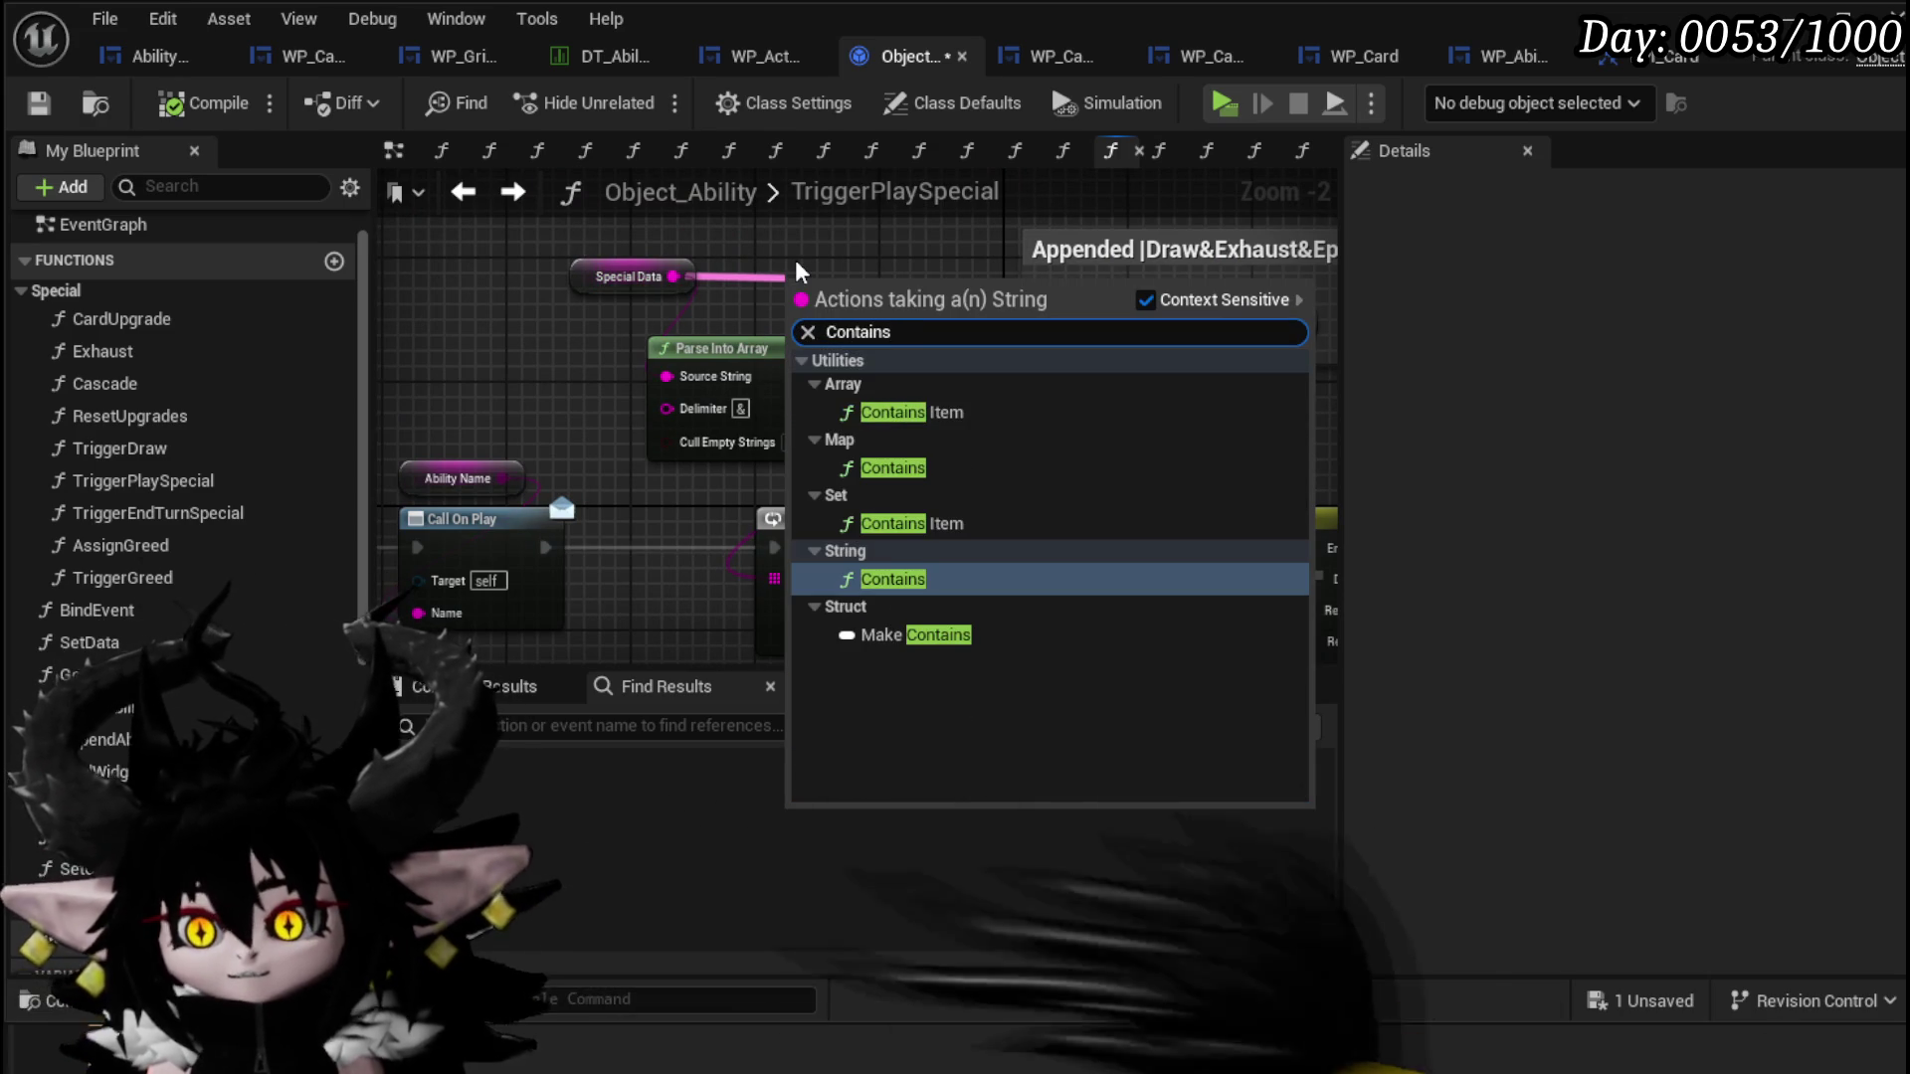
drag(782, 251, 681, 245)
drag(573, 270, 762, 261)
text(Co)
key(Return)
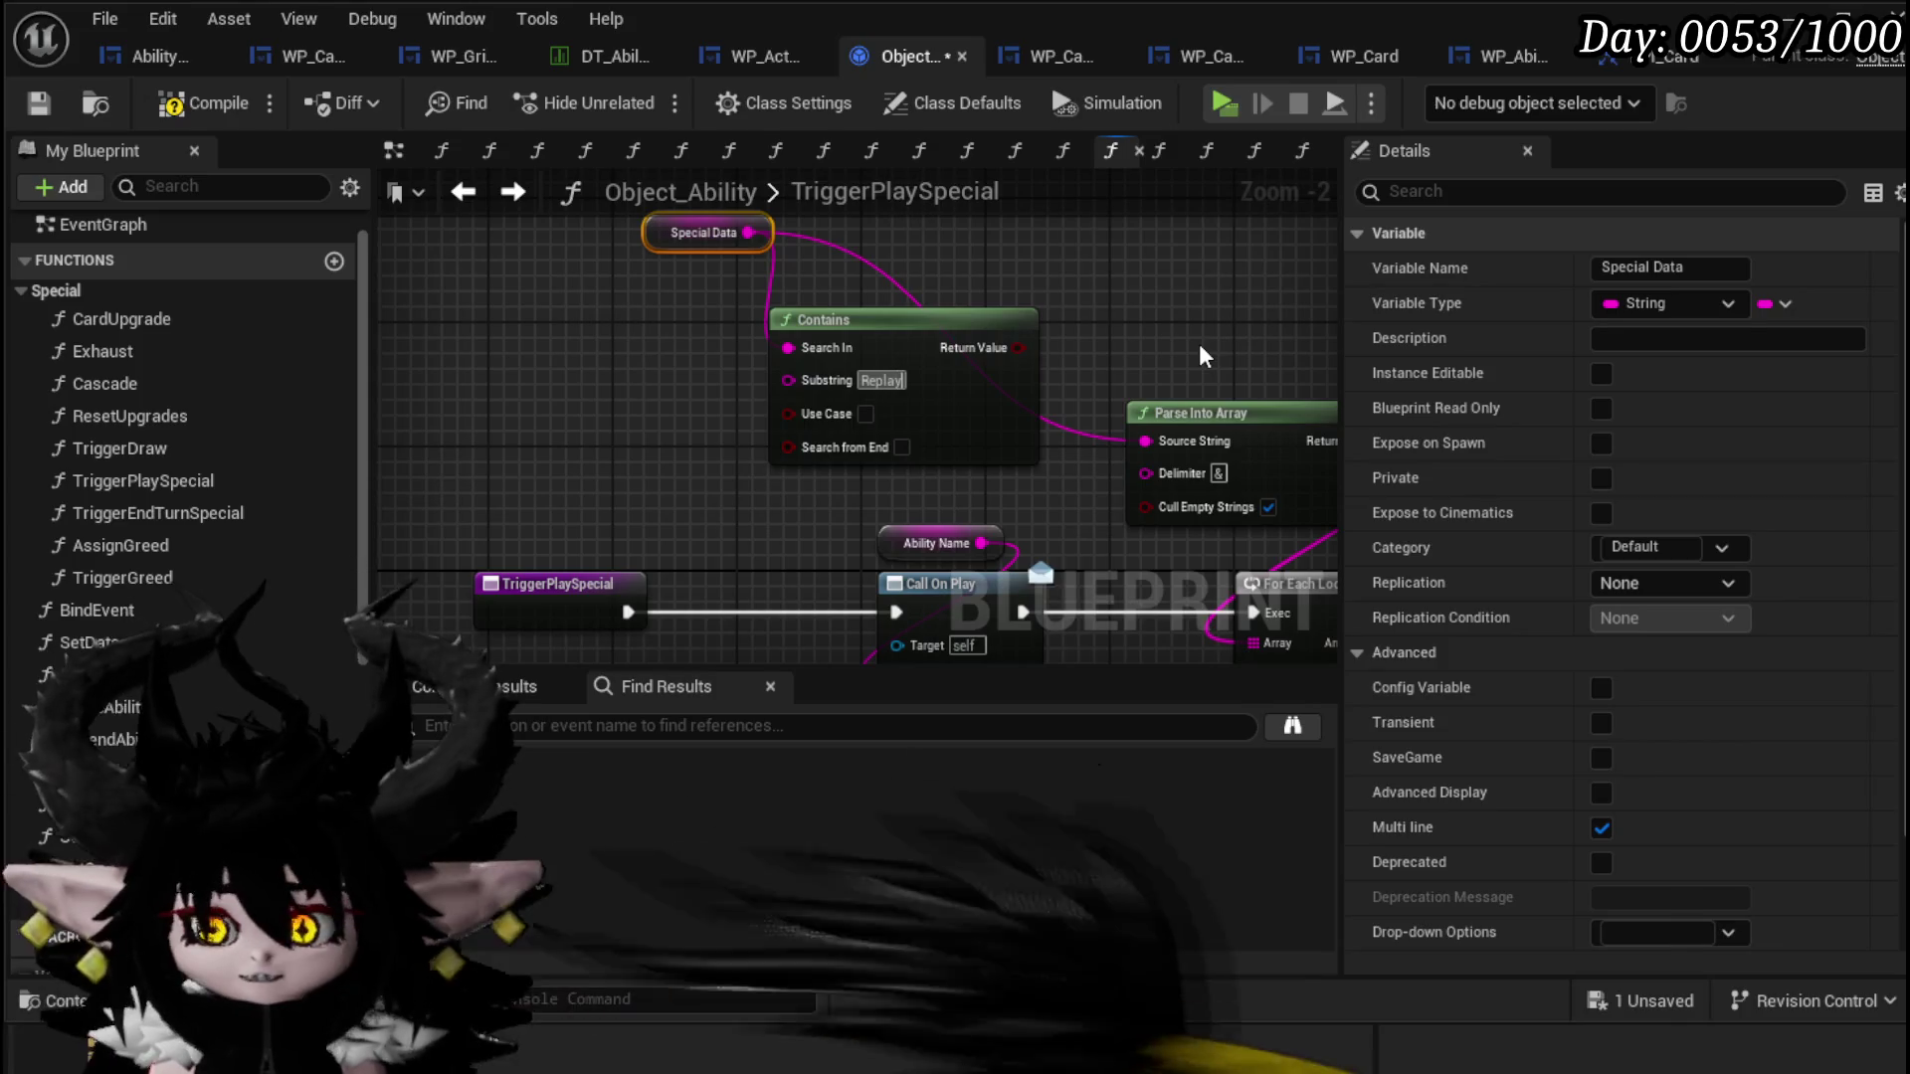
mouse_move(1018, 348)
mouse_down()
mouse_move(1114, 383)
mouse_move(1134, 299)
mouse_up()
click(1169, 328)
drag(761, 619, 738, 491)
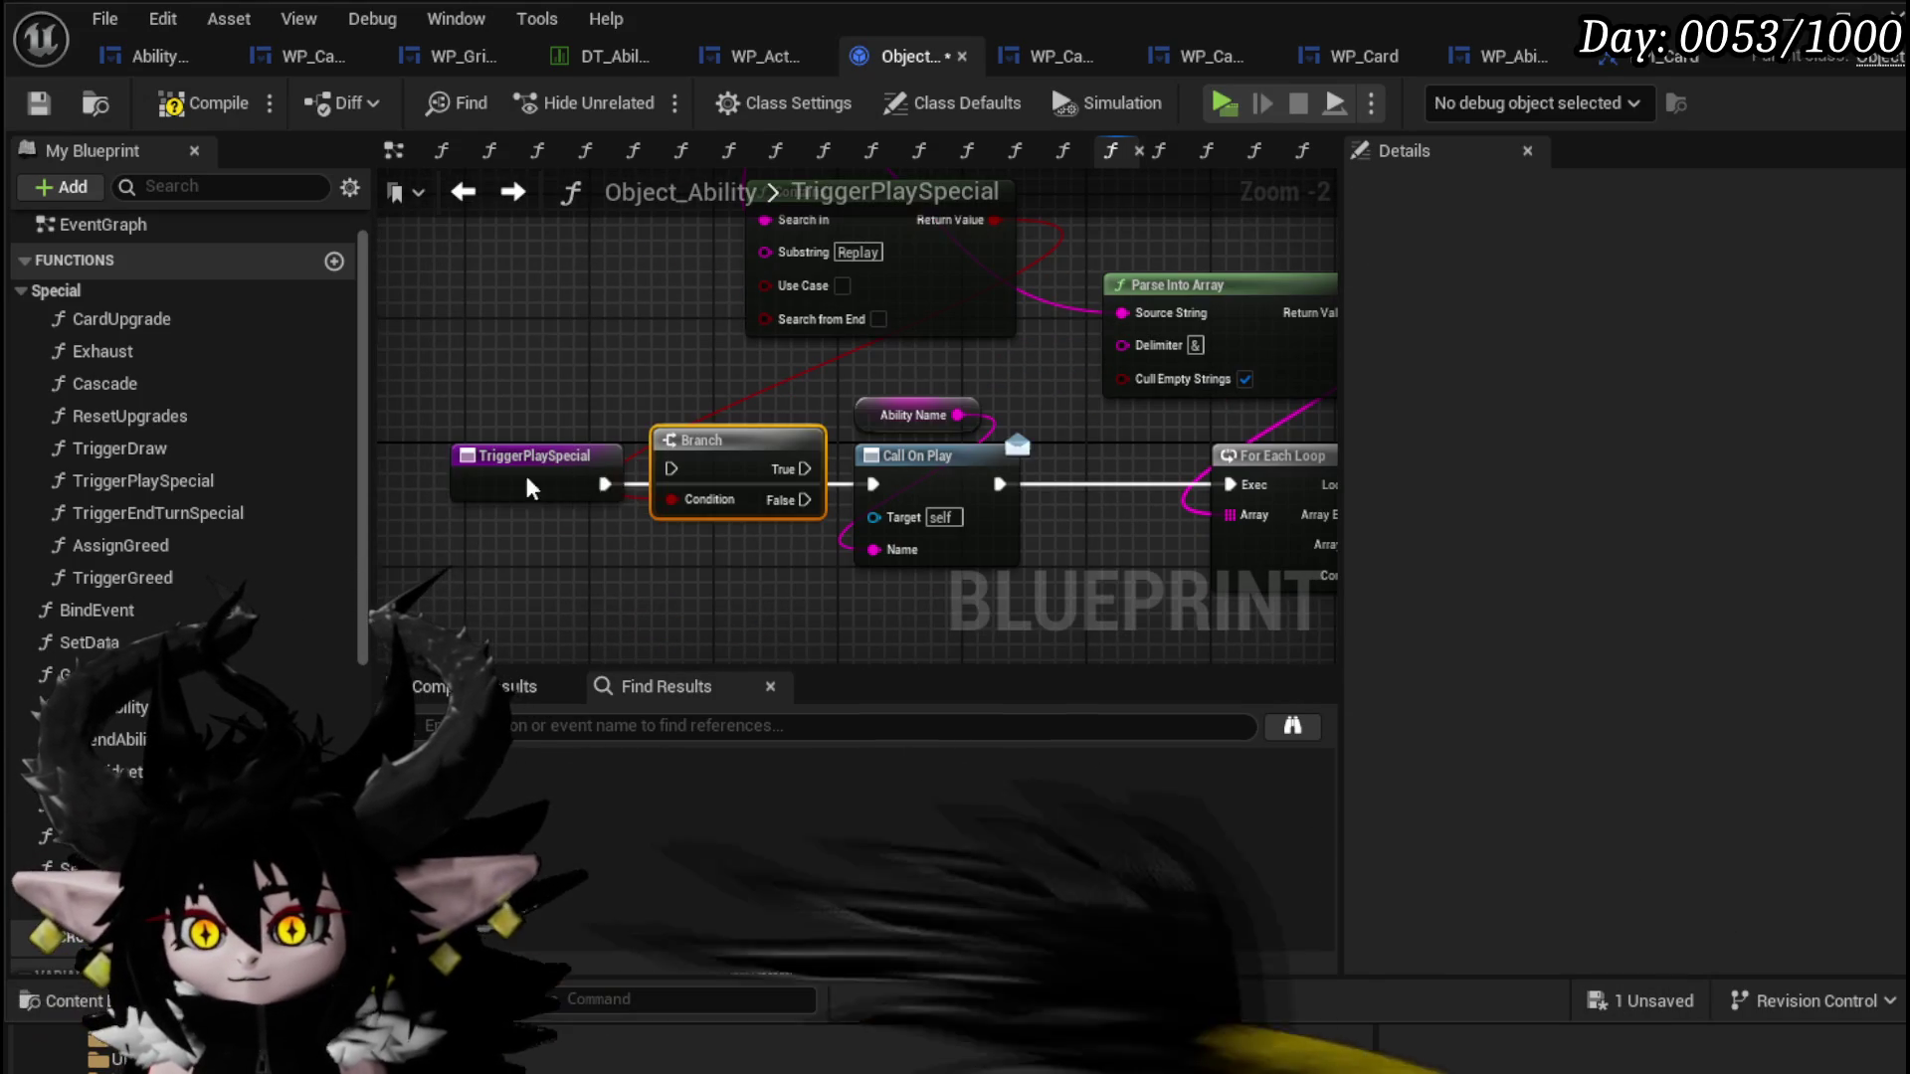
drag(614, 497, 537, 501)
mouse_move(758, 515)
mouse_down()
mouse_move(876, 485)
mouse_move(958, 567)
mouse_move(420, 436)
mouse_move(506, 421)
mouse_move(1055, 439)
mouse_move(1028, 429)
mouse_up()
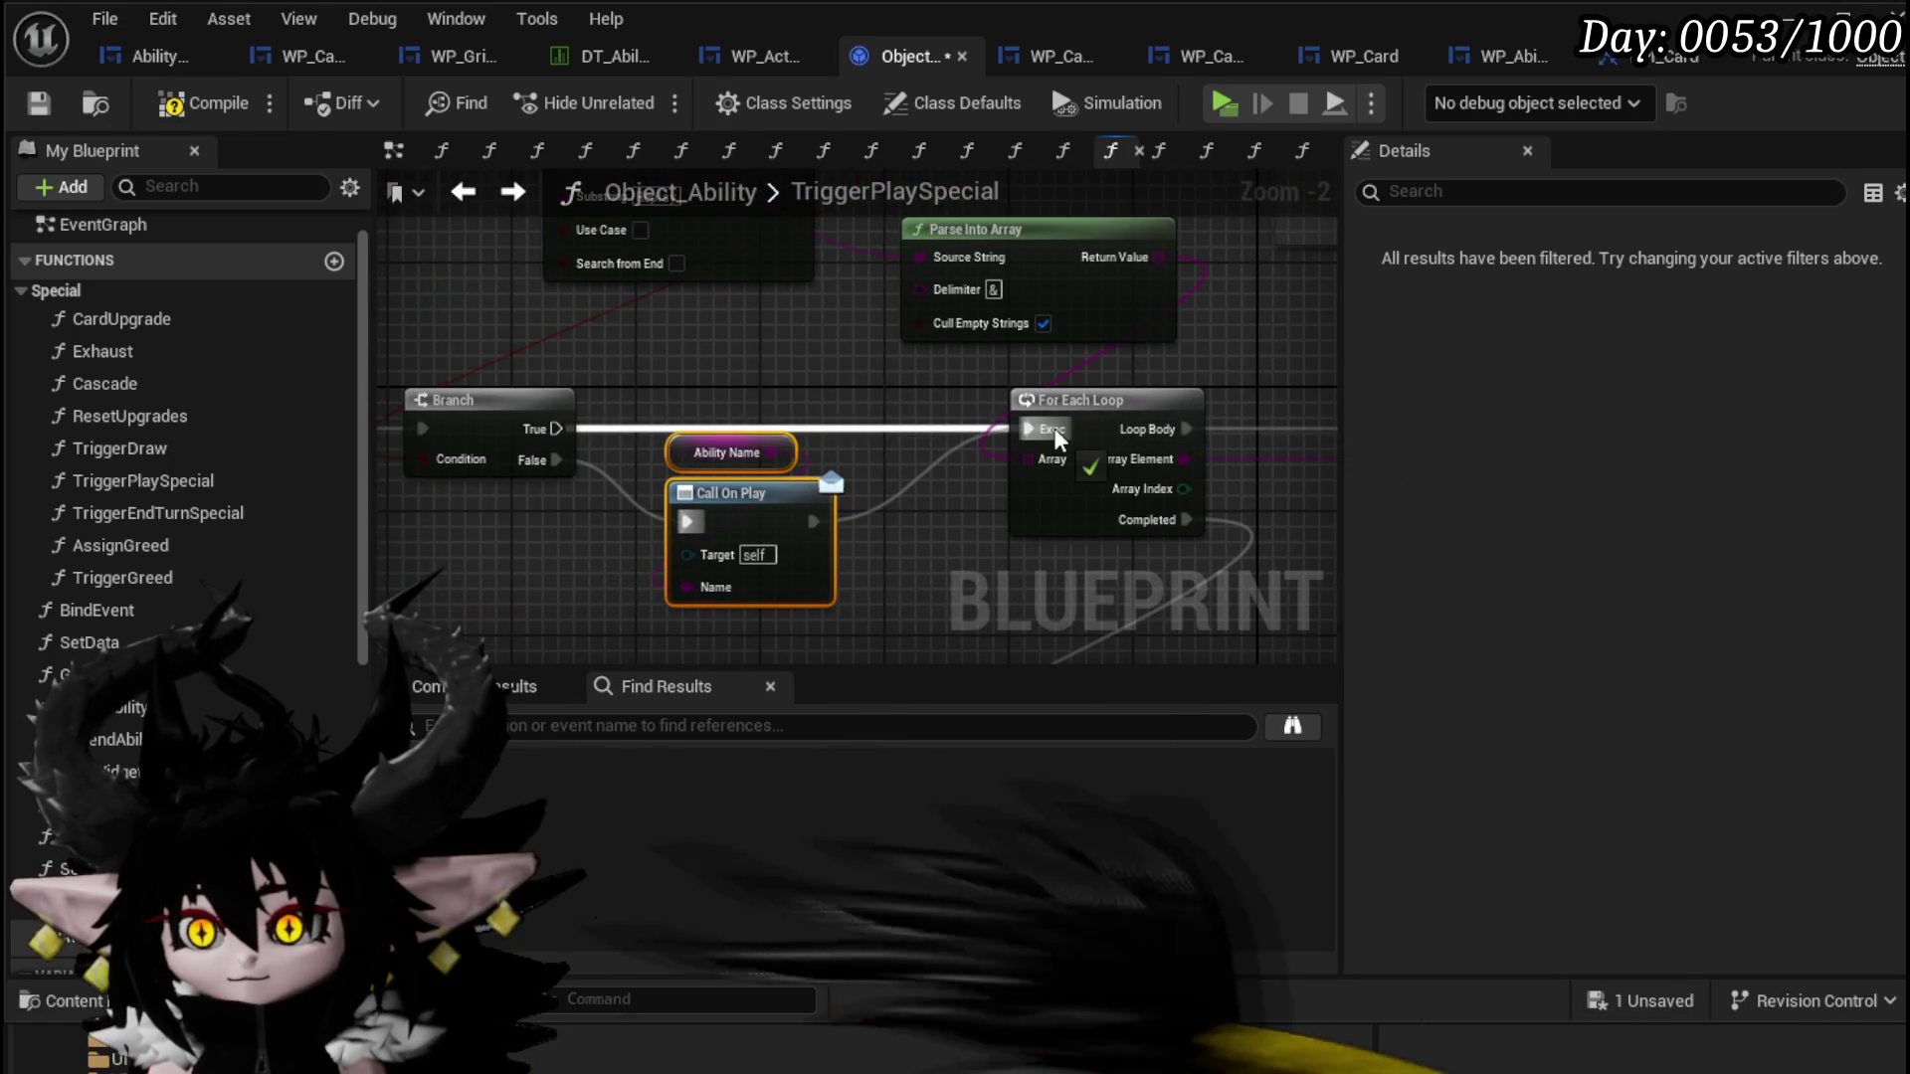
mouse_move(587, 352)
mouse_down()
mouse_move(674, 490)
mouse_move(779, 535)
mouse_up()
scroll(656, 457, down, 2)
drag(520, 408, 572, 523)
mouse_move(1092, 338)
mouse_down()
mouse_move(494, 368)
mouse_move(509, 197)
mouse_up()
drag(1290, 477, 883, 486)
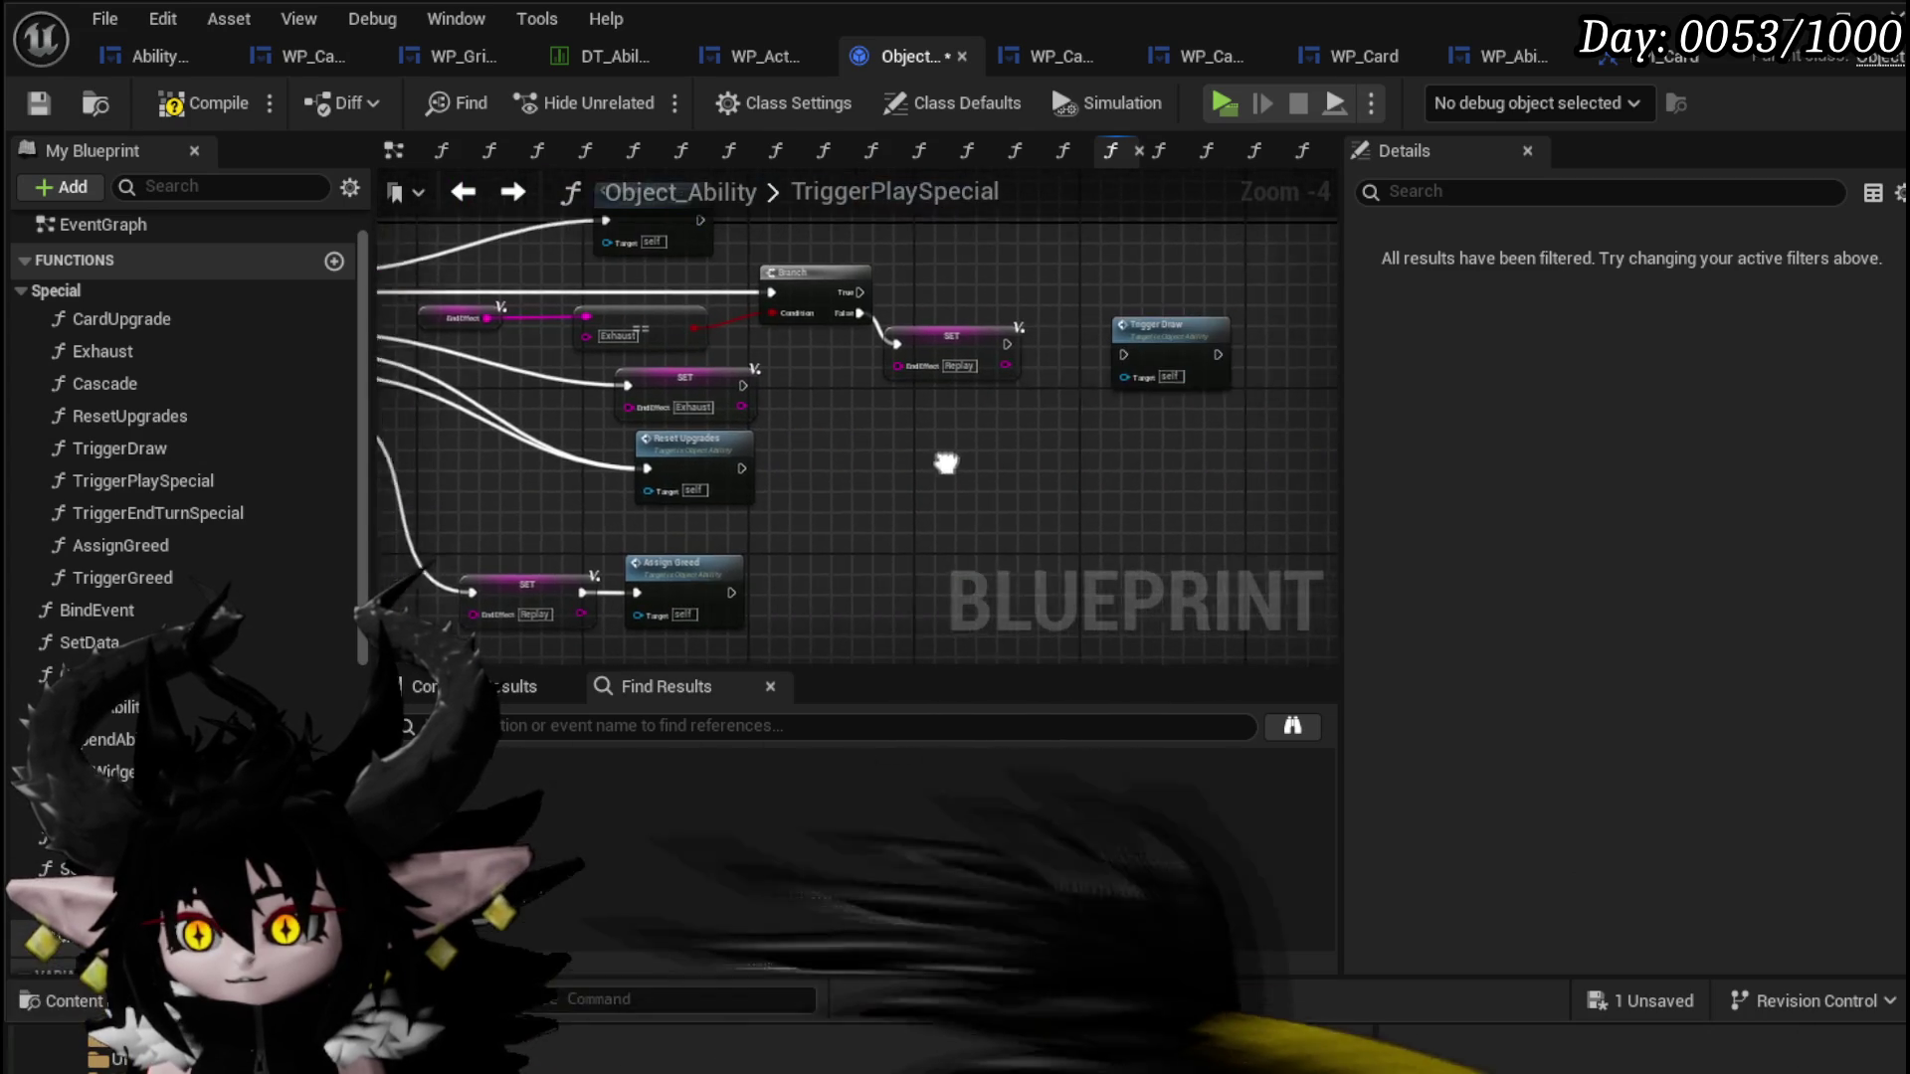
mouse_move(443, 380)
mouse_down()
mouse_move(776, 441)
mouse_move(835, 545)
mouse_move(946, 567)
mouse_move(1083, 640)
mouse_move(992, 634)
mouse_move(1011, 516)
mouse_up()
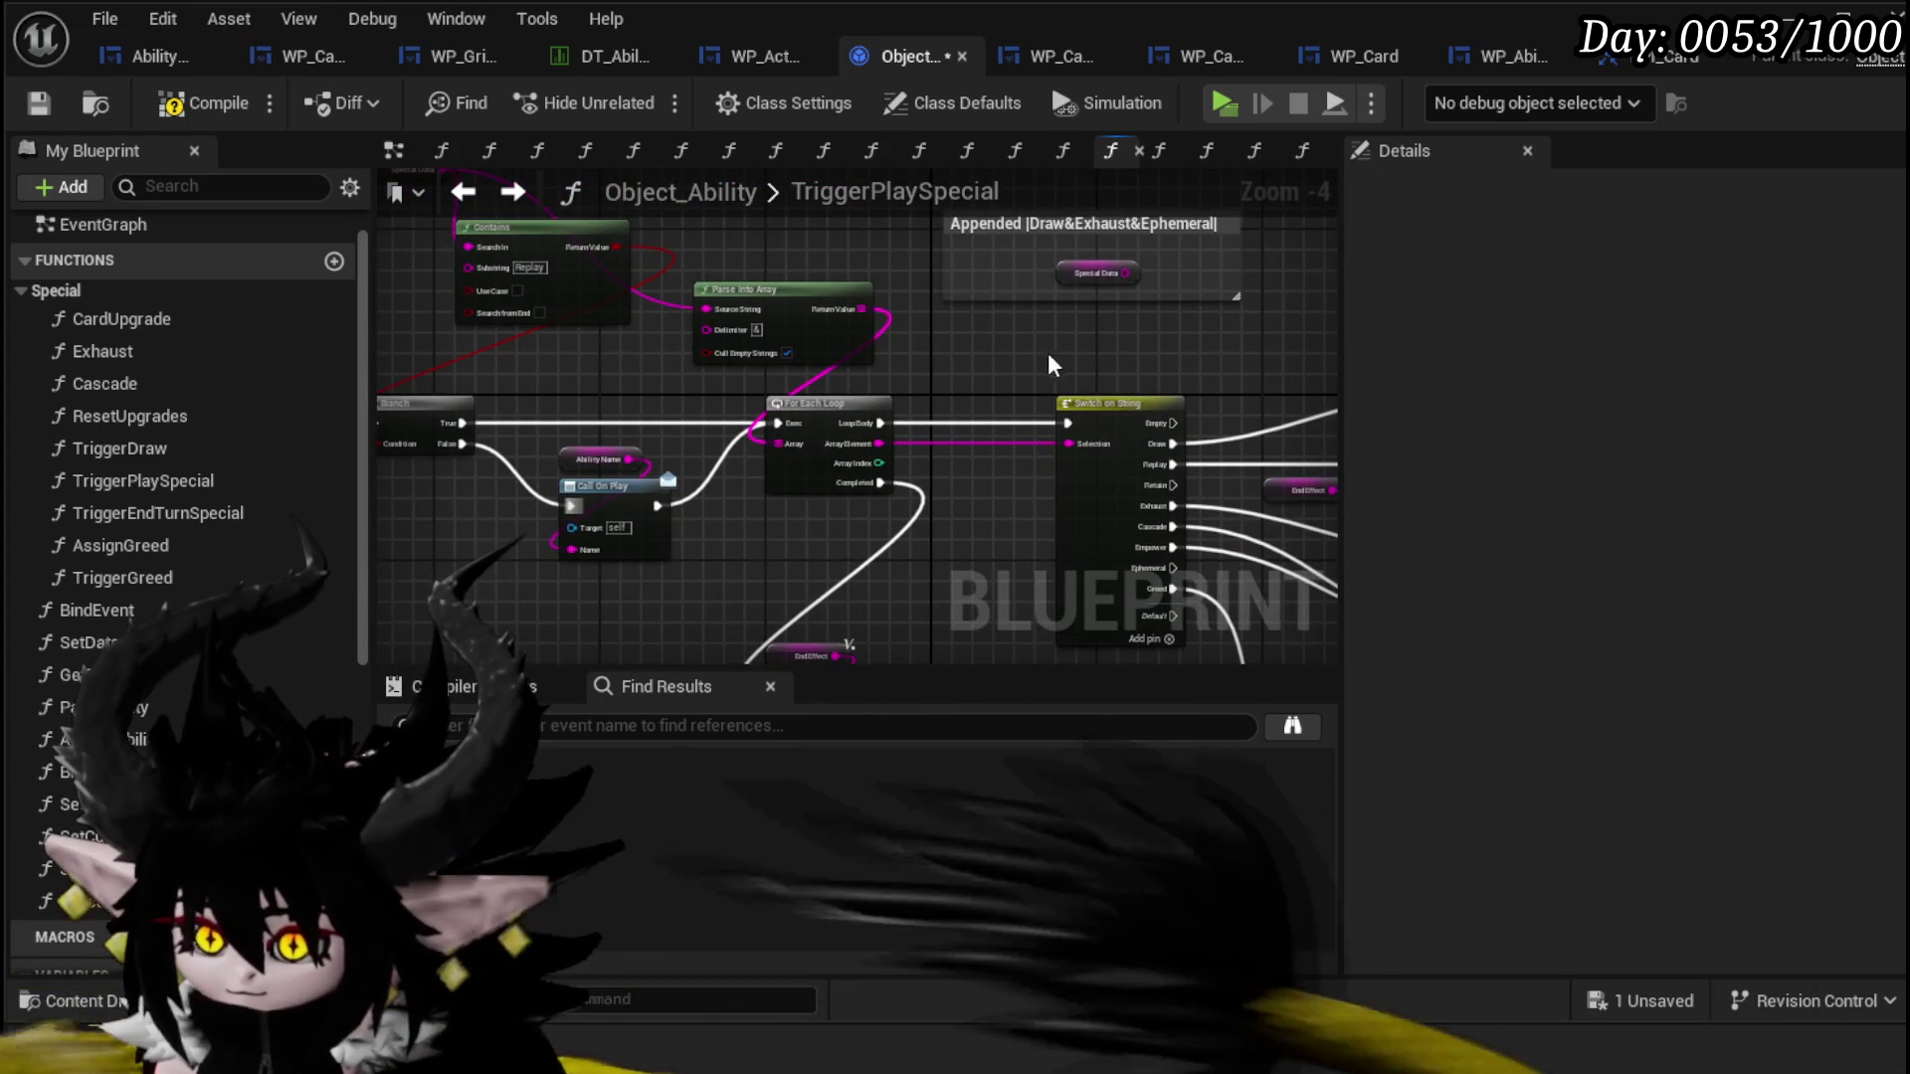
drag(1055, 358, 918, 400)
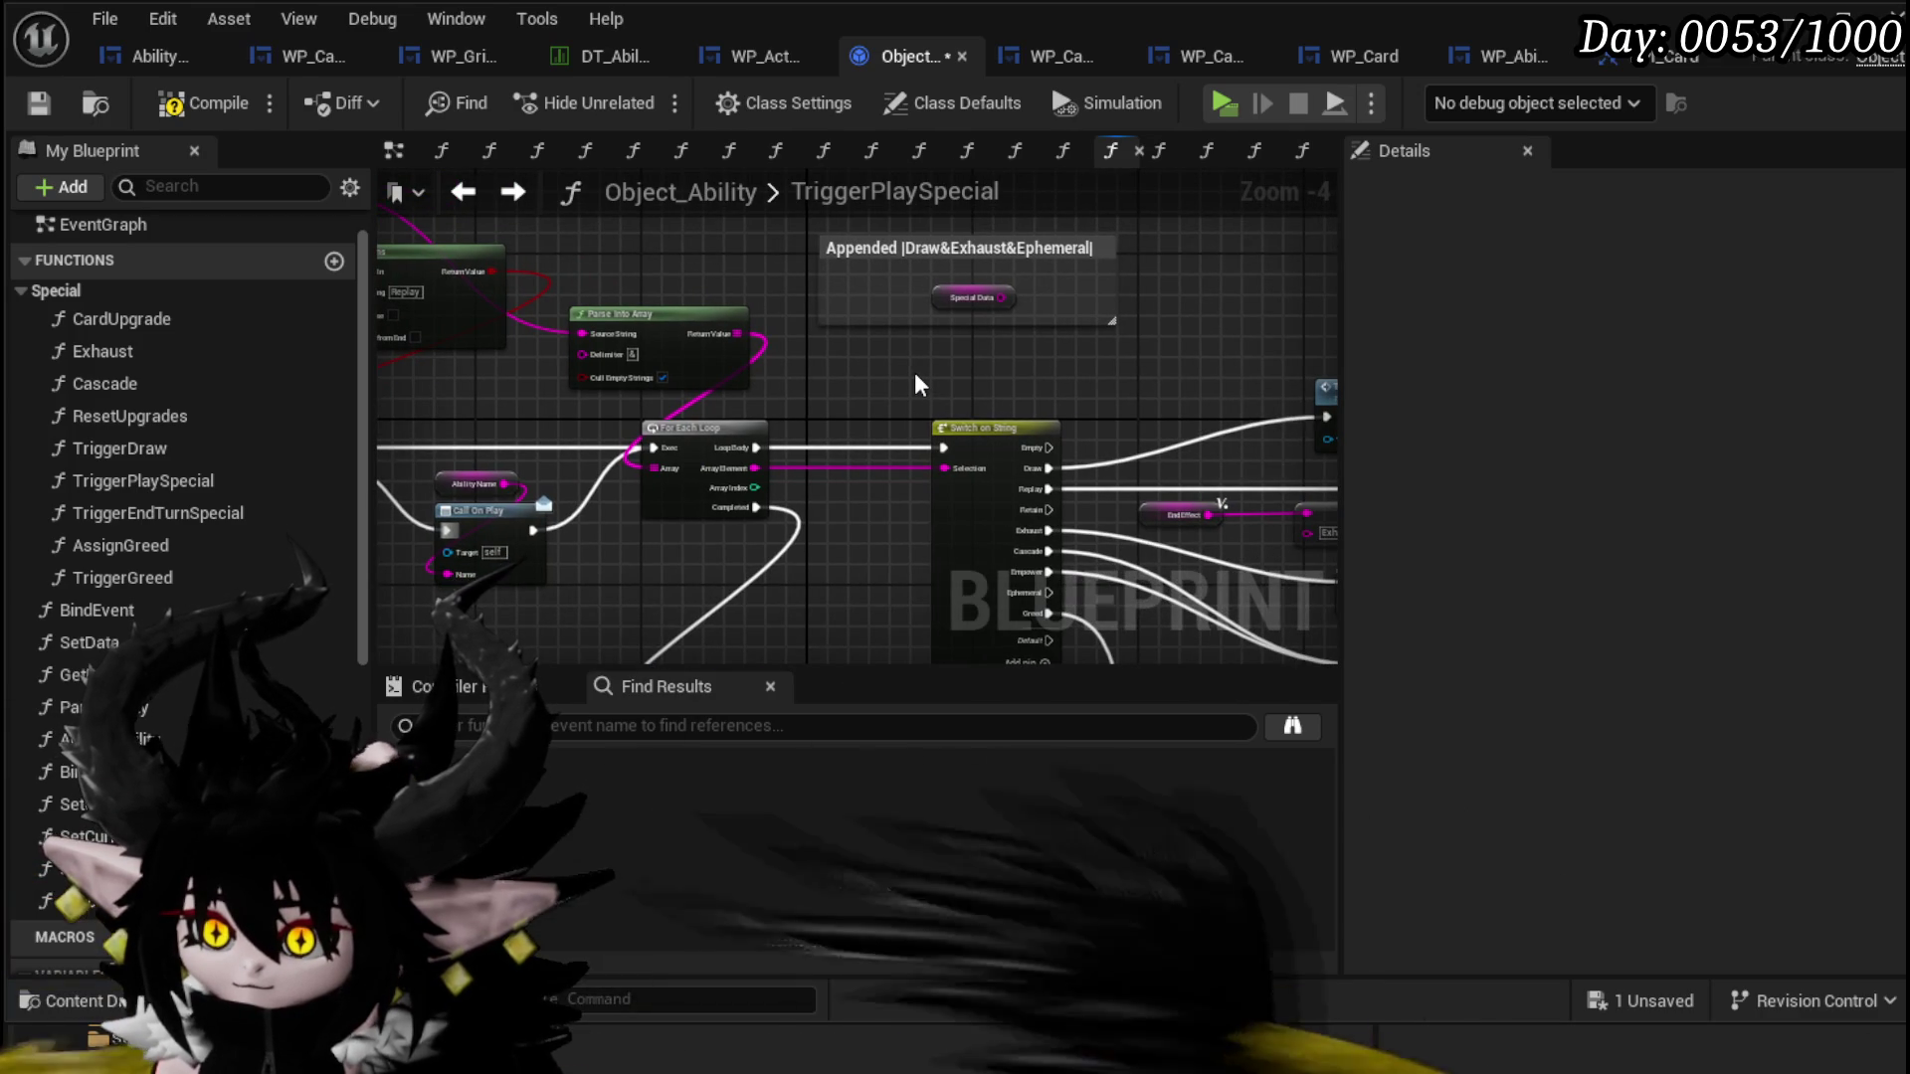
drag(916, 395, 1104, 370)
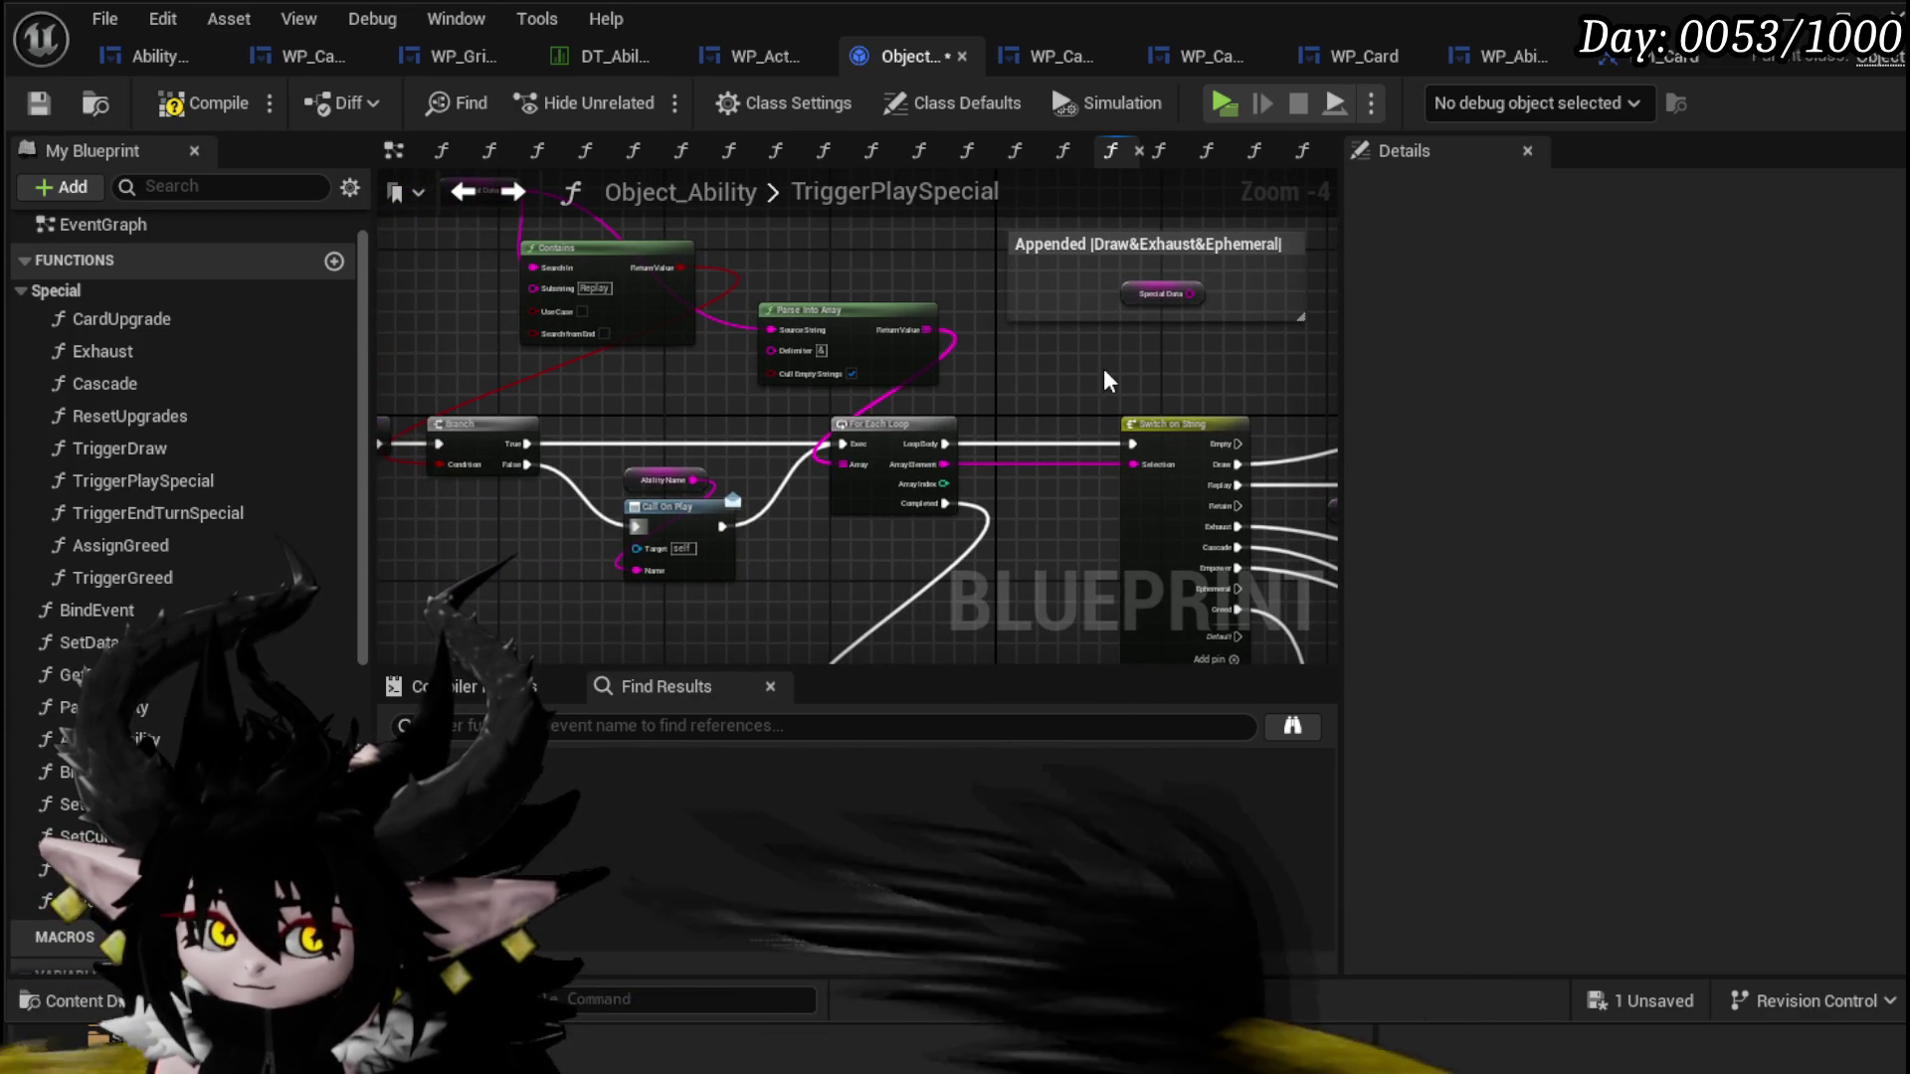
click(45, 107)
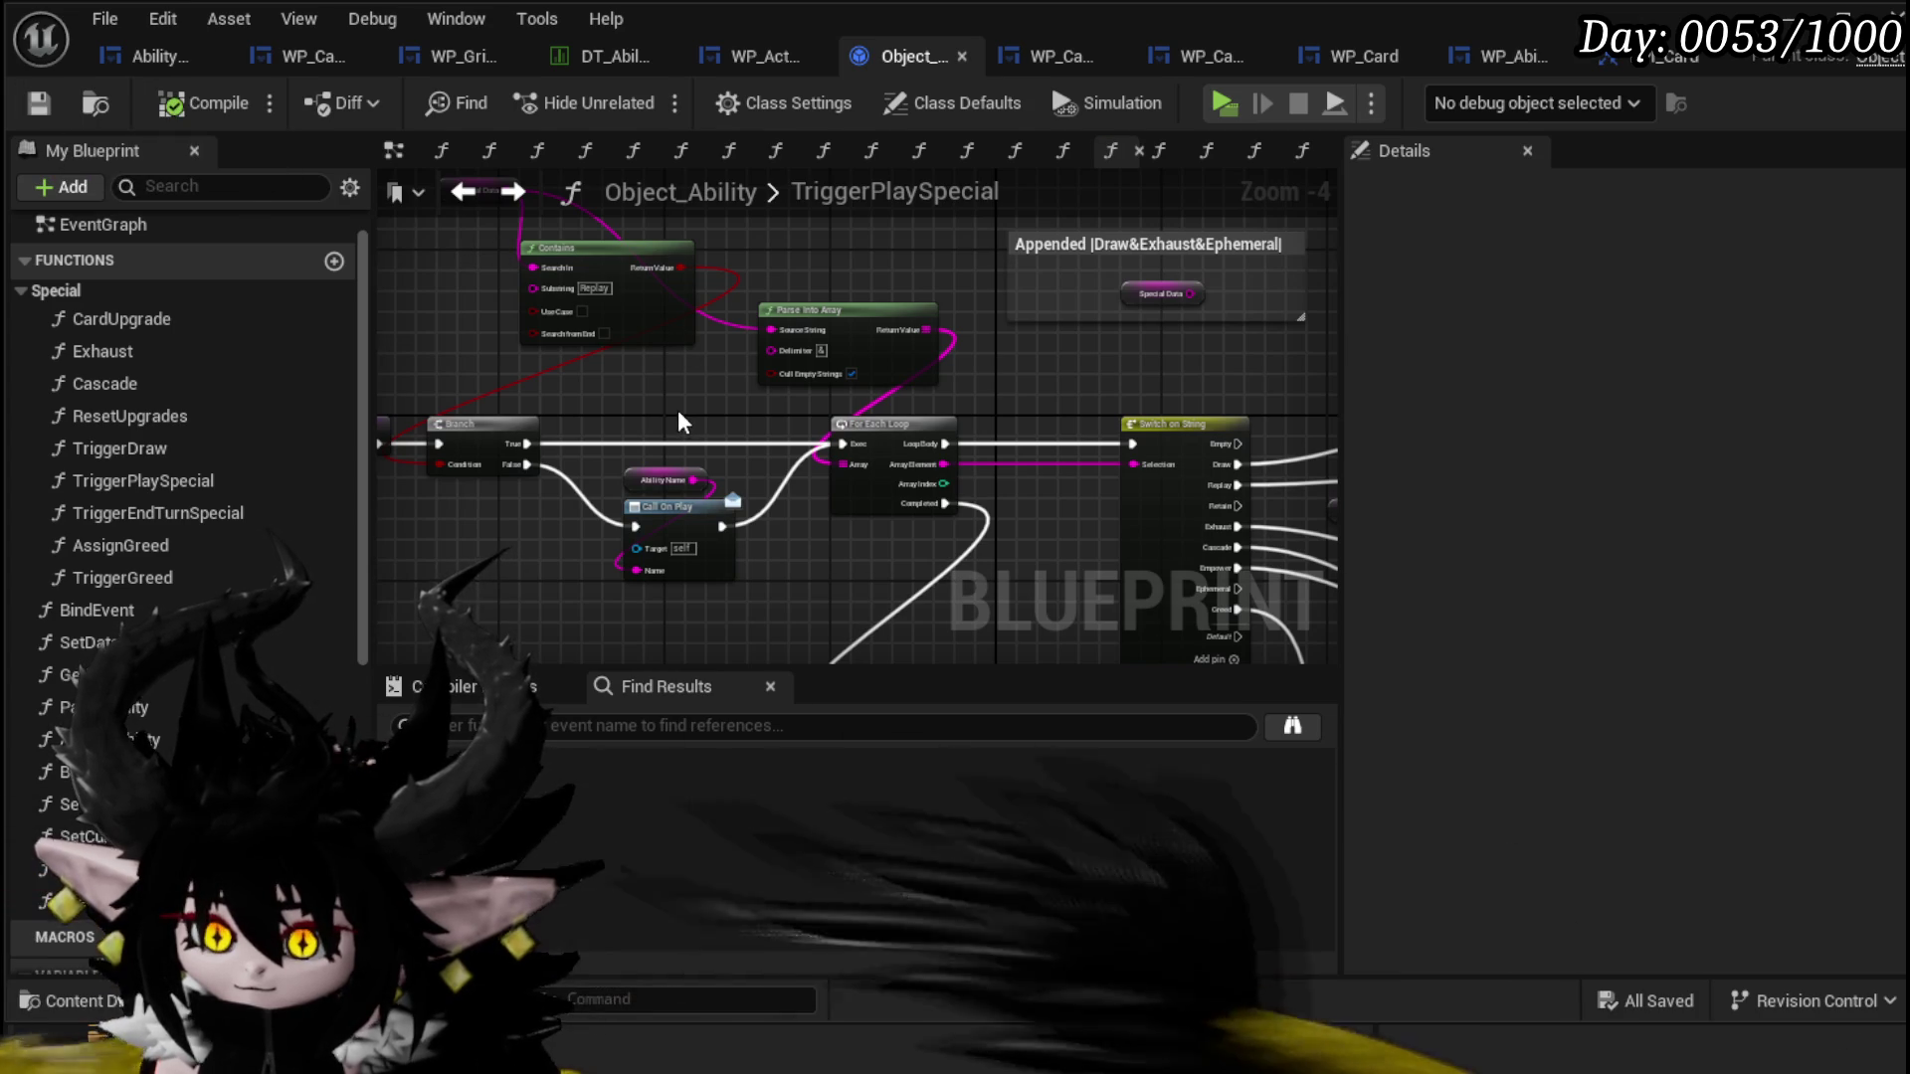
drag(682, 426, 813, 465)
mouse_move(766, 319)
mouse_down()
mouse_move(666, 333)
mouse_move(628, 361)
mouse_up()
click(582, 232)
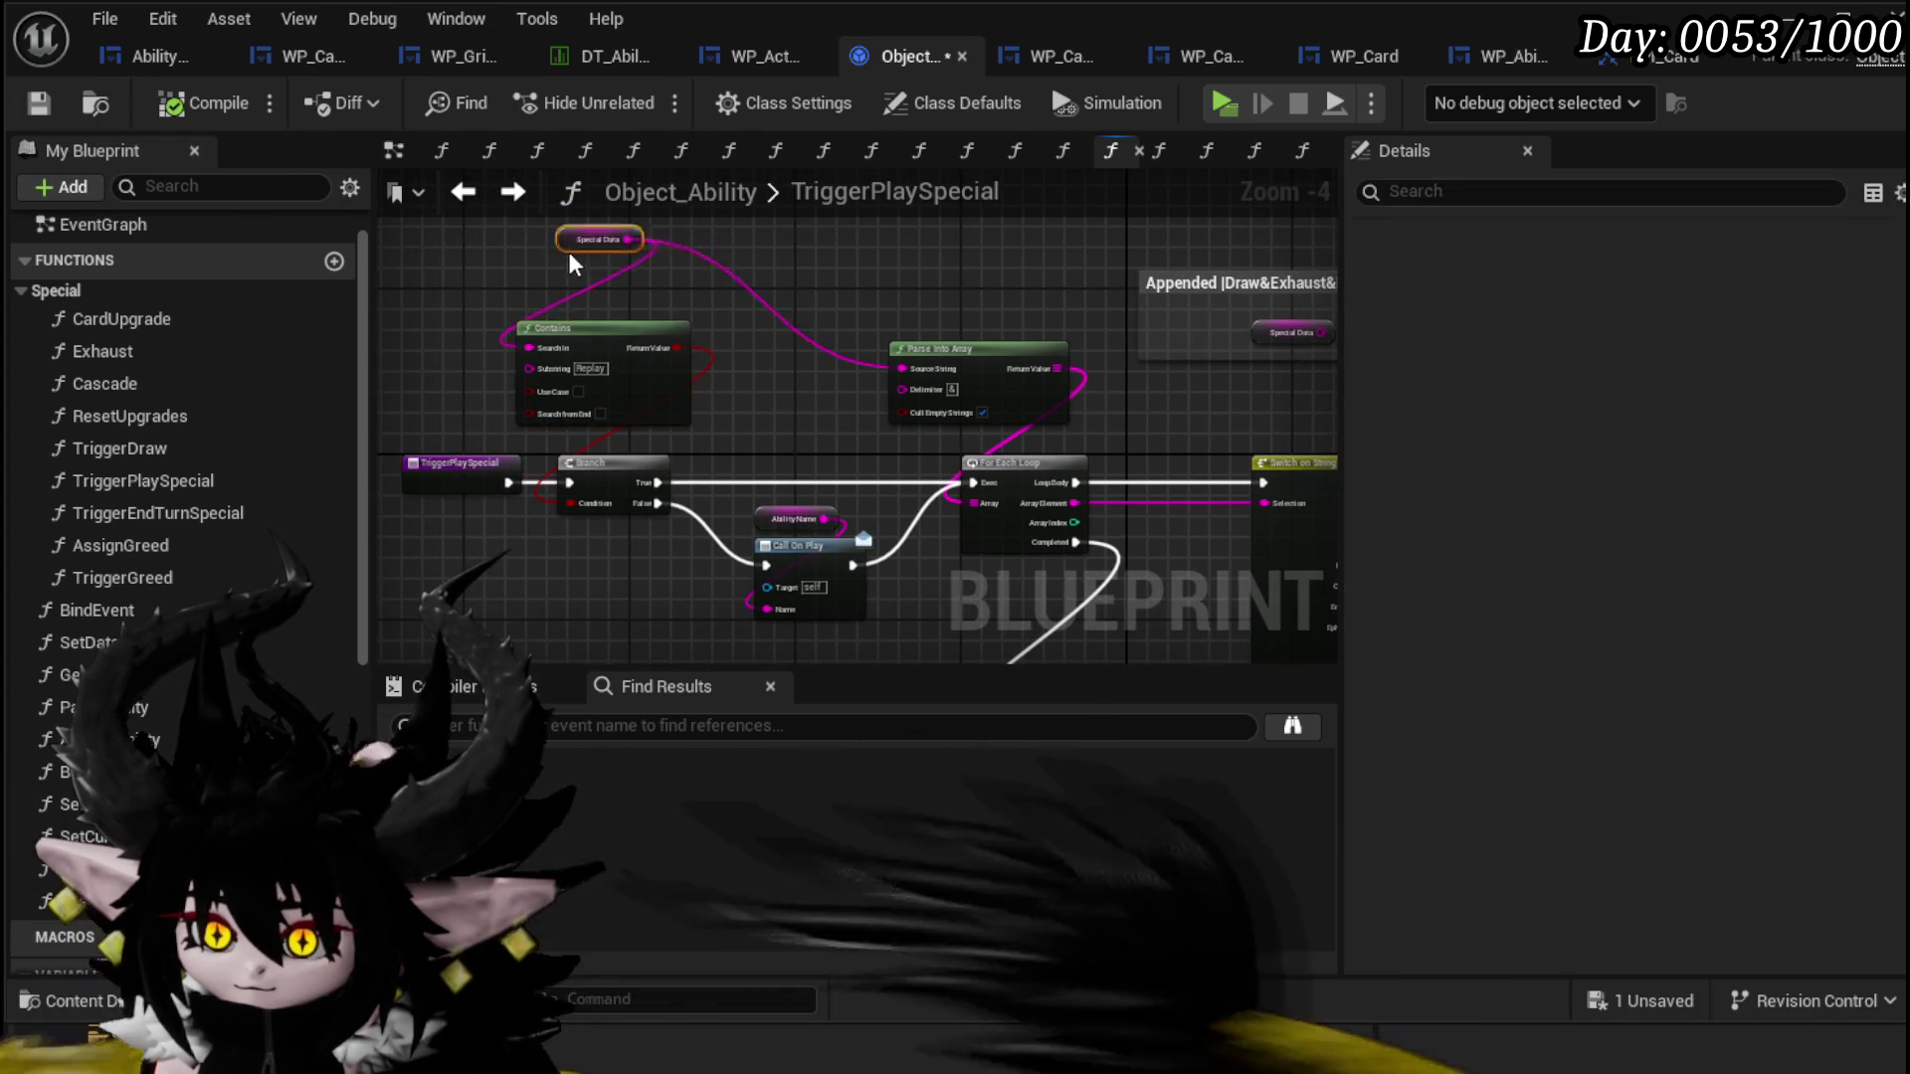
scroll(786, 388, up, 3)
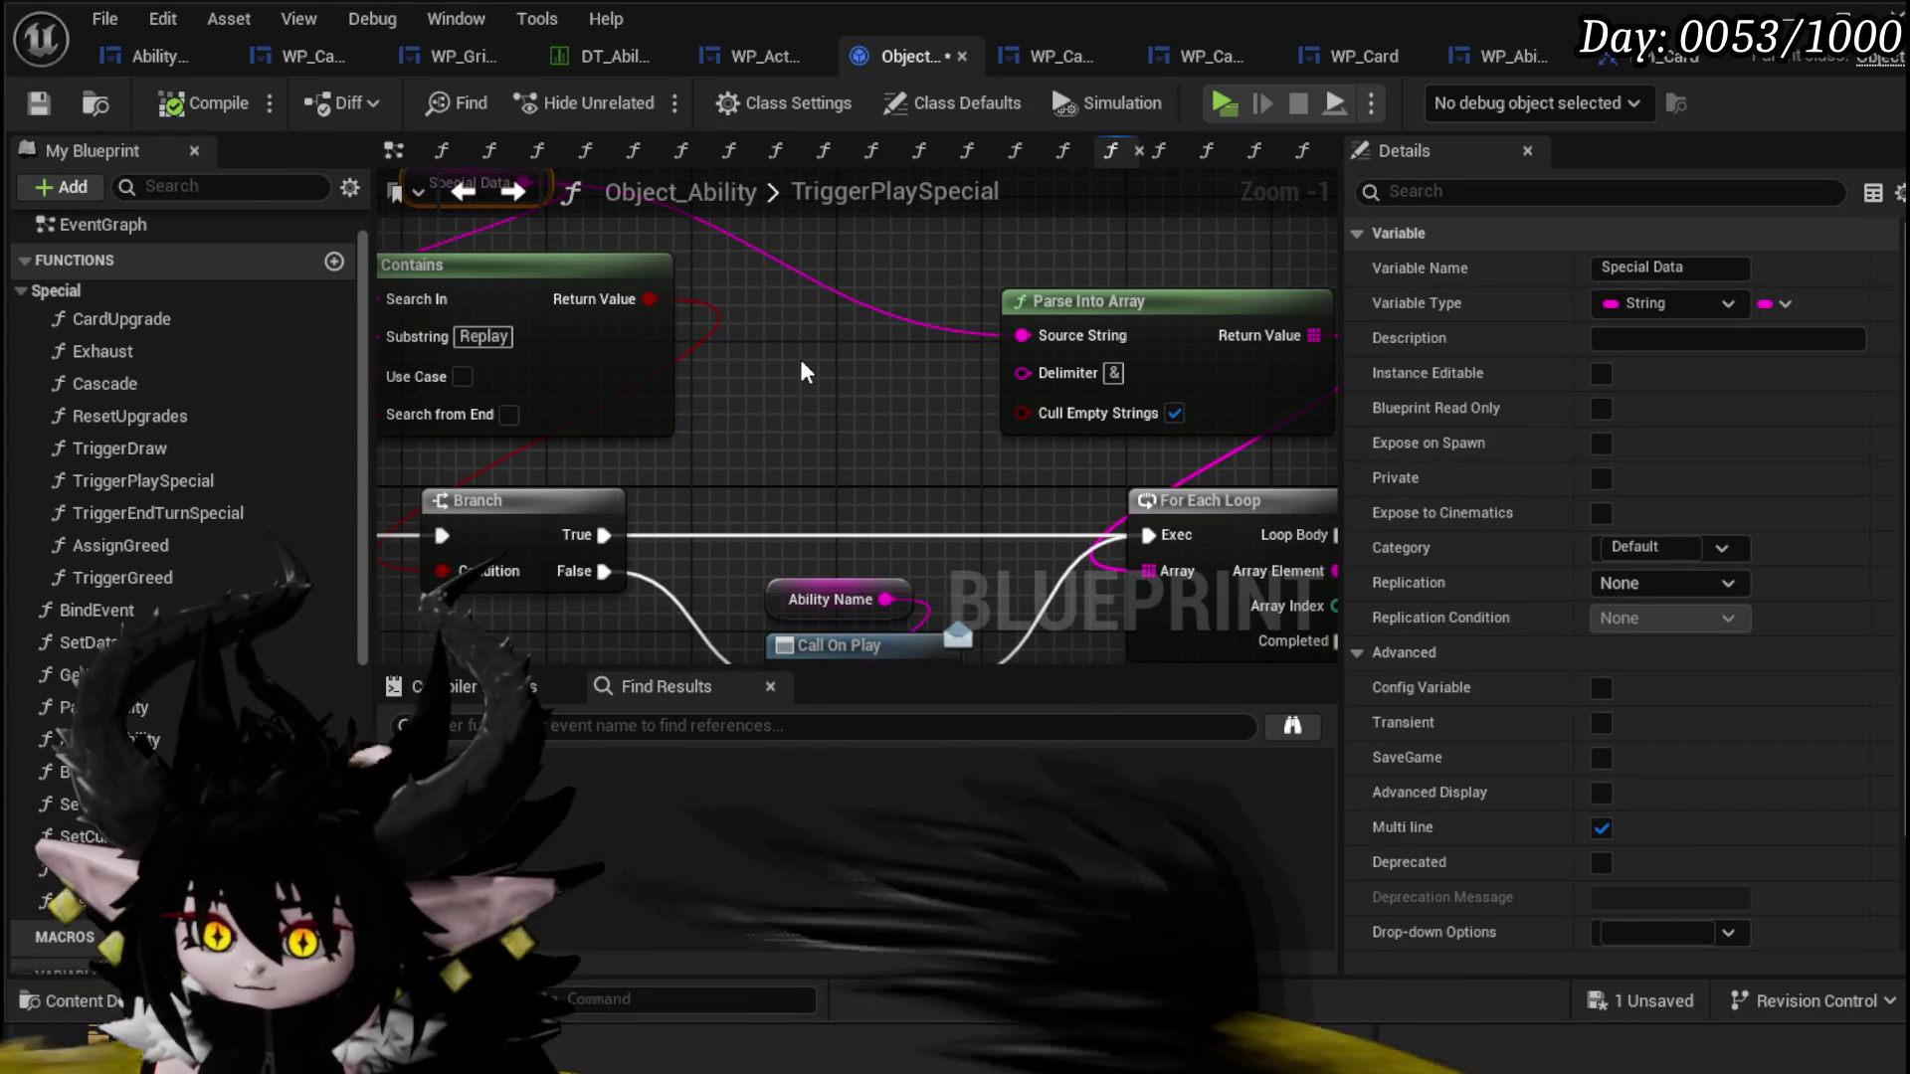
drag(806, 372, 836, 259)
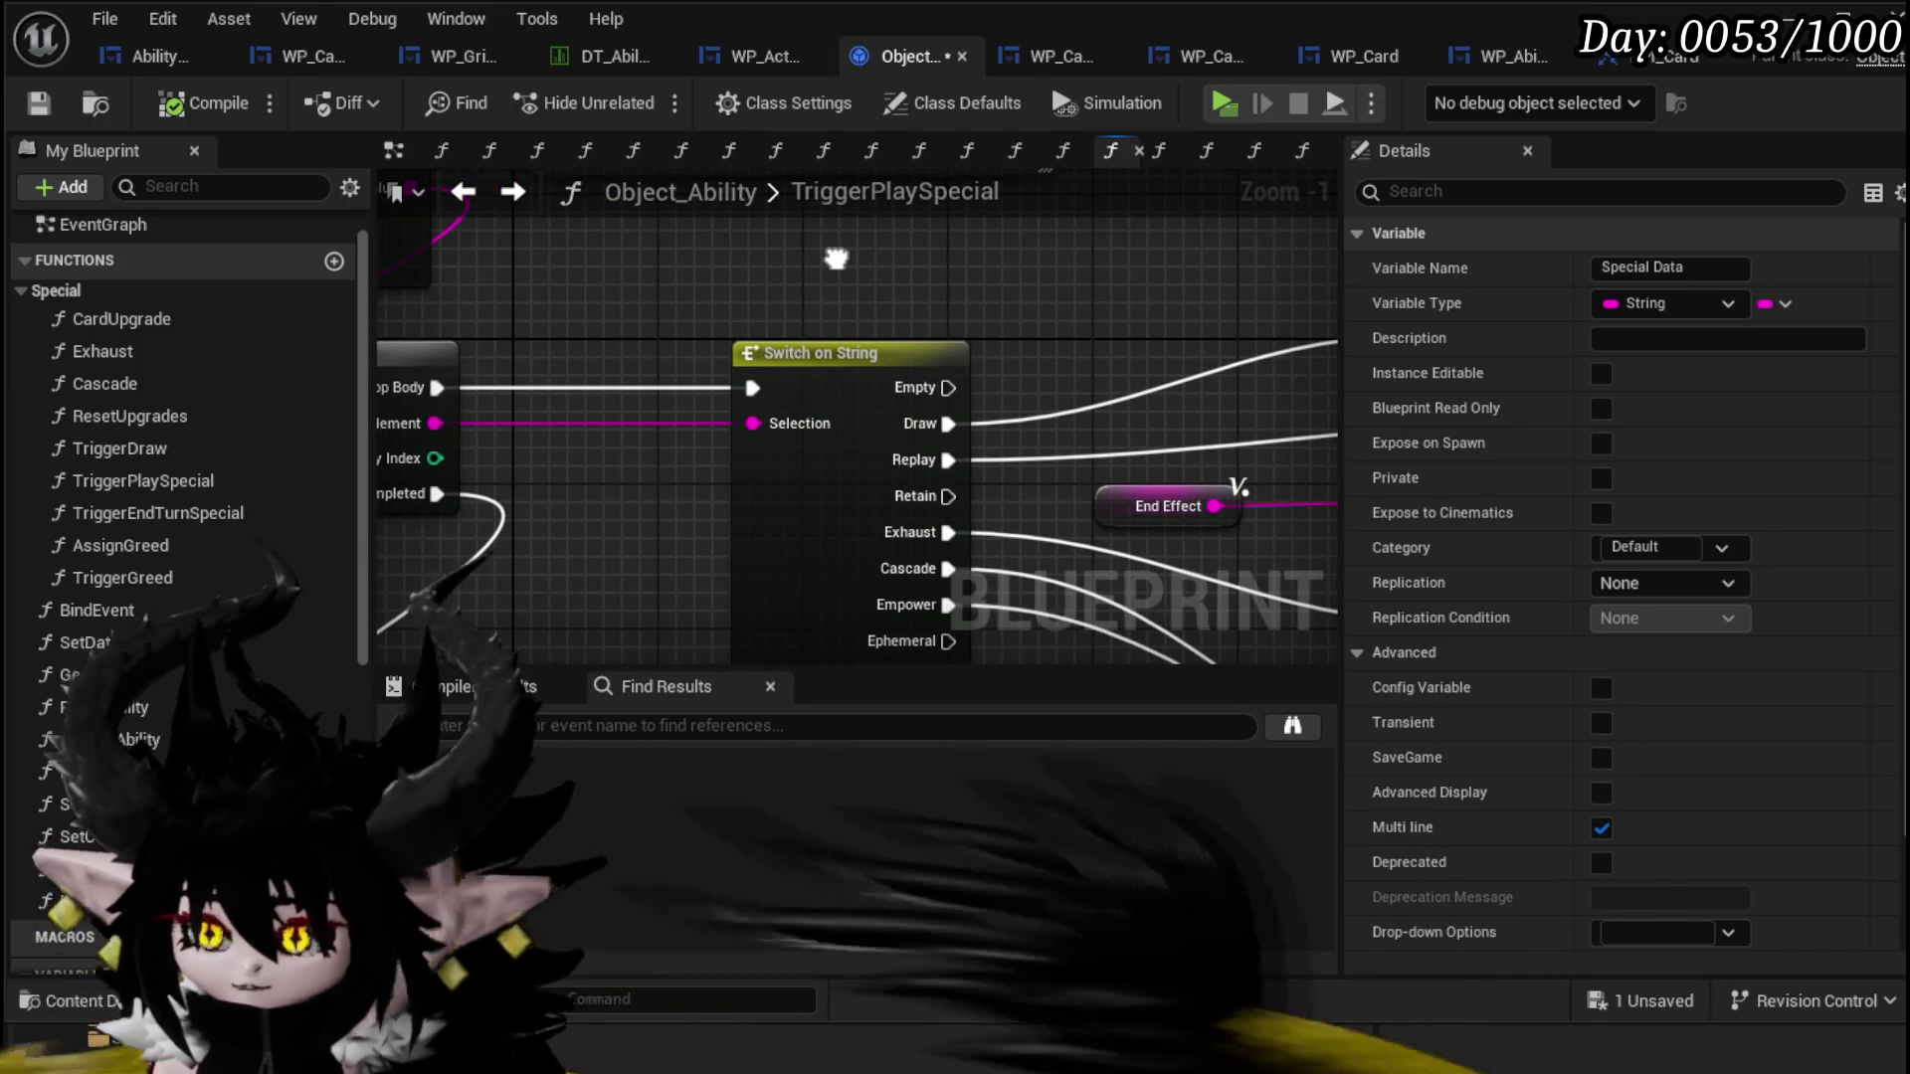
scroll(835, 259, down, 2)
drag(836, 259, 1134, 271)
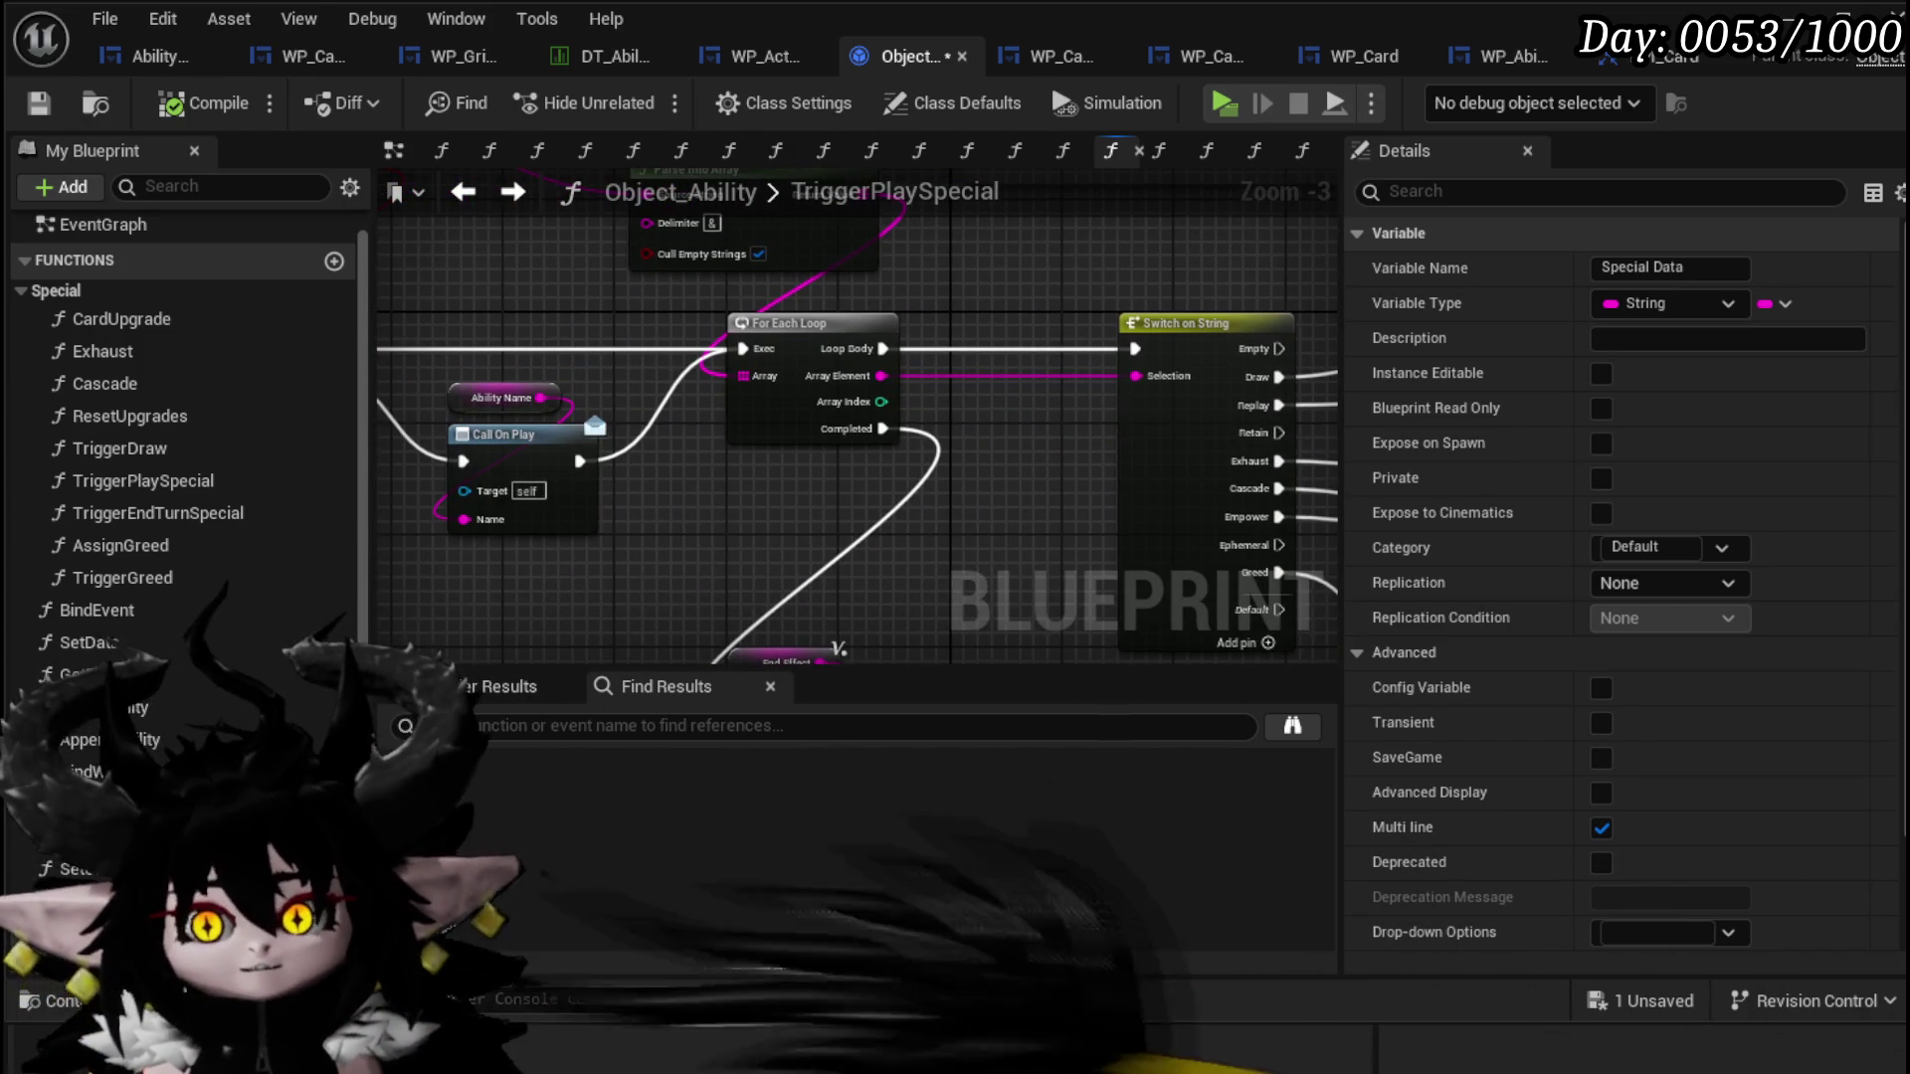
click(772, 60)
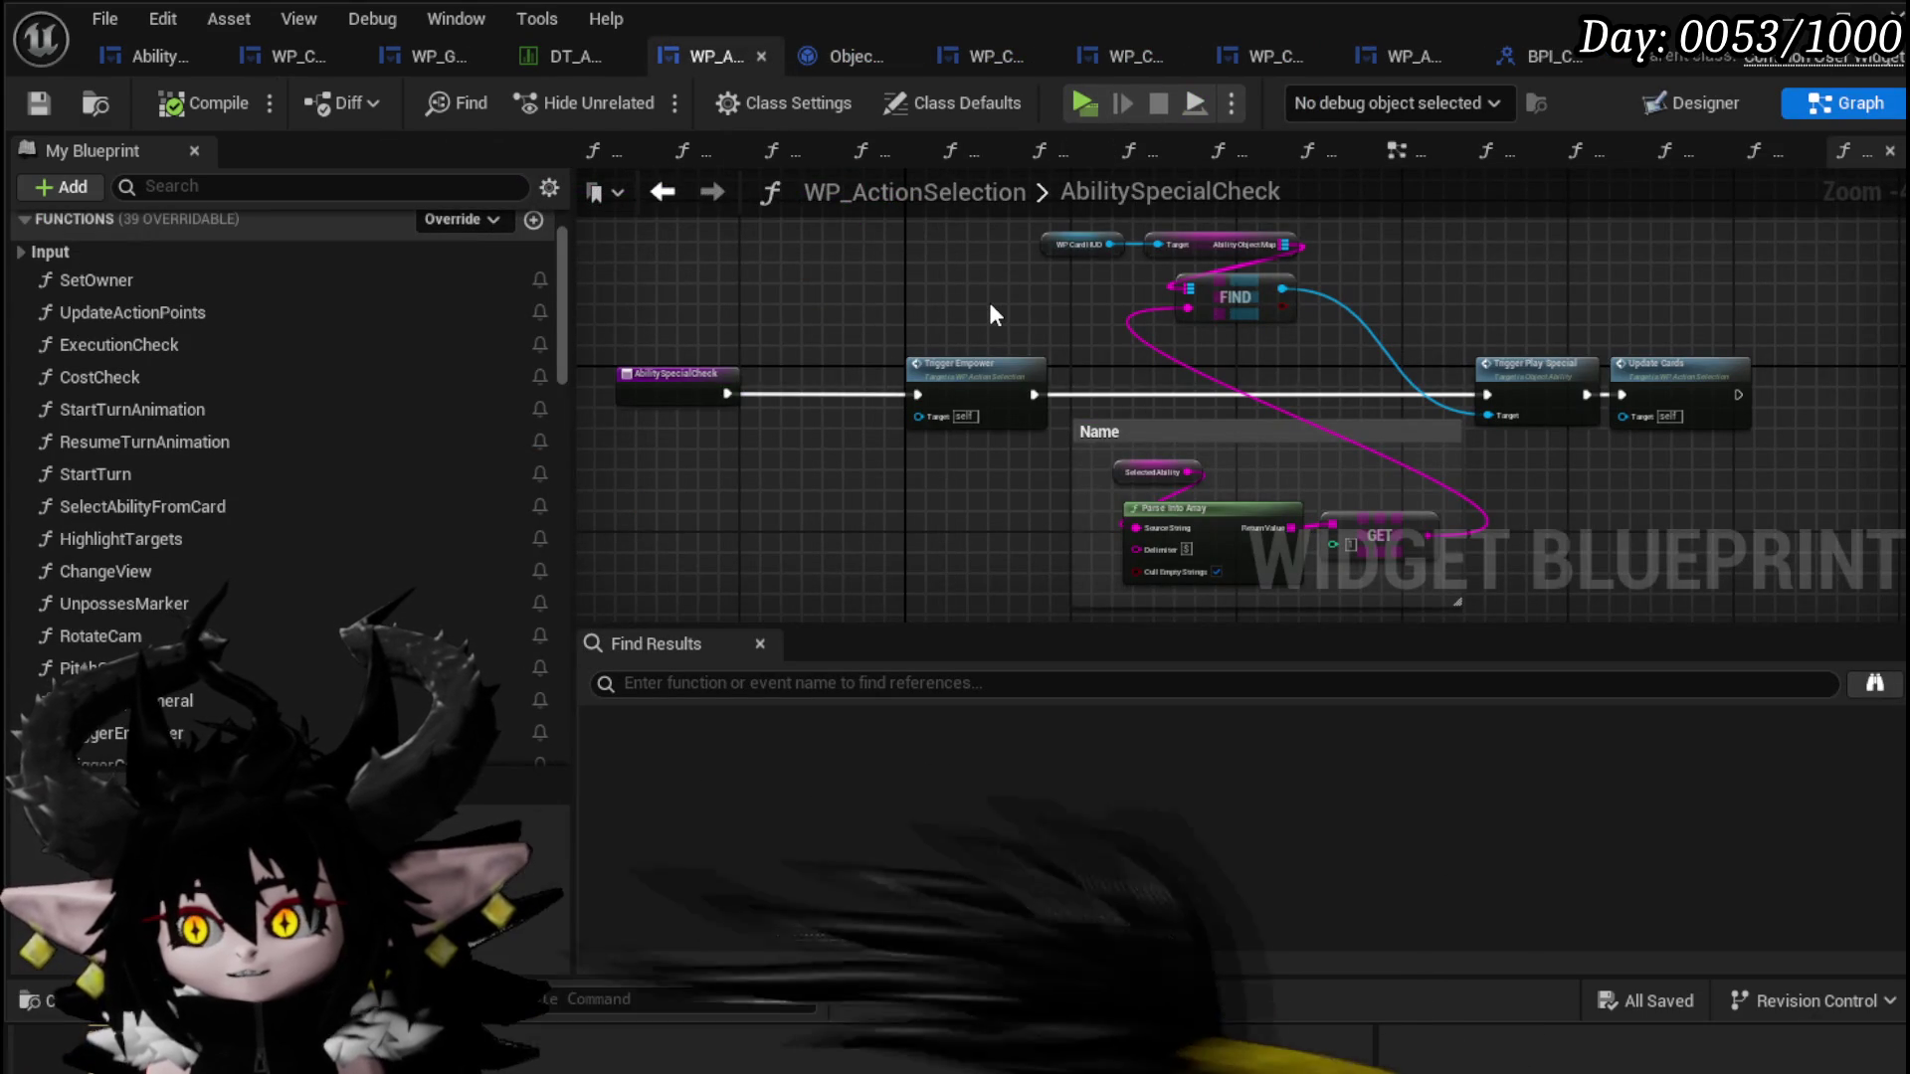
Step: Move Update Cards right, inspect the UpdateCards function, then return to the EventGraph
scroll(1327, 295, up, 2)
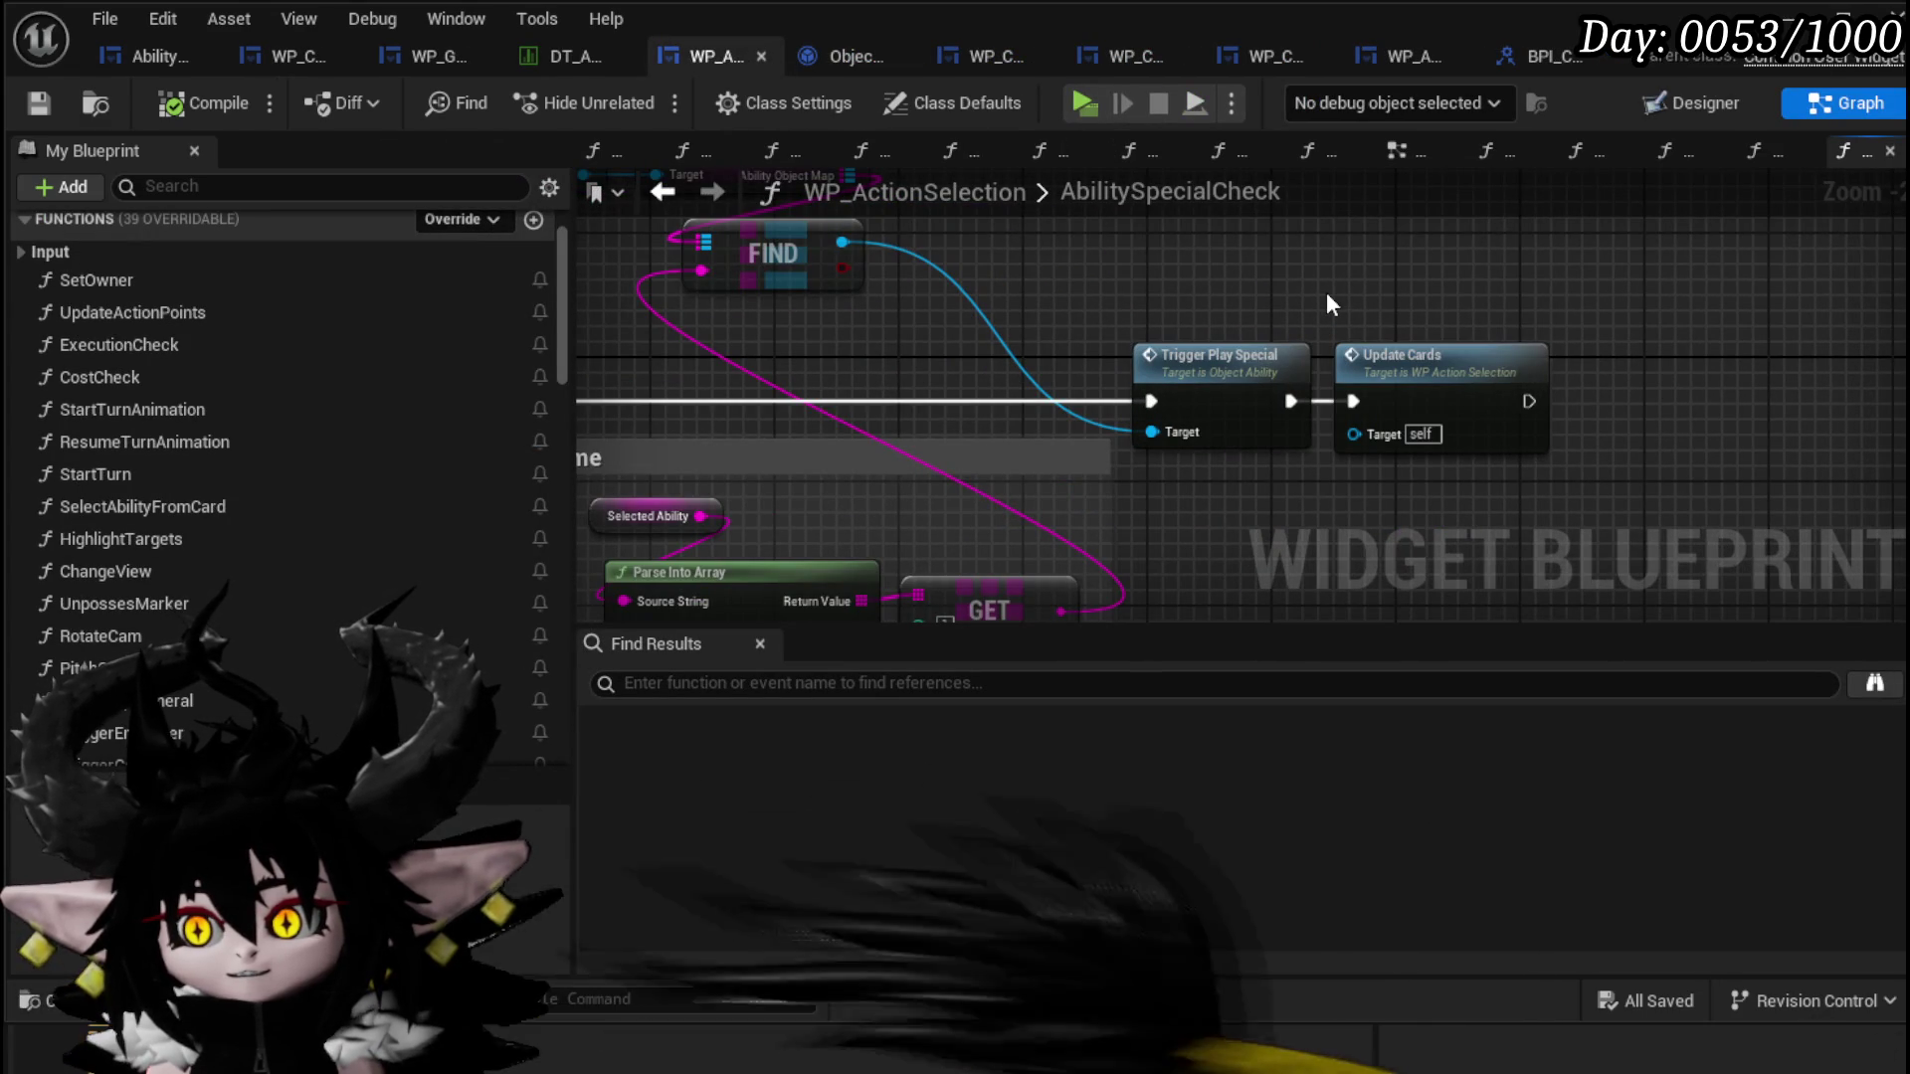
mouse_move(1327, 291)
mouse_down()
mouse_move(1697, 326)
mouse_move(1751, 414)
mouse_move(1909, 342)
mouse_move(1304, 282)
mouse_up()
mouse_move(1422, 371)
mouse_down()
mouse_move(1586, 374)
mouse_move(1314, 277)
mouse_move(1198, 273)
mouse_up()
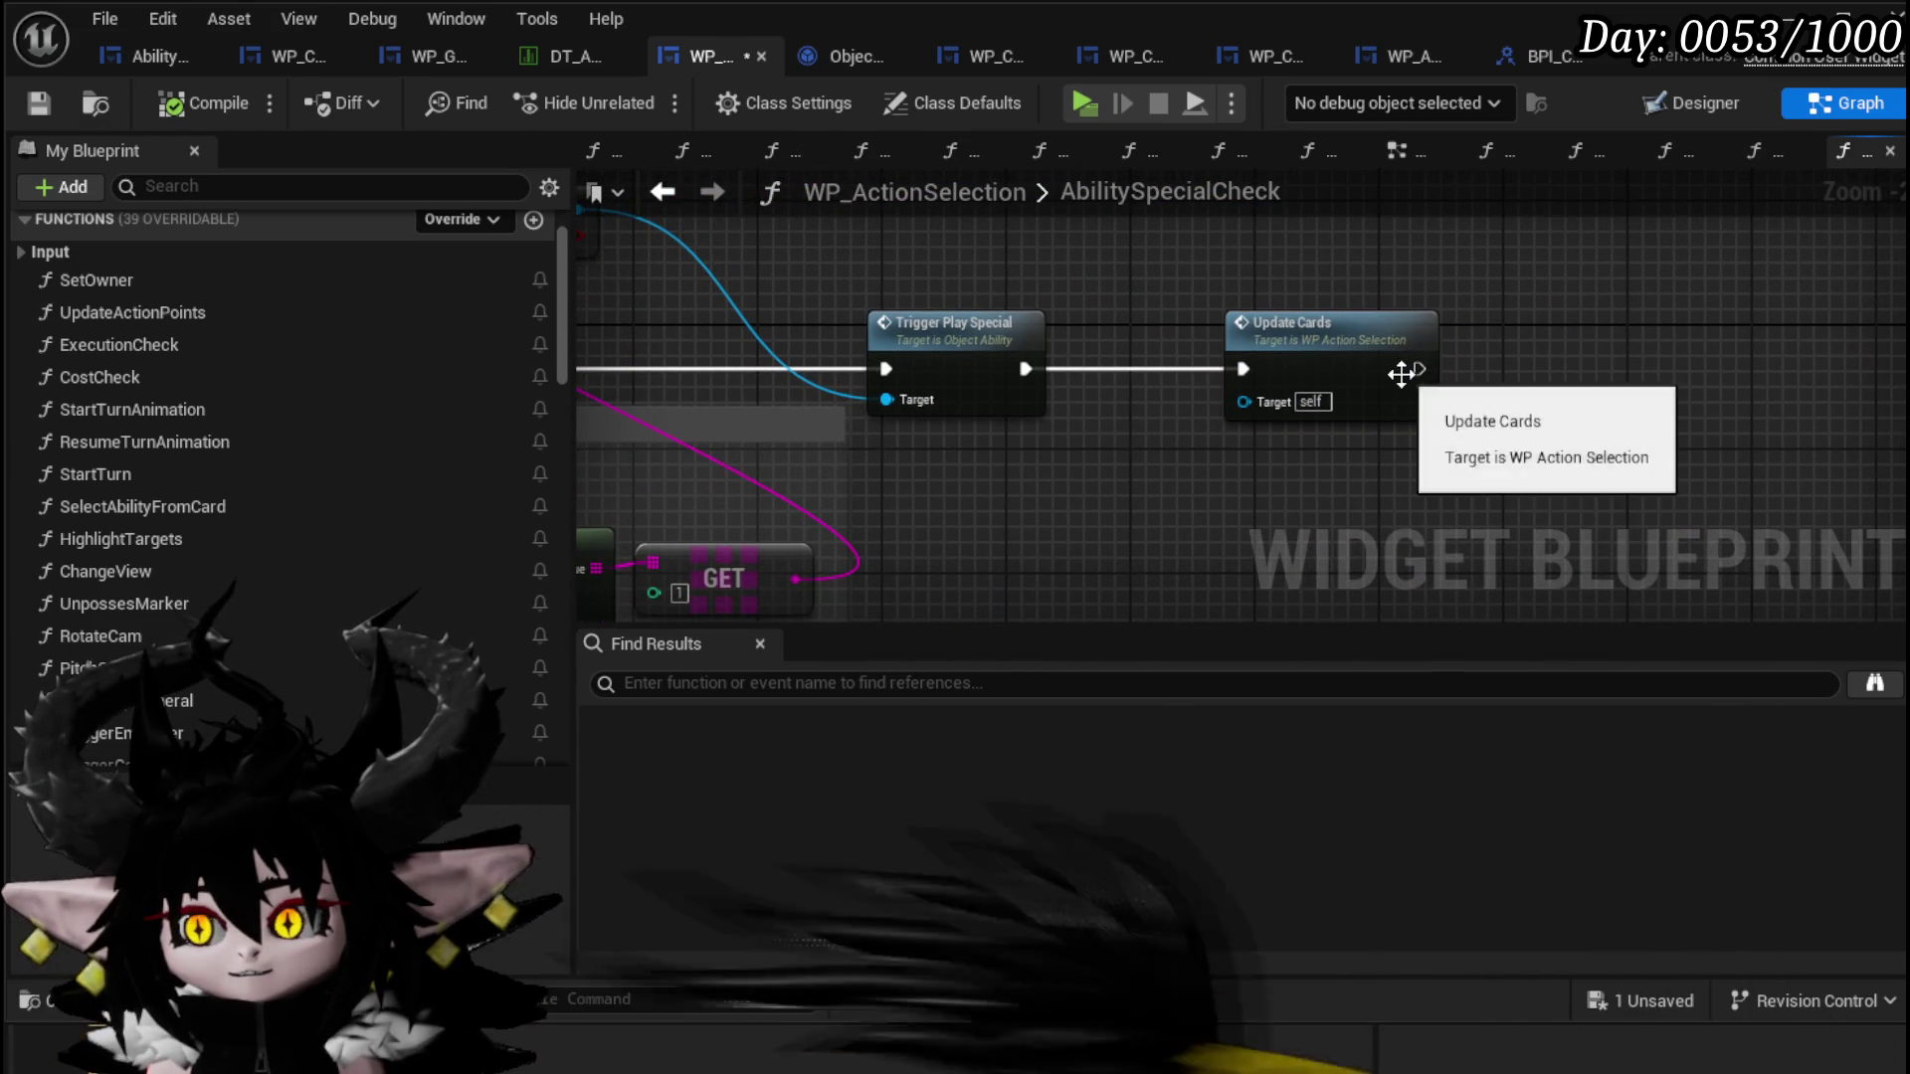
double_click(1403, 376)
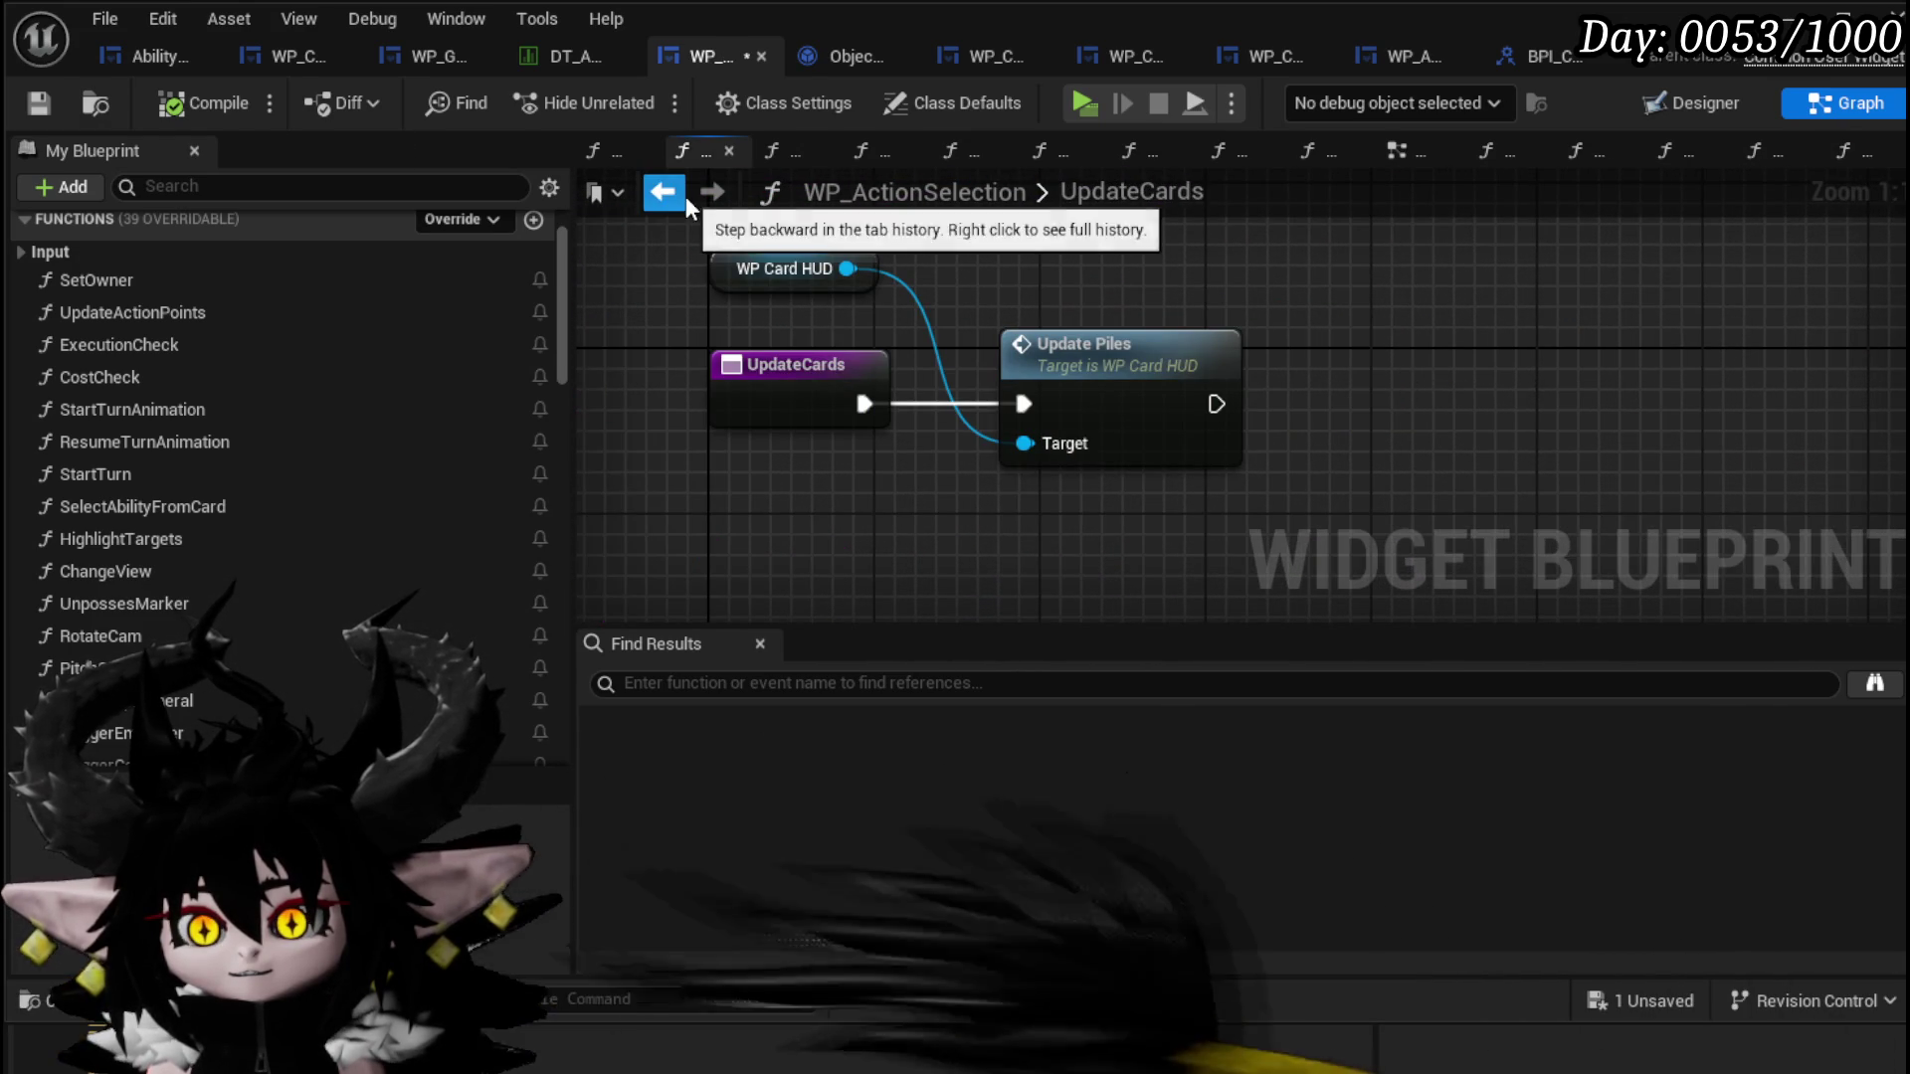
click(666, 193)
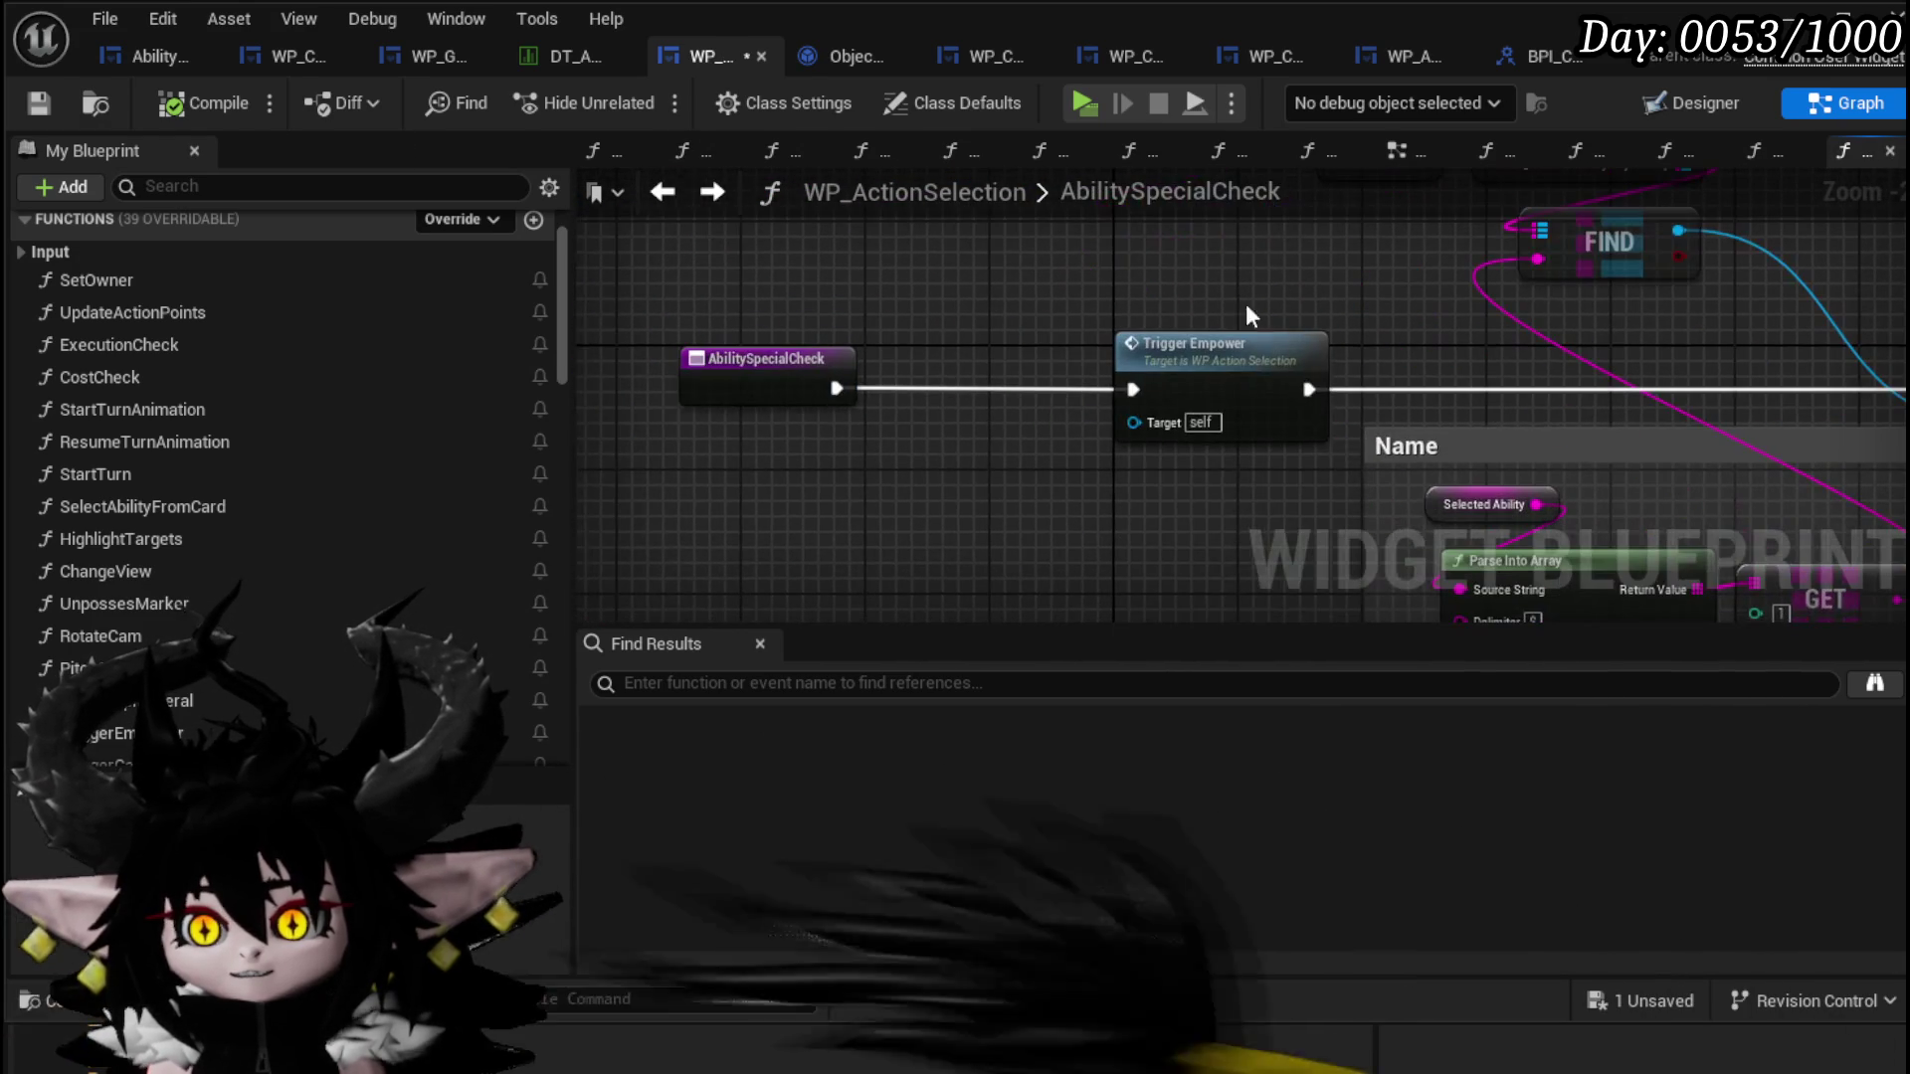
click(665, 193)
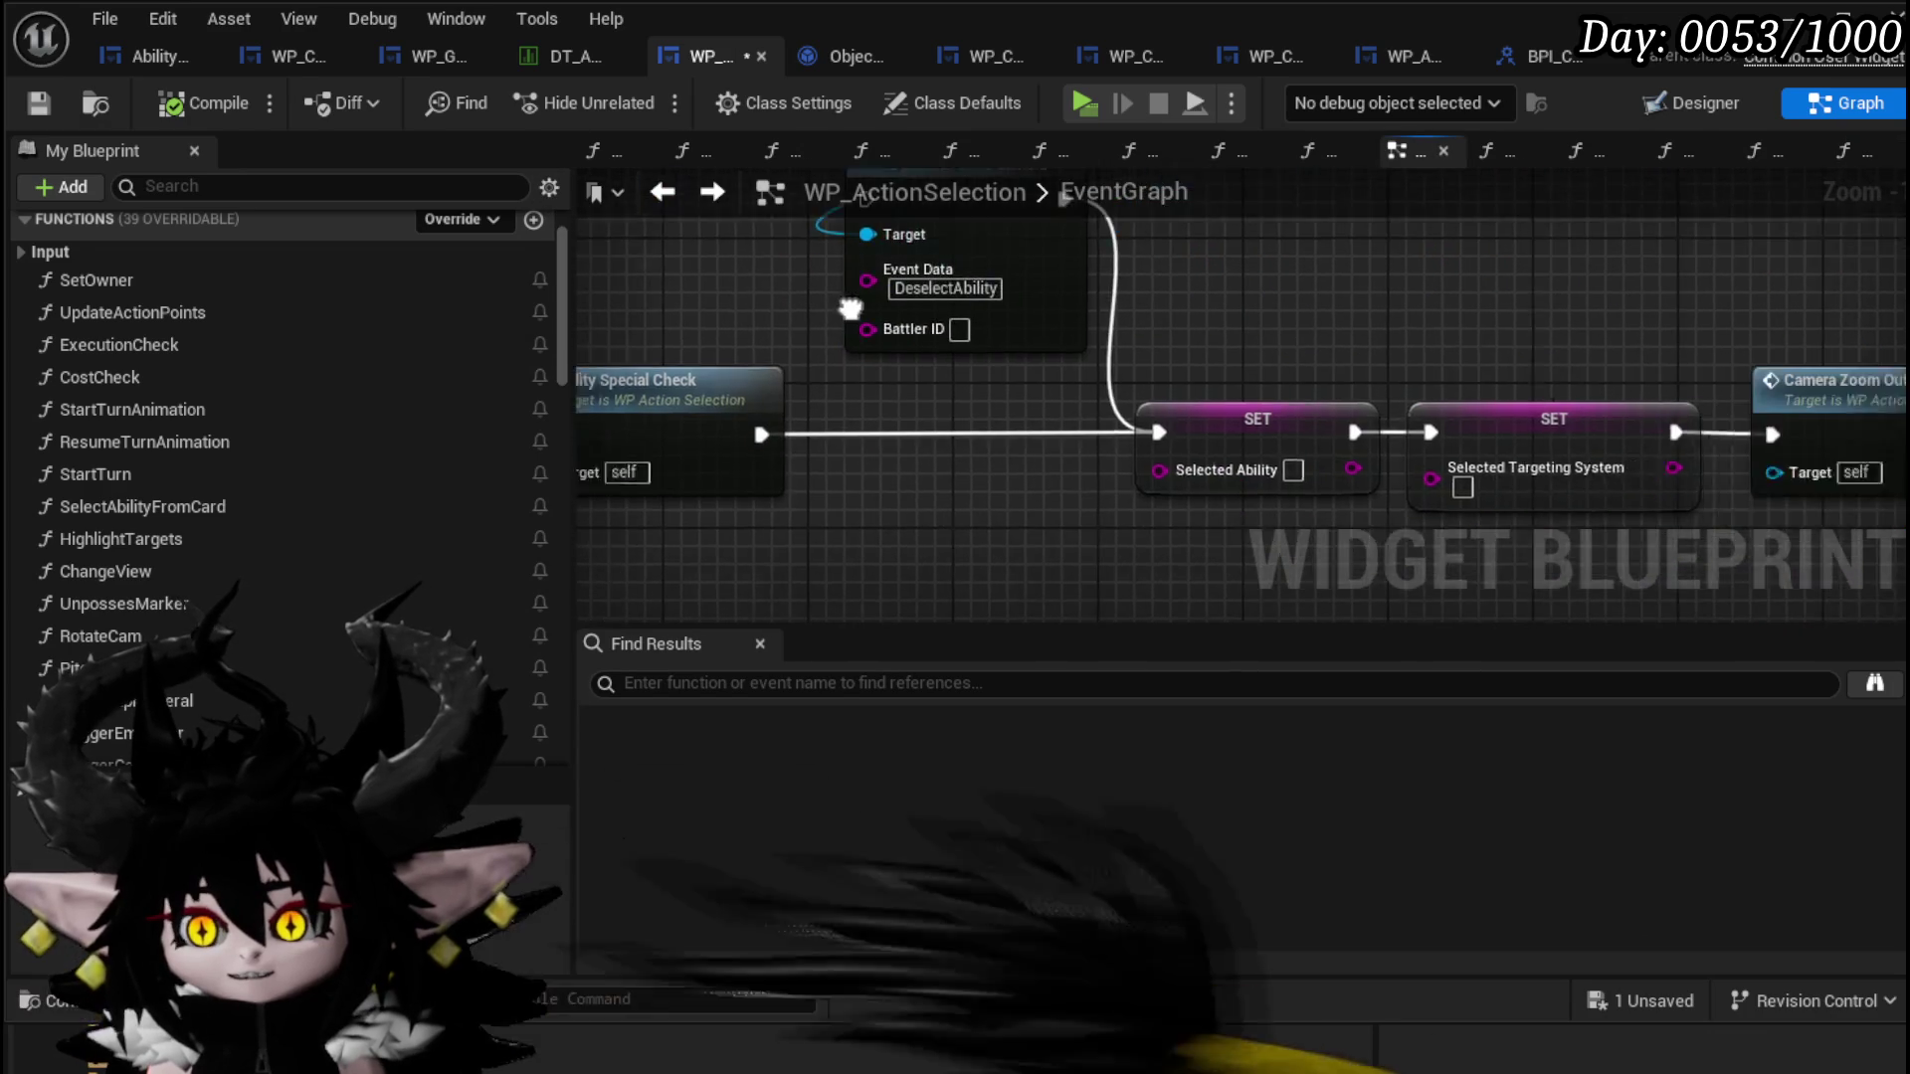
Step: Move the SET nodes down and Camera Bus nodes up, then drop a SelectedAbility getter in between
drag(925, 481, 1697, 265)
mouse_move(935, 333)
mouse_down()
mouse_move(1185, 442)
mouse_move(1197, 469)
mouse_up()
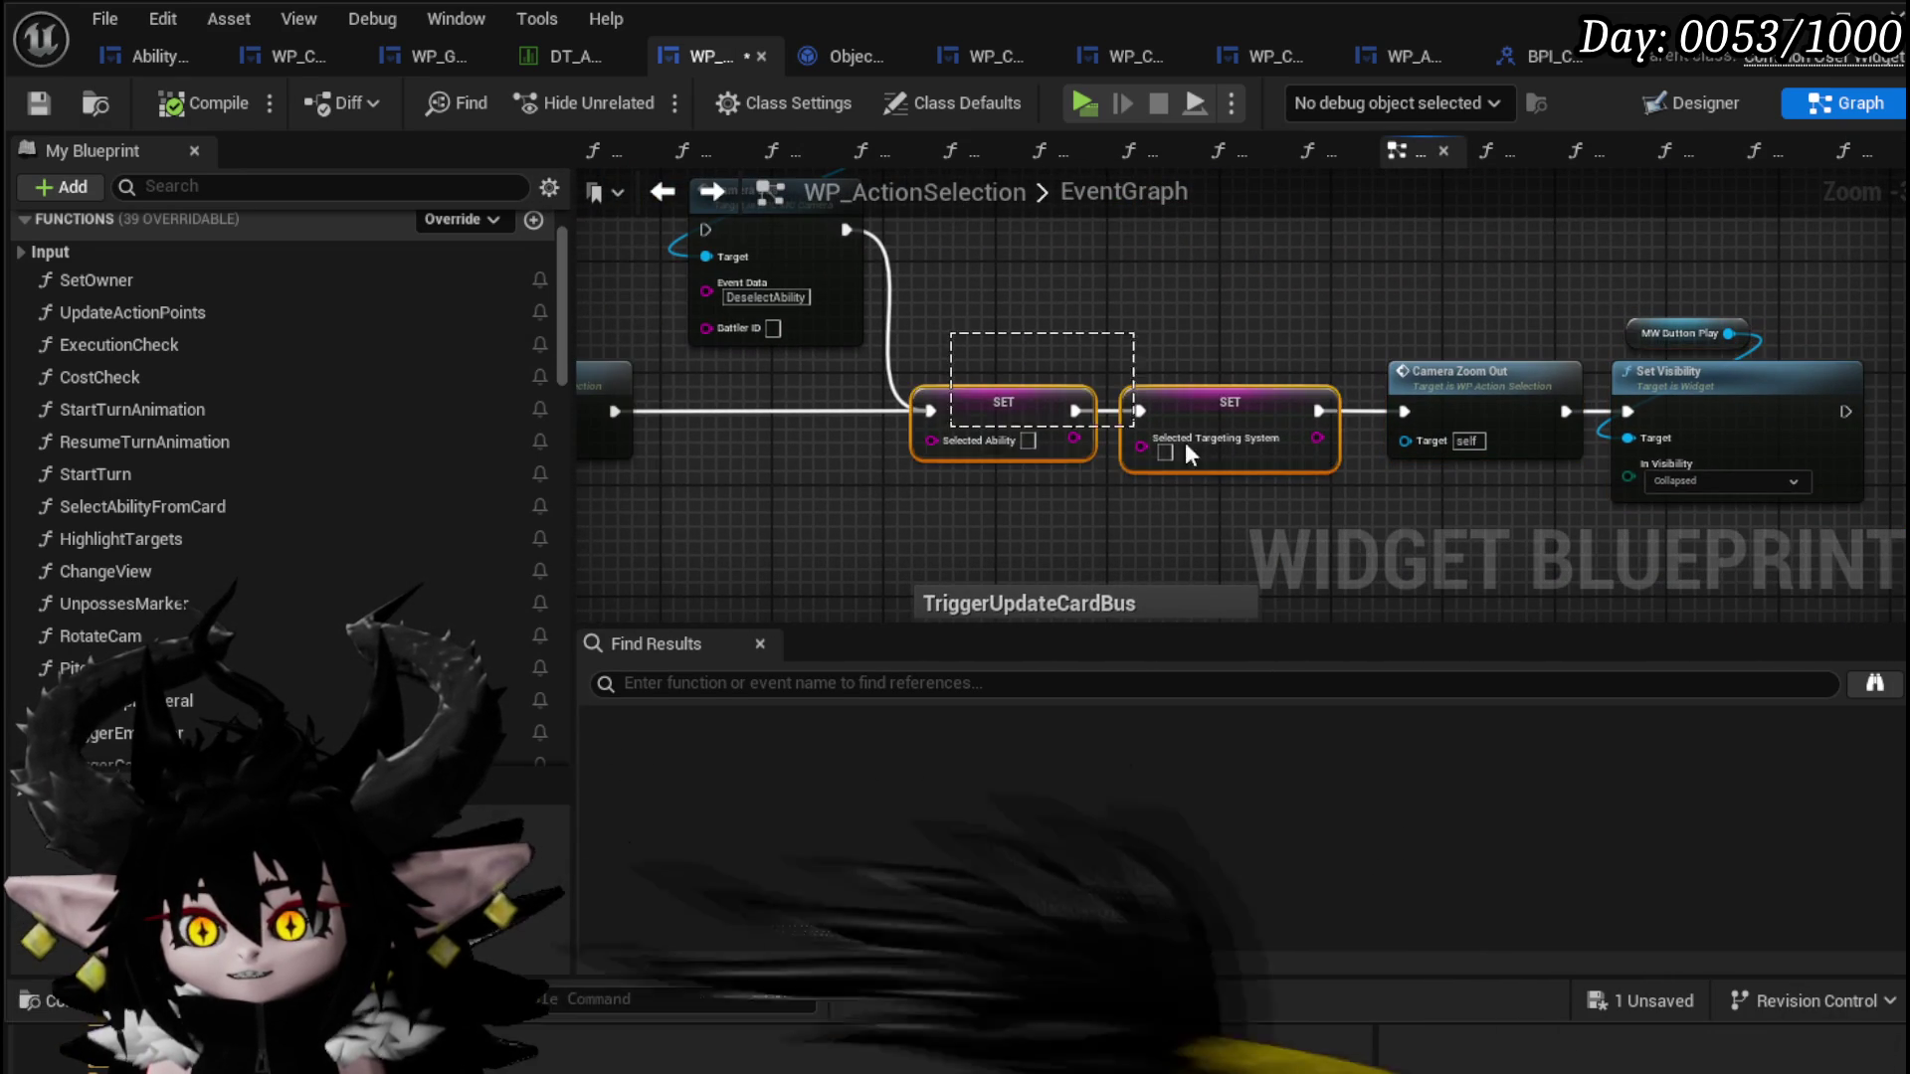
click(1215, 336)
mouse_move(1215, 336)
mouse_down()
mouse_move(1065, 354)
mouse_move(1278, 426)
mouse_move(1455, 446)
mouse_move(1438, 476)
mouse_up()
mouse_move(792, 434)
mouse_down()
mouse_move(798, 257)
mouse_move(790, 435)
mouse_move(1156, 257)
mouse_up()
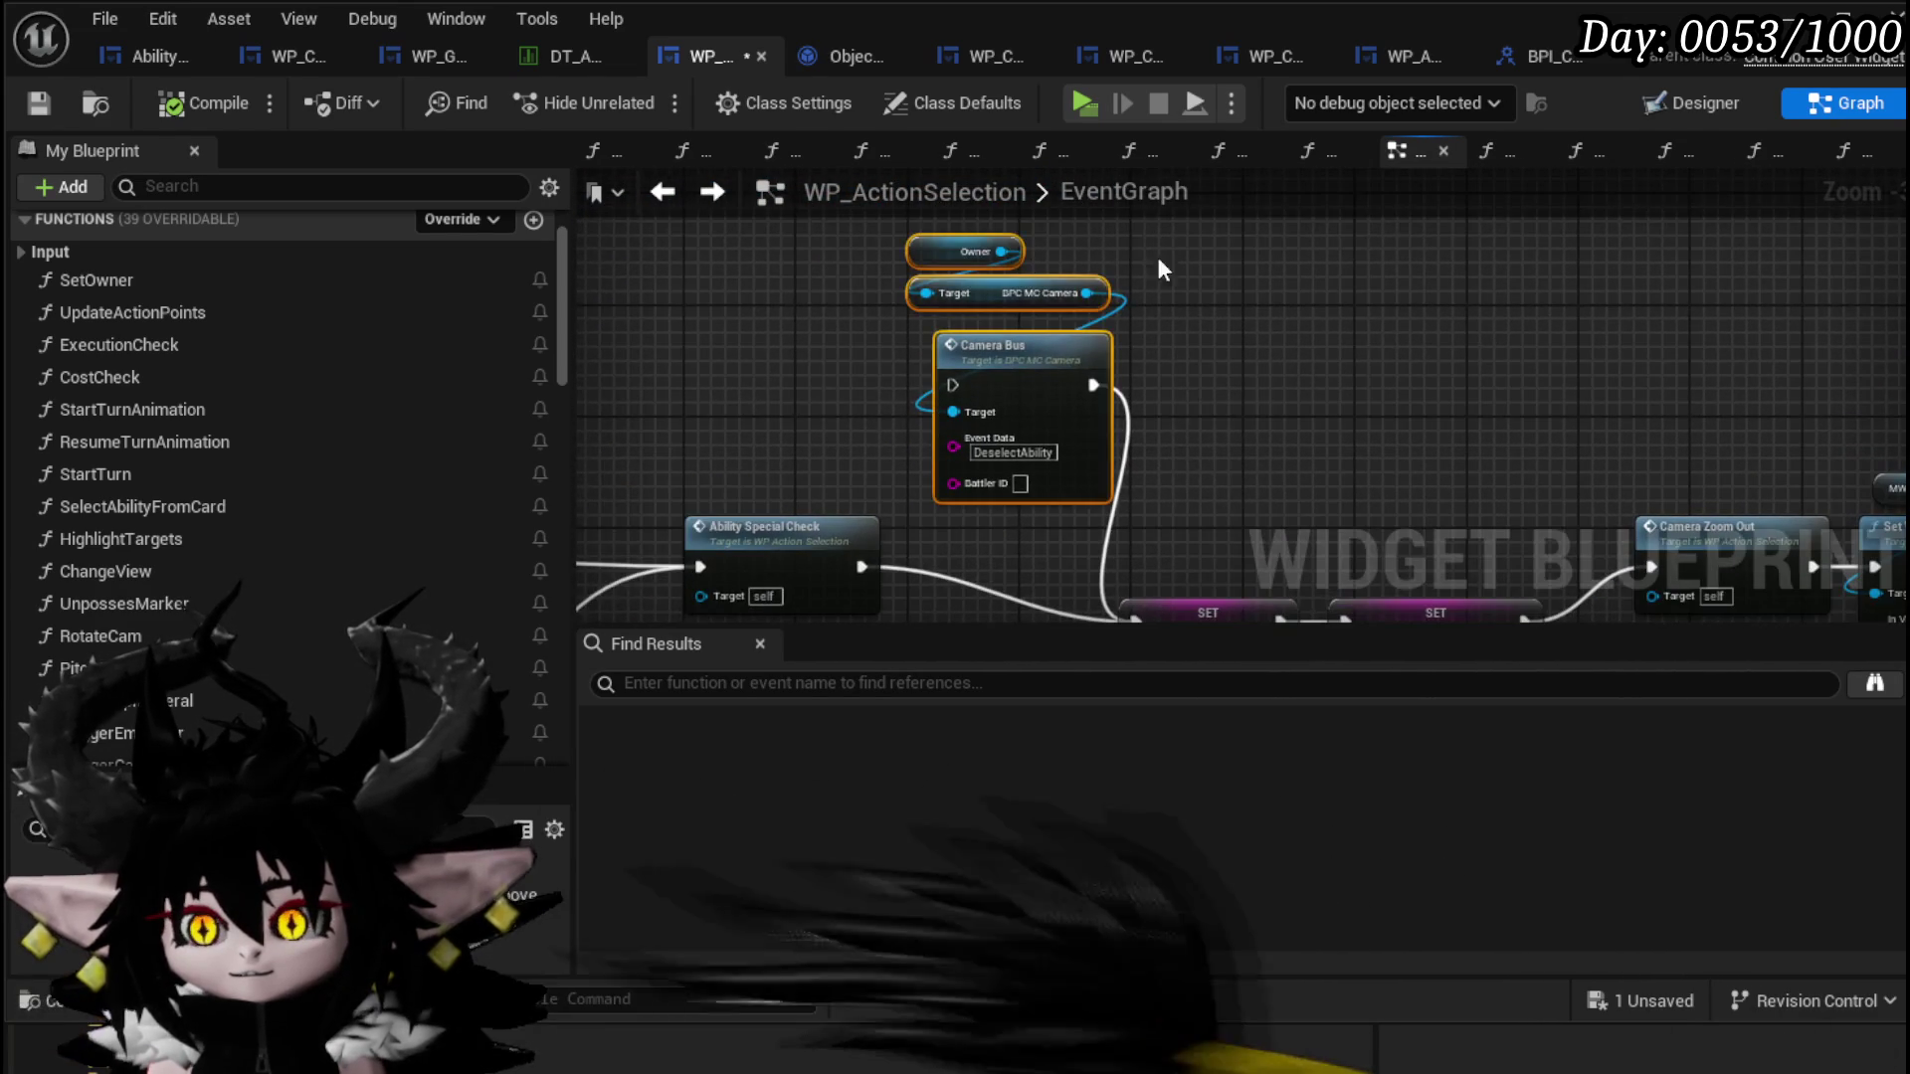
drag(921, 340, 561, 223)
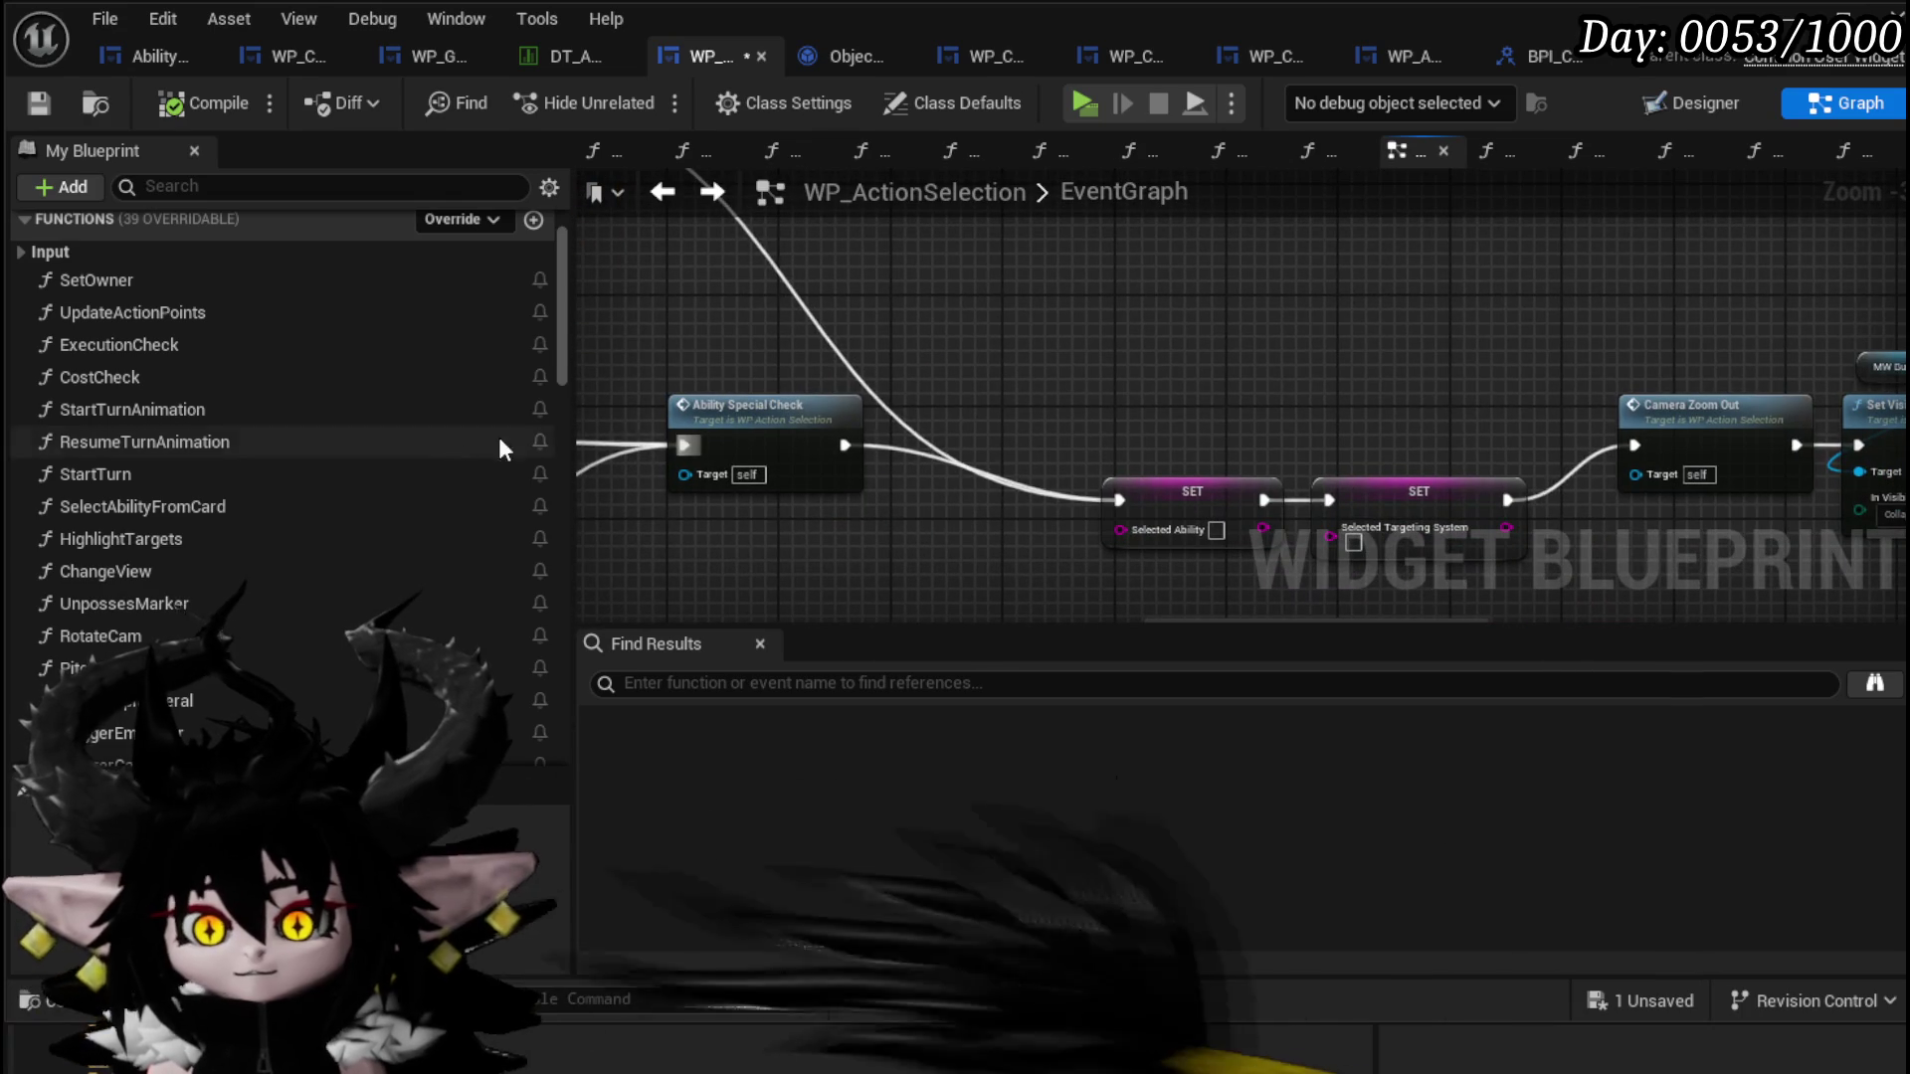
drag(910, 362, 831, 360)
scroll(390, 449, down, 5)
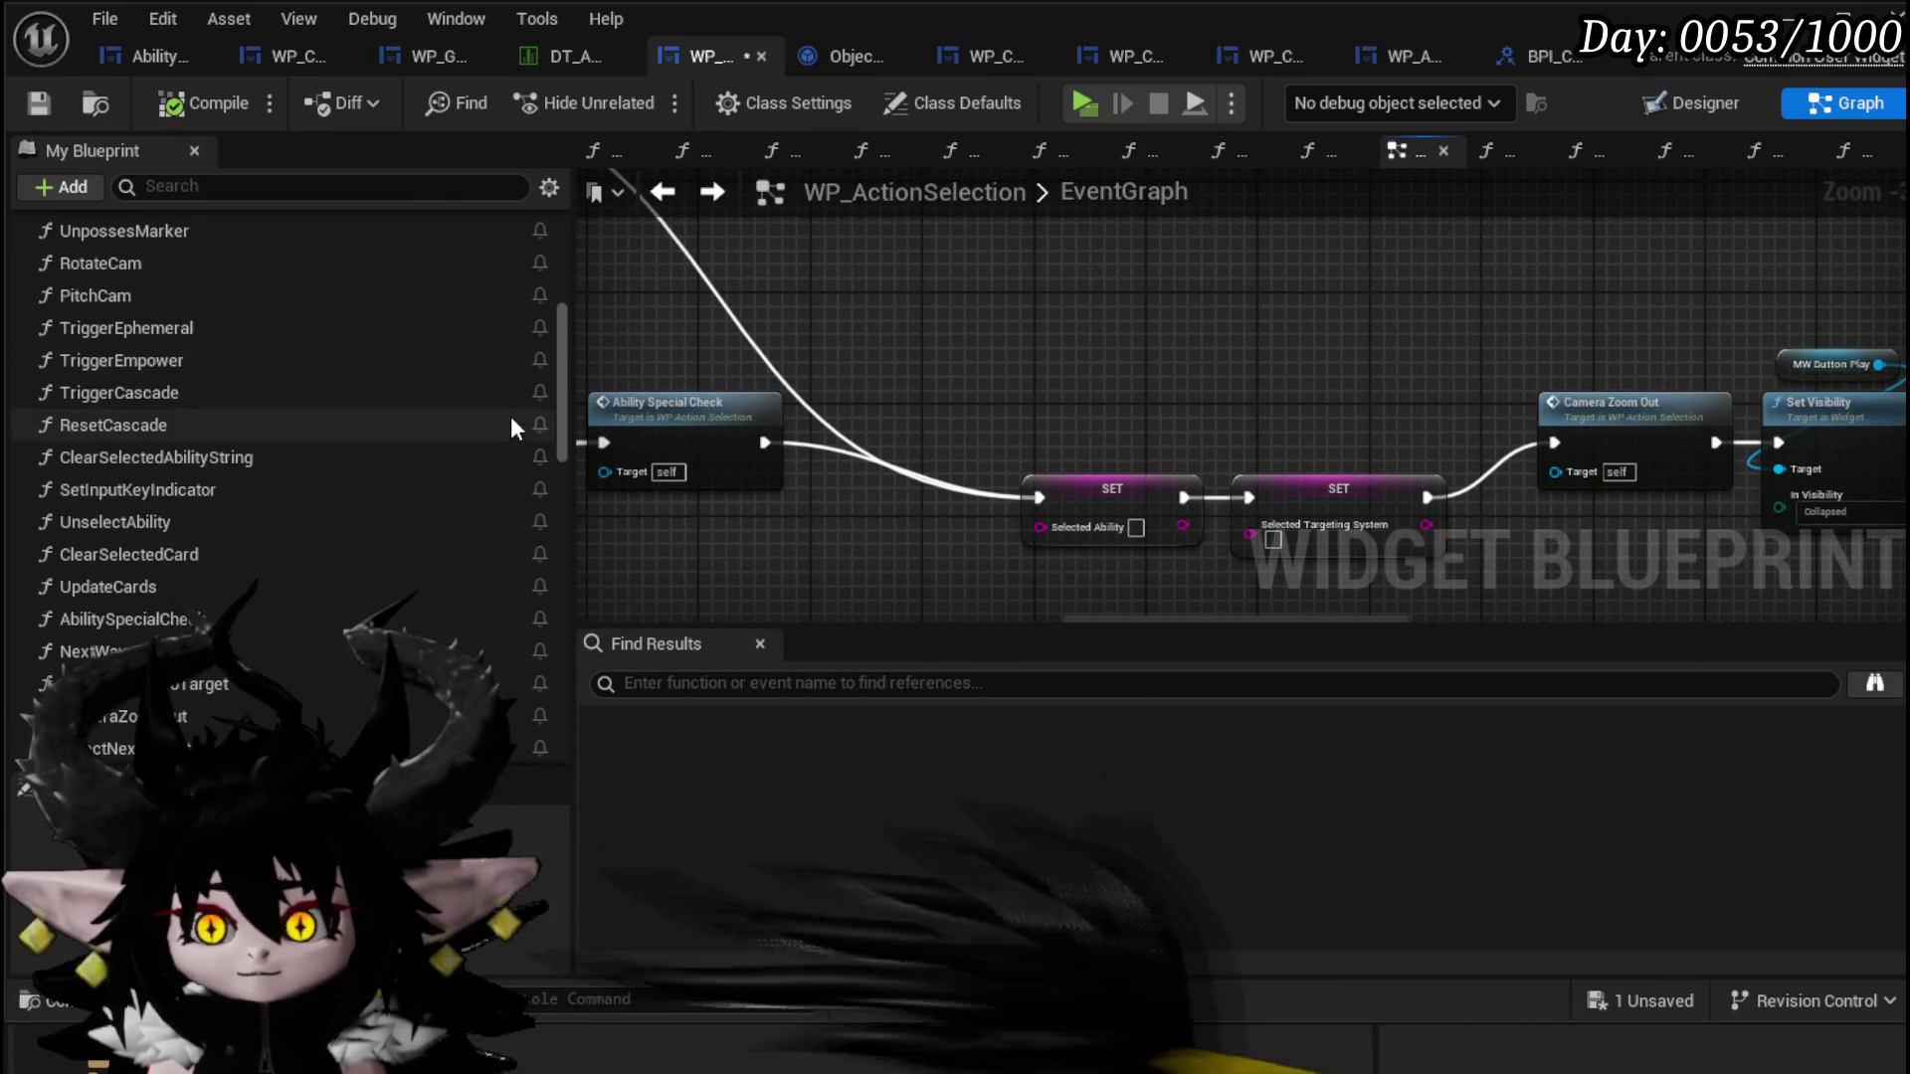
mouse_move(565, 373)
mouse_down()
mouse_move(542, 484)
mouse_move(537, 468)
mouse_move(541, 626)
mouse_move(535, 583)
mouse_up()
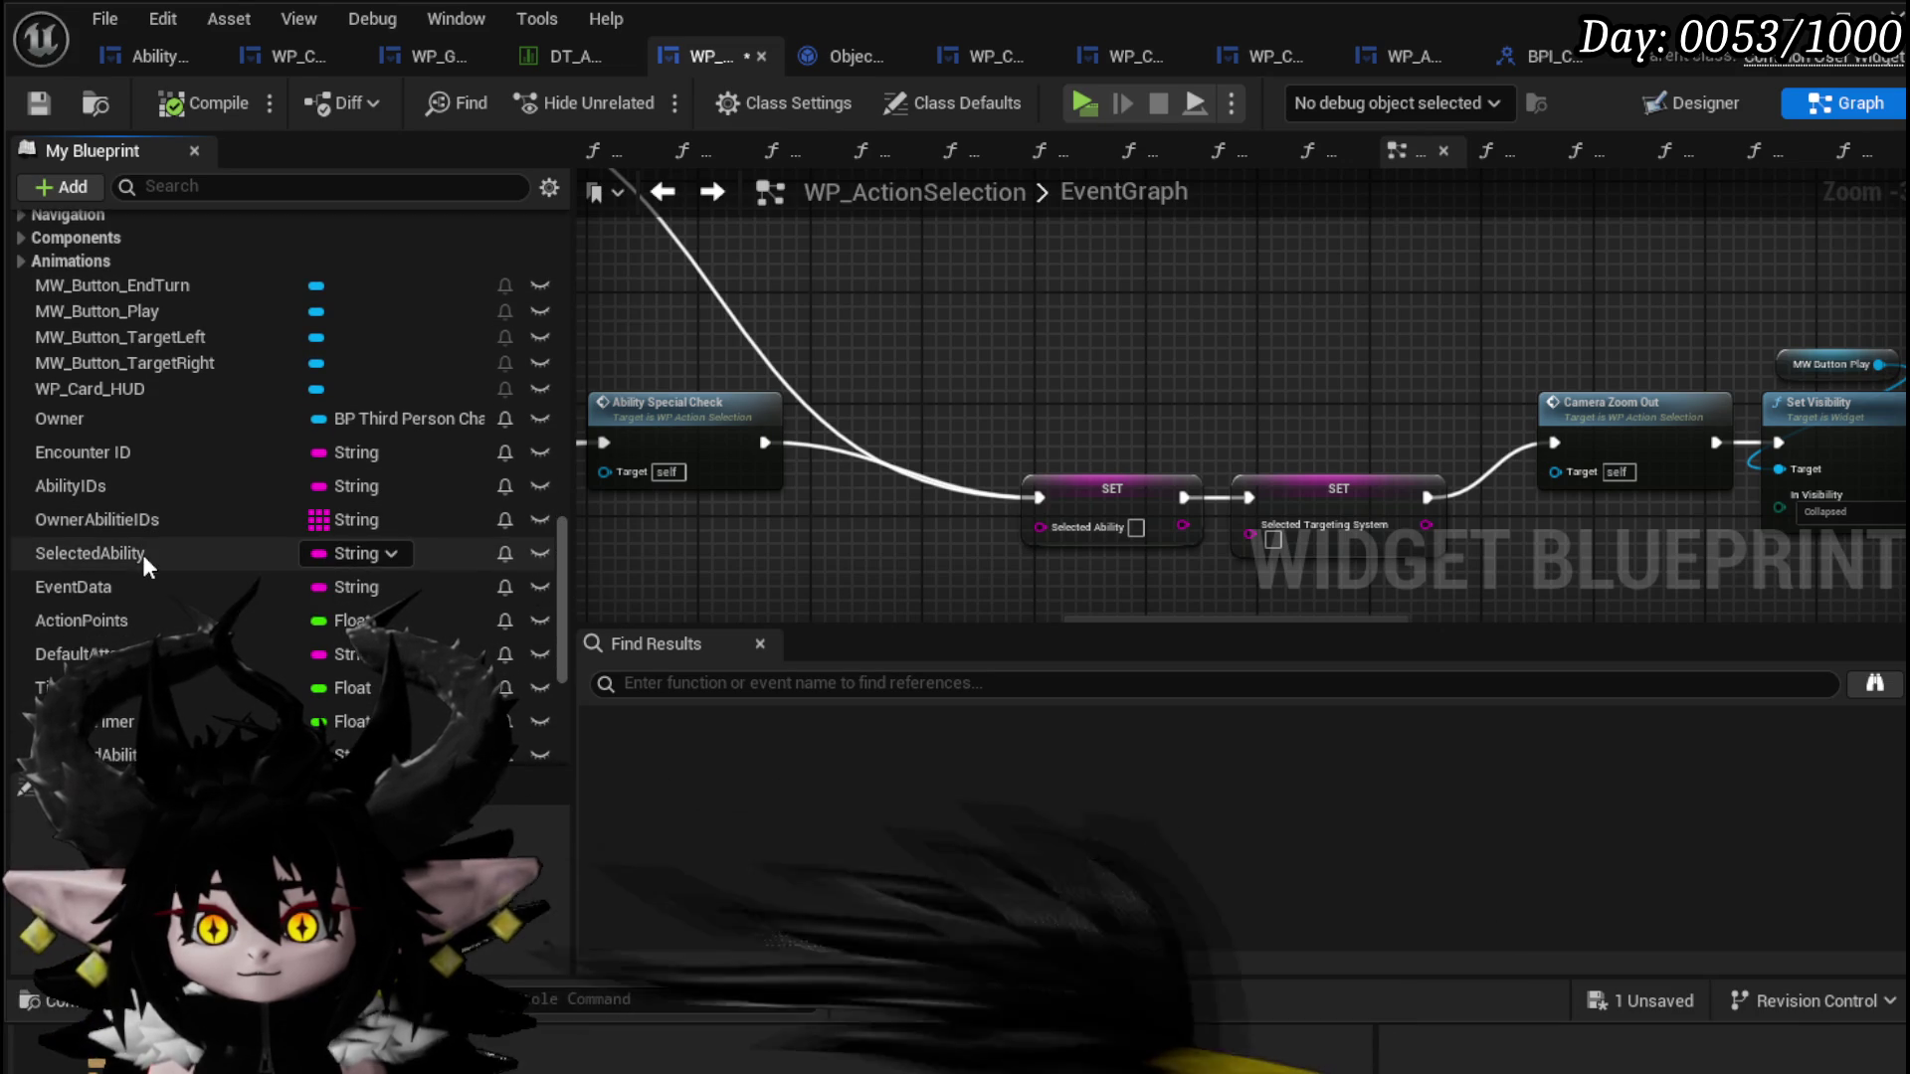
mouse_move(143, 553)
mouse_down()
mouse_move(742, 239)
mouse_move(819, 302)
mouse_move(850, 260)
mouse_move(928, 271)
mouse_up()
Step: Check SelectedAbility with a Contains 'Replay' feeding a Branch whose False path runs into the SET nodes
text(Contains)
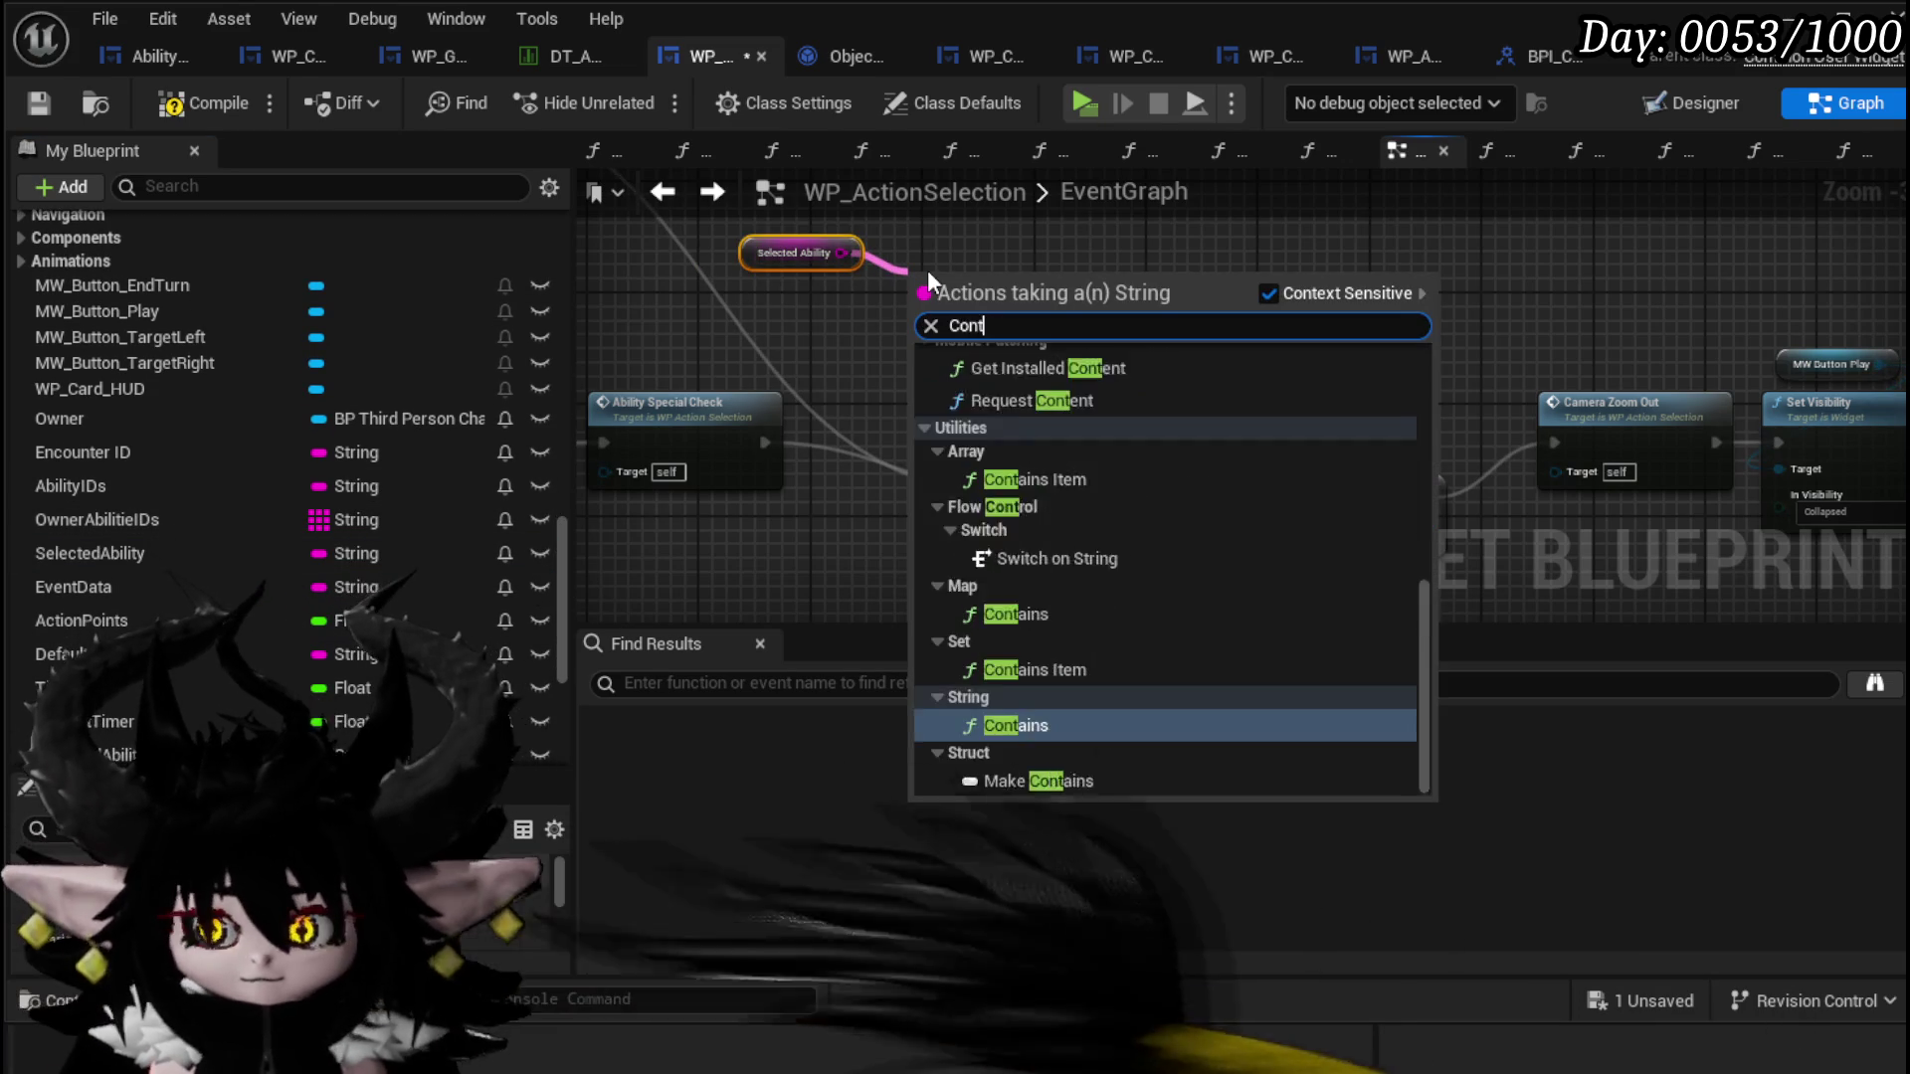
click(1006, 577)
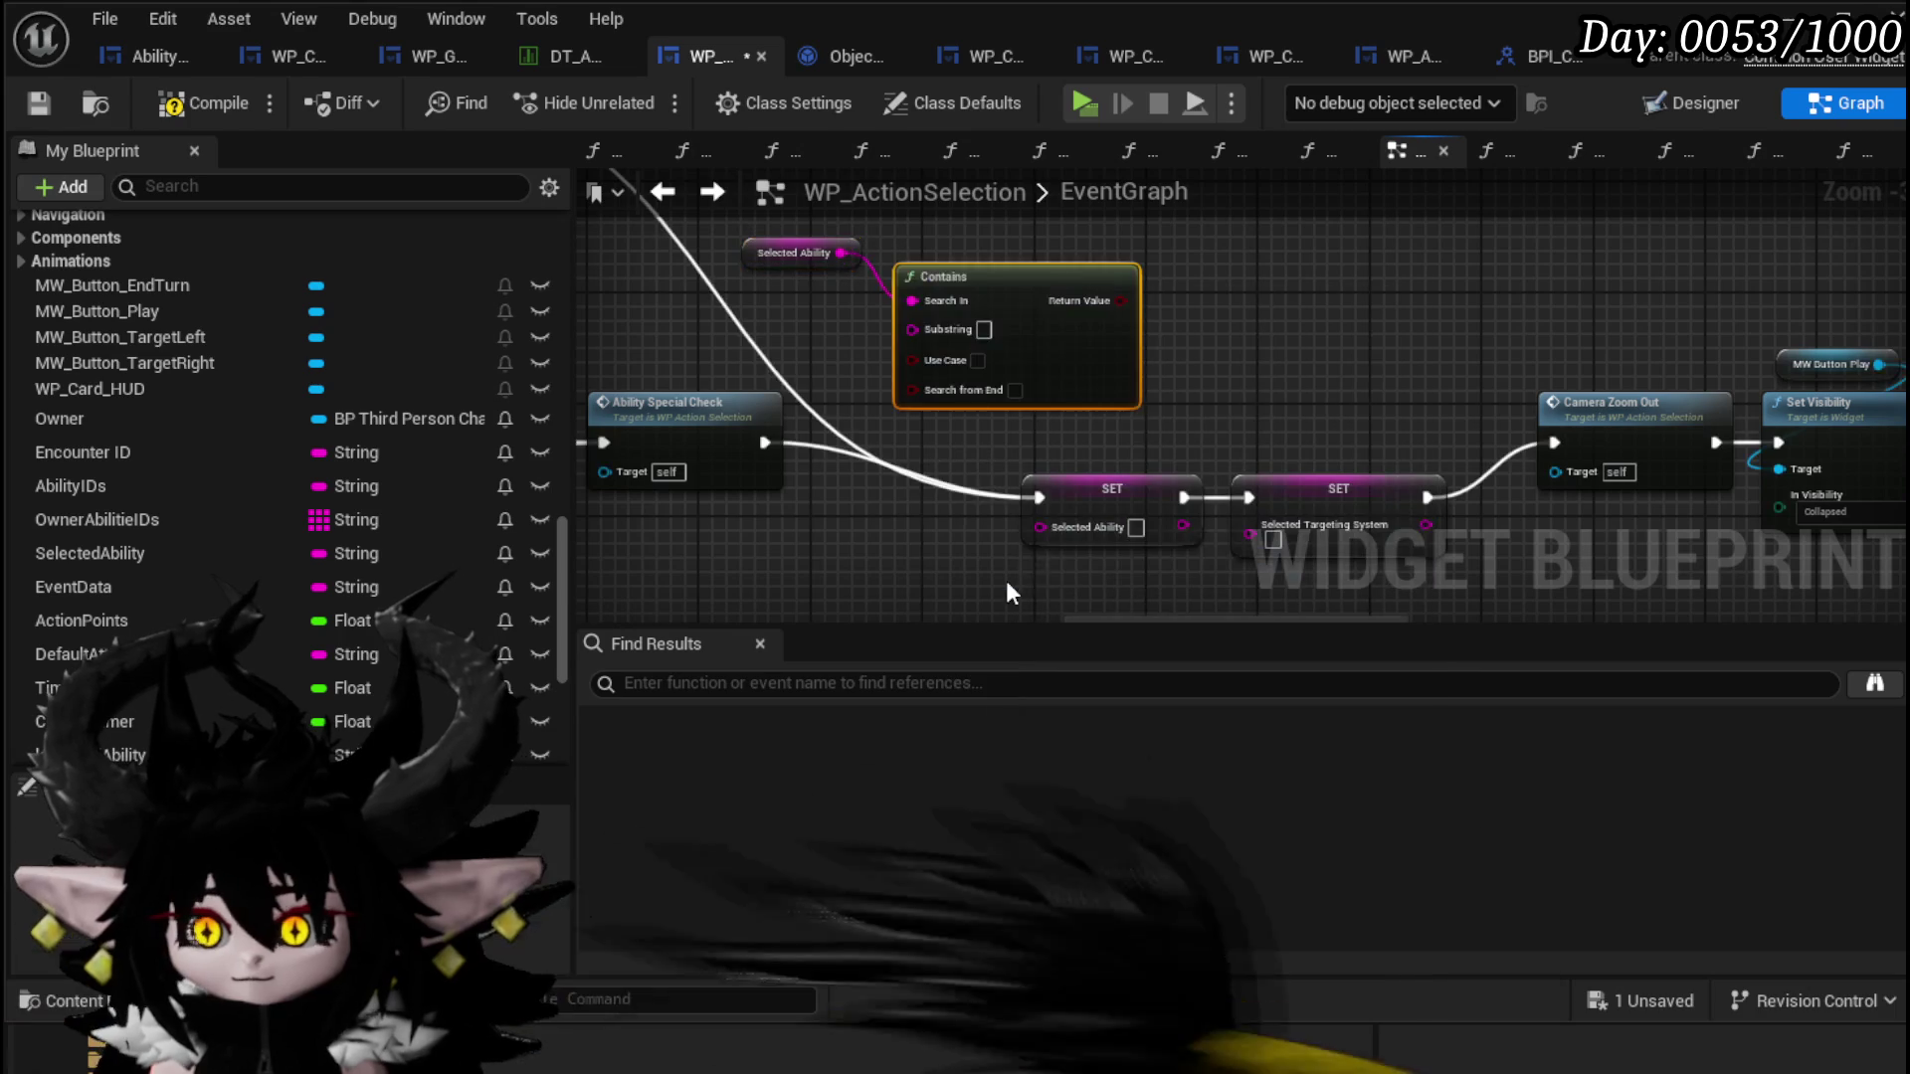
text(Replay)
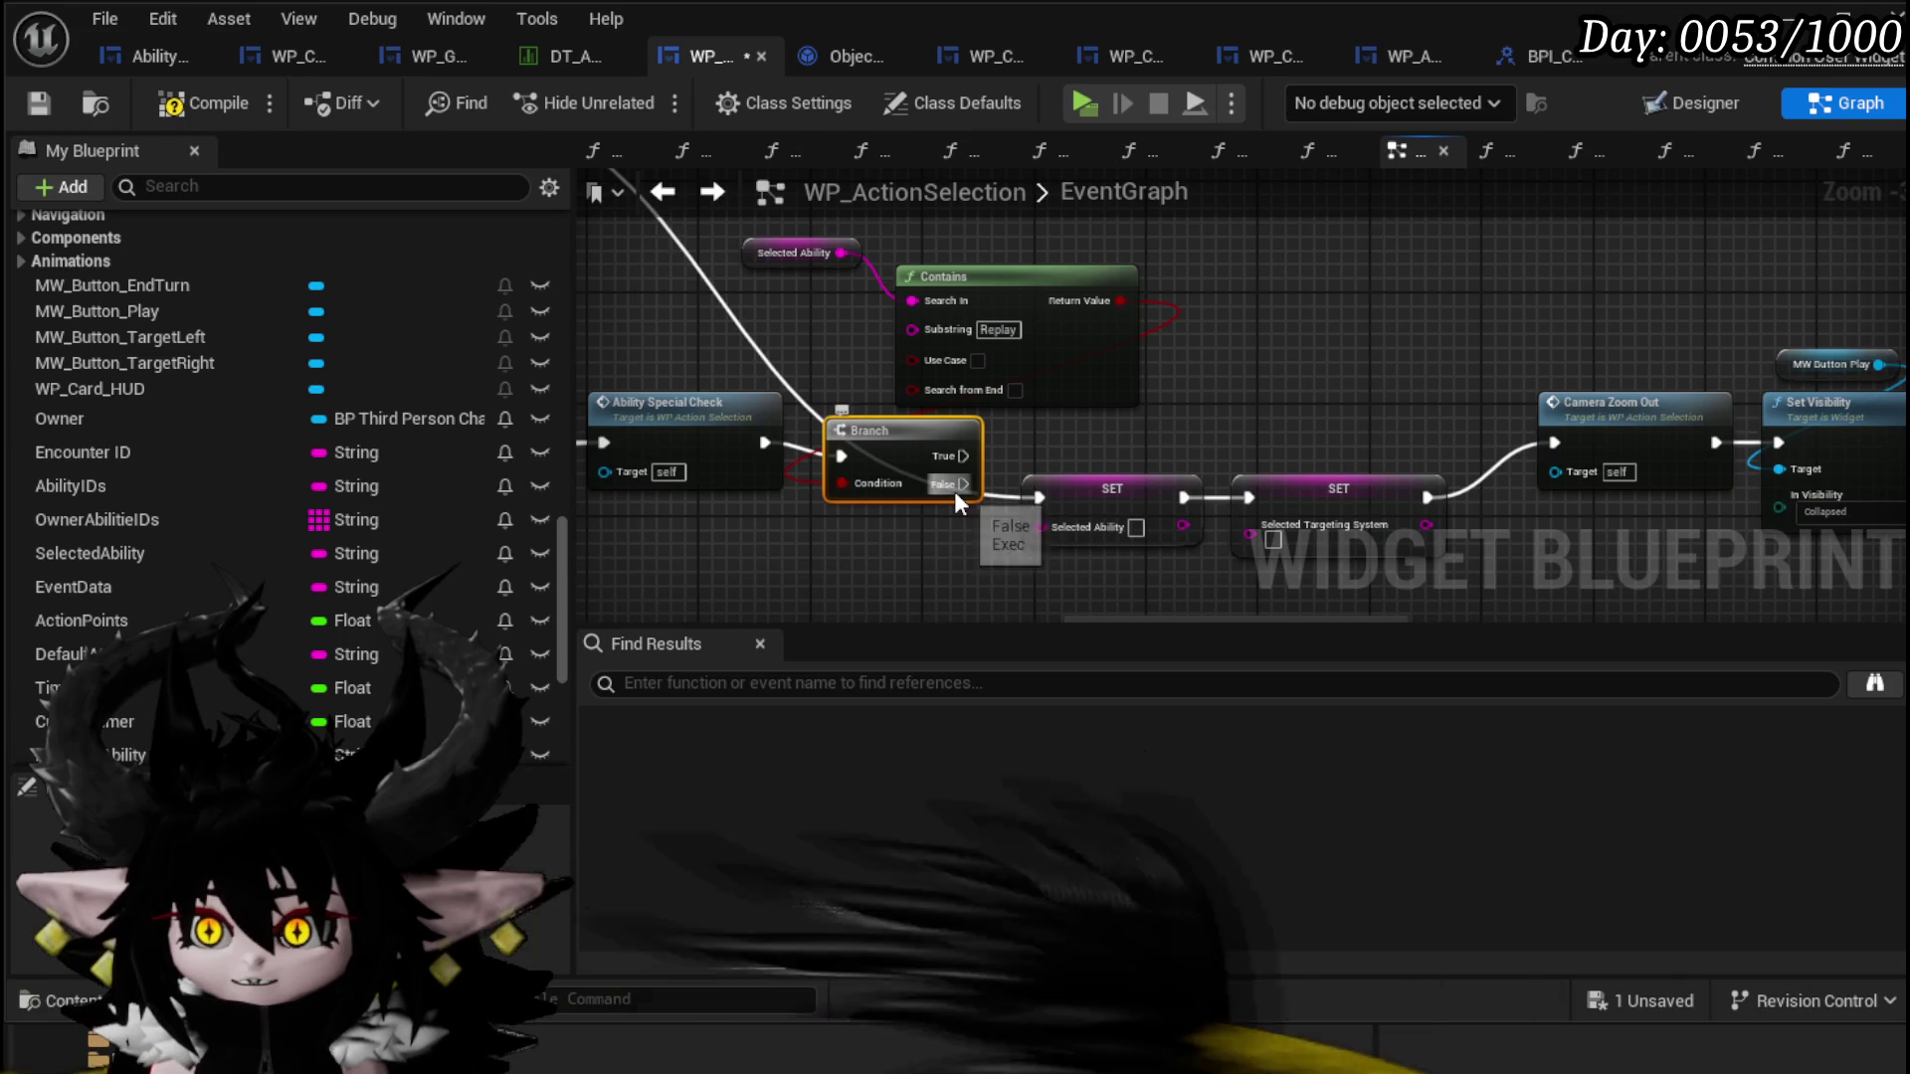
drag(1025, 498, 1038, 497)
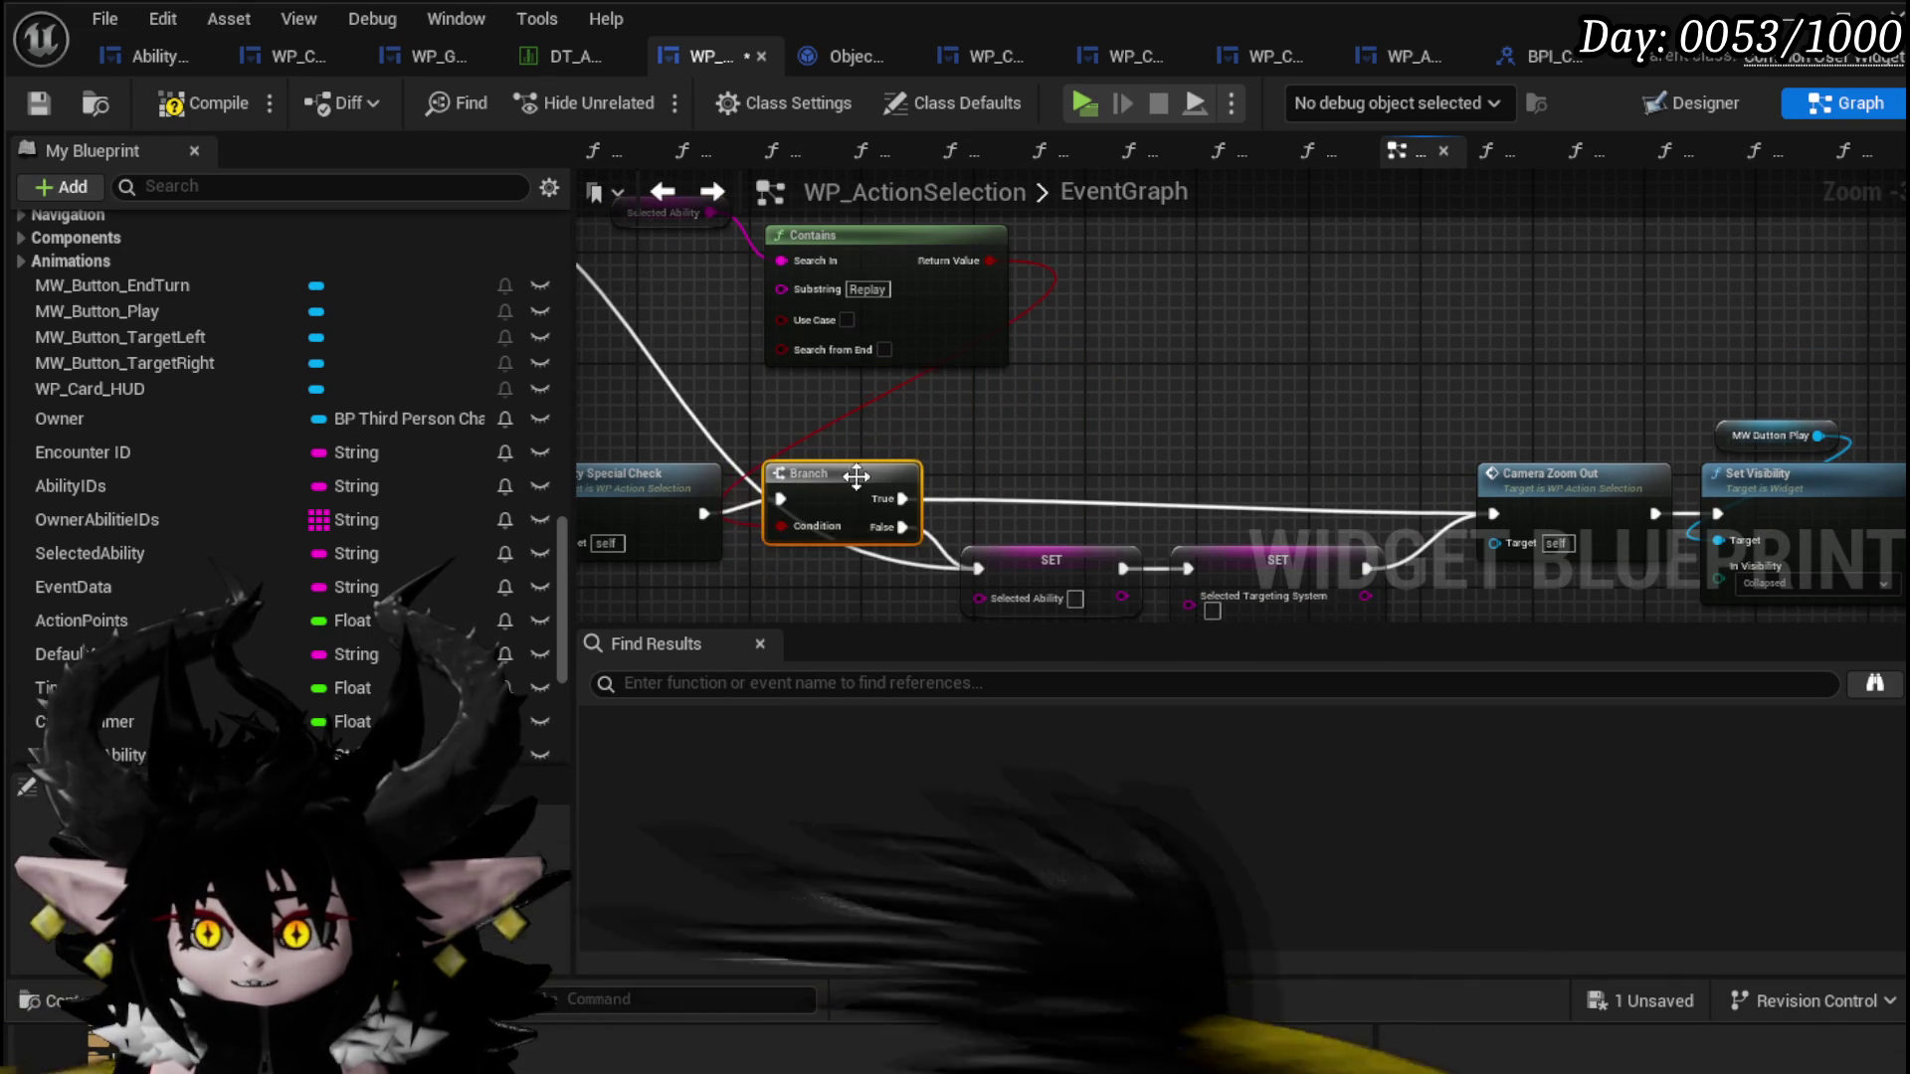
drag(1110, 435, 1150, 481)
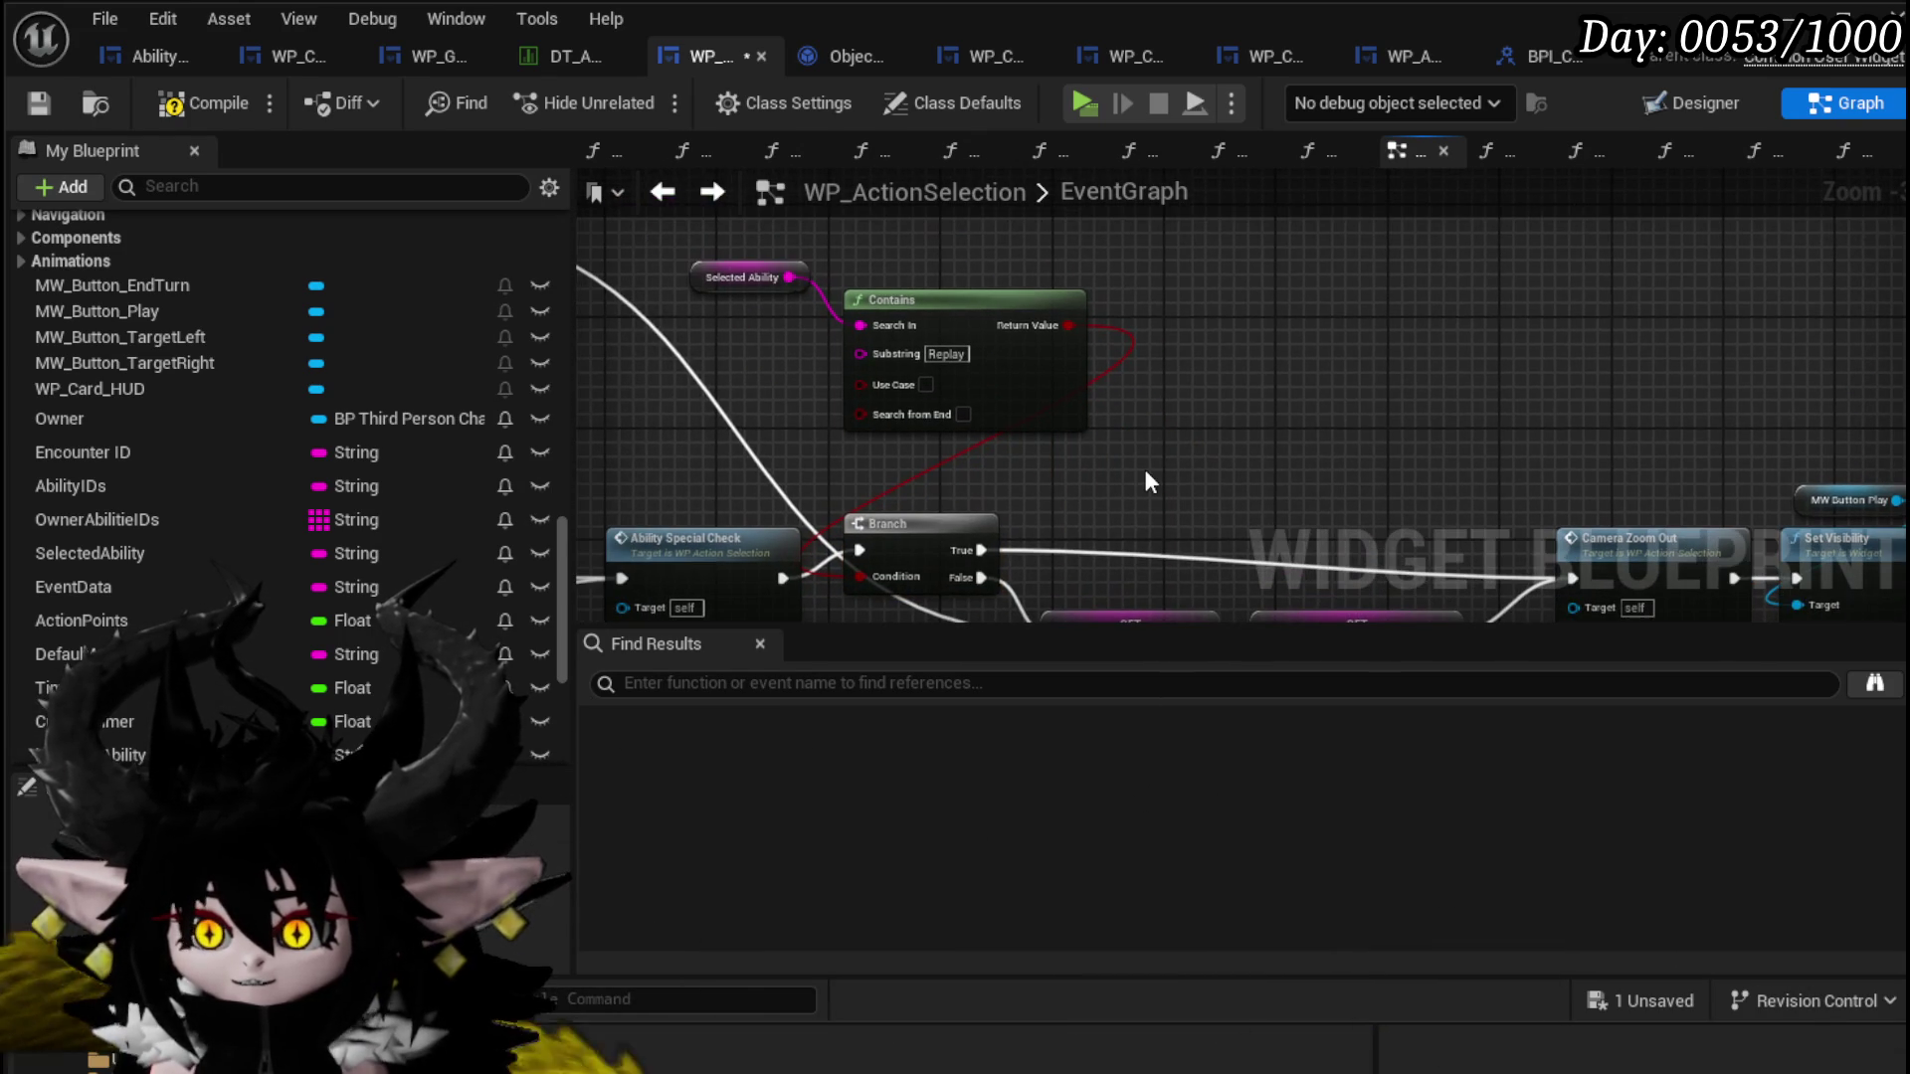
Step: Compile and save WP_ActionSelection, then launch the game preview
click(197, 105)
click(38, 102)
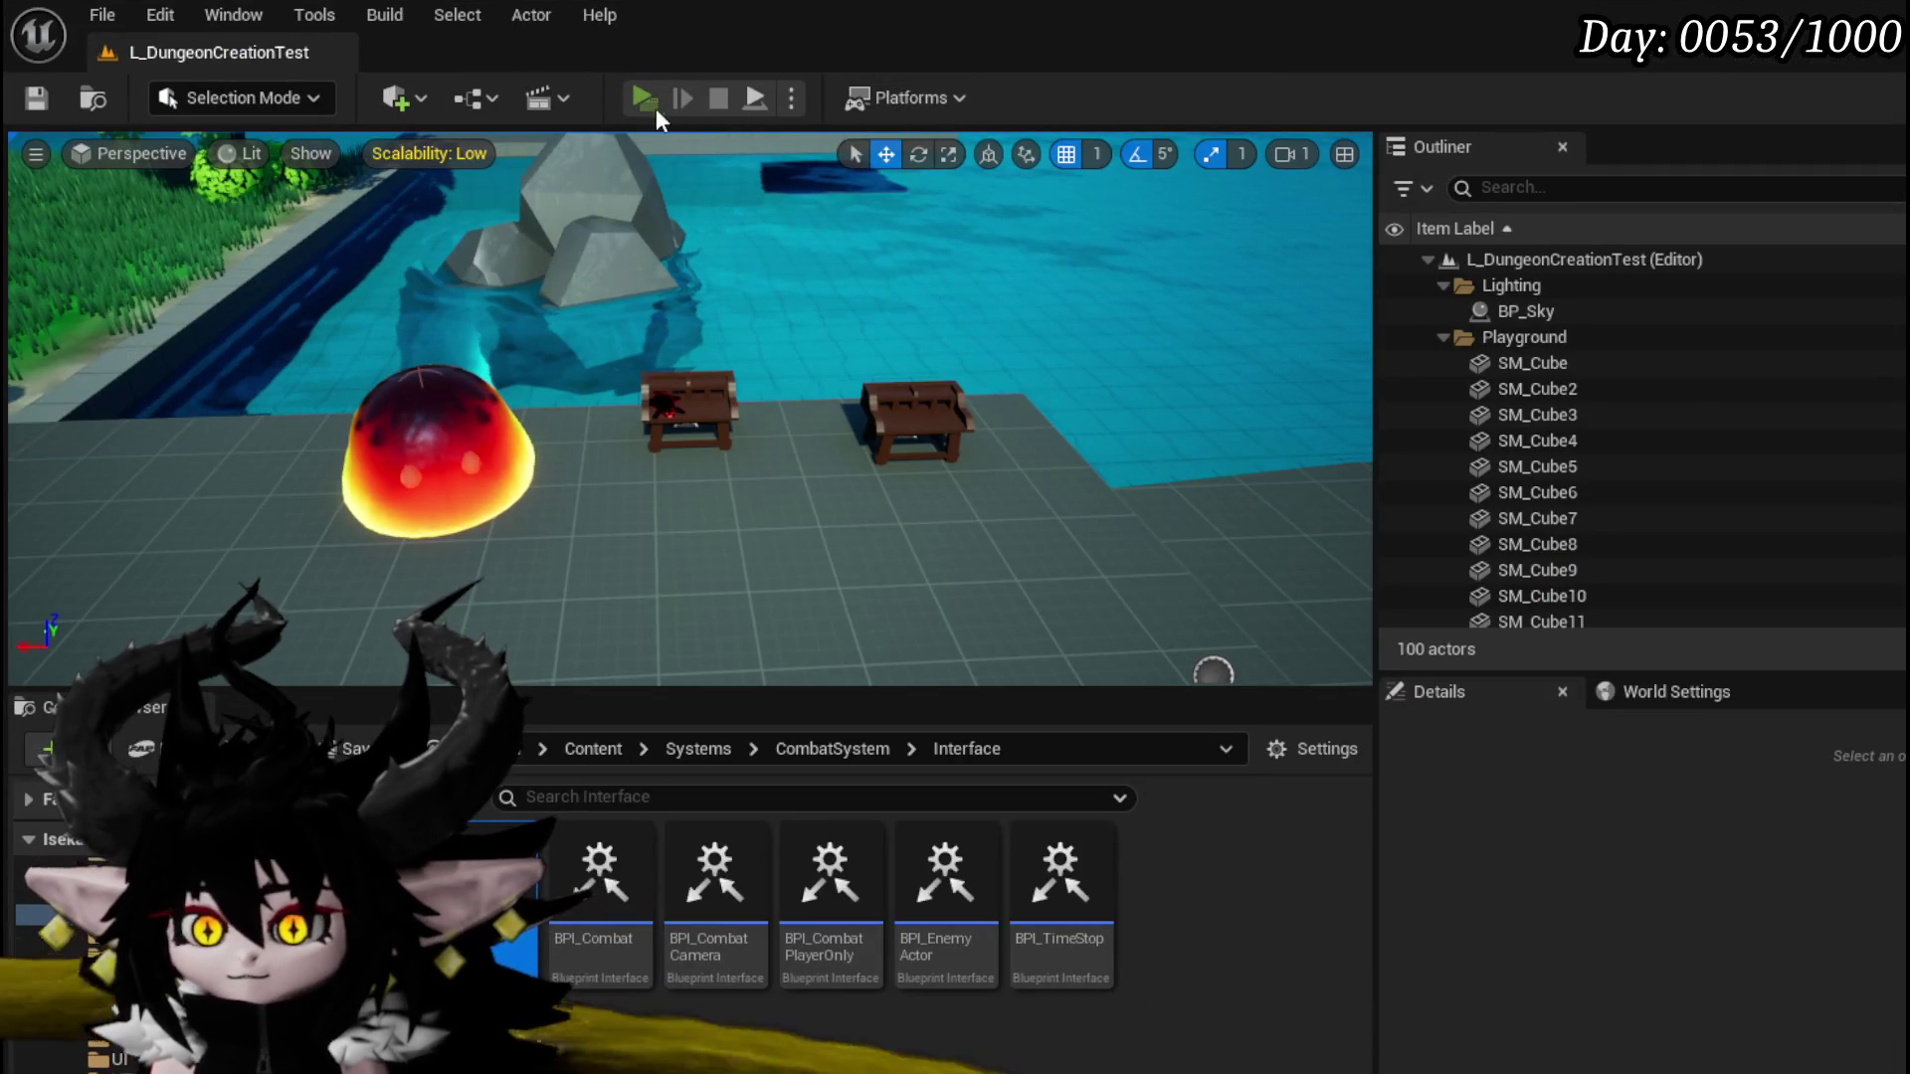
click(651, 103)
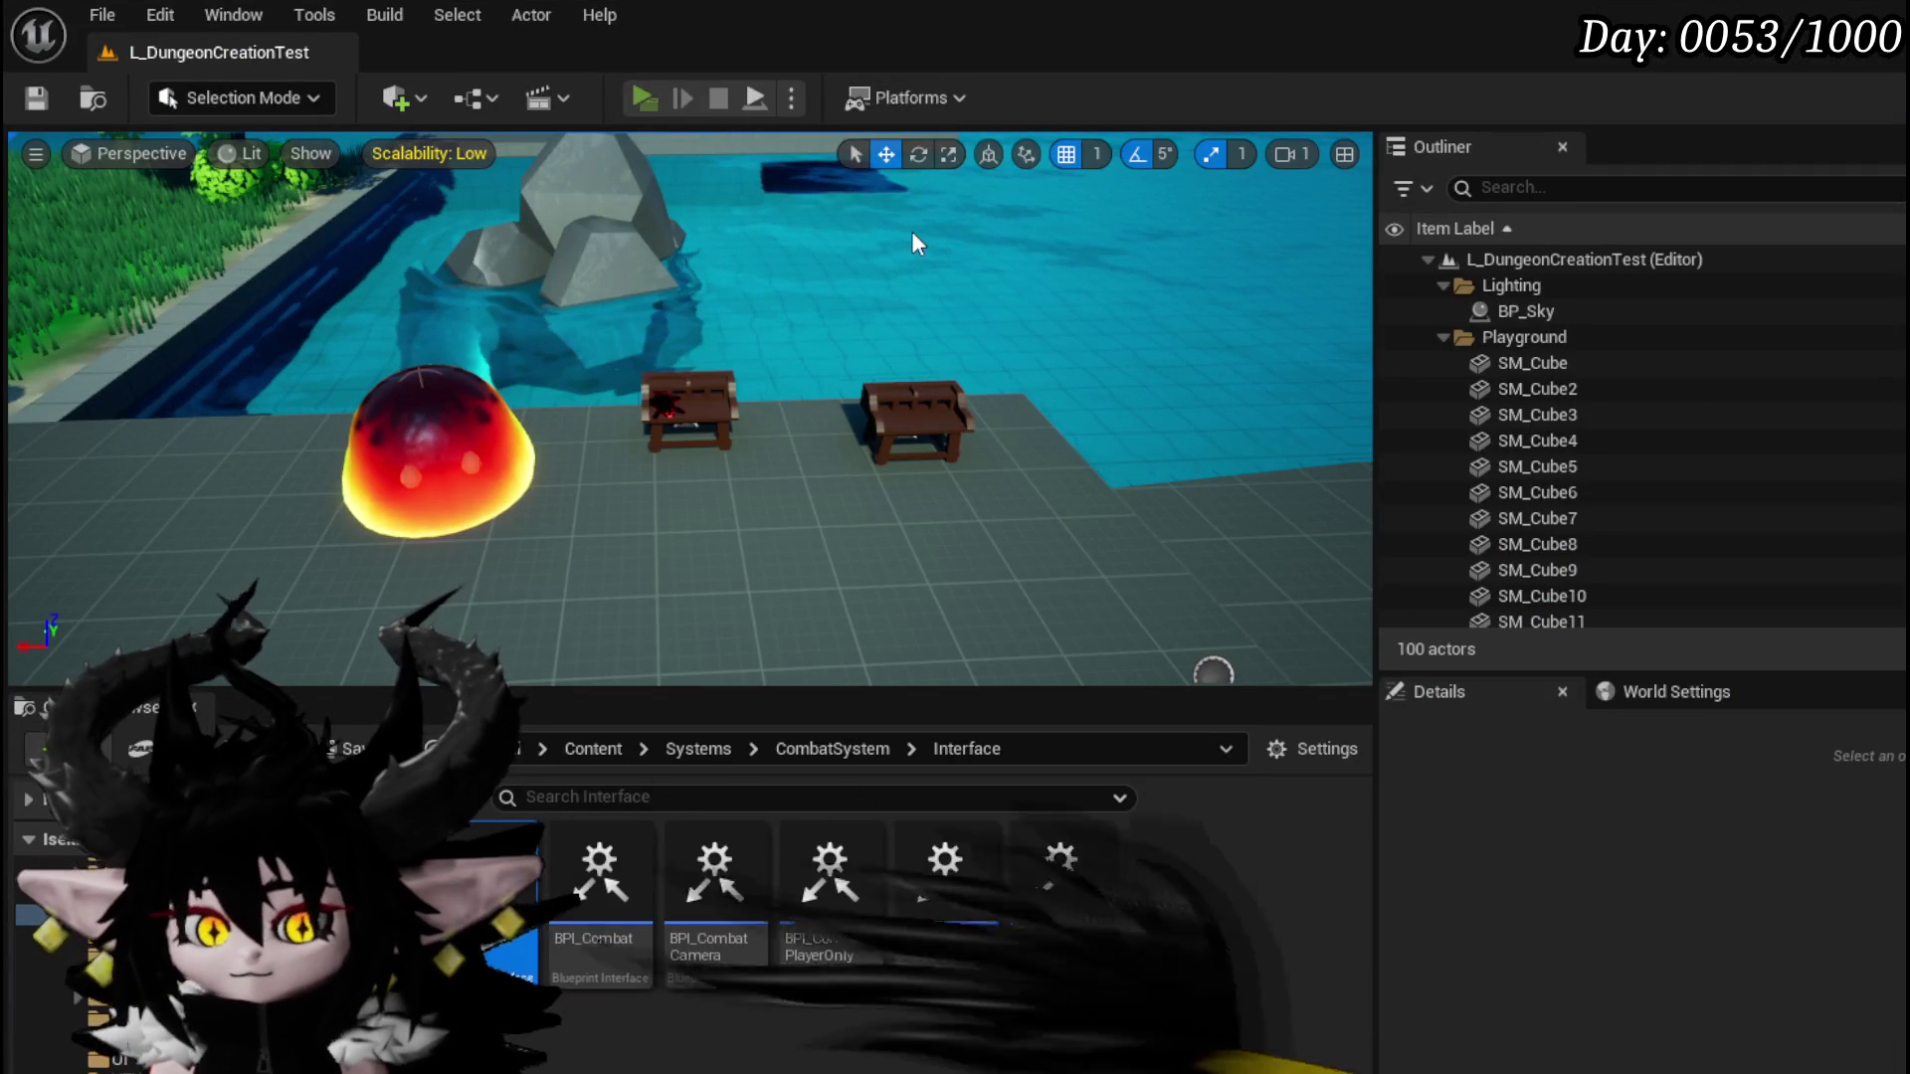
Step: Attack the fire-mushroom enemy, then play Adrenaline, Defence Up and Splash Move on a slime
key(w)
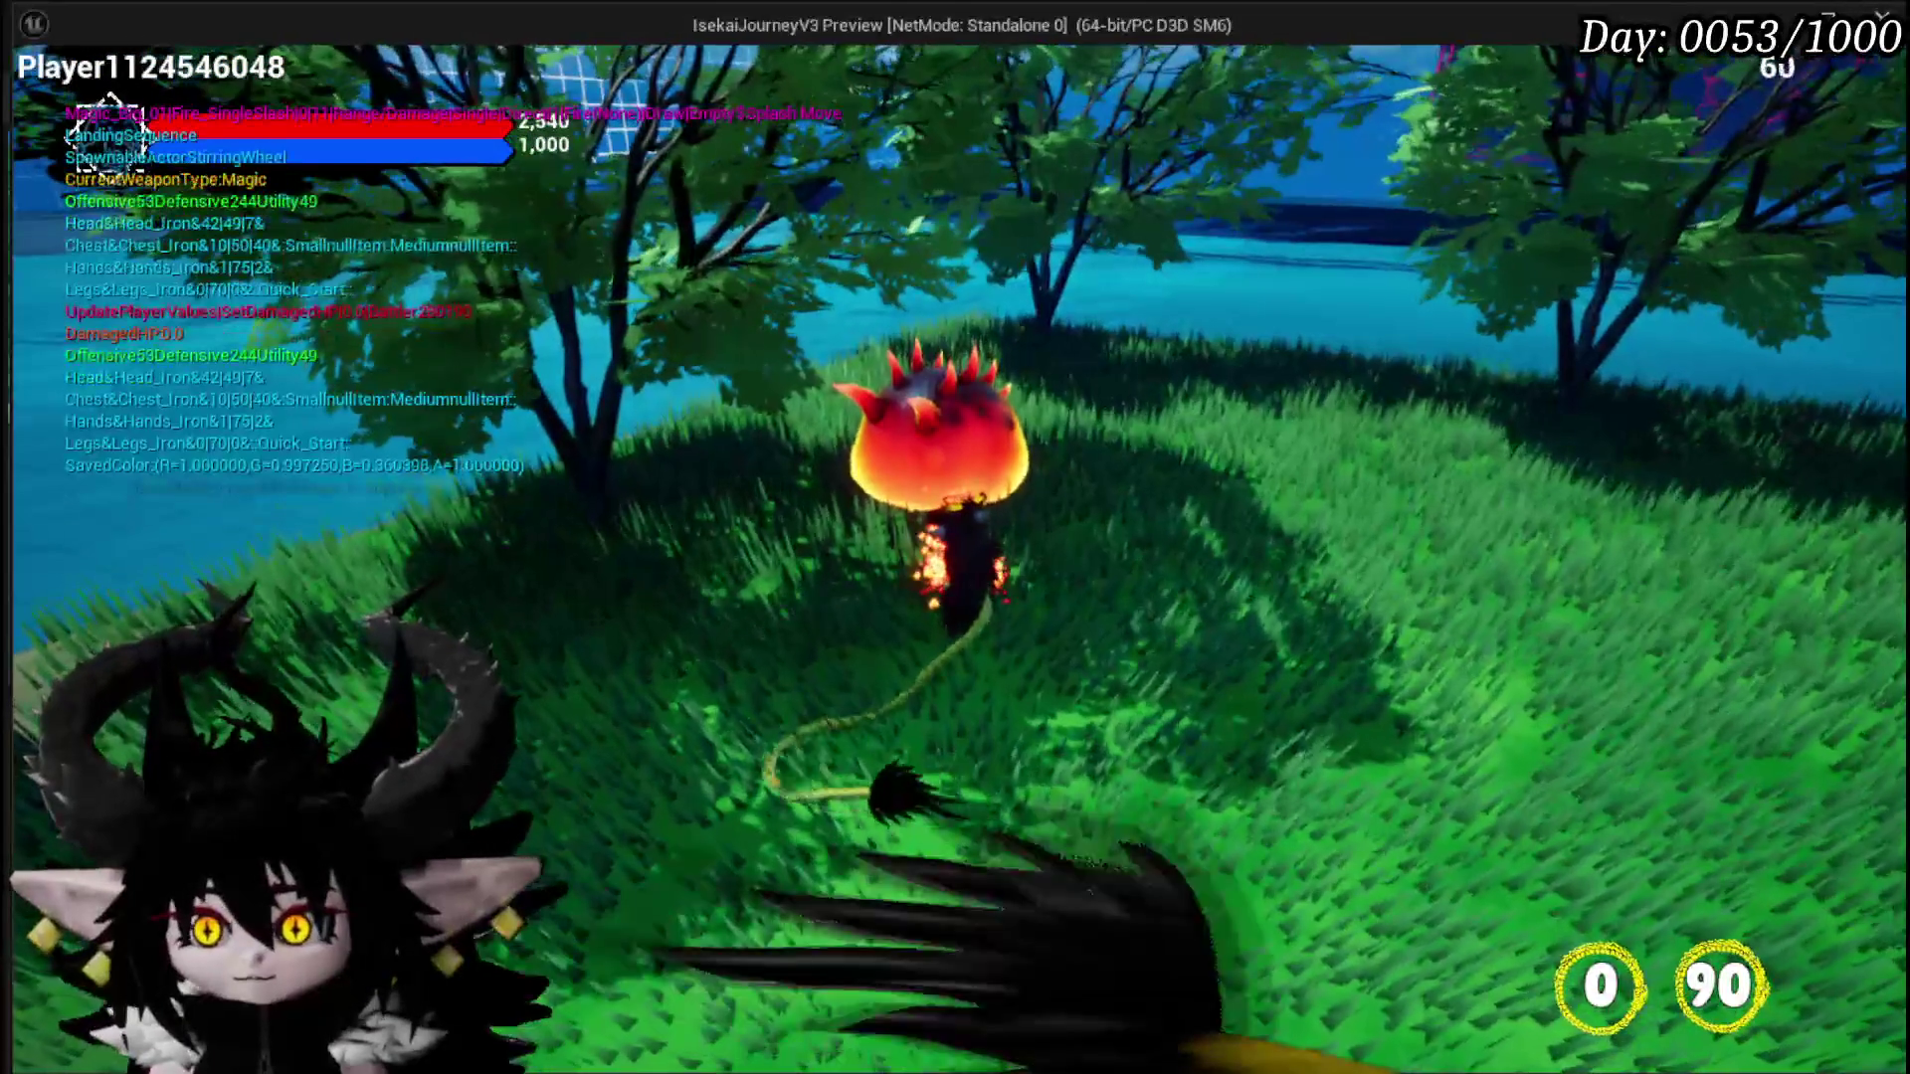
click(955, 537)
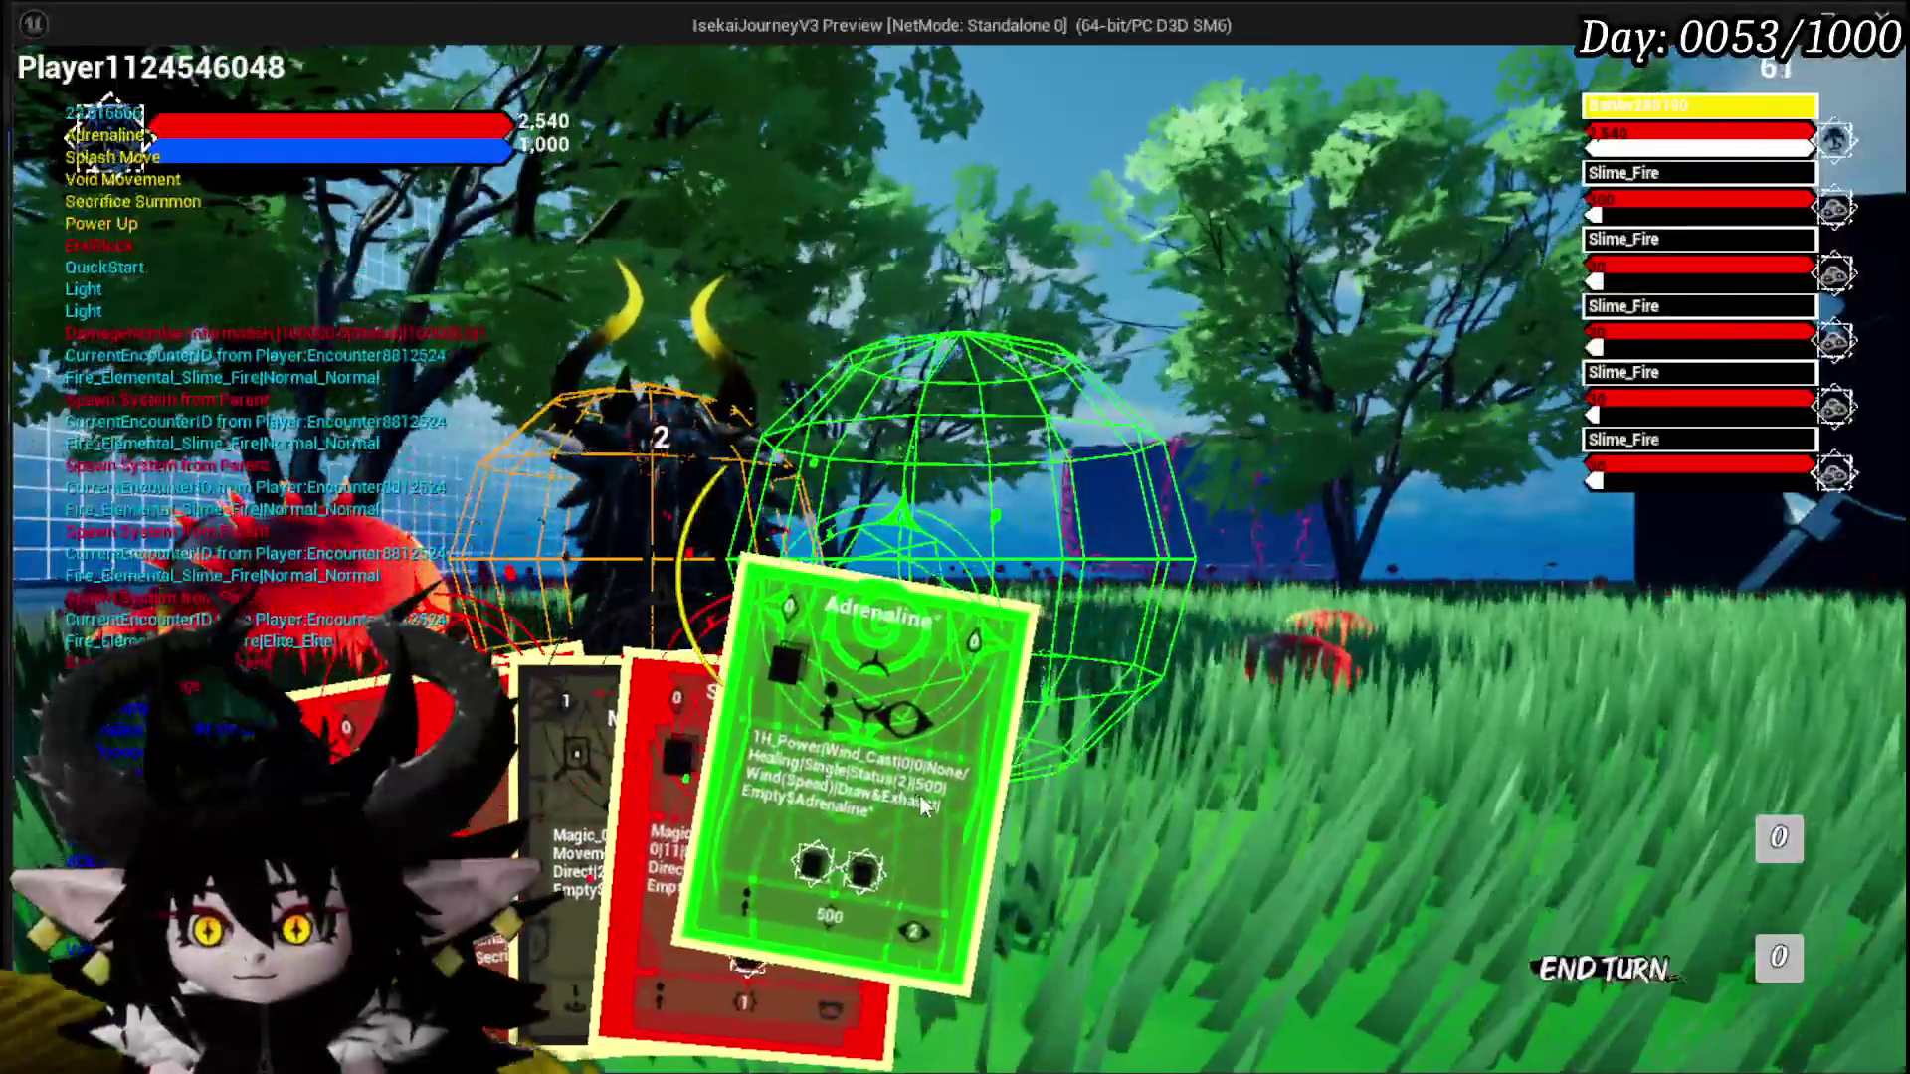
click(875, 855)
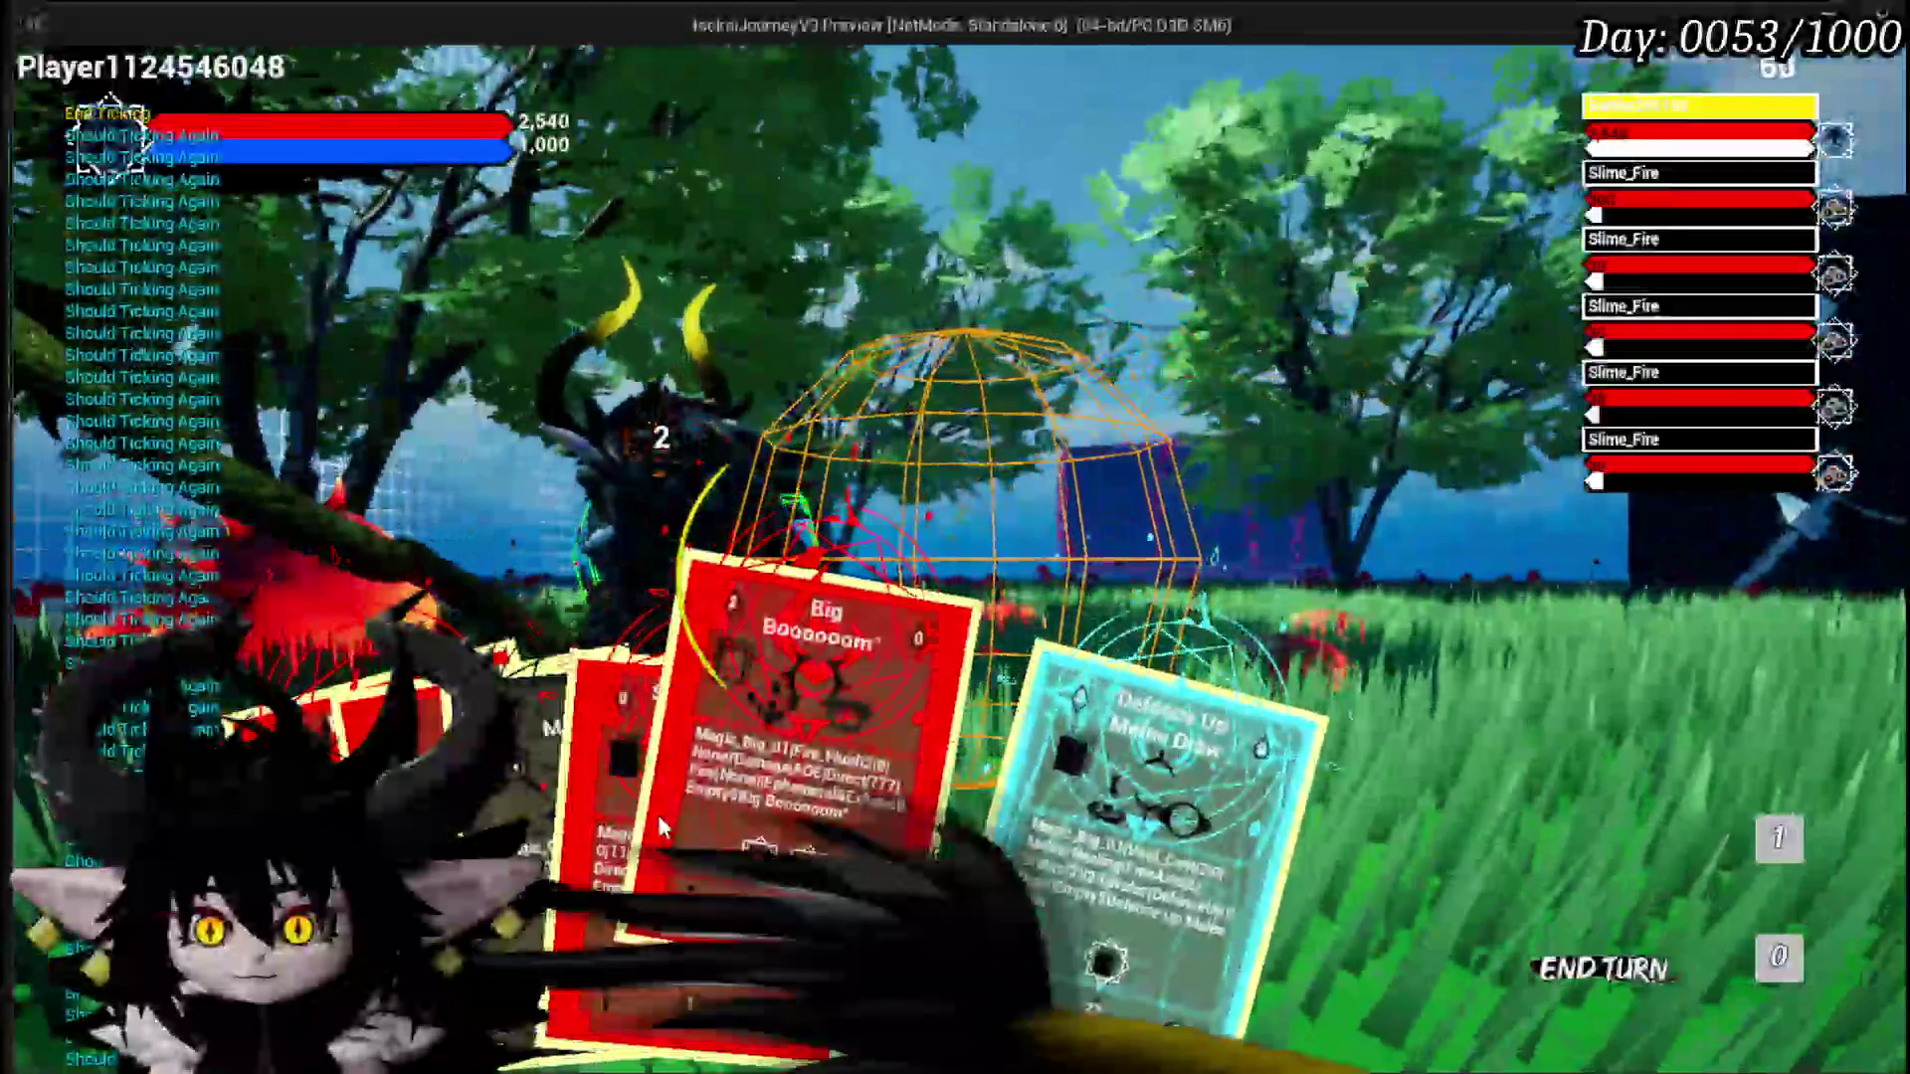
click(1037, 833)
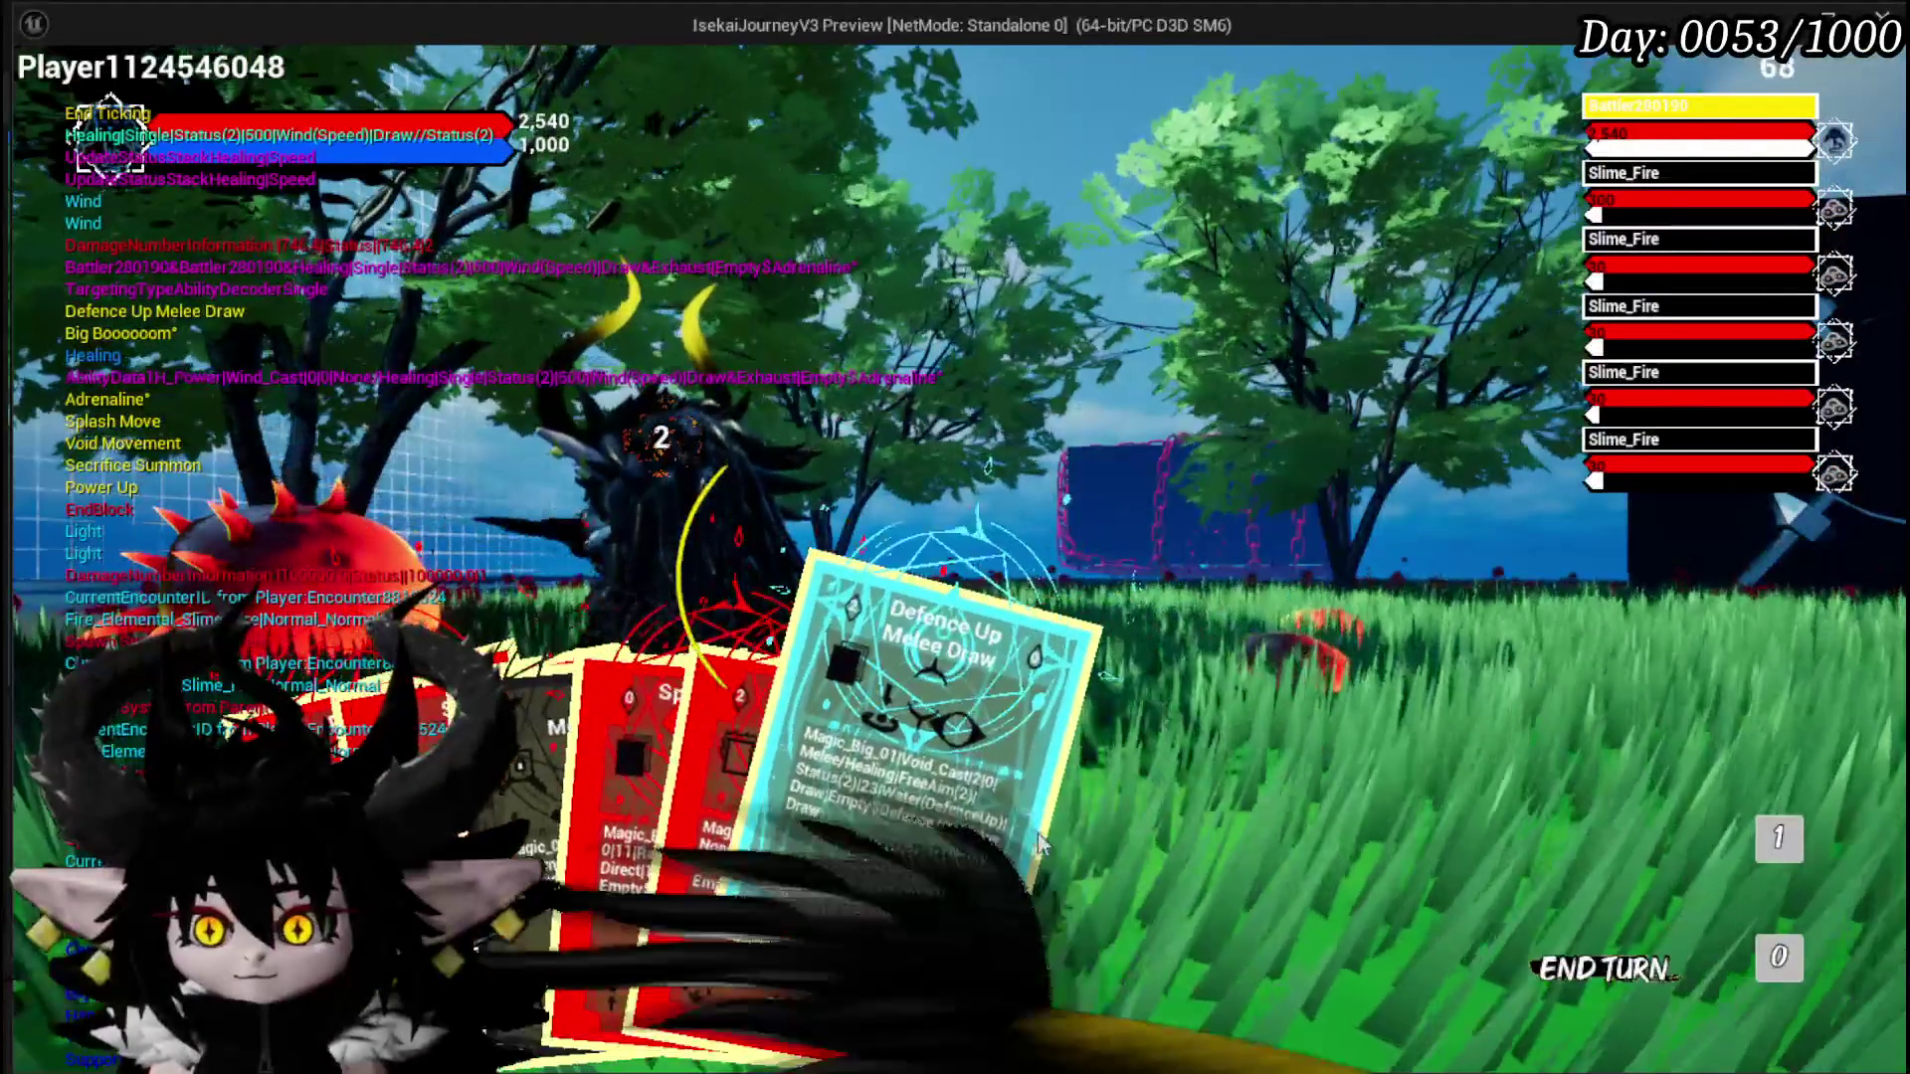
click(1279, 801)
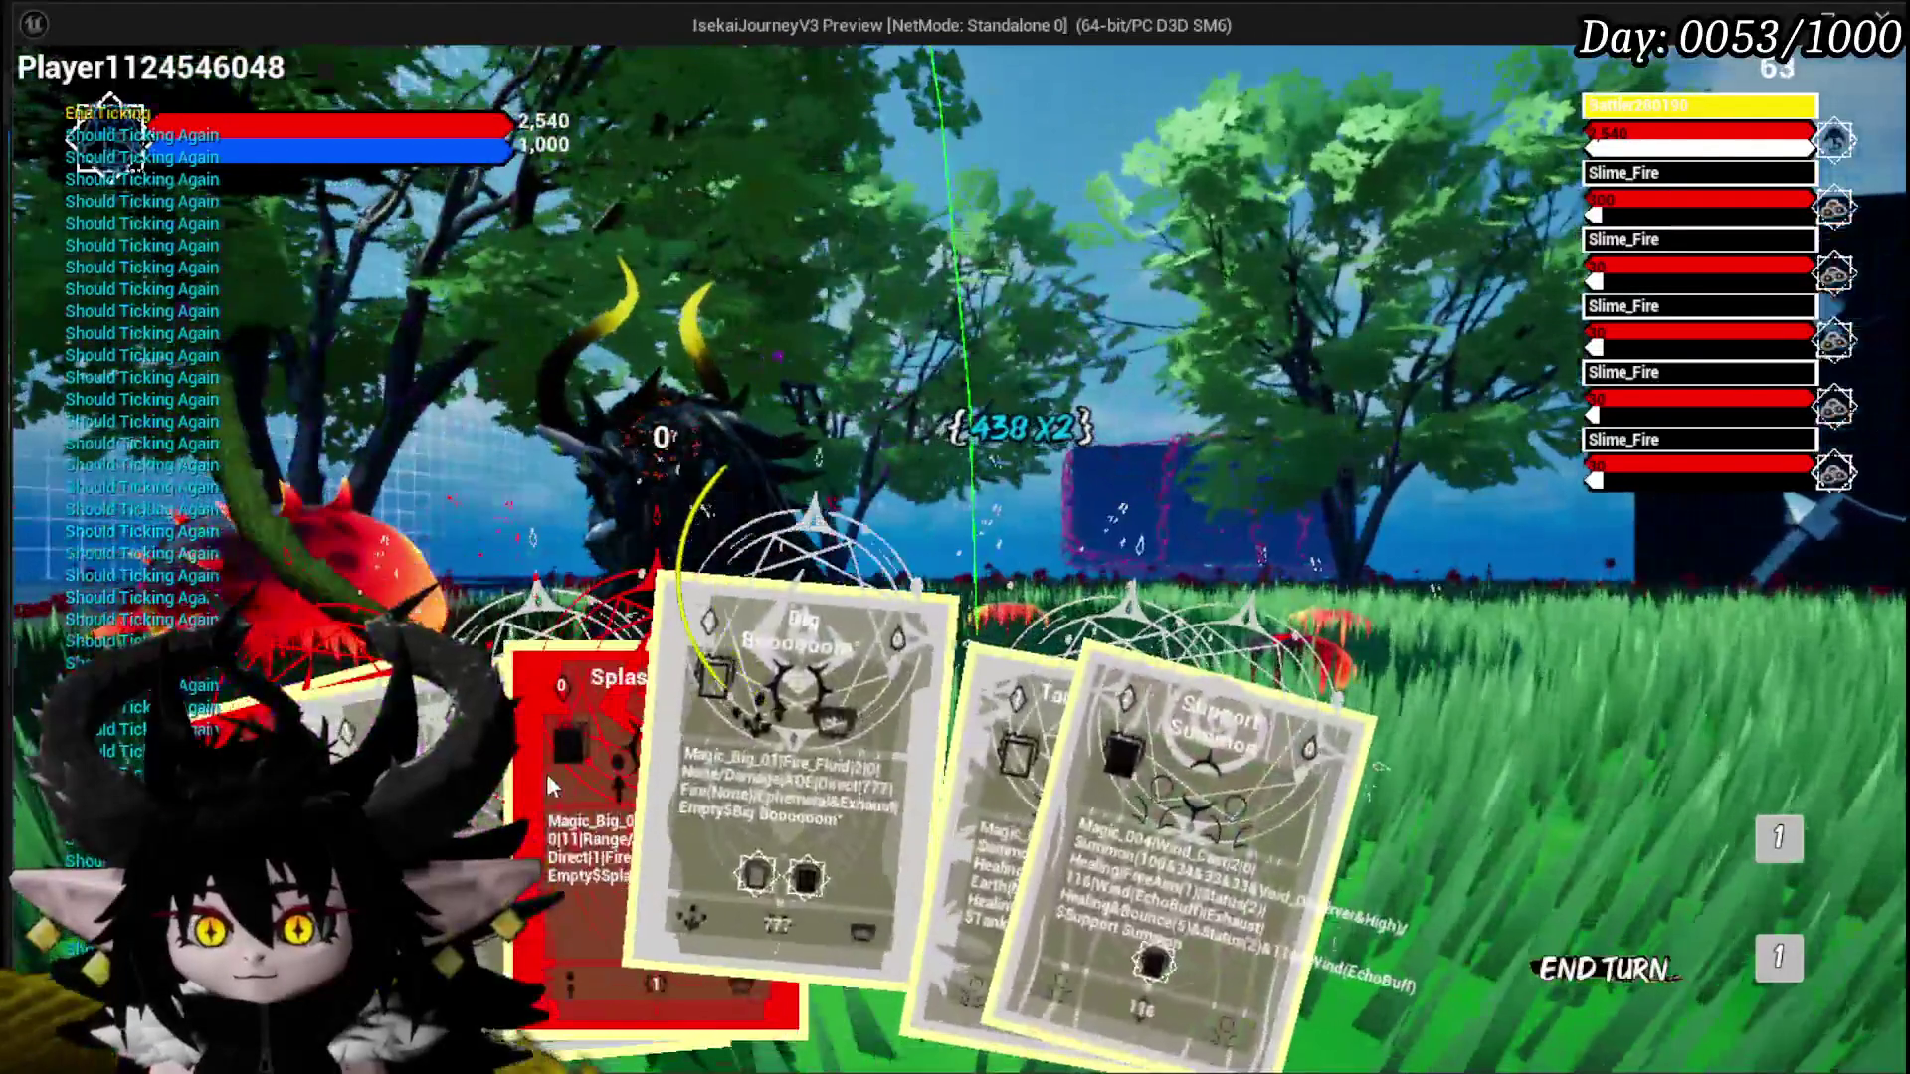
click(546, 773)
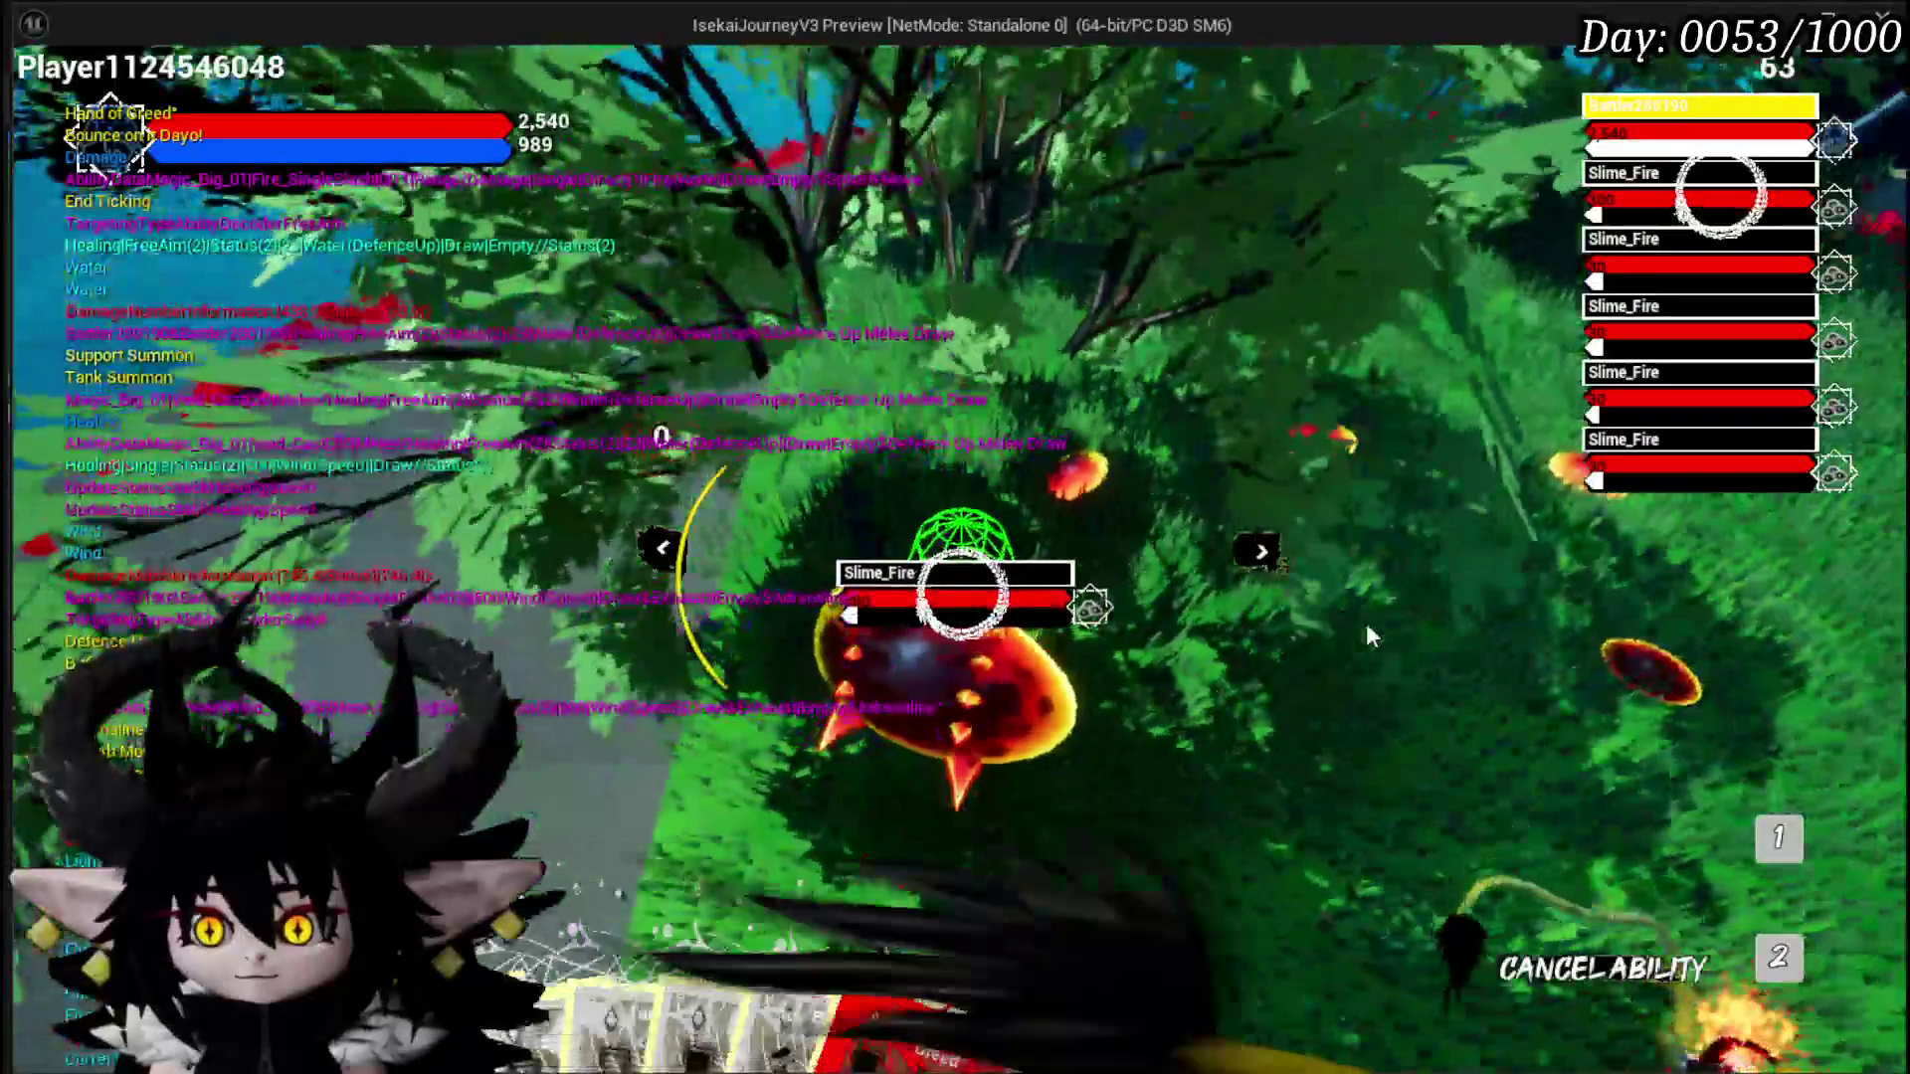
click(1365, 623)
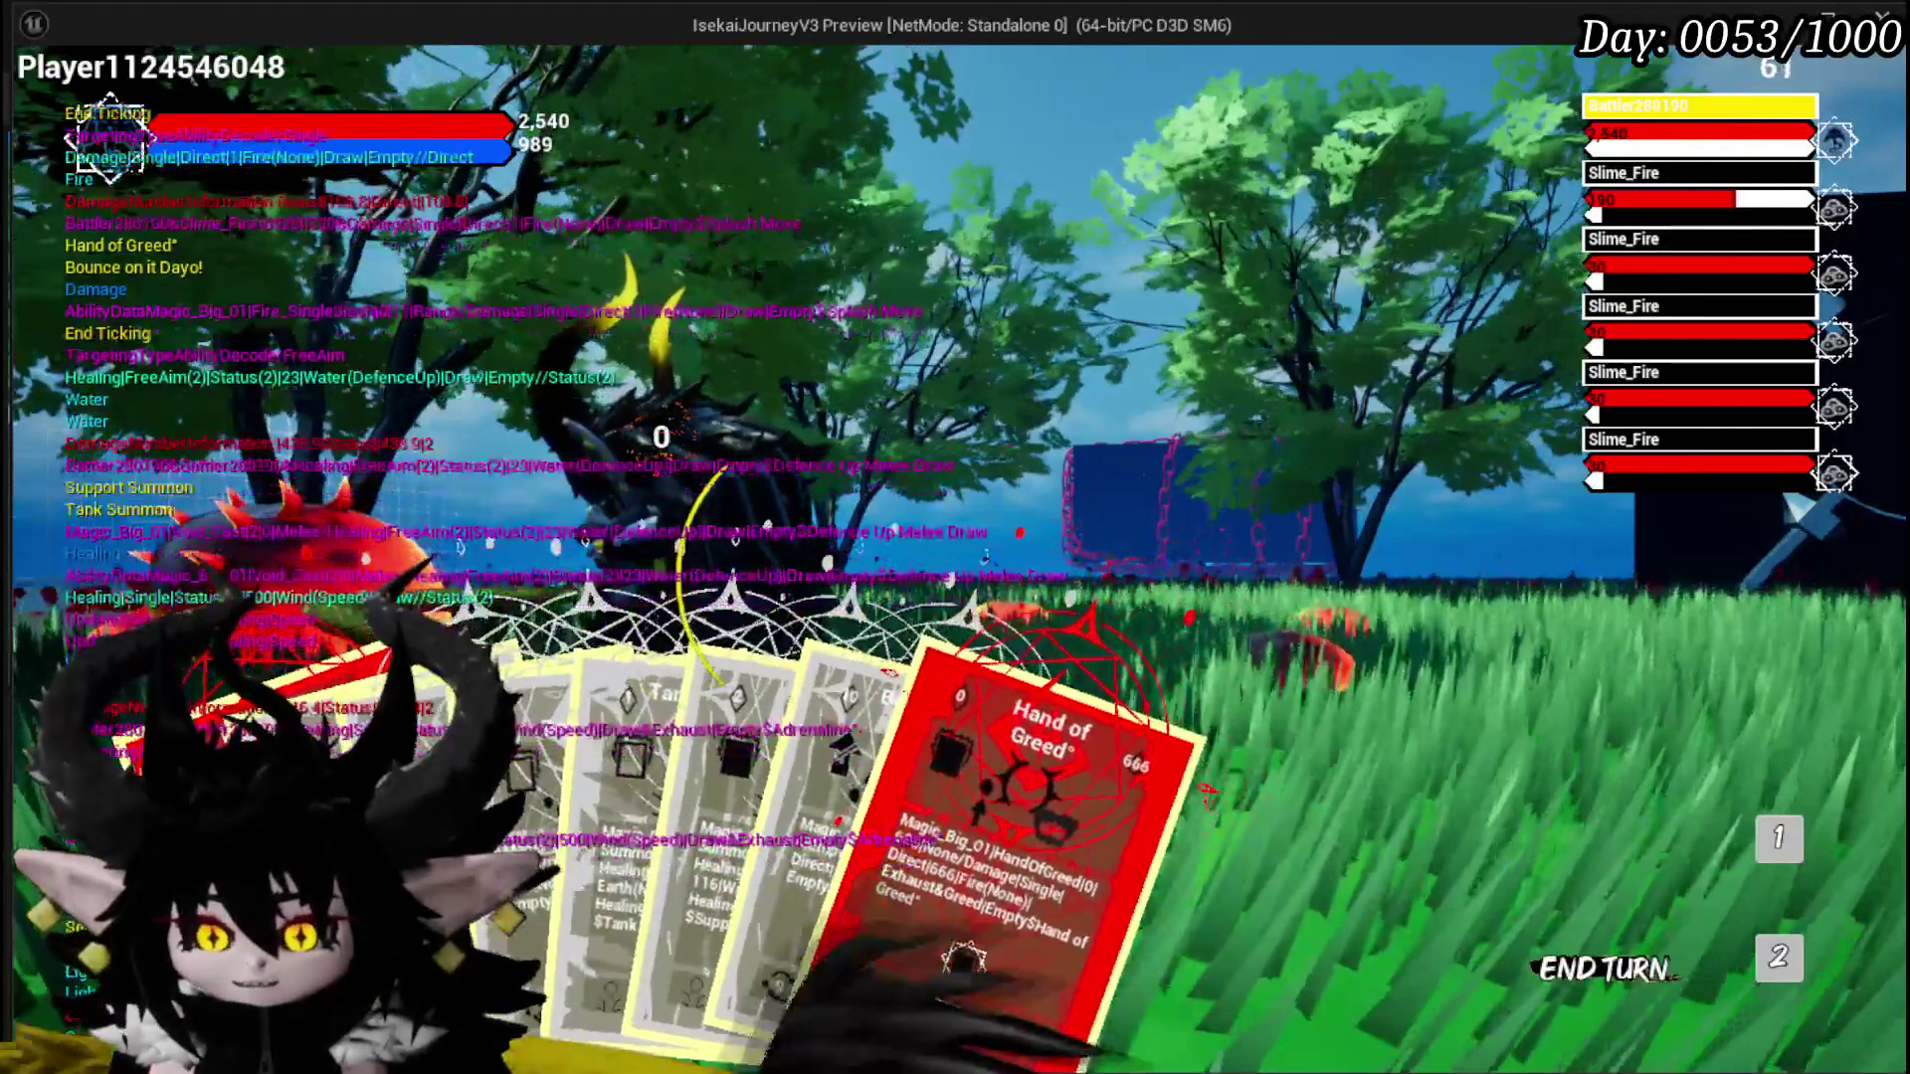
click(896, 776)
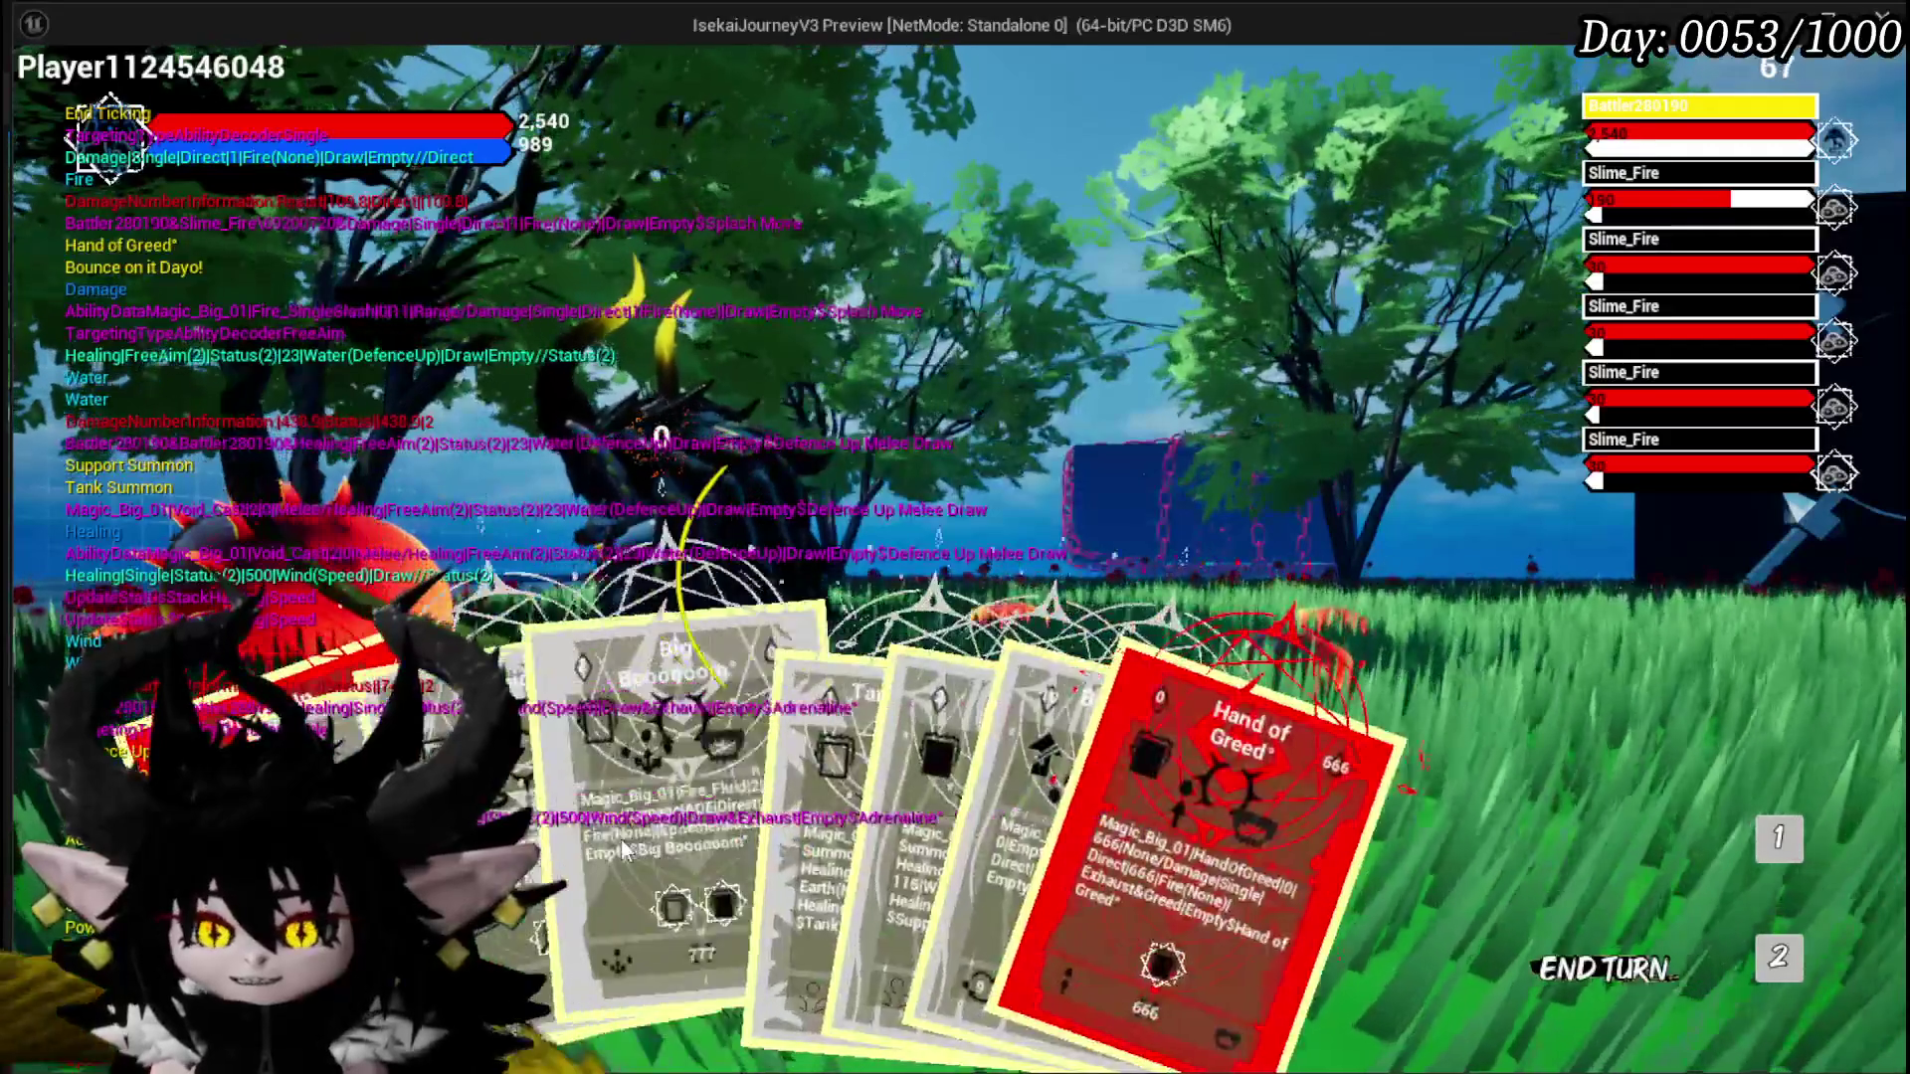
Step: After ending a turn, play Splash Move on Slime_Fire and Defence Up Melee Draw, then end the turn
click(625, 848)
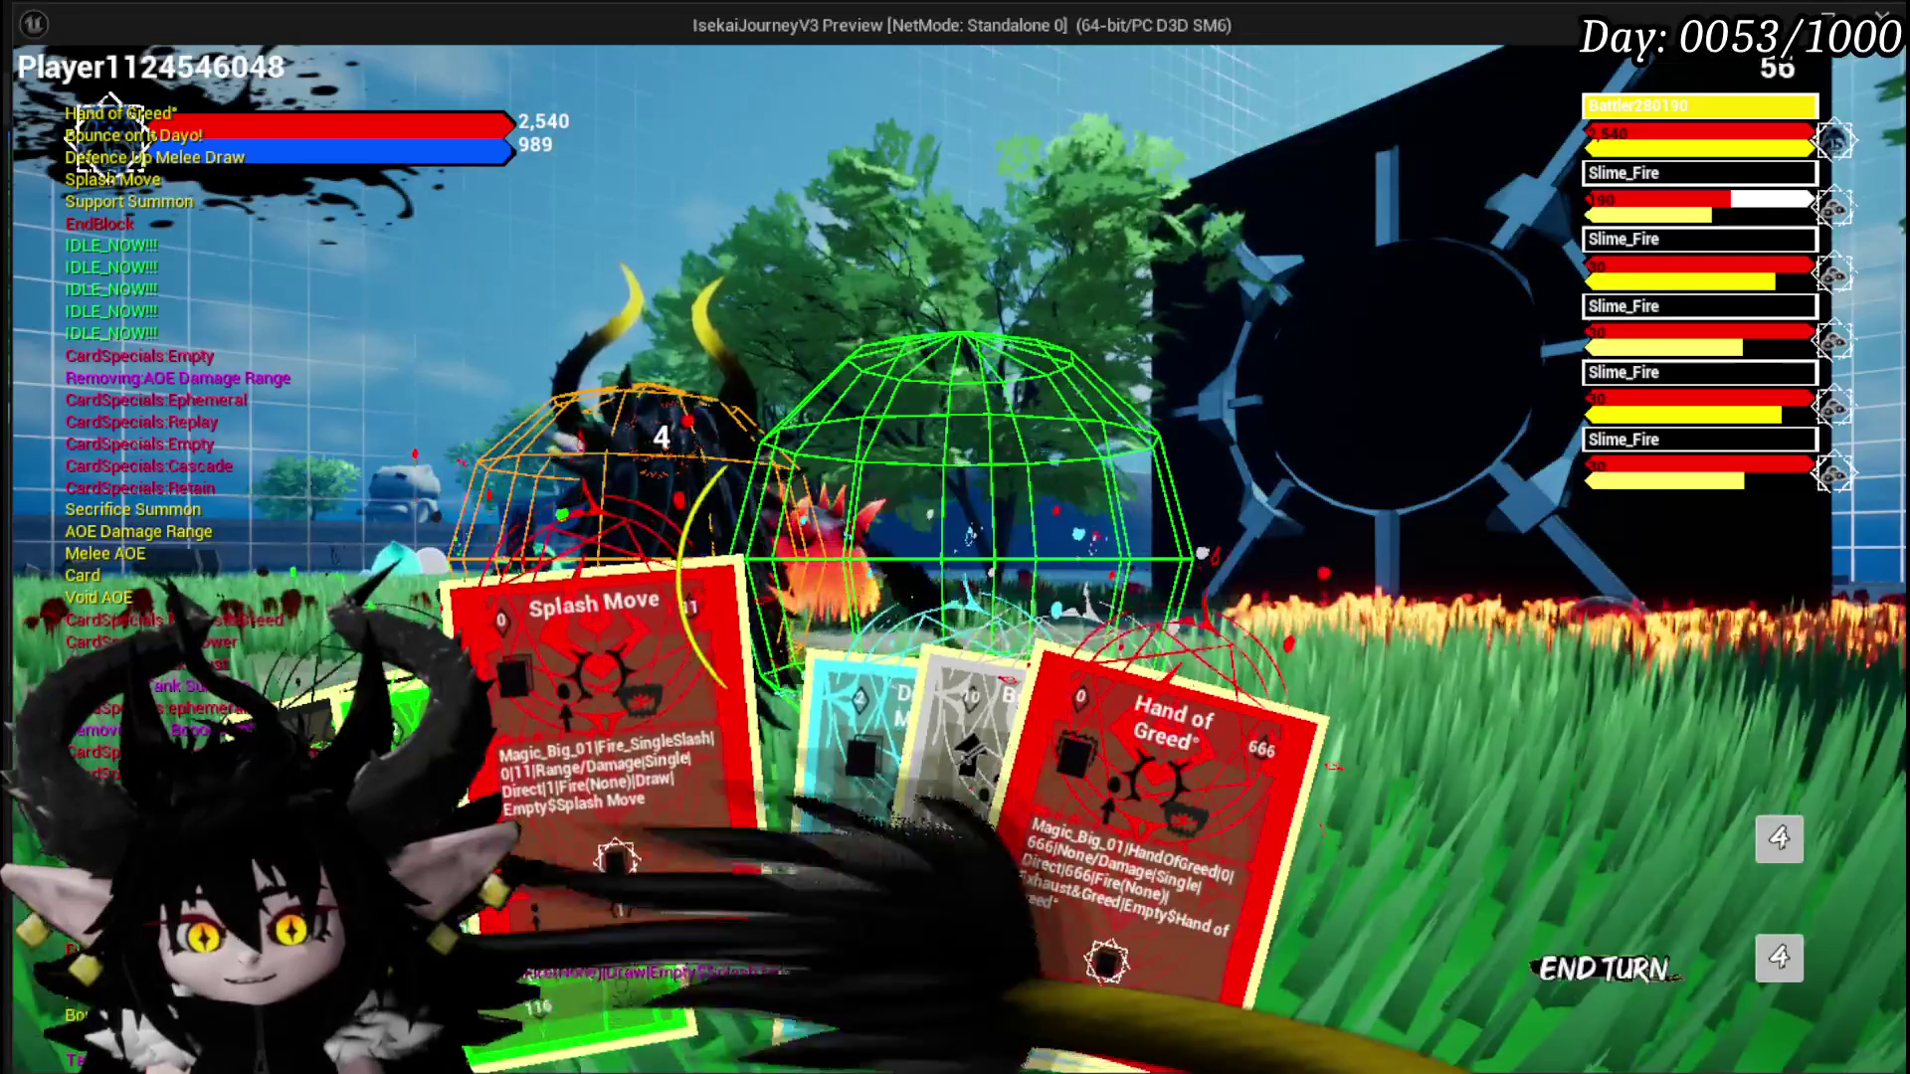
click(828, 718)
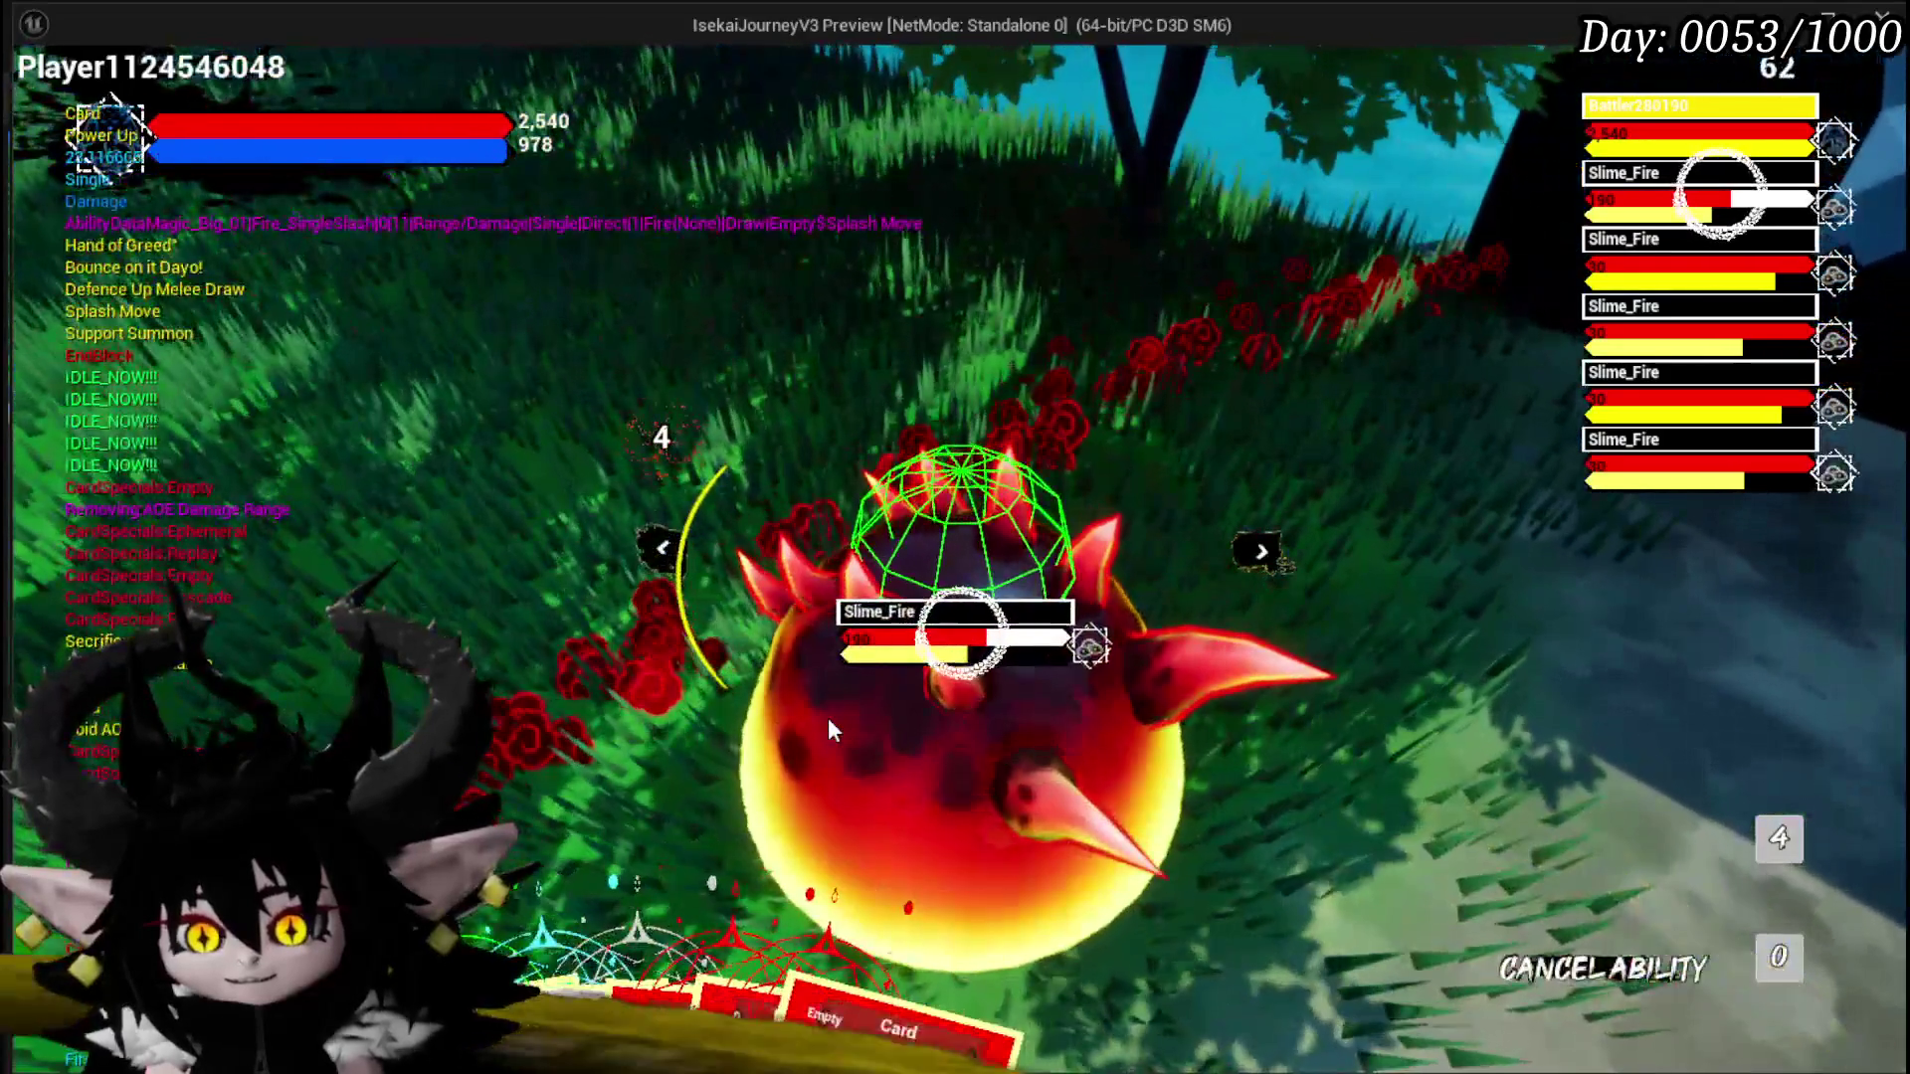
click(830, 723)
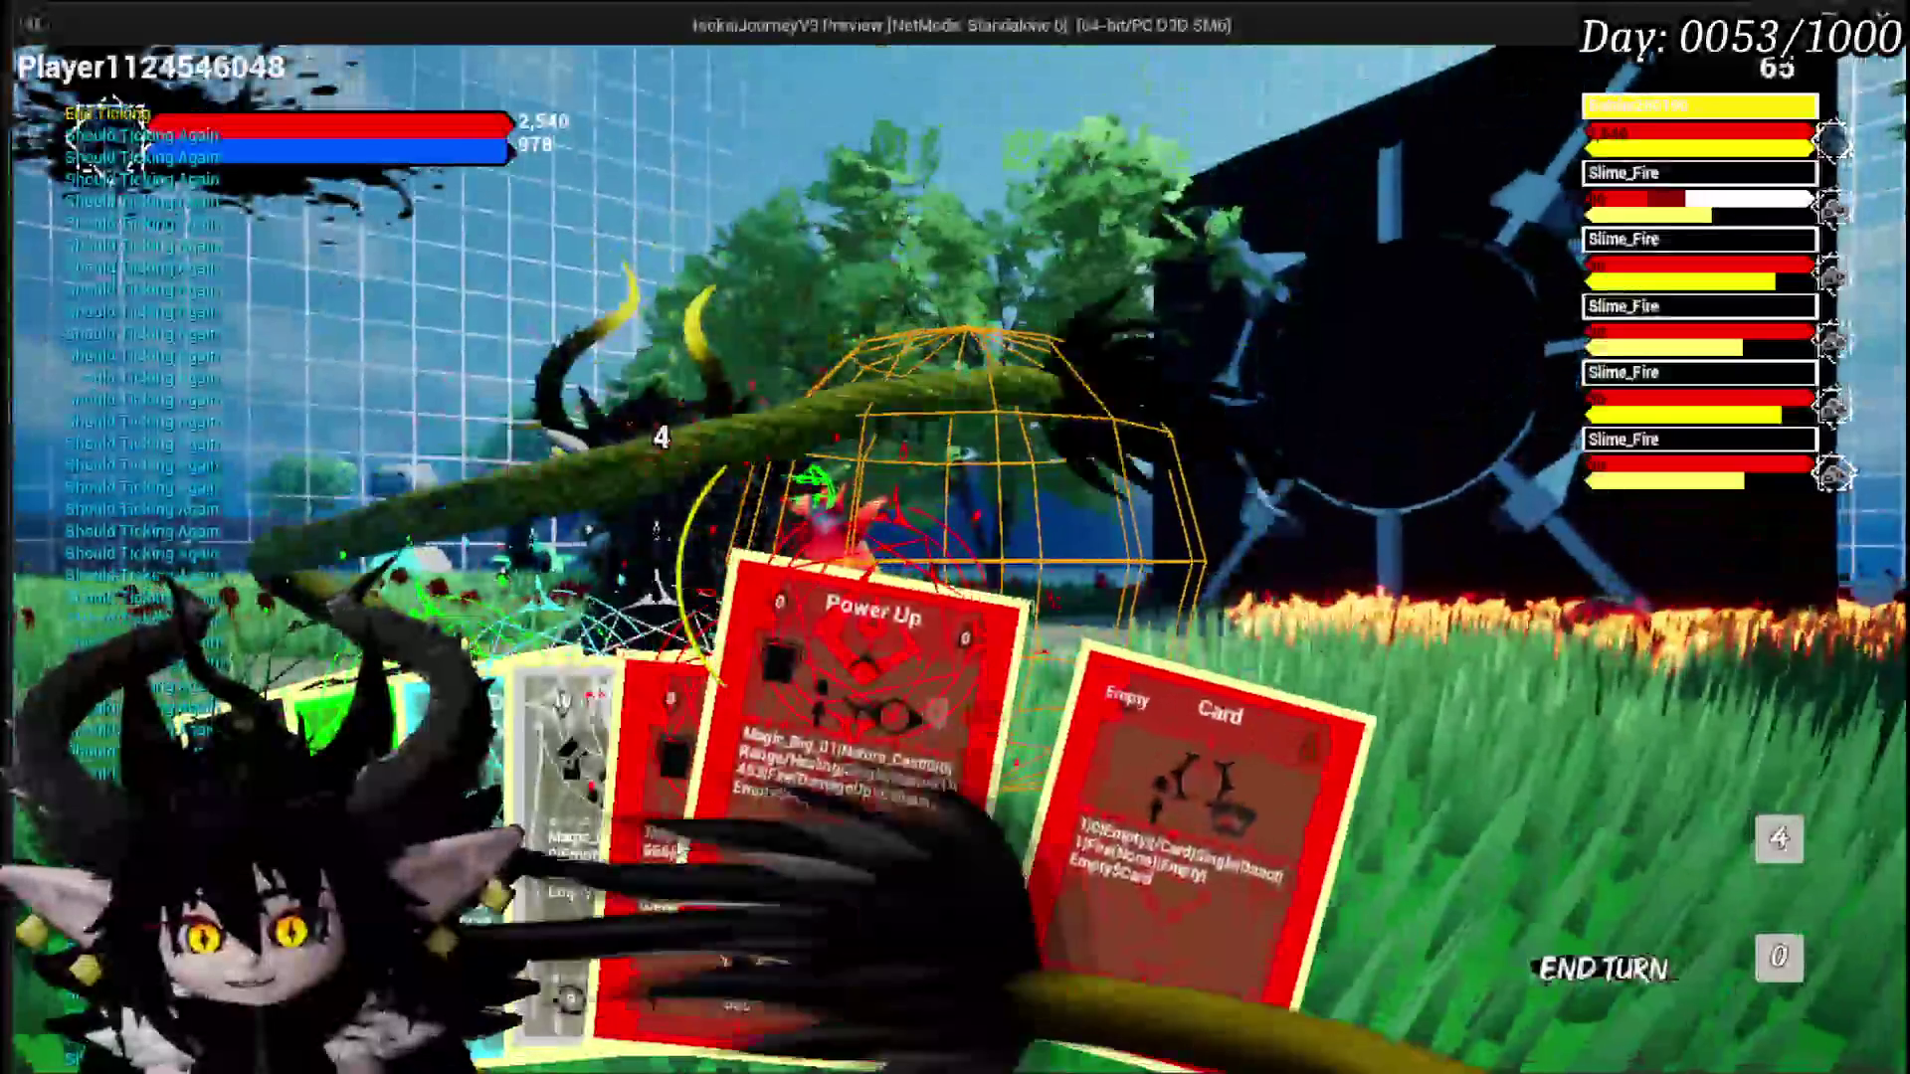
click(535, 812)
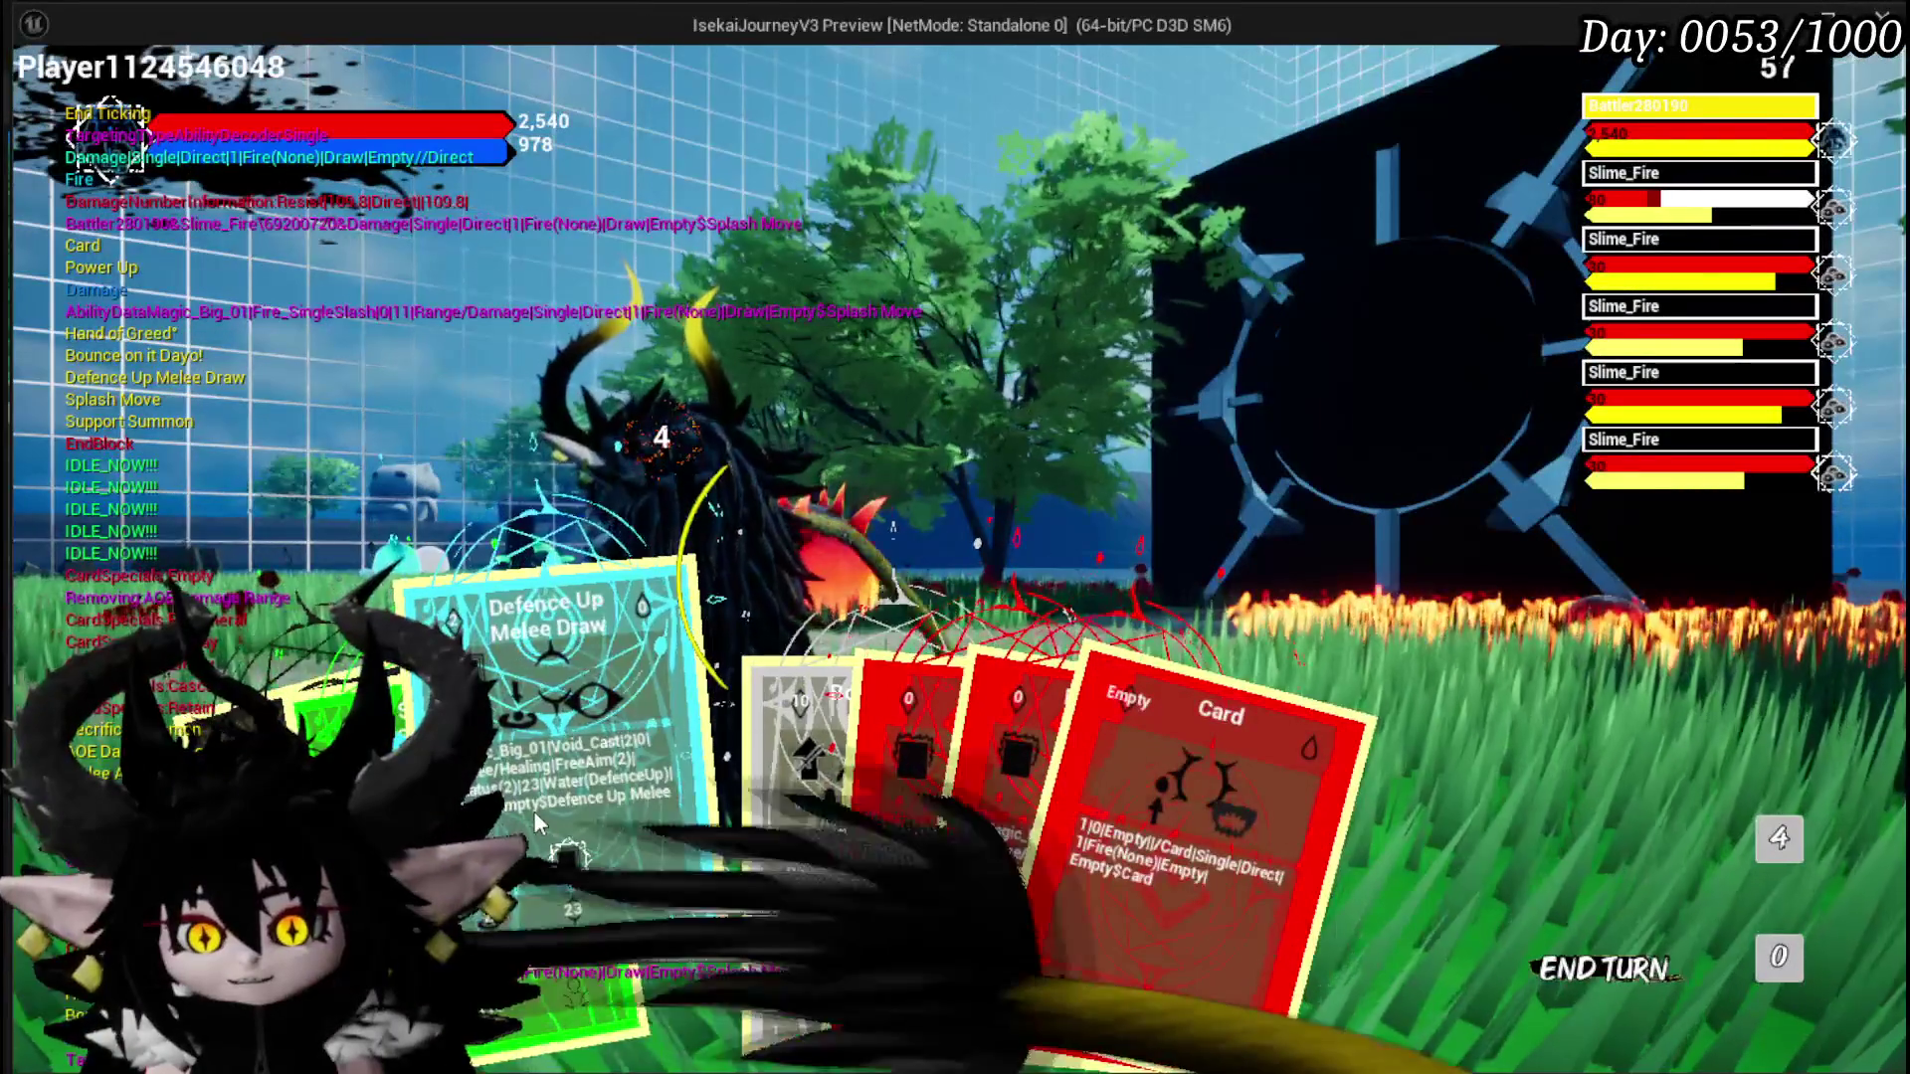
click(892, 732)
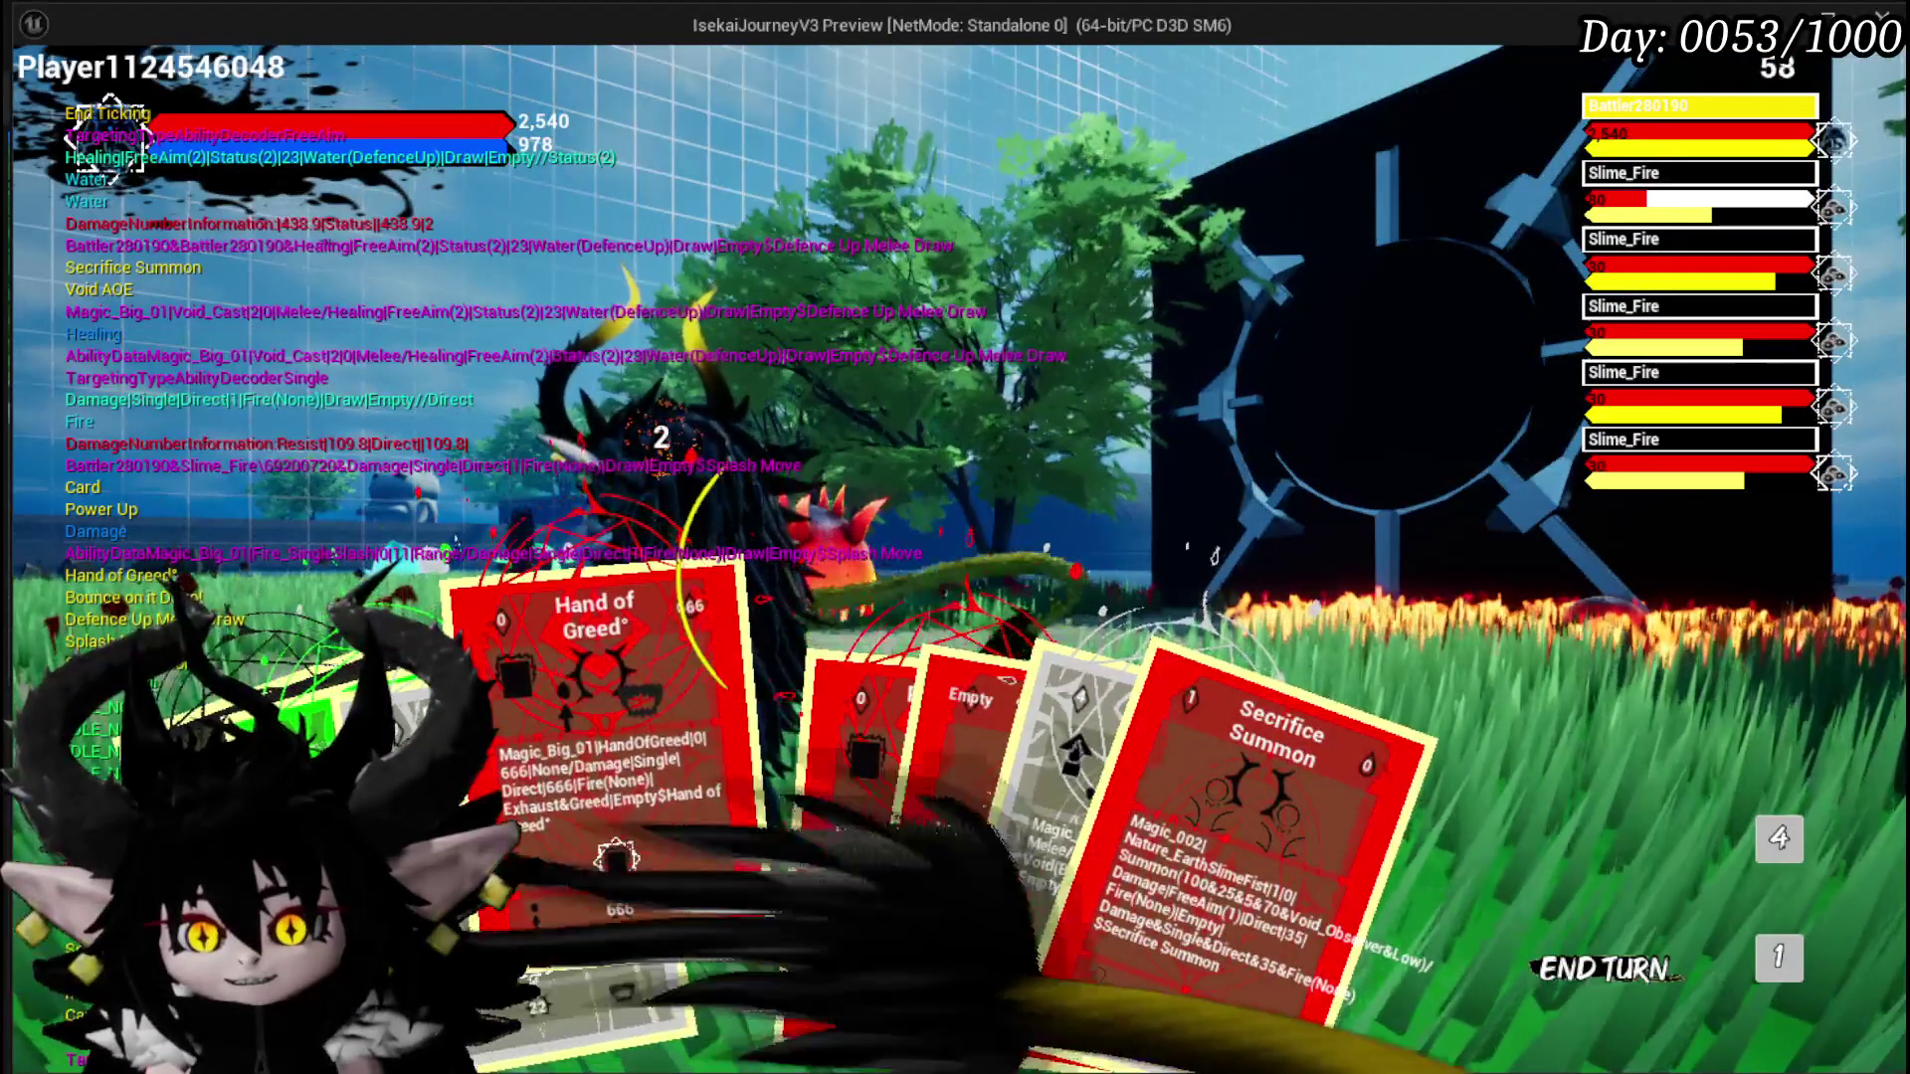
click(891, 898)
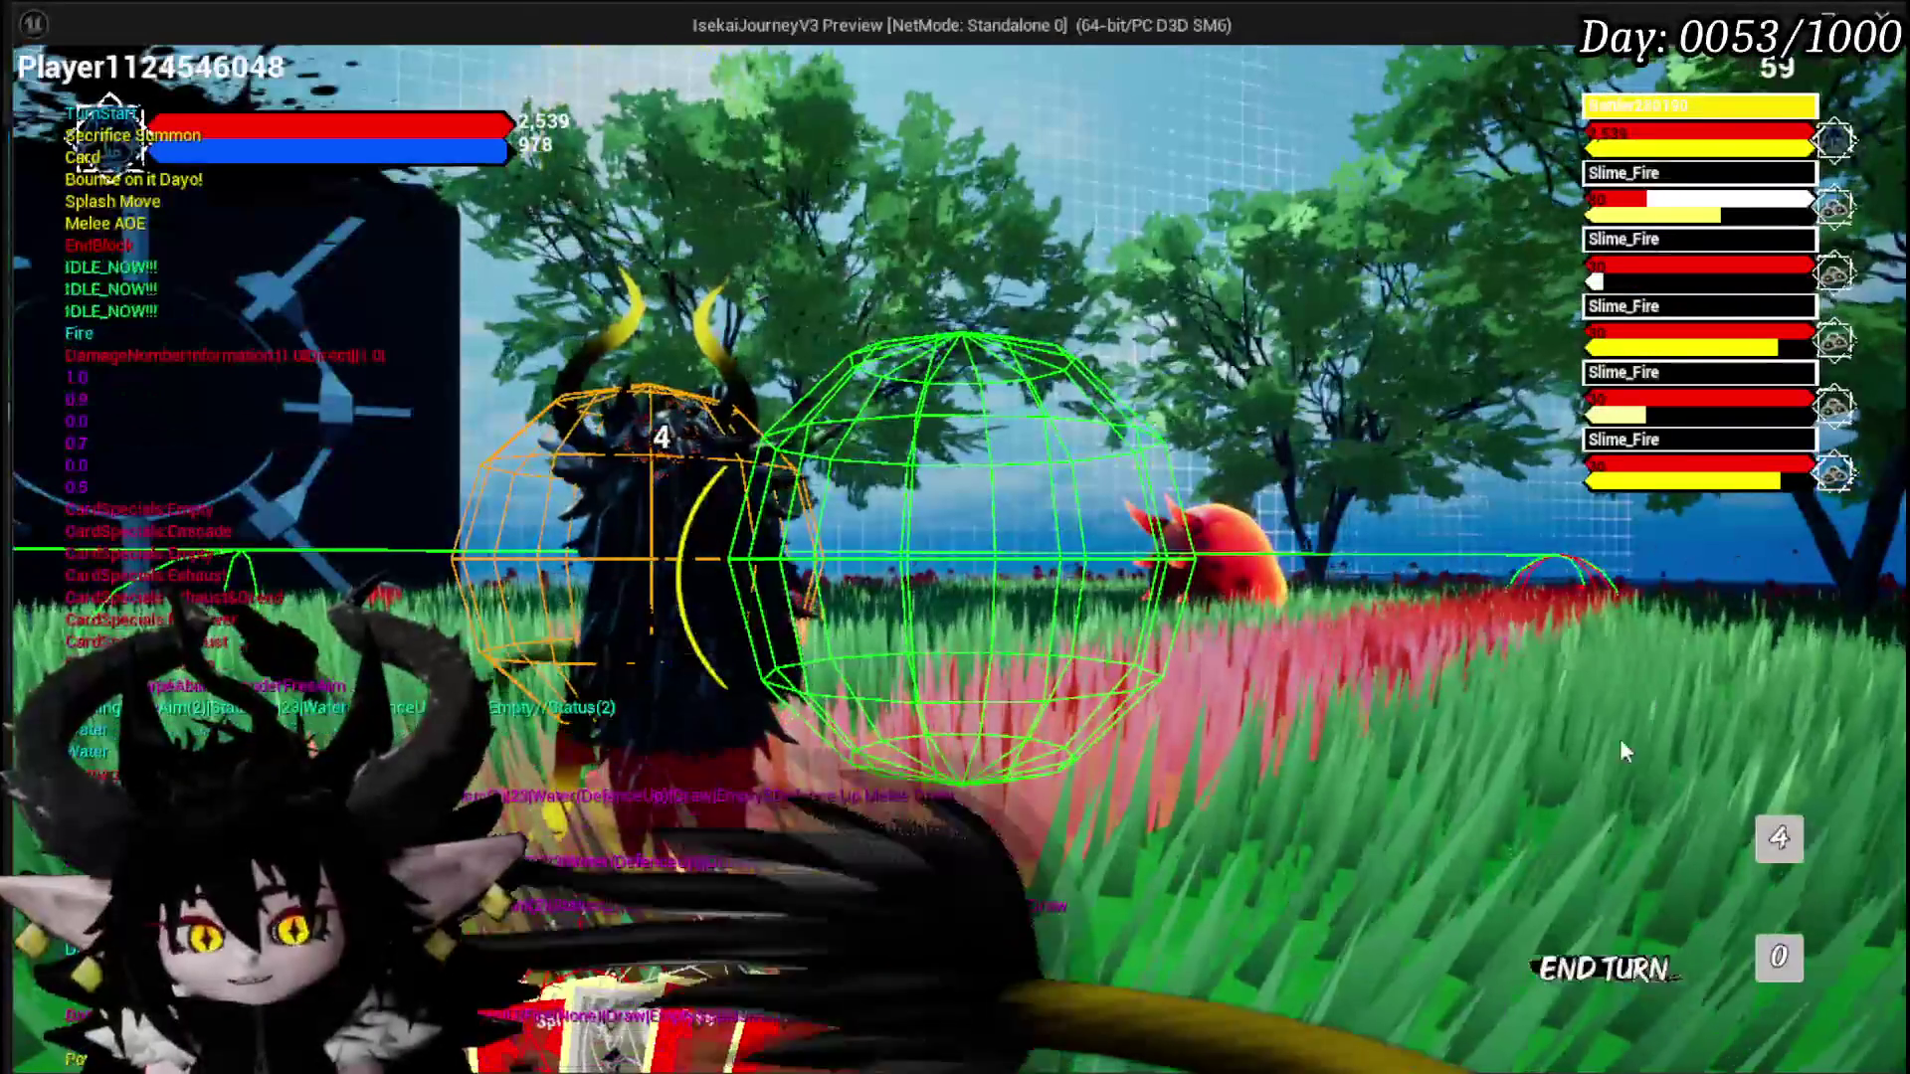
Step: Cast Melee AOE on a target area and replay the attack four more times, mana falling to 378
mouse_move(782, 911)
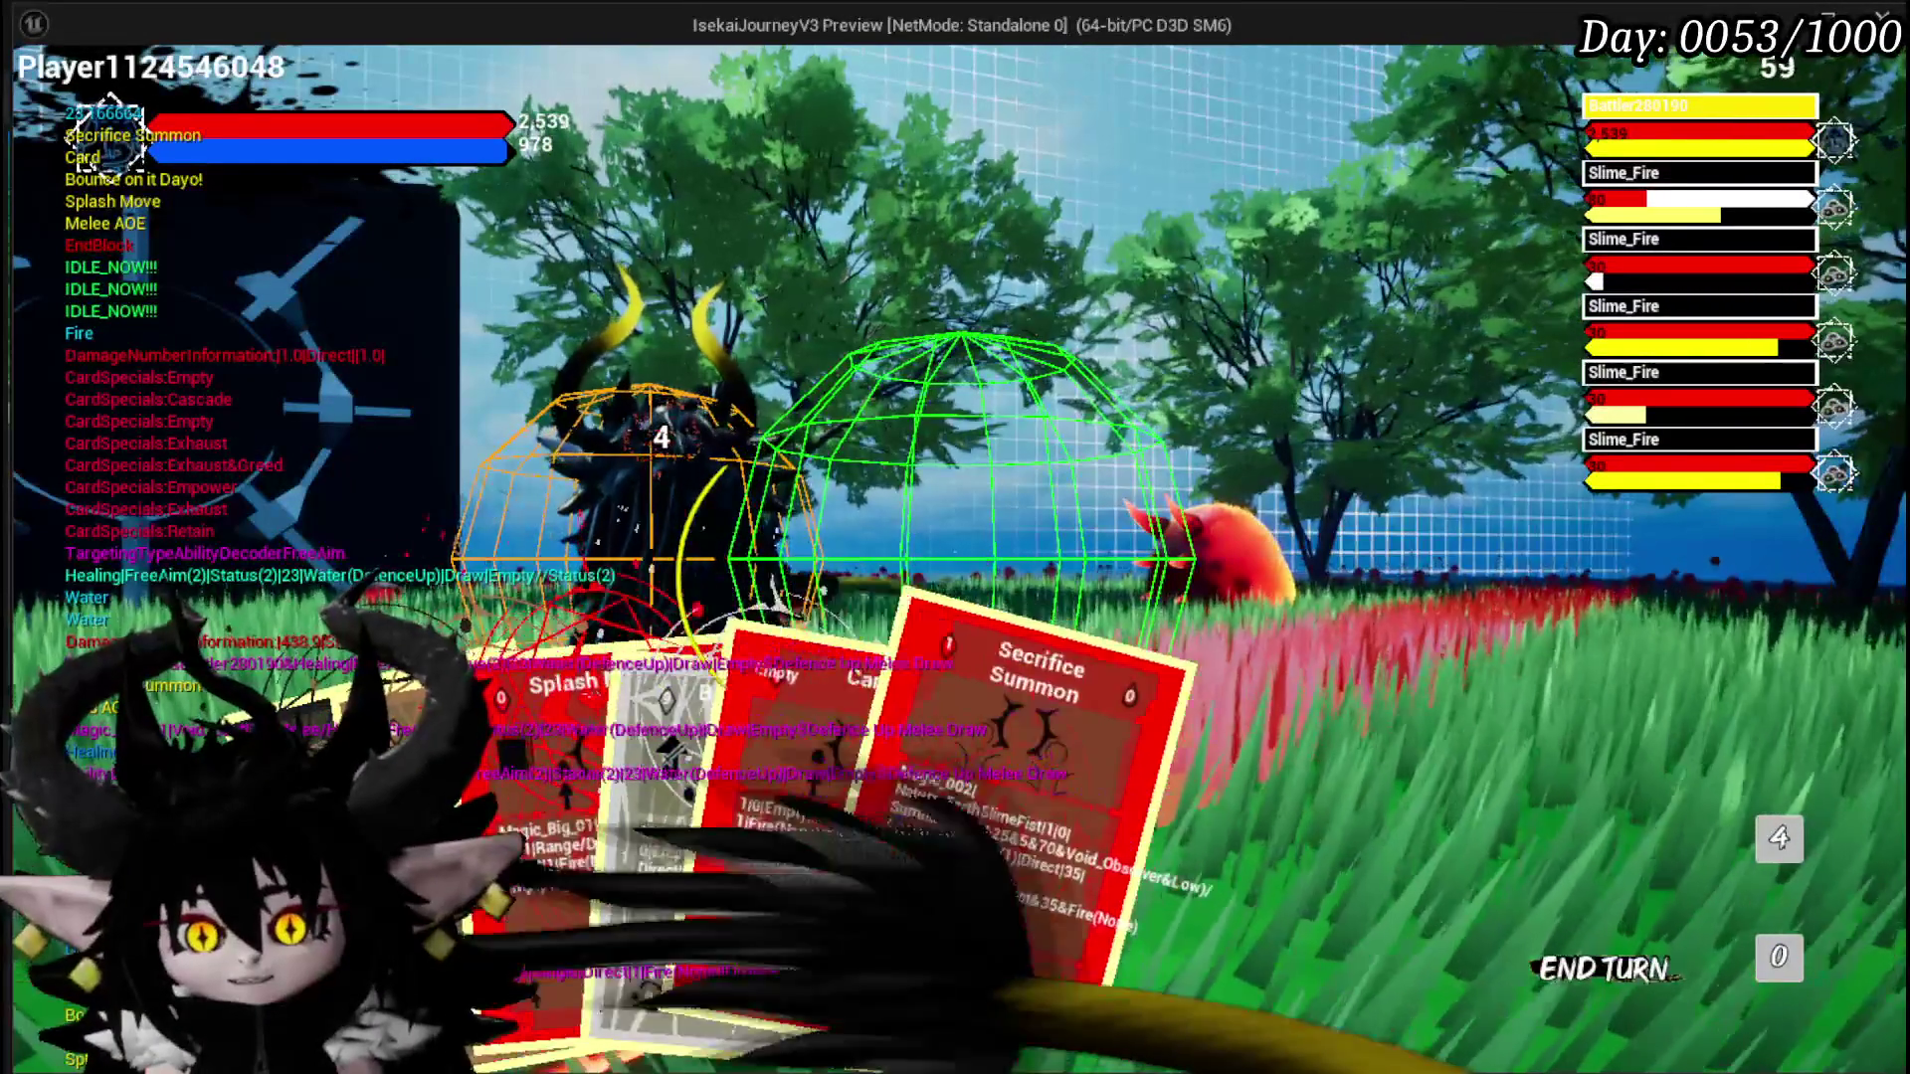
mouse_move(623, 831)
click(545, 820)
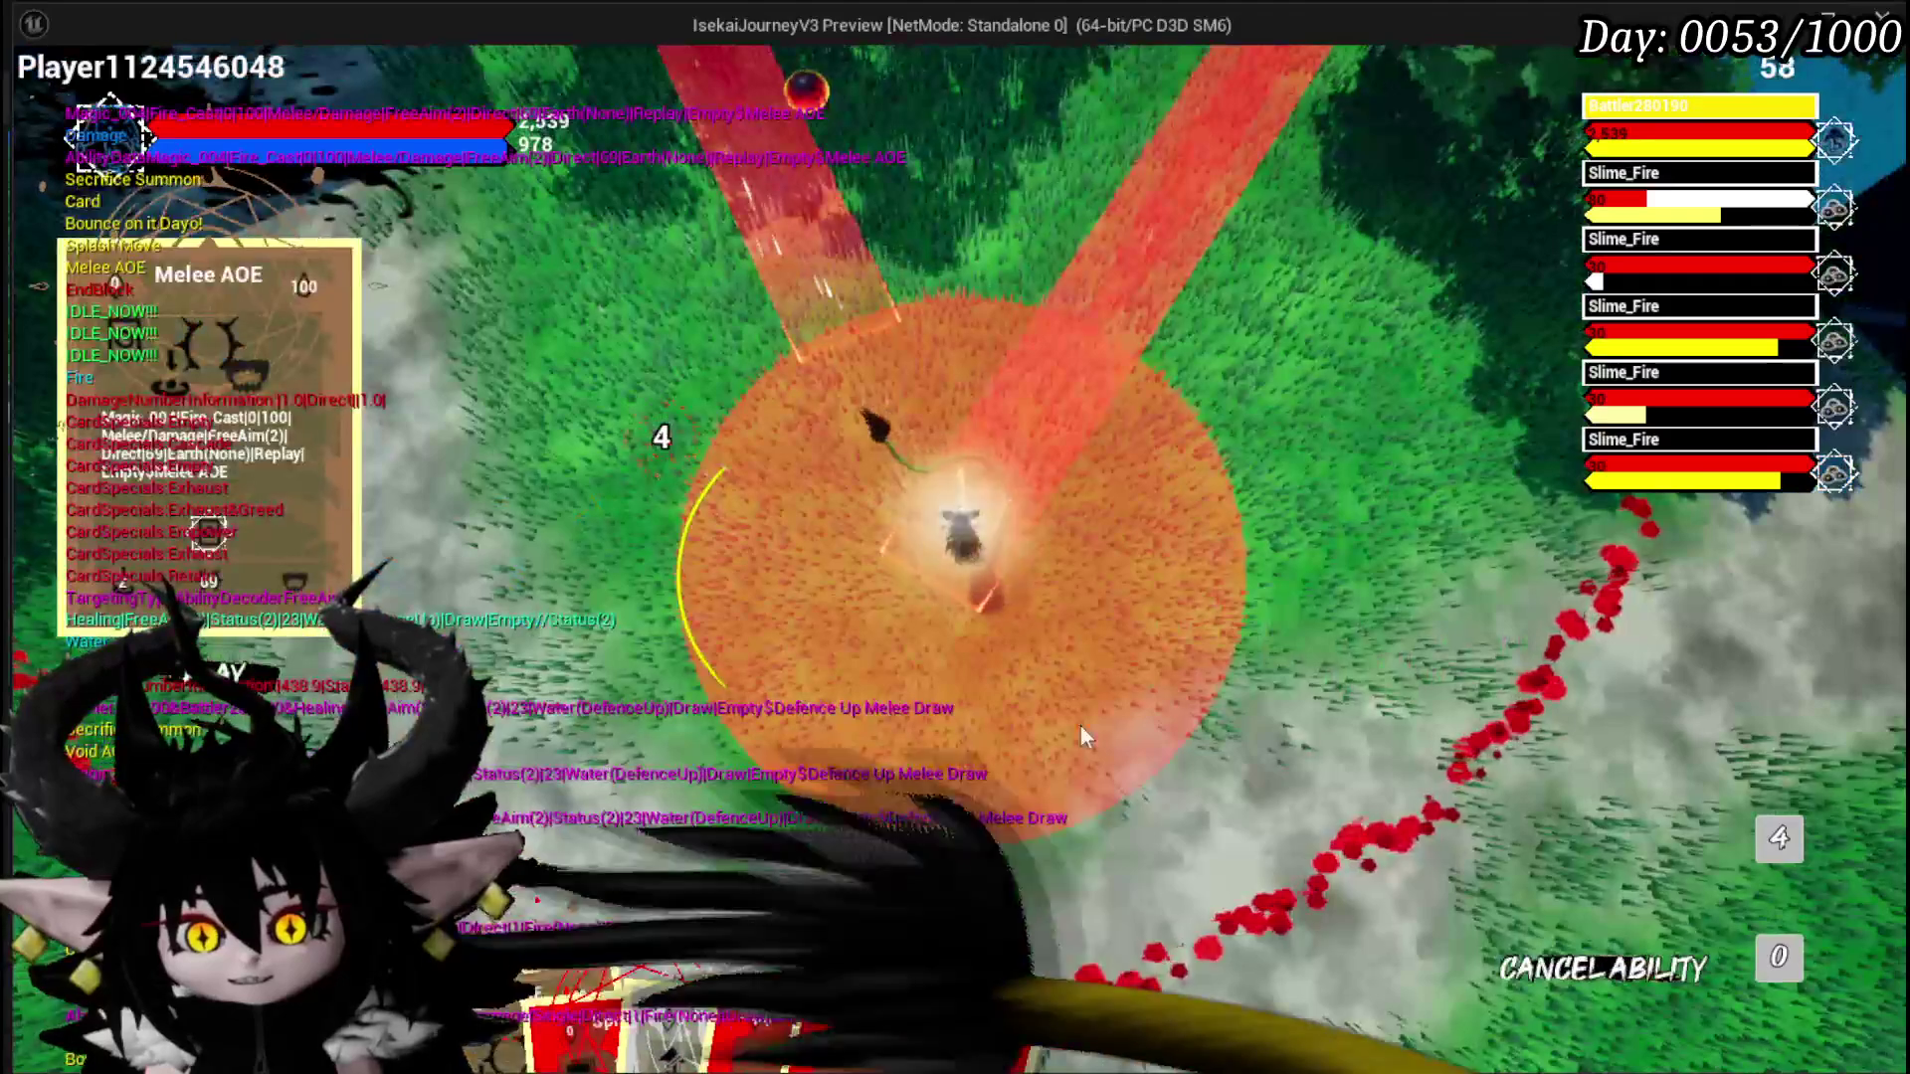
click(1108, 724)
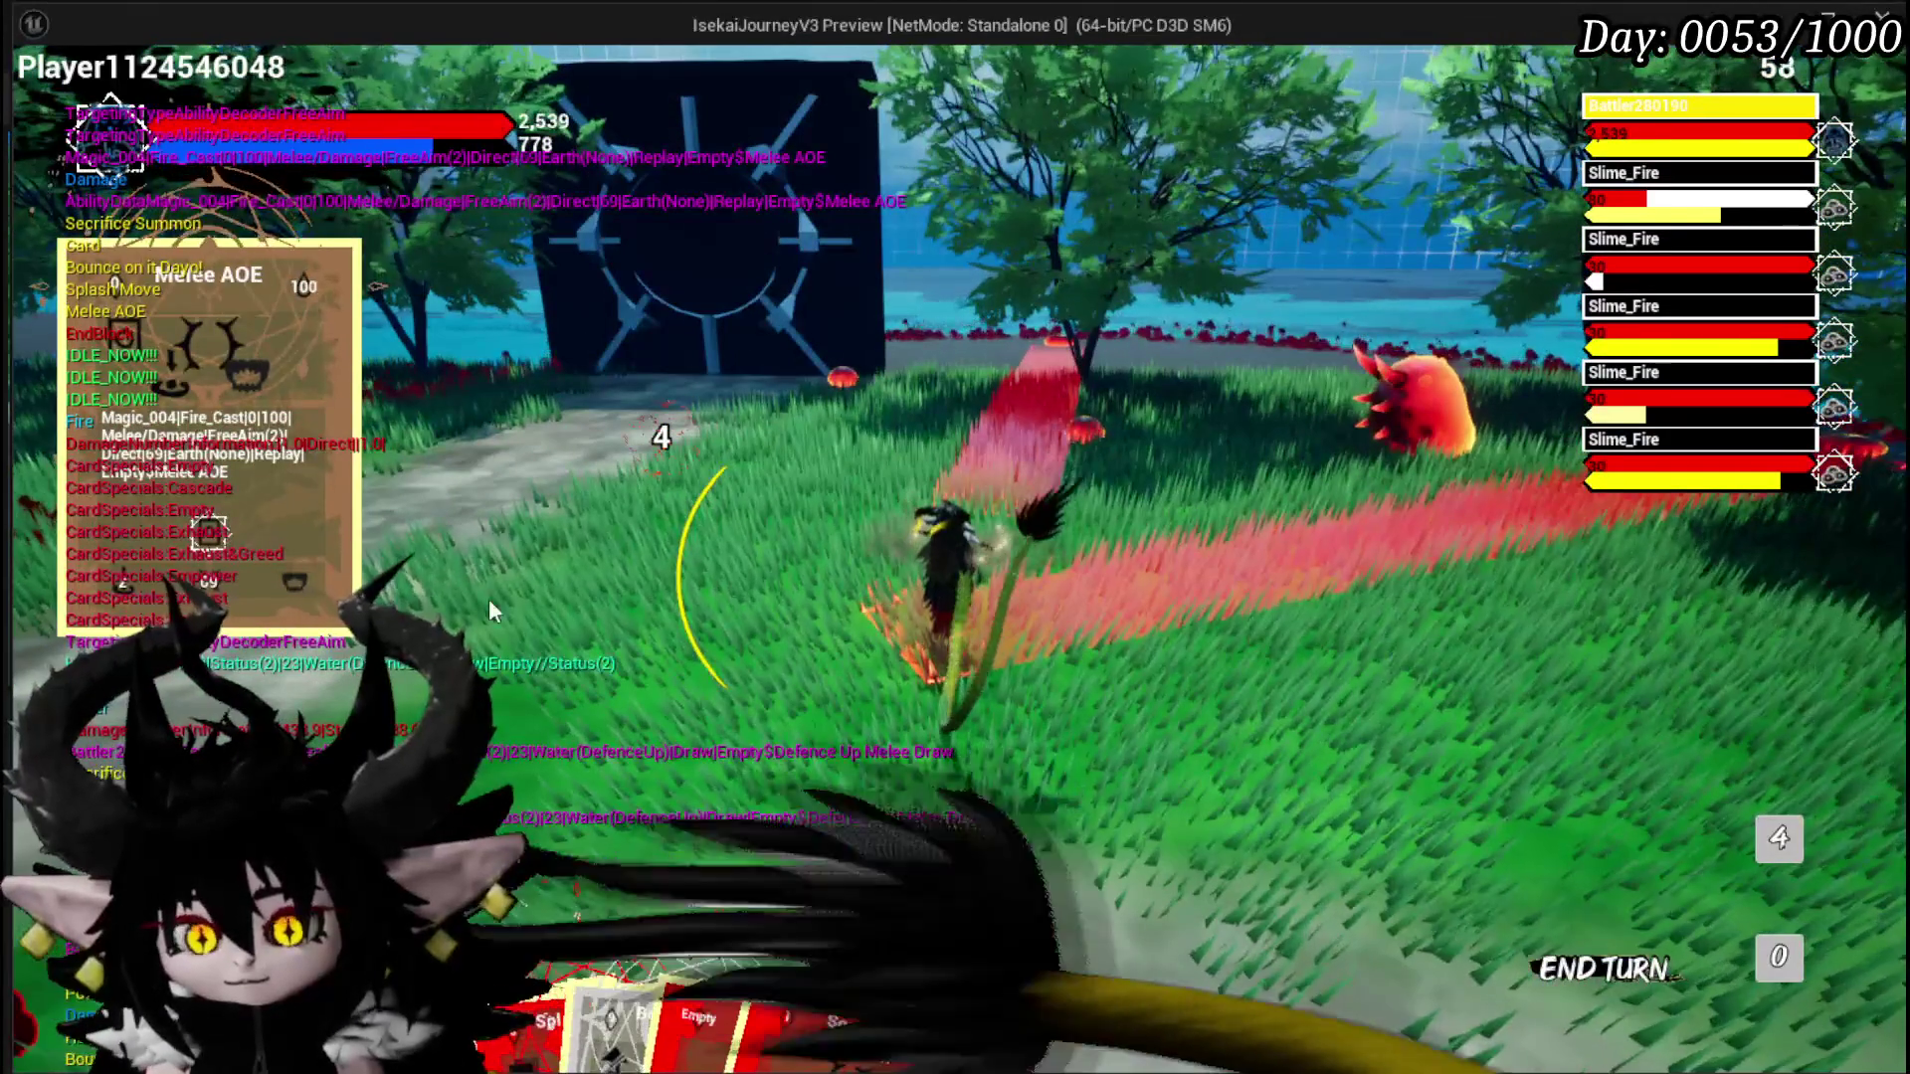
click(957, 464)
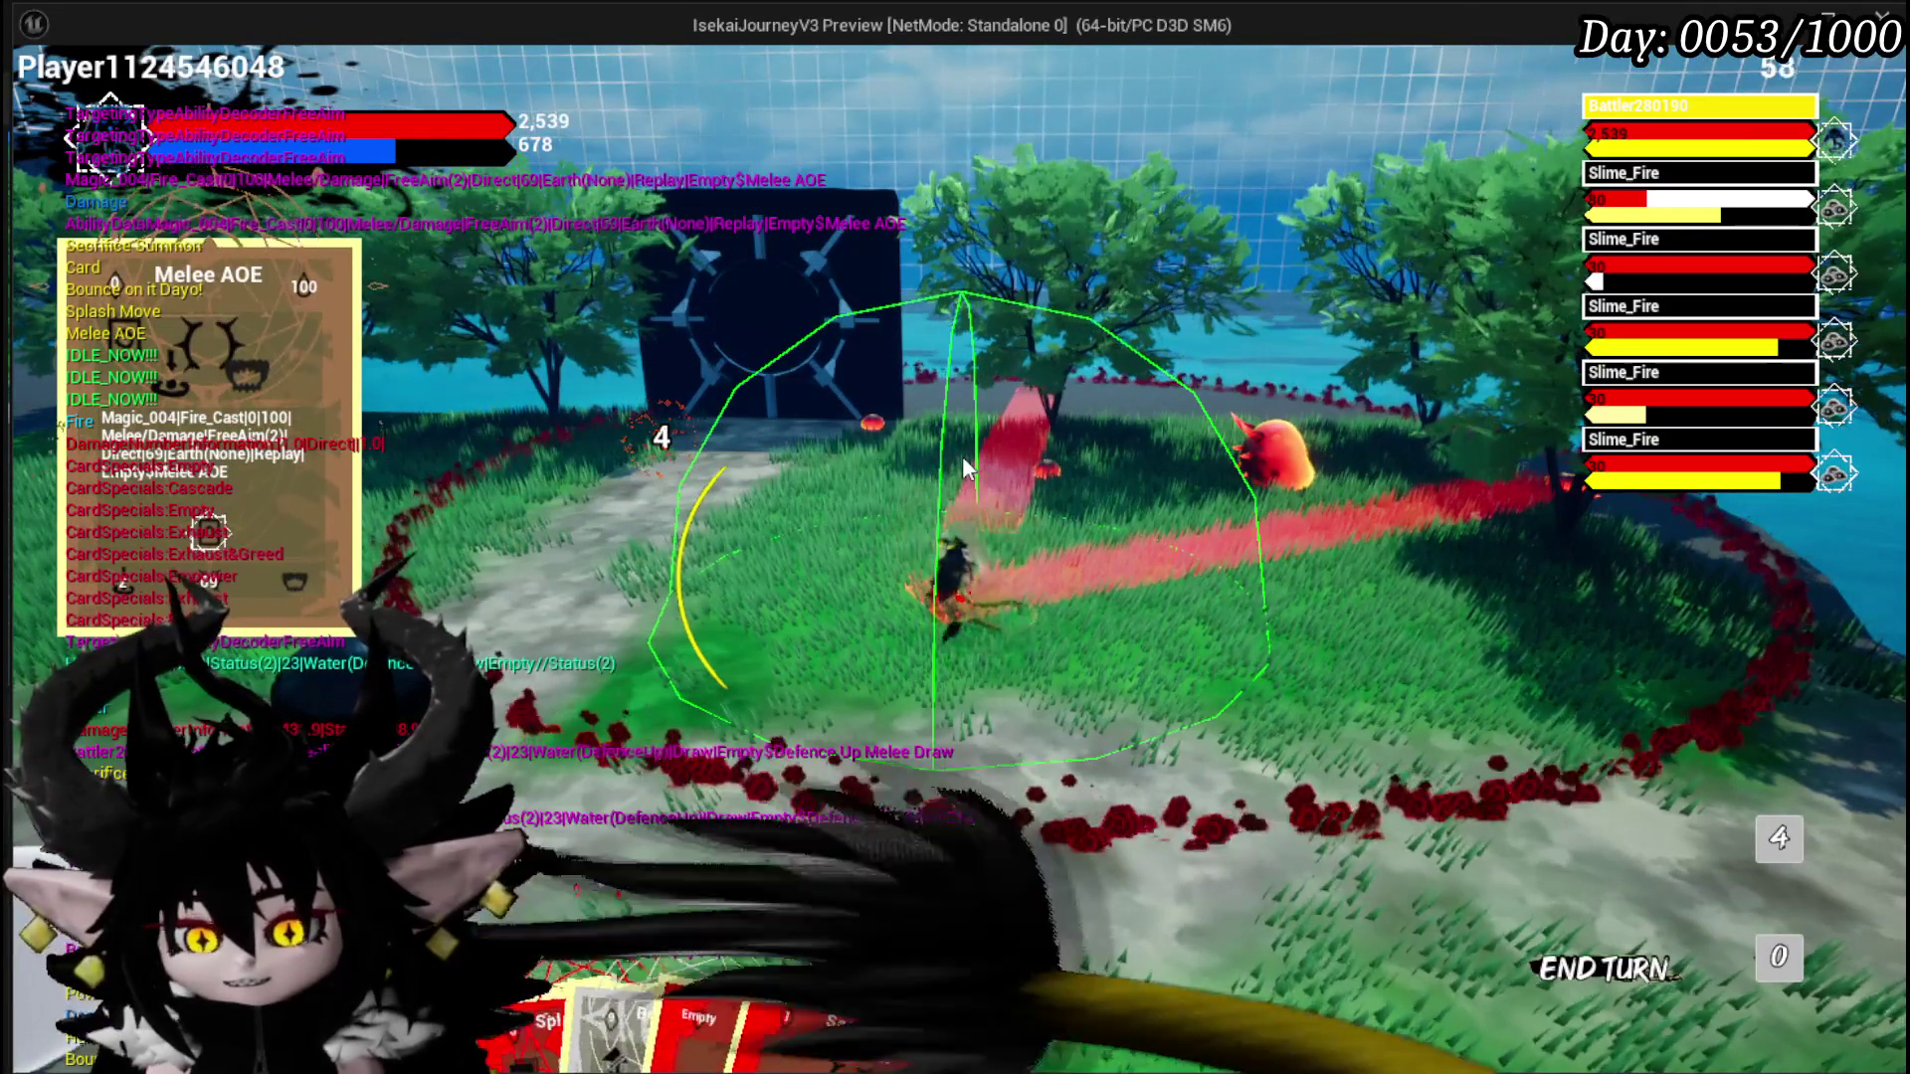
click(964, 463)
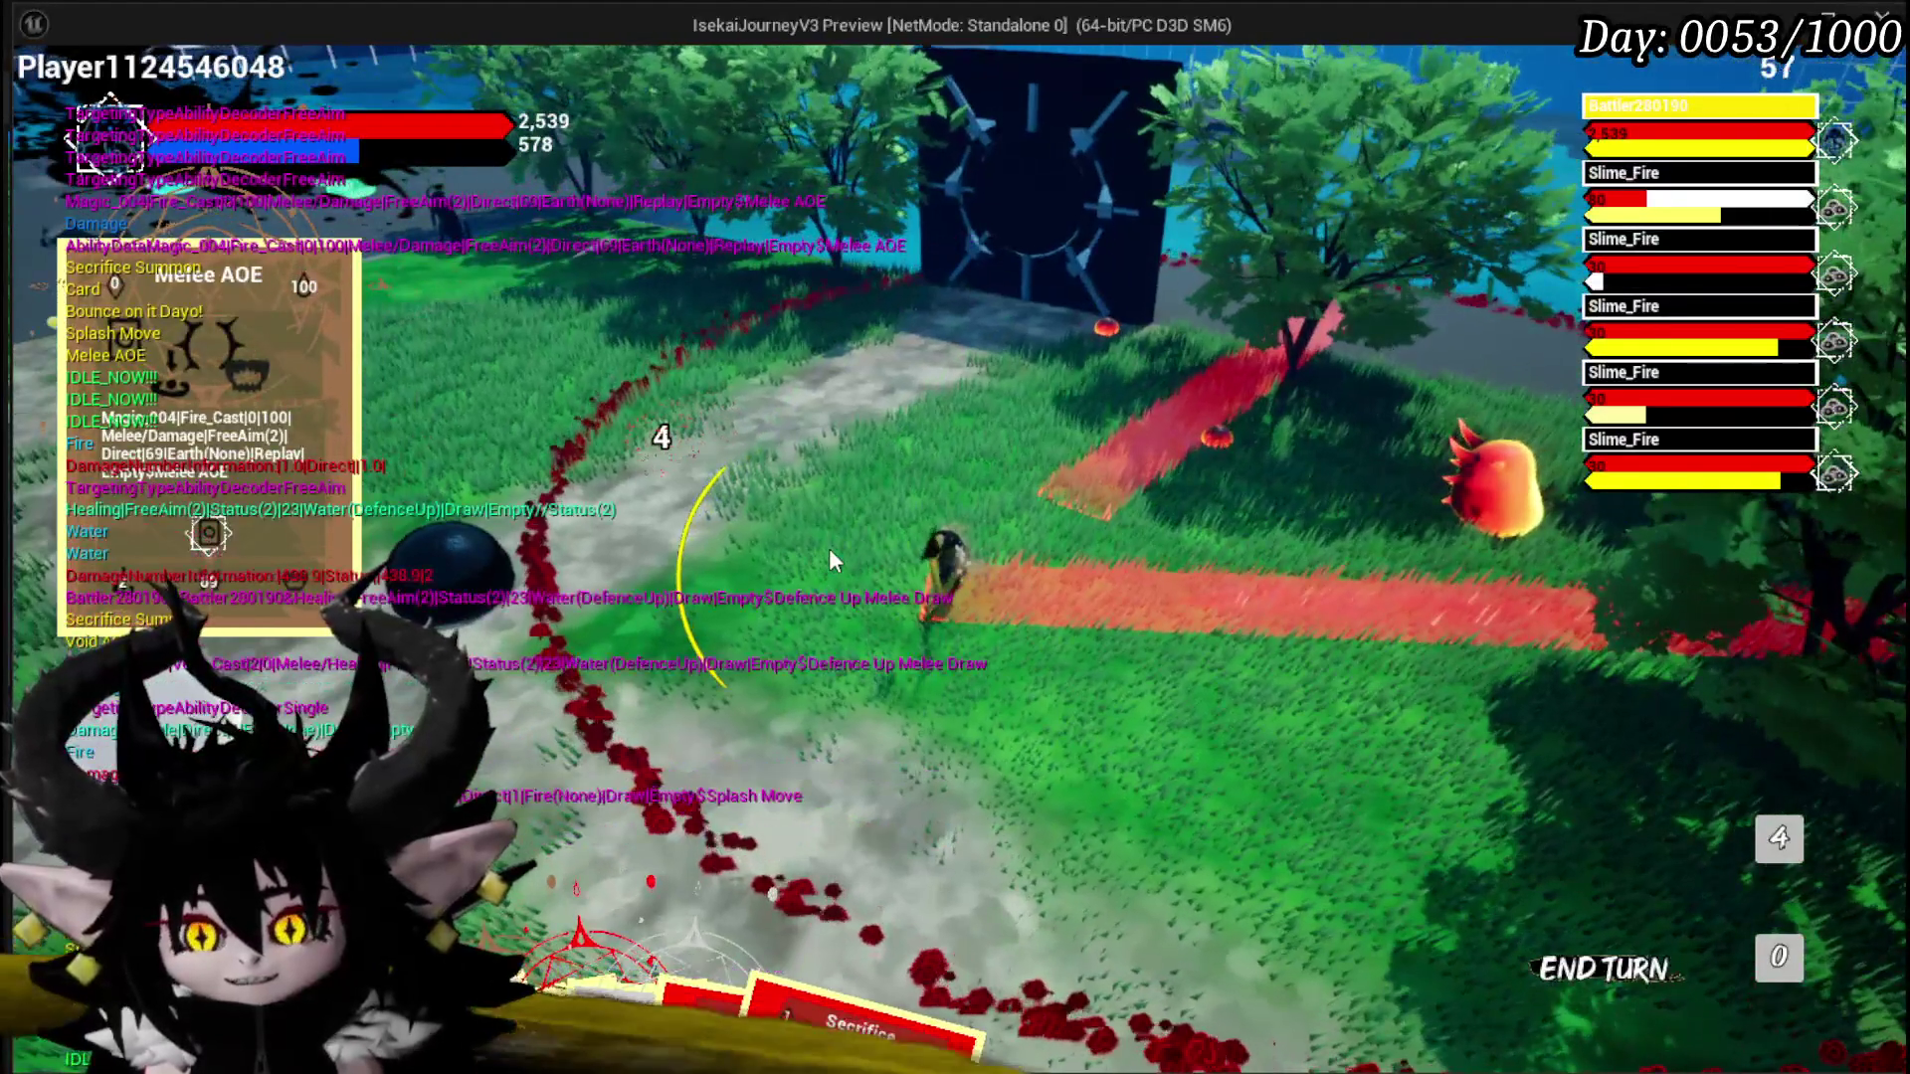
click(831, 548)
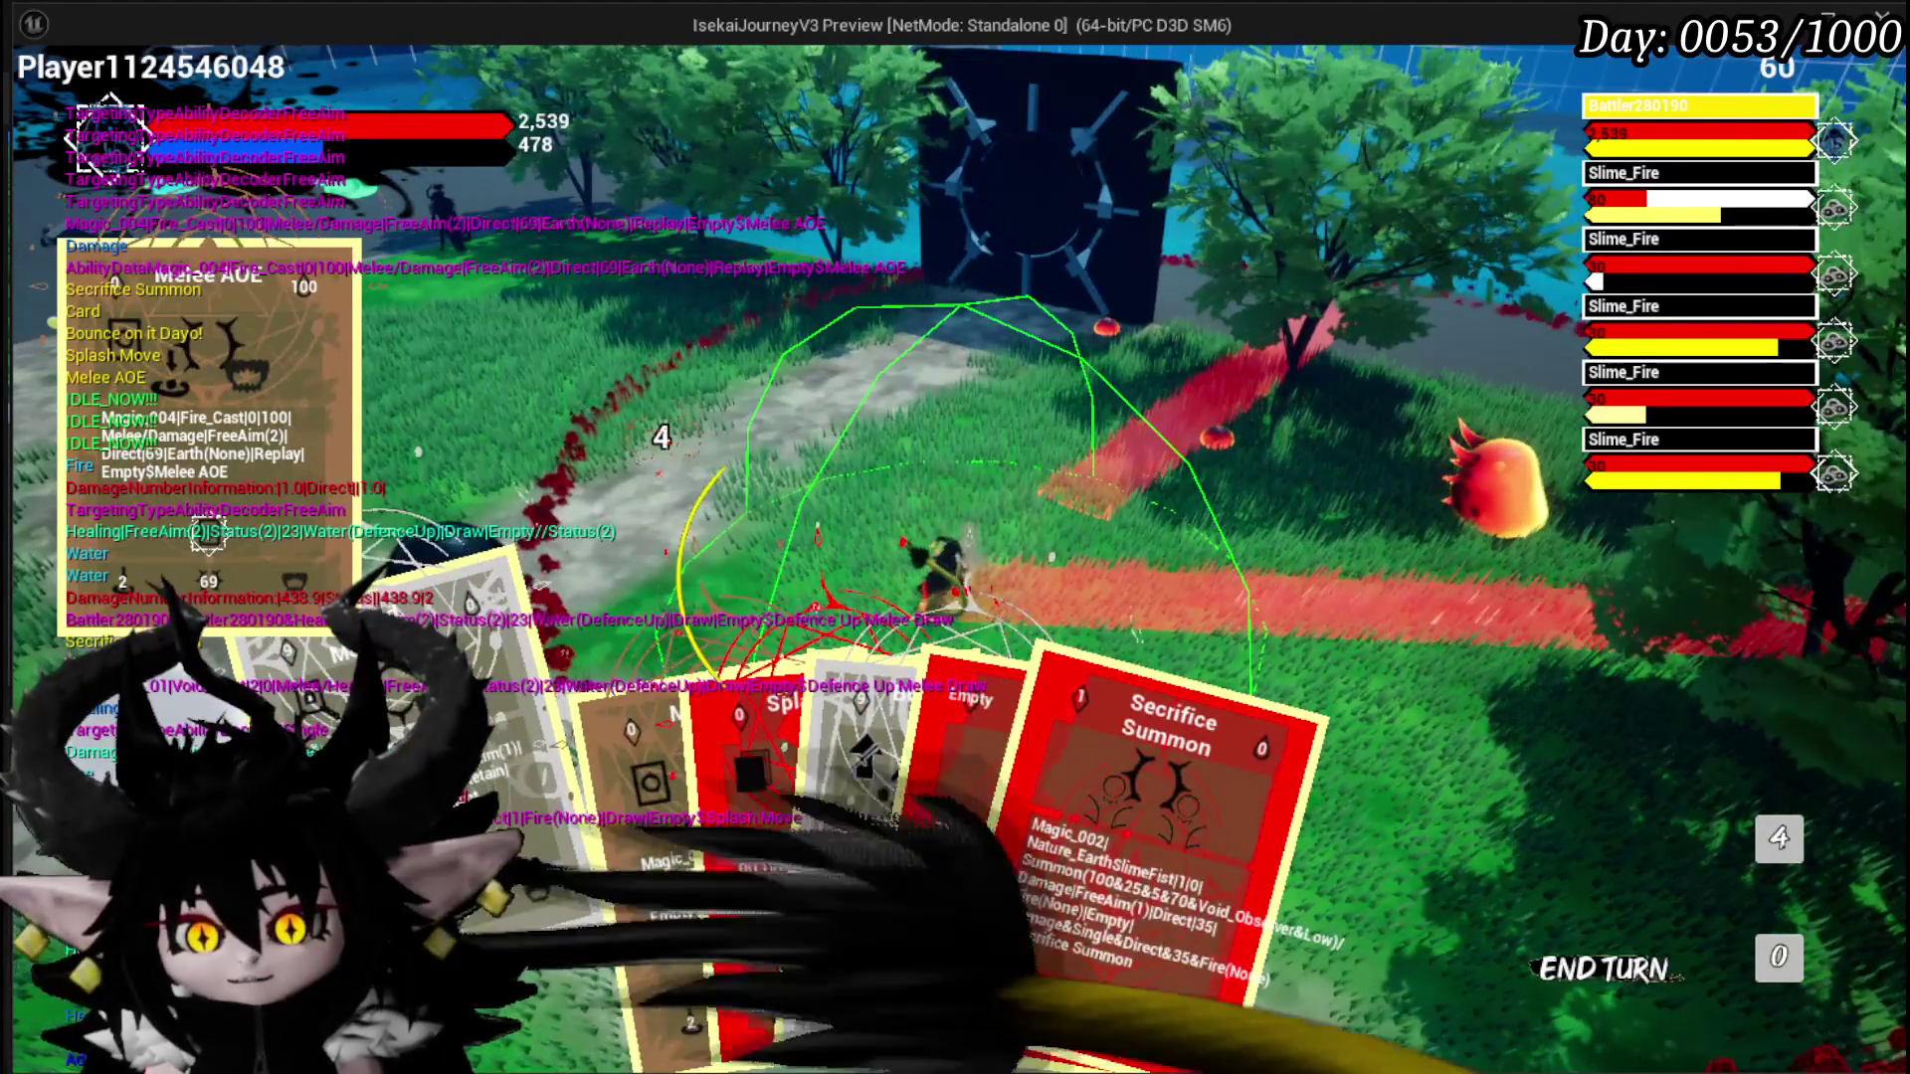
click(1002, 384)
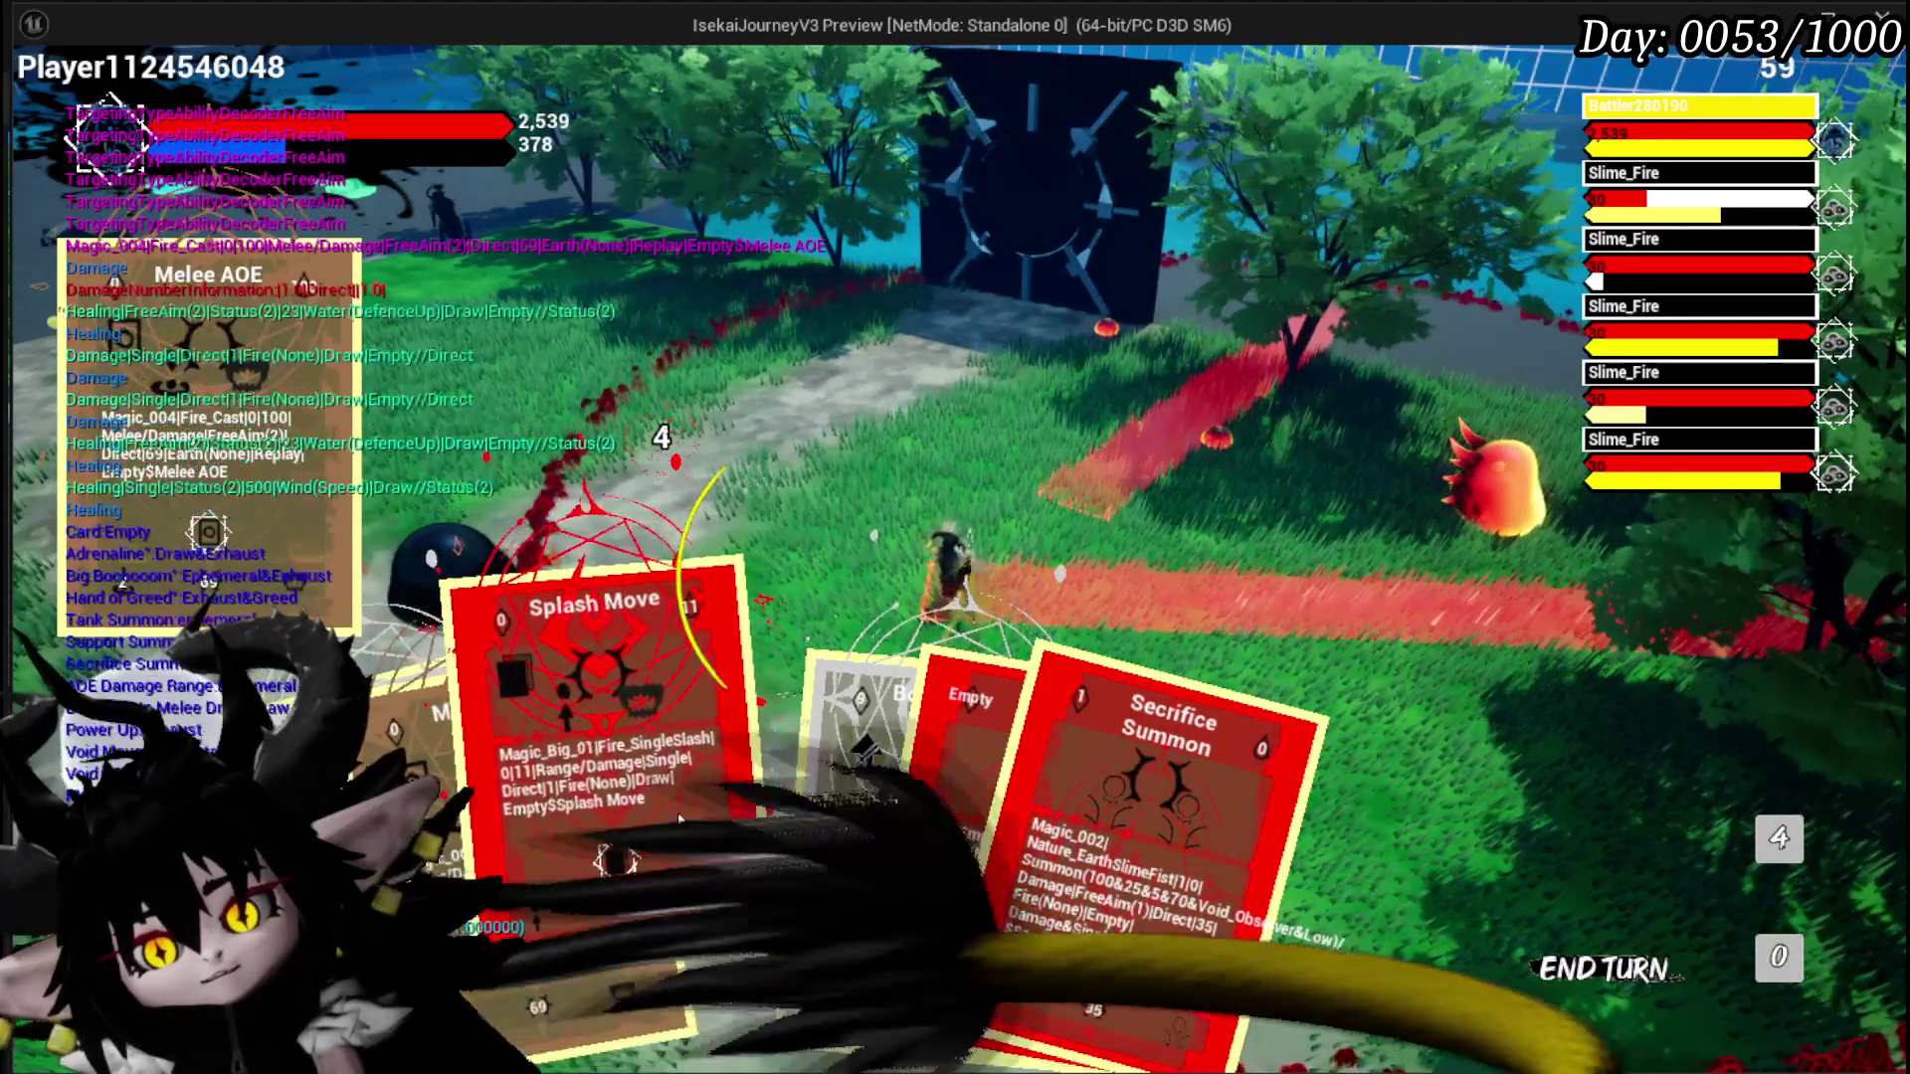
Step: Replay Melee AOE once more, dropping mana to 278, and list the five pile cards
mouse_move(692, 796)
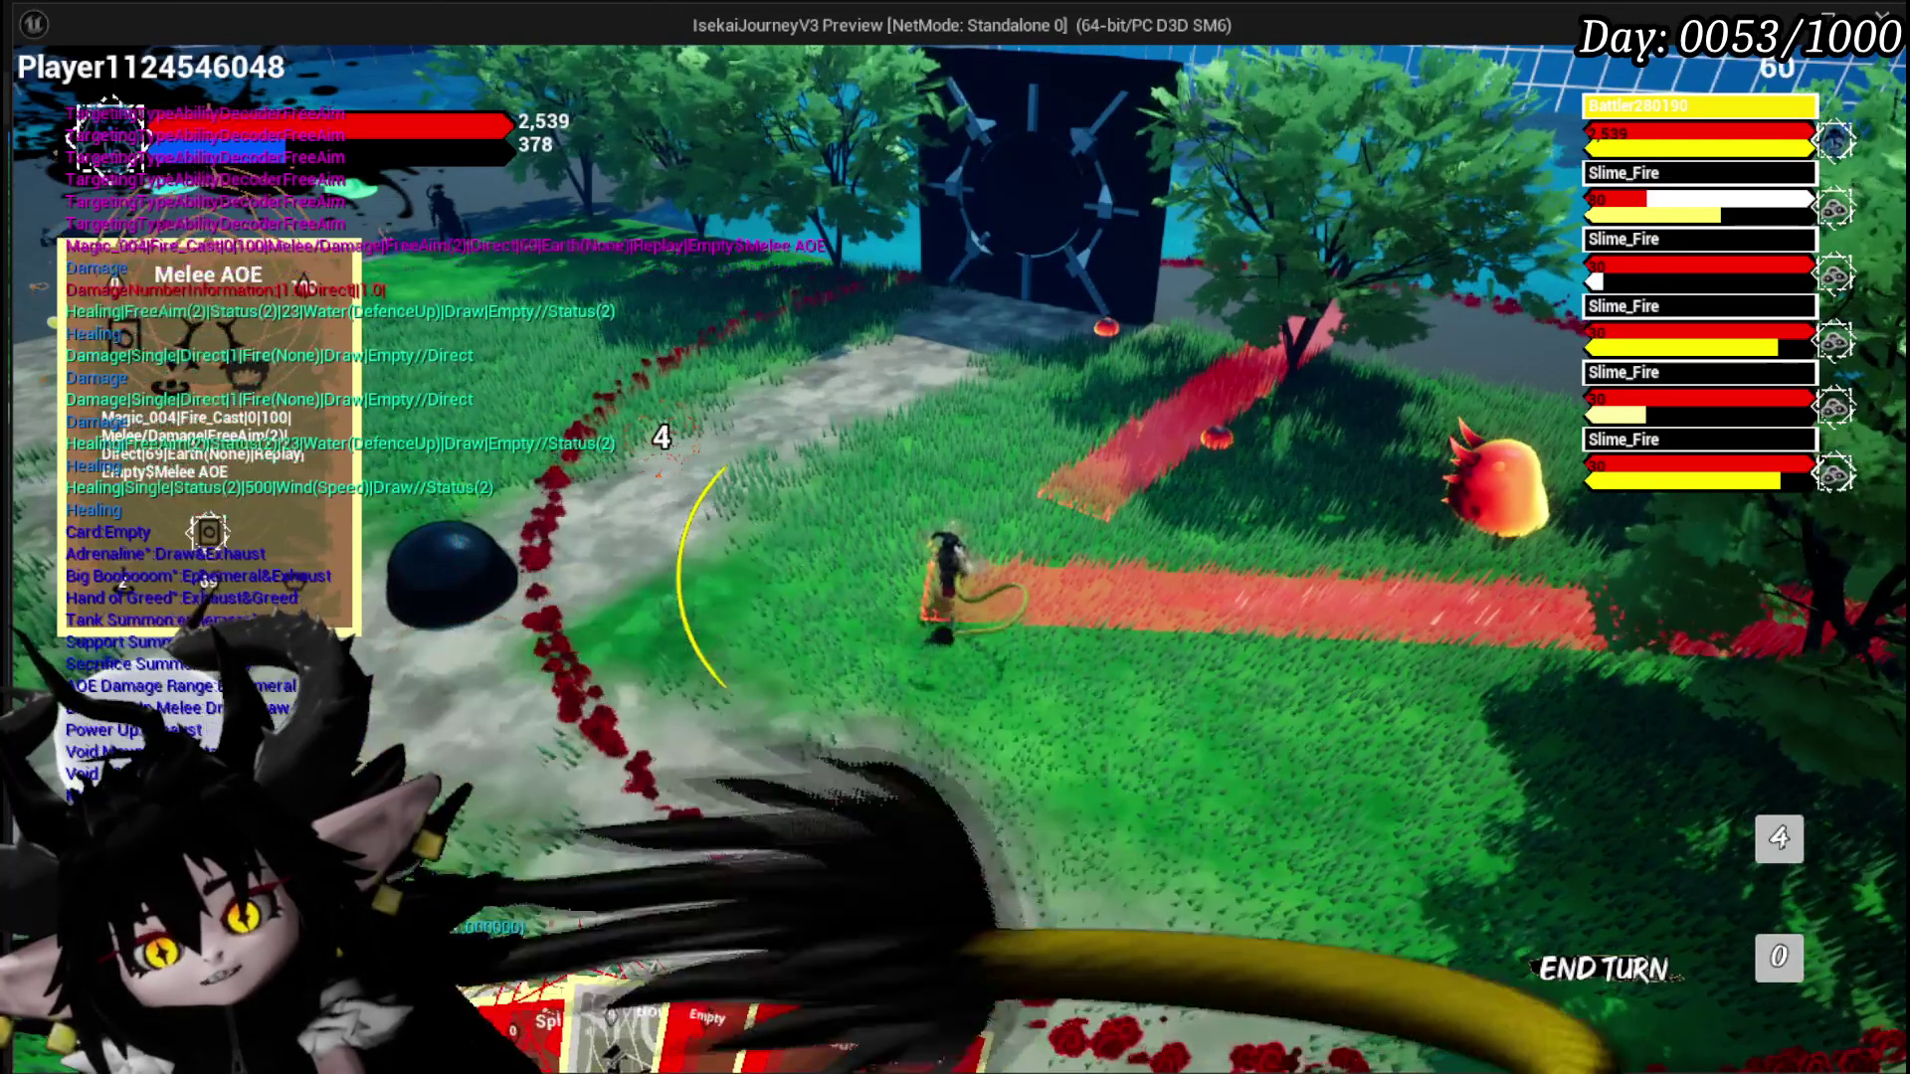
mouse_move(670, 880)
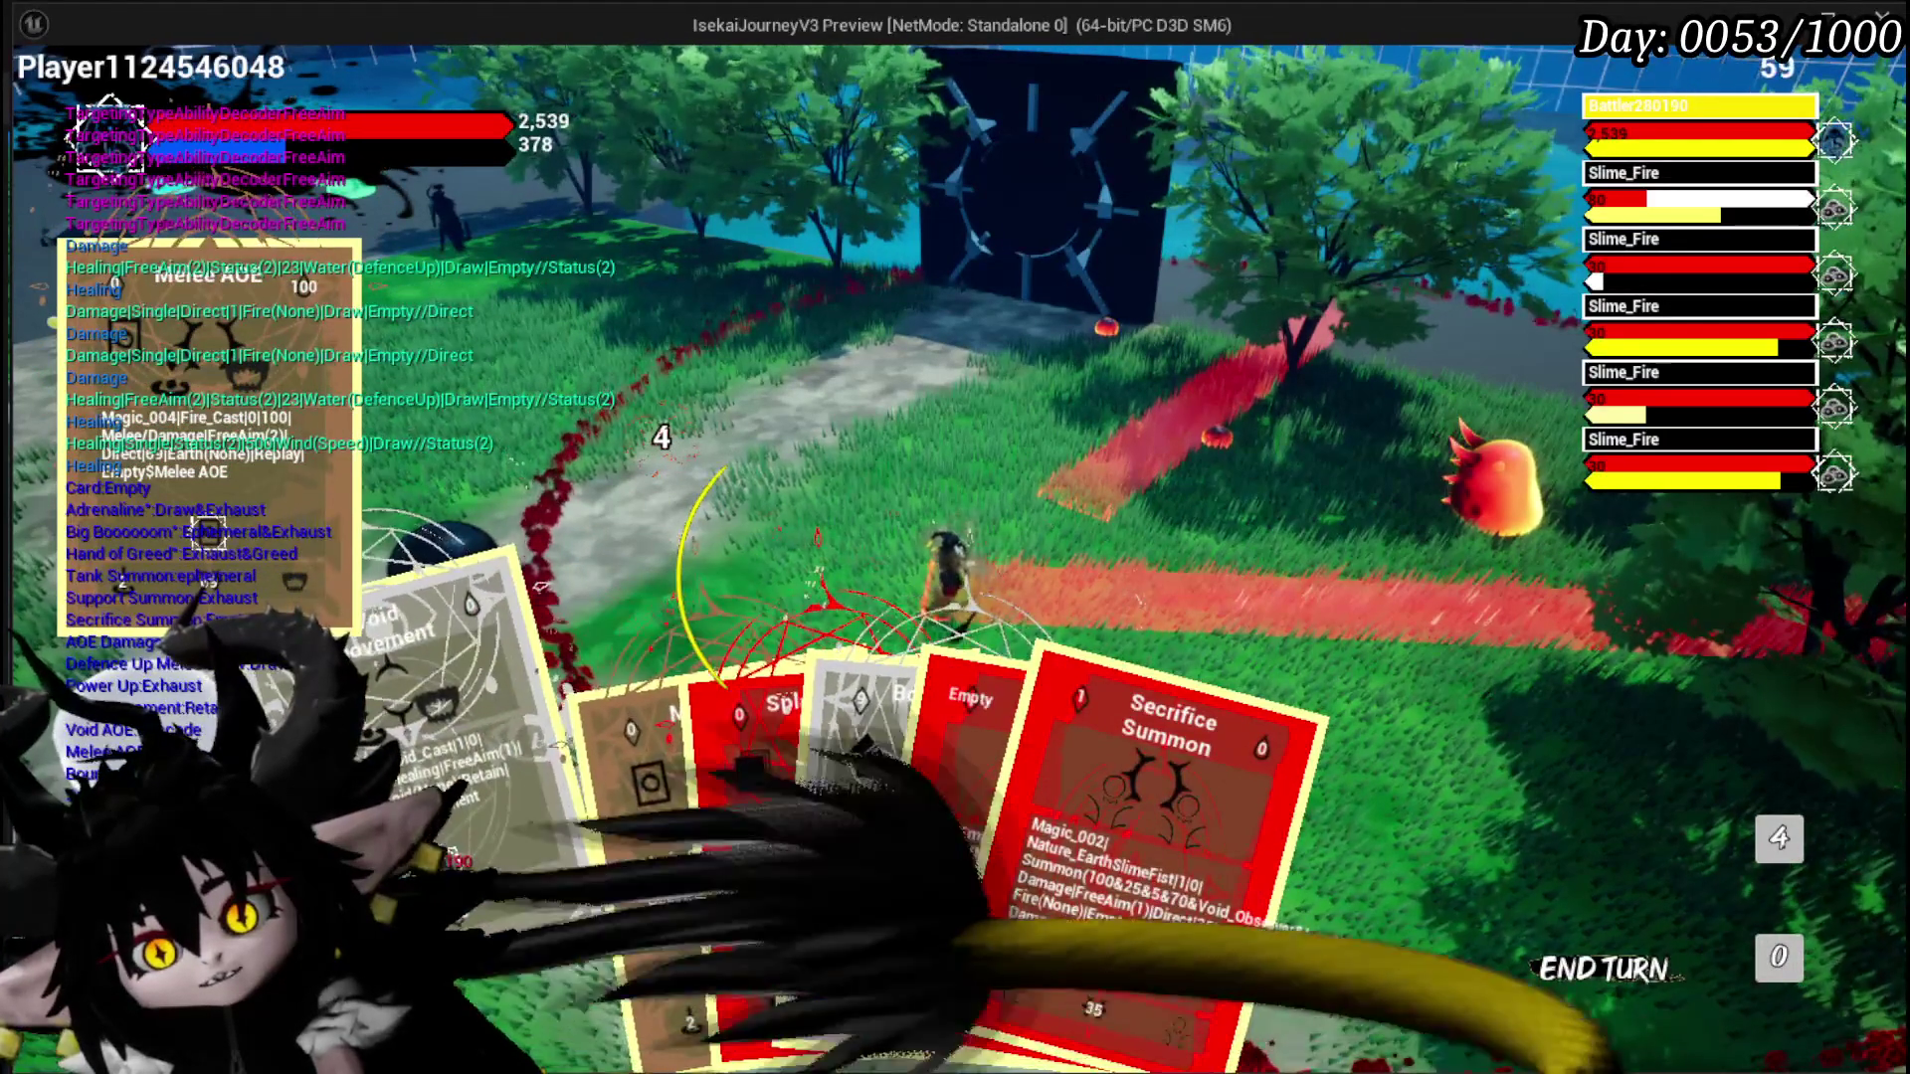
mouse_move(768, 810)
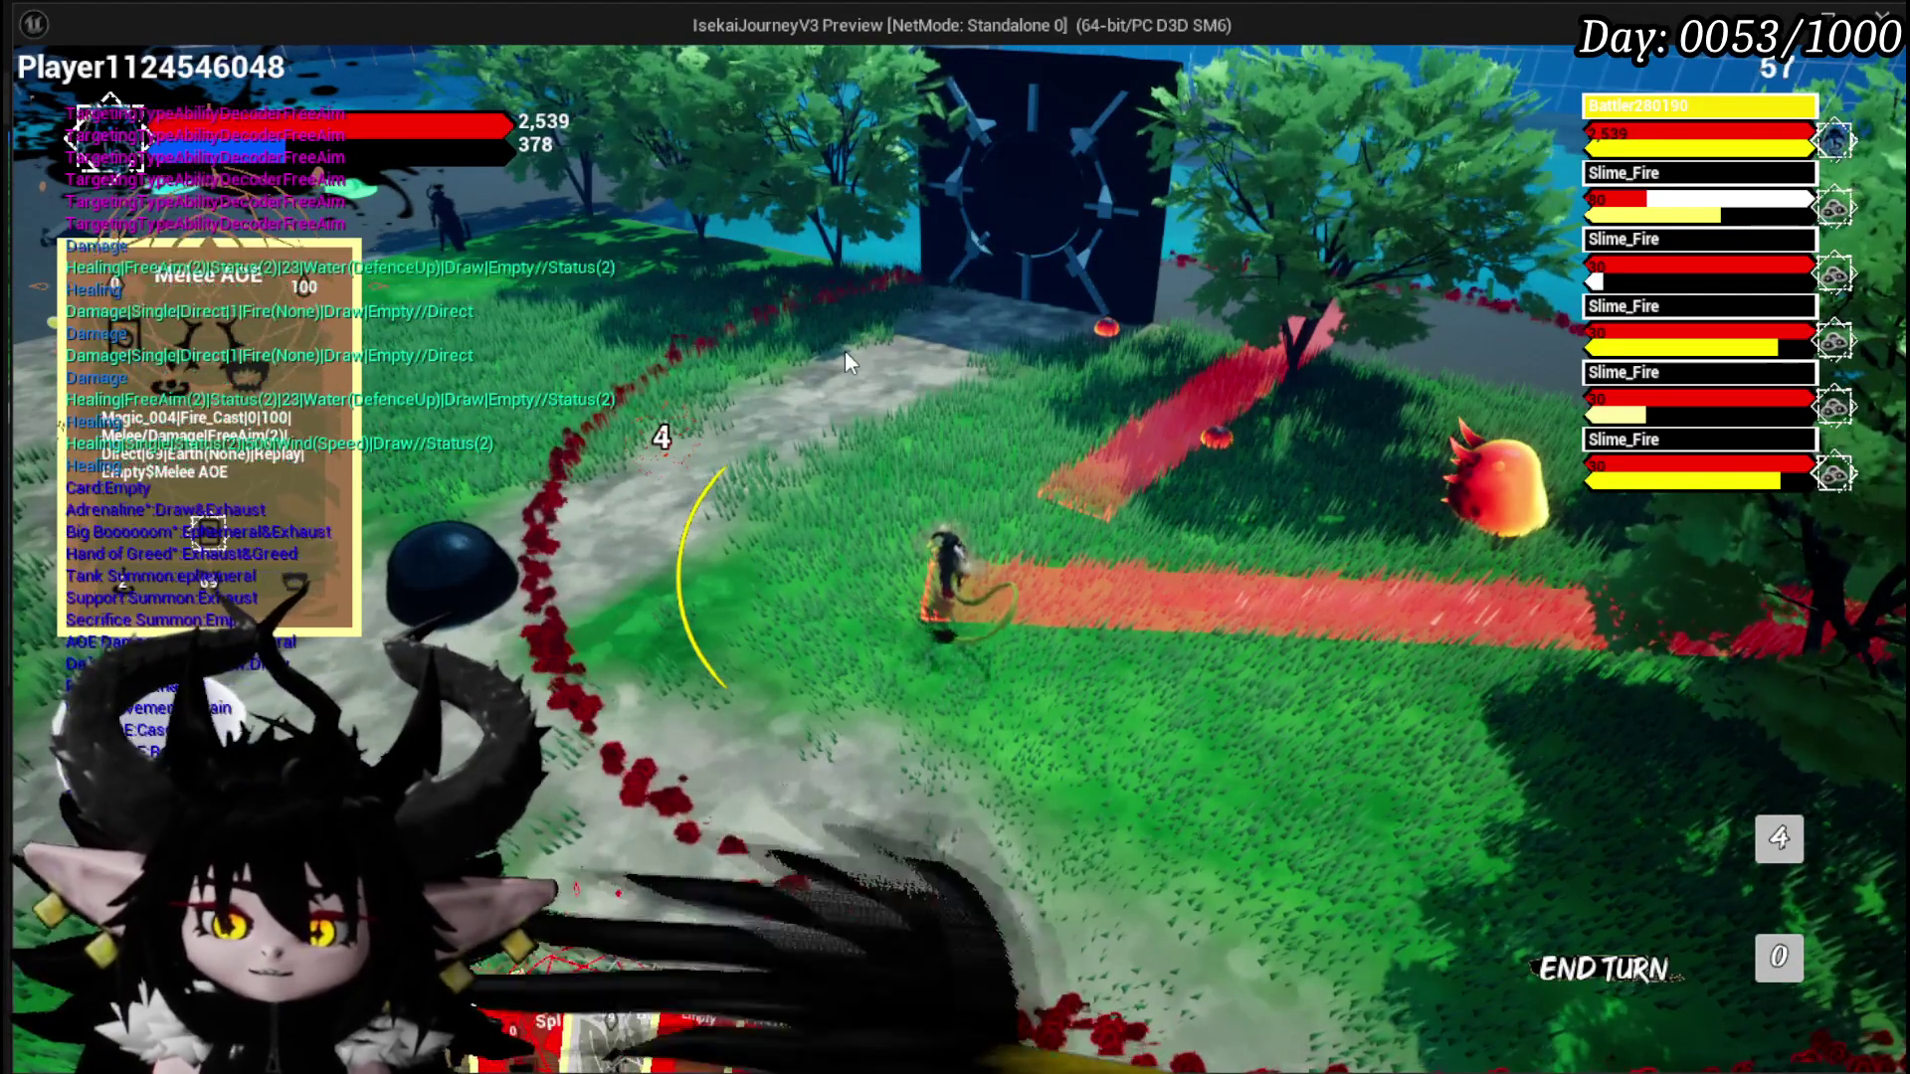
mouse_move(668, 962)
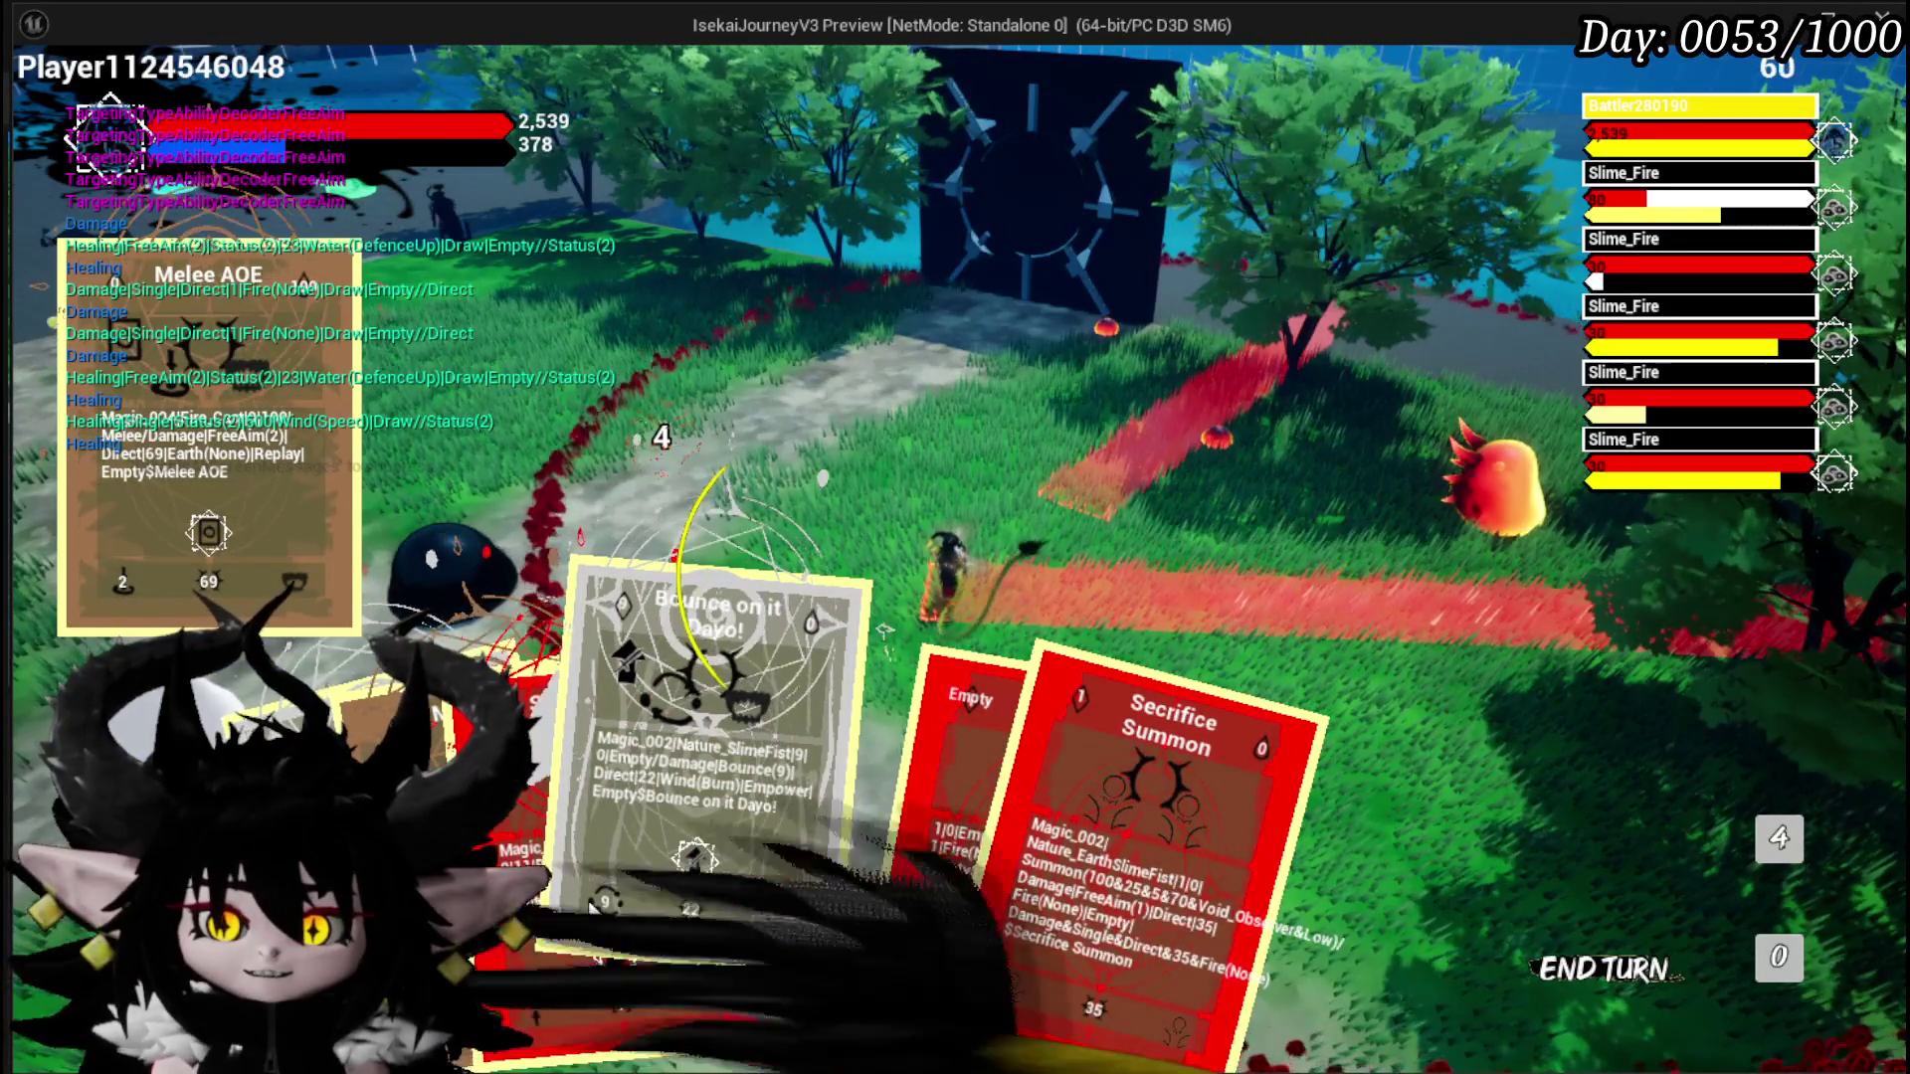
click(942, 428)
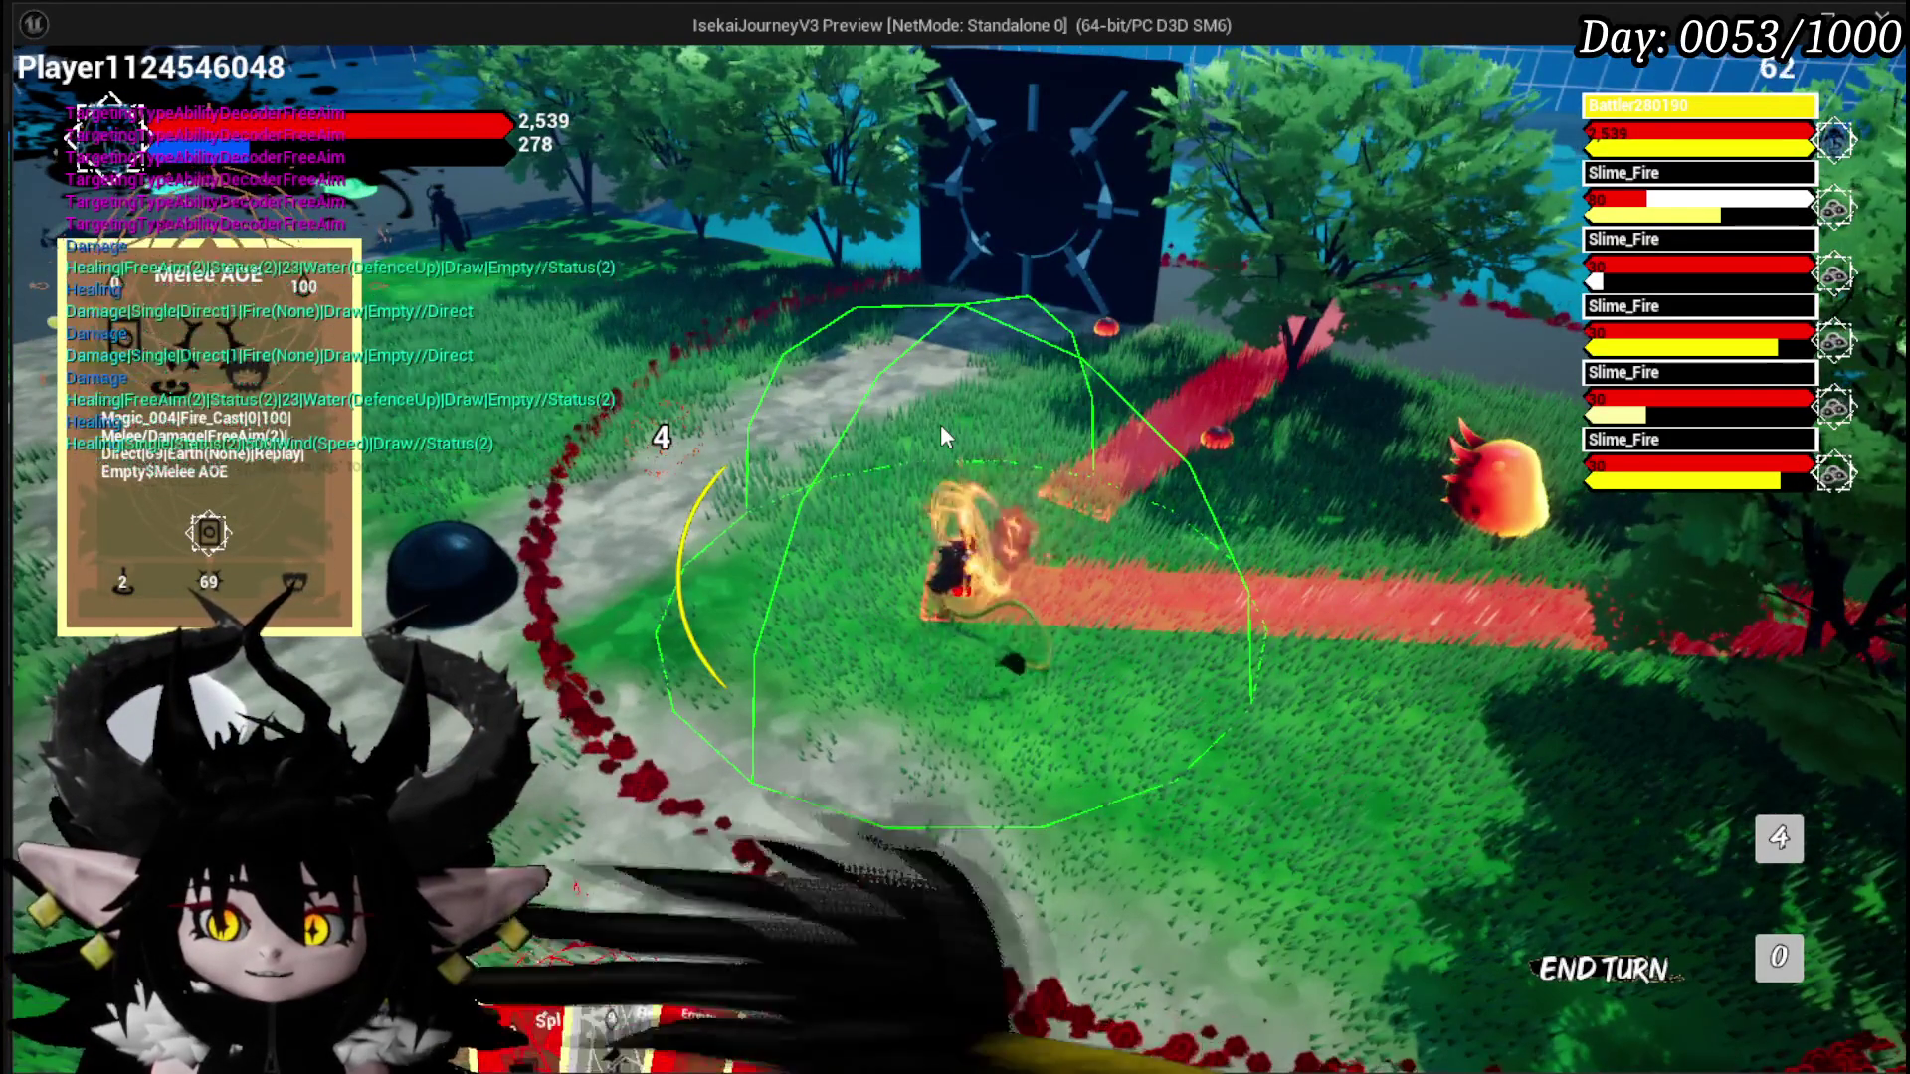
mouse_move(595, 970)
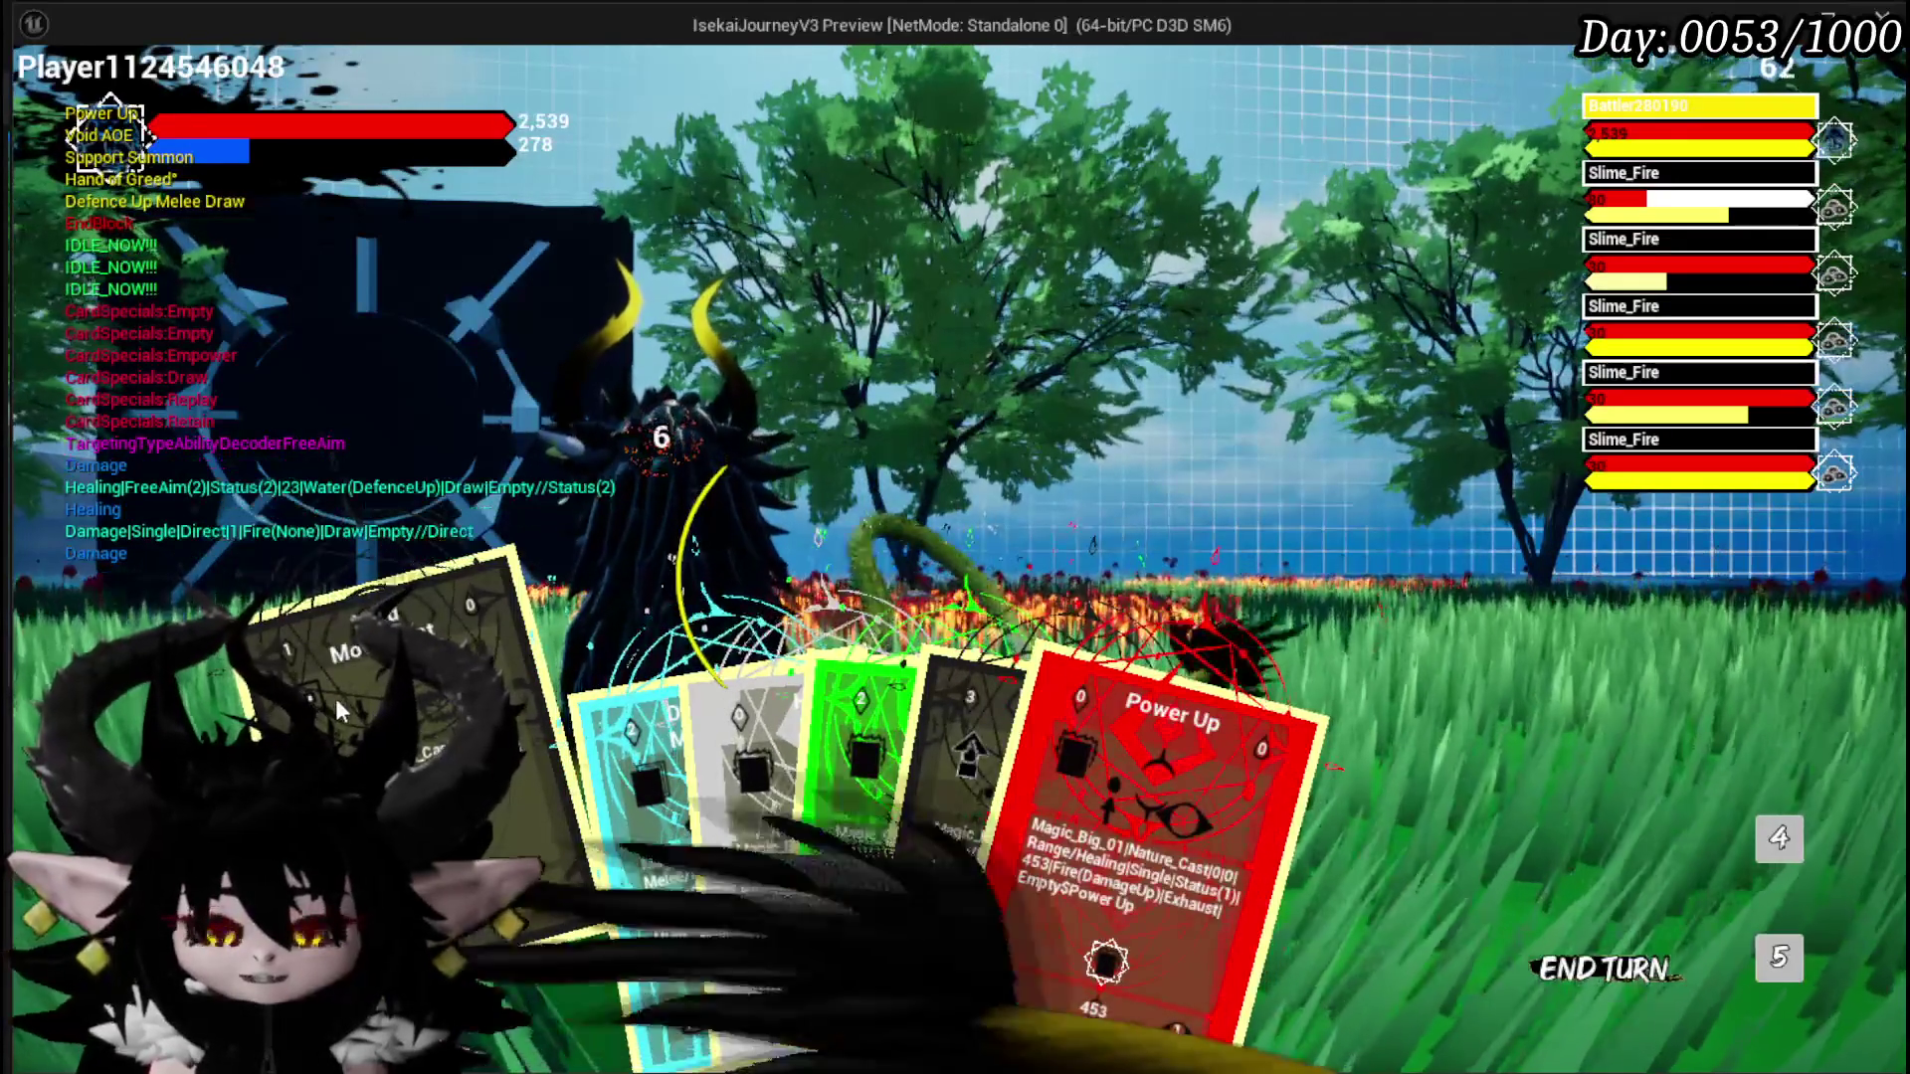
mouse_move(593, 791)
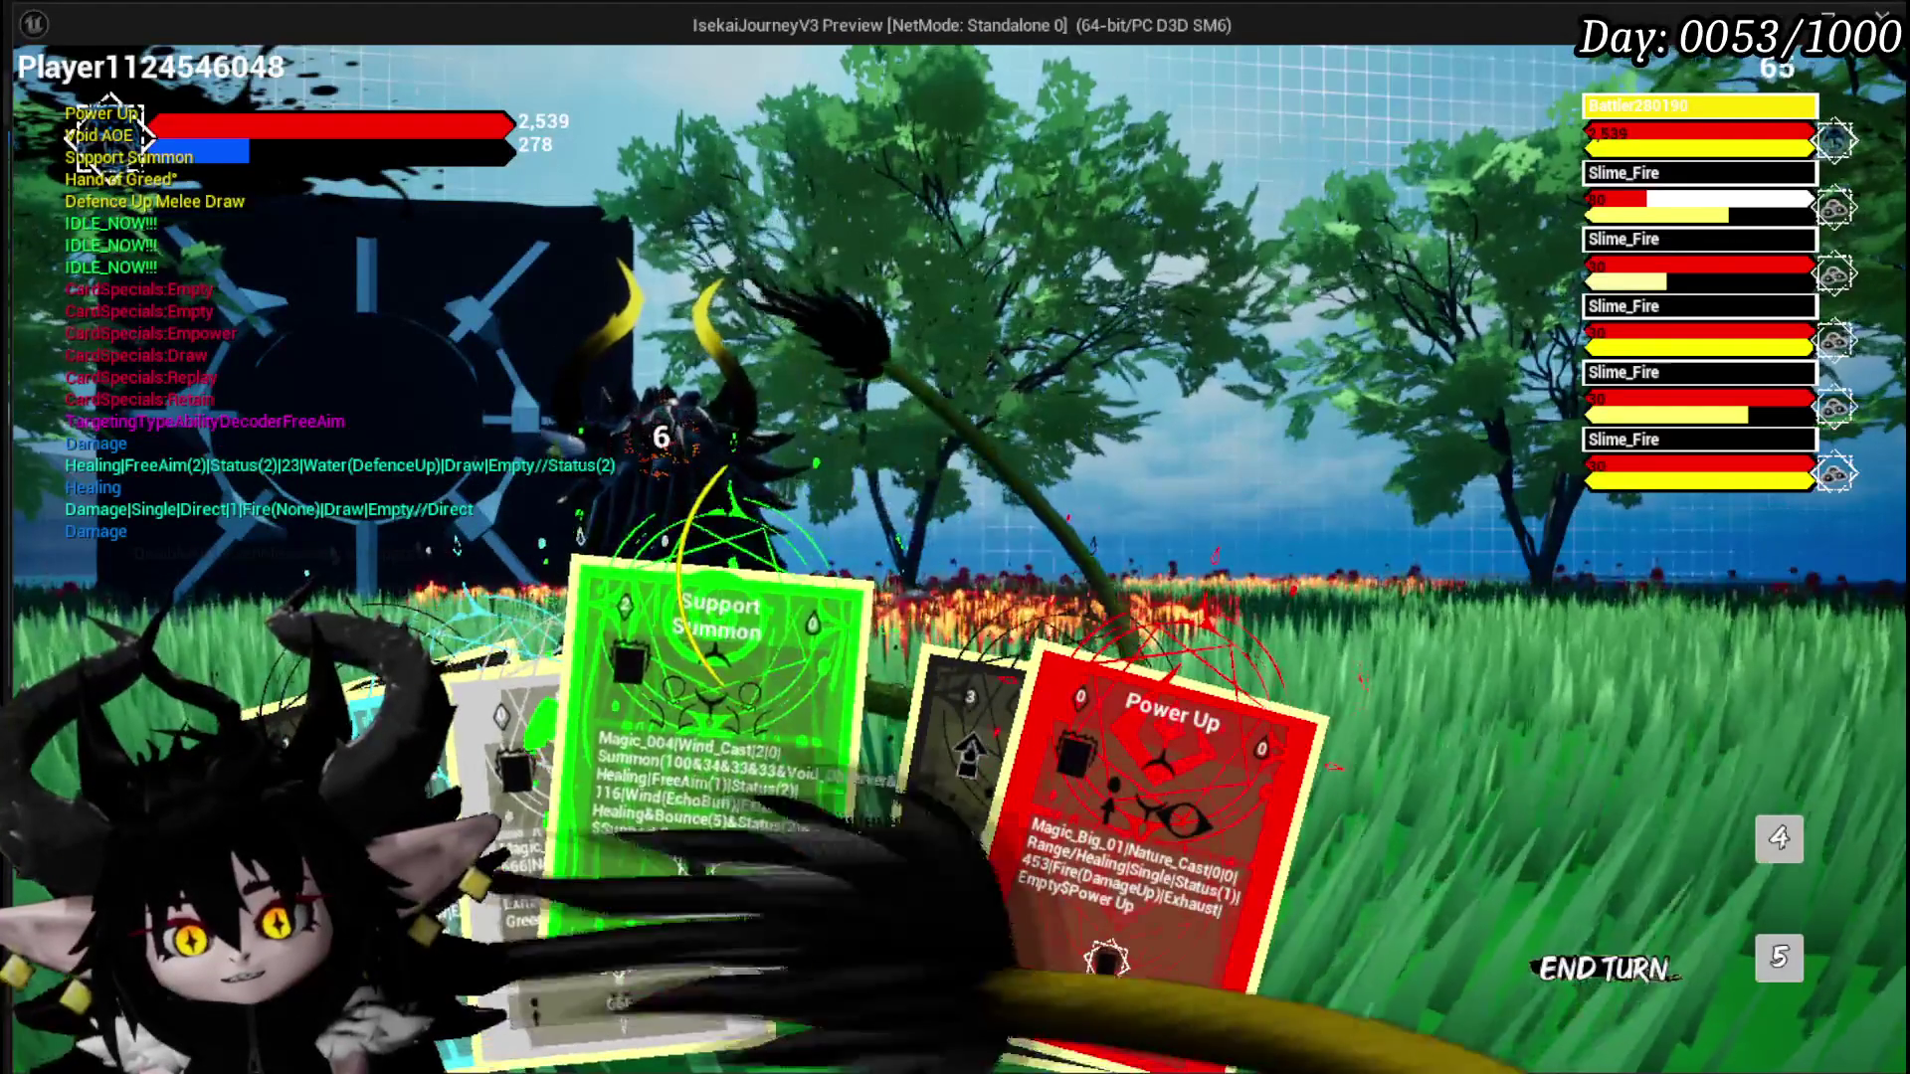
click(1779, 960)
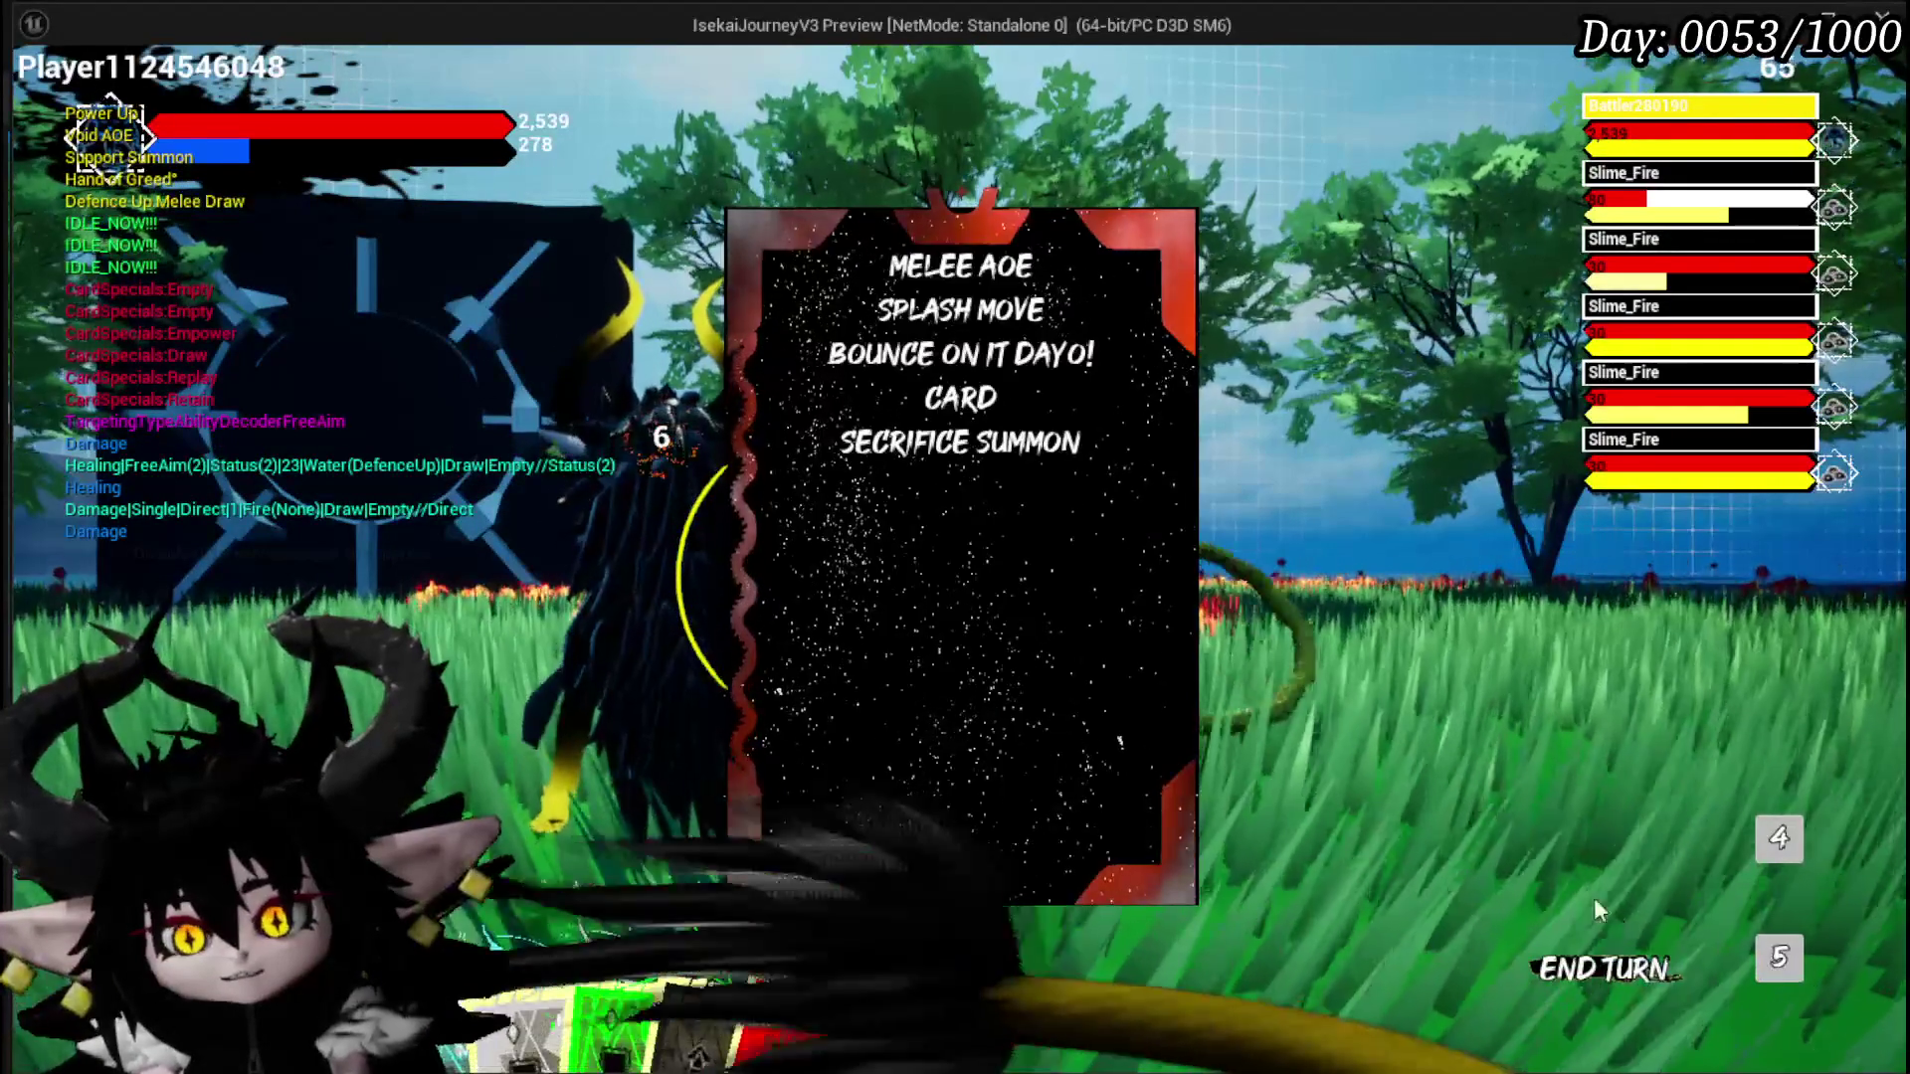
Step: End the turn, stop the play-in-editor session and save the level
mouse_move(1085, 373)
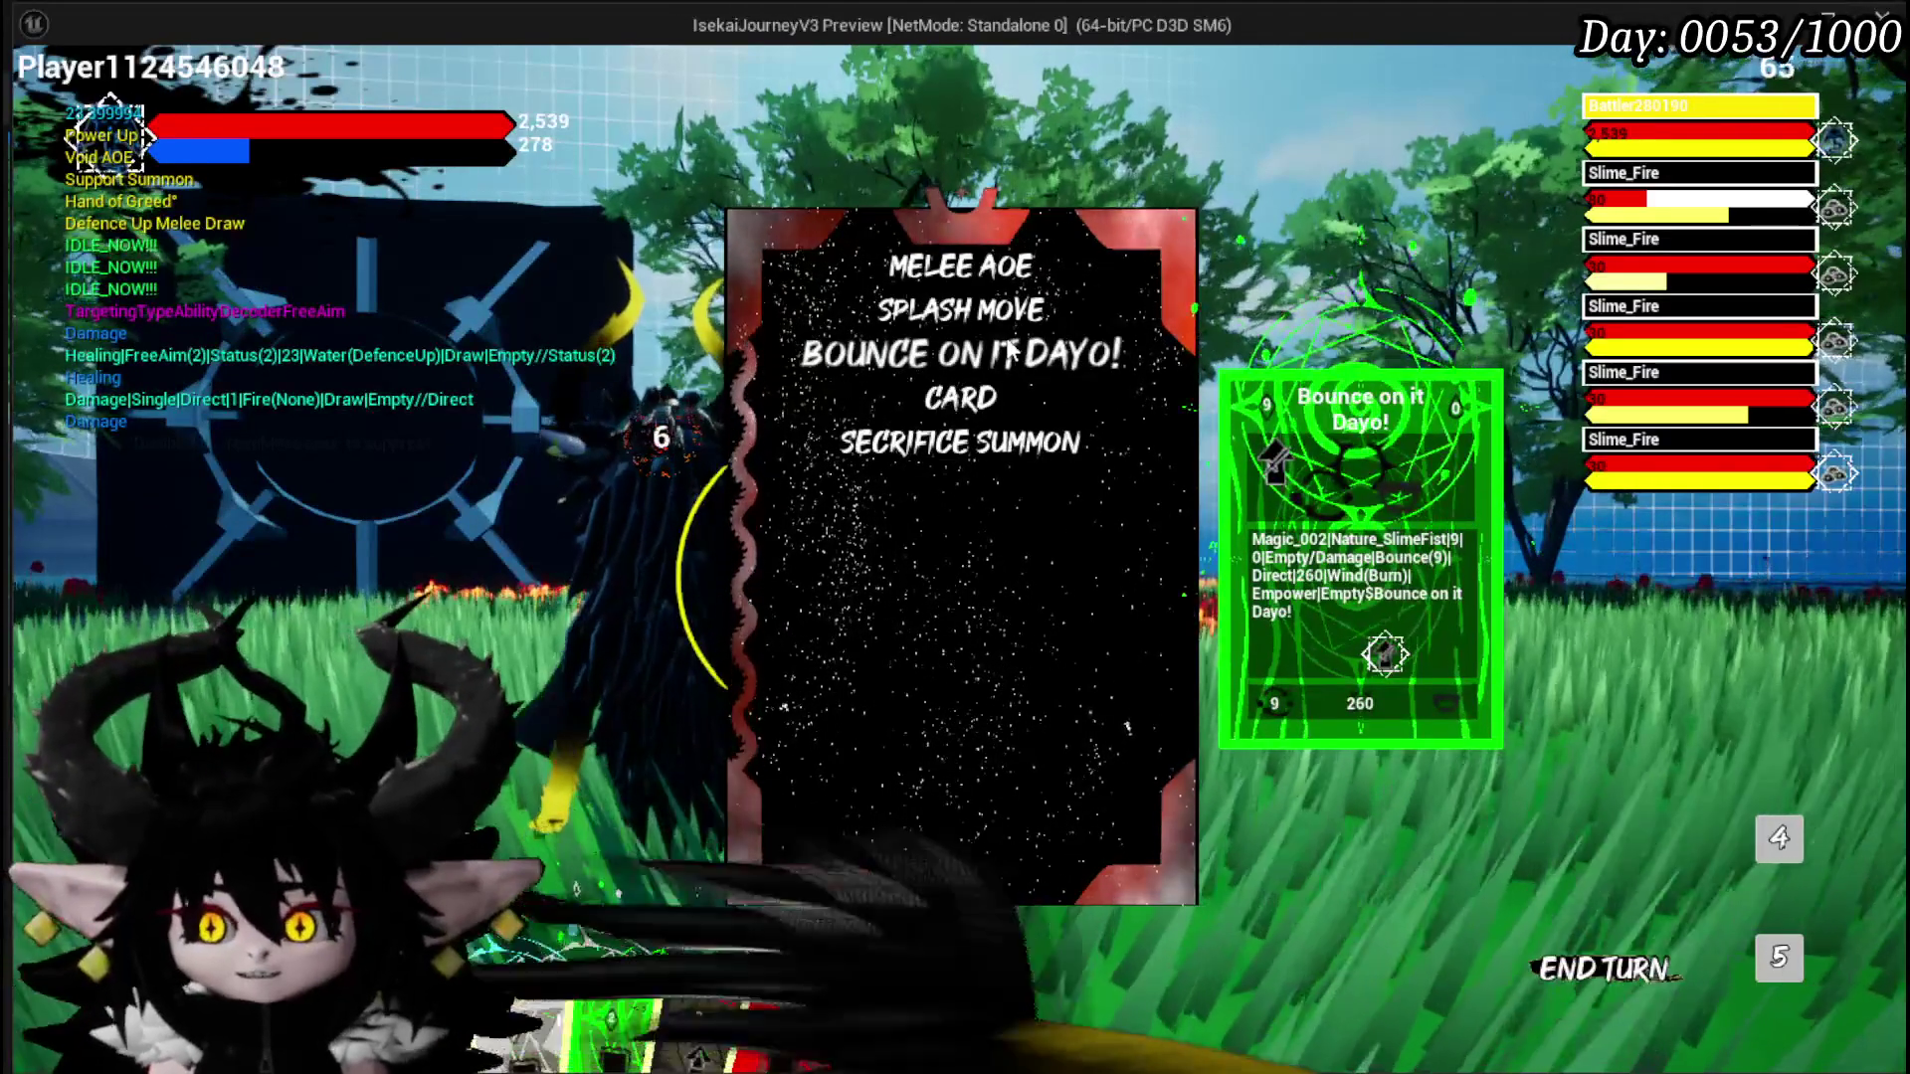
click(1606, 935)
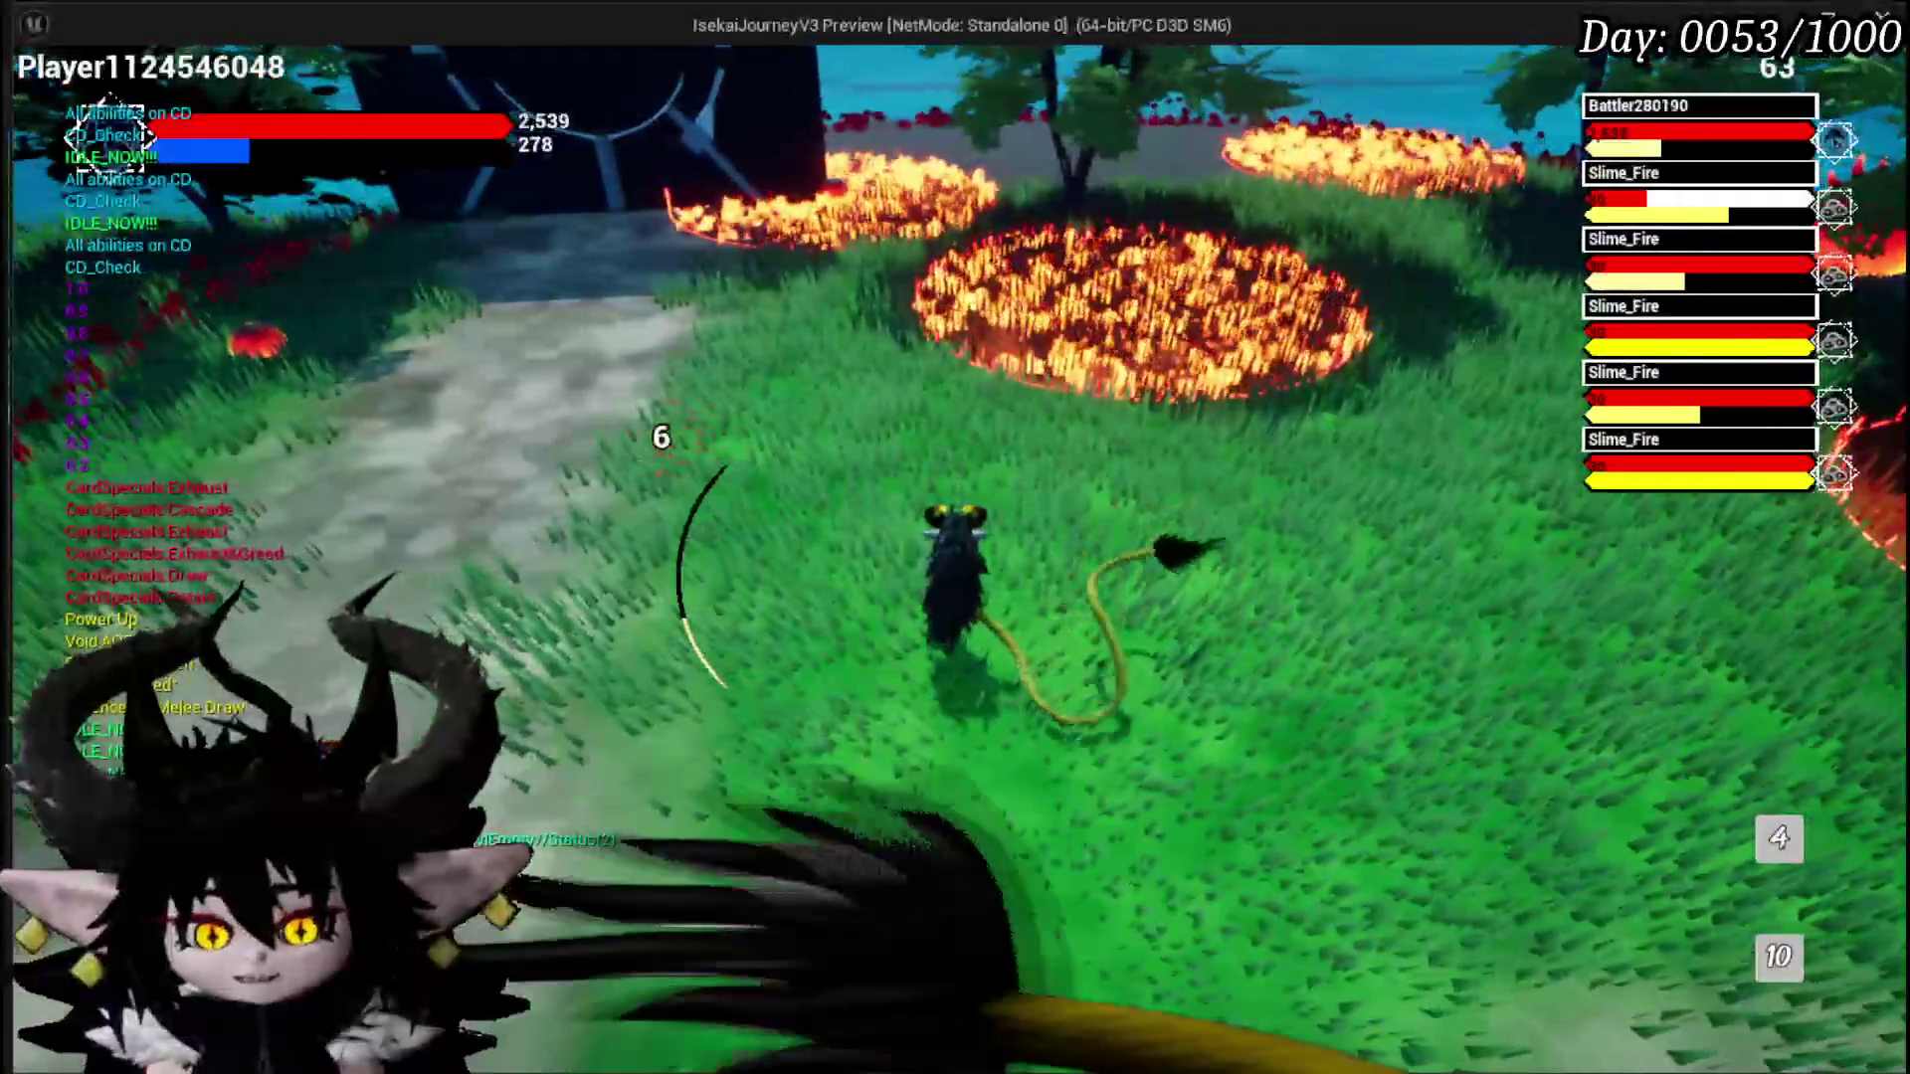
key(Escape)
click(35, 99)
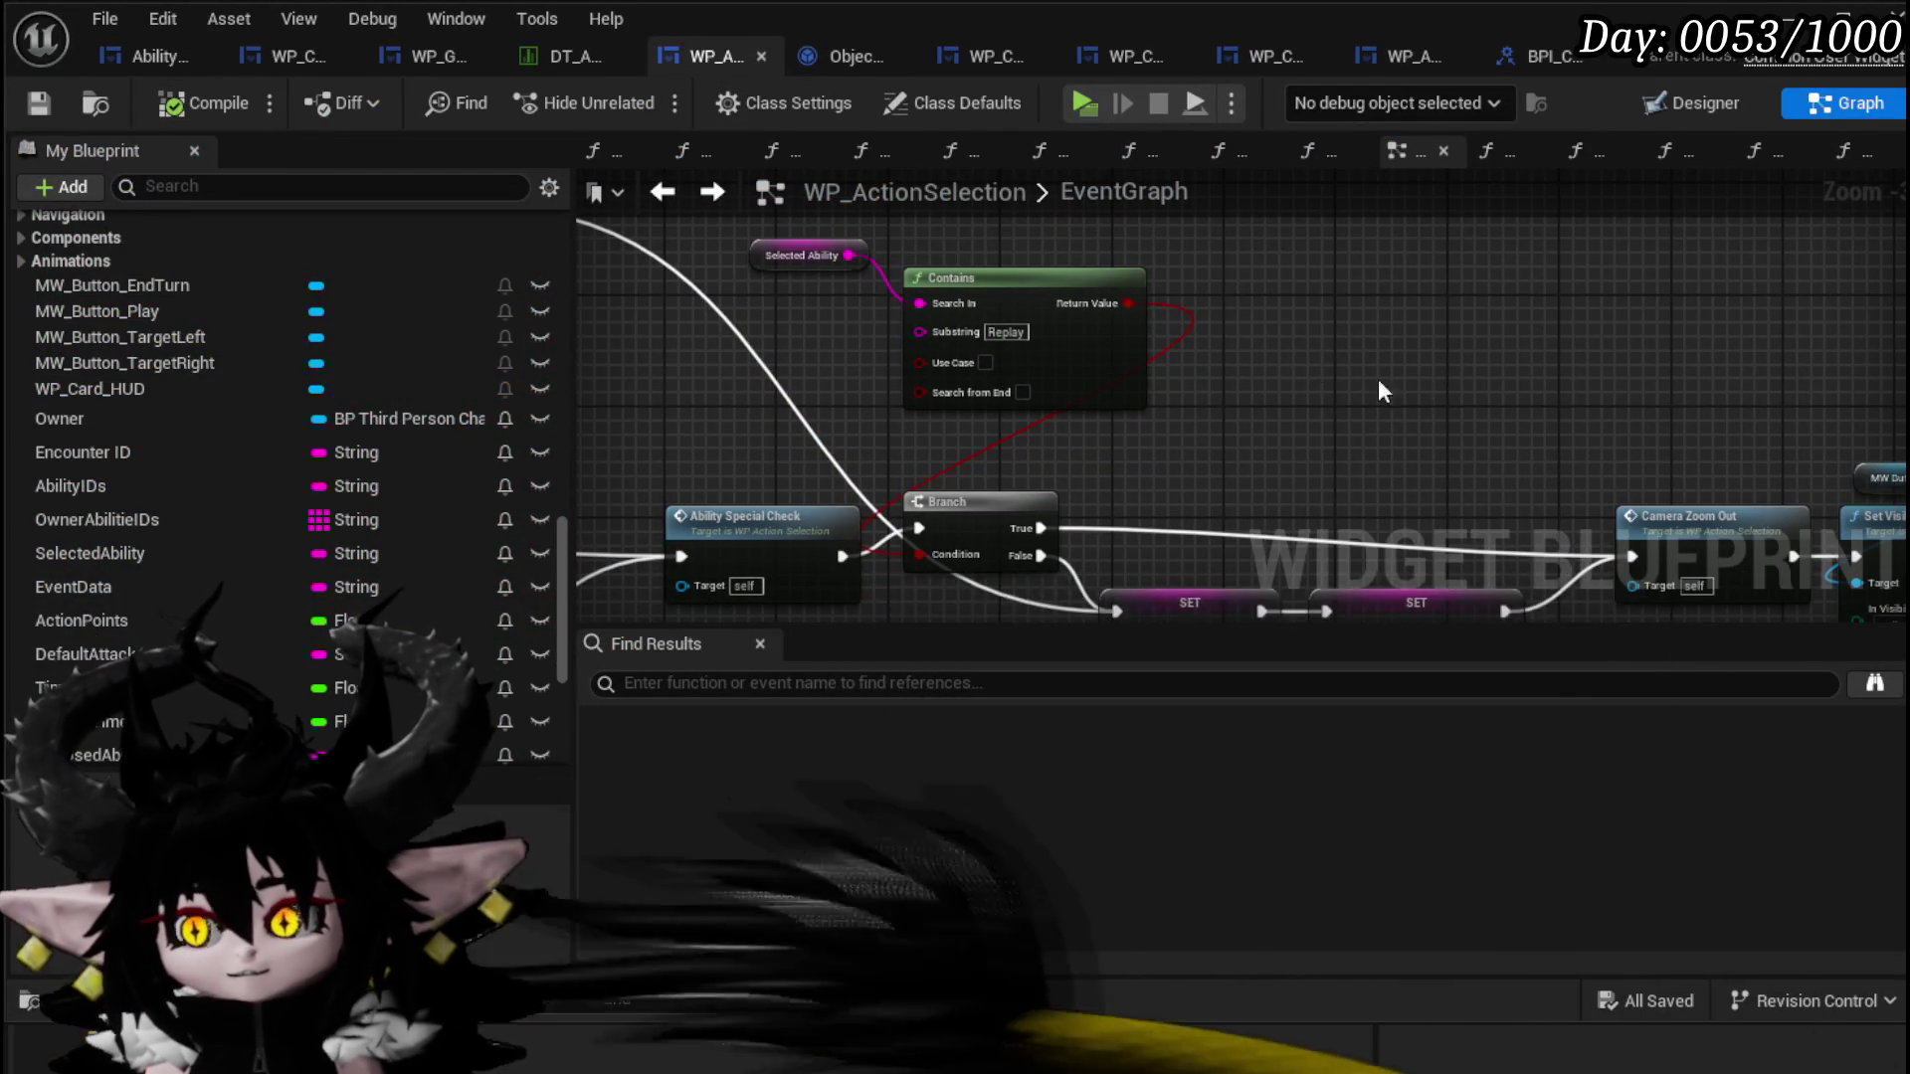
Step: Open WP_Card_HUD's EndTurnSequence and pan to its end-turn special and Ephemeral Contains checks
scroll(1383, 390, down, 5)
scroll(938, 312, up, 5)
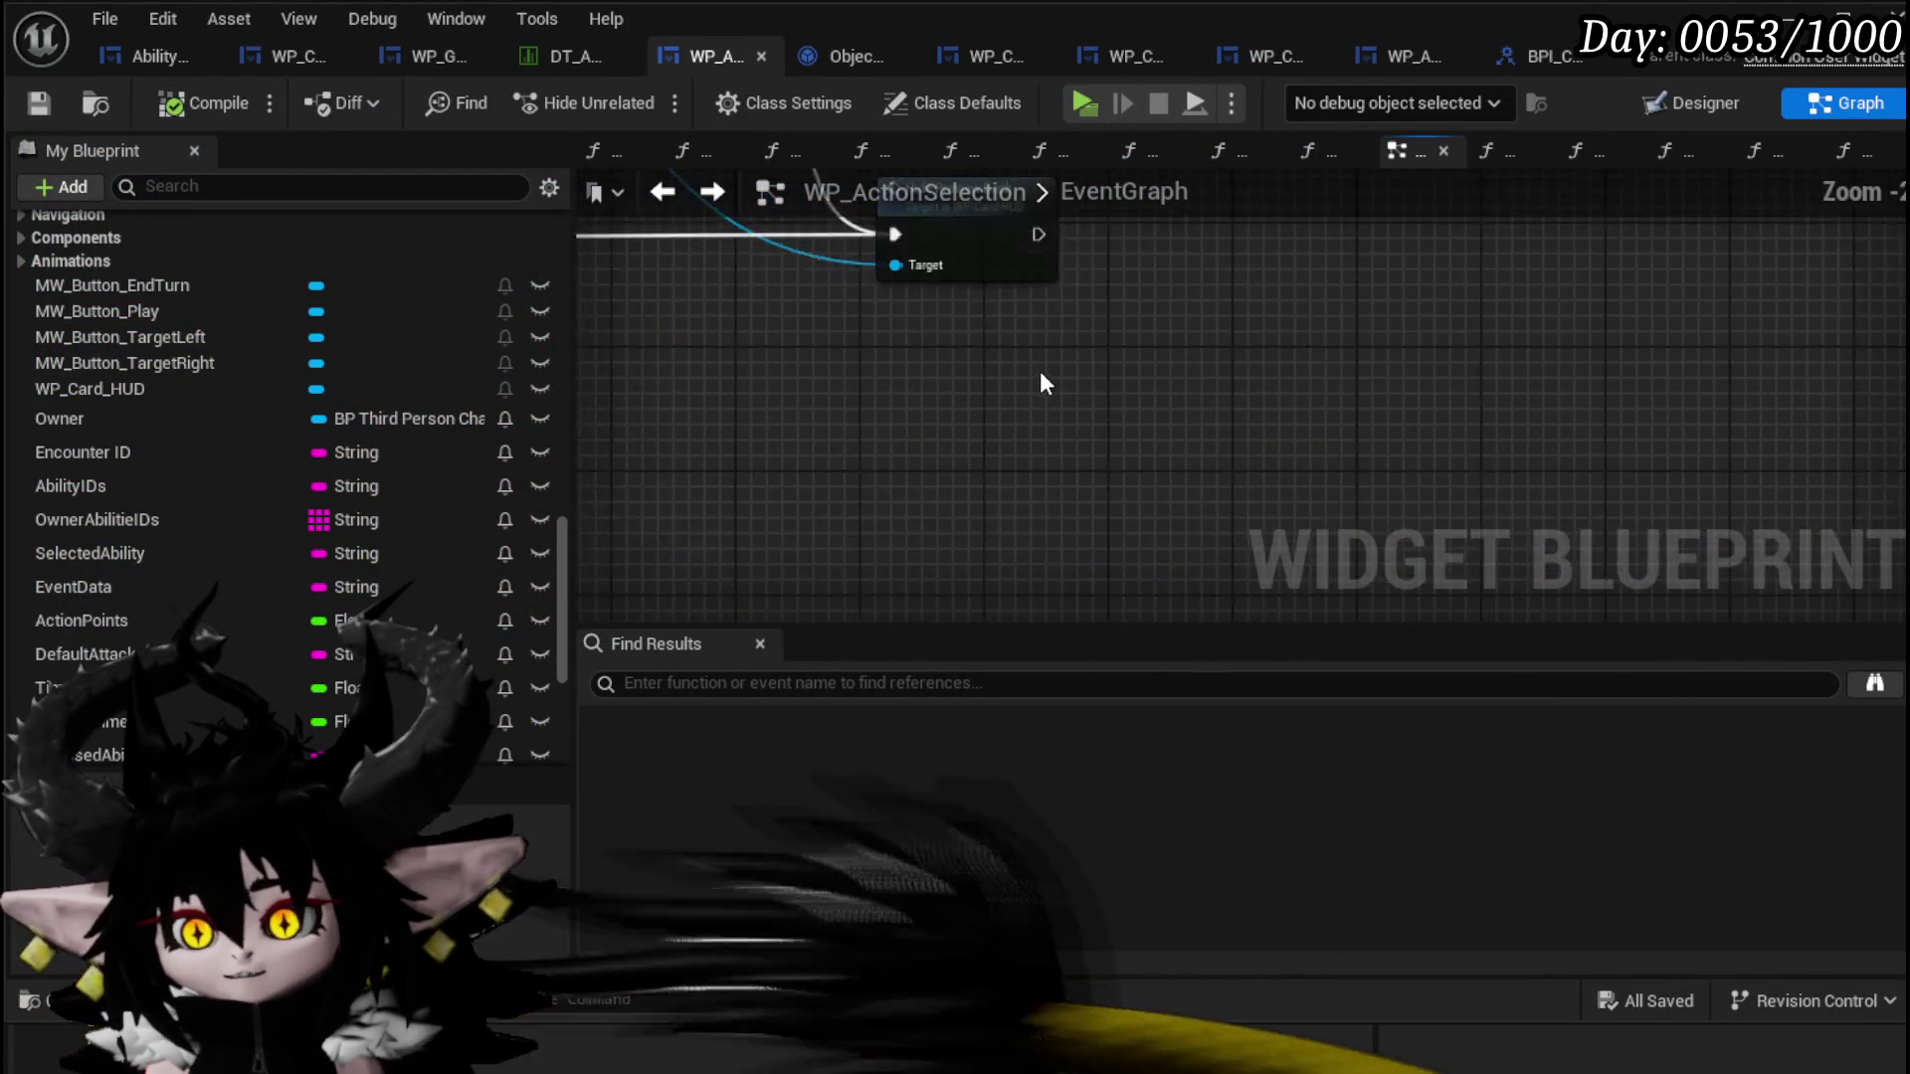
scroll(1054, 447, up, 1)
scroll(1090, 432, down, 3)
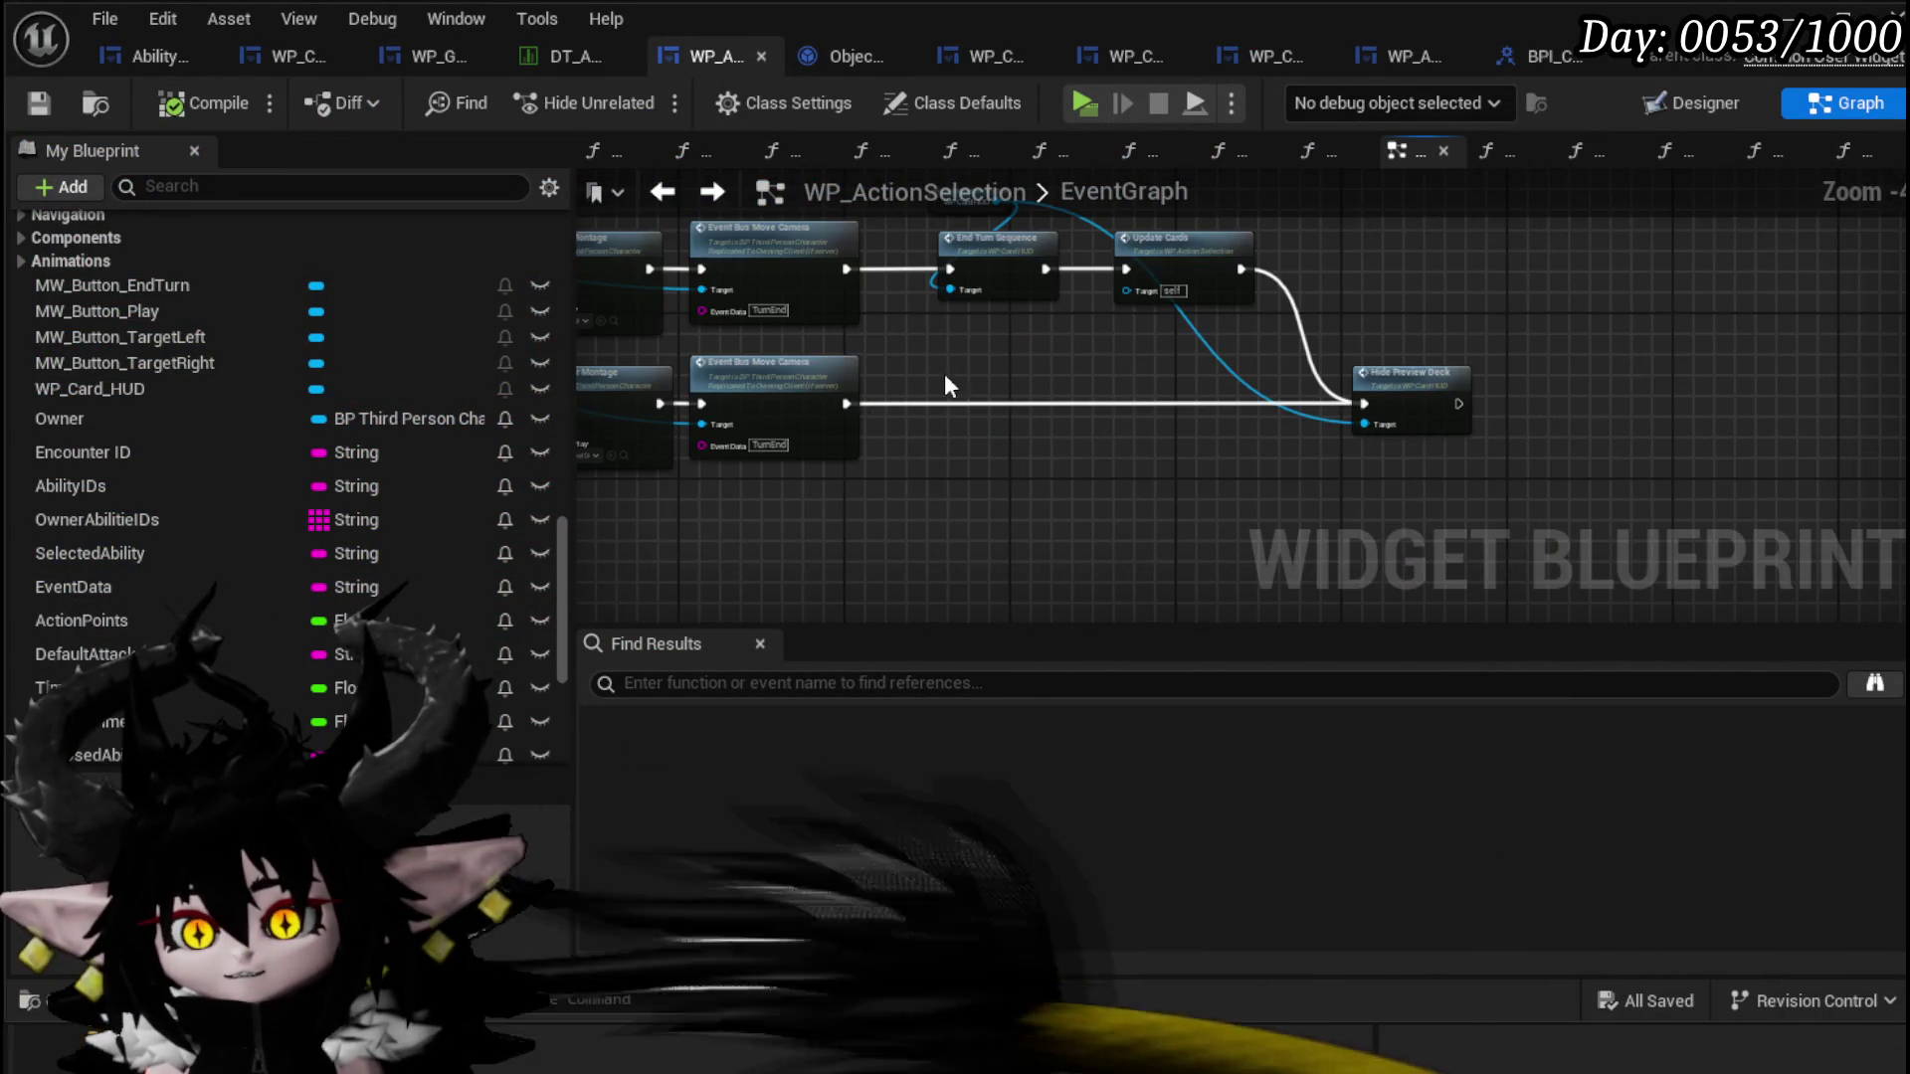
scroll(1087, 458, up, 2)
double_click(1138, 320)
scroll(995, 477, up, 5)
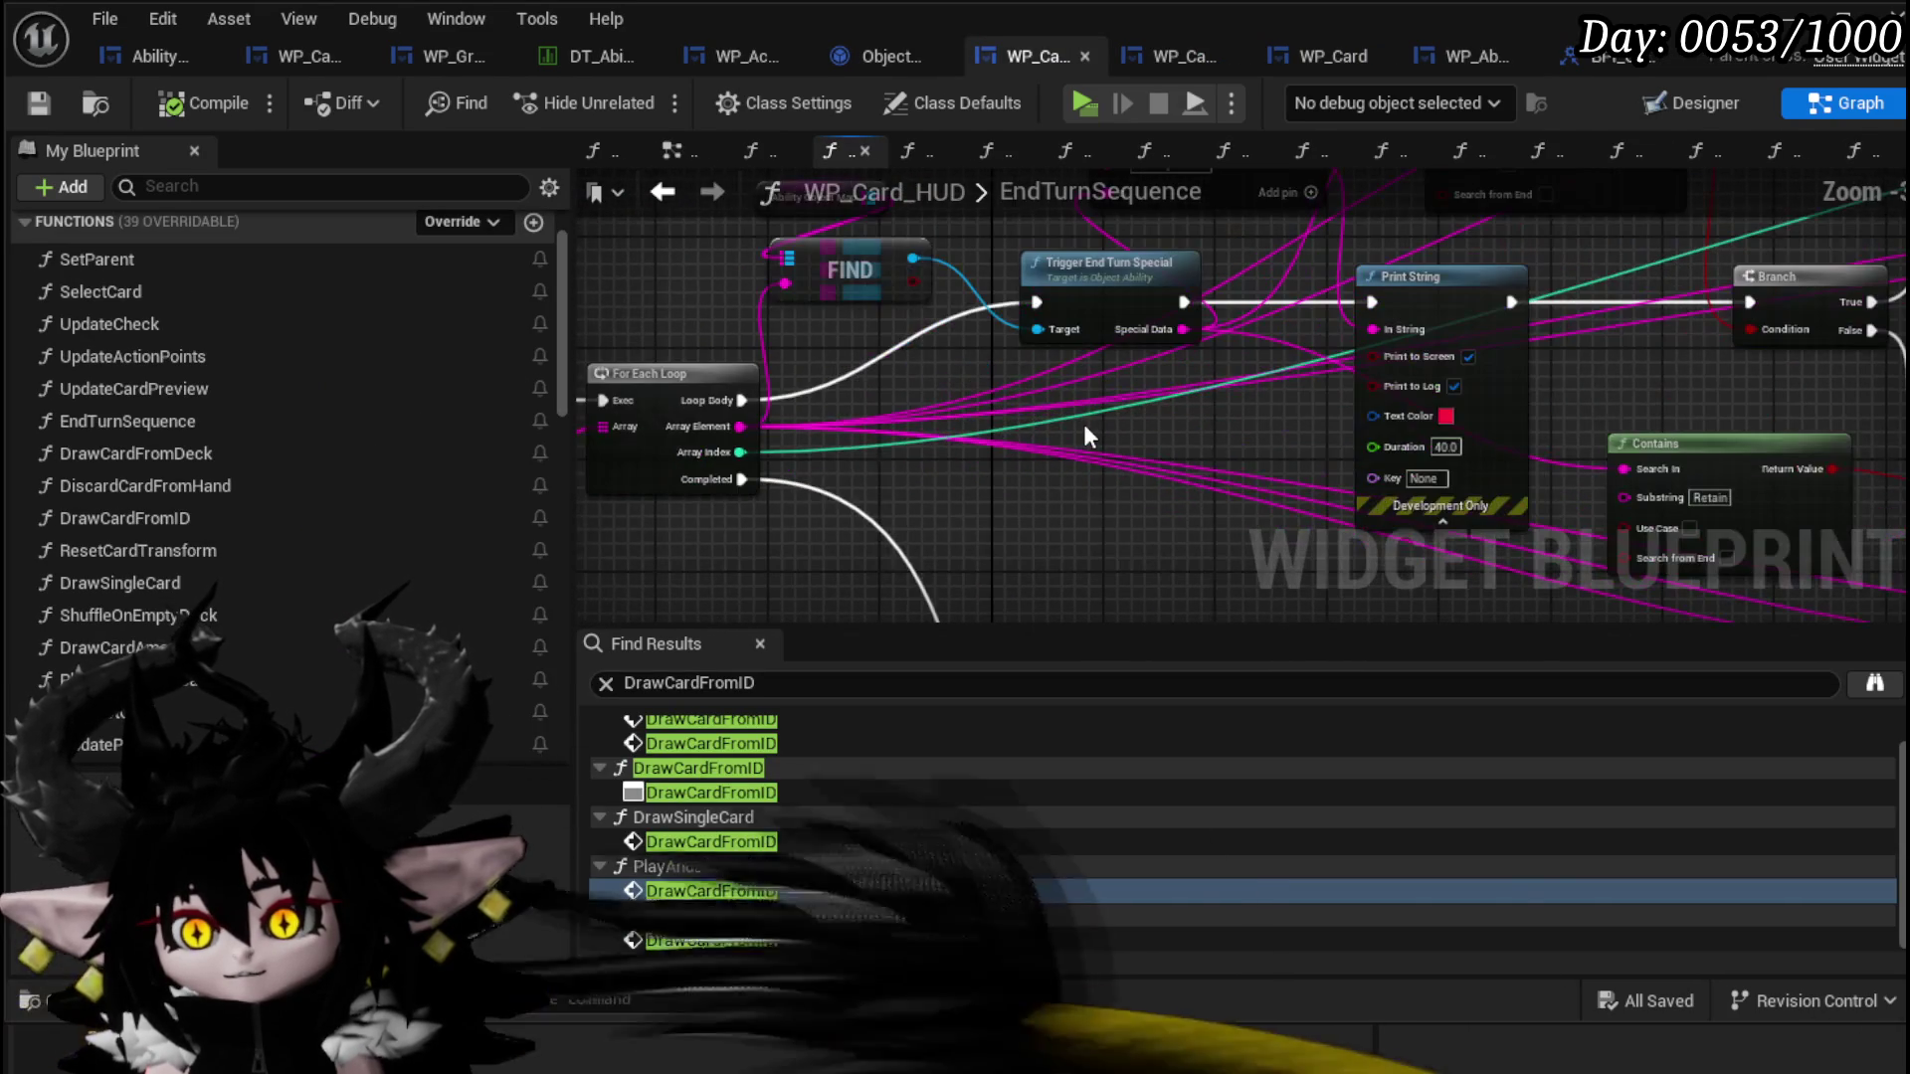
mouse_move(1025, 400)
mouse_down()
mouse_move(723, 535)
mouse_move(657, 535)
mouse_up()
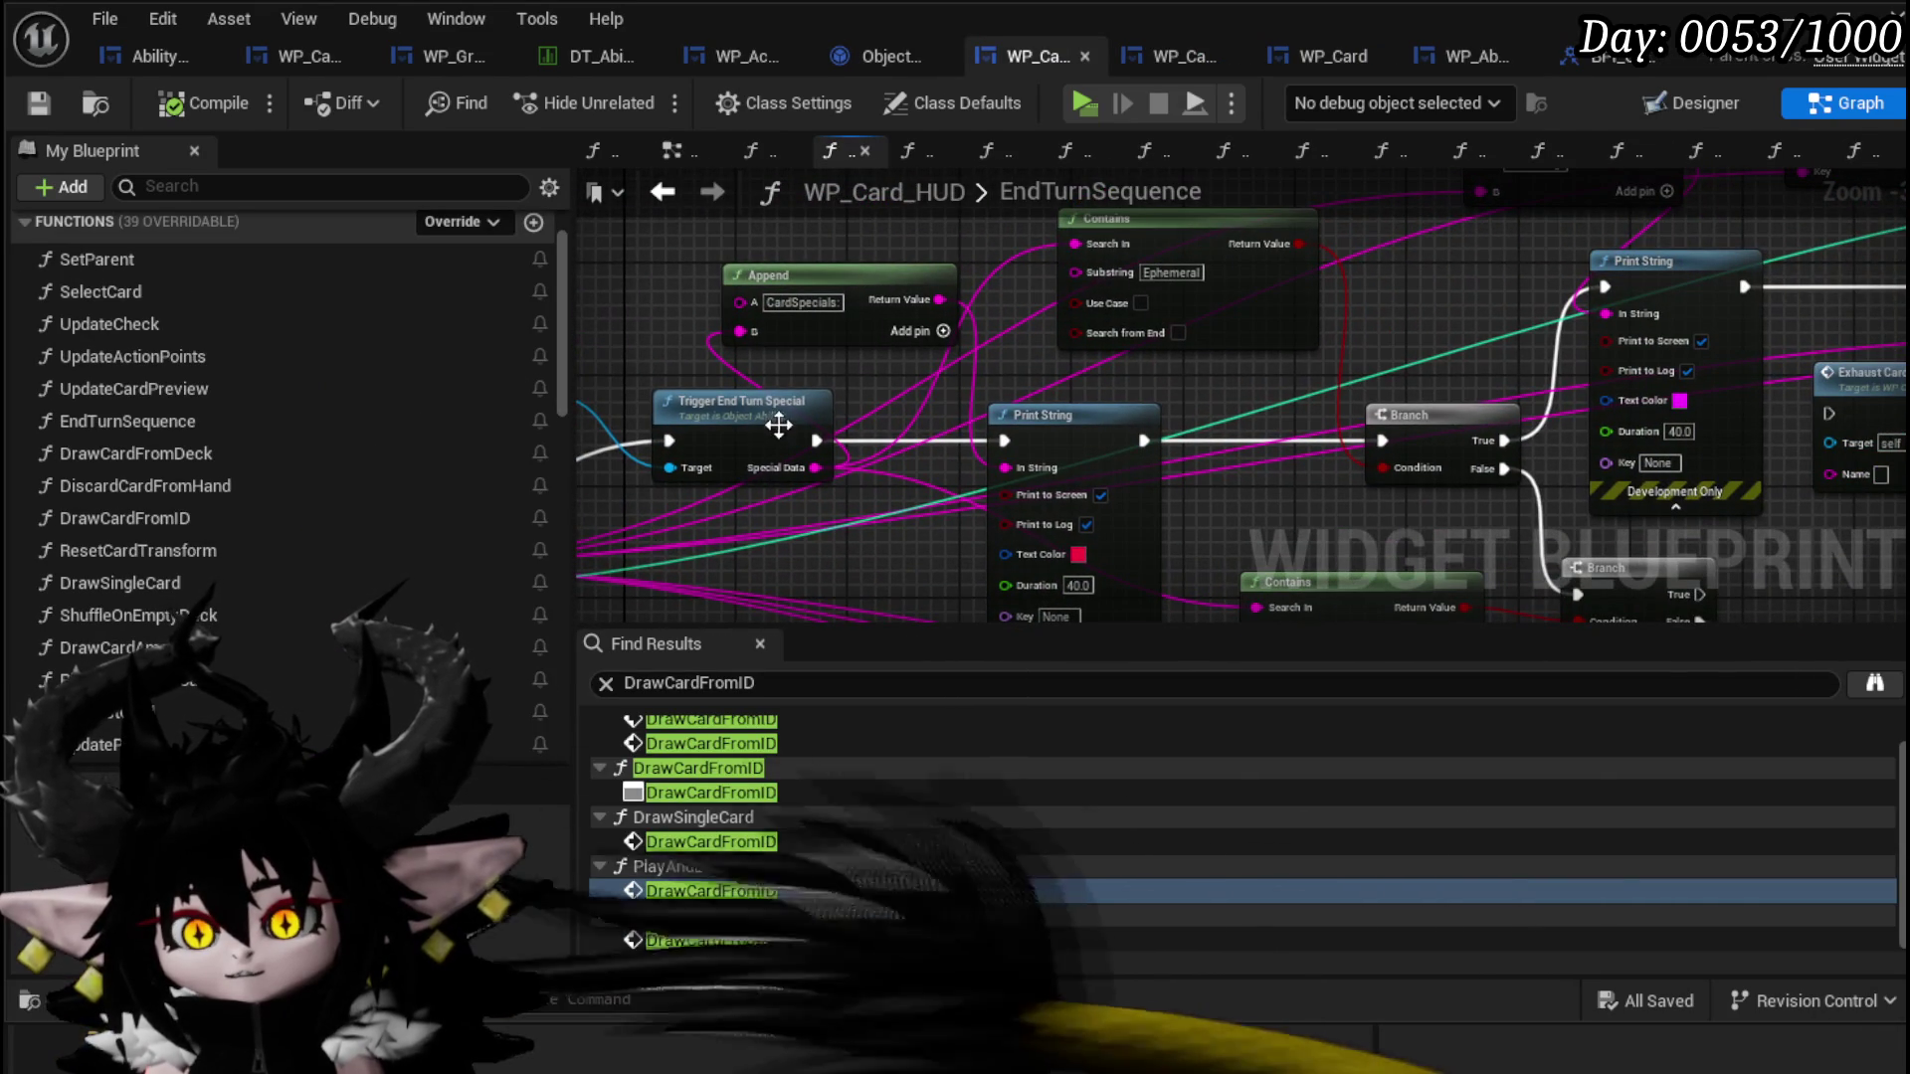
drag(906, 372, 642, 442)
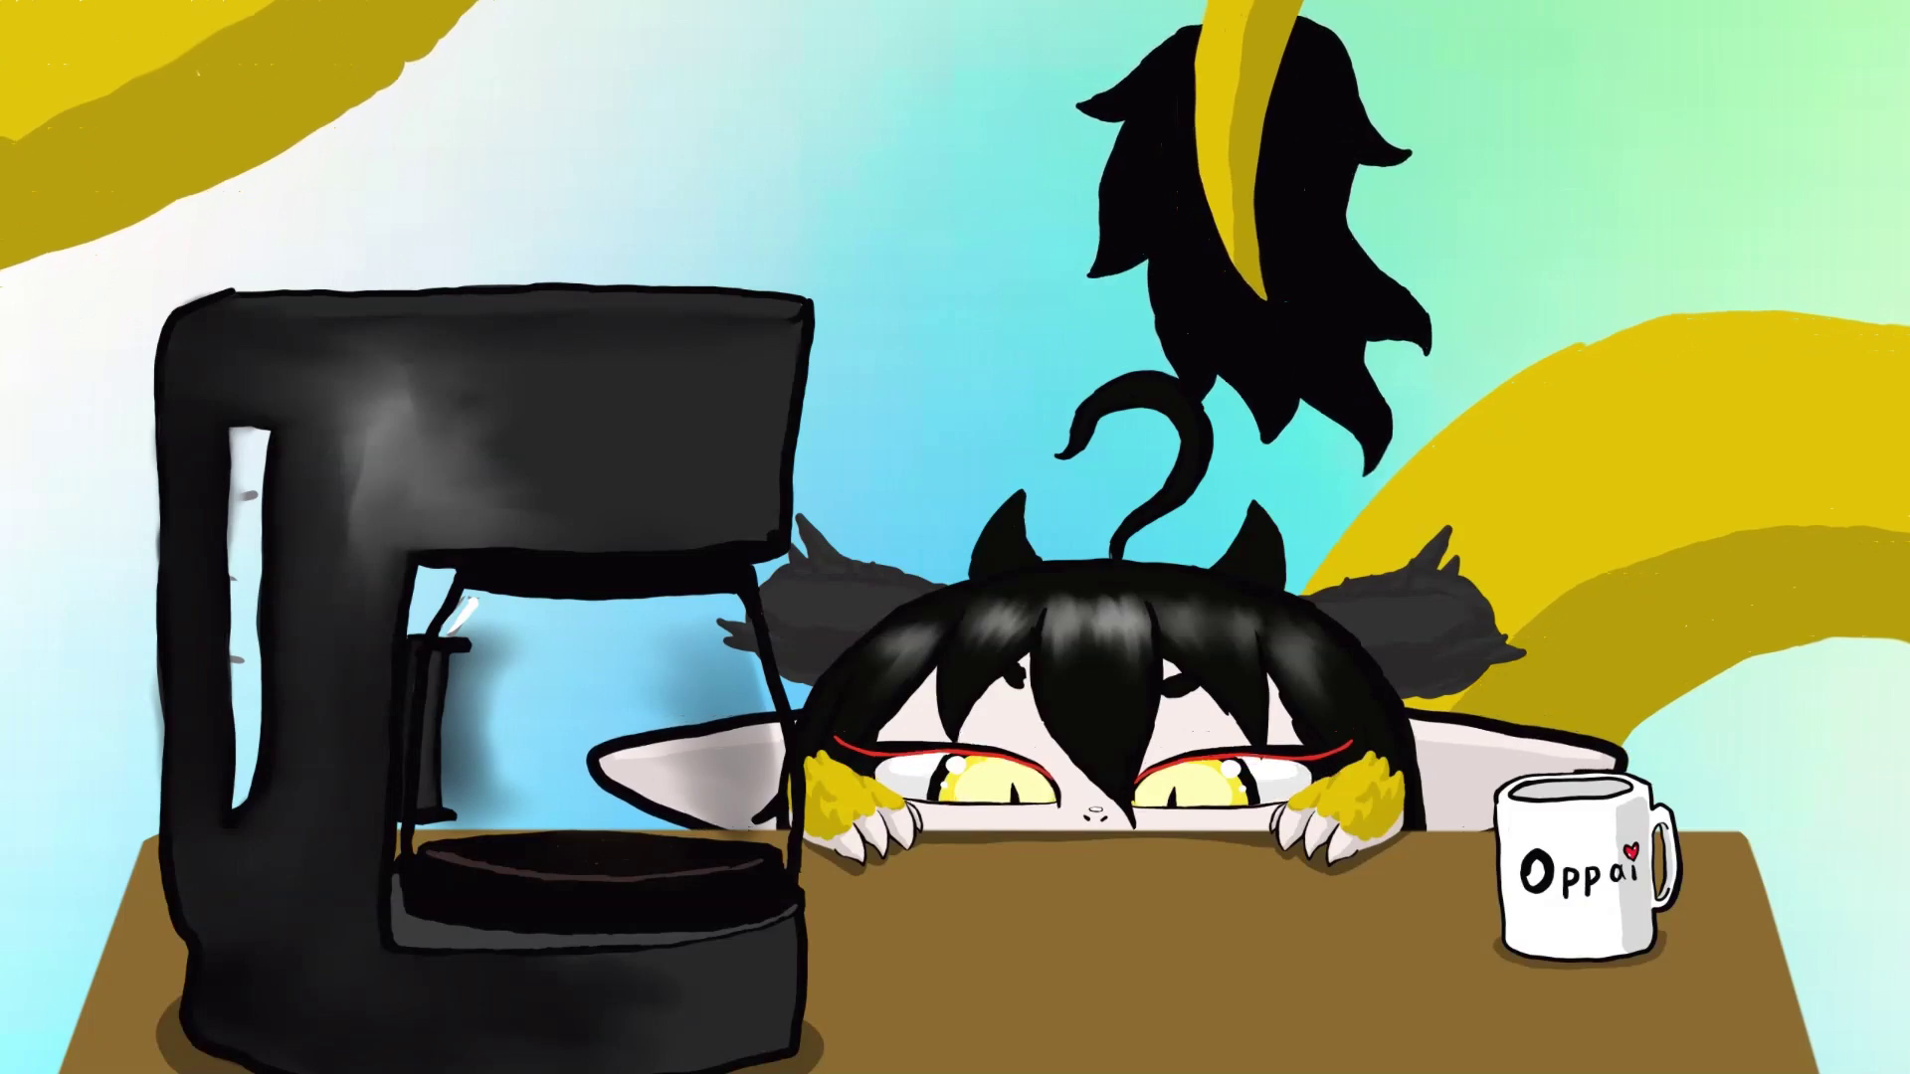
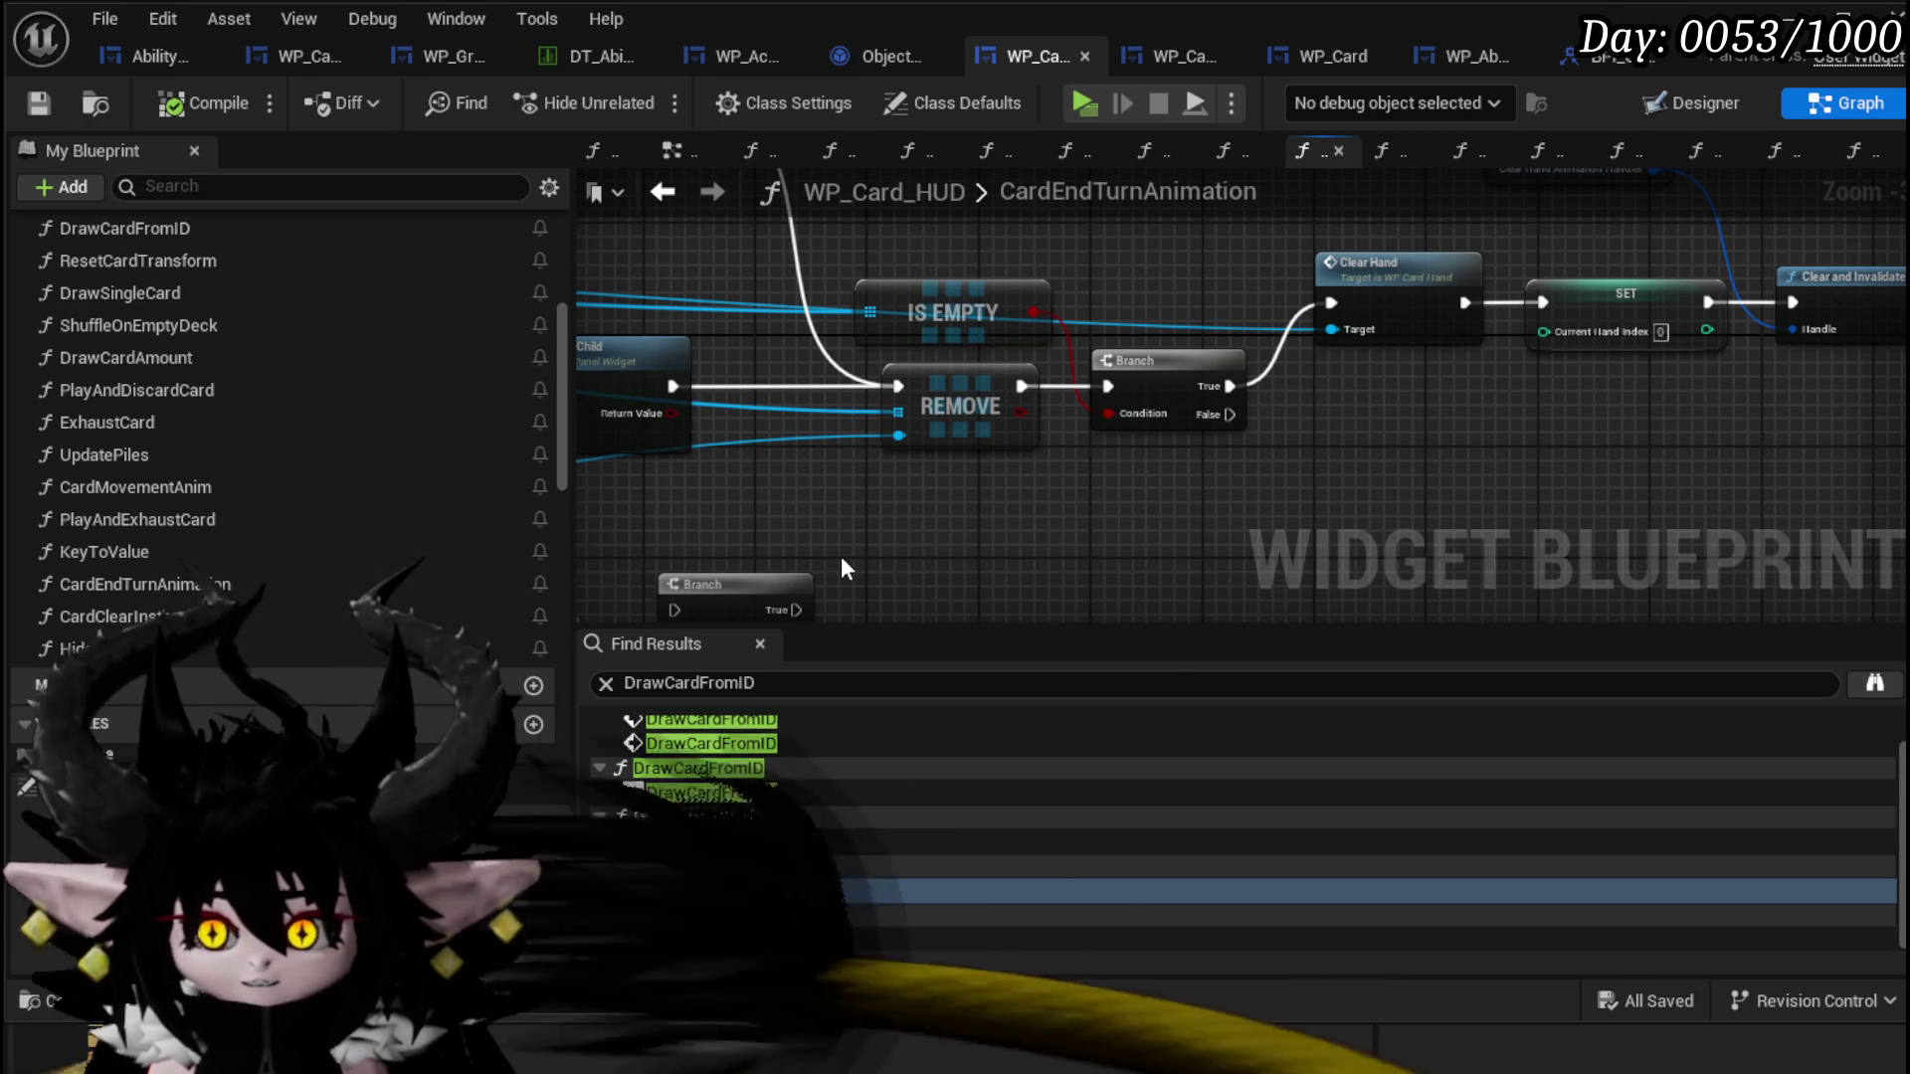
Step: Move the Dissolve node to a new spot in the CardEndTurnAnimation graph
mouse_move(1041, 465)
mouse_down()
mouse_move(988, 440)
mouse_move(1226, 452)
mouse_move(847, 480)
mouse_move(1142, 580)
mouse_move(1078, 384)
mouse_move(1109, 484)
mouse_up()
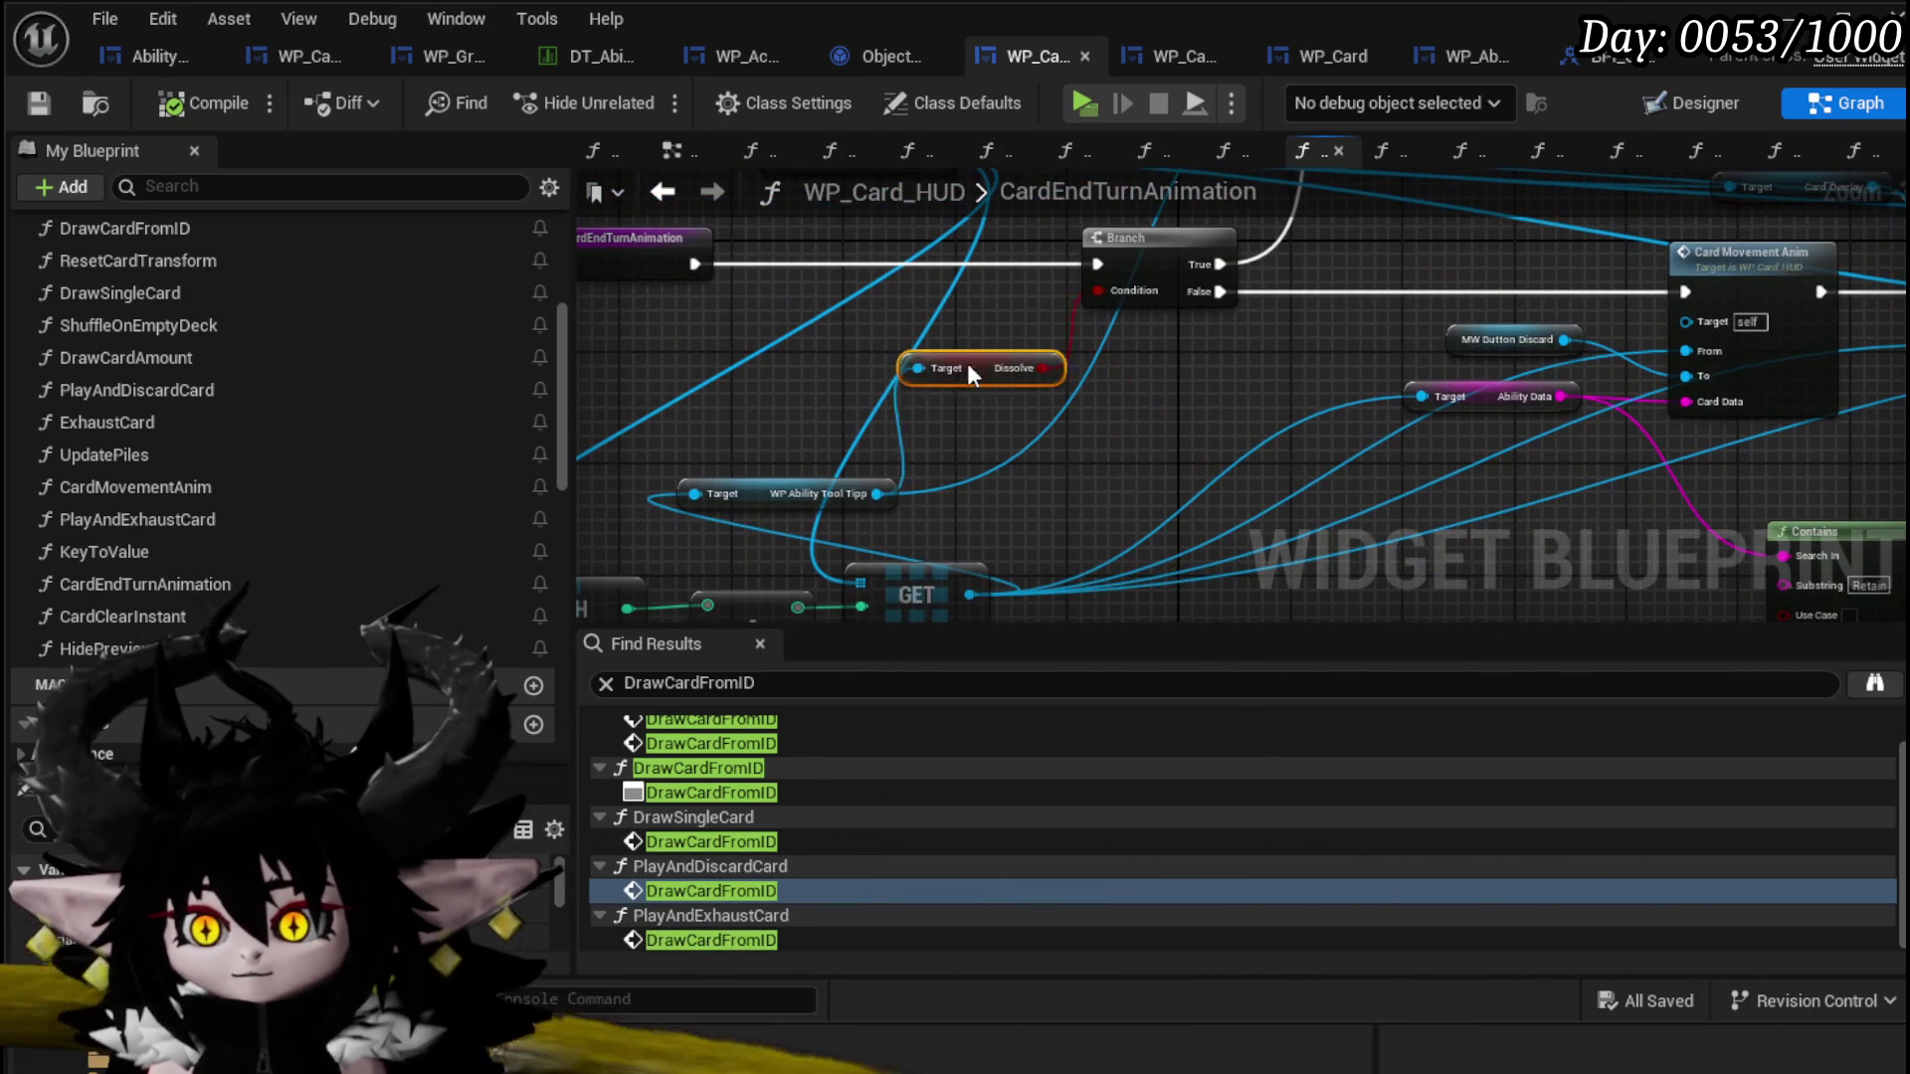
drag(970, 373, 942, 373)
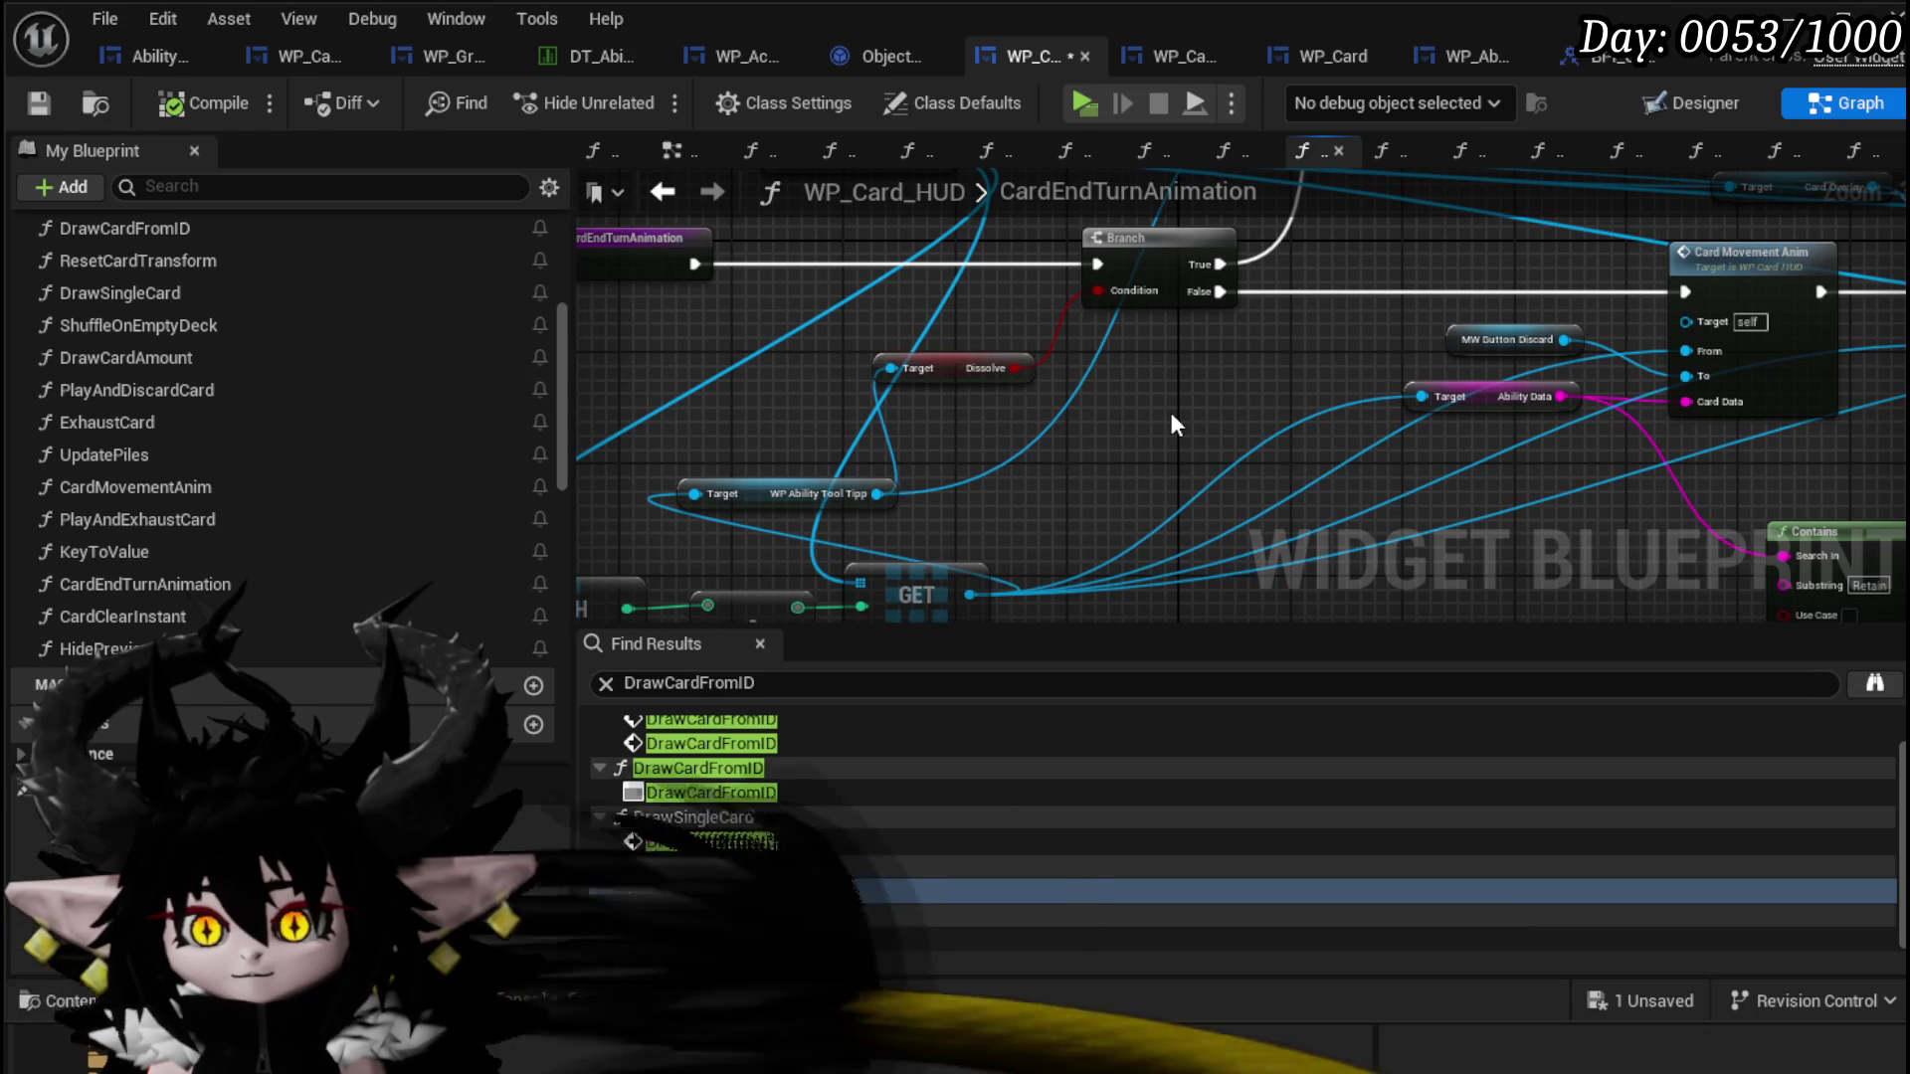
drag(943, 371, 1027, 399)
mouse_move(1220, 402)
mouse_down()
mouse_move(1005, 478)
mouse_move(875, 418)
mouse_move(581, 356)
mouse_move(997, 418)
mouse_up()
Step: Look over the REMOVE, SET and Card Movement Anim nodes, then save WP_Card_HUD
mouse_move(1615, 388)
mouse_down()
mouse_move(886, 547)
mouse_move(1452, 504)
mouse_up()
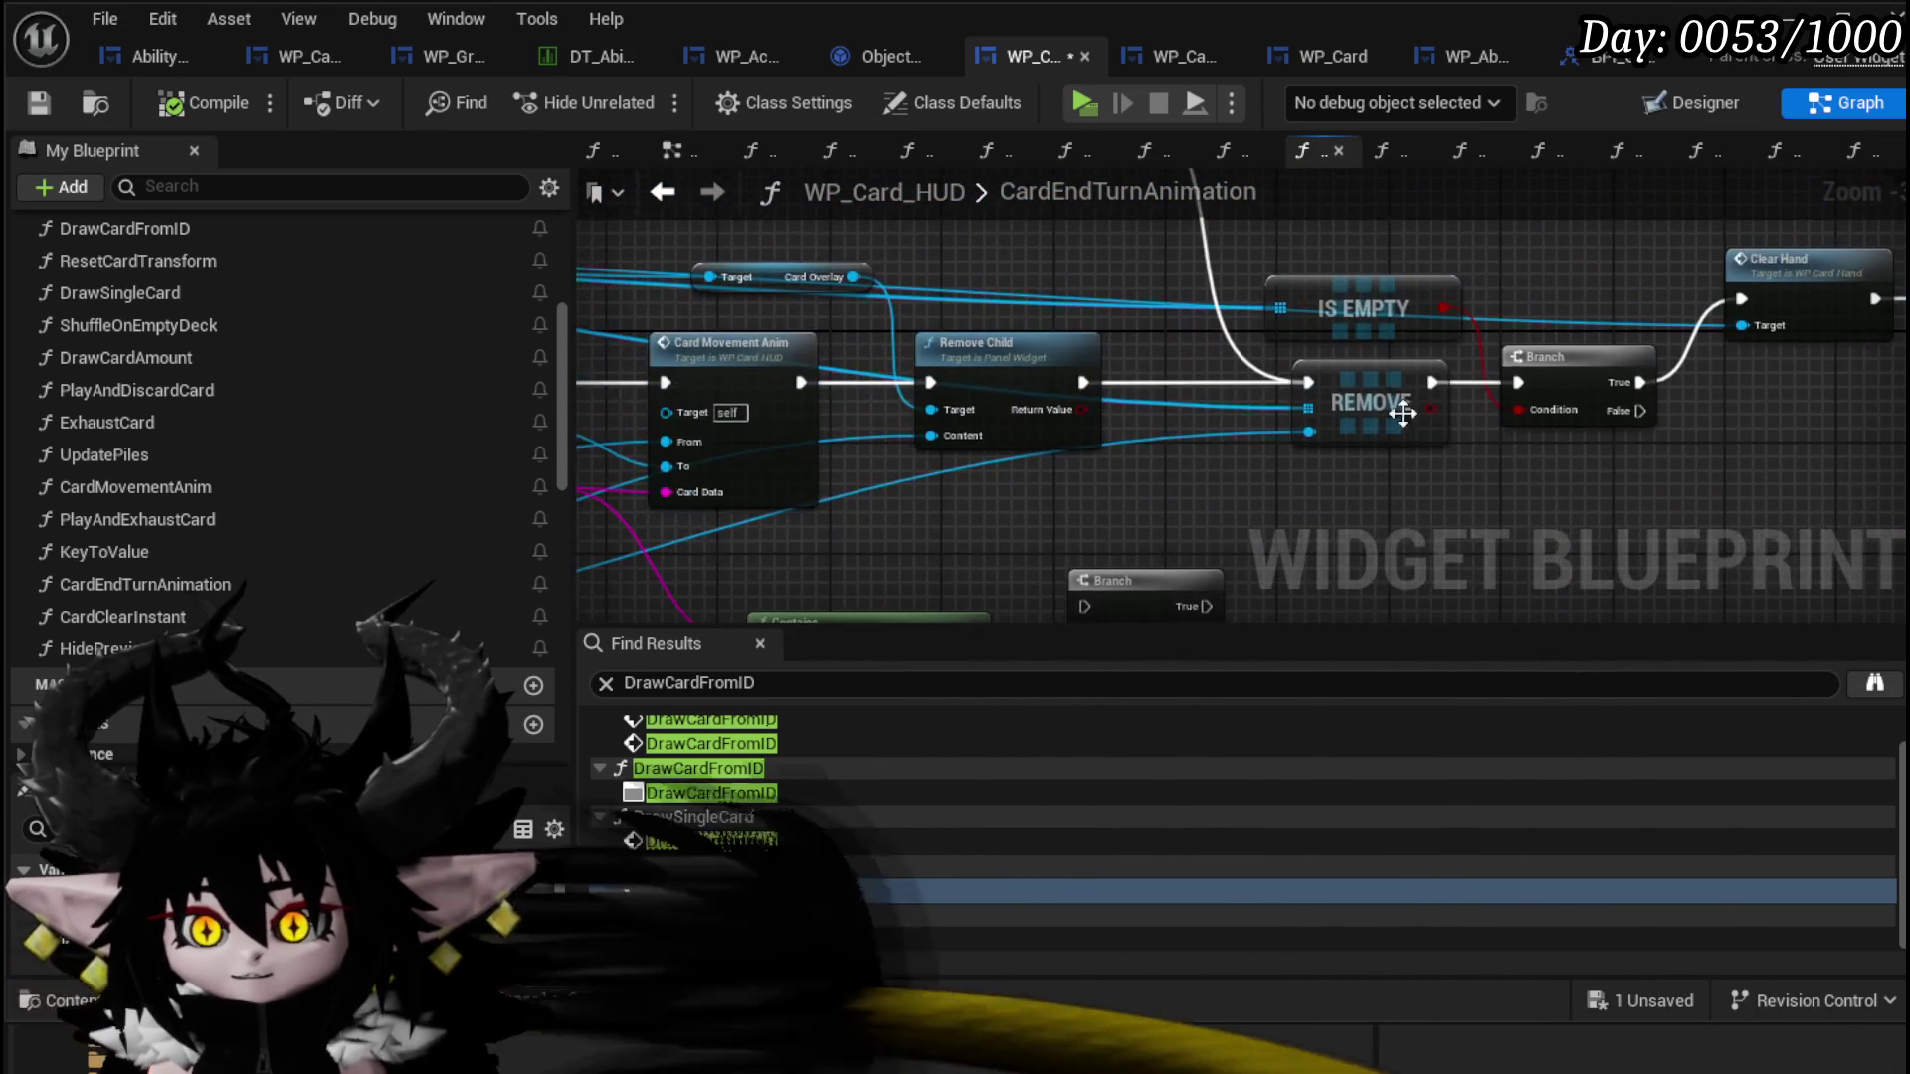
mouse_move(1433, 235)
mouse_down()
mouse_move(1304, 319)
mouse_move(759, 334)
mouse_up()
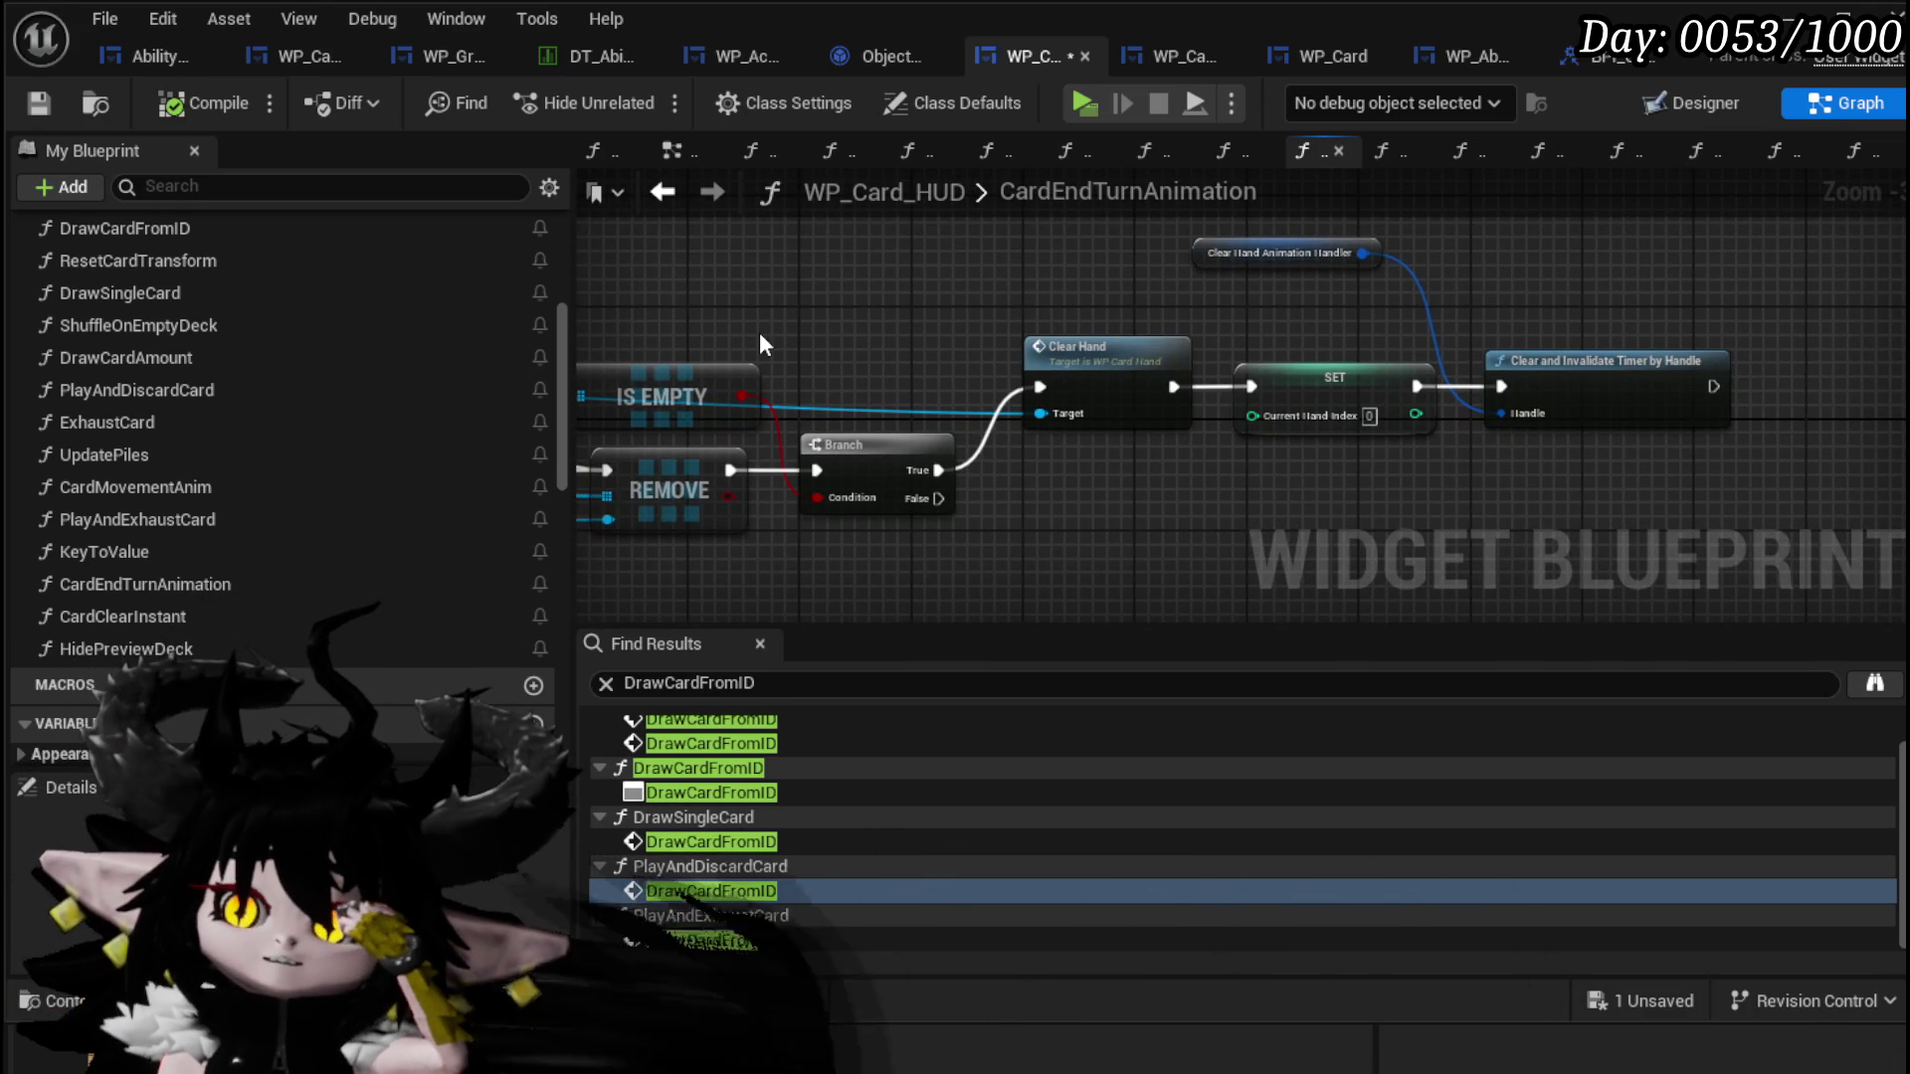
drag(760, 335, 1331, 336)
mouse_move(756, 348)
mouse_down()
mouse_move(1293, 349)
mouse_move(982, 354)
mouse_up()
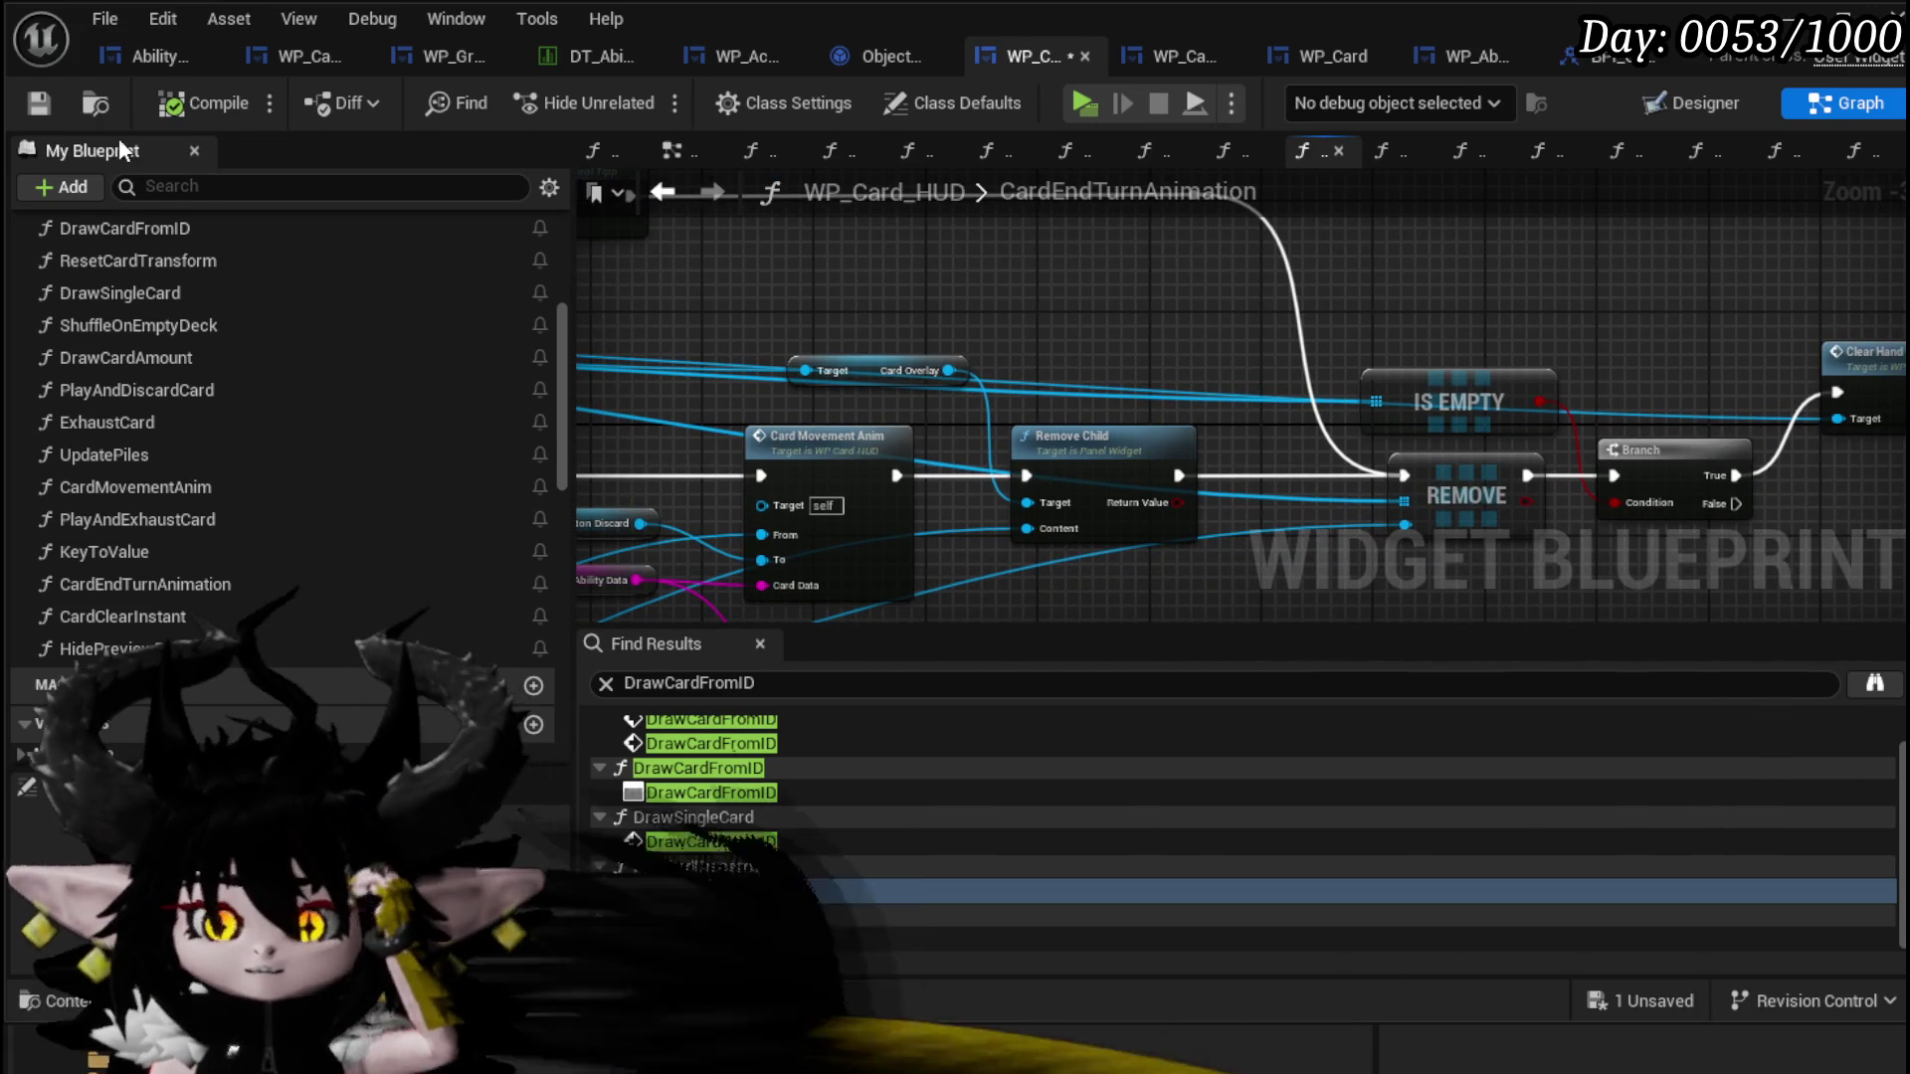
click(38, 102)
Step: Select the Contains and Branch nodes
scroll(1206, 391, down, 5)
scroll(1205, 391, up, 5)
mouse_move(1185, 450)
mouse_down()
mouse_move(762, 486)
mouse_move(920, 483)
mouse_up()
mouse_move(990, 430)
mouse_down()
mouse_move(726, 493)
mouse_move(1302, 414)
mouse_move(982, 555)
mouse_up()
Step: Comment the Contains and Branch nodes as 'Do we need that?', save, and start a play test
key(c)
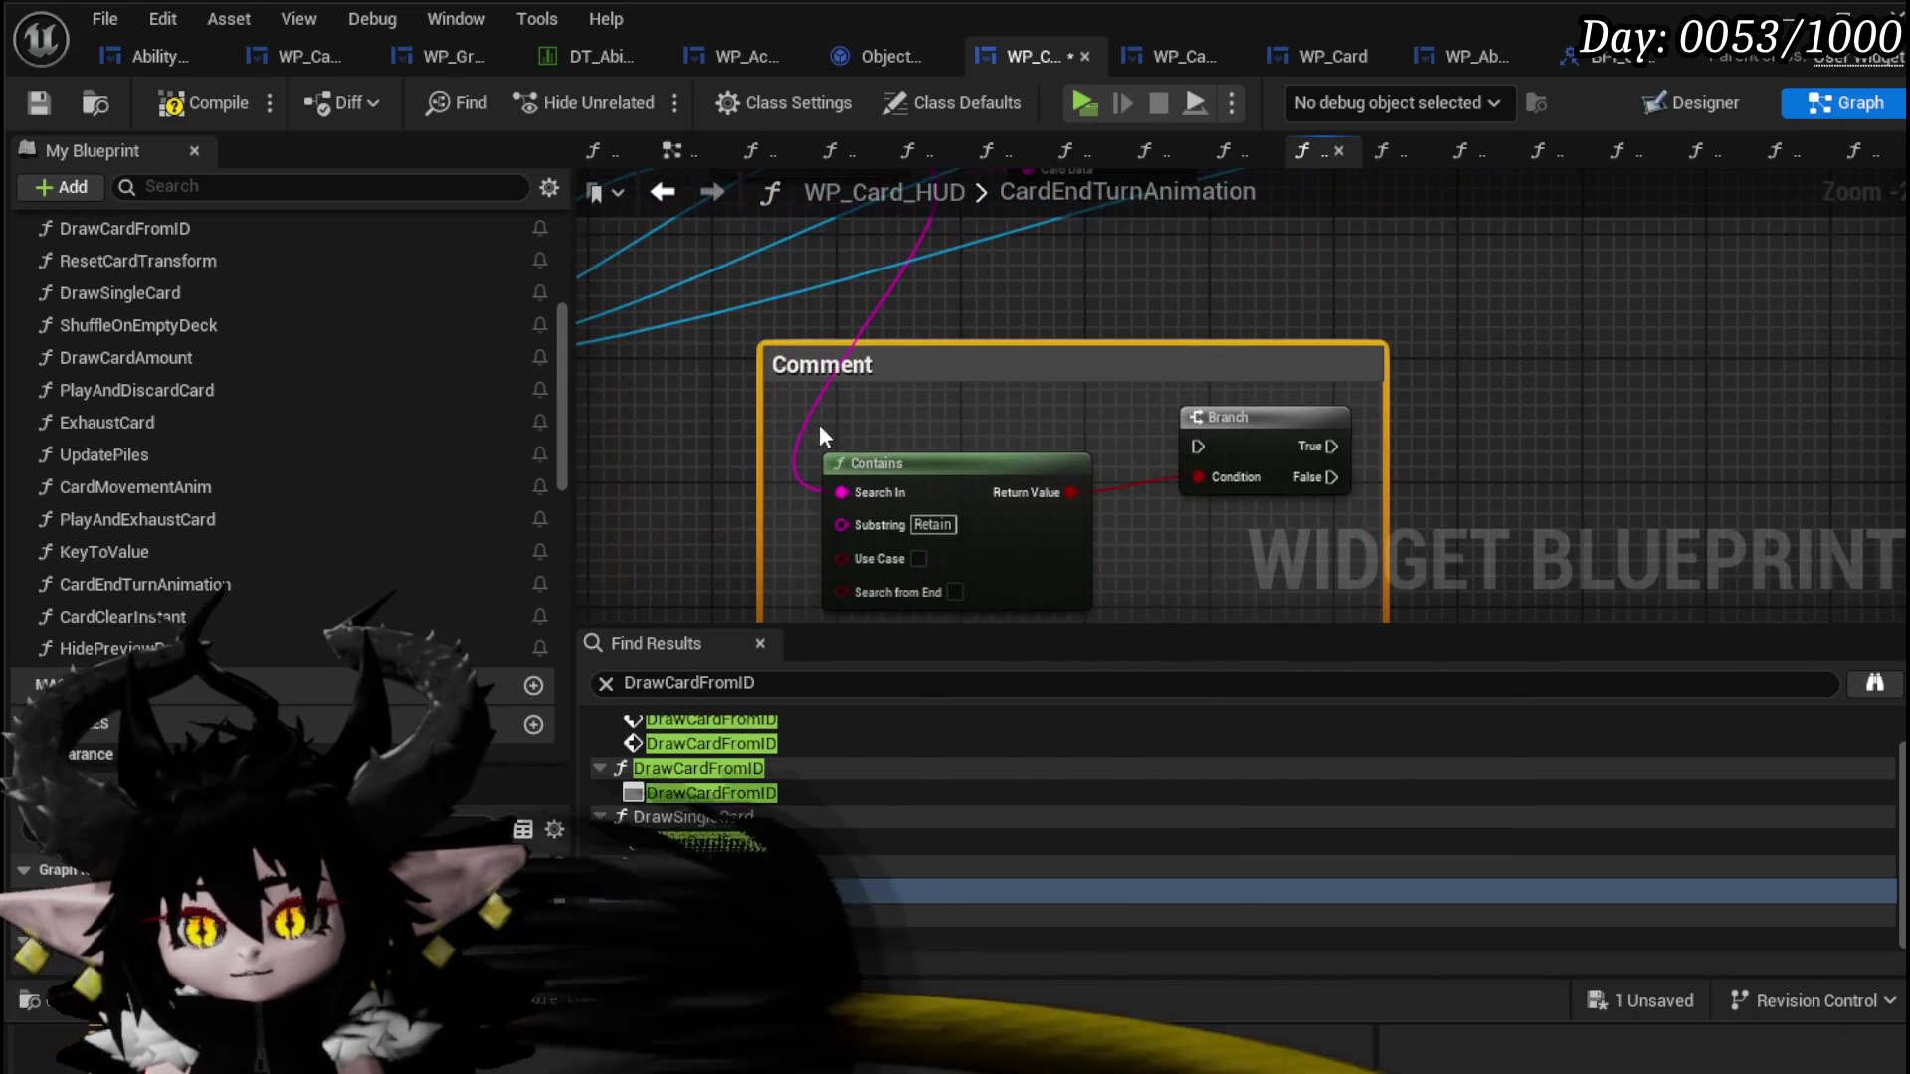
text(o We)
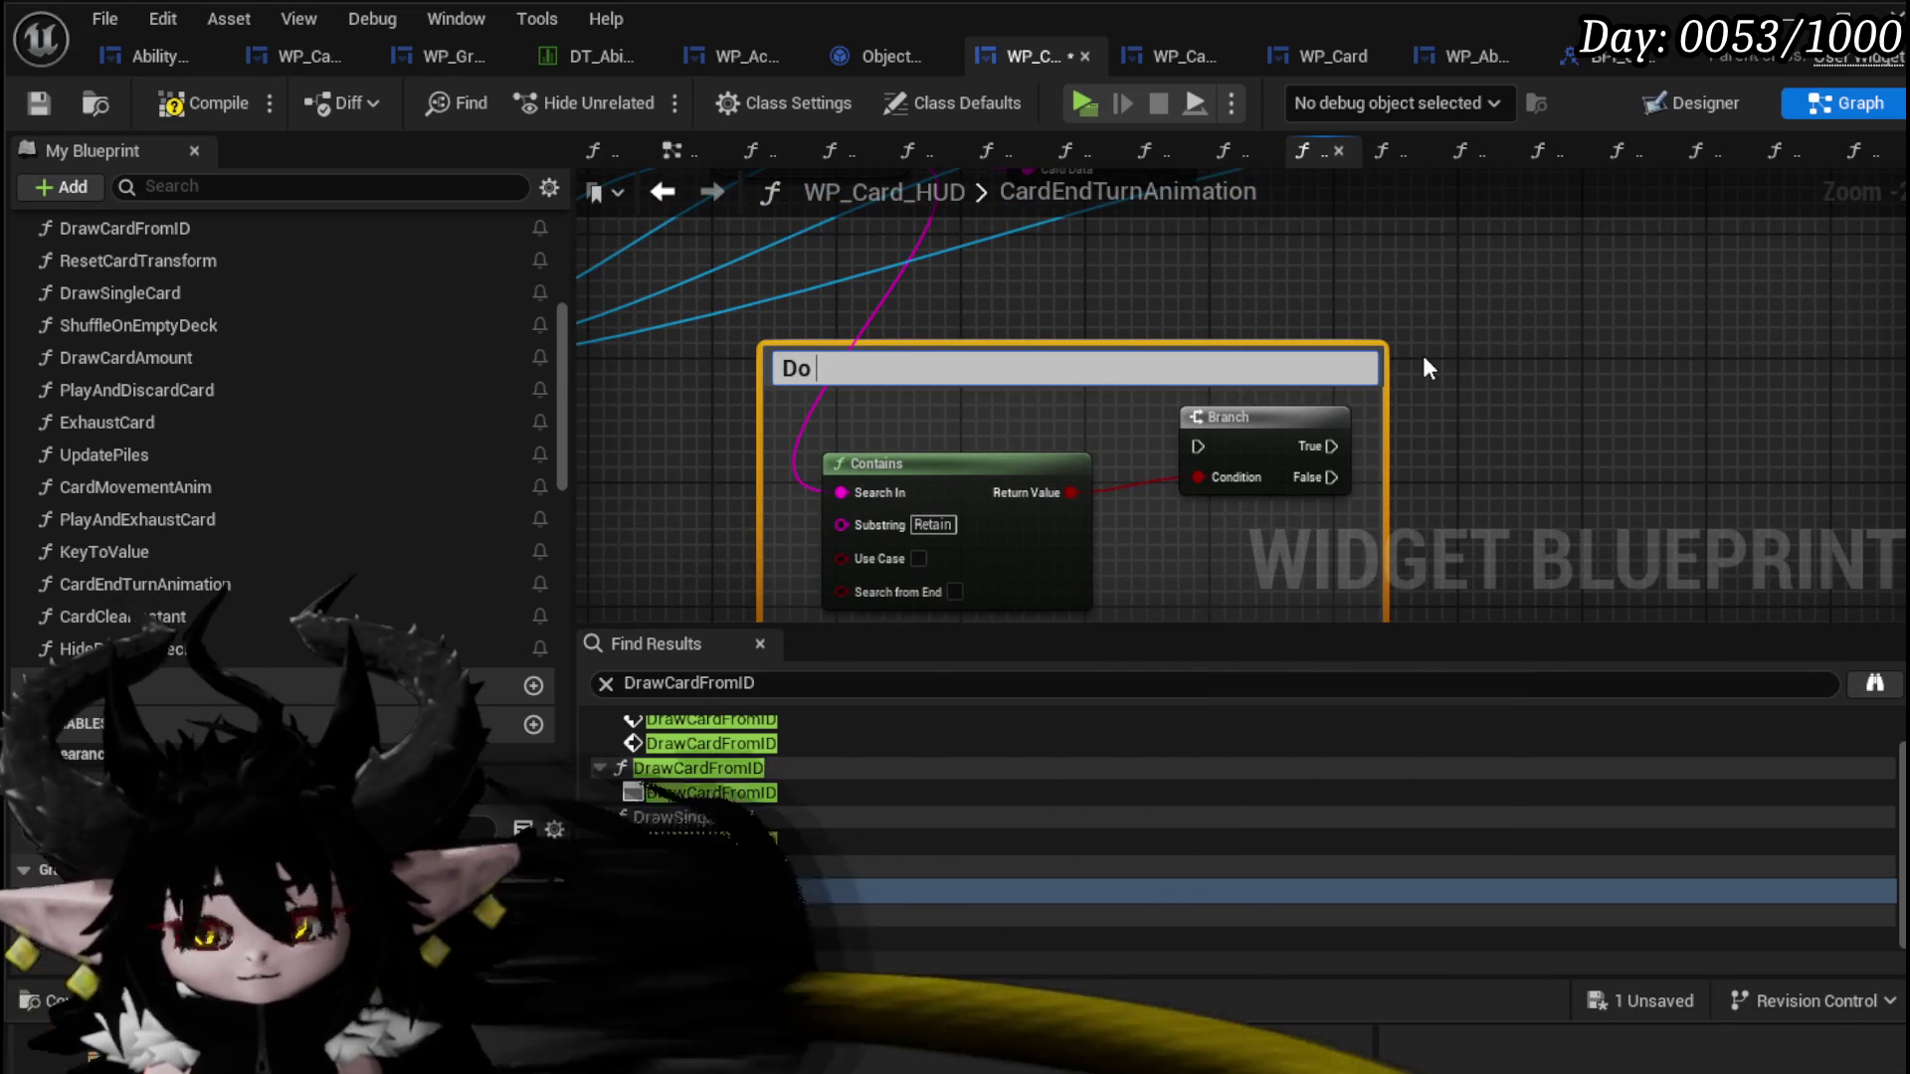
key(BackSpace)
key(BackSpace)
key(BackSpace)
text(we need that?)
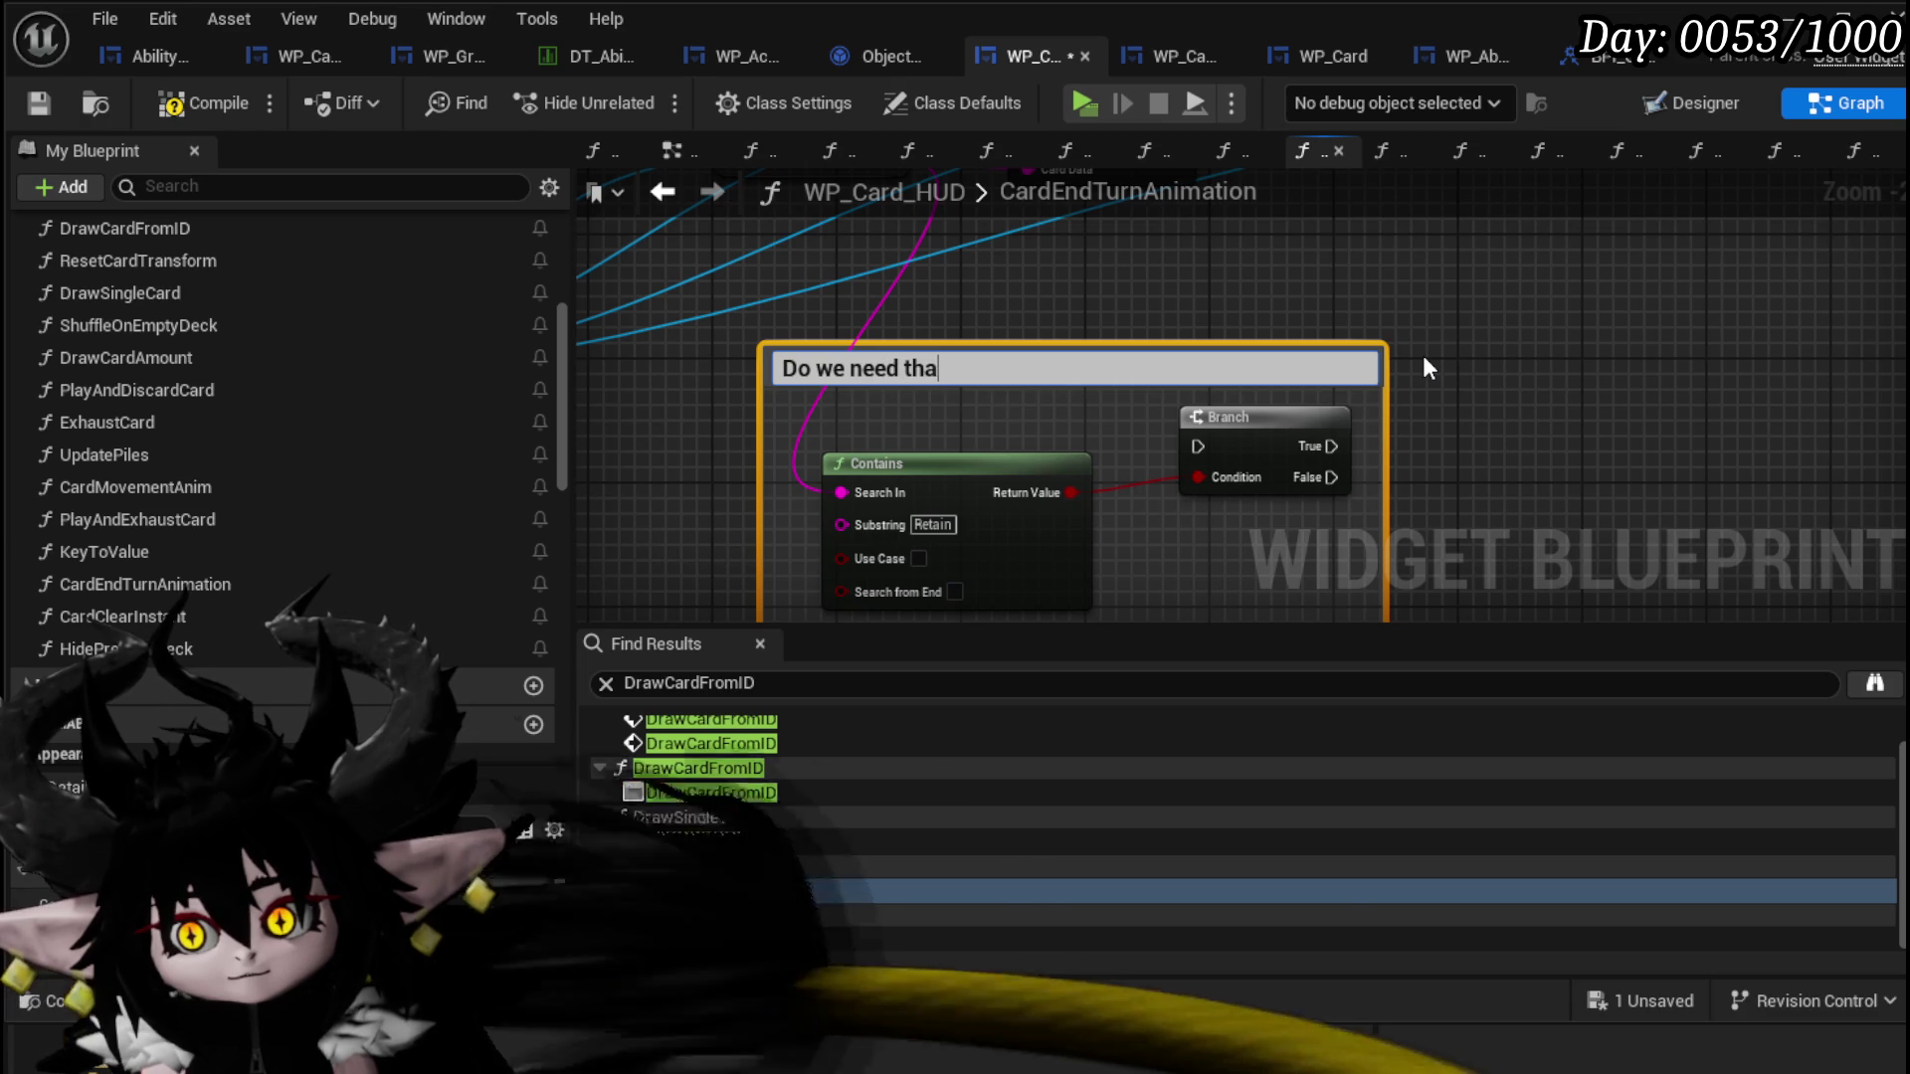
key(Return)
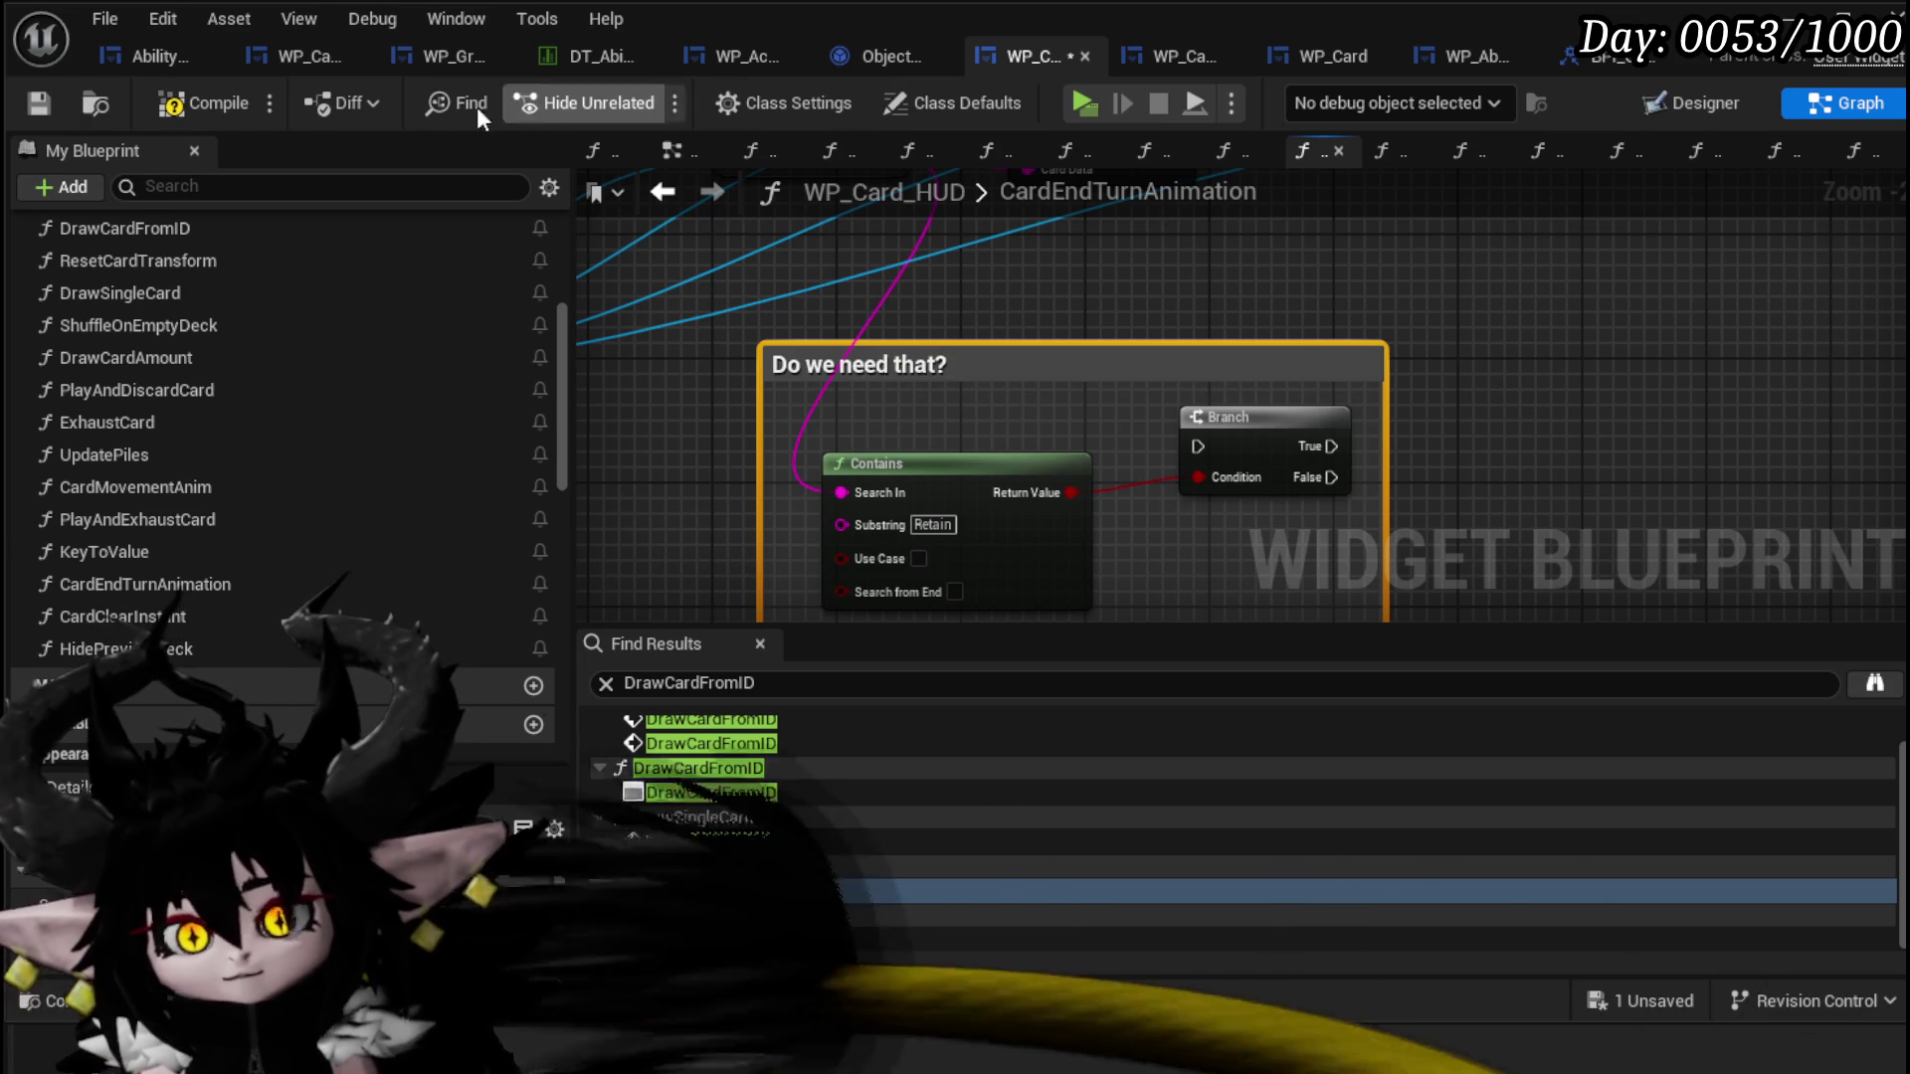
click(36, 95)
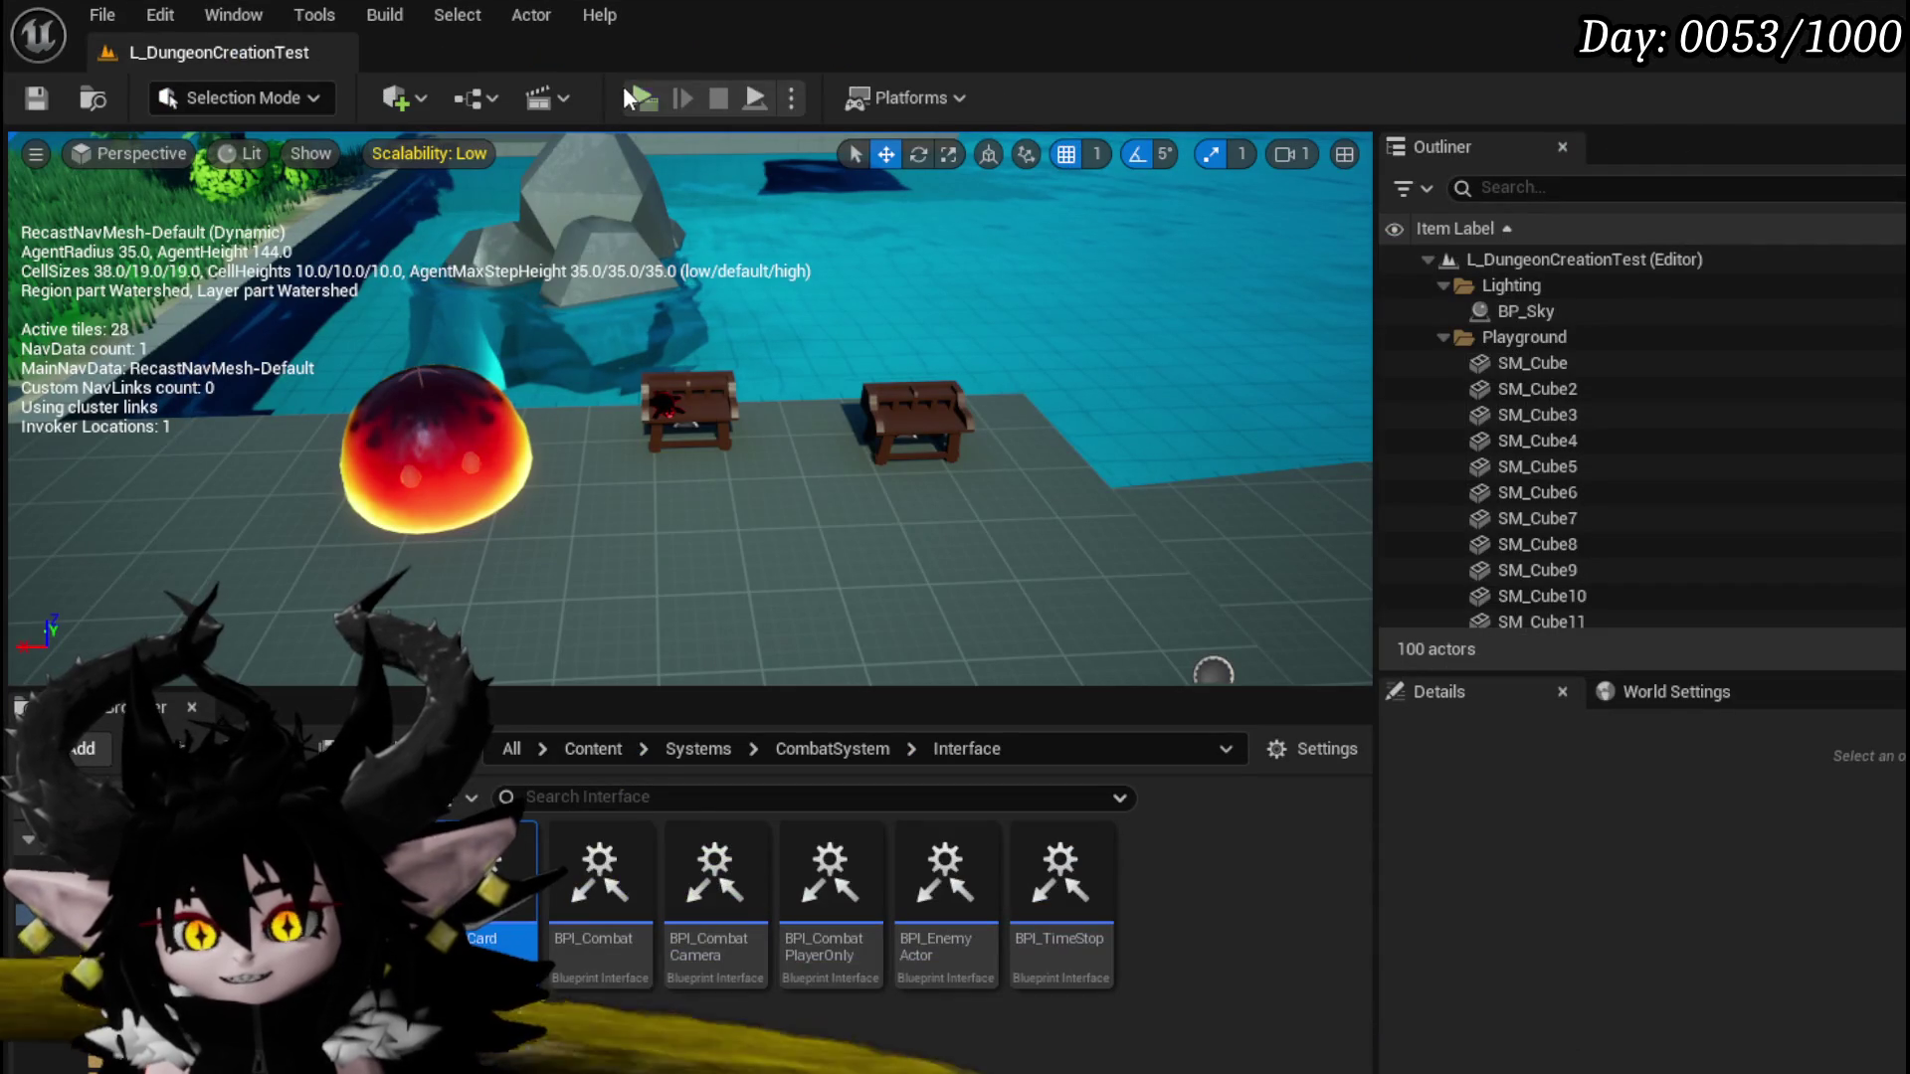
click(638, 96)
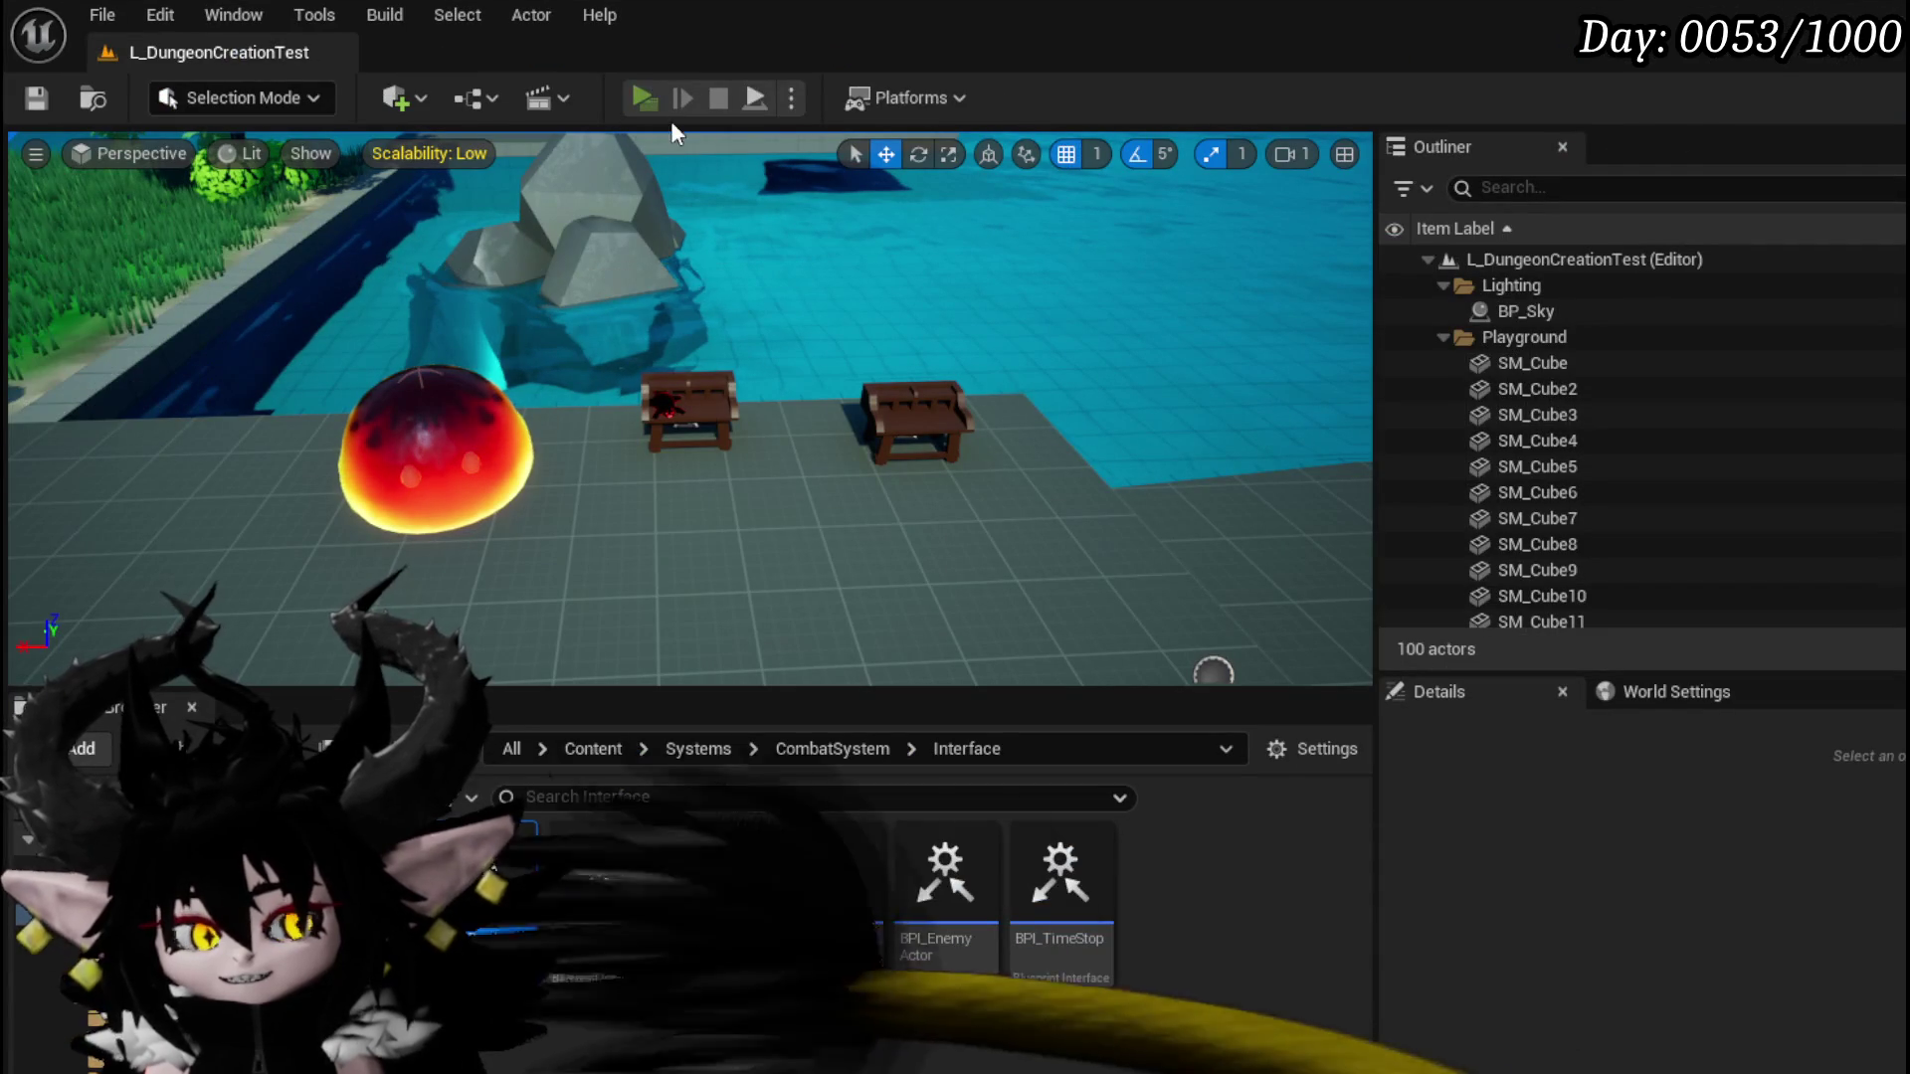
Step: In the running game, open the card's effect editor from the magic ability list and choose the card effect
key(e)
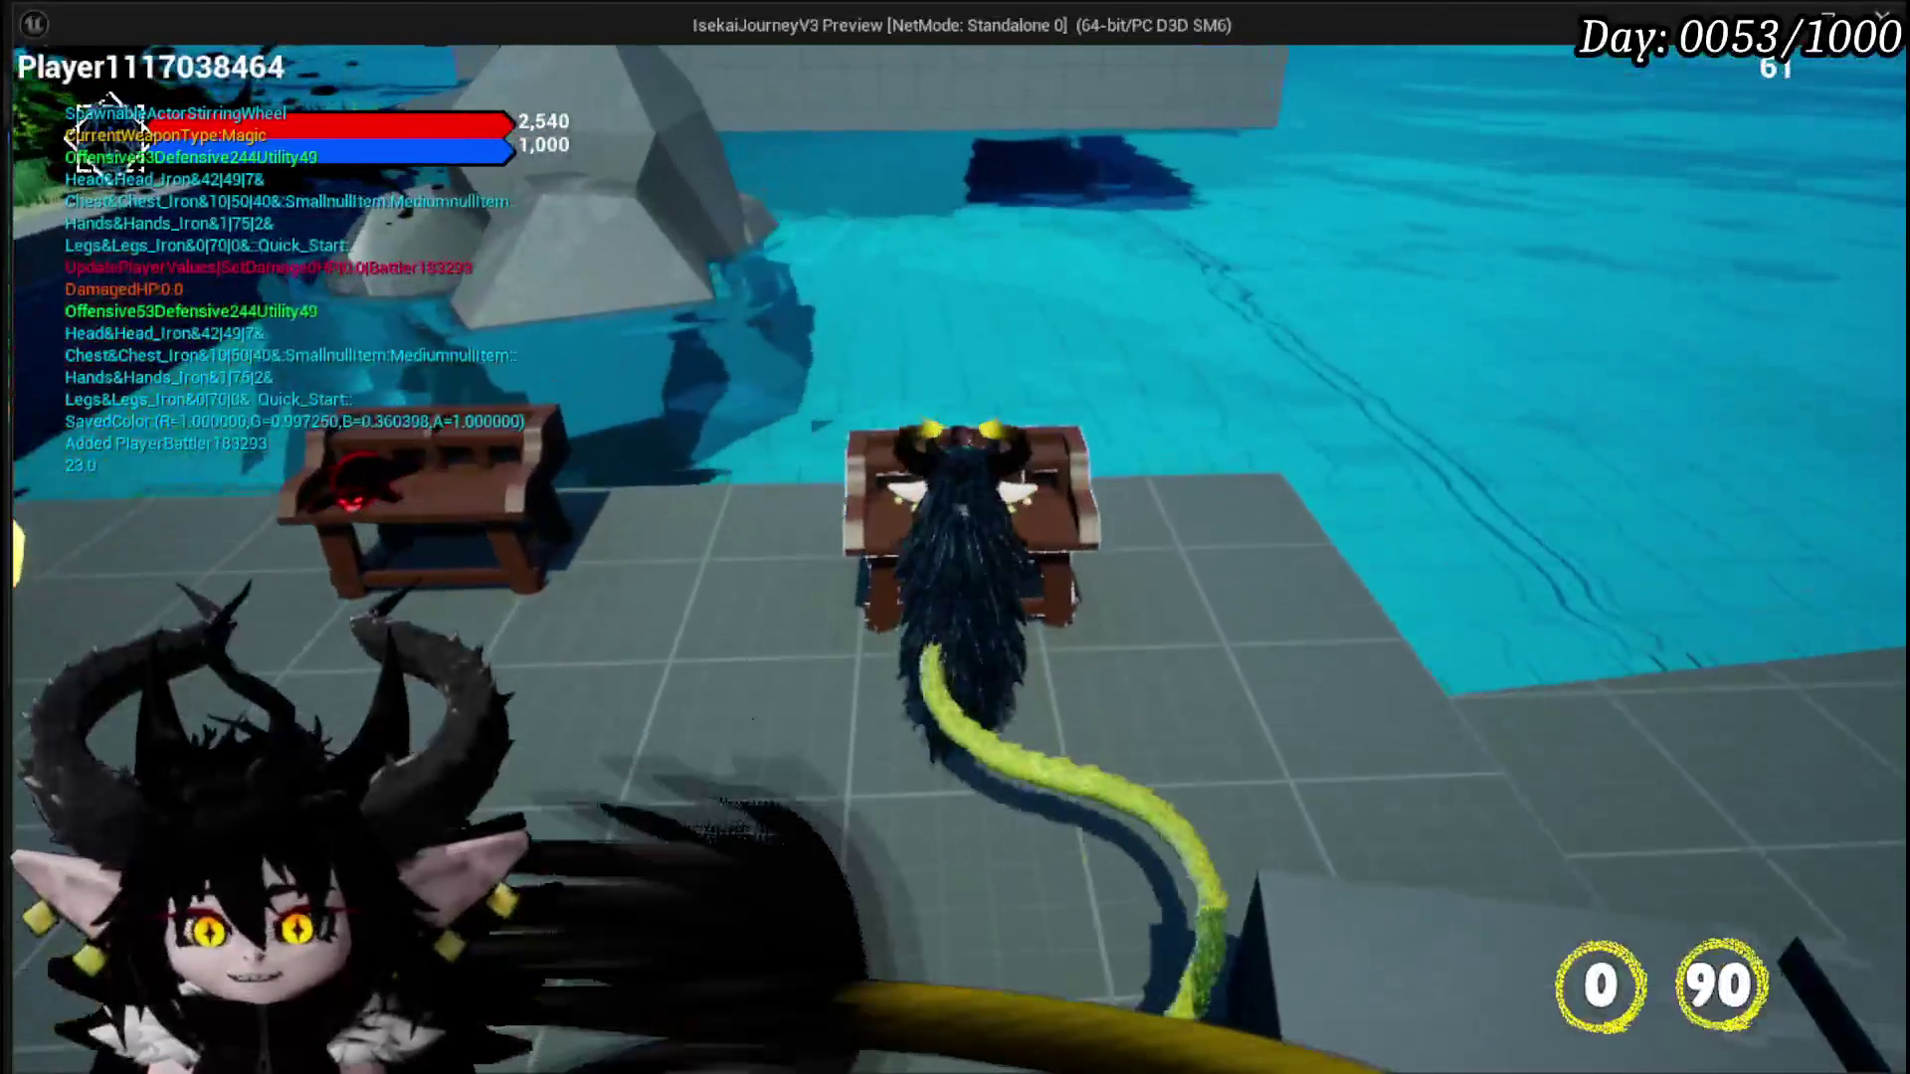
click(121, 88)
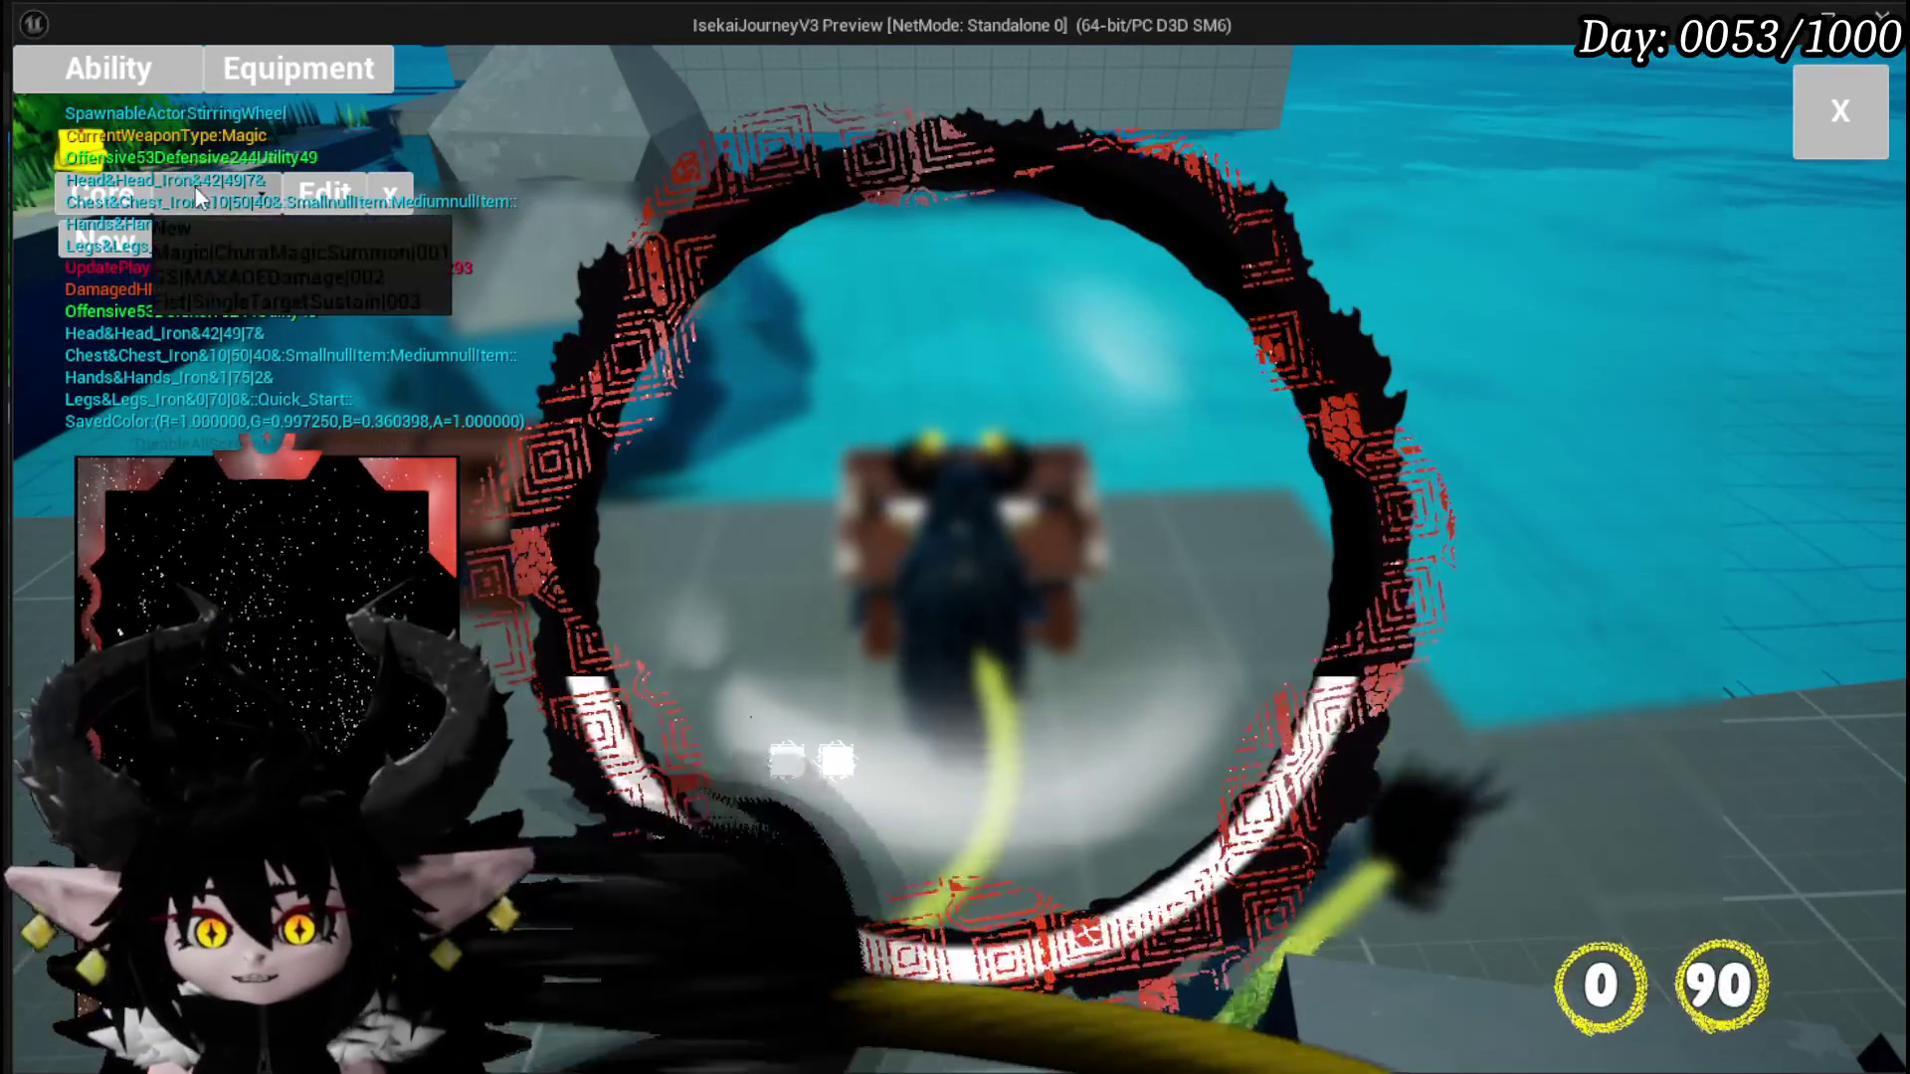
click(325, 194)
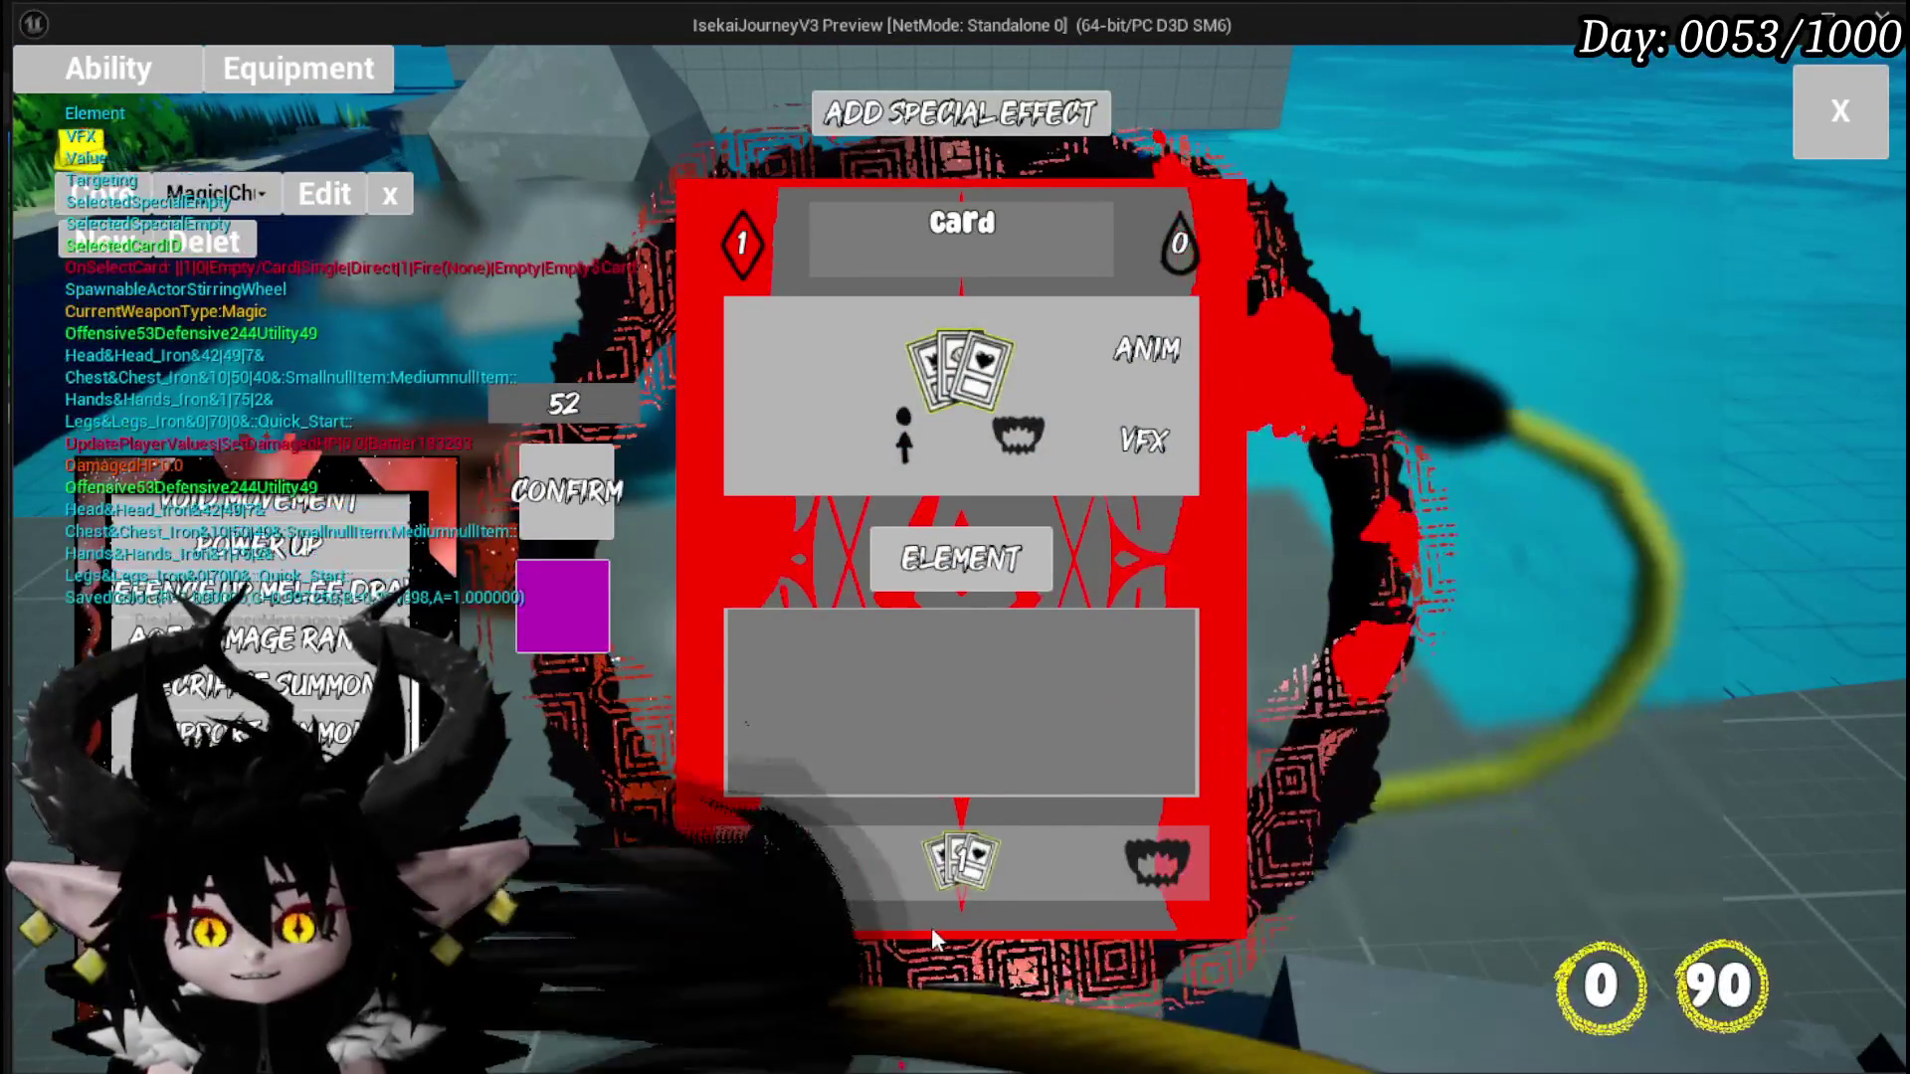
click(945, 876)
click(1106, 368)
Step: Set the ability's targeting and change its Type to Card, then close the editor and pause
click(756, 865)
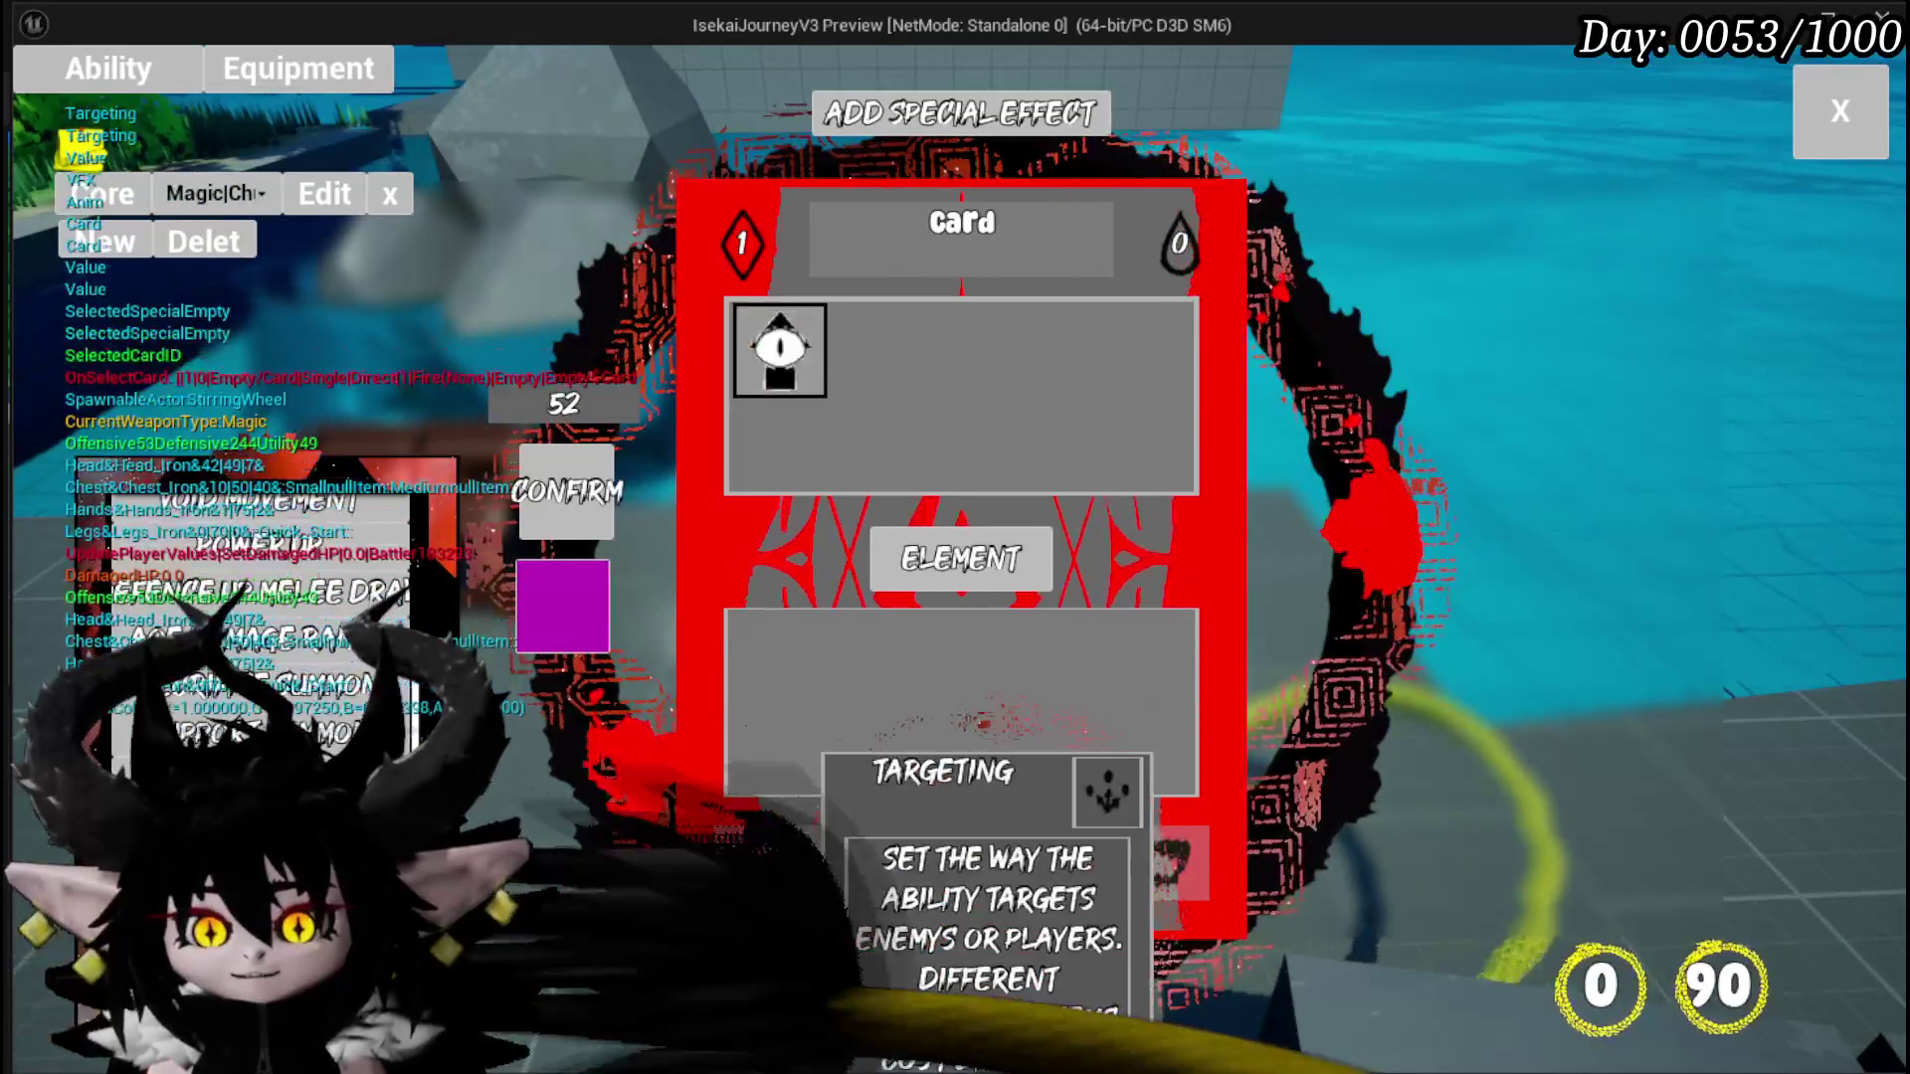
click(780, 350)
click(1176, 826)
click(959, 348)
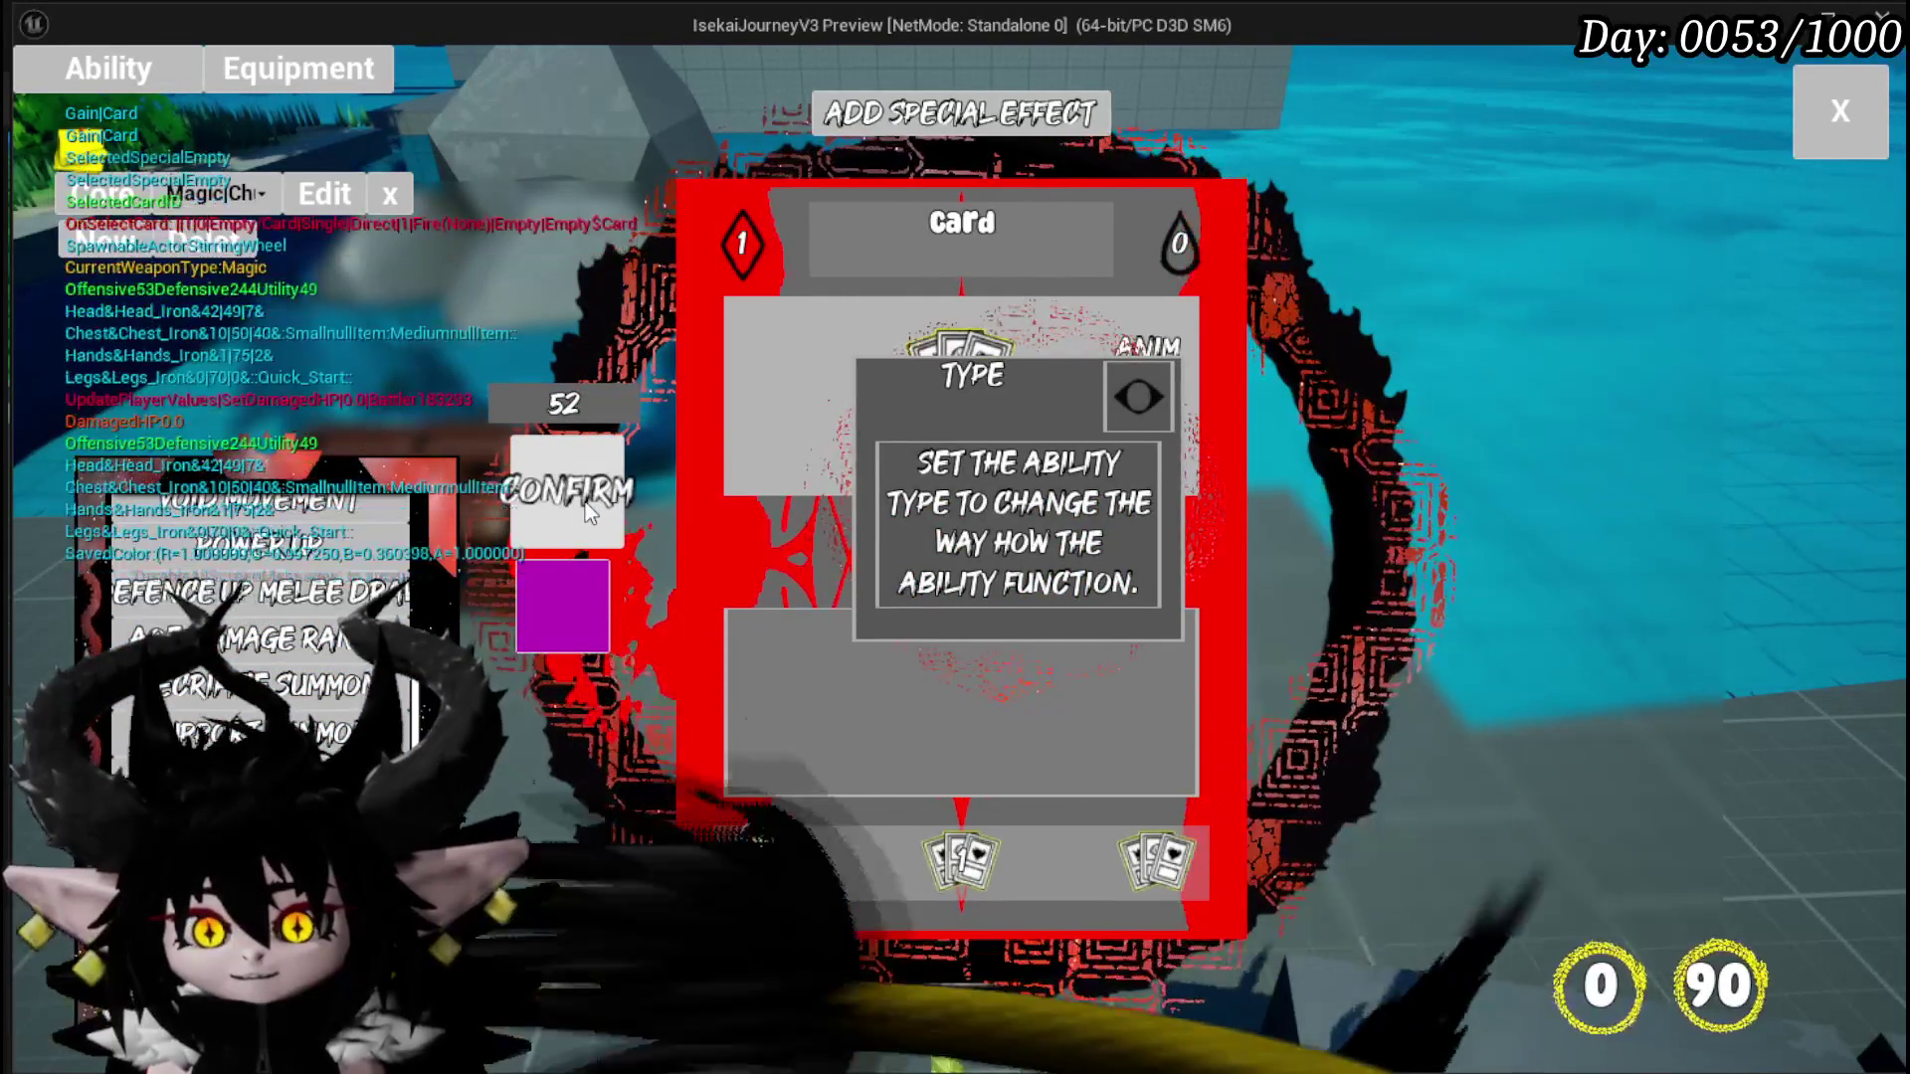
click(730, 488)
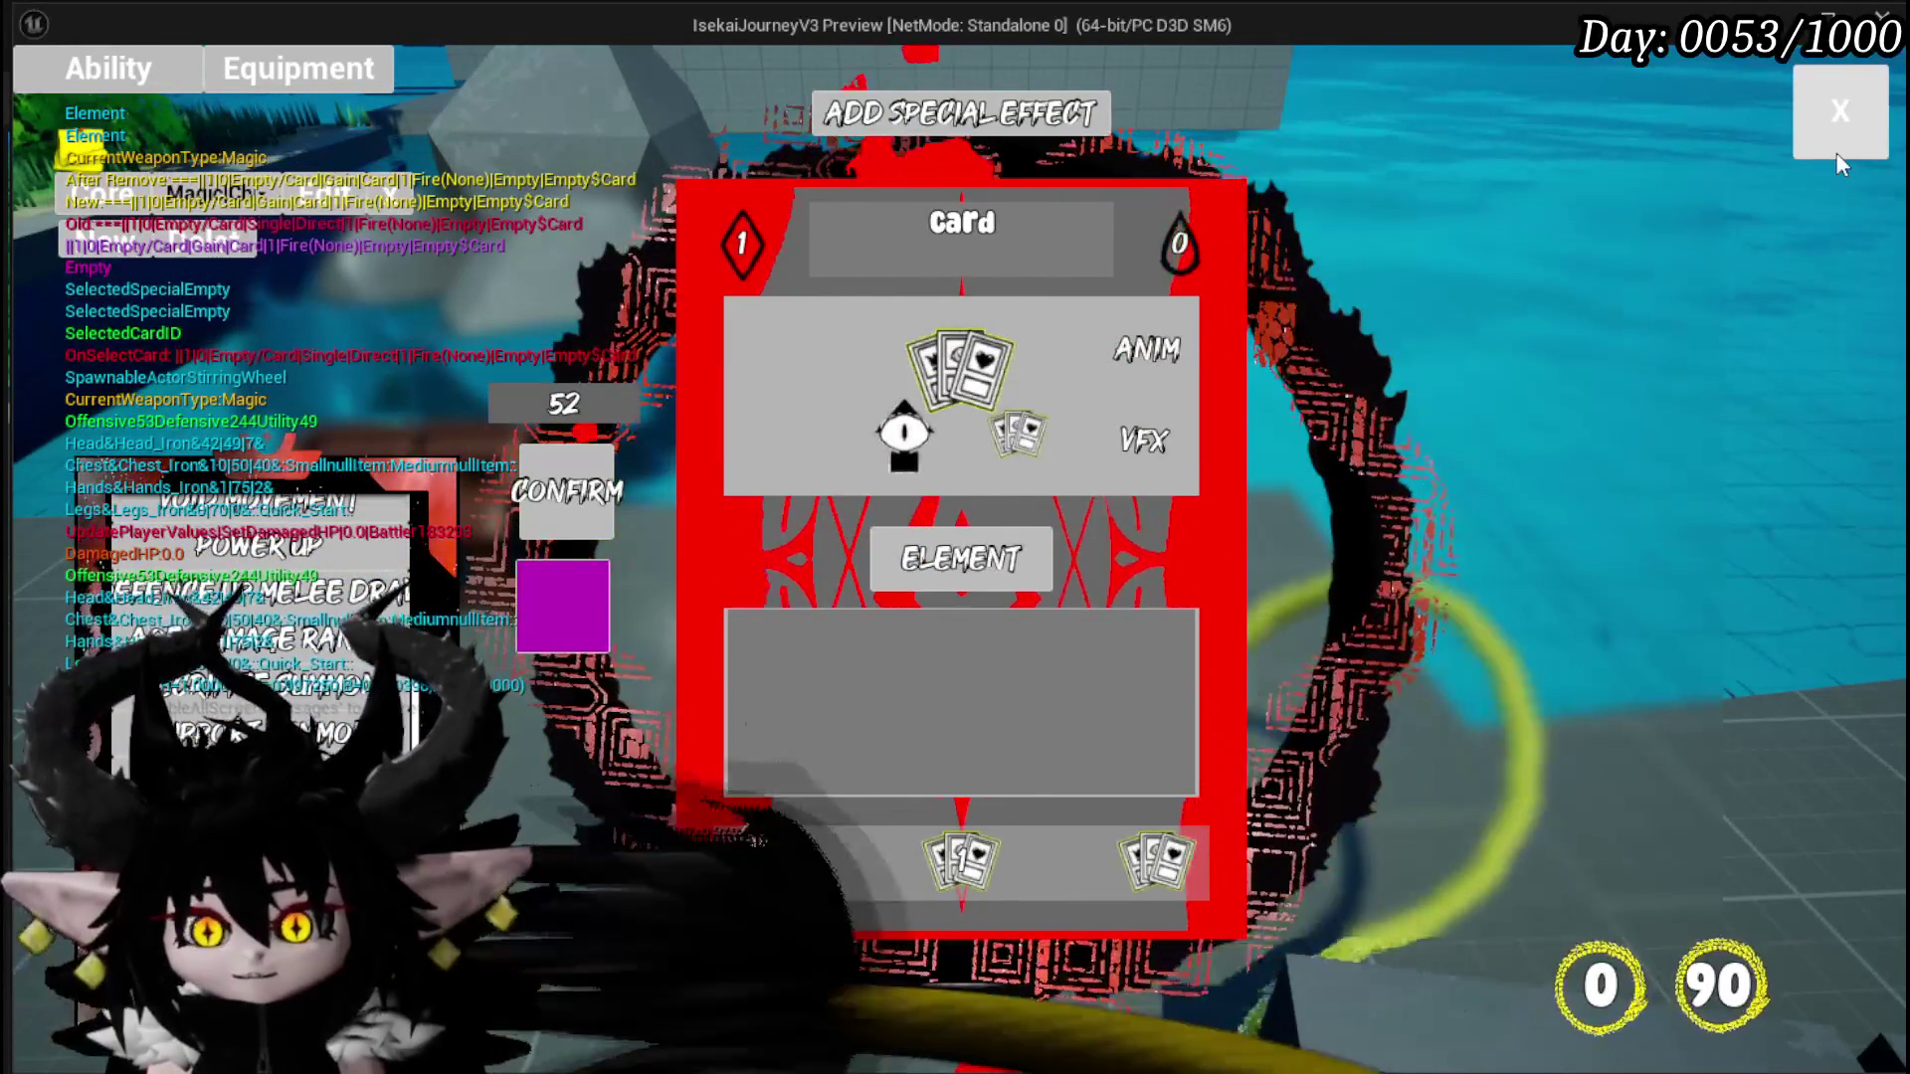
click(1839, 149)
key(Escape)
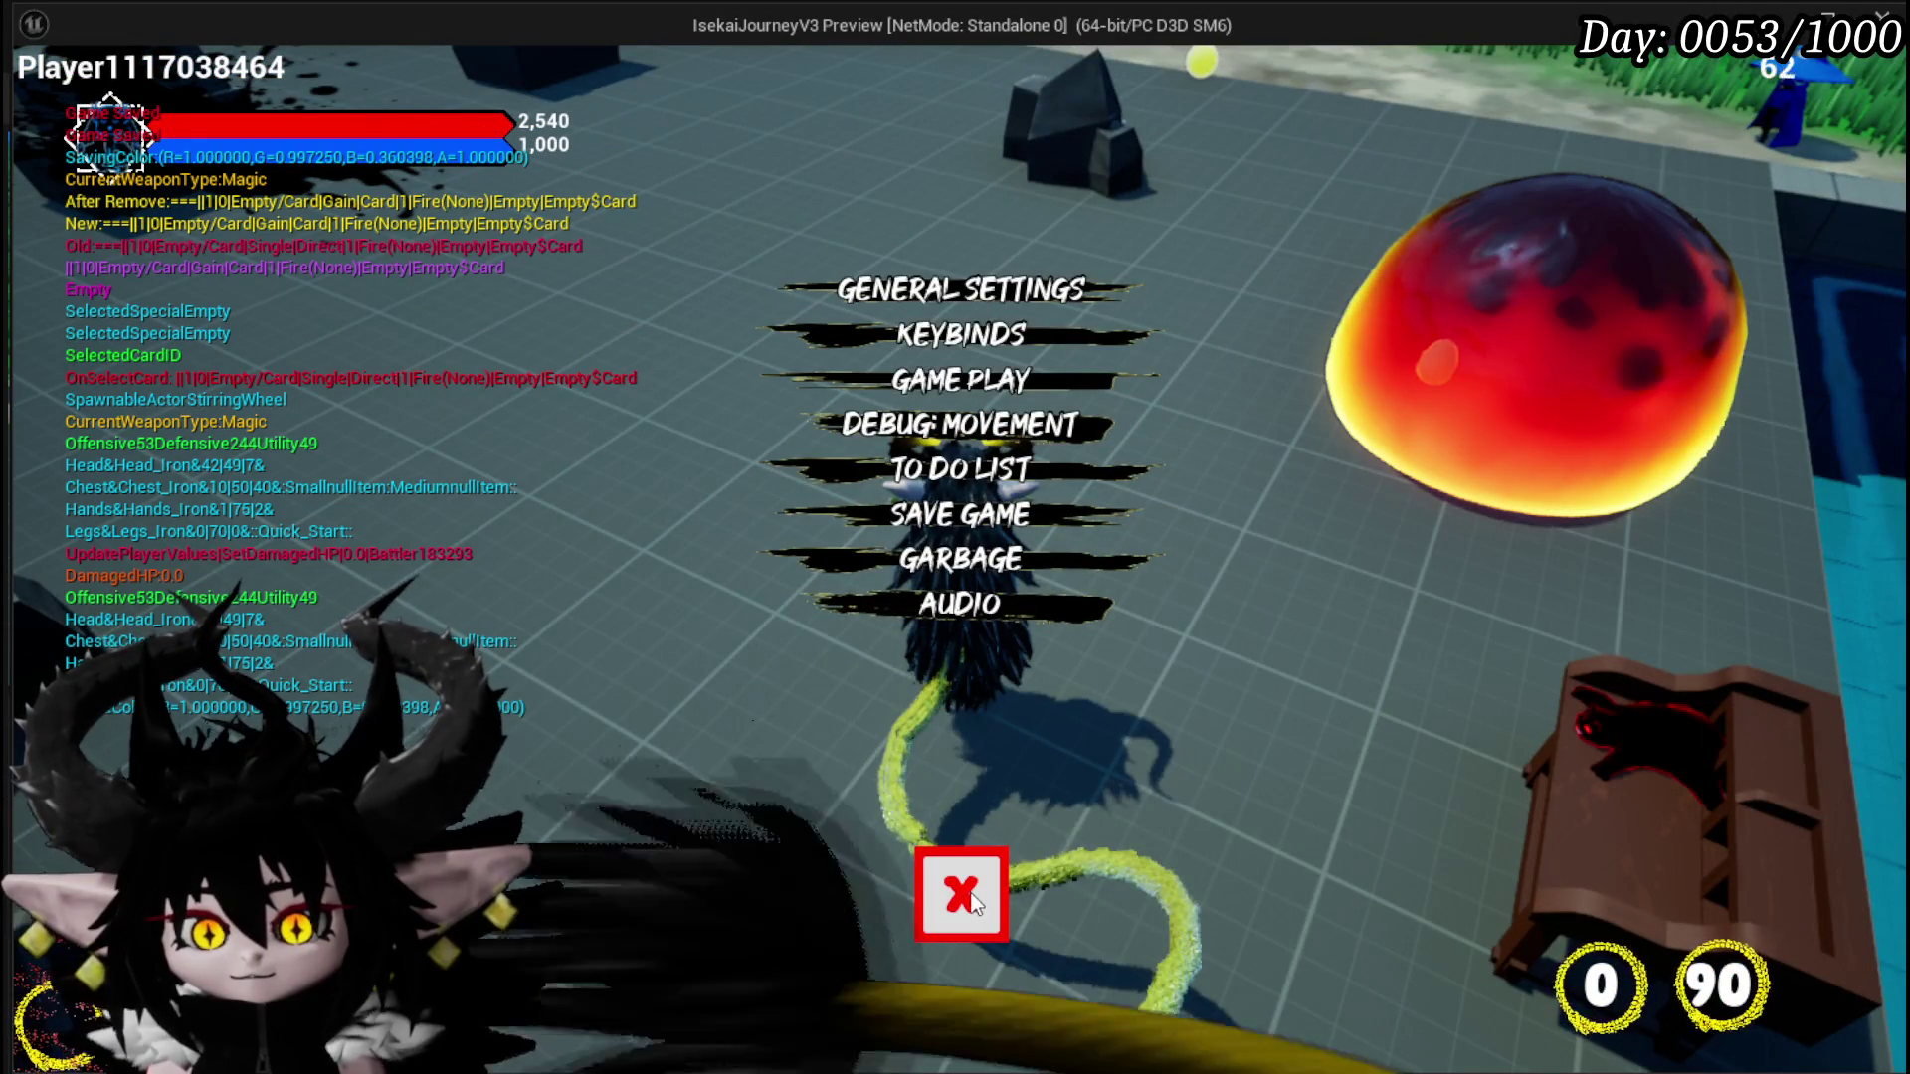
Step: Resume, run into the fire slime, play the Empty Card in battle, then stop the test
click(961, 894)
key(w)
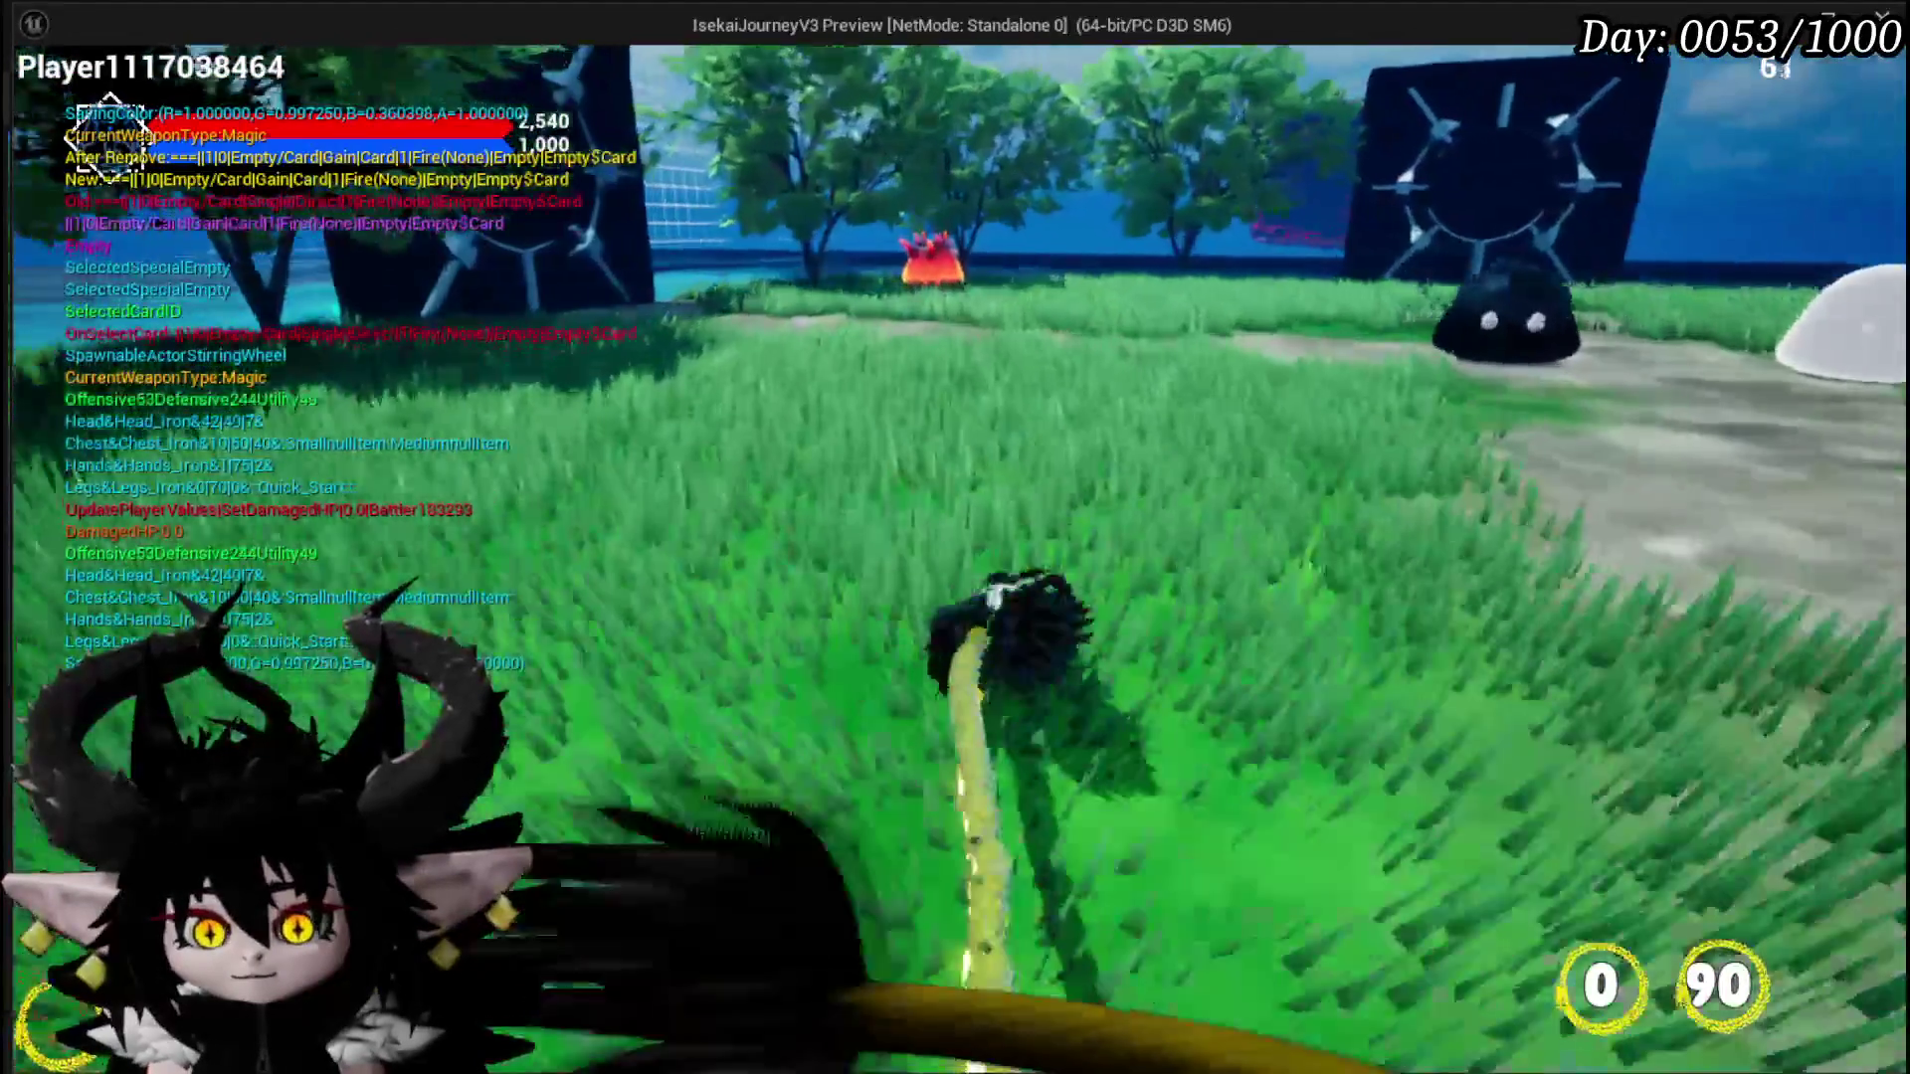
key(w)
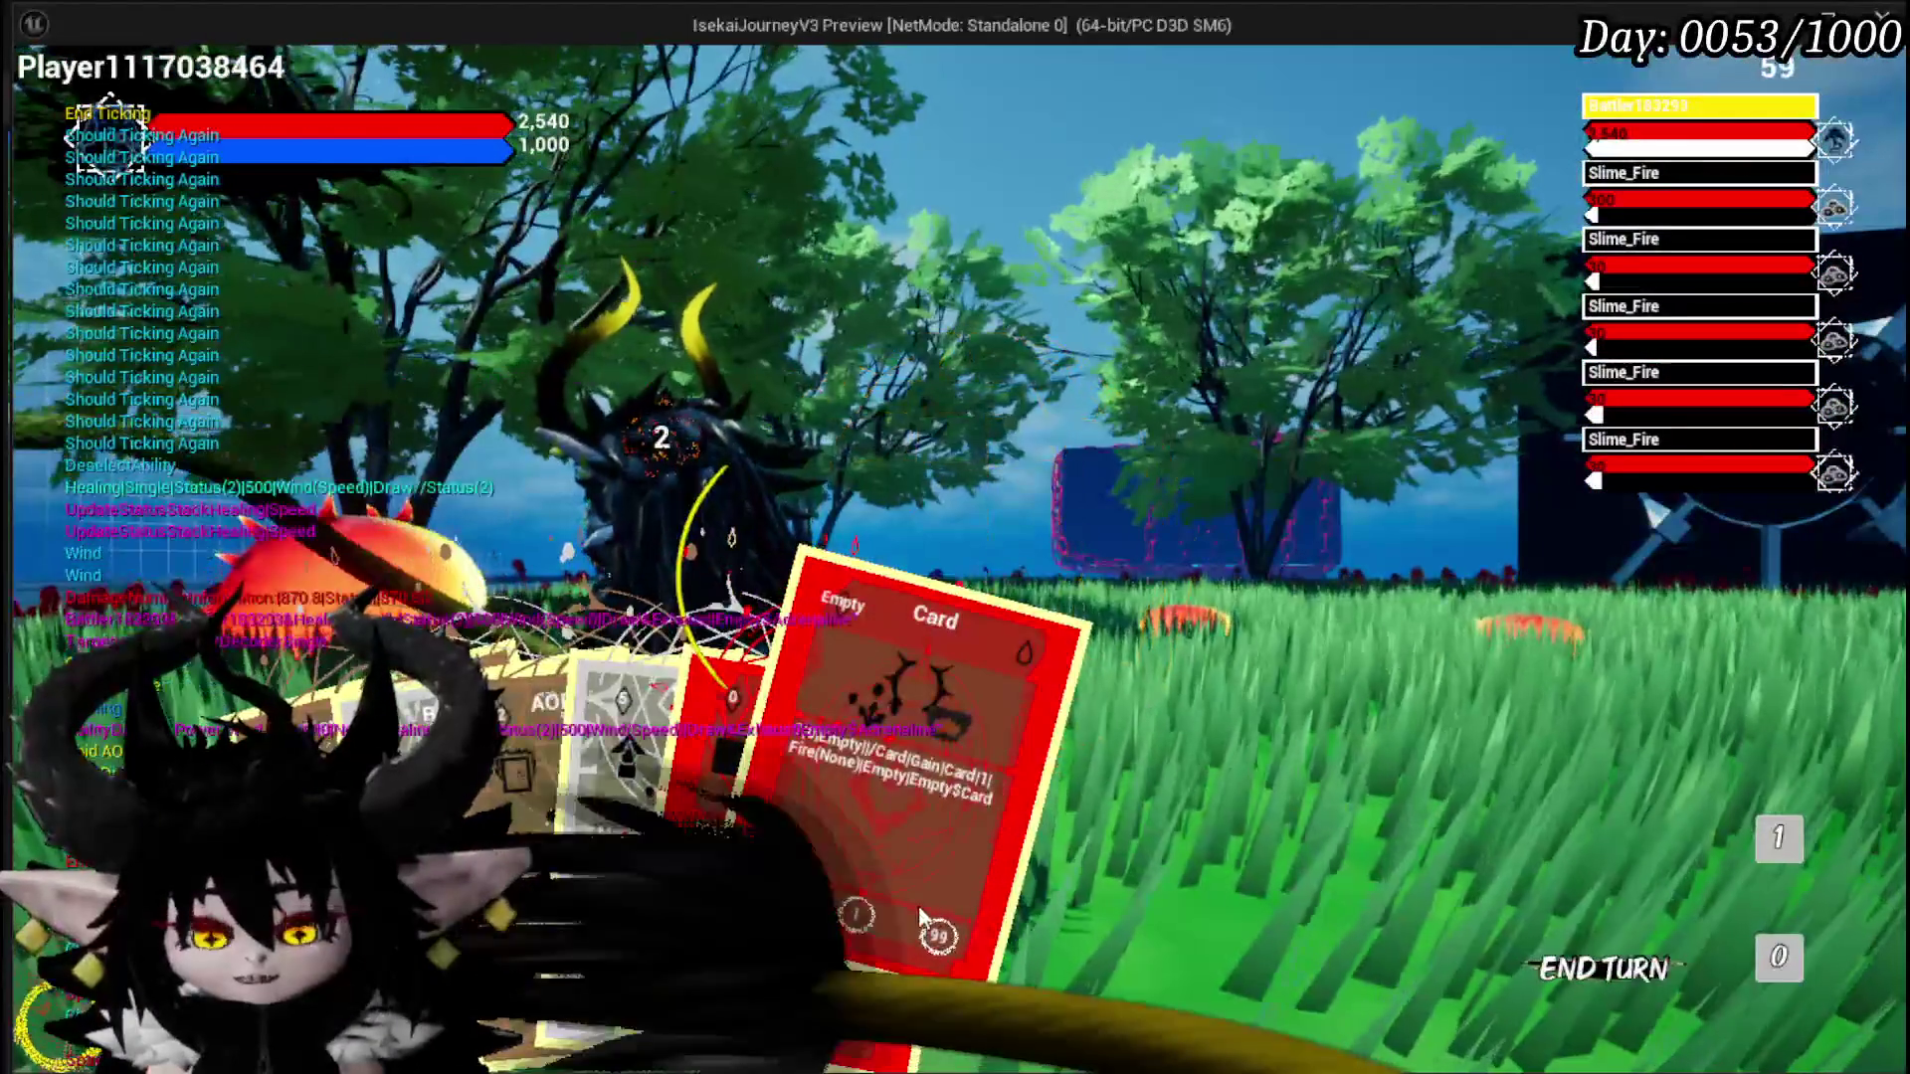
click(928, 940)
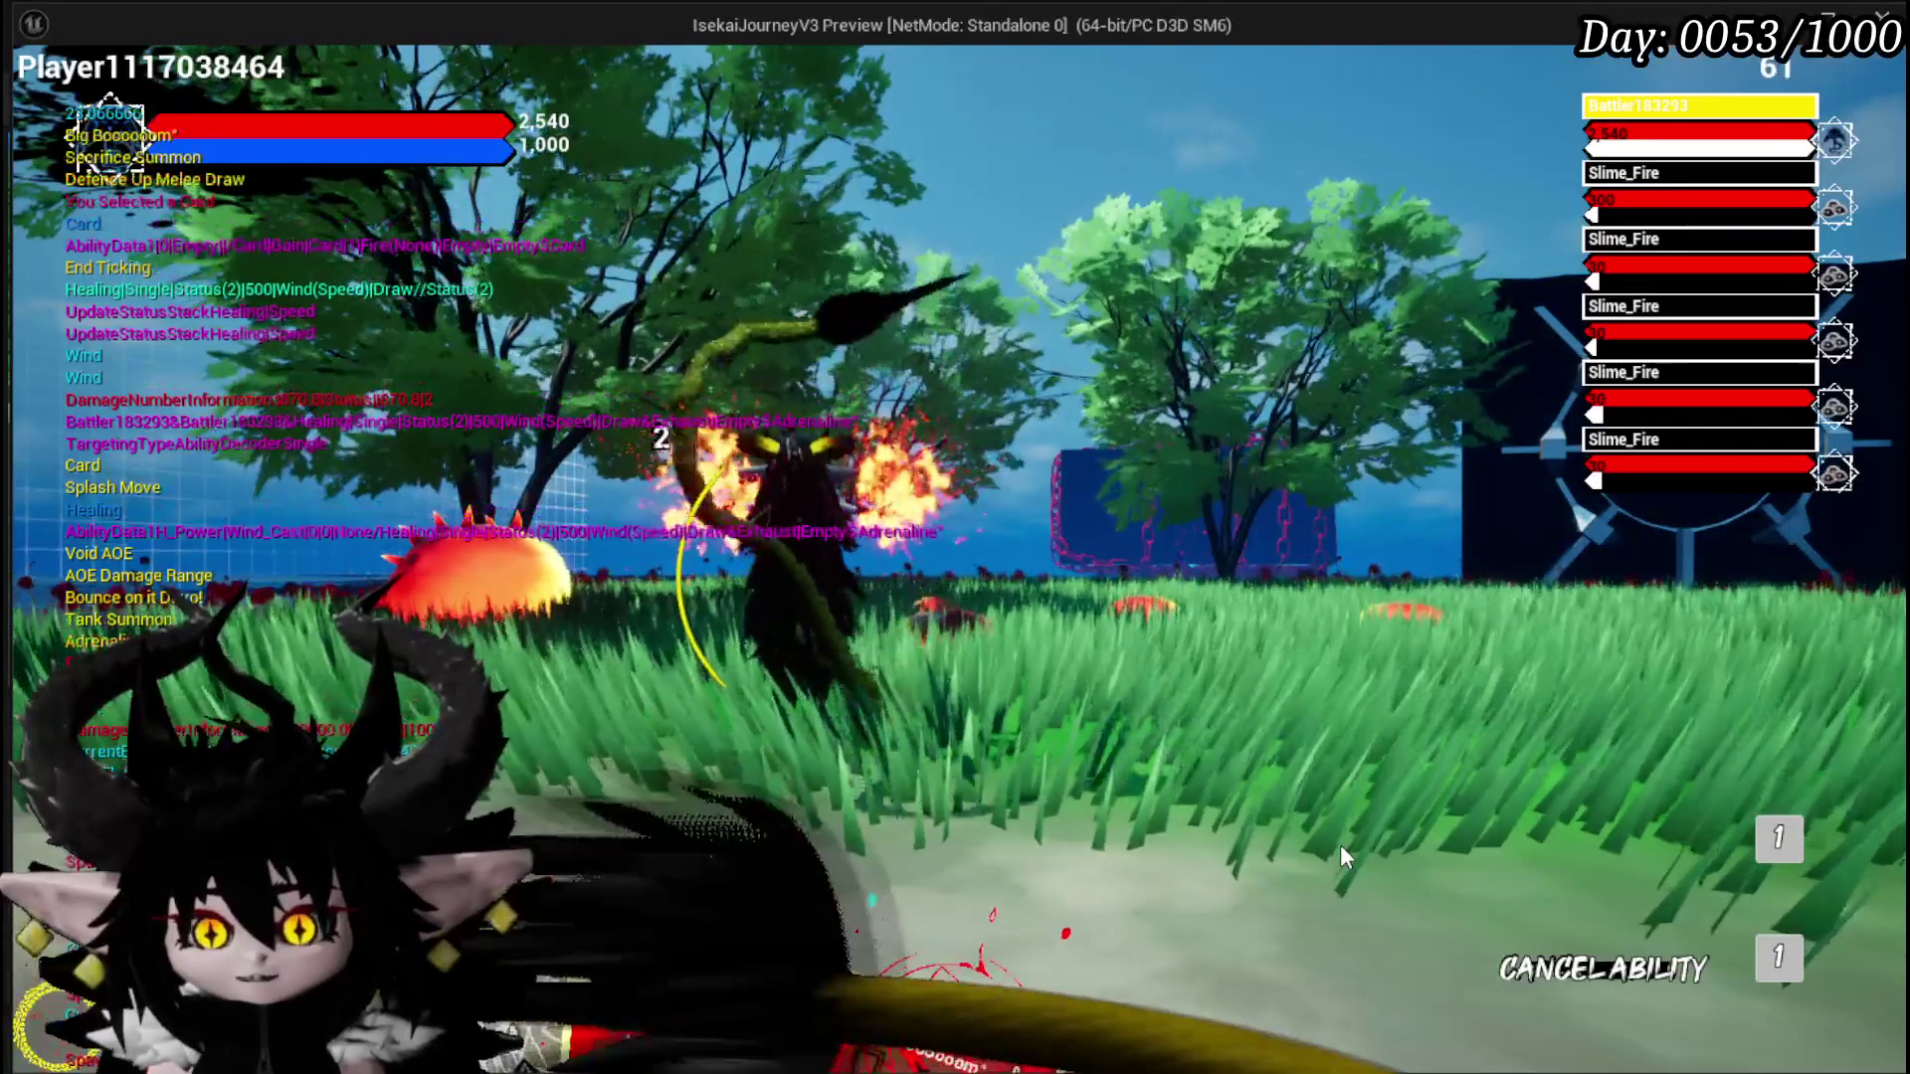
mouse_move(1048, 972)
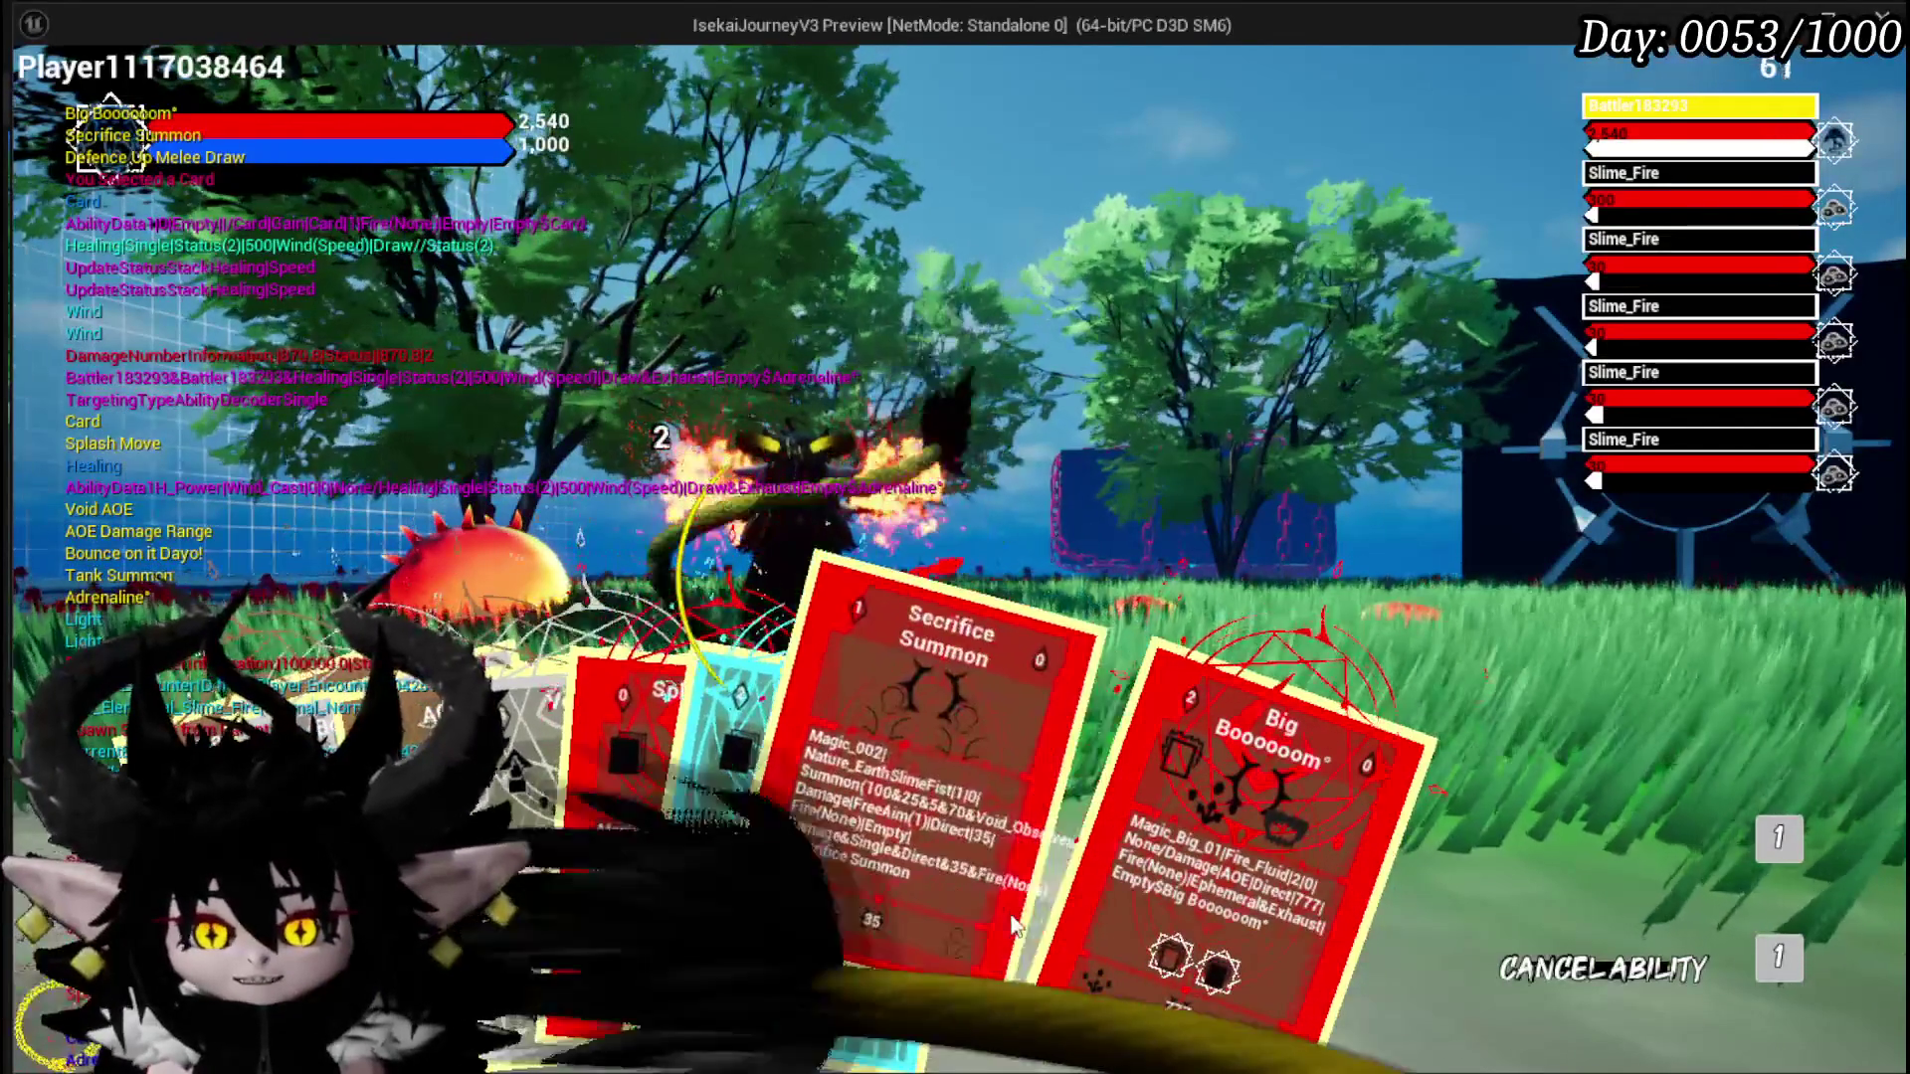
key(Escape)
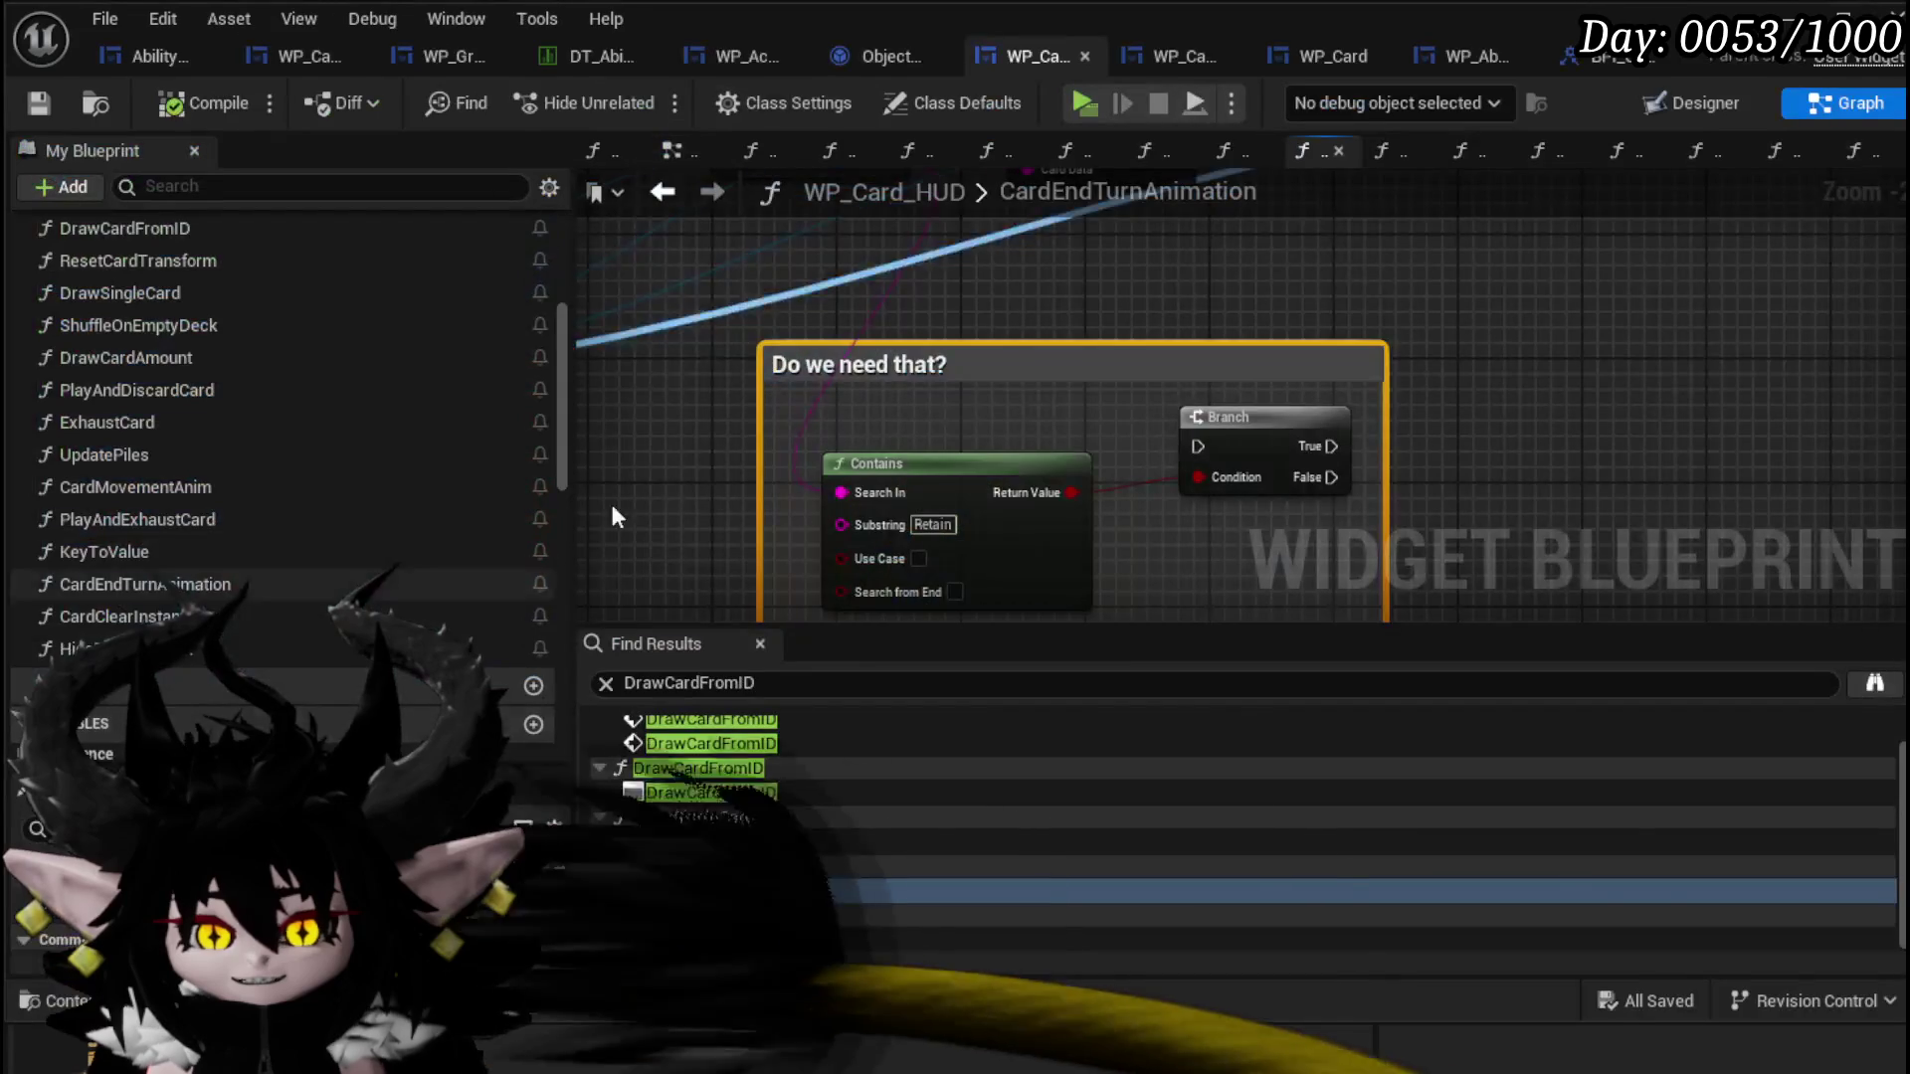
Step: Save WP_Card_HUD after viewing the whole CardEndTurnAnimation function
scroll(984, 469, down, 5)
drag(985, 469, 1154, 454)
click(38, 102)
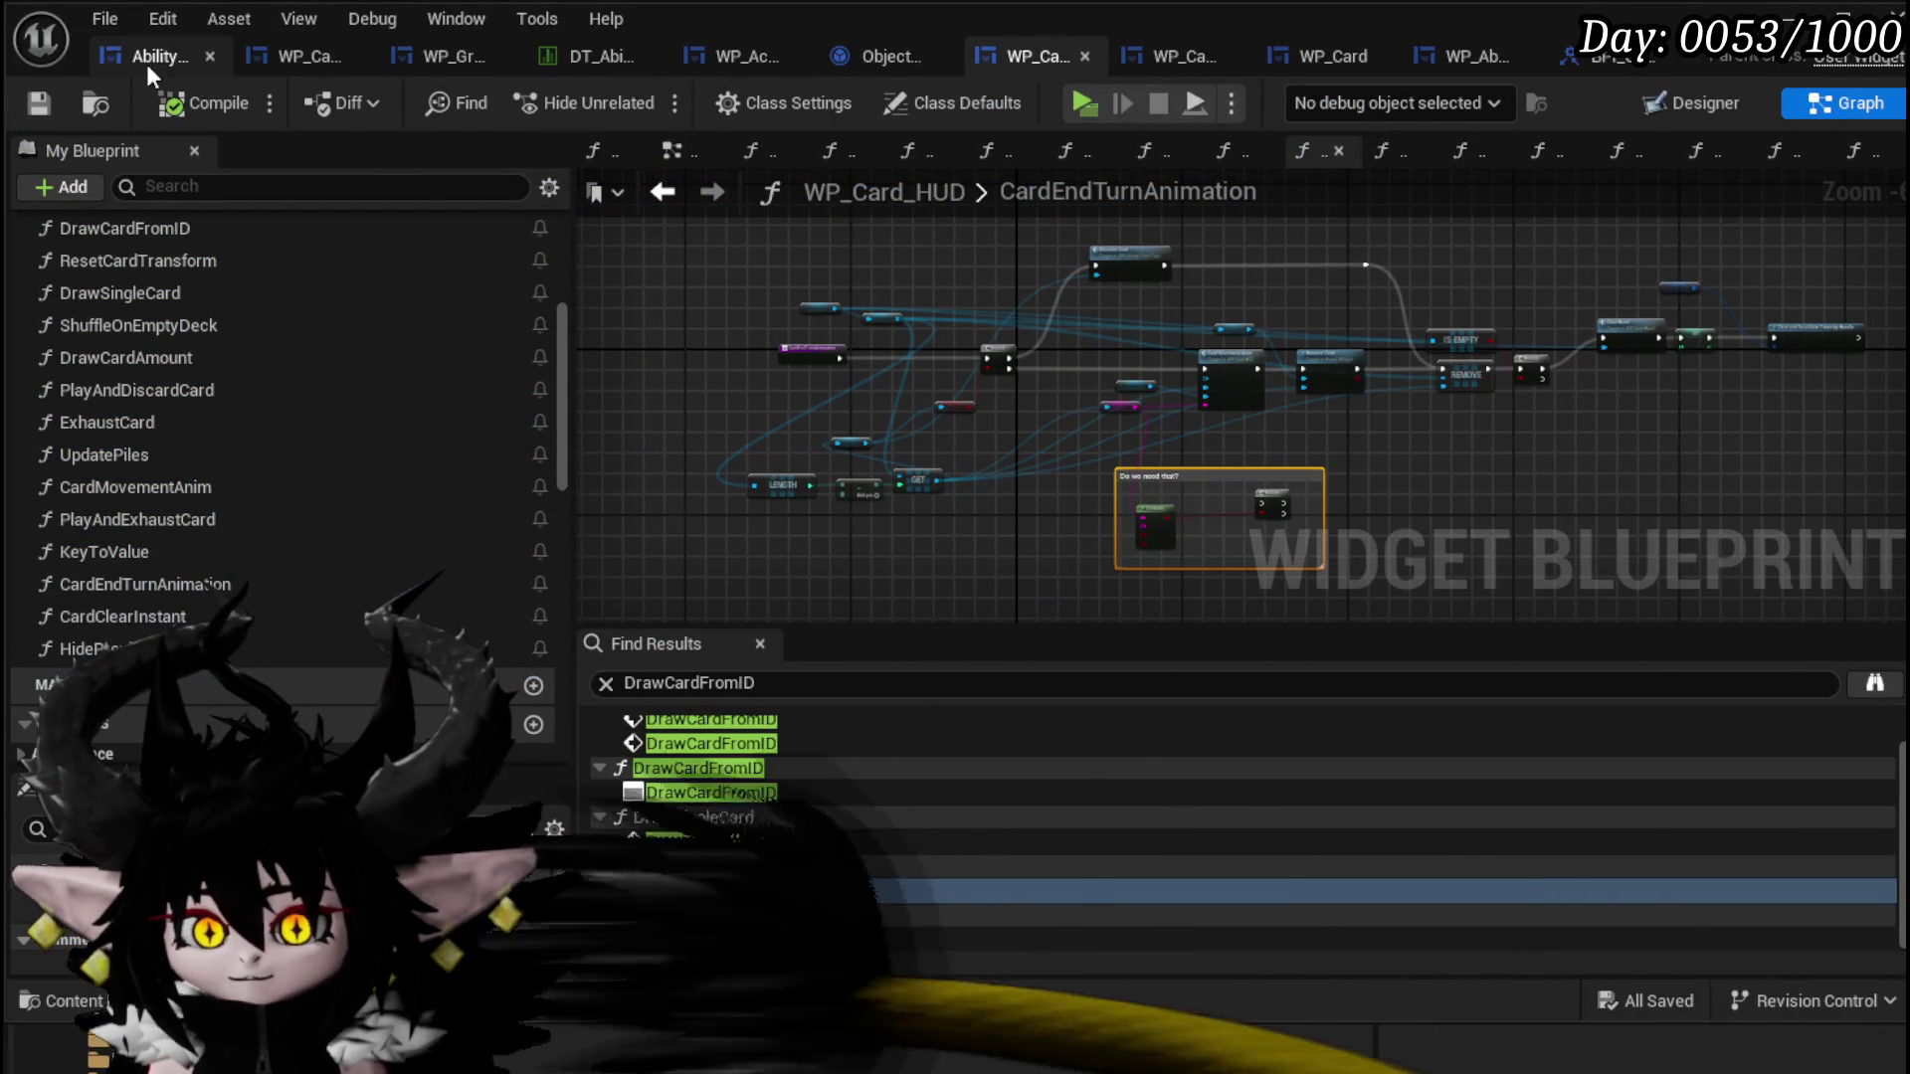
Step: Open WP_ActionSelection's ExecuteCard graph and follow it into Execute Card Data
click(756, 60)
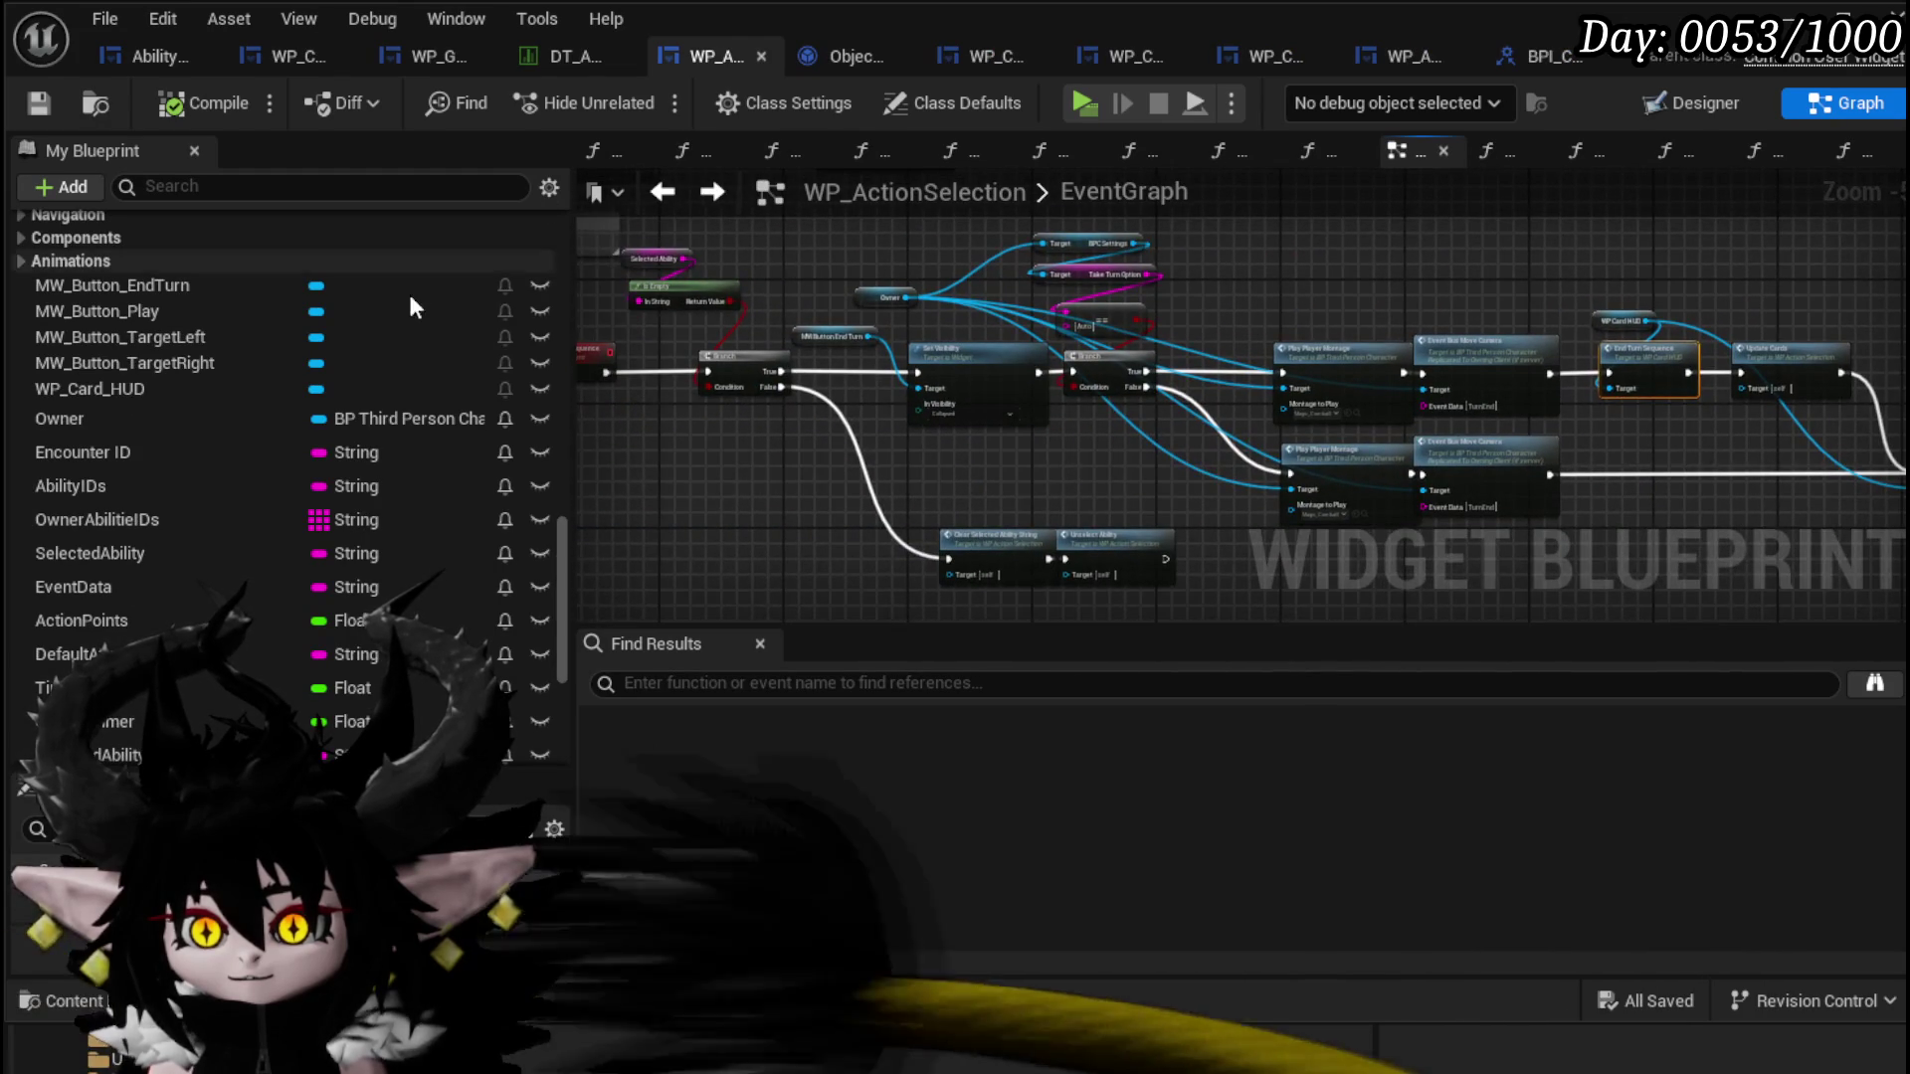
scroll(116, 273, up, 10)
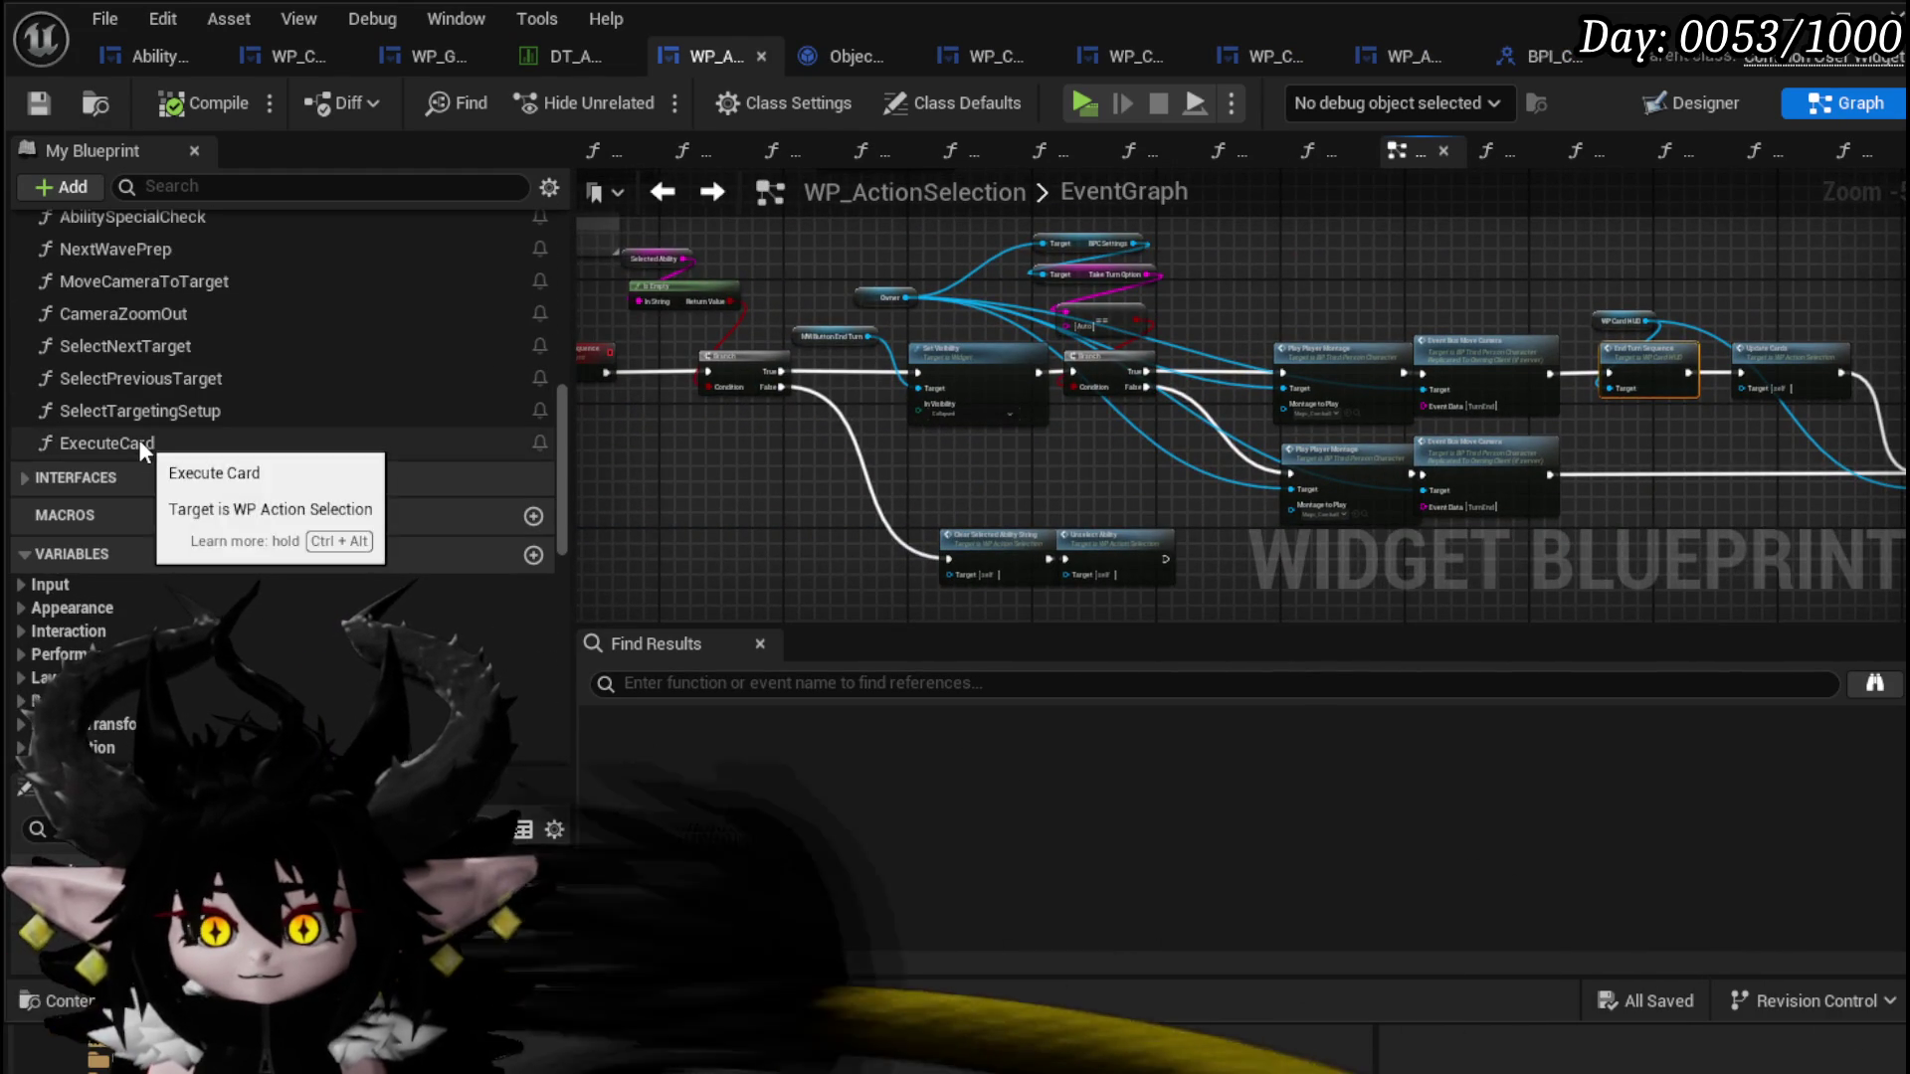
double_click(139, 440)
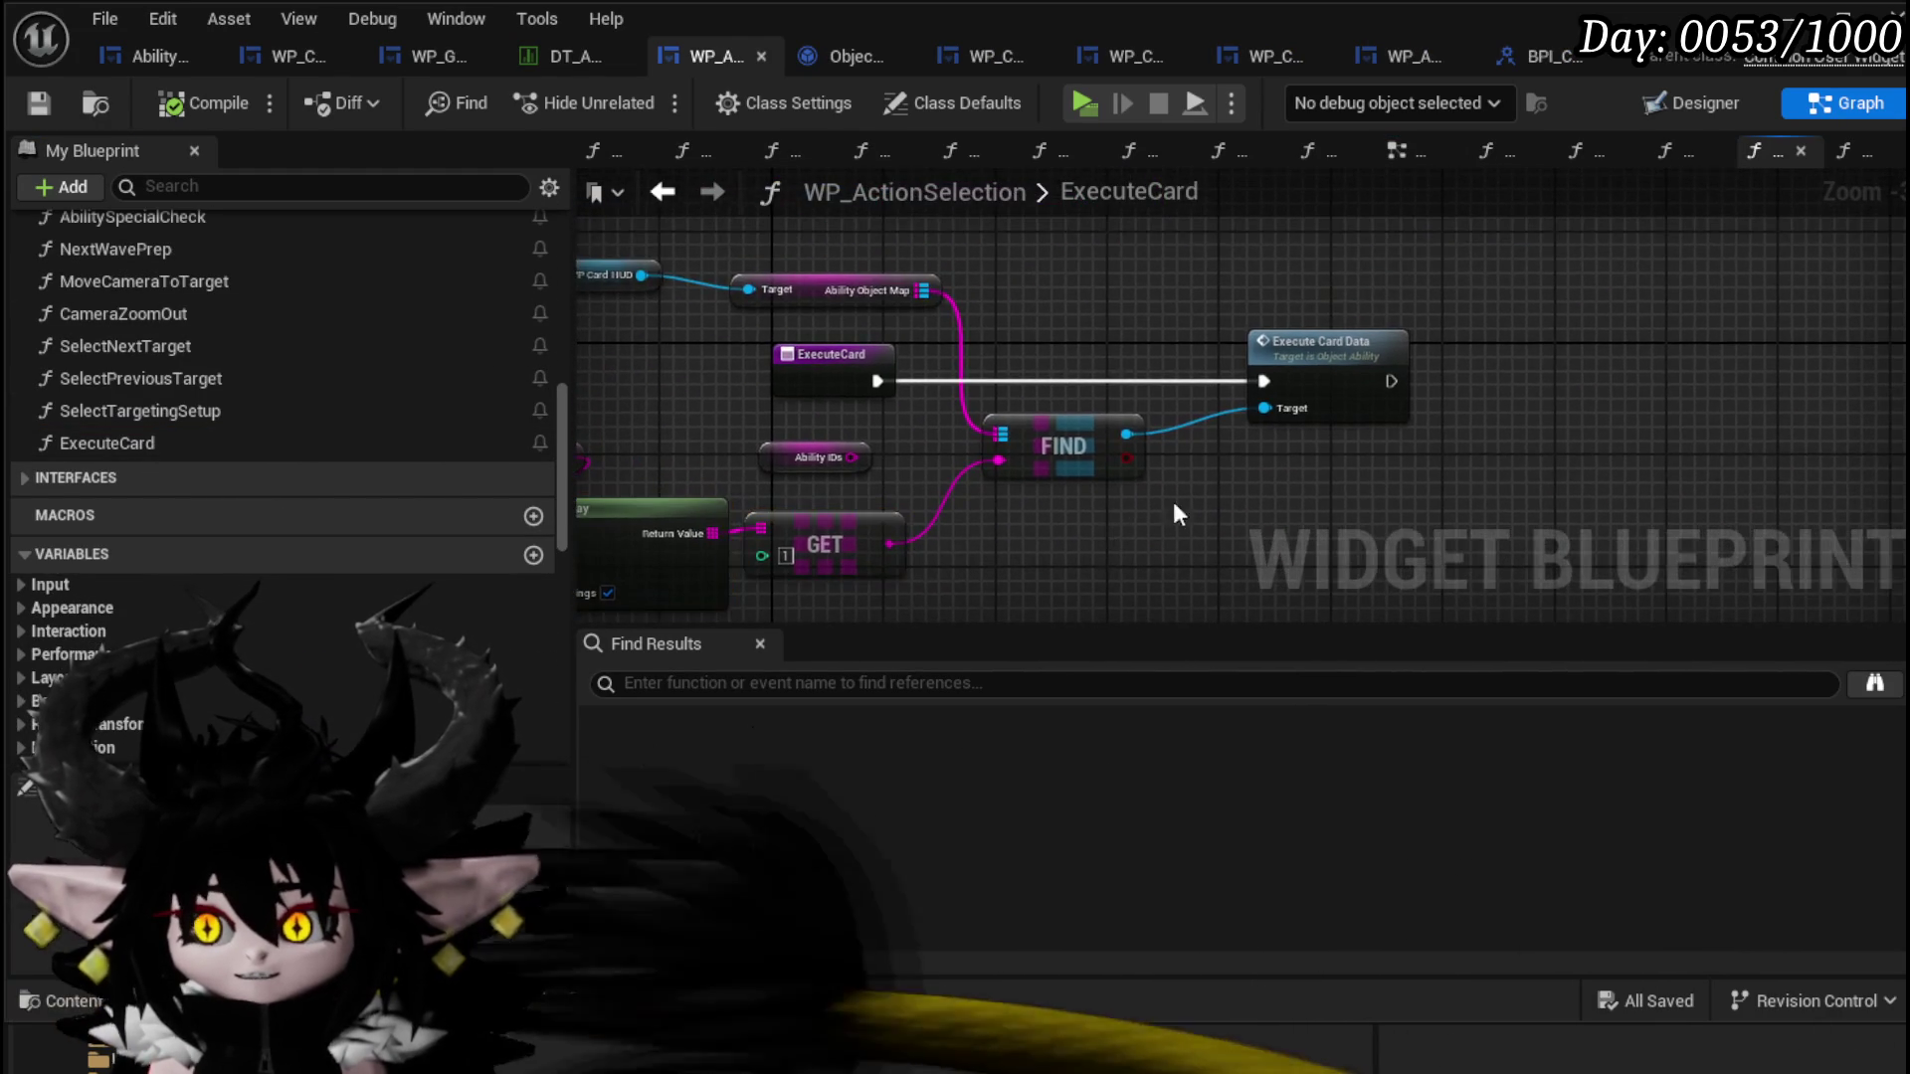
double_click(1457, 249)
mouse_move(1087, 432)
mouse_down()
mouse_move(1005, 439)
mouse_move(839, 503)
mouse_move(965, 495)
mouse_up()
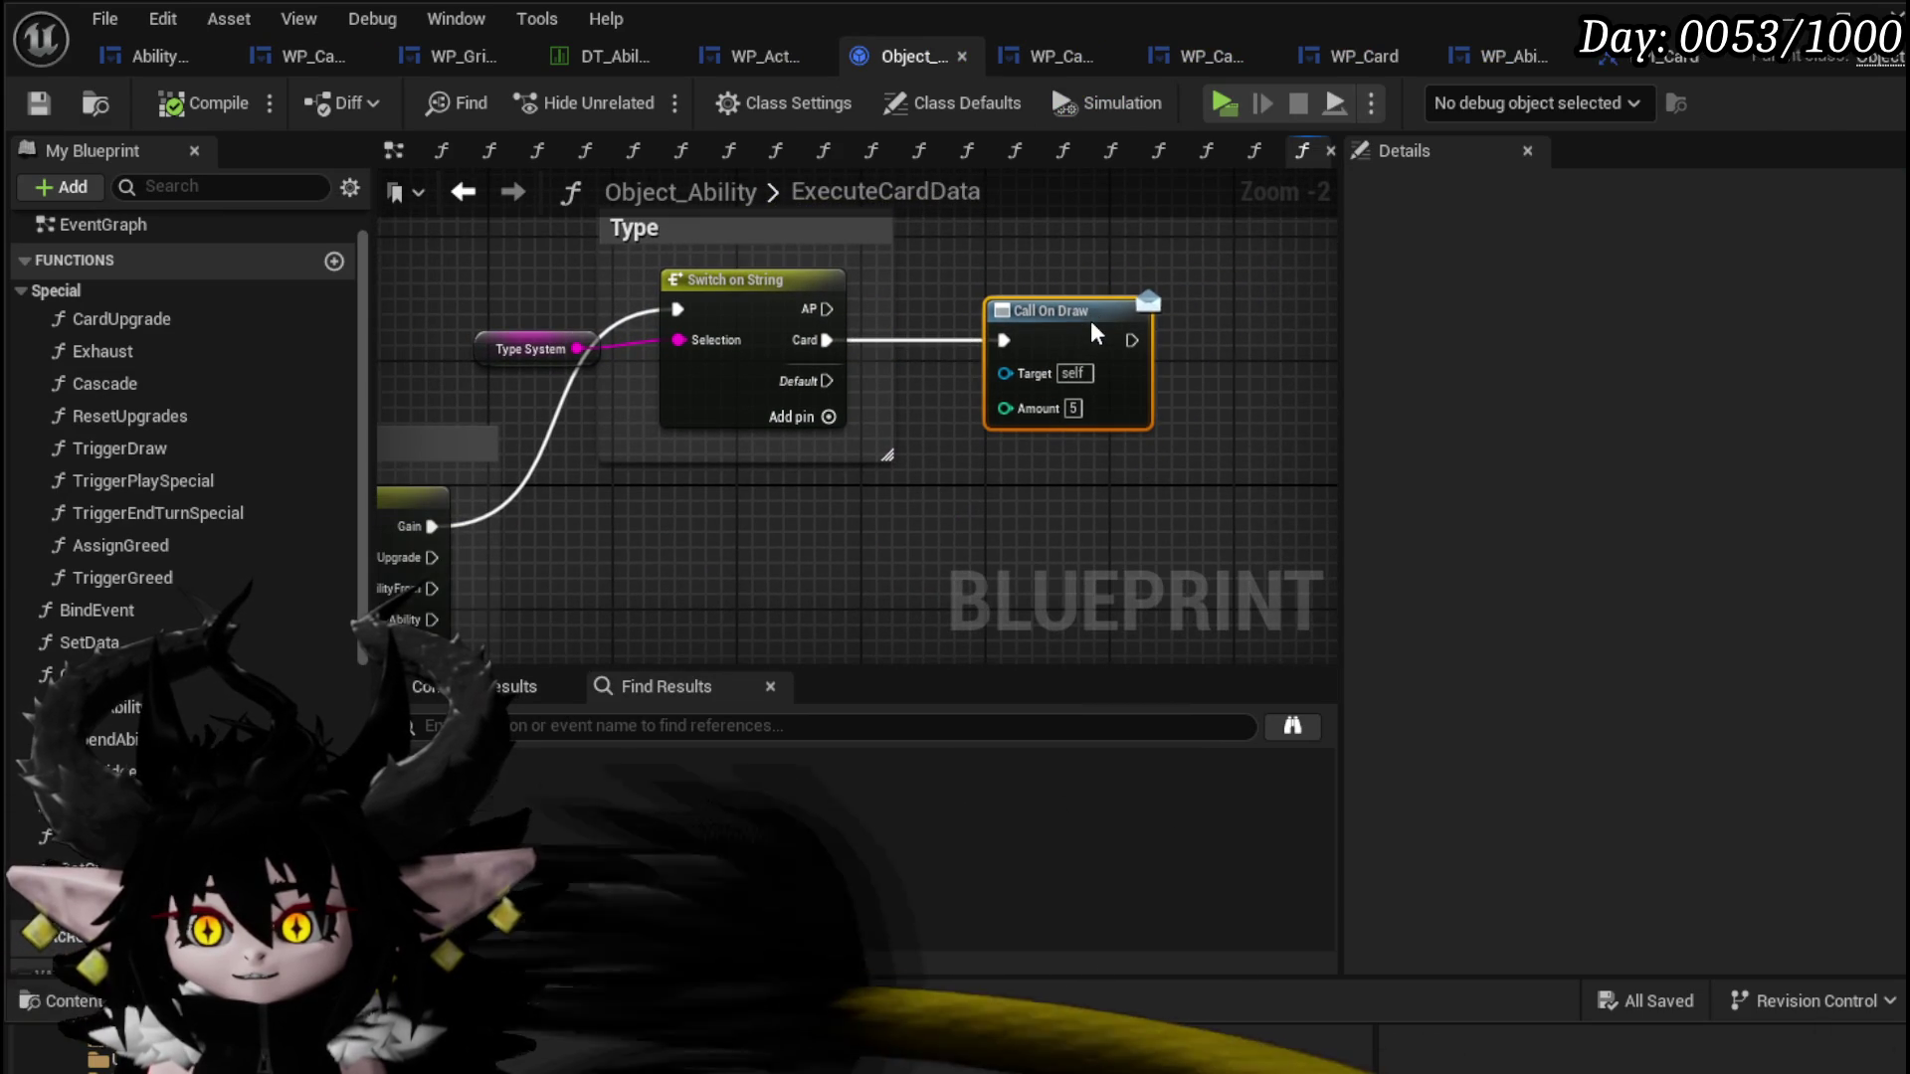
Step: Pan around ExecuteCardData to inspect its Type and Targeting switches
mouse_move(1129, 521)
mouse_down()
mouse_move(1044, 481)
mouse_move(882, 504)
mouse_move(682, 491)
mouse_move(796, 458)
mouse_up()
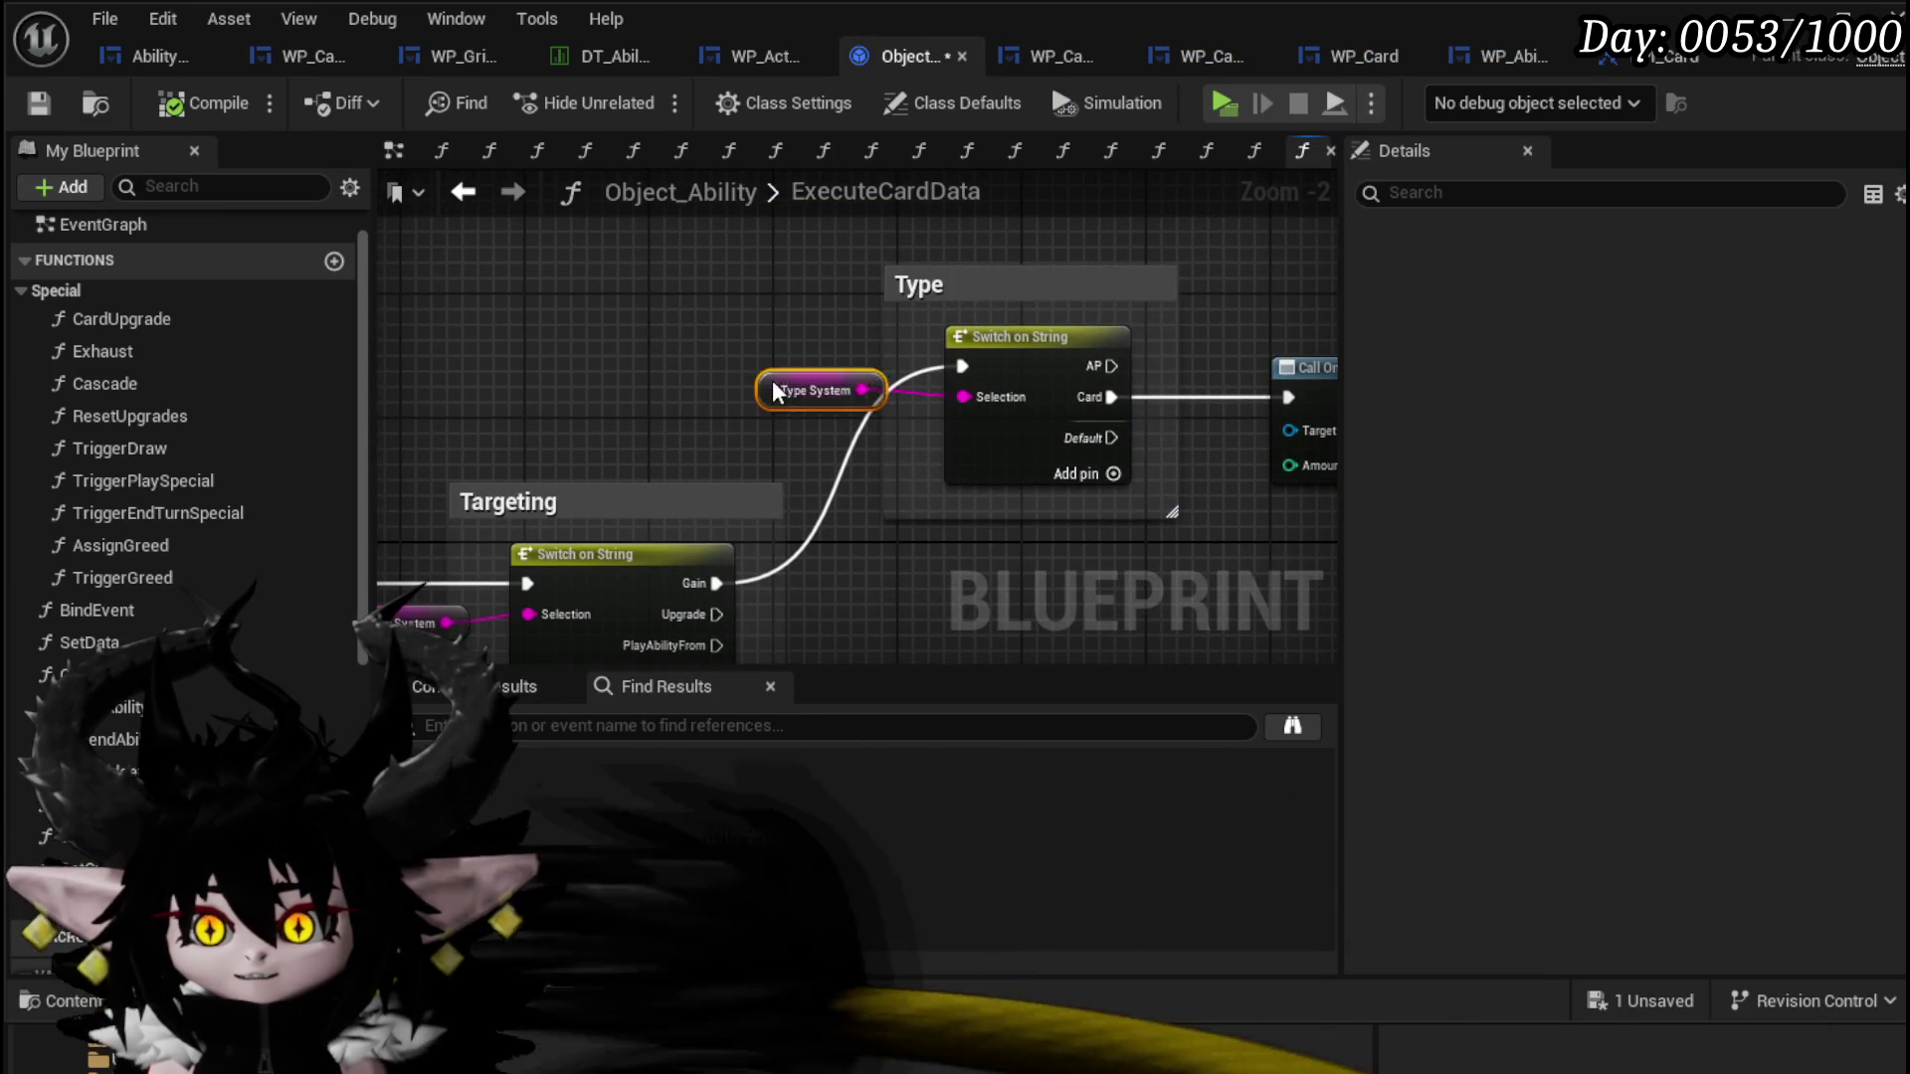
drag(776, 390, 748, 362)
drag(398, 586, 731, 459)
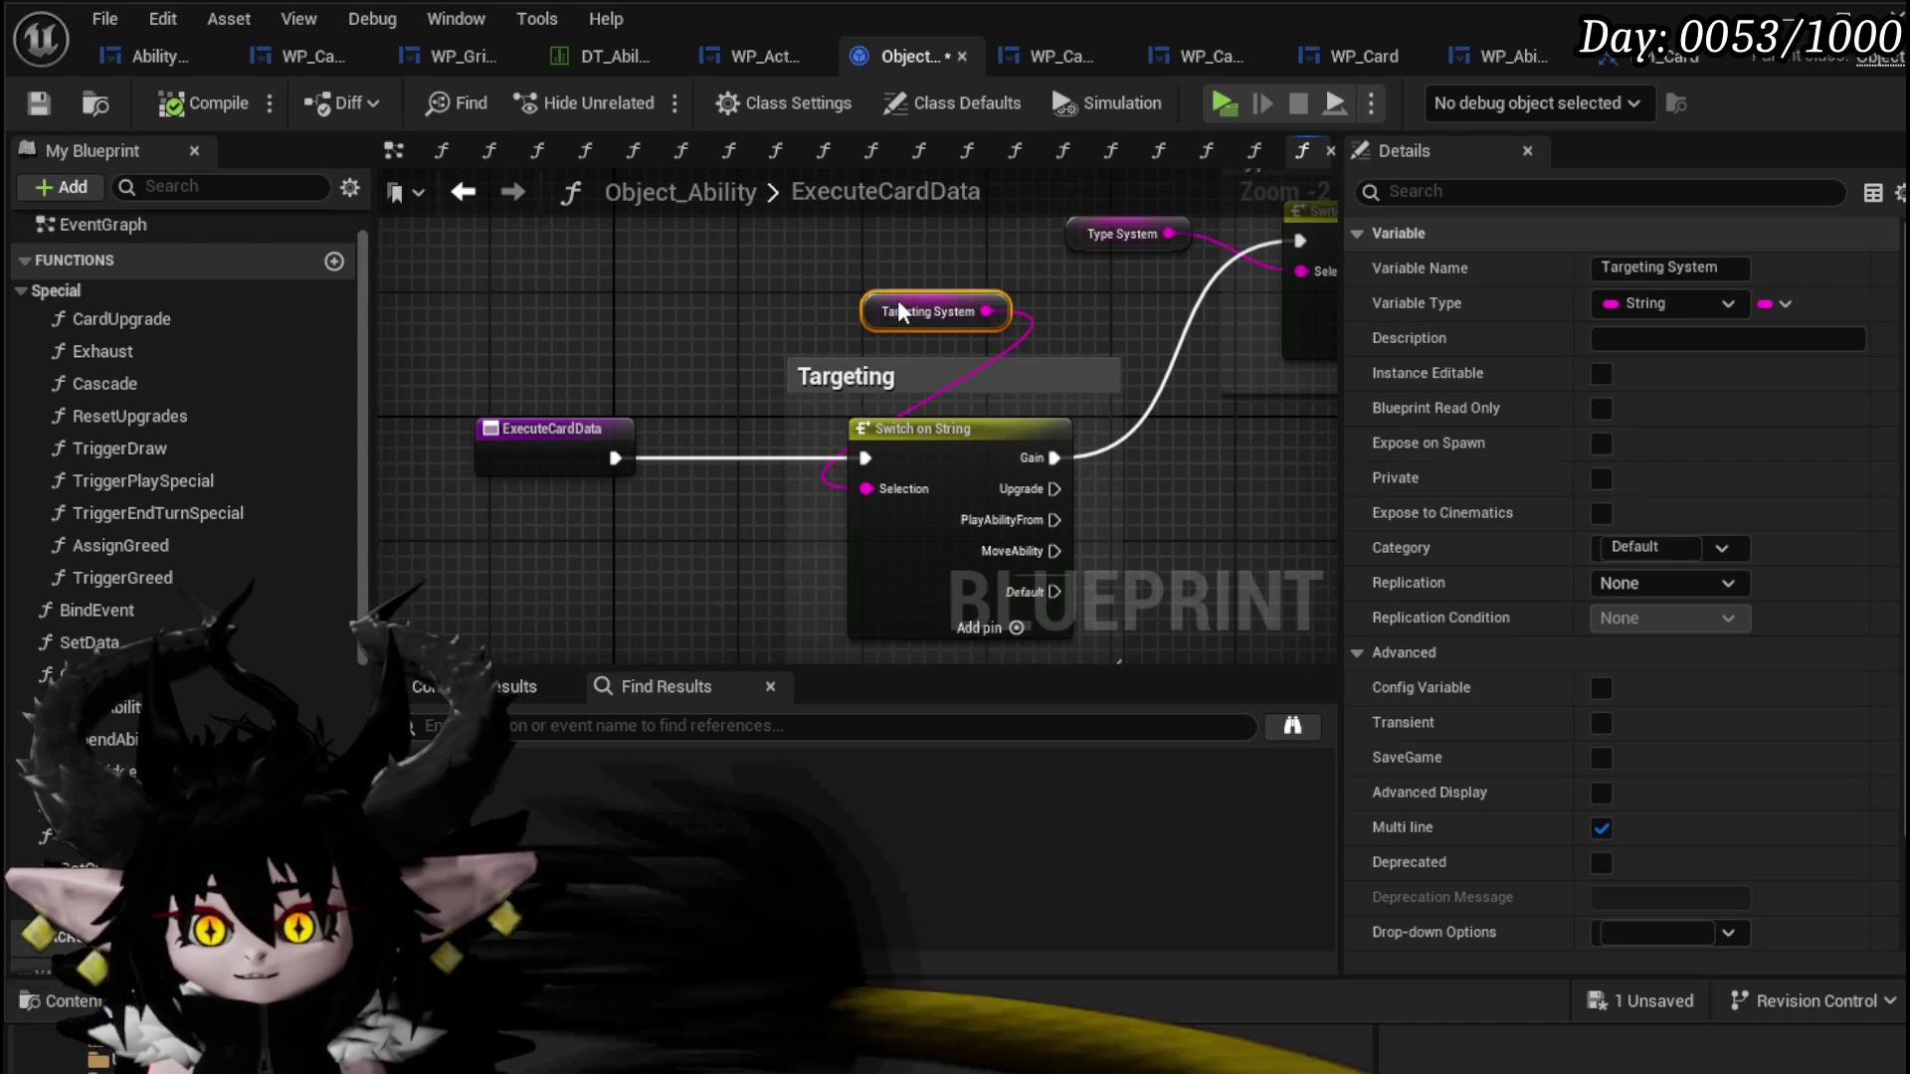
drag(900, 312, 542, 454)
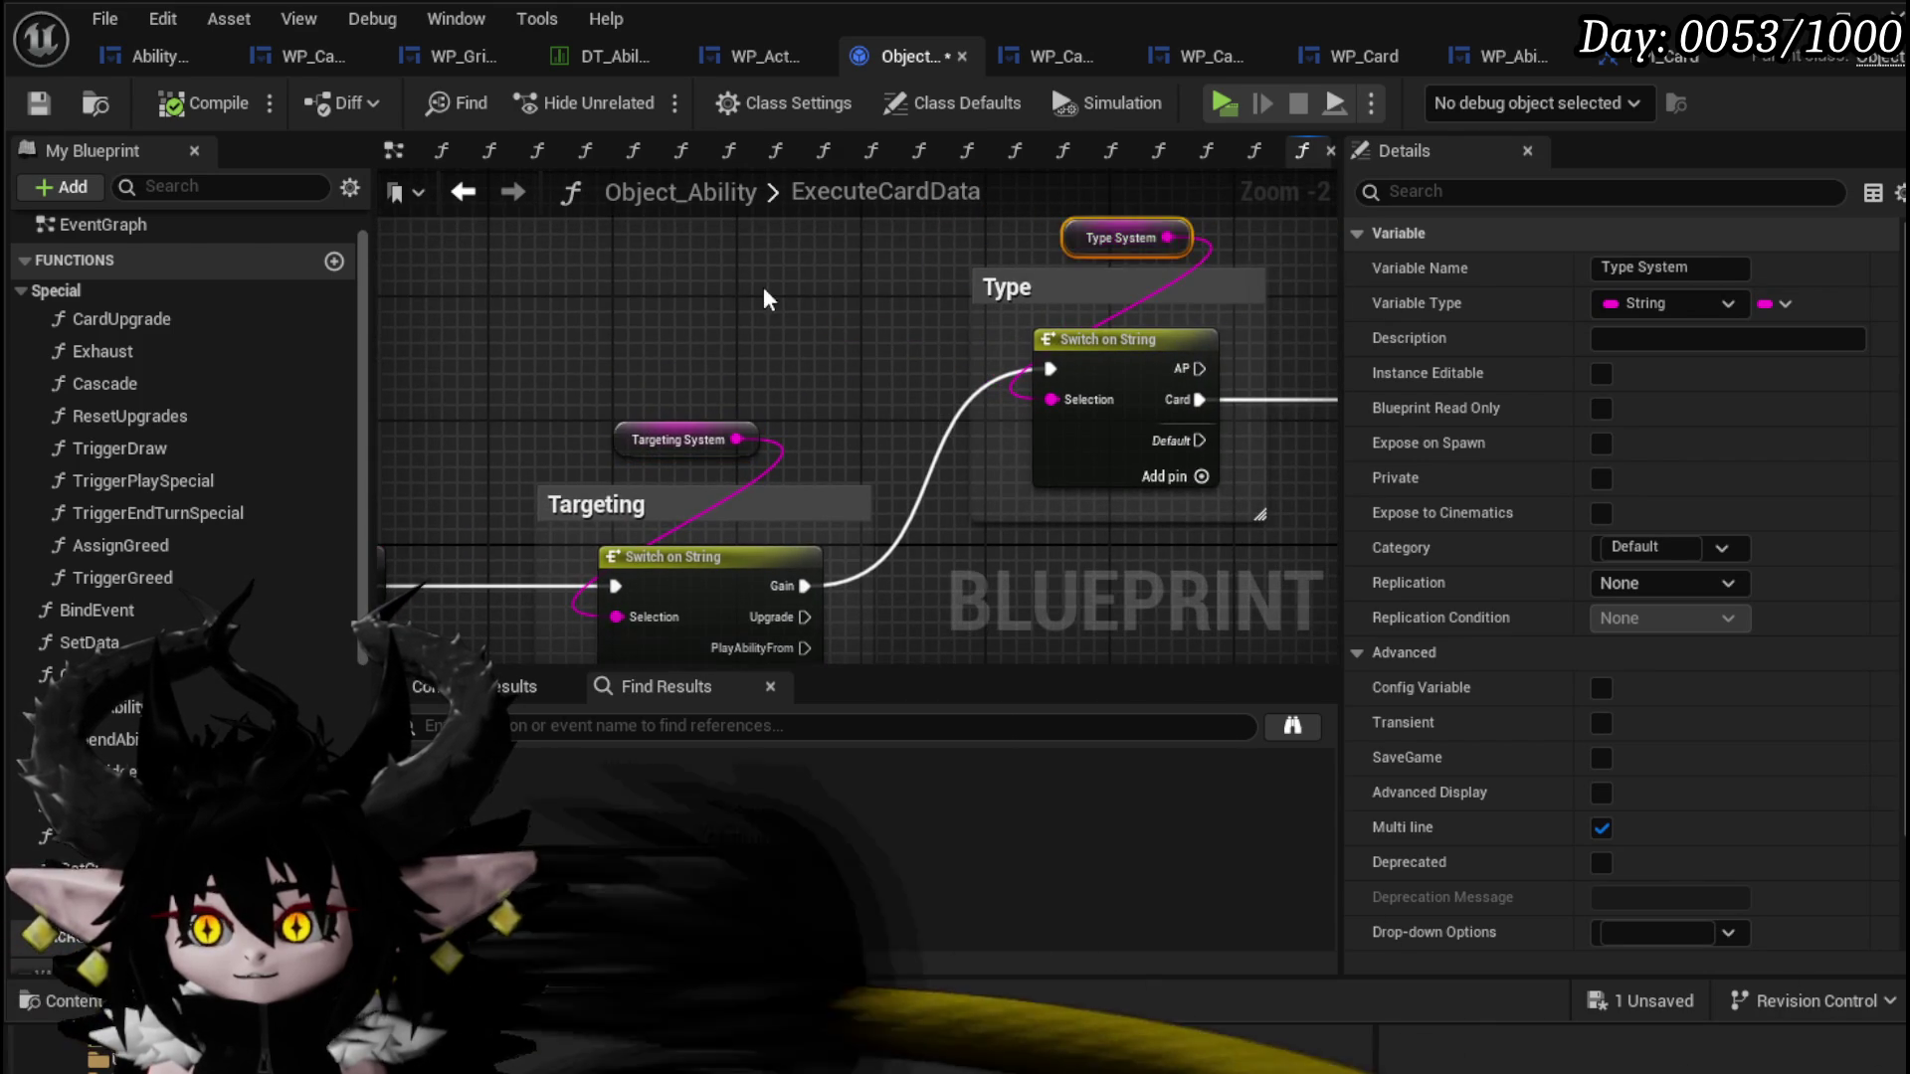
scroll(750, 298, down, 3)
drag(746, 328, 883, 294)
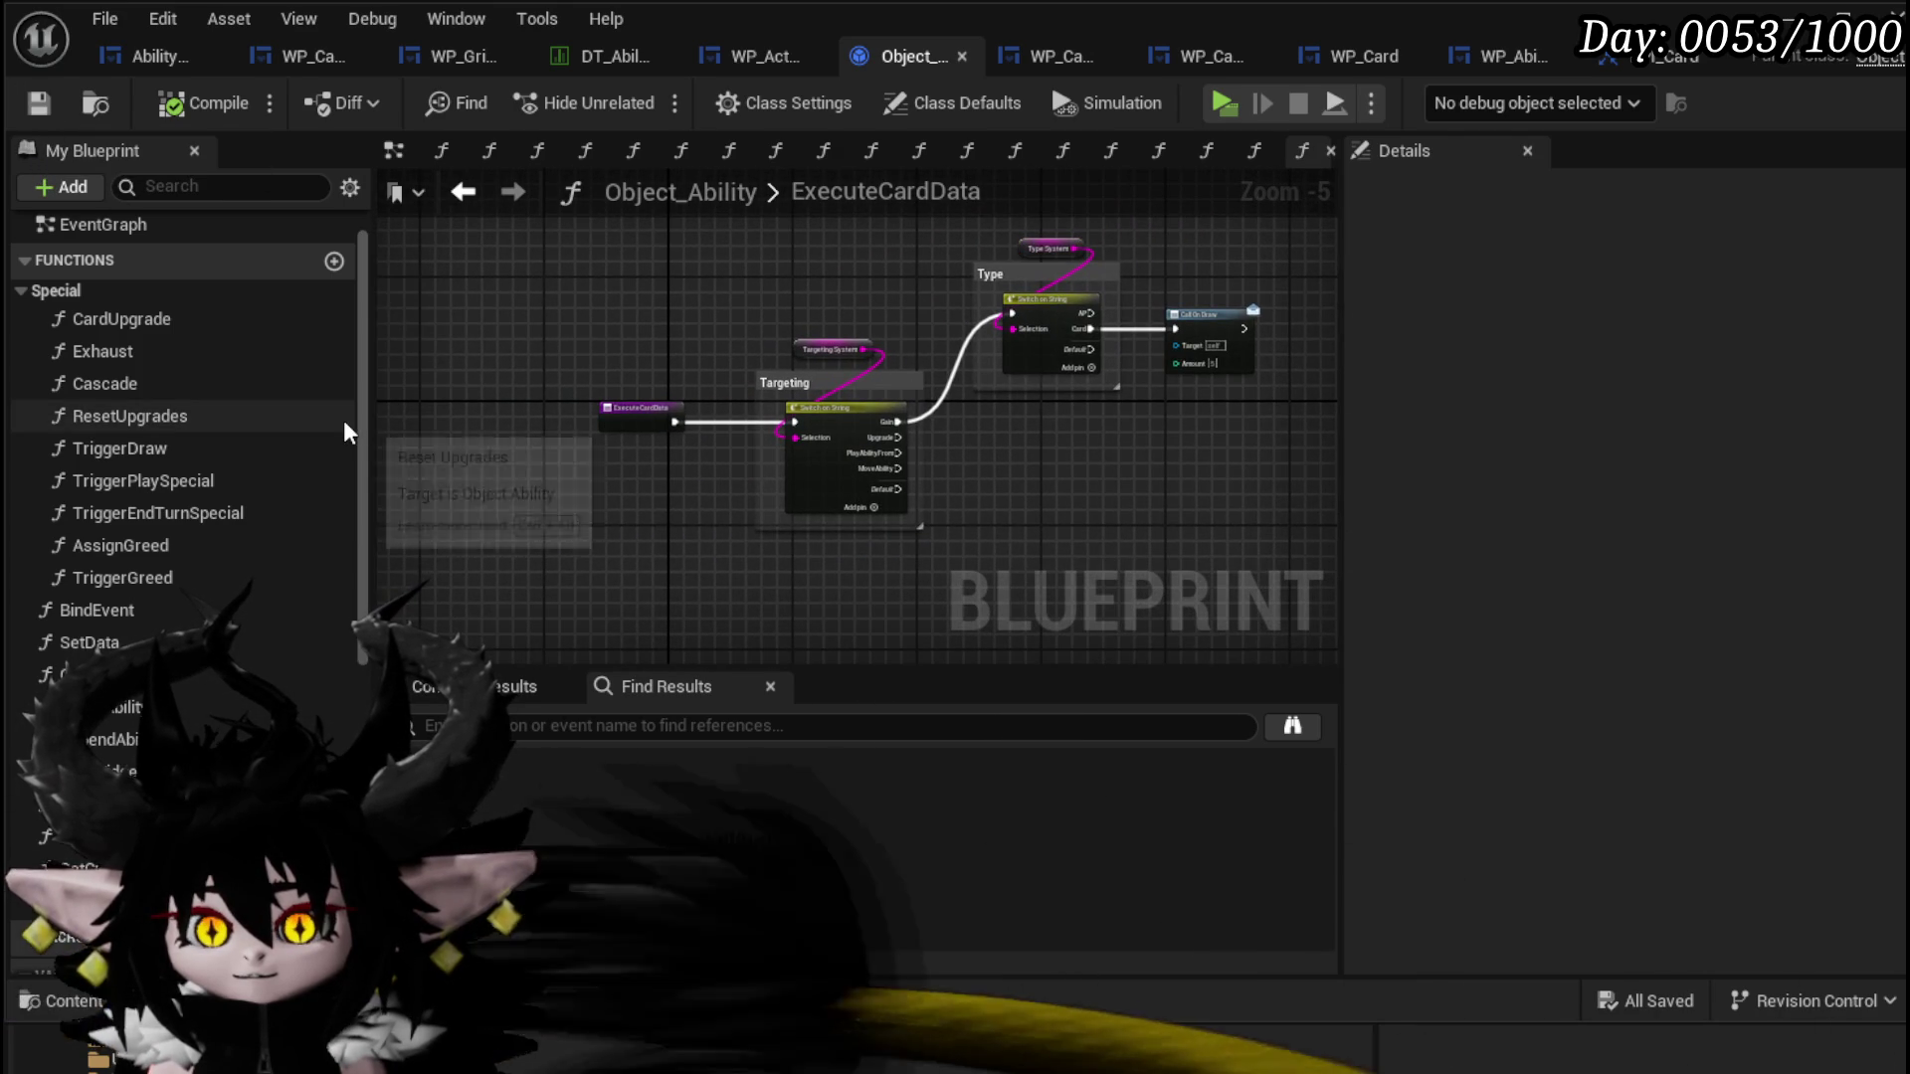
scroll(333, 418, down, 3)
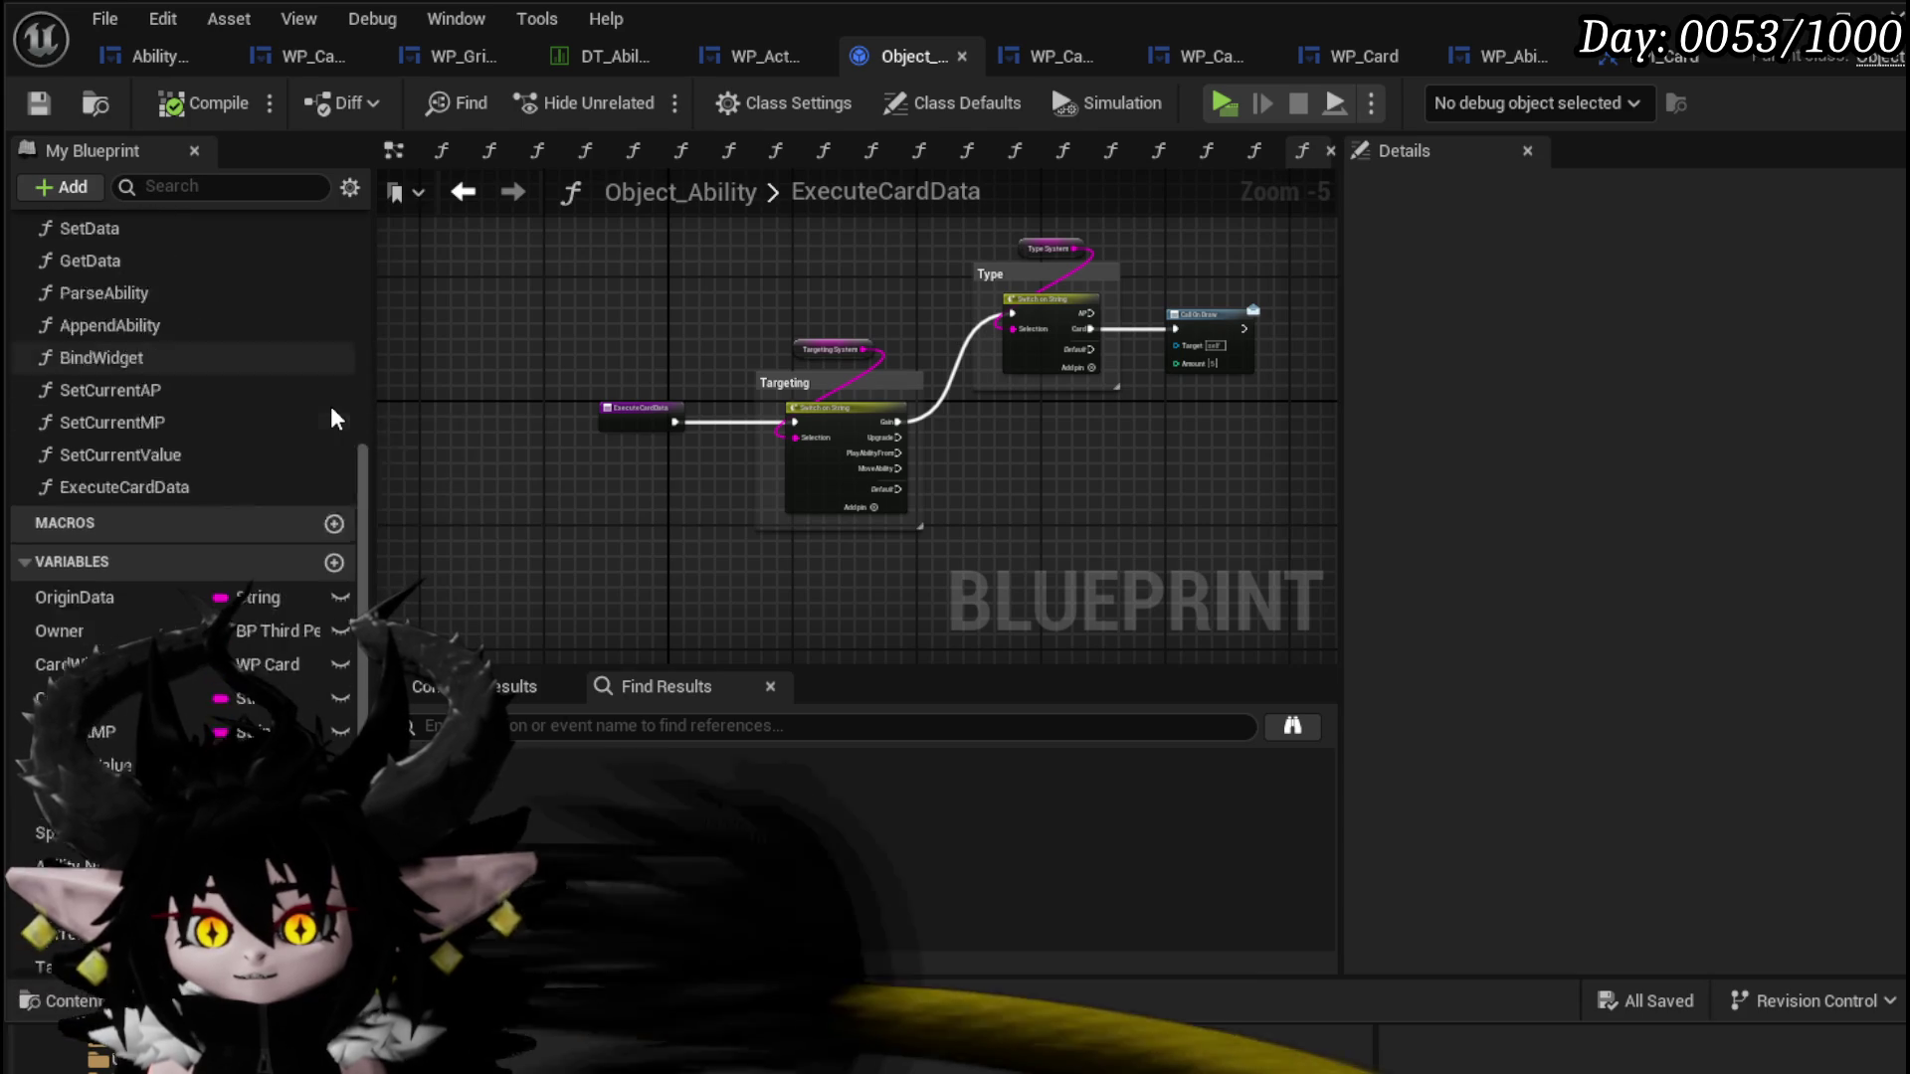
scroll(333, 415, up, 3)
scroll(334, 416, down, 4)
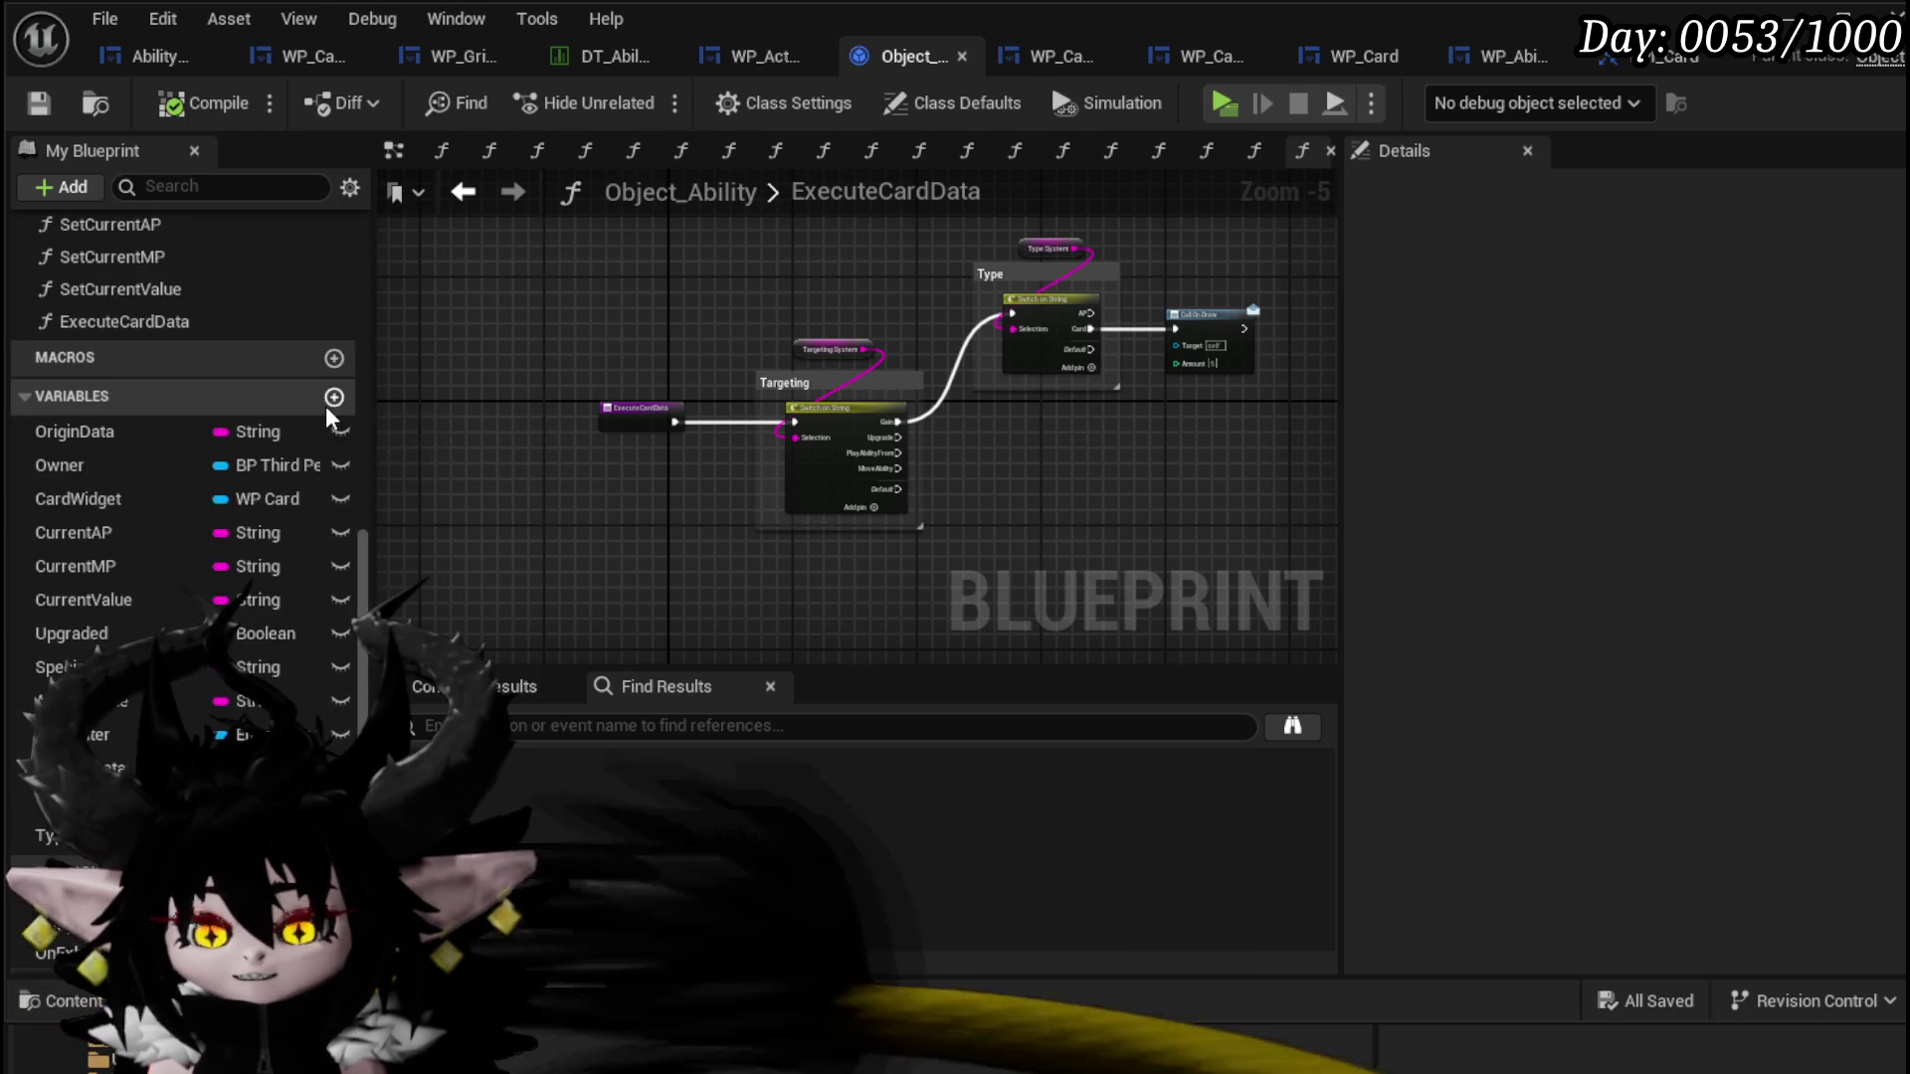
Step: Add a Call On Play node right after the ExecuteCardData entry
drag(62, 900, 844, 442)
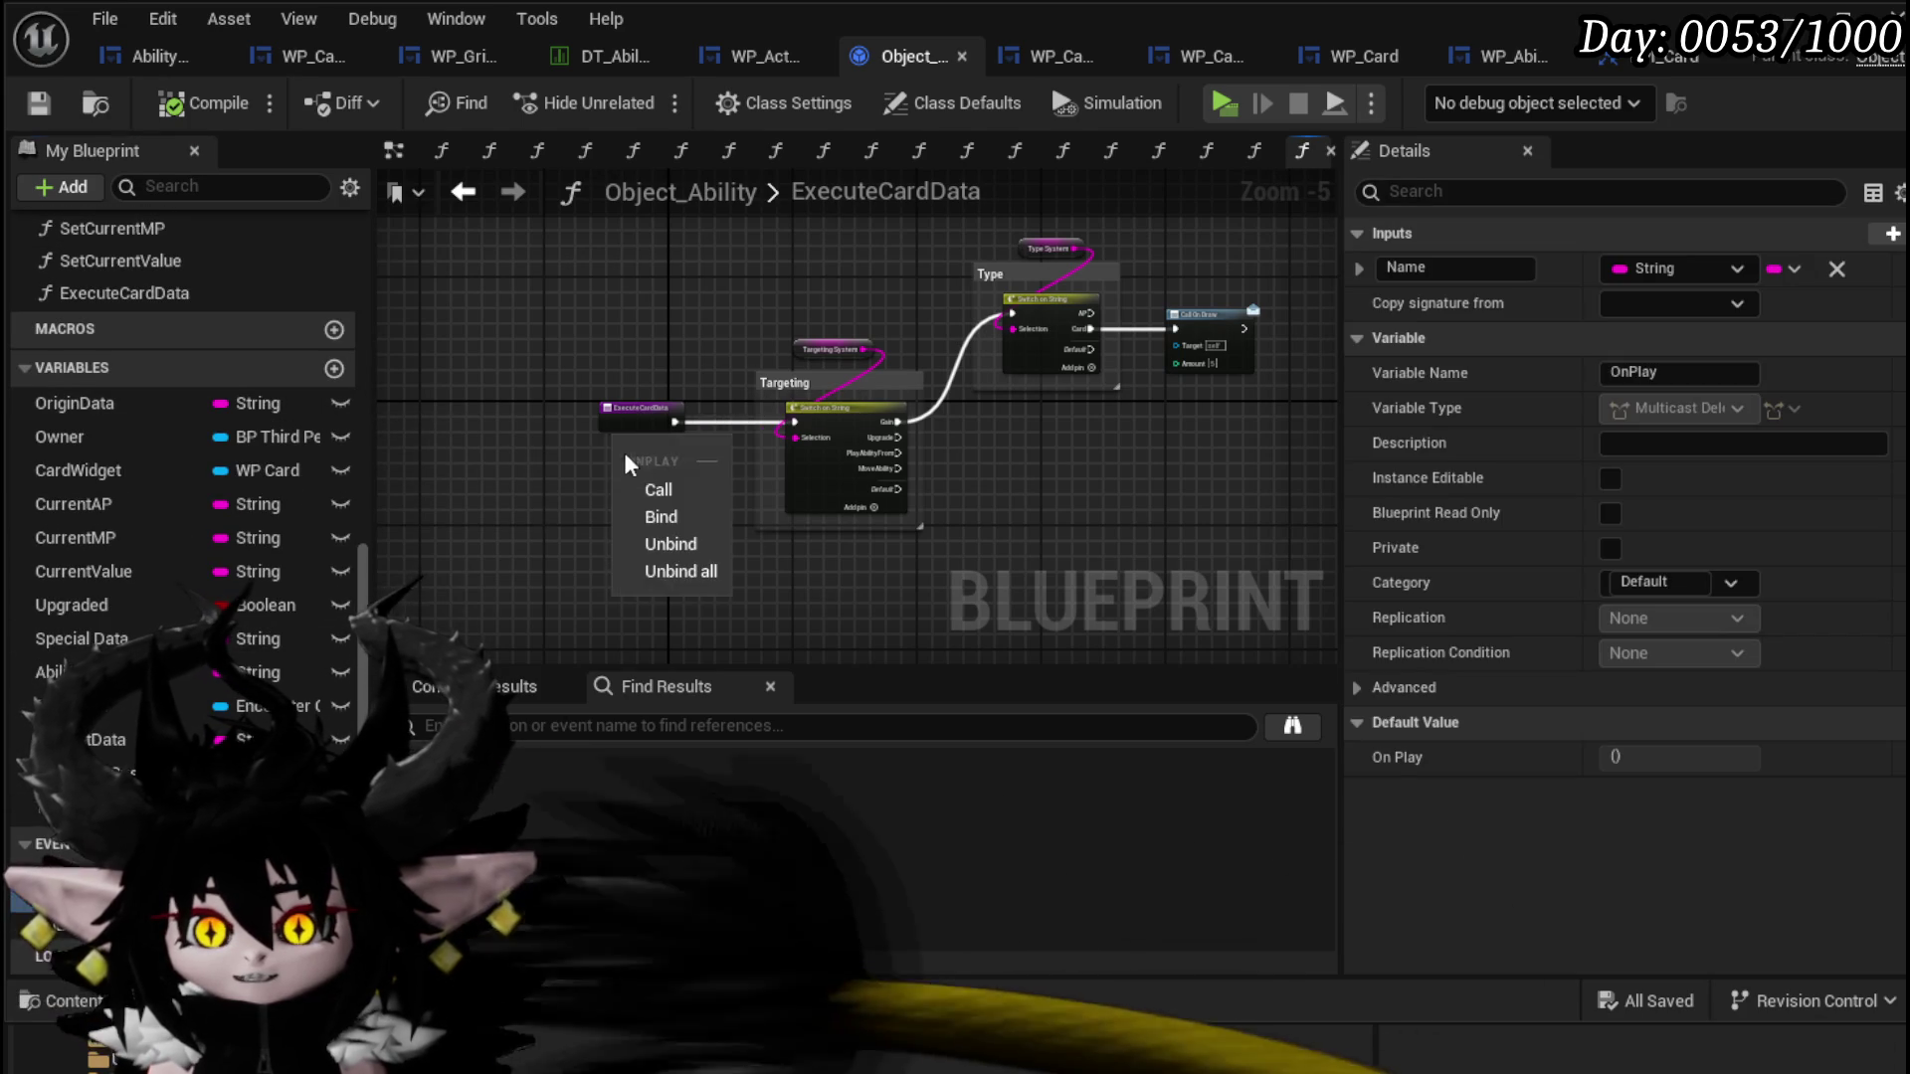
click(658, 489)
scroll(660, 498, up, 4)
click(475, 347)
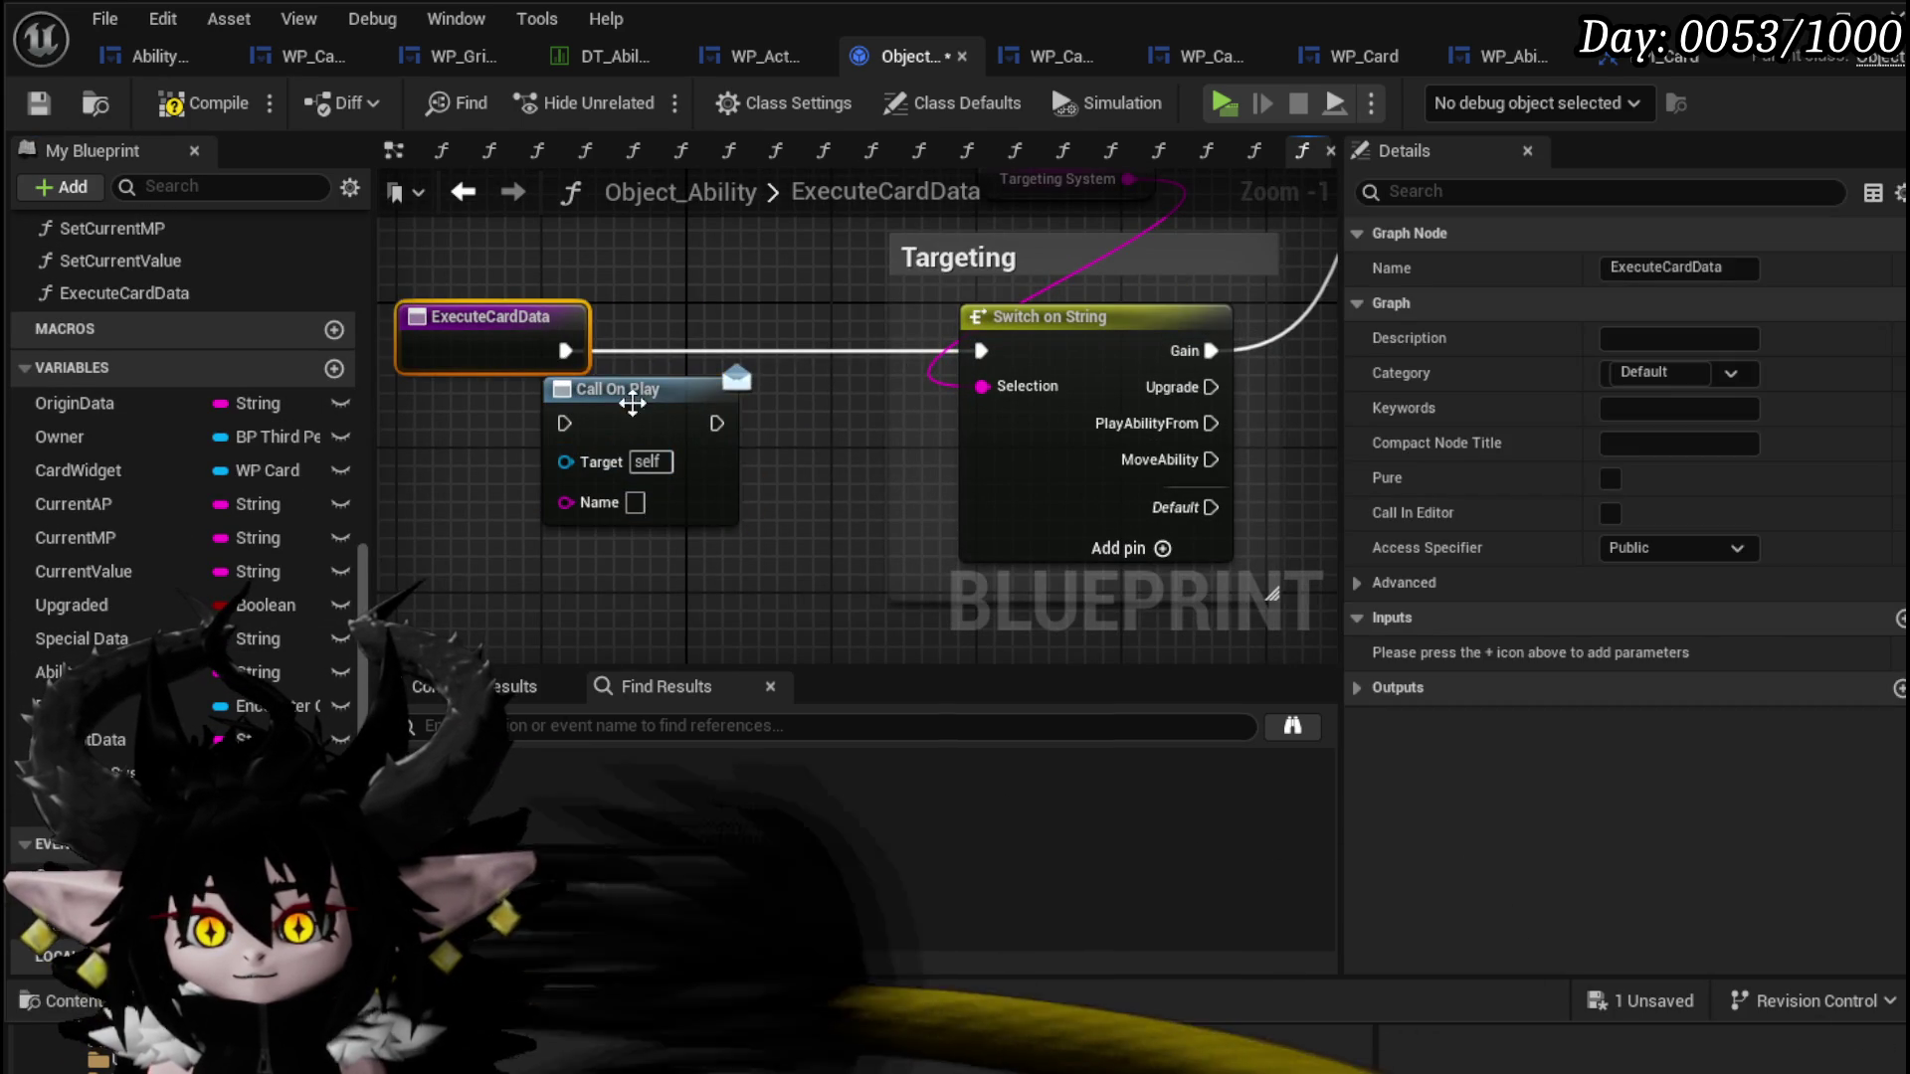
drag(633, 403, 736, 328)
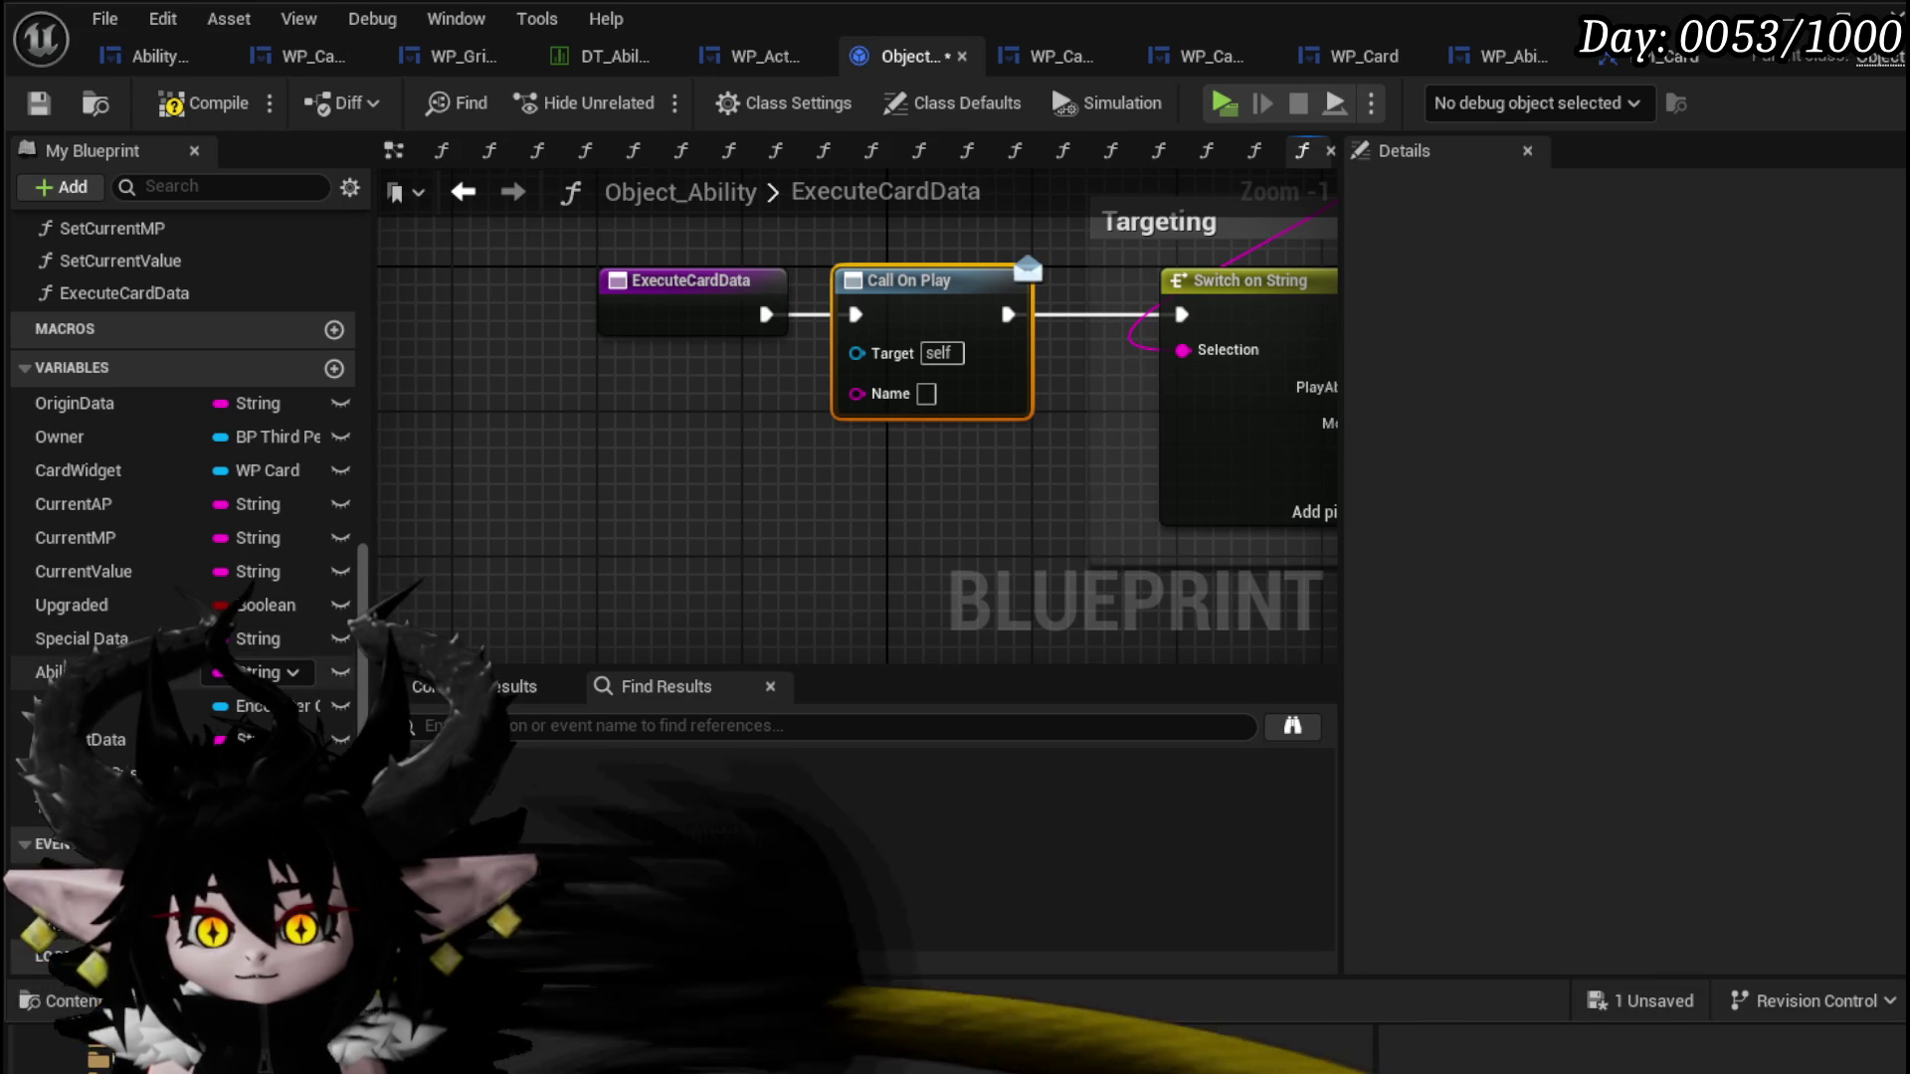
Step: Connect the Ability Name variable to the Call On Play Name pin
drag(60, 672, 722, 469)
click(814, 480)
drag(835, 528, 491, 426)
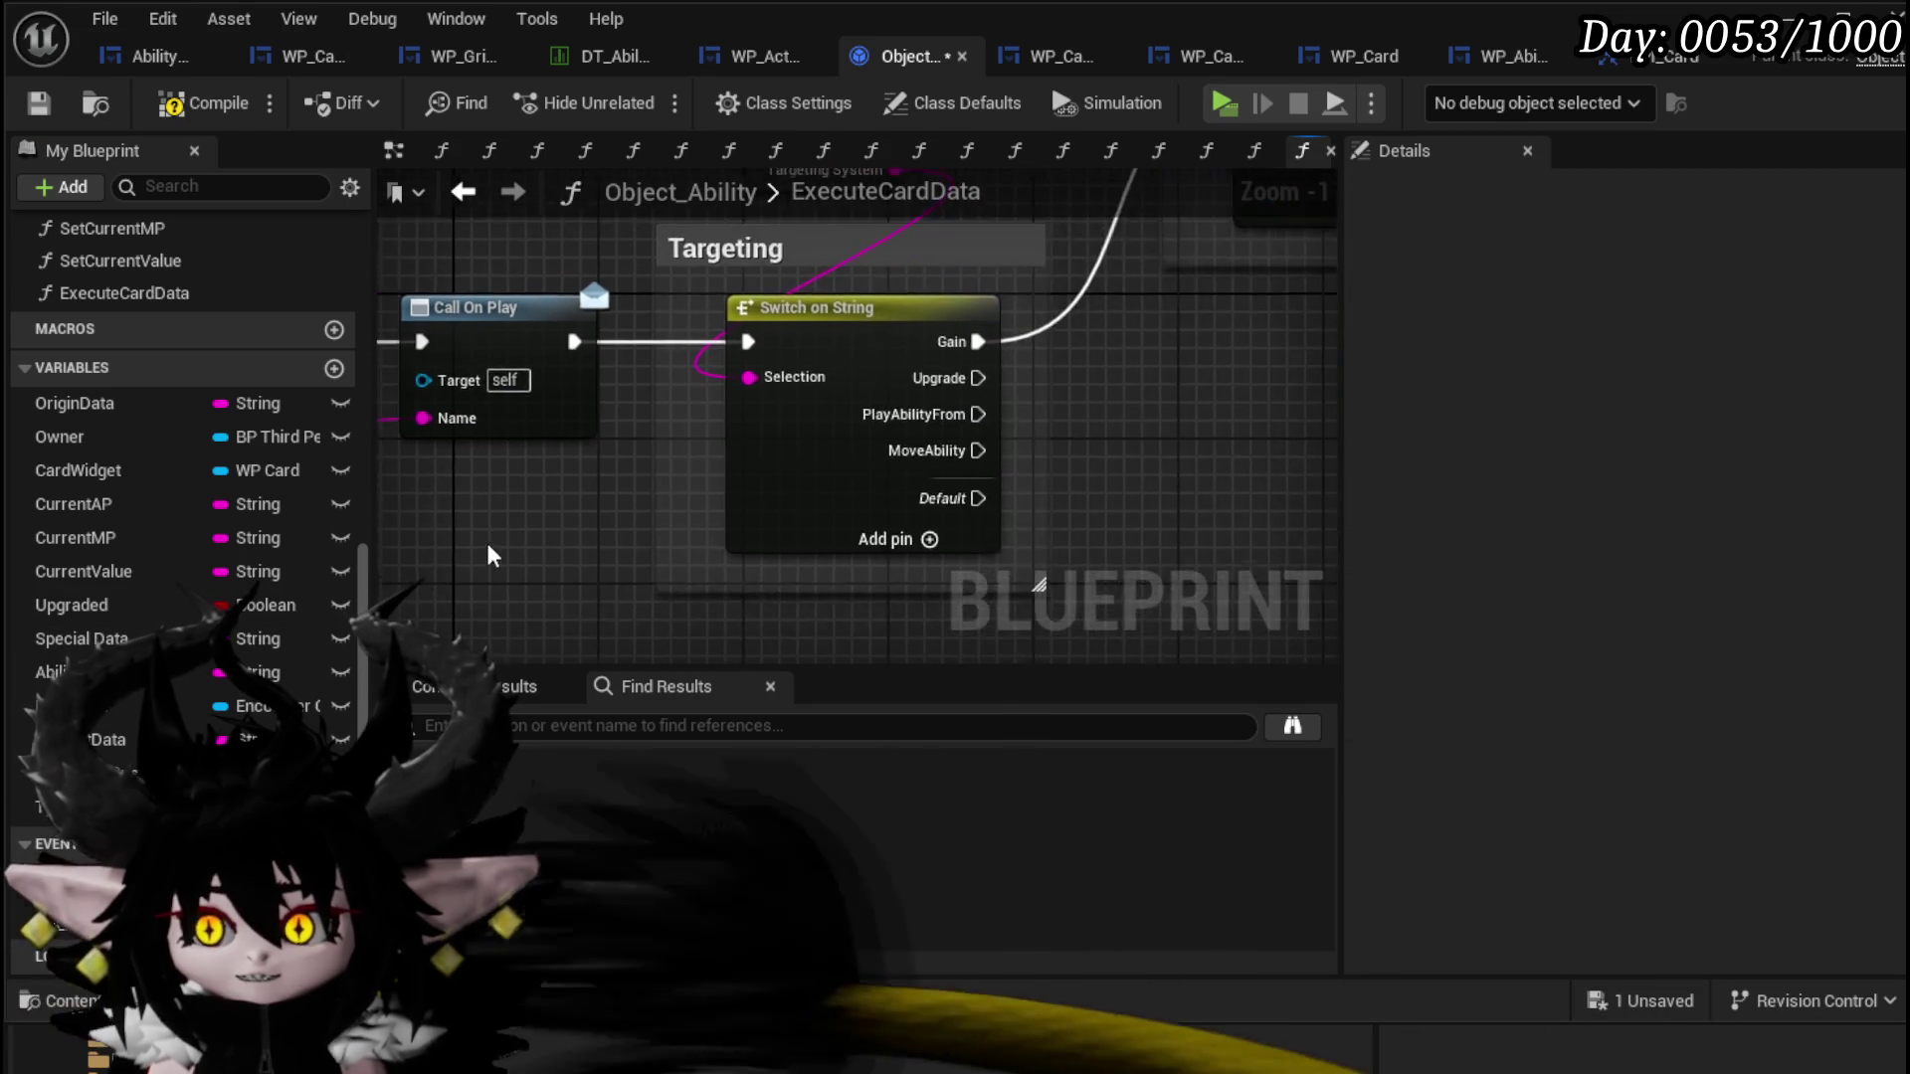
scroll(904, 541, down, 1)
drag(904, 541, 786, 577)
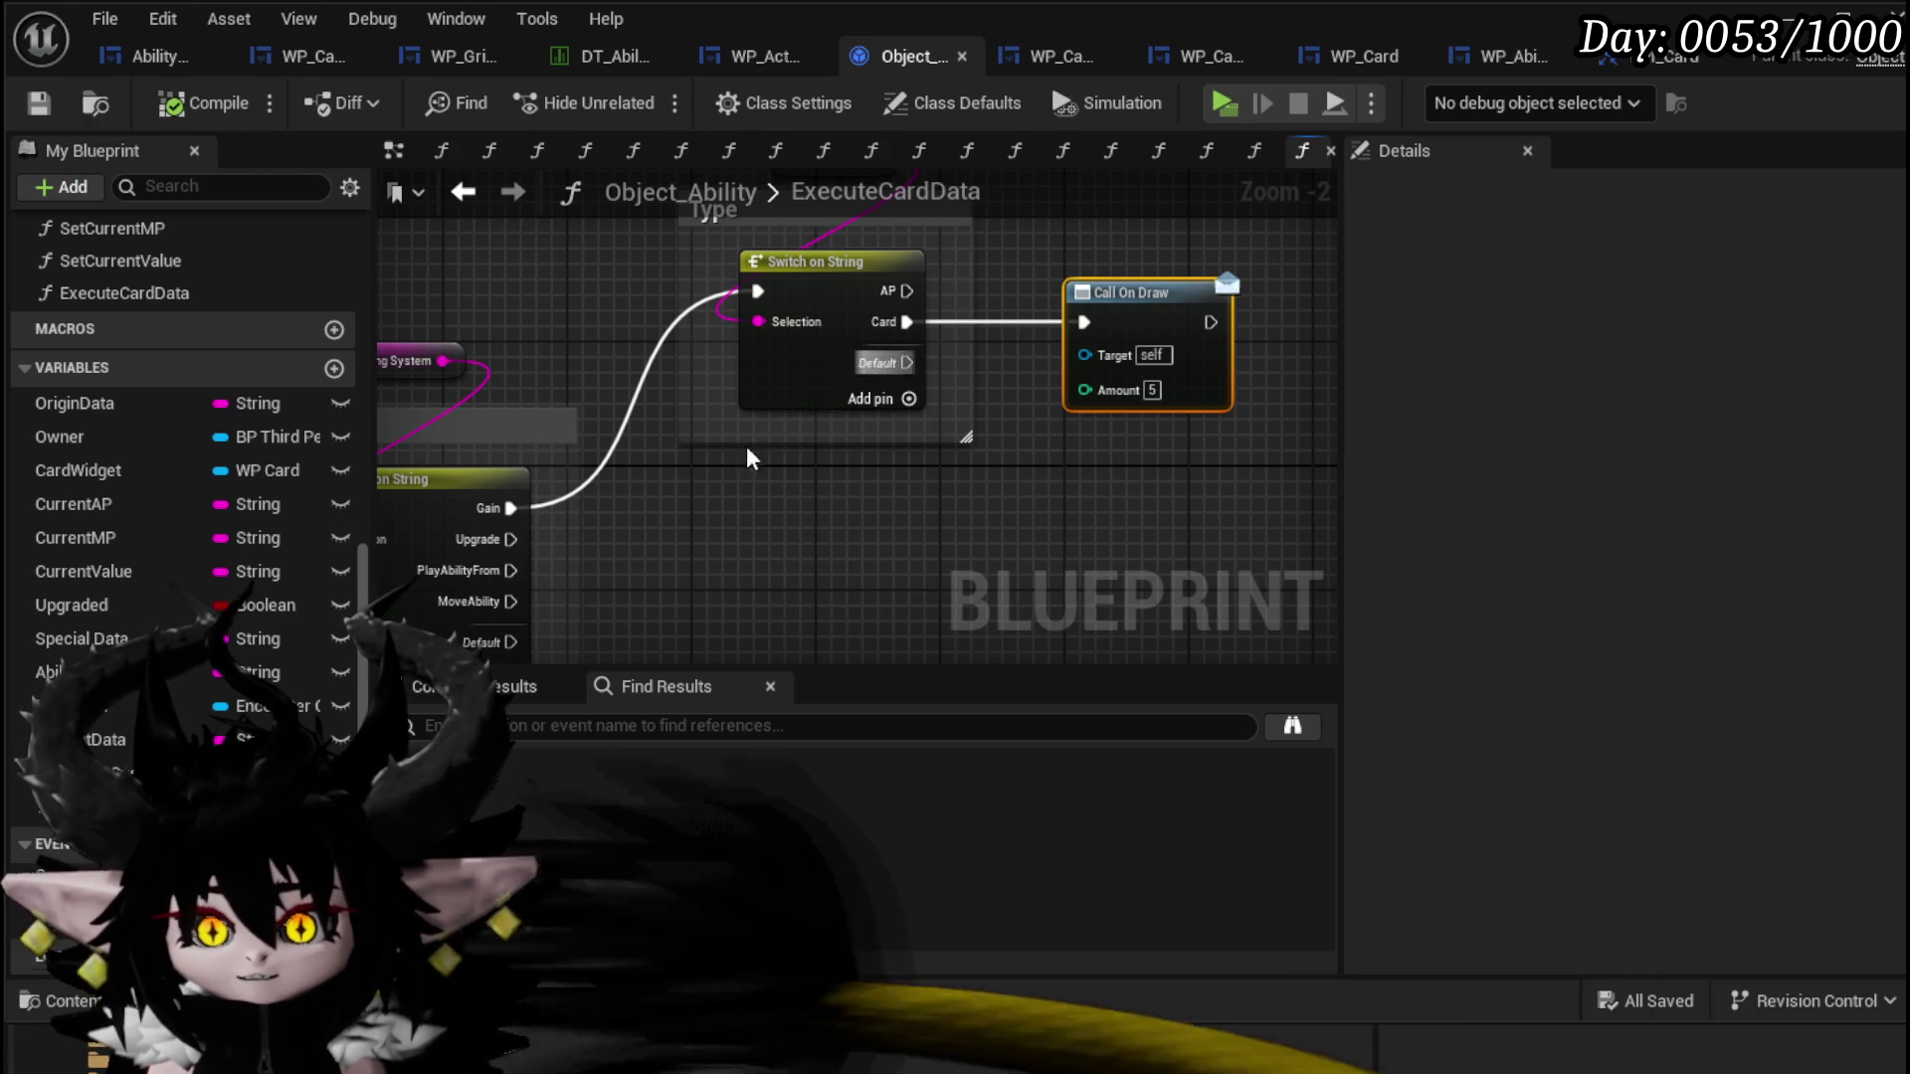
scroll(182, 562, up, 5)
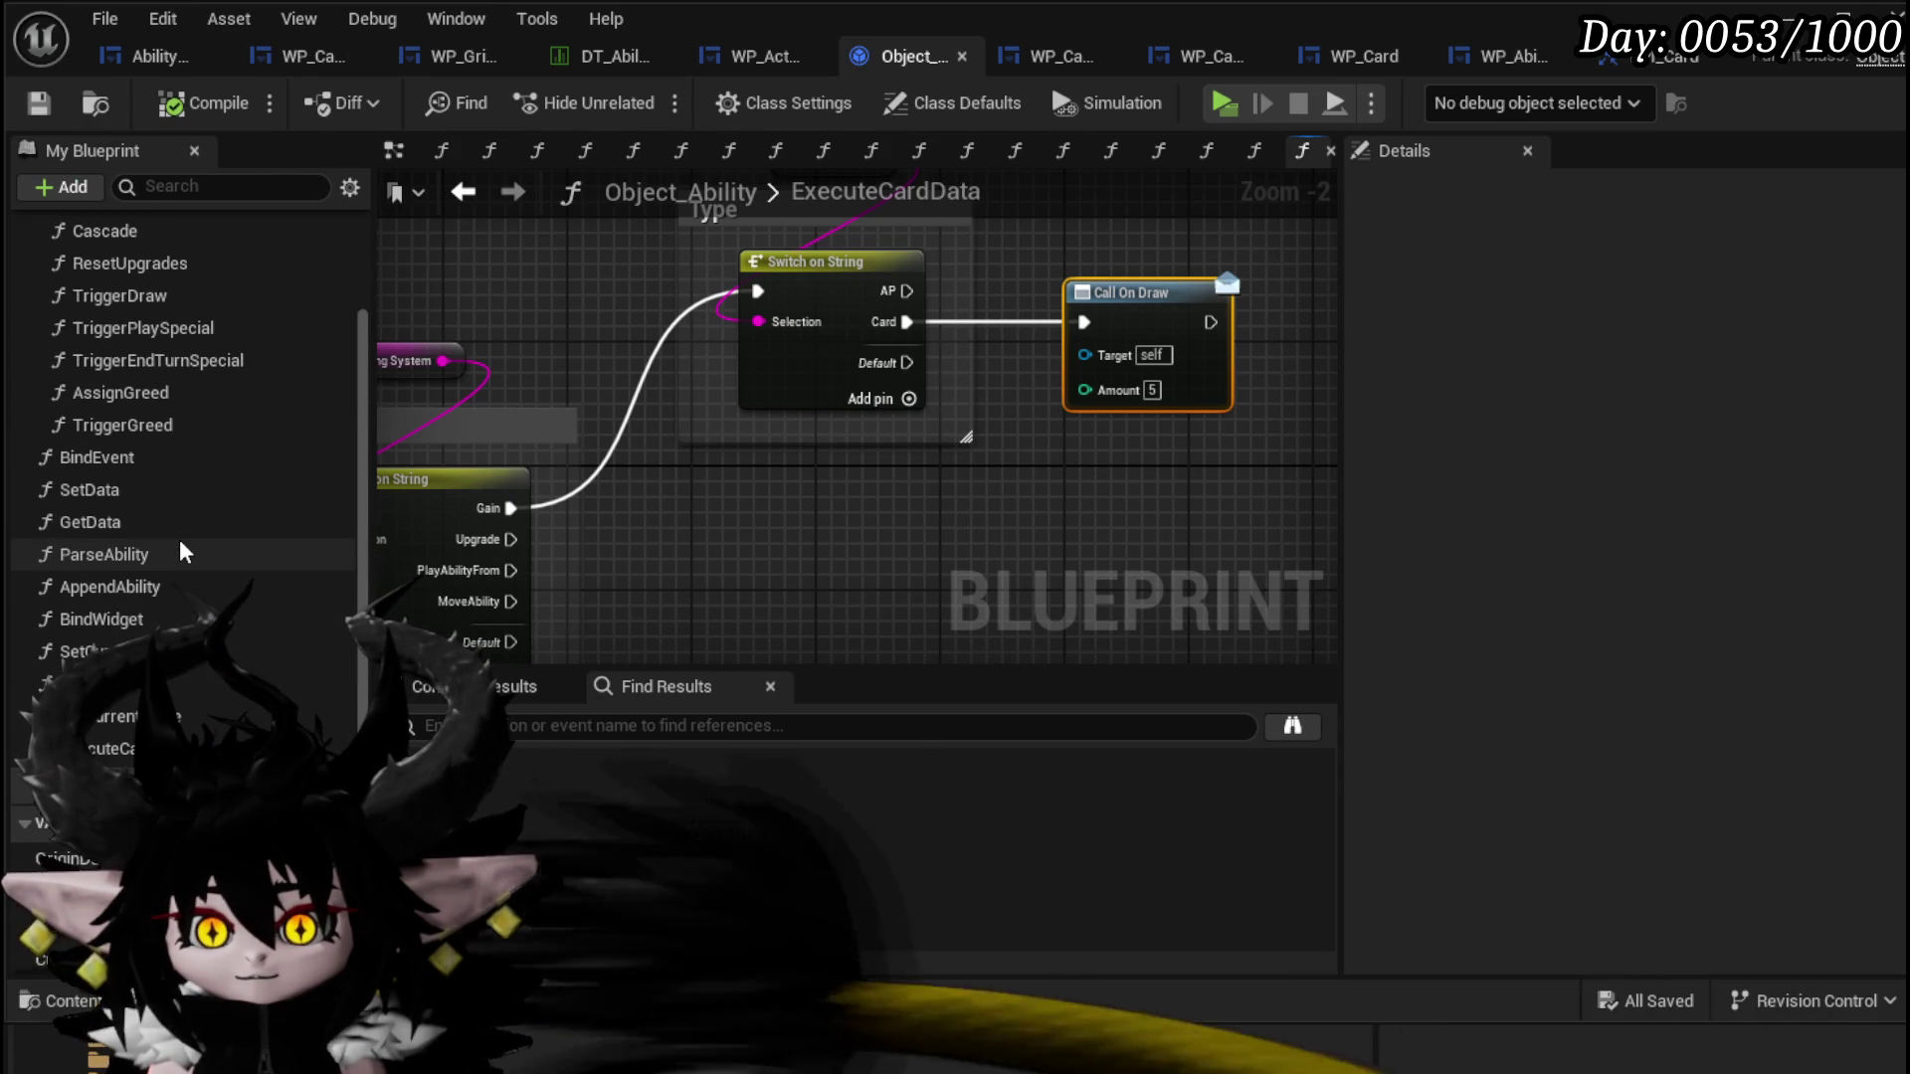
scroll(182, 545, down, 3)
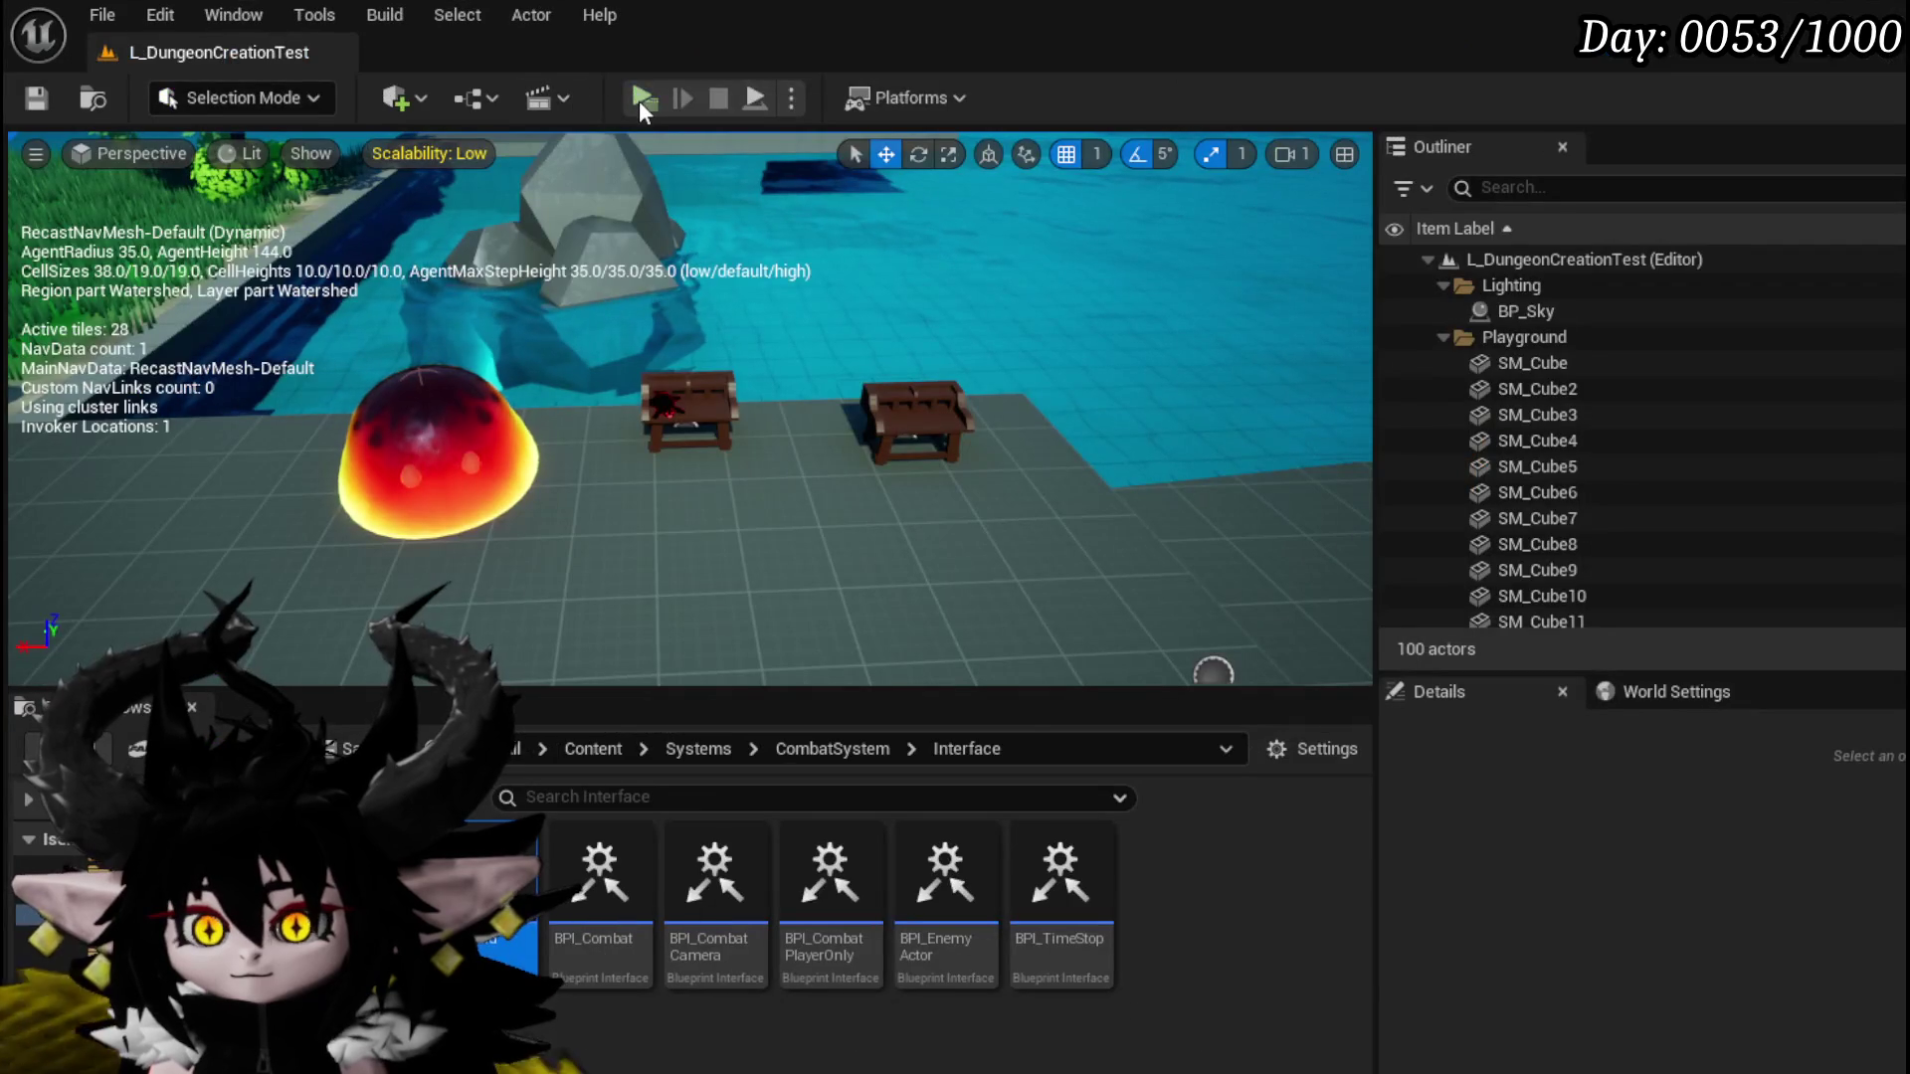
Step: Start a play test, walk into the fire slimes, and cast Splash Move on a slime
click(641, 98)
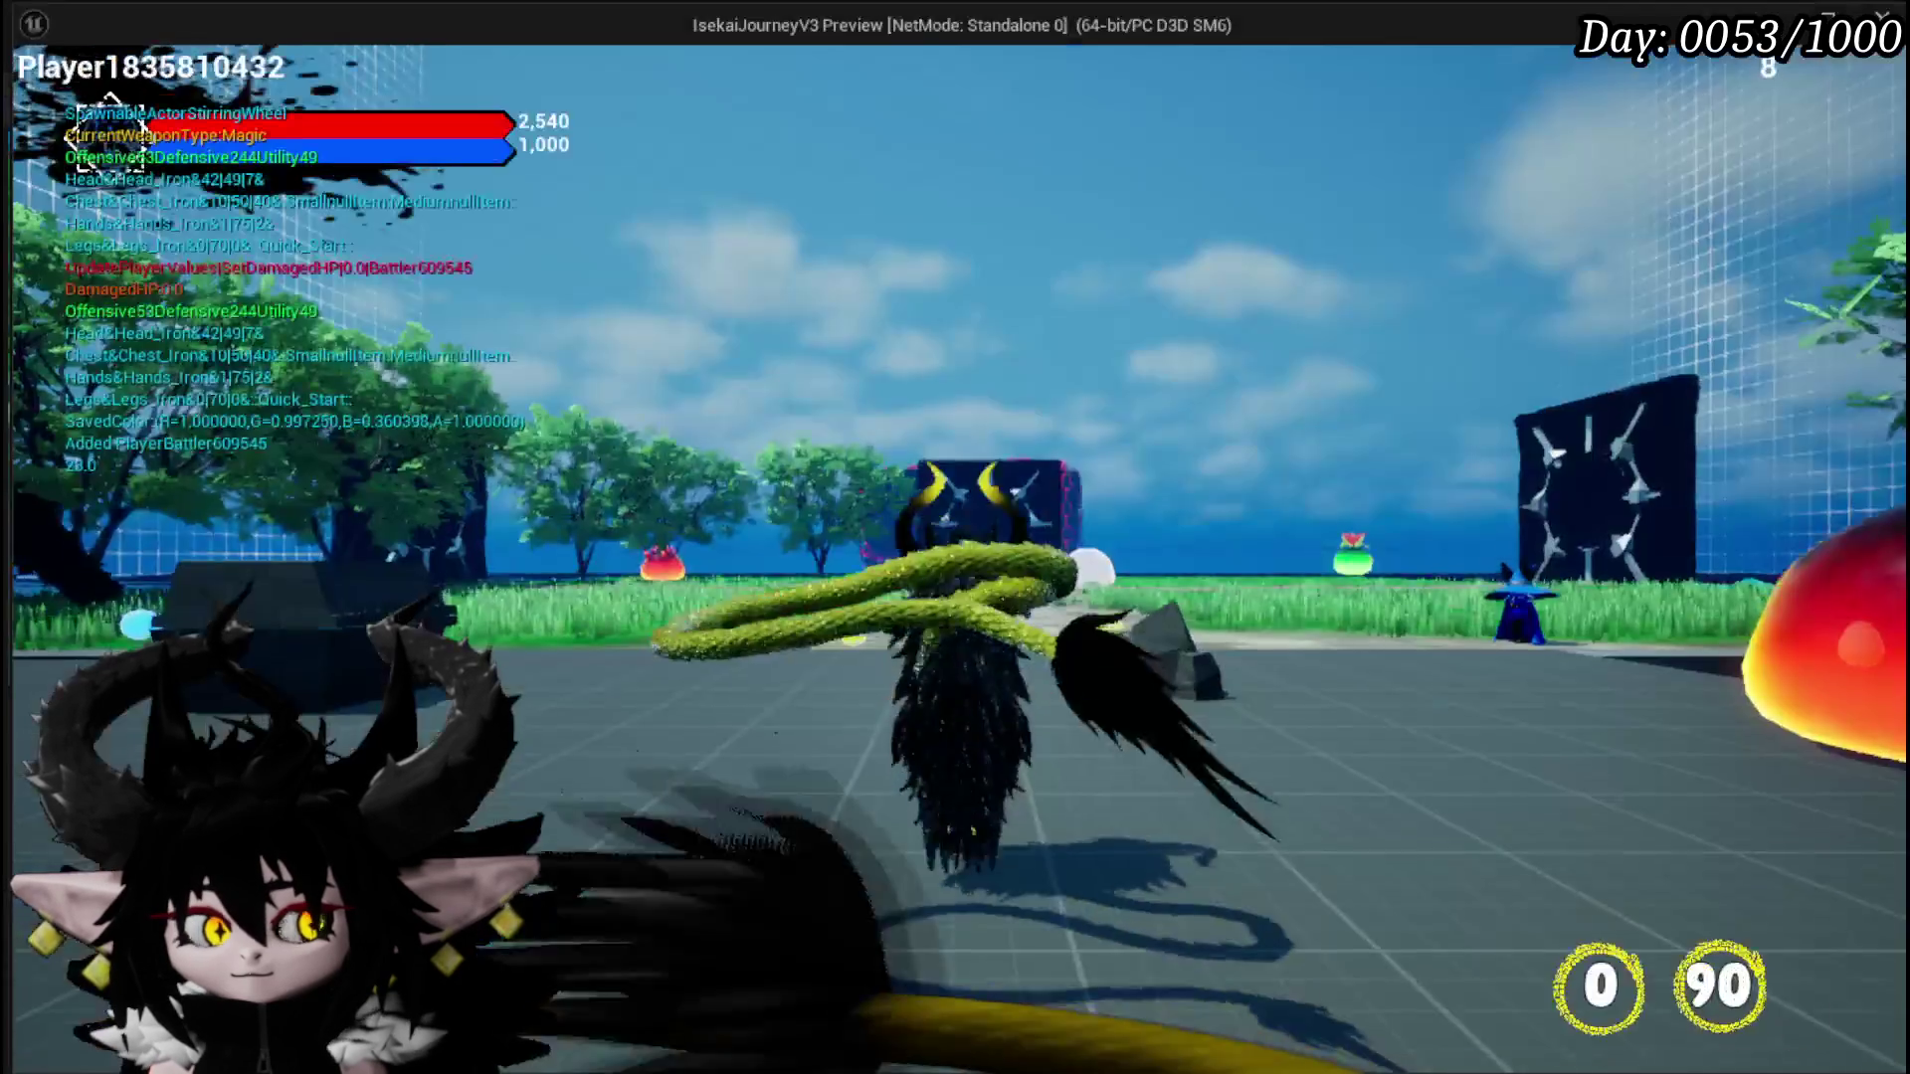
key(w)
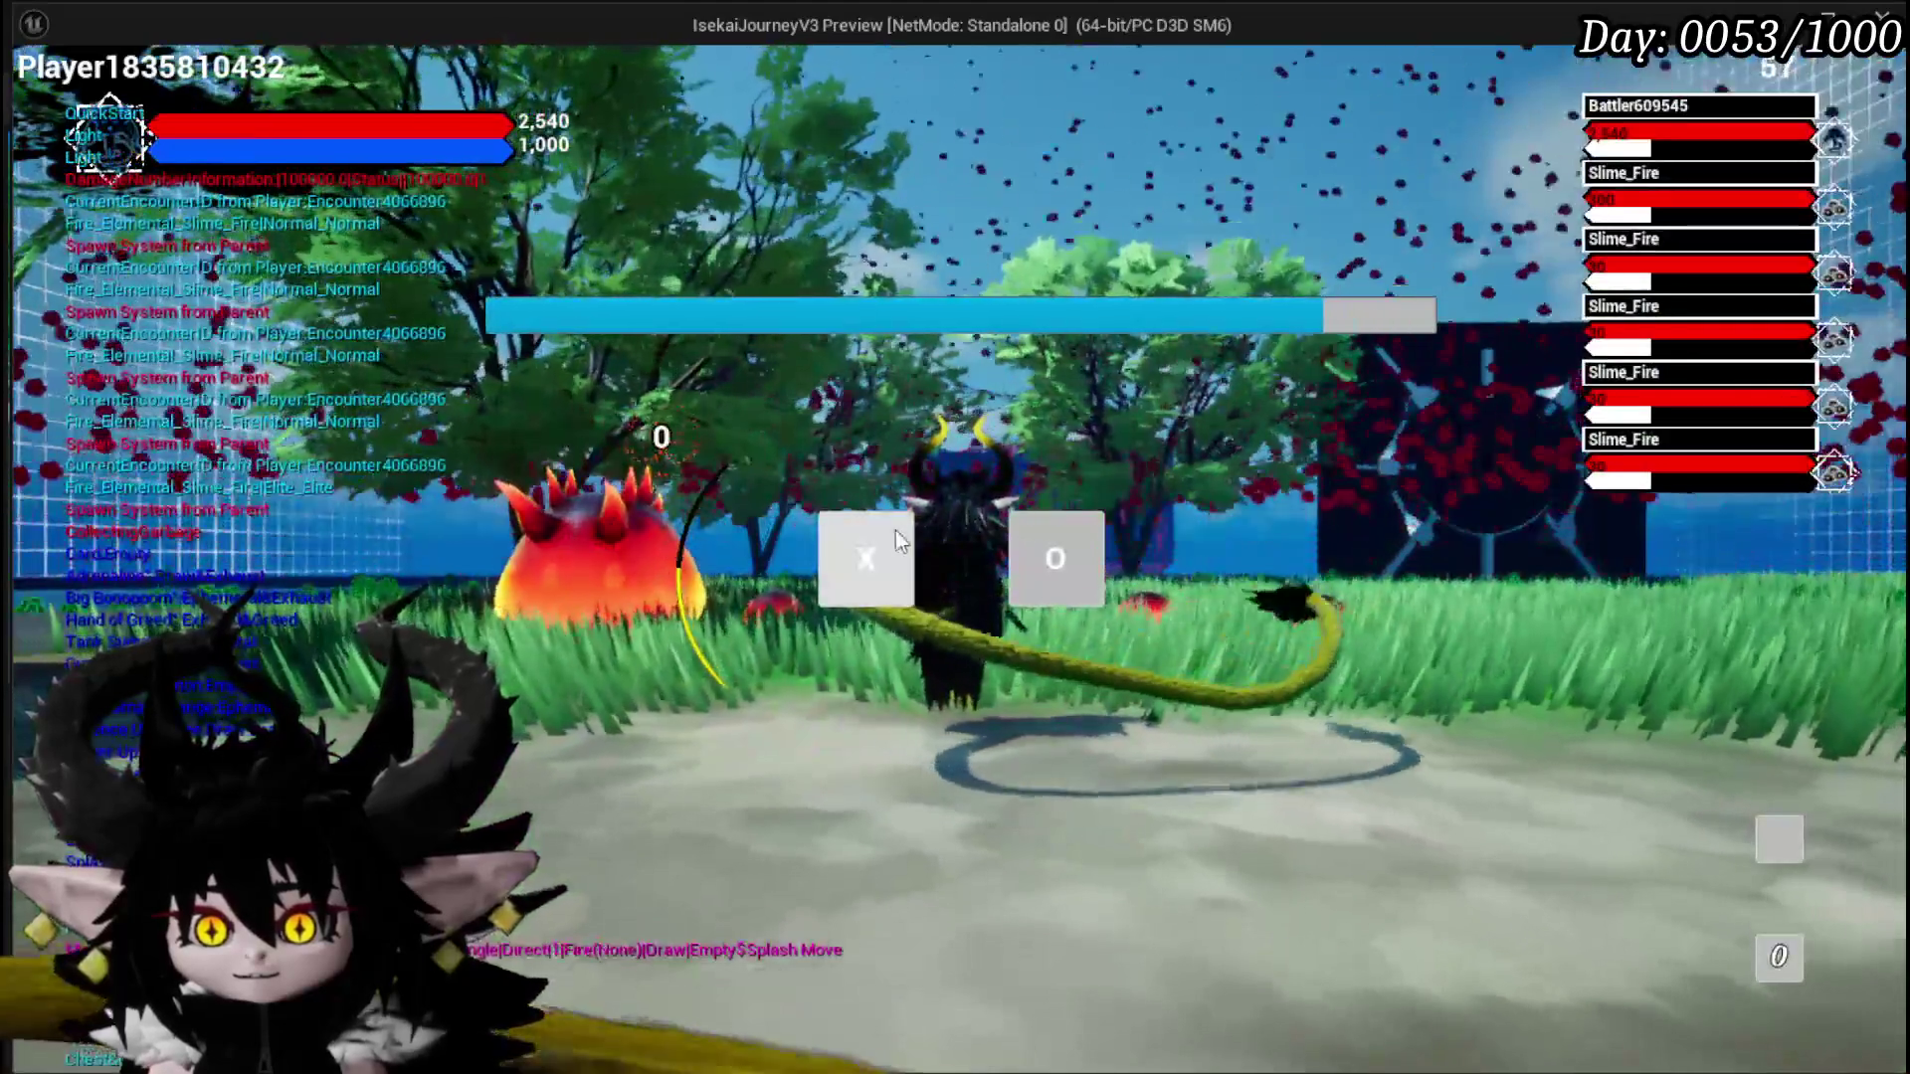
click(894, 529)
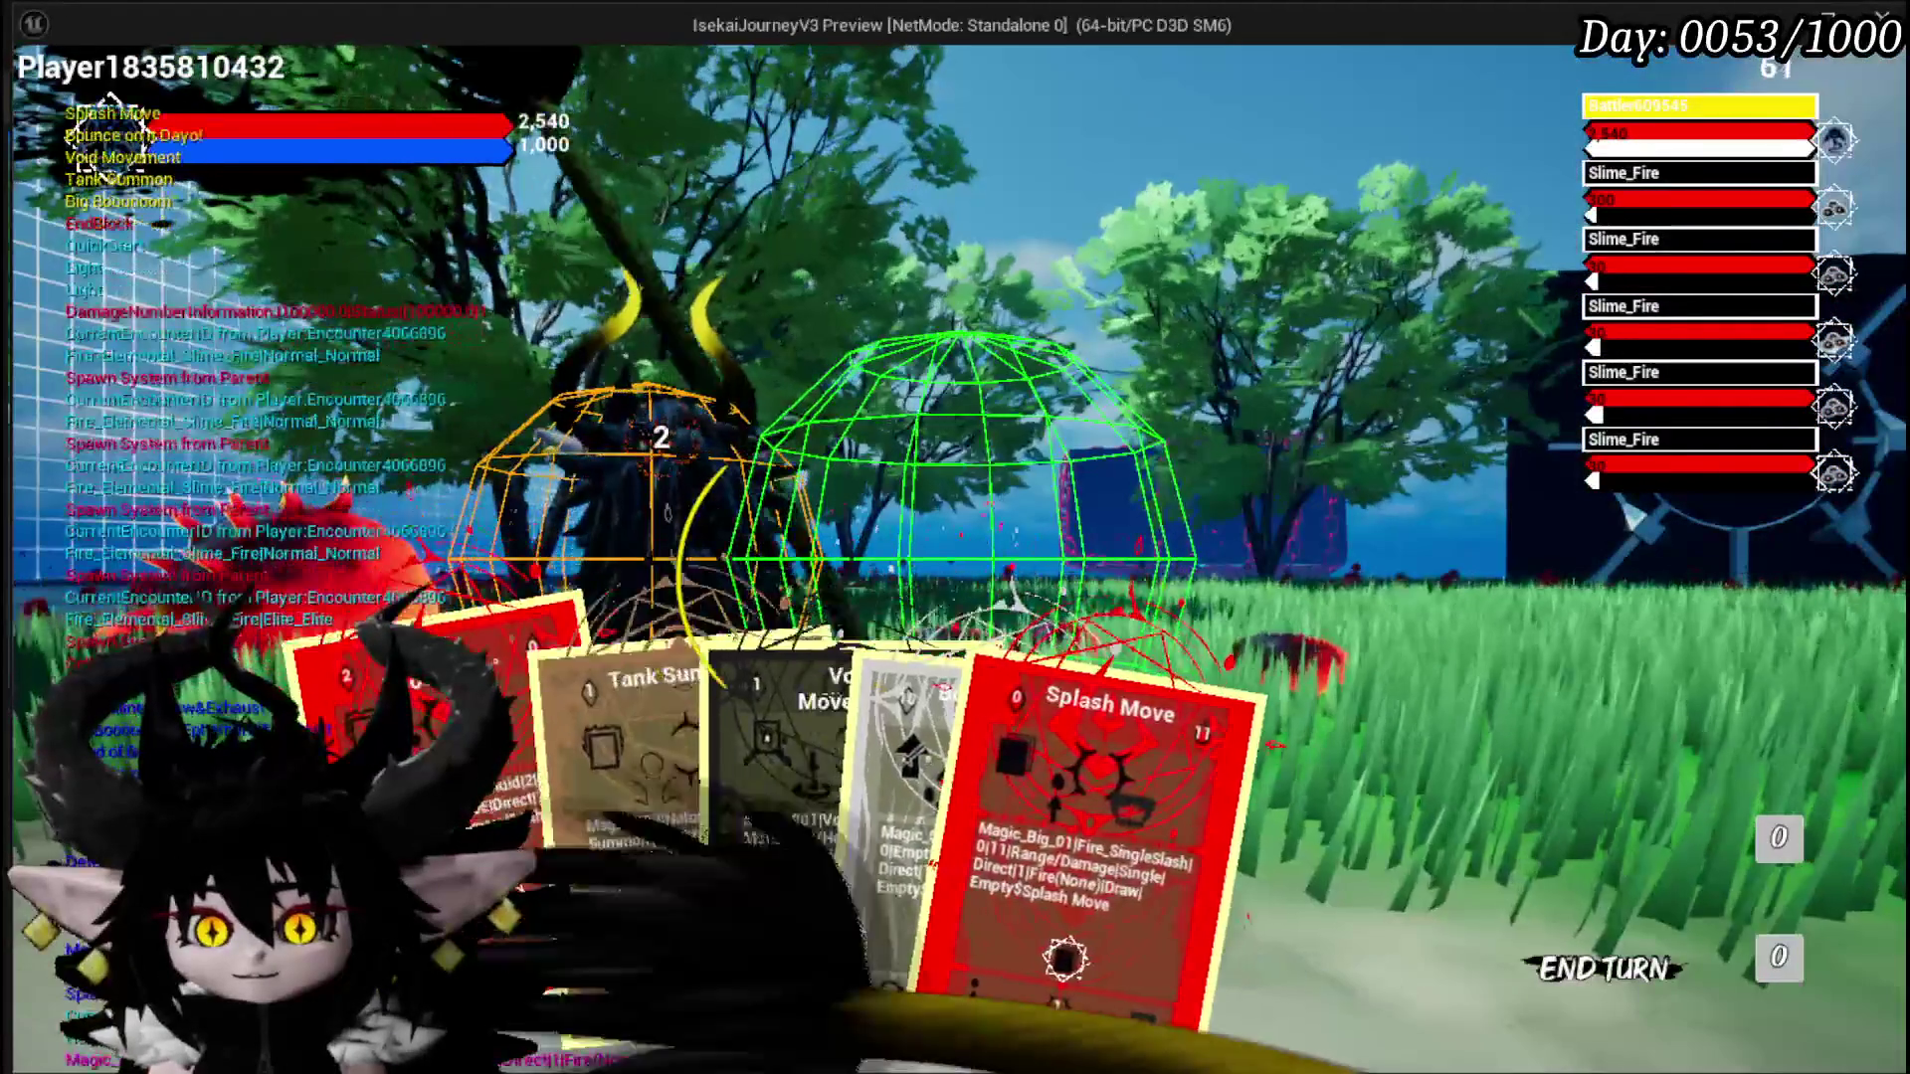
click(930, 875)
click(1055, 812)
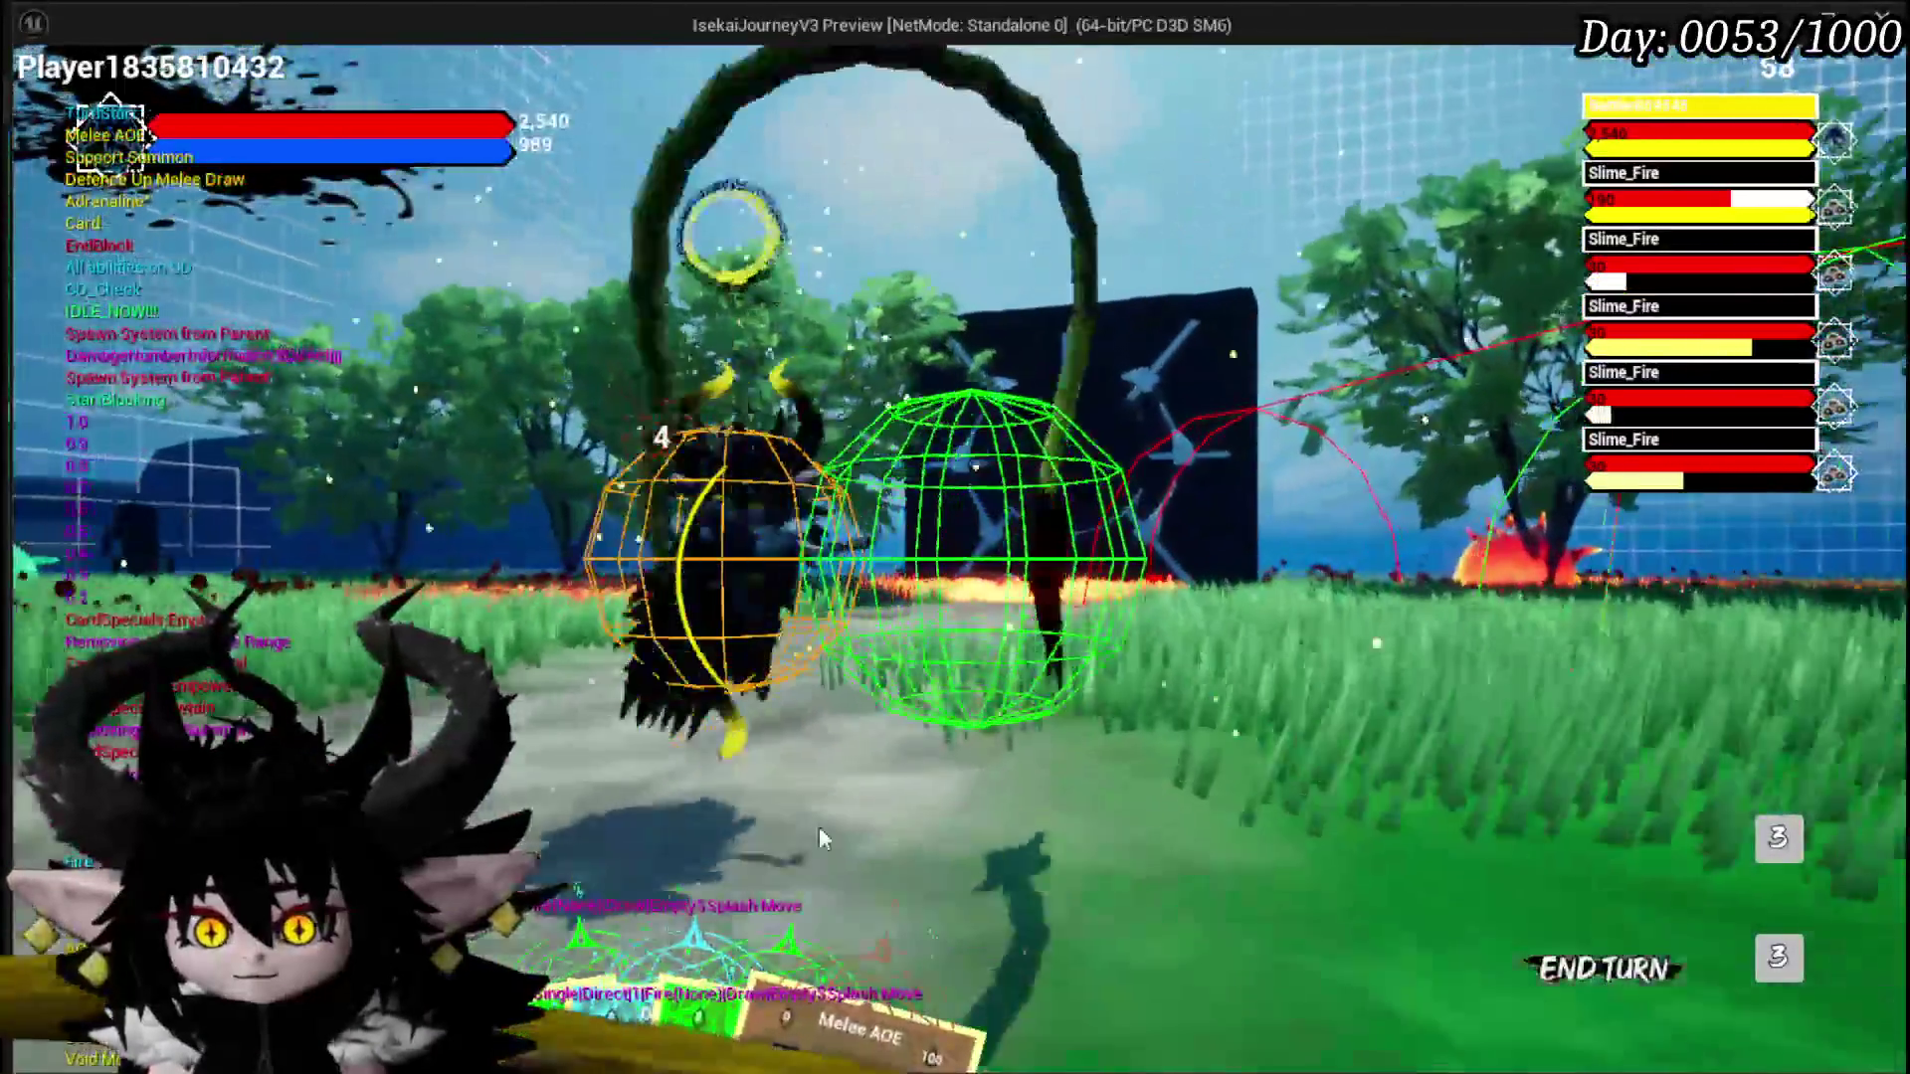
mouse_move(819, 827)
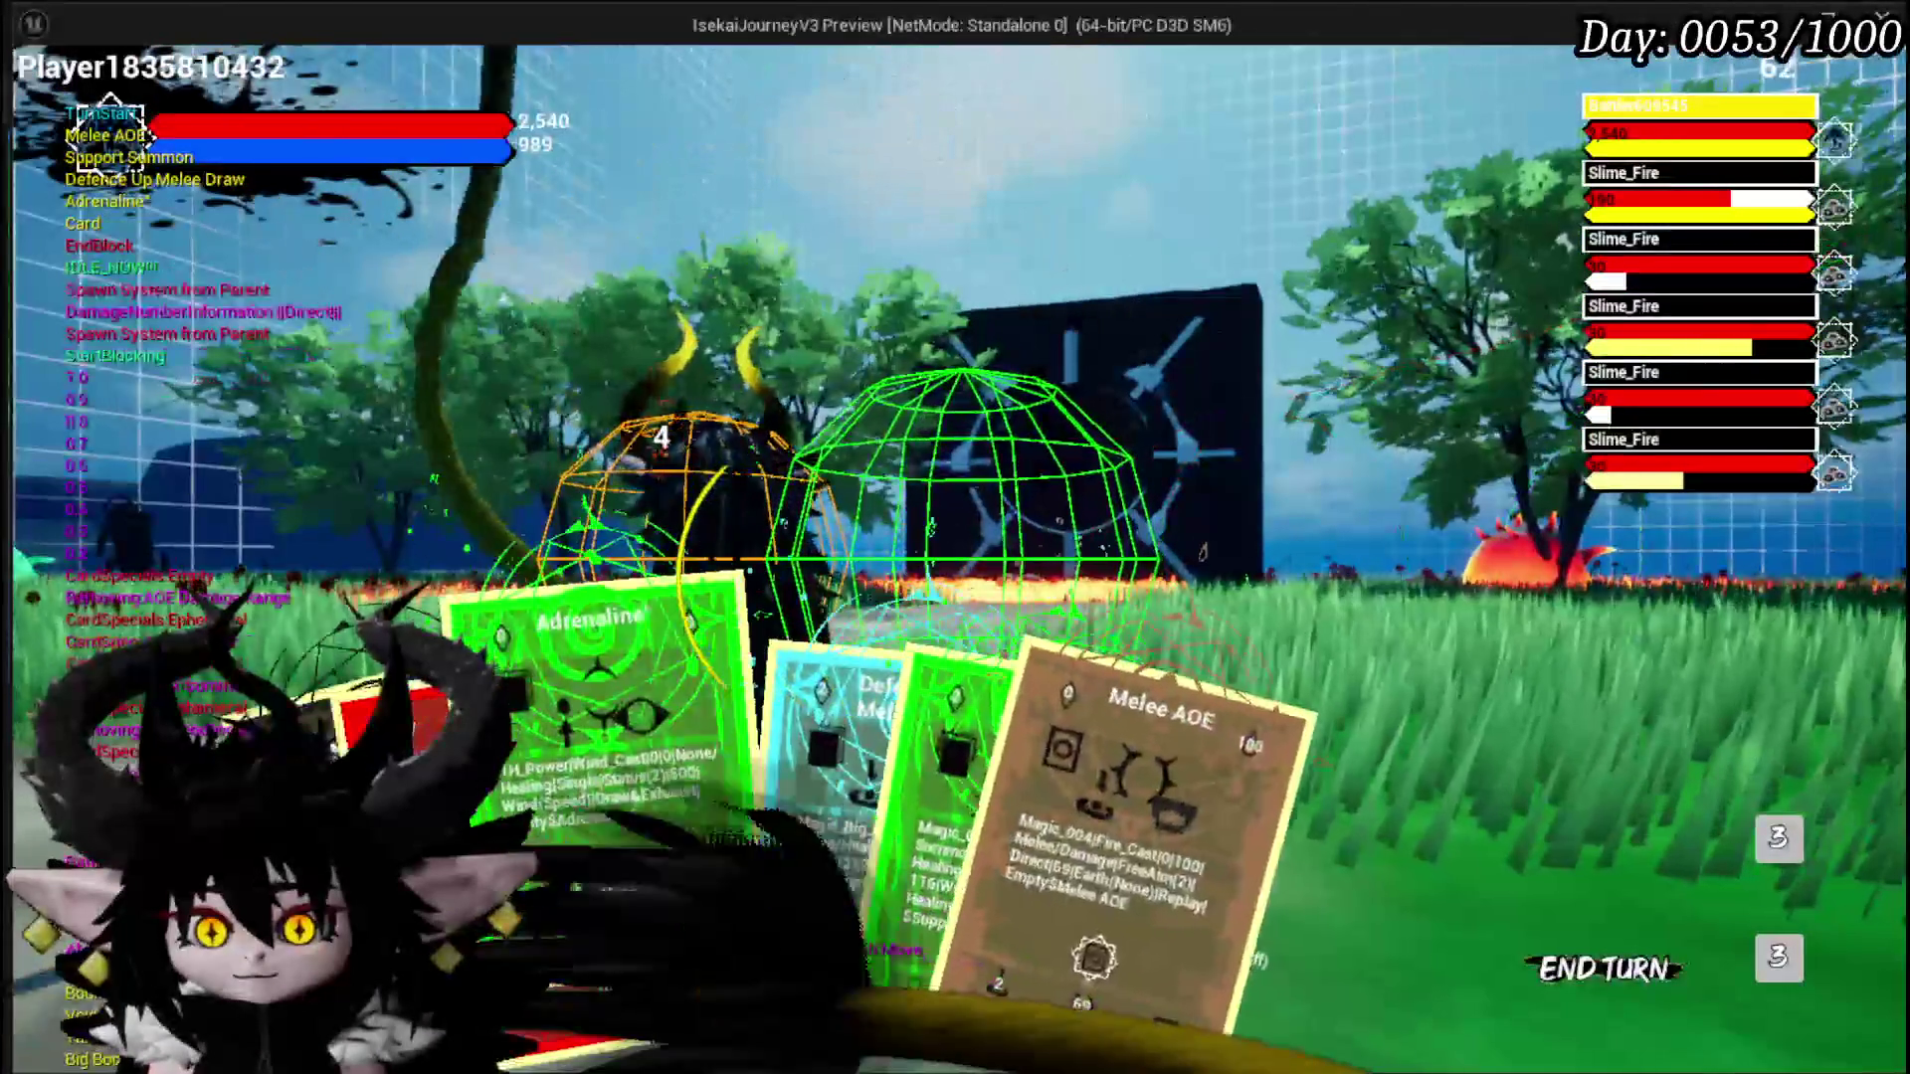
Step: Play the red Card card, Splash Move again, and the green Adrenaline card
click(511, 778)
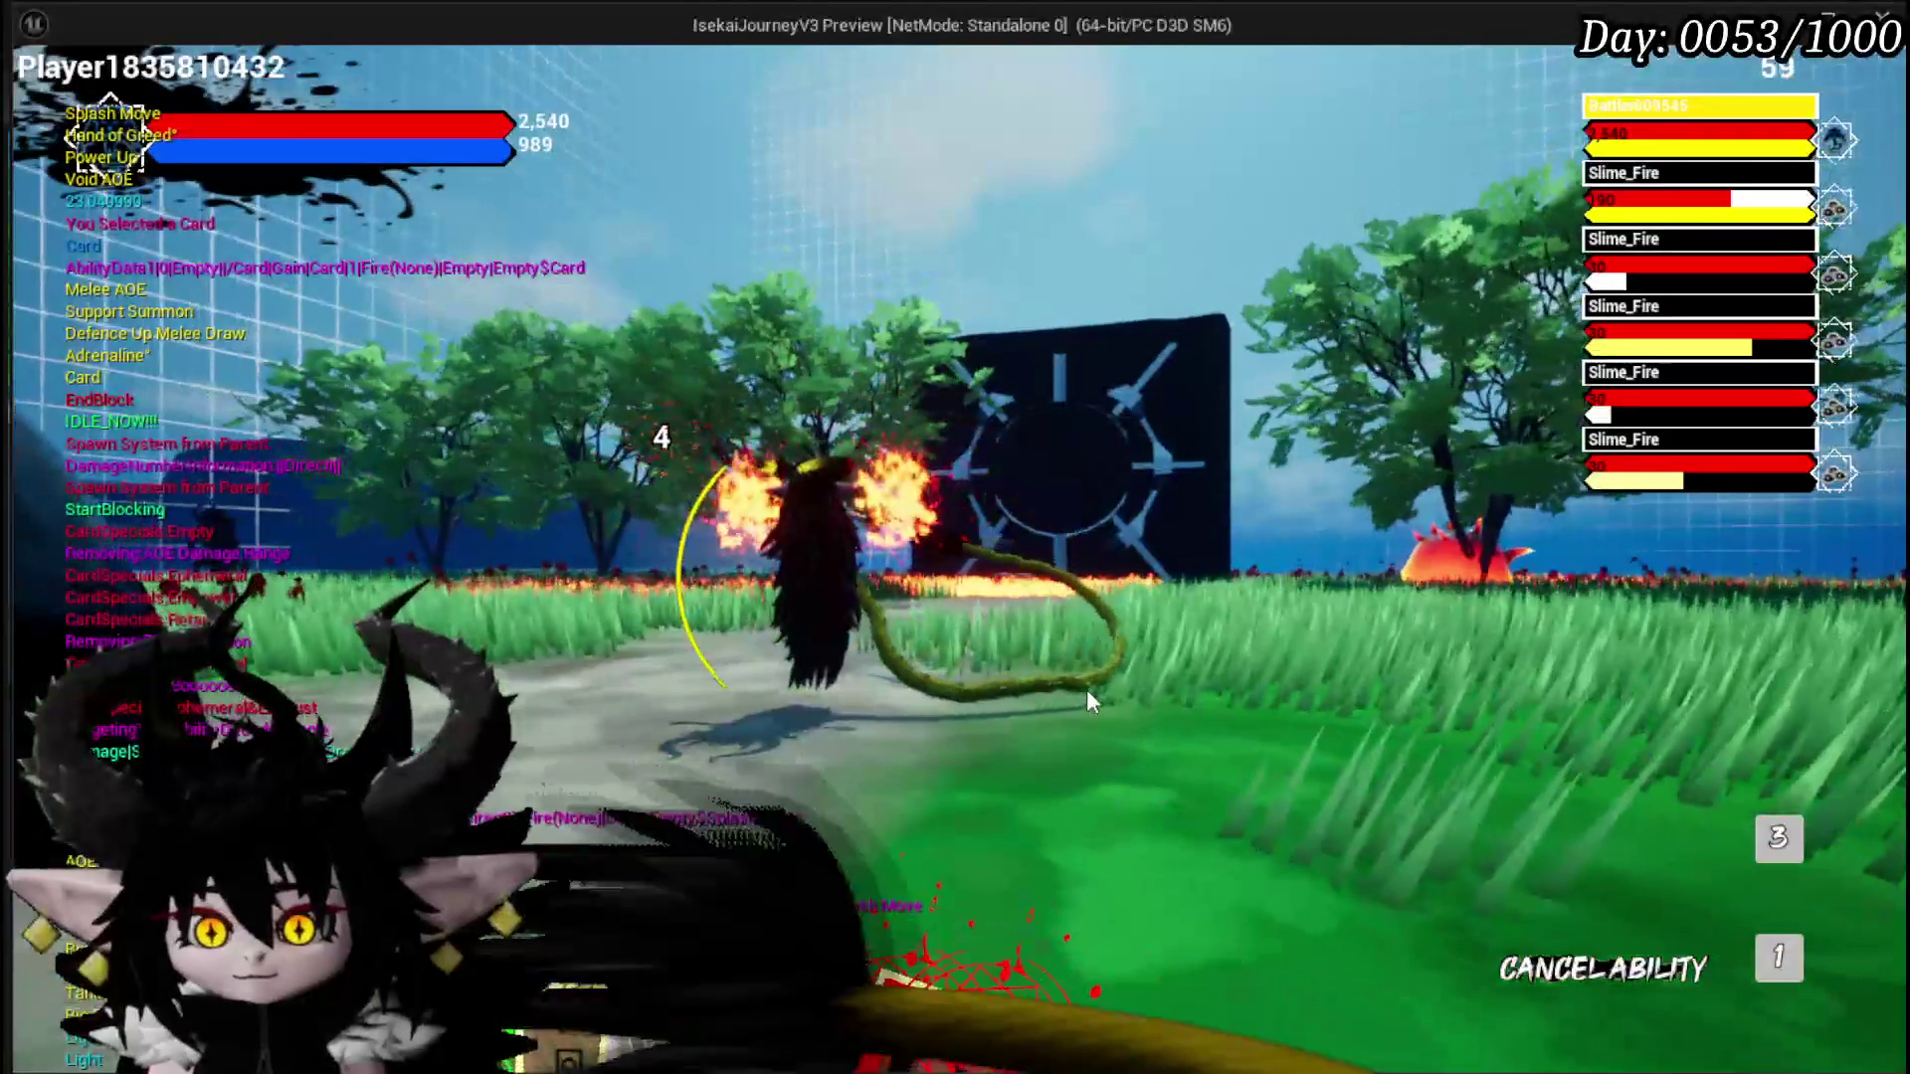
mouse_move(935, 935)
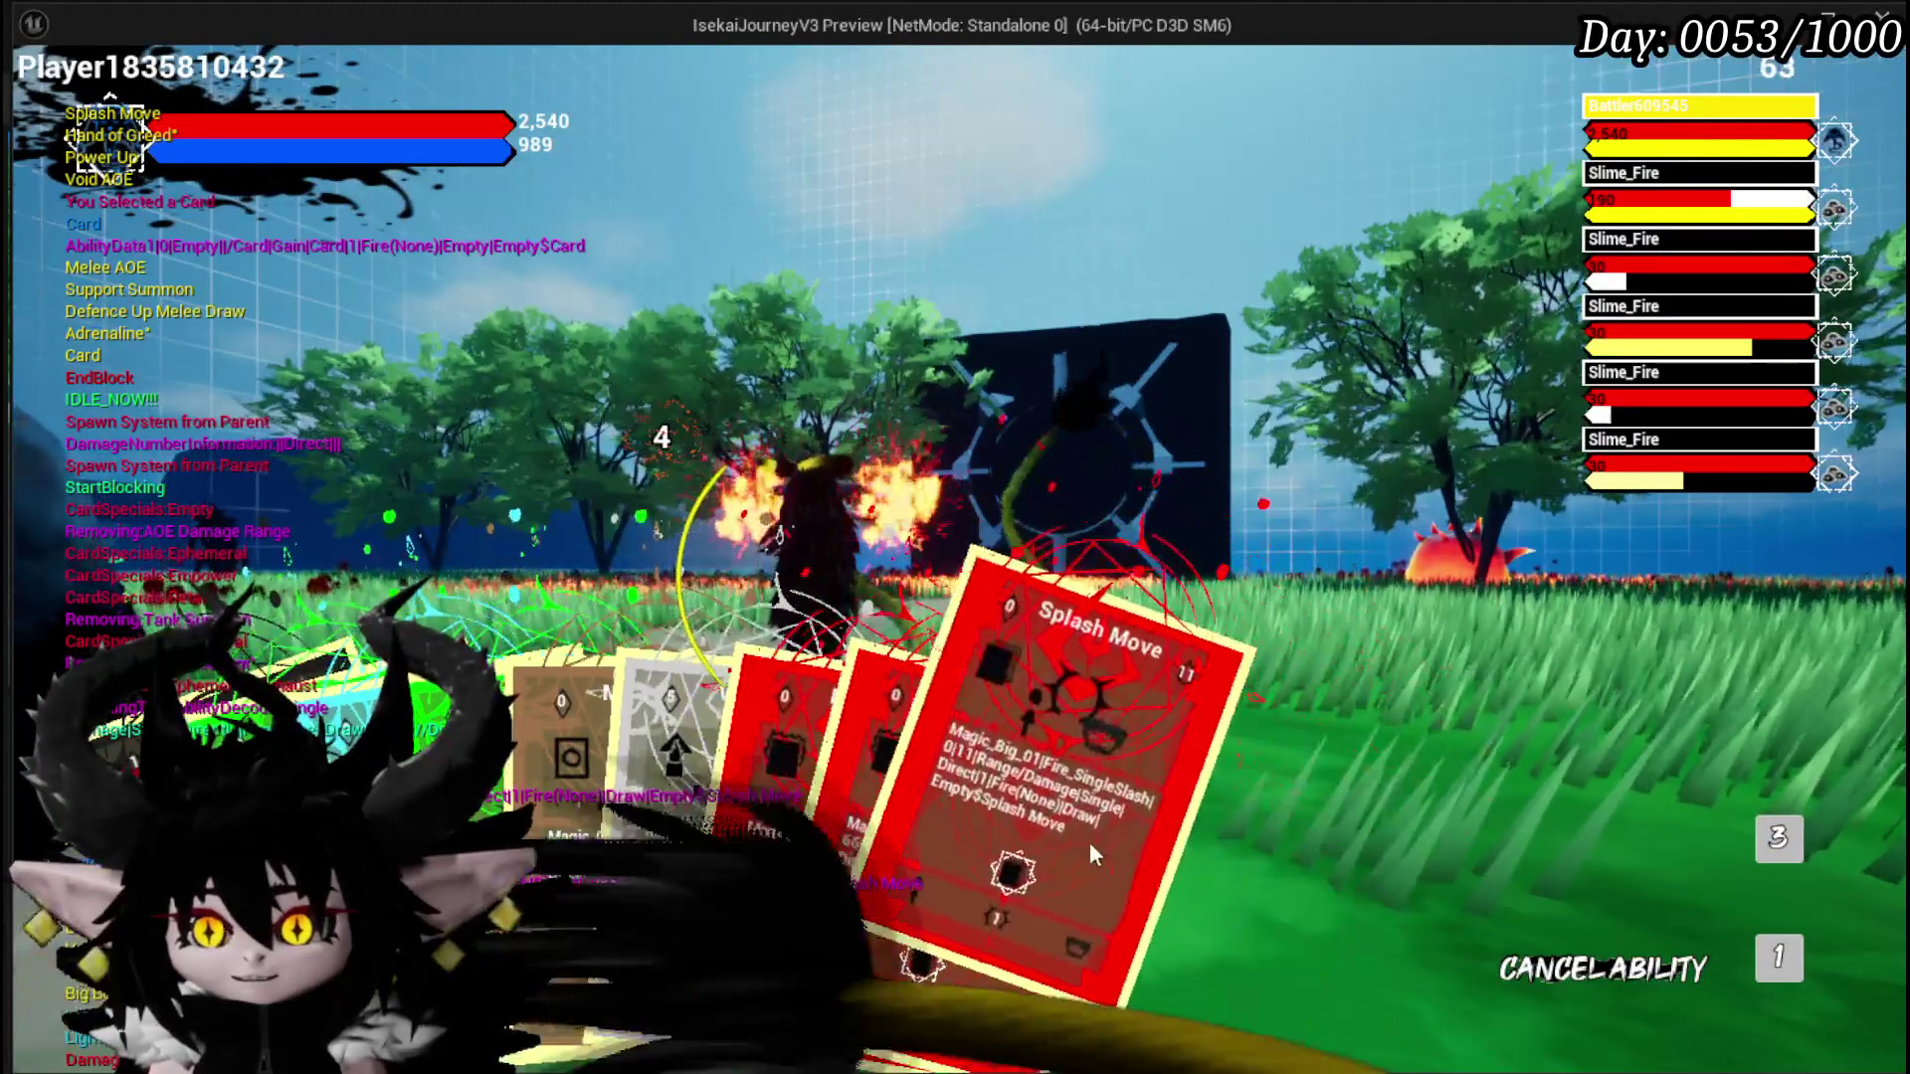
click(1090, 841)
click(1070, 760)
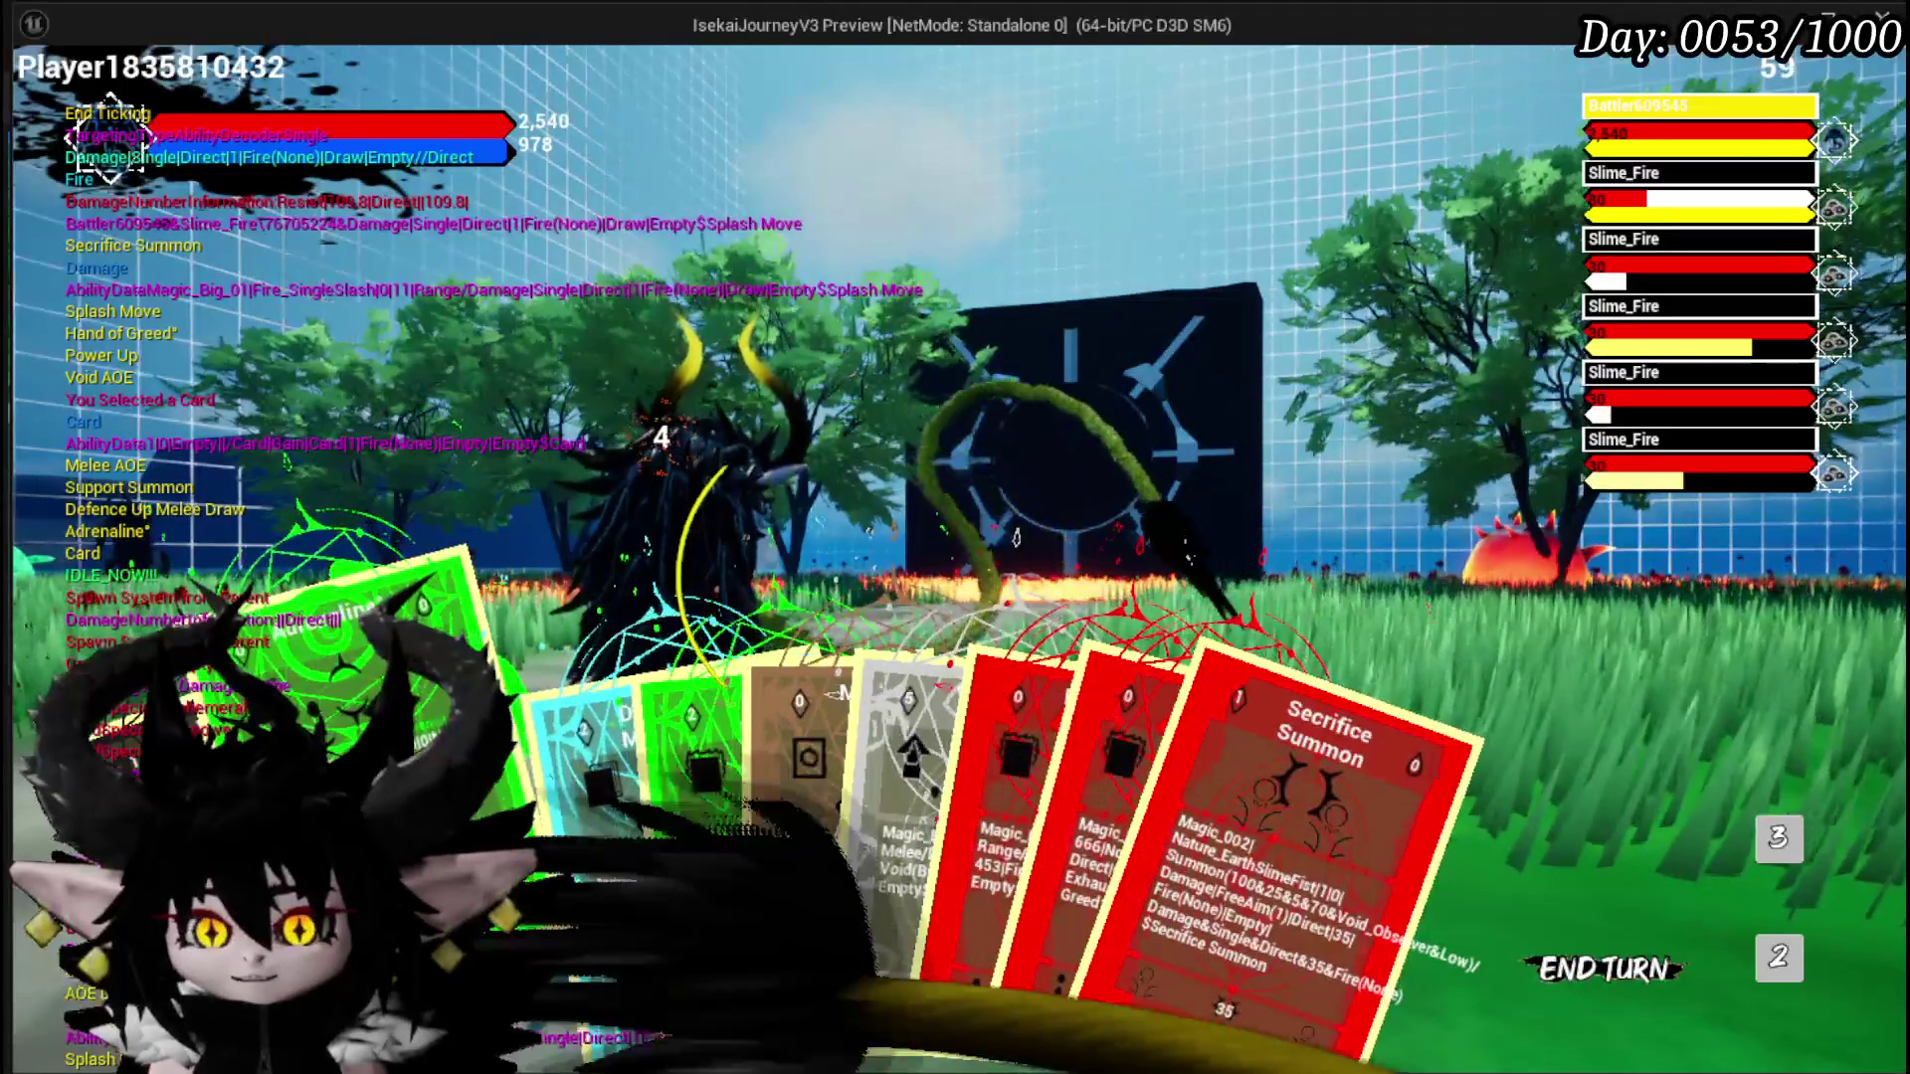
click(378, 647)
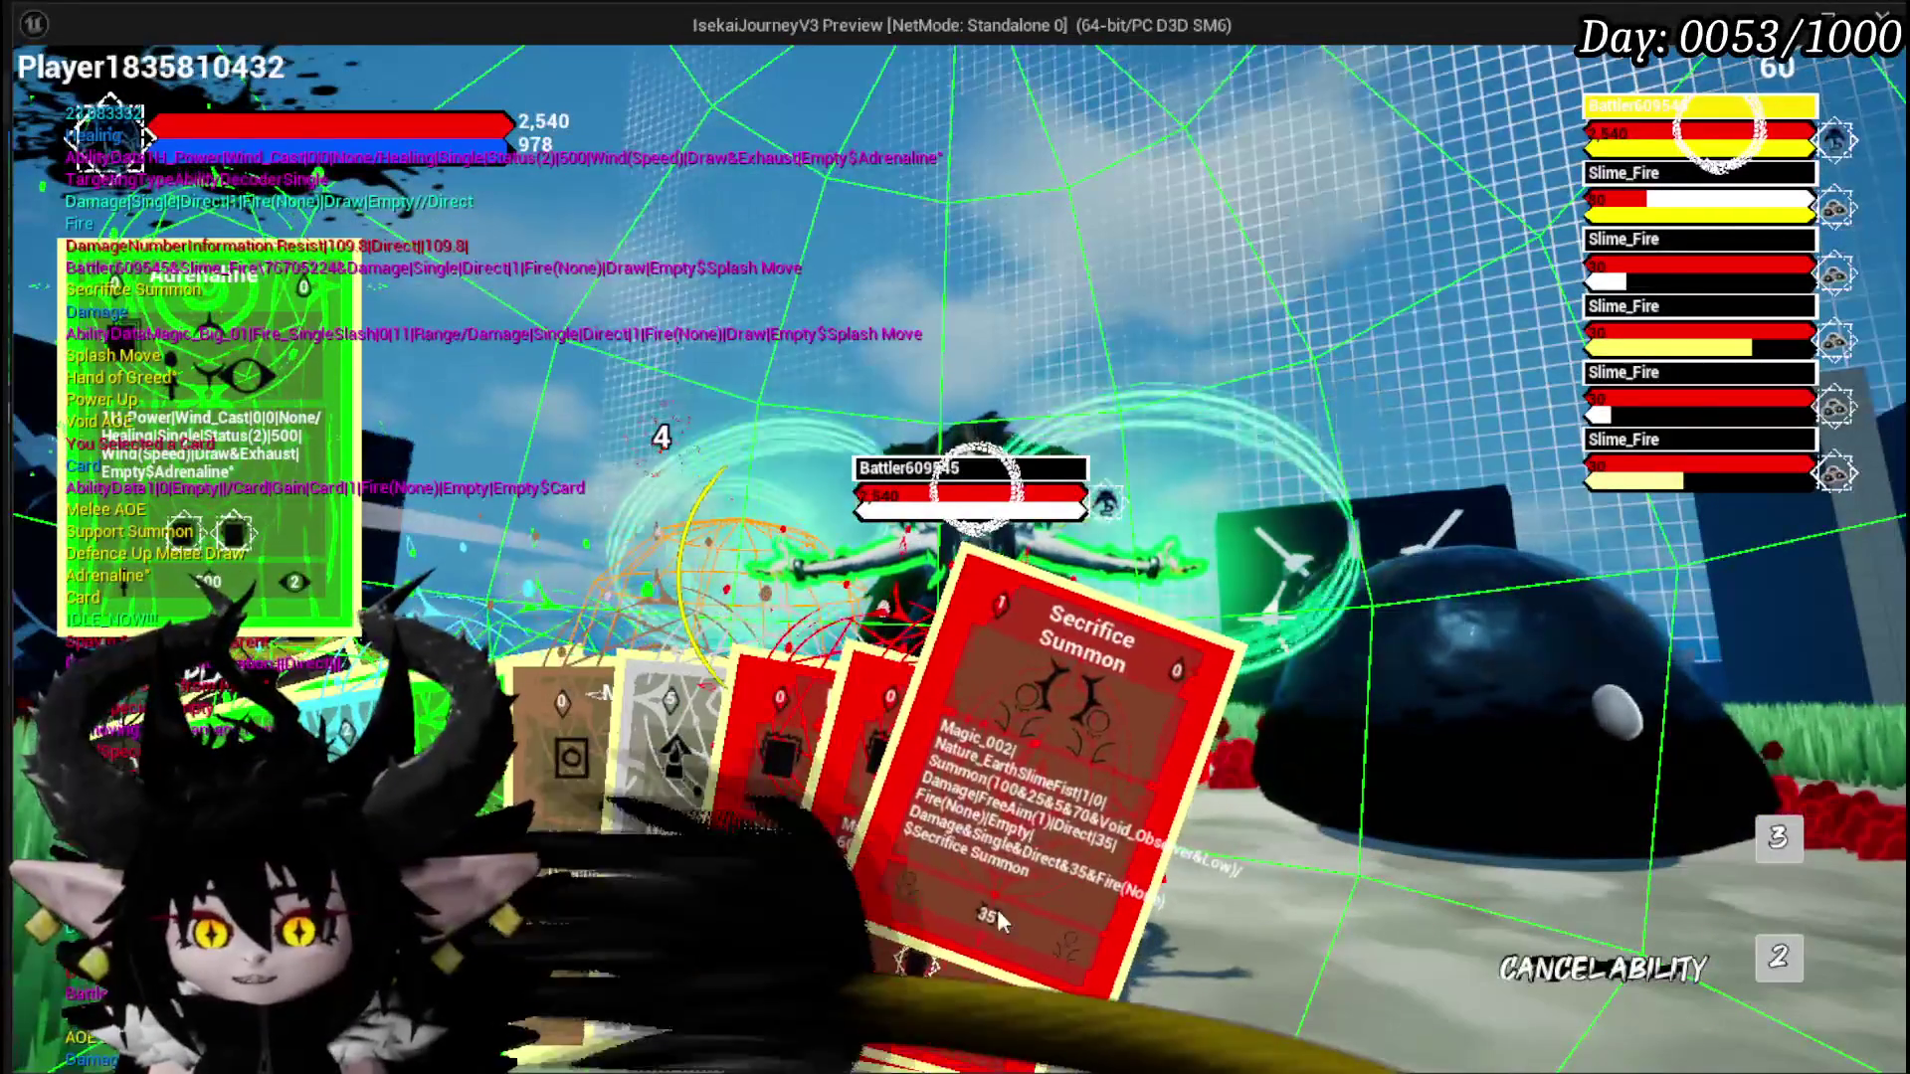
click(1080, 410)
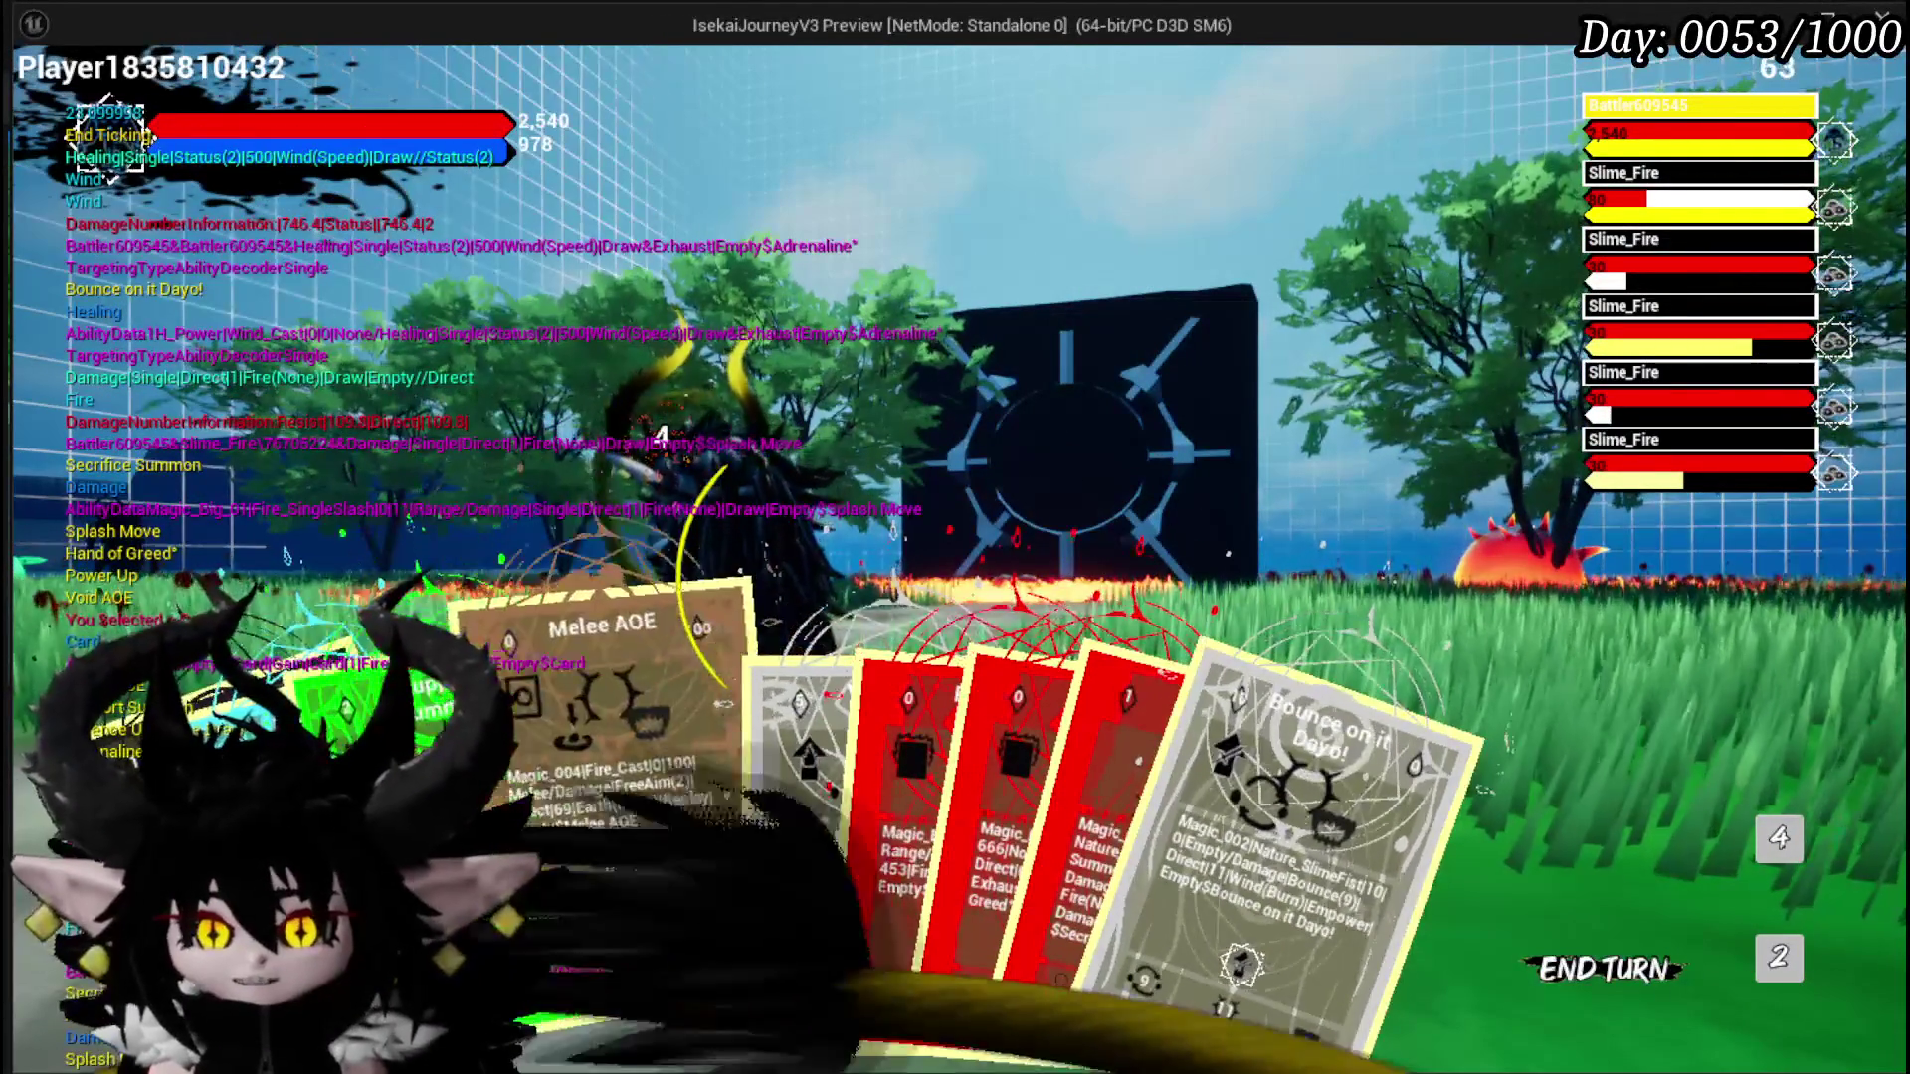
mouse_move(780, 869)
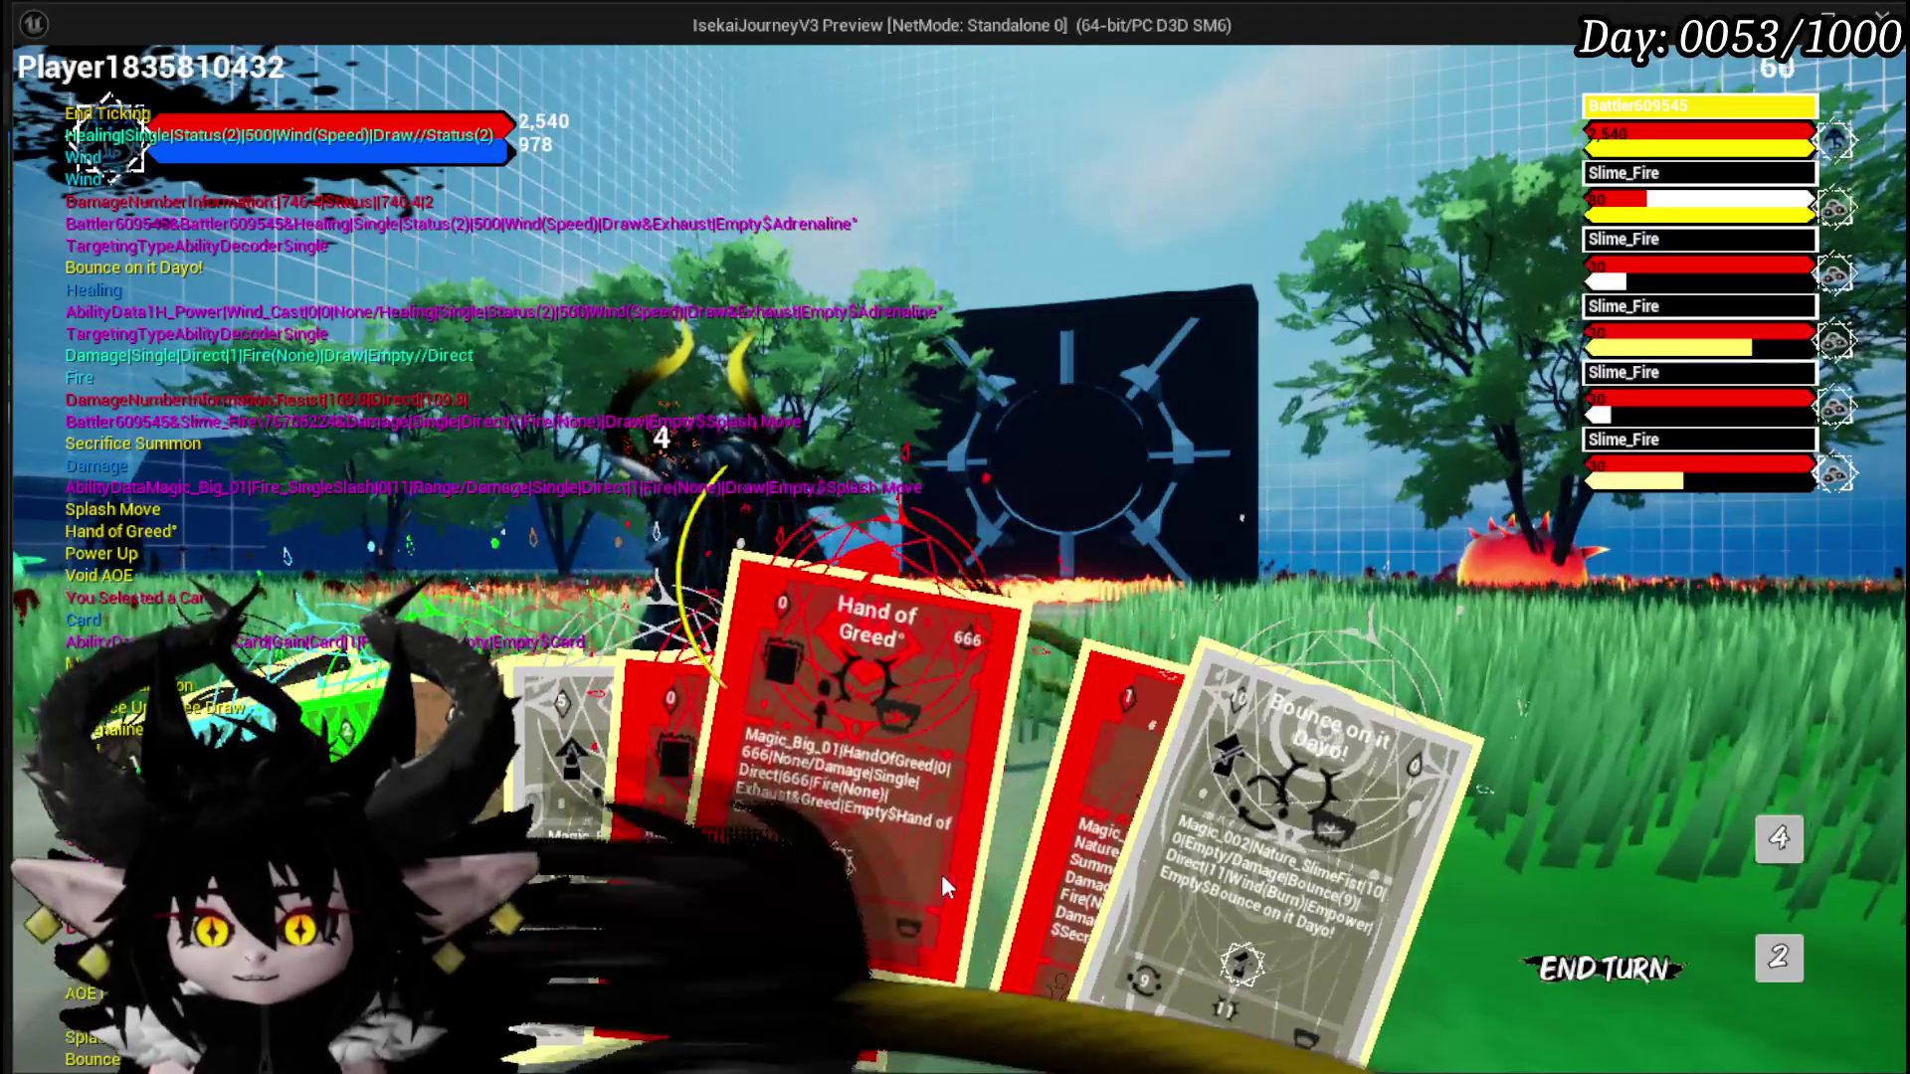
click(1041, 864)
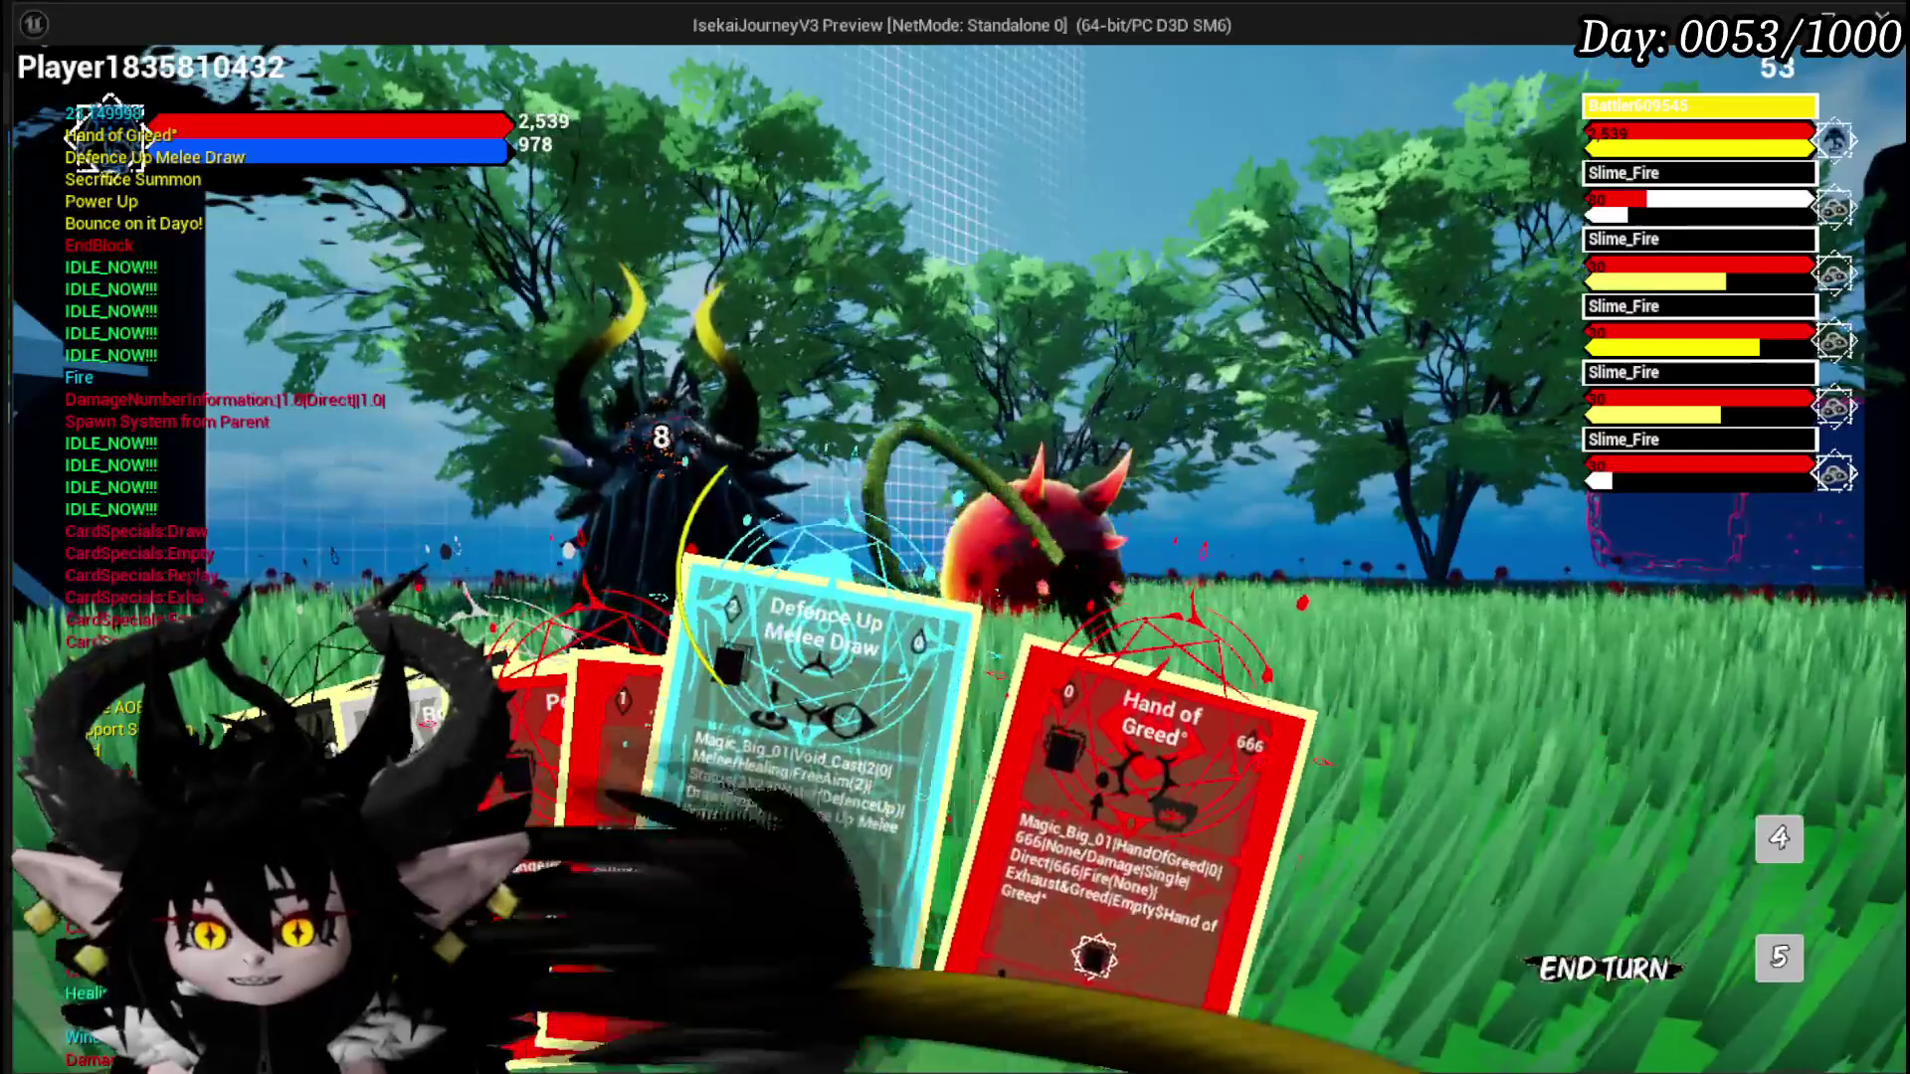
Step: Cast Void AOE, play the empty Card, cast Defence Up Melee Draw, then stop the preview
click(697, 875)
click(1347, 893)
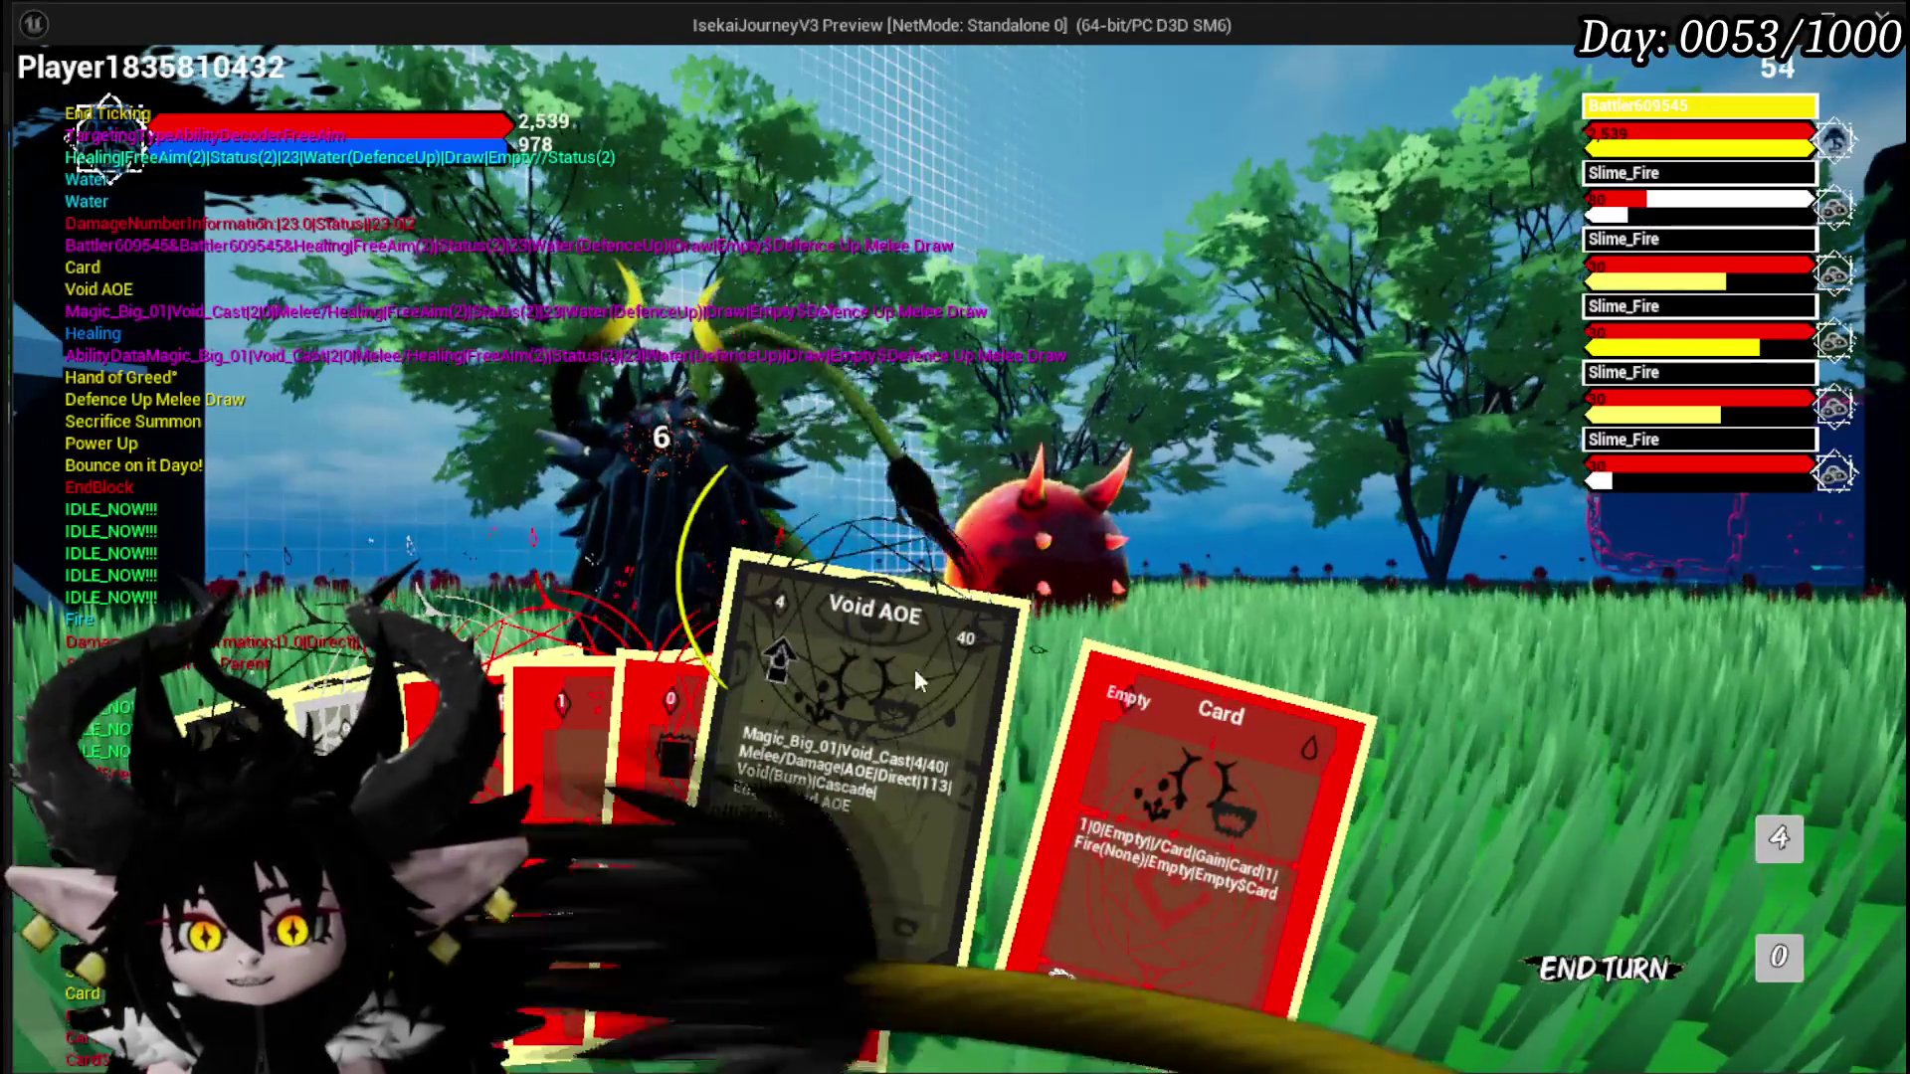
click(1006, 833)
click(1136, 702)
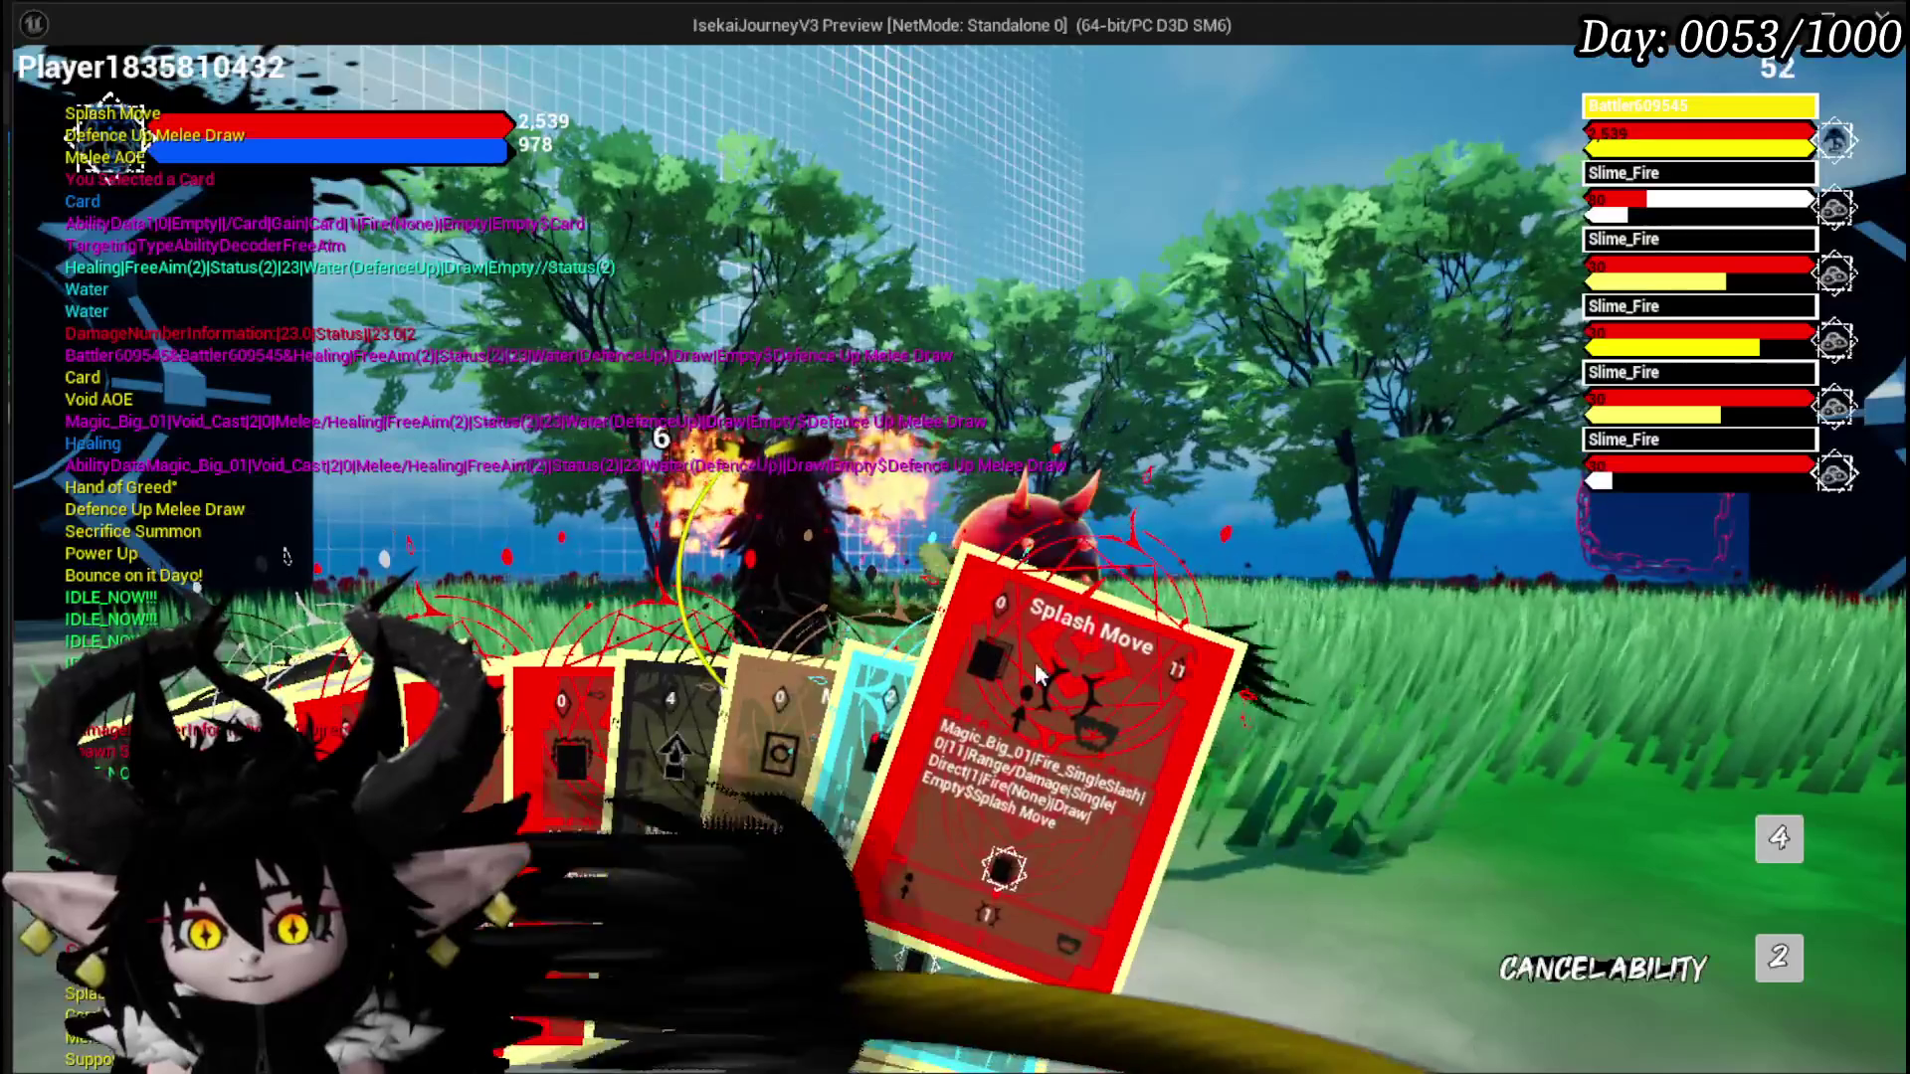
click(913, 780)
click(1152, 693)
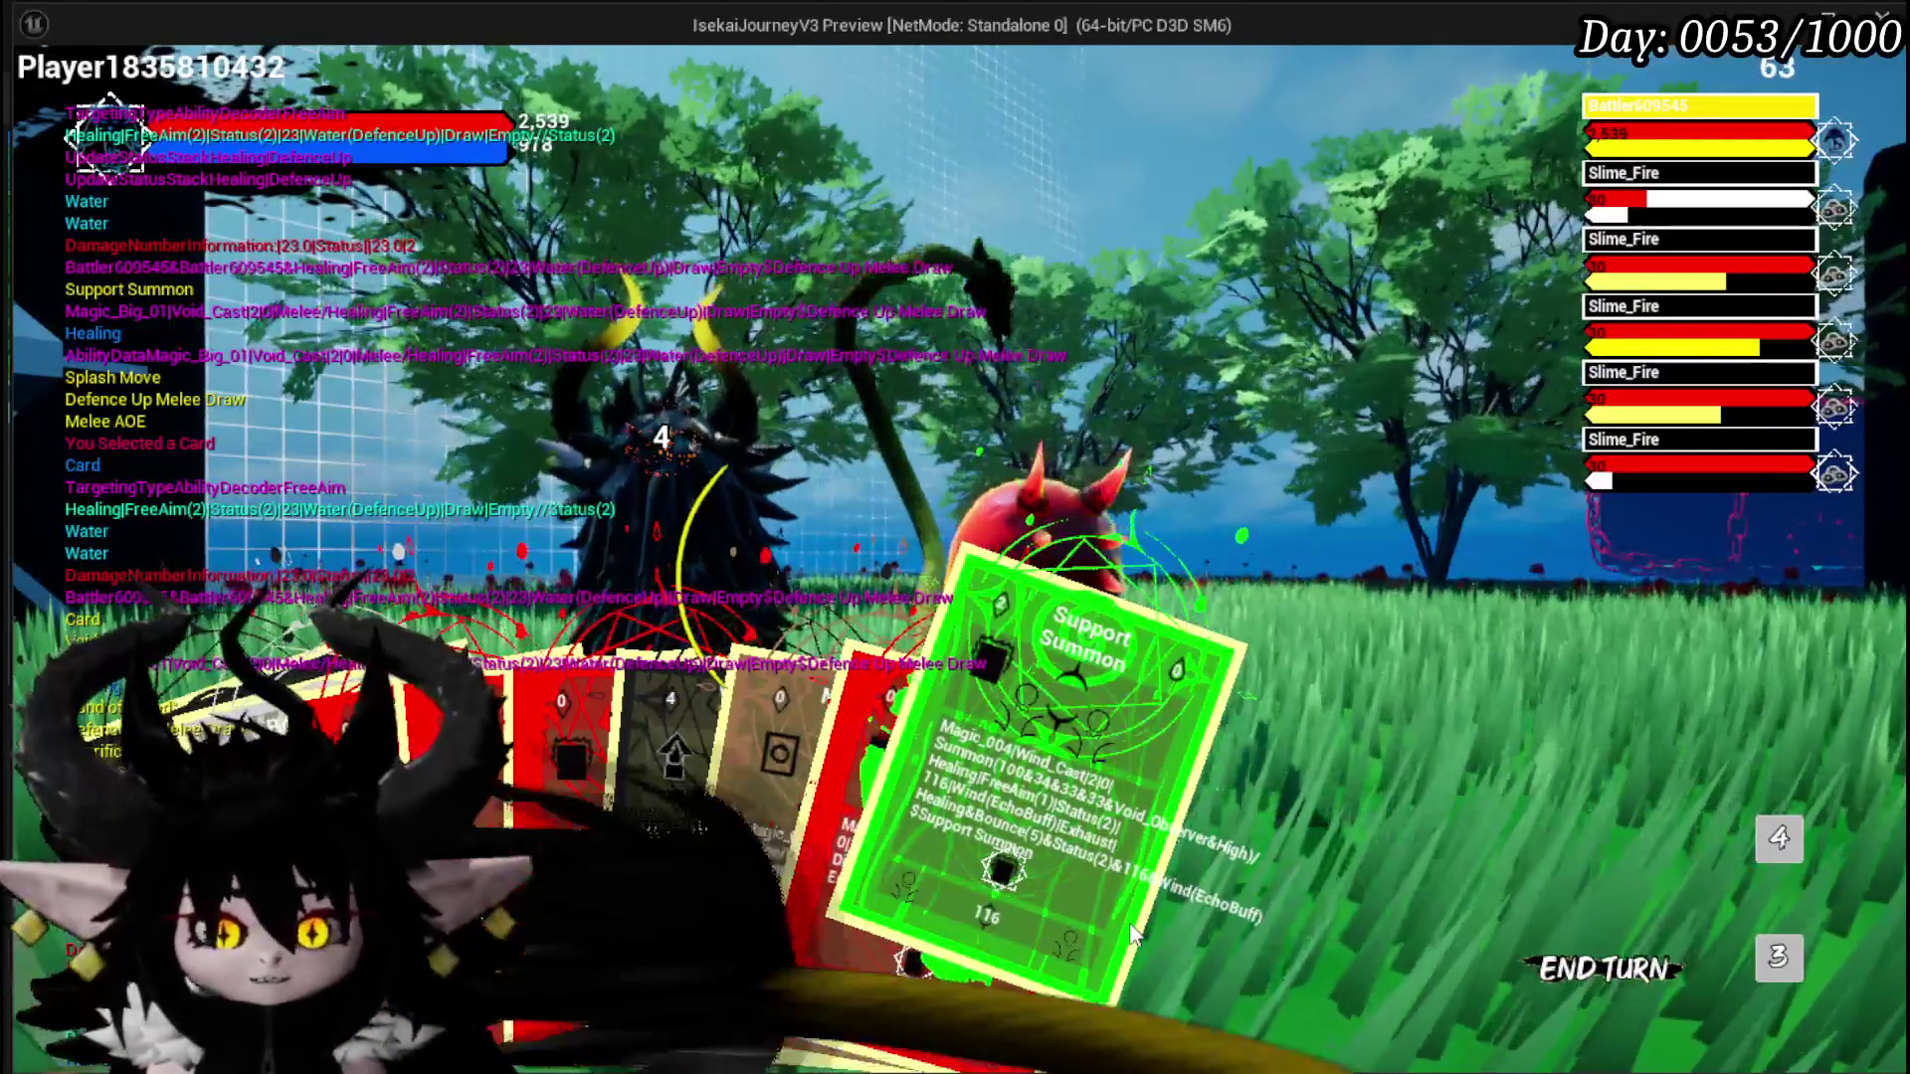
key(Escape)
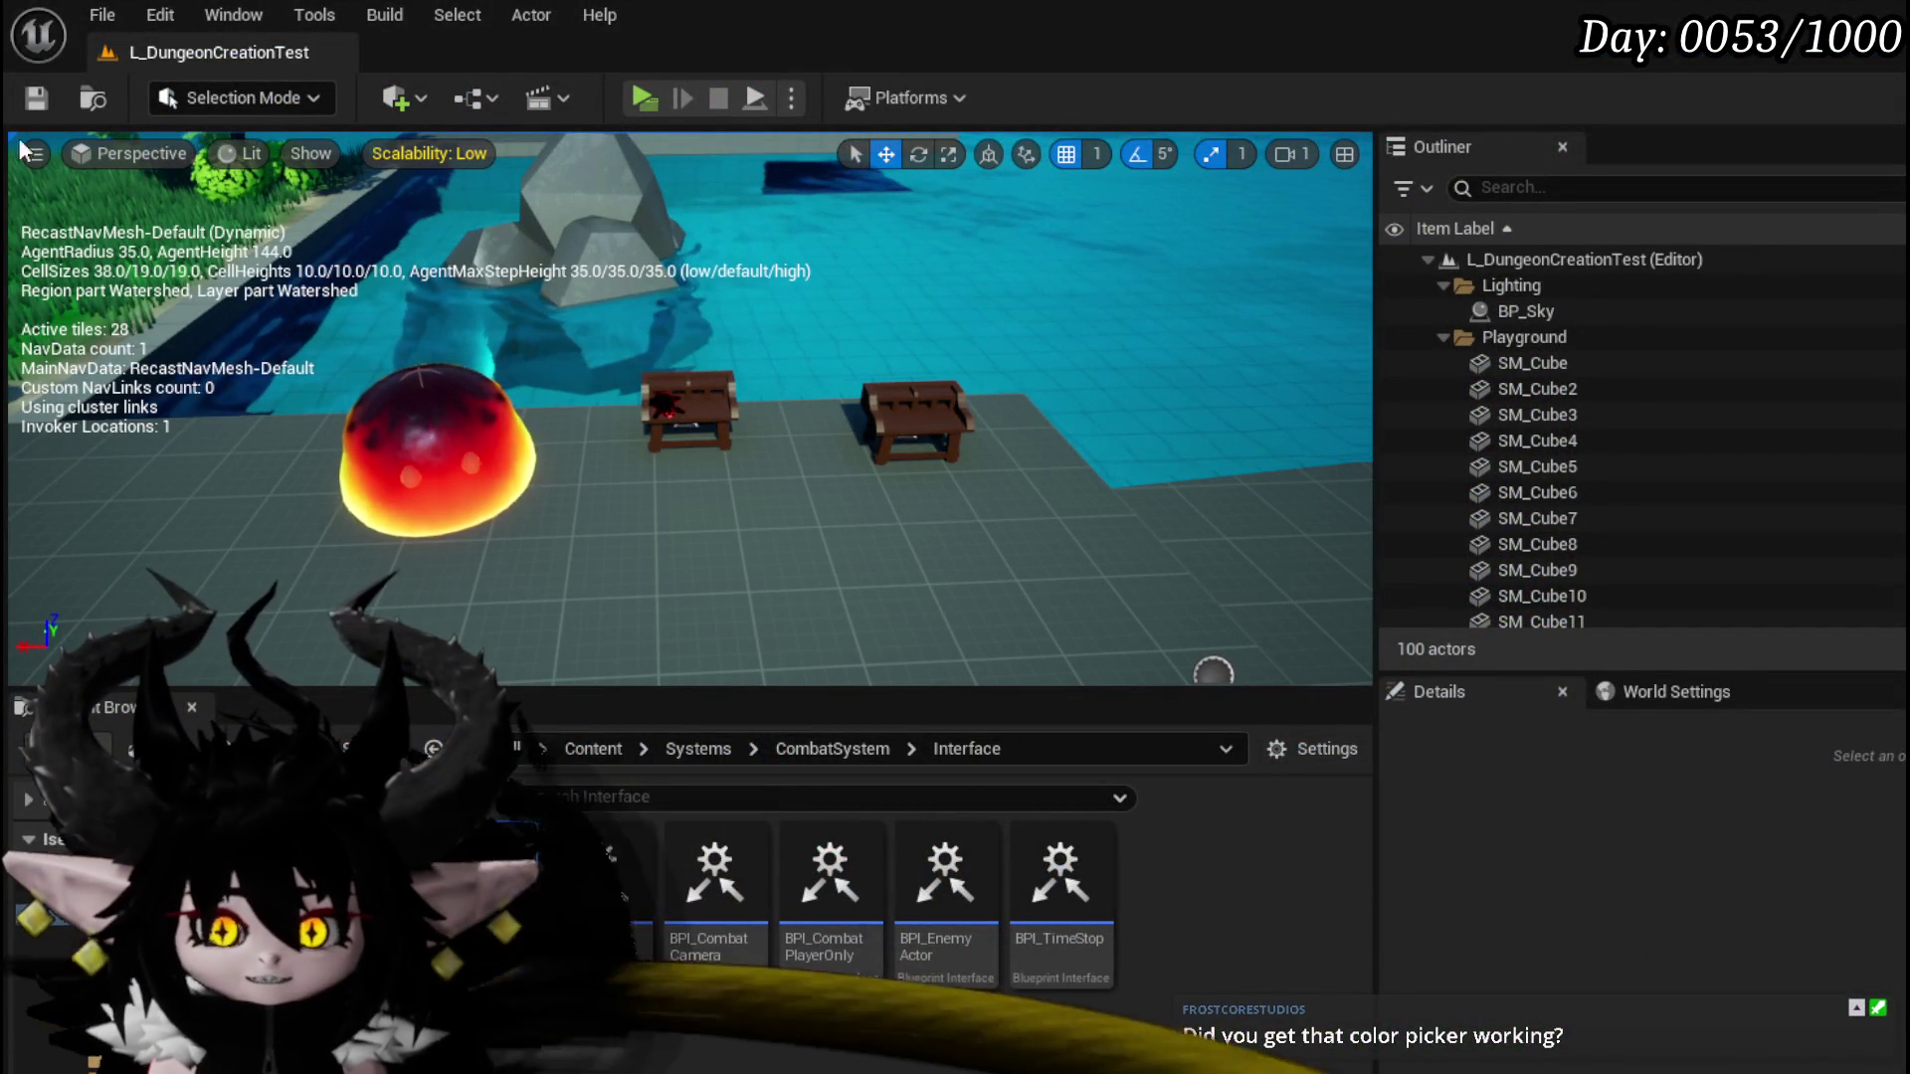
Step: Save the level, then set the card colour to light blue in Game Play settings
click(24, 95)
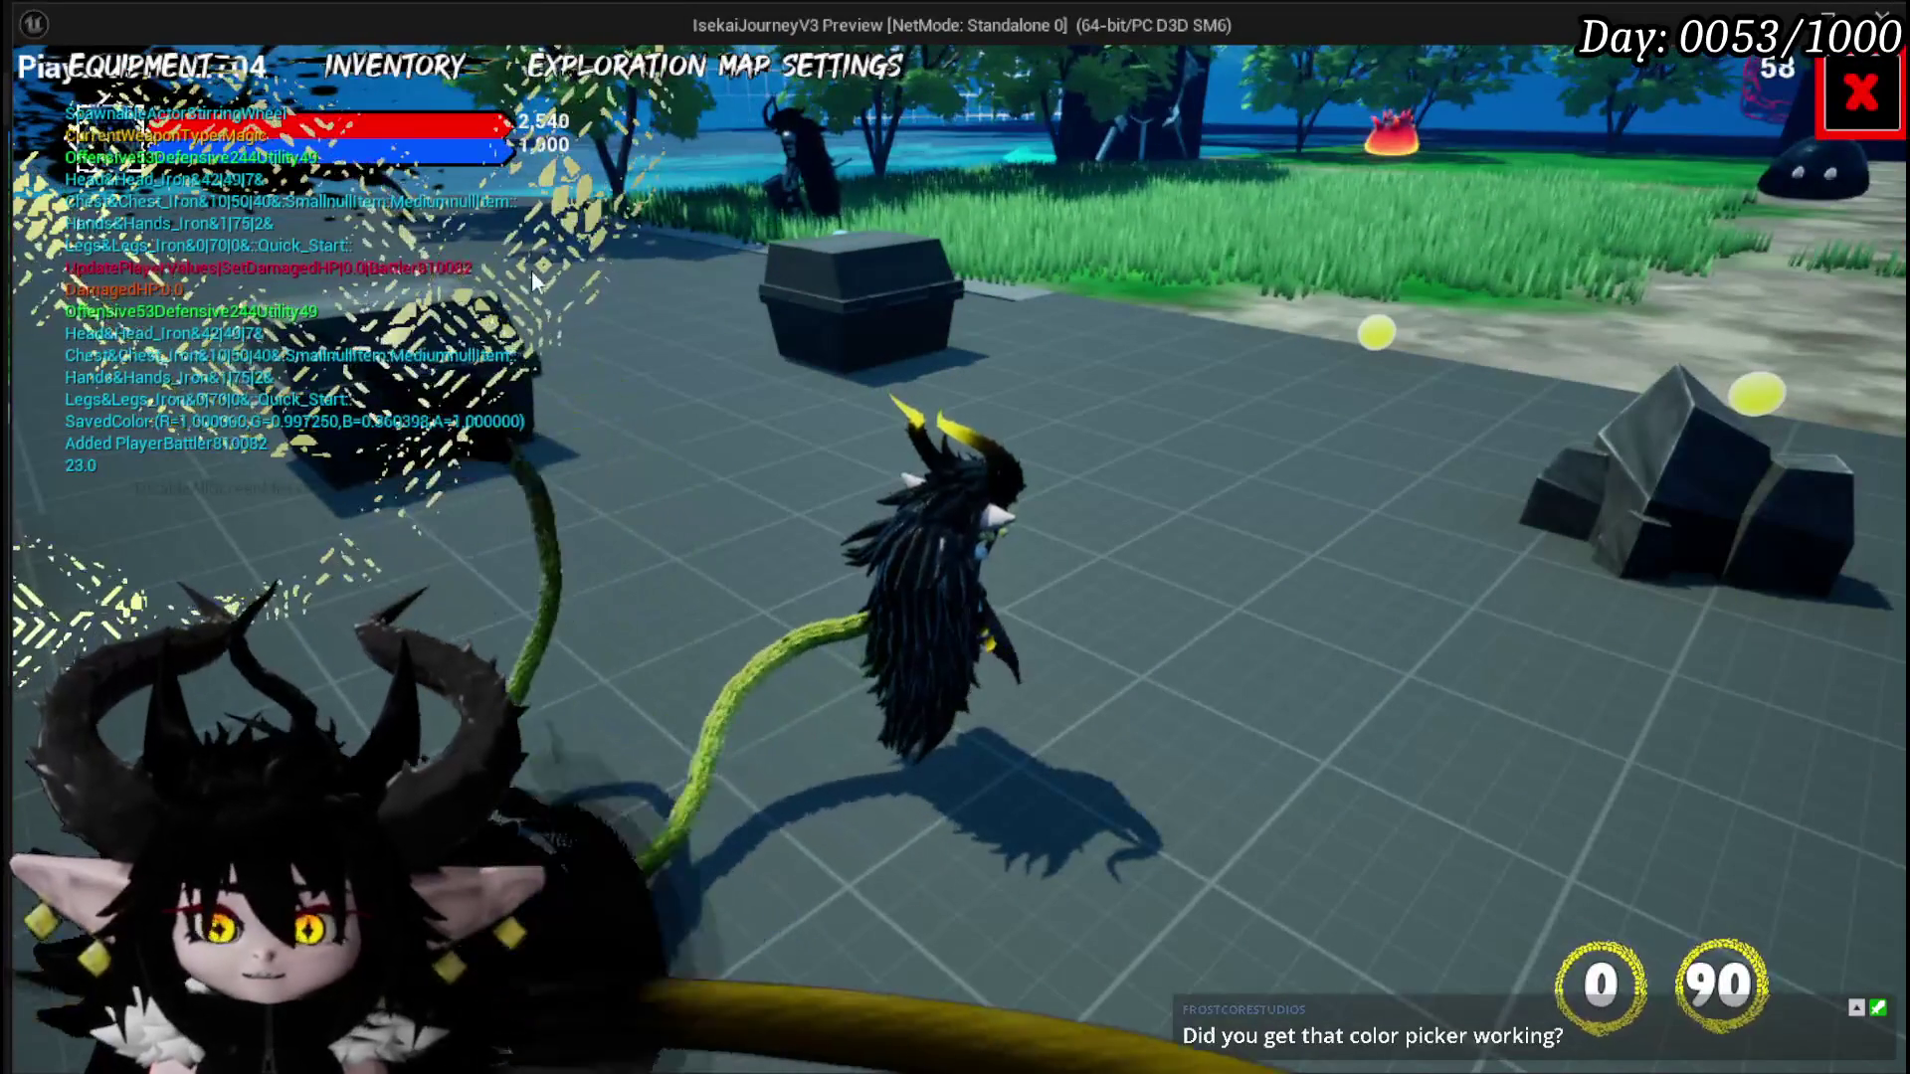
key(Escape)
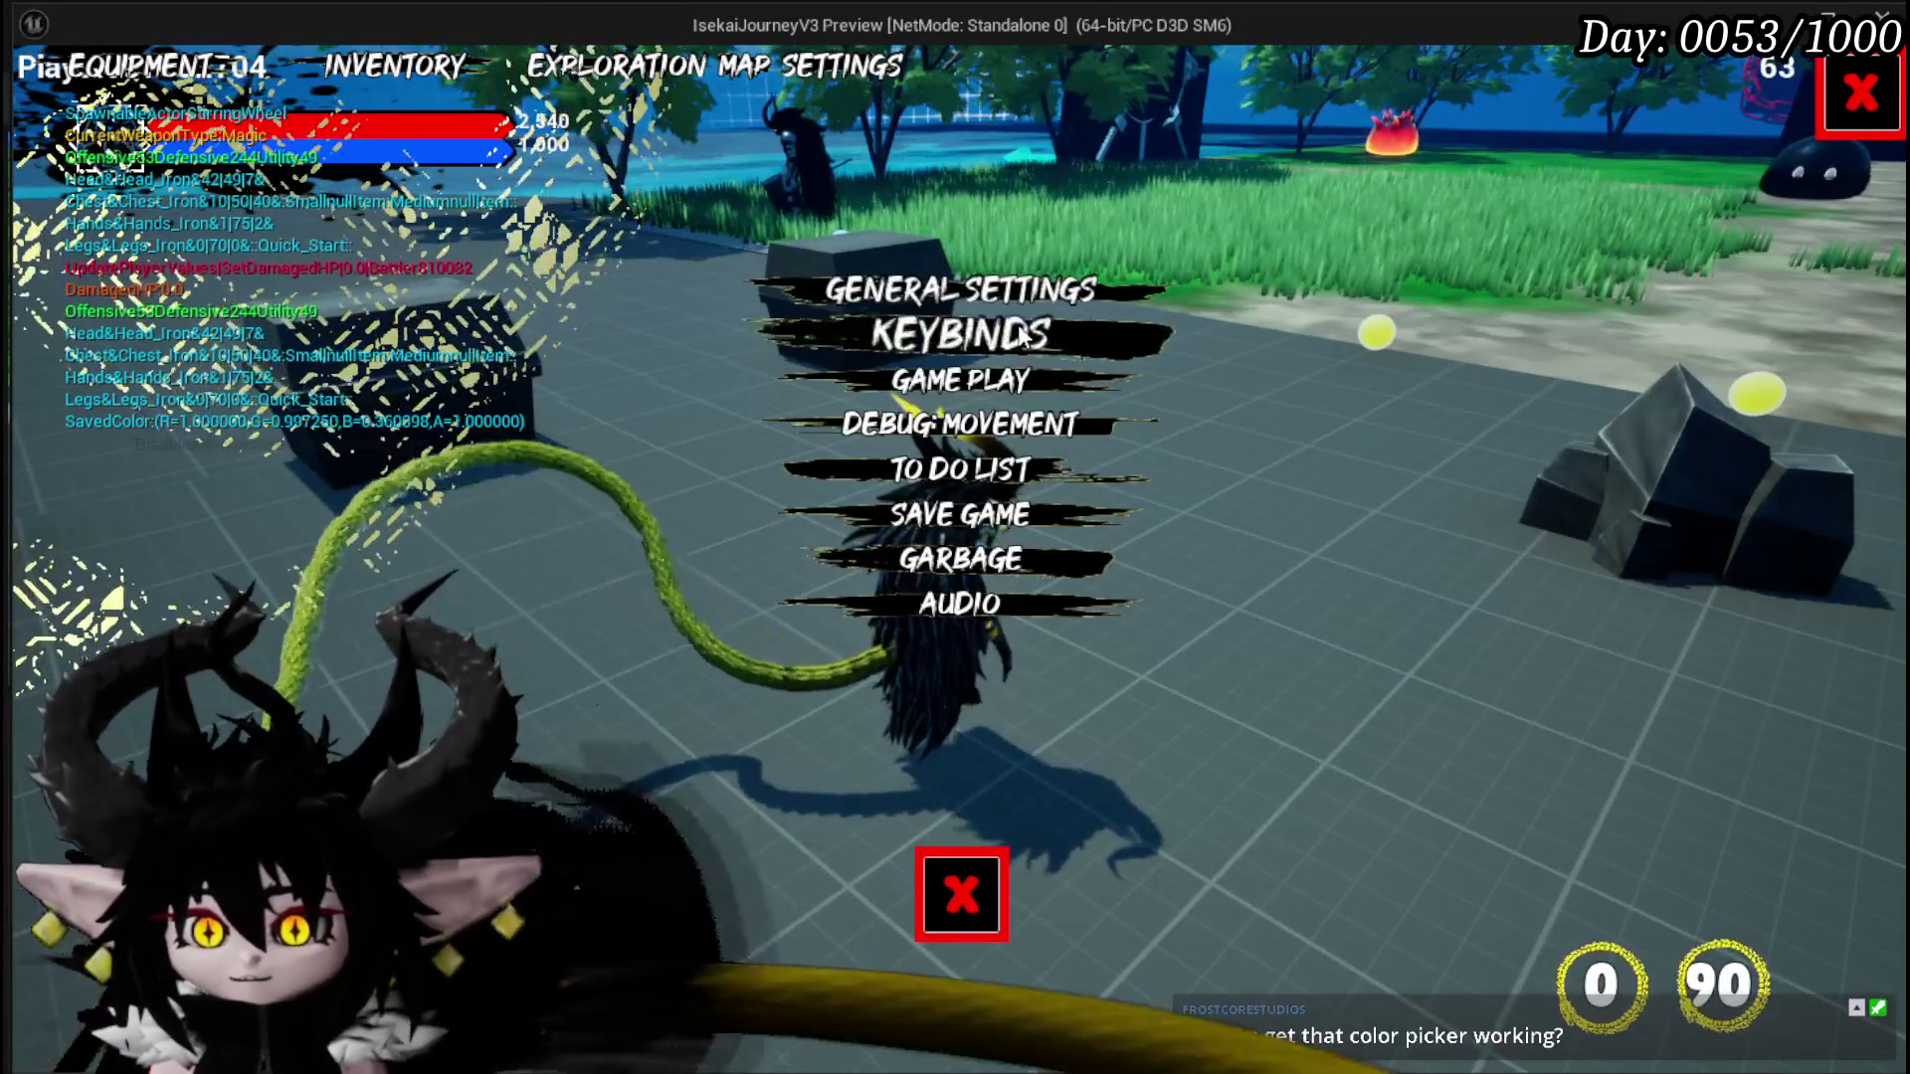
click(972, 378)
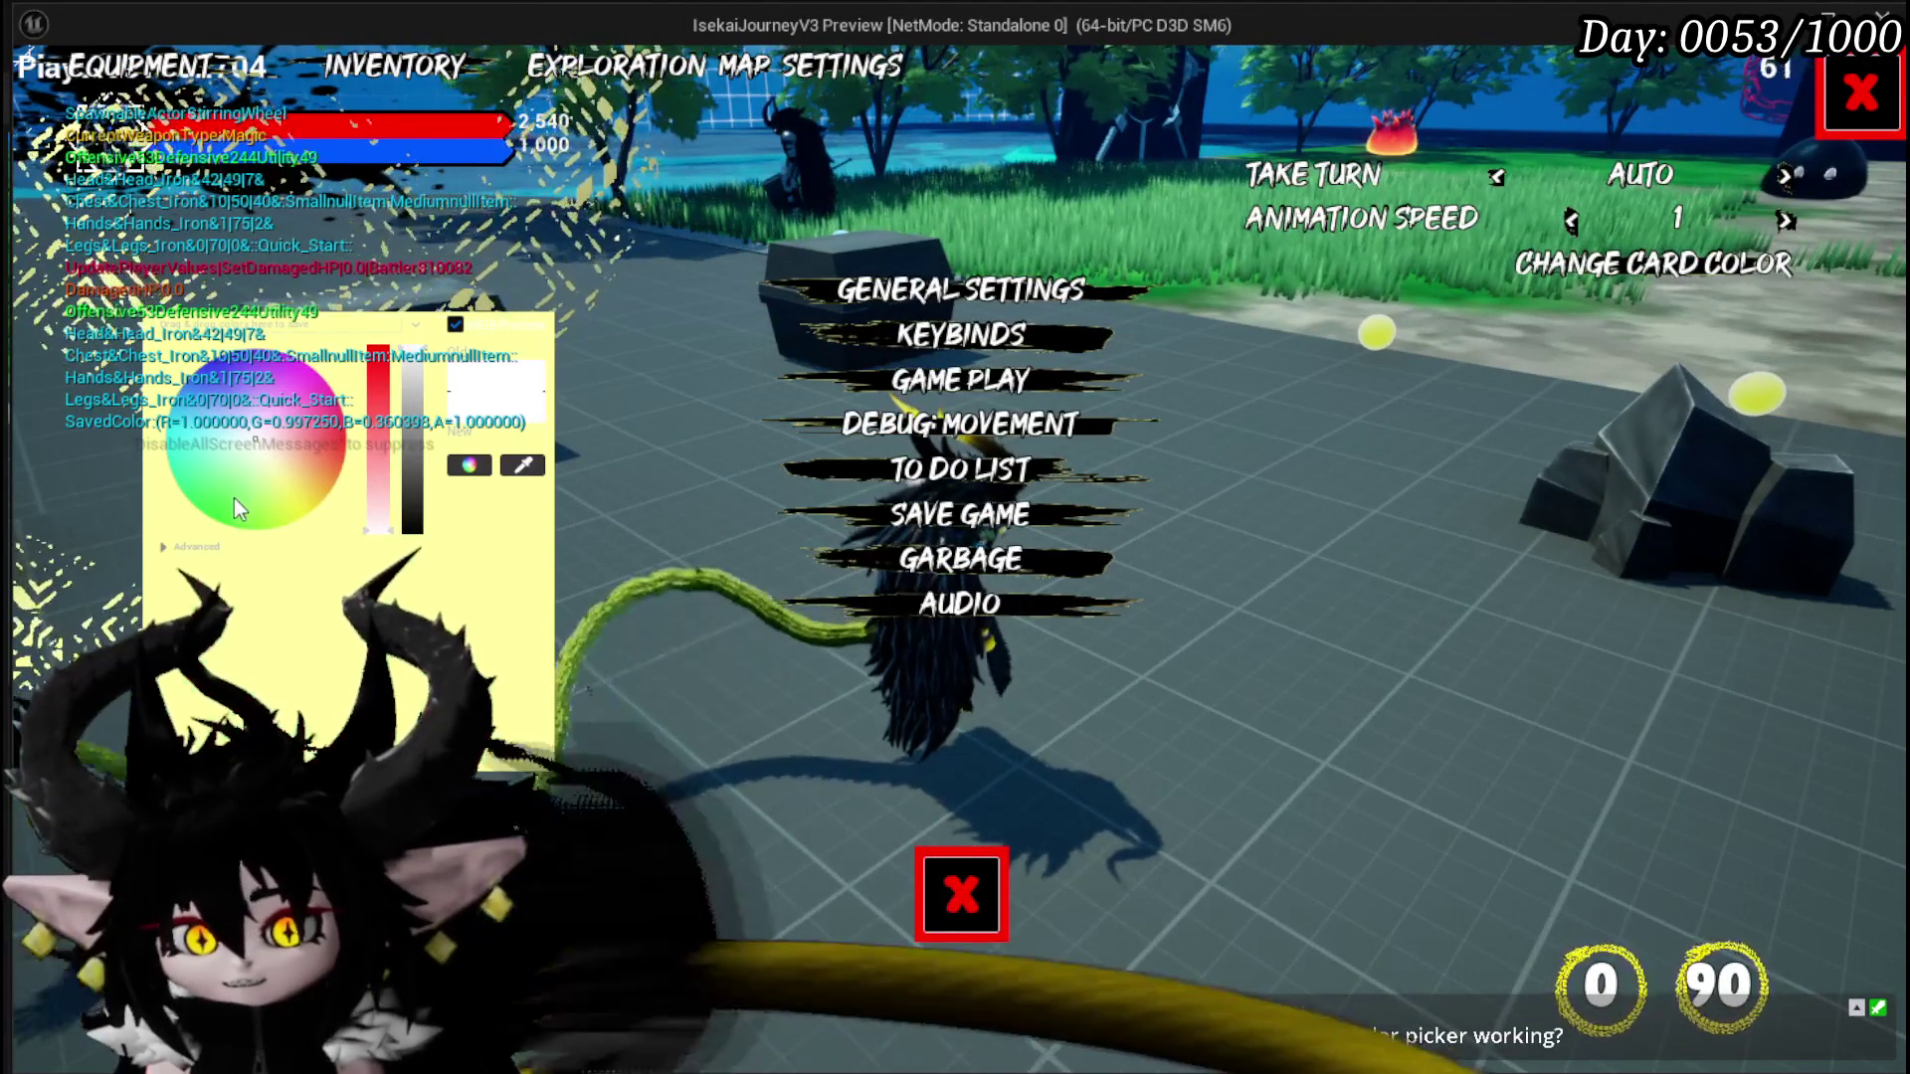
click(233, 496)
mouse_move(318, 444)
mouse_down()
mouse_move(307, 487)
mouse_move(193, 382)
mouse_move(211, 468)
mouse_move(343, 450)
mouse_move(344, 428)
mouse_move(328, 462)
mouse_move(306, 437)
mouse_move(249, 445)
mouse_move(182, 396)
mouse_move(182, 413)
mouse_up()
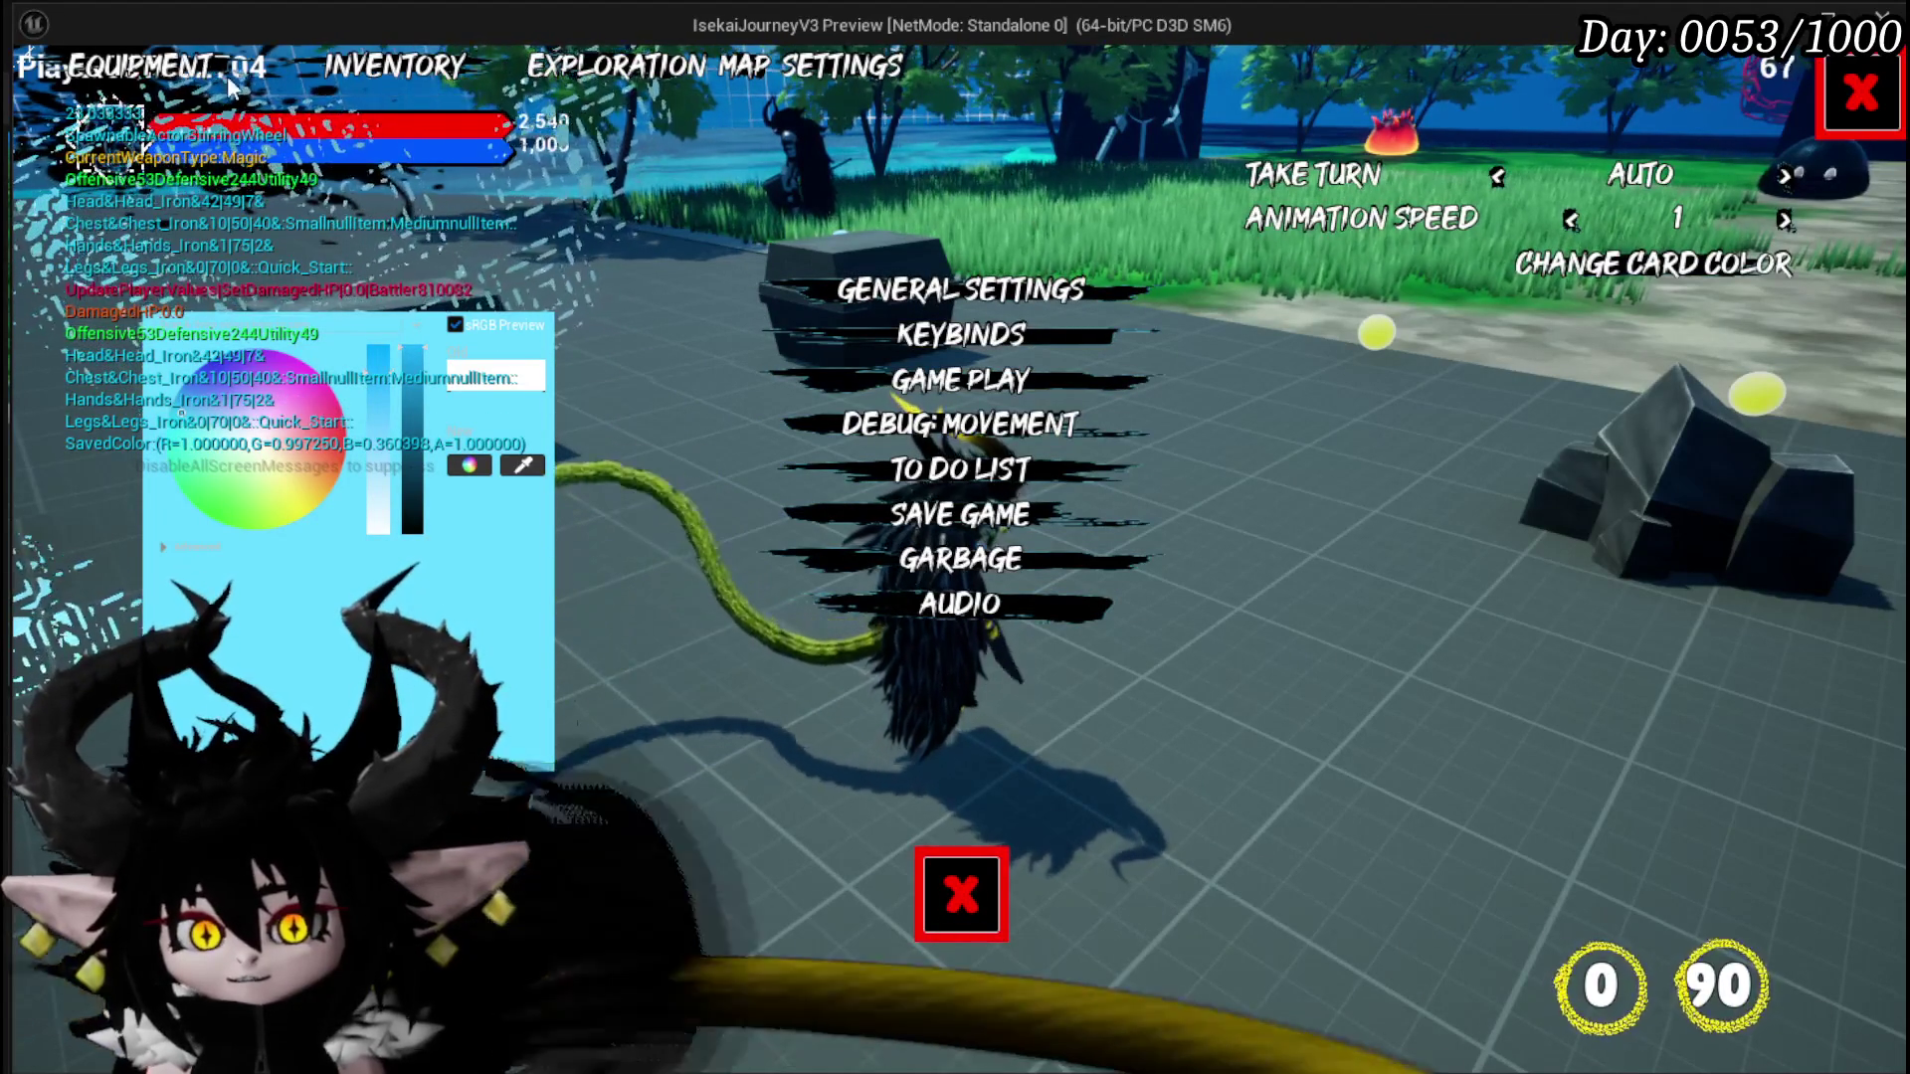
click(961, 895)
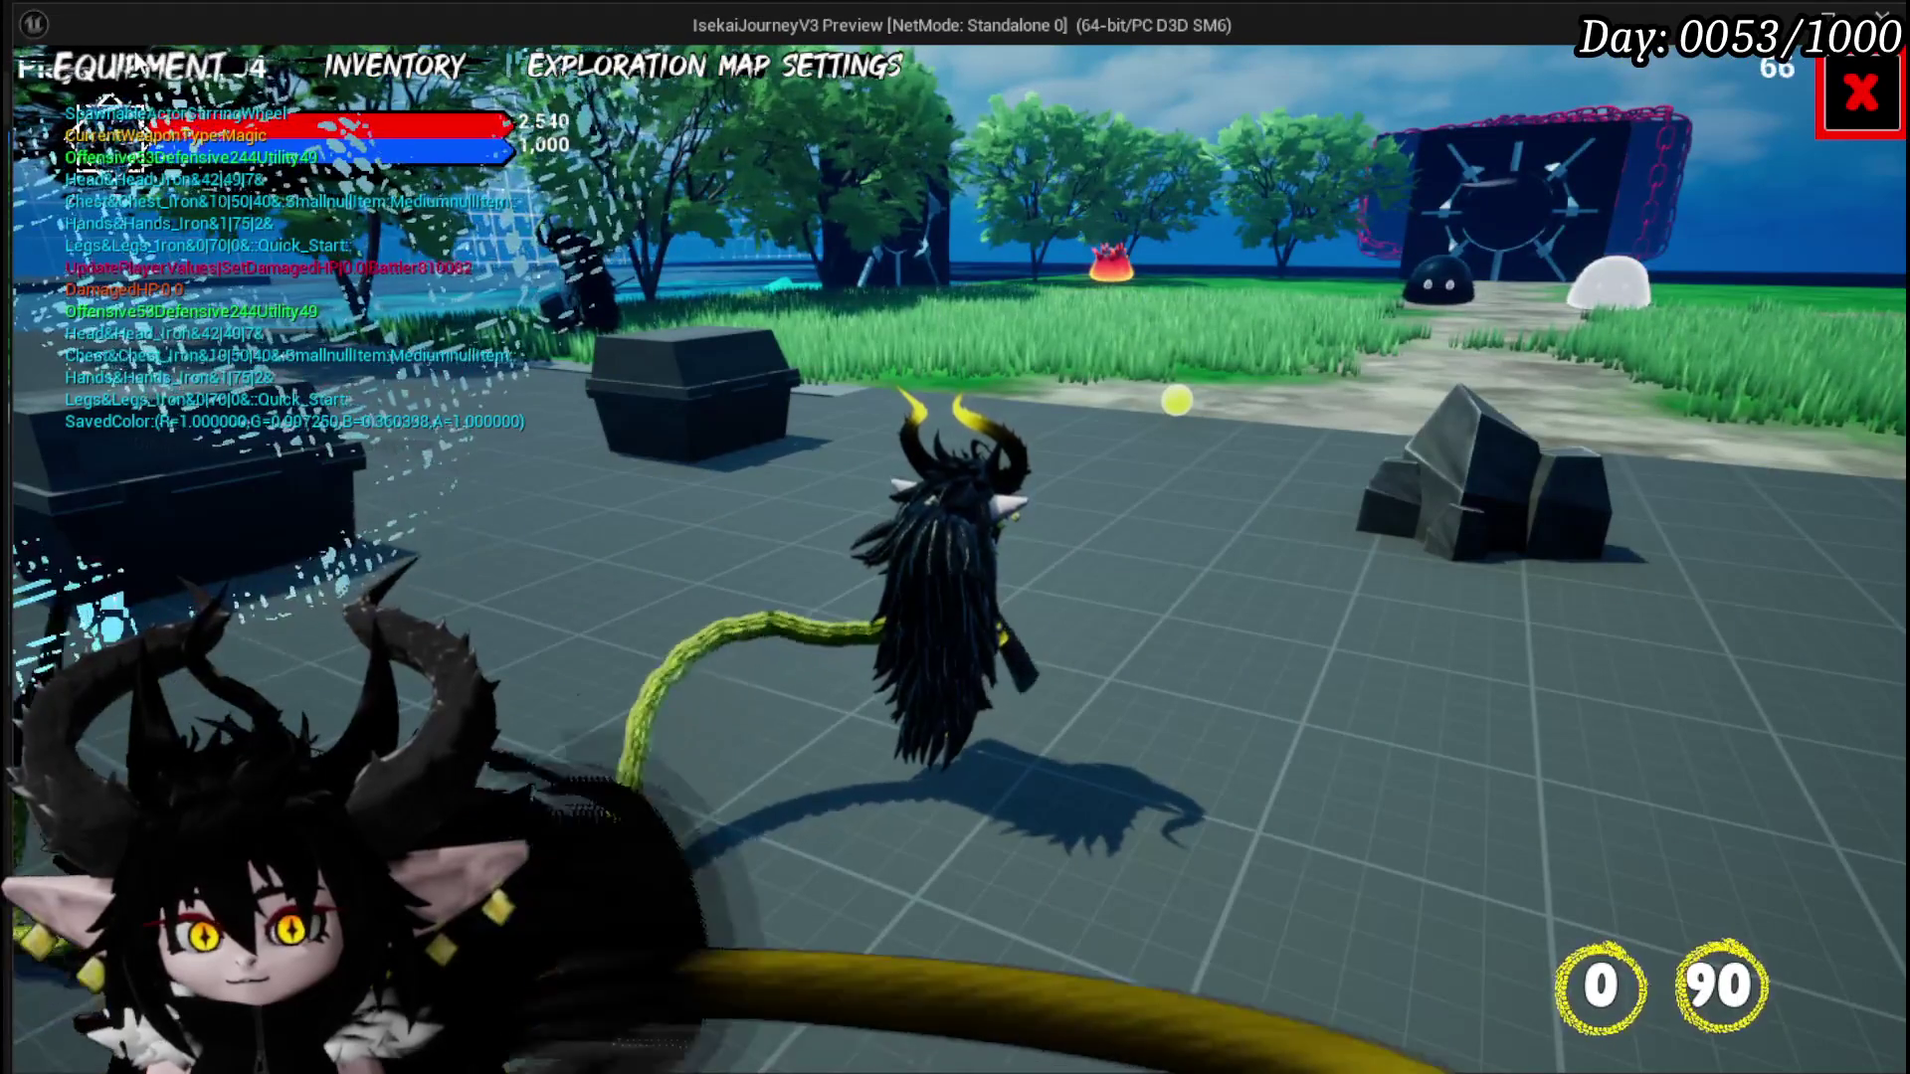
Step: Browse the equipment menu and the inventory's collectables, materials and equipment tabs
key(e)
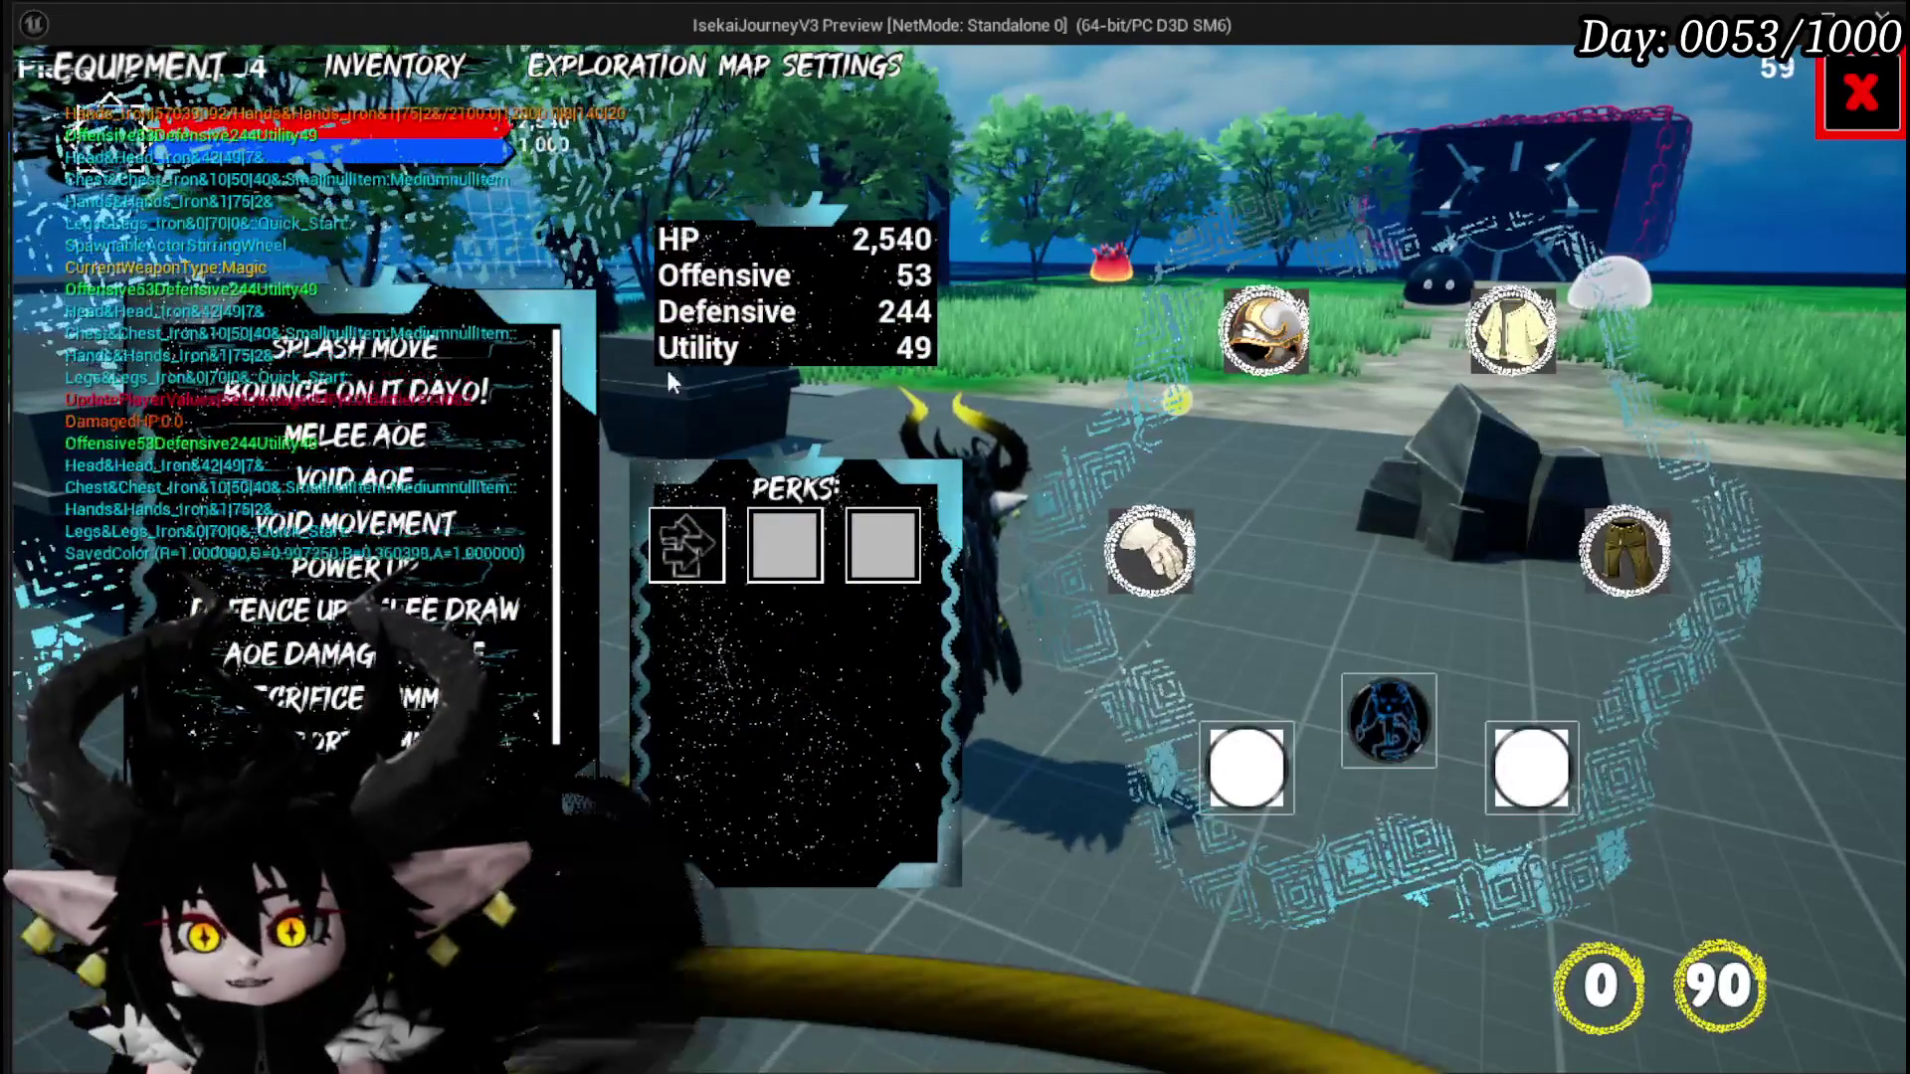
mouse_move(328, 617)
scroll(328, 617, down, 3)
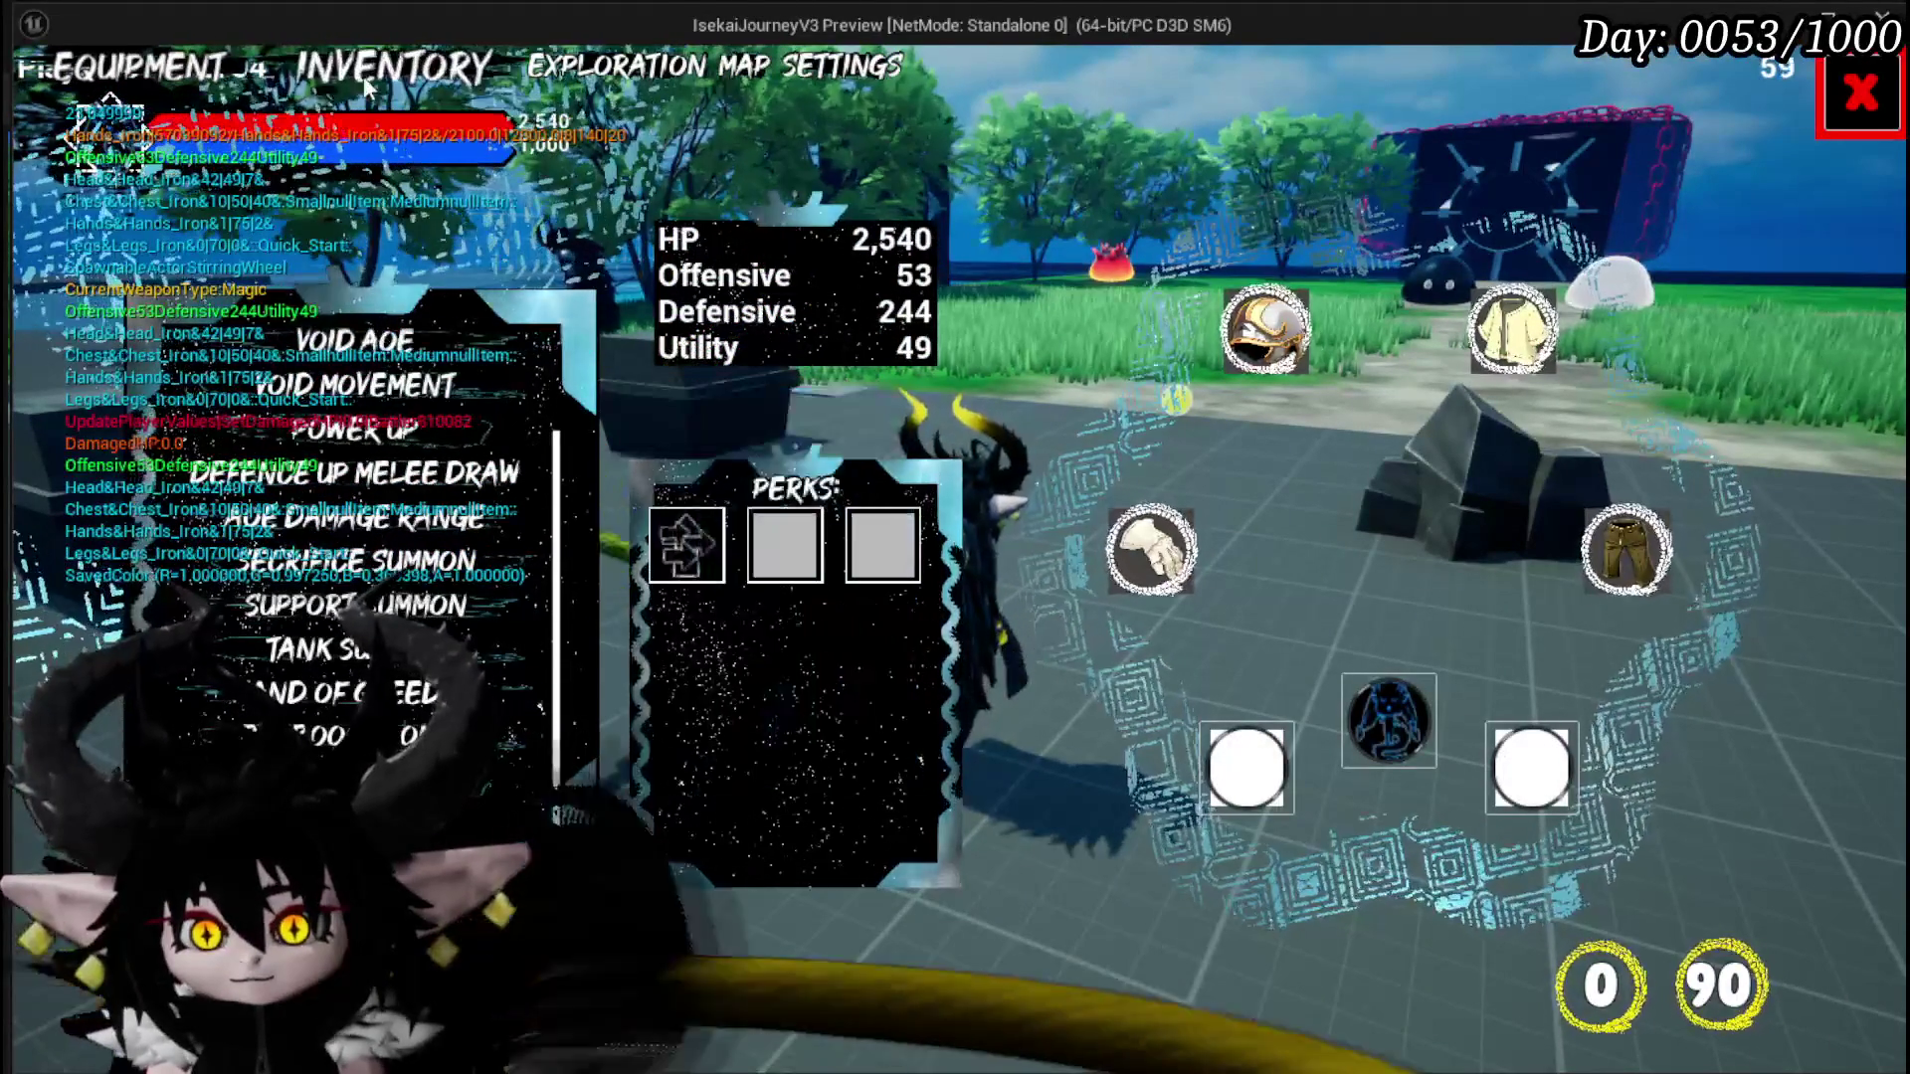
key(i)
click(1266, 214)
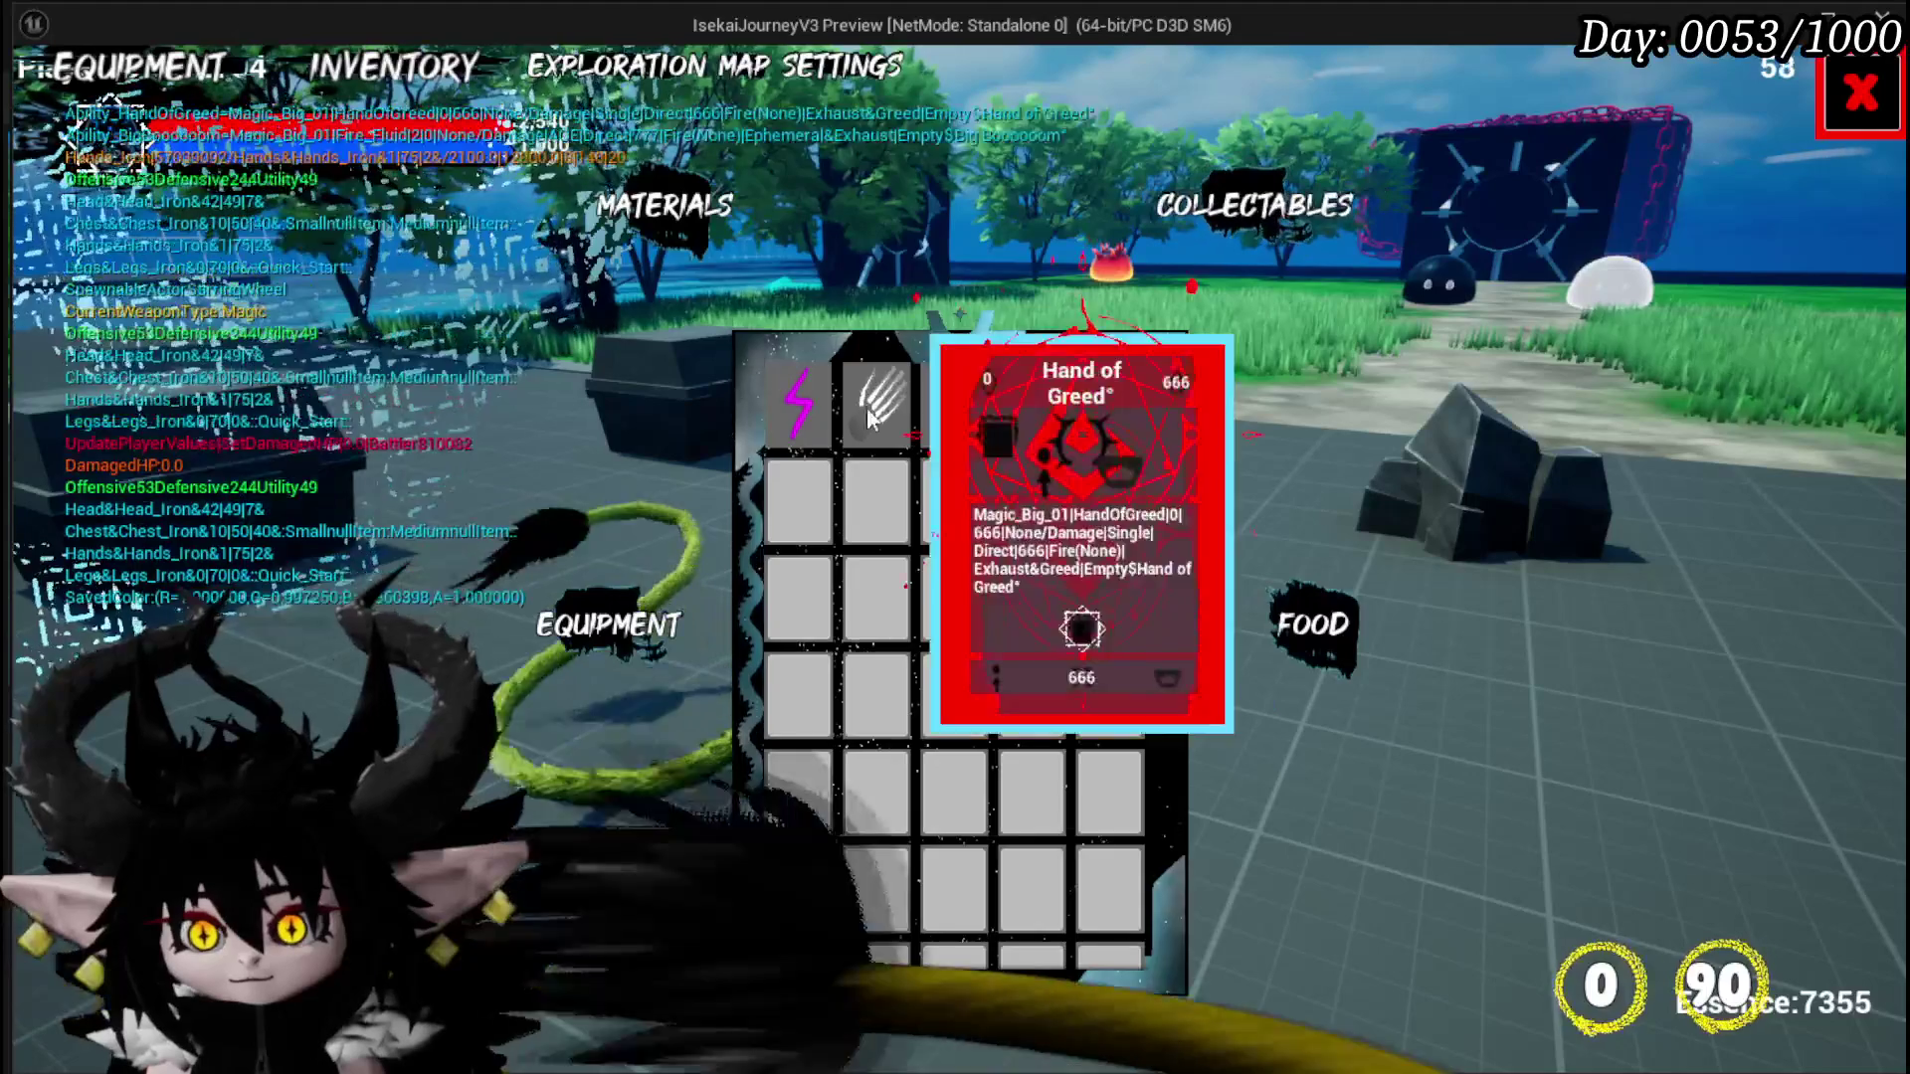
click(796, 428)
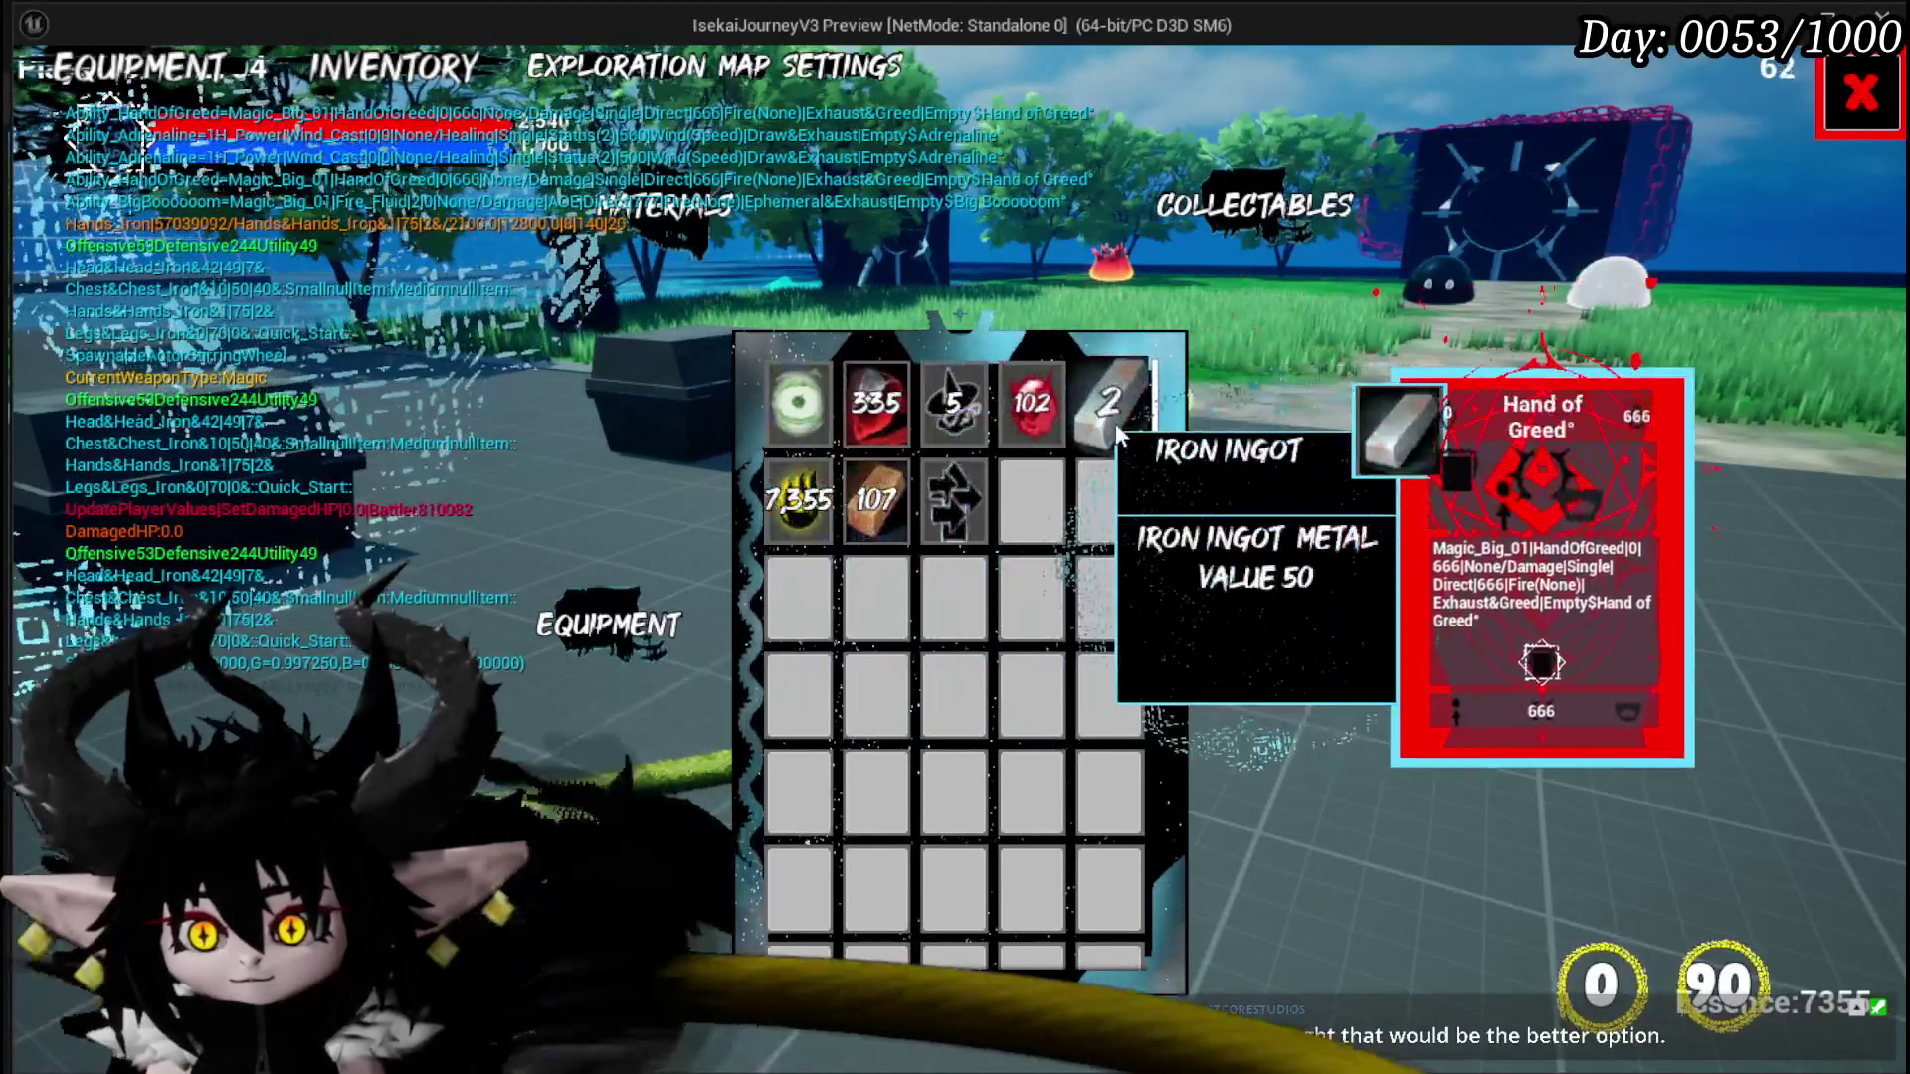
click(545, 631)
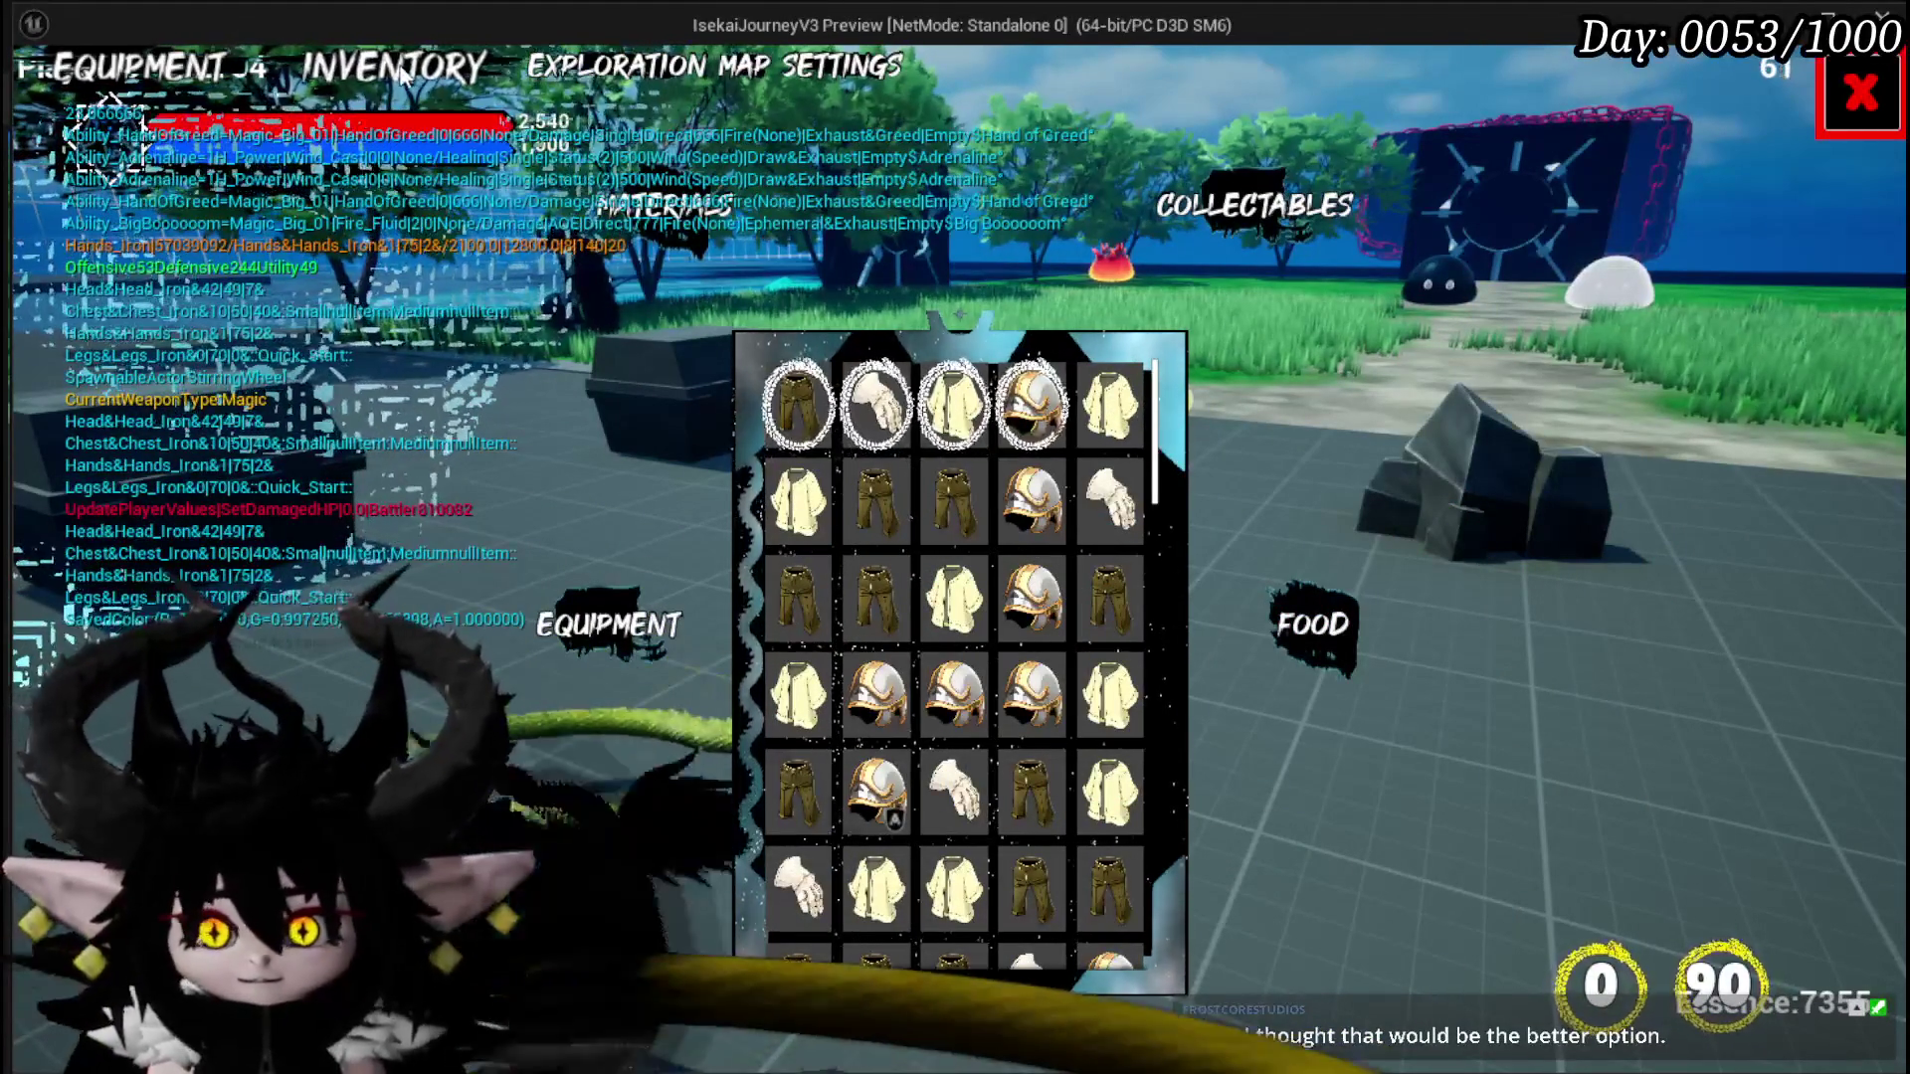
Step: Visit the exploration and settings screens, then stop the play session
click(682, 82)
click(826, 76)
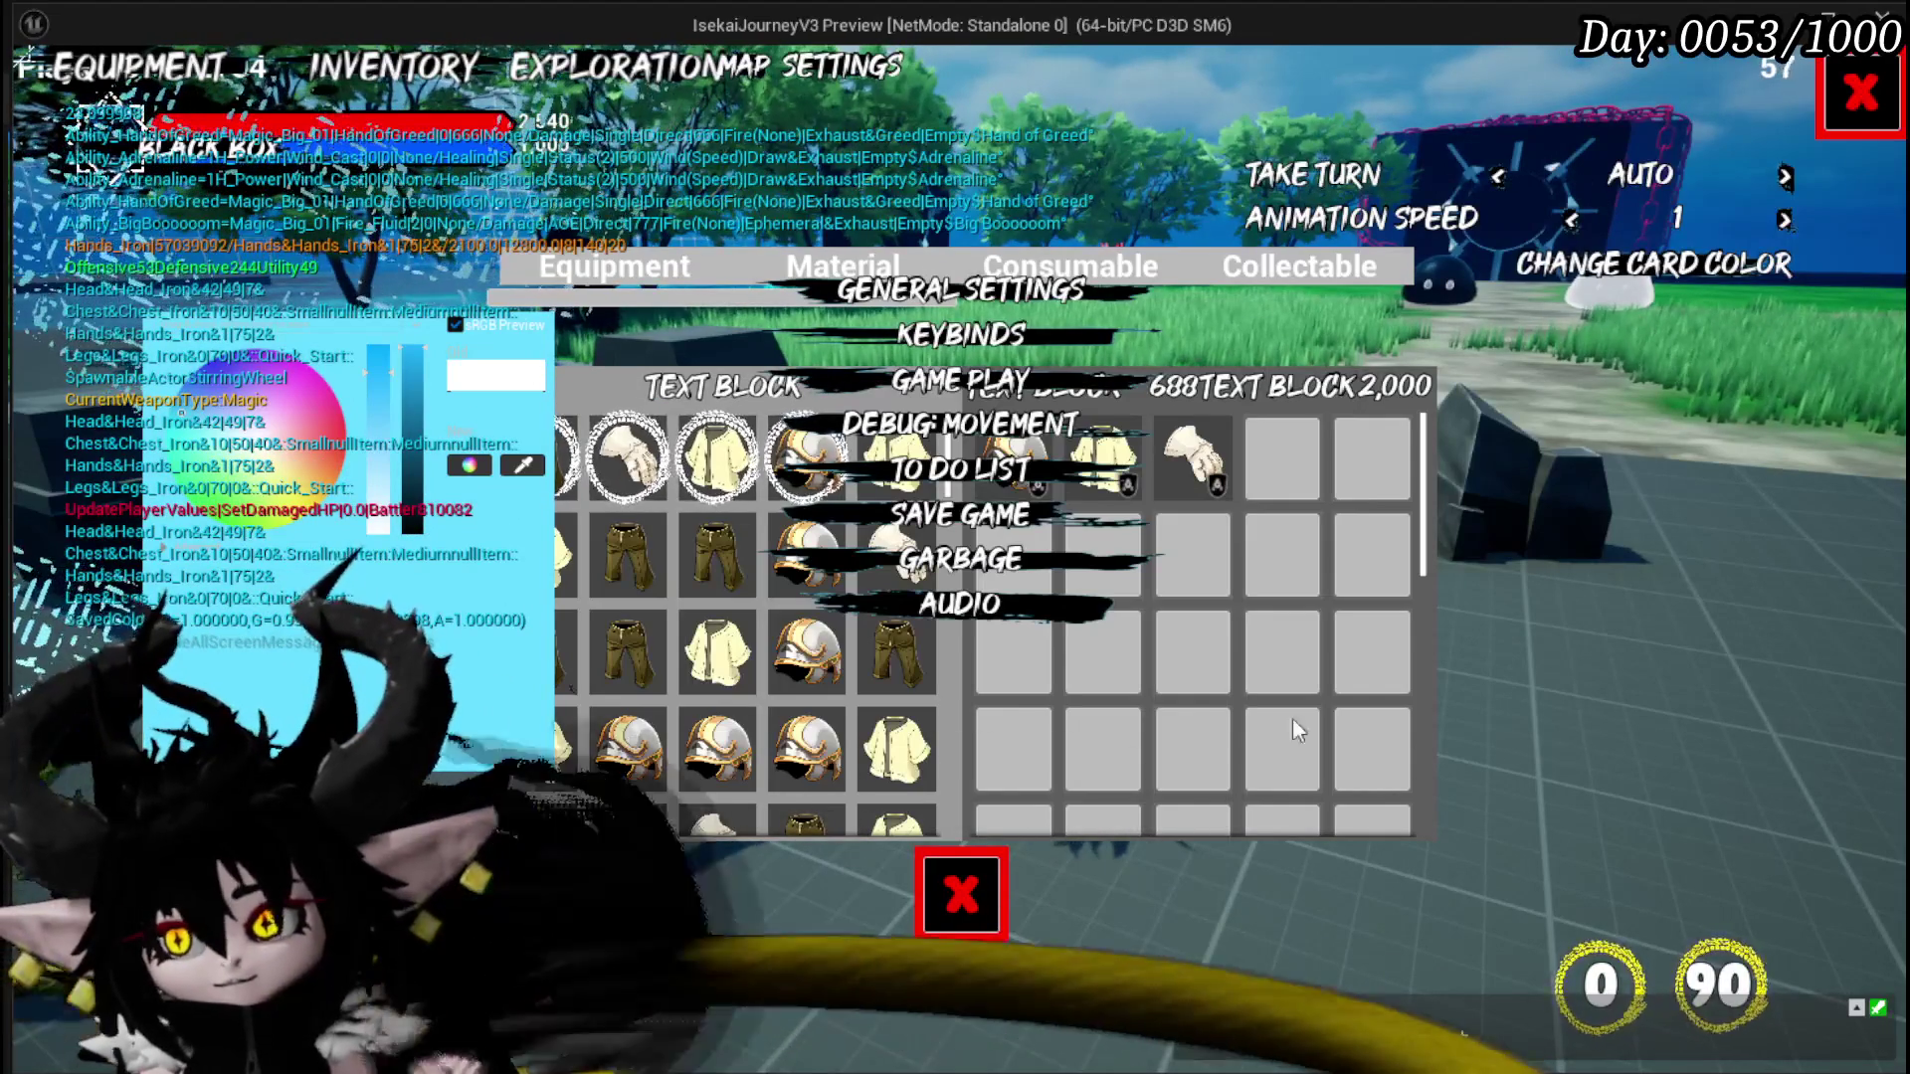
key(Escape)
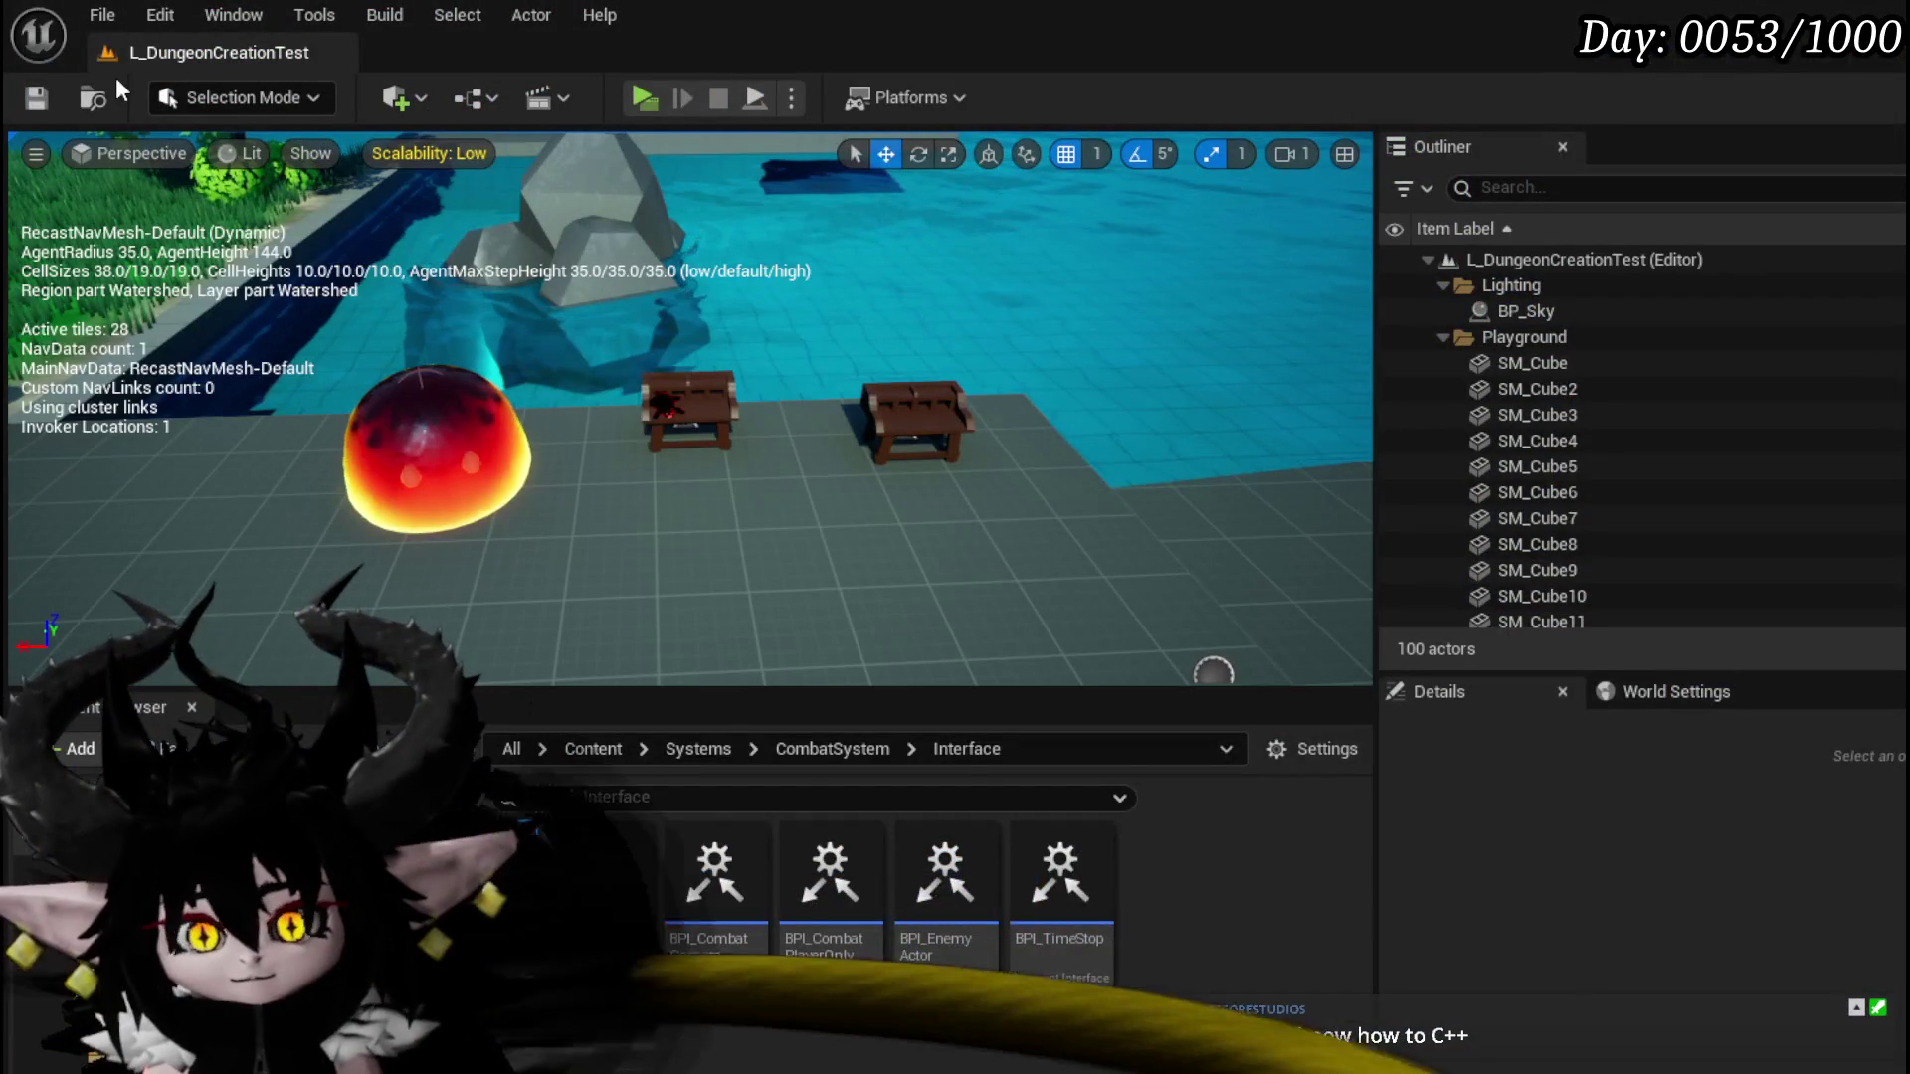
Step: Save the level, relaunch the play test, and show the card colour picker's advanced values
click(44, 100)
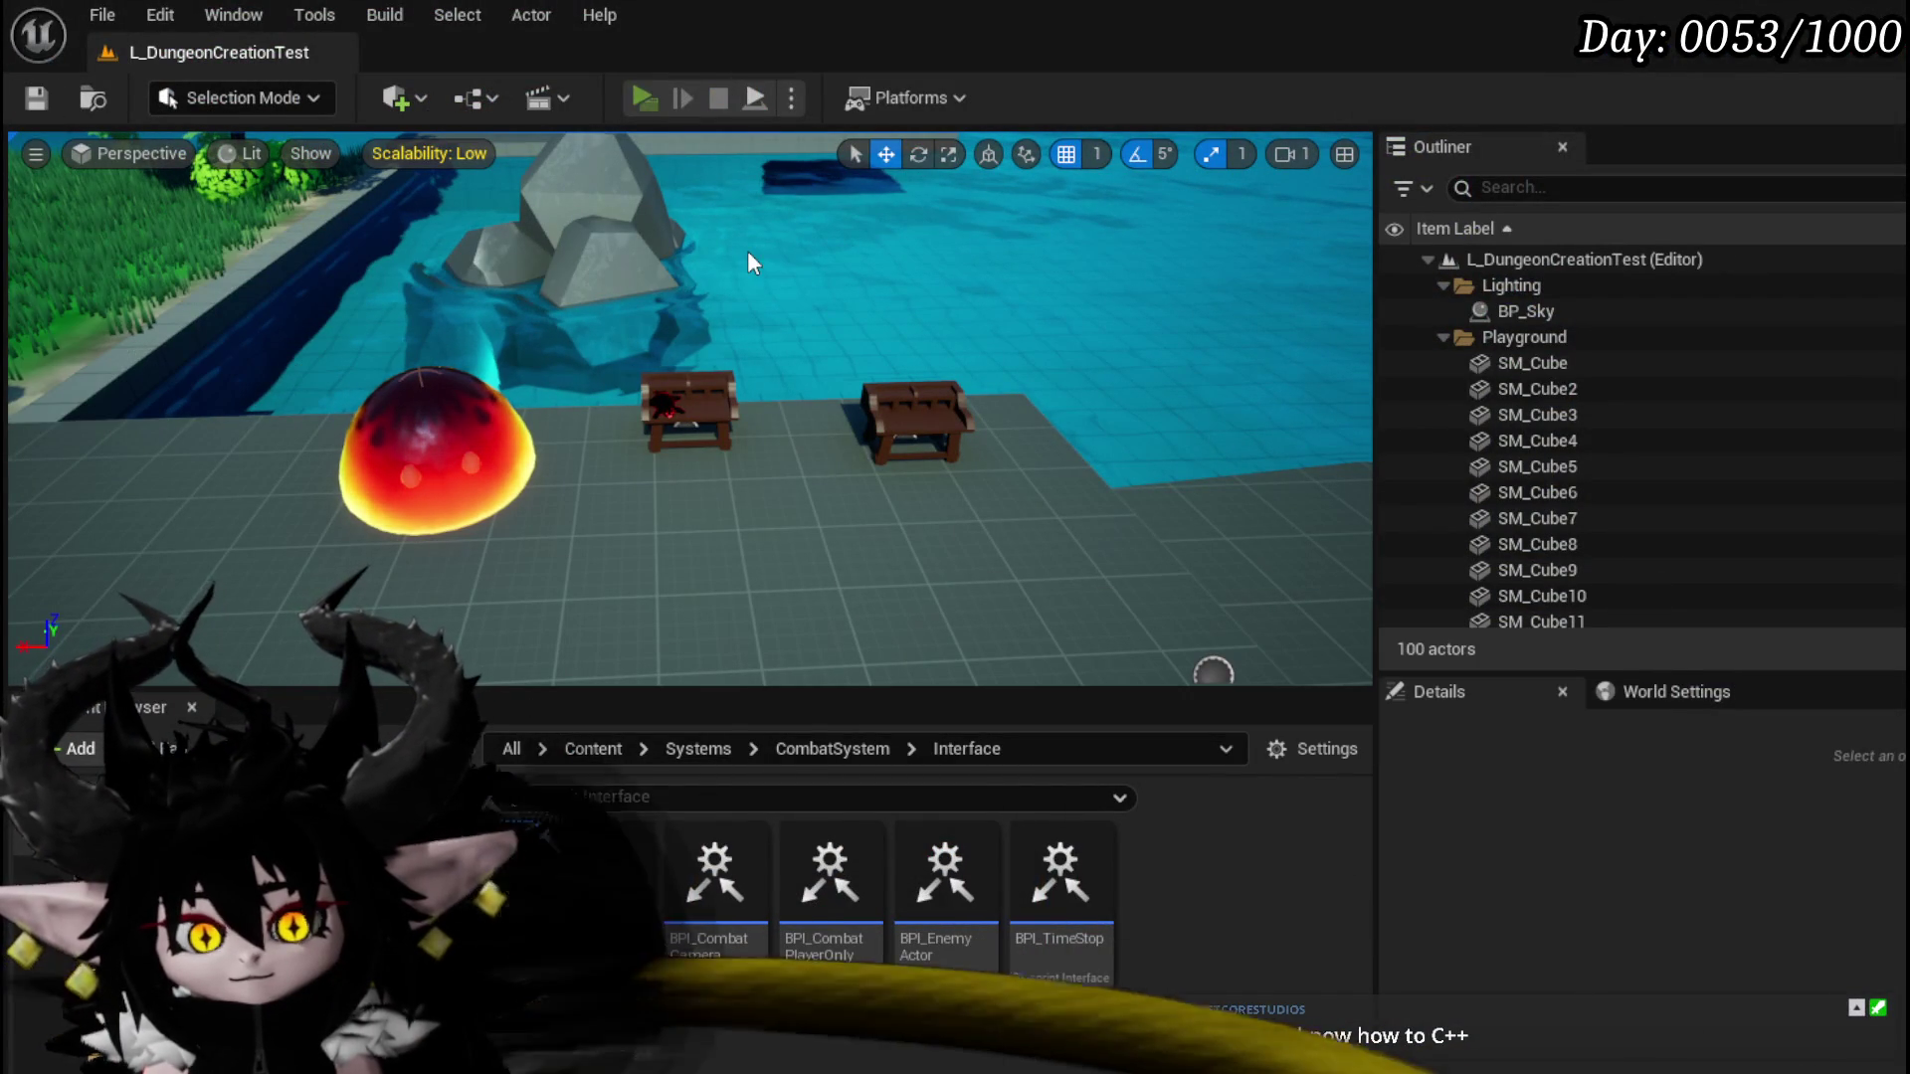
key(alt+p)
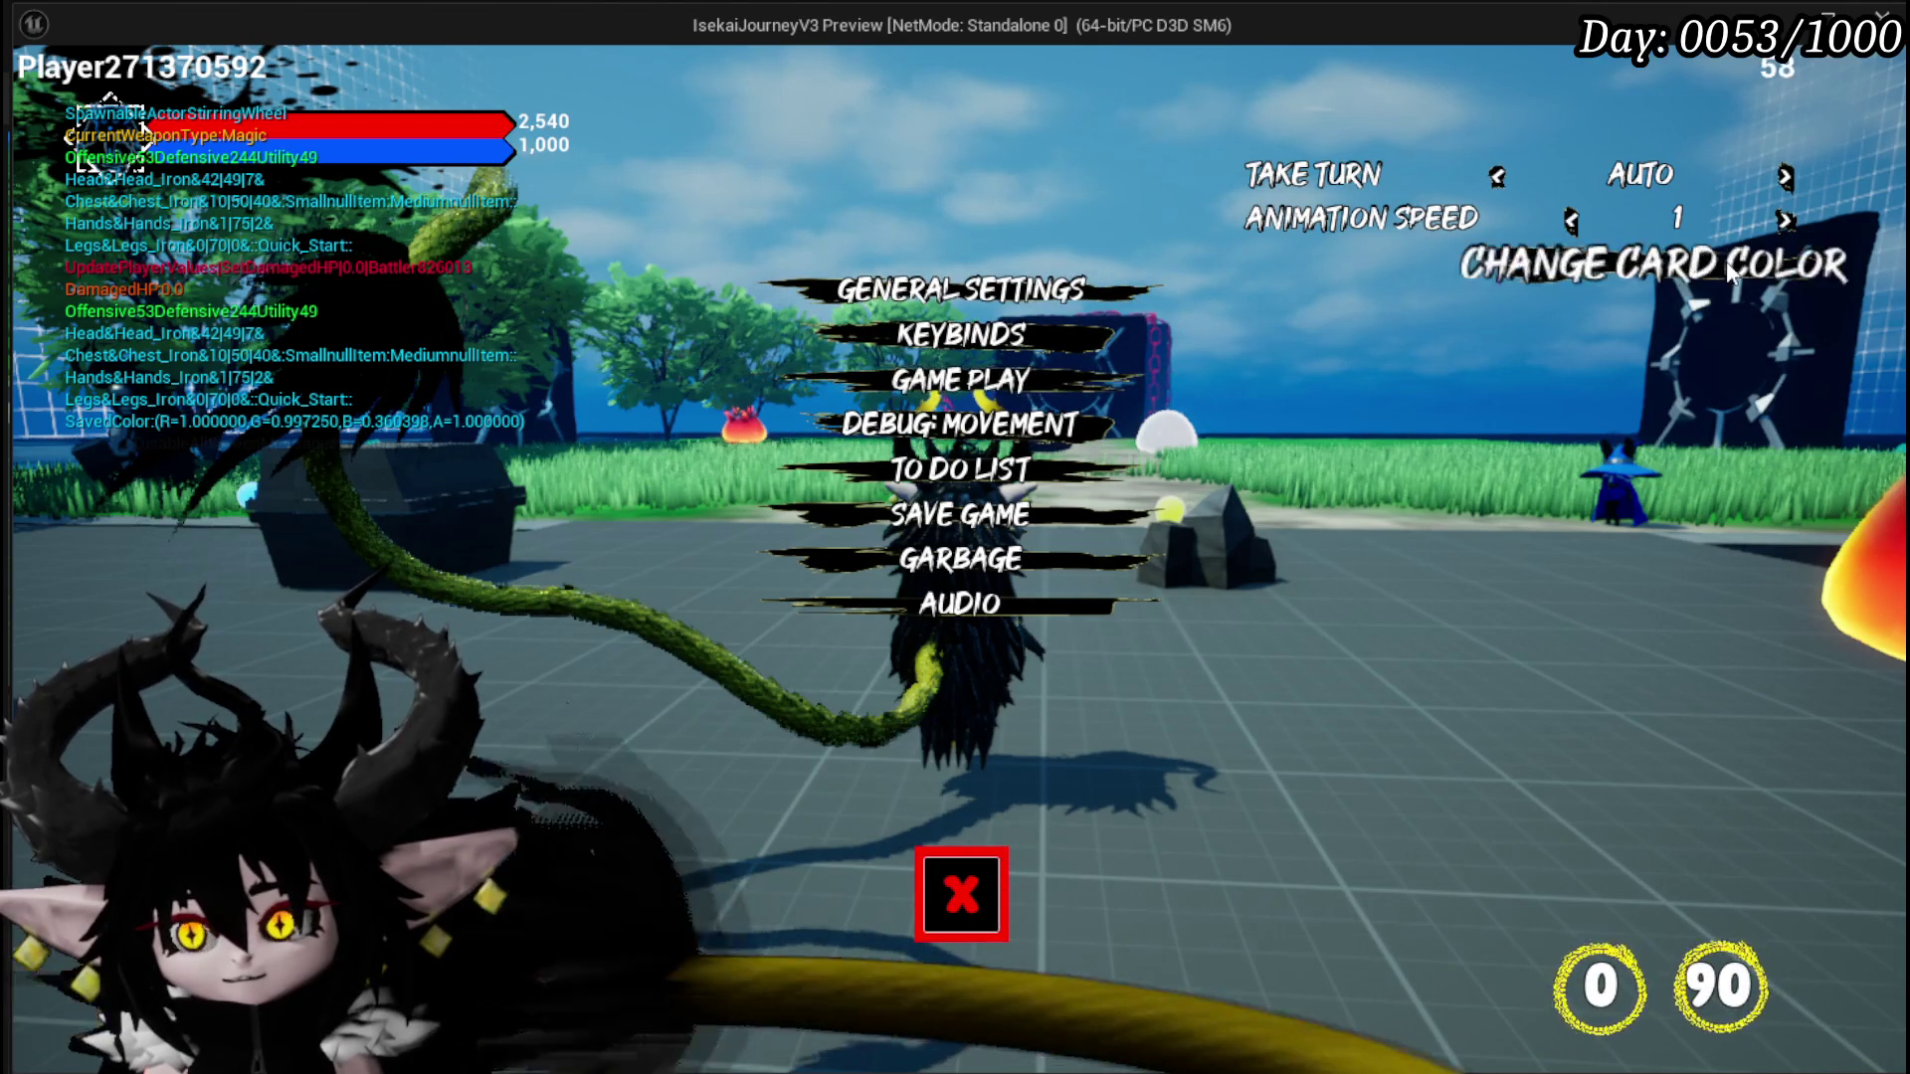
click(1731, 275)
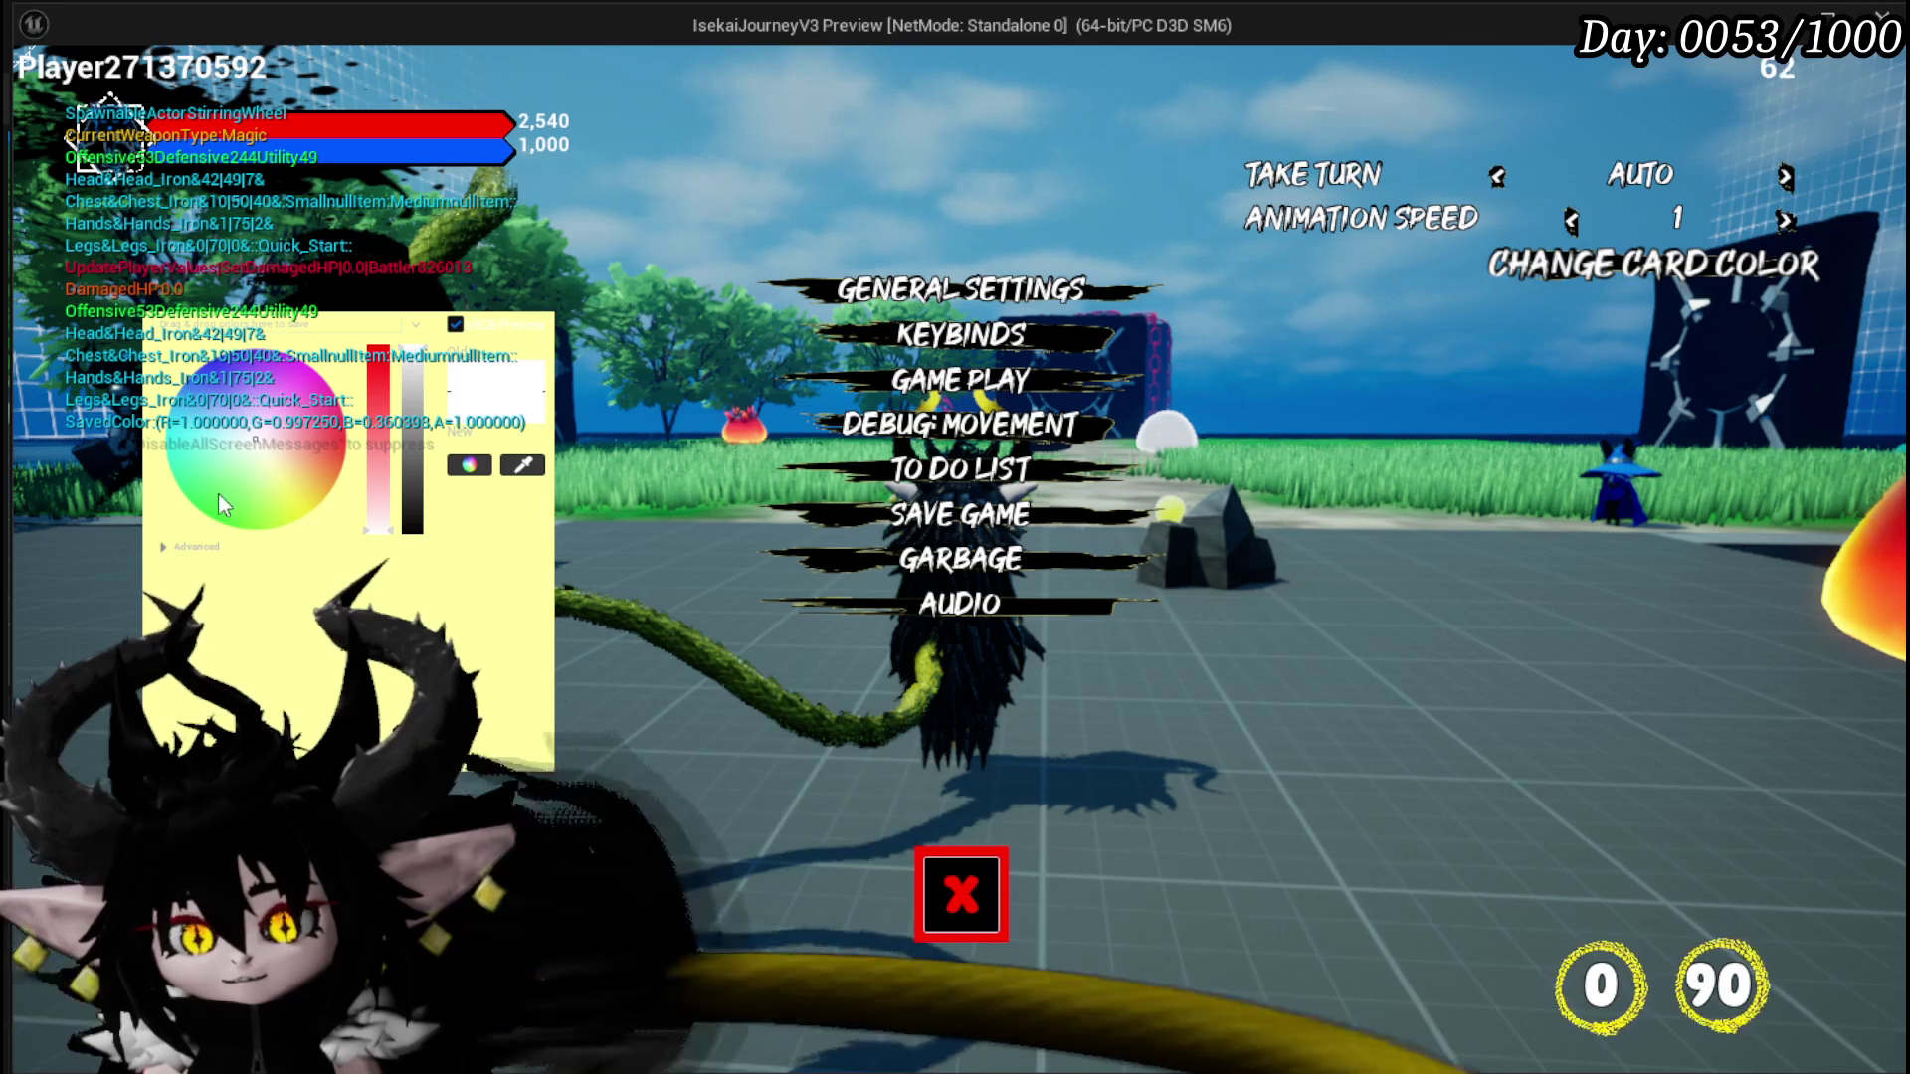
click(164, 549)
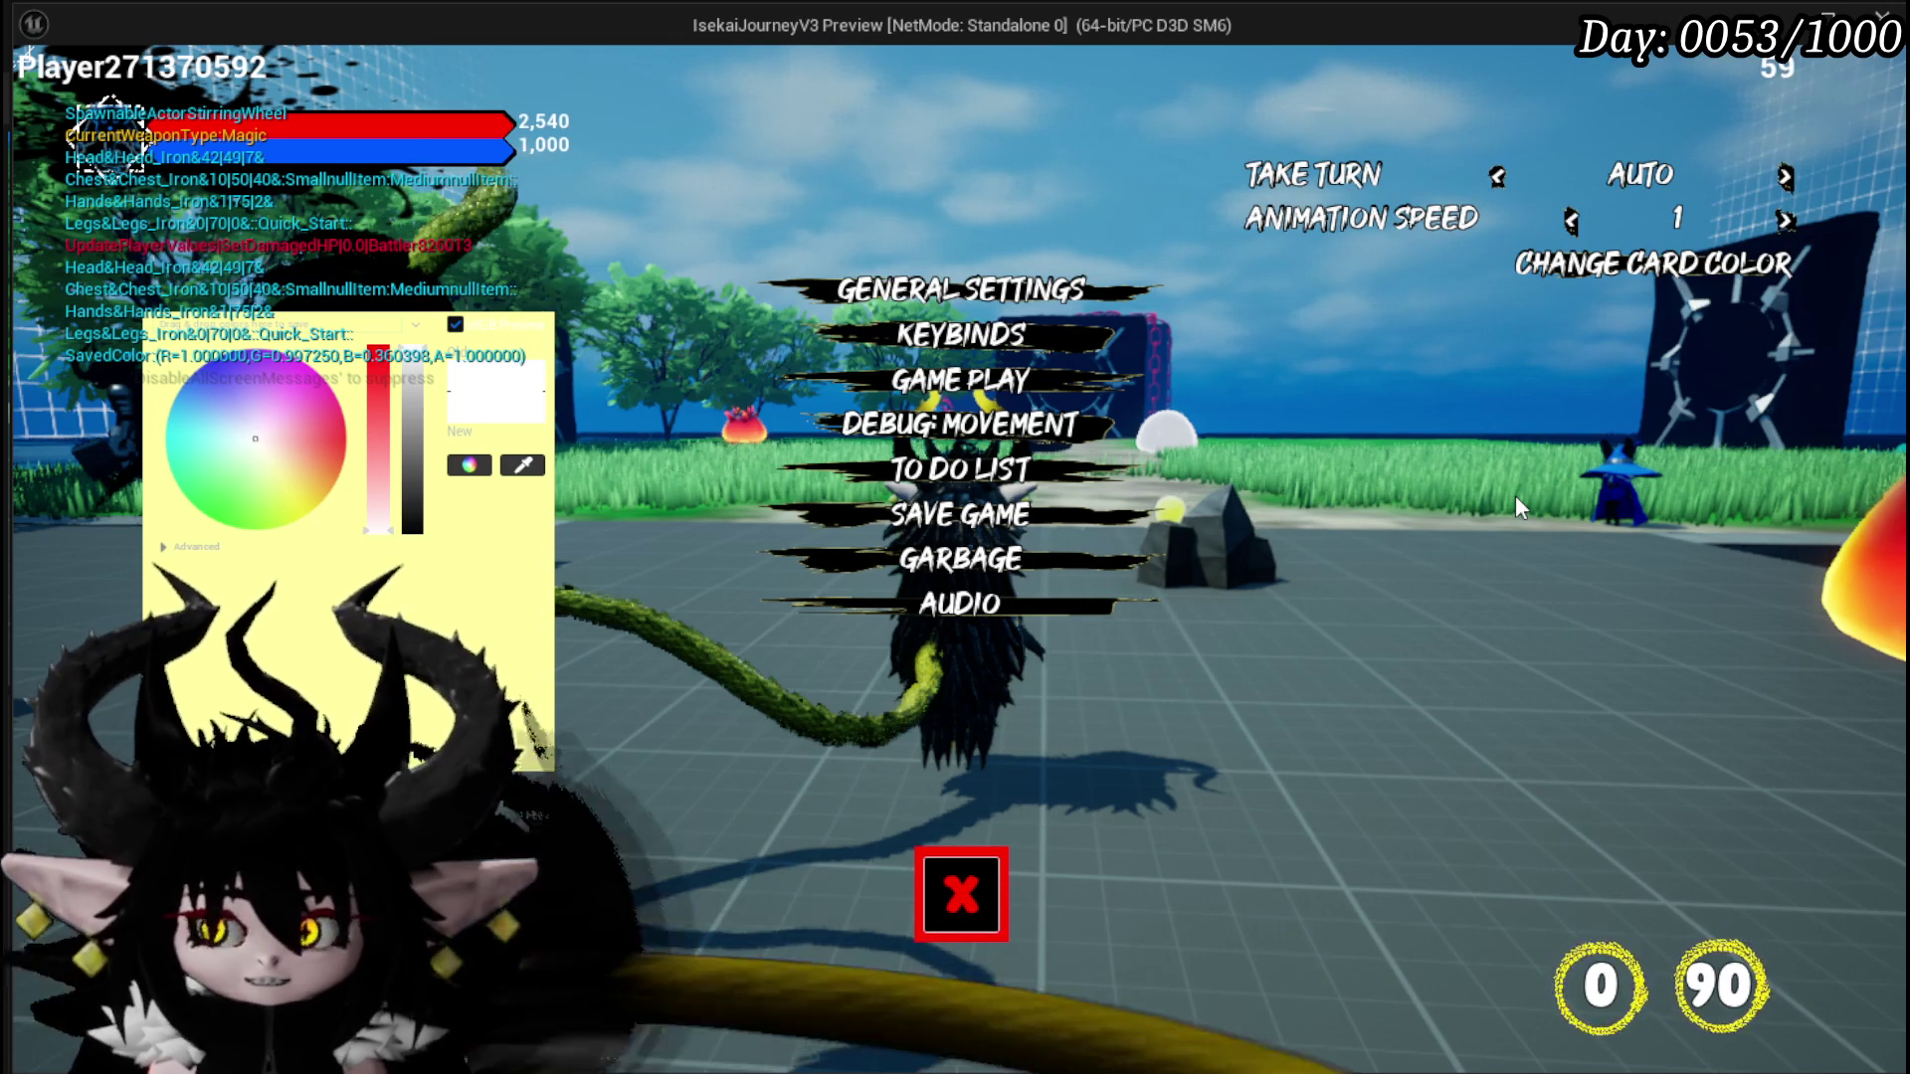
Step: End the play session and save the level
key(Escape)
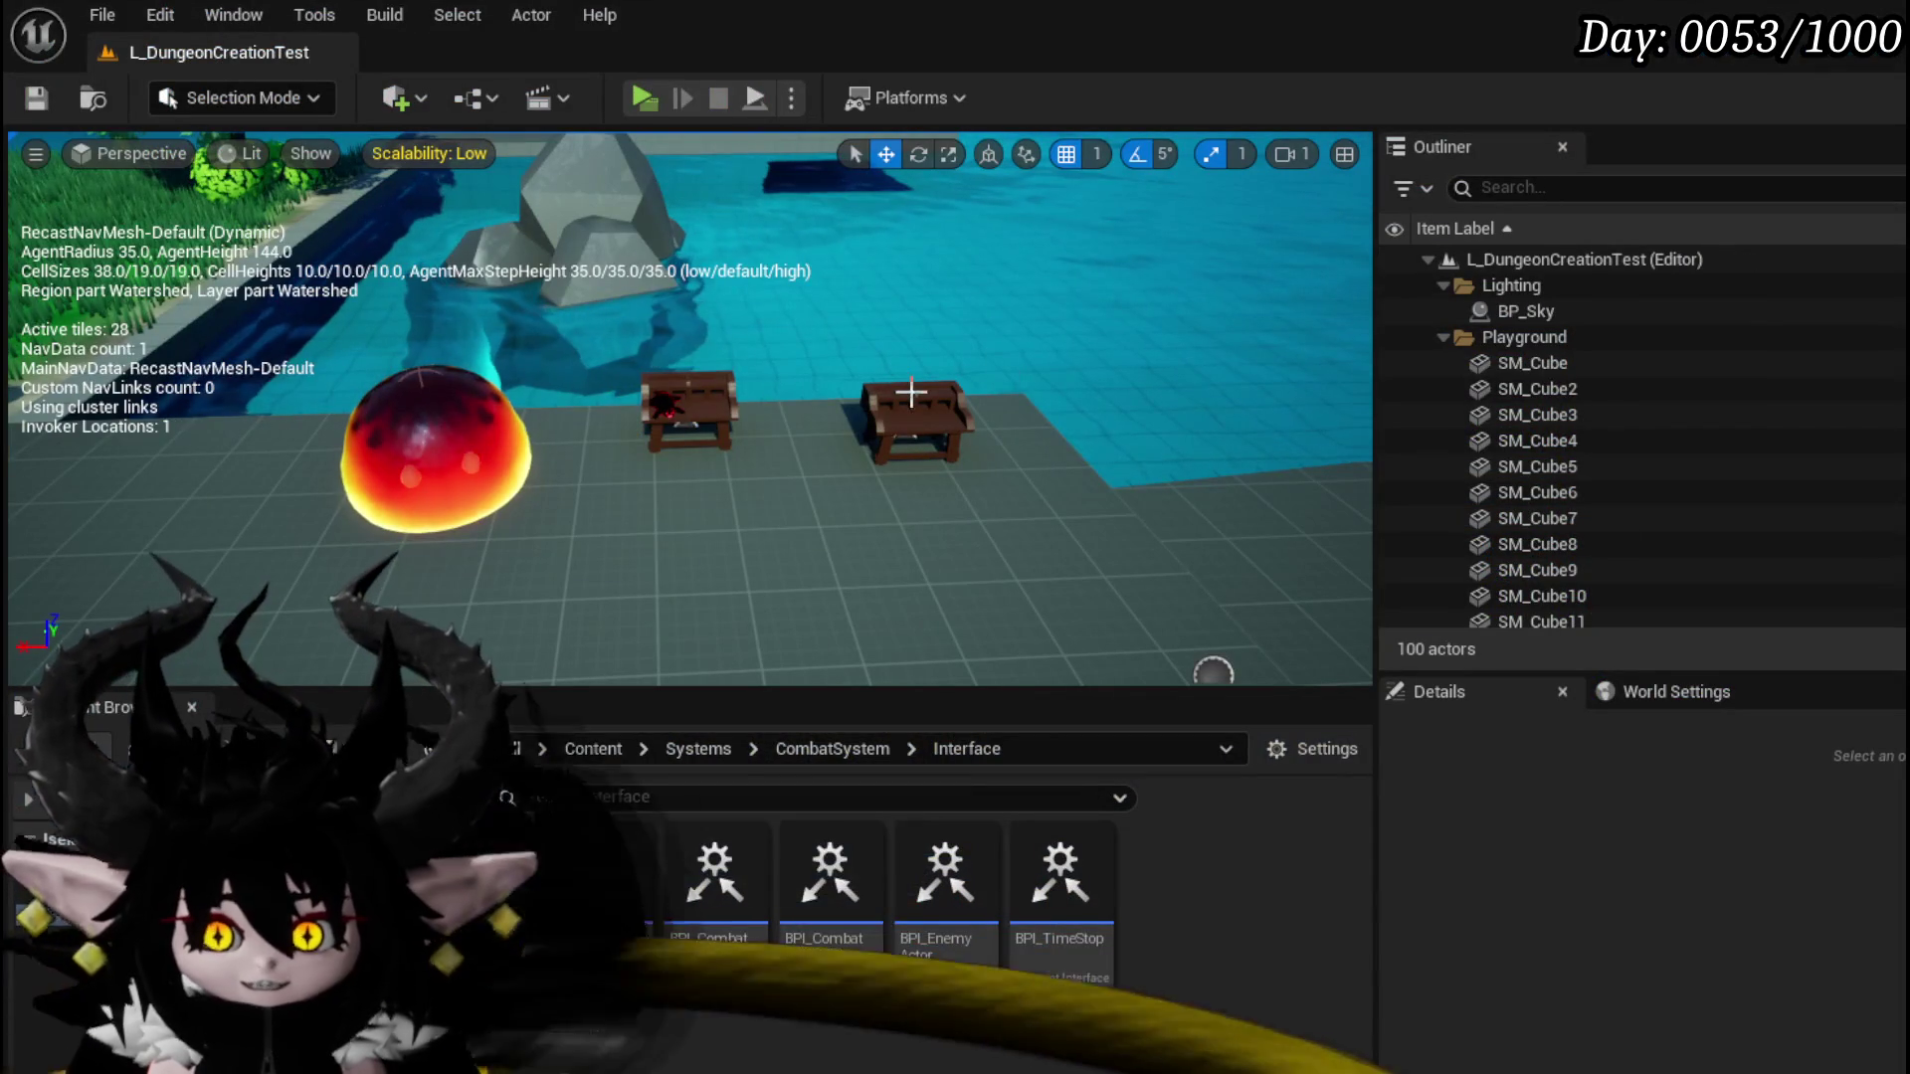
click(58, 97)
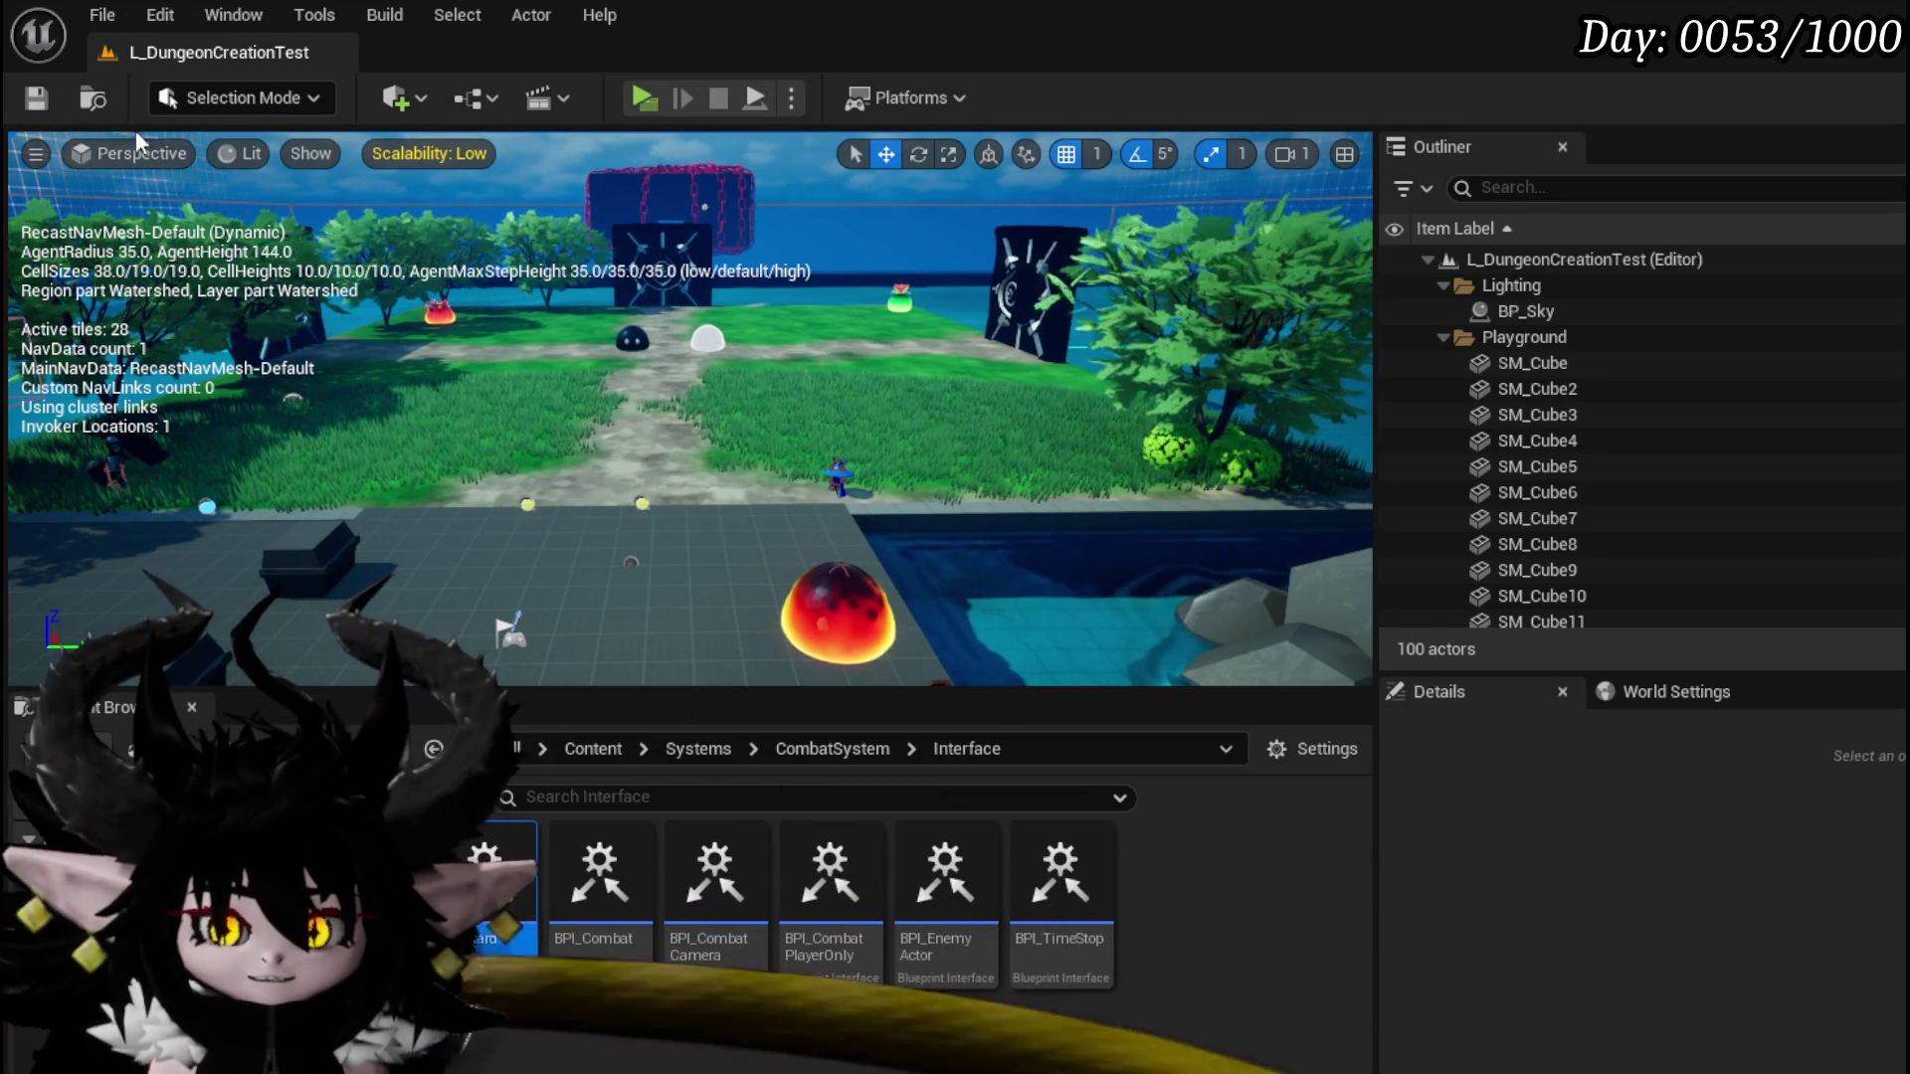
key(ctrl+s)
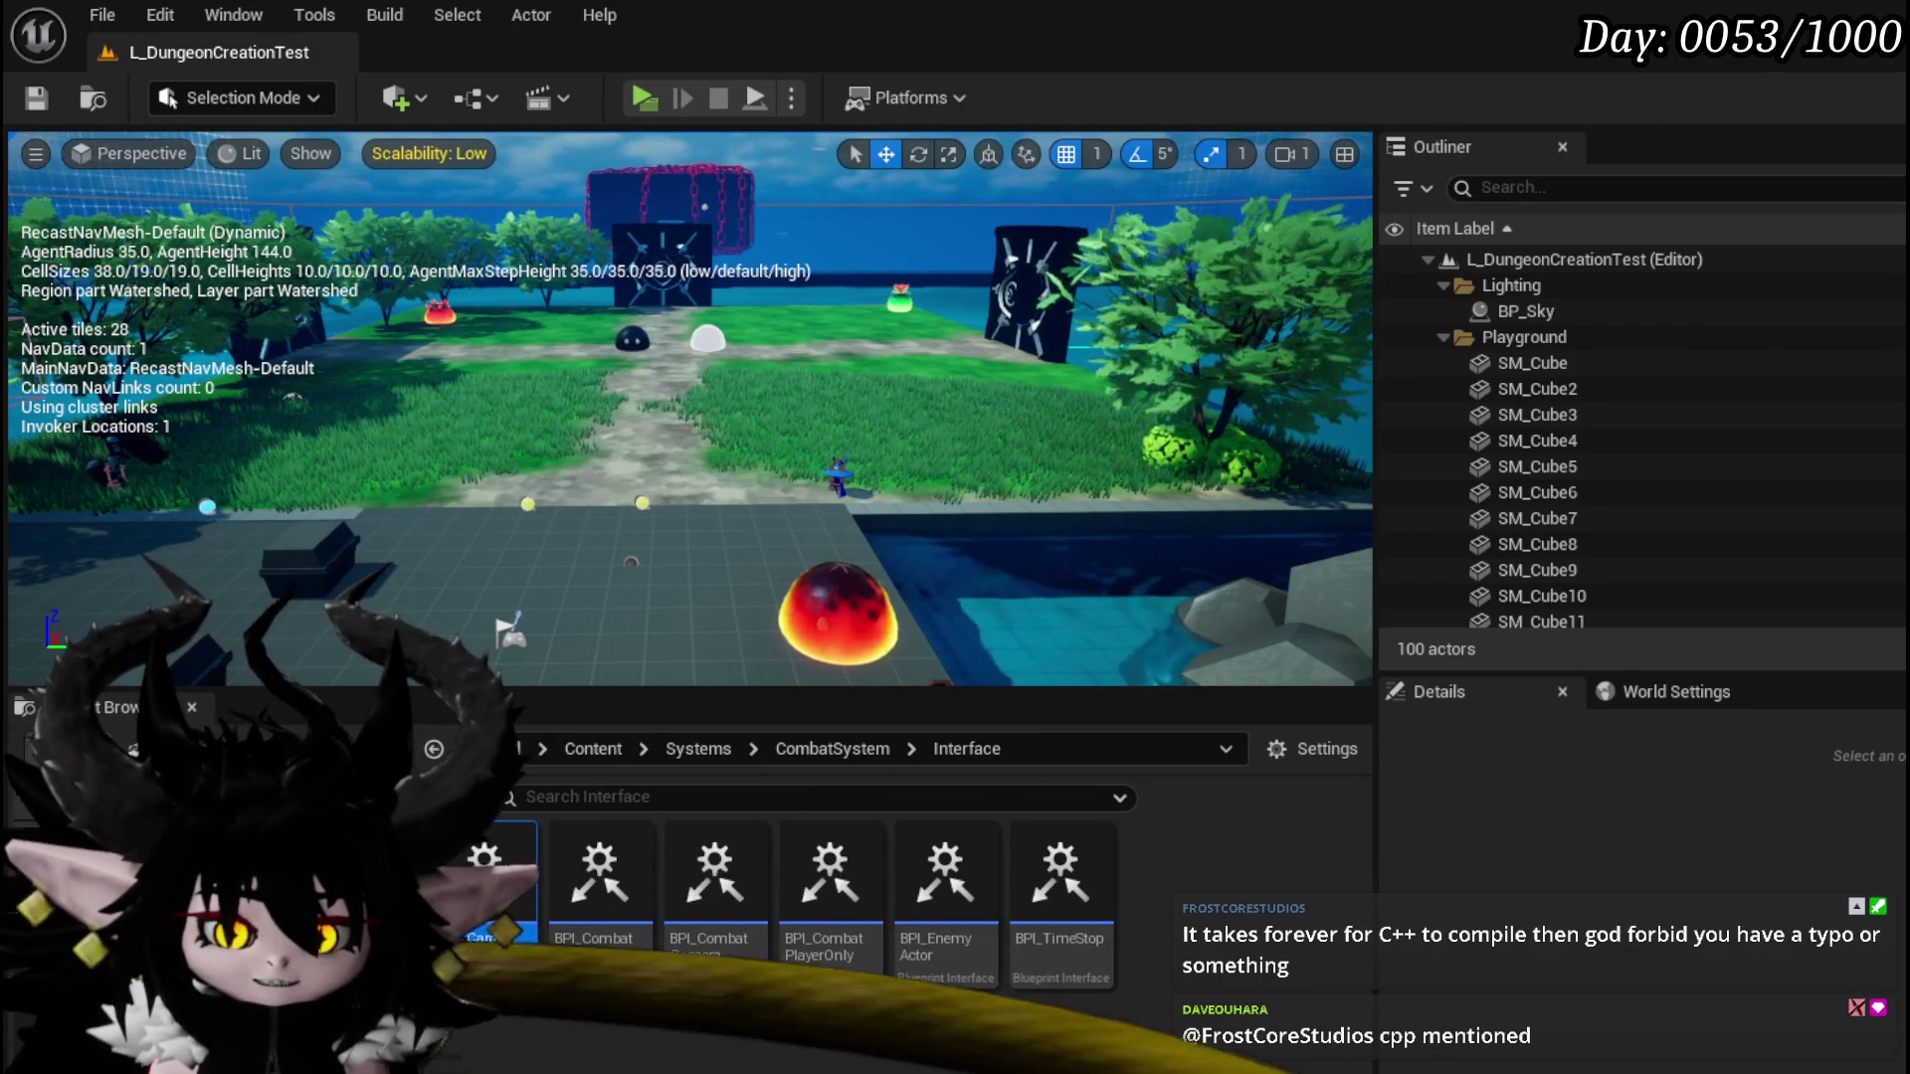
Step: Return to Object_Ability's ExecuteCardData graph and recentre it on the switch nodes
key(alt+Tab)
scroll(925, 510, down, 2)
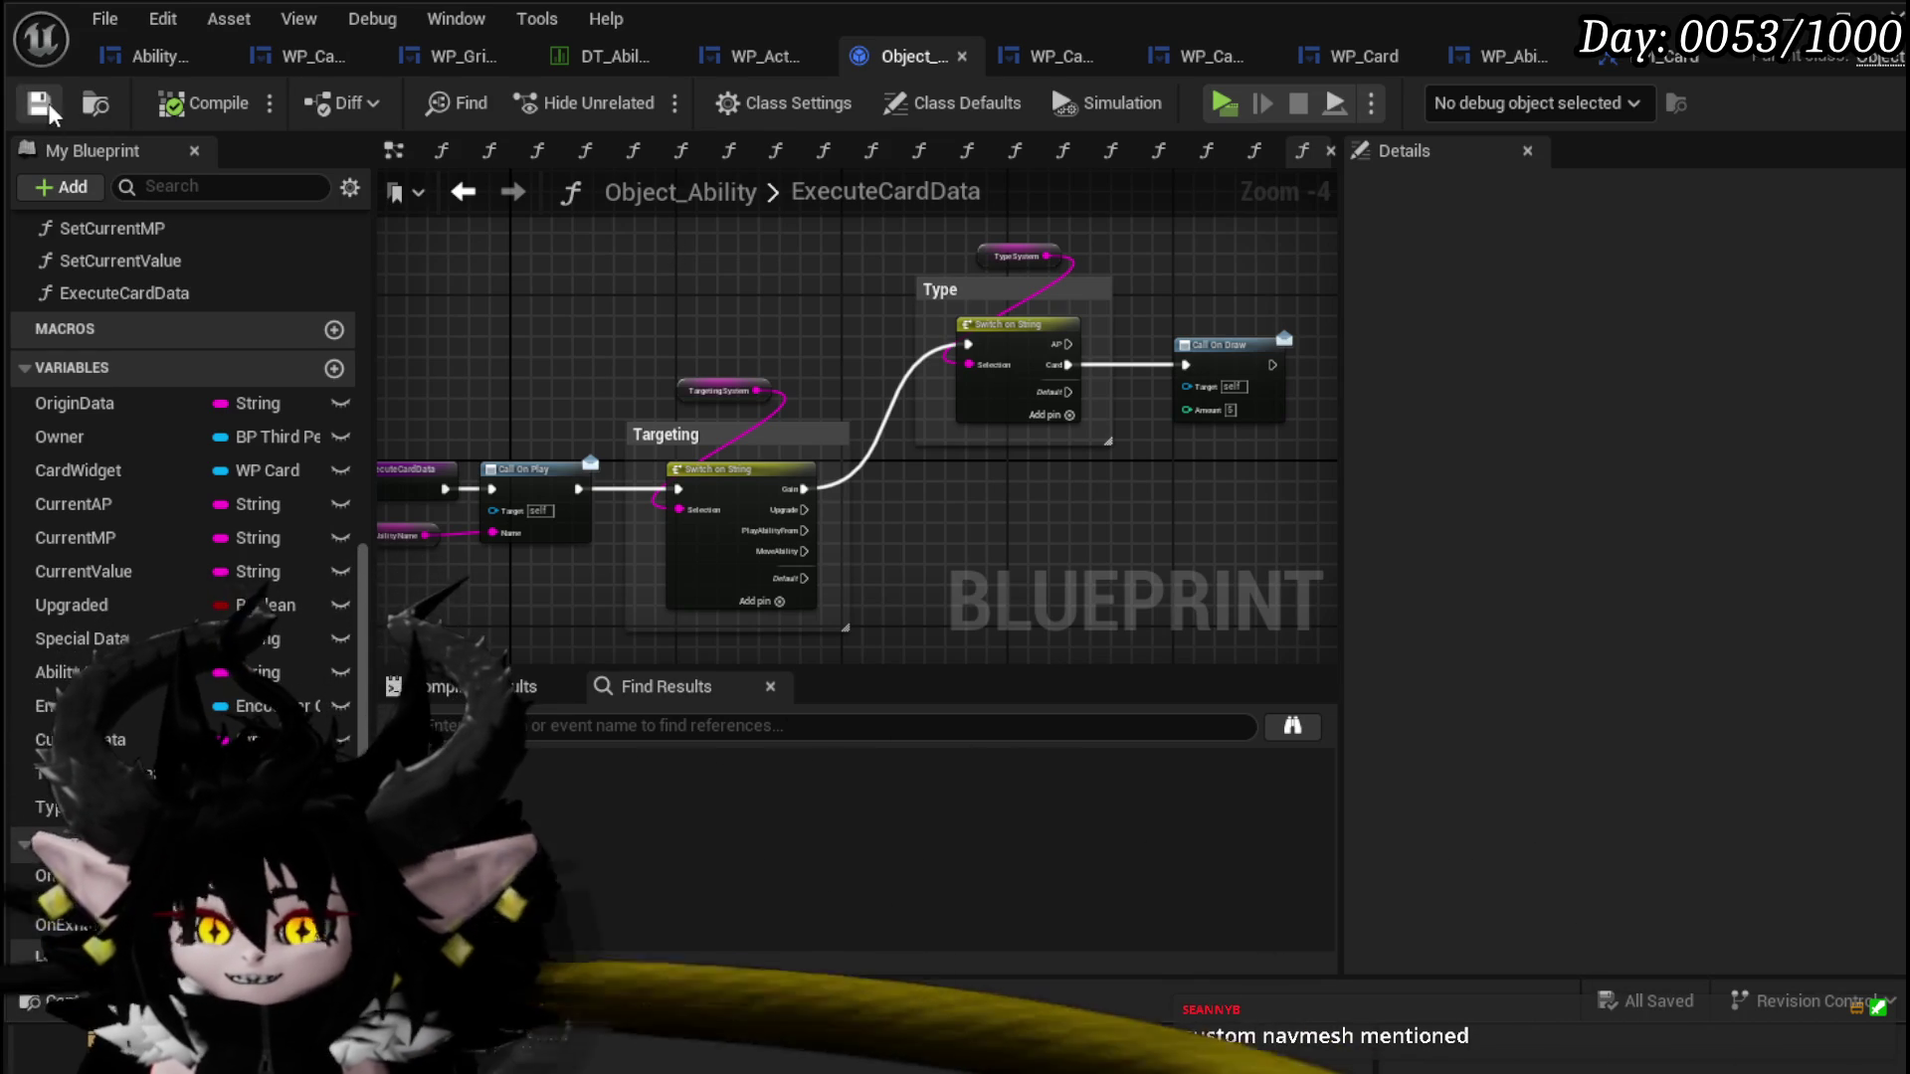
mouse_move(522, 376)
mouse_down()
mouse_move(764, 338)
mouse_move(651, 320)
mouse_move(688, 376)
mouse_up()
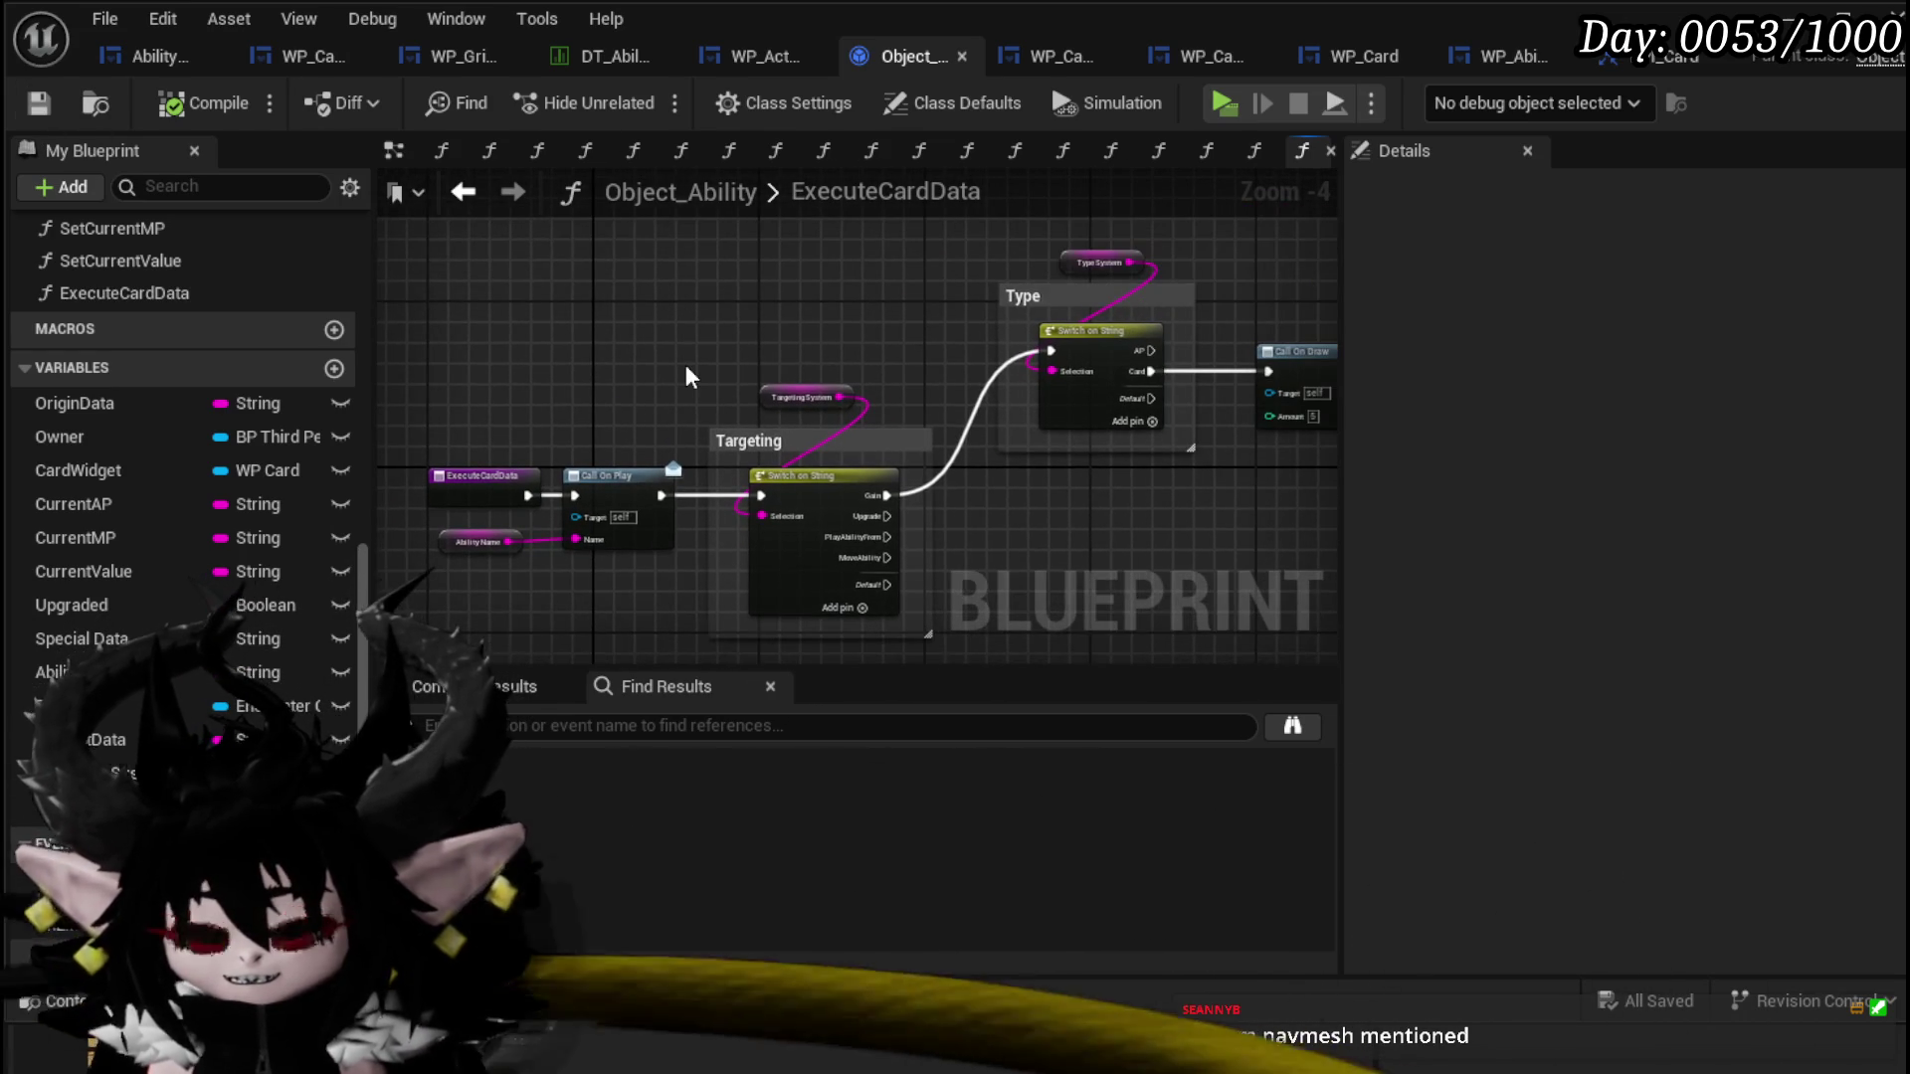
Step: Widen the graph via the side-panel splitters and nudge the view onto the Targeting and Type switches
drag(1337, 326, 1485, 329)
mouse_move(371, 340)
mouse_down()
mouse_move(350, 339)
mouse_move(397, 334)
mouse_move(330, 340)
mouse_move(367, 341)
mouse_up()
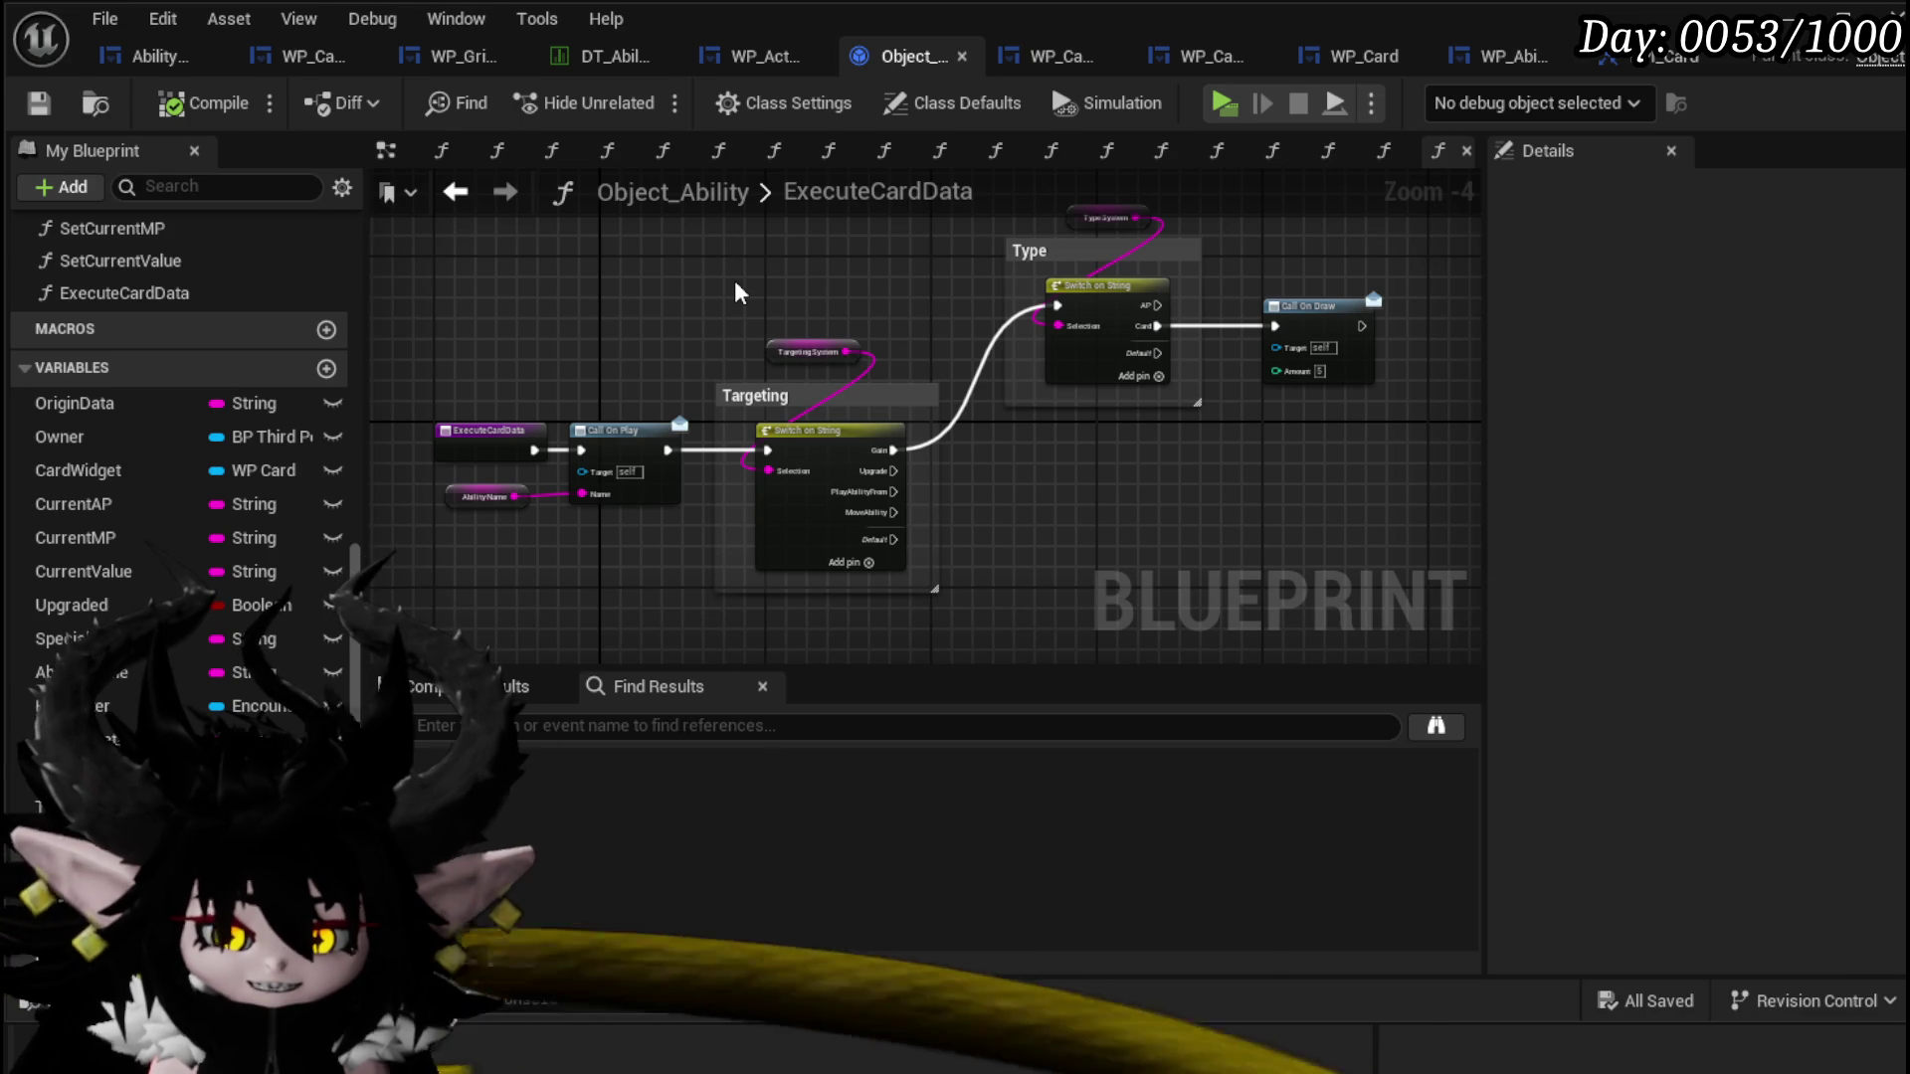
drag(736, 291, 710, 268)
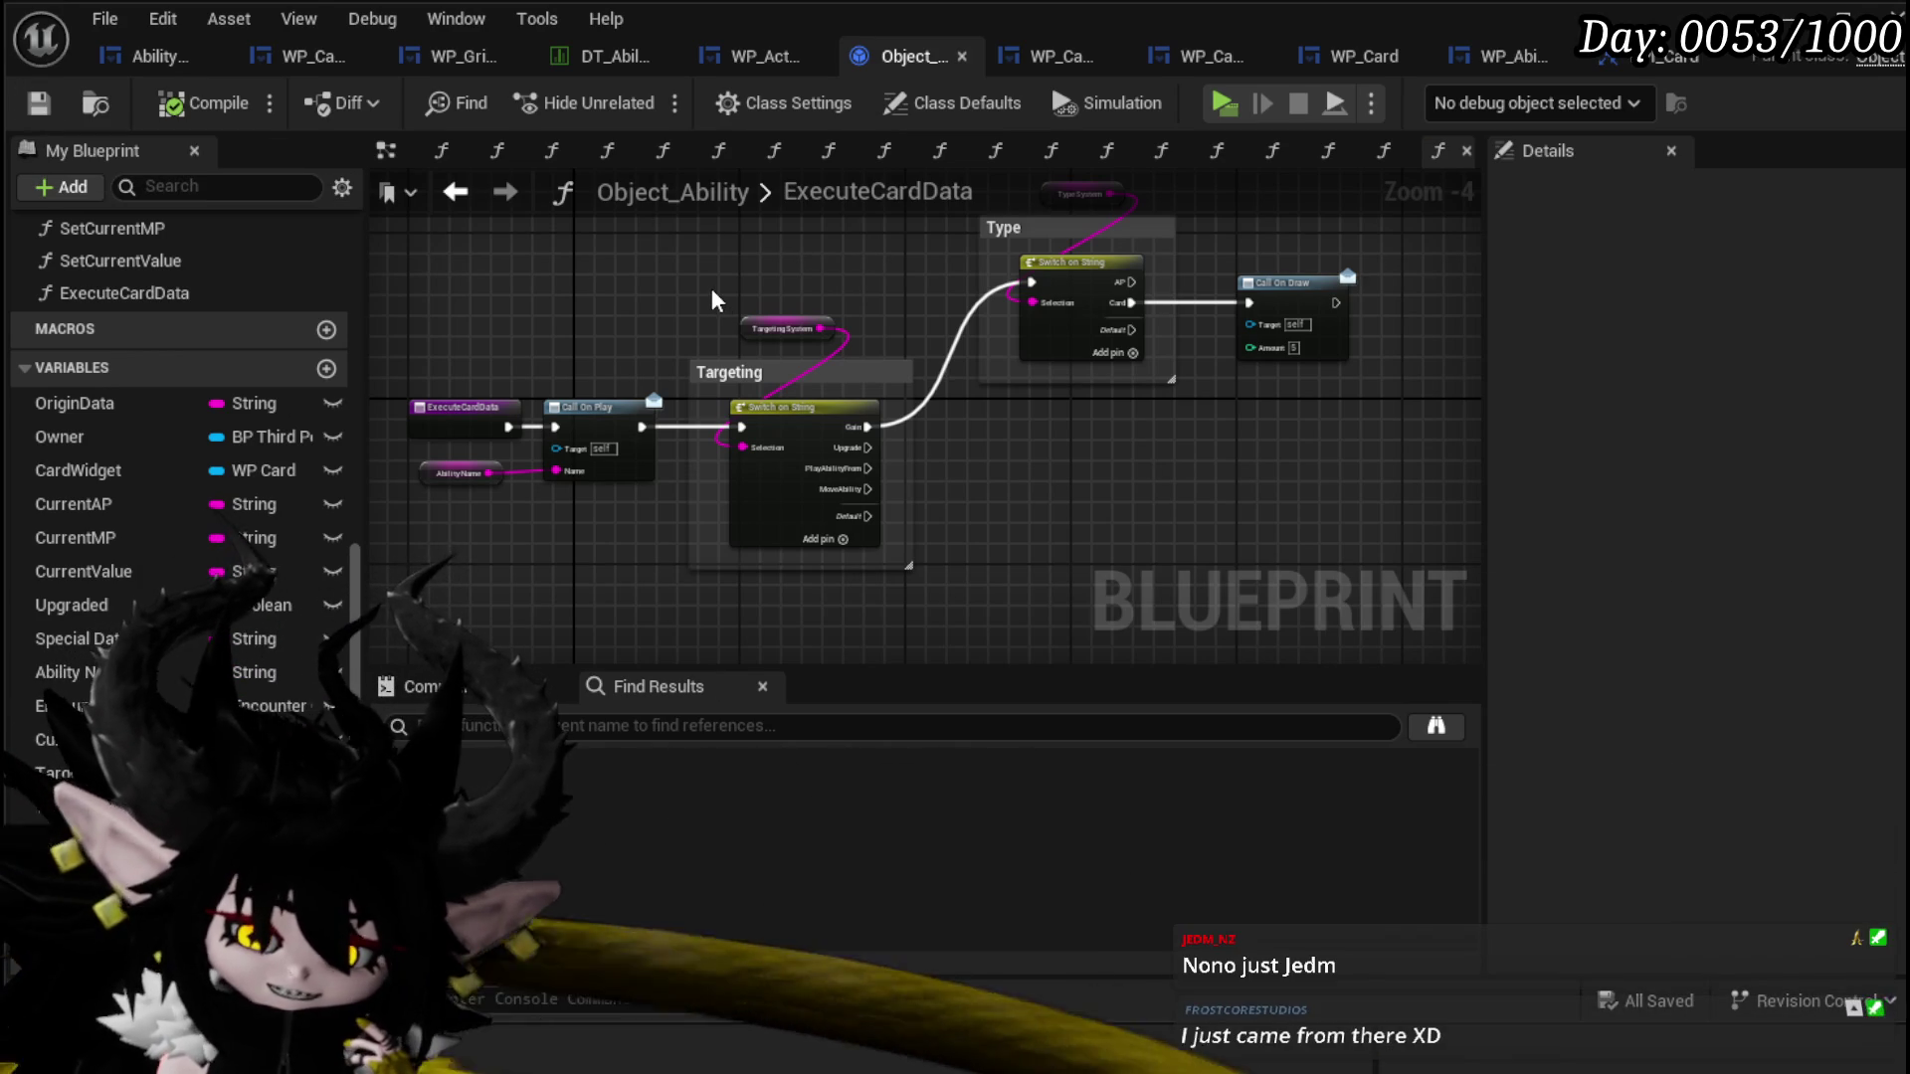
mouse_move(877, 299)
mouse_down()
mouse_move(850, 274)
mouse_move(899, 317)
mouse_up()
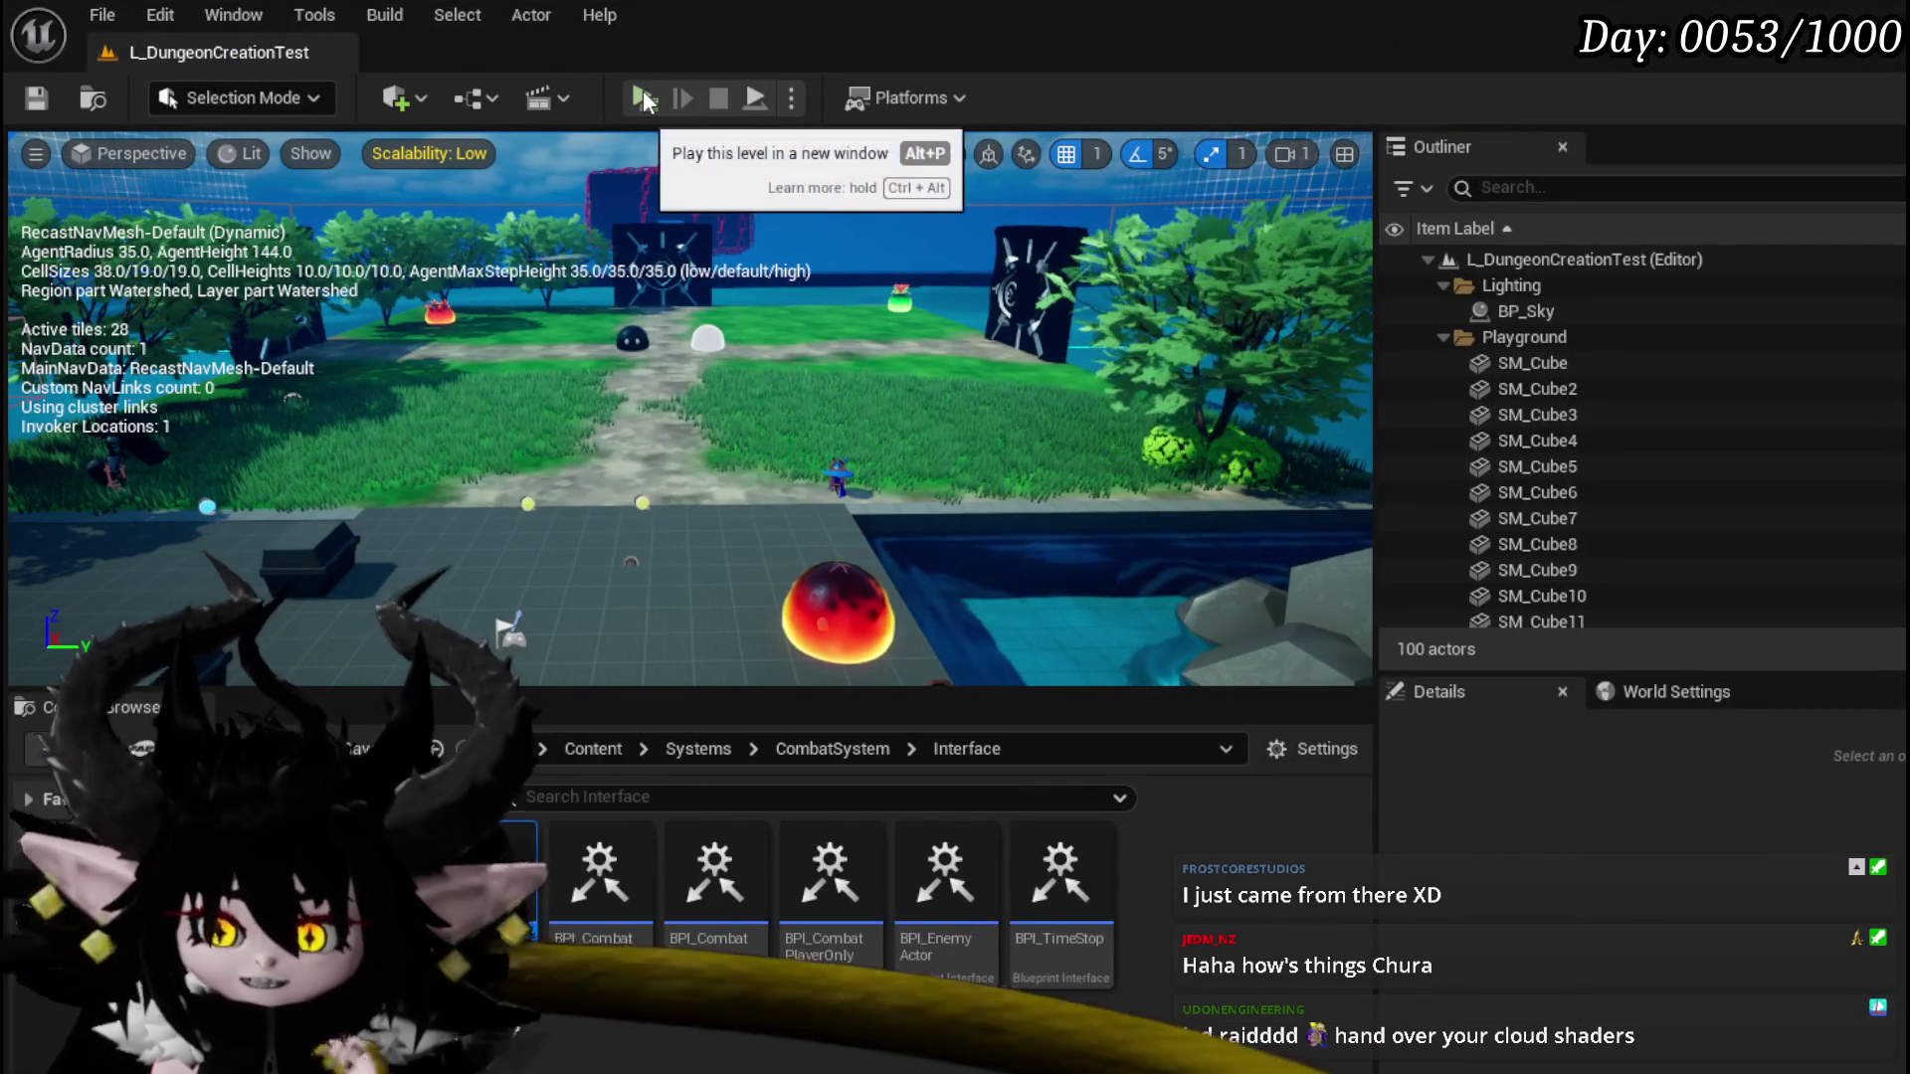
Step: Start a play session and walk the character into the fire slime
click(641, 96)
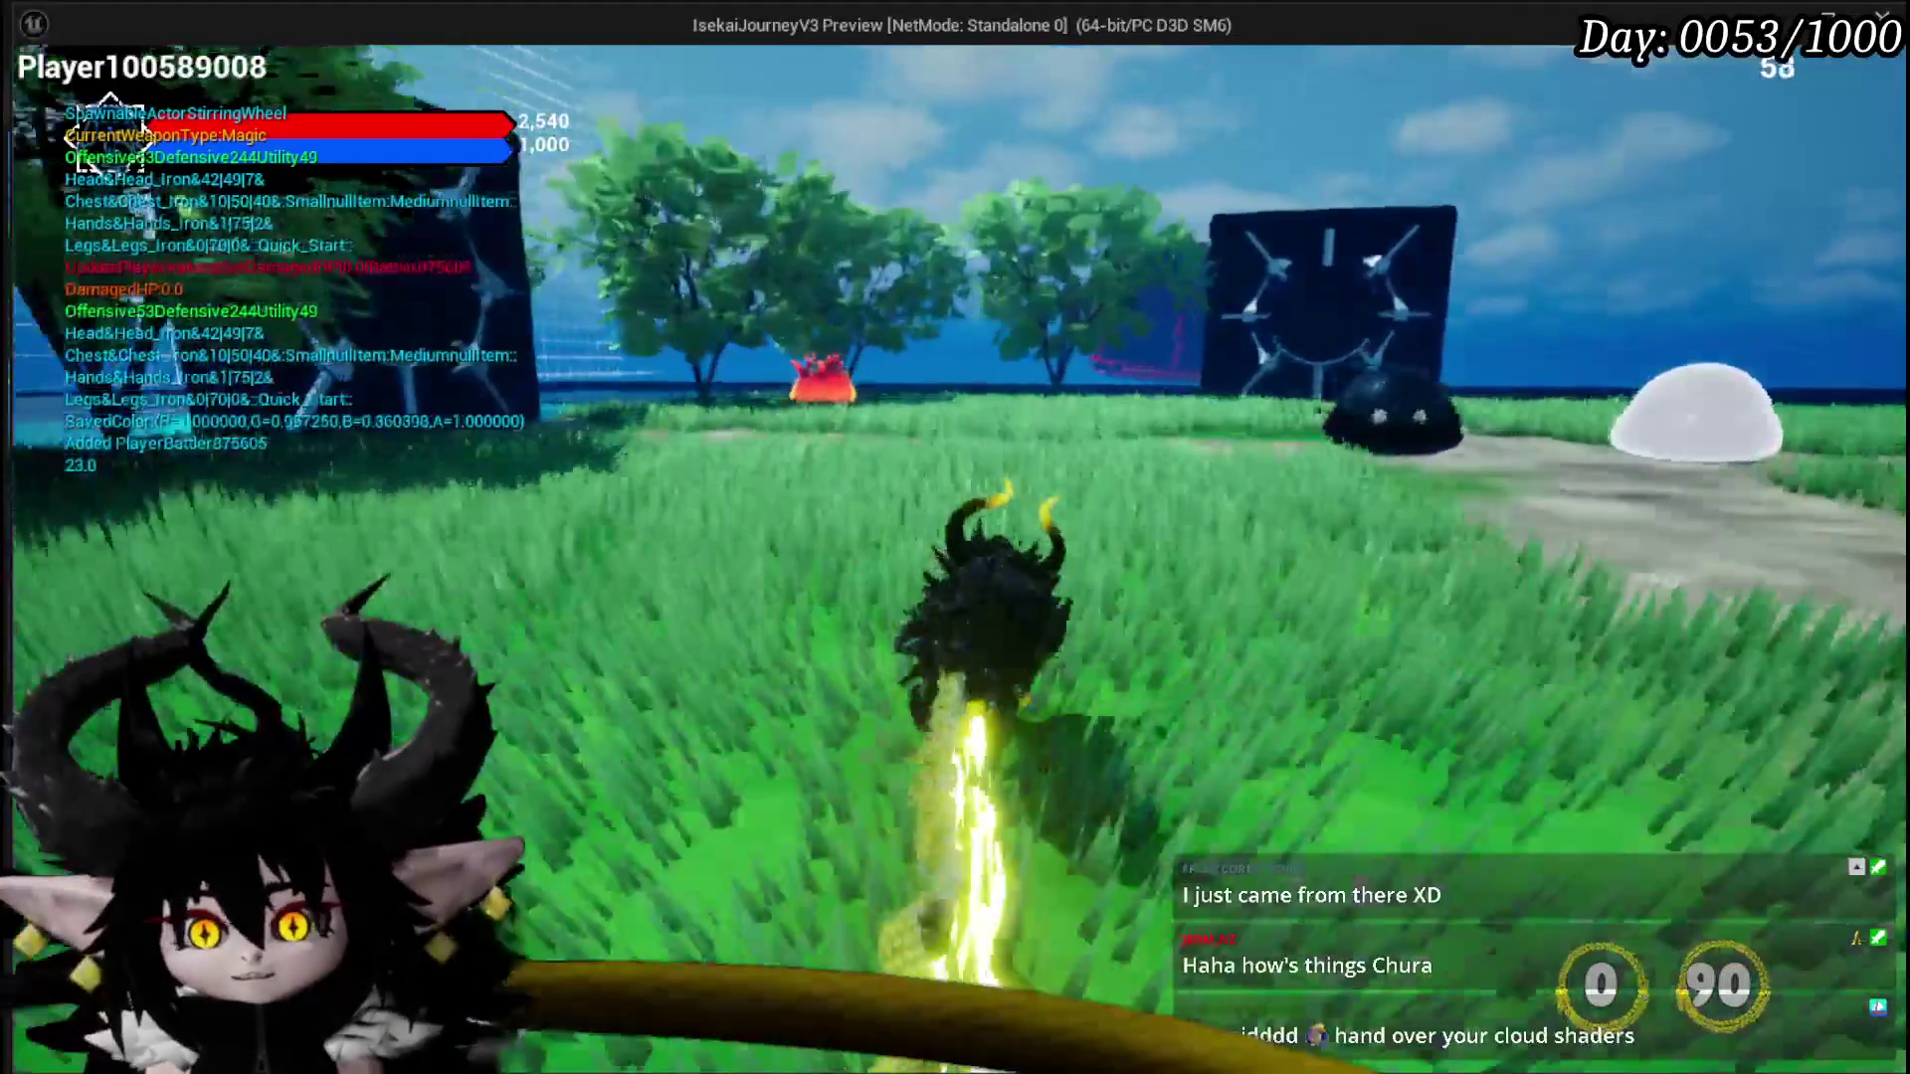
key(w)
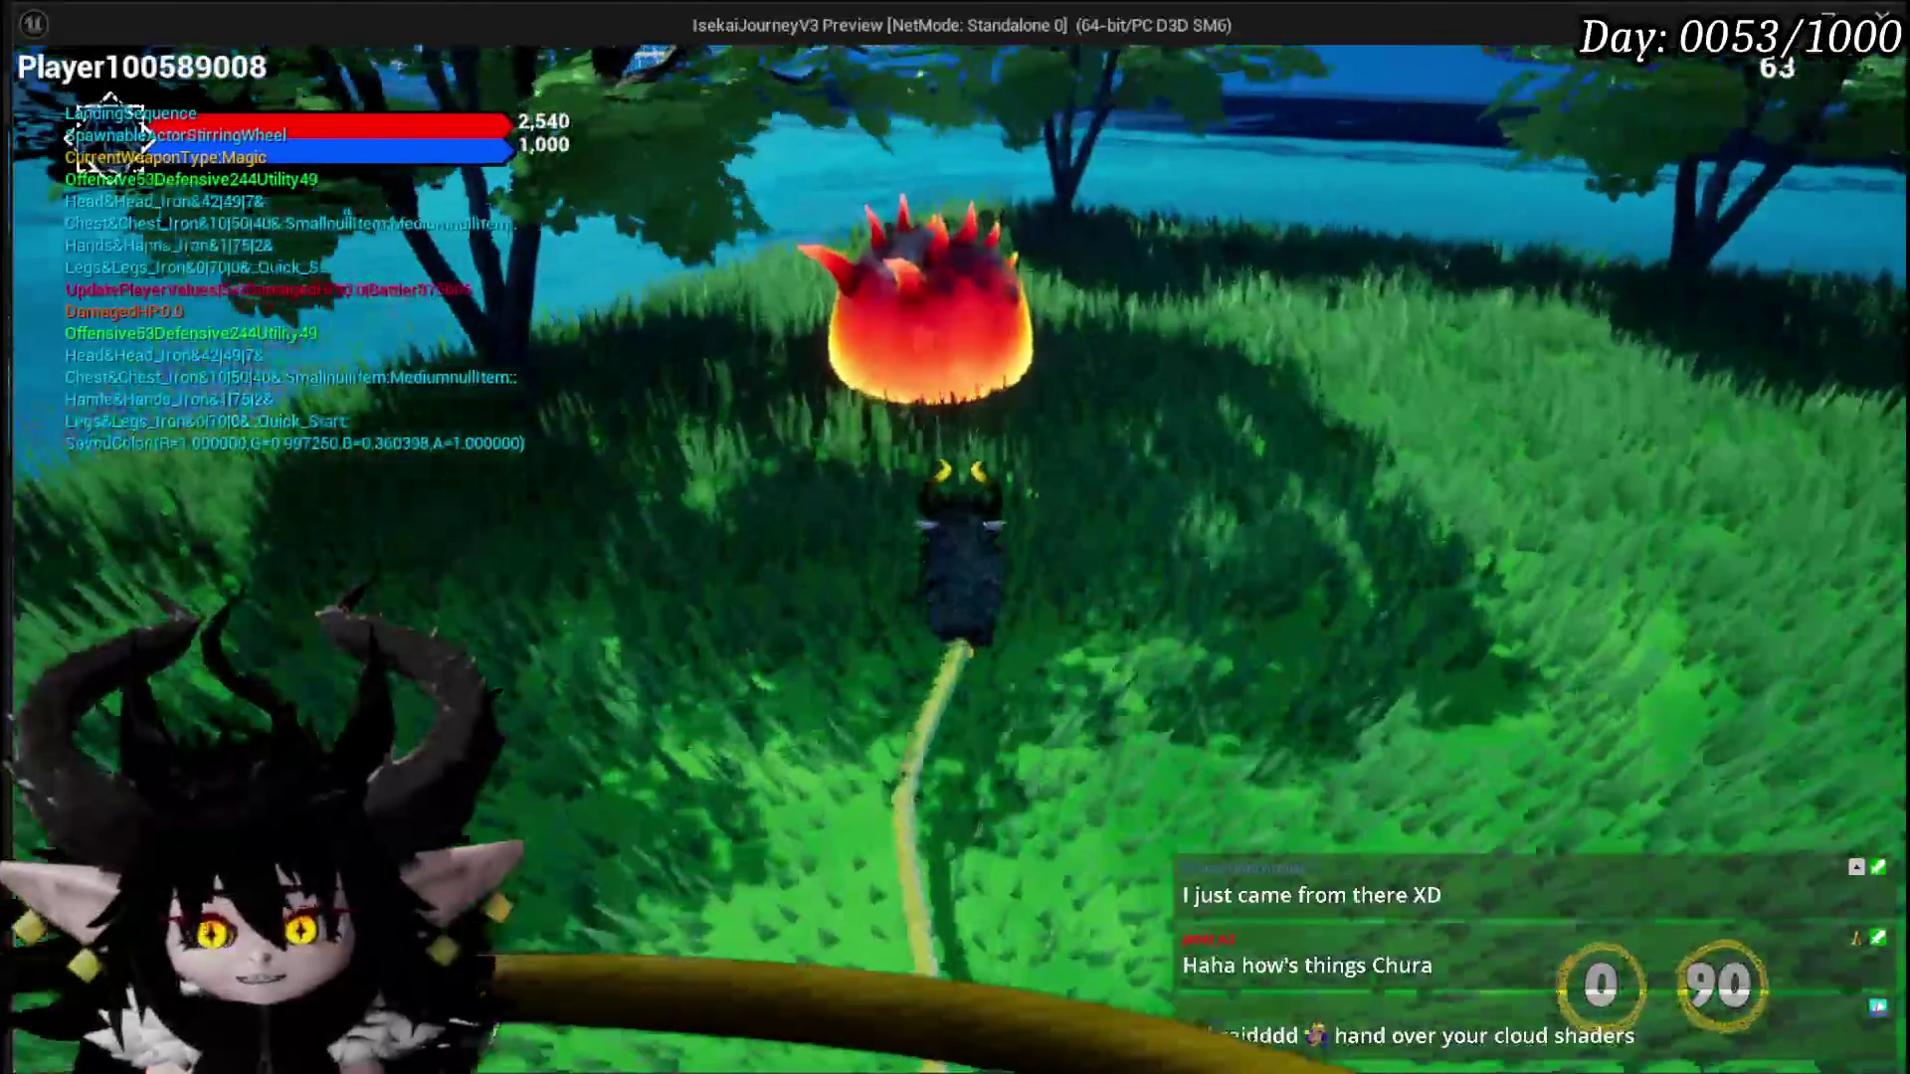
key(s)
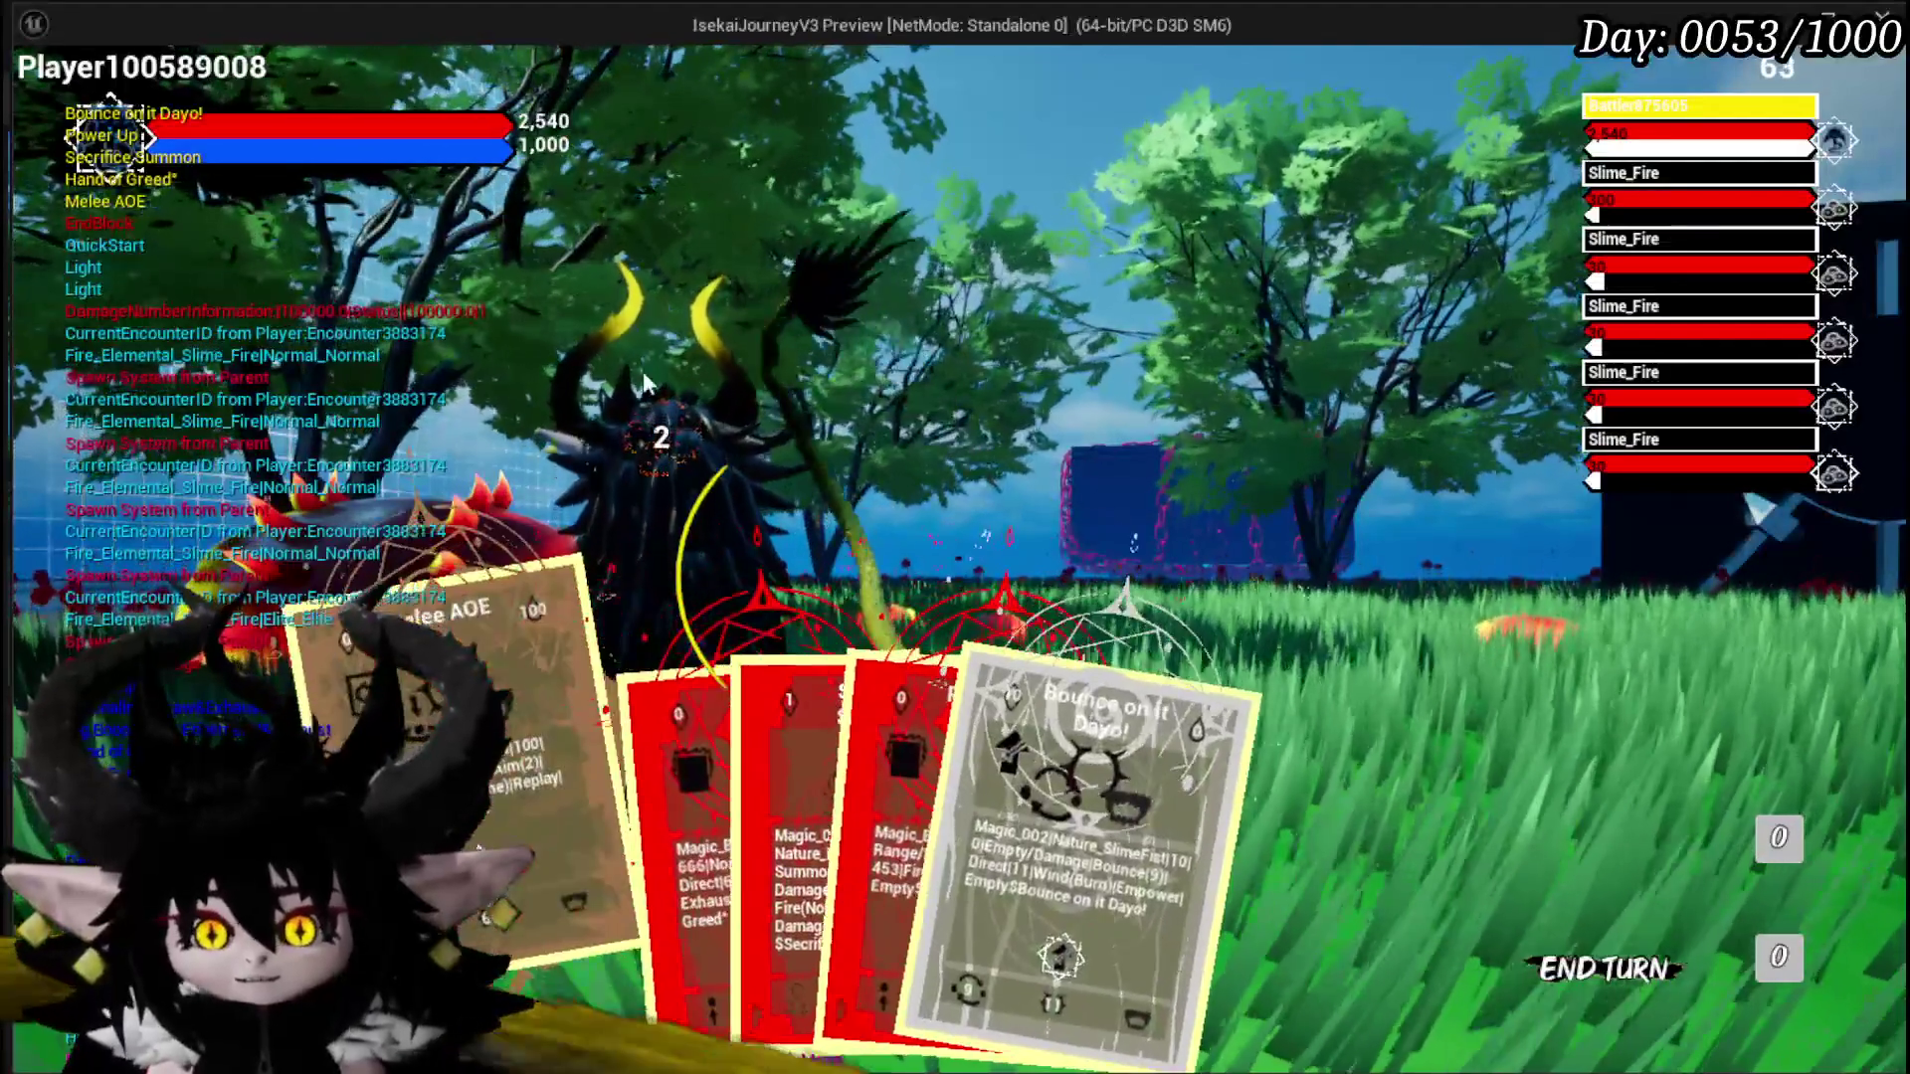
Step: End the turn, then play Void Movement, Adrenaline, and Defence Up on the player character
click(645, 383)
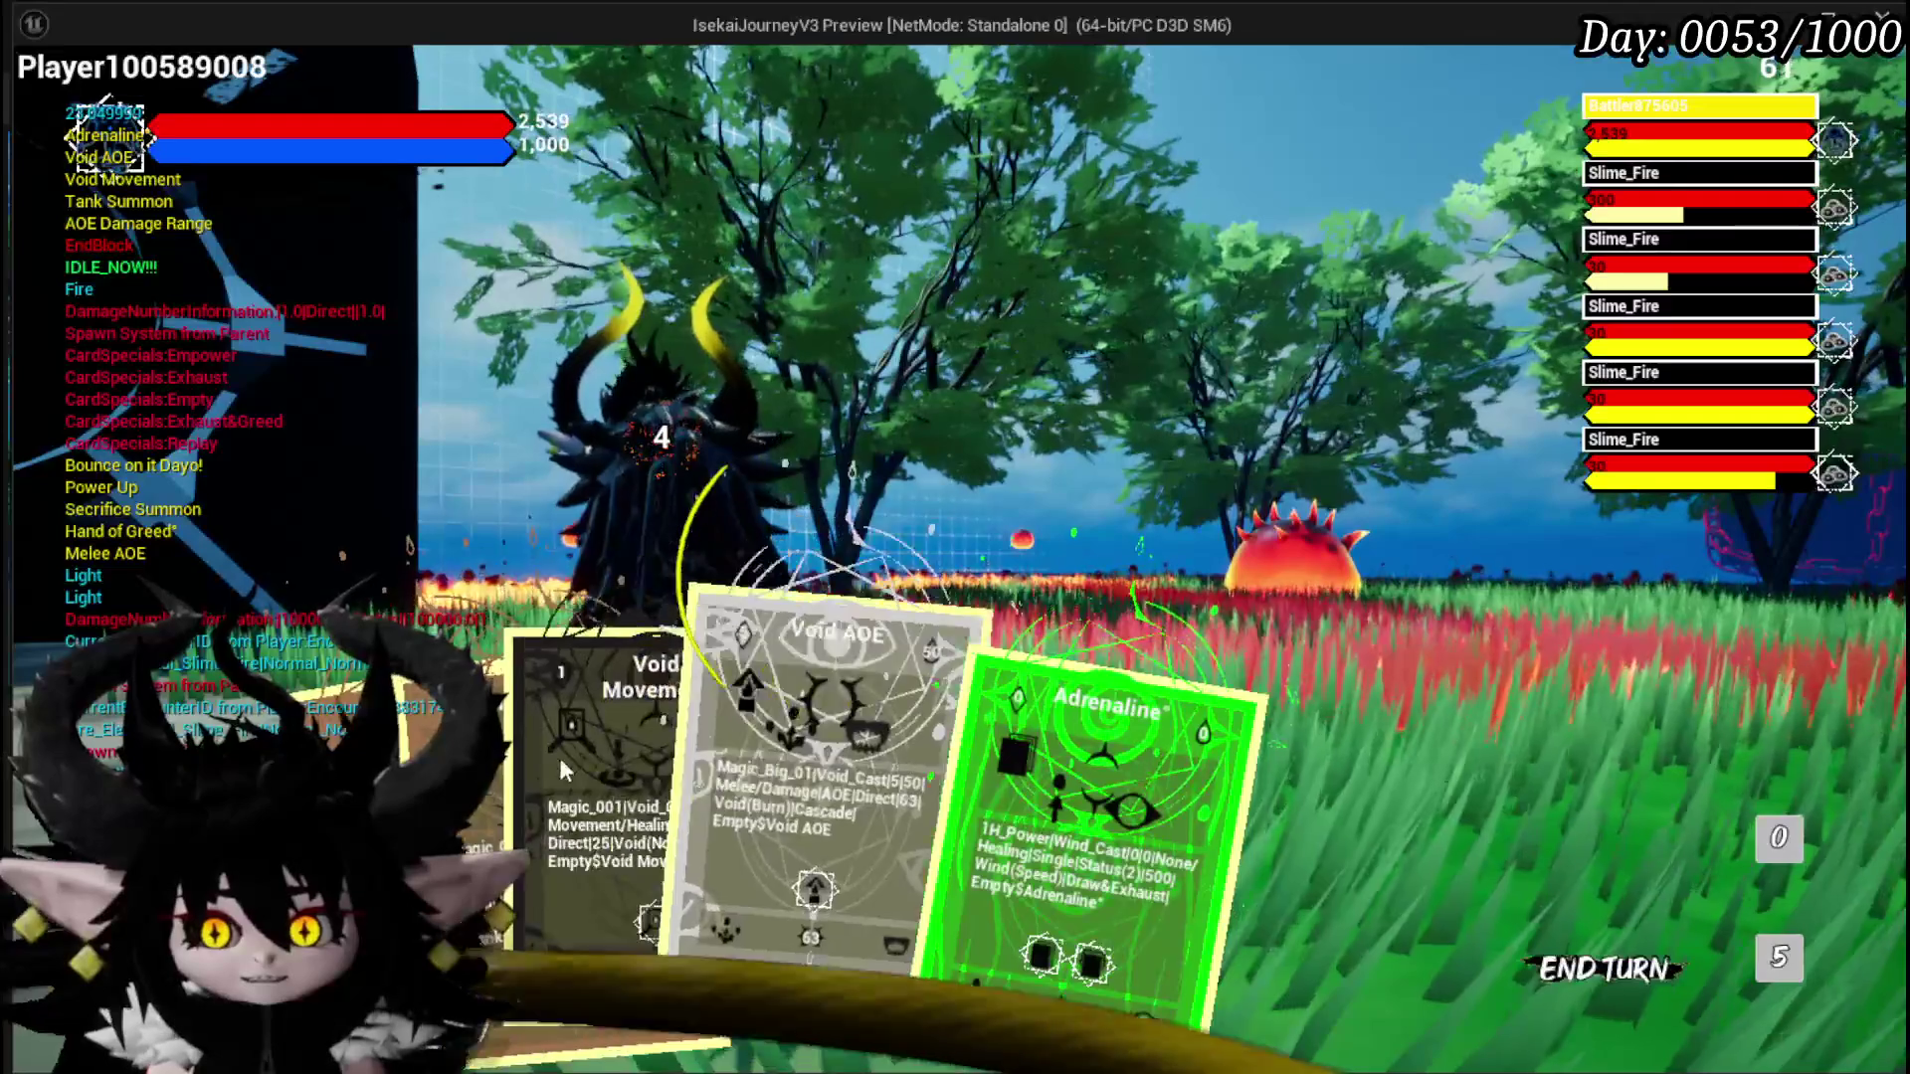
click(558, 754)
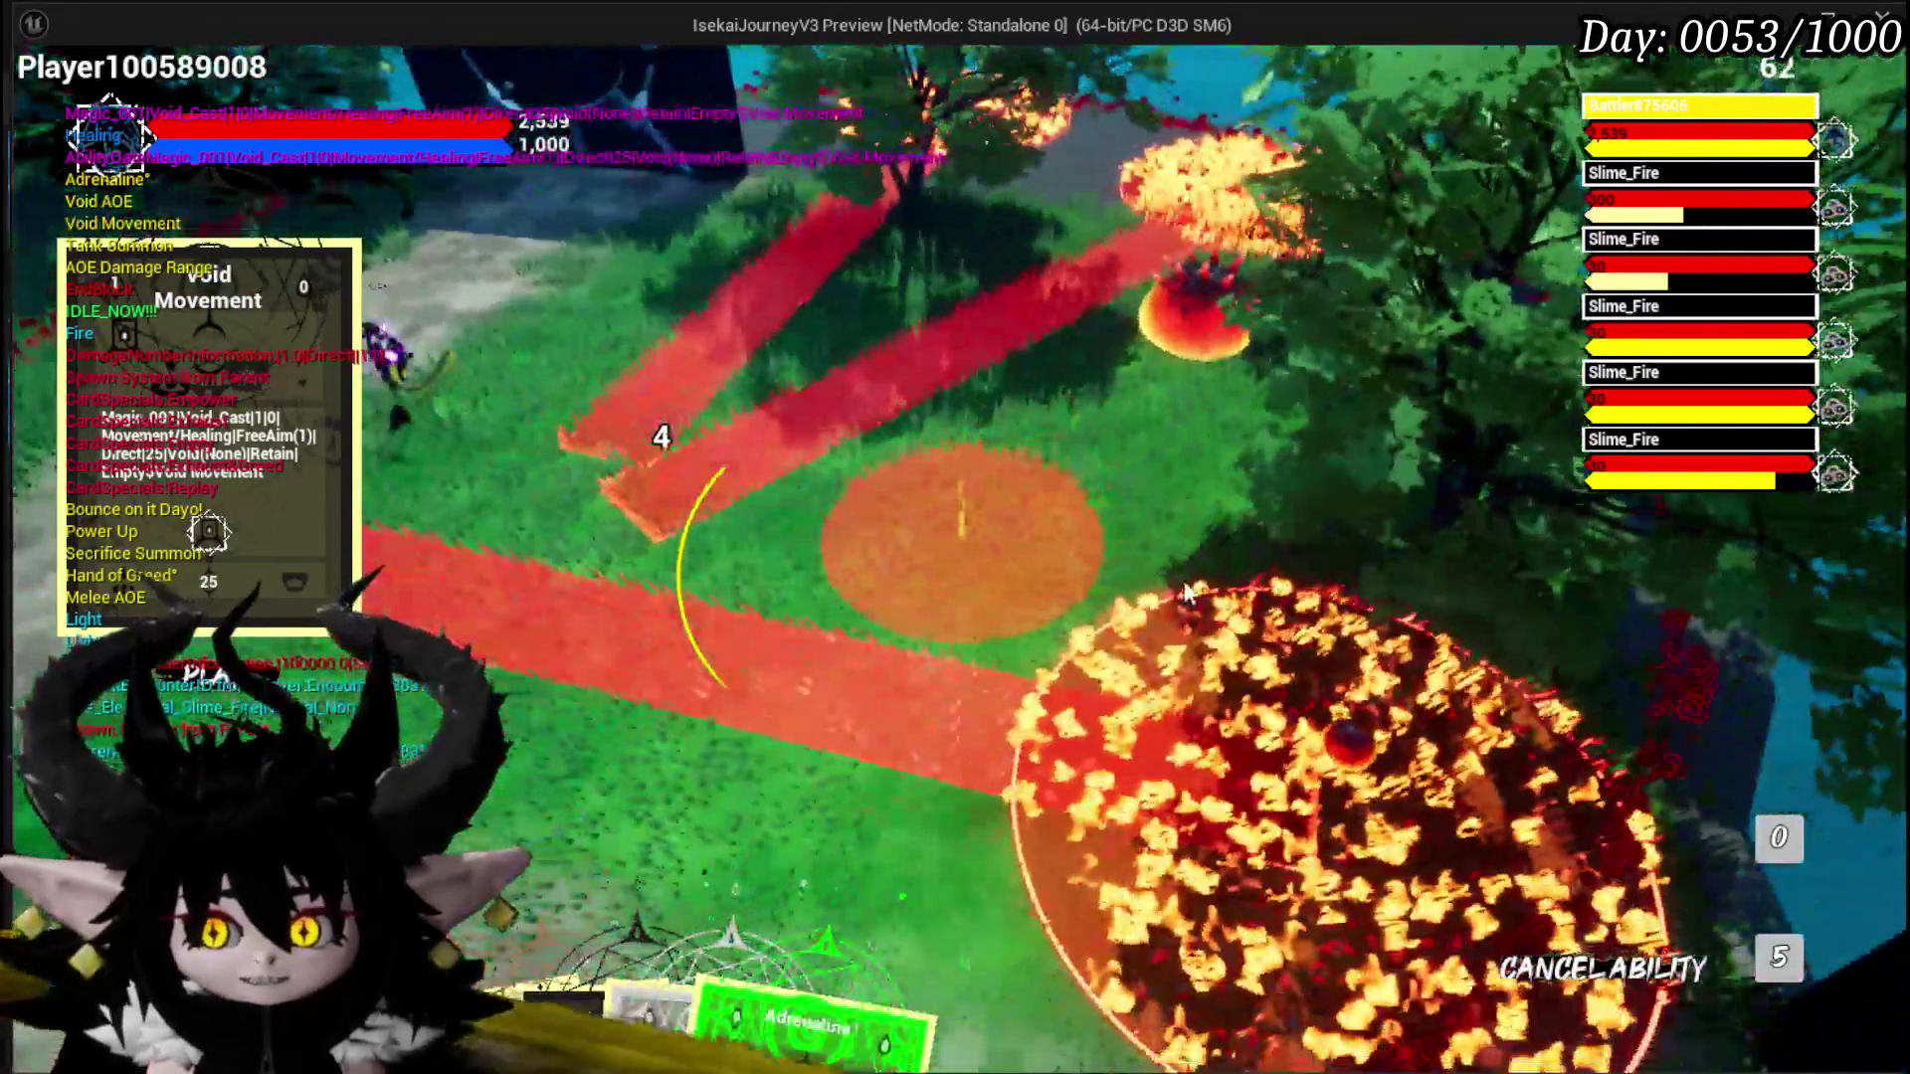
click(1186, 594)
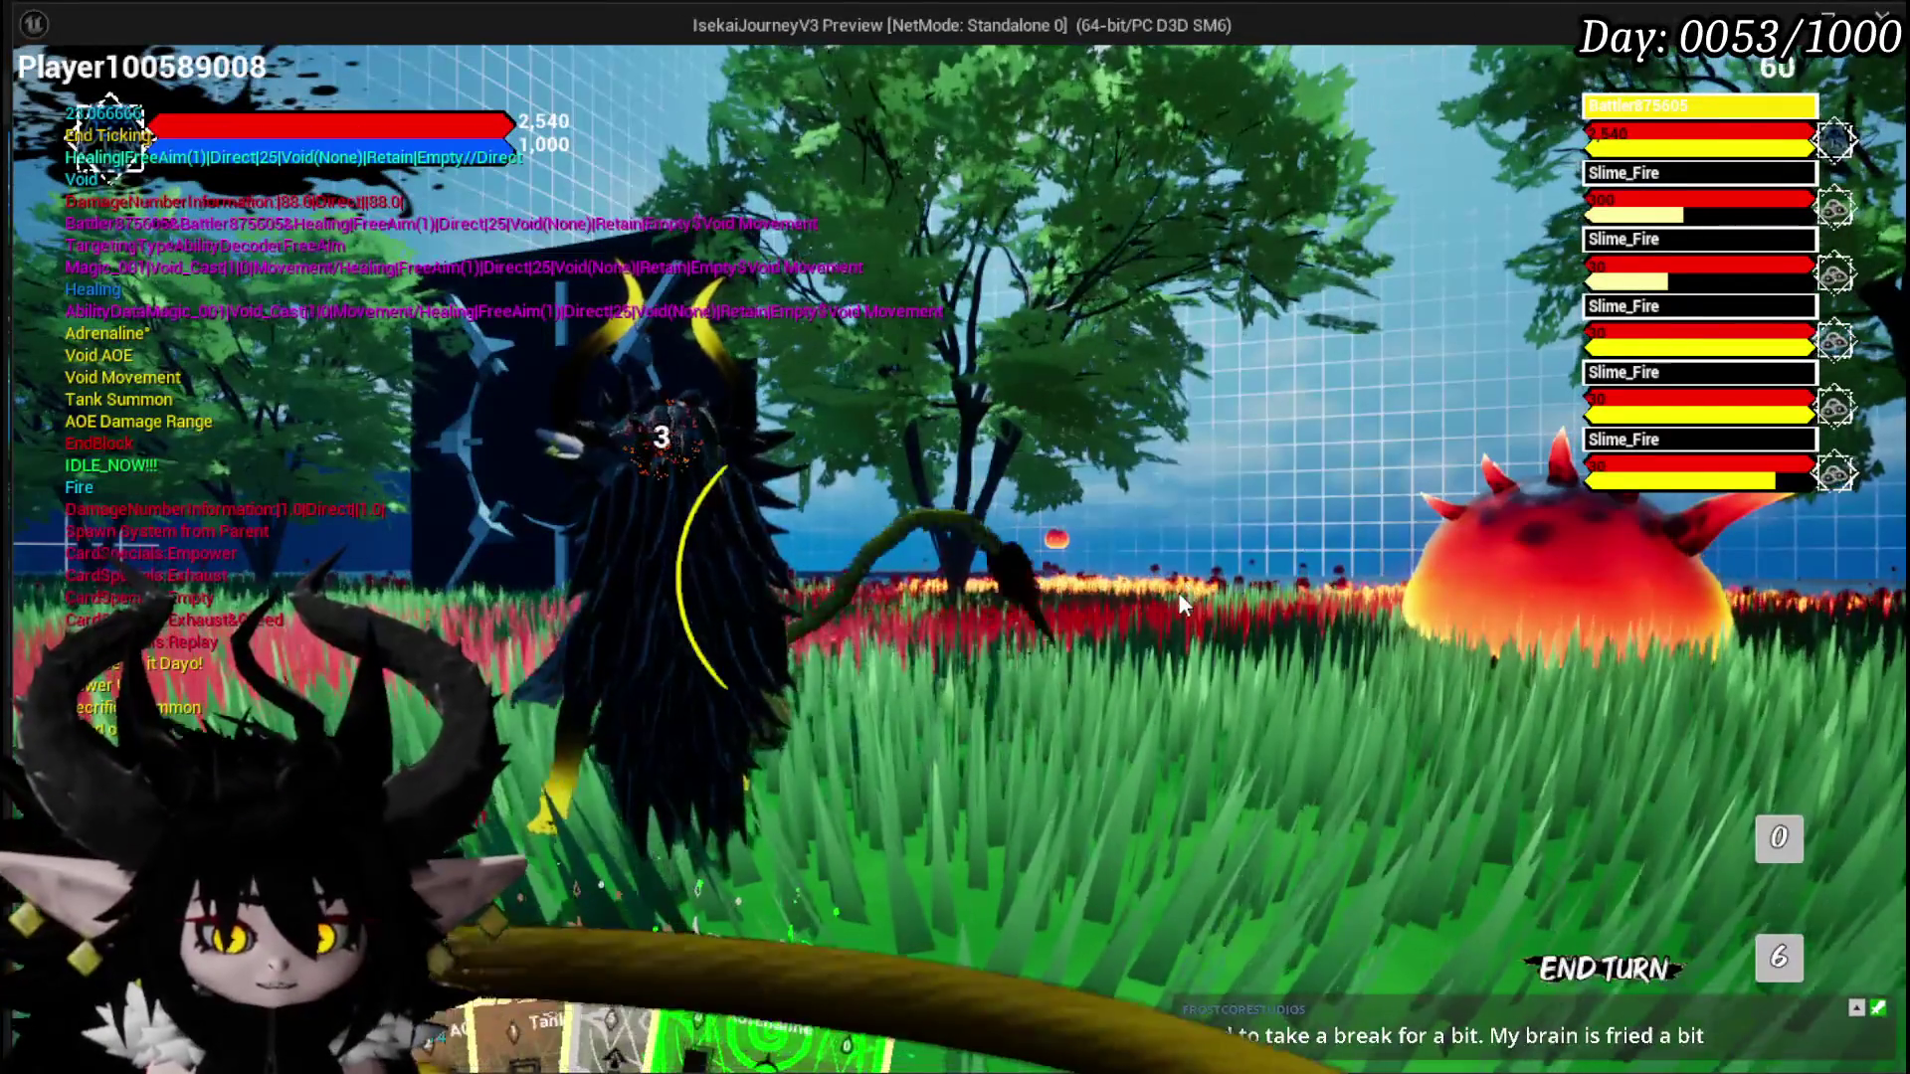
mouse_move(795, 945)
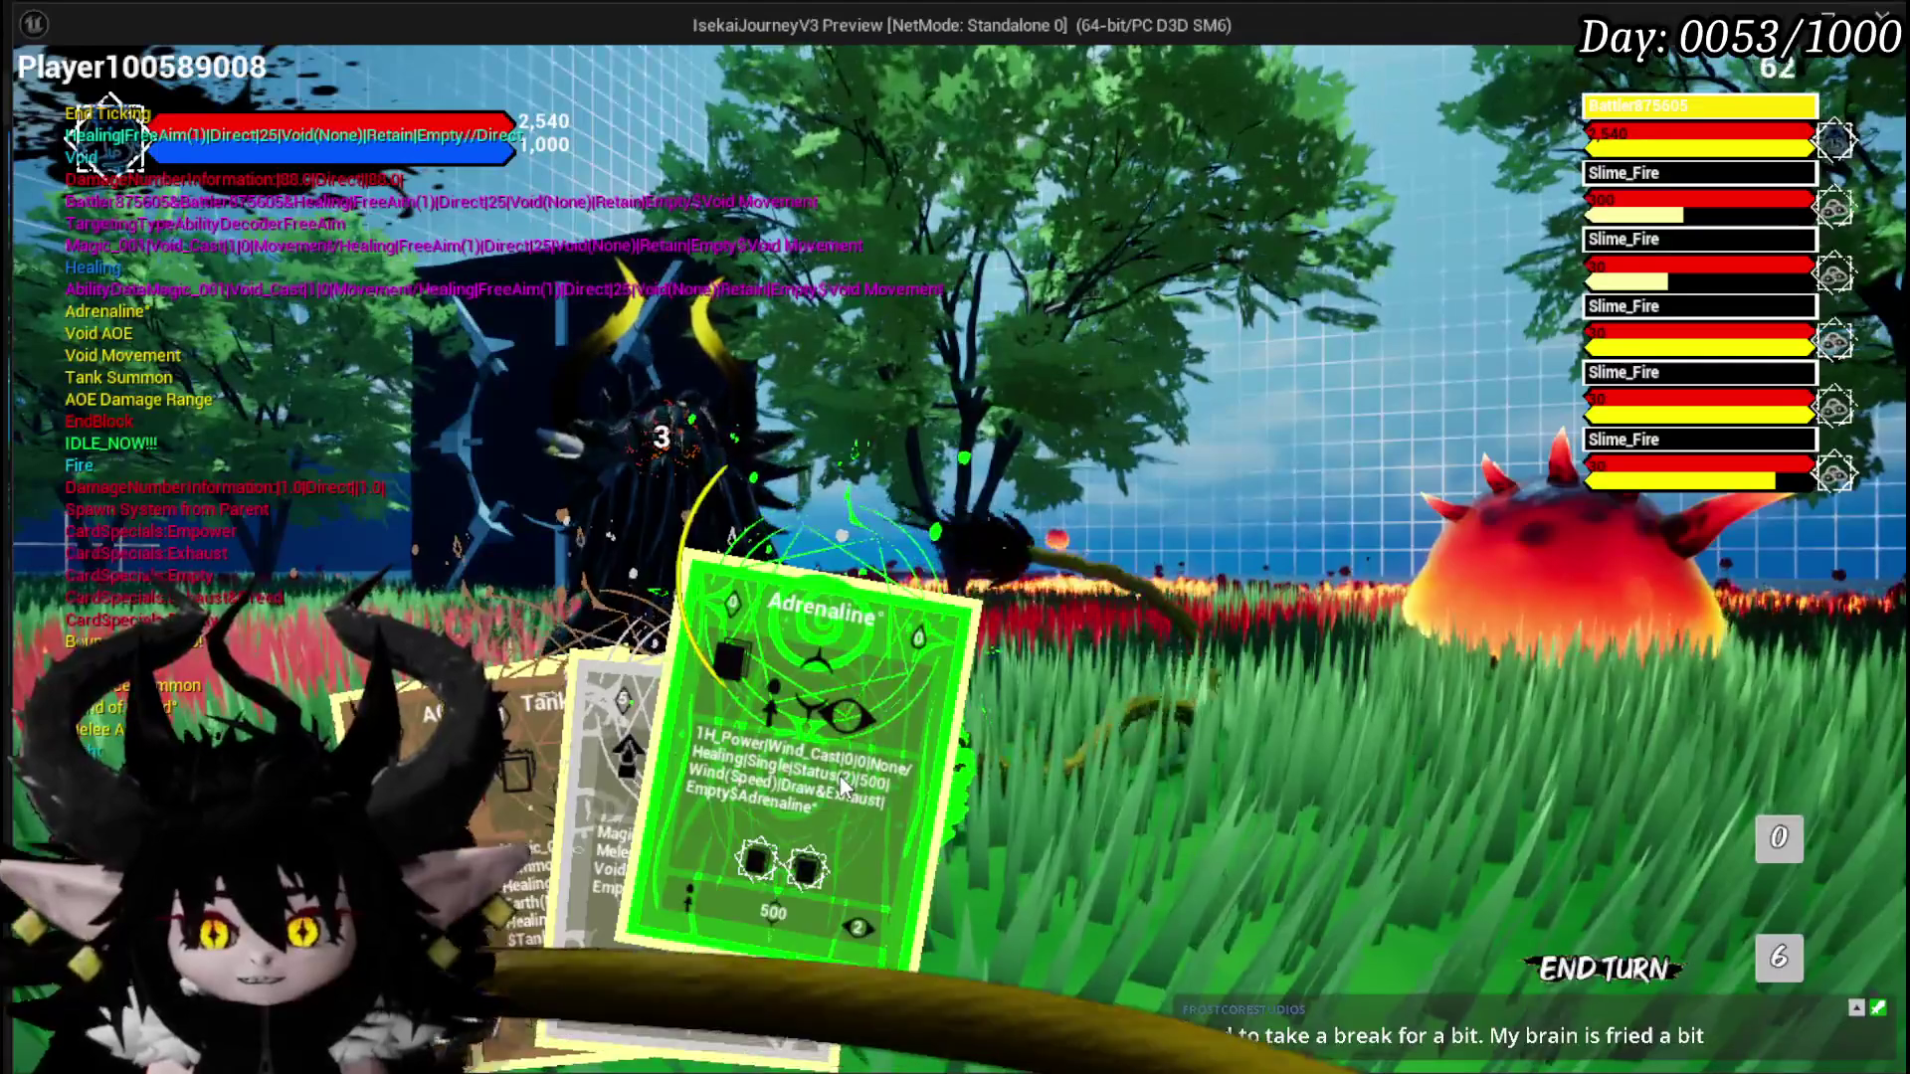
click(845, 775)
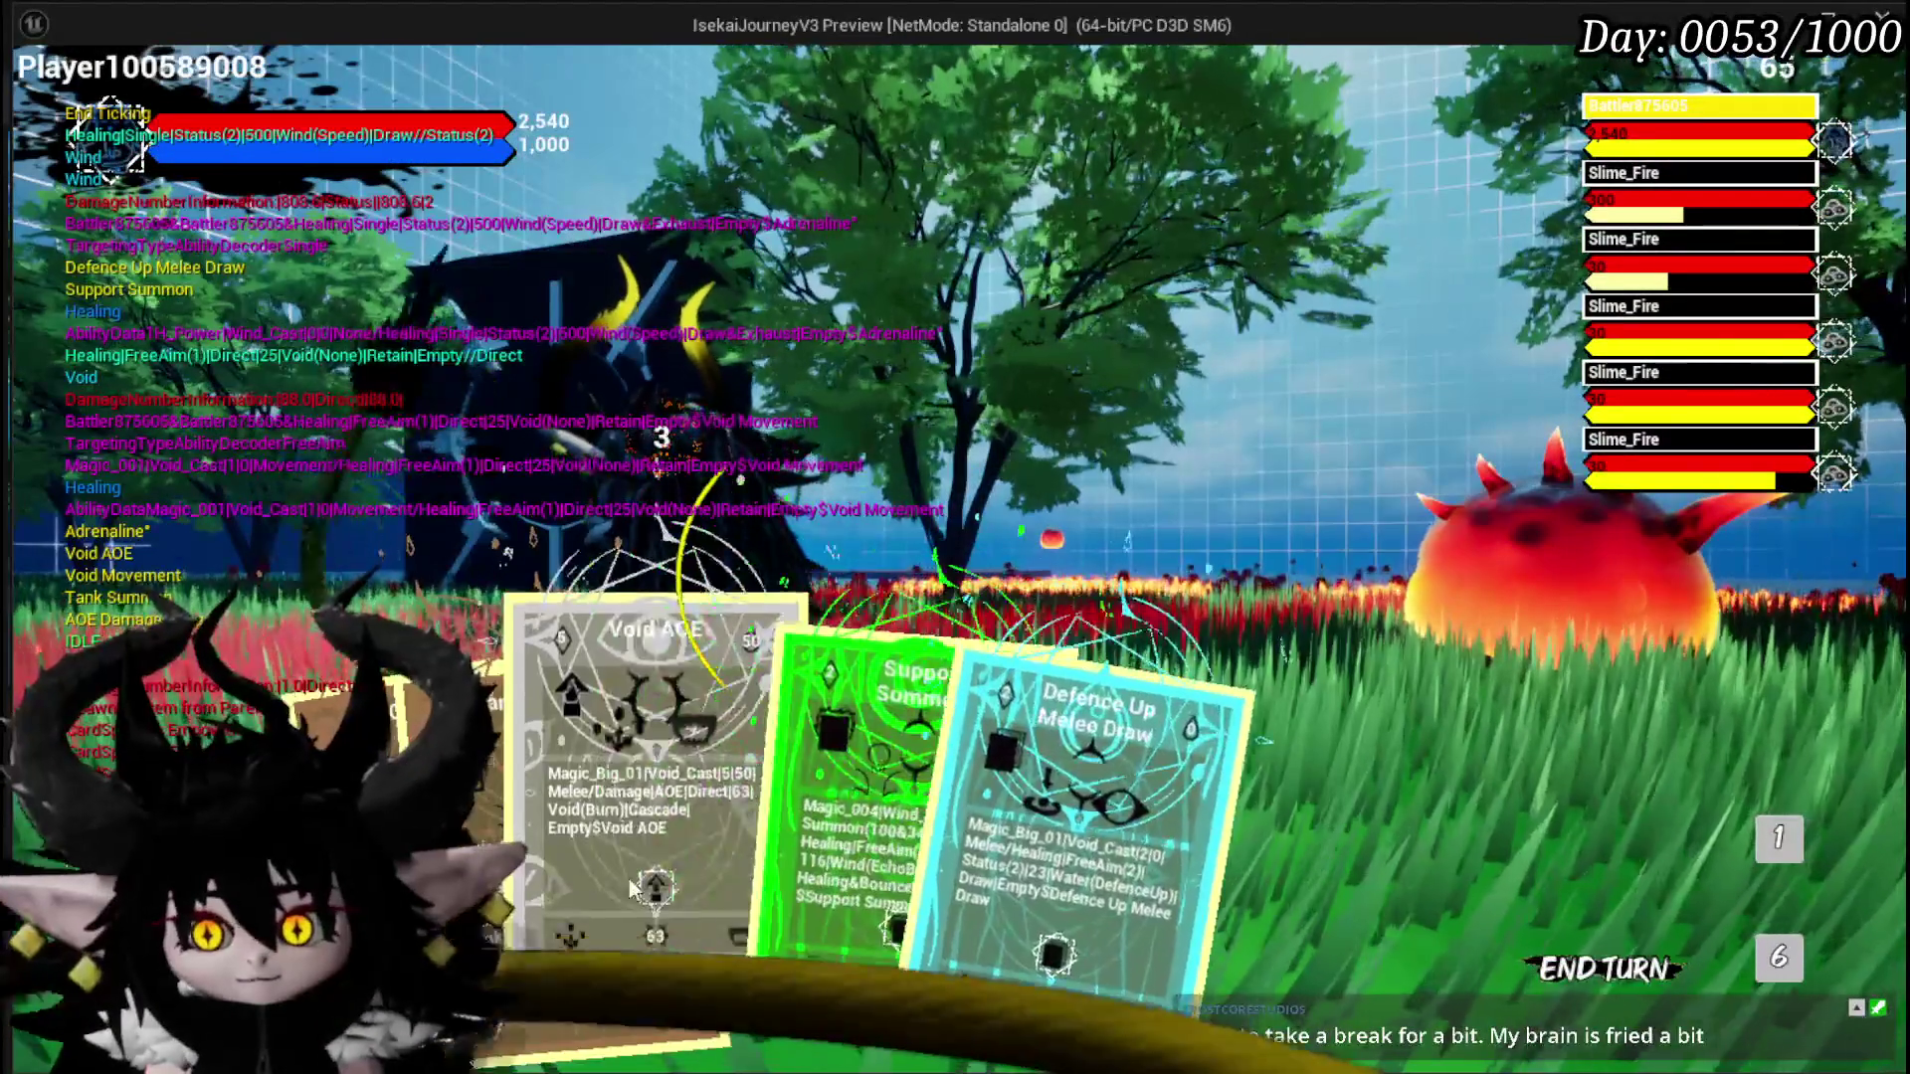
click(907, 846)
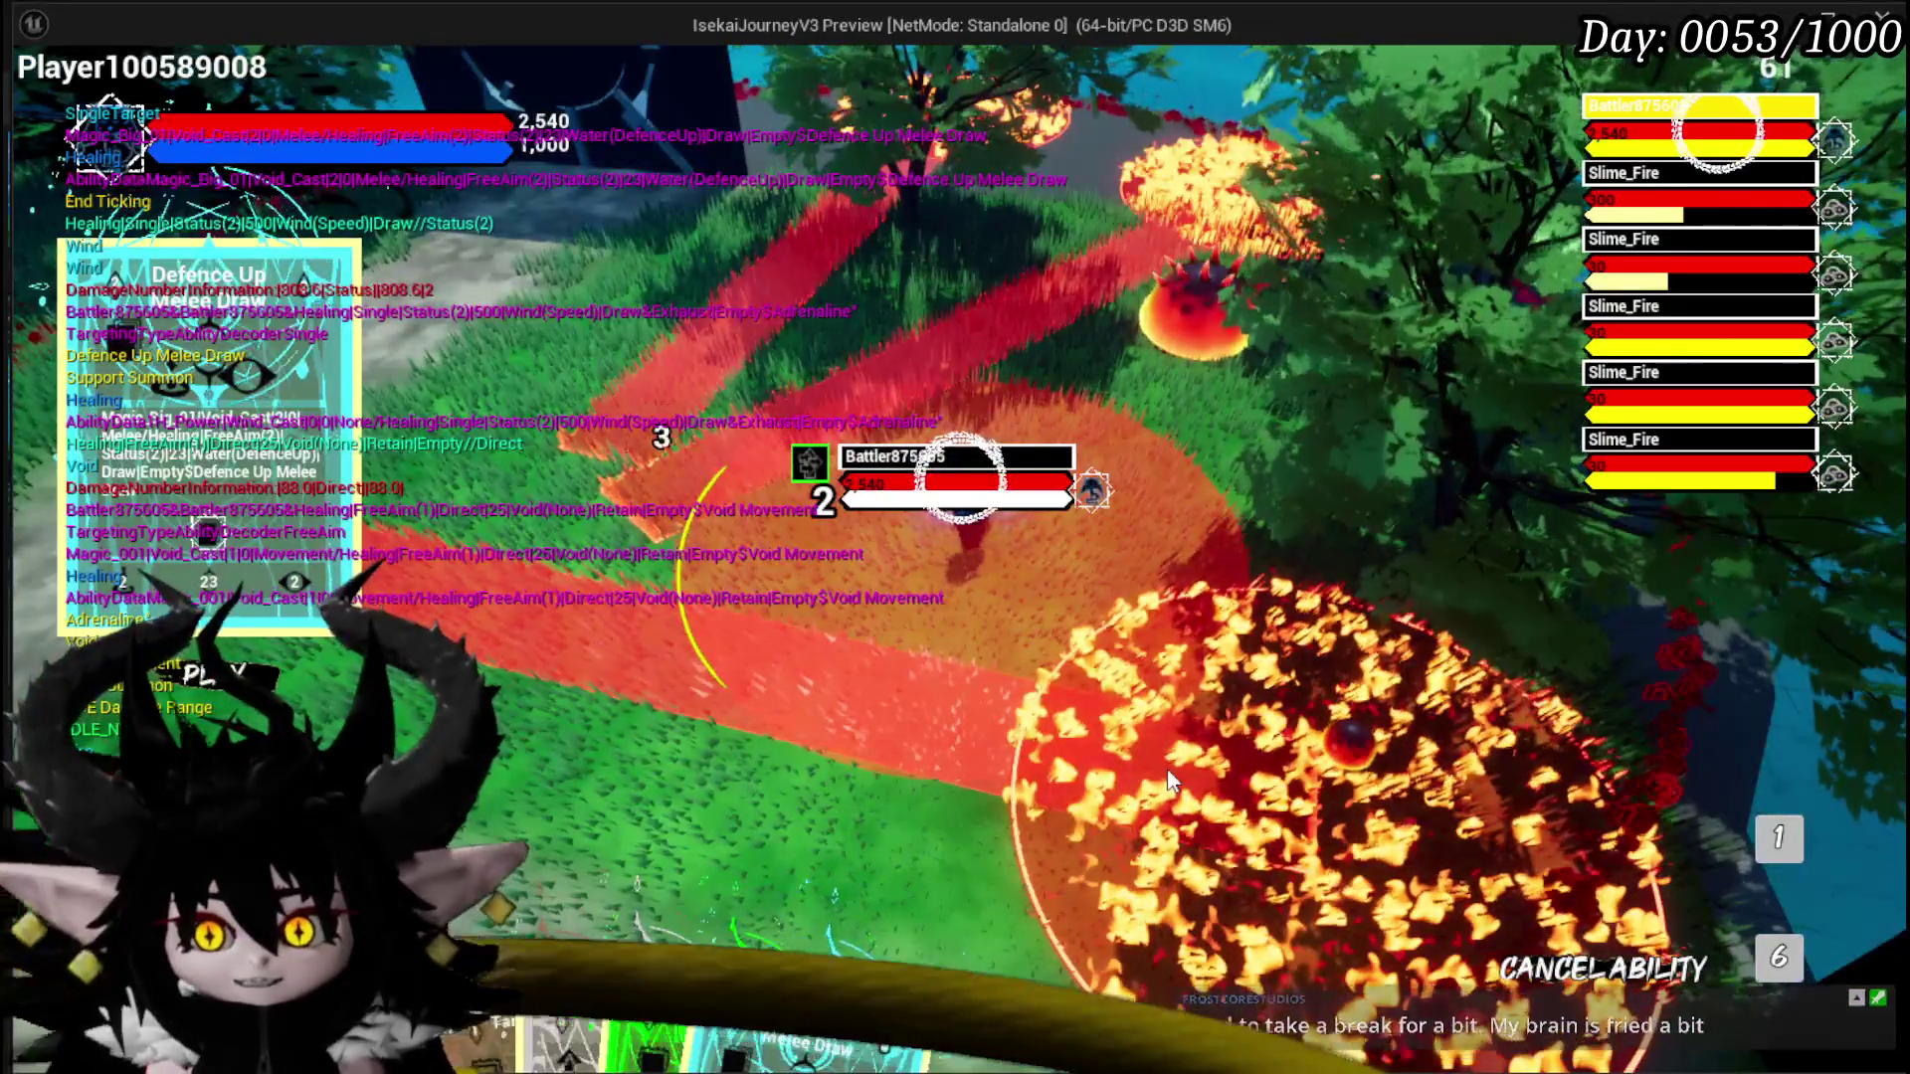
click(1167, 768)
Step: Play an Empty Card, cast Splash Move on the slime, and stop the preview
mouse_move(744, 927)
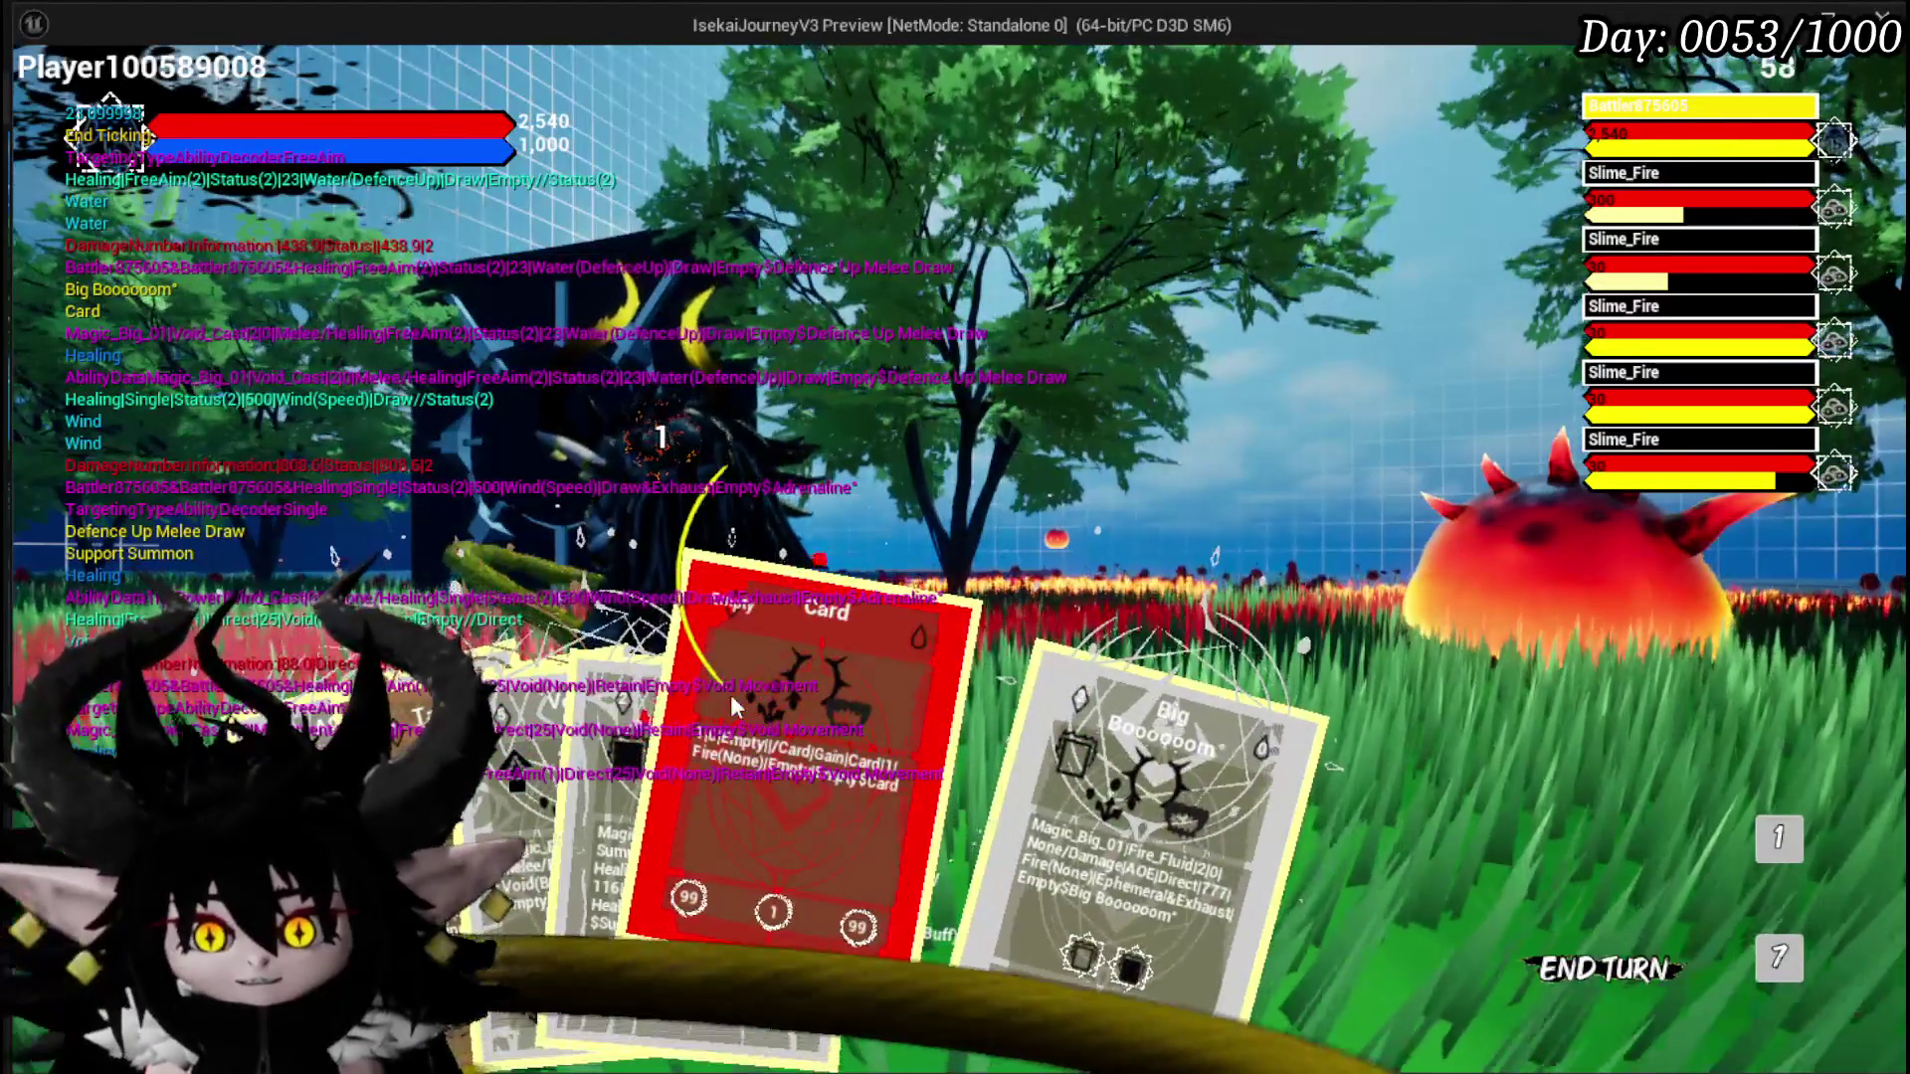
click(758, 746)
click(1126, 611)
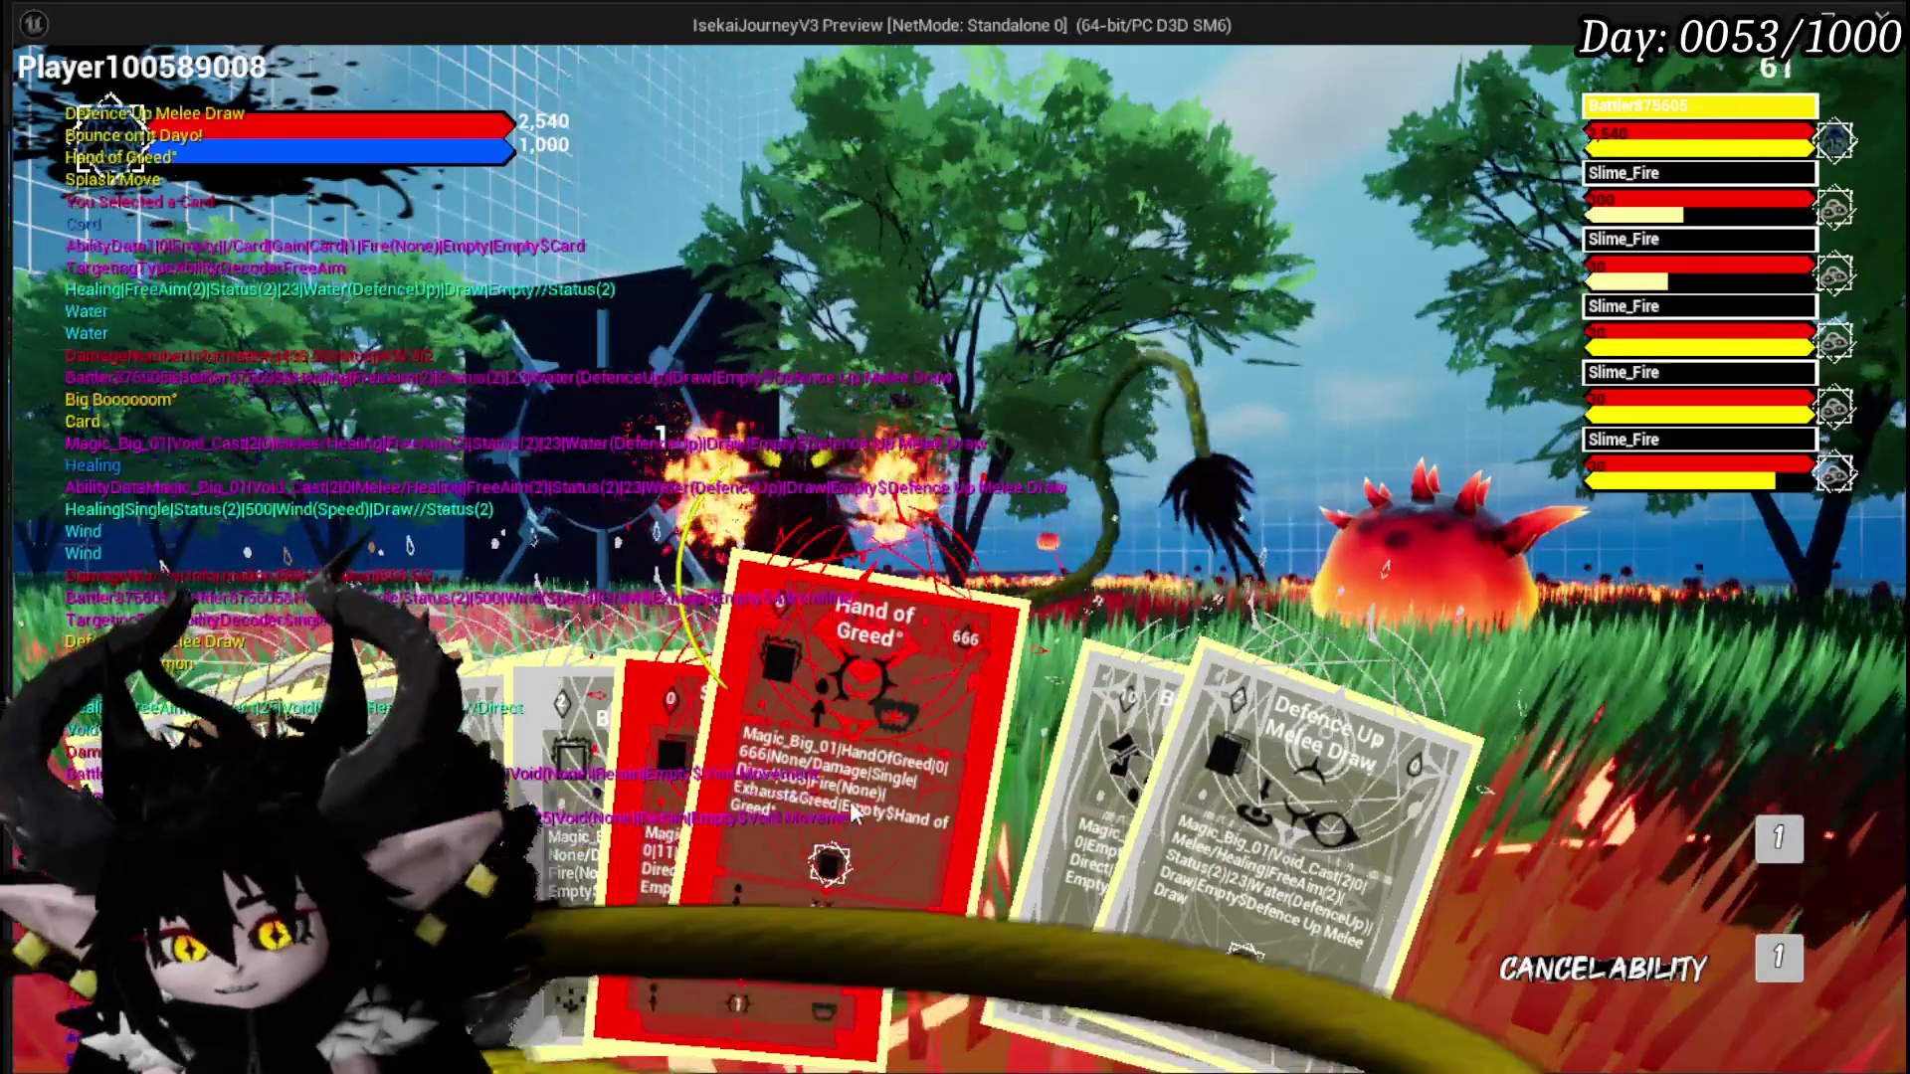
click(637, 773)
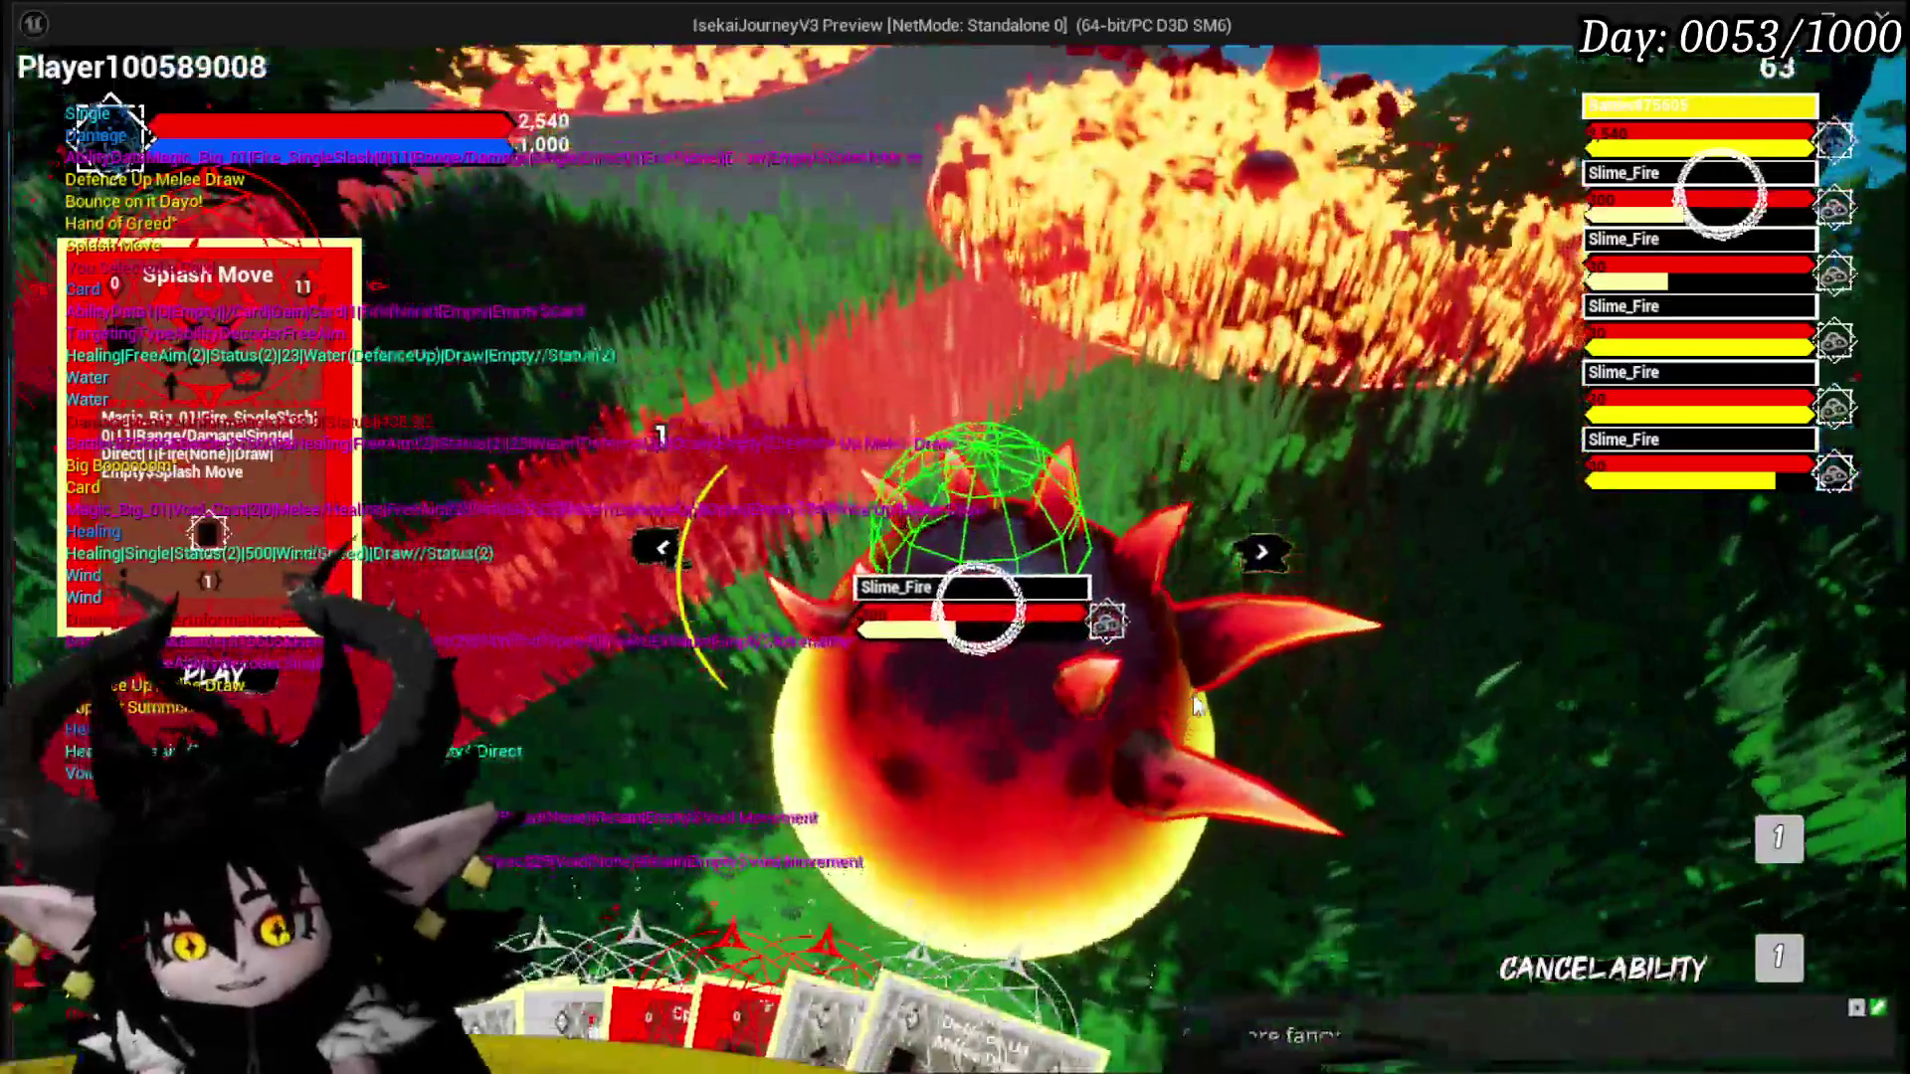
click(1192, 695)
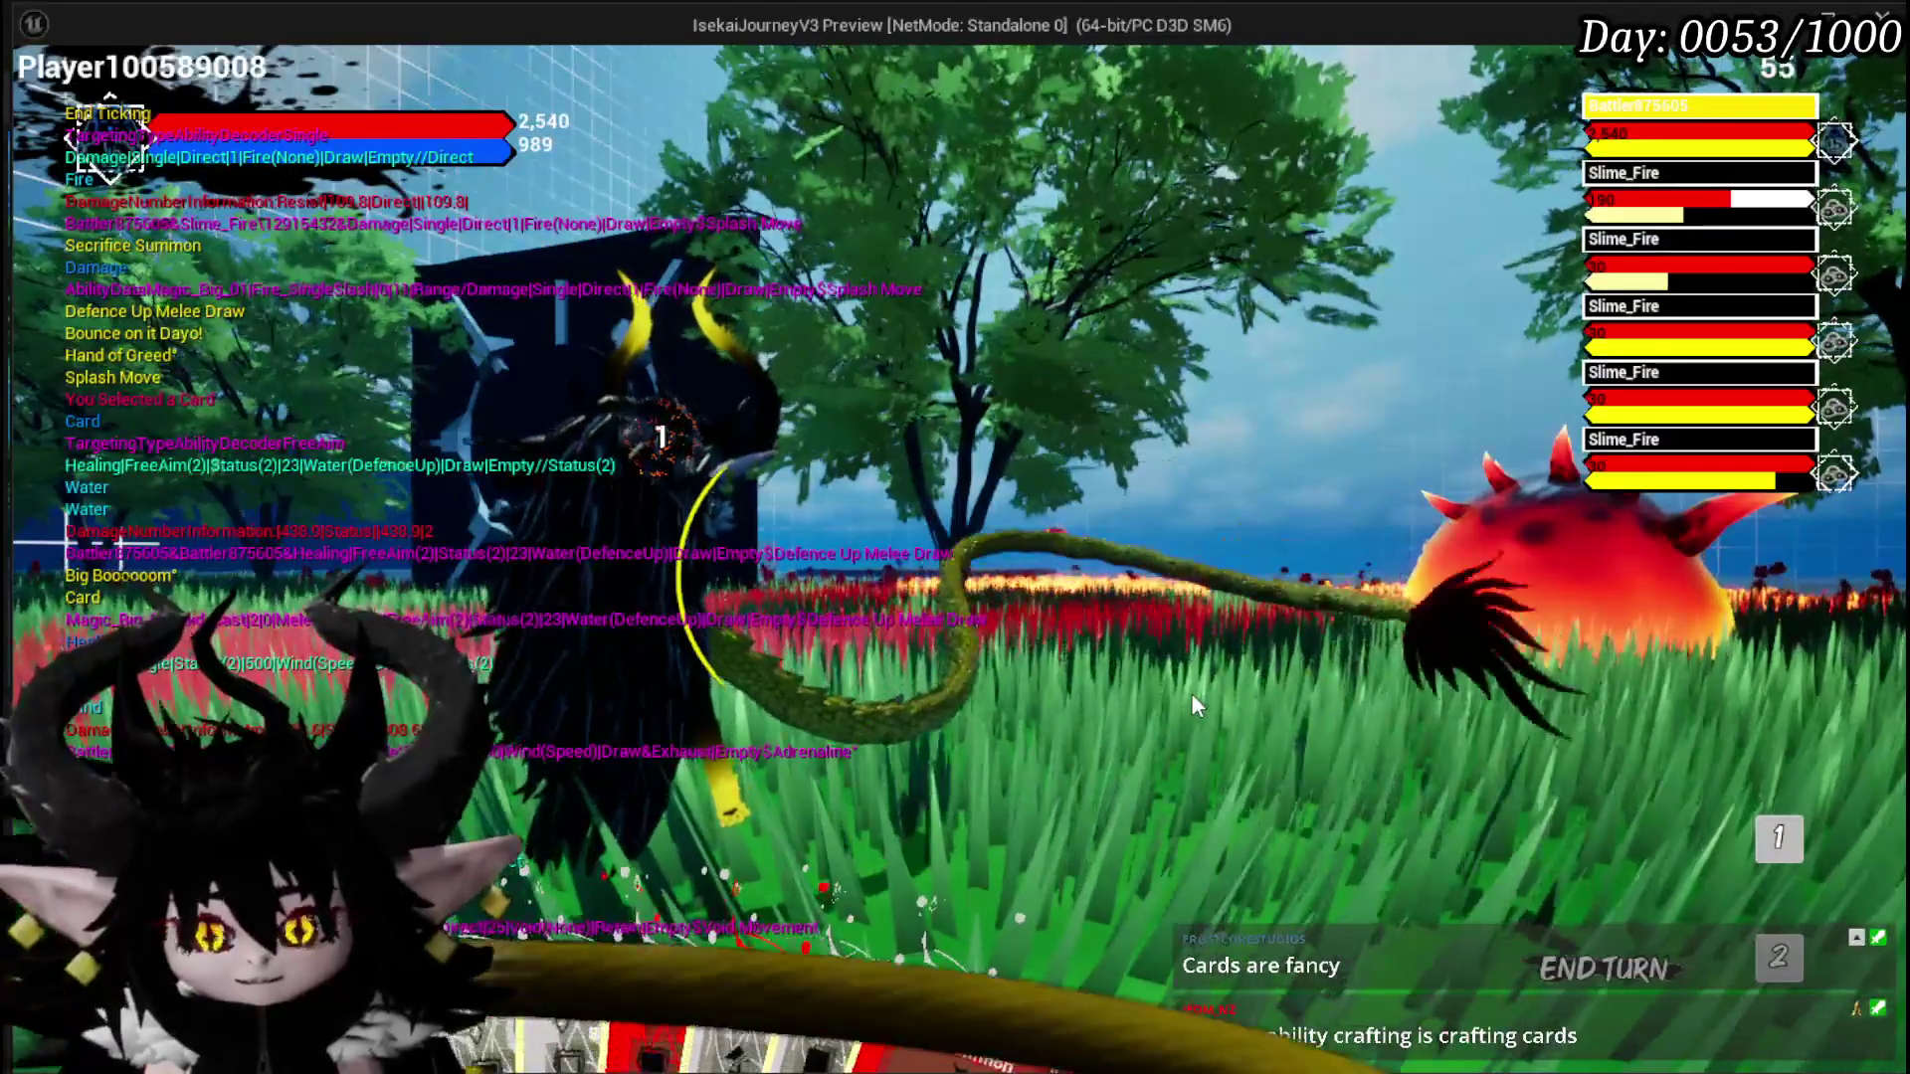
key(Escape)
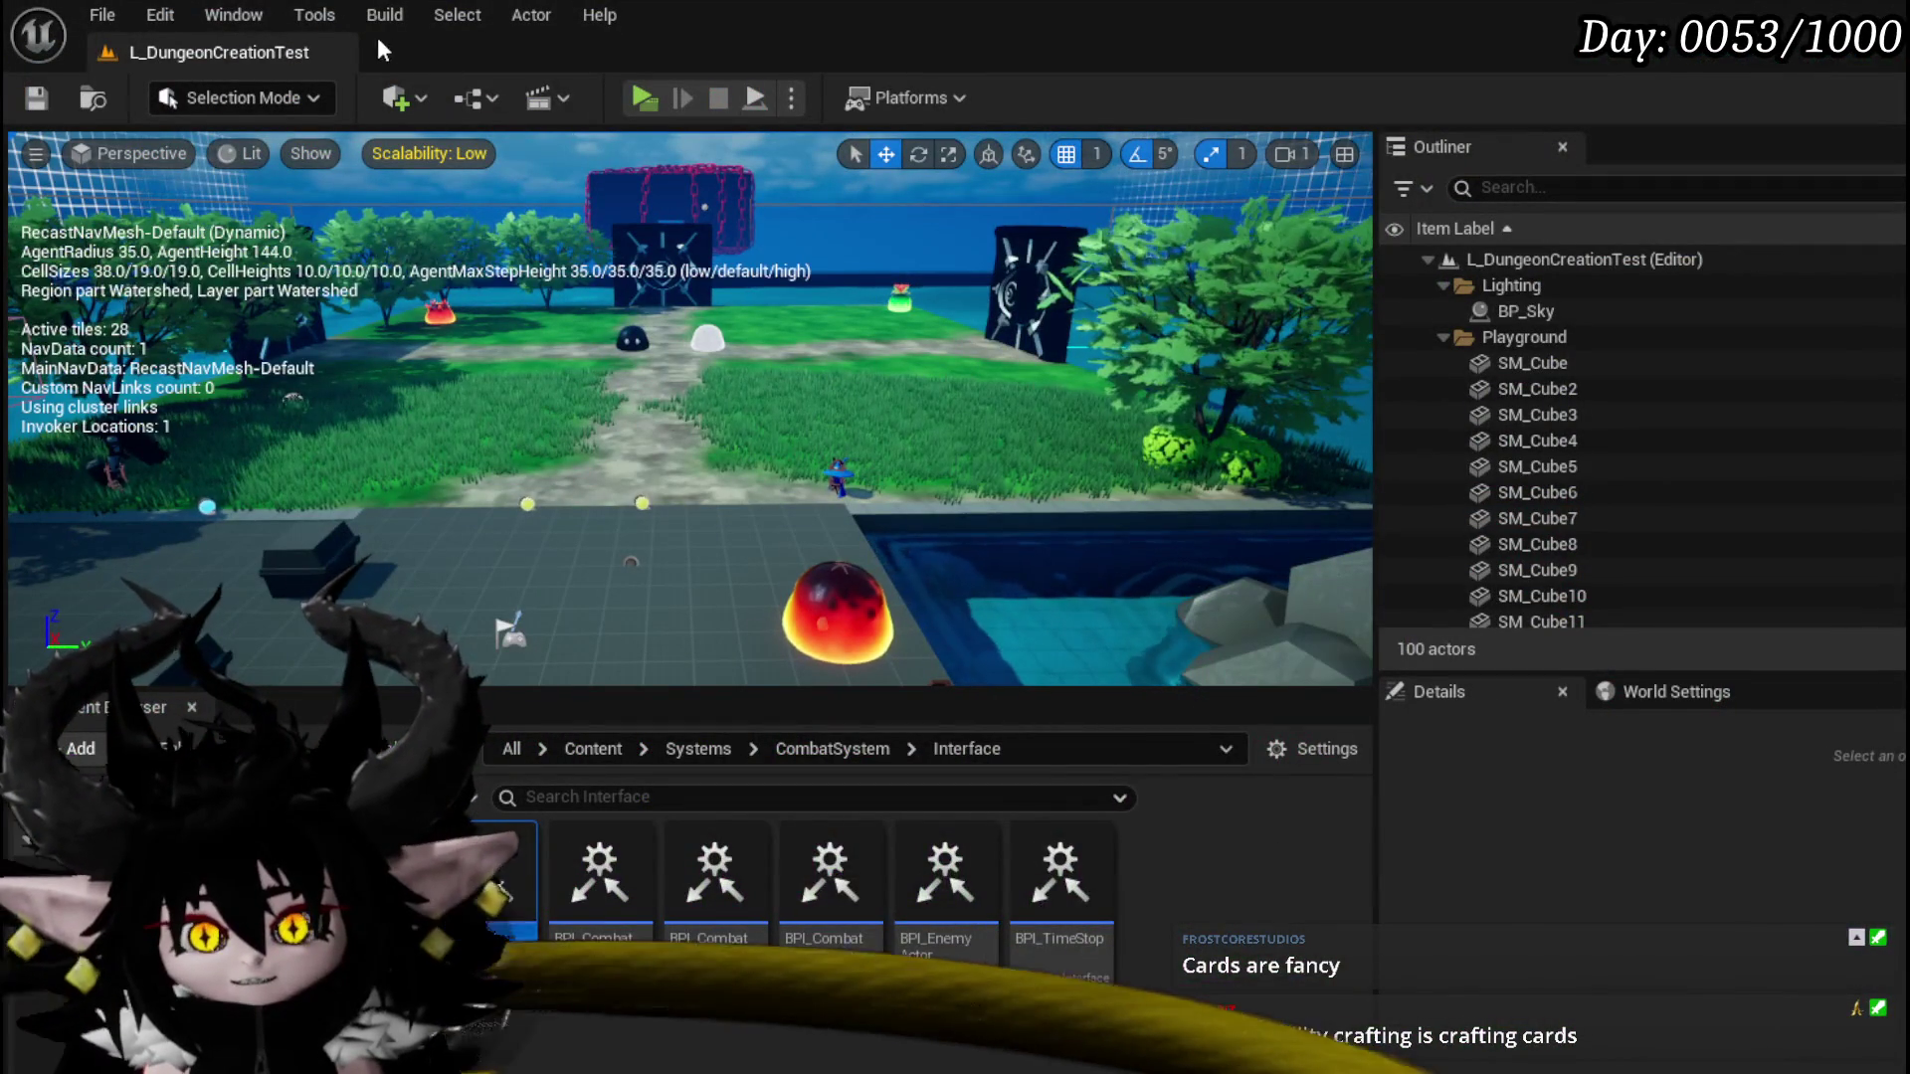
Step: Relaunch the game and load the ChuraMagicSummon deck in the ability crafting panel
key(alt+p)
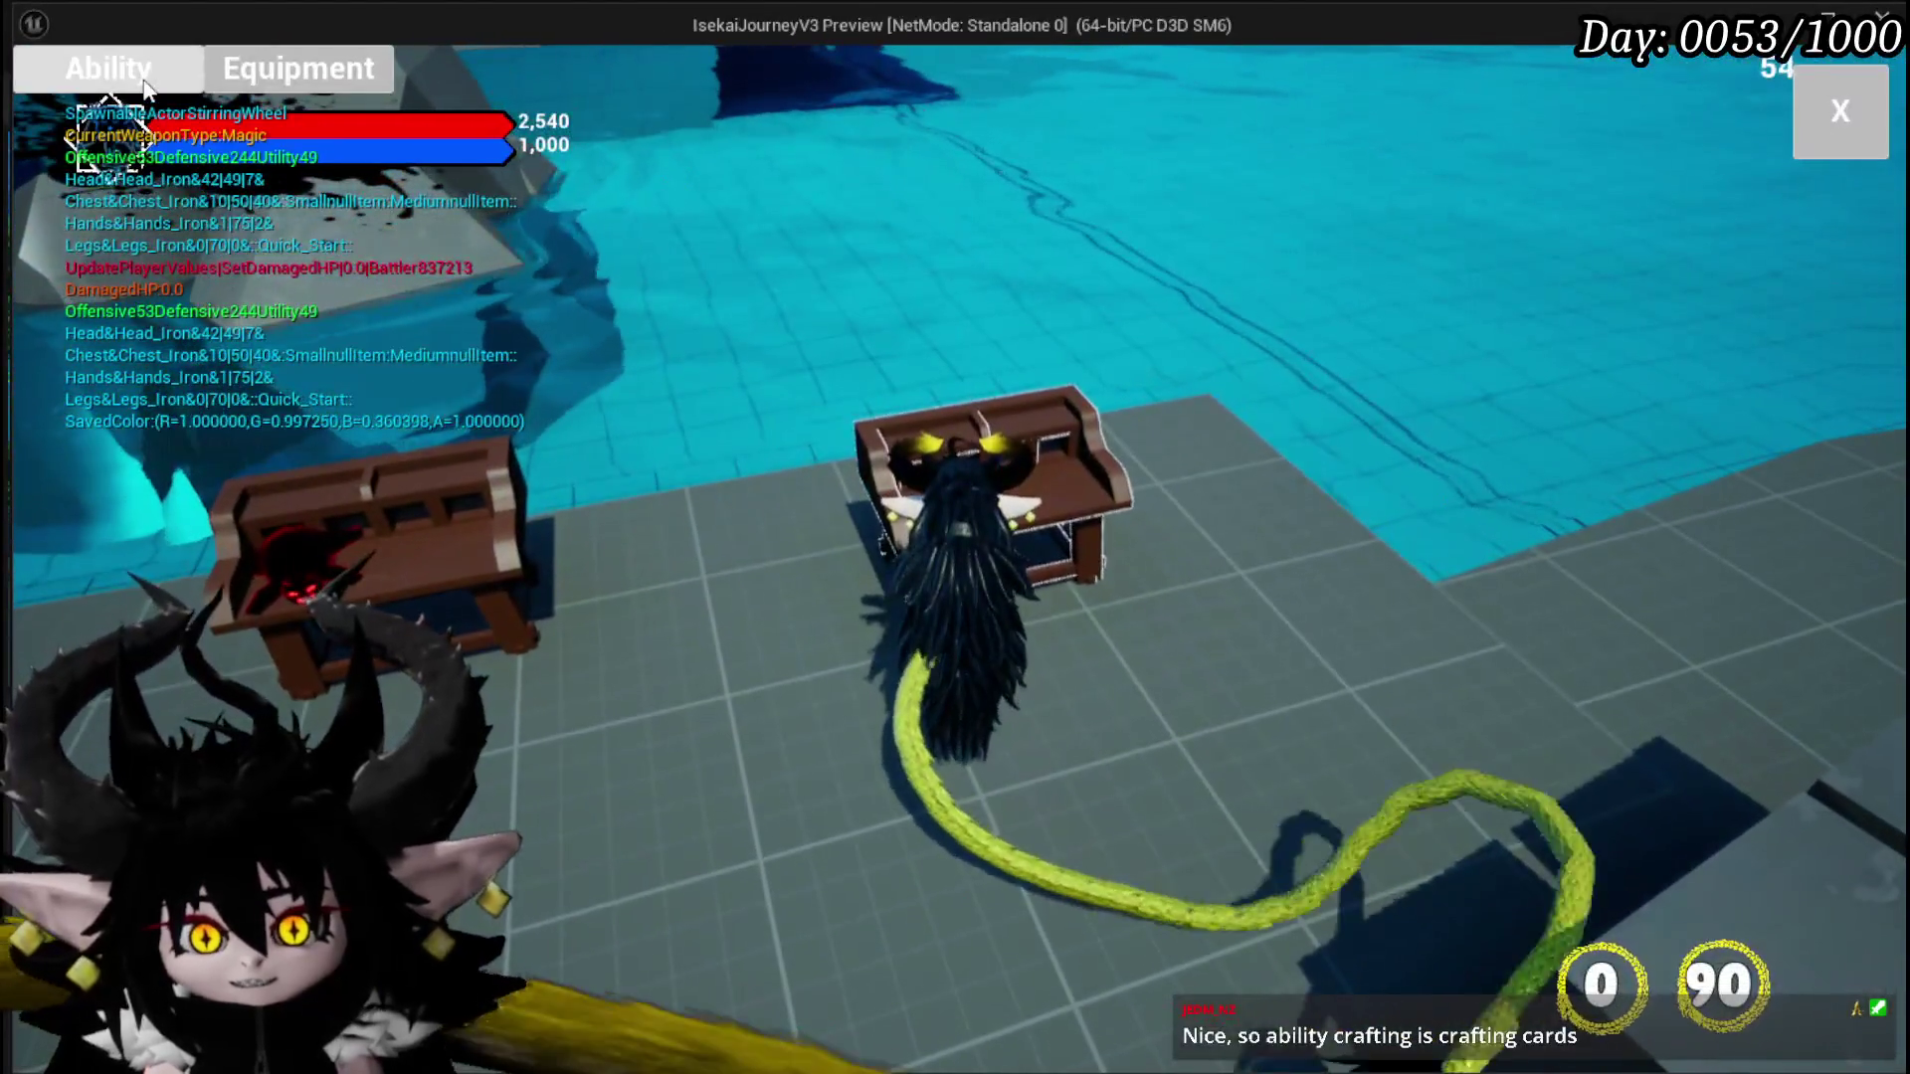
click(144, 84)
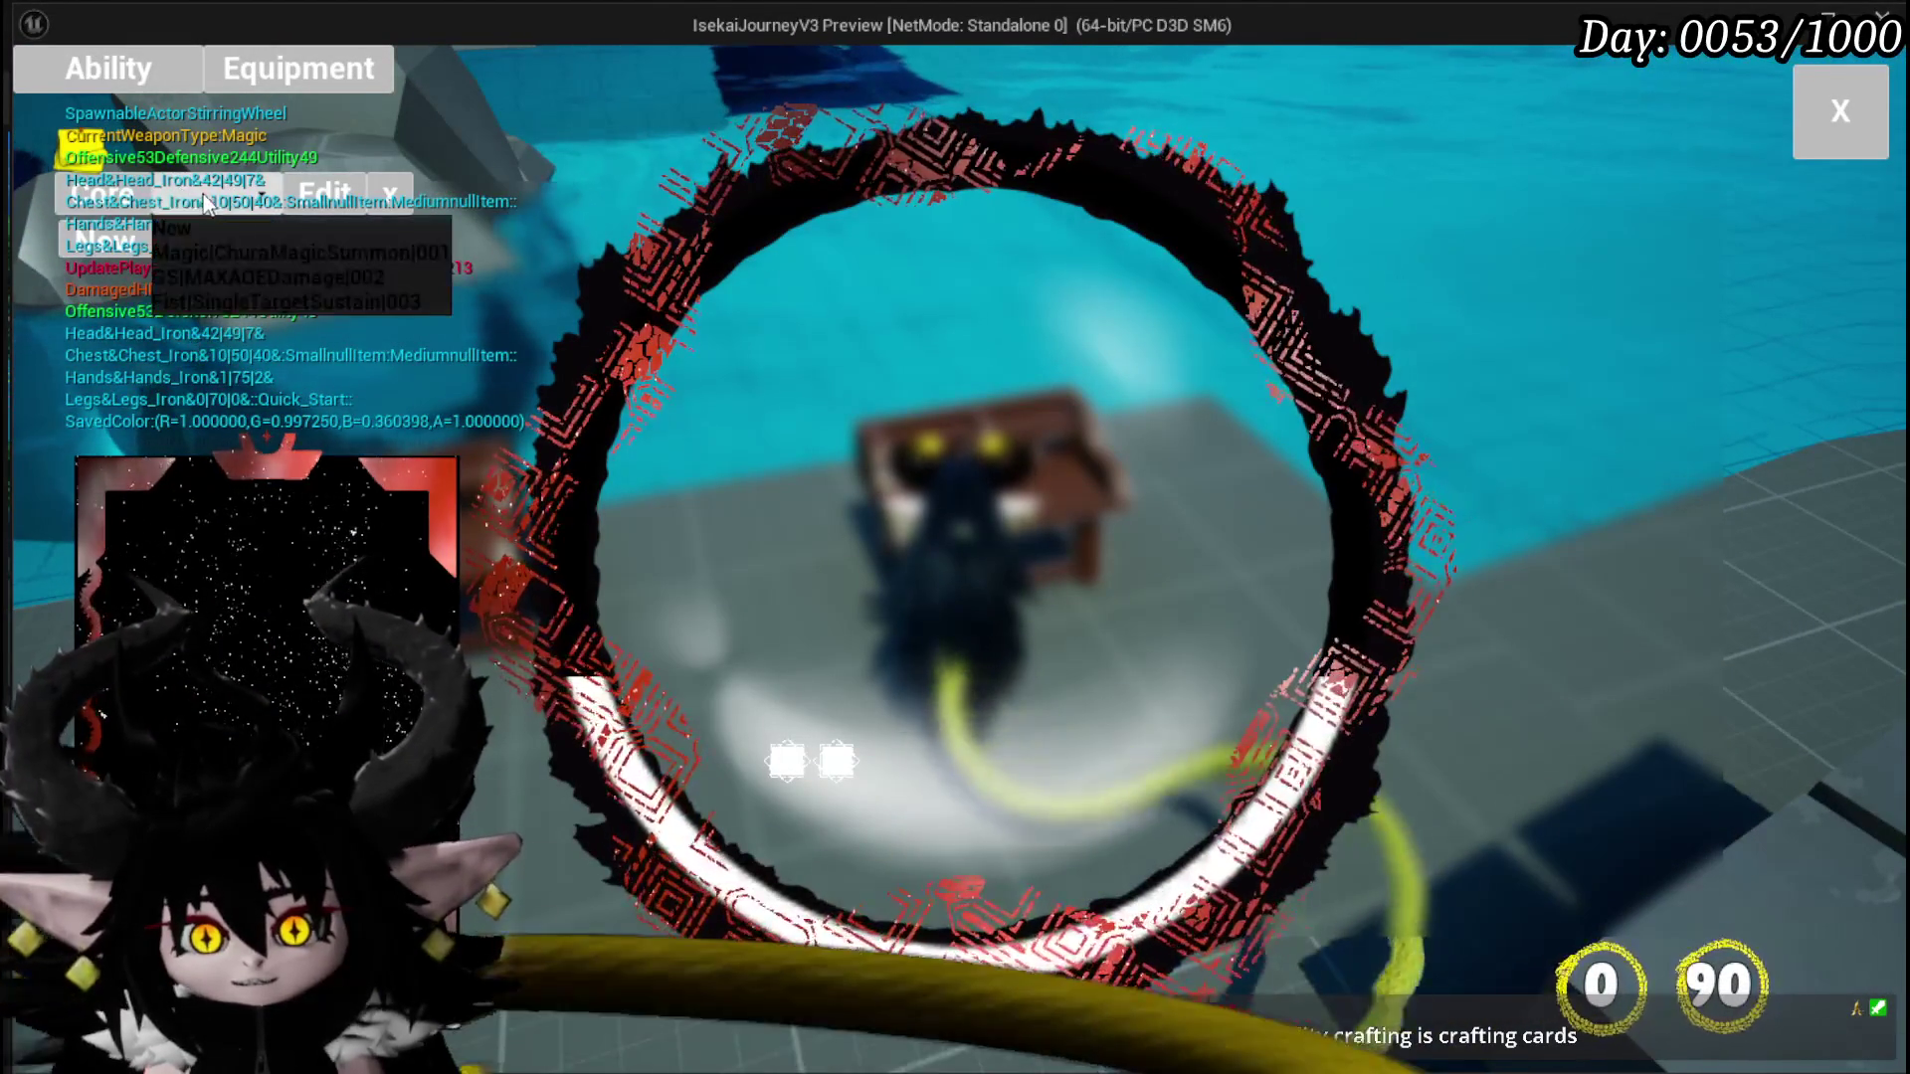
click(231, 253)
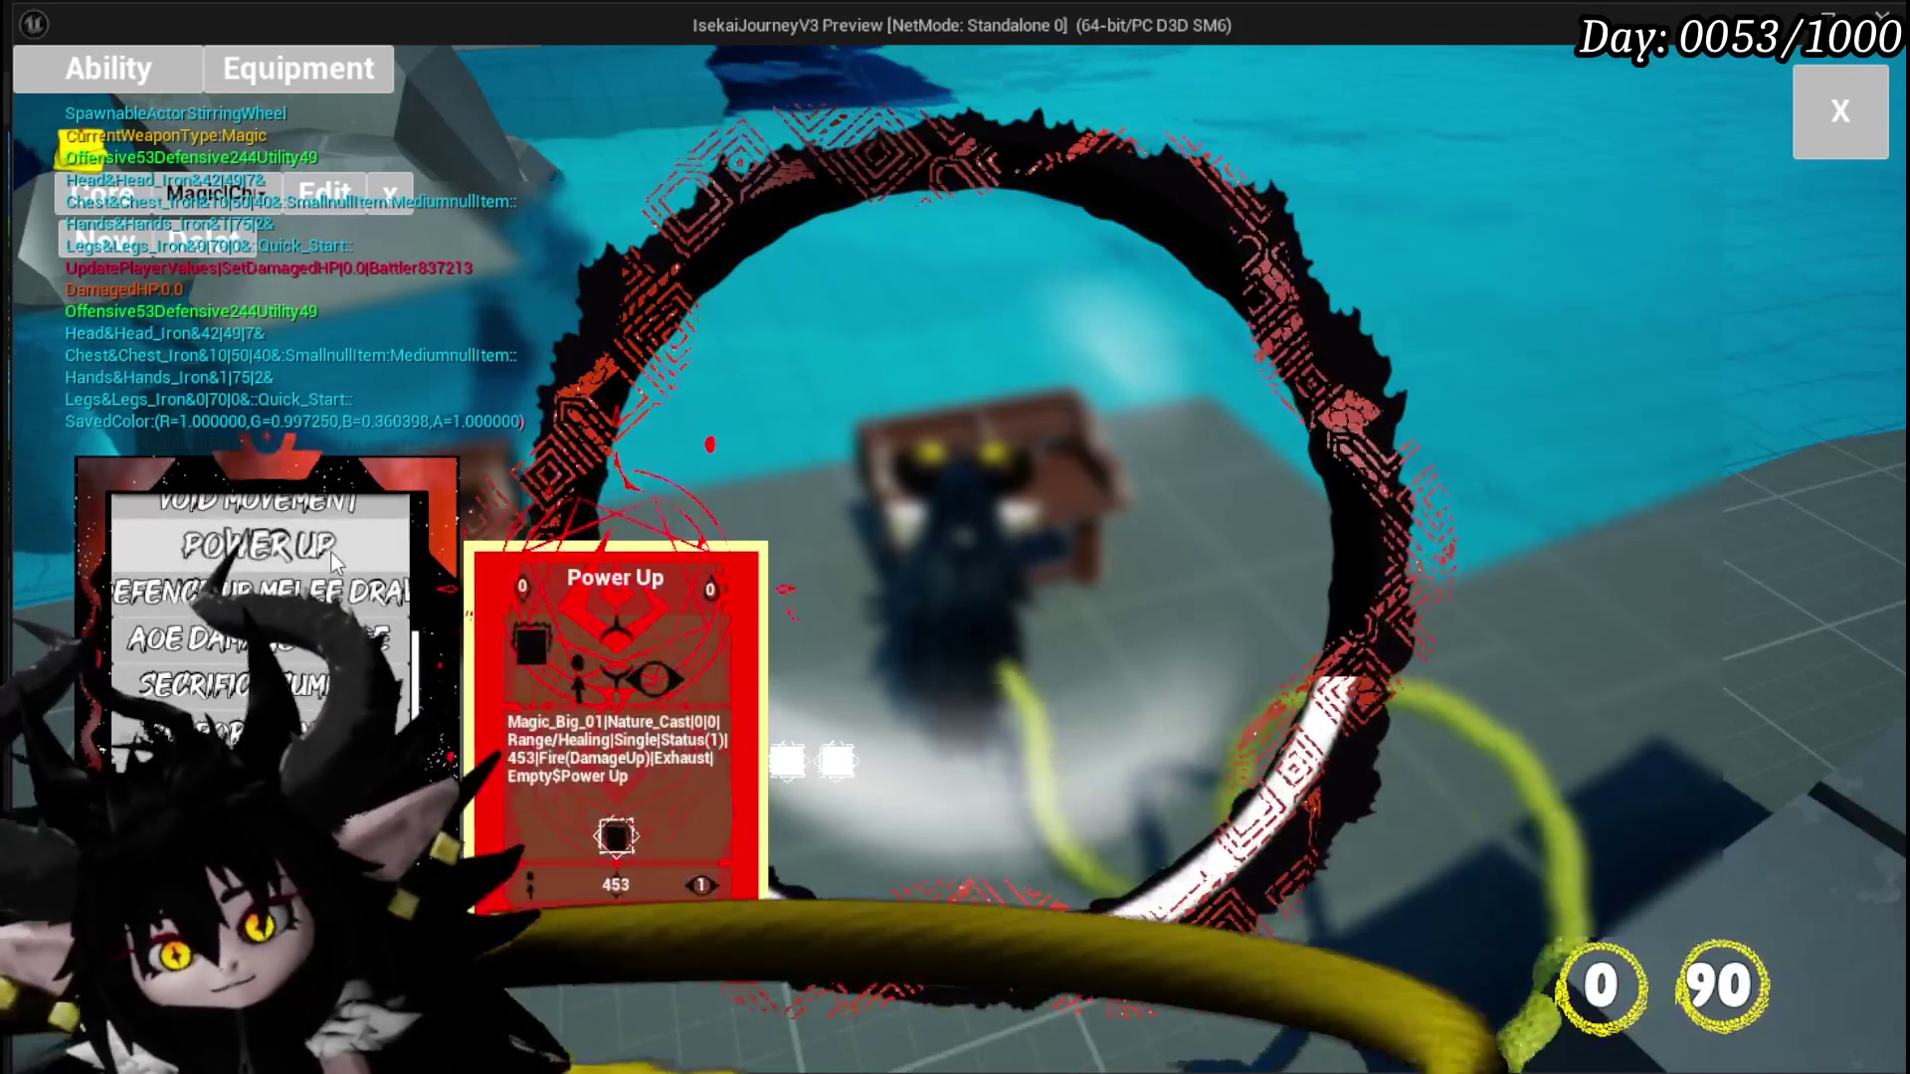
Step: Browse the deck's cards and open the new card in the special-effect editor
scroll(346, 557, up, 2)
scroll(268, 515, up, 2)
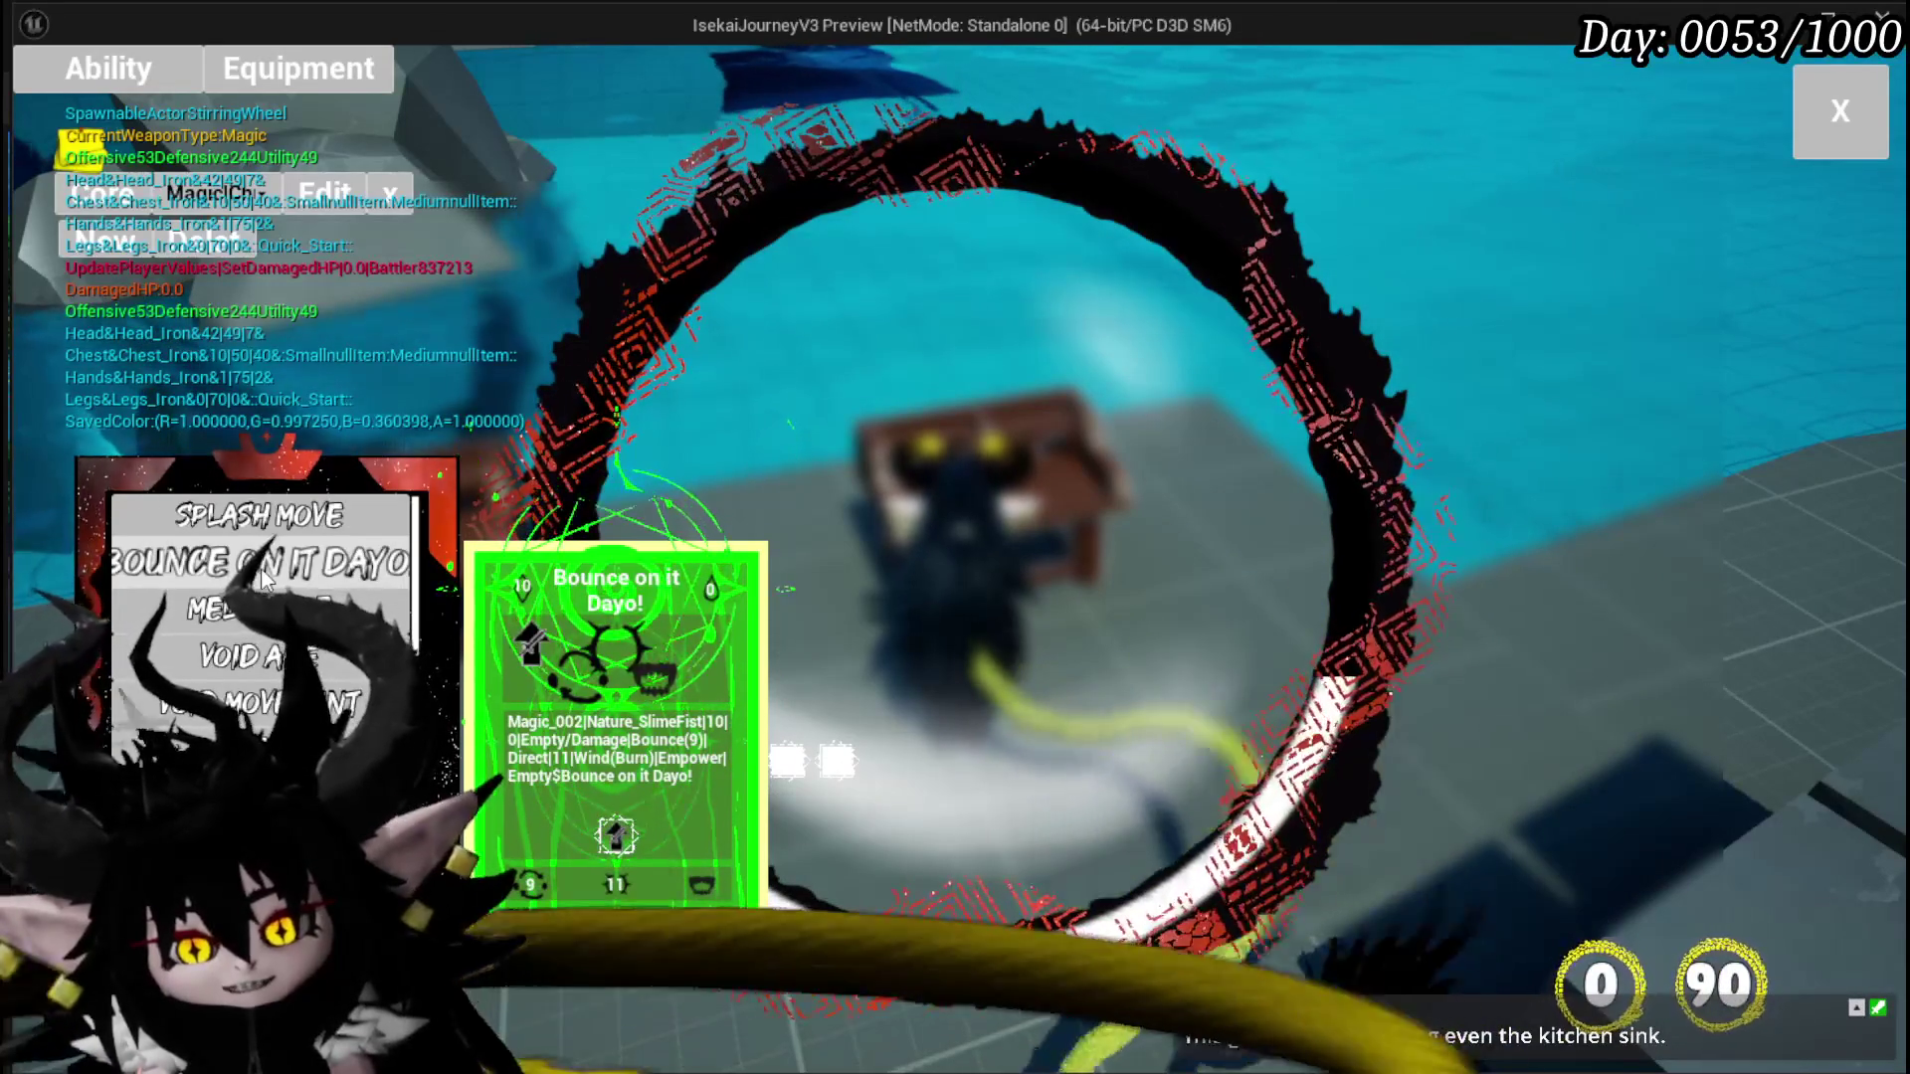
scroll(267, 579, down, 5)
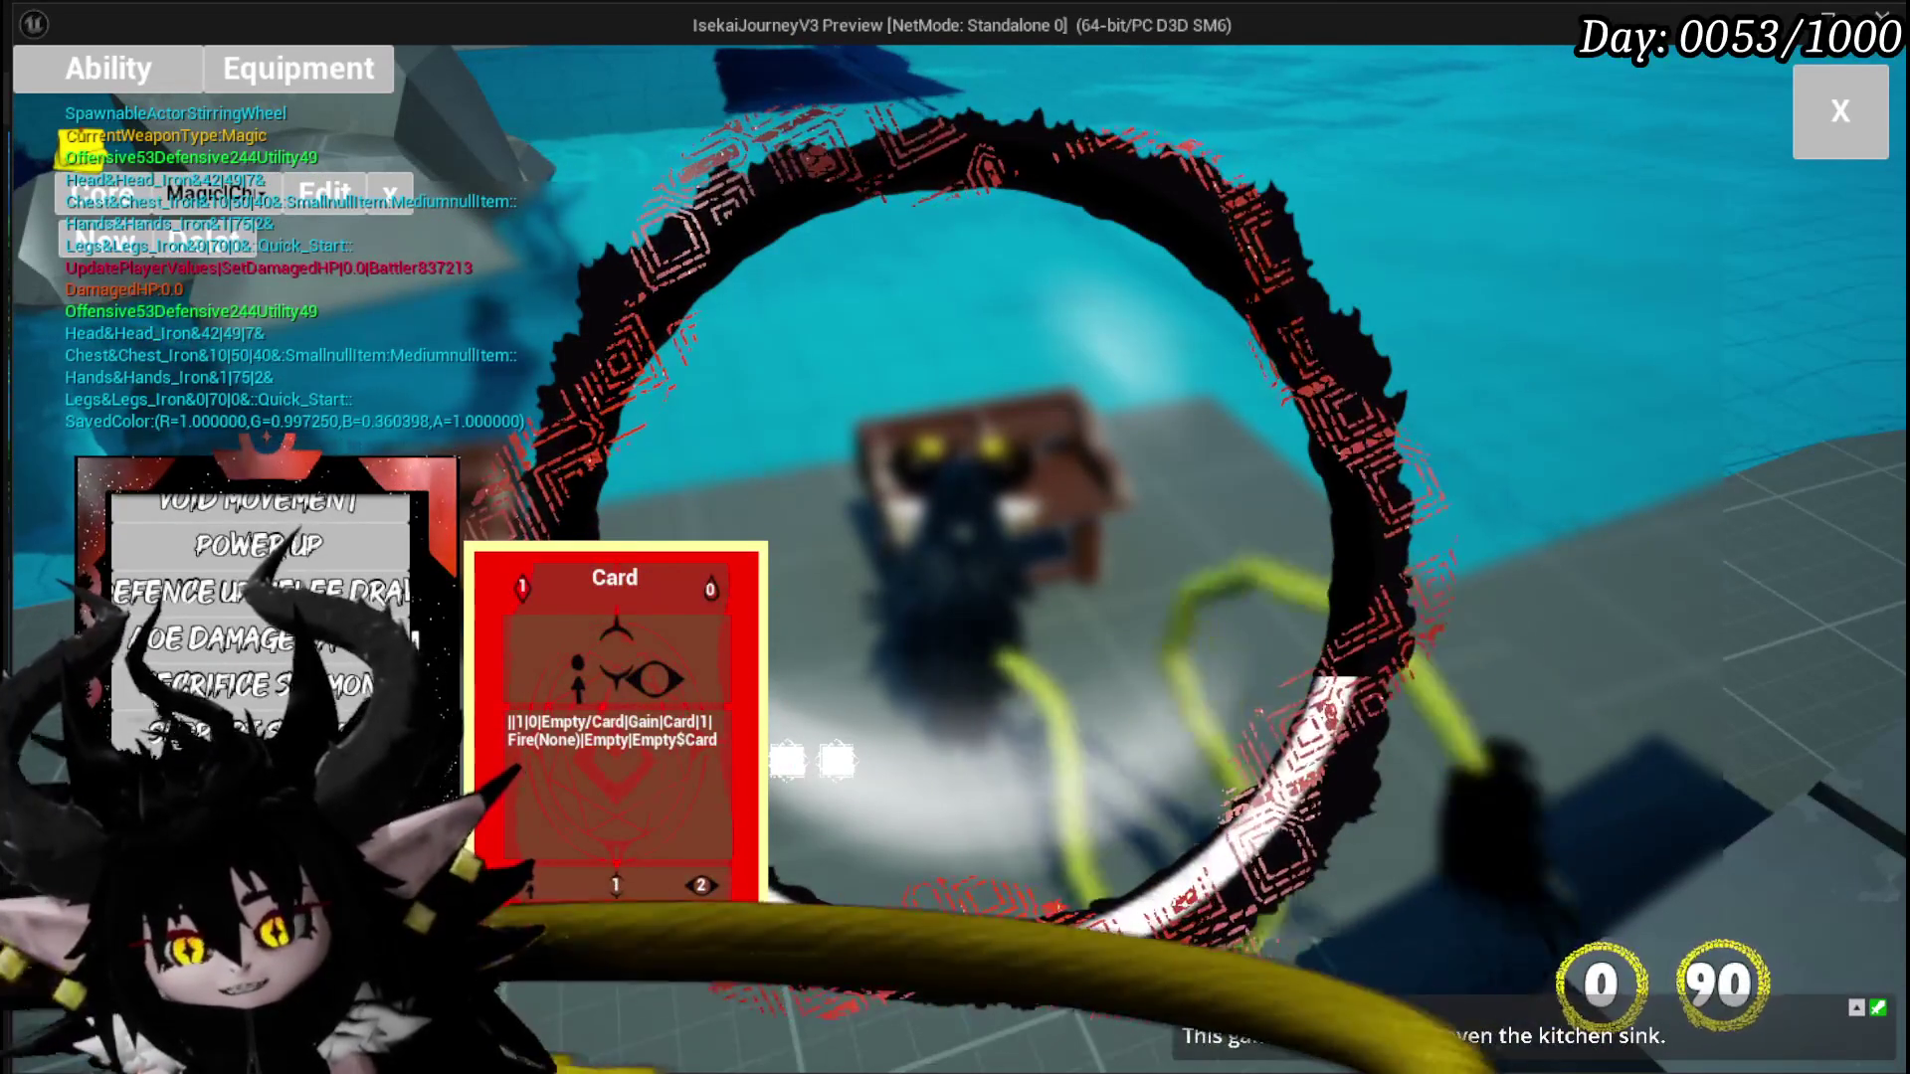
scroll(279, 640, up, 3)
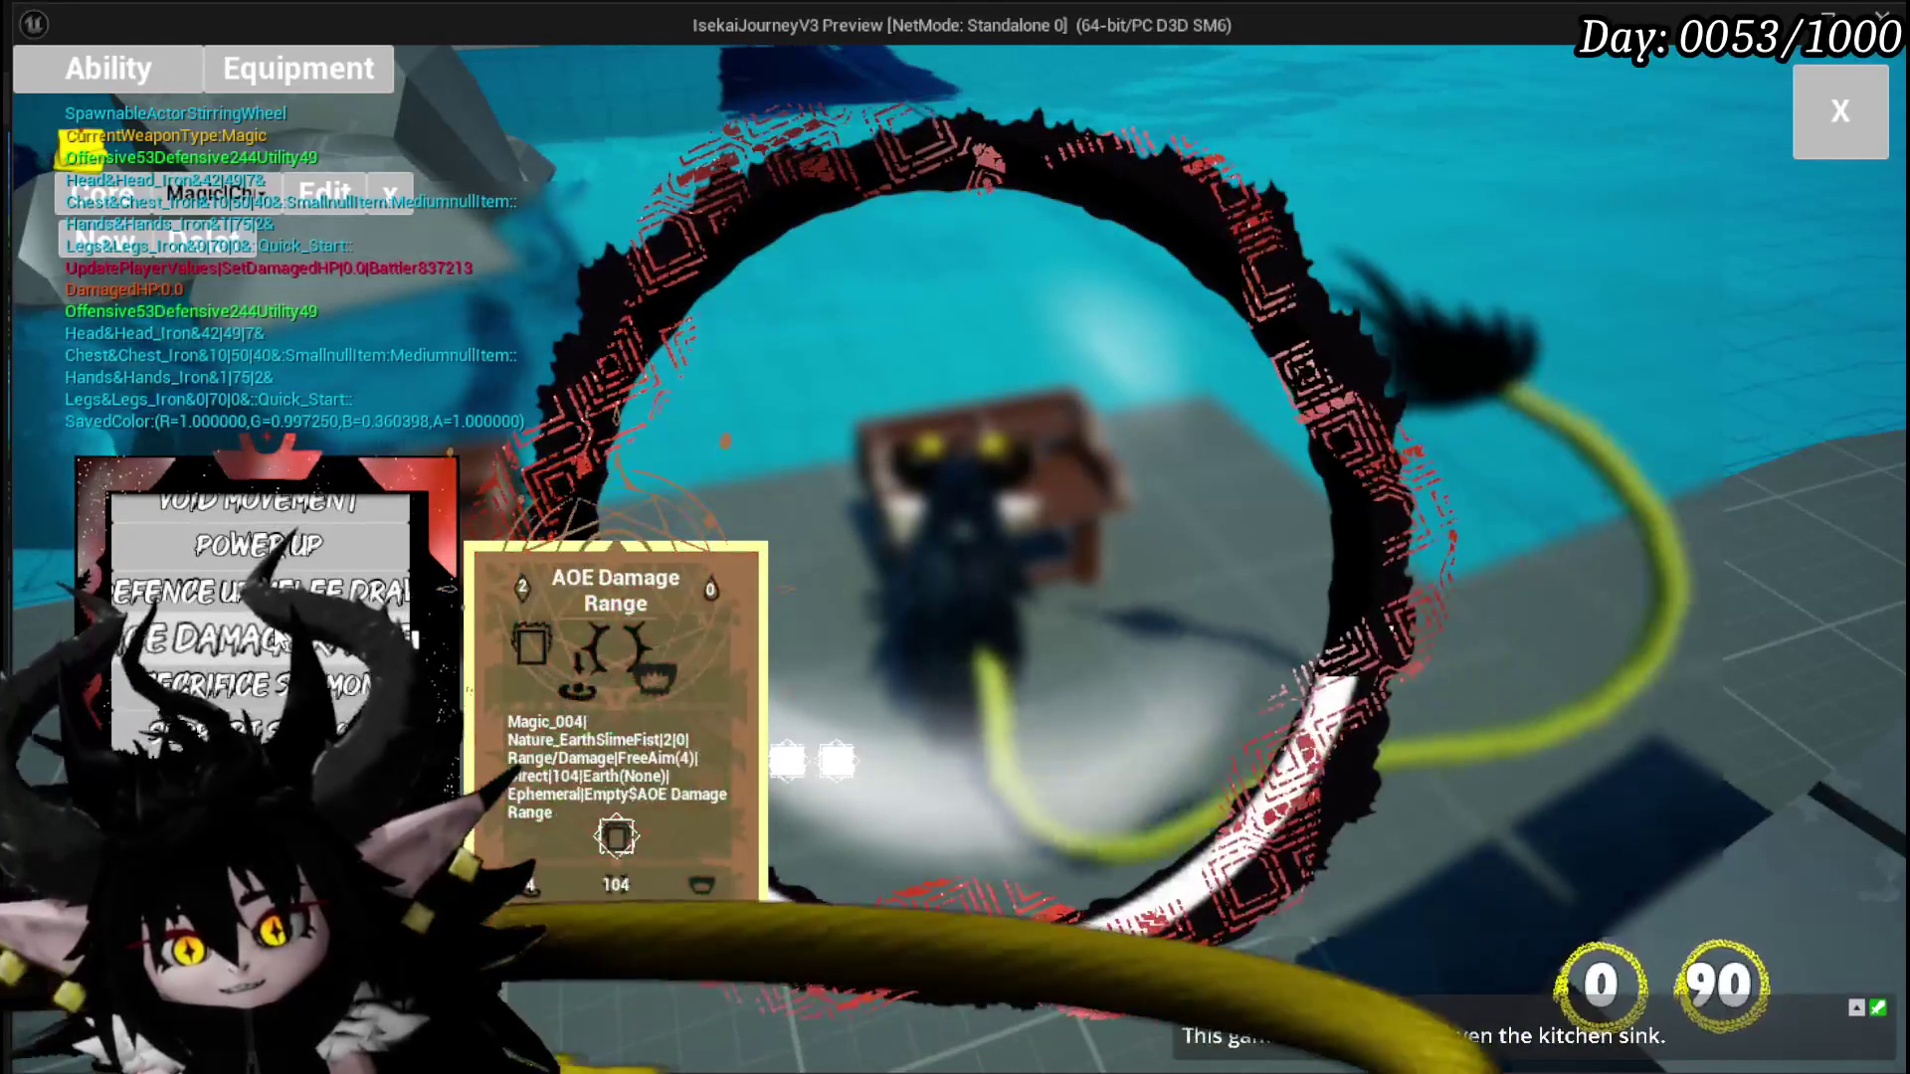
scroll(278, 639, down, 3)
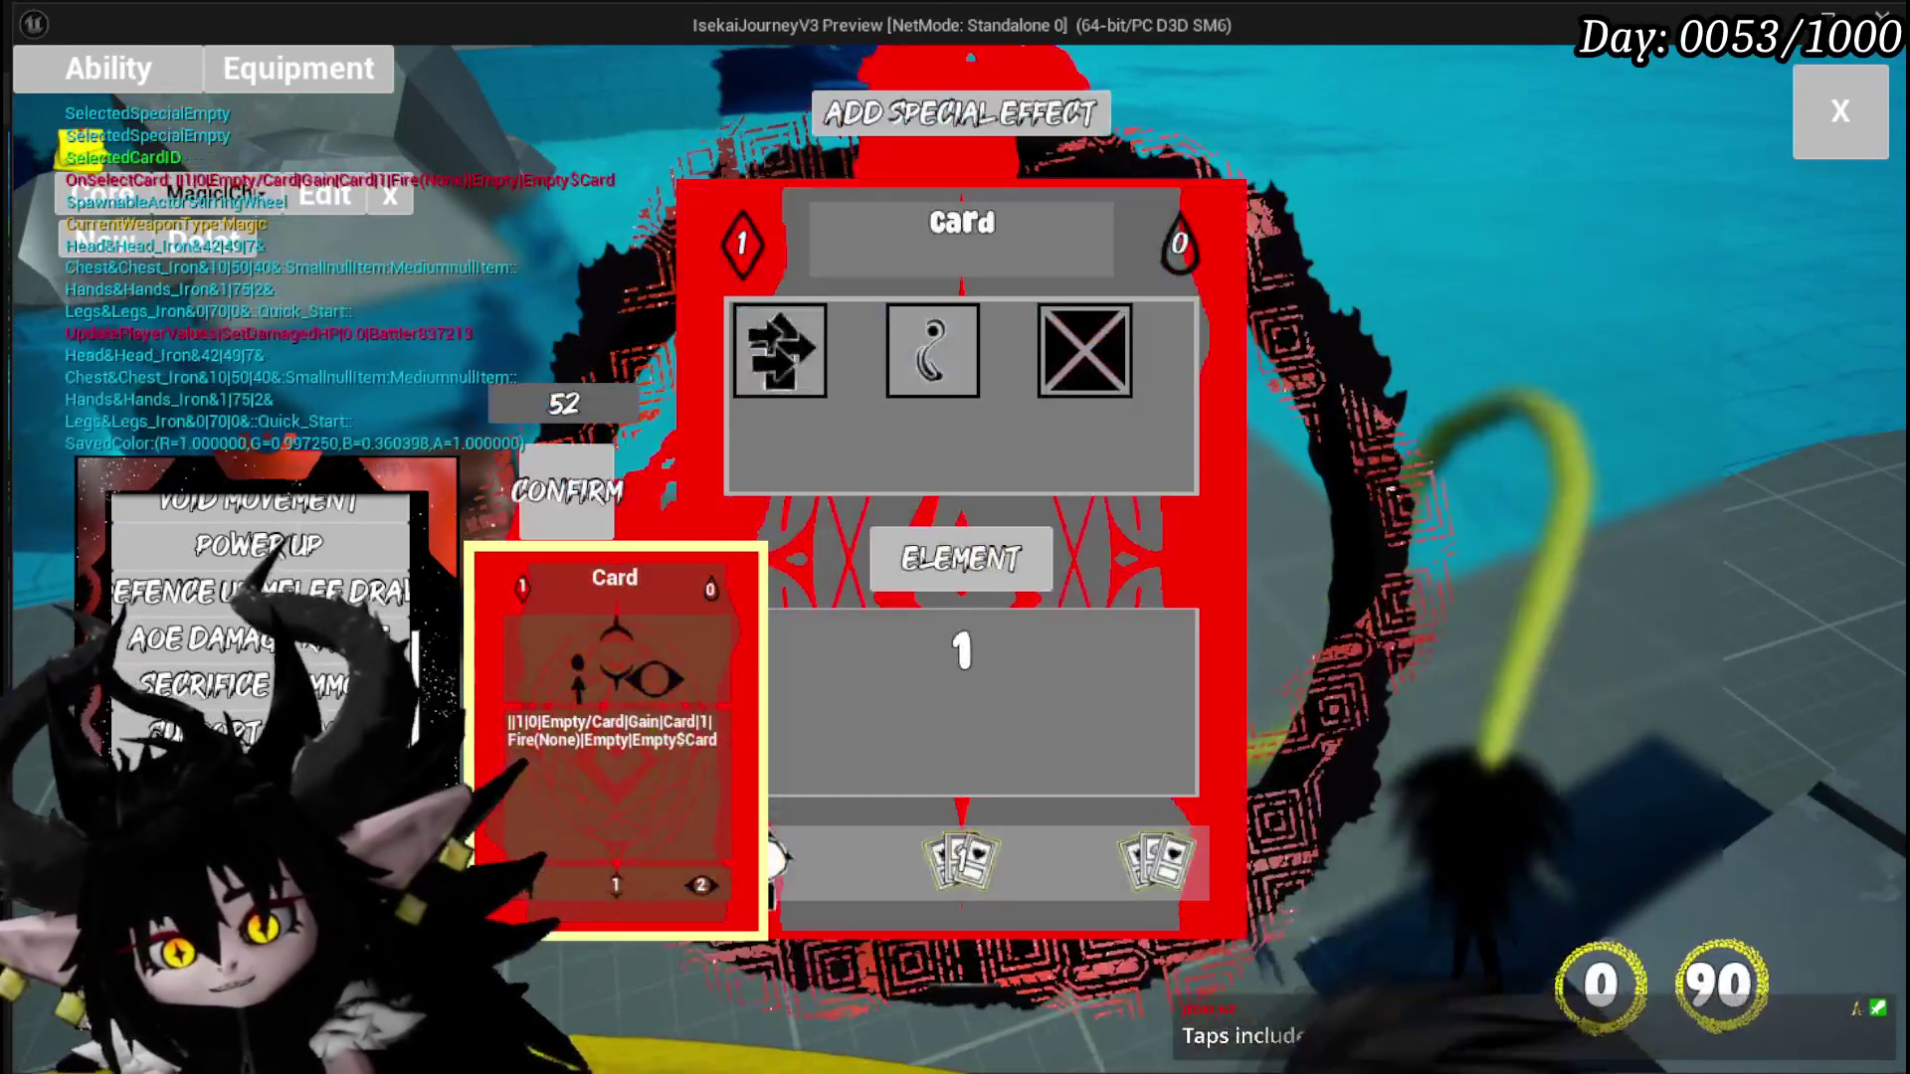
click(756, 862)
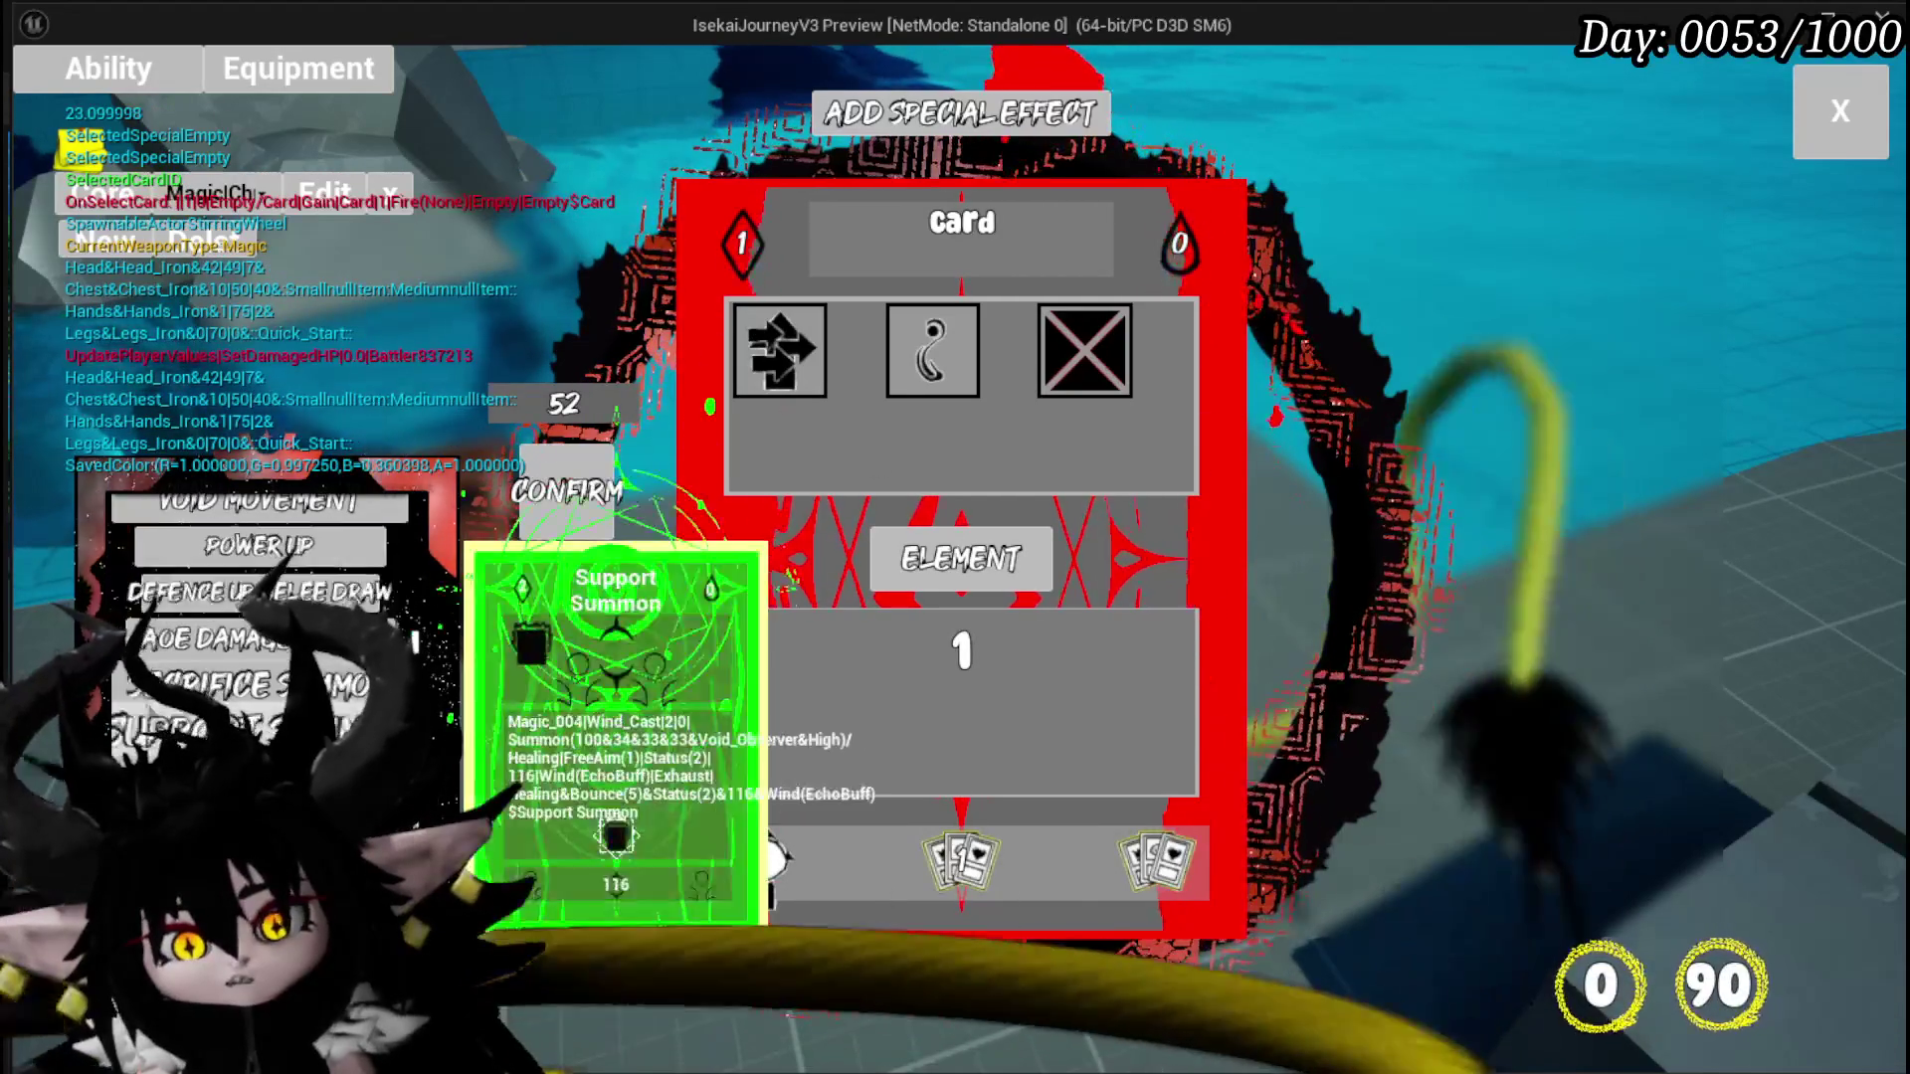
Step: Close the card editor and run around the red slime to the bench by the pool
click(249, 662)
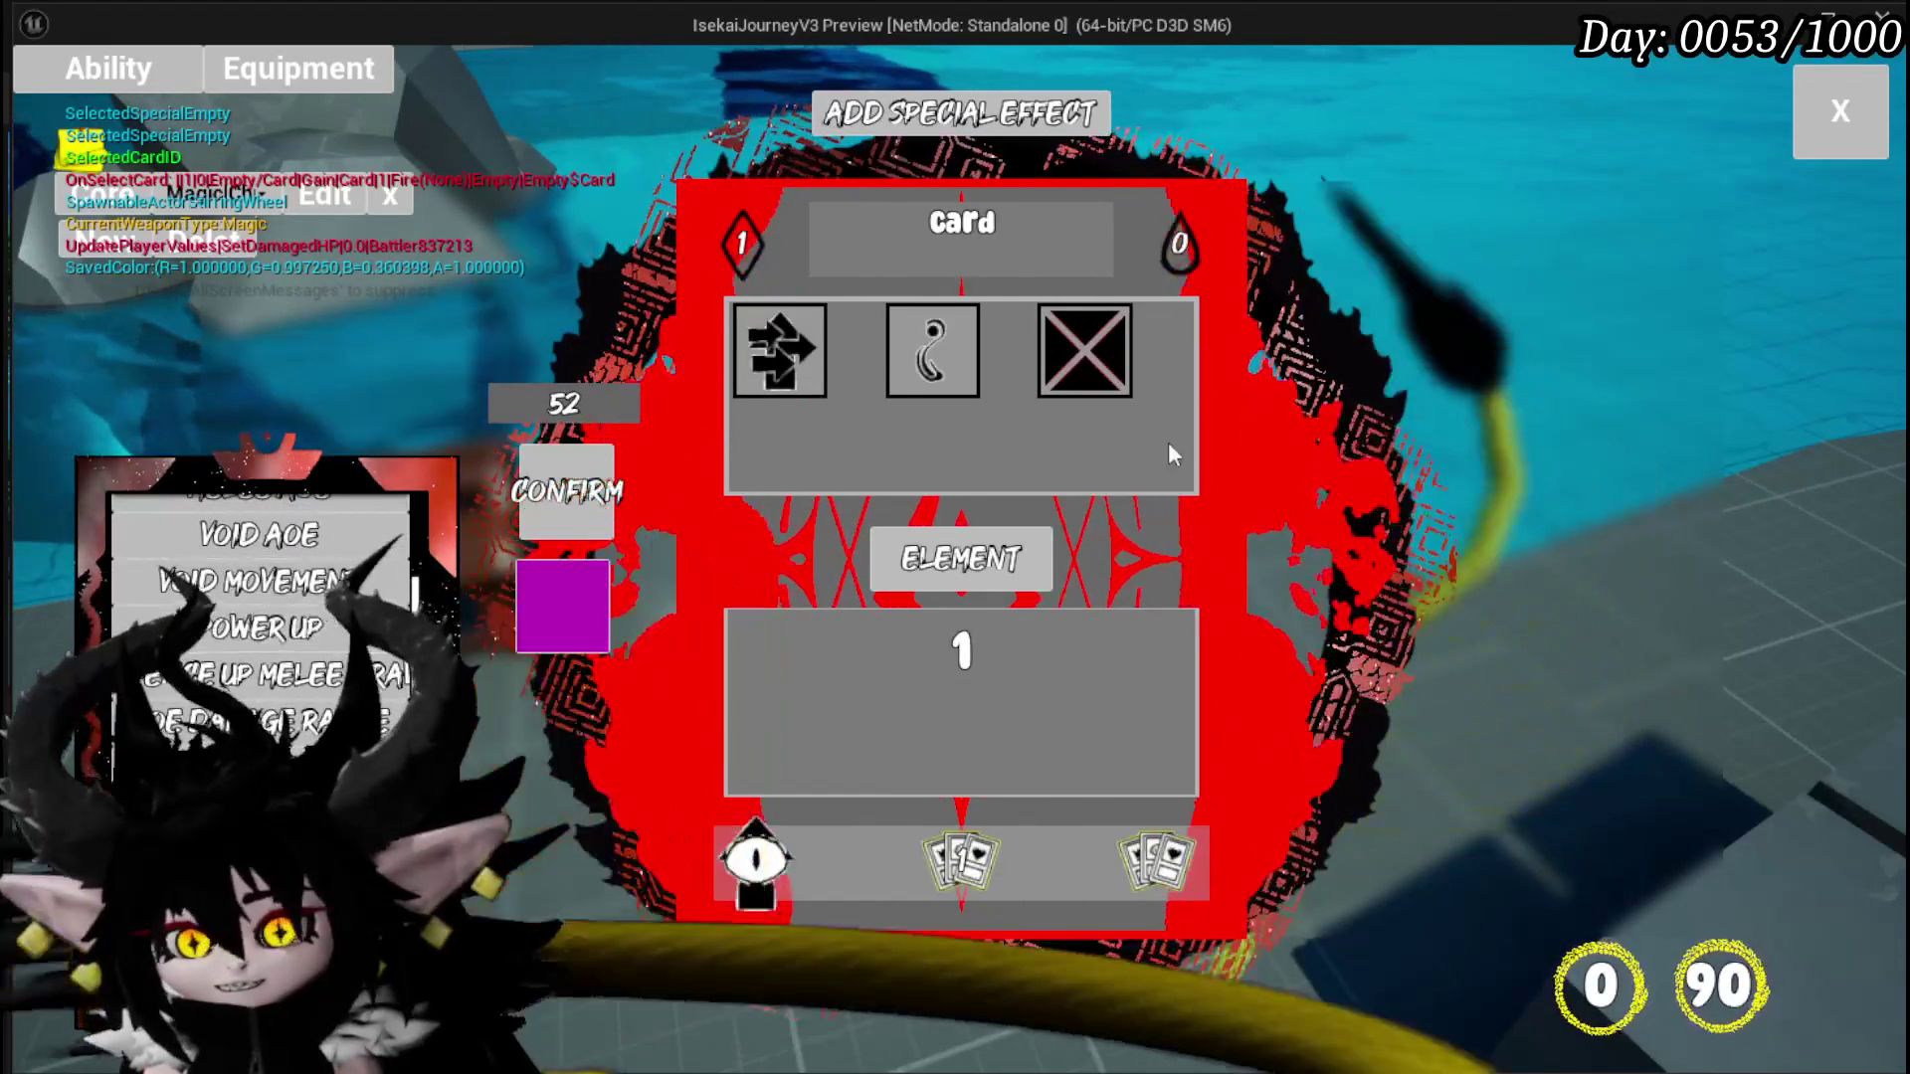
click(1860, 150)
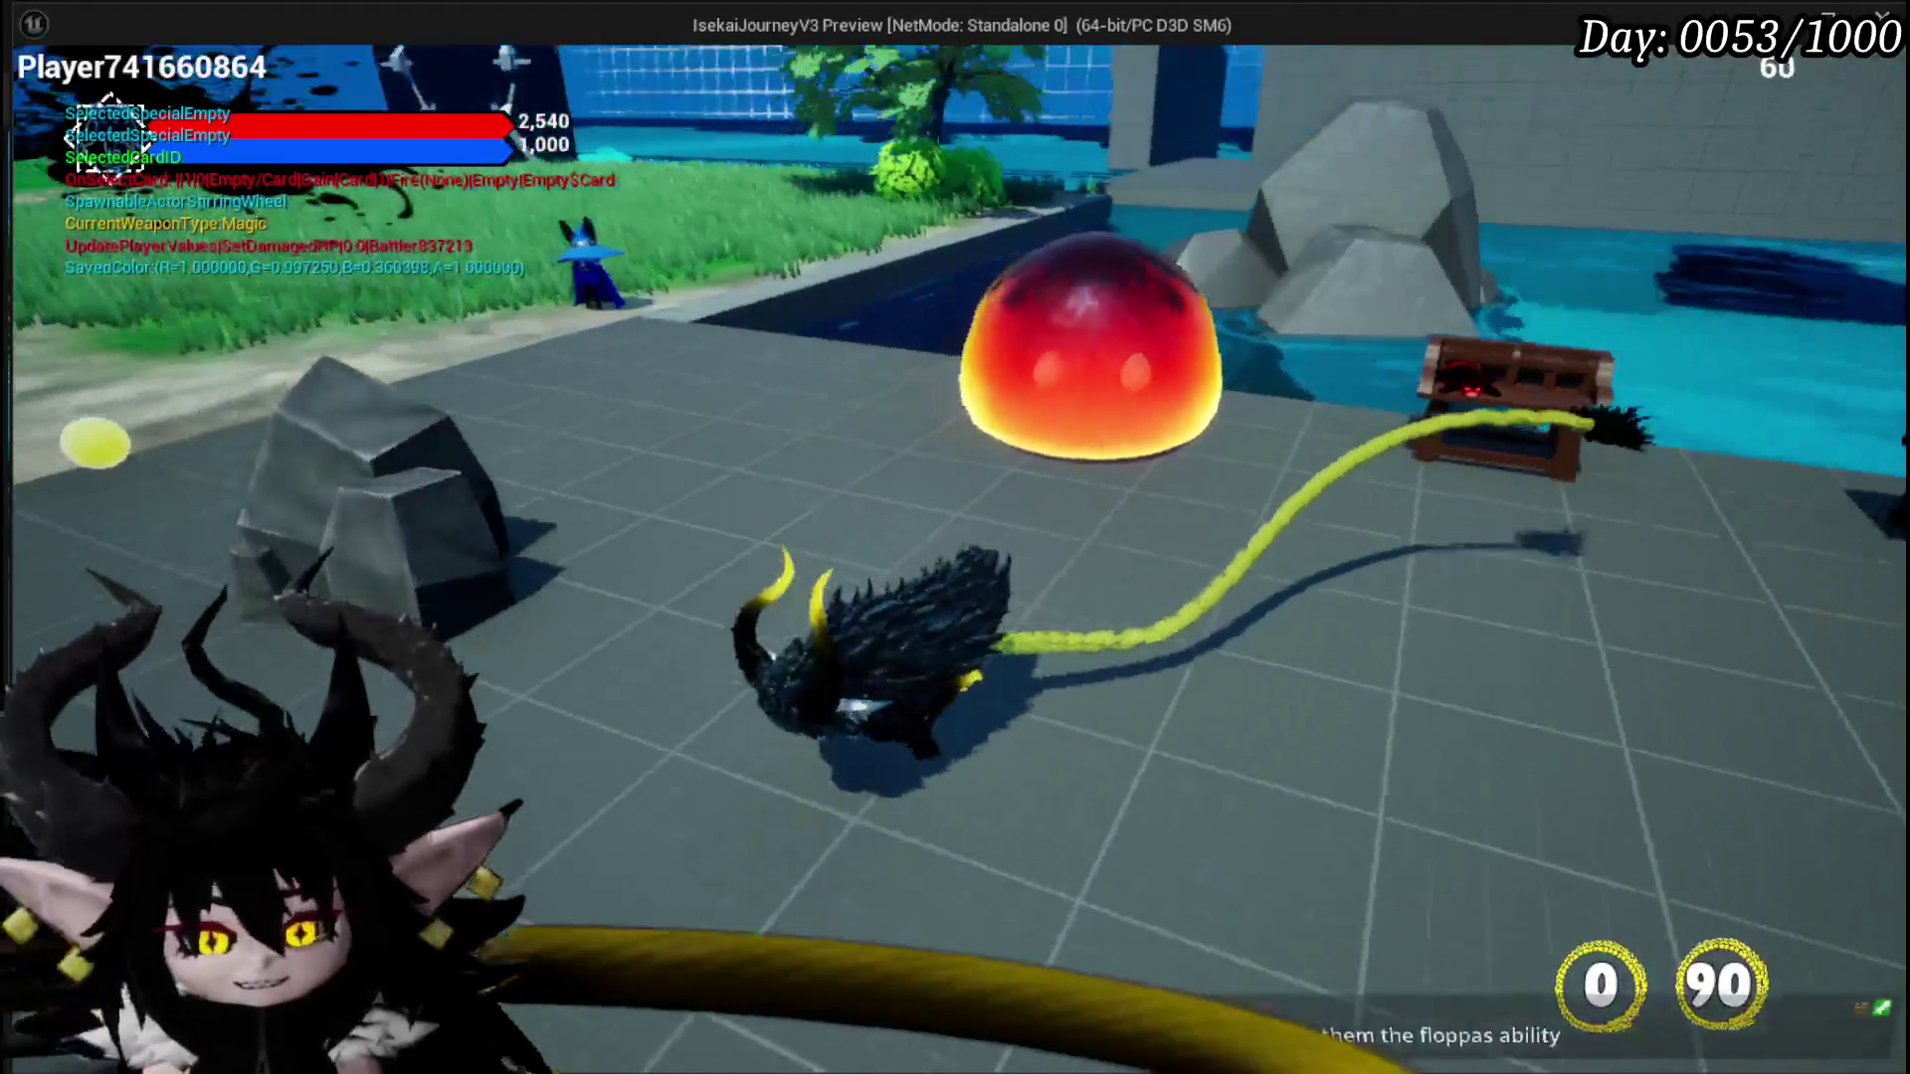
key(w)
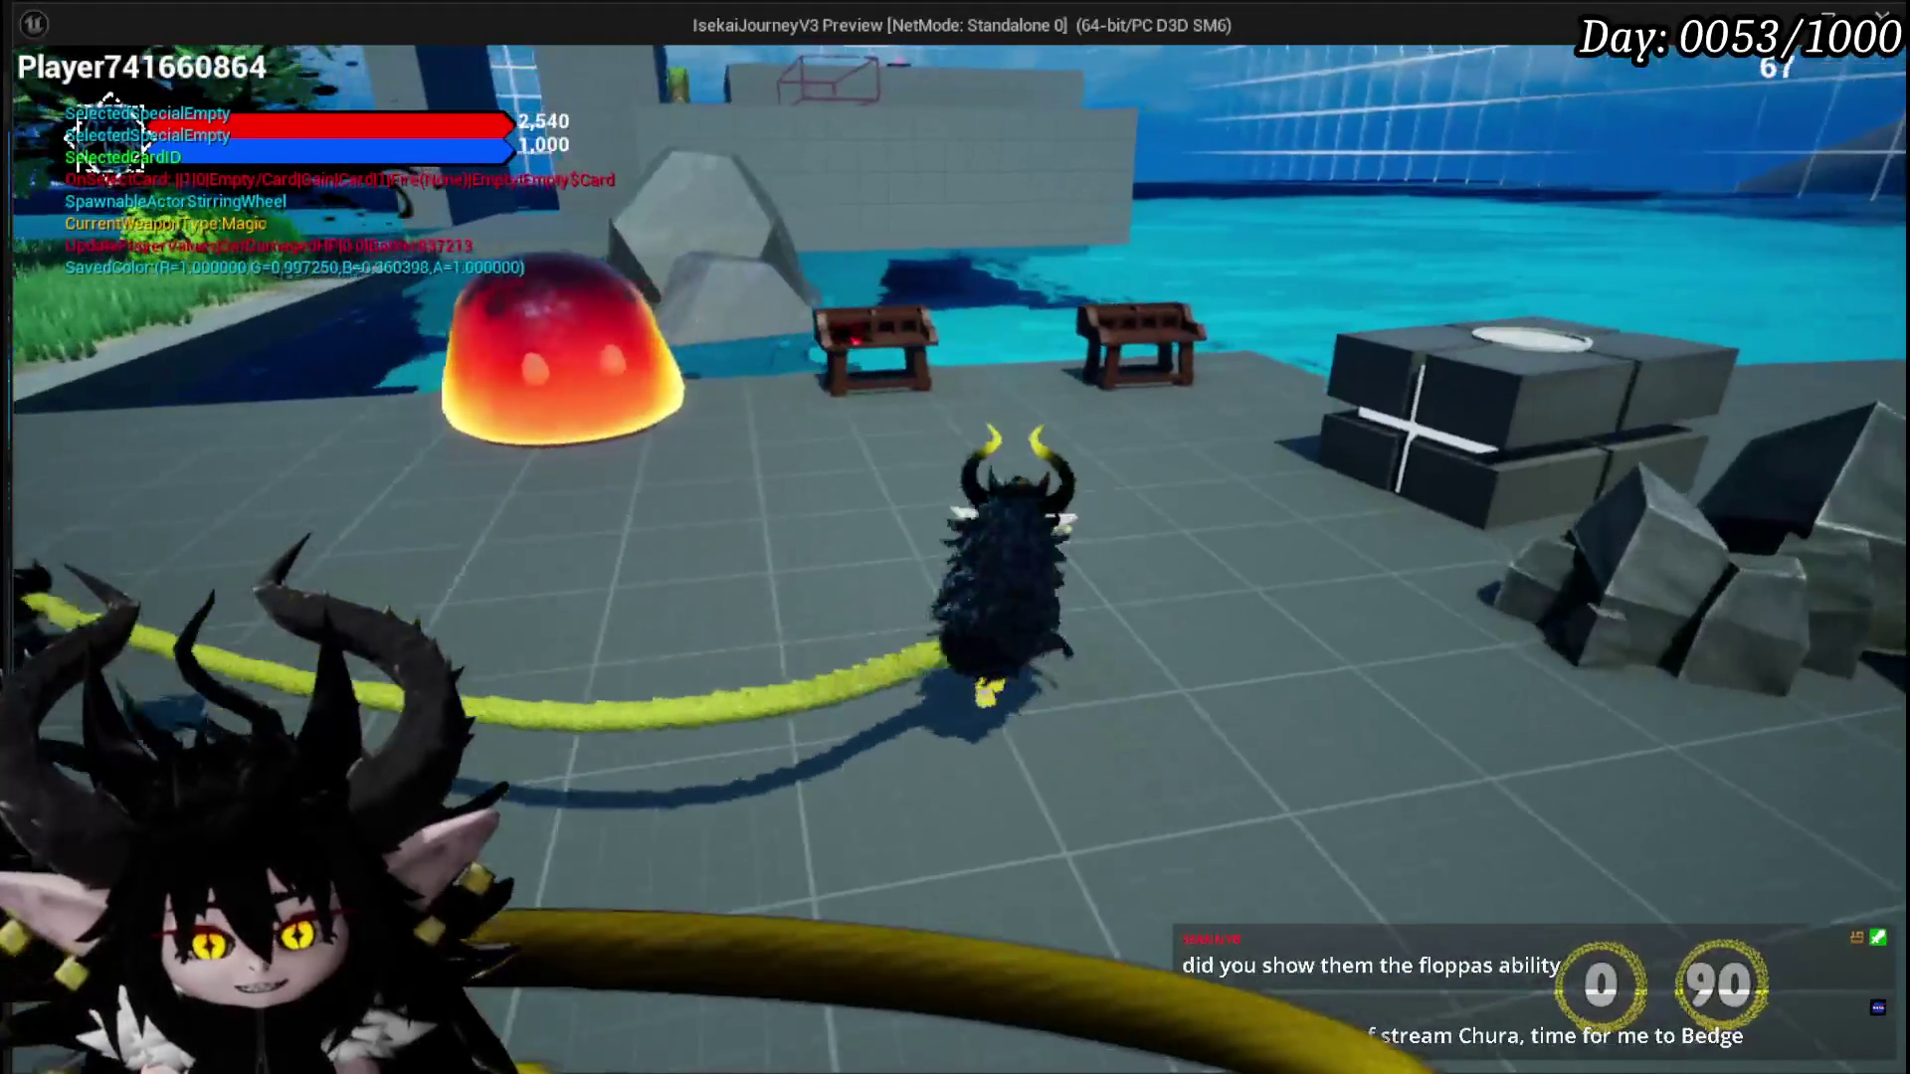
key(w)
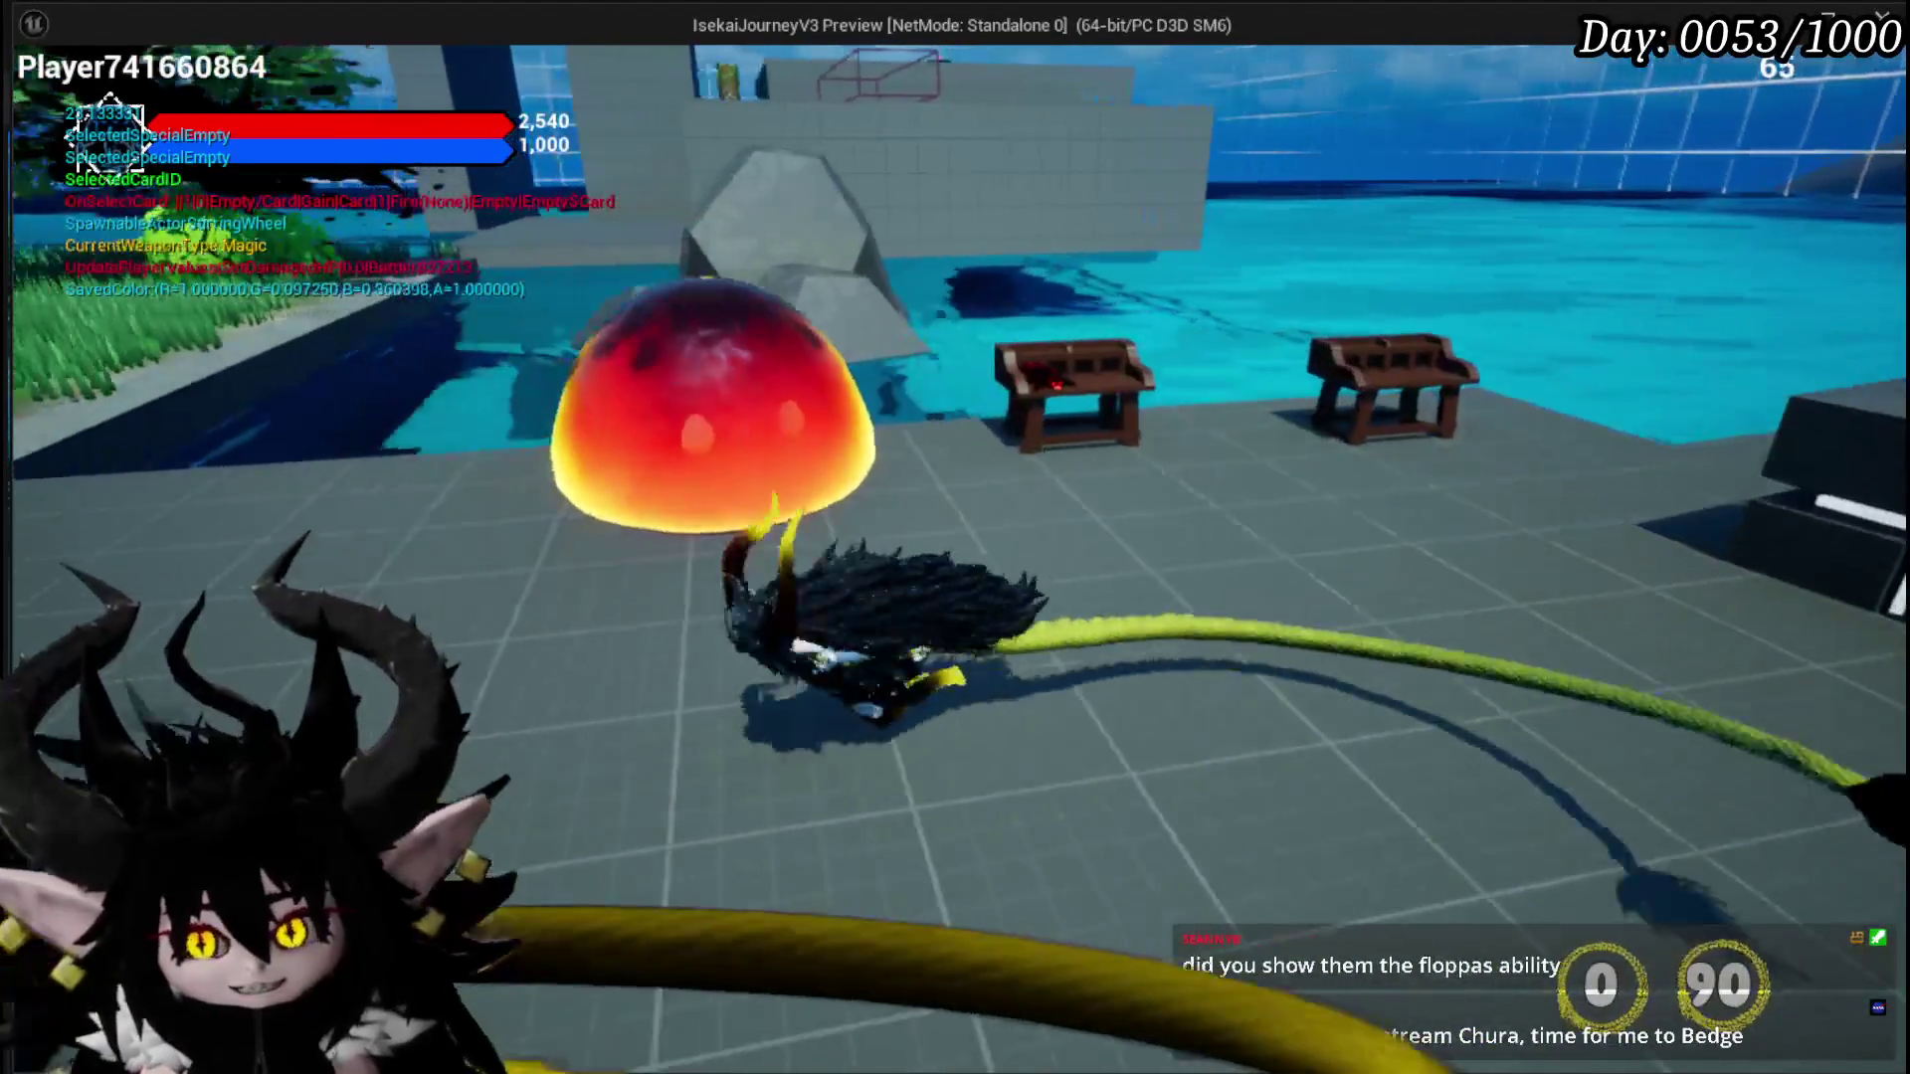
key(w)
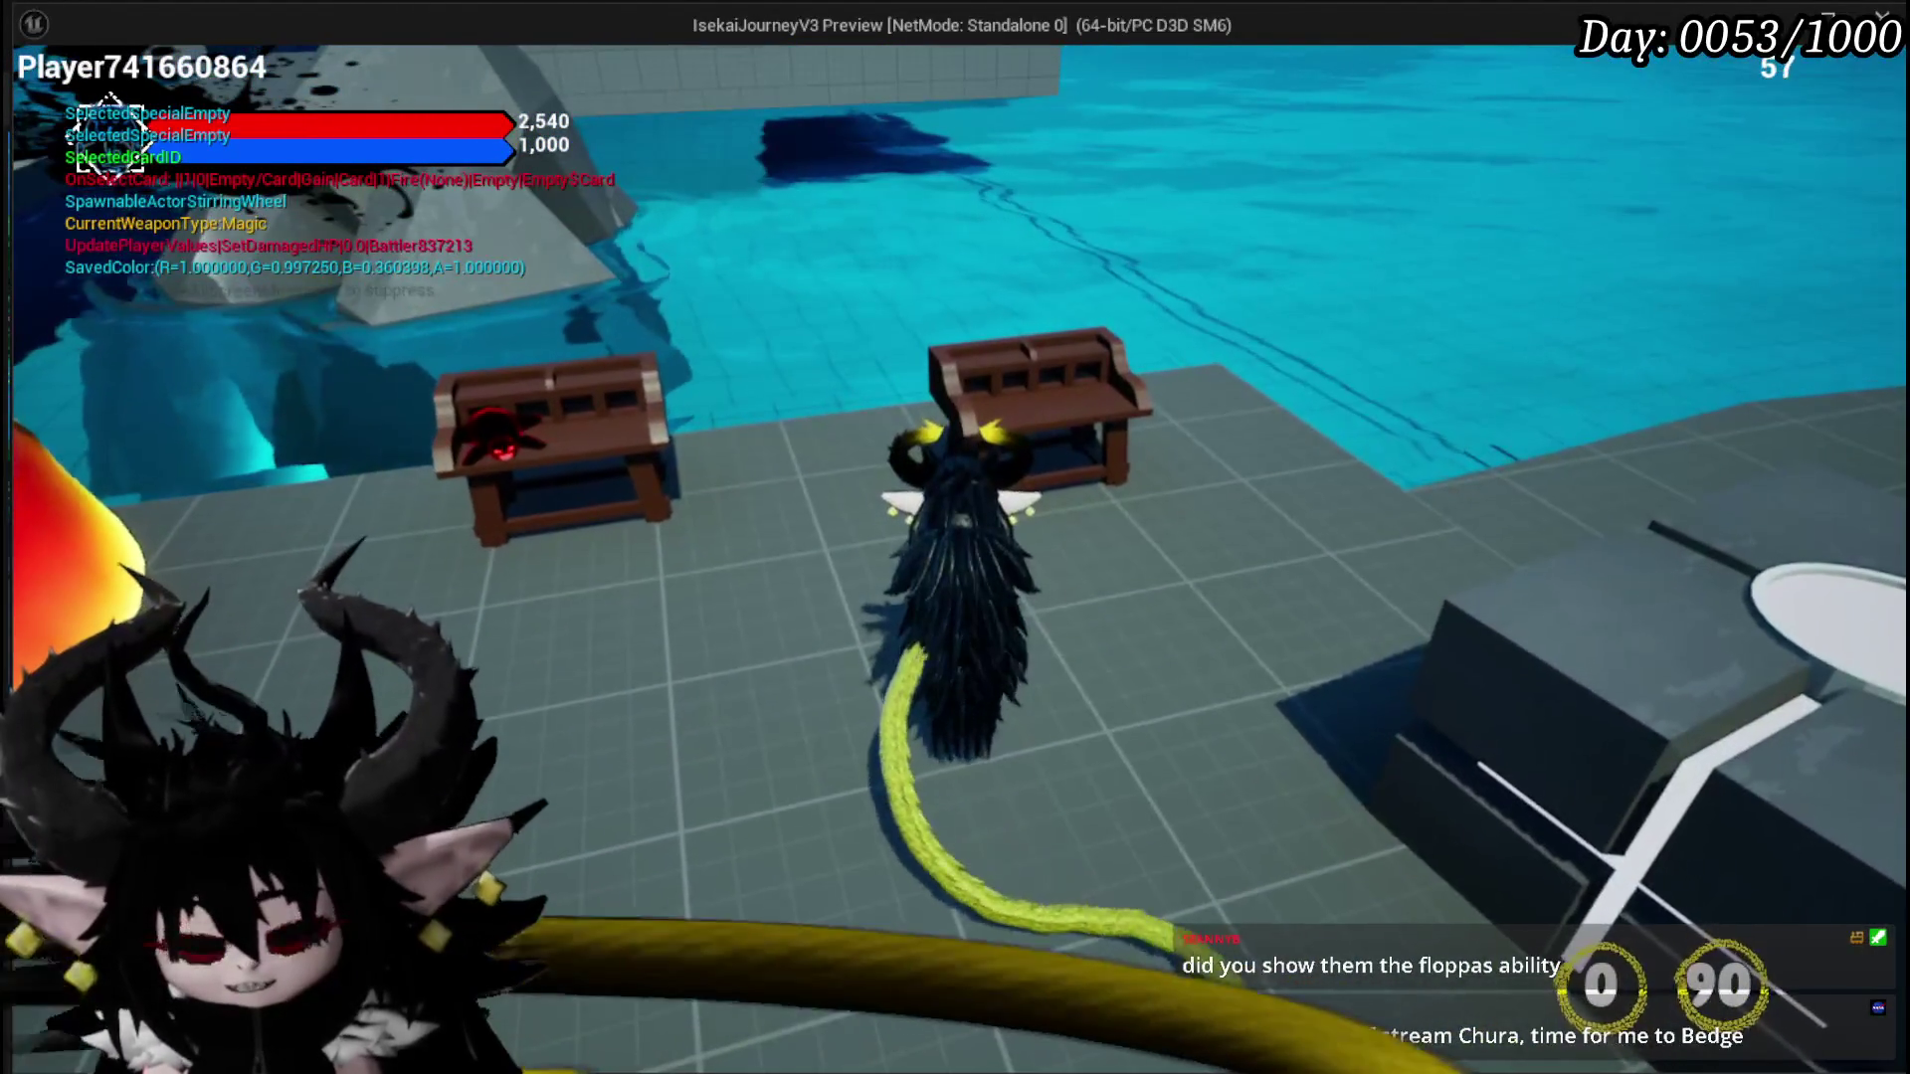
key(w)
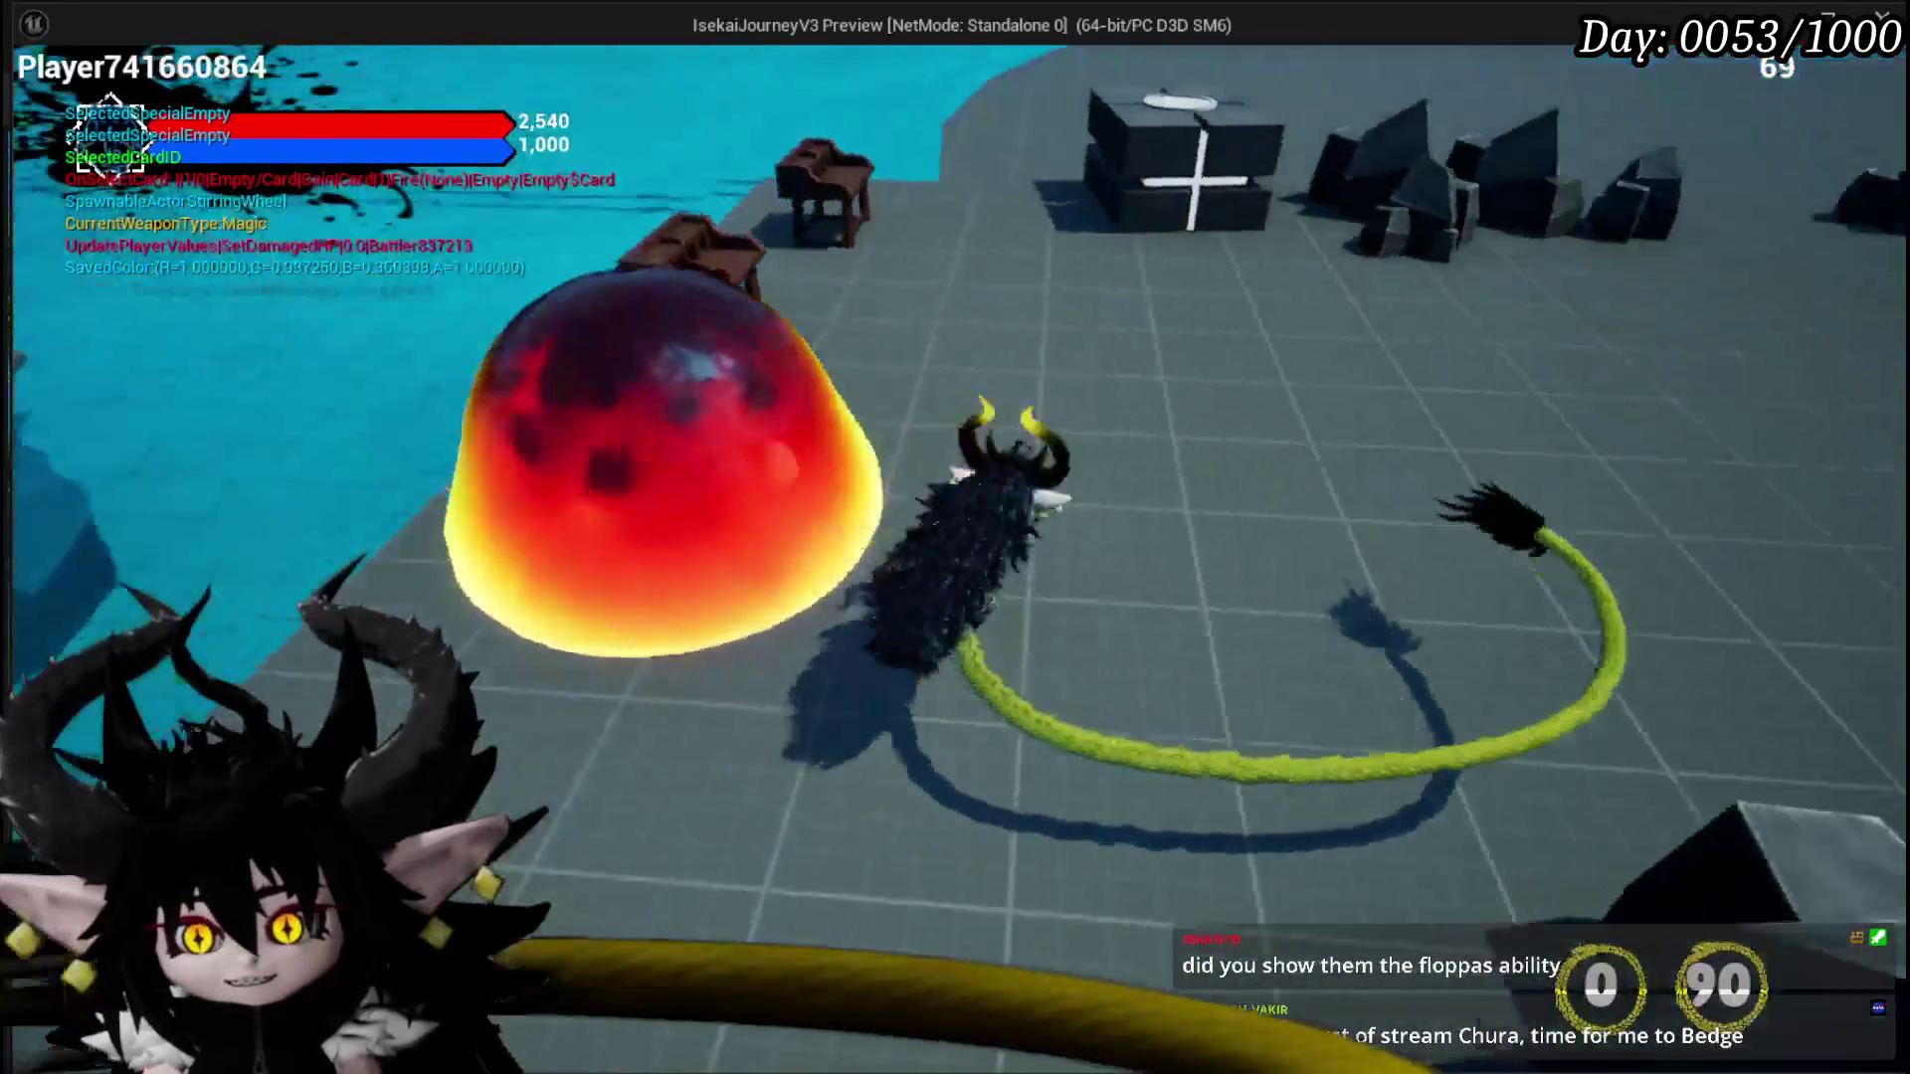
key(w)
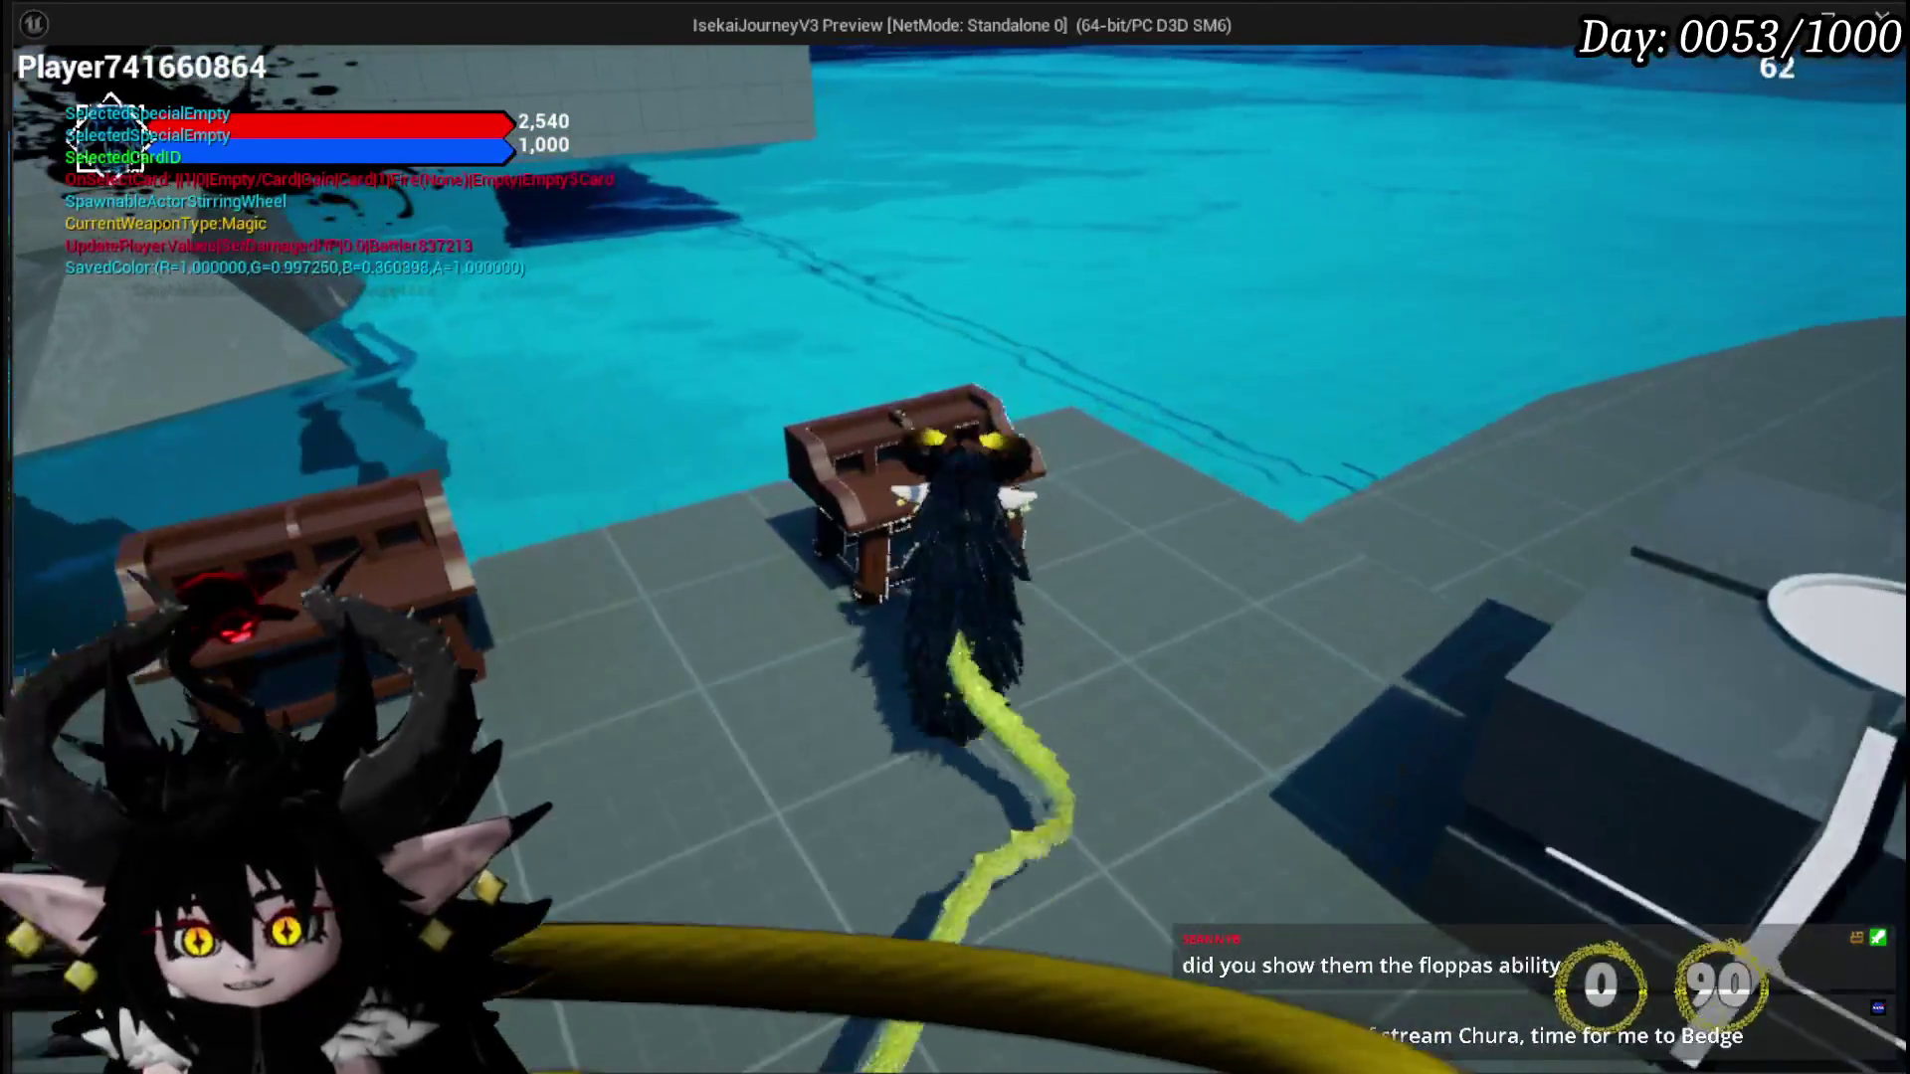
Step: Use the bench to open ability crafting and its list of ability decks
key(e)
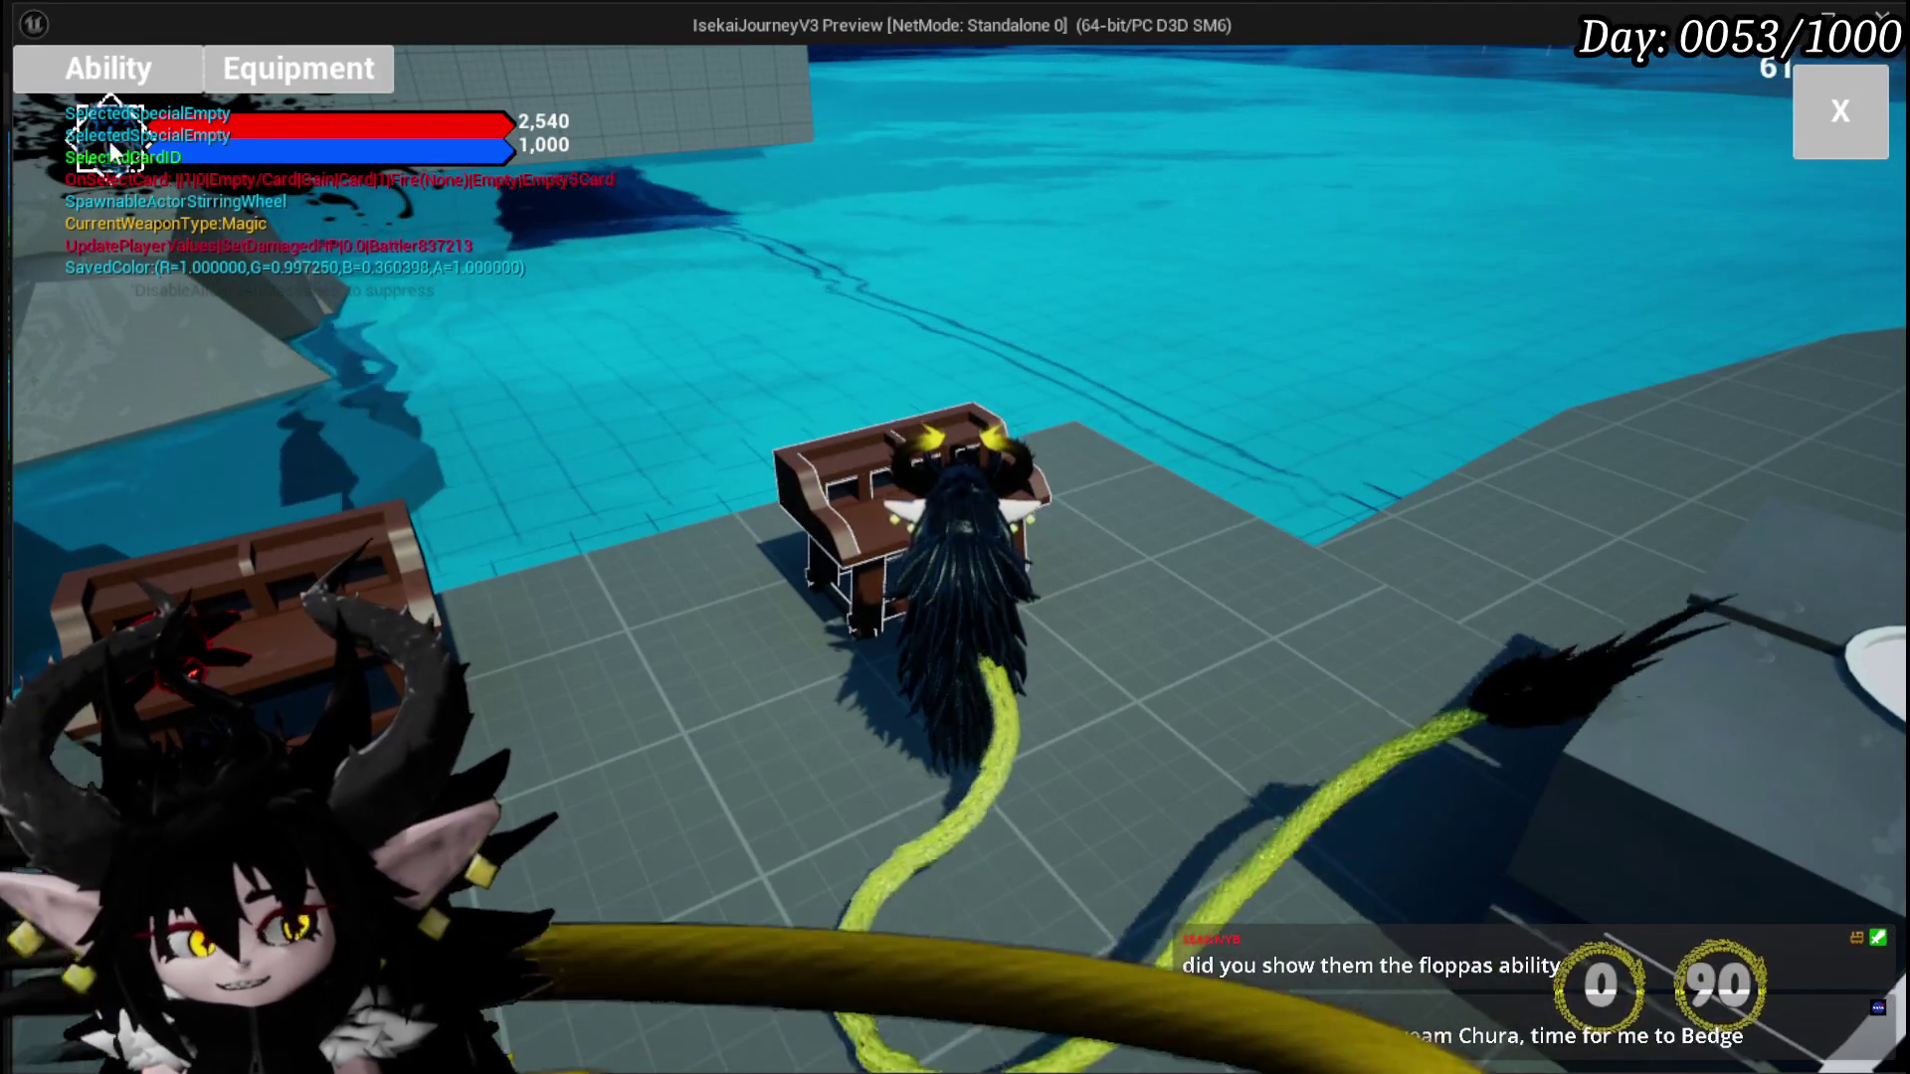
click(101, 80)
click(256, 205)
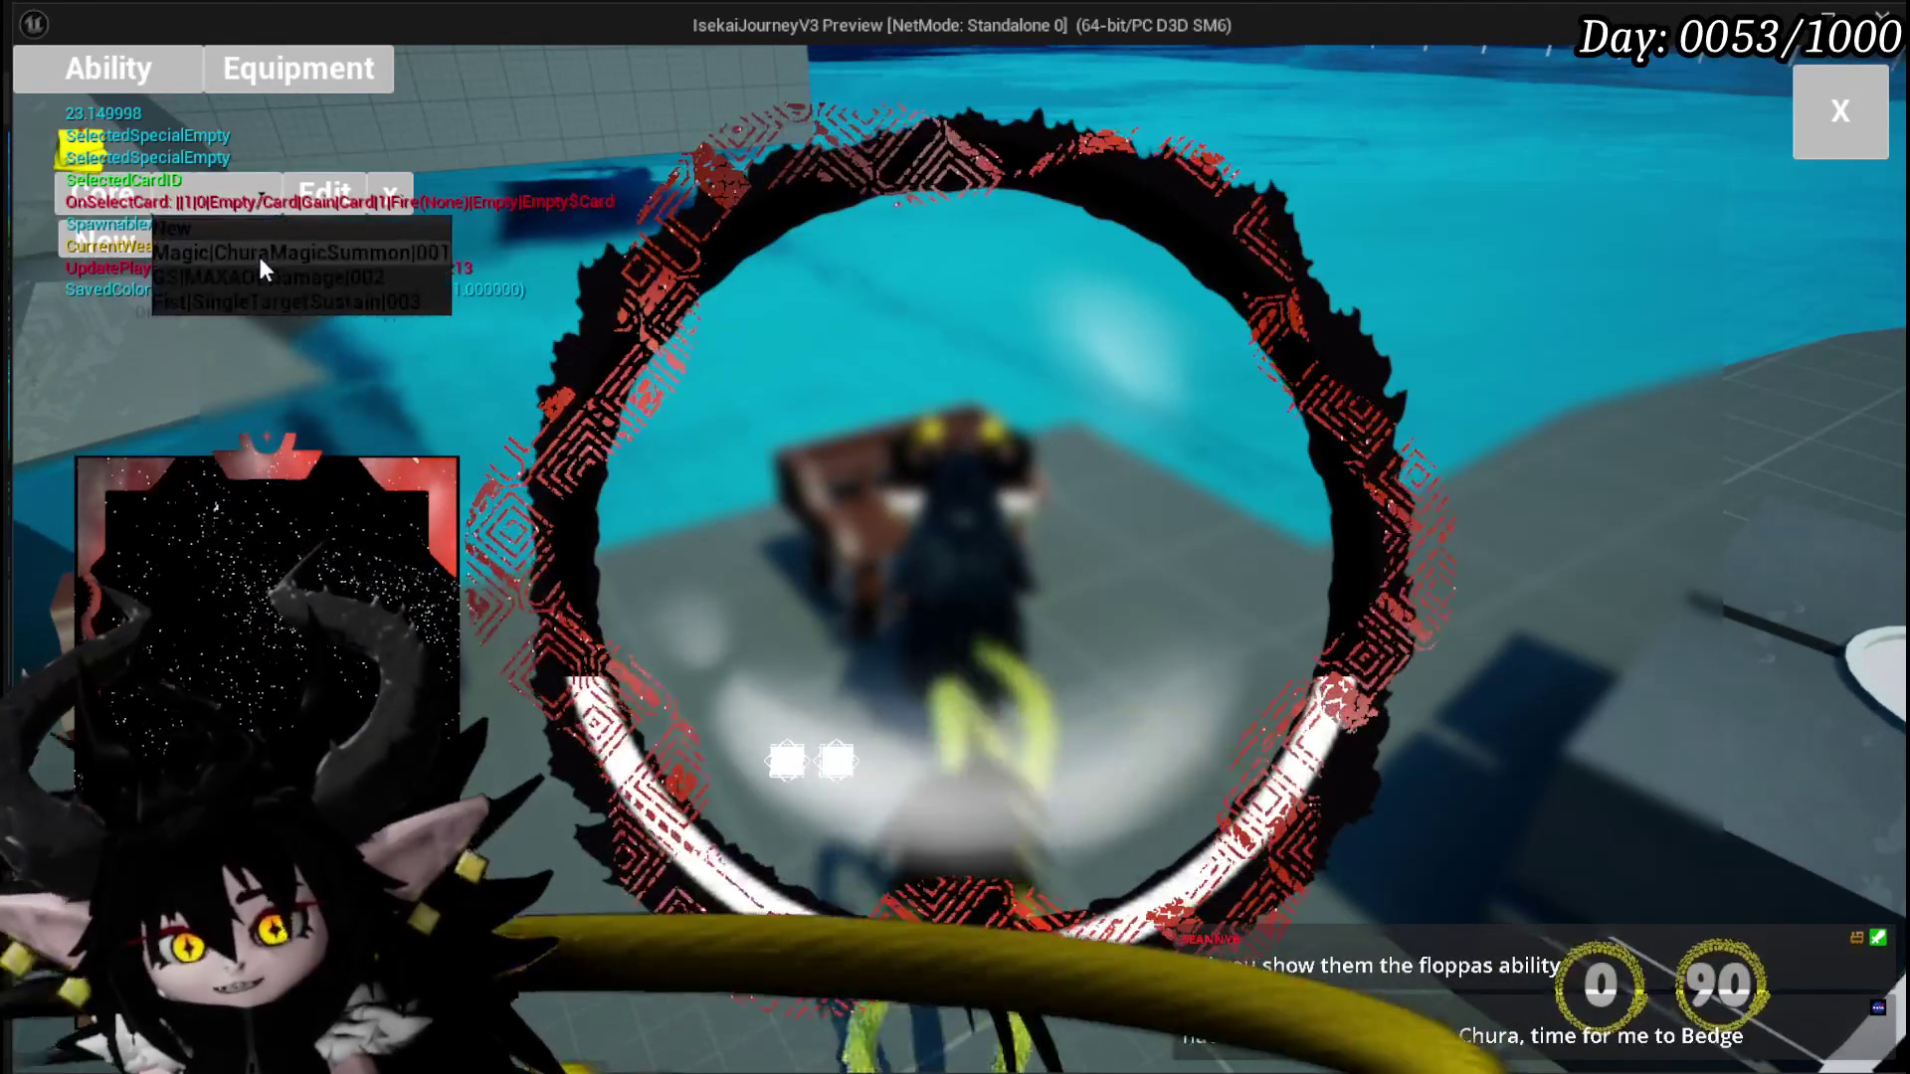
Step: Load the ChuraMagicSummon deck and open Melee AOE in the special effect editor
click(263, 258)
click(616, 696)
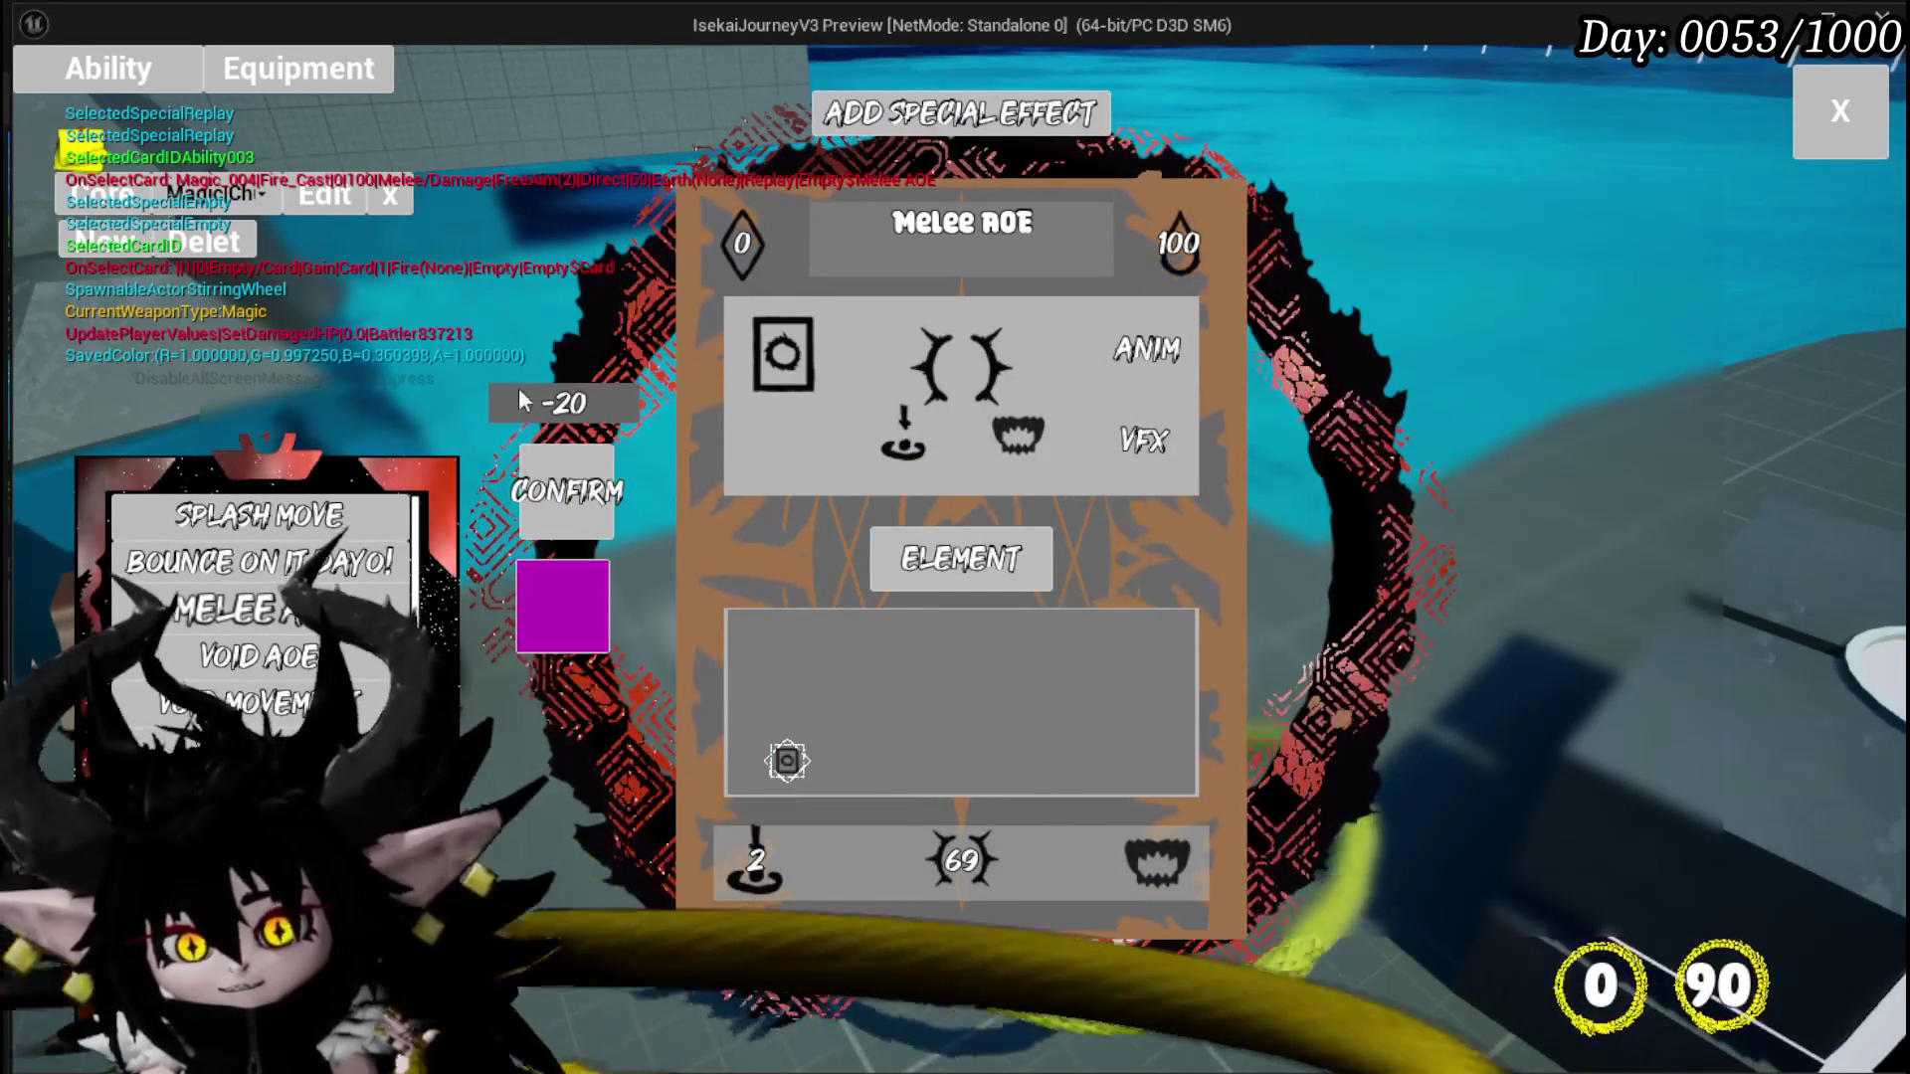
mouse_move(953, 580)
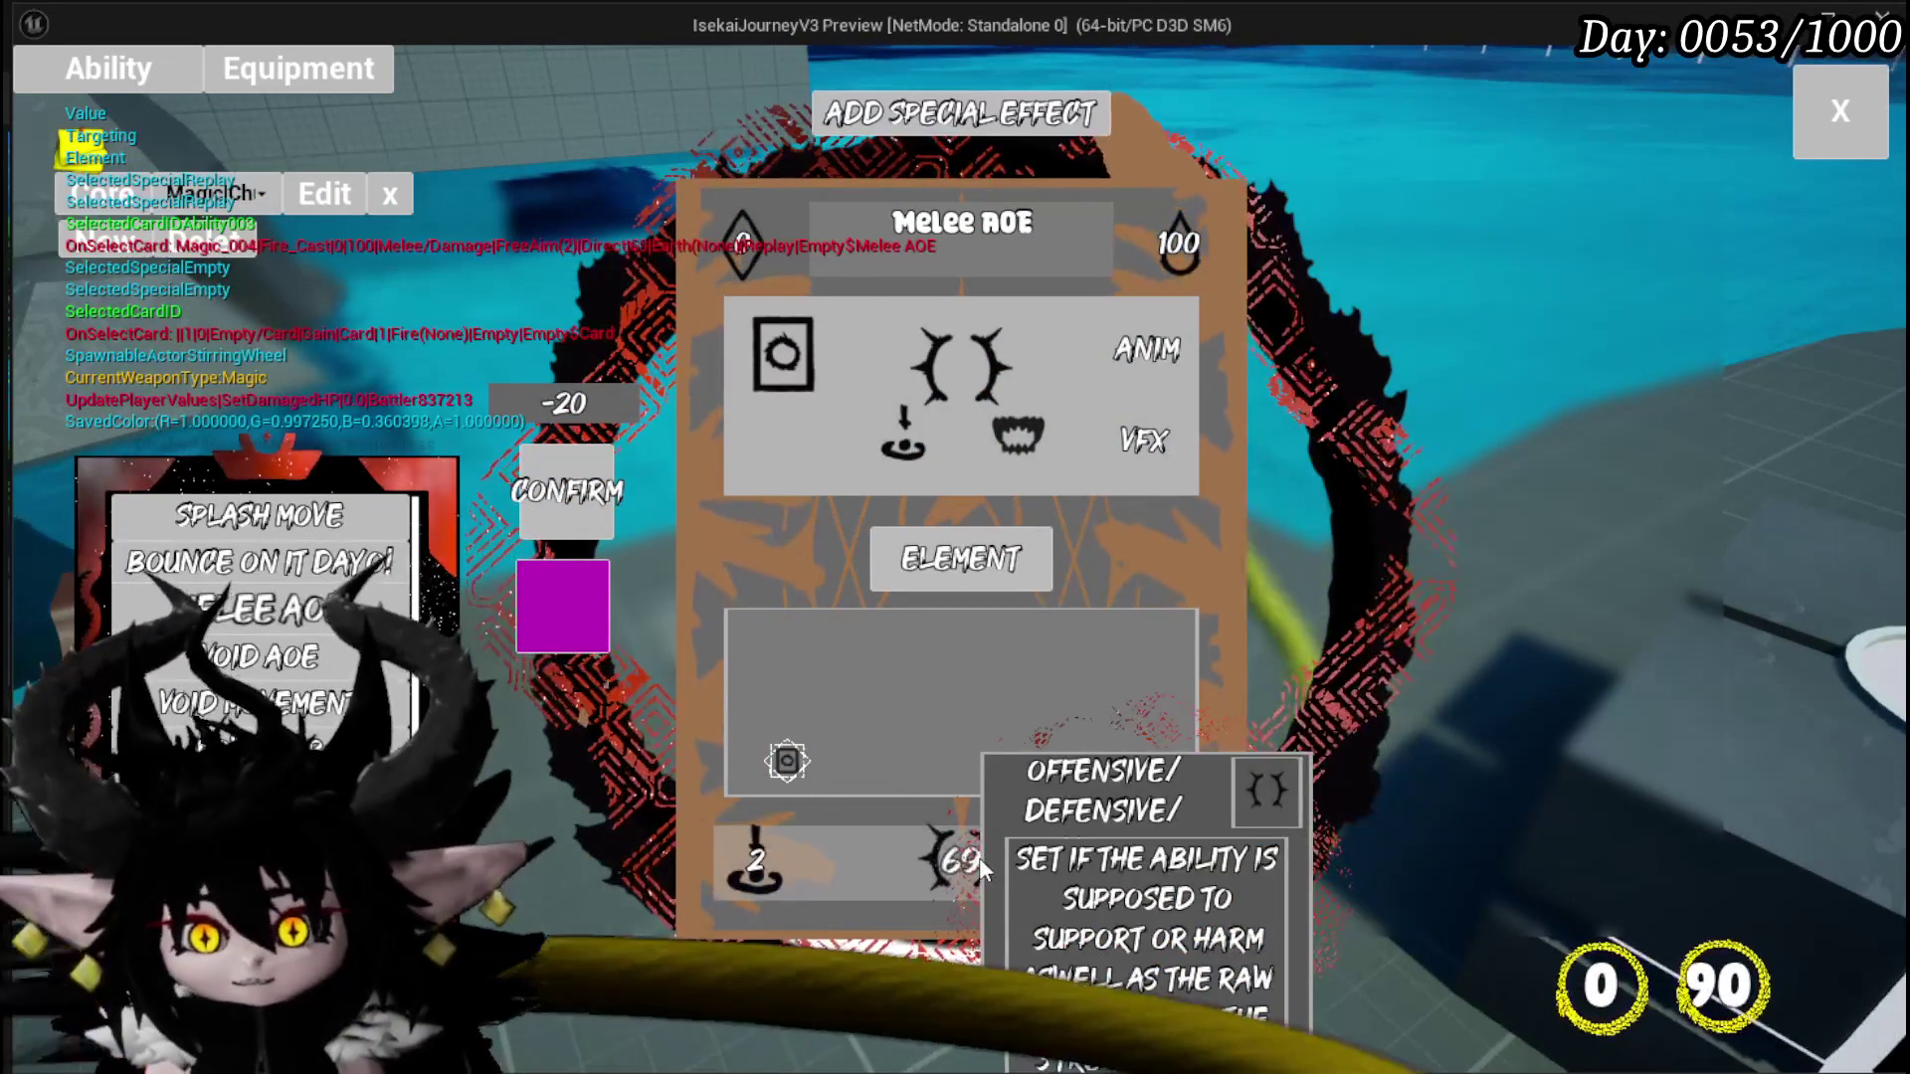
click(980, 867)
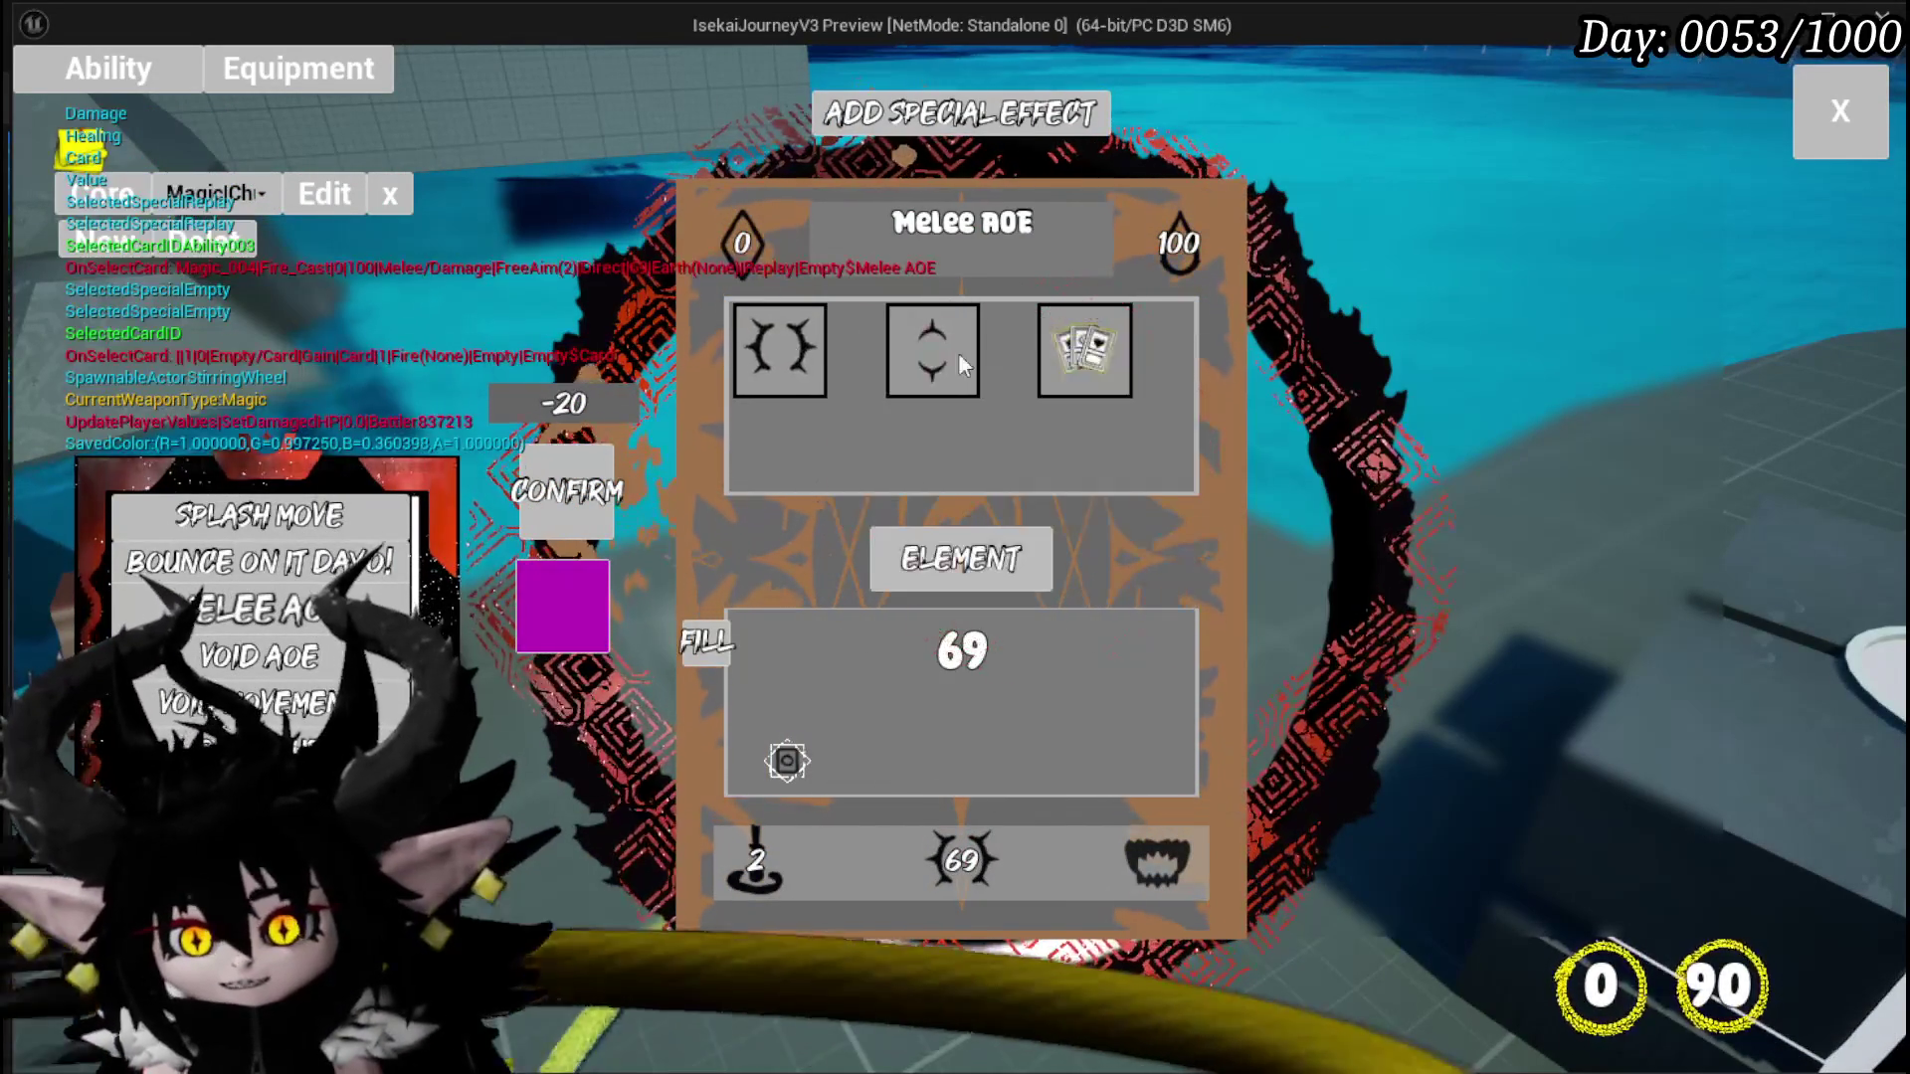
click(1139, 896)
mouse_move(935, 366)
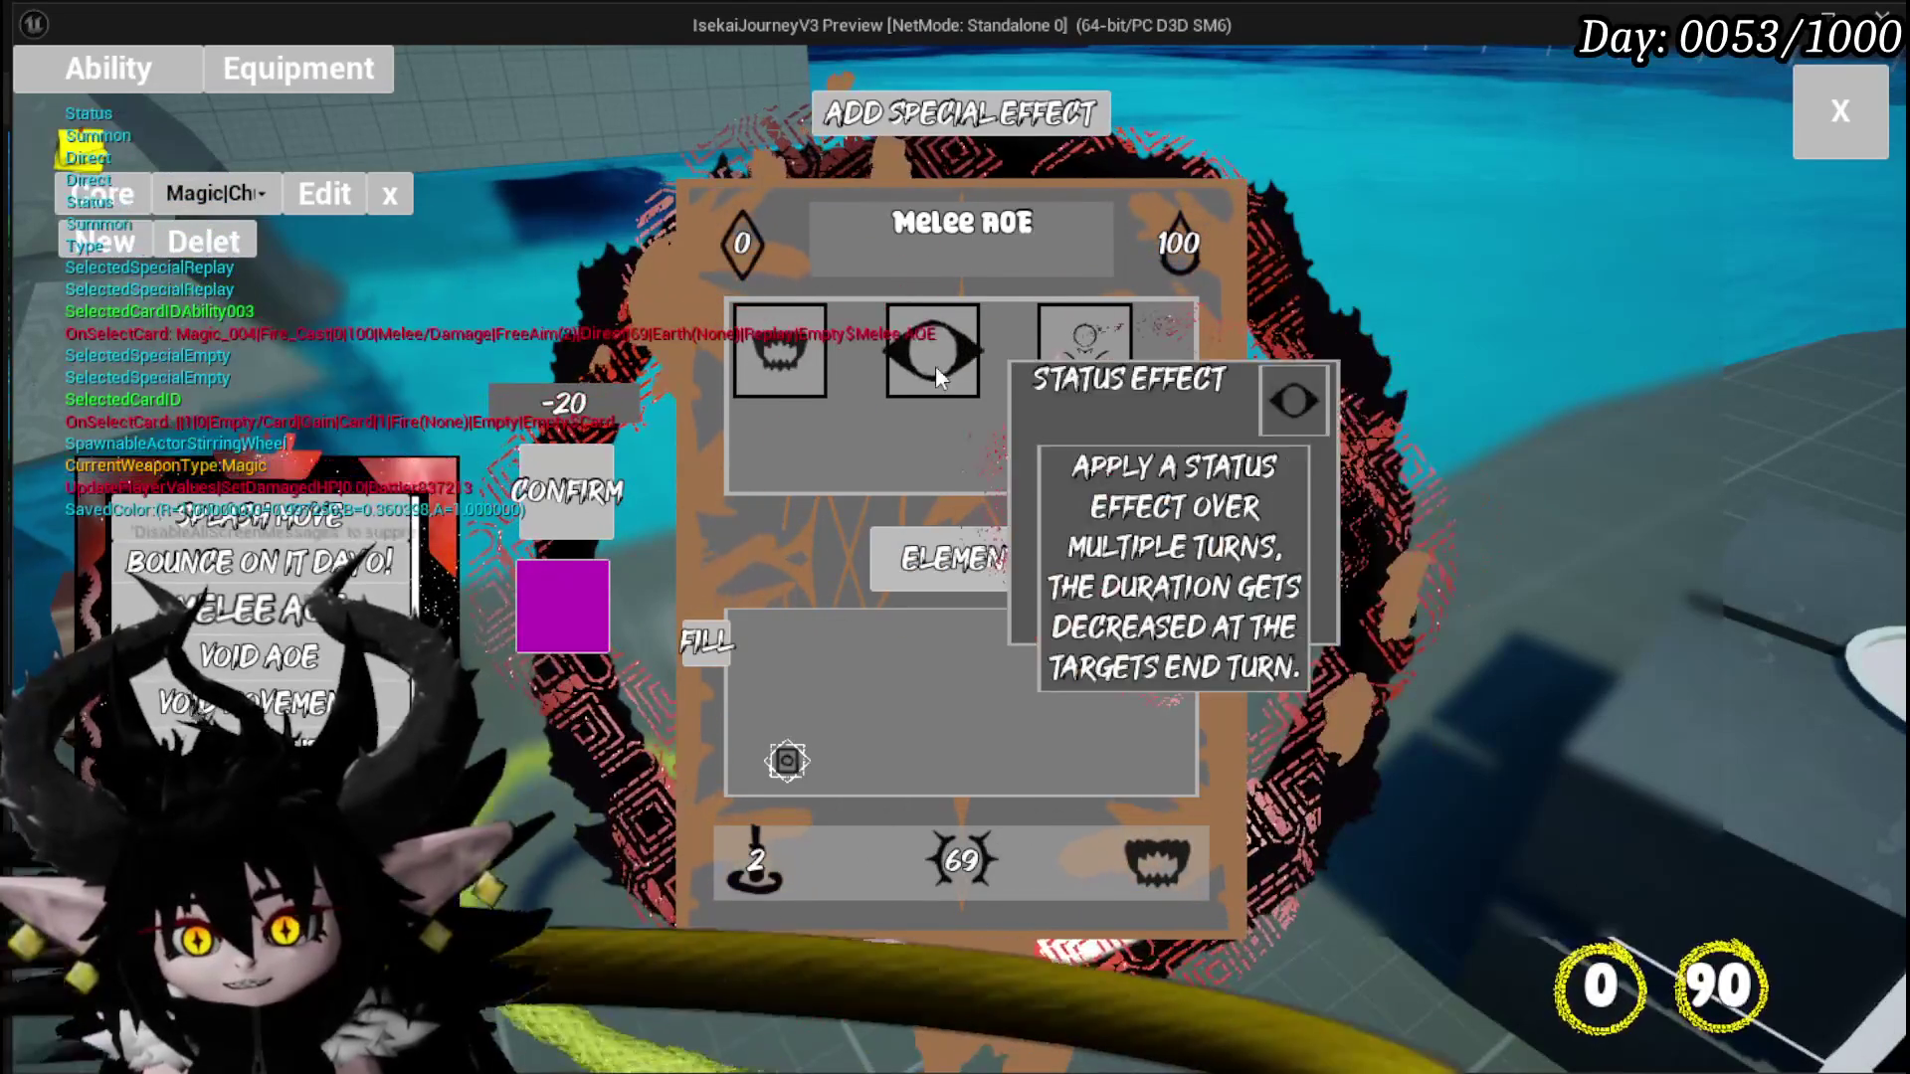
click(783, 361)
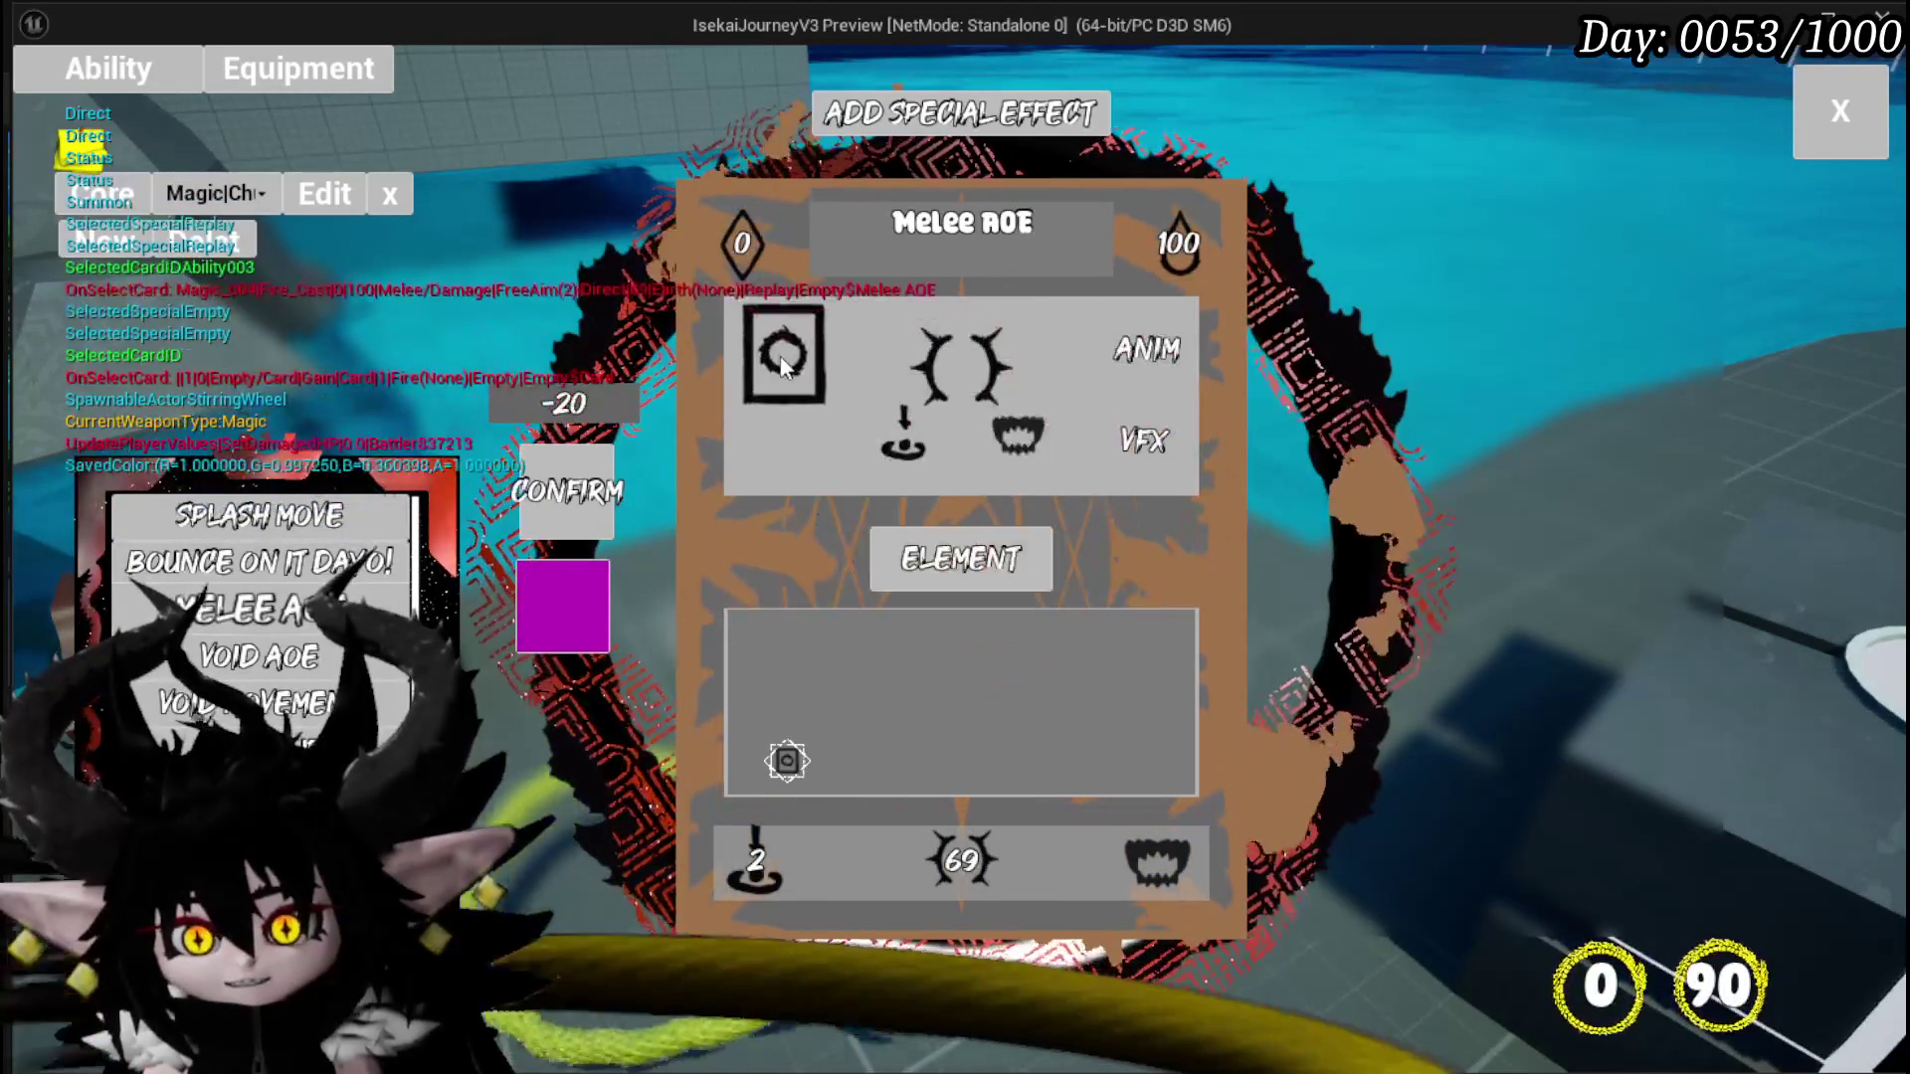
Step: Set Melee AOE targeting to Bounce ×5 with a 500 mana cost, then close the editor
click(784, 360)
mouse_move(873, 355)
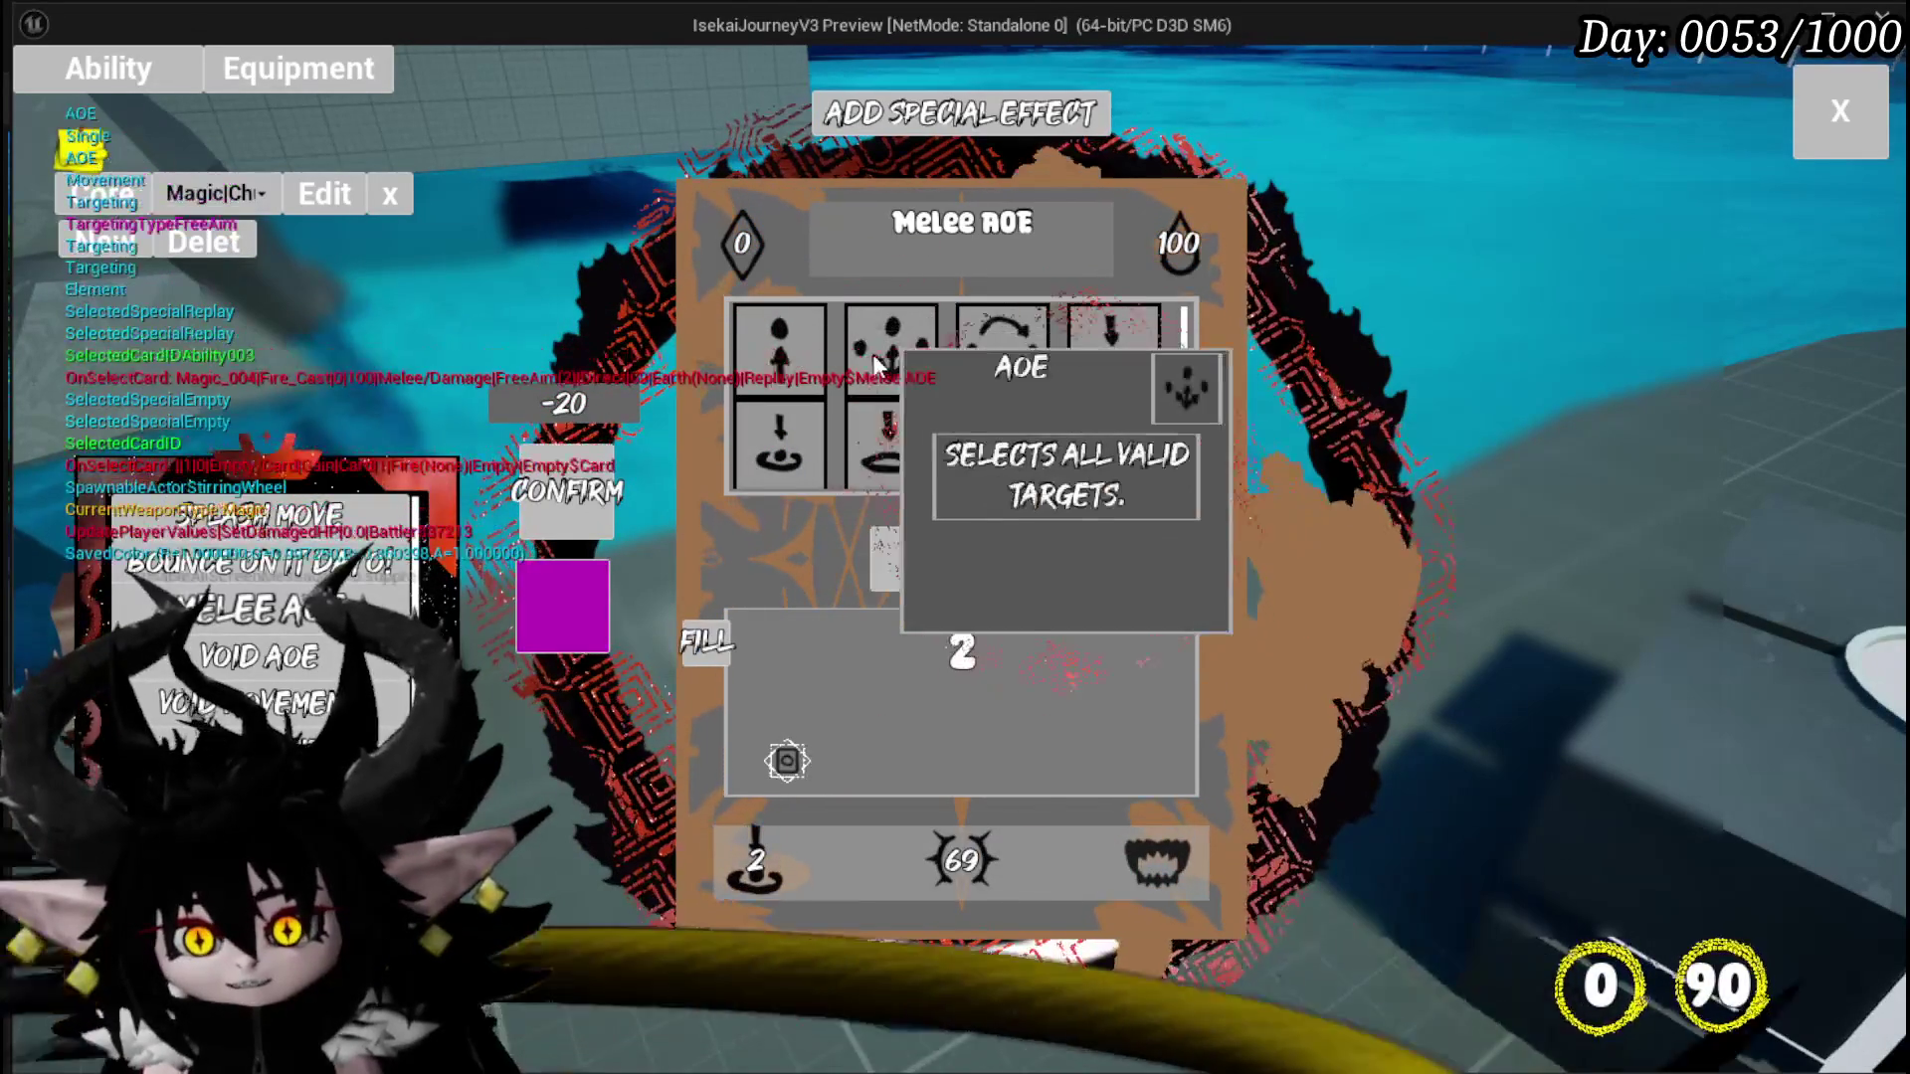
click(1017, 364)
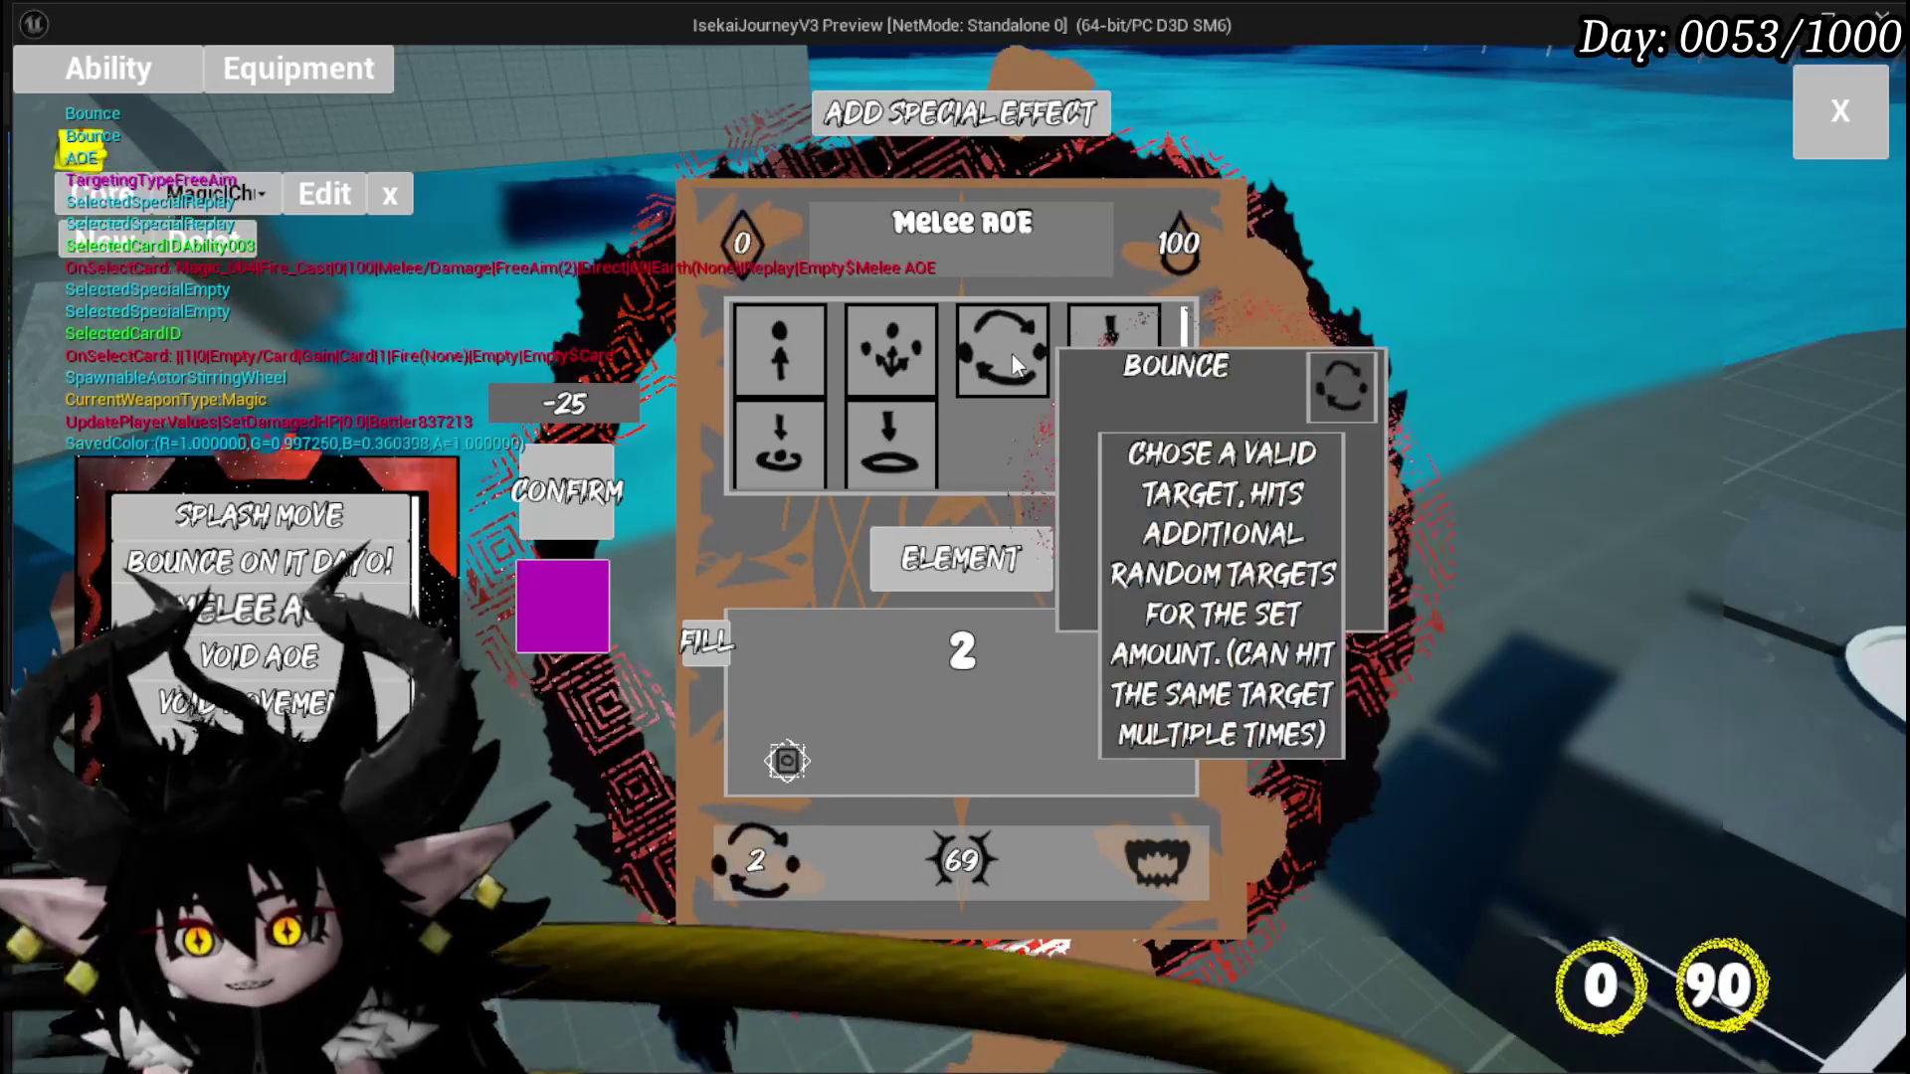
scroll(1166, 768, up, 3)
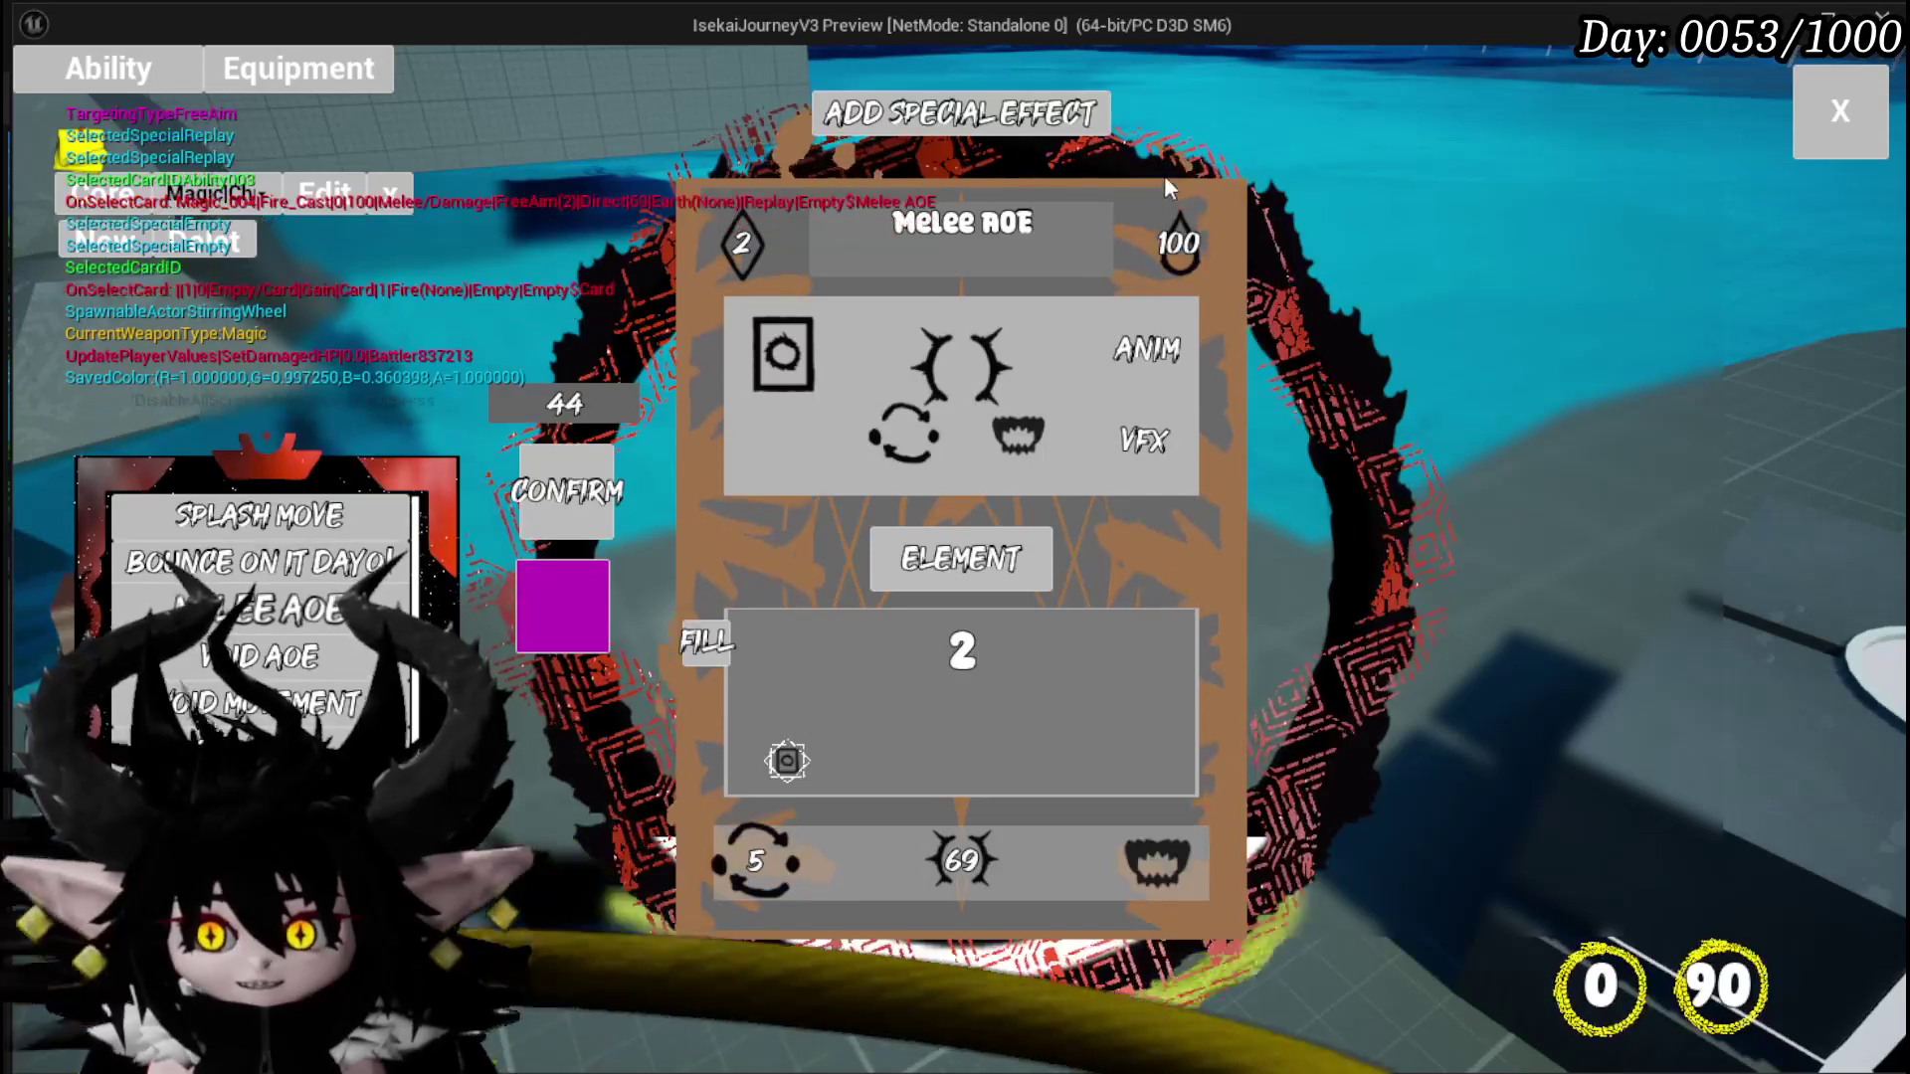
click(1177, 239)
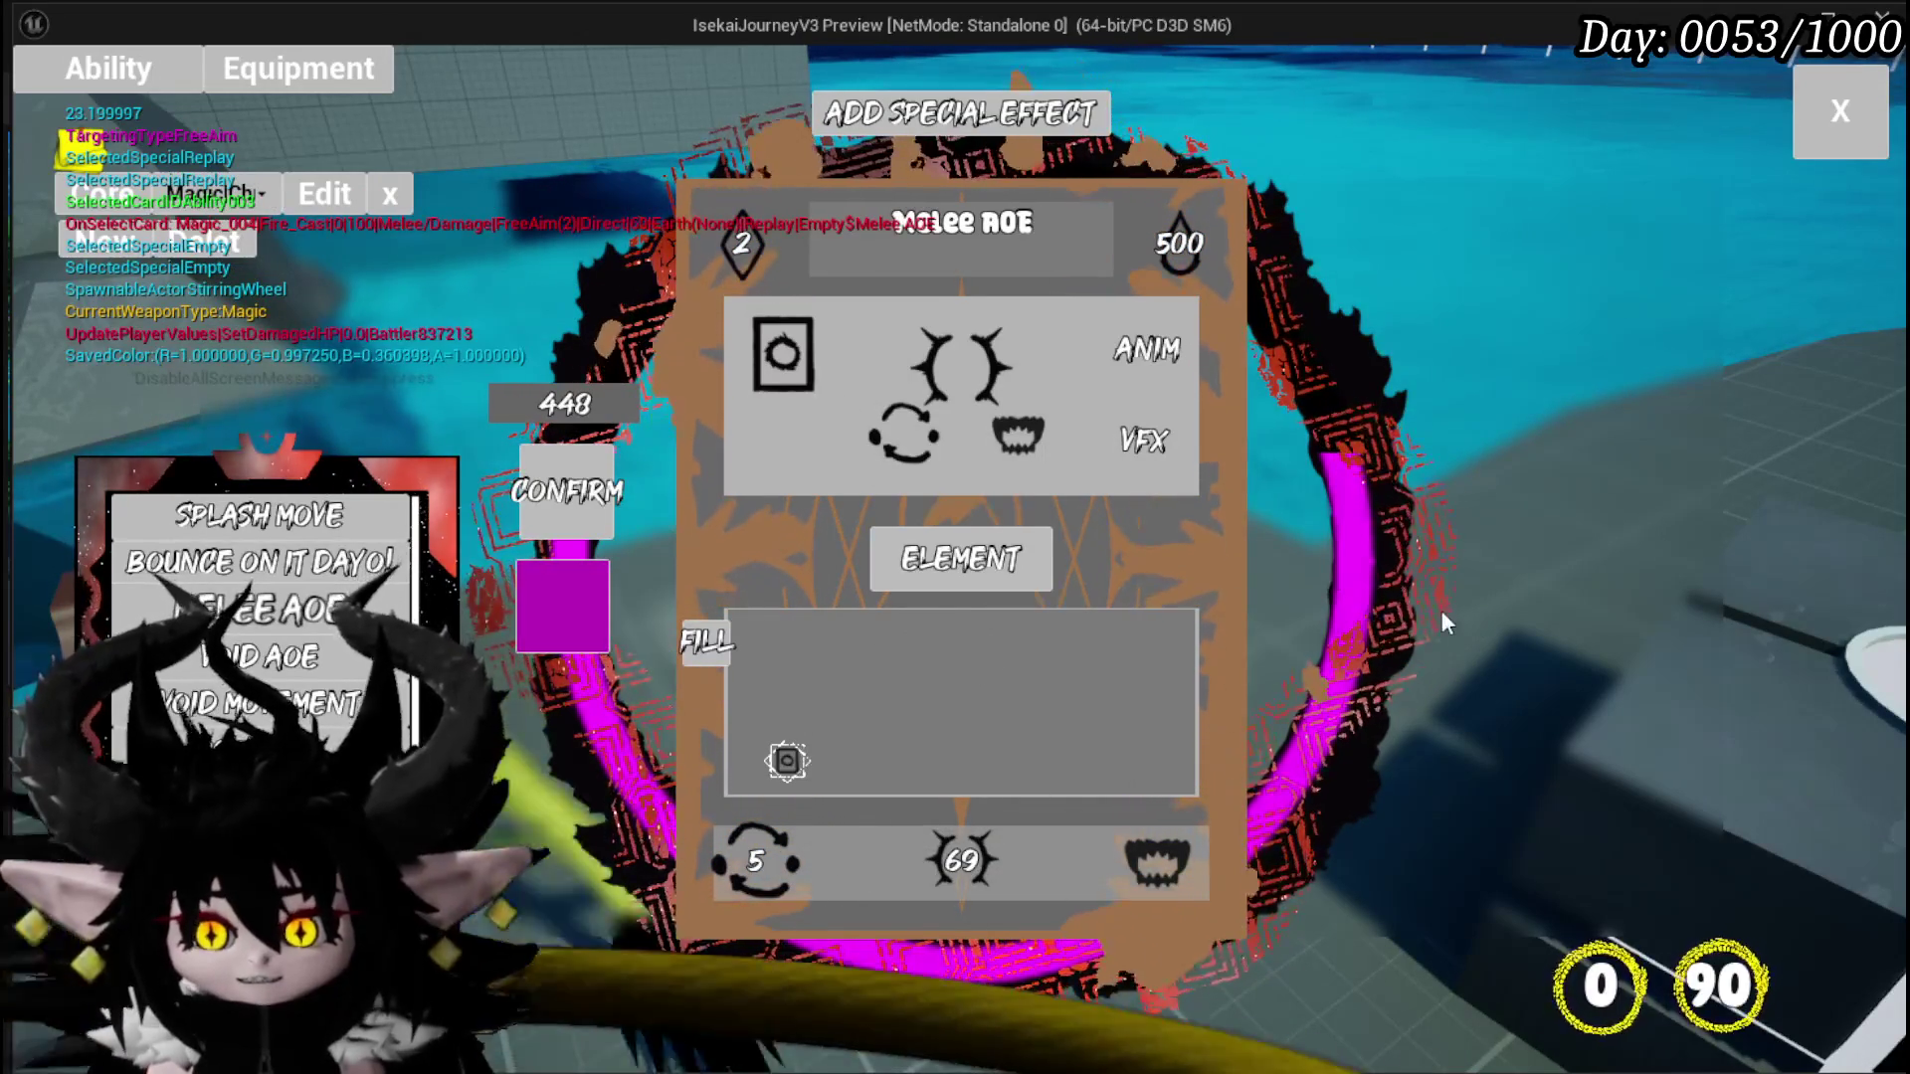
click(1799, 113)
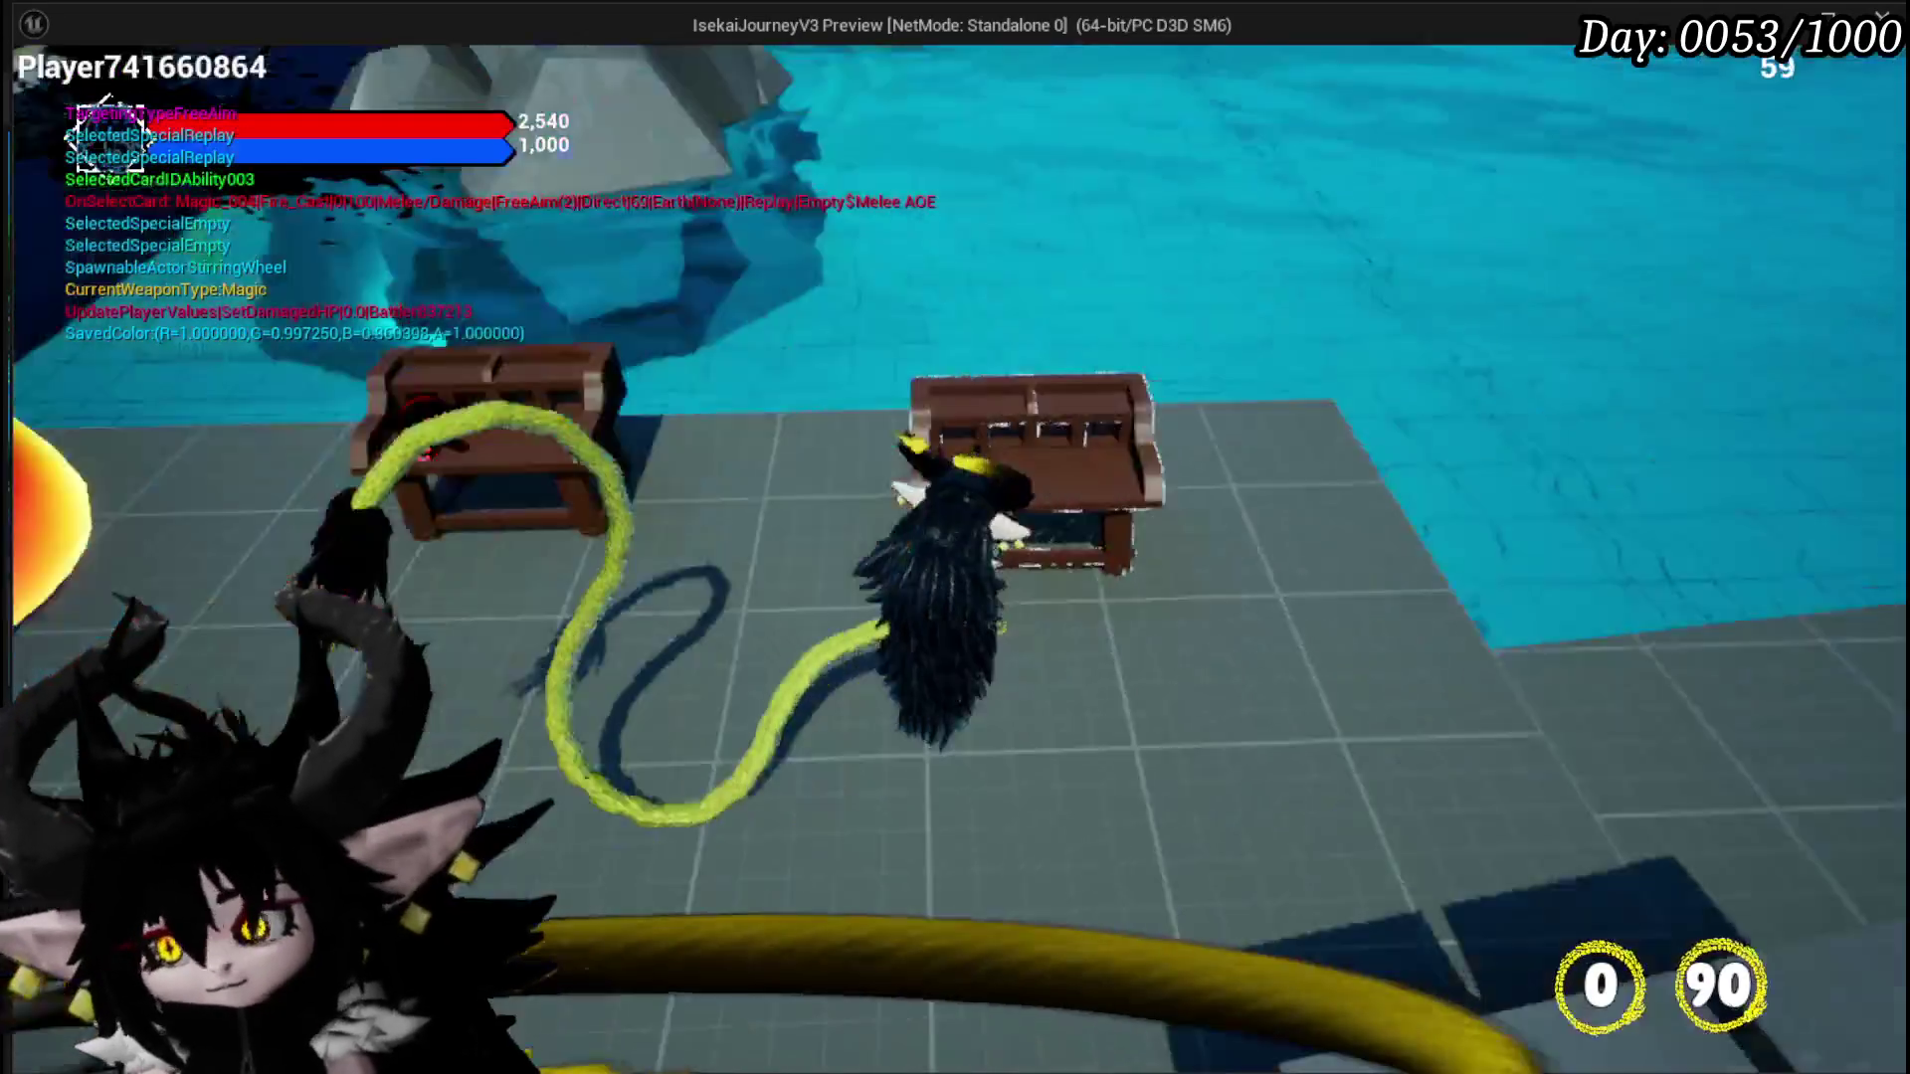
Step: Run the character into the fire slime and accept the battle
key(w)
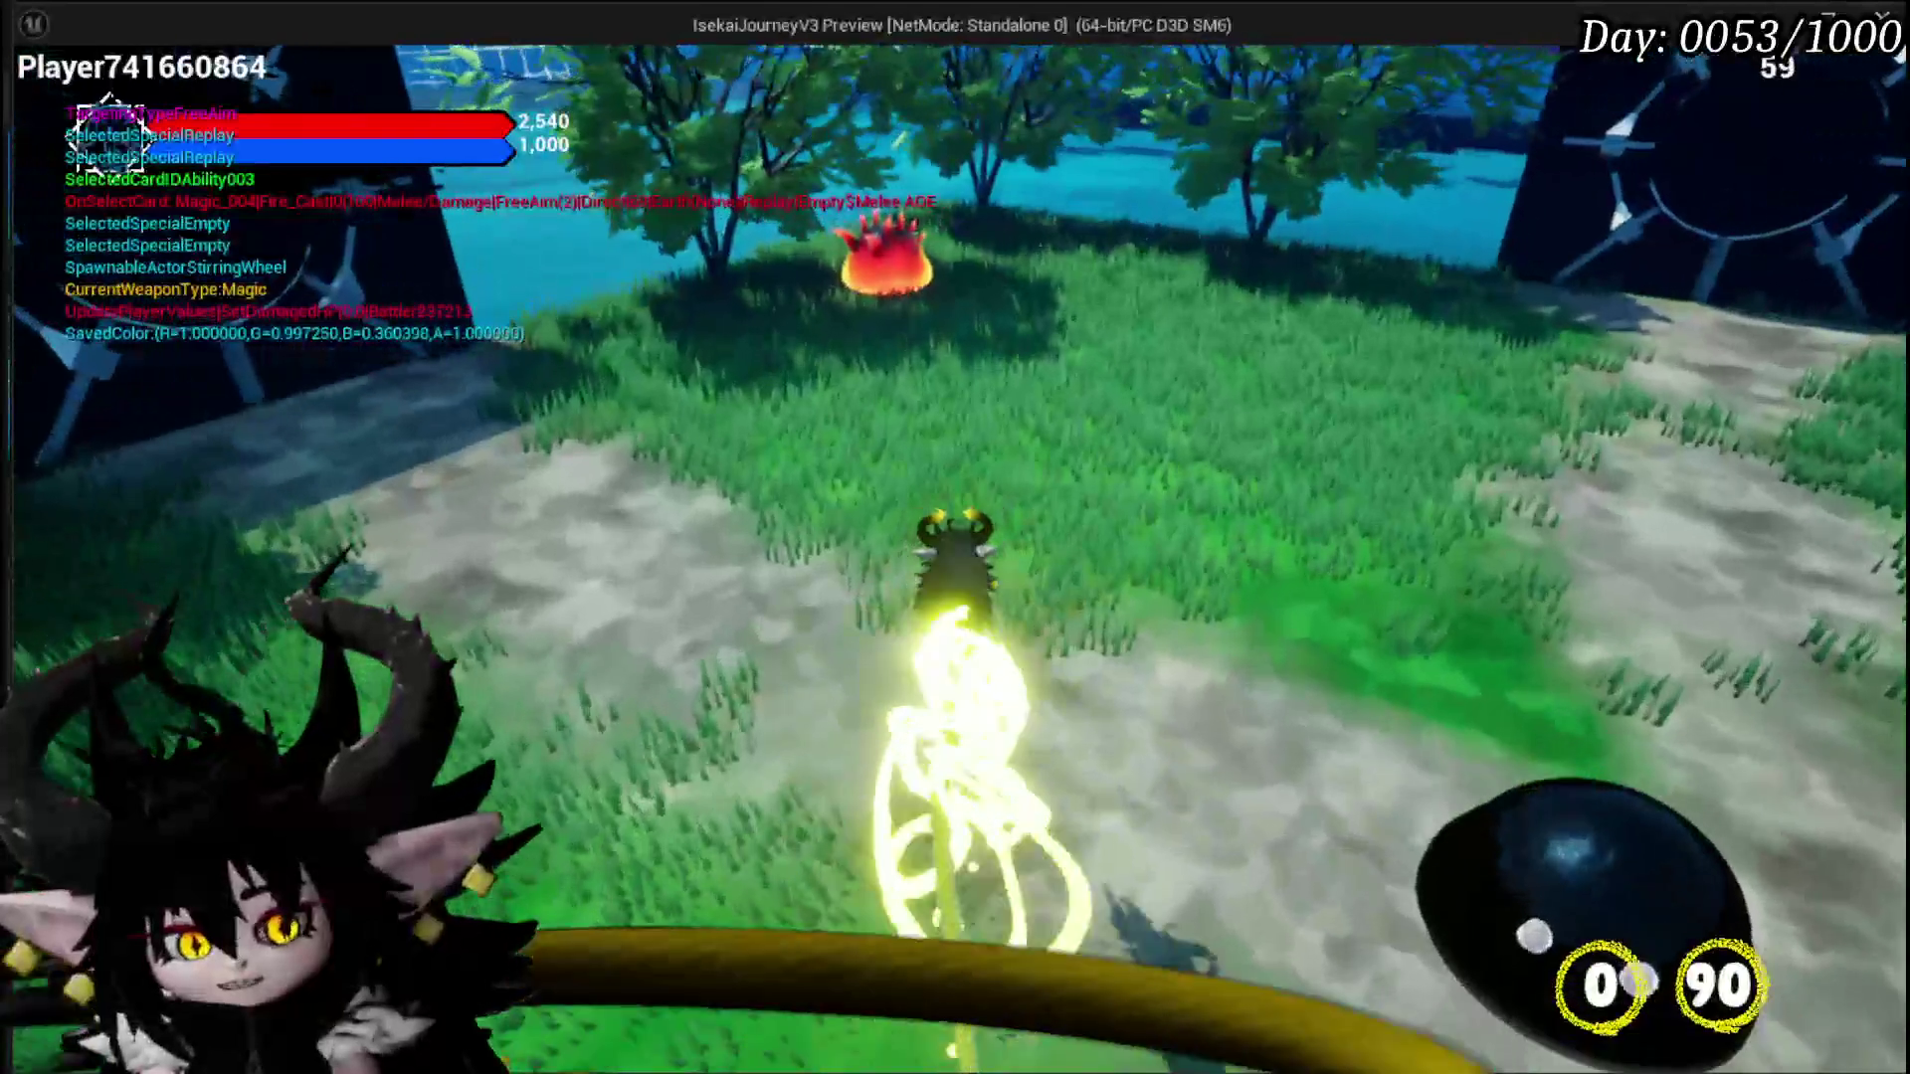
key(w)
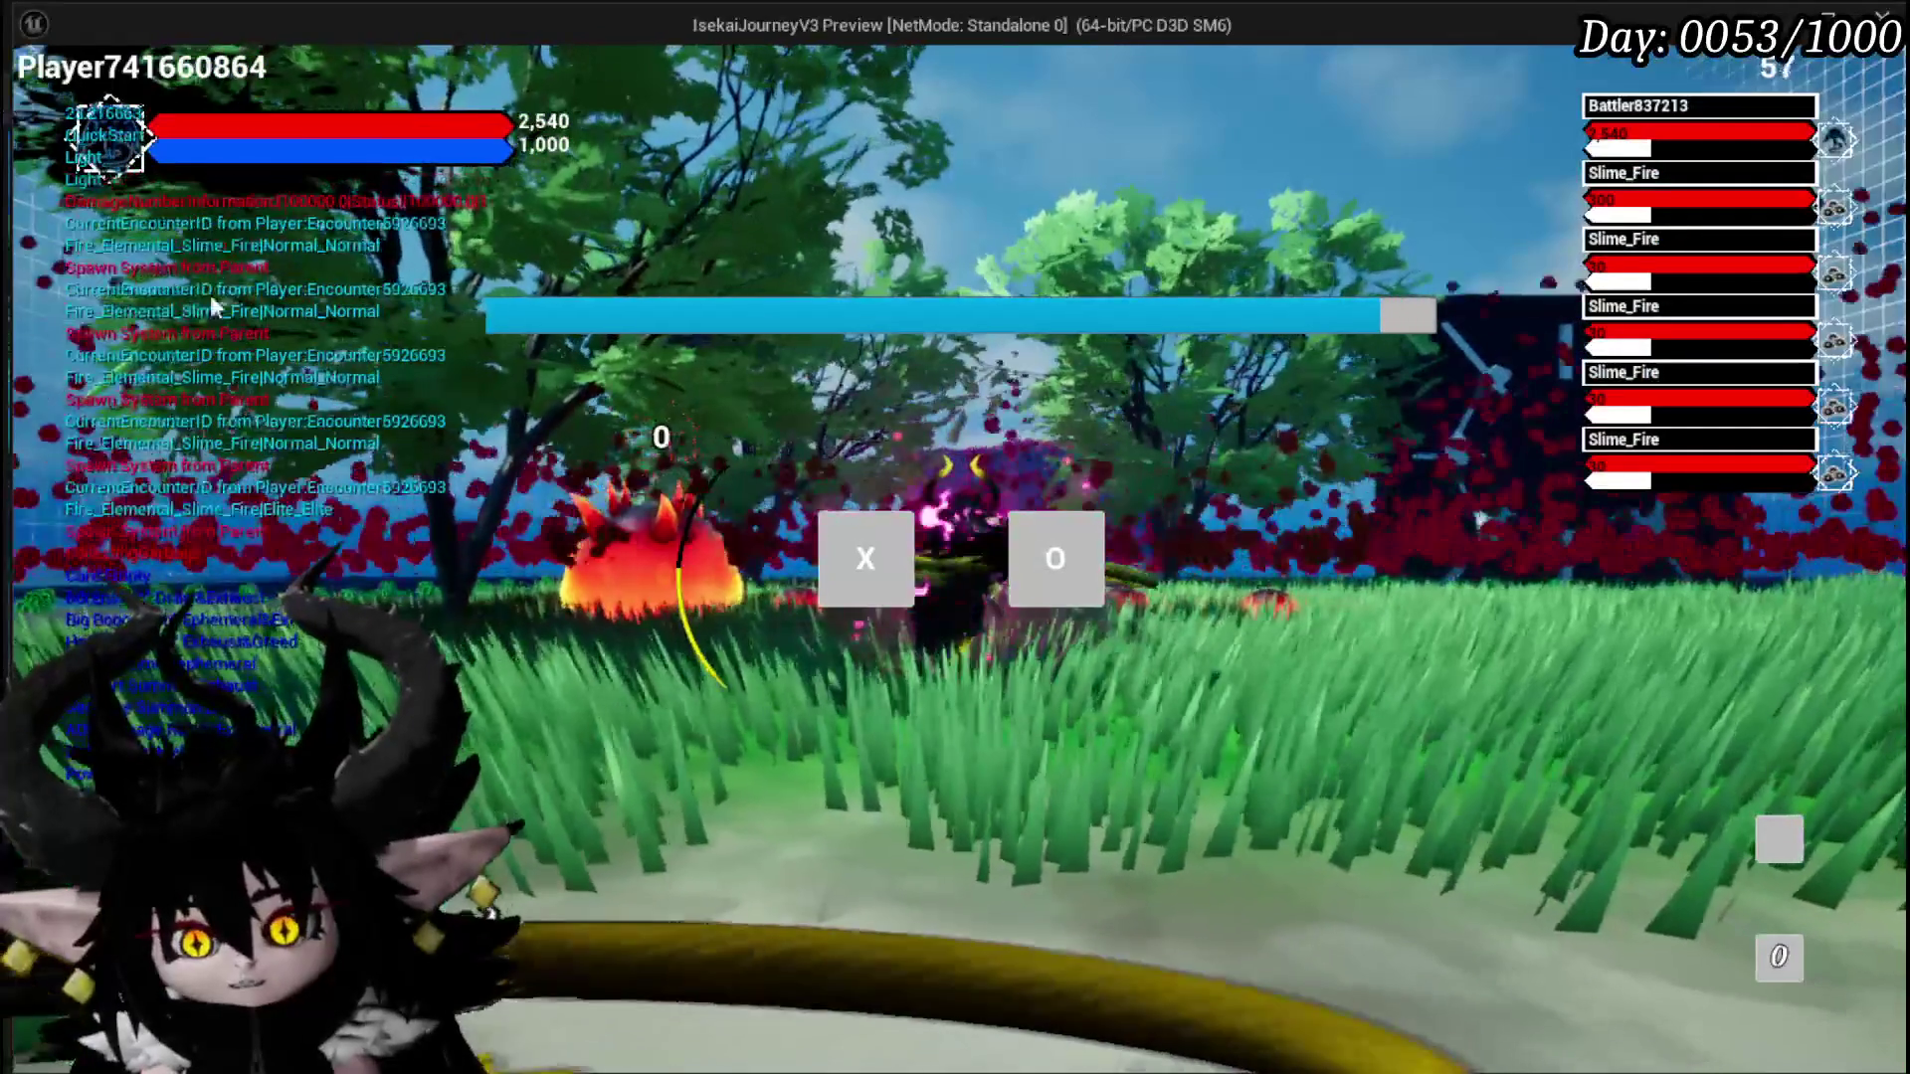
click(835, 548)
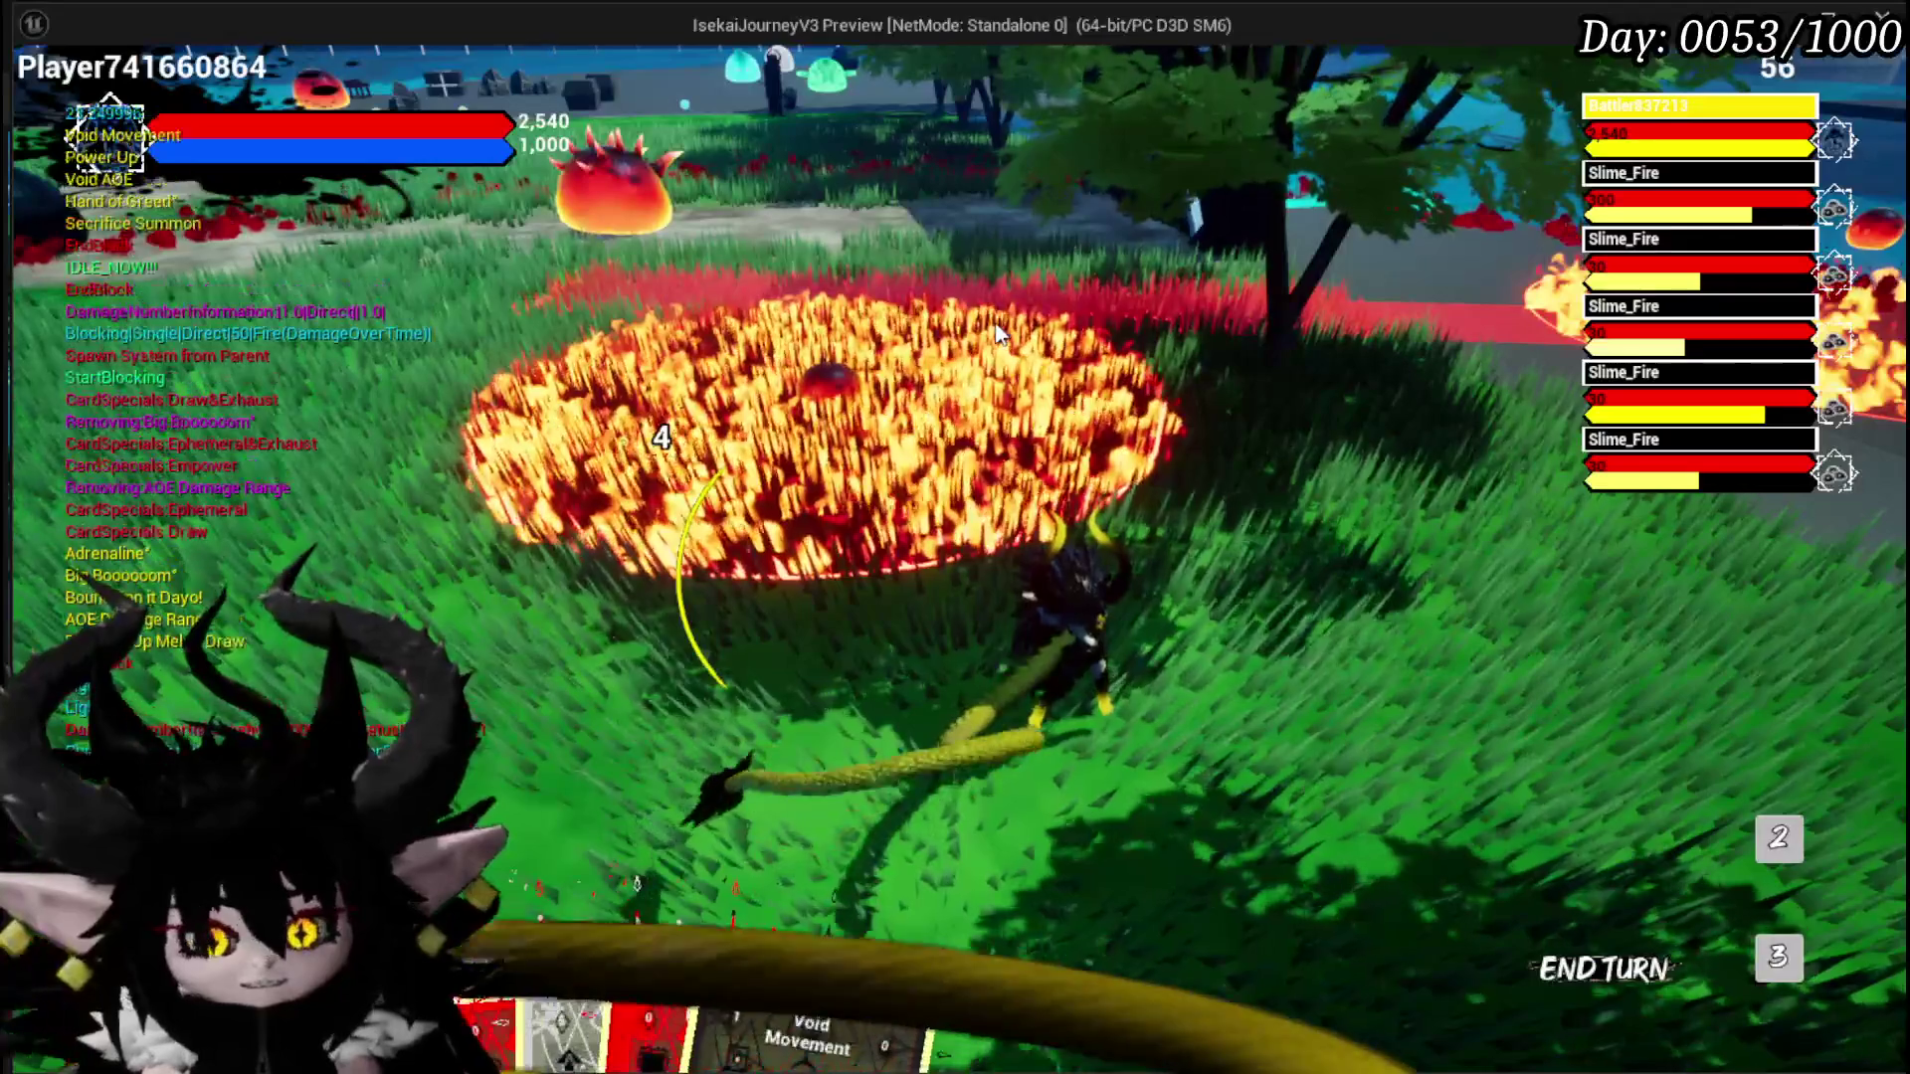
Step: Cast Void Movement, Hand of Greed and Sacrifice Summon against the slime
mouse_move(621, 939)
click(1009, 738)
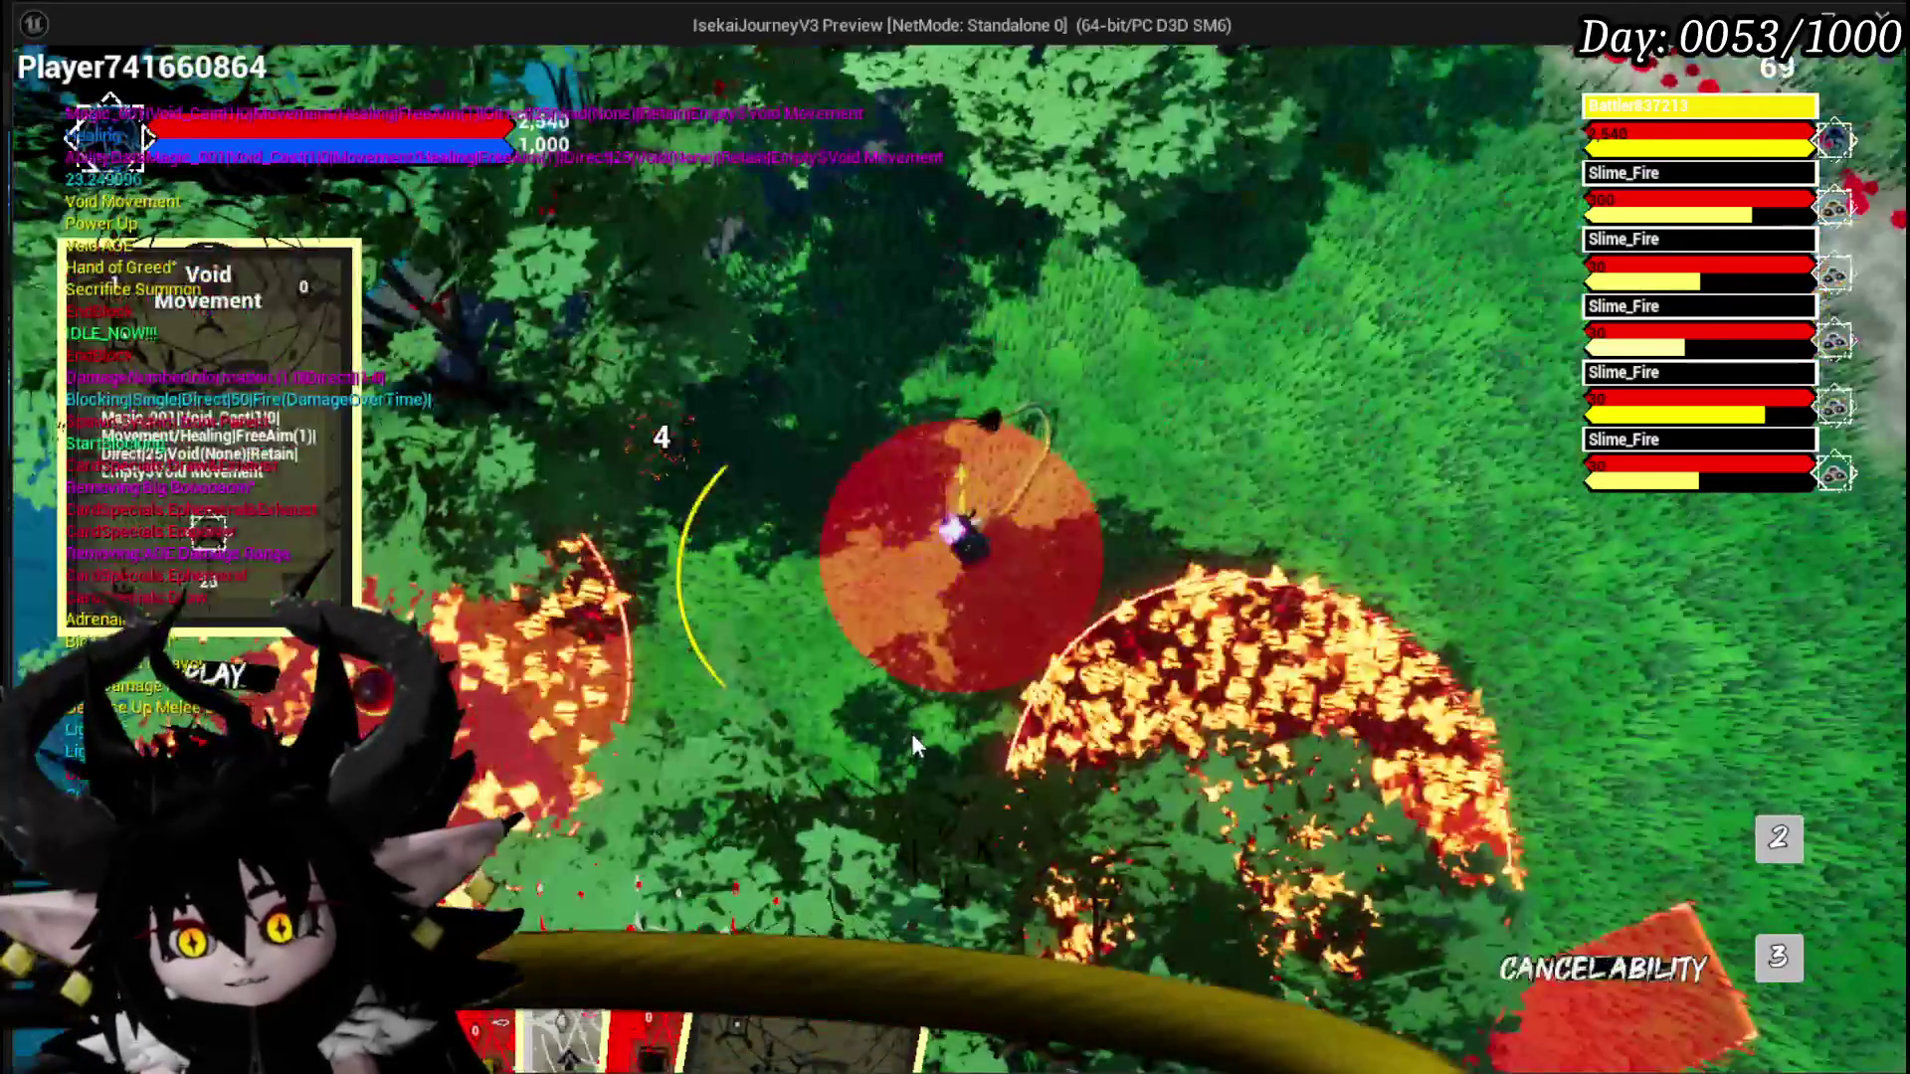
click(890, 636)
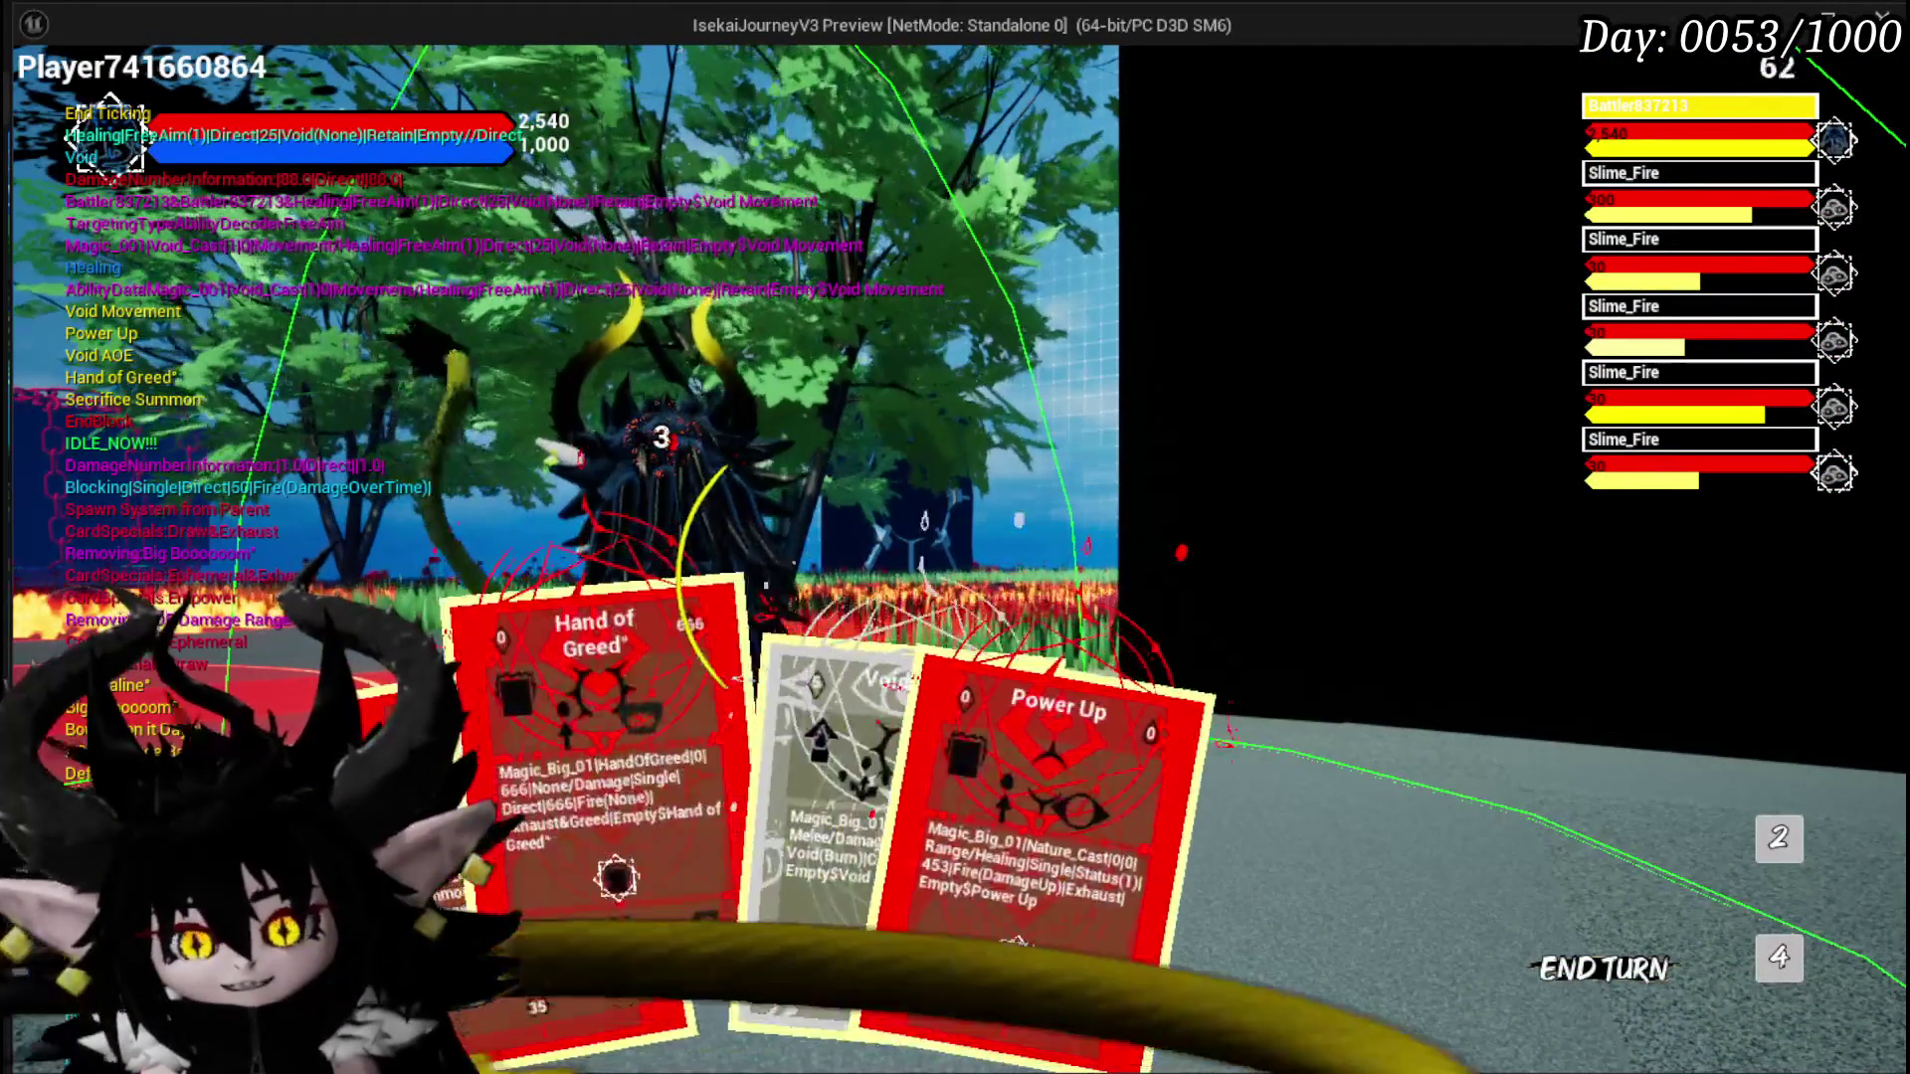
click(558, 869)
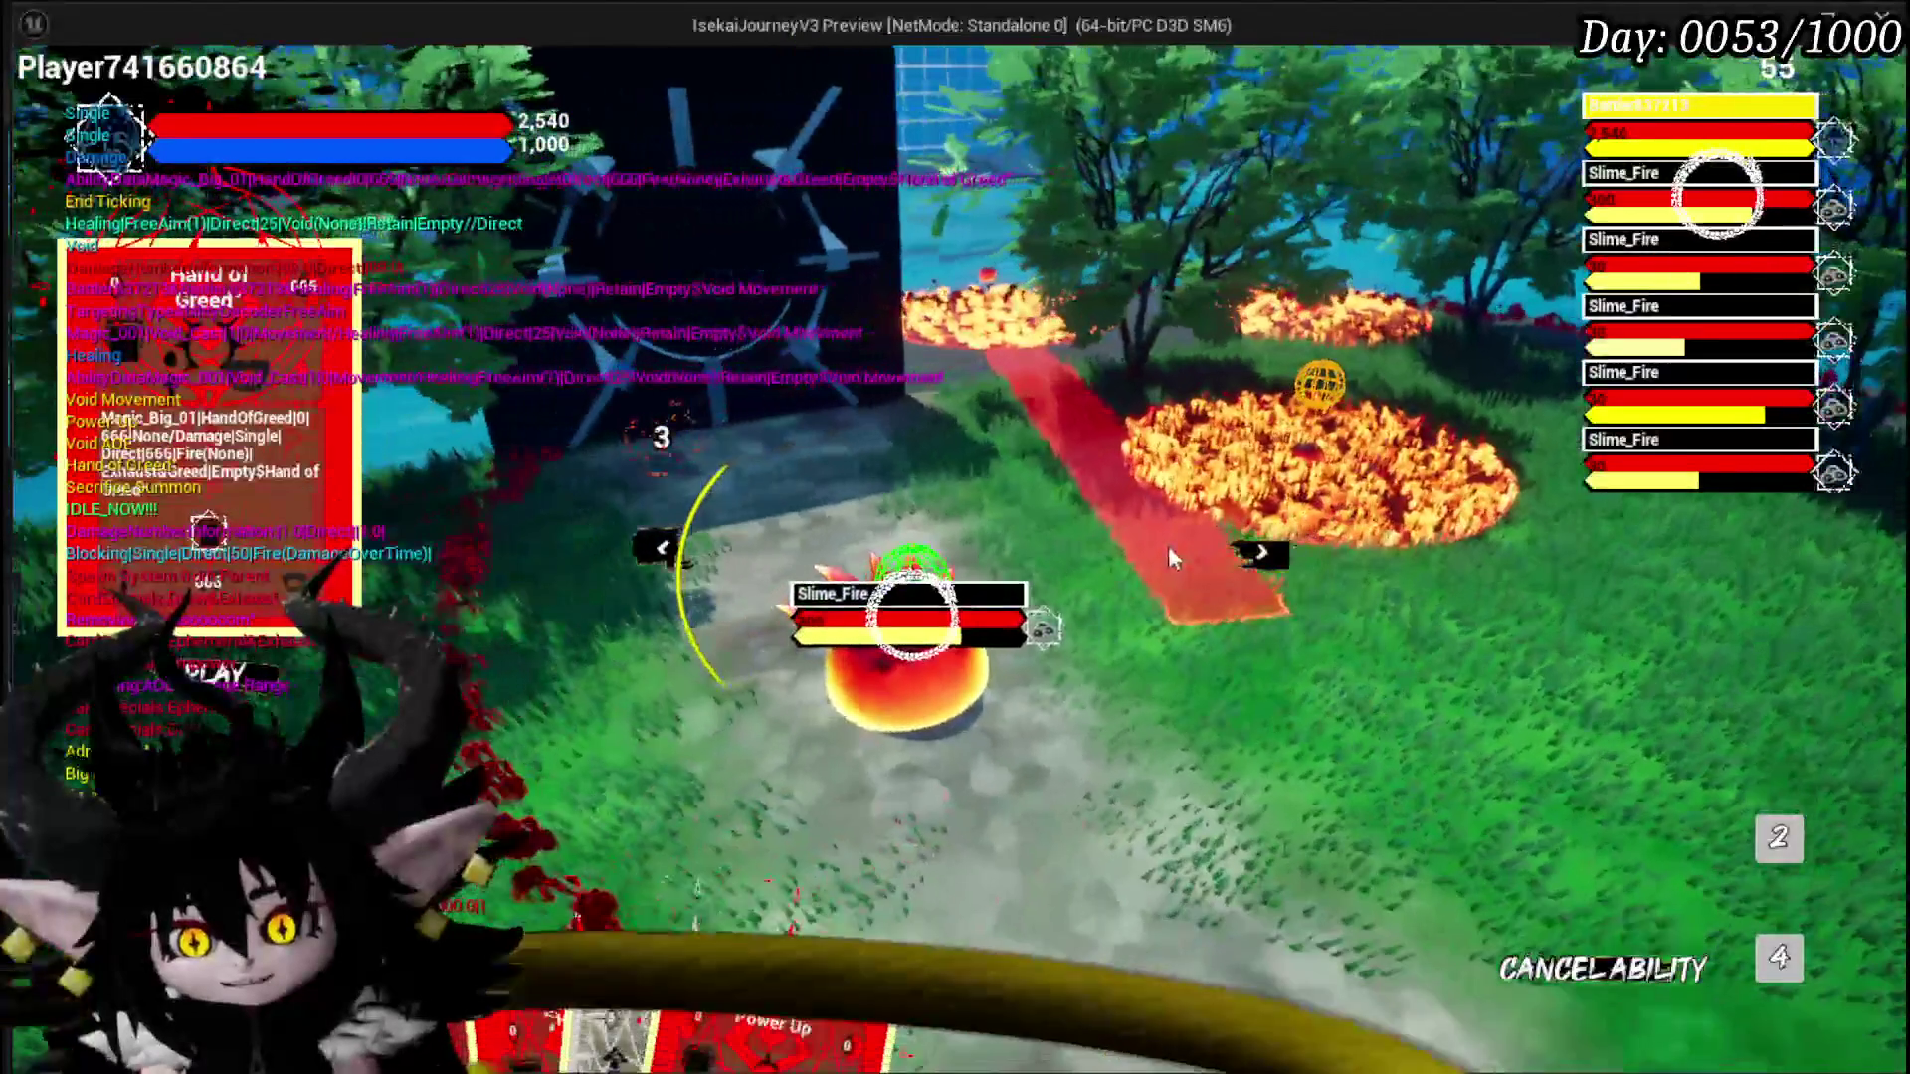
click(1167, 545)
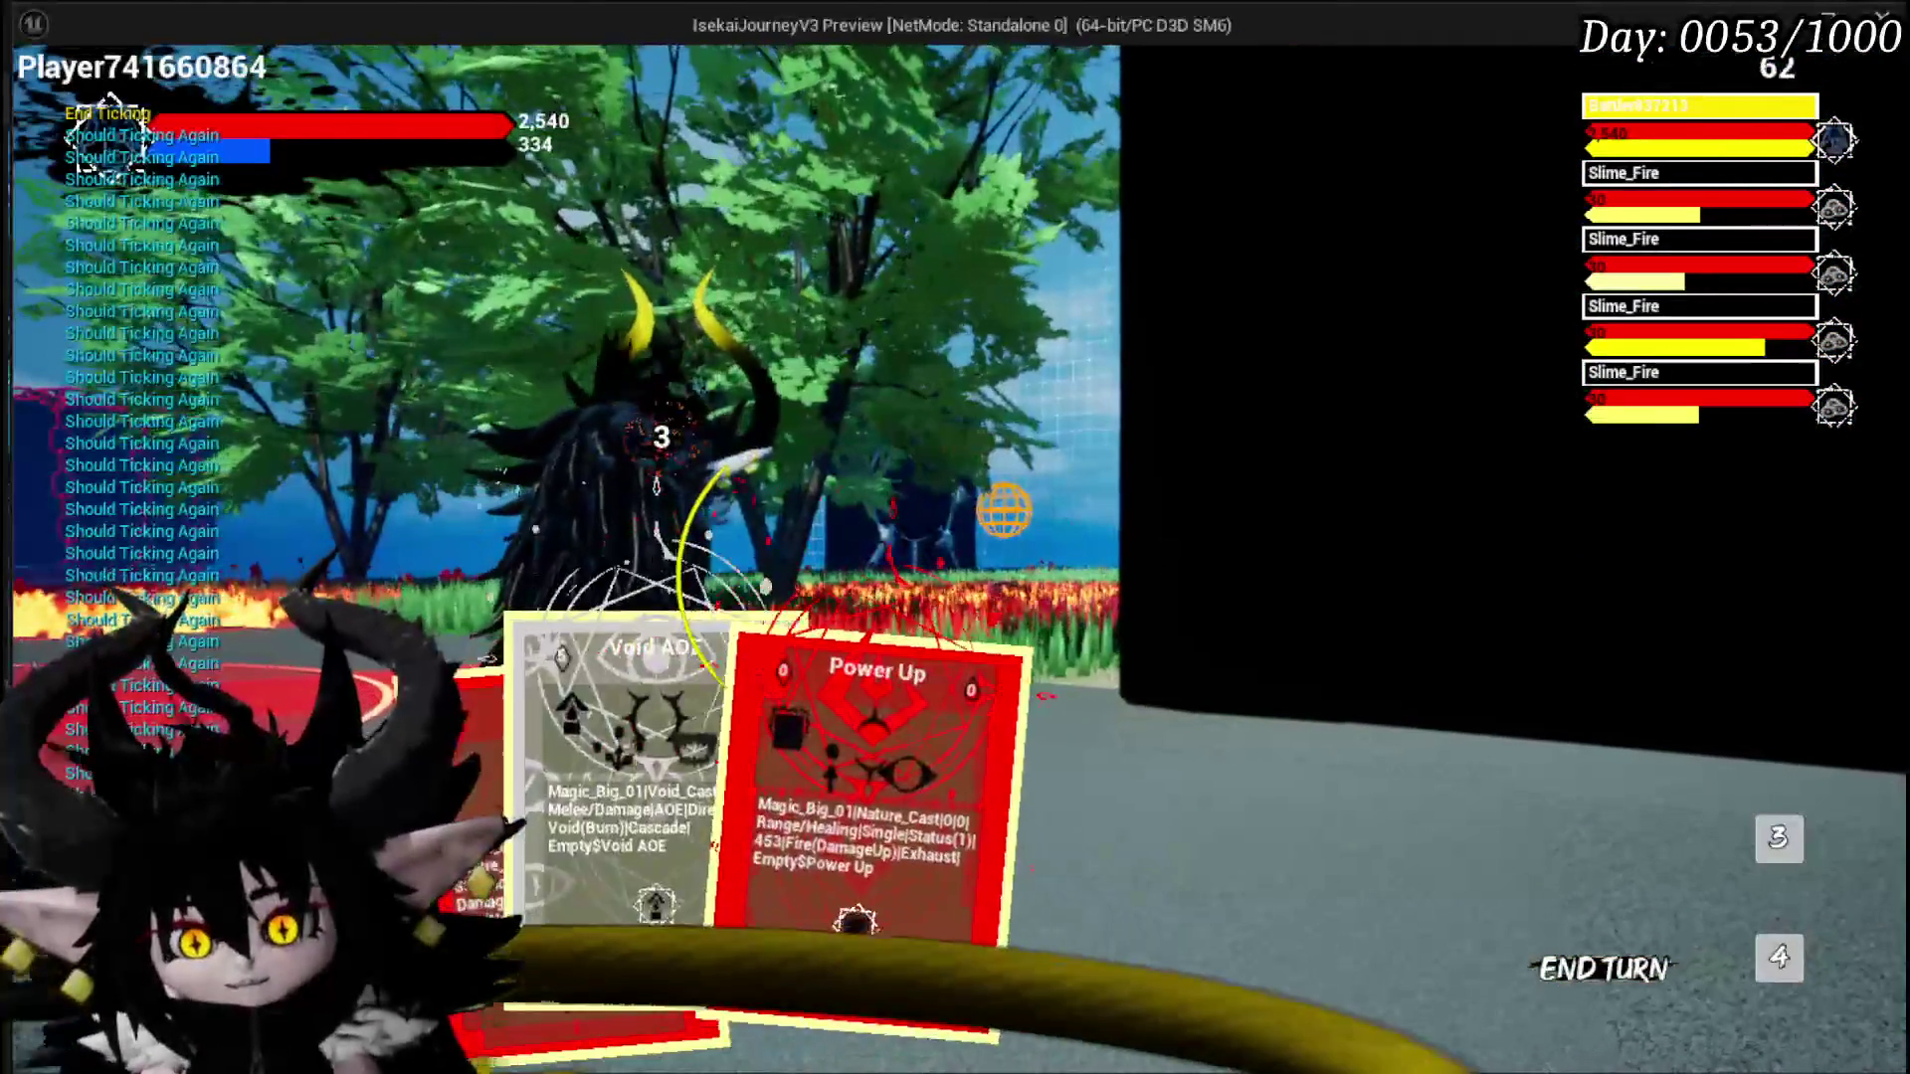
click(495, 866)
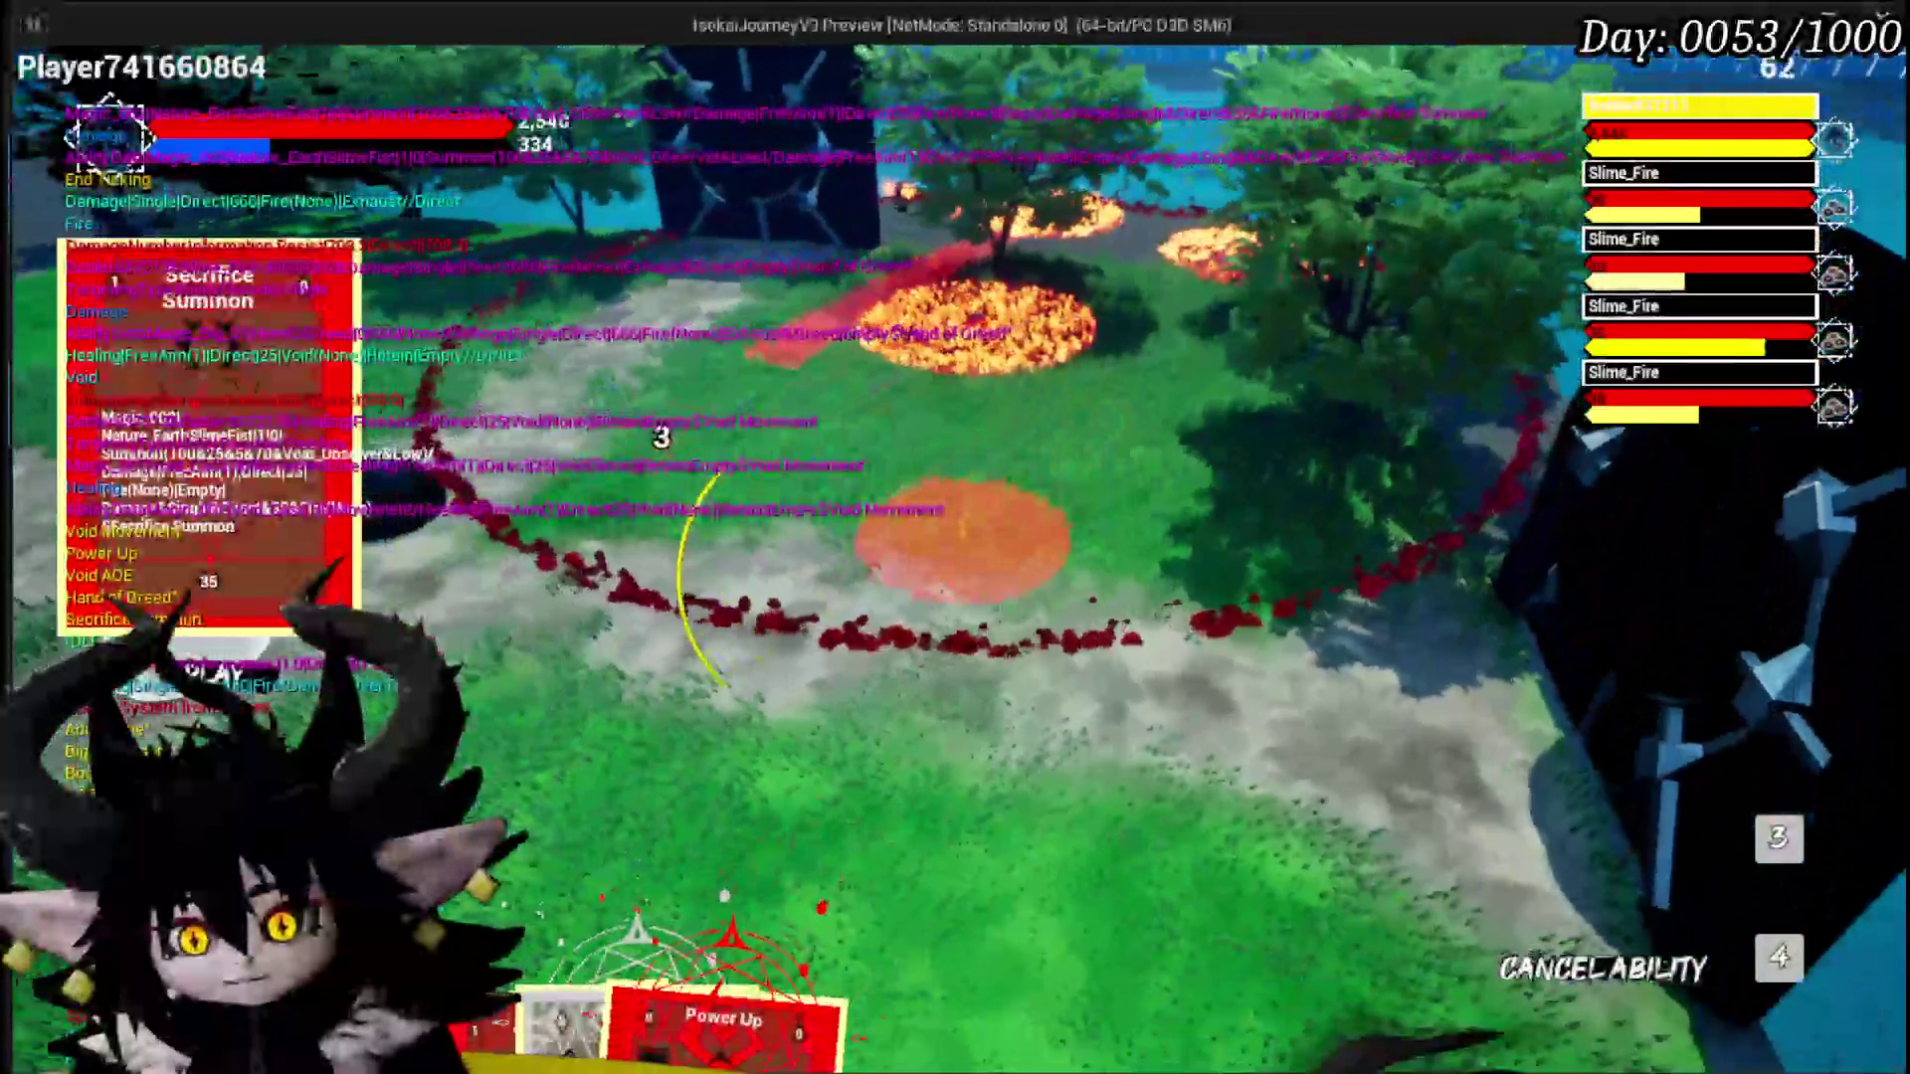
click(1076, 632)
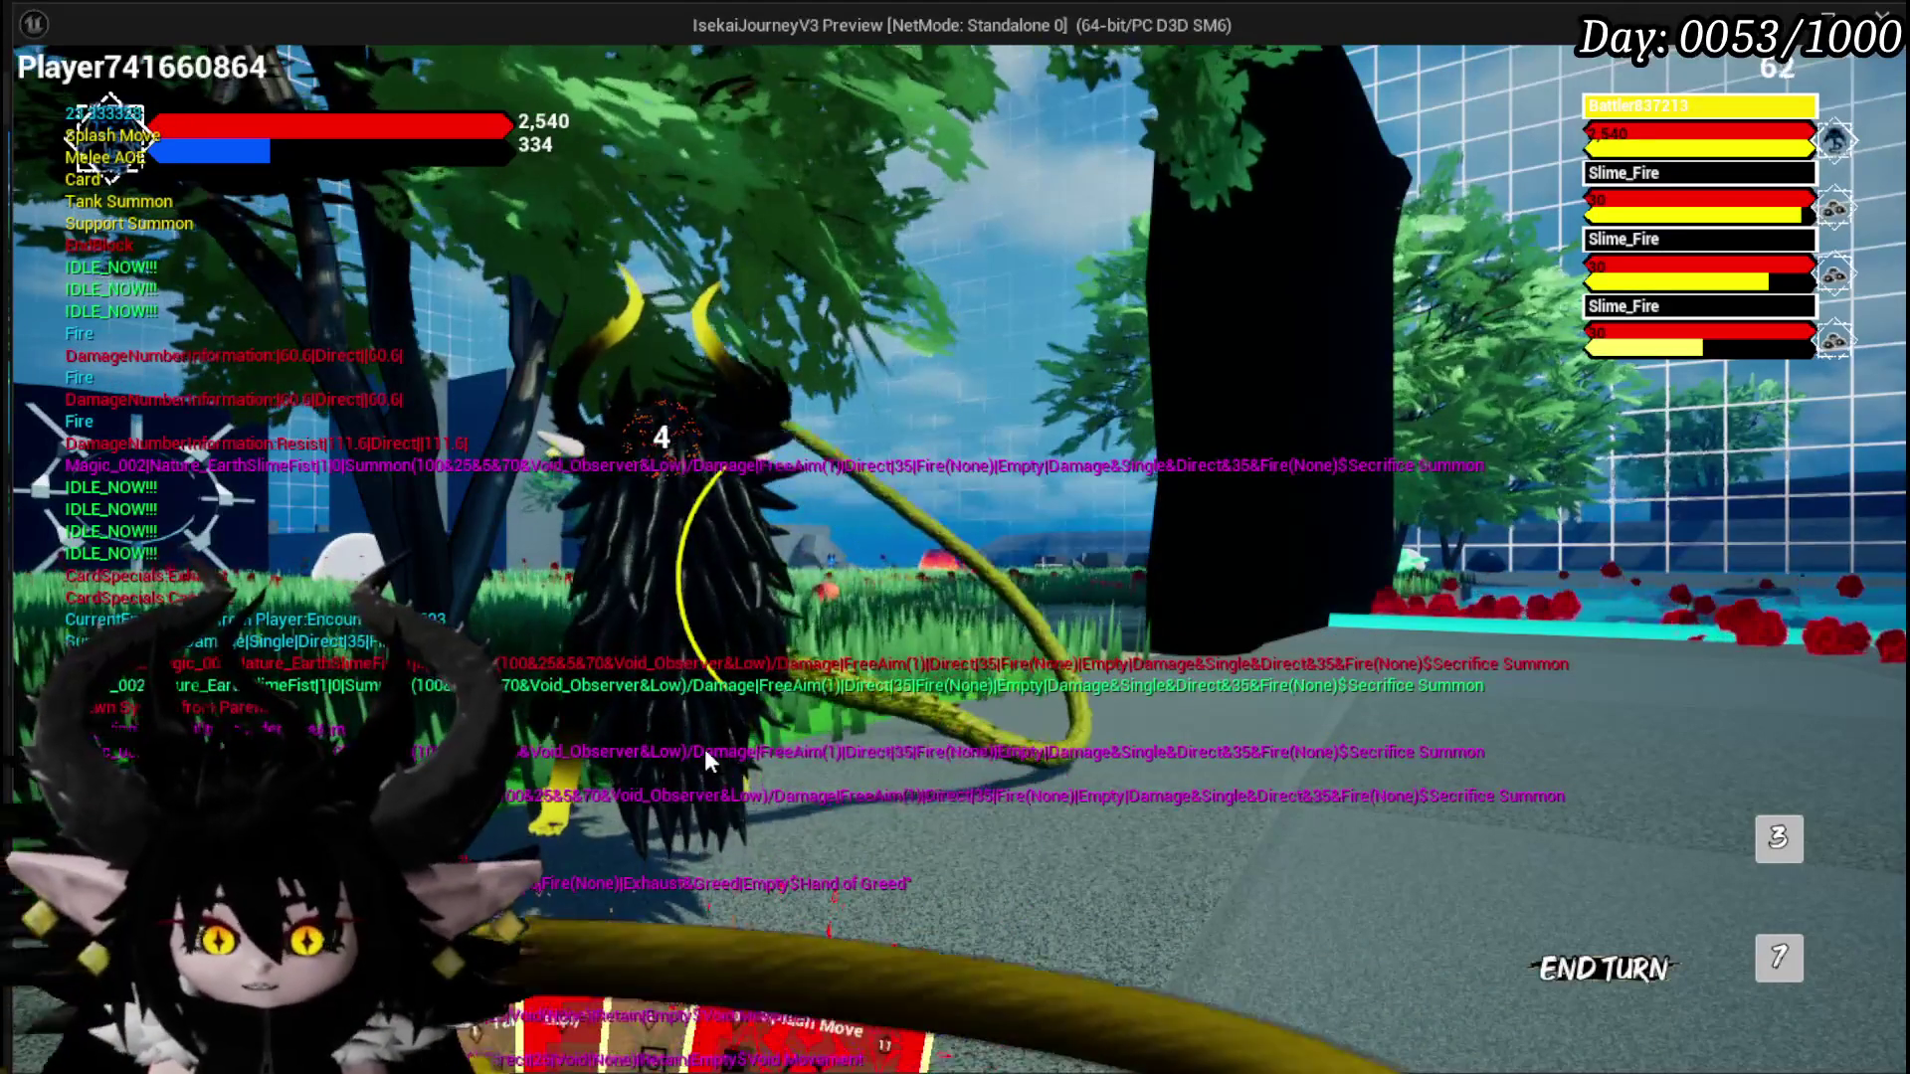
mouse_move(756, 955)
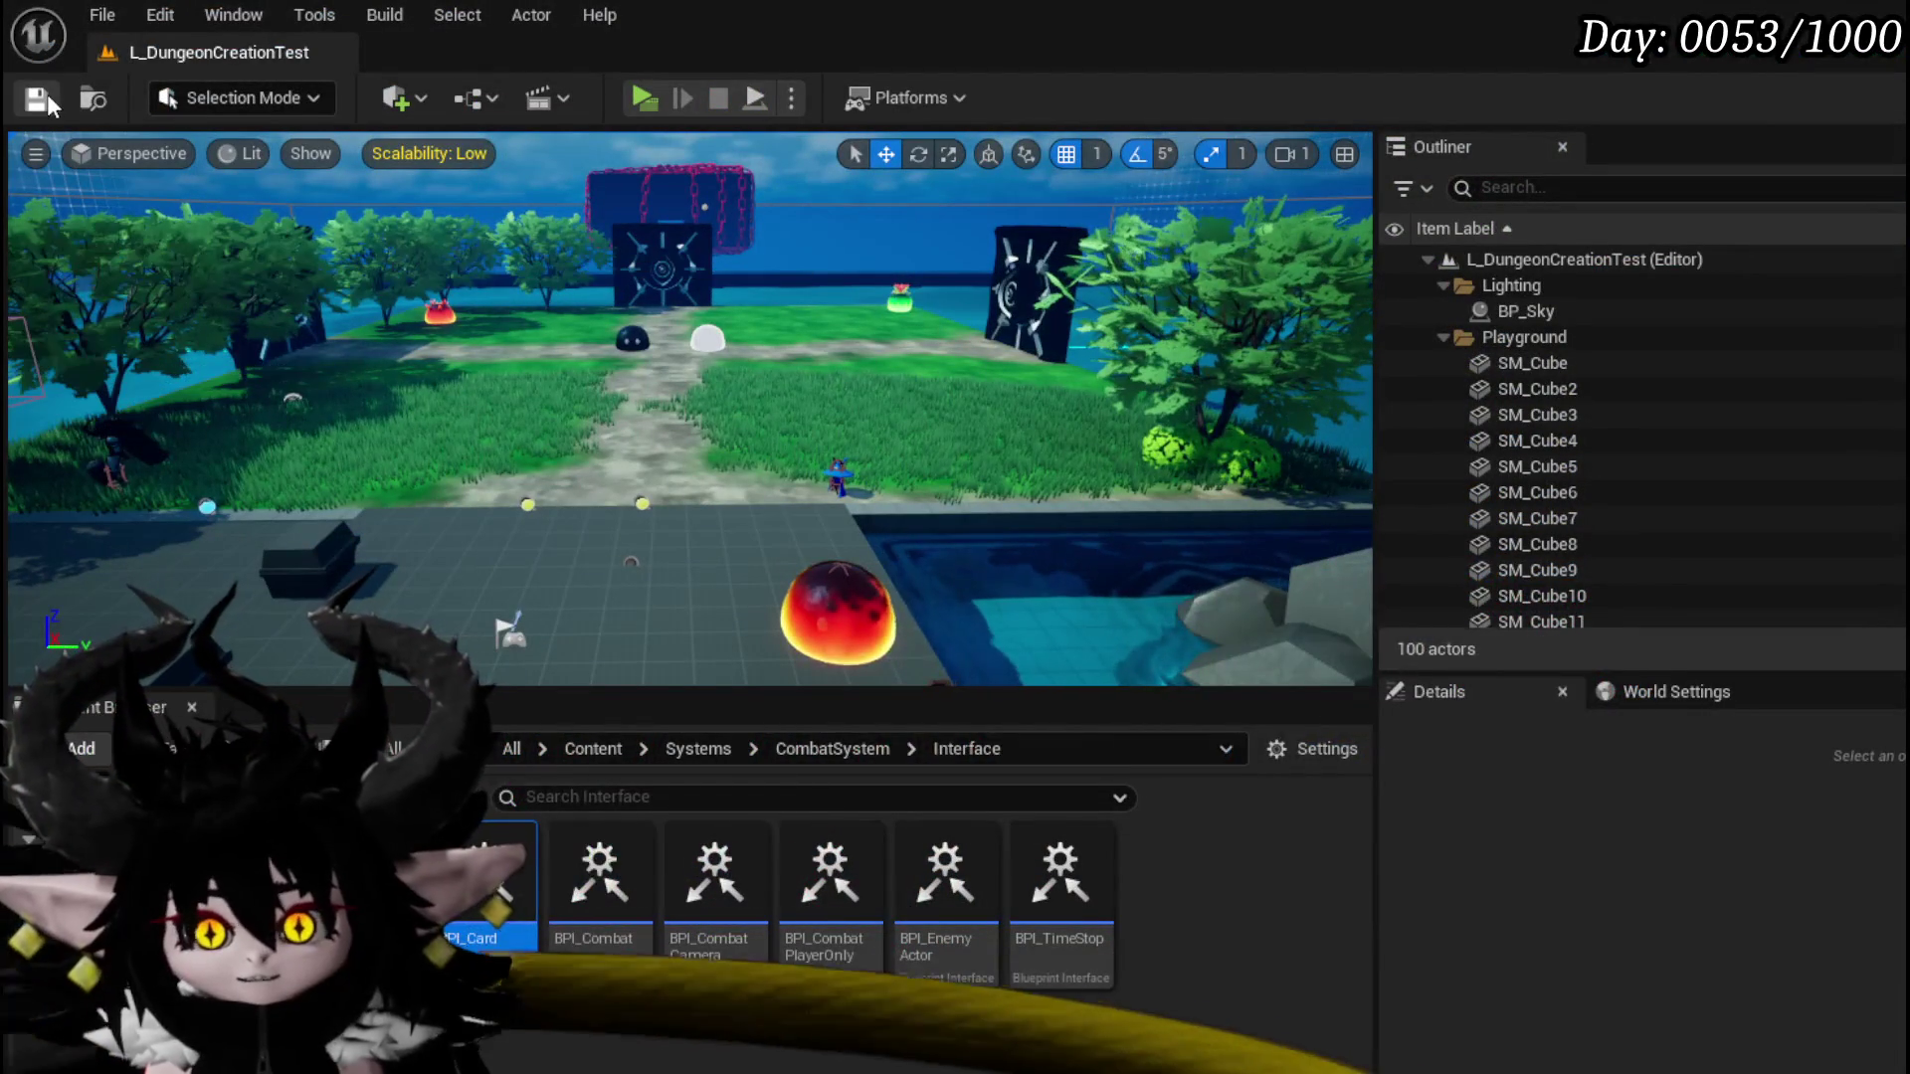
Step: Launch a new play session and run past the slimes toward the gate and ore platform
click(633, 92)
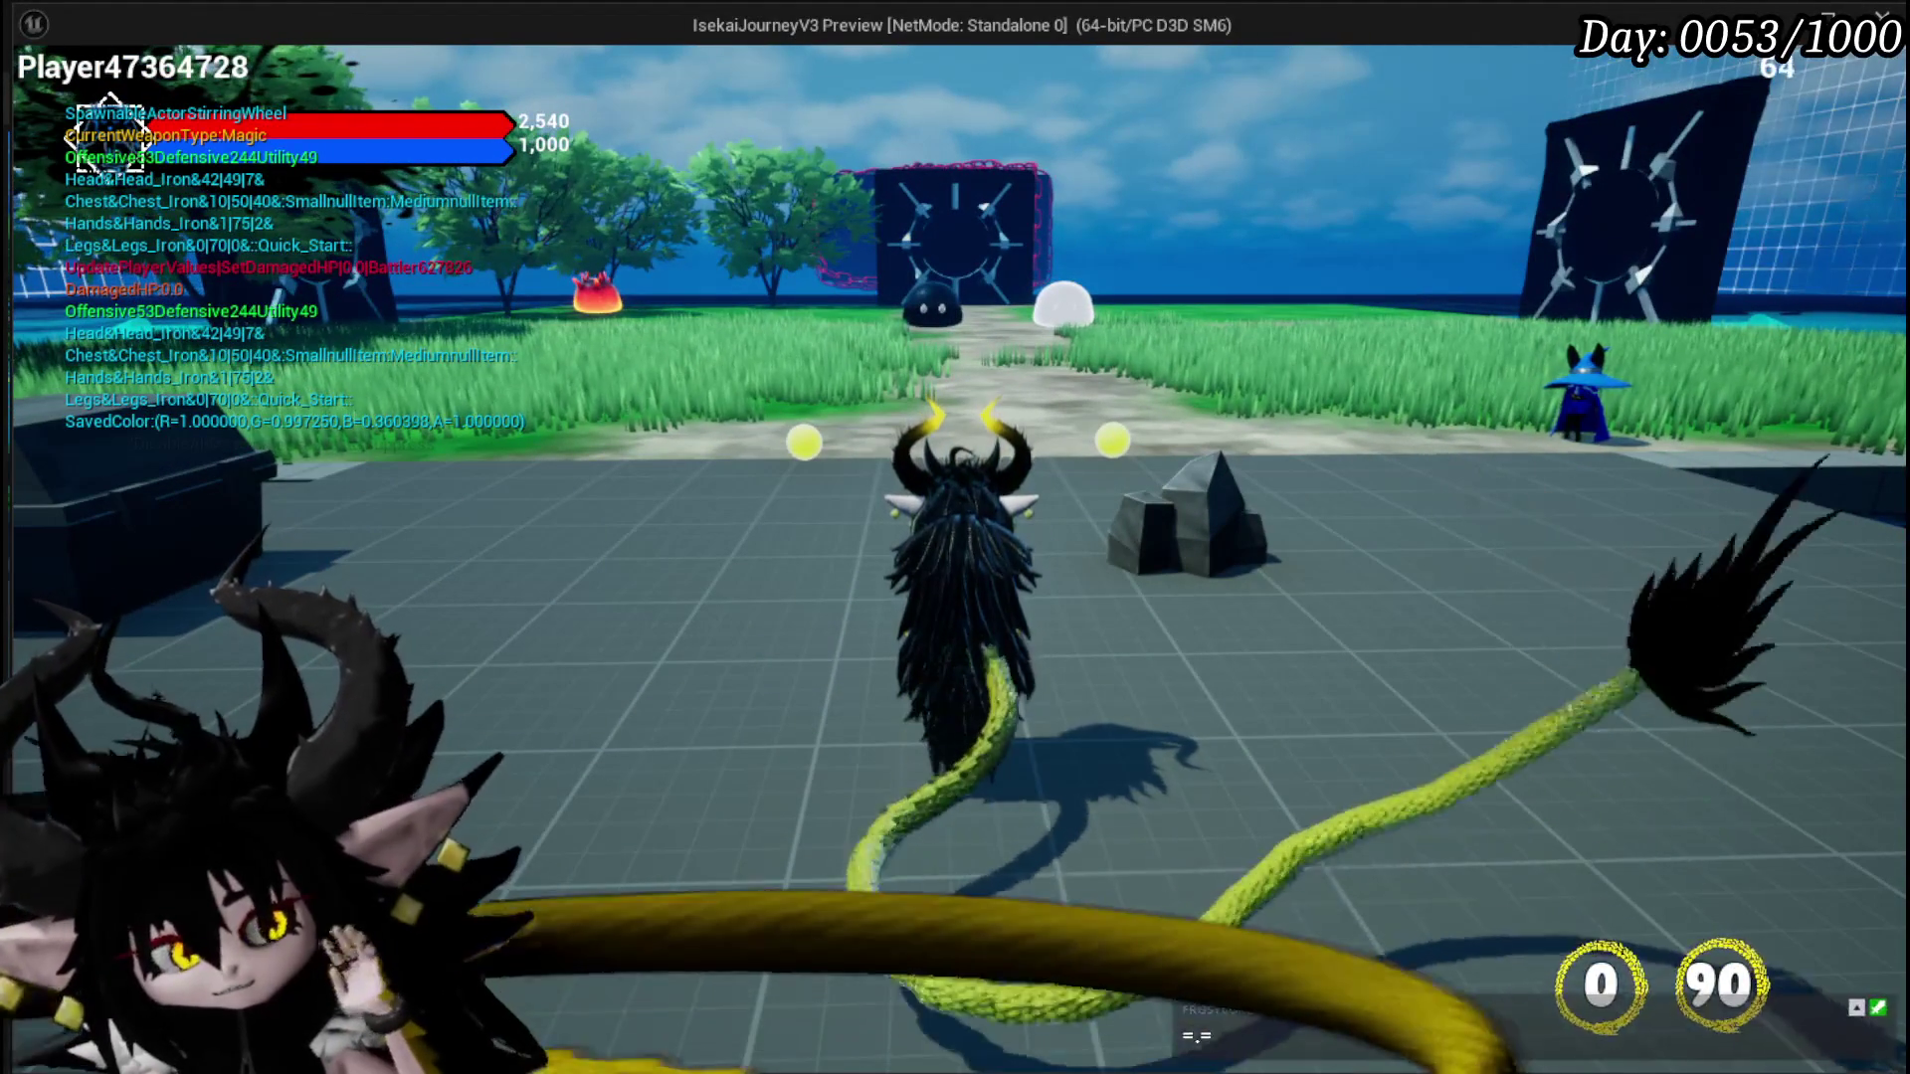
key(w)
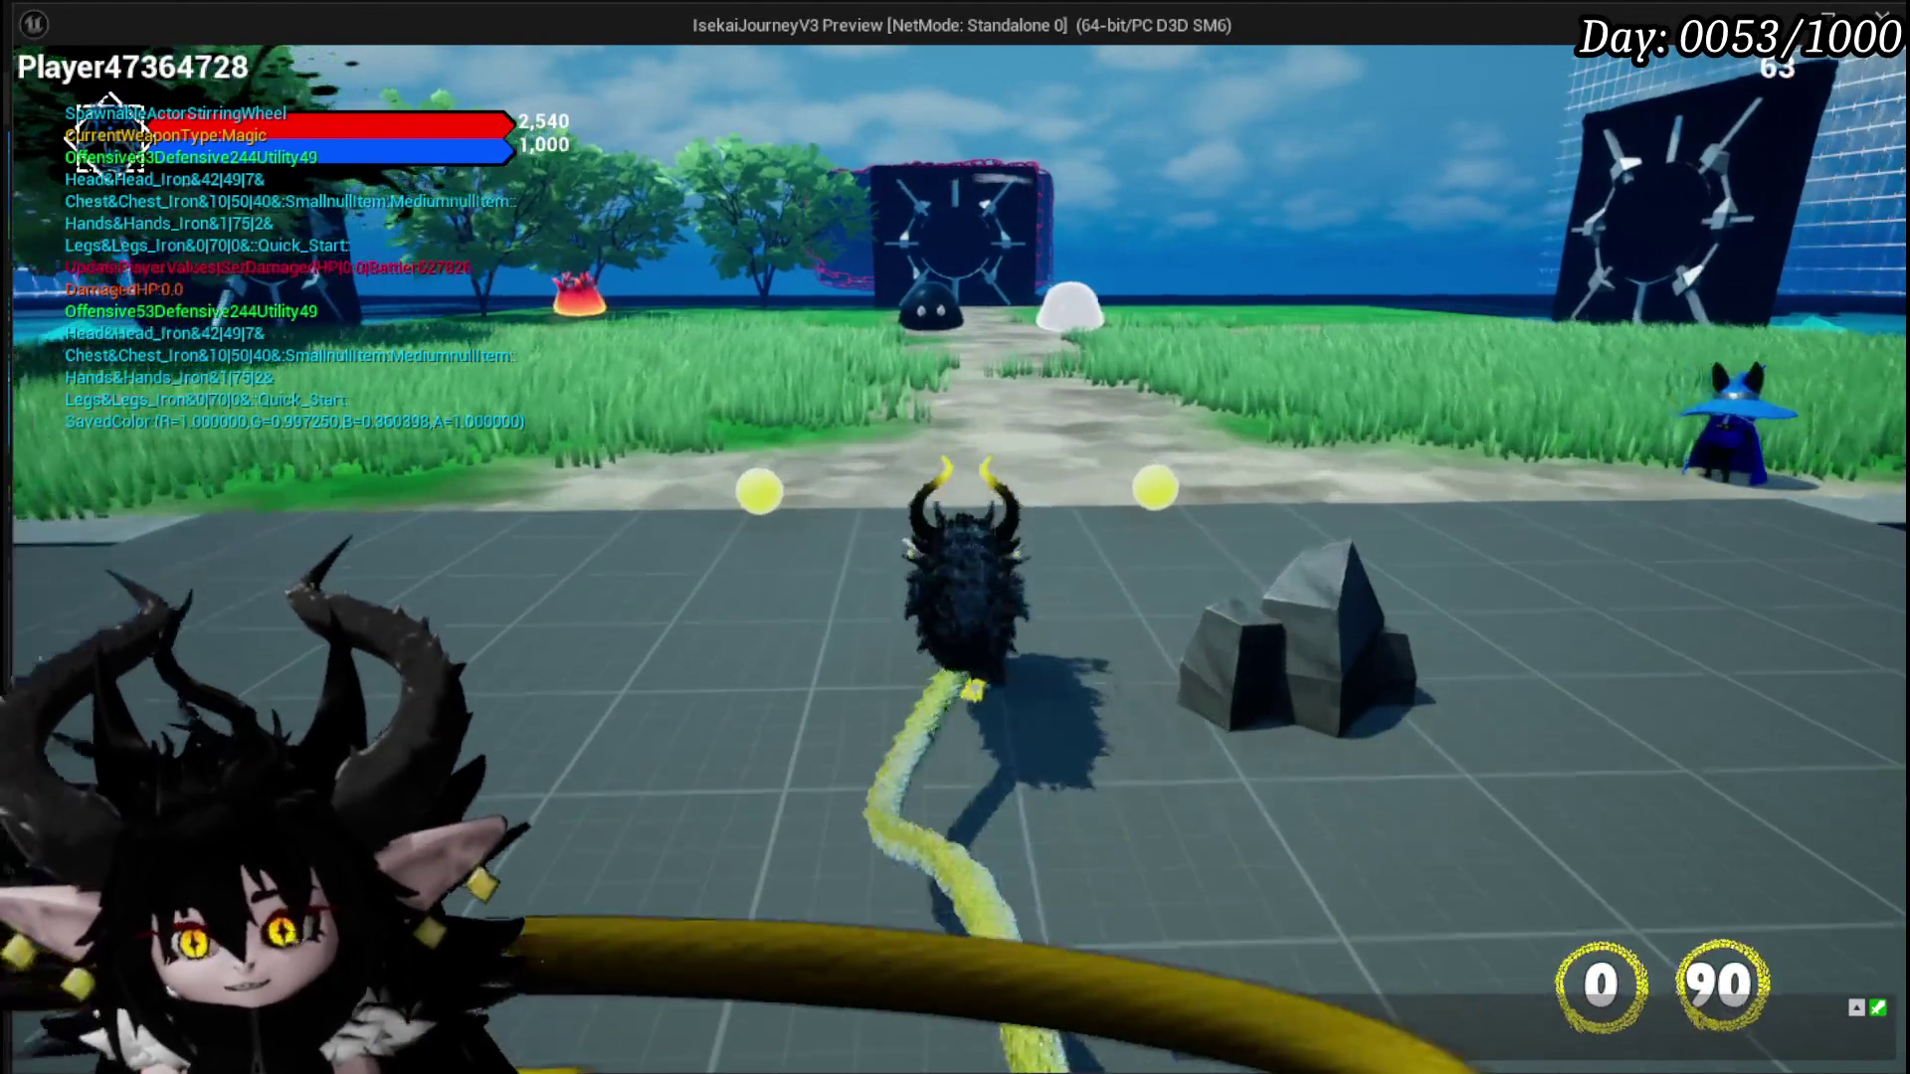
key(w)
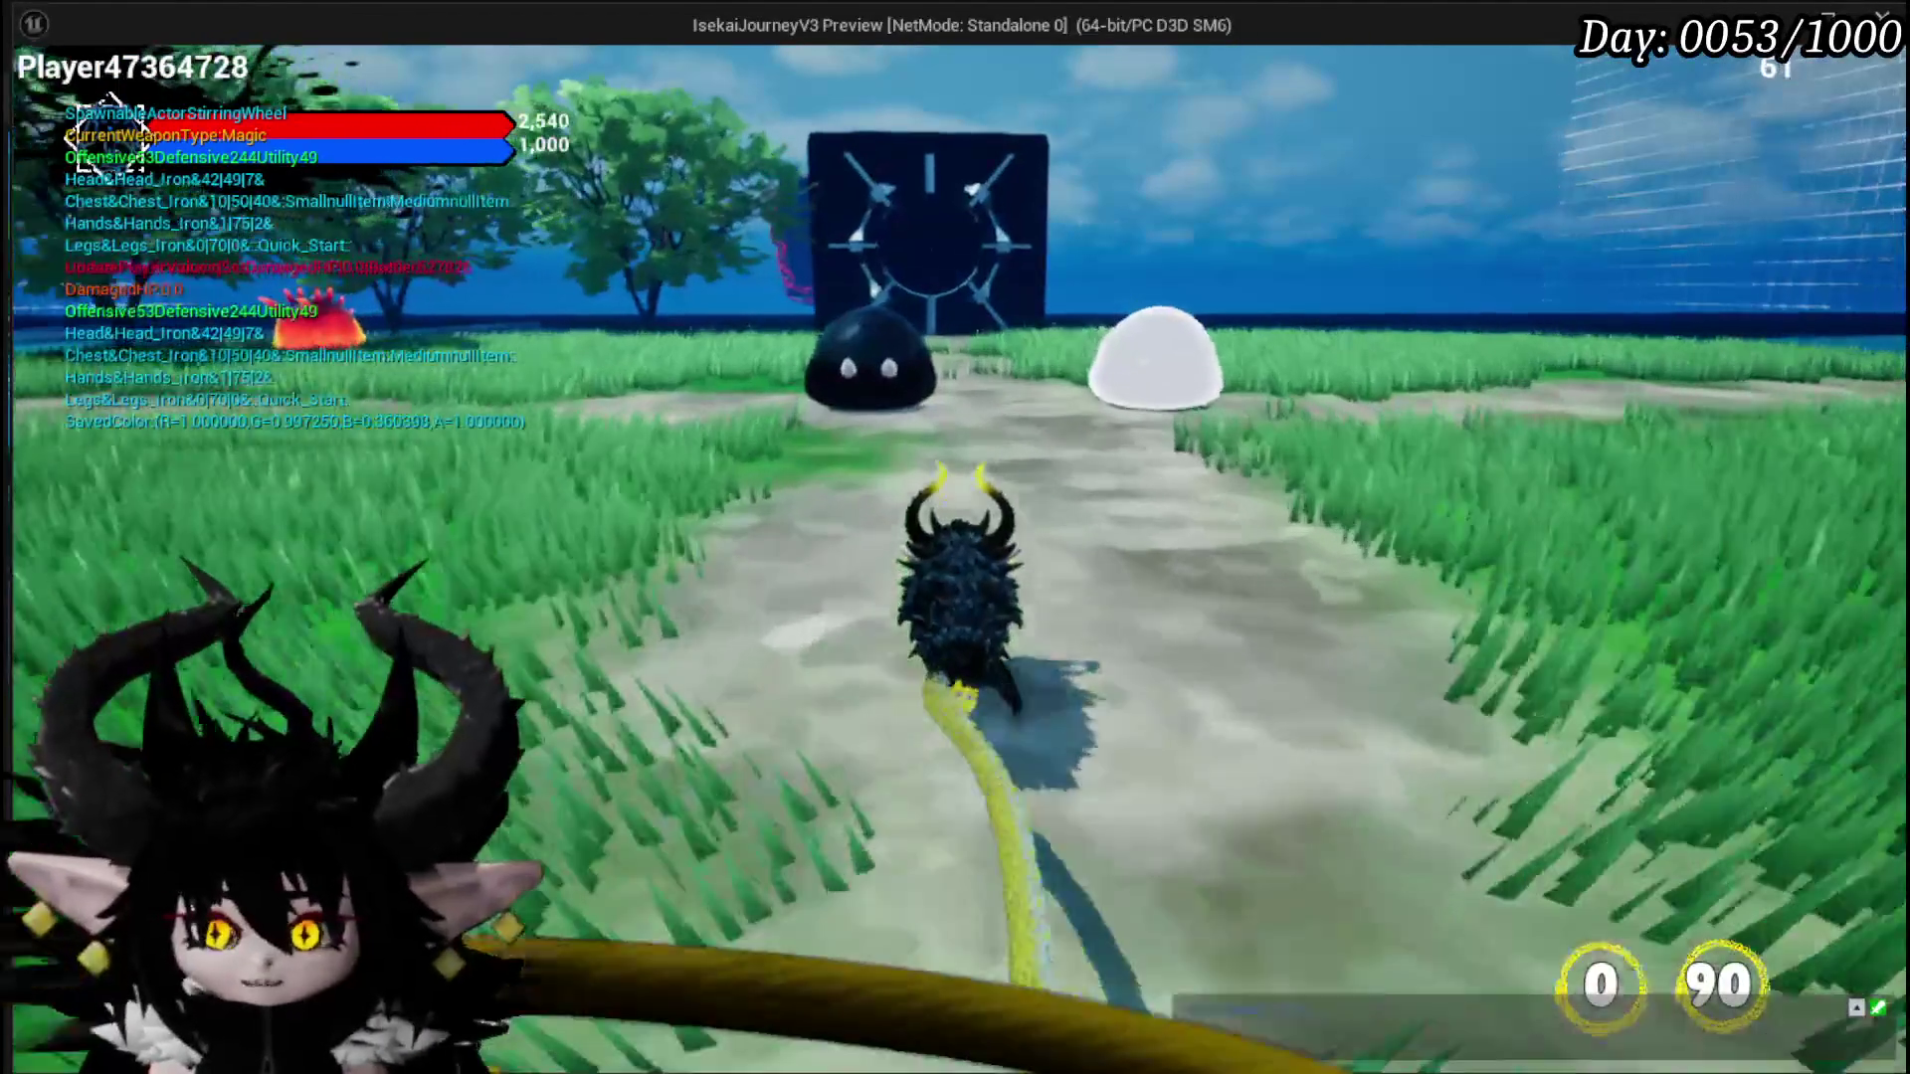
key(w)
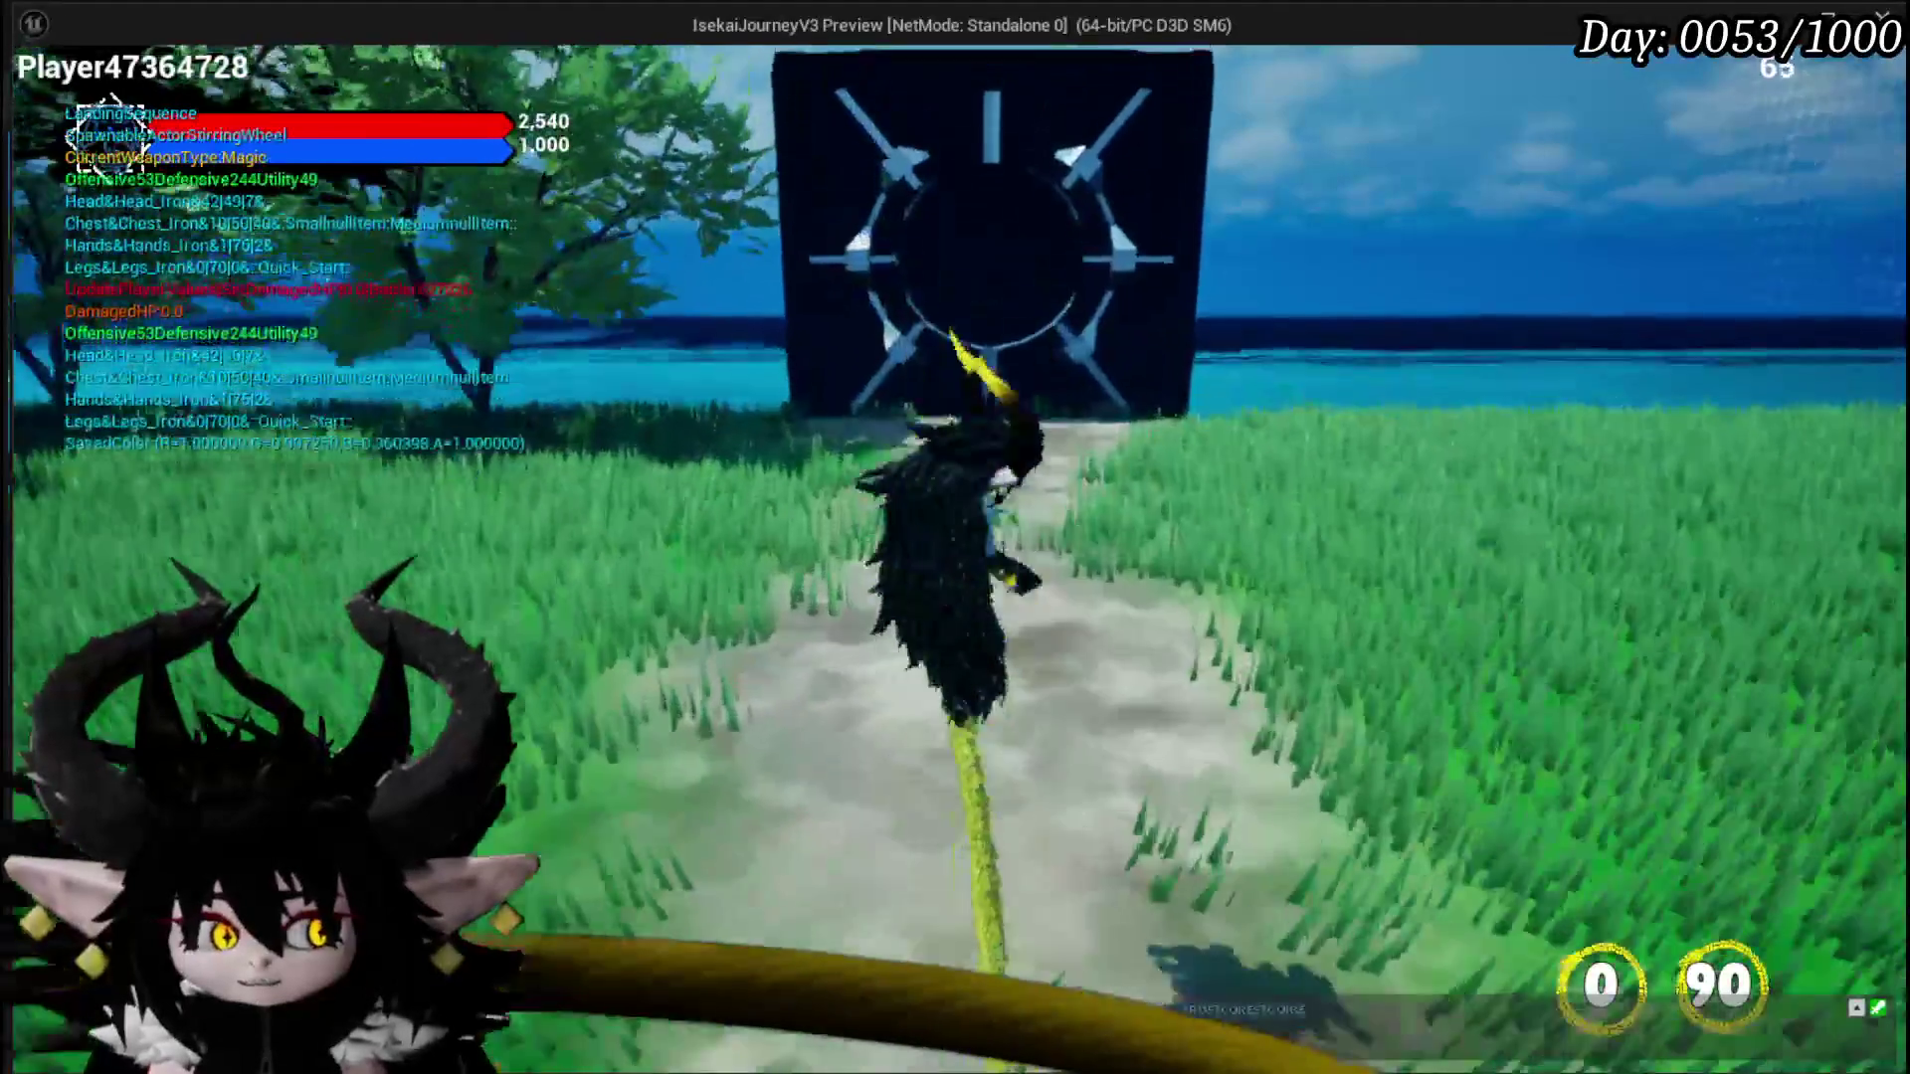
key(w)
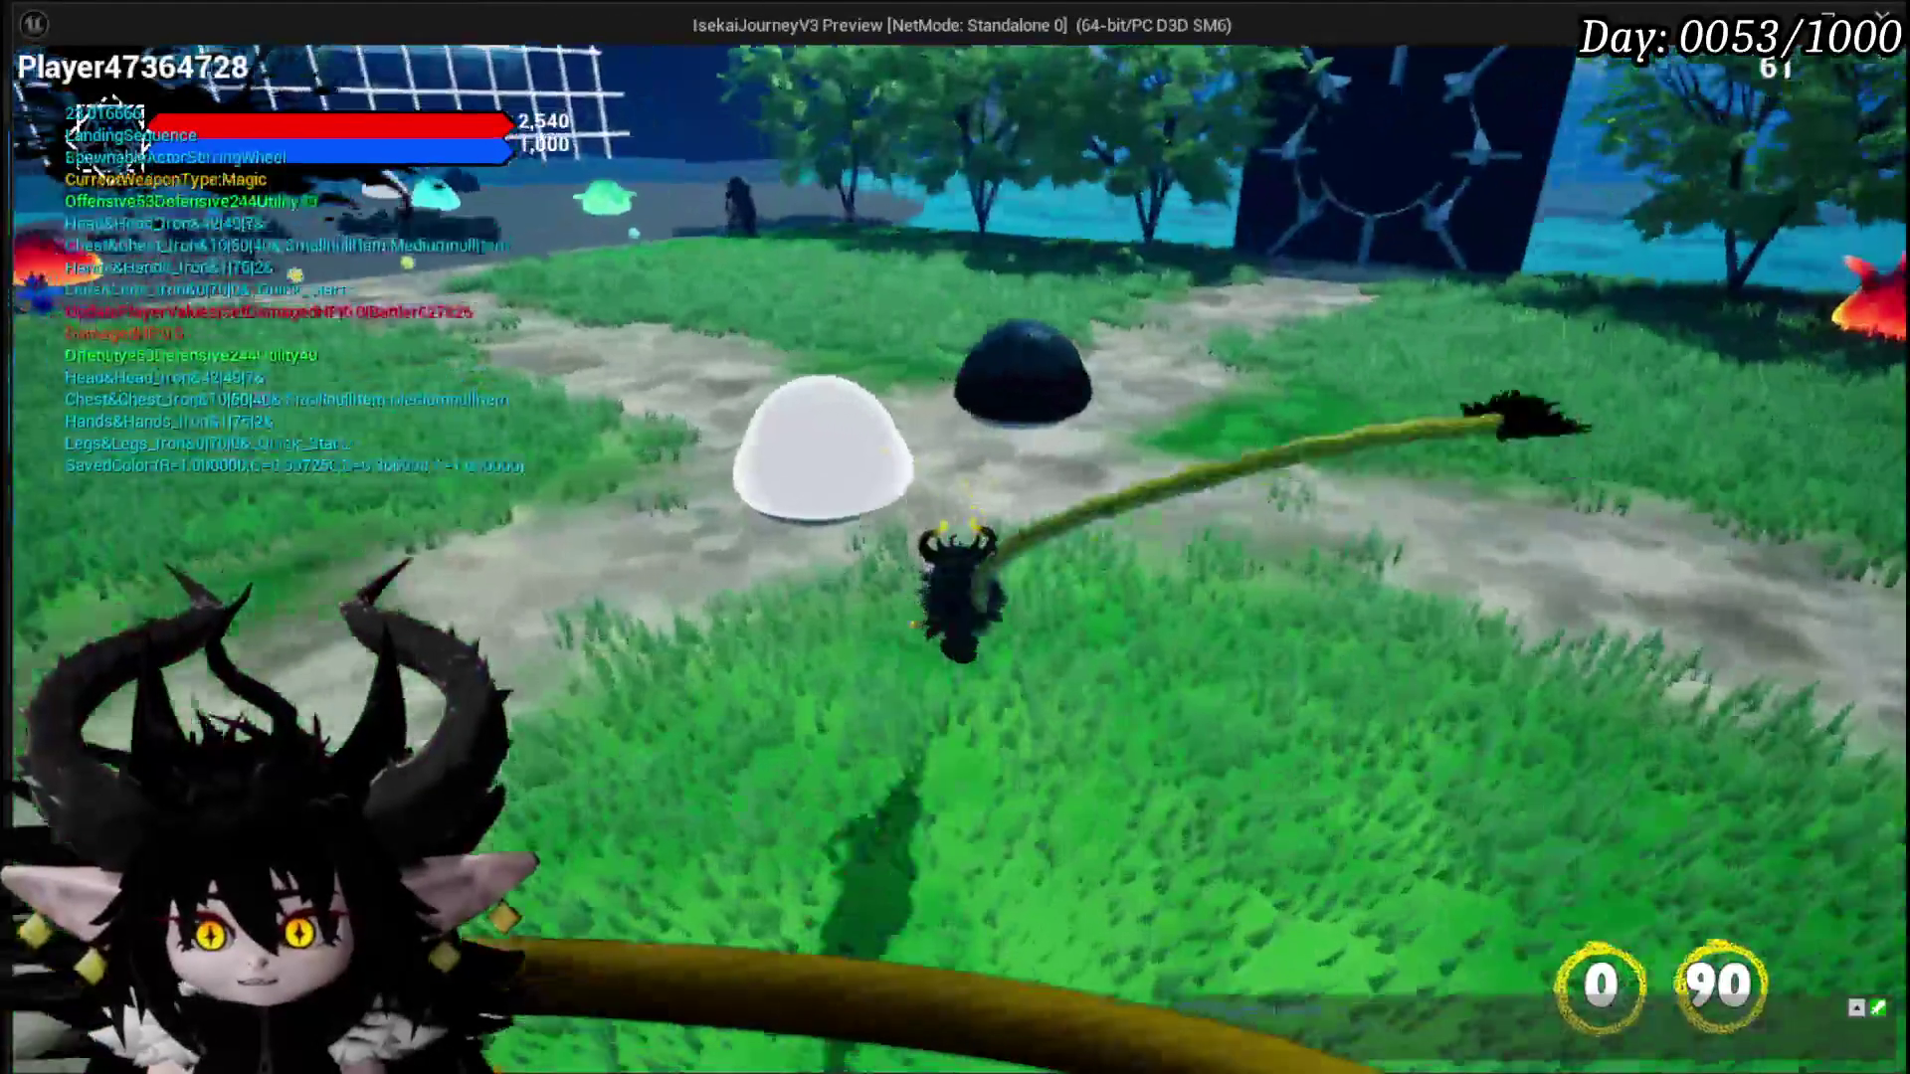
key(w)
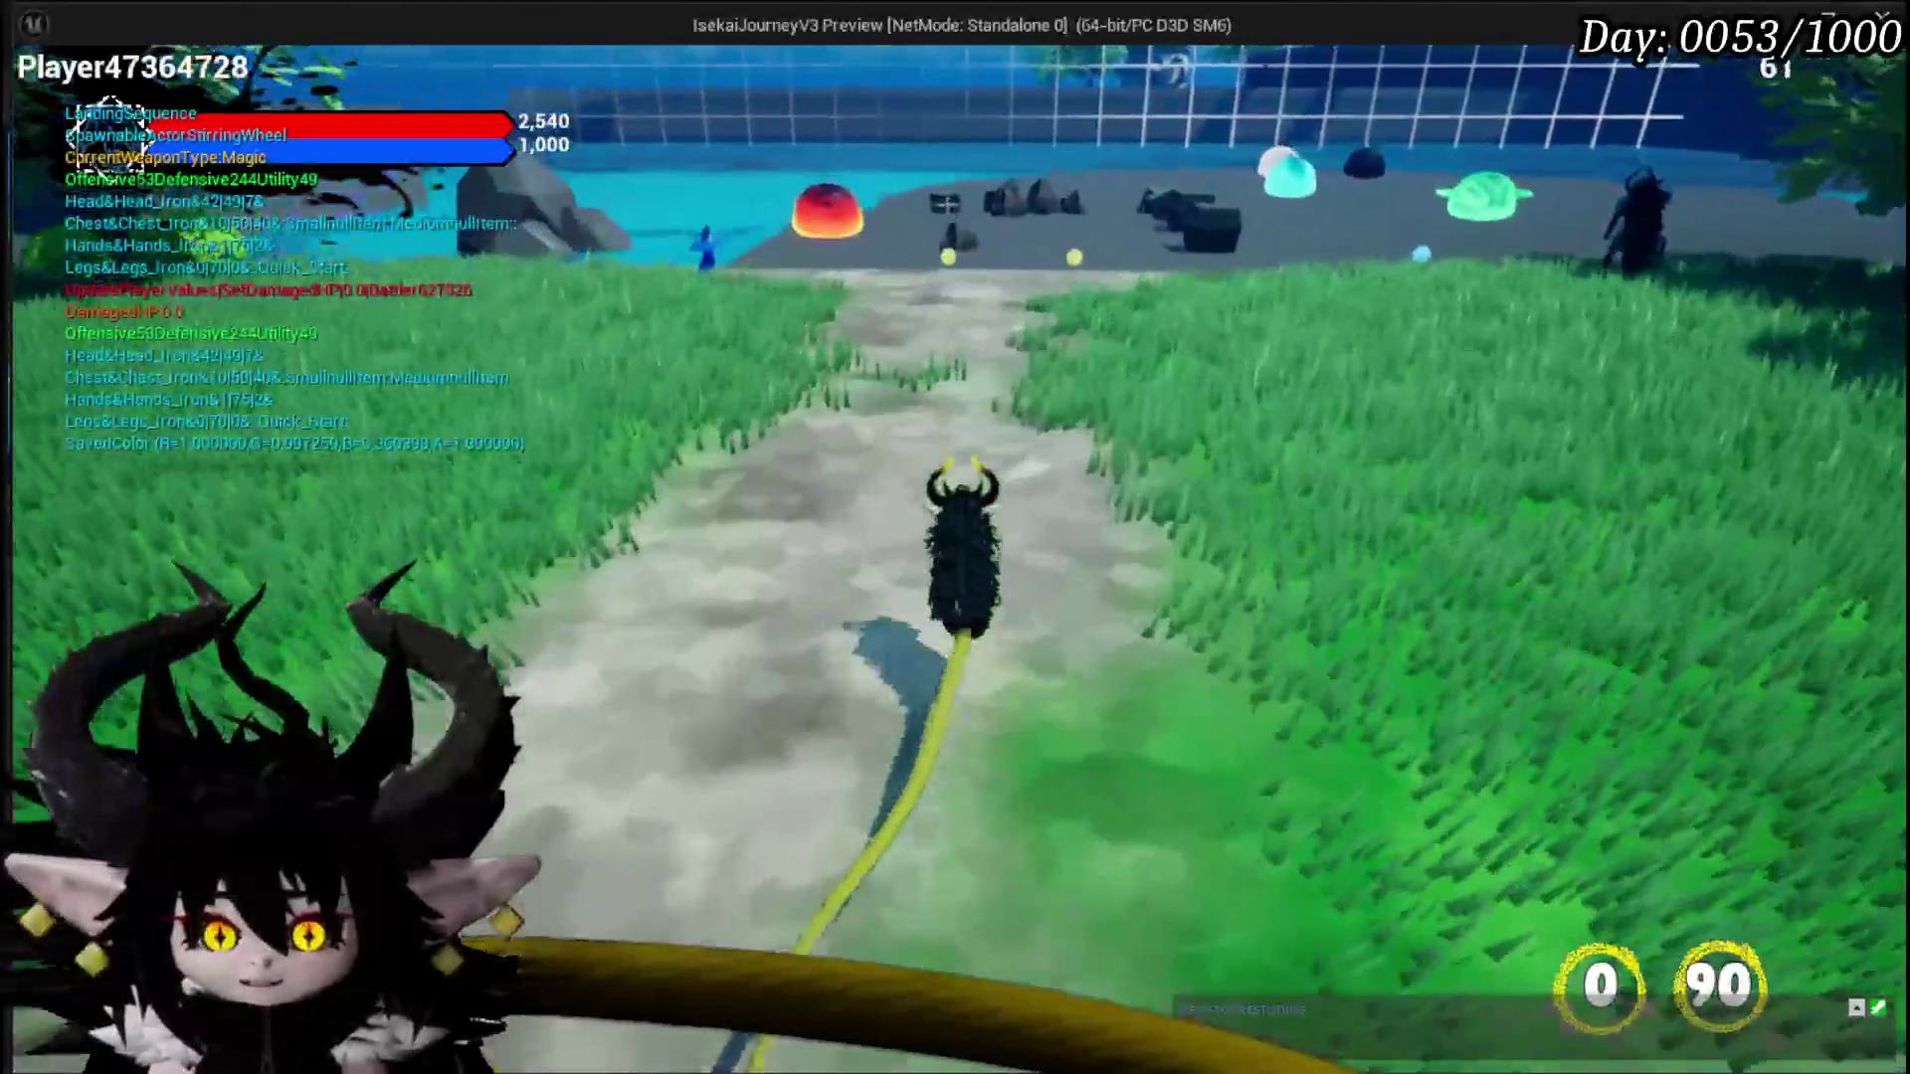
key(w)
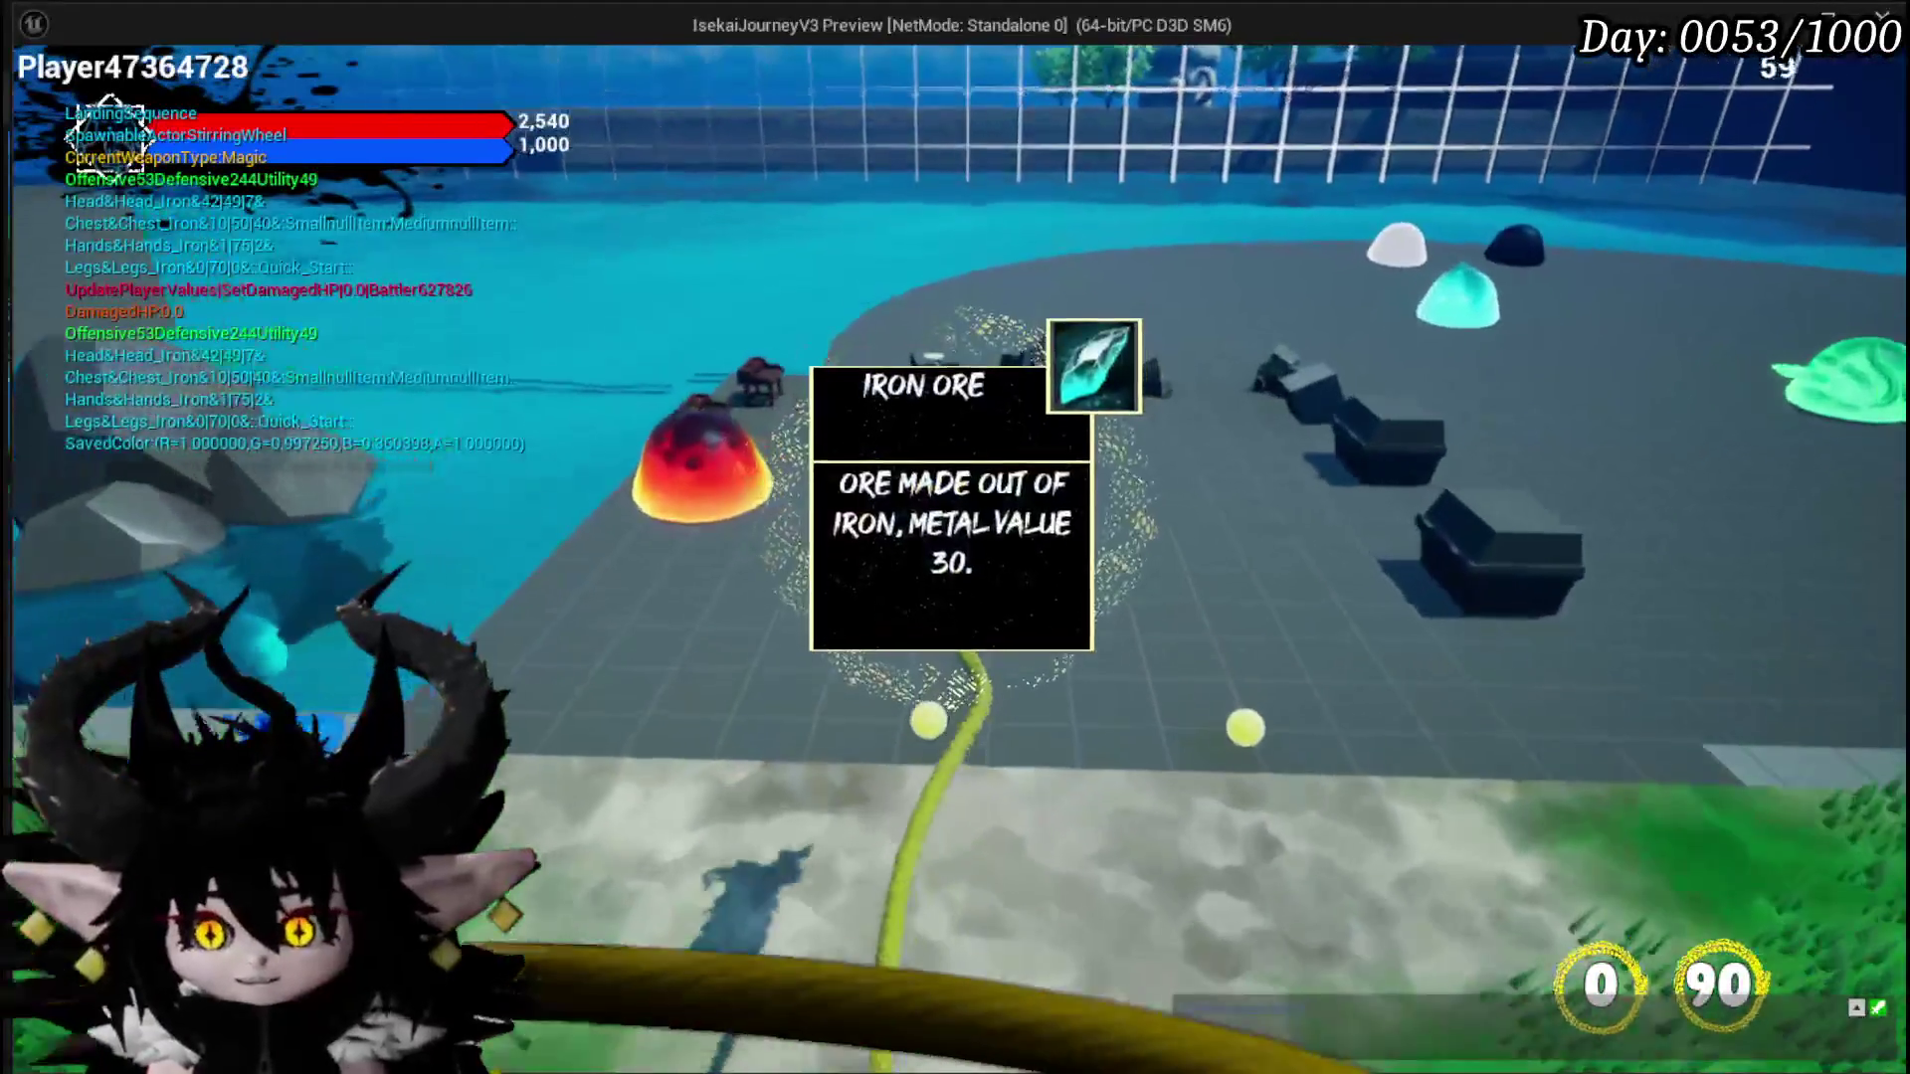
key(w)
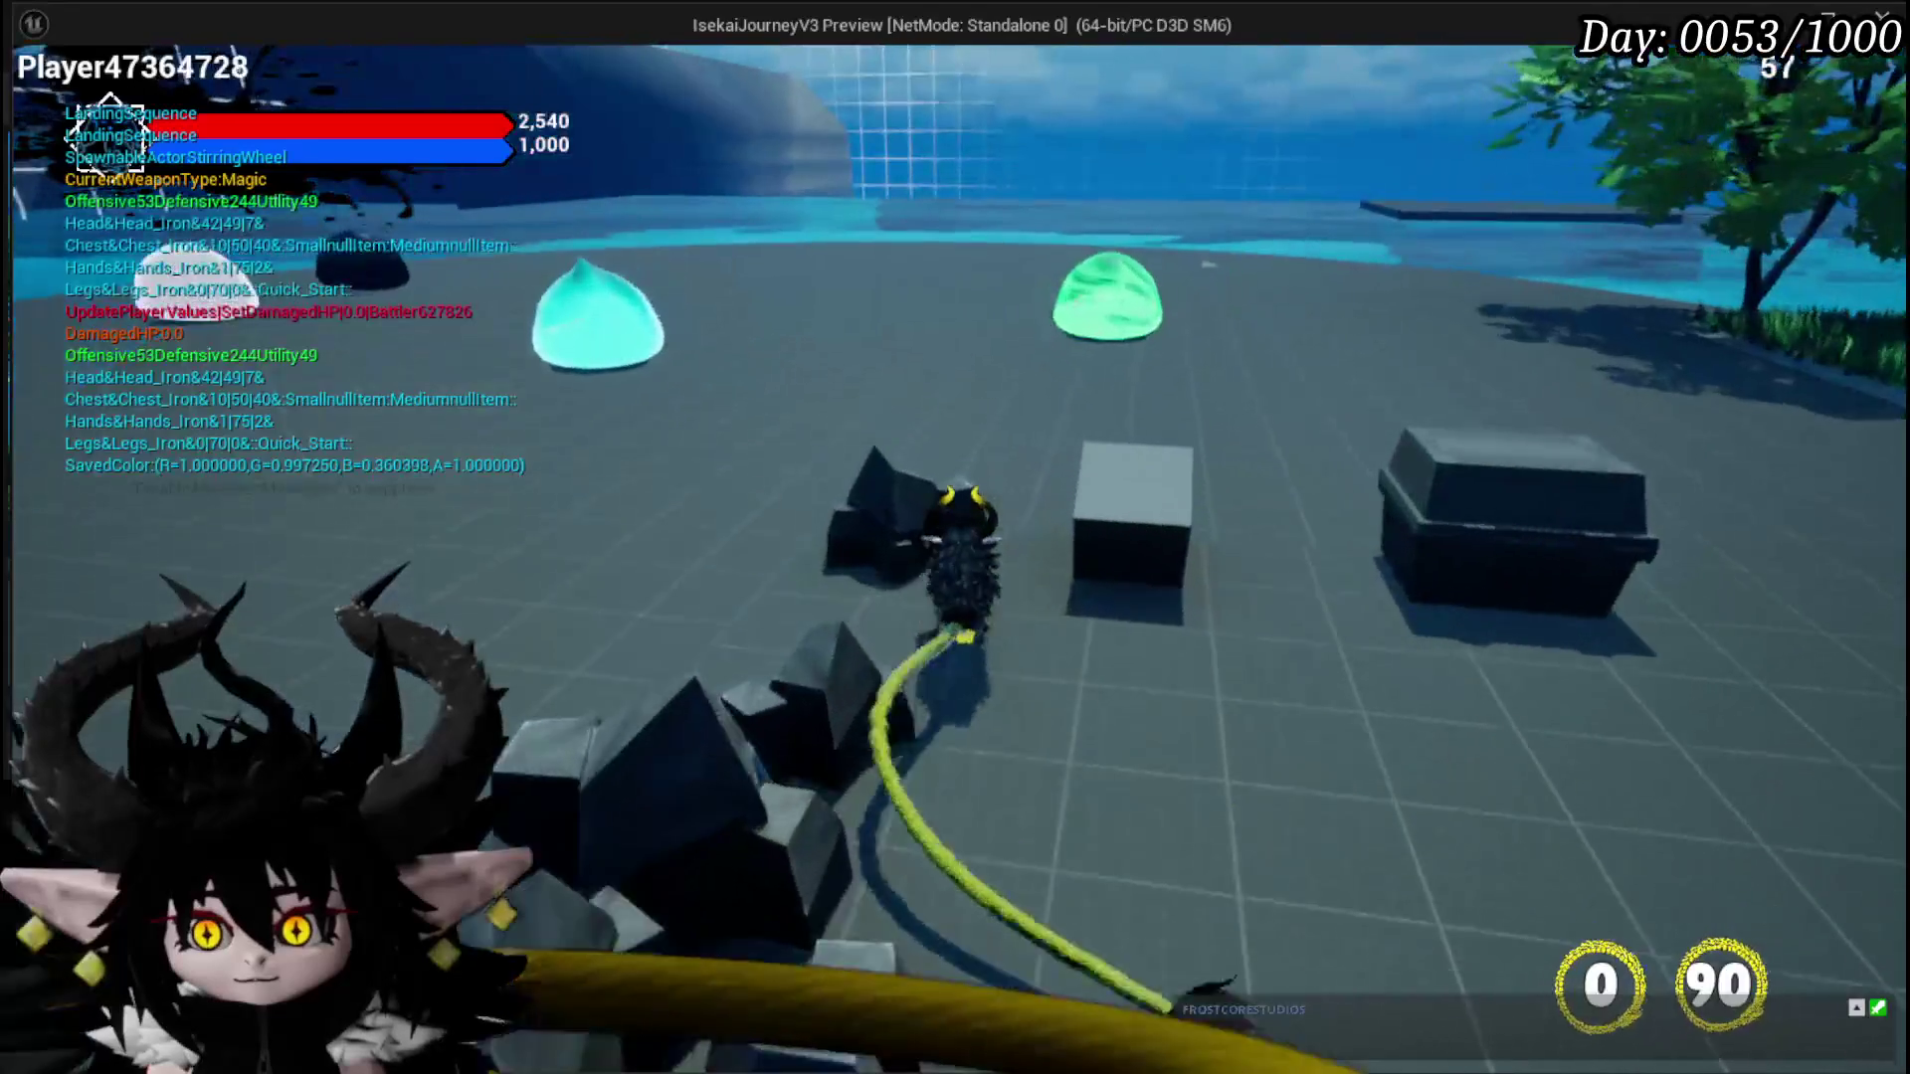
Step: Run across the platforms past the grass and lava slime into the dark arena
key(a)
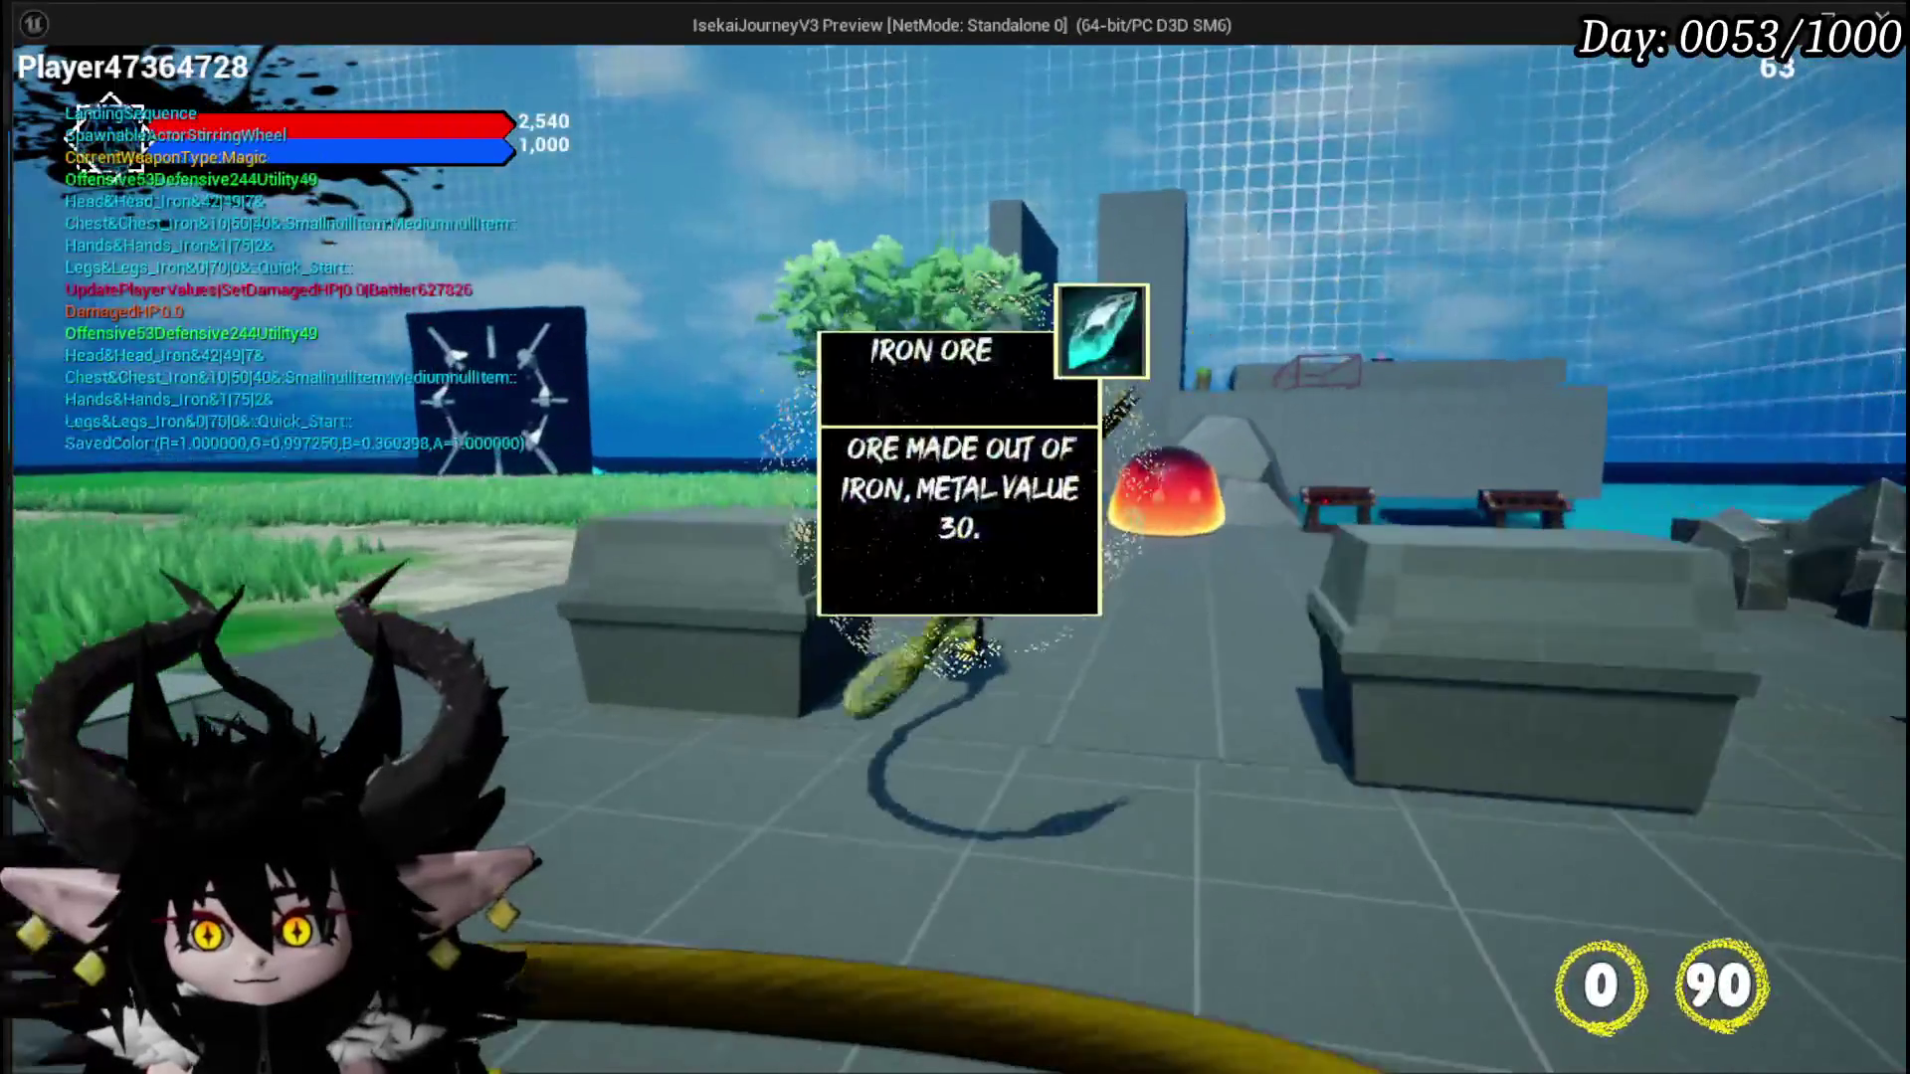
key(a)
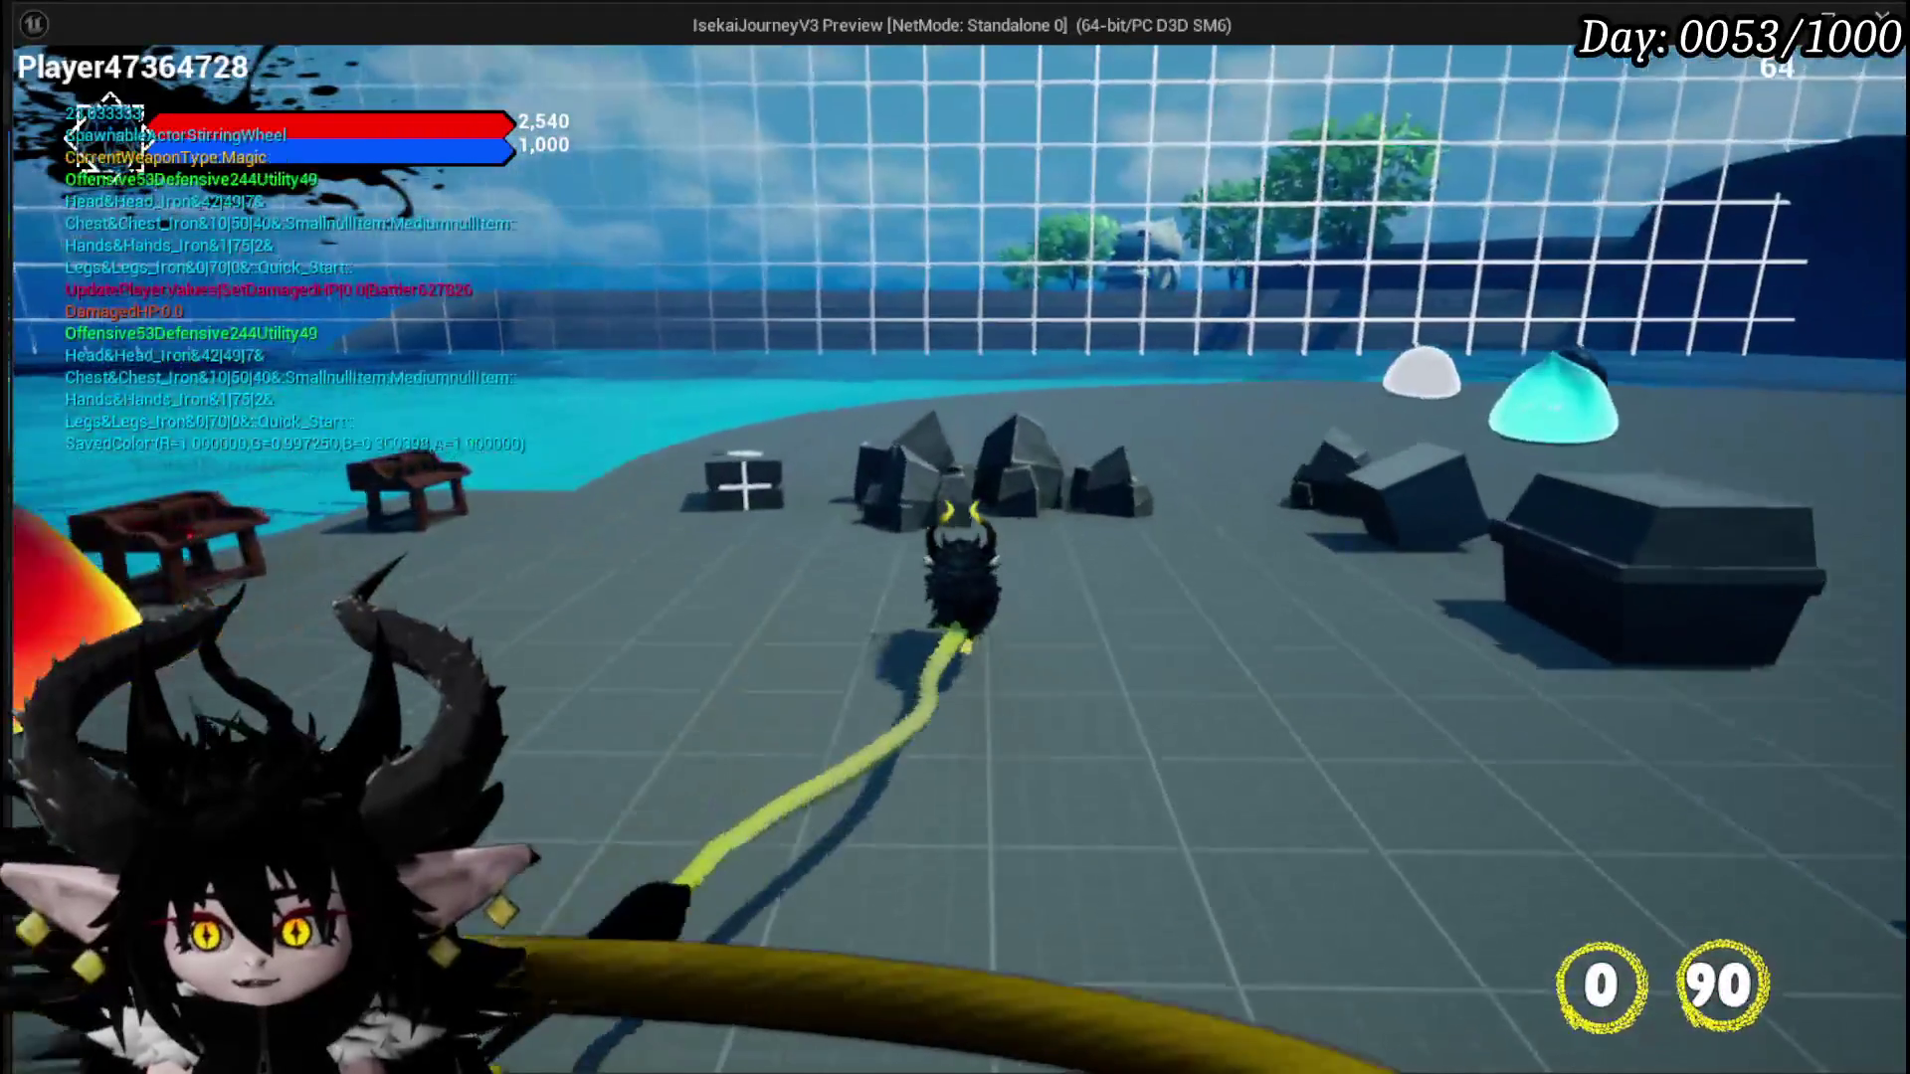
key(w)
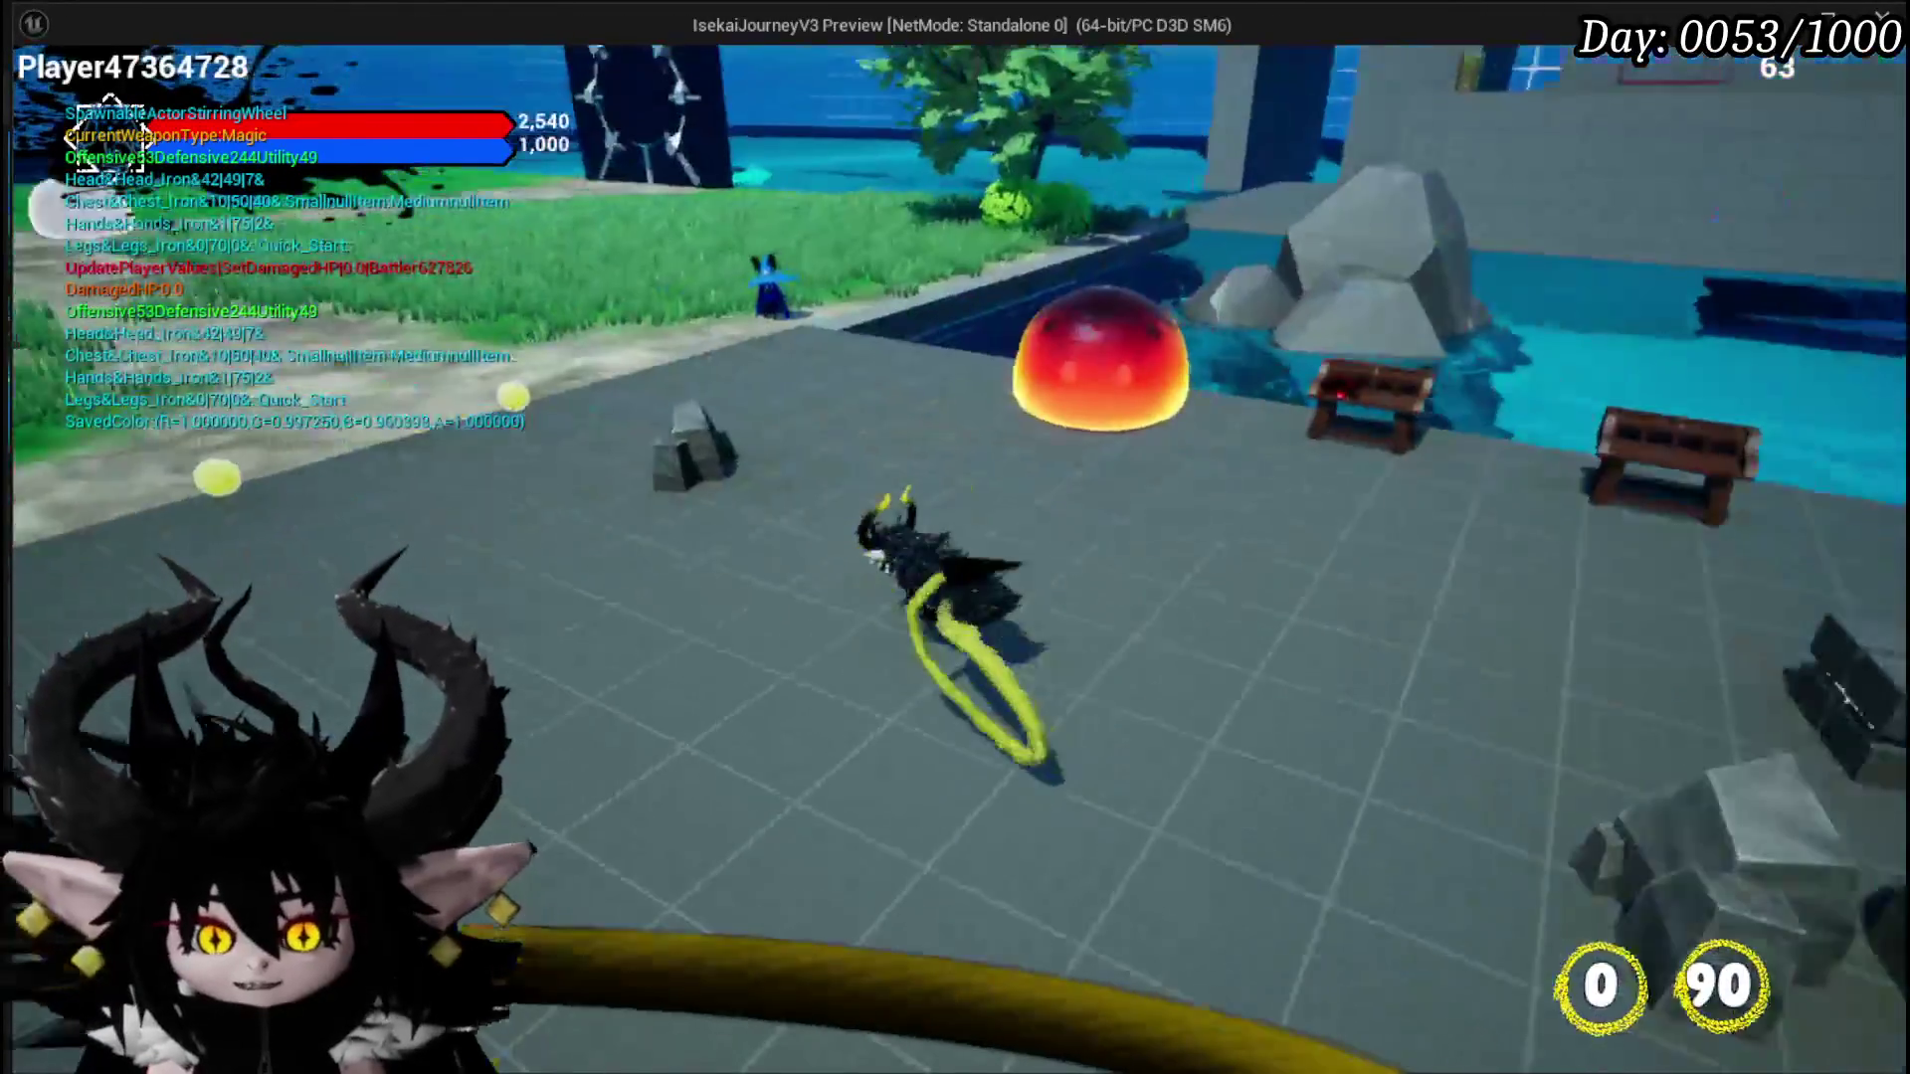
key(a)
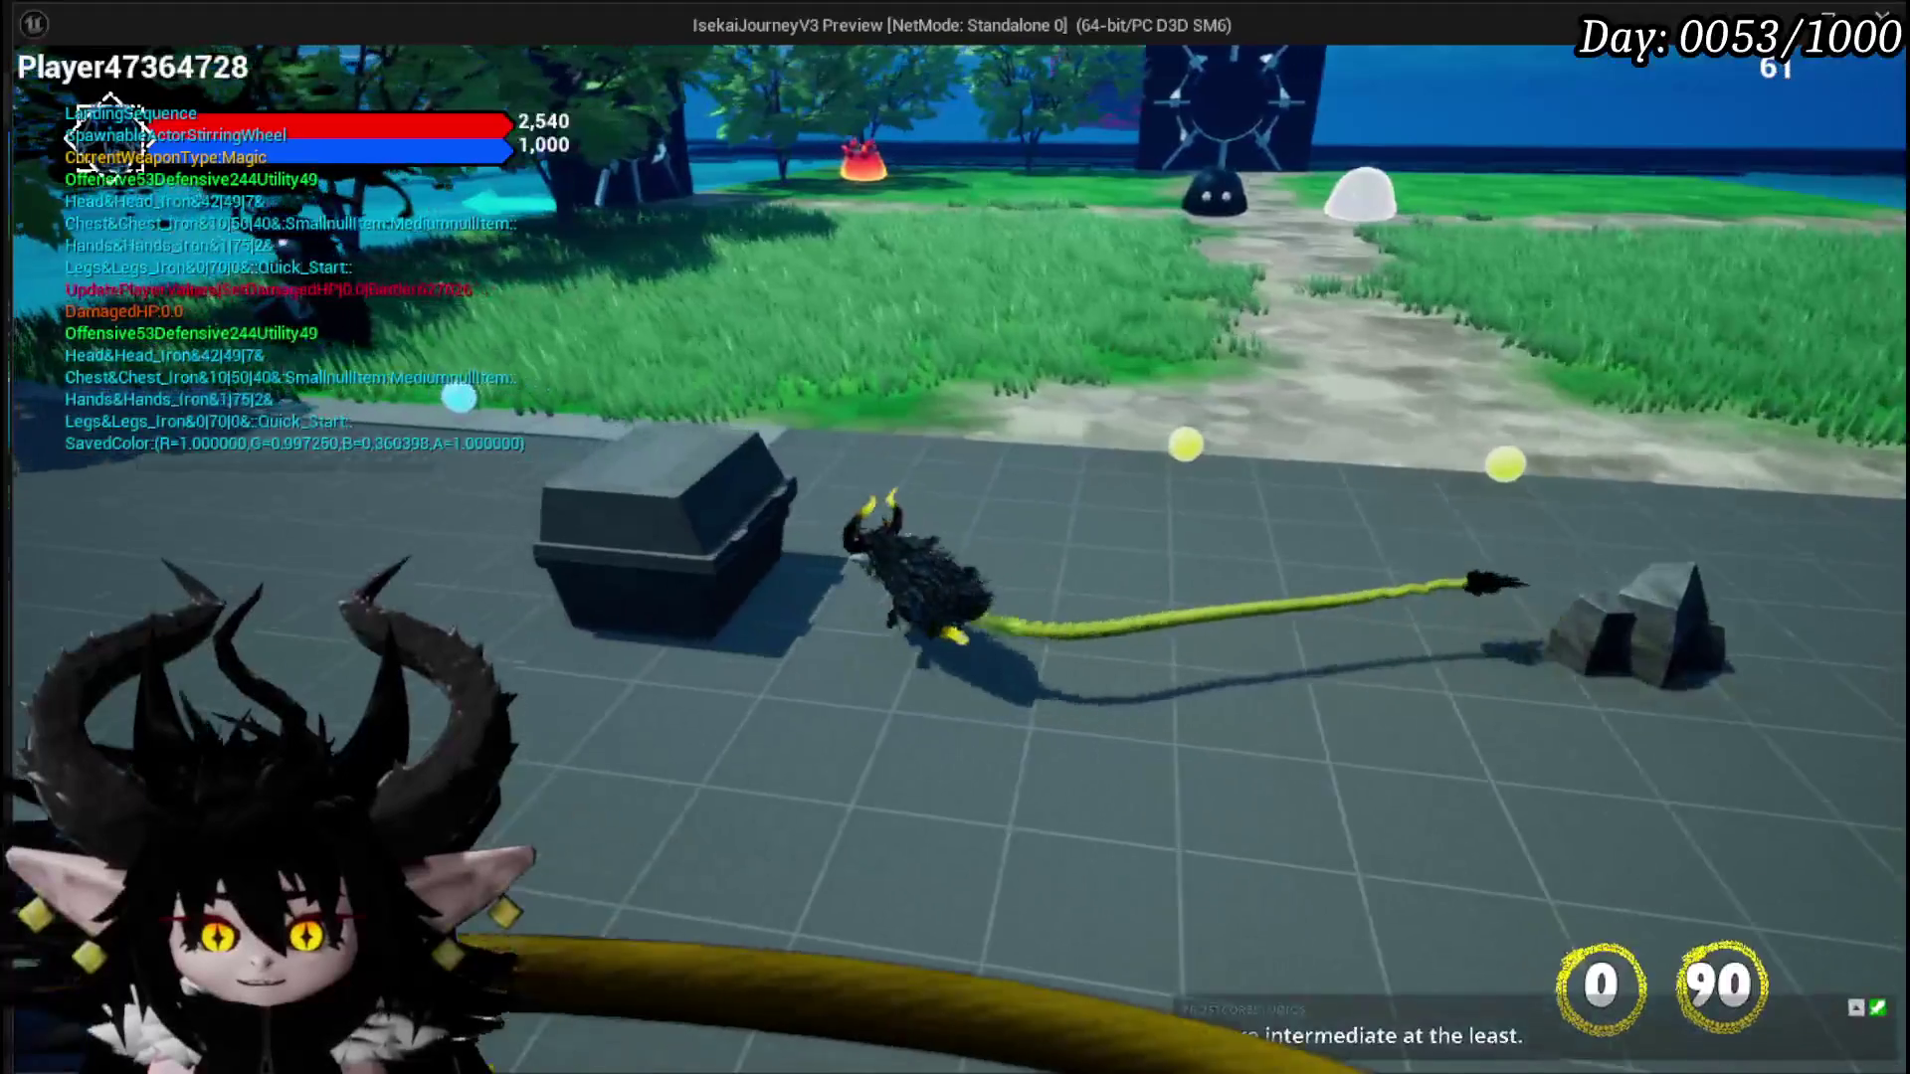
key(a)
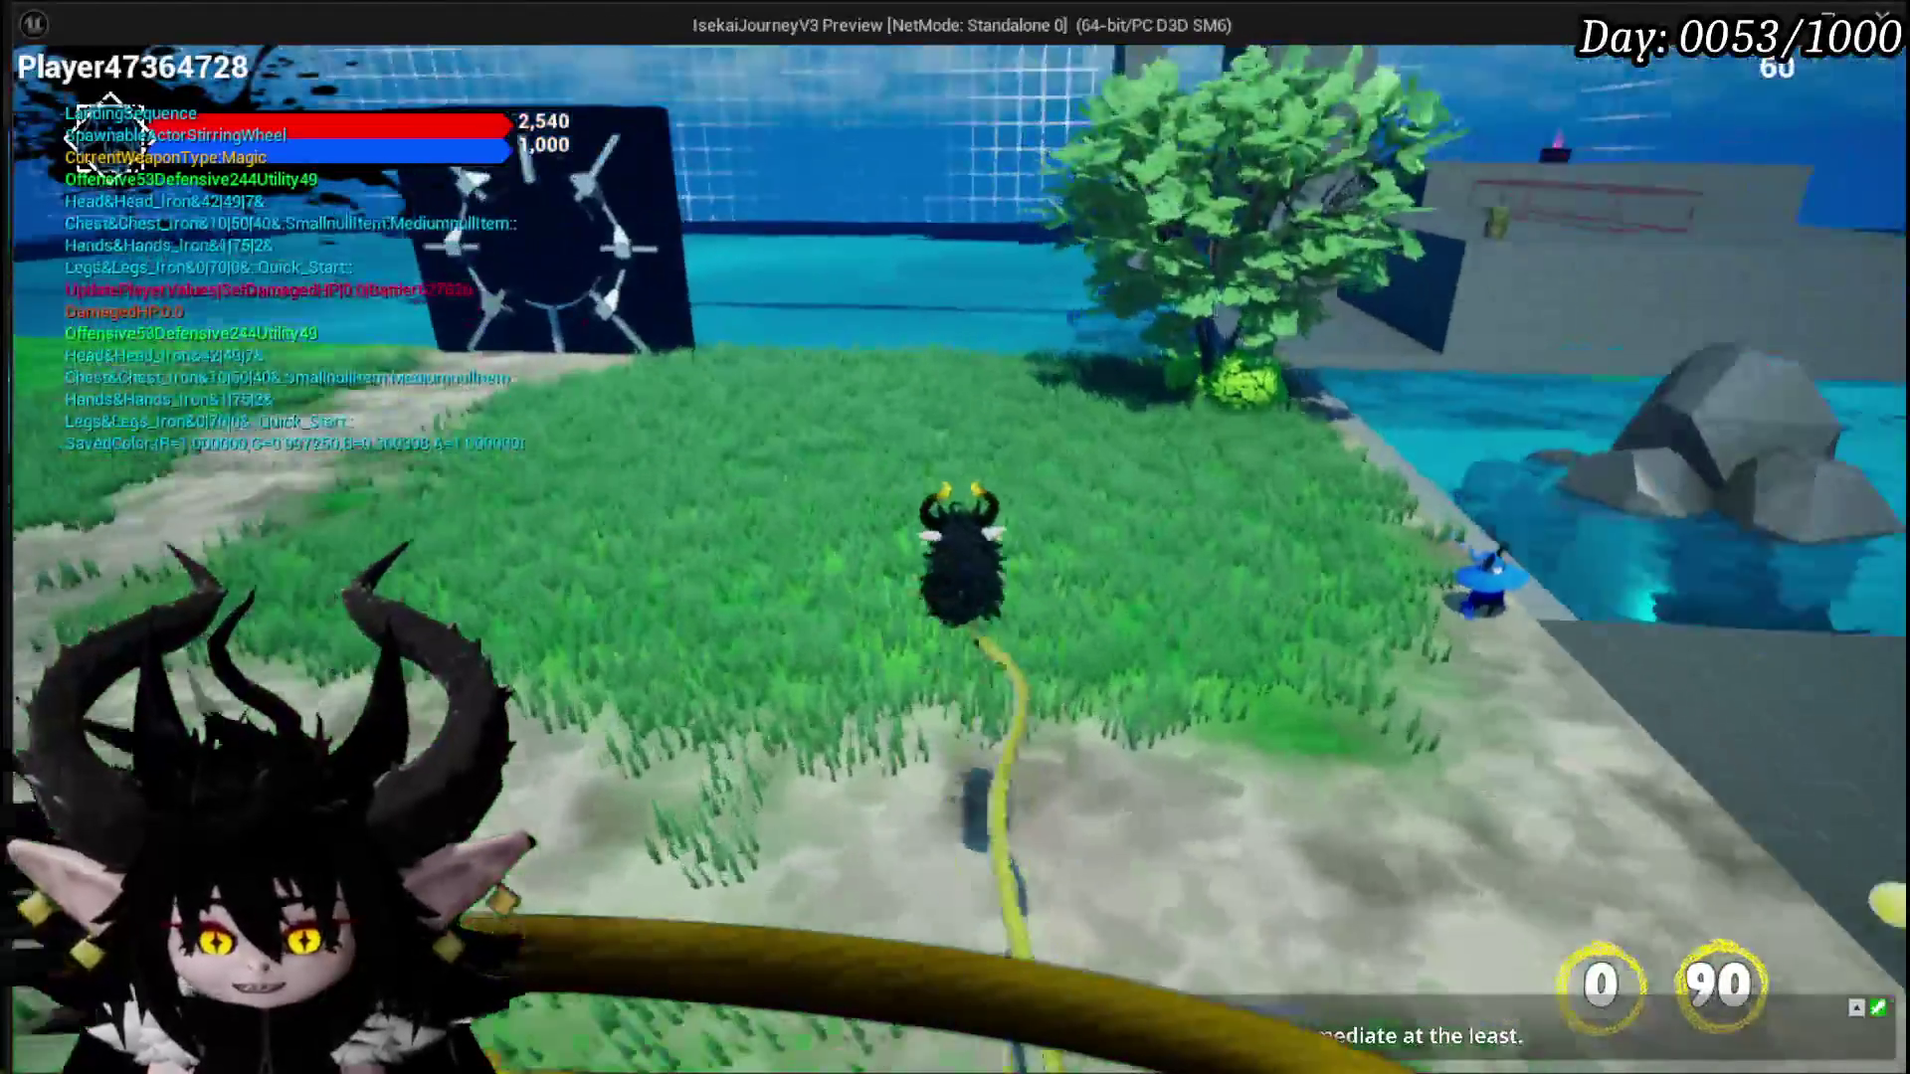
key(w)
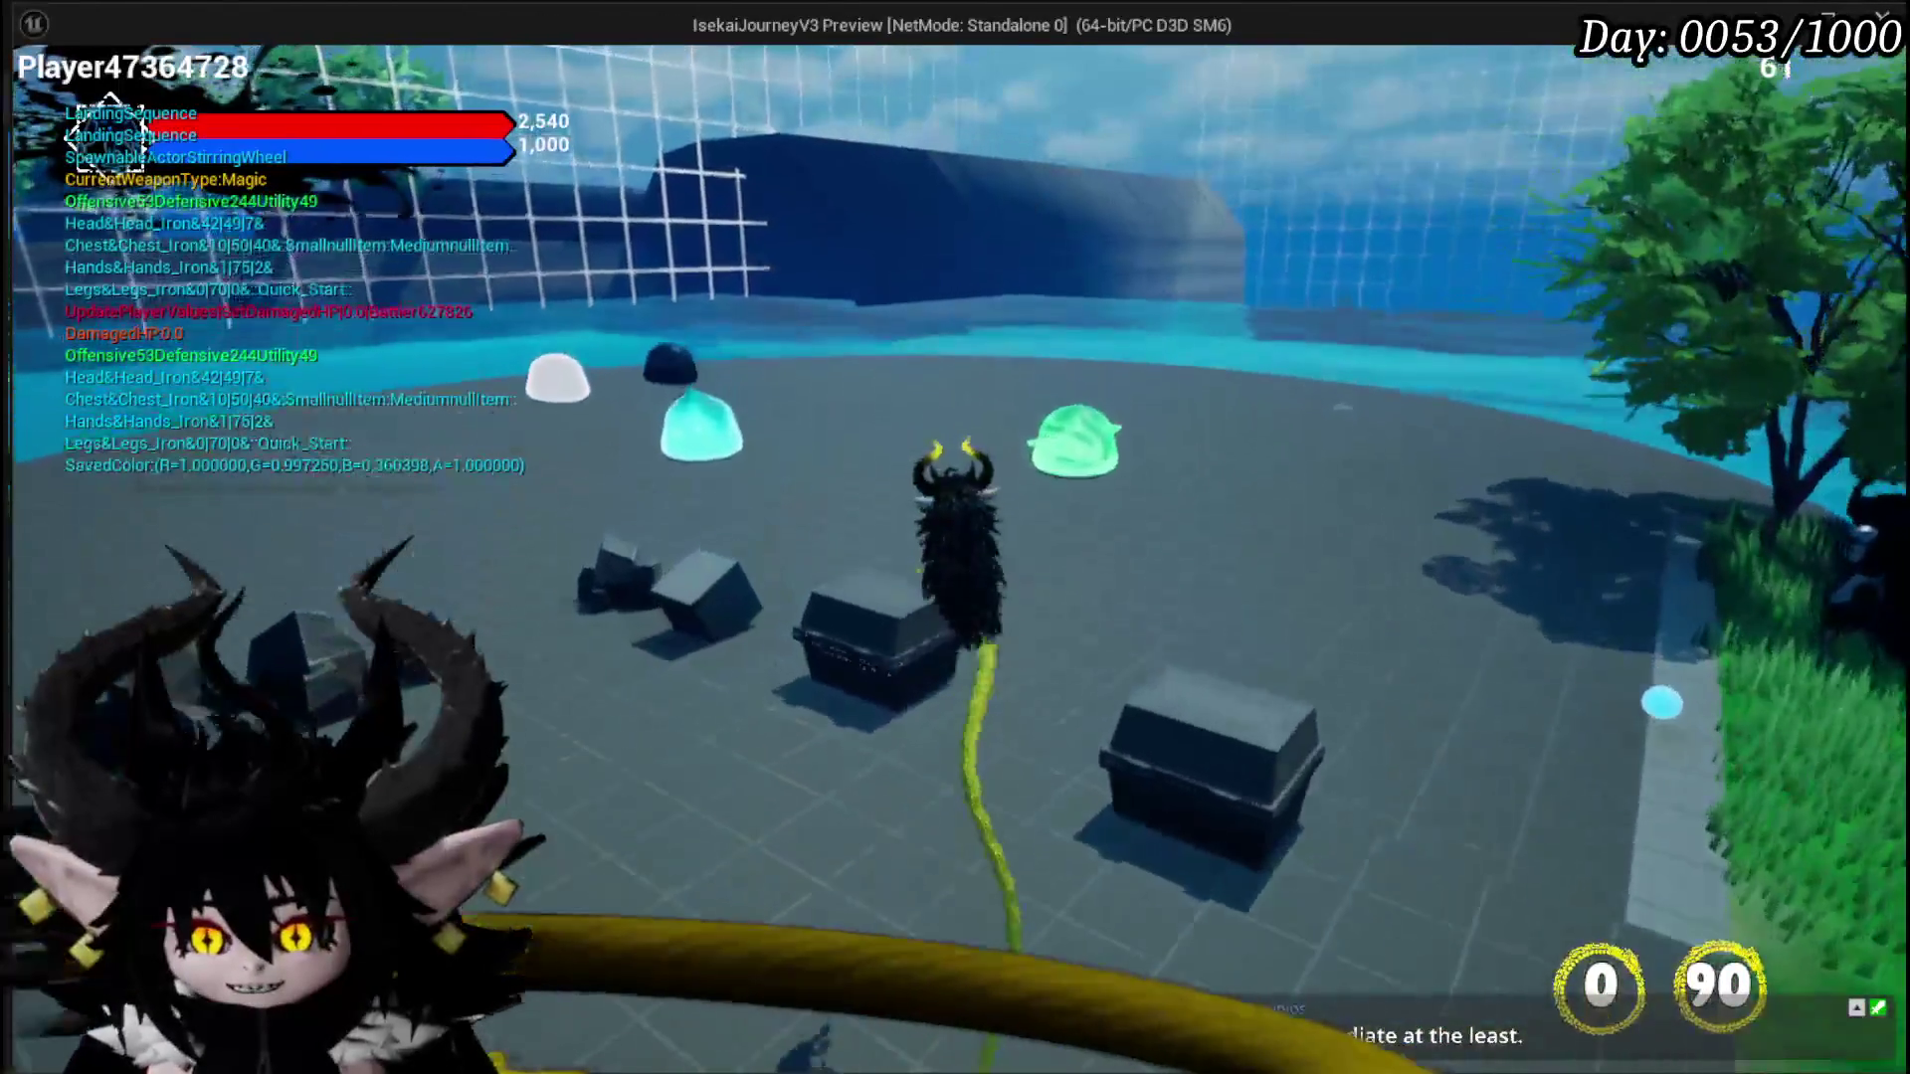
key(a)
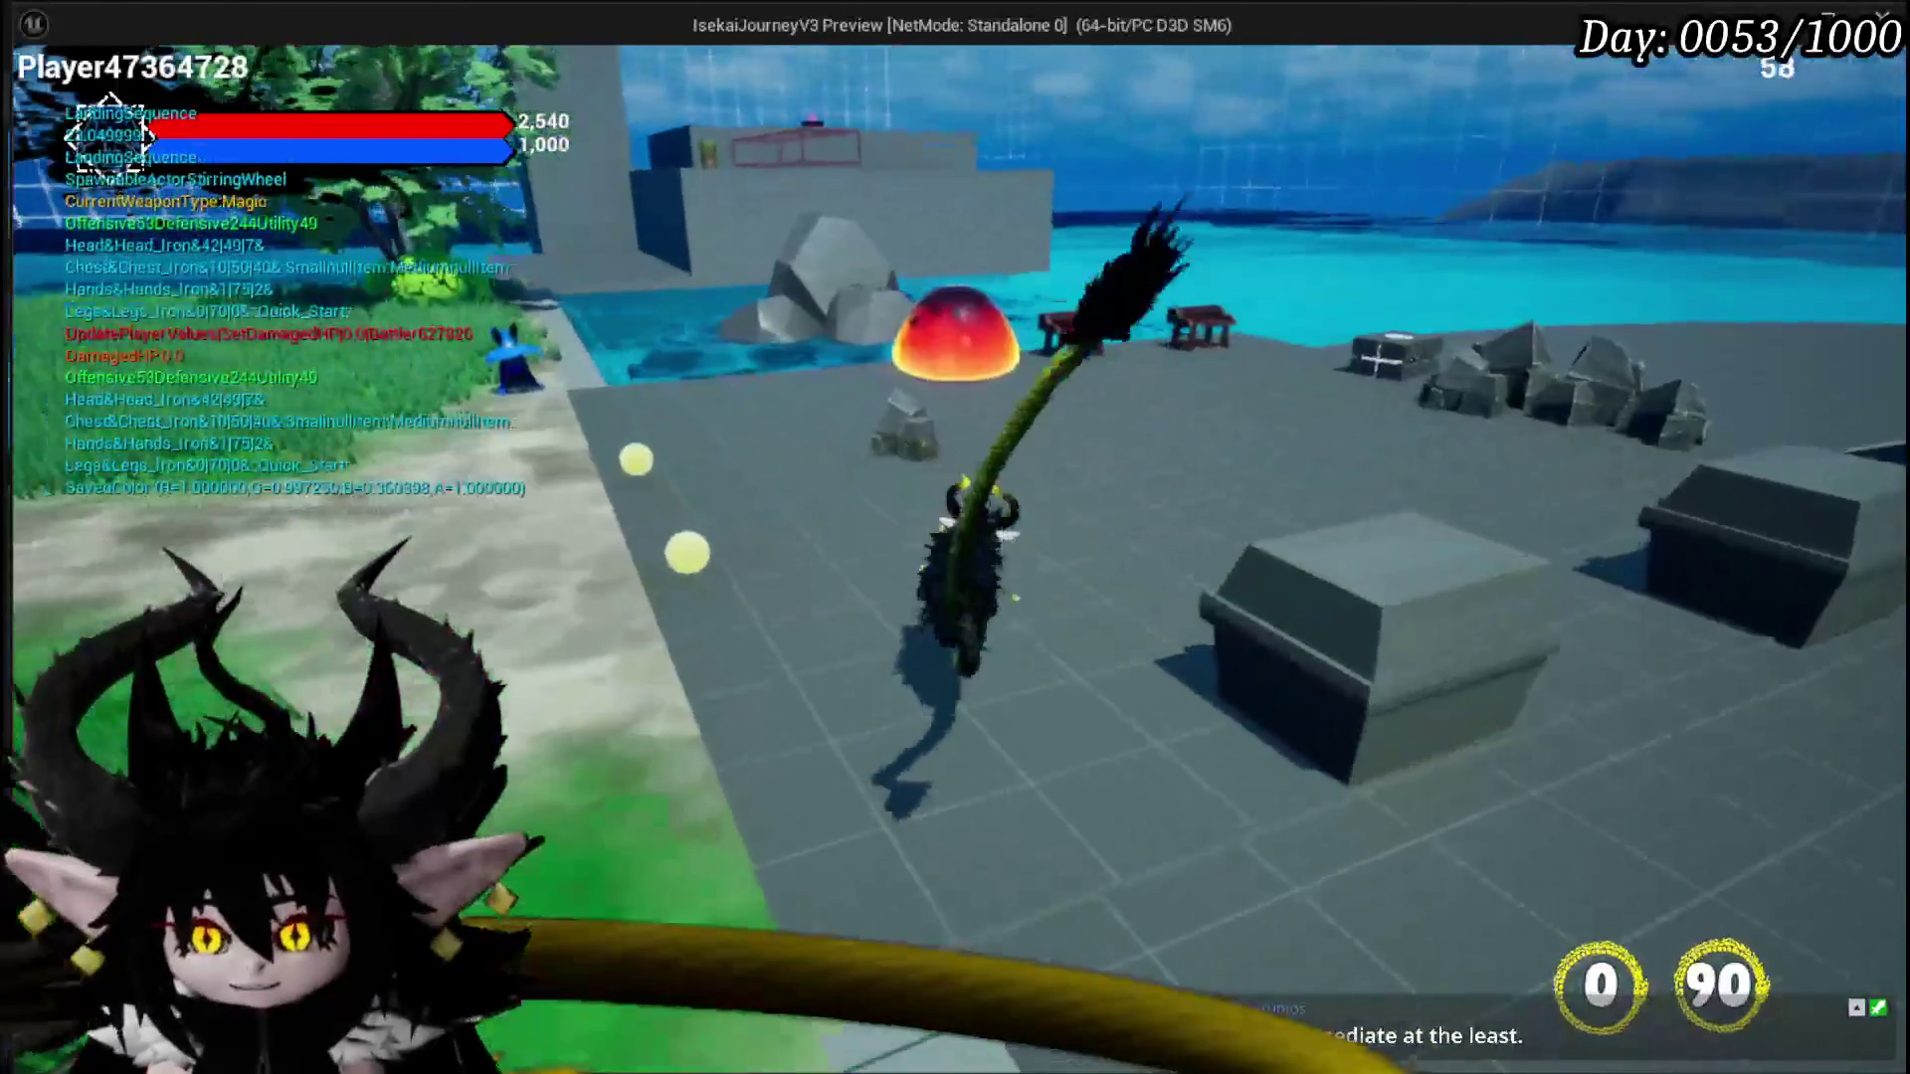
key(w)
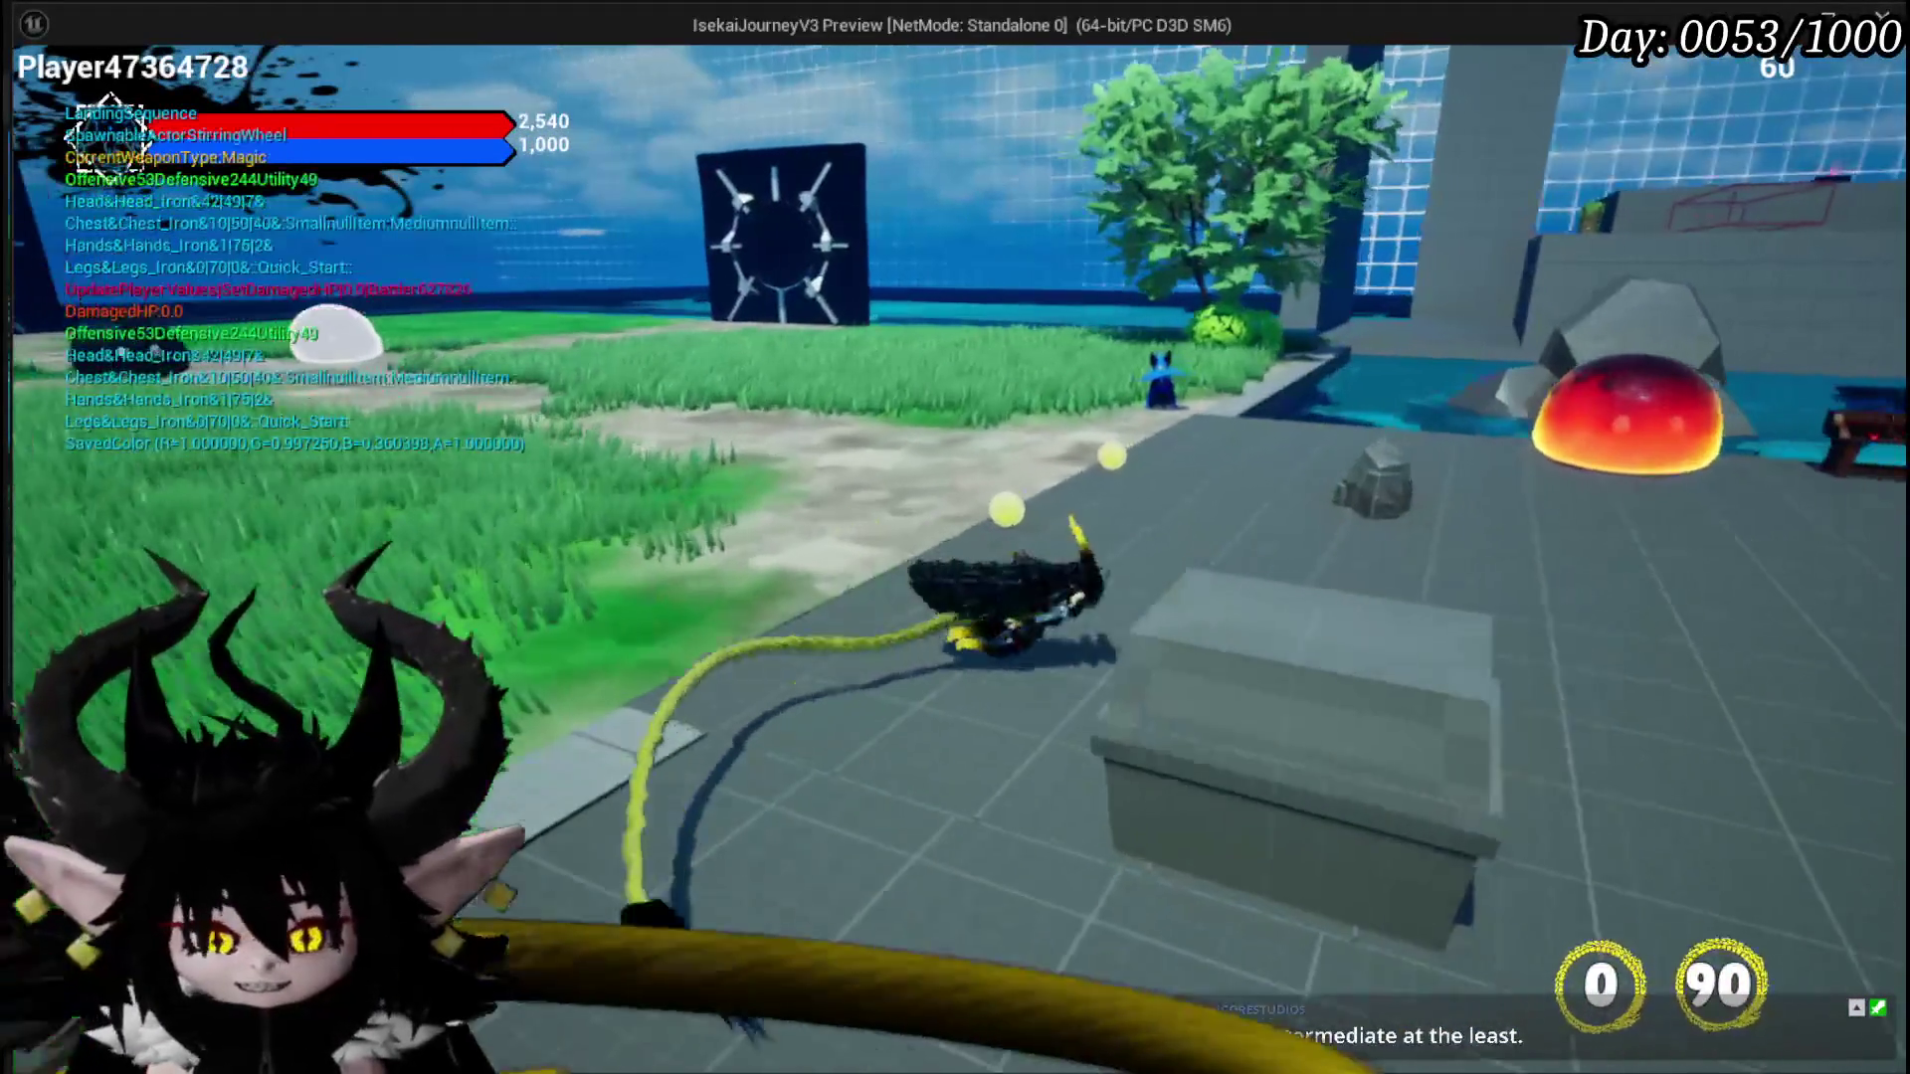
key(a)
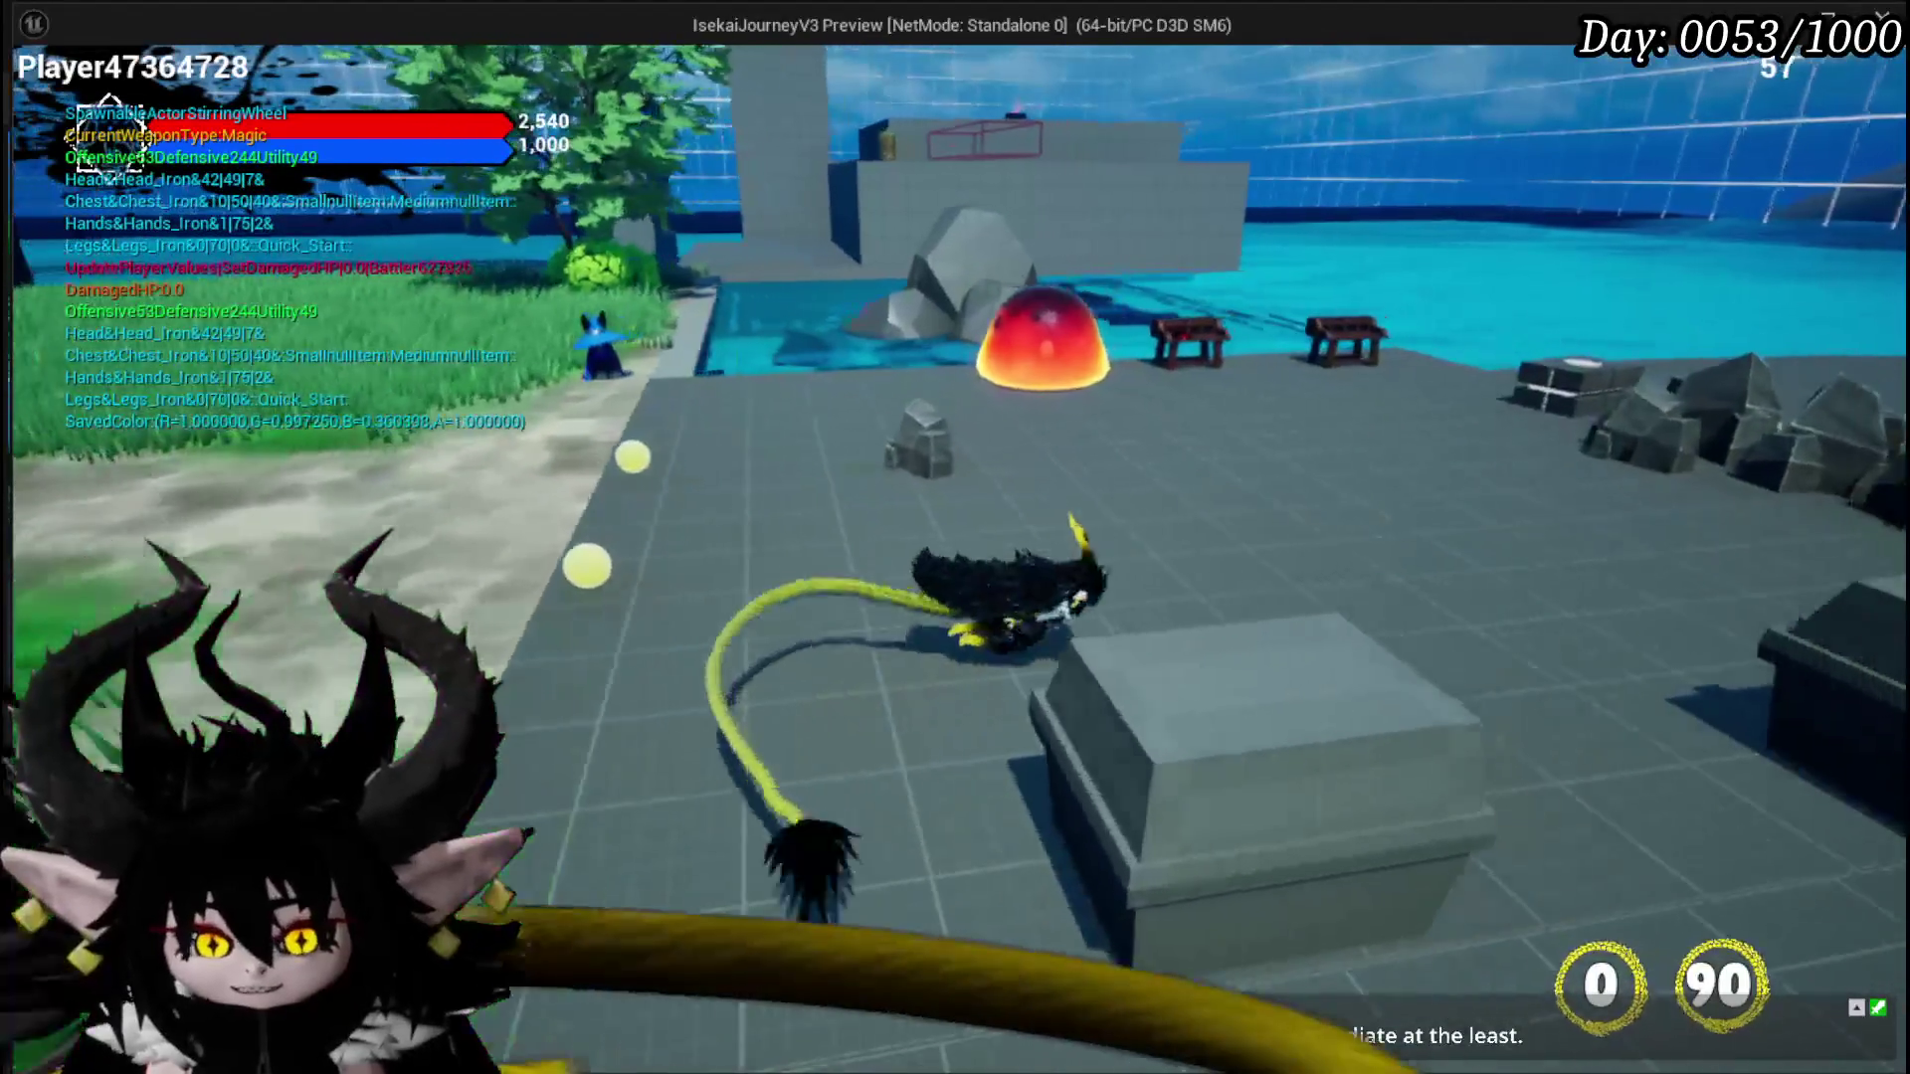
key(d)
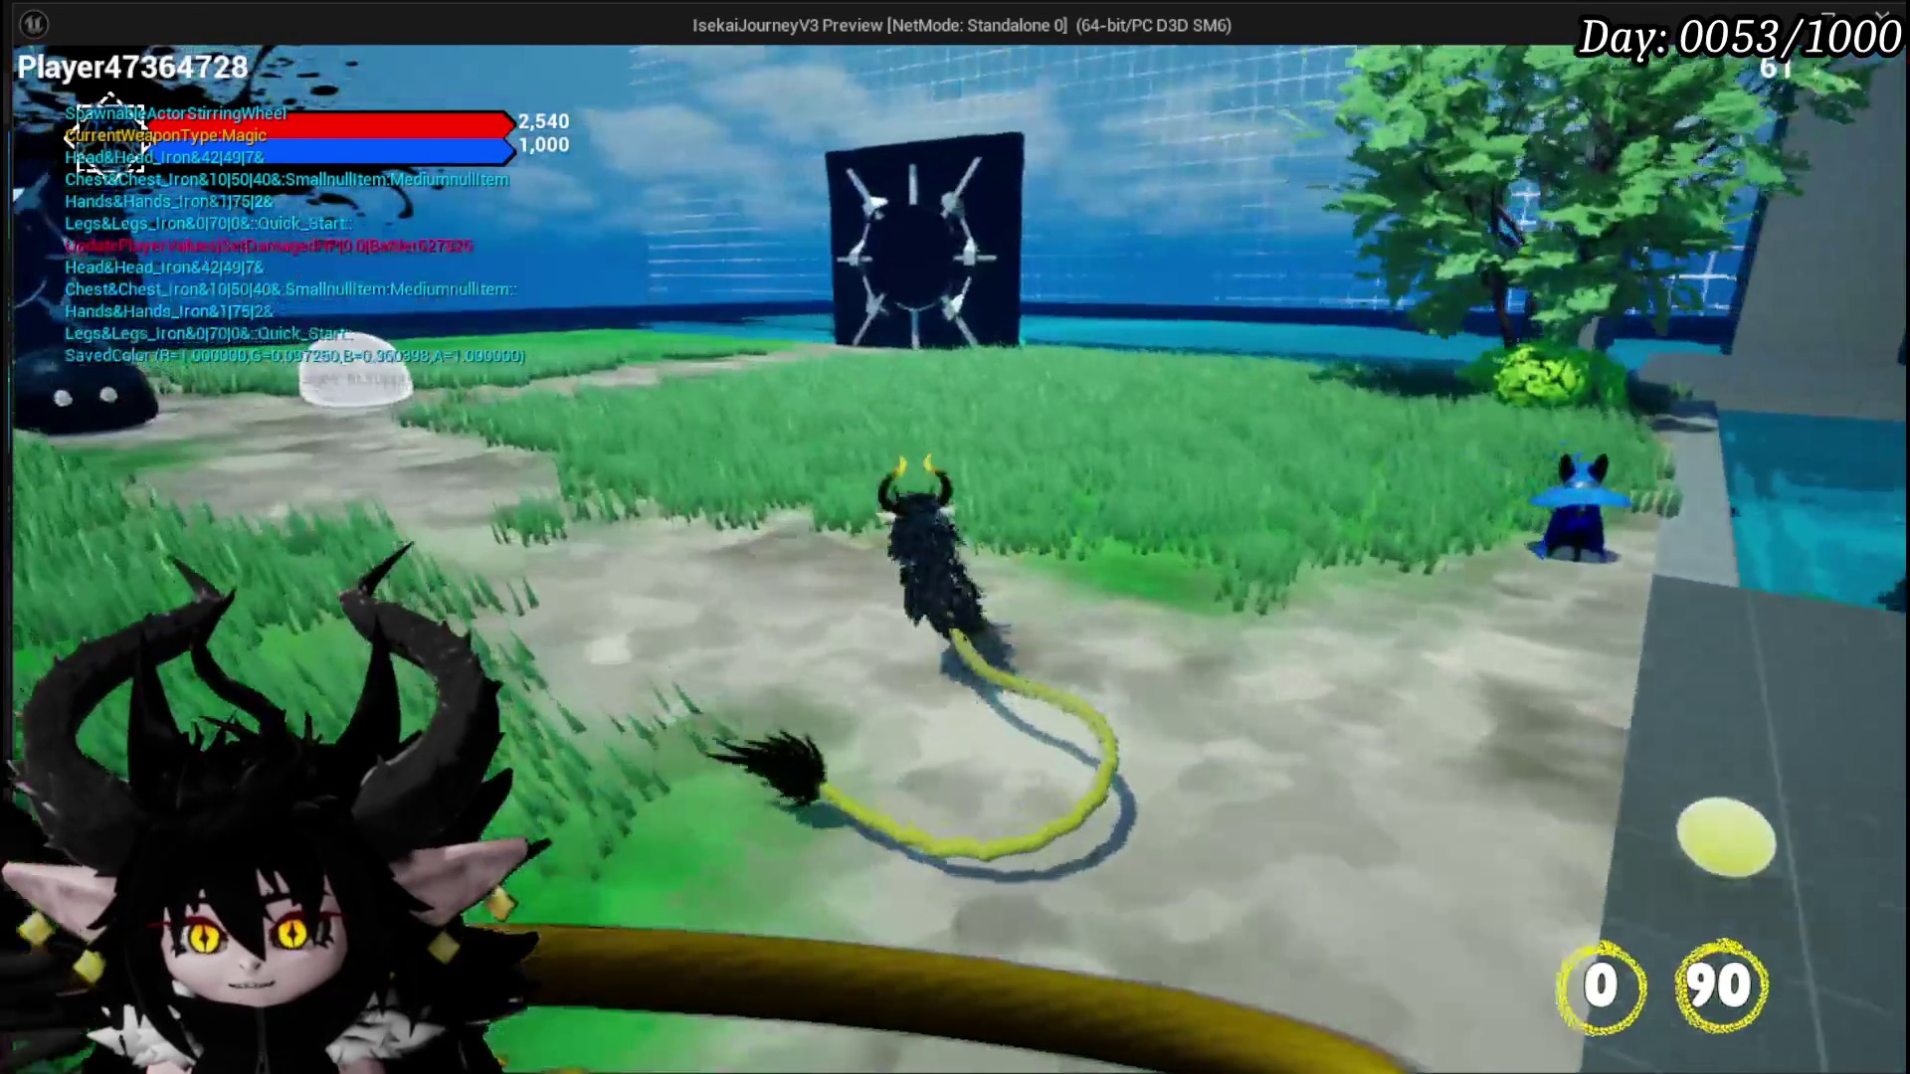
key(w)
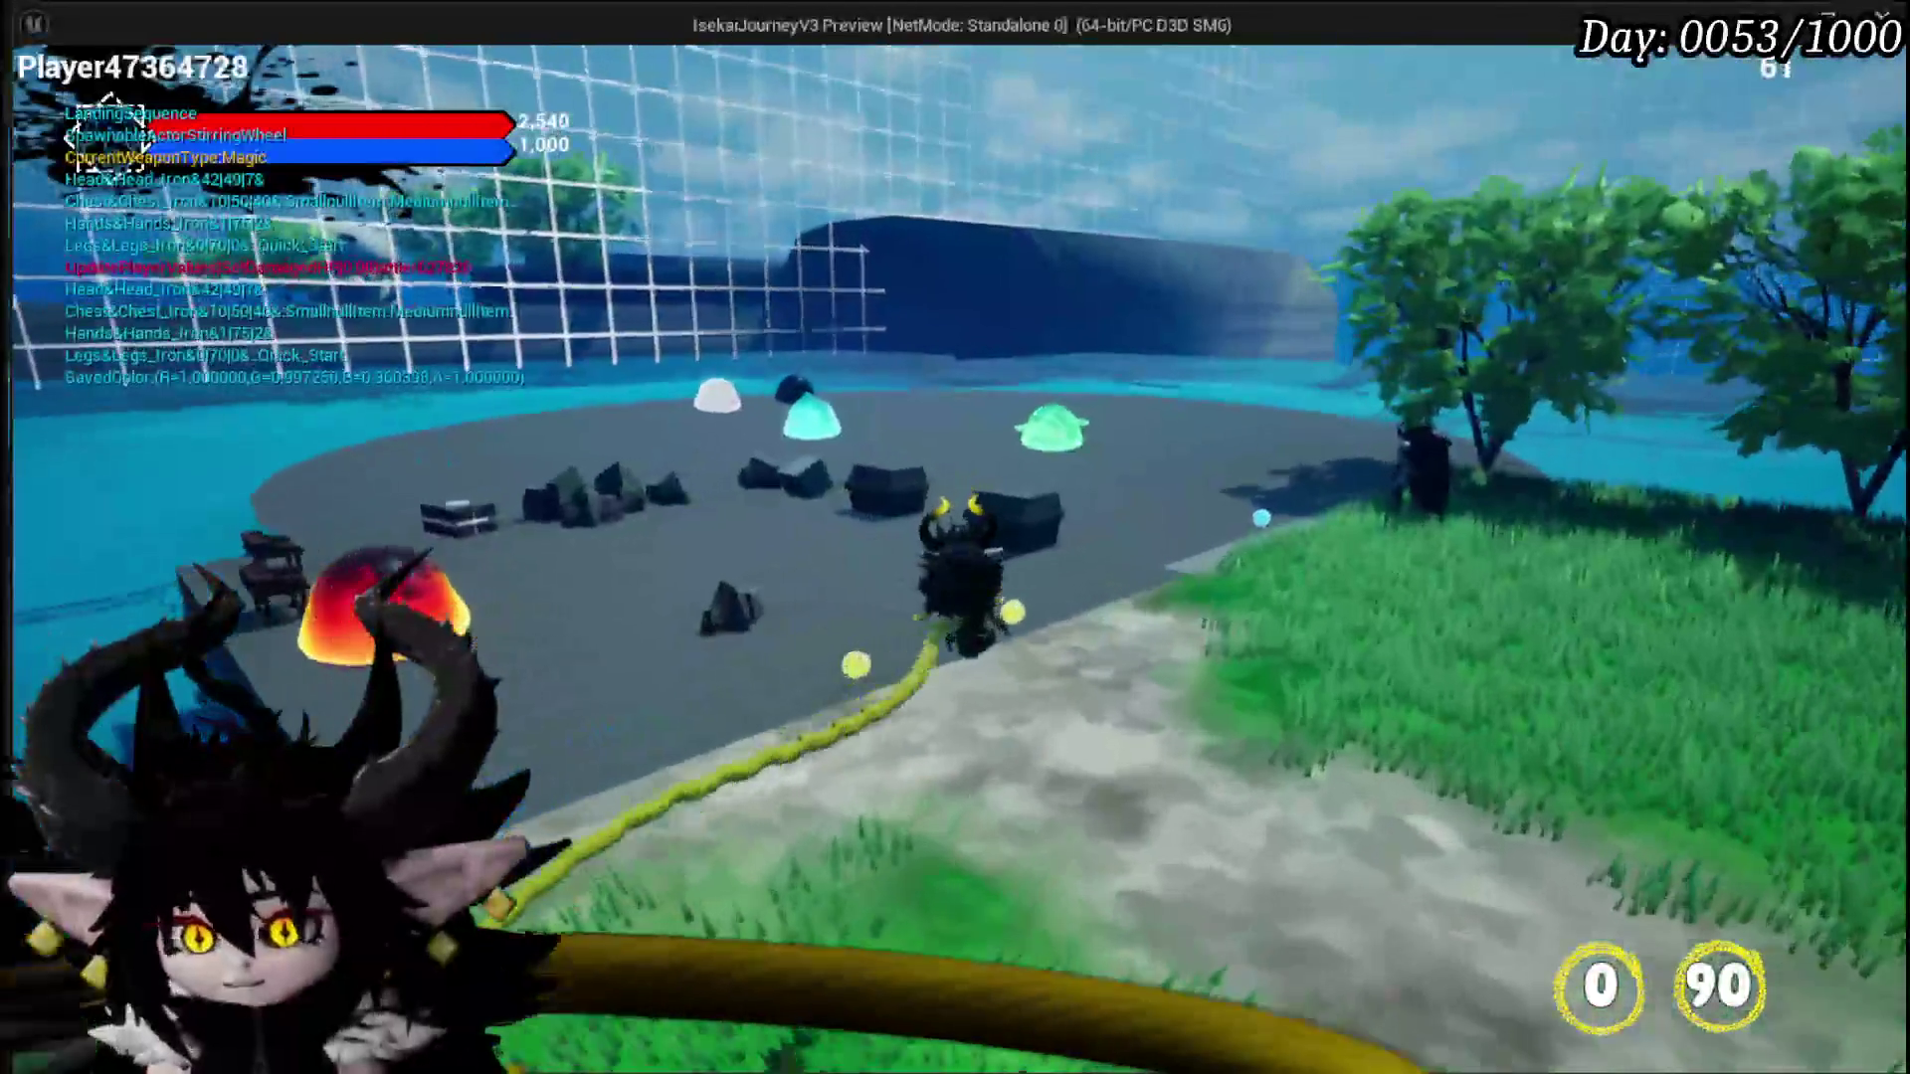
key(w)
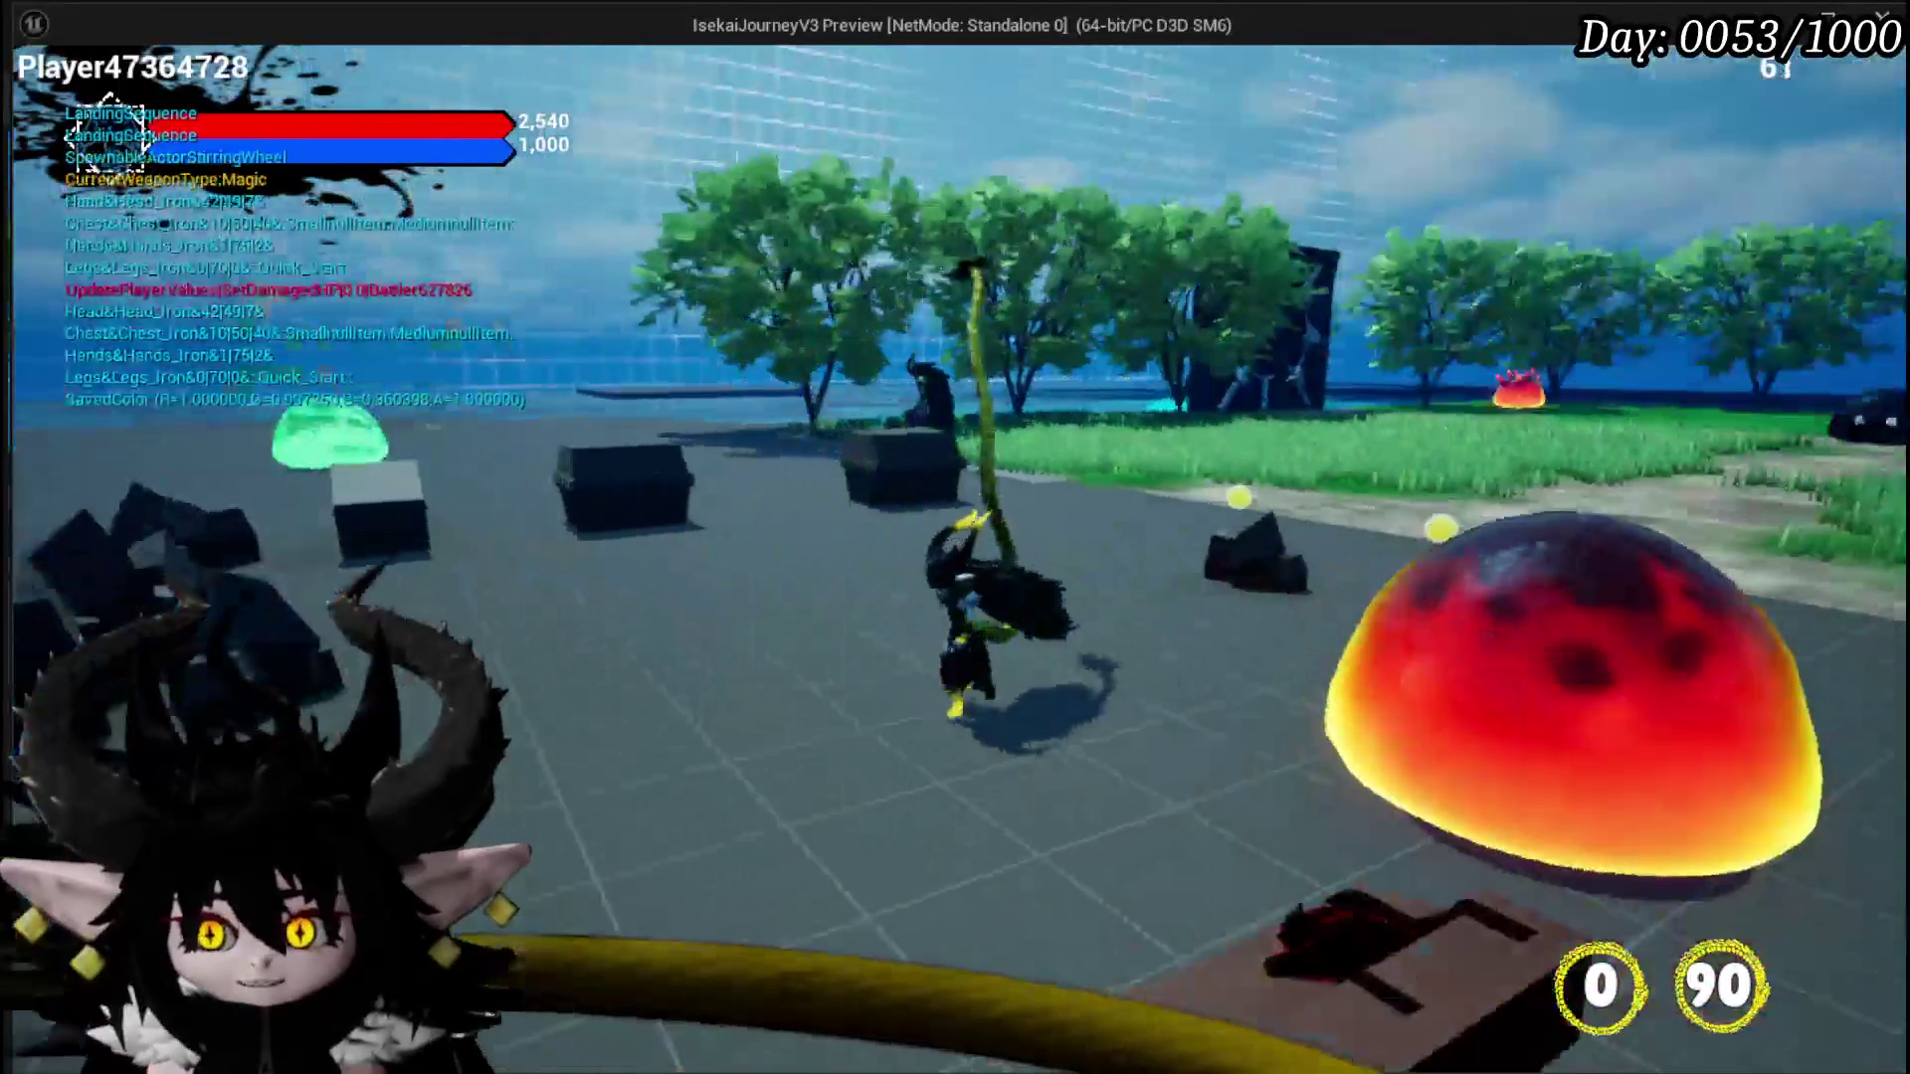
key(w)
key(w)
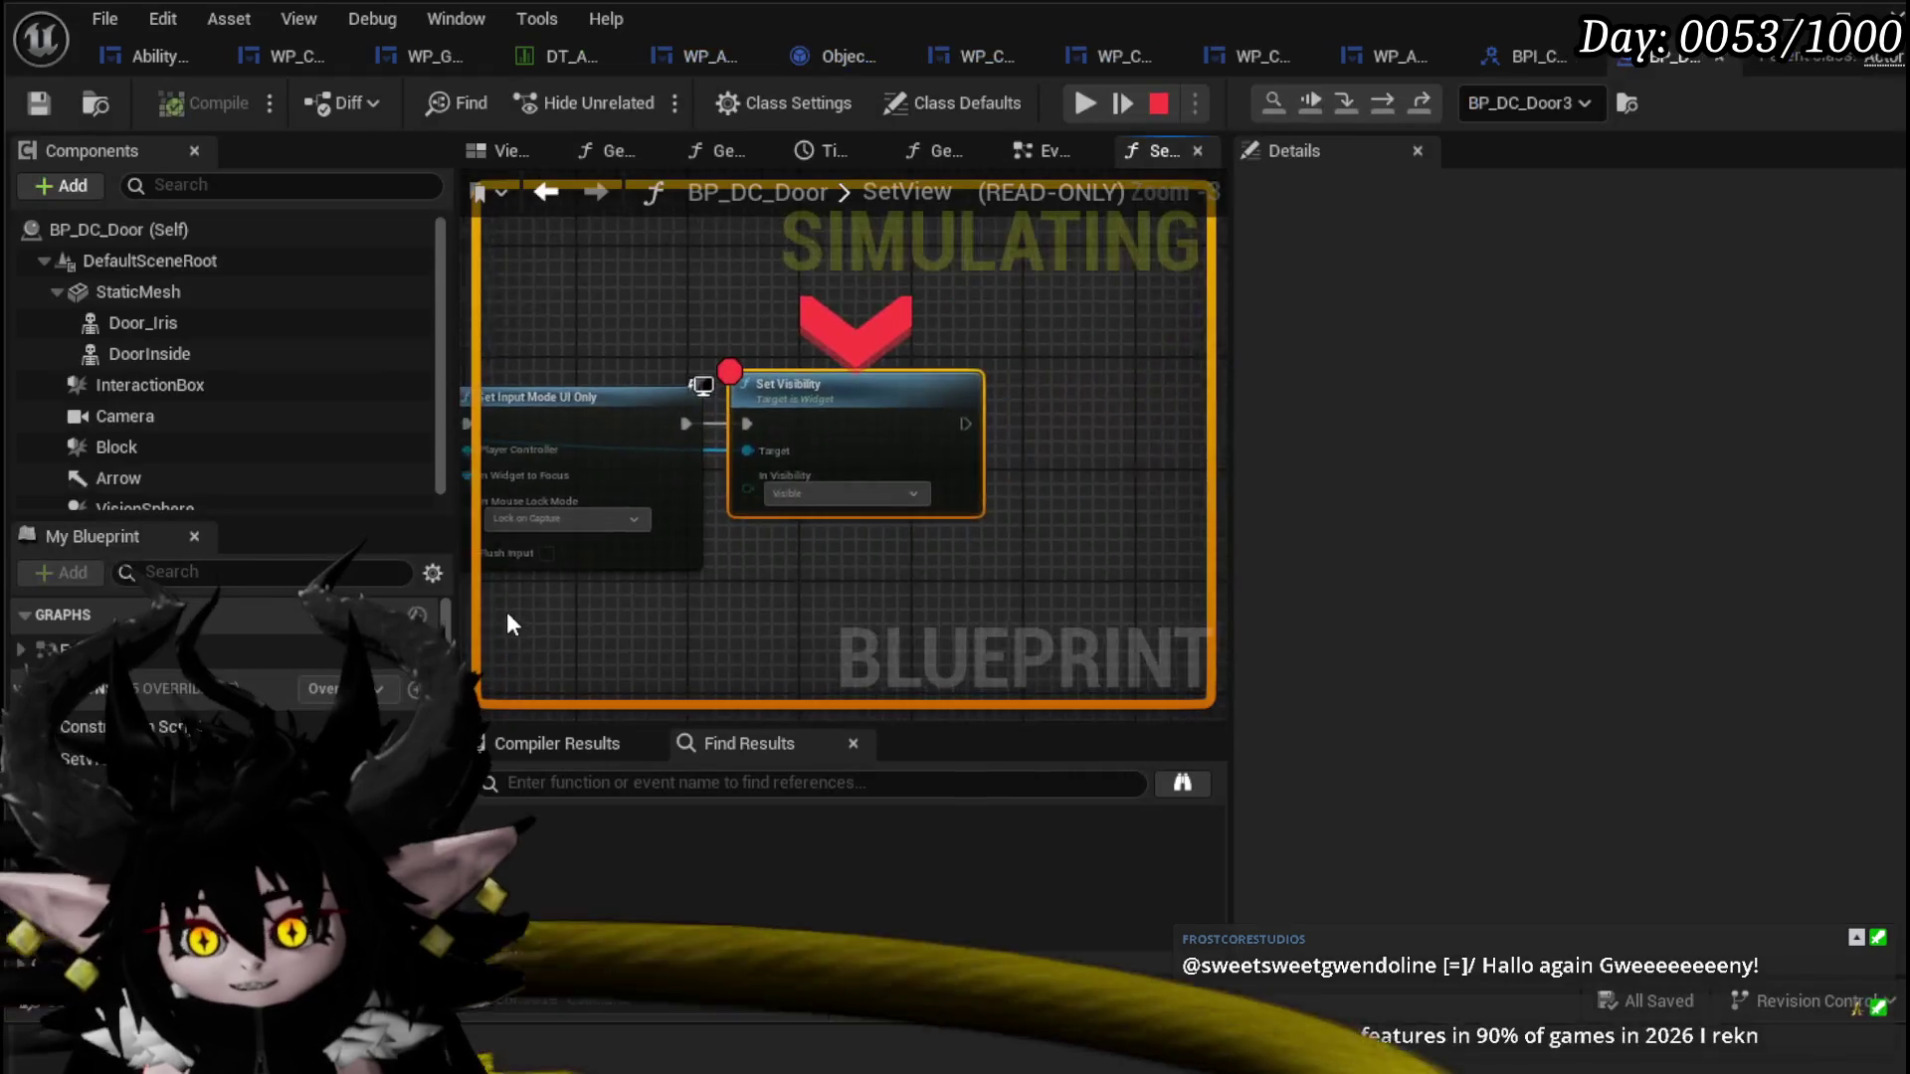
Step: Keep the Set Visibility breakpoint in BP_DC_Door and resume the paused play session
right_click(851, 384)
click(921, 565)
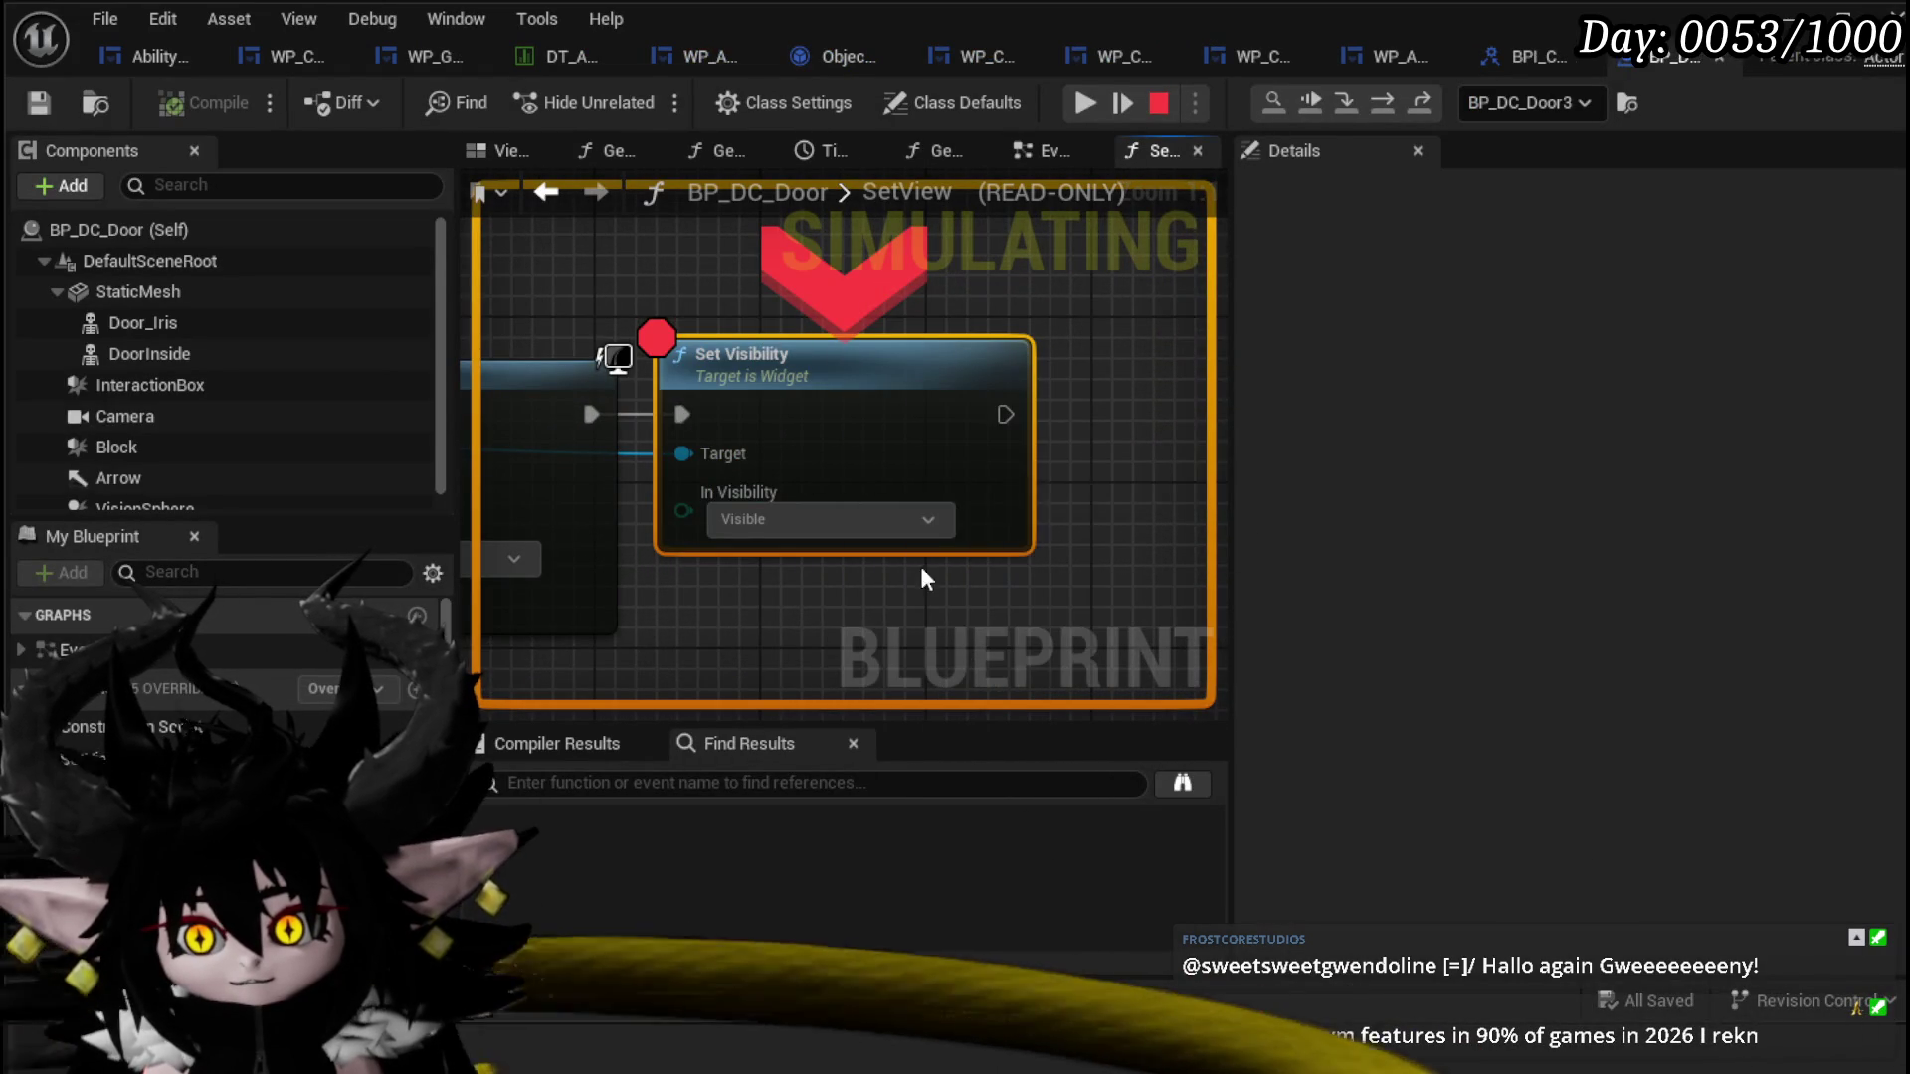
click(1086, 104)
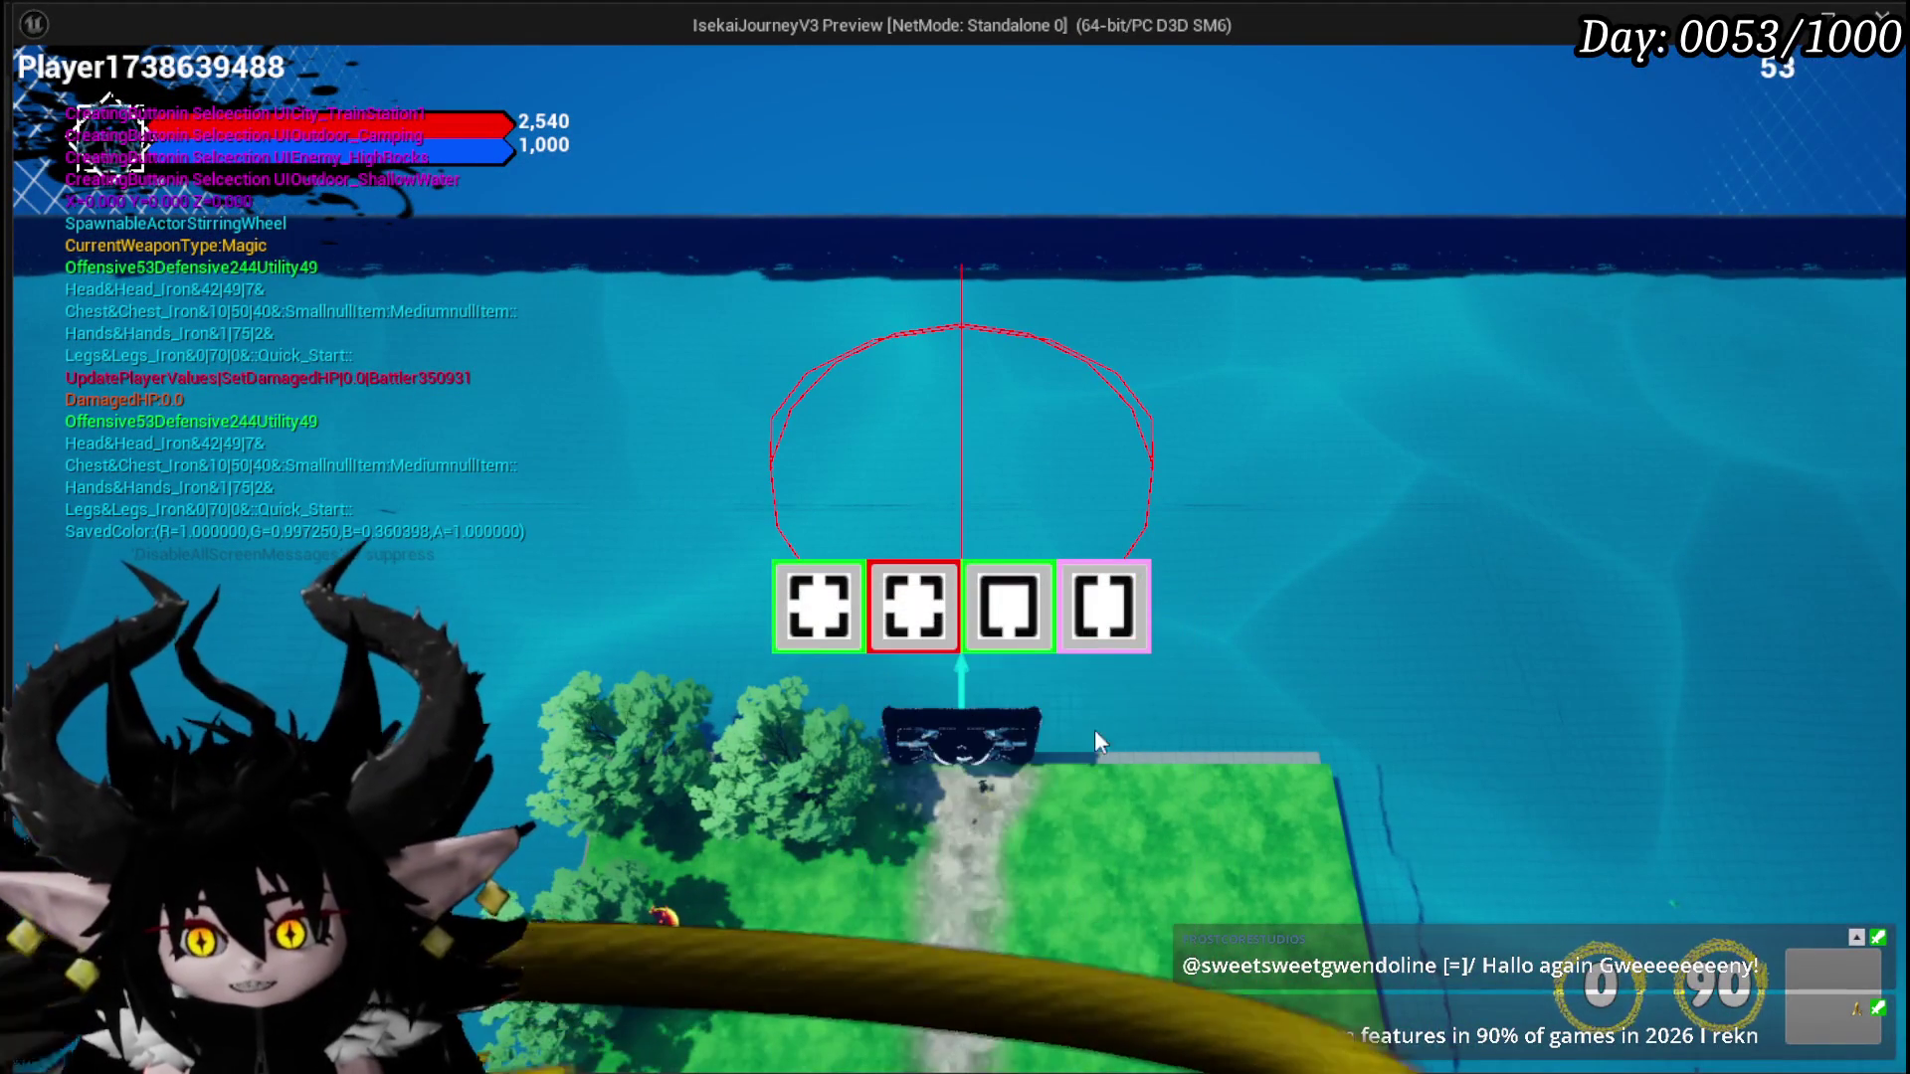
Step: Load the HighRocks area from the dungeon selection, play through it, then stop the play test
mouse_move(901, 609)
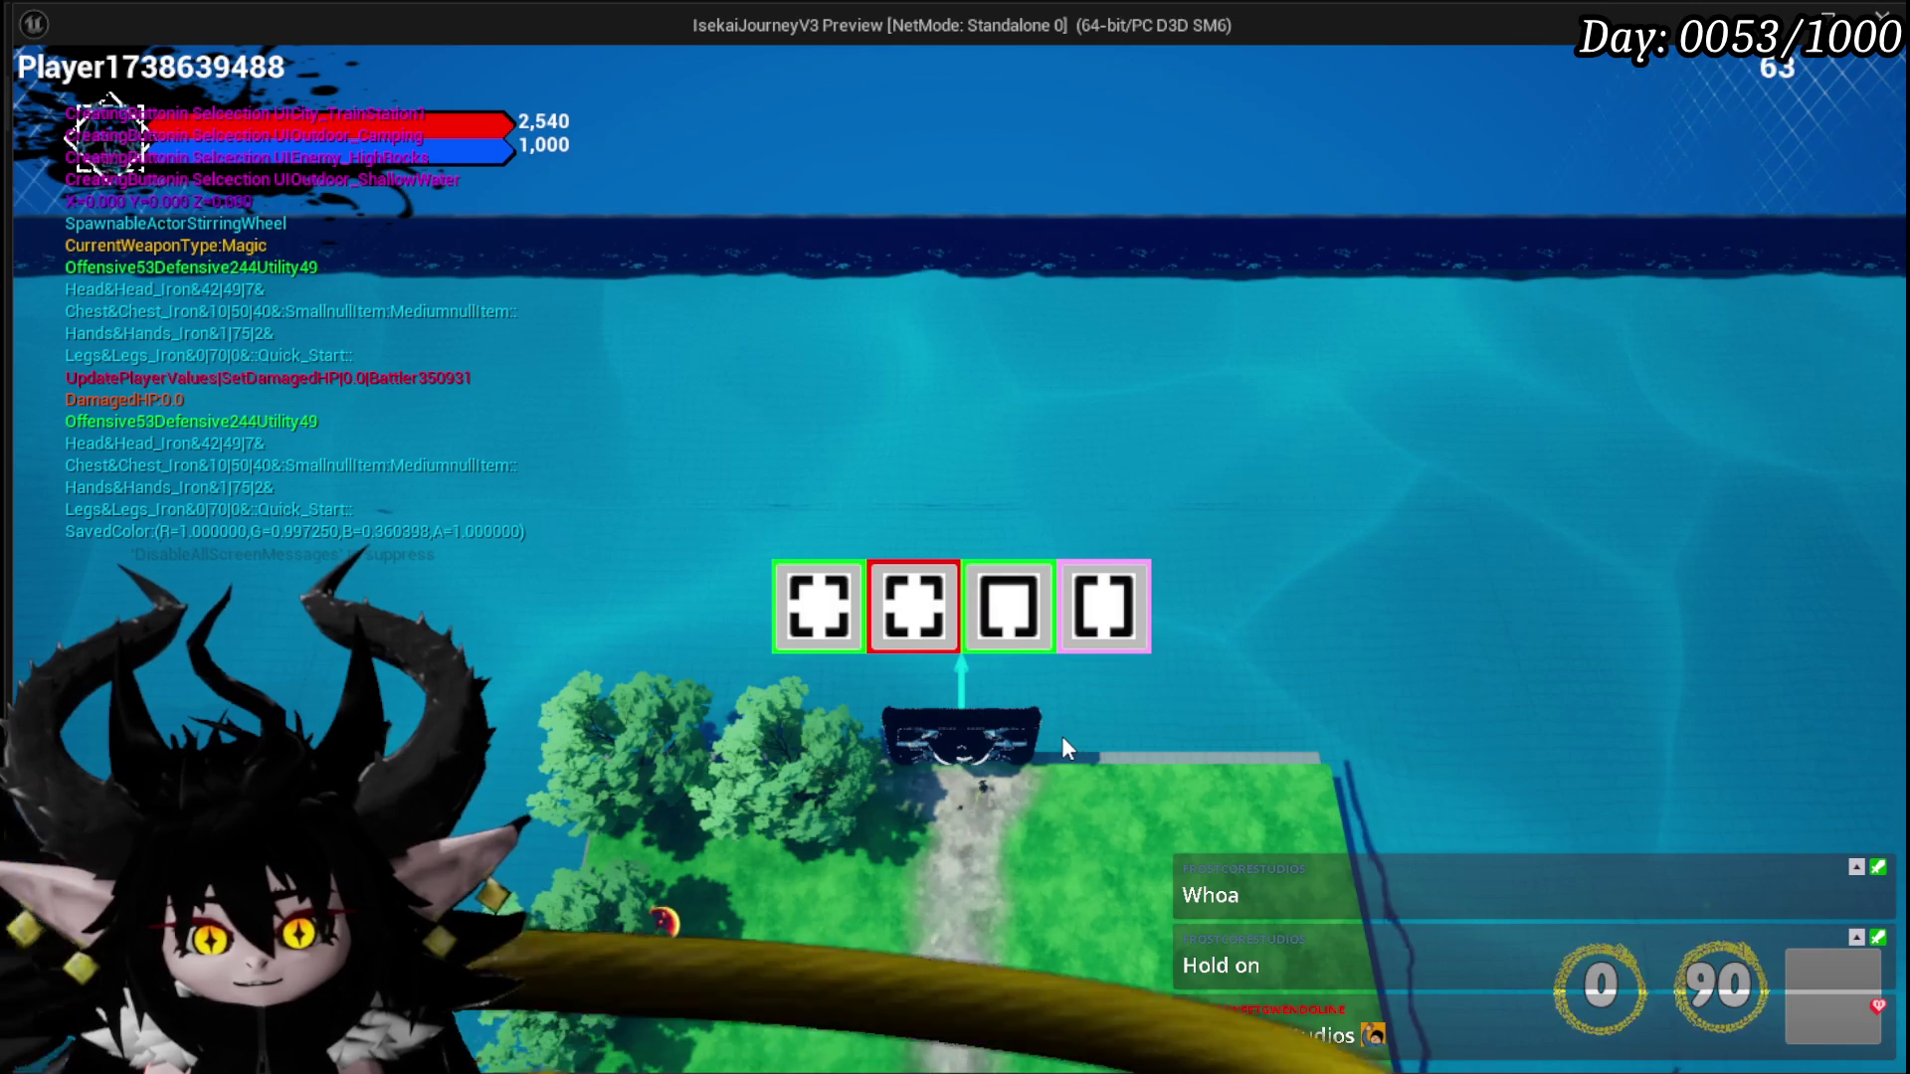
mouse_move(900, 607)
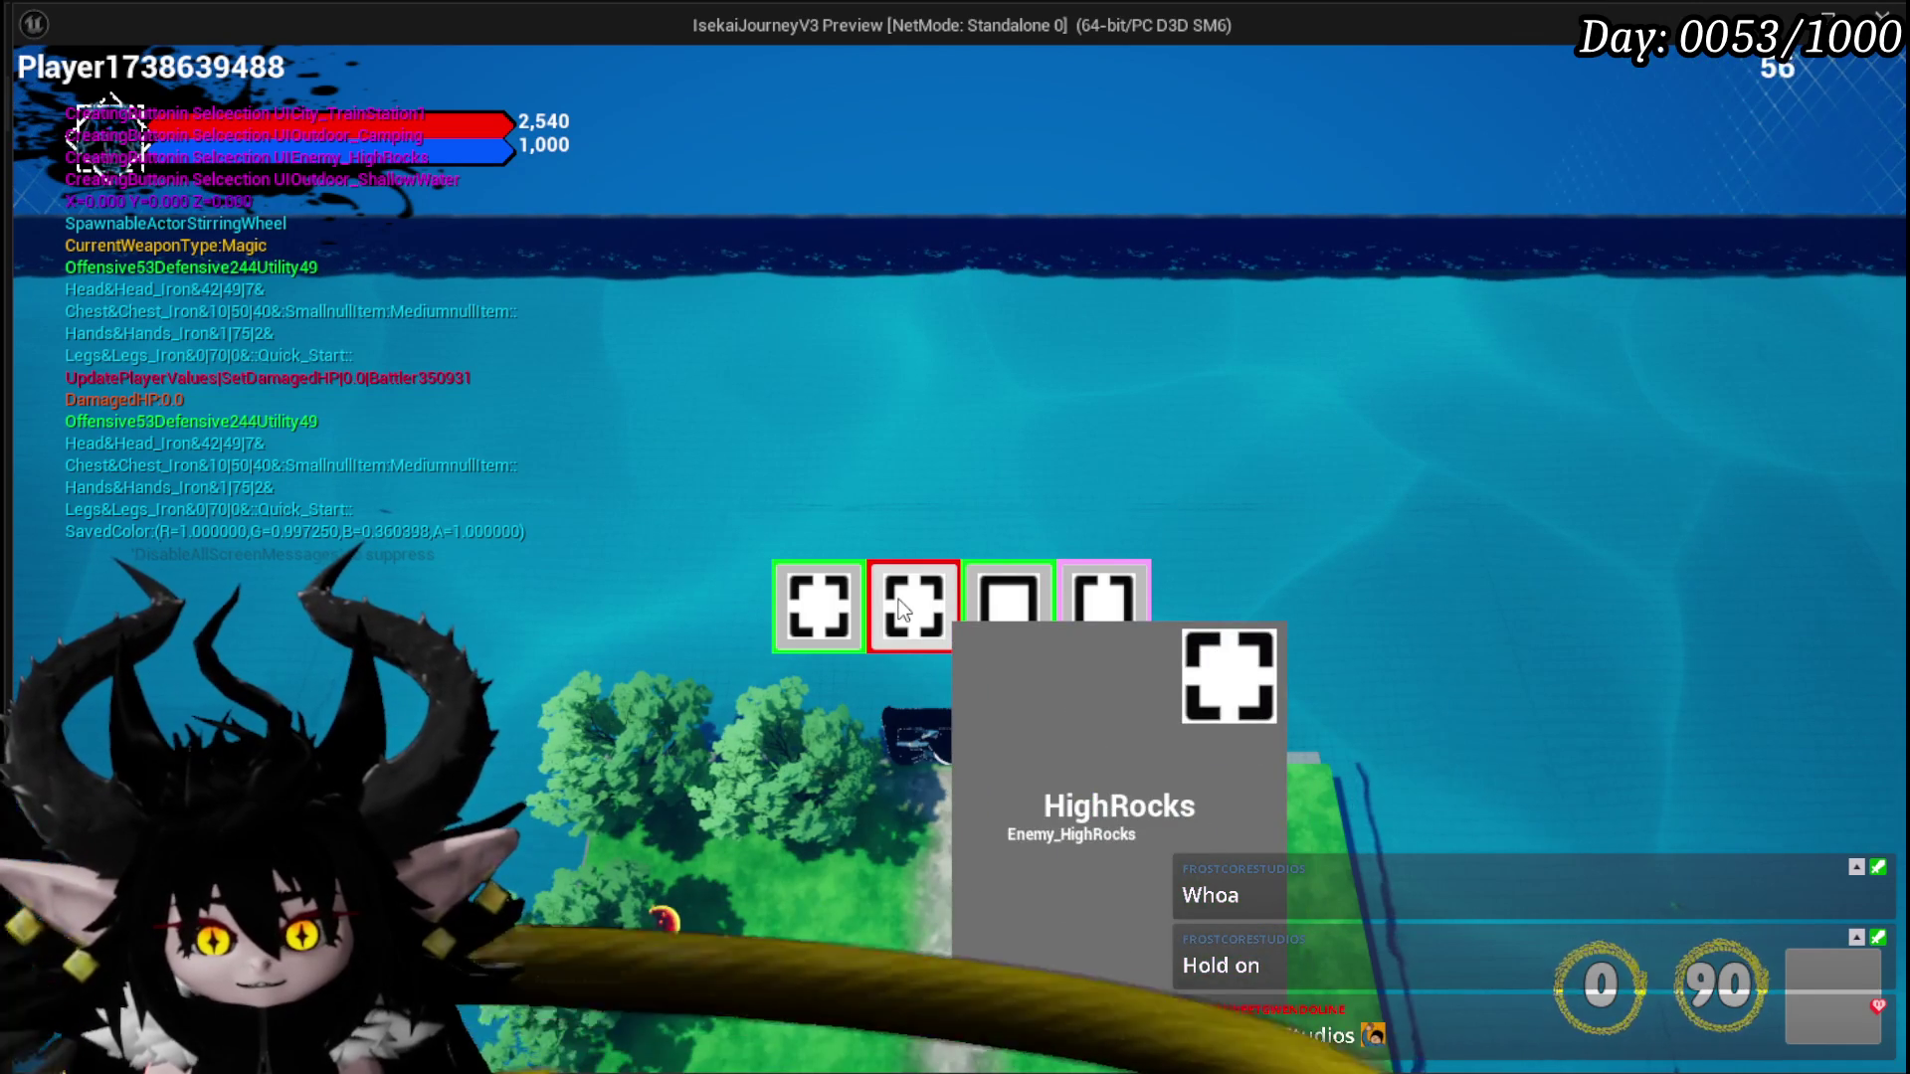
click(901, 608)
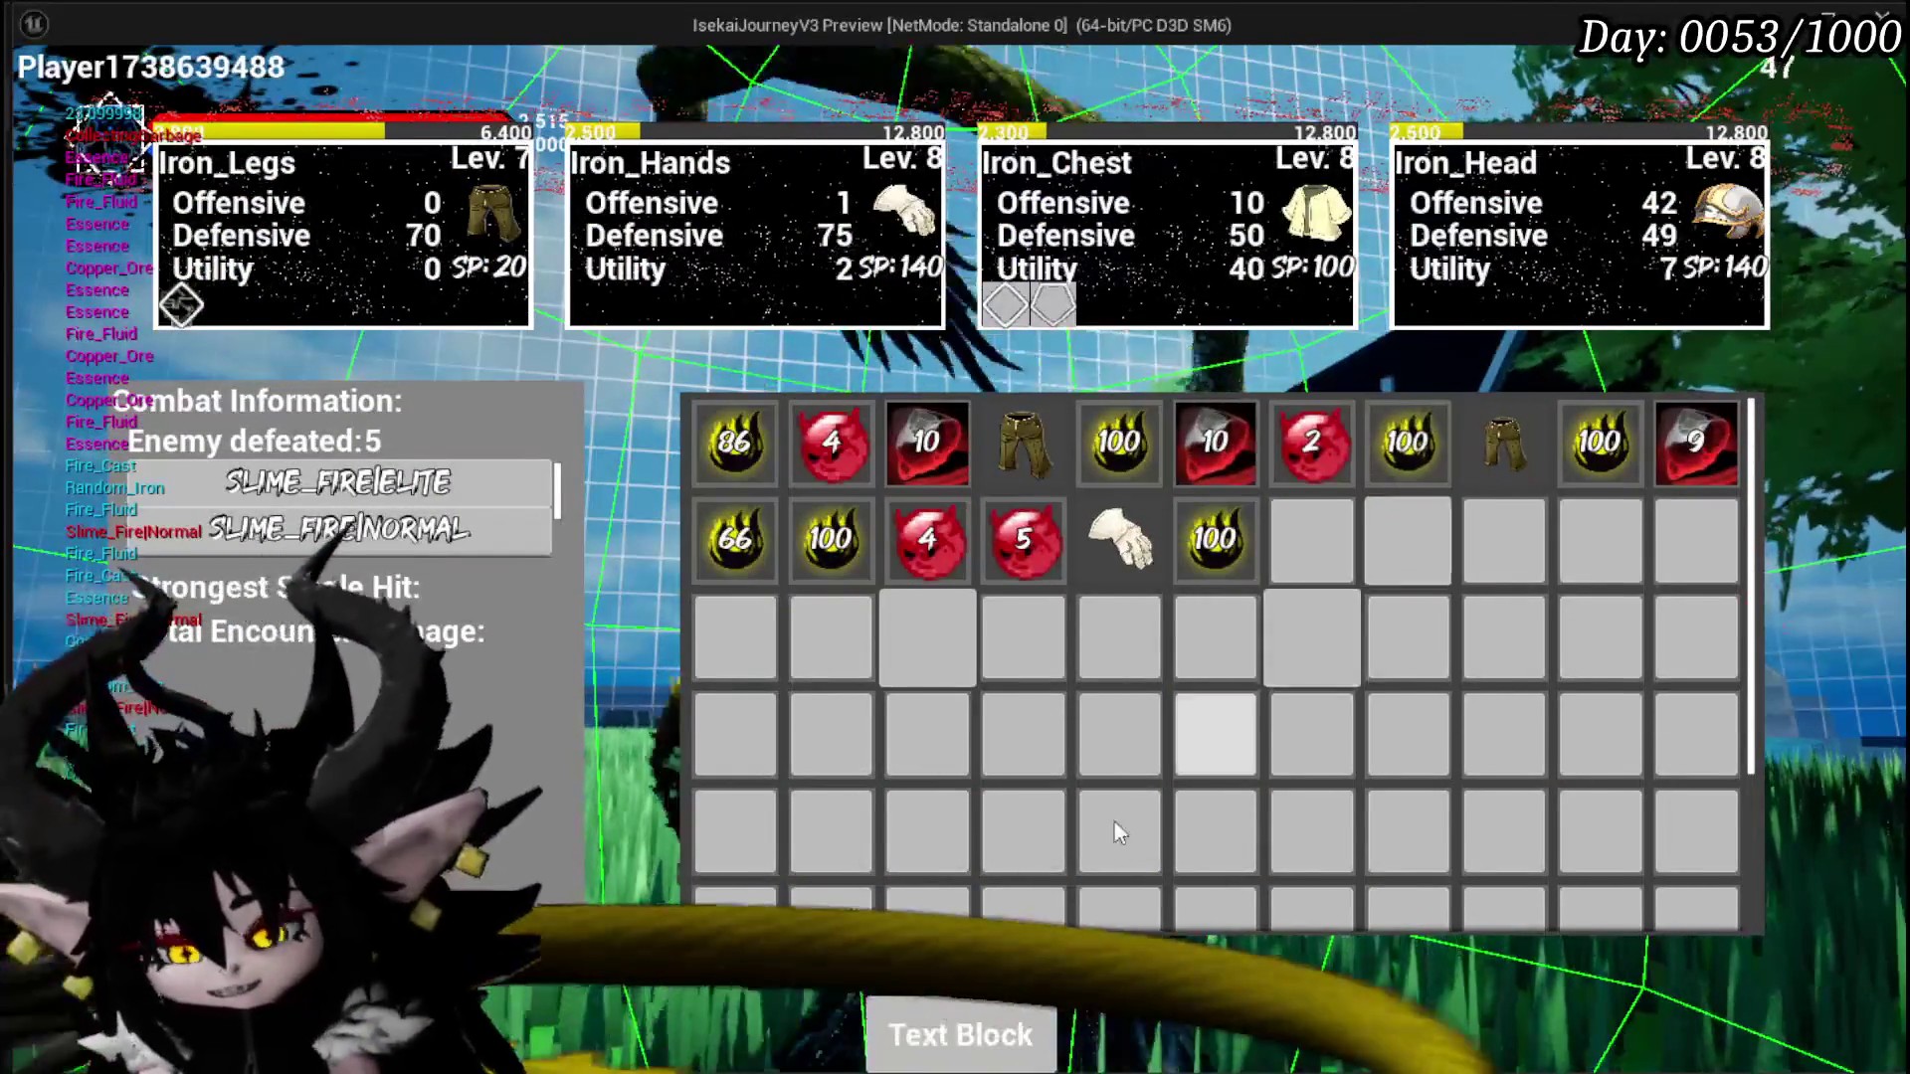
key(Escape)
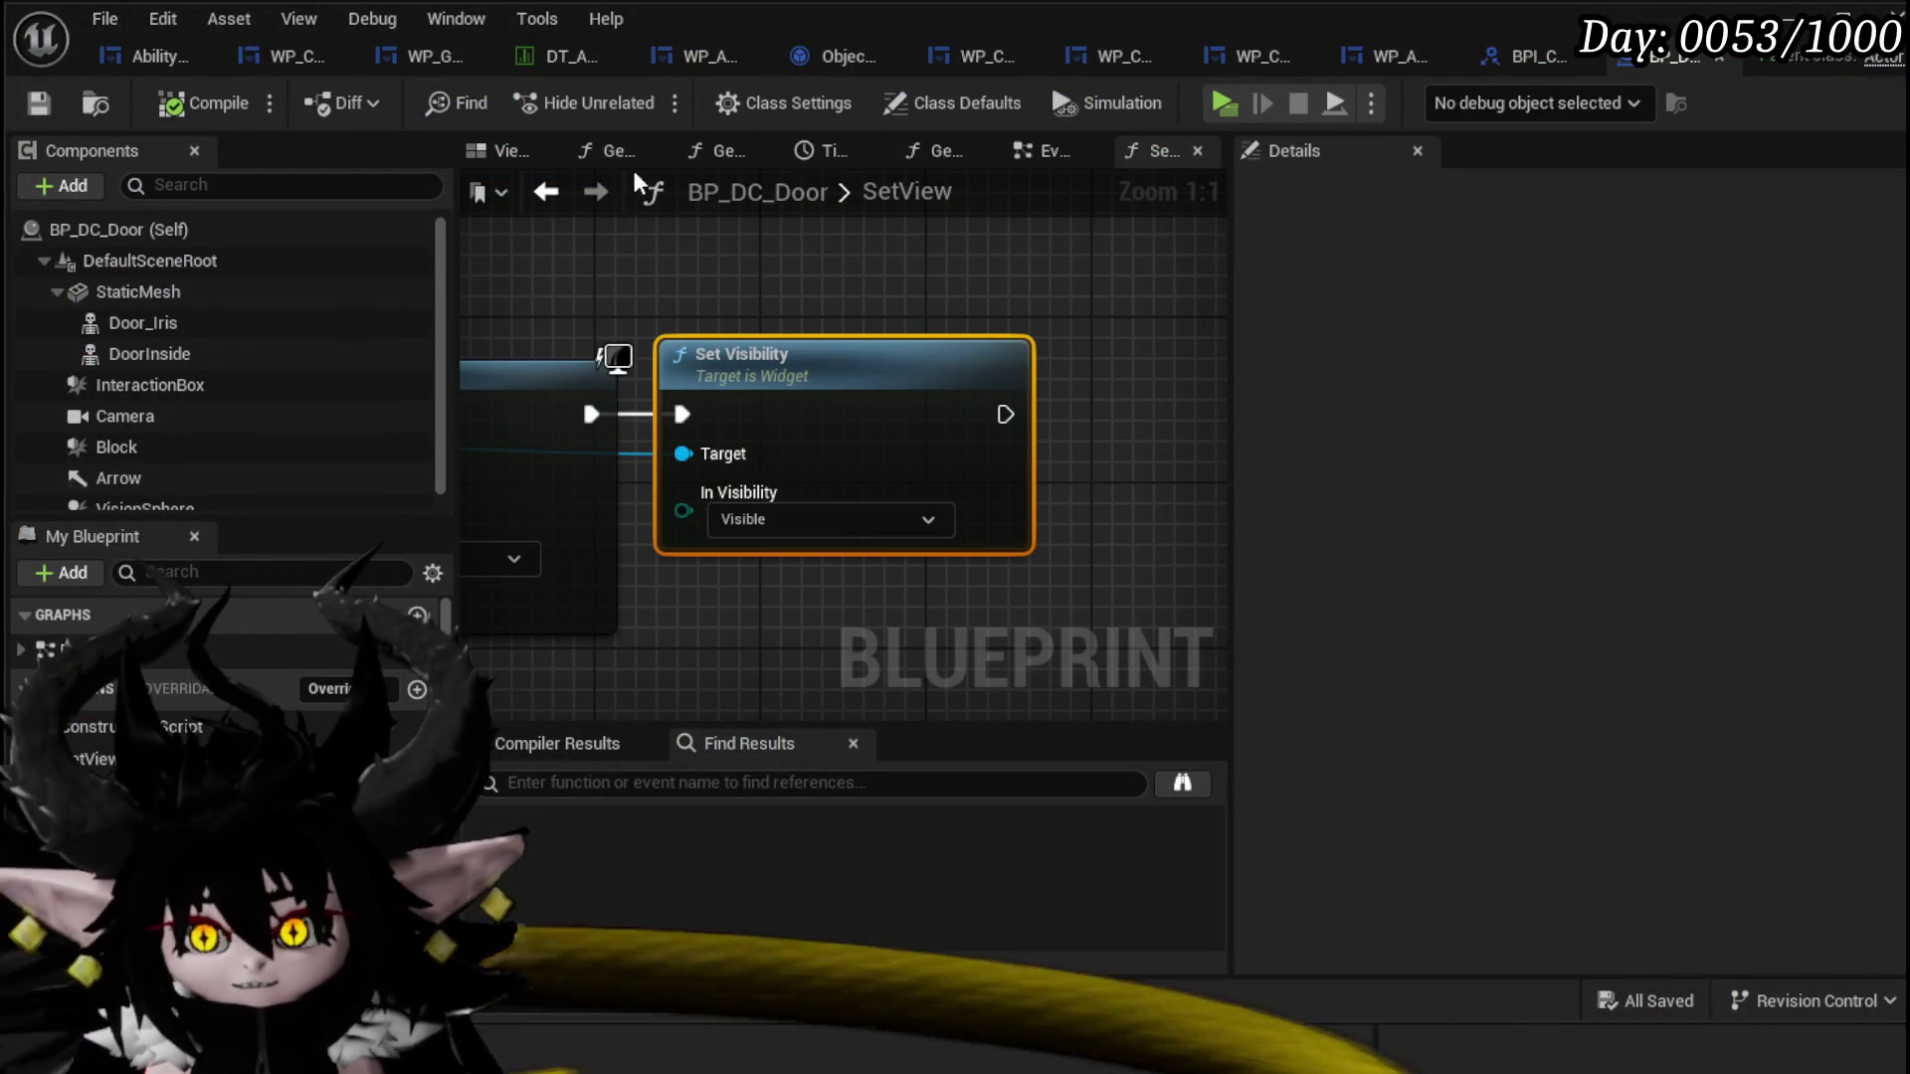
Step: Start a play test and move and re-angle the saved ship in build mode
click(1789, 22)
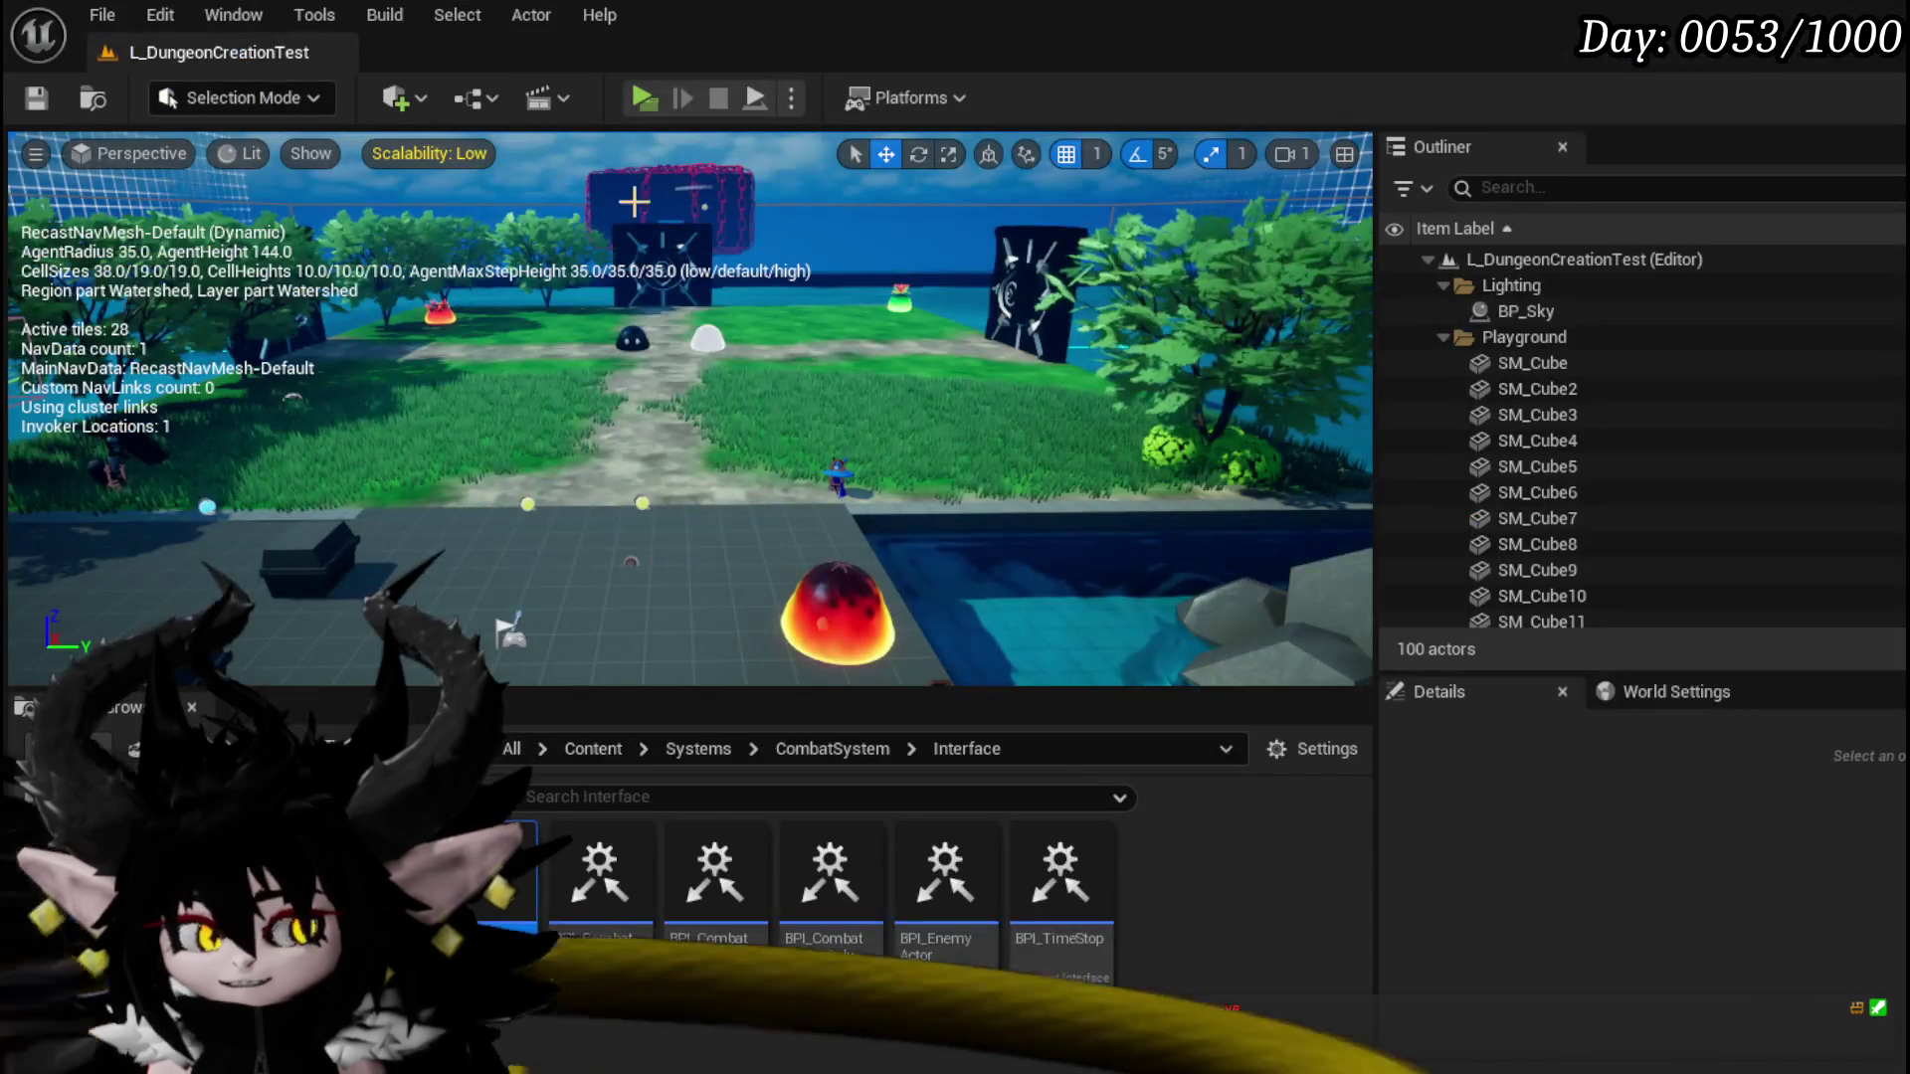
click(644, 97)
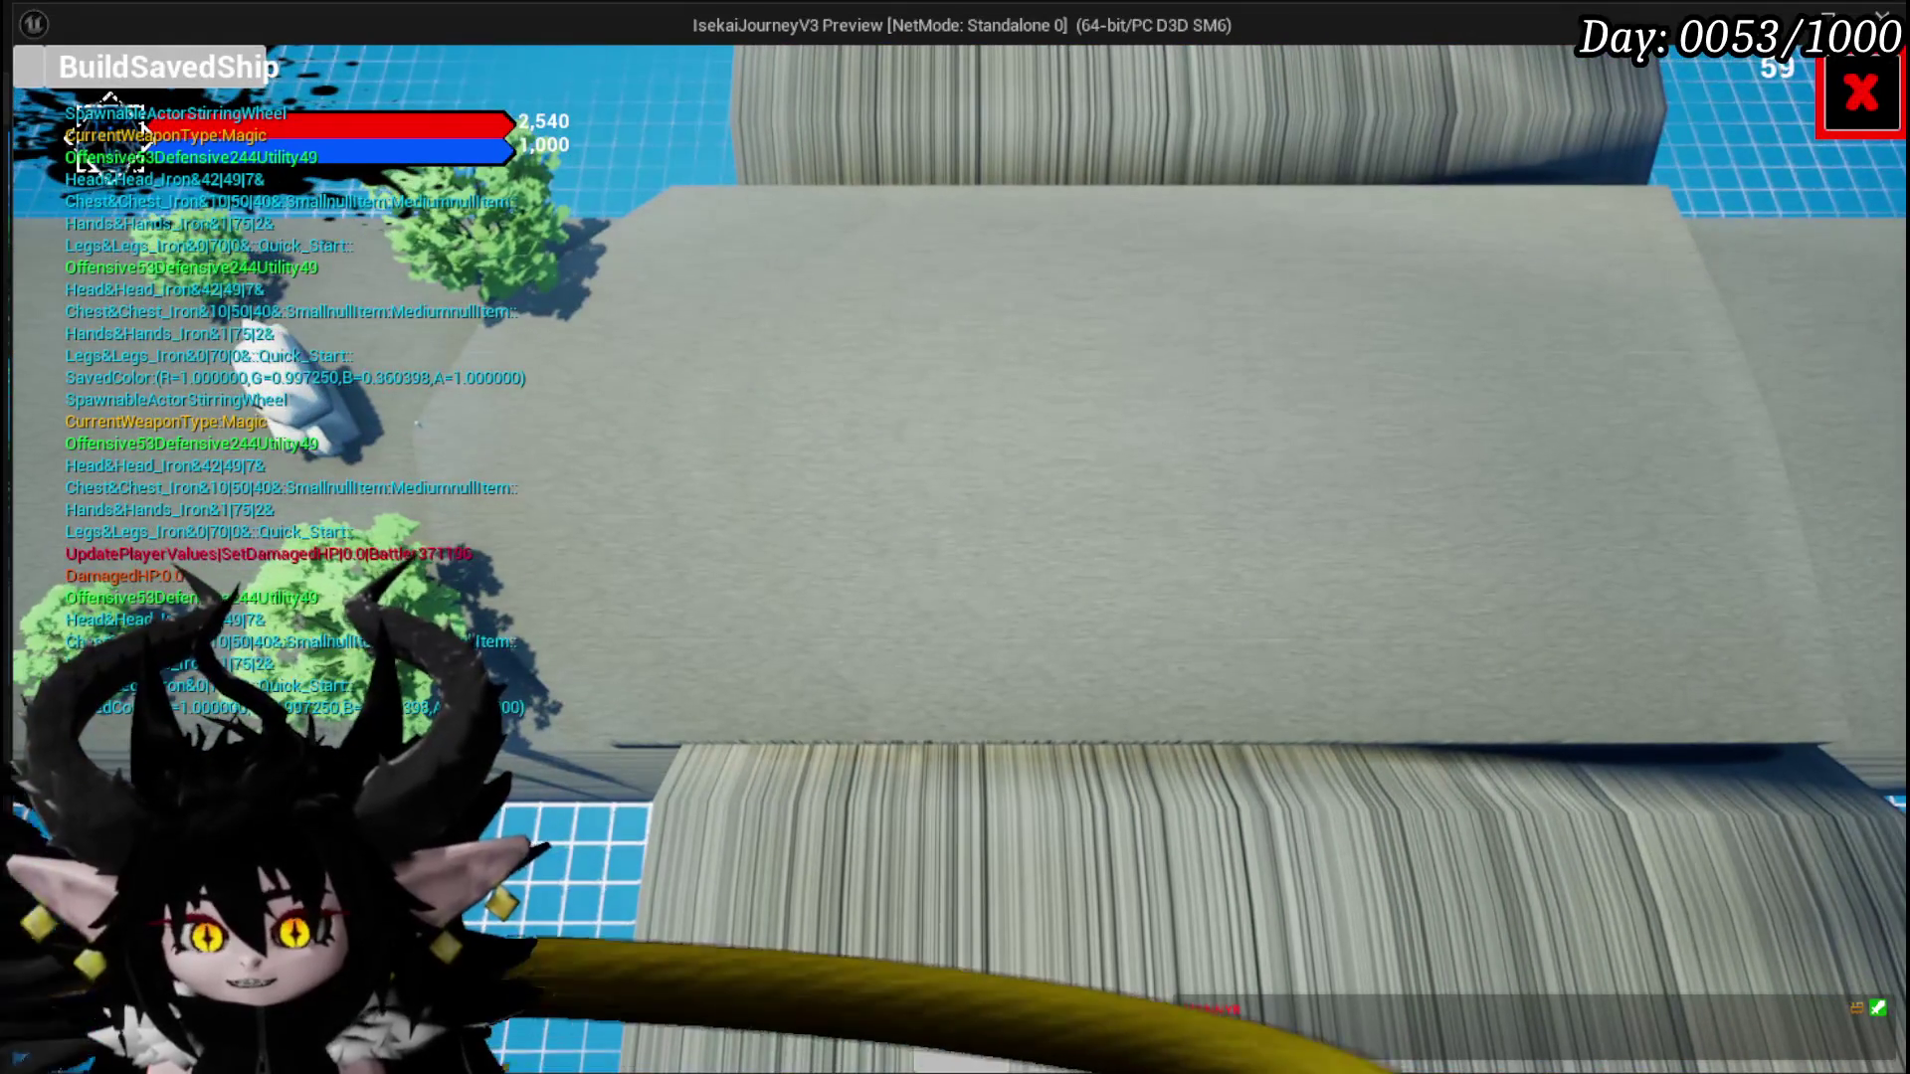
click(993, 517)
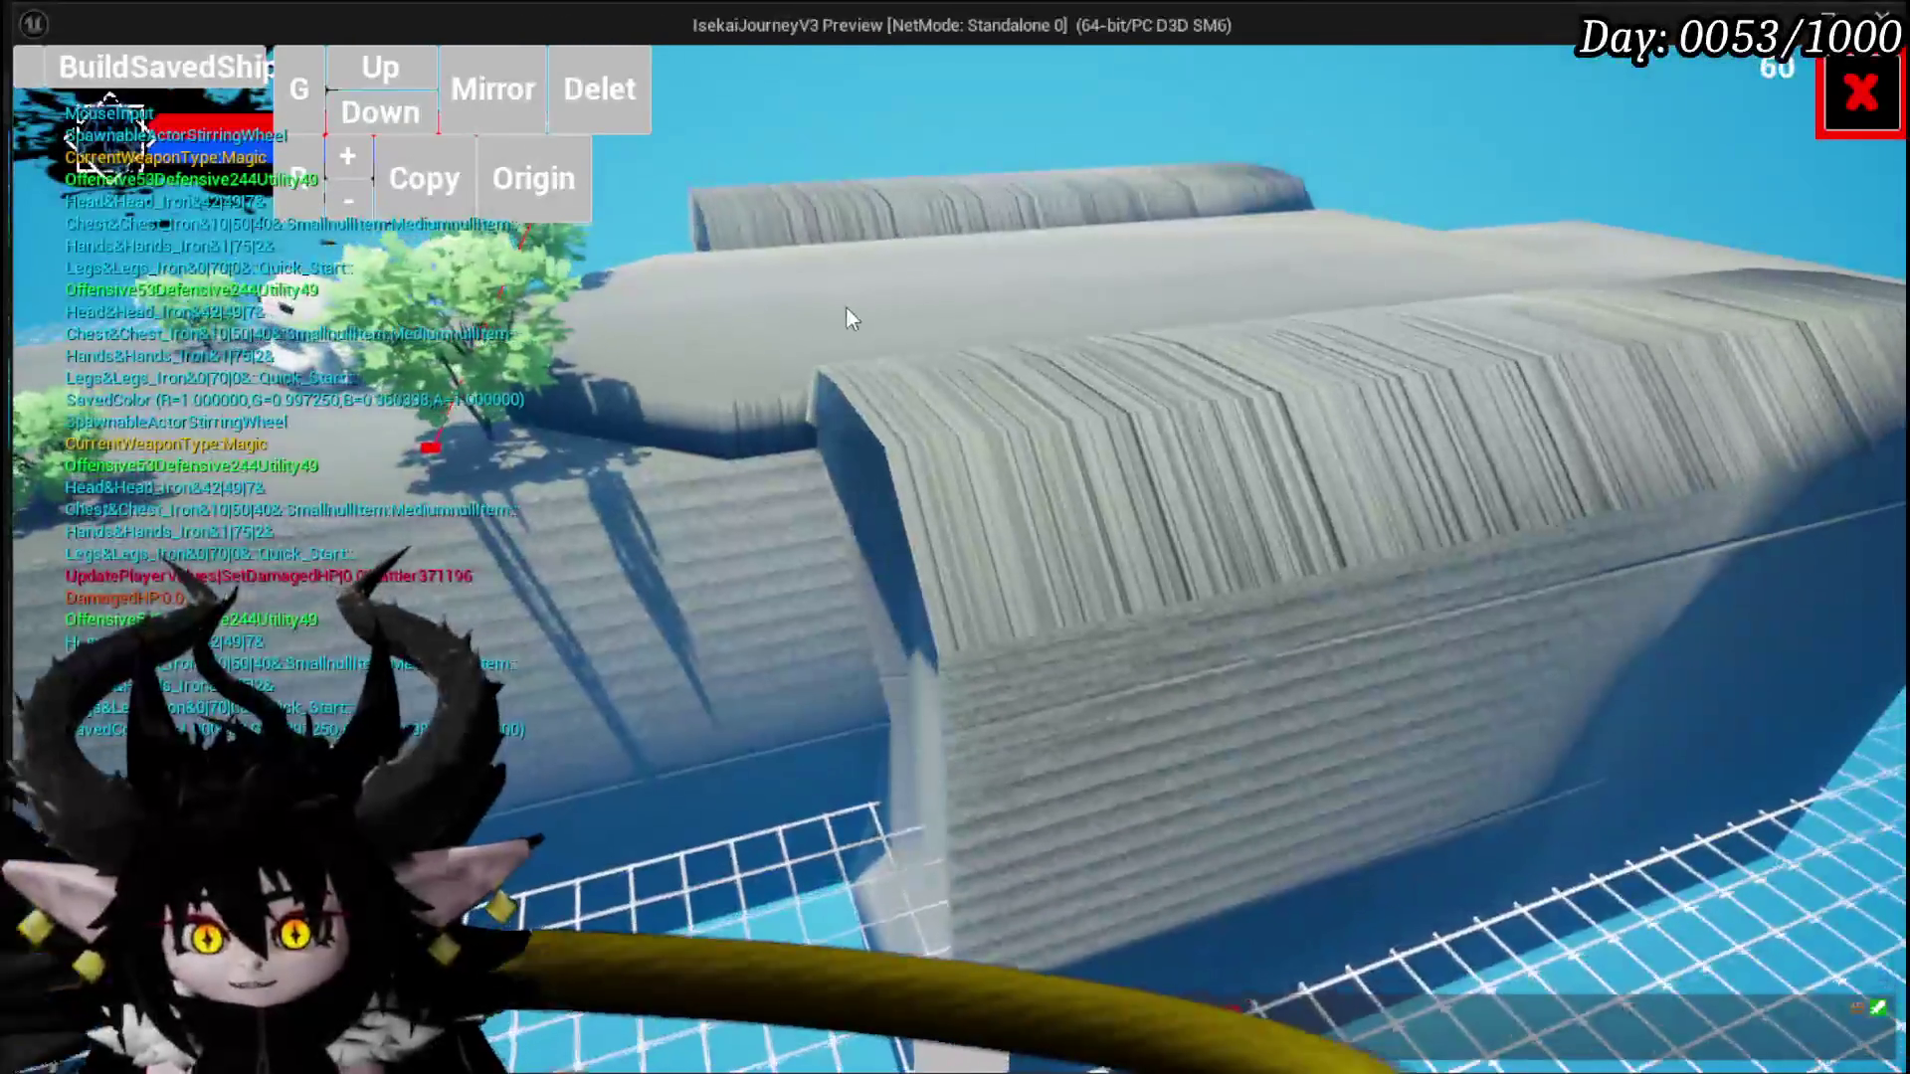
click(502, 333)
click(527, 304)
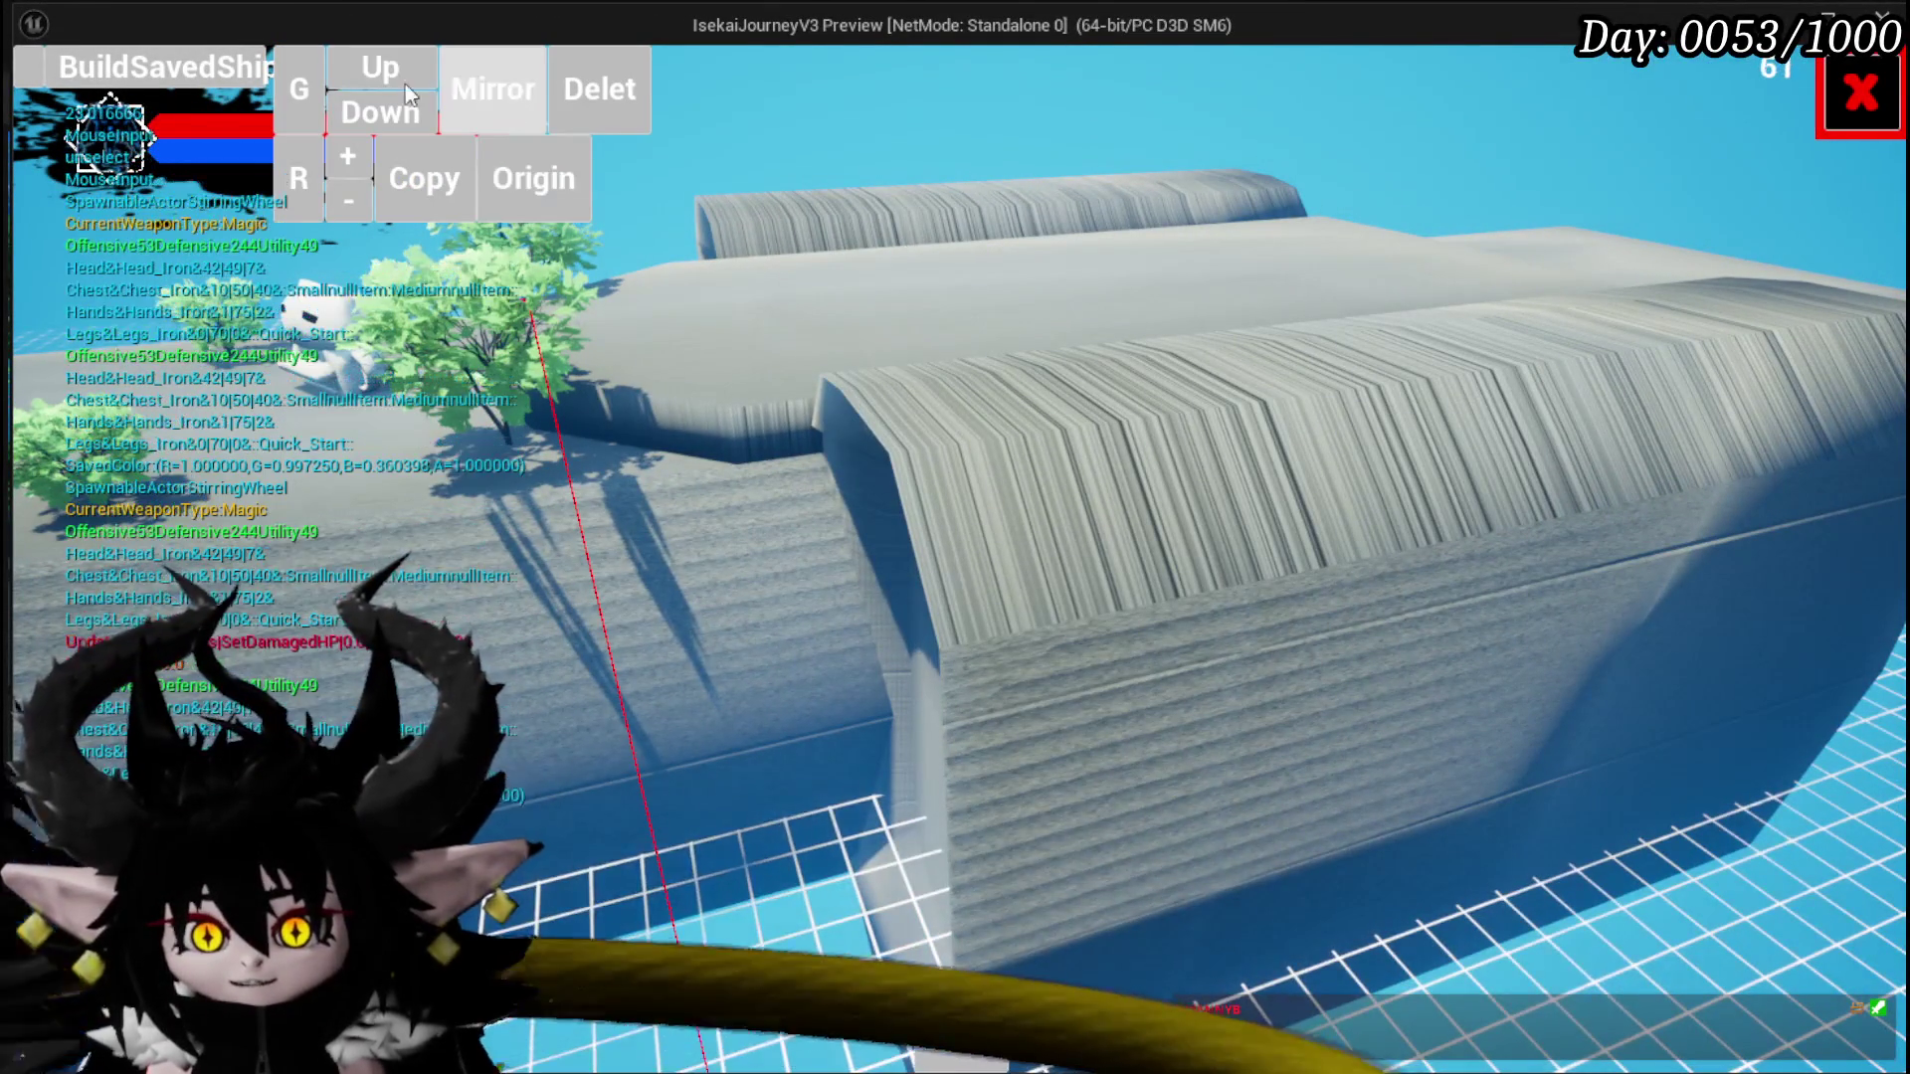
click(285, 117)
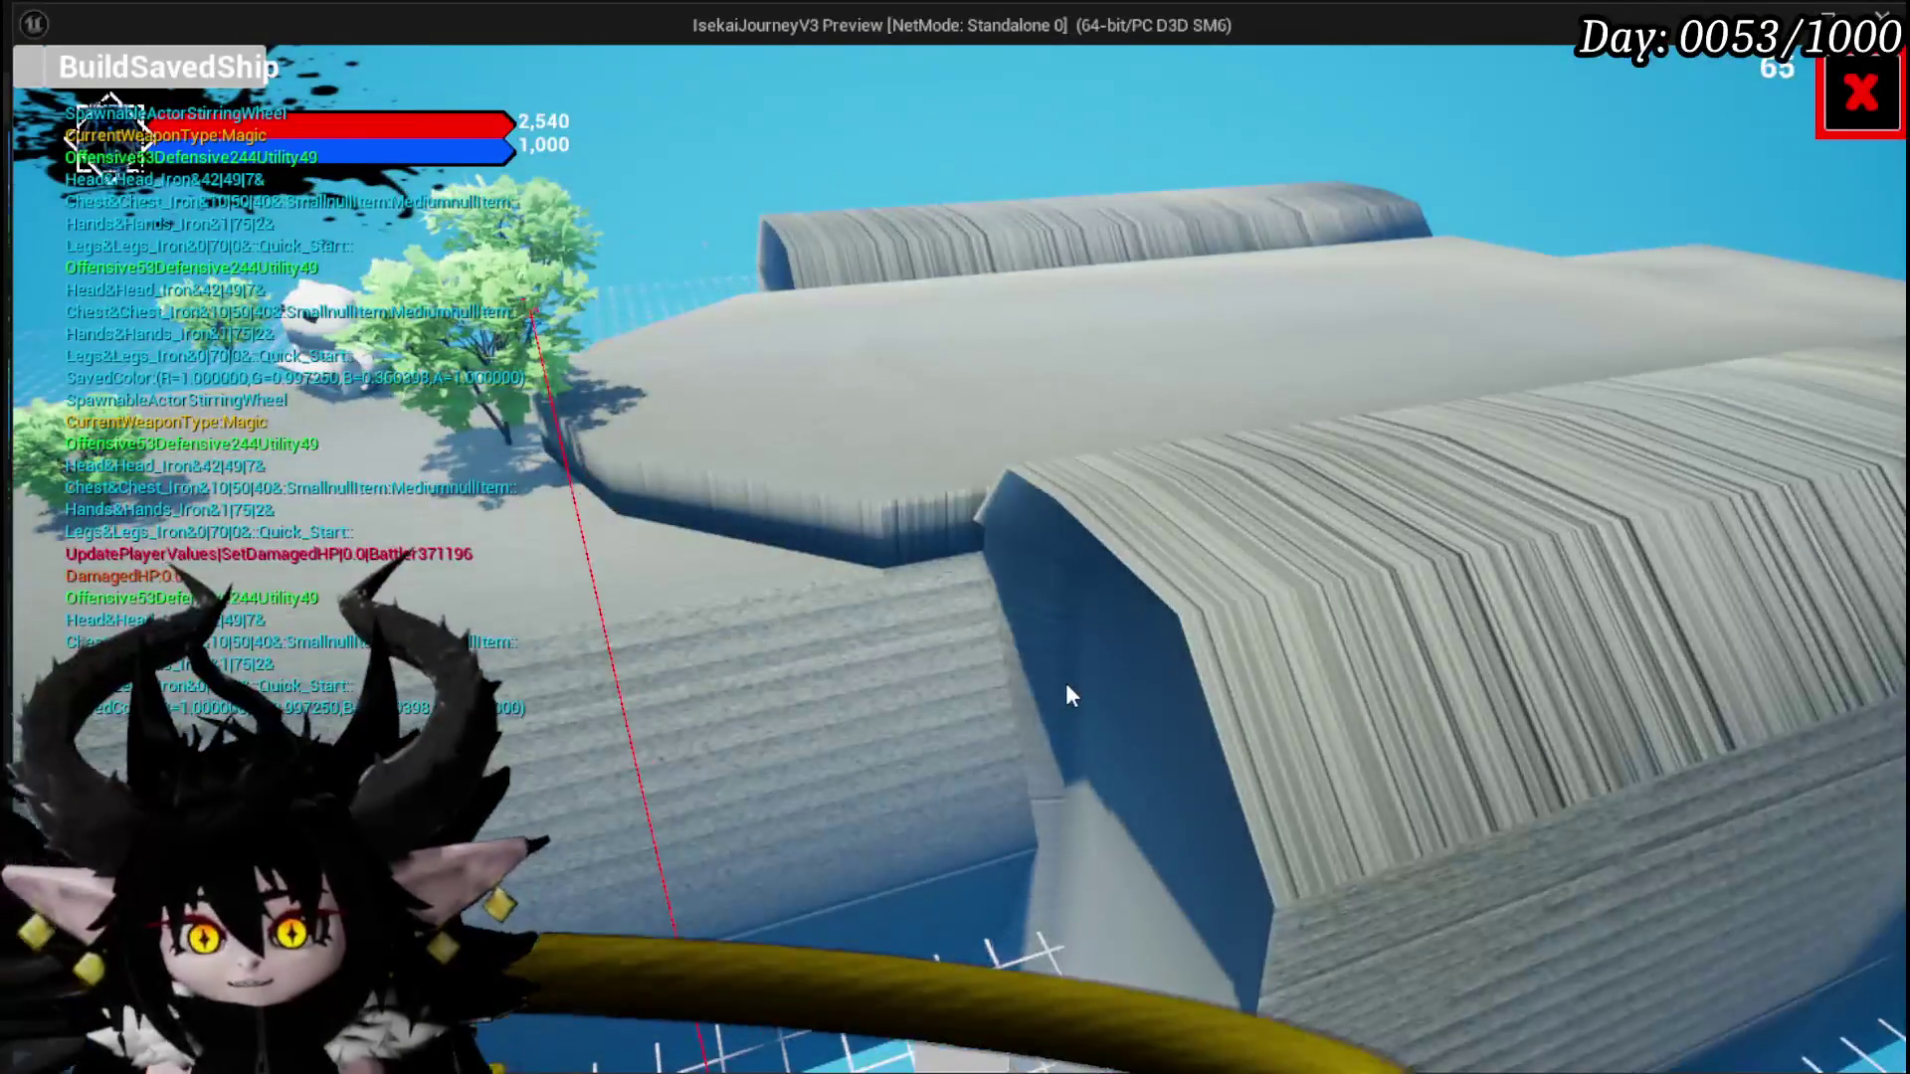
click(1065, 683)
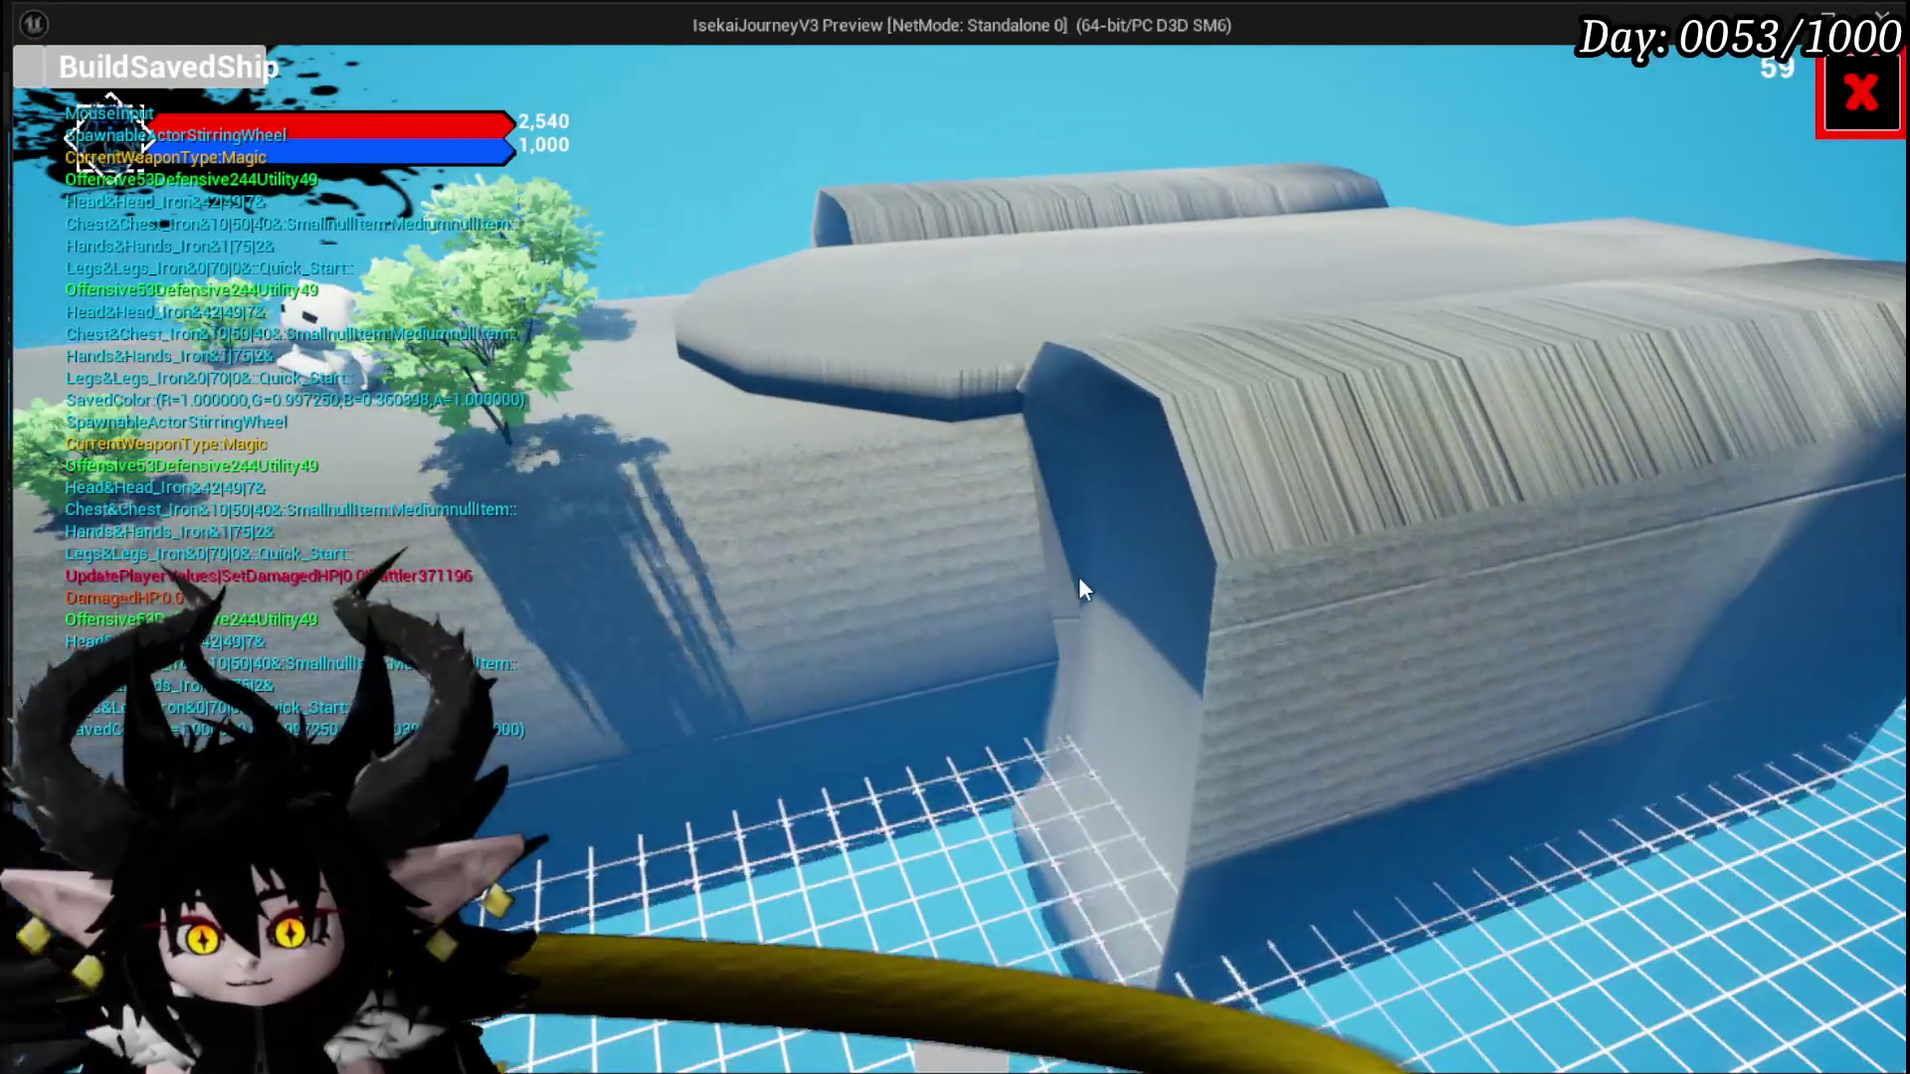
click(1077, 577)
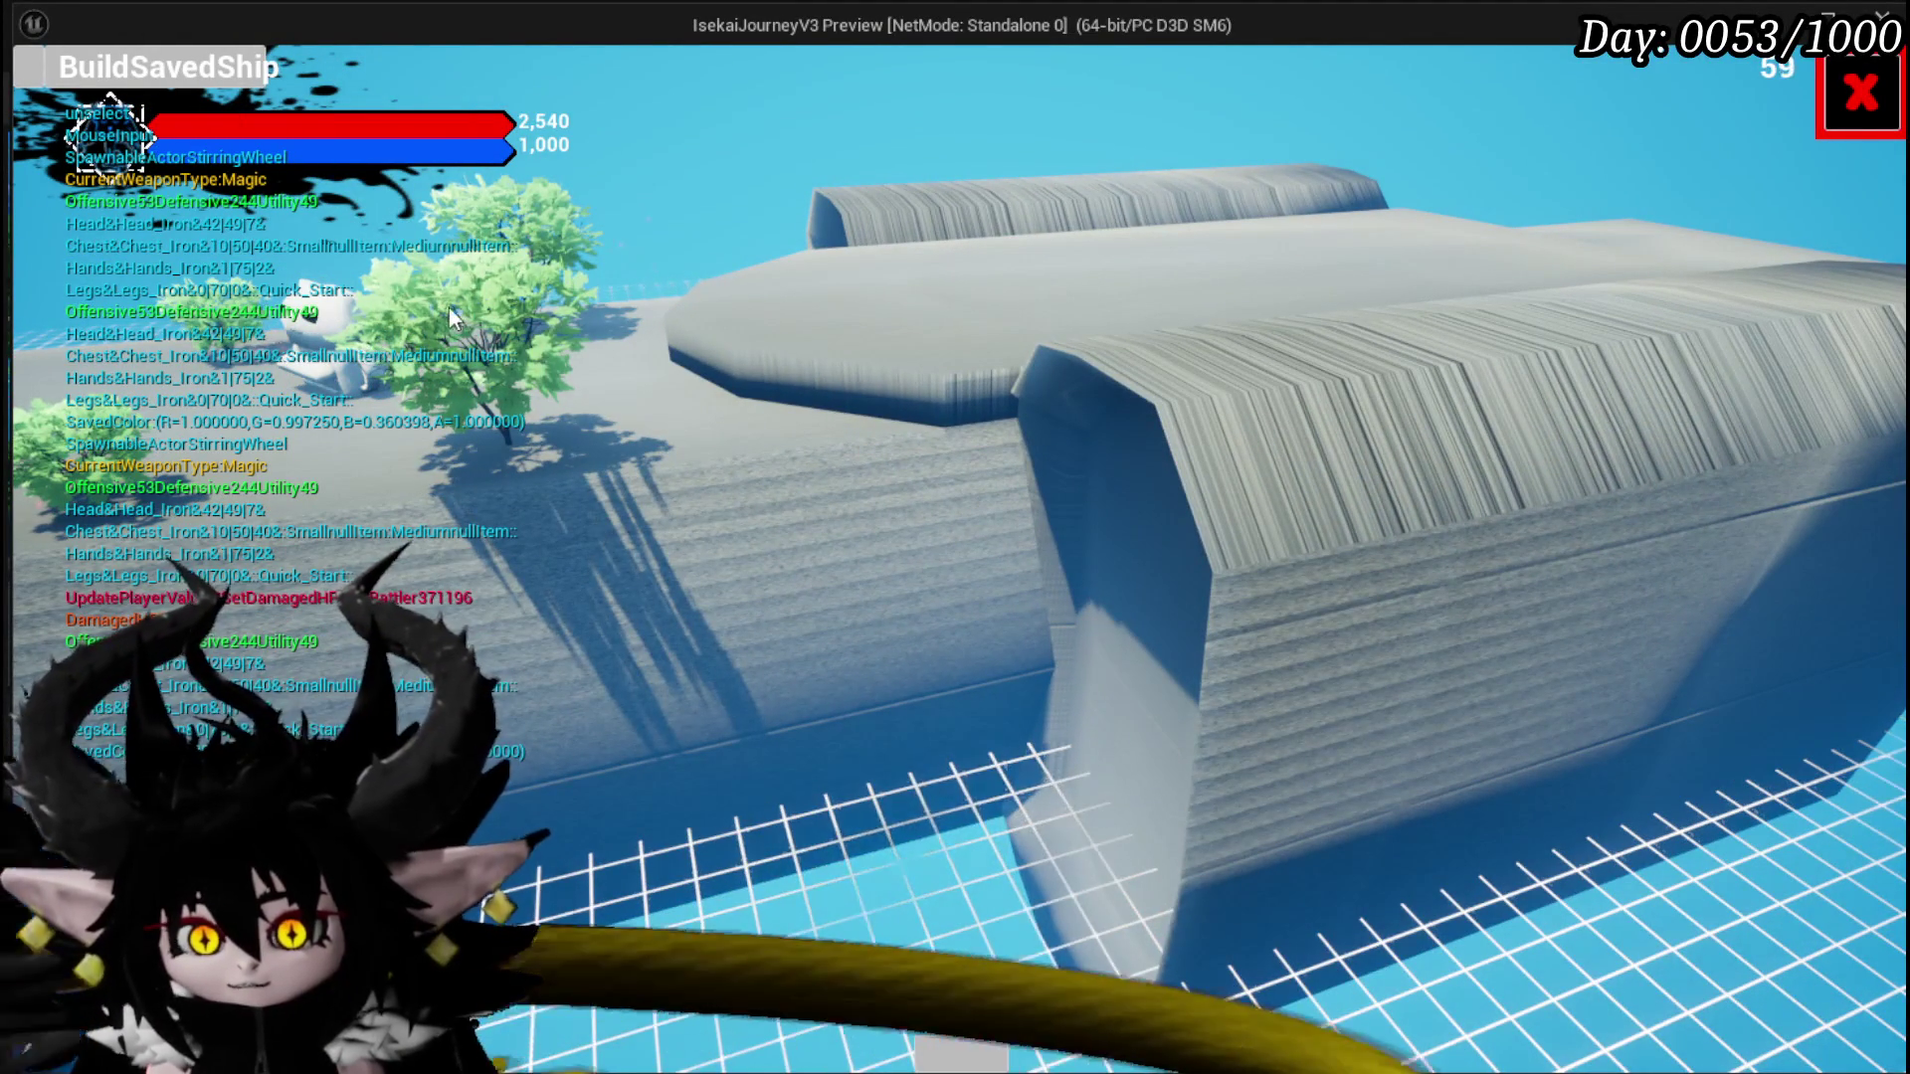
Step: Attach a propeller beside the ship, enlarge it three steps and raise it two steps
click(189, 94)
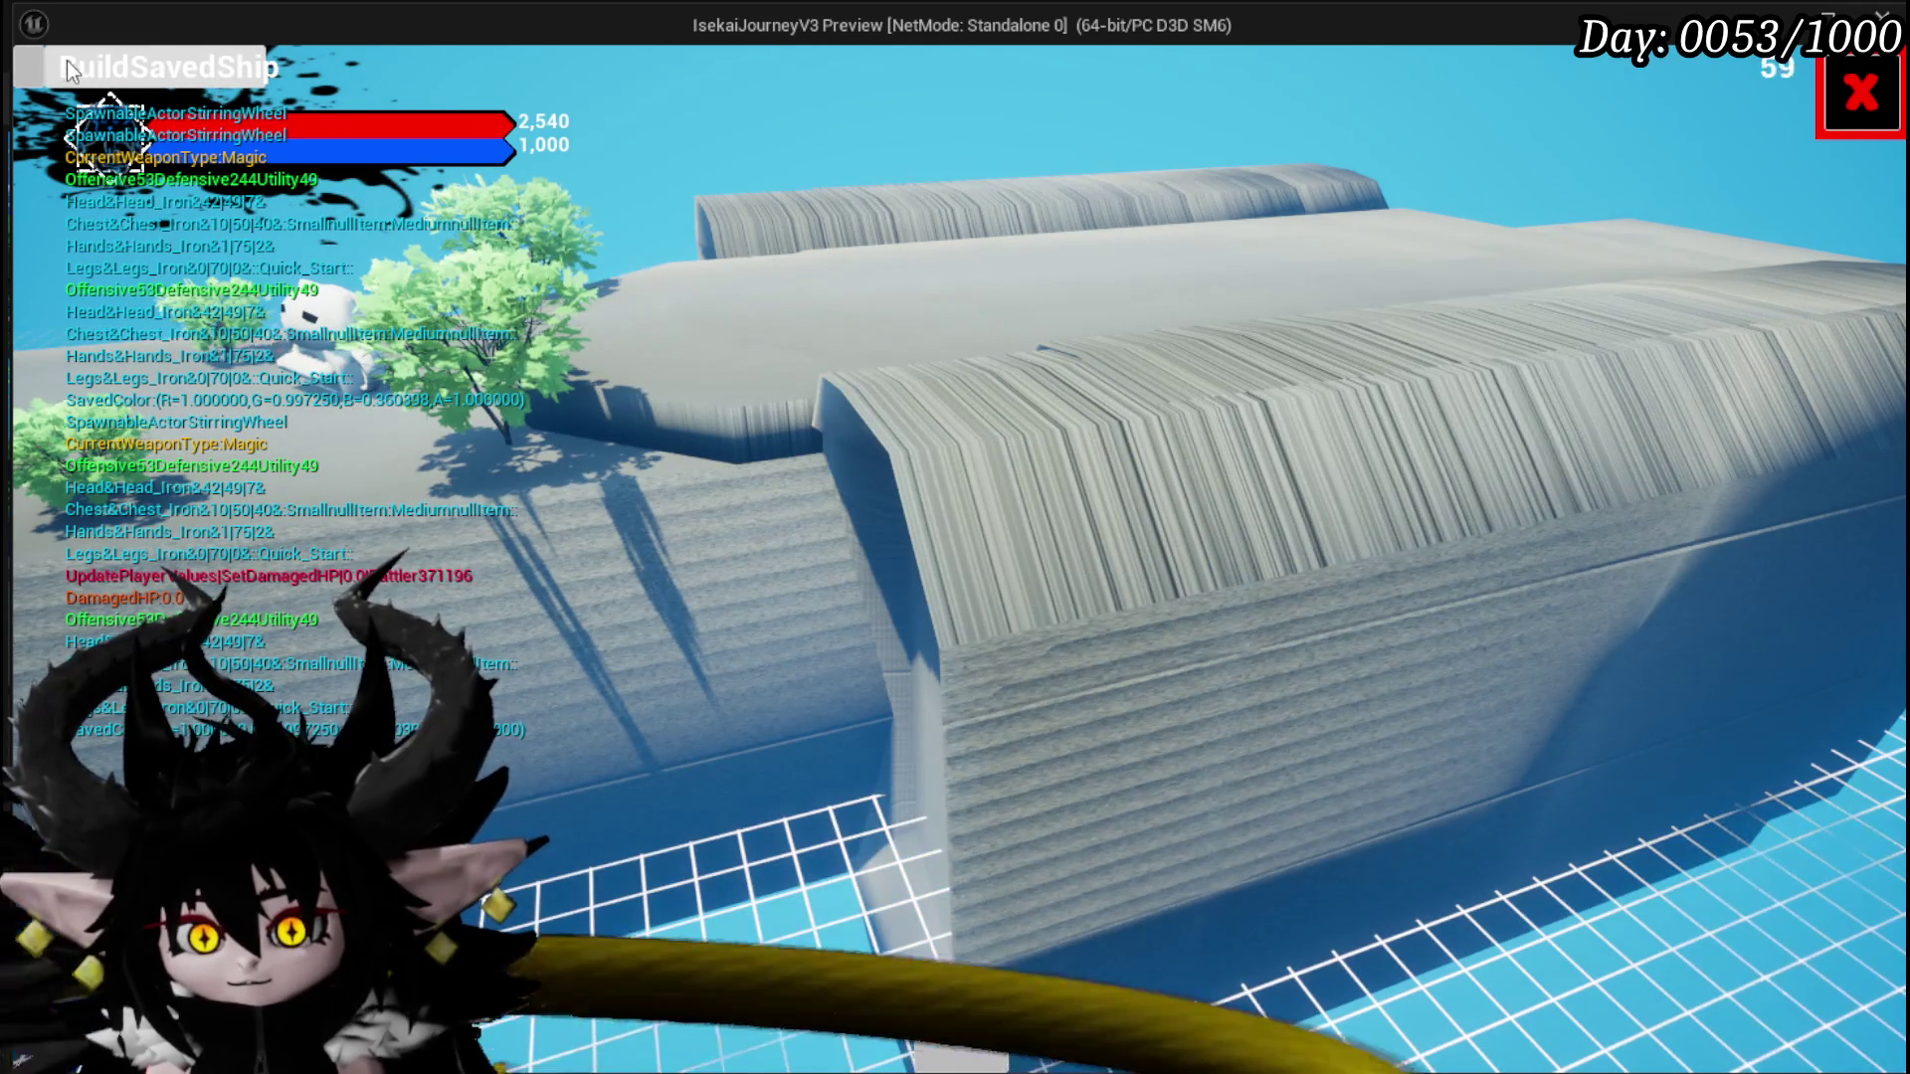
click(24, 74)
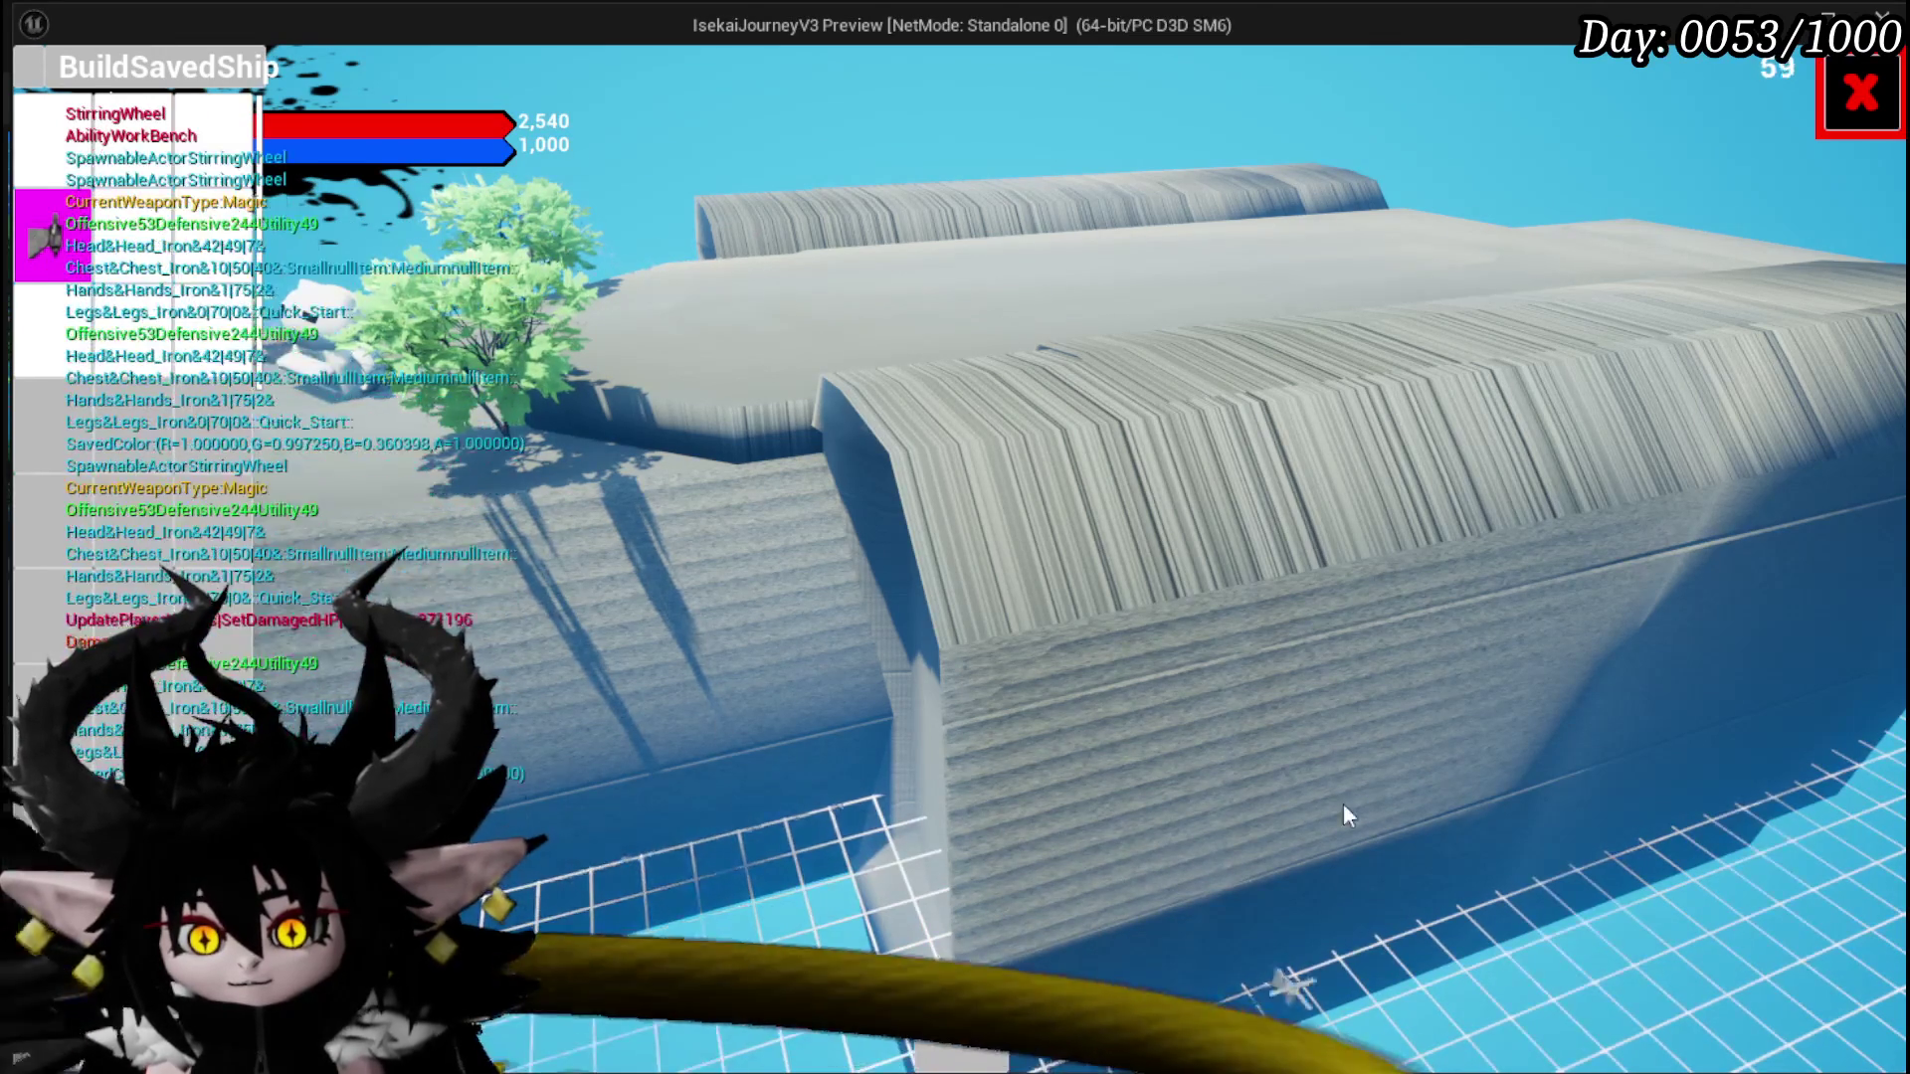
click(1233, 1038)
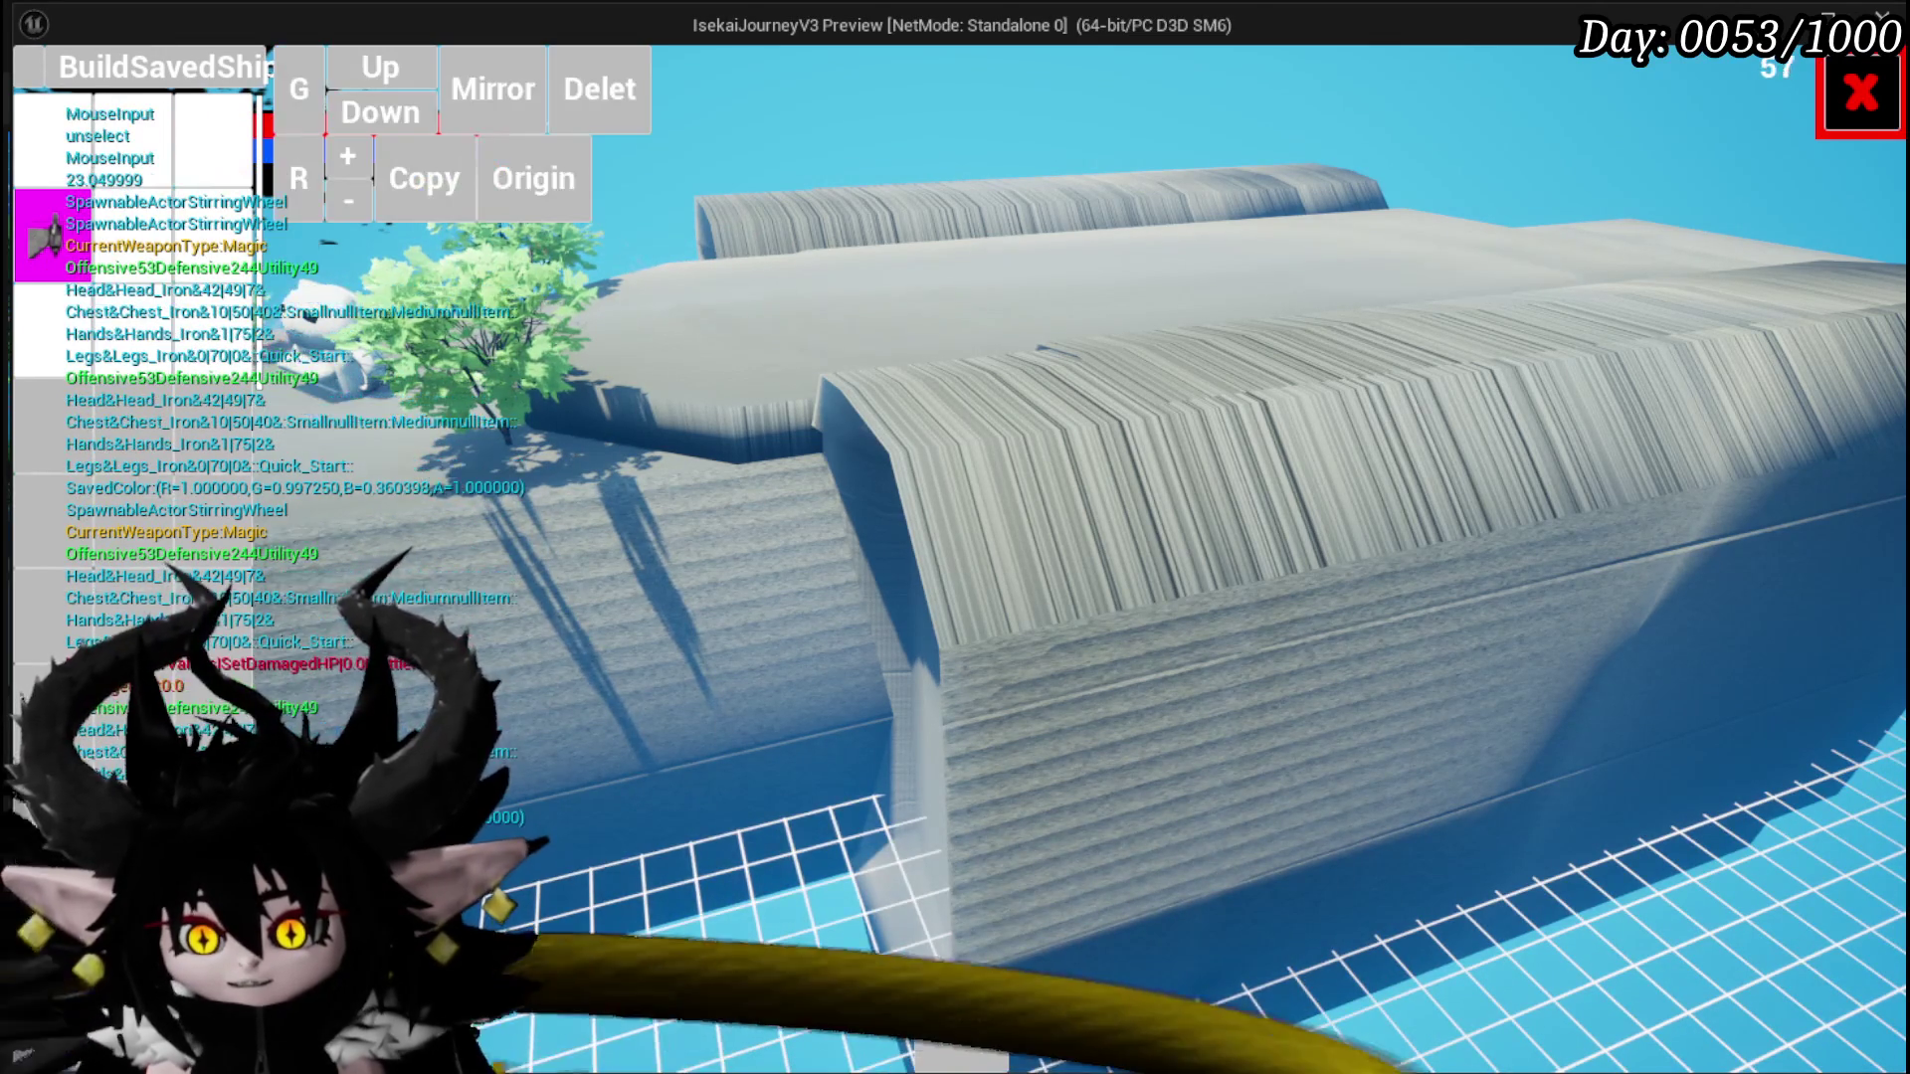
mouse_move(1203, 609)
mouse_down()
mouse_move(1382, 722)
mouse_move(1310, 601)
mouse_move(1291, 619)
mouse_up()
click(370, 157)
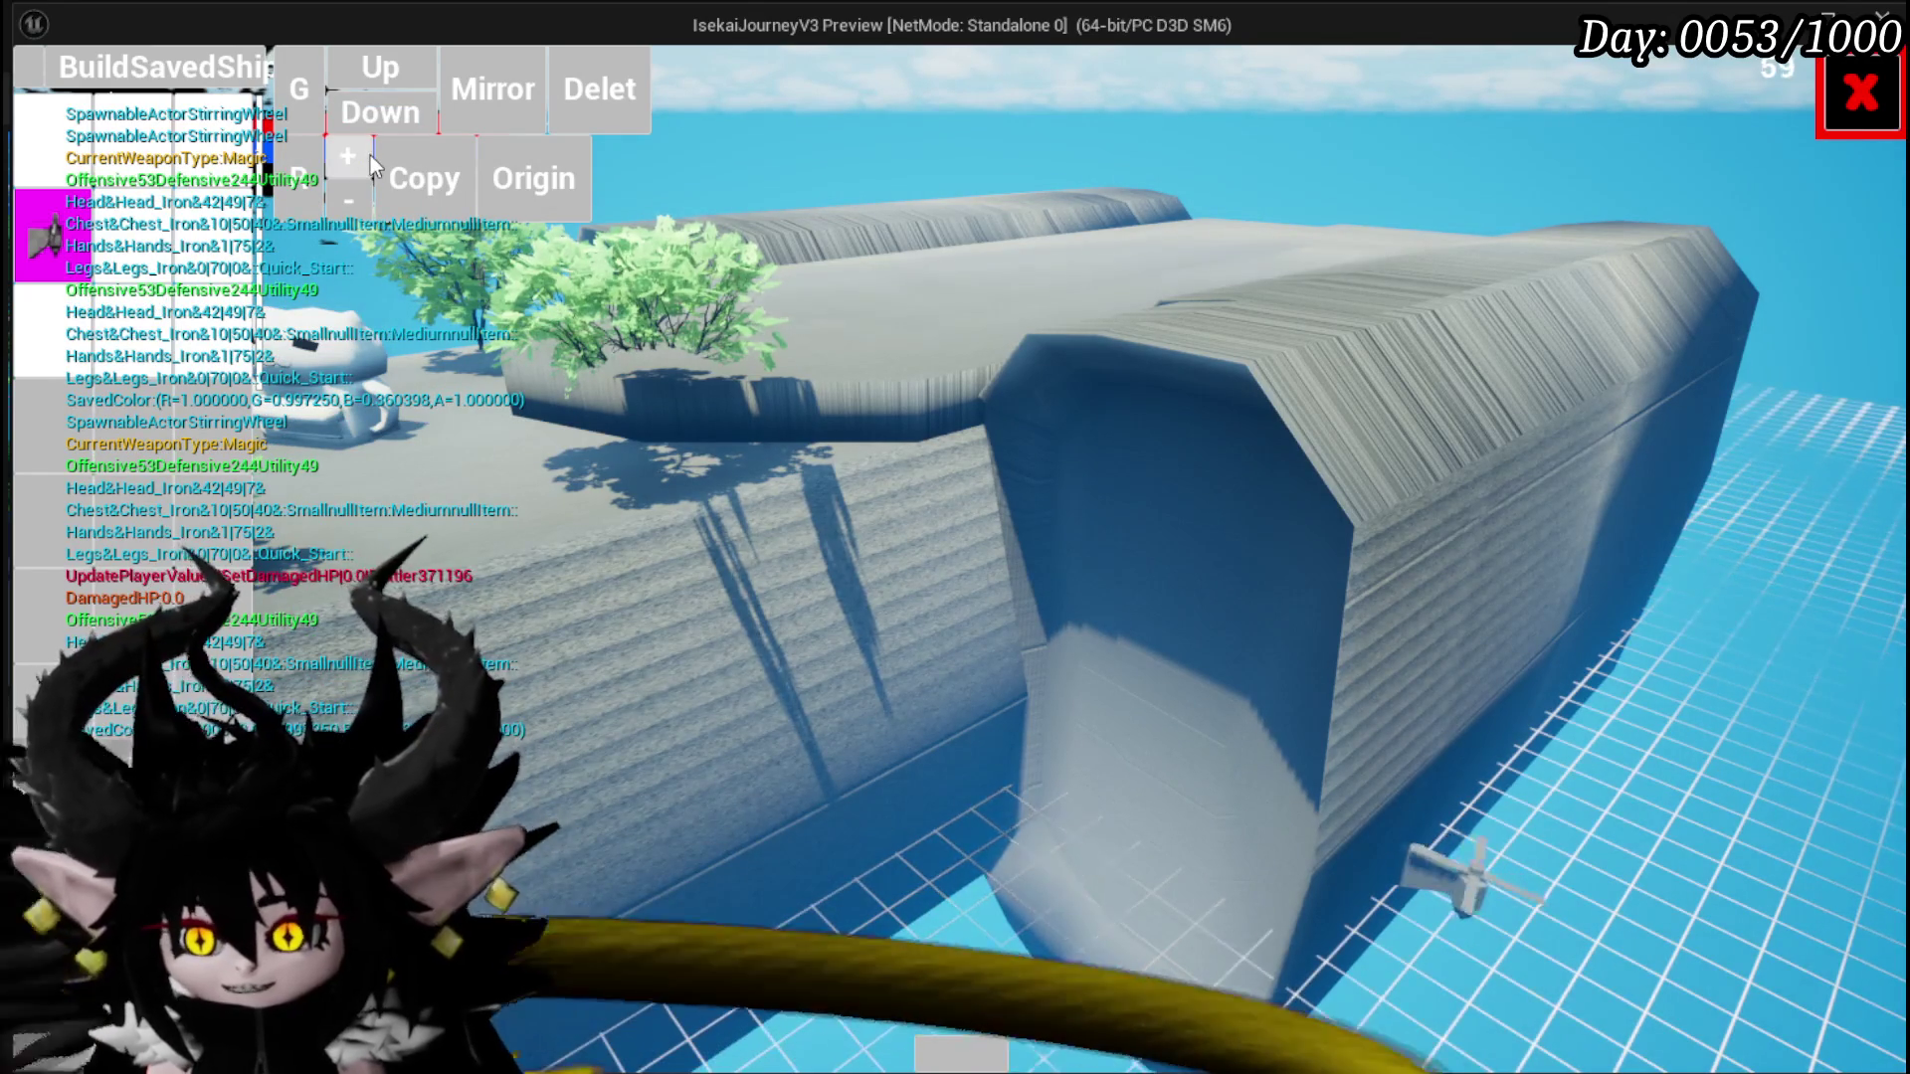
click(370, 156)
click(370, 155)
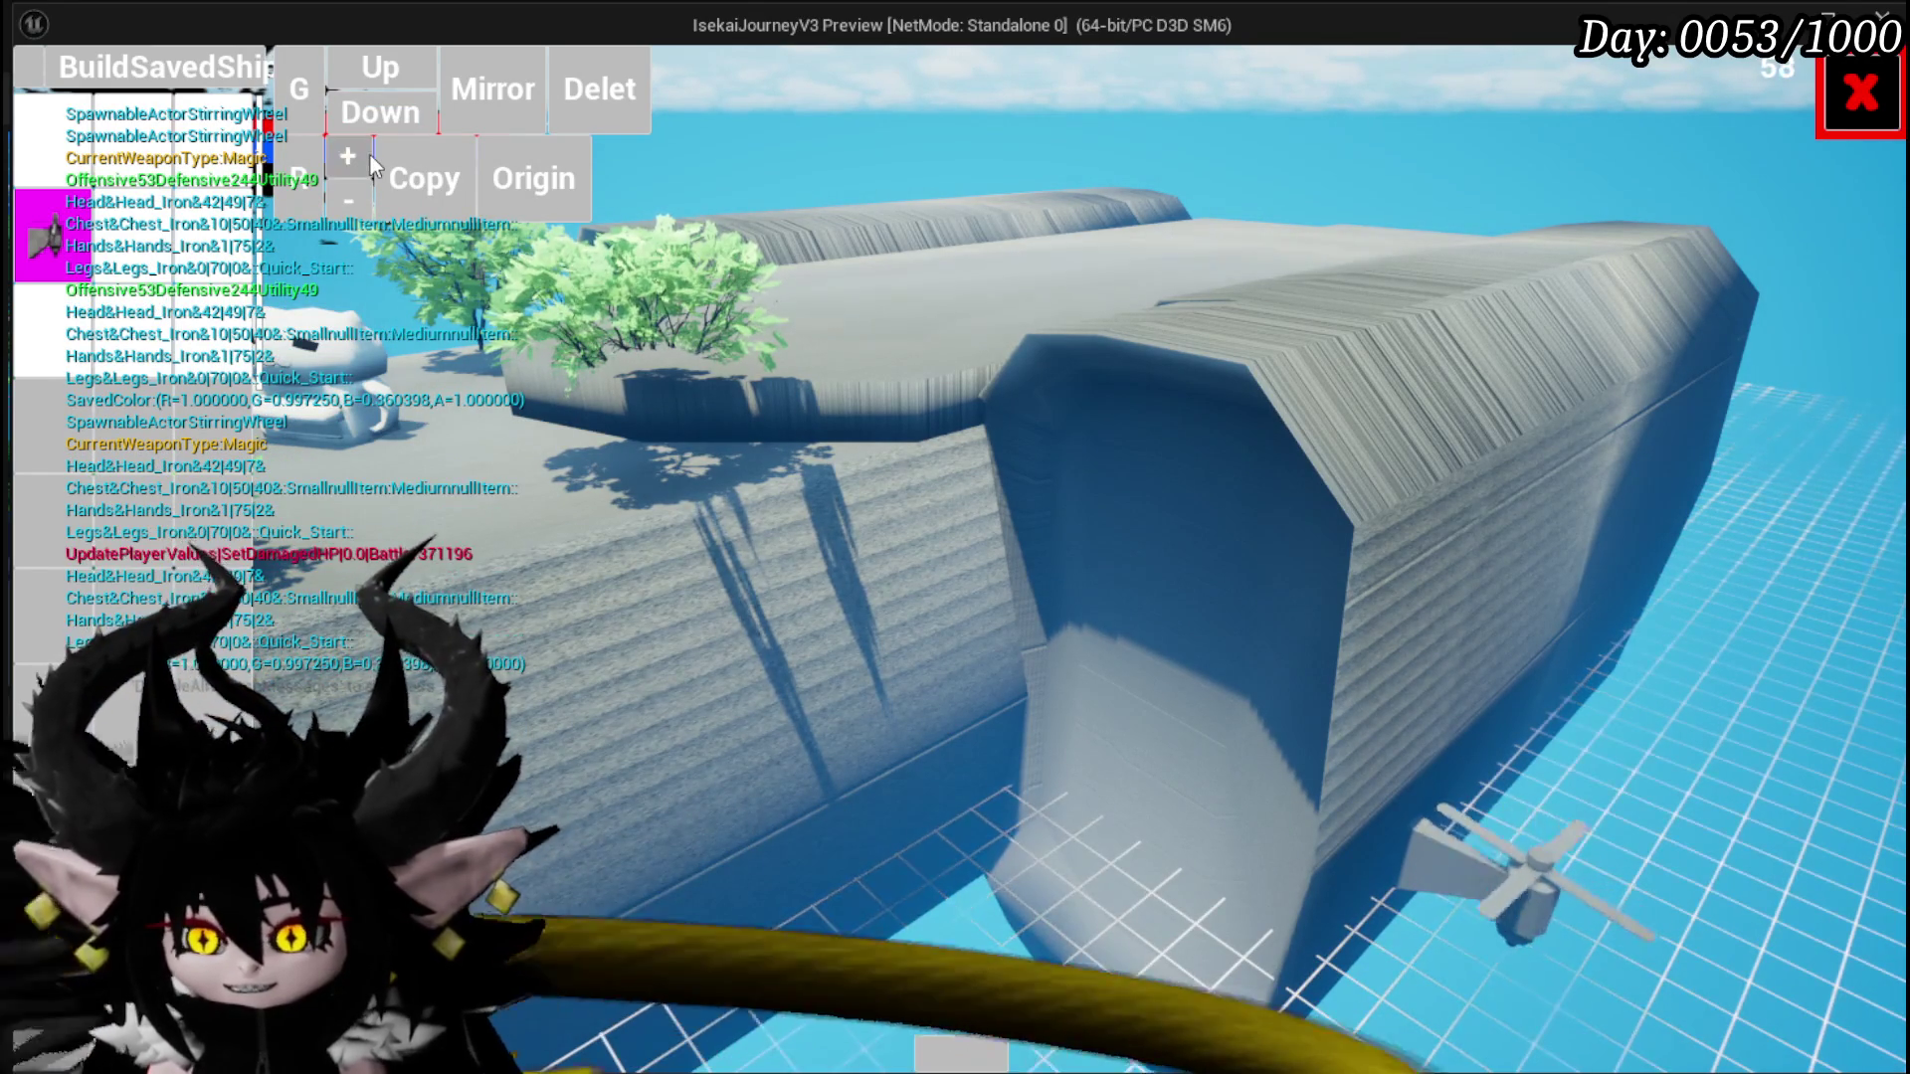
click(371, 156)
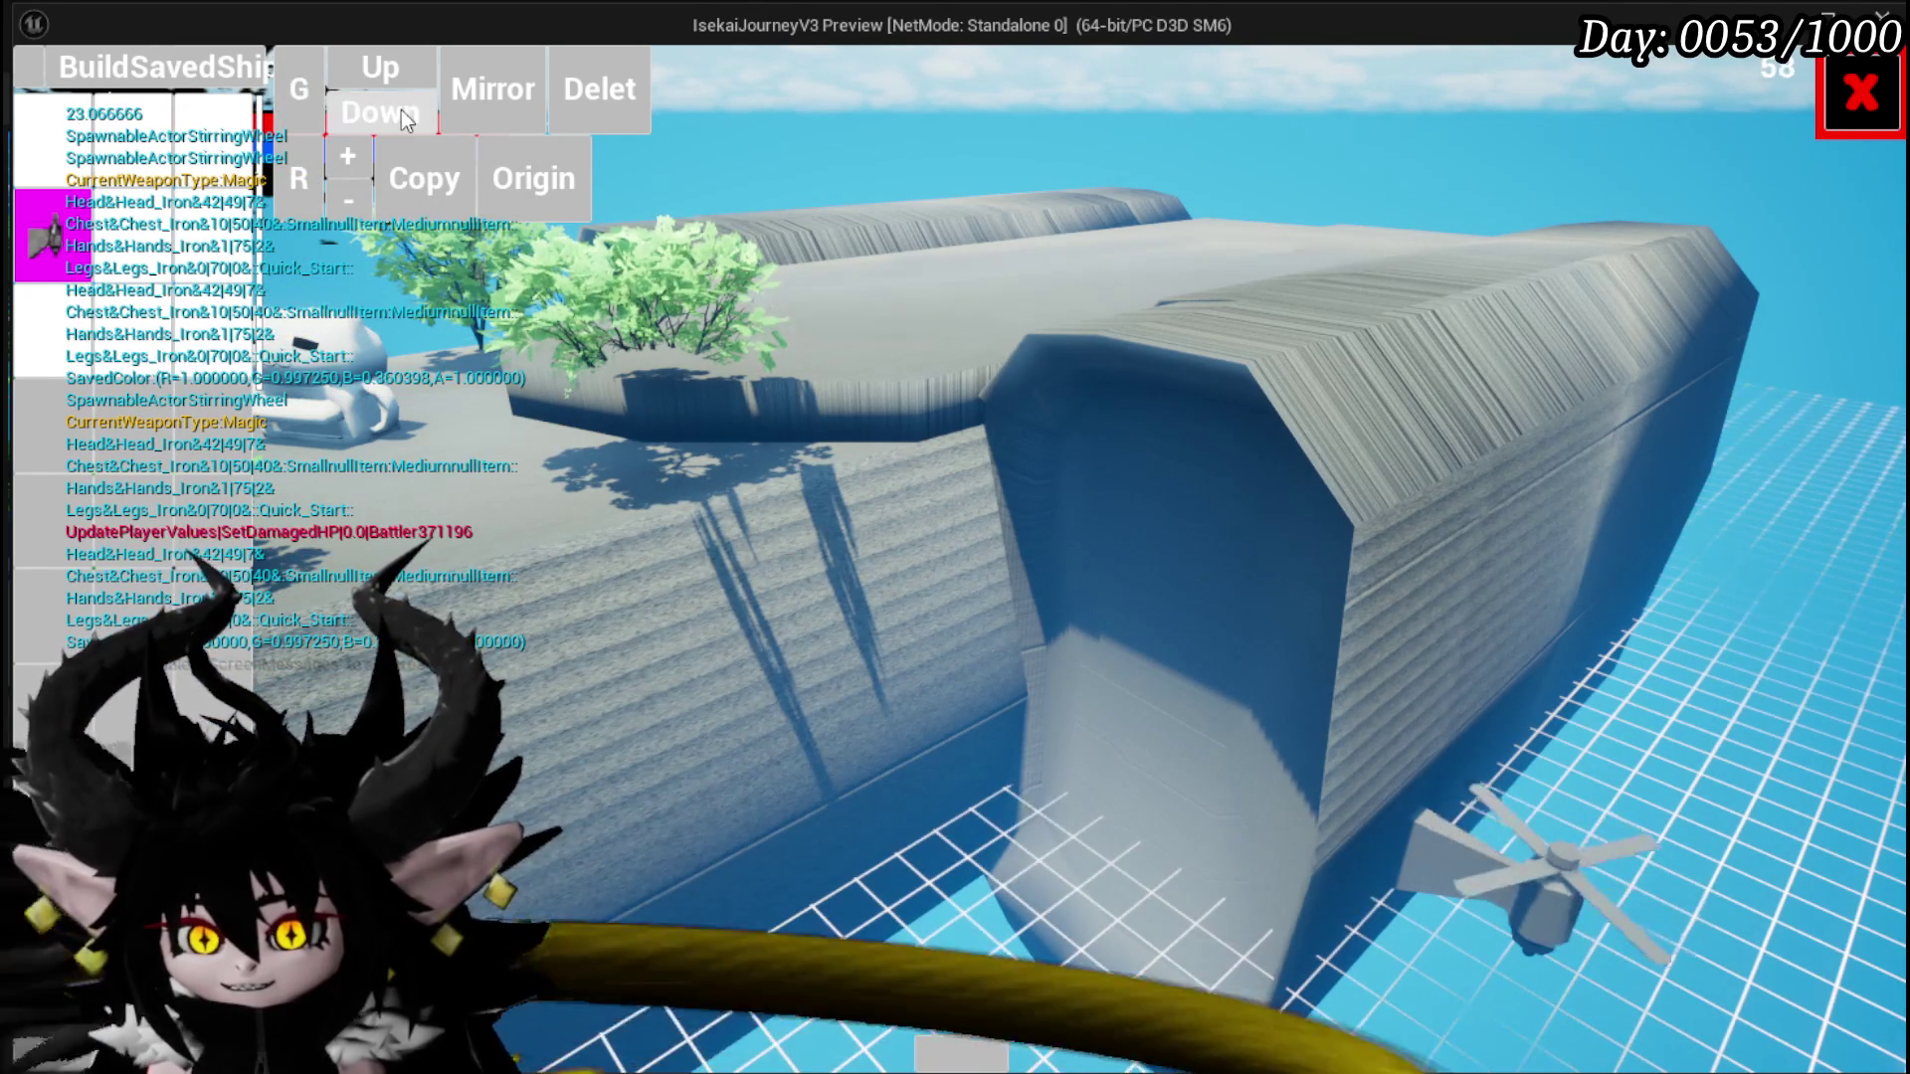
click(372, 72)
click(372, 72)
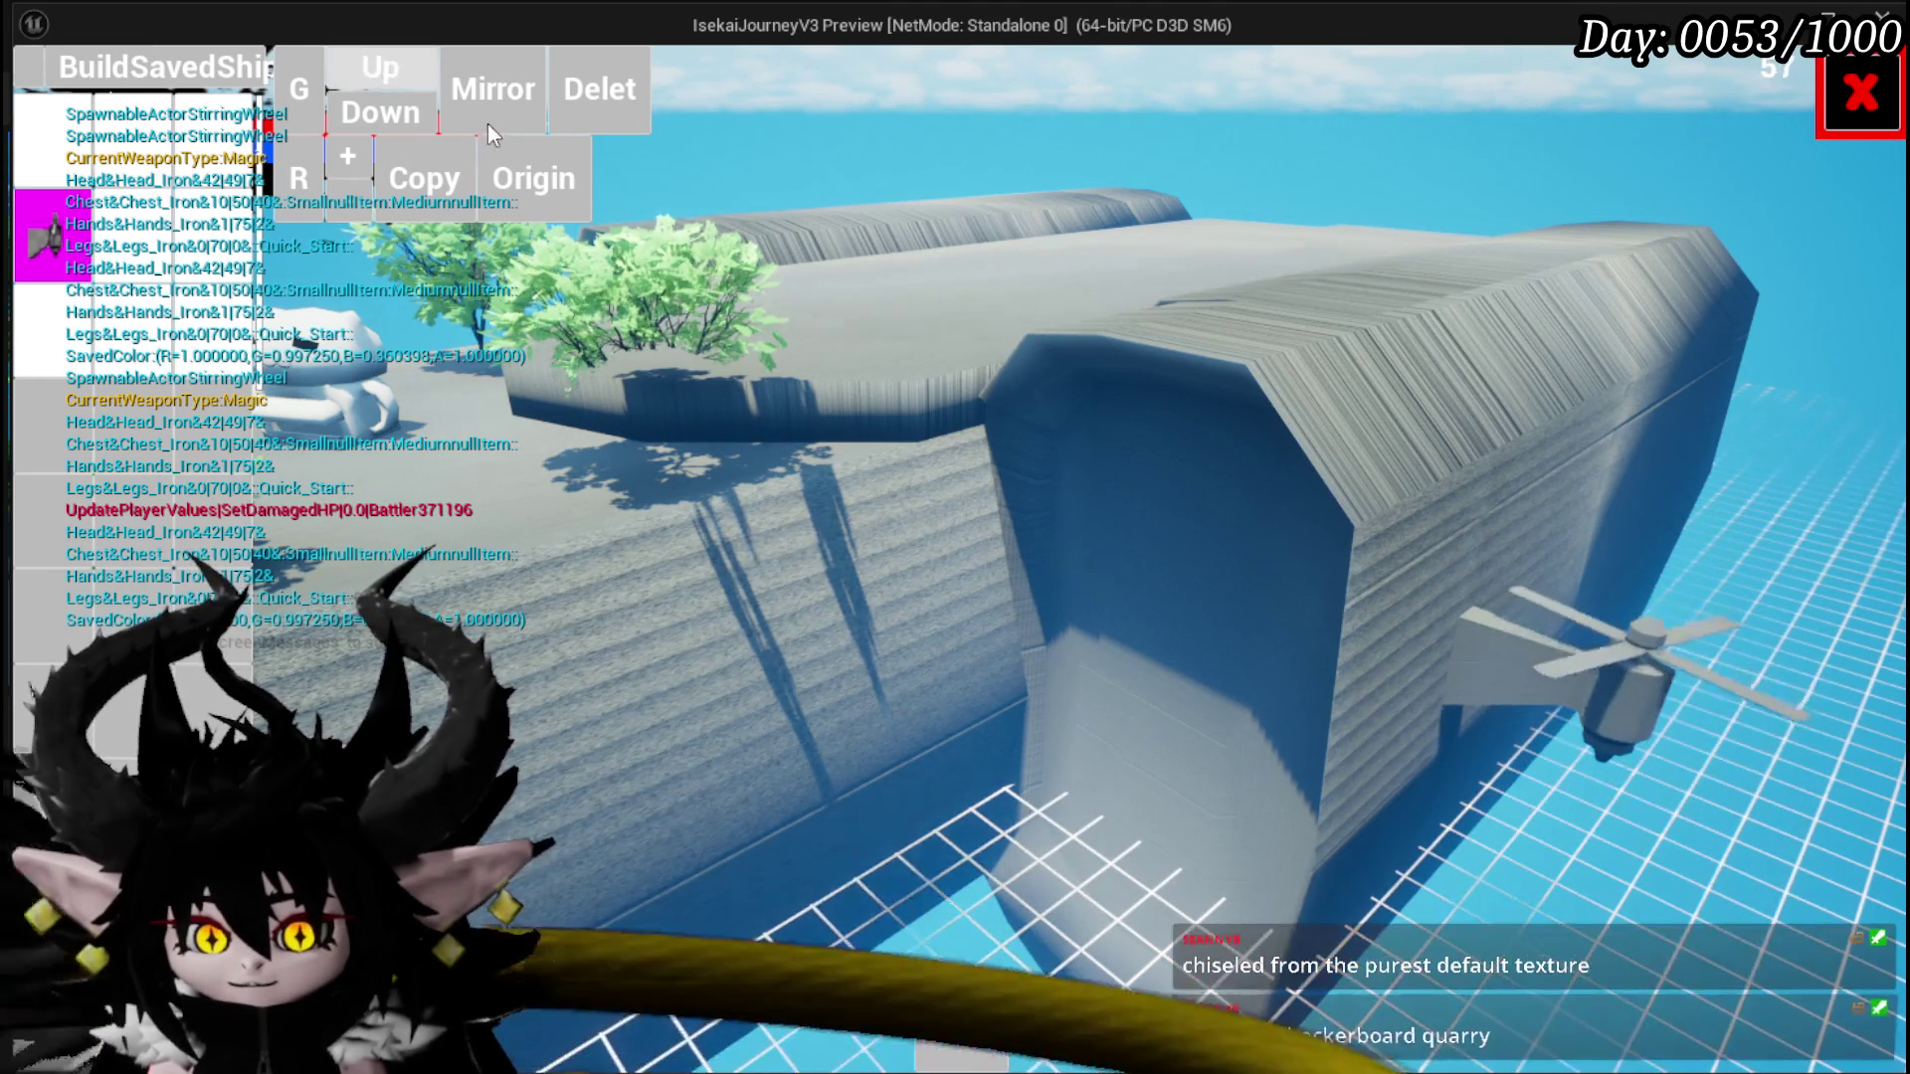
Step: Save the ship's current layout and leave ship building for the player view
drag(790, 479, 1353, 716)
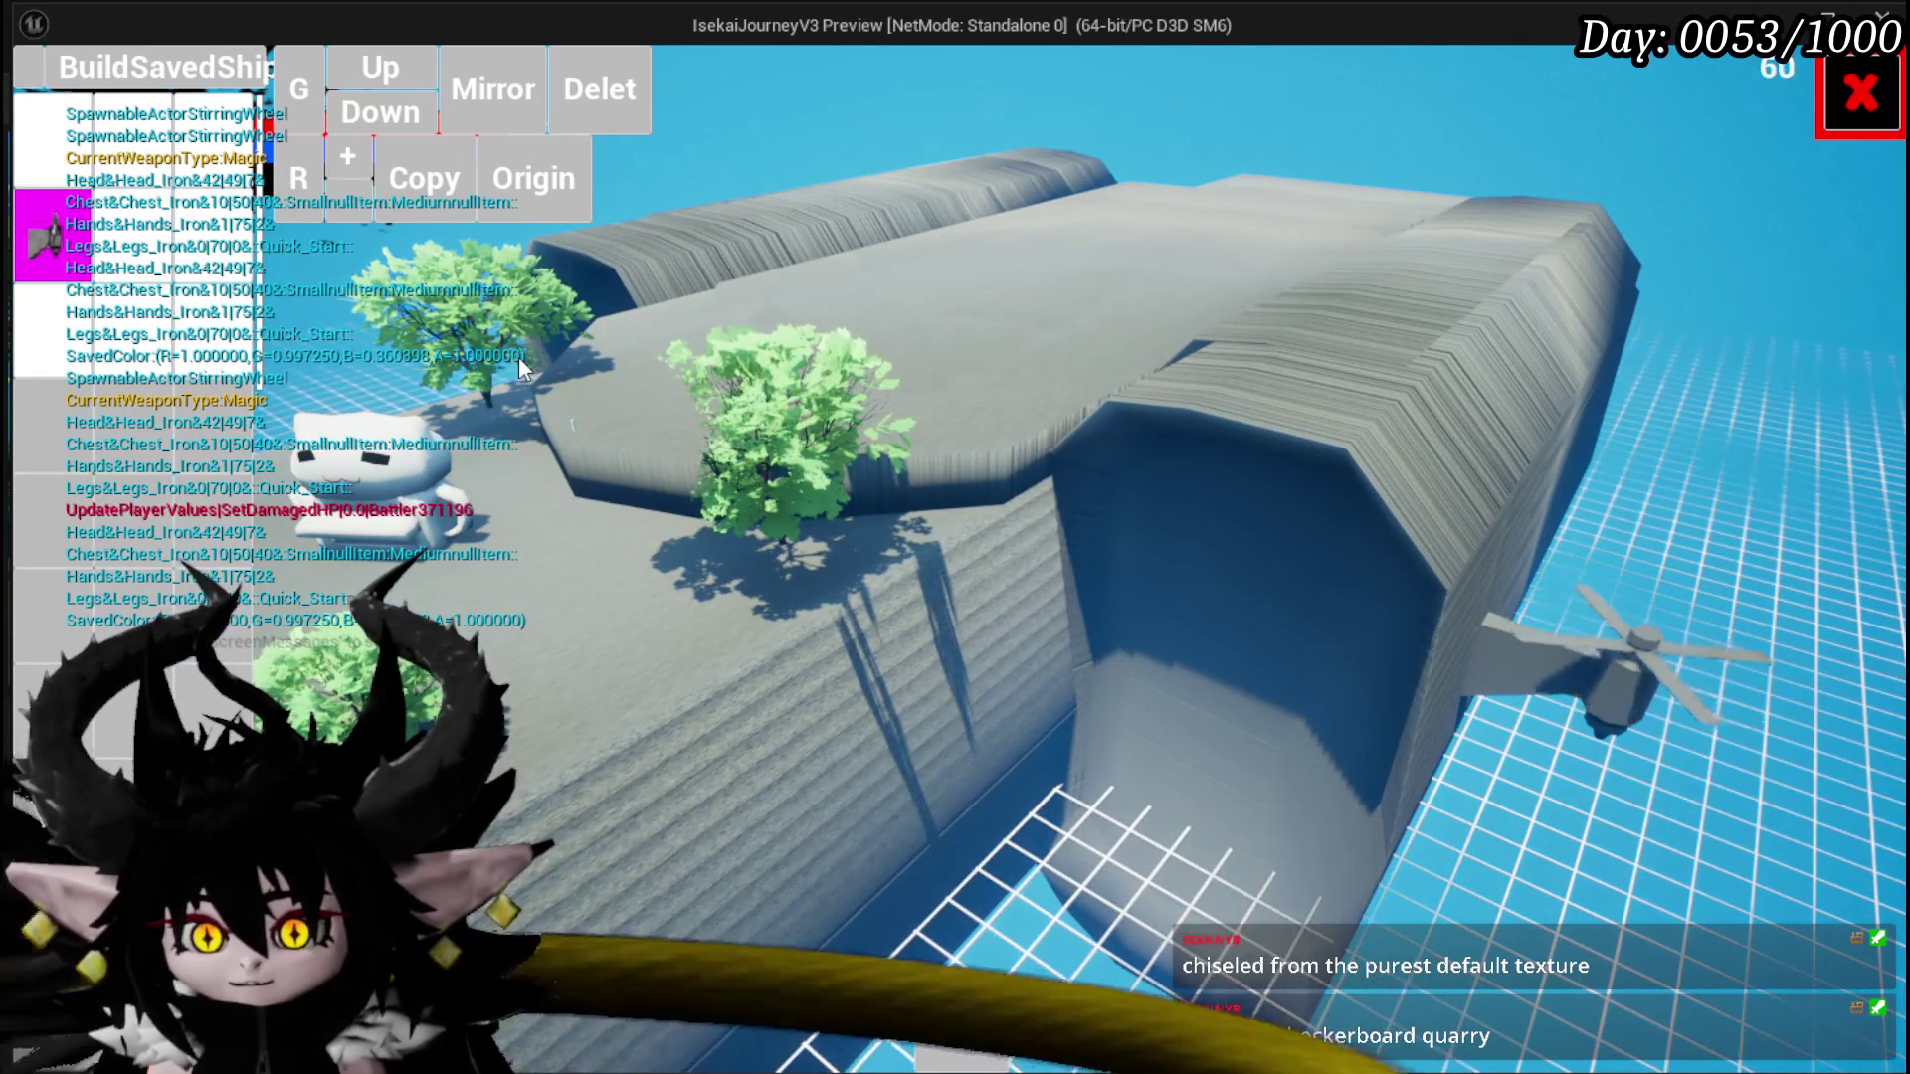
click(164, 55)
click(456, 217)
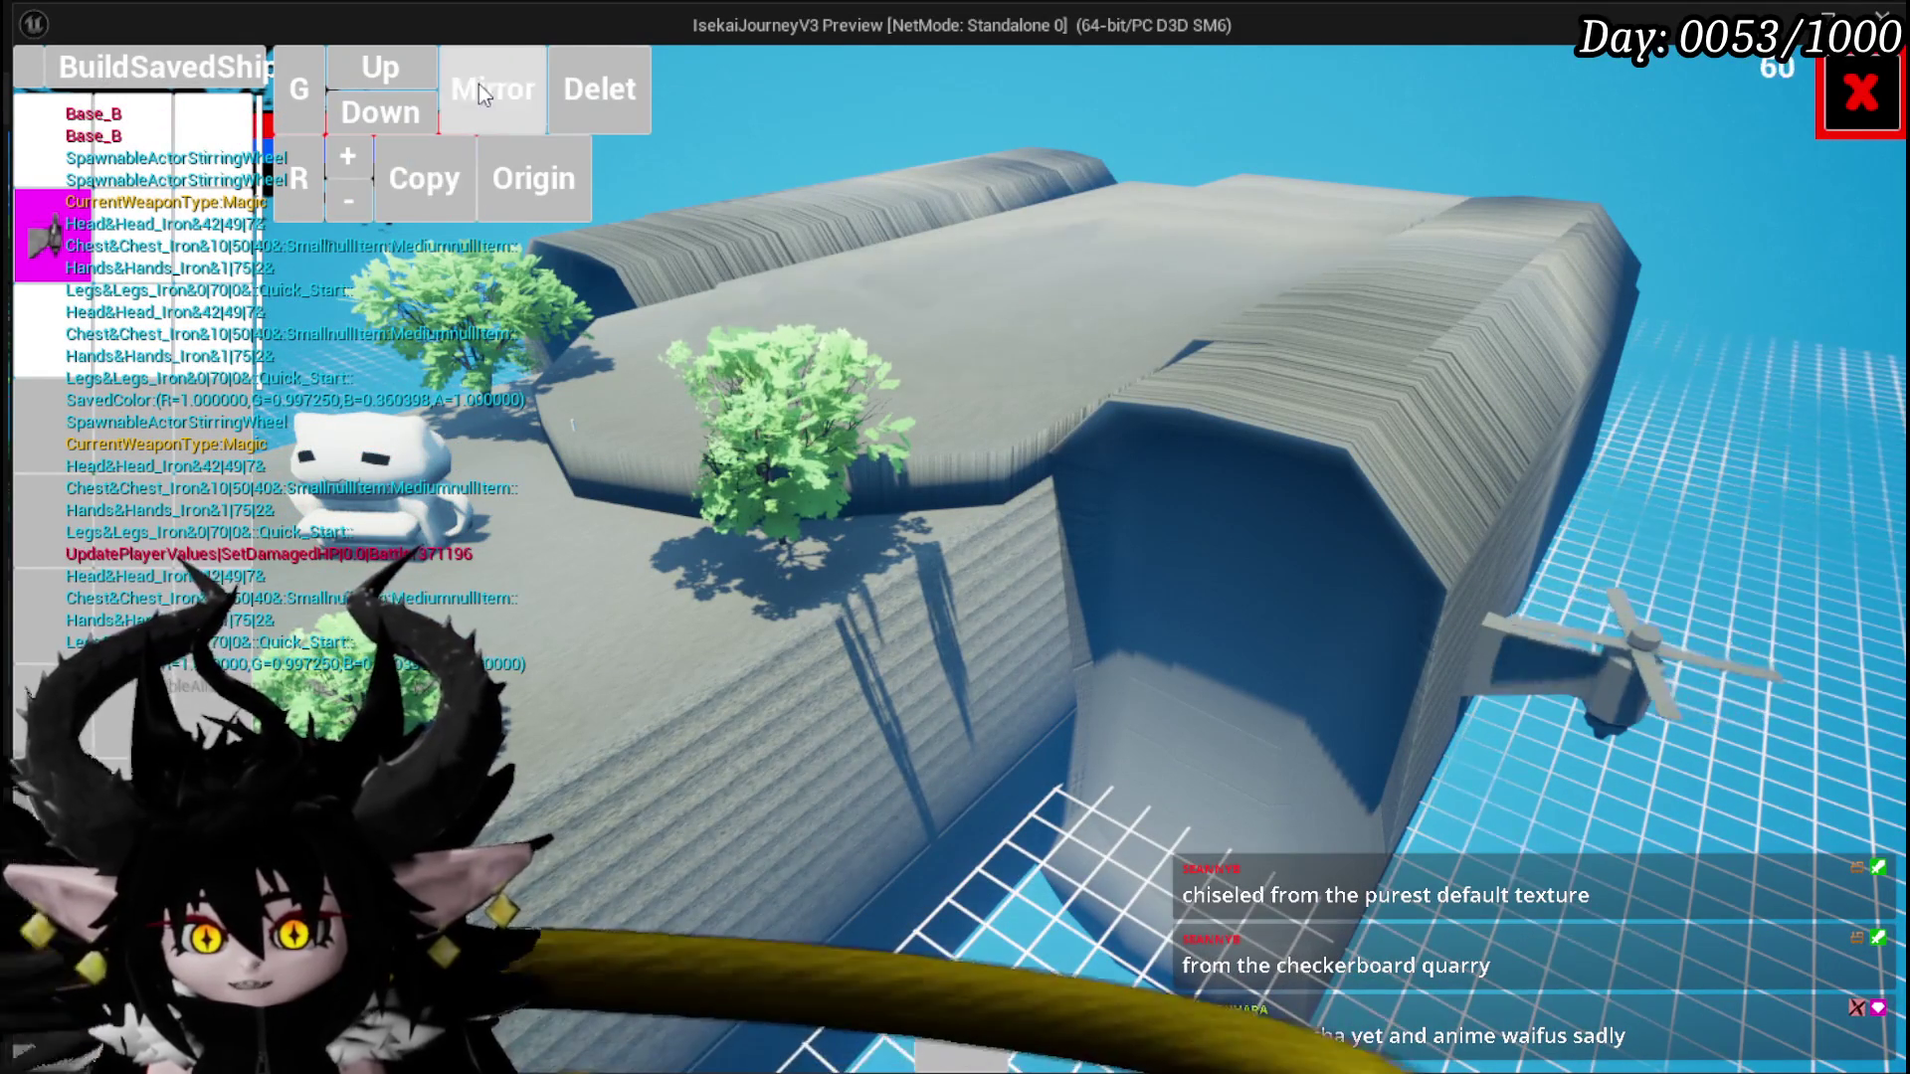
click(28, 72)
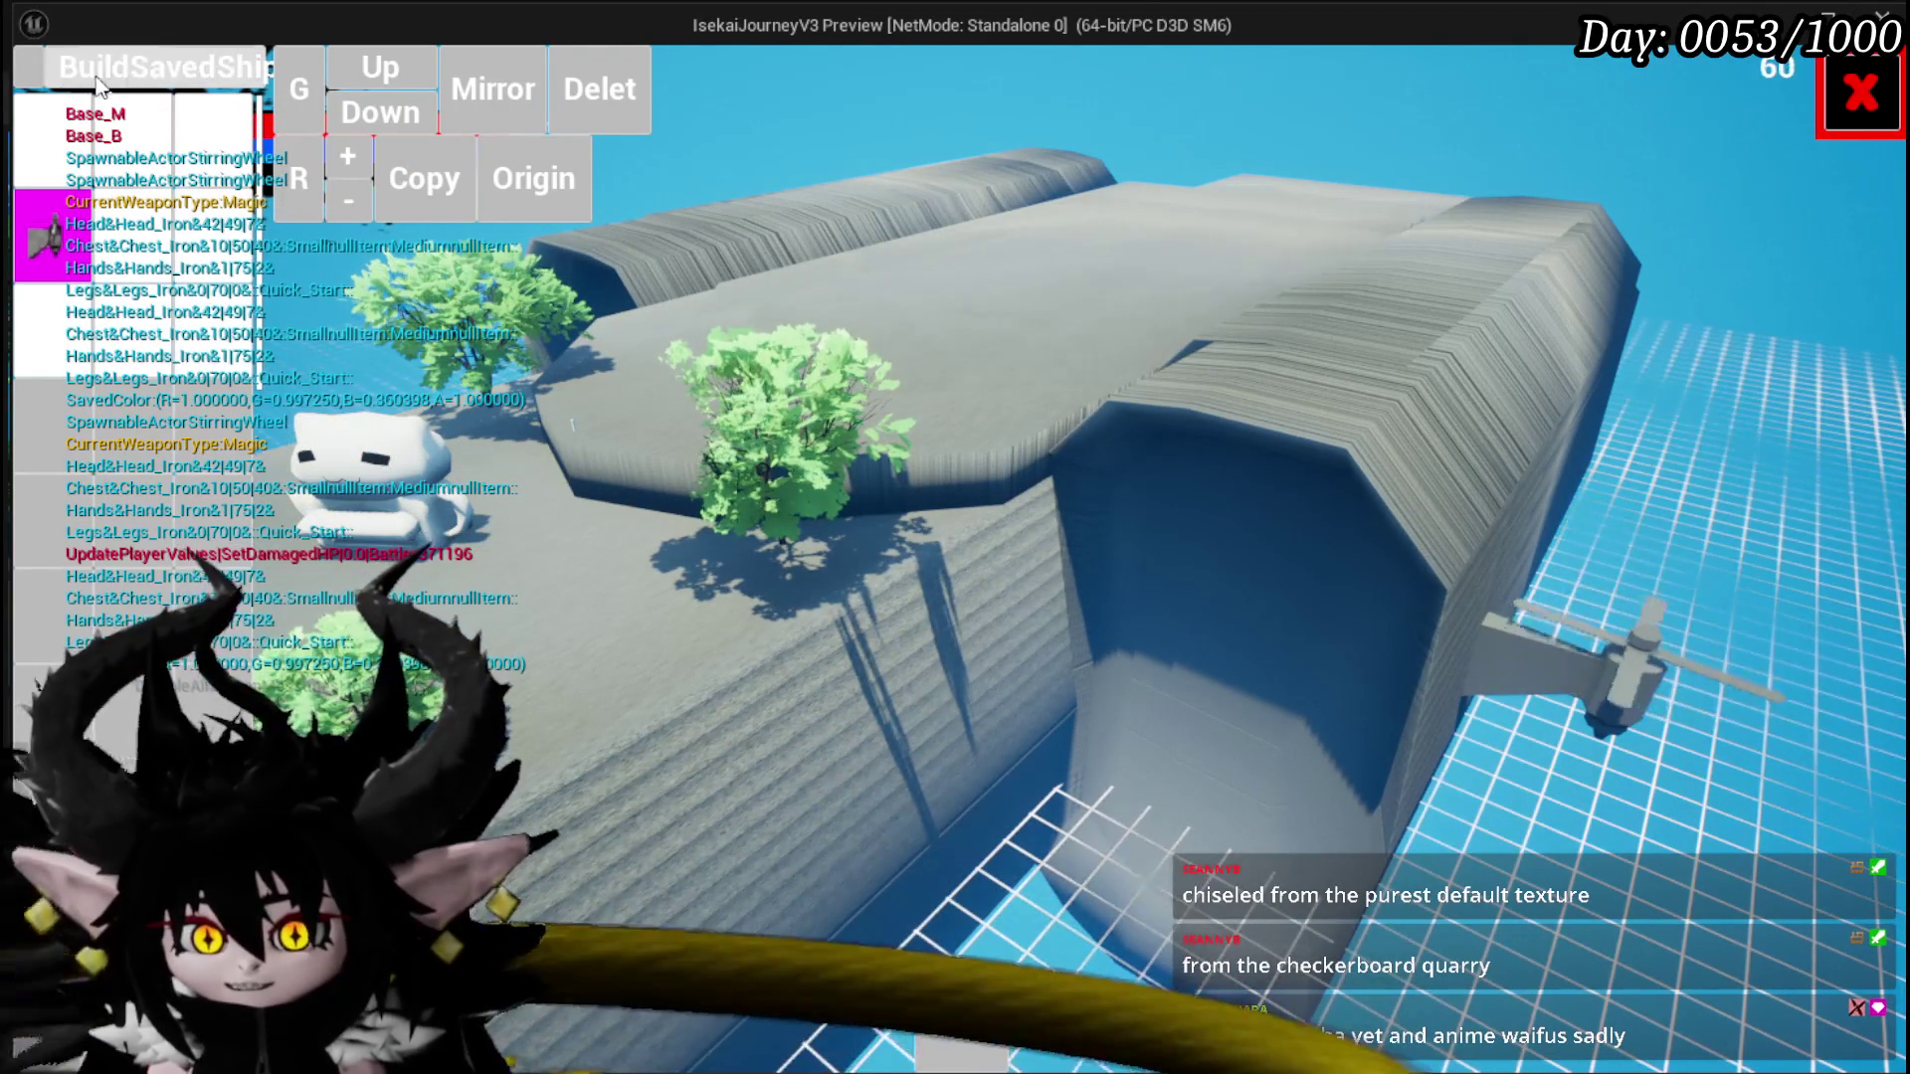
click(32, 78)
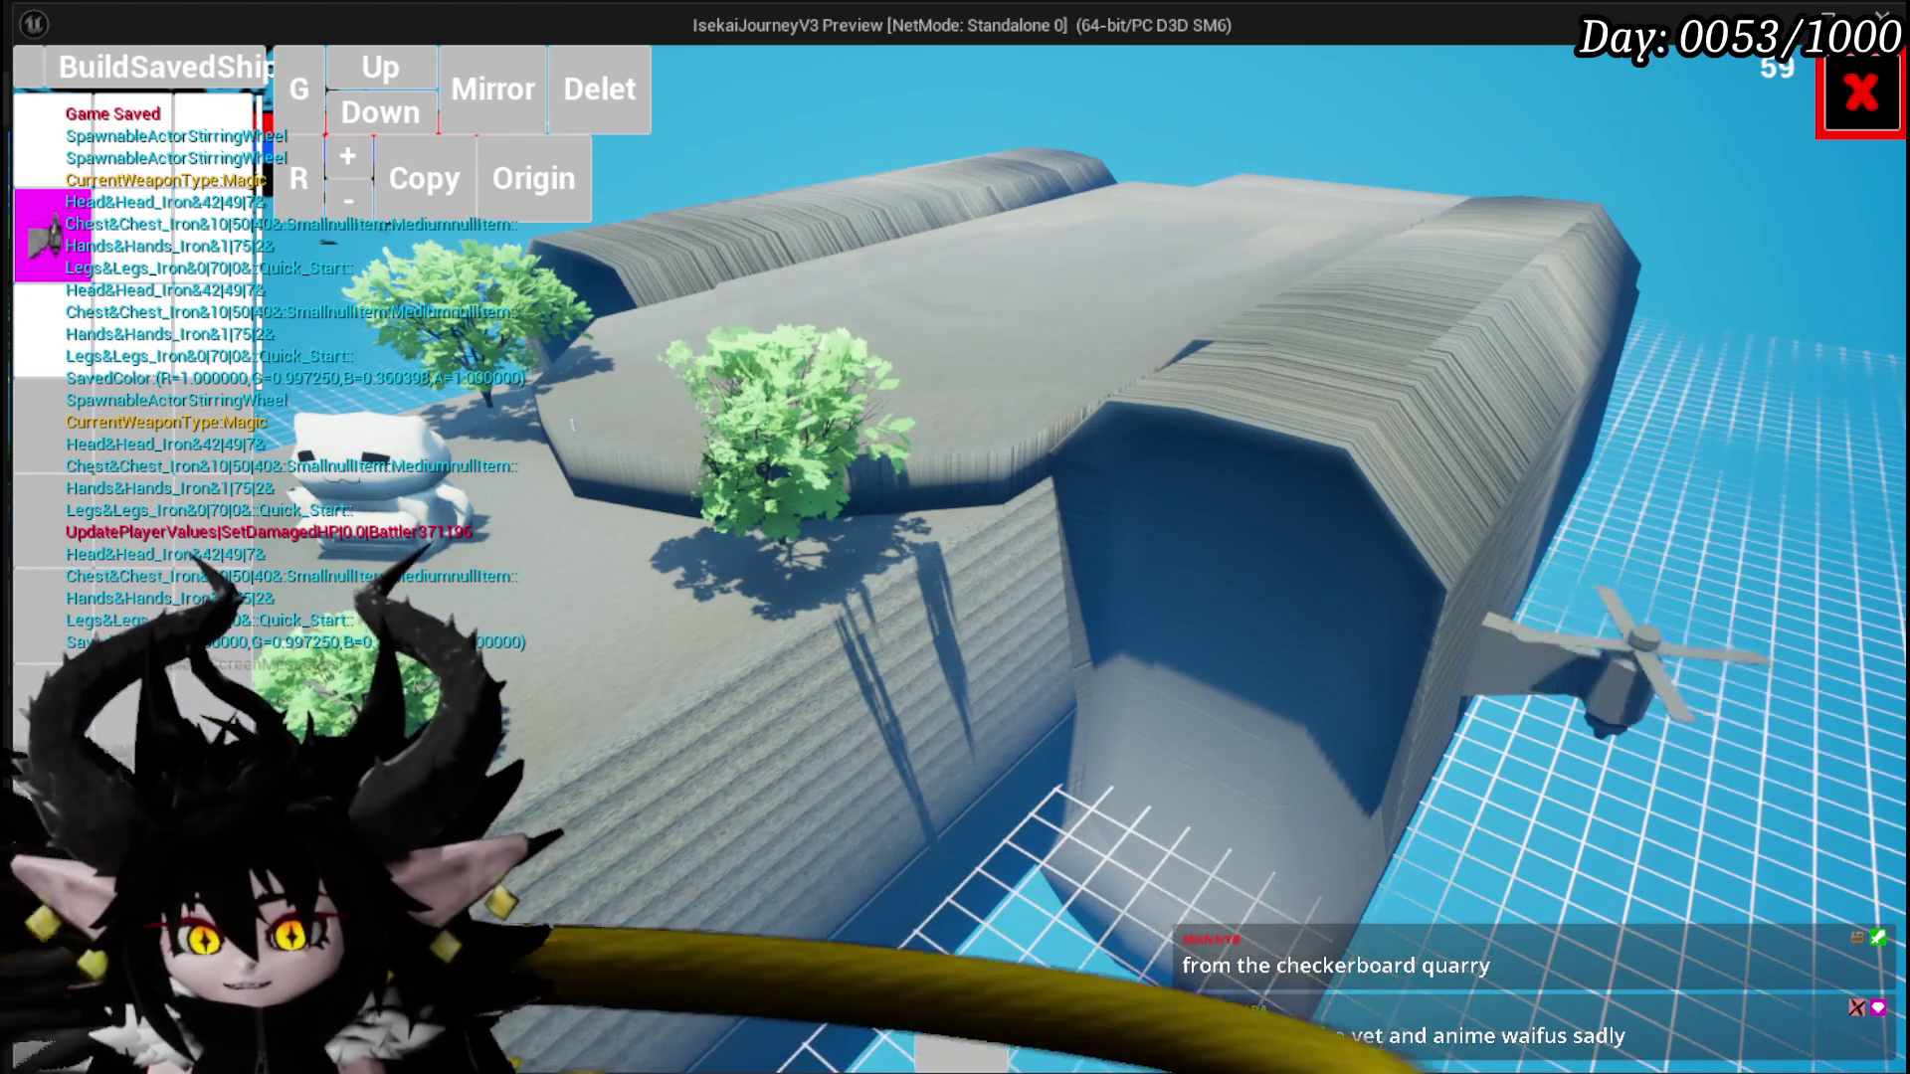
click(1856, 94)
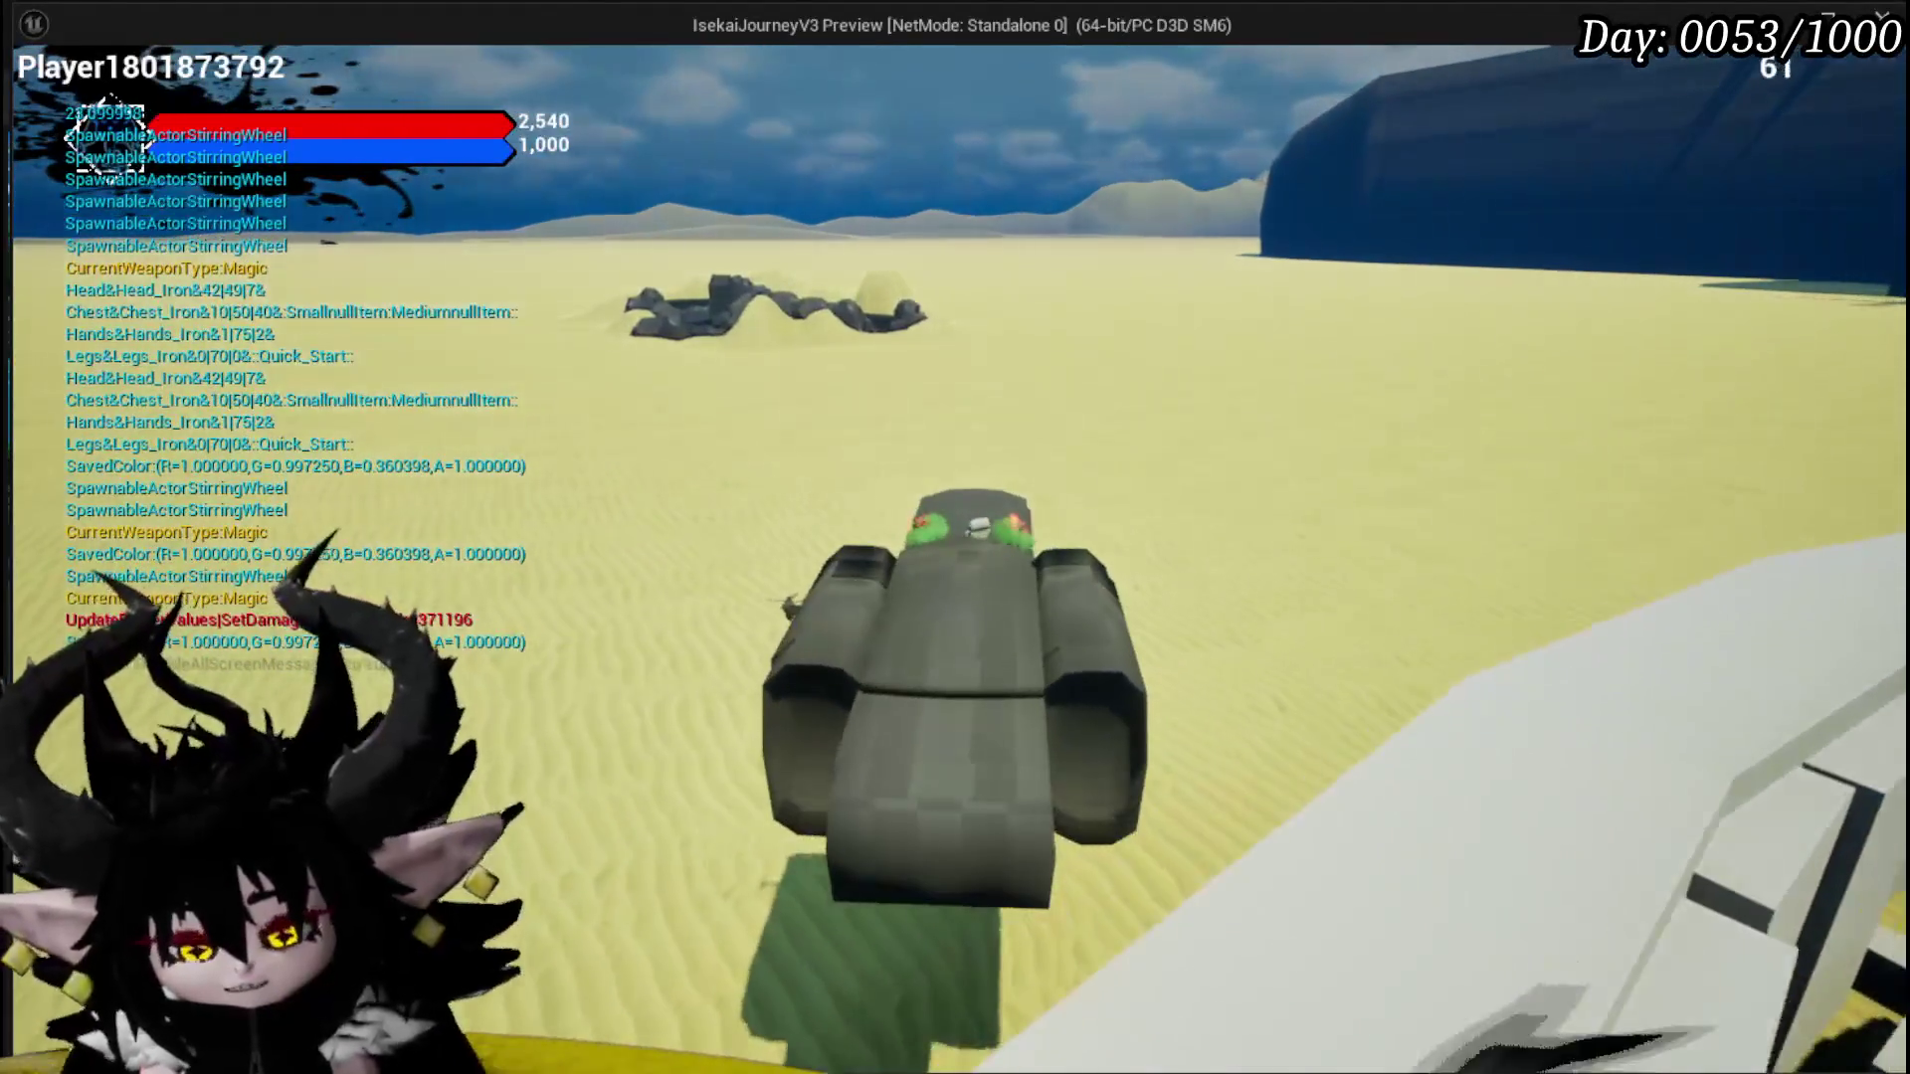
Step: Stop the play test, save all modified assets, and start a new play test
key(Escape)
click(43, 91)
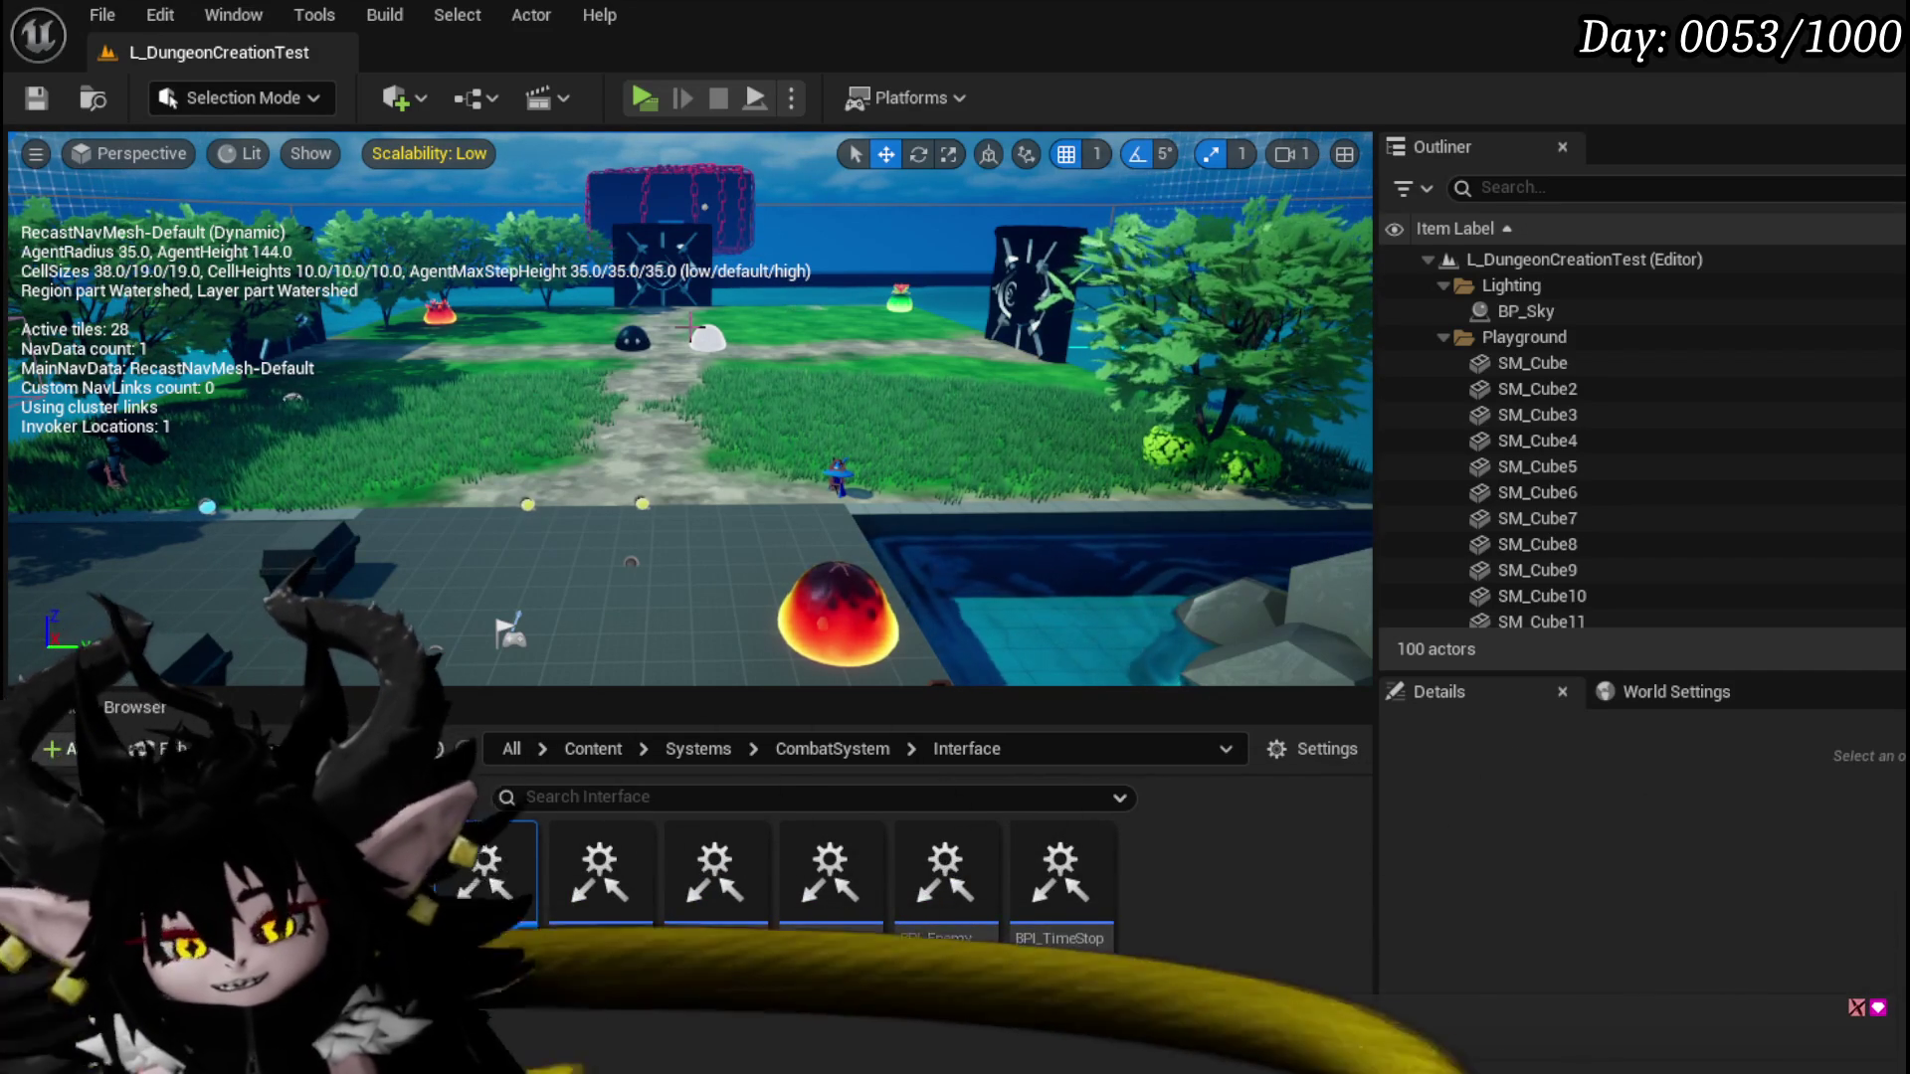
click(653, 101)
key(w)
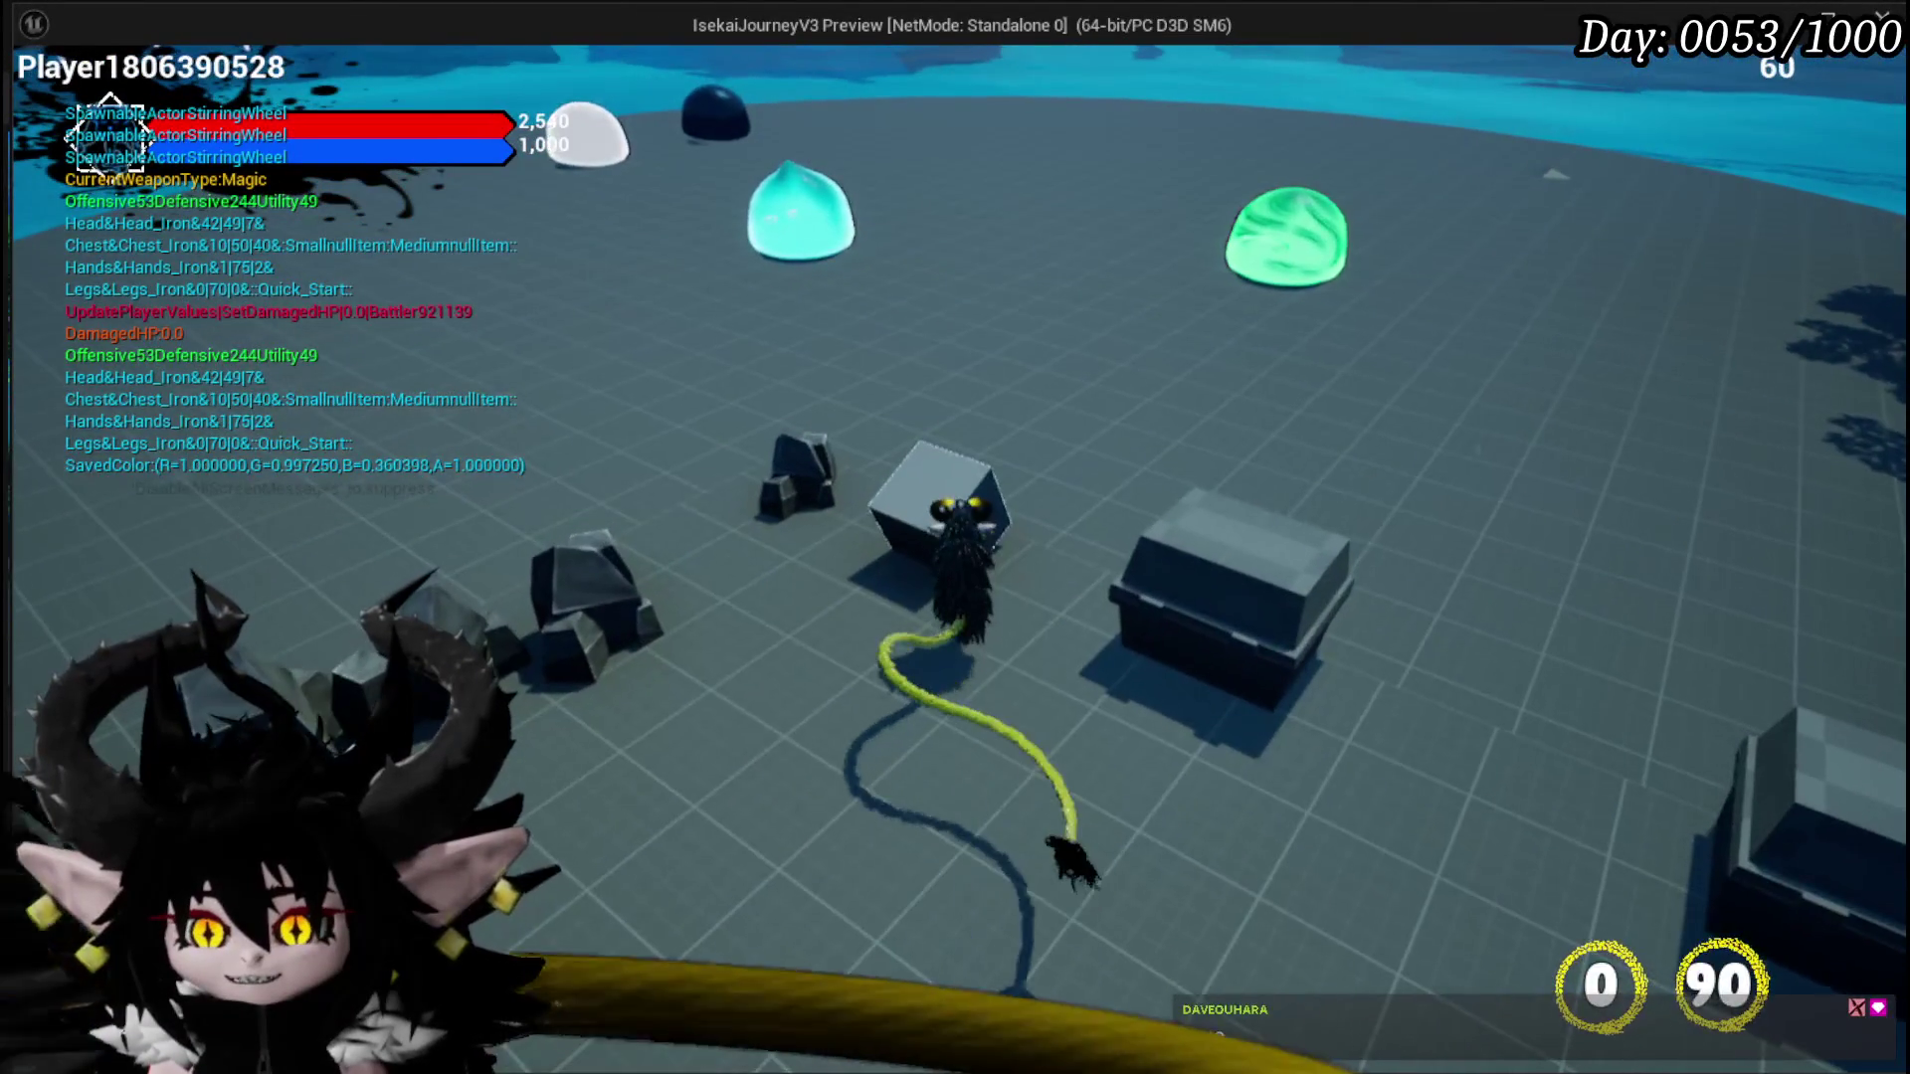
Step: Drive the ship forward into the desert and turn it left toward the curved wall
key(w)
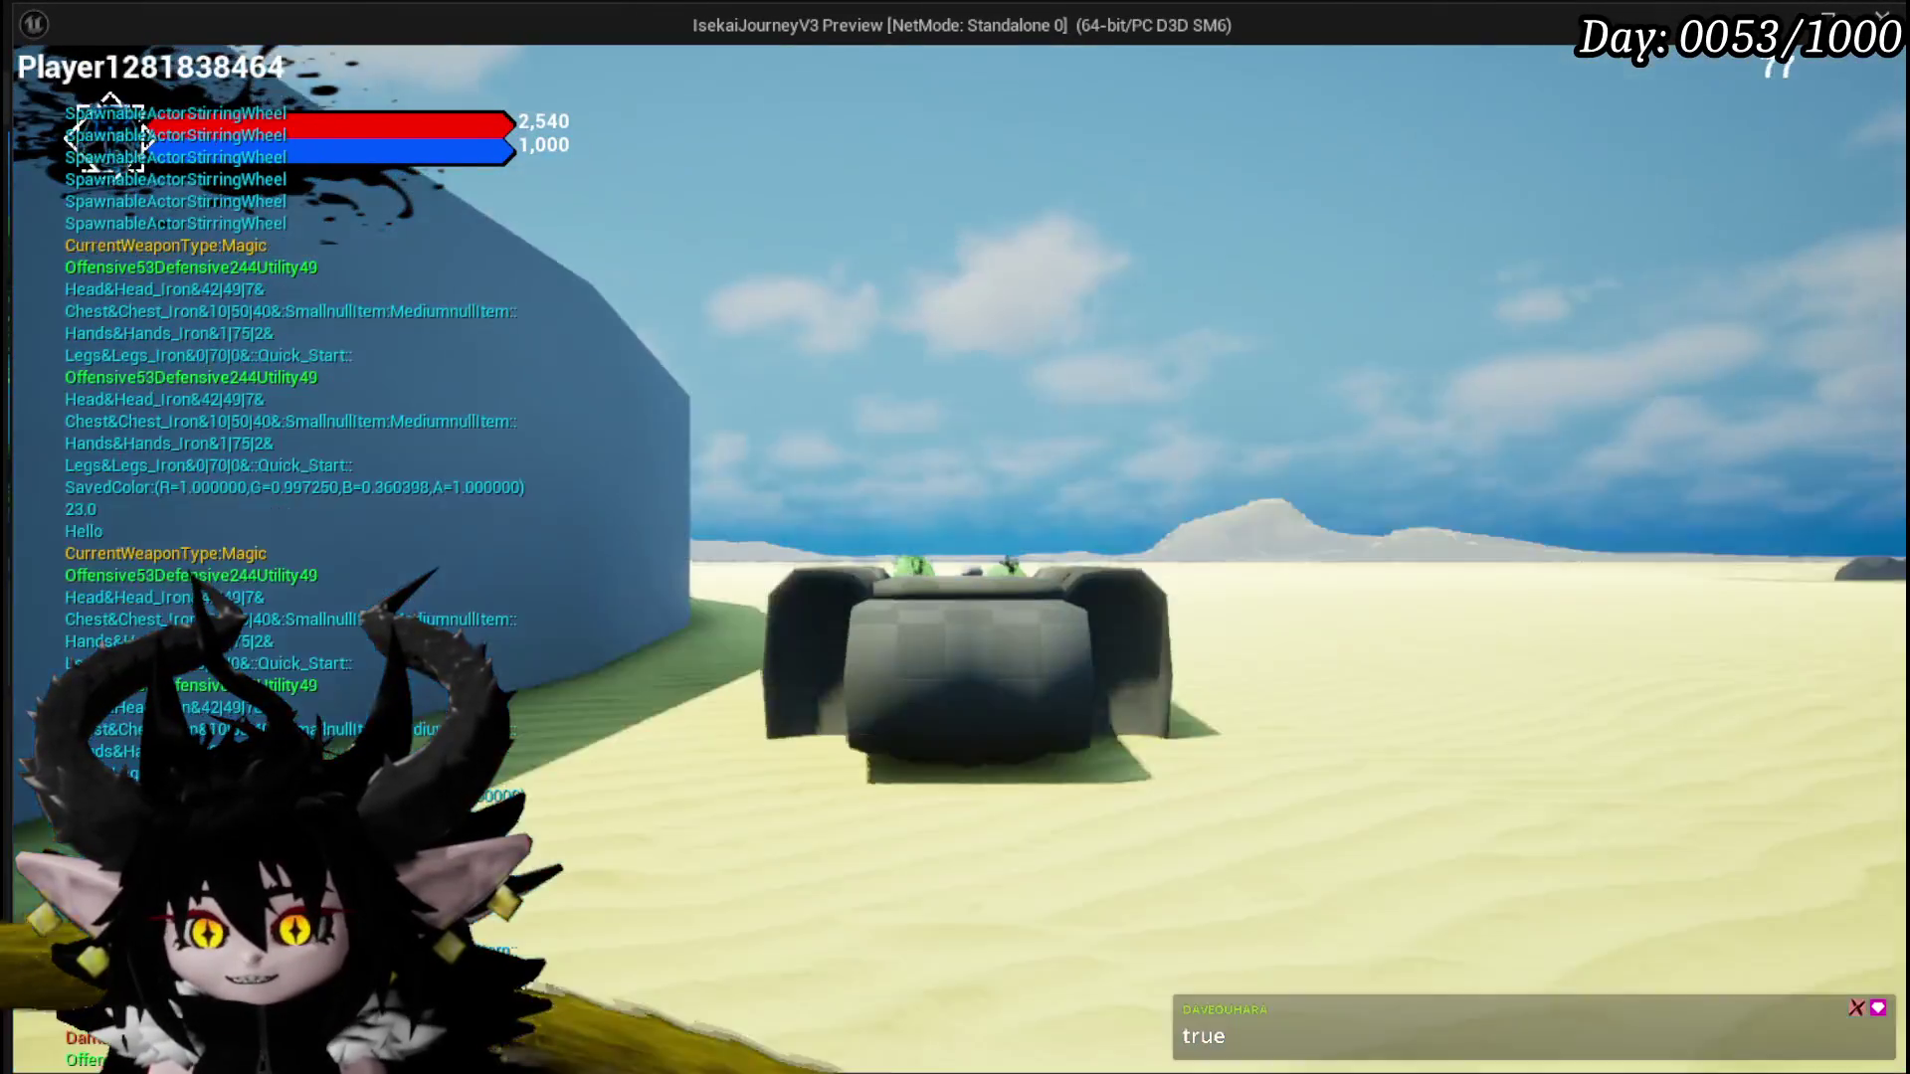
key(w)
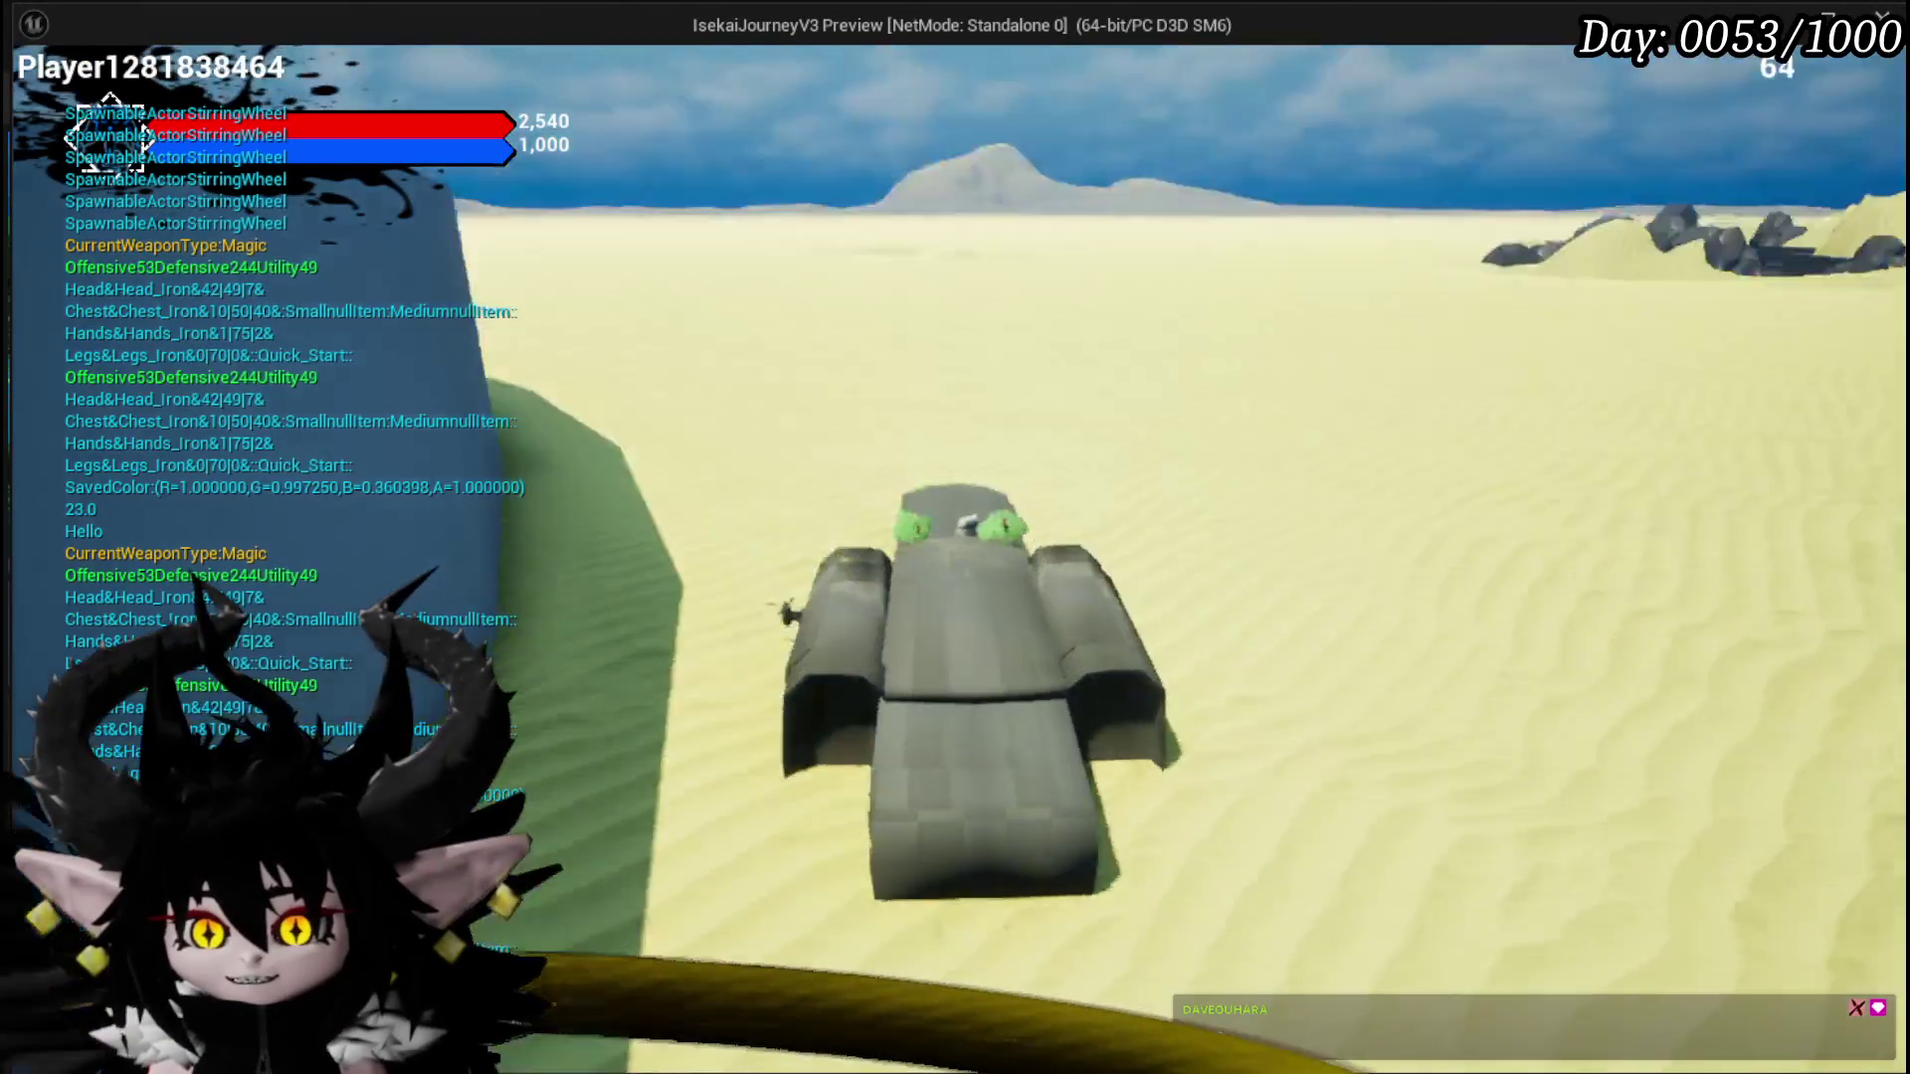
key(a)
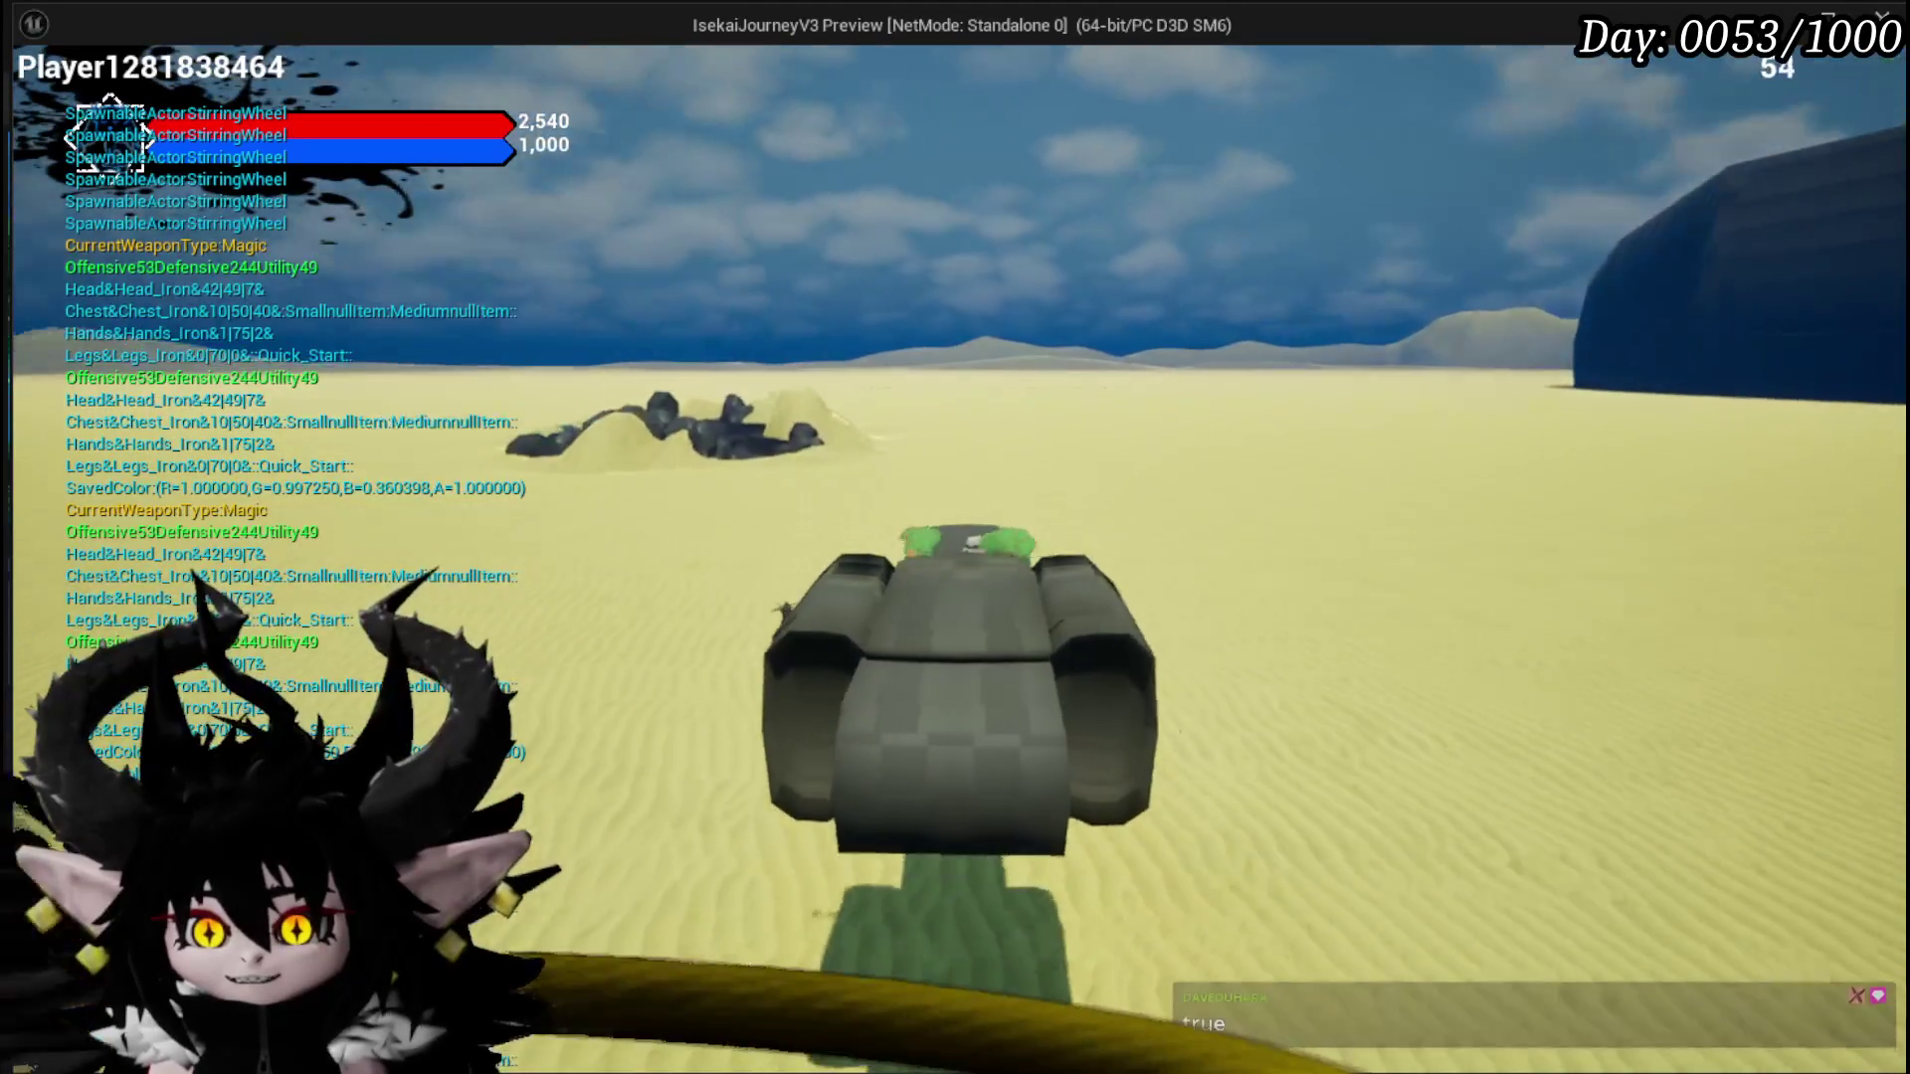
key(a)
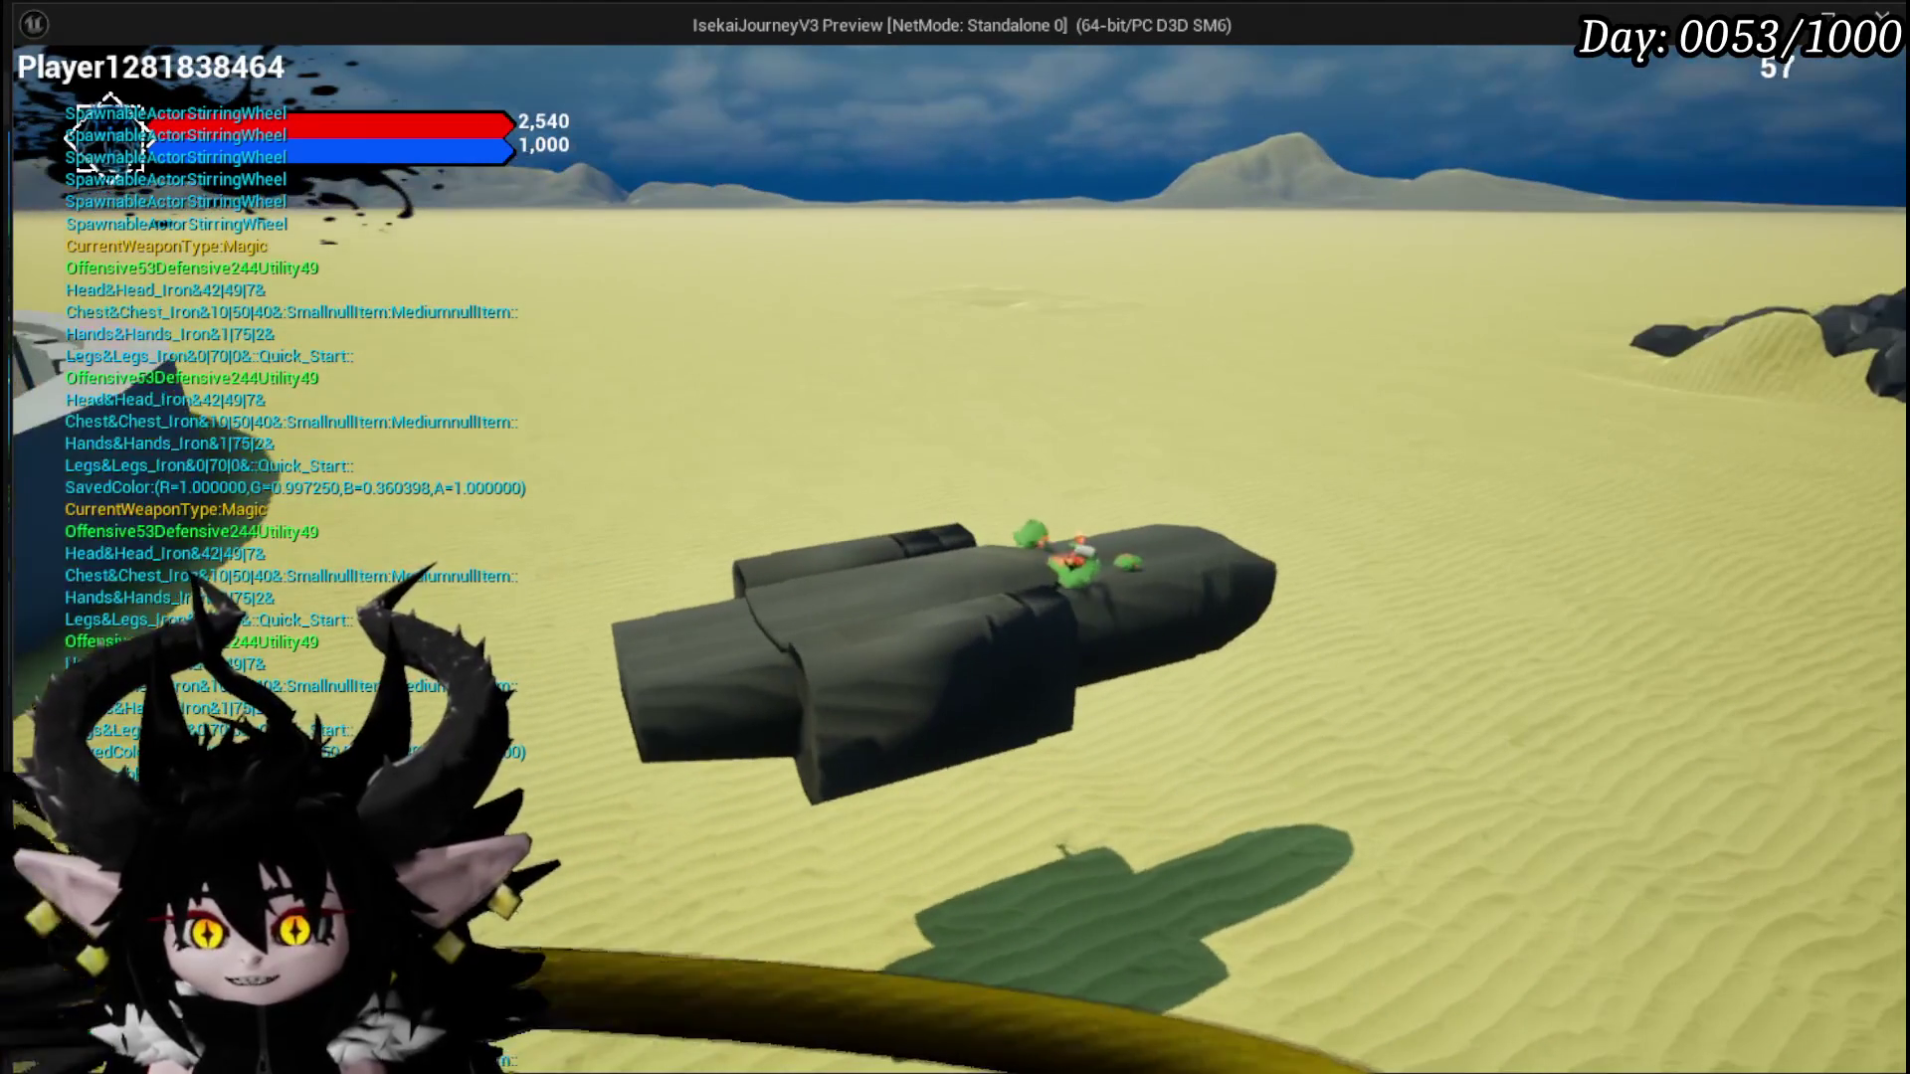
key(a)
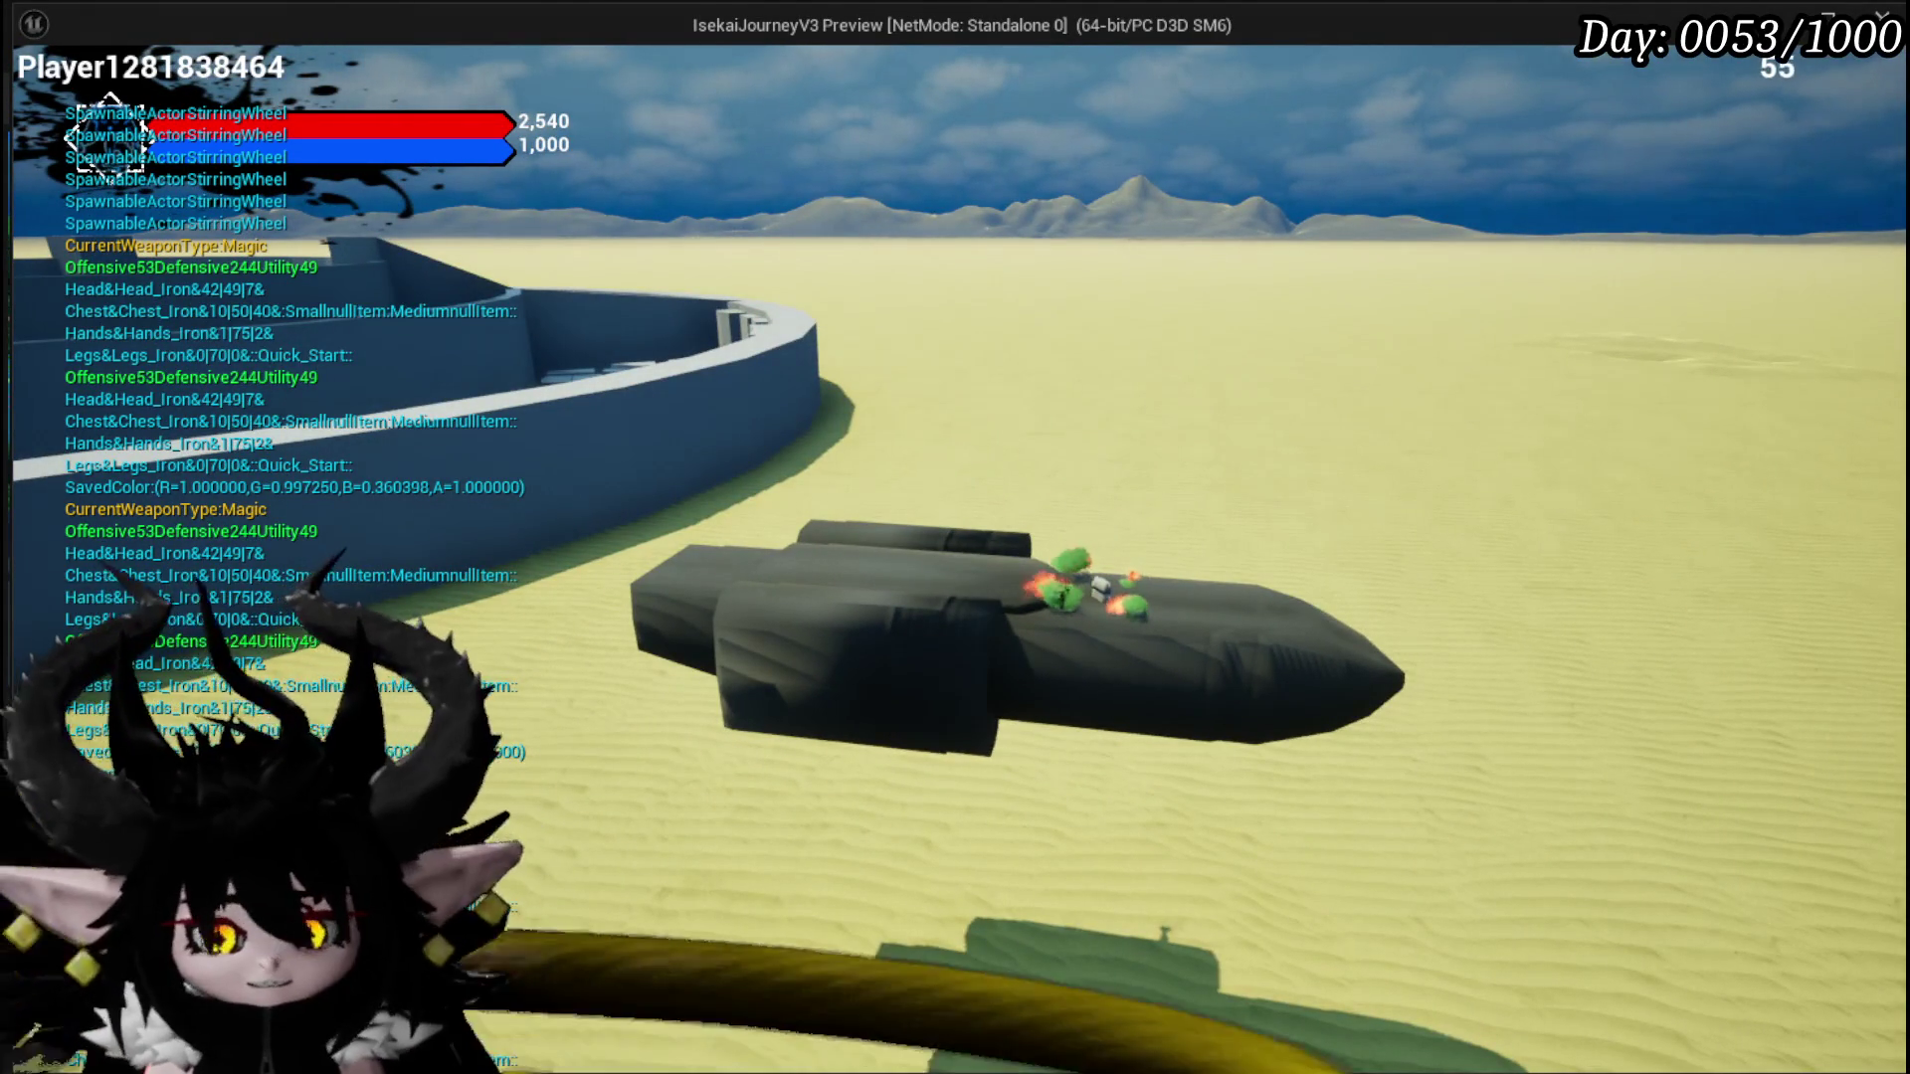
key(a)
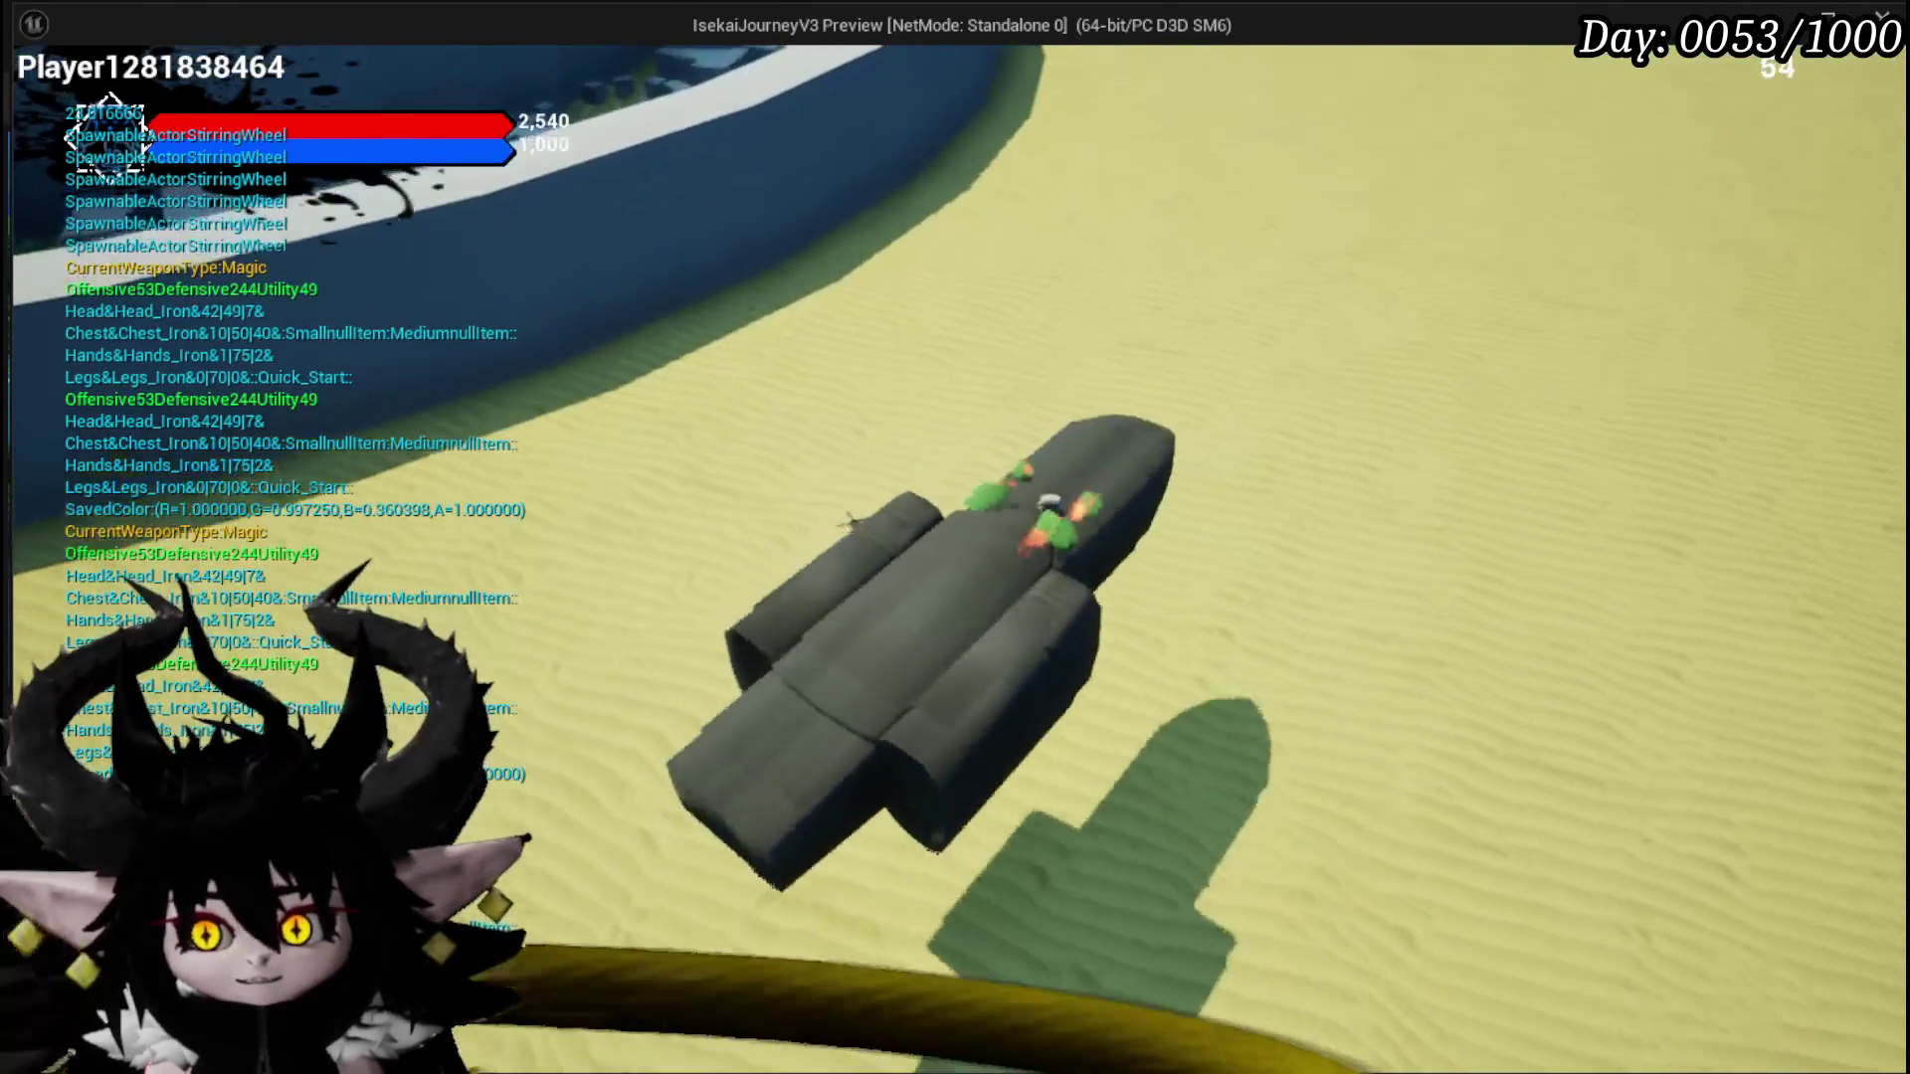
key(a)
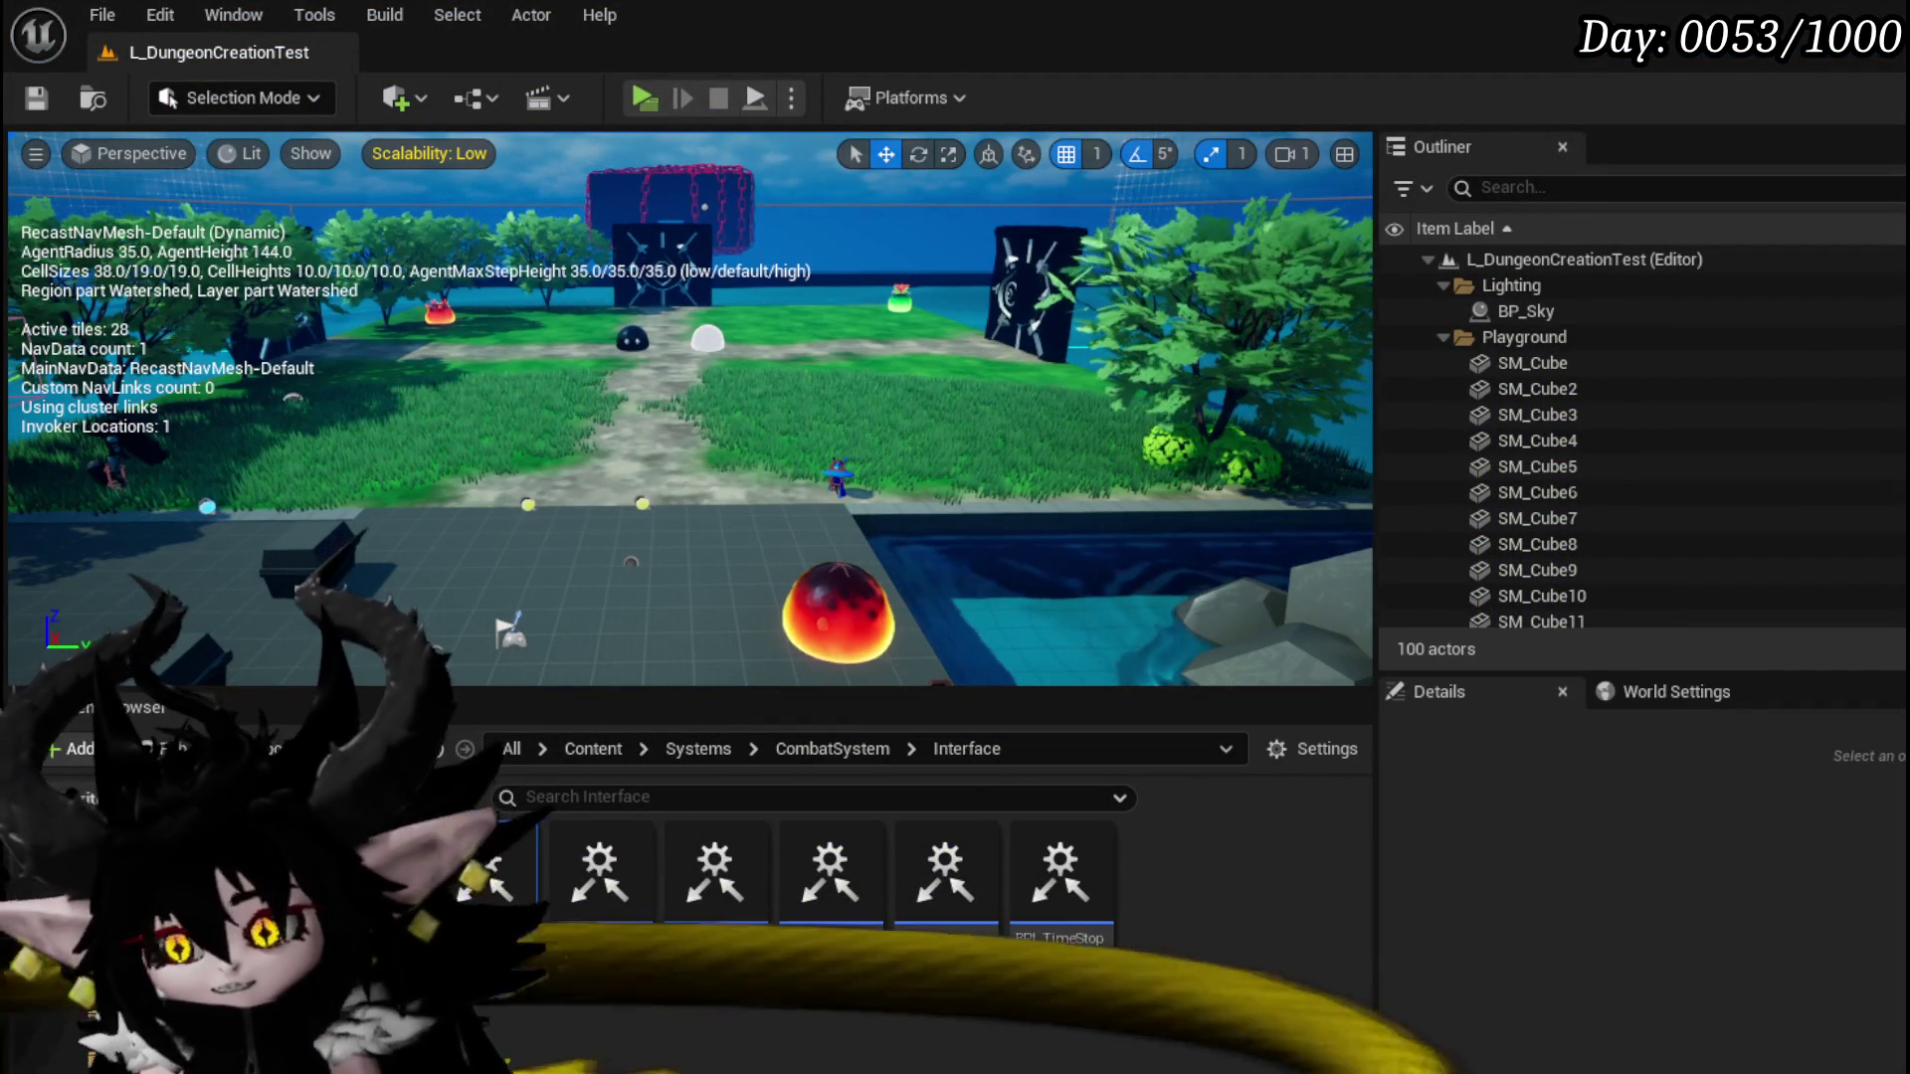
Step: Run the character across the field to the water platform and cast VoidBall
drag(696, 498, 597, 497)
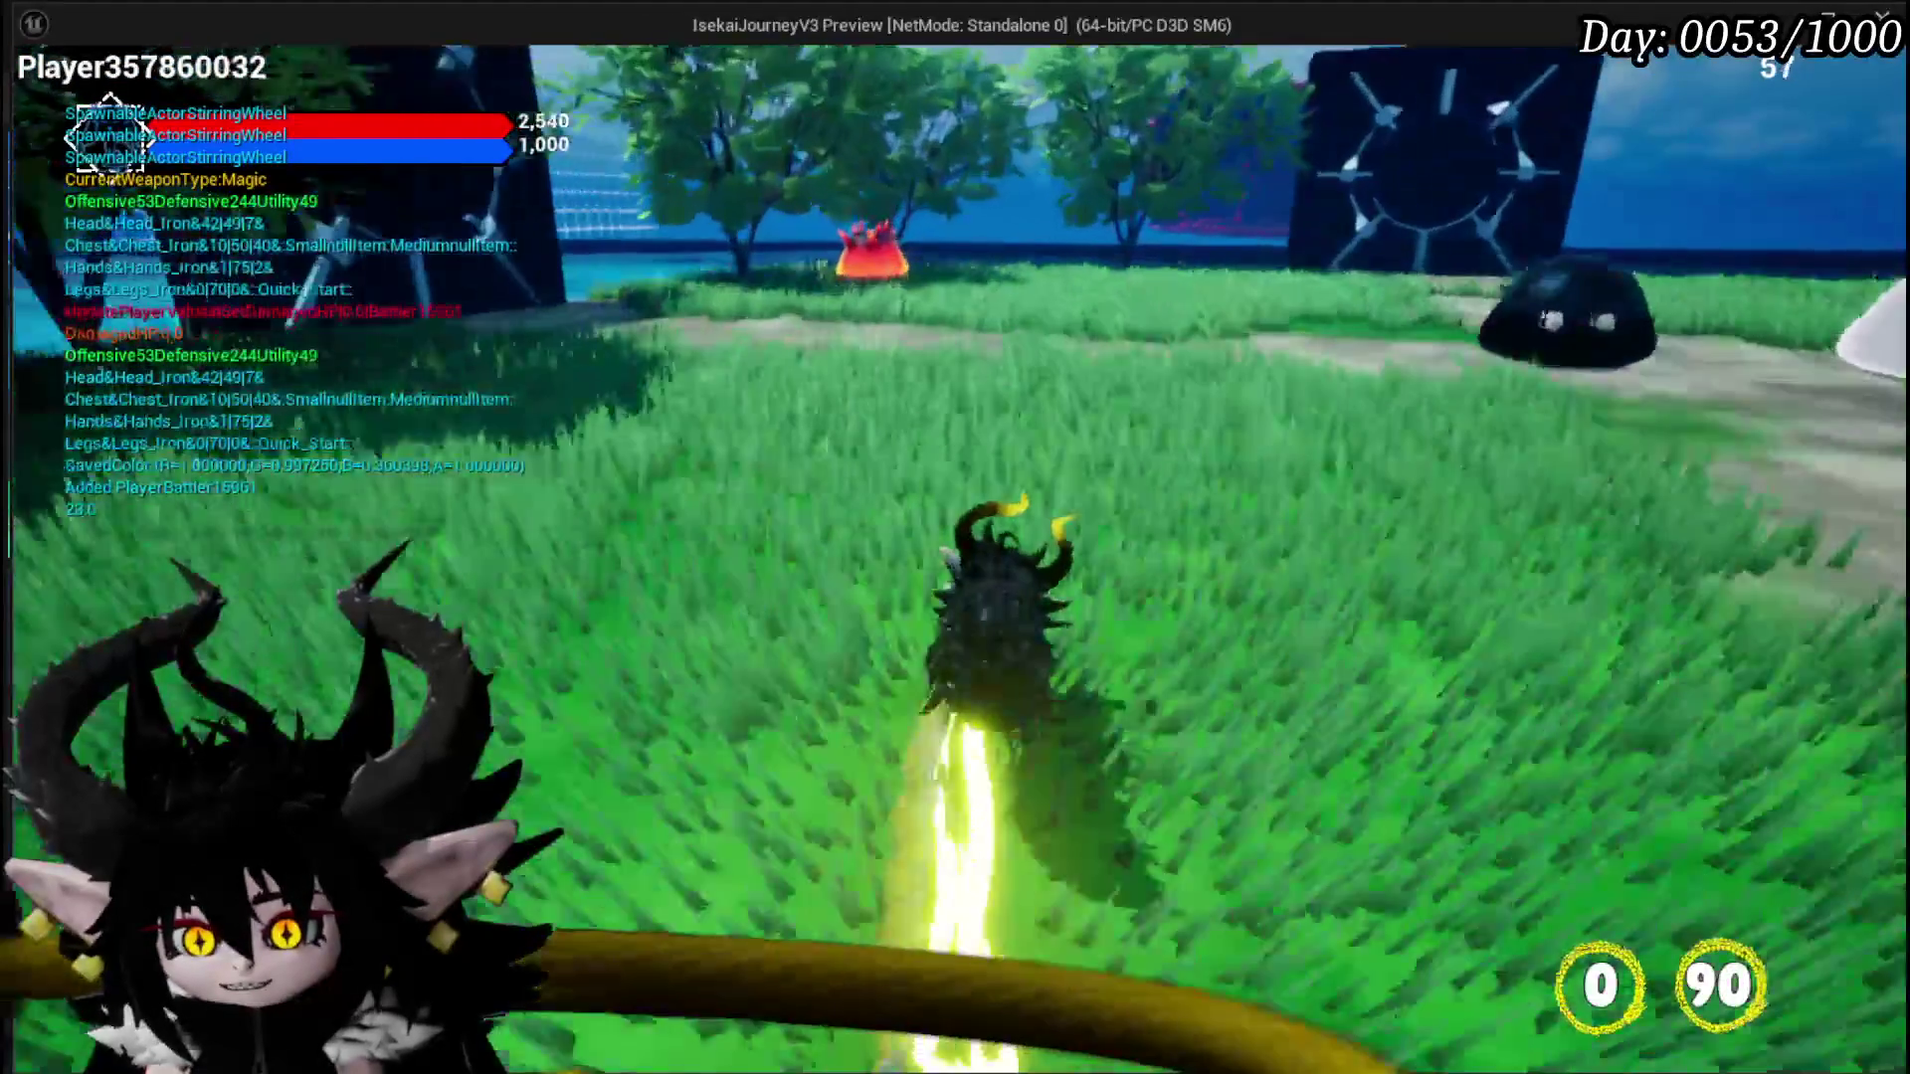
key(w)
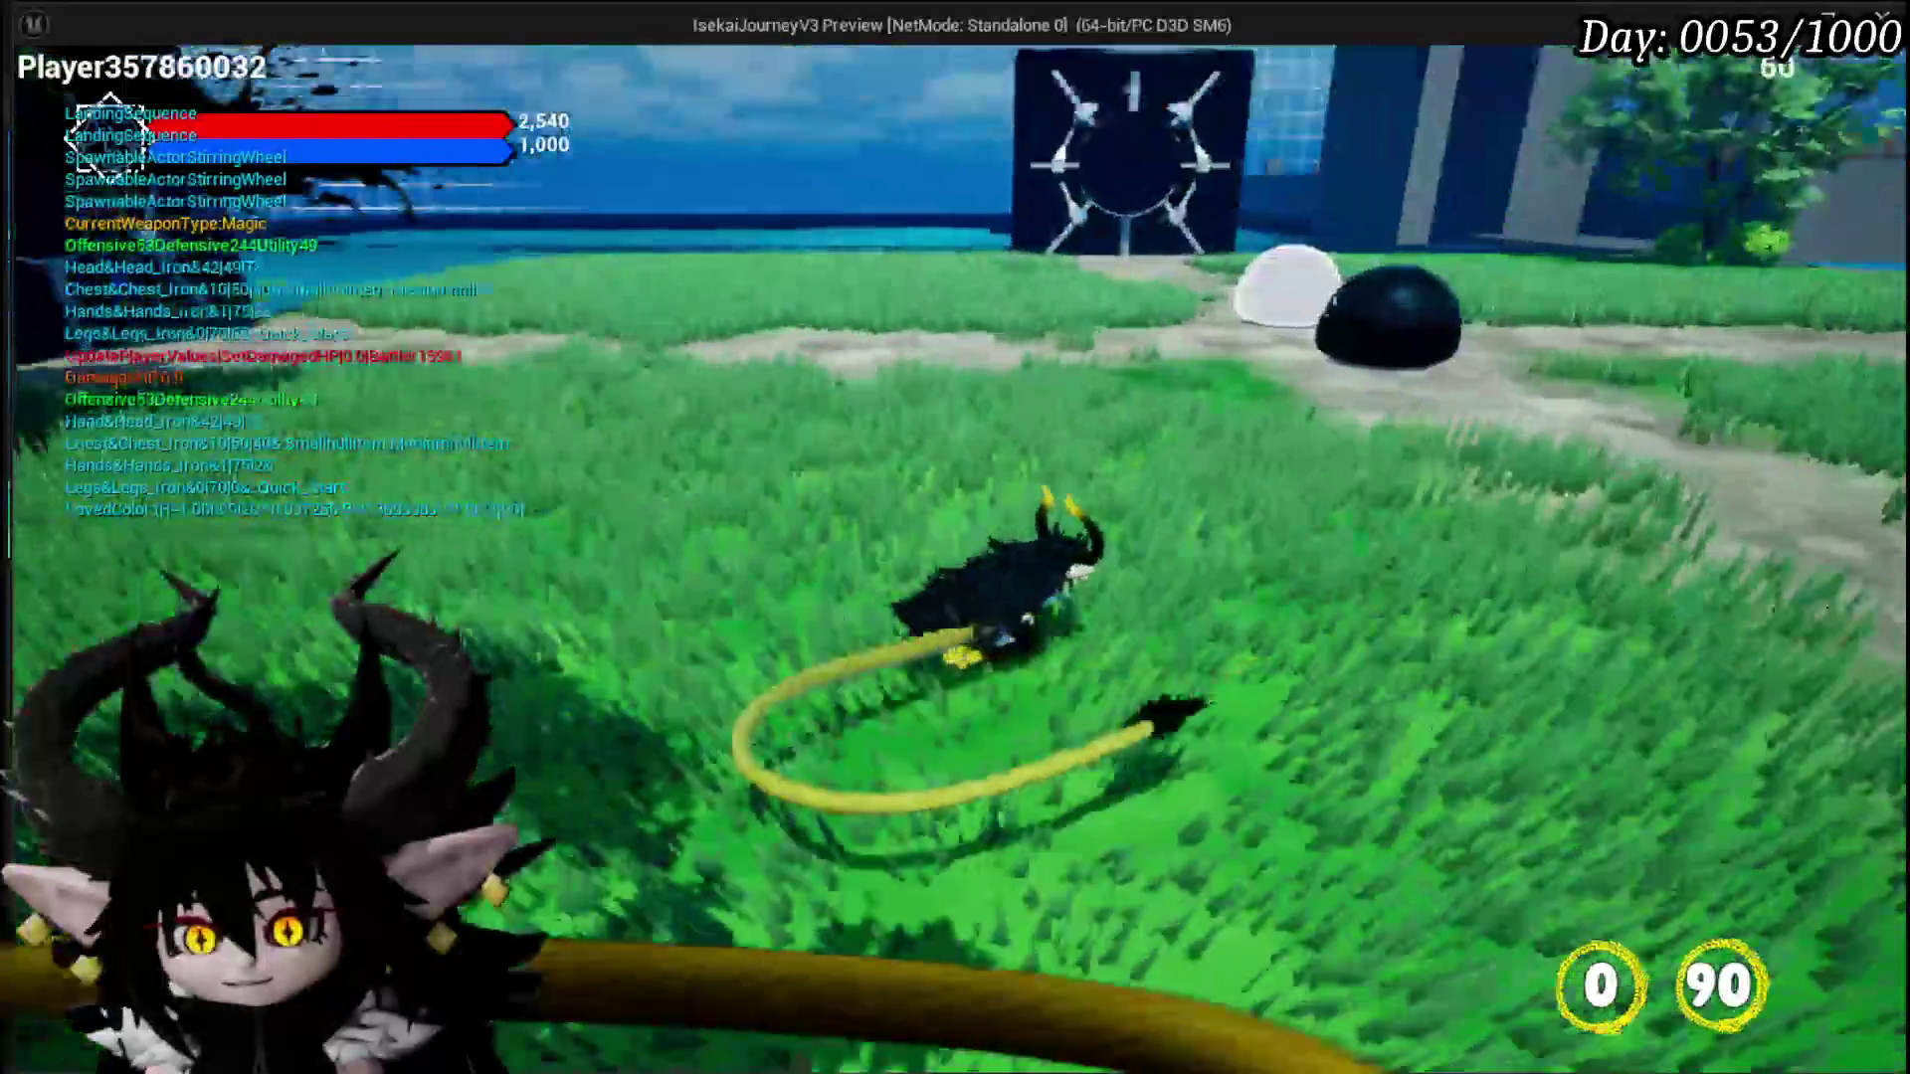
key(w)
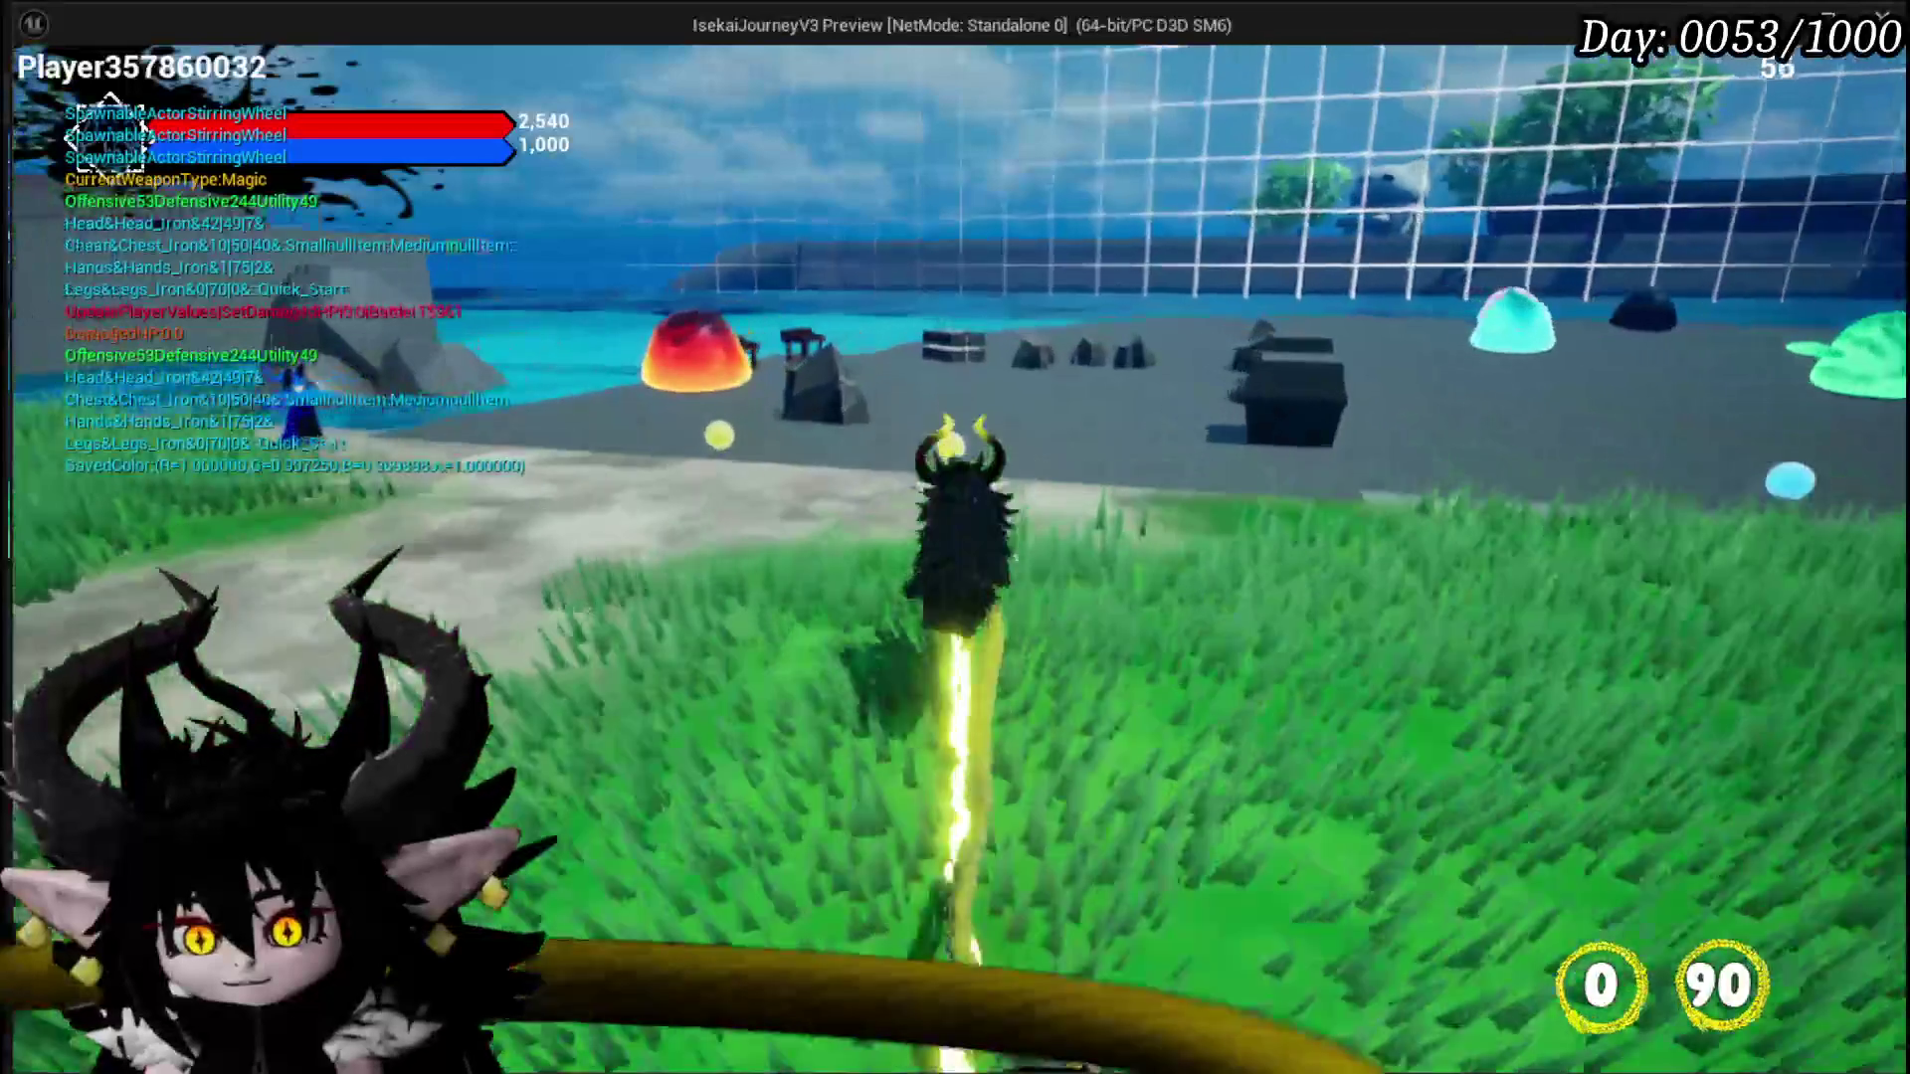
key(w)
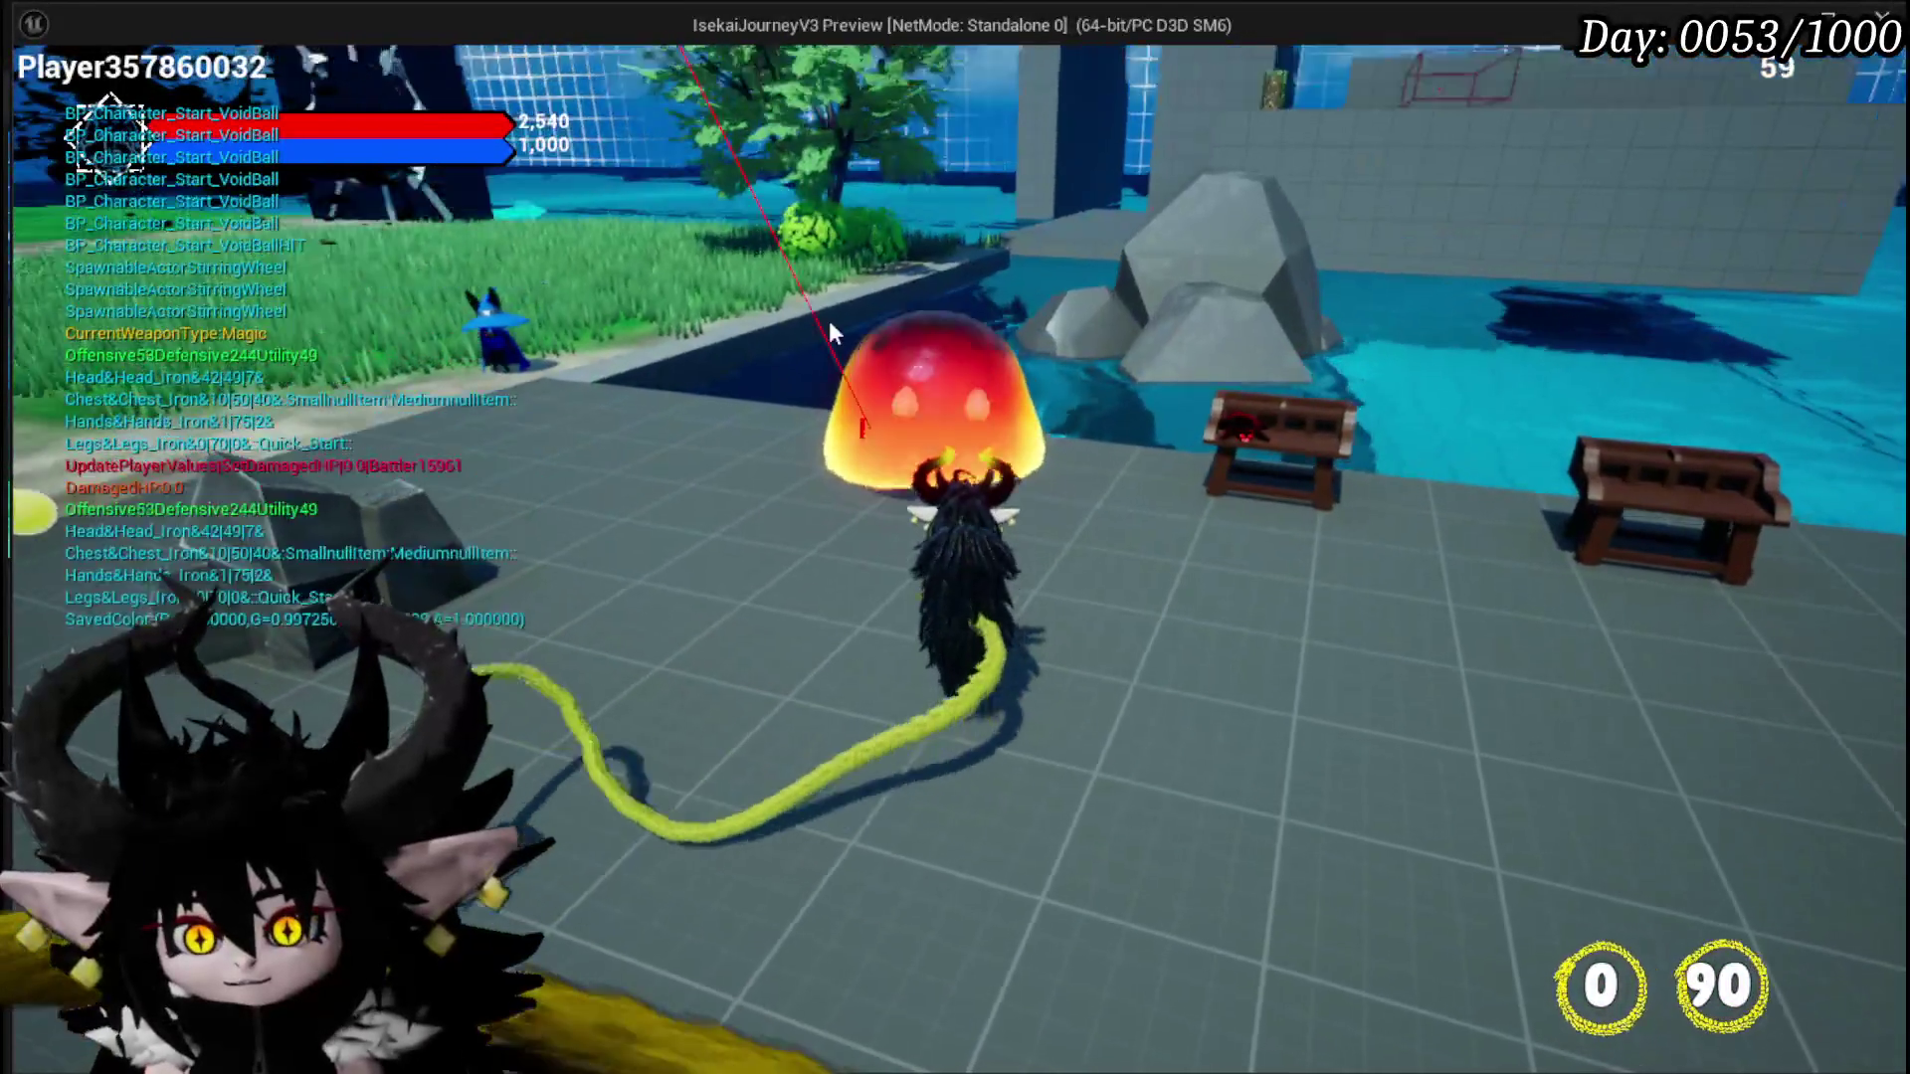
click(828, 321)
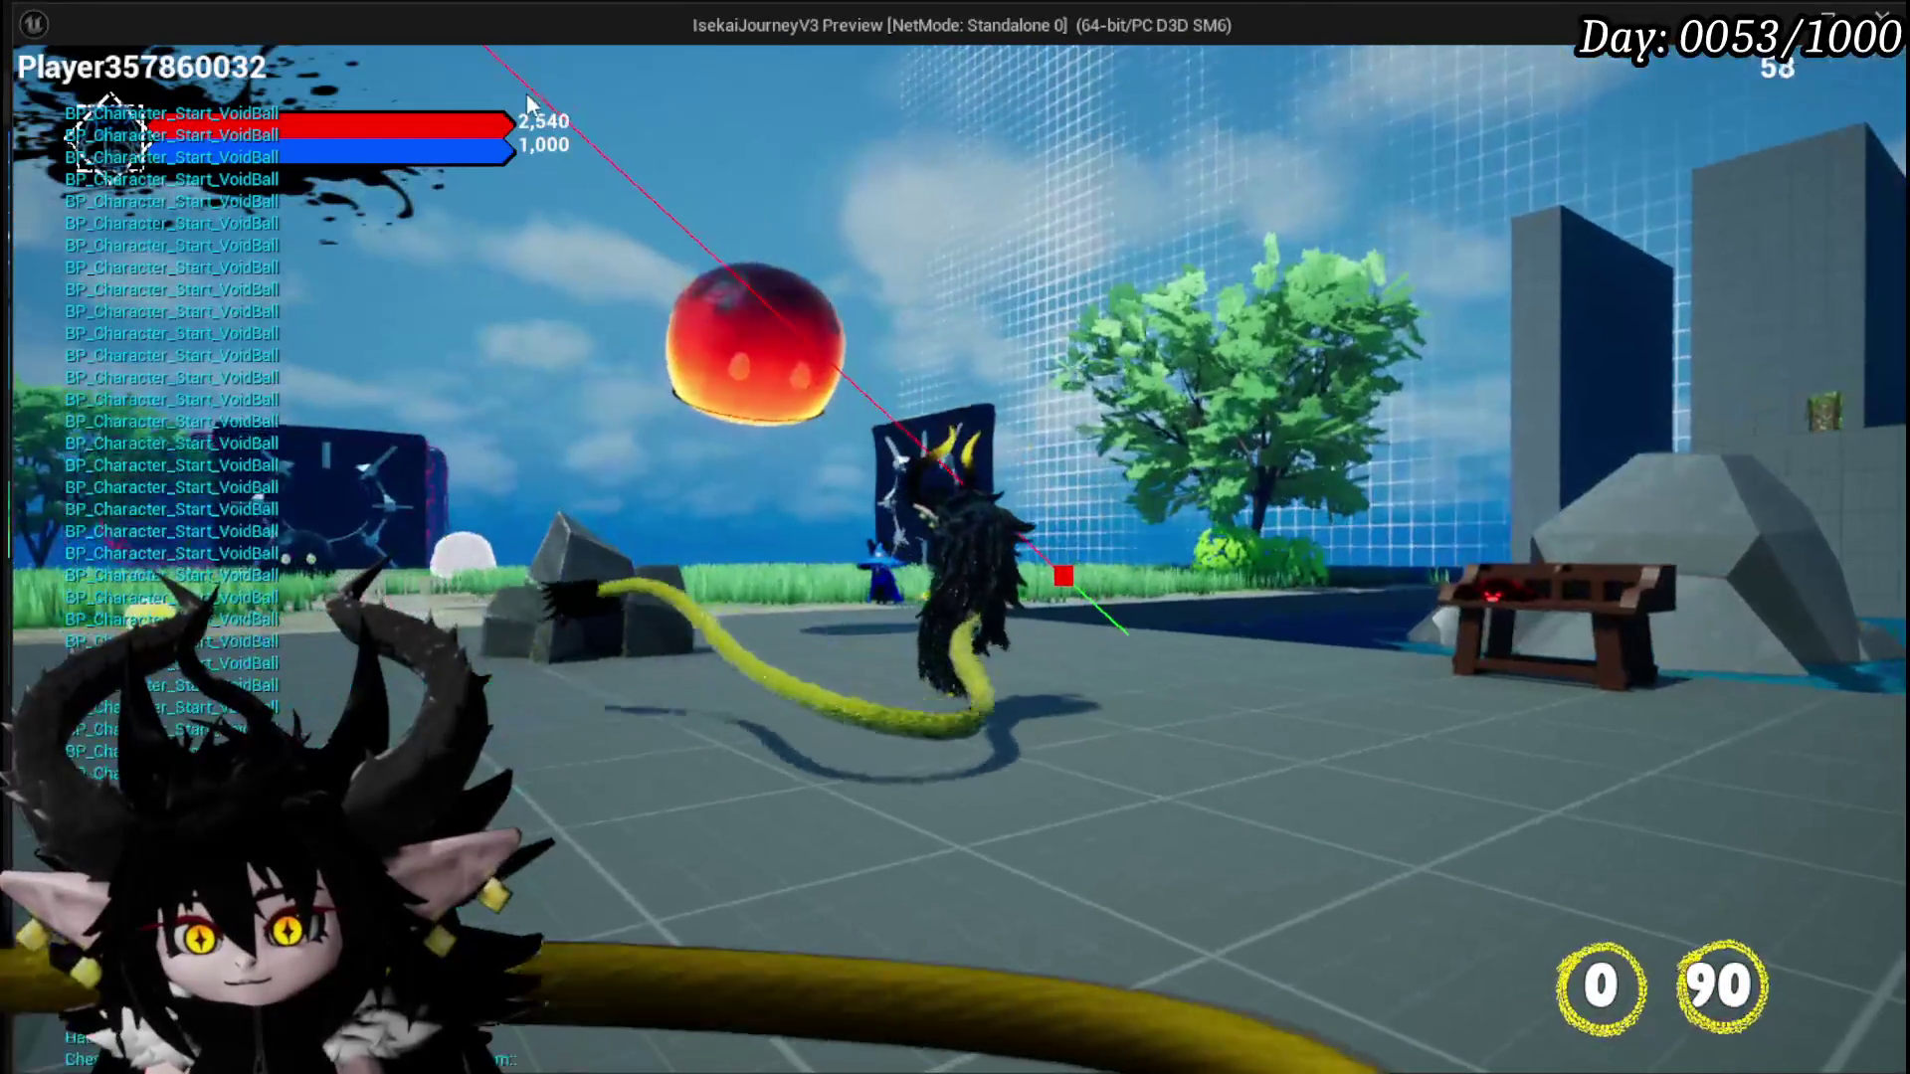
Step: Run back to the wooden bench and open its Ability and Equipment menu
key(w)
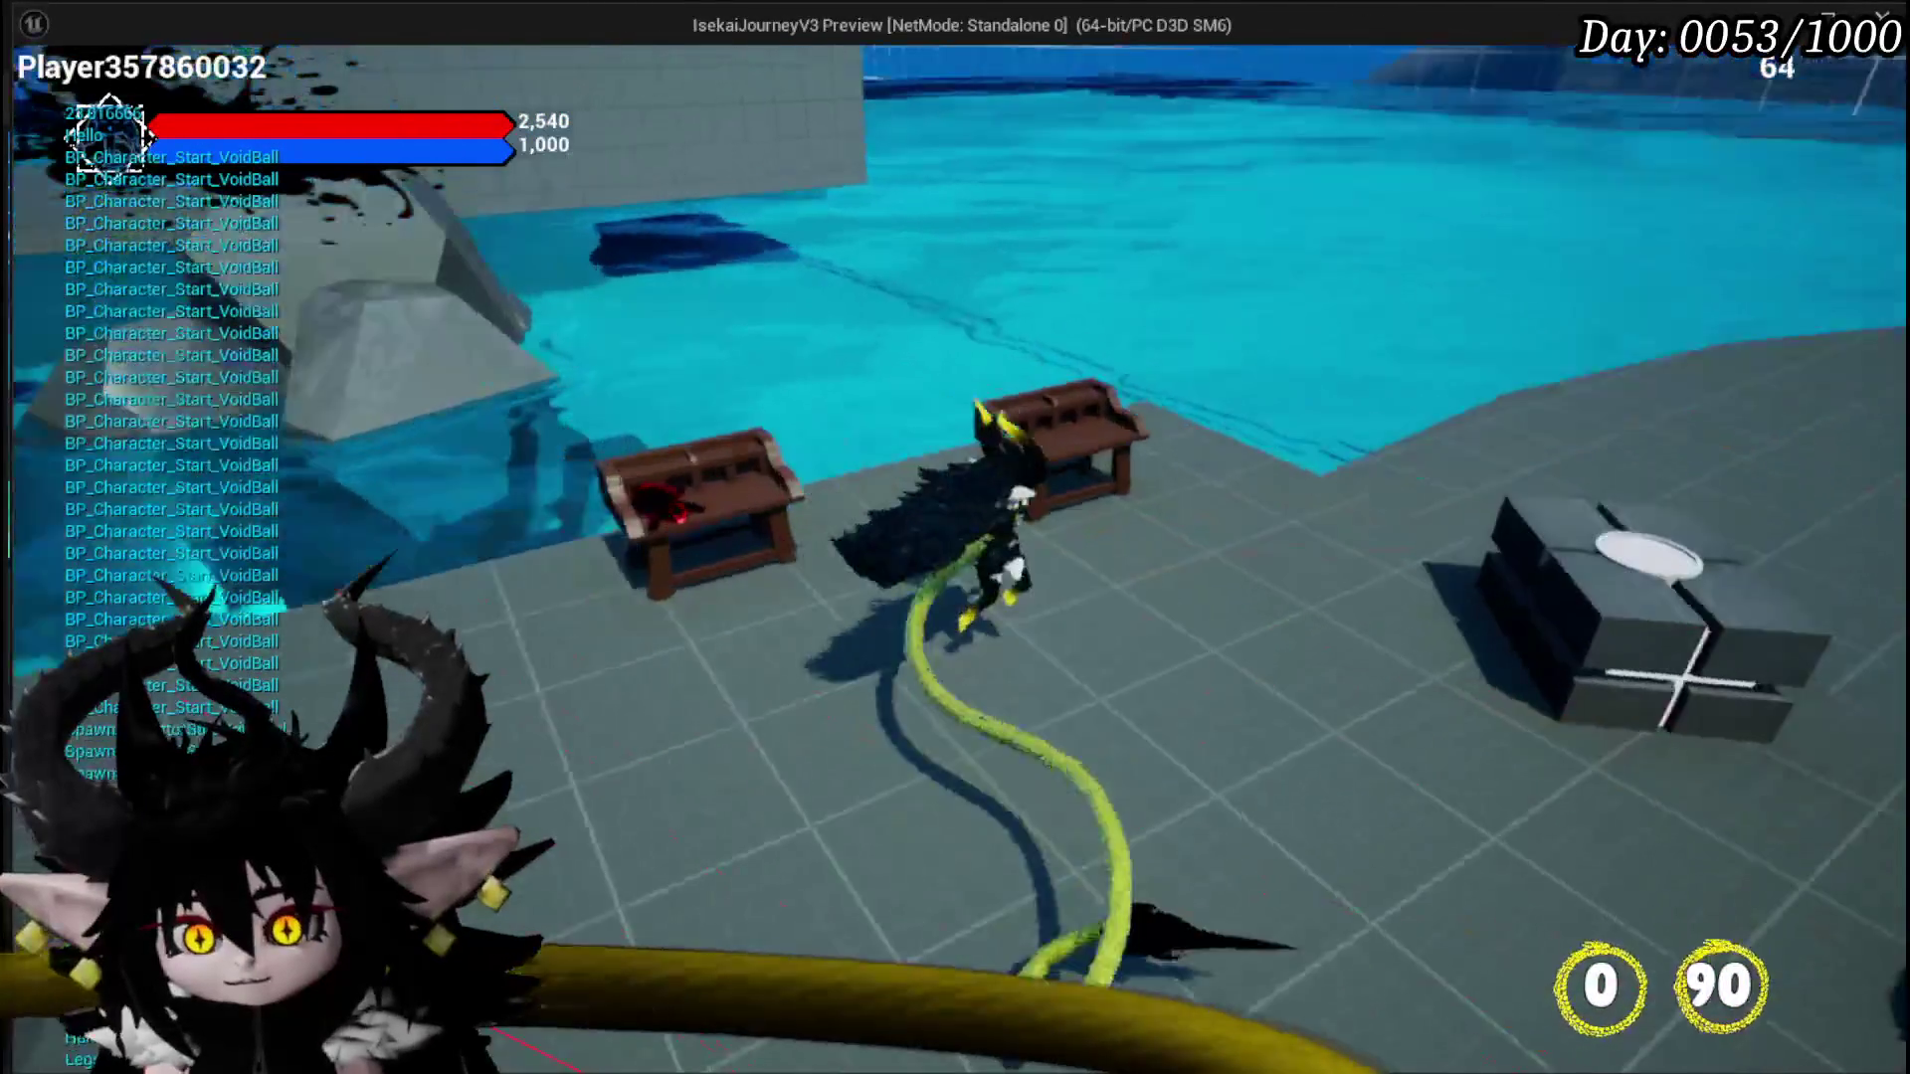
key(w)
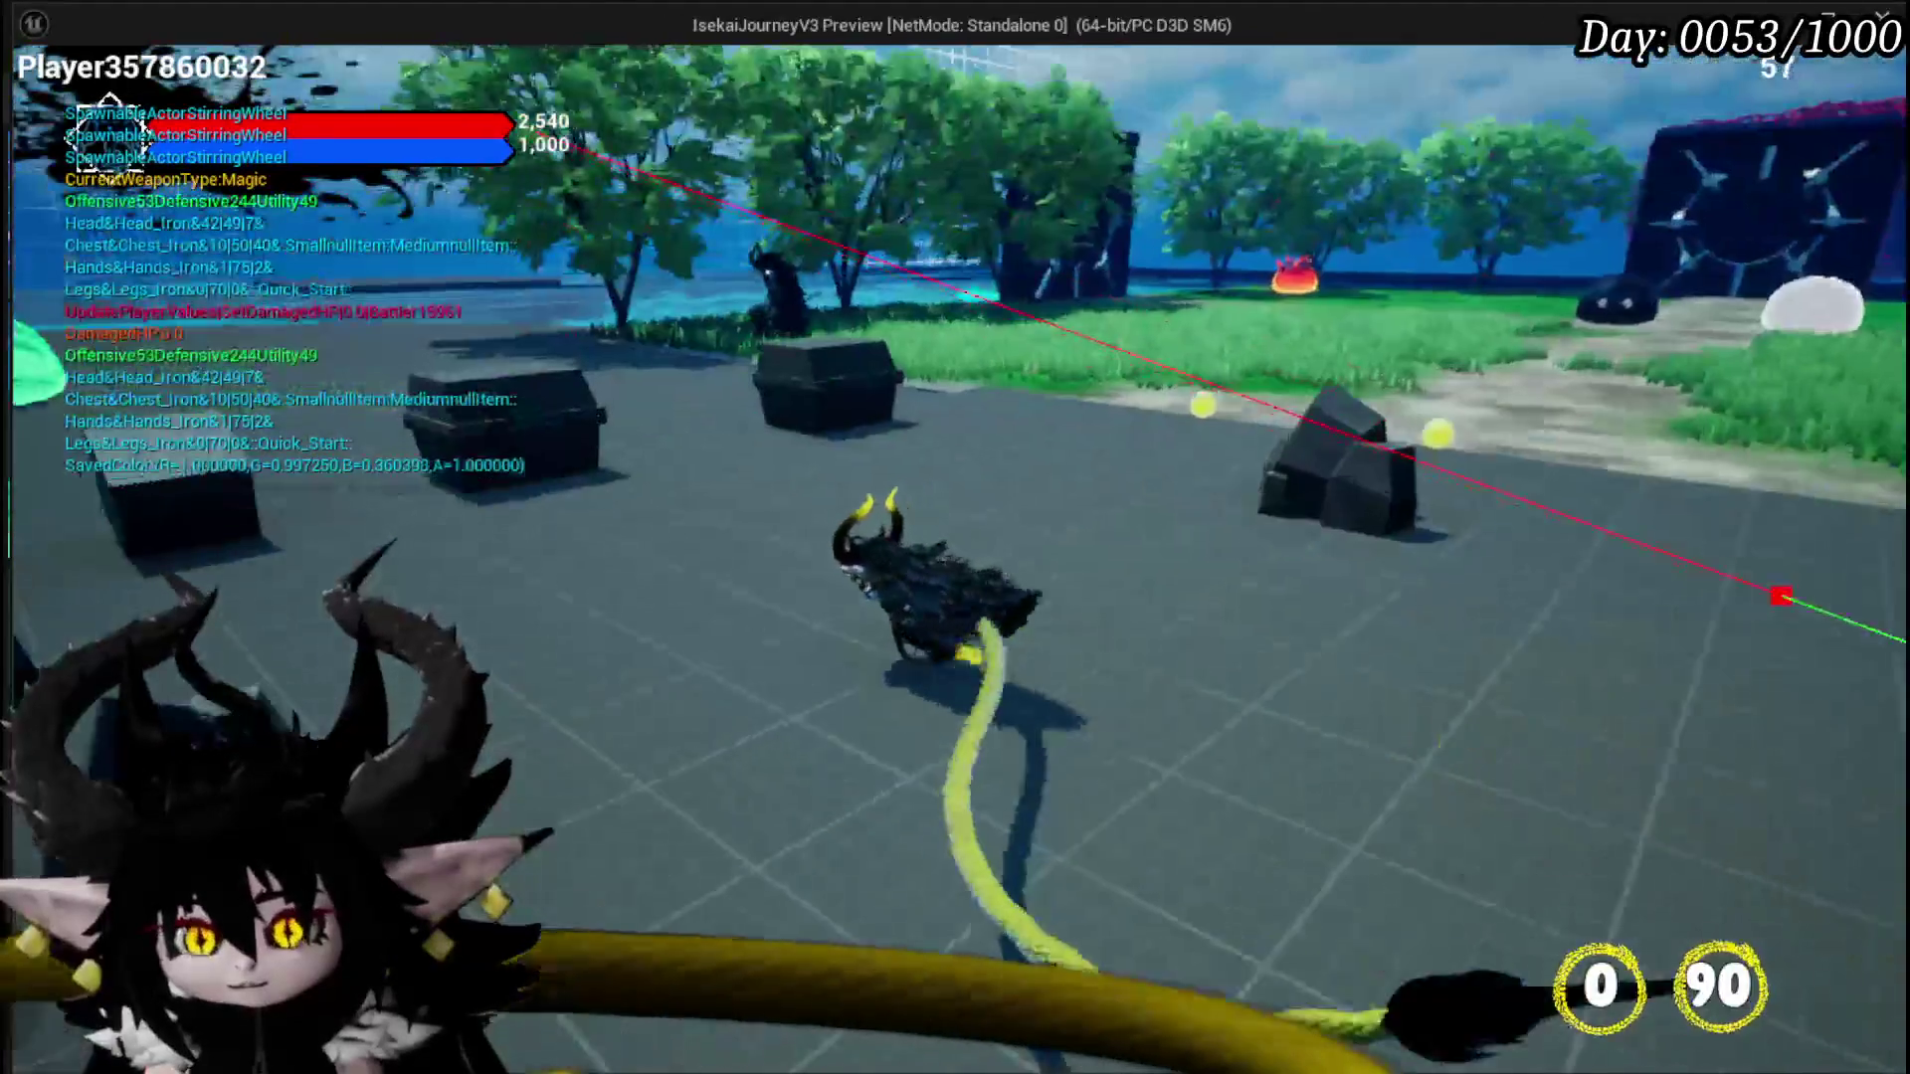
key(w)
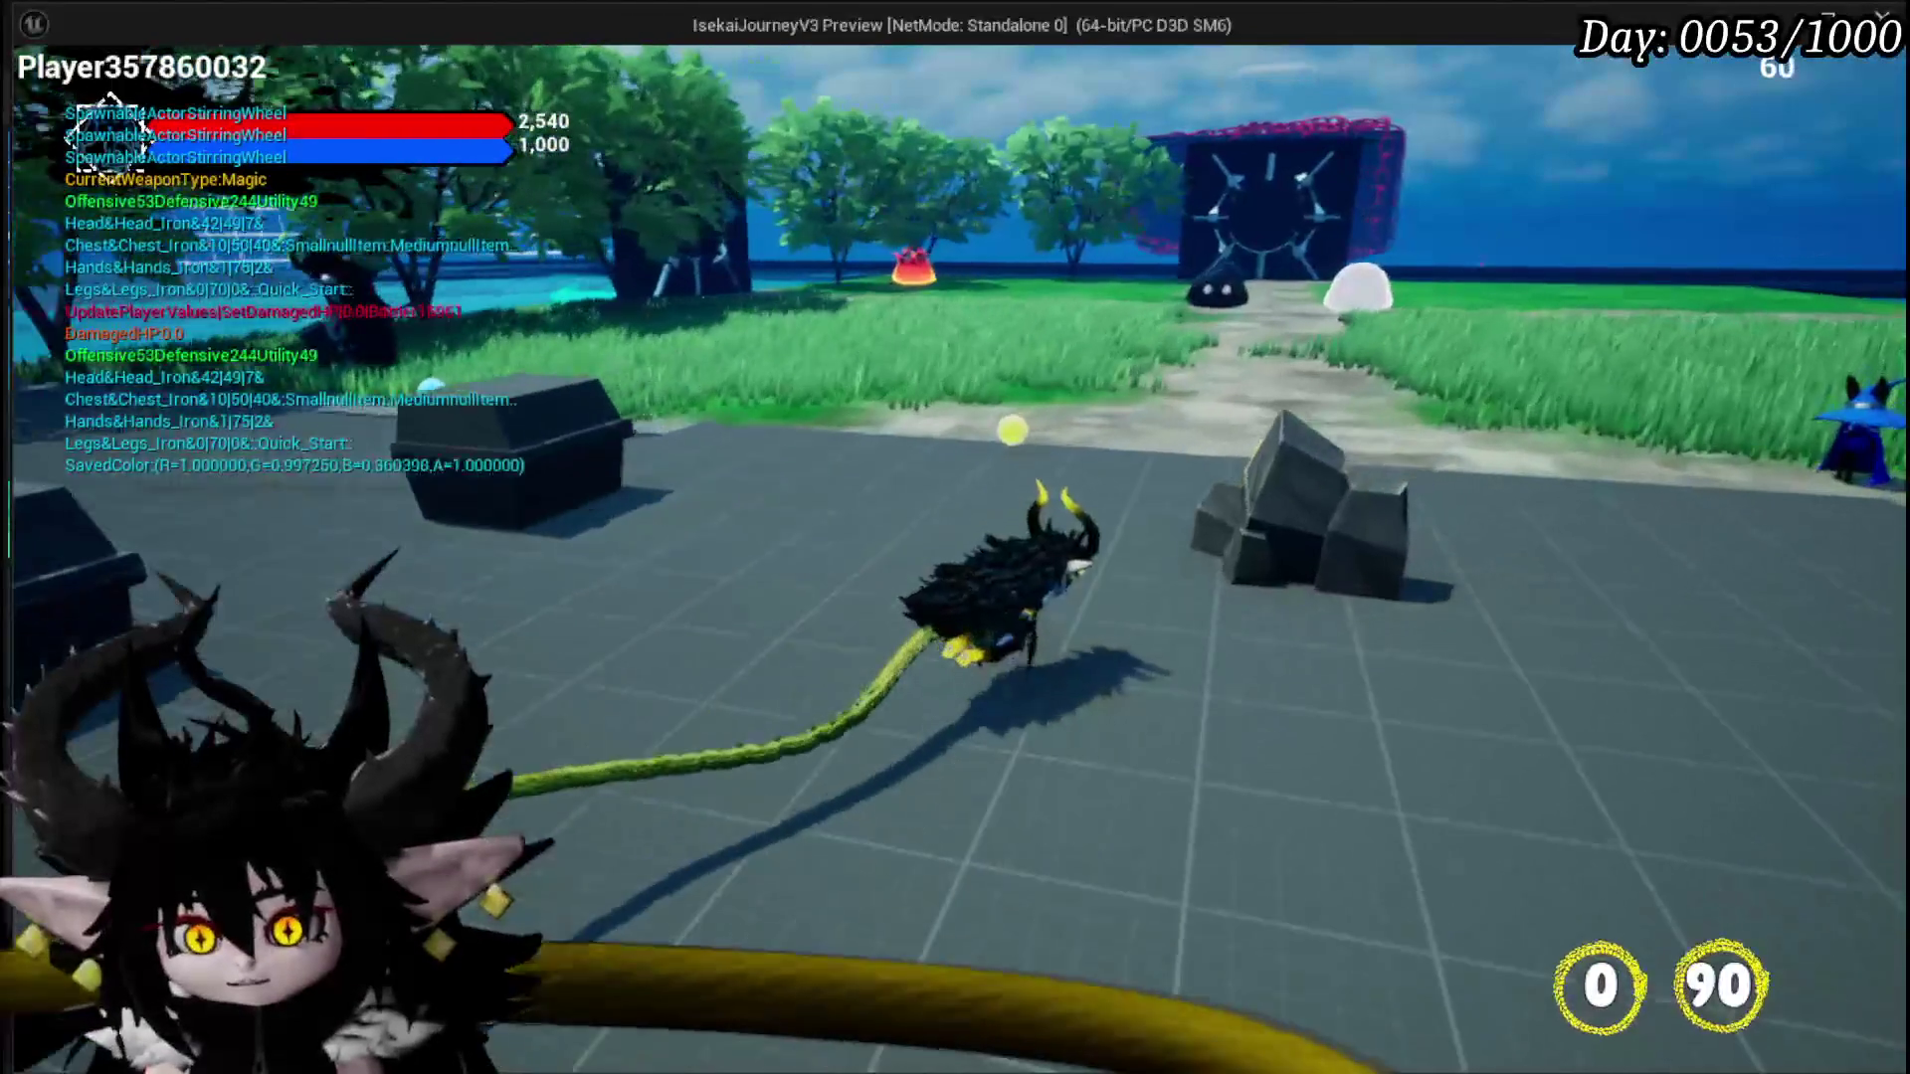
key(w)
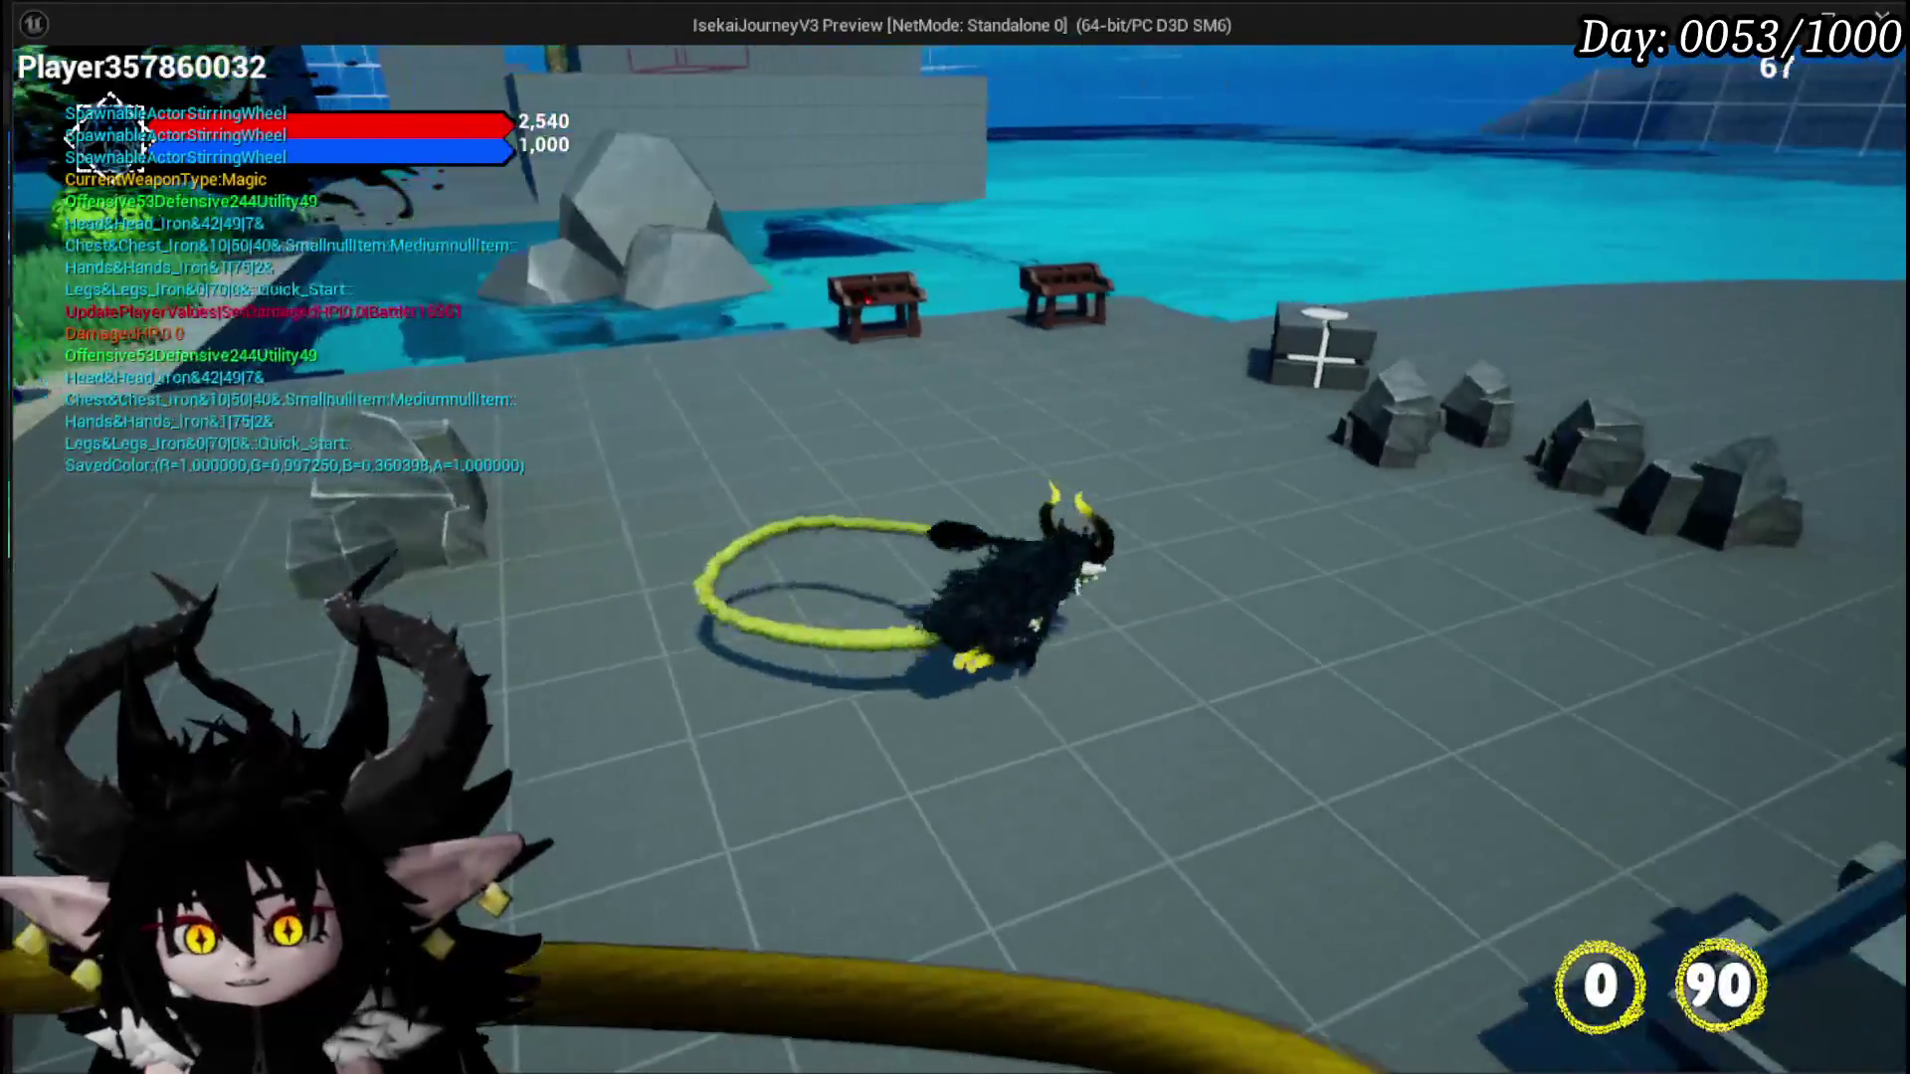
key(w)
key(Tab)
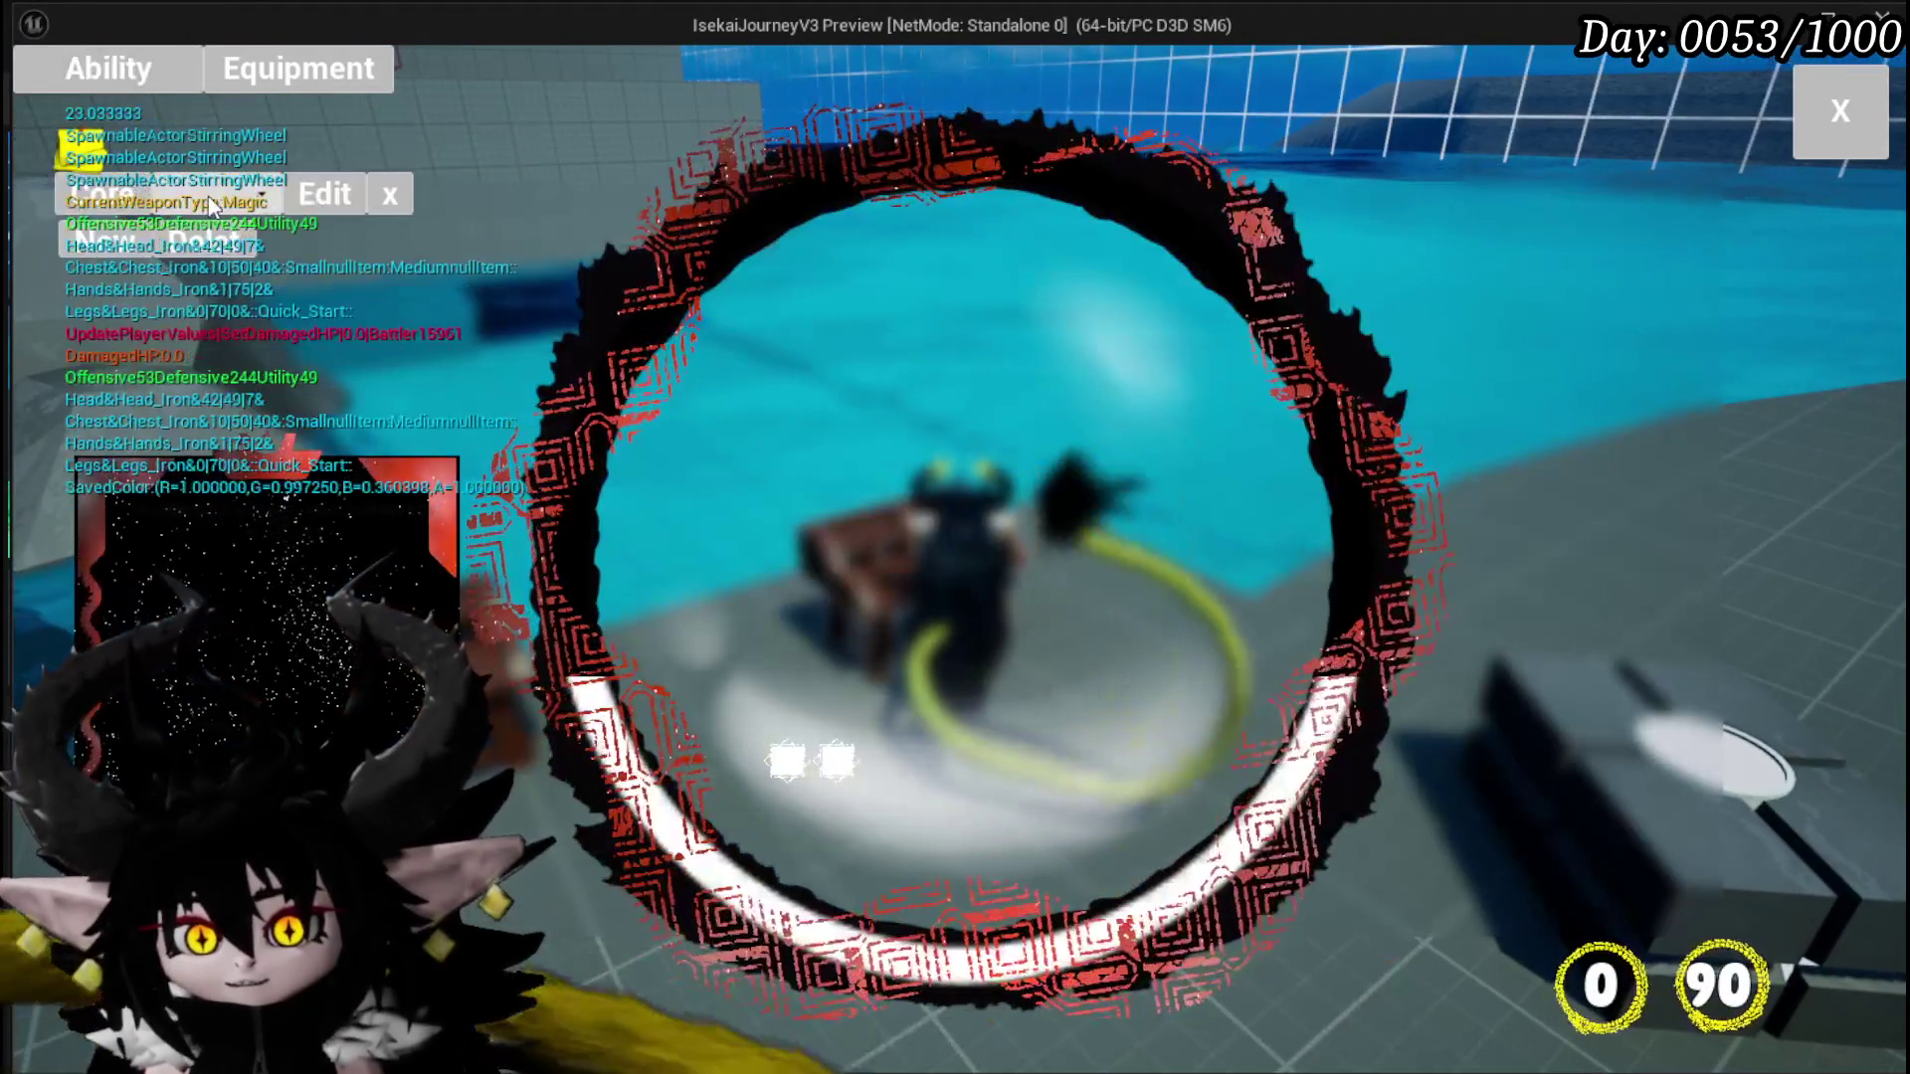
Step: Select Magic|ChuraMagicSummon|001, open its card, and set the effect to gain AP
click(228, 196)
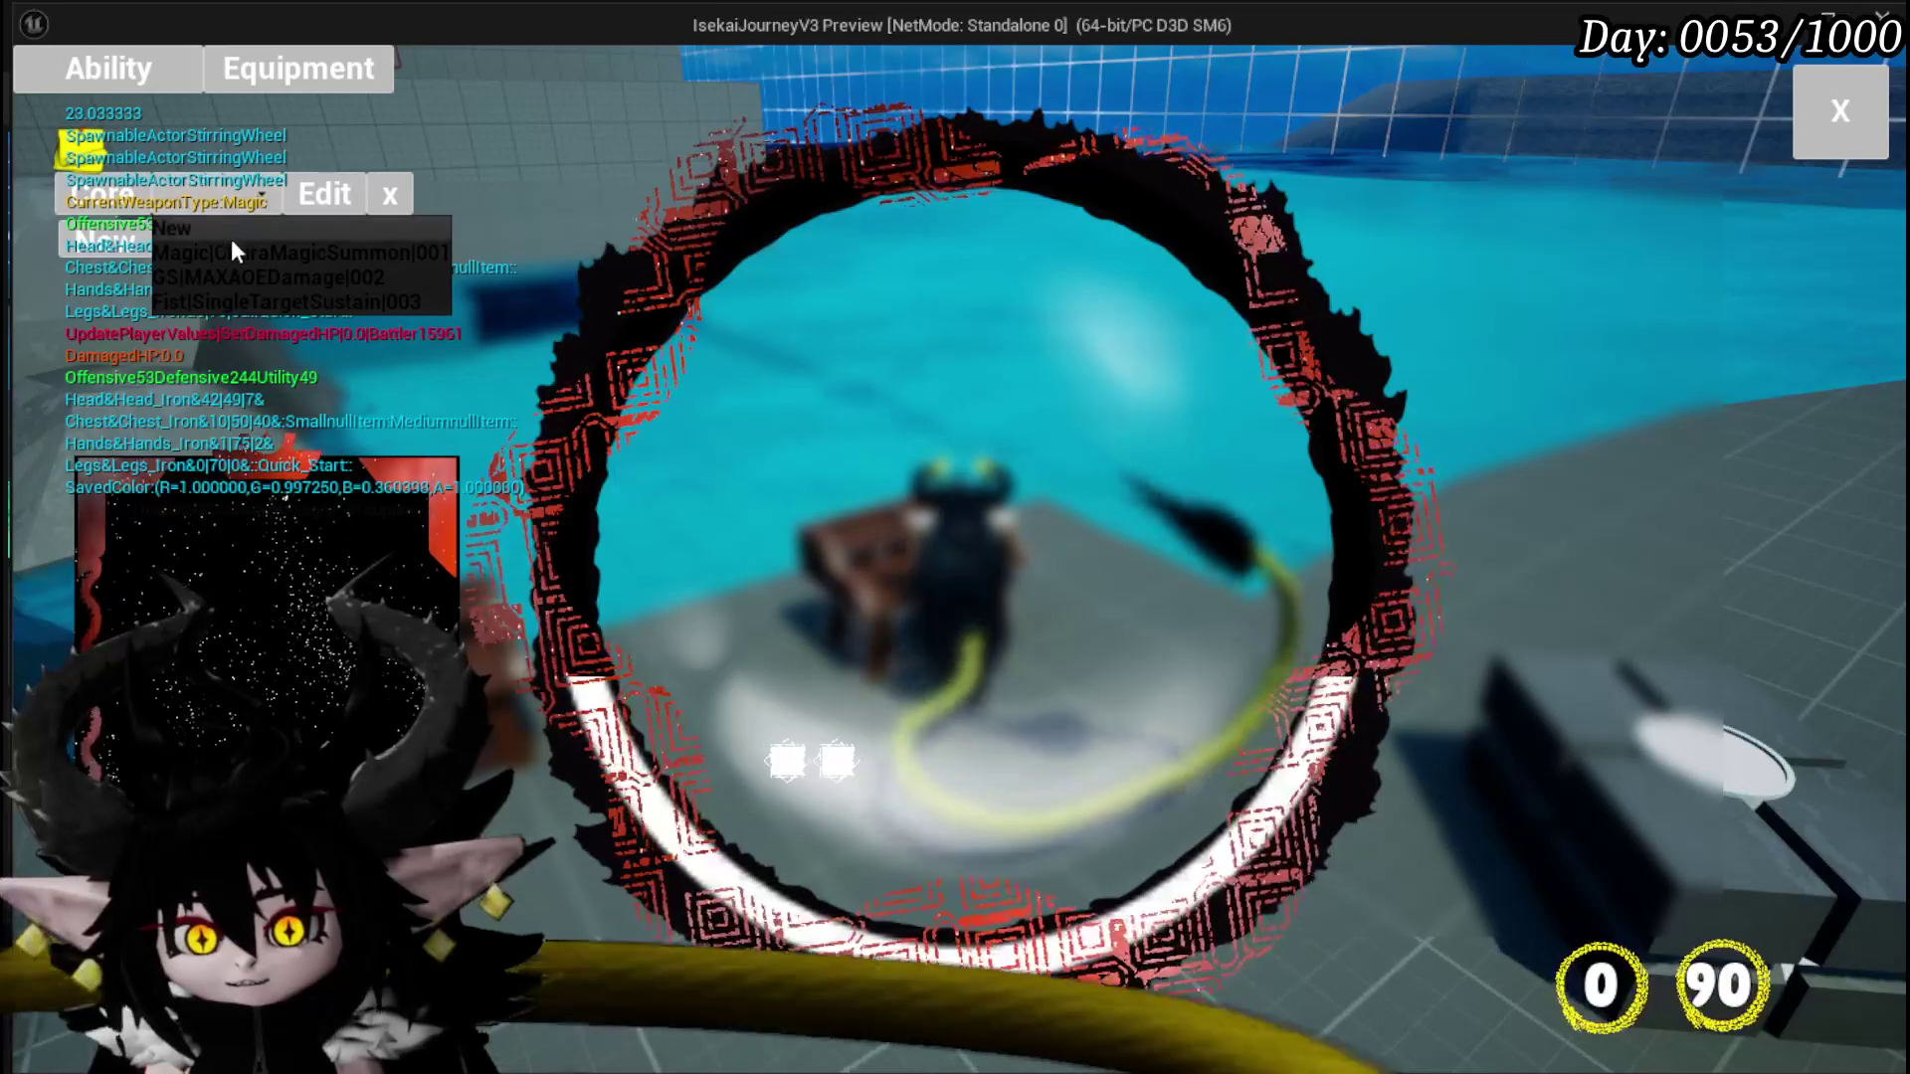
click(234, 253)
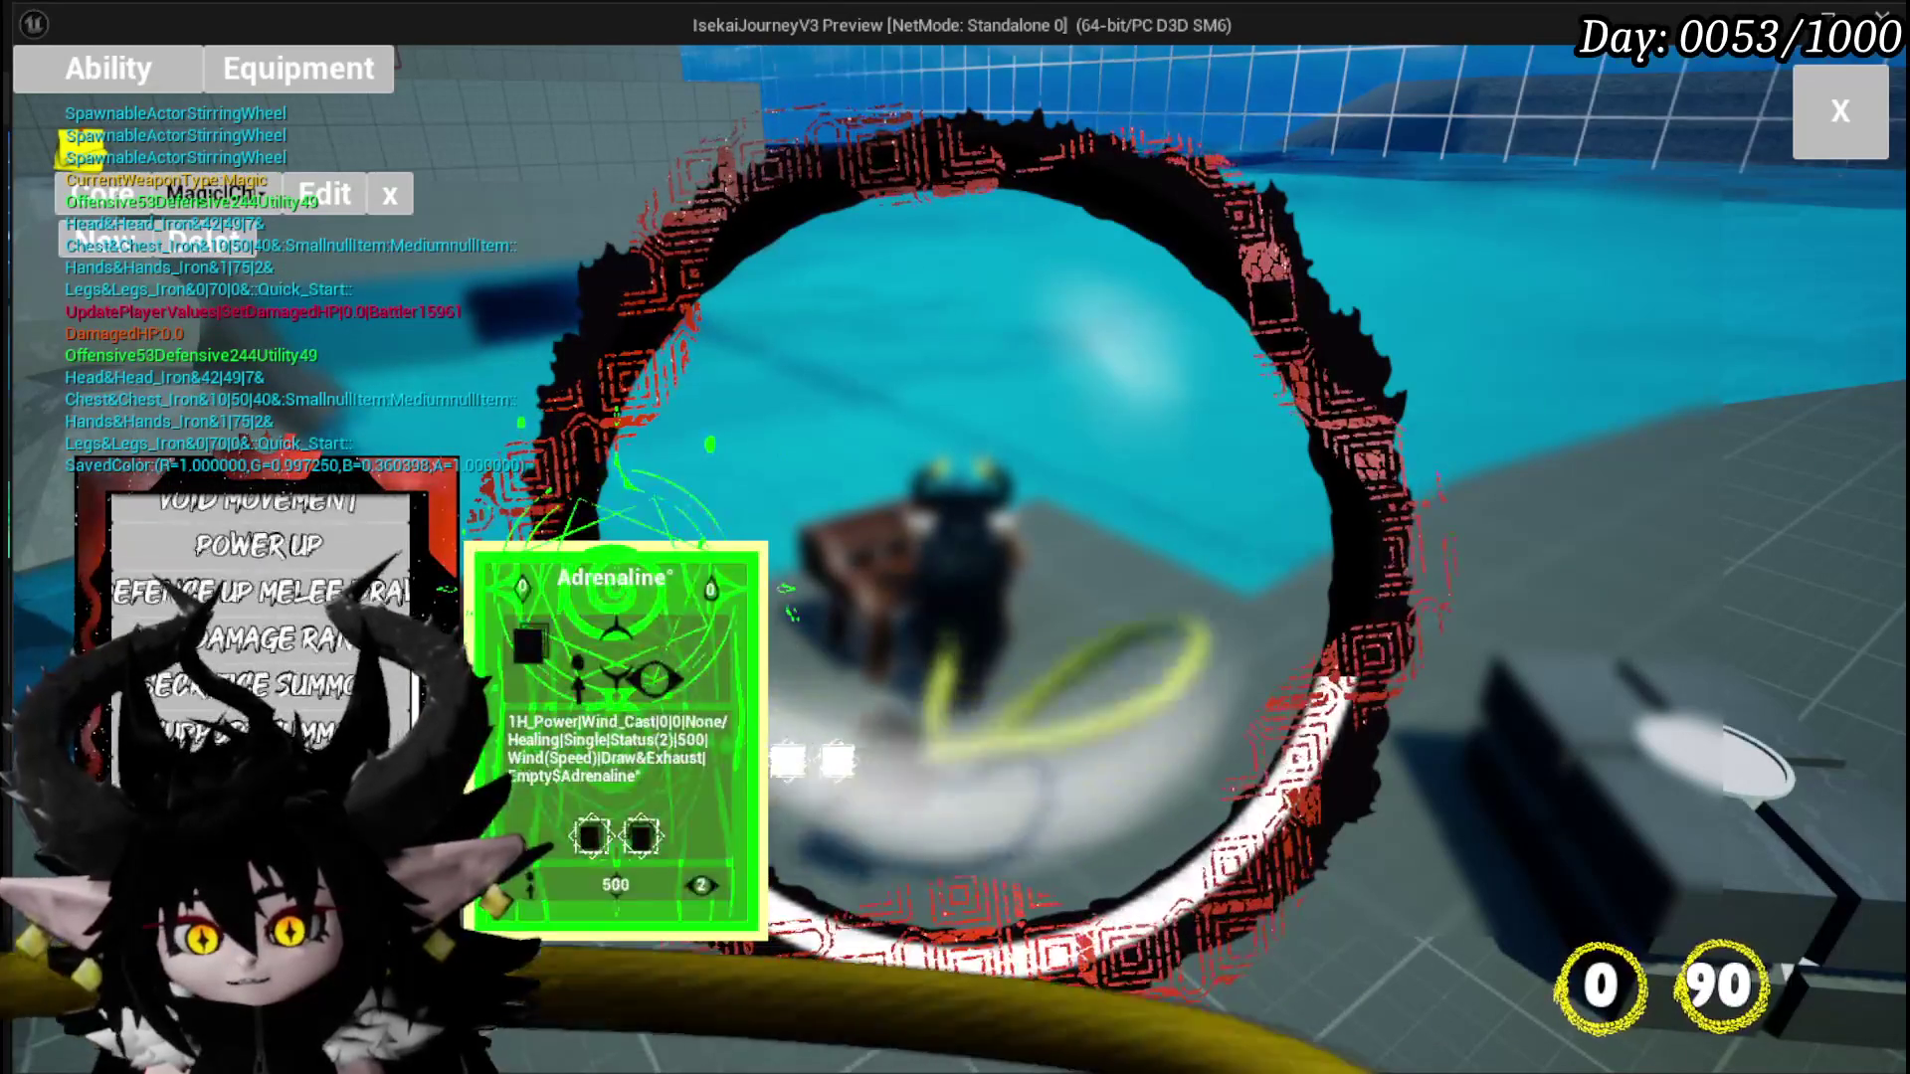
click(615, 736)
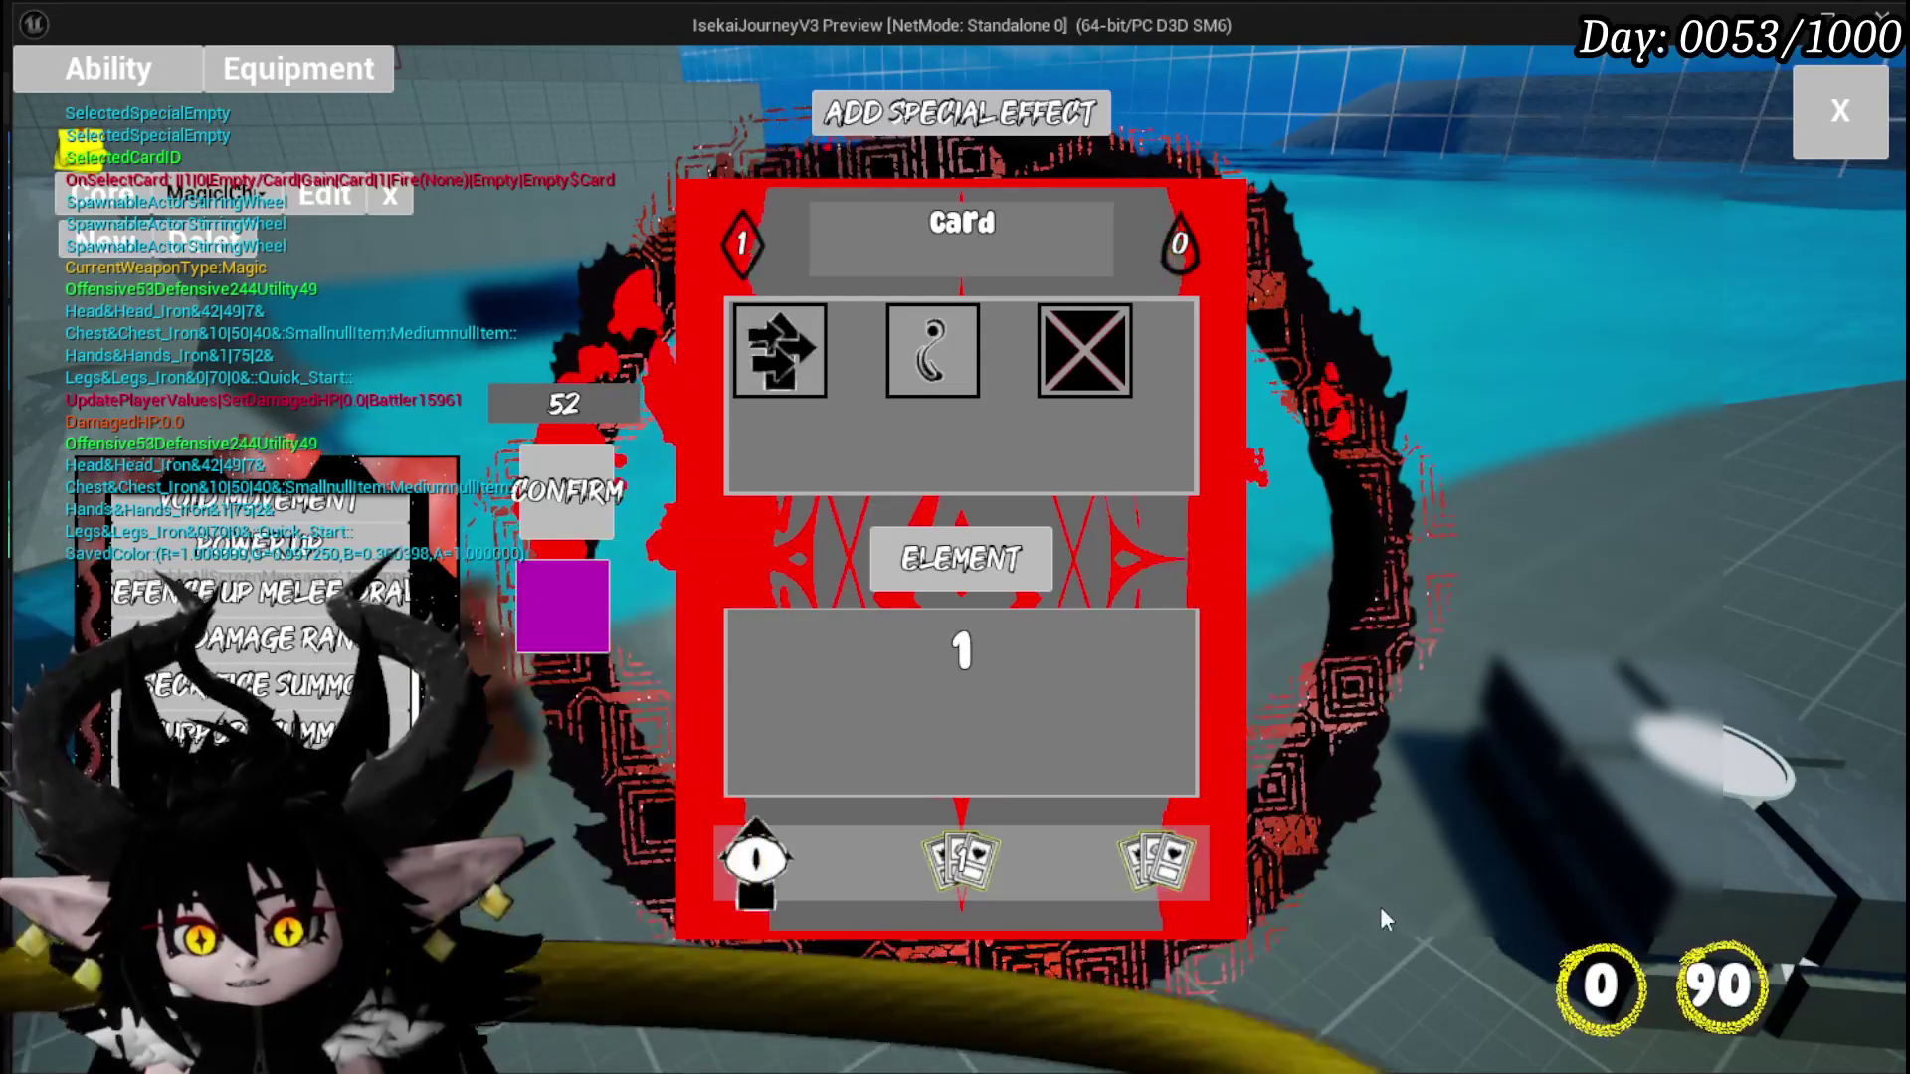
click(1154, 876)
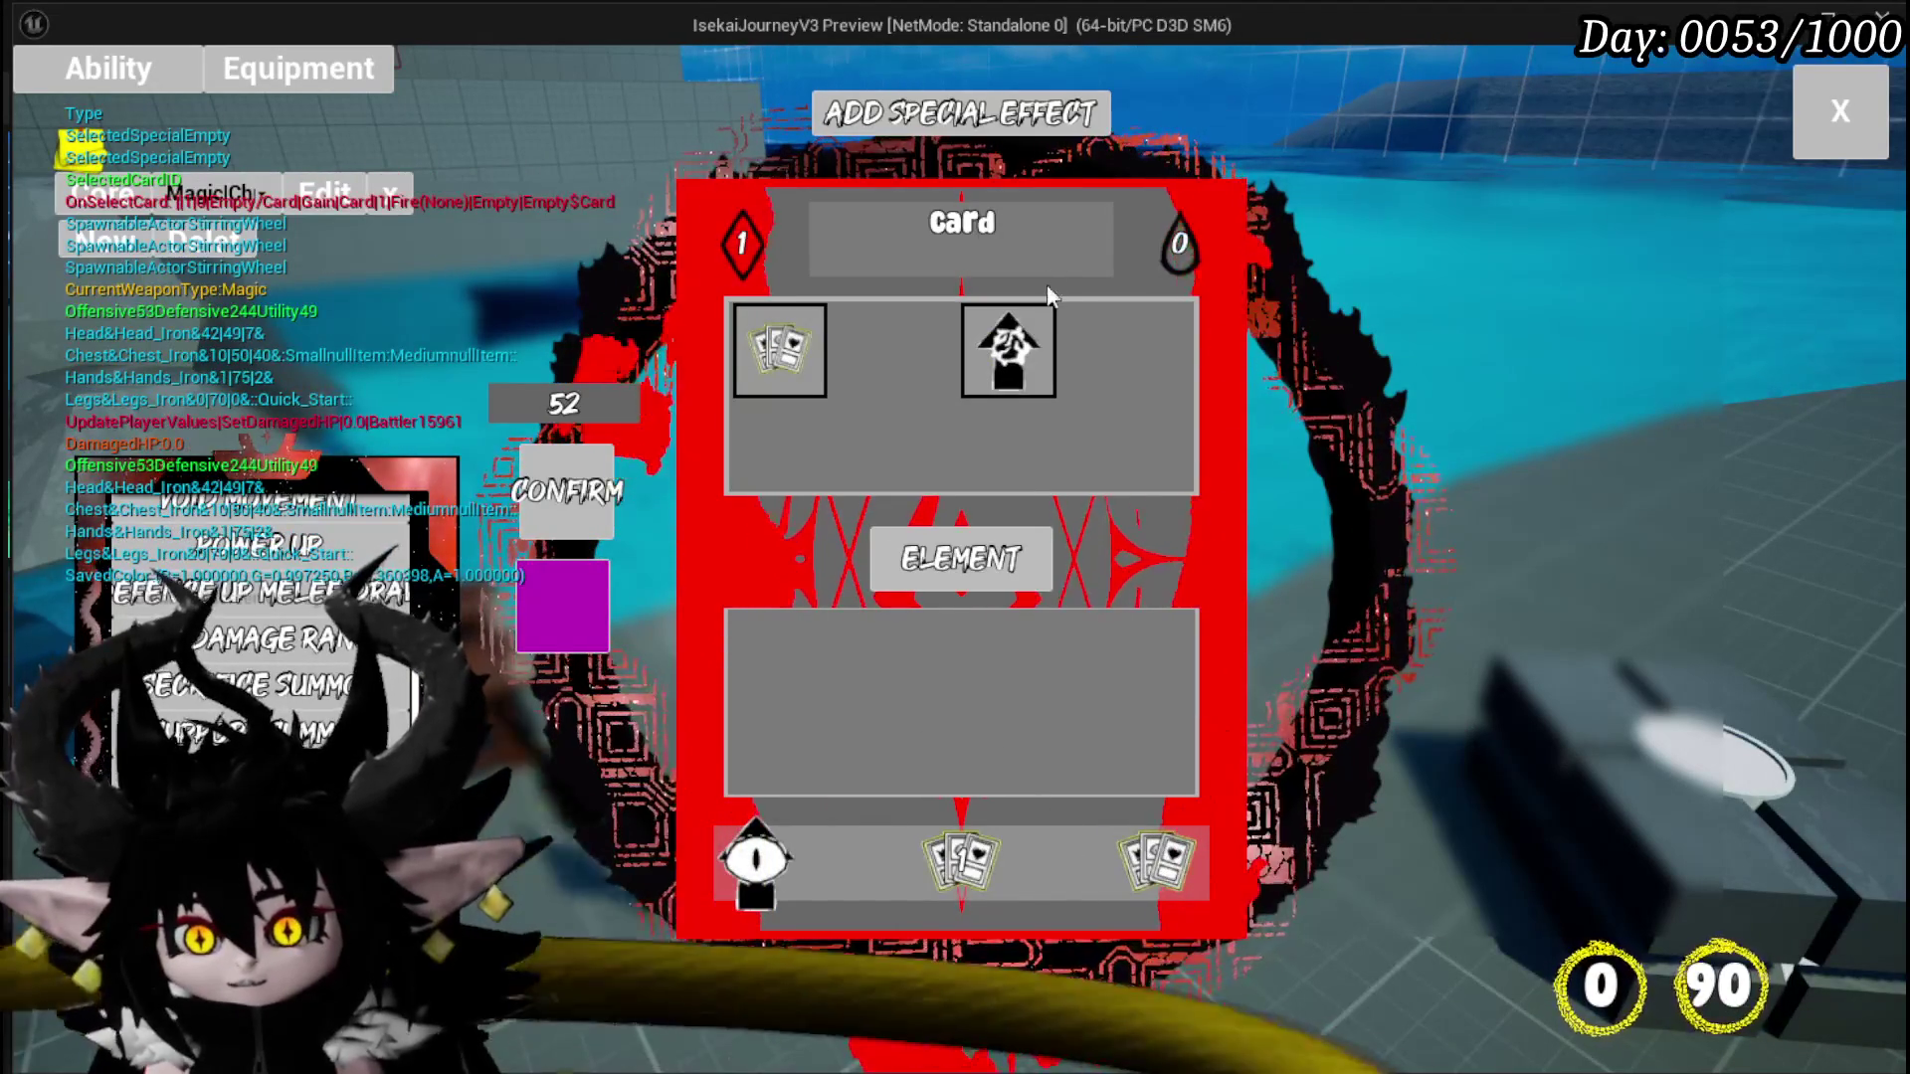
click(1007, 350)
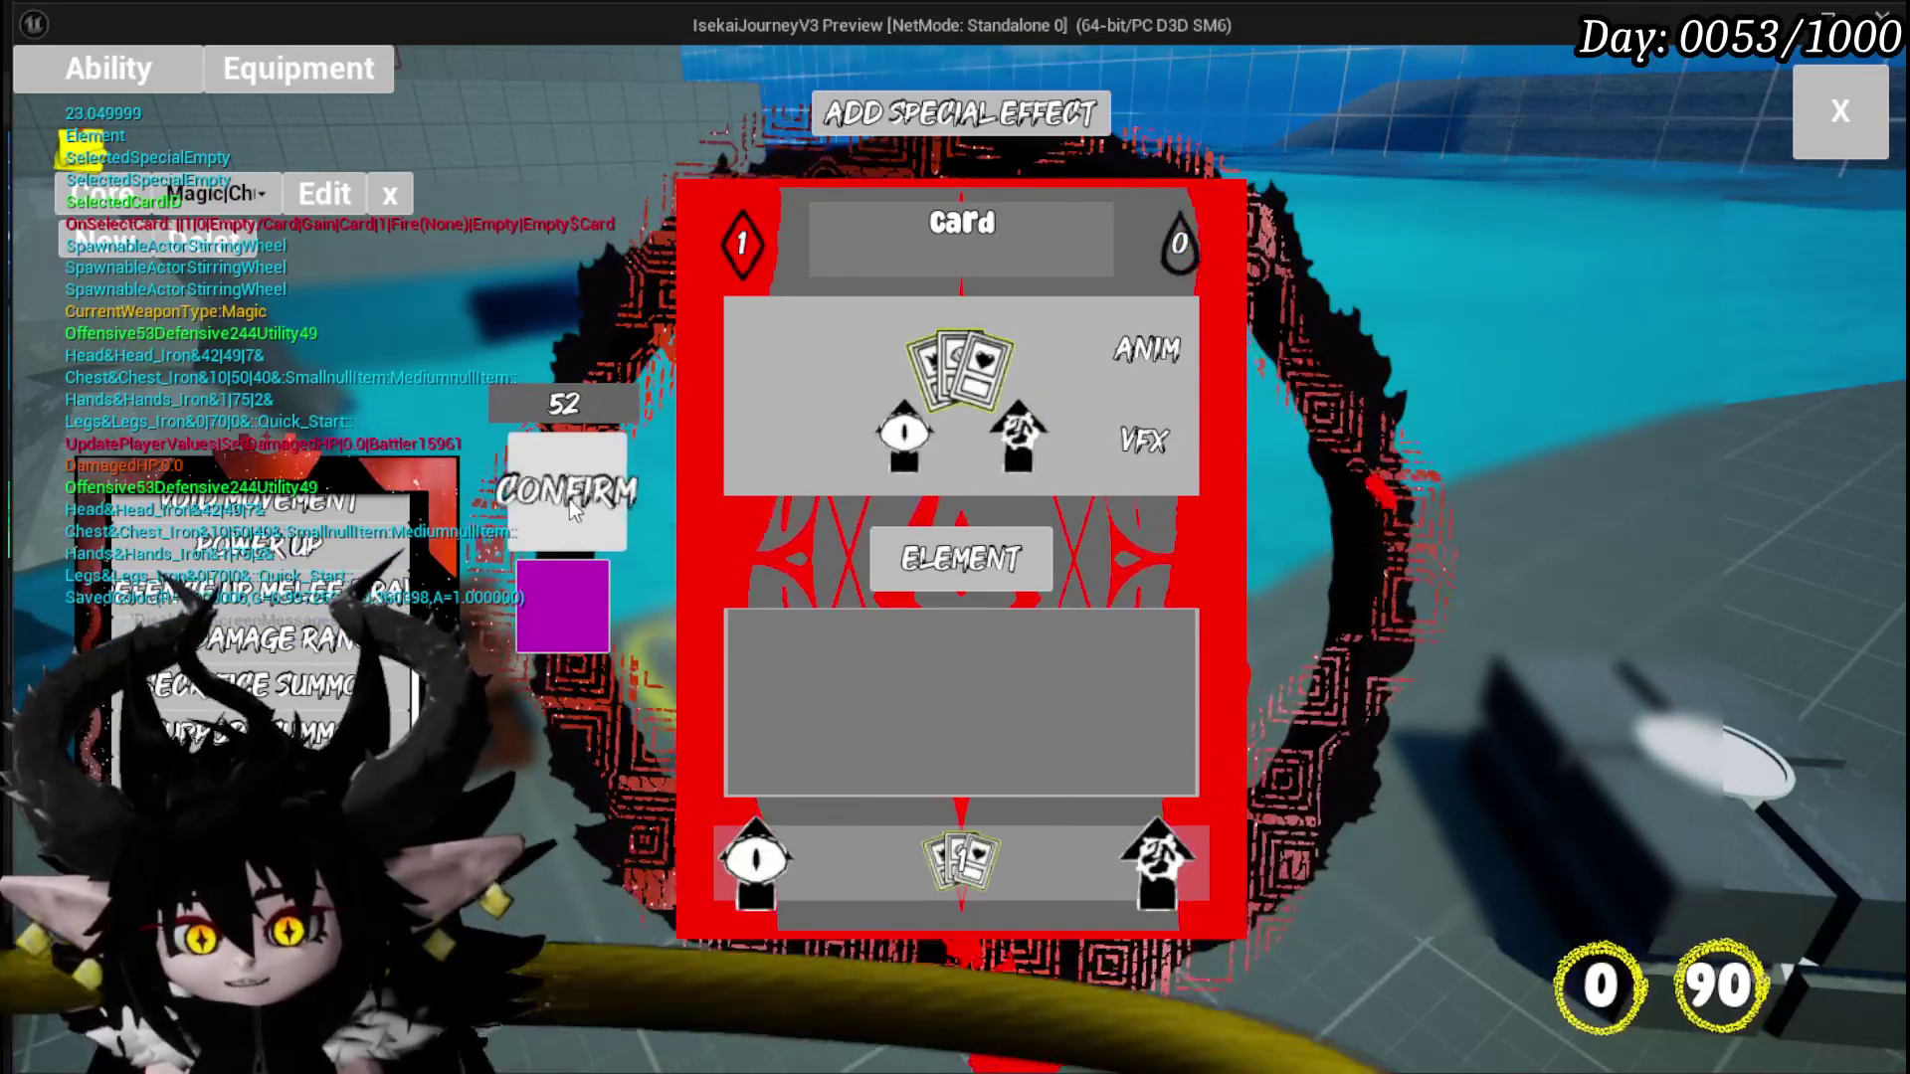
click(607, 627)
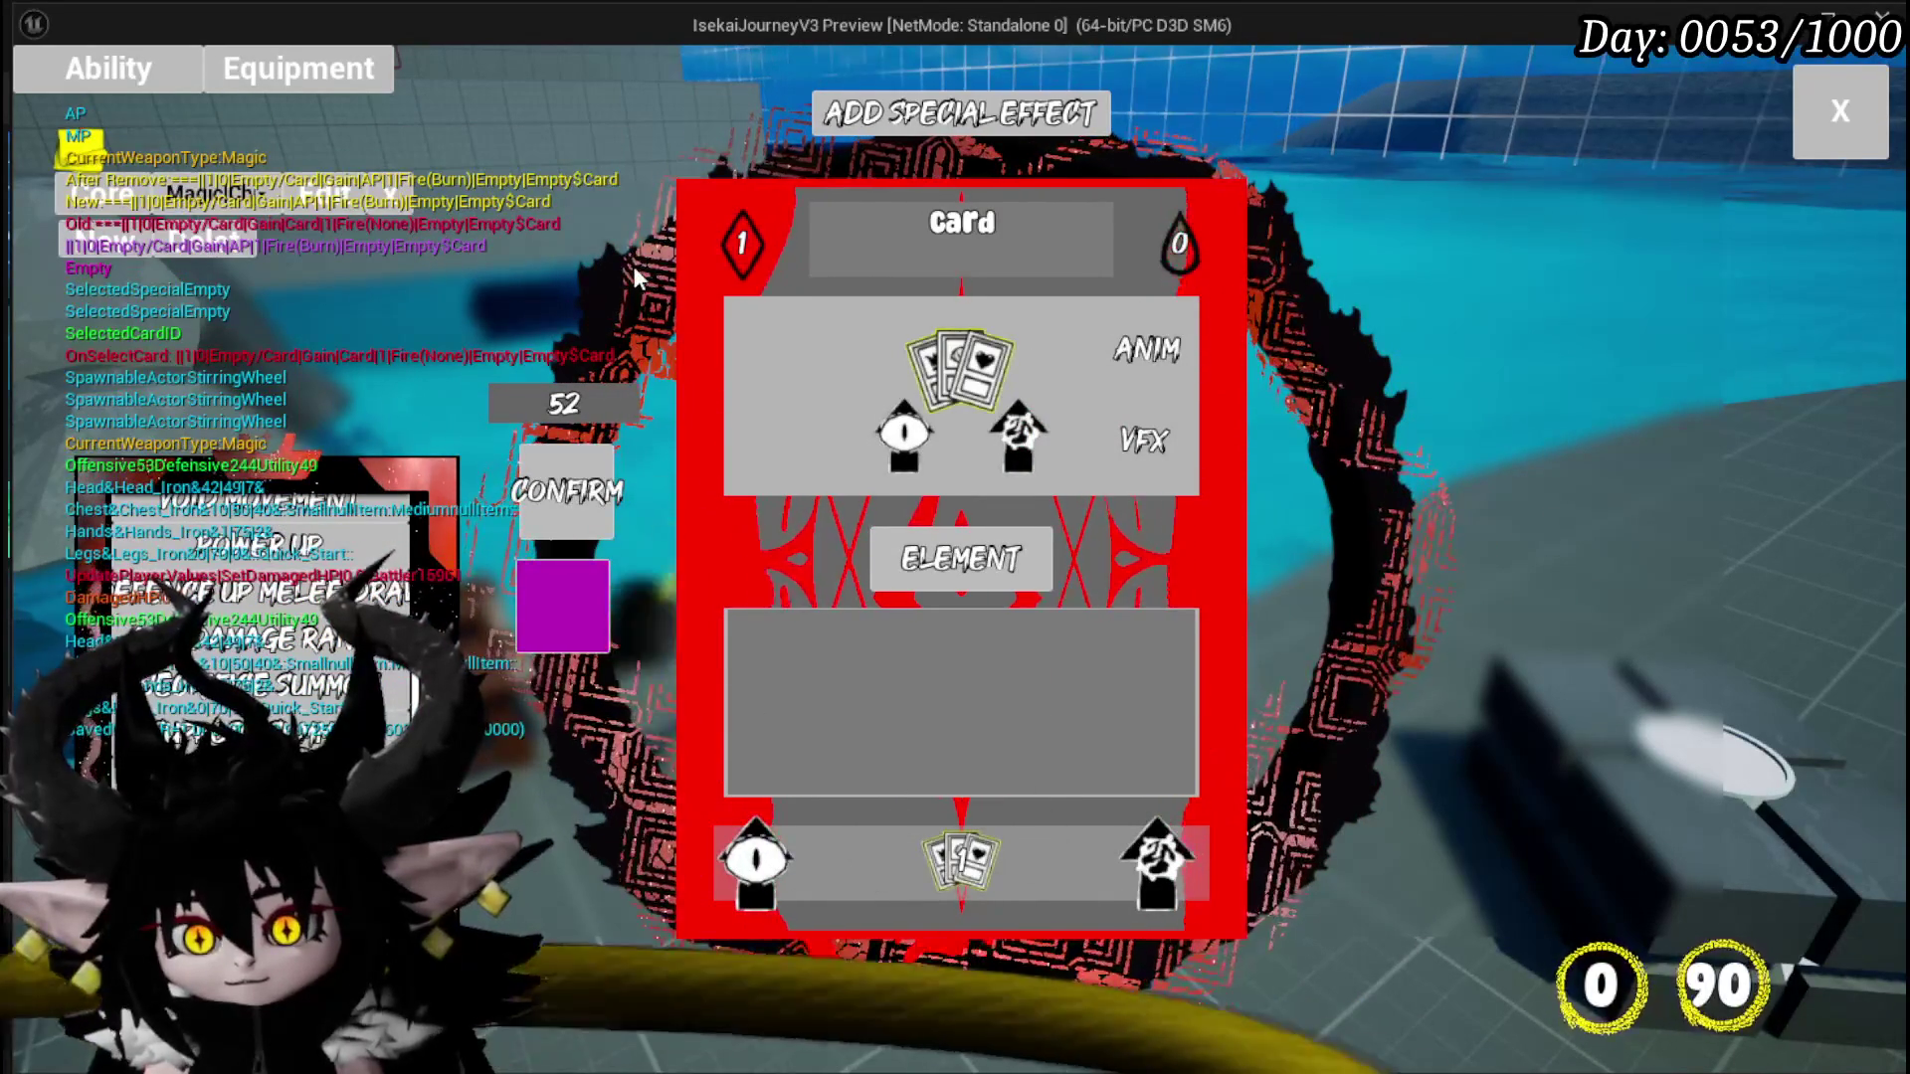
Step: Set the card's mana cost to 10, confirm it, and close the card editor
click(742, 241)
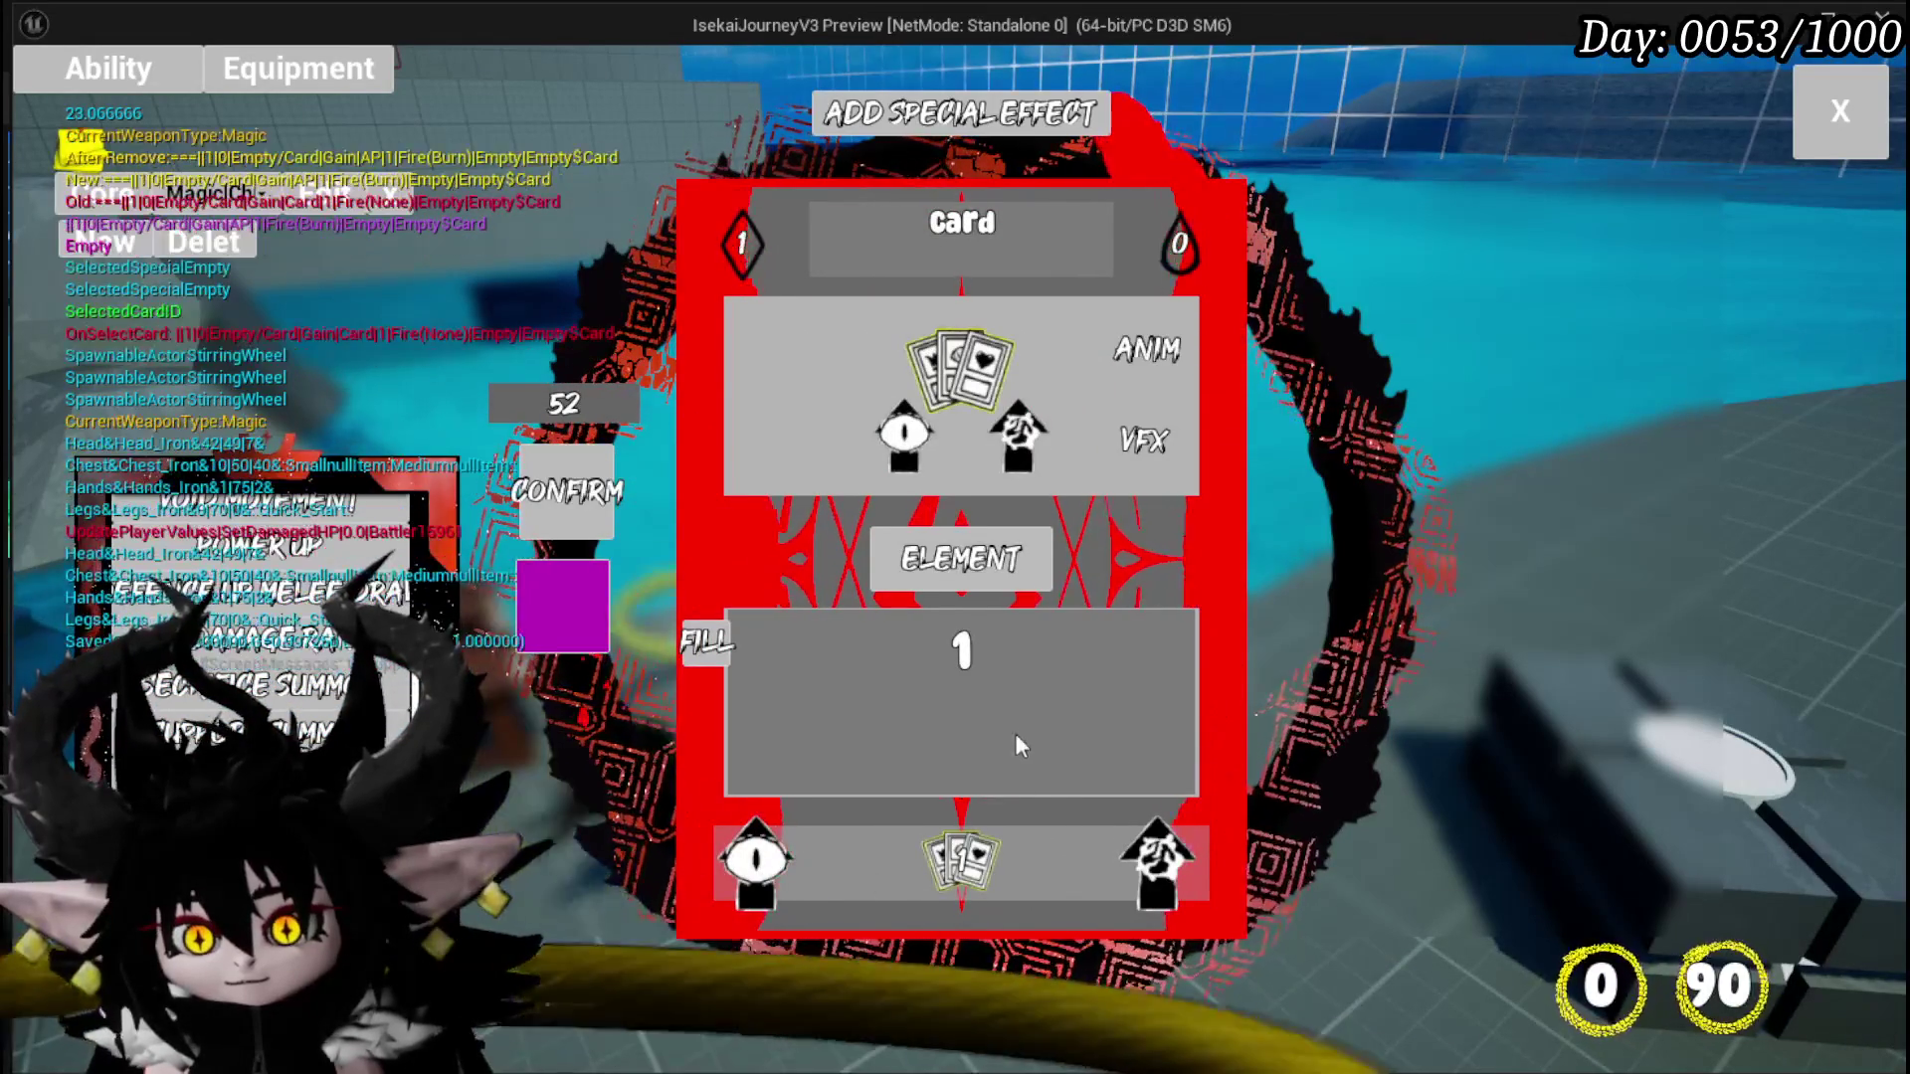
double_click(962, 652)
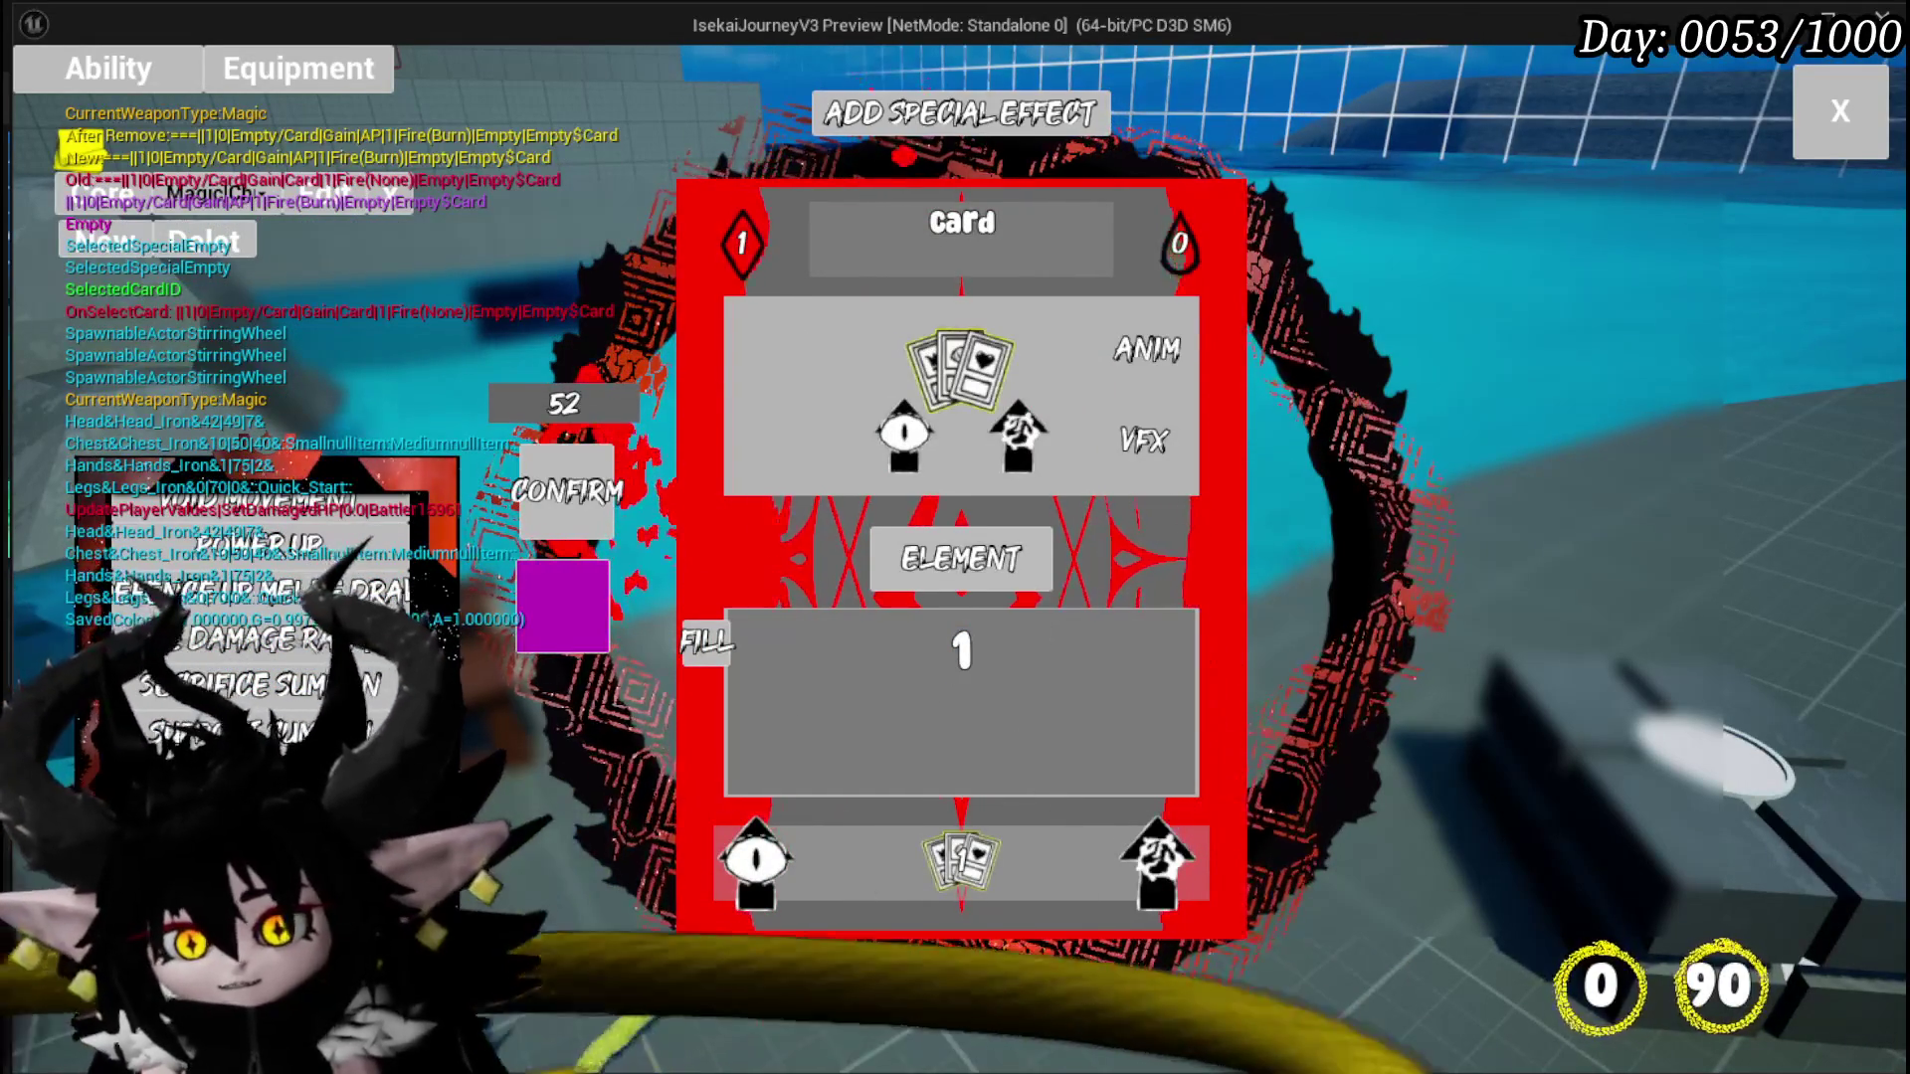
double_click(962, 652)
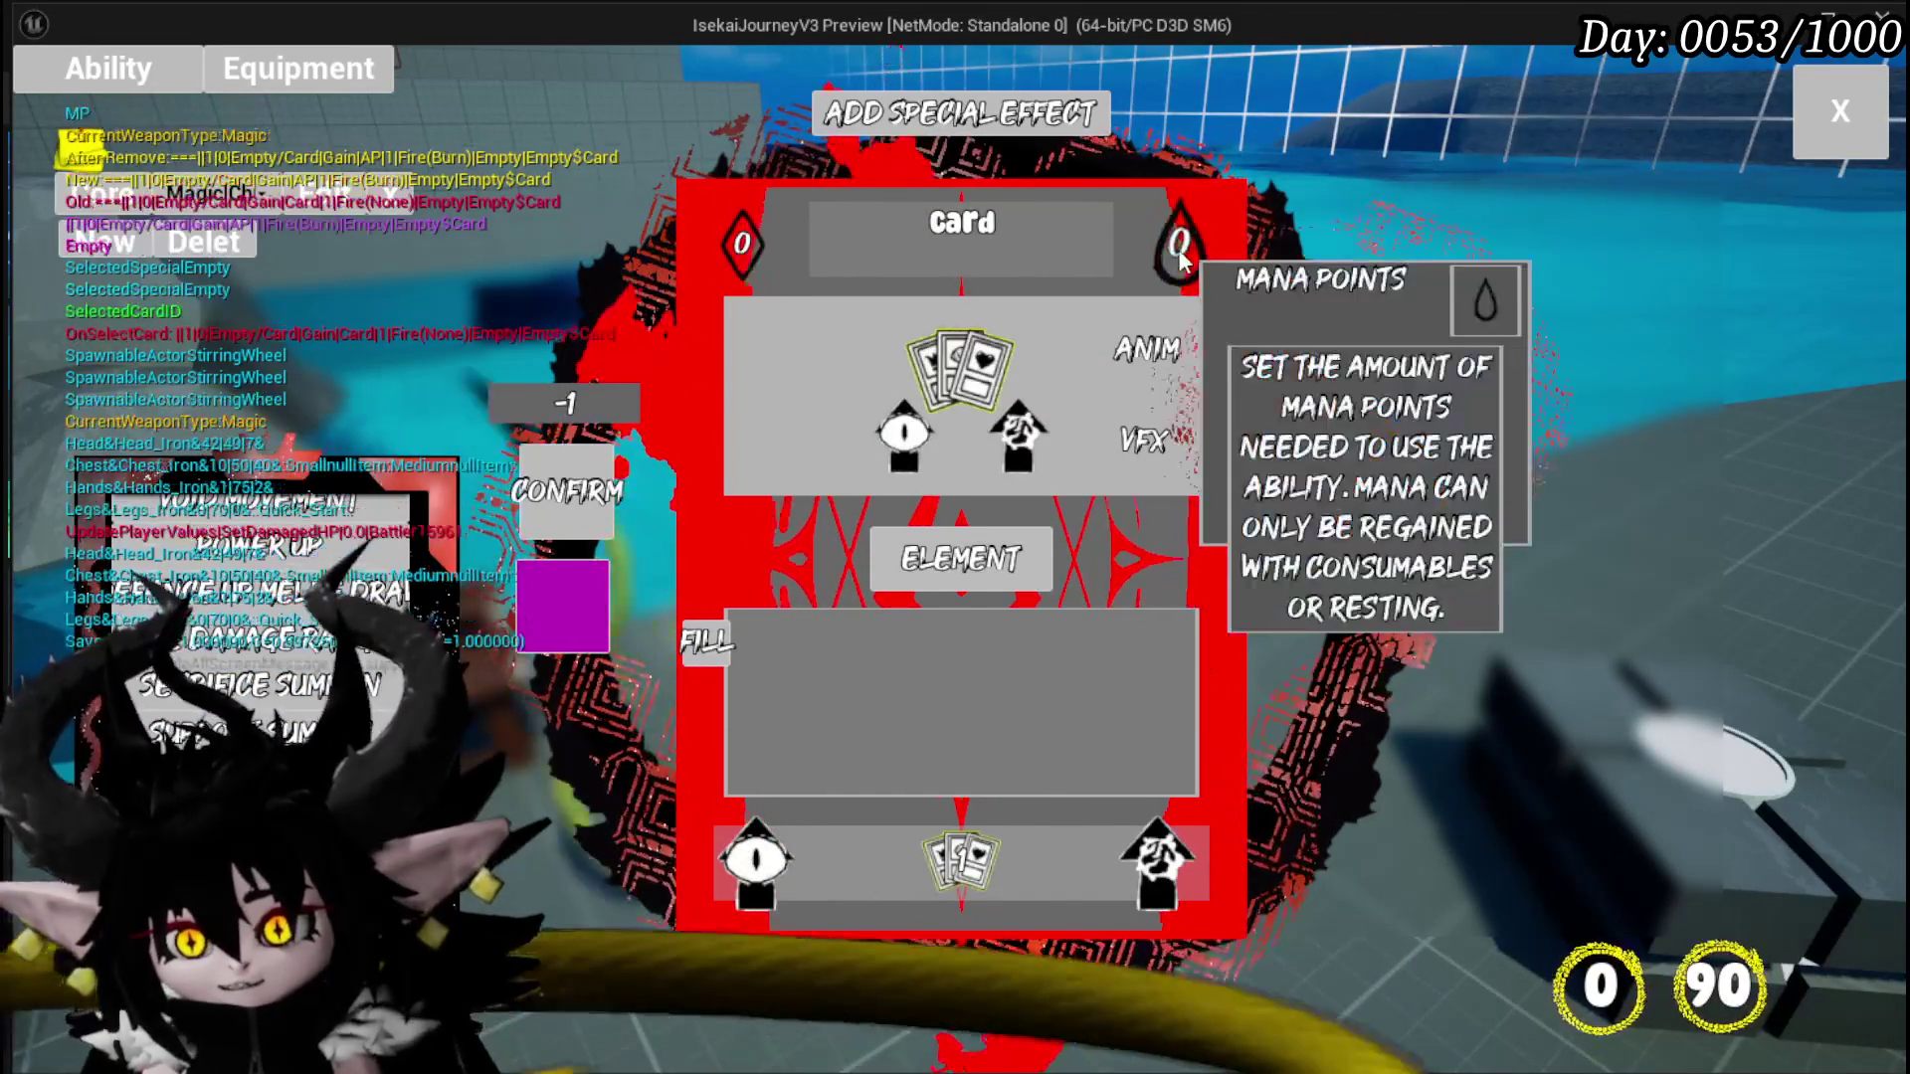
text(0)
key(BackSpace)
text(10)
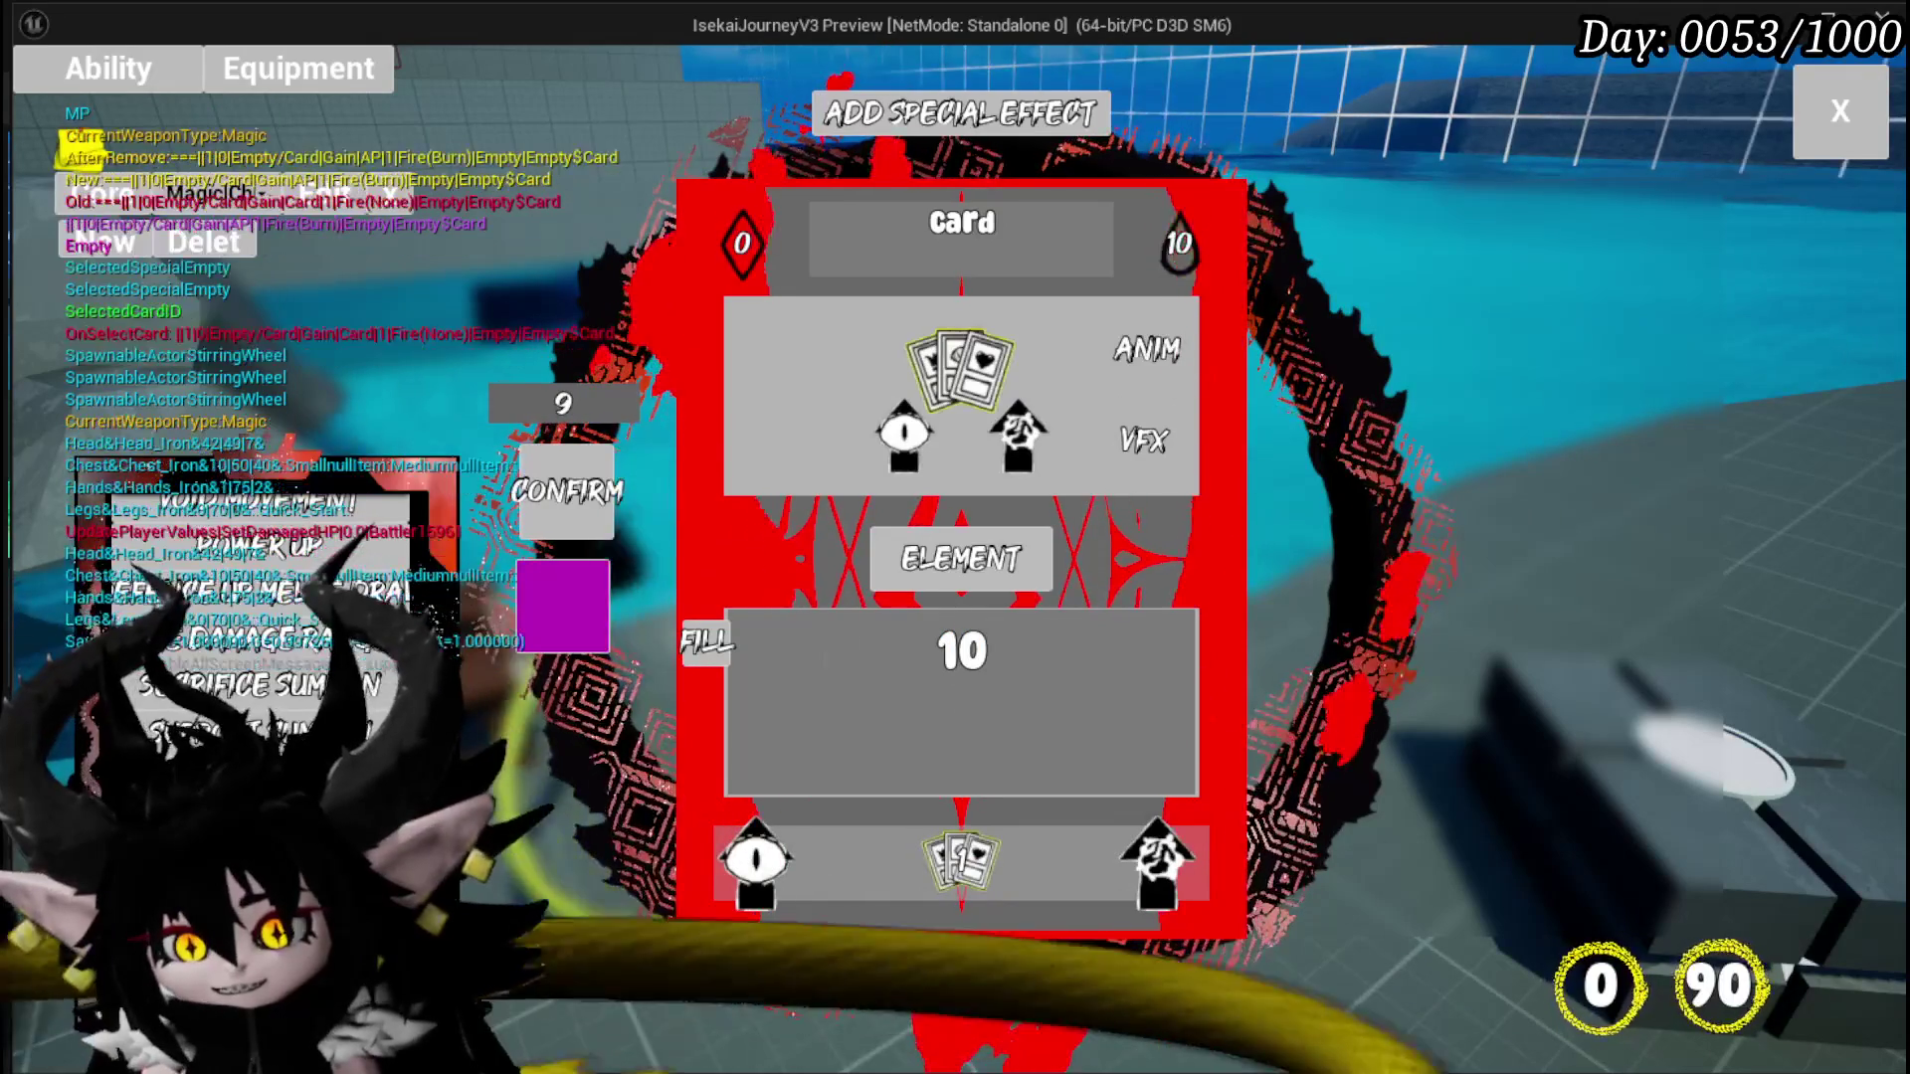
key(Return)
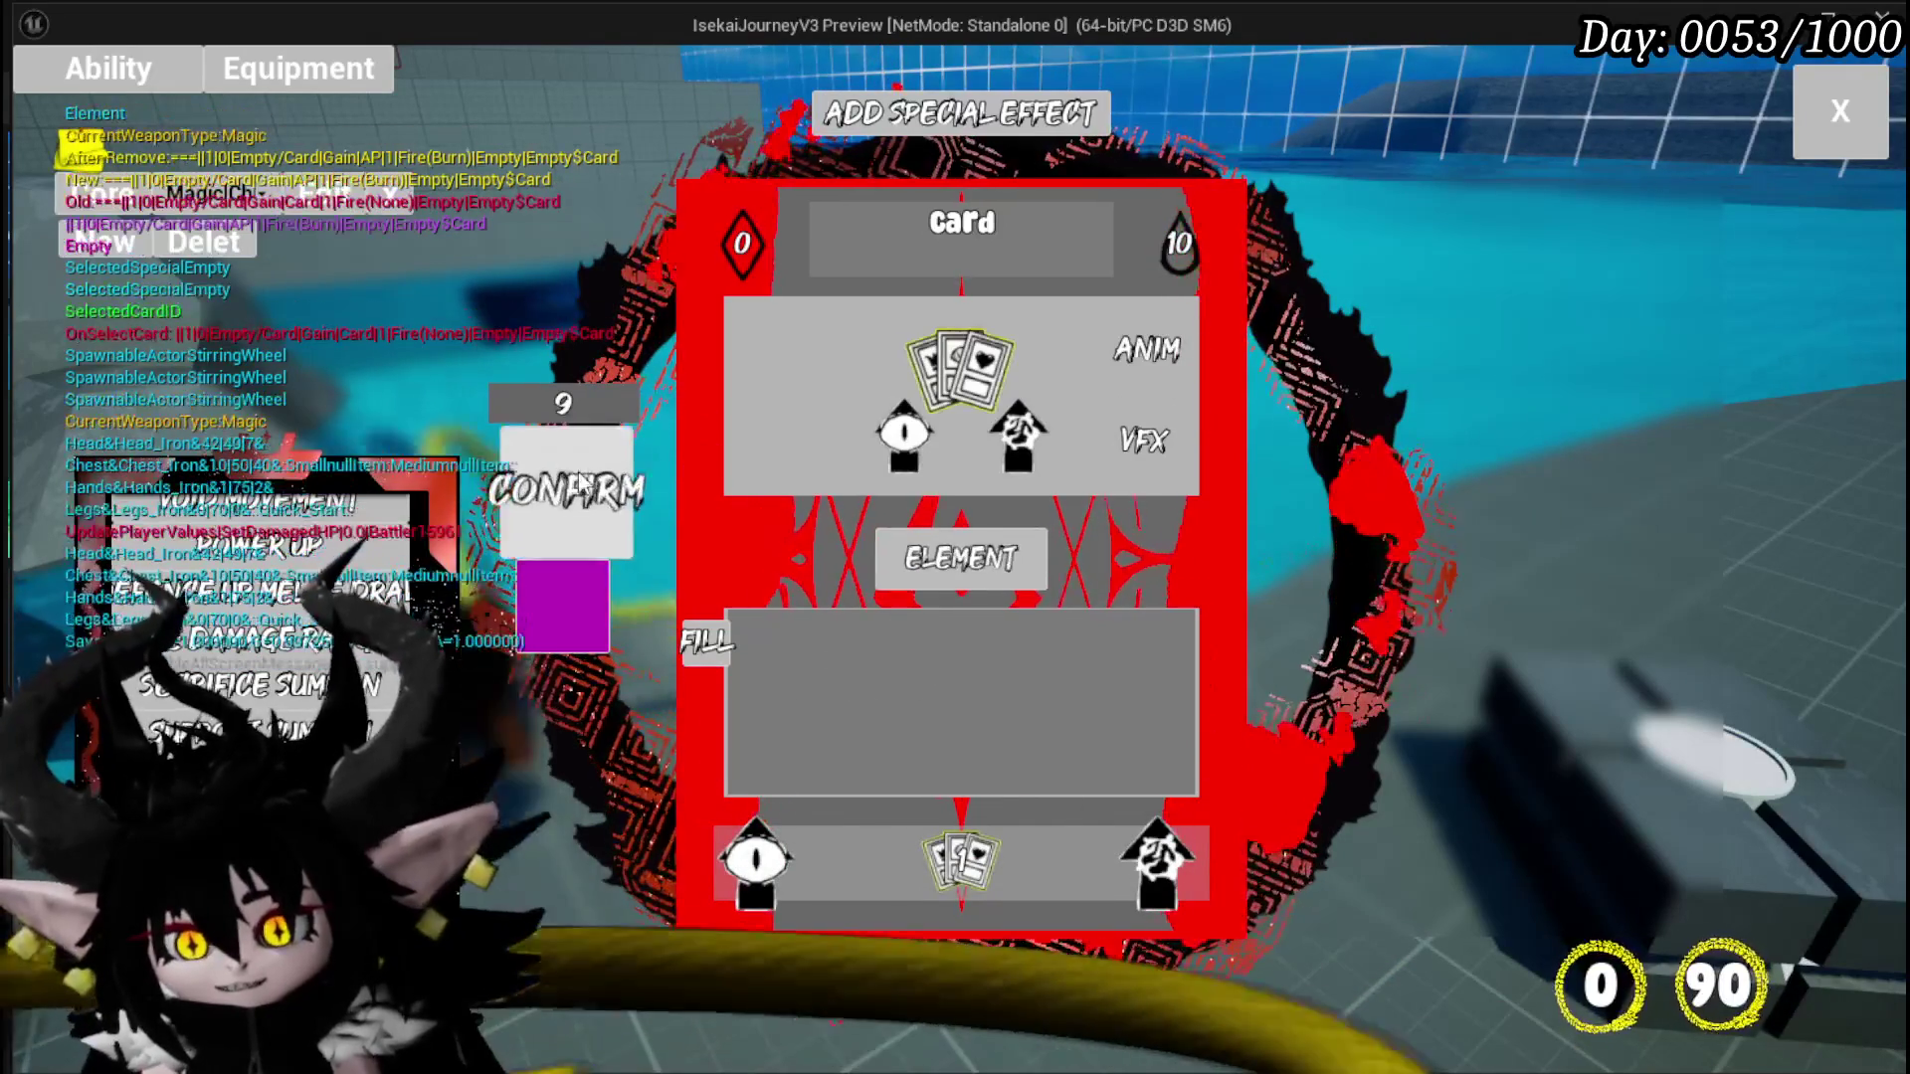
click(569, 495)
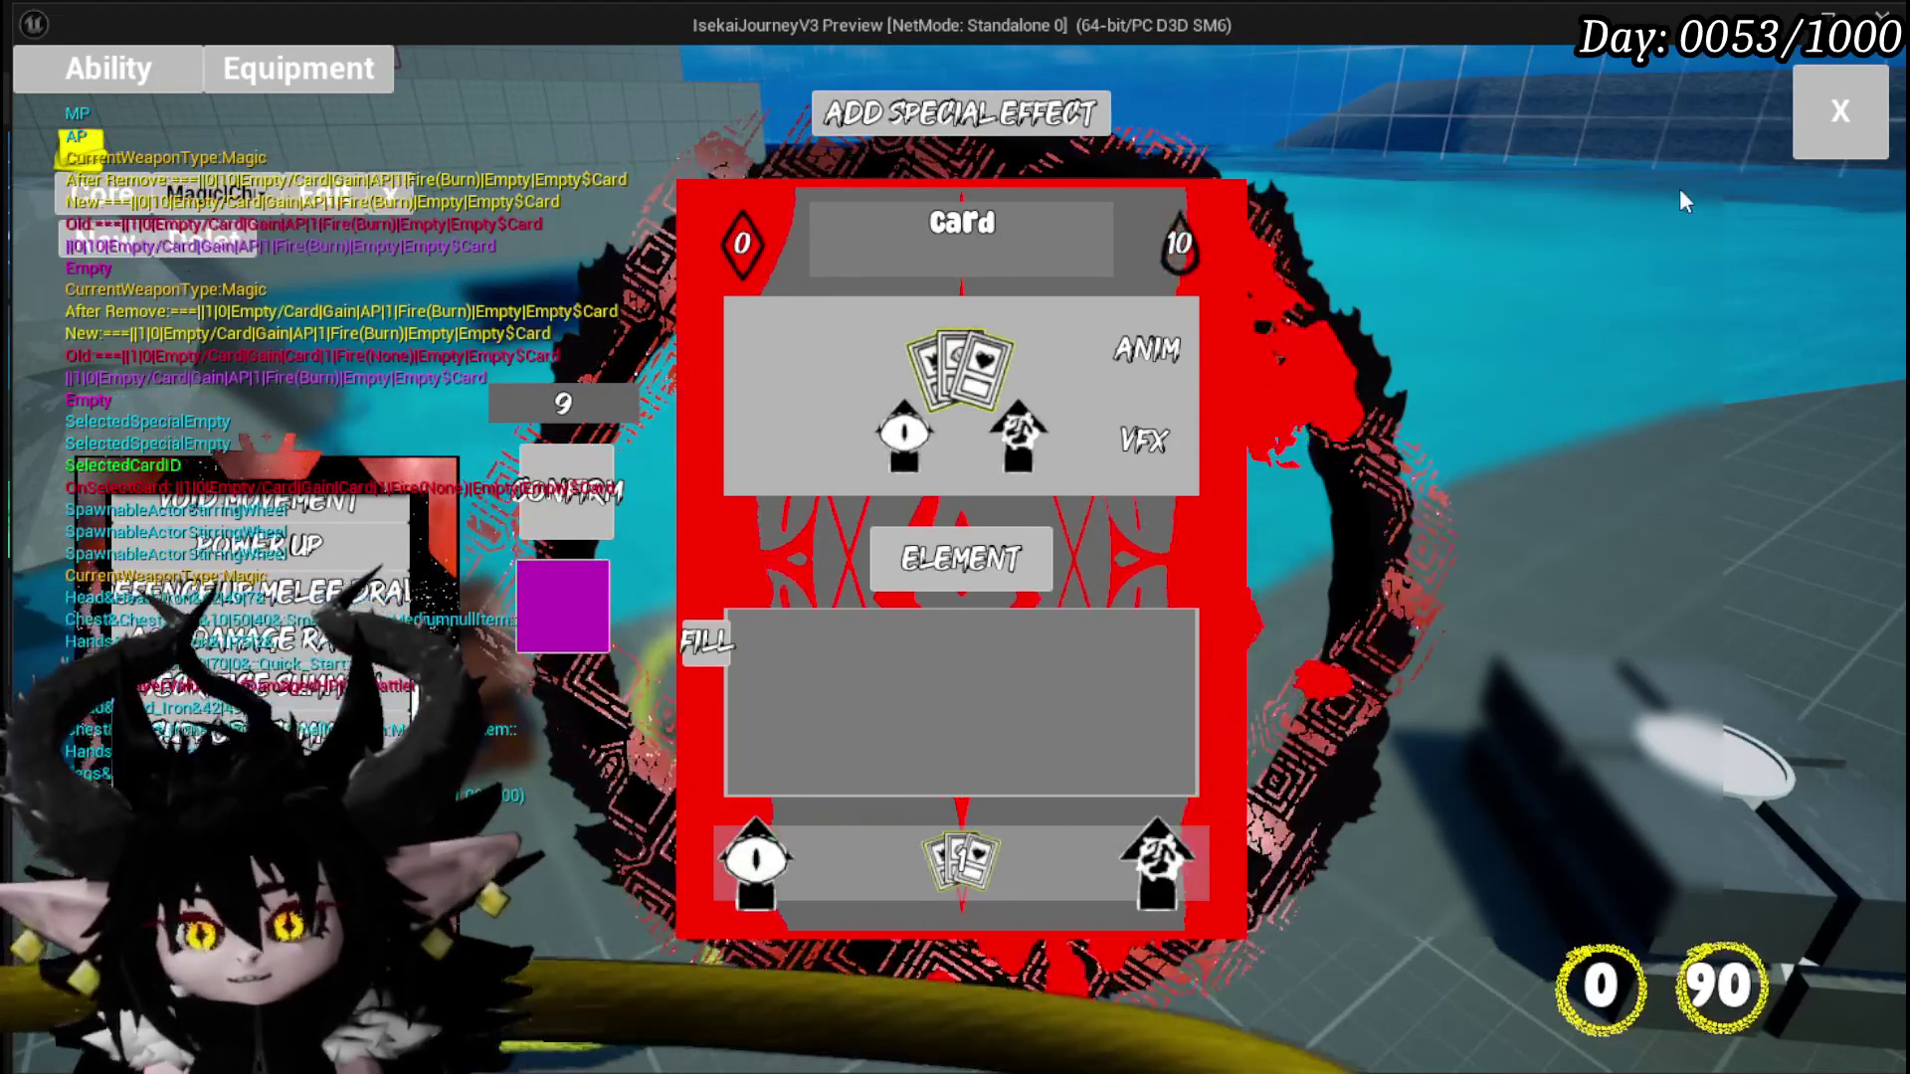
click(1838, 127)
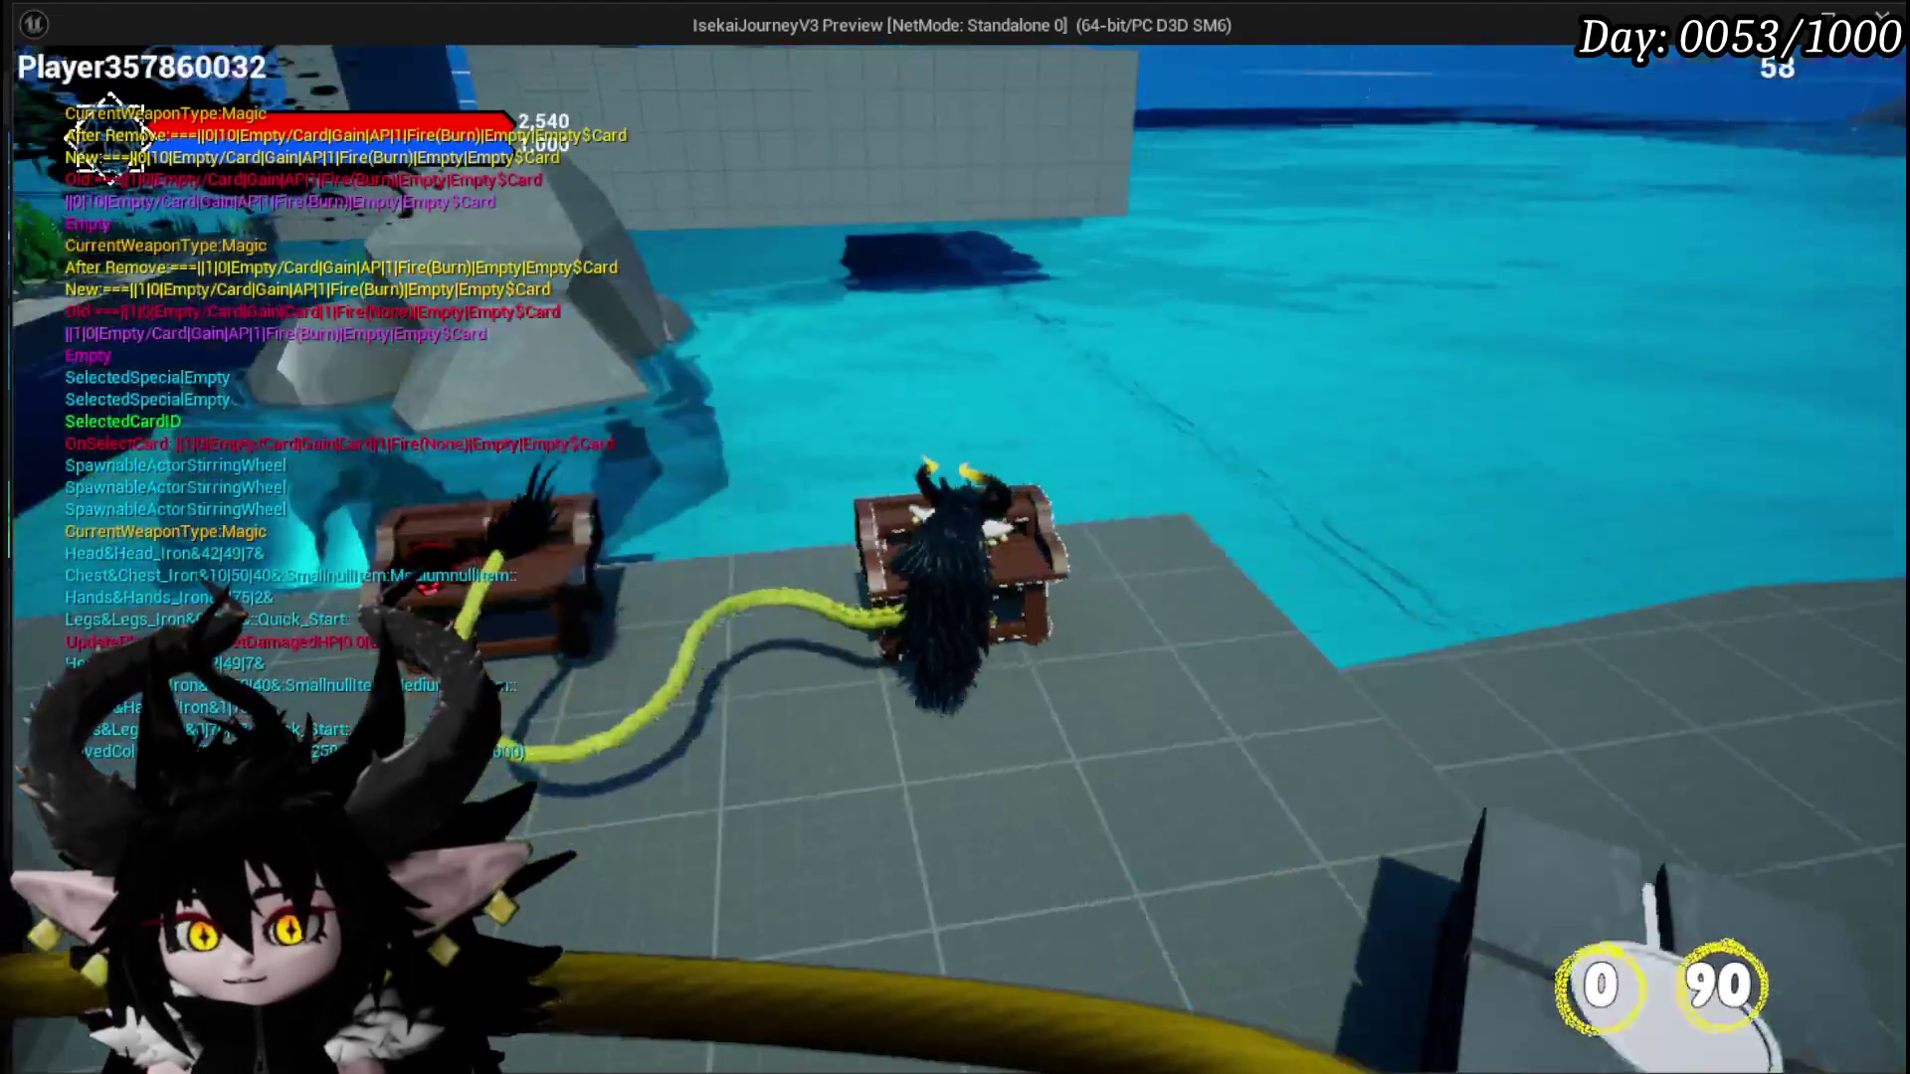
Step: Save game progress from the settings menu, stop the play test, and save the level
key(Escape)
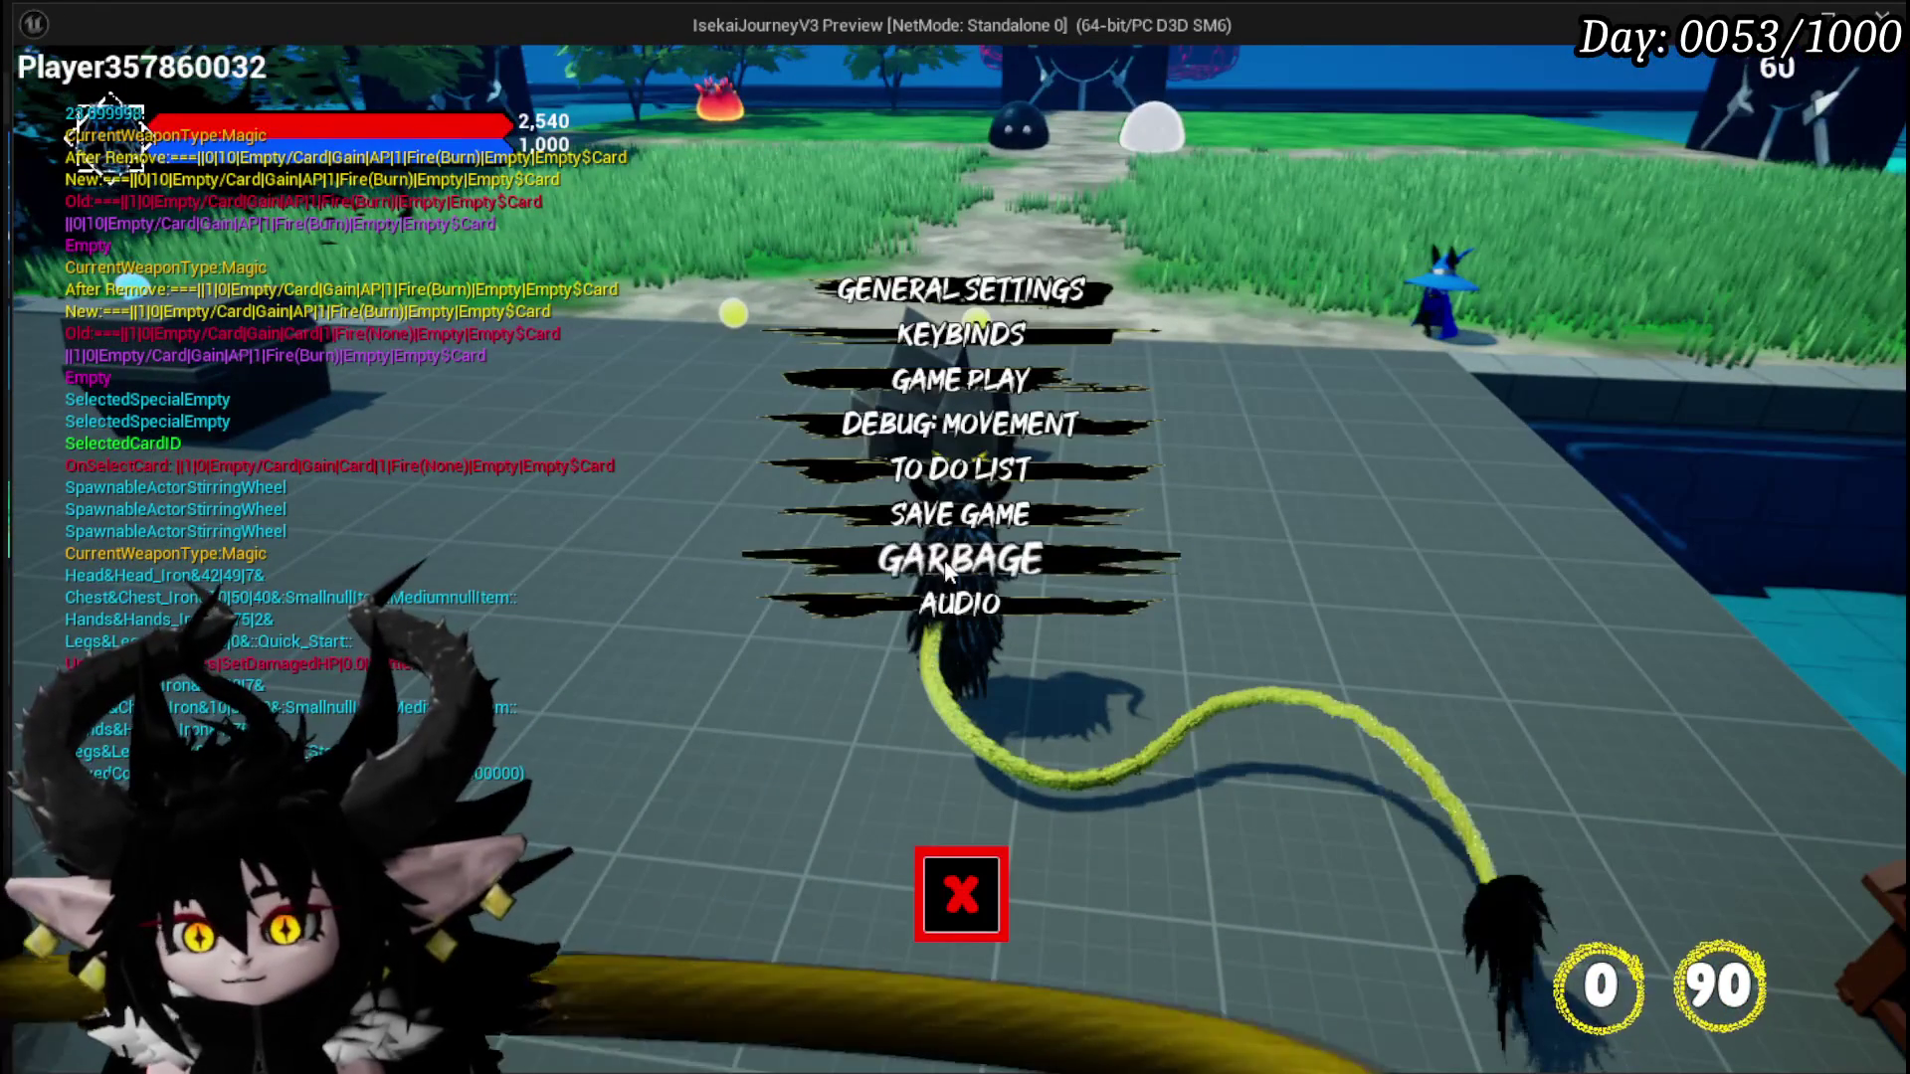
click(923, 514)
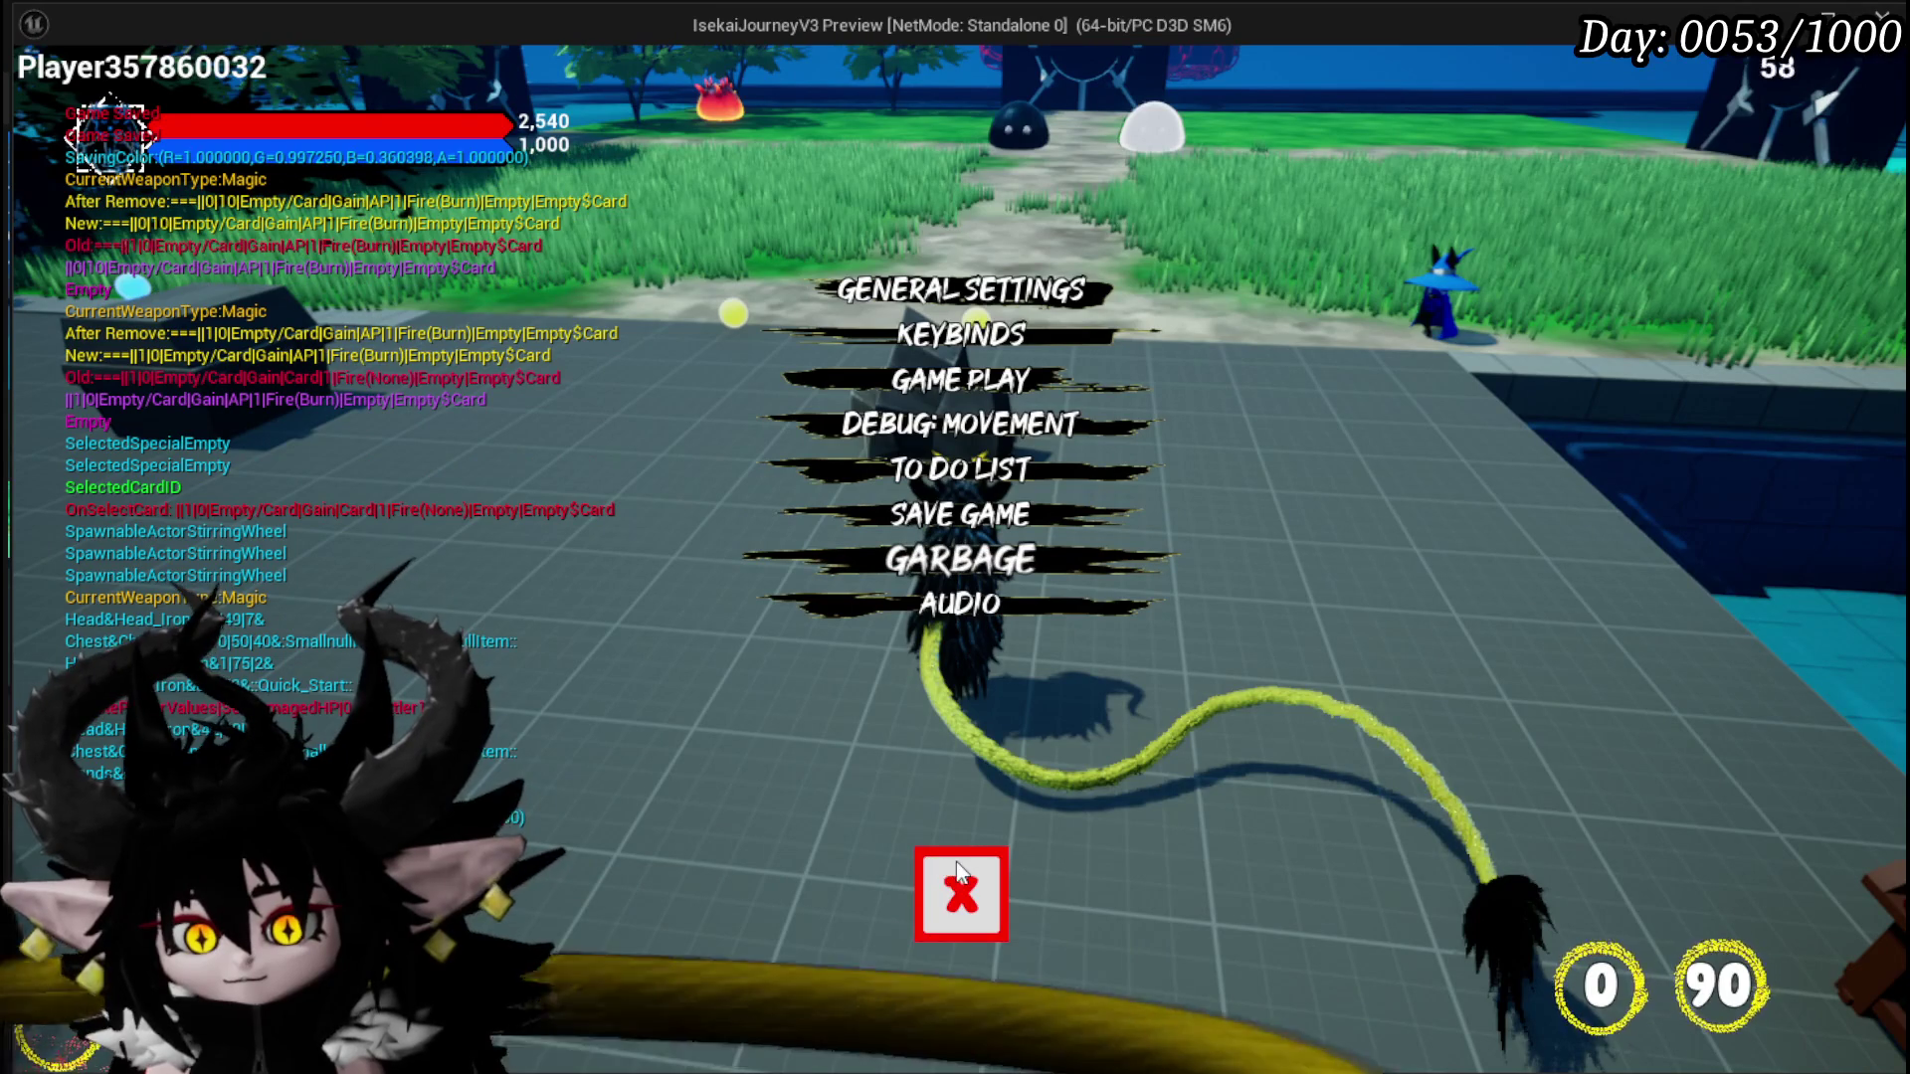
click(958, 873)
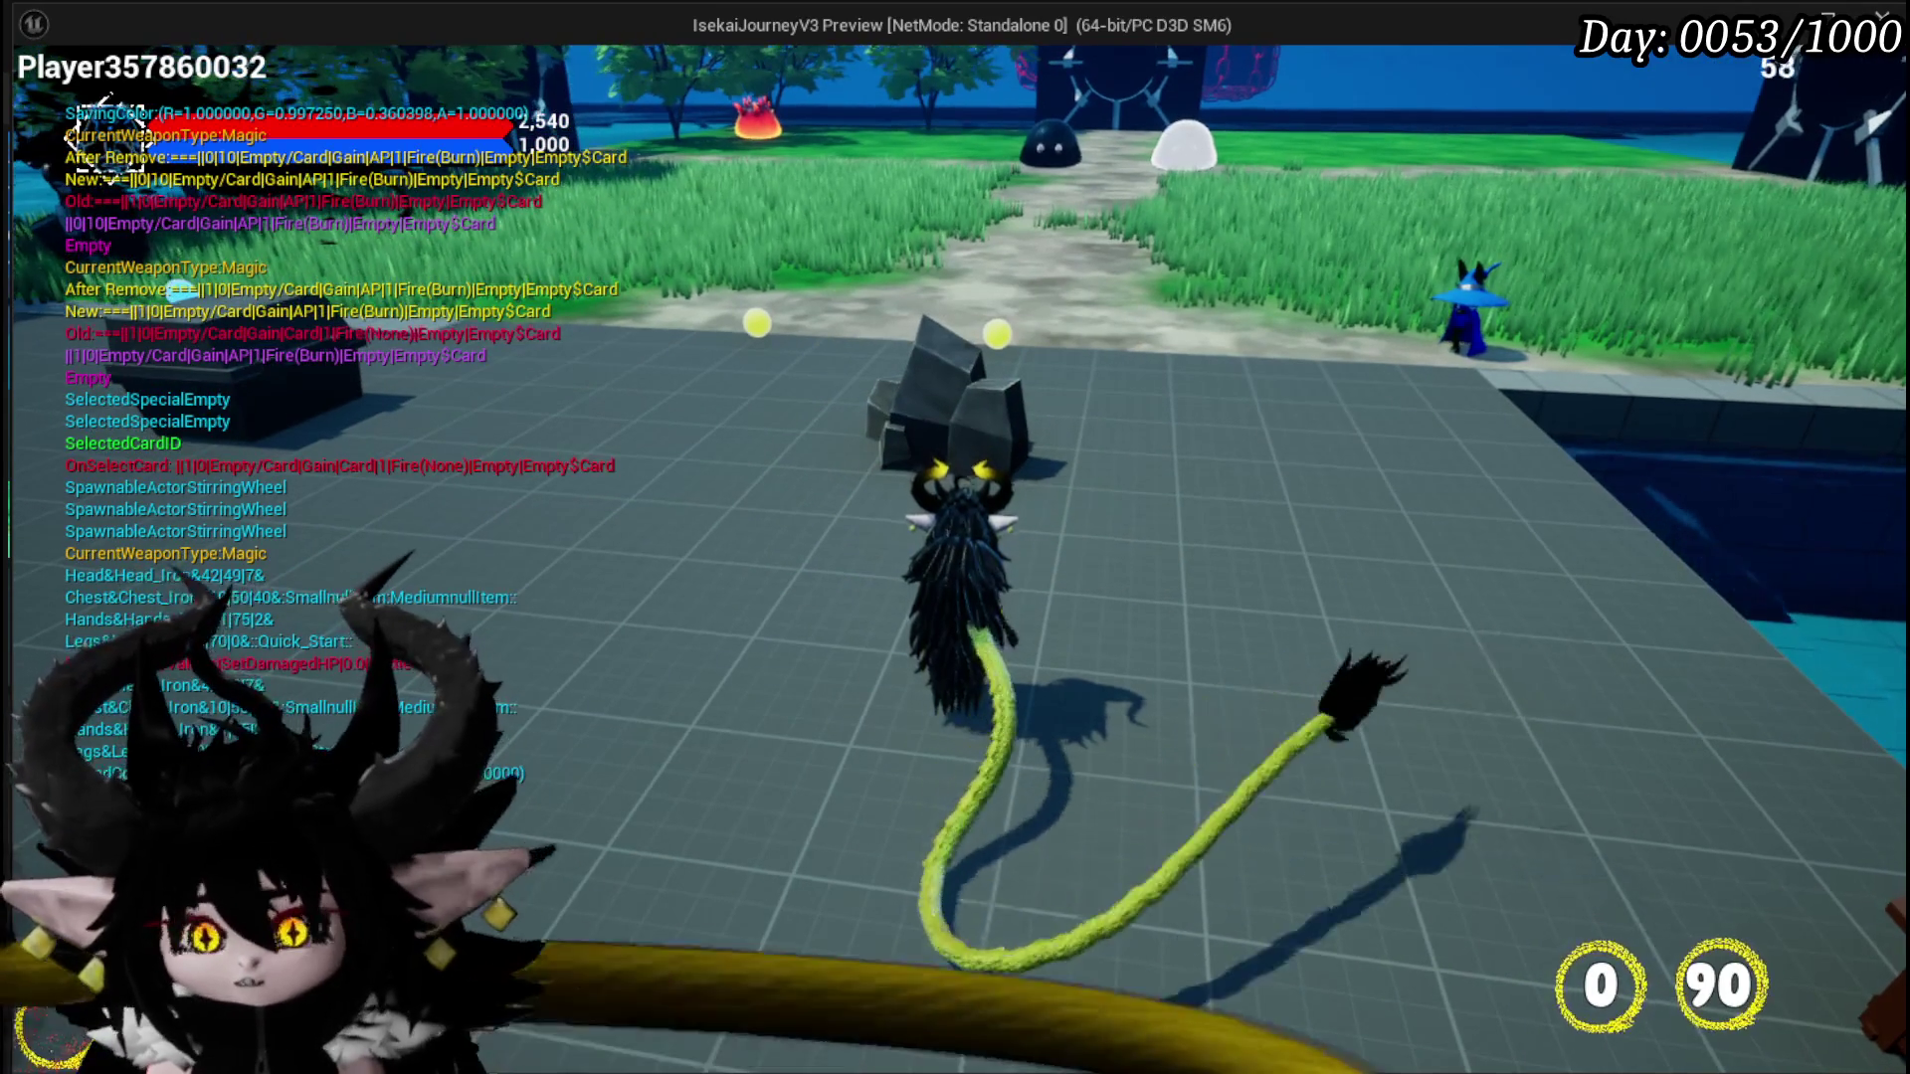
key(Escape)
key(ctrl+s)
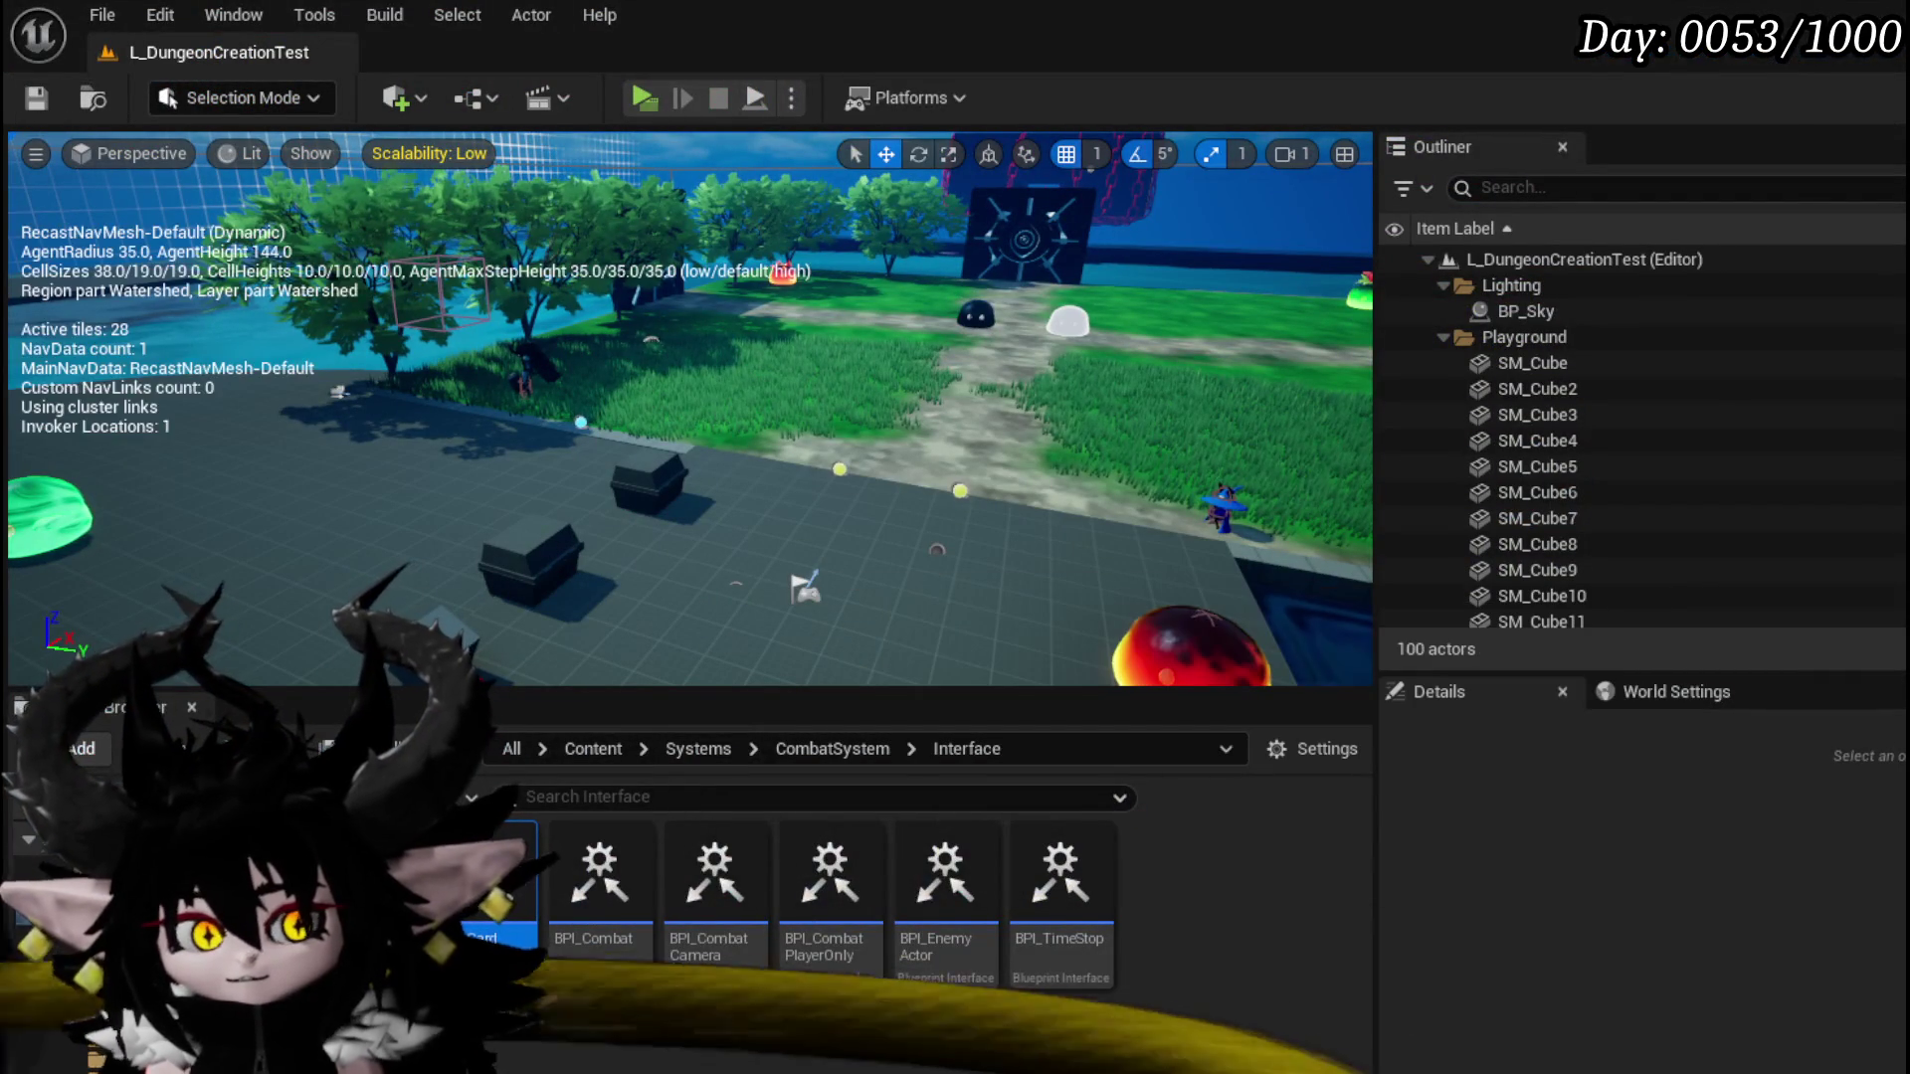
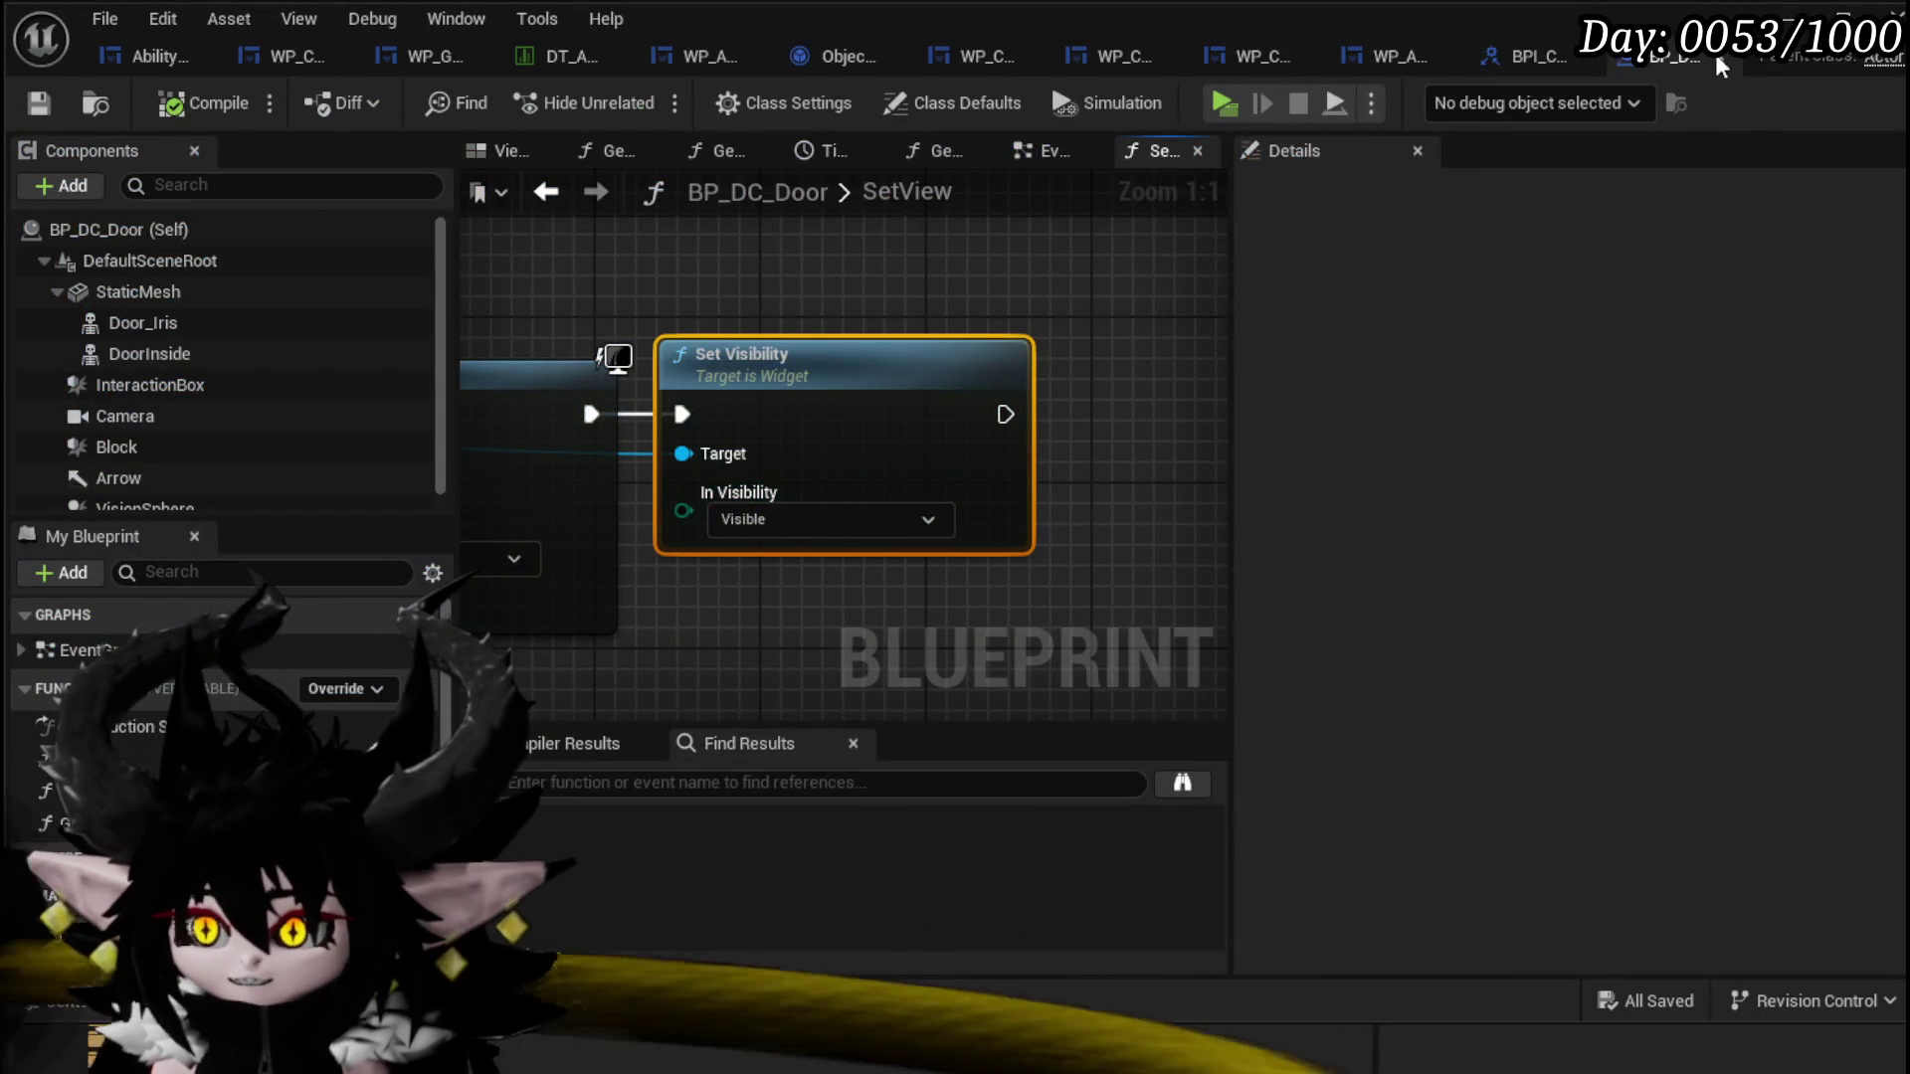
Step: Open Object_Ability's ExecuteCardData function and place an Owner getter node in the graph
click(1721, 65)
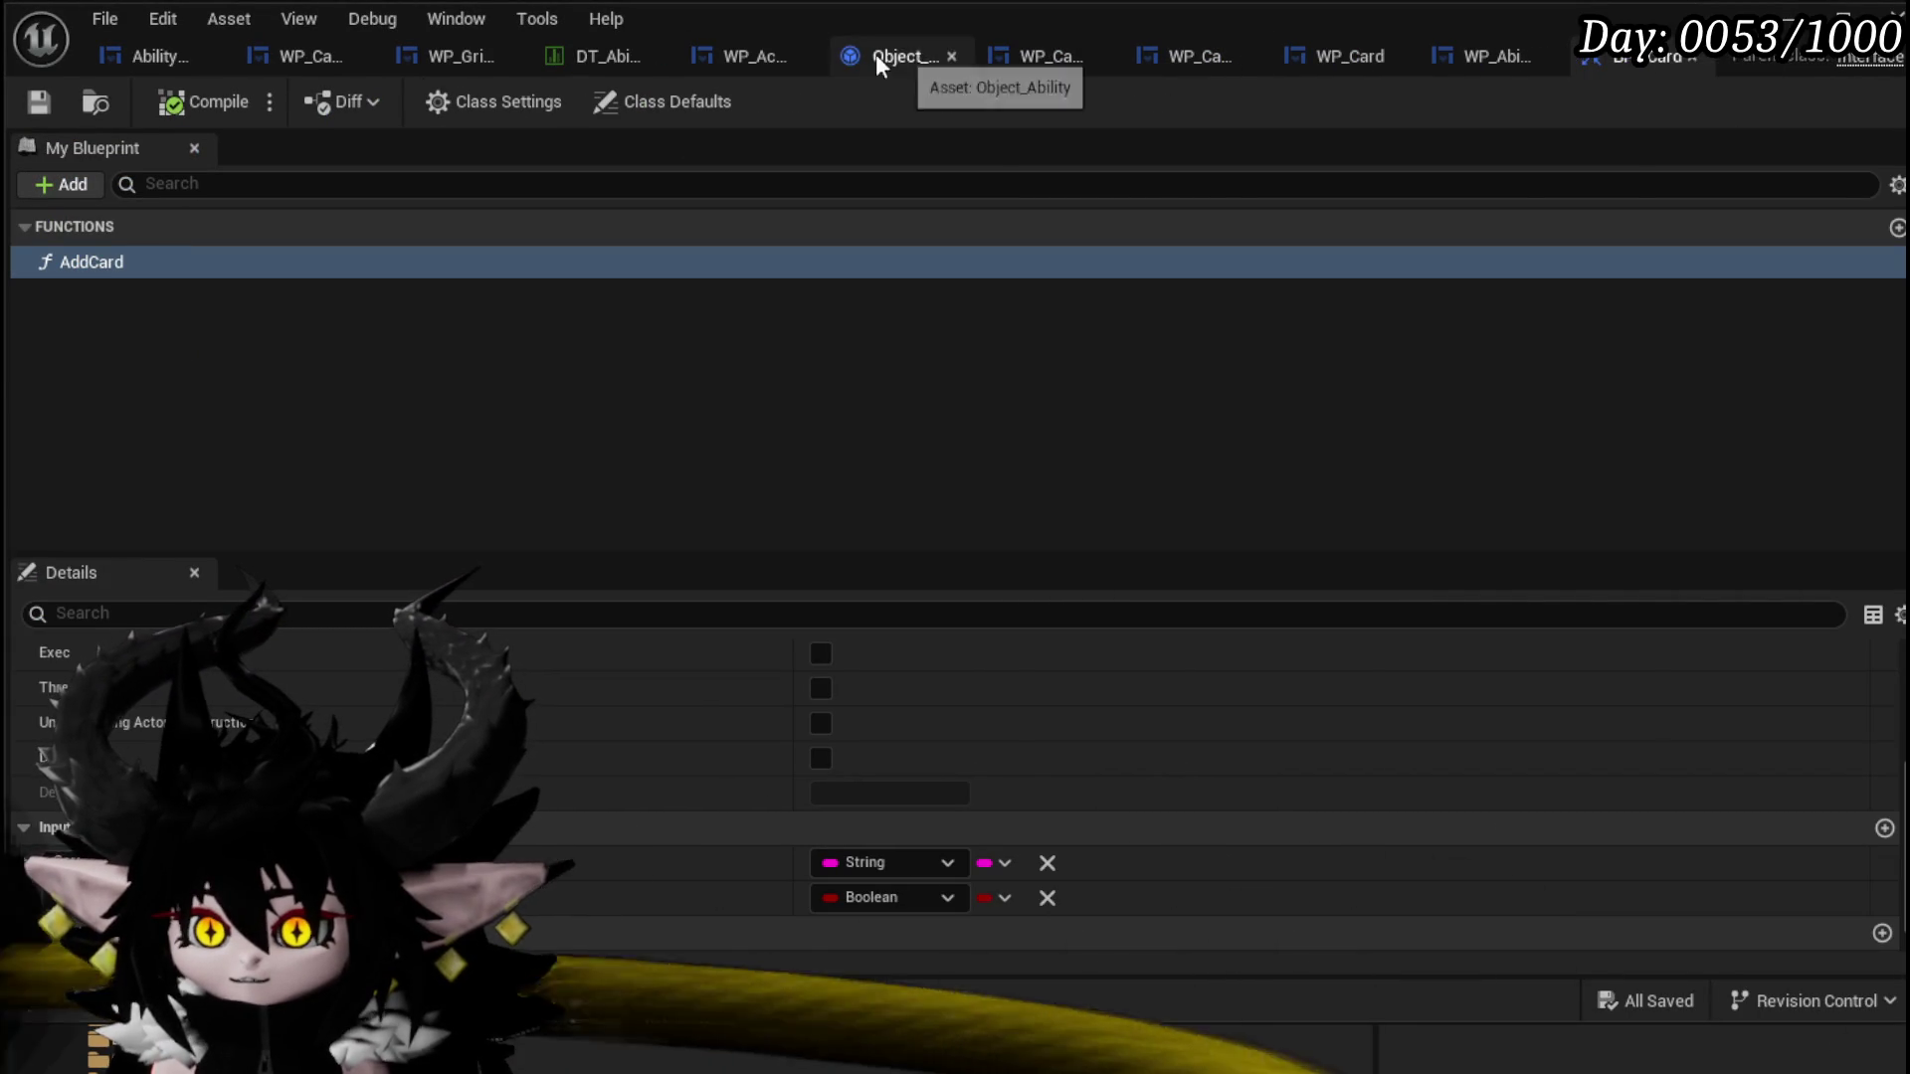
click(730, 52)
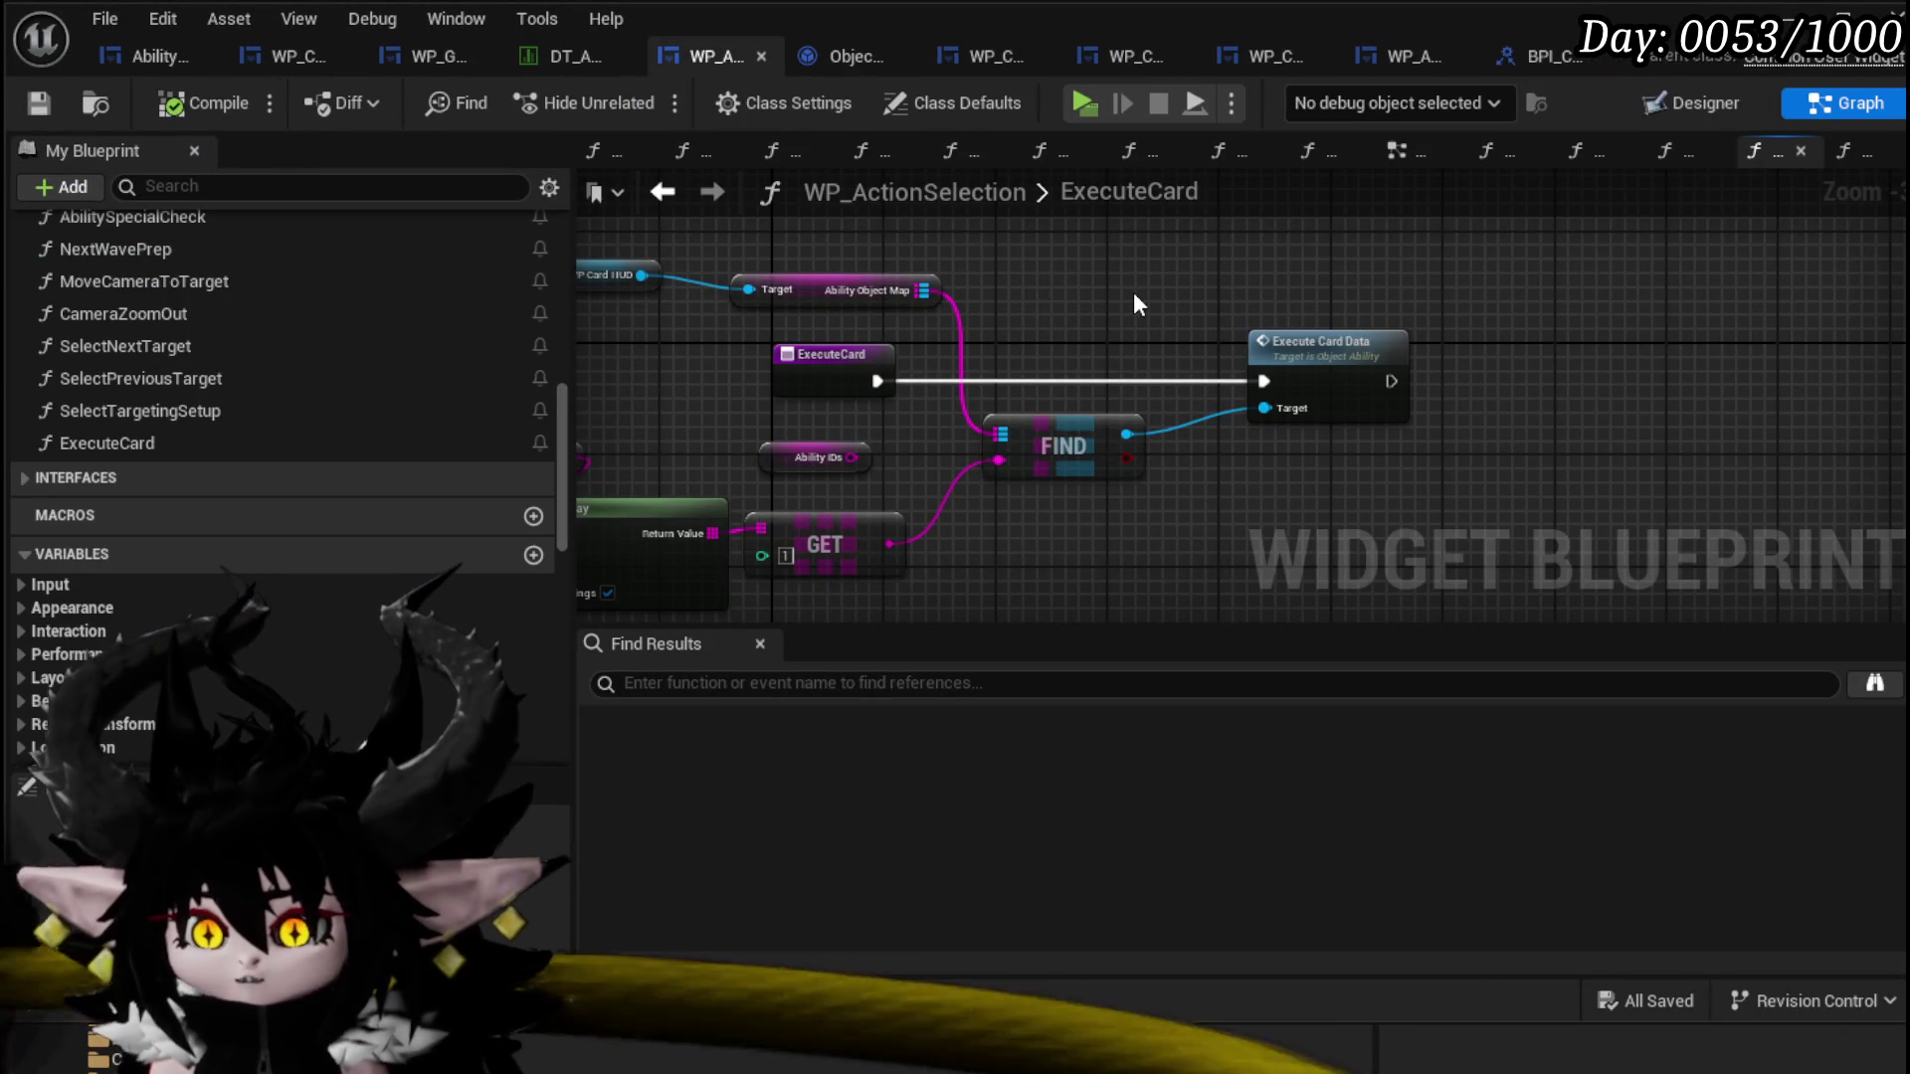
double_click(1353, 340)
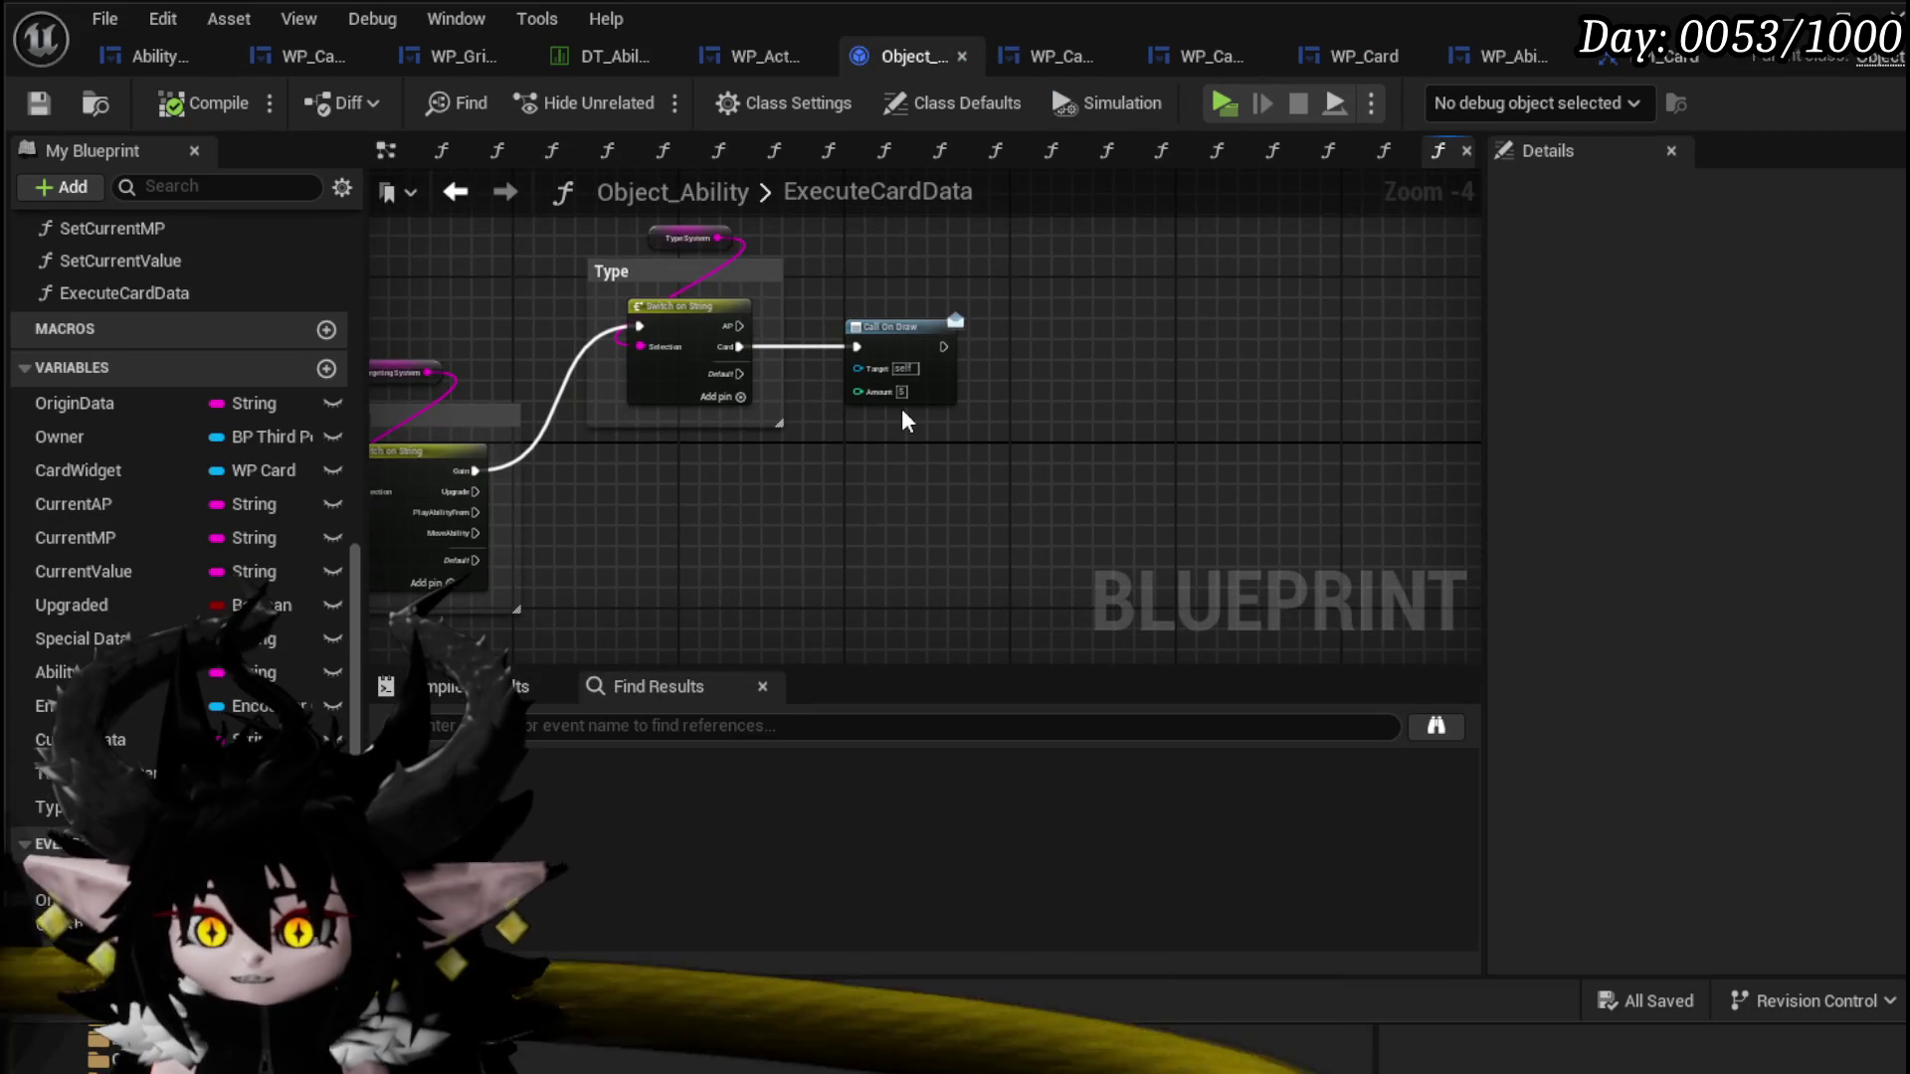
drag(895, 392, 900, 497)
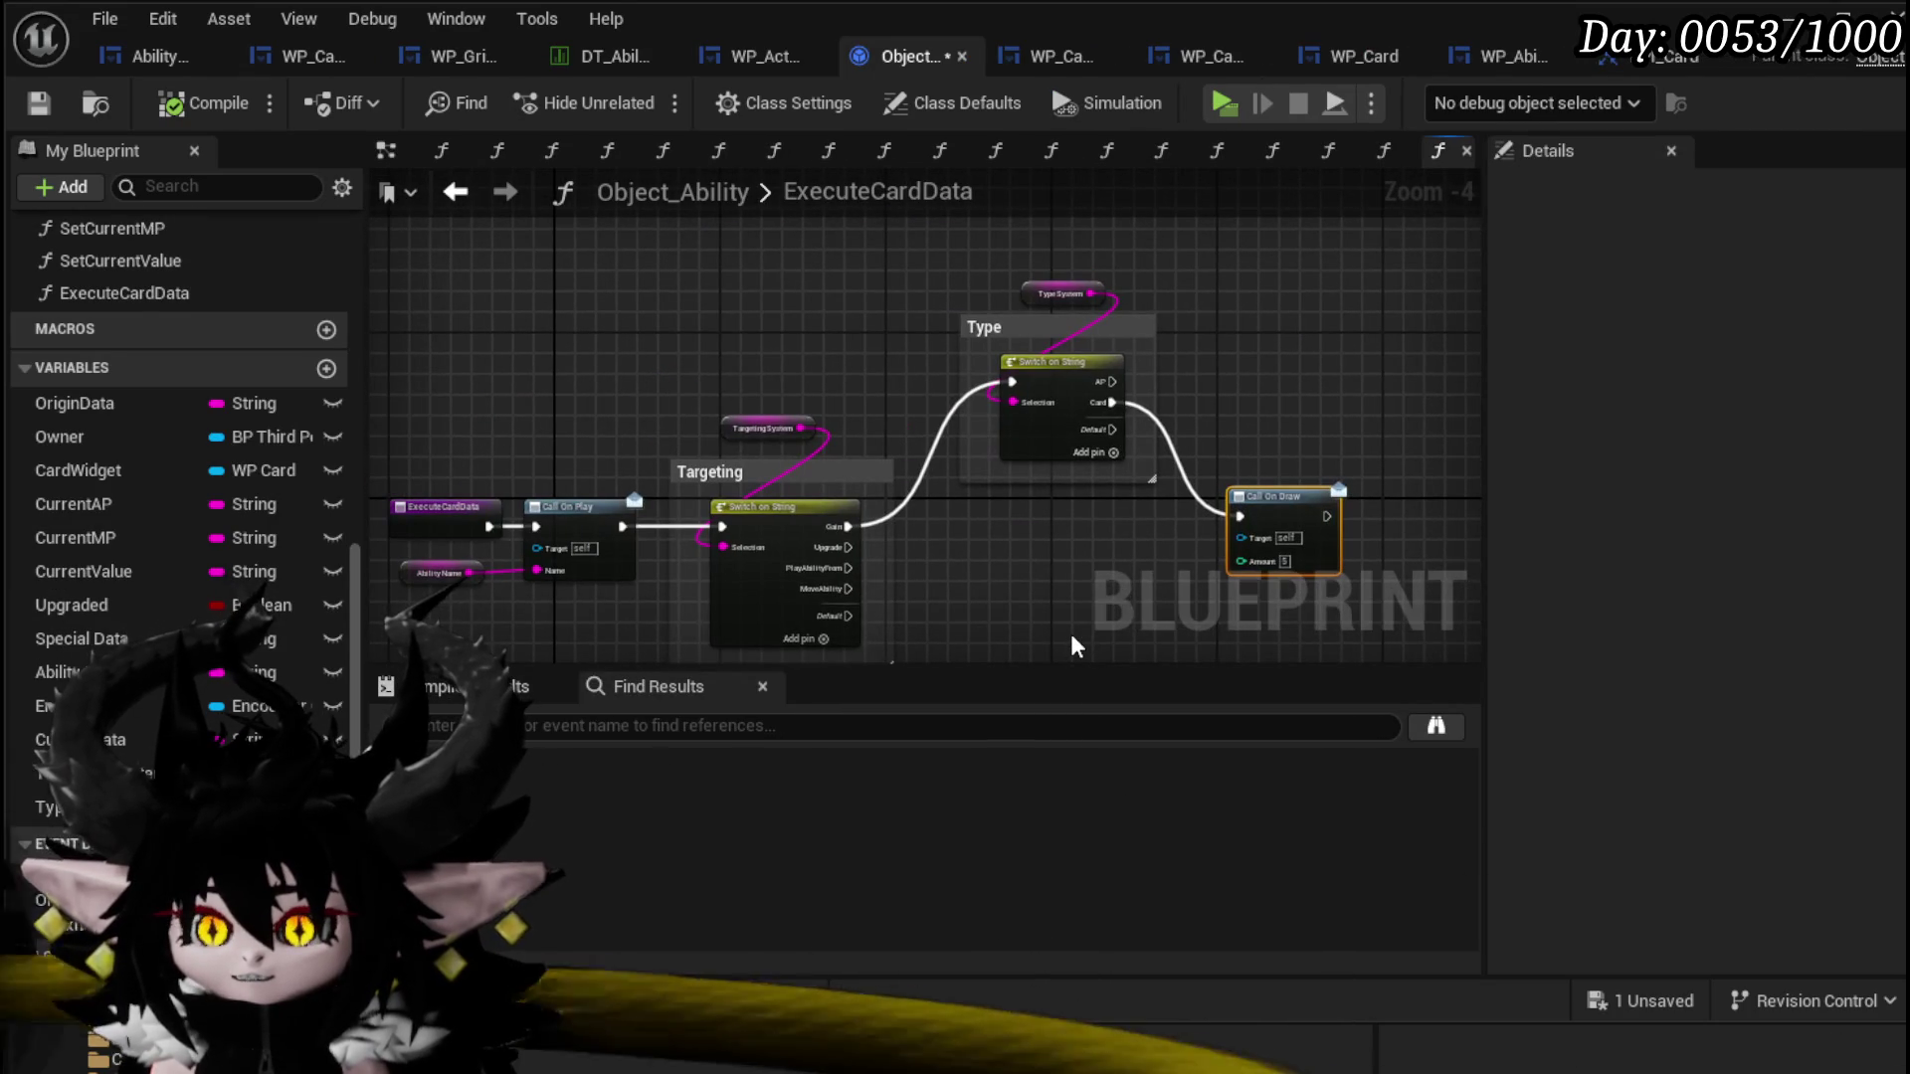
click(89, 437)
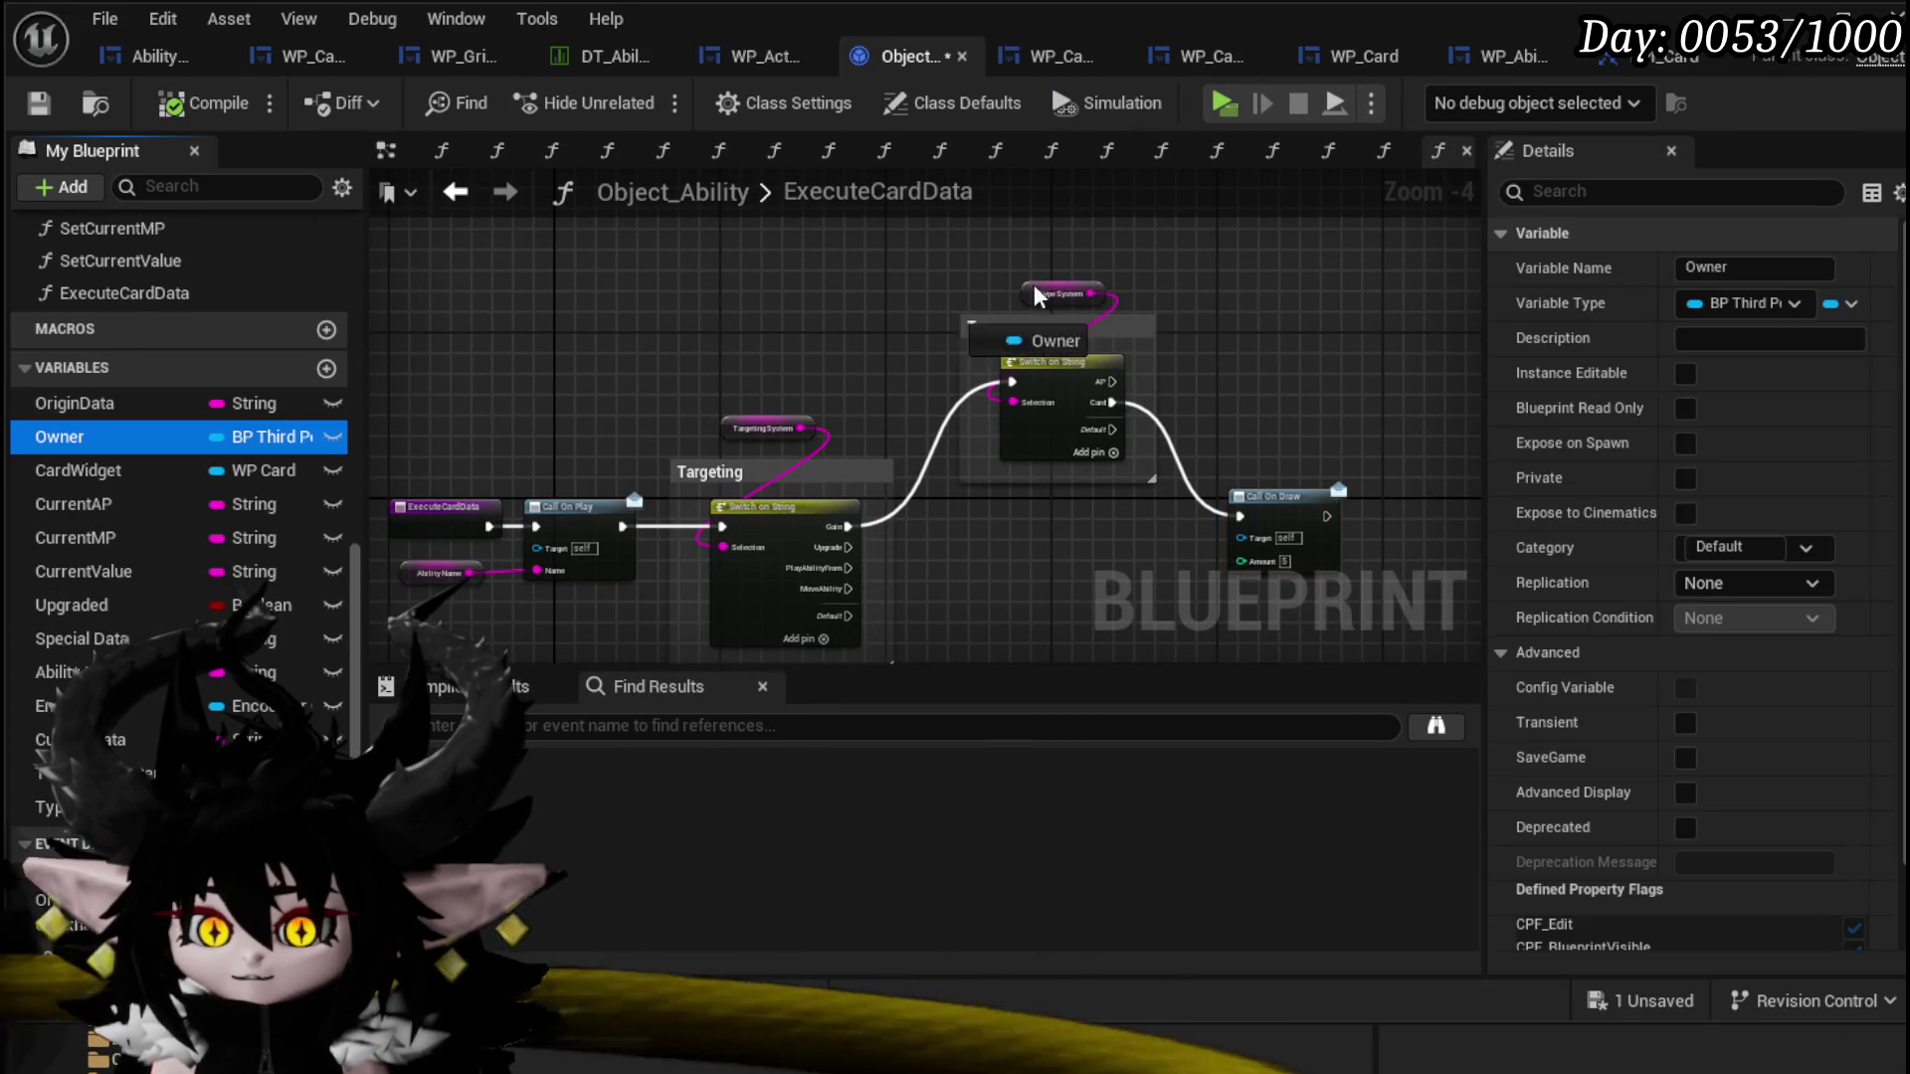
drag(1084, 263, 1084, 249)
click(1104, 284)
Step: Search Owner's actions for Gain, AP and ActionP, cancel, then save Object_Ability
mouse_move(763, 323)
mouse_down()
mouse_move(861, 353)
mouse_move(964, 342)
mouse_up()
text(Gain)
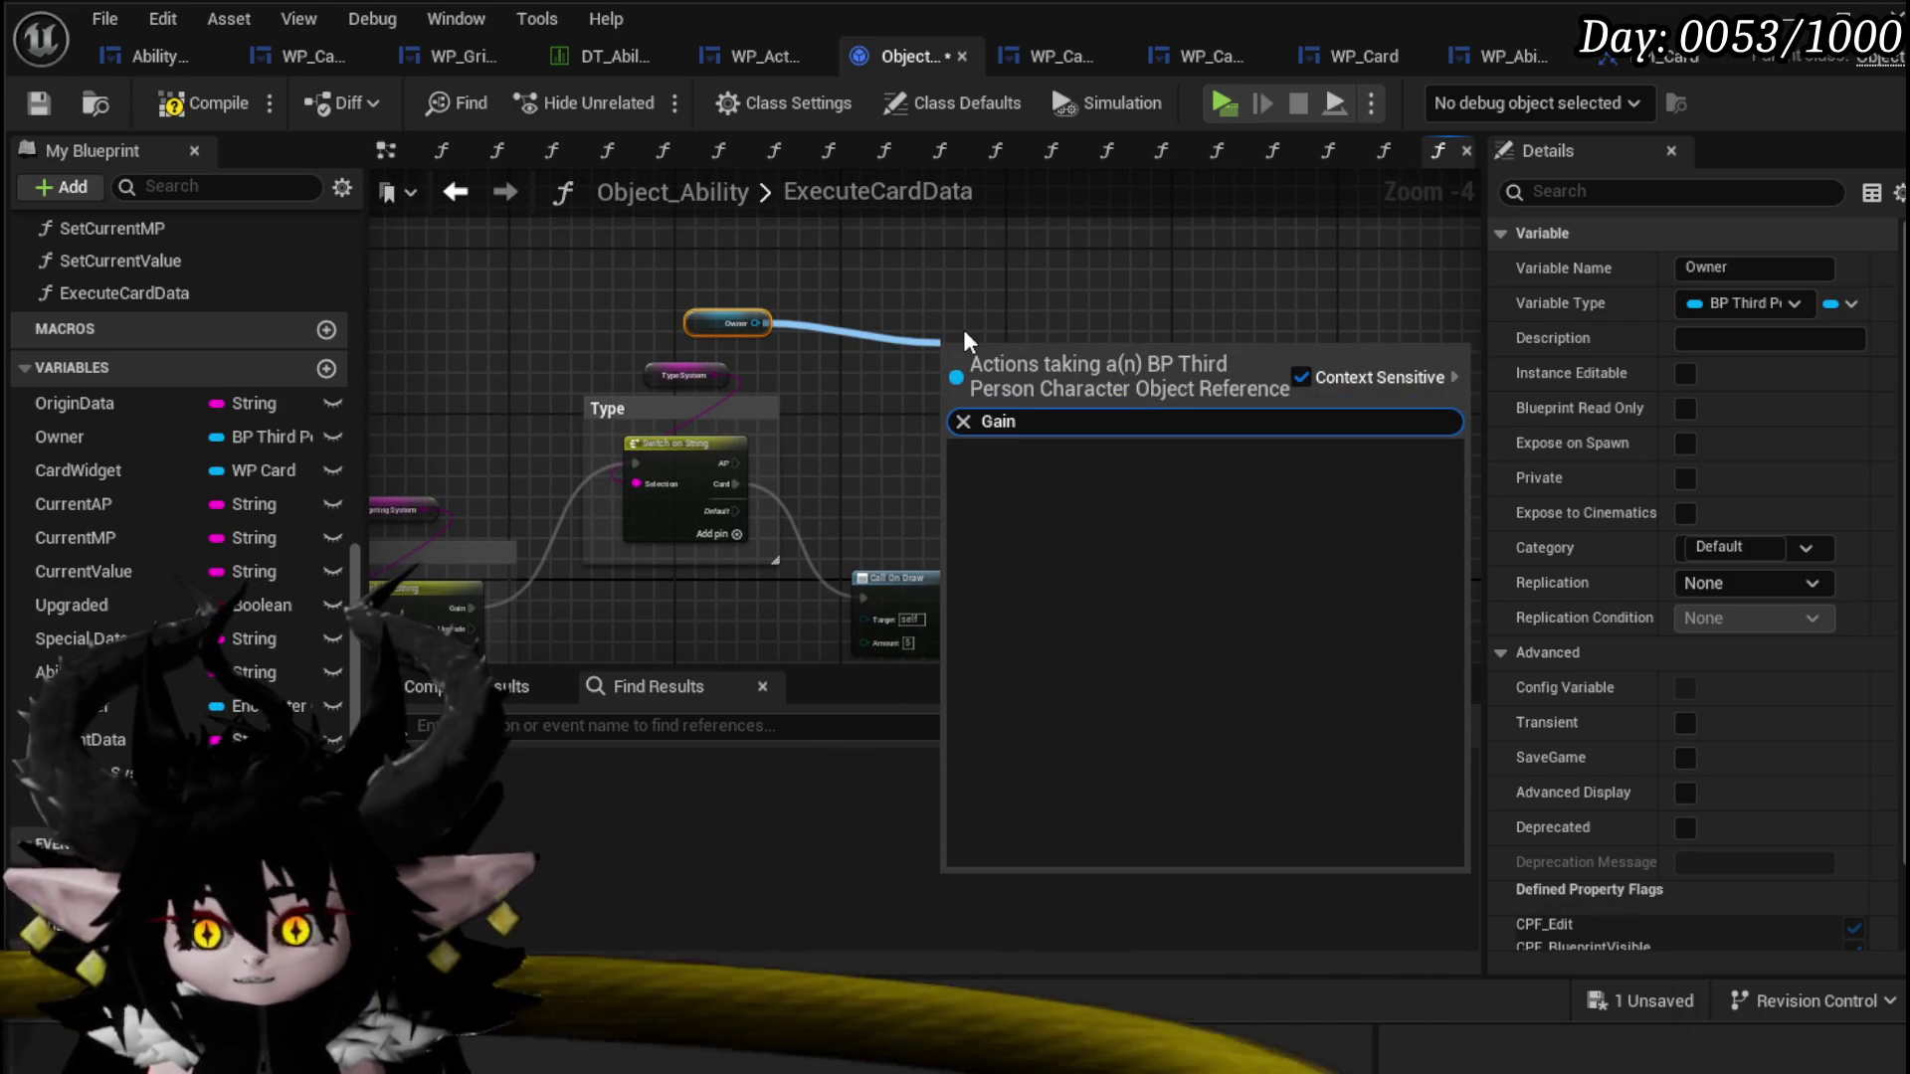
key(BackSpace)
key(BackSpace)
key(BackSpace)
text(AP)
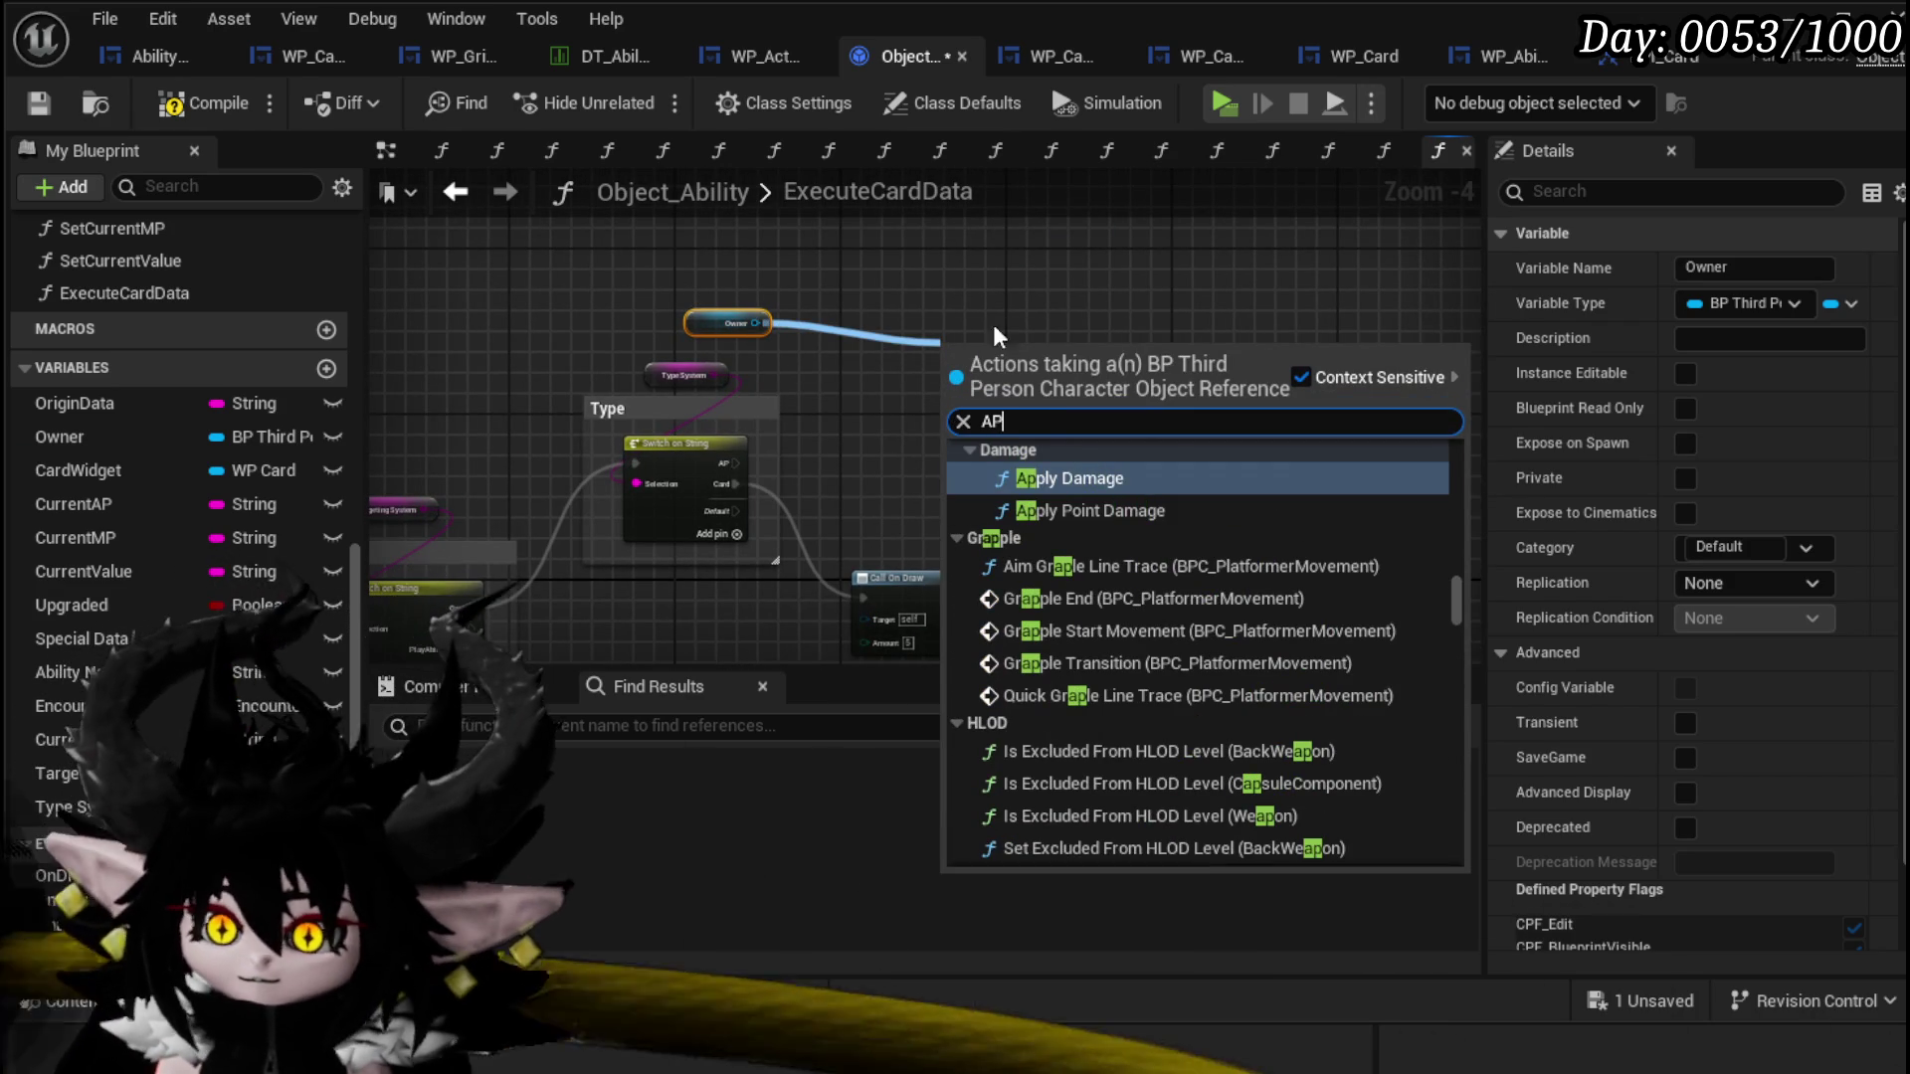
scroll(1244, 497, down, 5)
mouse_move(1460, 621)
mouse_down()
mouse_move(1453, 854)
mouse_move(1477, 467)
mouse_up()
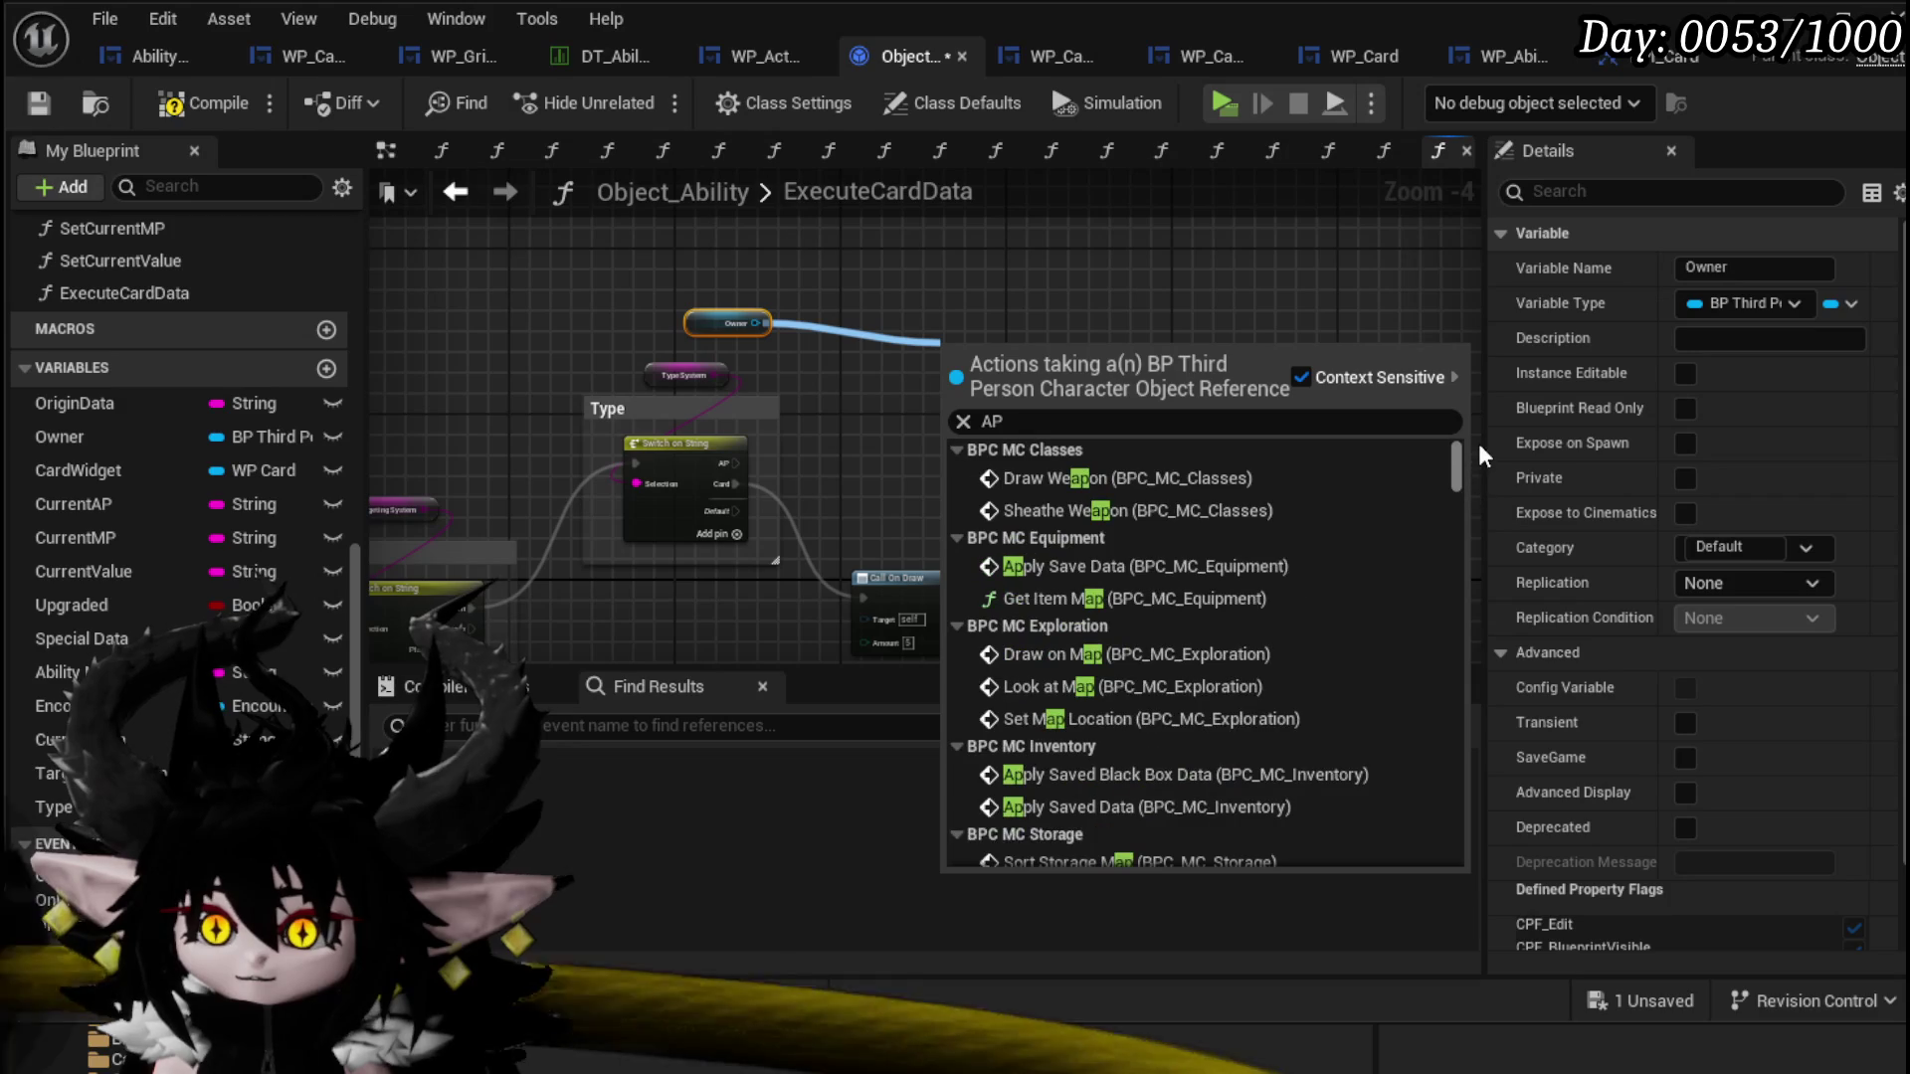
text(Ac)
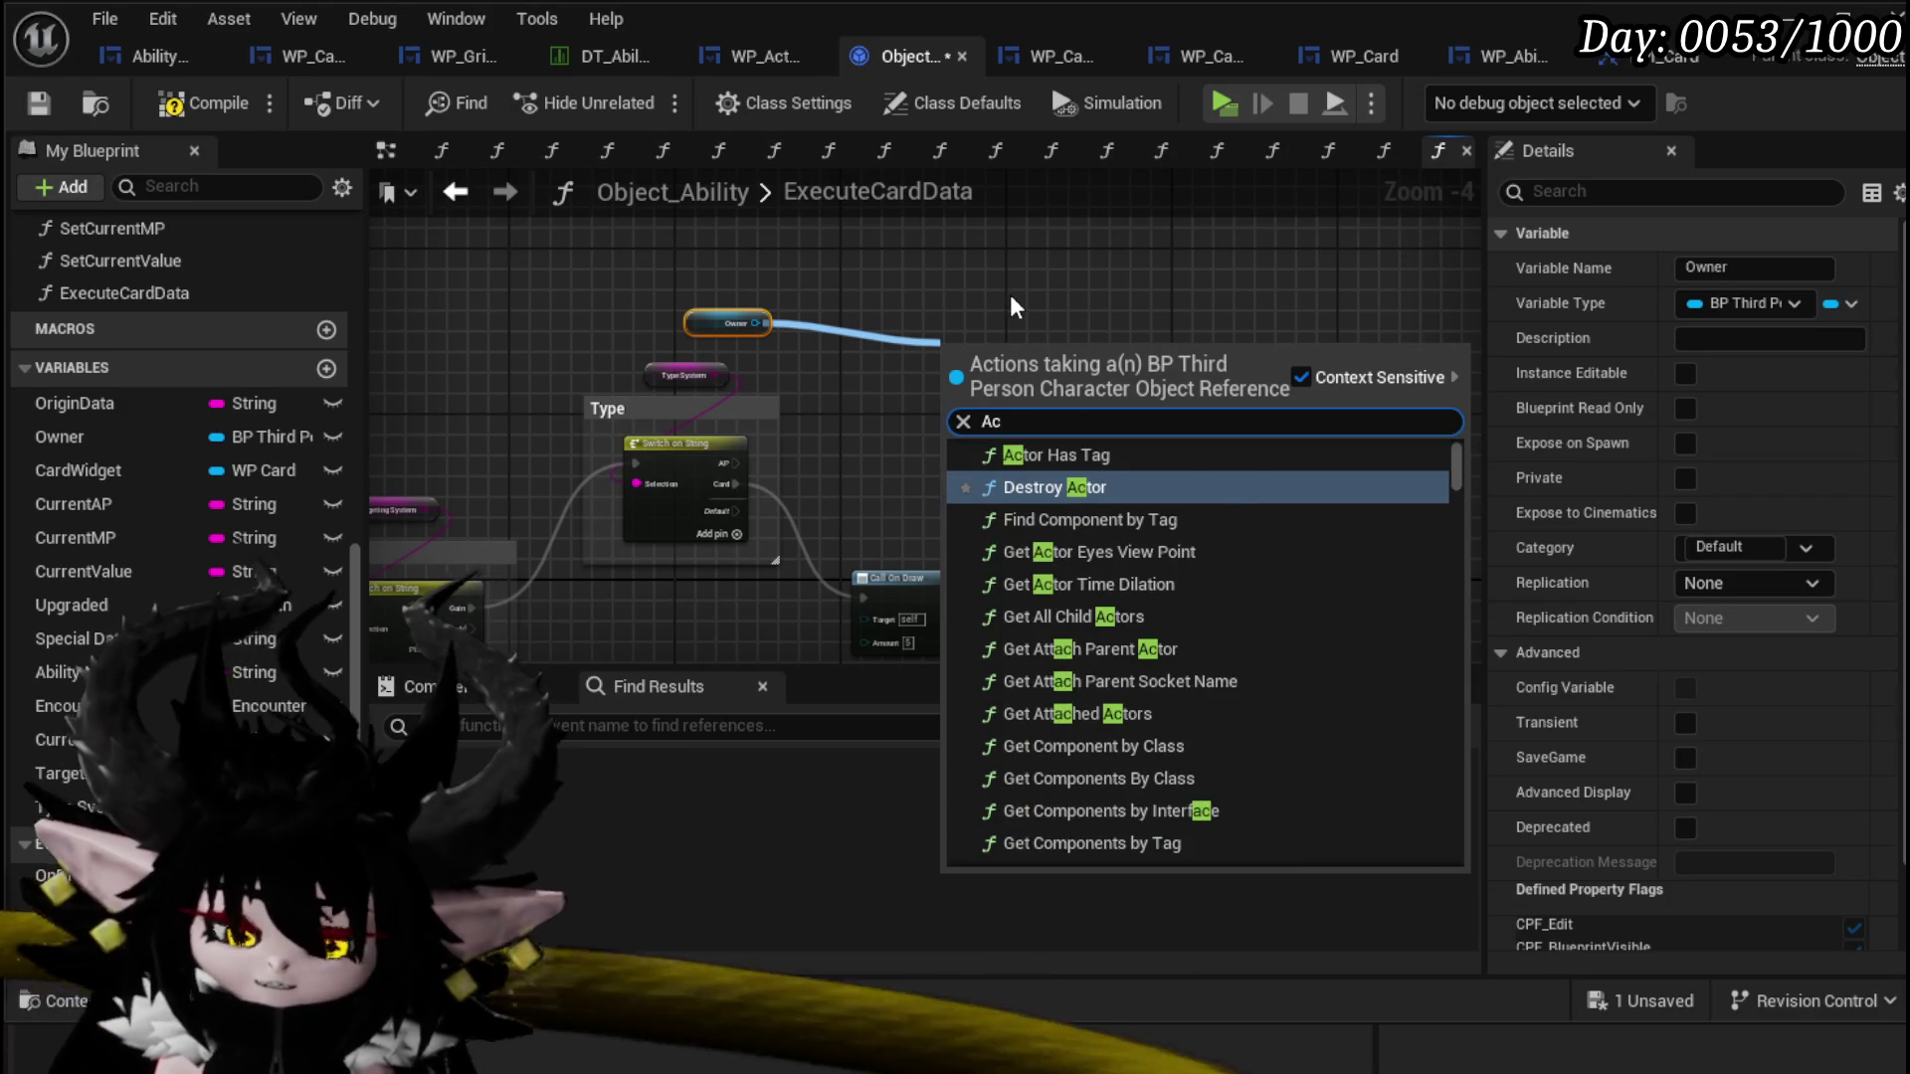
text(tionP)
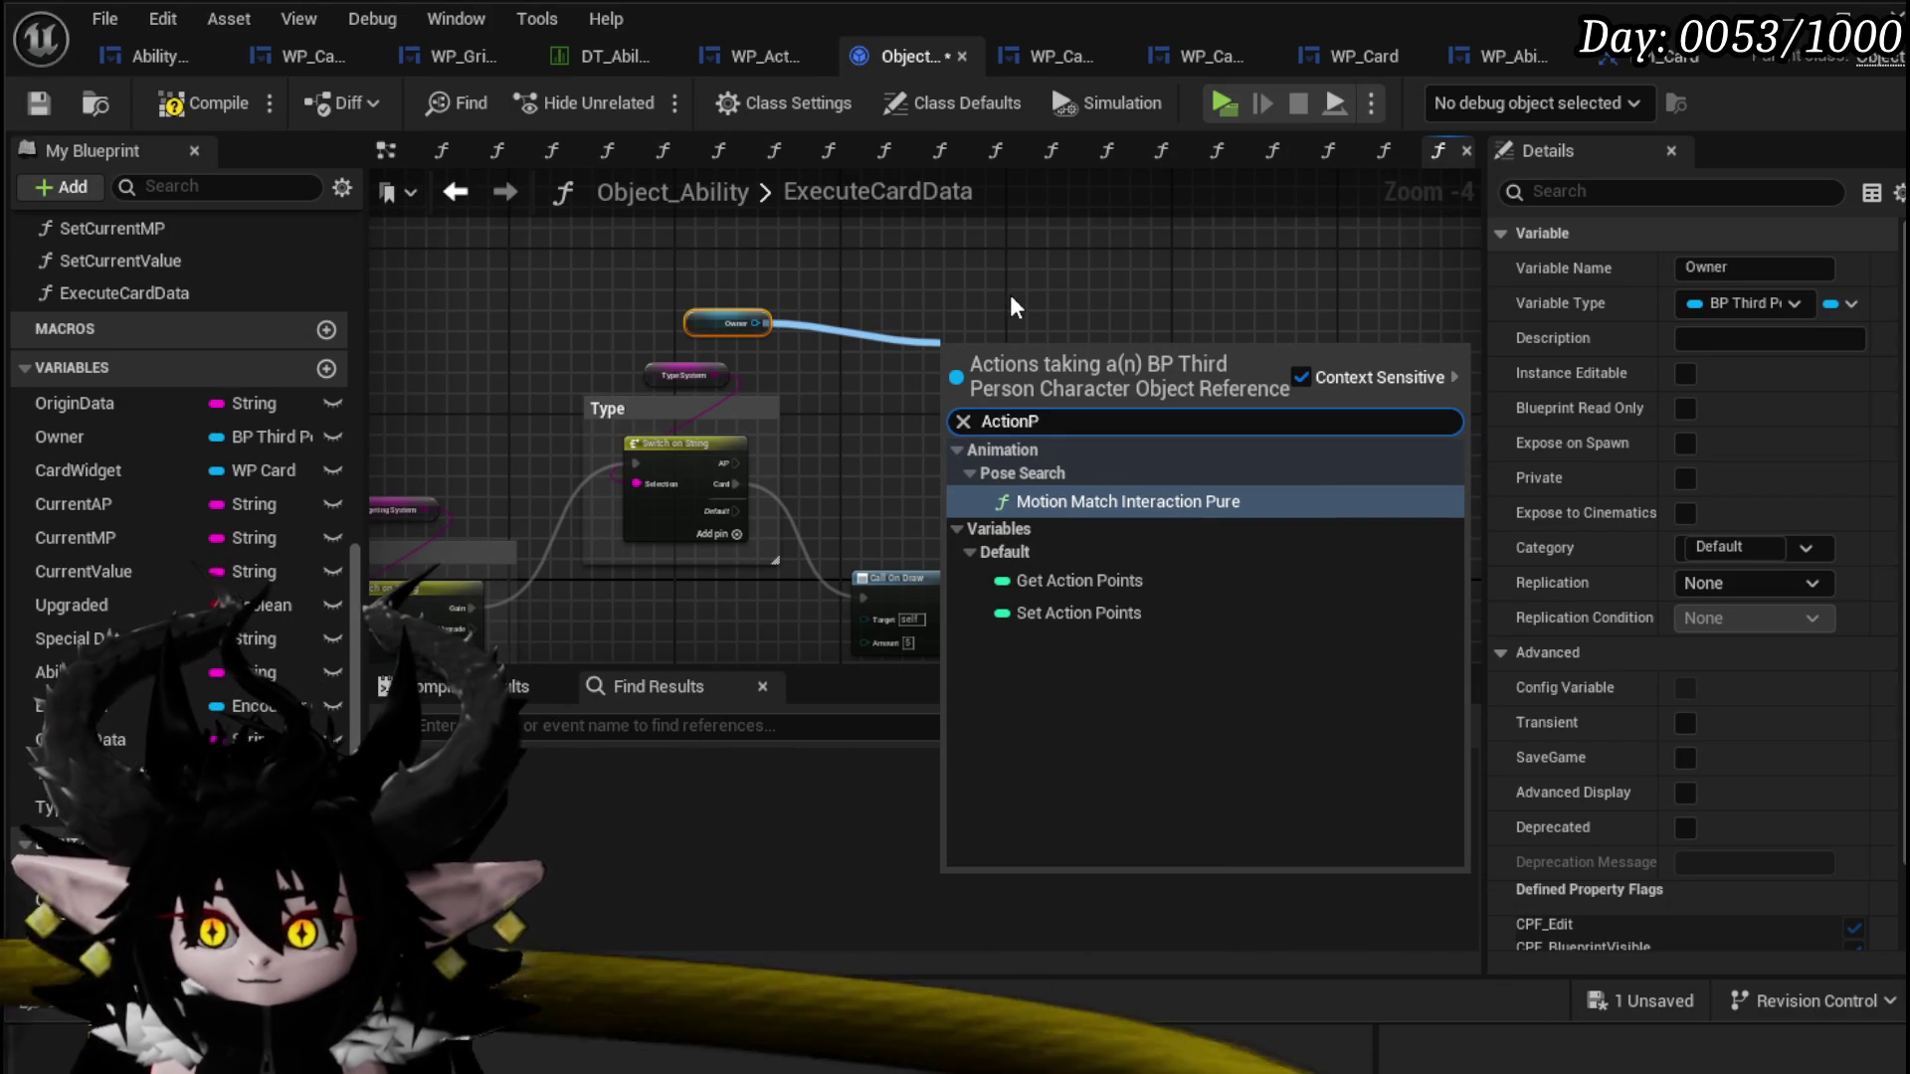
click(957, 278)
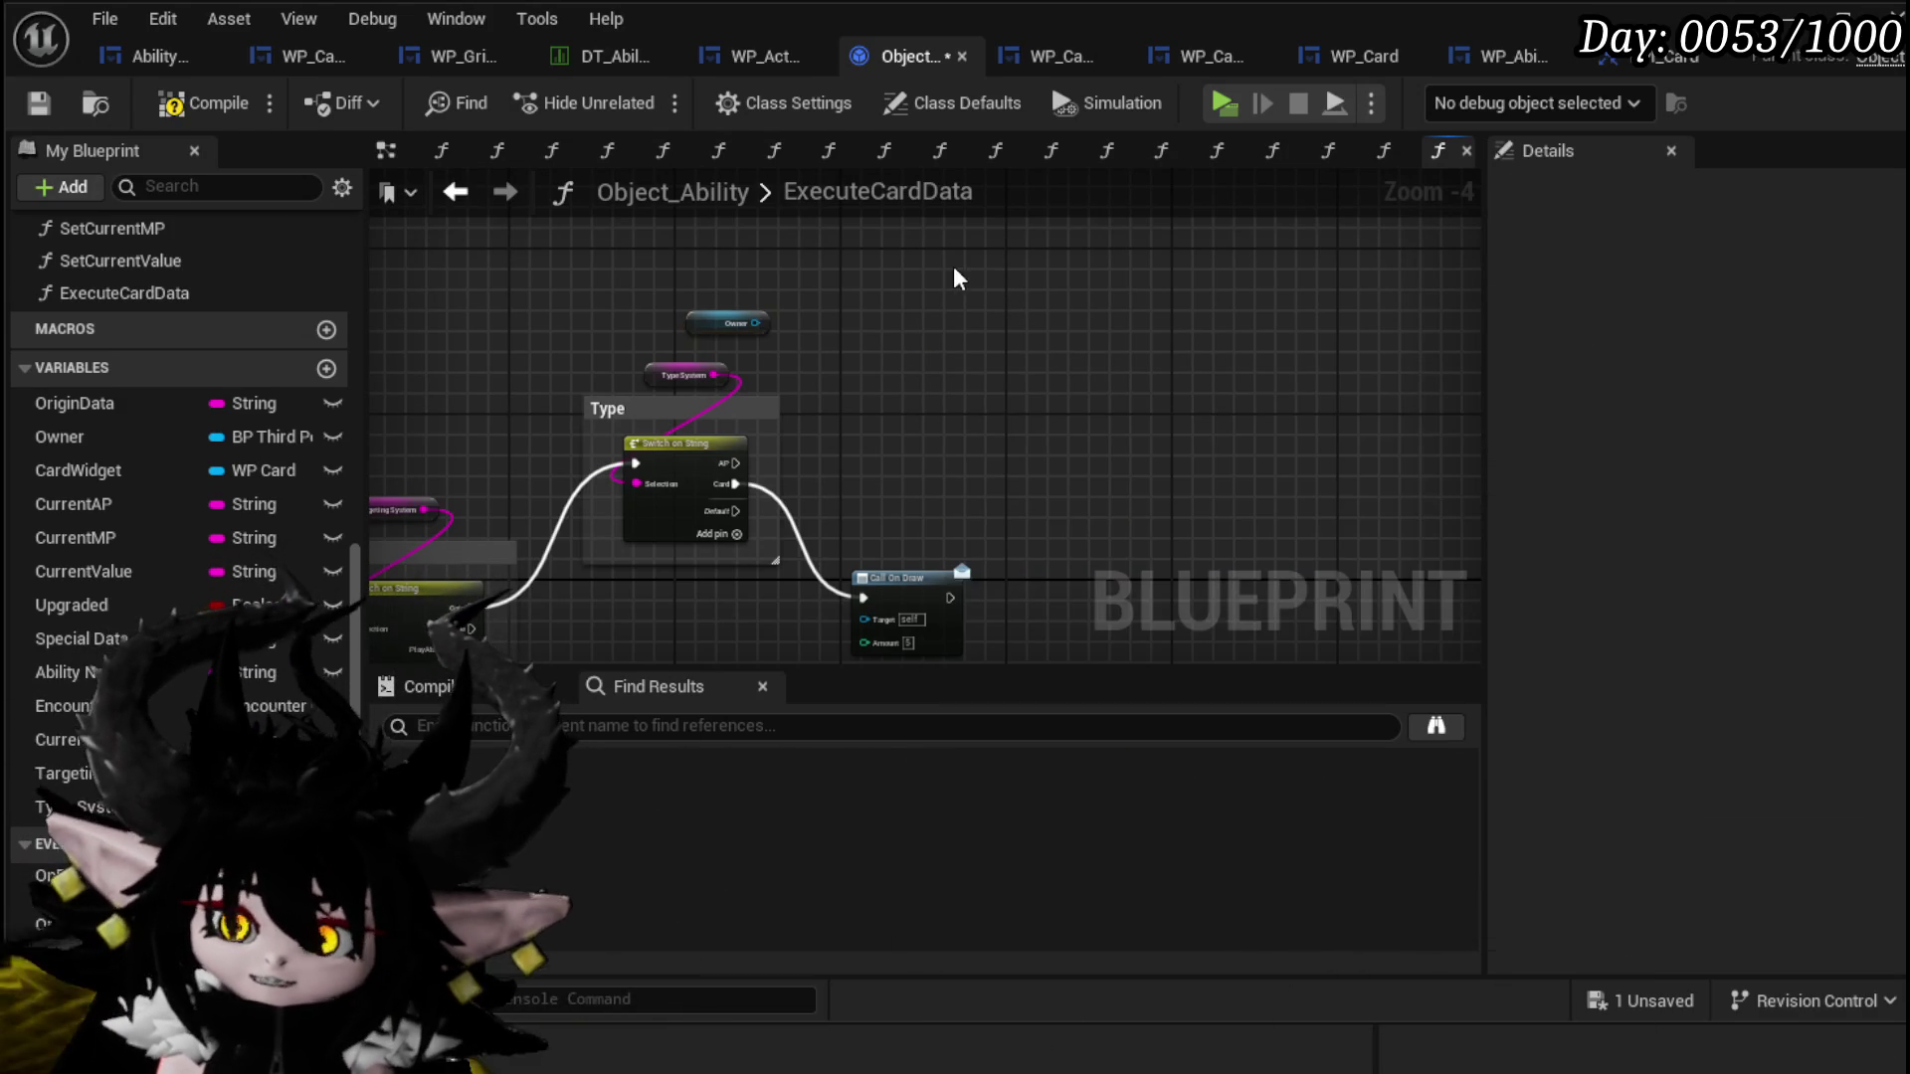
click(24, 110)
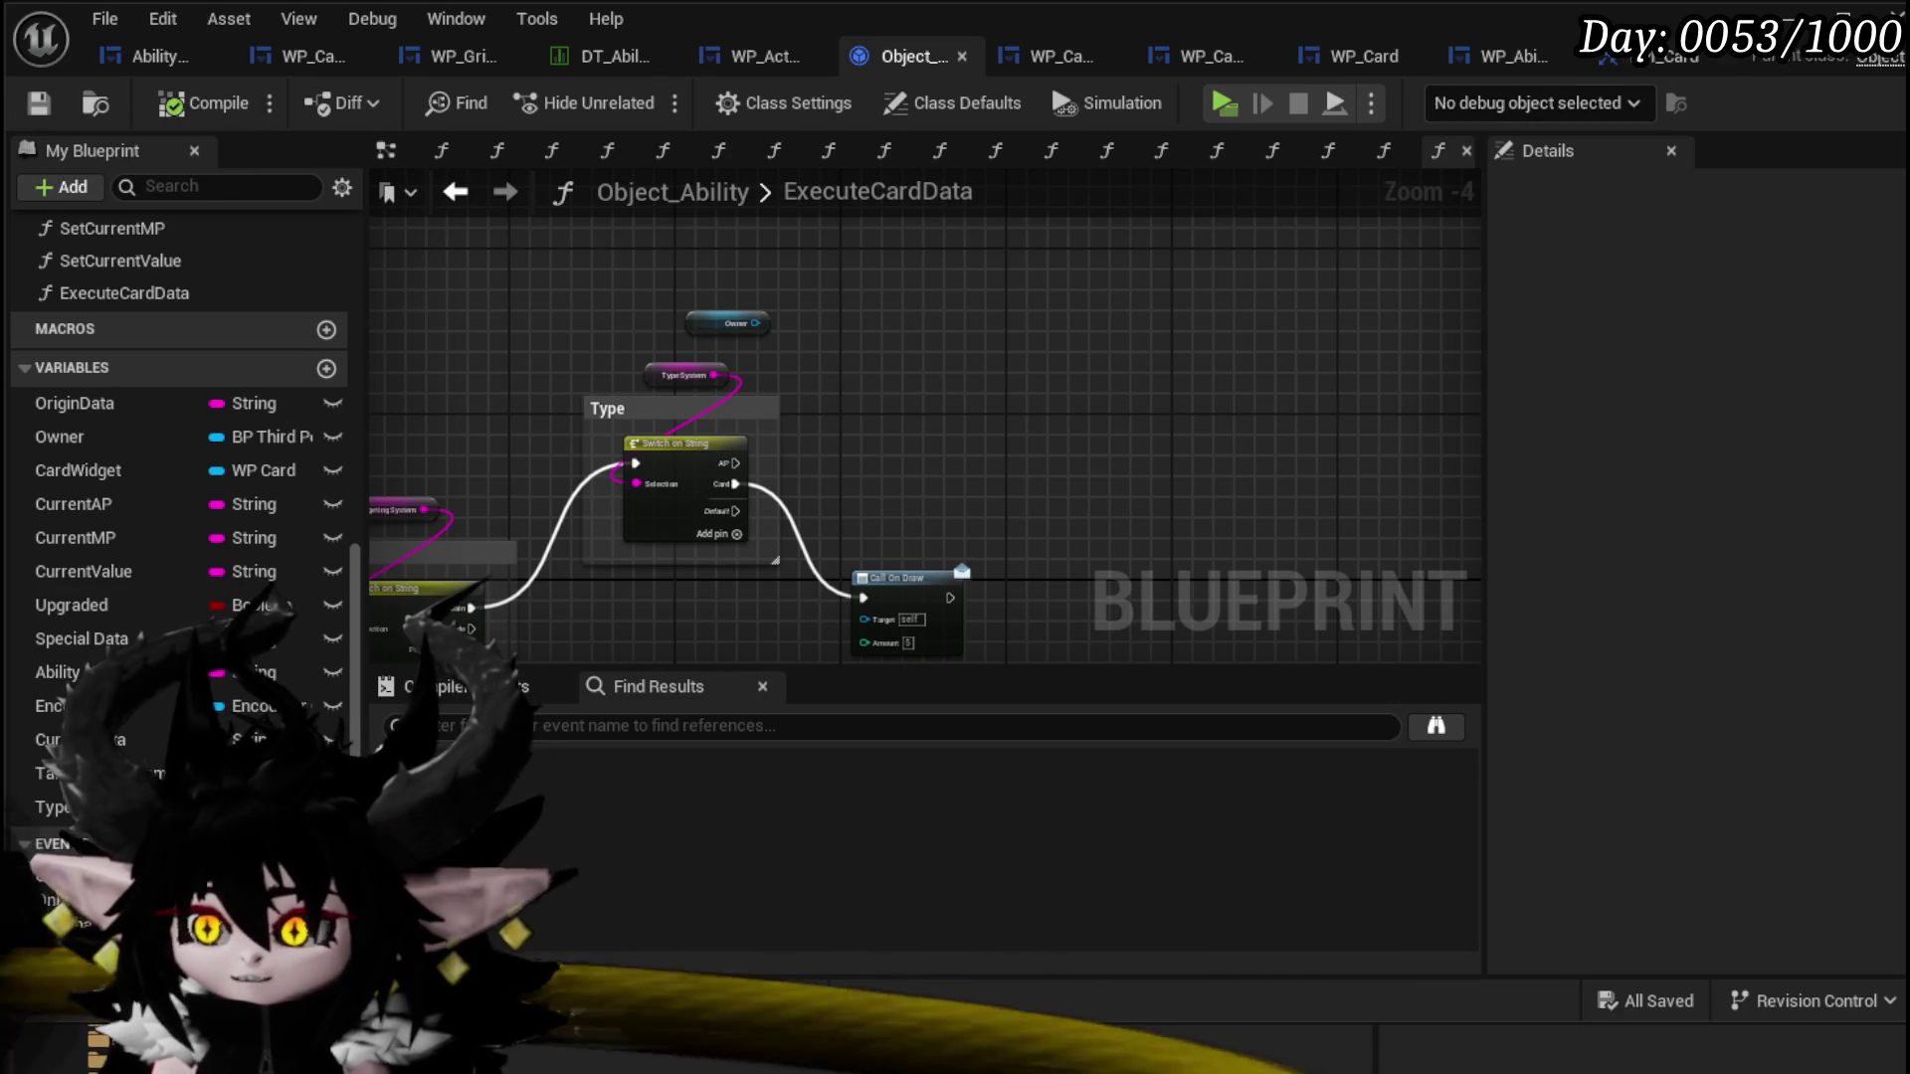
click(1756, 65)
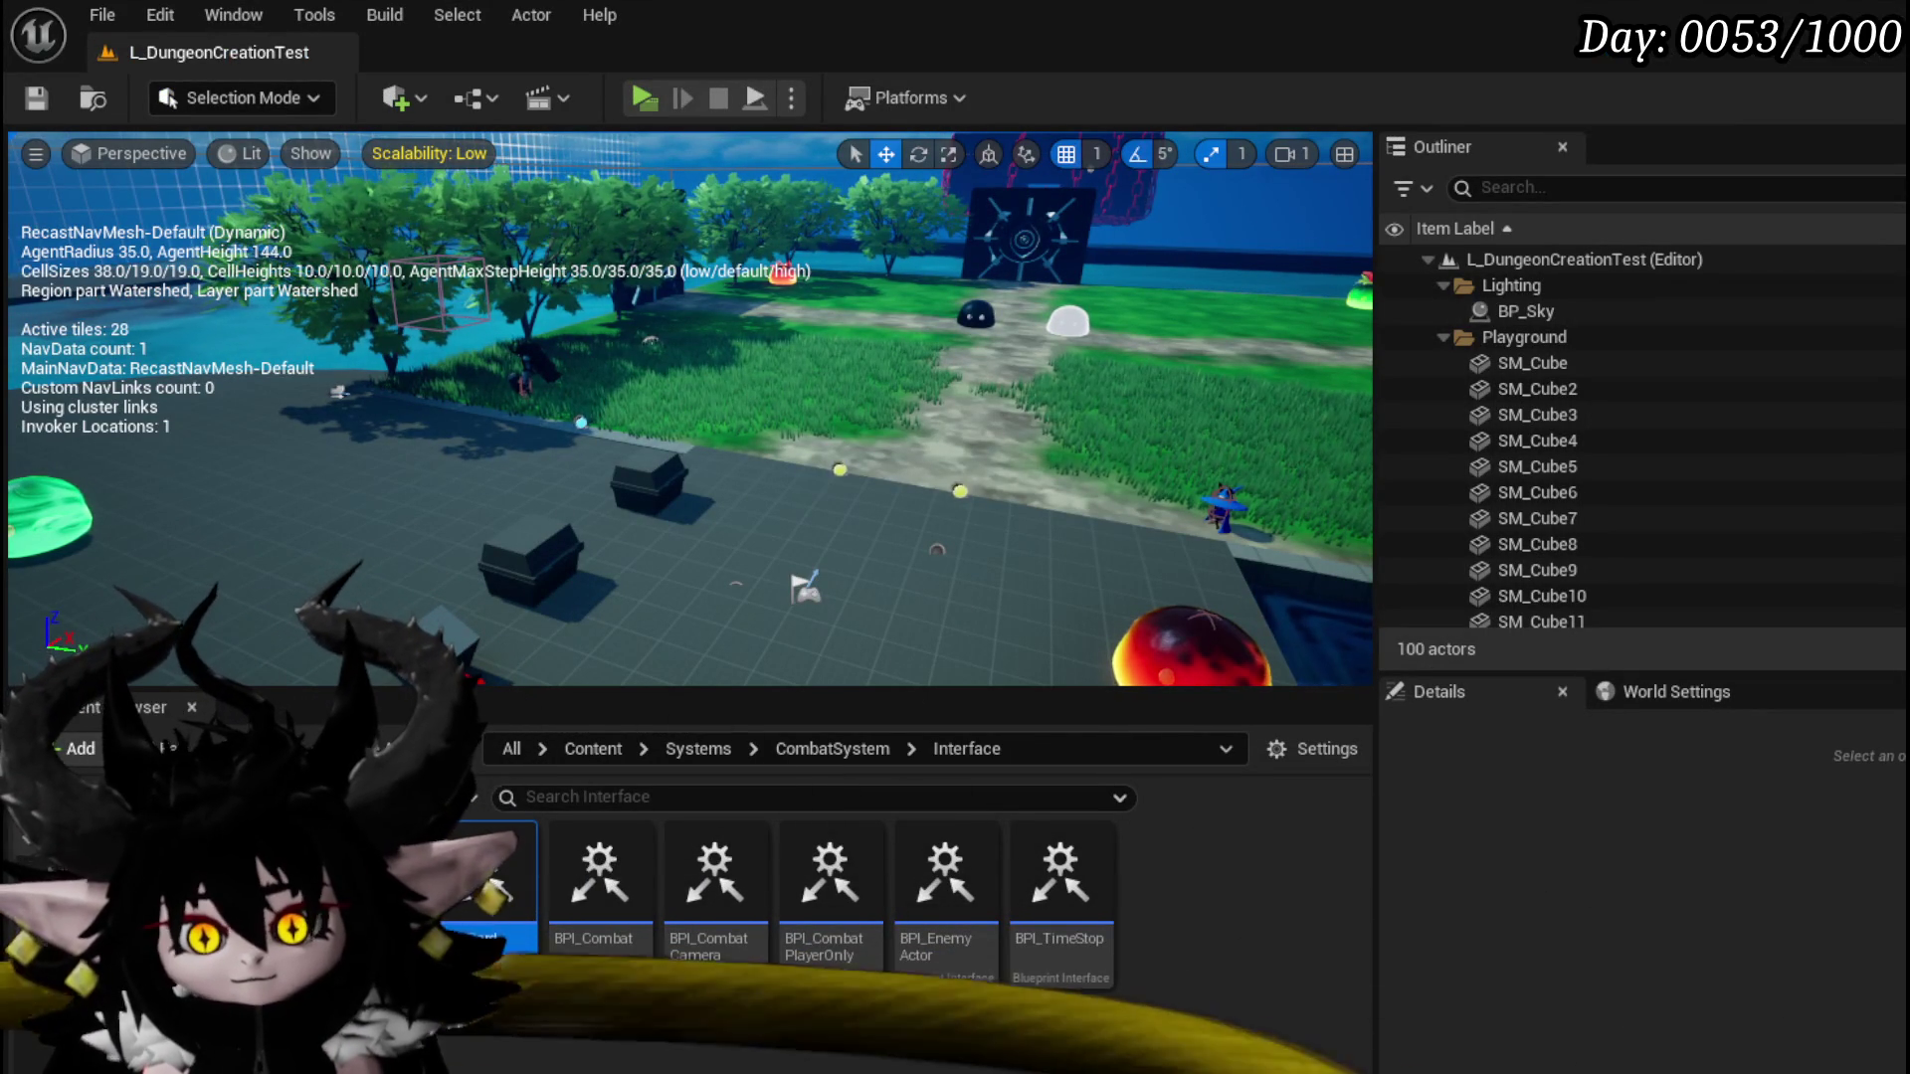
Step: Open BP_ThirdPersonCharacter from ThirdPerson/Blueprints and survey its EventGraph
key(alt+Left)
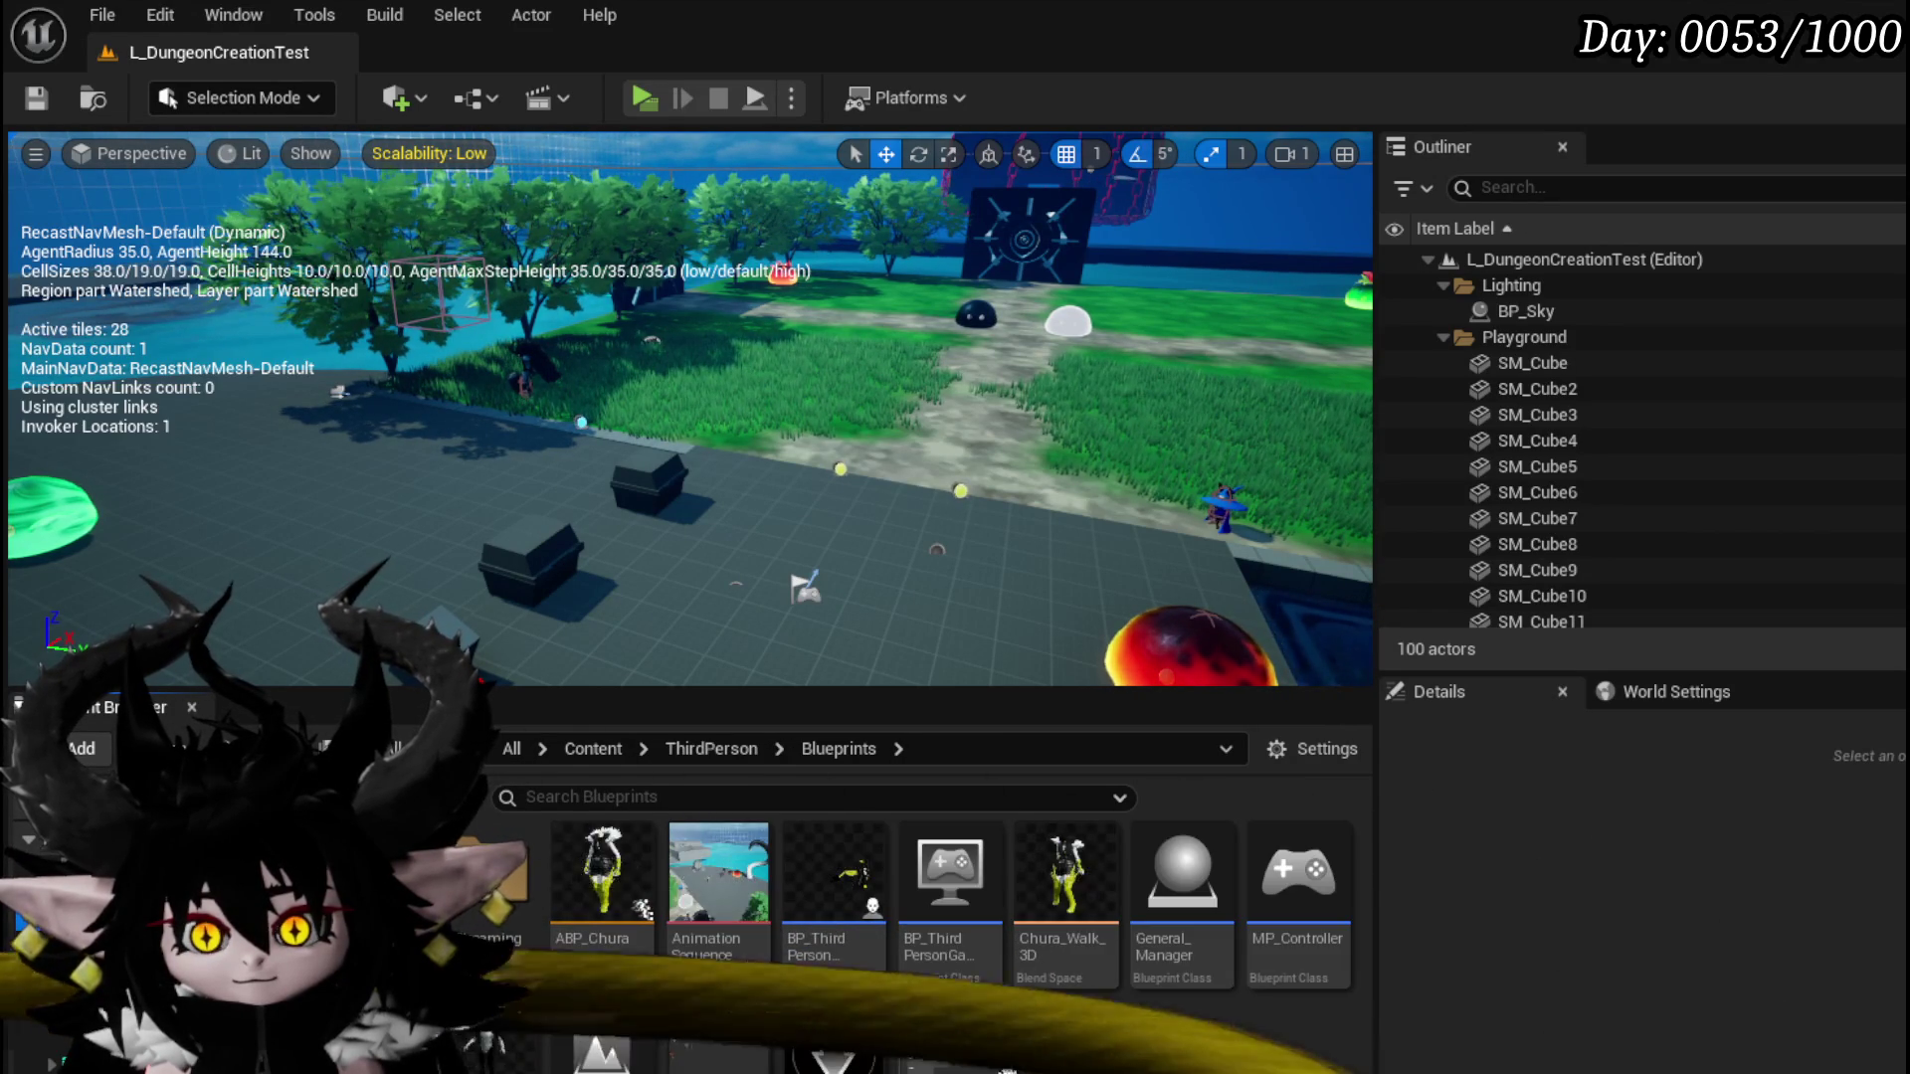
double_click(808, 922)
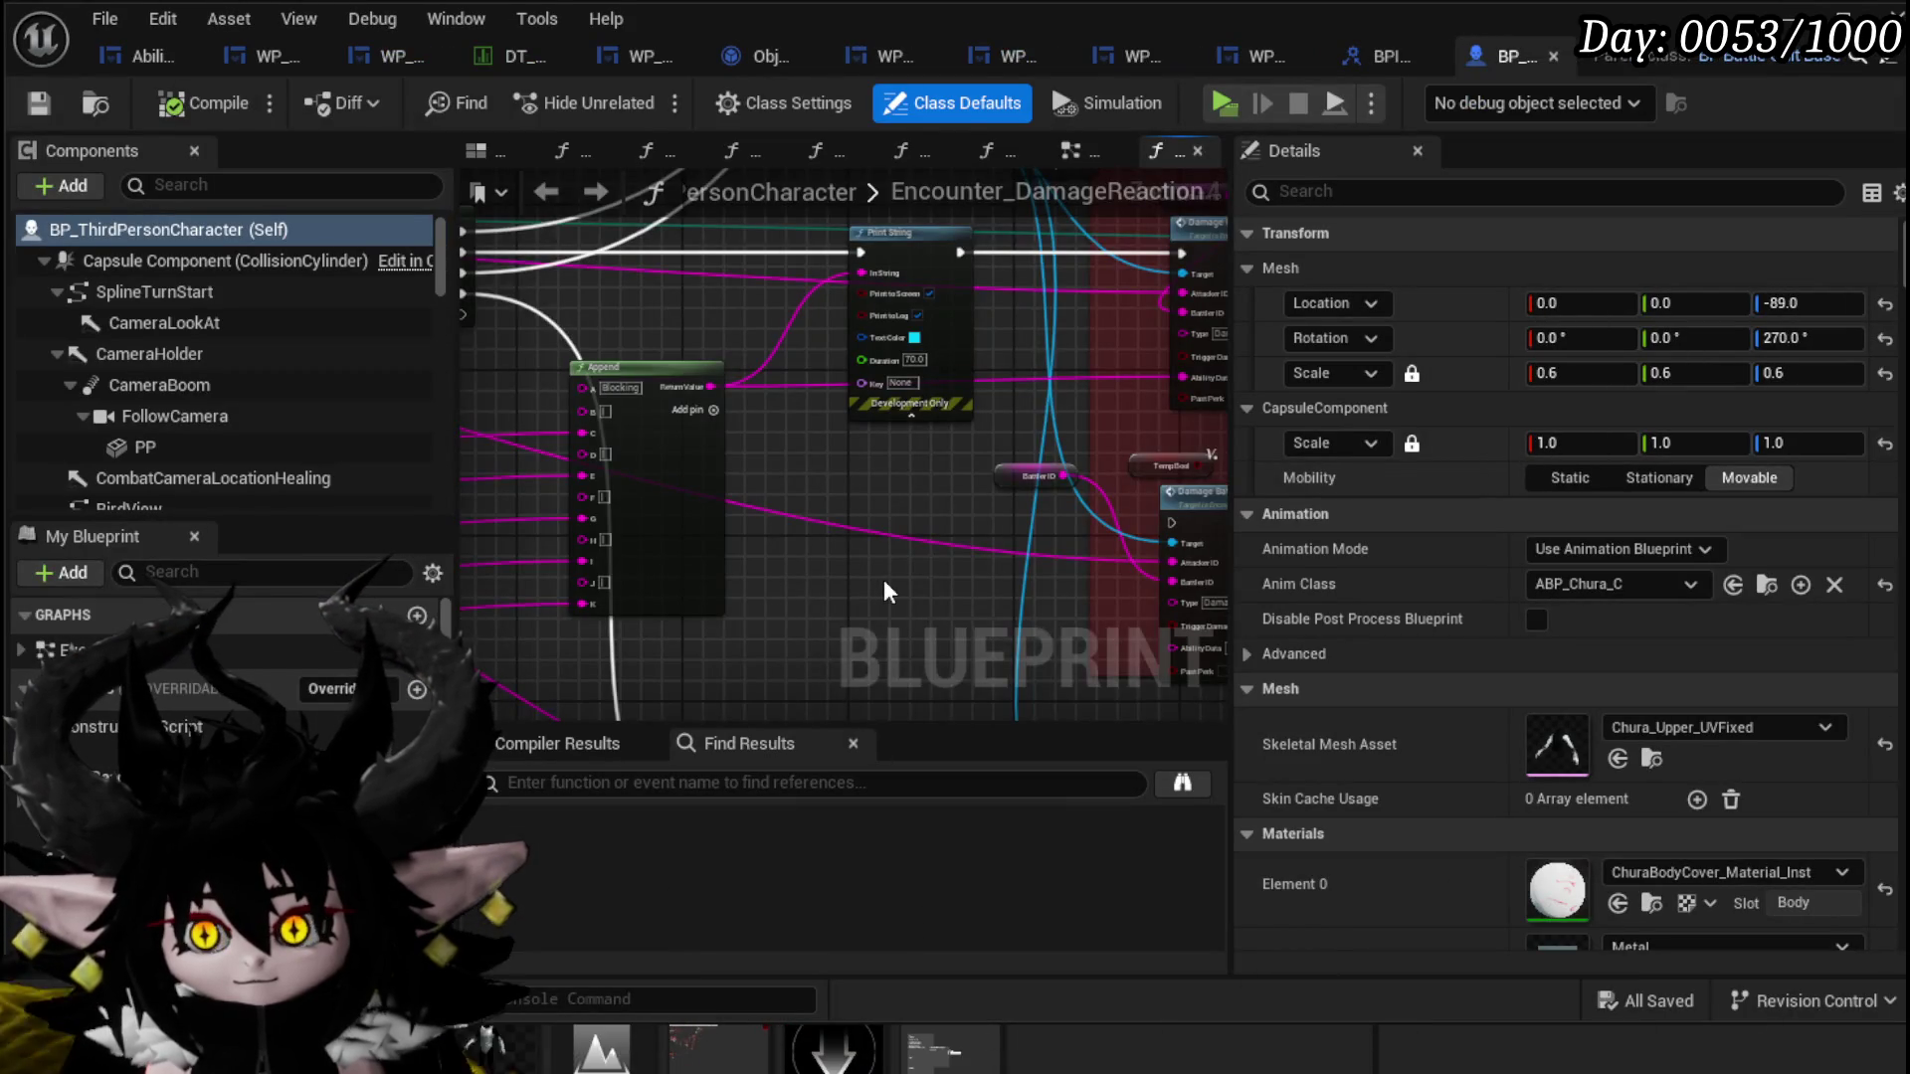
mouse_move(883, 579)
mouse_down()
mouse_move(765, 637)
mouse_move(1184, 648)
mouse_up()
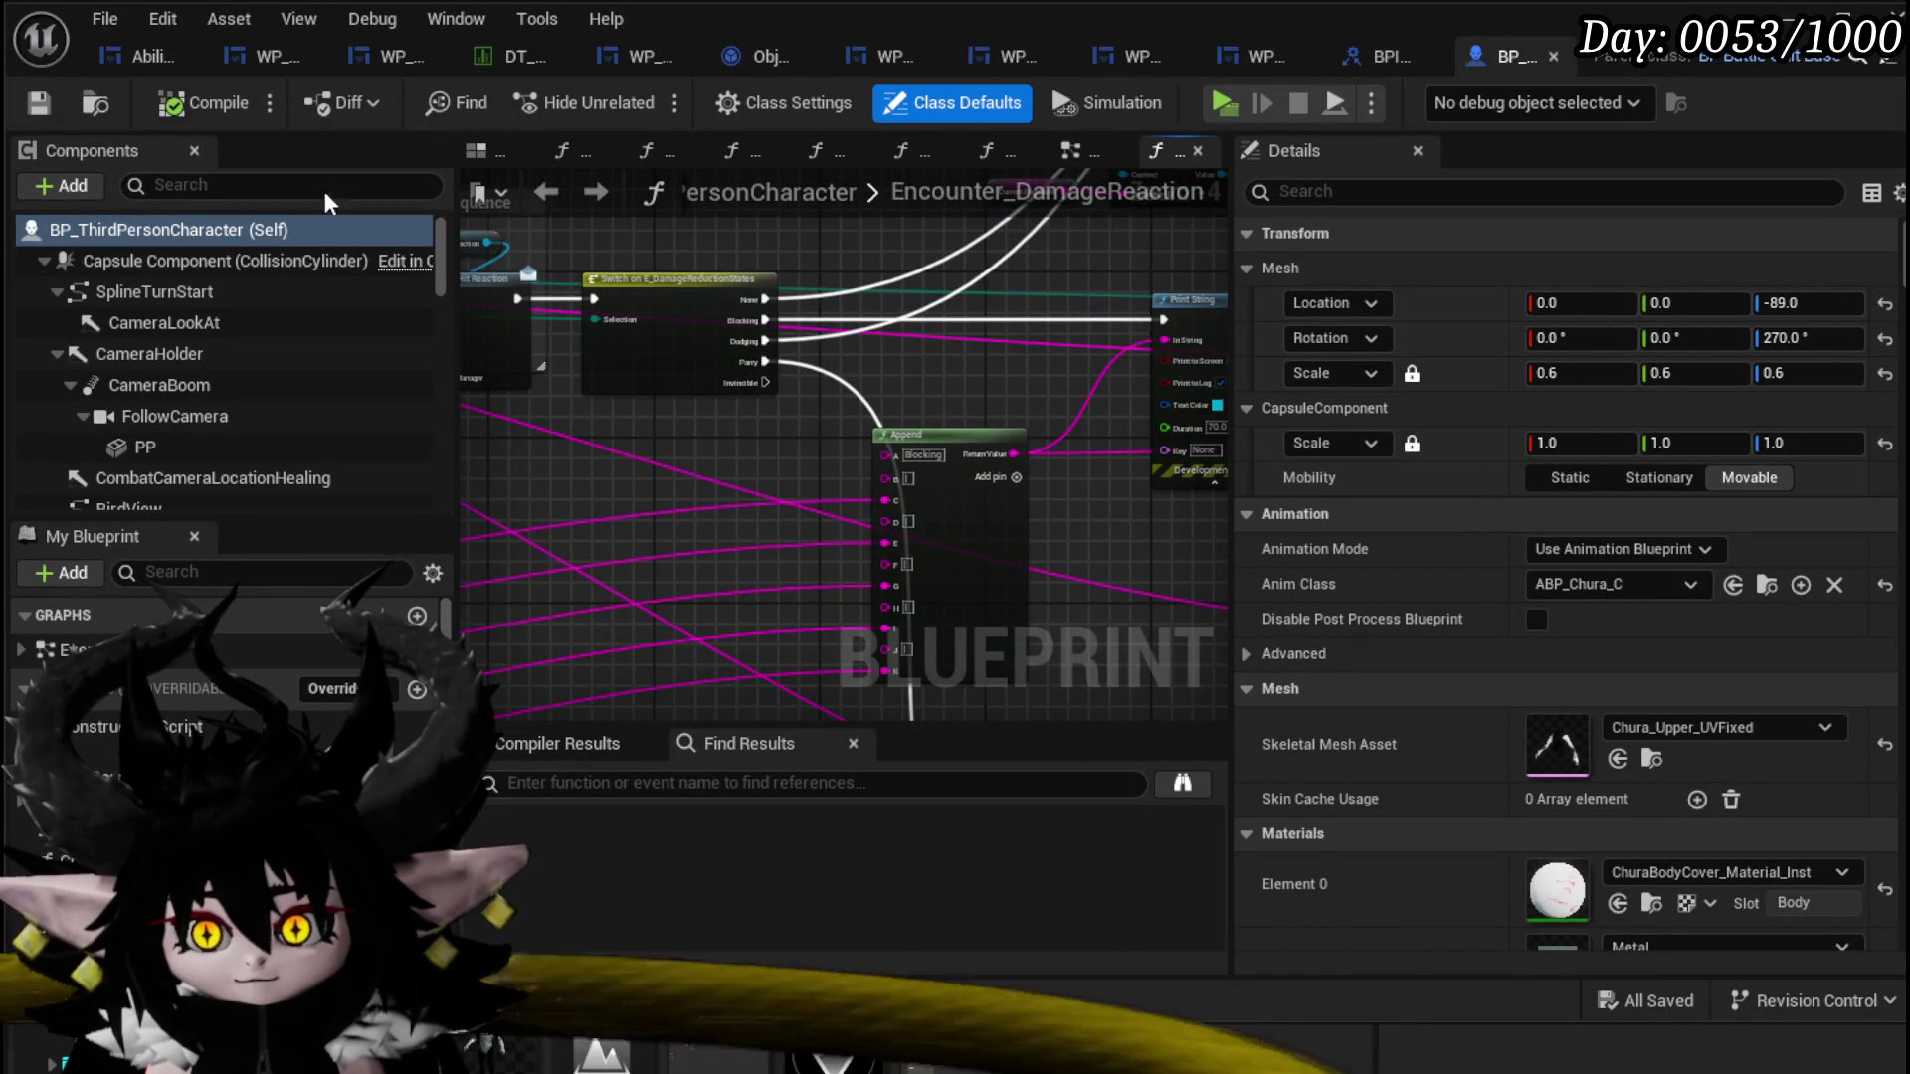
key(alt+Left)
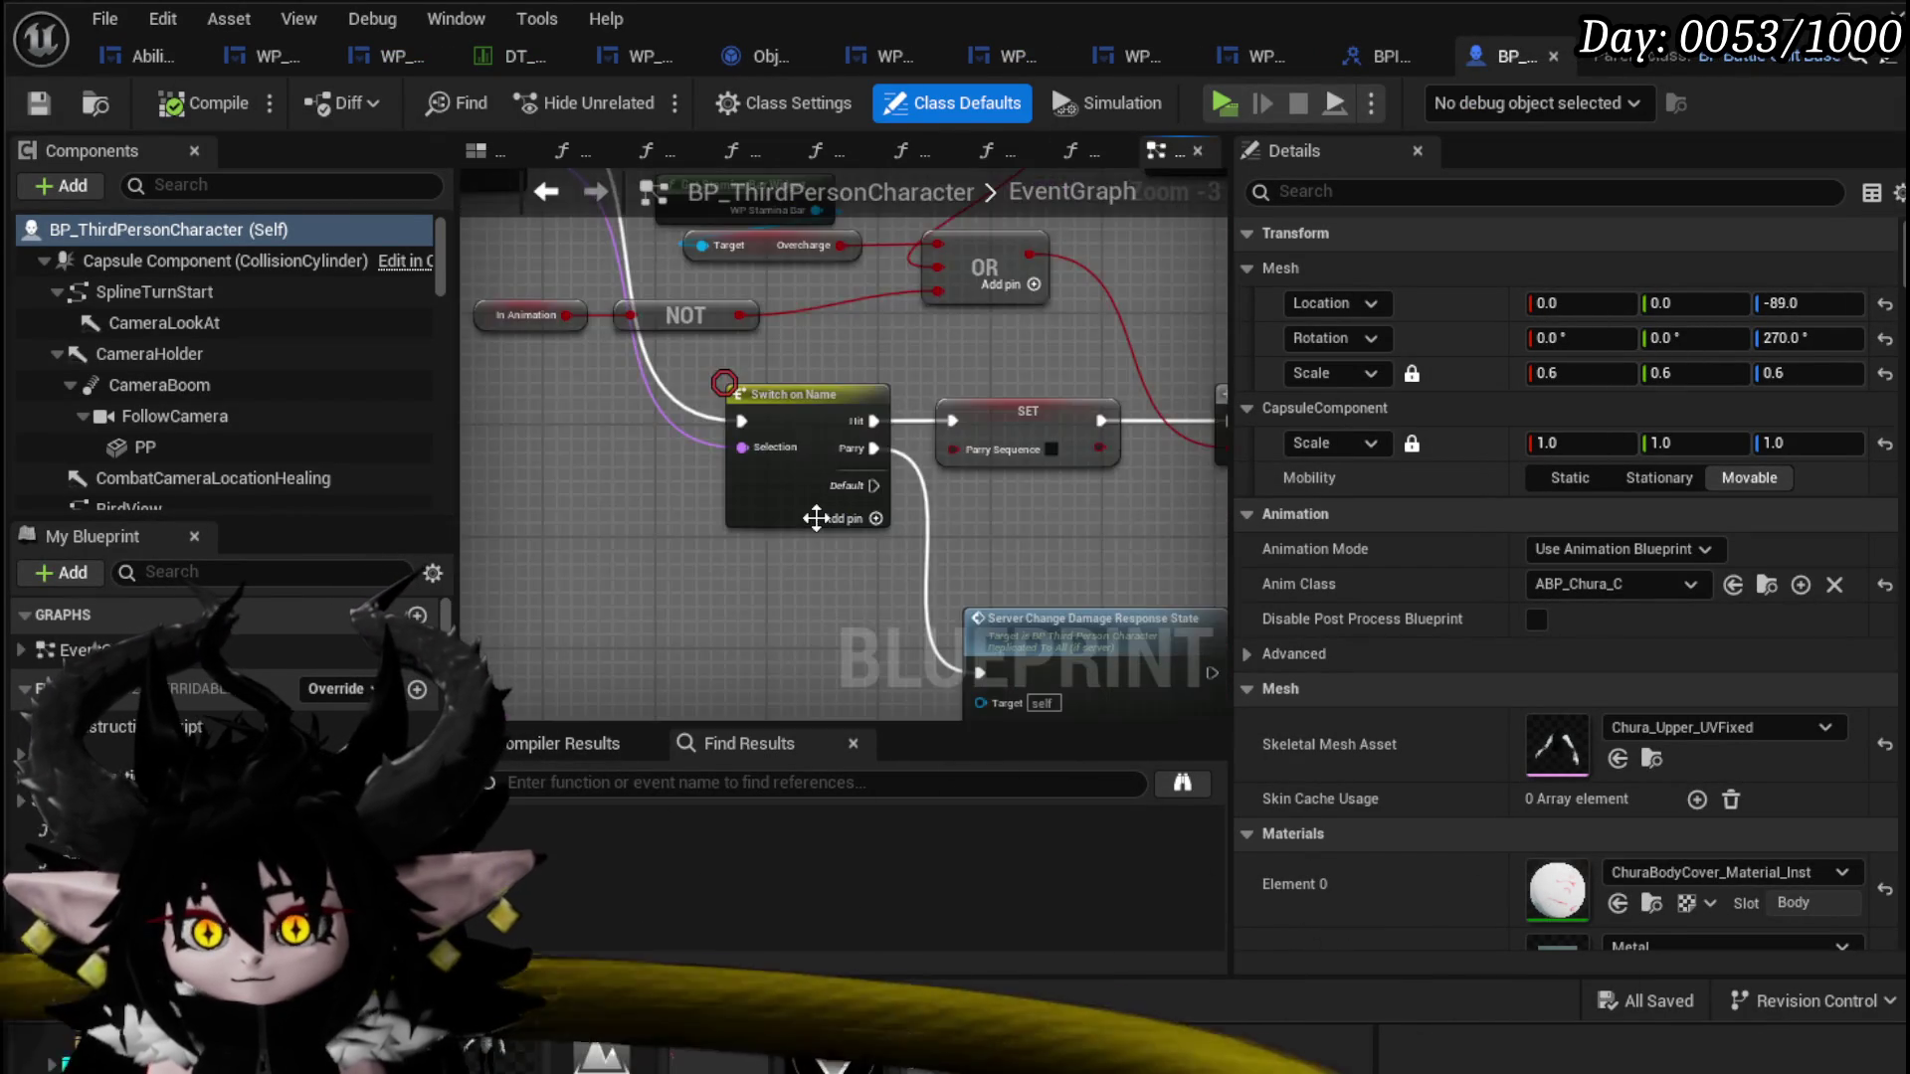
scroll(818, 517, down, 10)
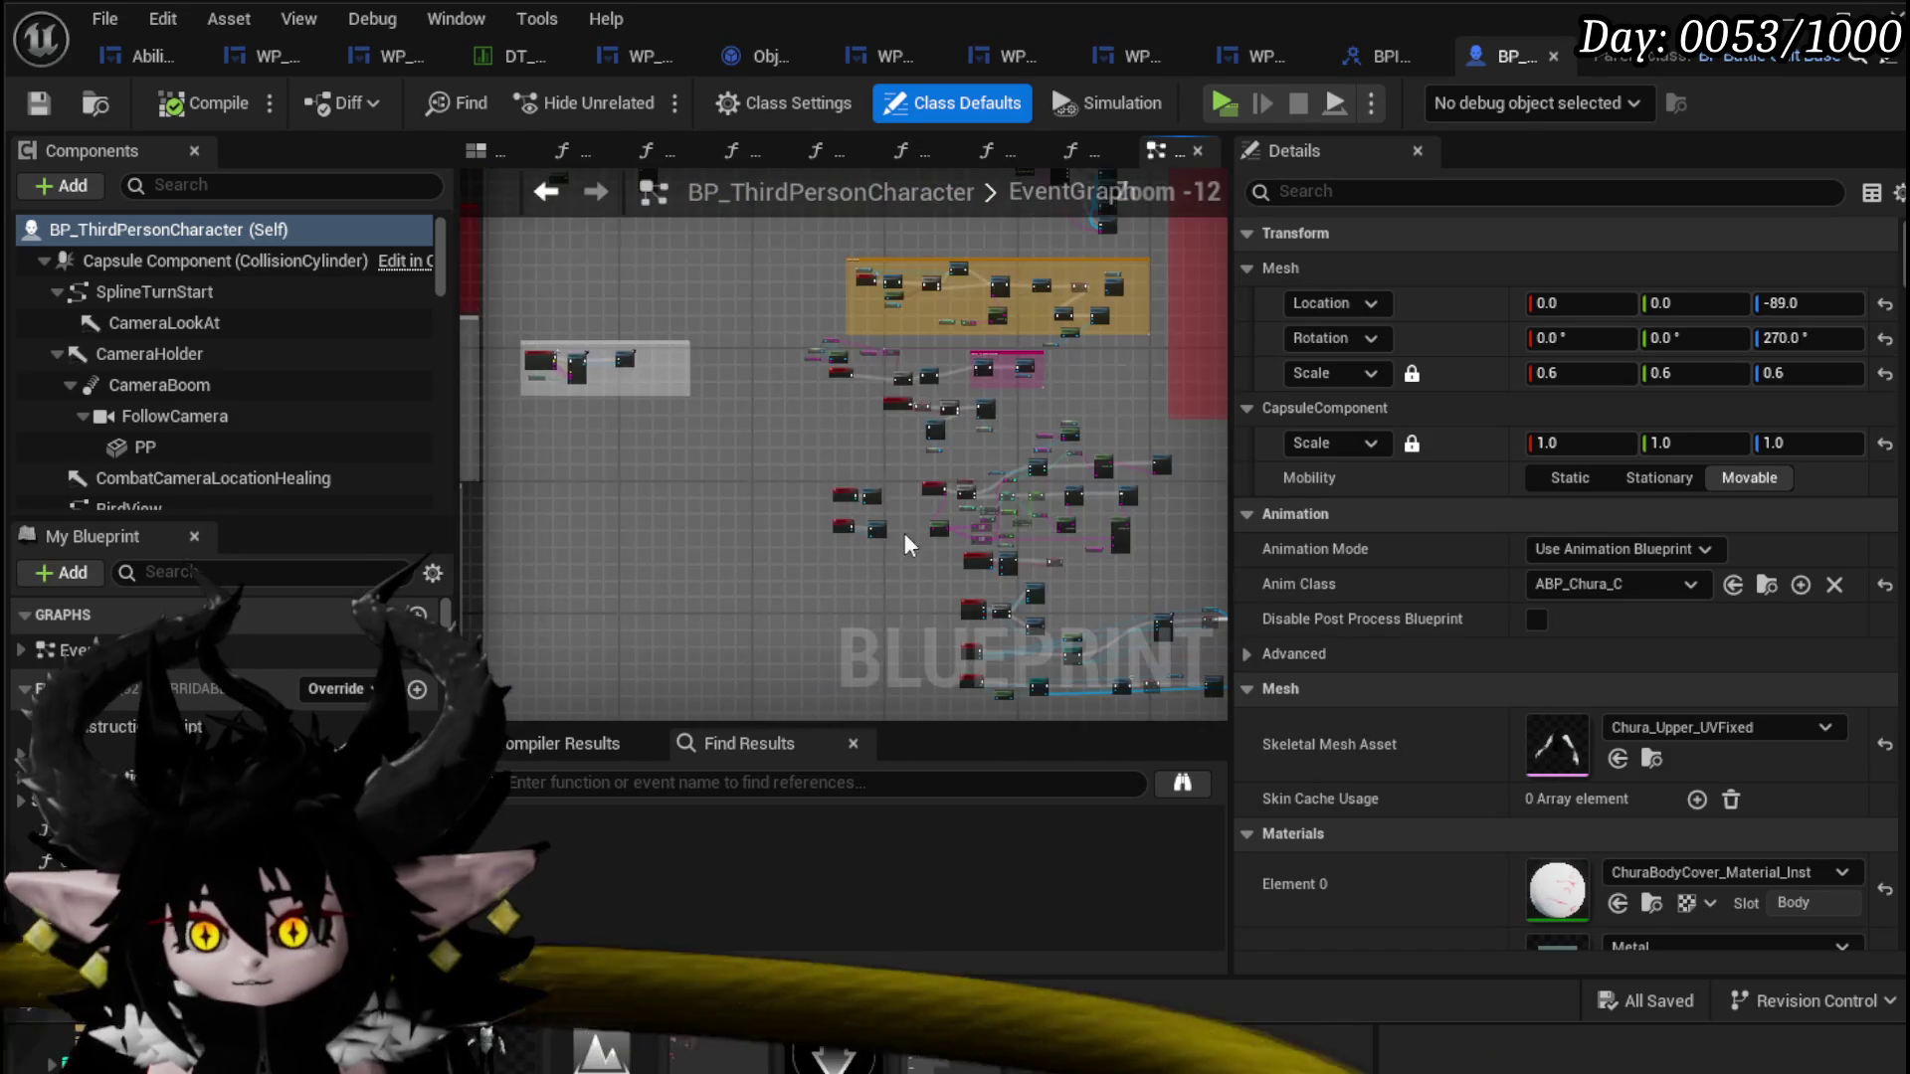
scroll(662, 461, up, 4)
scroll(663, 462, up, 5)
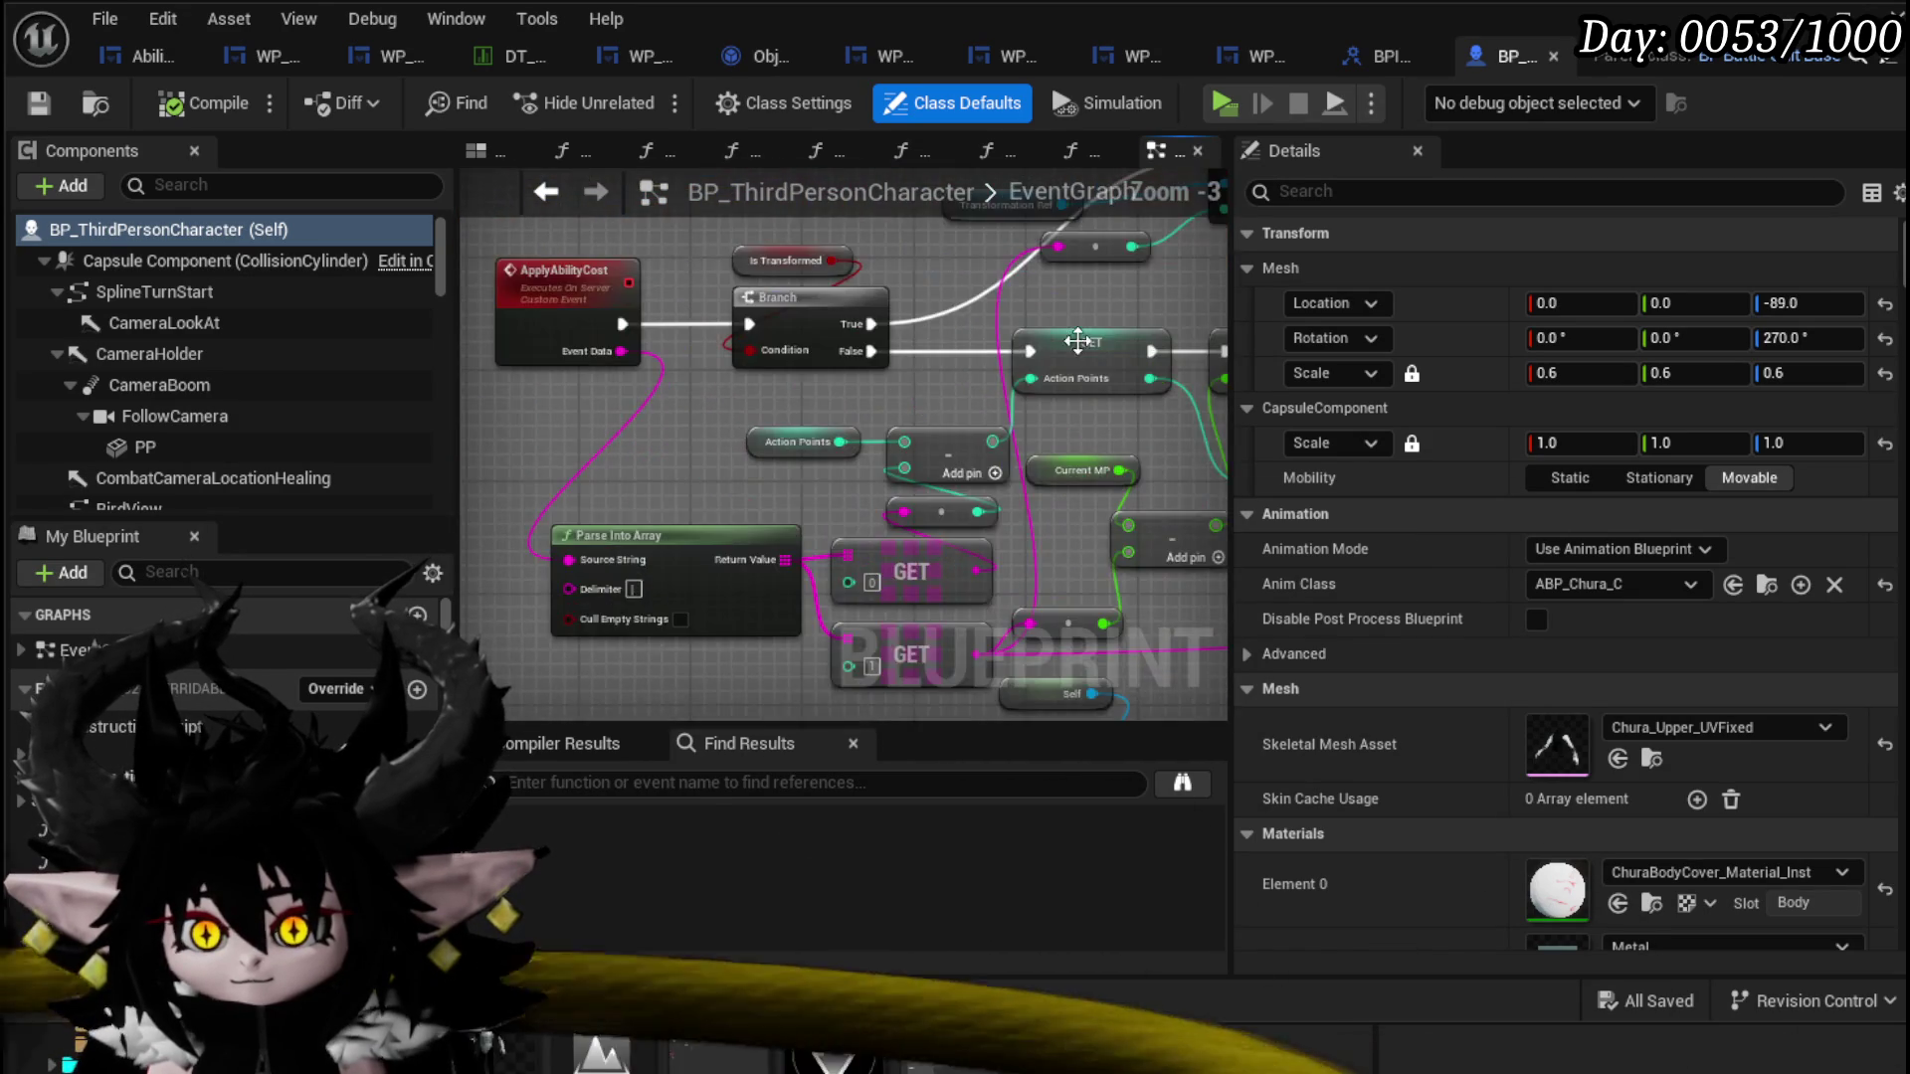
mouse_move(542, 548)
mouse_down()
mouse_move(821, 507)
mouse_move(1188, 649)
mouse_move(948, 430)
mouse_move(1155, 427)
mouse_move(774, 585)
mouse_up()
Step: Locate the Add AP call in the Needs to EndBlocking group and save the blueprint
scroll(821, 507, down, 4)
scroll(853, 482, up, 4)
scroll(1188, 648, down, 2)
scroll(948, 430, up, 2)
scroll(1155, 427, down, 1)
key(1)
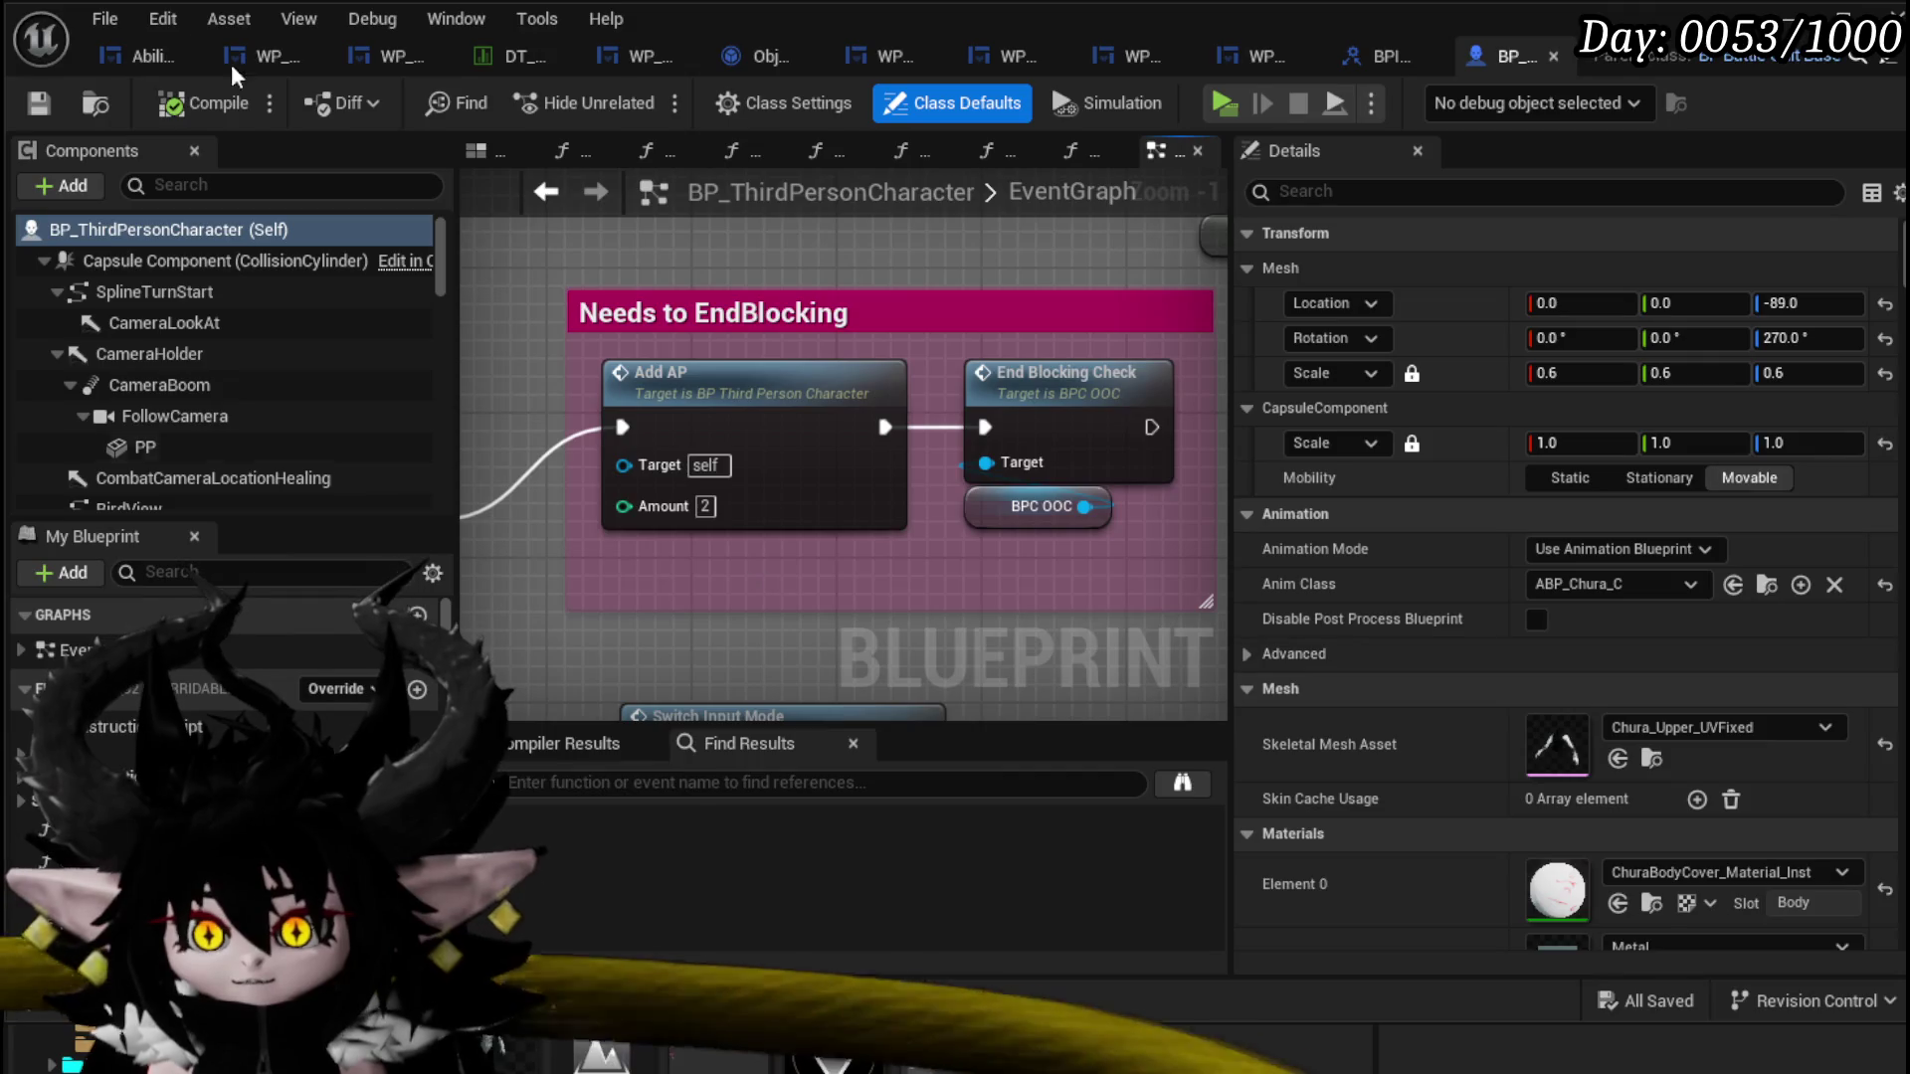
click(38, 103)
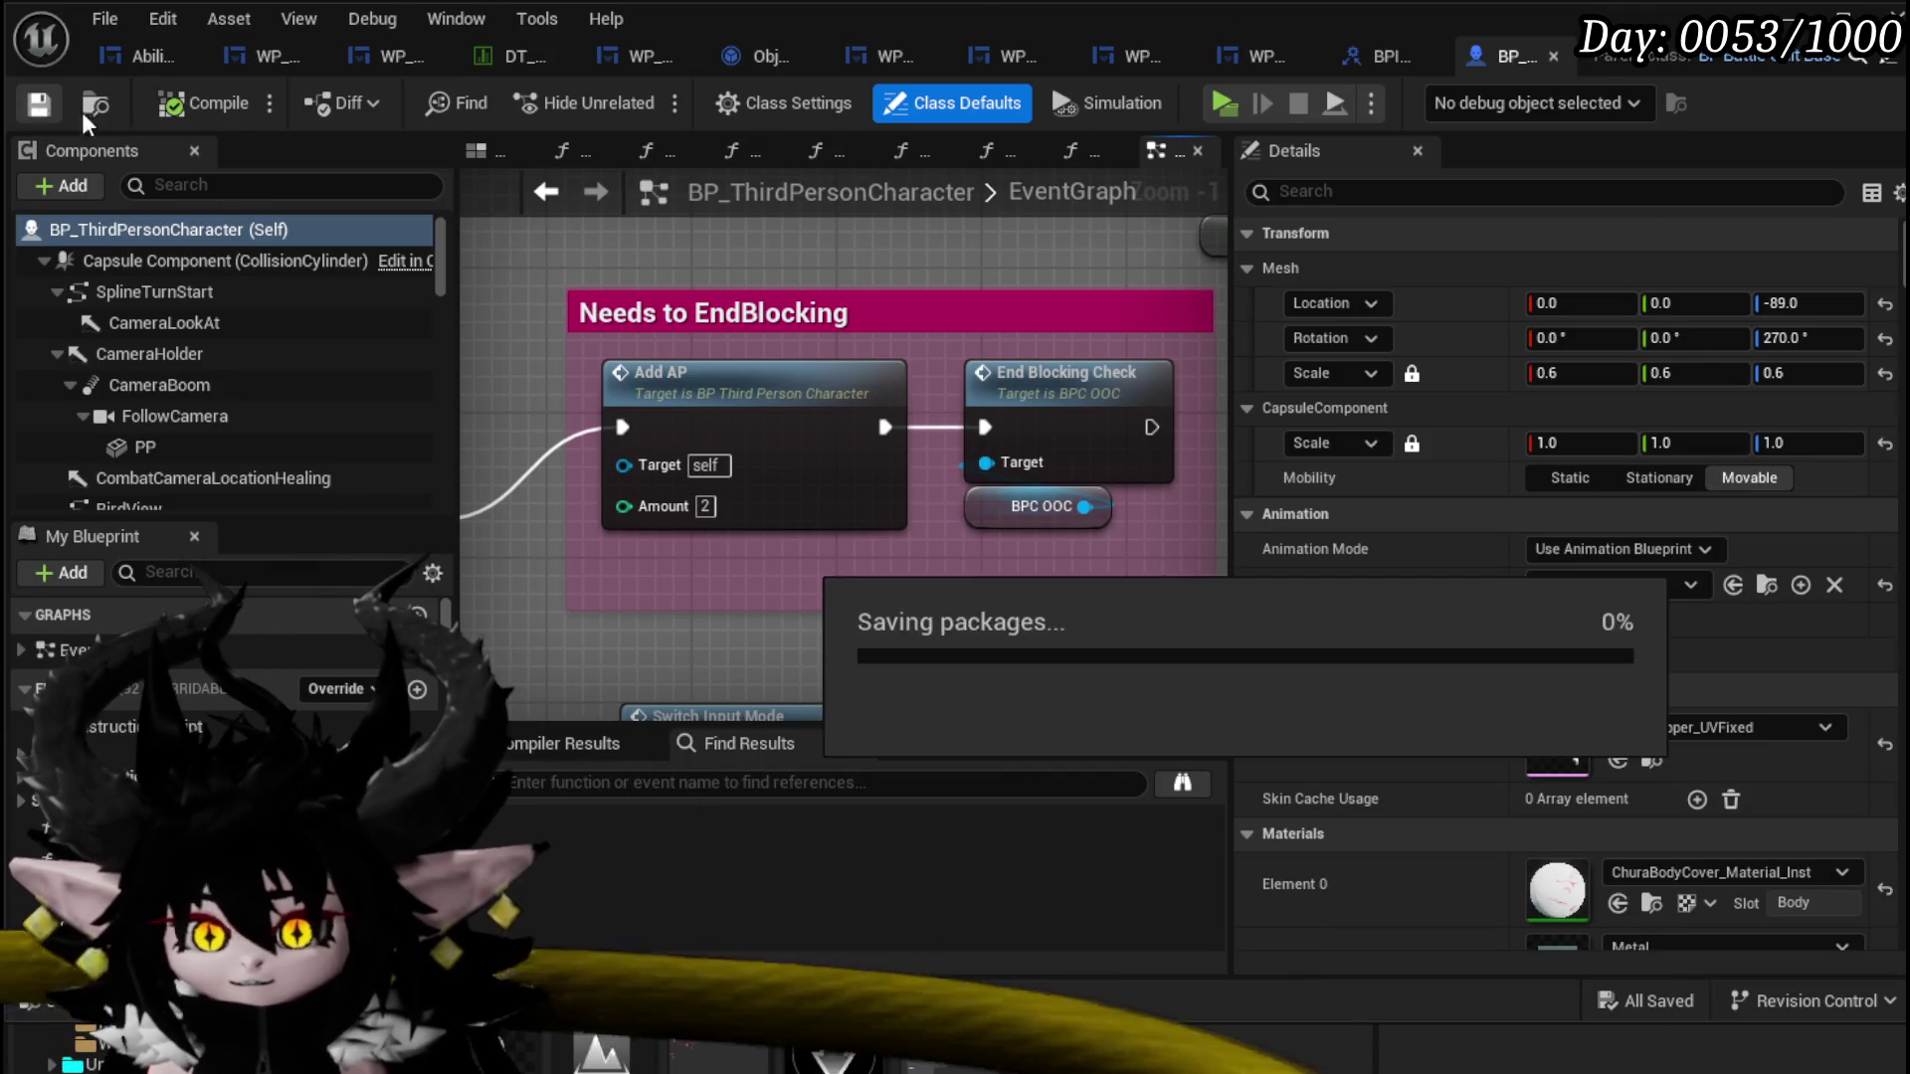
Step: Add an Add AP call on Owner, wired from the switch's AP case, with Amount 5
click(741, 62)
drag(754, 323, 920, 344)
text(add a)
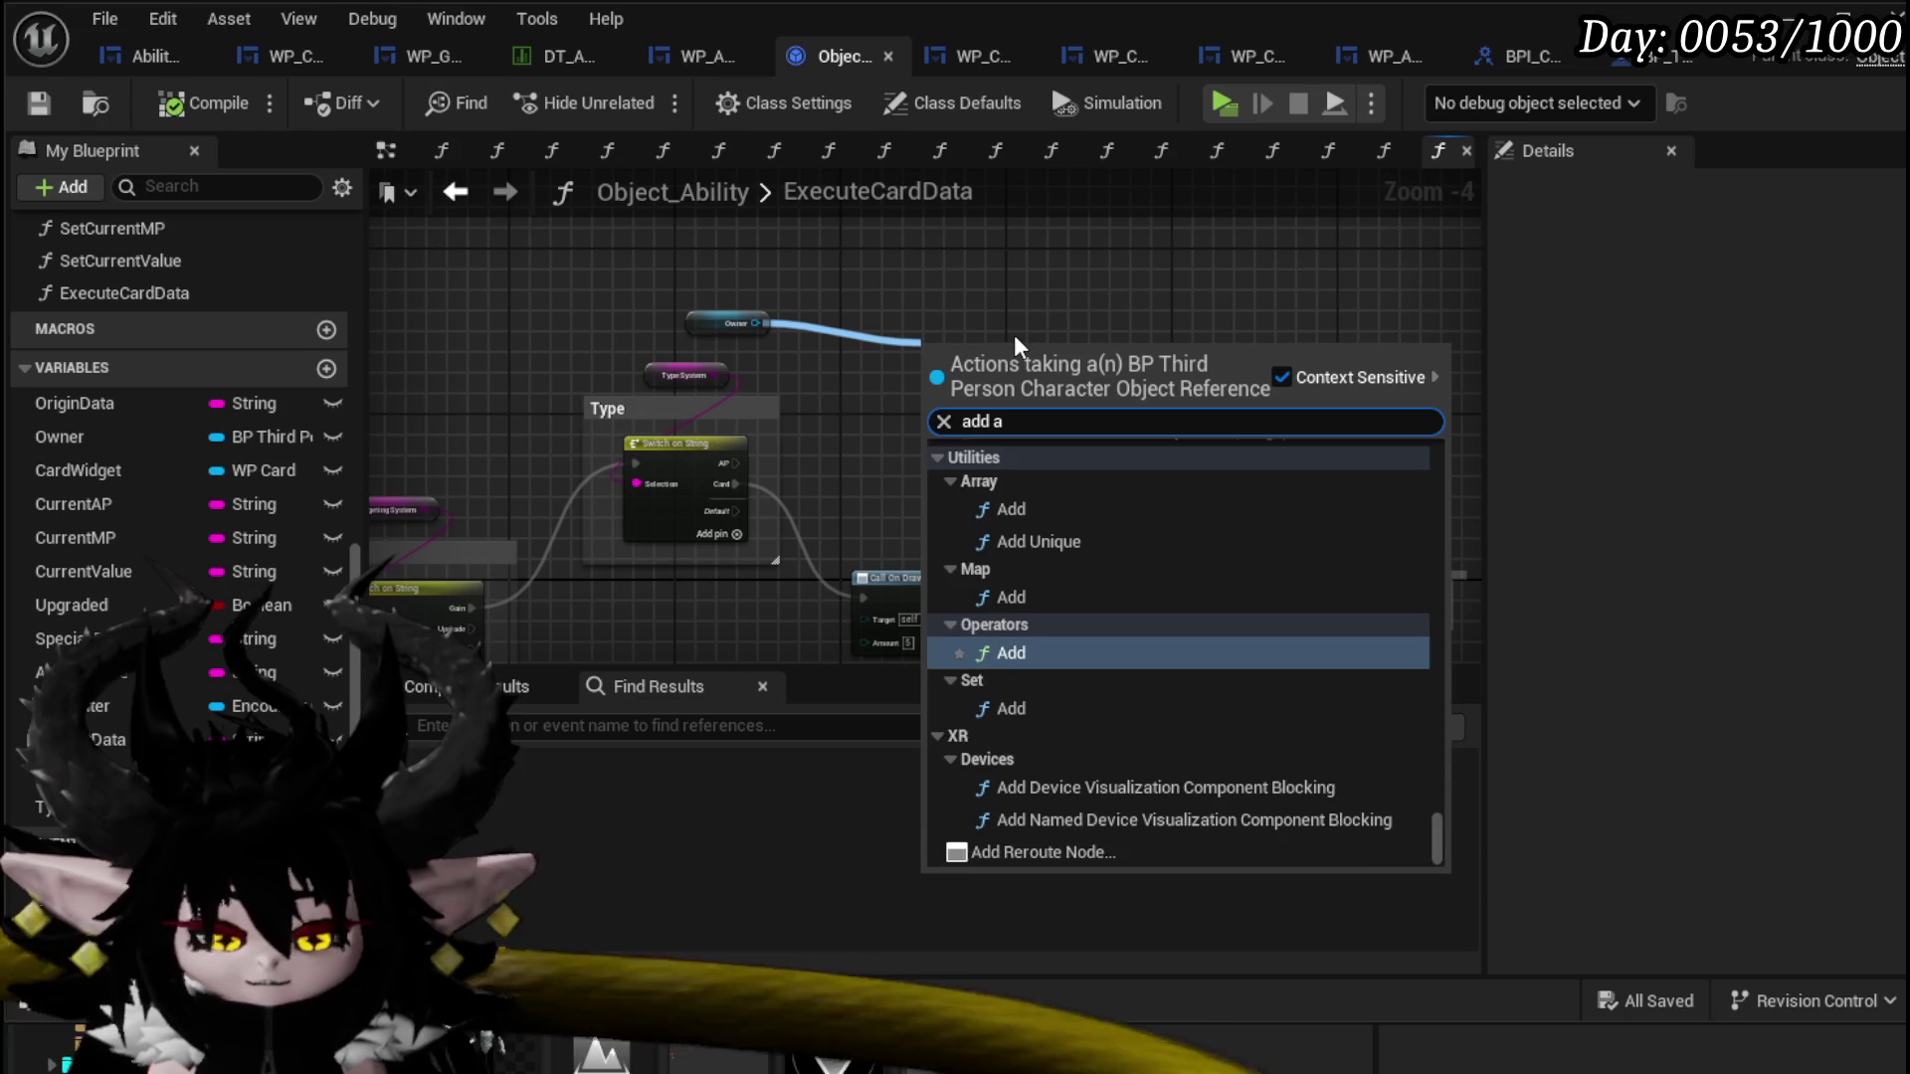
text(p)
click(1006, 482)
drag(734, 466, 892, 399)
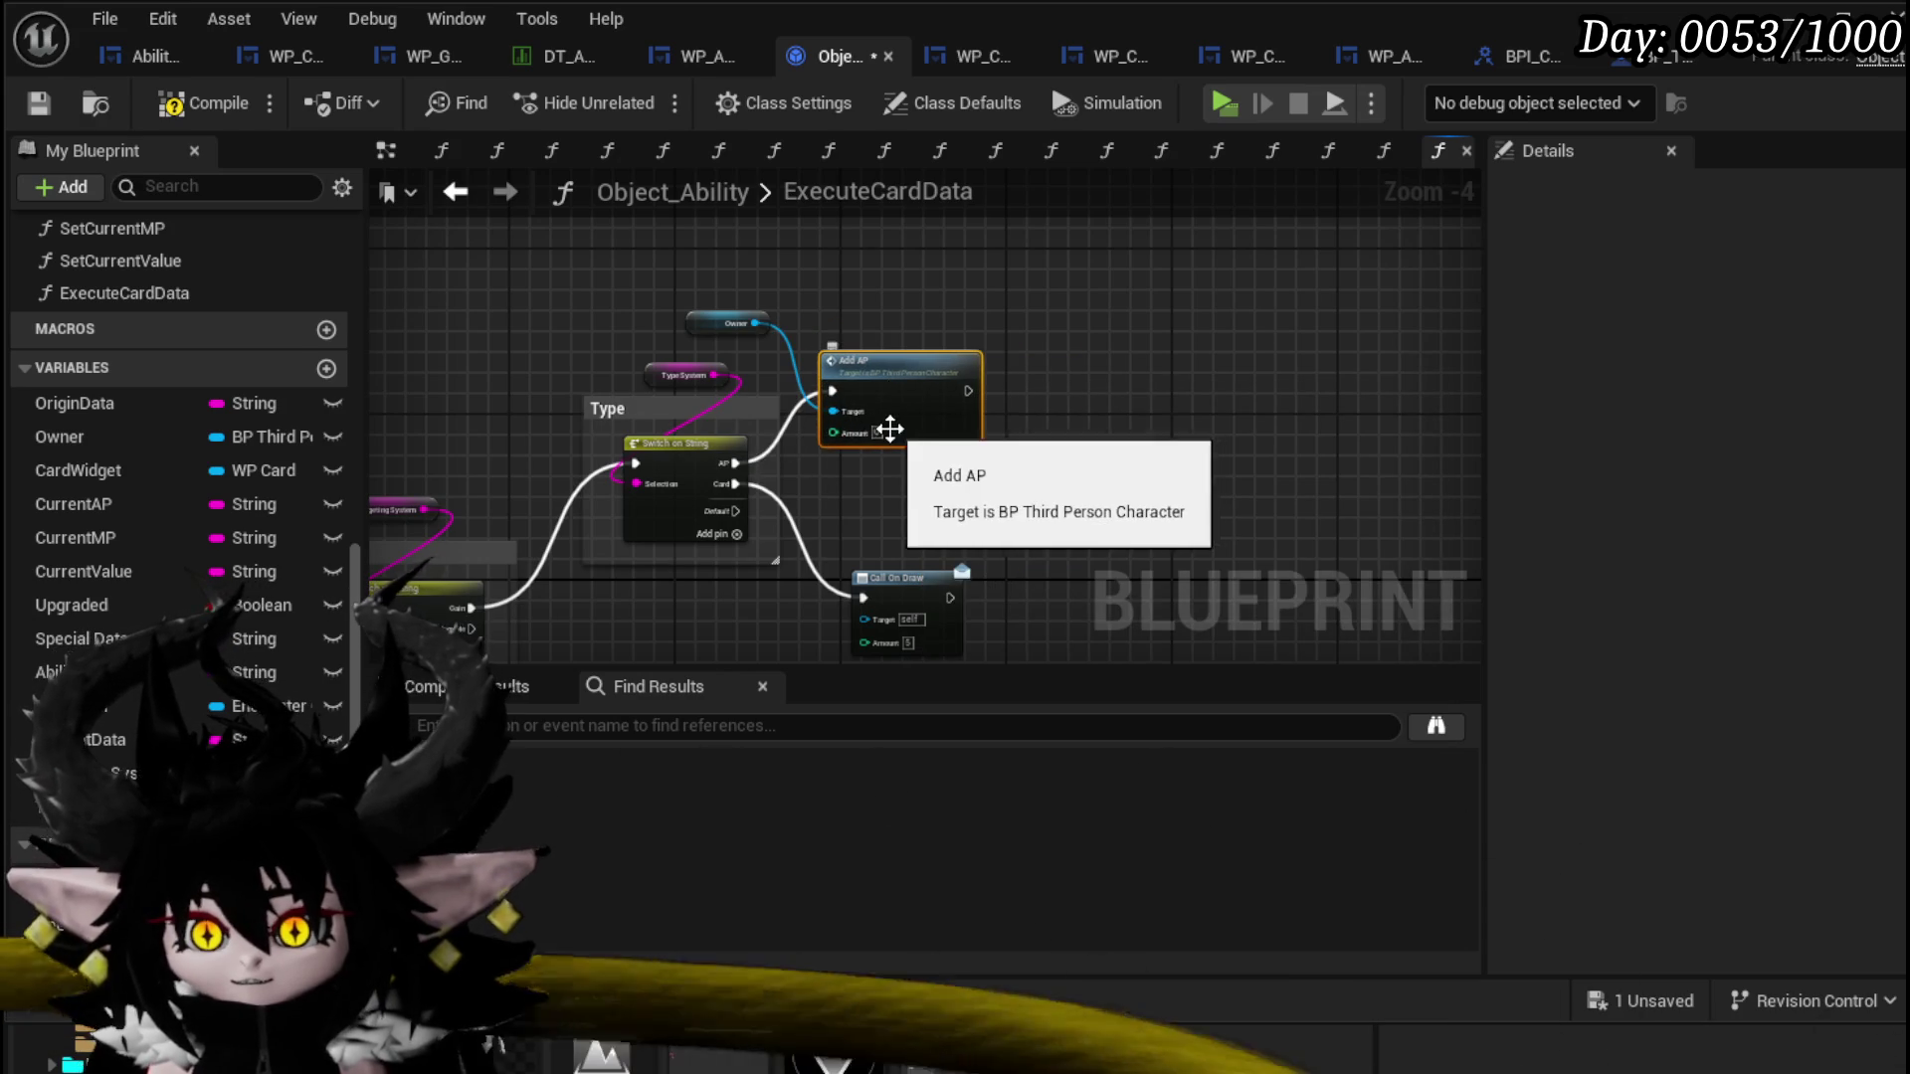
scroll(896, 428, up, 4)
click(957, 524)
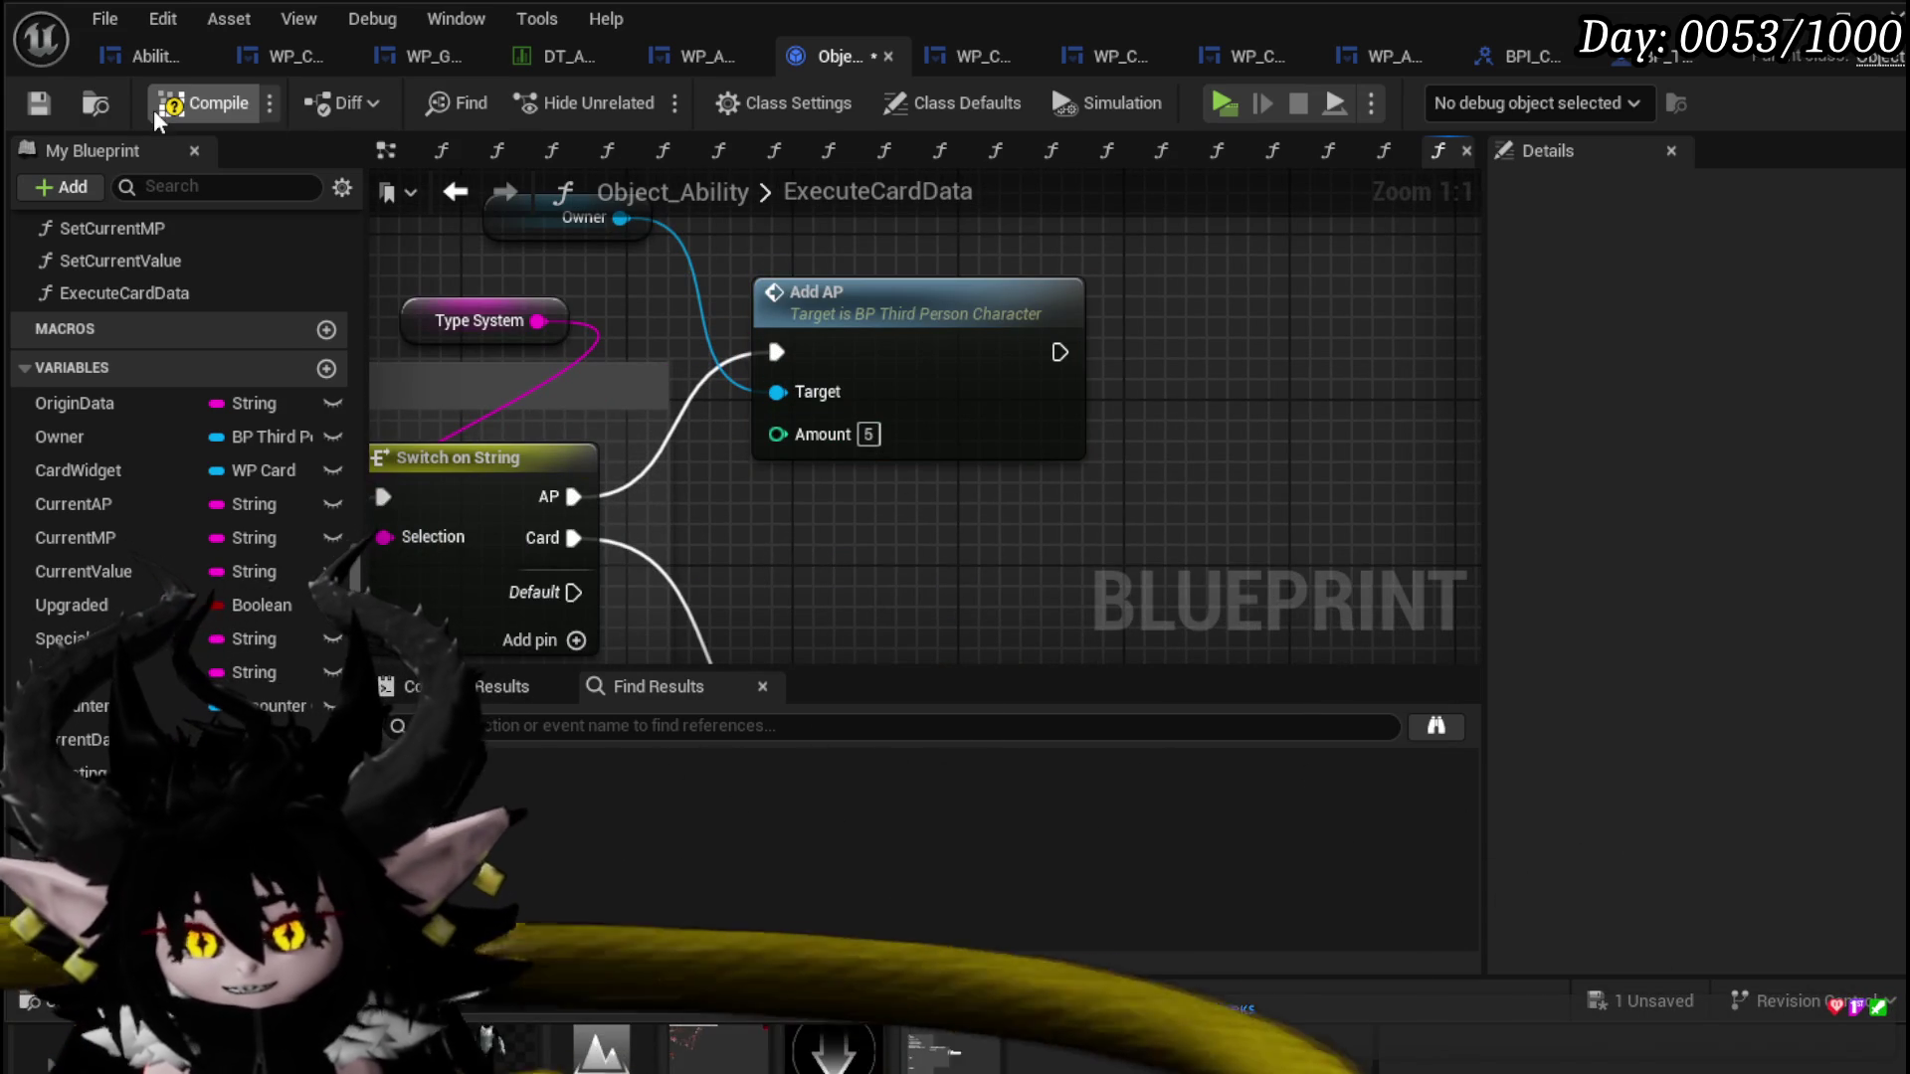
Step: Compile Object_Ability, tidy the Add AP and Owner nodes, and save it
click(38, 104)
drag(845, 299, 884, 278)
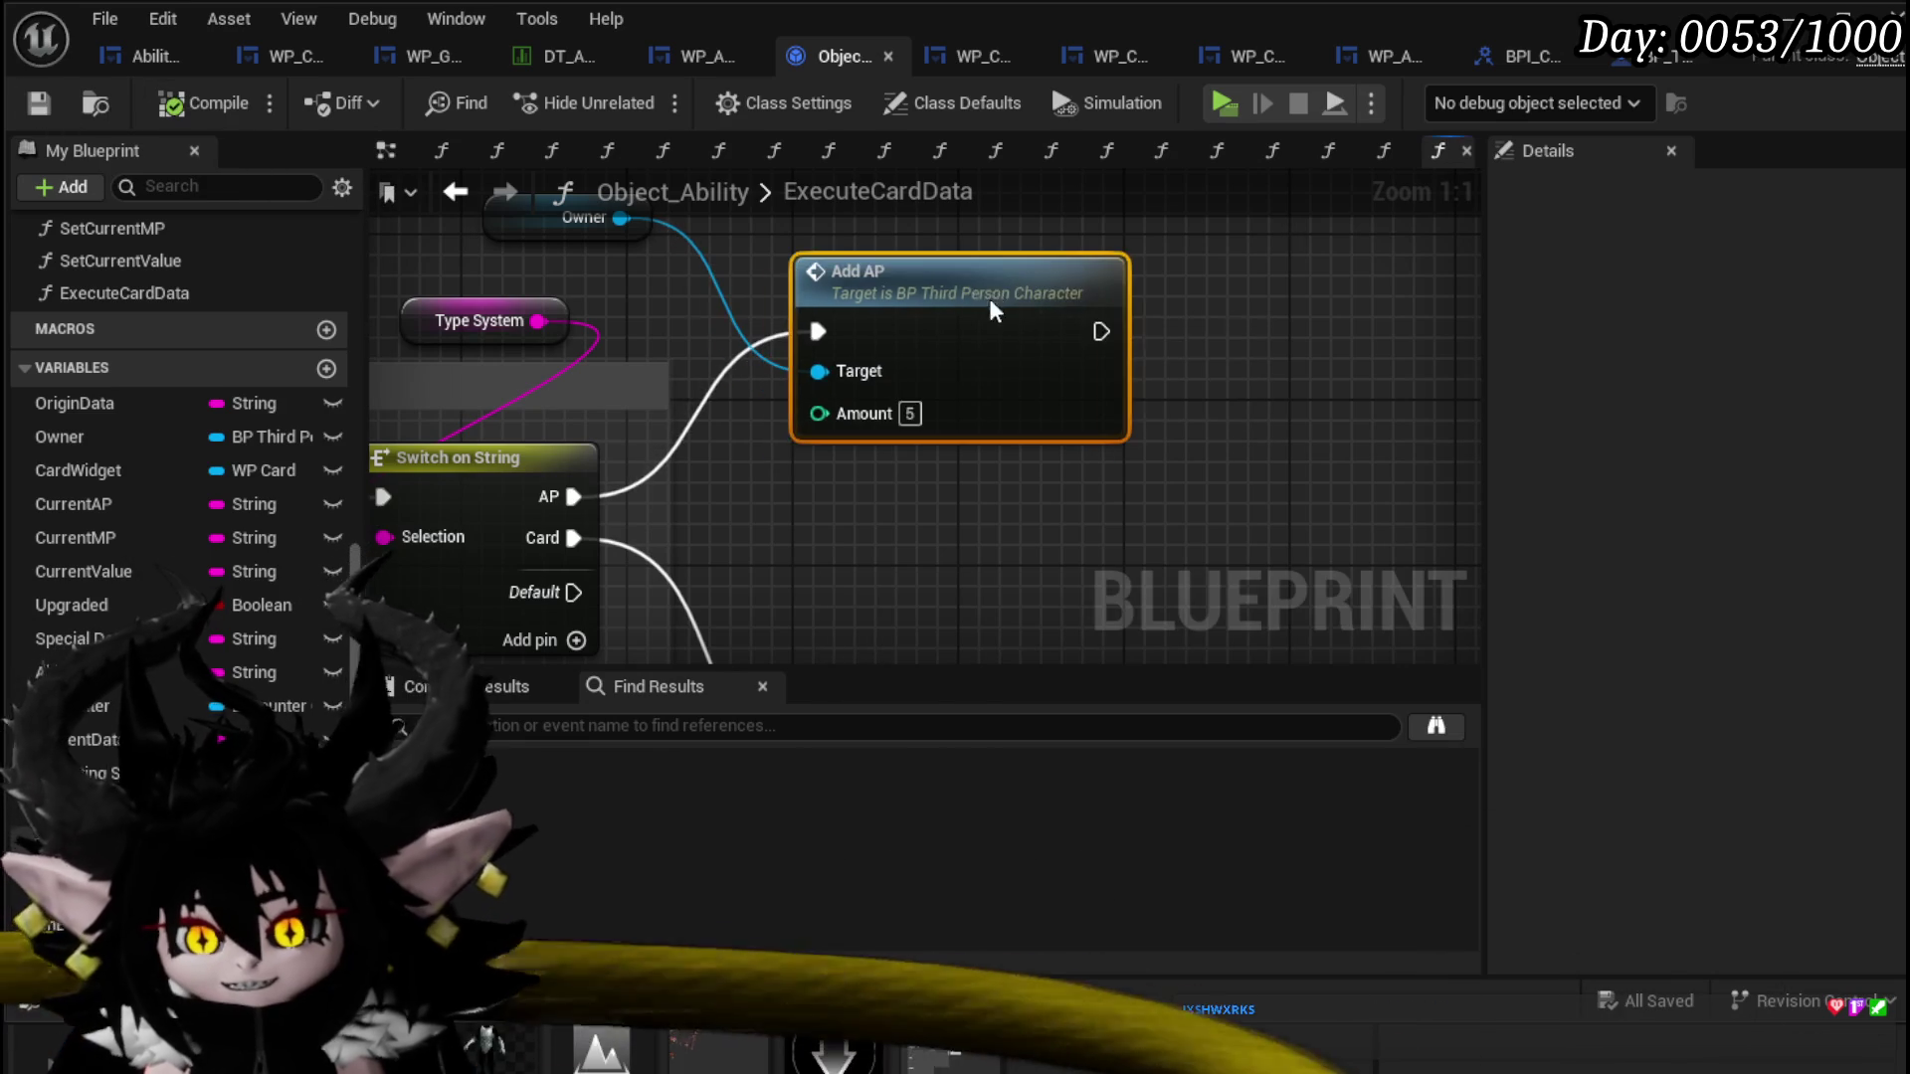
mouse_move(596, 217)
mouse_down()
mouse_move(602, 299)
mouse_move(955, 264)
mouse_up()
click(36, 104)
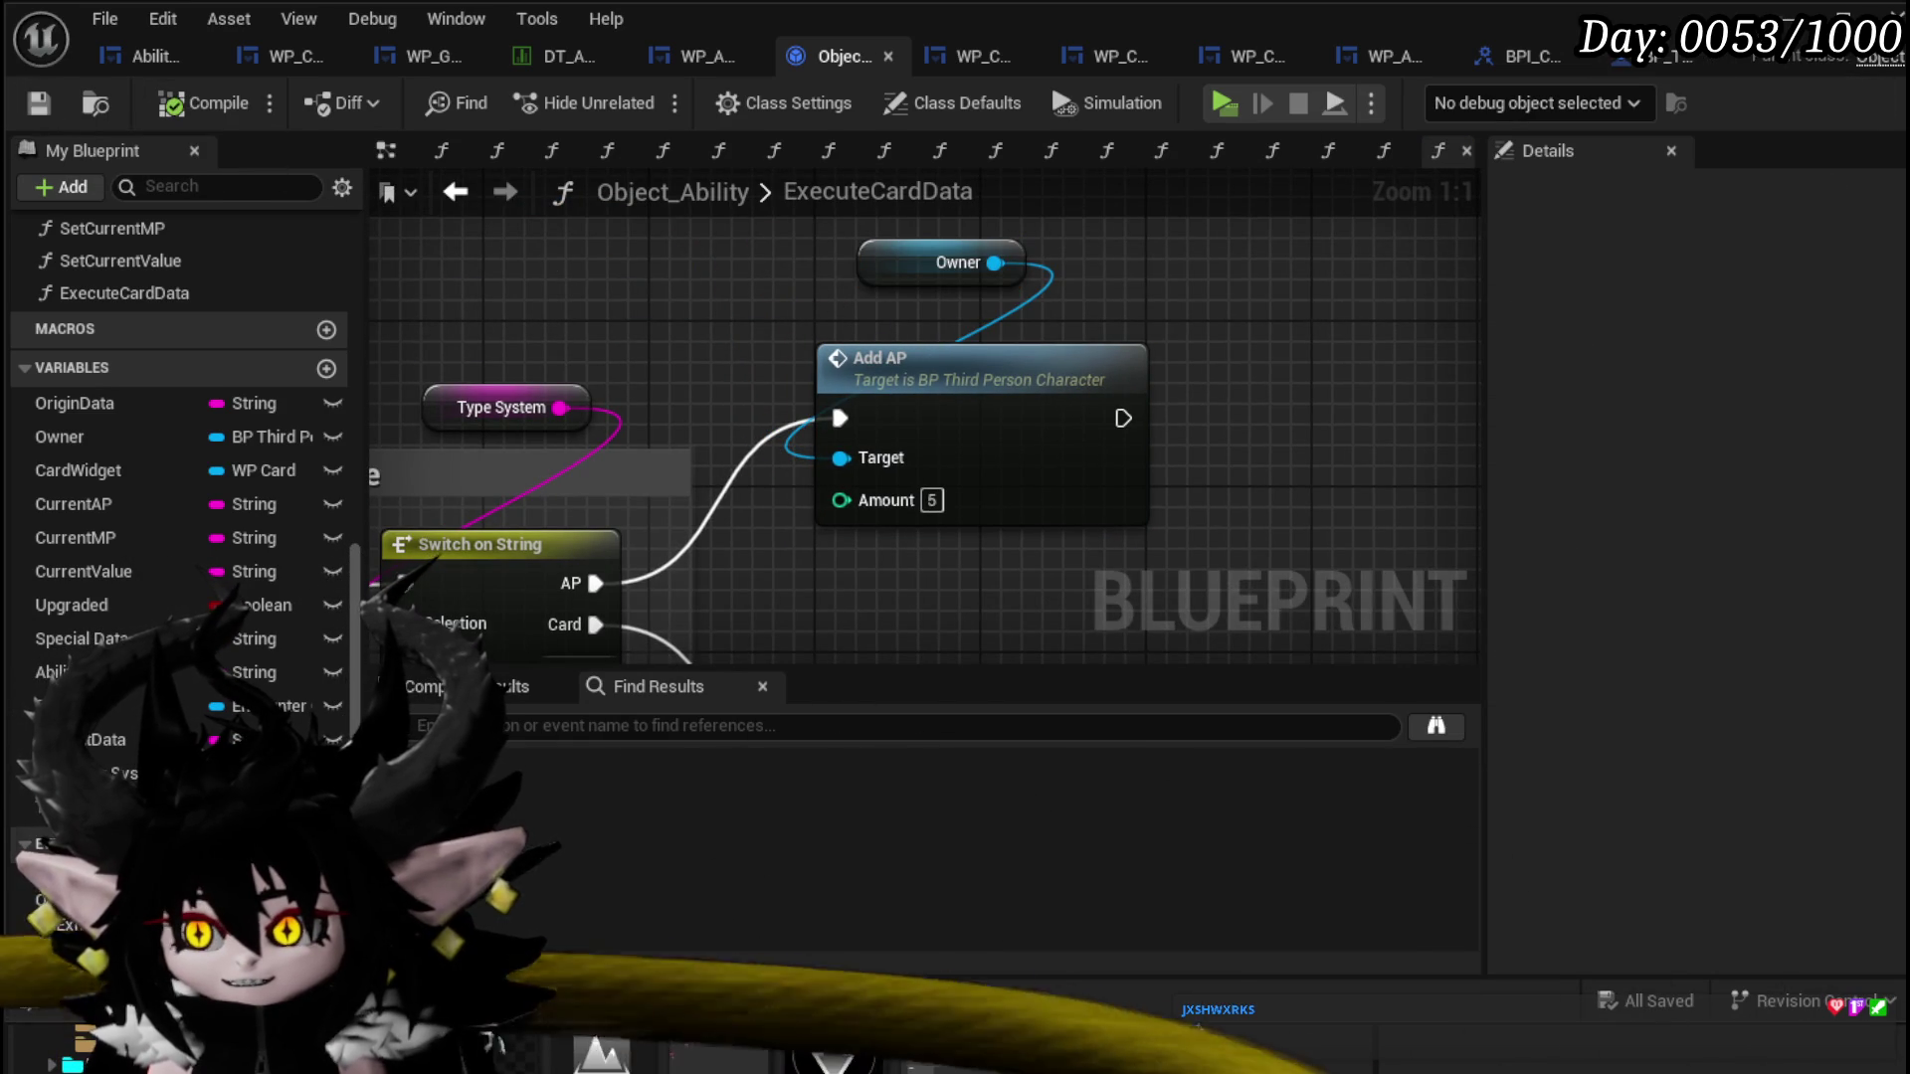
key(alt+Tab)
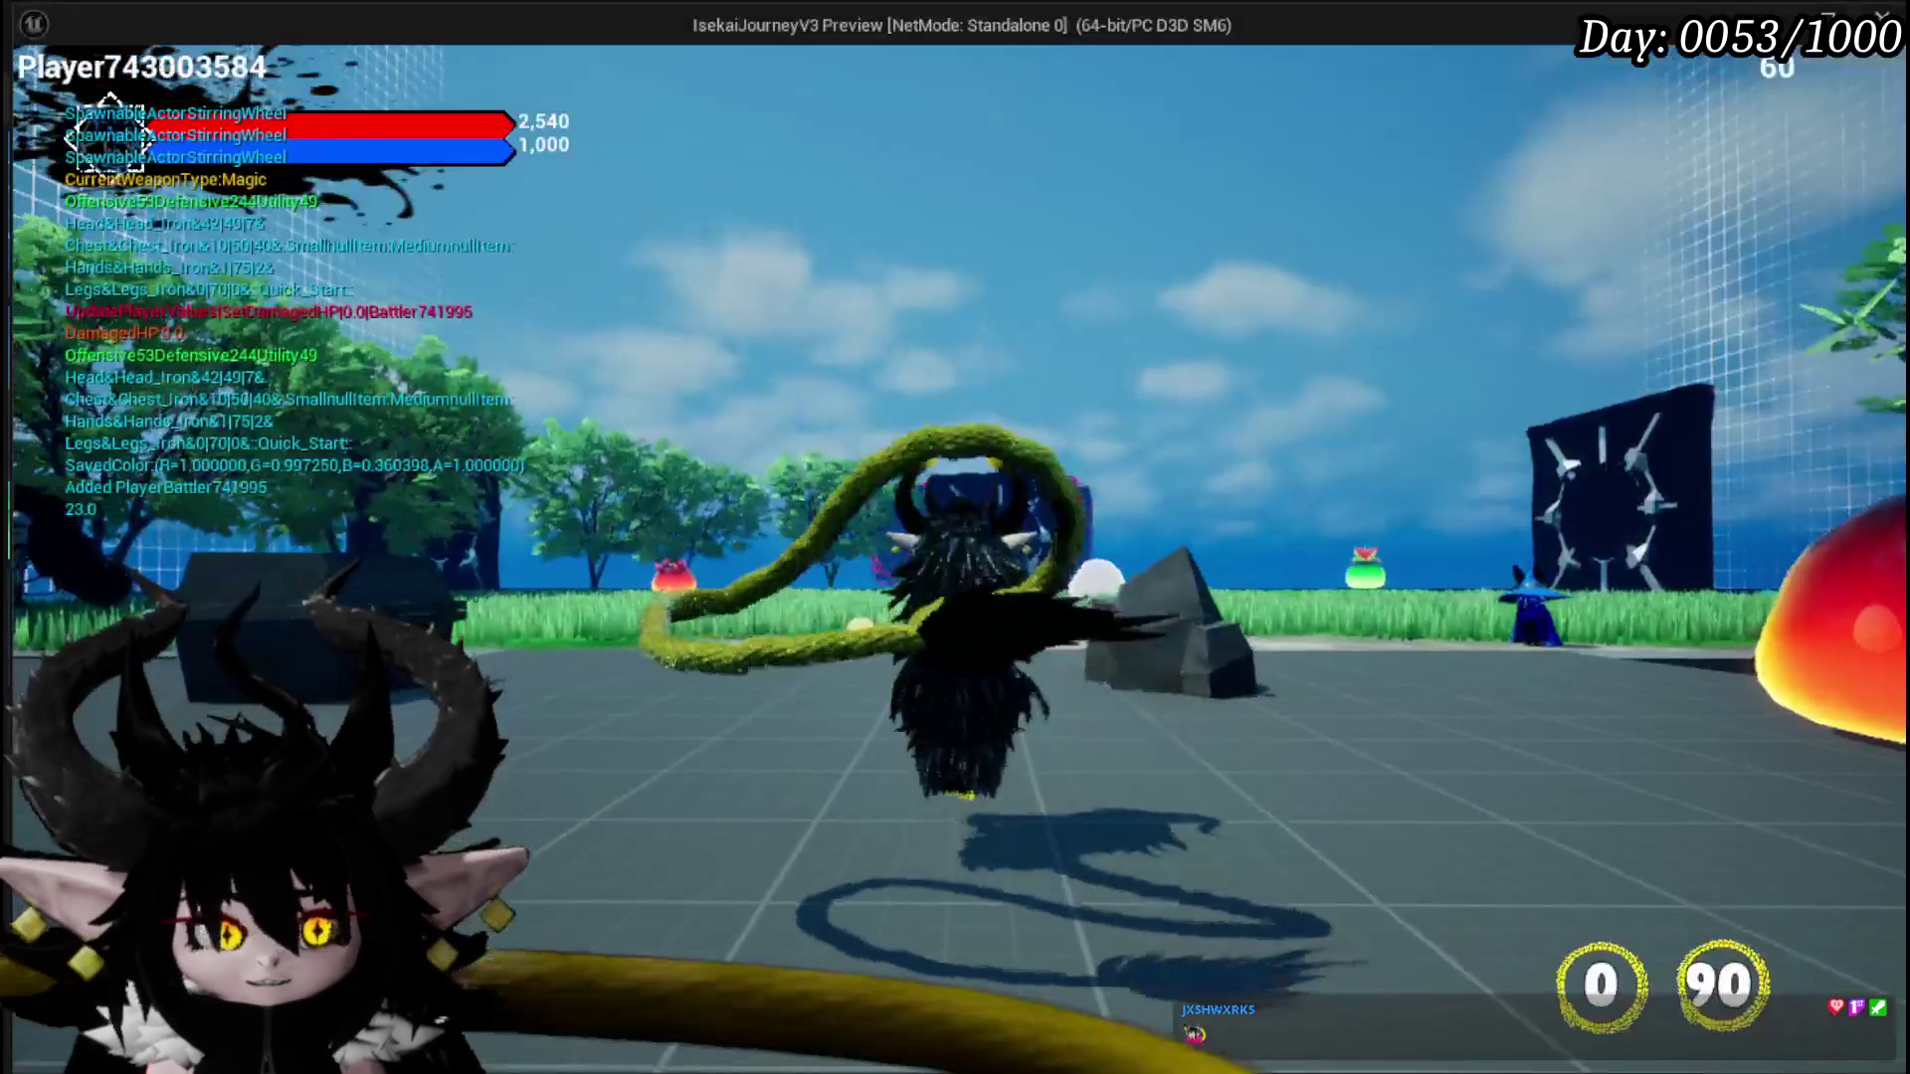
Step: Walk into the fire slimes, begin the battle turn, and play the Empty Card
key(w)
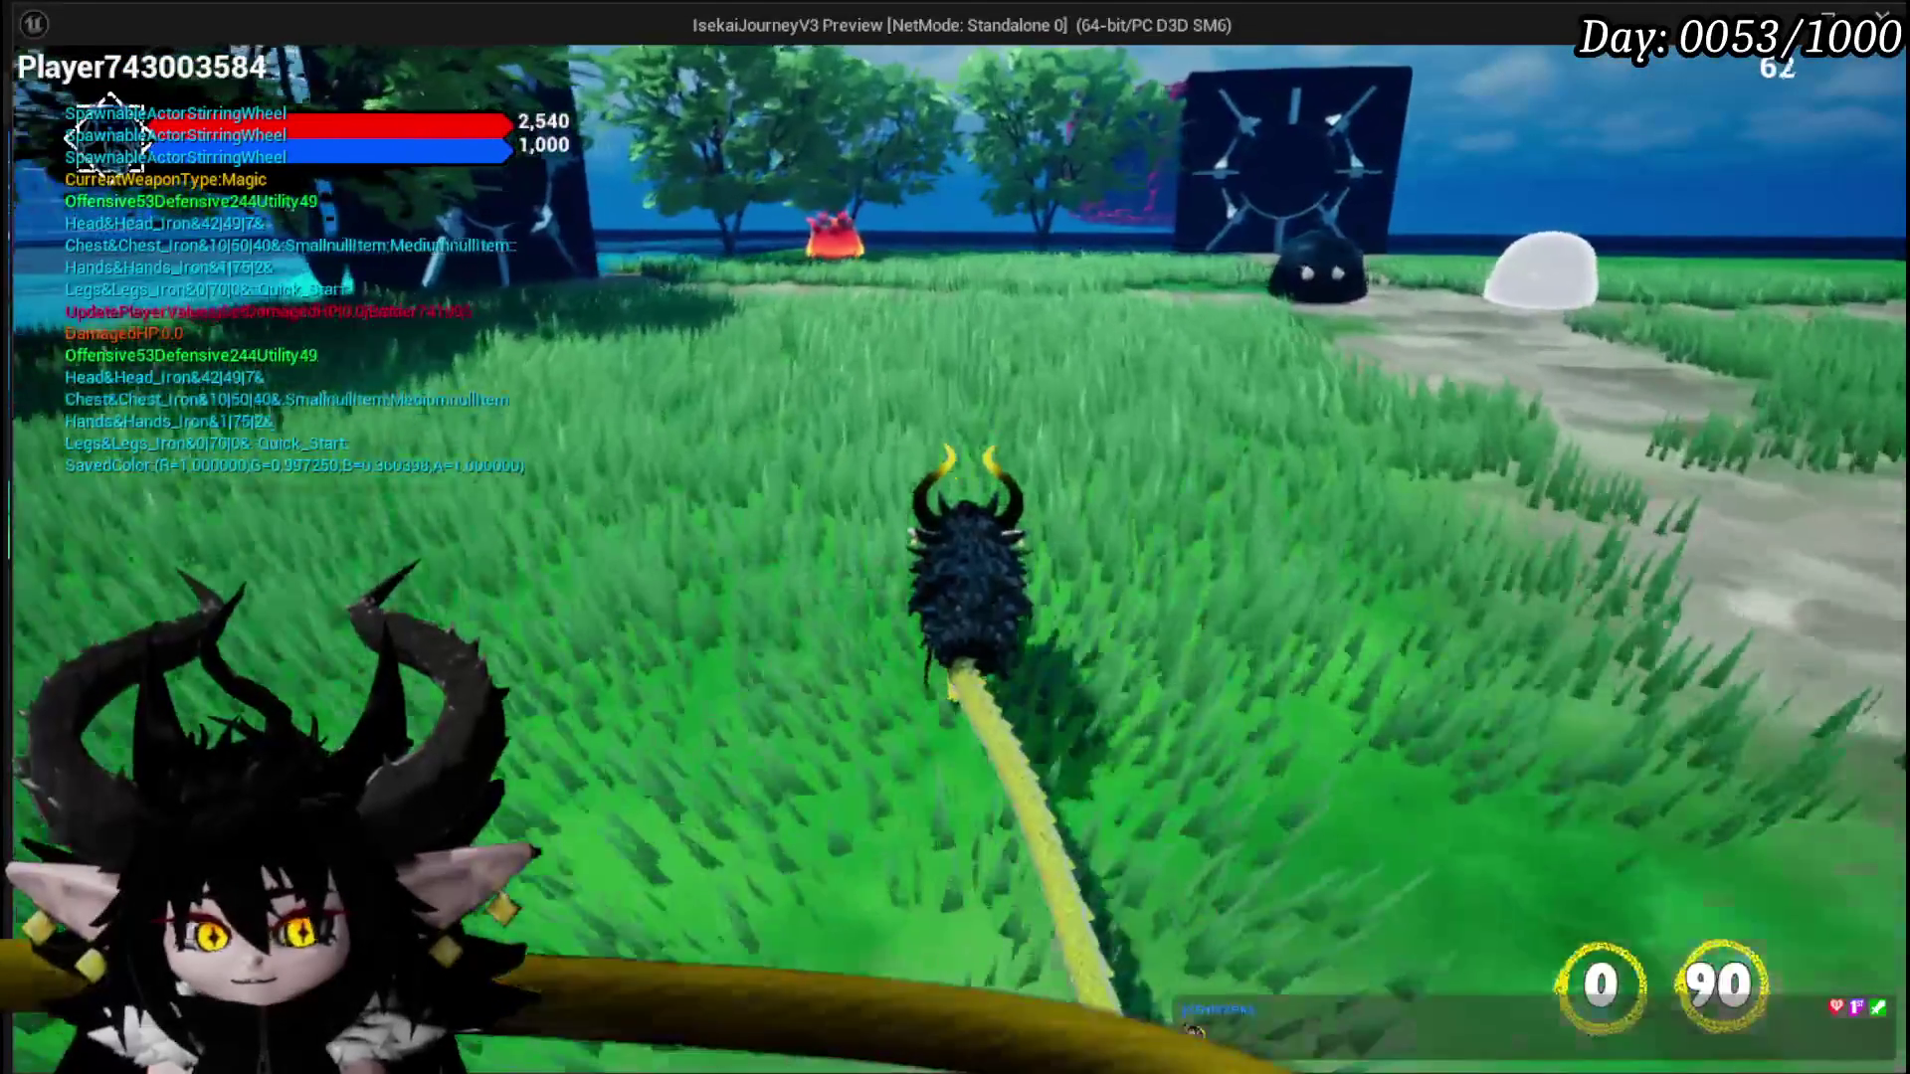
key(w)
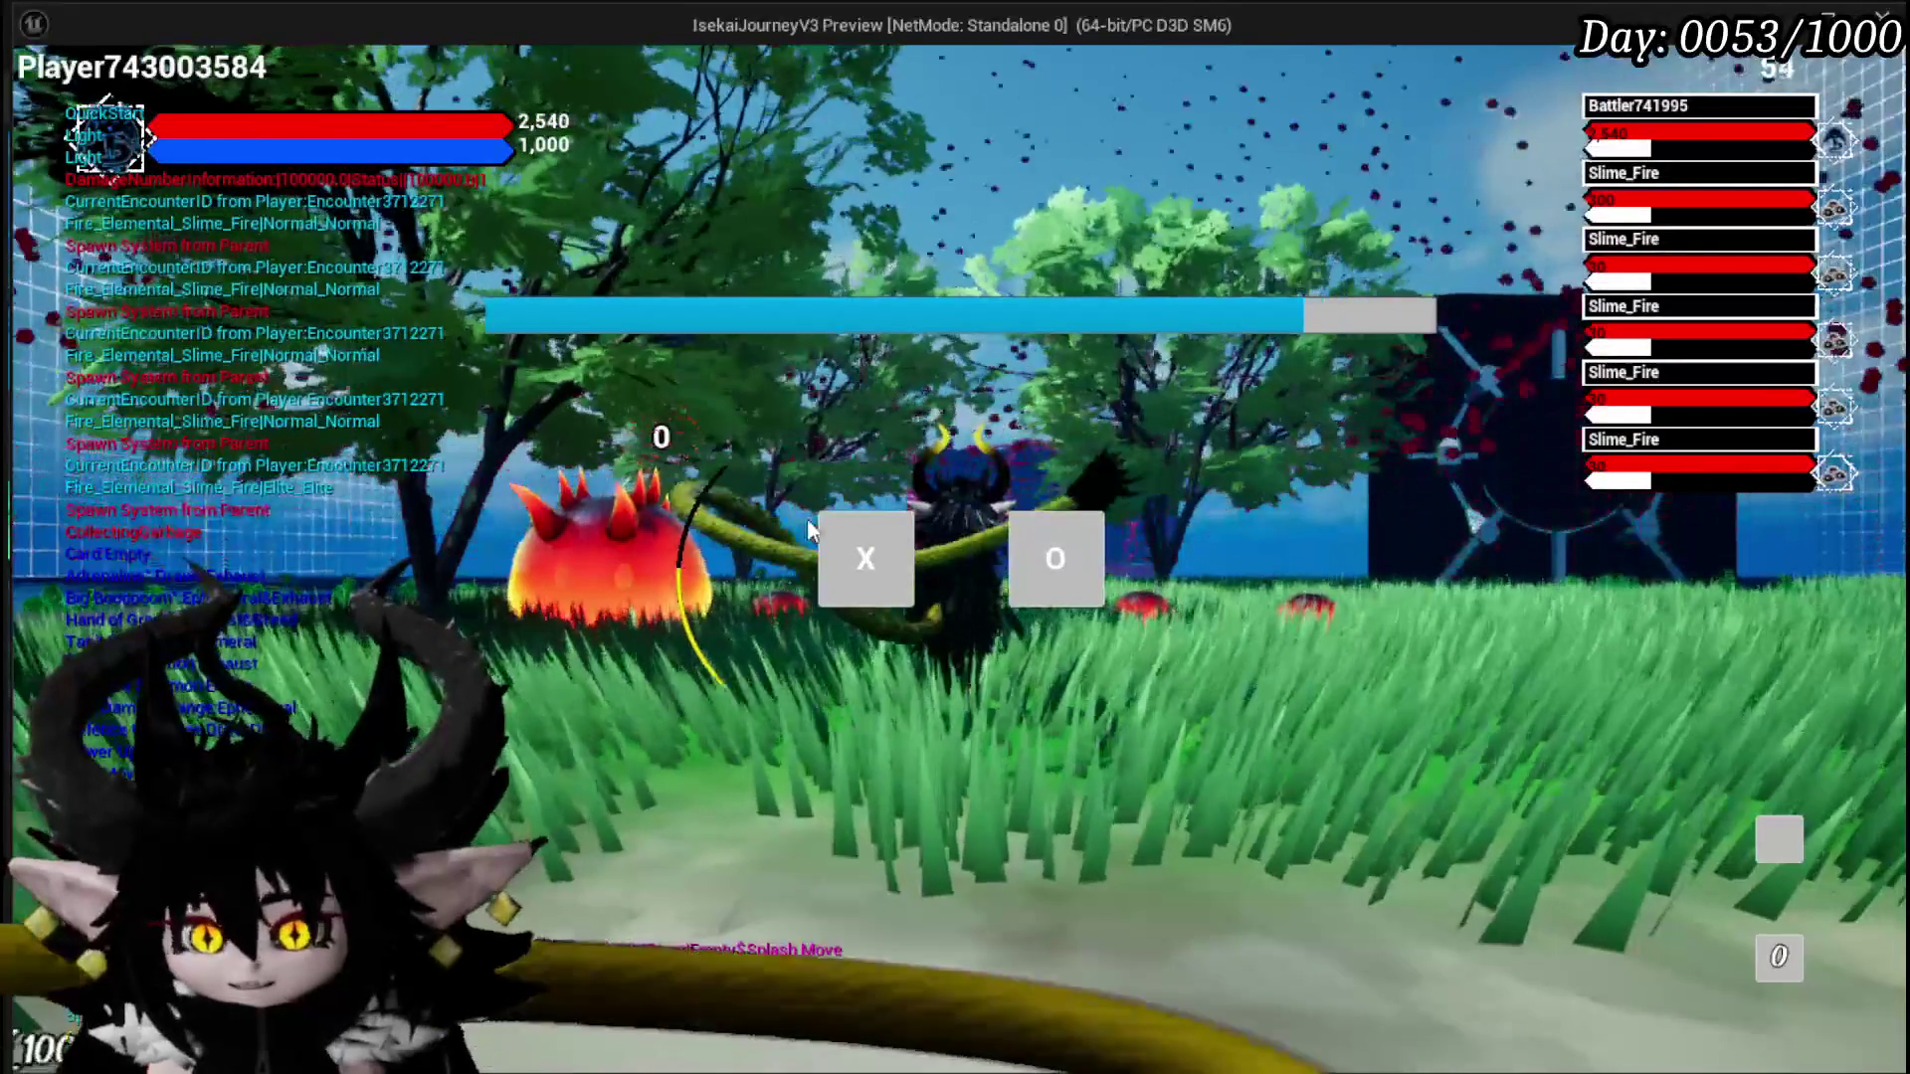
click(856, 557)
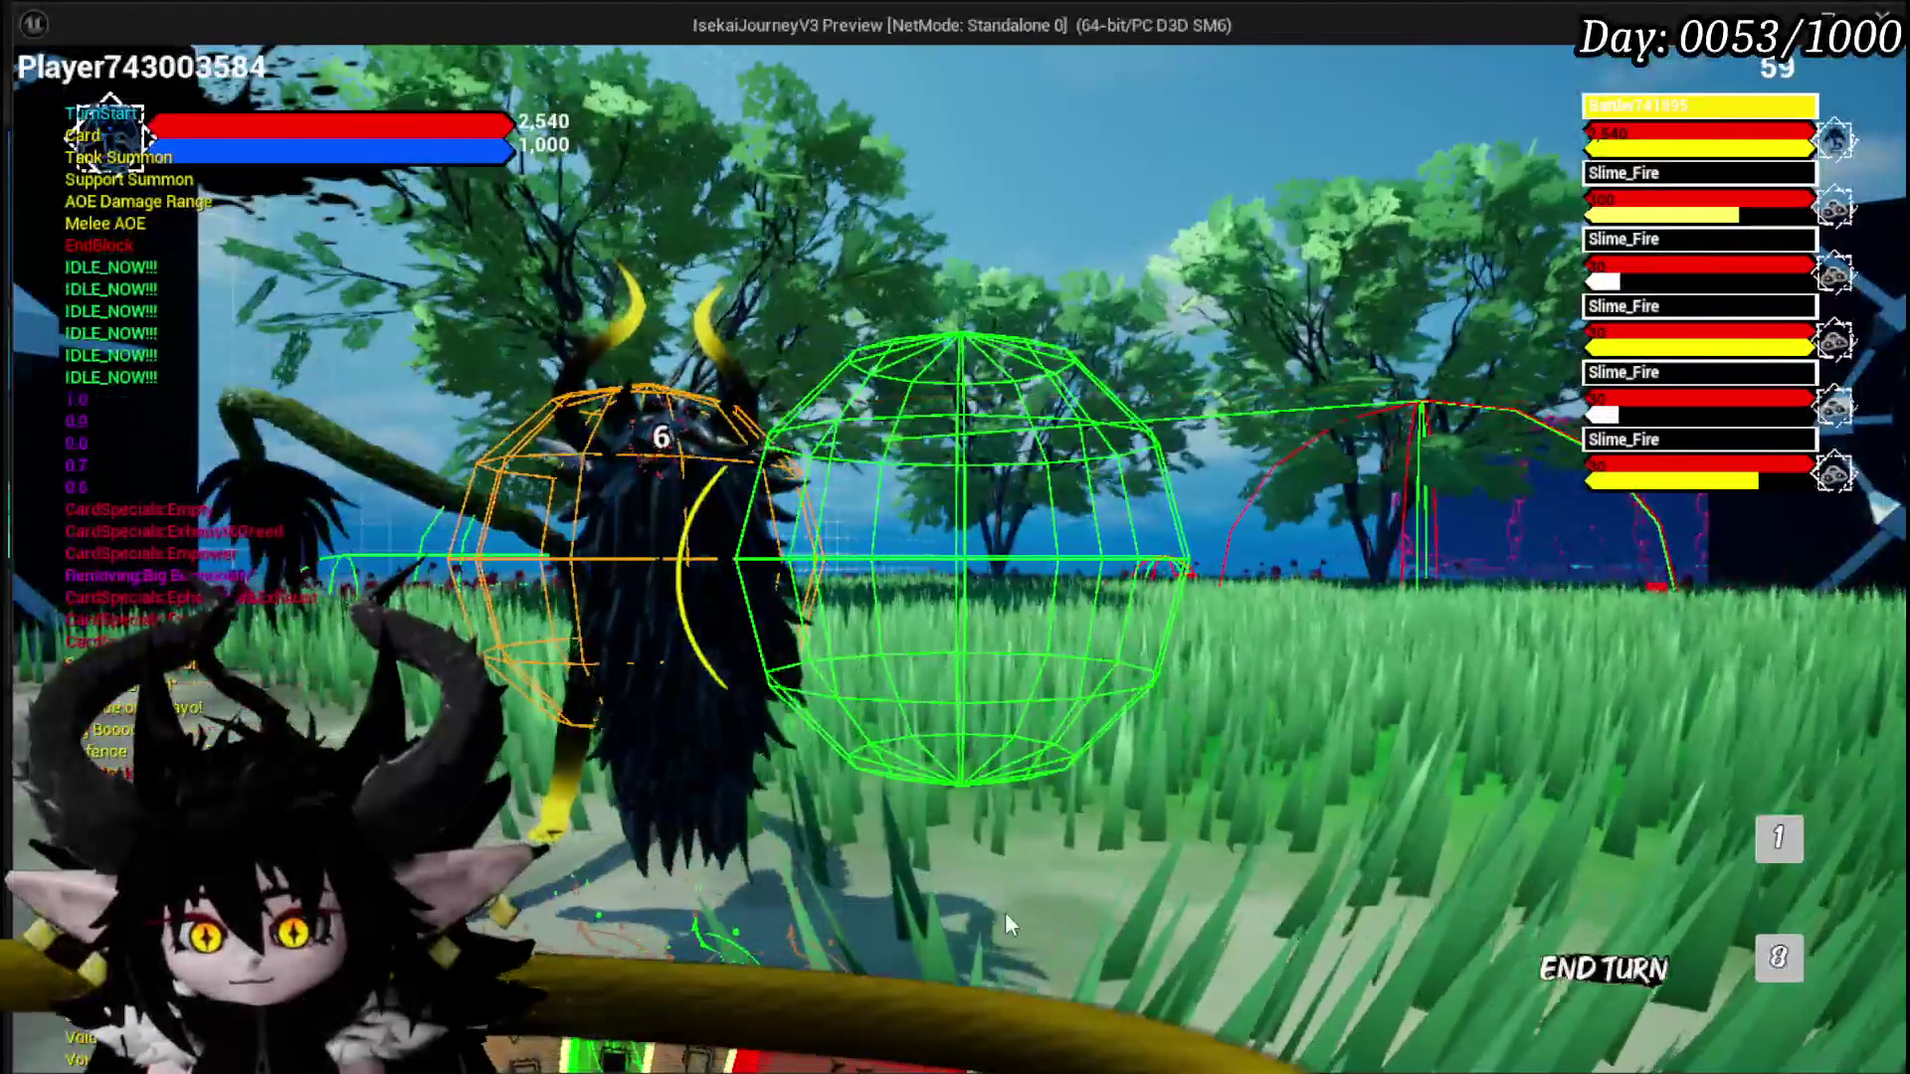
mouse_move(891, 917)
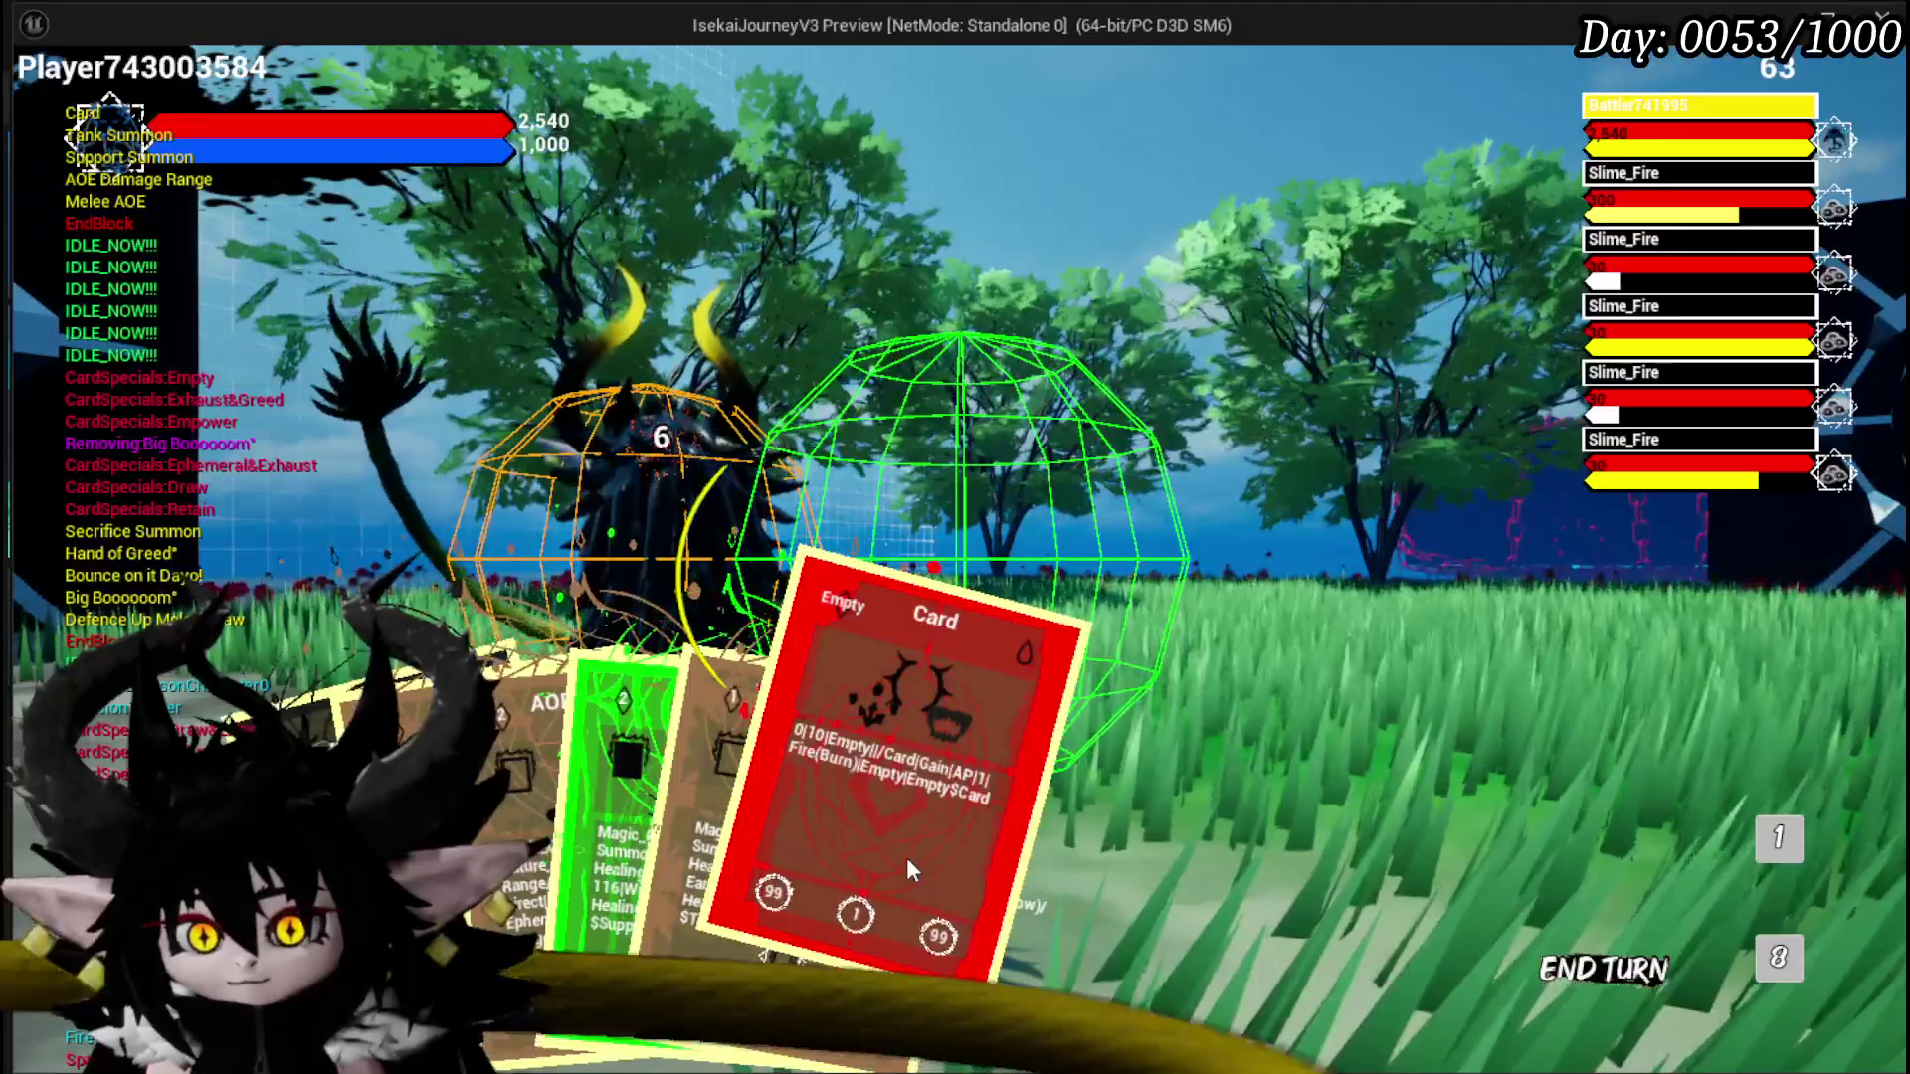
click(906, 858)
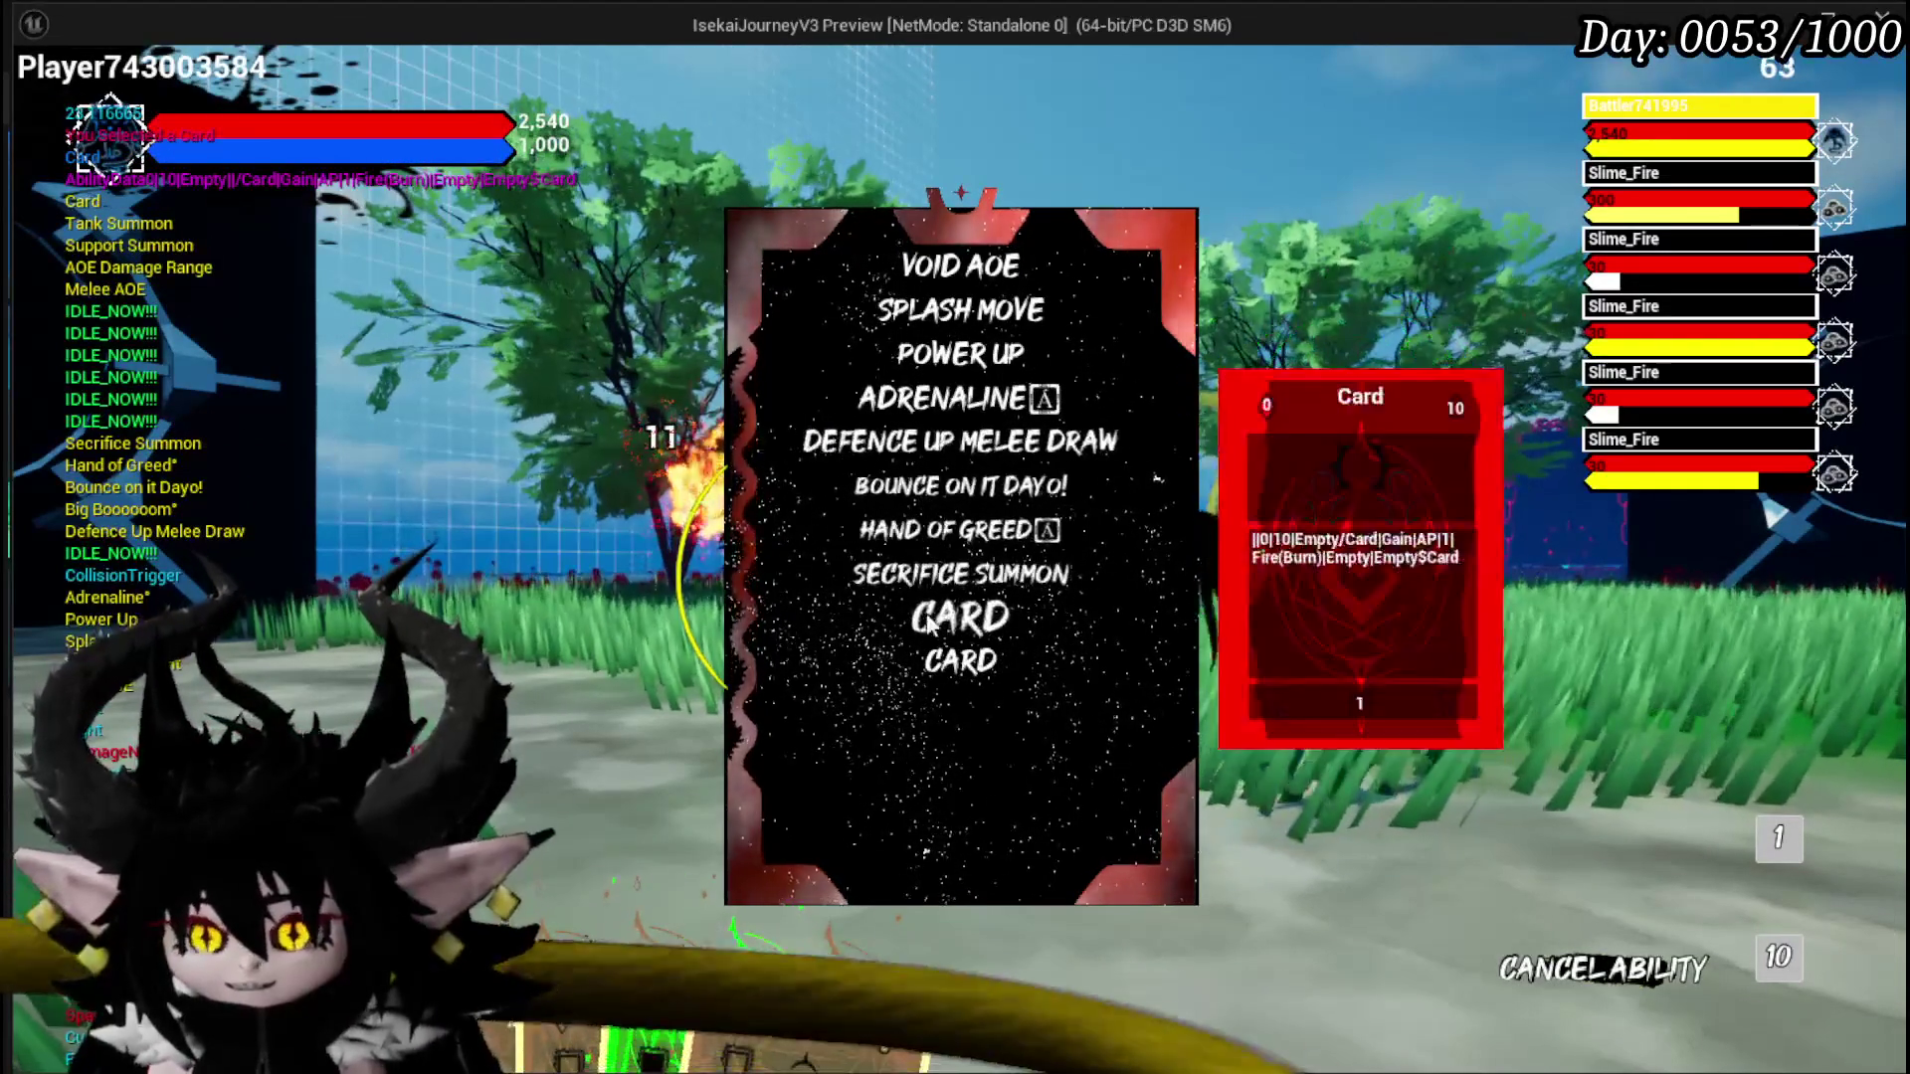
key(alt+Tab)
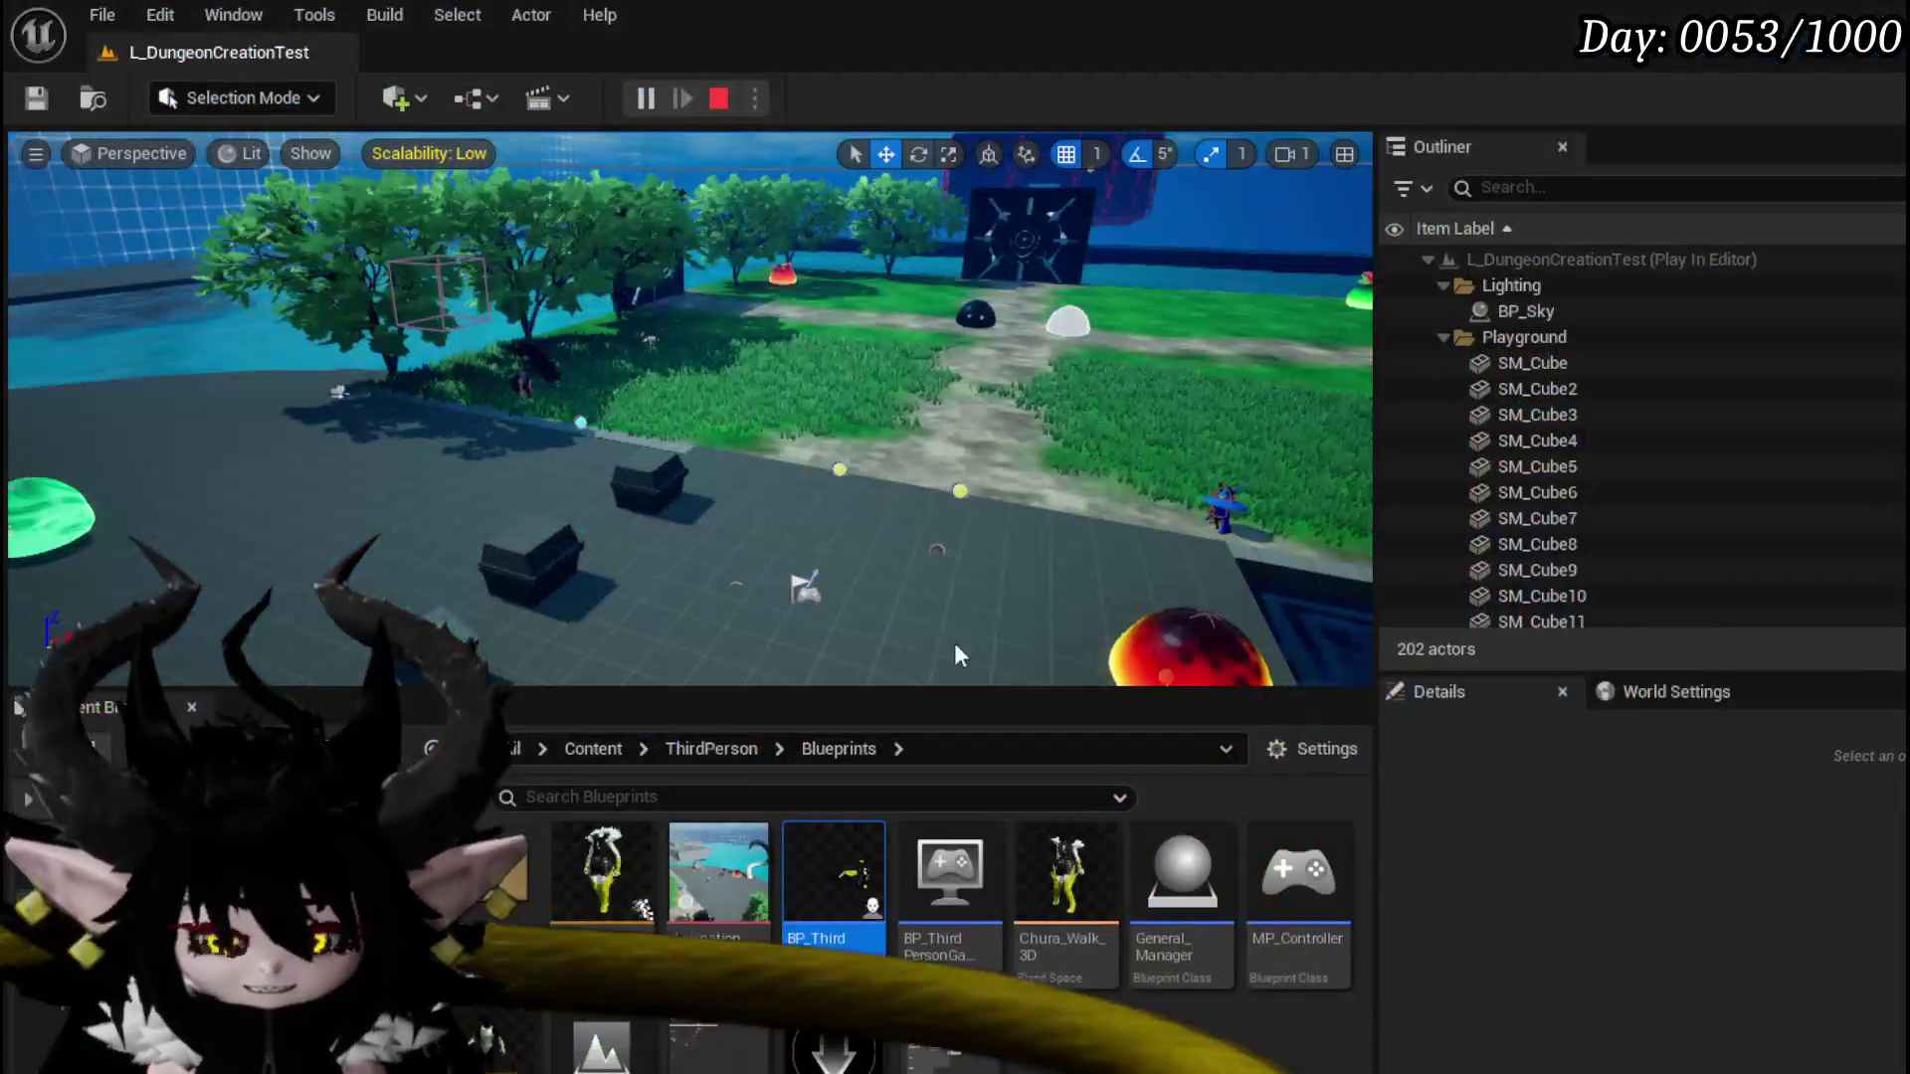
Step: Save the level and inspect ExecuteCardData's Targeting and Type switches before hiding the Blueprint editor
click(36, 99)
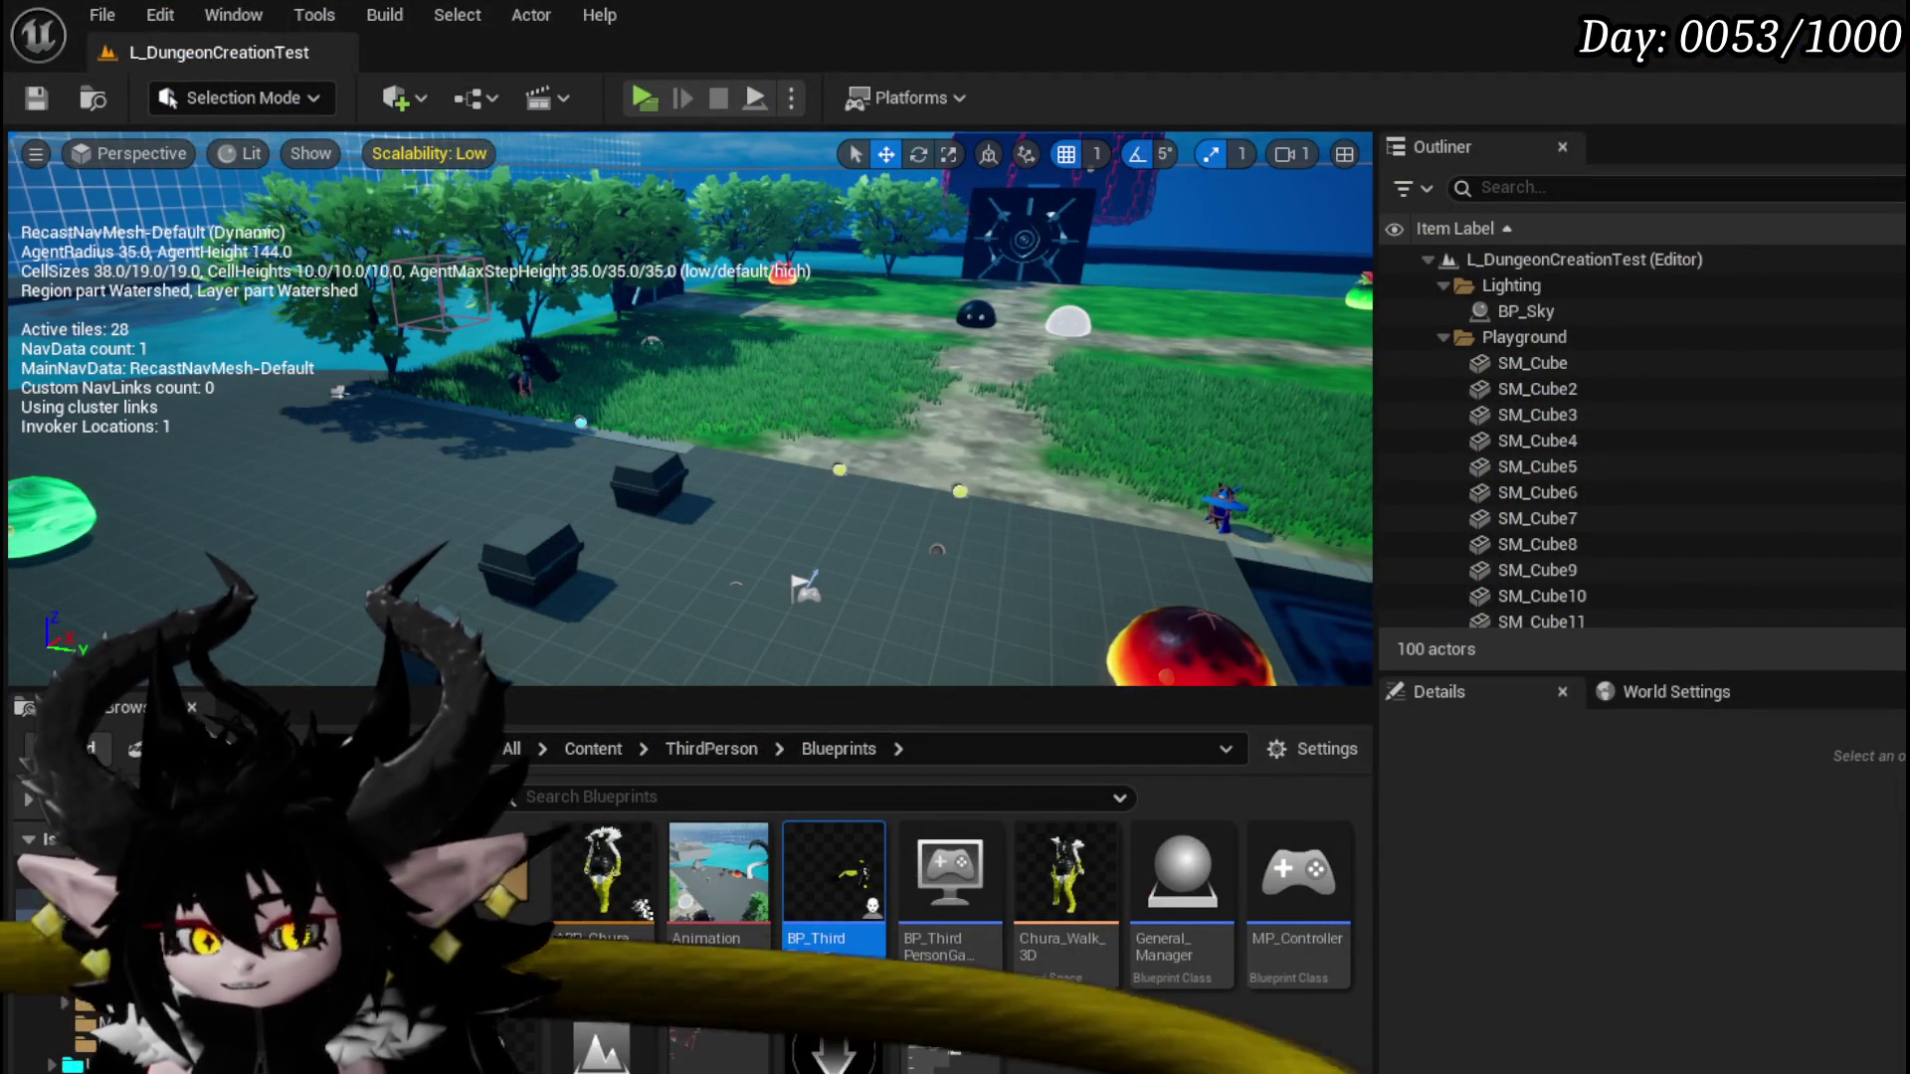
key(alt+Tab)
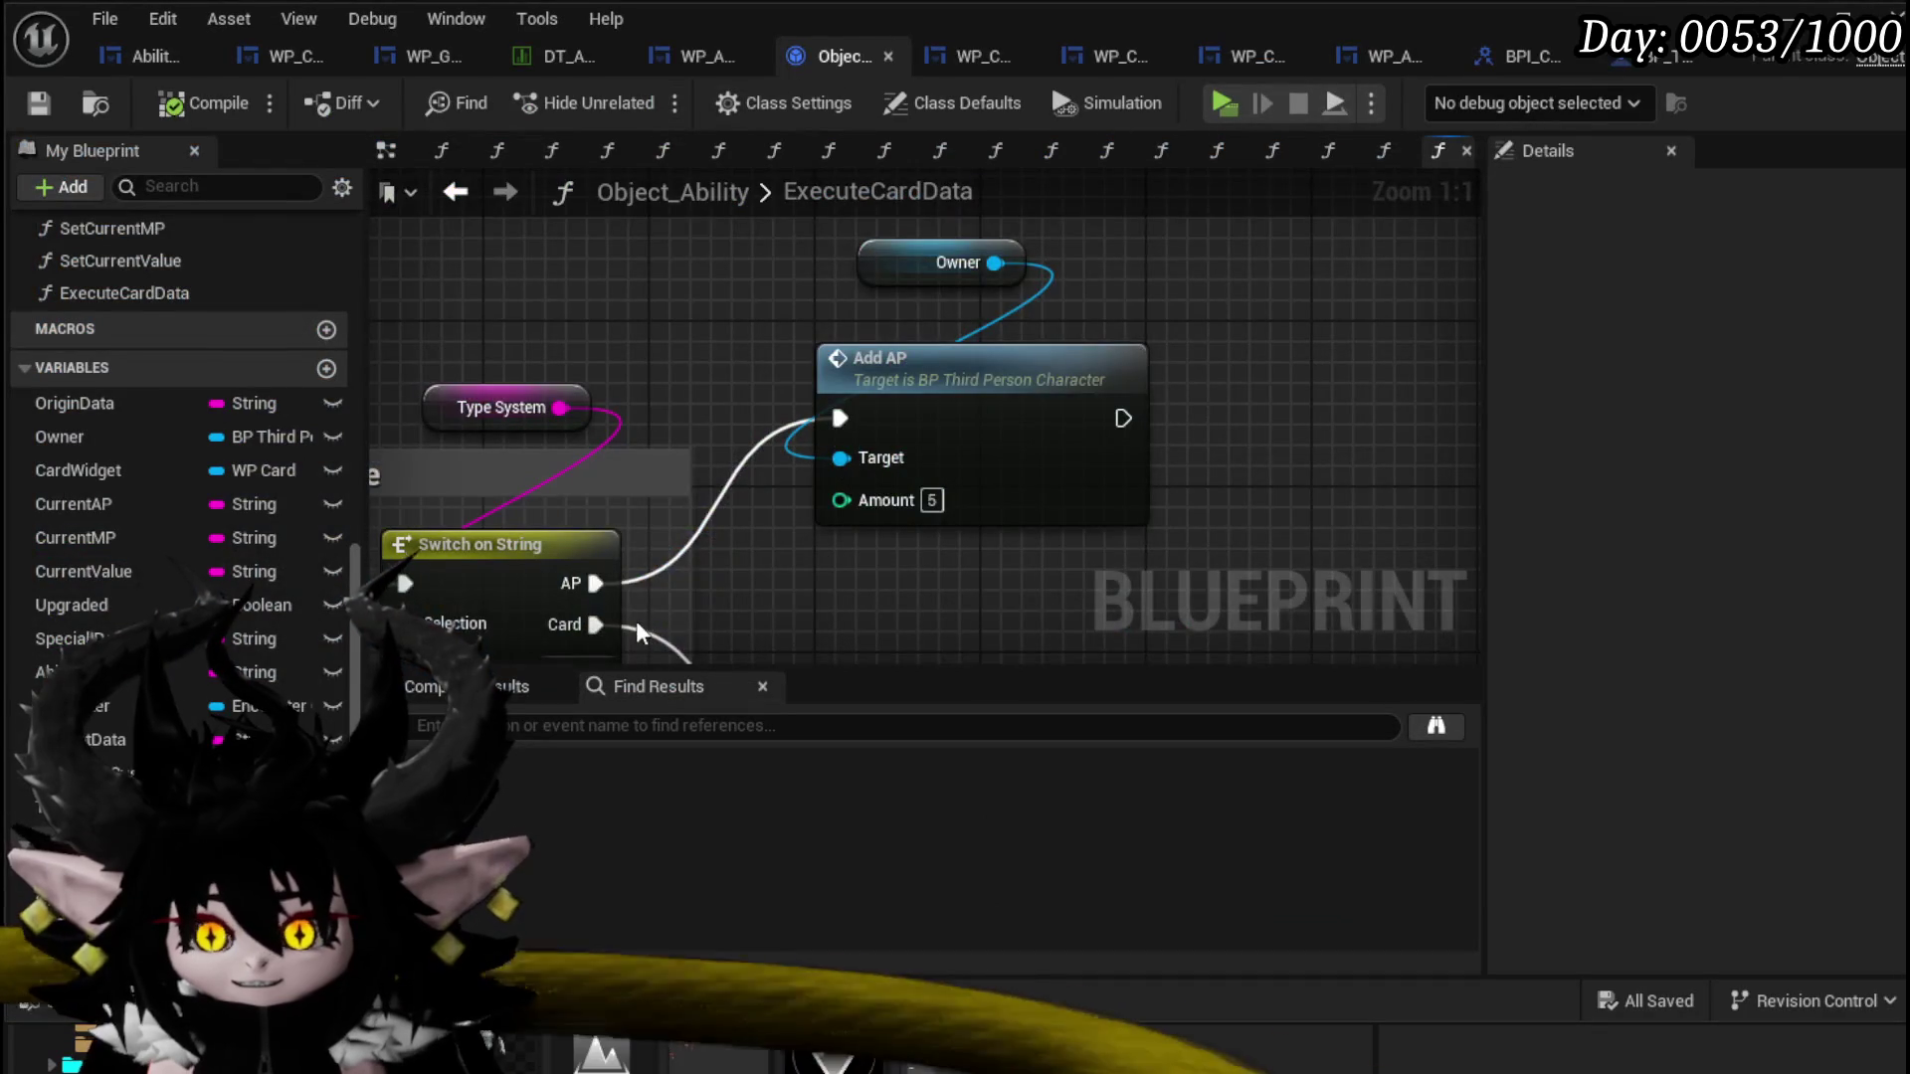
drag(640, 633, 684, 469)
scroll(685, 468, down, 4)
mouse_move(819, 332)
mouse_down()
mouse_move(1127, 293)
mouse_move(1313, 235)
mouse_move(731, 373)
mouse_up()
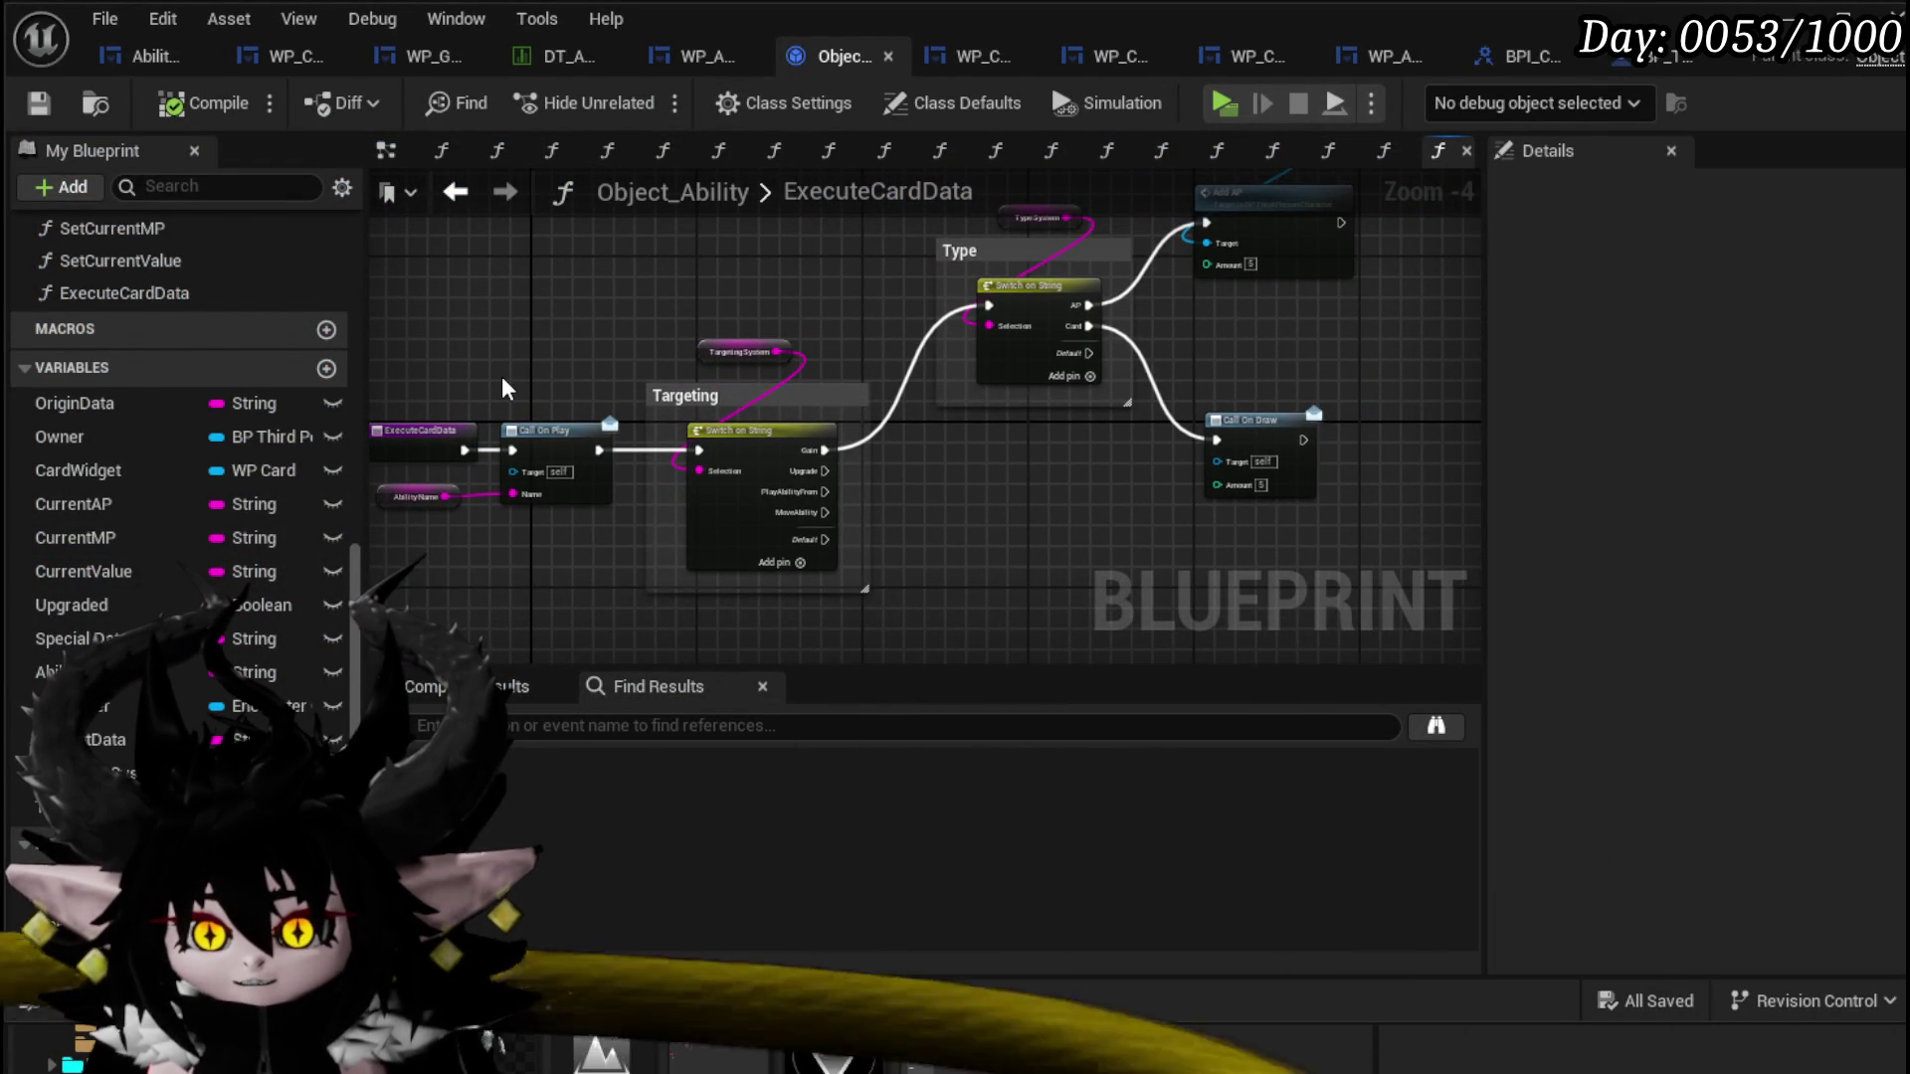
drag(503, 388, 648, 350)
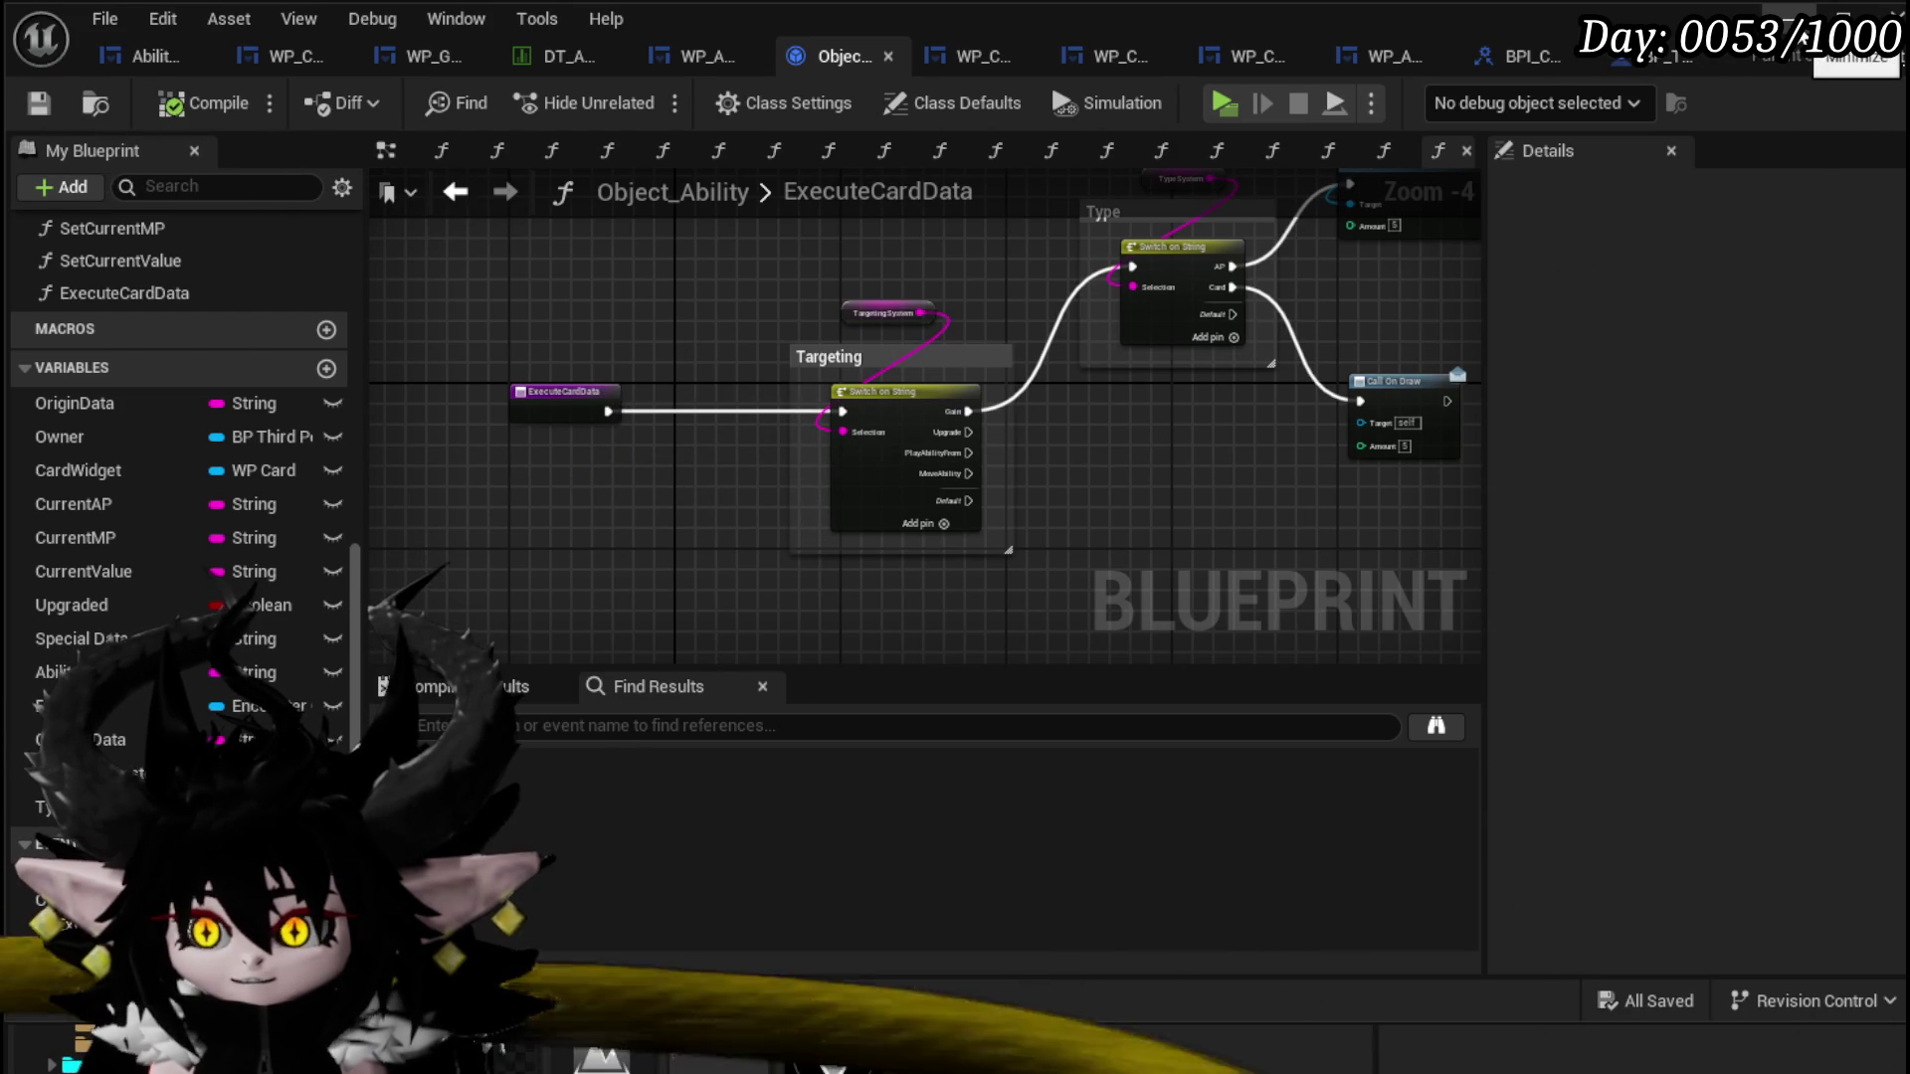
click(1802, 20)
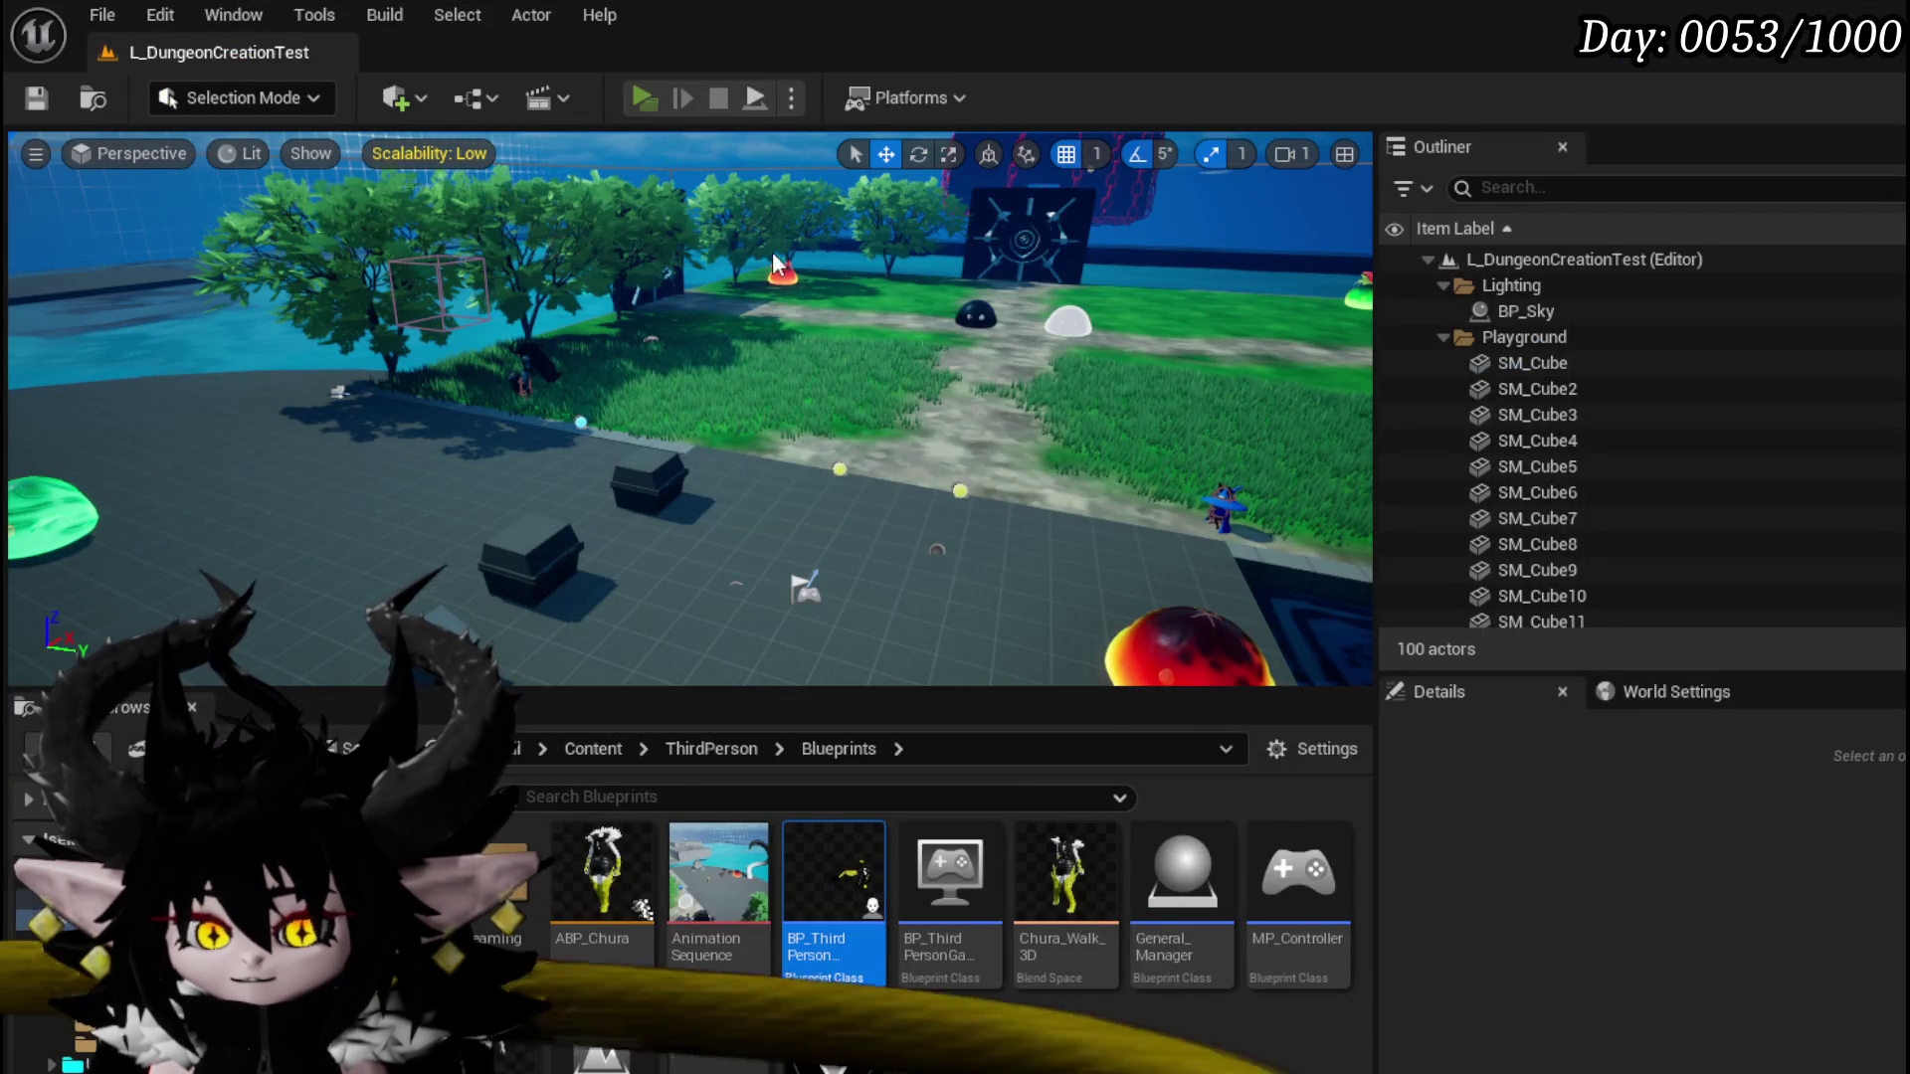
Step: Launch play-in-editor and walk the character into the fire slime to start combat
key(alt+p)
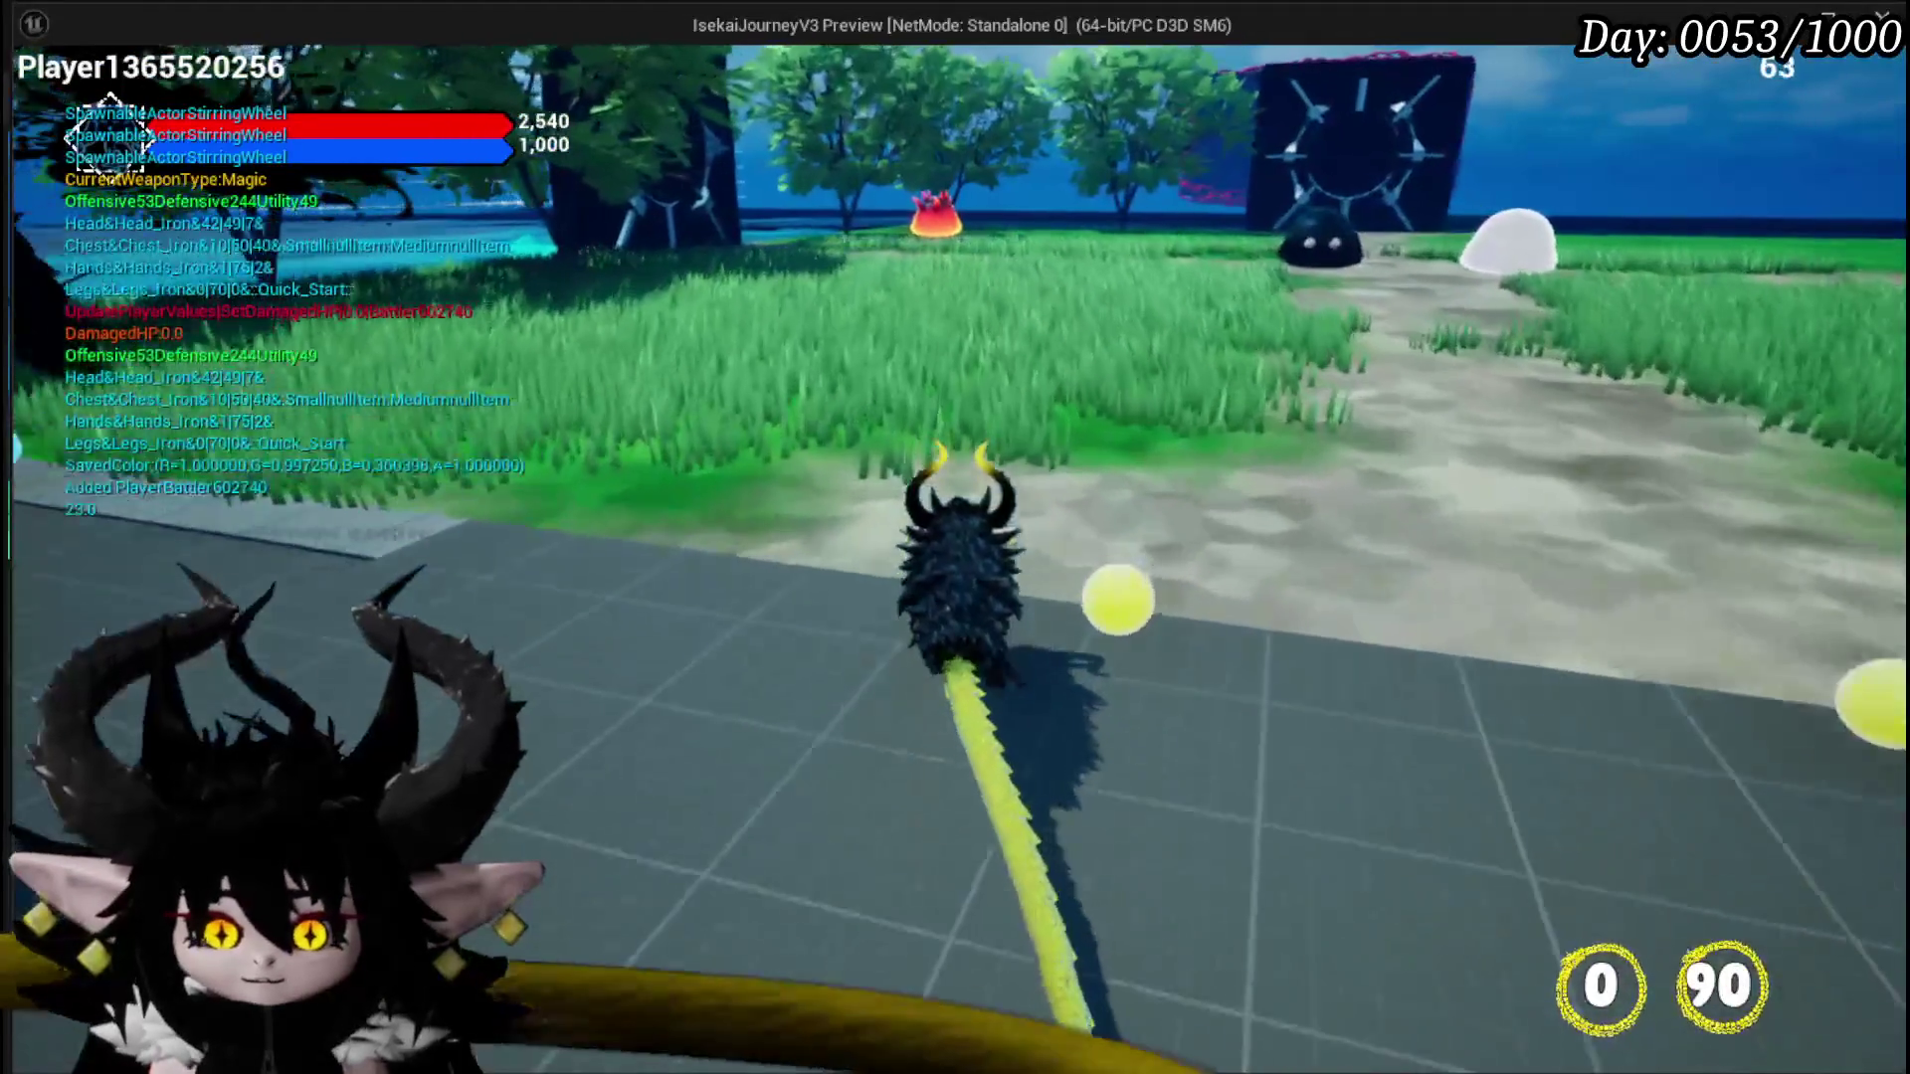
key(w)
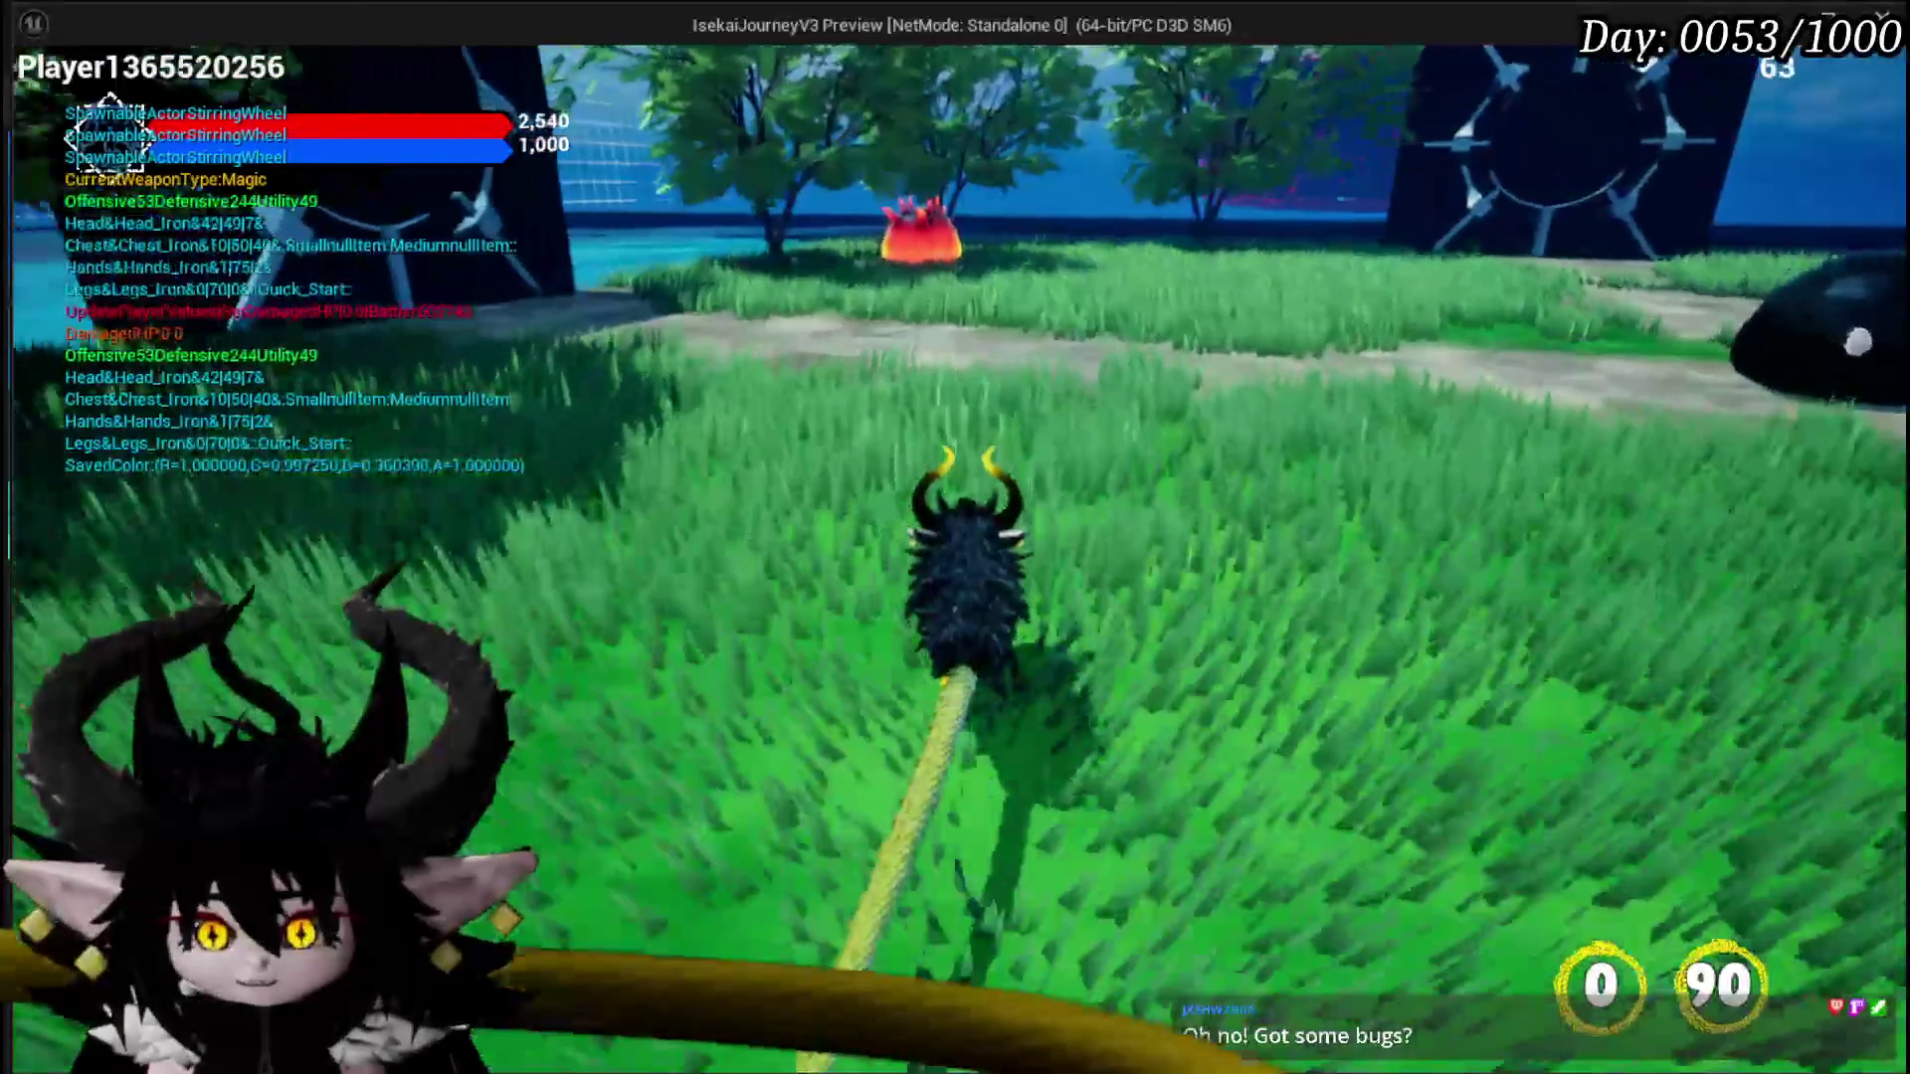
key(w)
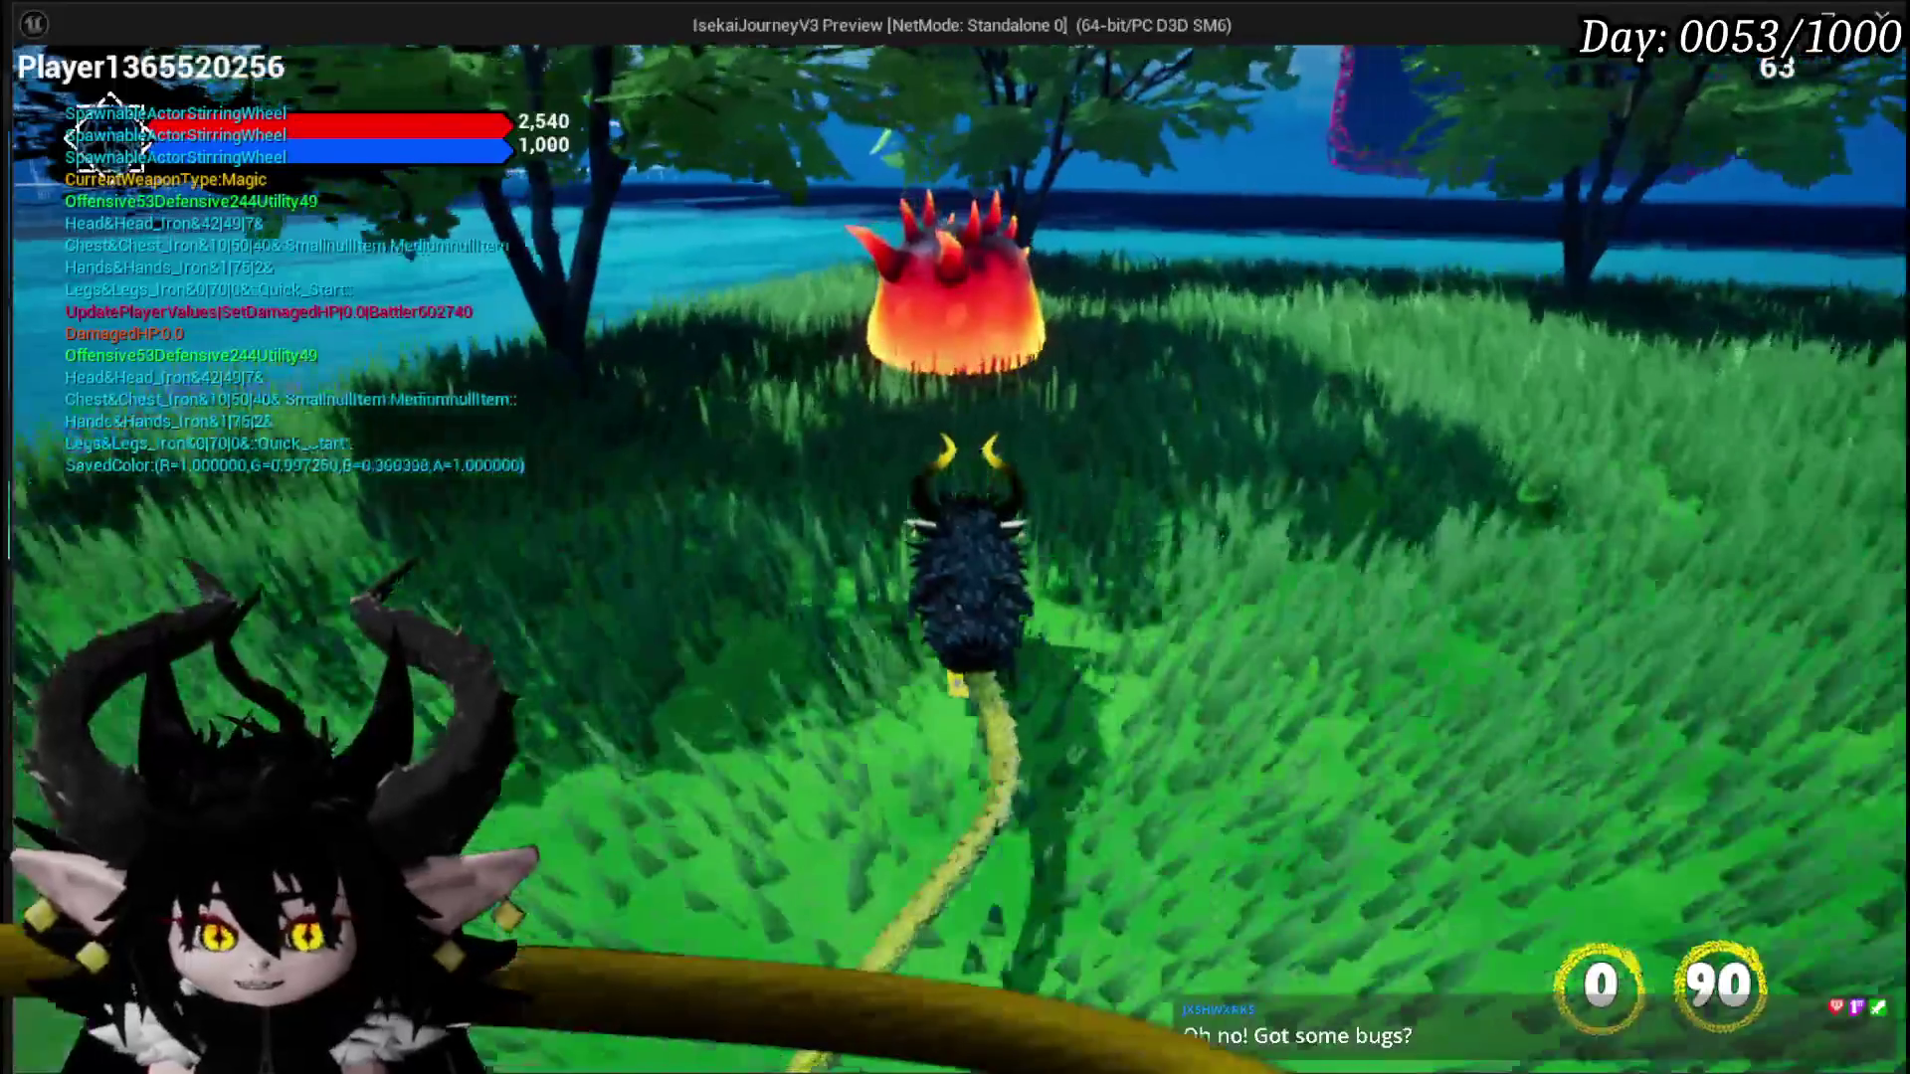
key(w)
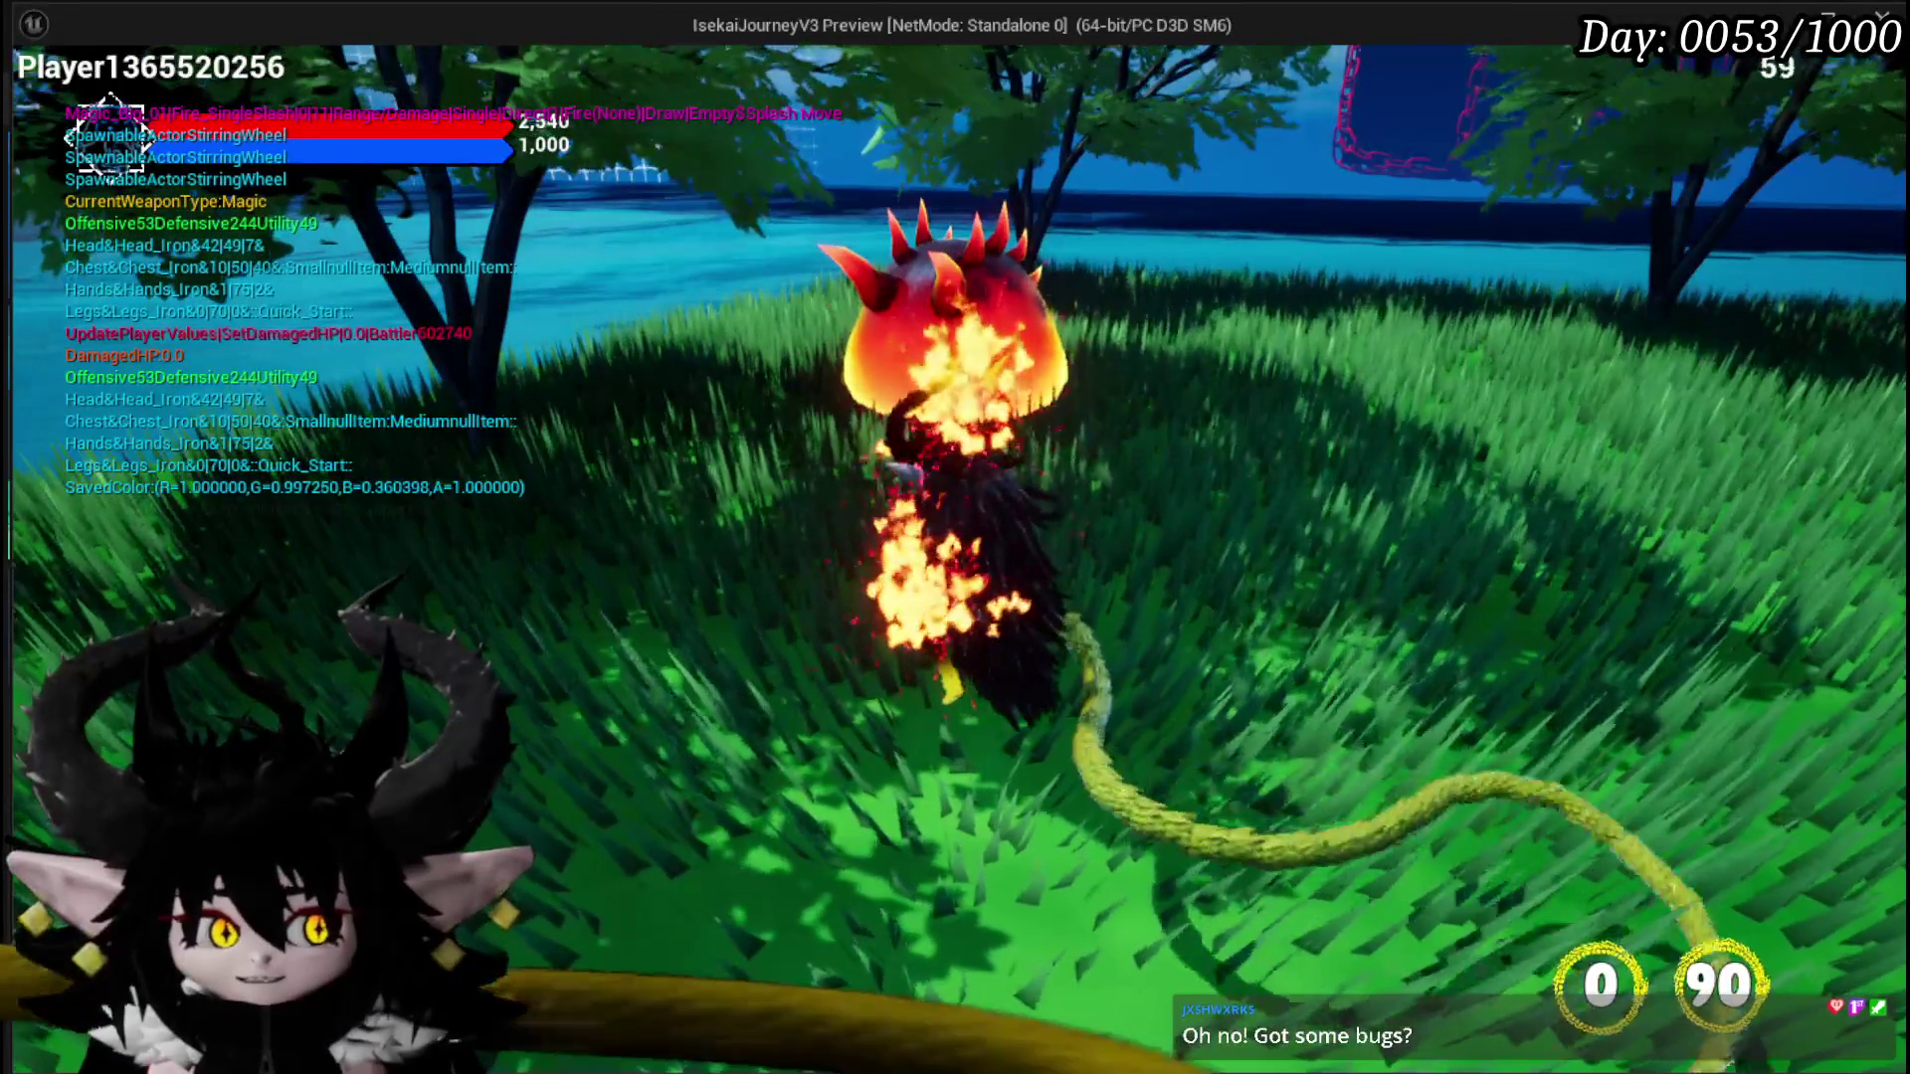
key(w)
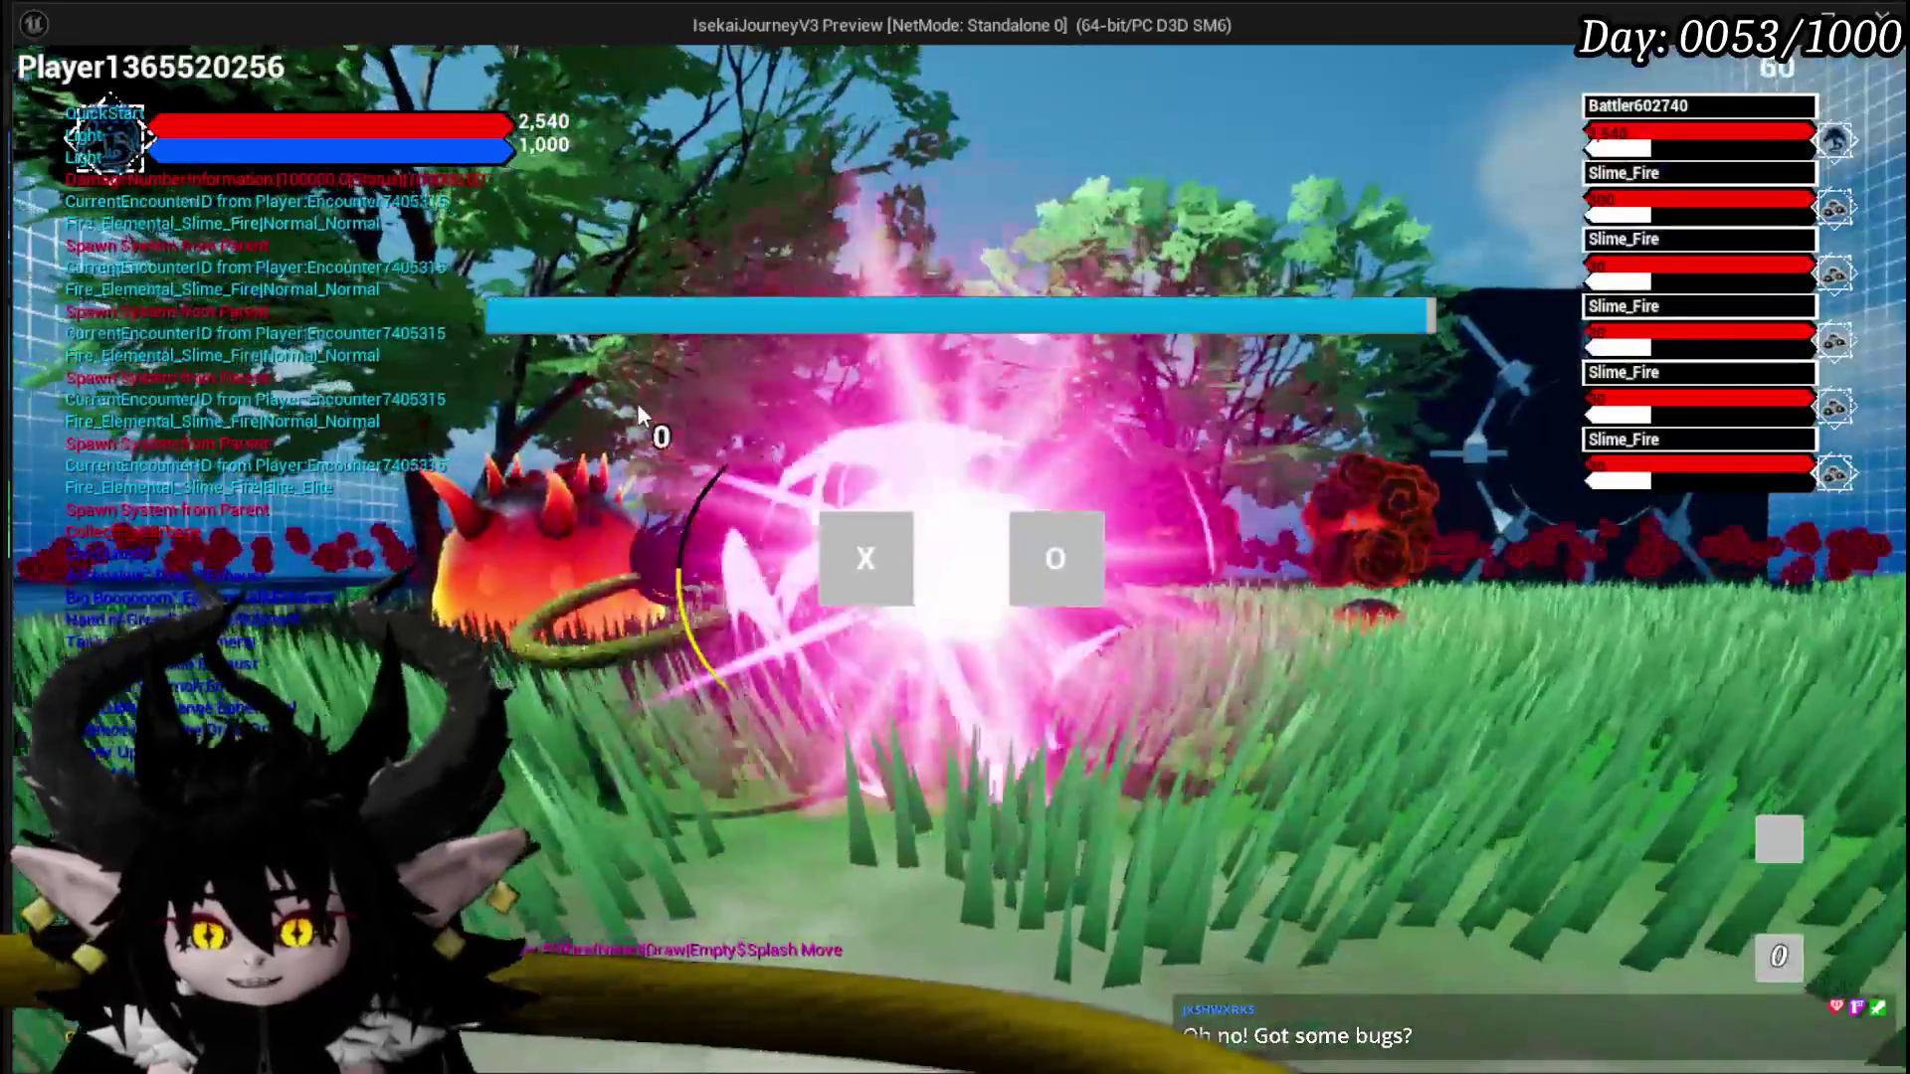
click(900, 572)
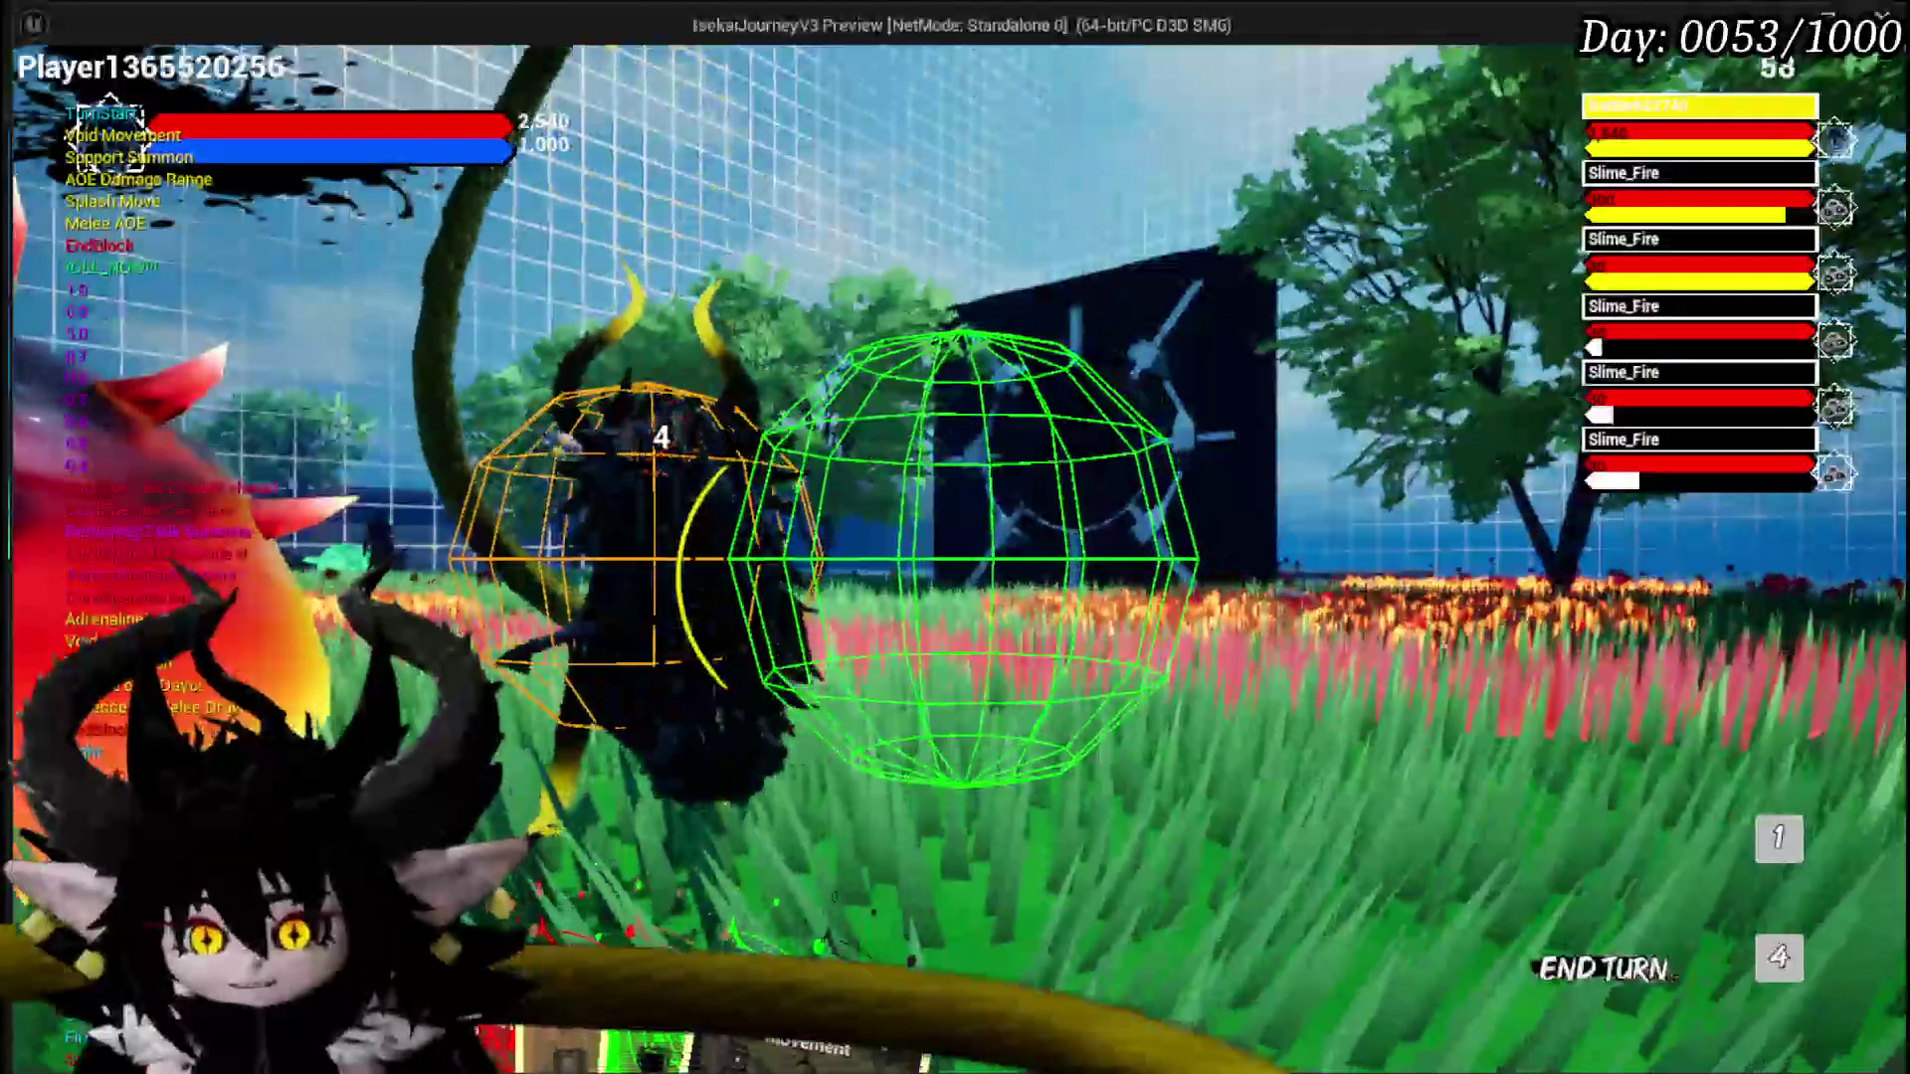
Step: Look over the dealt hand, then end the first battle turn
mouse_move(726, 869)
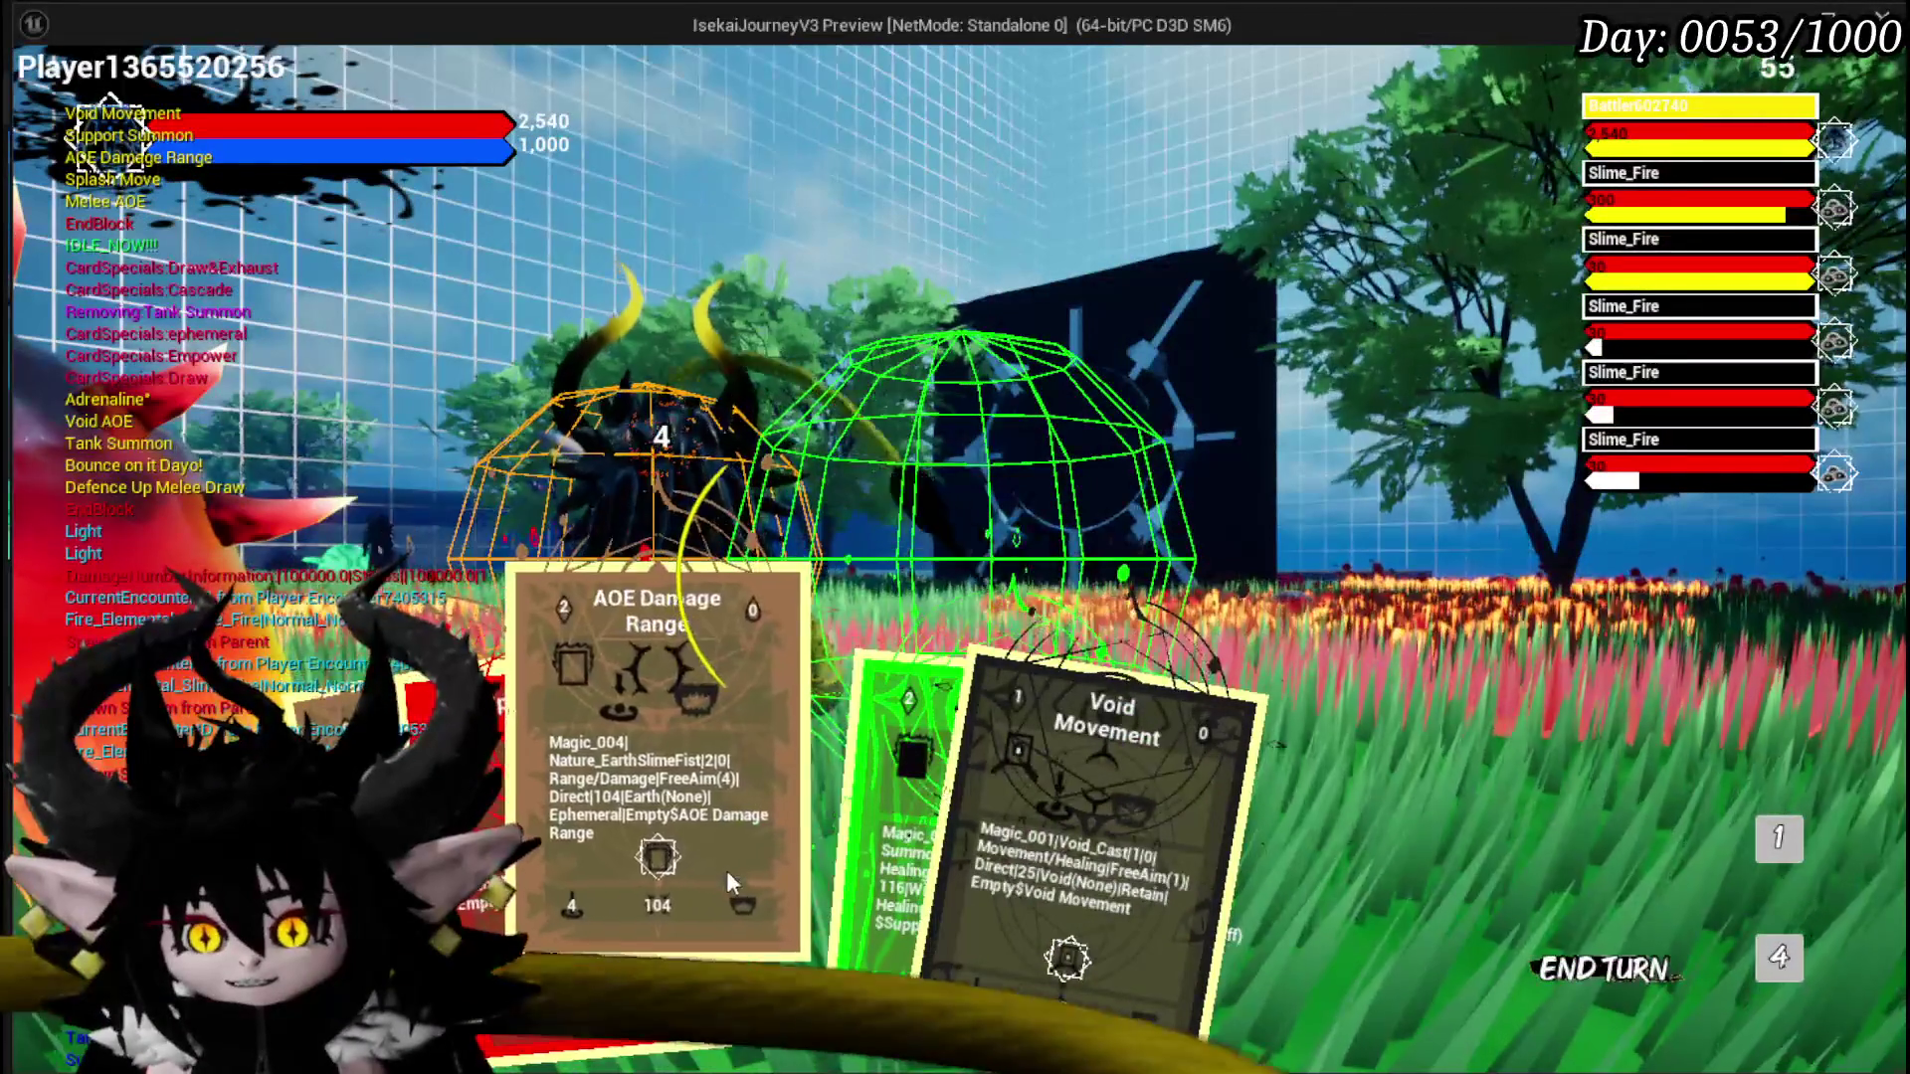
mouse_move(832, 838)
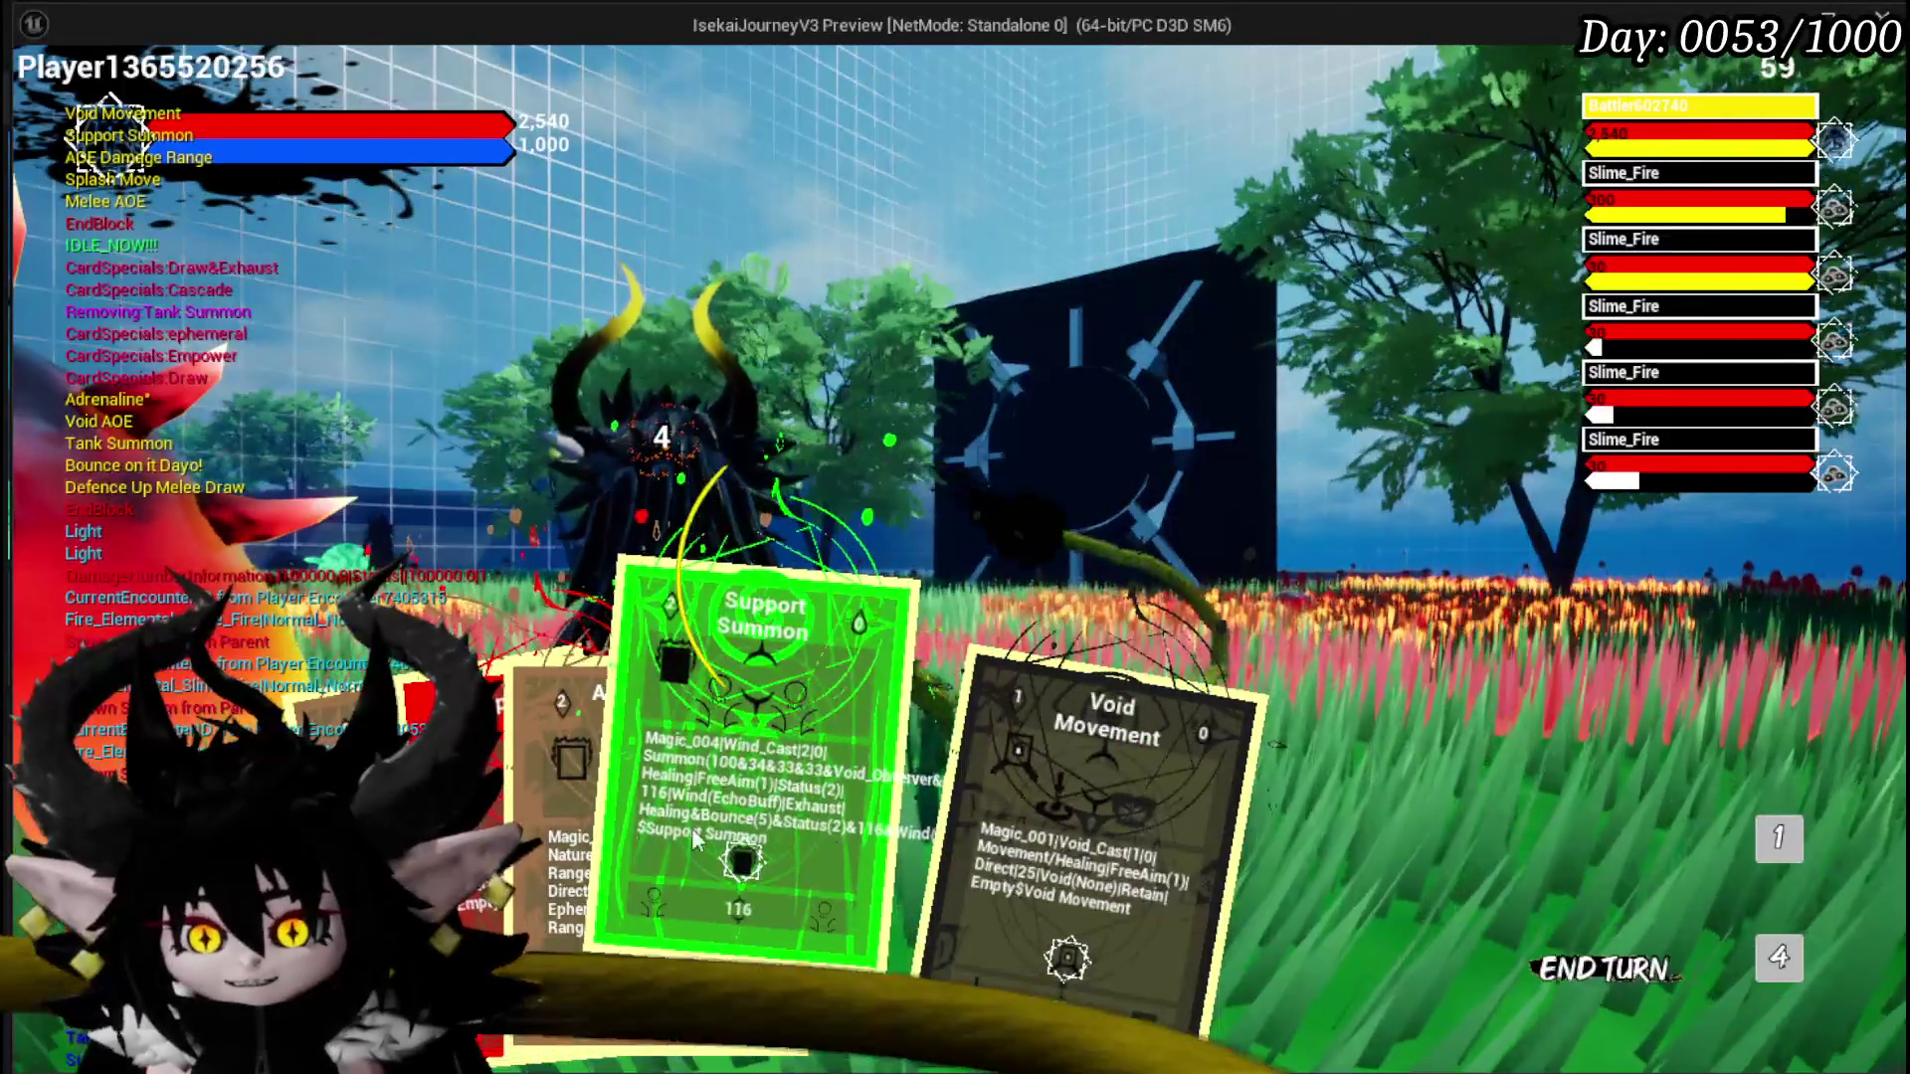
mouse_move(505, 819)
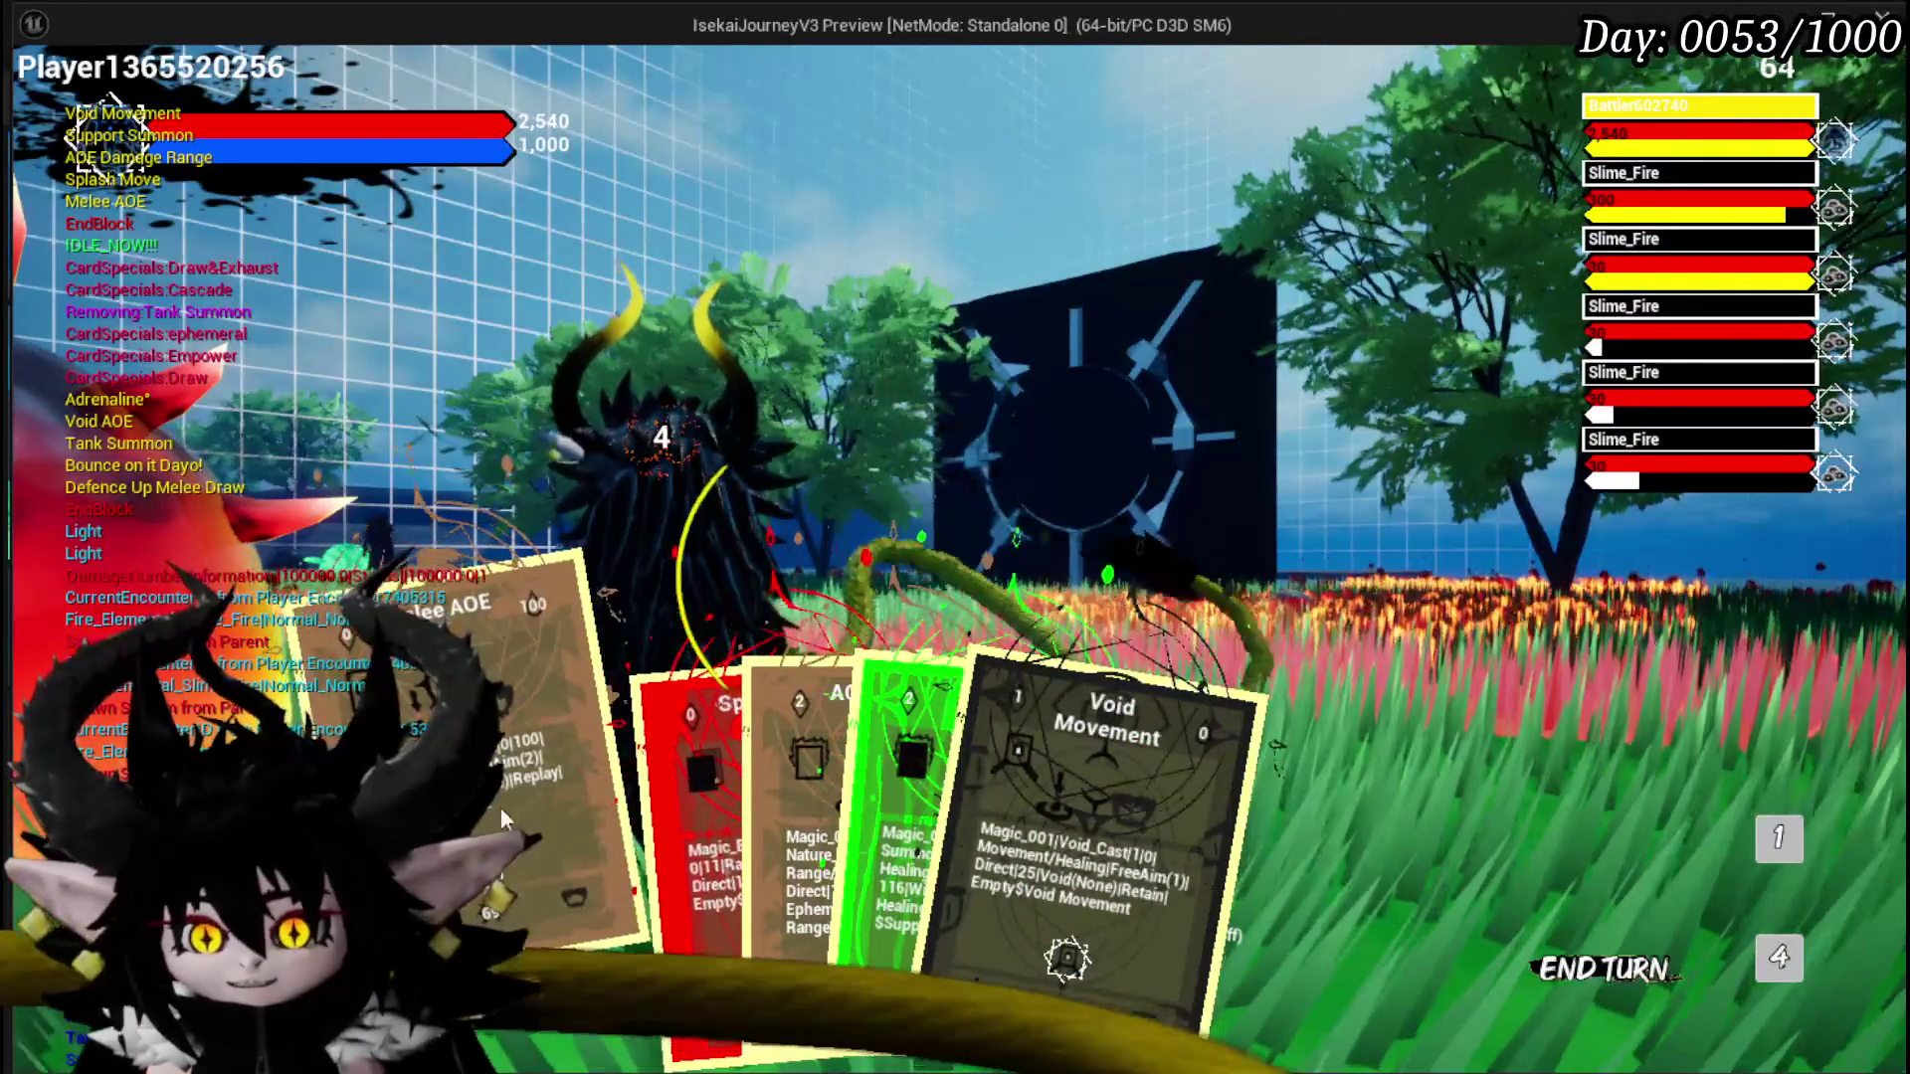
mouse_move(597, 826)
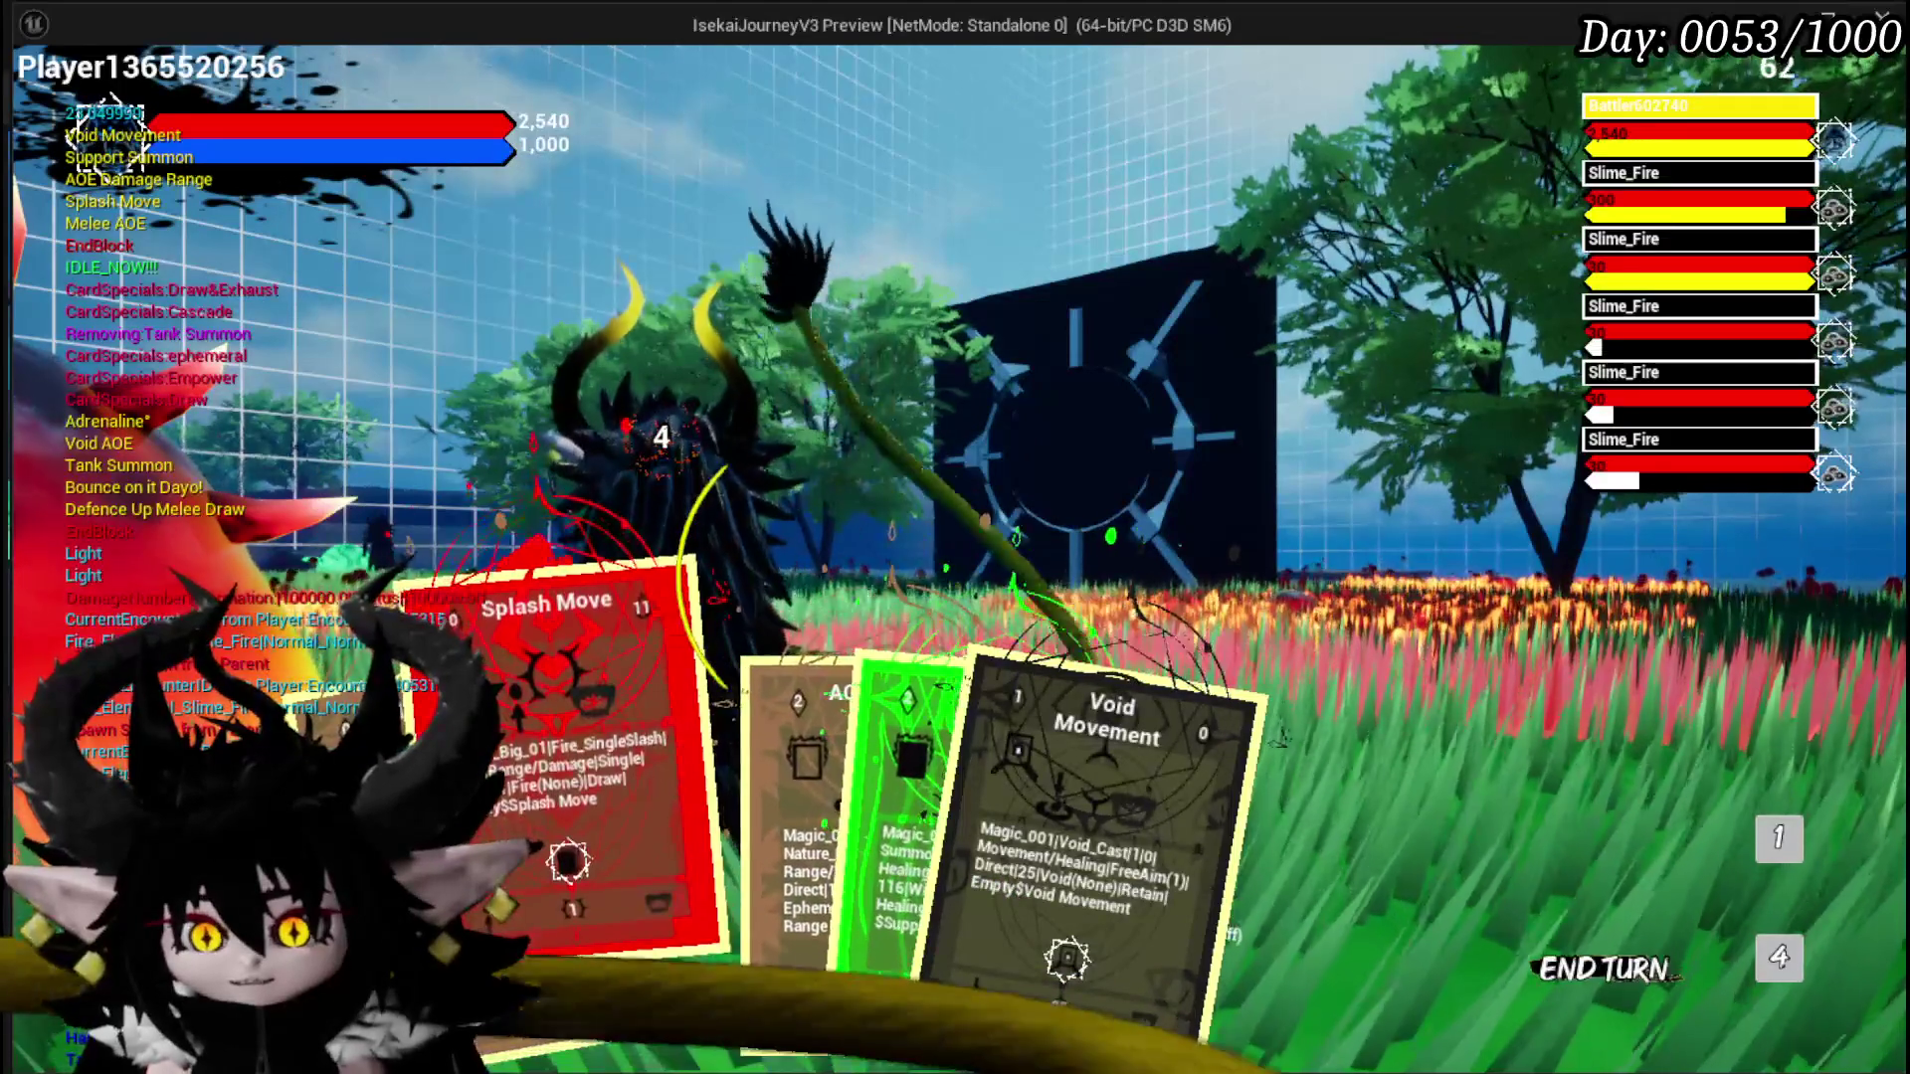
key(e)
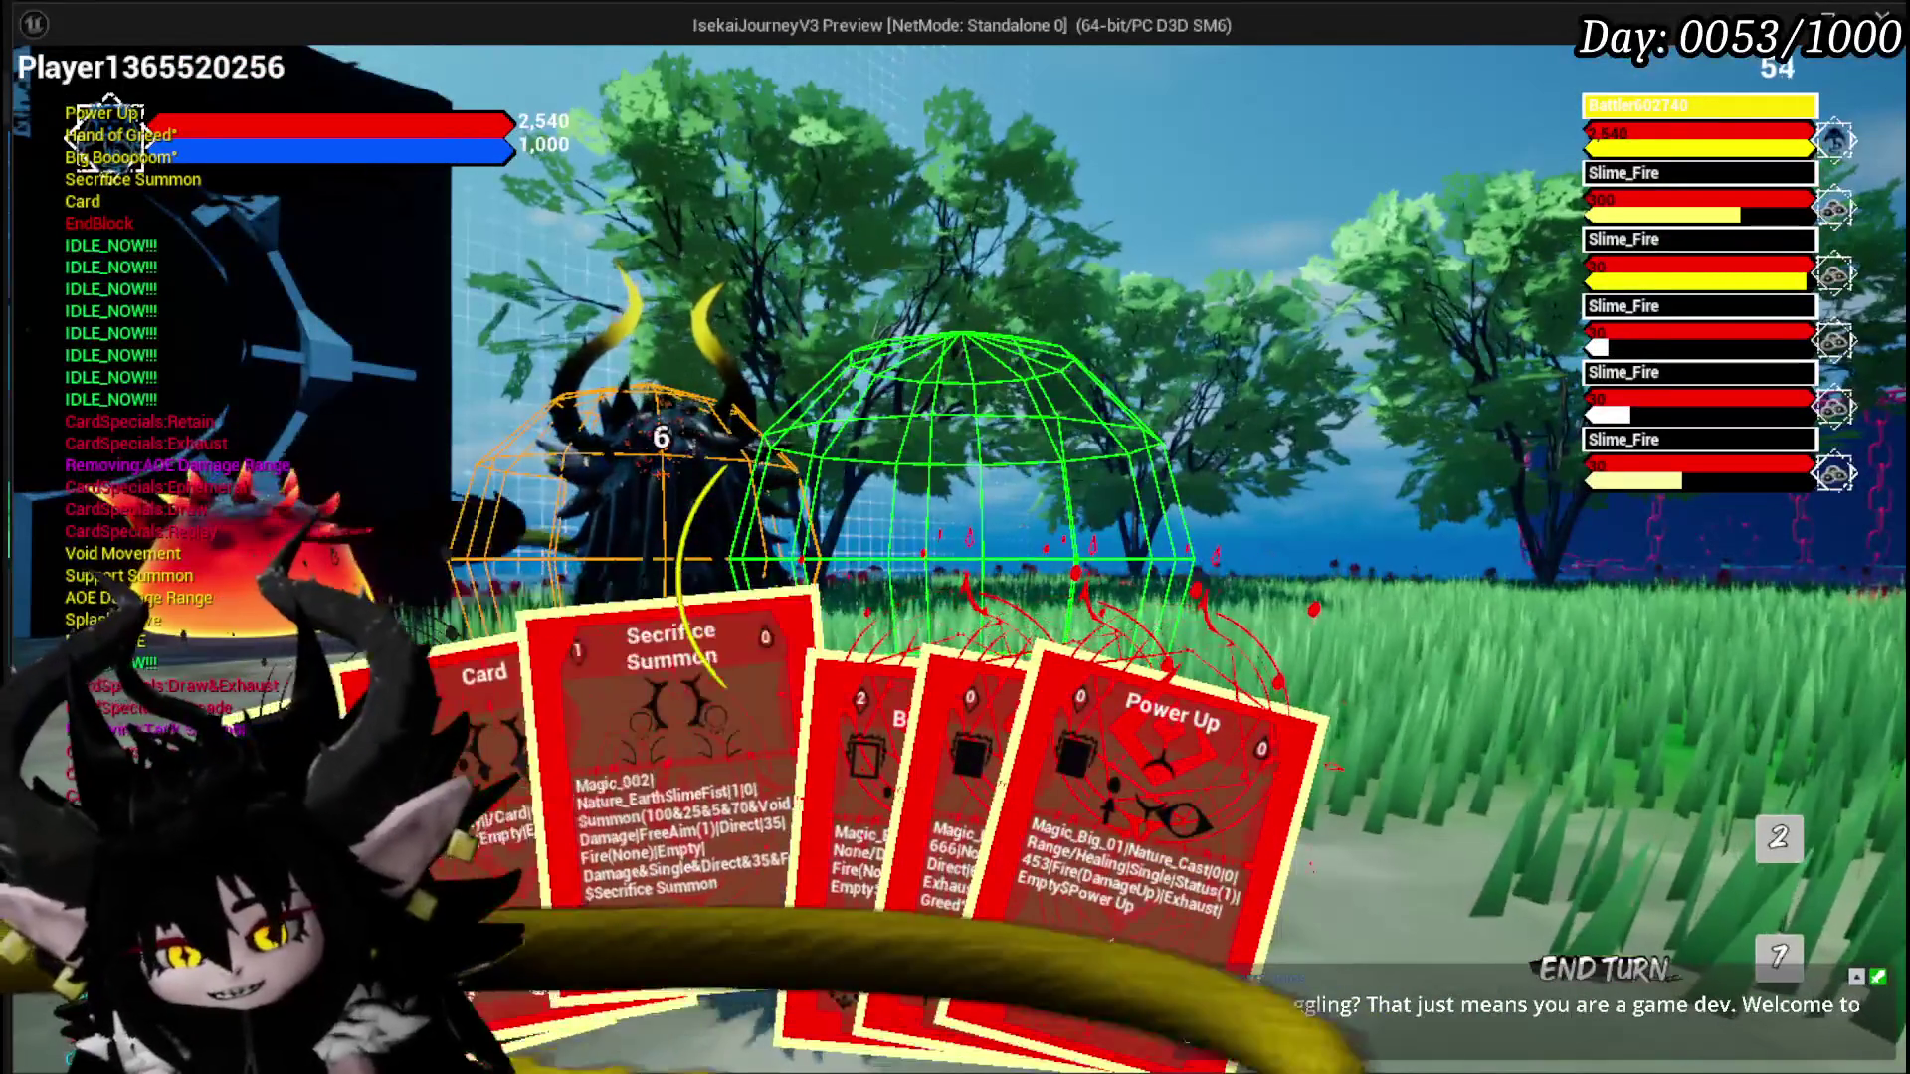
Step: Play the Card card, check the draw-pile list, then cast Big Booooom on the fire slimes
click(538, 756)
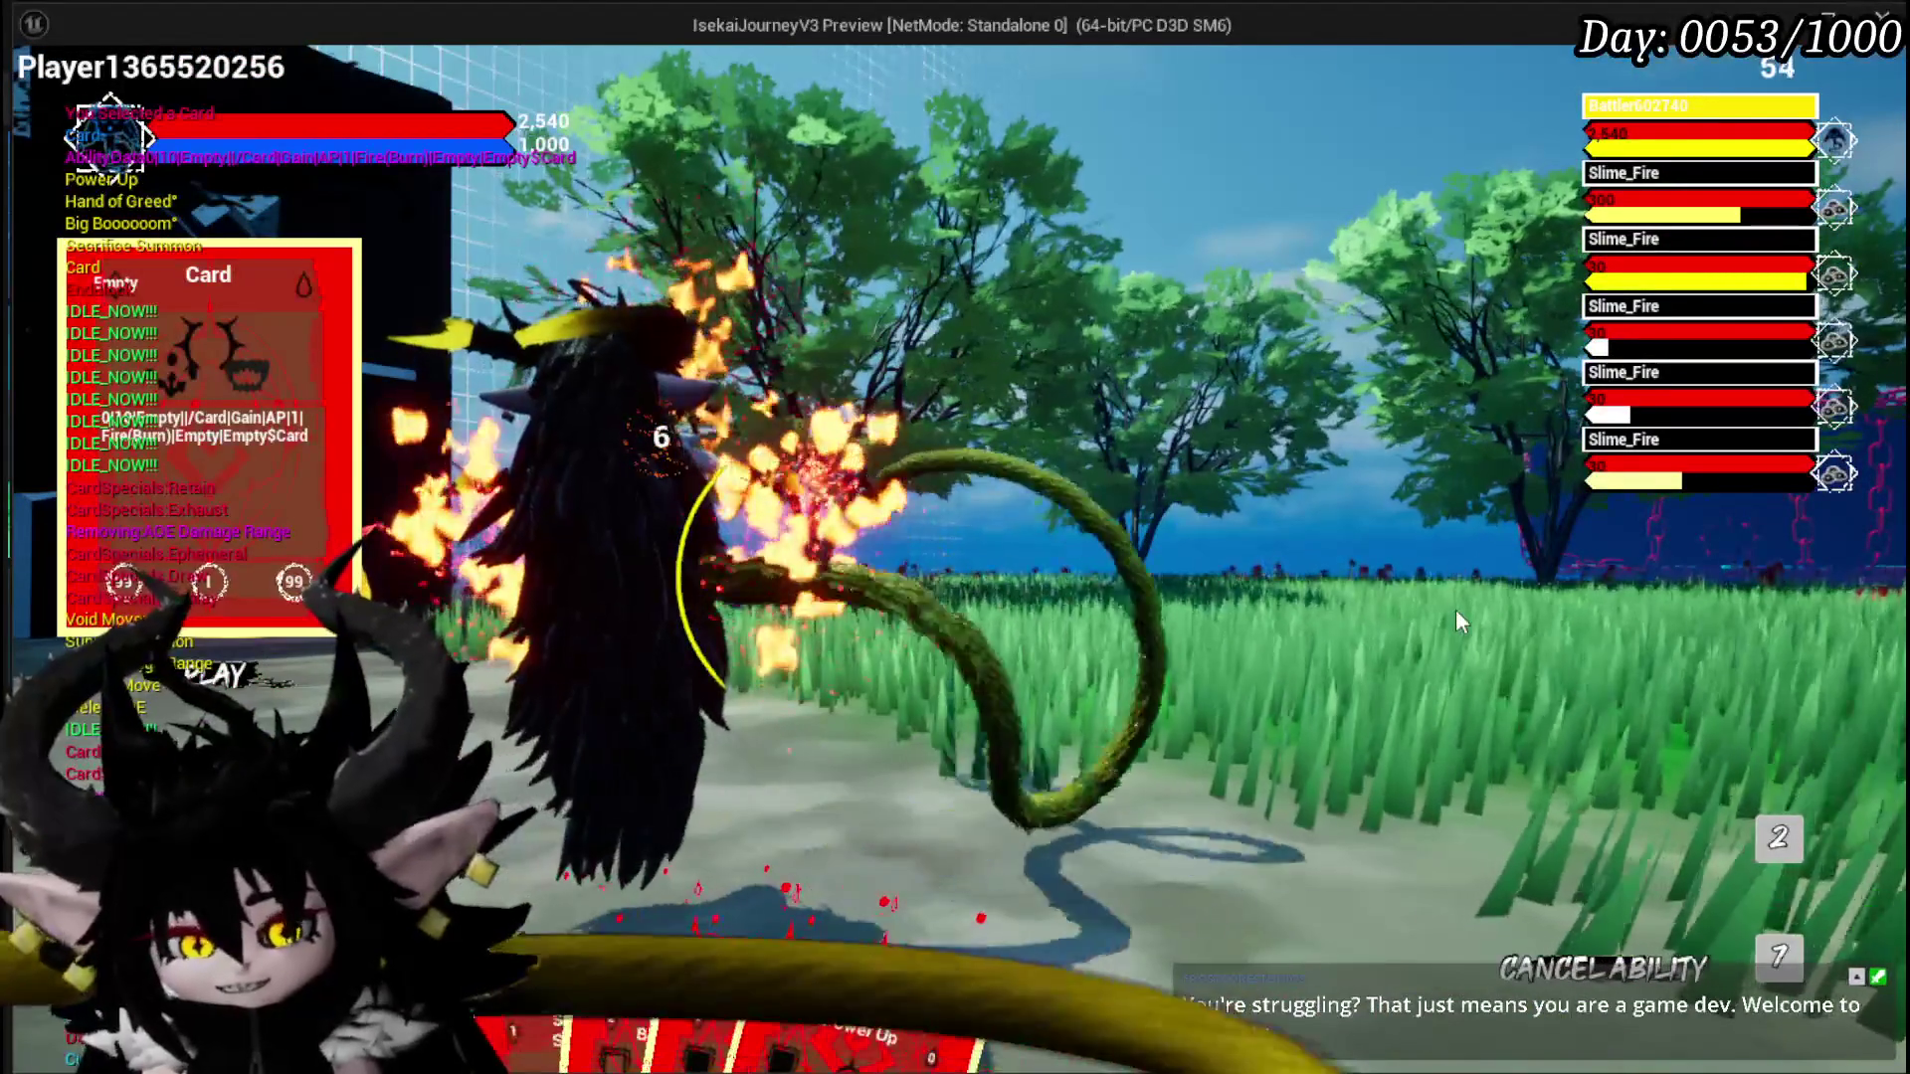
click(1454, 609)
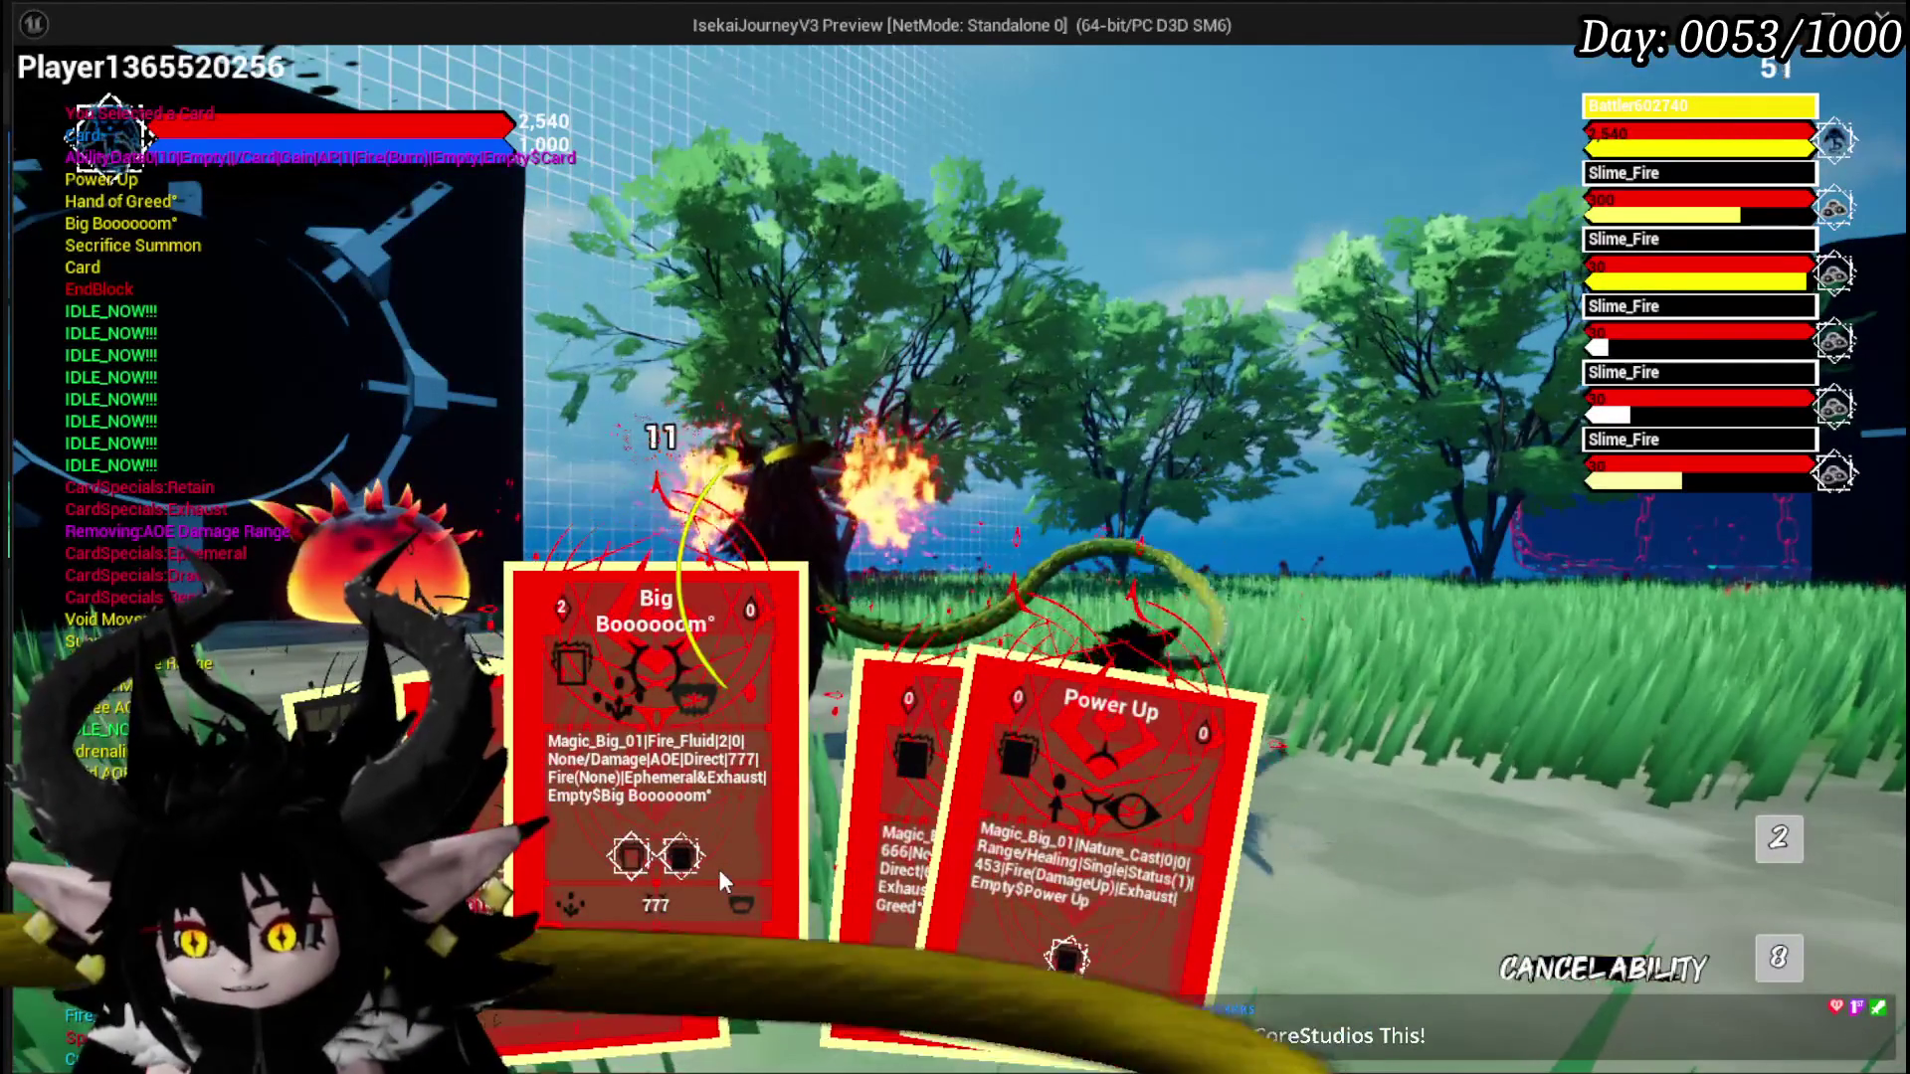
click(1778, 957)
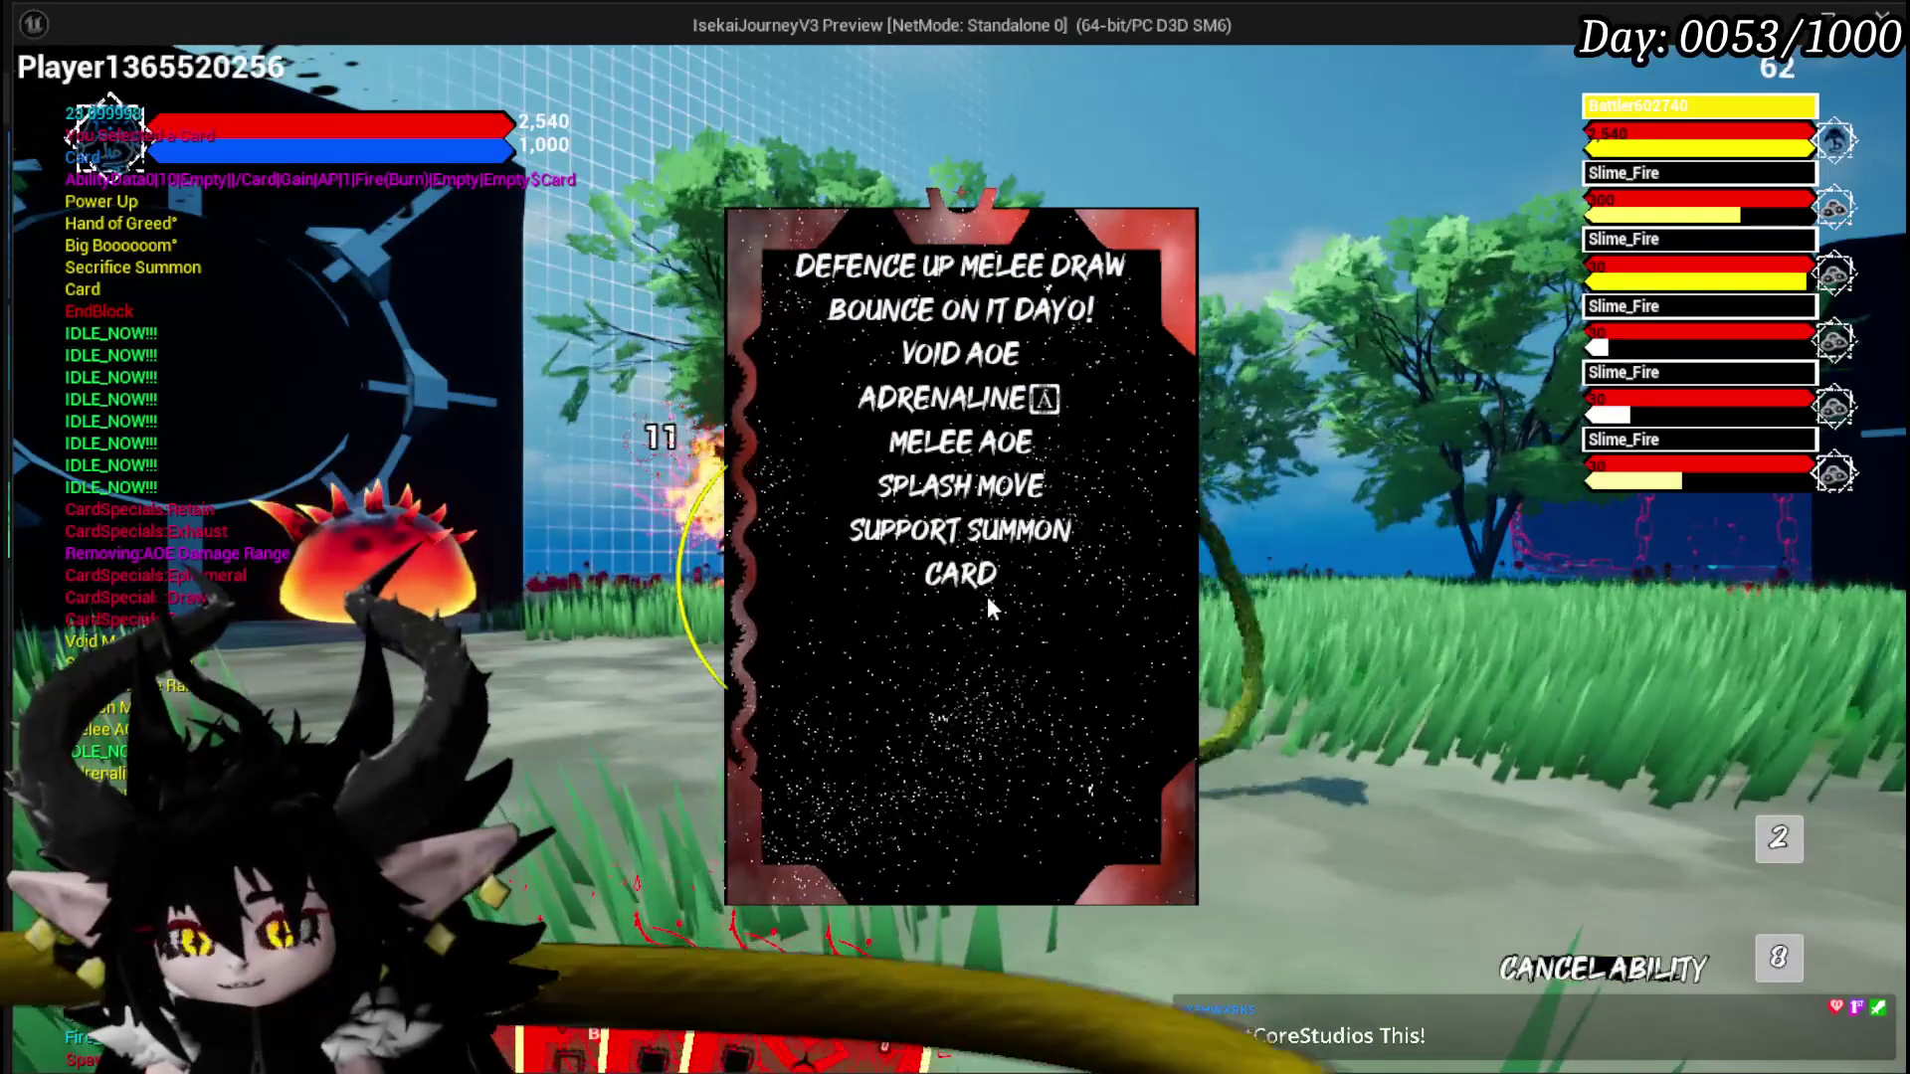
click(1237, 762)
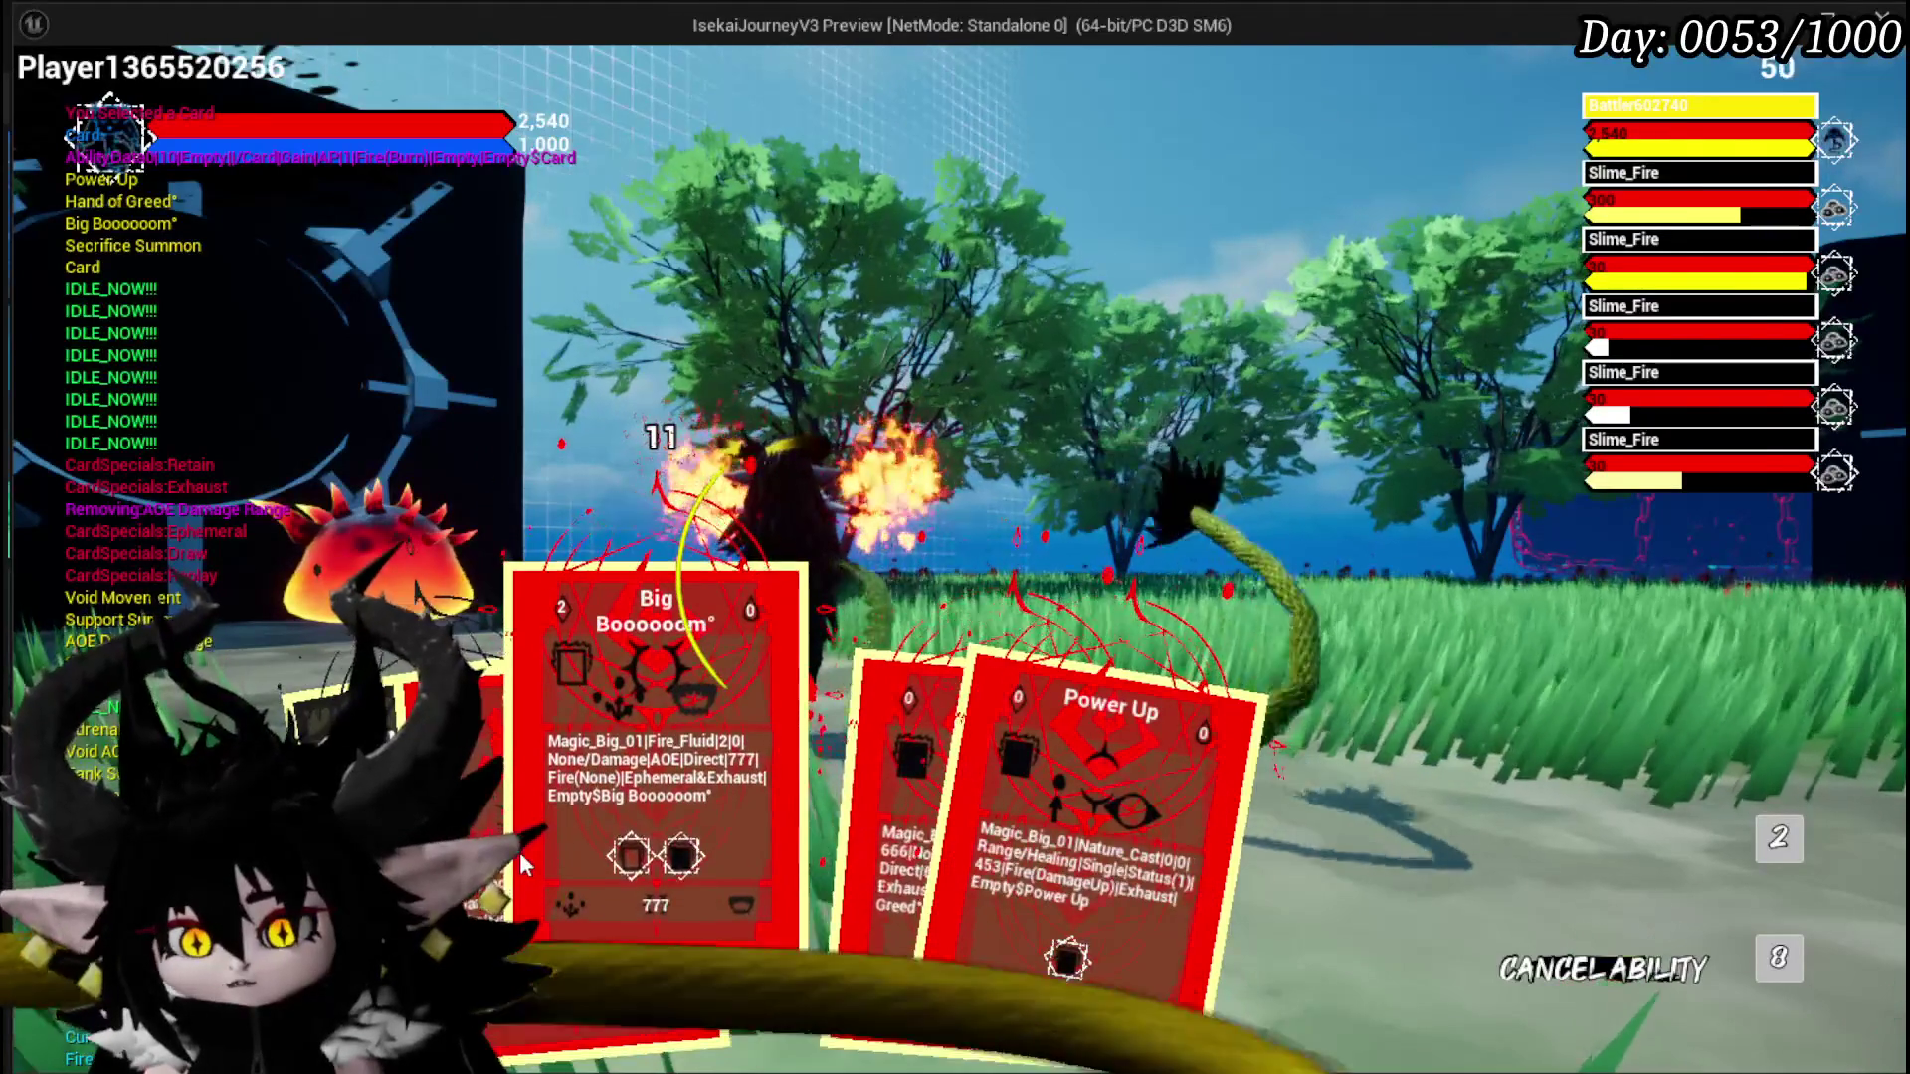
click(522, 858)
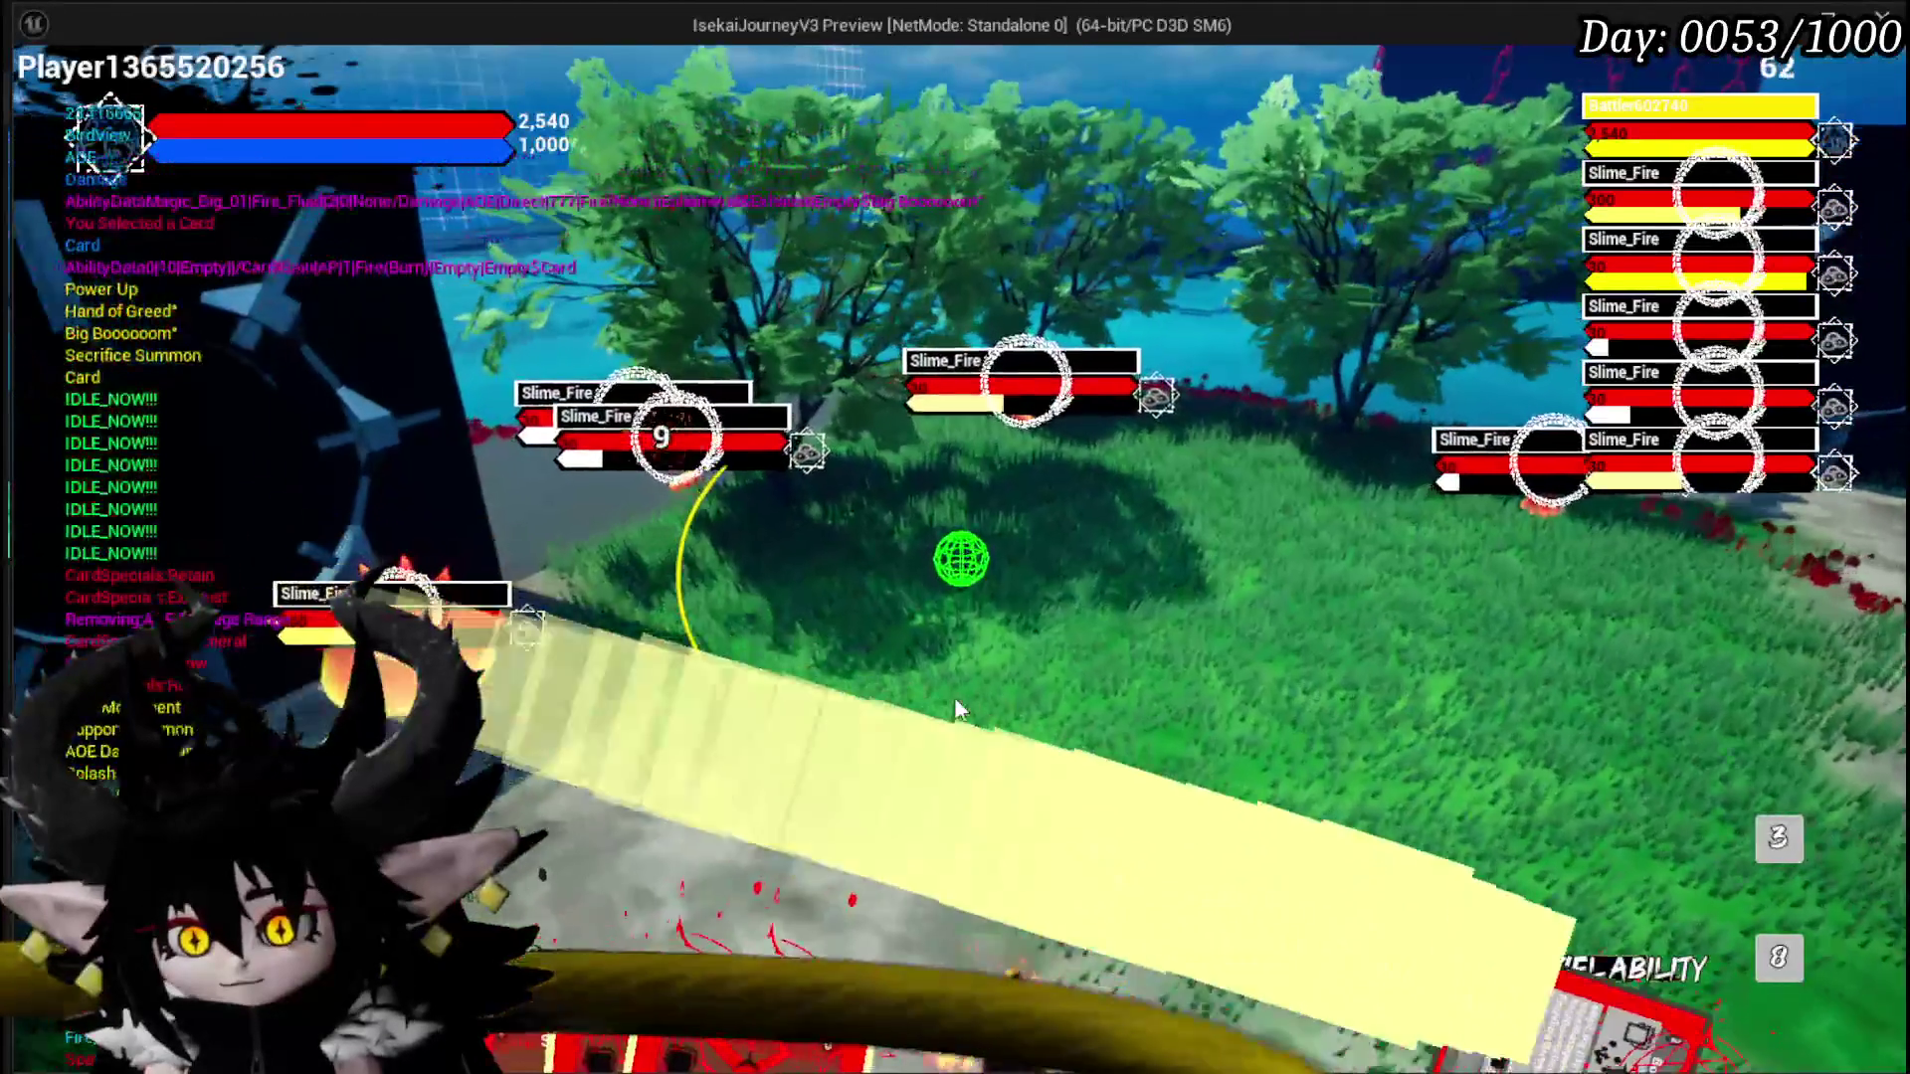
click(955, 709)
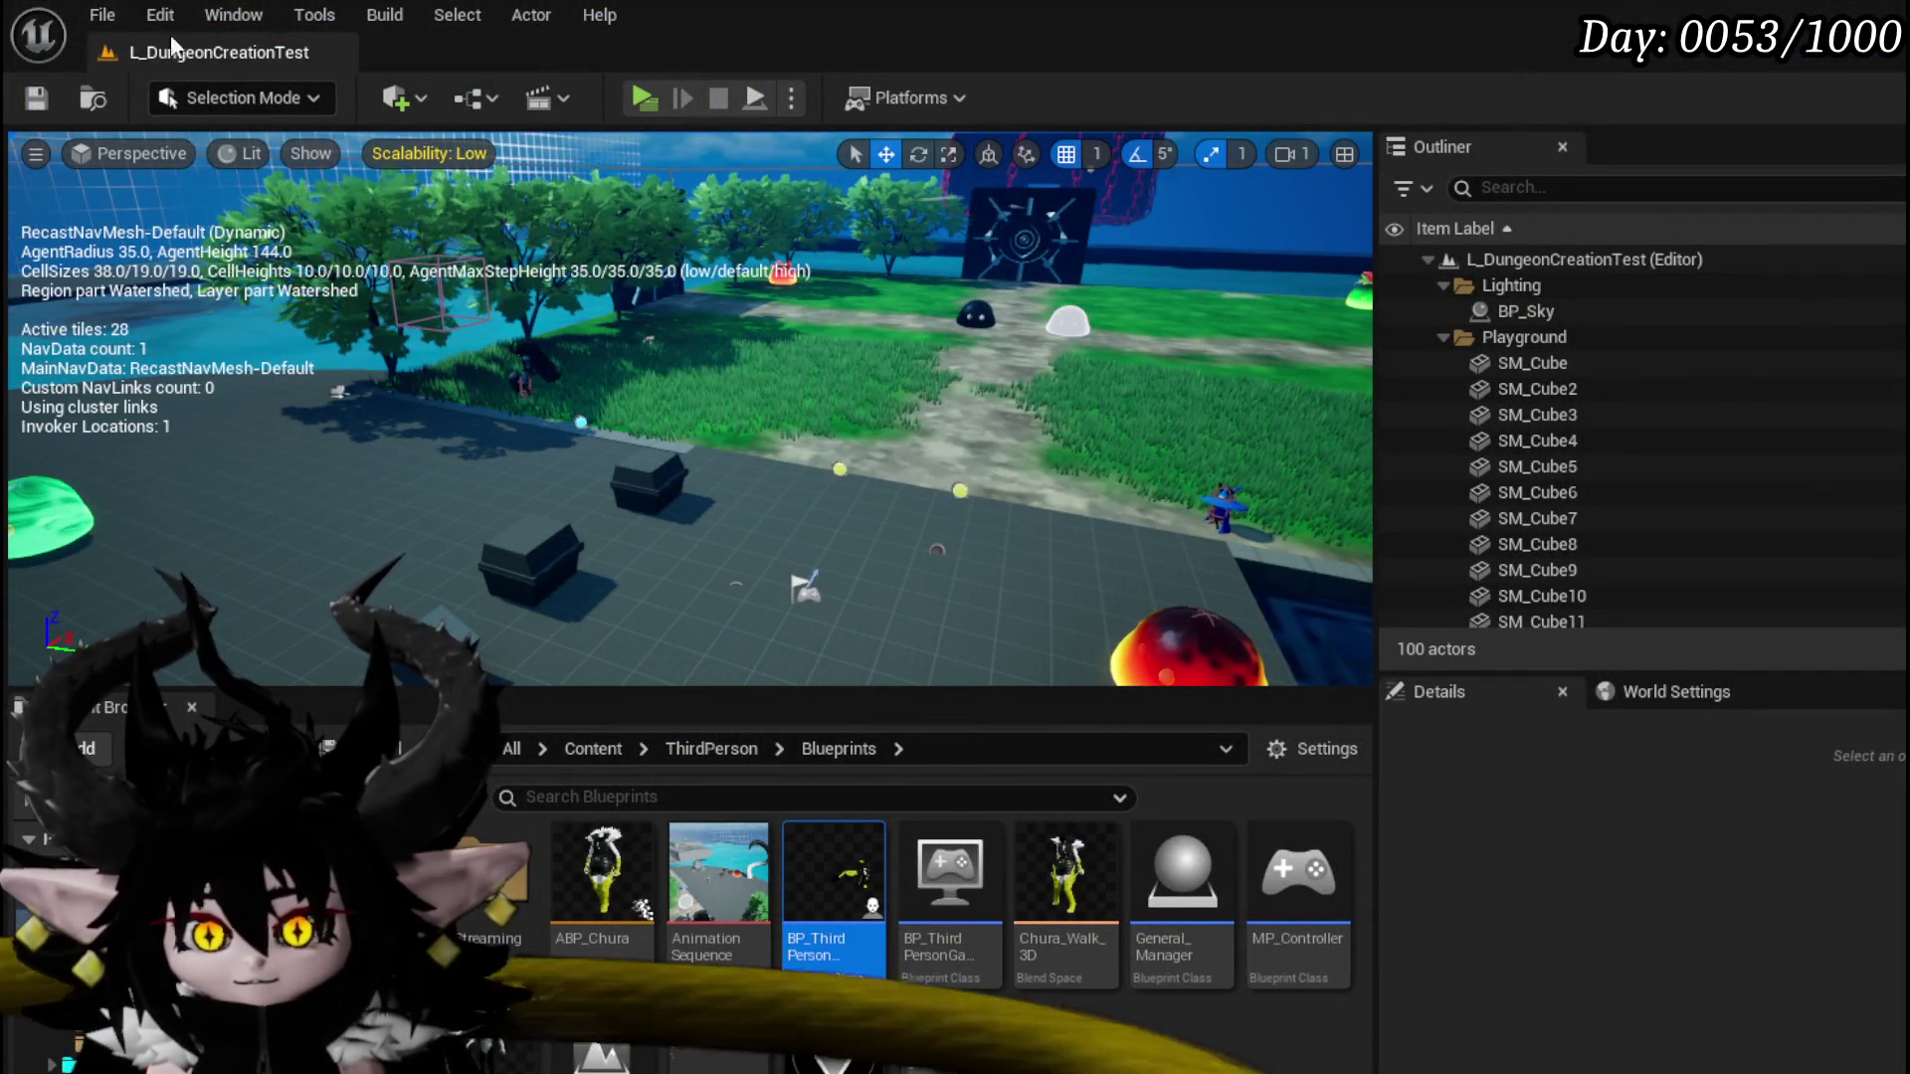
key(ctrl+s)
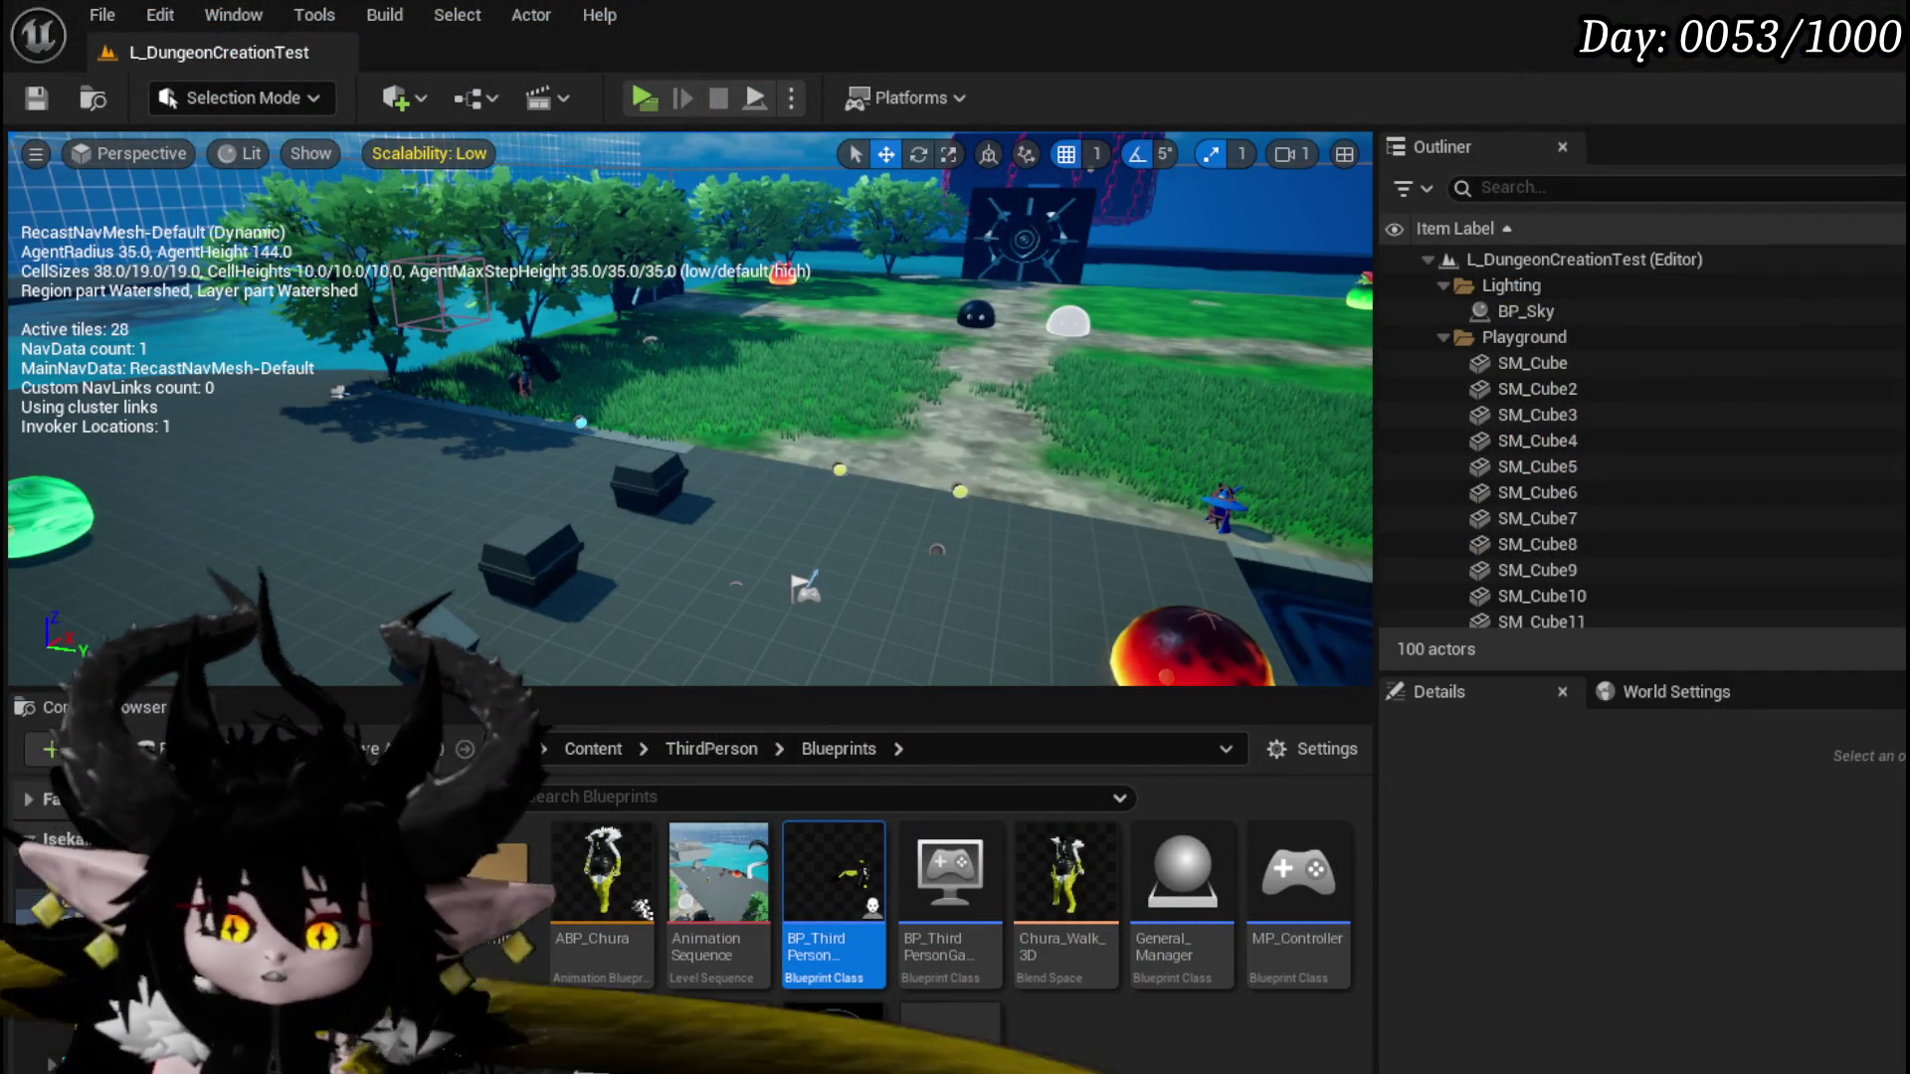
key(alt+Tab)
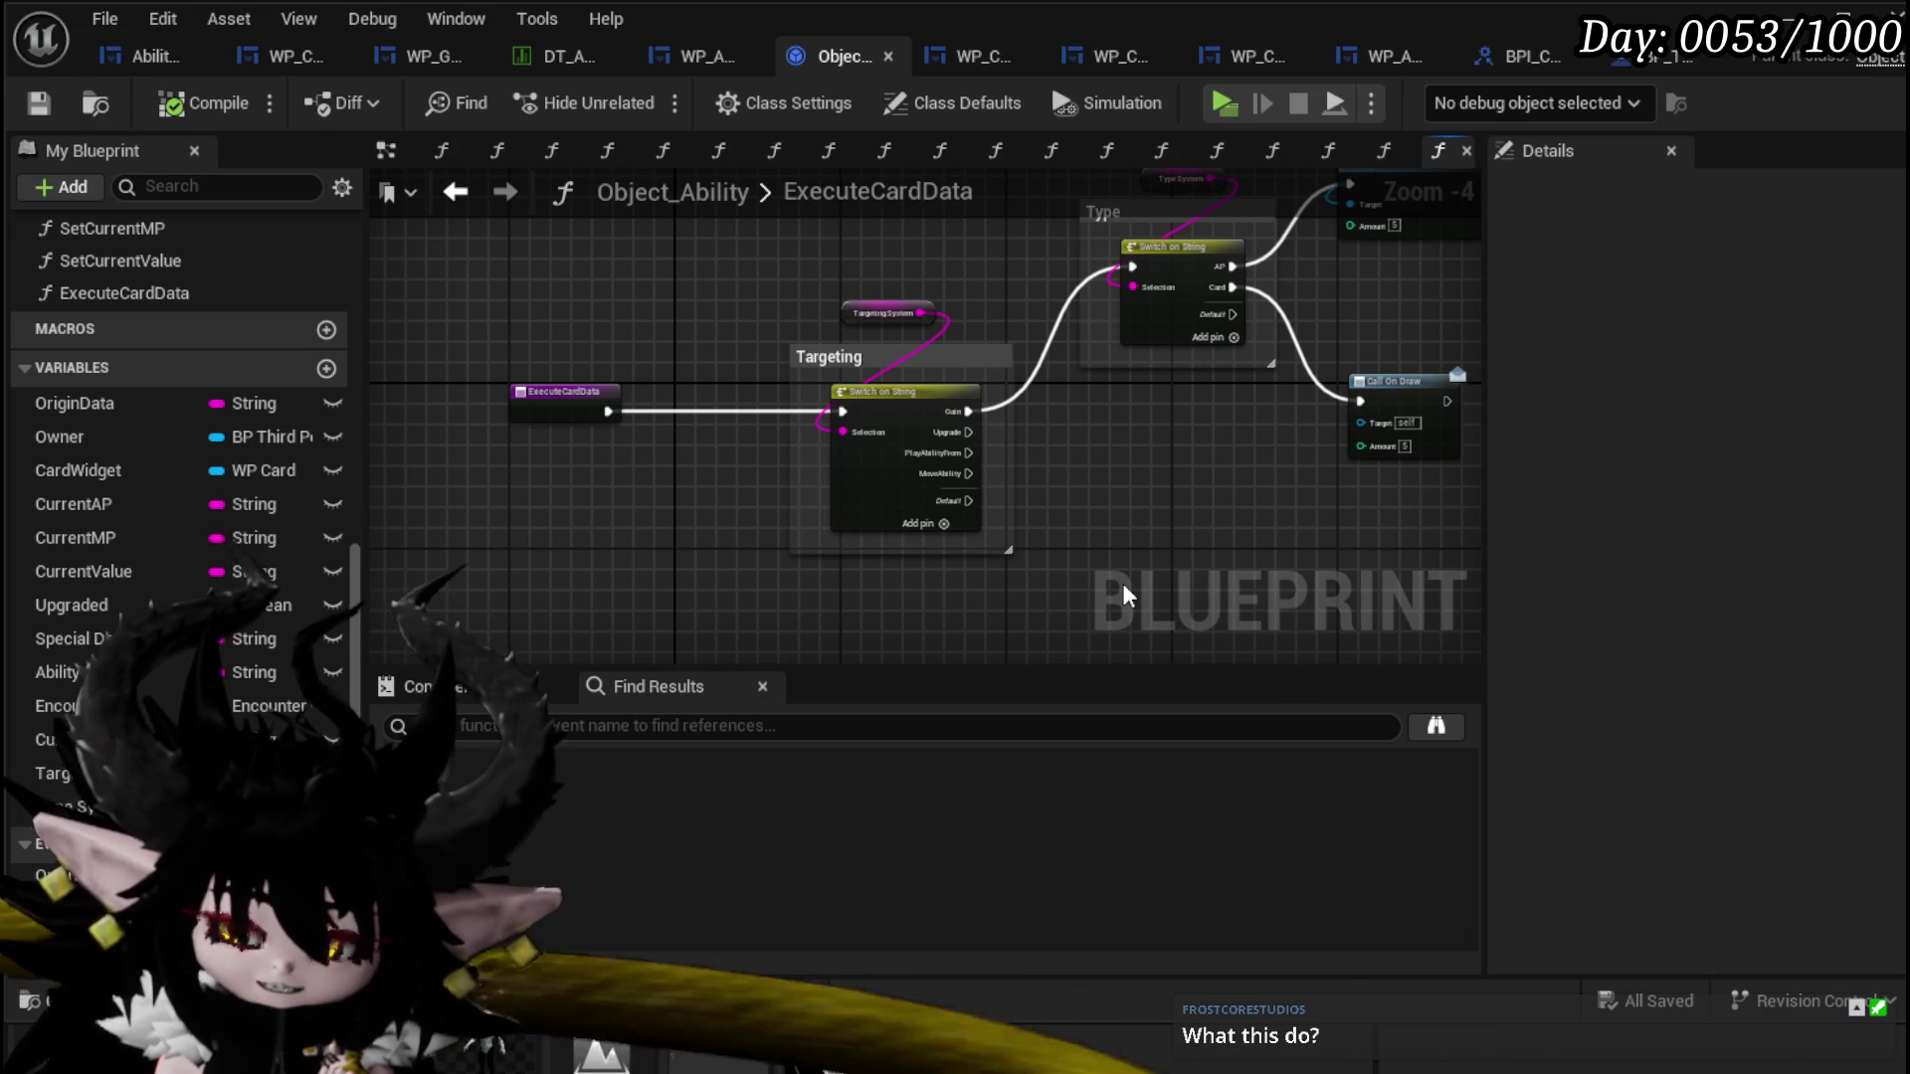
drag(1122, 583, 684, 591)
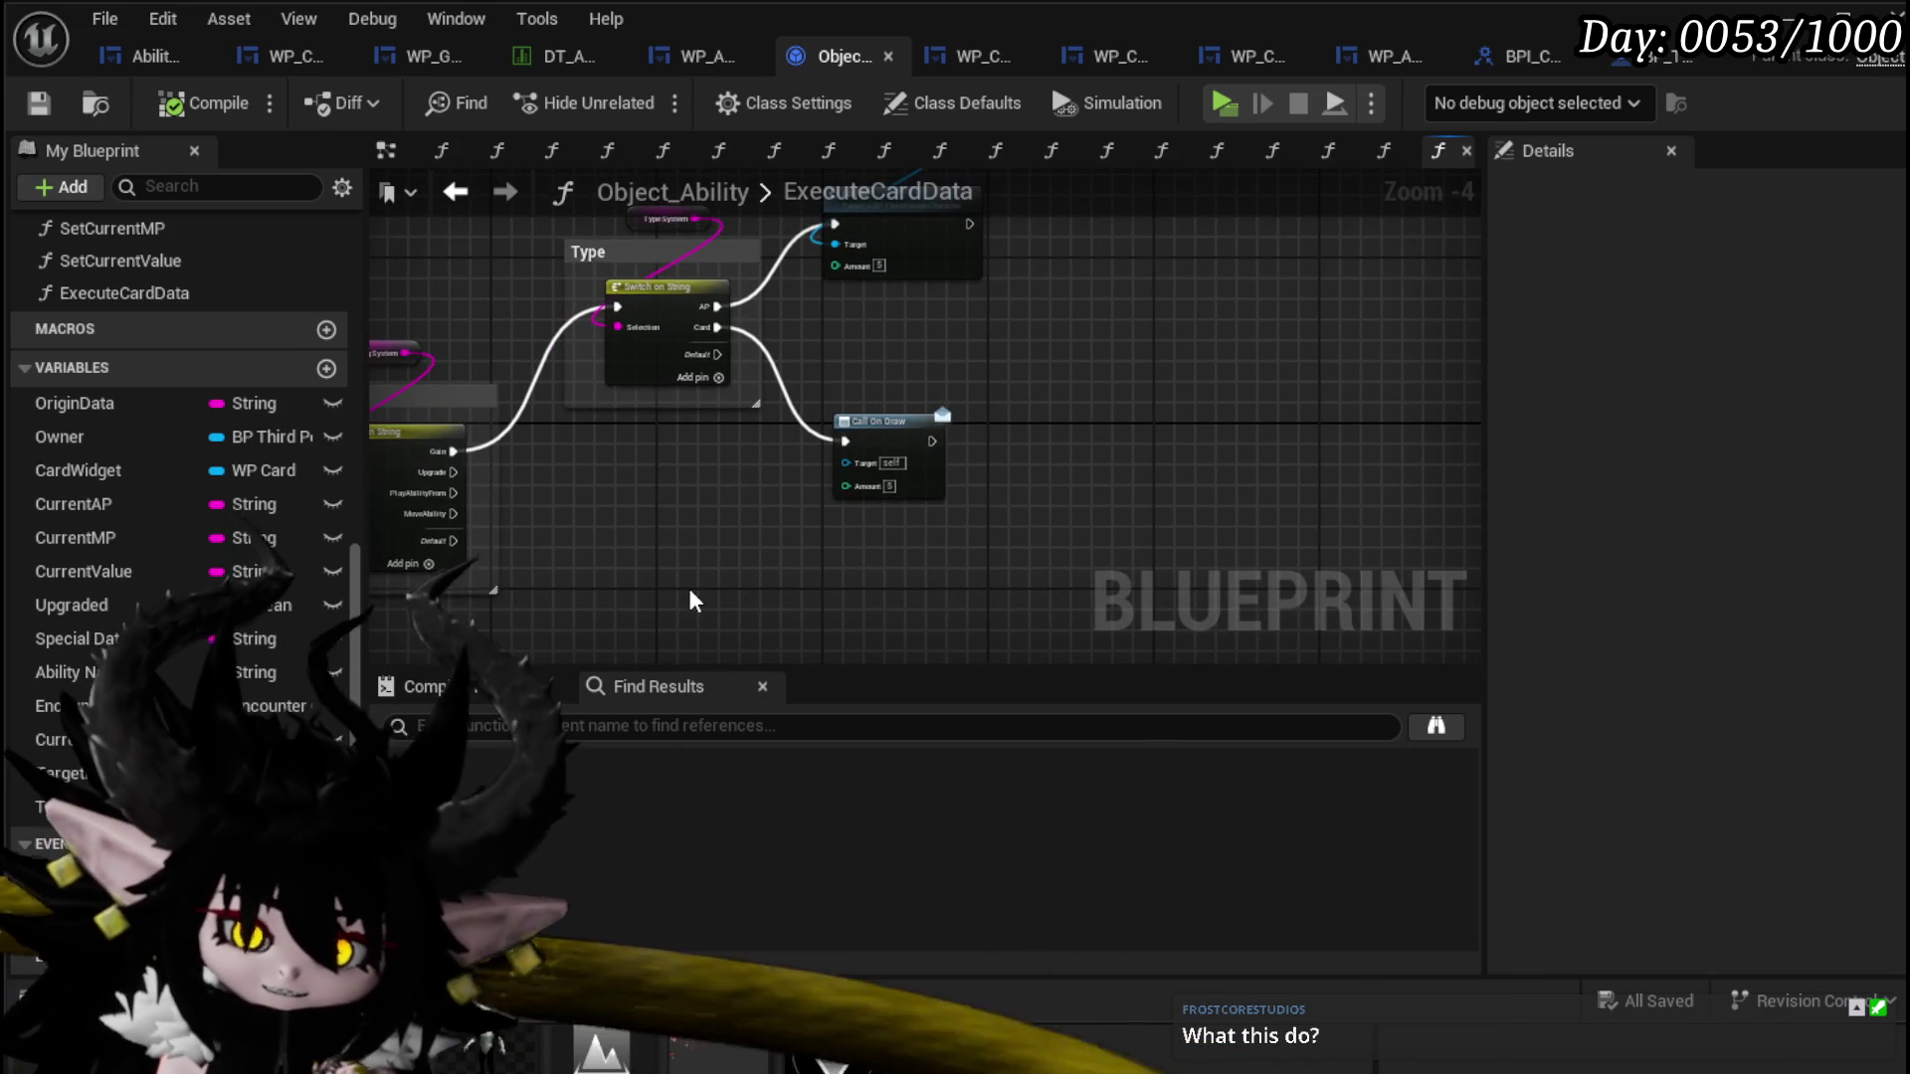
drag(689, 591, 695, 589)
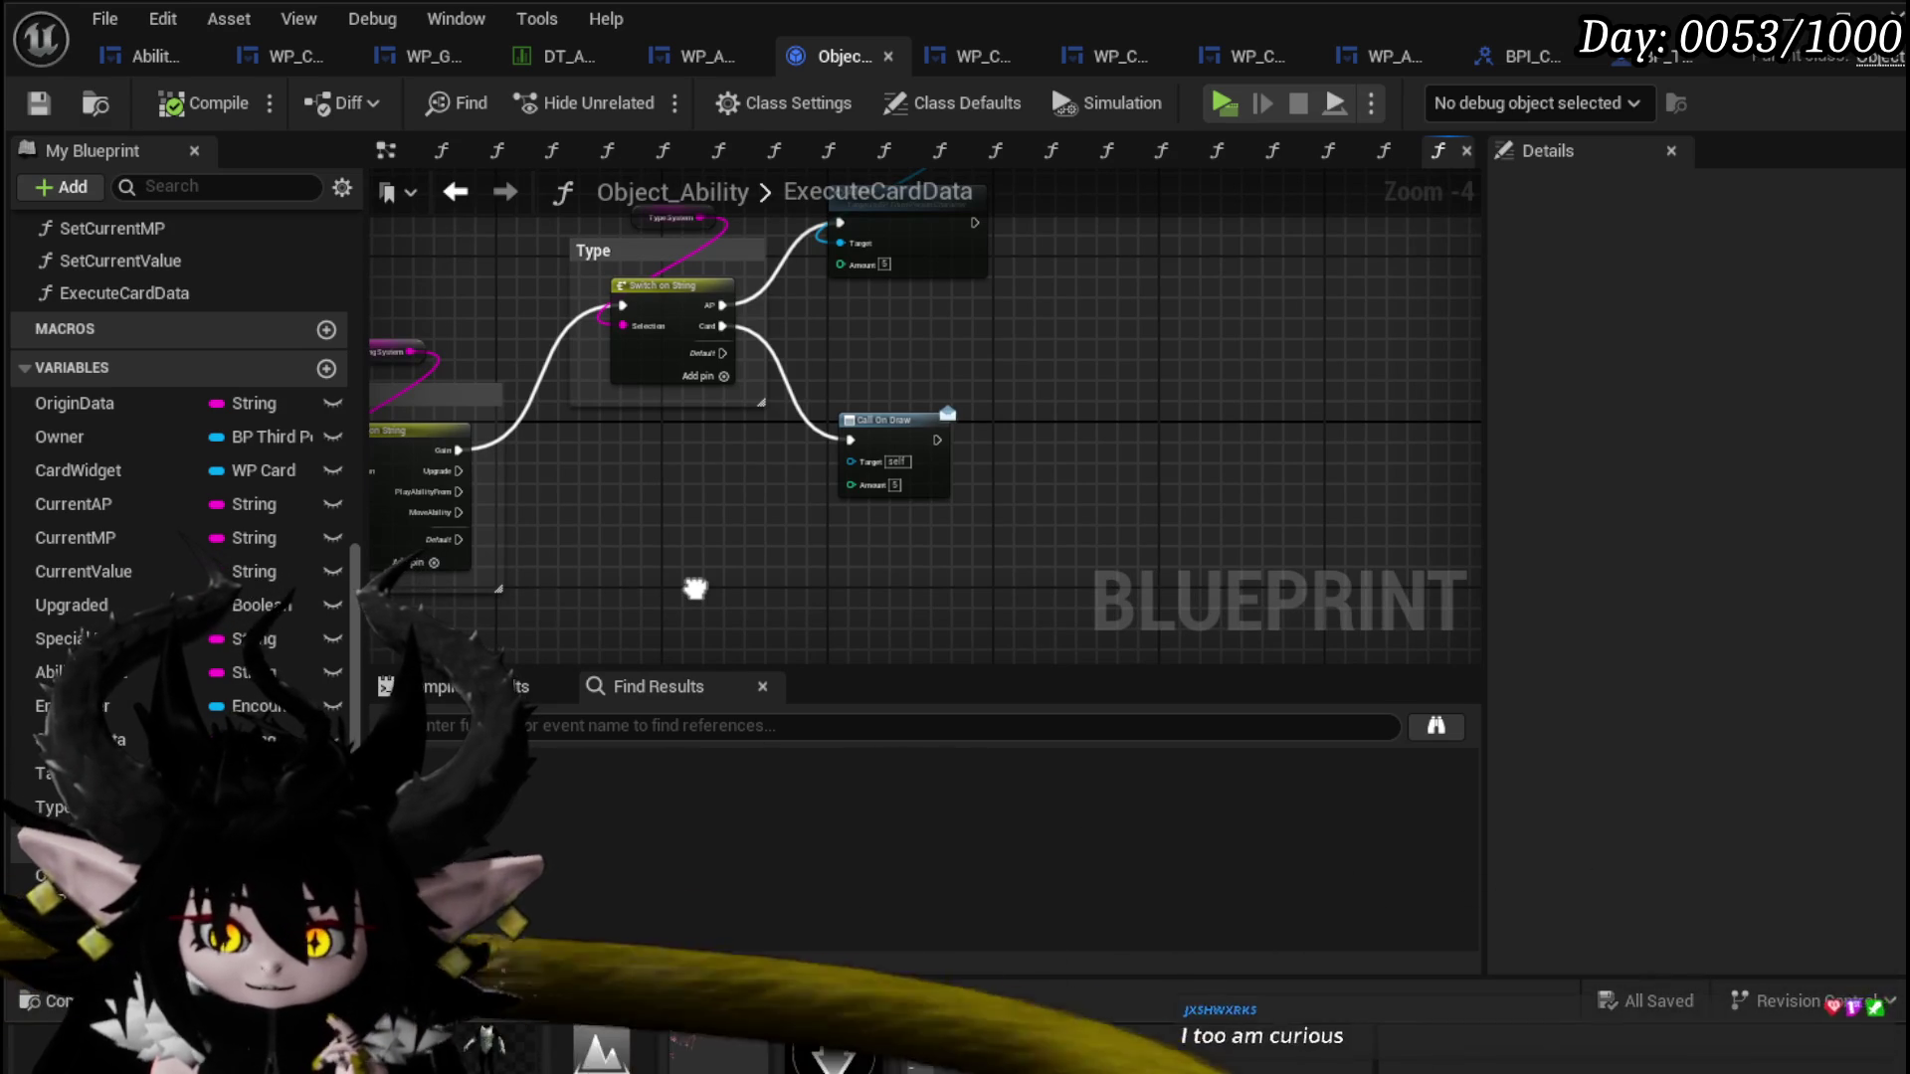
right_click(695, 589)
click(927, 314)
mouse_move(927, 314)
mouse_down()
mouse_move(893, 493)
mouse_move(960, 423)
mouse_up()
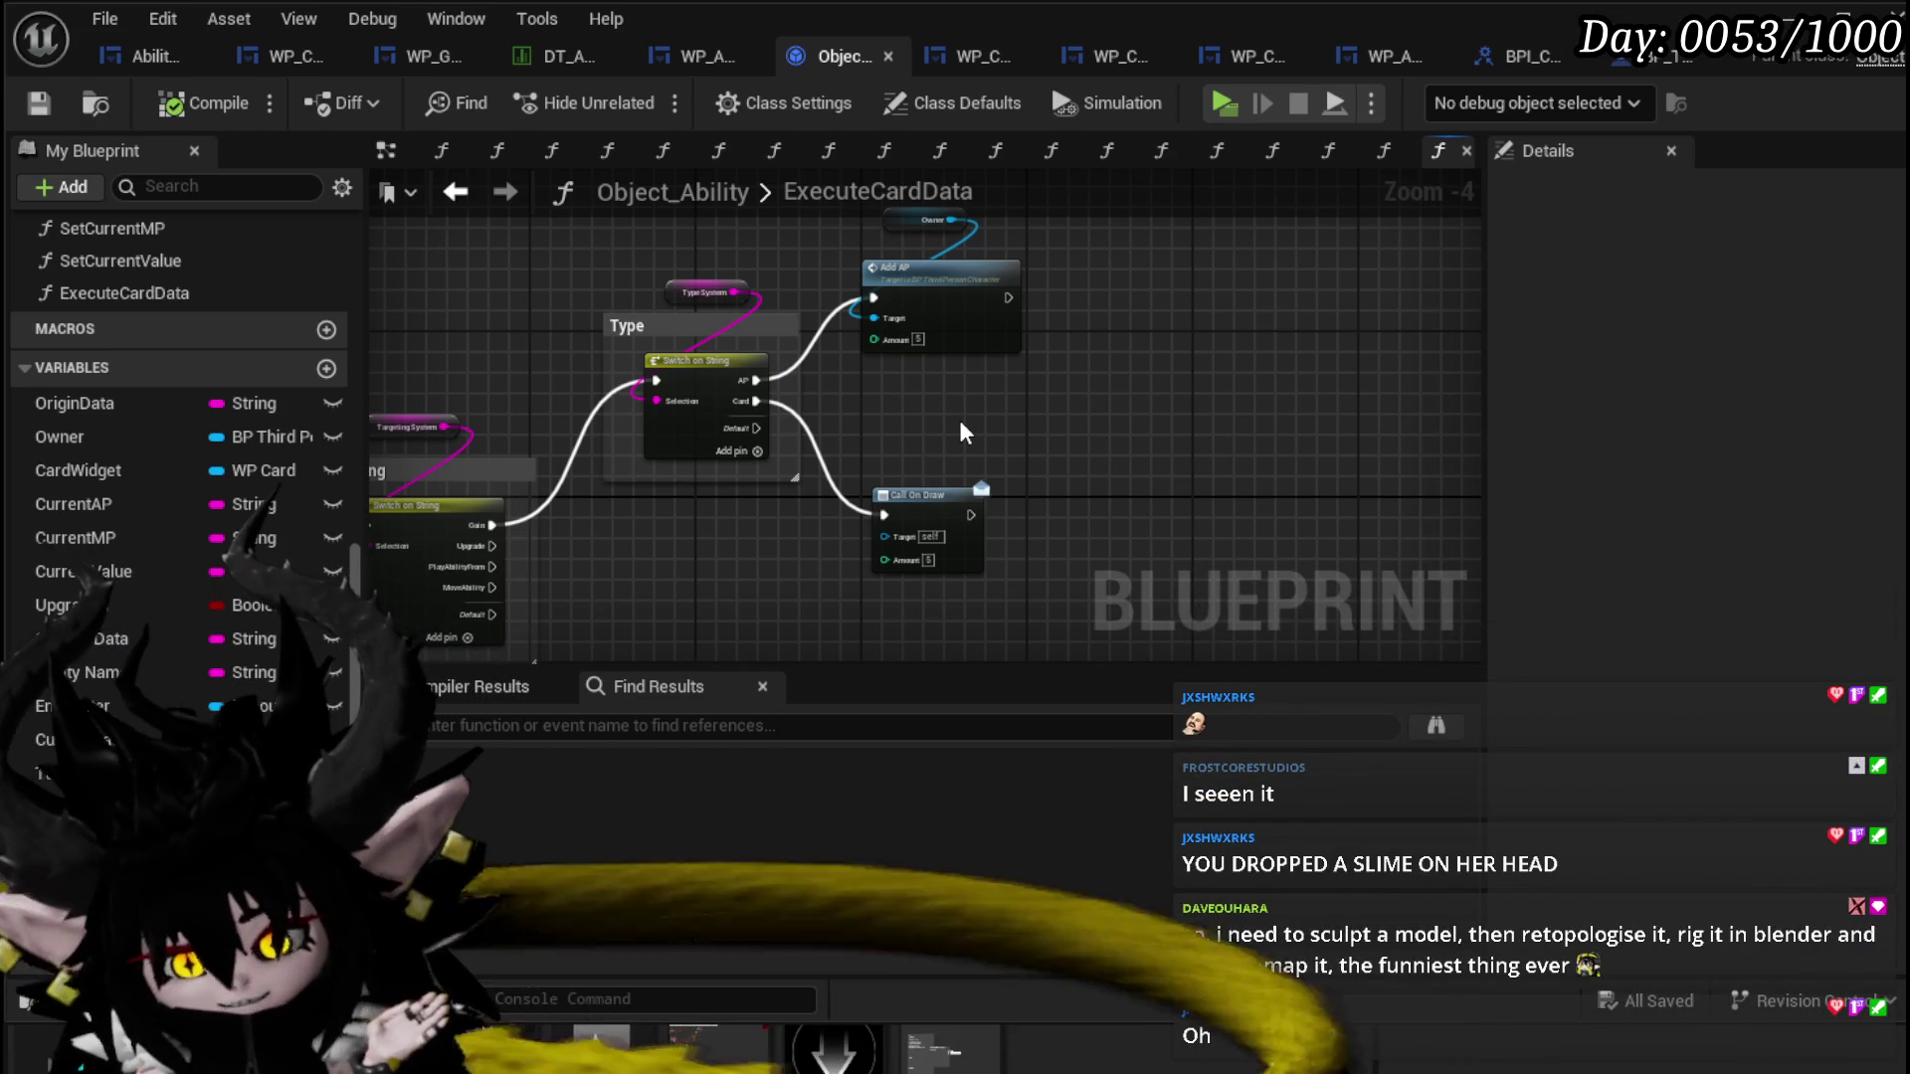
drag(961, 429, 816, 513)
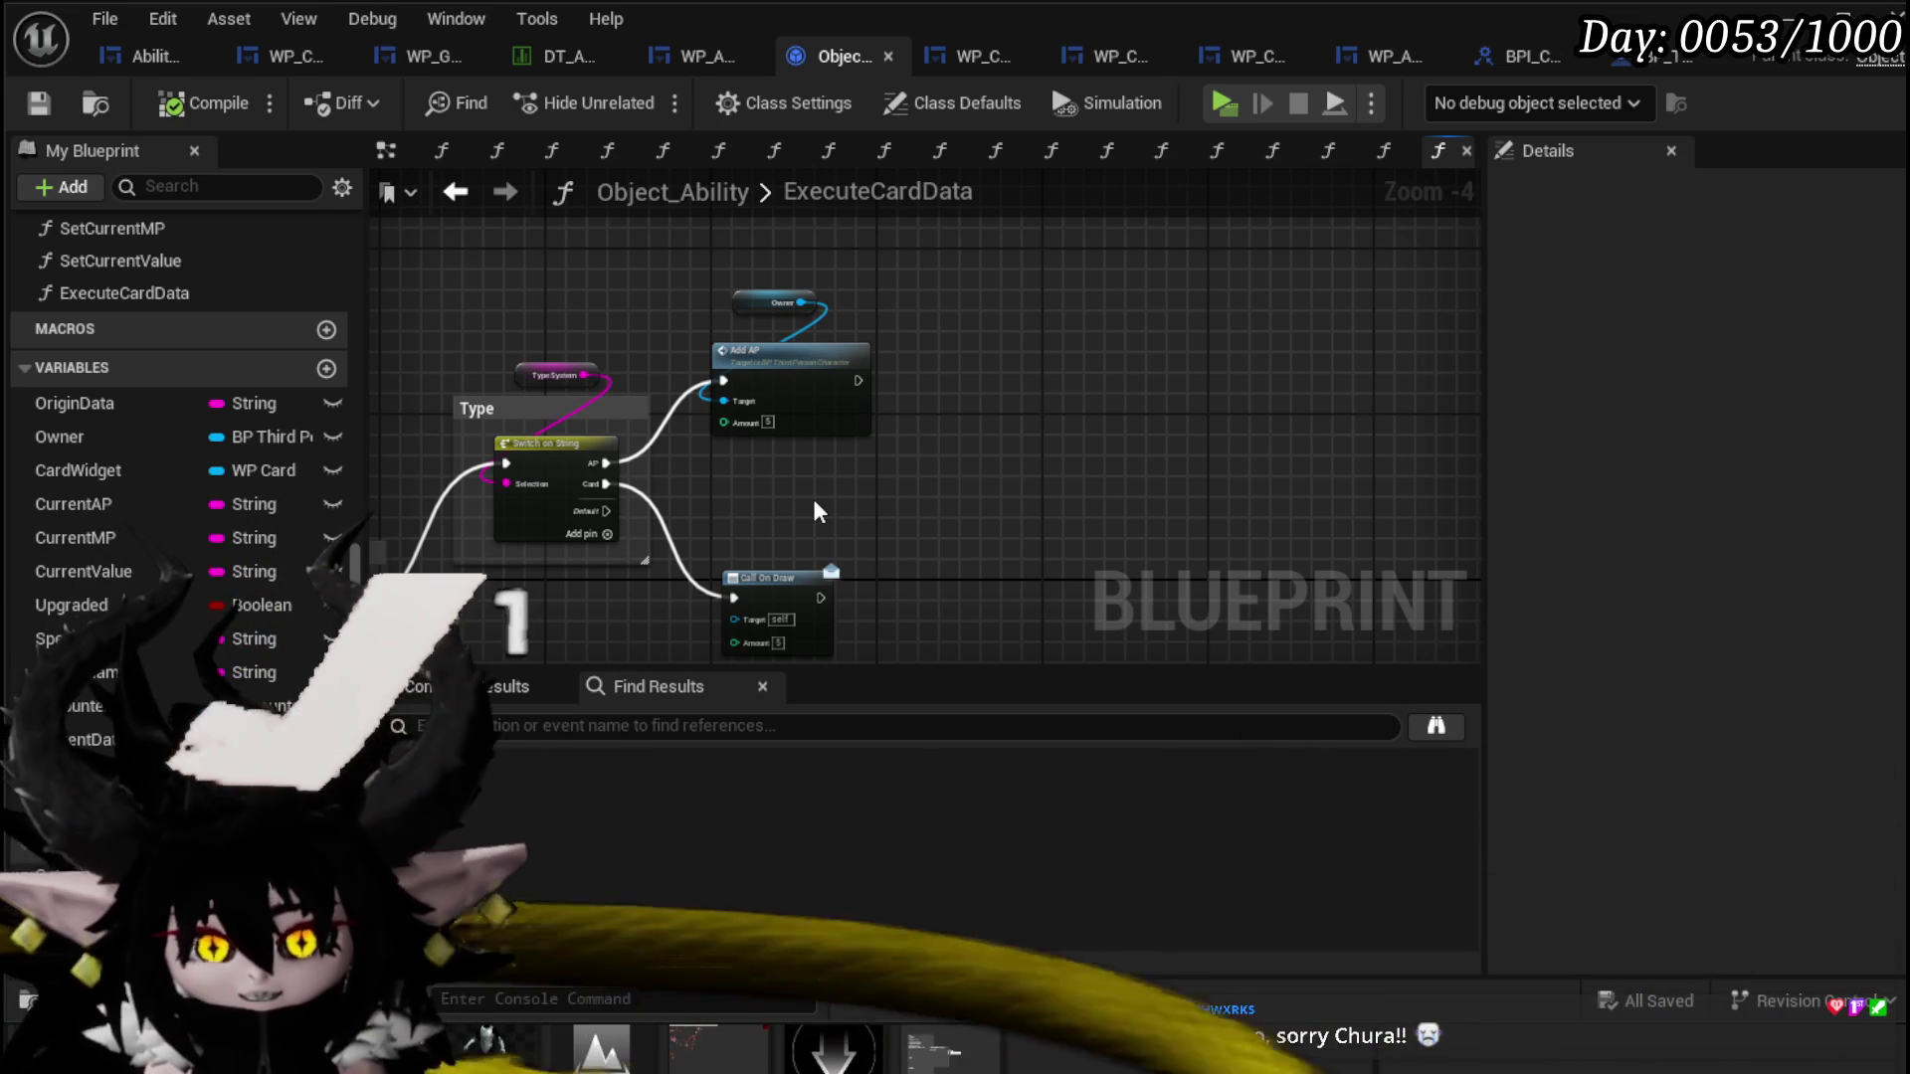
drag(1000, 440, 1036, 346)
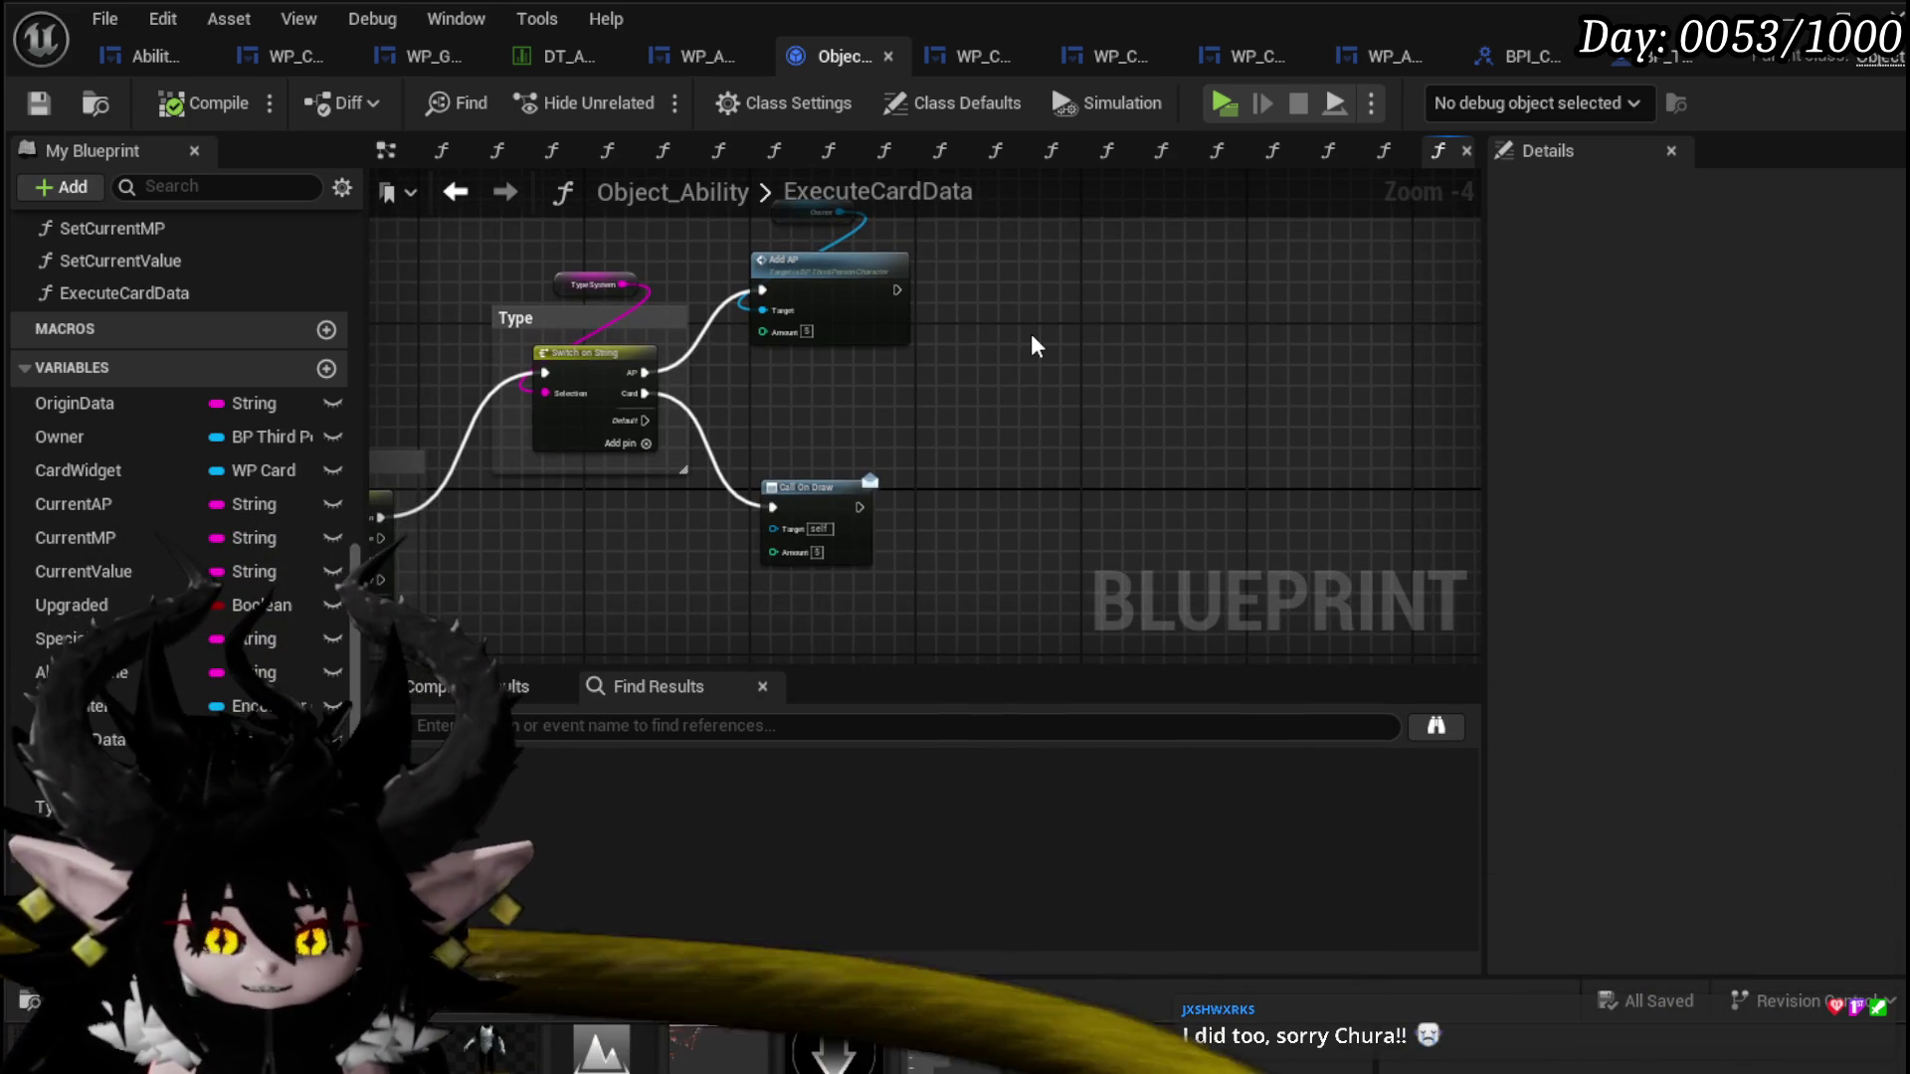
Step: Reframe the graph, select Add AP and Owner together, and bring the Targeting and Type switches into view
scroll(1037, 346, up, 1)
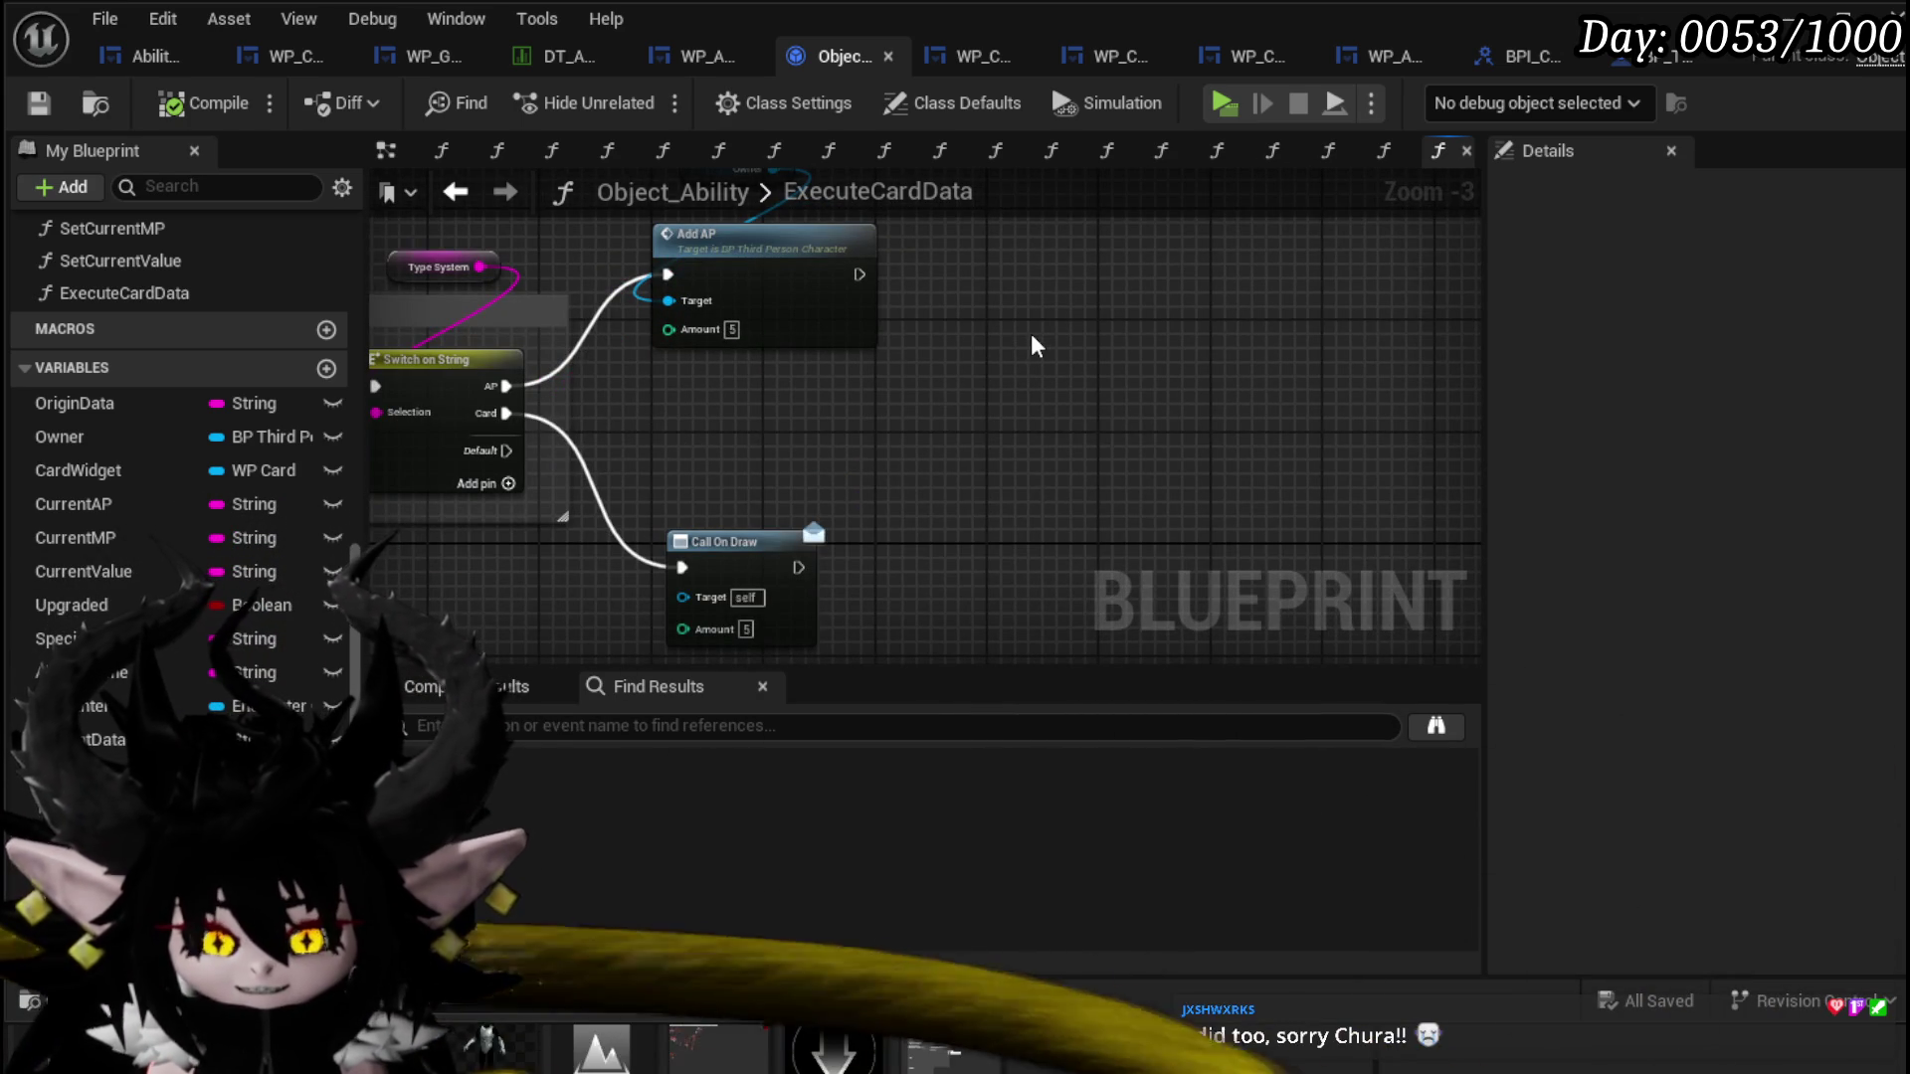
mouse_move(1031, 341)
mouse_down()
mouse_move(946, 414)
mouse_move(1055, 369)
mouse_move(1061, 473)
mouse_up()
scroll(801, 475, up, 1)
scroll(801, 475, up, 1)
mouse_move(801, 475)
mouse_down()
mouse_move(796, 355)
mouse_move(784, 520)
mouse_up()
drag(1134, 467, 786, 199)
mouse_move(644, 301)
mouse_down()
mouse_move(1065, 300)
mouse_move(1194, 159)
mouse_up()
scroll(851, 367, down, 2)
mouse_move(850, 368)
mouse_down()
mouse_move(886, 349)
mouse_move(737, 378)
mouse_up()
drag(852, 274, 688, 390)
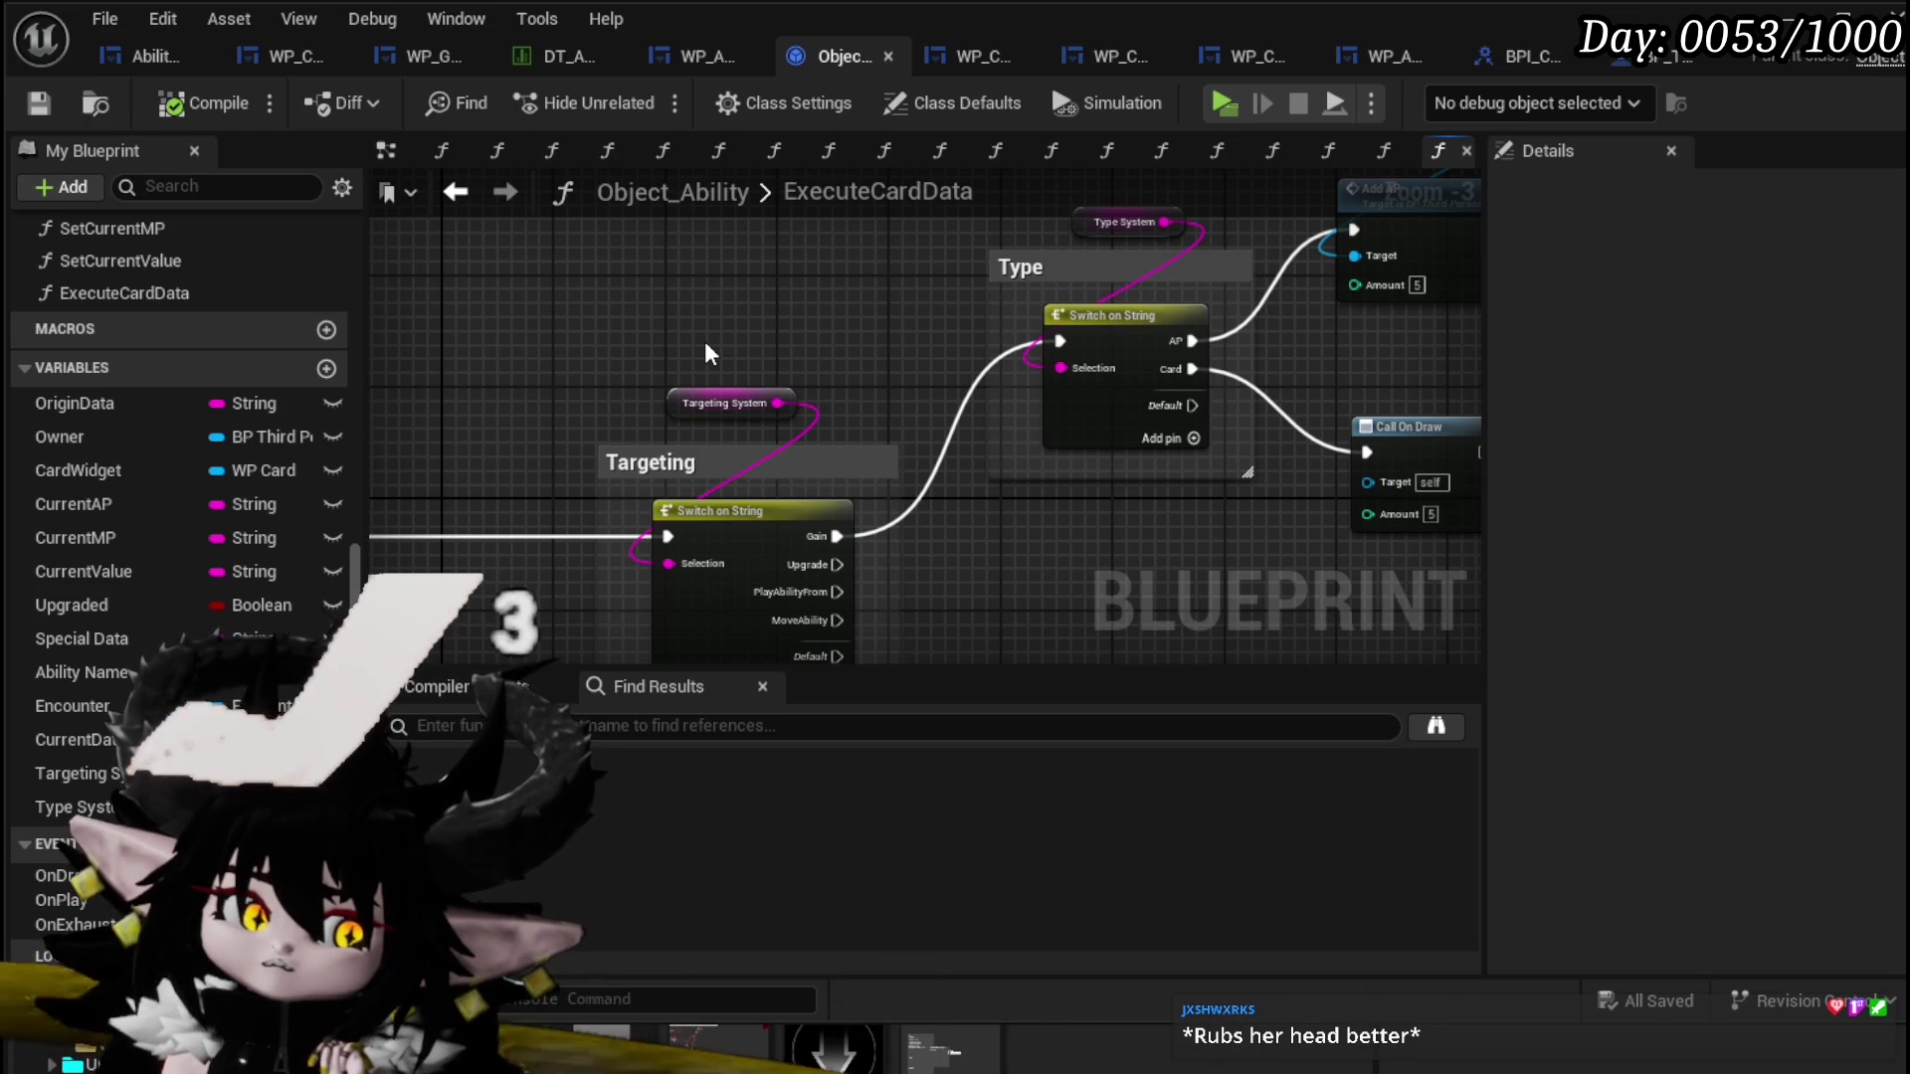
Step: Select the Owner node, save Object_Ability, and move the Type System getter up-left
drag(709, 354, 1078, 332)
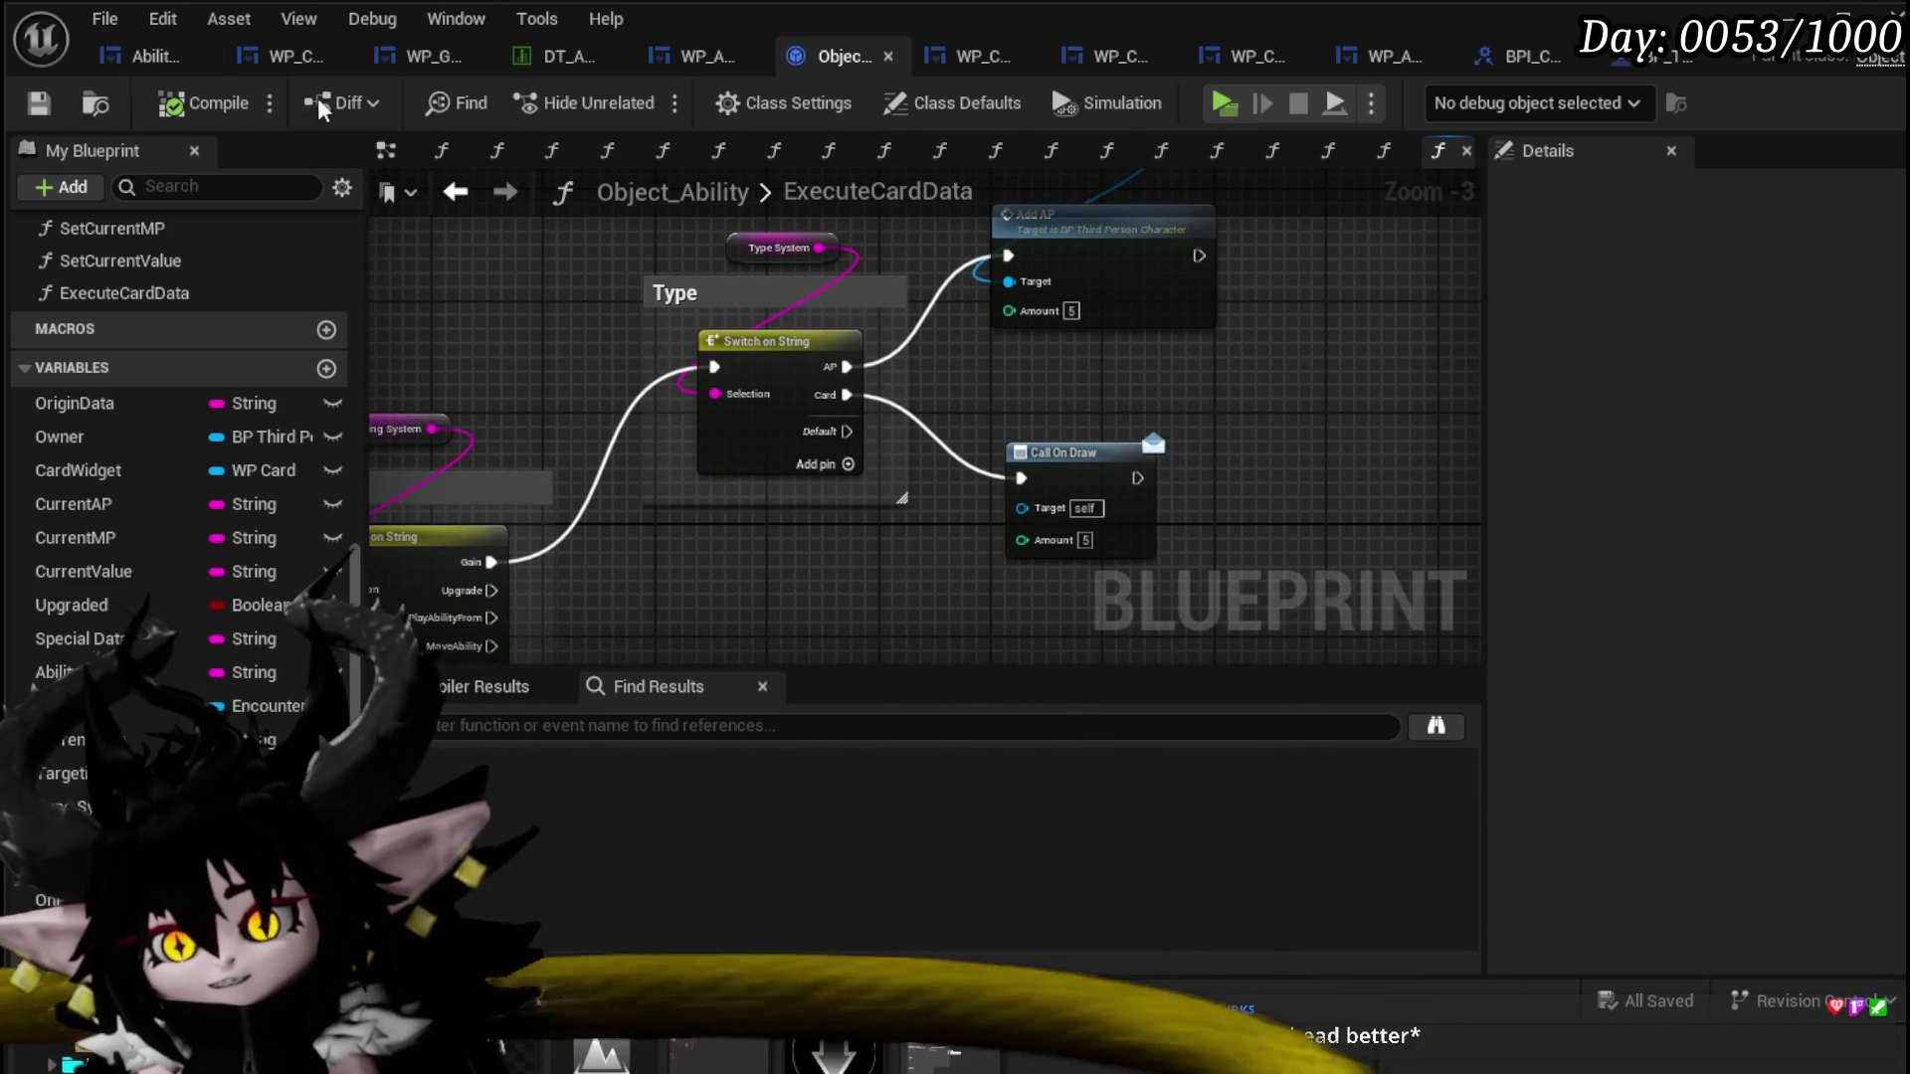
drag(1159, 322, 962, 396)
click(845, 237)
click(42, 104)
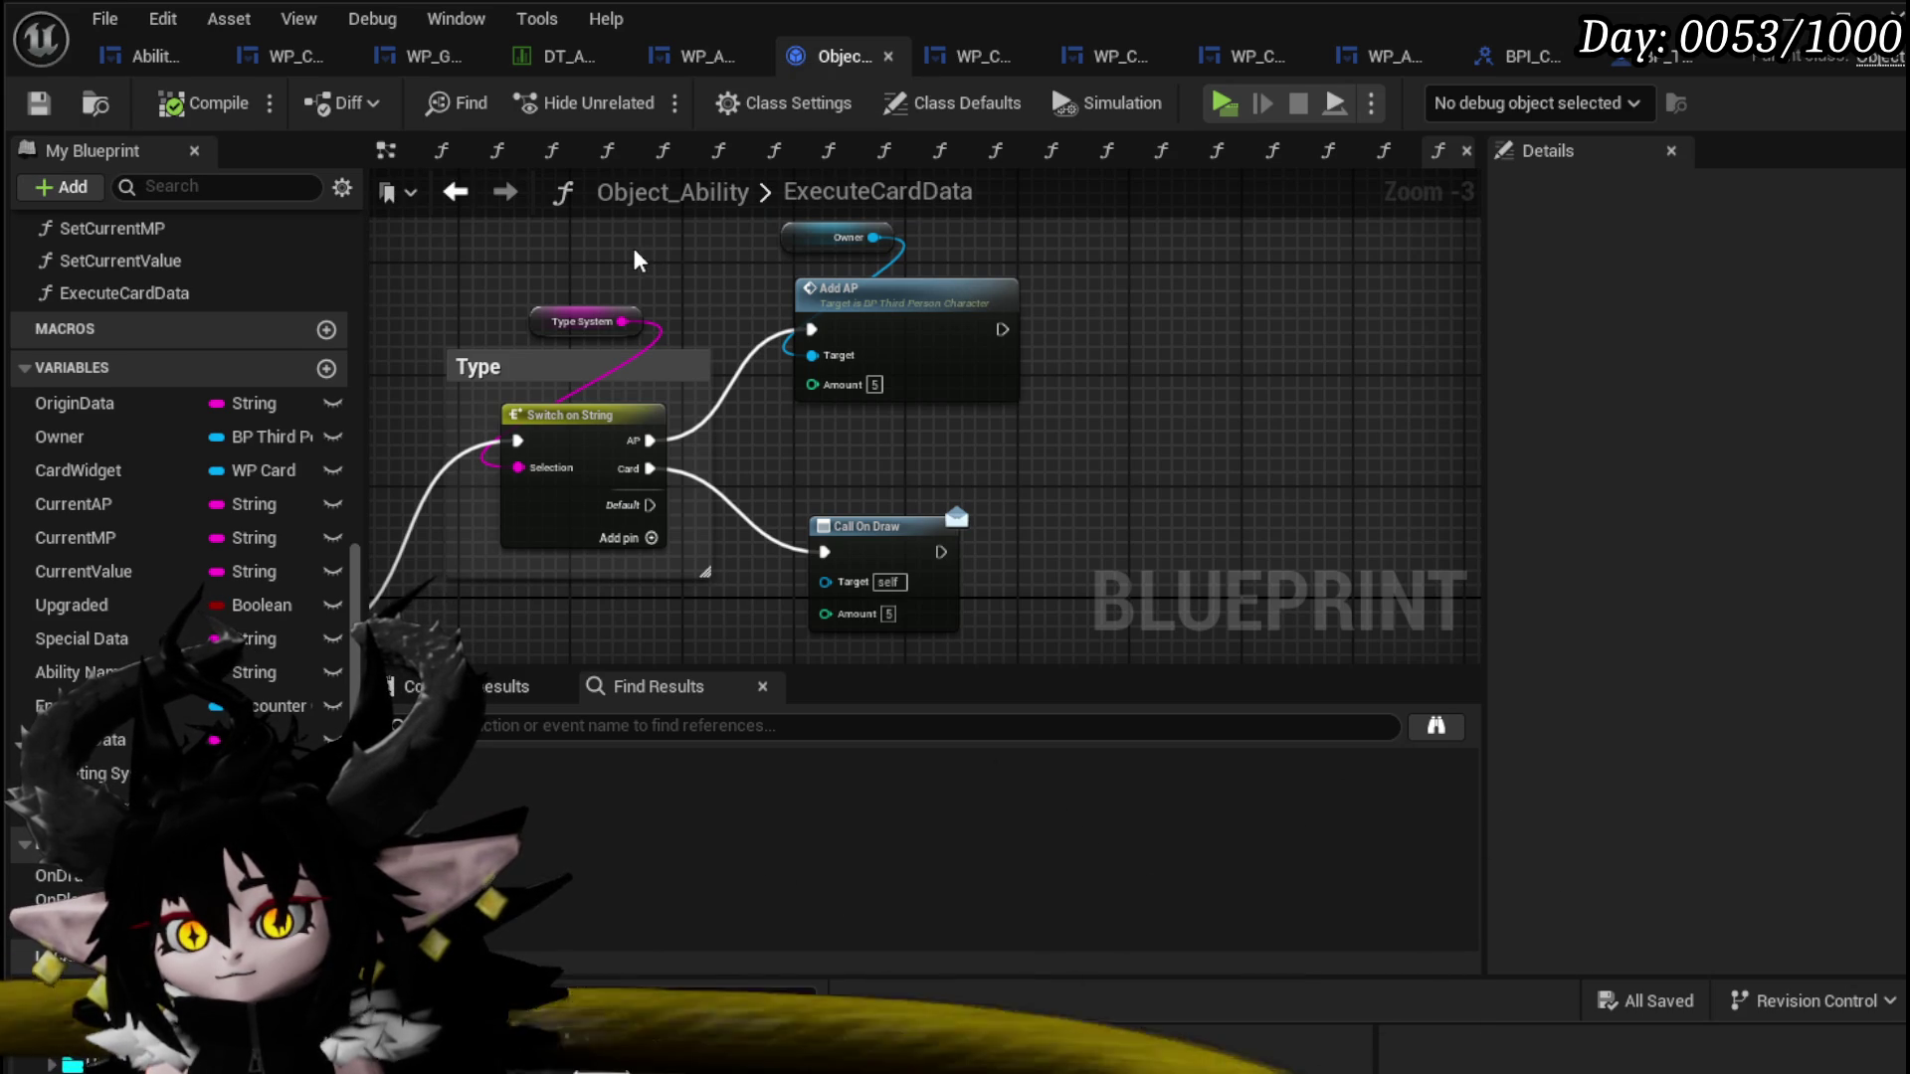
drag(636, 260, 908, 231)
mouse_move(824, 301)
mouse_down()
mouse_move(502, 257)
mouse_move(644, 316)
mouse_move(825, 269)
mouse_up()
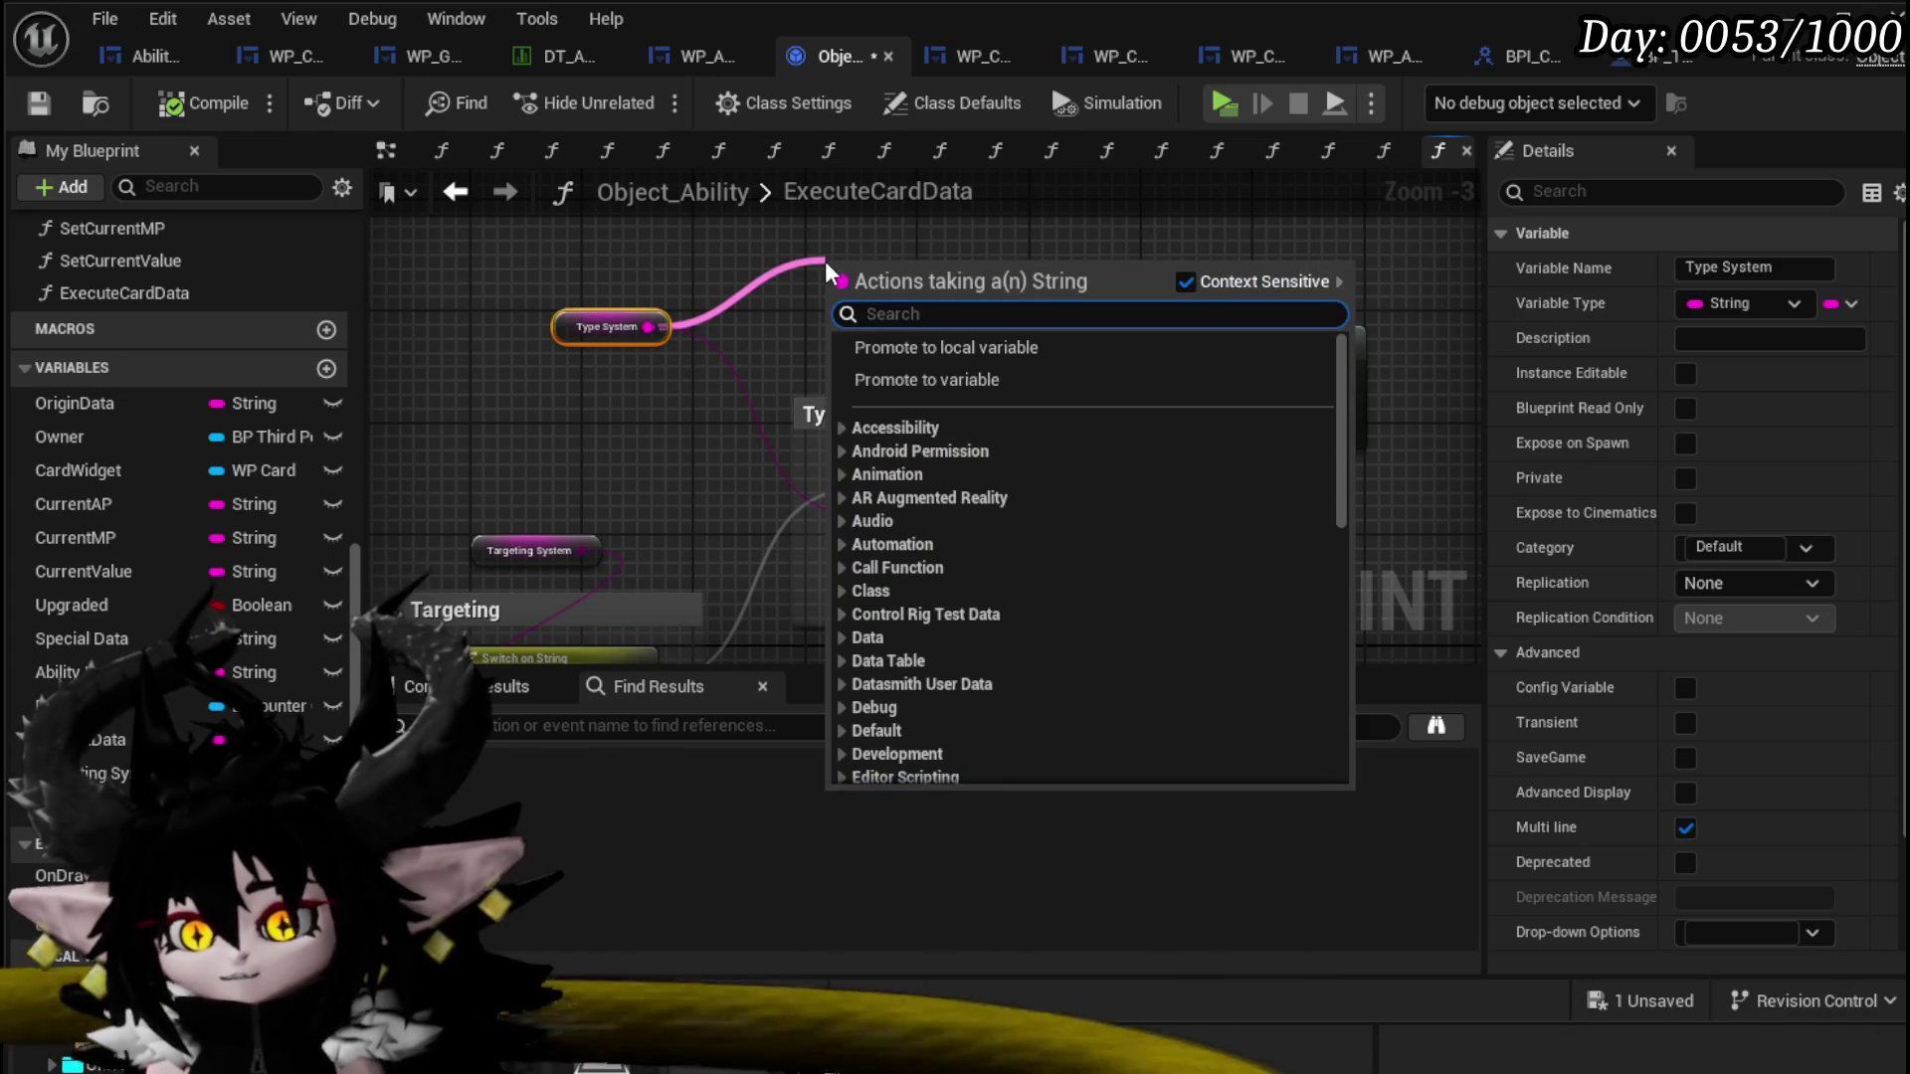
Step: Feed Type System into a Parse Into Array node and set its delimiter
text(parse)
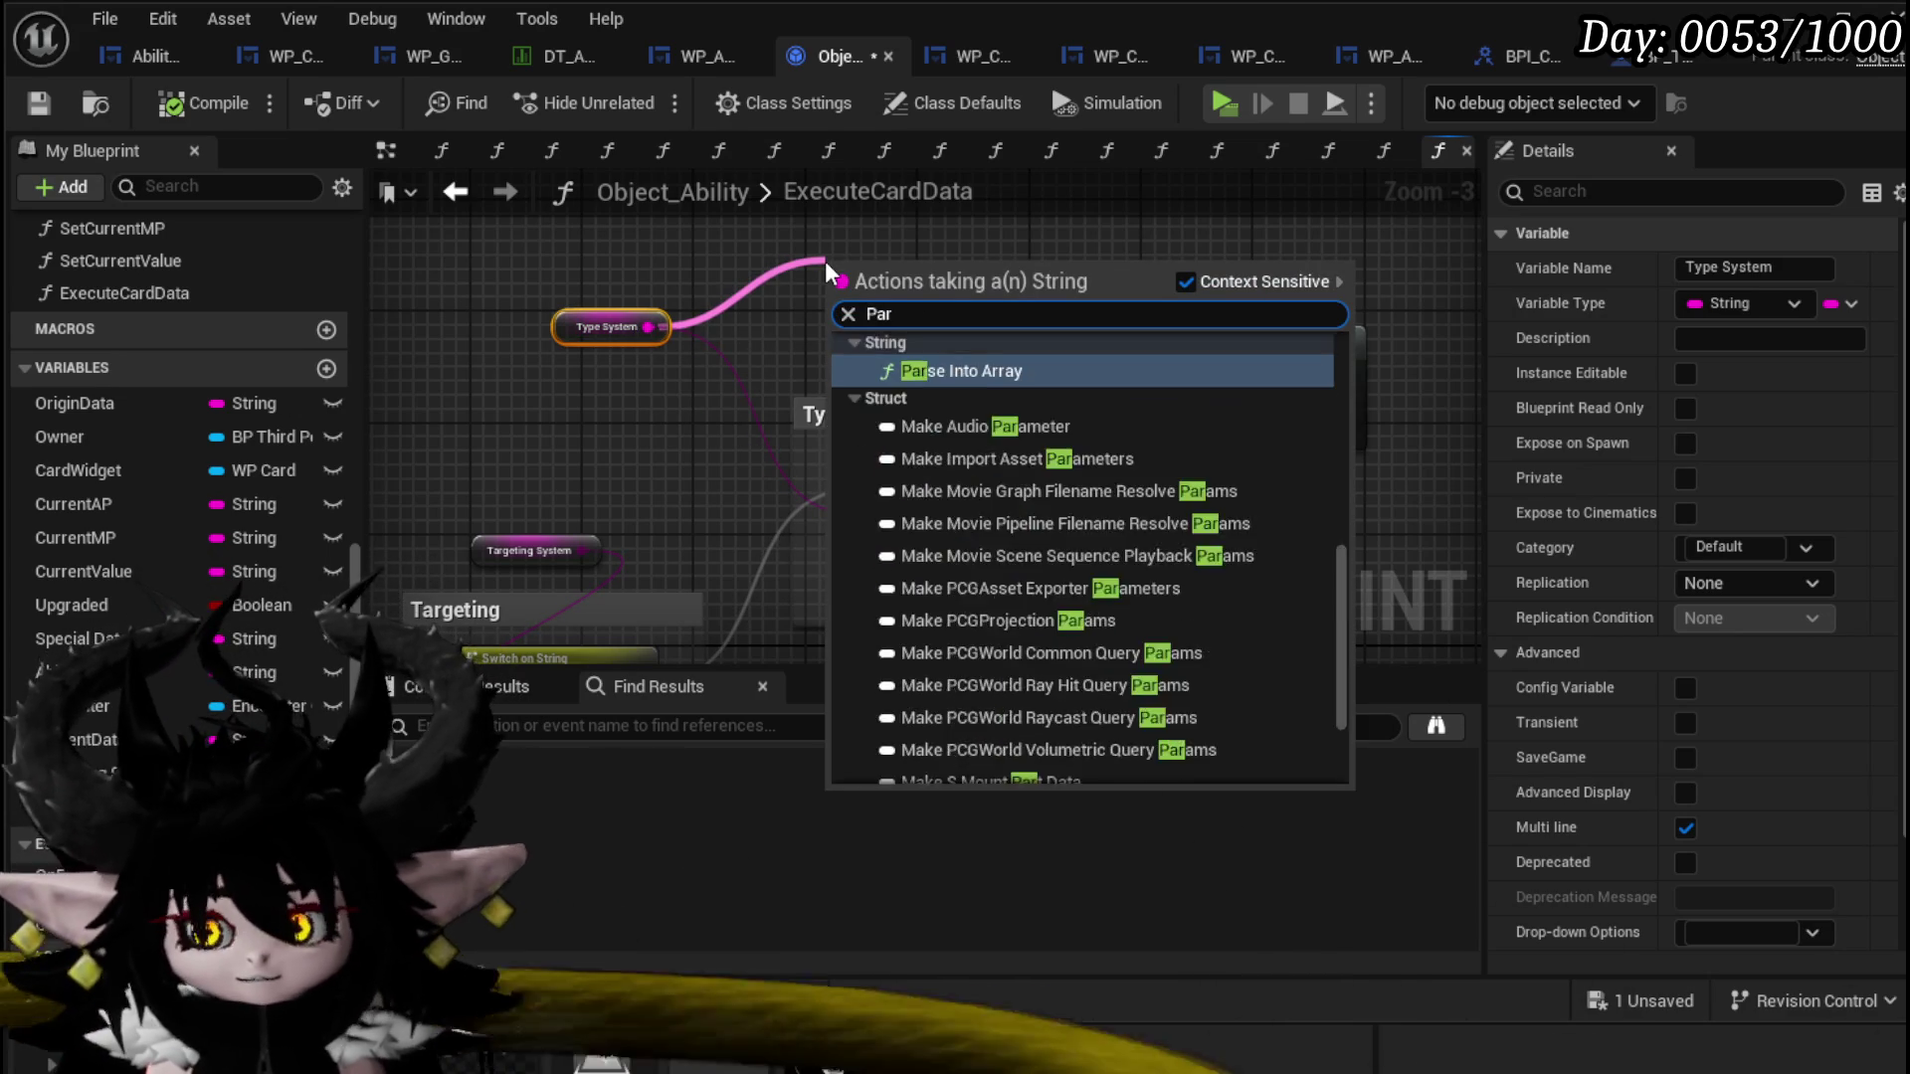
key(Return)
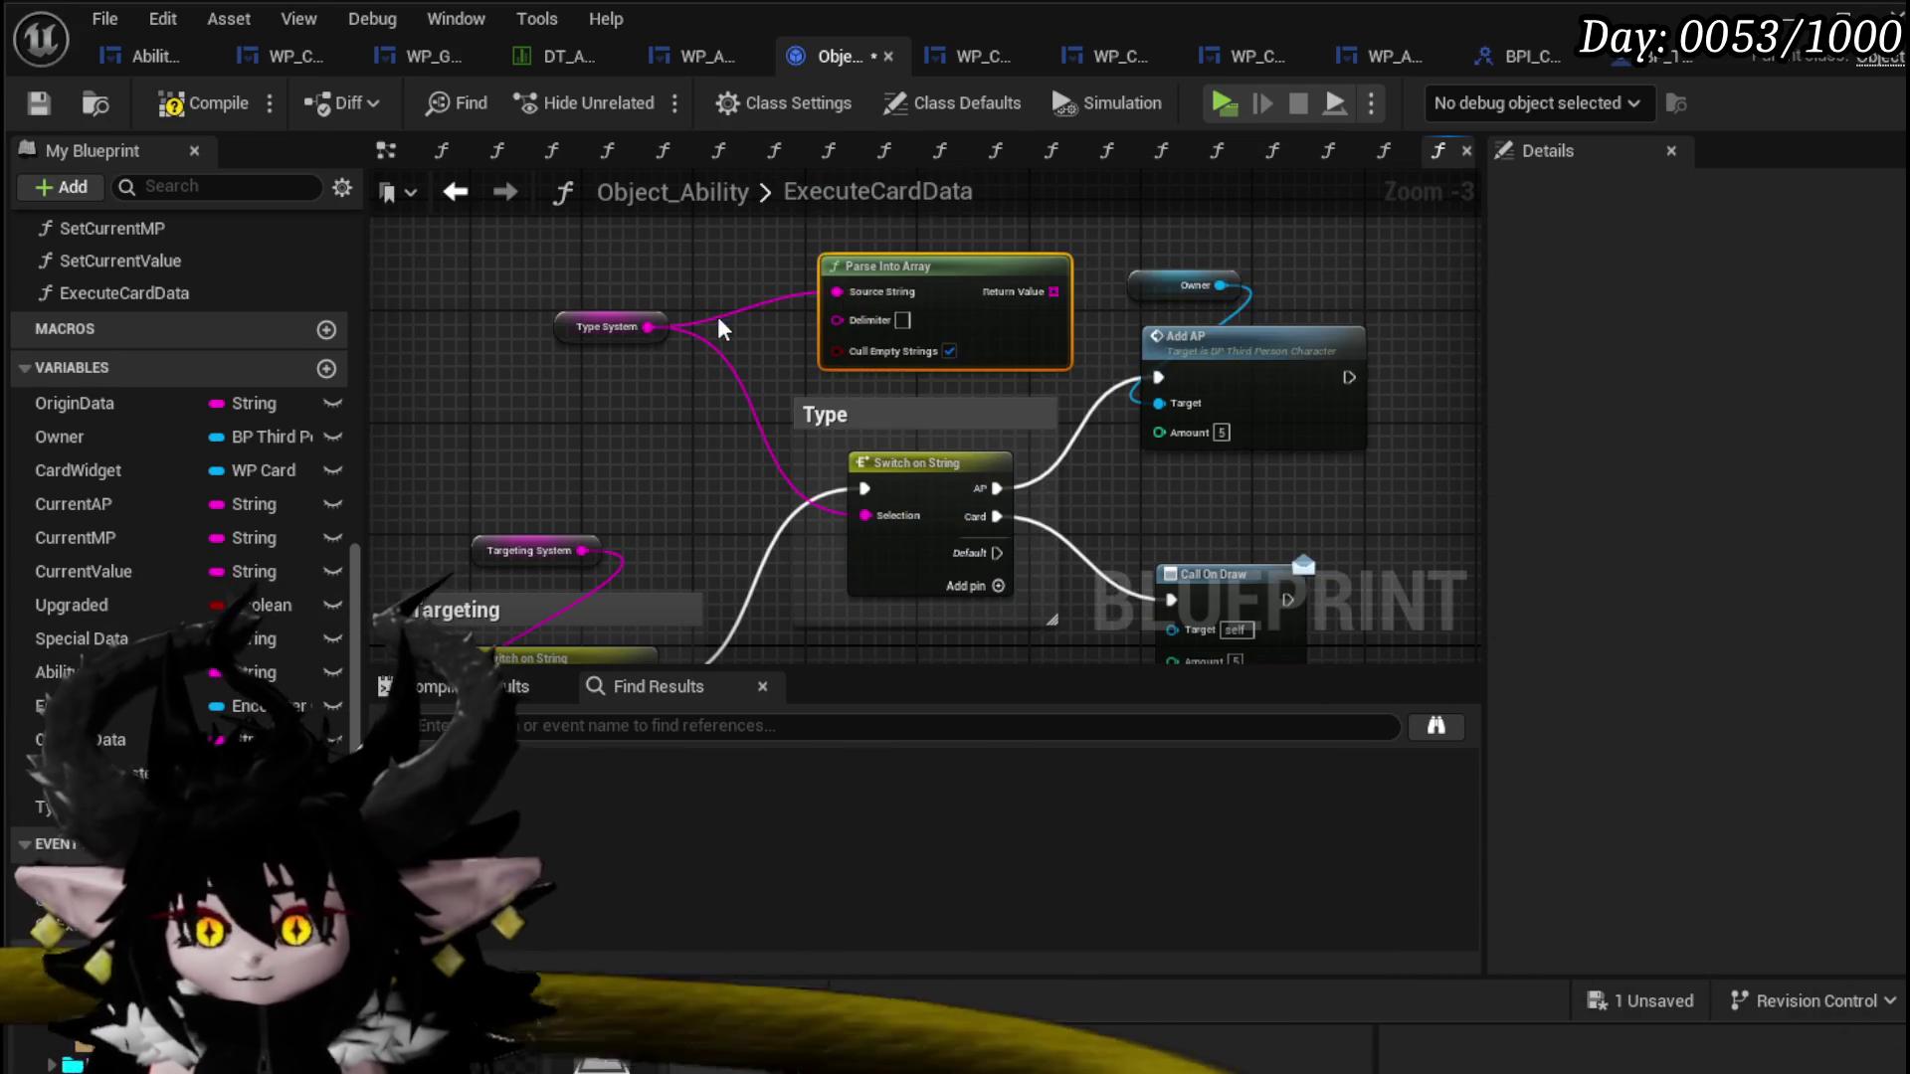
click(706, 430)
click(957, 477)
scroll(957, 477, up, 2)
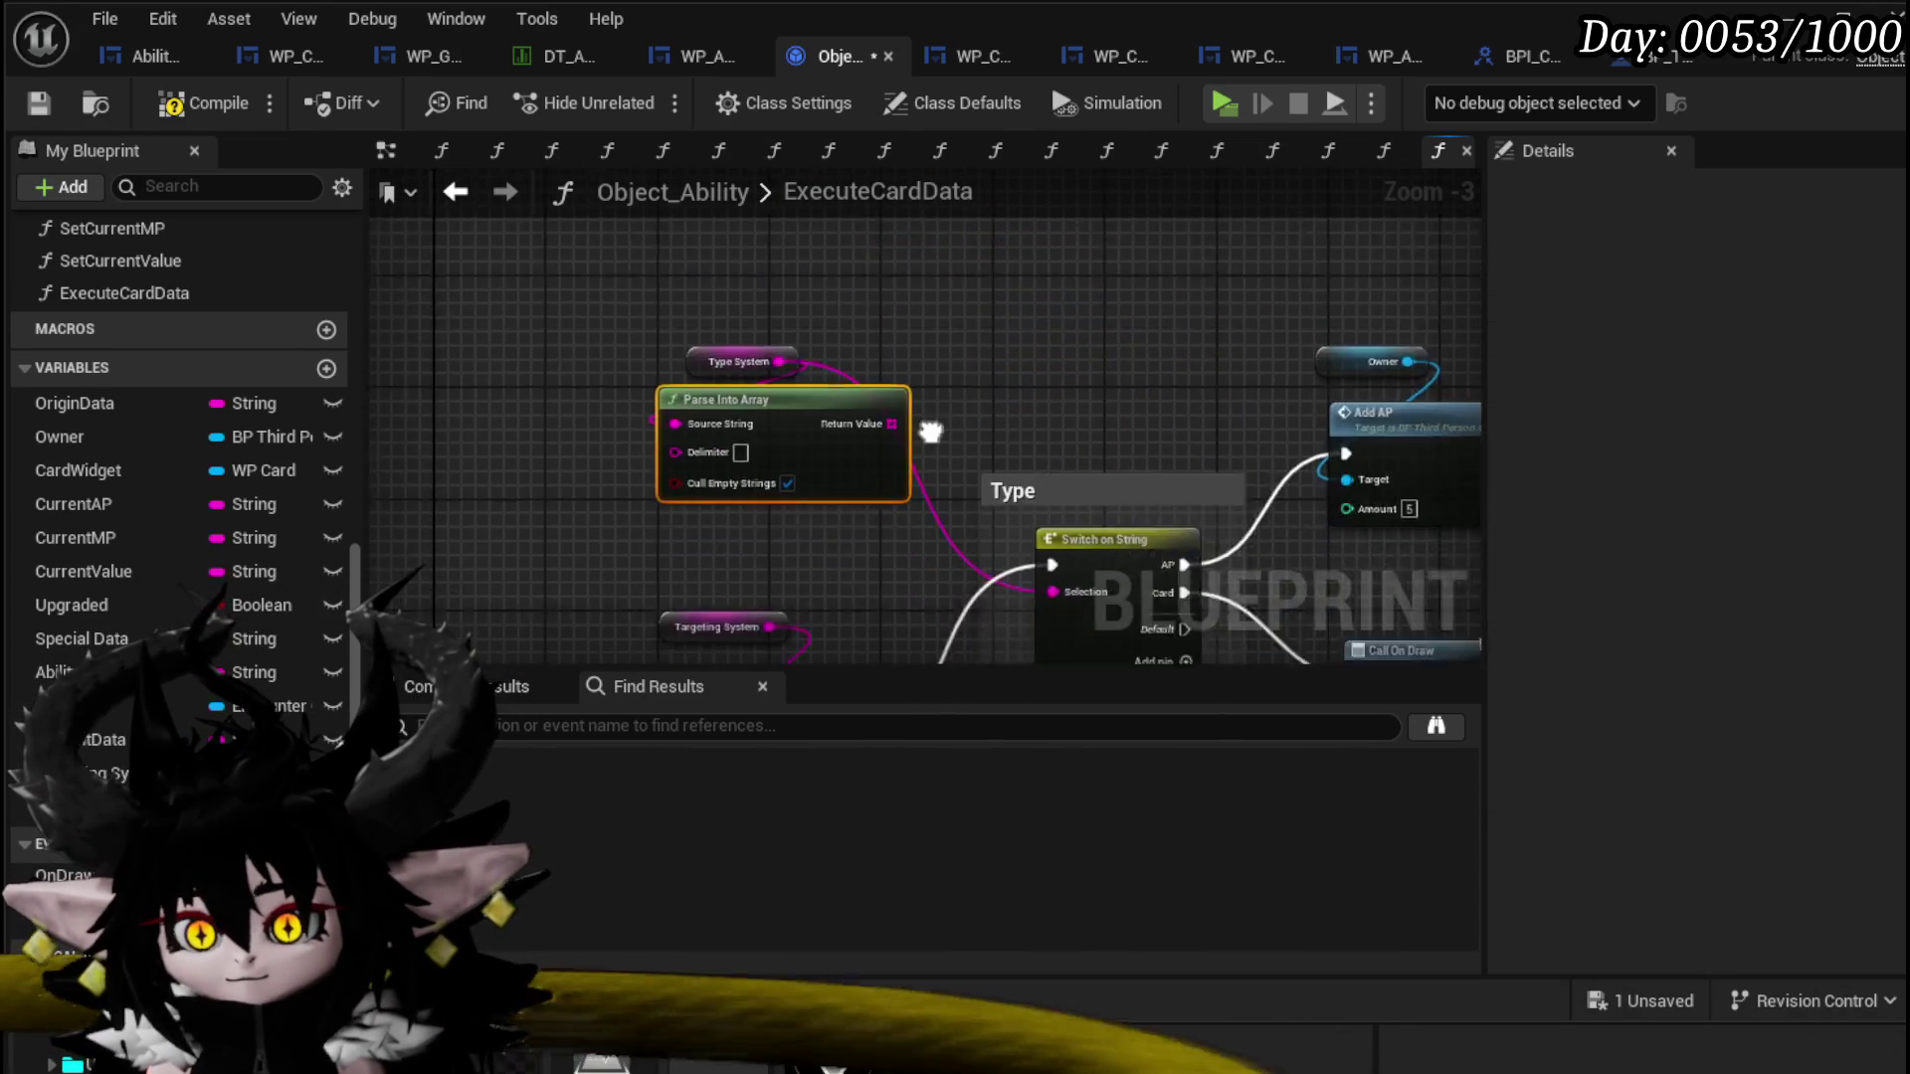
drag(875, 332, 809, 398)
click(687, 437)
text(()
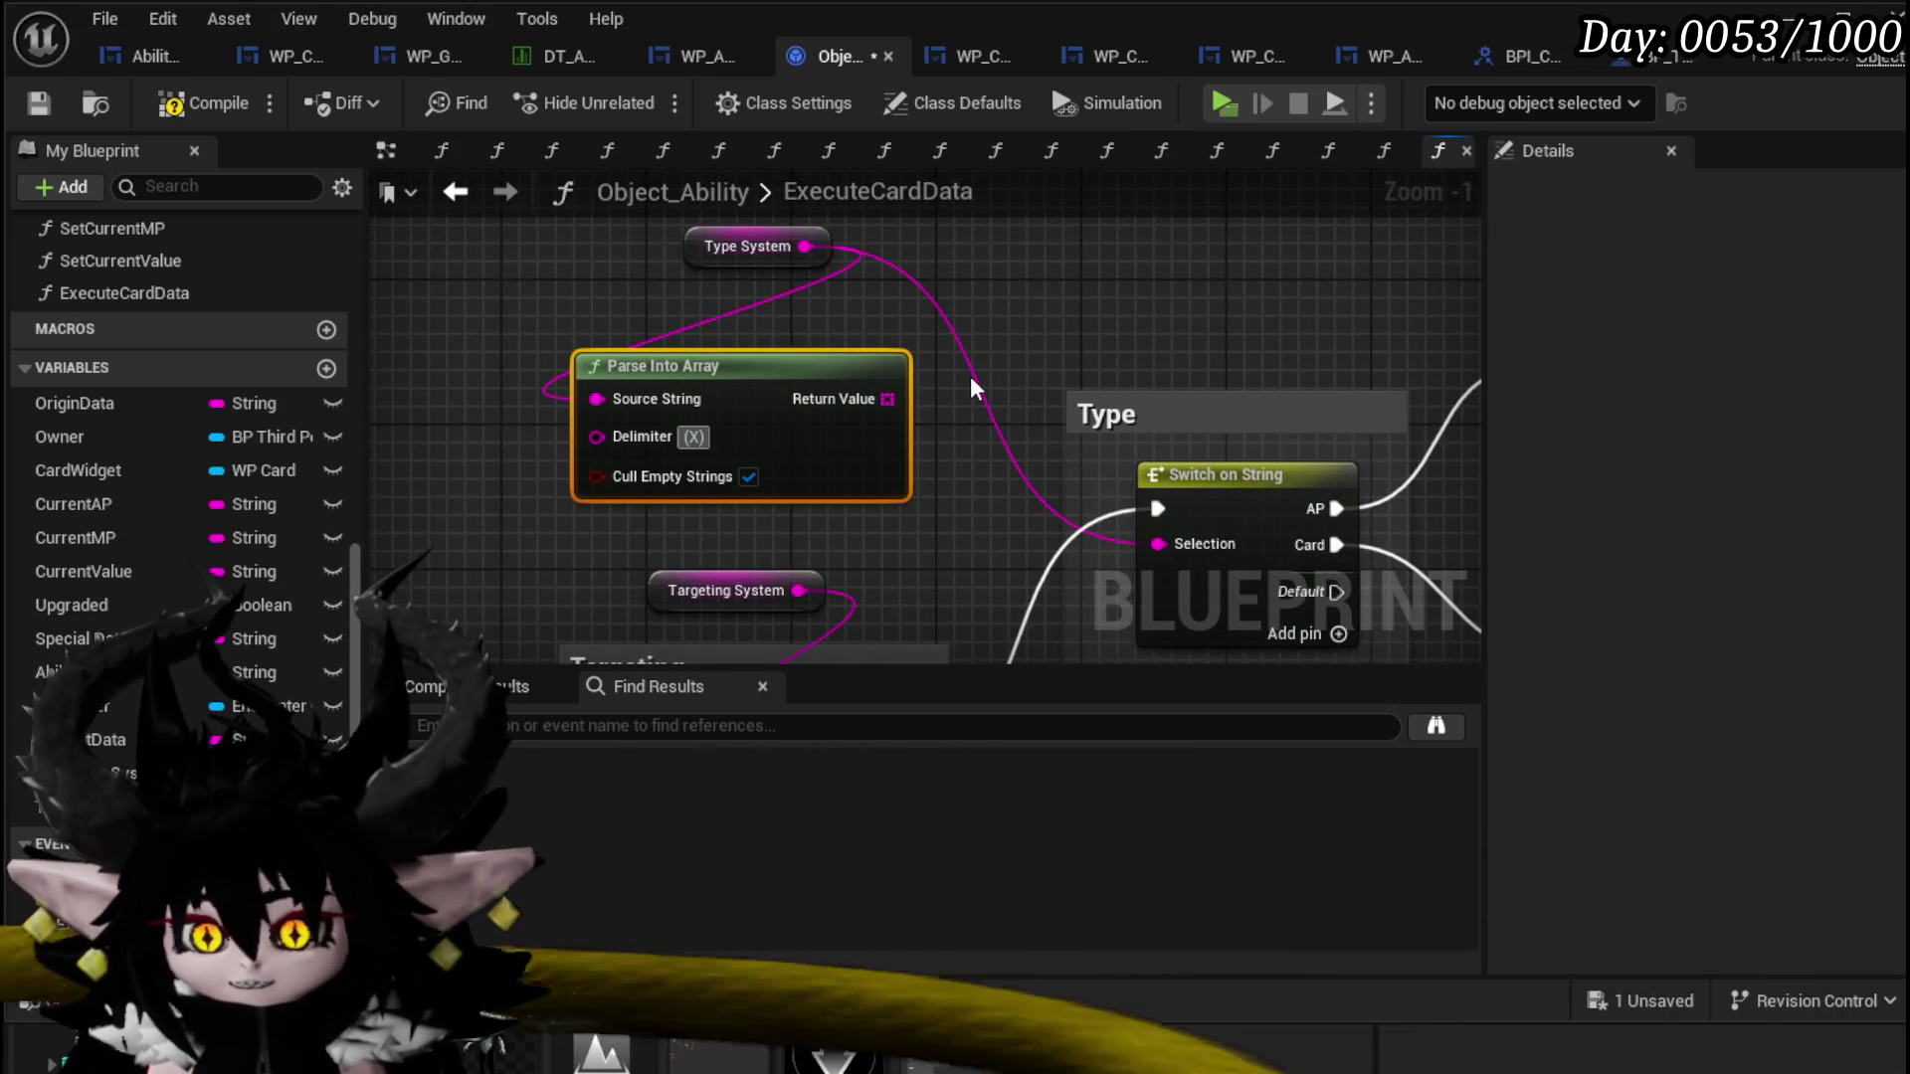
Step: Add a GET index 0 on the parsed array and wire it to the Type switch's Selection
drag(886, 398, 996, 302)
text(get)
key(Return)
mouse_move(1111, 351)
mouse_down()
mouse_move(1020, 279)
mouse_move(1083, 272)
mouse_move(1143, 563)
mouse_move(1158, 543)
mouse_up()
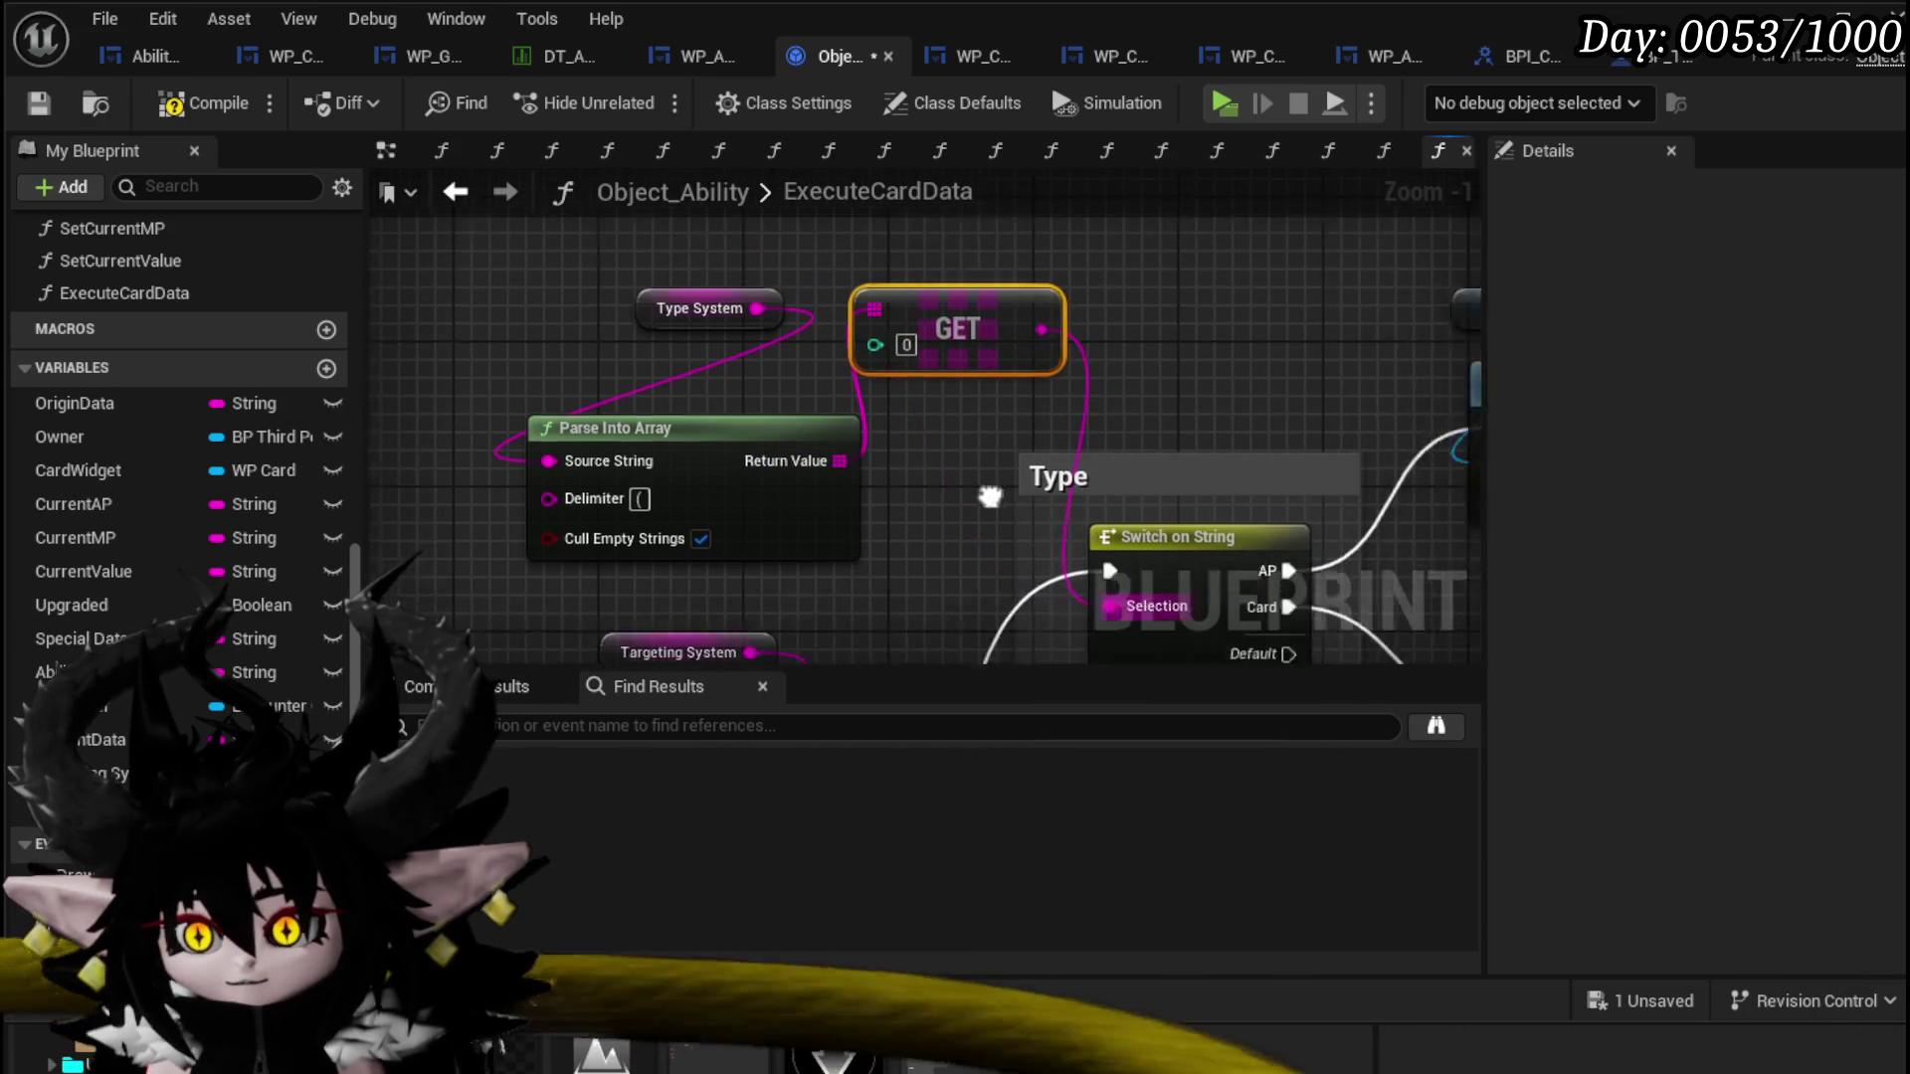
drag(880, 410, 904, 261)
Step: Add a GET index 1 and feed it into a duplicated Parse Into Array node
mouse_move(765, 543)
mouse_down()
mouse_move(887, 422)
mouse_move(883, 400)
mouse_up()
text(get)
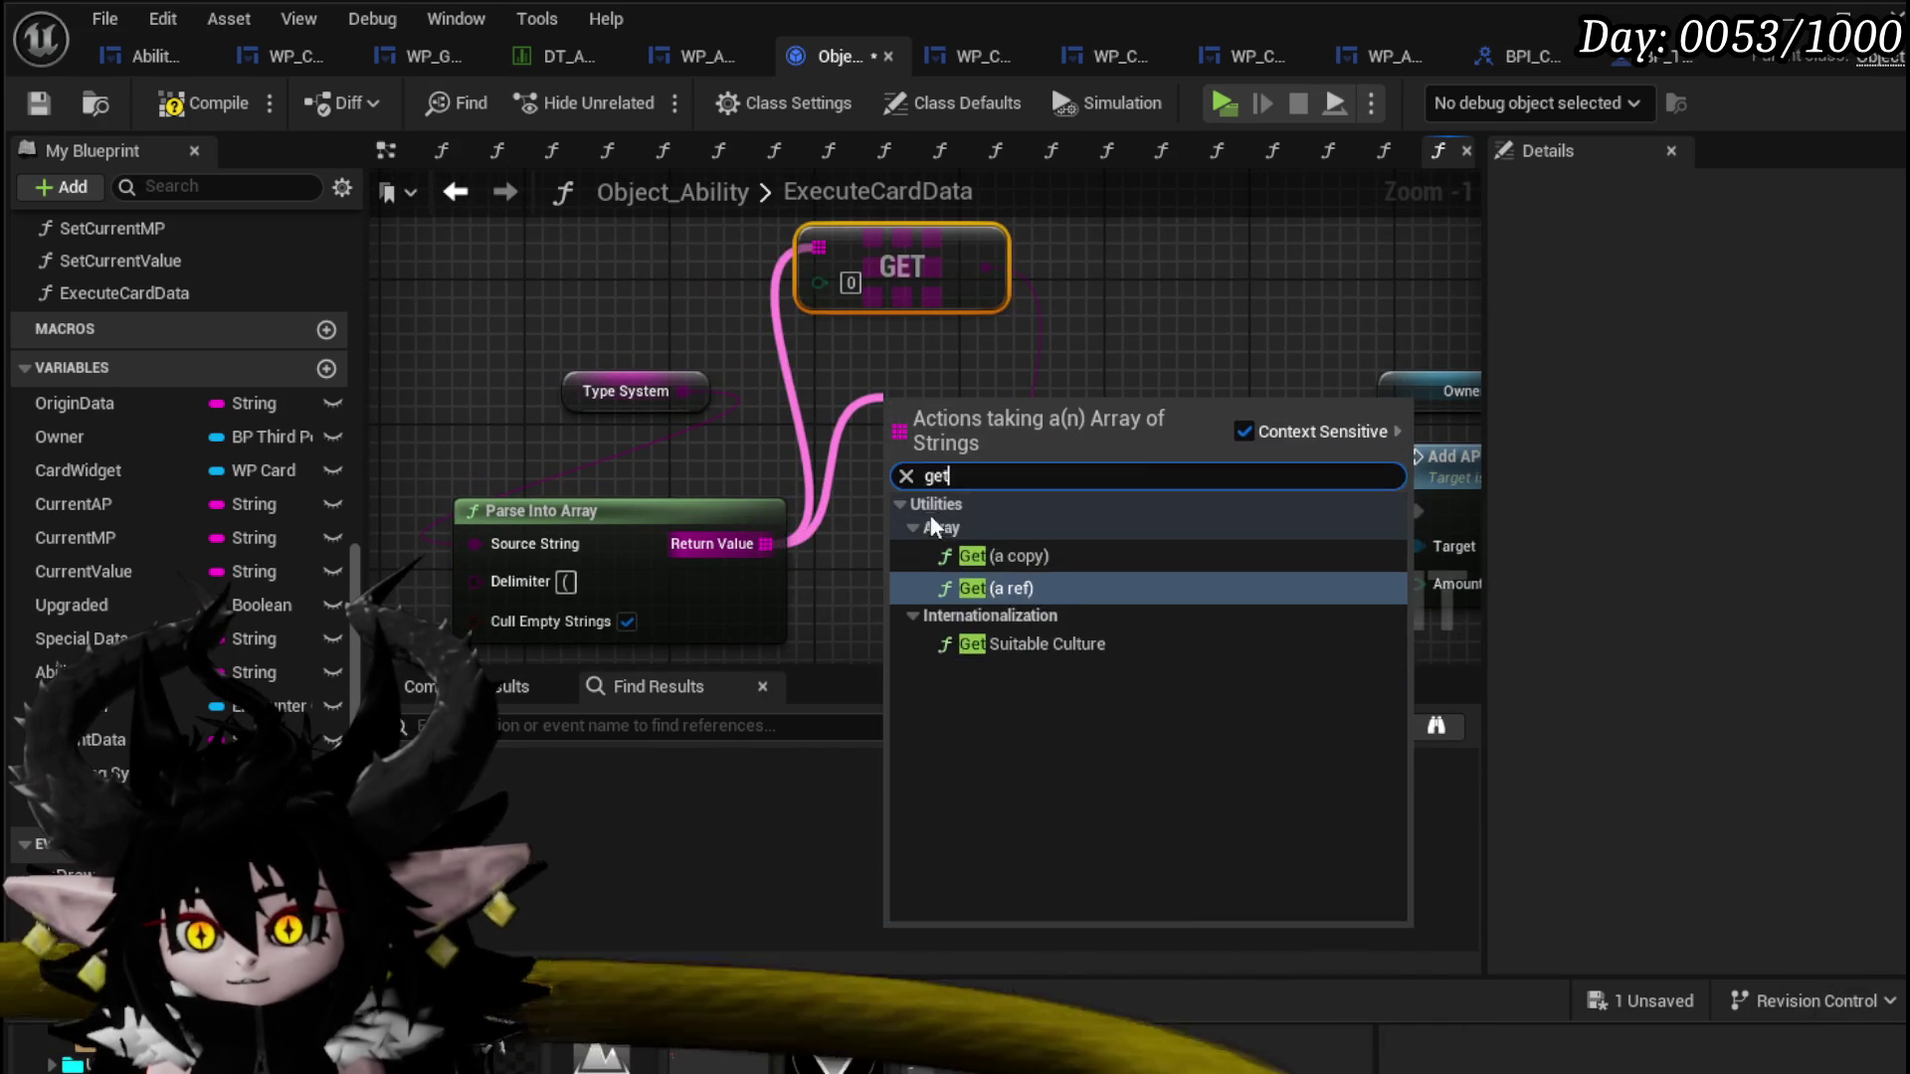
key(Return)
drag(1040, 435, 971, 380)
click(848, 392)
click(635, 577)
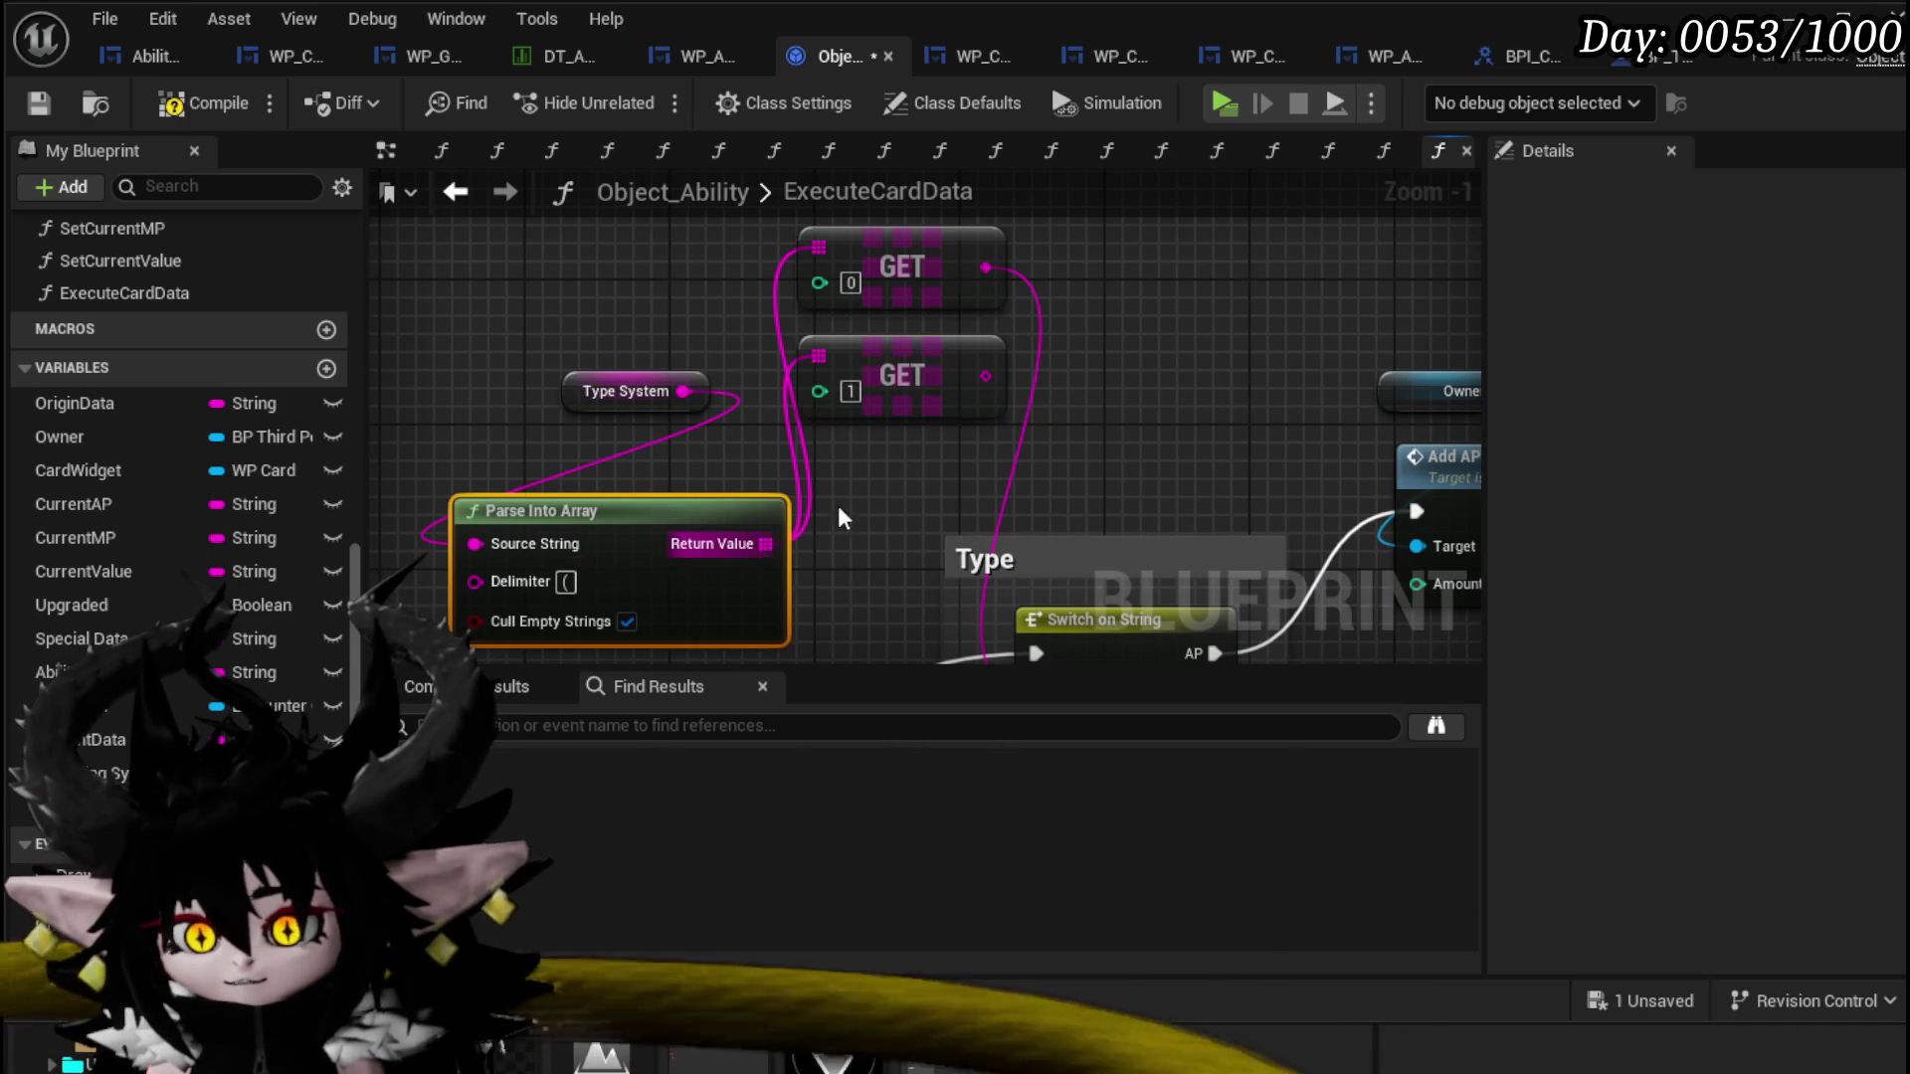
key(ctrl+c)
key(ctrl+v)
mouse_move(892, 525)
mouse_down()
mouse_move(1086, 307)
mouse_move(1019, 310)
mouse_up()
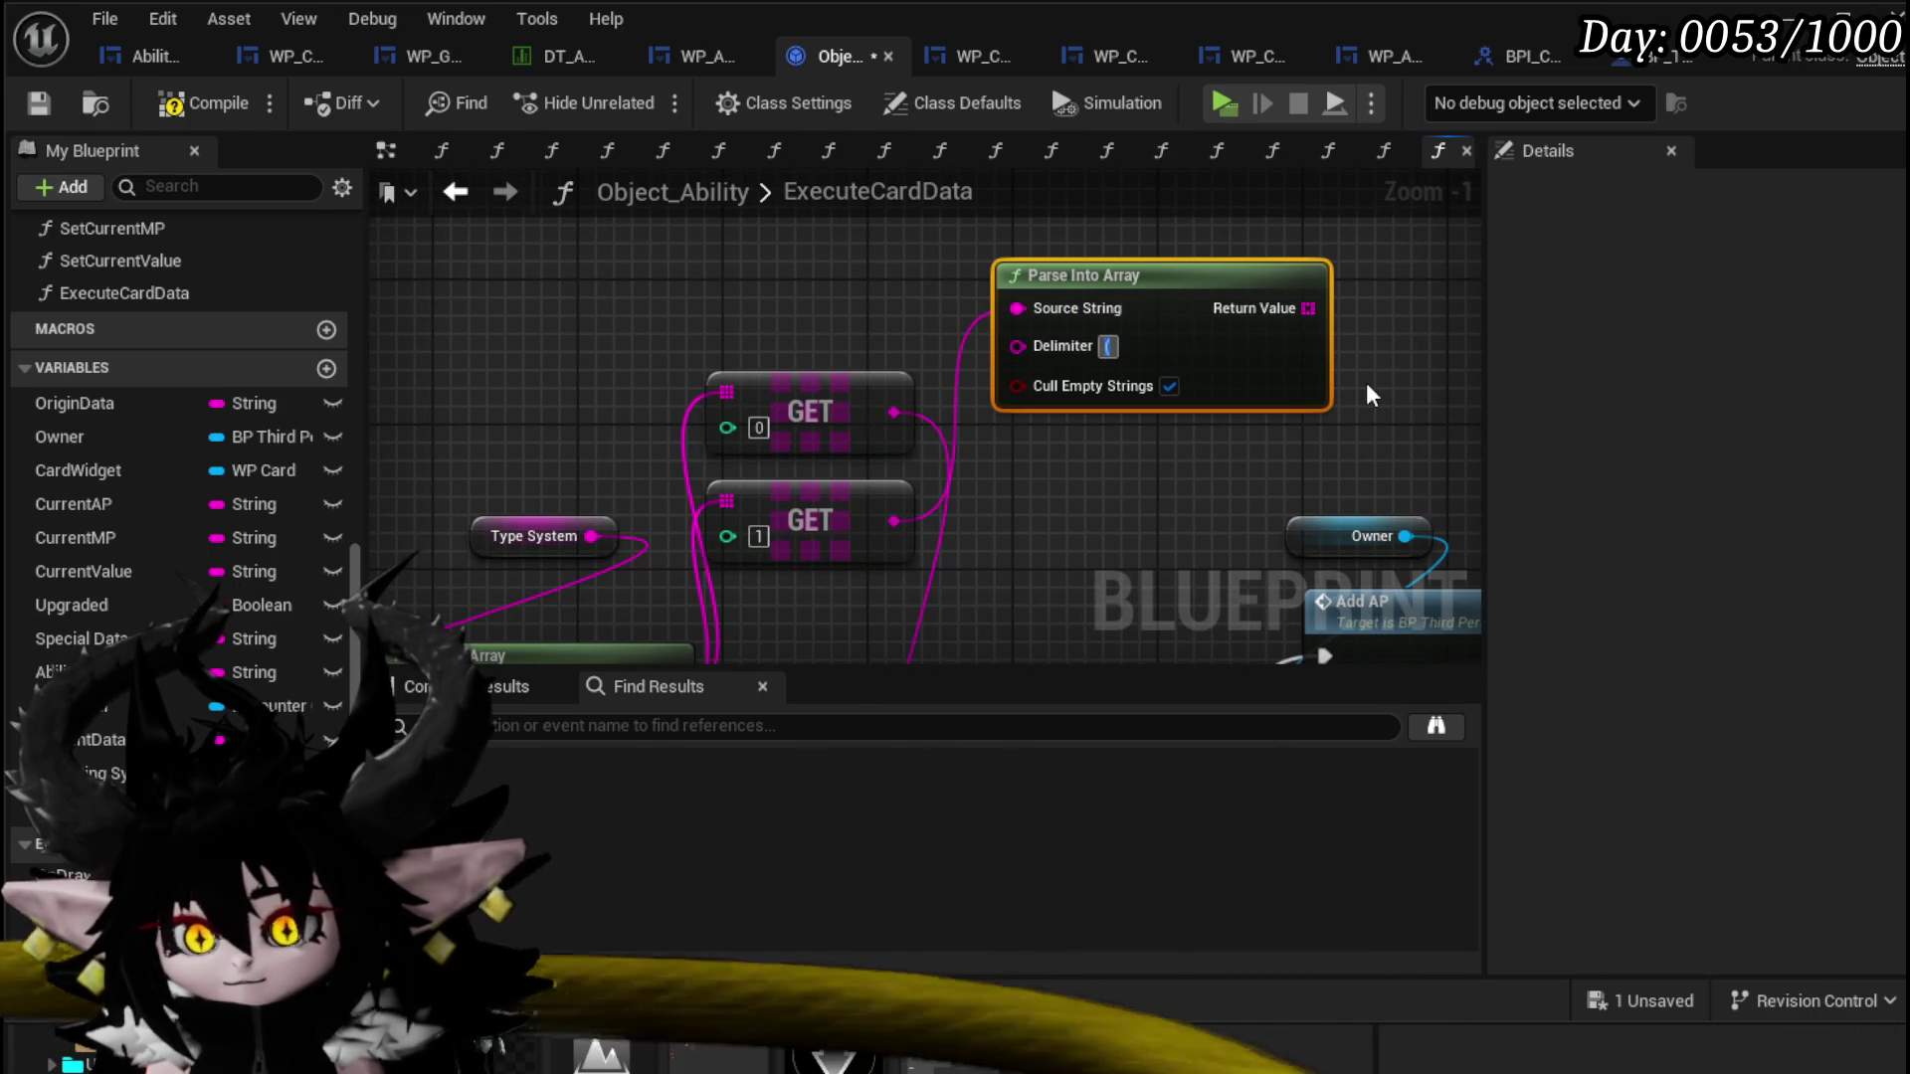
Step: Add a GET on the second parsed array and move Type System and Parse Into Array up-left
mouse_move(1240, 325)
mouse_down()
mouse_move(859, 251)
mouse_move(793, 305)
mouse_move(1066, 320)
mouse_up()
text(get)
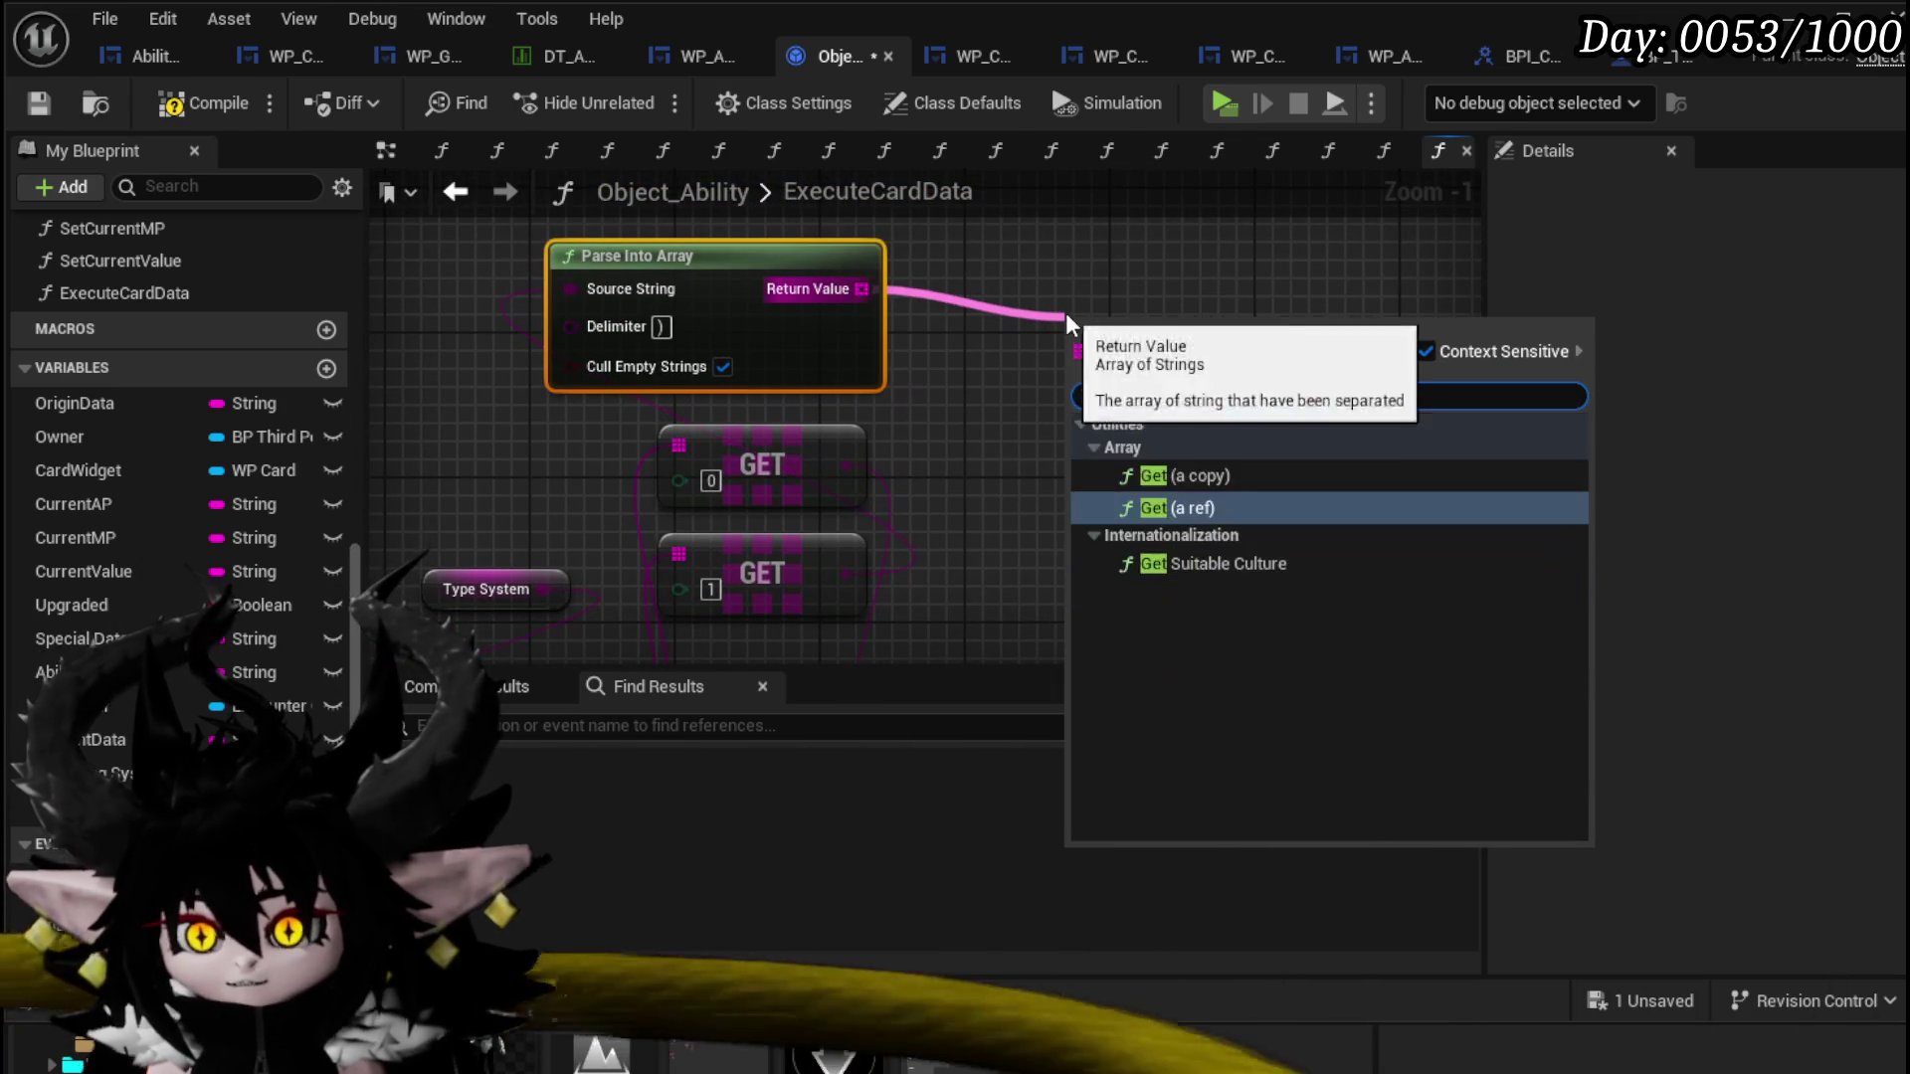
click(1184, 507)
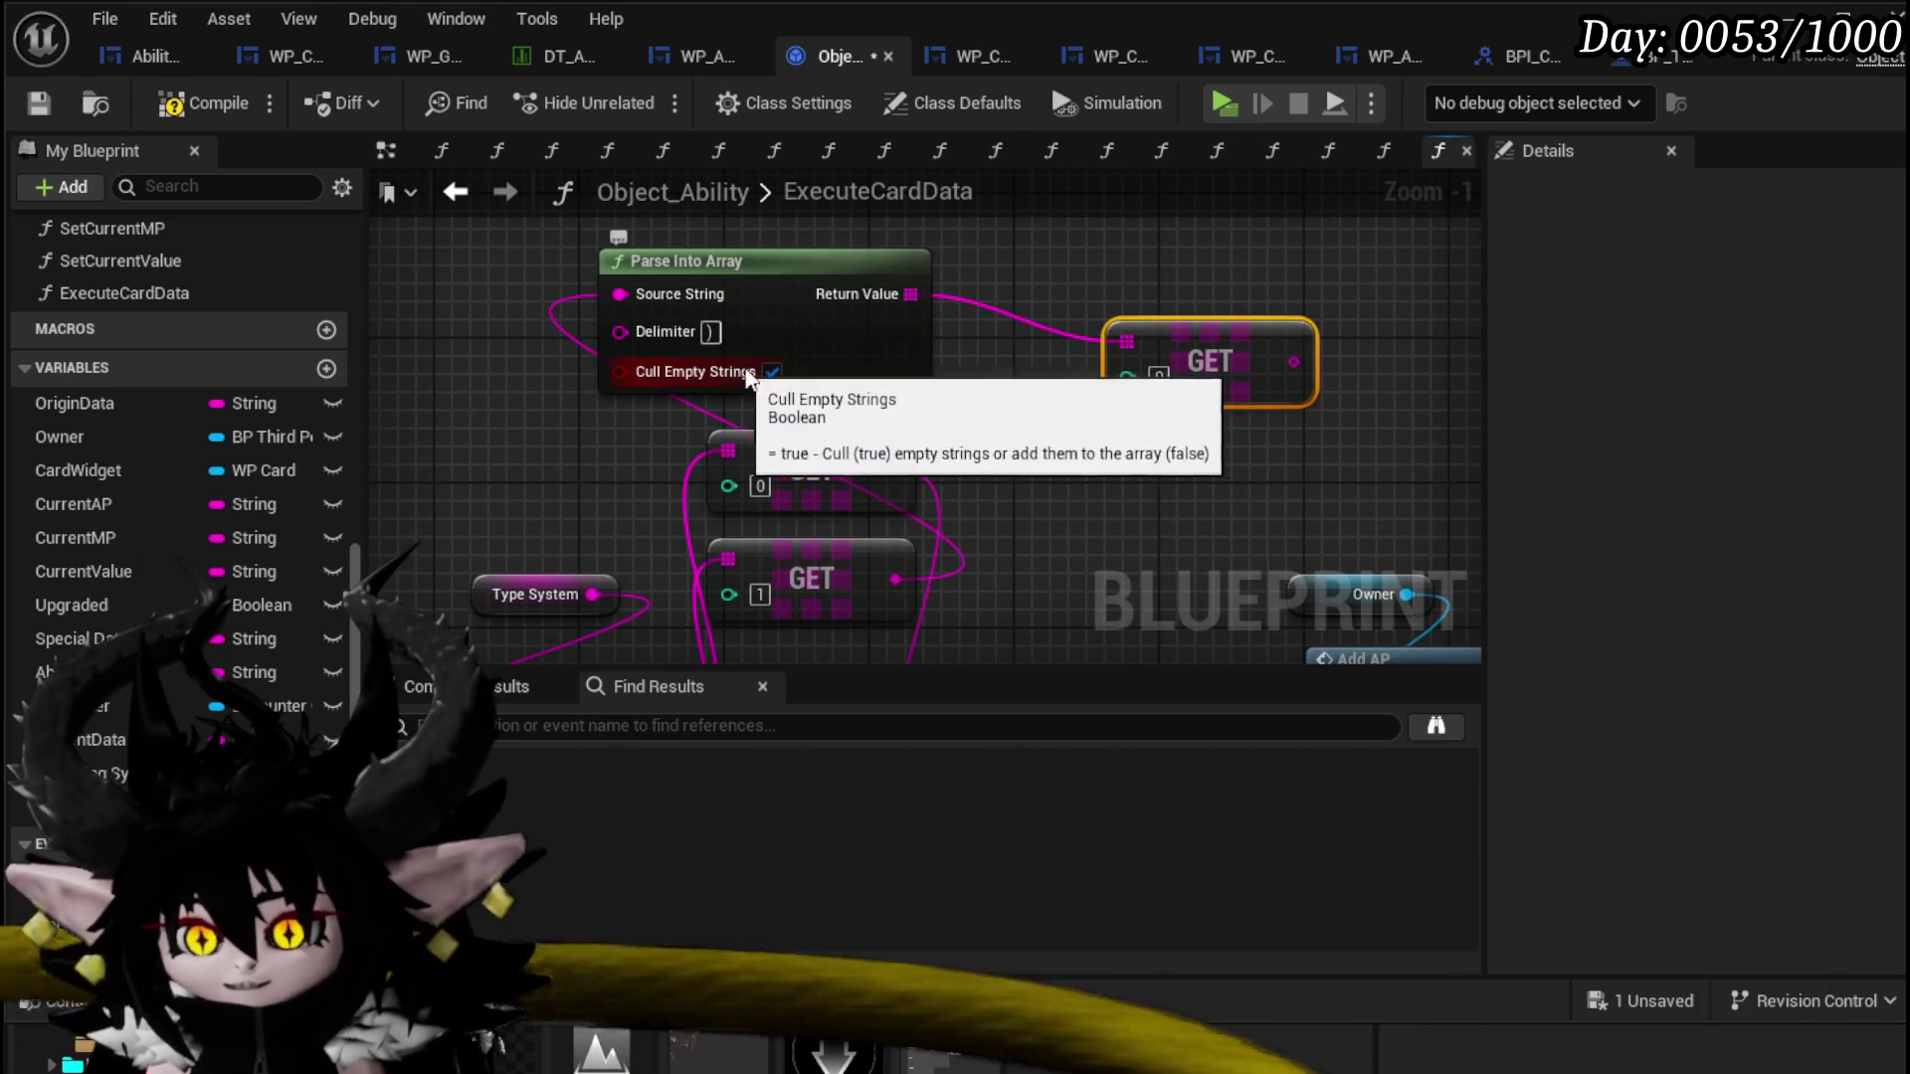
mouse_move(783, 341)
mouse_down()
mouse_move(747, 641)
mouse_move(663, 551)
mouse_up()
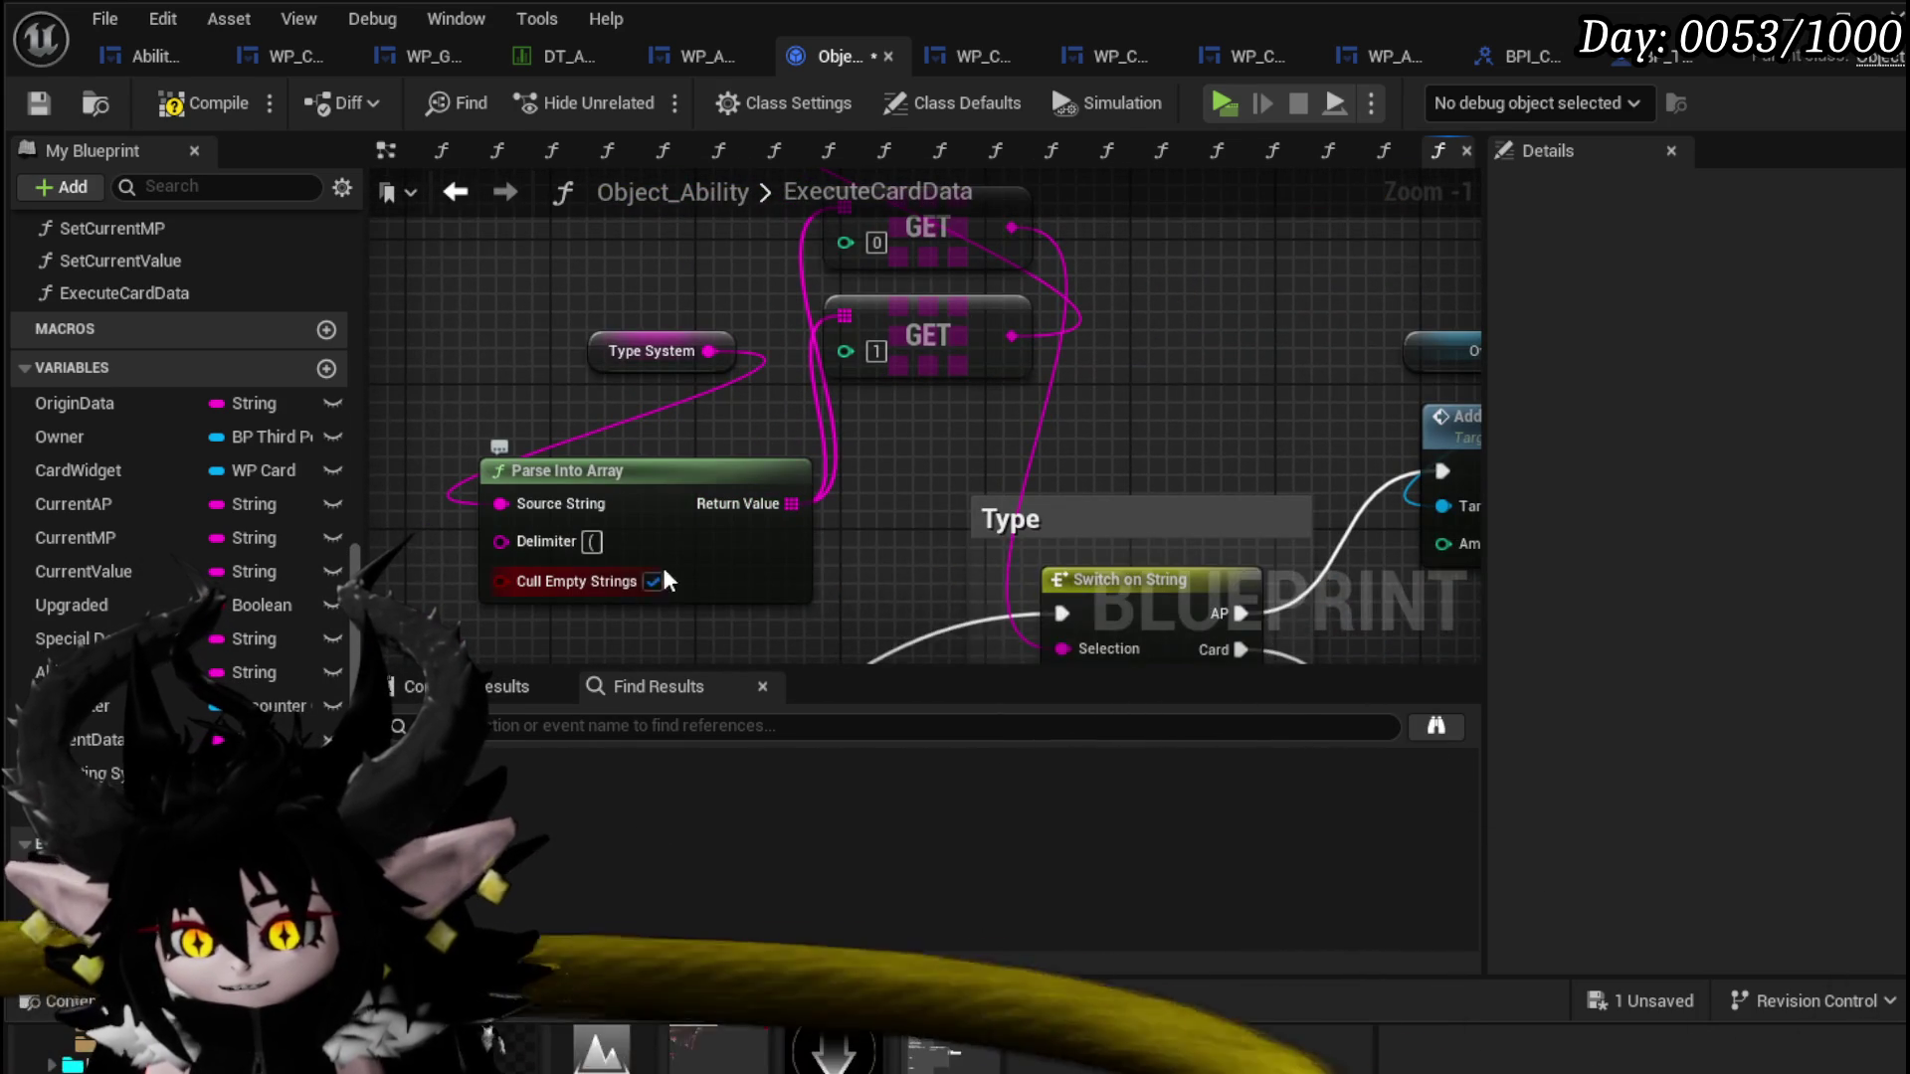
drag(737, 434, 702, 490)
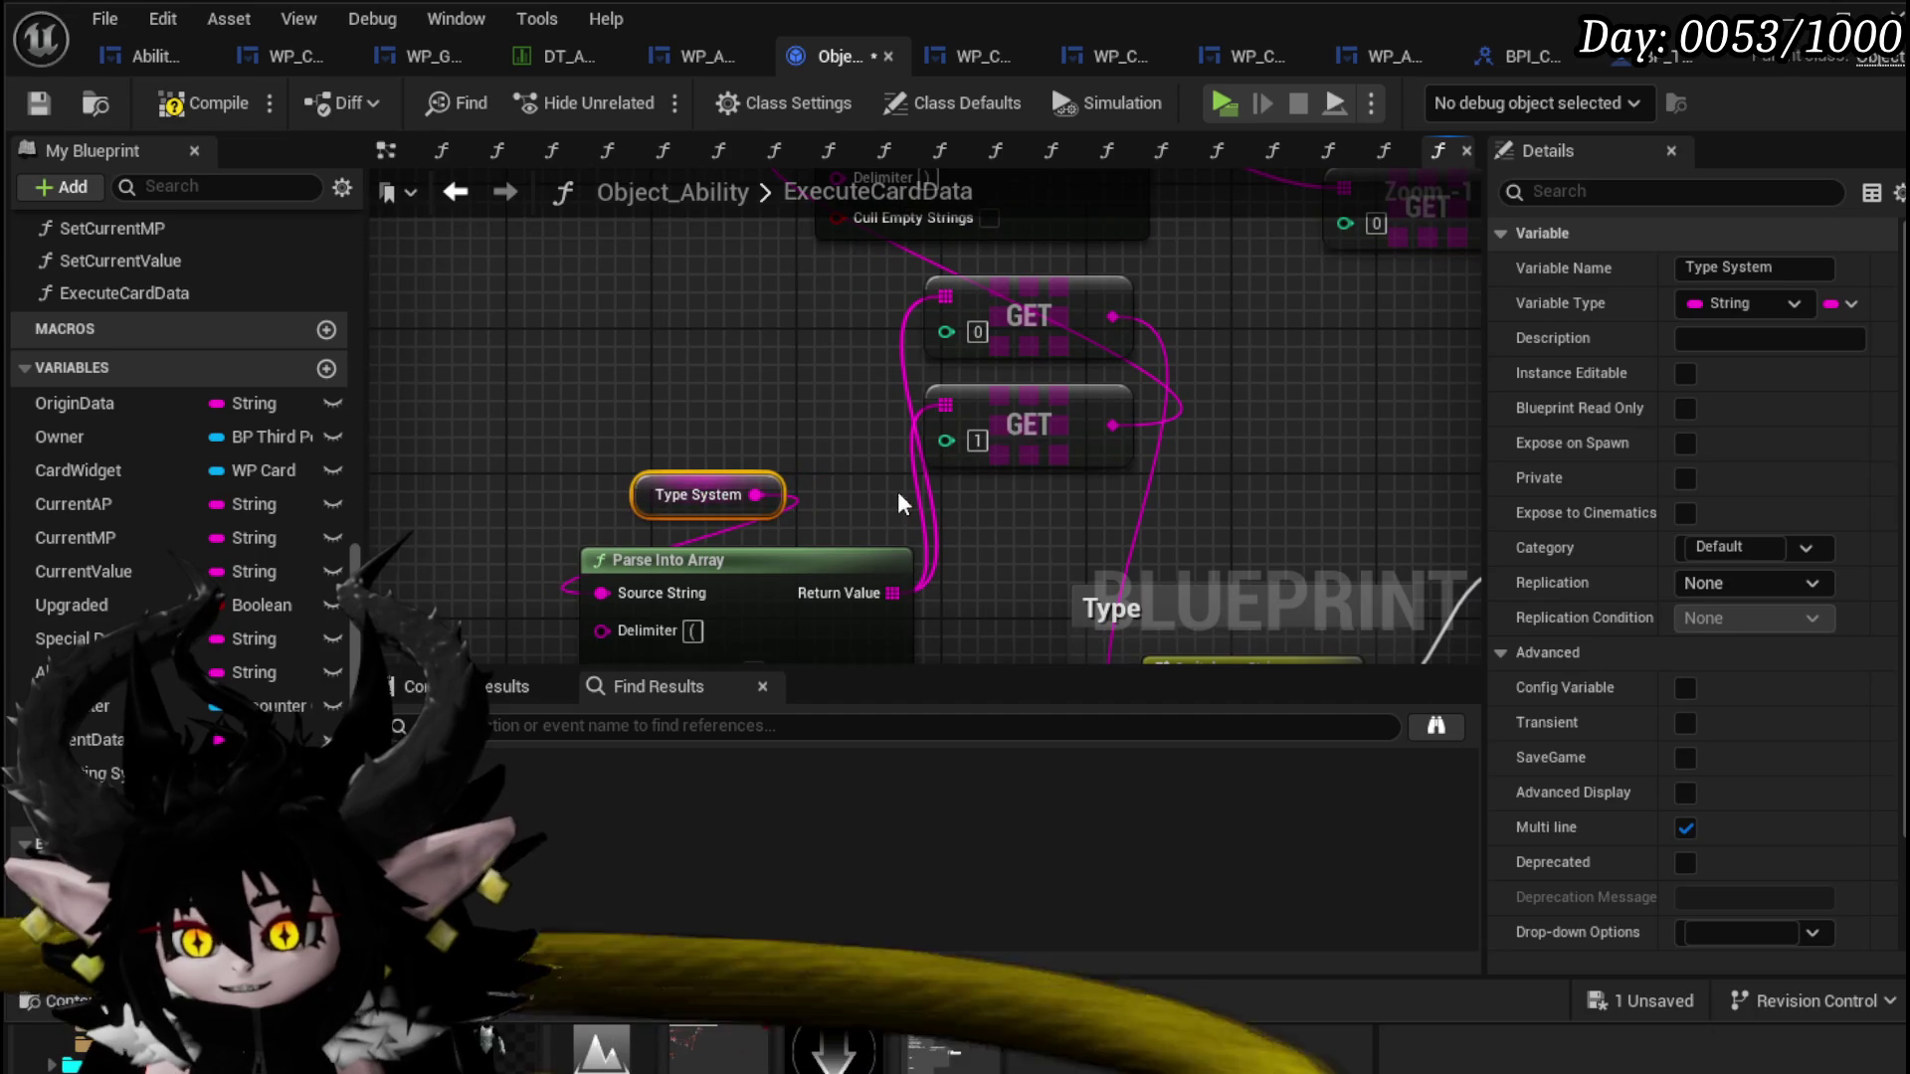
drag(903, 504, 617, 468)
drag(708, 312, 597, 248)
Step: Rearrange the GET nodes and frame the new GET in a comment titled Amount
mouse_move(901, 465)
mouse_down()
mouse_move(947, 429)
mouse_move(591, 543)
mouse_up()
drag(876, 338, 843, 584)
drag(656, 554, 1056, 241)
mouse_move(677, 446)
mouse_down()
mouse_move(1041, 234)
mouse_move(945, 249)
mouse_move(1085, 303)
mouse_move(748, 378)
mouse_up()
text(c)
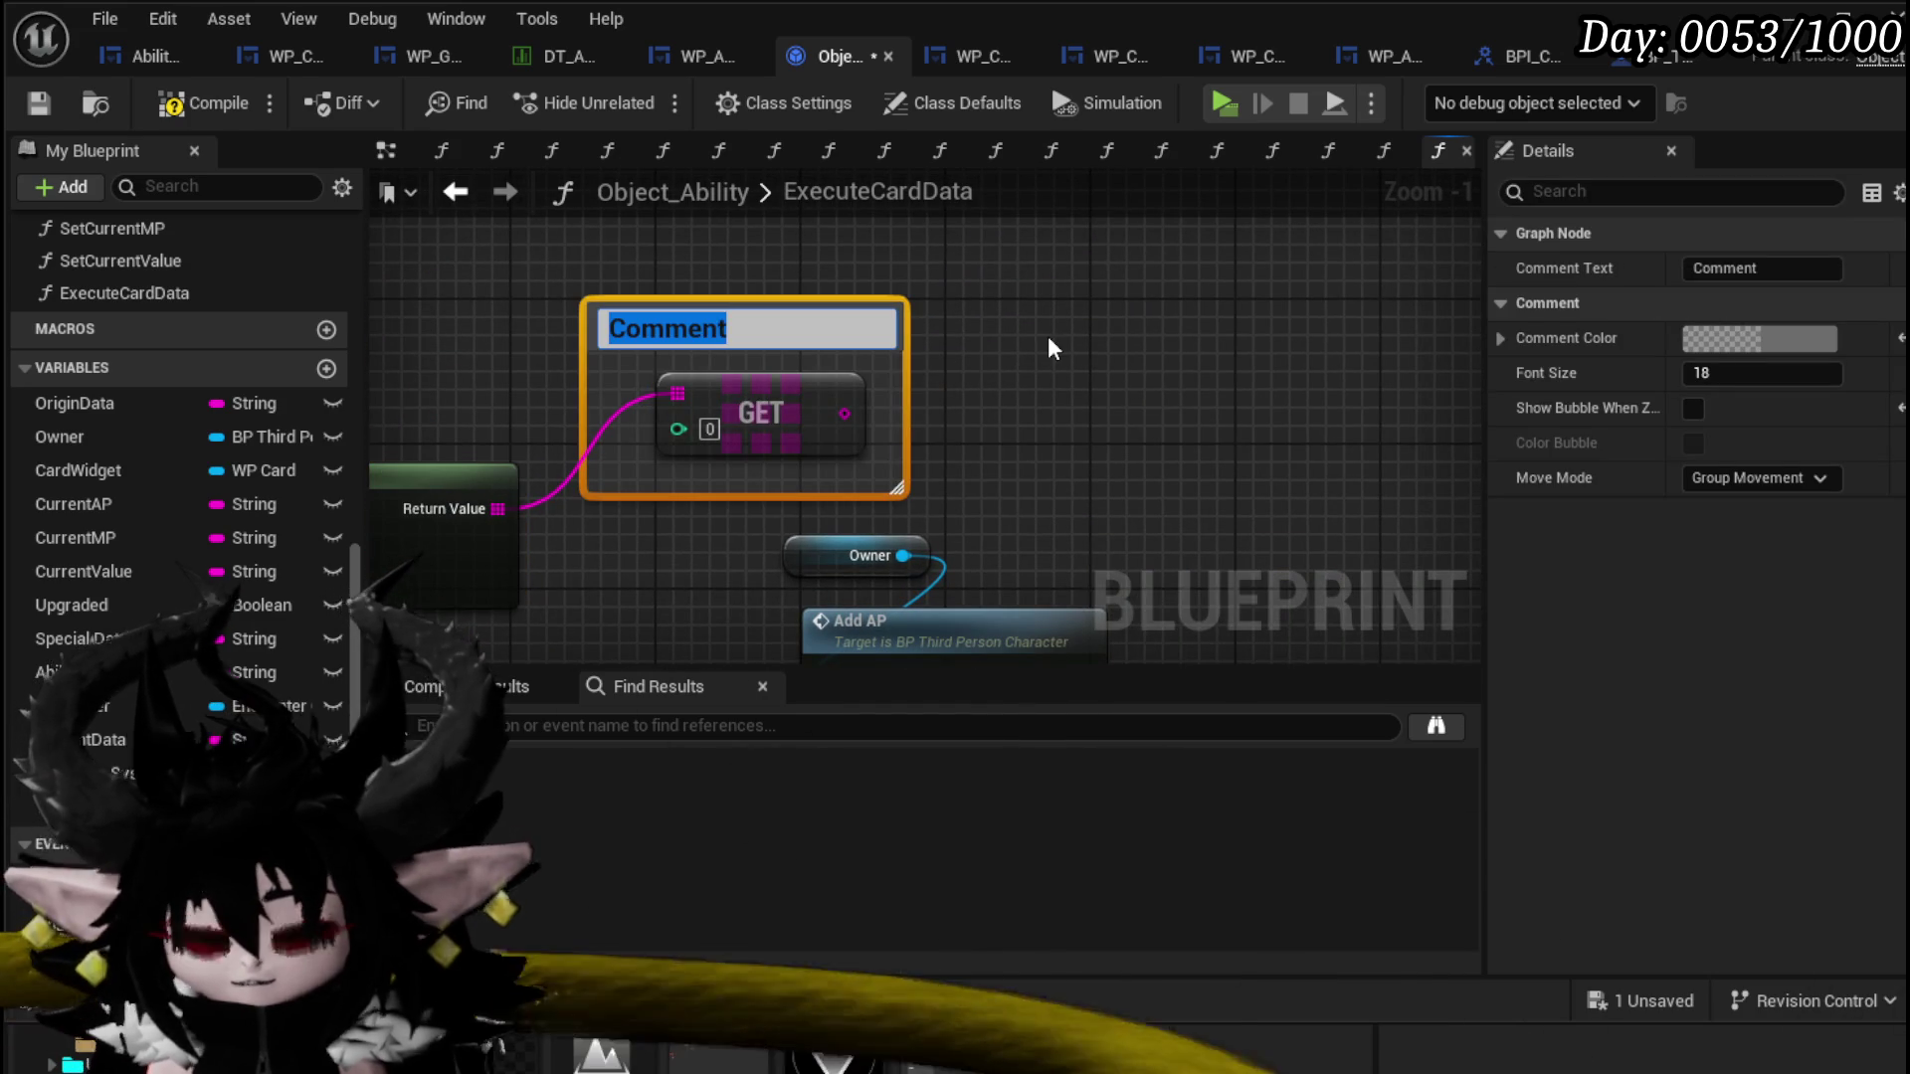
text(Amount)
key(Return)
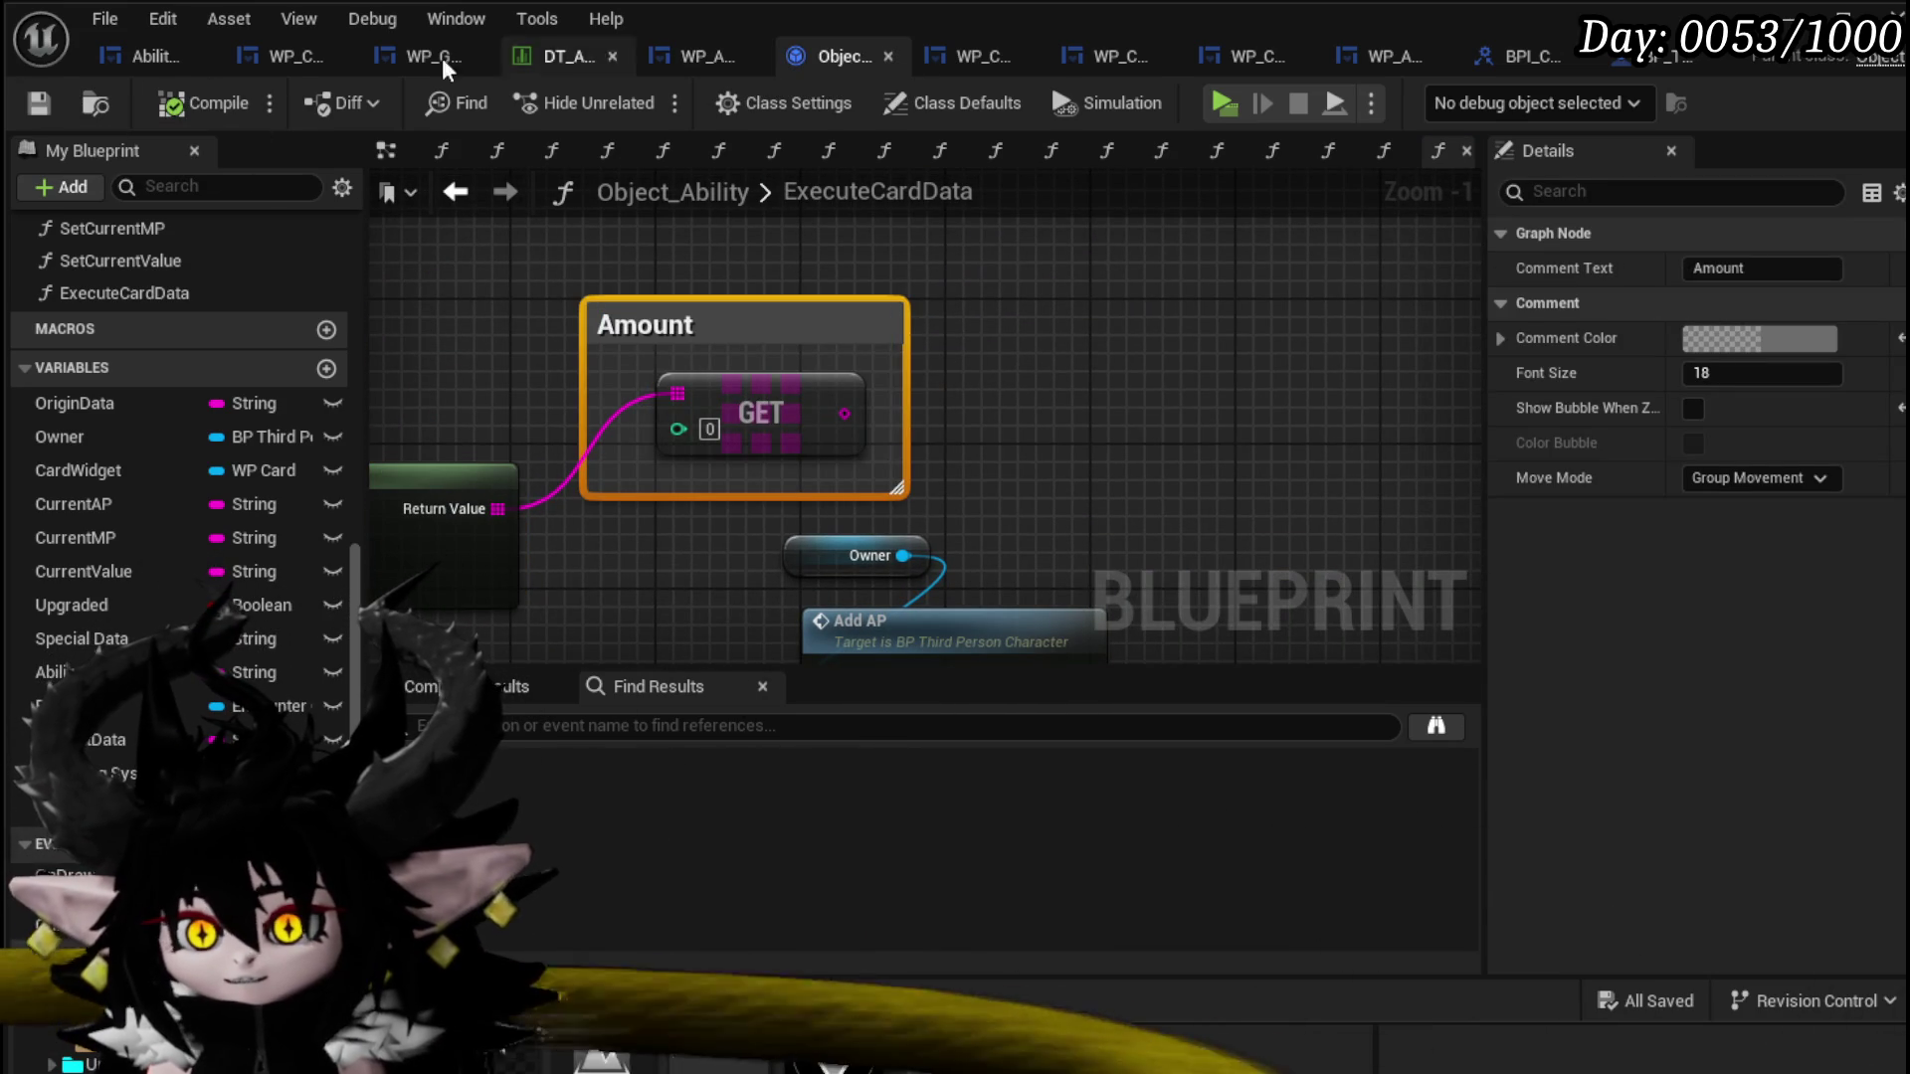
click(144, 56)
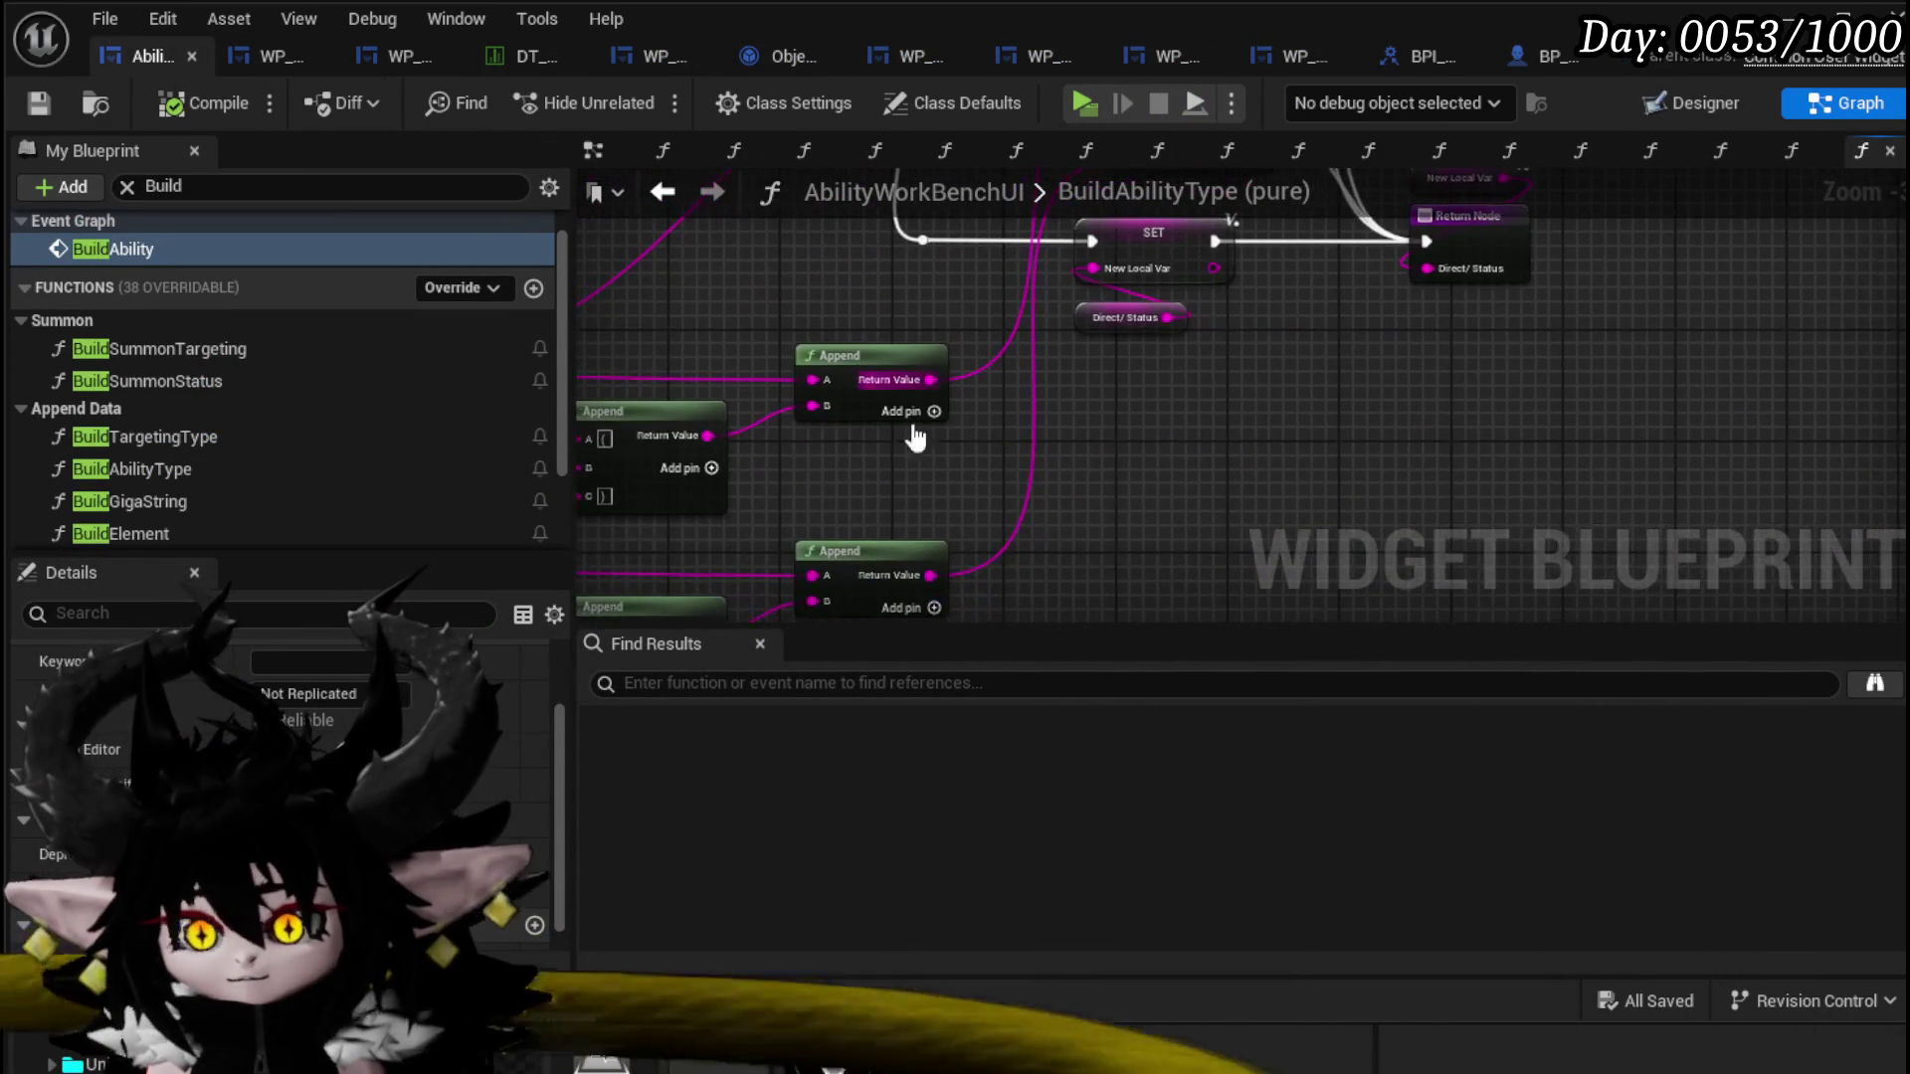
Step: Move the Direct/Status and Append nodes, feed the Append result into the lower SET, then compile and save
mouse_move(1091, 315)
mouse_down()
mouse_move(772, 330)
mouse_move(1015, 333)
mouse_move(1244, 425)
mouse_move(808, 487)
mouse_up()
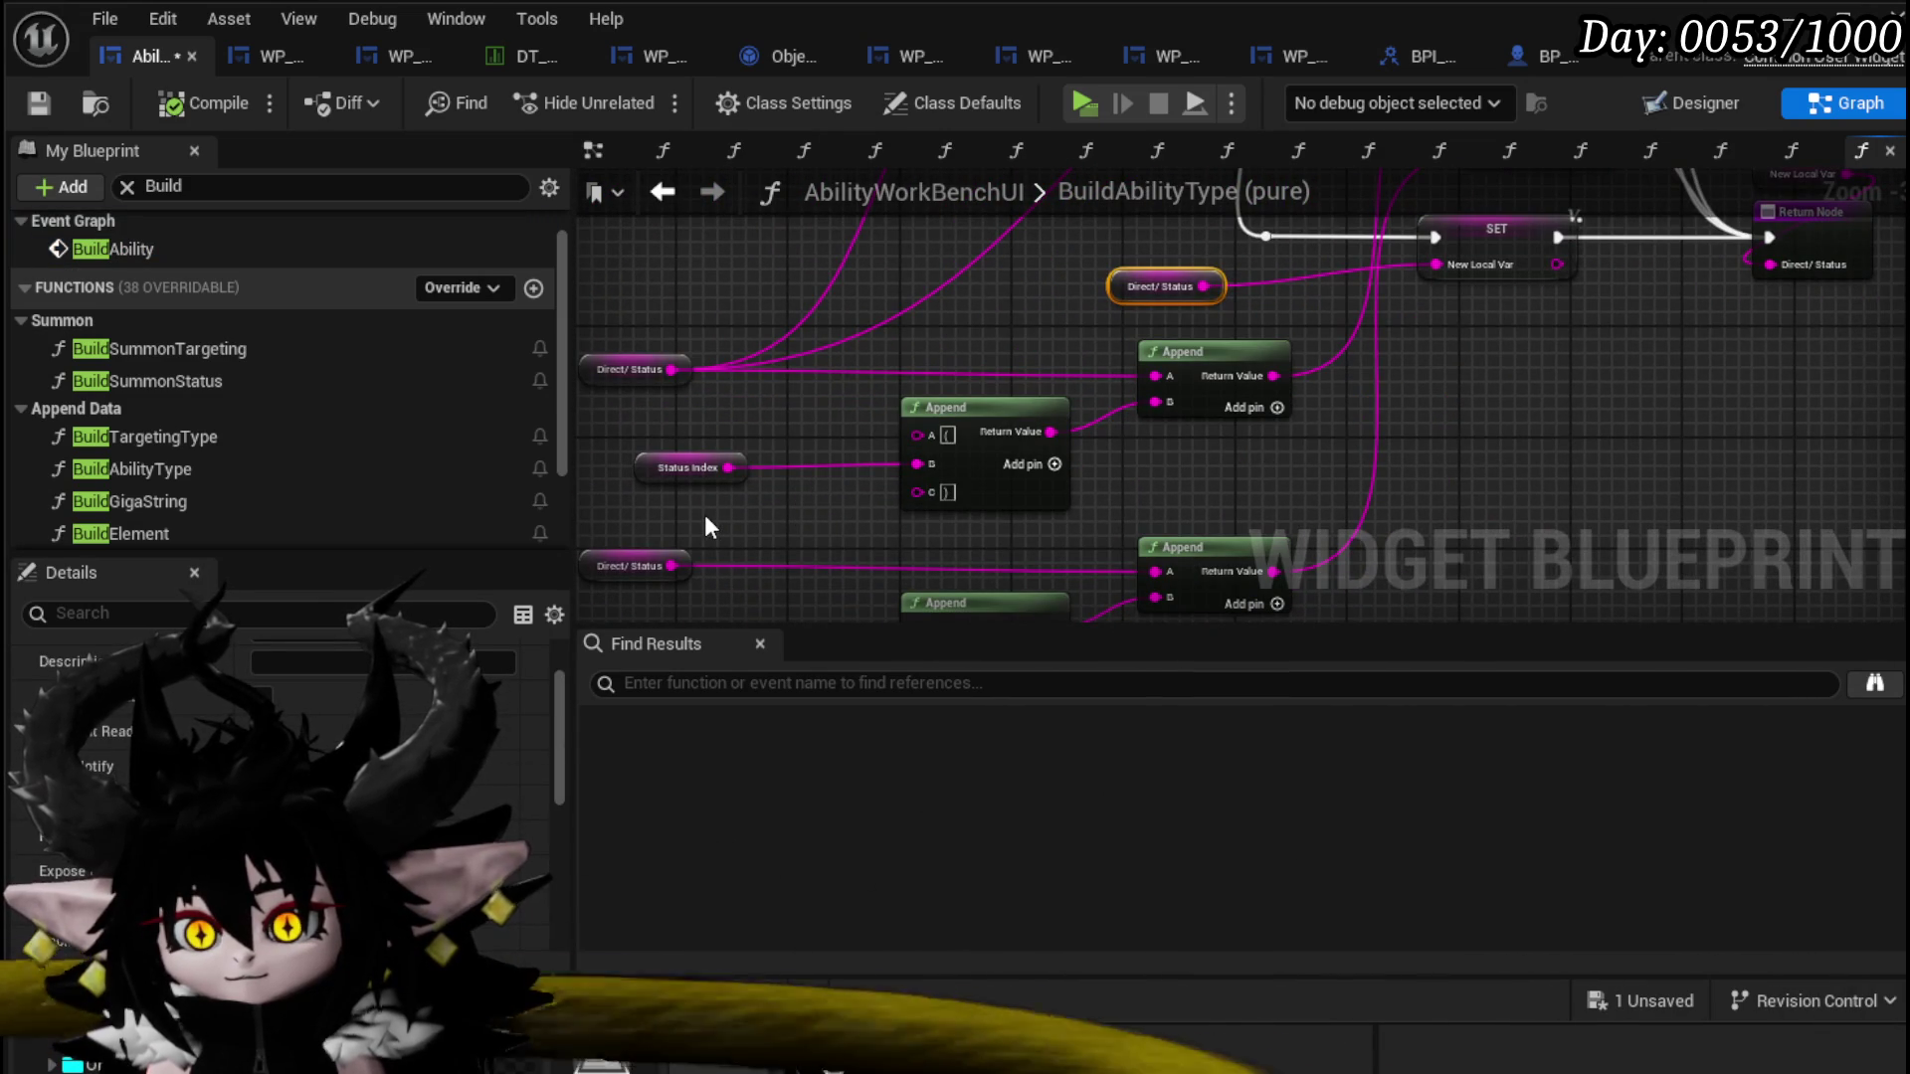
mouse_move(677, 513)
mouse_down()
mouse_move(839, 404)
mouse_move(1202, 336)
mouse_move(1322, 354)
mouse_move(1369, 464)
mouse_up()
drag(1232, 463, 1406, 355)
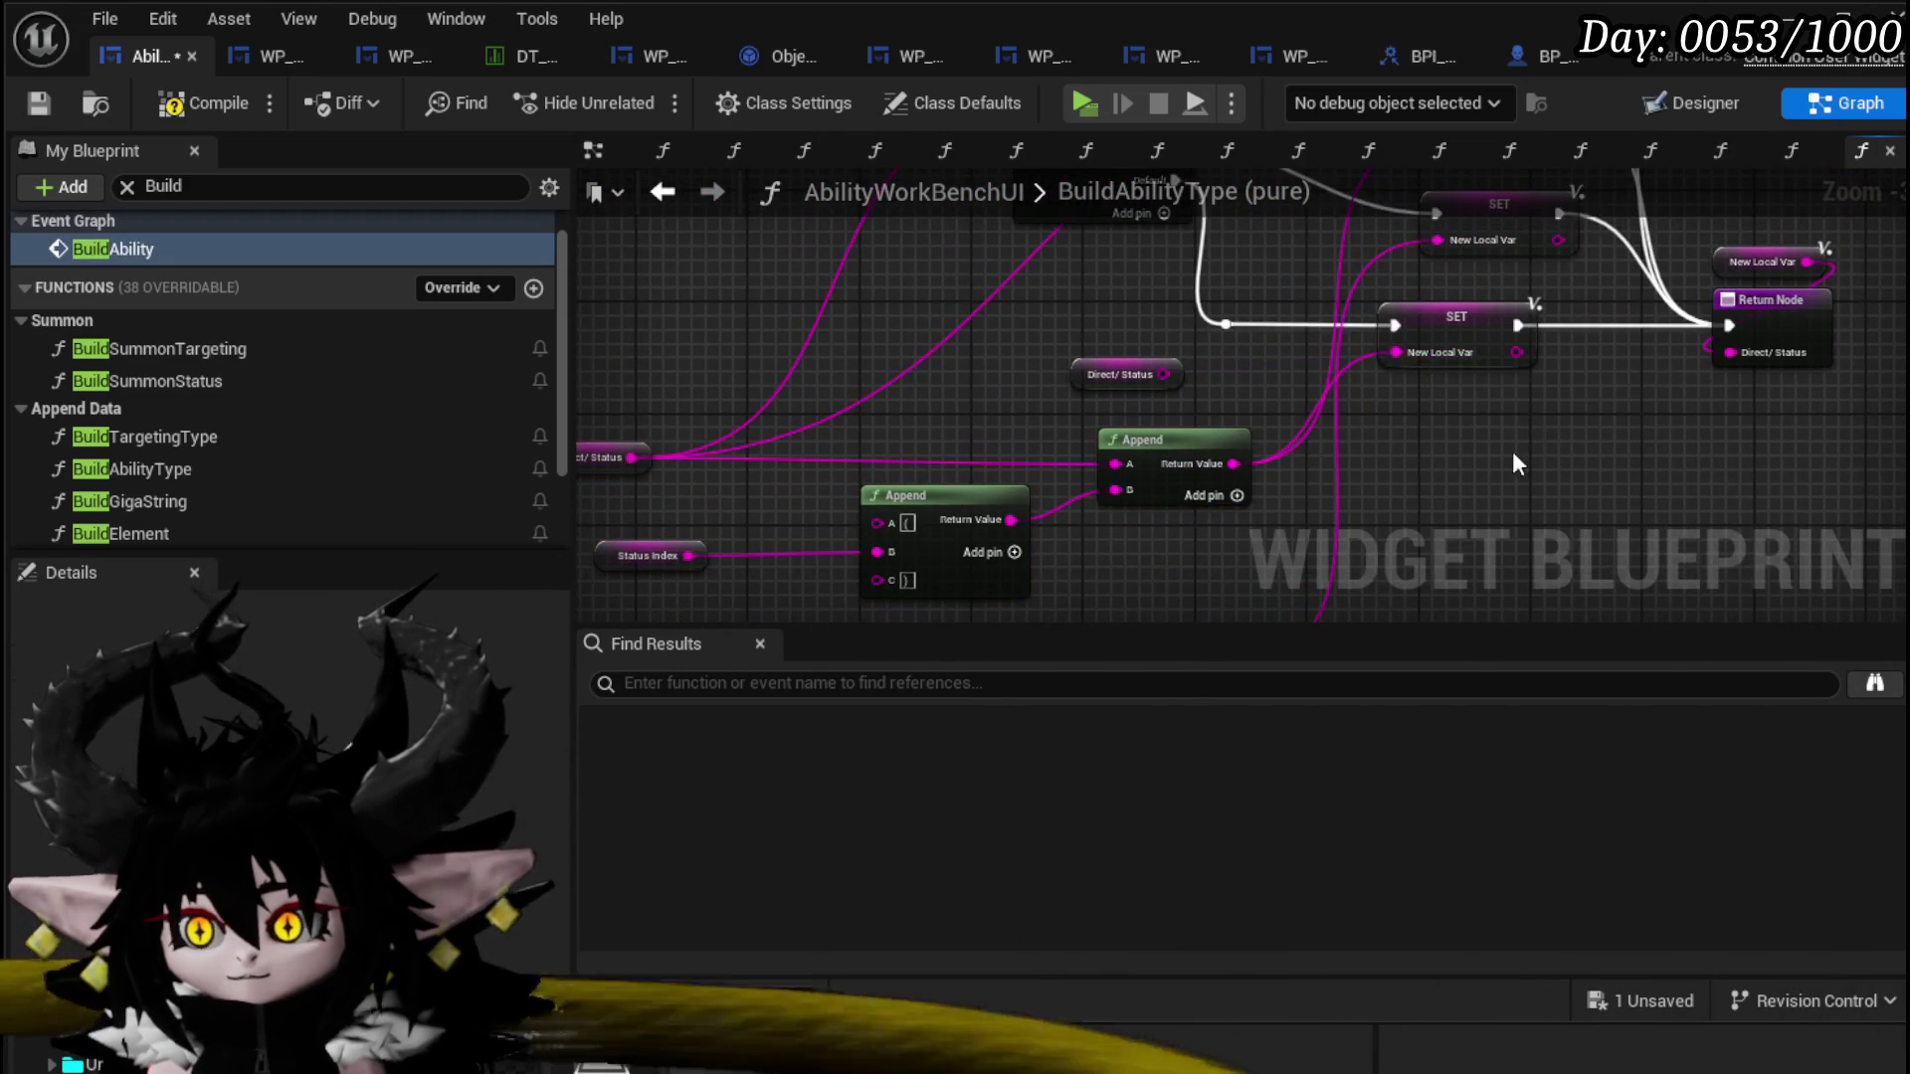
click(253, 103)
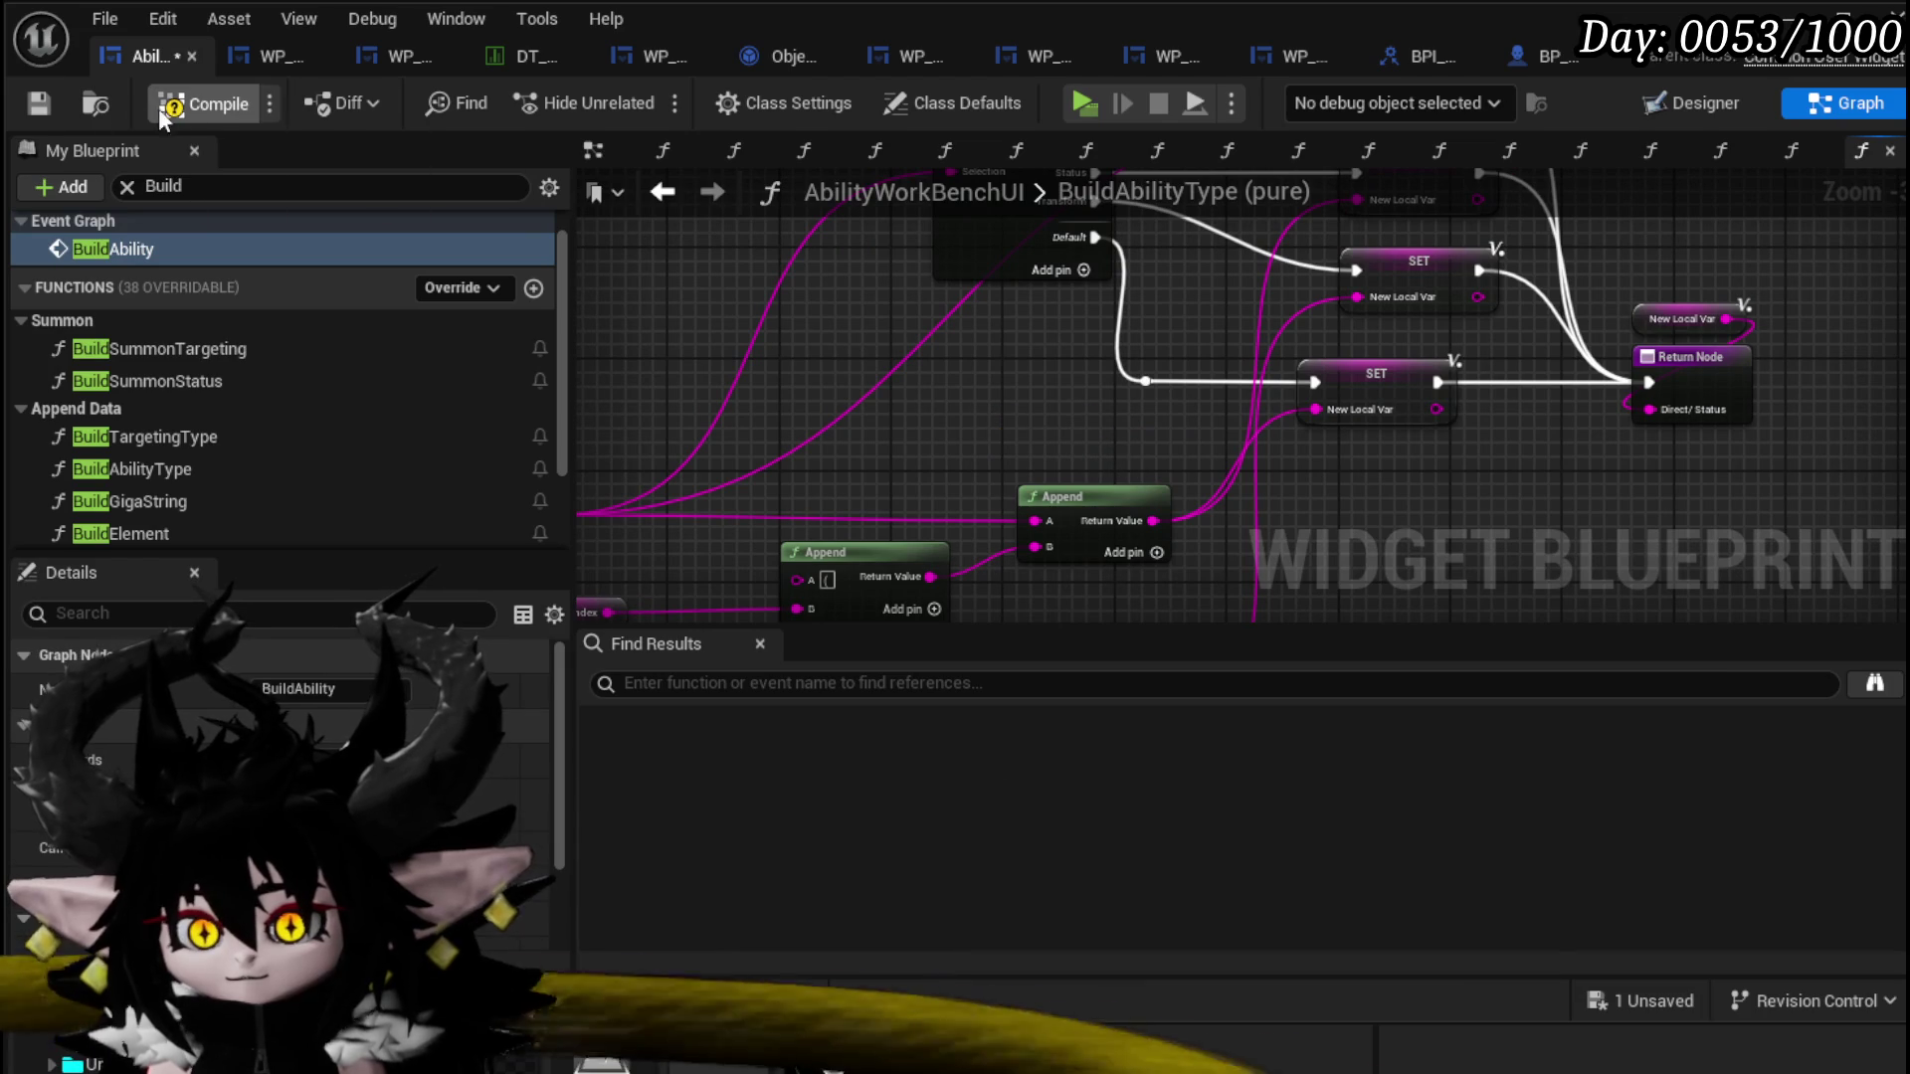
click(37, 103)
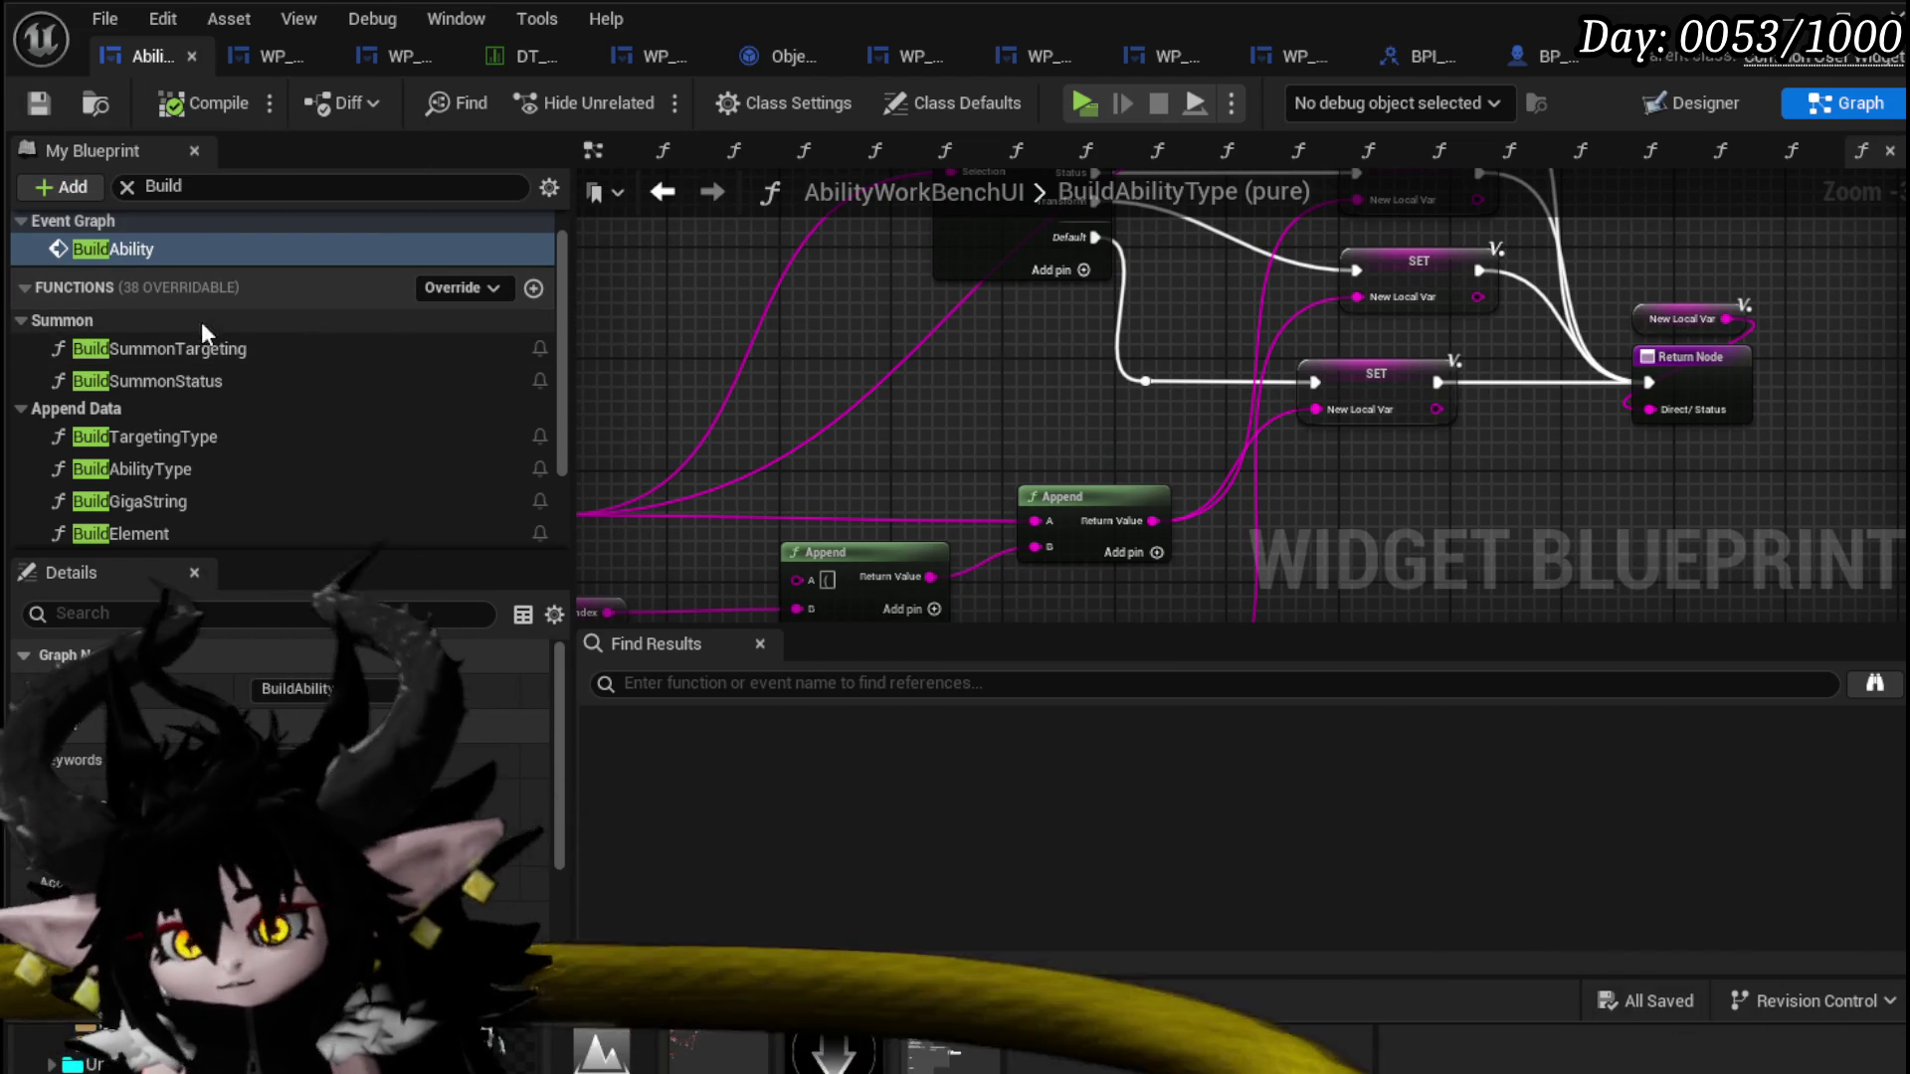
Step: Nudge the Status Index node into alignment, save again, and search members for 'Option'
mouse_move(1072, 418)
mouse_down()
mouse_move(693, 391)
mouse_move(867, 373)
mouse_move(767, 452)
mouse_move(1013, 484)
mouse_move(1311, 381)
mouse_up()
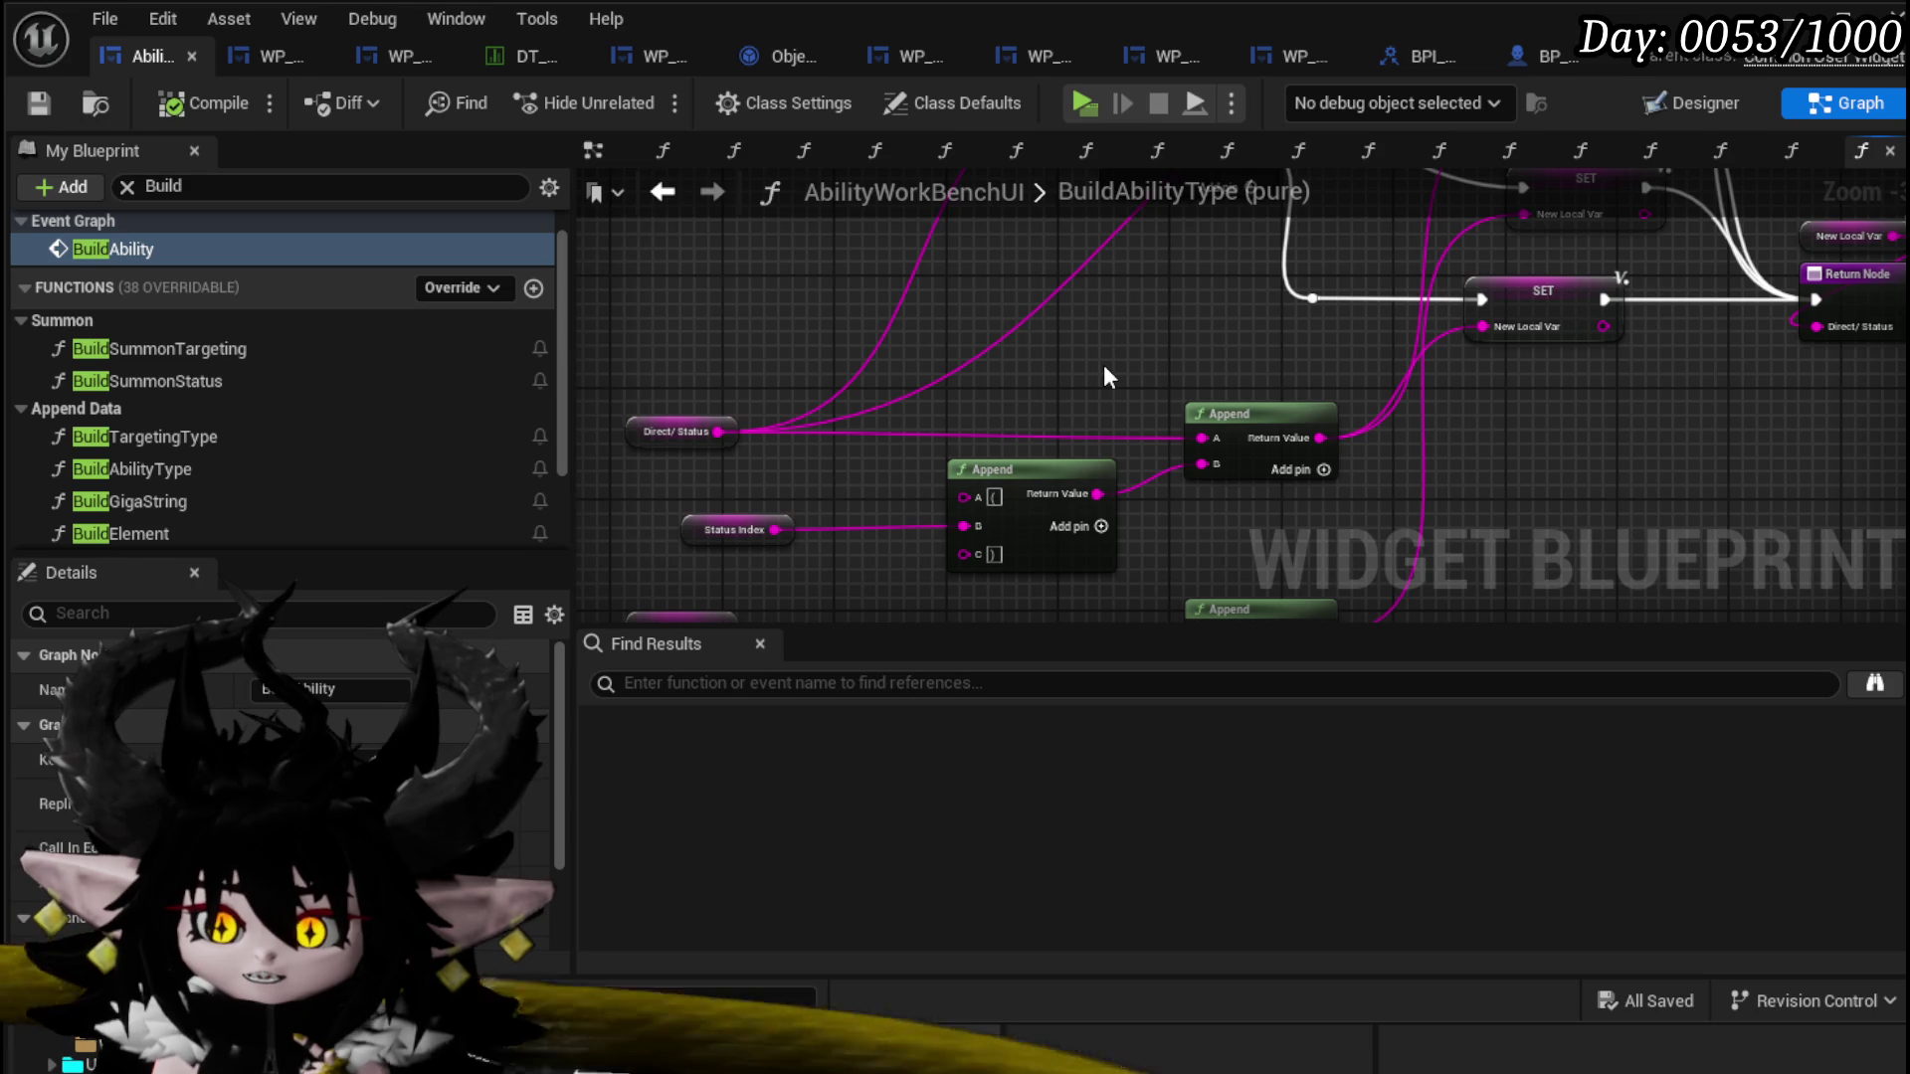
drag(1102, 365, 1100, 344)
drag(743, 510, 786, 496)
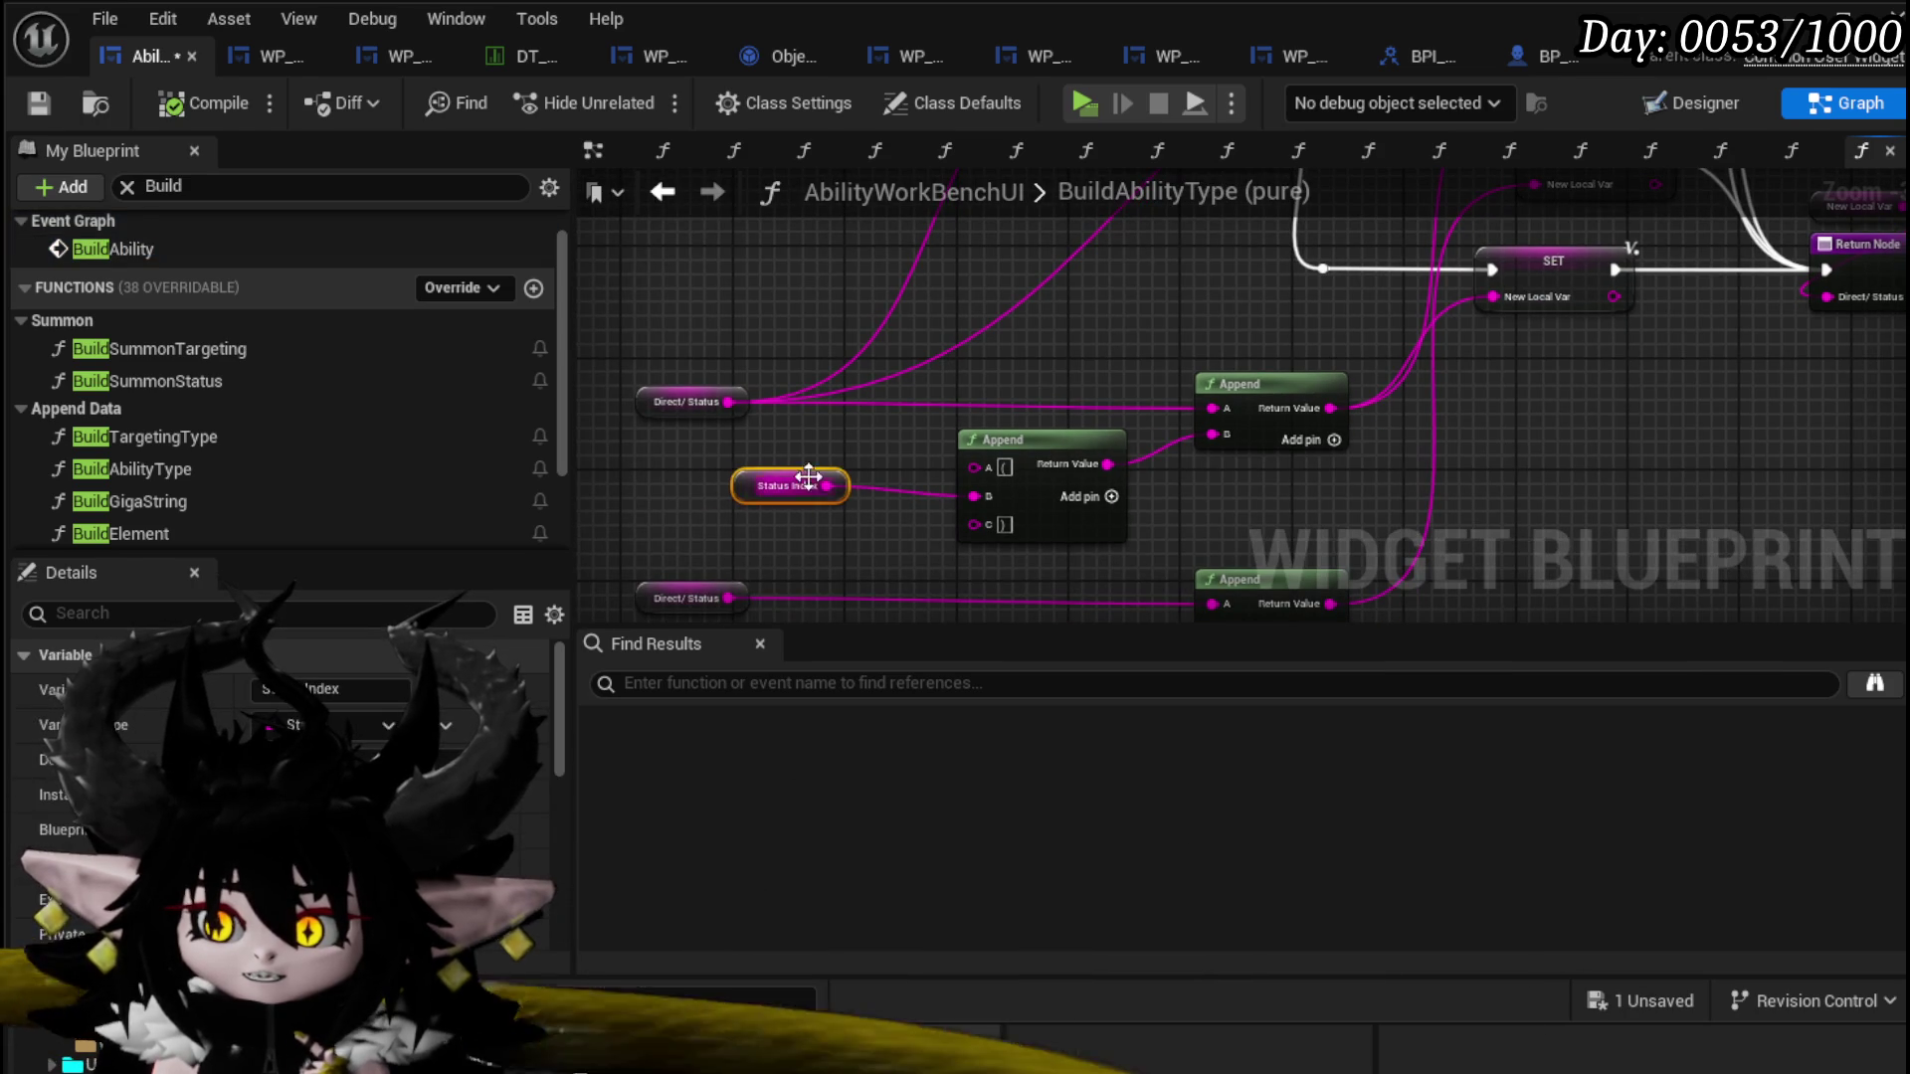
click(670, 333)
click(38, 102)
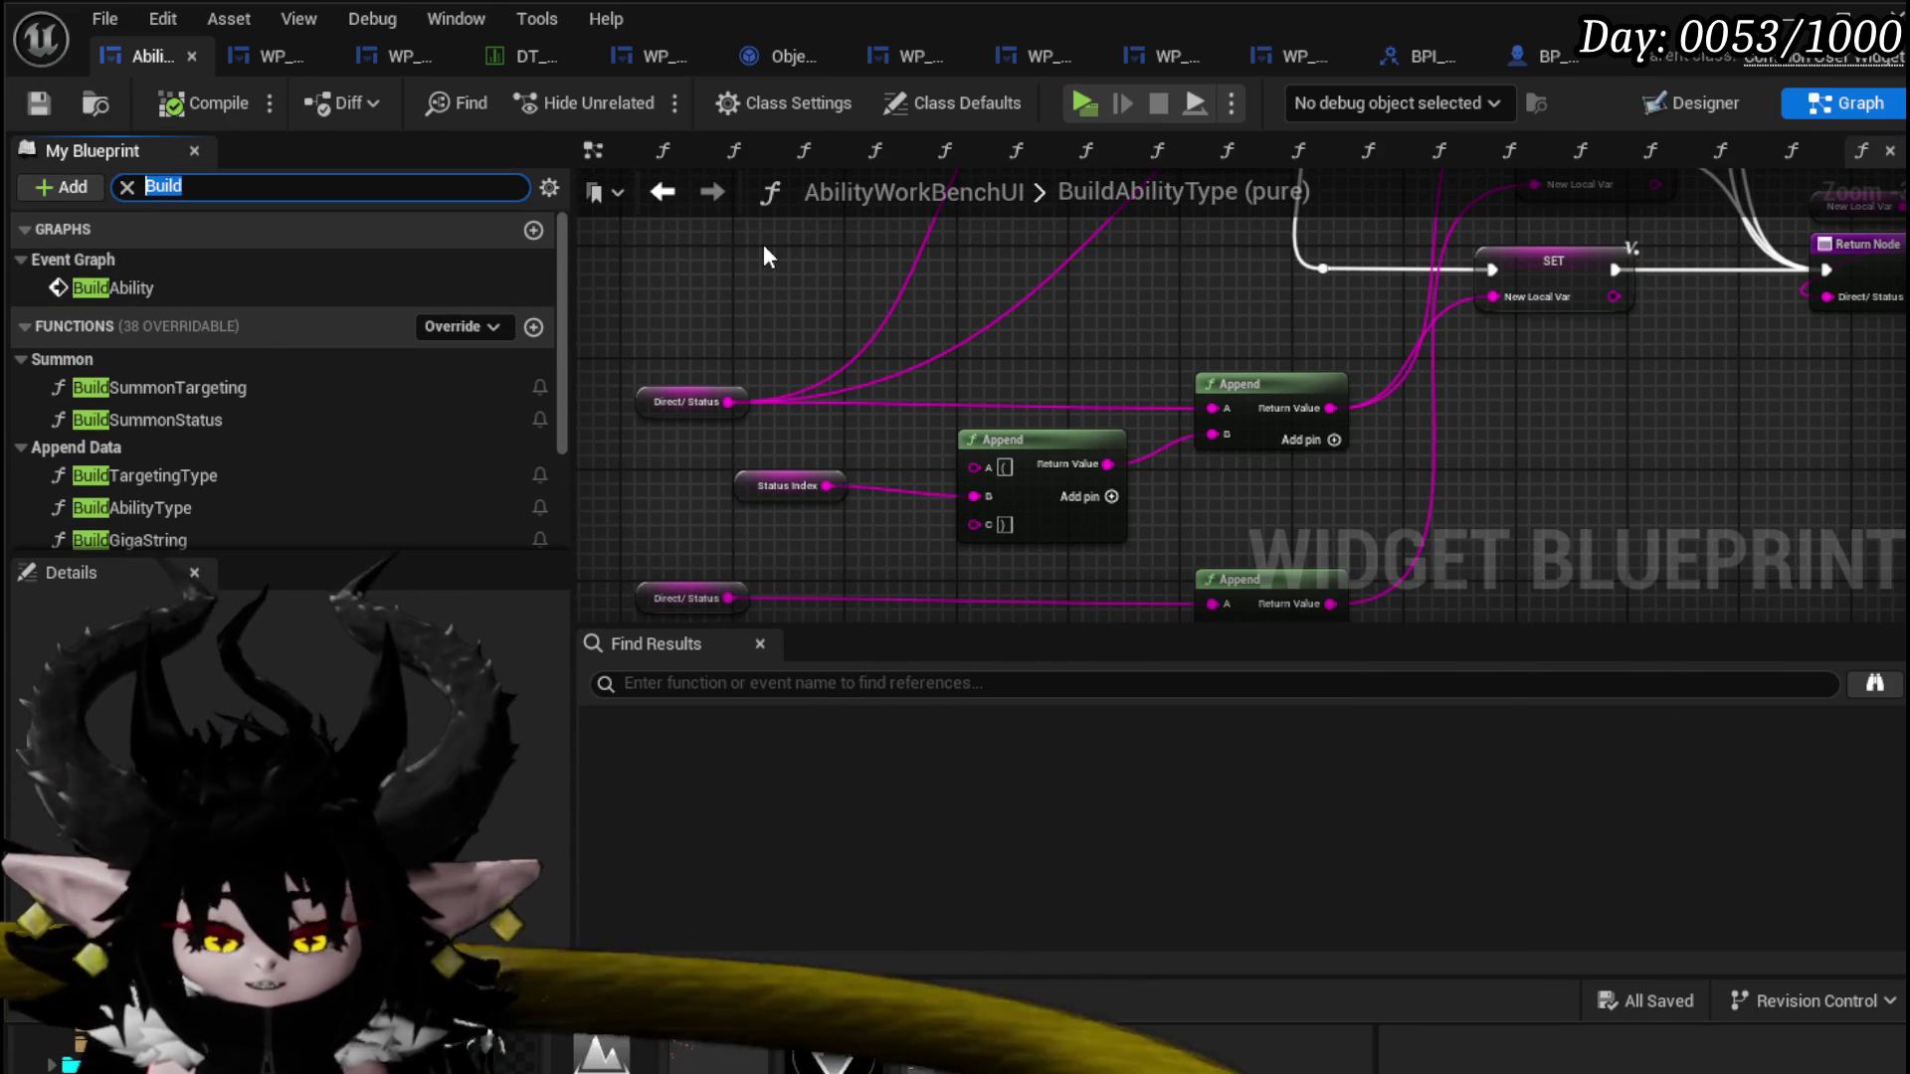
text(Option)
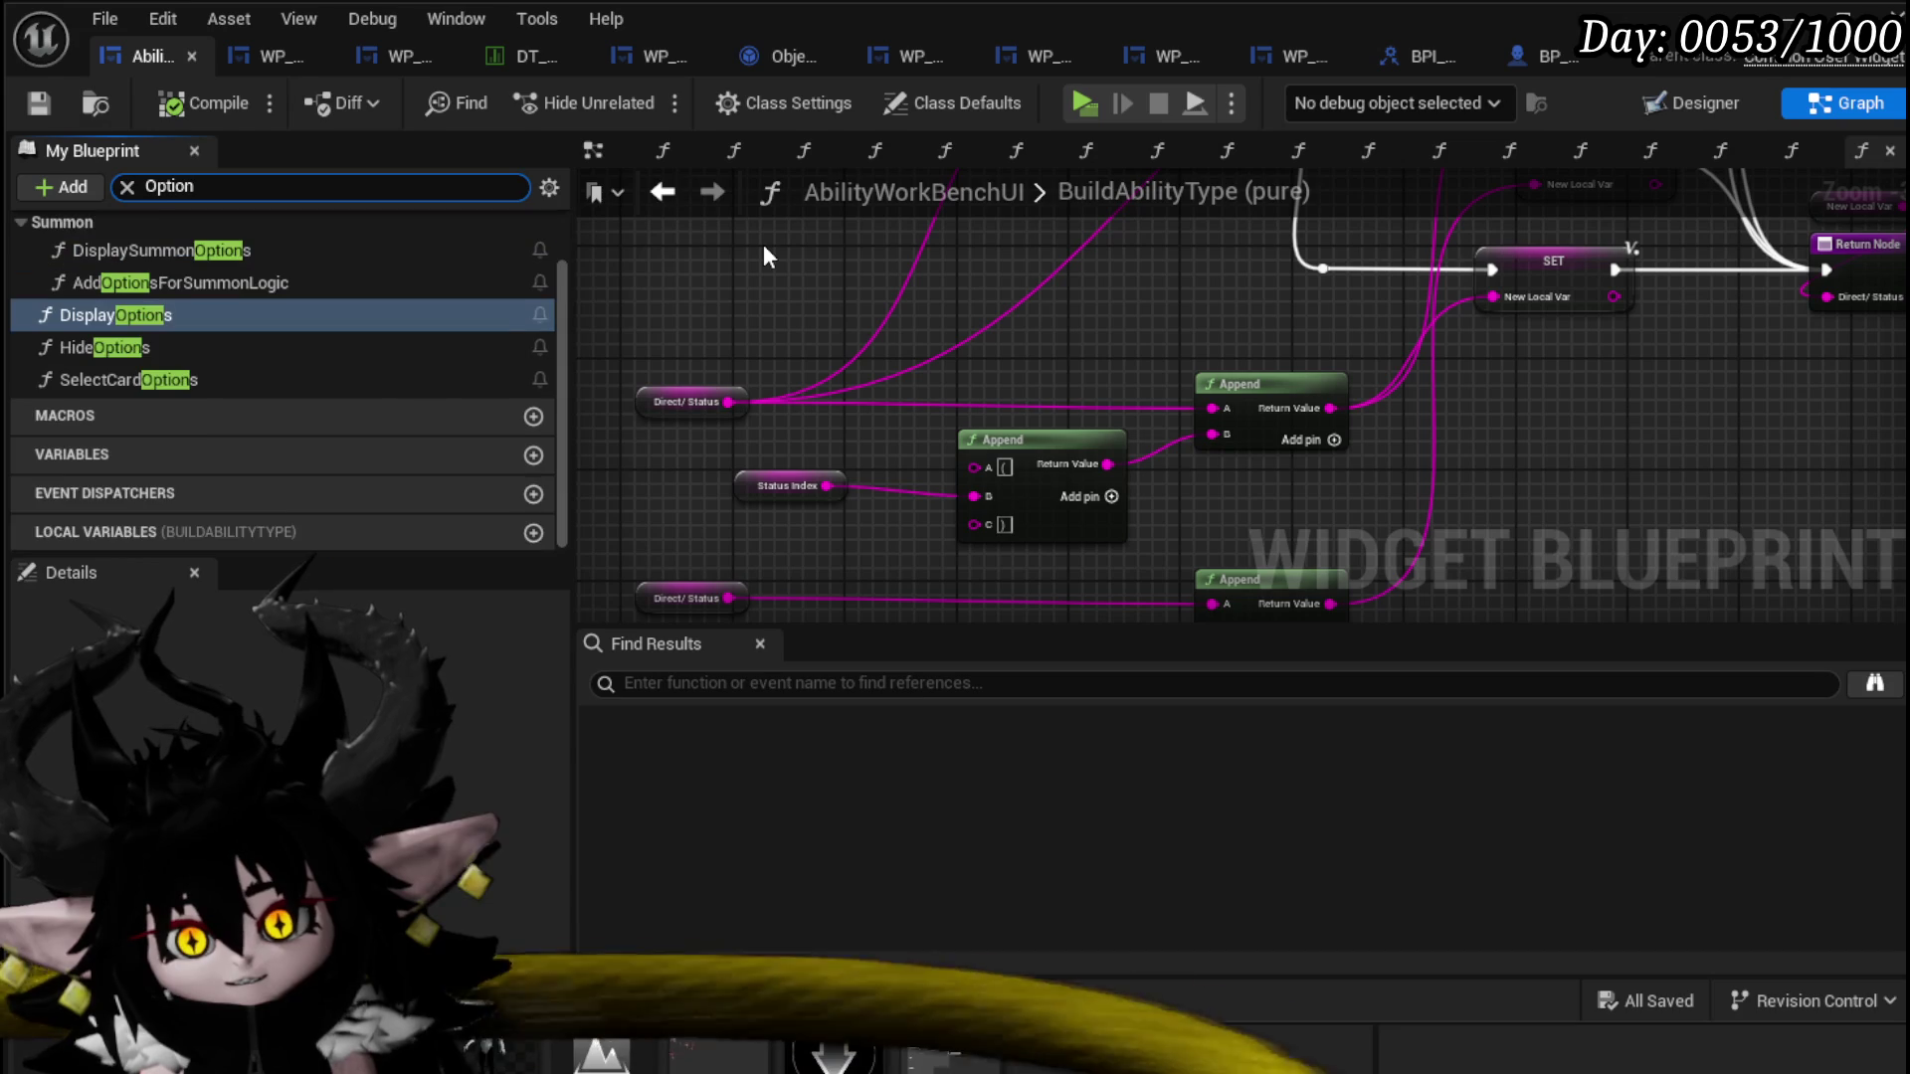
Step: Open the DisplayOptions graph and move the Set Visibility, Clear UI and WP Grid Slot nodes up
double_click(131, 324)
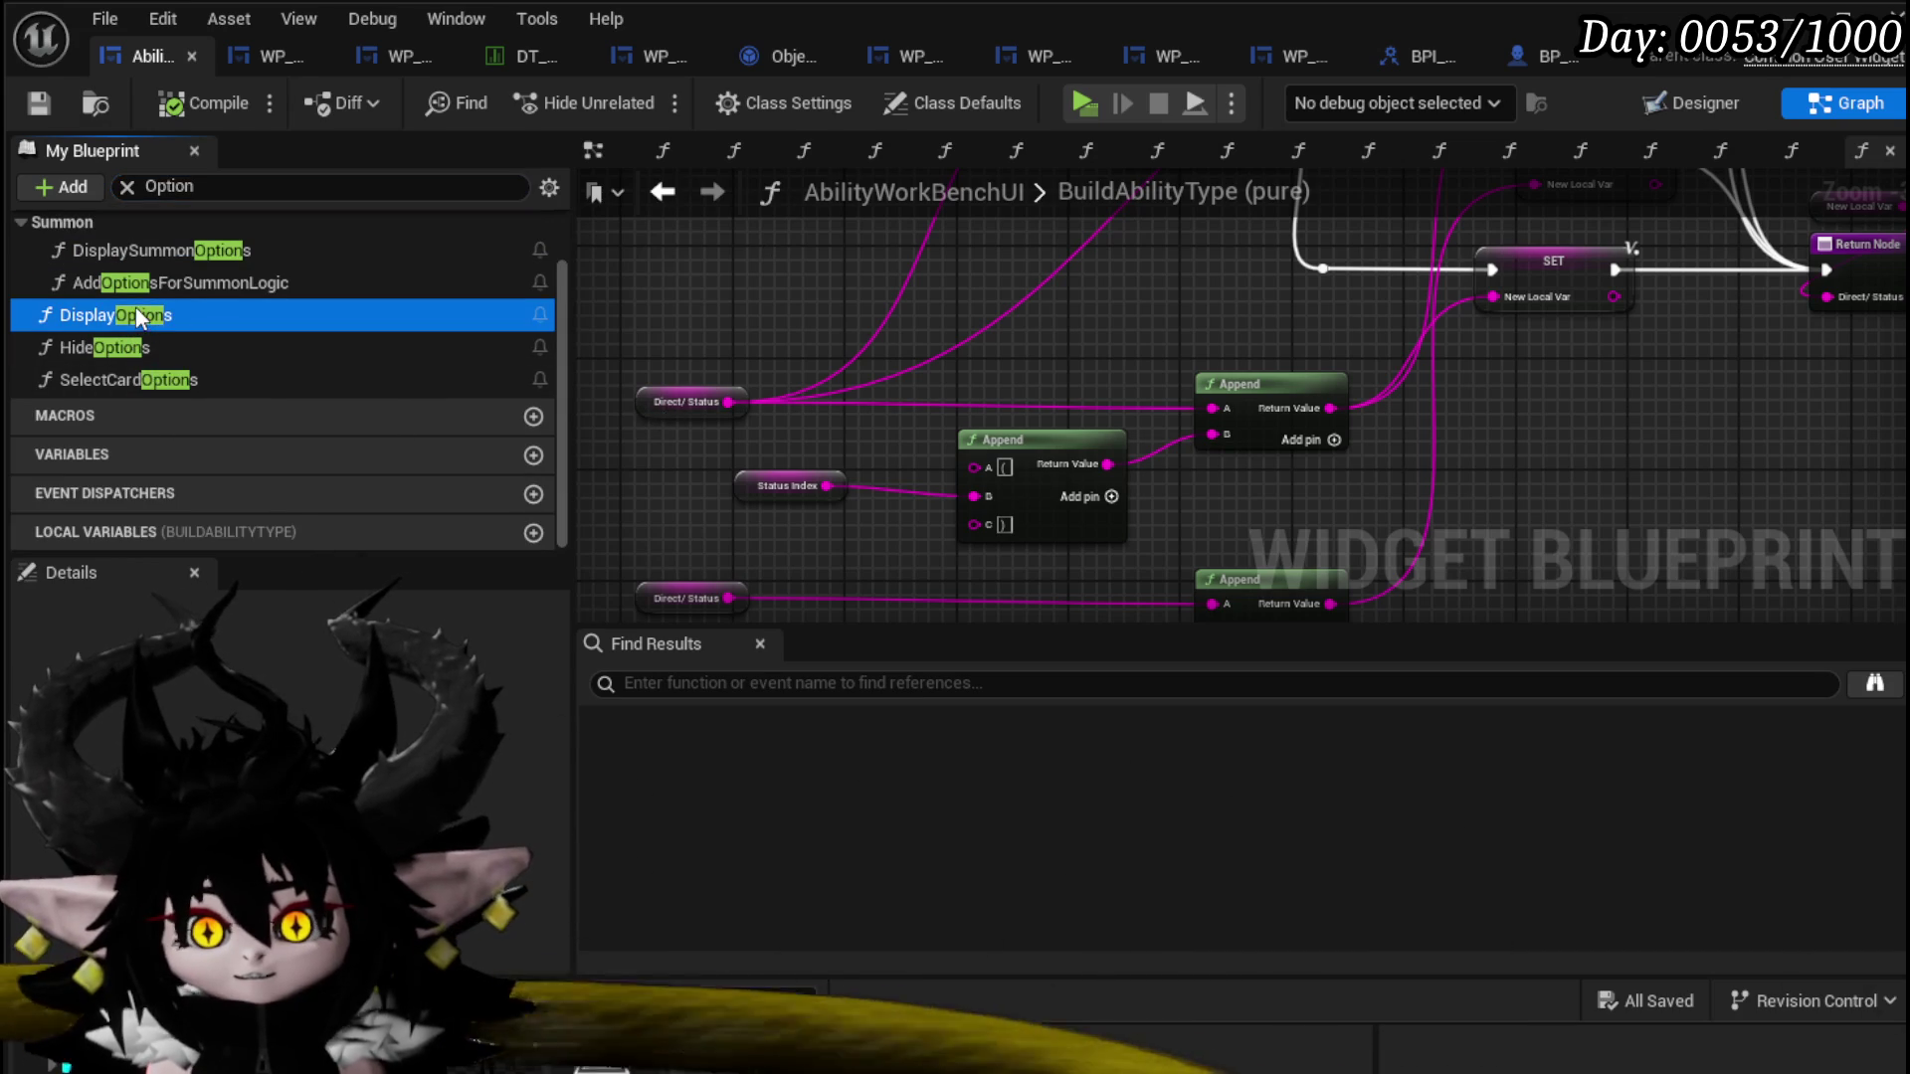
scroll(750, 324, up, 3)
mouse_move(1160, 299)
mouse_down()
mouse_move(822, 318)
mouse_move(775, 278)
mouse_move(553, 279)
mouse_move(839, 301)
mouse_move(641, 302)
mouse_up()
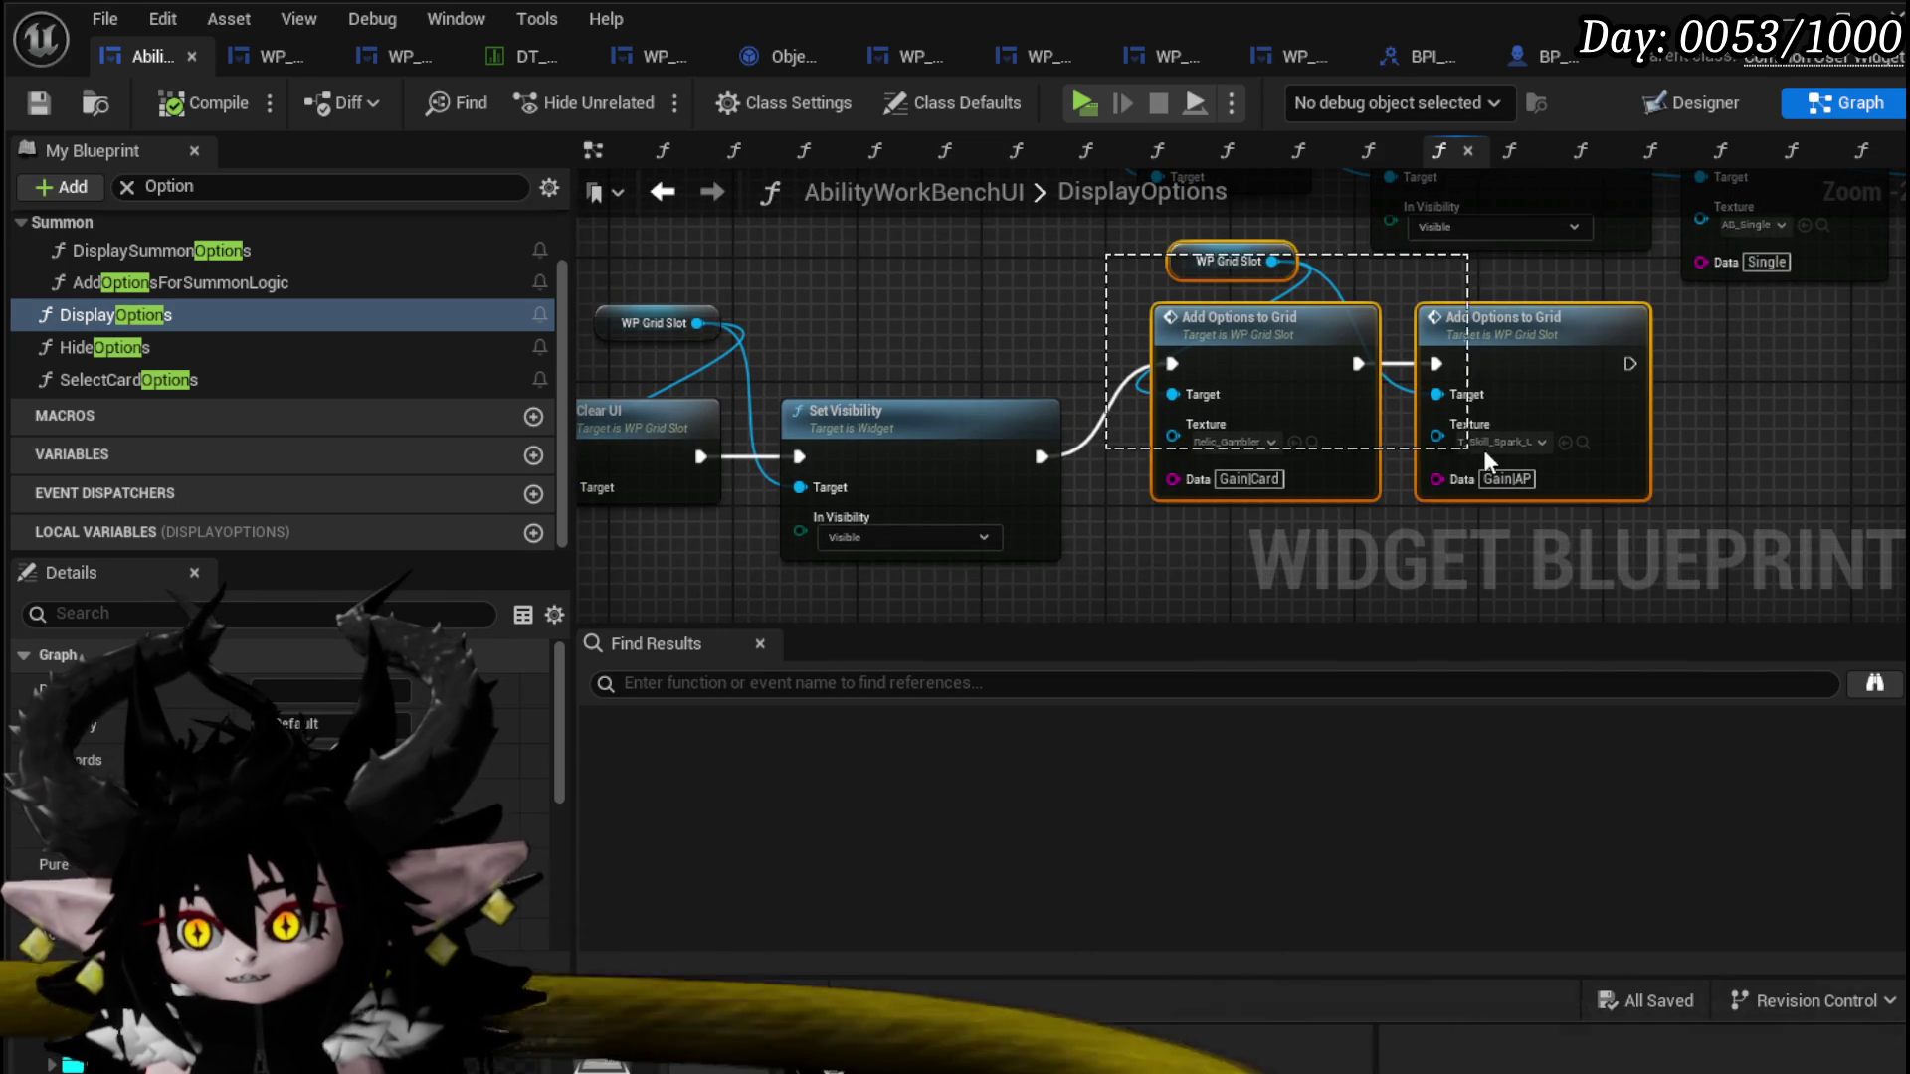
click(1710, 475)
drag(1710, 476, 1638, 379)
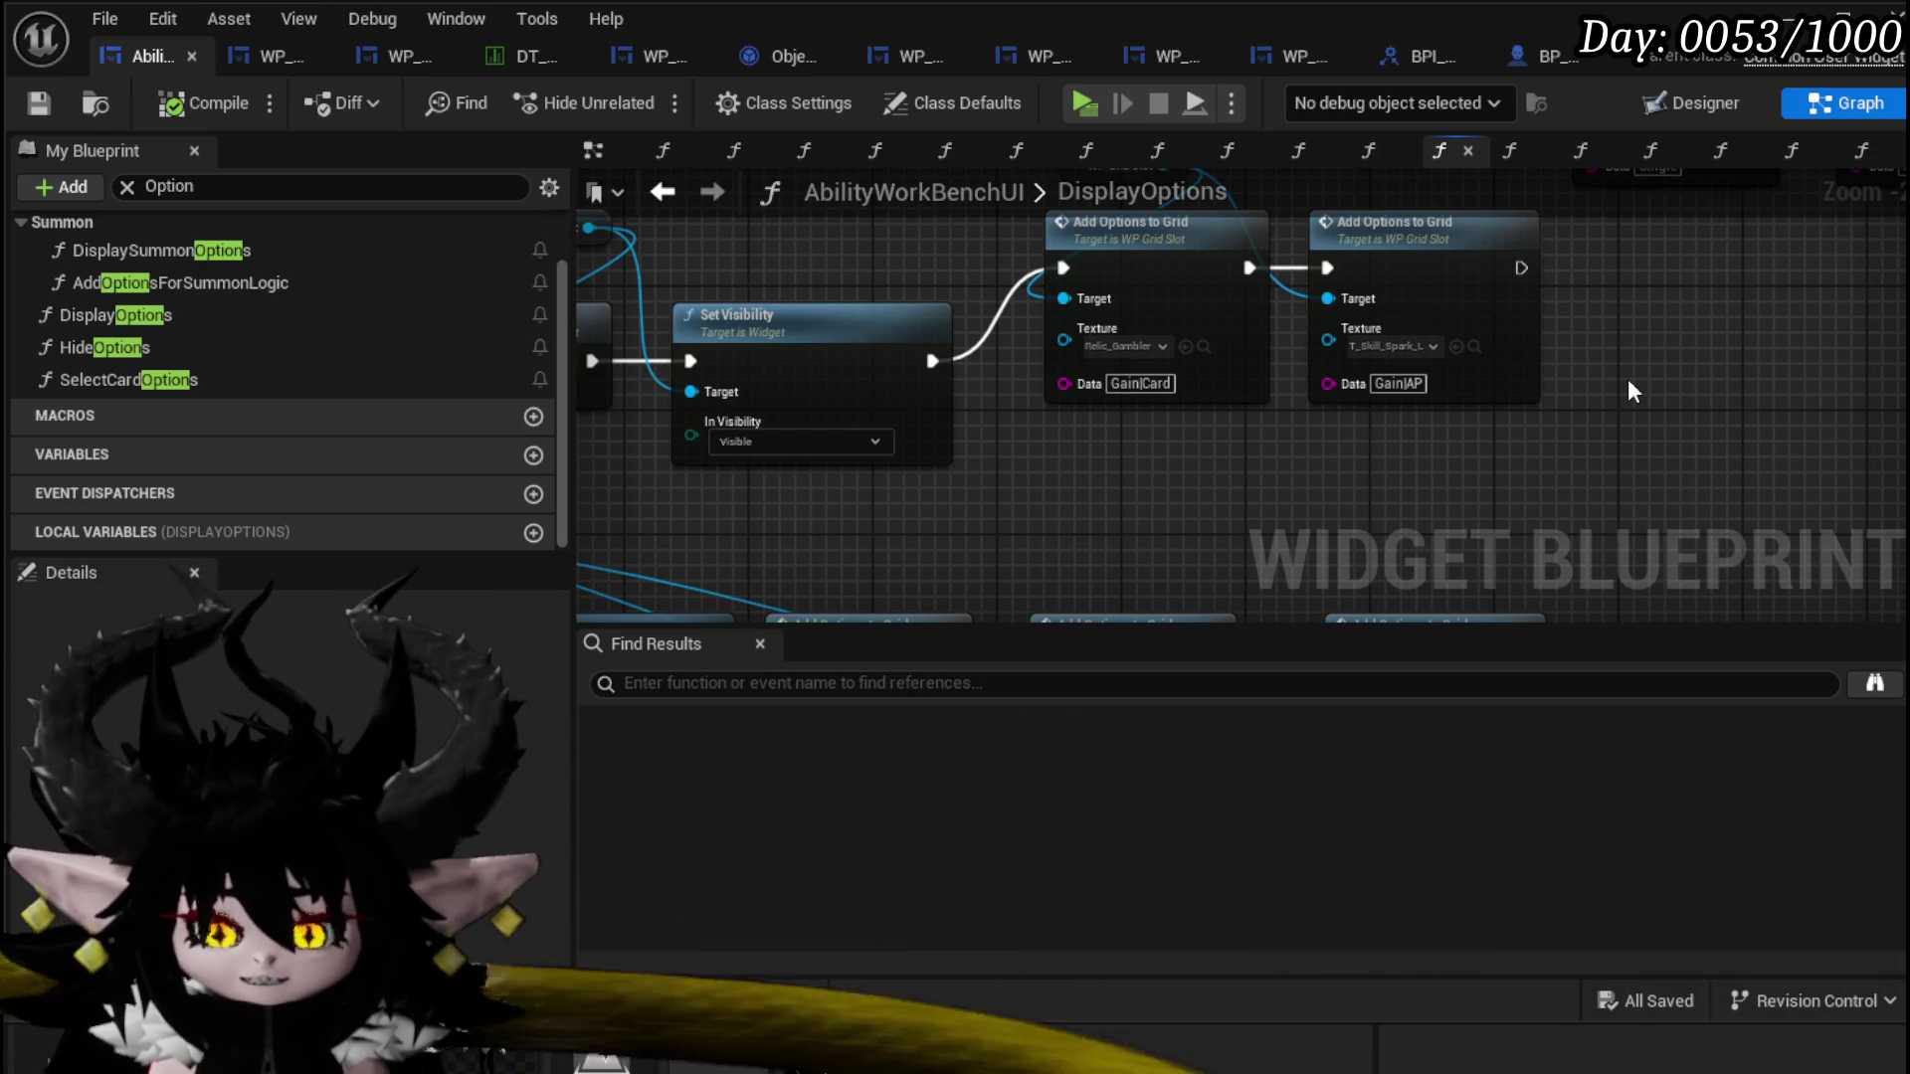
mouse_move(1210, 454)
mouse_down()
mouse_move(1184, 477)
mouse_move(983, 469)
mouse_move(1494, 504)
mouse_move(981, 450)
mouse_move(1038, 360)
mouse_up()
mouse_move(662, 342)
mouse_down()
mouse_move(1280, 354)
mouse_move(875, 323)
mouse_up()
drag(999, 441, 997, 372)
Step: Shift the WP Grid Slot node down-left onto the exec line and save the blueprint
click(1137, 286)
drag(949, 284, 921, 310)
click(1180, 295)
drag(822, 256, 1132, 265)
scroll(933, 266, down, 2)
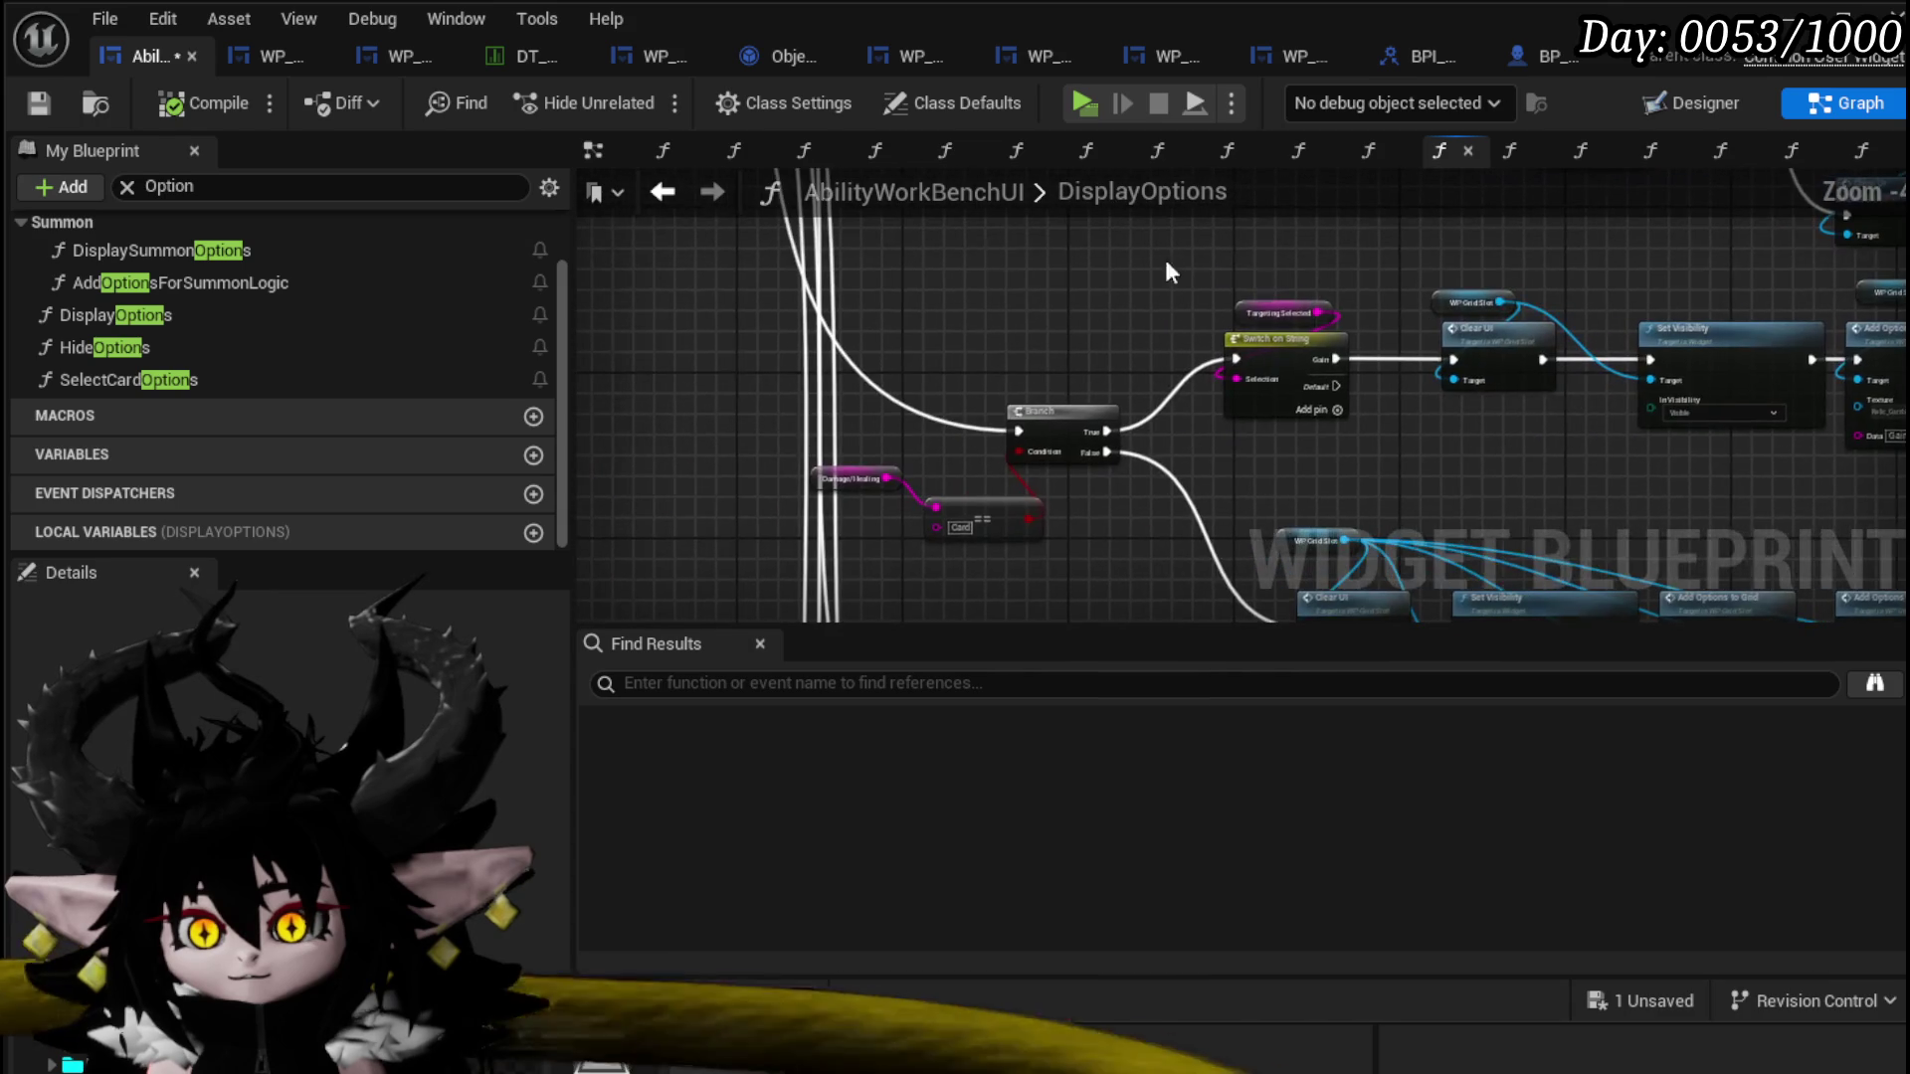
key(ctrl+s)
Step: Pan and zoom through the Clear UI and Add Options to Grid chains to review the option rows
key(Home)
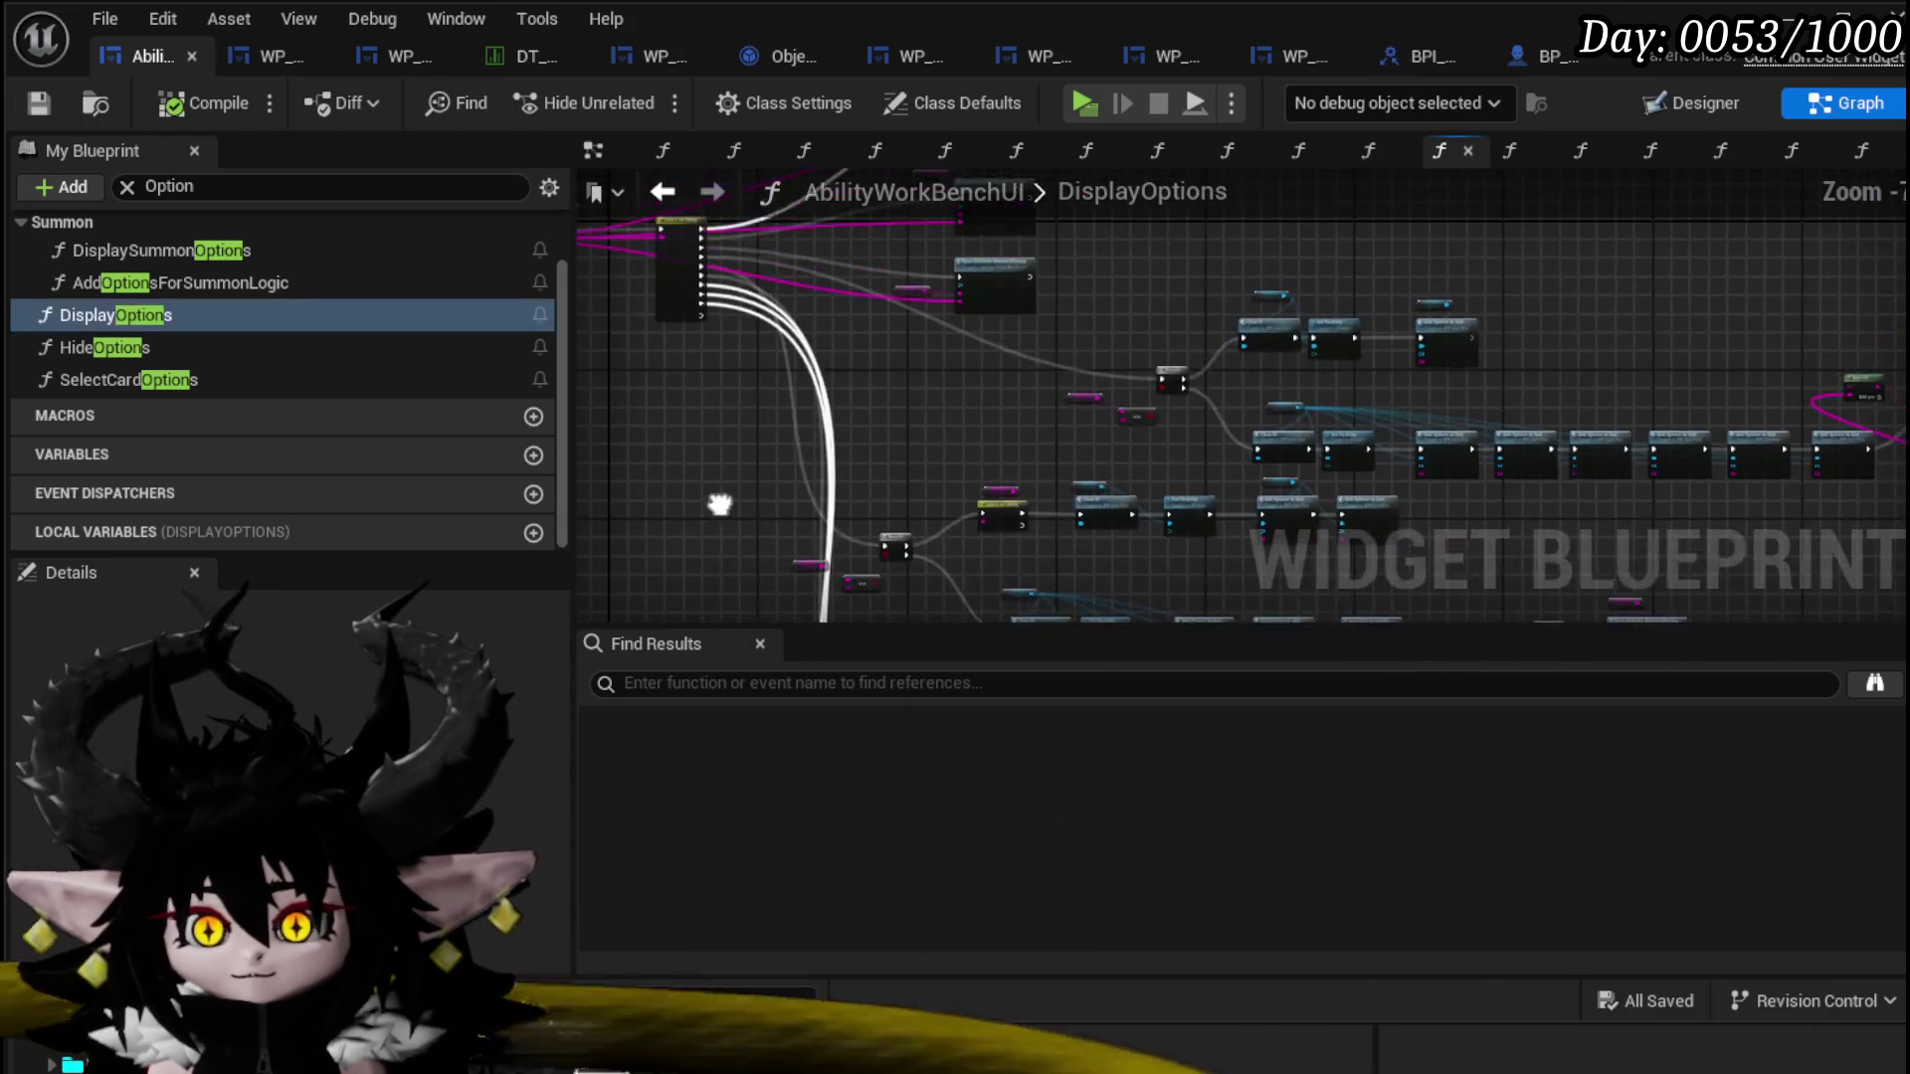
mouse_move(690, 402)
mouse_down()
mouse_move(887, 464)
mouse_move(886, 438)
mouse_move(906, 479)
mouse_move(808, 392)
mouse_move(908, 515)
mouse_move(1207, 317)
mouse_move(1053, 375)
mouse_move(789, 392)
mouse_move(891, 289)
mouse_move(749, 413)
mouse_up()
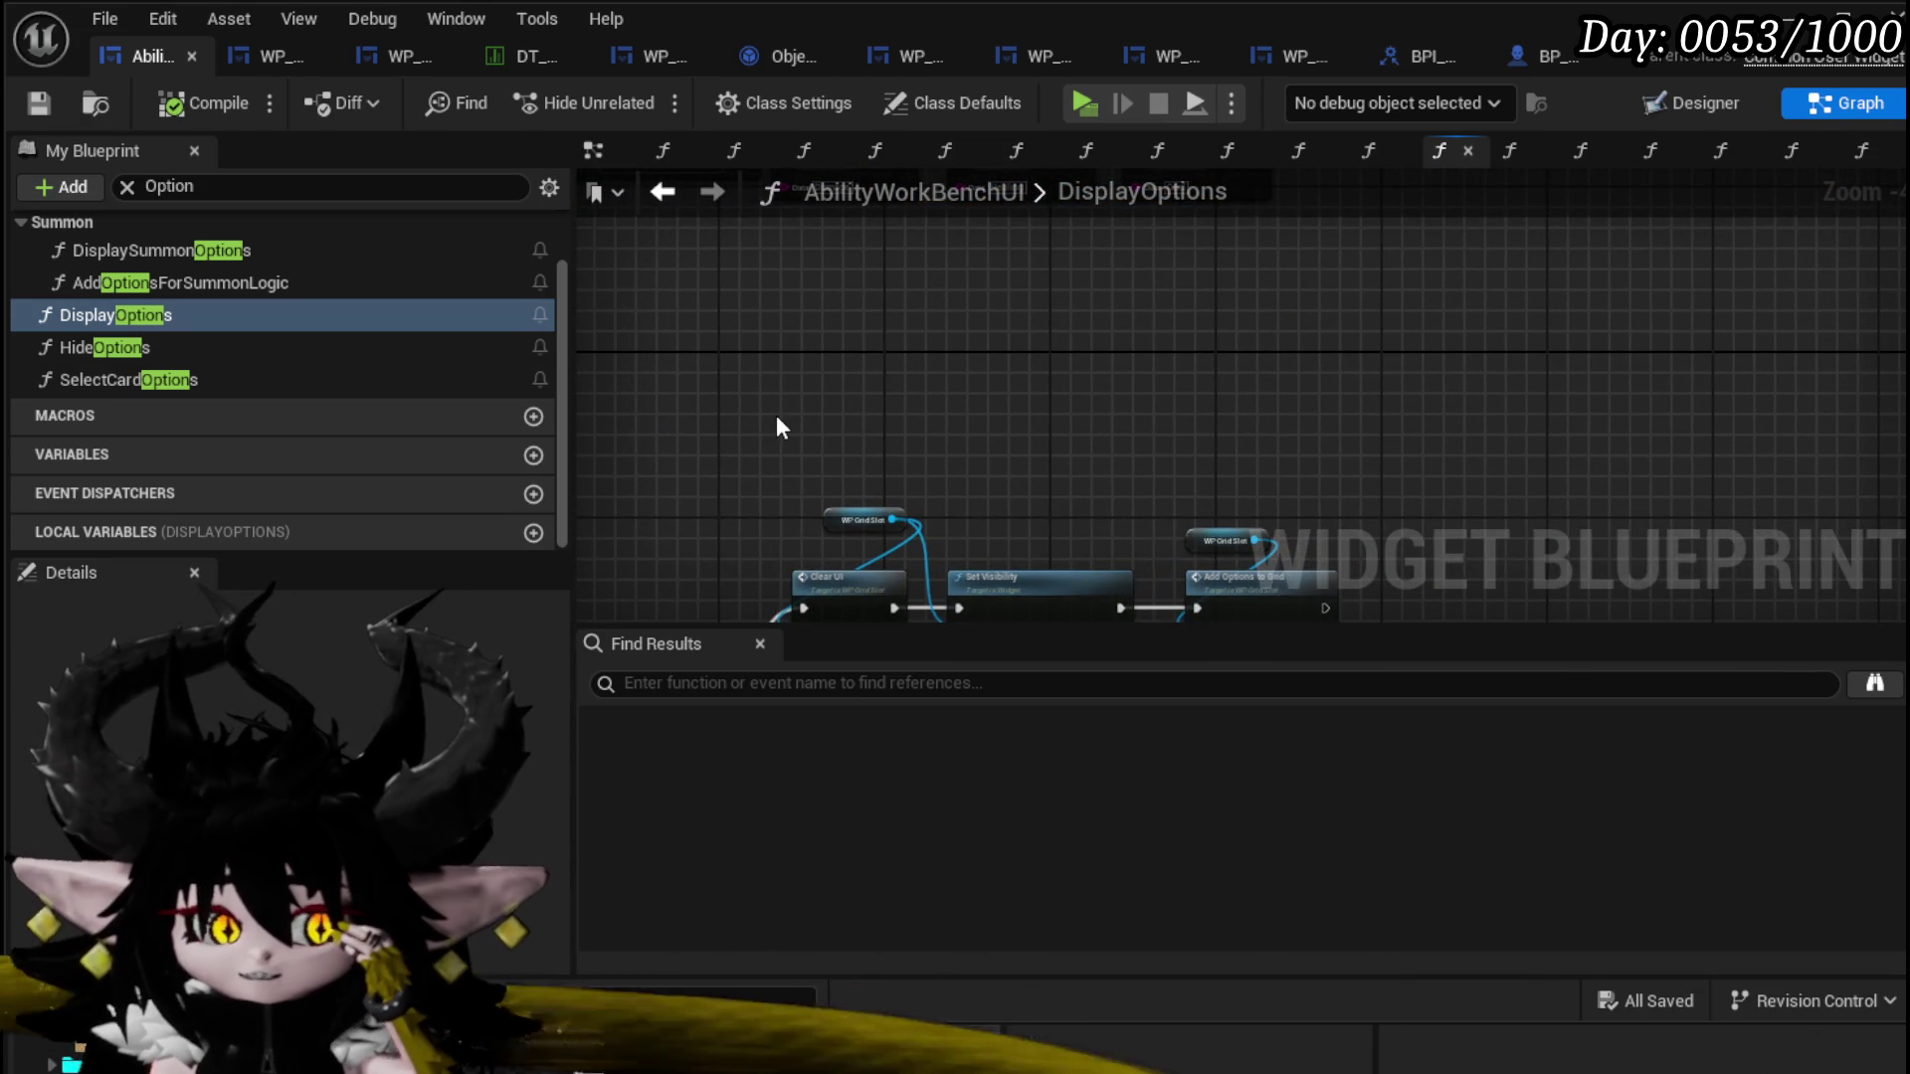
mouse_move(780, 380)
mouse_down()
mouse_move(914, 421)
mouse_move(973, 565)
mouse_move(789, 512)
mouse_move(756, 530)
mouse_up()
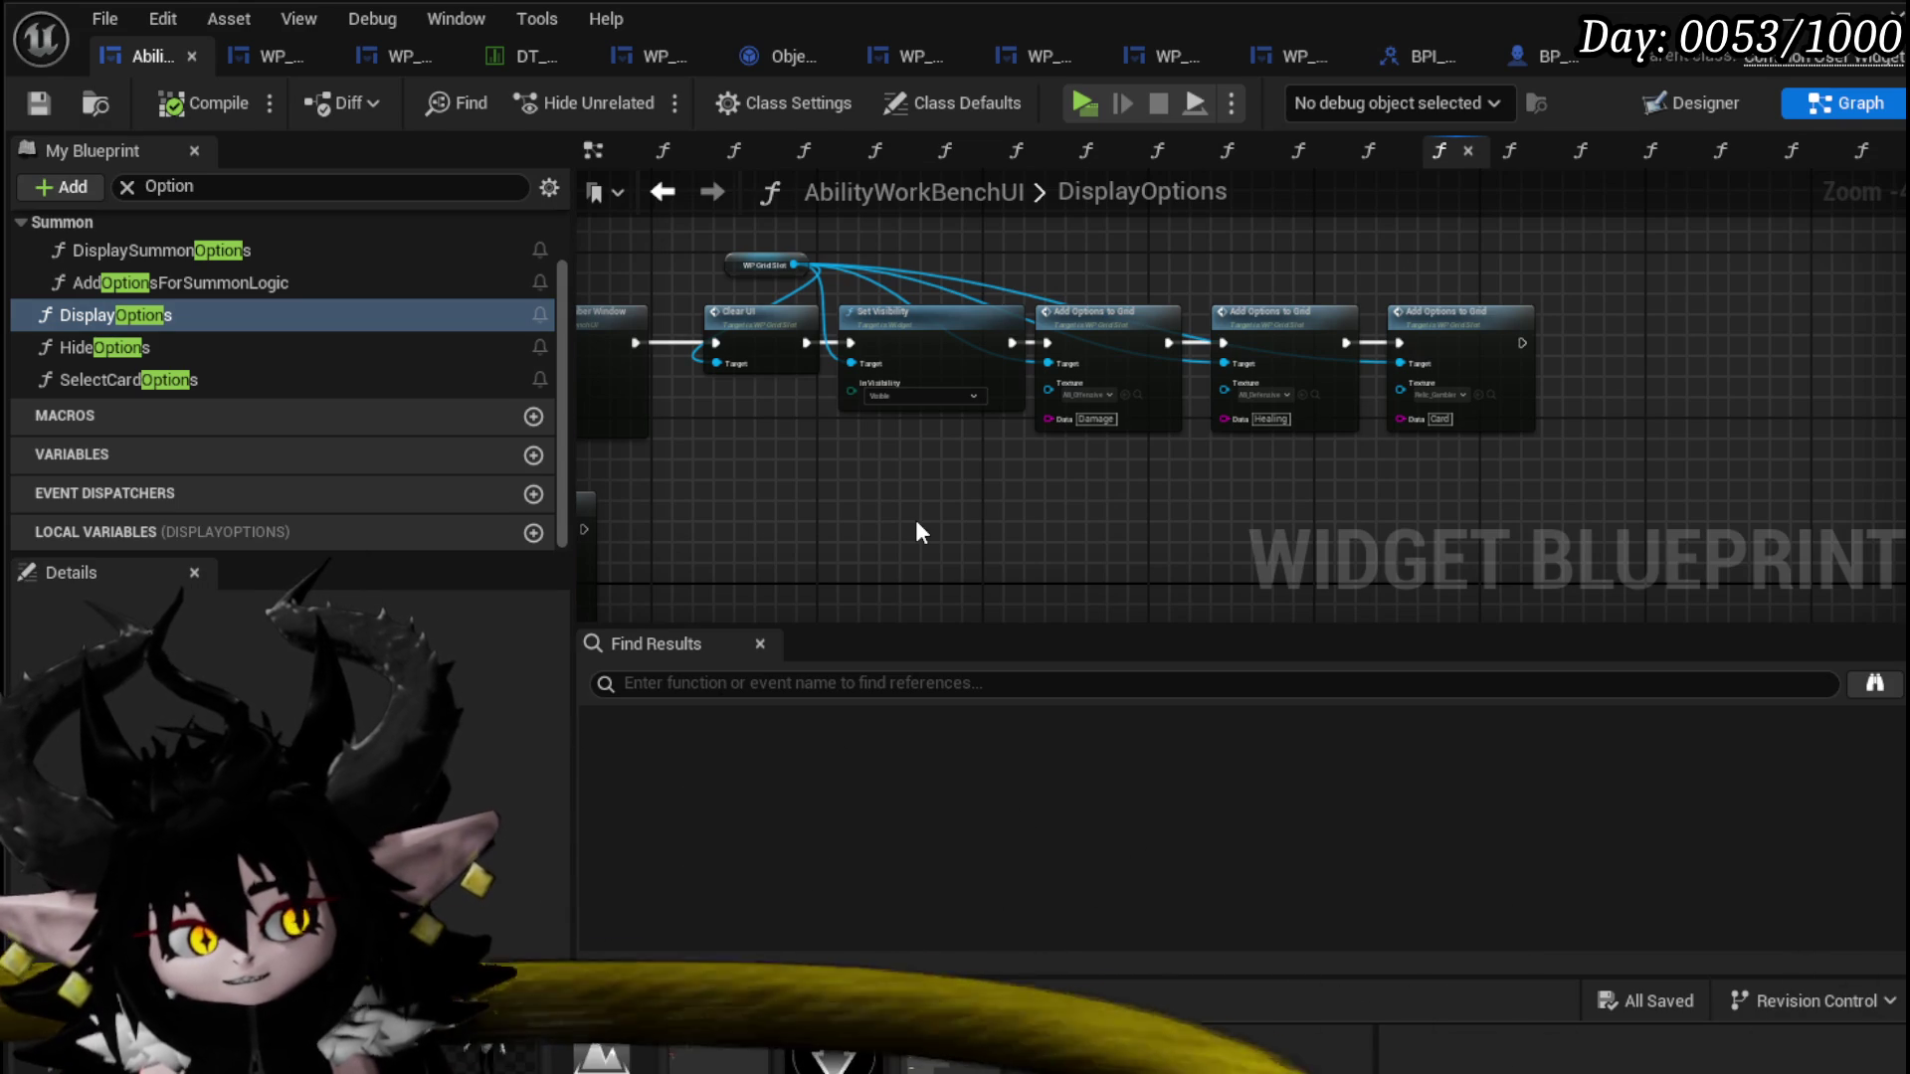
scroll(878, 505, up, 3)
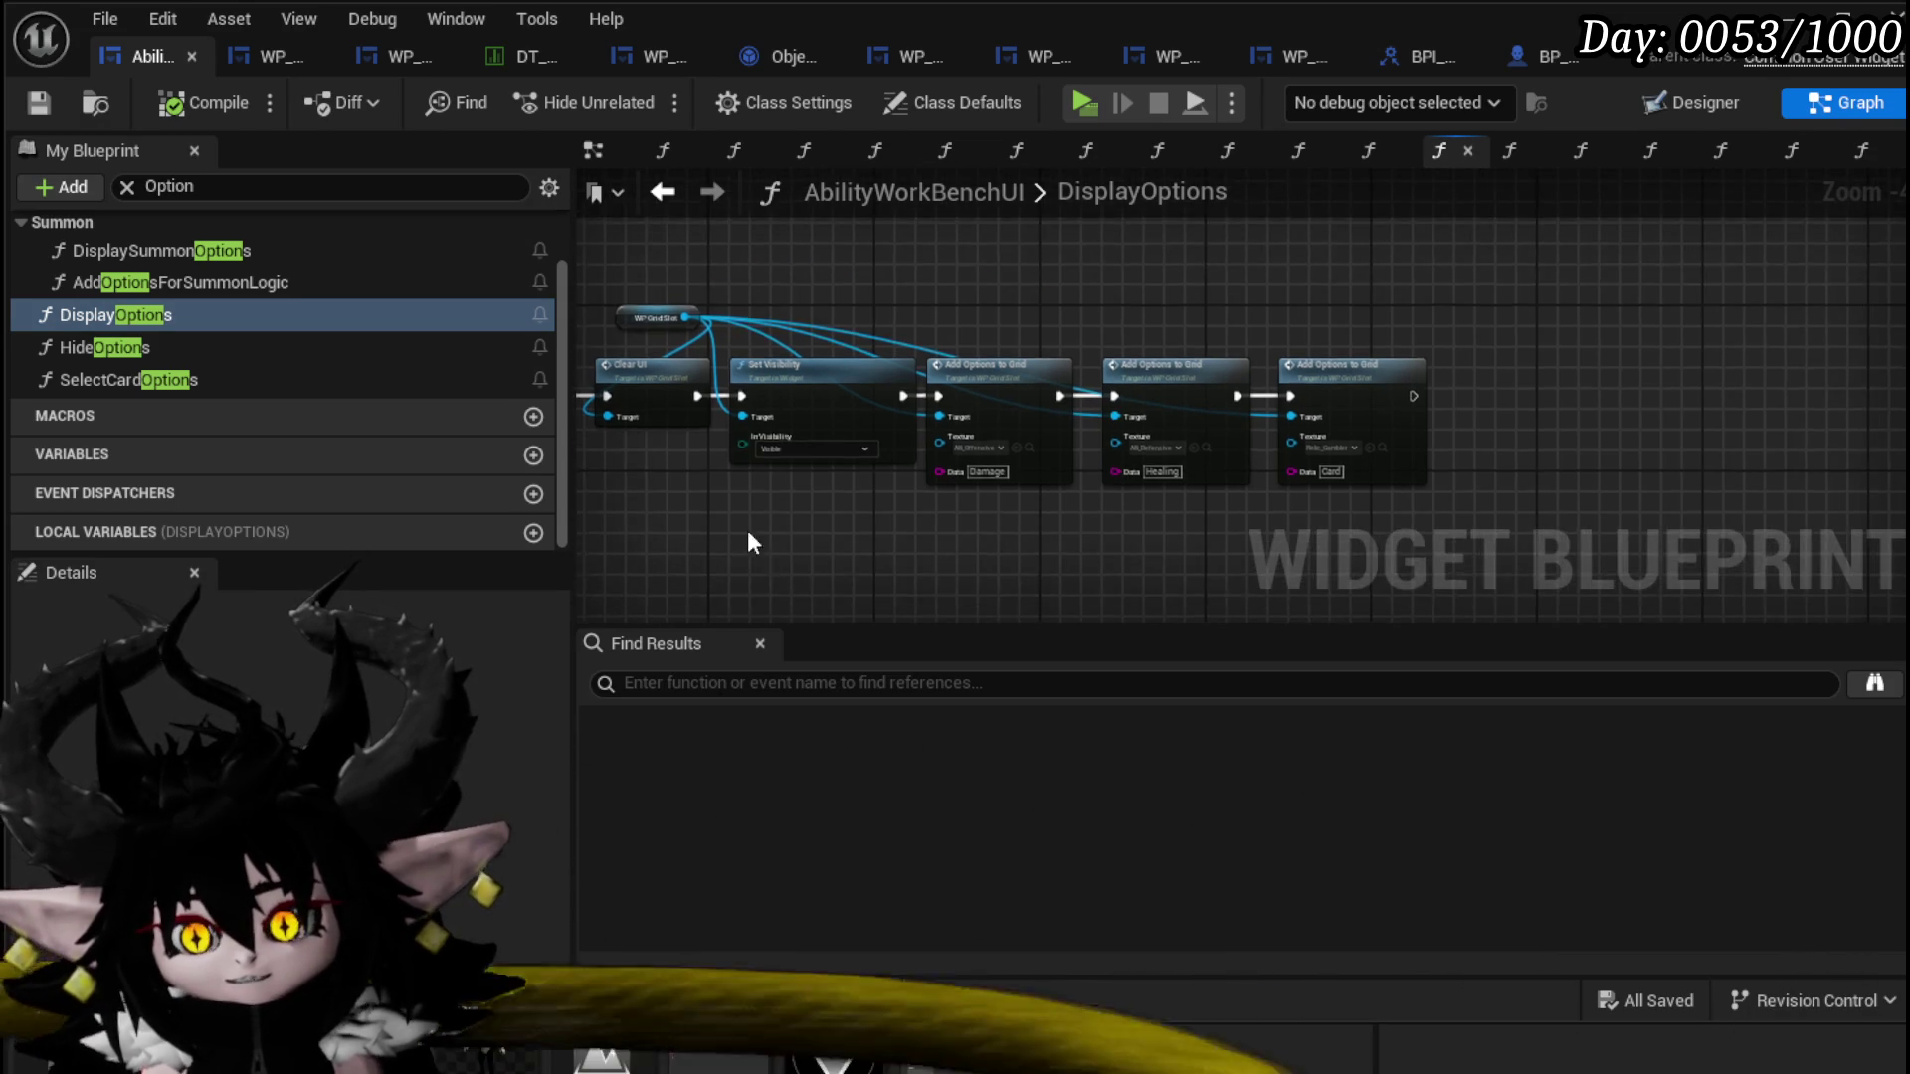
scroll(1172, 547, down, 2)
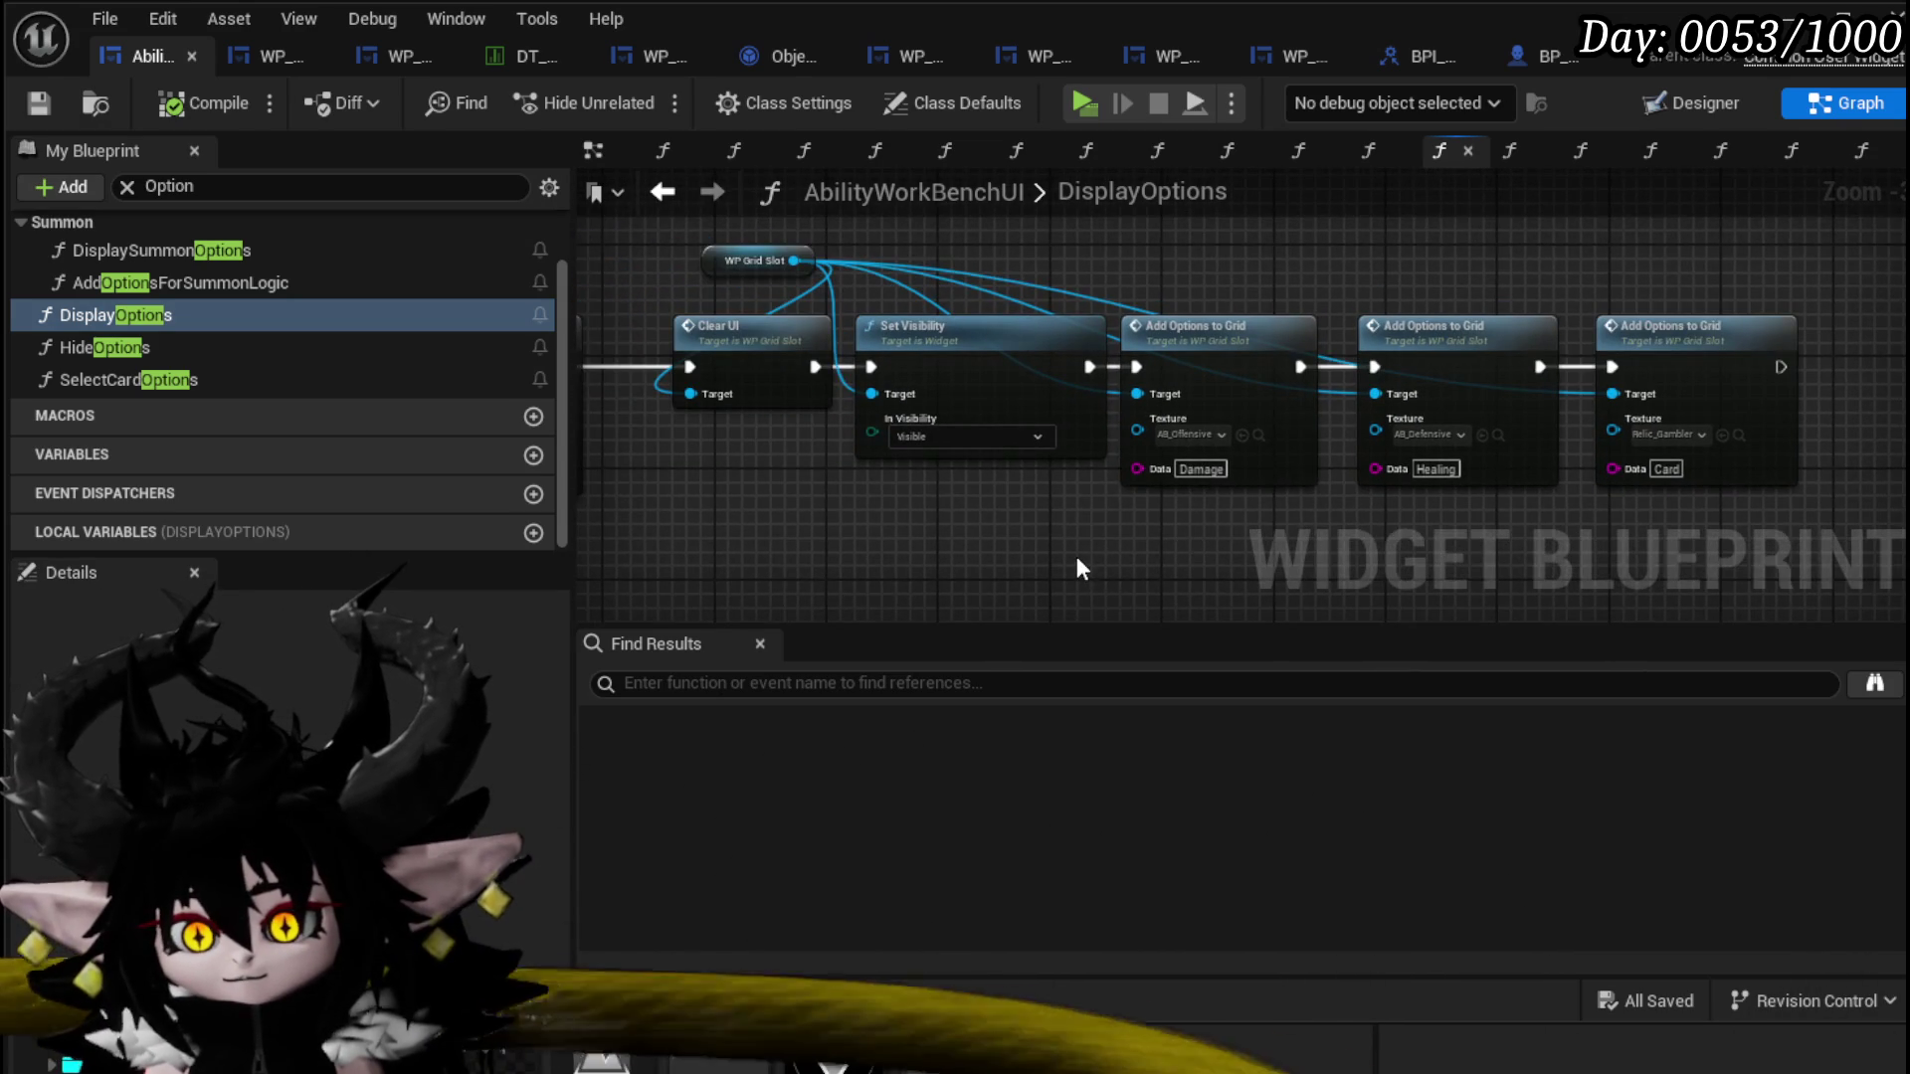
scroll(1048, 507, up, 3)
scroll(995, 545, down, 3)
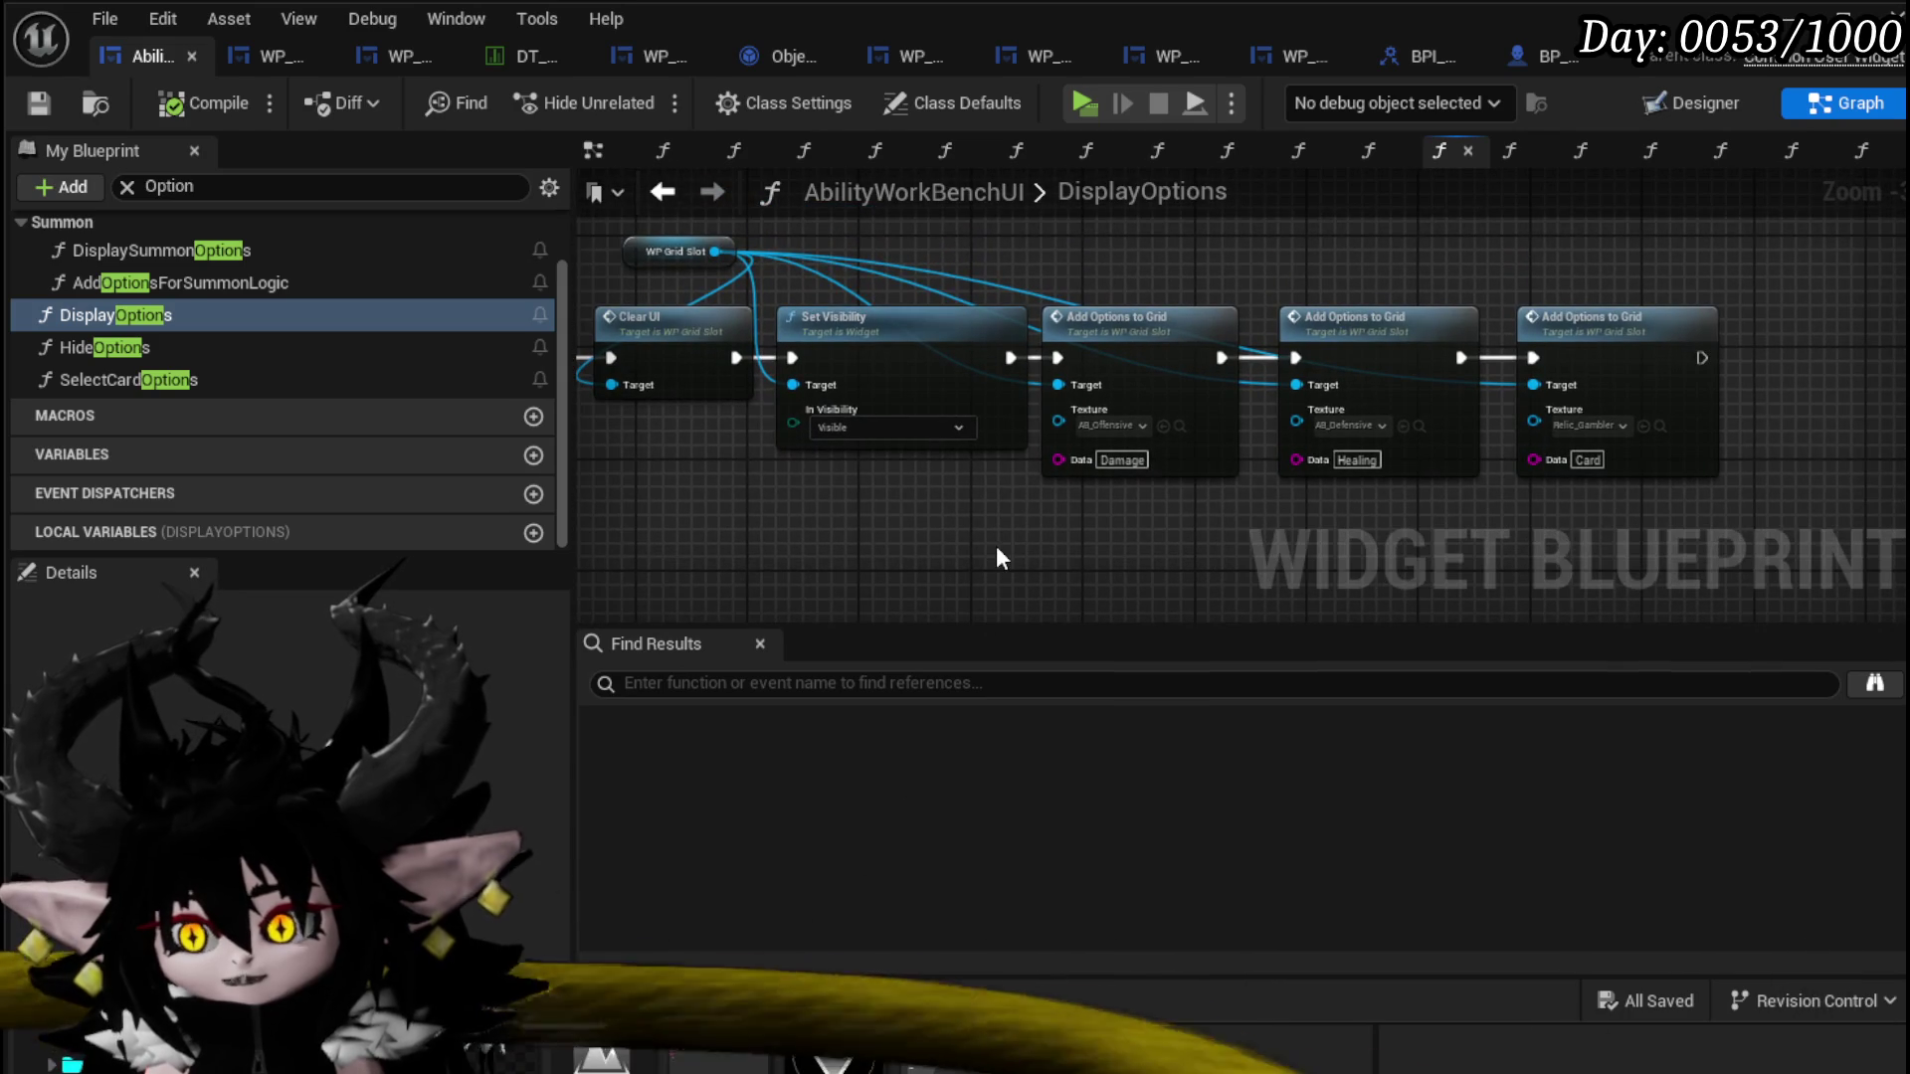
scroll(1006, 519, up, 3)
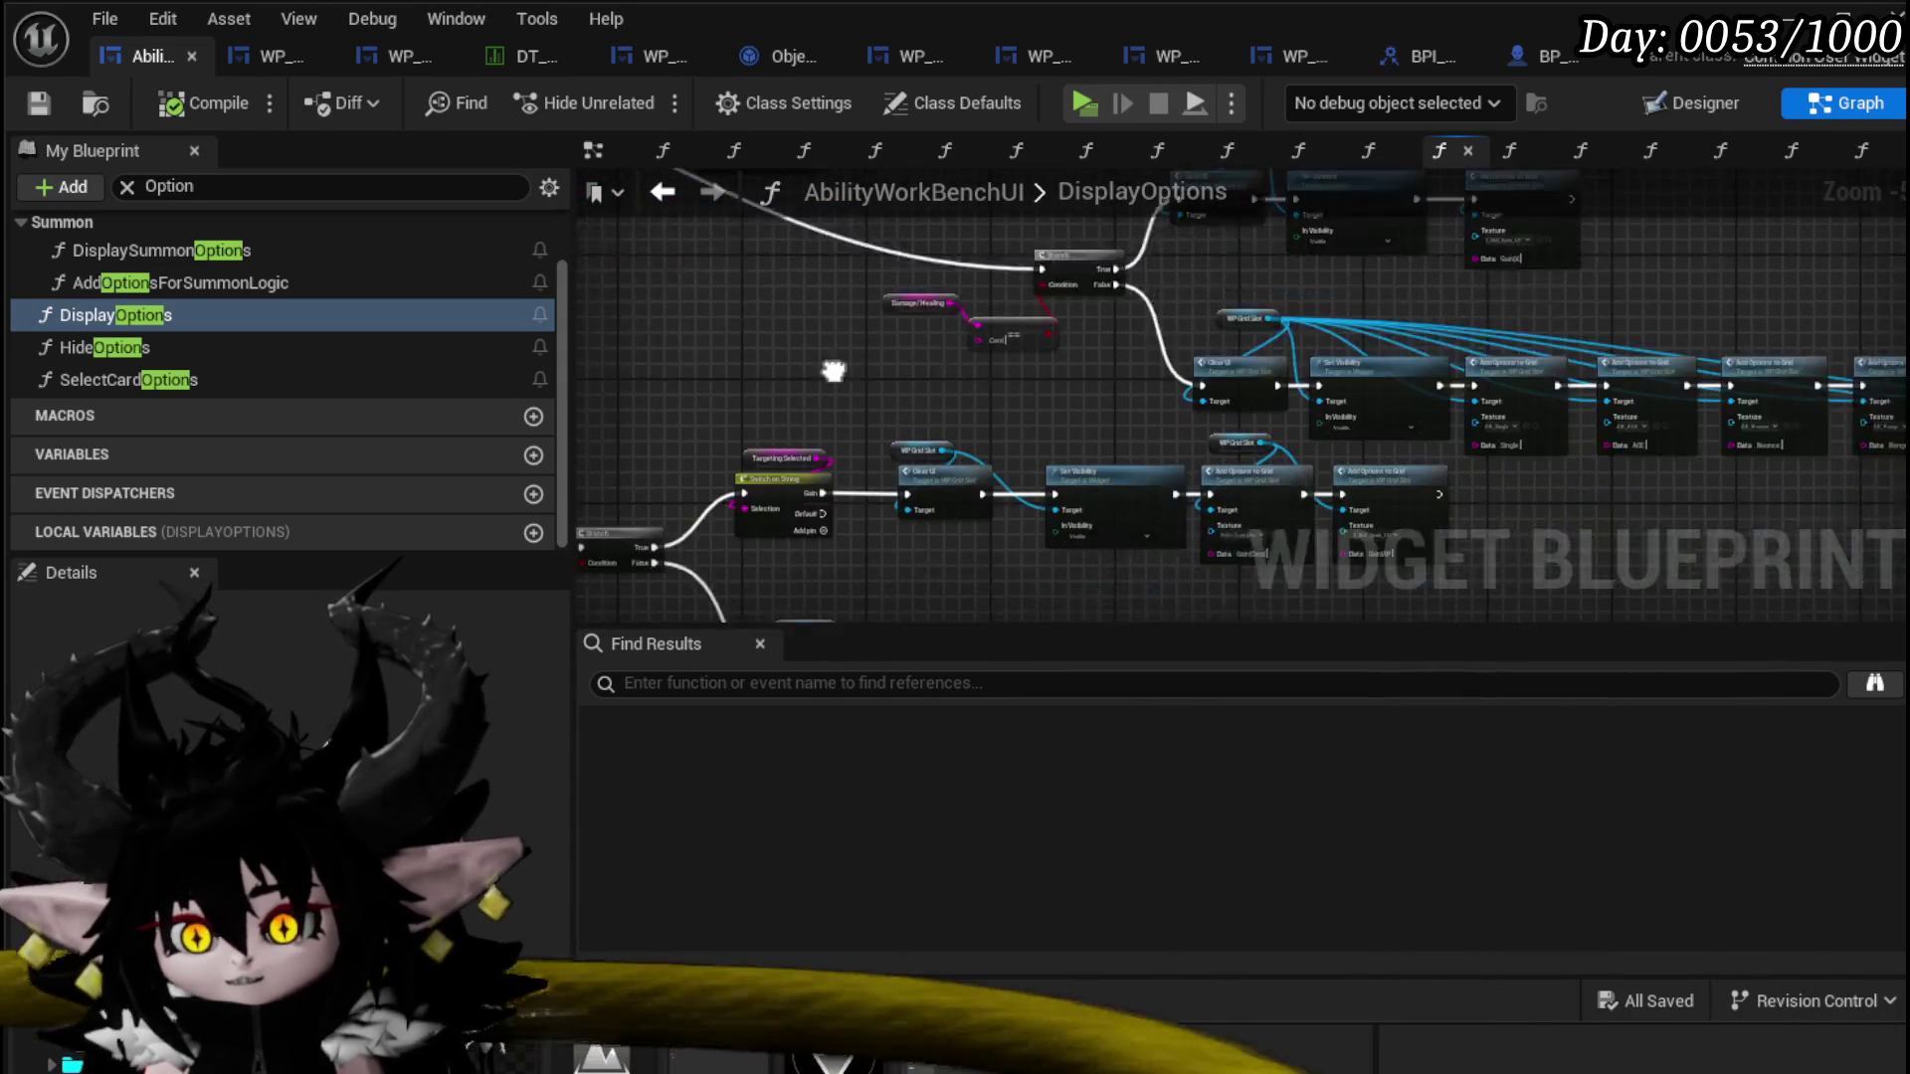
scroll(1031, 436, down, 3)
scroll(1412, 468, up, 3)
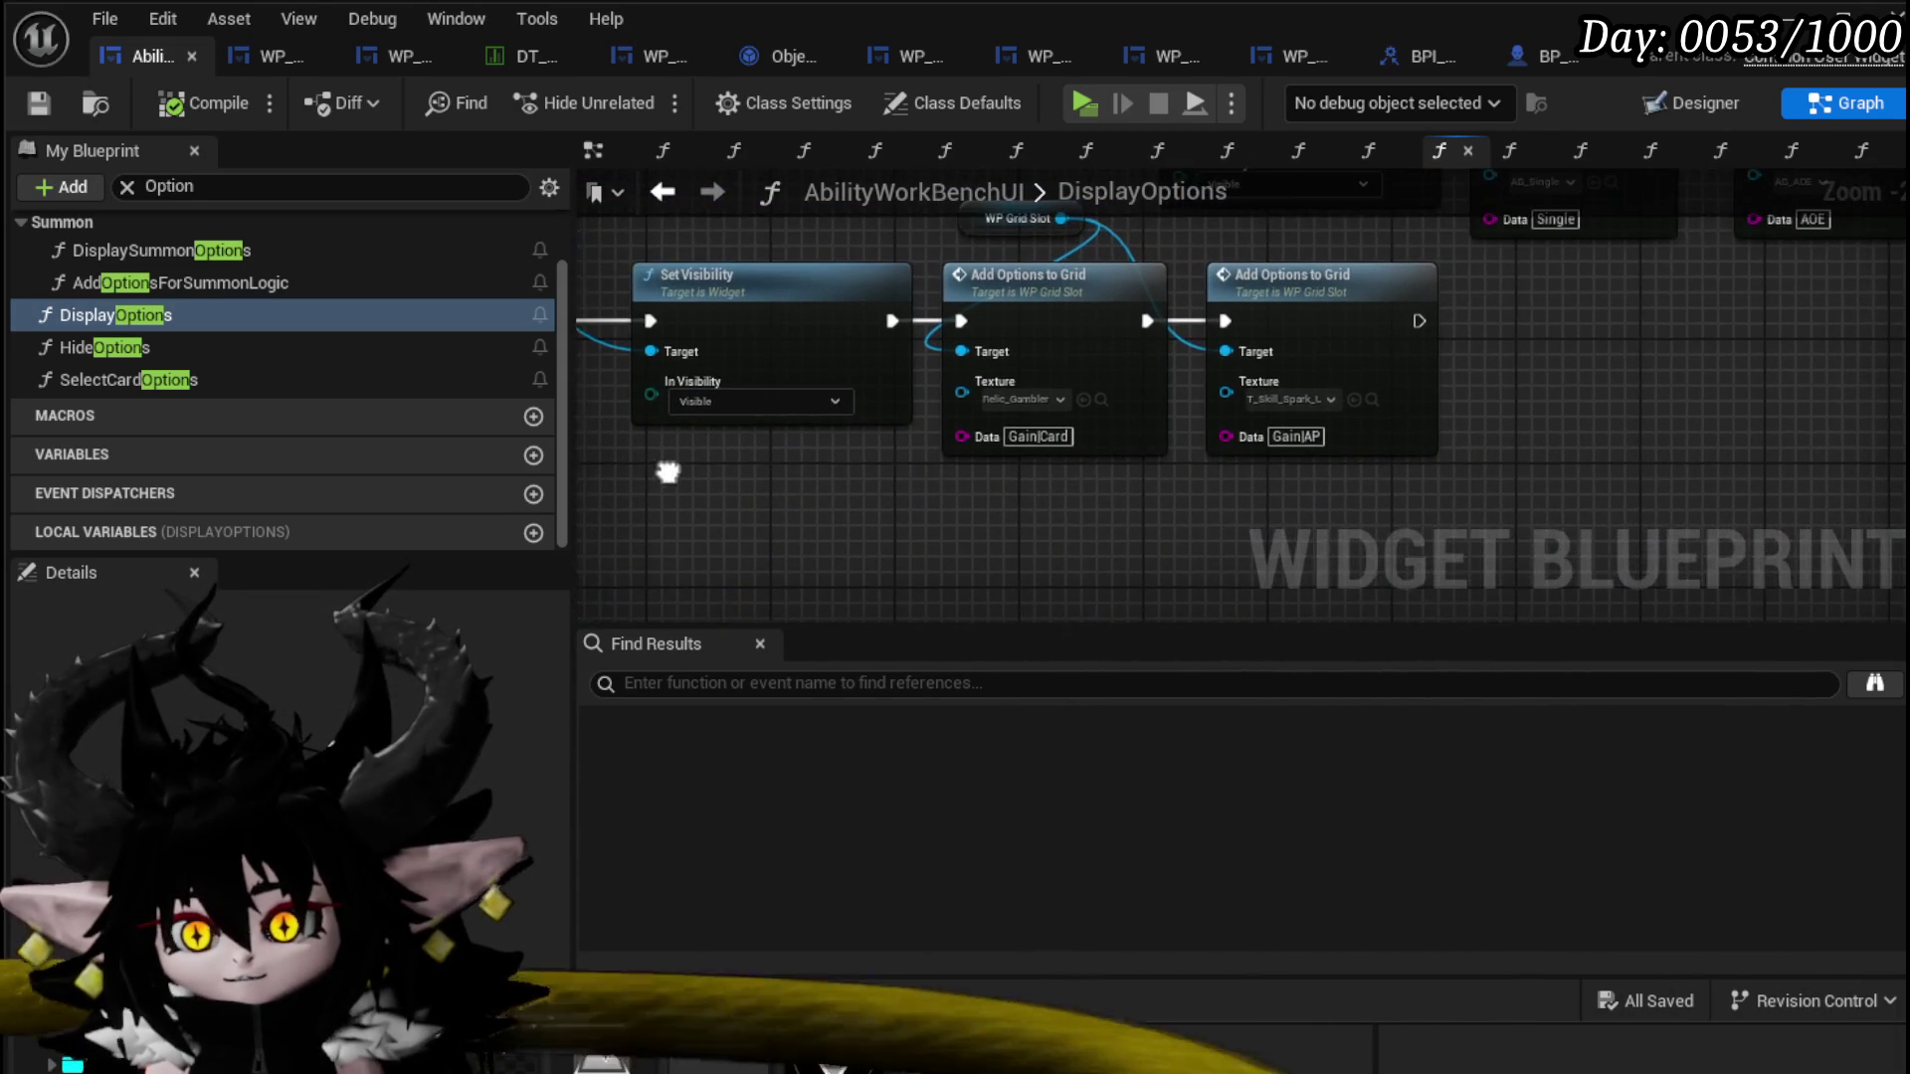
scroll(1047, 468, down, 3)
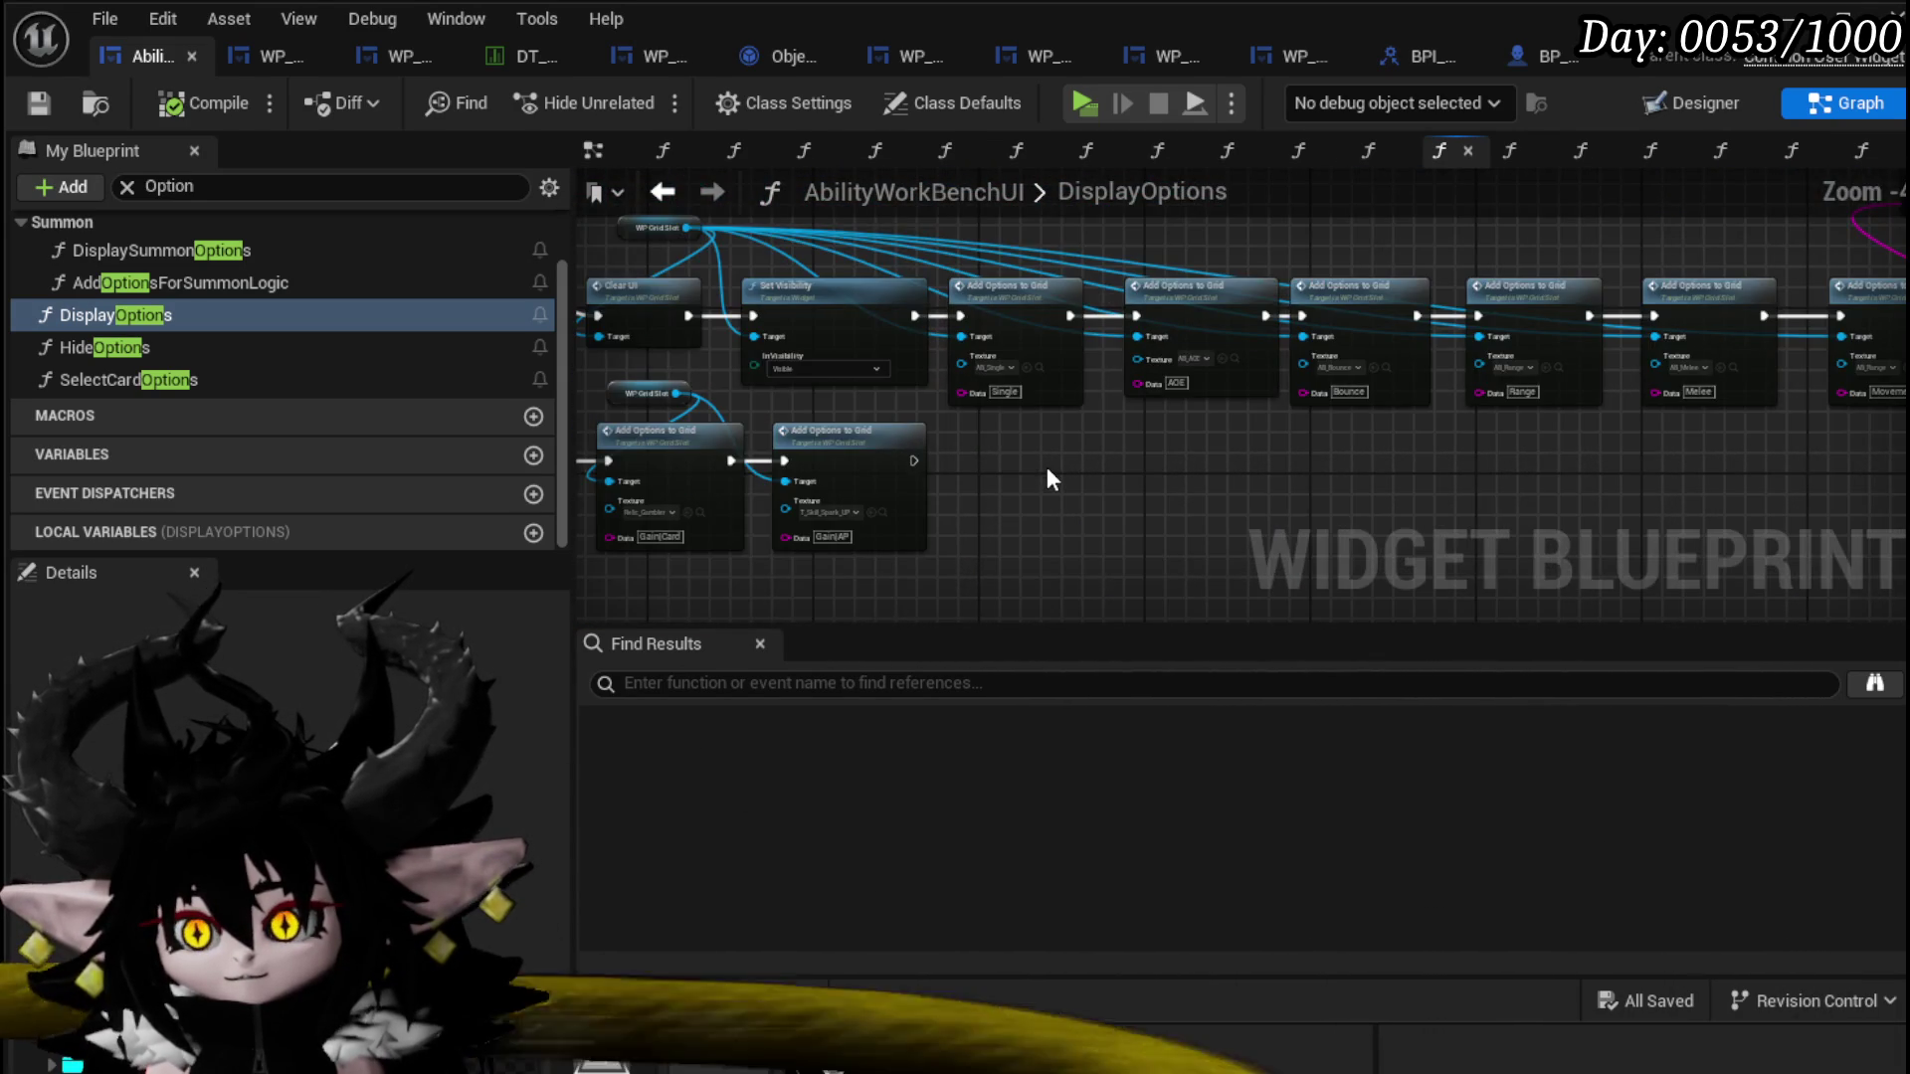
scroll(1046, 468, up, 2)
mouse_move(1155, 465)
mouse_down()
mouse_move(837, 468)
mouse_move(674, 425)
mouse_up()
scroll(1197, 462, down, 3)
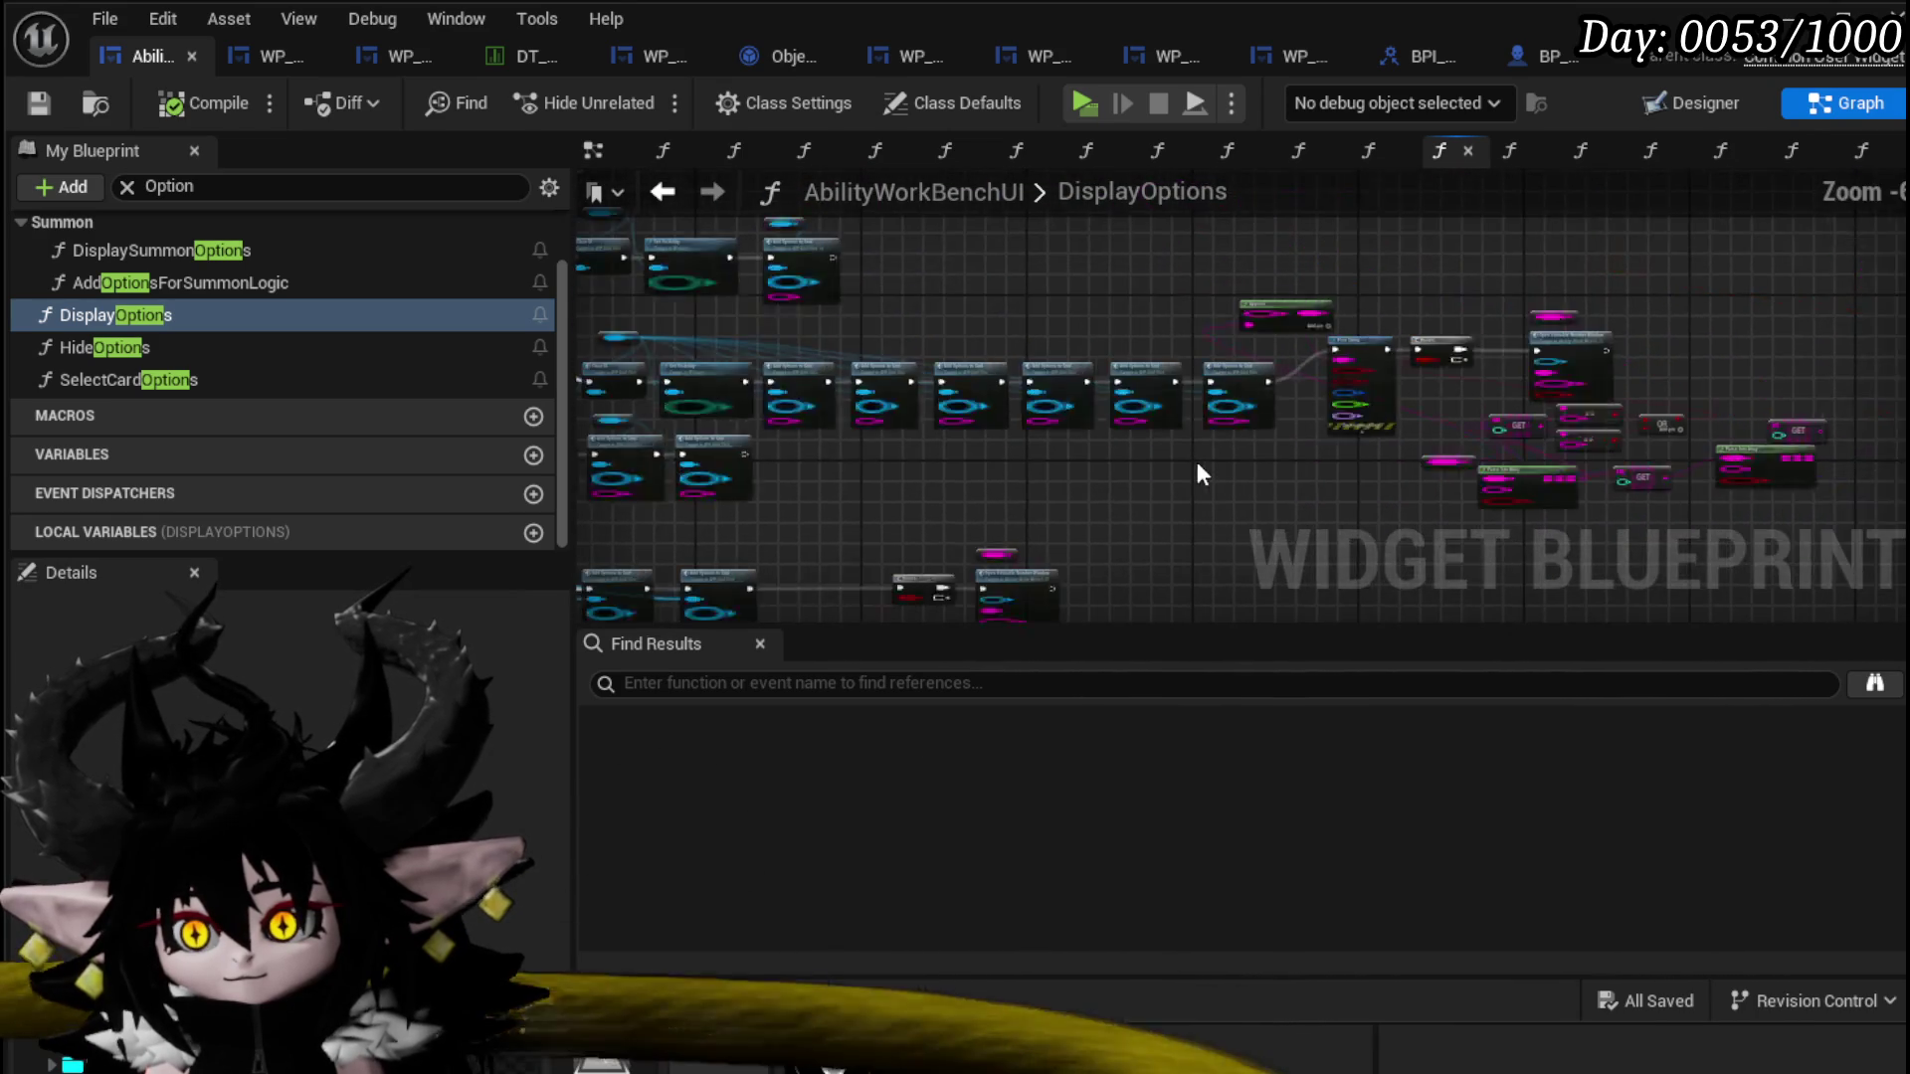
scroll(1633, 458, up, 2)
scroll(1247, 513, up, 2)
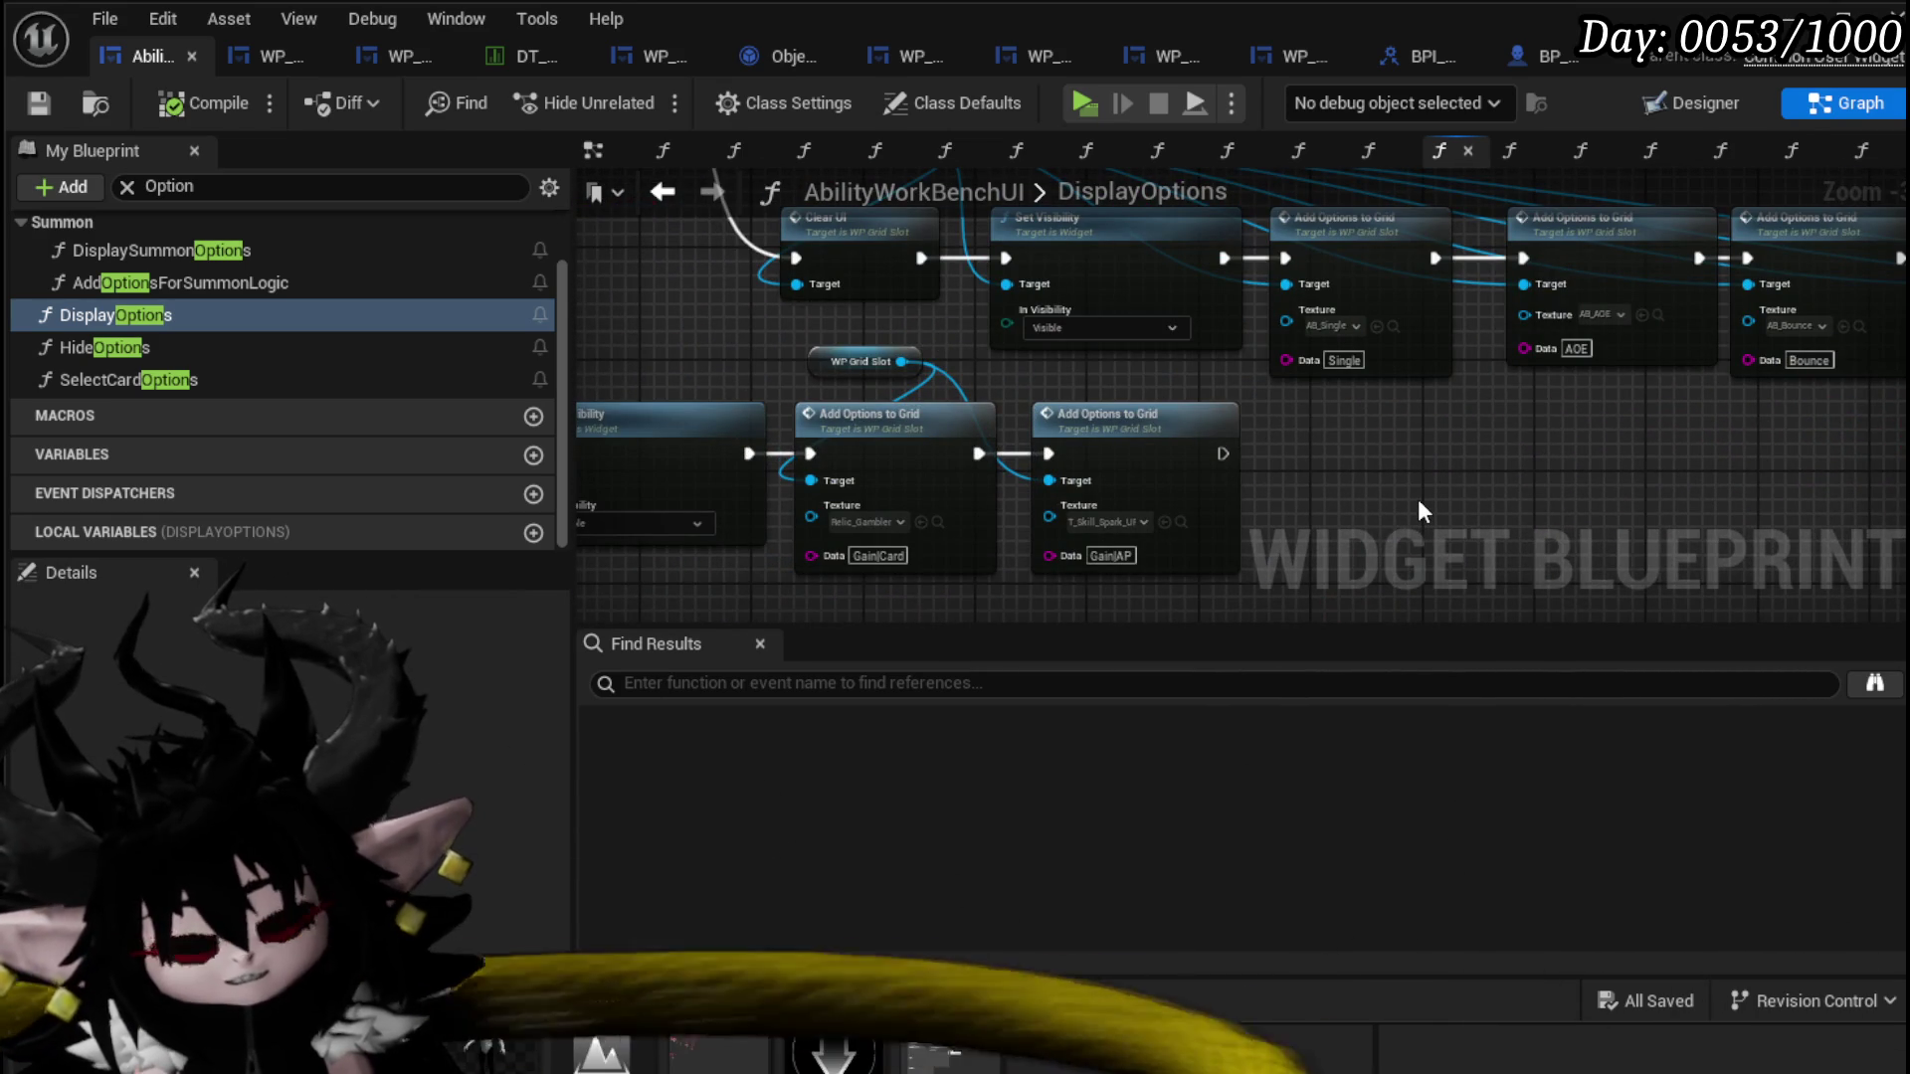
Step: Realign the Set Visibility, Gain|Card and Gain|AP option nodes with the Clear UI chain and save
drag(1377, 509, 1513, 396)
mouse_move(713, 512)
mouse_down()
mouse_move(893, 511)
mouse_move(801, 523)
mouse_up()
drag(802, 523, 1548, 253)
drag(1376, 328, 1362, 355)
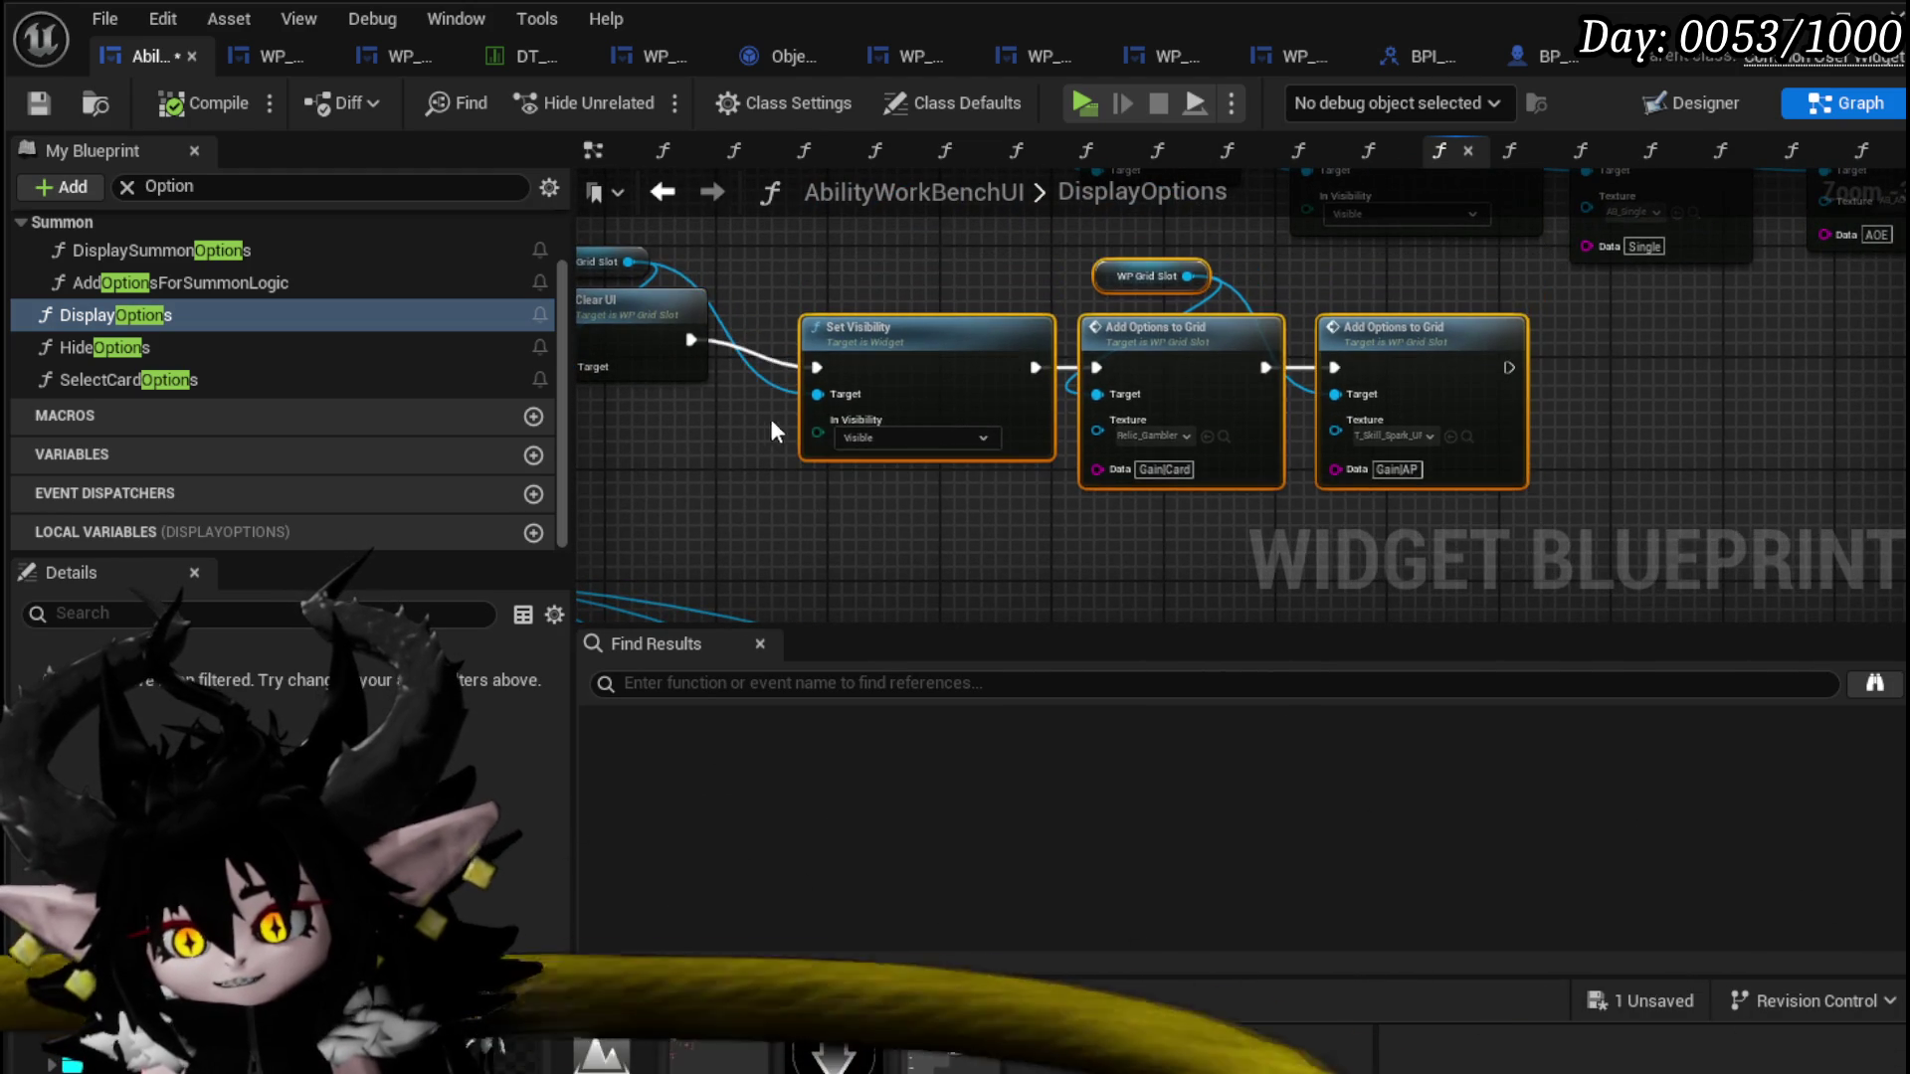
drag(776, 431, 1033, 454)
drag(894, 450, 940, 239)
drag(865, 365, 915, 385)
mouse_move(900, 517)
mouse_down()
mouse_move(1407, 278)
mouse_move(1680, 285)
mouse_up()
drag(1681, 354, 1622, 380)
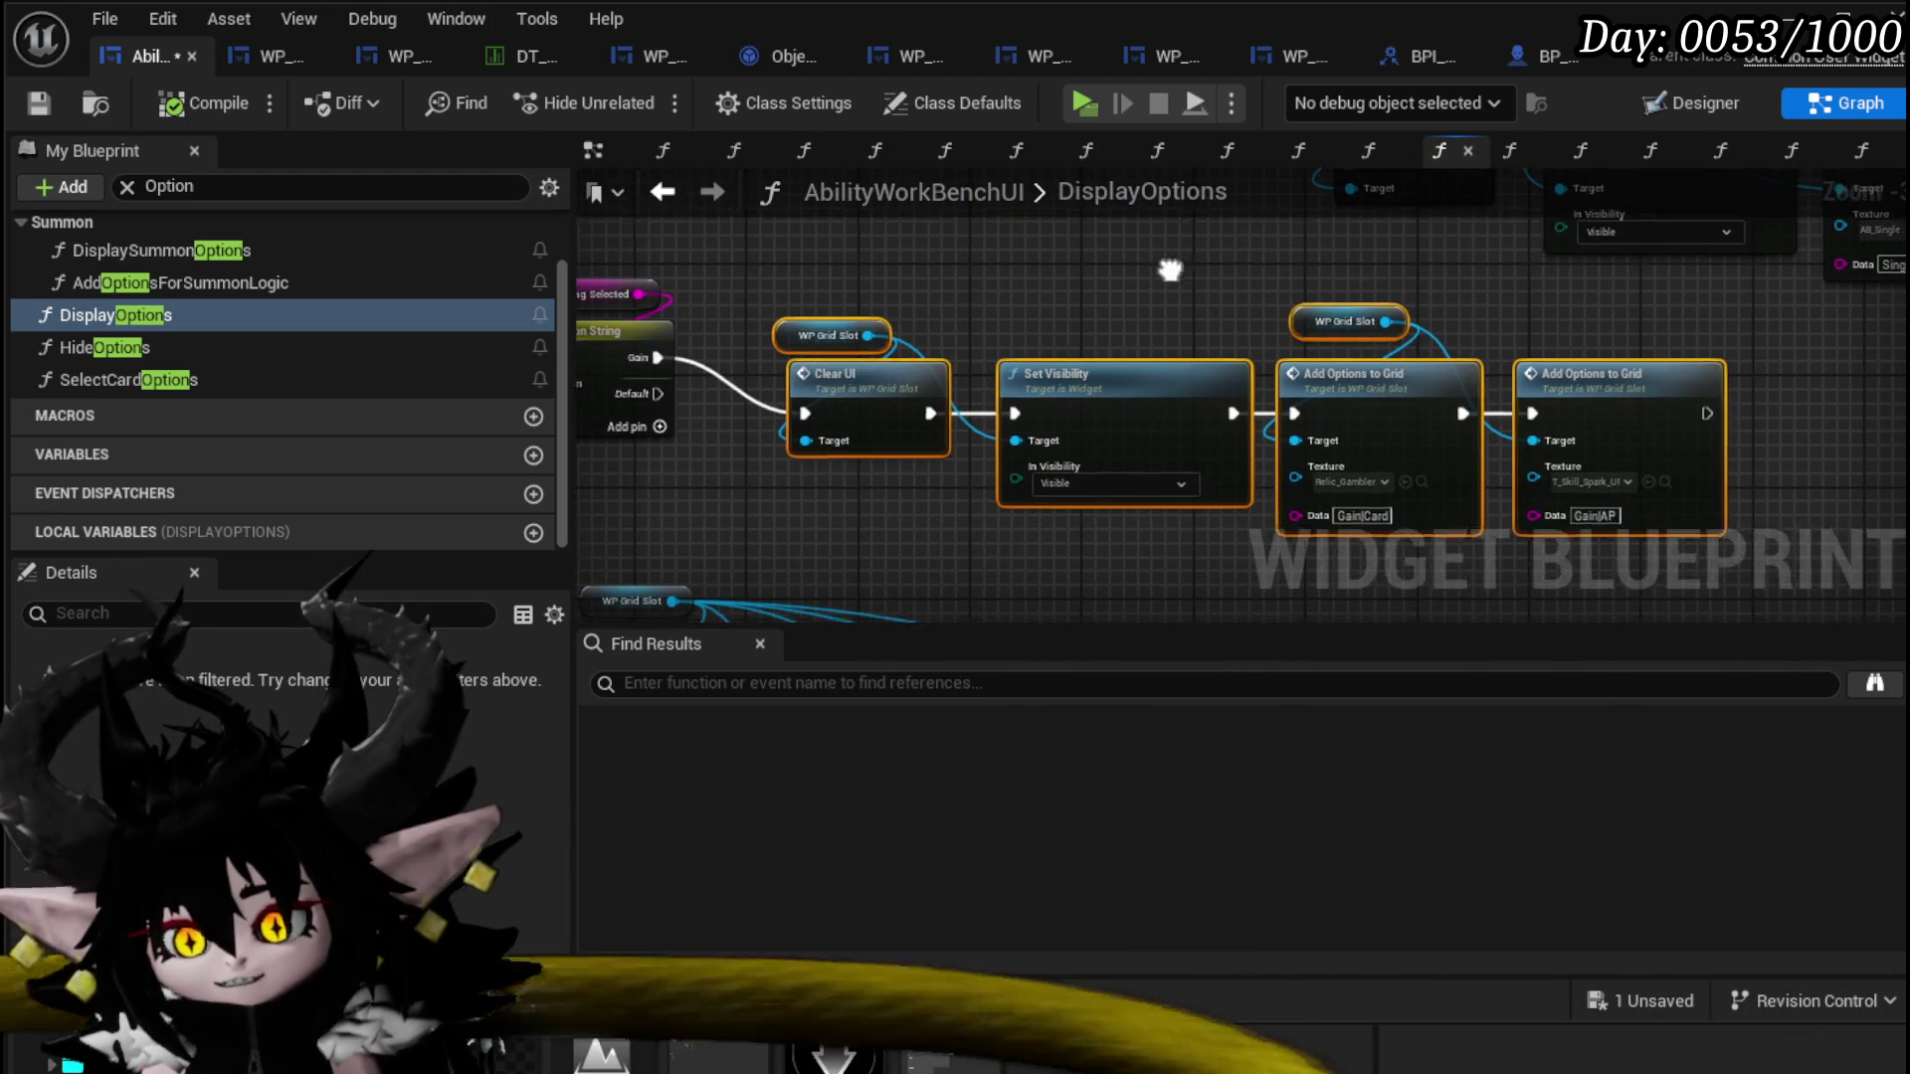
drag(1170, 270, 1456, 277)
click(969, 278)
key(ctrl+s)
Step: Shift the WP Grid Slot node left and down, save again, and review the Set Visibility area
drag(944, 365, 727, 320)
mouse_move(850, 299)
mouse_down()
mouse_move(1048, 479)
mouse_move(1099, 487)
mouse_up()
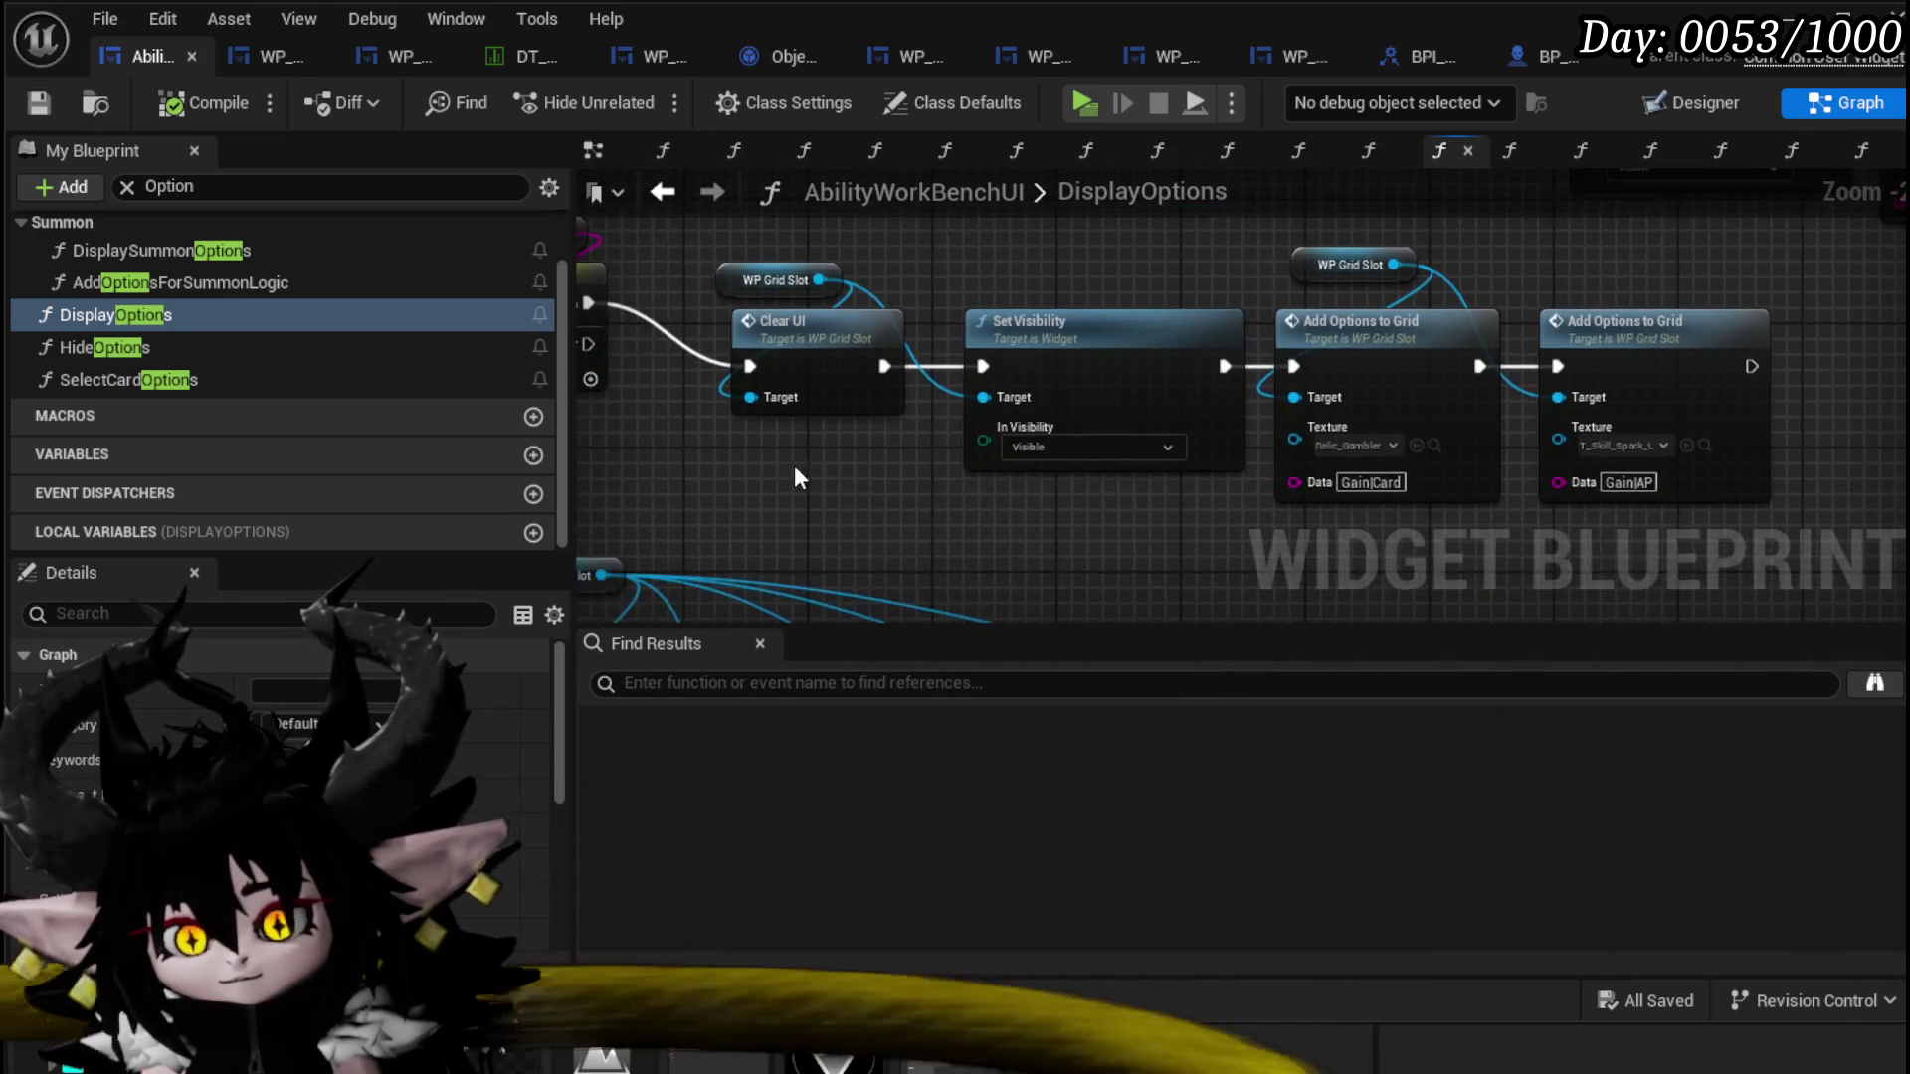
scroll(952, 328, up, 2)
mouse_move(1072, 364)
mouse_down()
mouse_move(1056, 380)
mouse_move(1227, 307)
mouse_up()
drag(752, 313, 704, 228)
key(ctrl+s)
mouse_move(1162, 580)
mouse_down()
mouse_move(839, 550)
mouse_move(887, 527)
mouse_up()
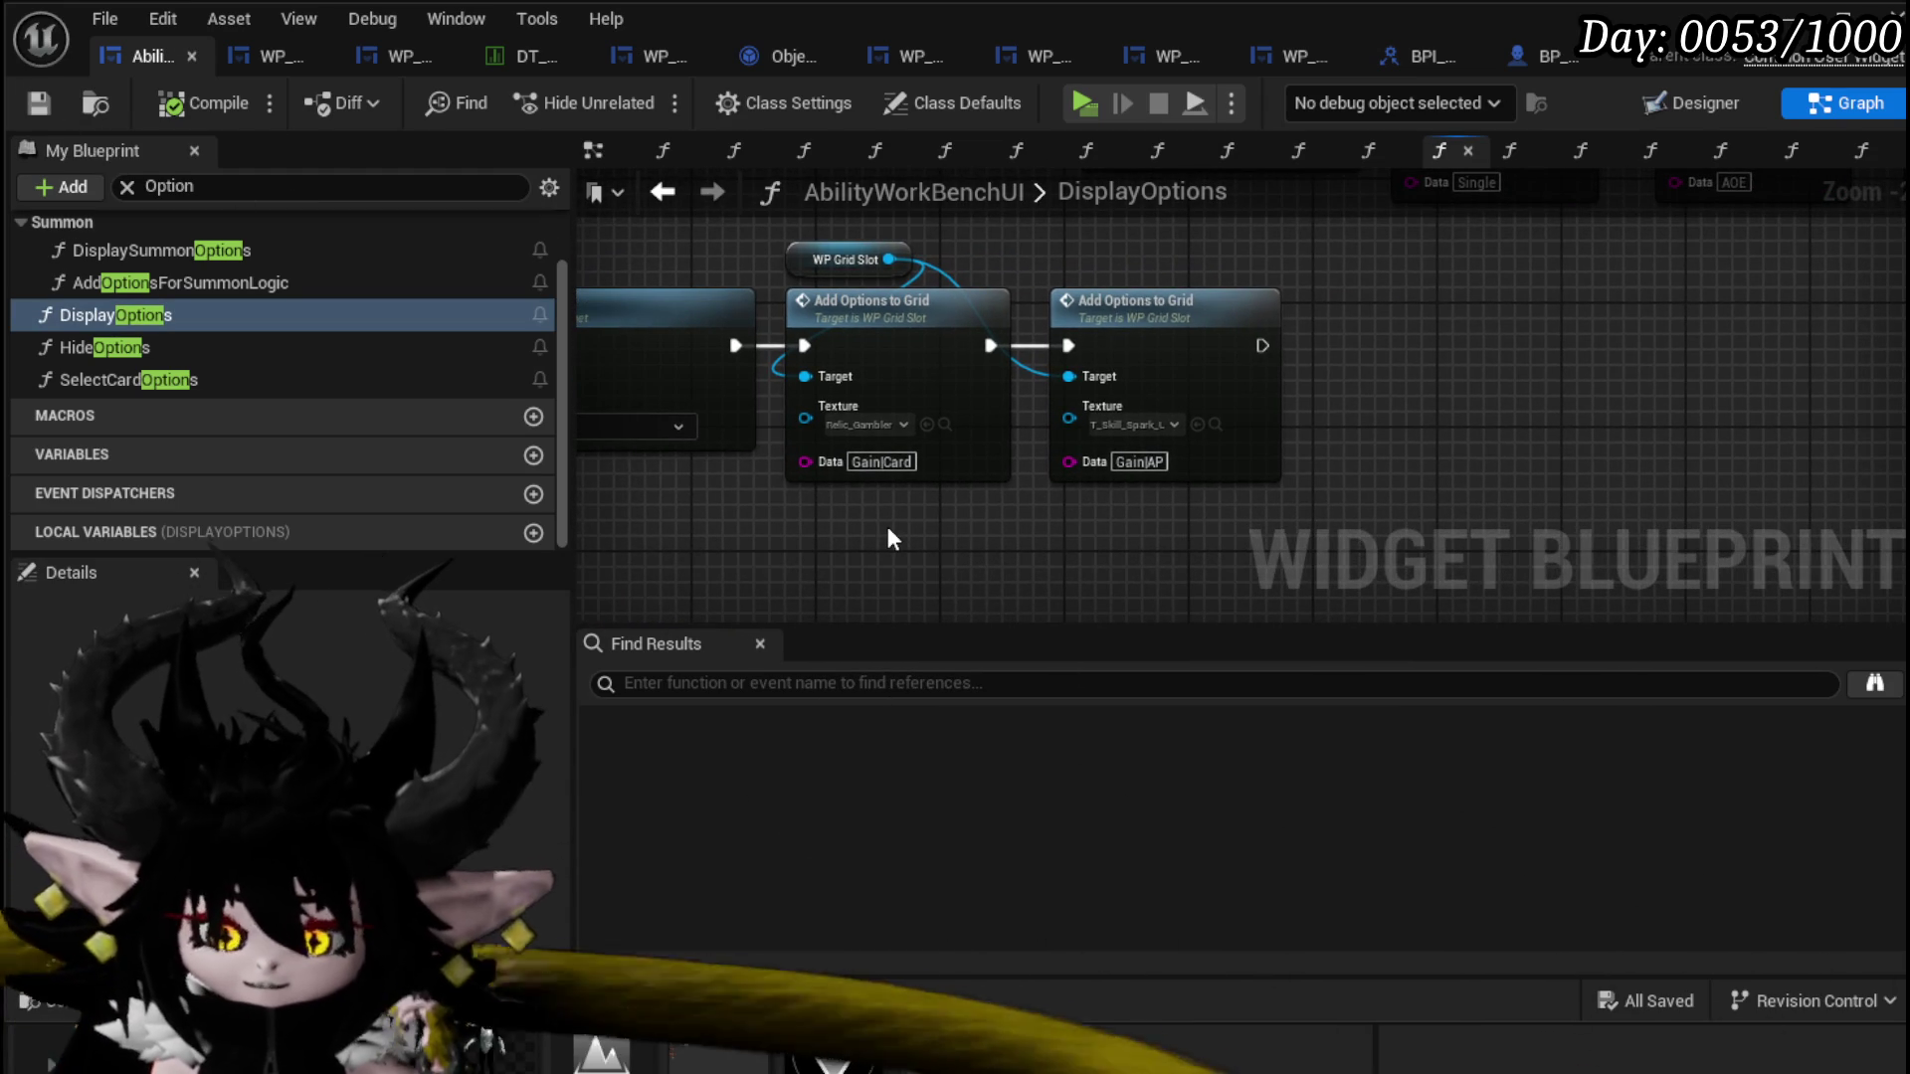
drag(888, 539, 1042, 533)
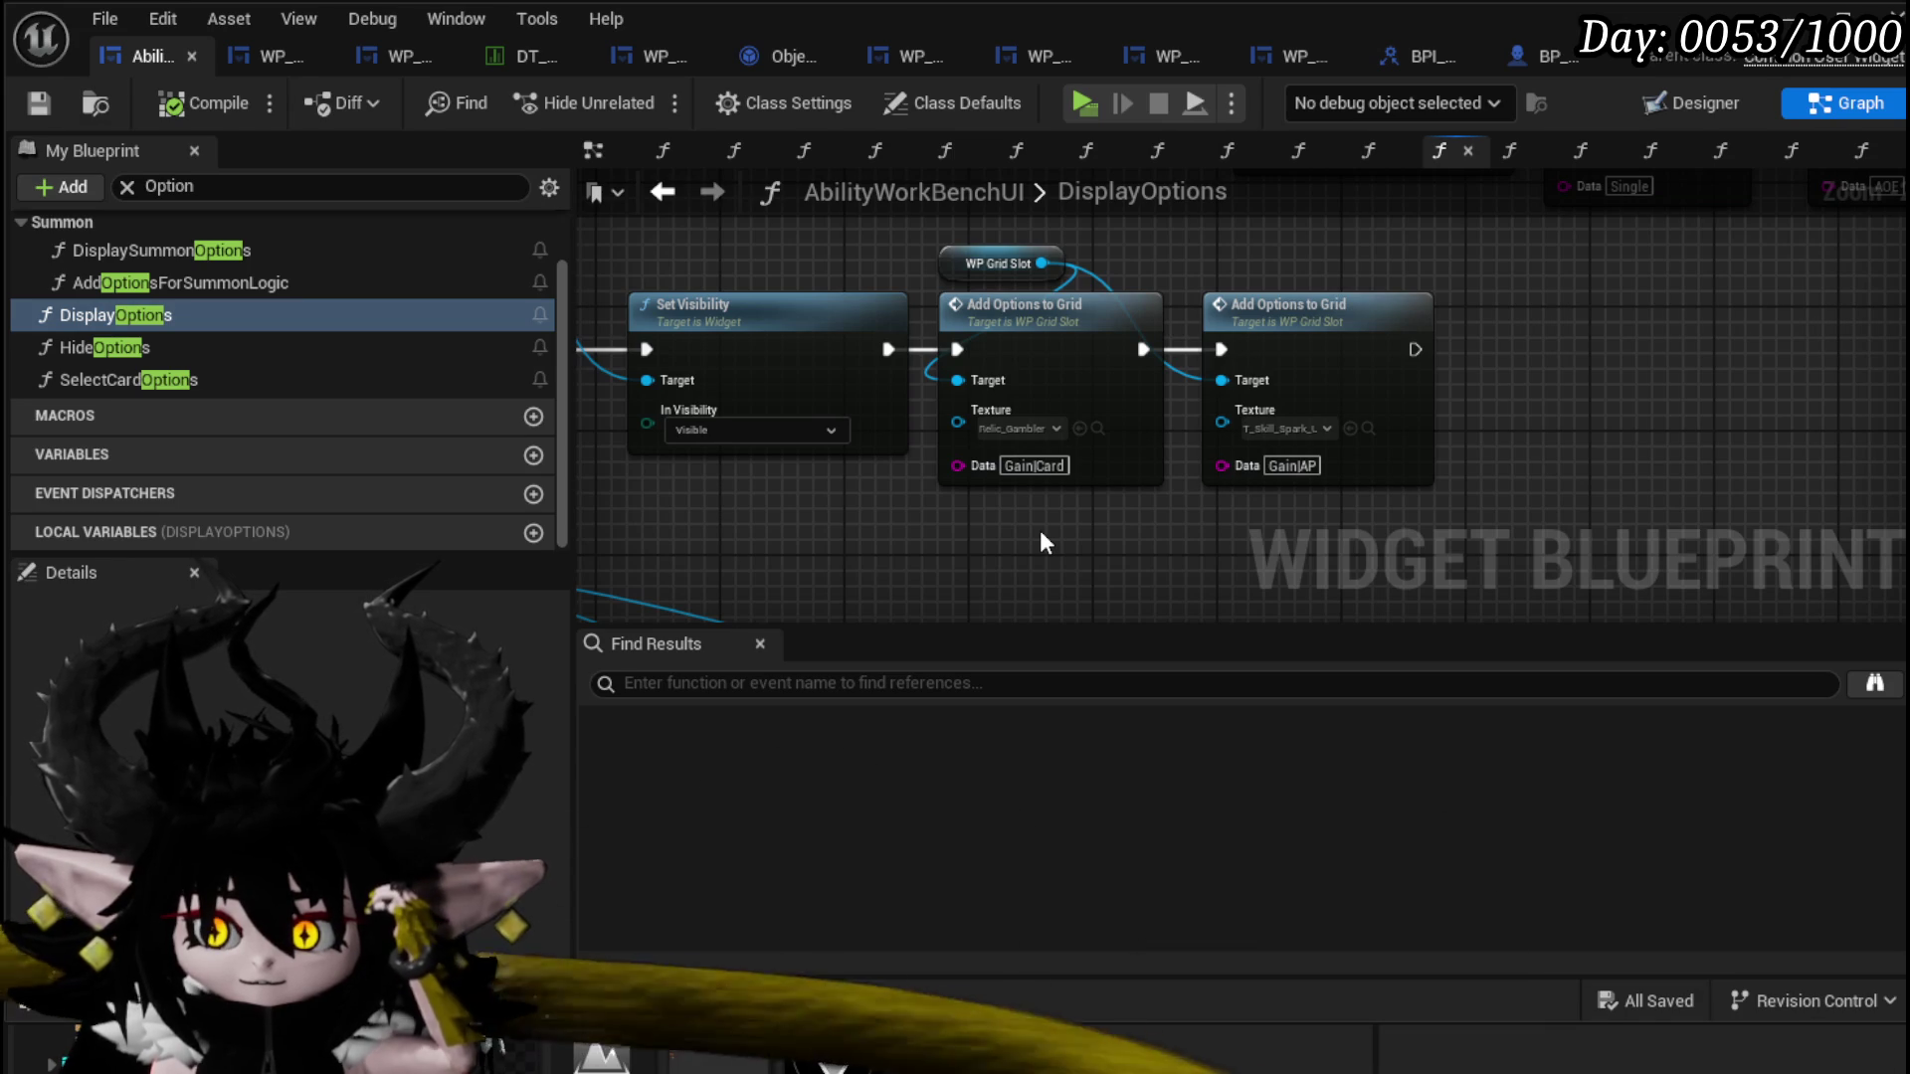
drag(1040, 542, 840, 528)
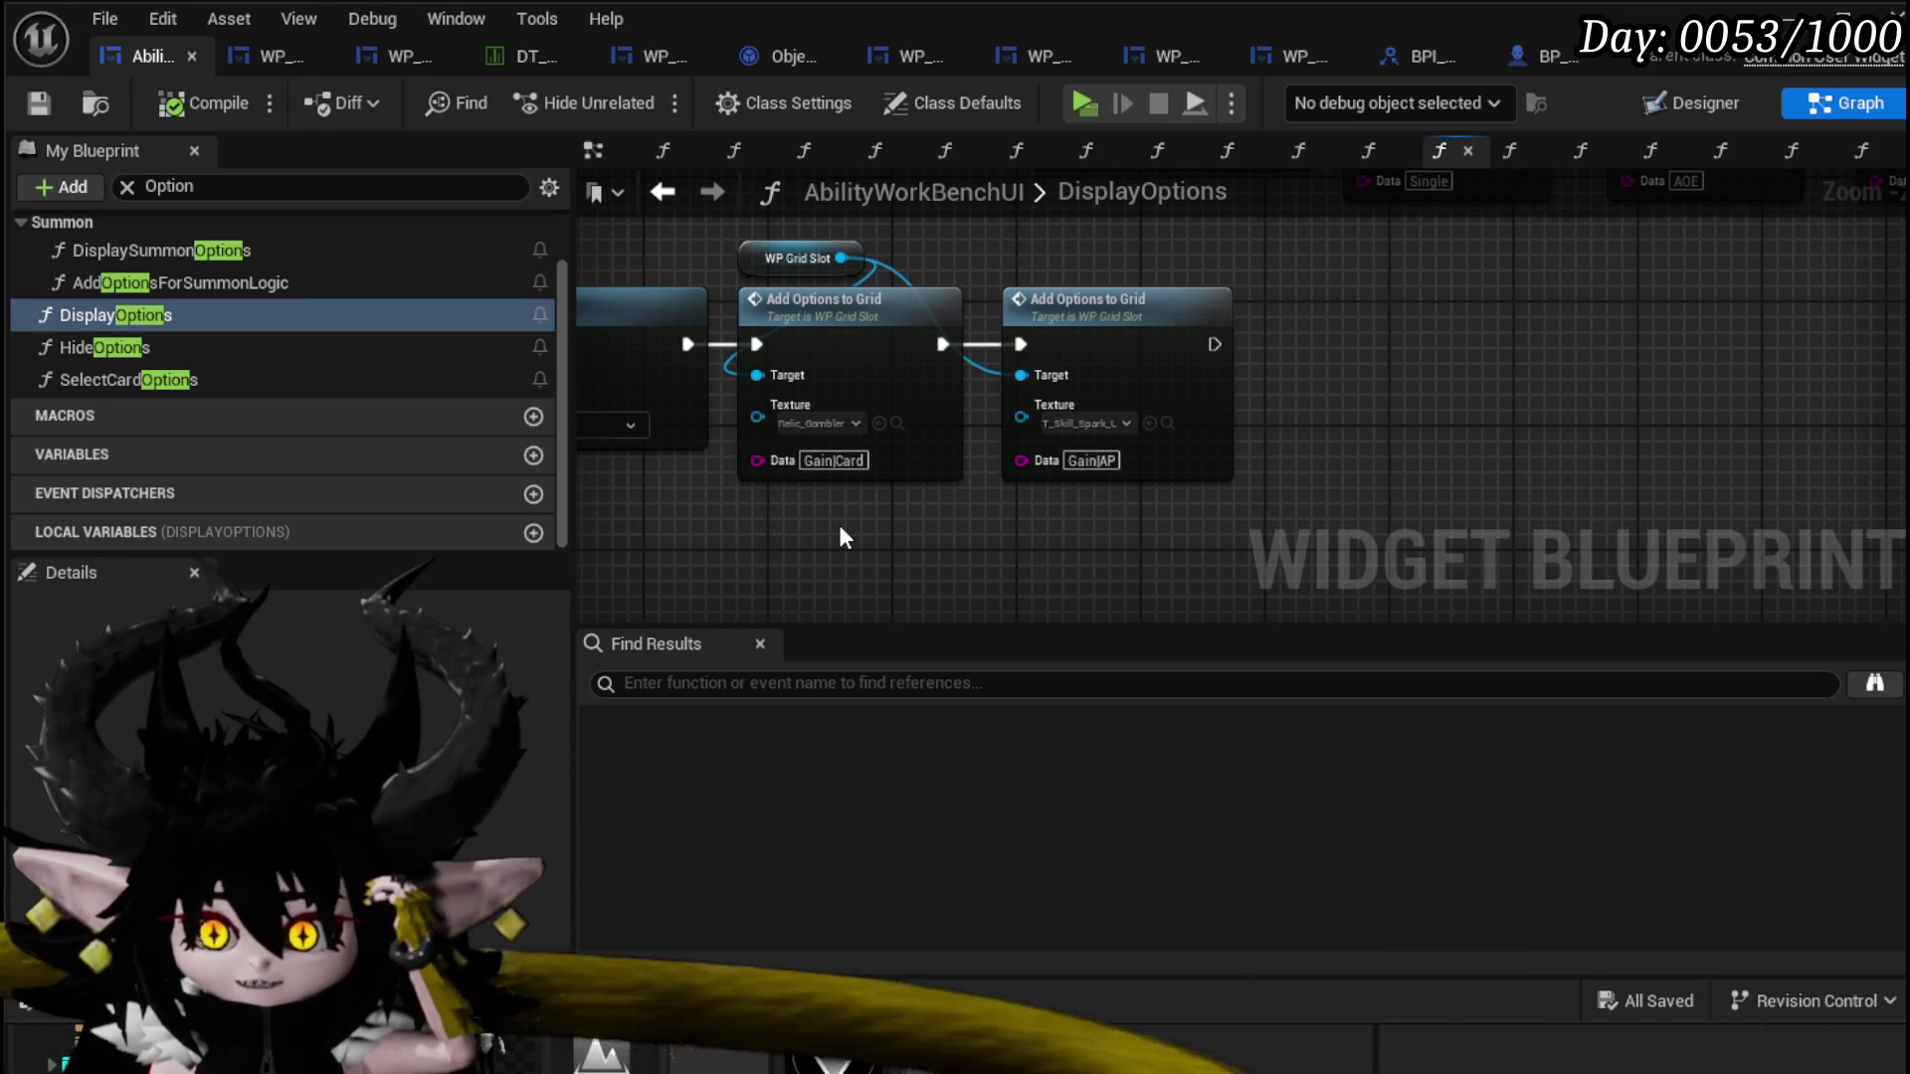
right_click(843, 537)
key(Escape)
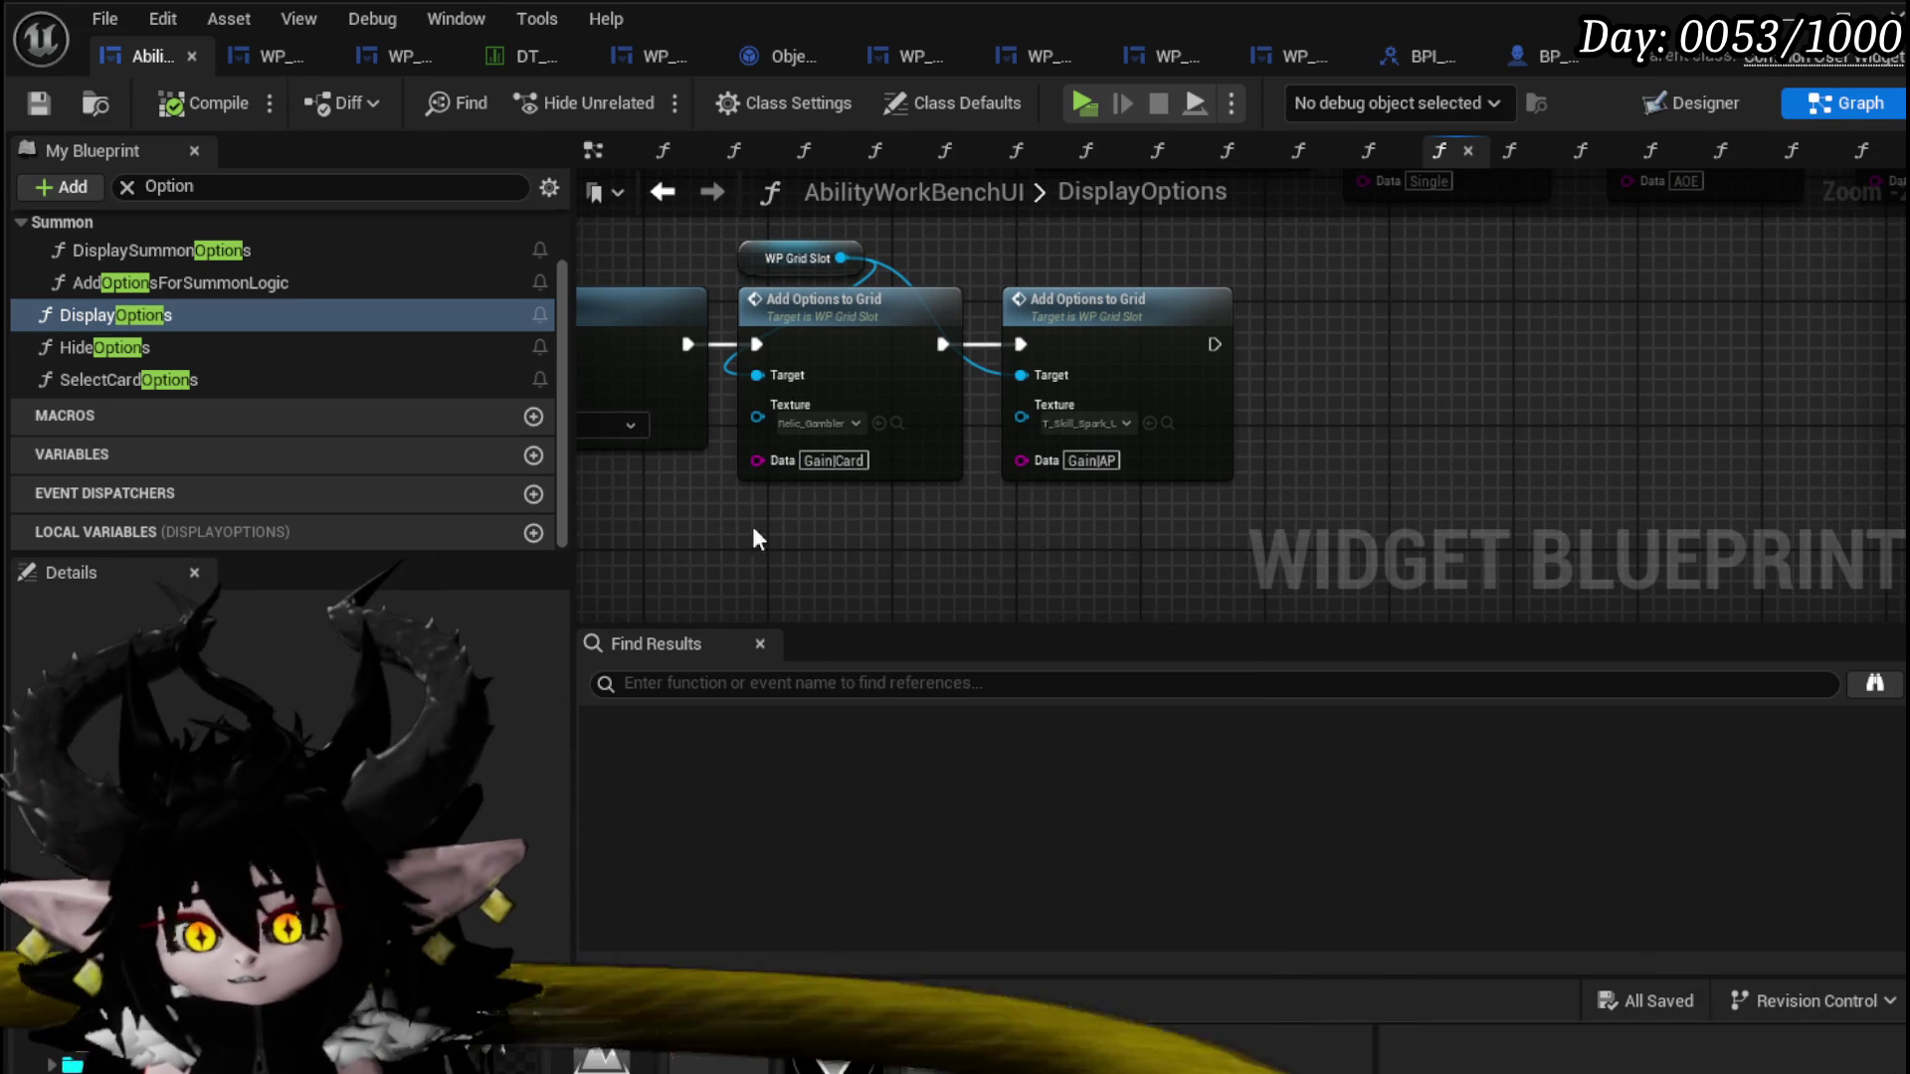
scroll(1025, 527, down, 4)
drag(1025, 528, 731, 511)
scroll(789, 504, up, 4)
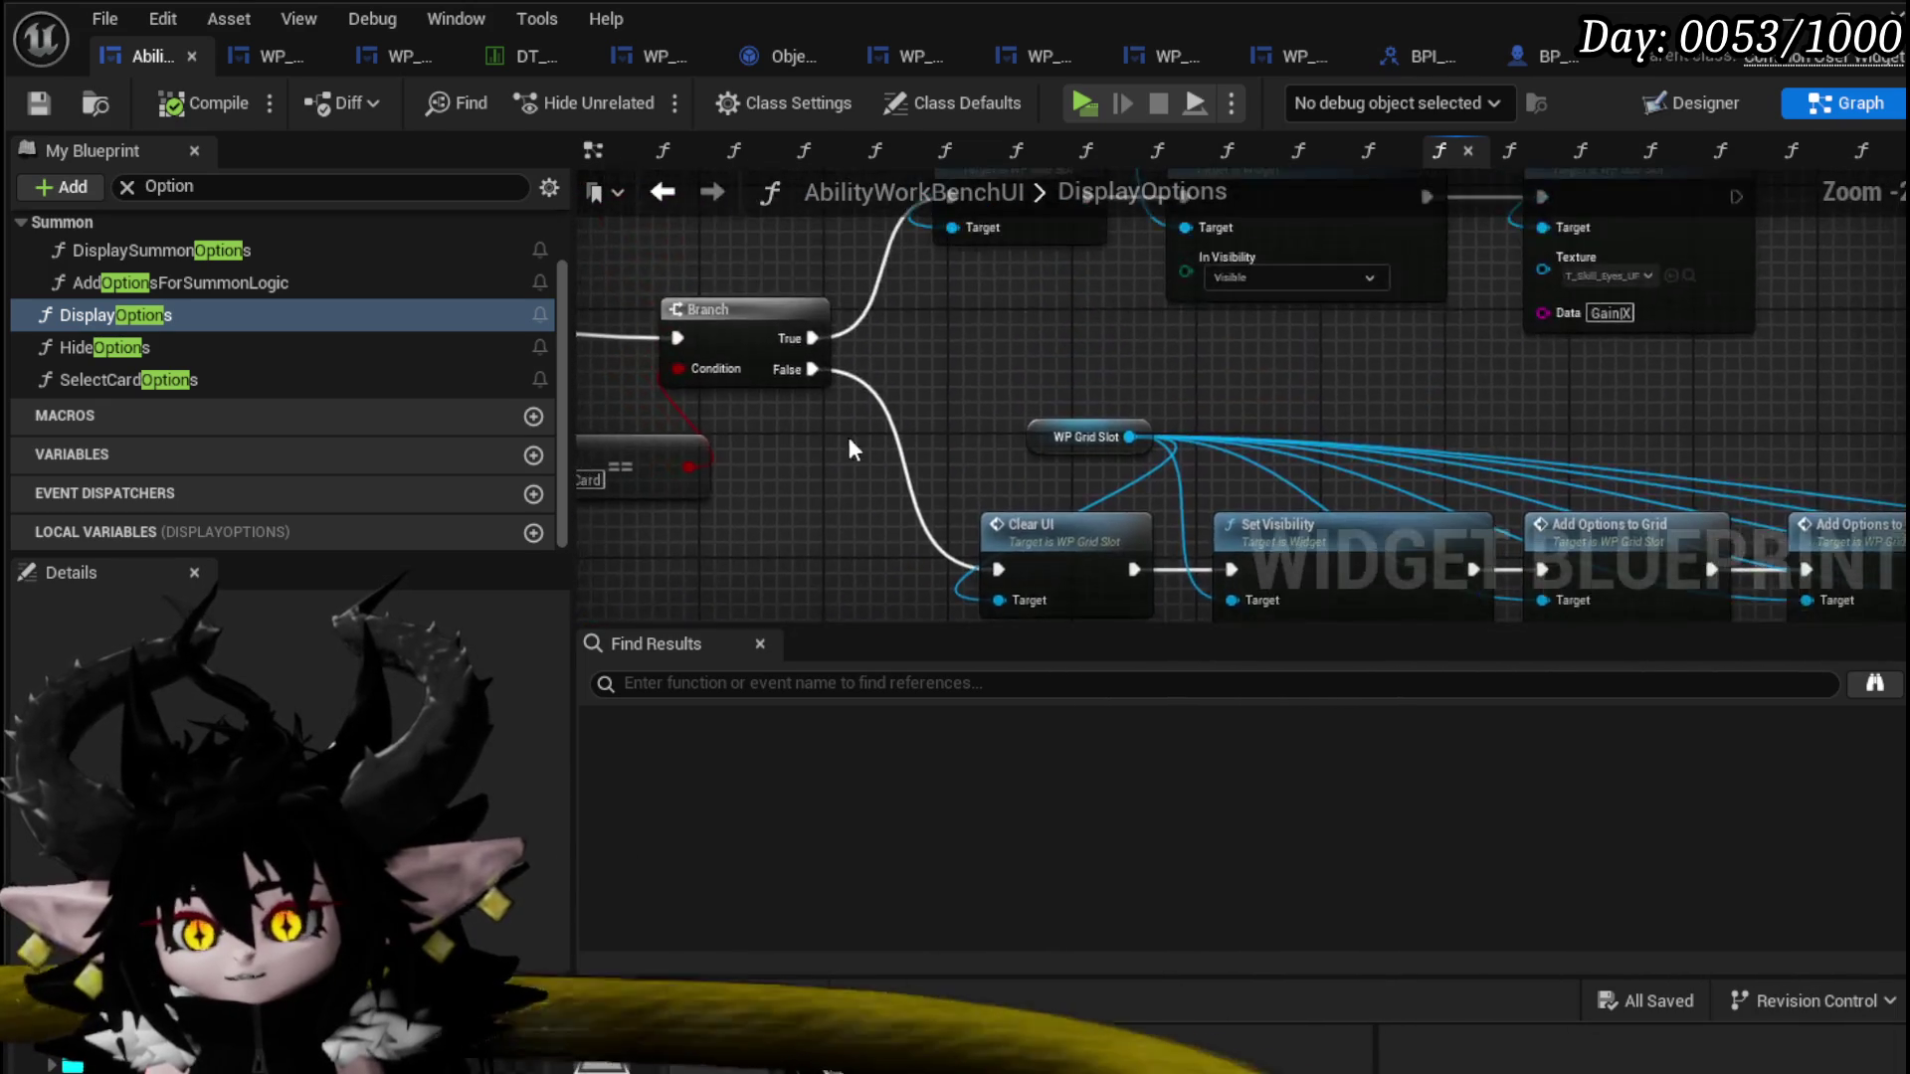
scroll(1020, 394, down, 5)
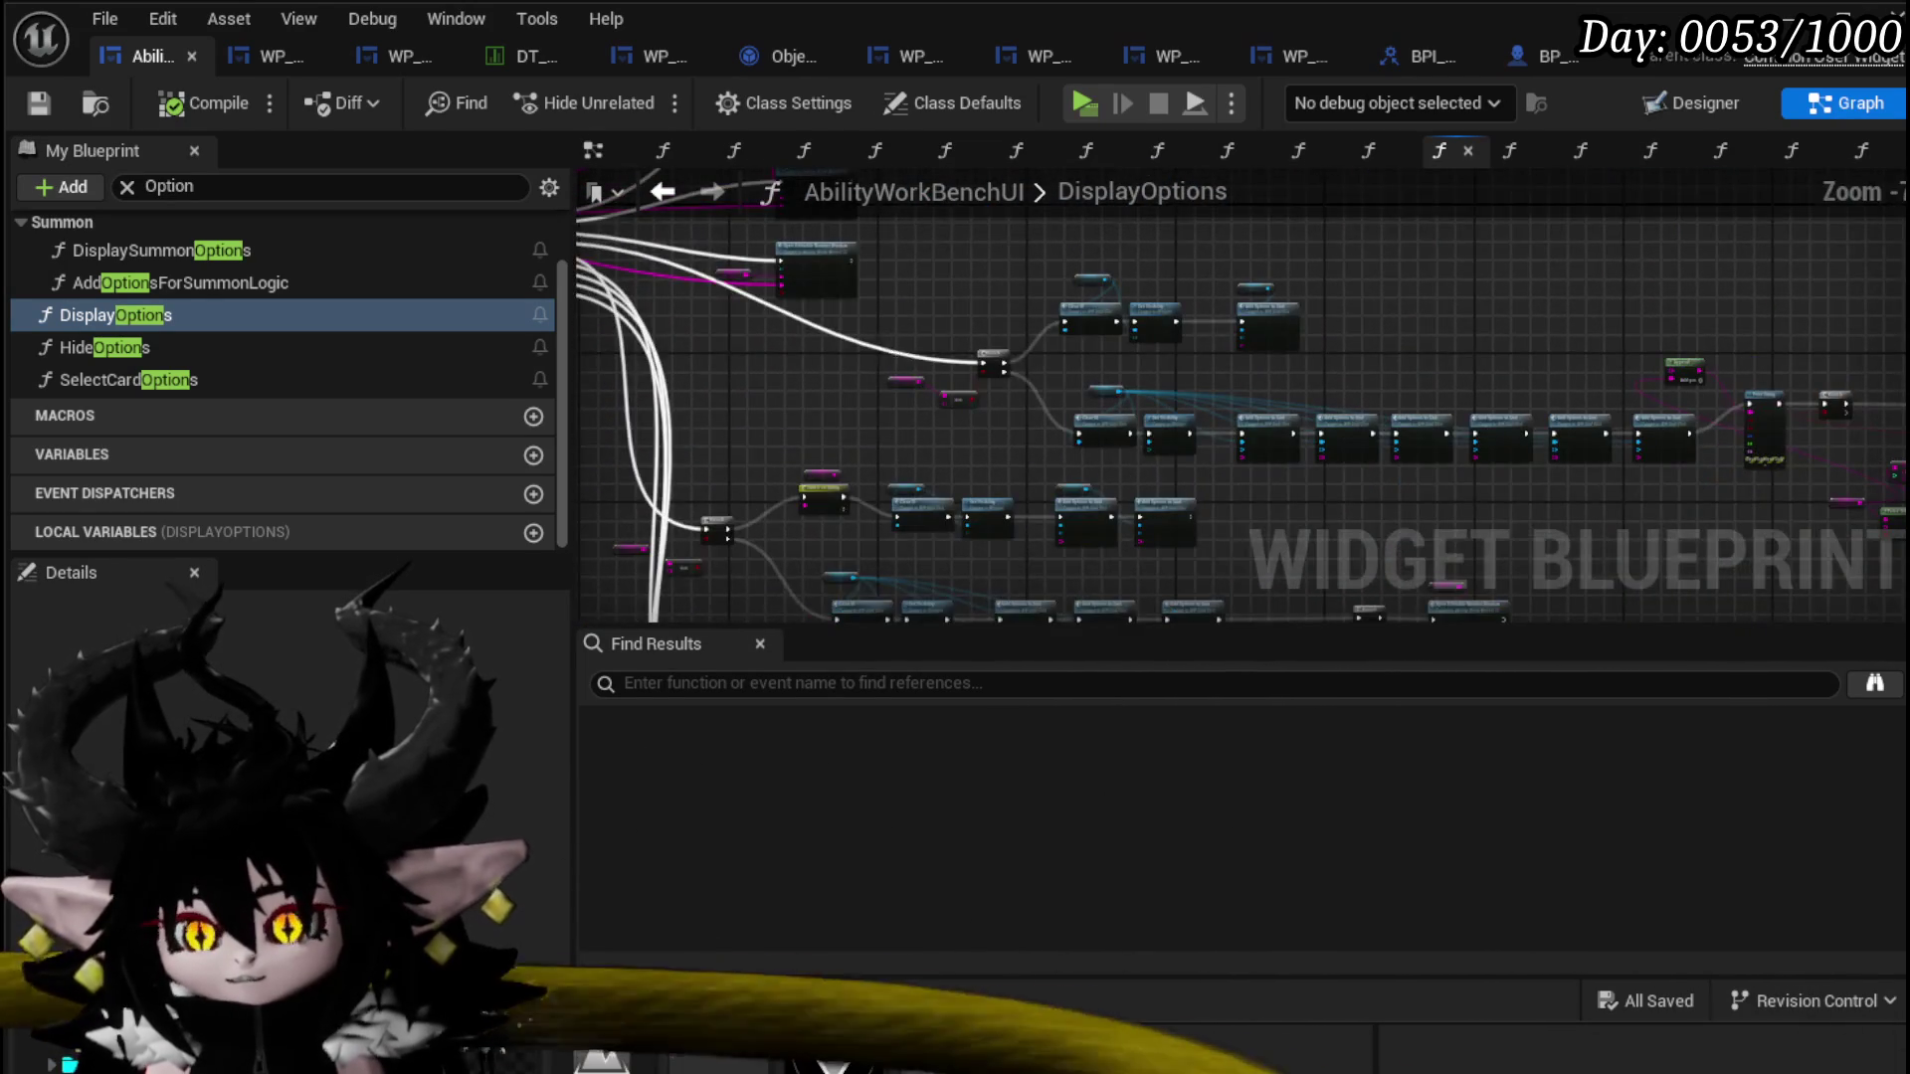
scroll(1030, 409, up, 5)
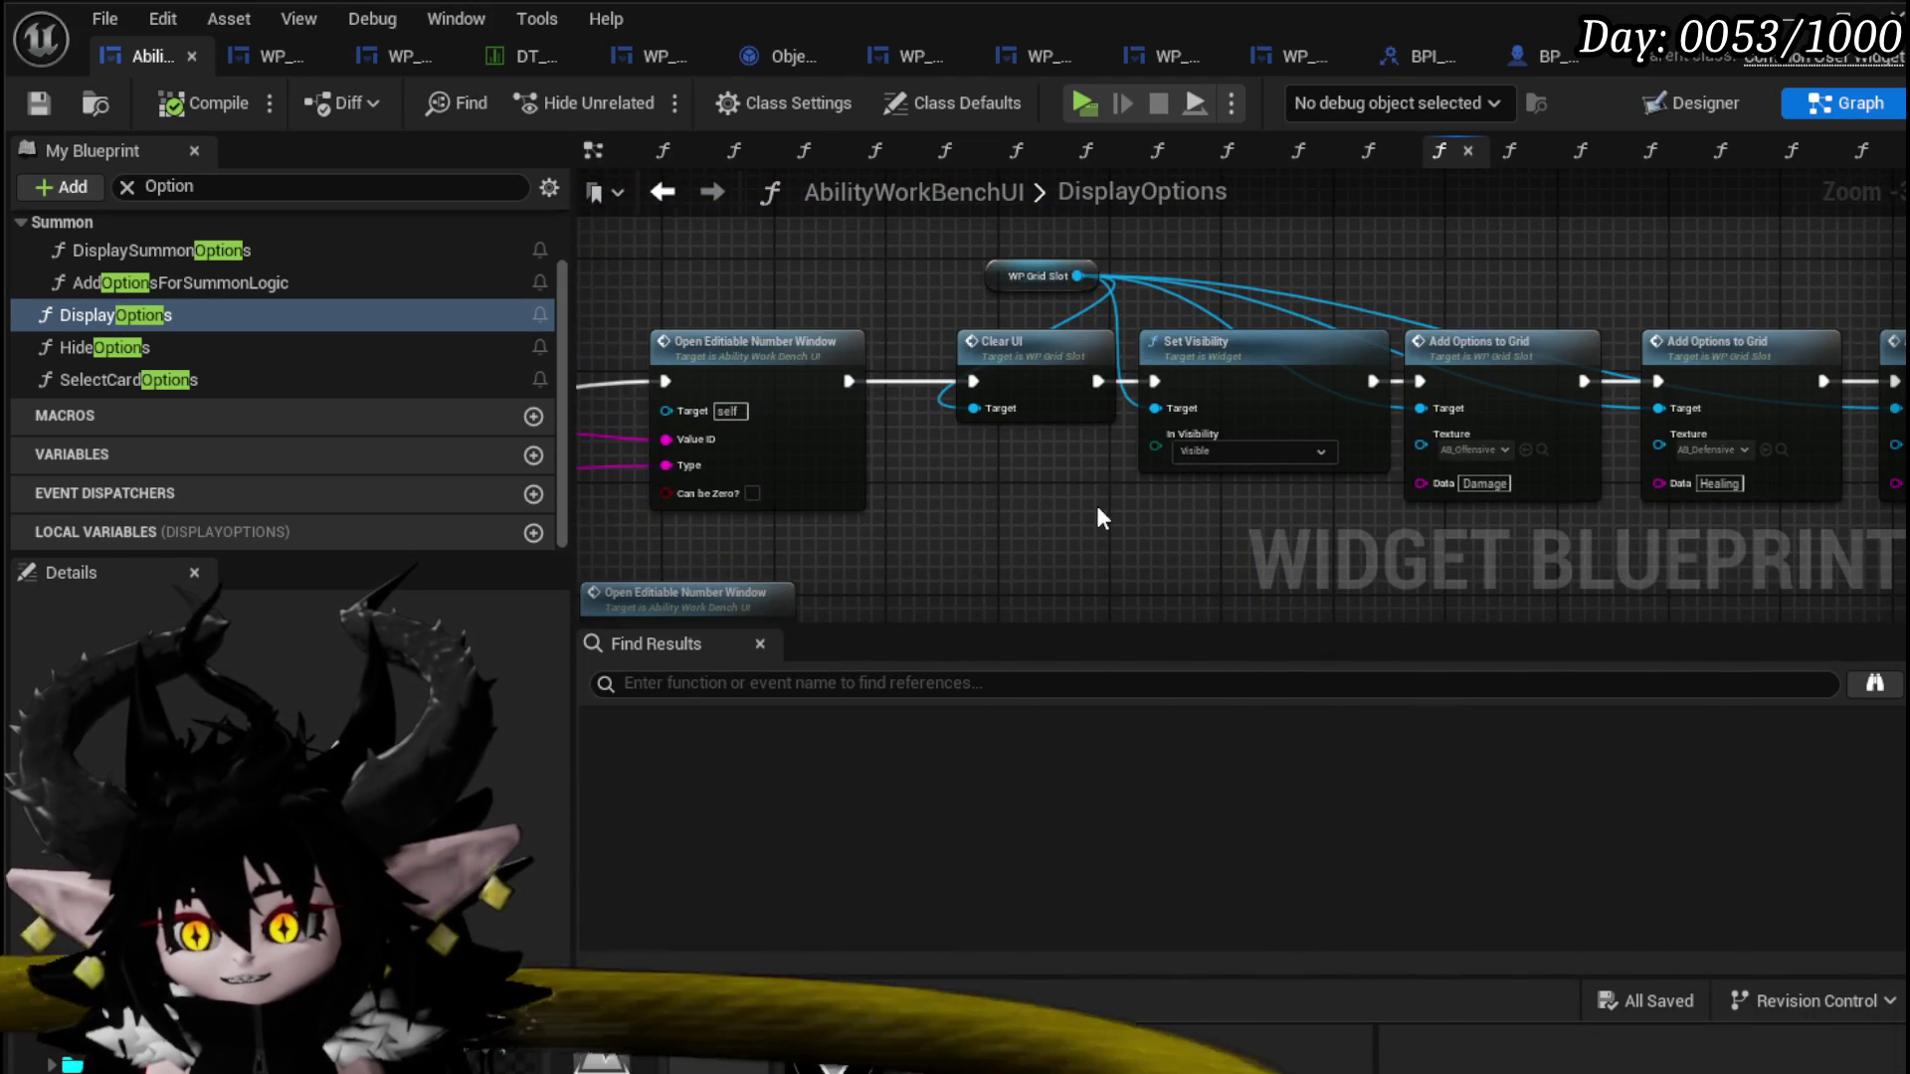
scroll(1096, 505, down, 5)
scroll(872, 456, up, 6)
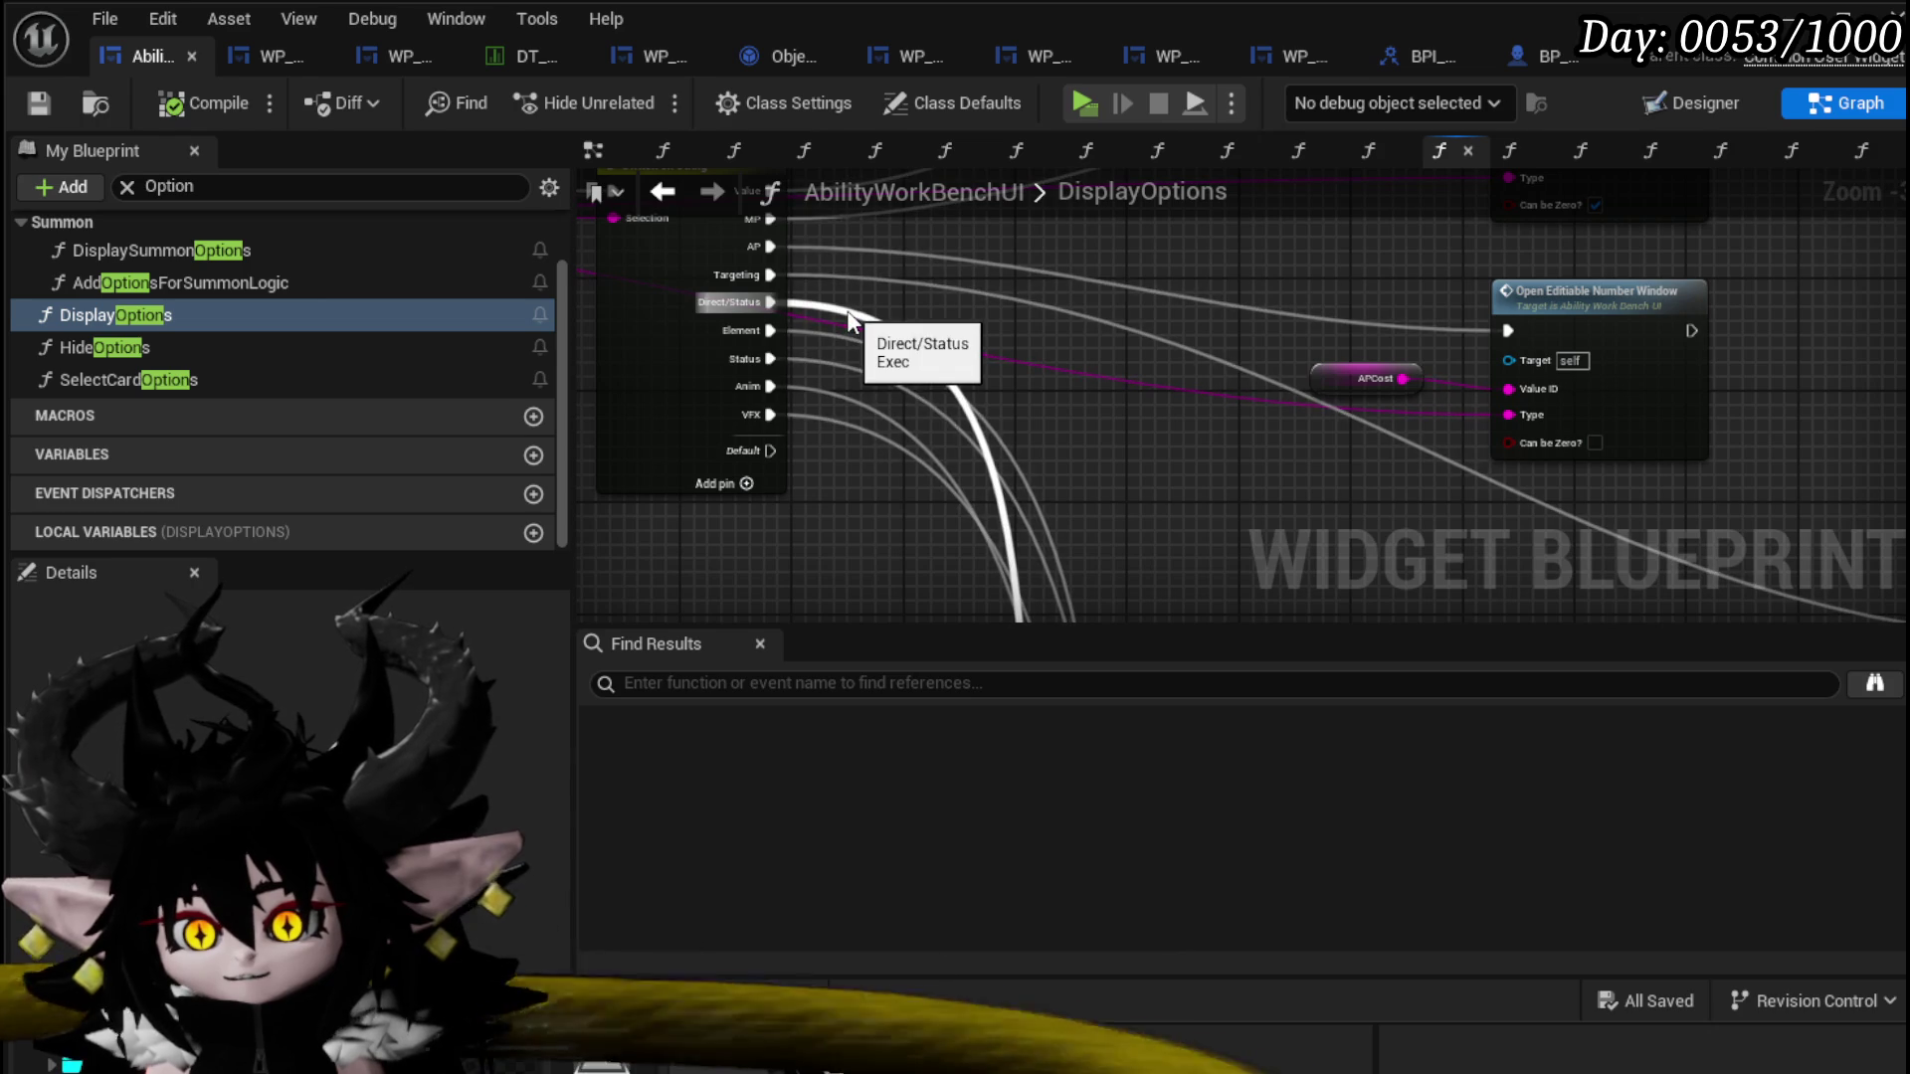
scroll(851, 516, down, 6)
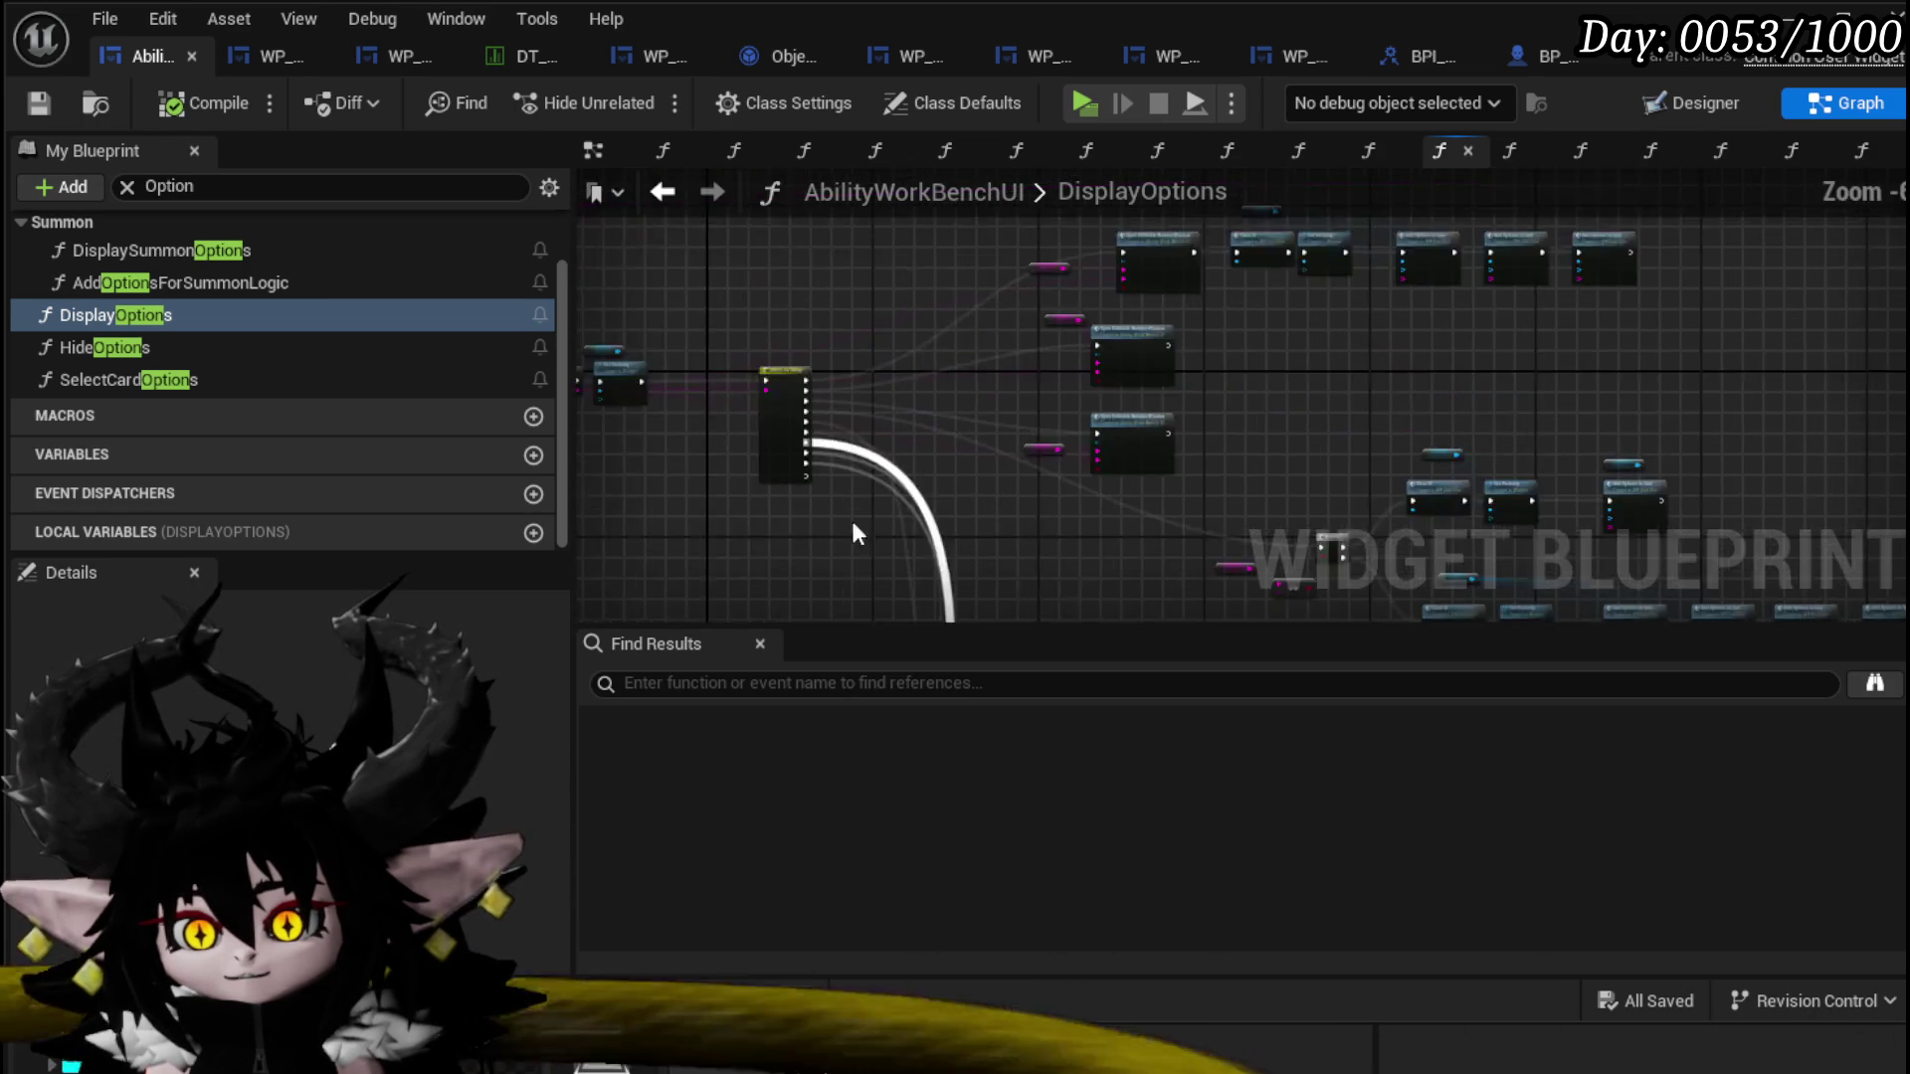
scroll(818, 289, up, 6)
drag(935, 355, 720, 236)
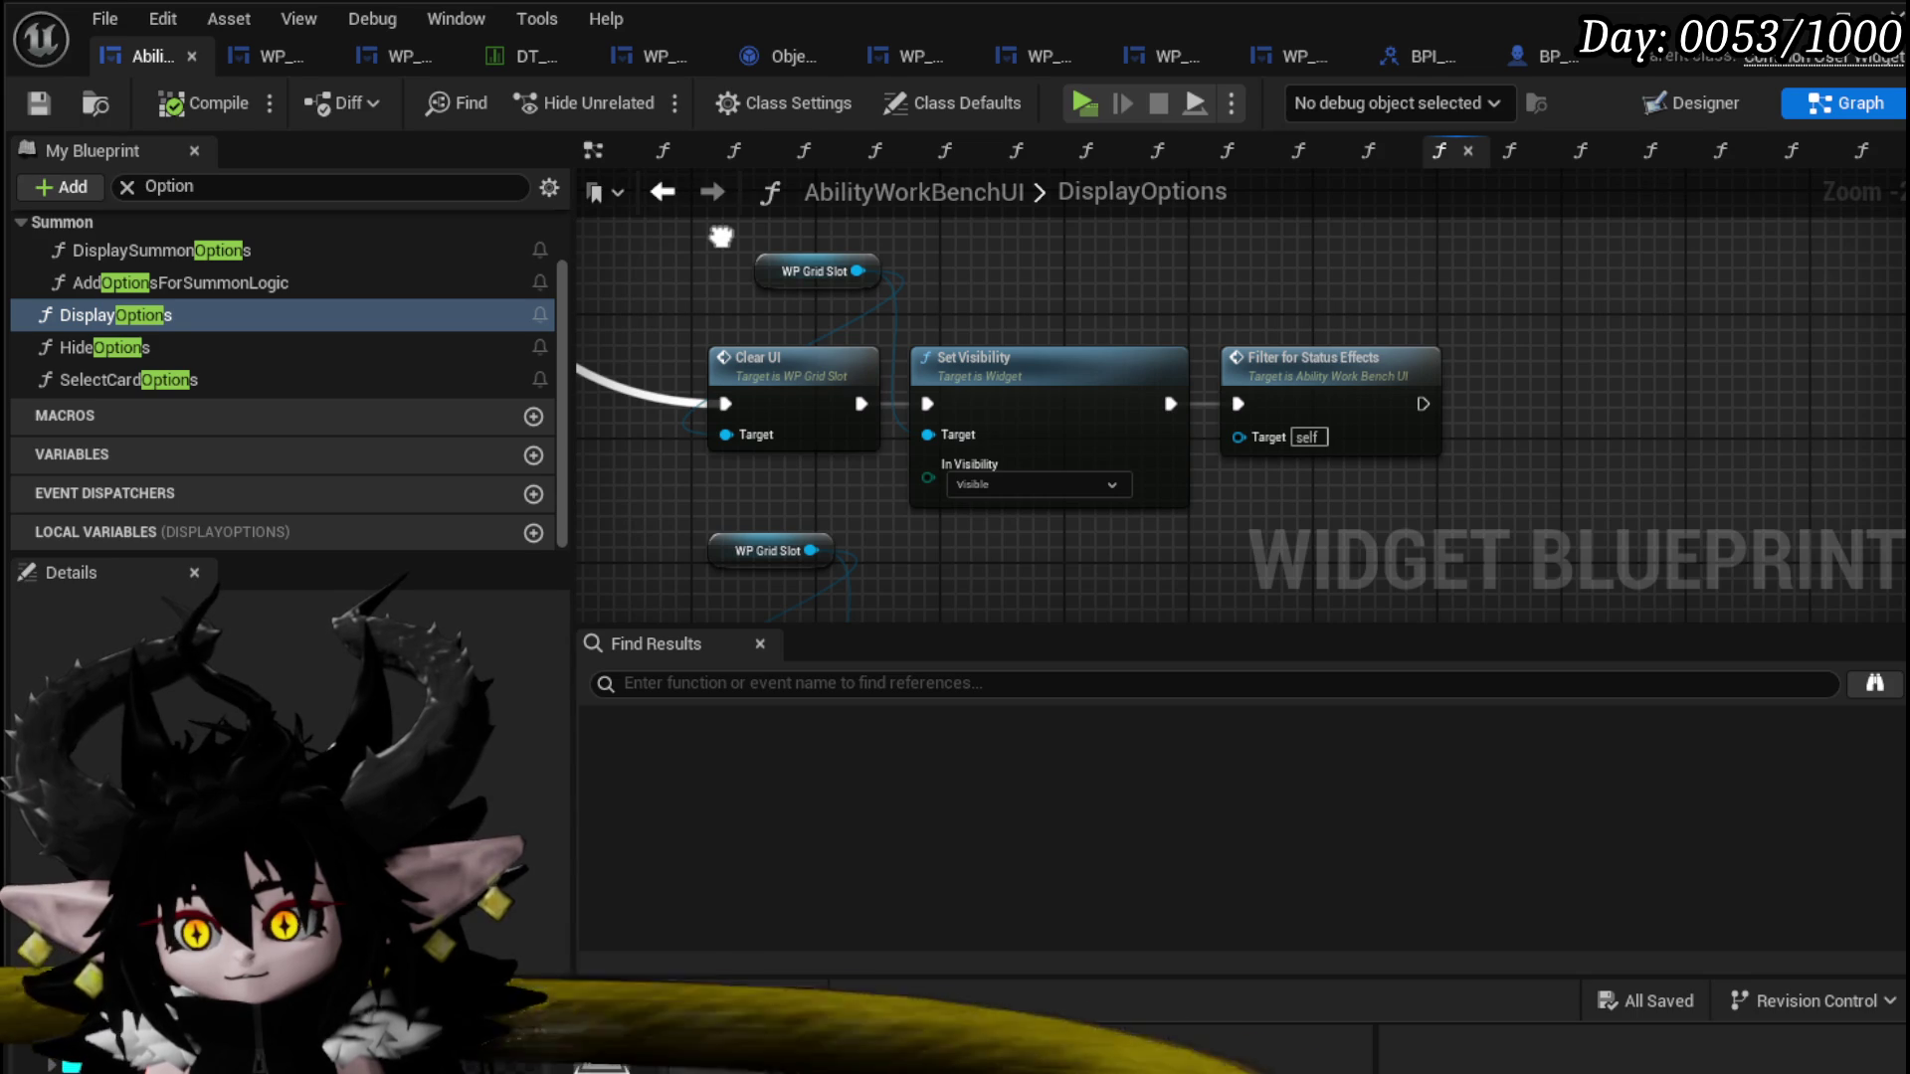
double_click(1284, 386)
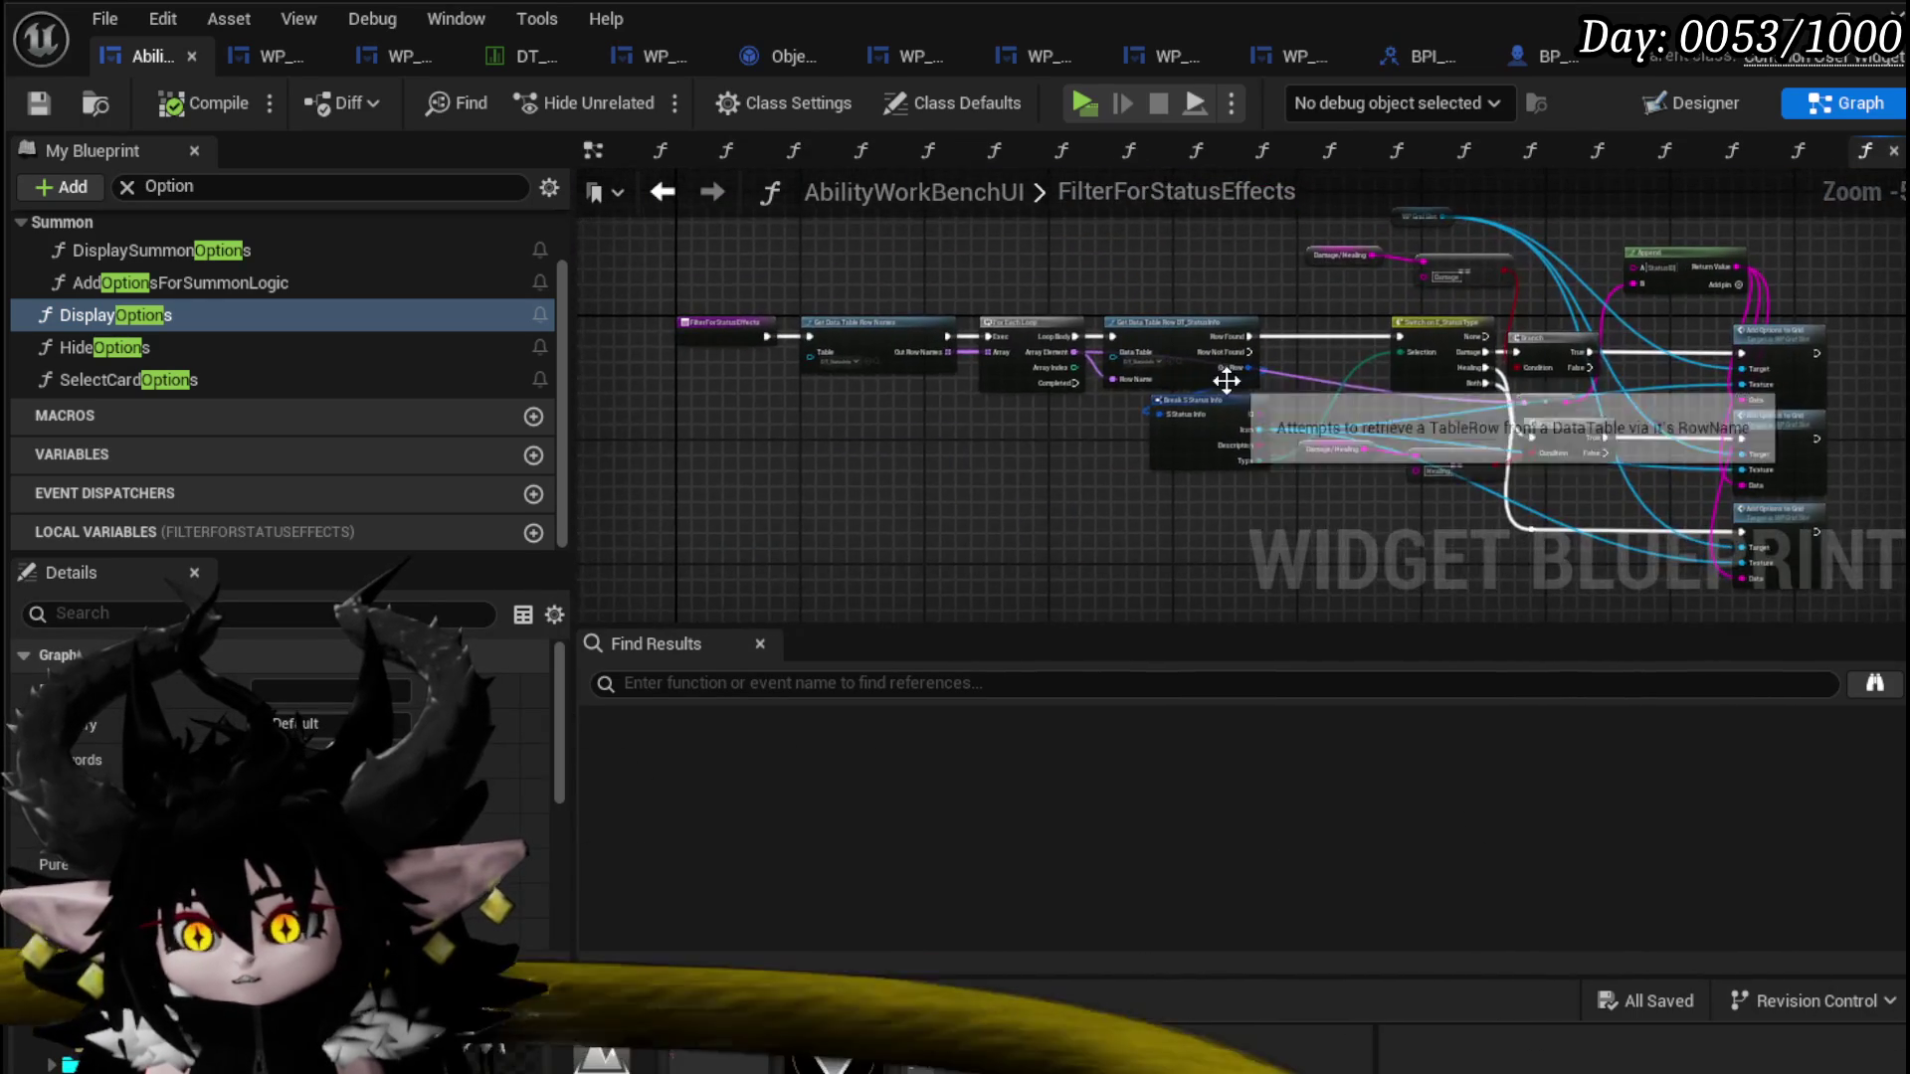
mouse_move(1375, 434)
mouse_down()
mouse_move(1223, 362)
mouse_move(1185, 413)
mouse_move(1196, 251)
mouse_move(1900, 428)
mouse_up()
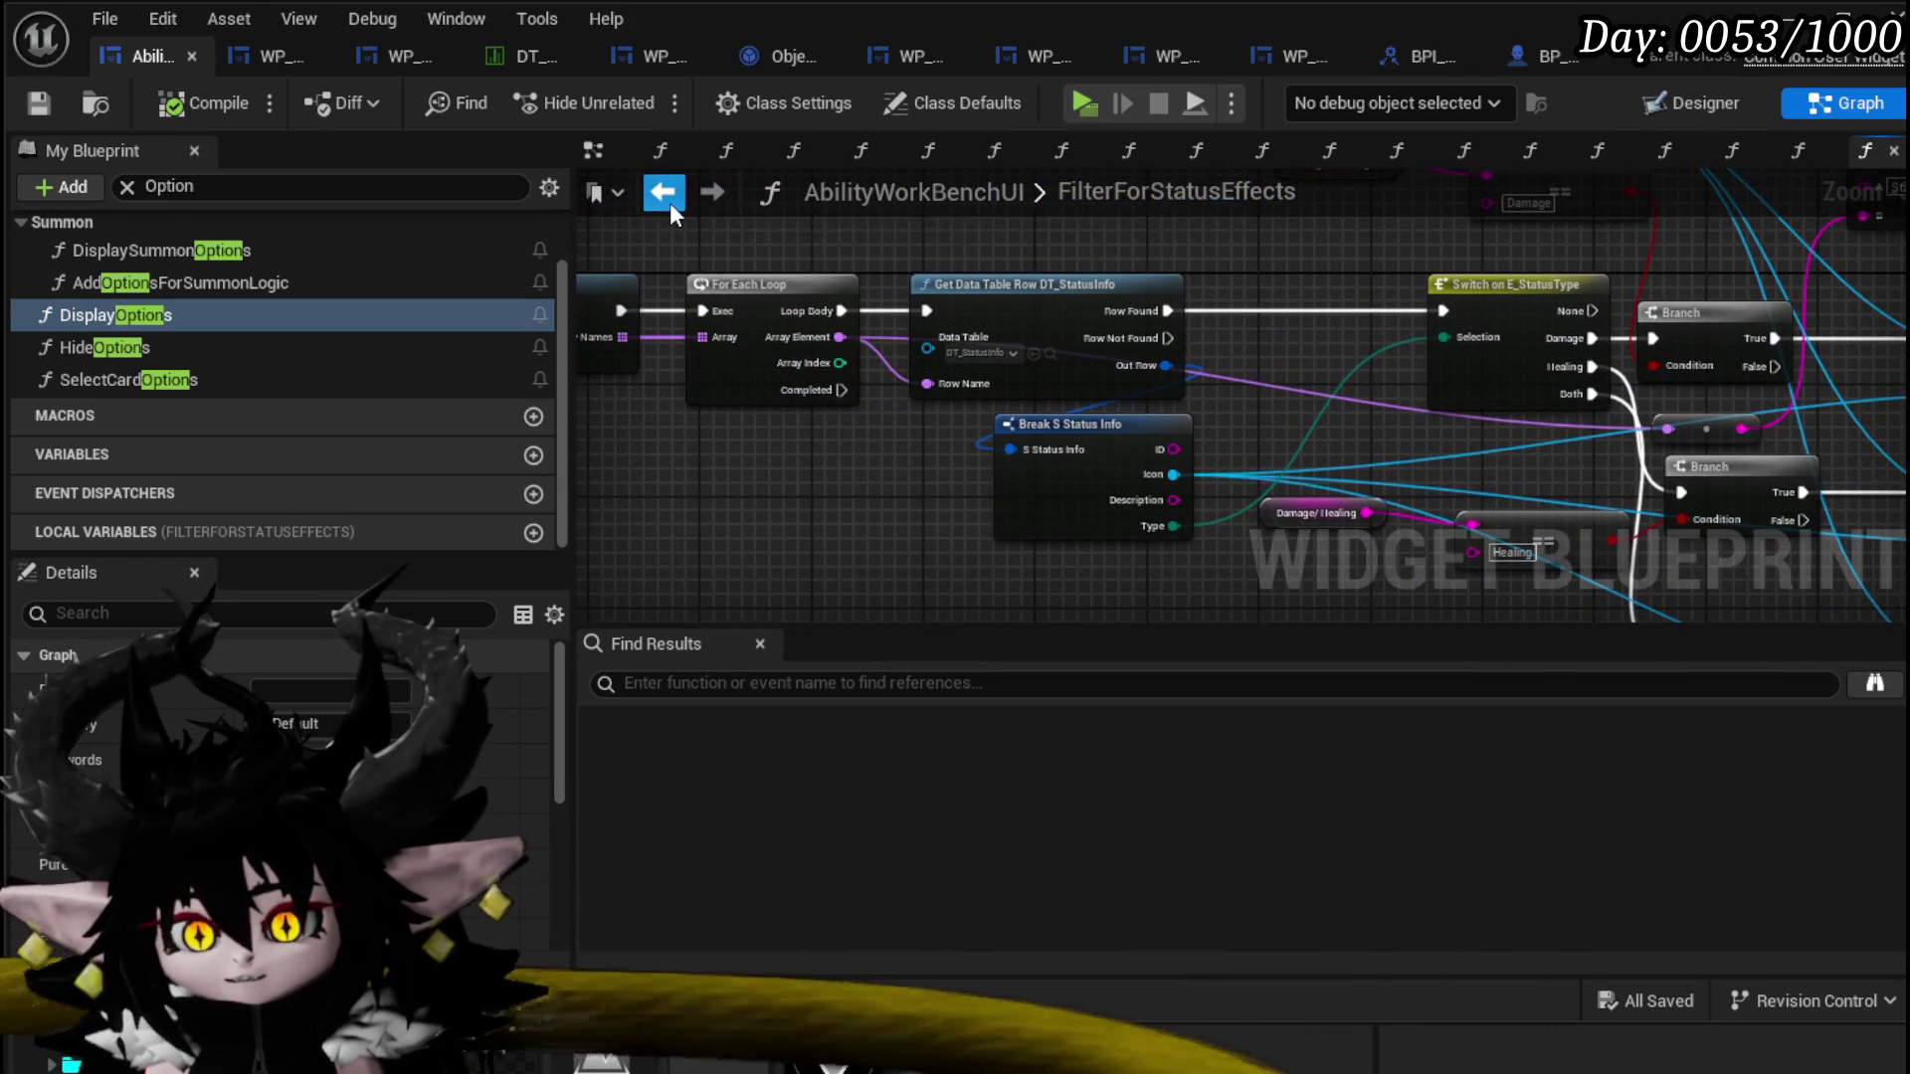
click(671, 201)
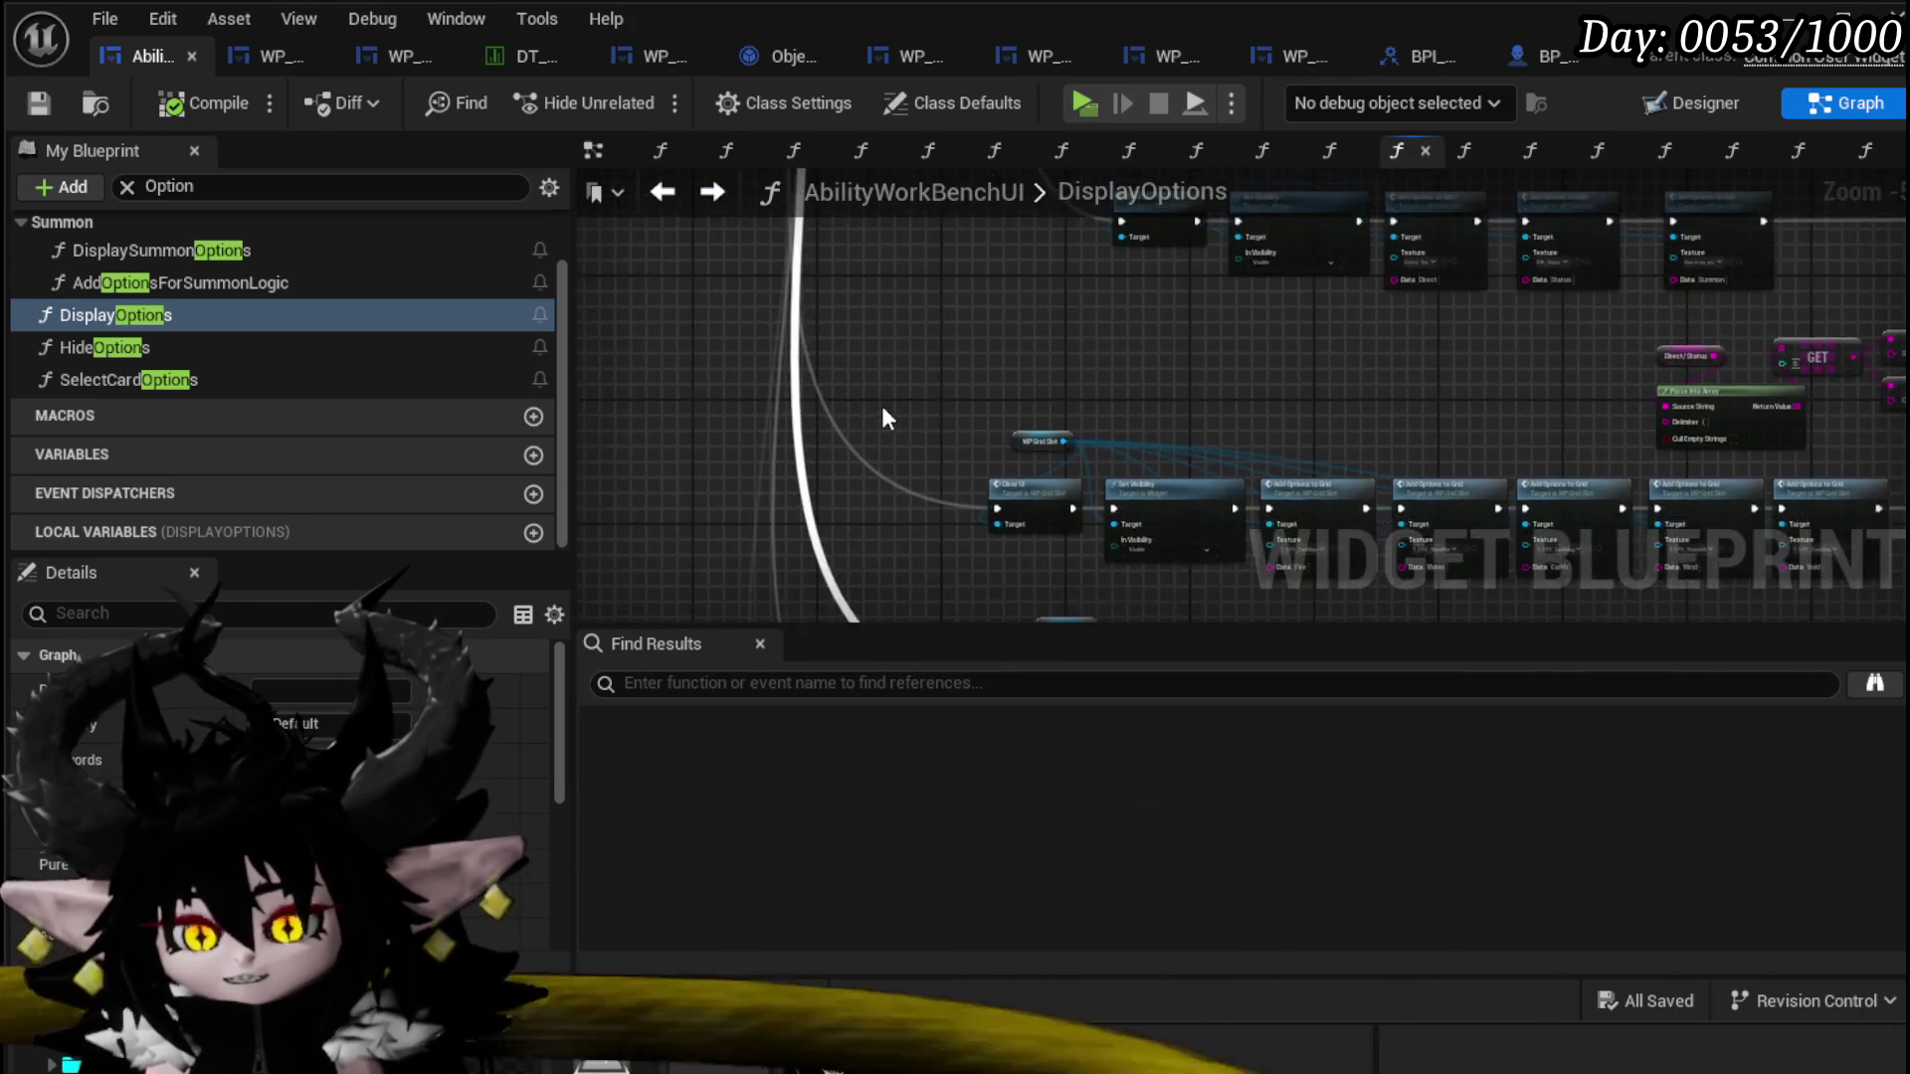
Step: Locate the Branch and select the Status Index and Open Editable Number Window nodes
mouse_move(910, 368)
mouse_down()
mouse_move(994, 535)
mouse_move(899, 294)
mouse_move(863, 351)
mouse_move(881, 485)
mouse_up()
scroll(881, 485, up, 9)
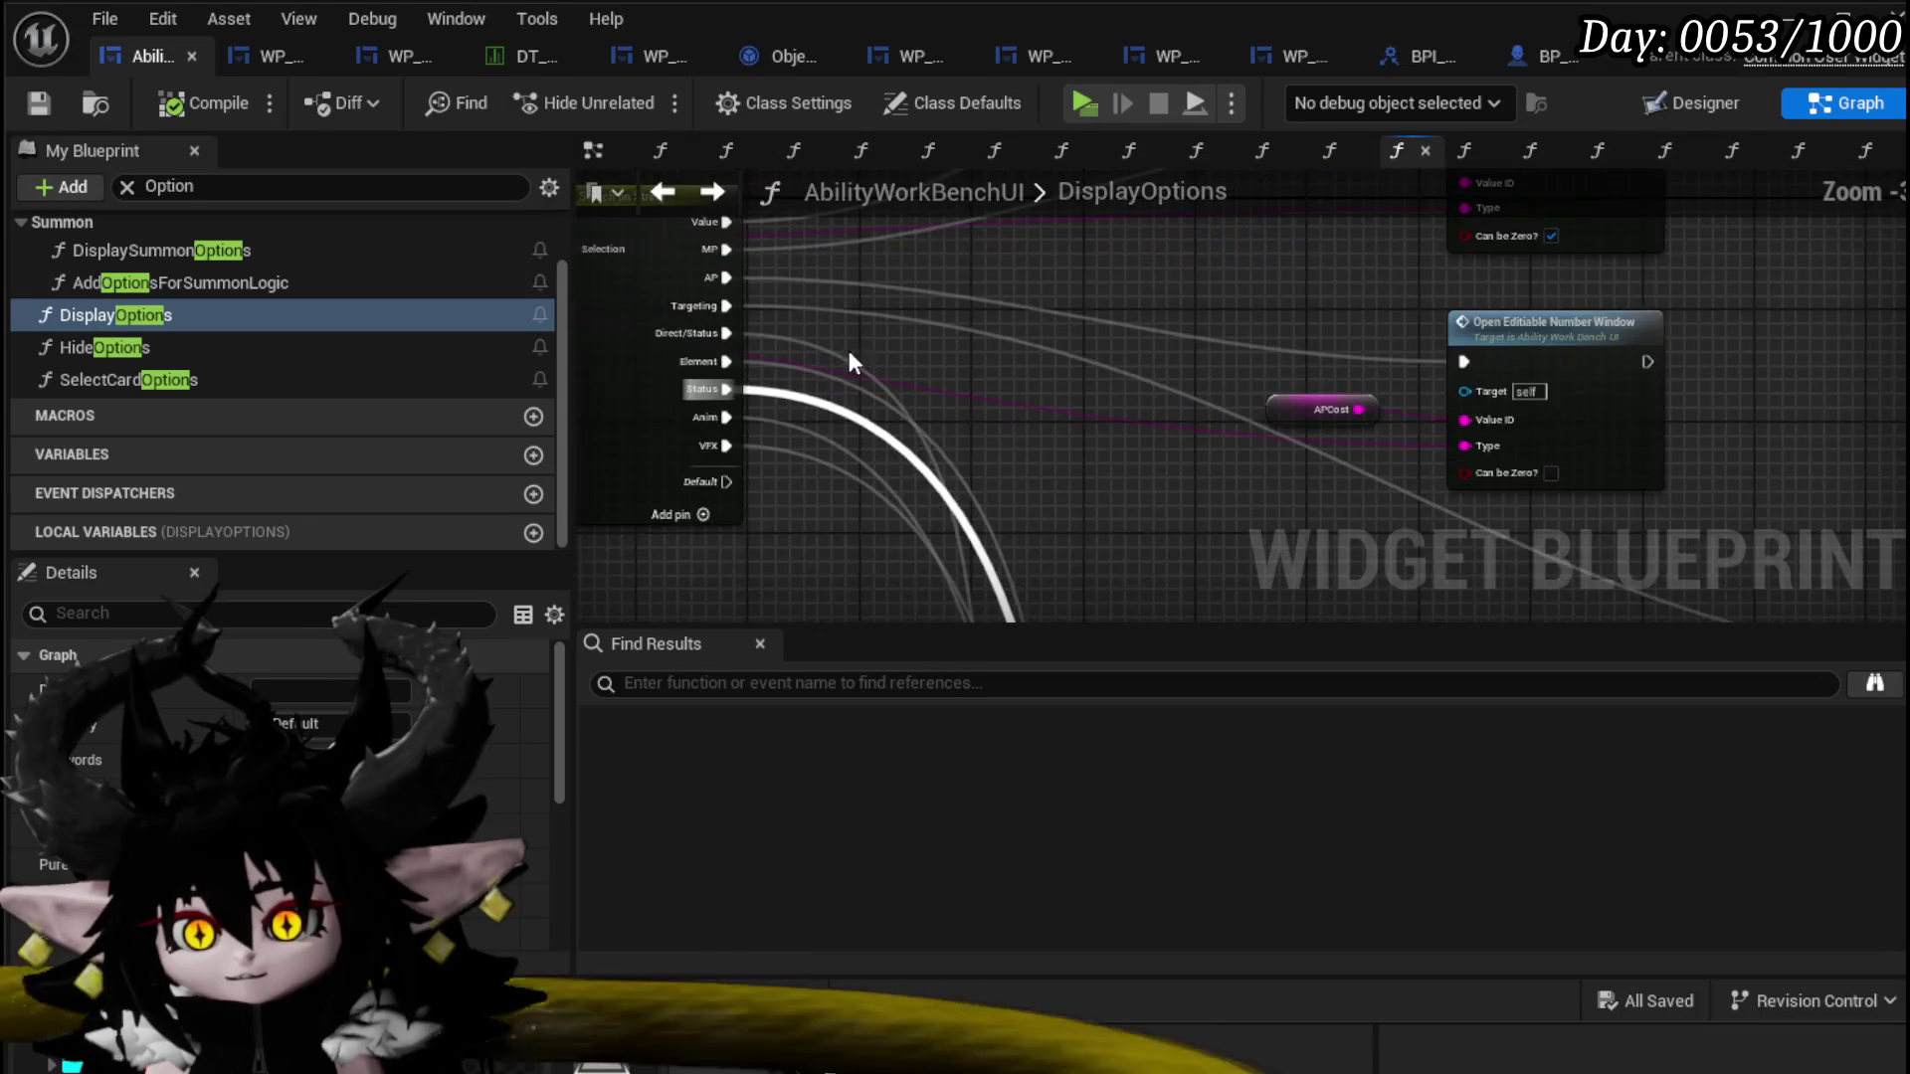
scroll(1000, 442, down, 1)
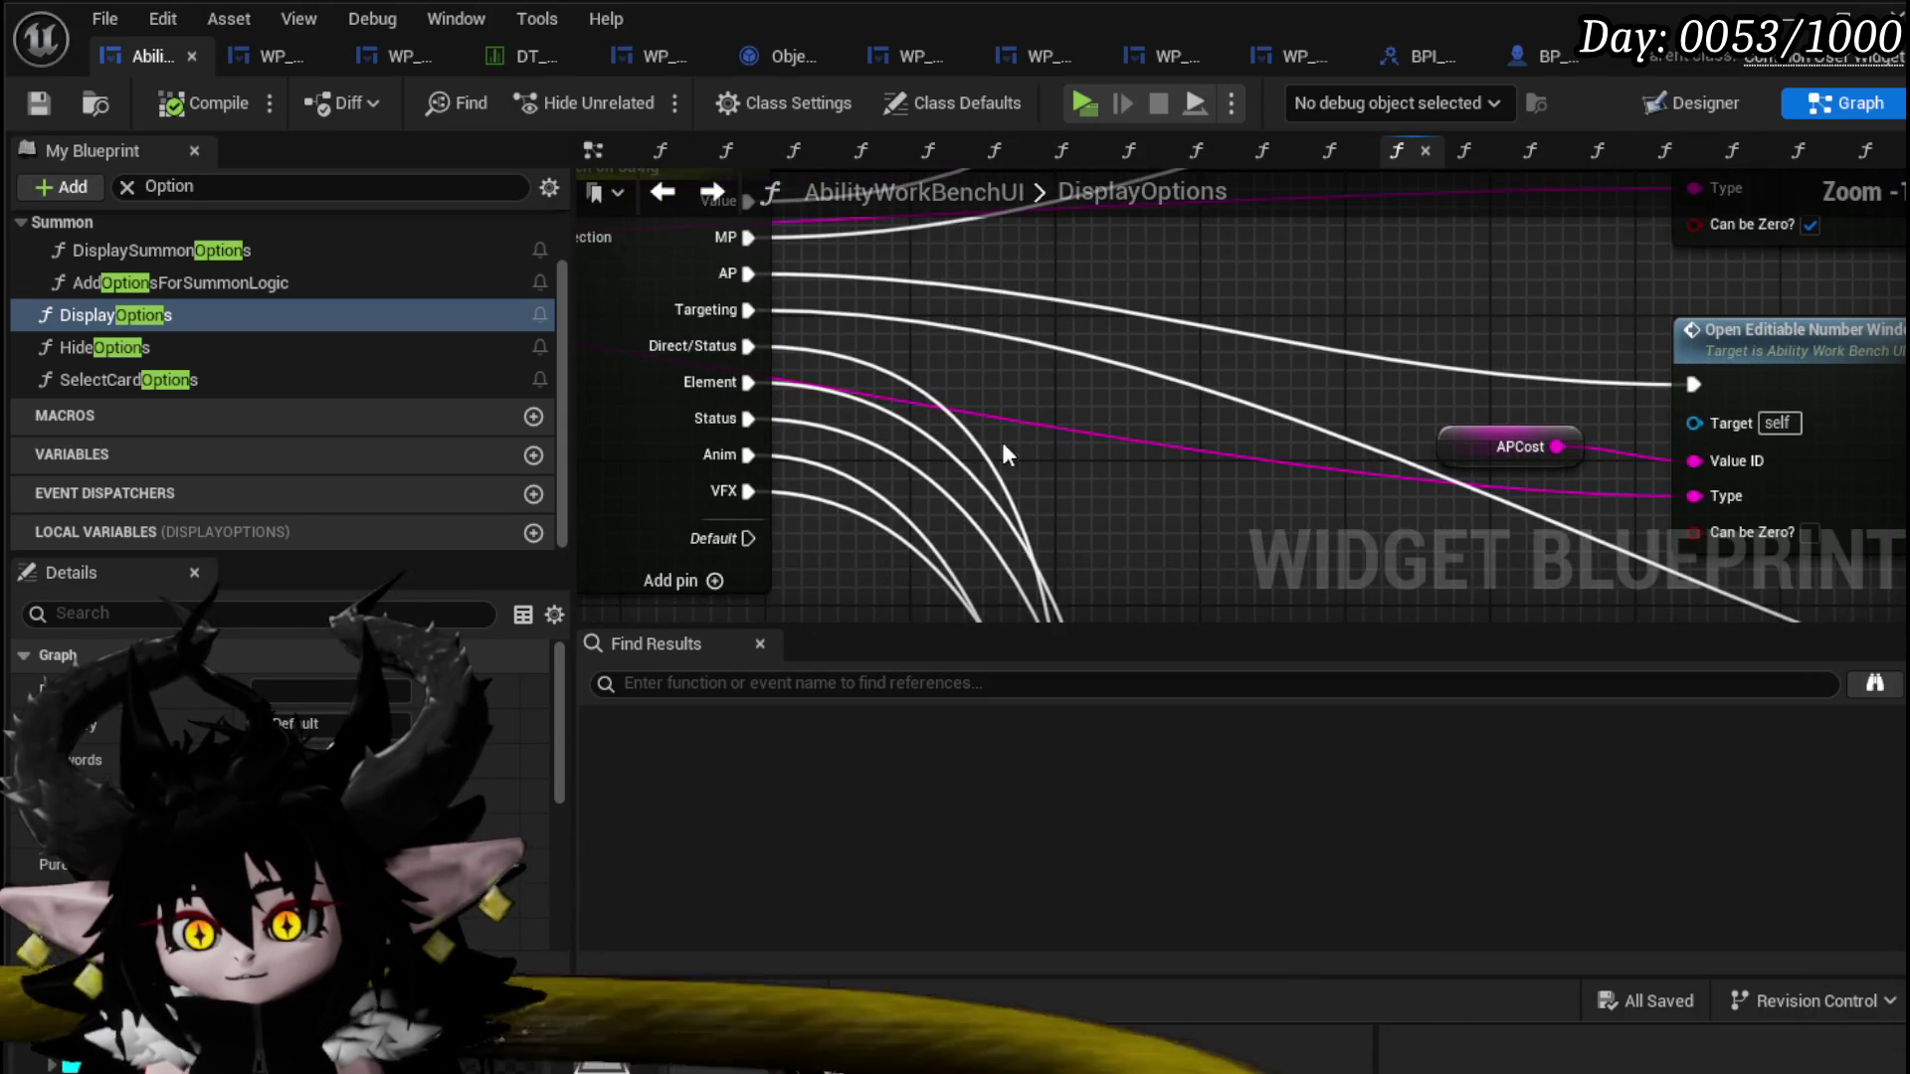
scroll(1013, 468, down, 4)
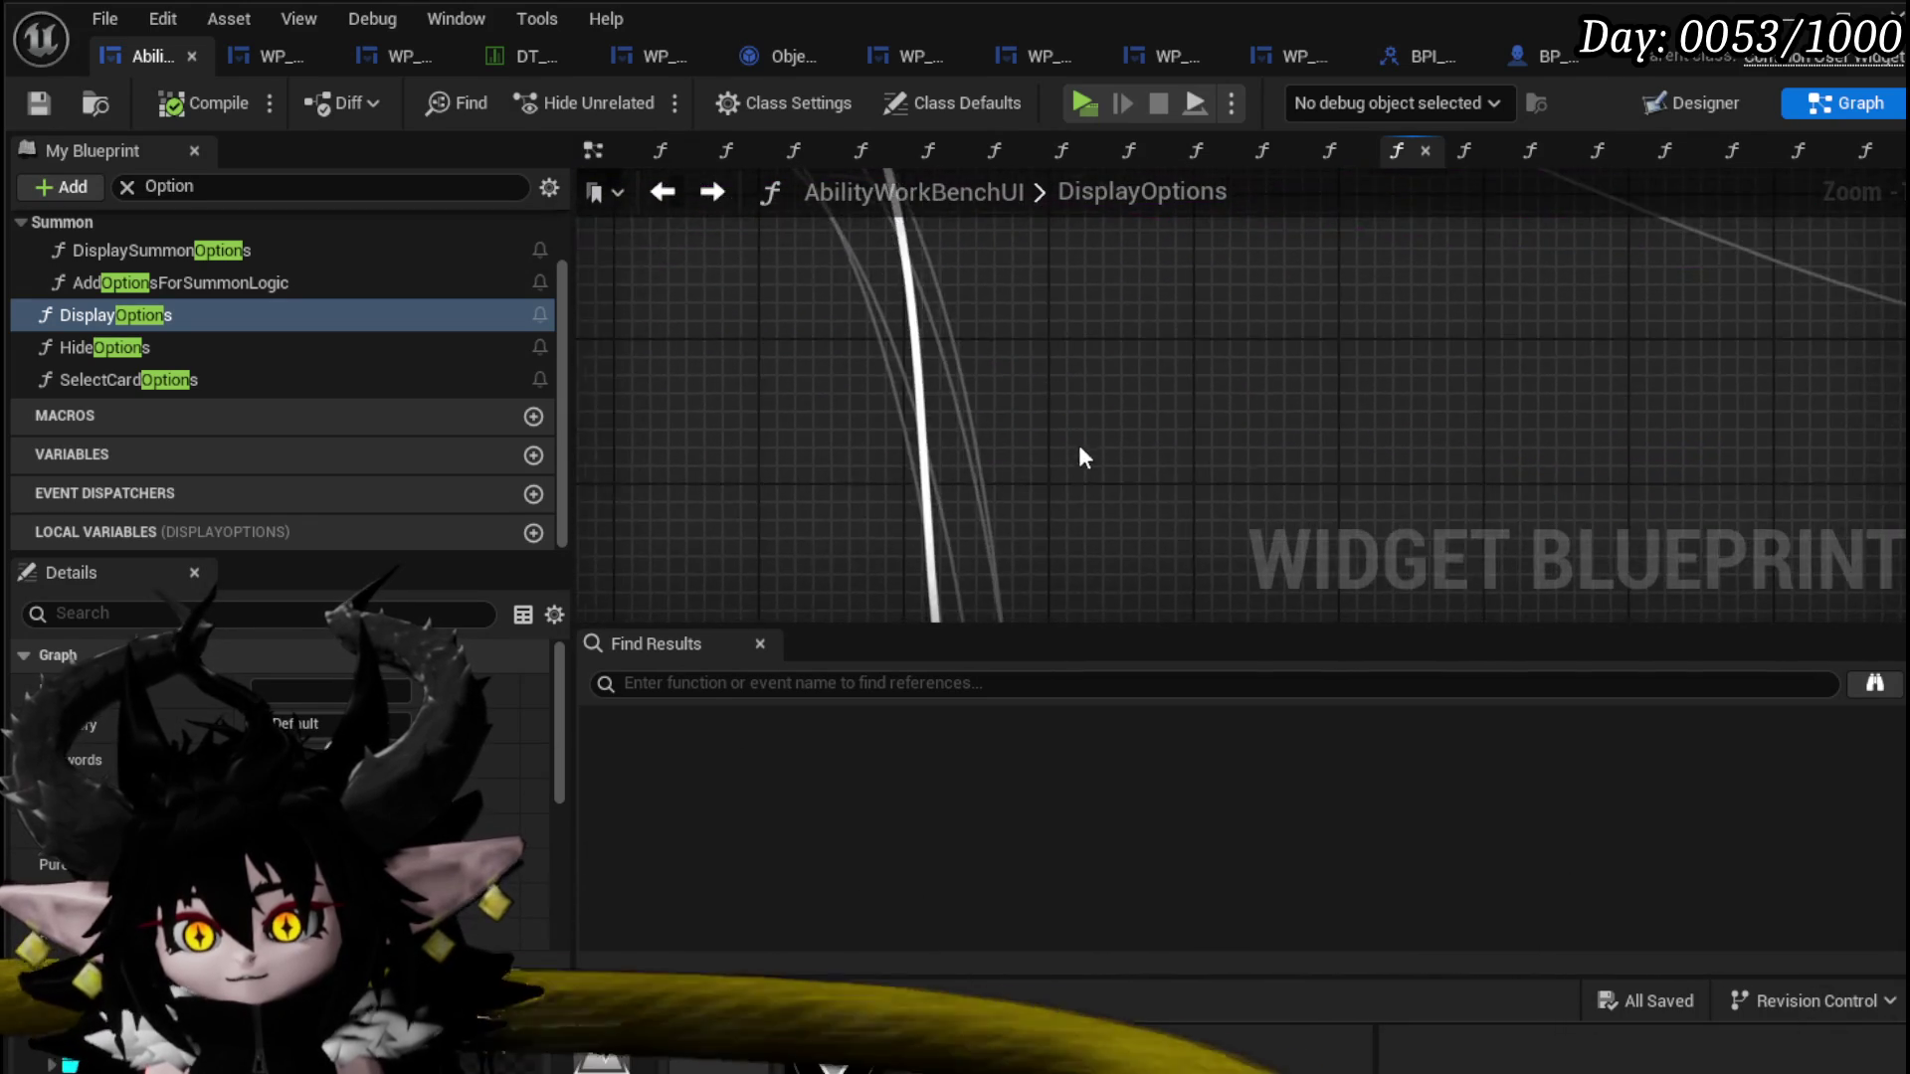
drag(1250, 468, 1027, 445)
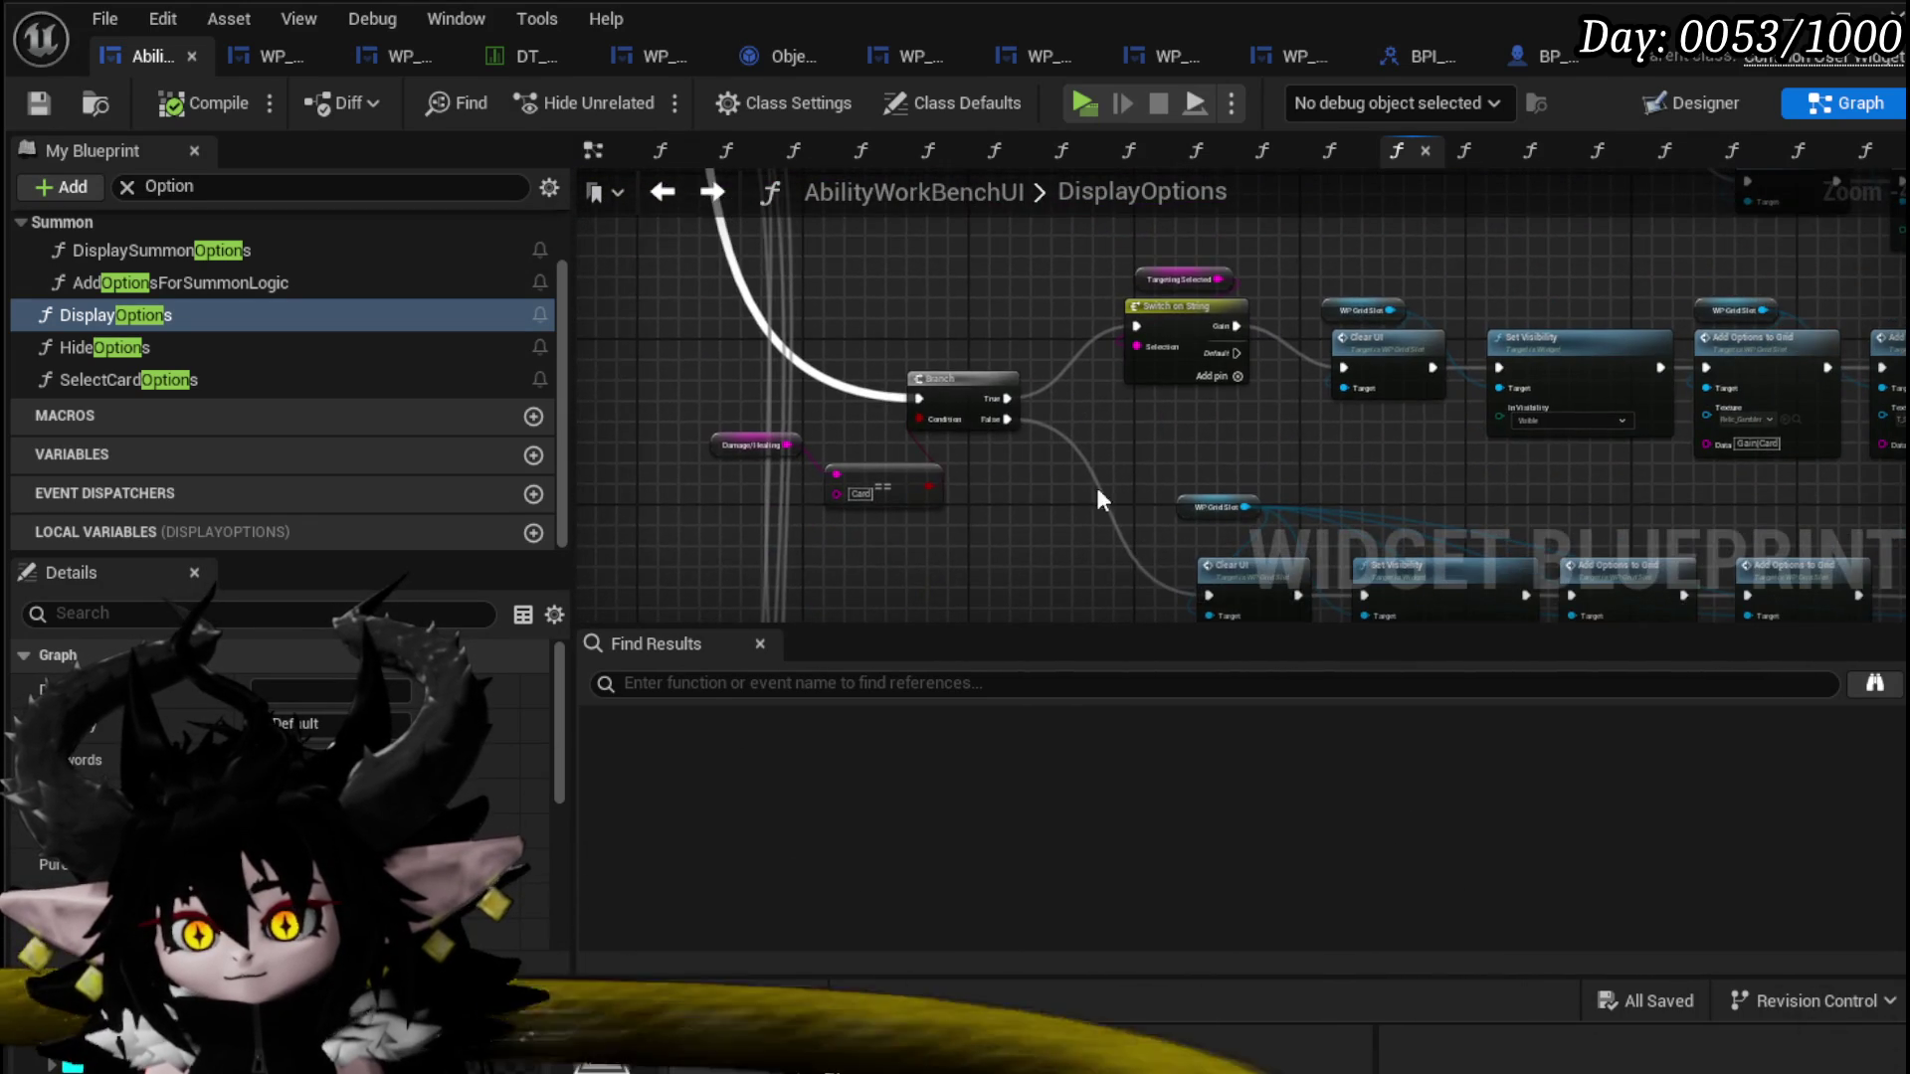
scroll(1098, 497, up, 2)
scroll(886, 460, up, 2)
drag(1091, 325, 592, 257)
mouse_move(1276, 315)
mouse_down()
mouse_move(987, 312)
mouse_move(764, 351)
mouse_up()
drag(1220, 266, 1338, 418)
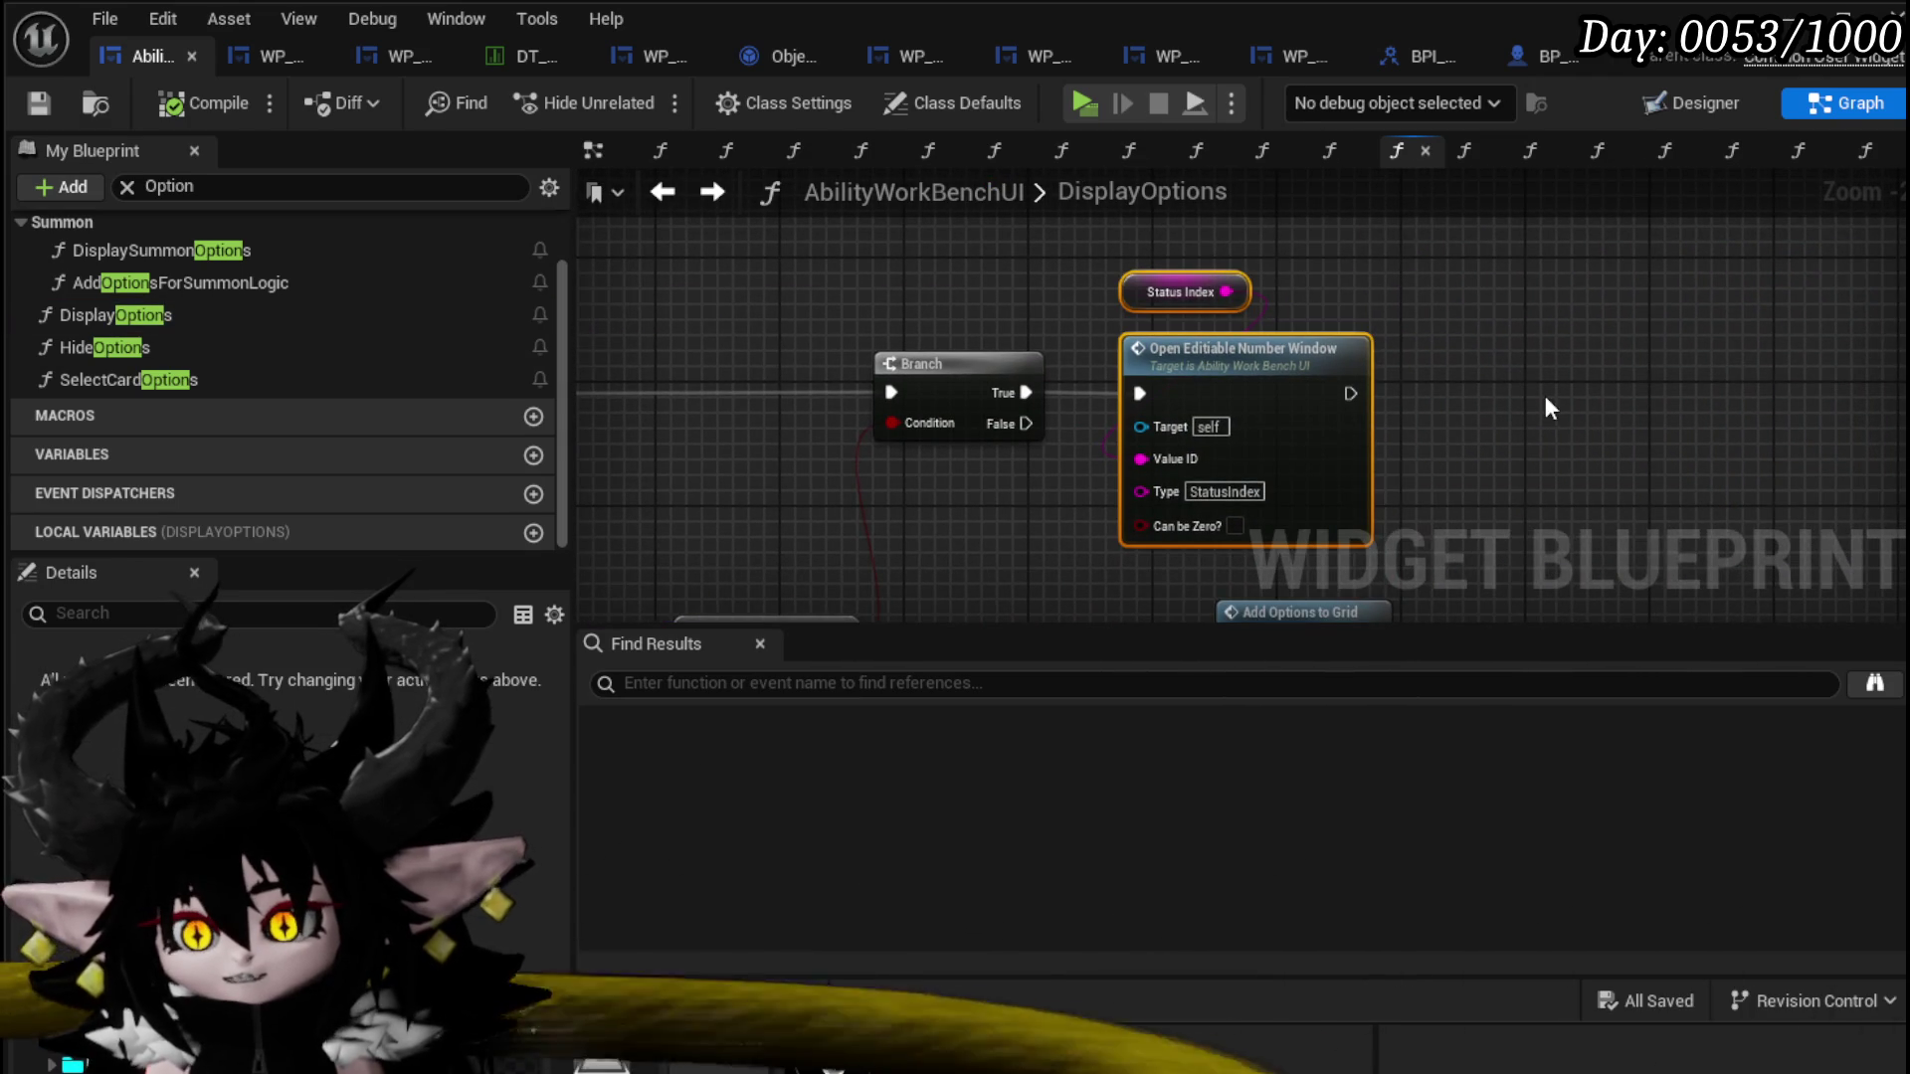
mouse_move(1084, 208)
mouse_down()
mouse_move(1223, 300)
mouse_move(1373, 478)
mouse_up()
scroll(1375, 383, down, 2)
Step: Paste the number window nodes, run them after the second Add Options to Grid, and save
key(ctrl+v)
drag(944, 349, 1124, 348)
scroll(1230, 403, up, 2)
drag(1371, 396, 1607, 374)
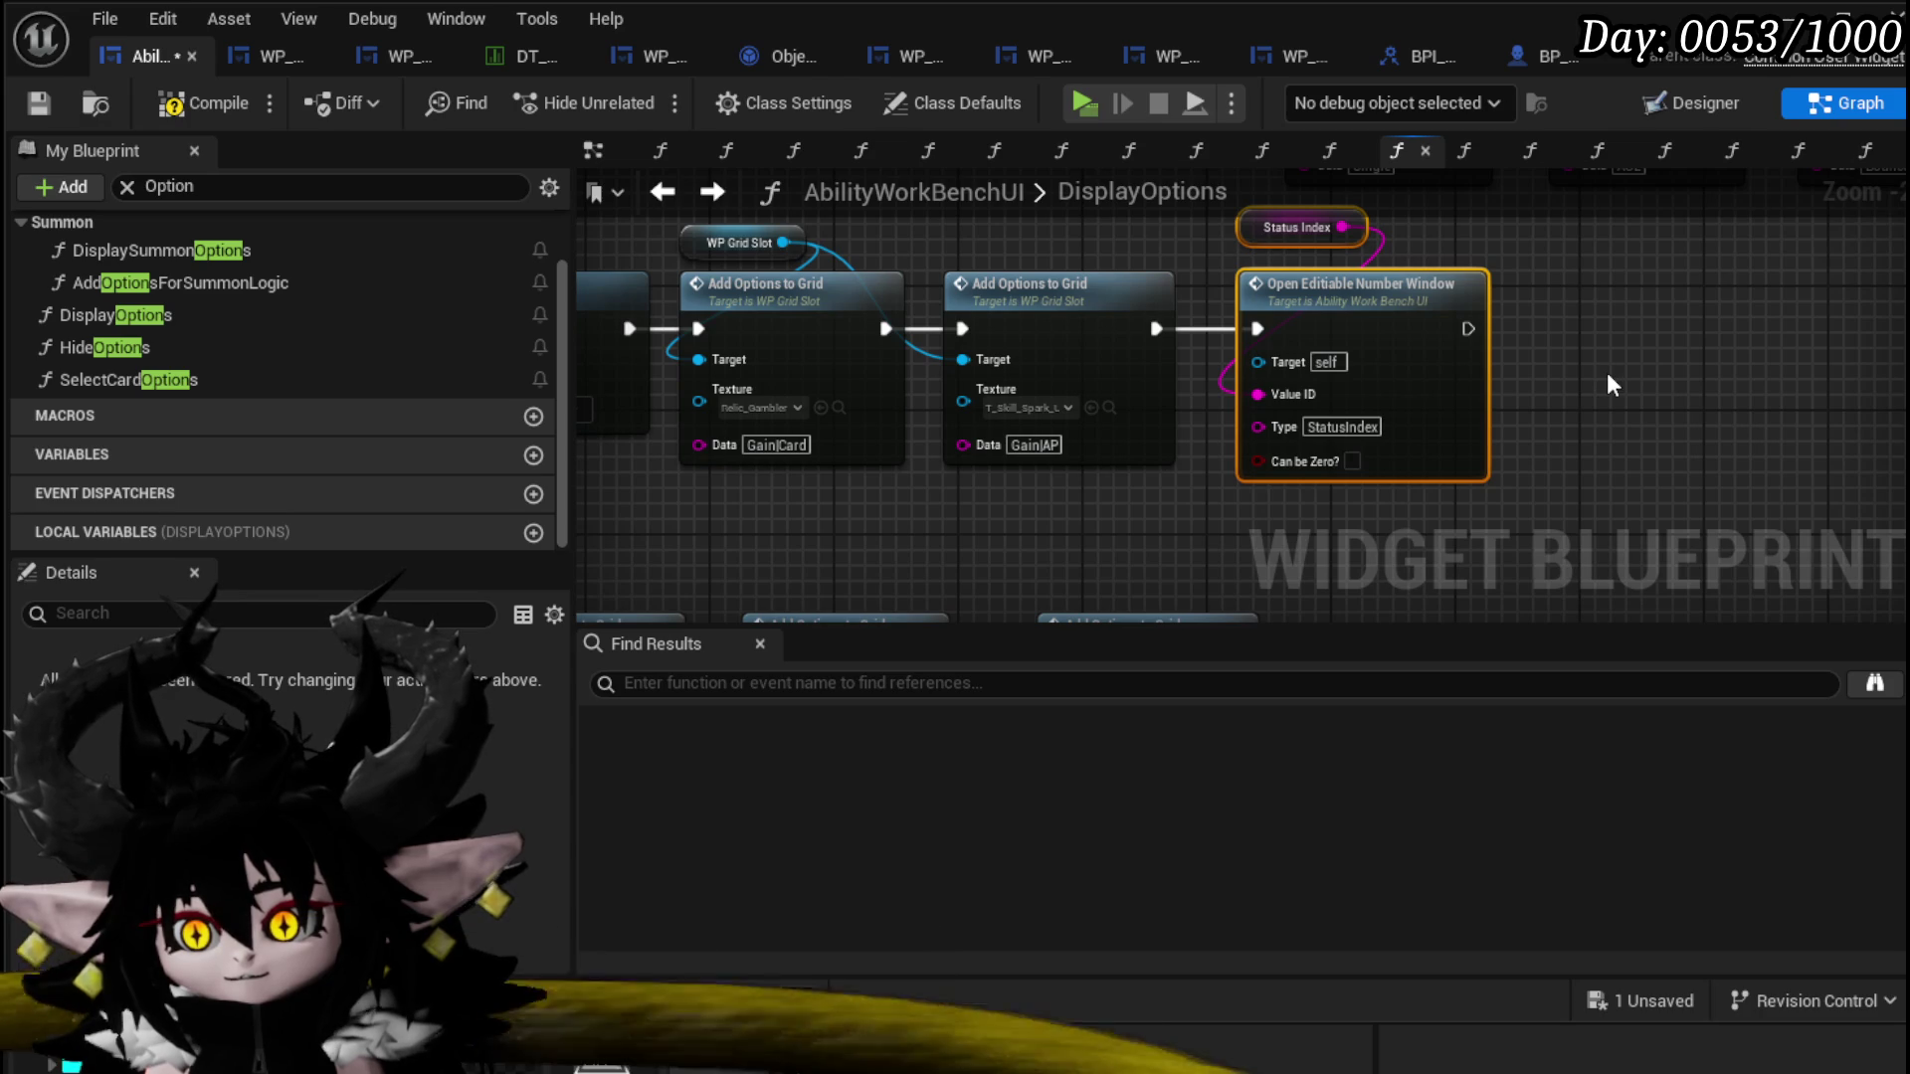
click(1606, 375)
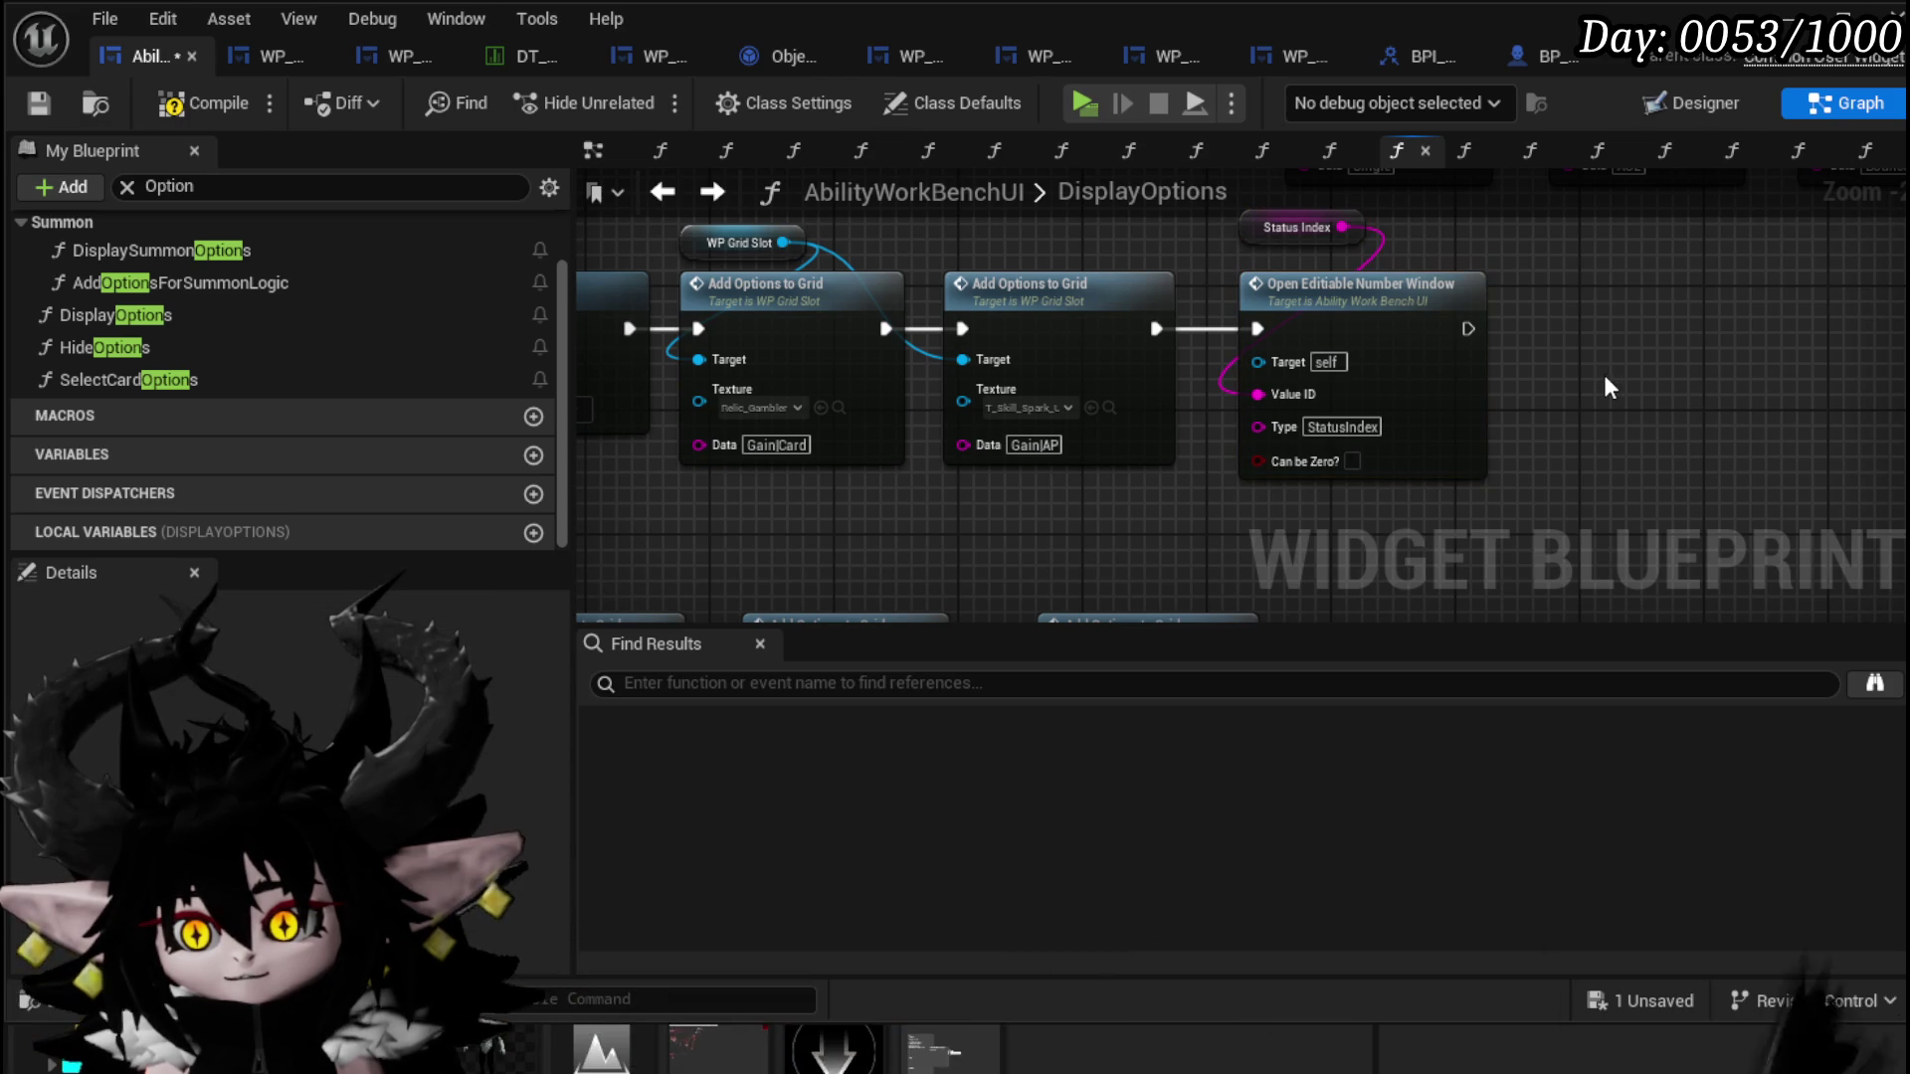
click(22, 94)
scroll(1259, 264, down, 2)
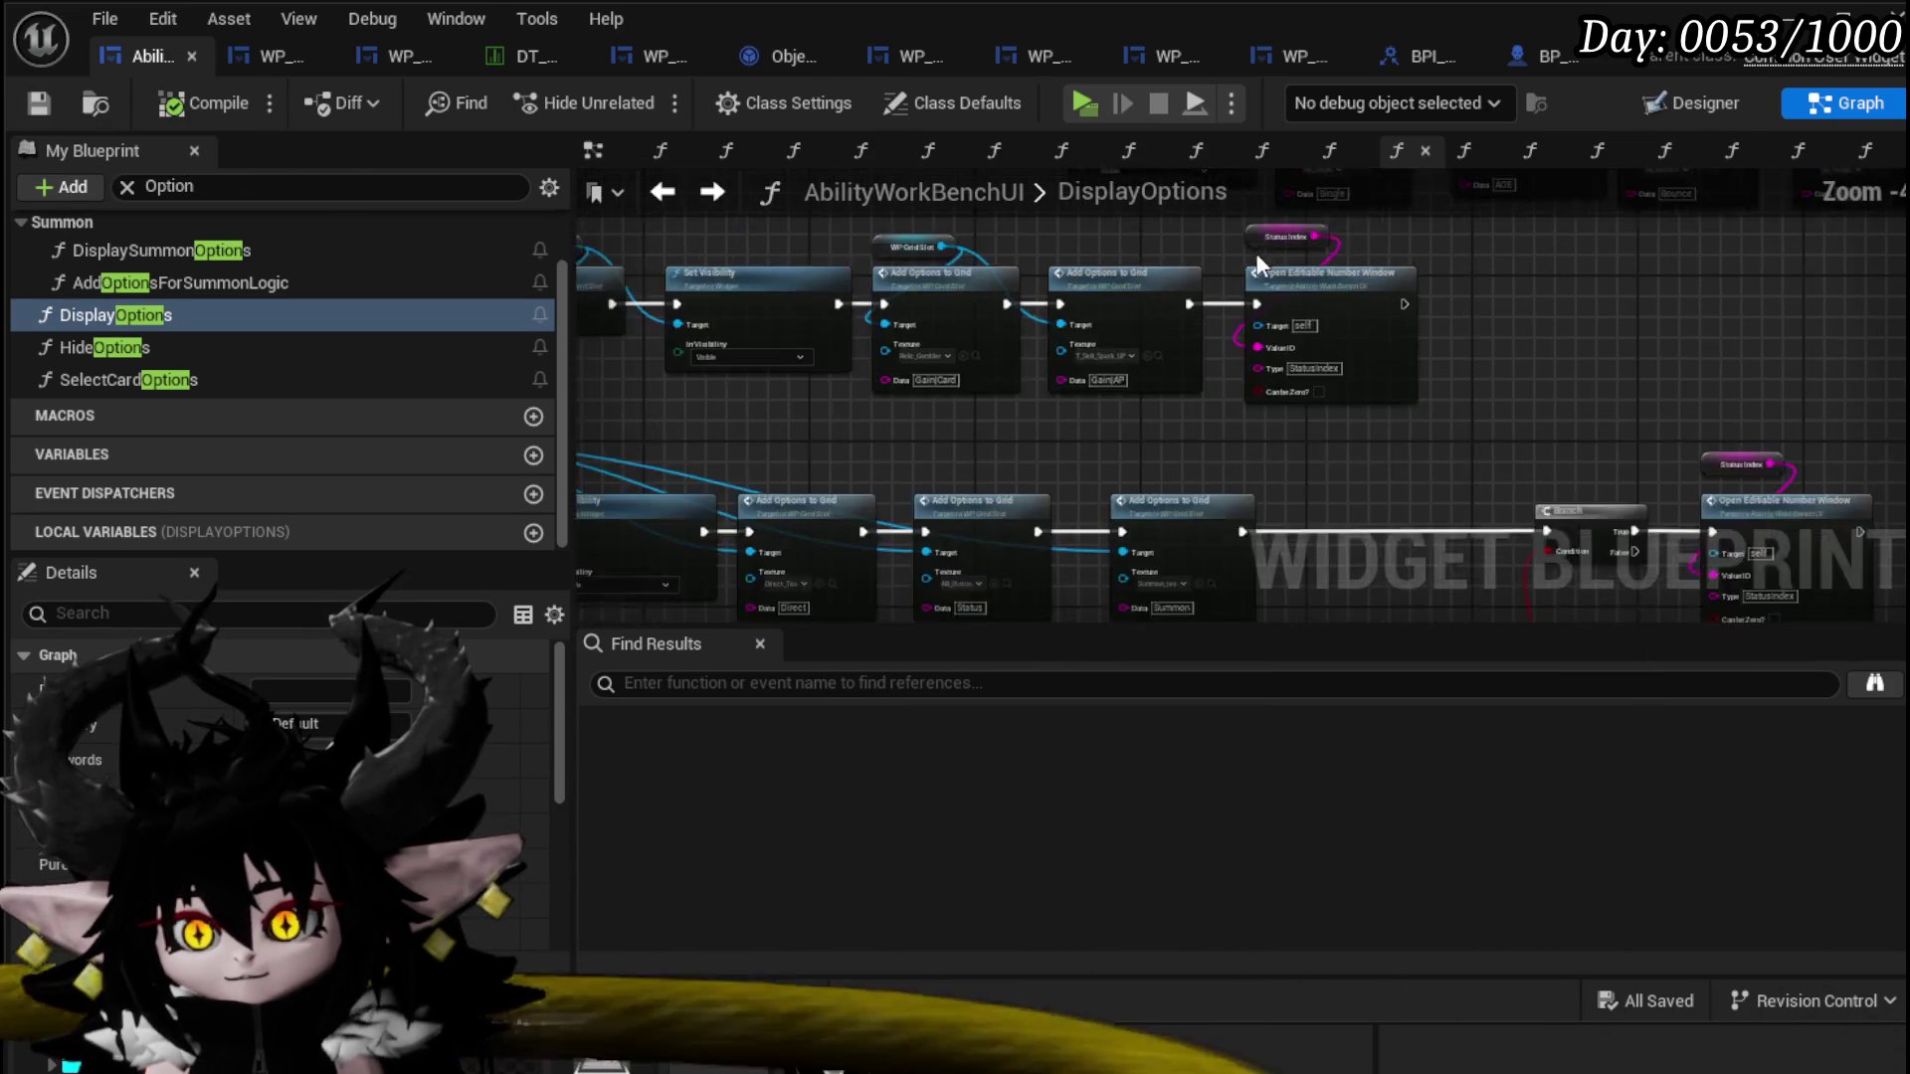
drag(1259, 264, 1567, 323)
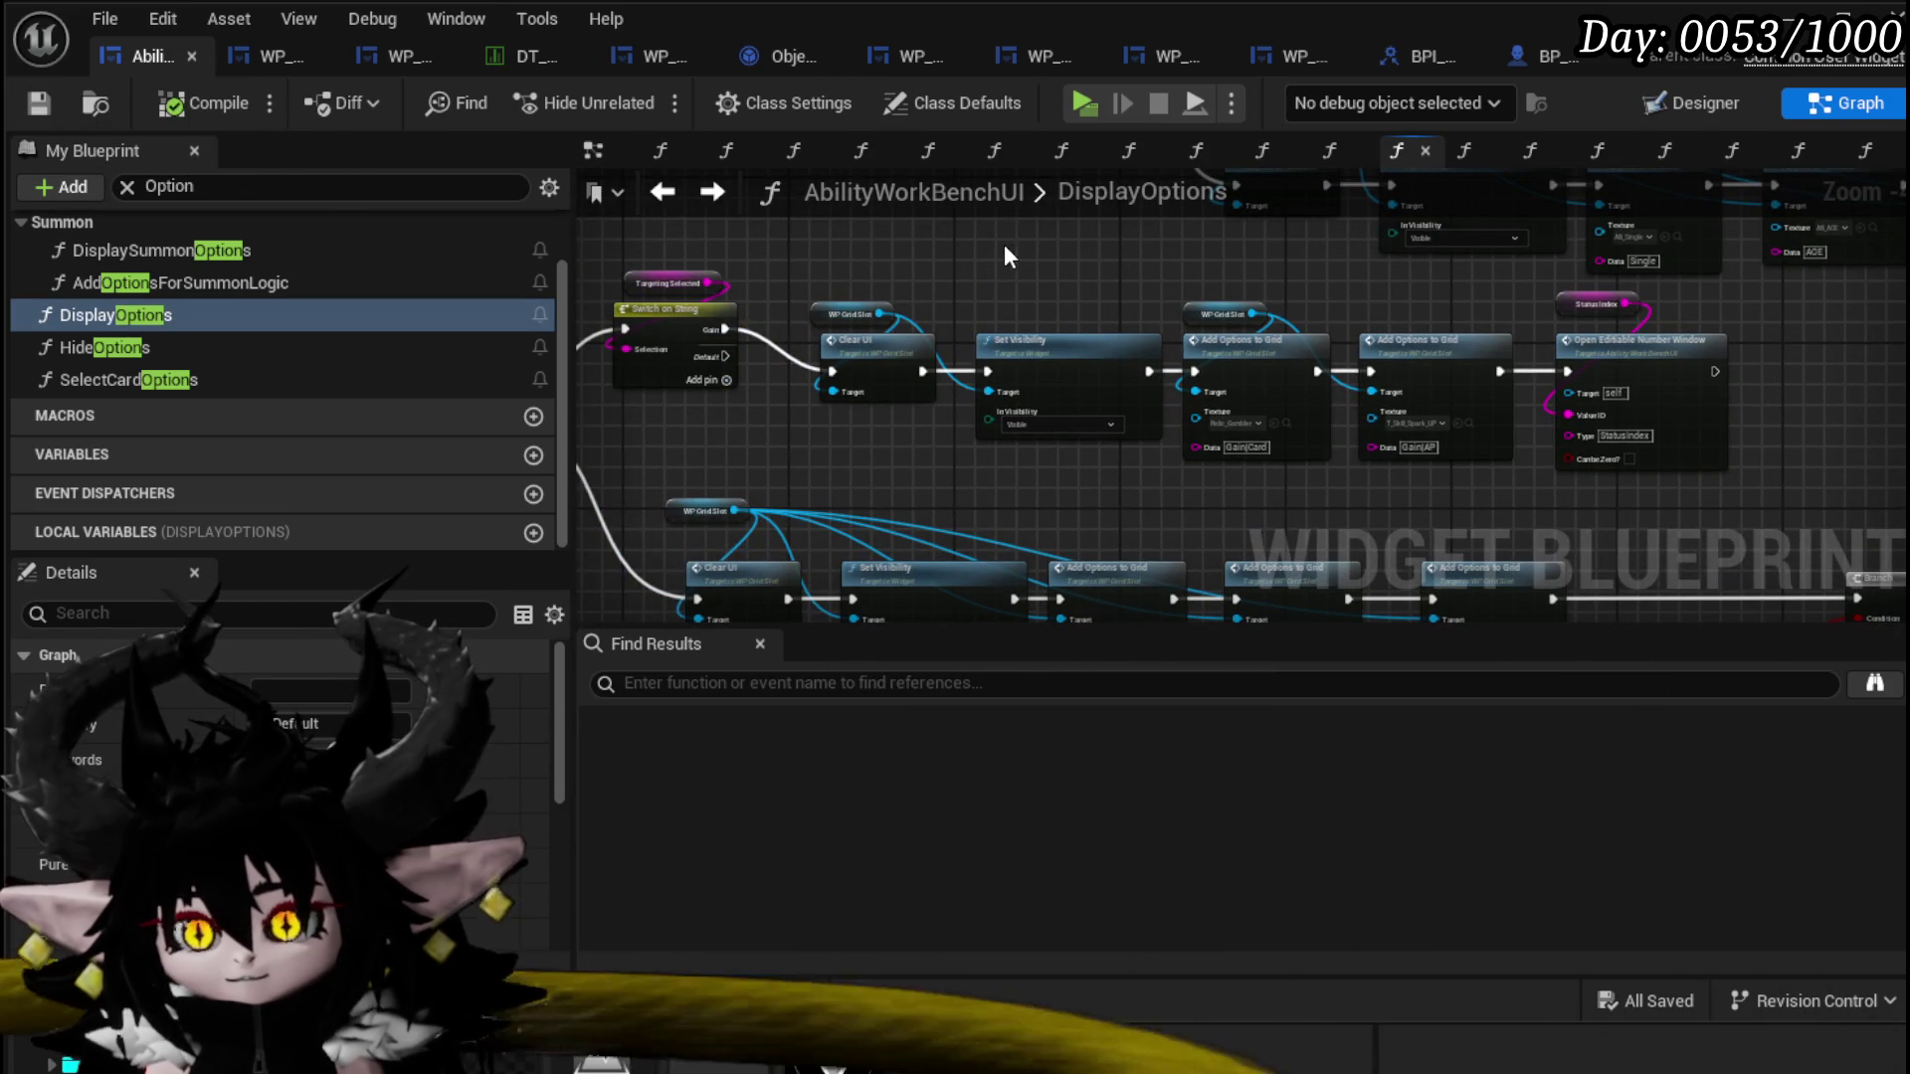
click(68, 110)
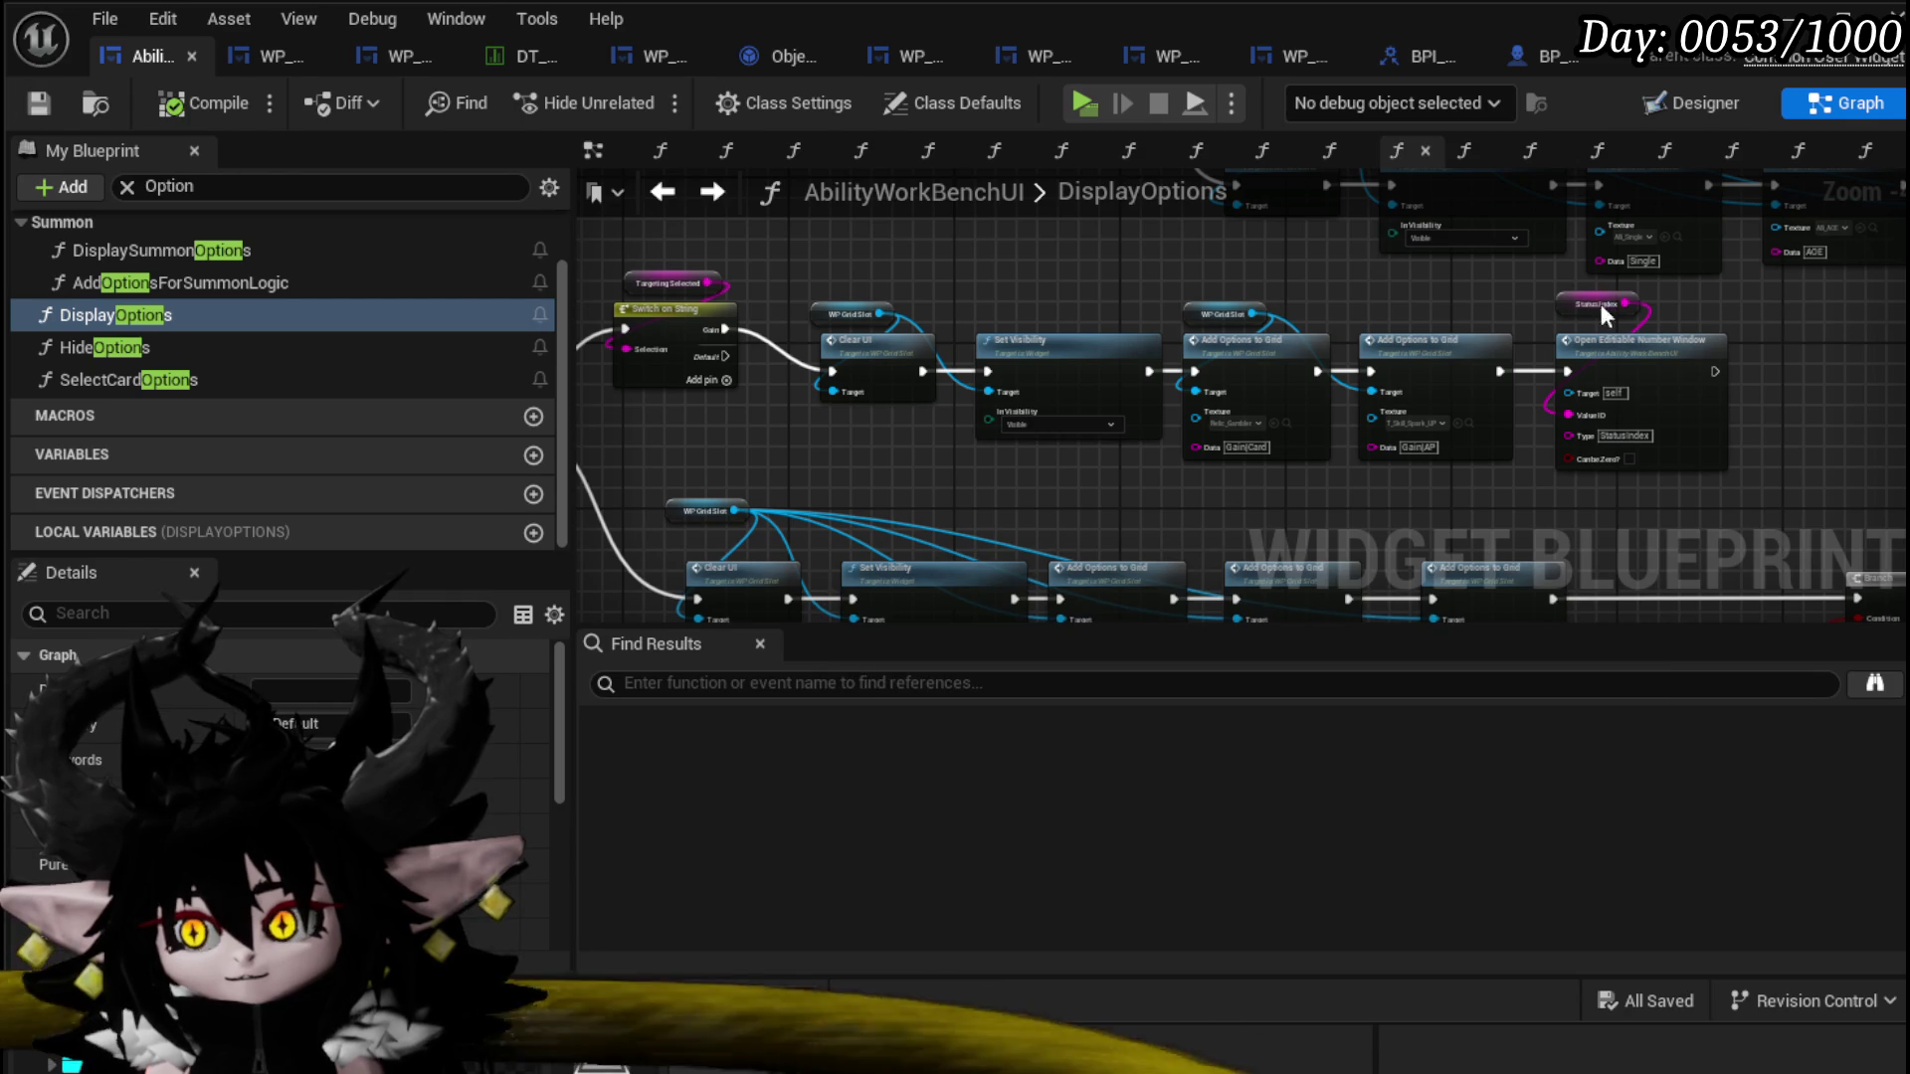
Step: Select the number window nodes for copying, save, and open SelectButtonFromGrid by searching 'Grid'
drag(1544, 290, 1657, 380)
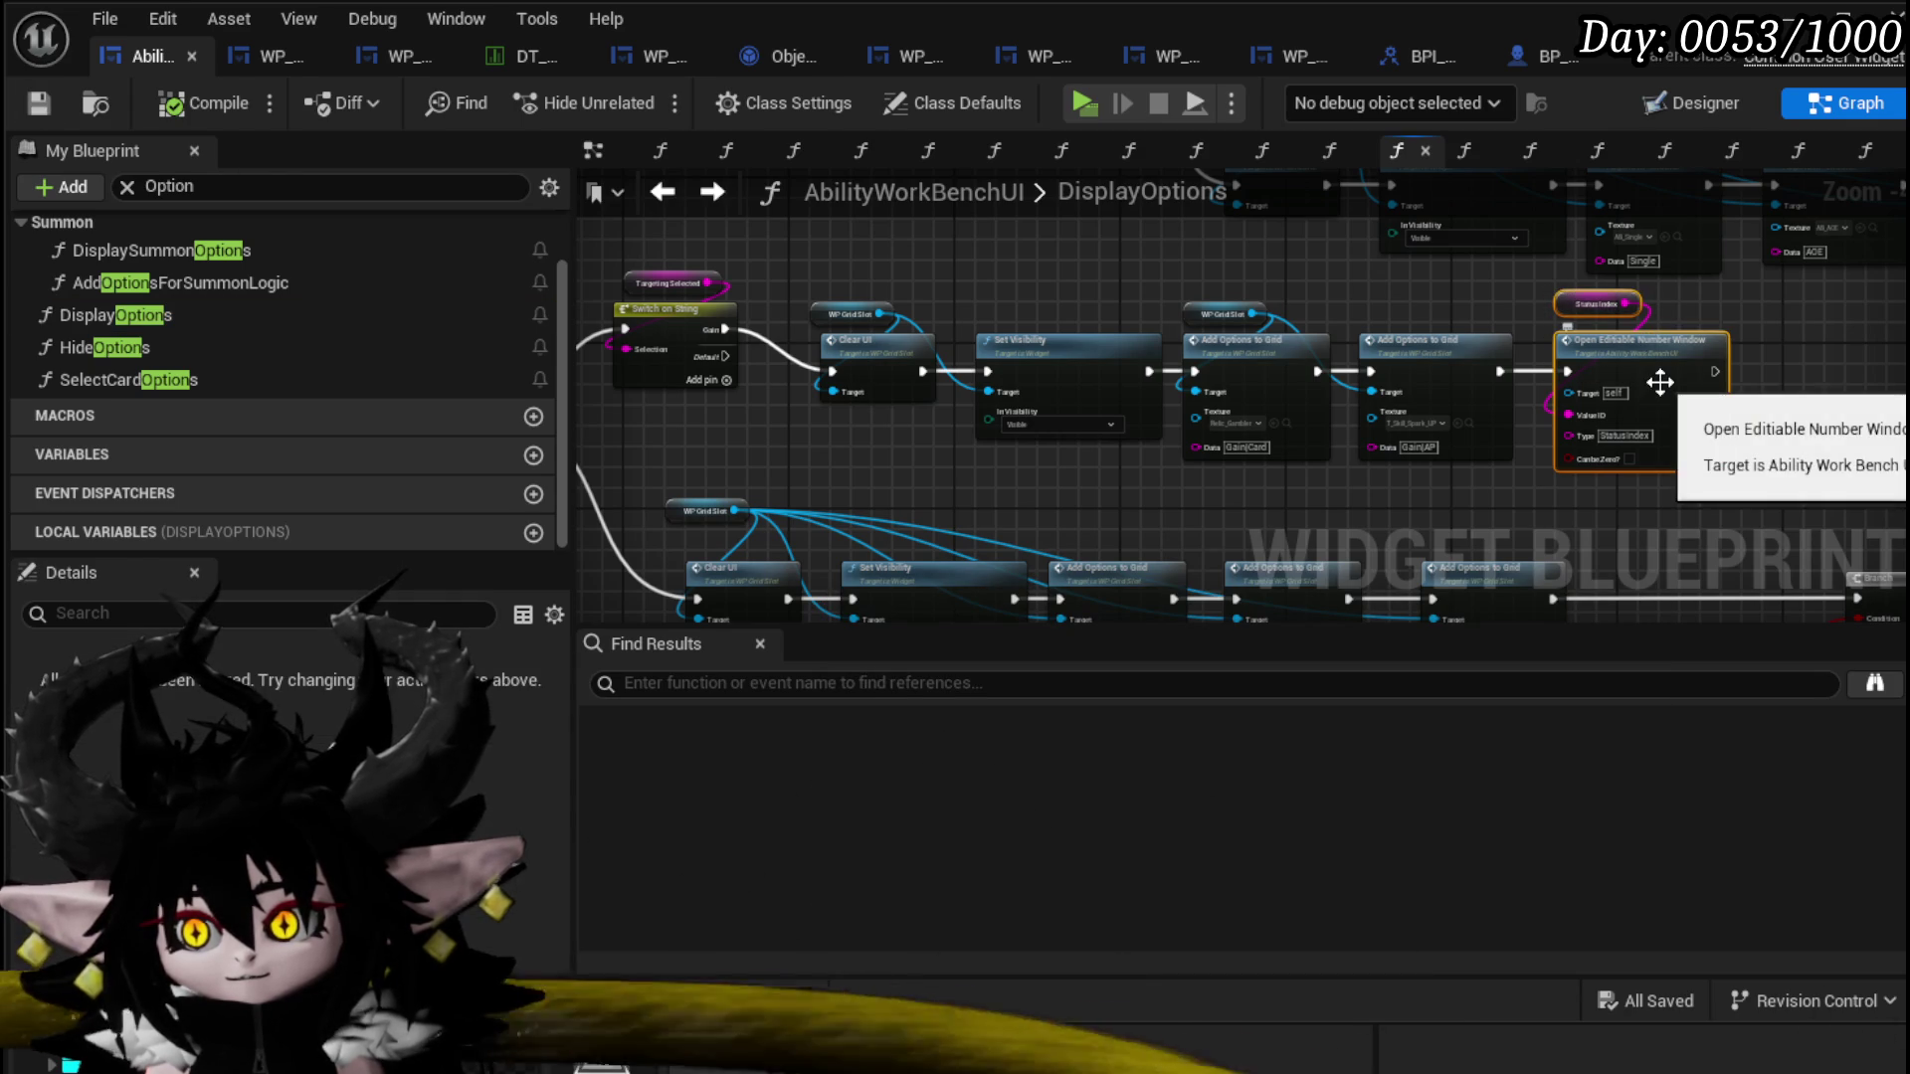
click(41, 102)
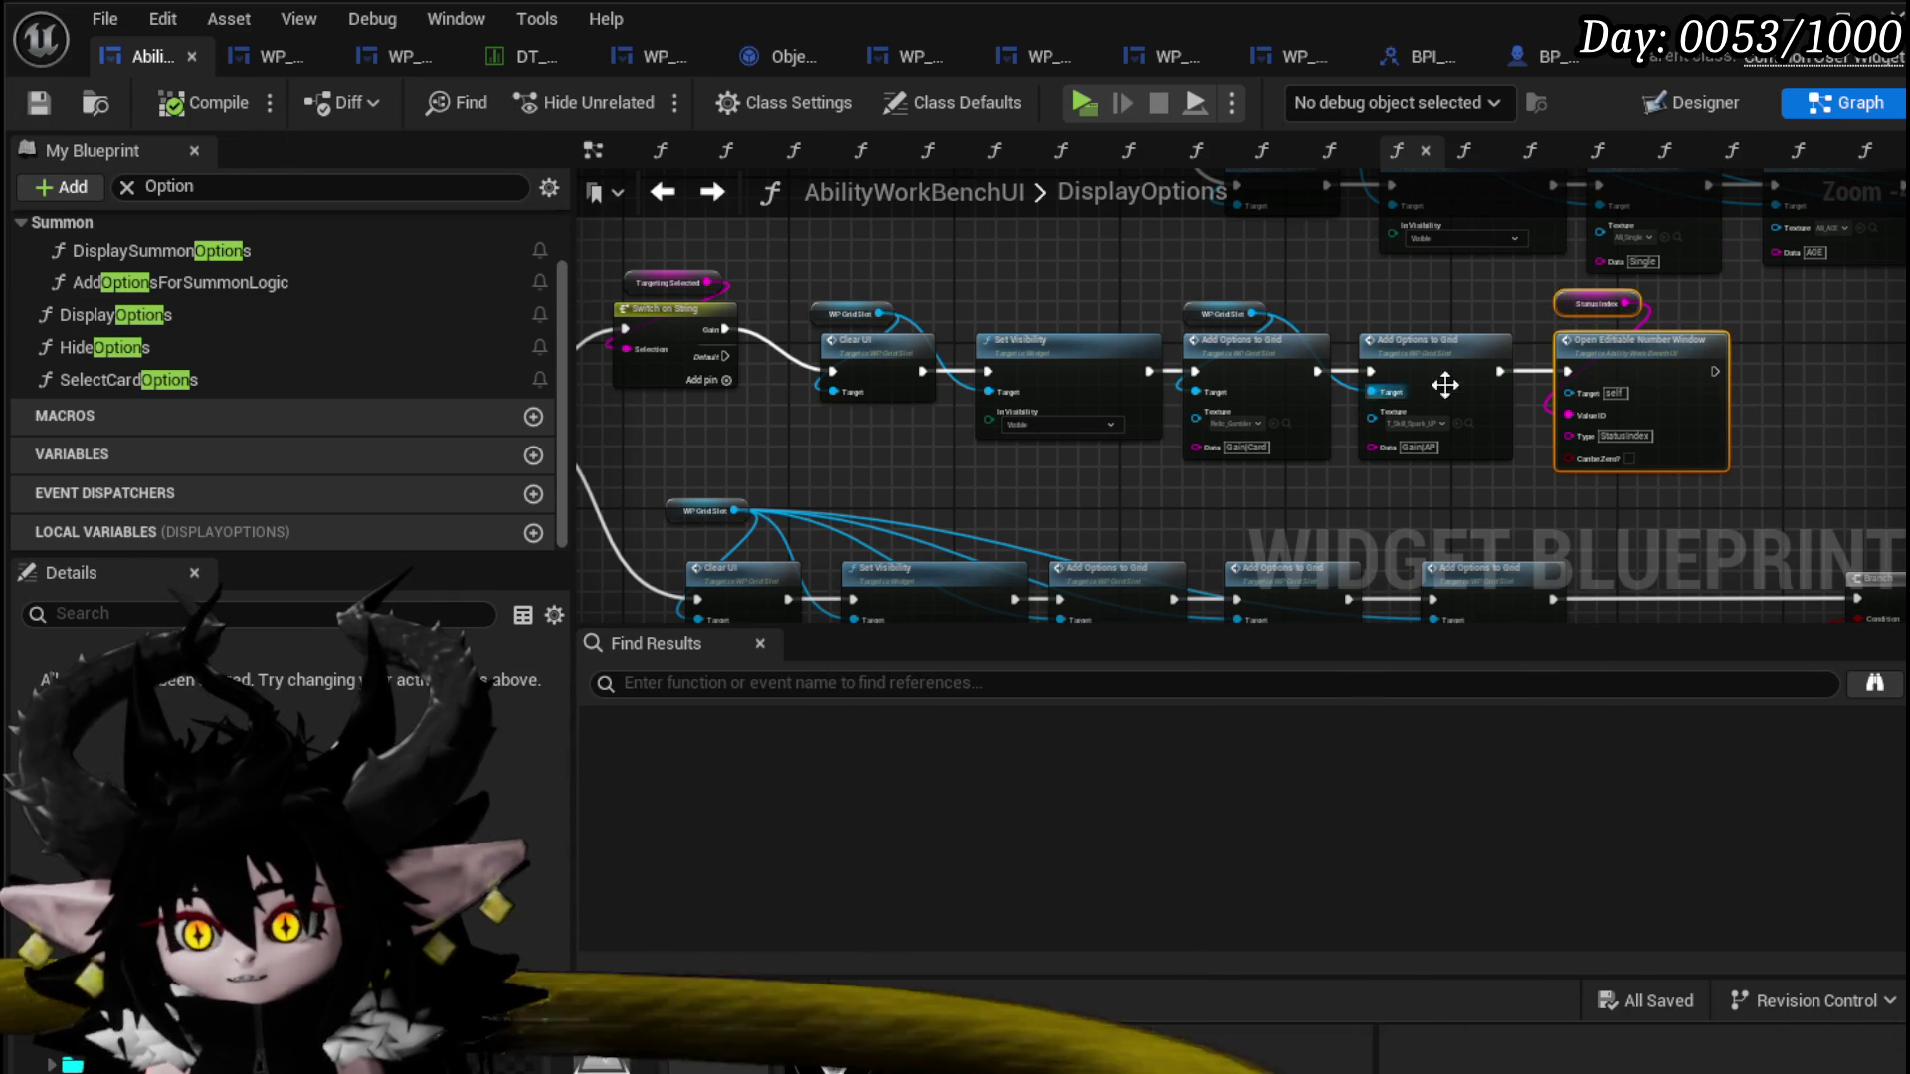
drag(1560, 490, 1617, 306)
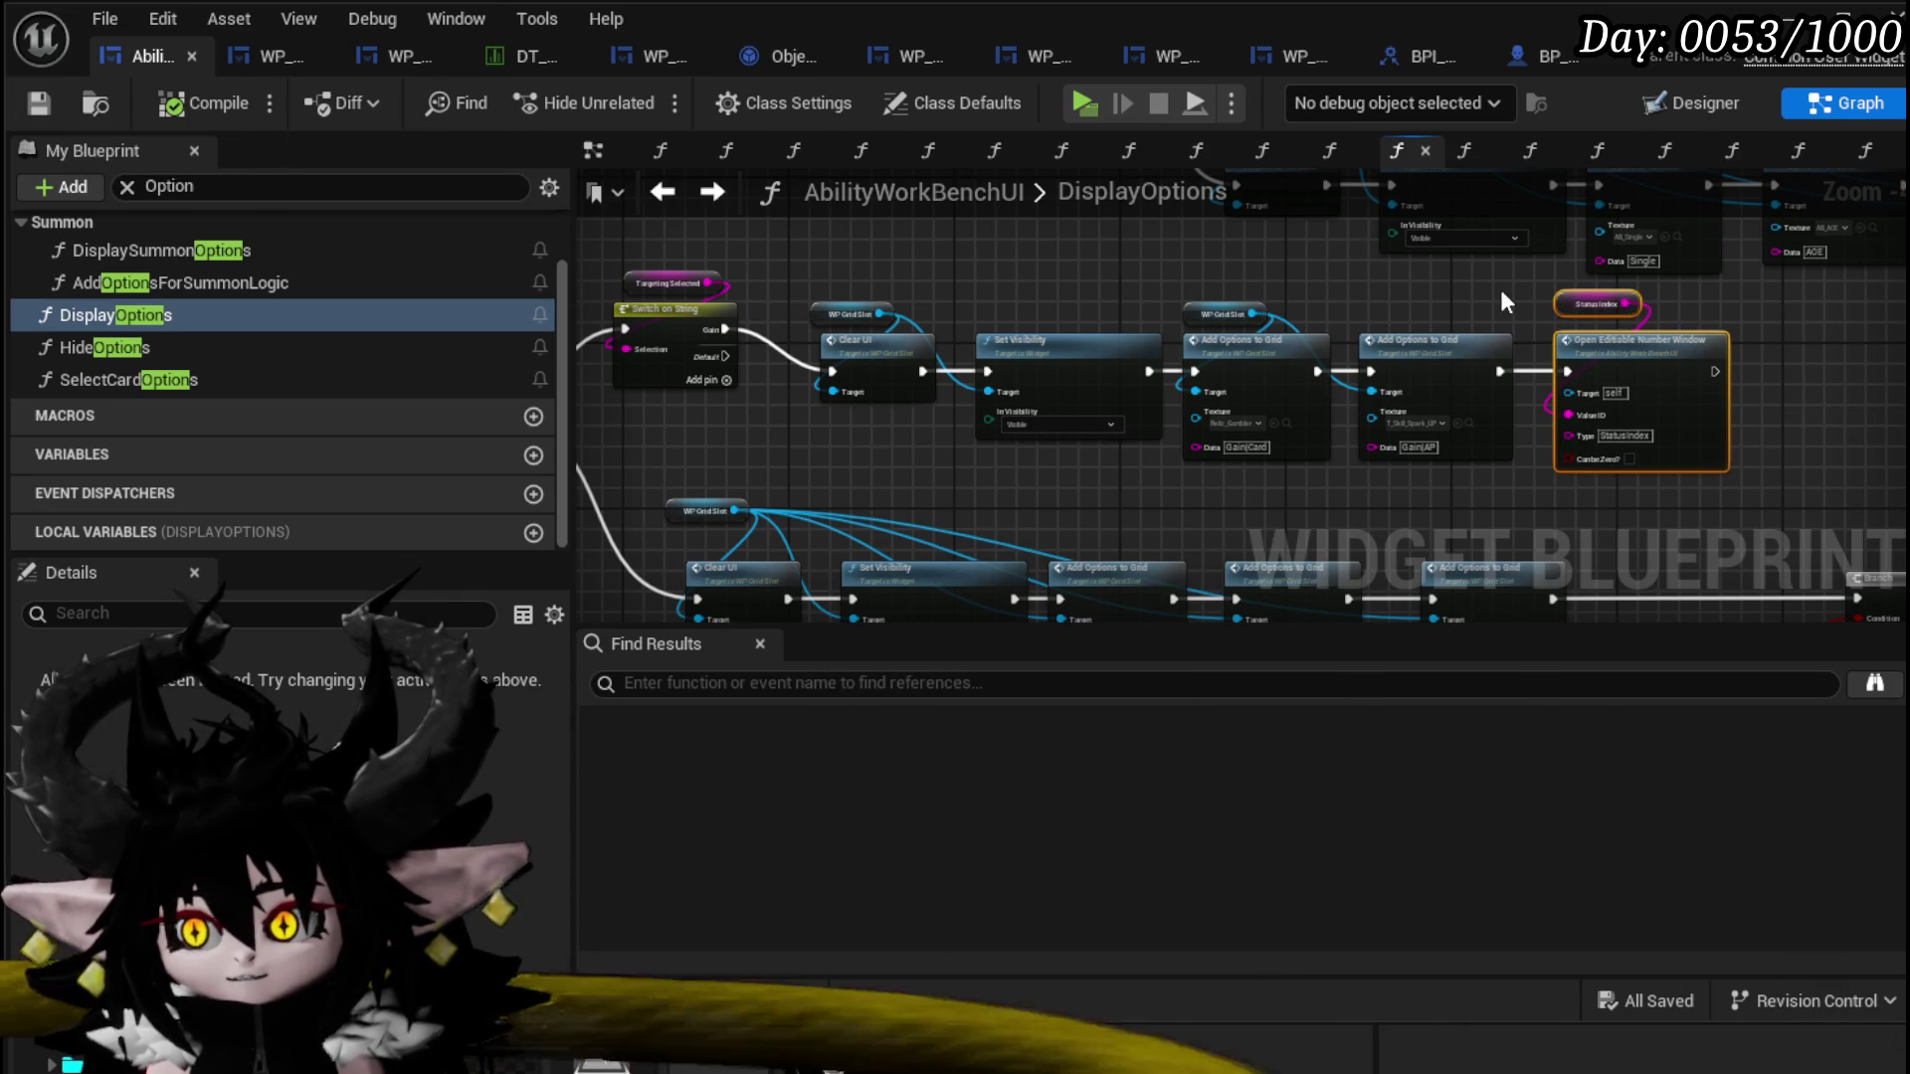
click(56, 109)
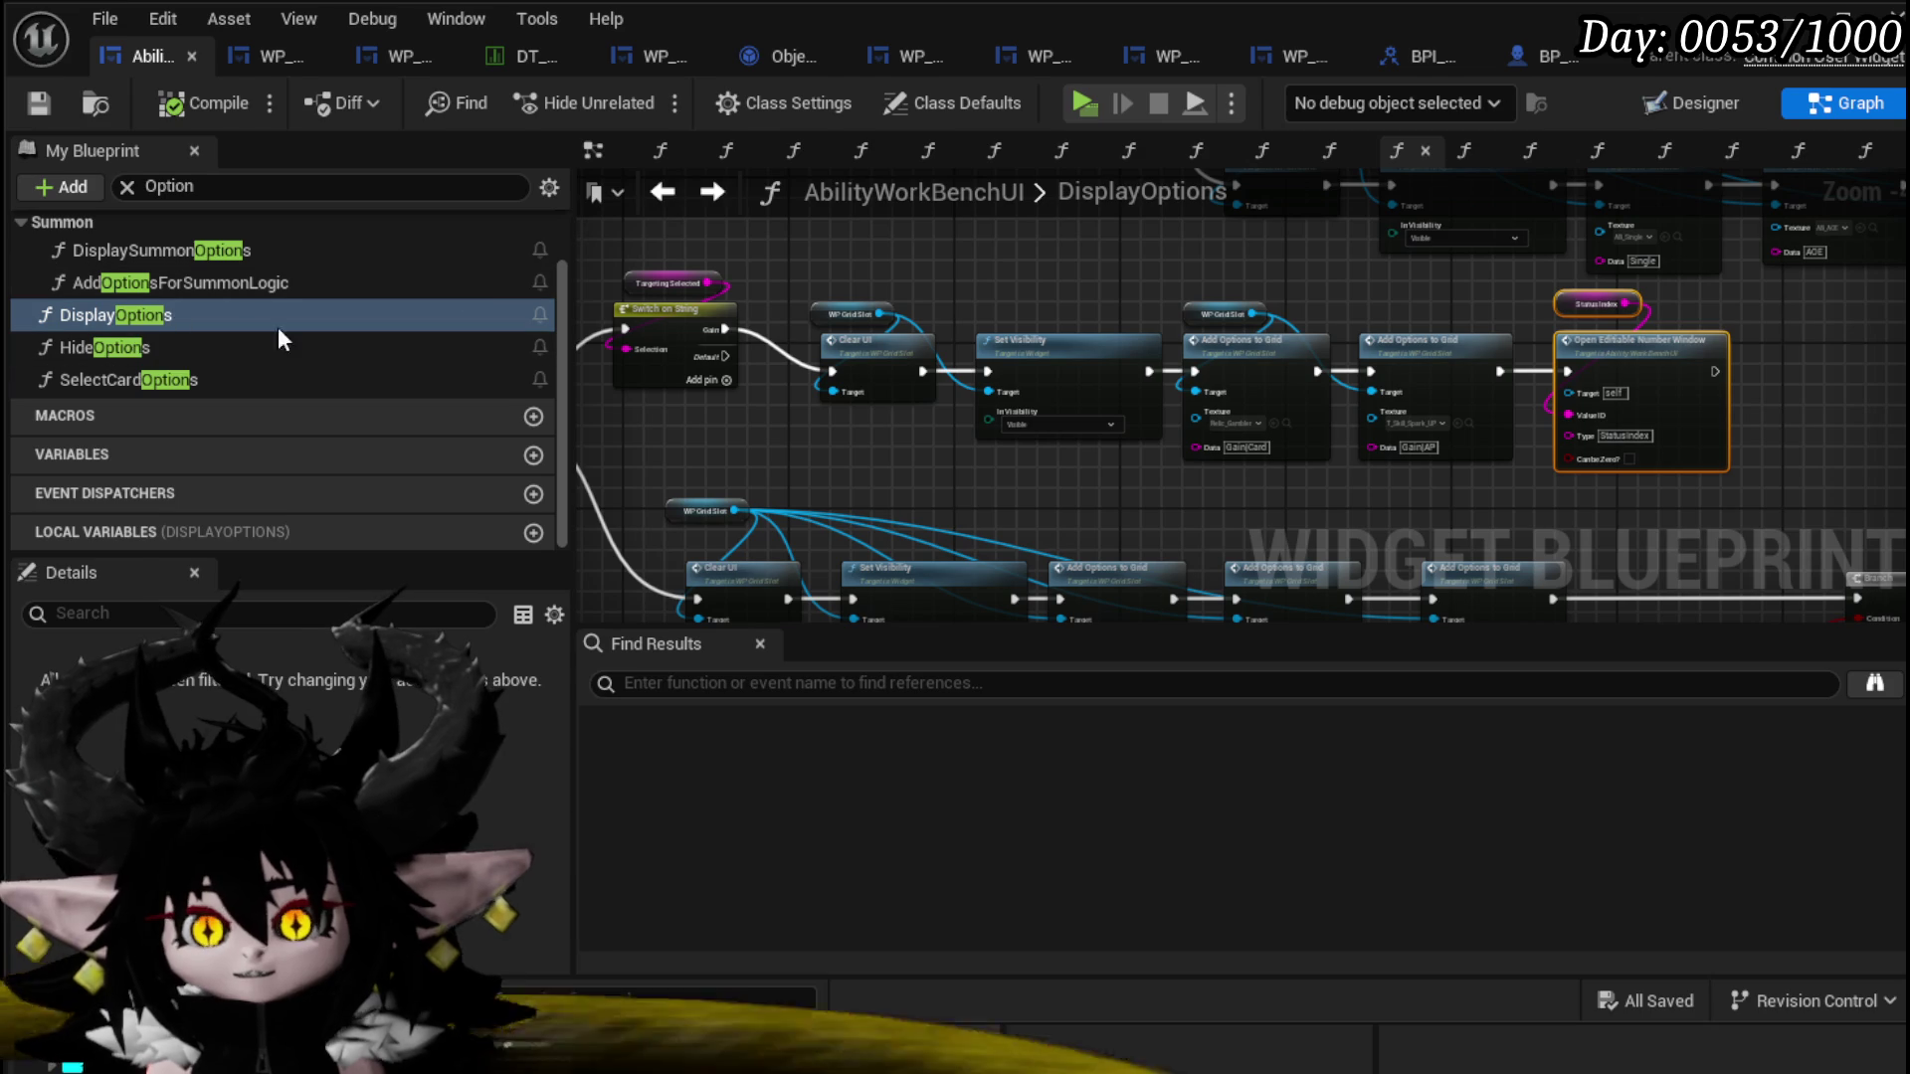
scroll(149, 296, up, 2)
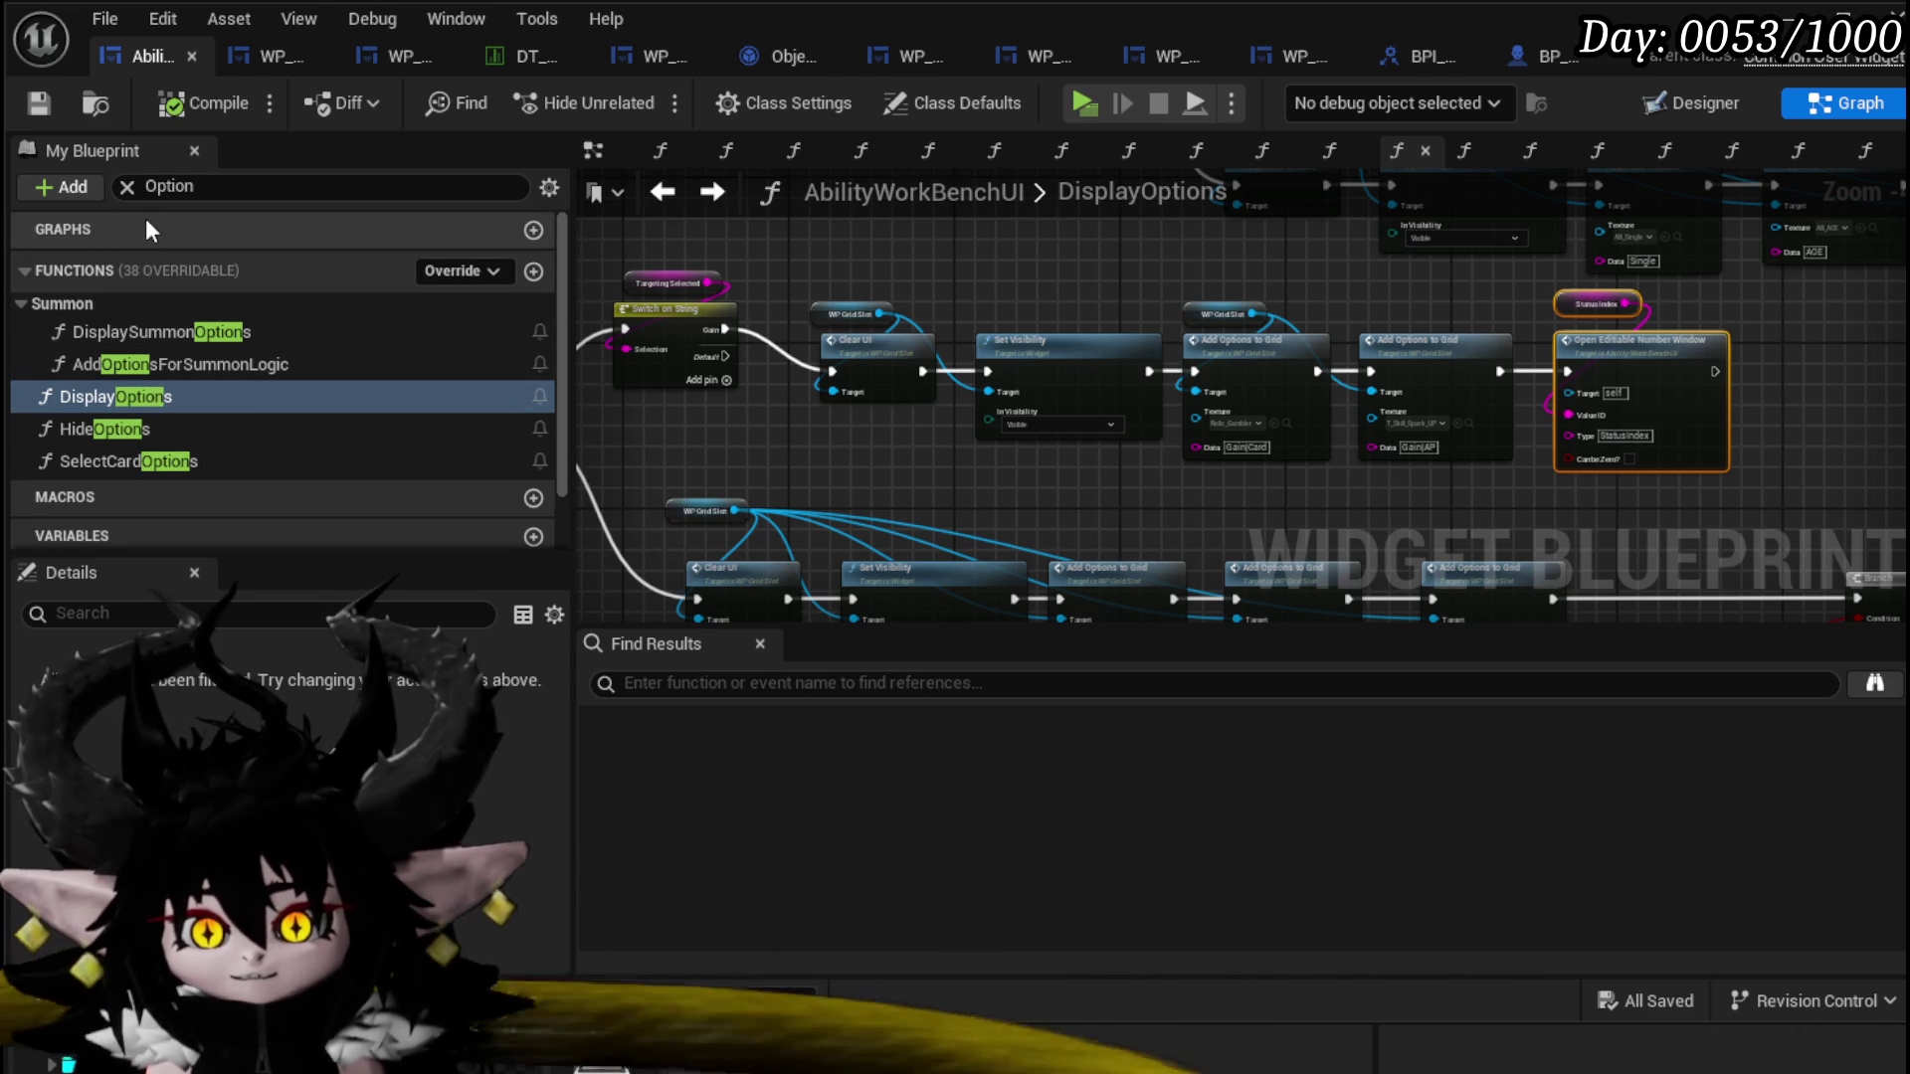
click(164, 188)
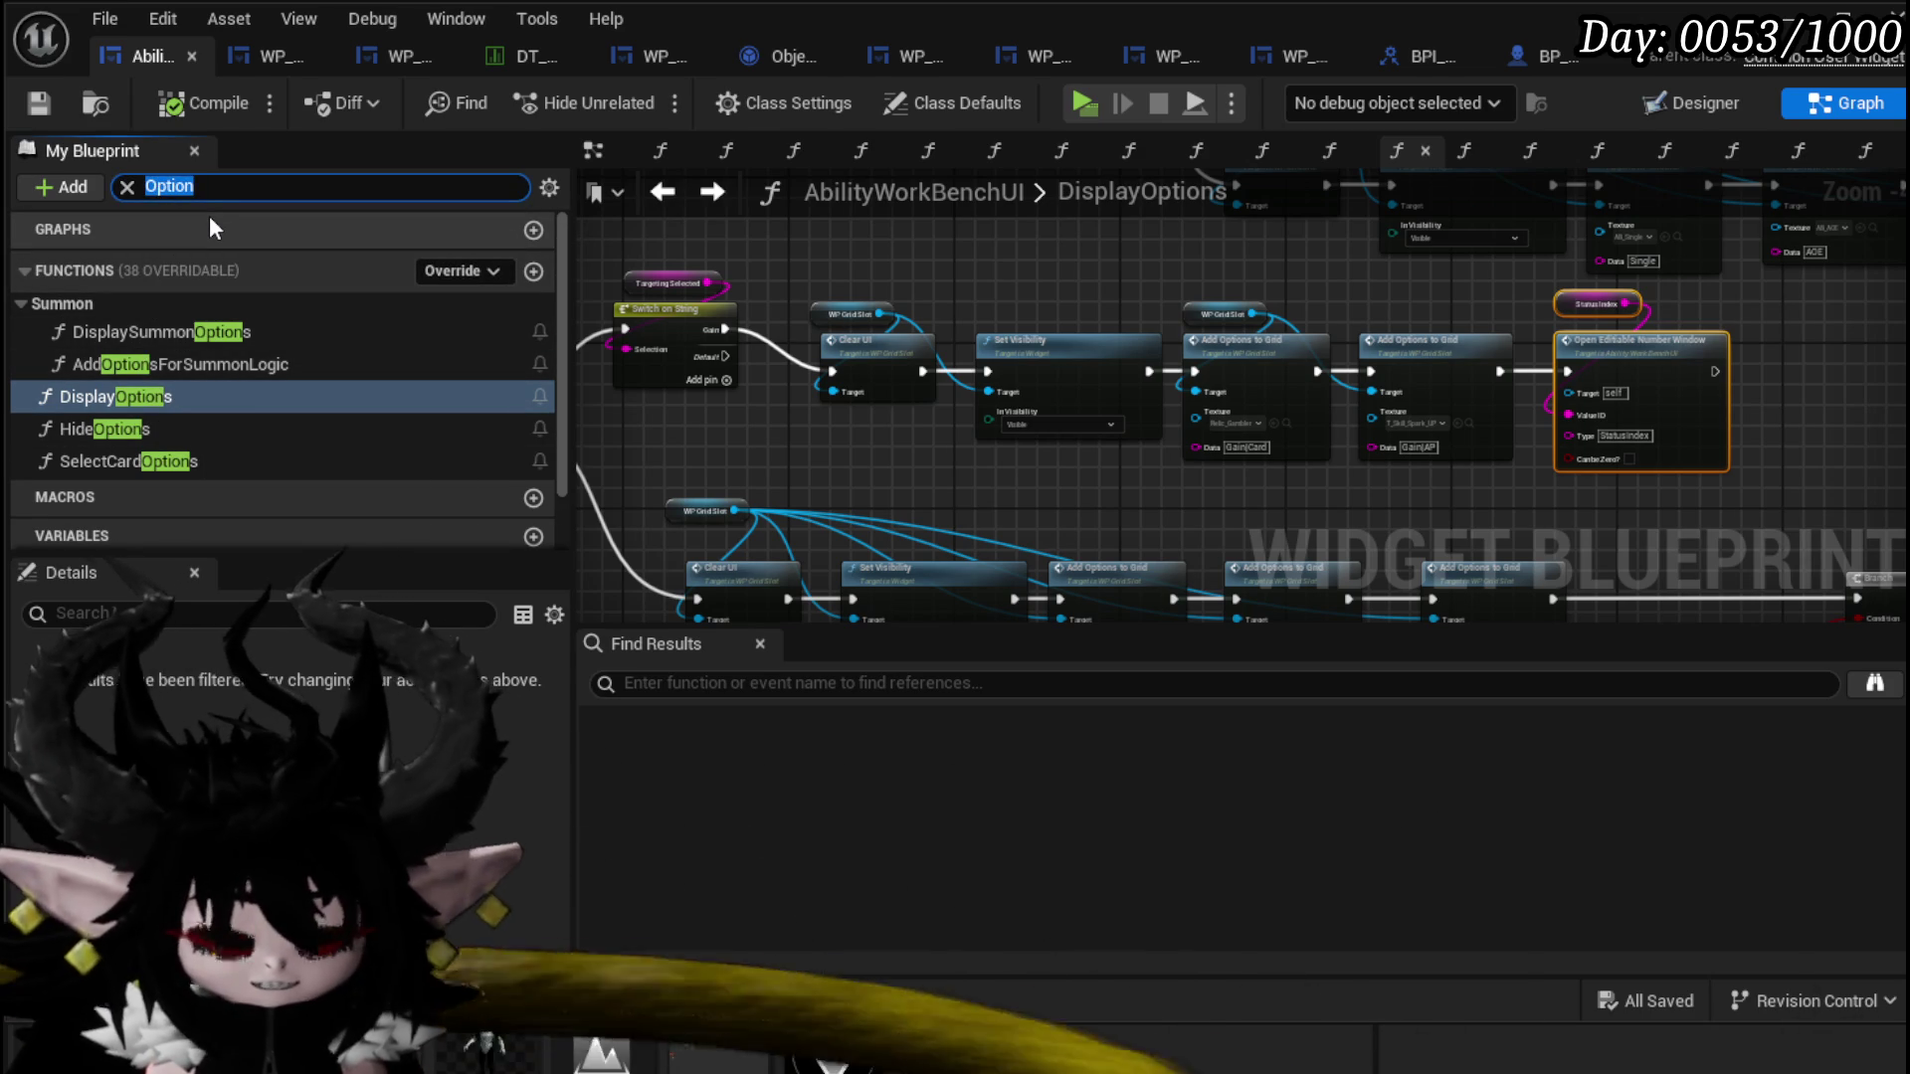
text(Grid)
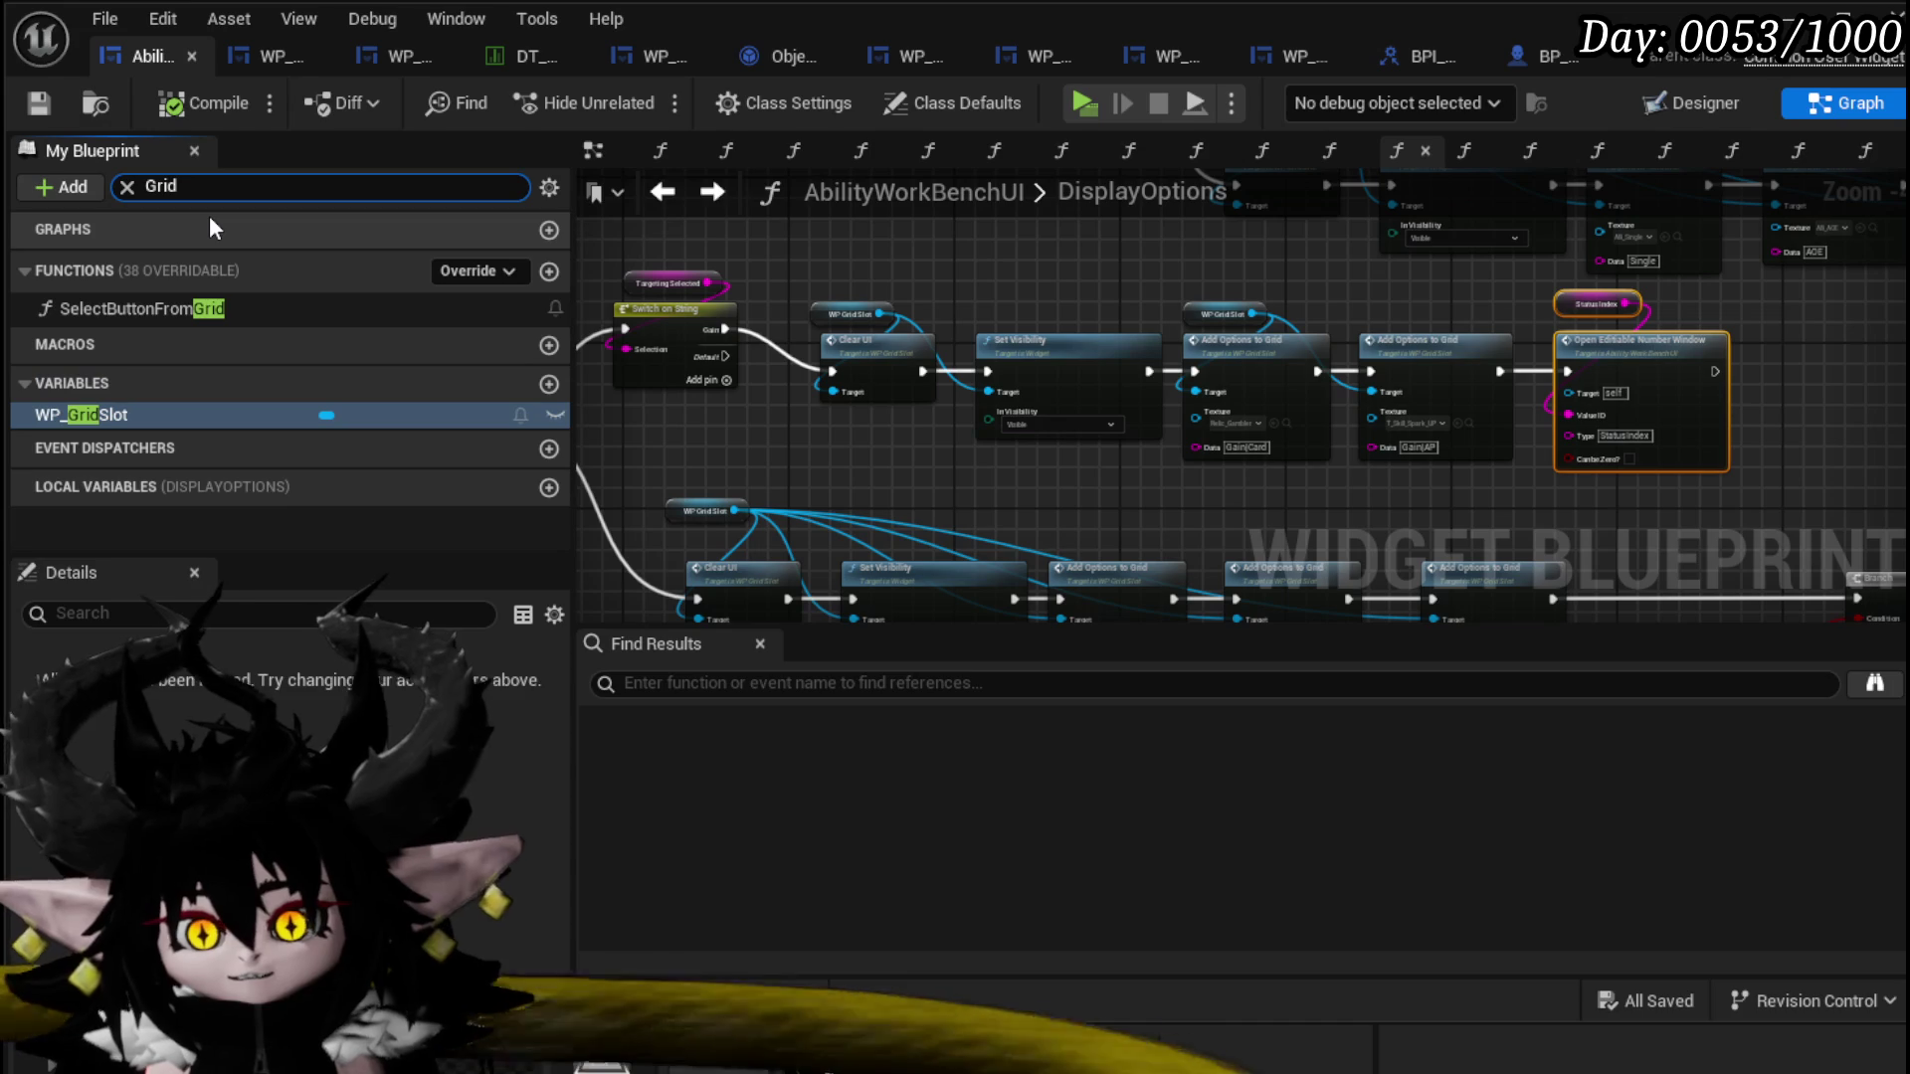
double_click(153, 308)
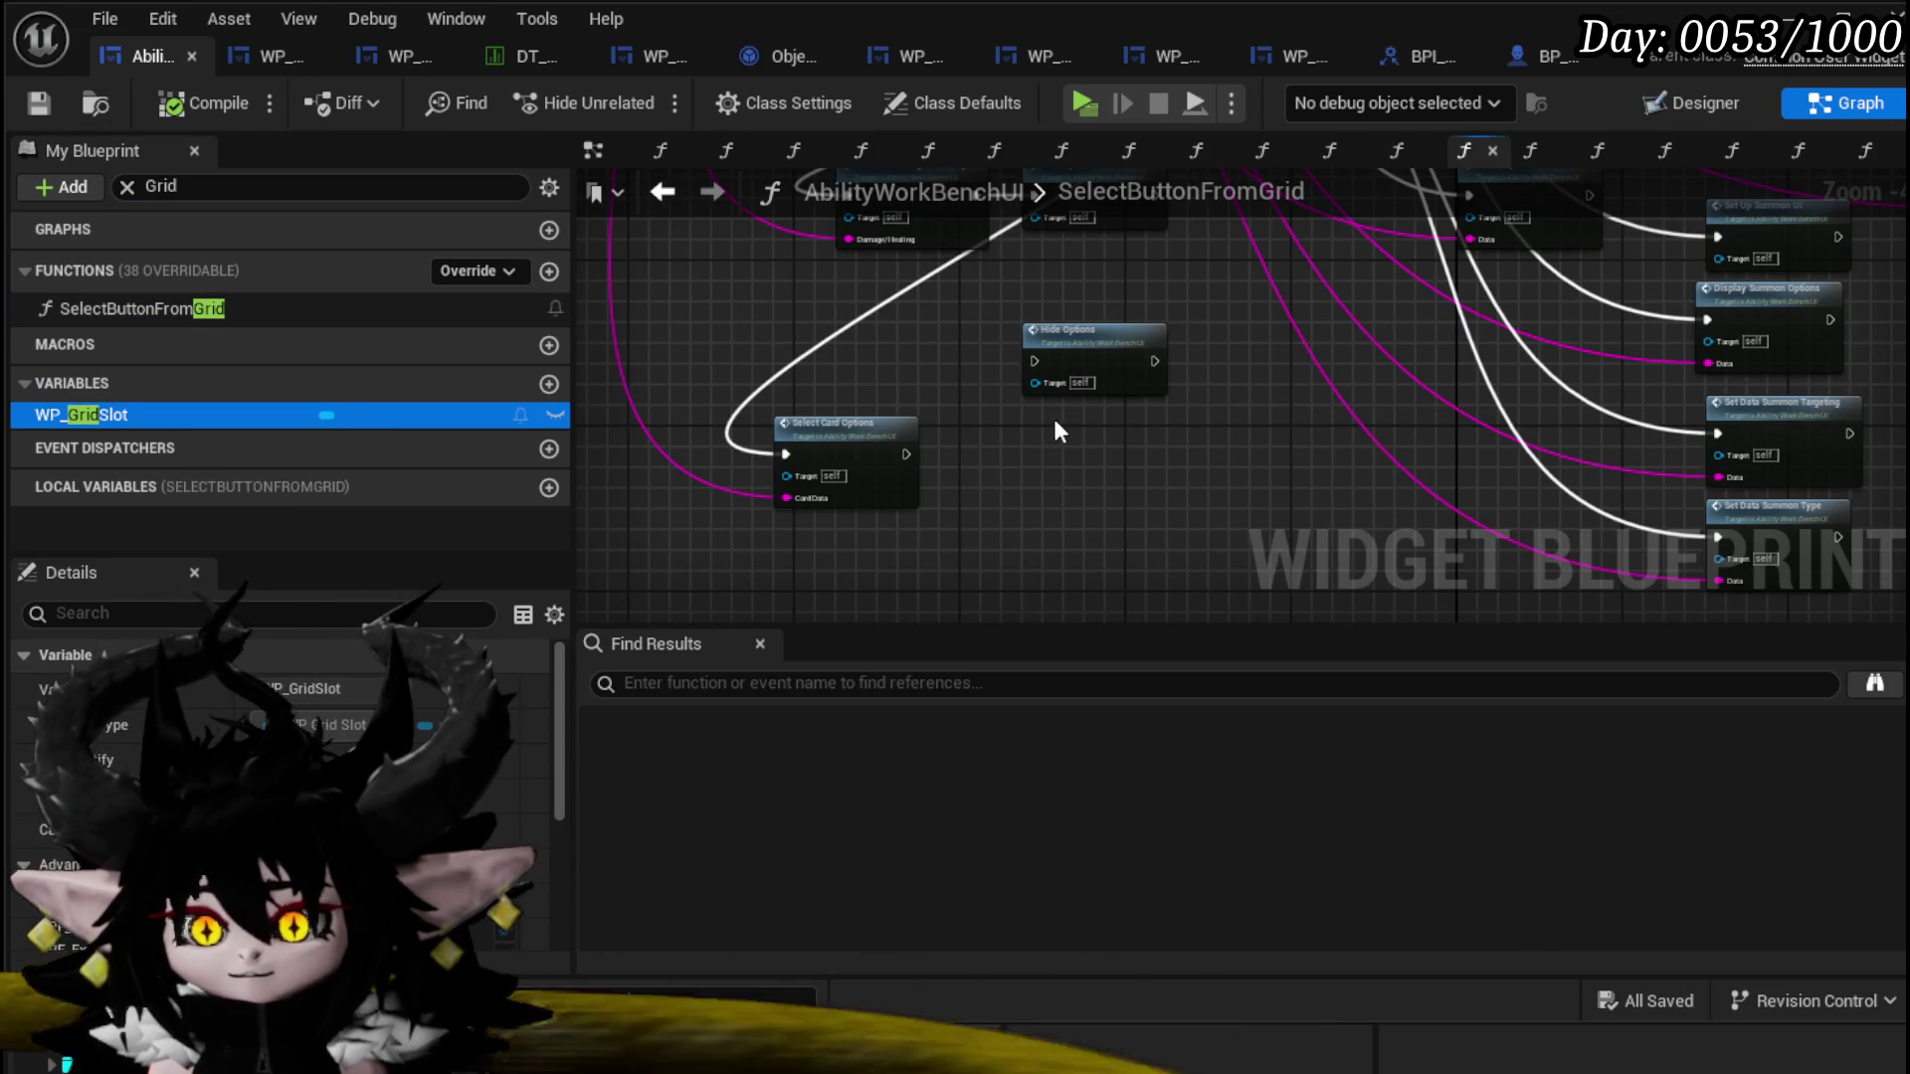
Step: Open SelectCardOptions and paste in the Status Index and Open Editable Number Window nodes
double_click(852, 439)
mouse_move(1029, 459)
mouse_down()
mouse_move(718, 398)
mouse_move(1205, 405)
mouse_move(1142, 462)
mouse_move(1250, 345)
mouse_move(1327, 302)
mouse_up()
scroll(719, 398, down, 2)
key(ctrl+v)
drag(1406, 387, 1244, 384)
scroll(1124, 370, up, 2)
mouse_move(794, 298)
mouse_down()
mouse_move(1394, 422)
mouse_move(1322, 406)
mouse_up()
click(1246, 288)
mouse_move(1245, 276)
mouse_down()
mouse_move(1035, 451)
mouse_move(772, 523)
mouse_move(1757, 326)
mouse_move(1374, 382)
mouse_up()
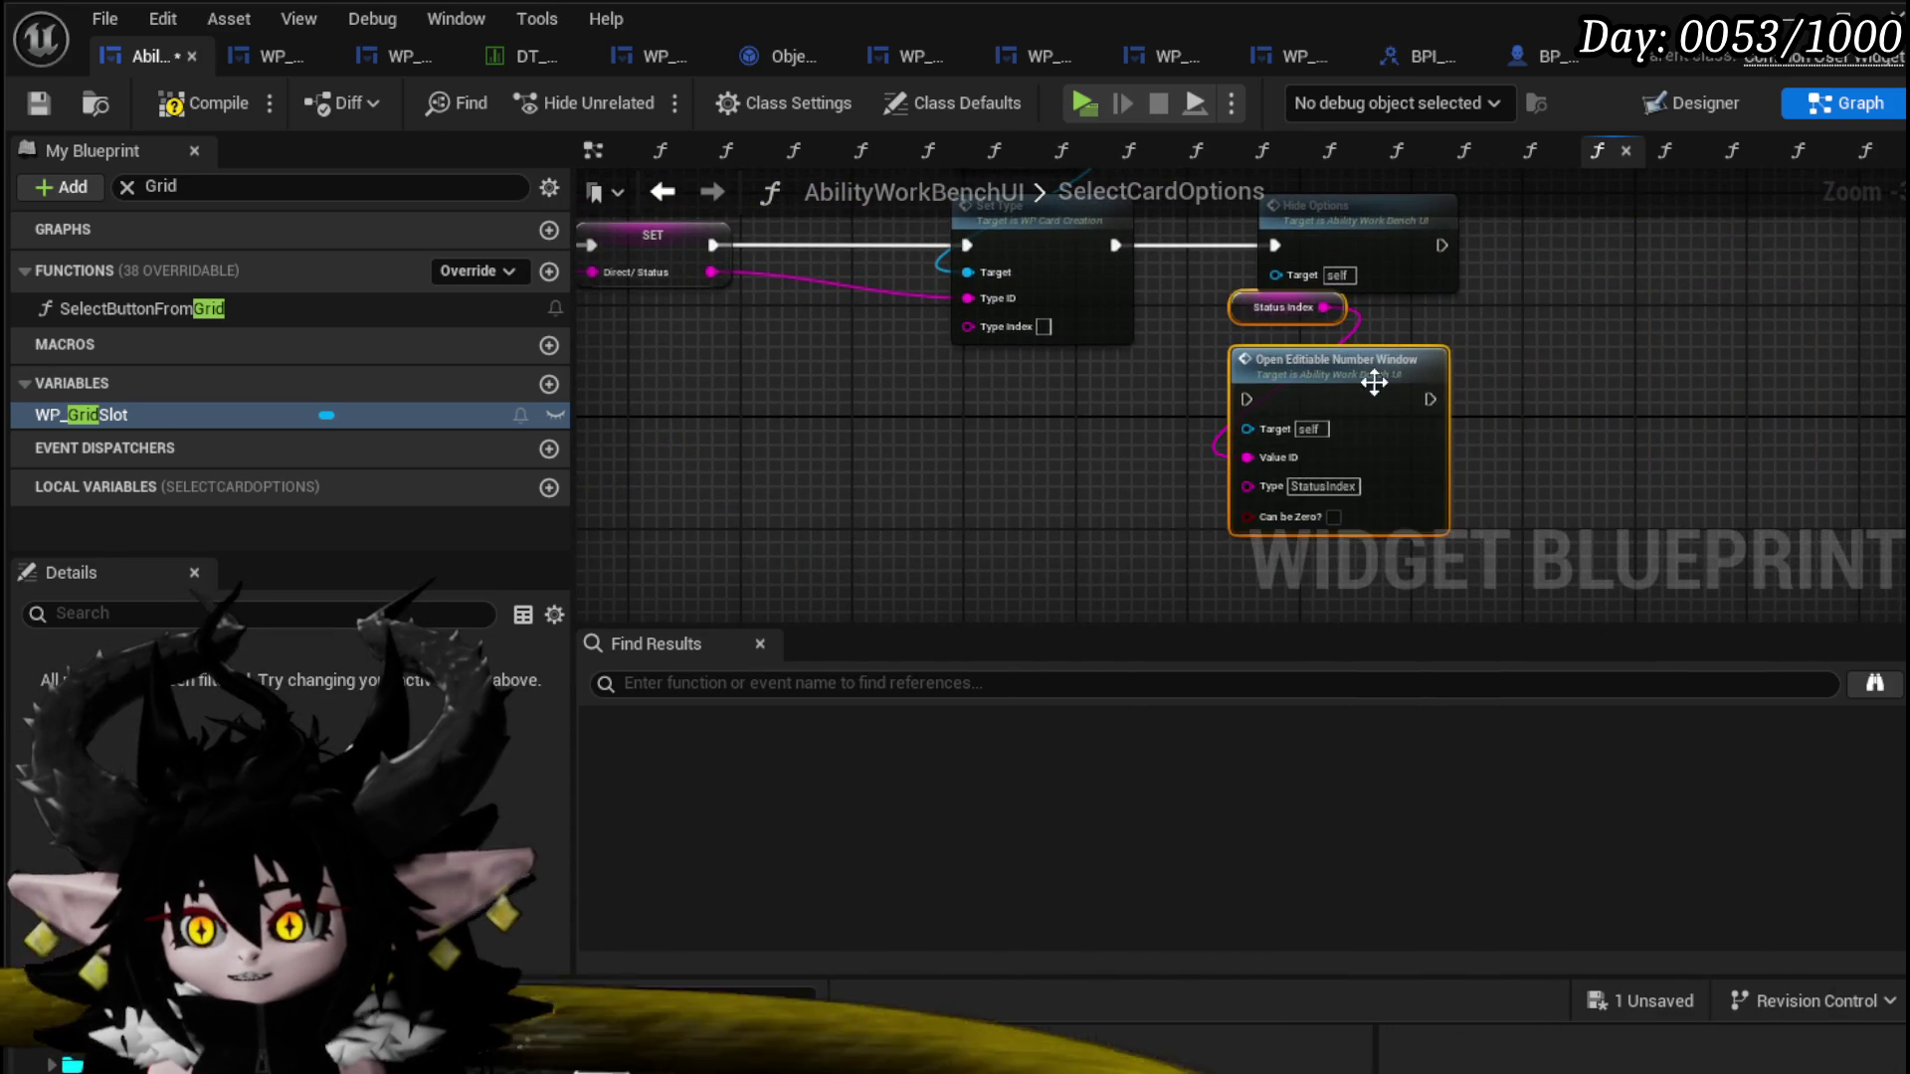
Step: Wire the number window between Set Type and Hide Options, then compile and save
drag(1092, 347, 1263, 343)
mouse_move(963, 325)
mouse_down()
mouse_move(1029, 481)
mouse_move(997, 308)
mouse_move(995, 330)
mouse_up()
drag(804, 356, 898, 357)
drag(1081, 358, 1250, 356)
scroll(815, 476, down, 2)
drag(815, 475, 1496, 445)
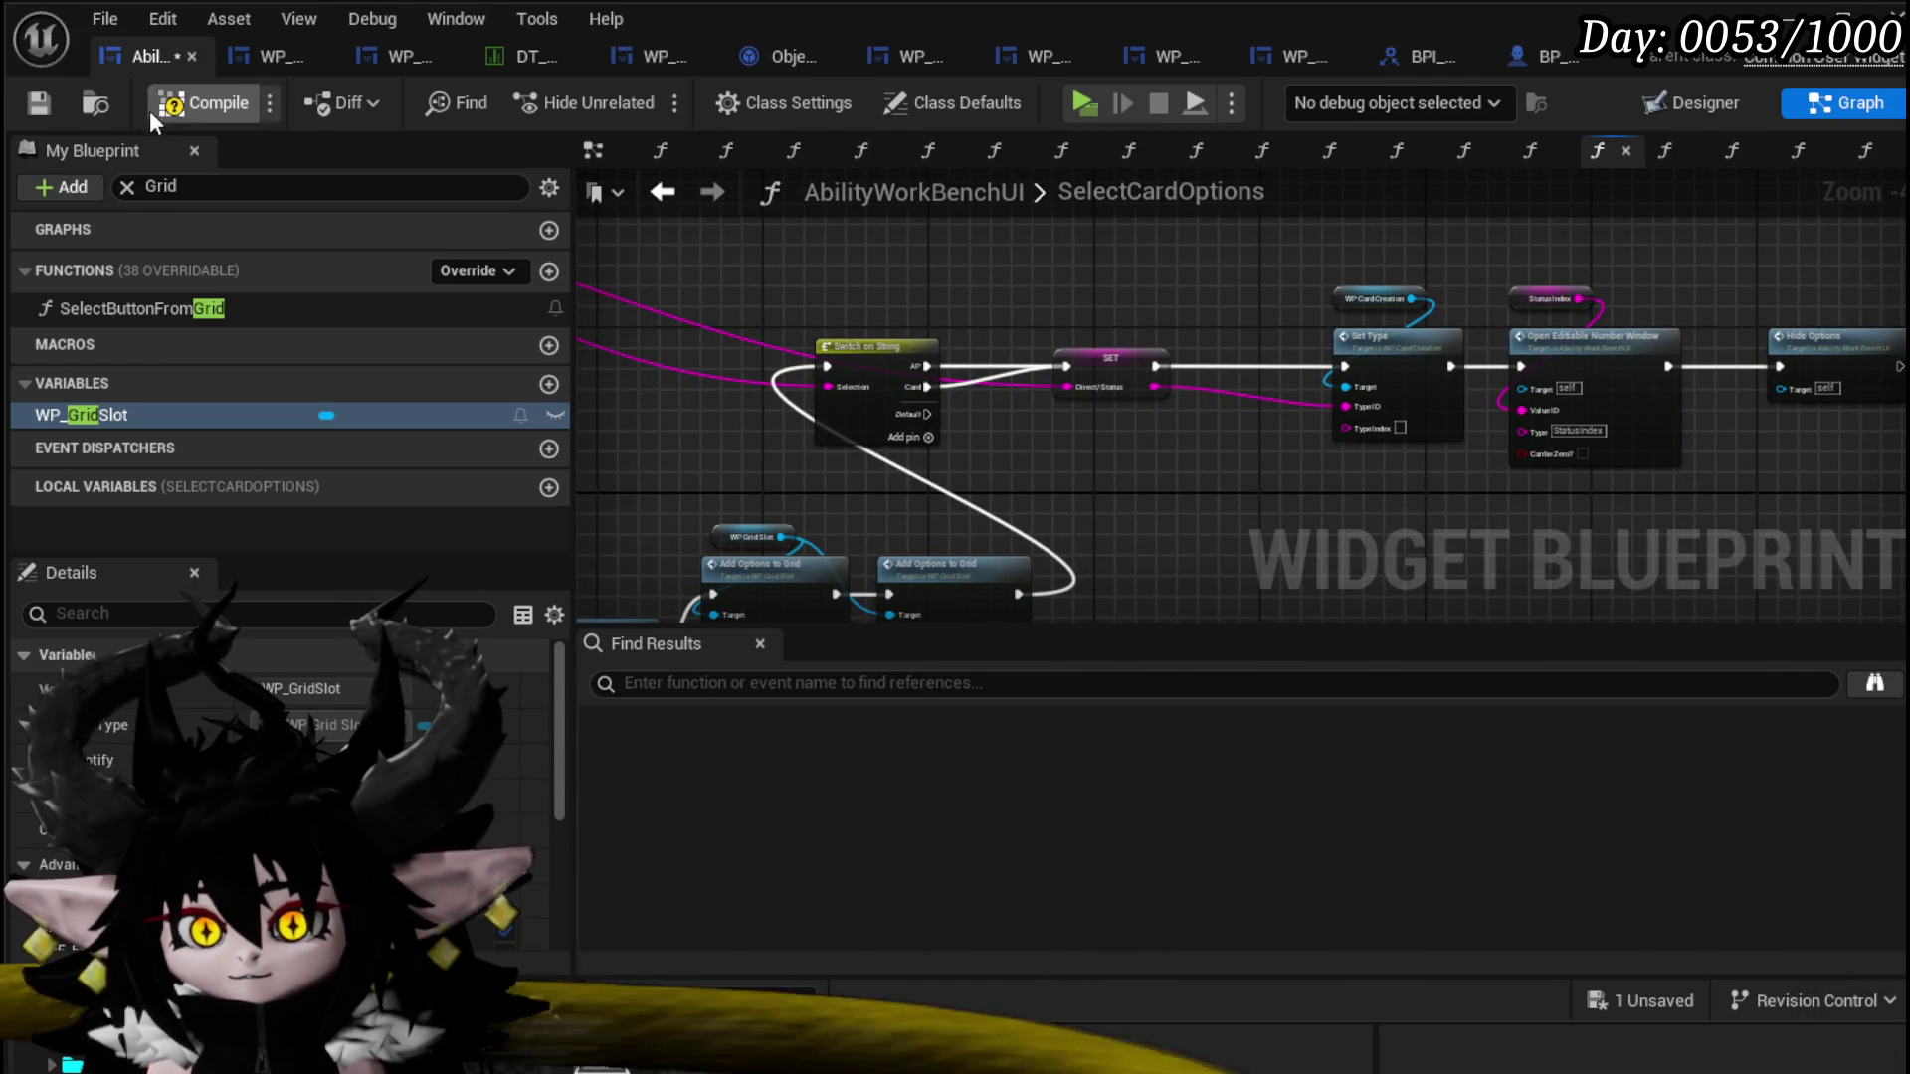
click(30, 105)
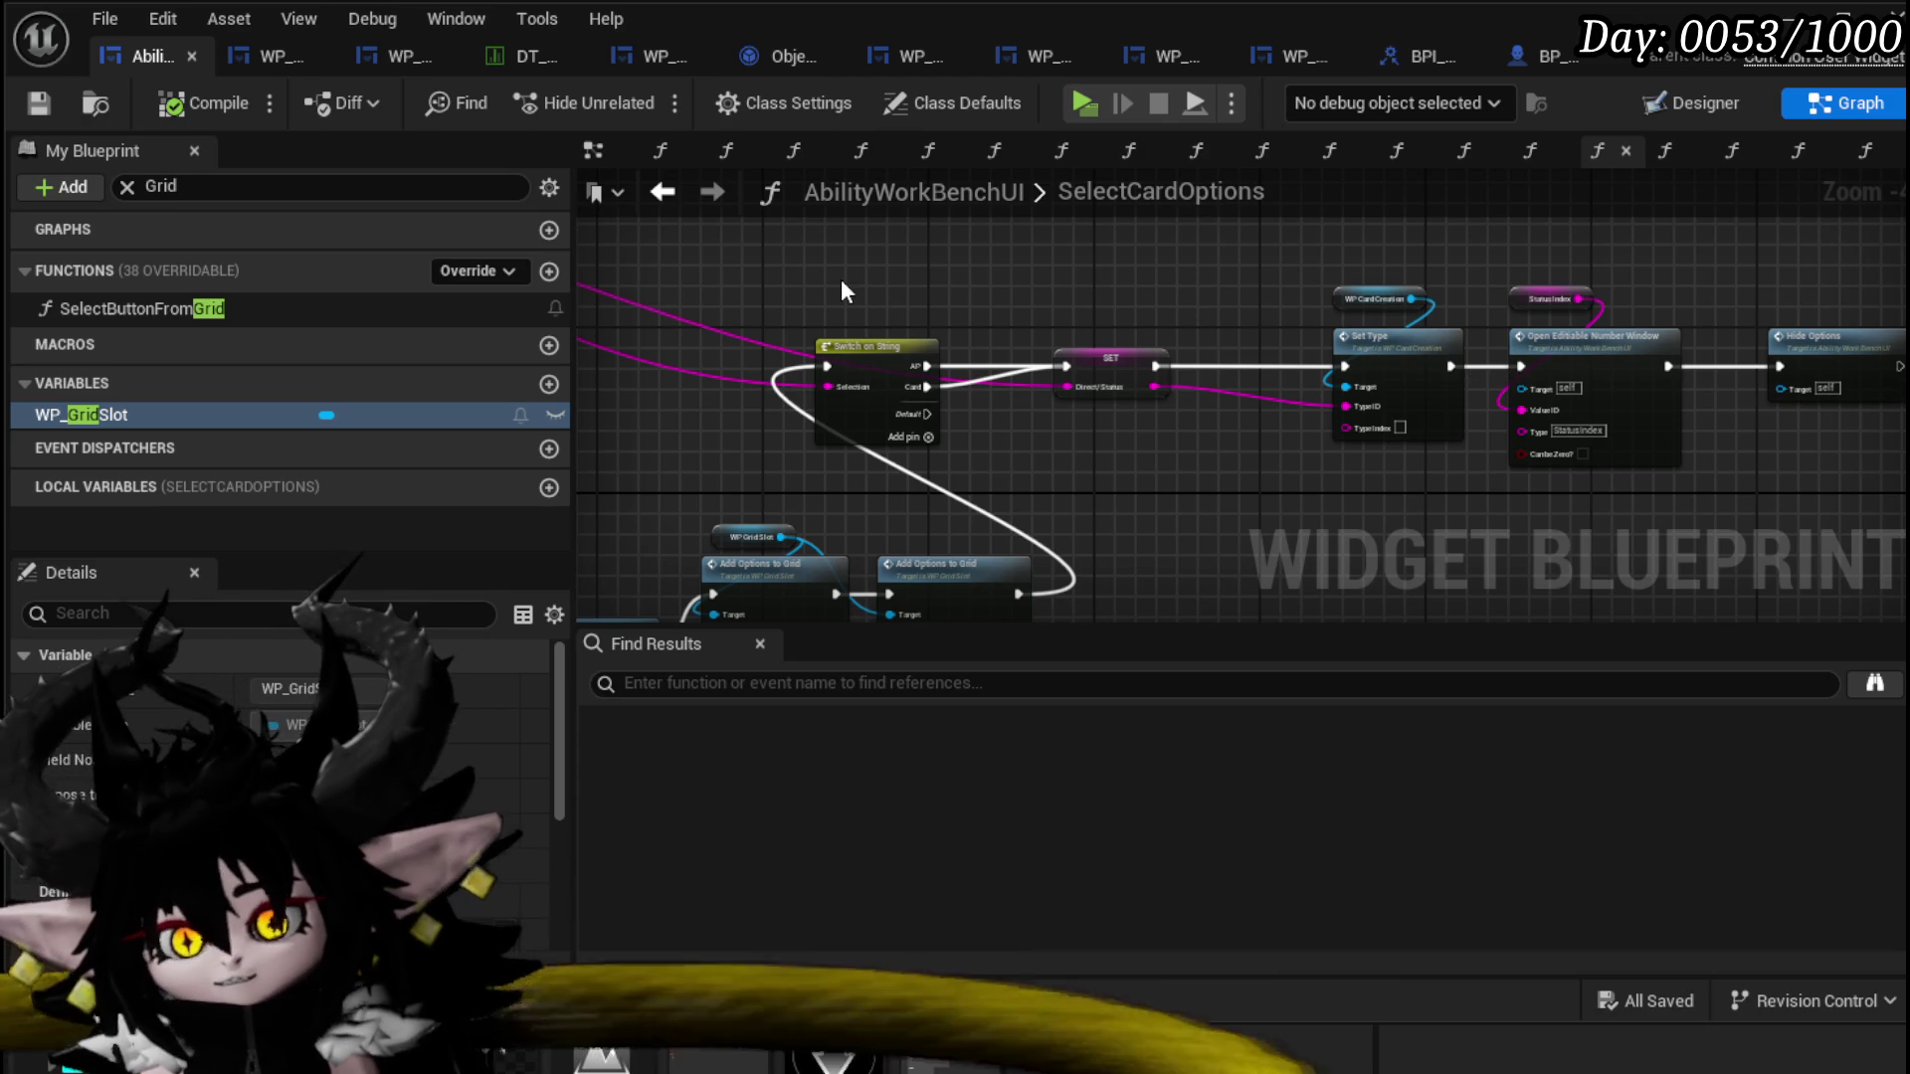
drag(1052, 290, 867, 301)
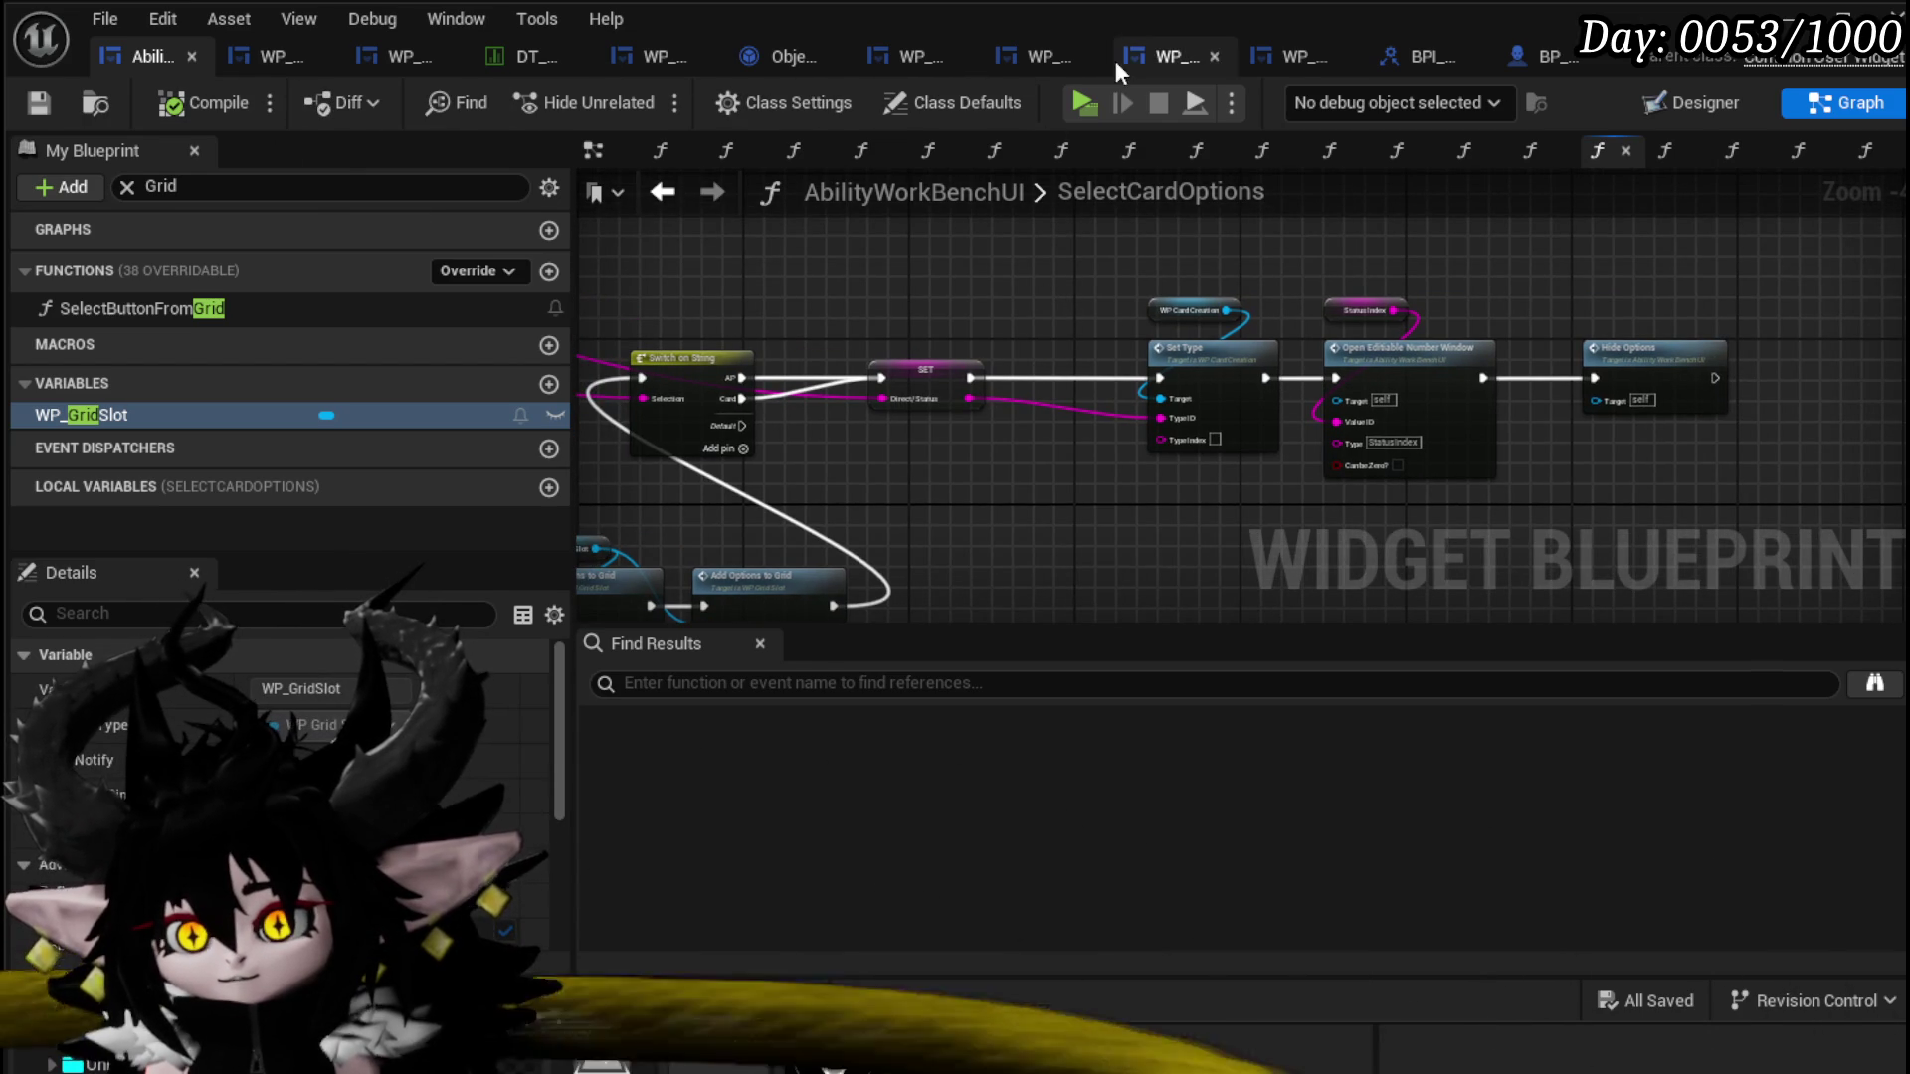
Step: Tidy ExecuteCardData's GET, conversion and Parse Into Array nodes feeding Add AP's Amount, then launch Play
click(748, 46)
scroll(822, 286, down, 3)
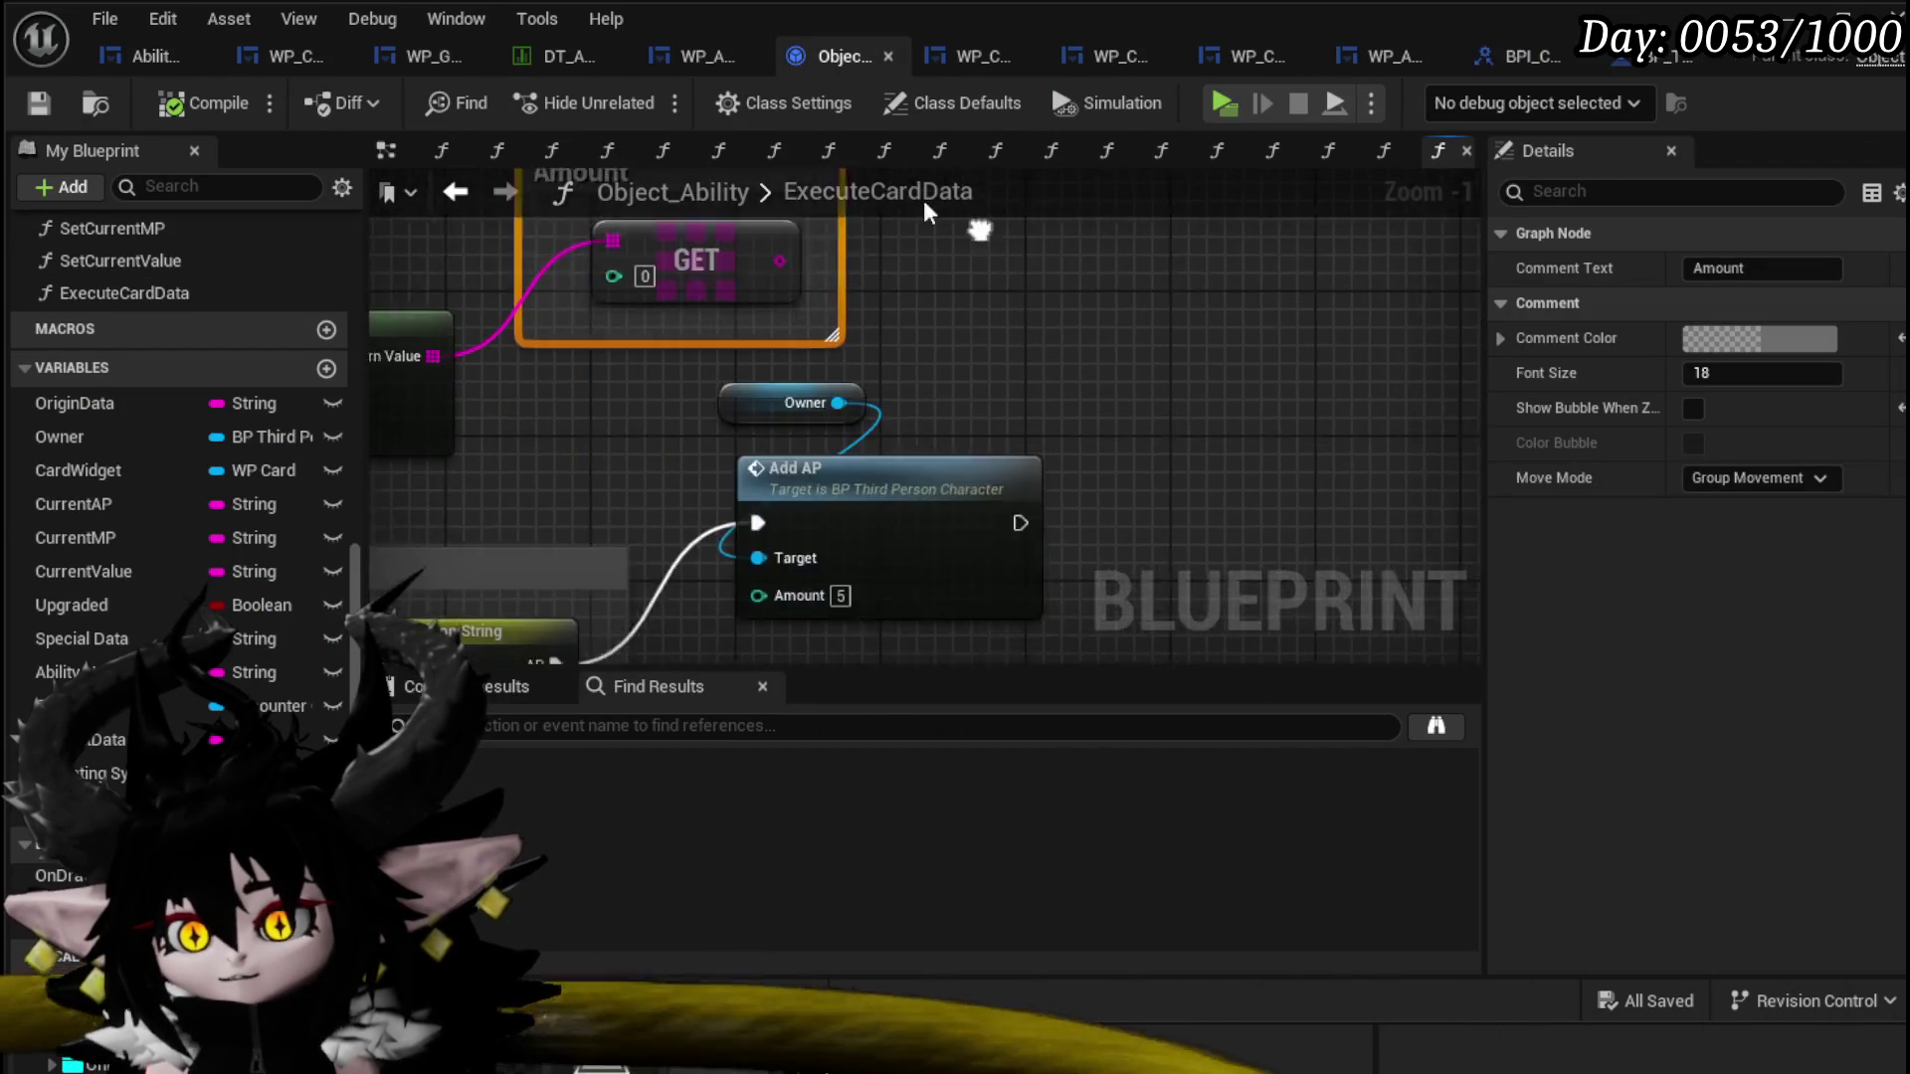
drag(796, 244, 799, 603)
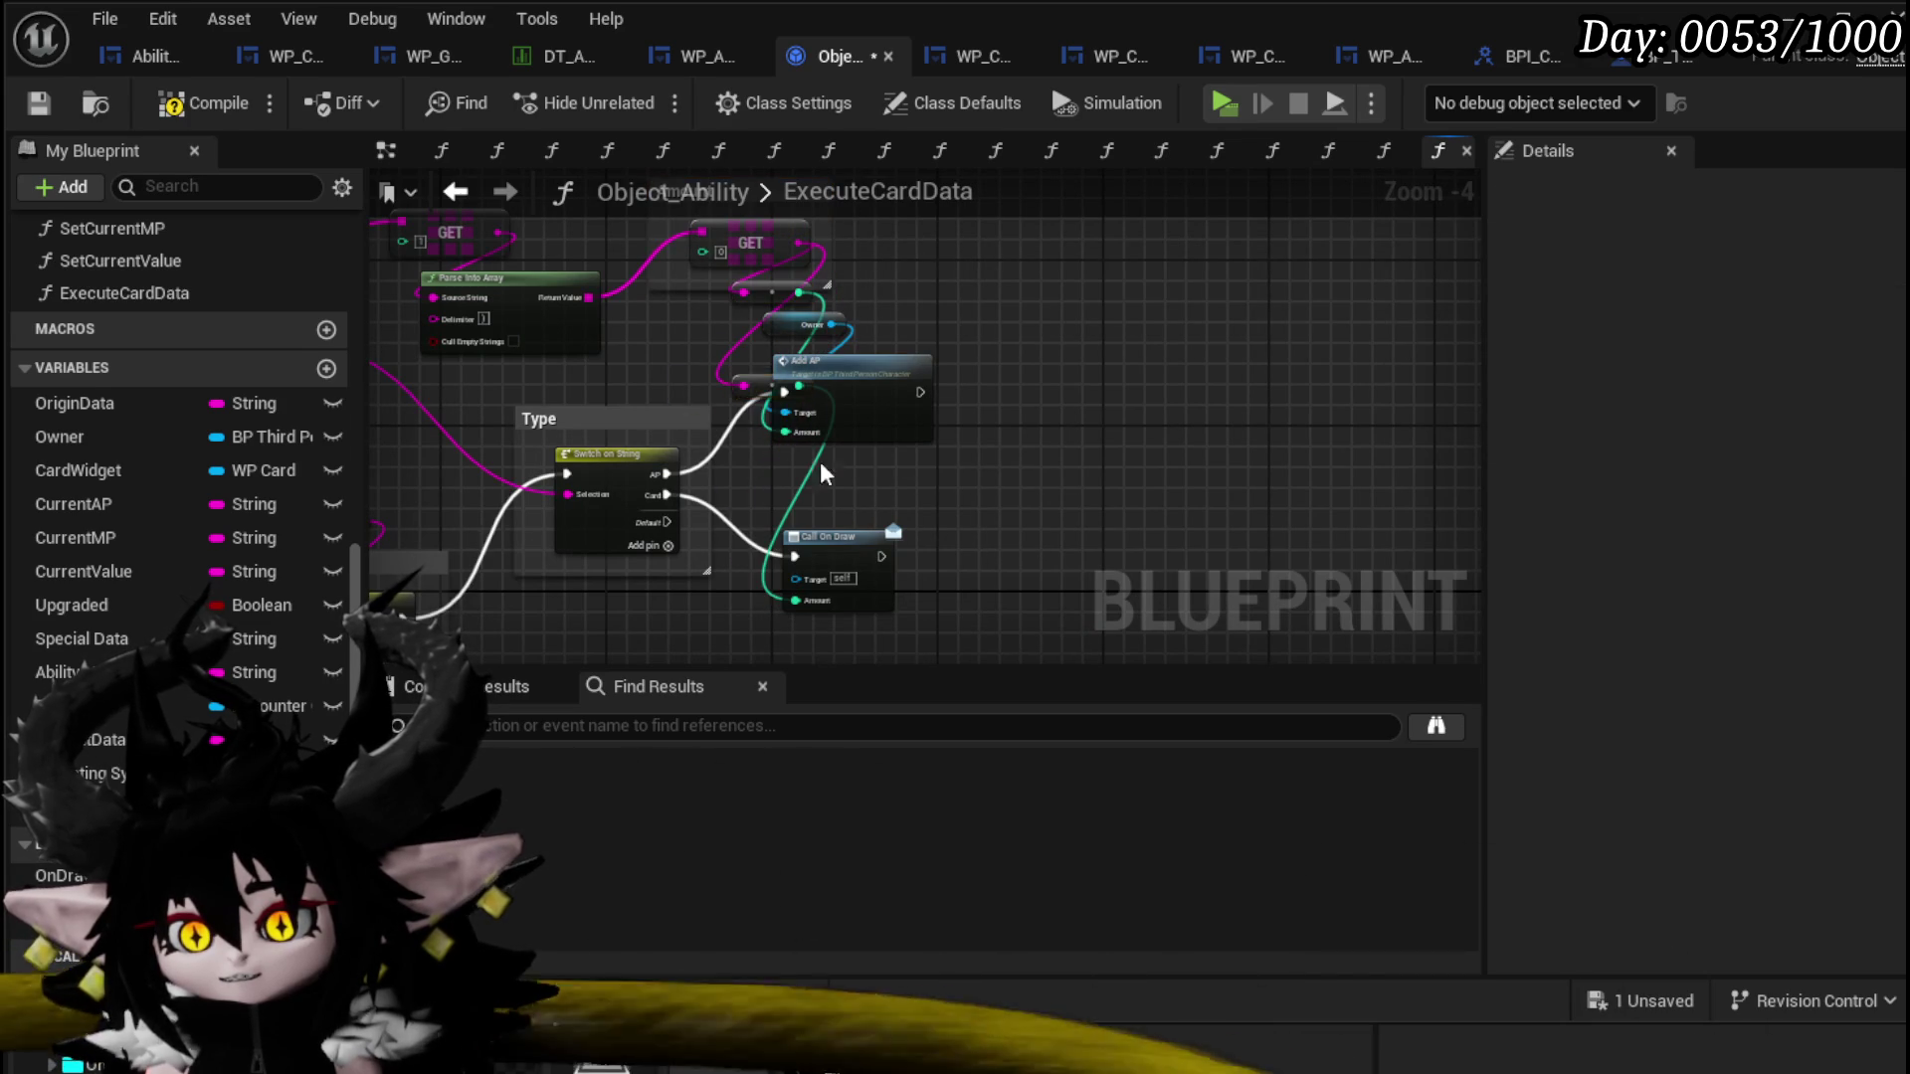
mouse_move(748, 383)
mouse_down()
mouse_move(649, 376)
mouse_move(683, 385)
mouse_up()
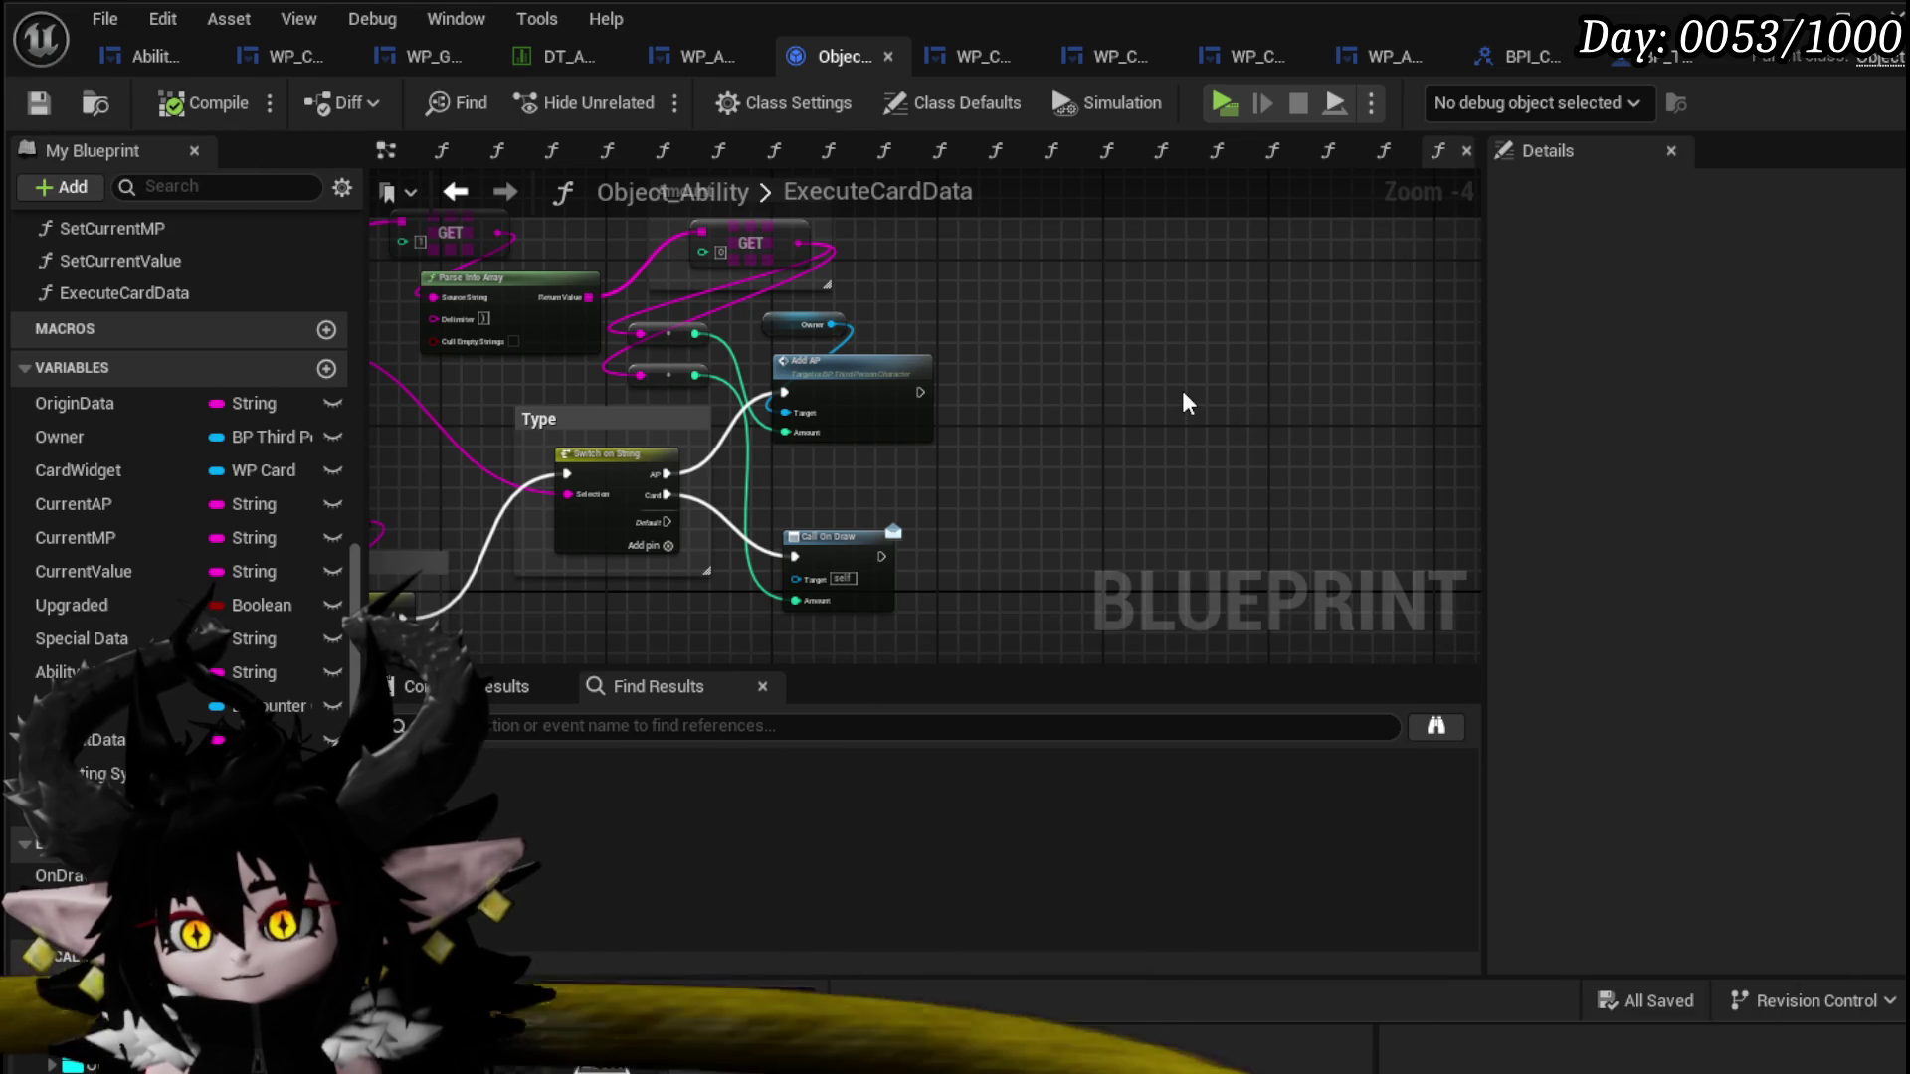
drag(1187, 402, 1437, 498)
mouse_move(690, 248)
mouse_down()
mouse_move(766, 387)
mouse_move(642, 290)
mouse_up()
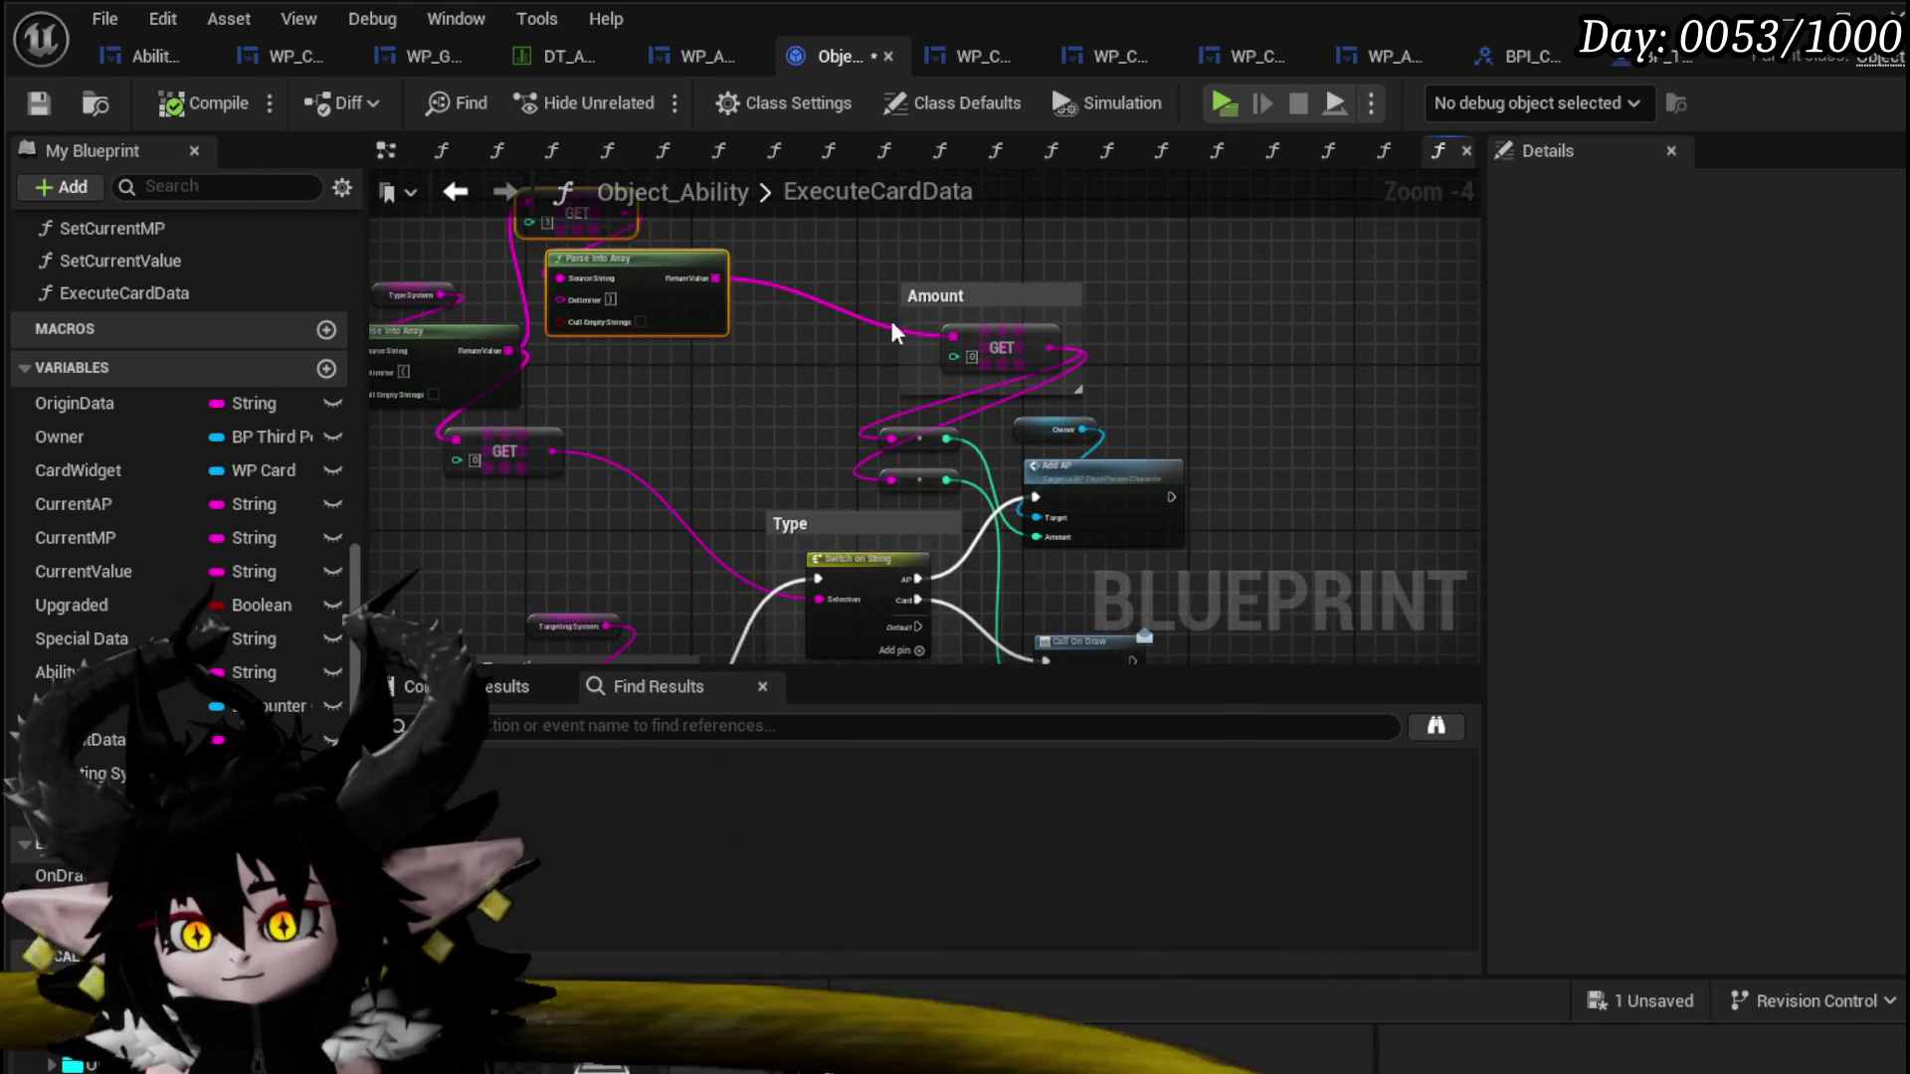
mouse_move(1159, 398)
mouse_down()
mouse_move(824, 269)
mouse_move(880, 295)
mouse_move(810, 295)
mouse_up()
click(756, 248)
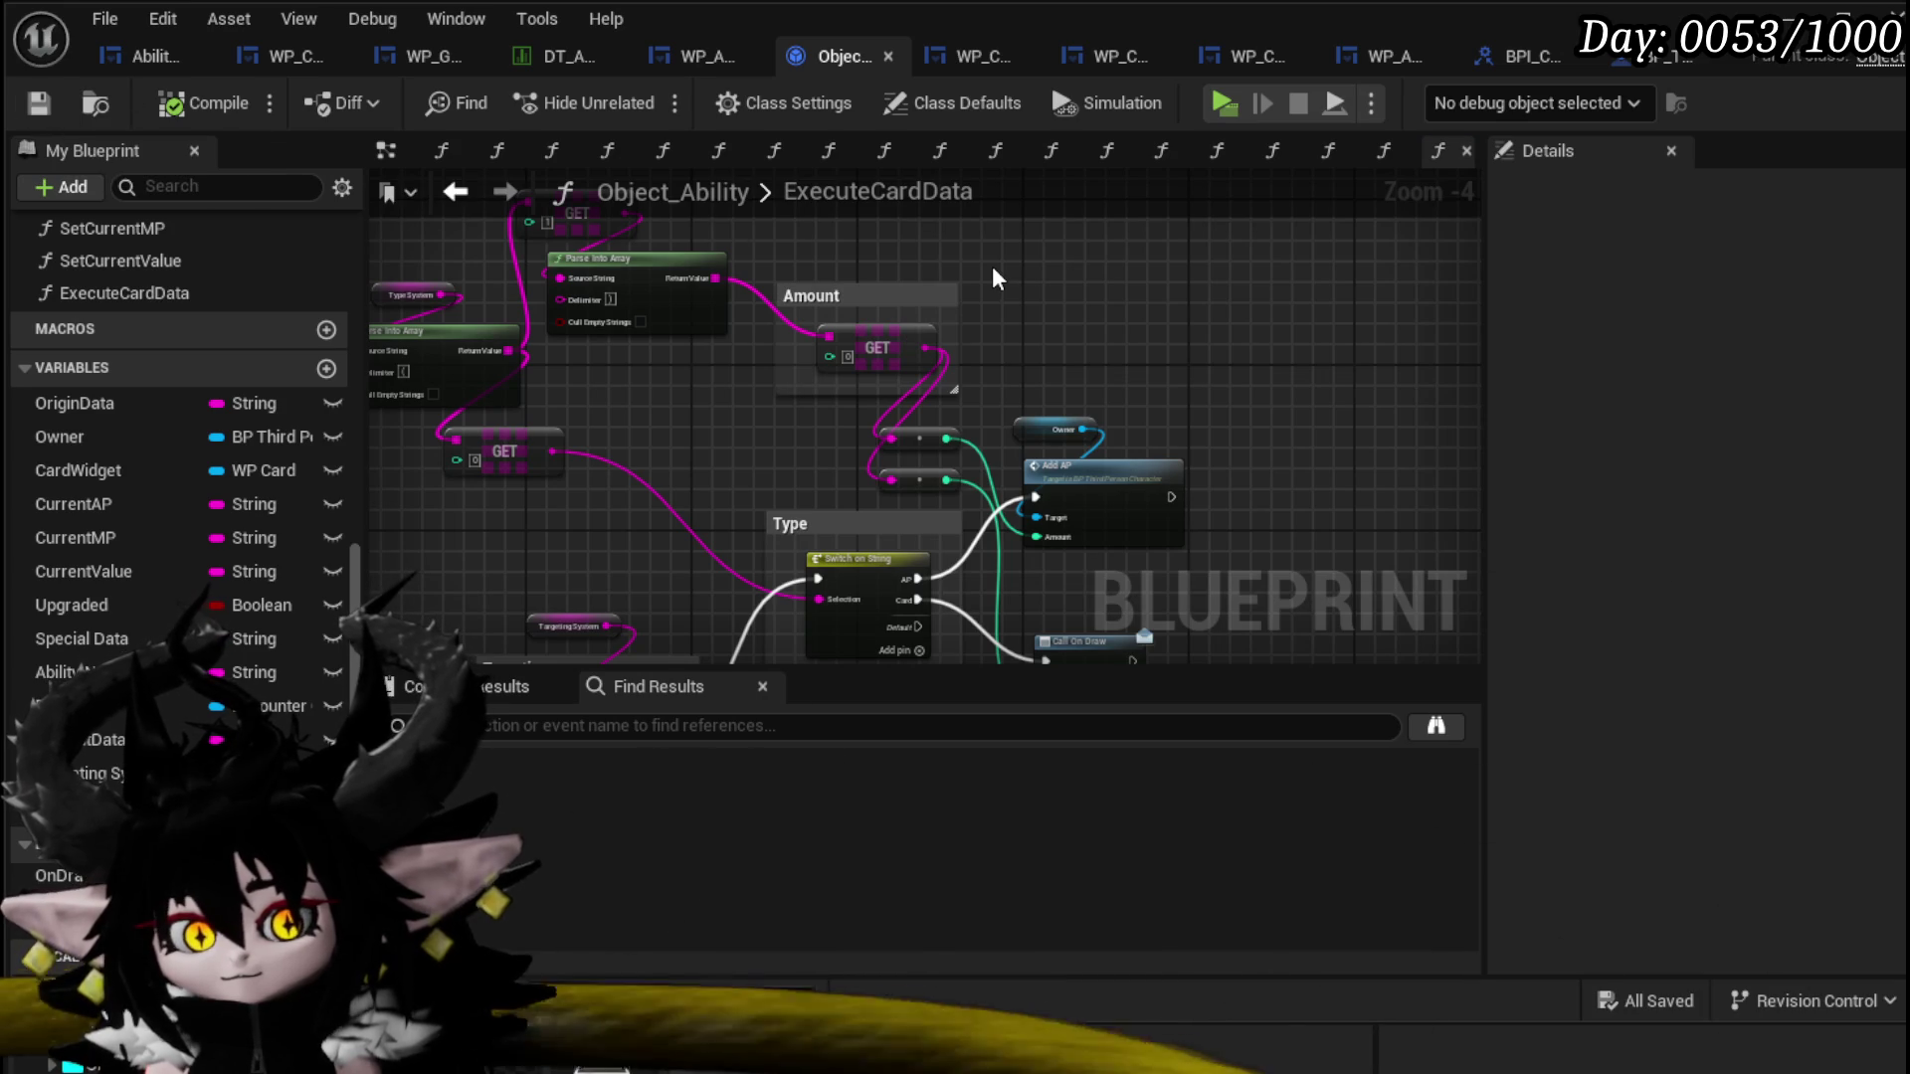
click(1677, 108)
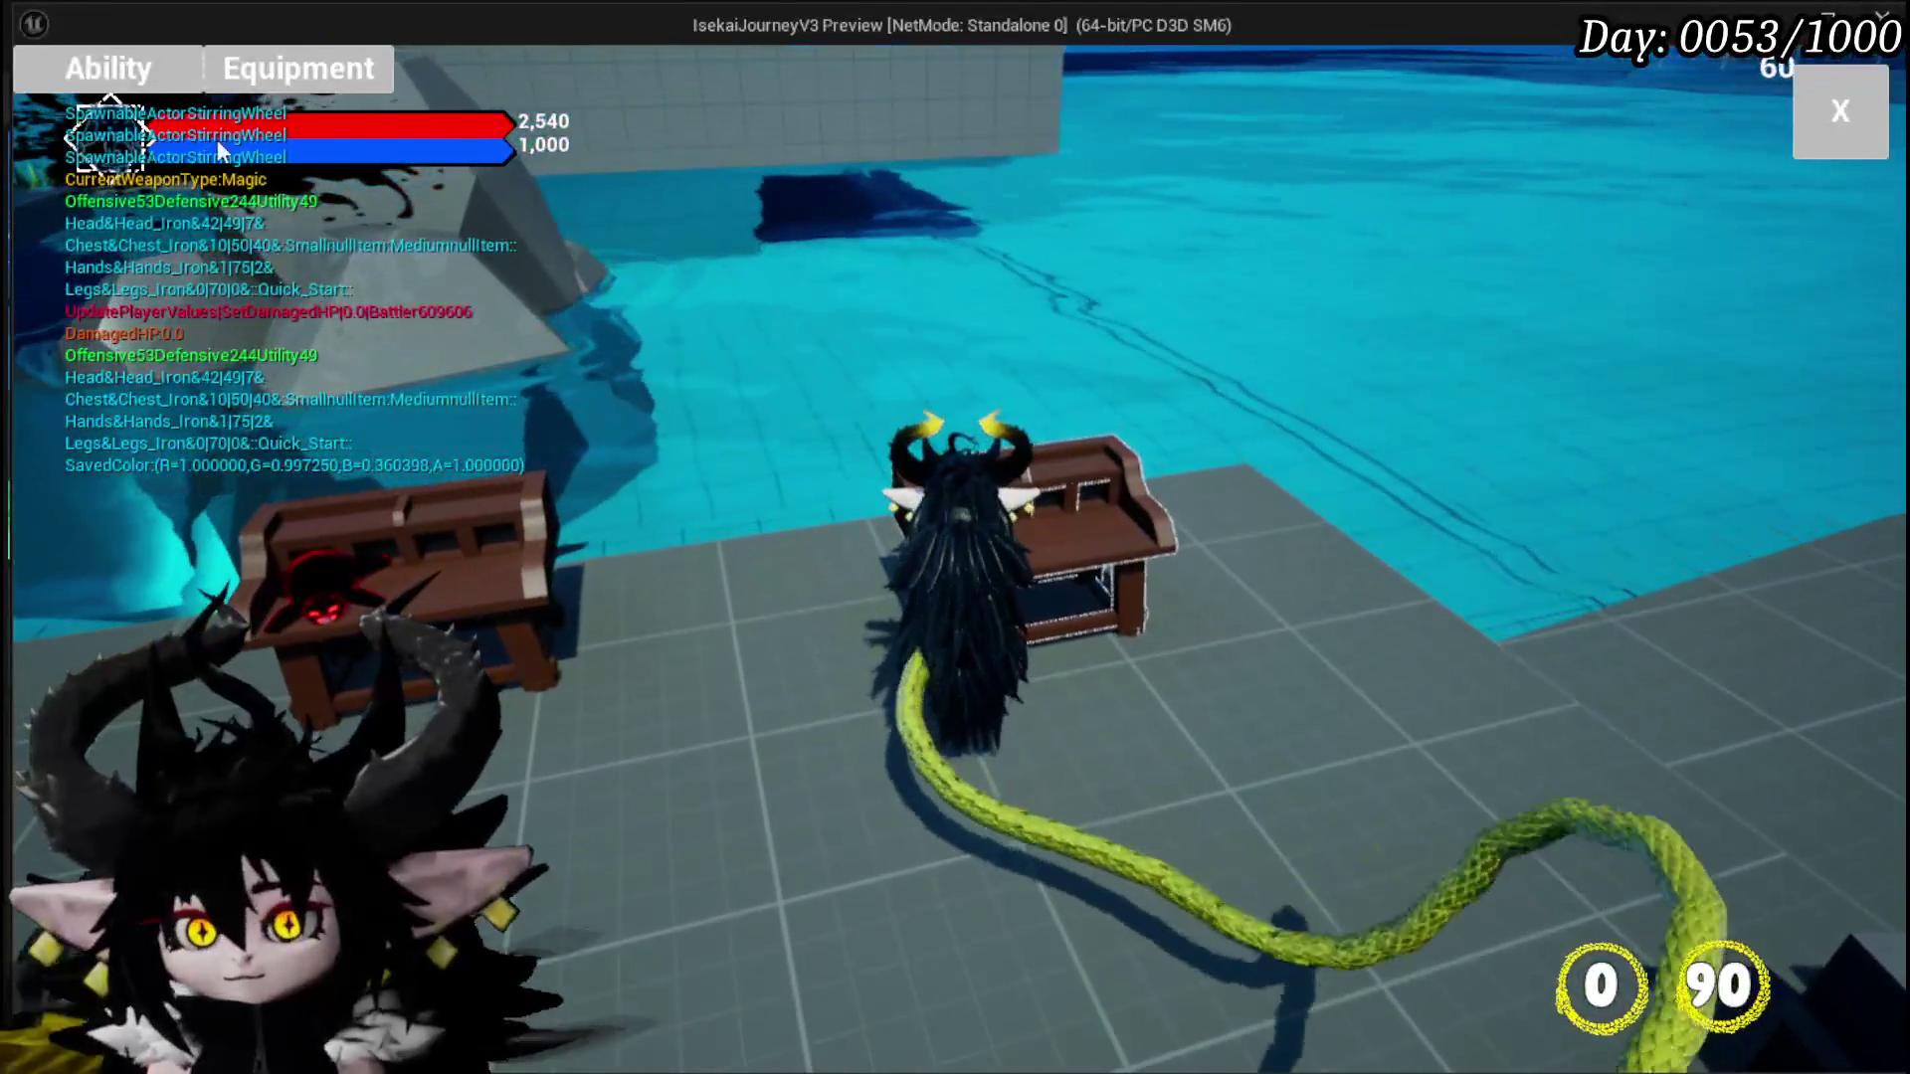
Step: In play, pick the Magic core, select a card, set its special effect Type to Card, then exit
click(84, 149)
click(288, 231)
click(295, 251)
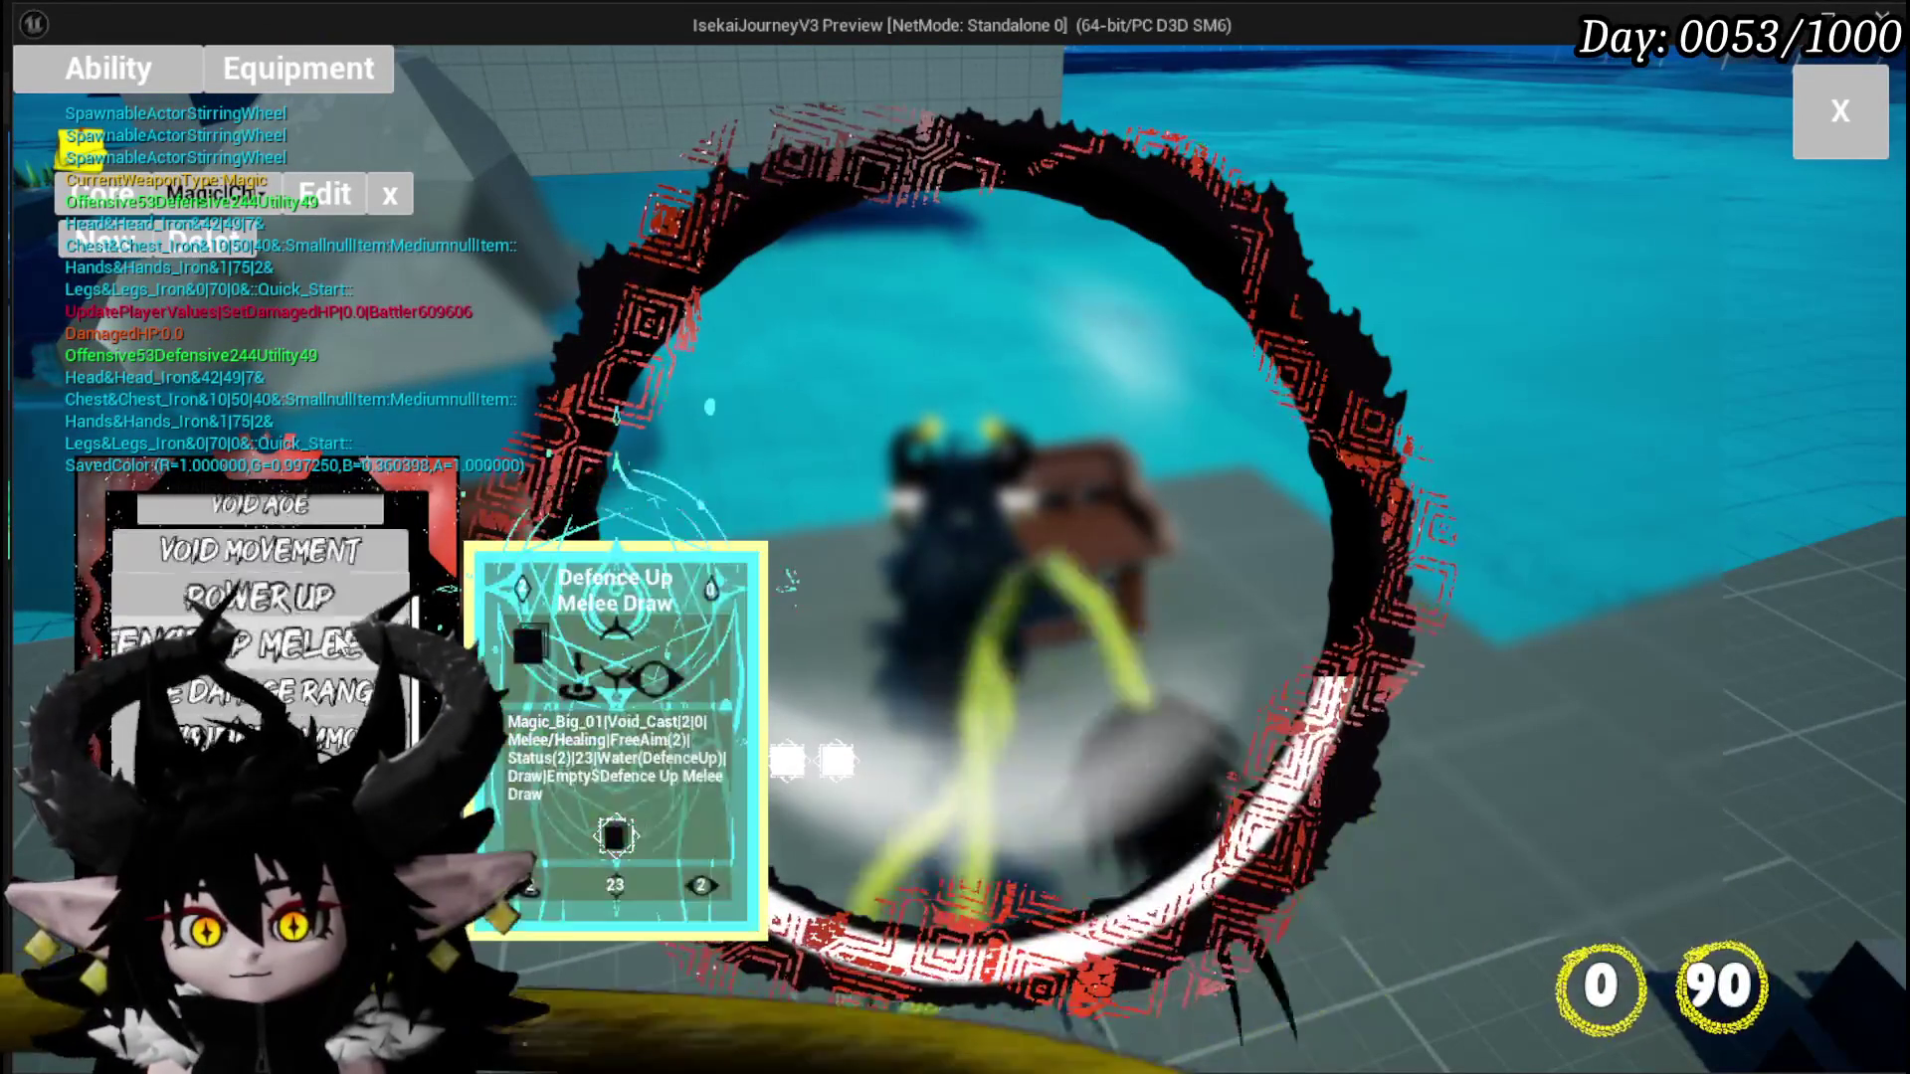
click(338, 642)
click(729, 863)
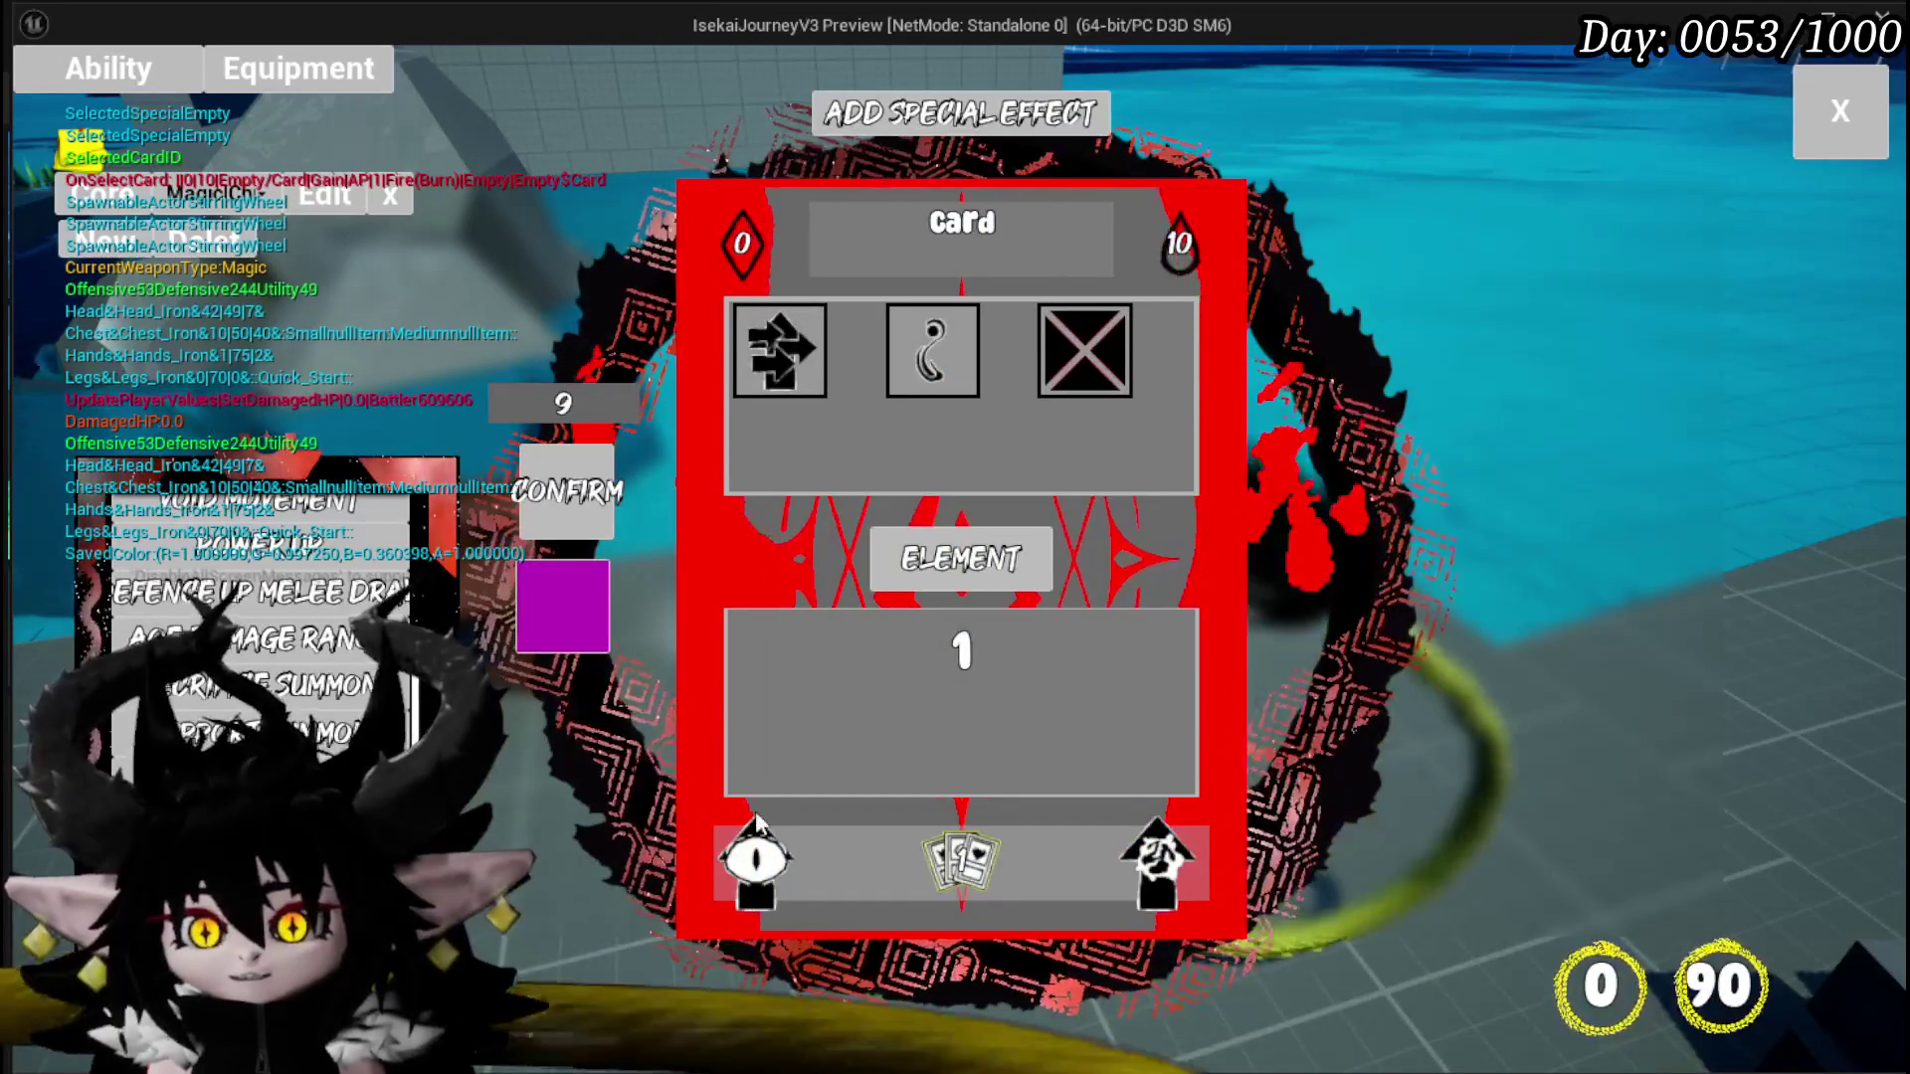
click(729, 863)
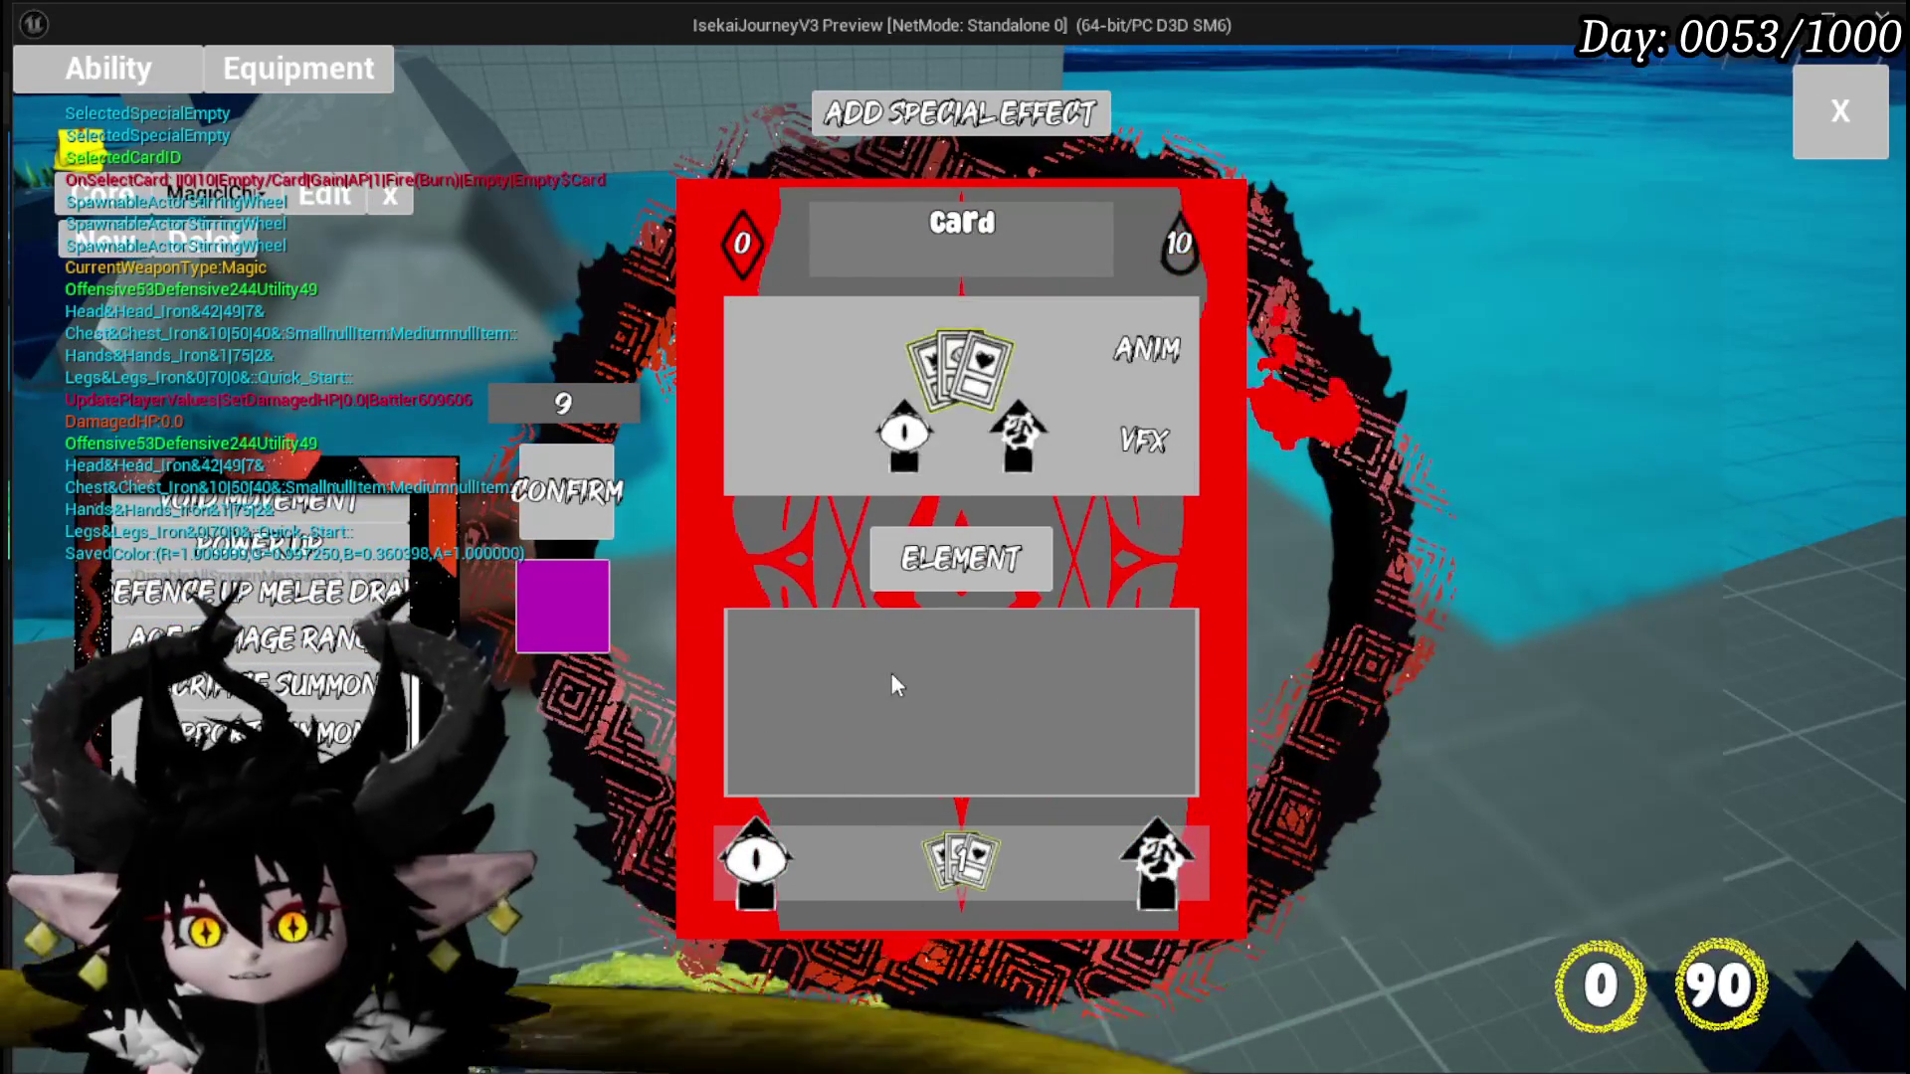
mouse_move(1007, 343)
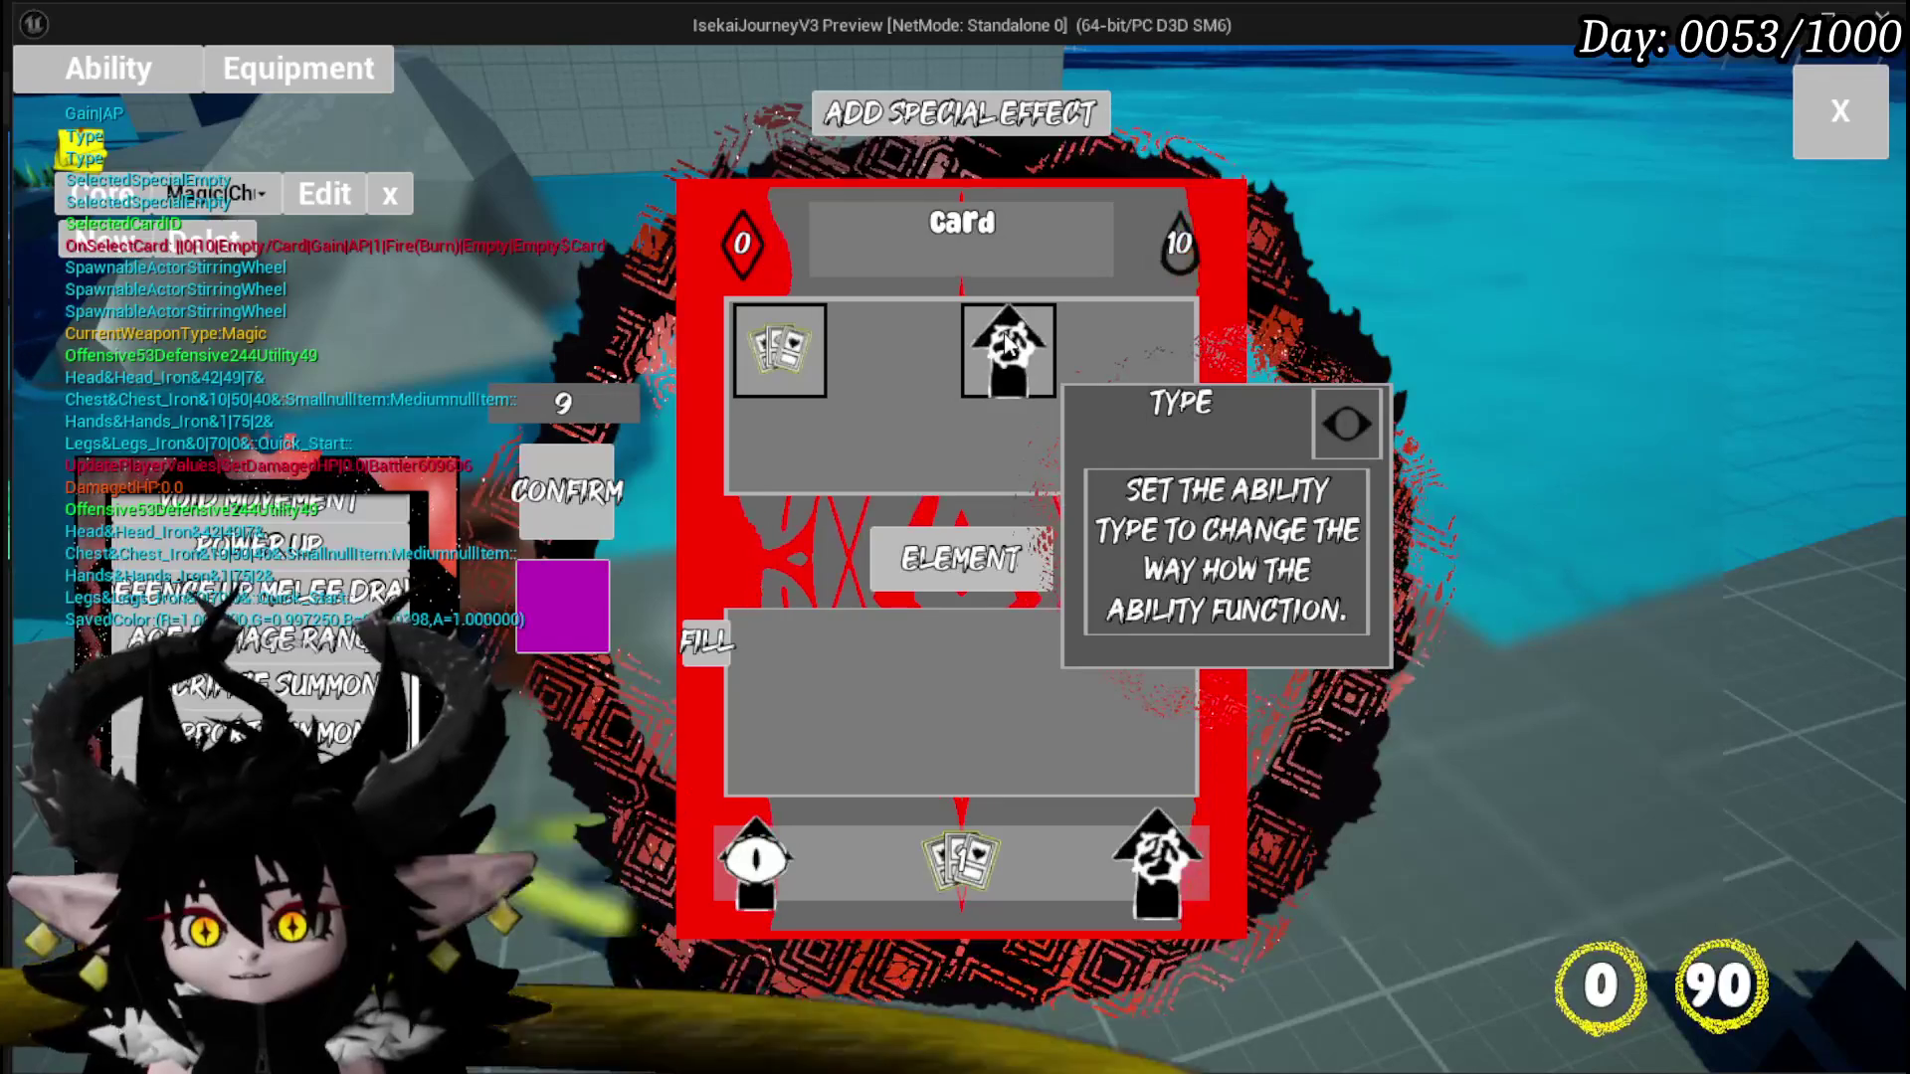
click(771, 339)
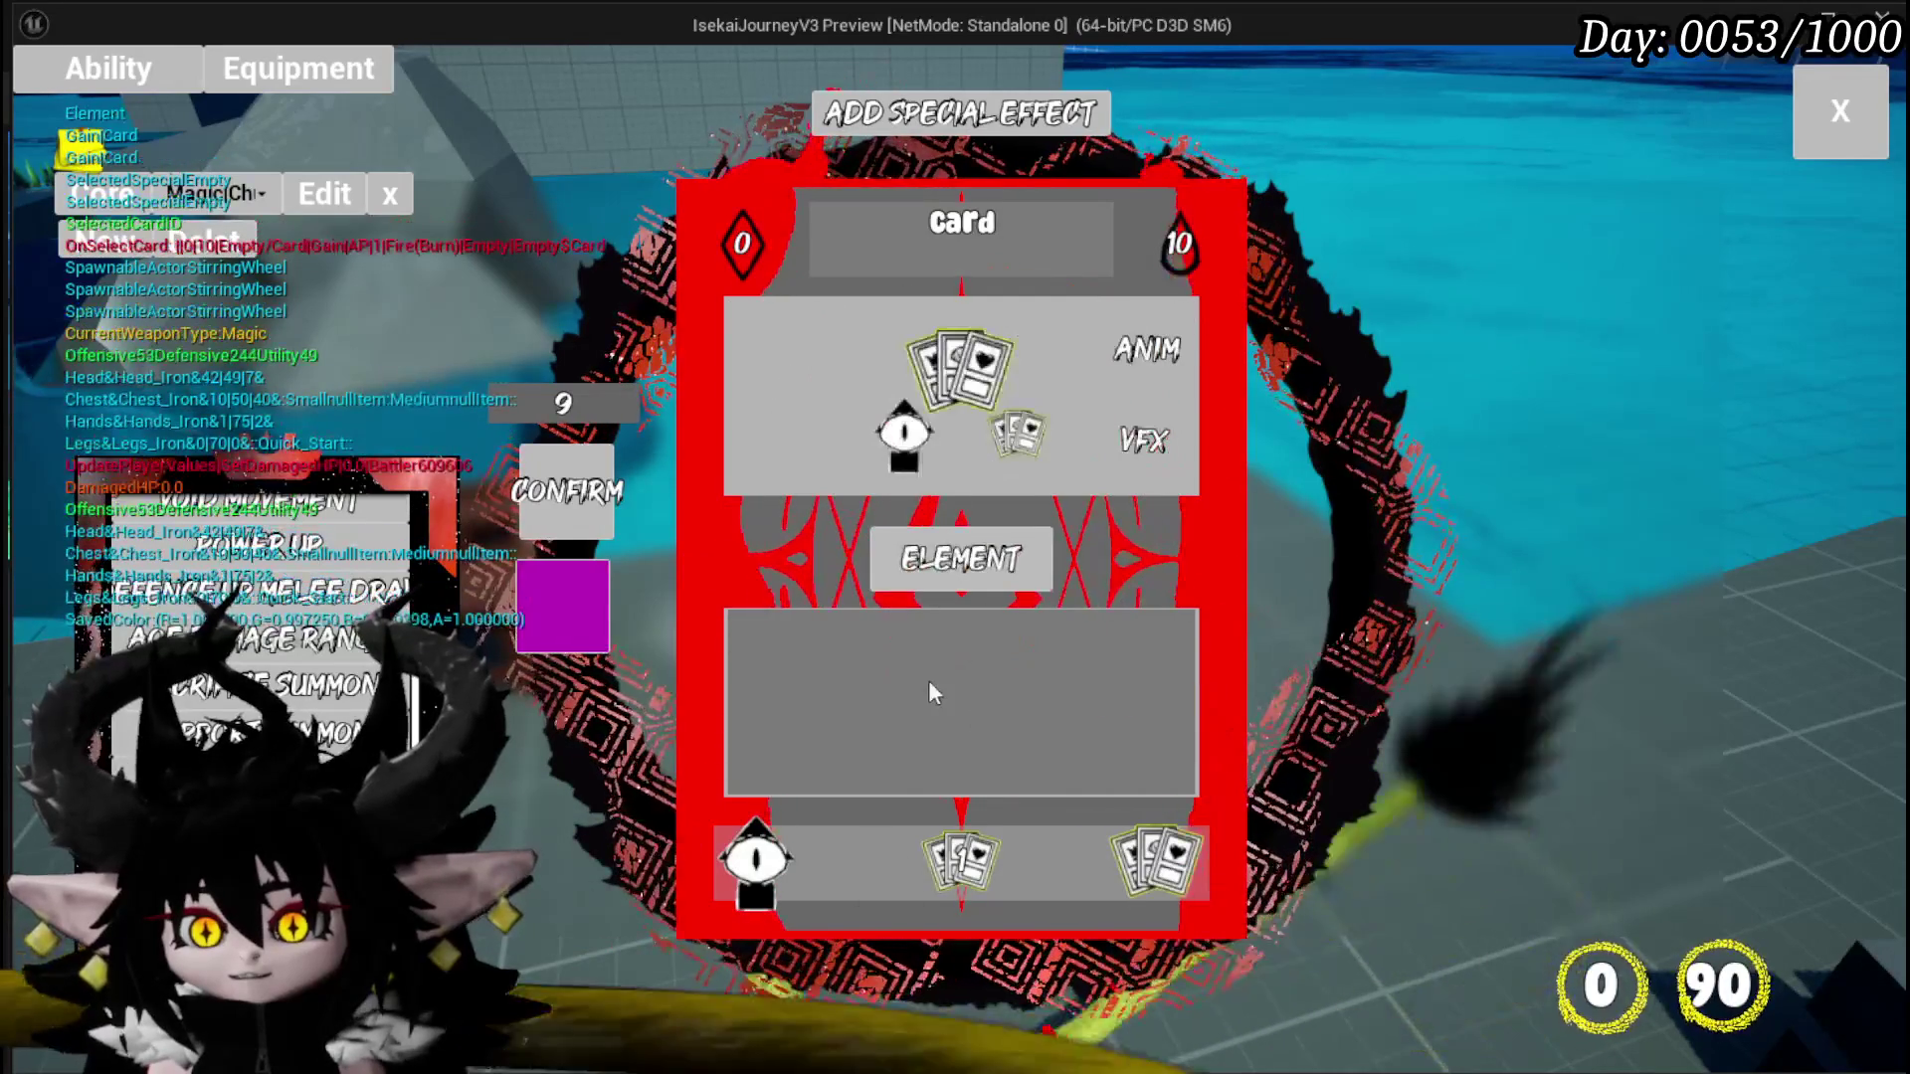
key(Escape)
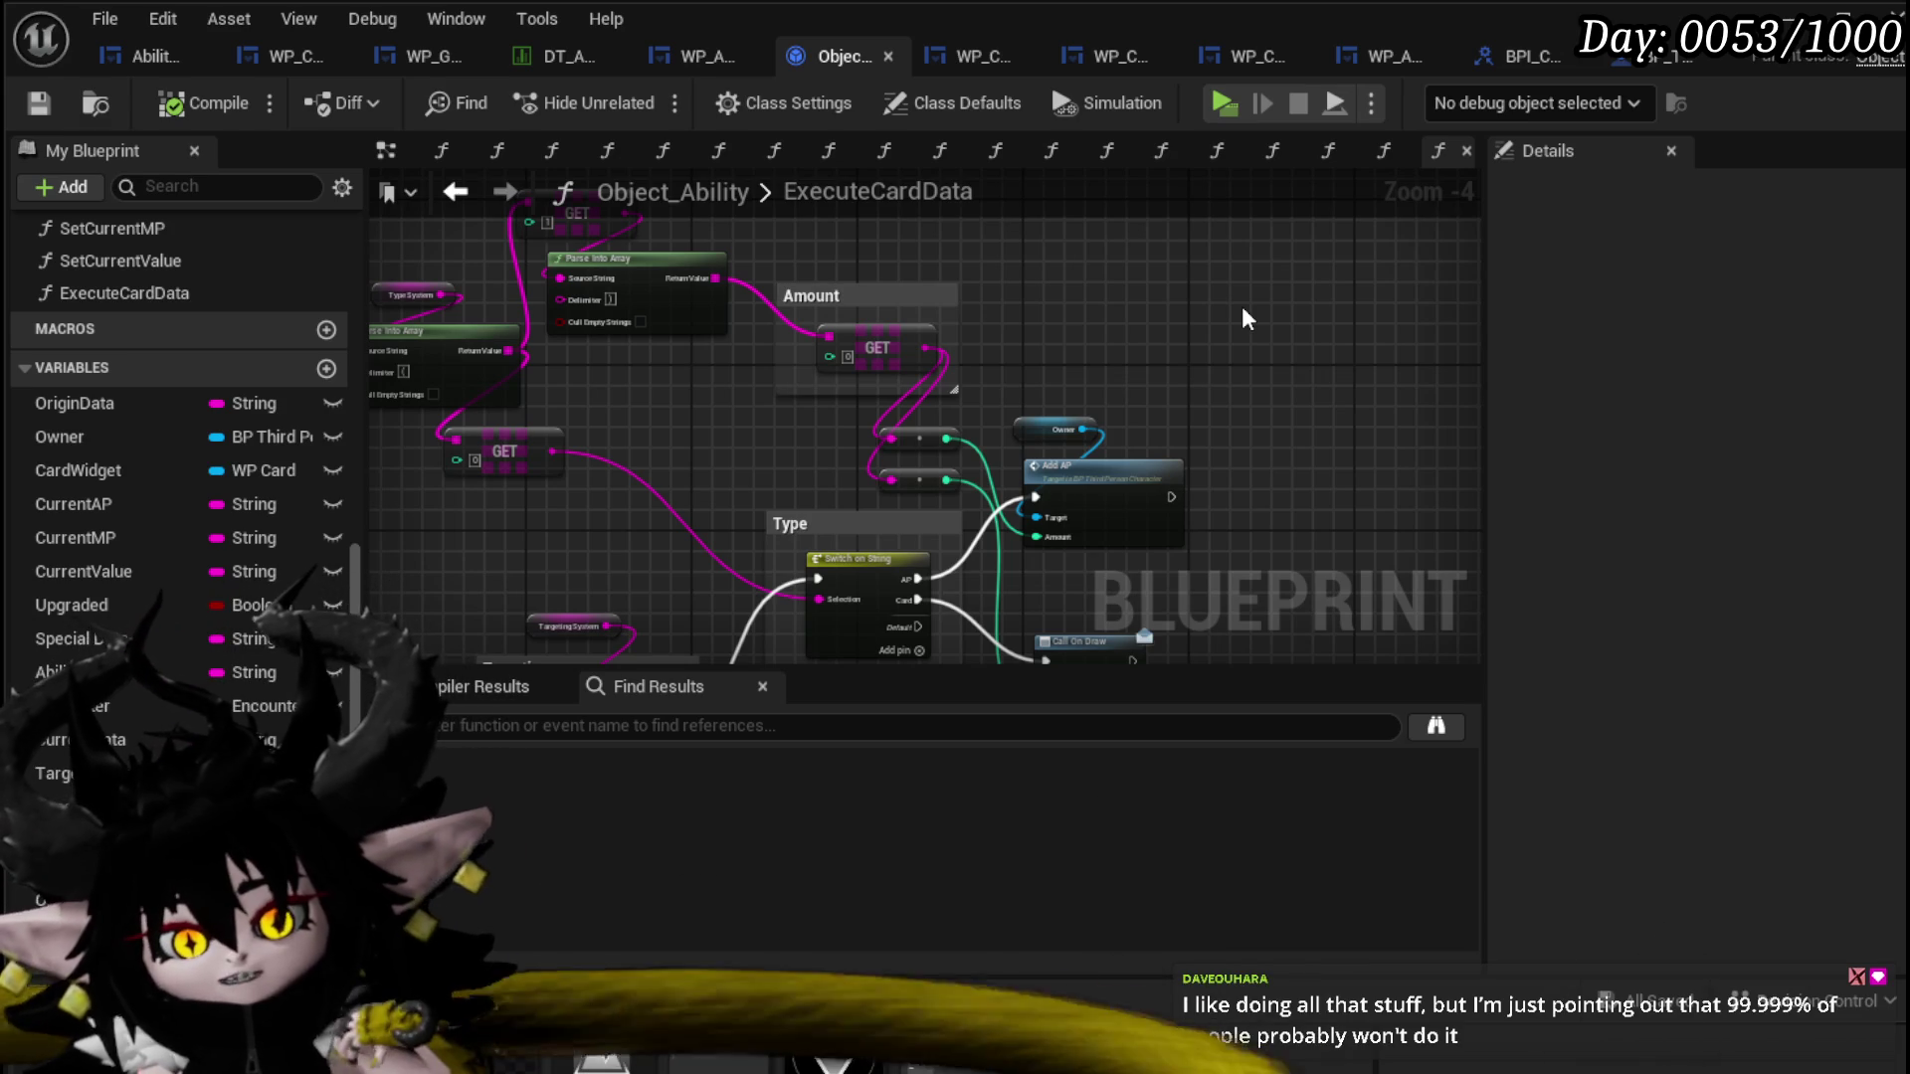
Step: Nudge the Amount GET node left in ExecuteCardData and save Object_Ability
mouse_move(1245, 319)
mouse_down()
mouse_move(1092, 302)
mouse_move(1215, 354)
mouse_move(1154, 338)
mouse_move(1254, 396)
mouse_move(1168, 464)
mouse_up()
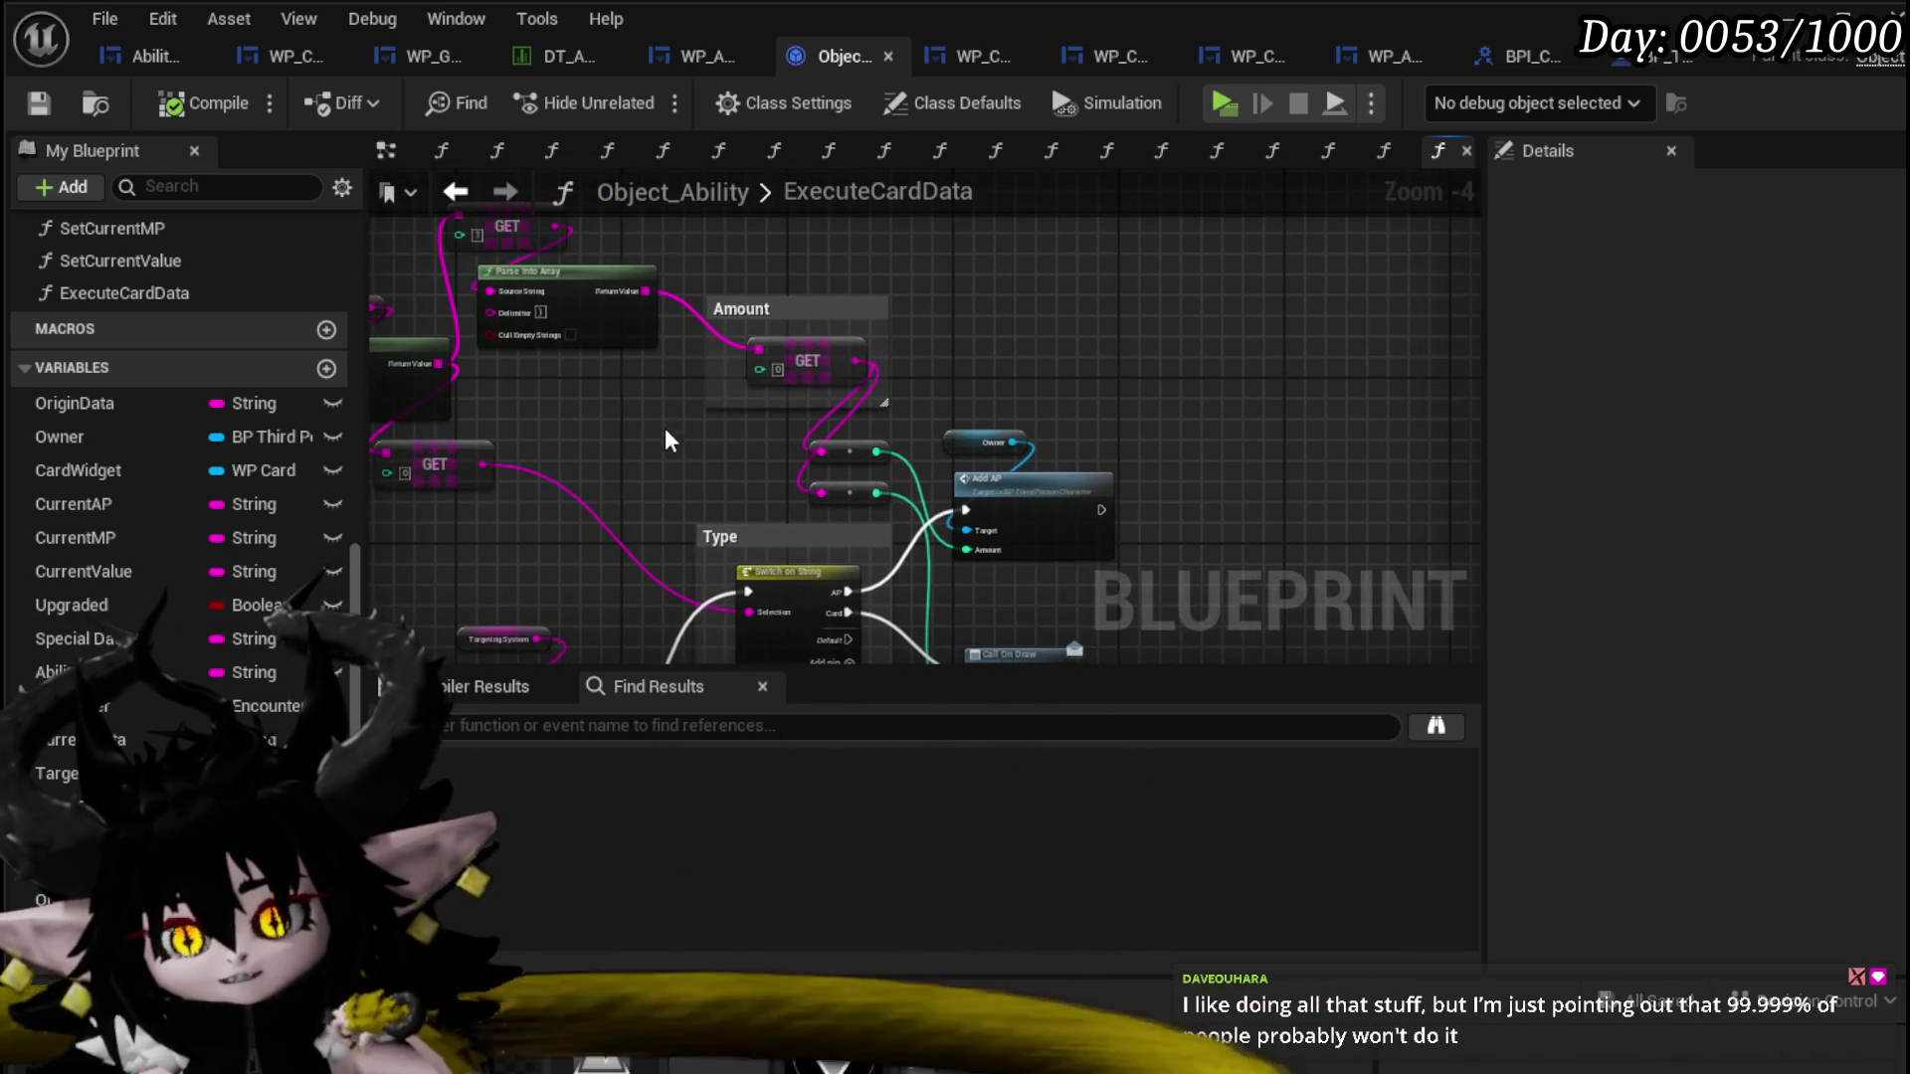
click(811, 349)
drag(811, 349, 784, 361)
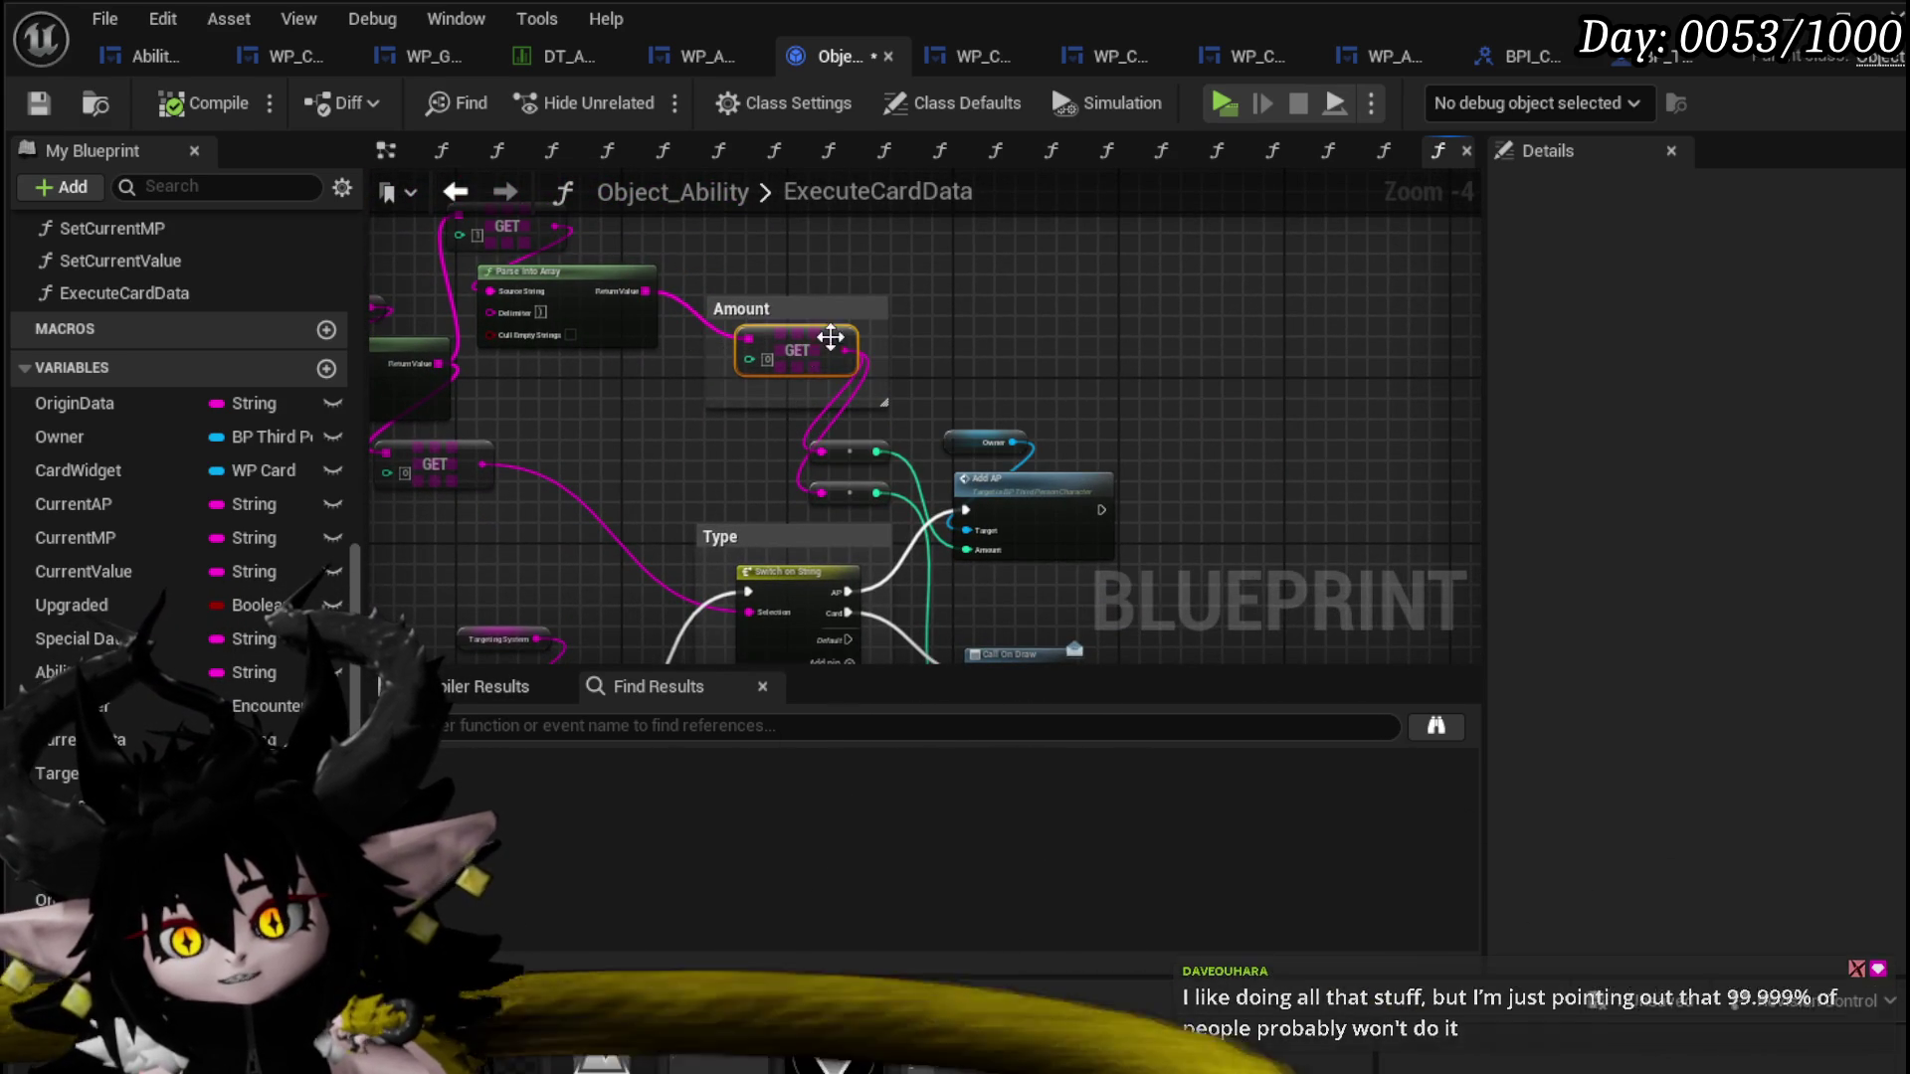
click(826, 393)
click(1119, 326)
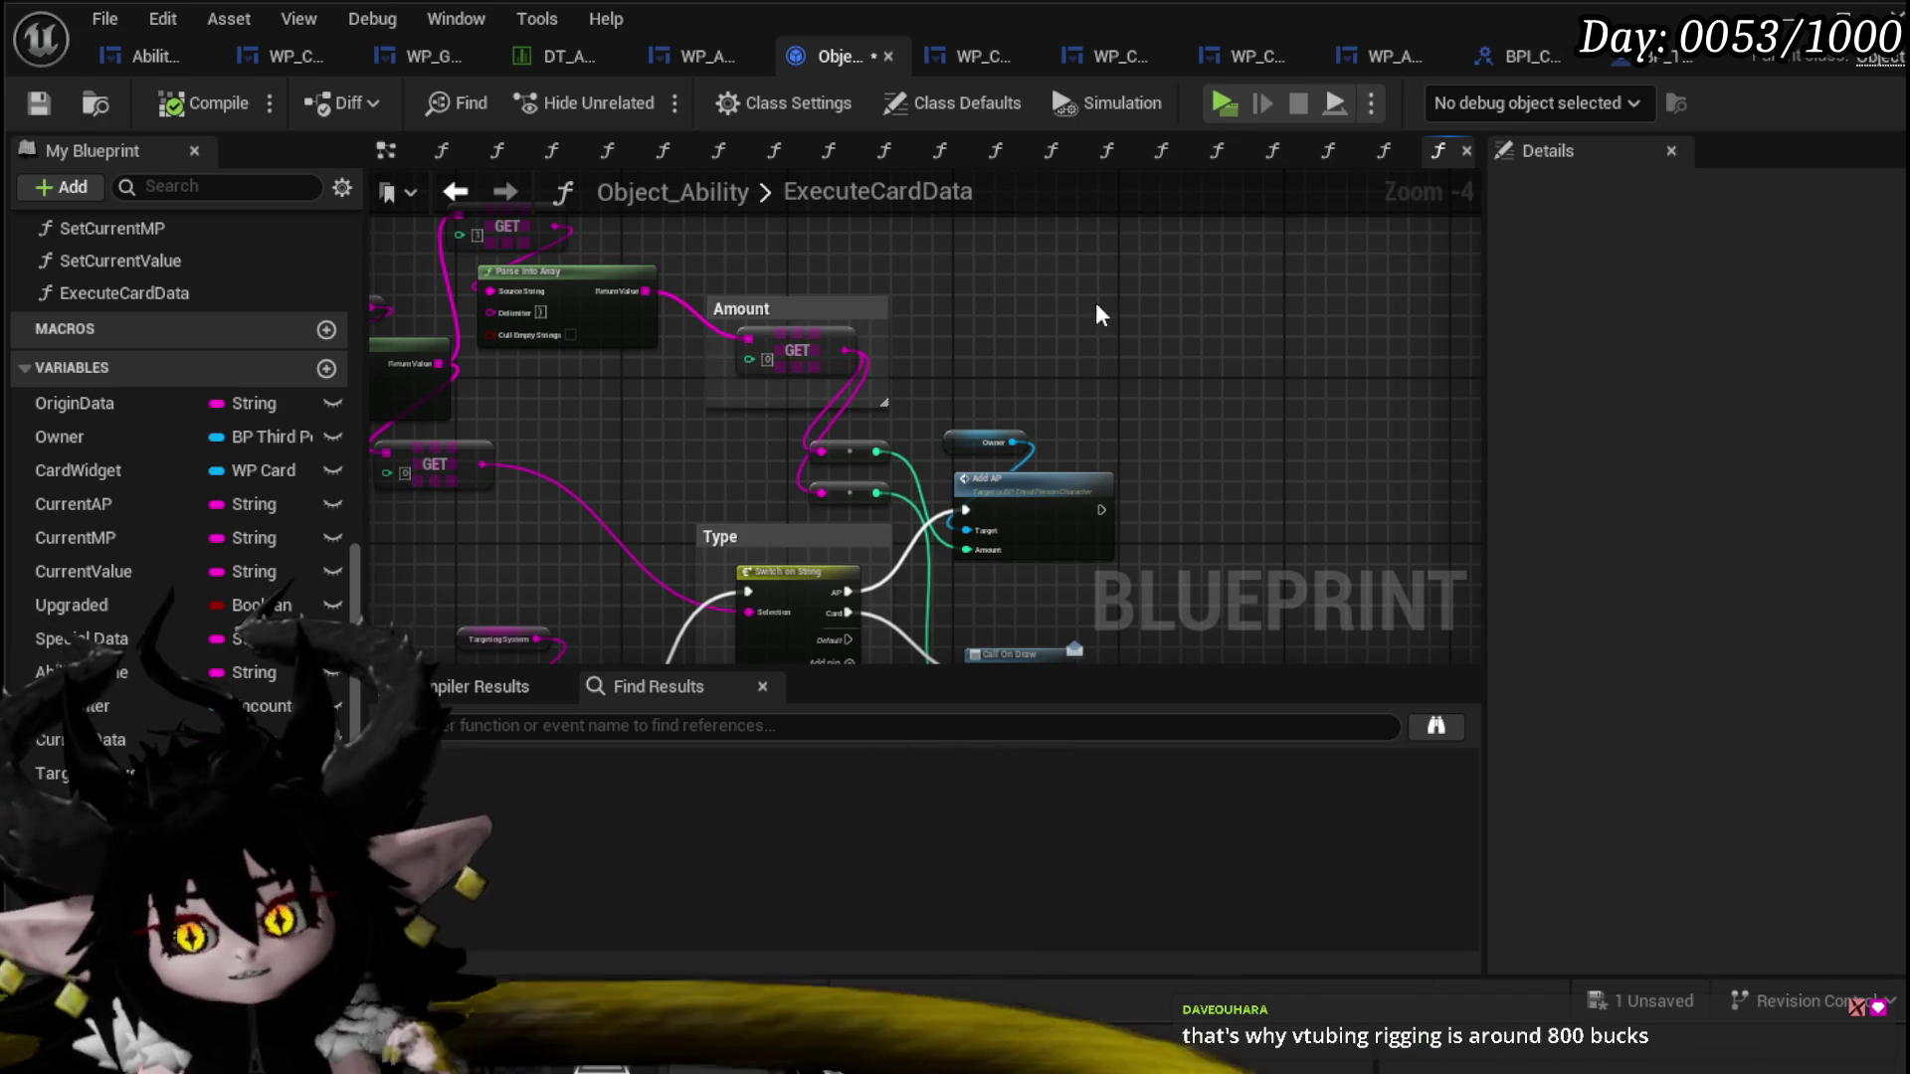
drag(353, 316, 507, 298)
click(24, 110)
Step: Shift the TargetingSystem node left beside the Parse Into Array and GET nodes
mouse_move(497, 600)
mouse_down()
mouse_move(639, 409)
mouse_move(631, 311)
mouse_move(464, 348)
mouse_move(388, 388)
mouse_up()
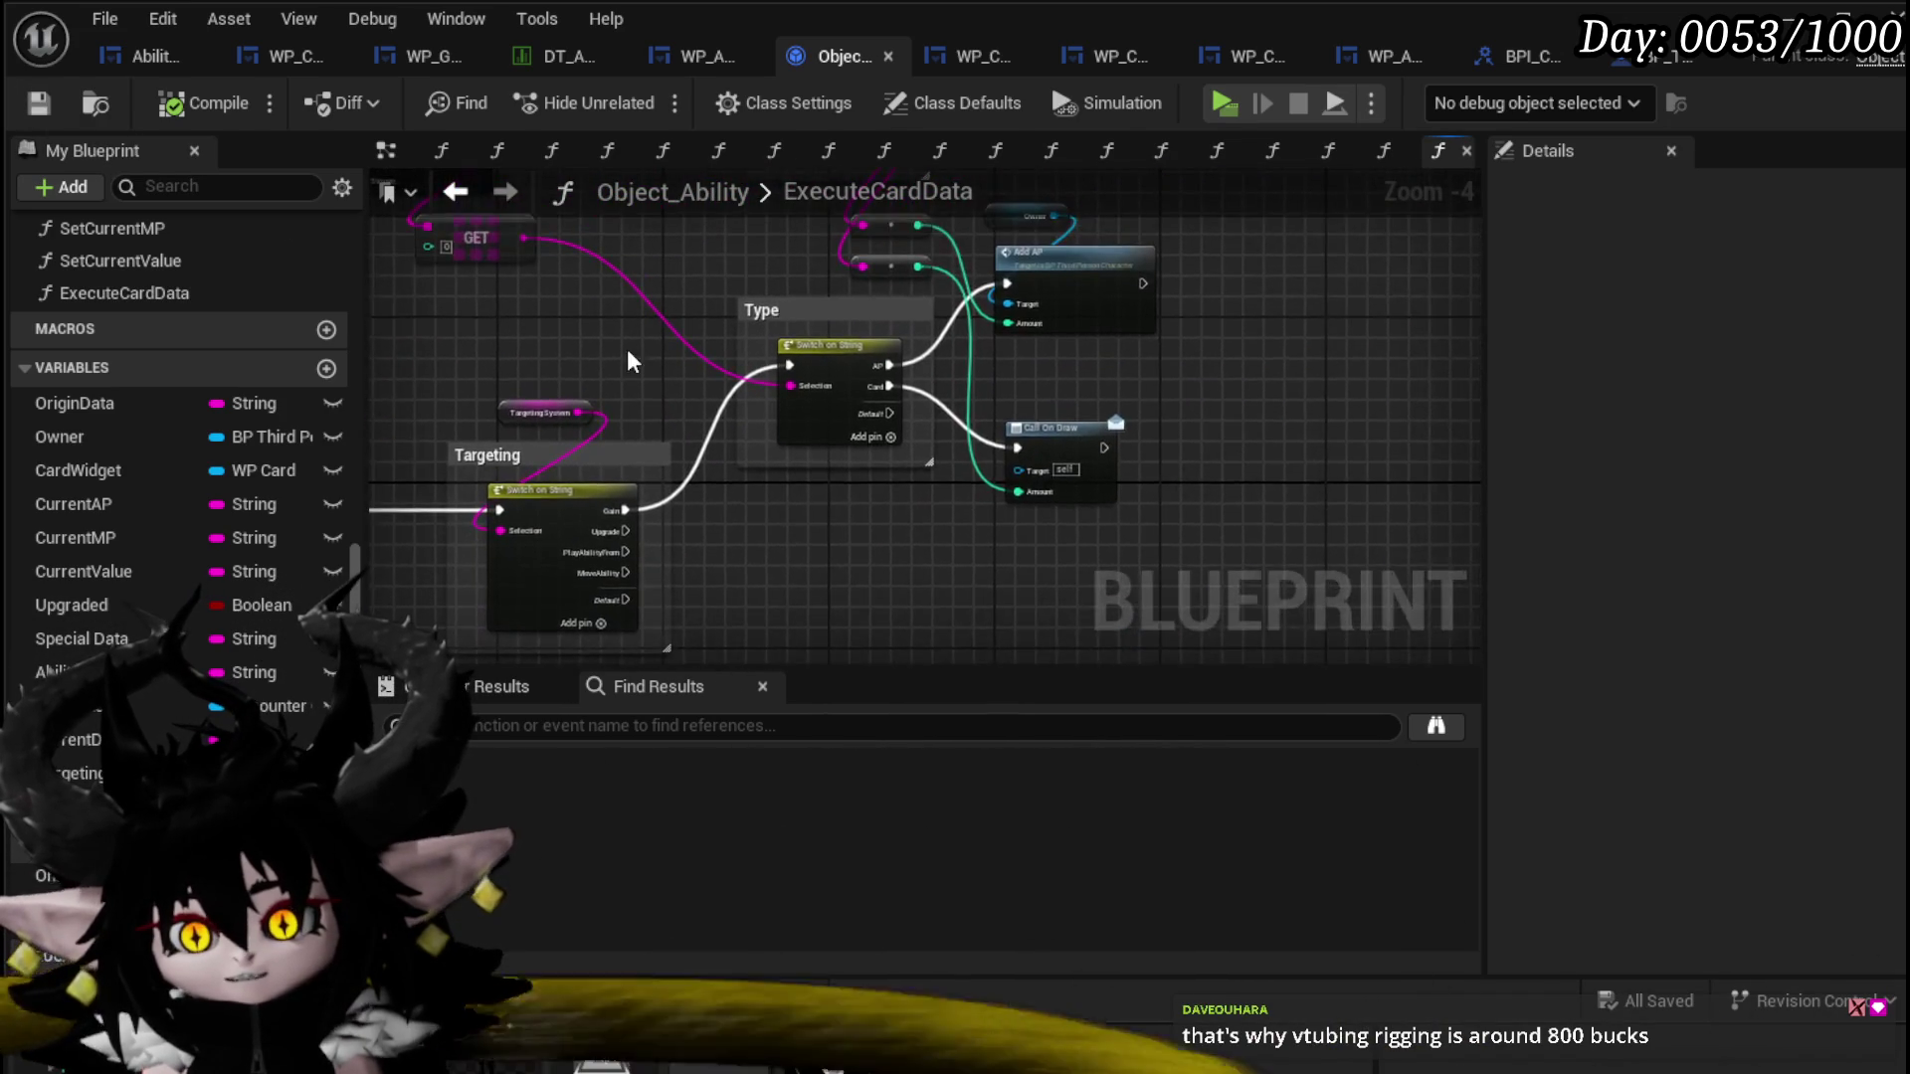
scroll(618, 425, up, 2)
mouse_move(618, 426)
mouse_down()
mouse_move(577, 487)
mouse_move(567, 426)
mouse_move(849, 263)
mouse_move(610, 362)
mouse_up()
scroll(477, 469, down, 2)
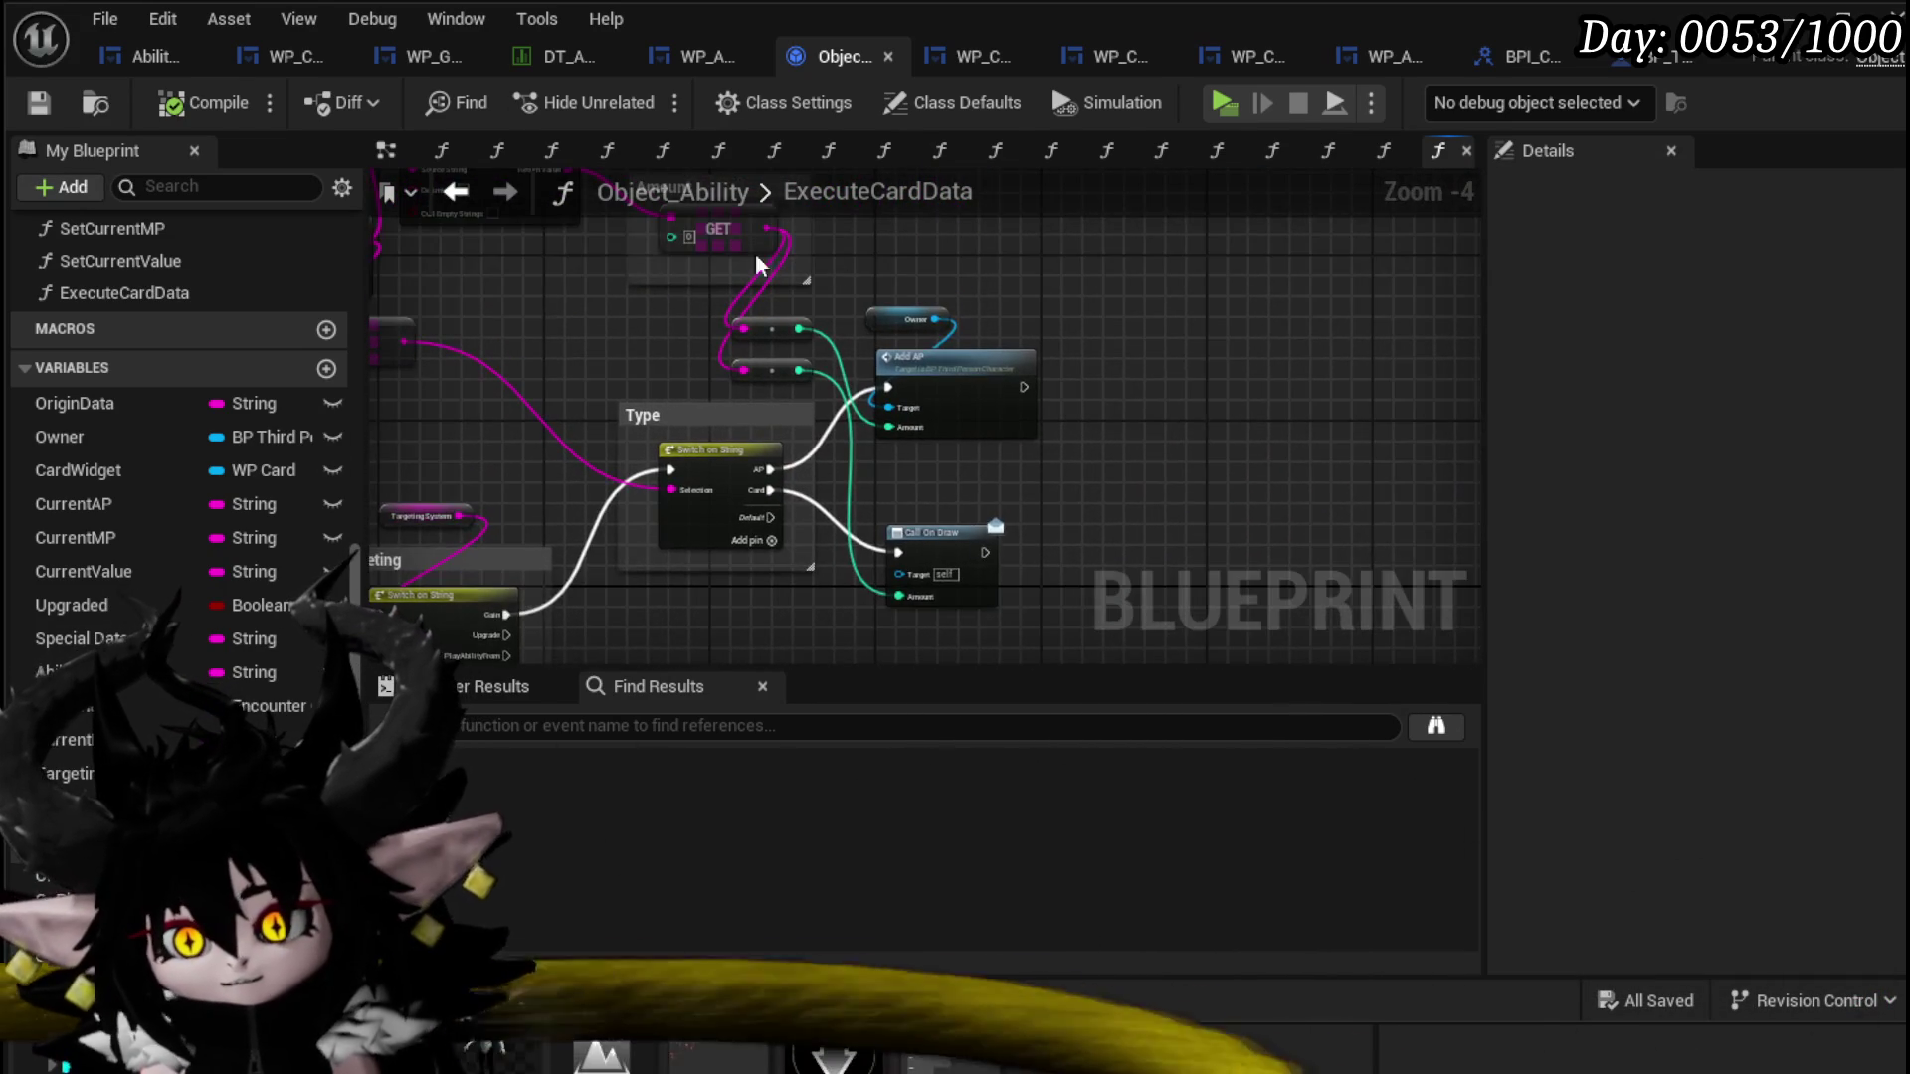
drag(756, 264, 993, 267)
drag(762, 386, 849, 286)
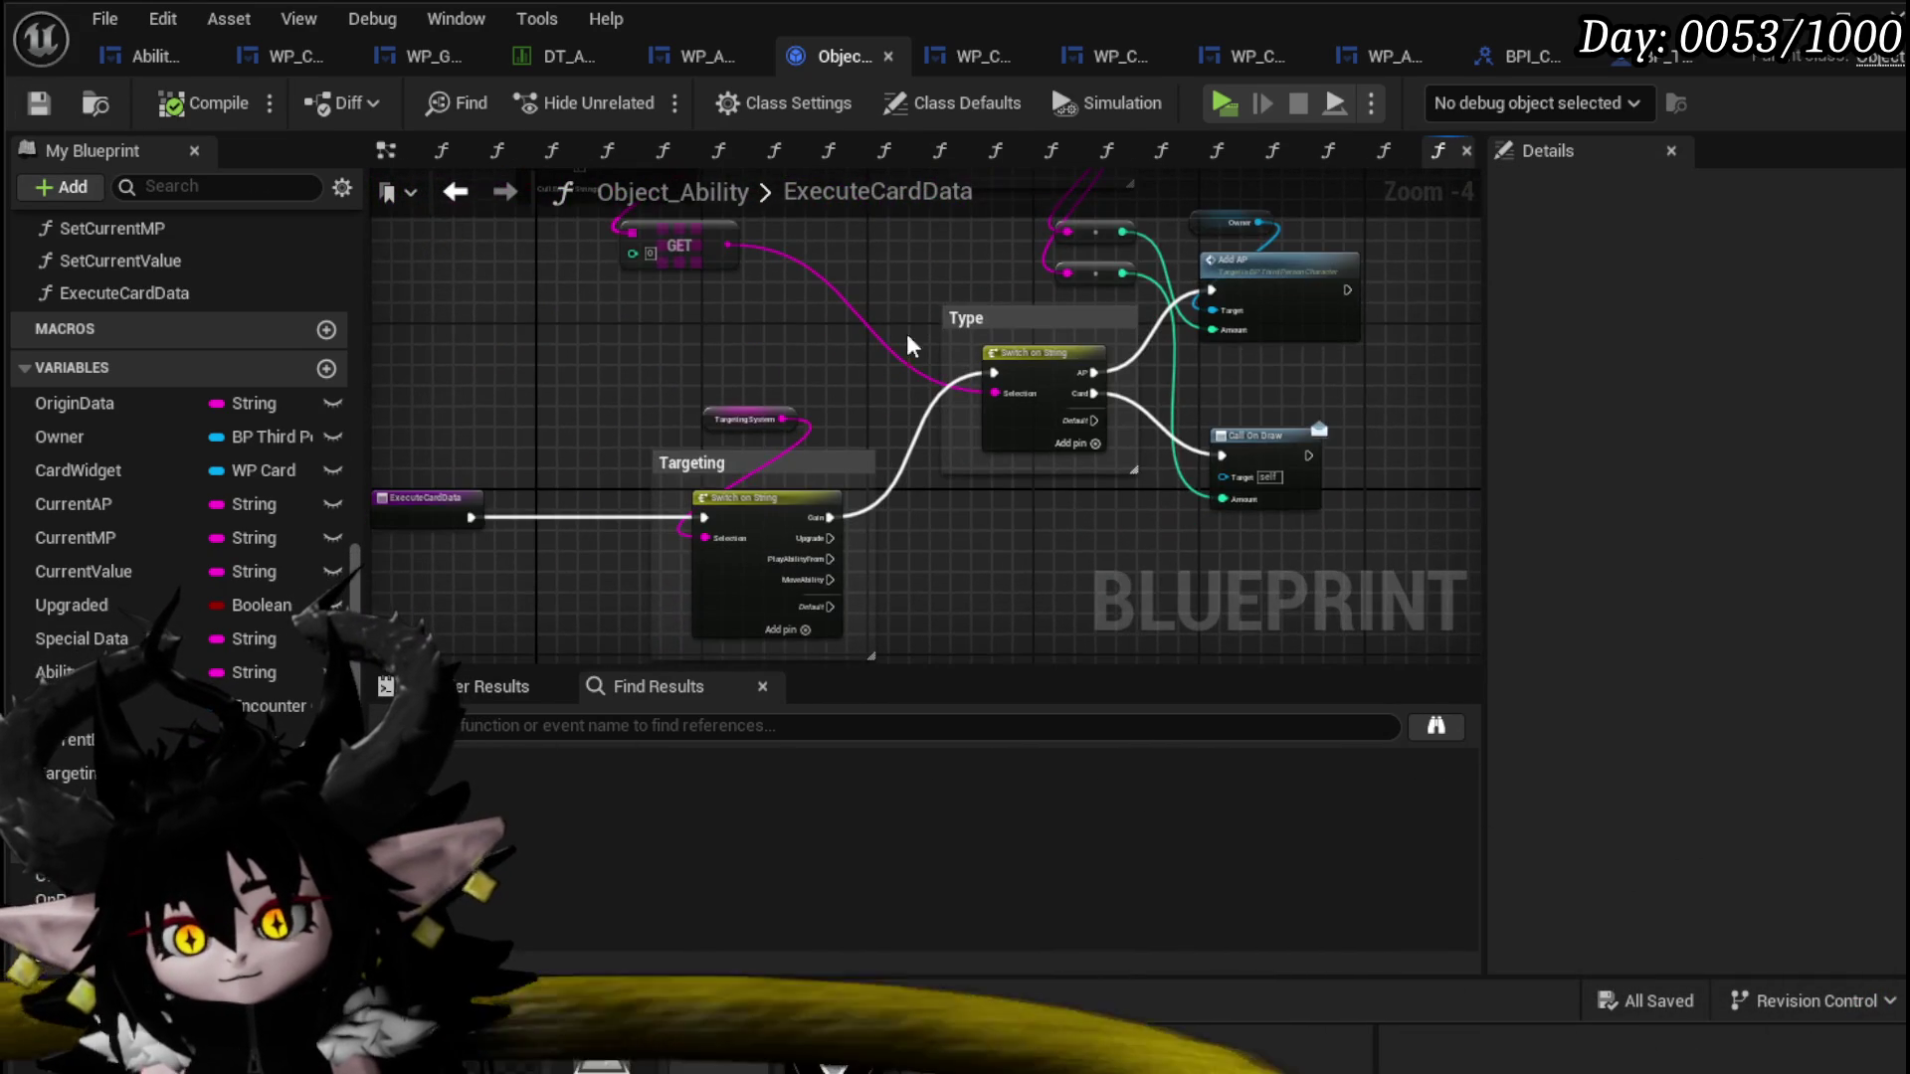
drag(746, 419, 725, 418)
click(857, 386)
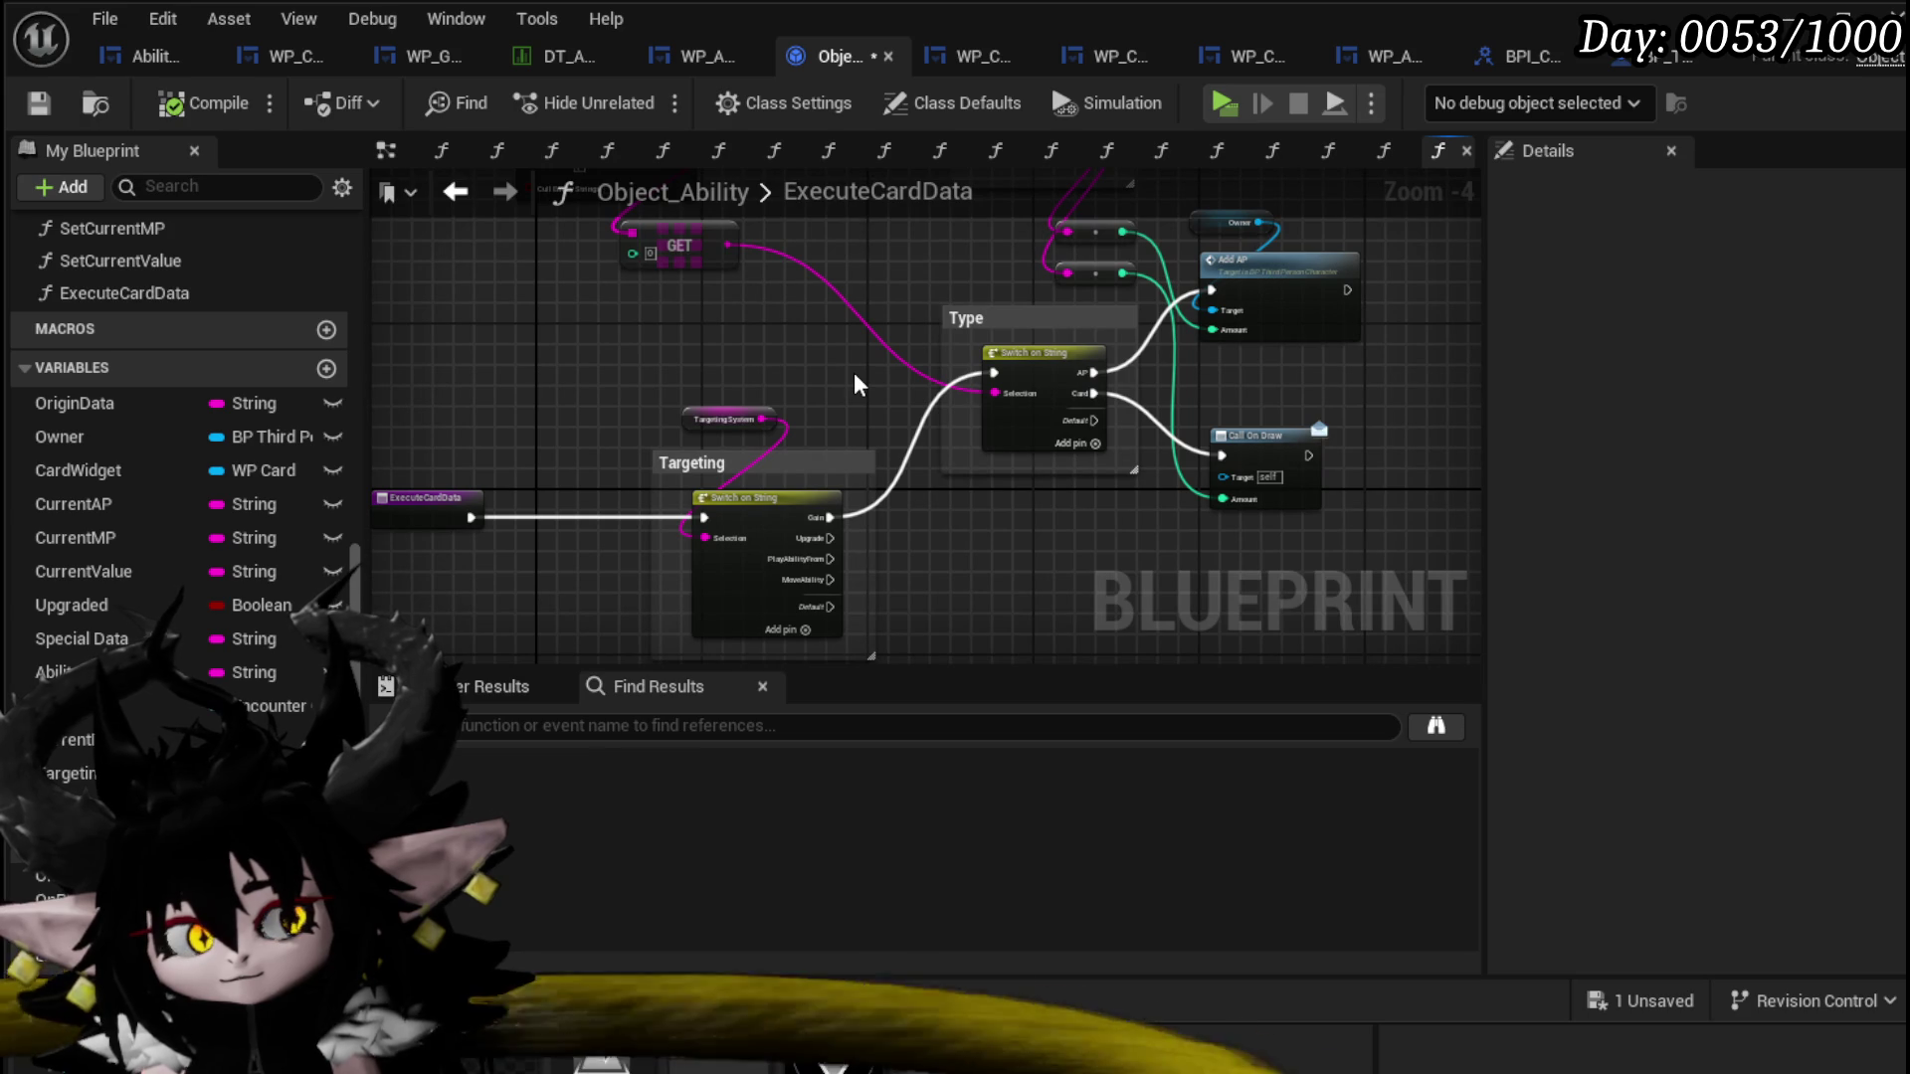
mouse_move(858, 386)
mouse_down()
mouse_move(858, 314)
mouse_move(516, 477)
mouse_up()
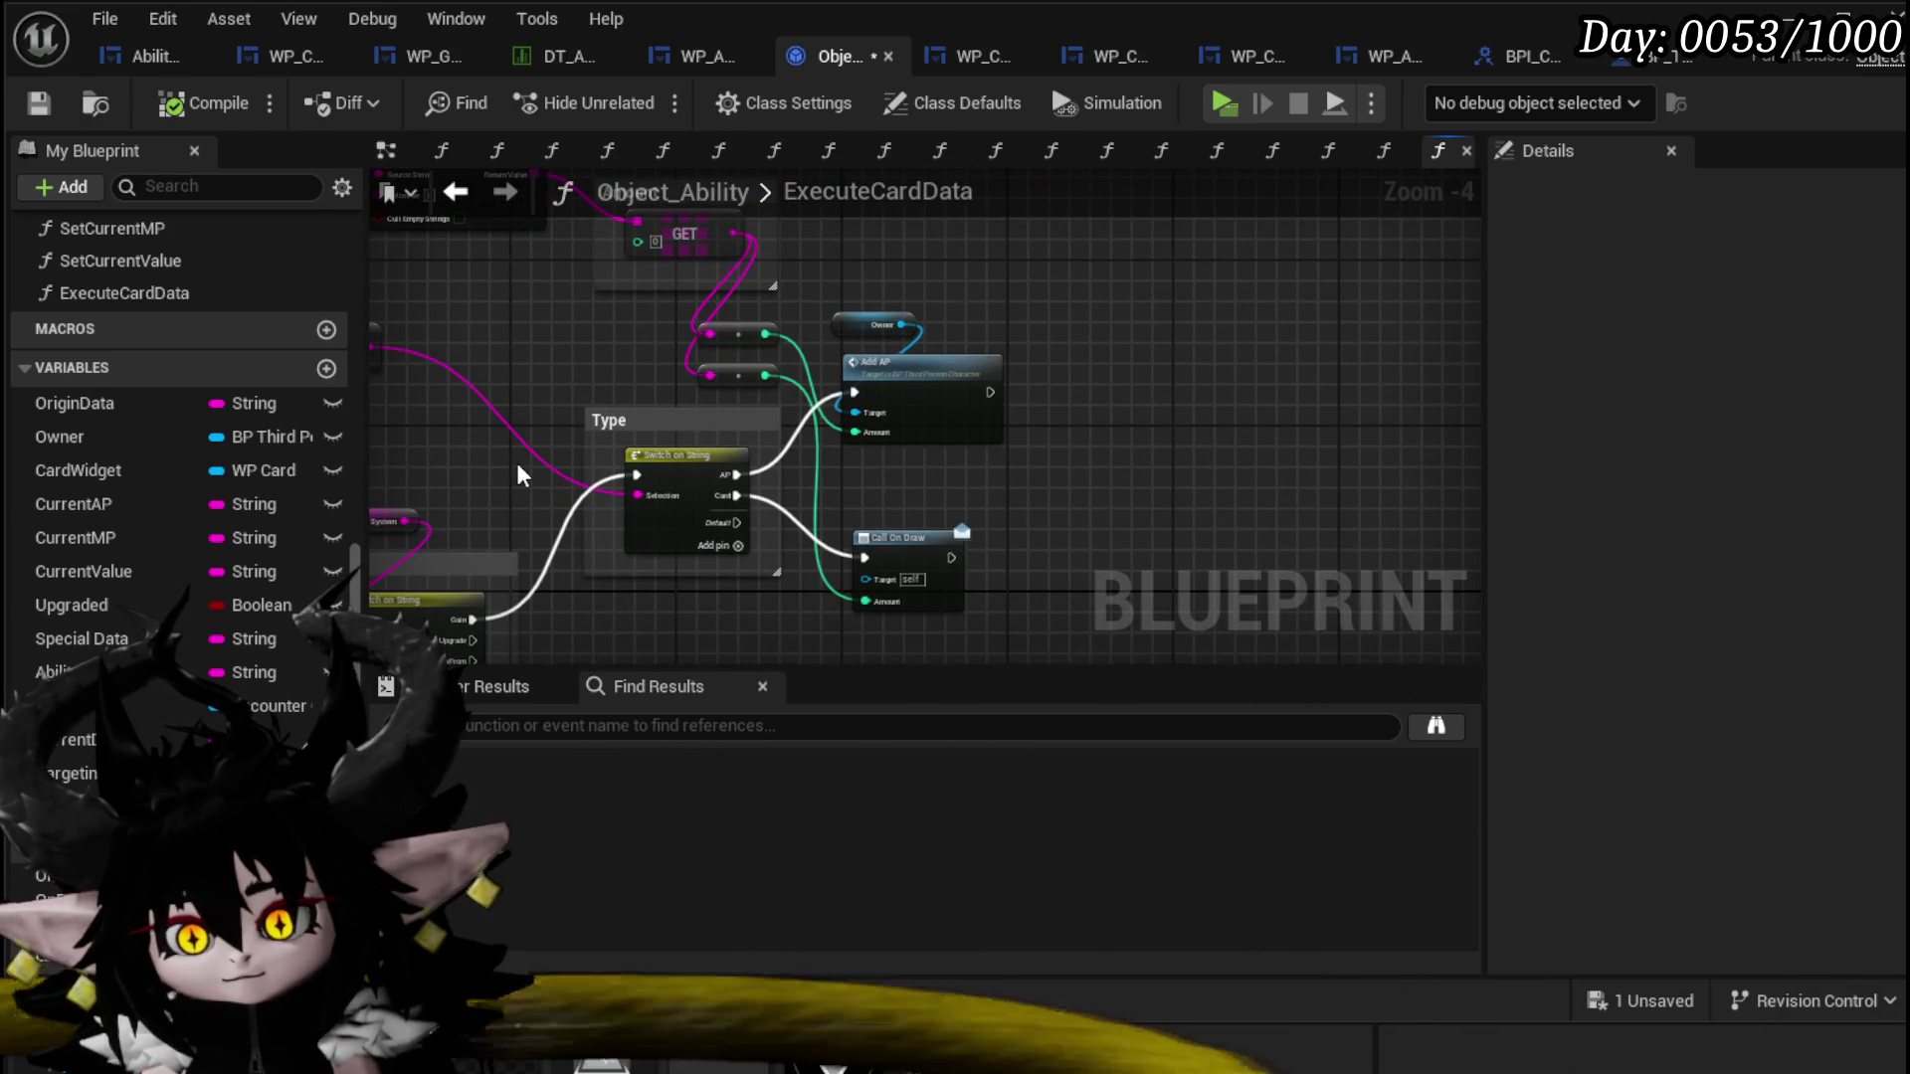
Step: In AbilityWorkBenchUI, move the number window nodes down and wire Set Type to Hide Options
click(151, 58)
drag(1003, 326, 1022, 627)
drag(903, 380, 1250, 374)
double_click(1335, 395)
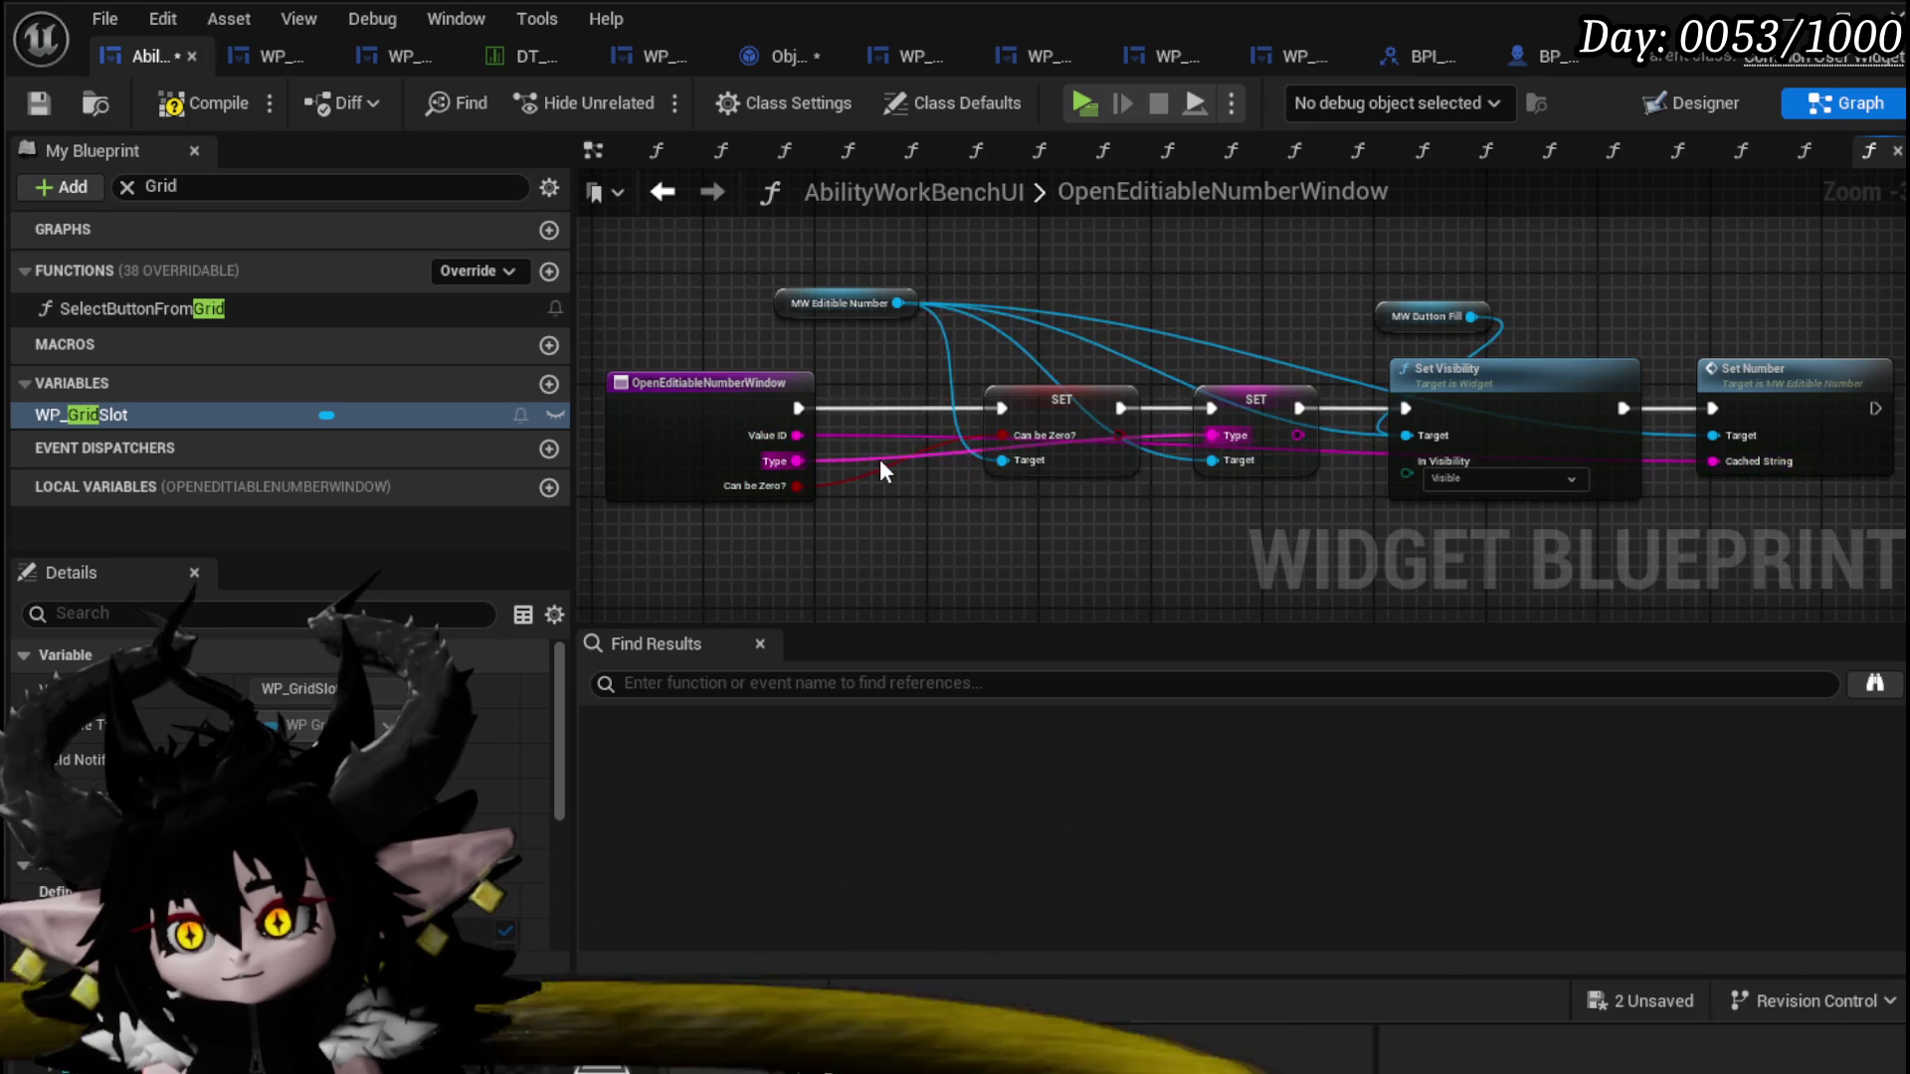
Step: Copy the Can be Zero? SET, Set Visibility and Set Number nodes, then compile
drag(1218, 553, 1129, 531)
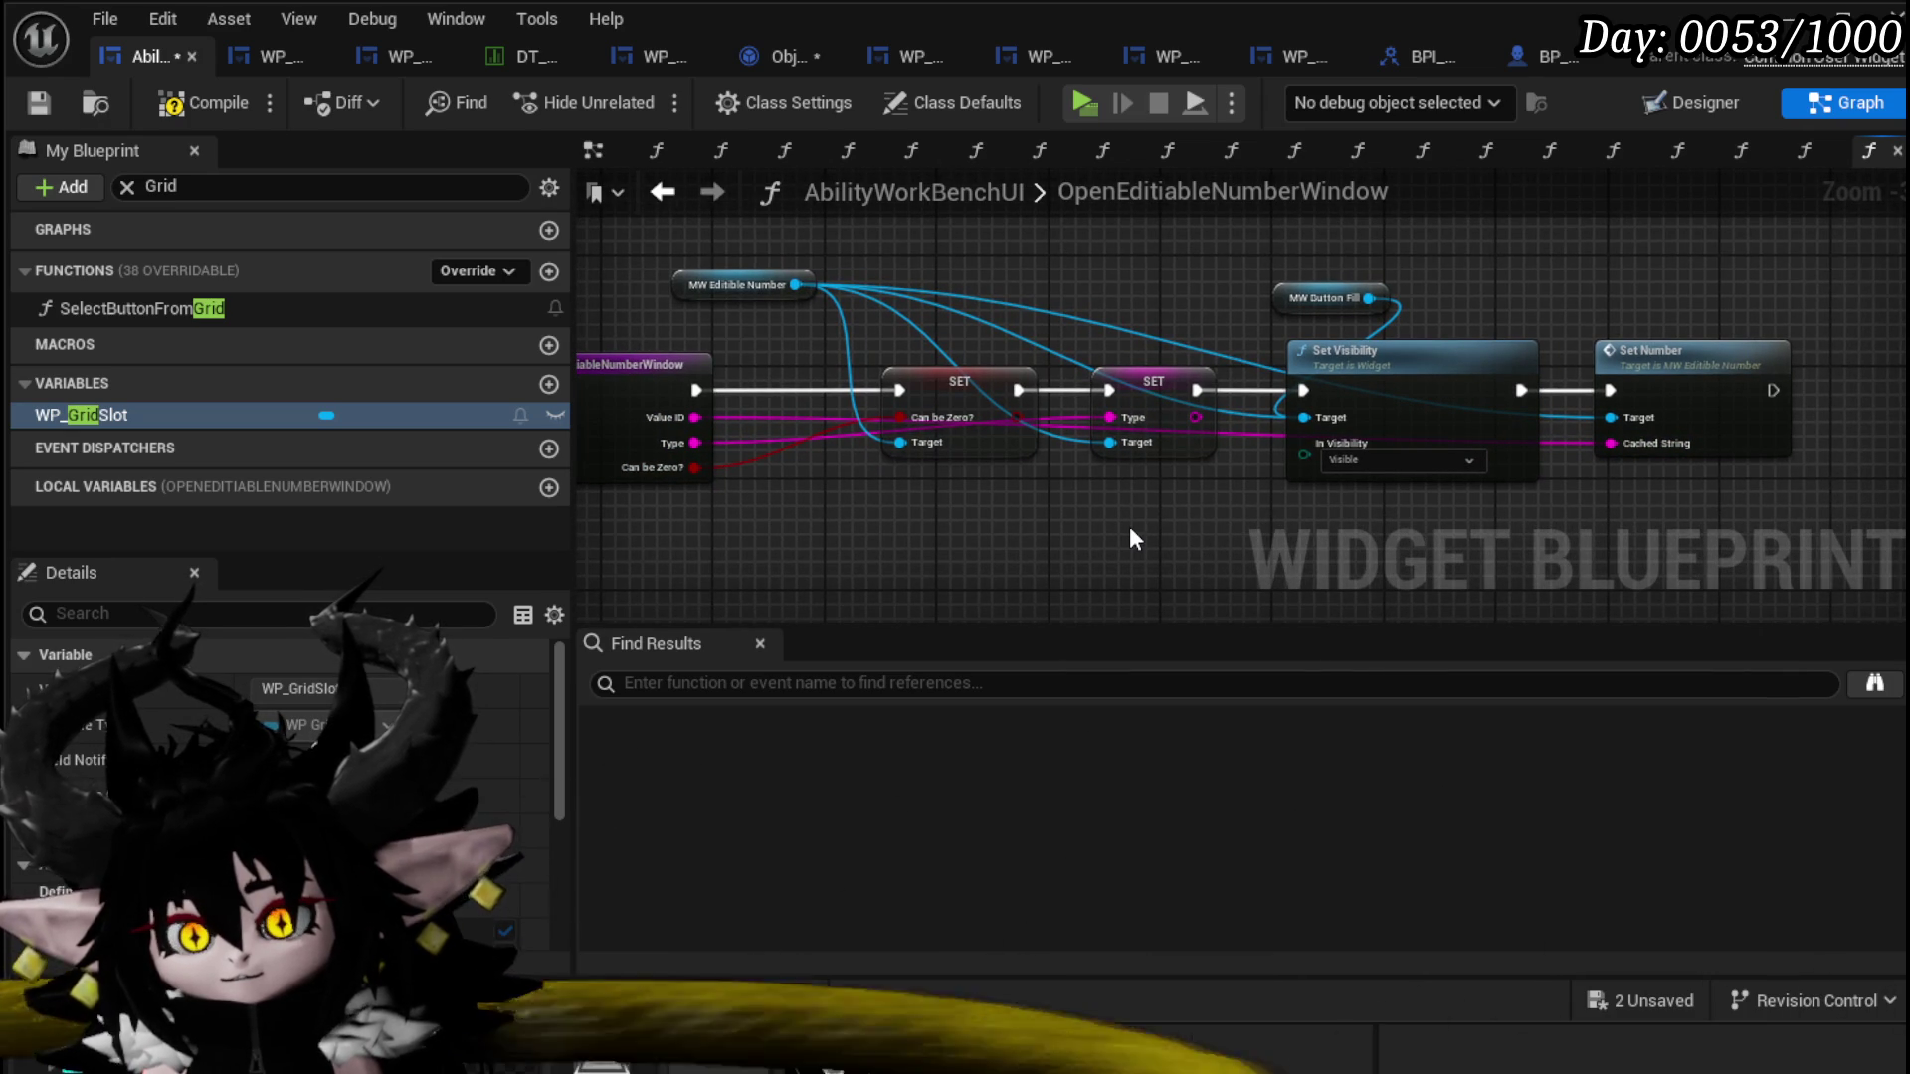
scroll(1128, 537, up, 1)
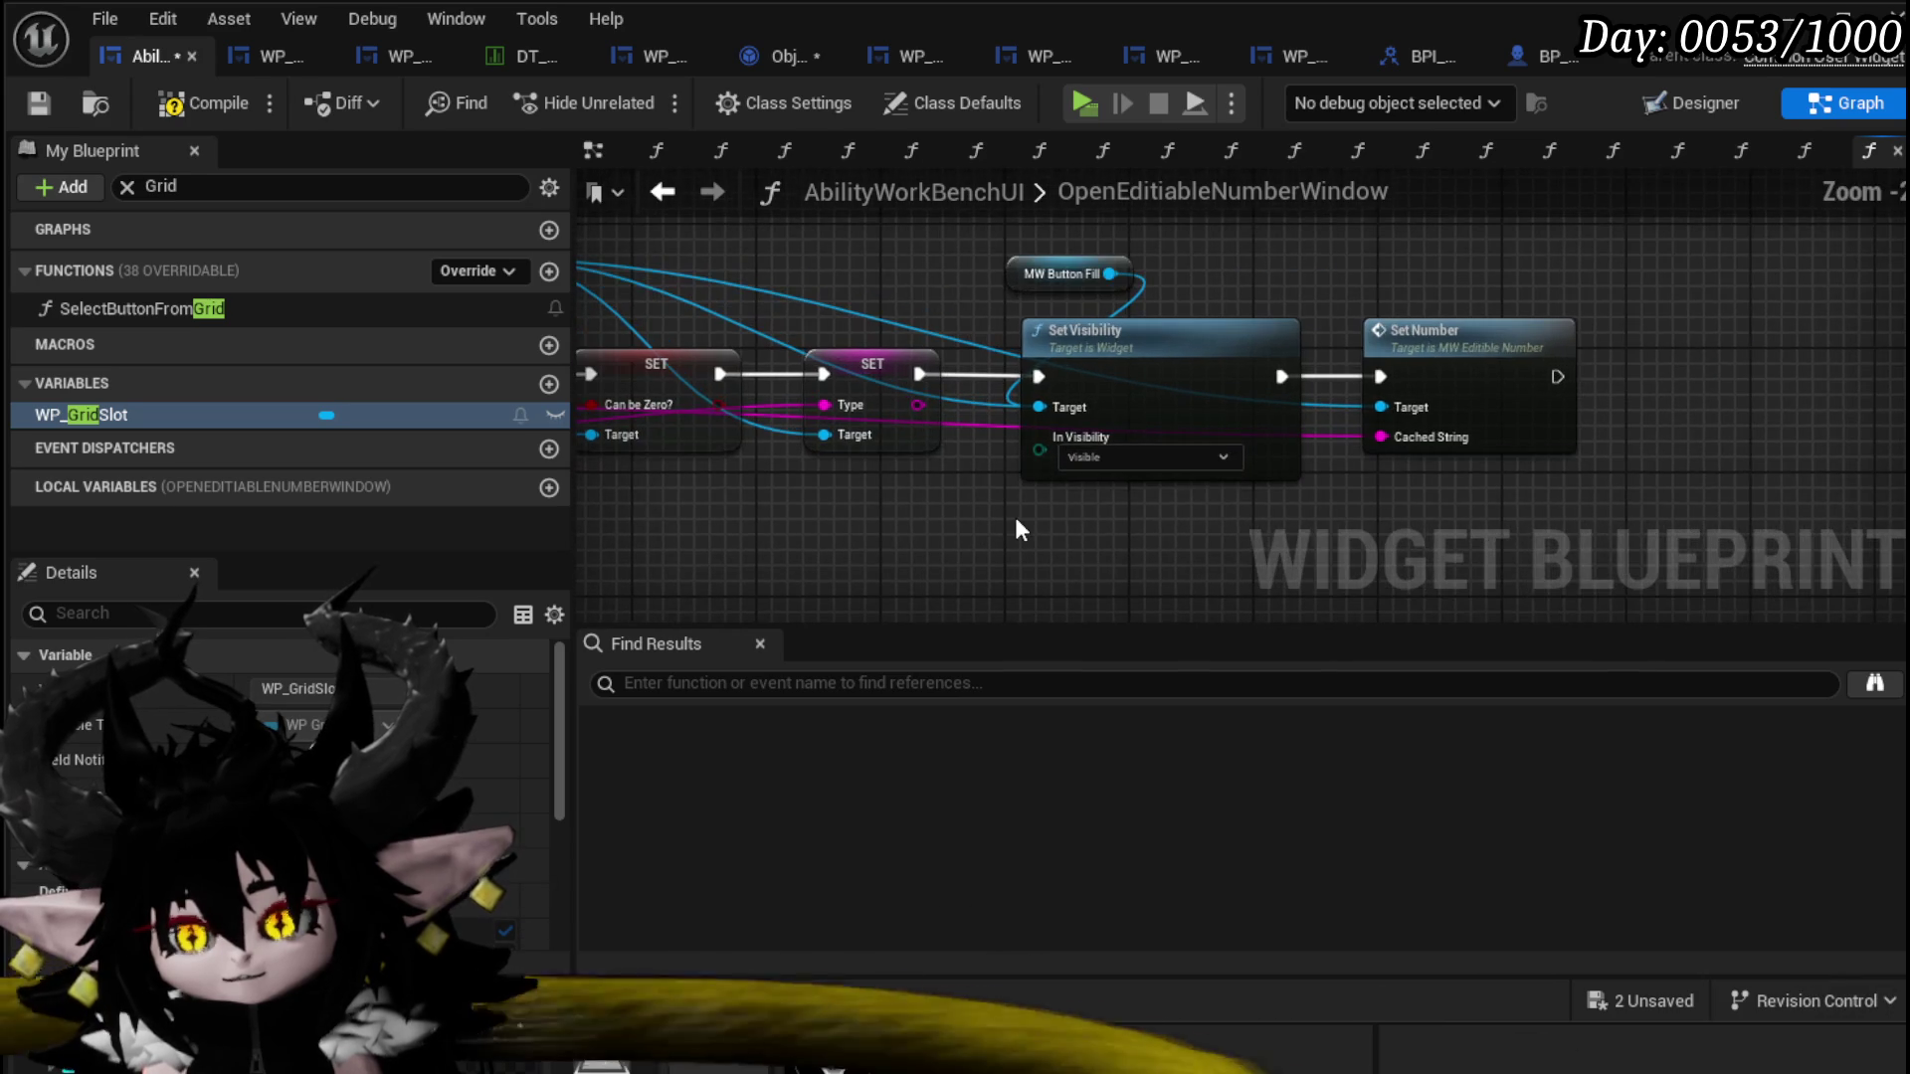
drag(1023, 521, 1596, 251)
mouse_move(667, 217)
mouse_down()
mouse_move(964, 265)
mouse_move(947, 290)
mouse_move(963, 293)
mouse_up()
drag(669, 265, 875, 356)
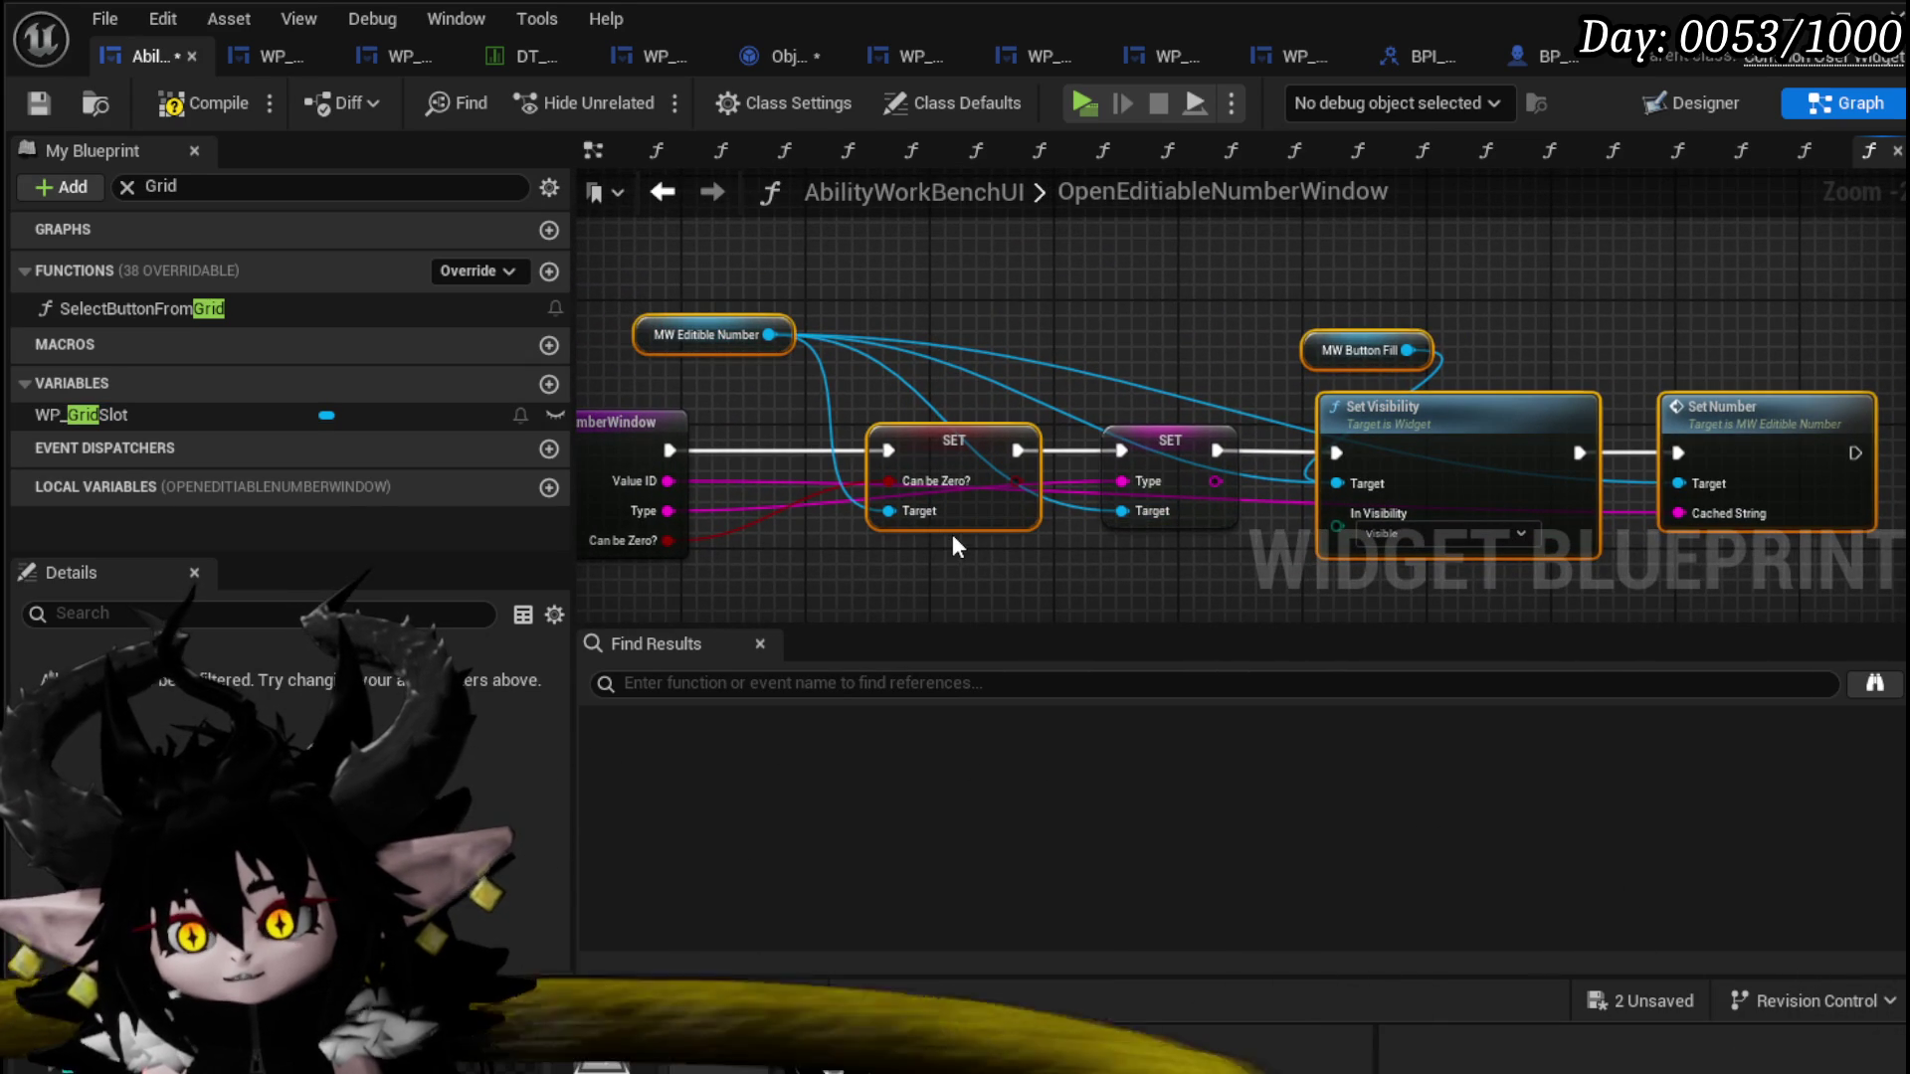
key(Home)
click(199, 117)
Step: Paste the nodes into SelectButtonFromGrid and chain them after Select Card Options
click(40, 107)
click(204, 319)
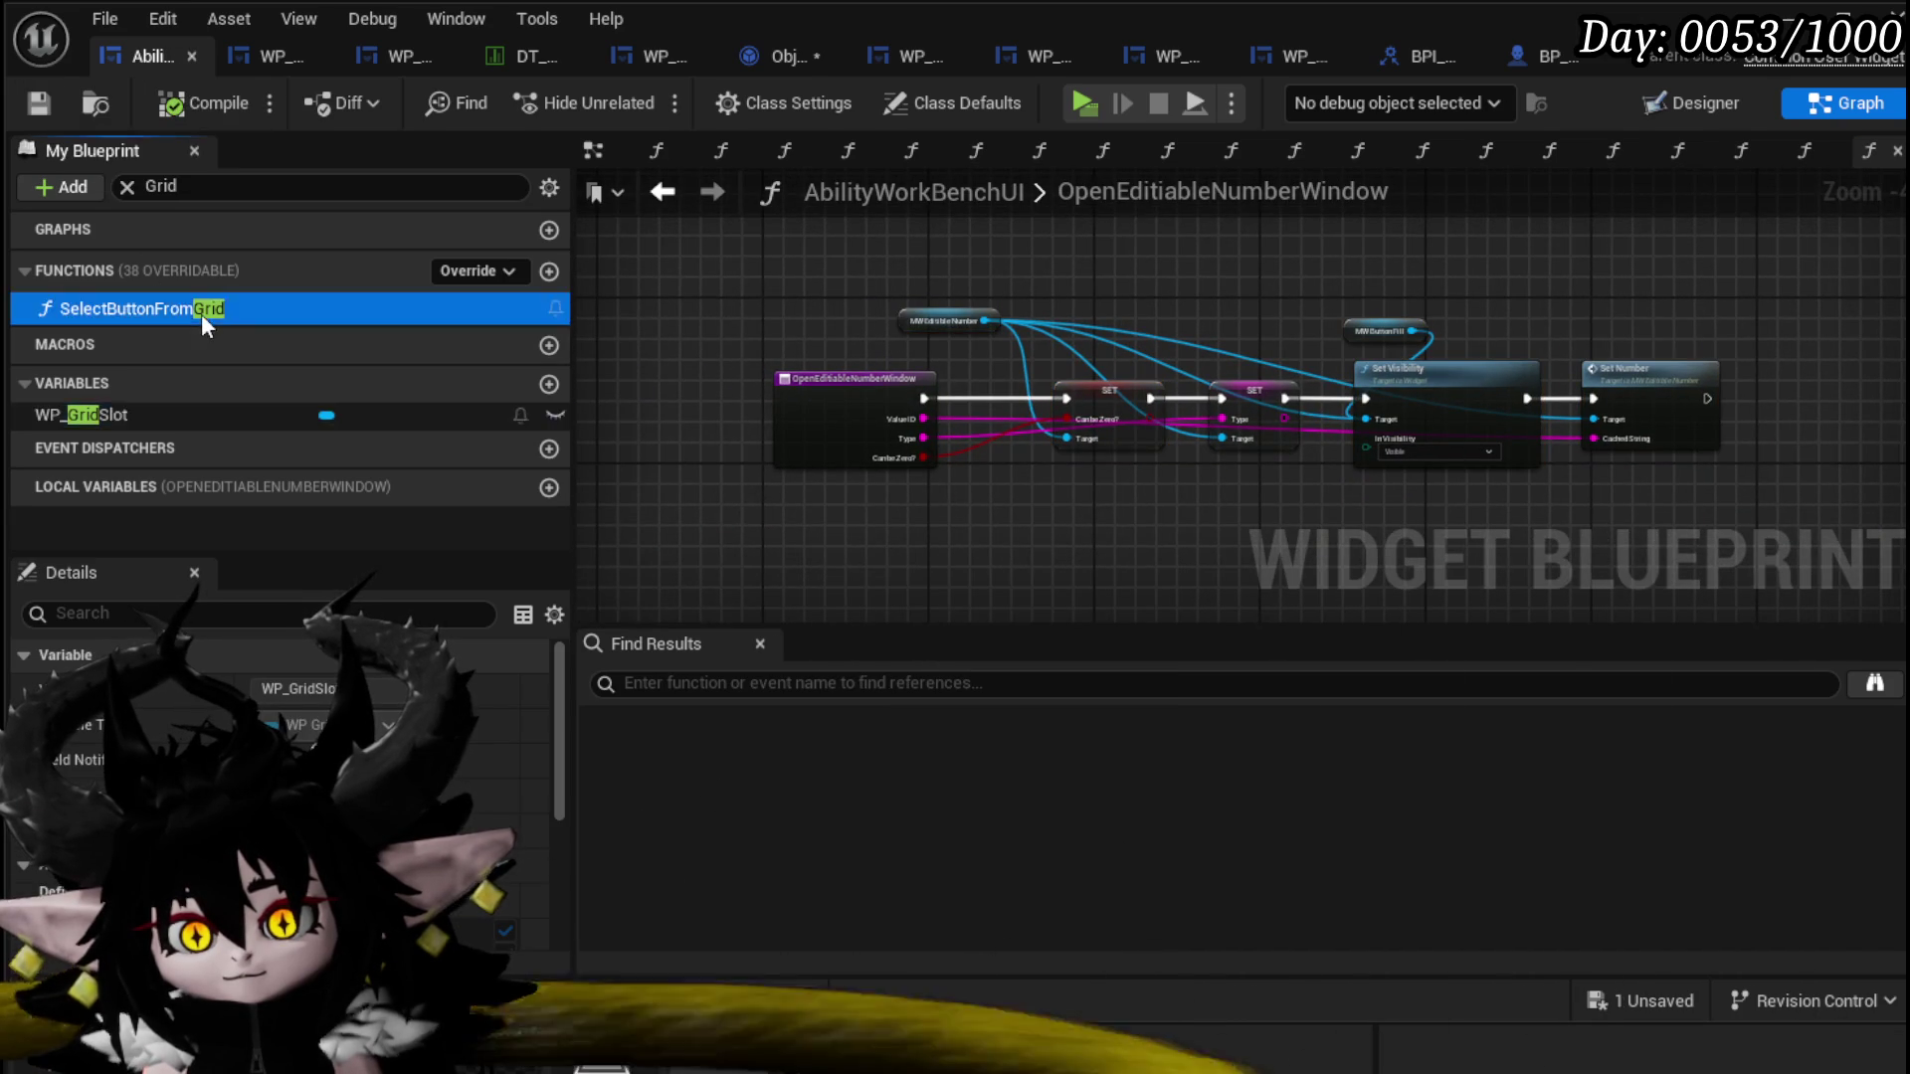
double_click(200, 310)
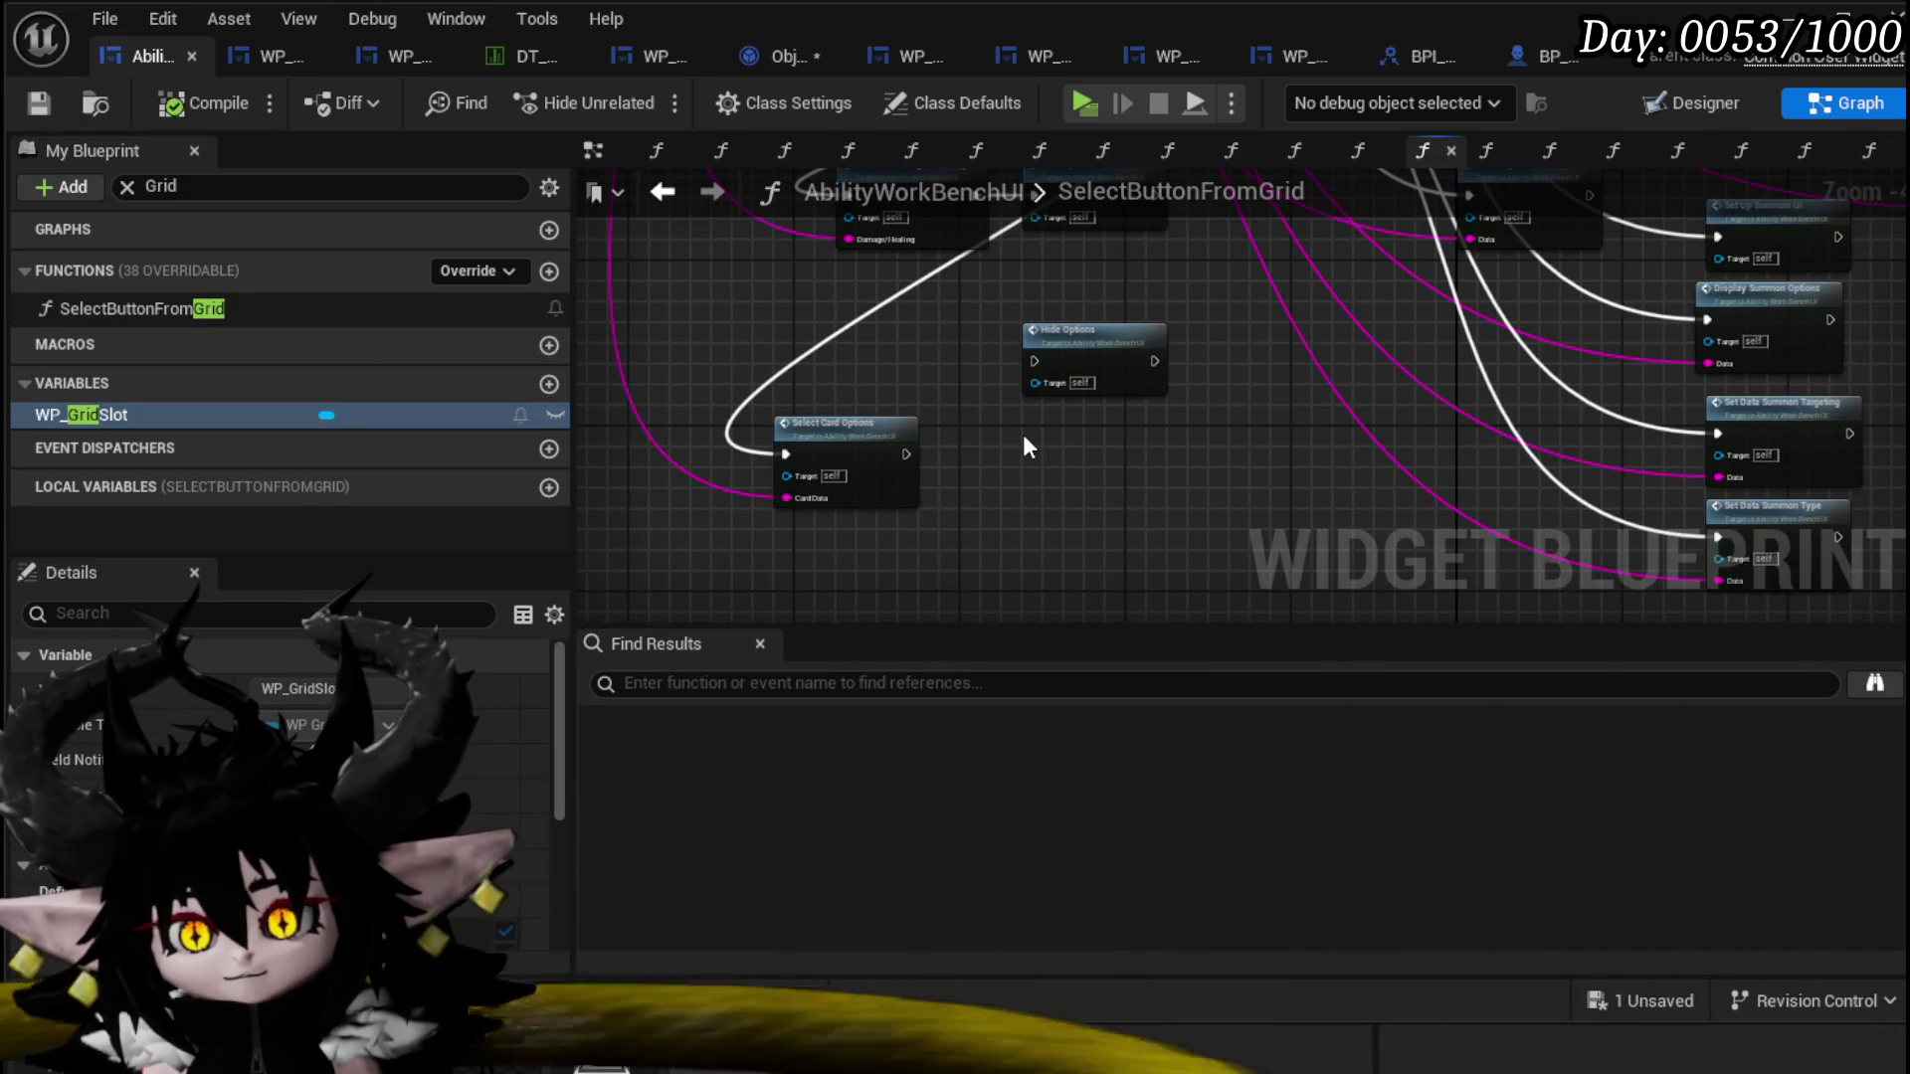
key(ctrl+v)
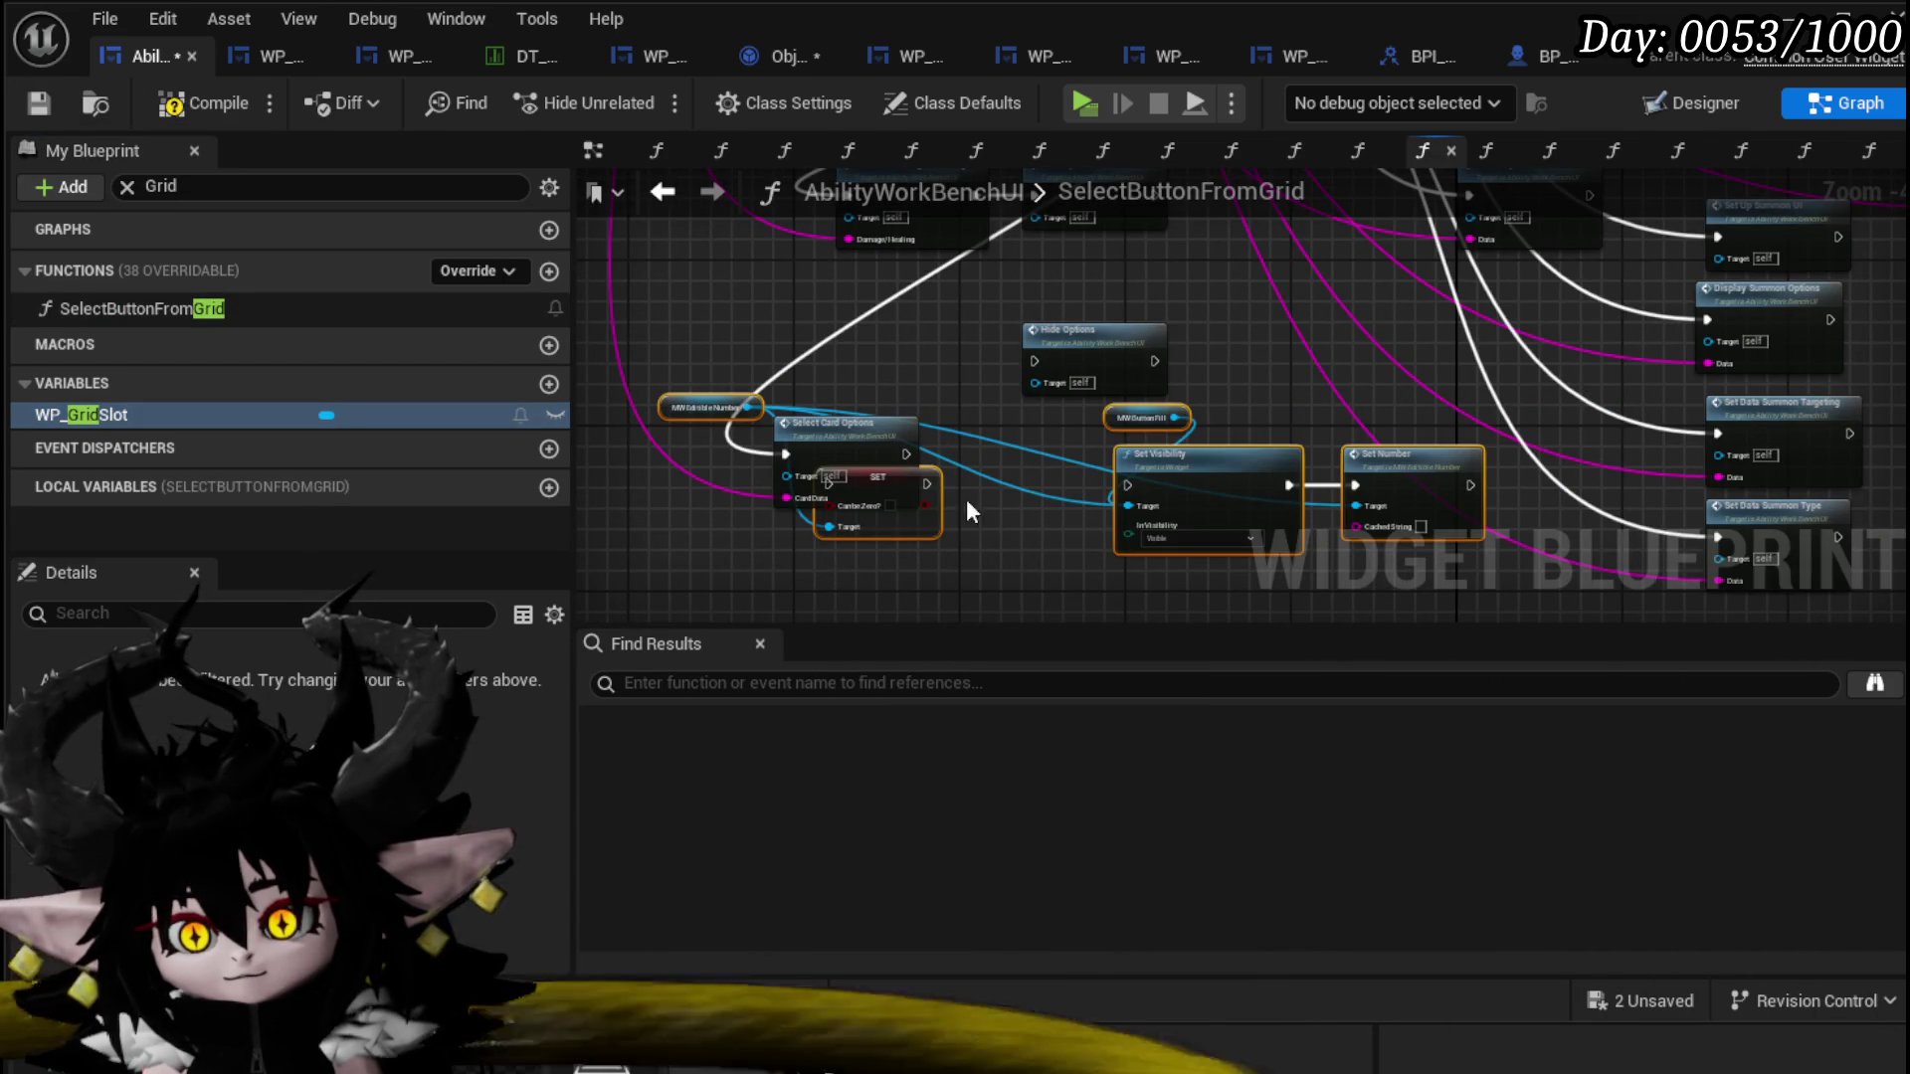
mouse_move(995, 416)
mouse_down()
mouse_move(1047, 410)
mouse_move(881, 535)
mouse_up()
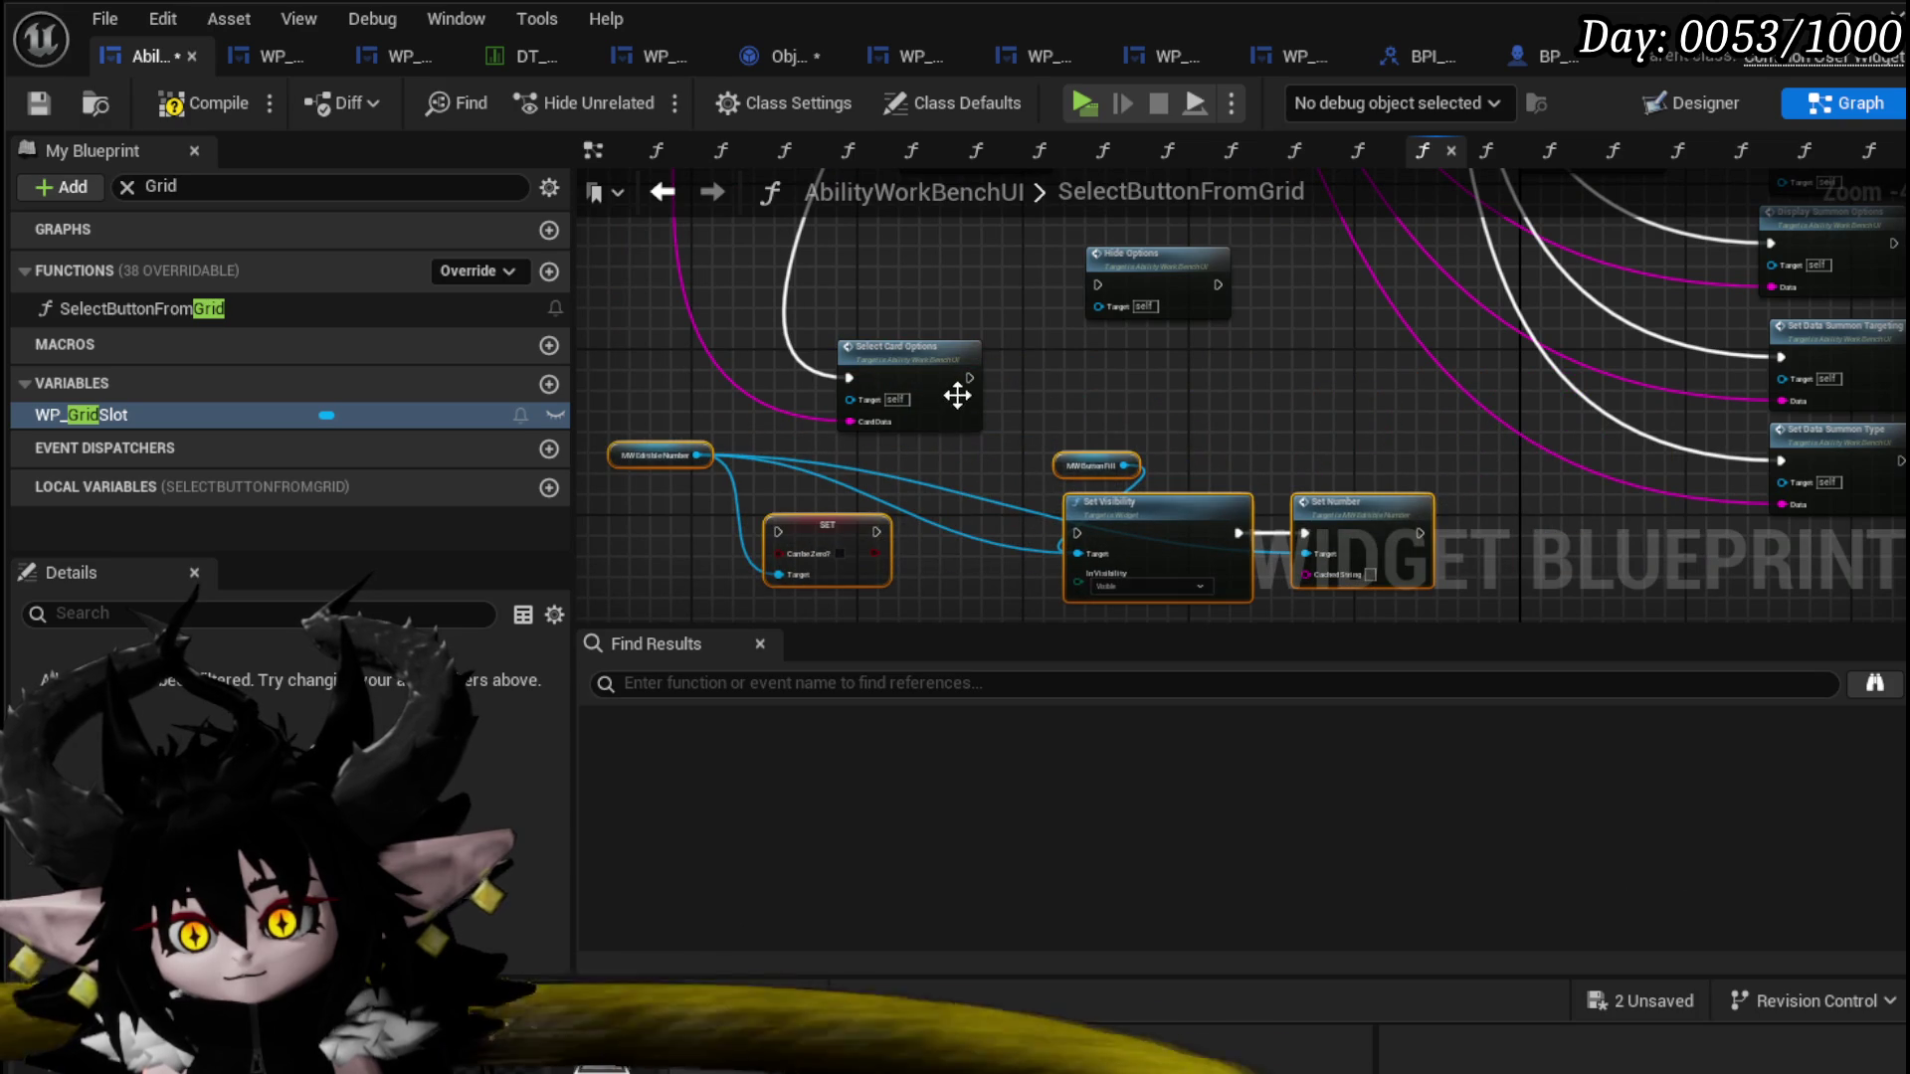
mouse_move(970, 378)
mouse_down()
mouse_move(808, 535)
mouse_move(775, 534)
mouse_move(1077, 532)
mouse_up()
Step: Wire the pasted SET node into Set Visibility and tidy the pasted nodes
mouse_move(1048, 398)
mouse_down()
mouse_move(1369, 529)
mouse_move(1227, 537)
mouse_up()
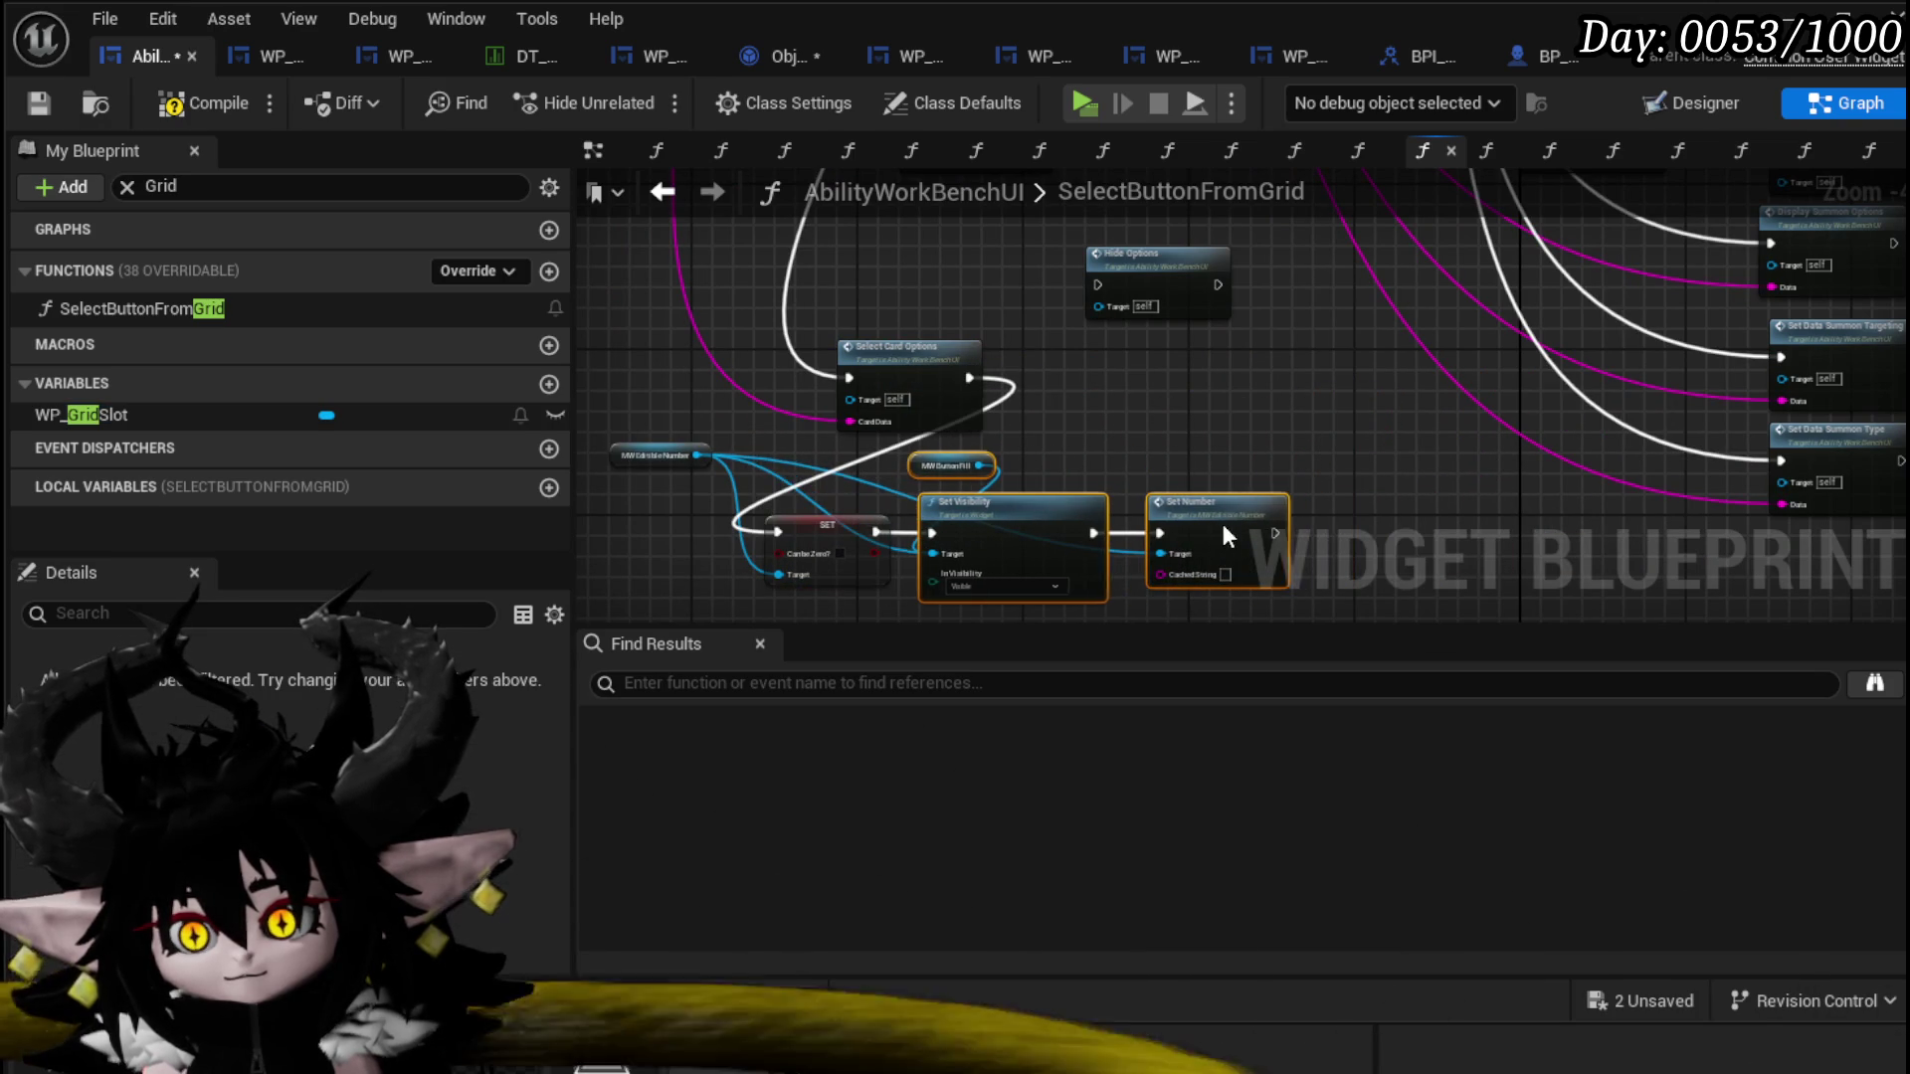
click(1095, 433)
double_click(892, 355)
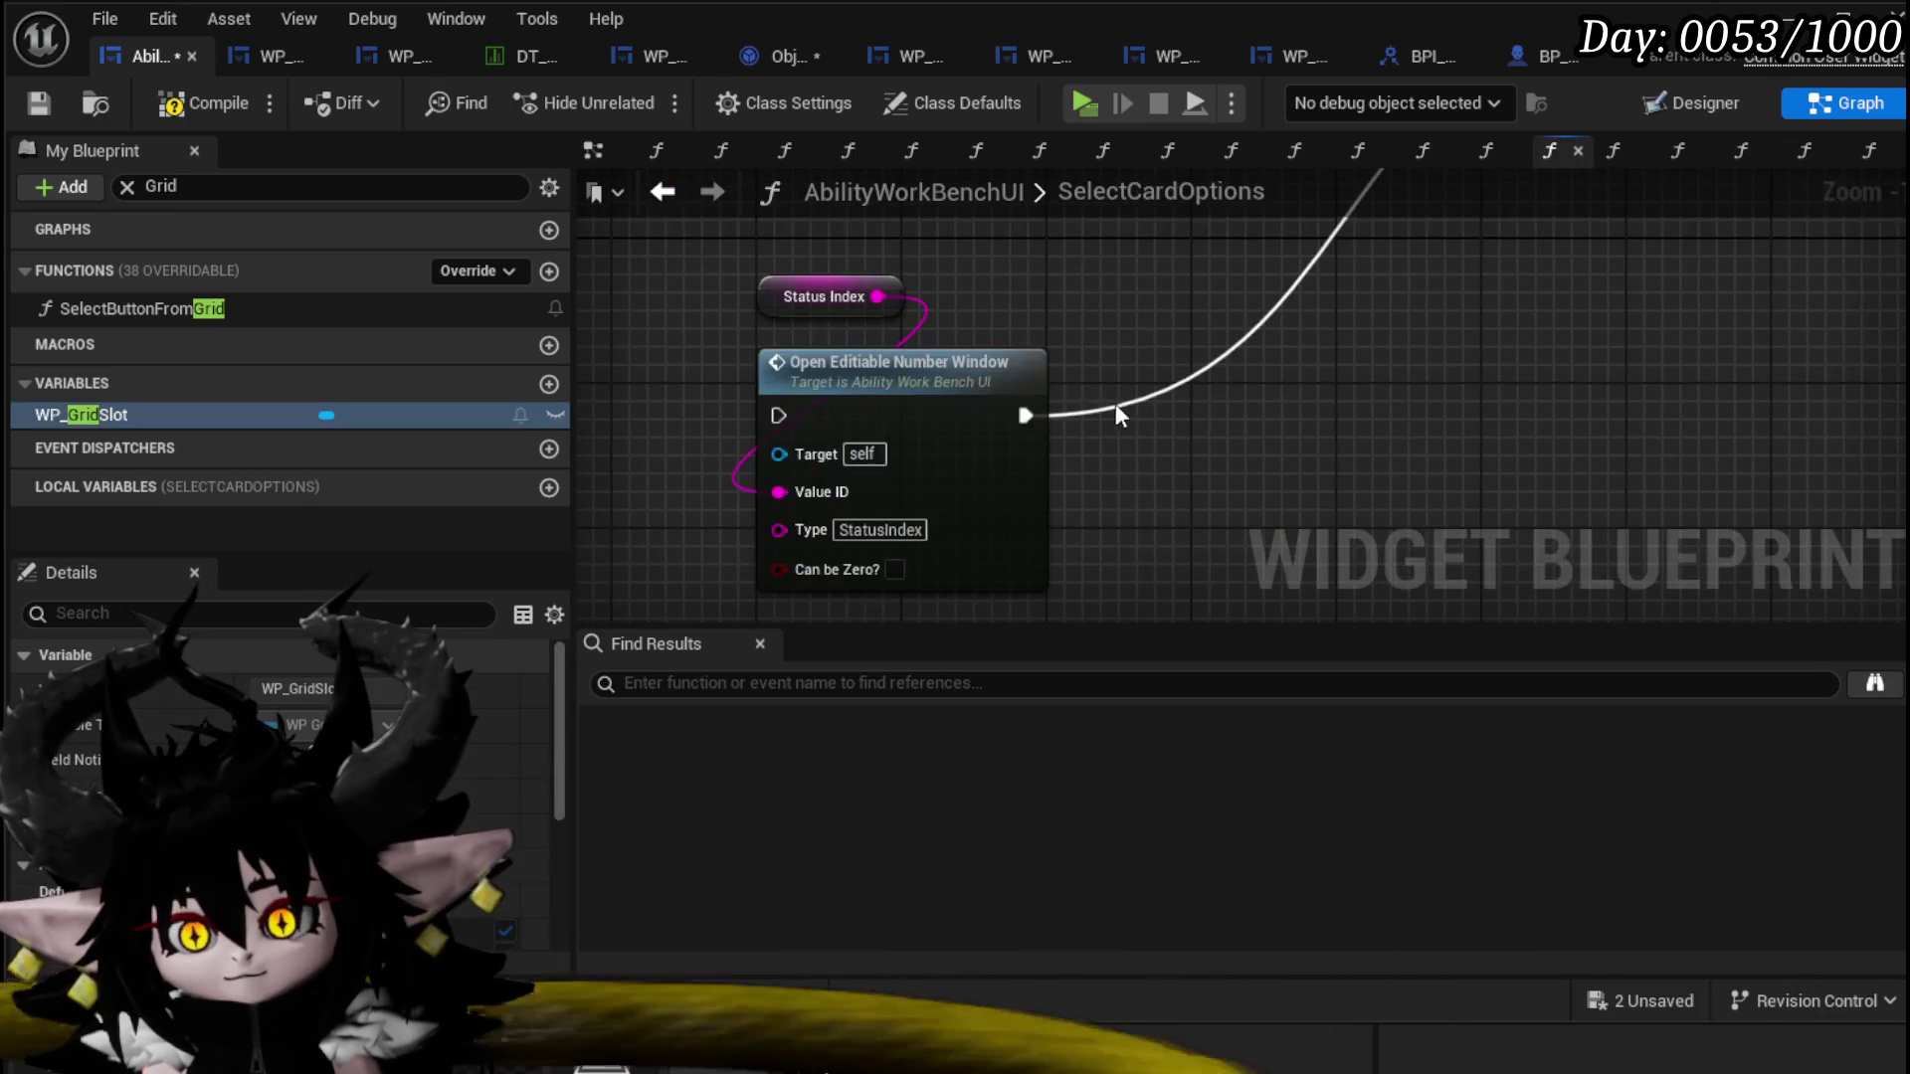
Step: Review the Hide Options and StatusIndex wiring in SelectCardOptions, then compile and save AbilityWorkBenchUI
scroll(1120, 416, down, 3)
scroll(1066, 458, up, 3)
click(1065, 324)
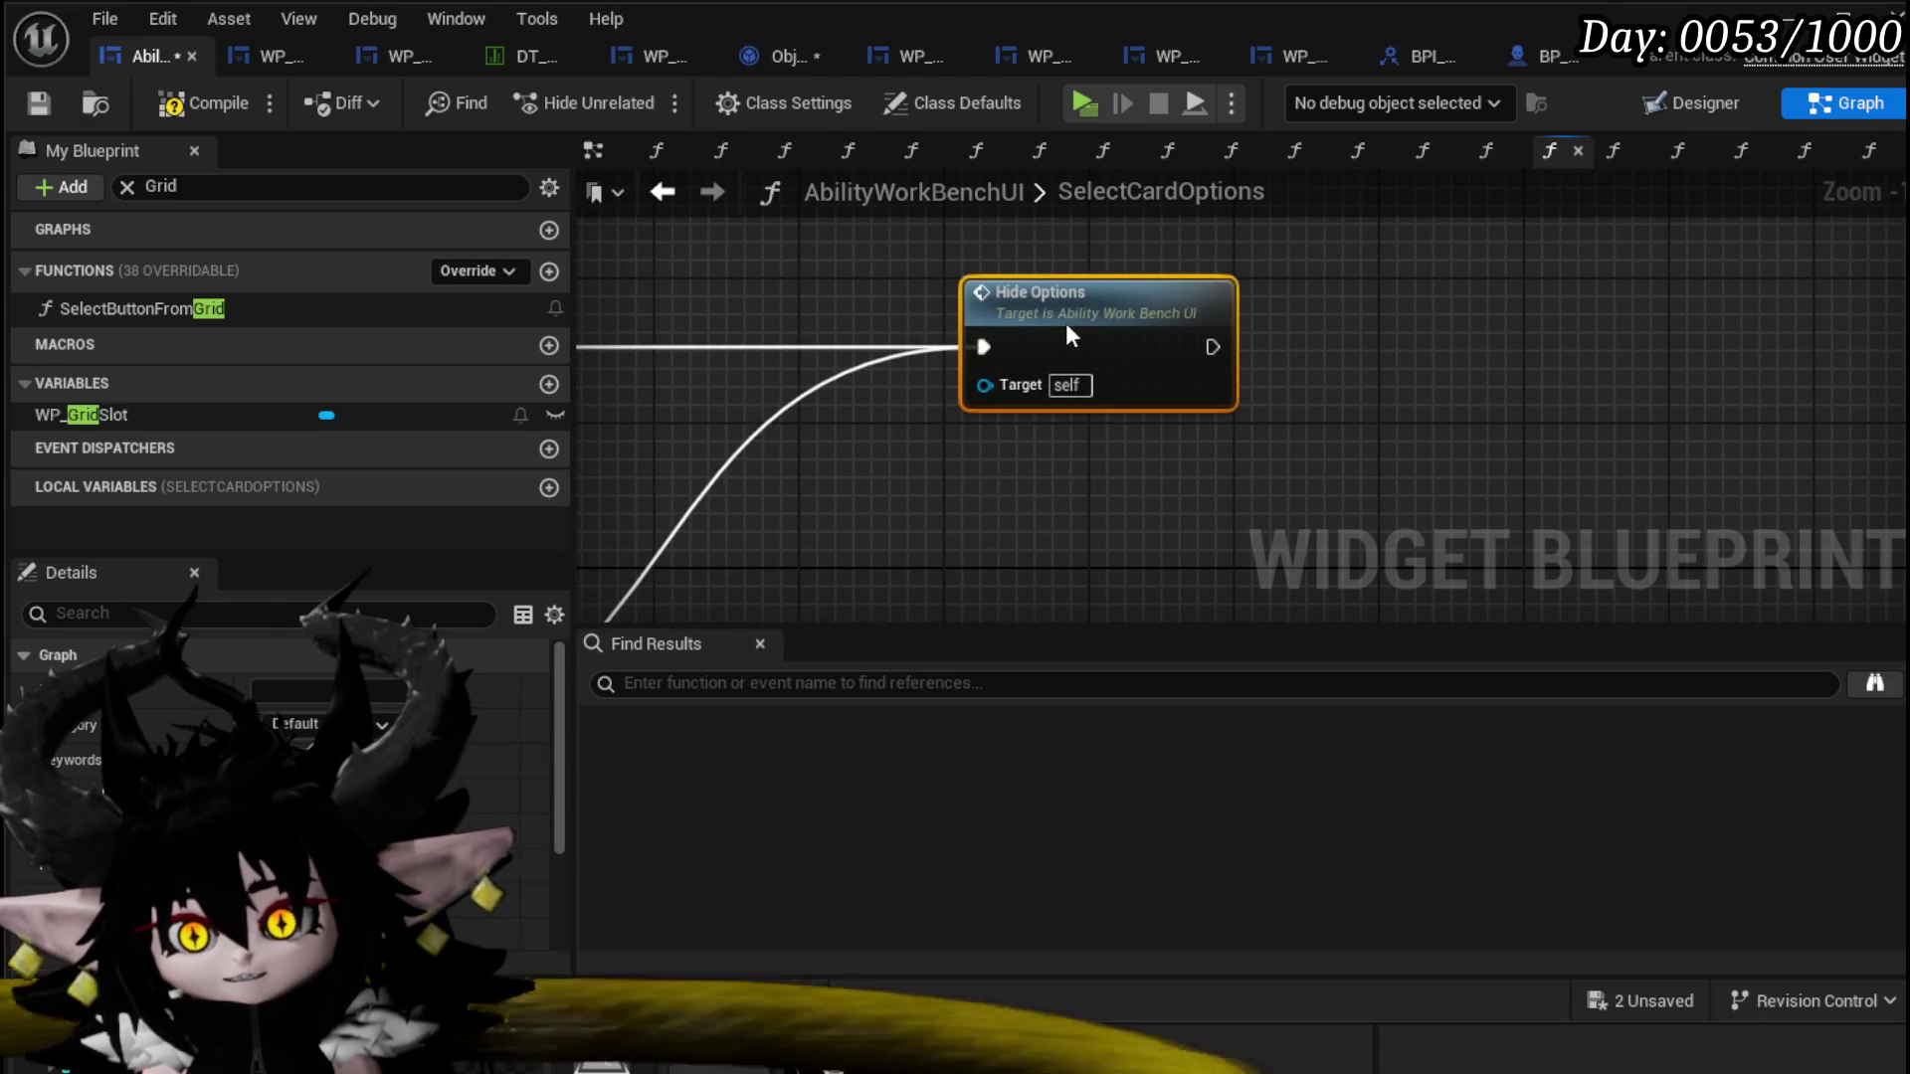
scroll(1289, 421, down, 2)
click(1403, 312)
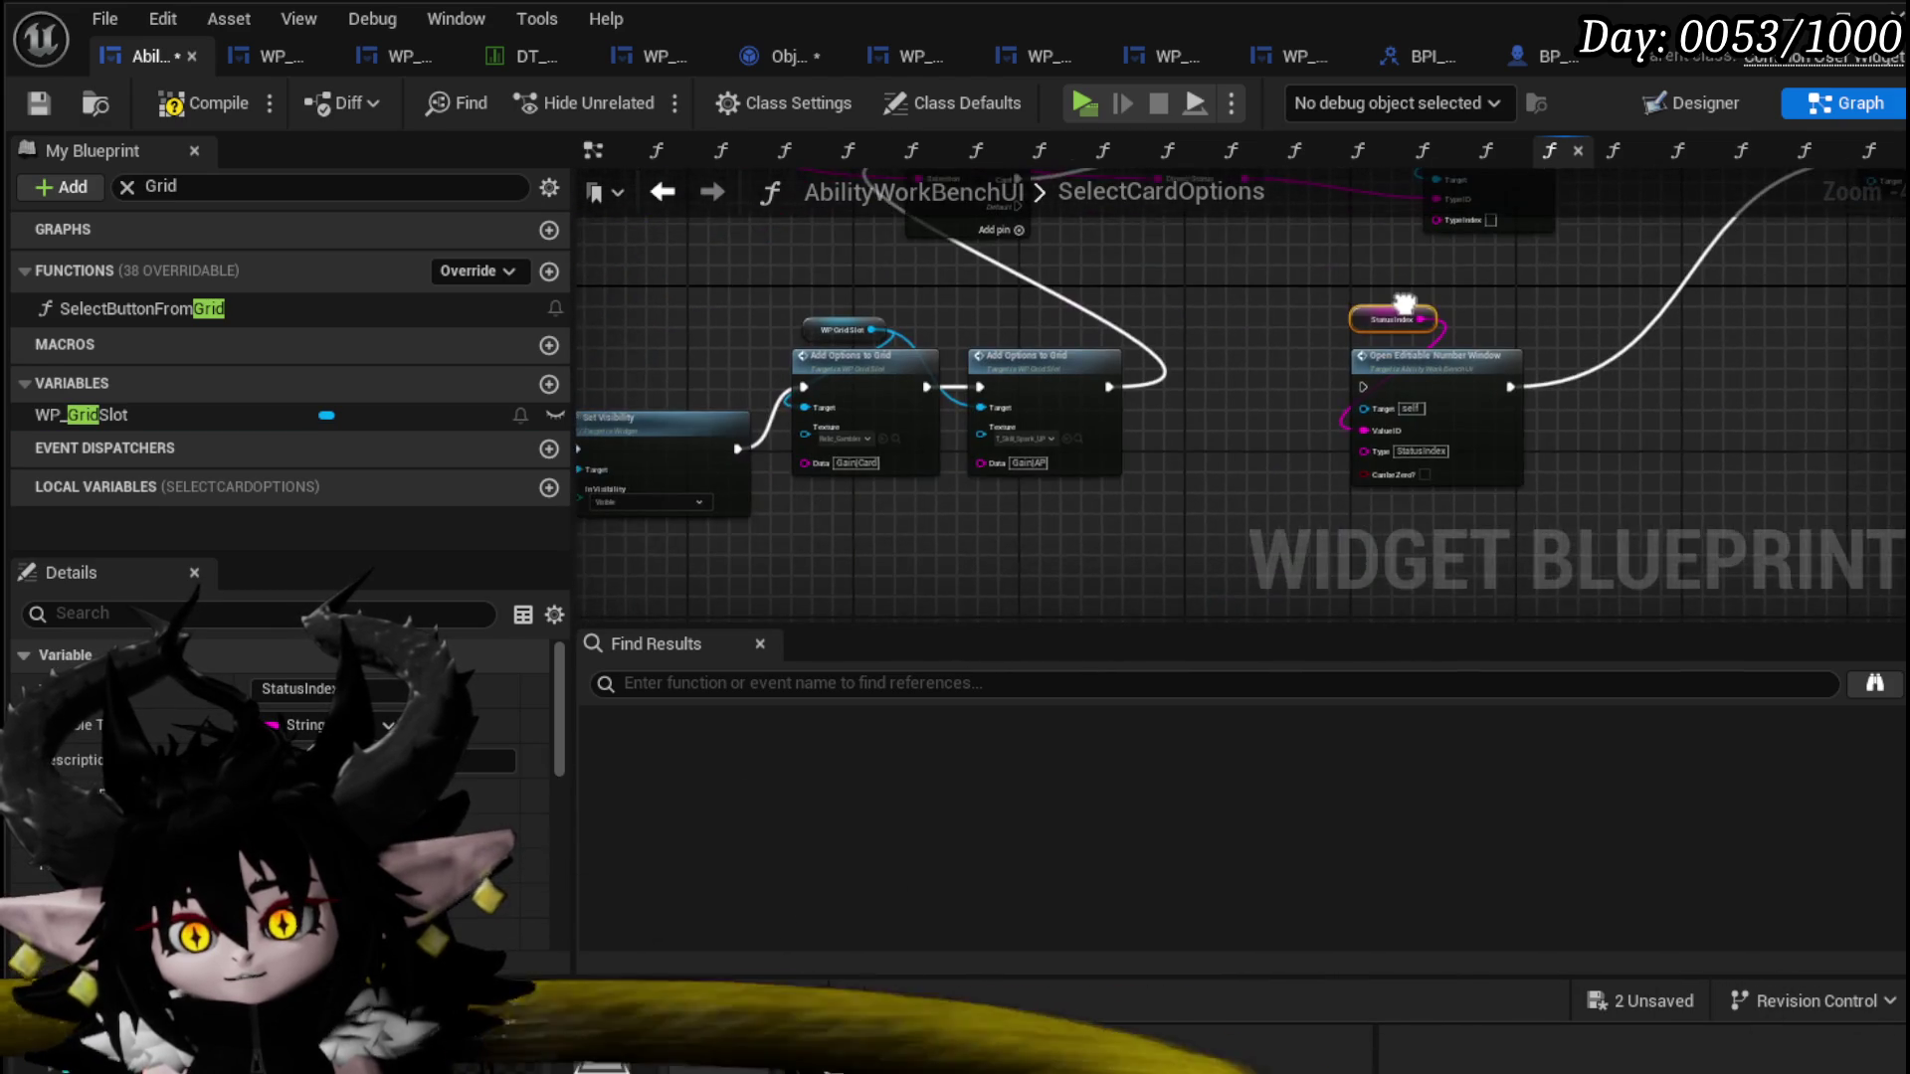
drag(1402, 303, 1382, 333)
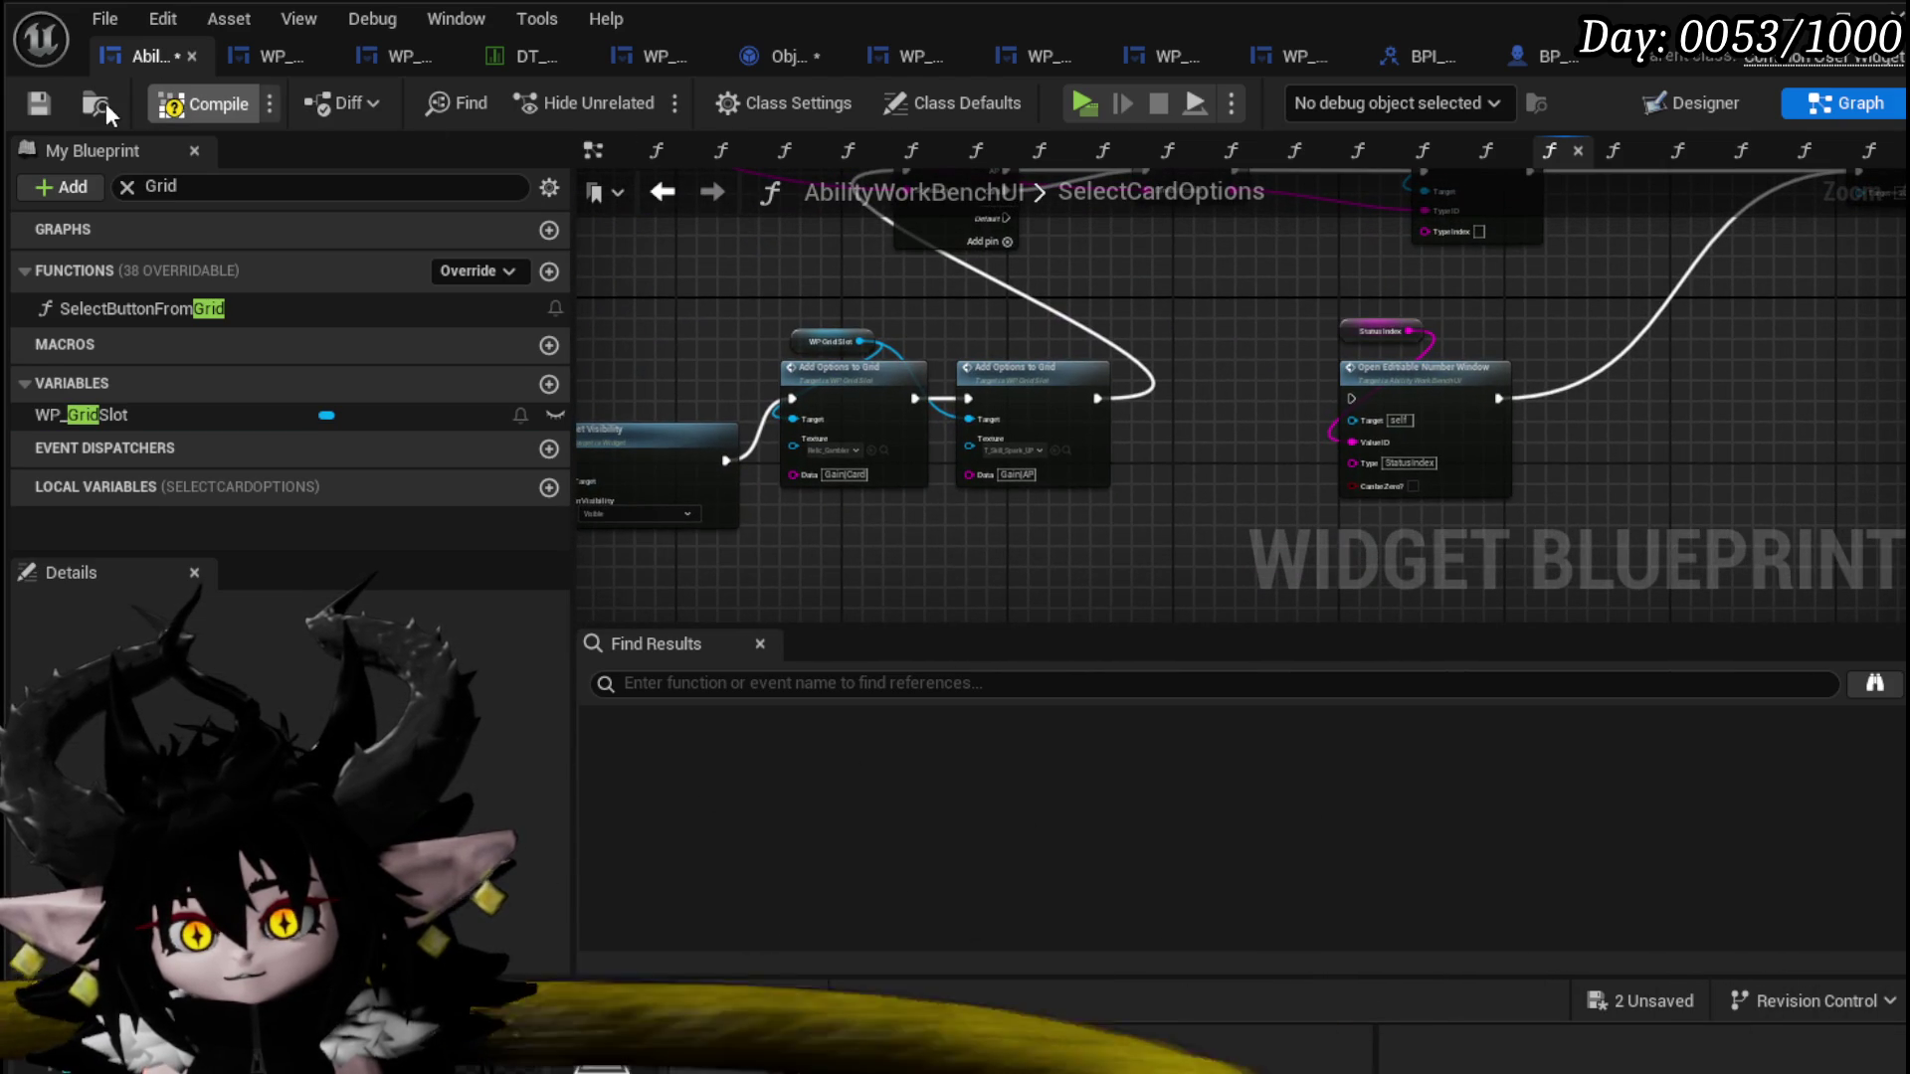
click(50, 105)
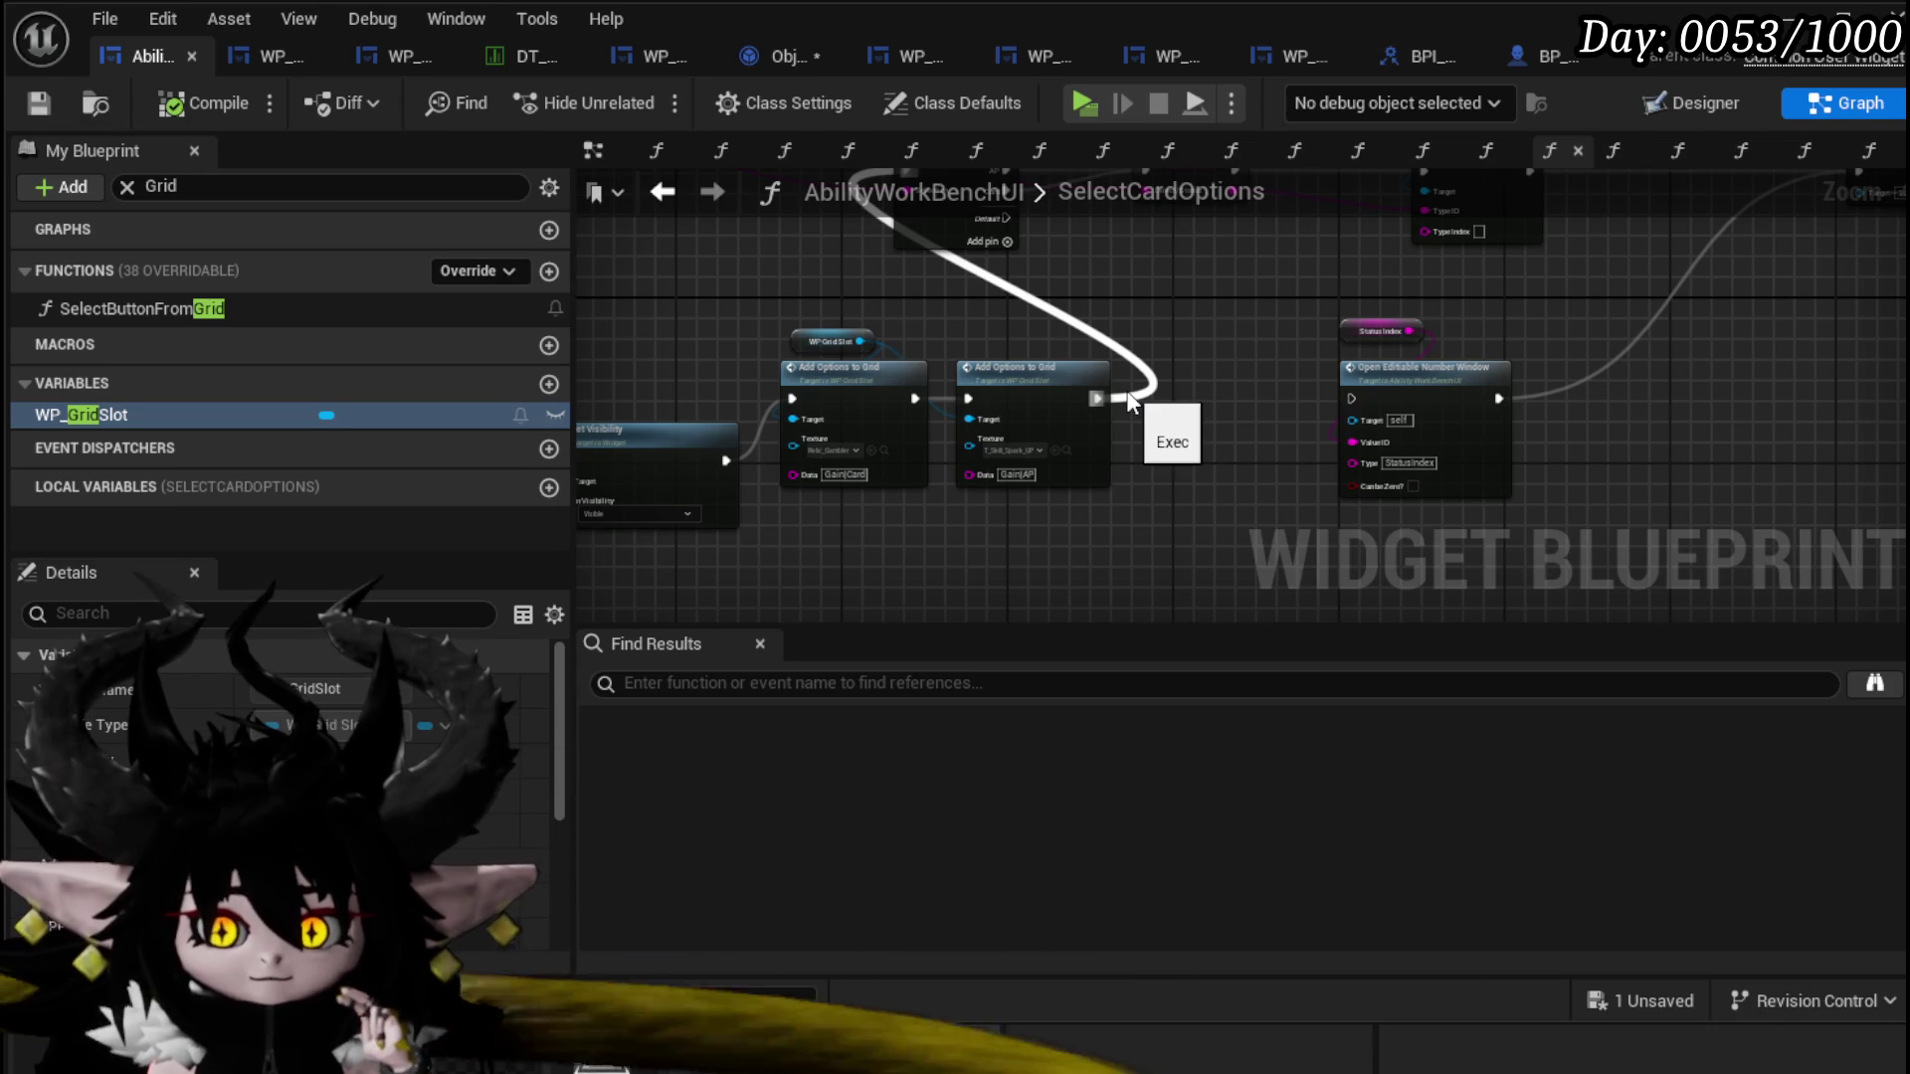
click(38, 102)
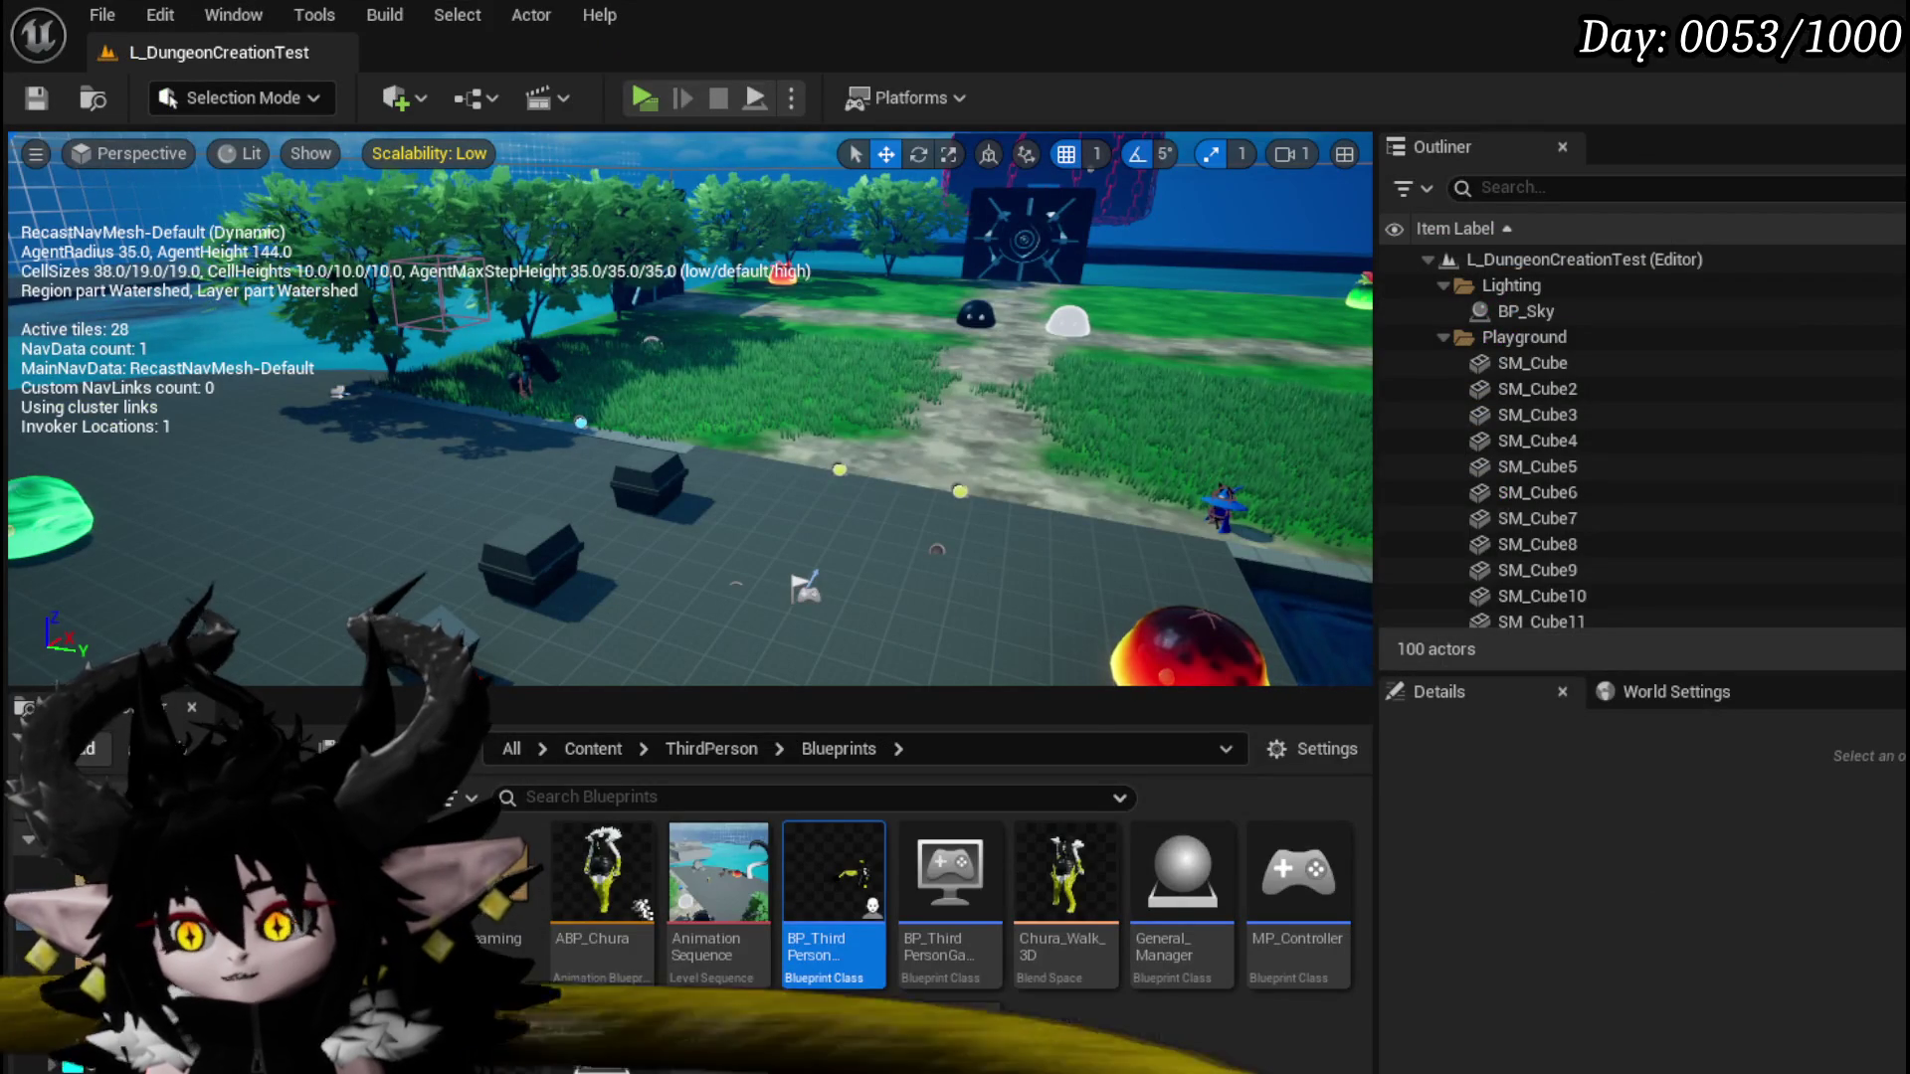
Step: Save all assets including Object_Ability and start a play-in-editor session
key(ctrl+shift+s)
click(1463, 970)
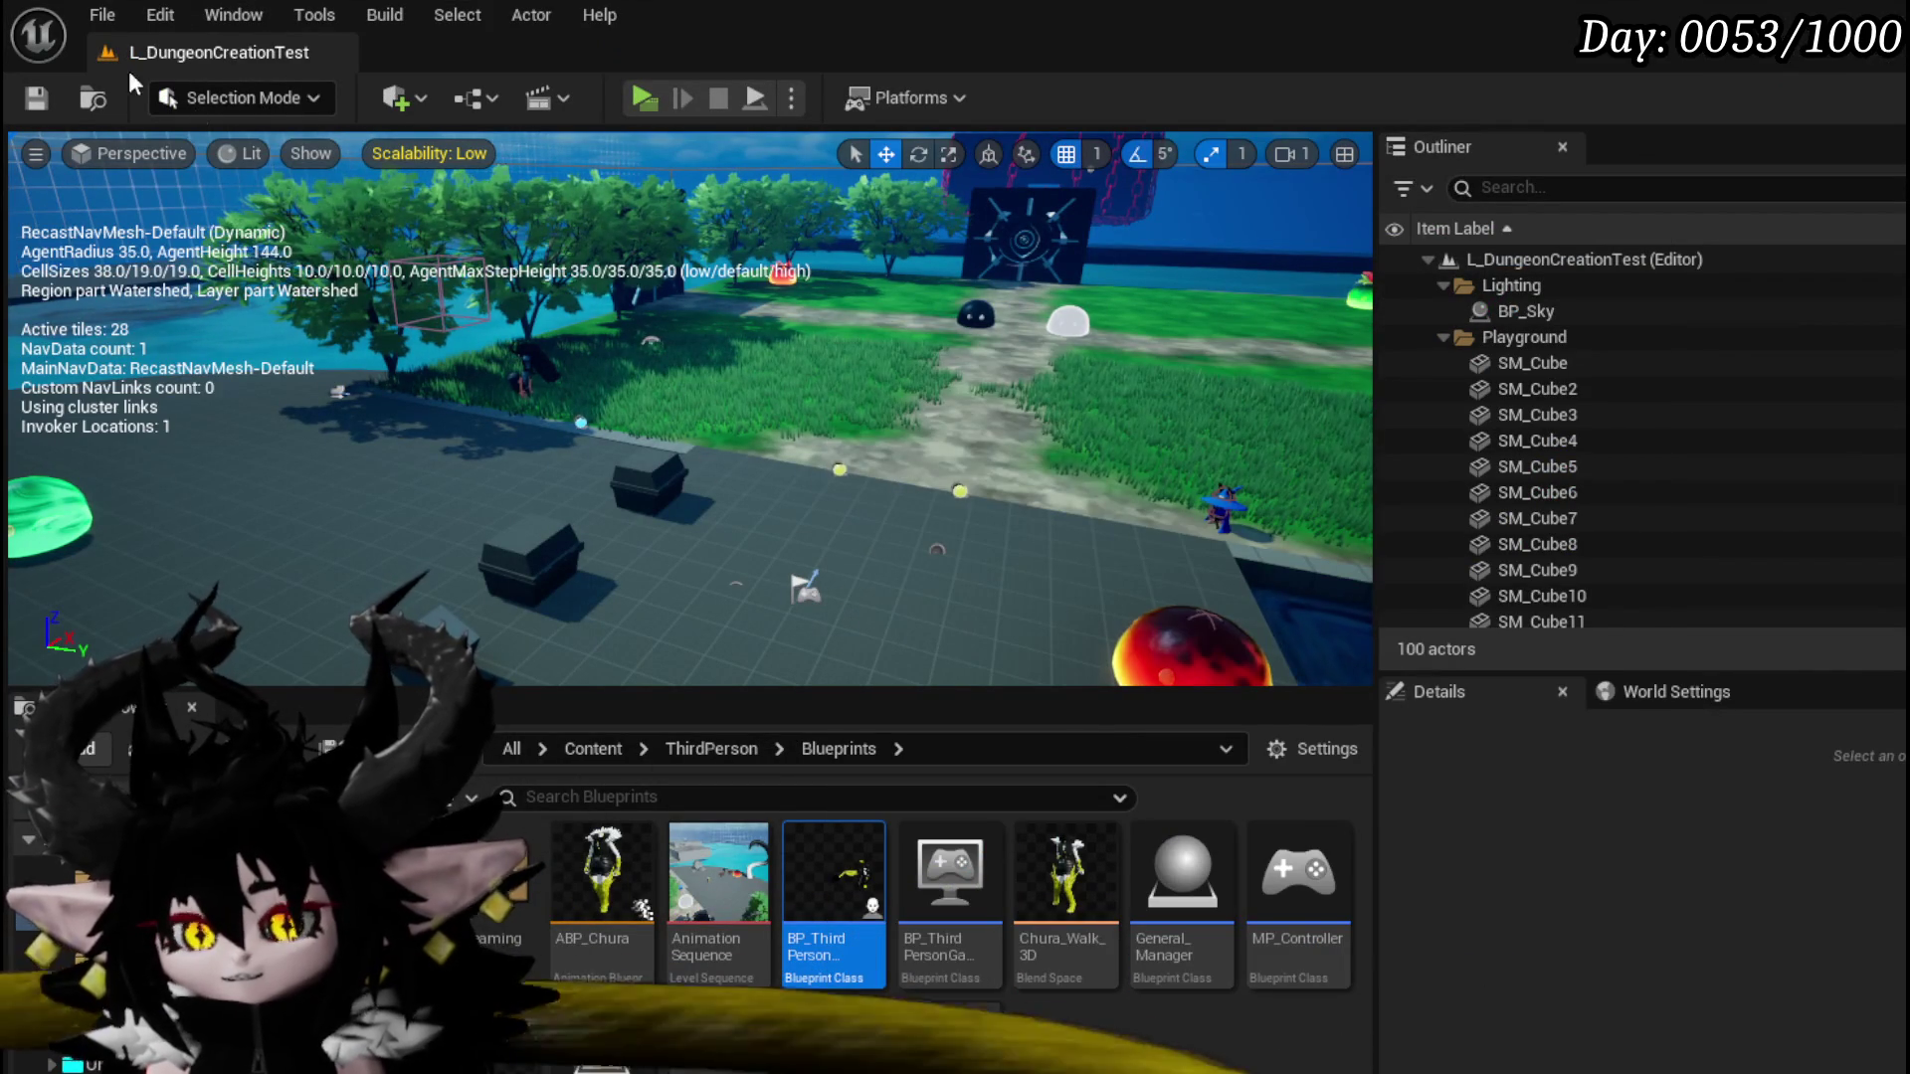
click(642, 97)
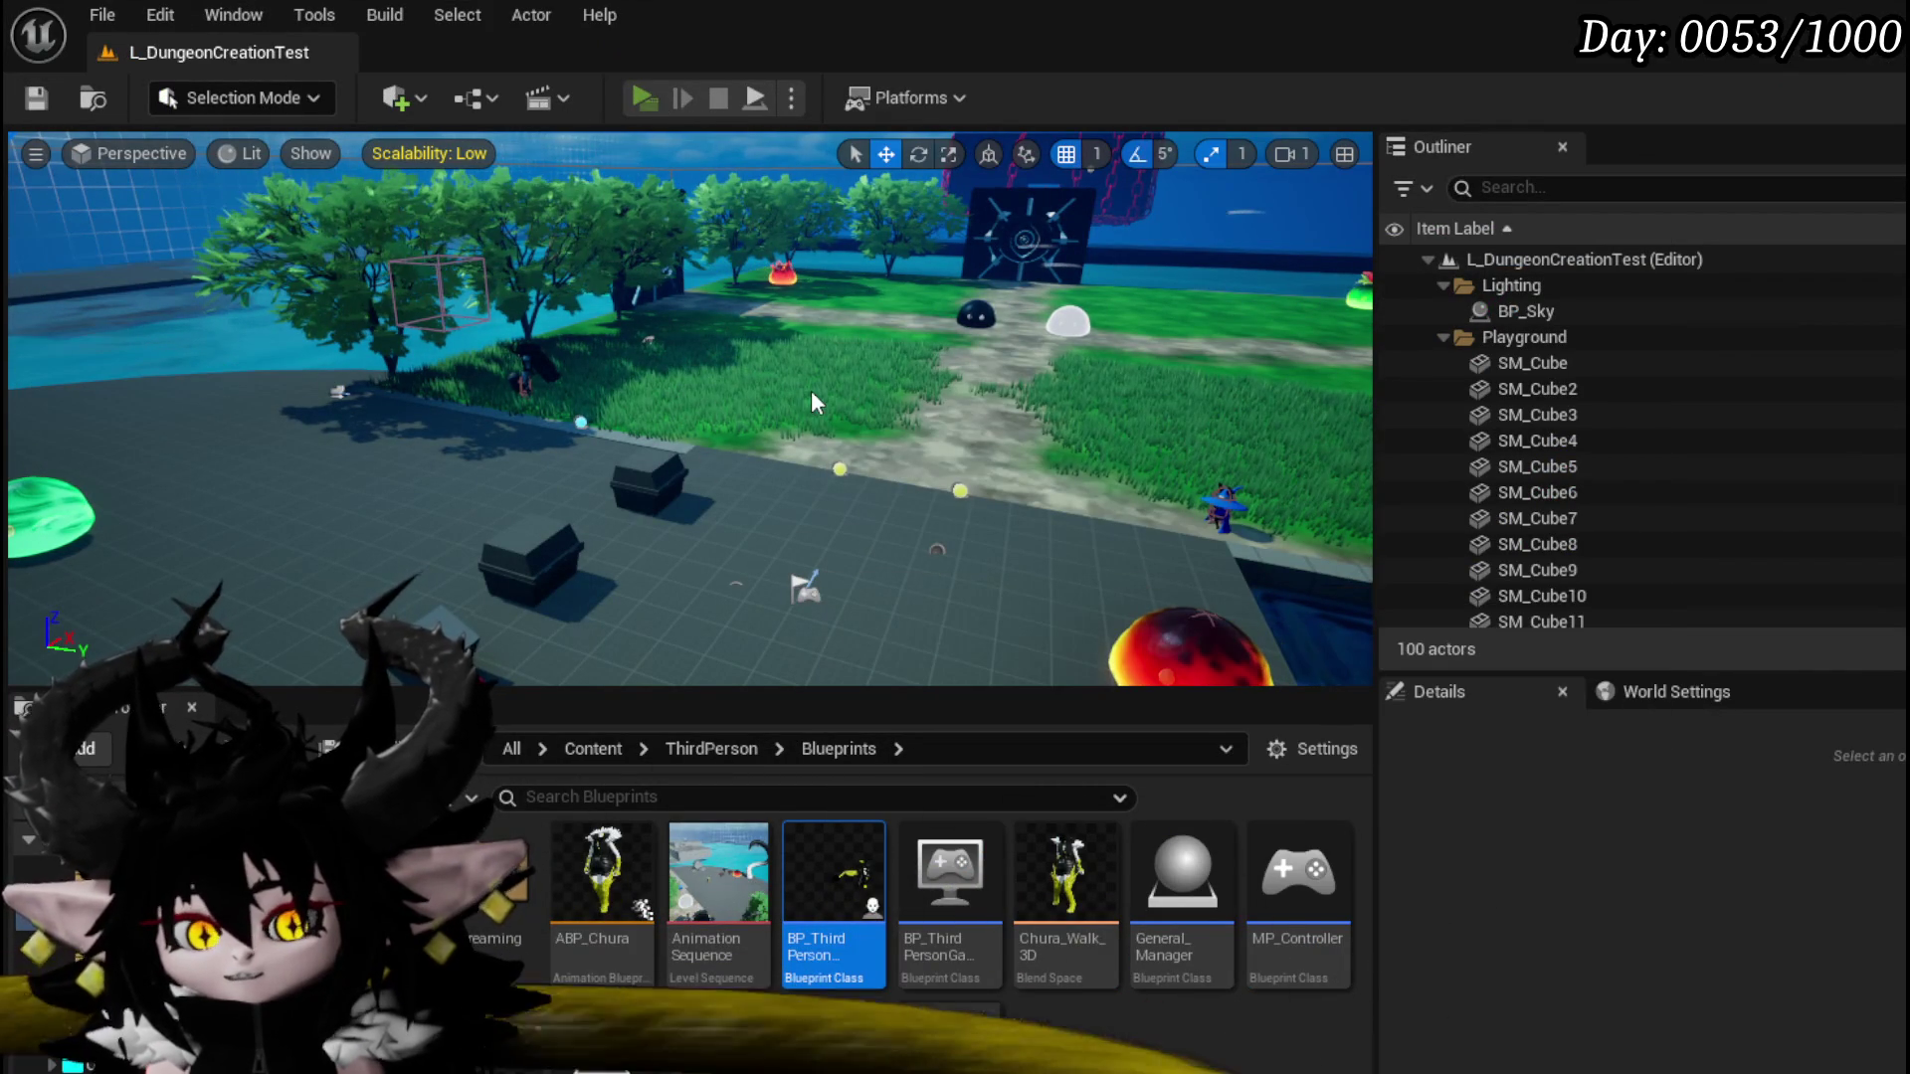
key(w)
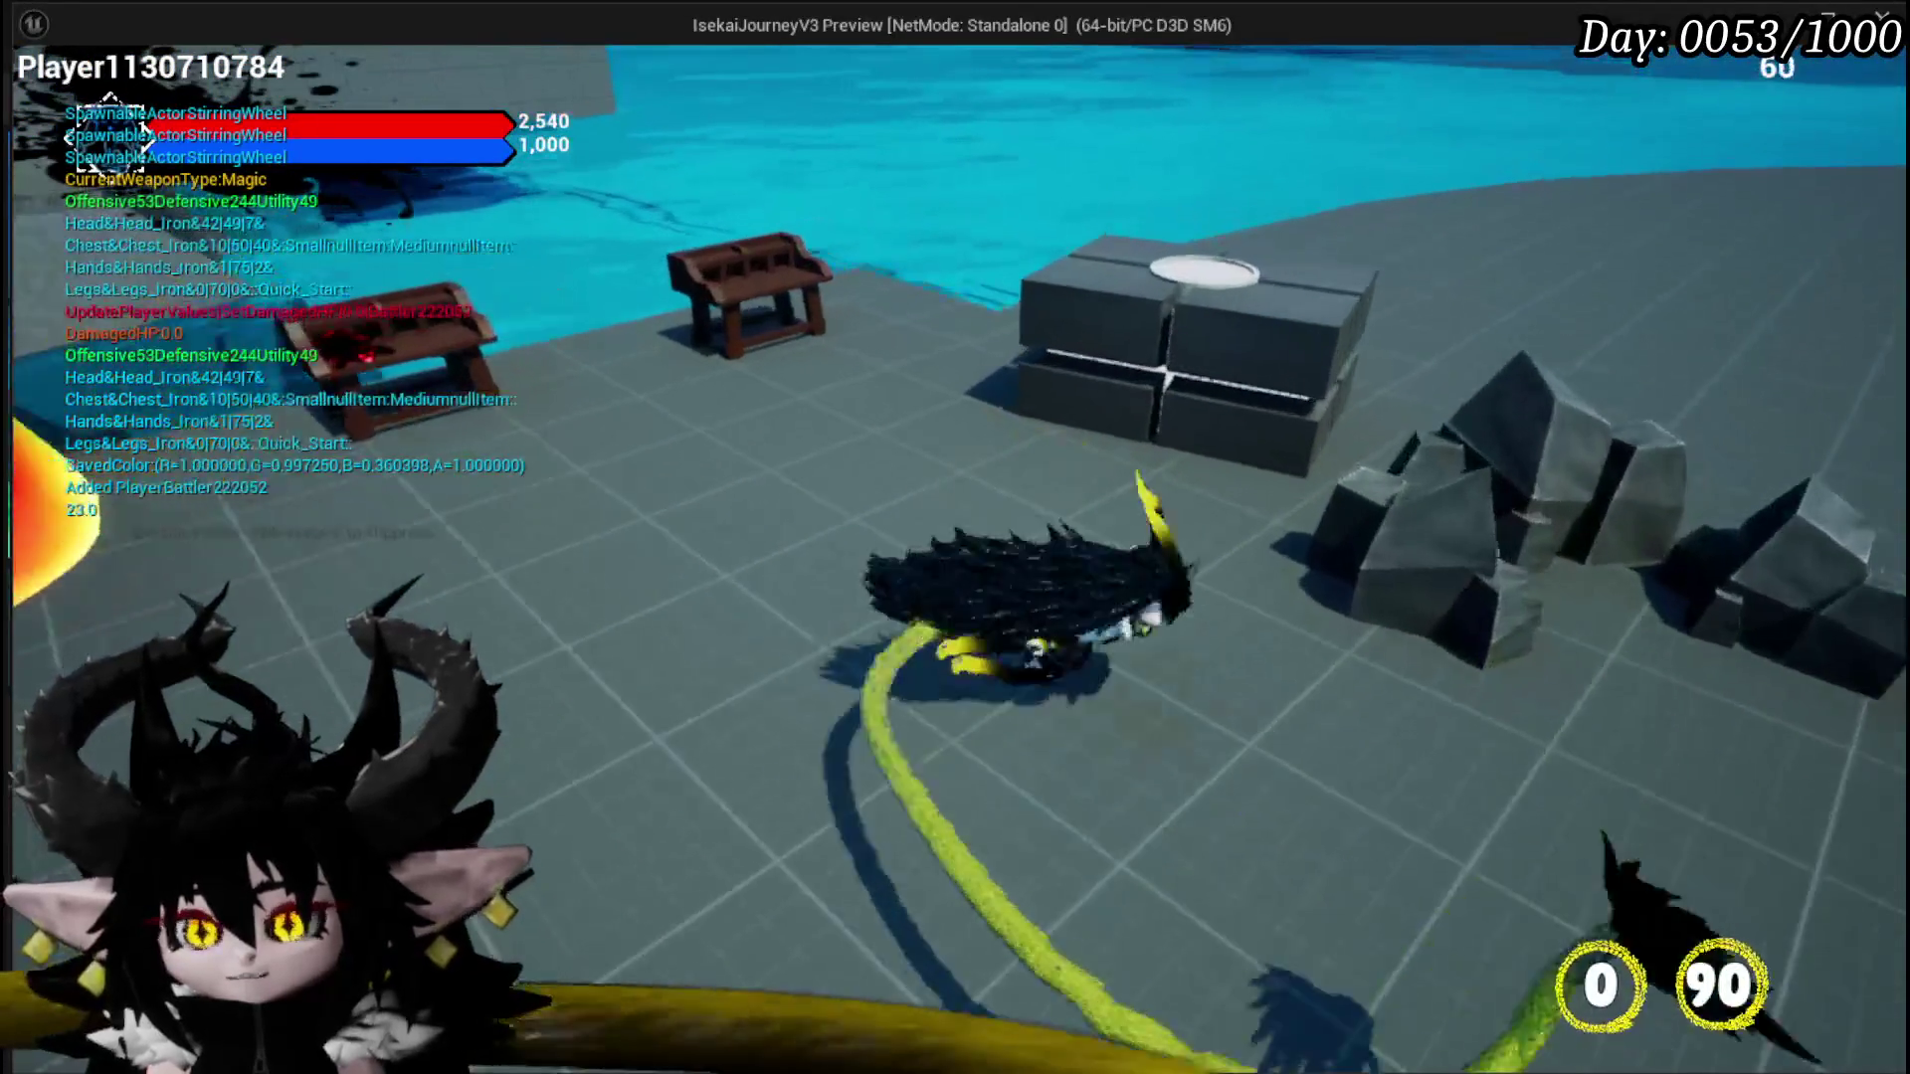
key(a)
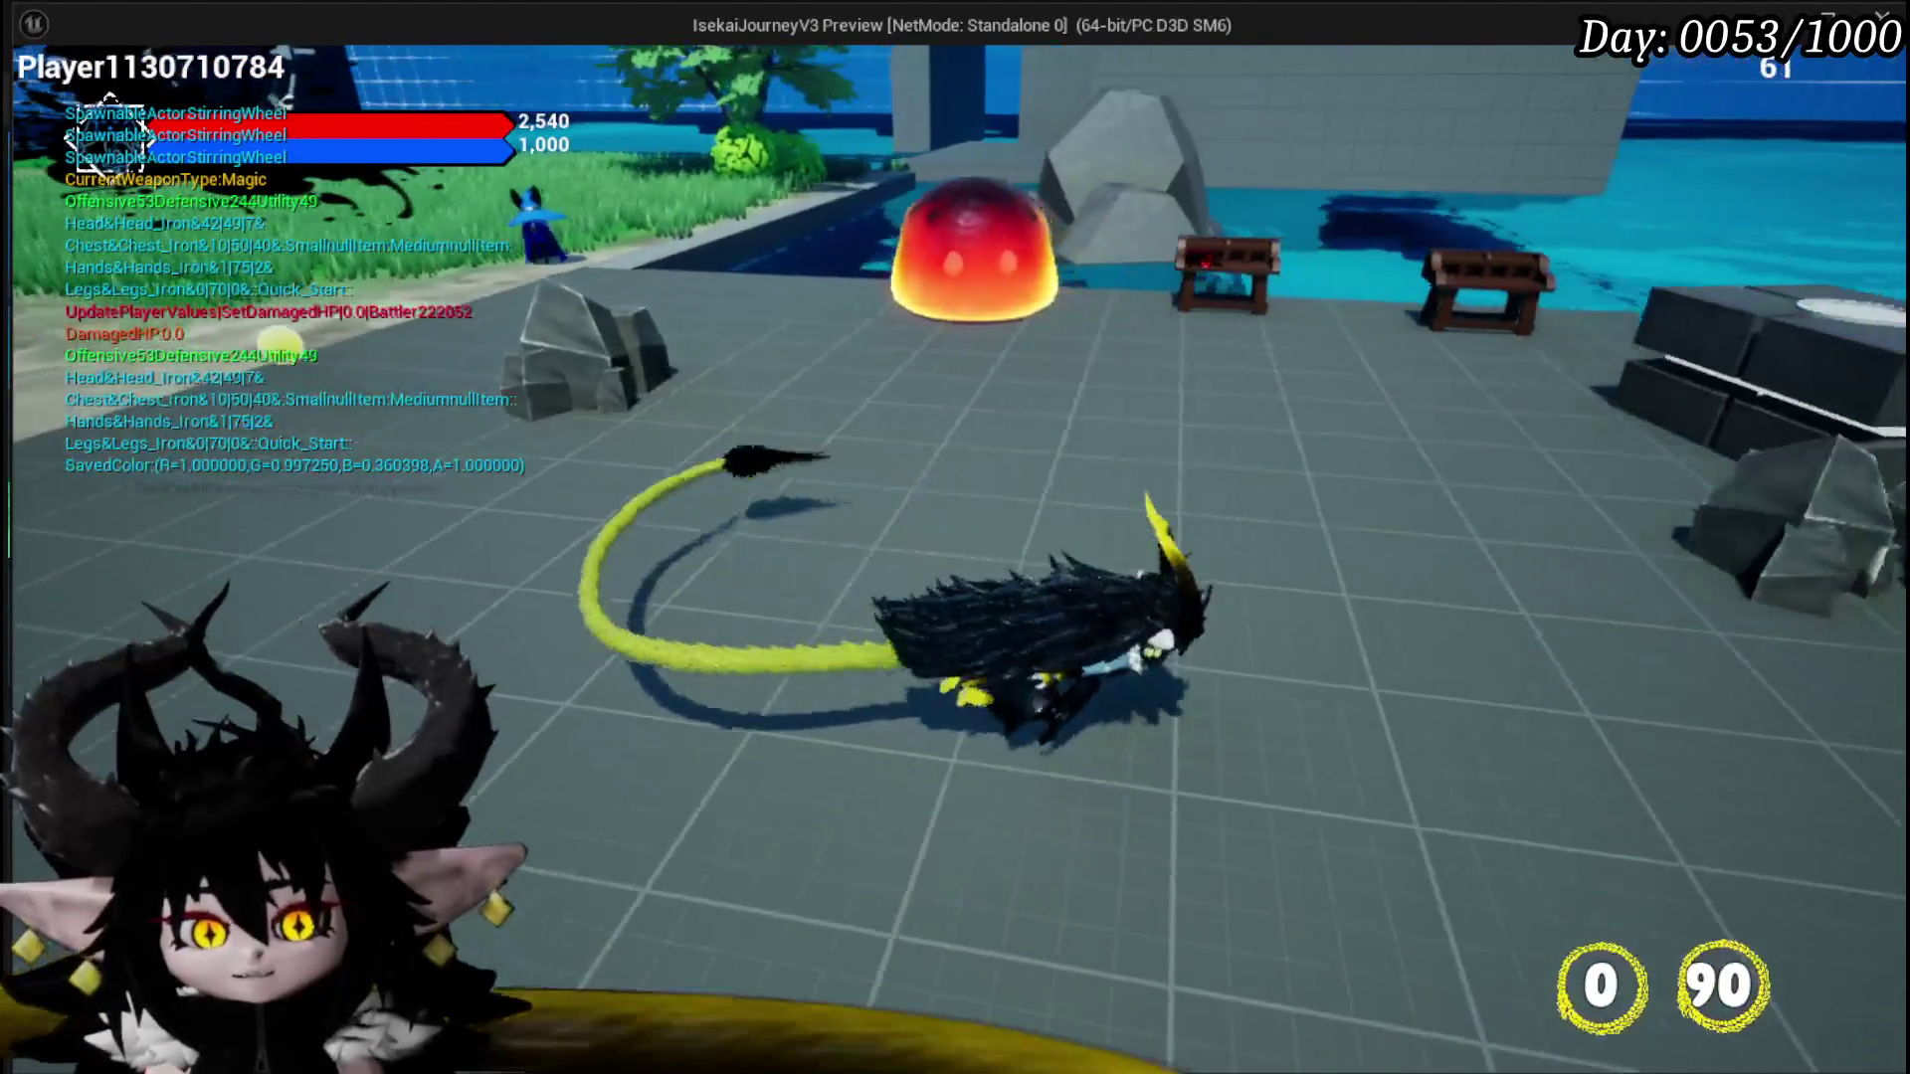
key(Tab)
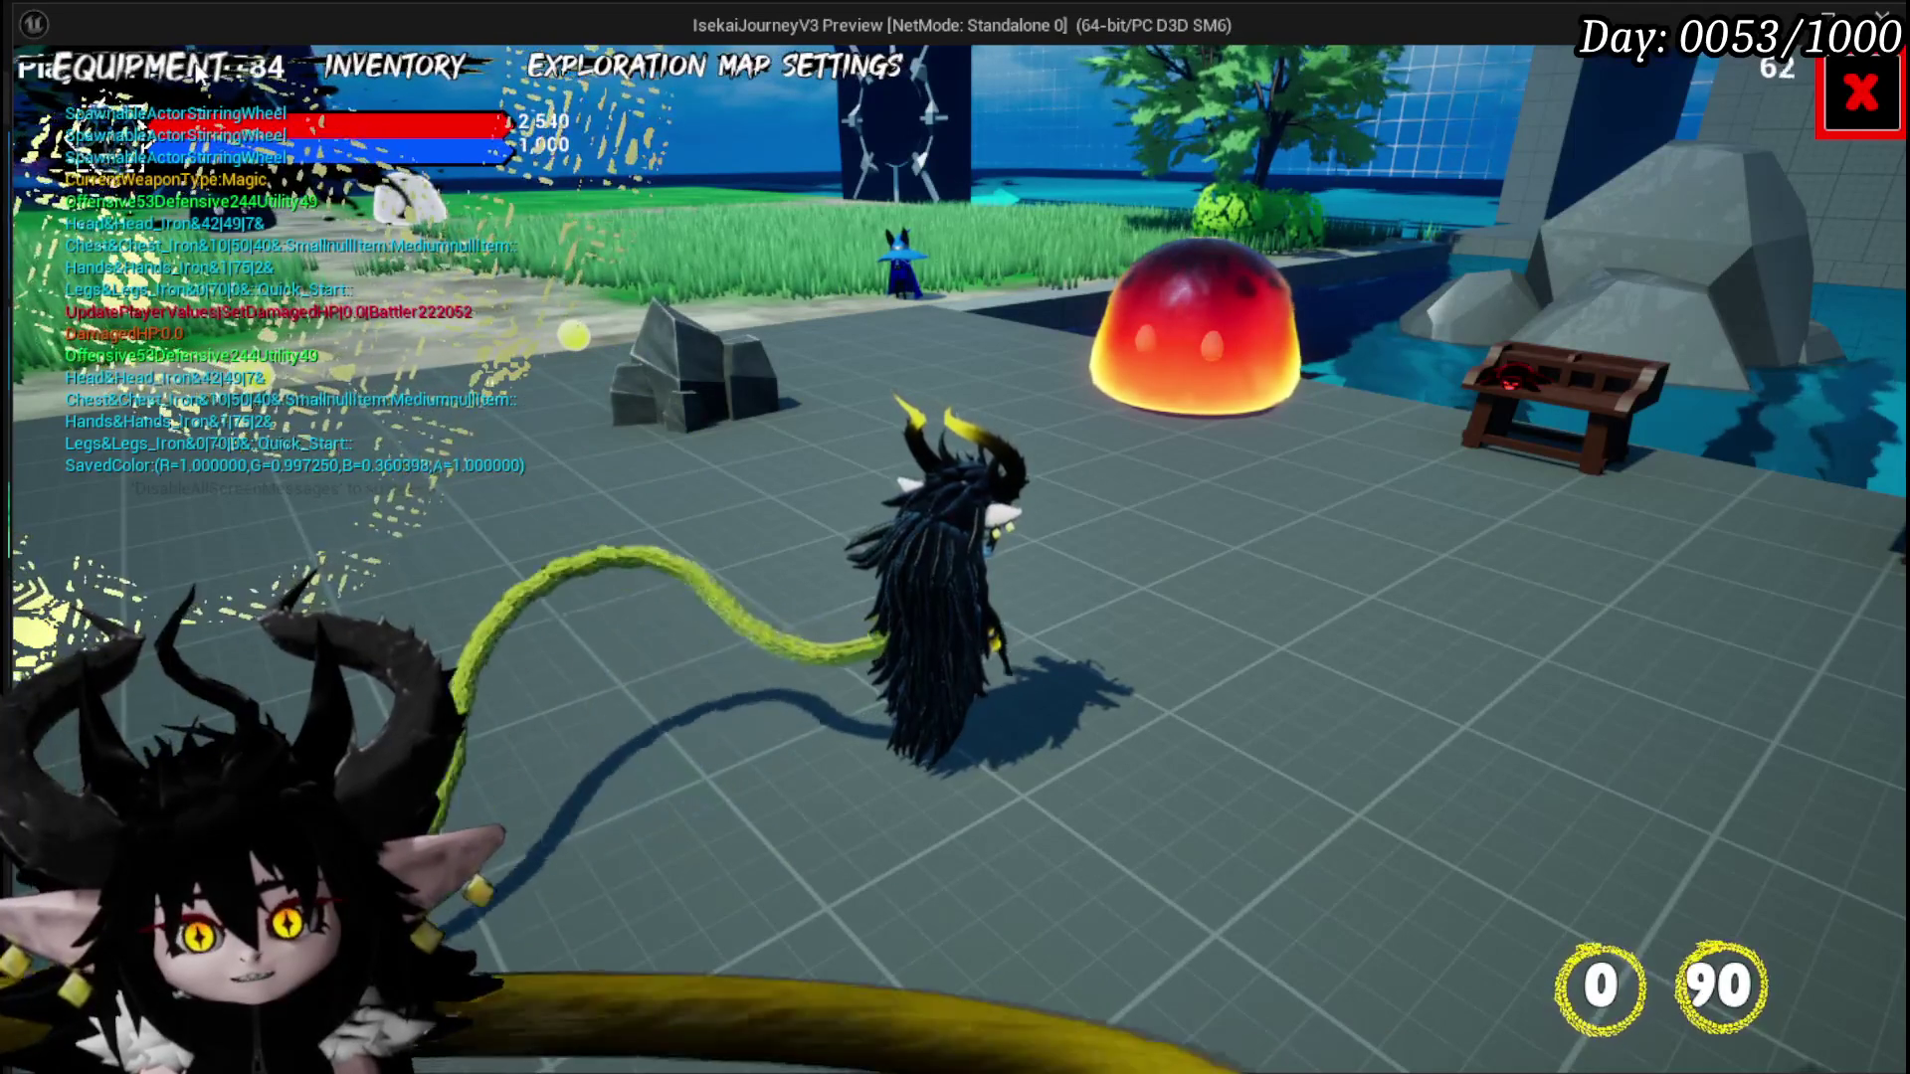
click(1860, 95)
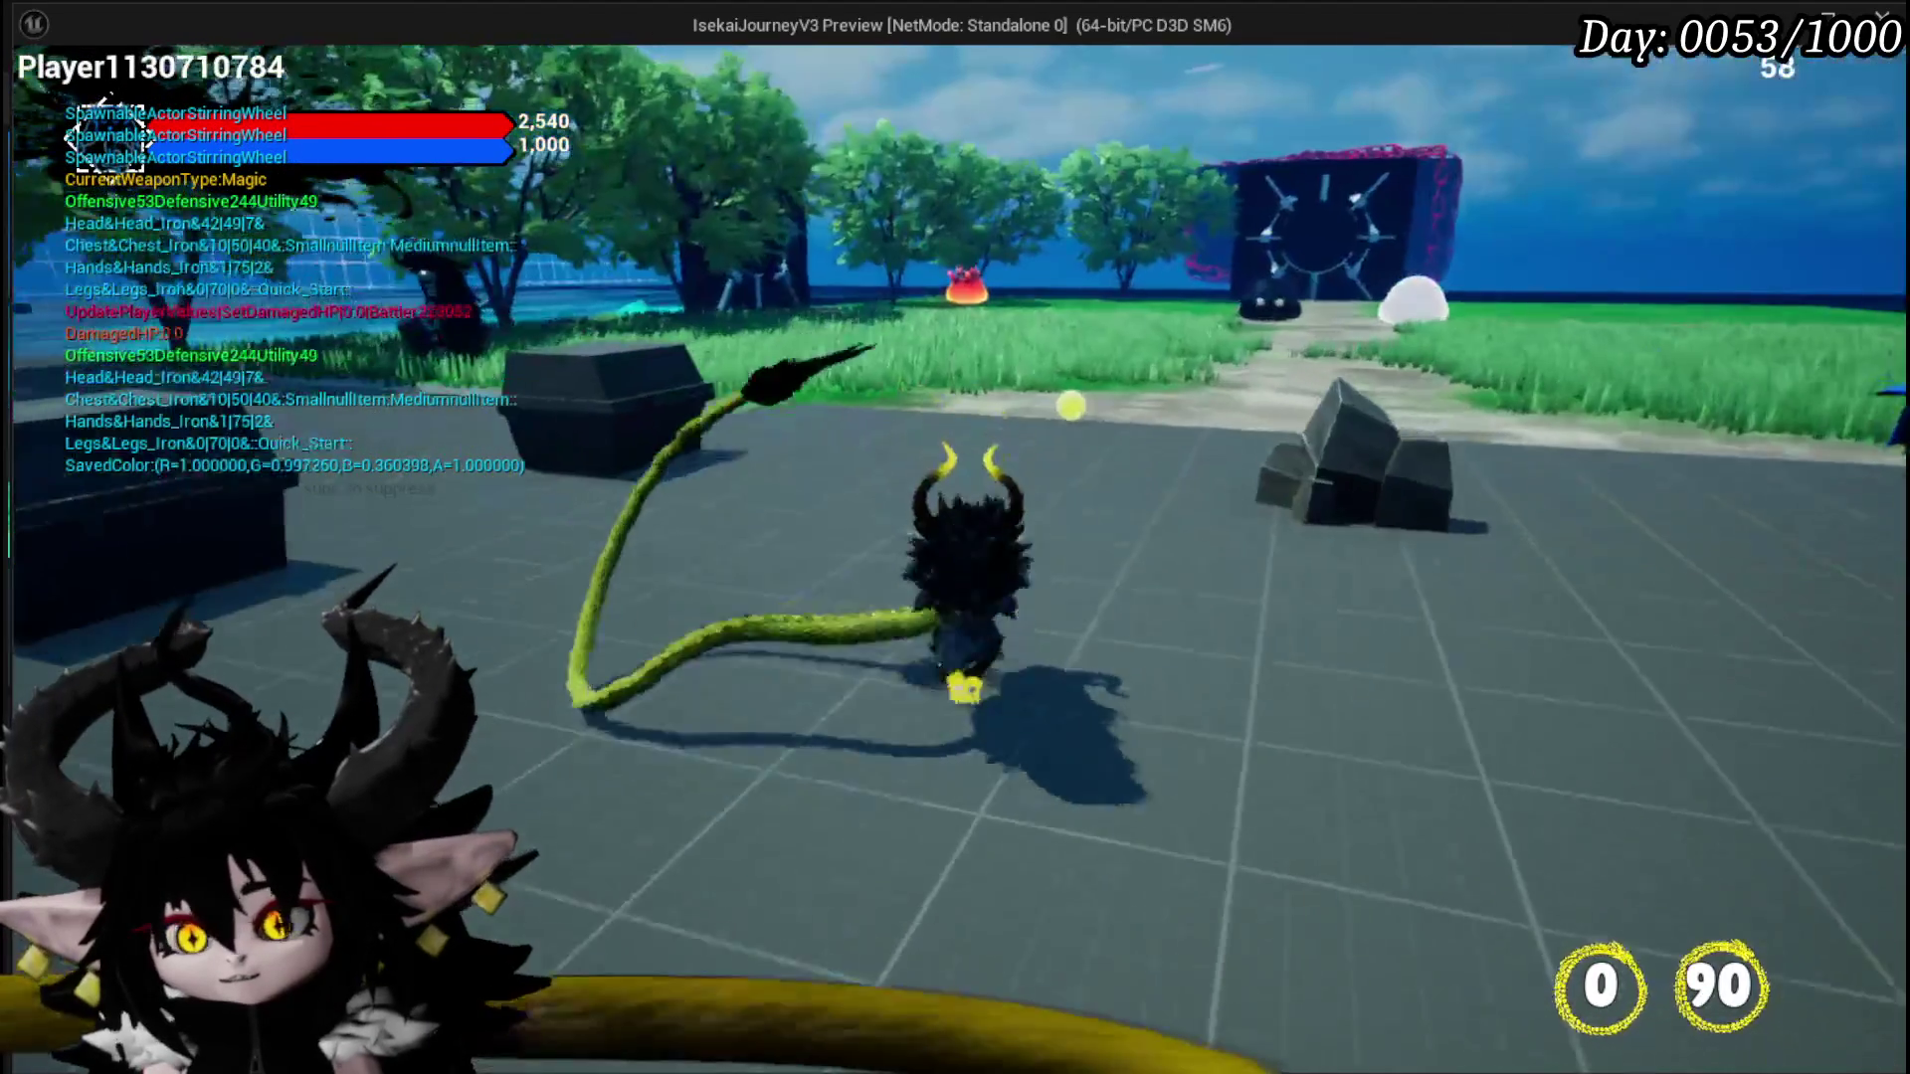
Step: Walk to the bench, open the Ability section and pick the Chura magic summon ability
key(w)
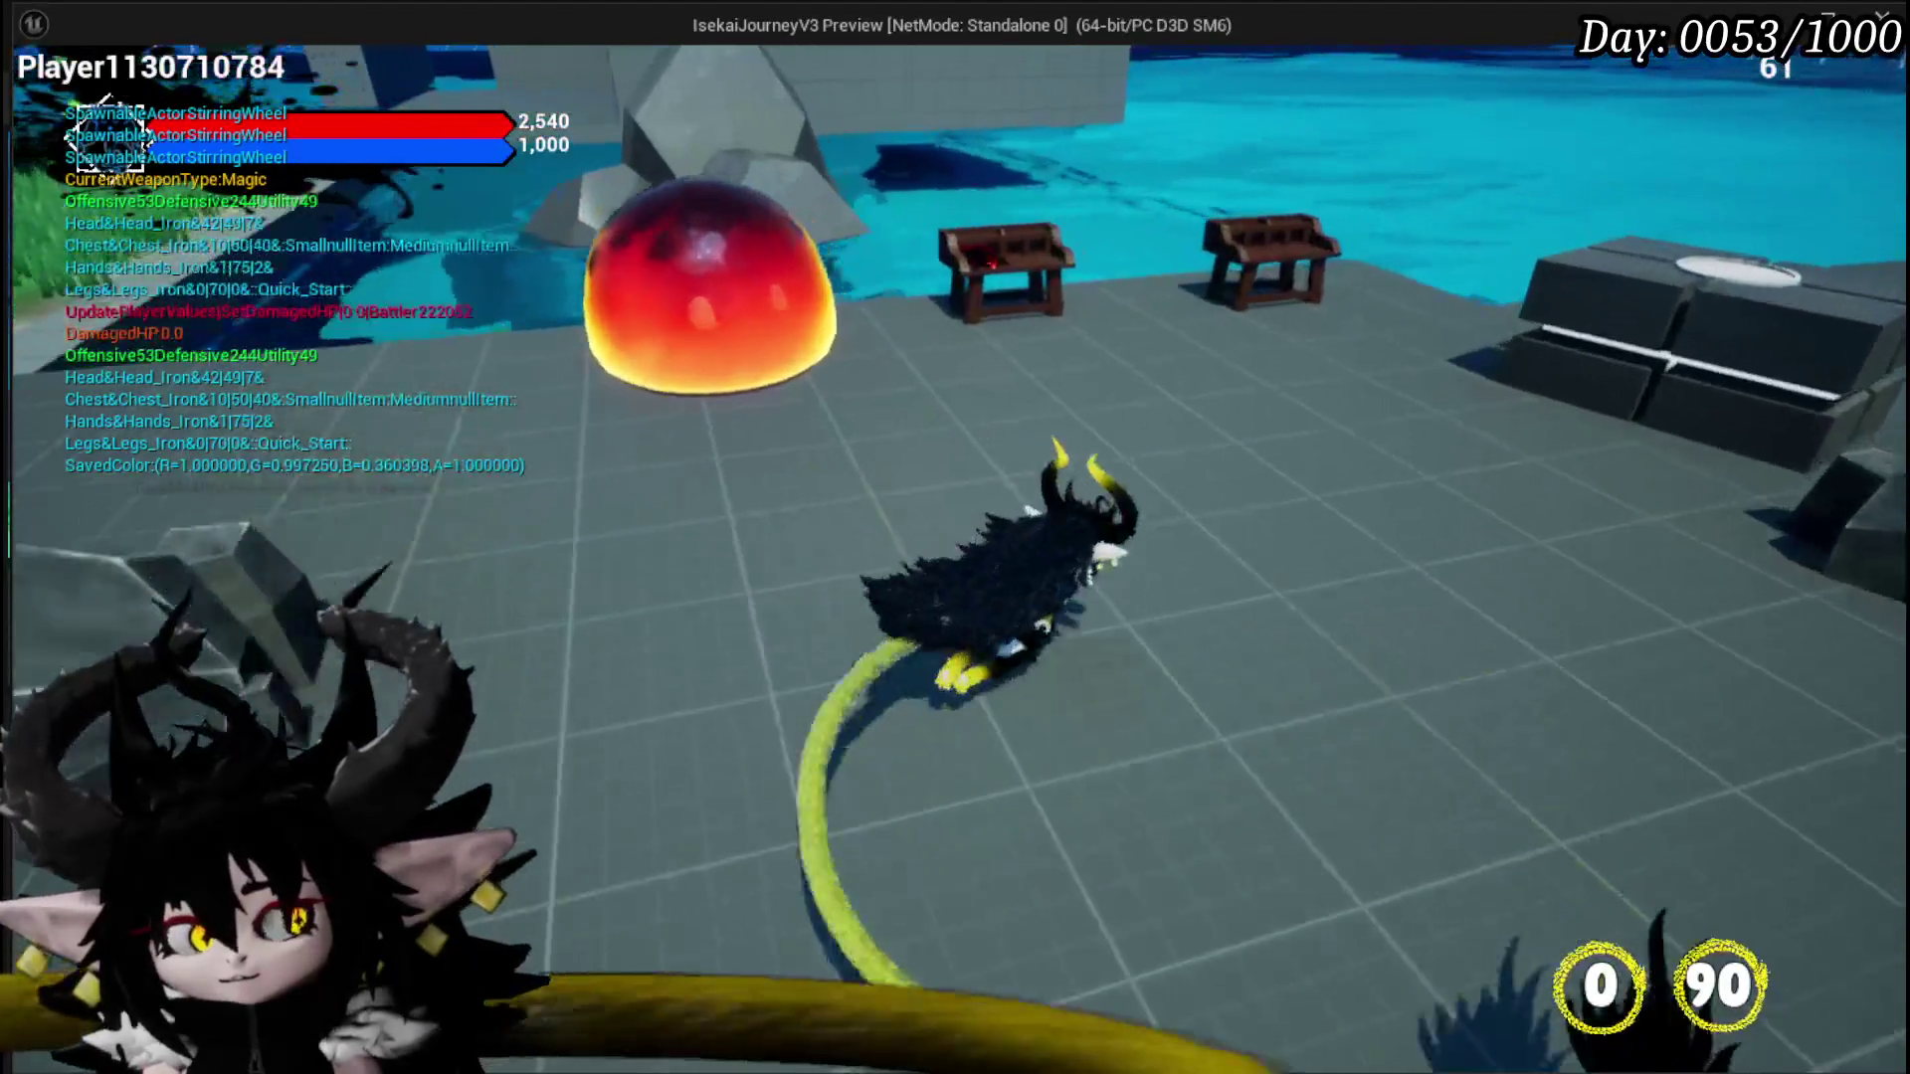
key(e)
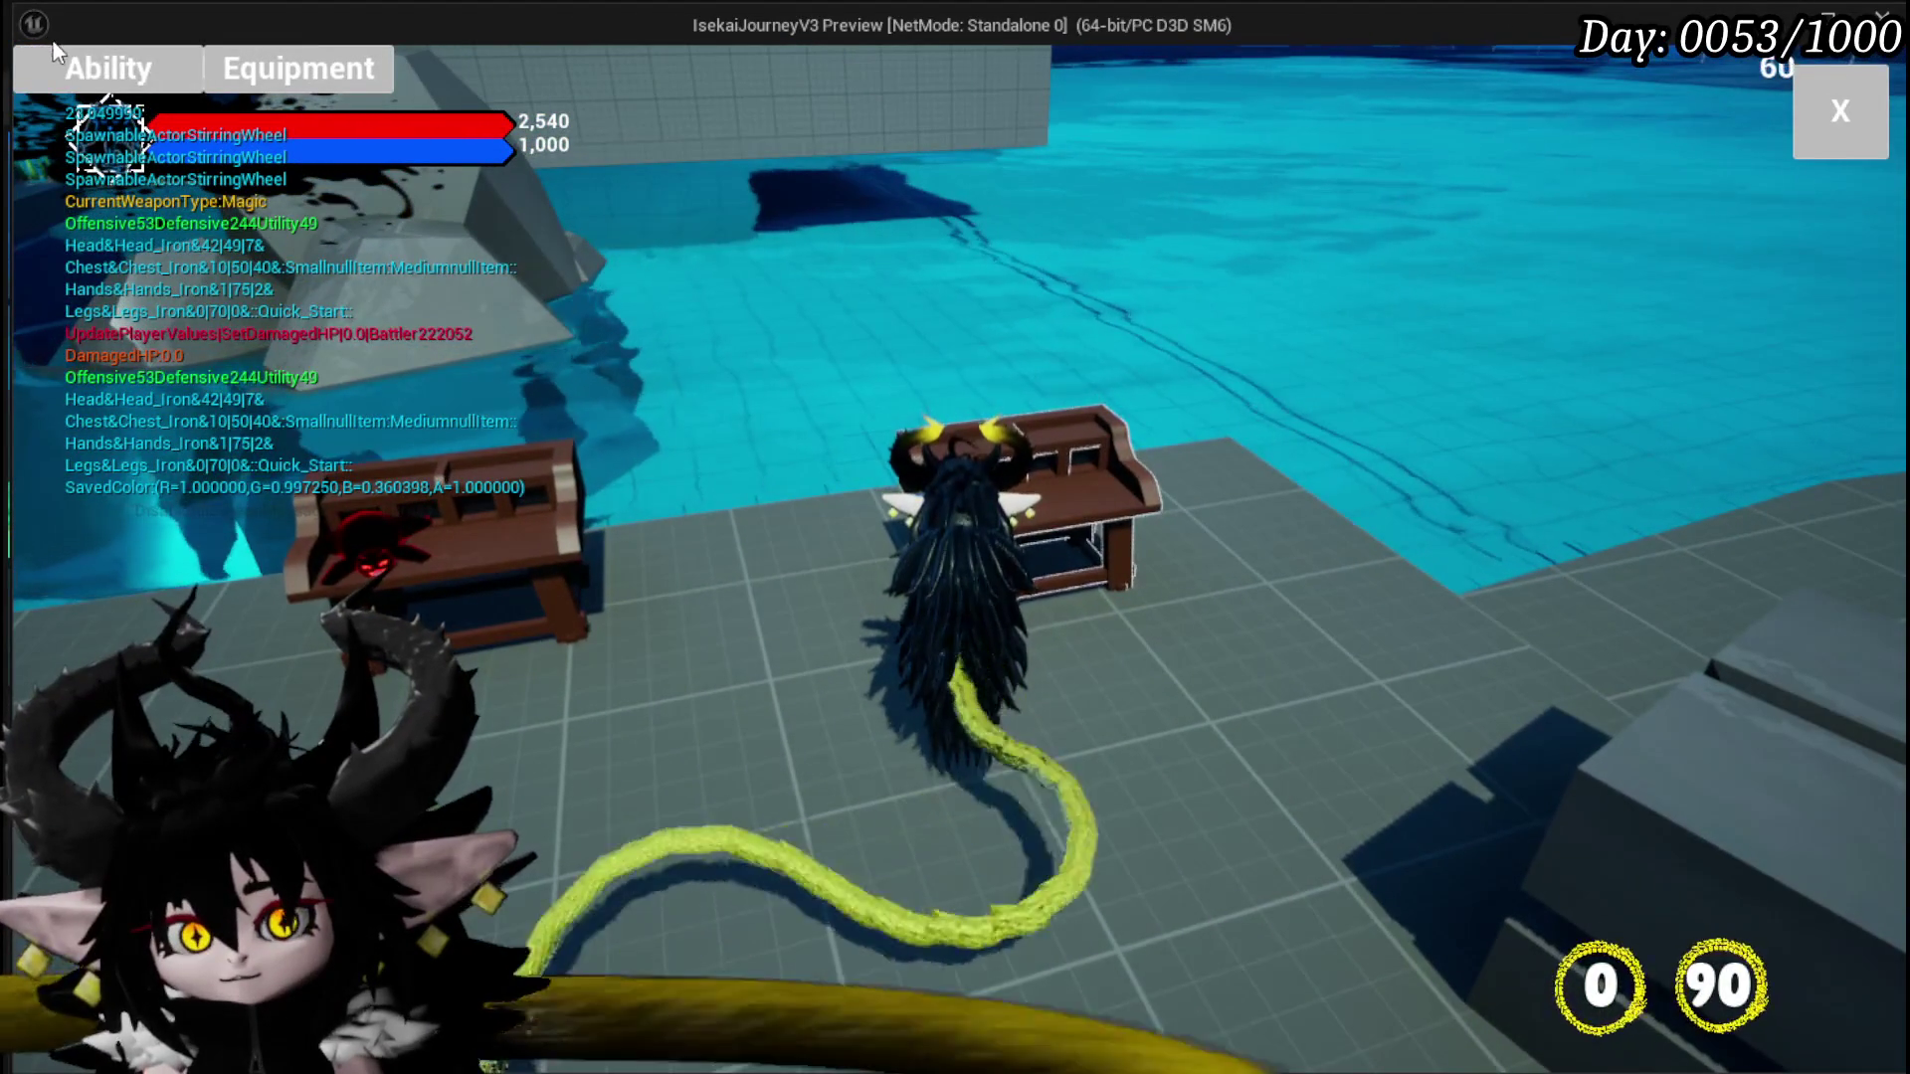
click(159, 70)
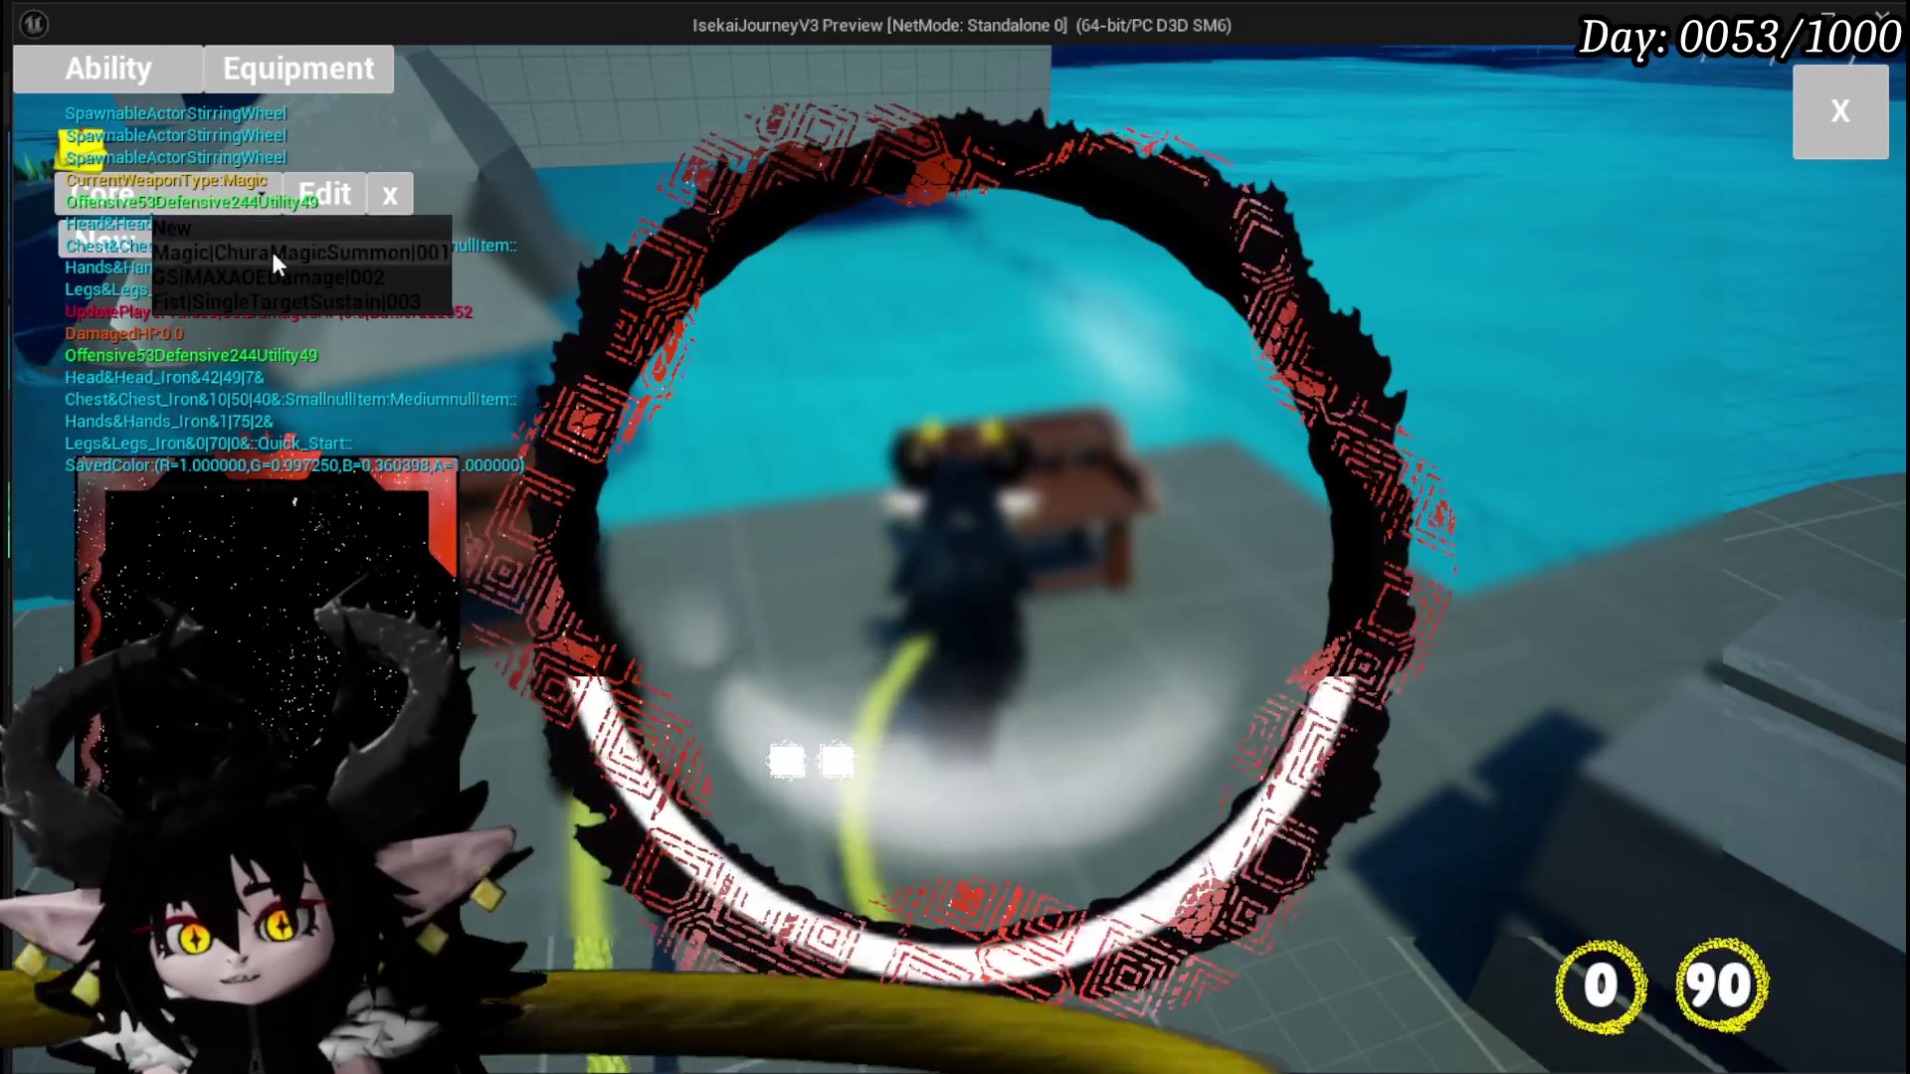
click(249, 251)
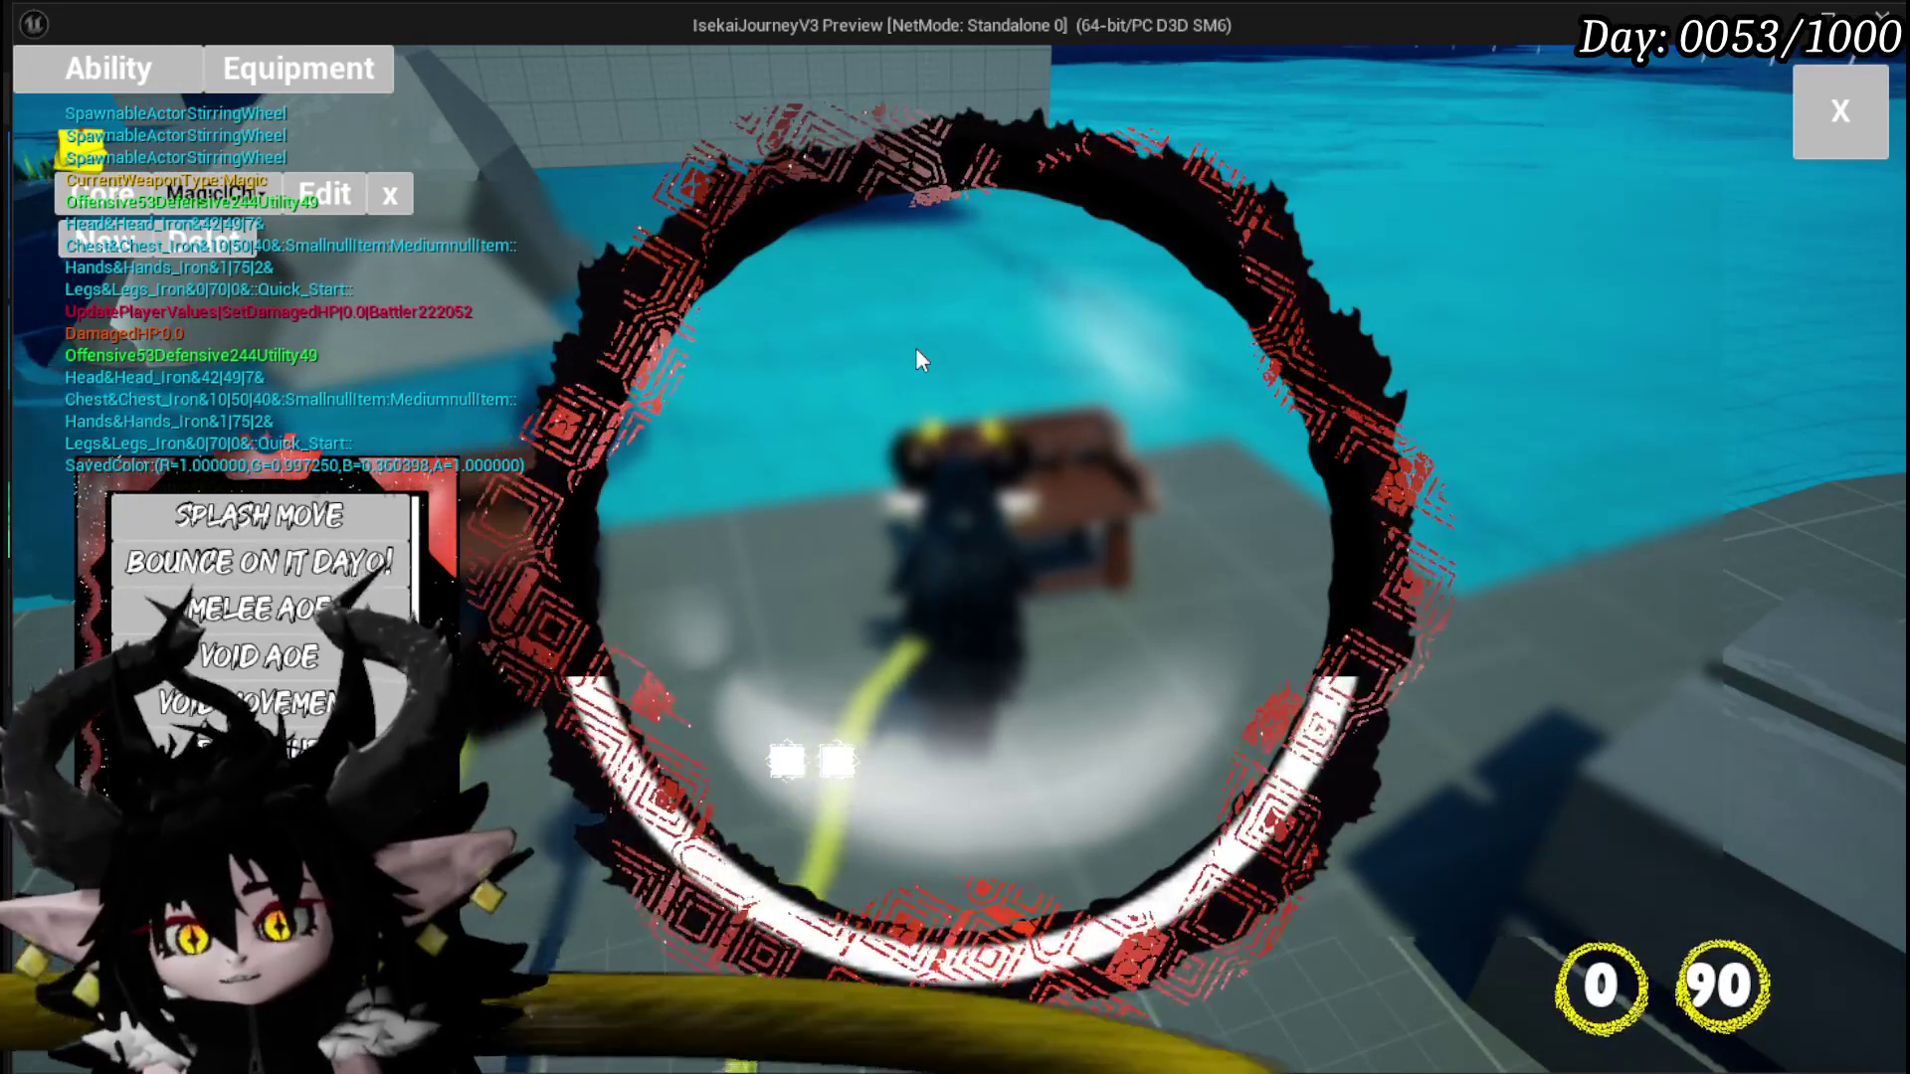
mouse_move(310, 516)
scroll(311, 597, down, 3)
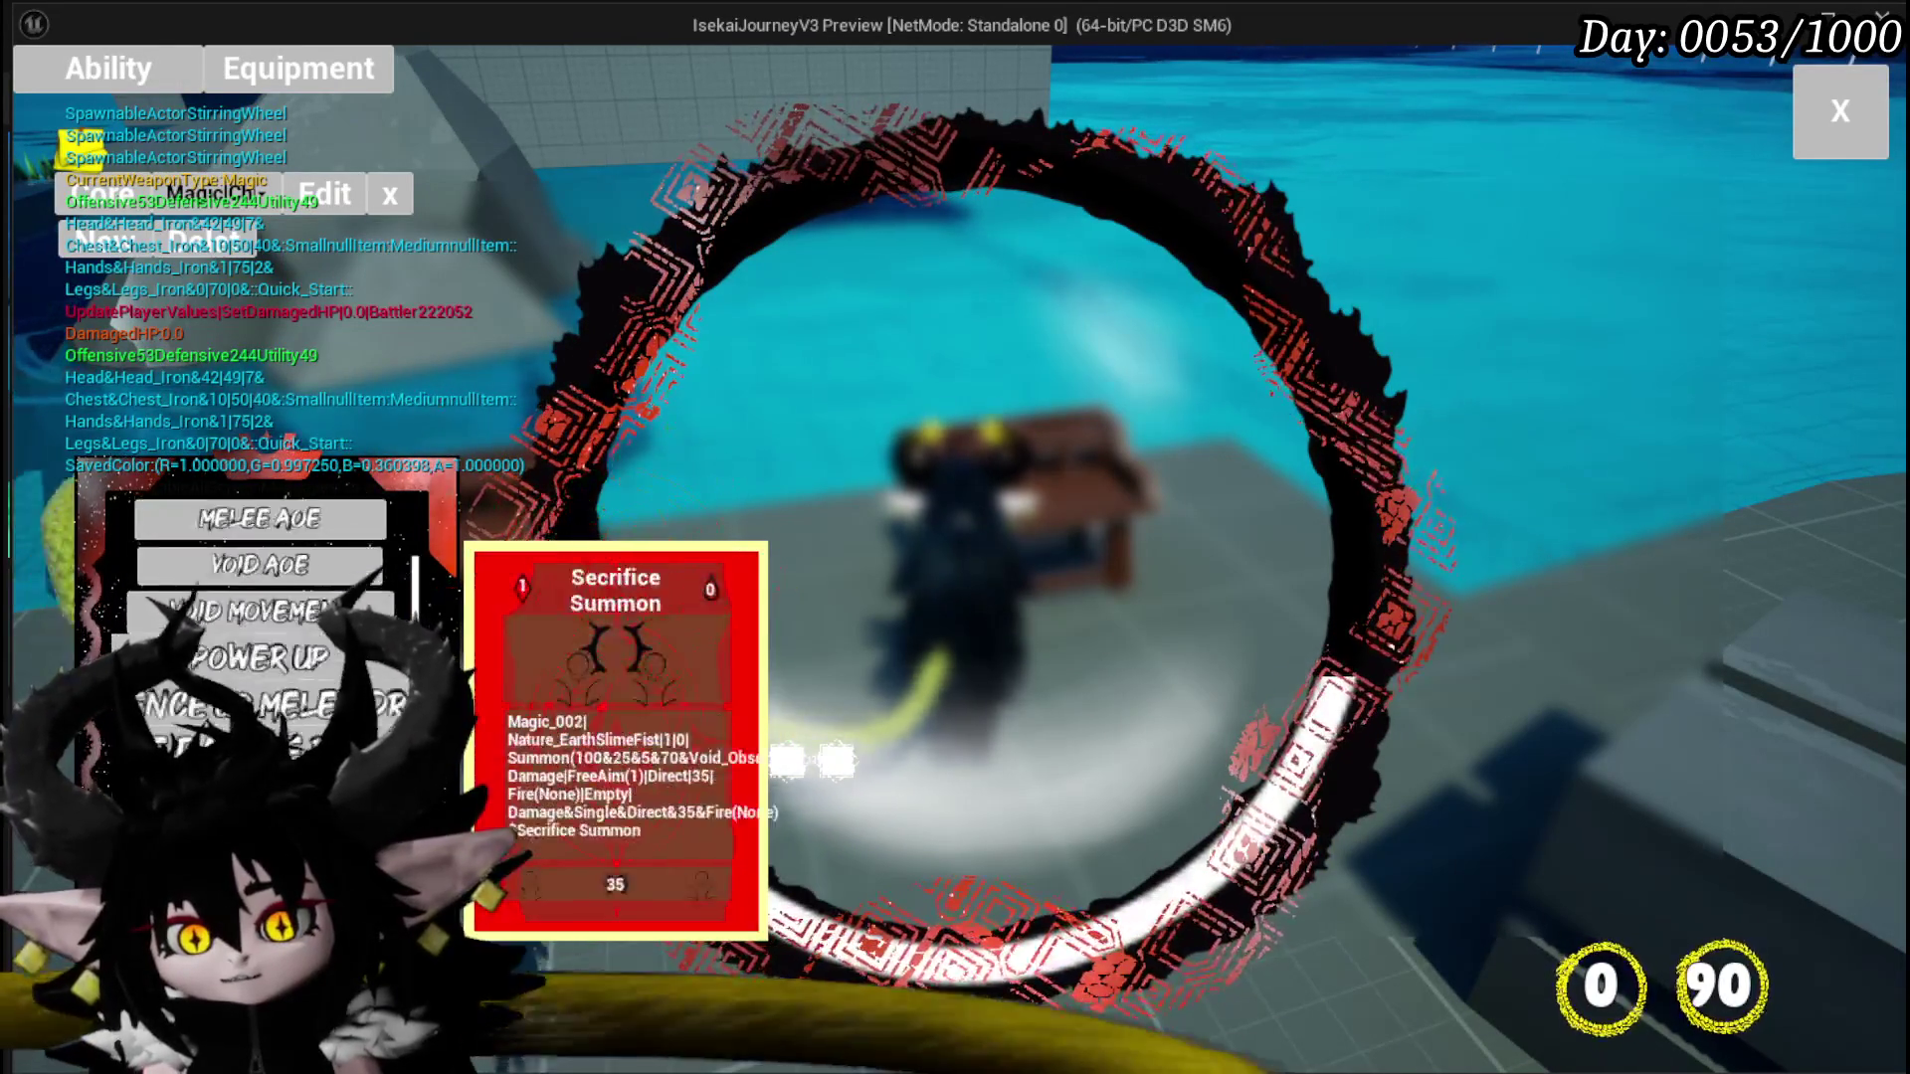
Step: Open the card editor and cycle its slot between type, value and targeting options
click(258, 545)
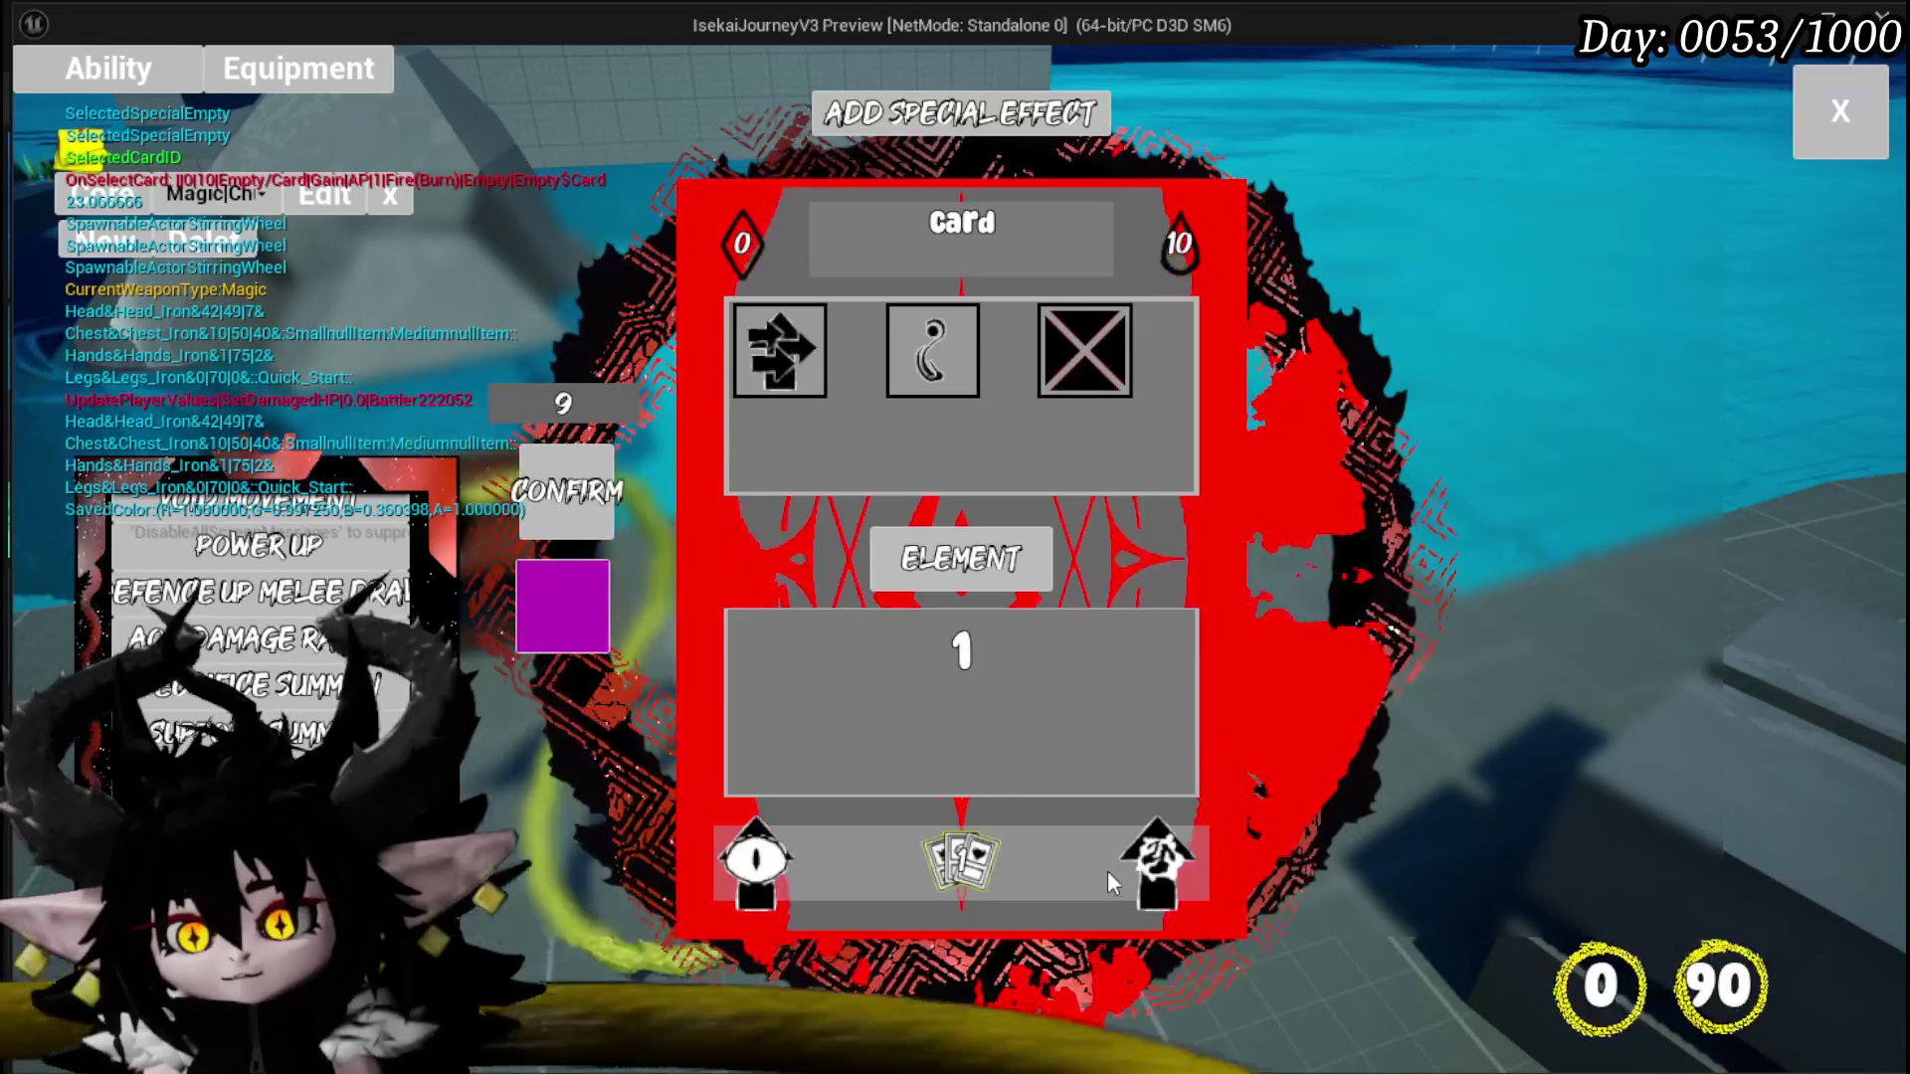
click(1160, 848)
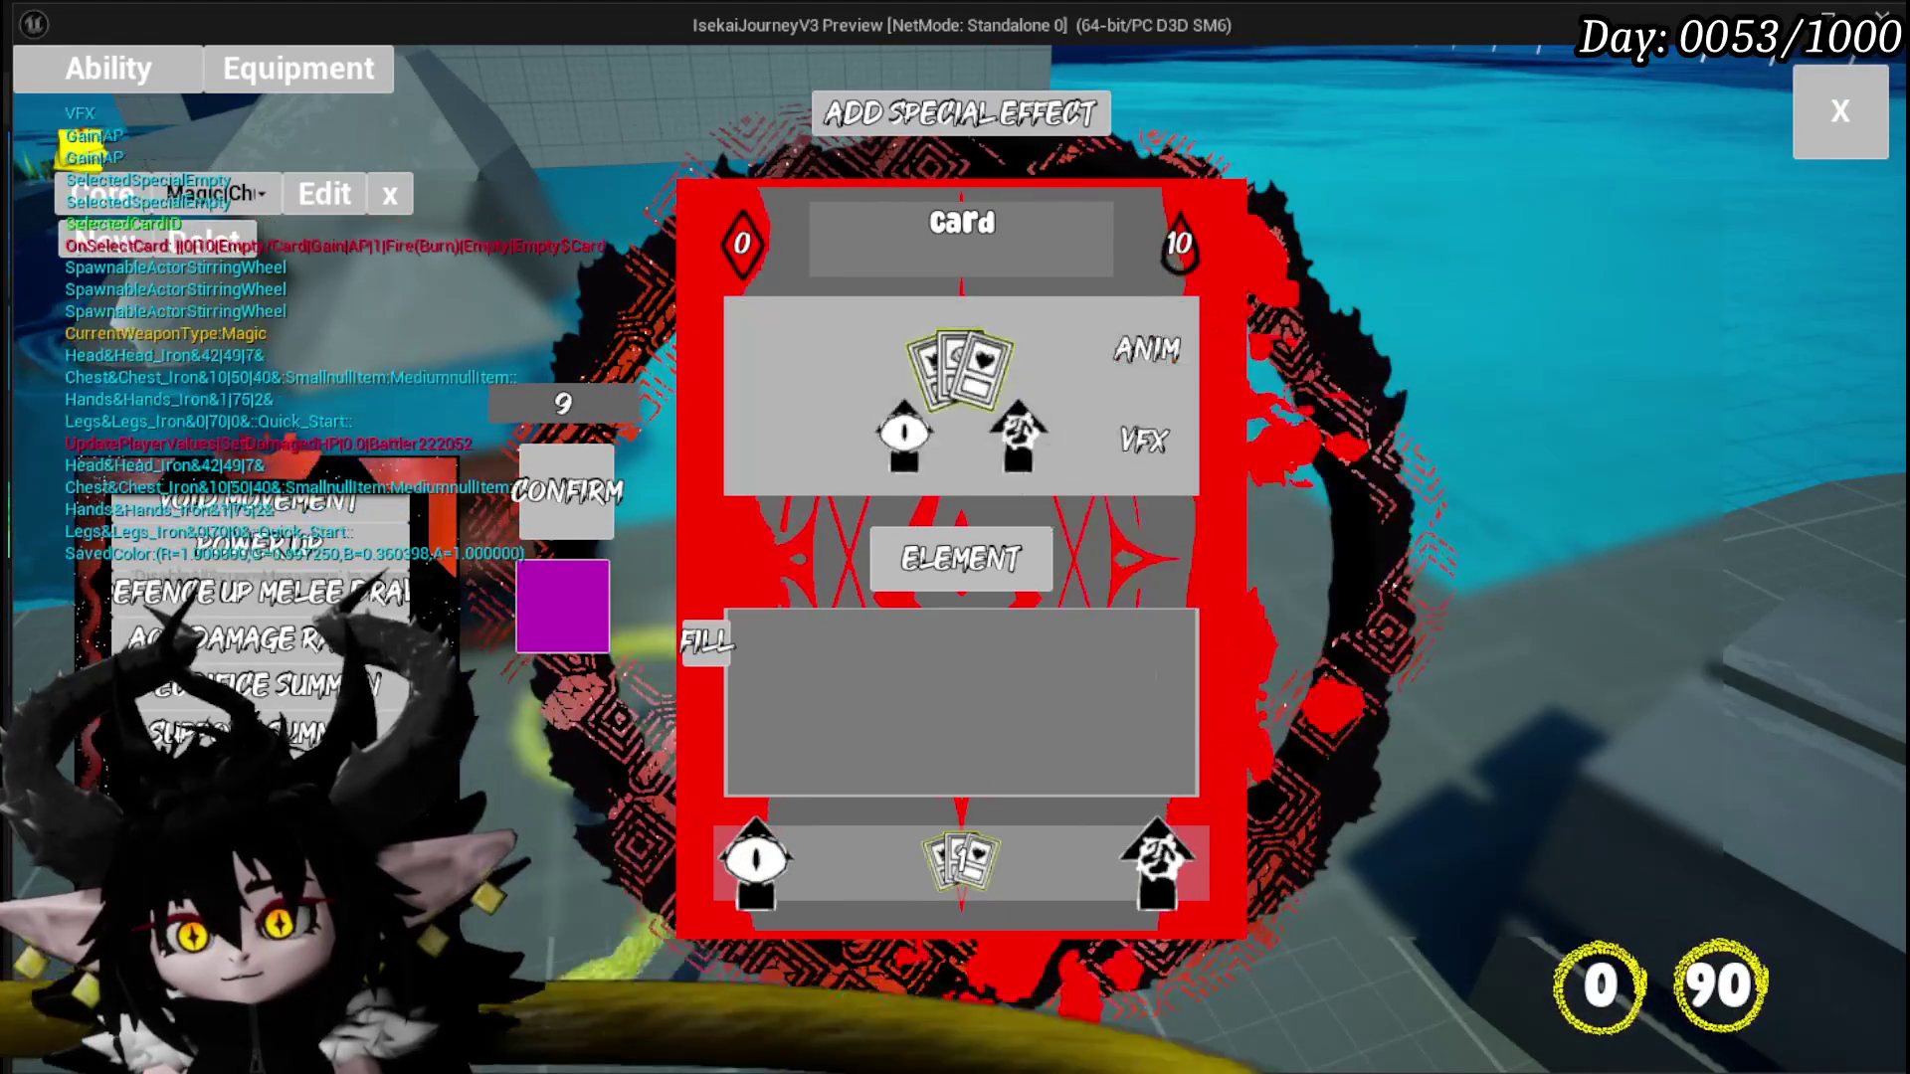
mouse_move(746, 866)
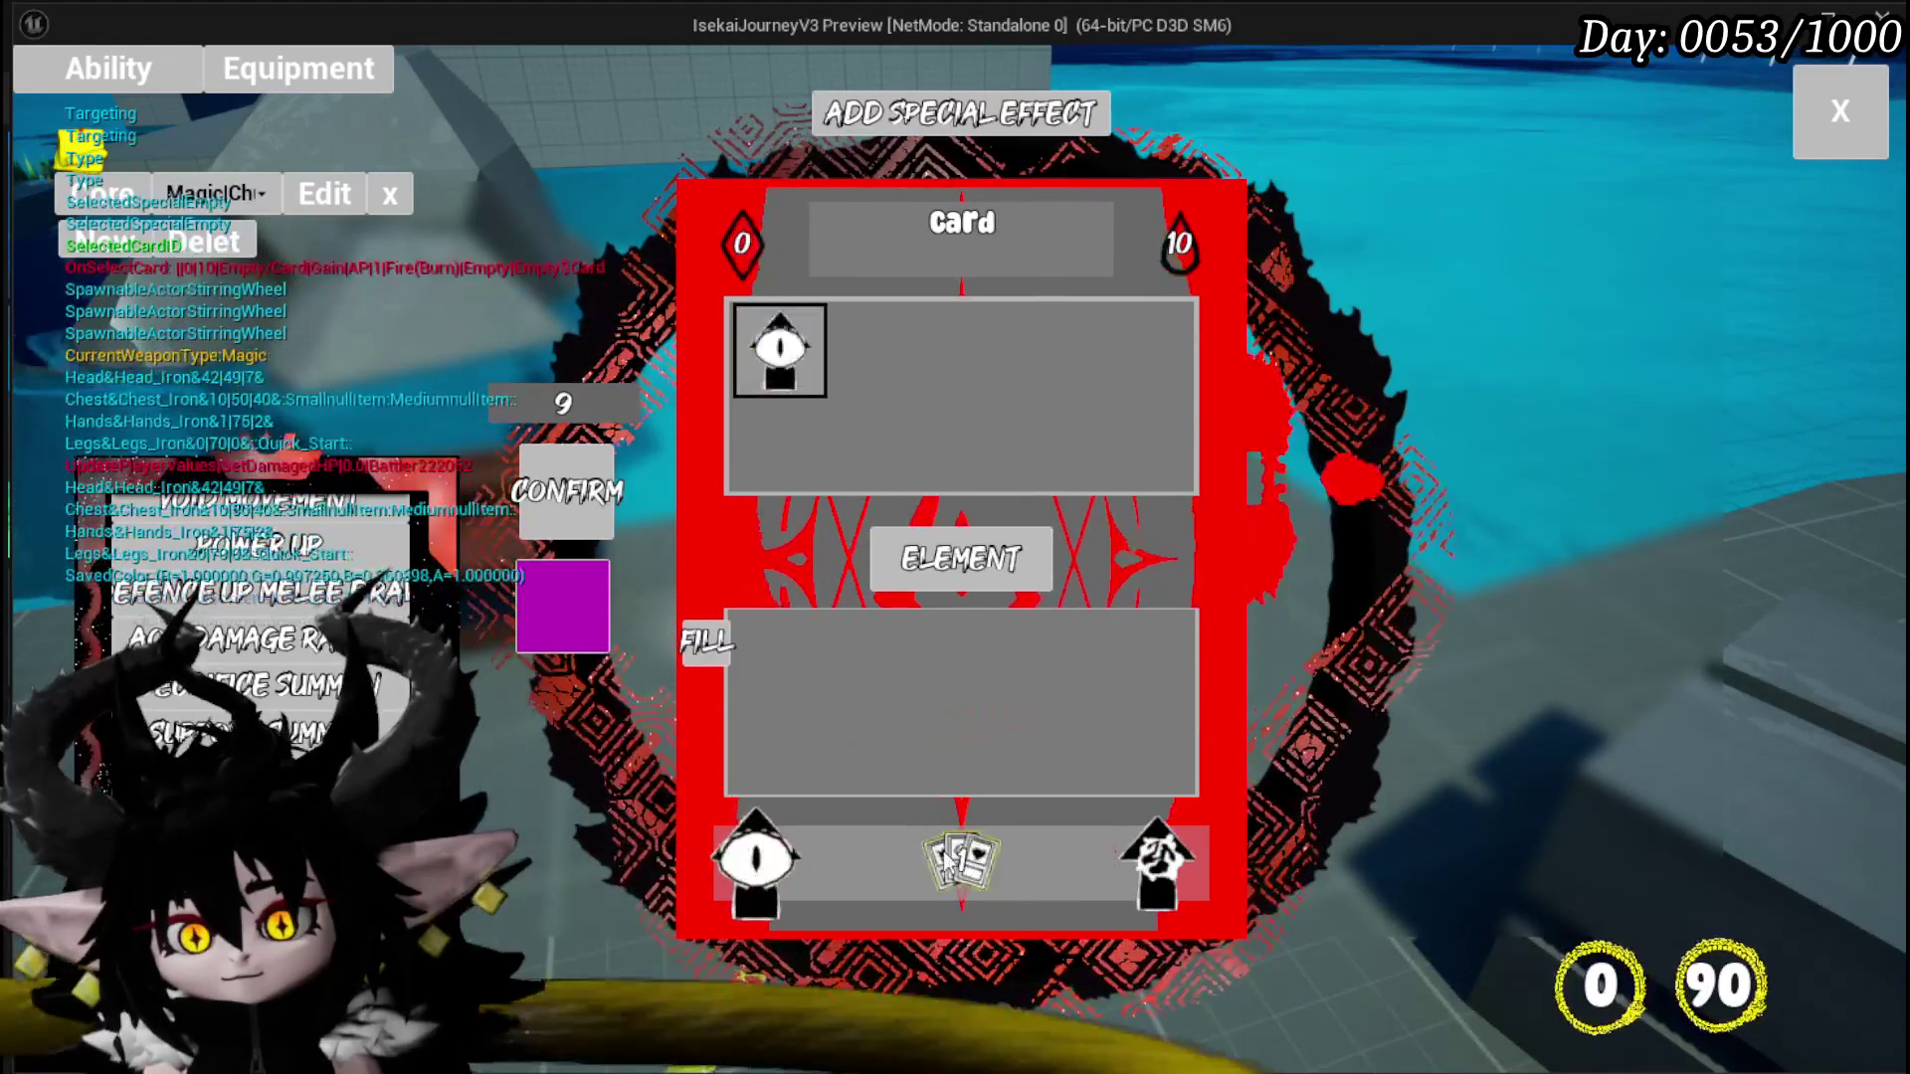
mouse_move(1154, 866)
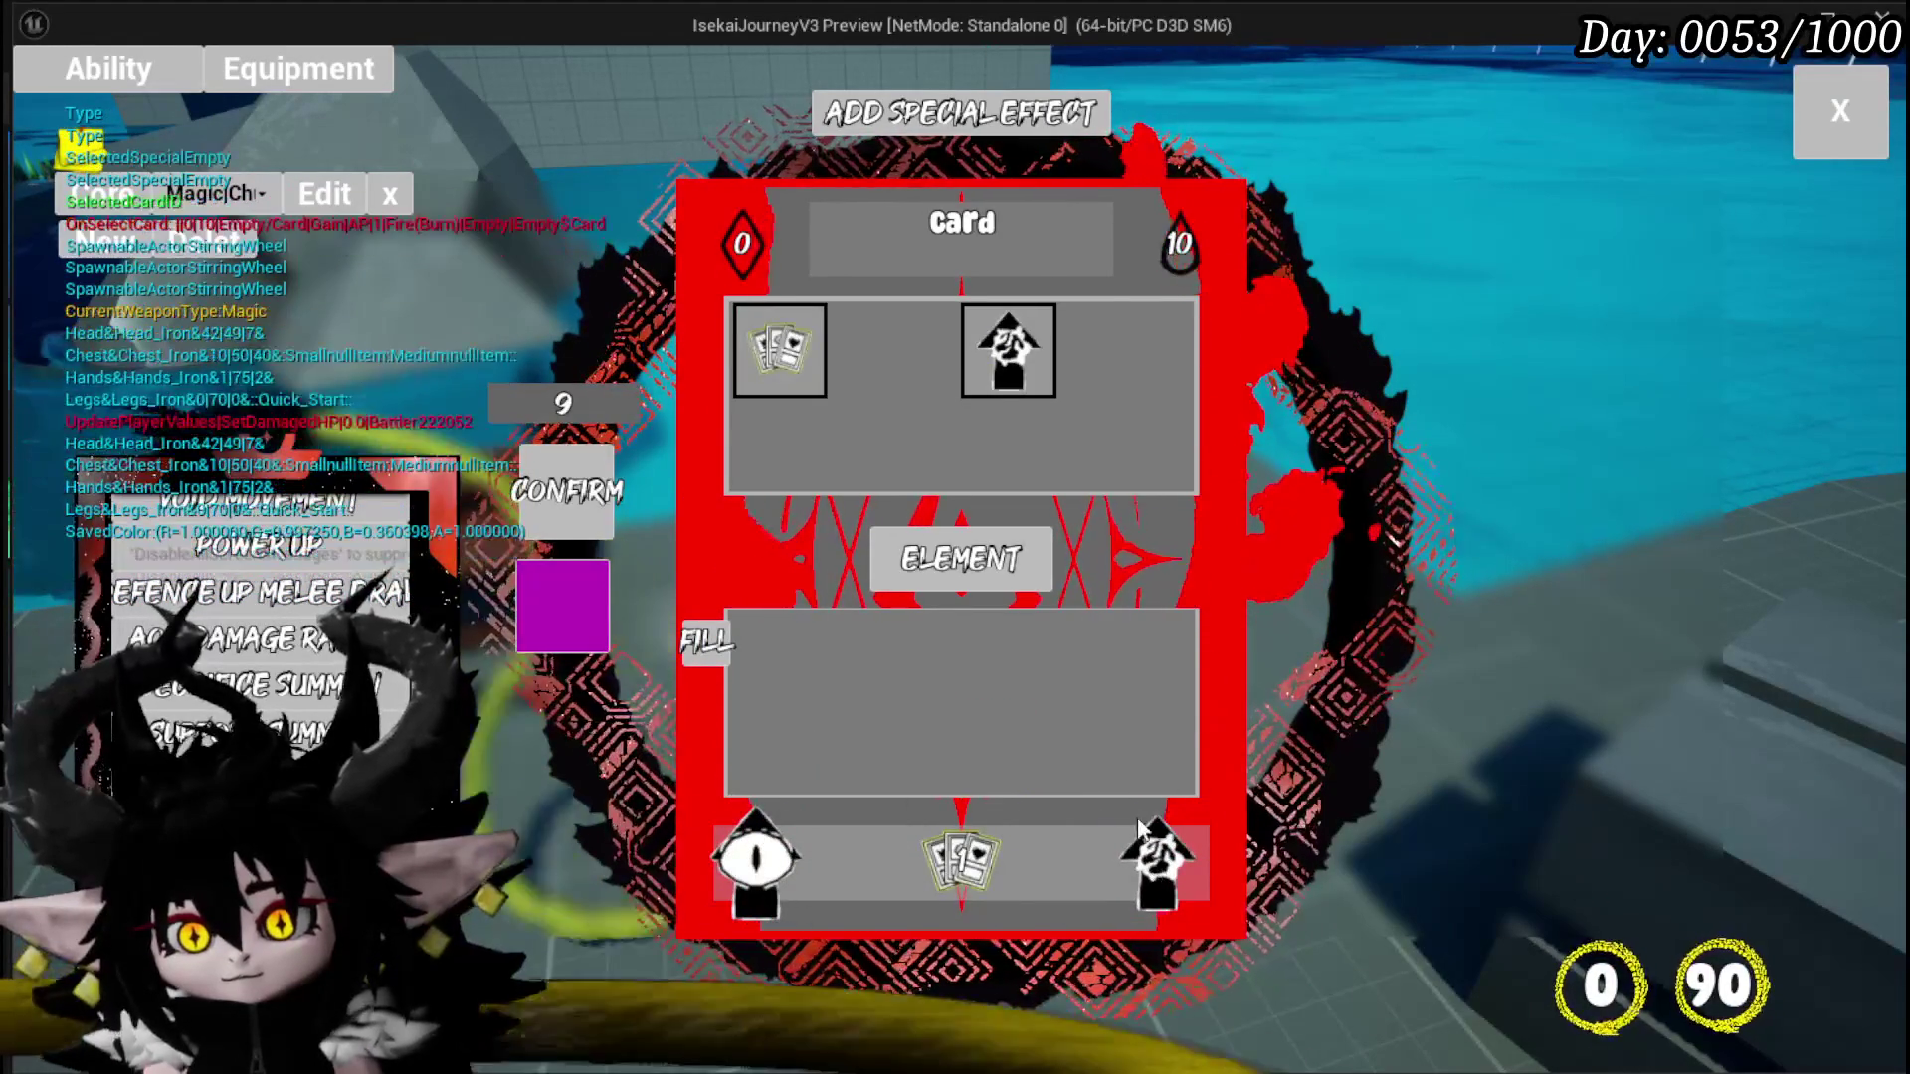
click(1142, 843)
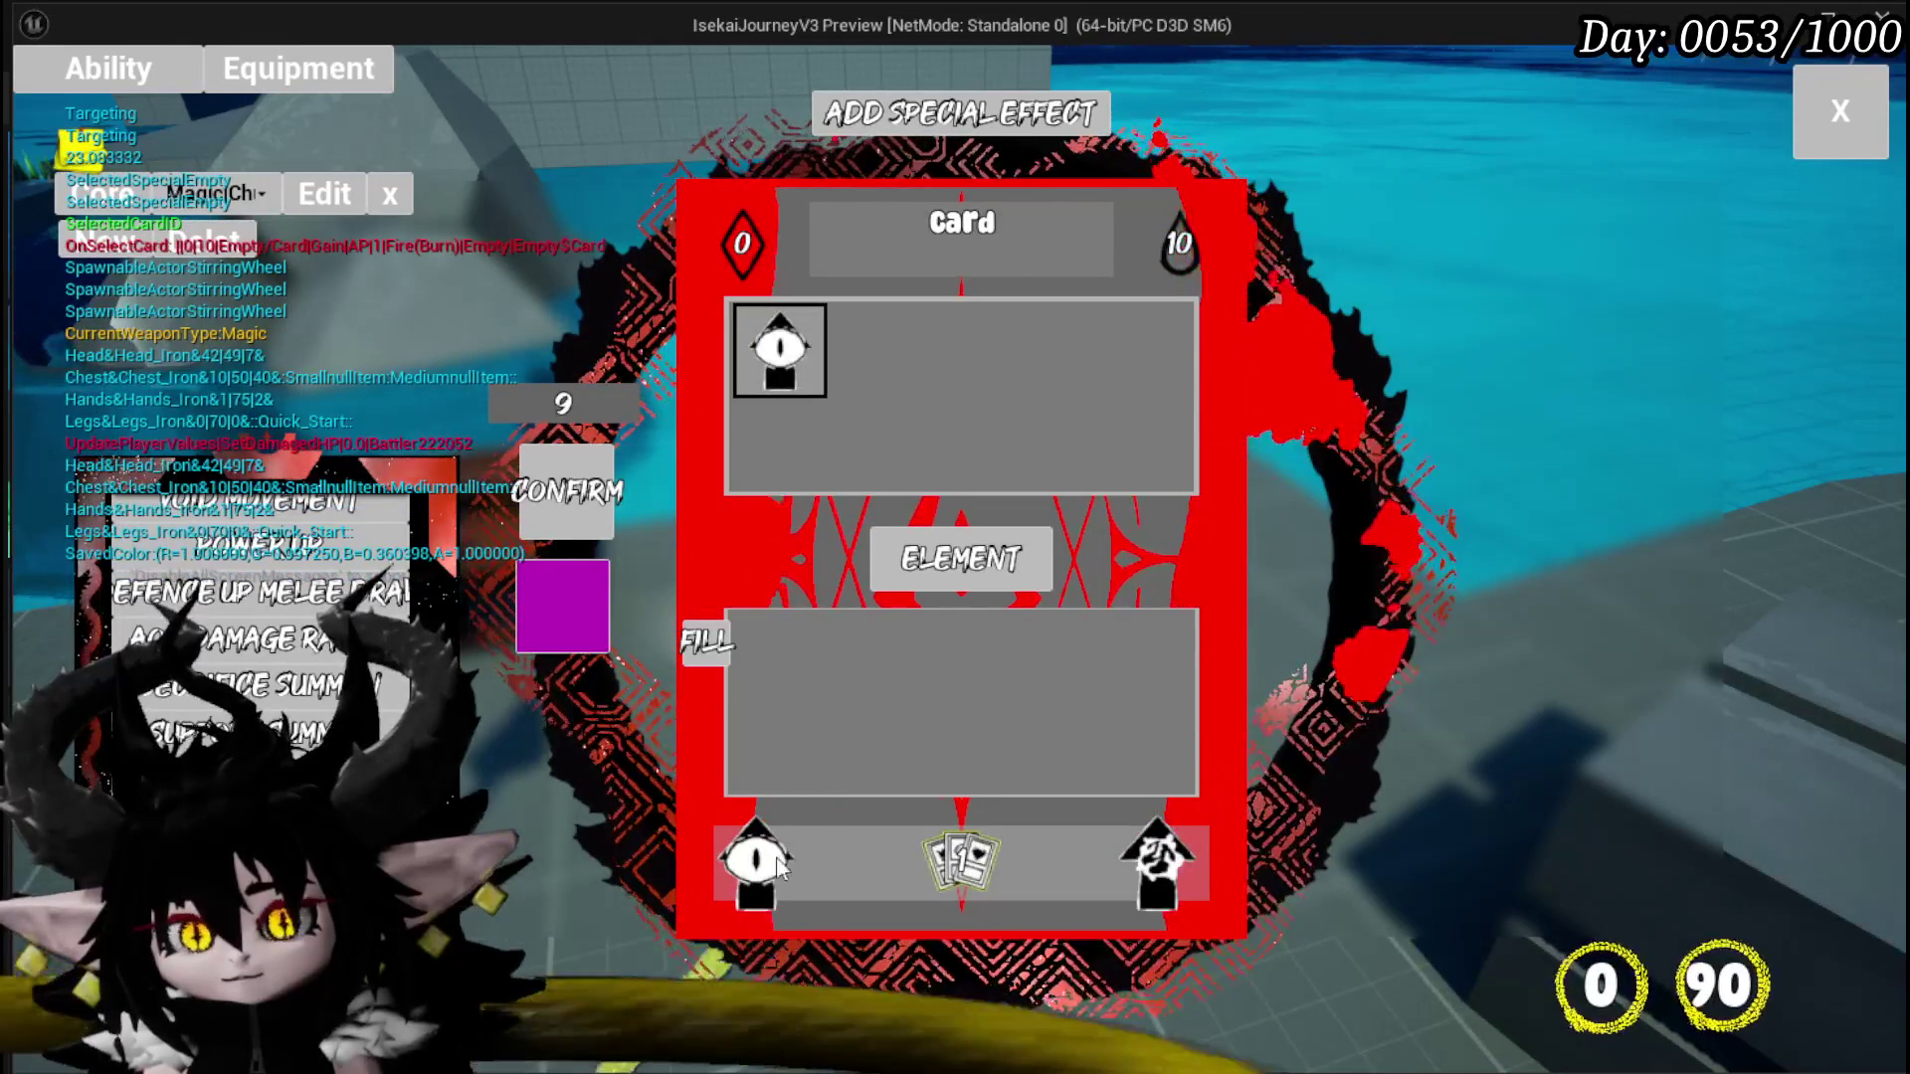
click(955, 861)
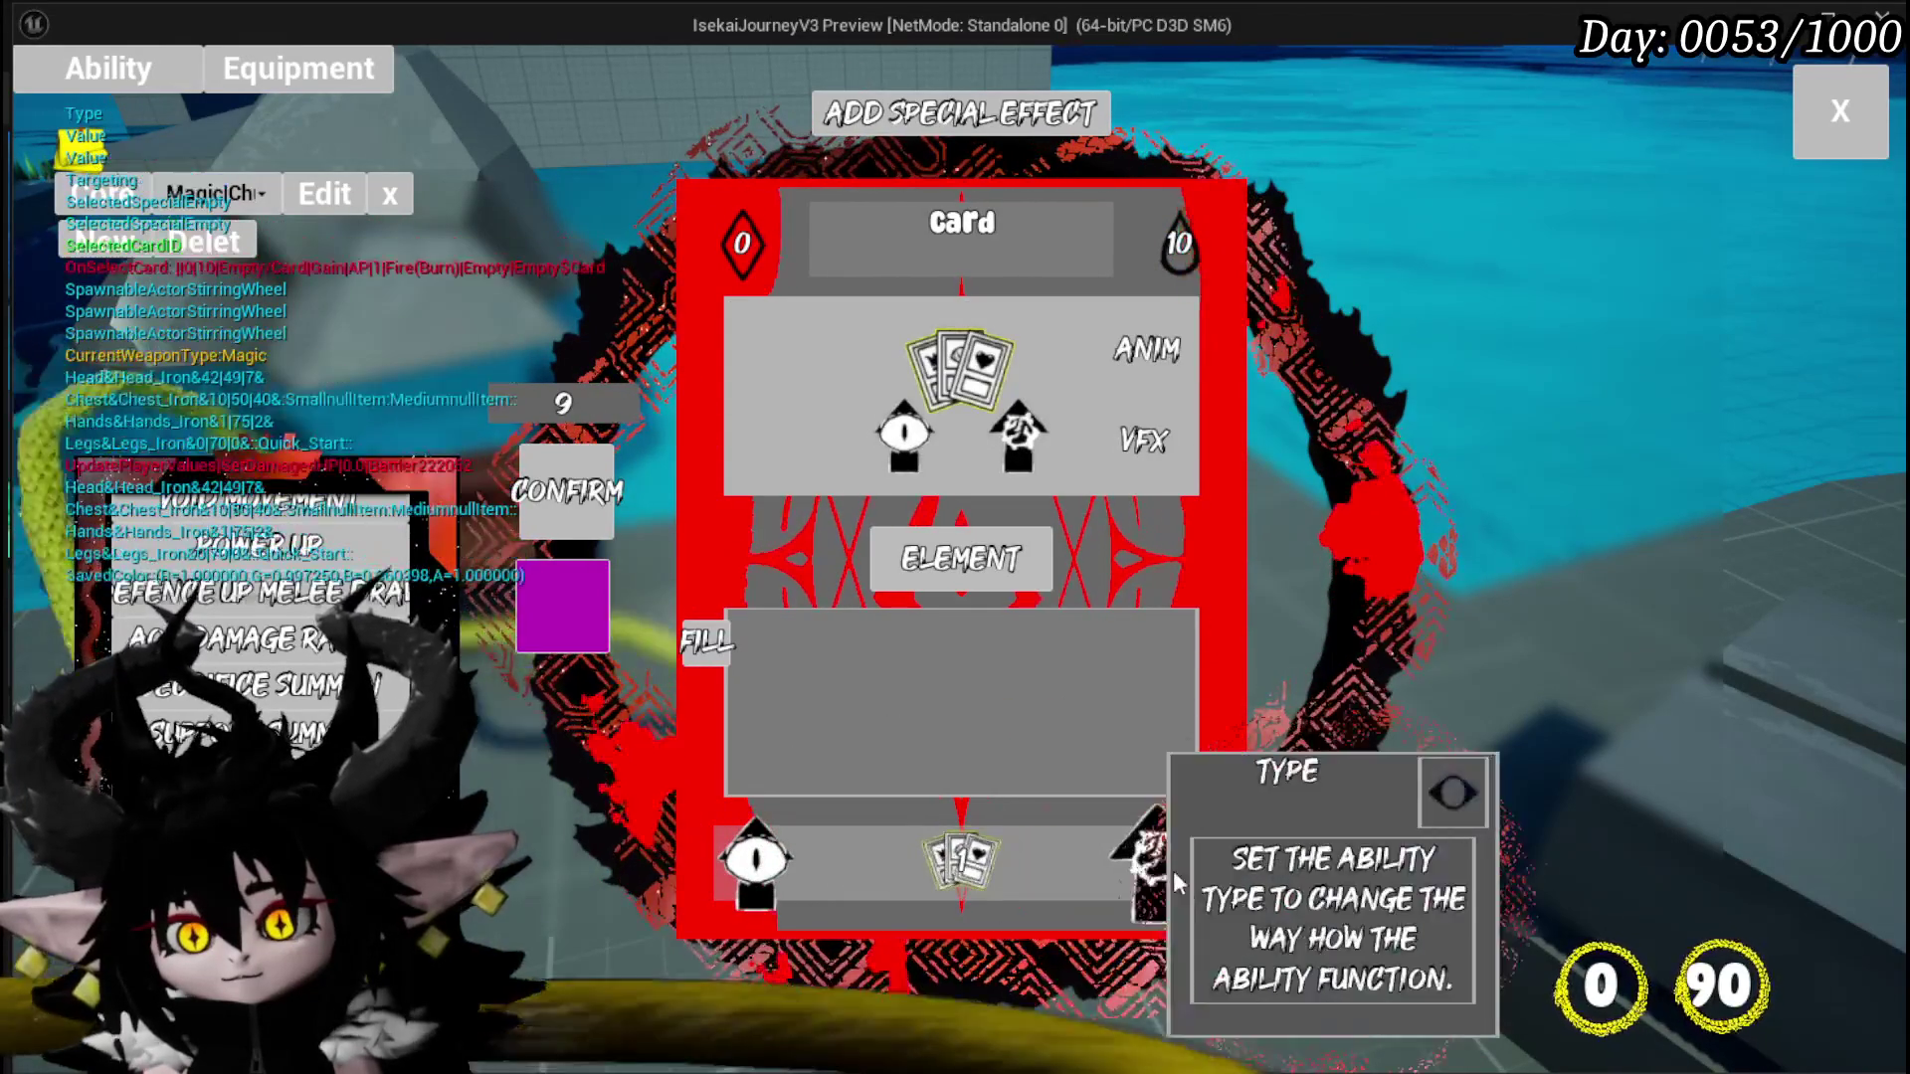
click(776, 885)
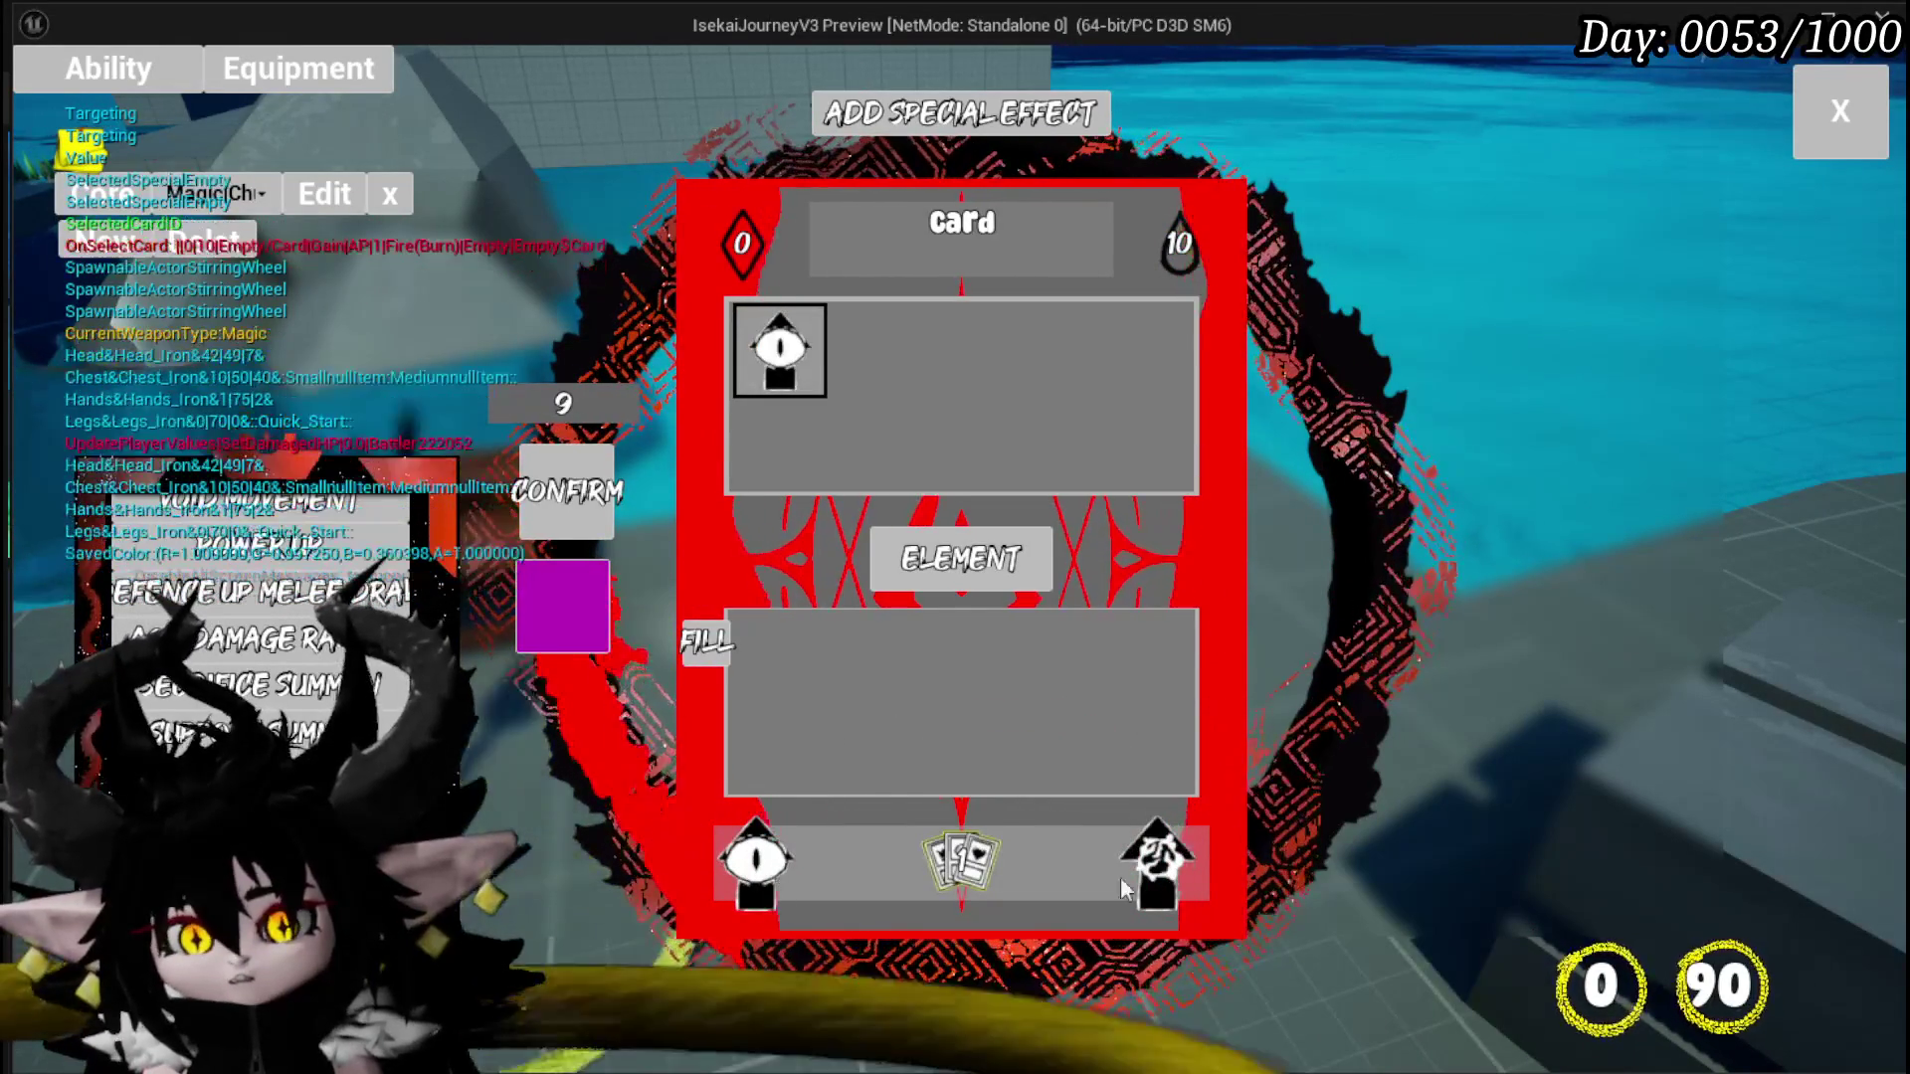
click(1154, 861)
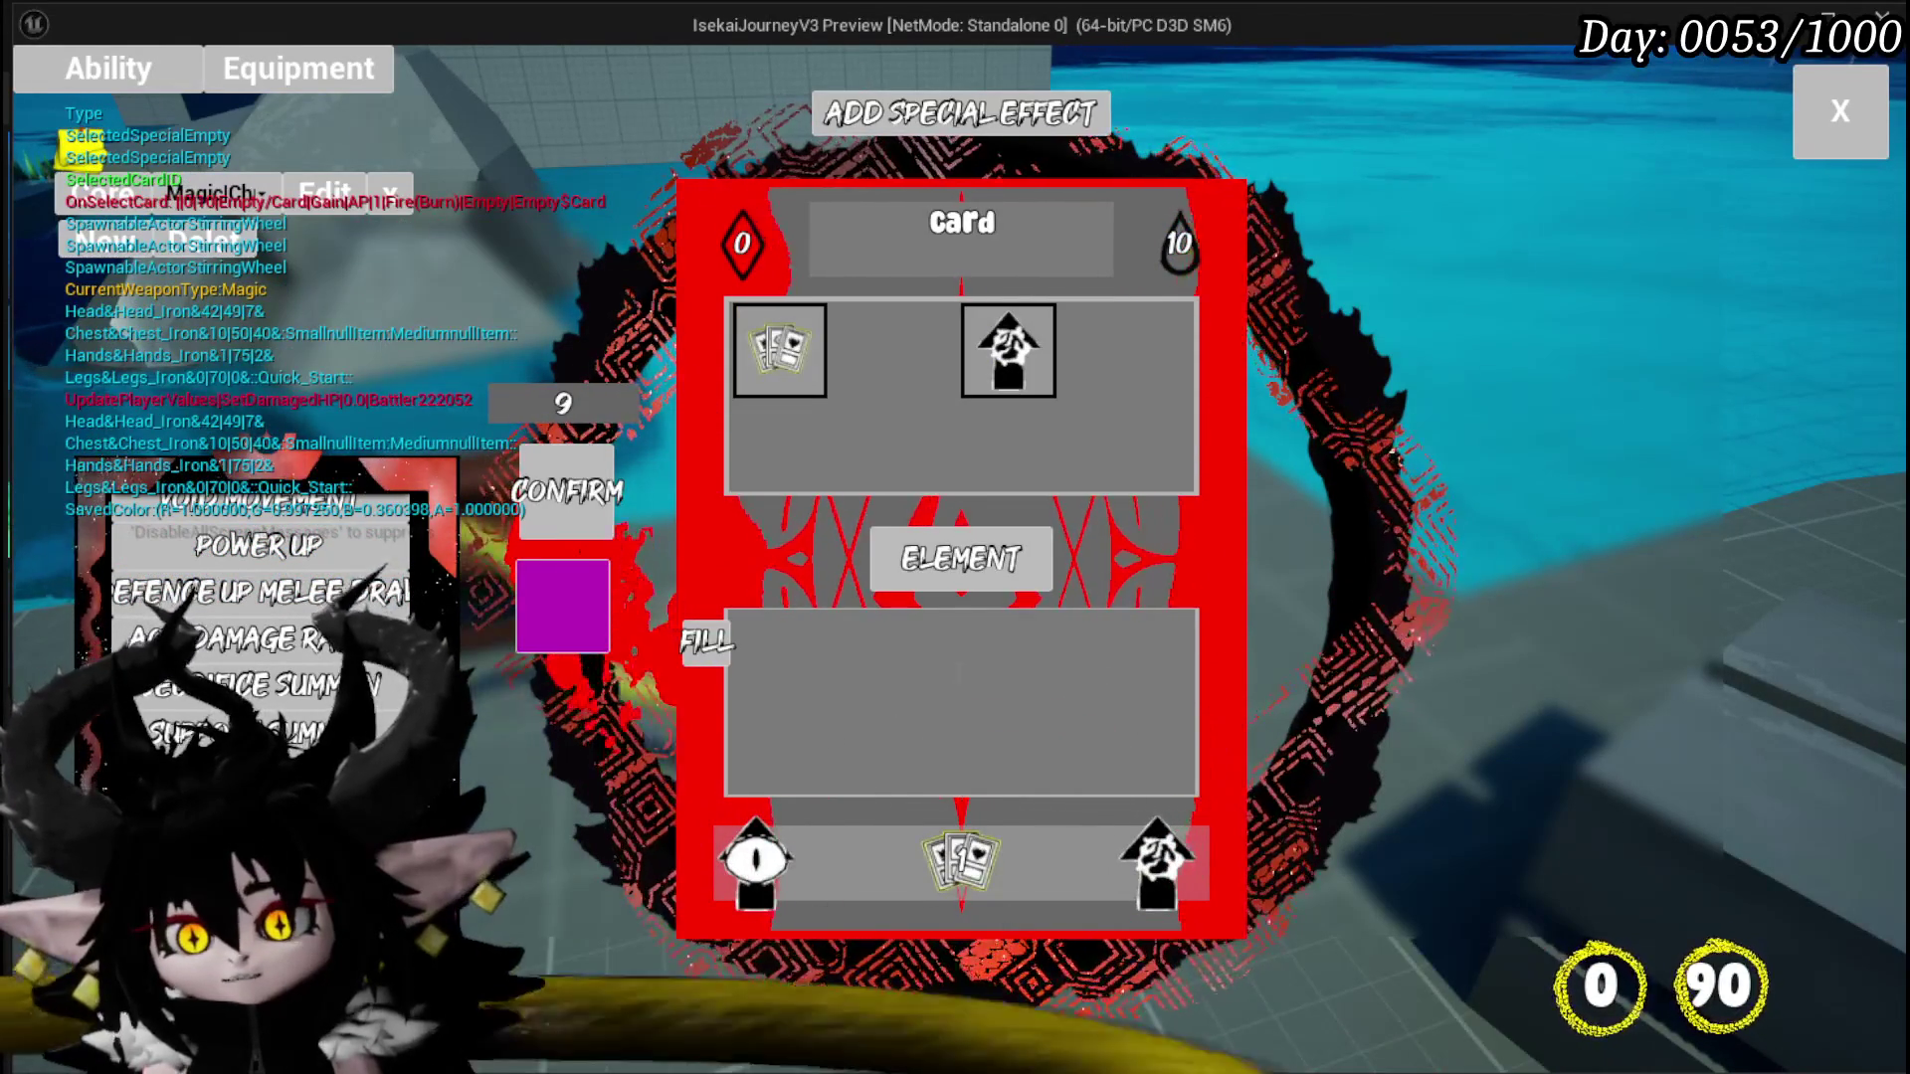
click(955, 861)
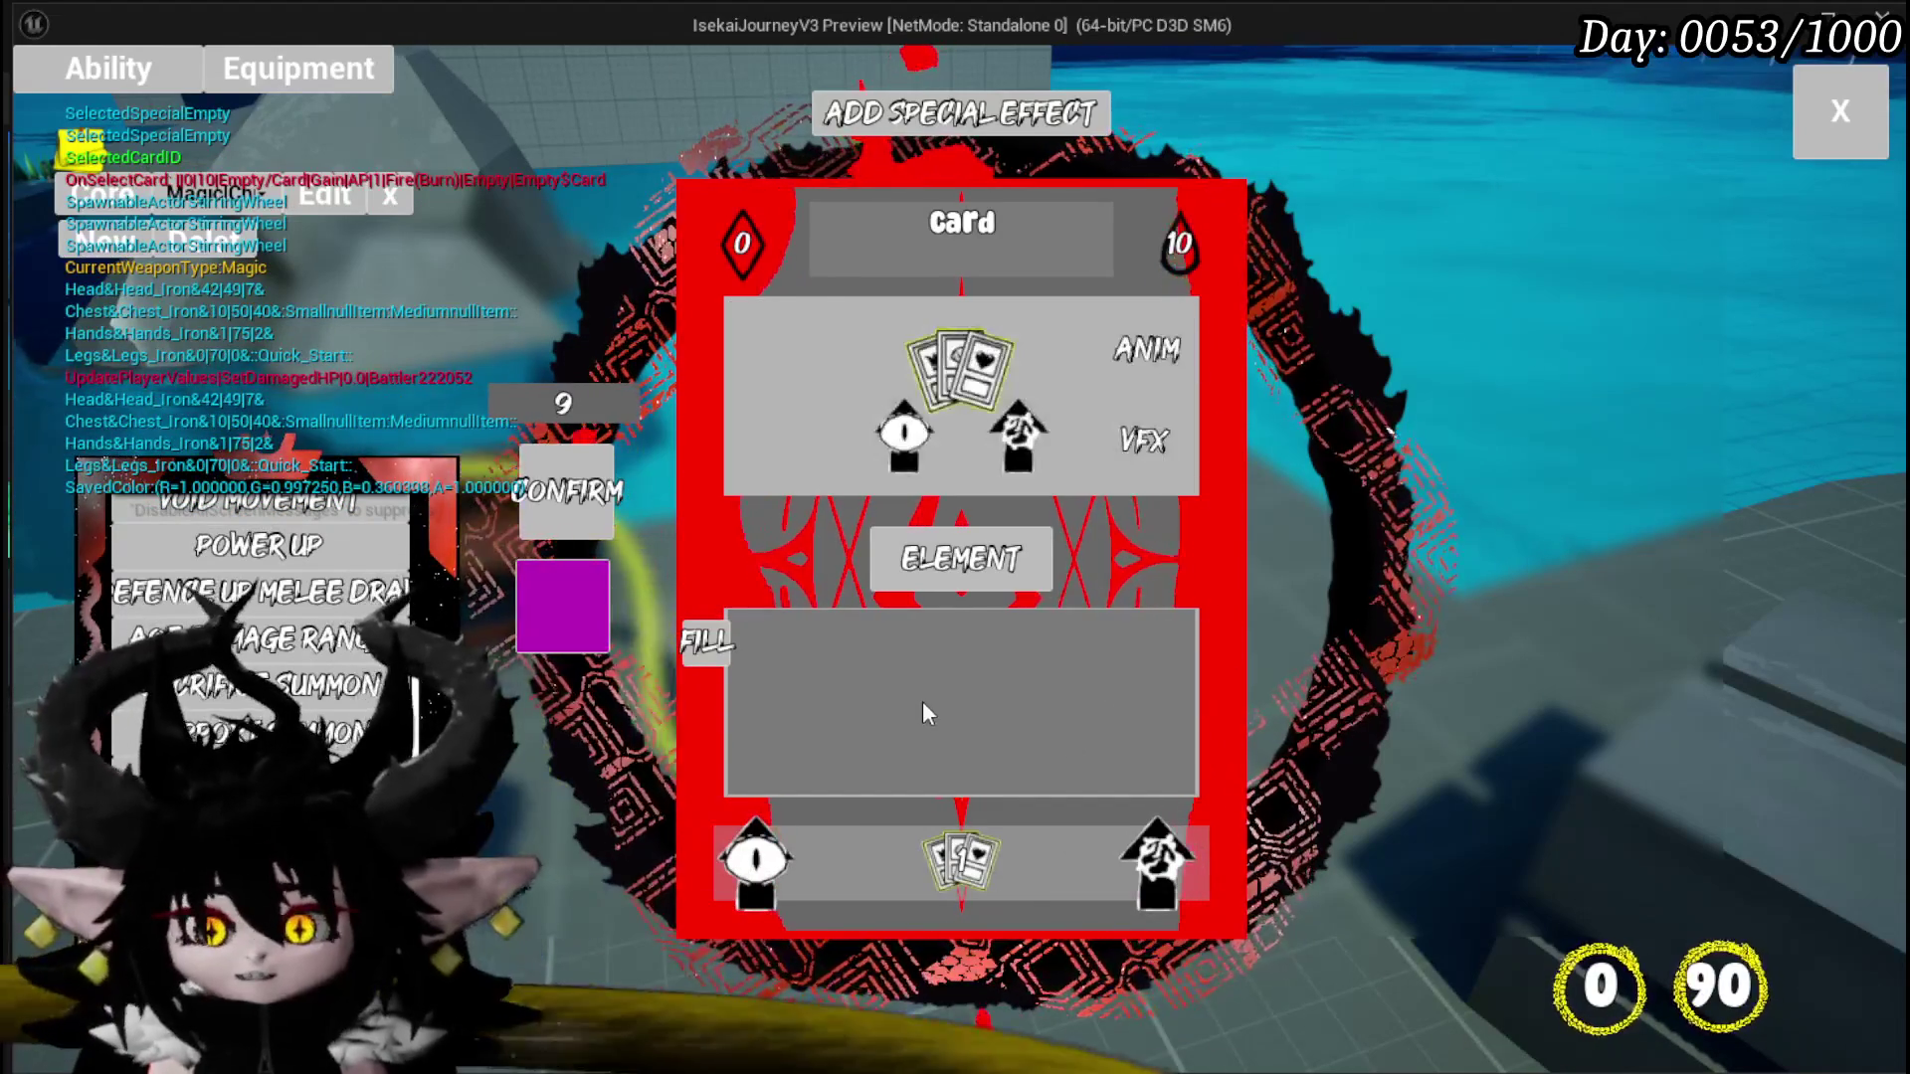
click(1154, 862)
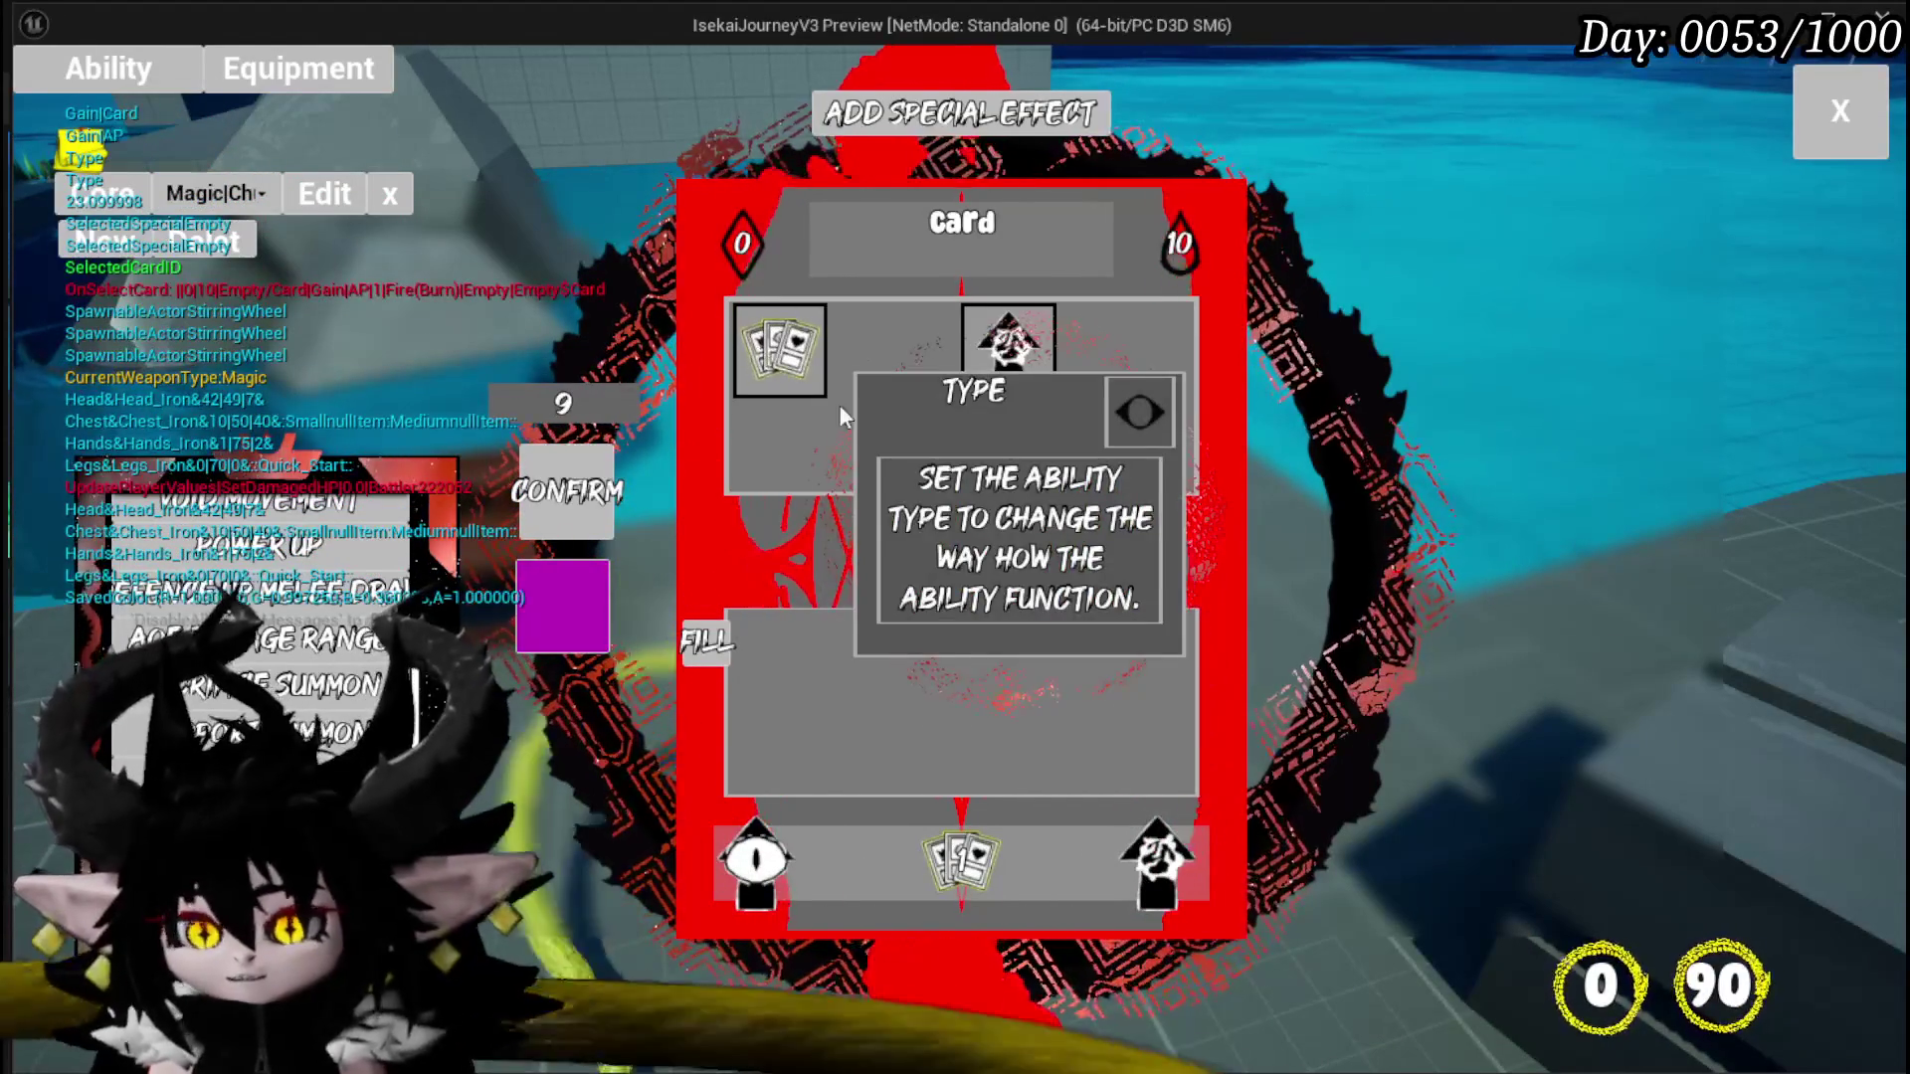
Step: Set the card's Fill value to 10 and return to the type options
click(960, 647)
text(5)
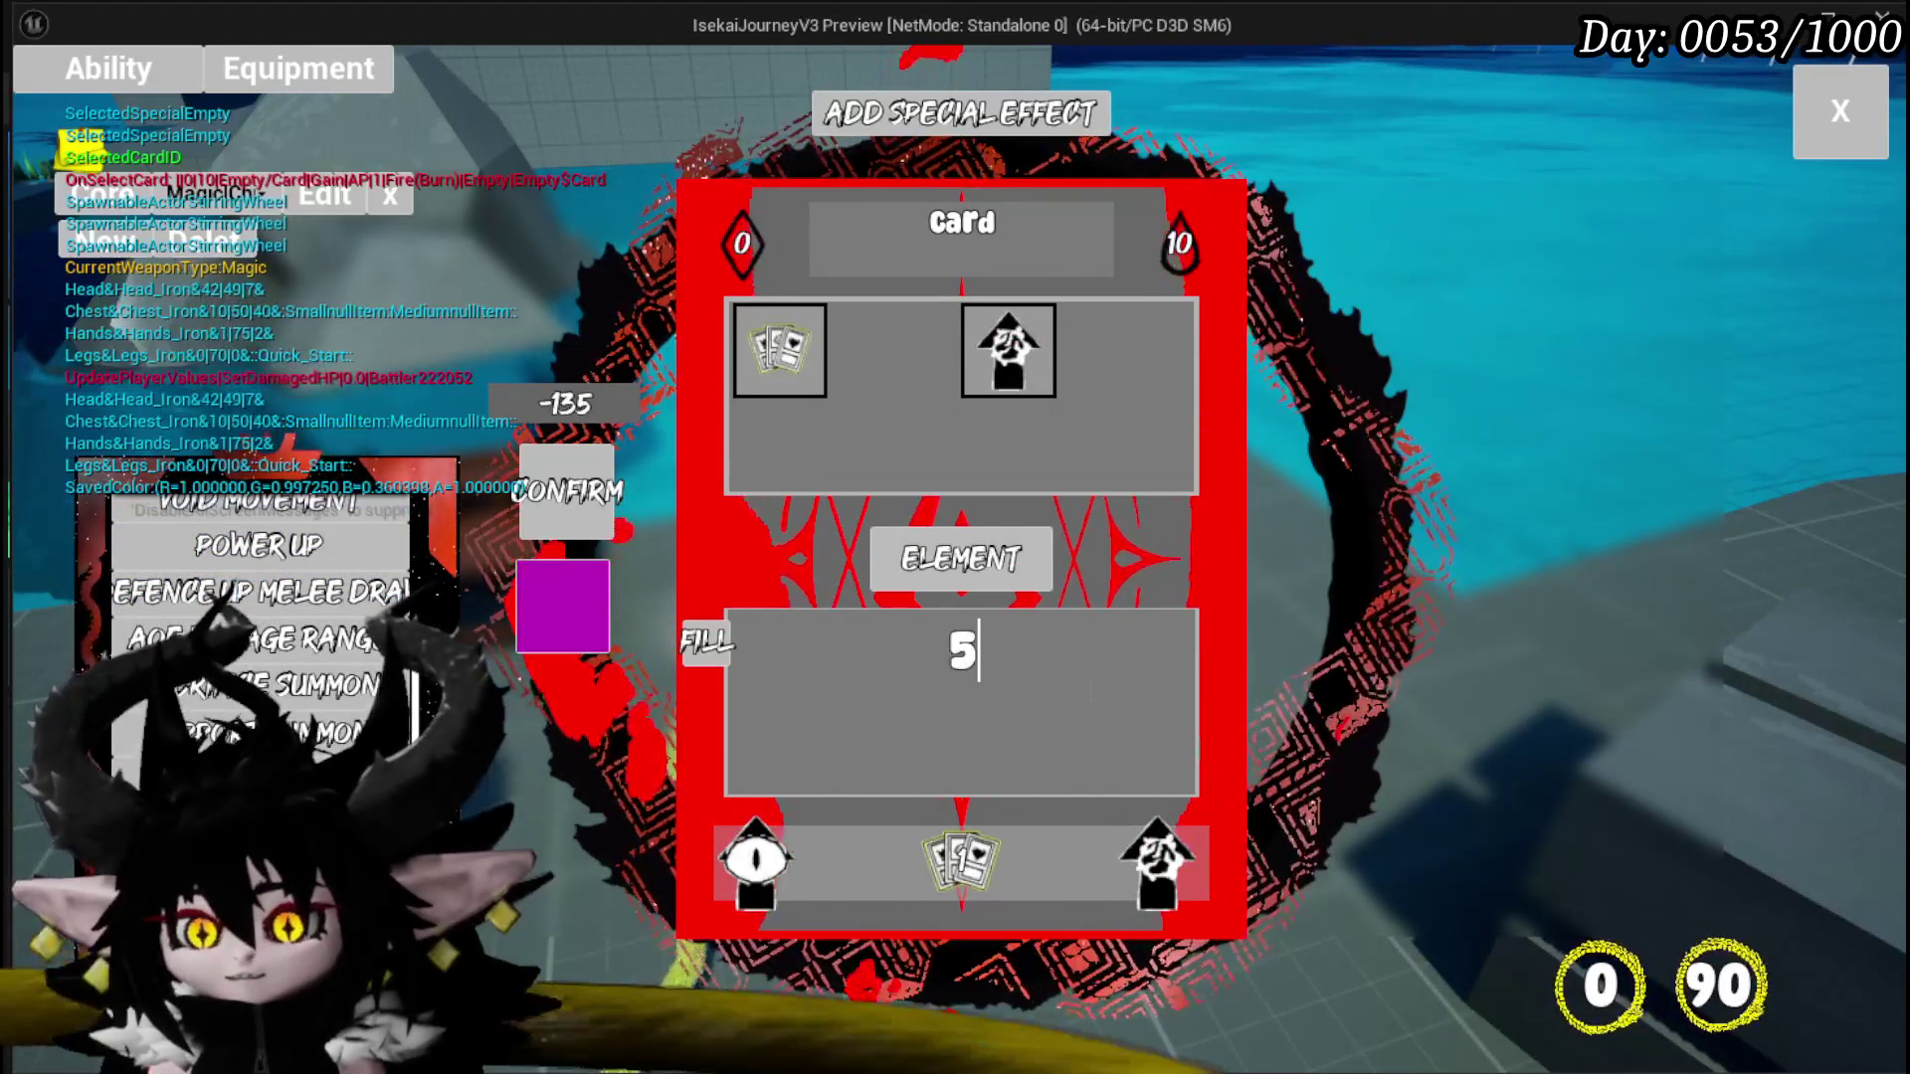
double_click(963, 651)
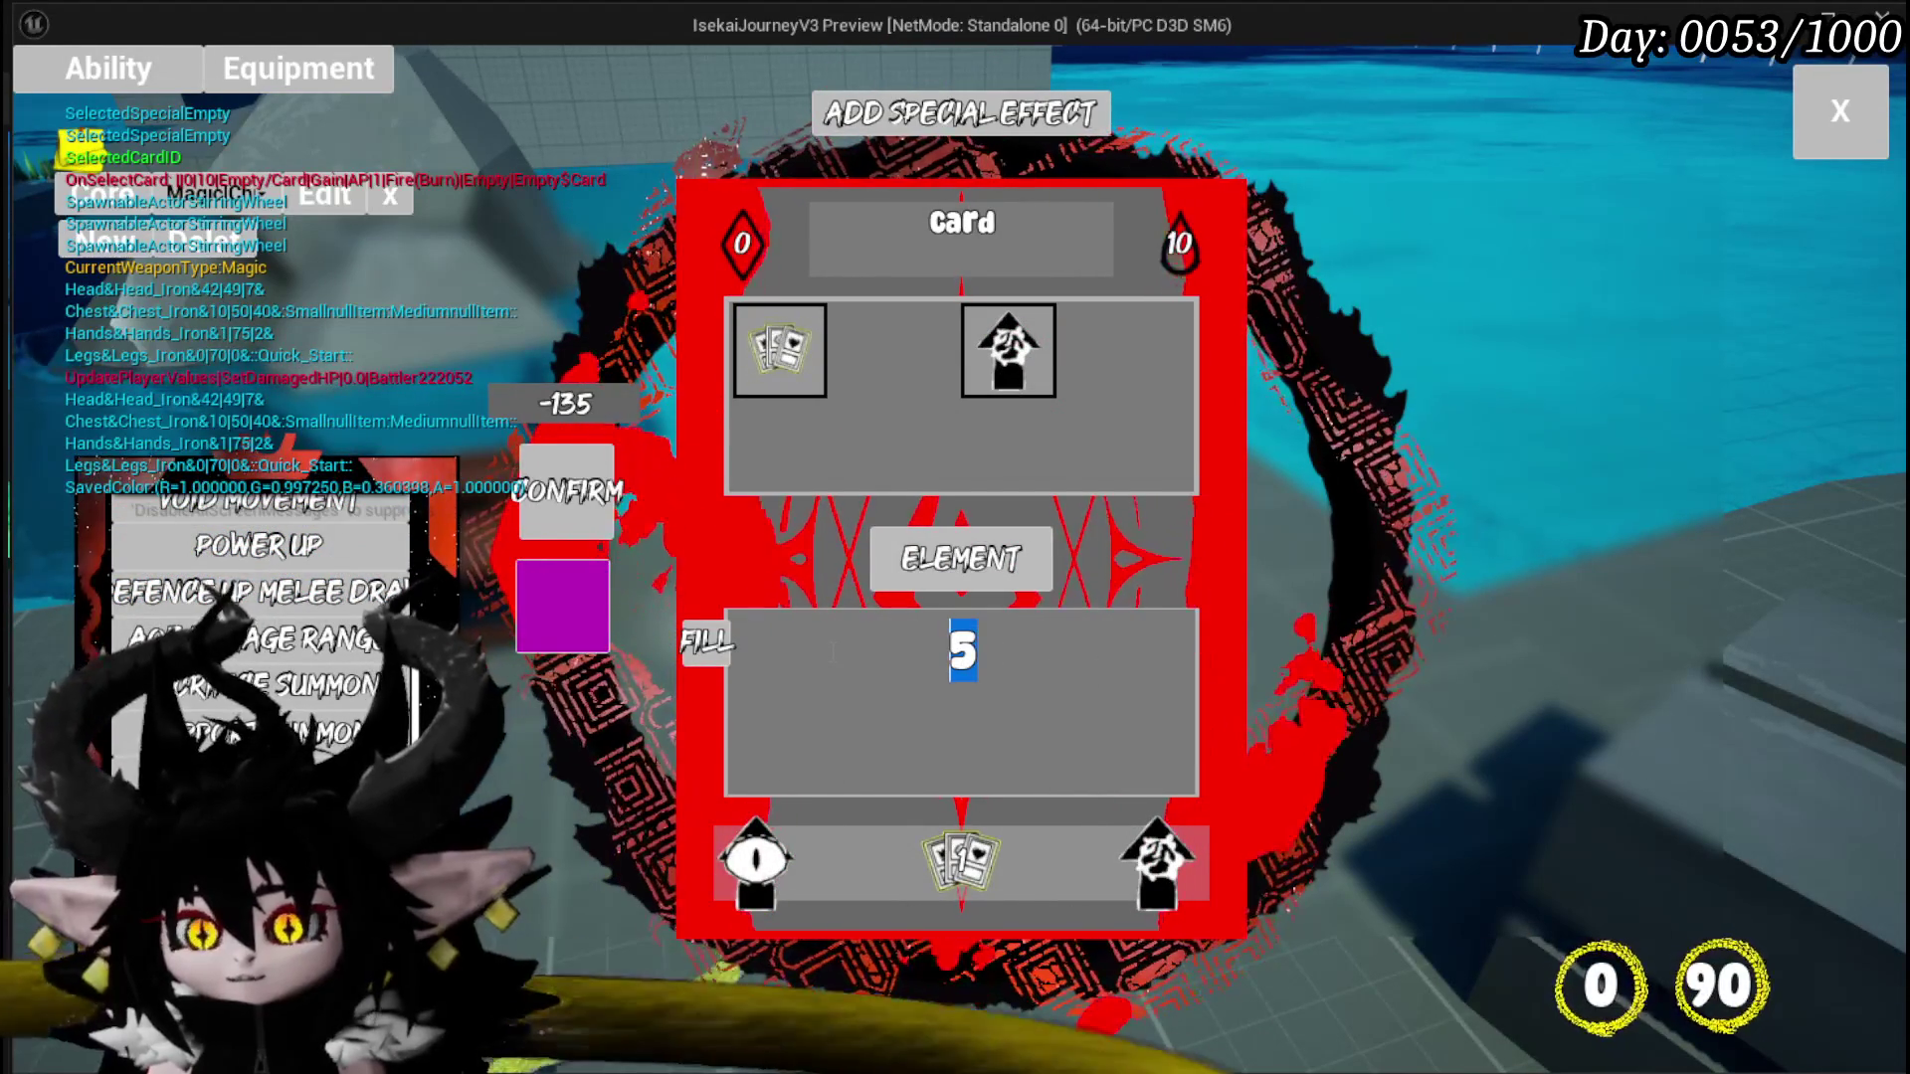
text(10)
key(Return)
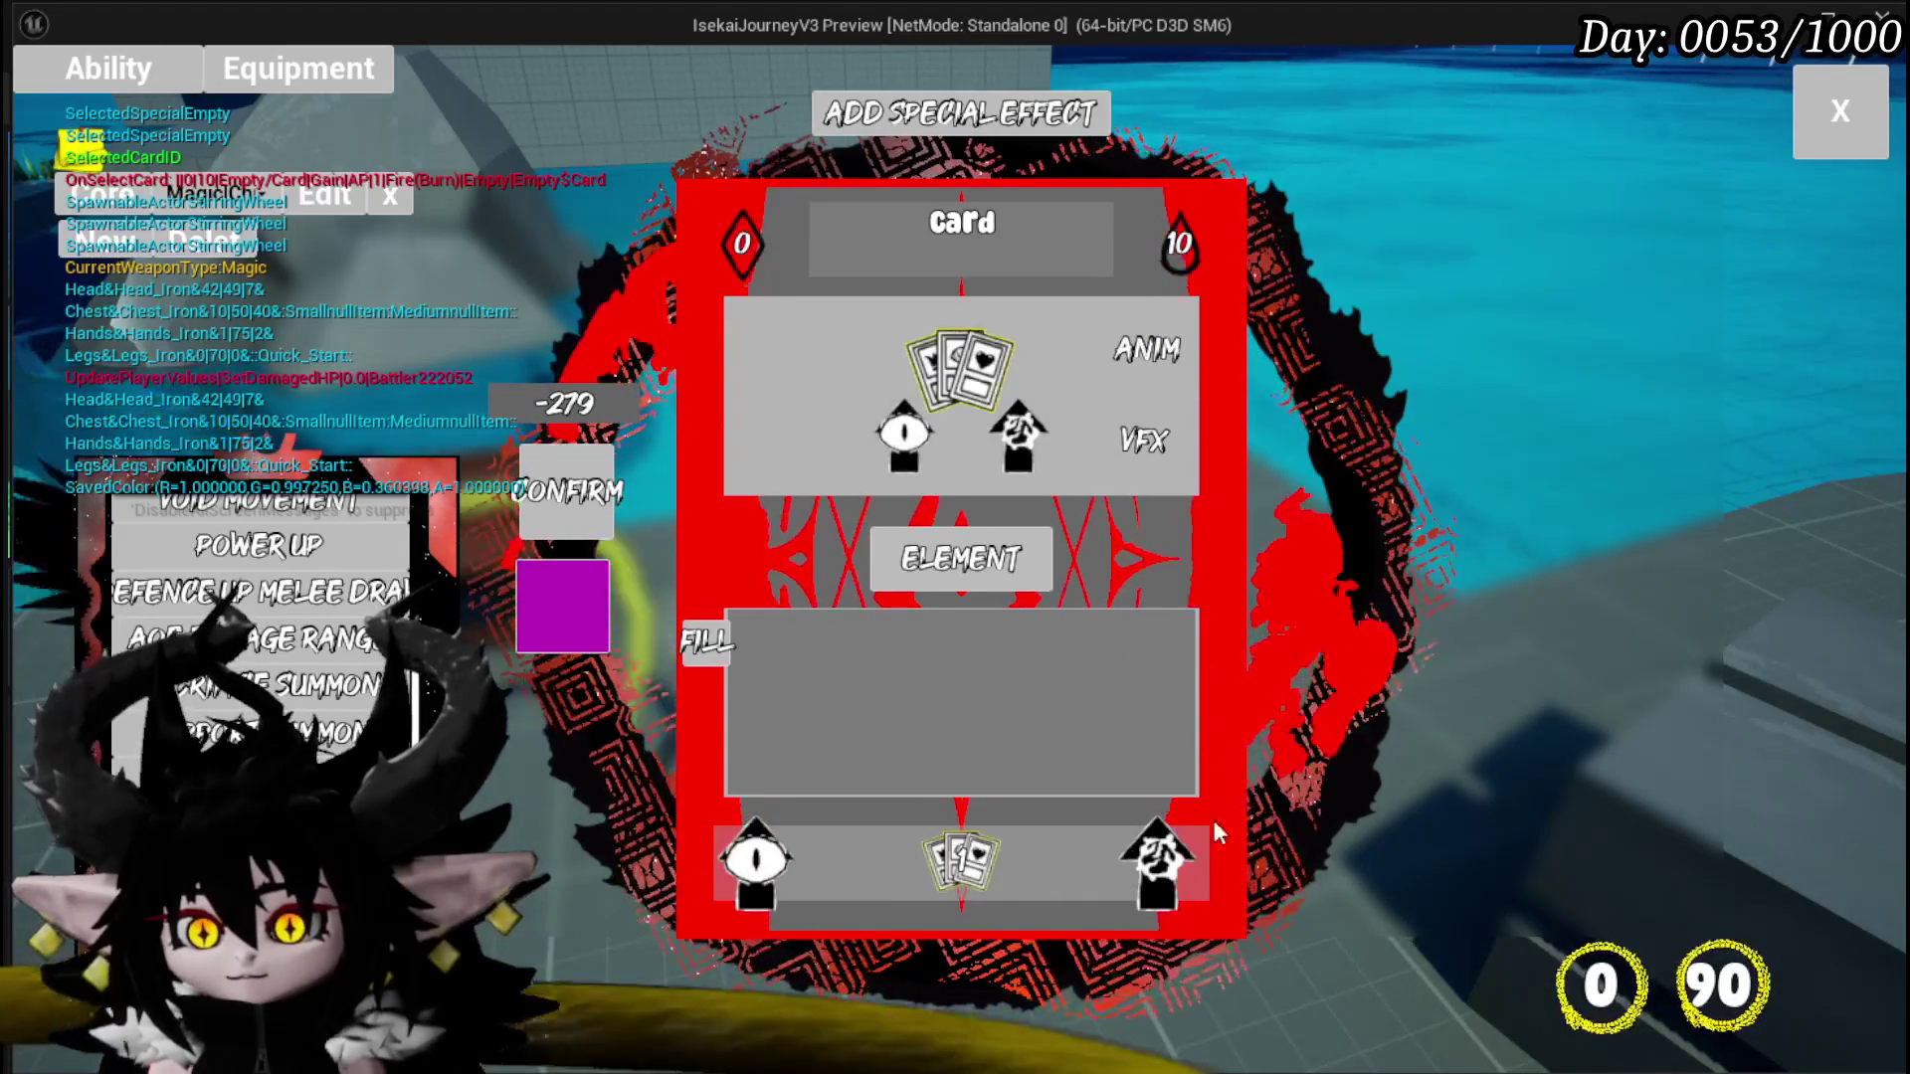
click(1161, 865)
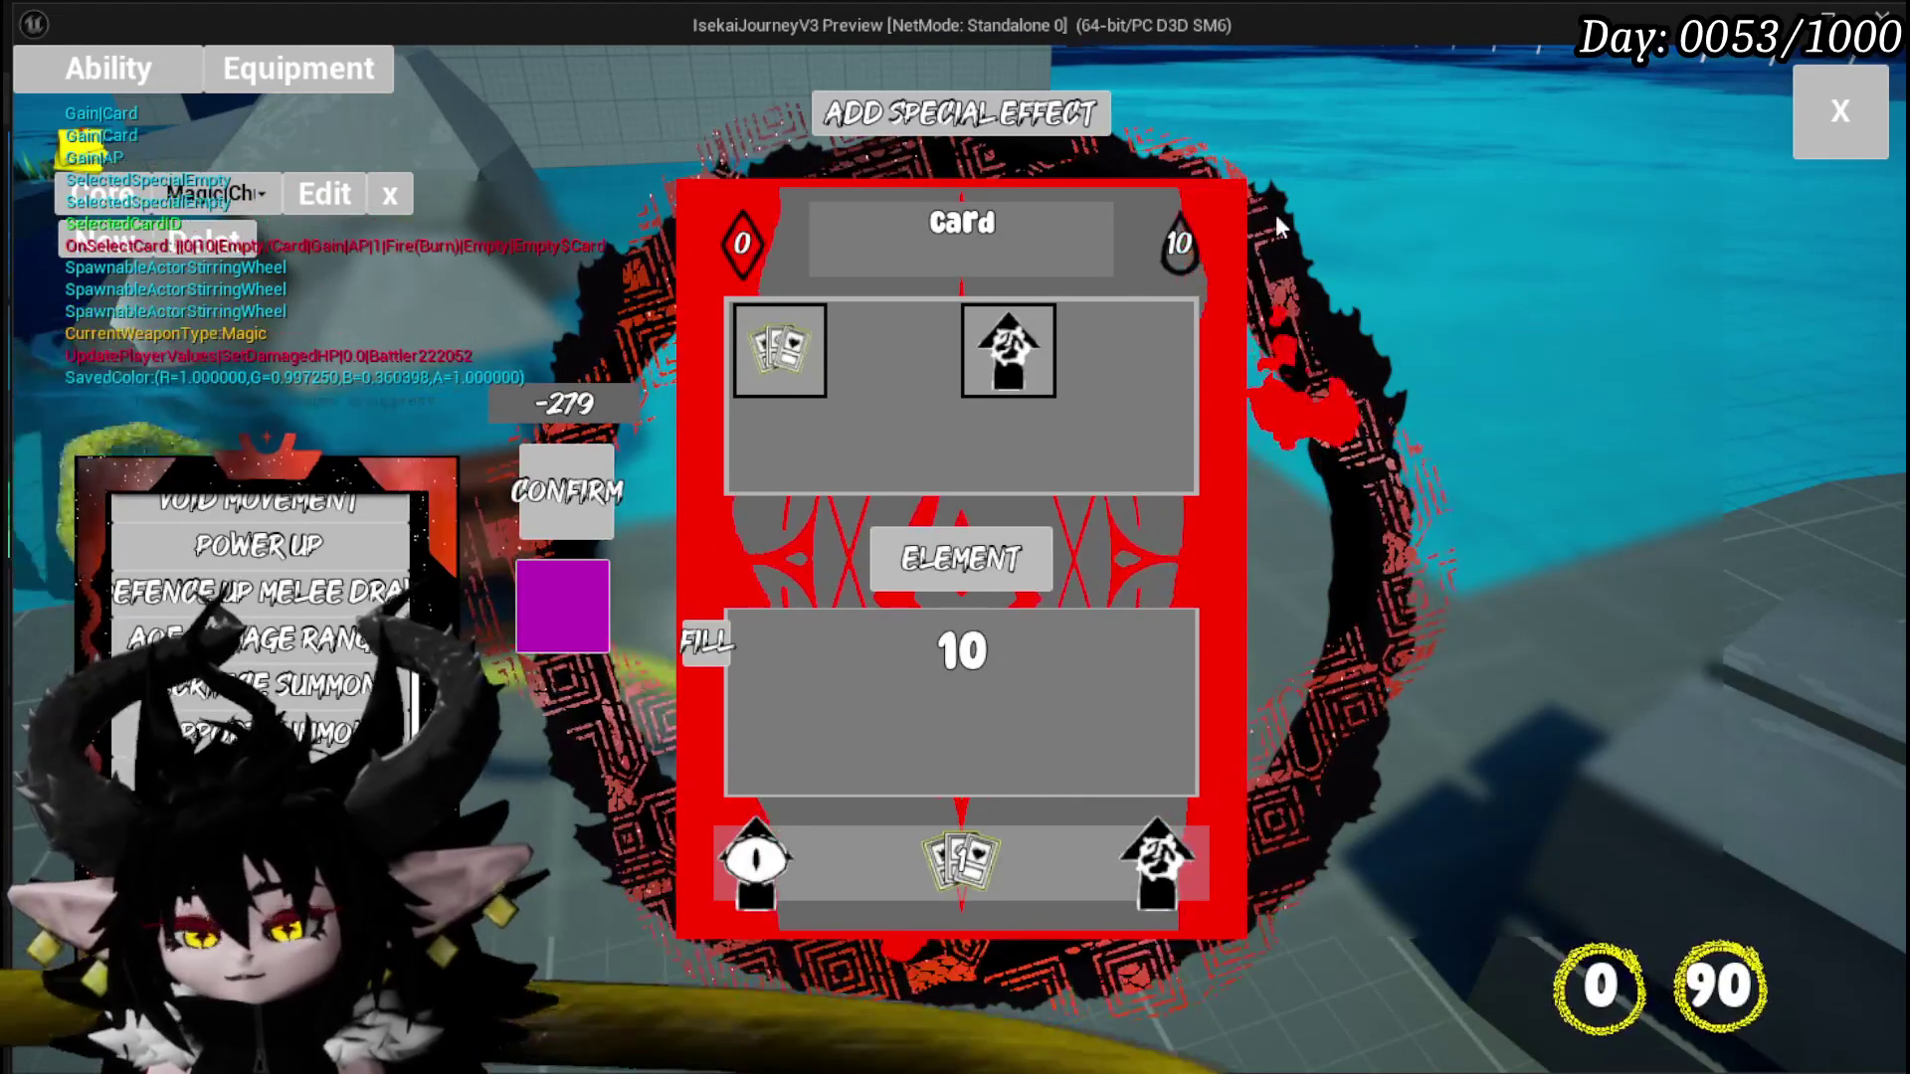
Step: Enter 286 as the card's mana value, confirm it and close the card editor
click(1172, 260)
click(1171, 261)
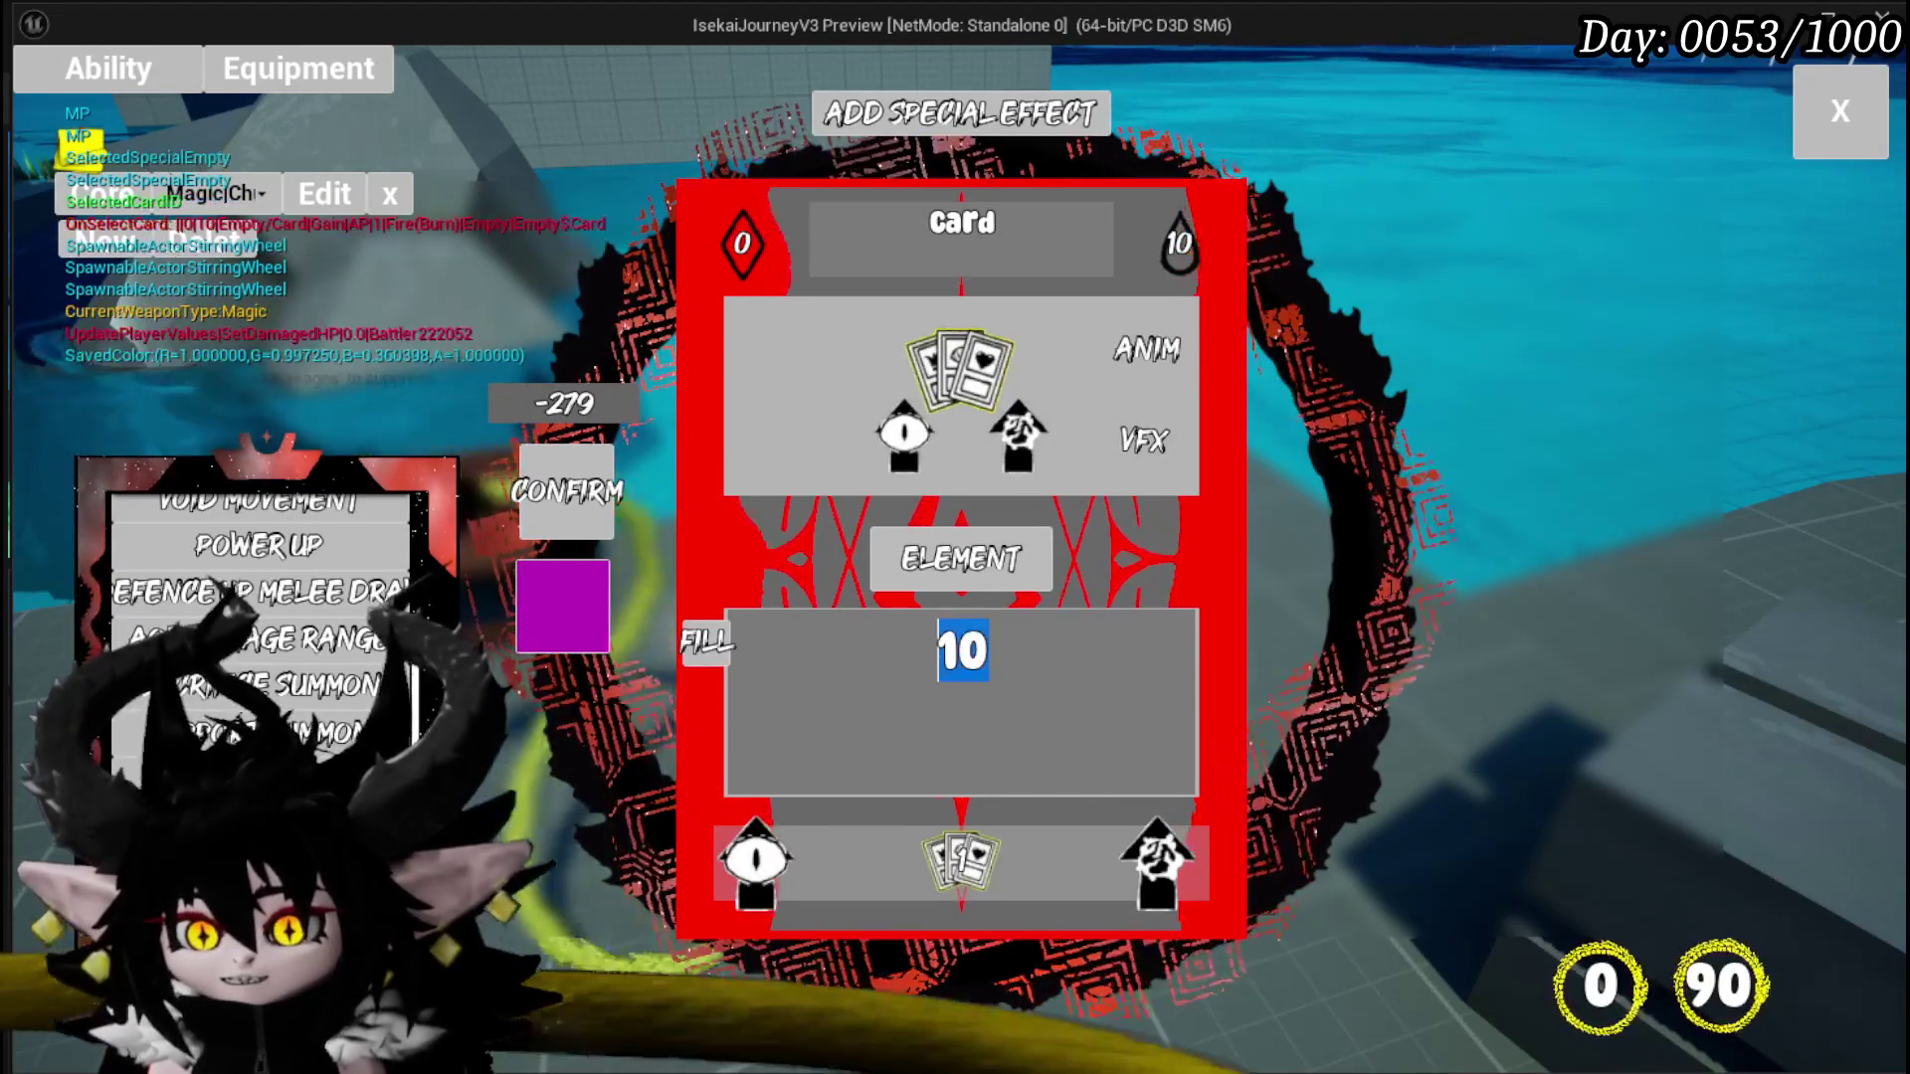
text(2)
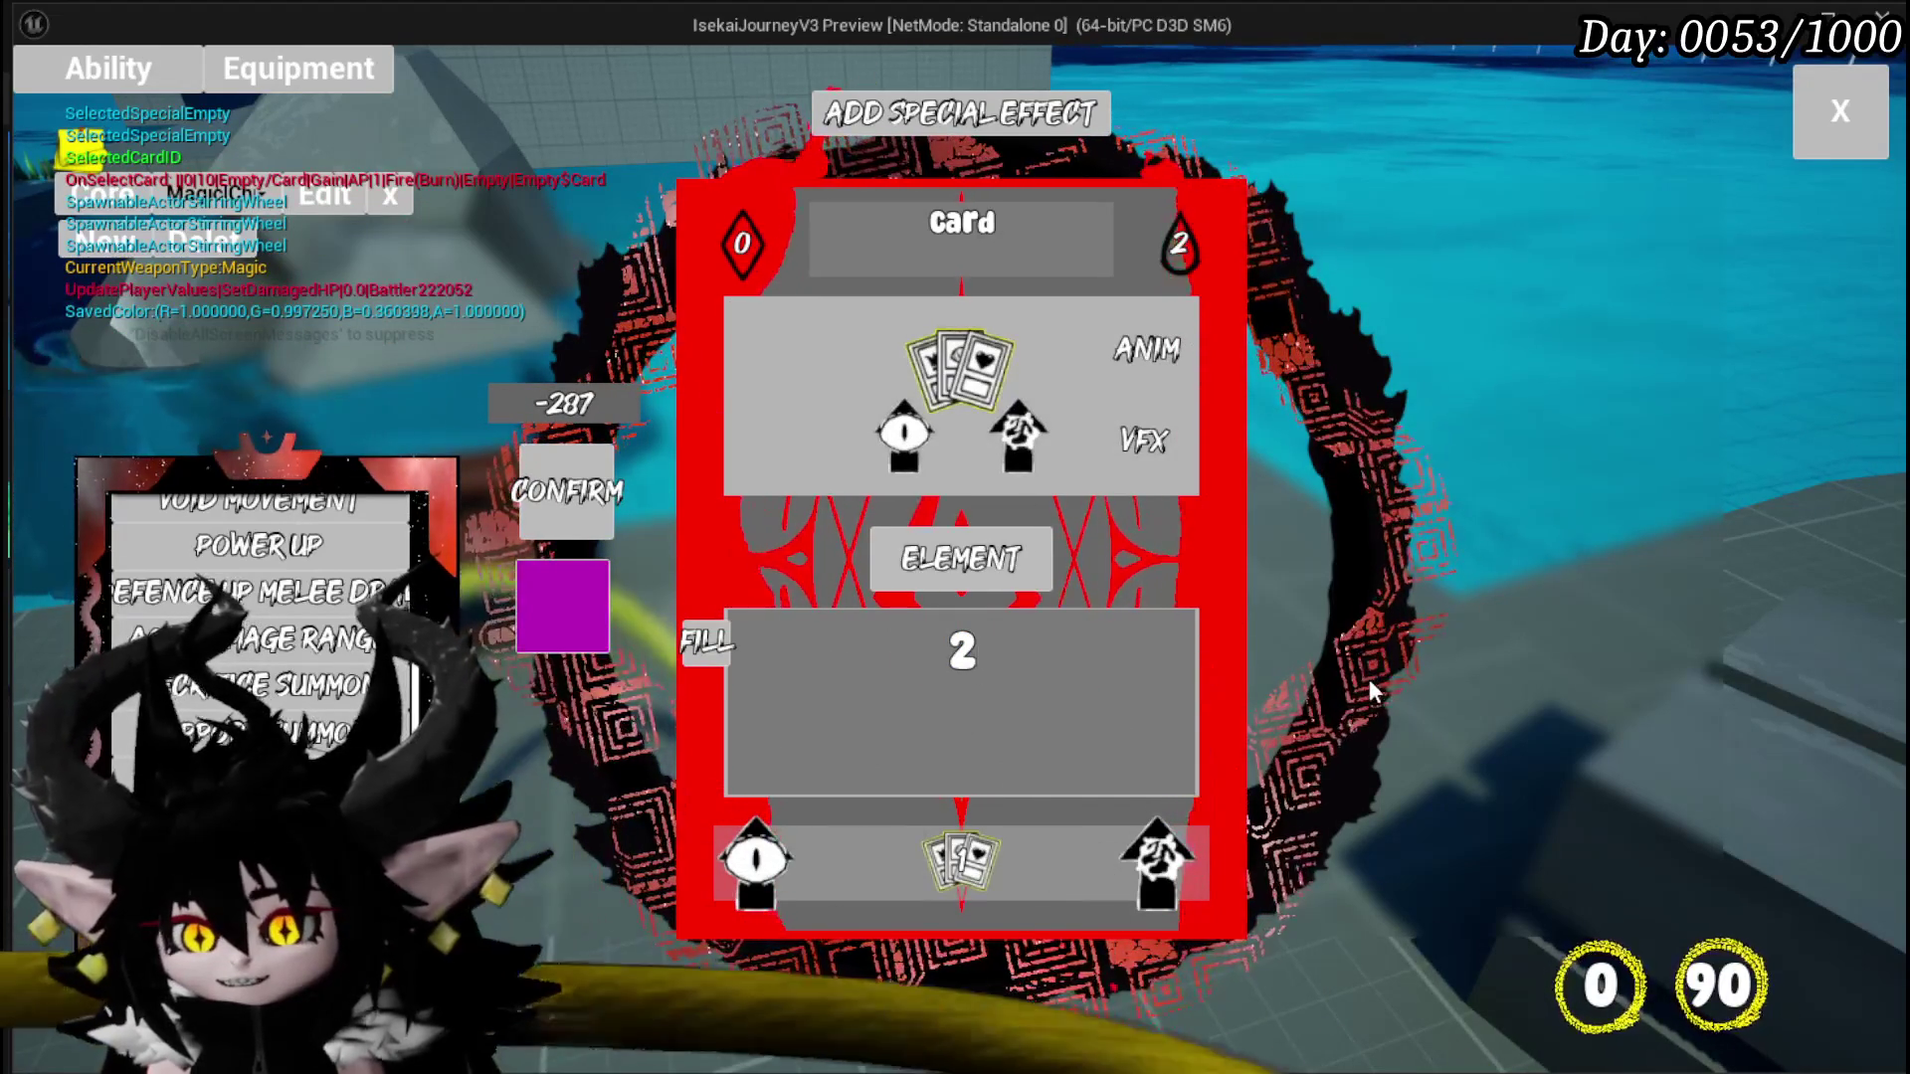
key(BackSpace)
text(500)
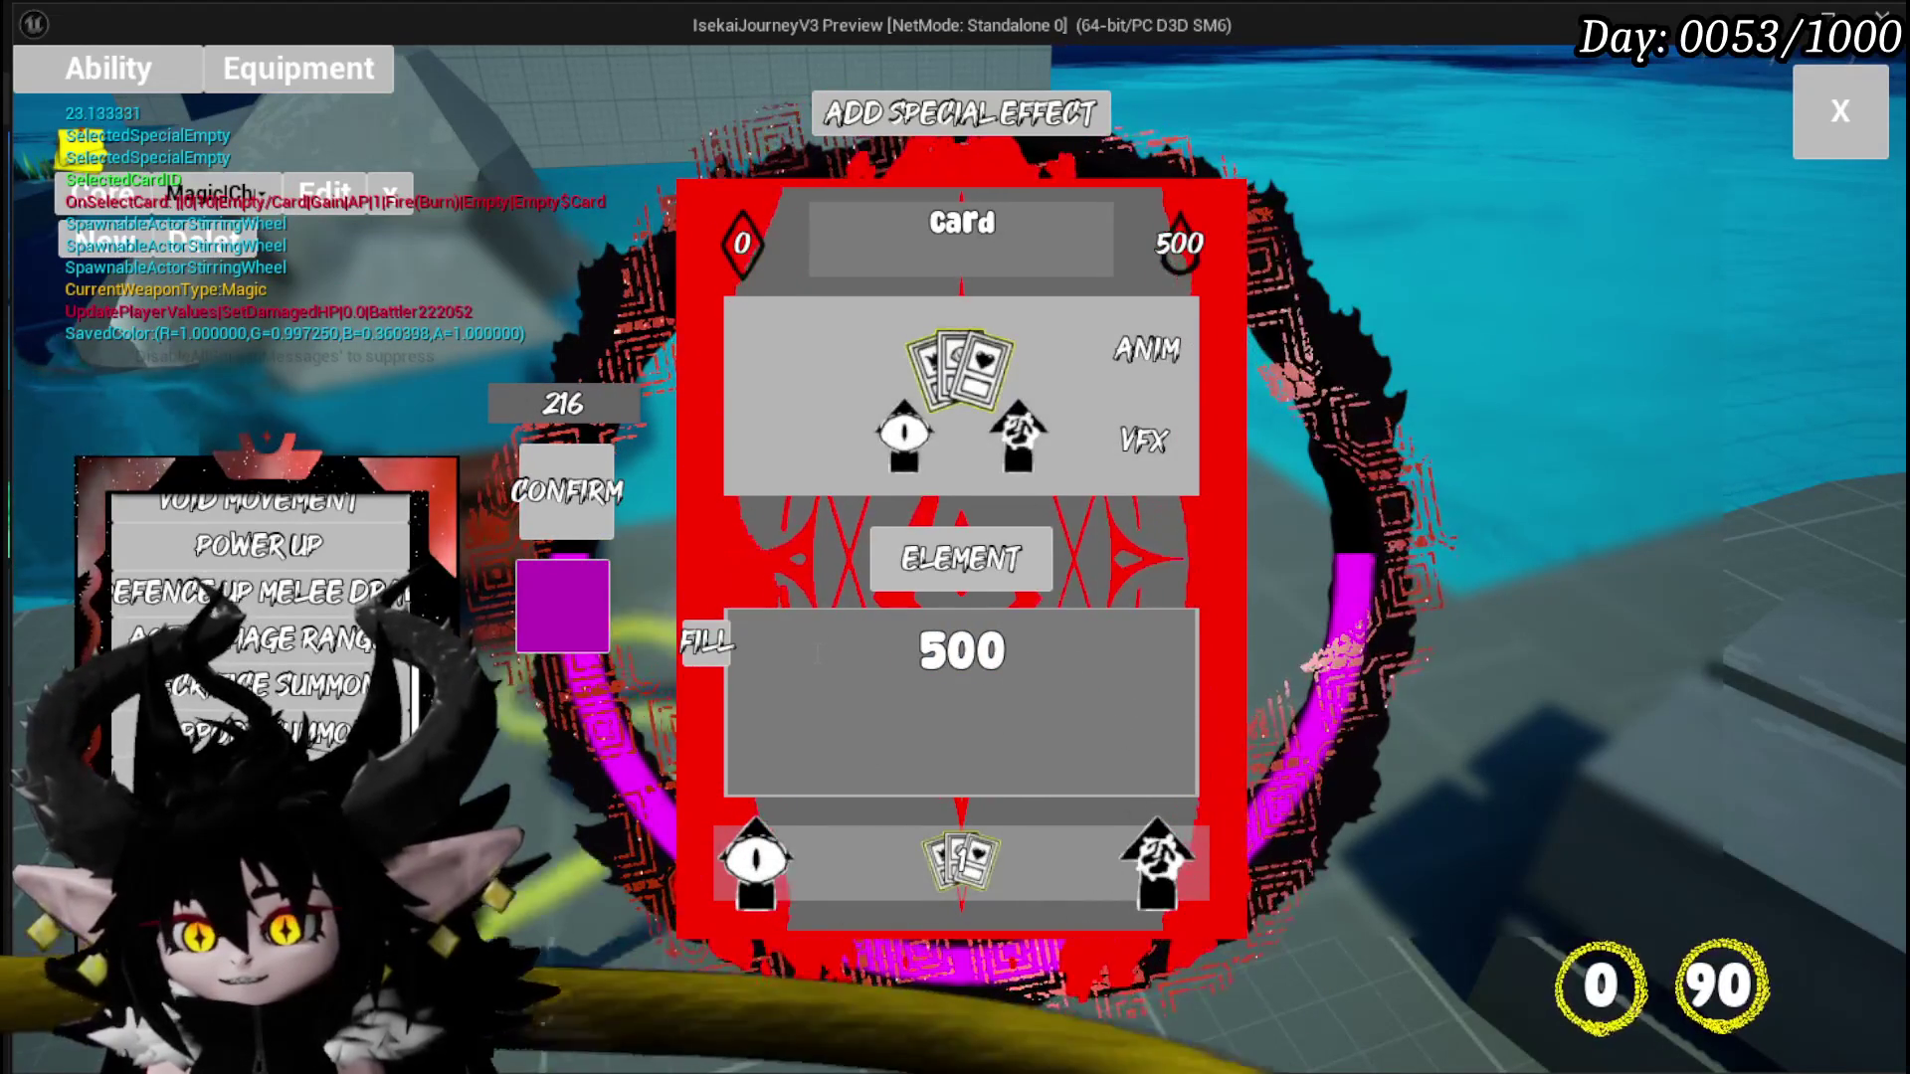
key(BackSpace)
key(BackSpace)
key(BackSpace)
text(200)
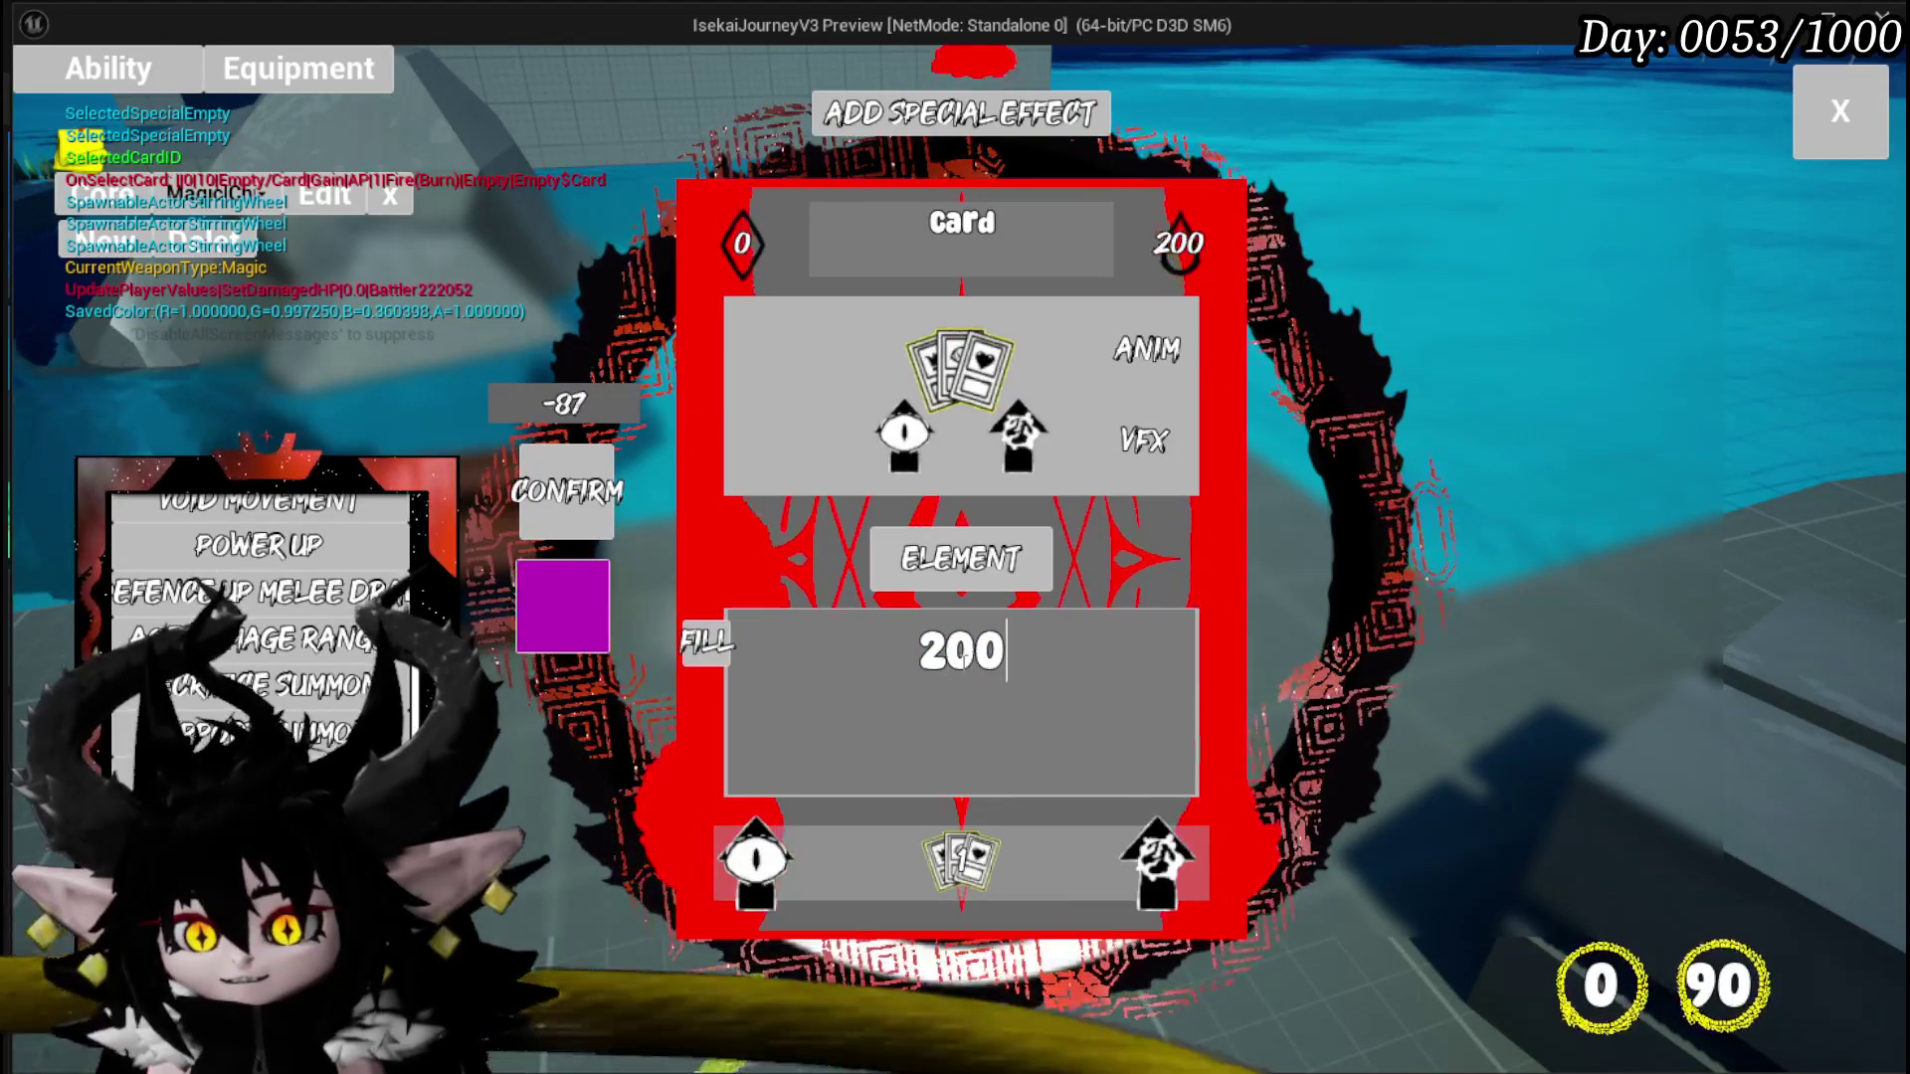
key(ctrl+a)
text(280)
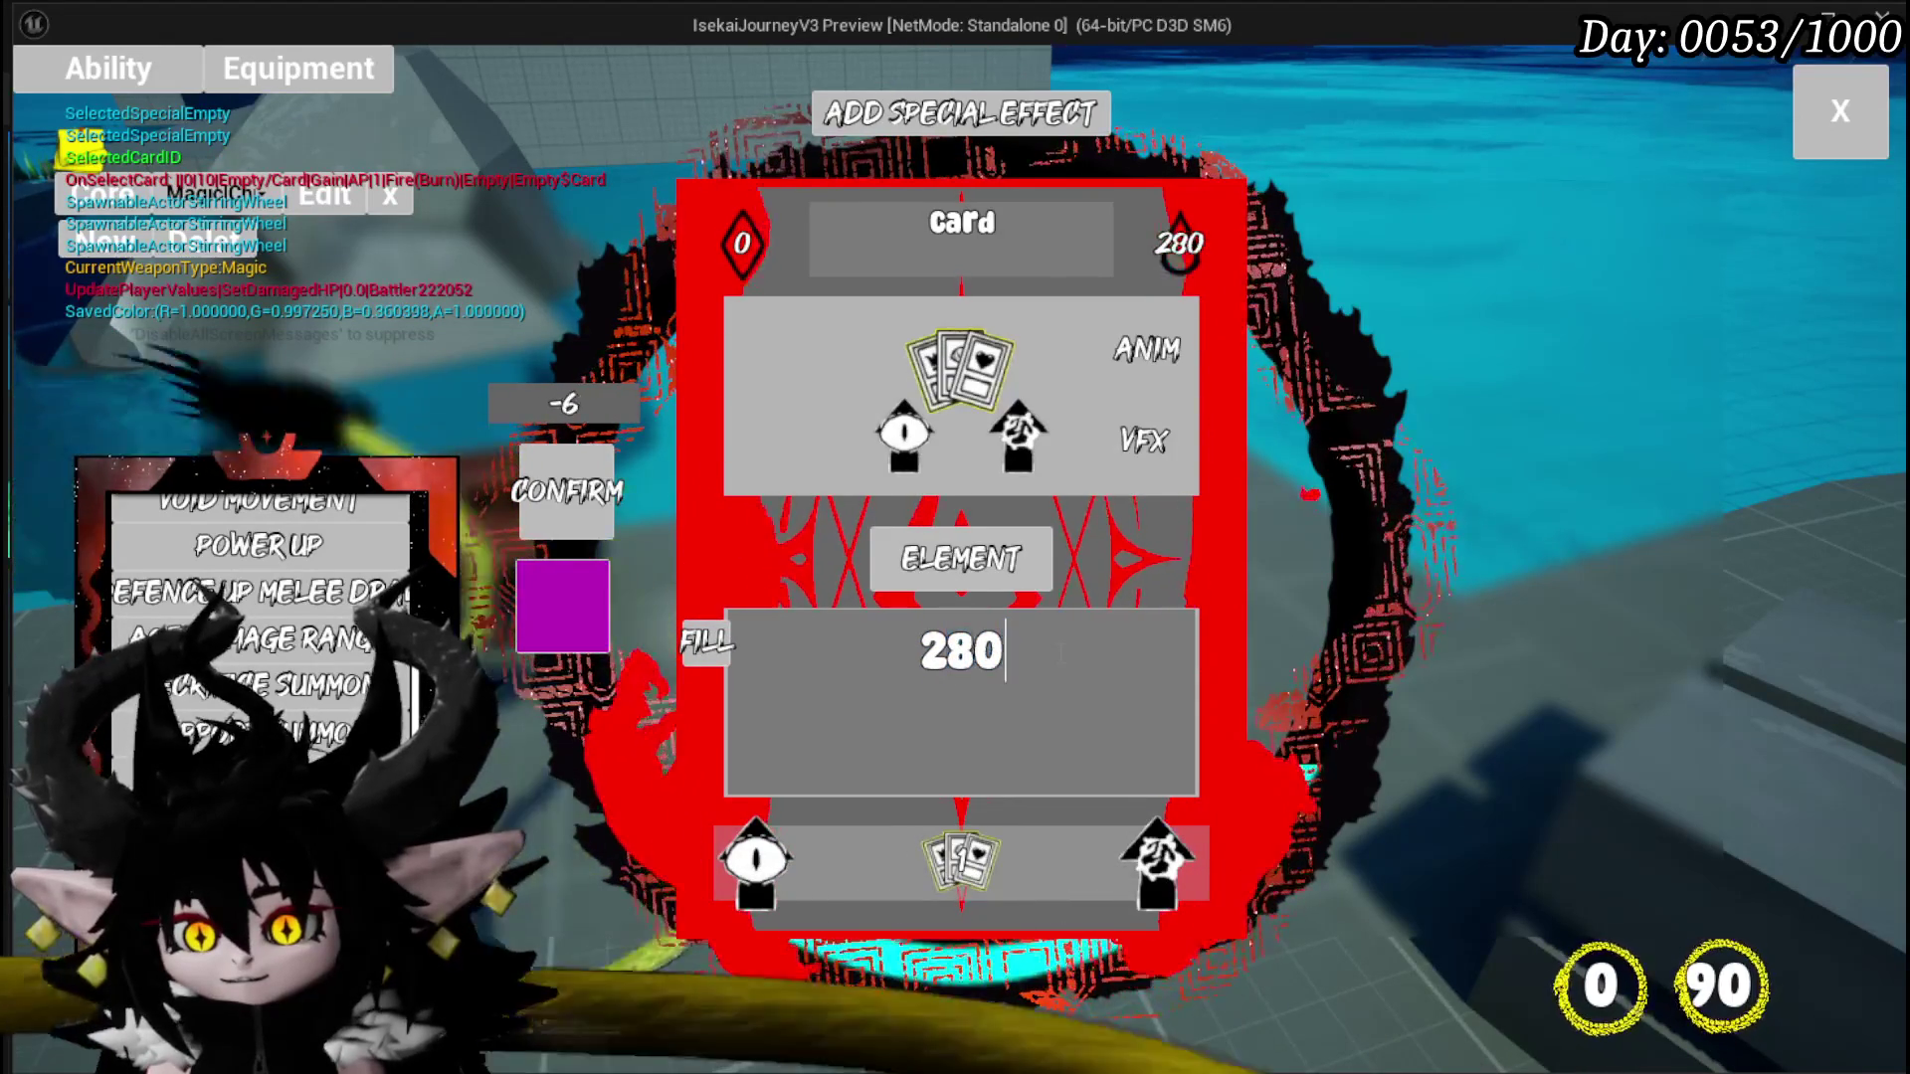
key(BackSpace)
text(6)
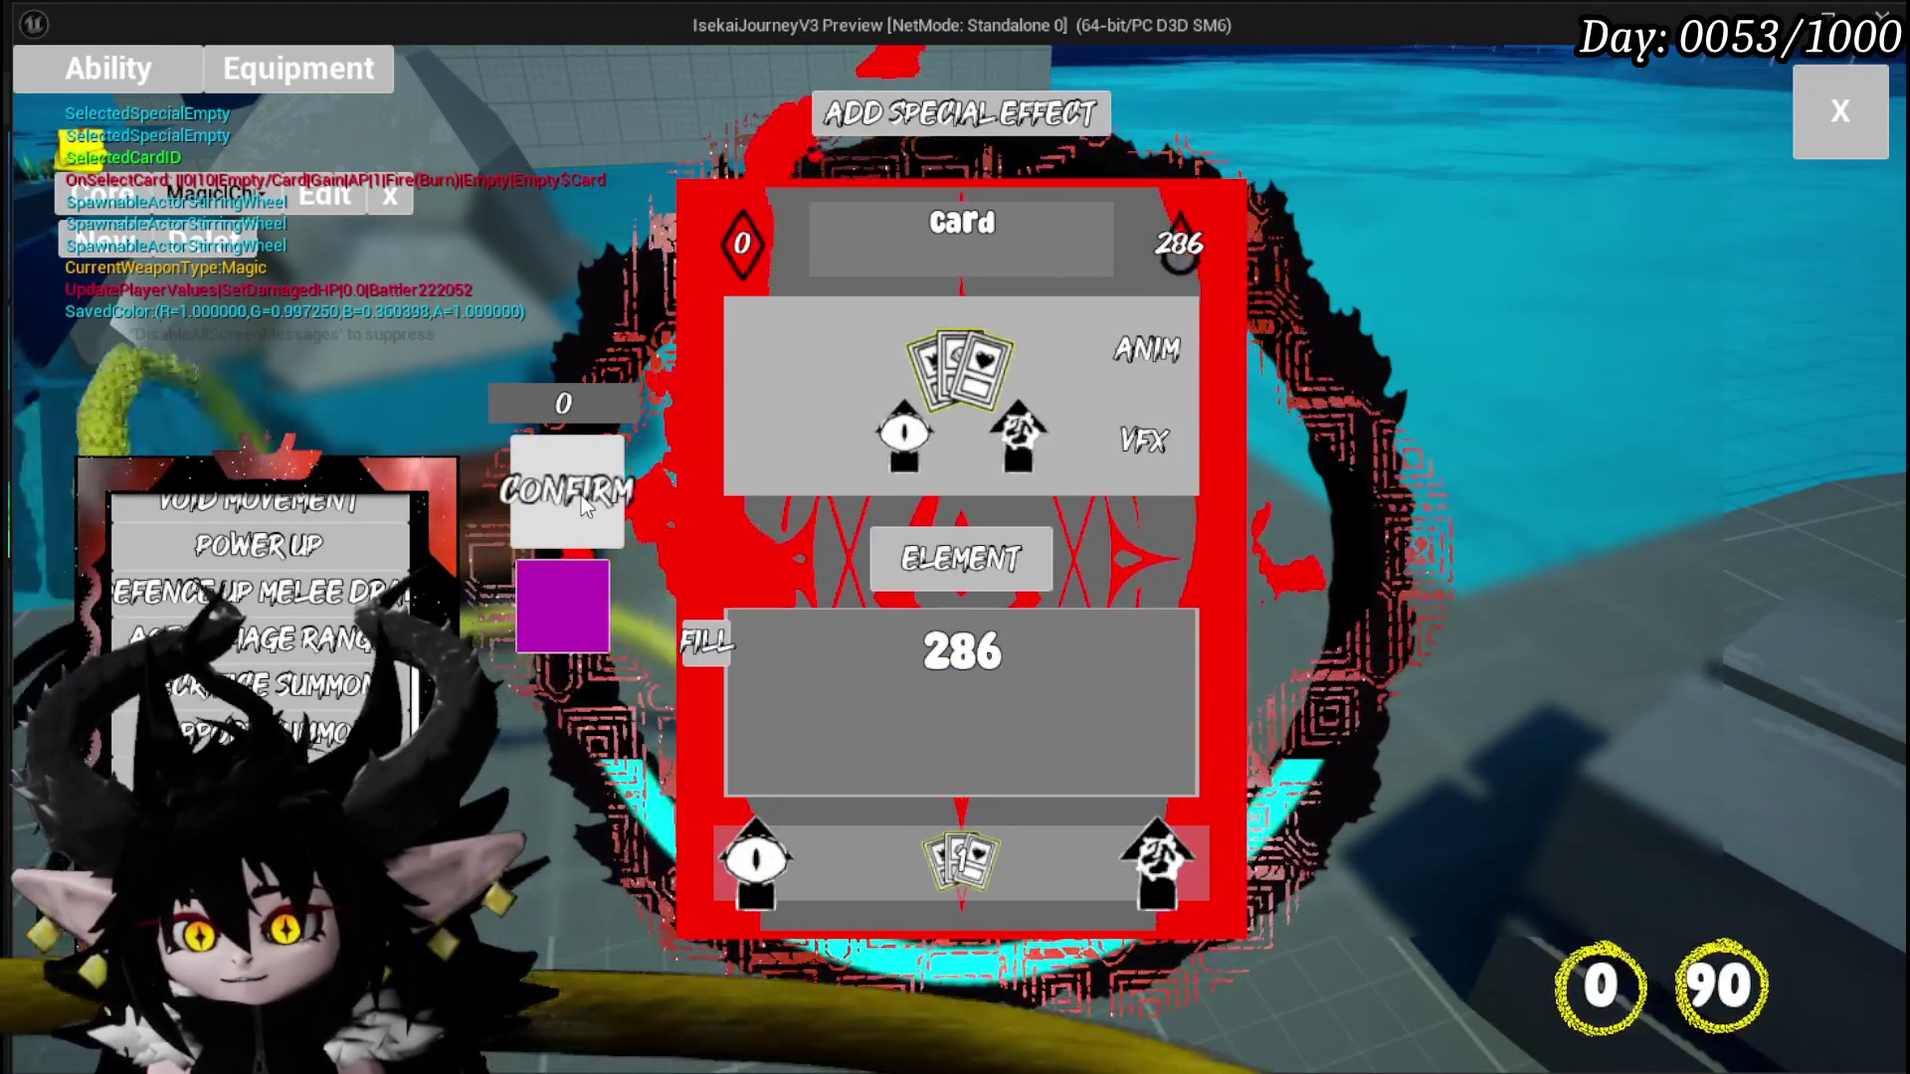
click(581, 495)
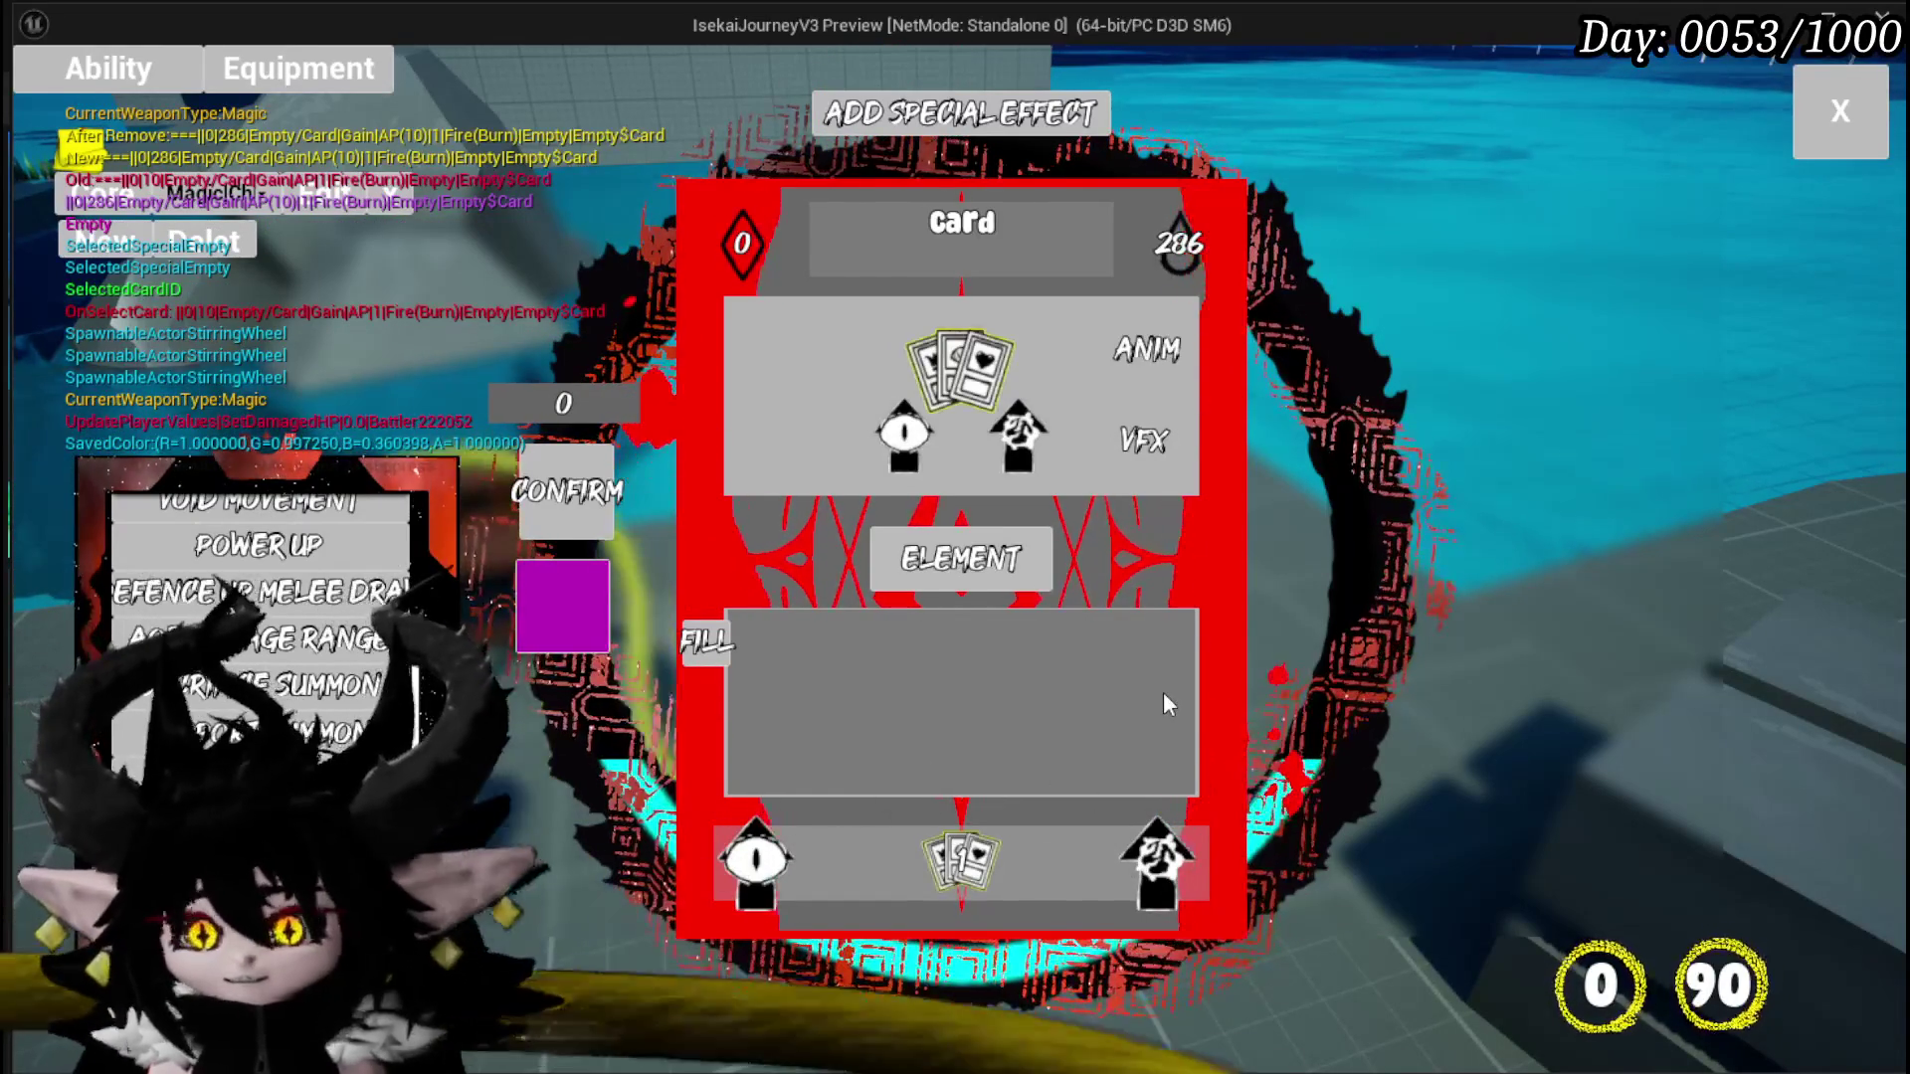
click(1840, 110)
Step: Save the game from the settings menu, stop the play session and save all assets
key(Escape)
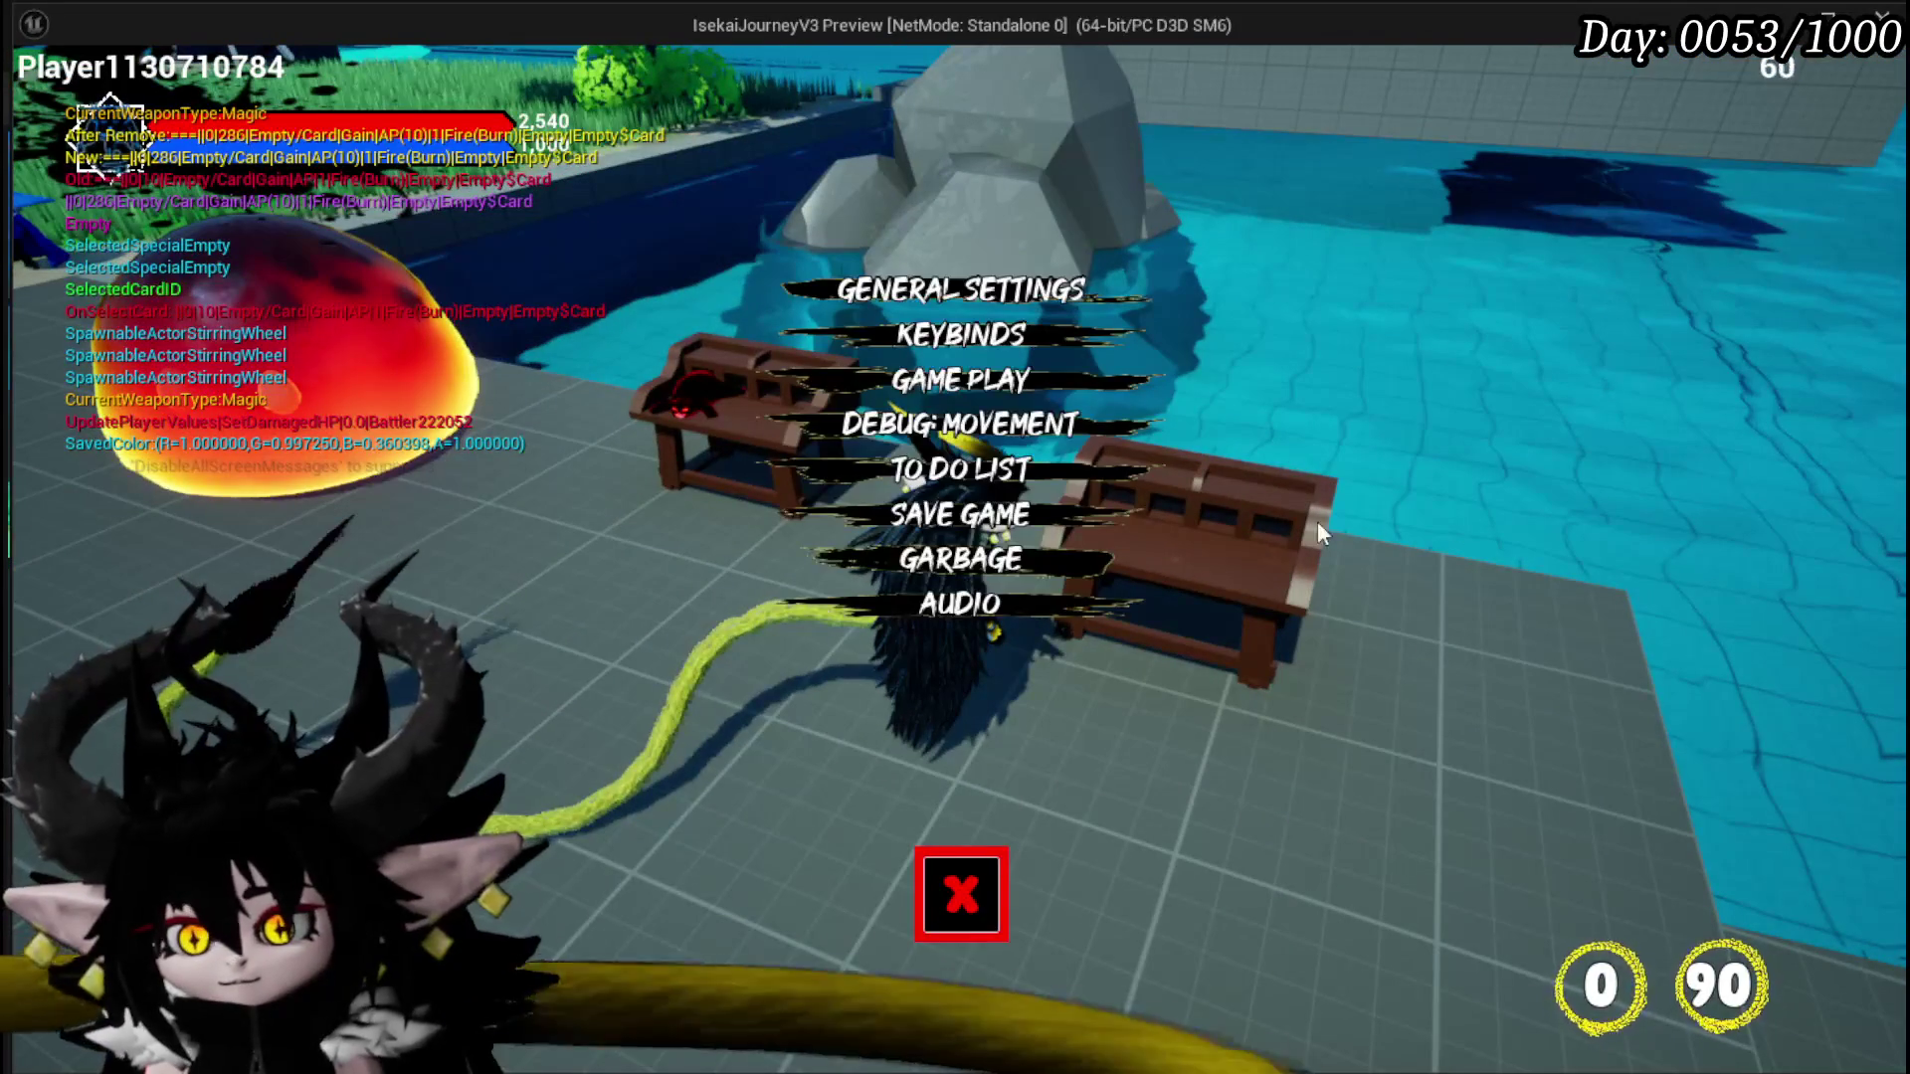
click(1007, 514)
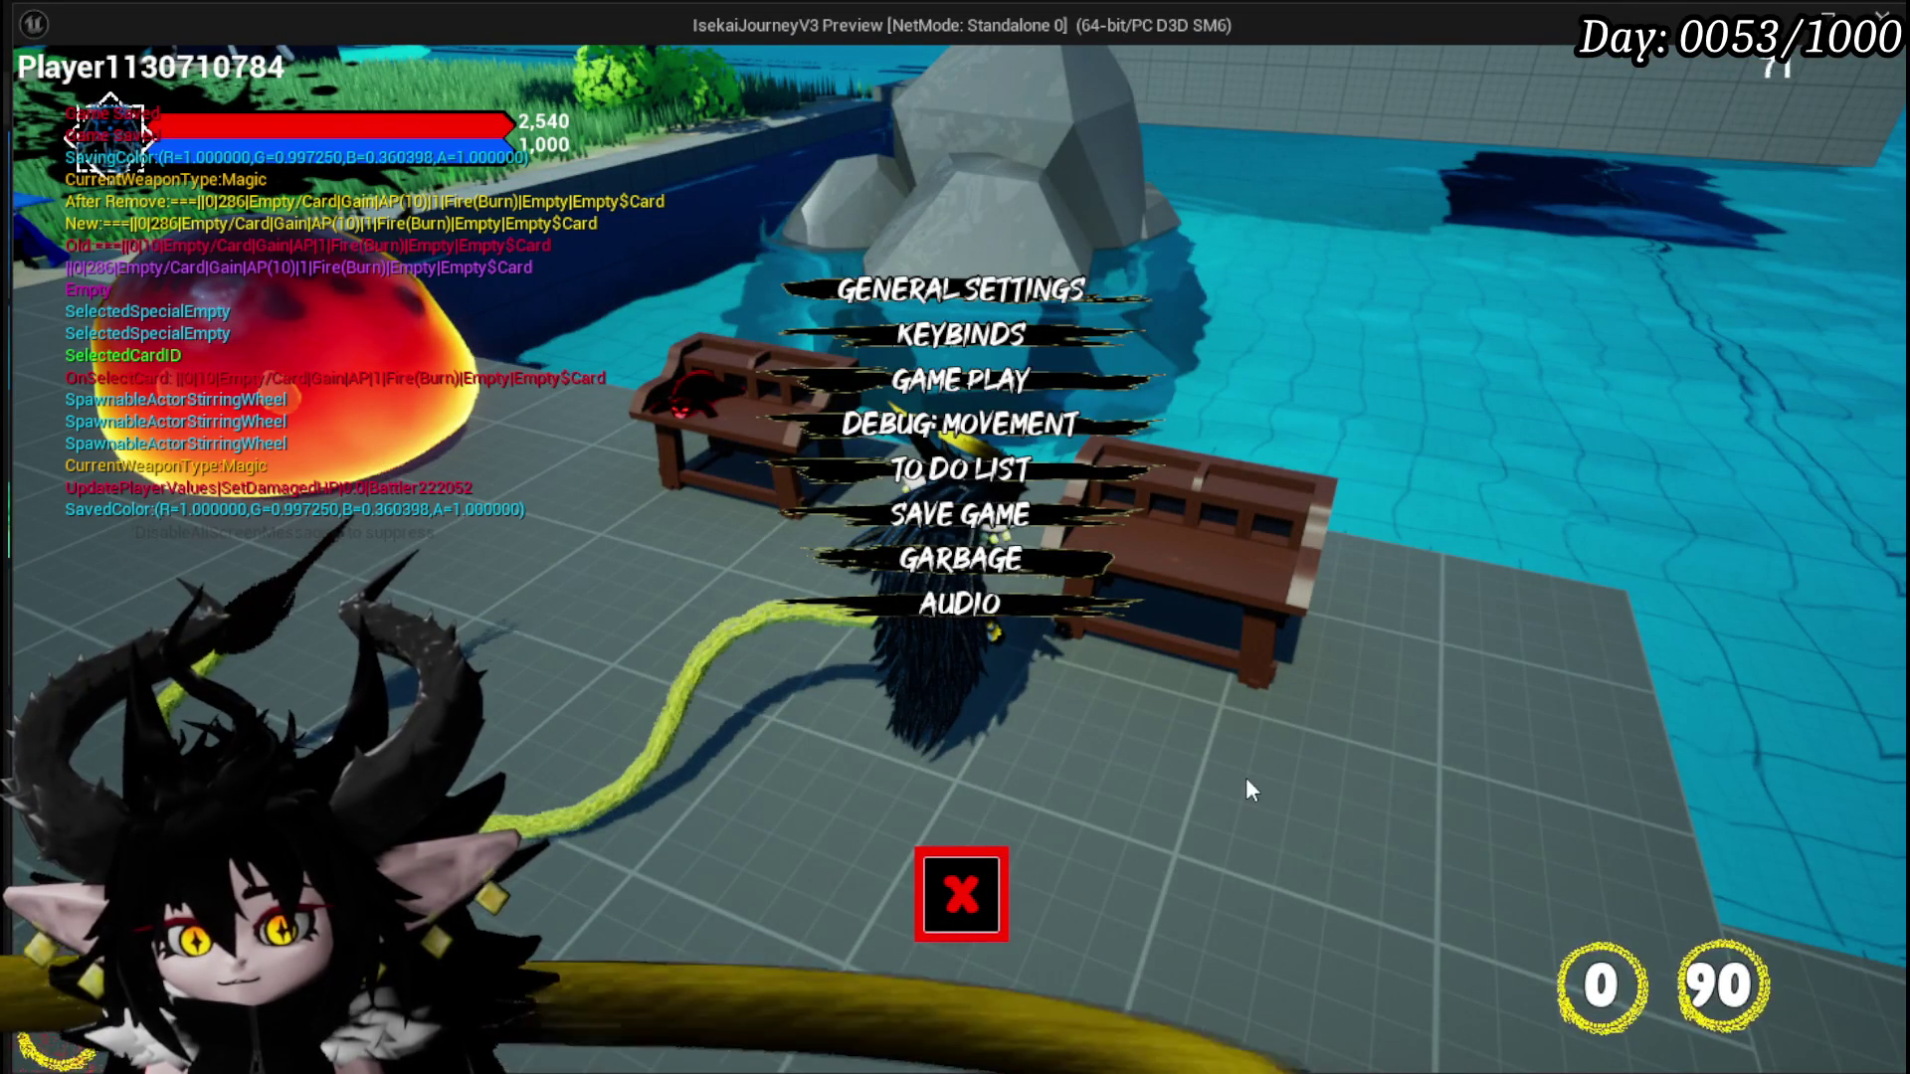
click(943, 876)
key(Escape)
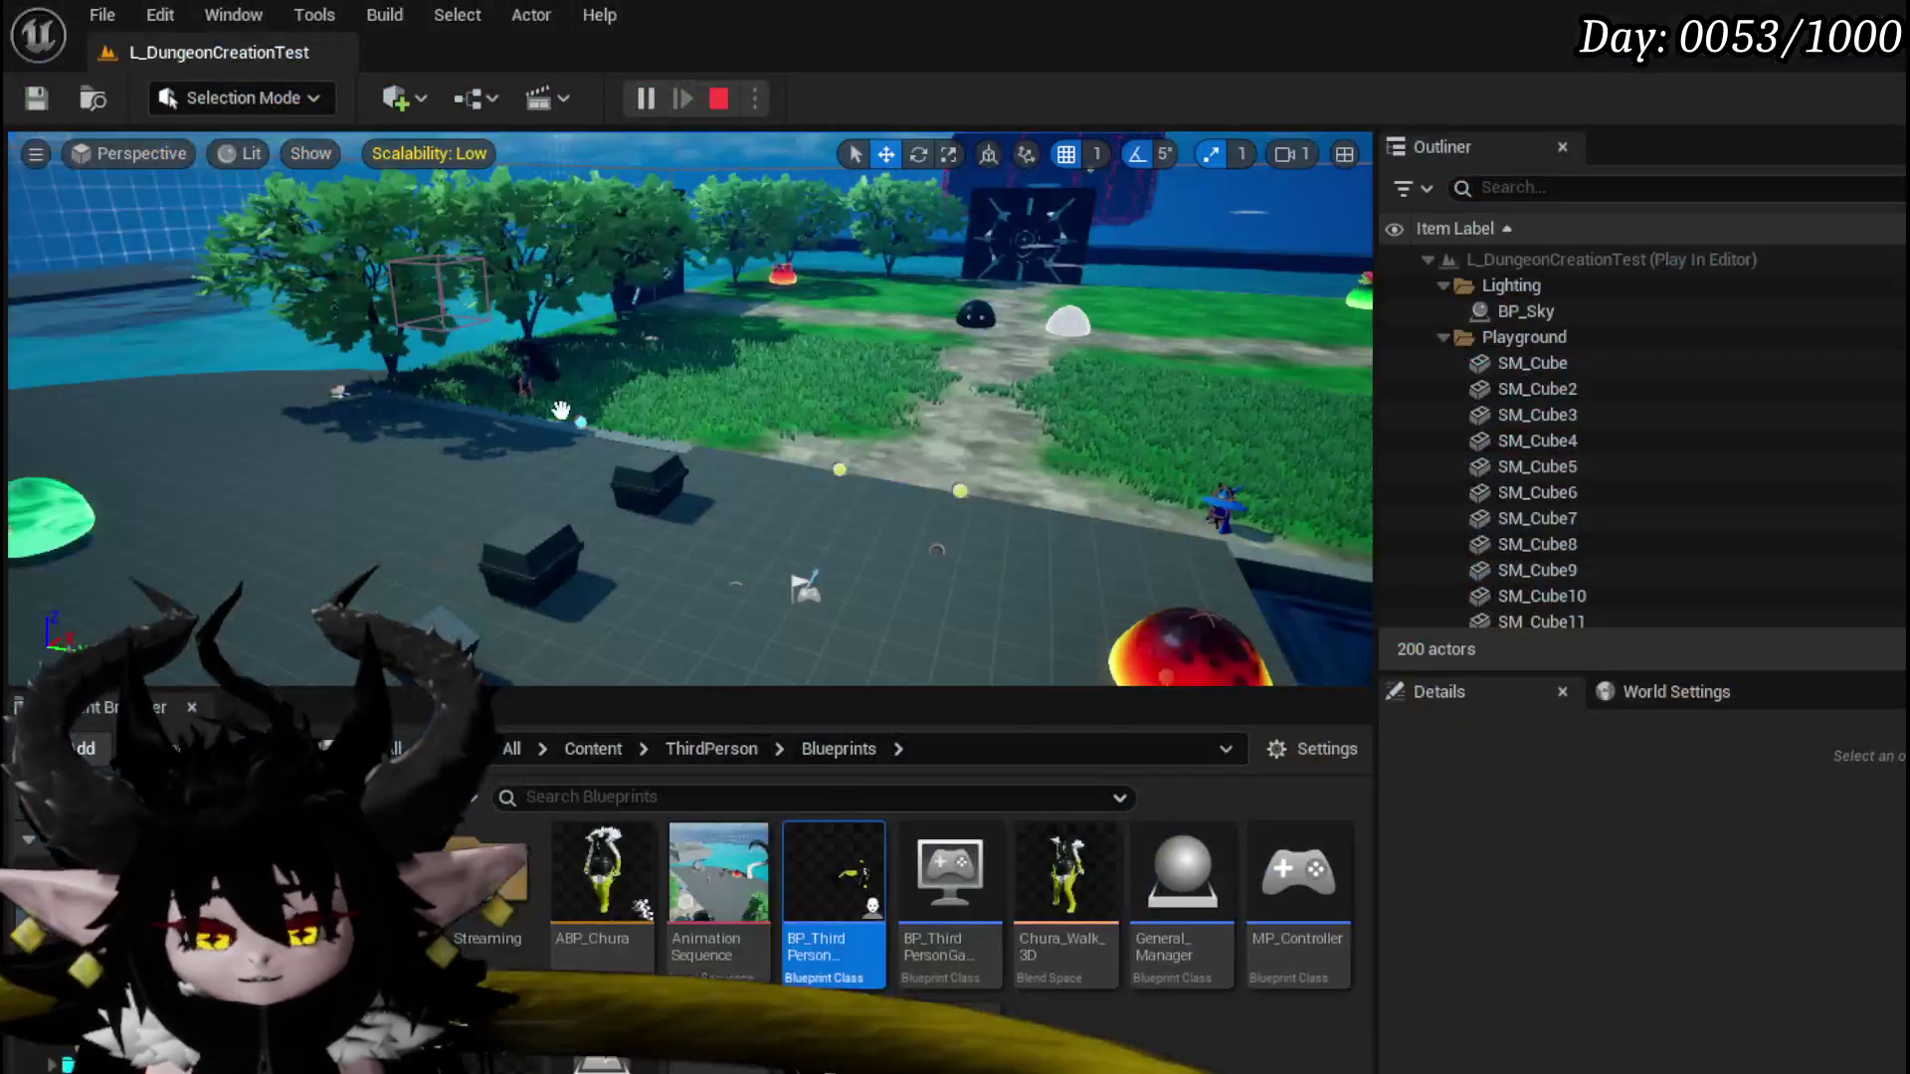
click(50, 103)
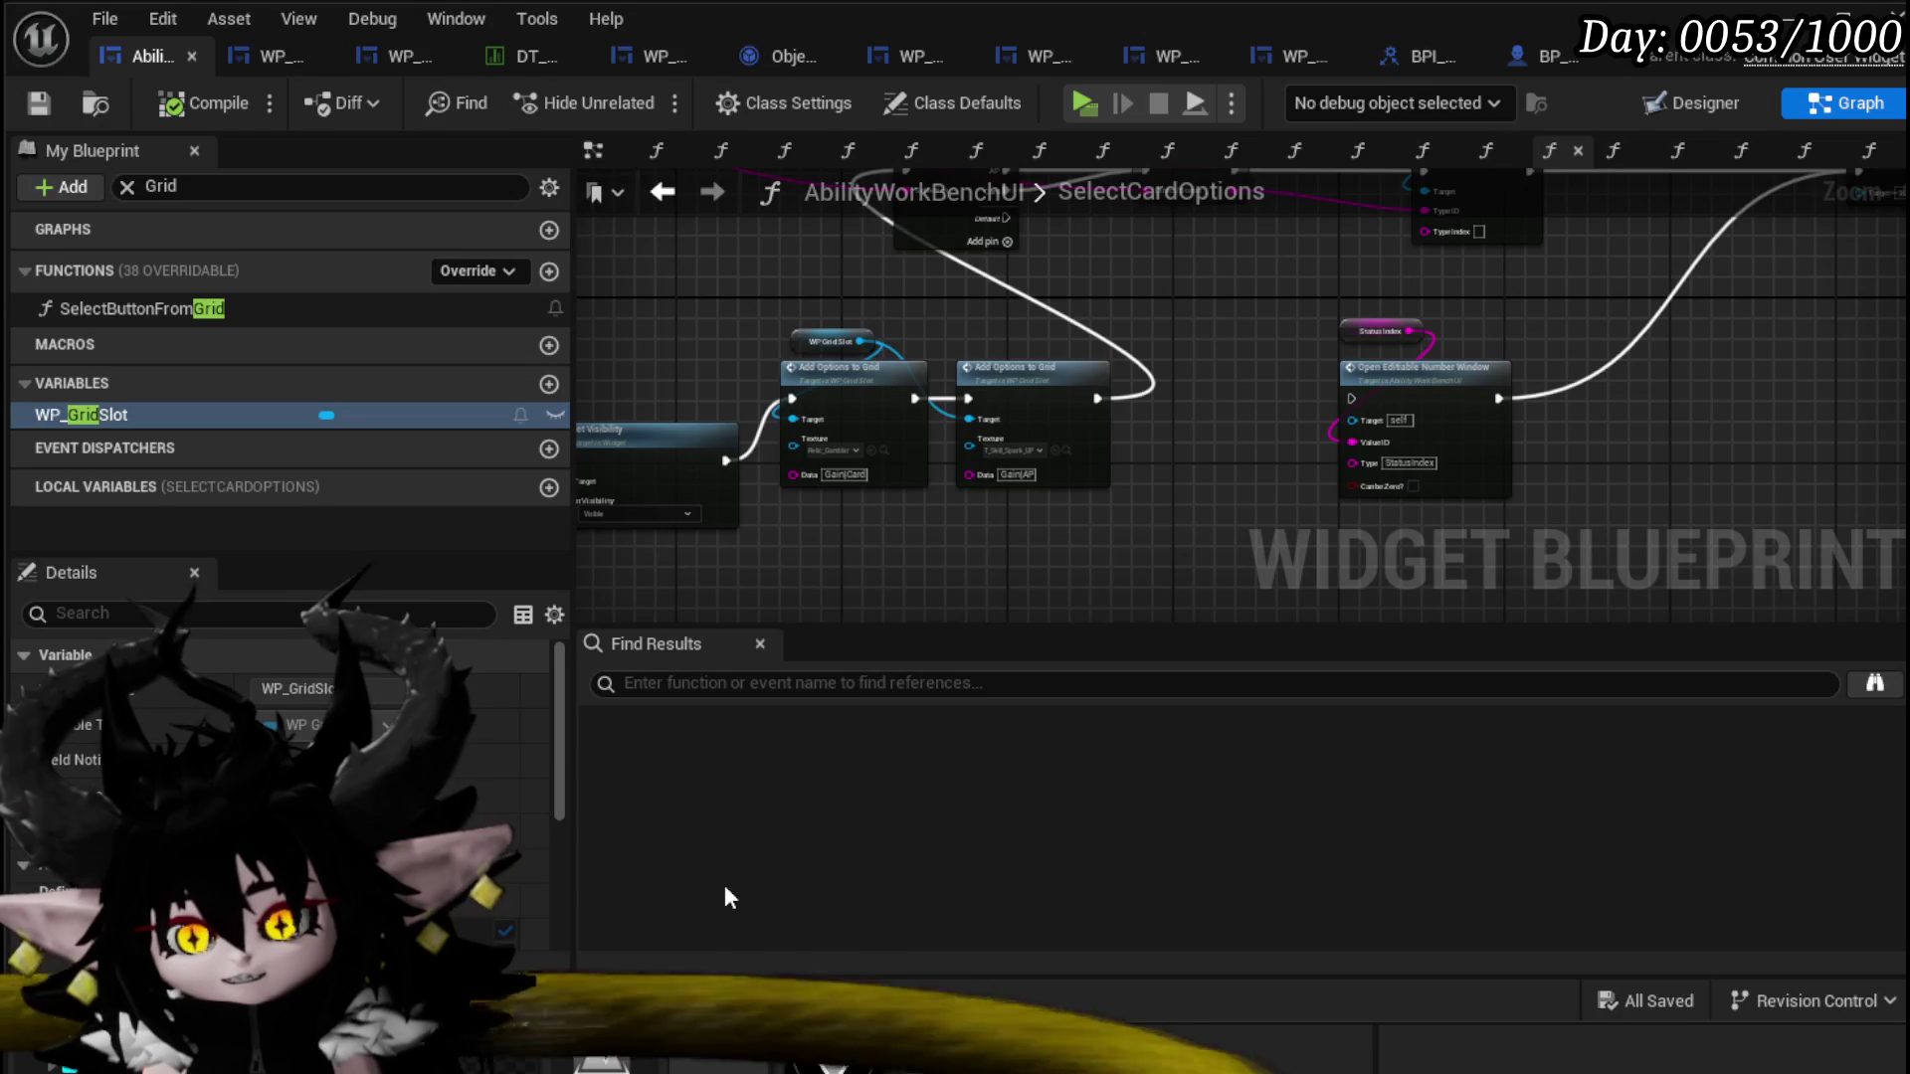
Step: Move the Switch on String, SET and Set Type nodes right in SelectCardOptions and save
mouse_move(1027, 516)
mouse_down()
mouse_move(737, 516)
mouse_move(865, 572)
mouse_move(637, 607)
mouse_move(739, 554)
mouse_up()
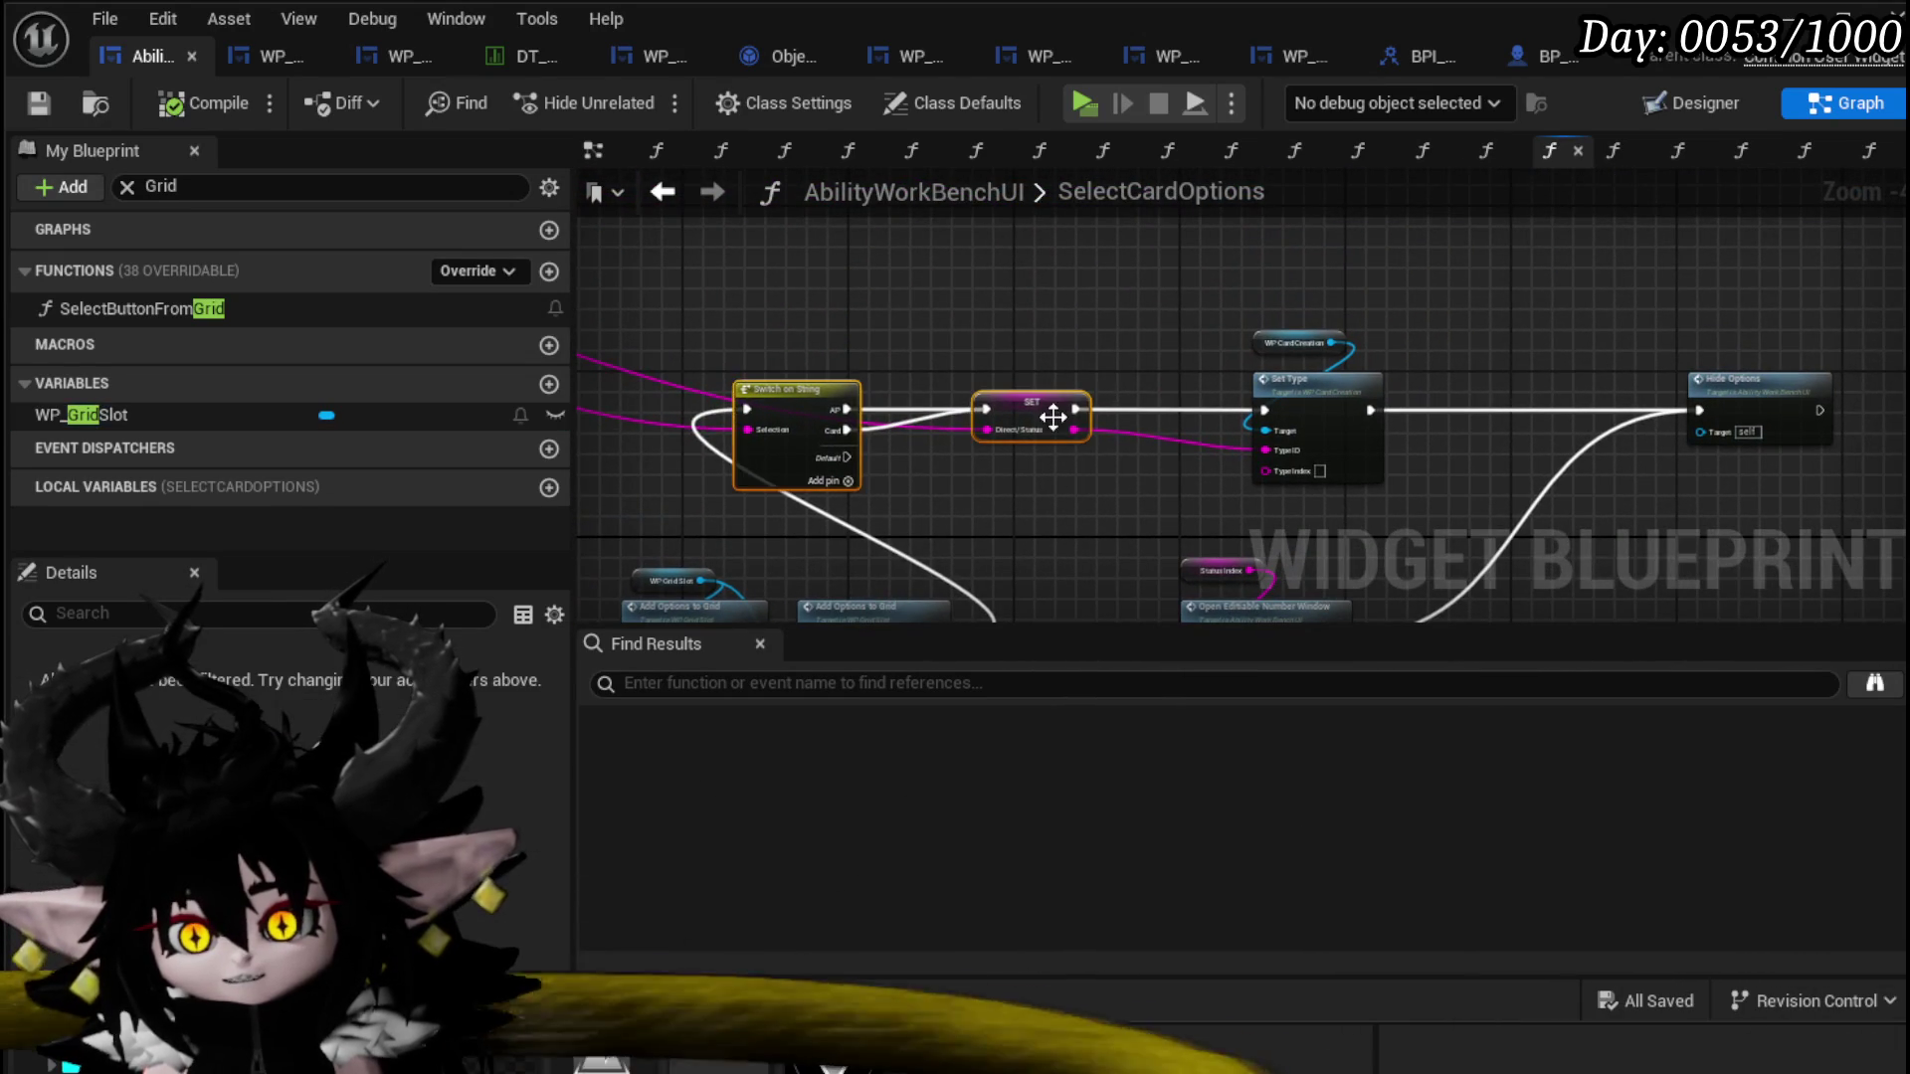
drag(1052, 416, 1174, 422)
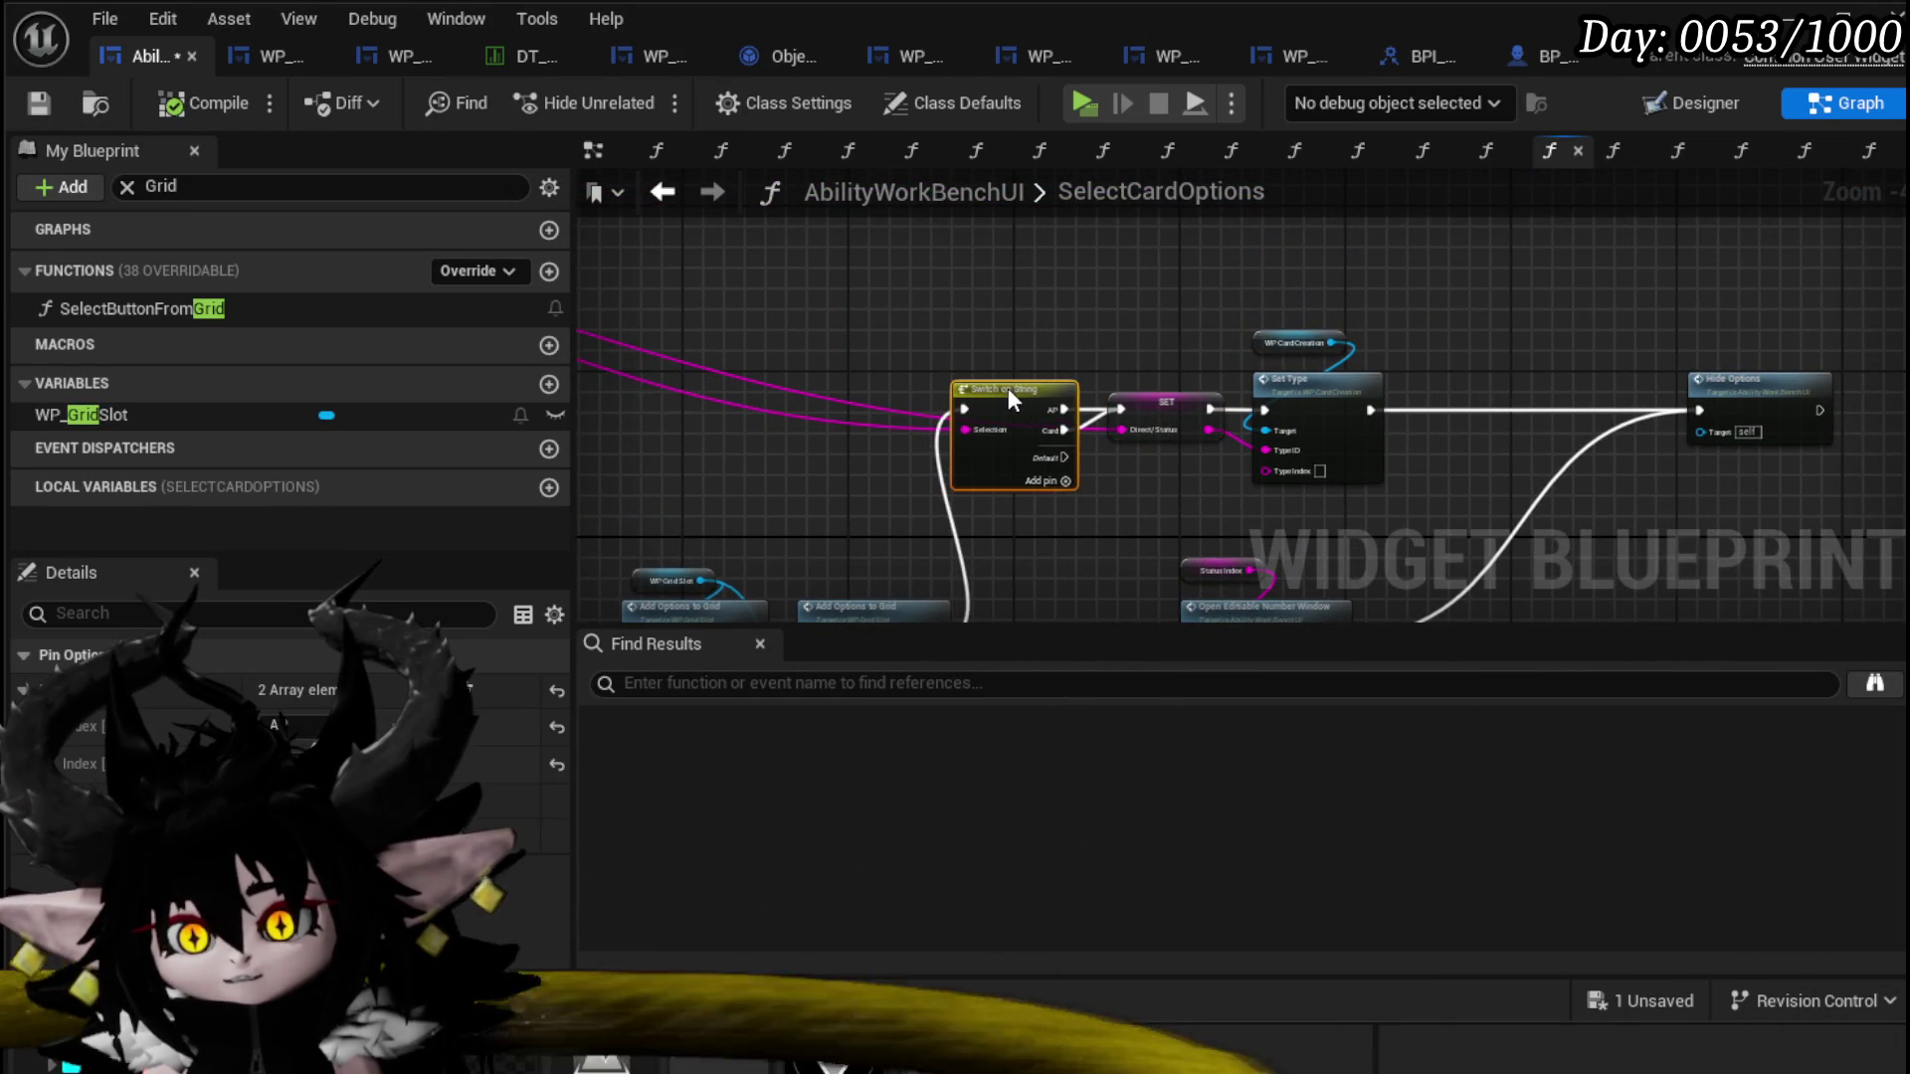
drag(1007, 388, 921, 430)
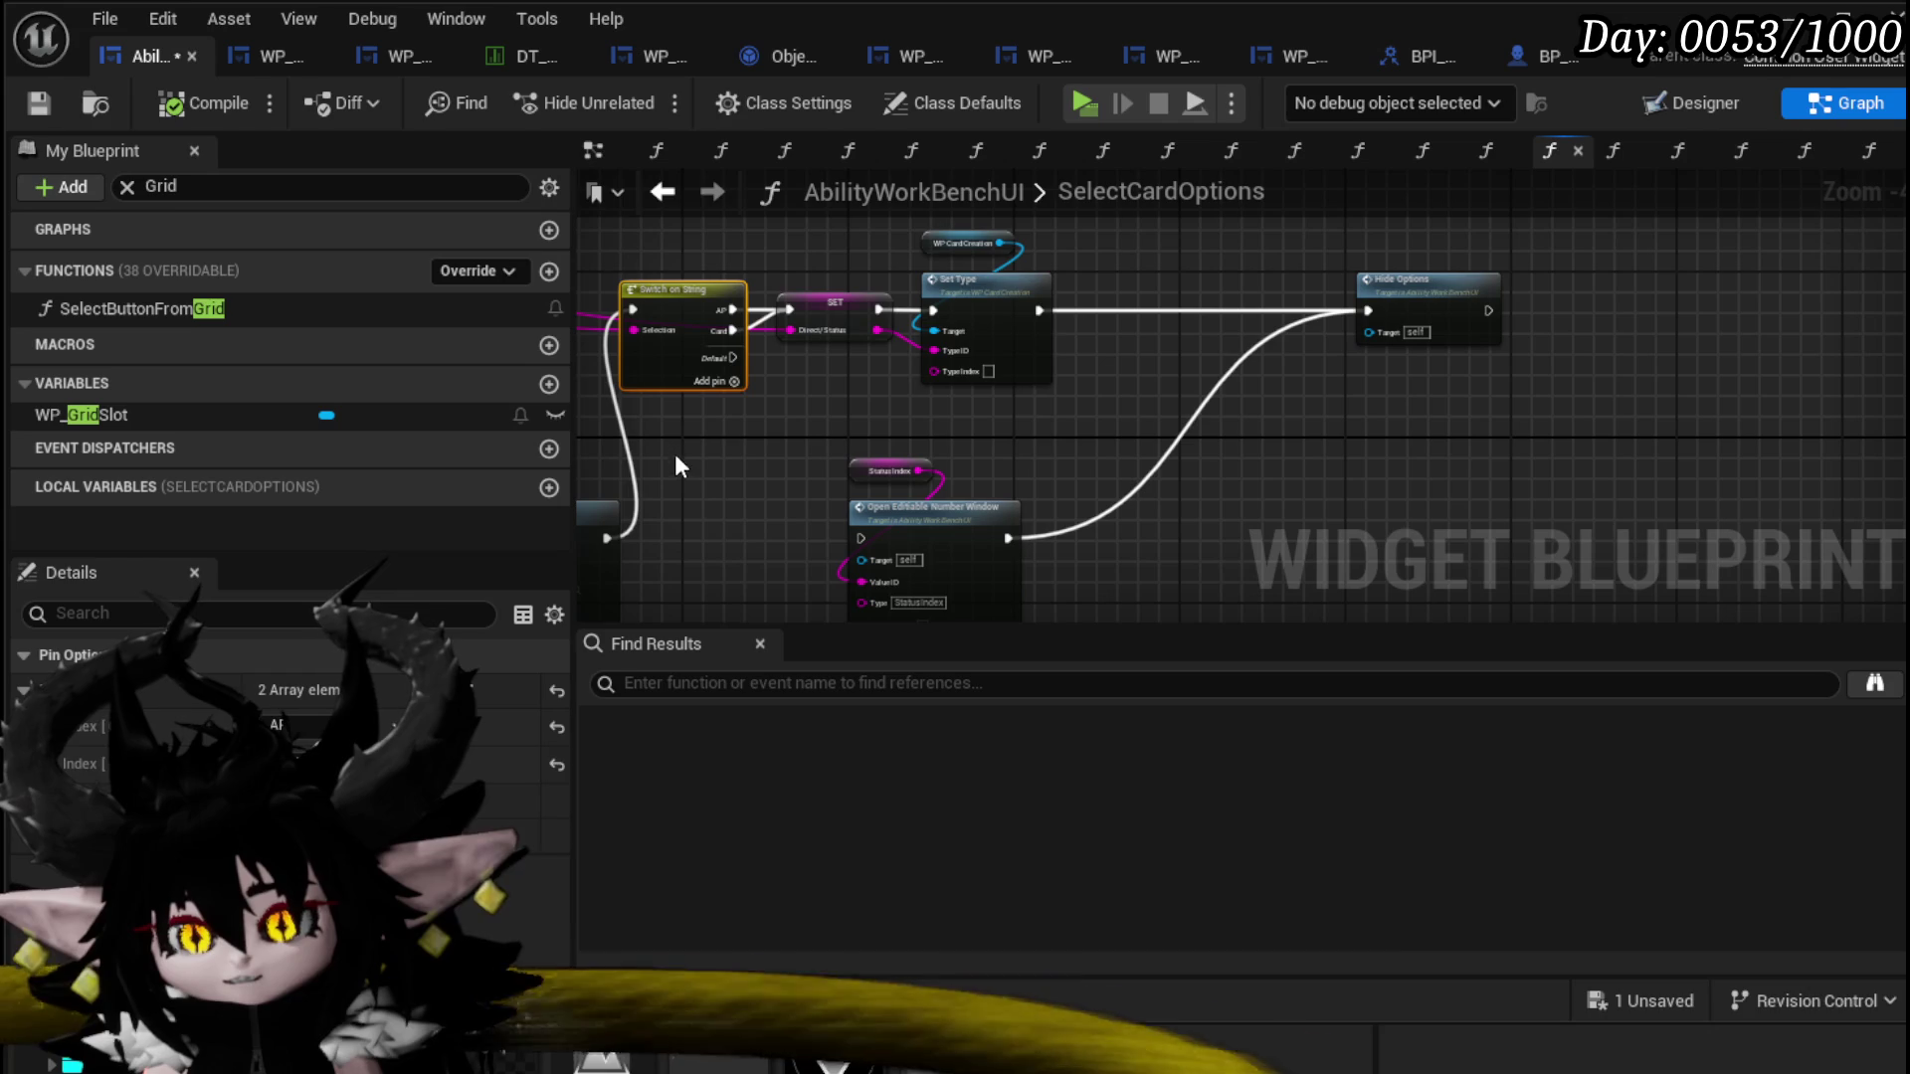
mouse_move(1083, 239)
mouse_down()
mouse_move(1002, 295)
mouse_move(1143, 291)
mouse_up()
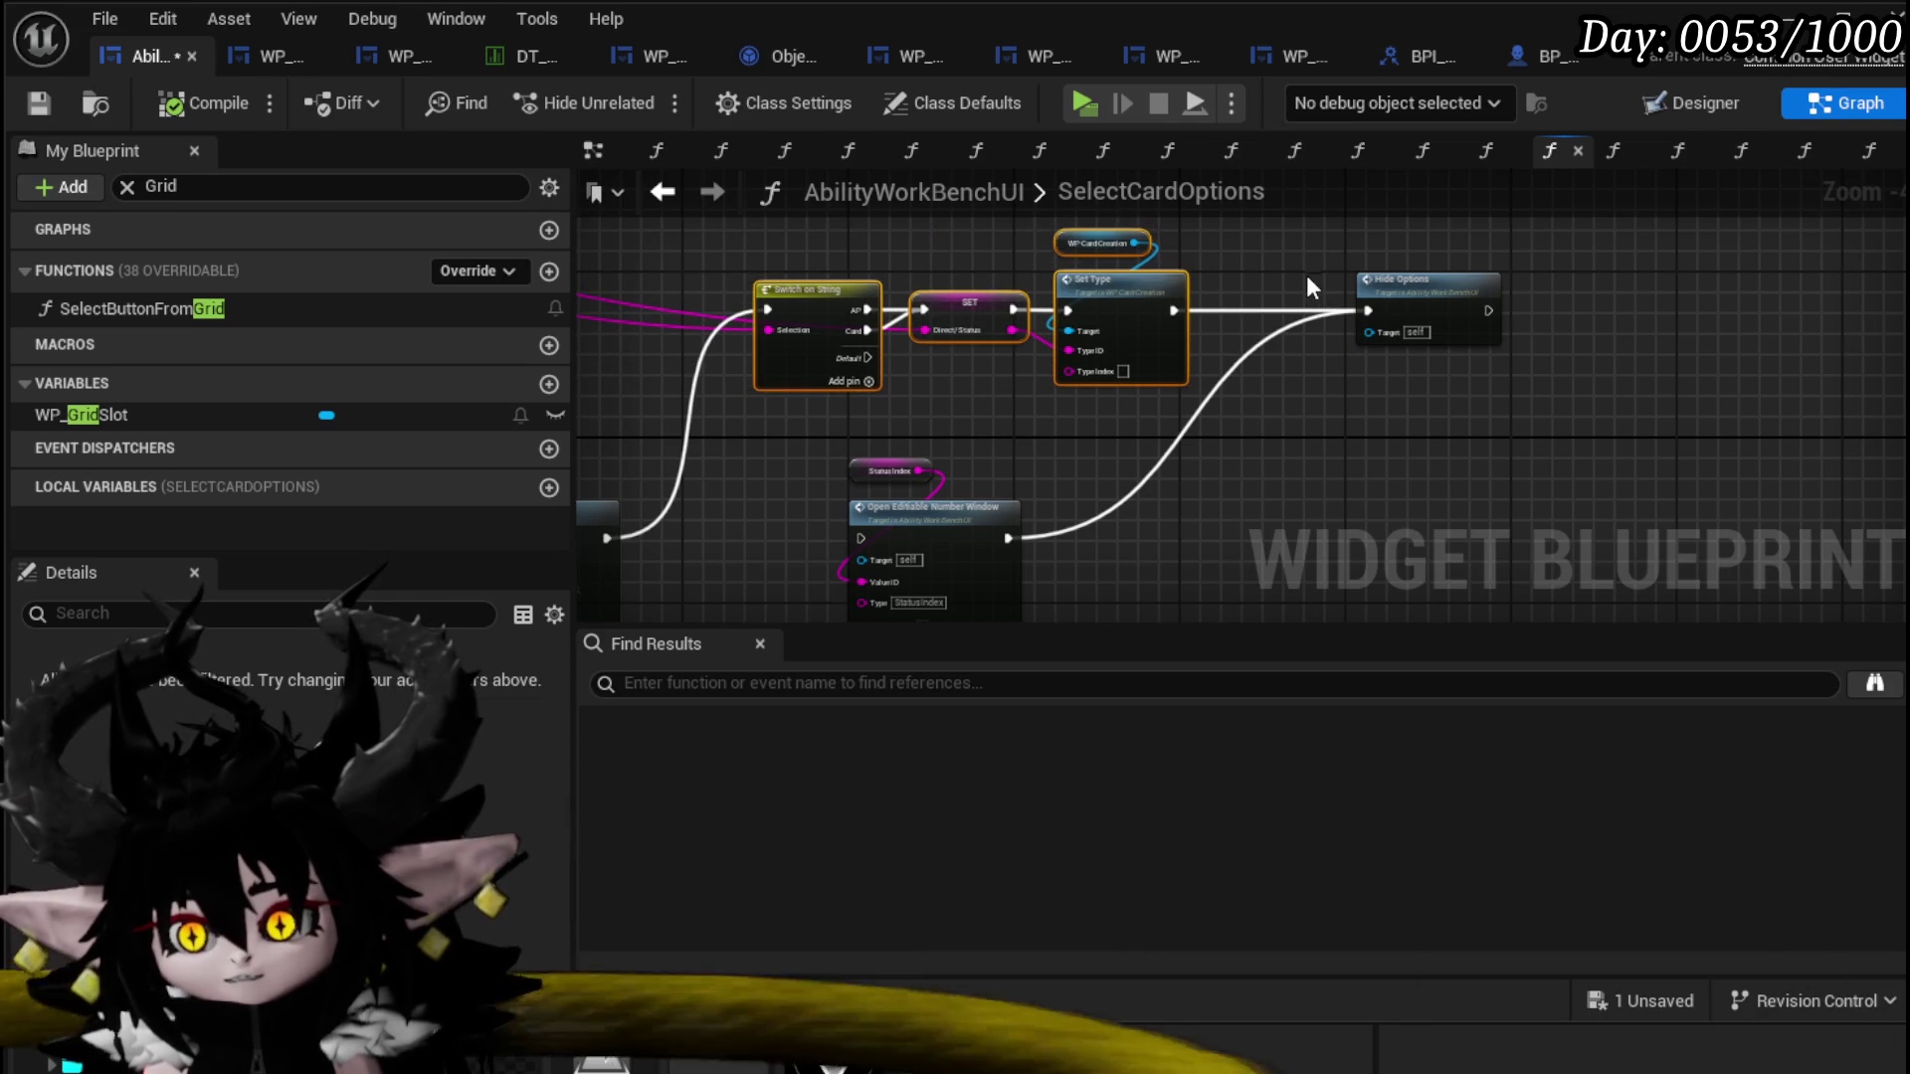
click(1308, 278)
scroll(1271, 289, up, 2)
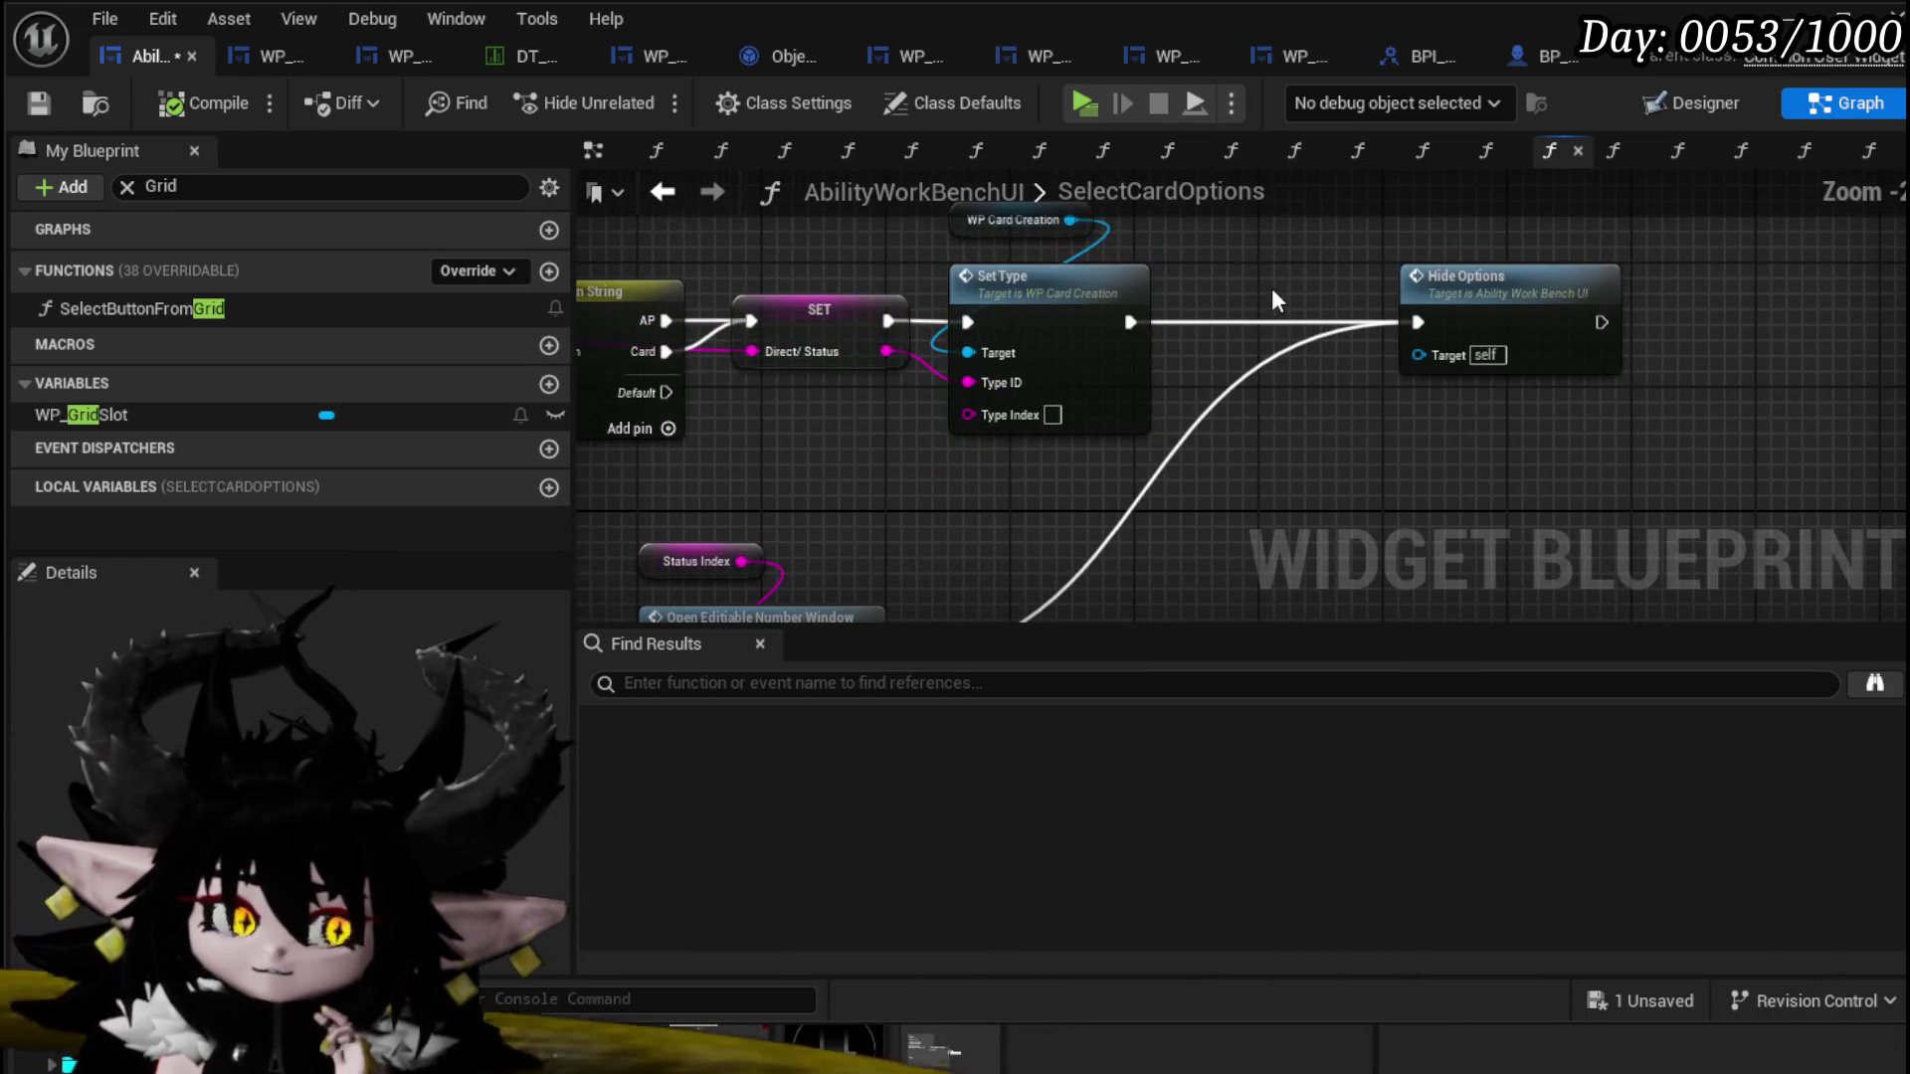
mouse_move(952, 504)
mouse_down()
mouse_move(1309, 531)
mouse_move(1131, 342)
mouse_move(923, 587)
mouse_move(1258, 511)
mouse_up()
scroll(823, 546, down, 2)
drag(823, 546, 1210, 384)
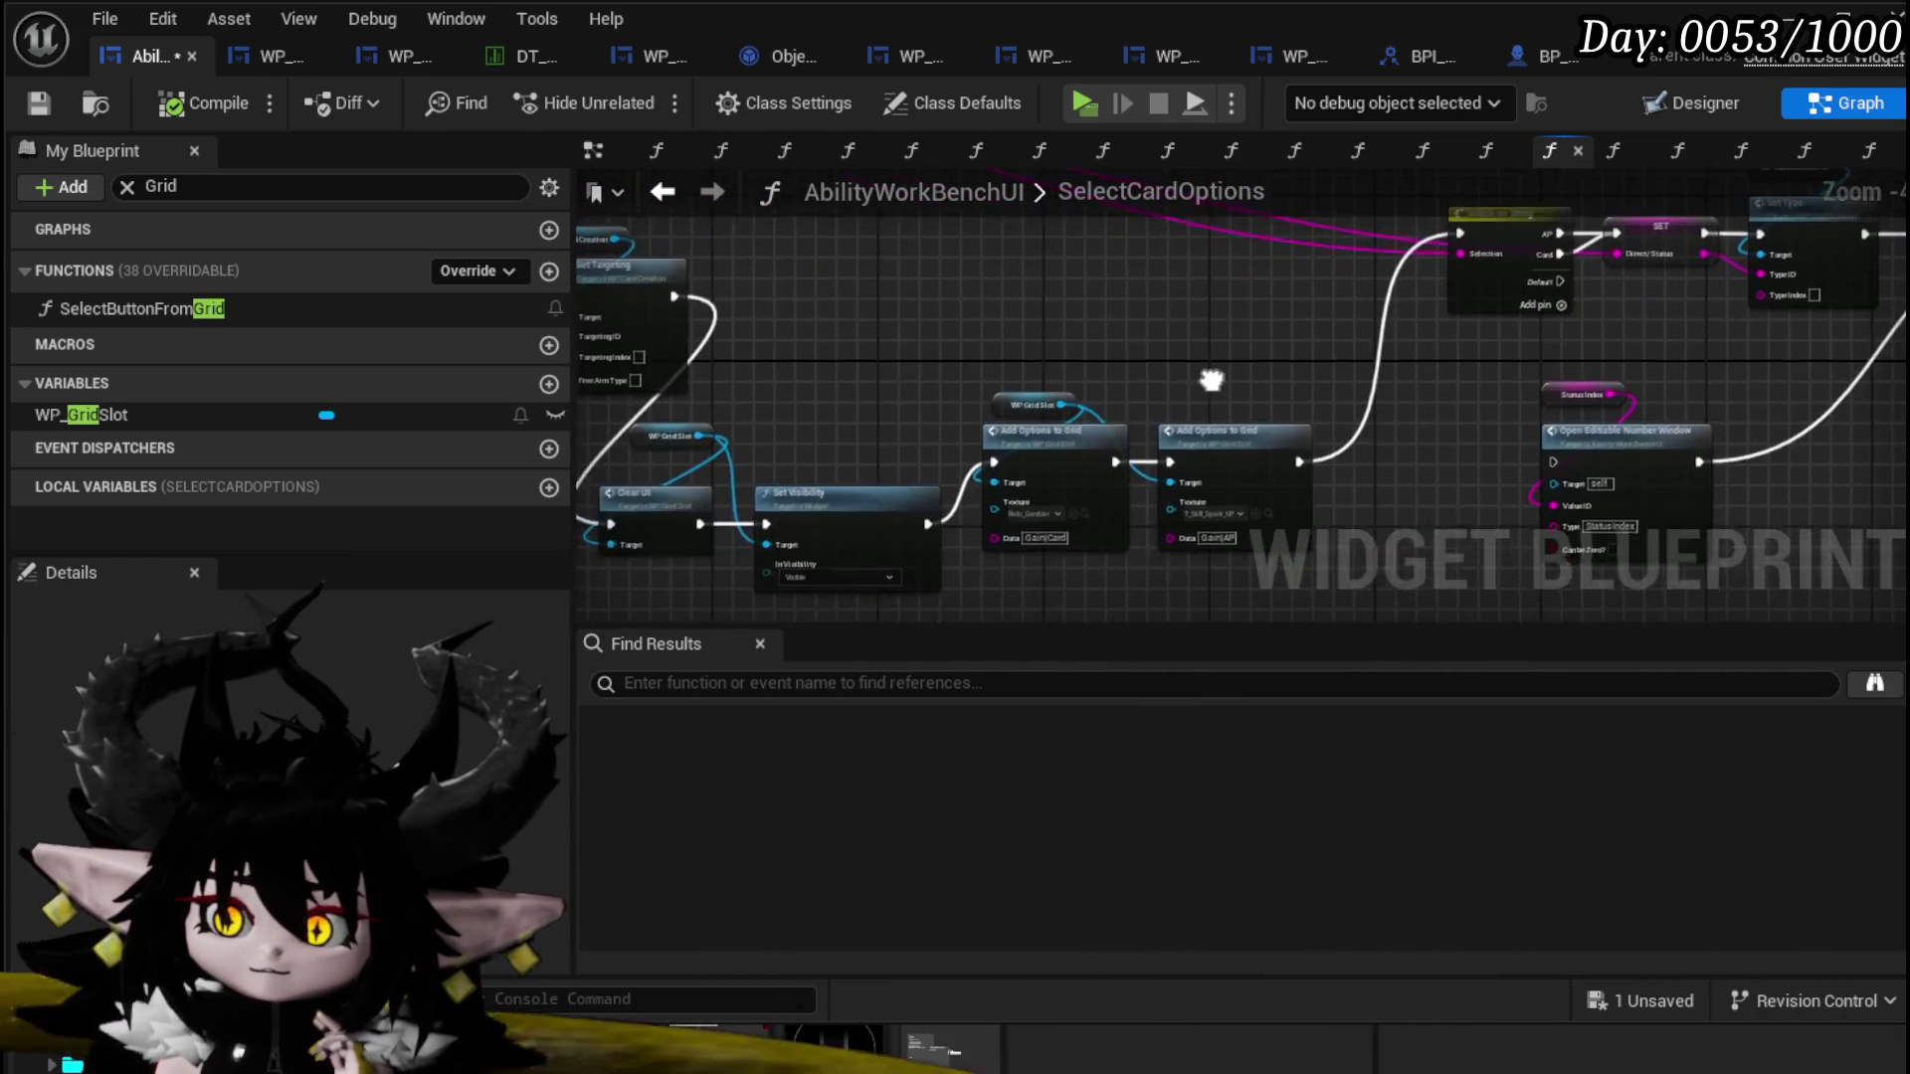
drag(1056, 534, 1125, 366)
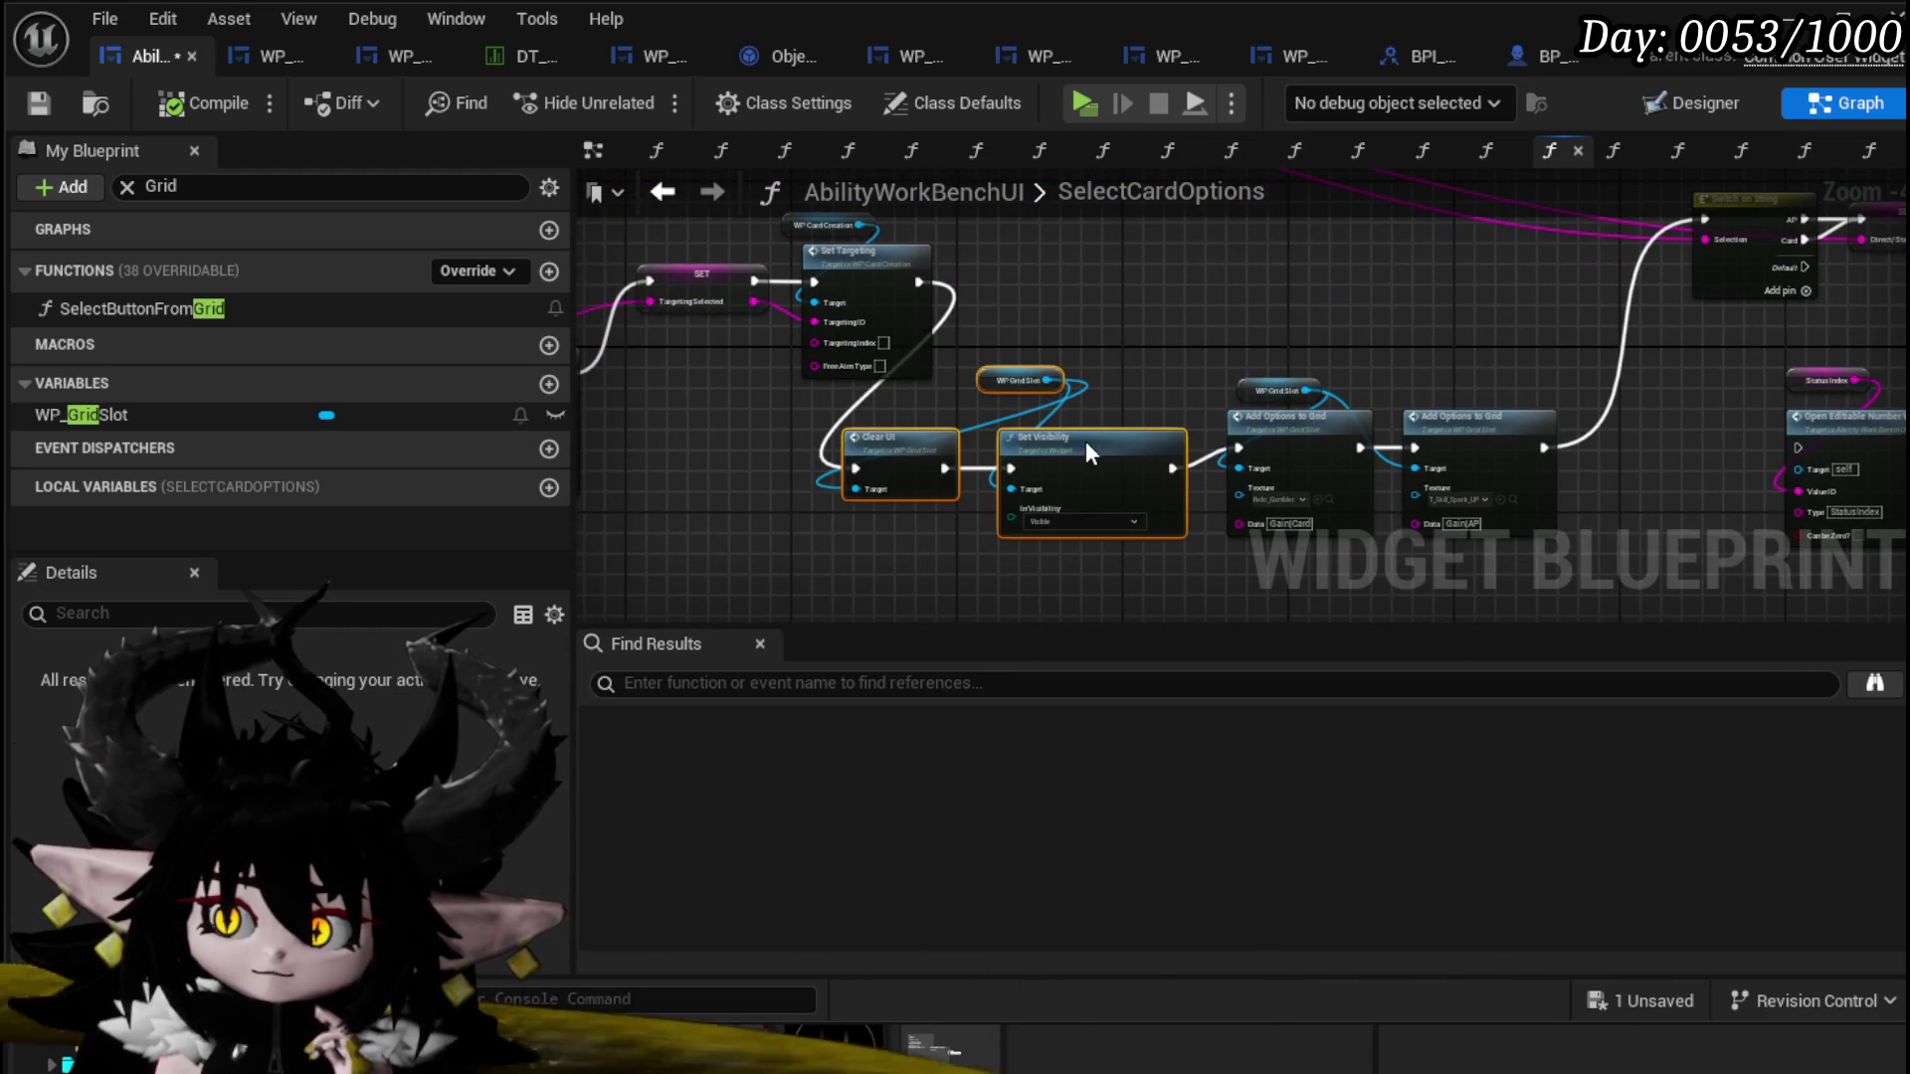
mouse_move(1237, 310)
mouse_down()
mouse_move(1322, 597)
mouse_move(1002, 431)
mouse_move(970, 390)
mouse_move(1041, 256)
mouse_move(617, 288)
mouse_up()
scroll(969, 445, up, 3)
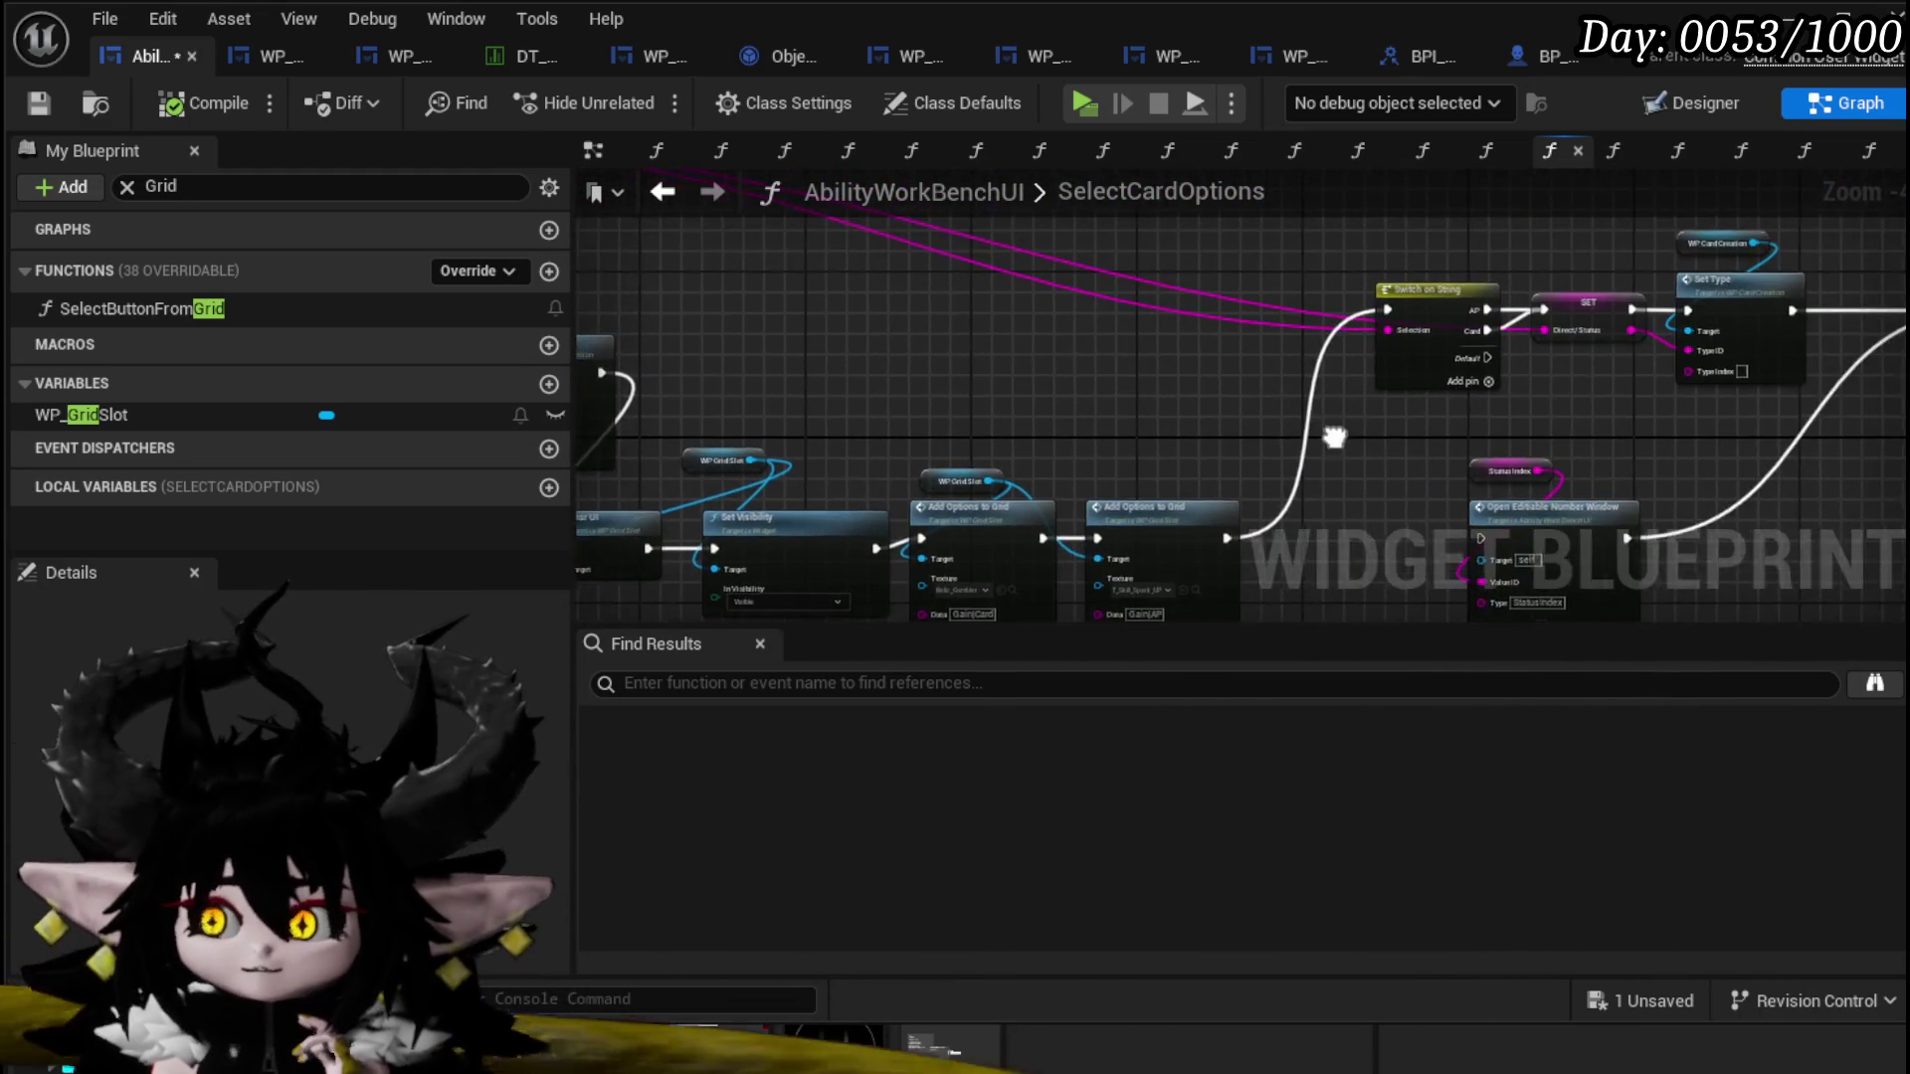
click(22, 109)
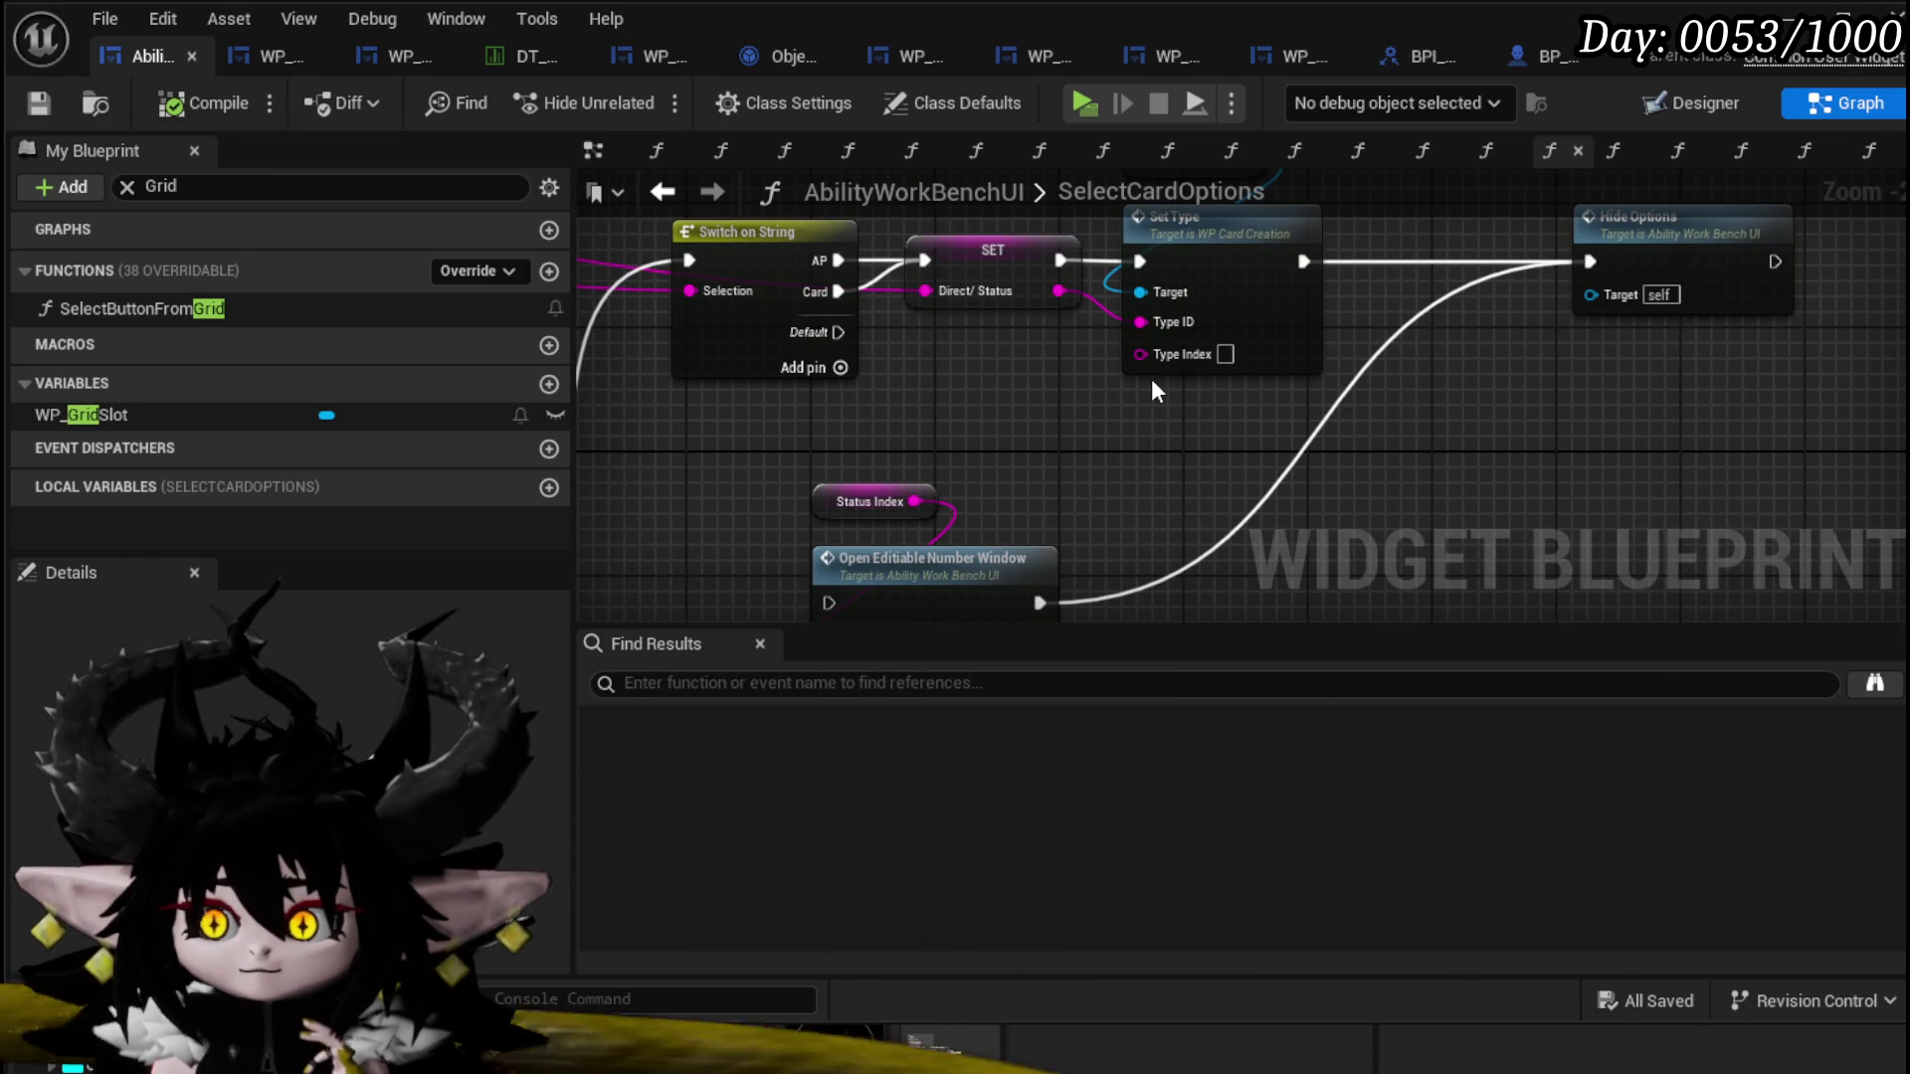
Step: Inspect WP_CardCreation's SetType Card branch and its Set Visibility option of Visible
double_click(1321, 235)
drag(1267, 450, 1065, 427)
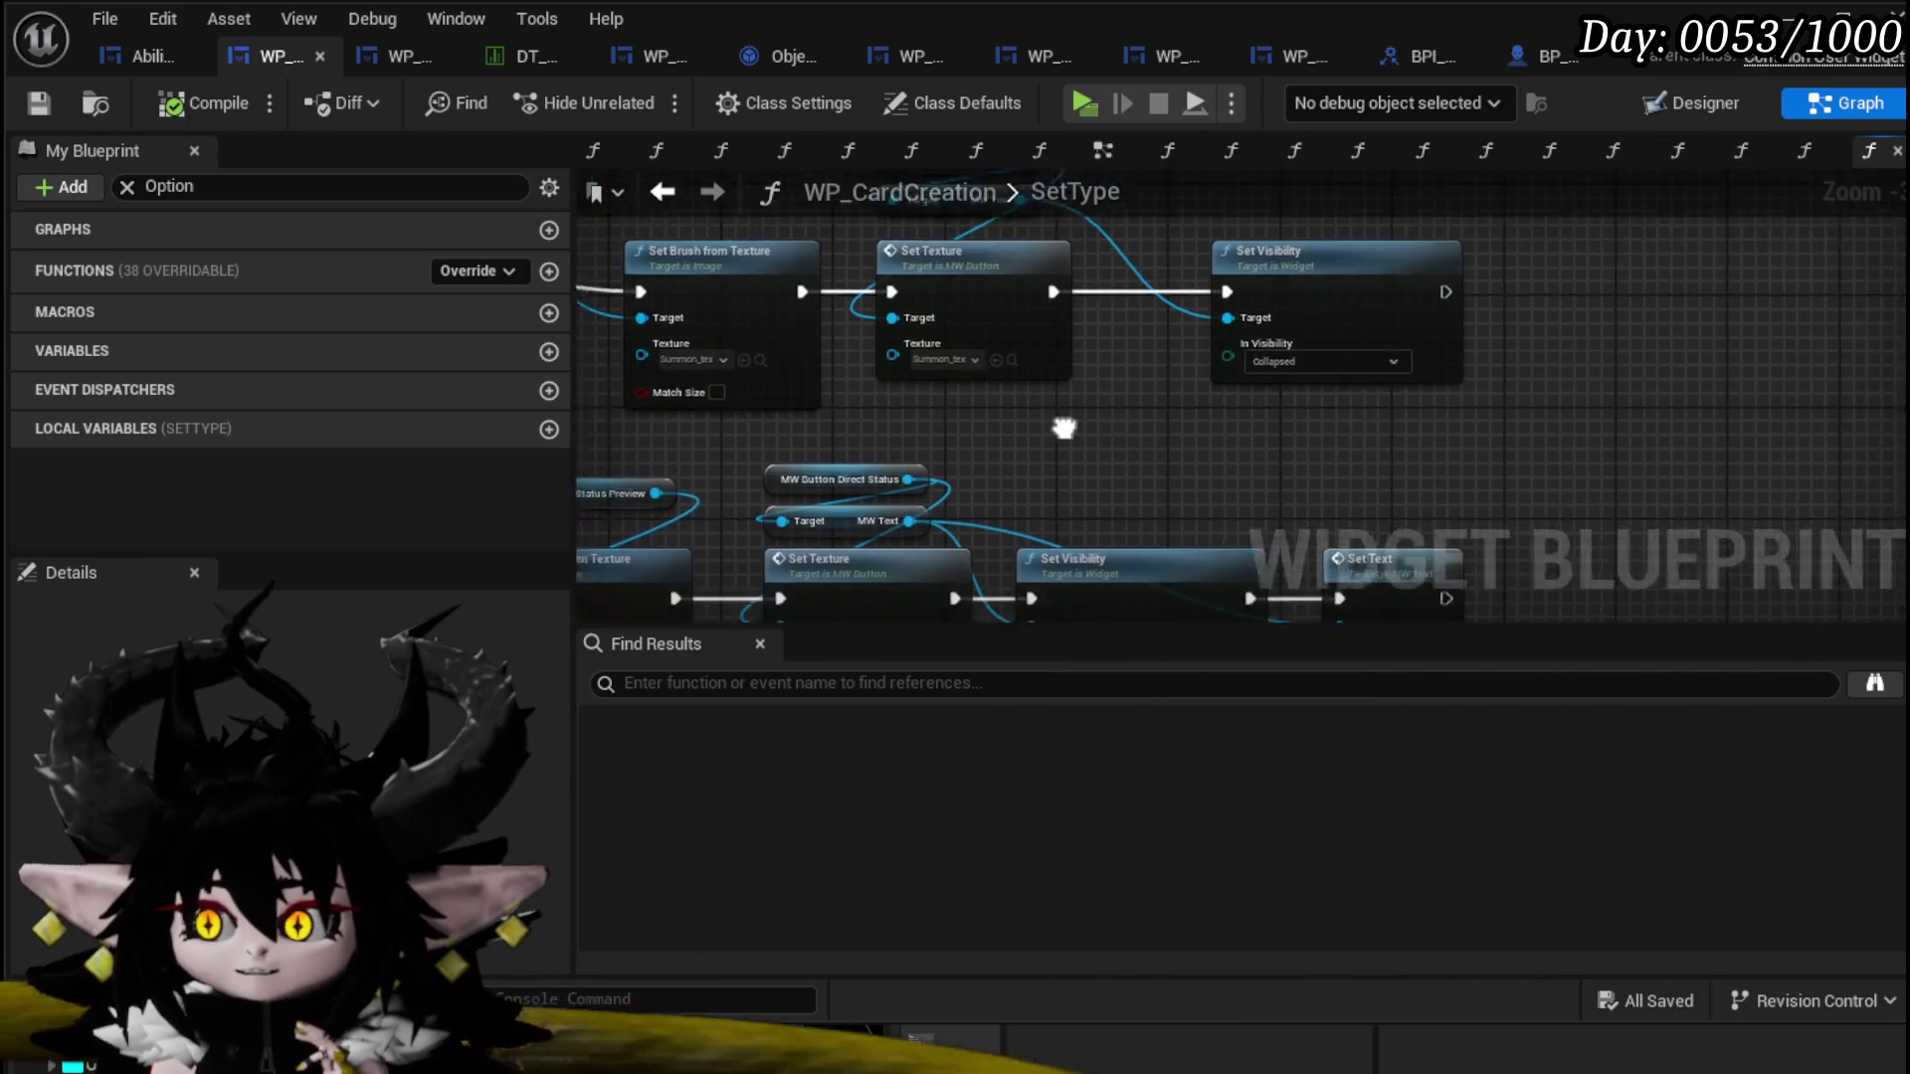
scroll(1064, 428, down, 6)
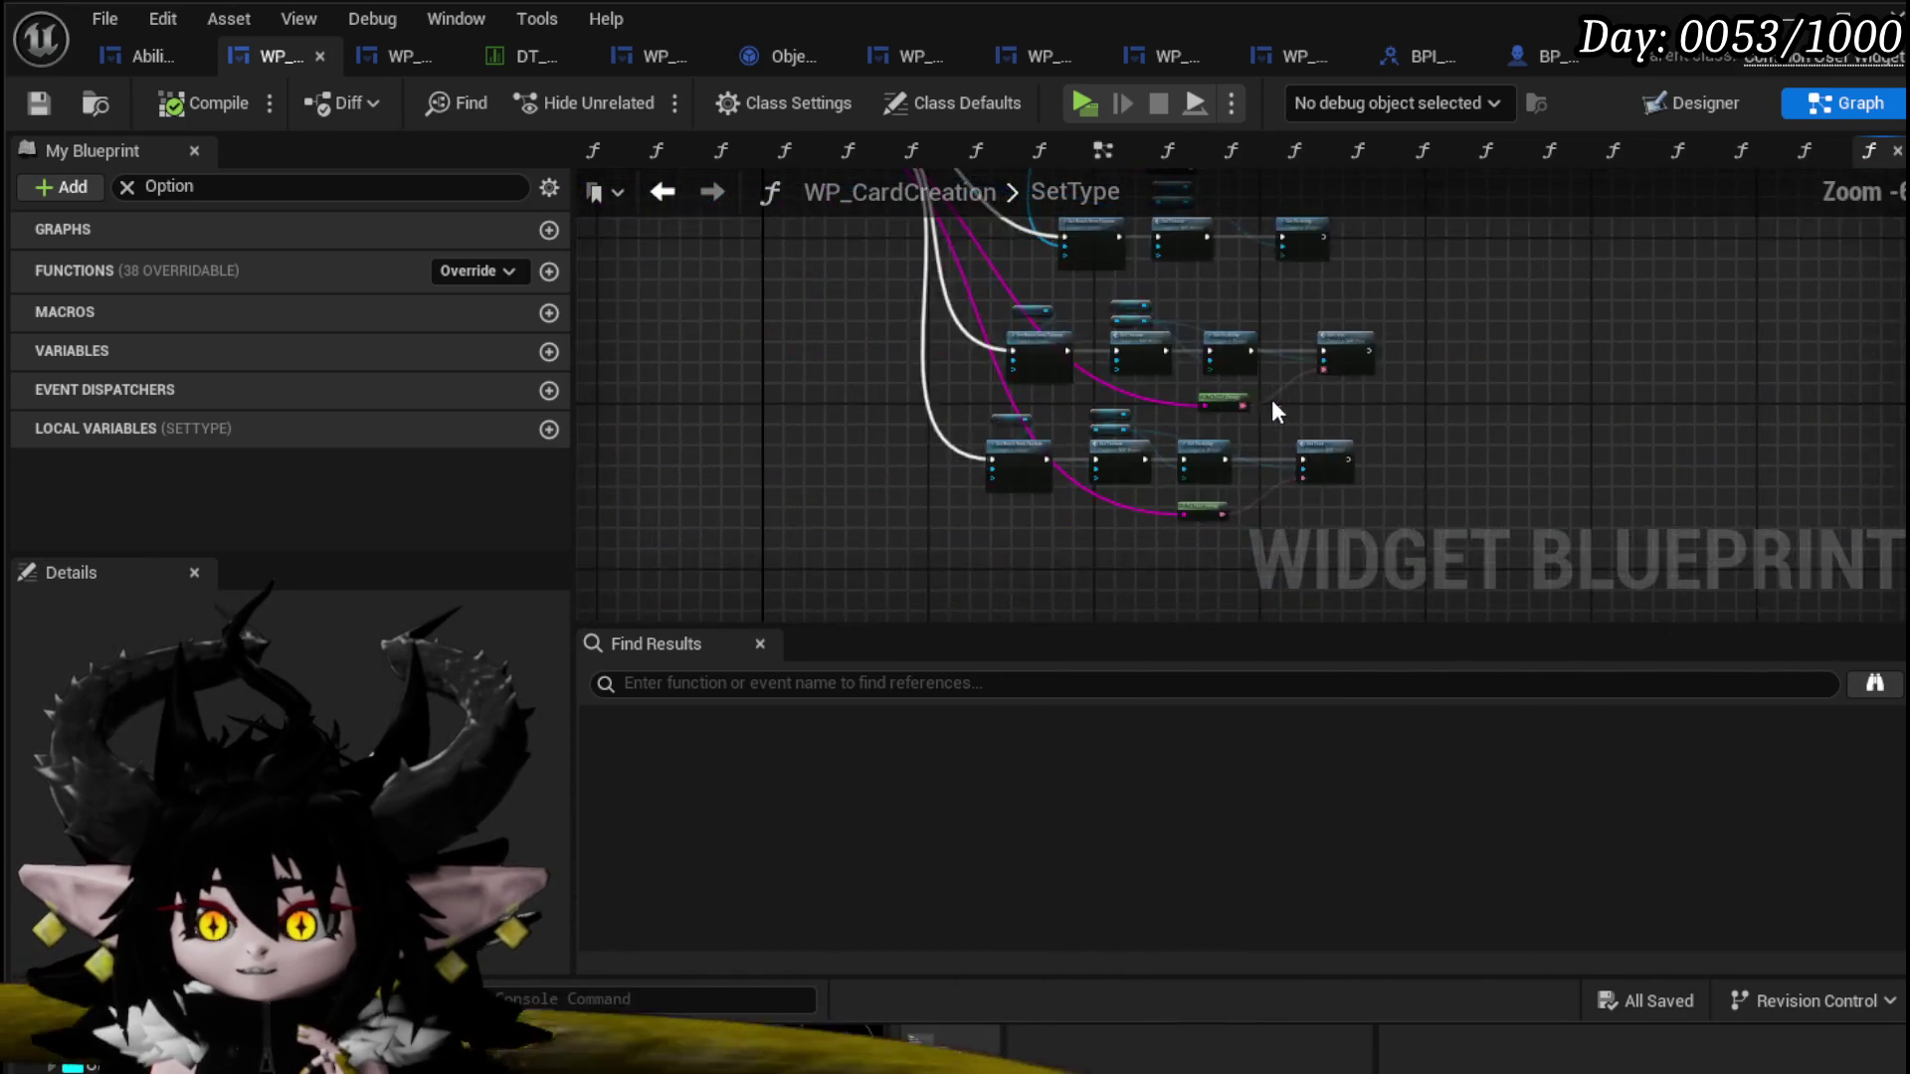
scroll(991, 331, up, 1)
scroll(862, 531, up, 3)
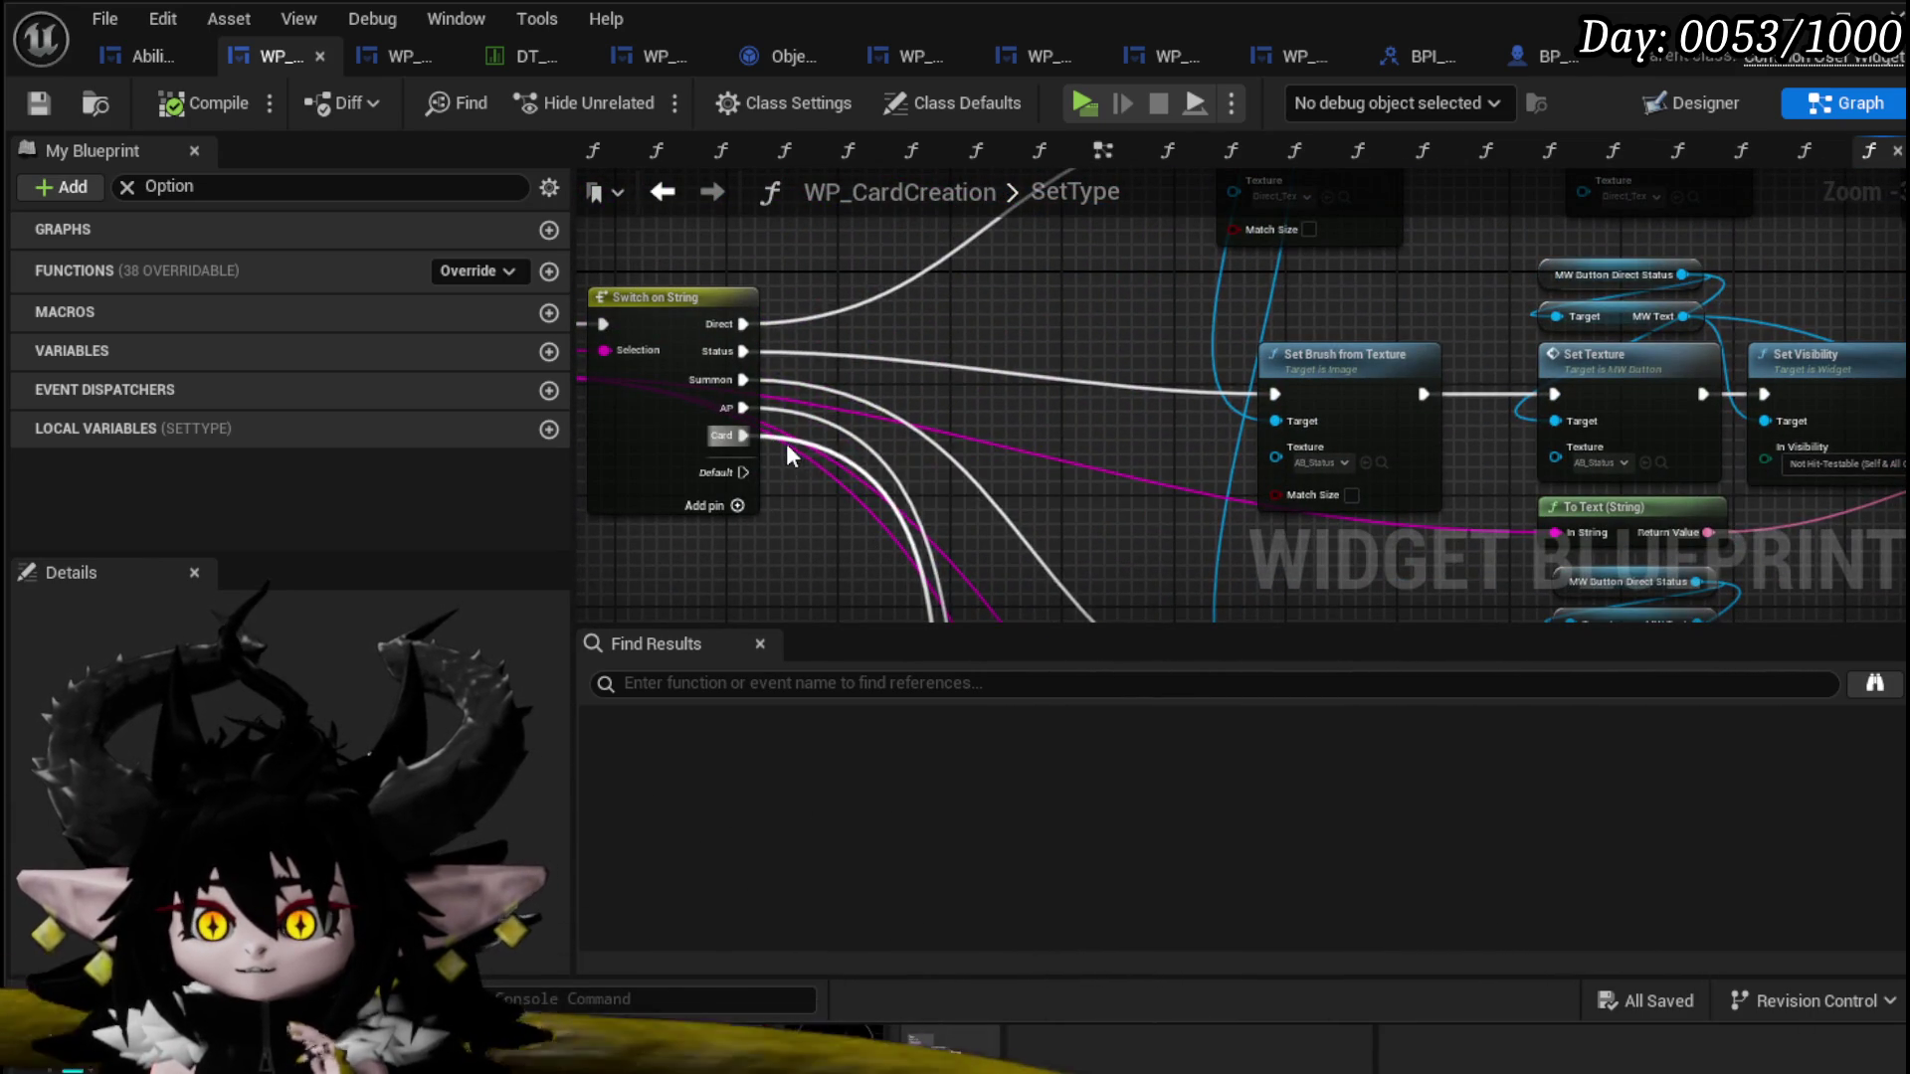
mouse_move(761, 576)
mouse_down()
mouse_move(853, 511)
mouse_move(1095, 247)
mouse_move(844, 279)
mouse_move(940, 432)
mouse_move(724, 384)
mouse_up()
drag(1273, 468, 981, 460)
click(1048, 426)
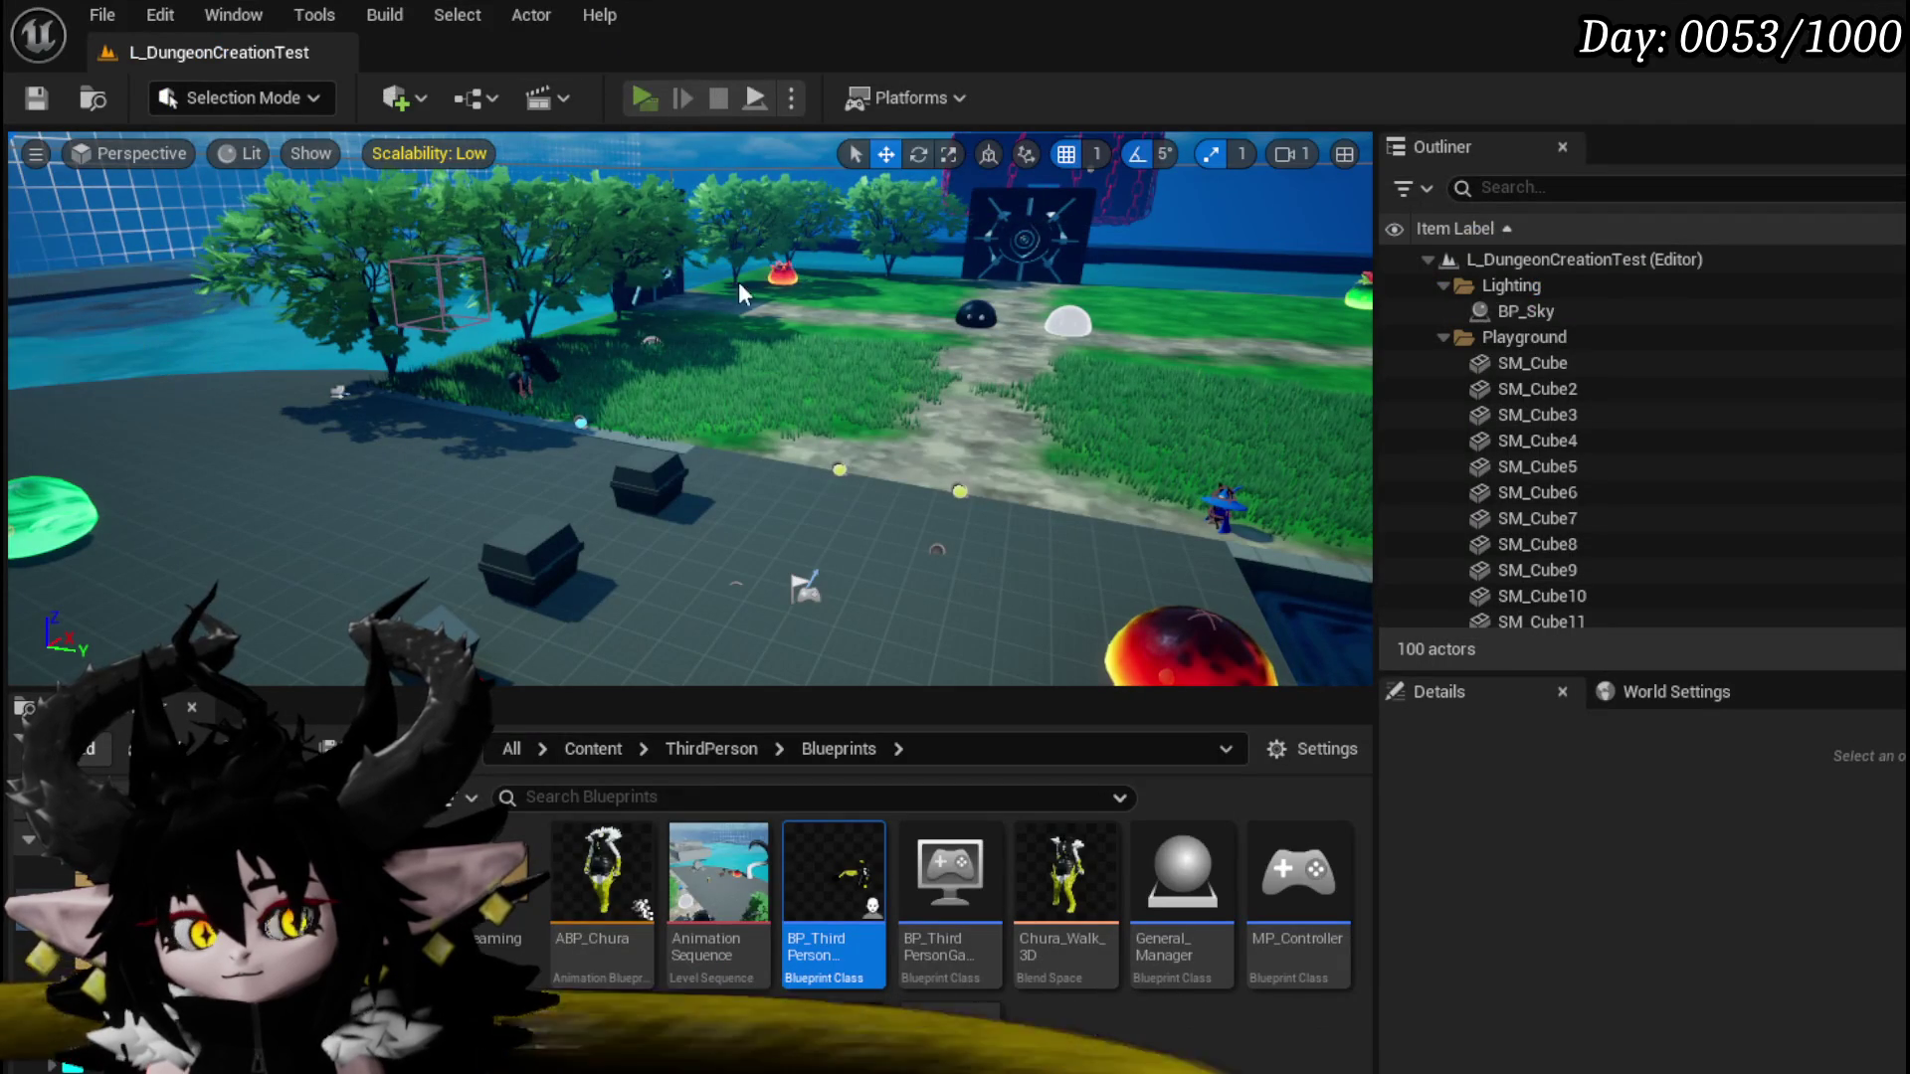
Step: Walk to the workbench, pick the magic ability and open its card editor
key(w)
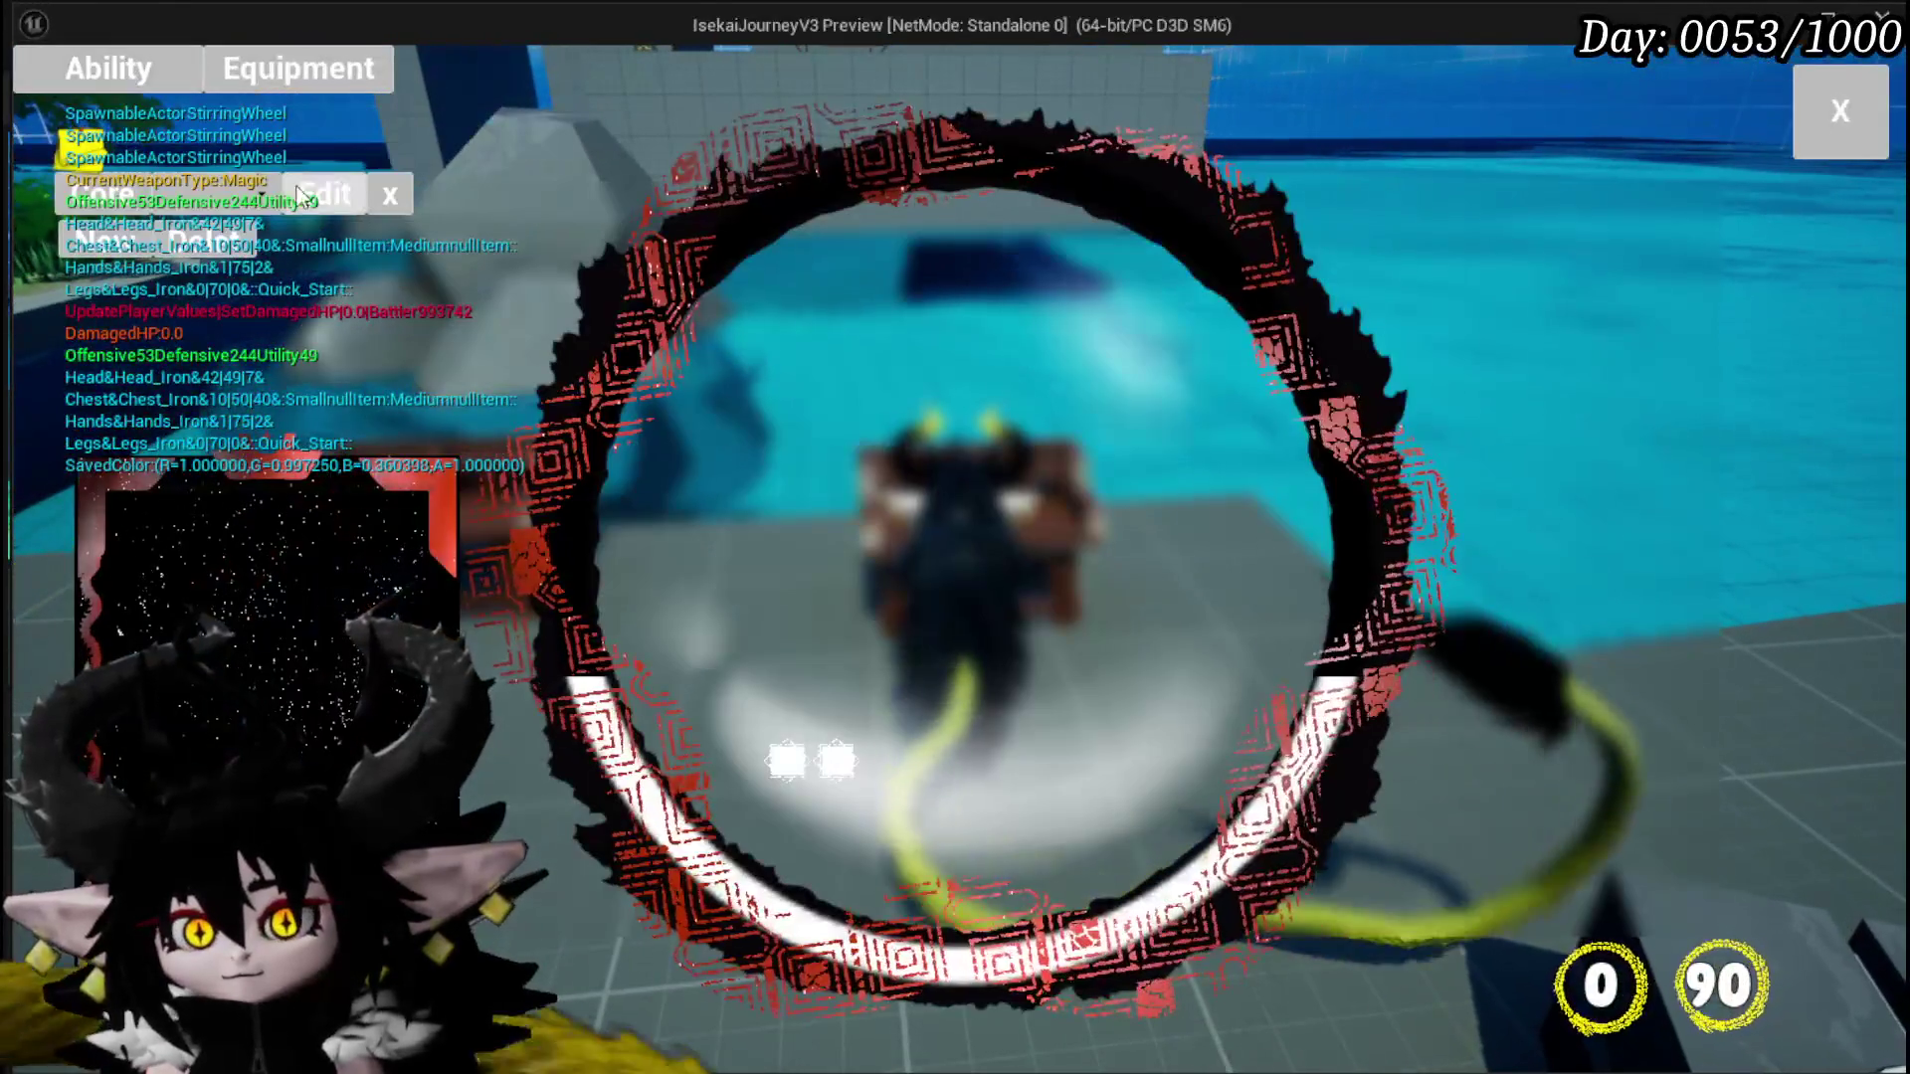
click(288, 194)
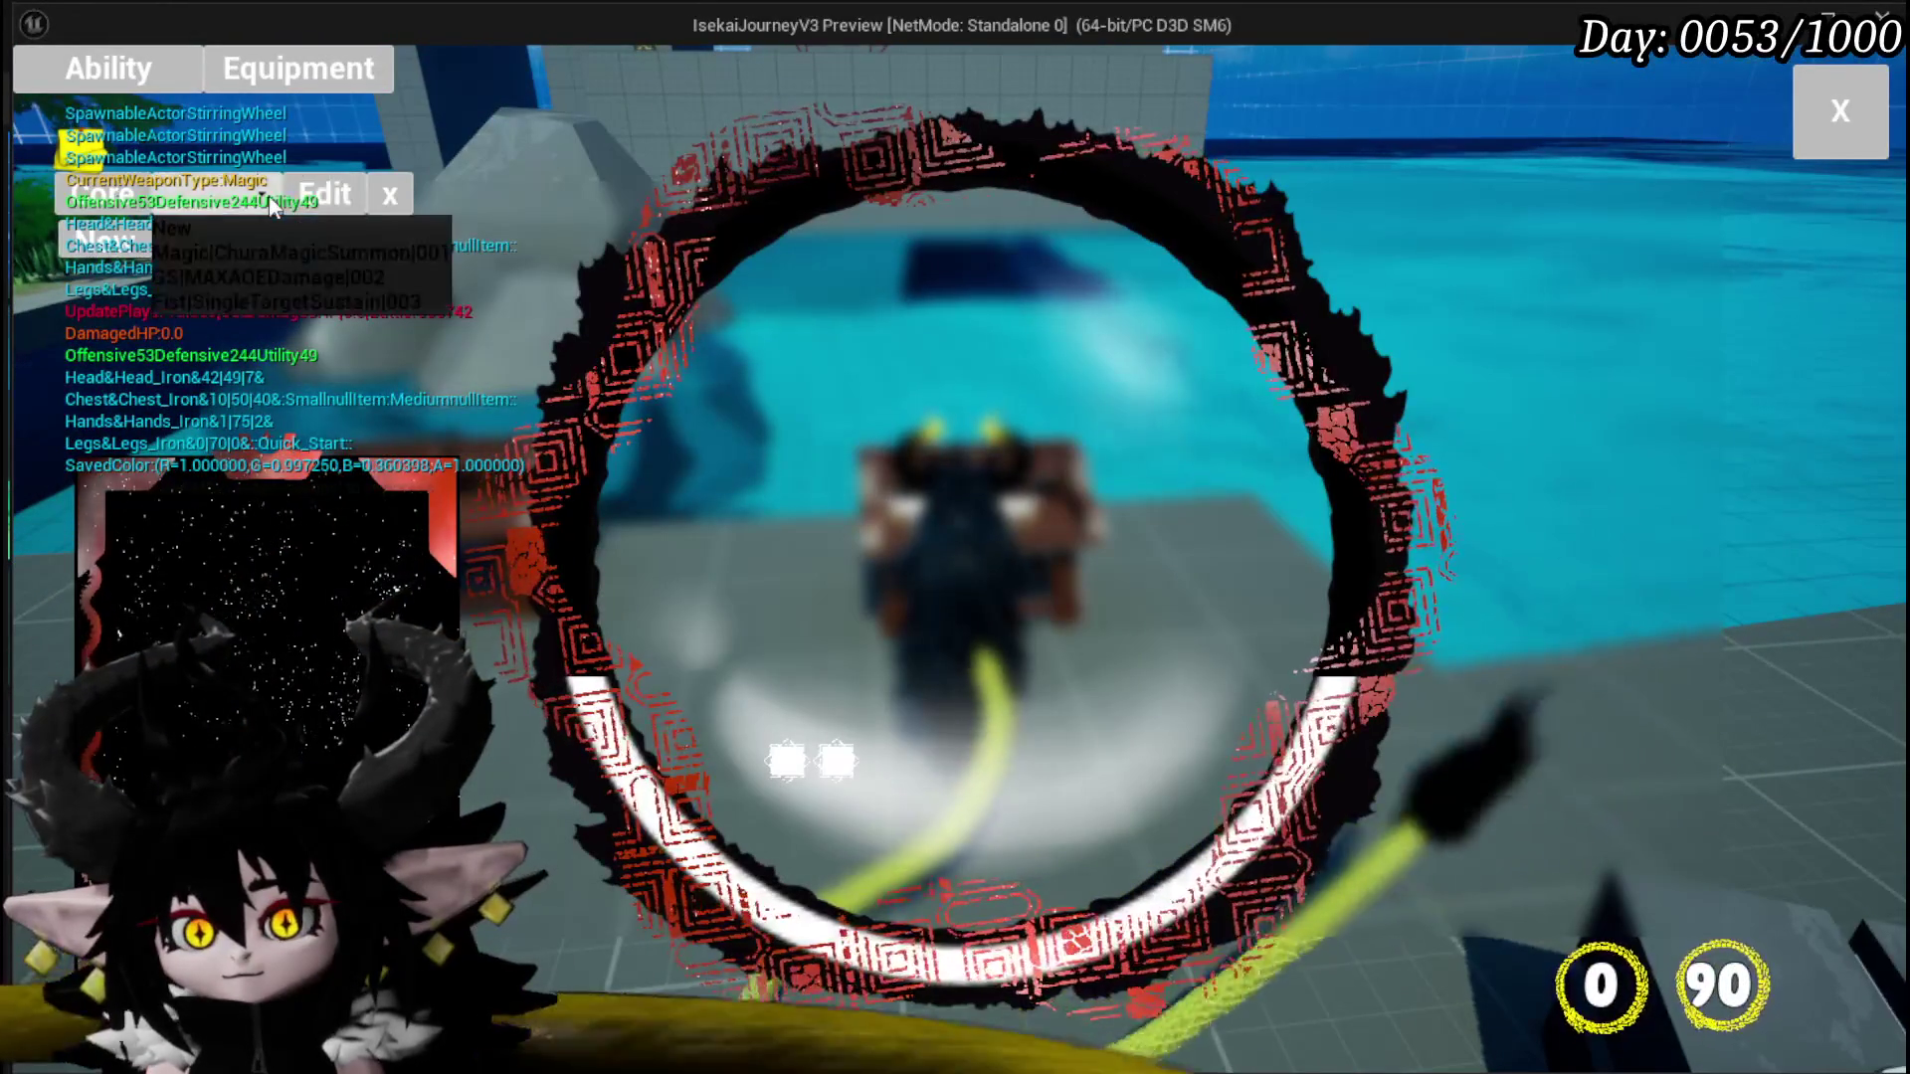
click(289, 243)
scroll(299, 617, down, 3)
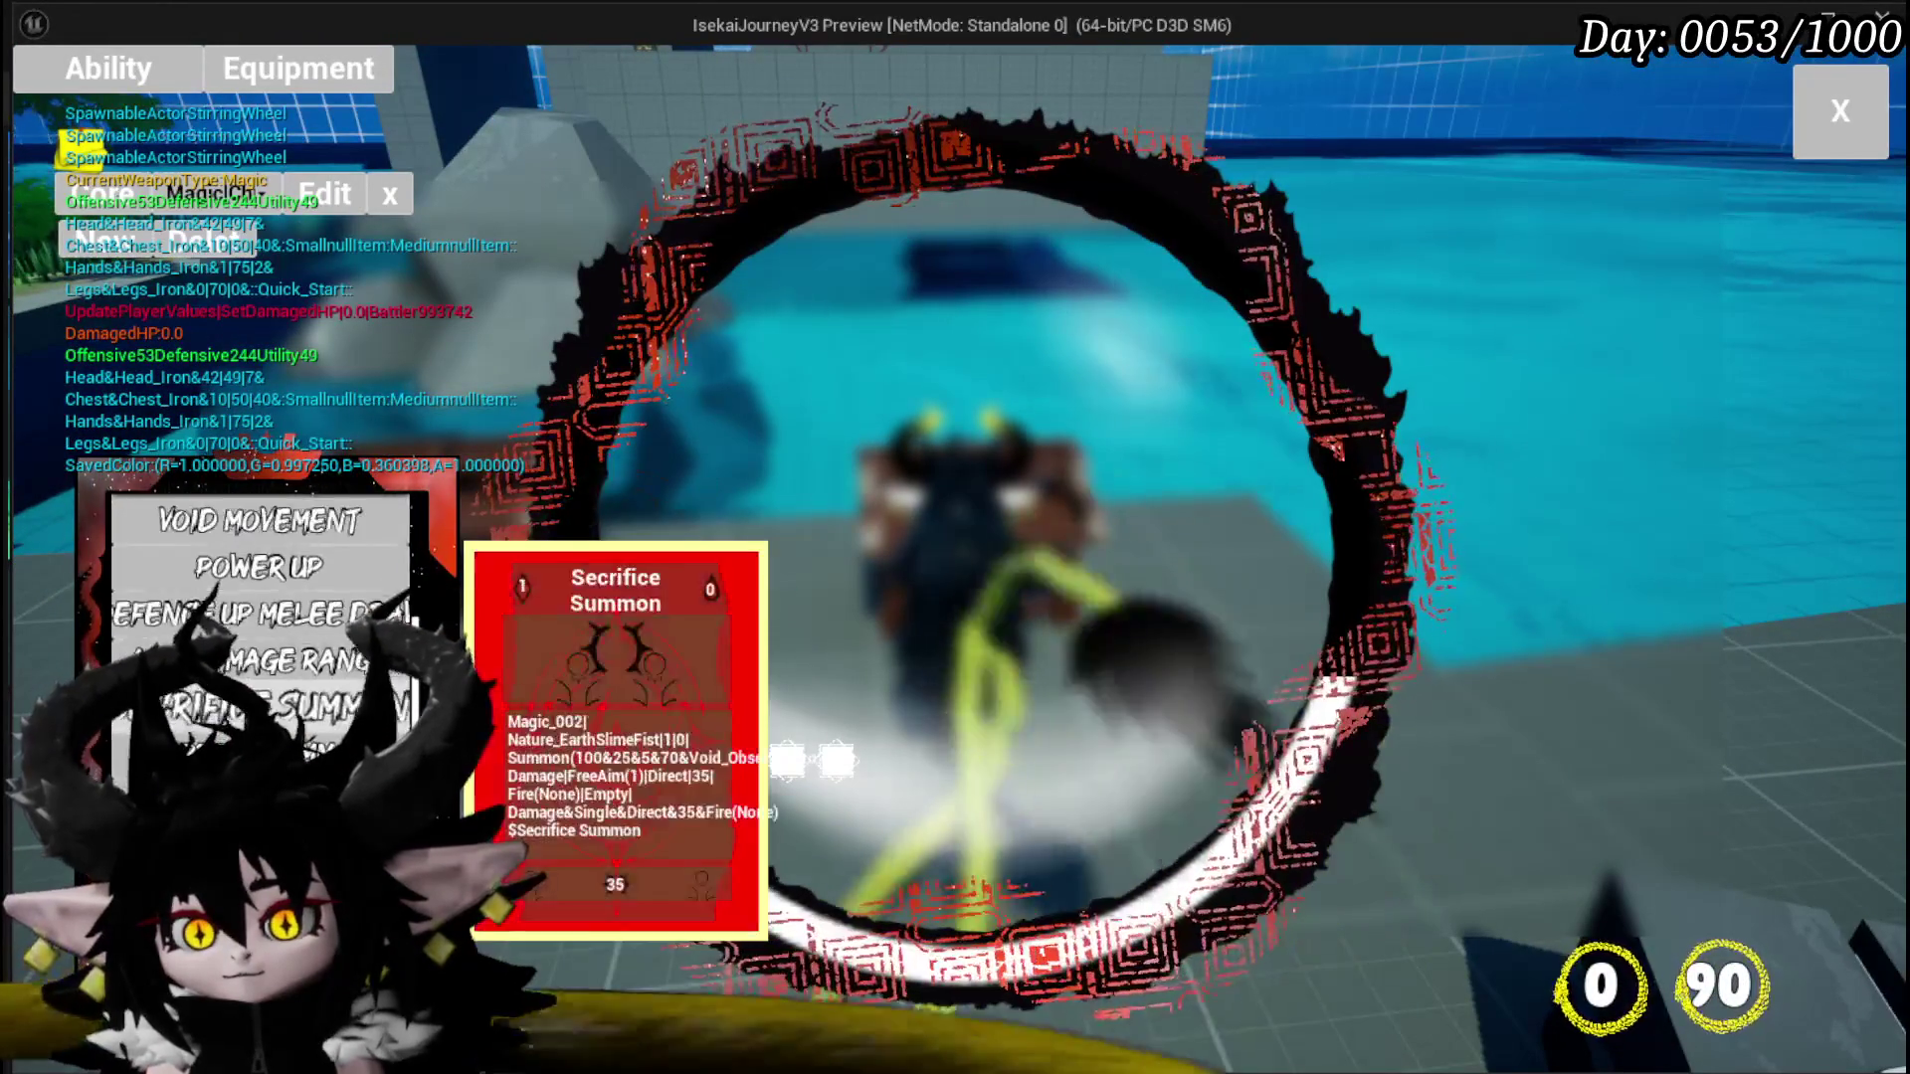
click(258, 686)
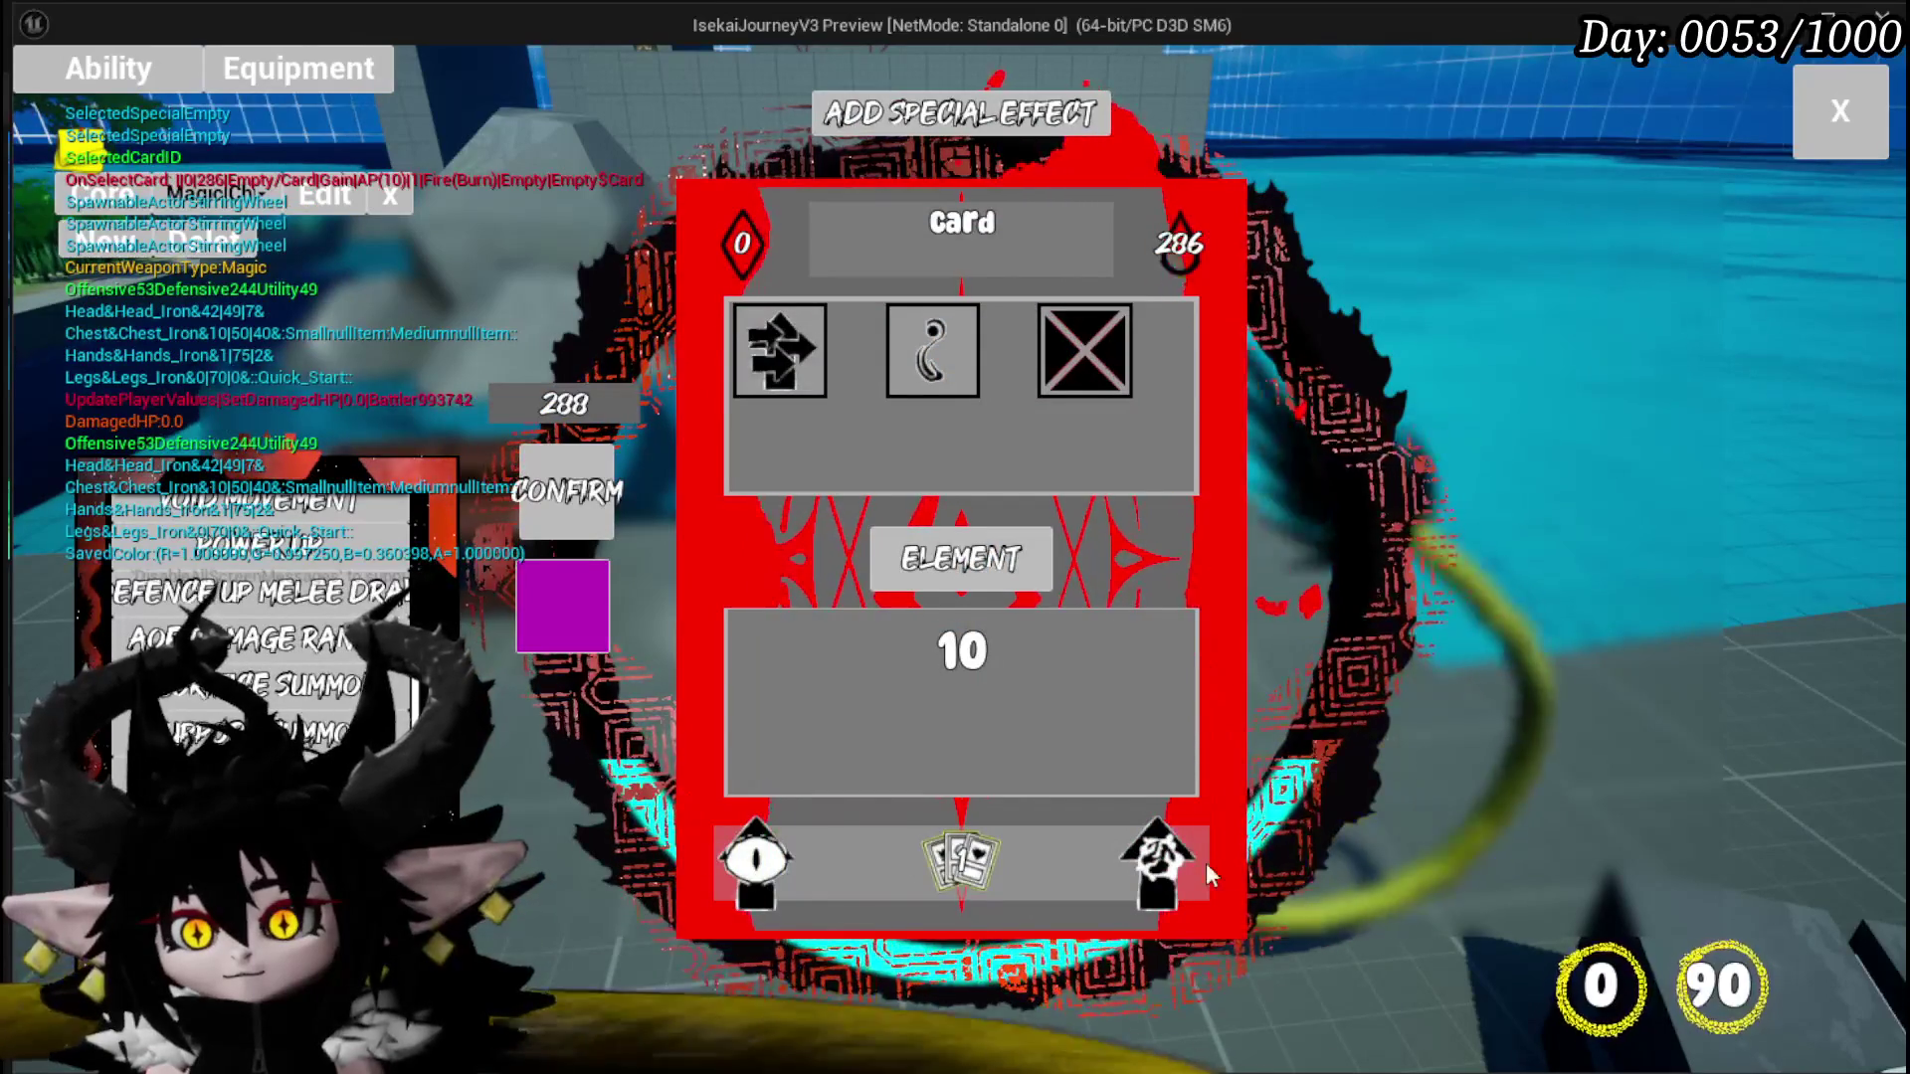
Step: Toggle the card's type and targeting option slots, then stop the play session
click(1159, 866)
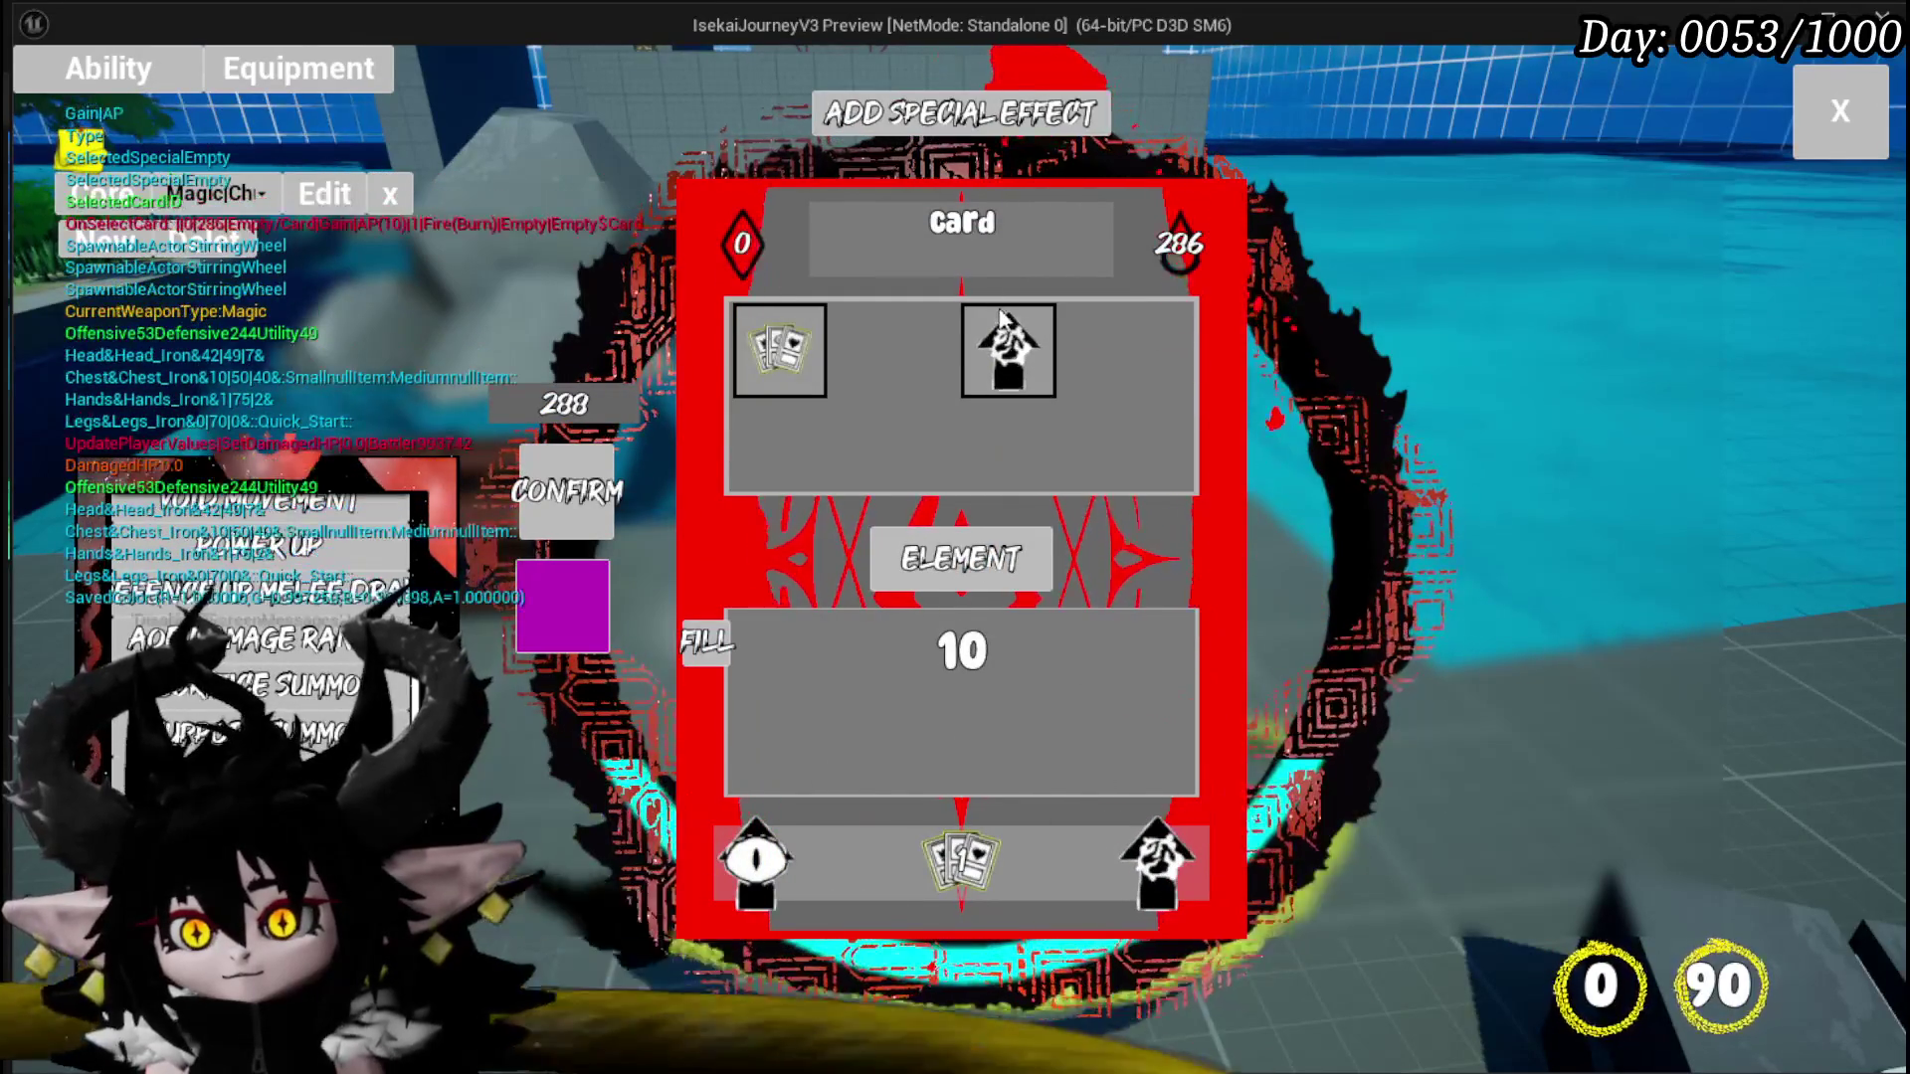
click(1154, 861)
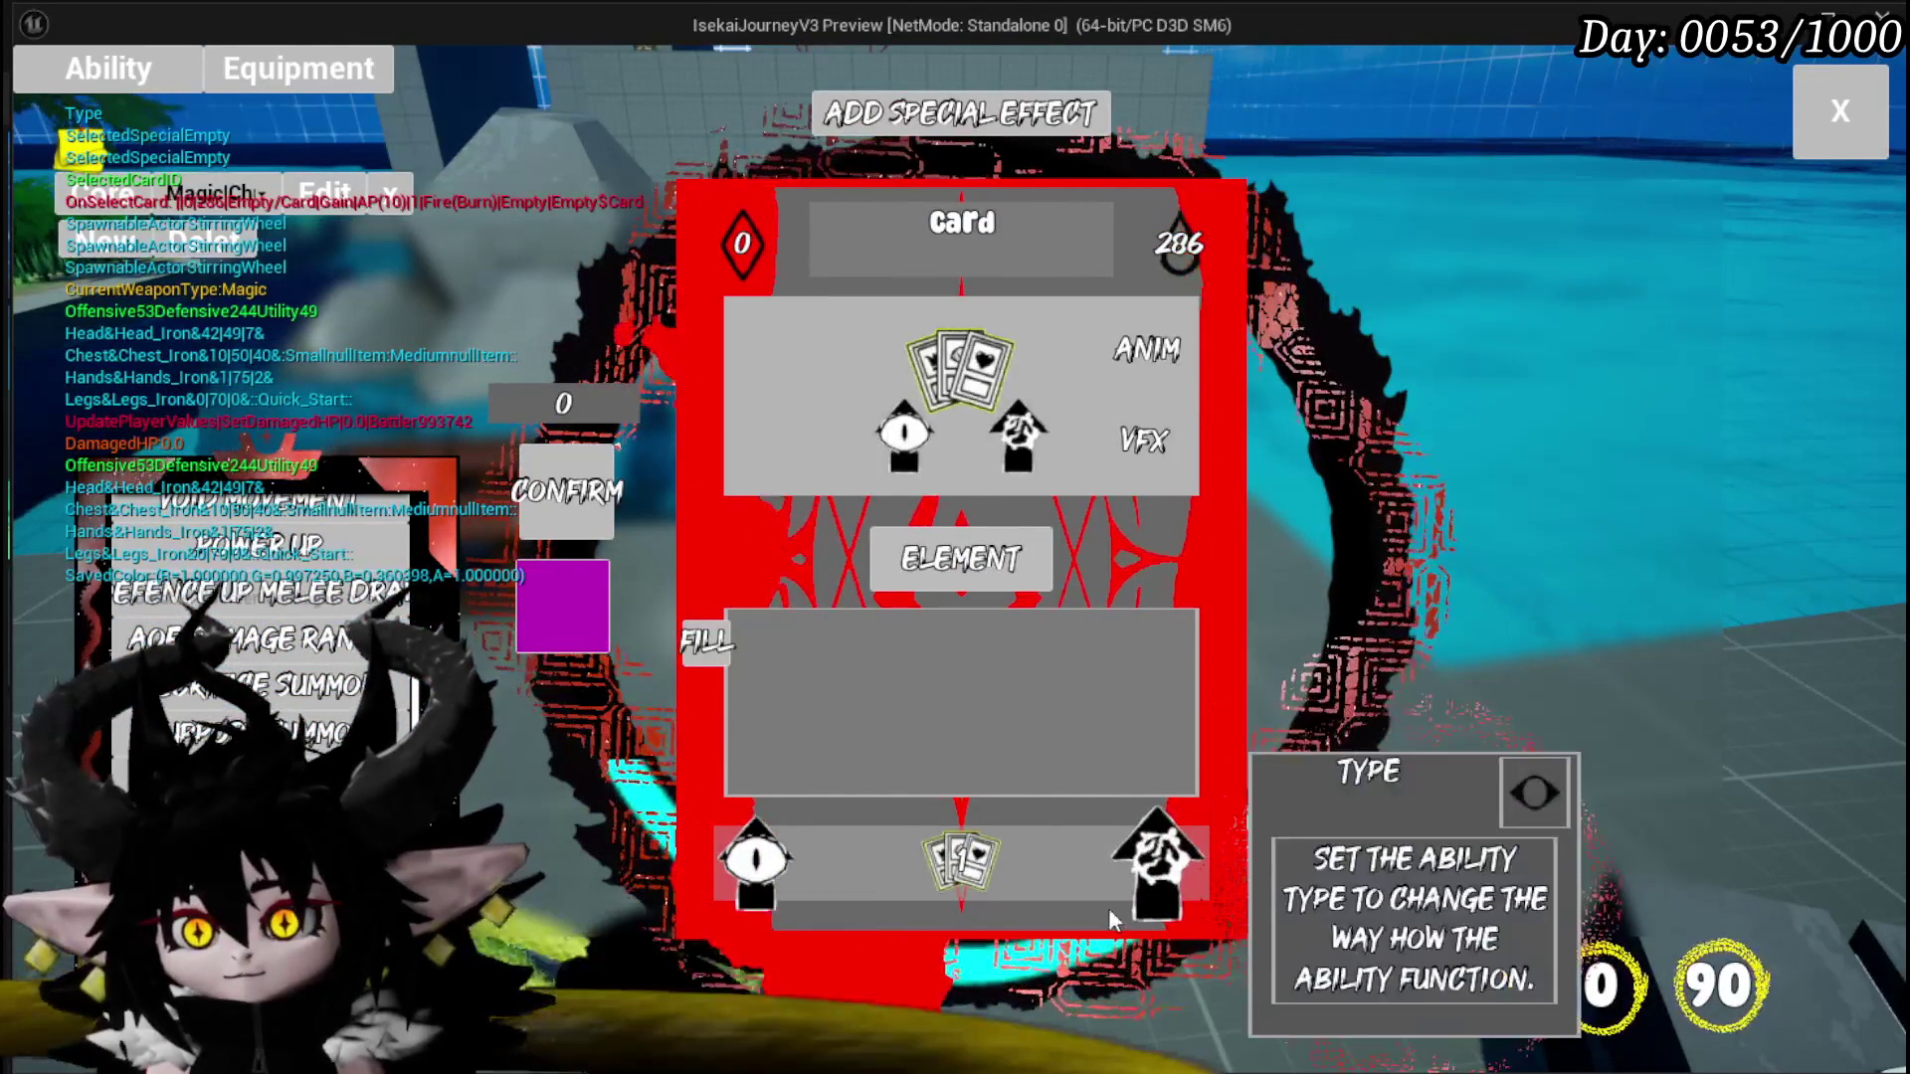
click(1154, 864)
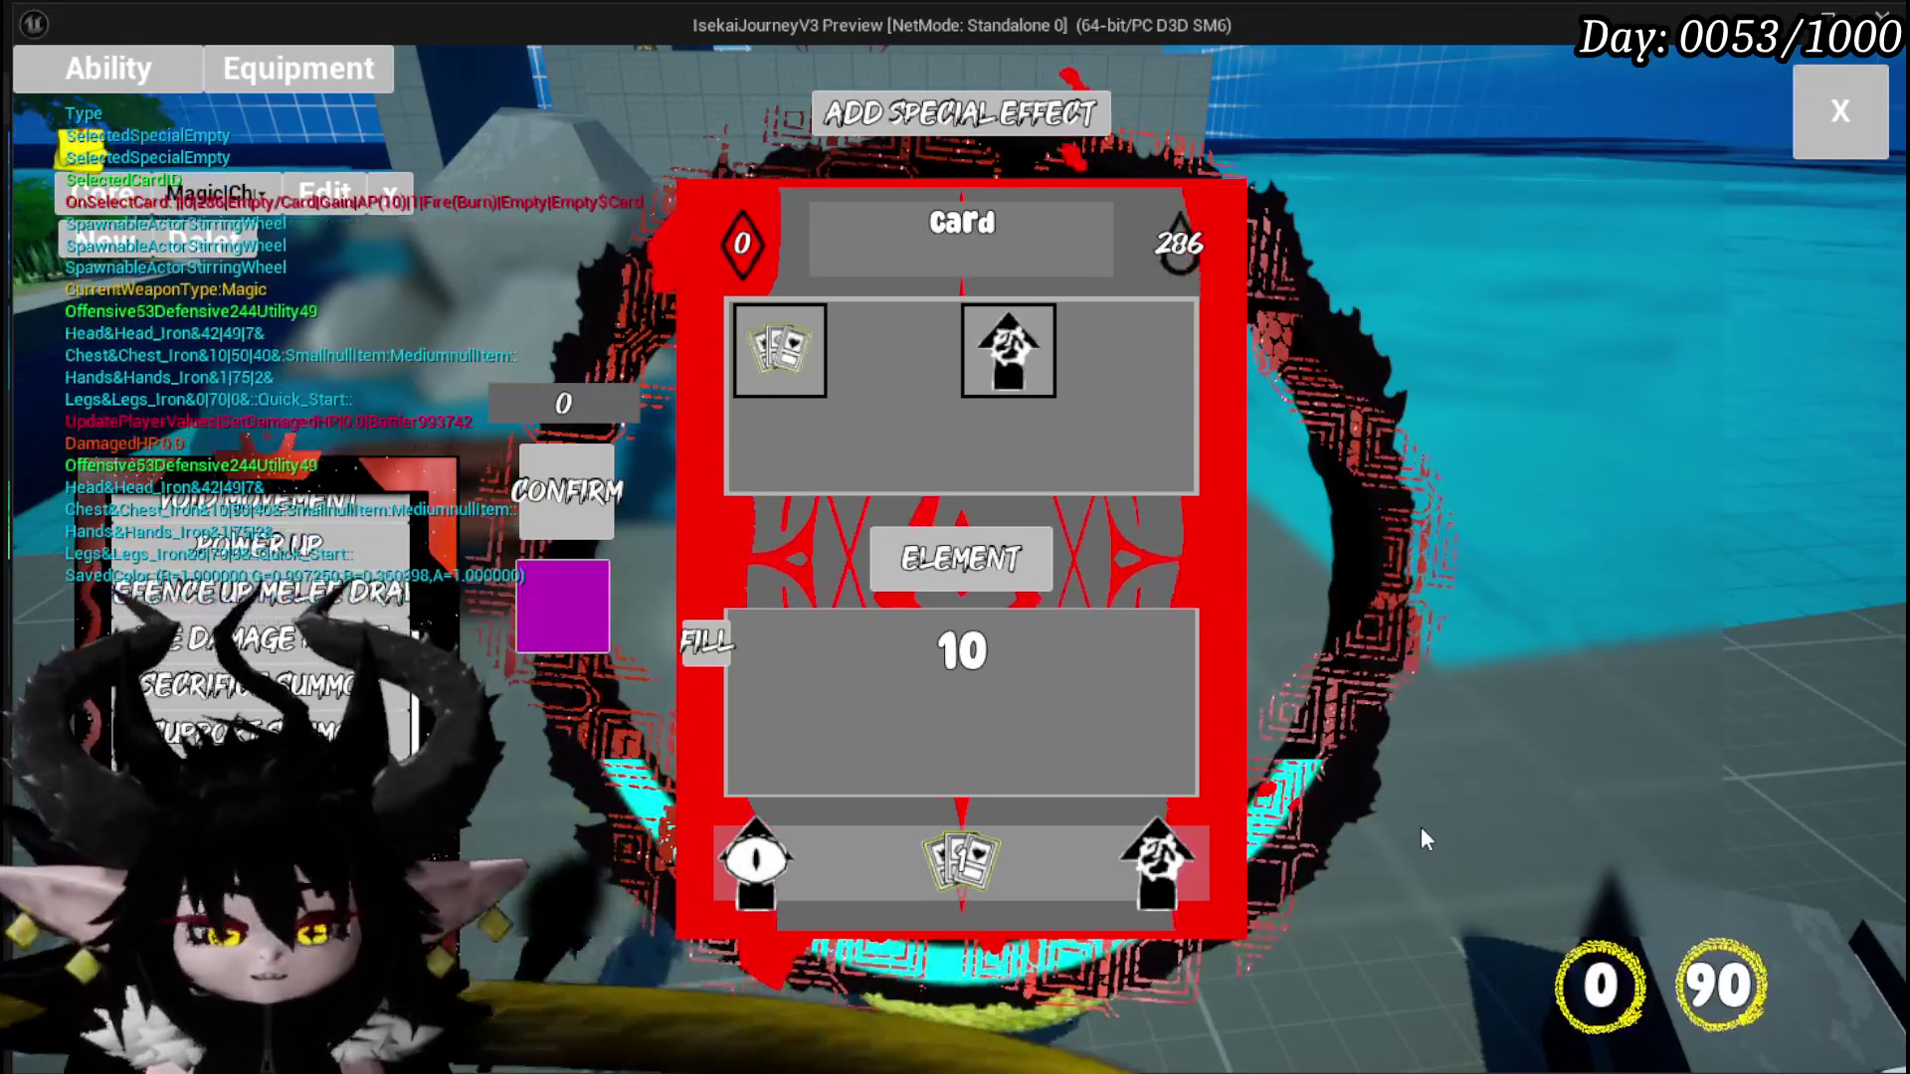
click(756, 862)
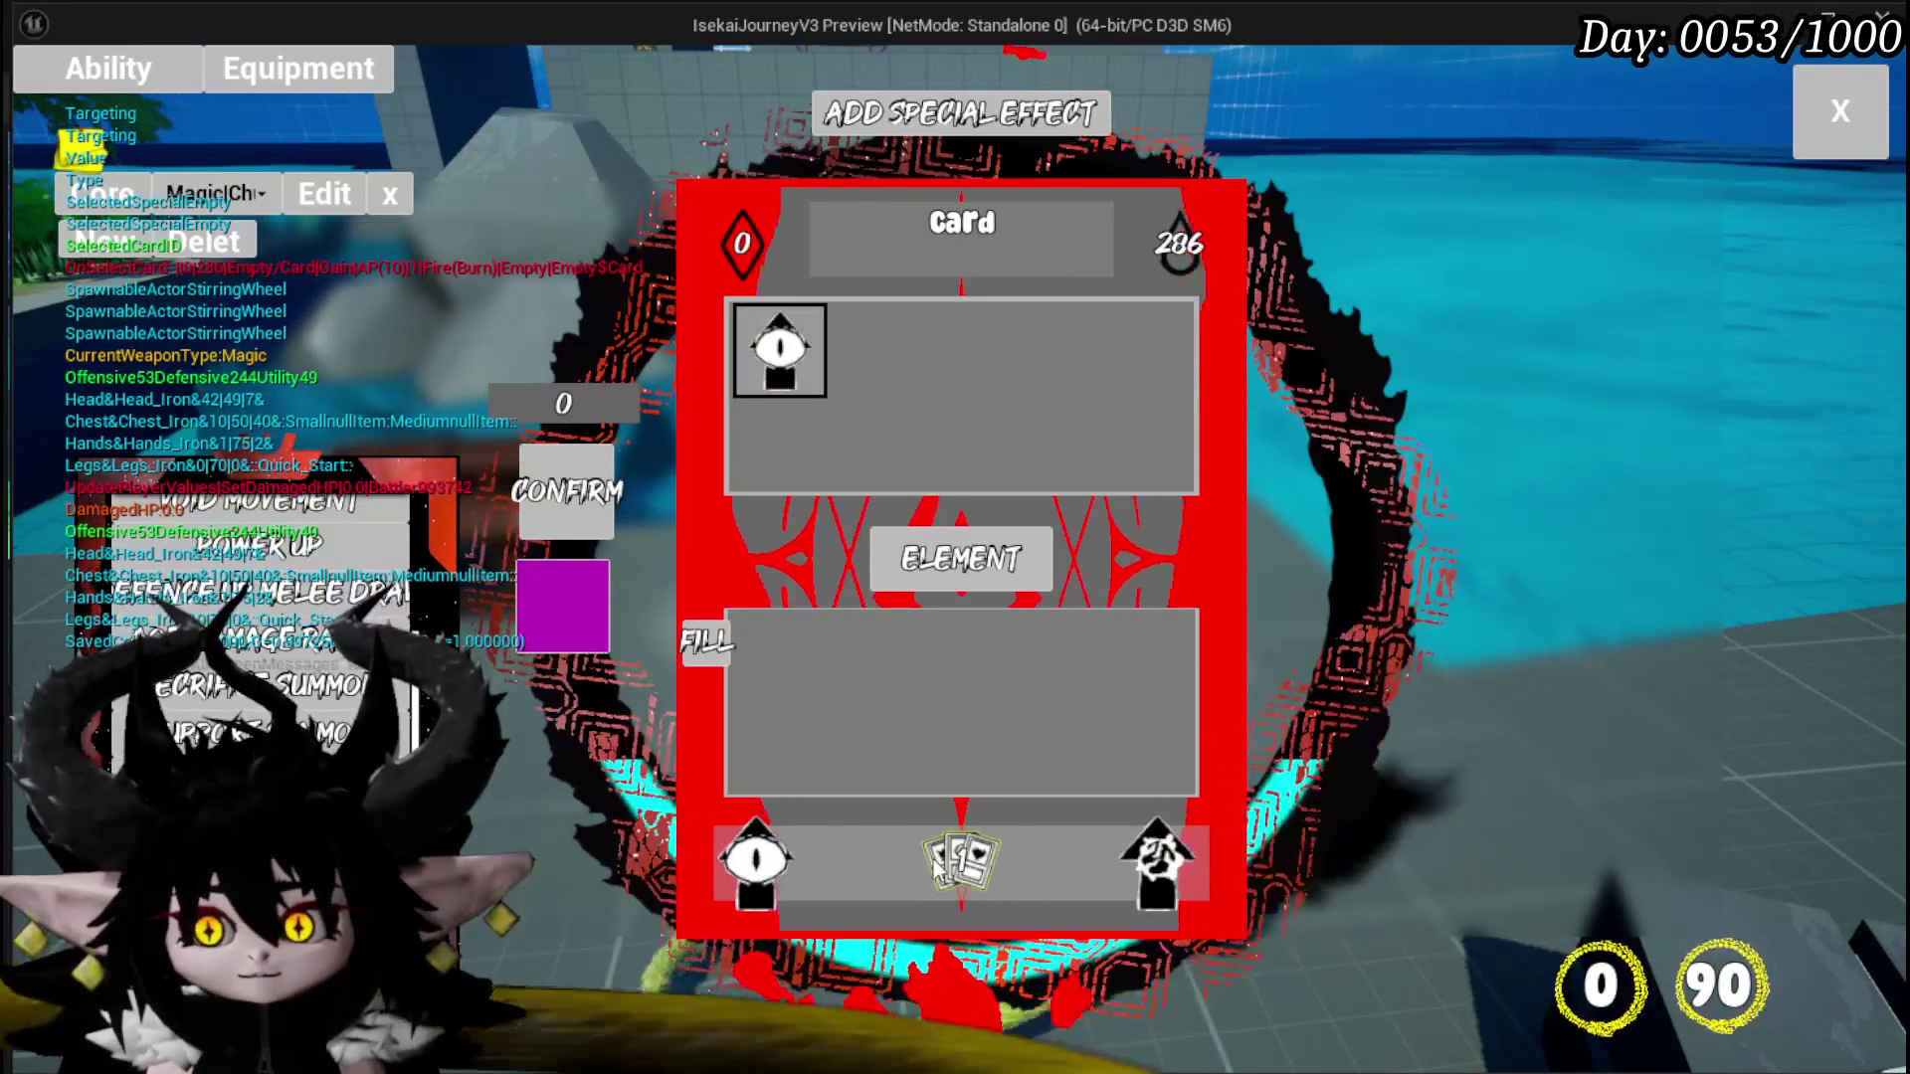
click(1154, 864)
key(alt+Tab)
key(Escape)
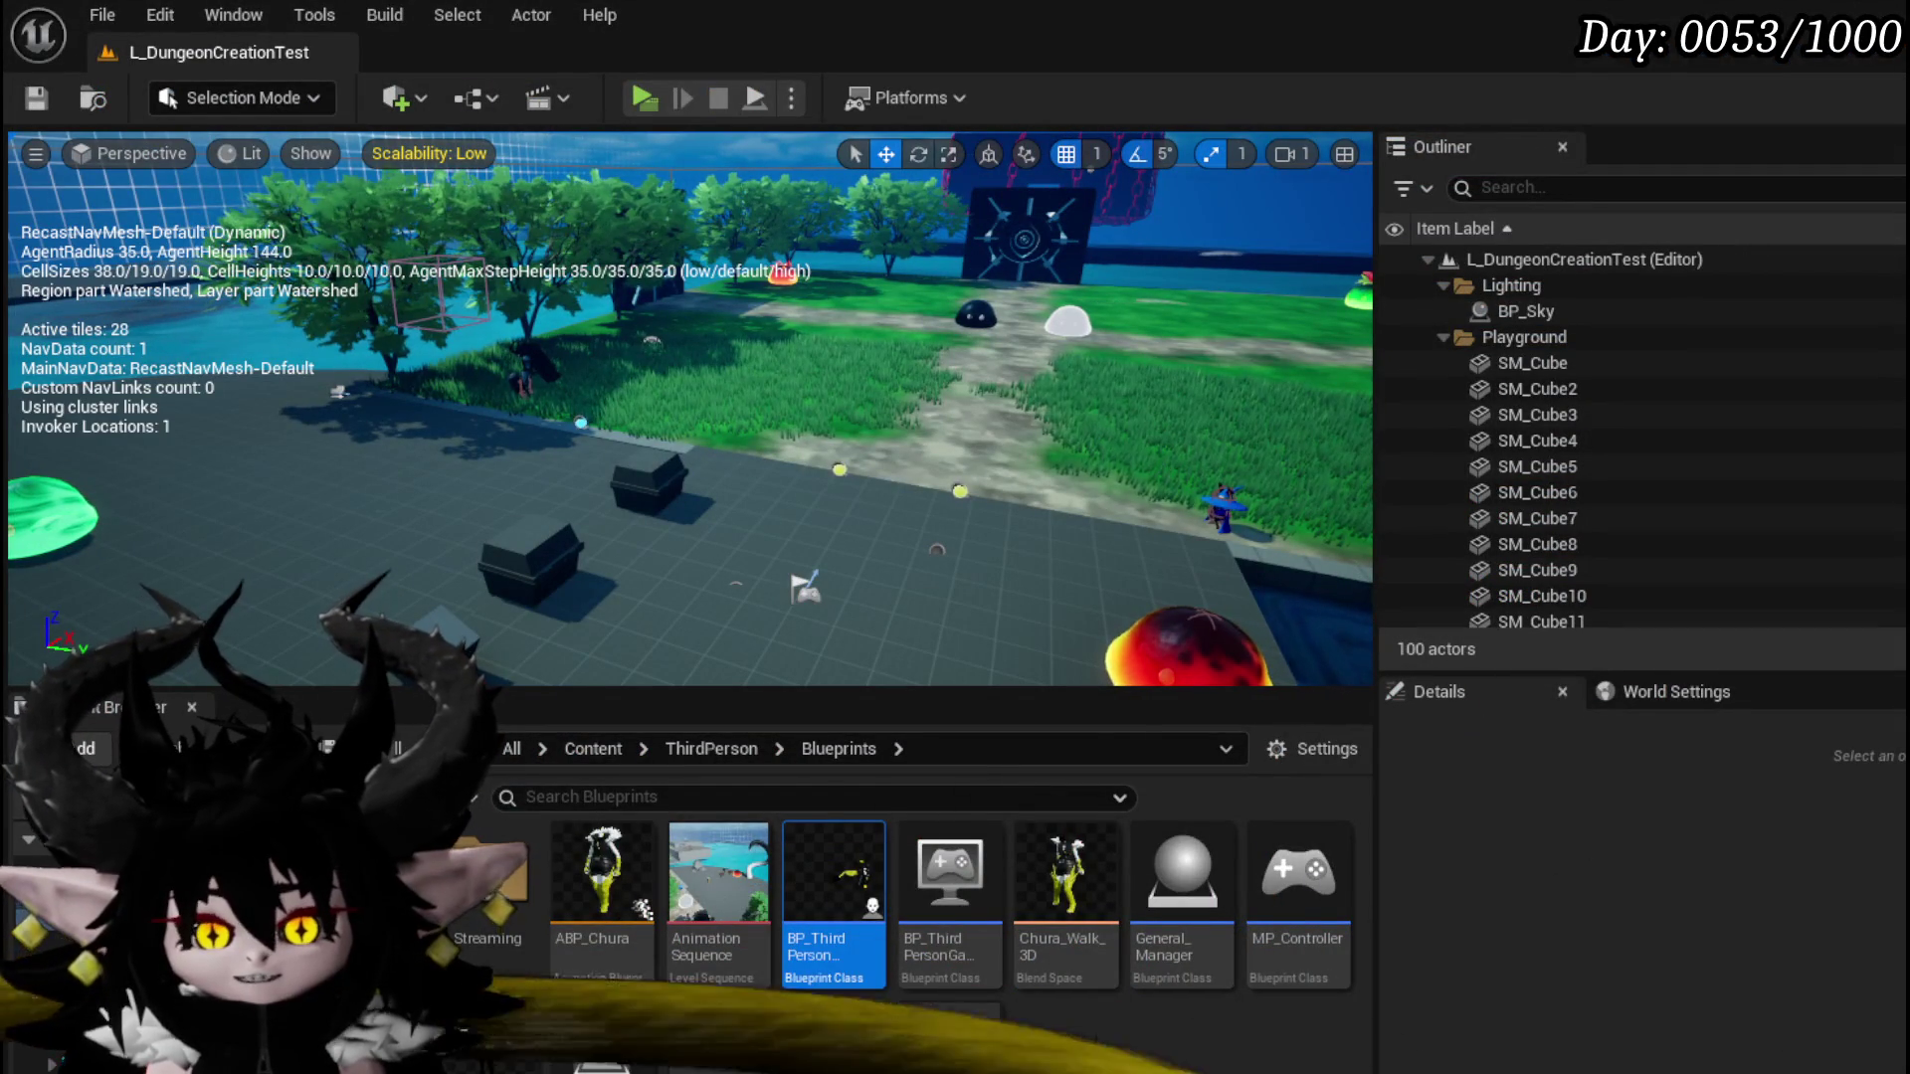
Step: In WP_CardCreation's SetType graph, move the MW Button Direct Status node up-left to tidy the chain
key(alt+Tab)
scroll(962, 560, up, 3)
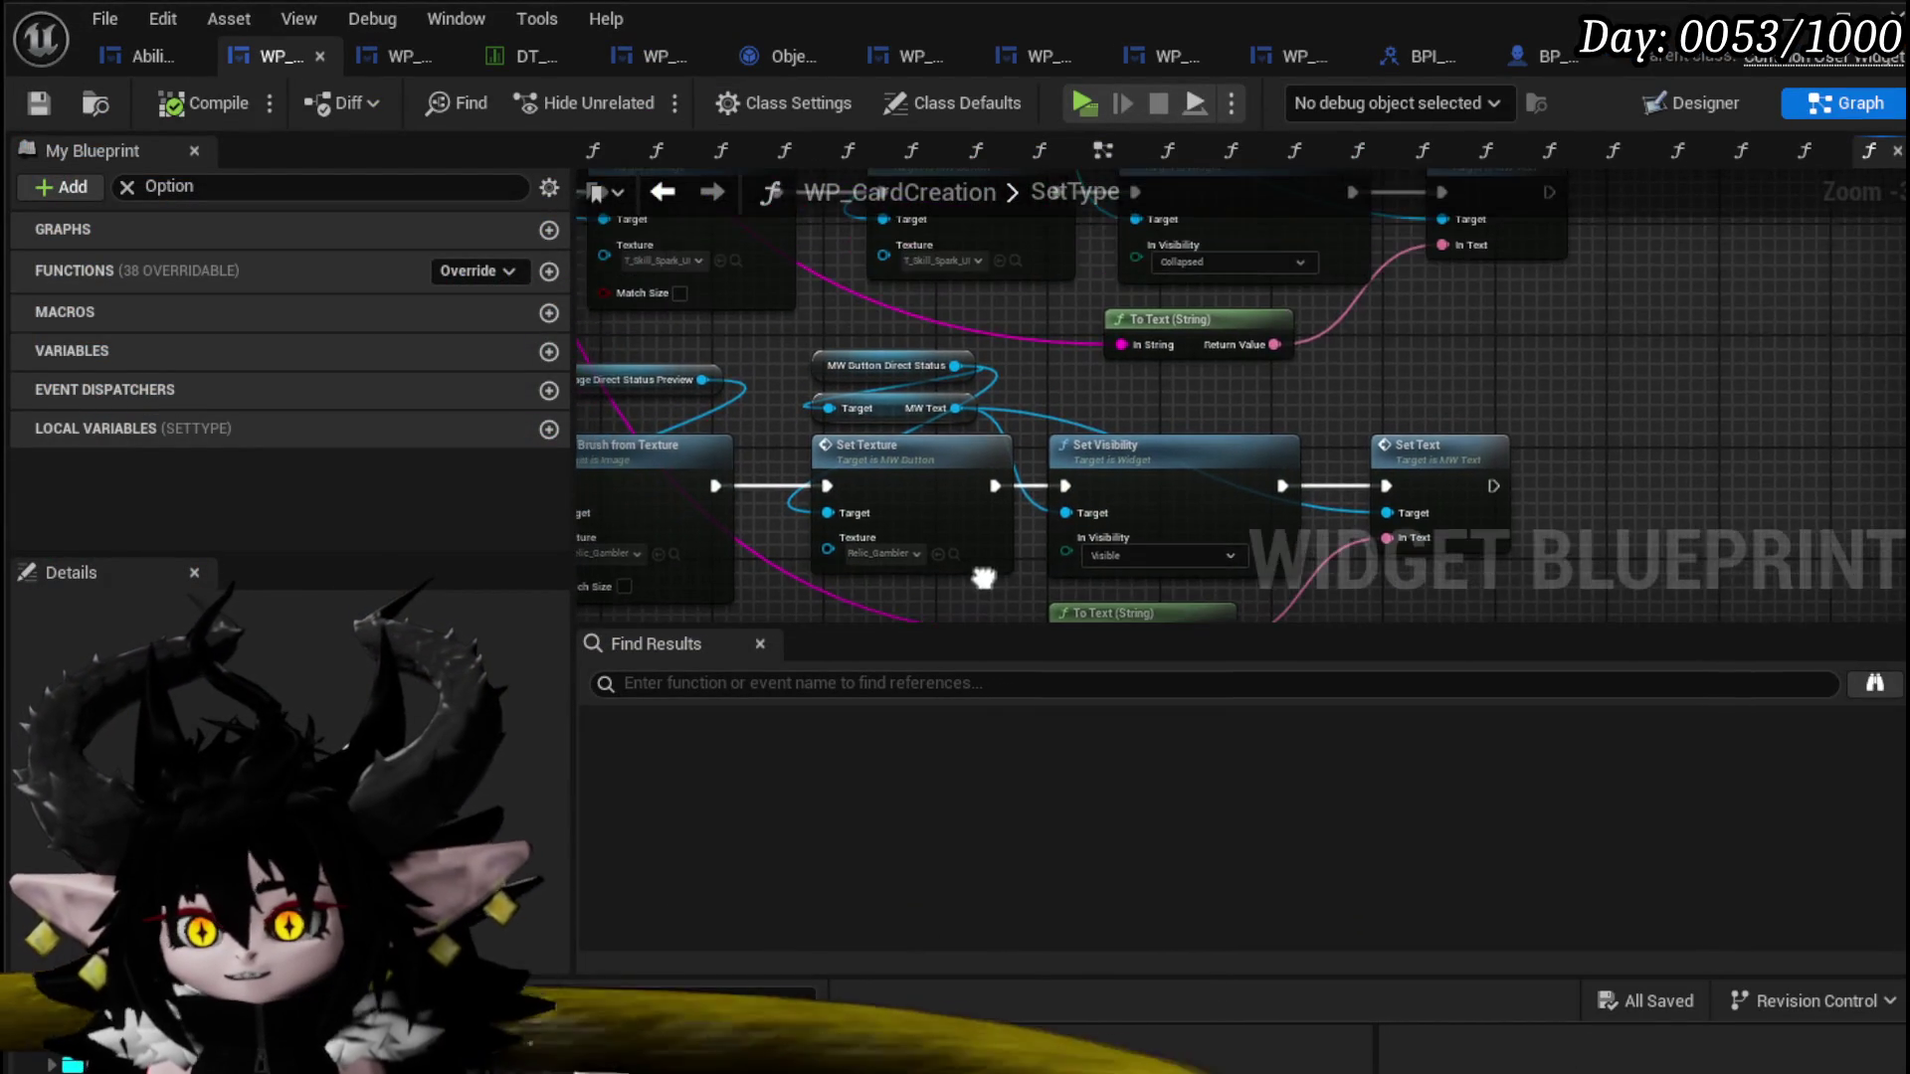
mouse_move(1127, 385)
mouse_down()
mouse_move(1092, 328)
mouse_move(1152, 356)
mouse_up()
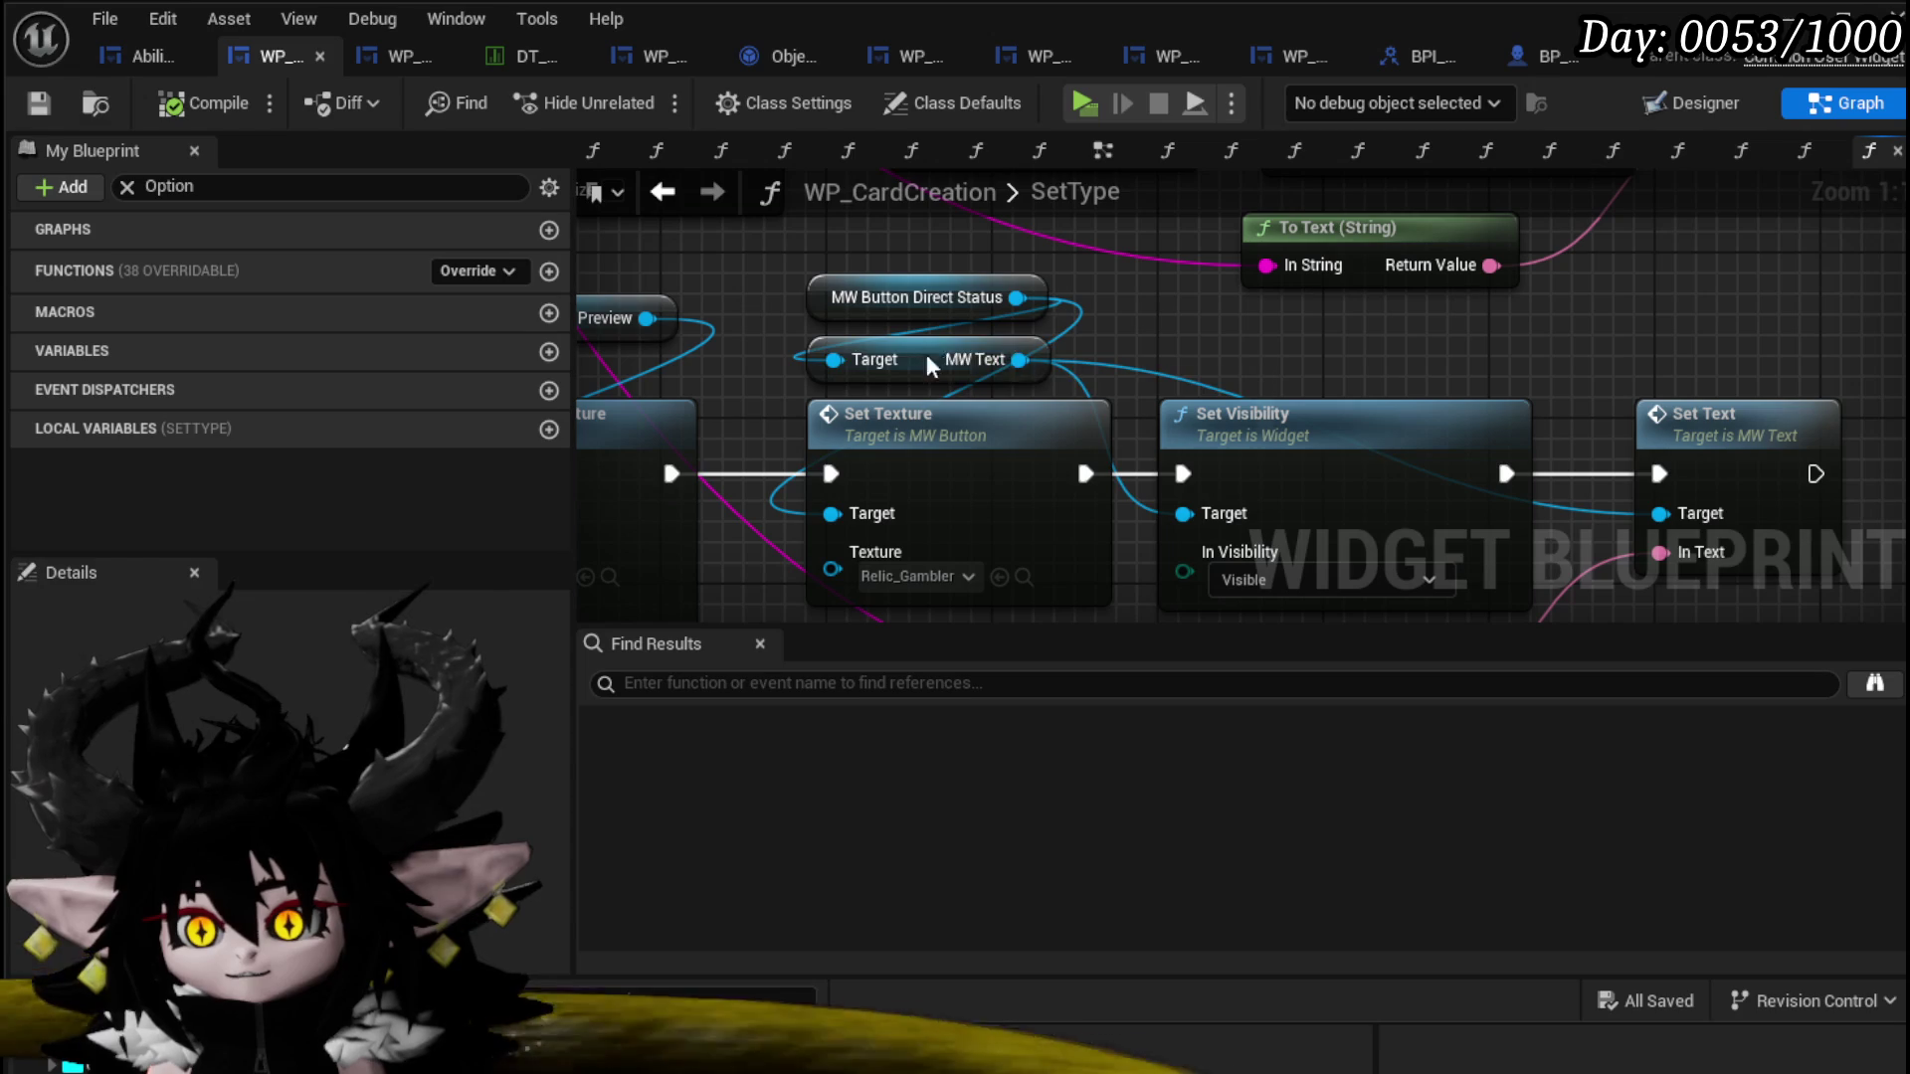
mouse_move(903, 314)
mouse_down()
mouse_move(810, 309)
mouse_move(820, 293)
mouse_up()
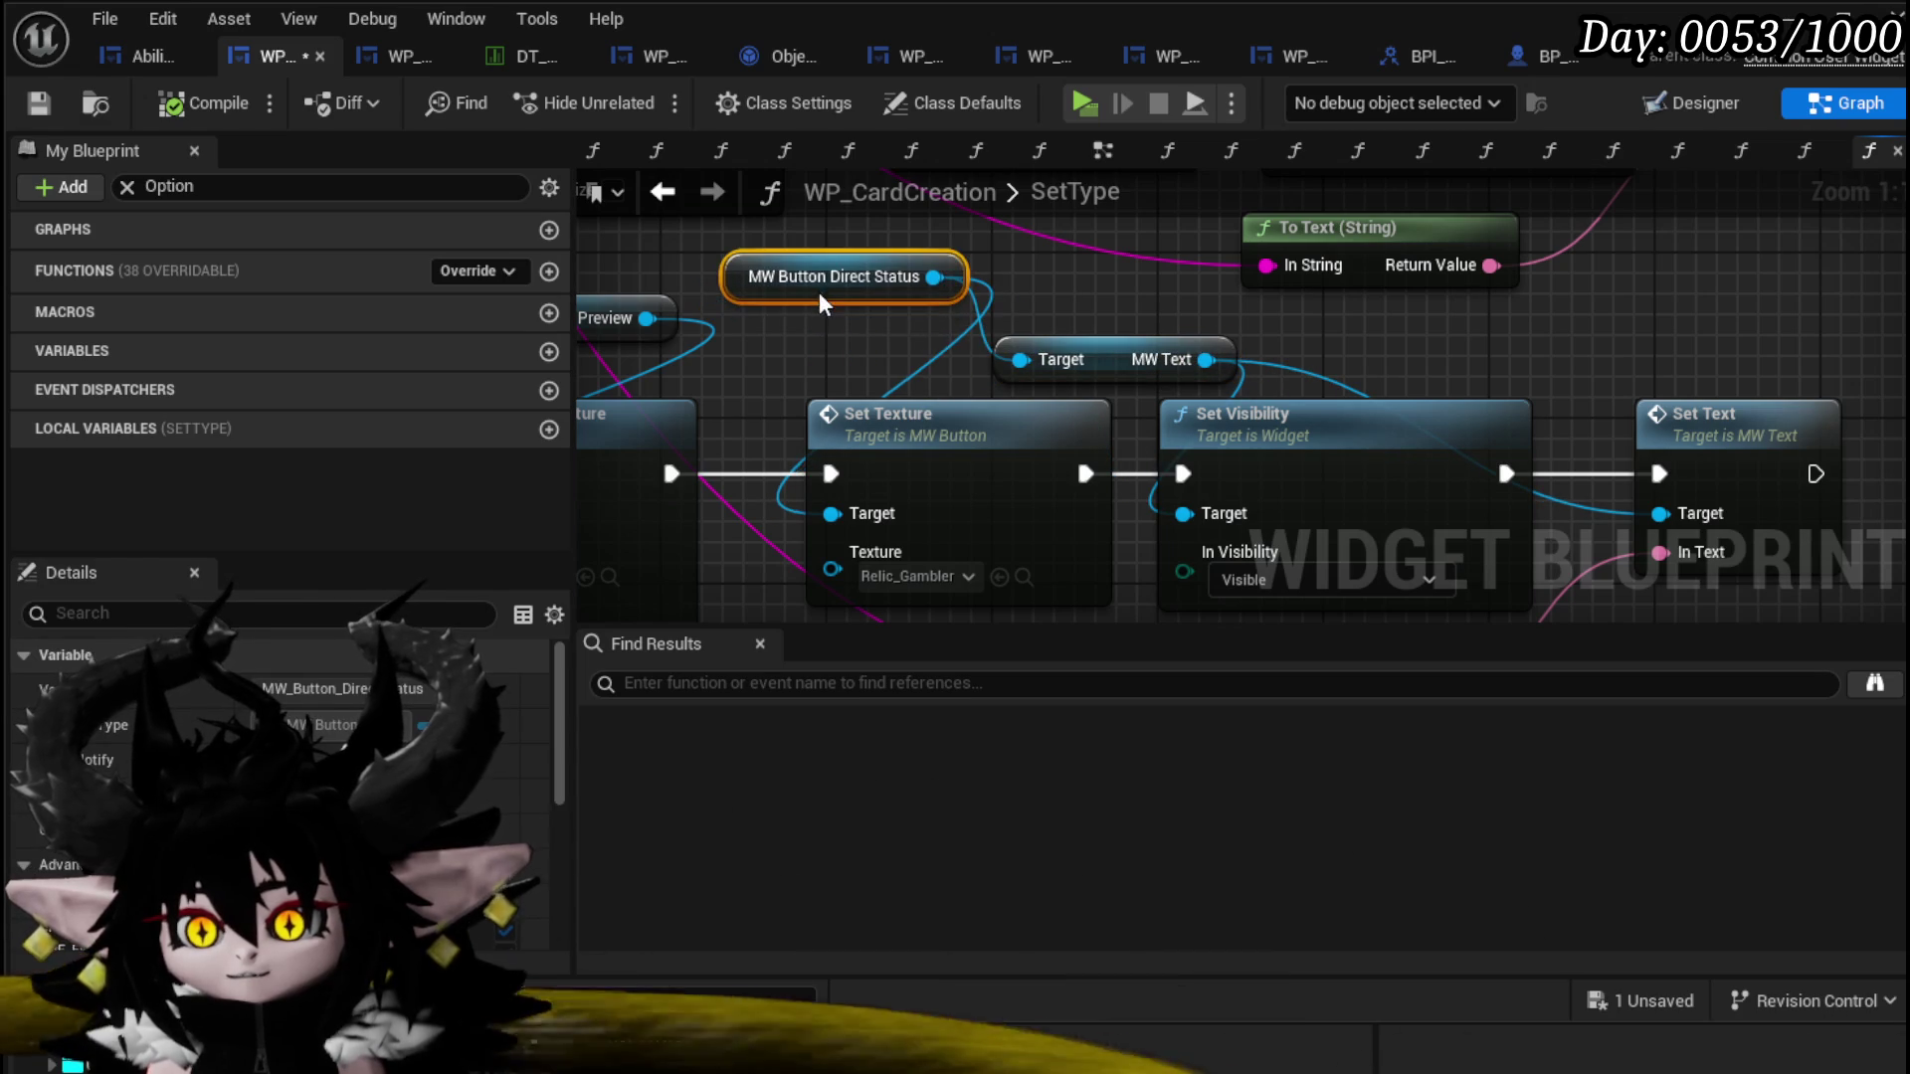
drag(1273, 471, 1186, 372)
scroll(1288, 494, down, 2)
mouse_move(969, 542)
mouse_down()
mouse_move(1225, 551)
mouse_move(1020, 517)
mouse_up()
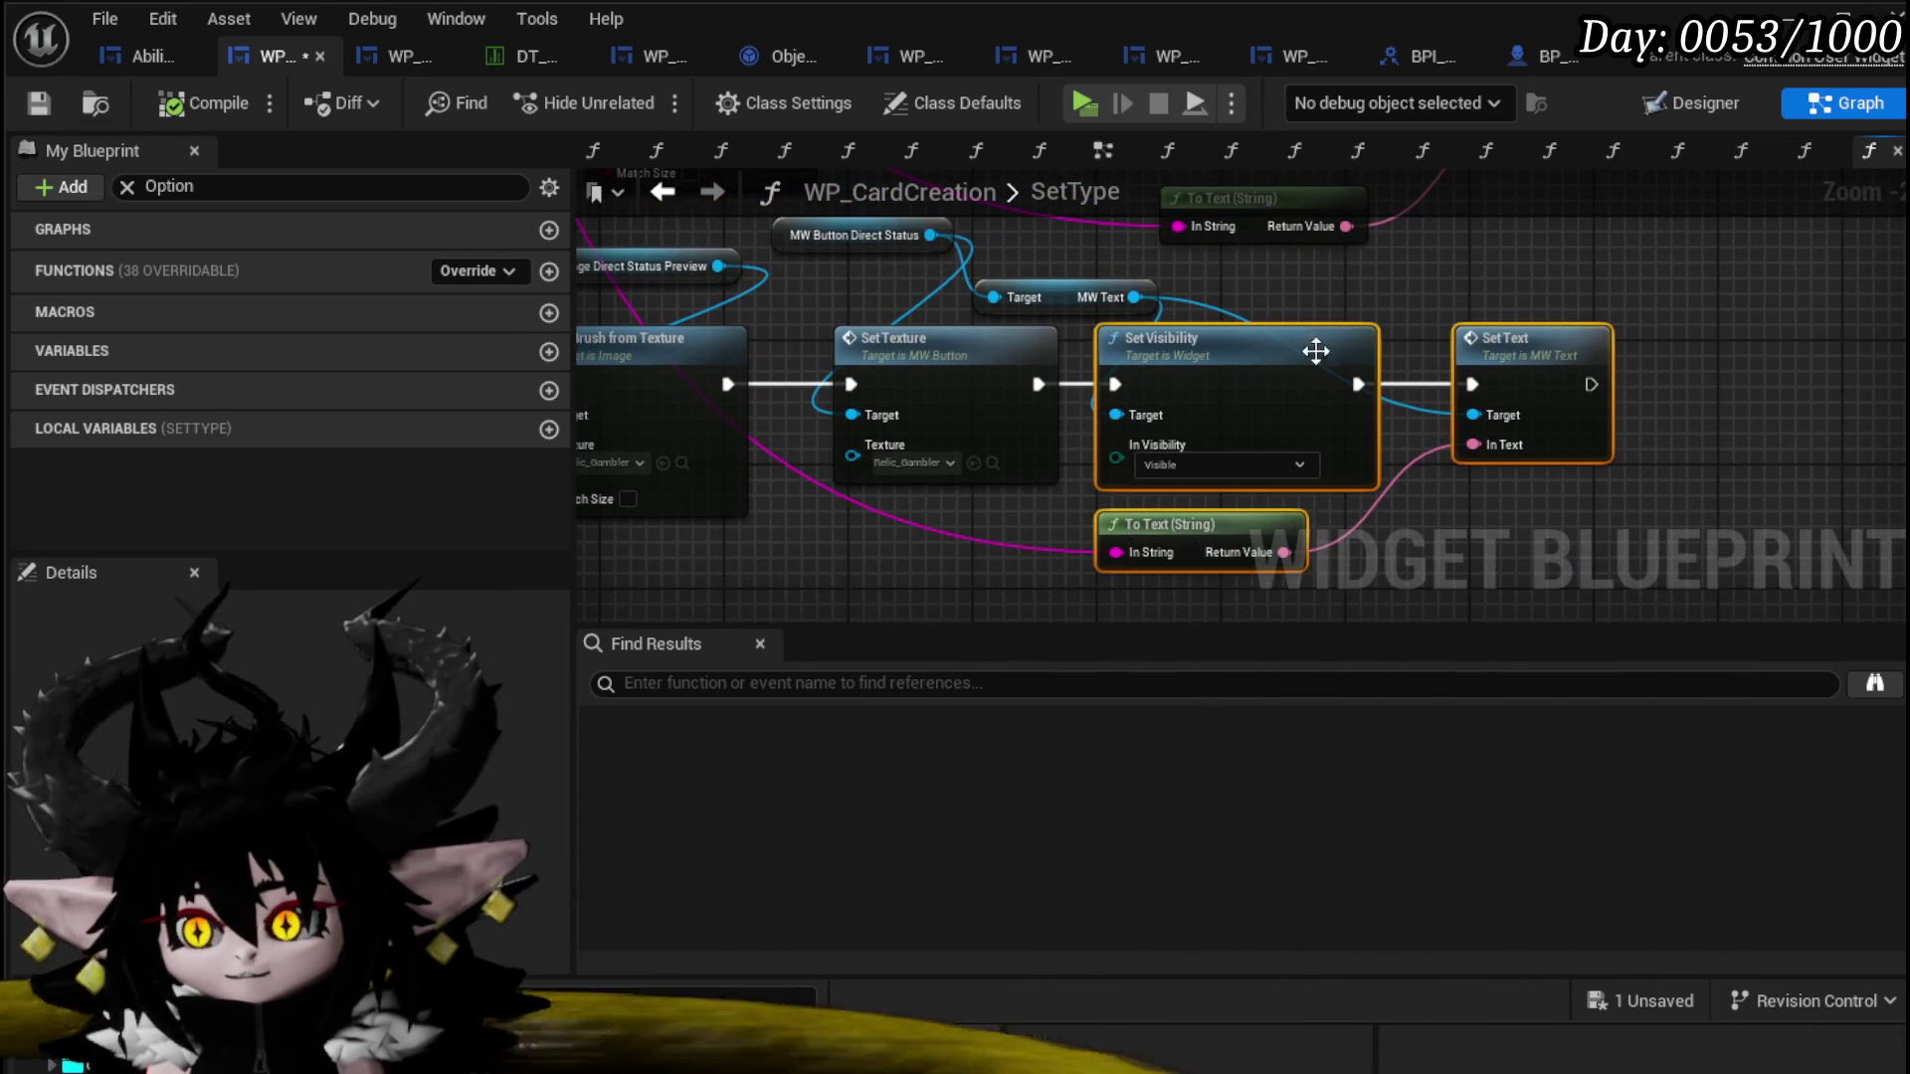
scroll(1315, 350, down, 2)
scroll(951, 398, up, 4)
mouse_move(804, 408)
mouse_down()
mouse_move(833, 535)
mouse_move(800, 465)
mouse_move(1045, 488)
mouse_move(1082, 575)
mouse_up()
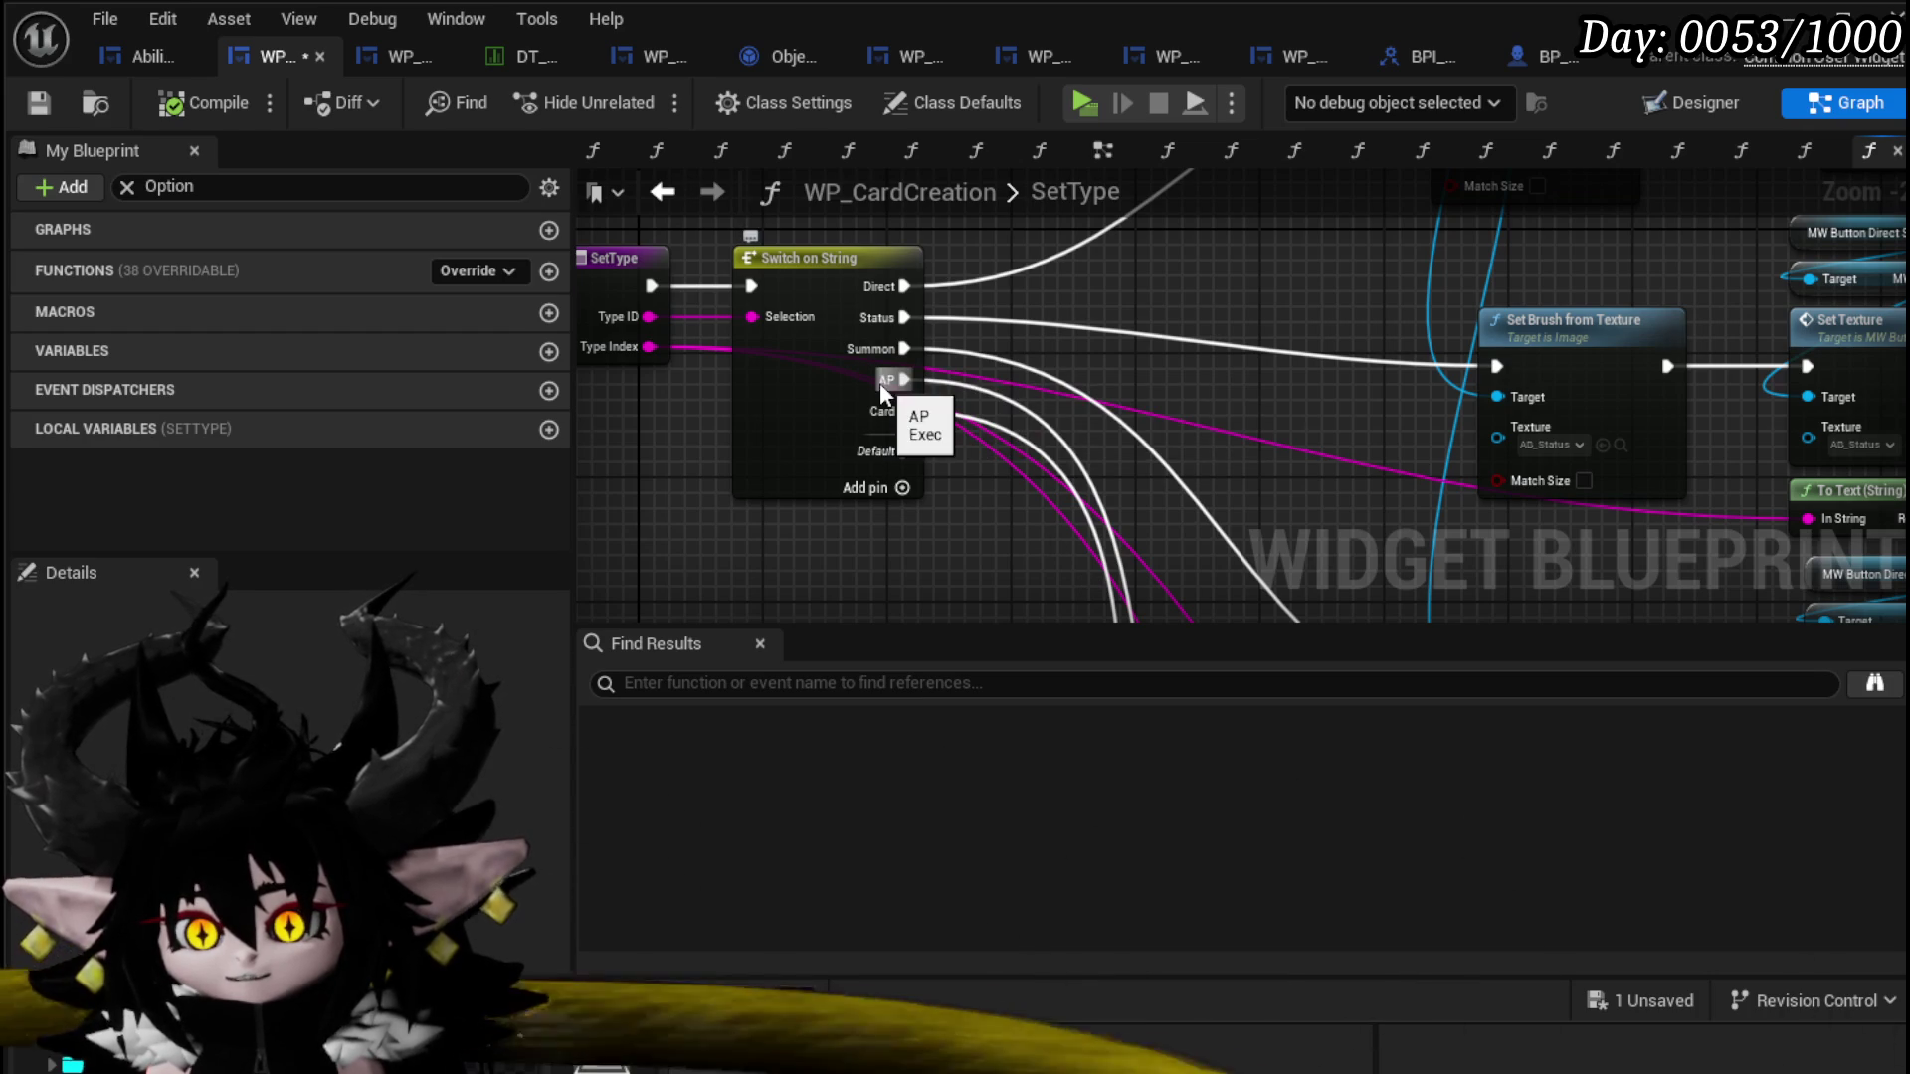
Step: Change the AP branch's Set Visibility from Collapsed to Visible, then compile and save
double_click(1045, 468)
mouse_move(1438, 466)
mouse_down()
mouse_move(1062, 522)
mouse_move(1130, 469)
mouse_move(1255, 228)
mouse_move(1130, 434)
mouse_move(1095, 457)
mouse_up()
click(1400, 403)
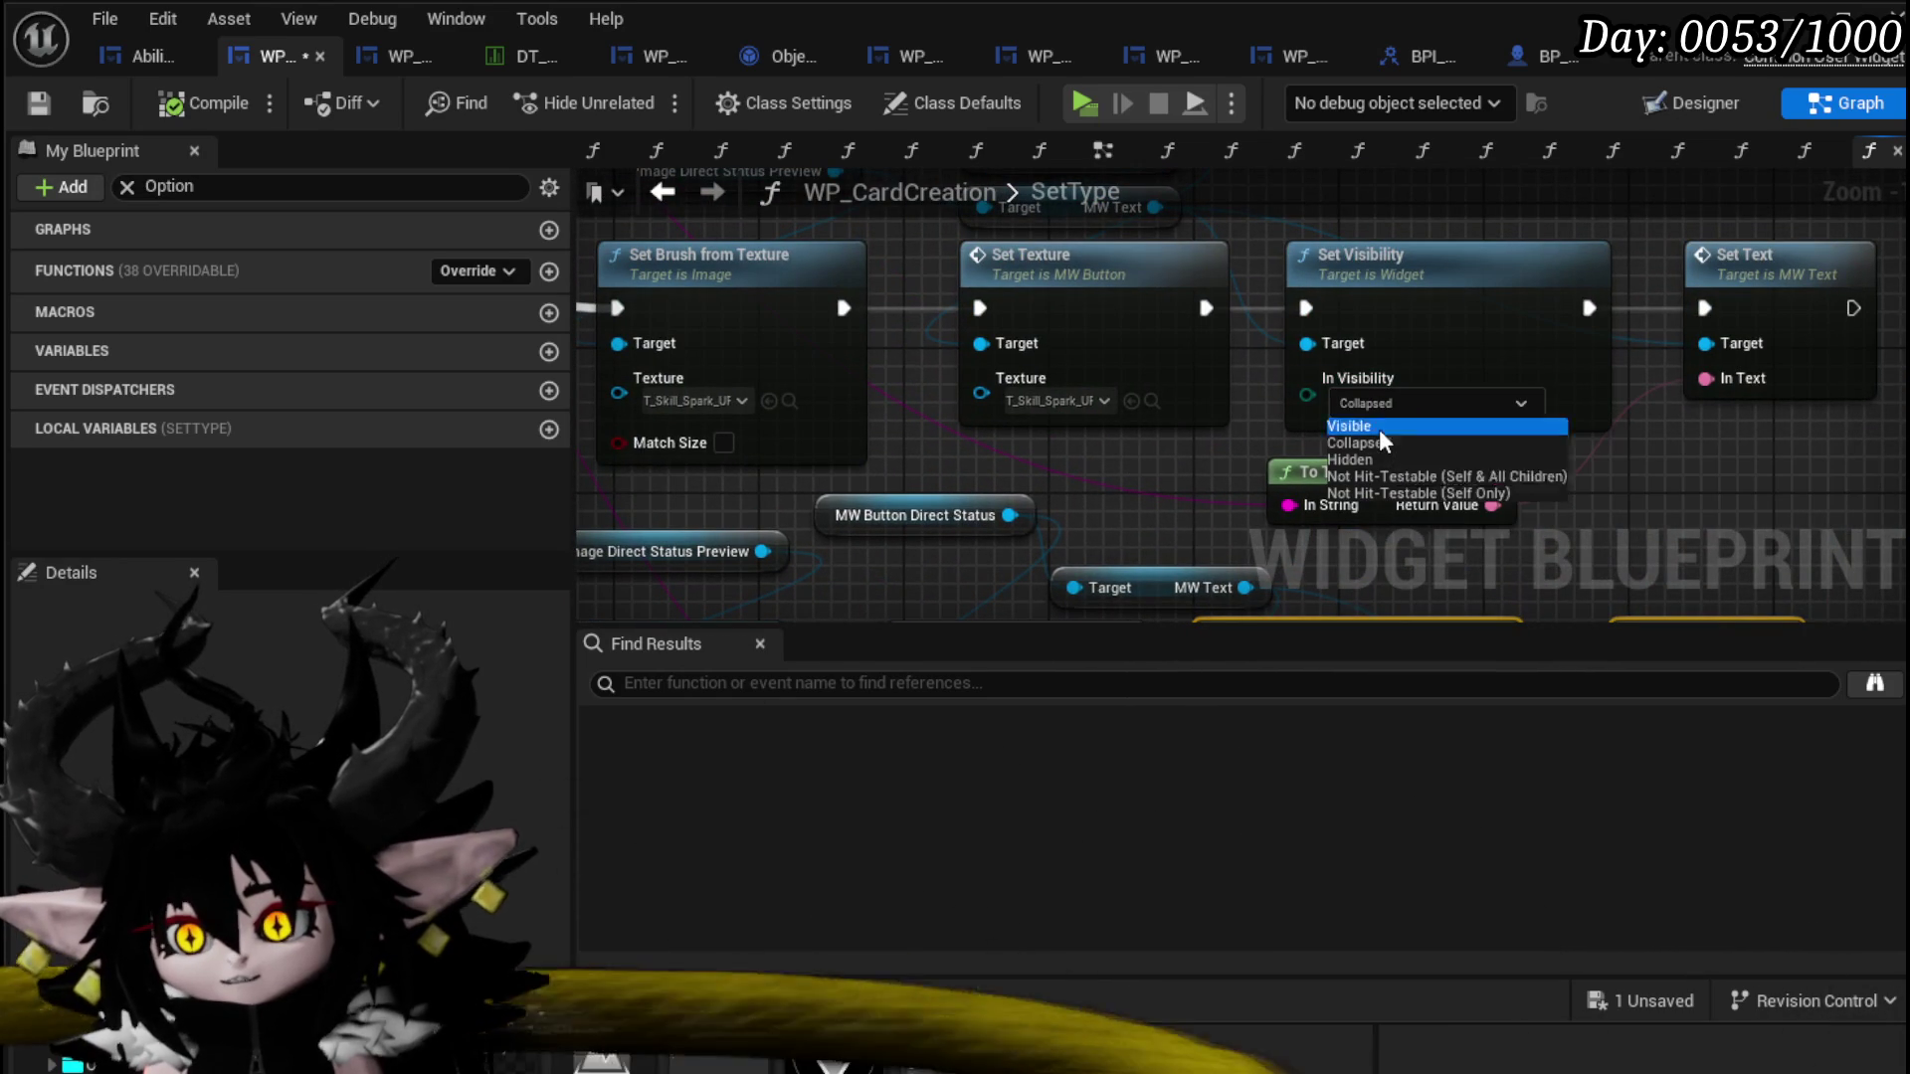
click(1378, 428)
drag(1677, 464, 1543, 515)
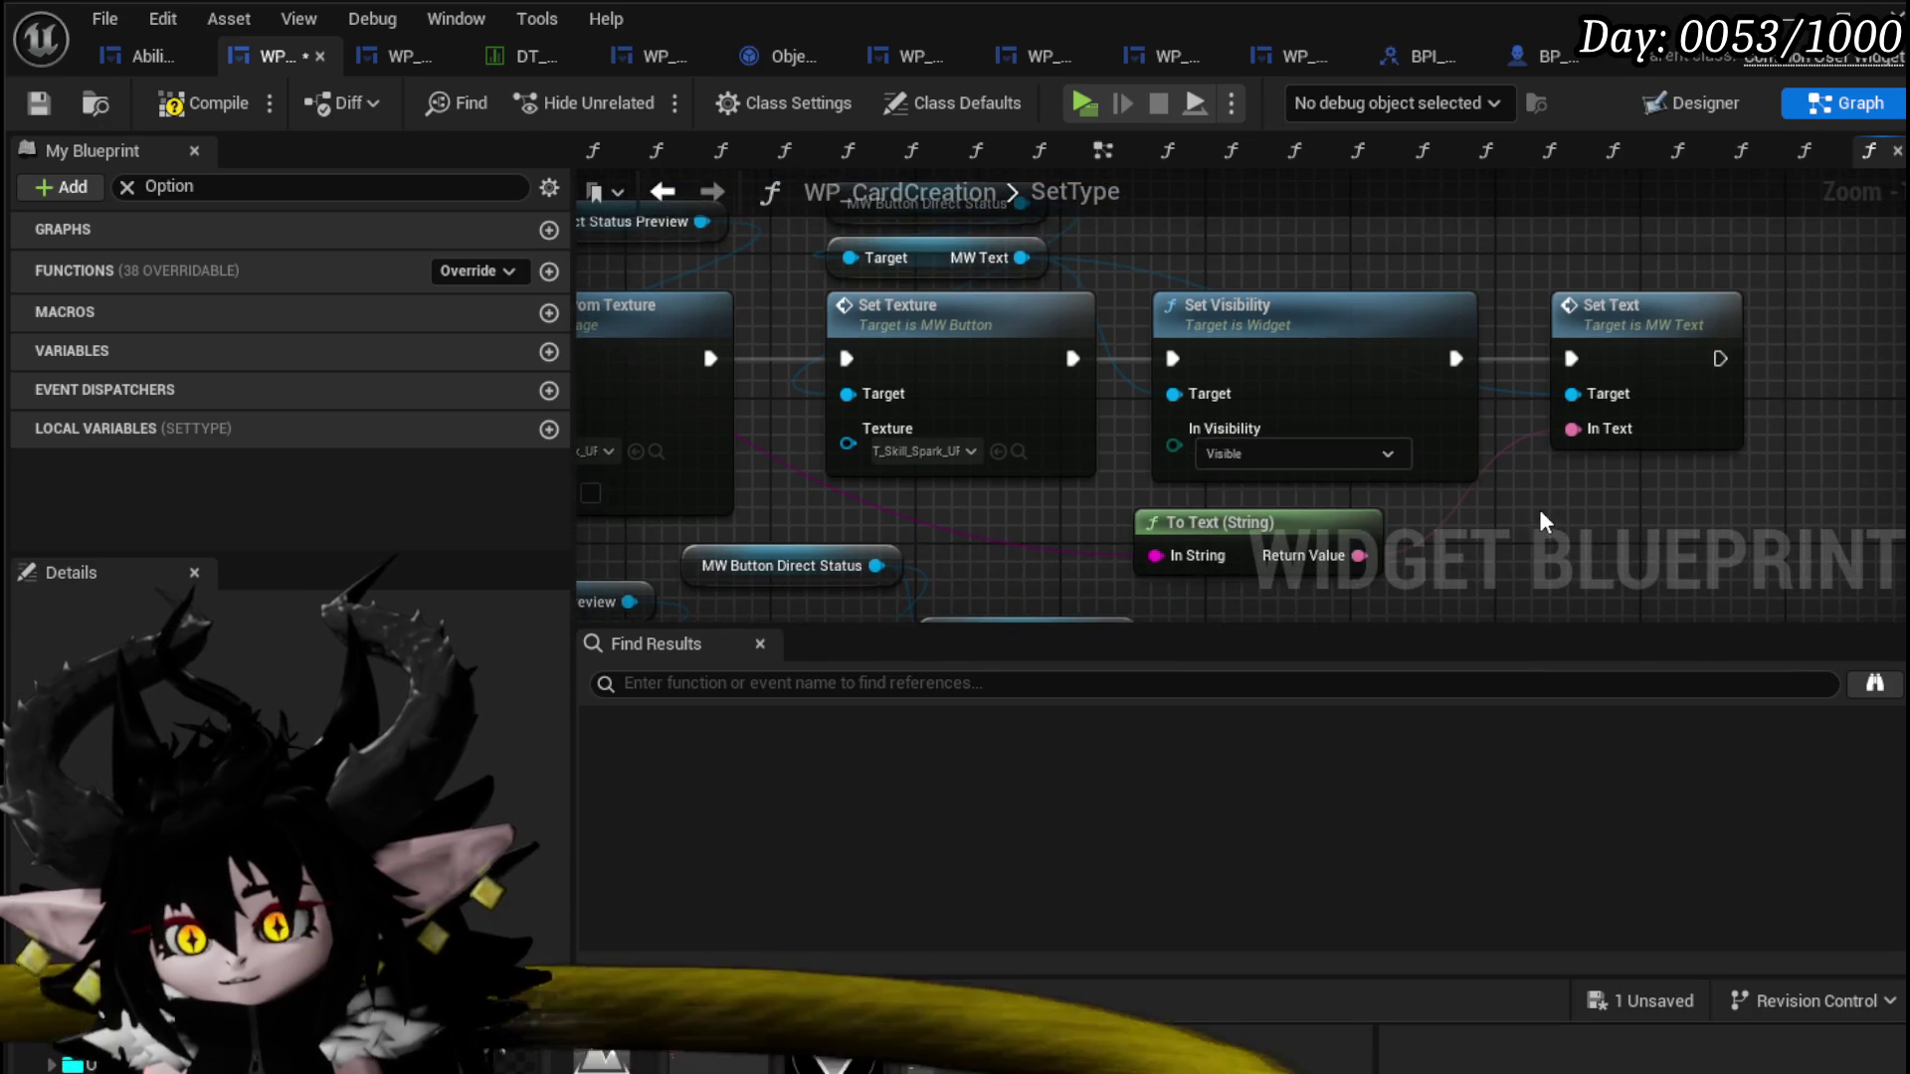
scroll(1538, 509, down, 1)
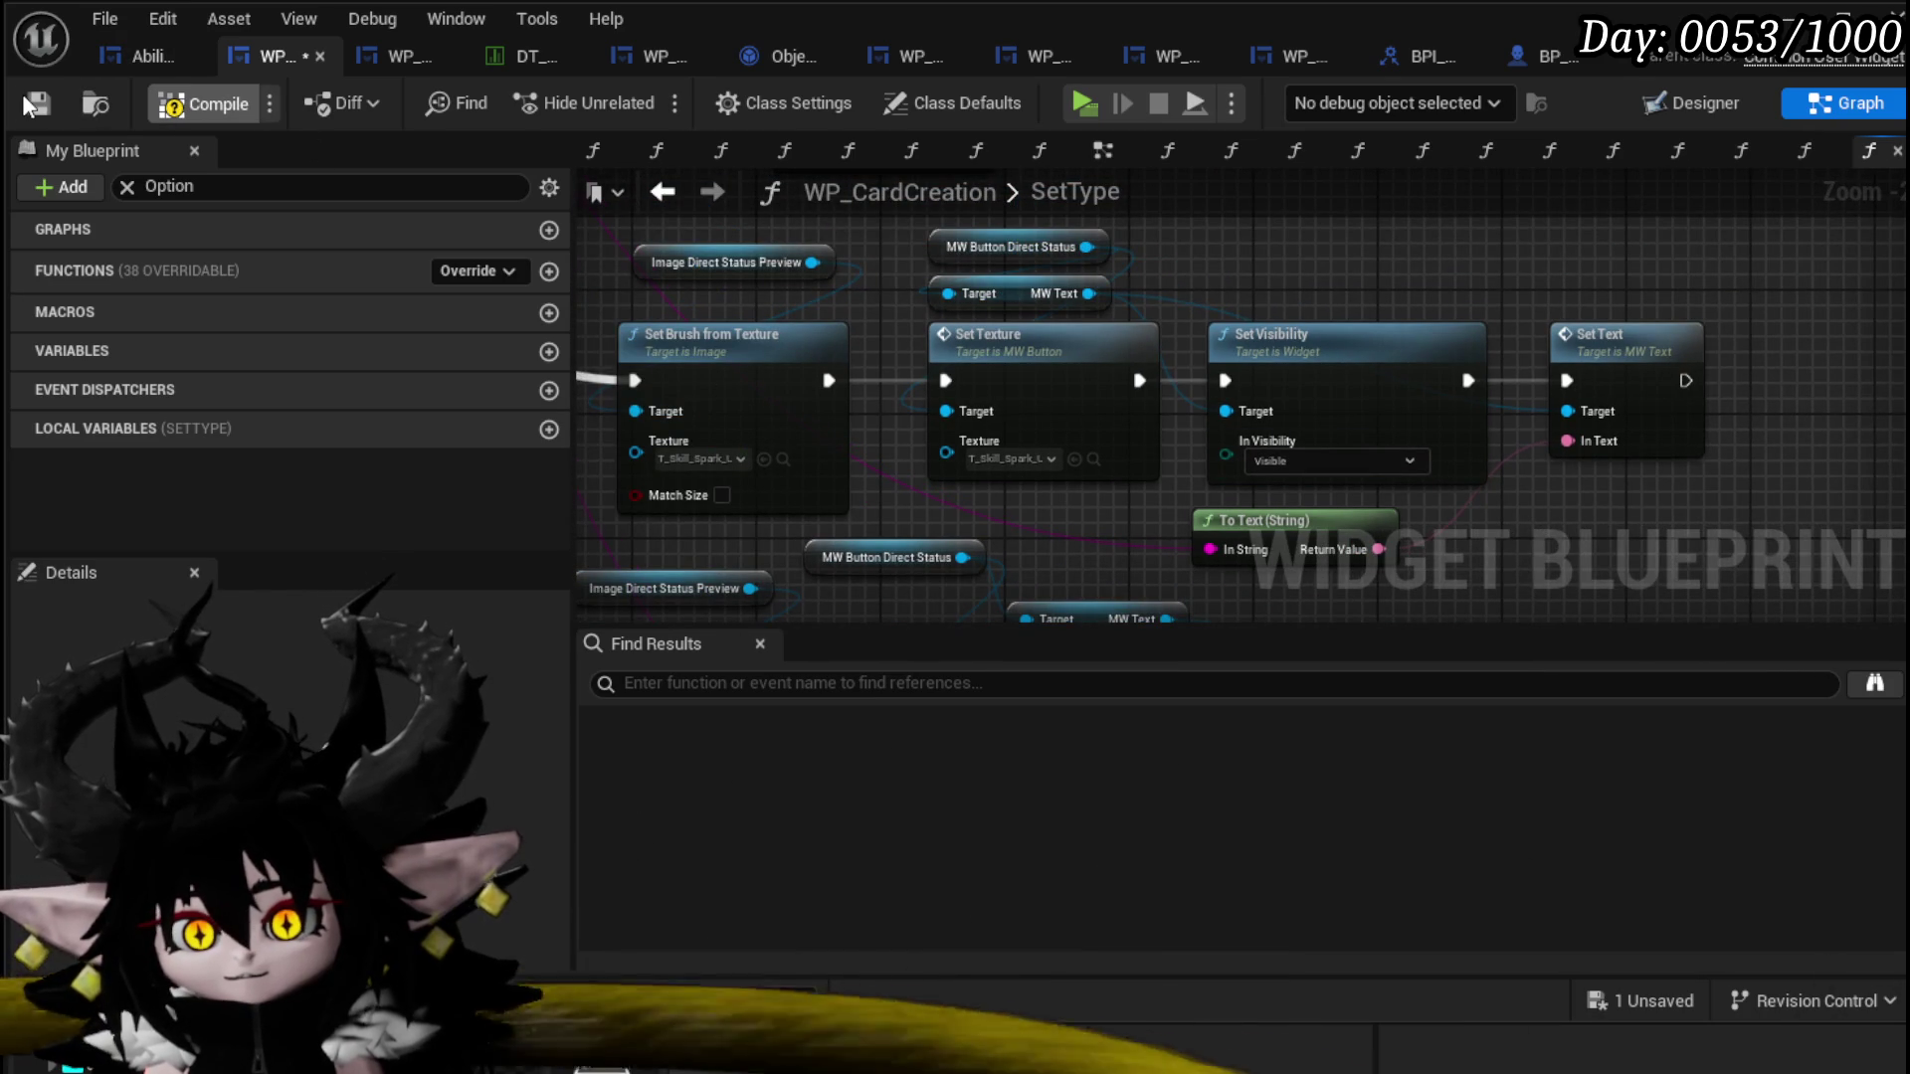
click(30, 103)
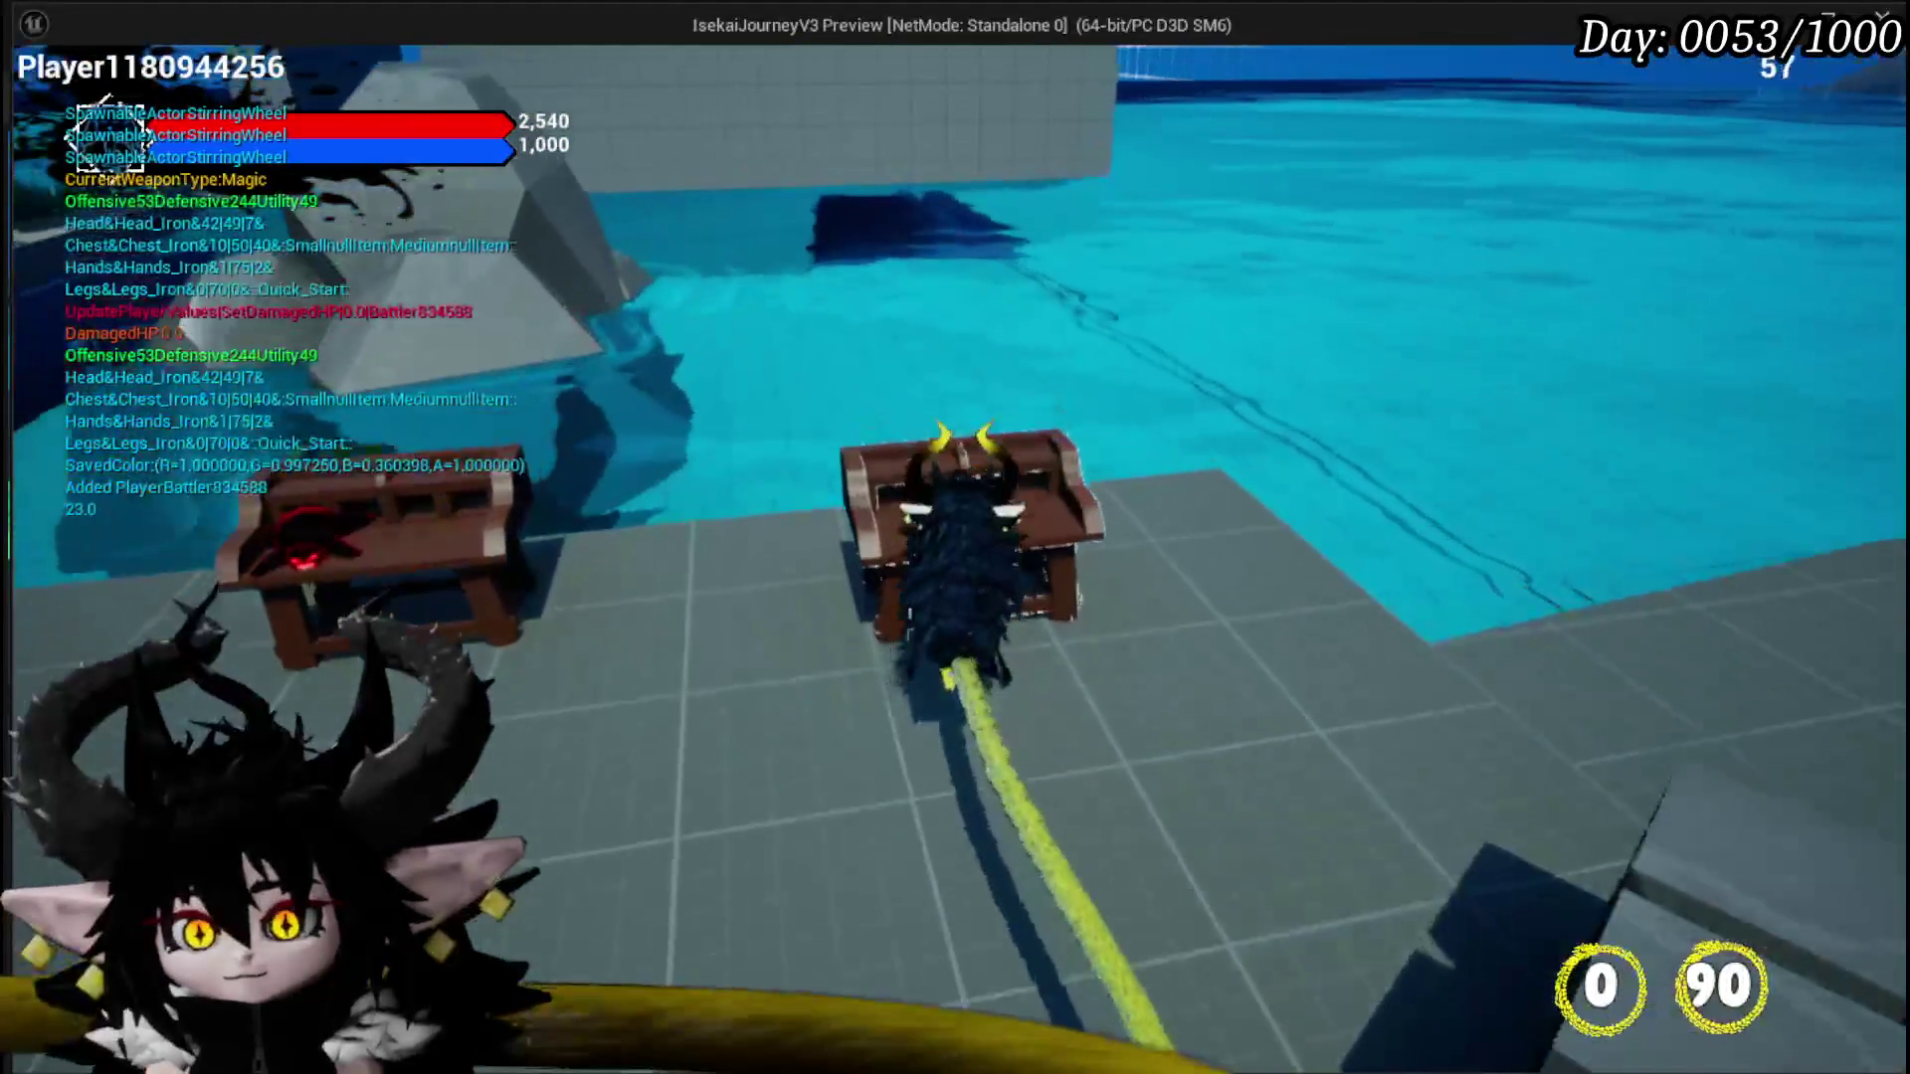
Step: Select the Magic|ChuraMagicSummon|001 ability set and preview a card in the workbench
key(Tab)
click(169, 87)
click(193, 193)
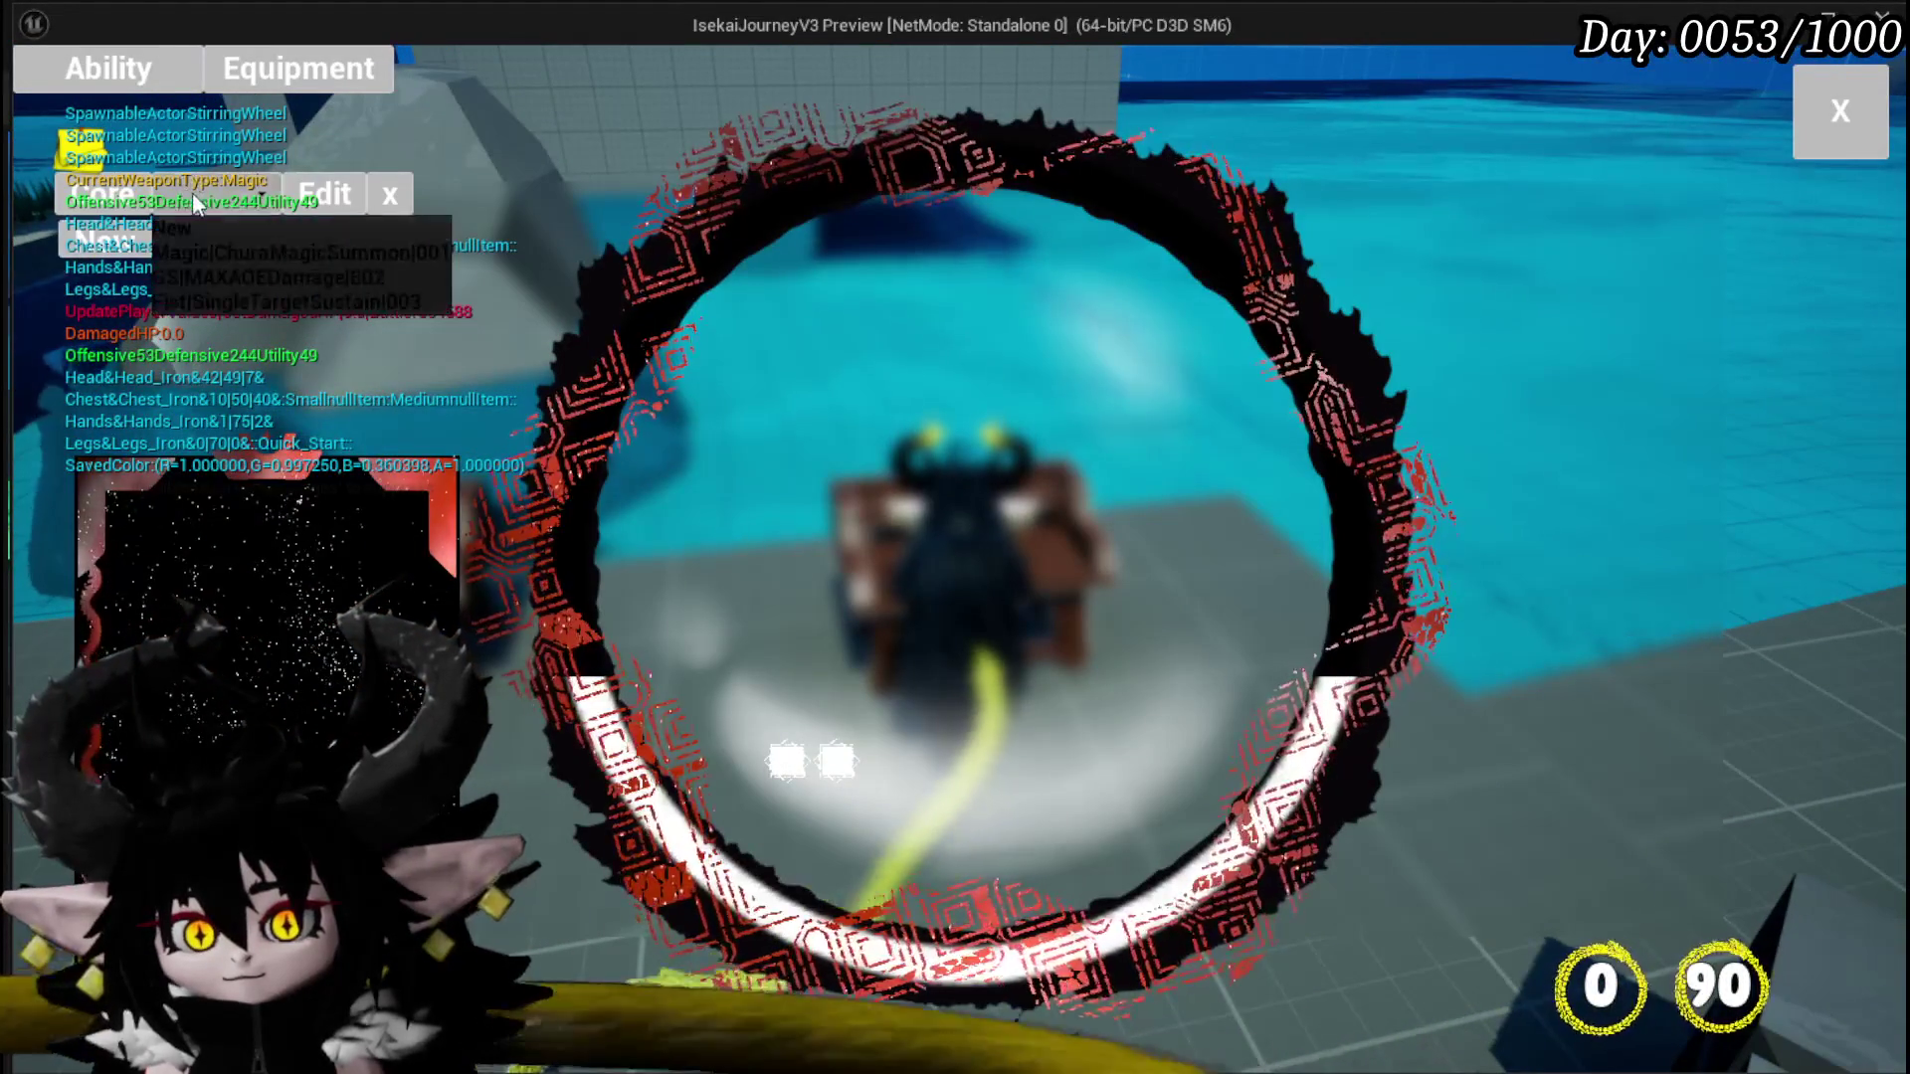
click(318, 251)
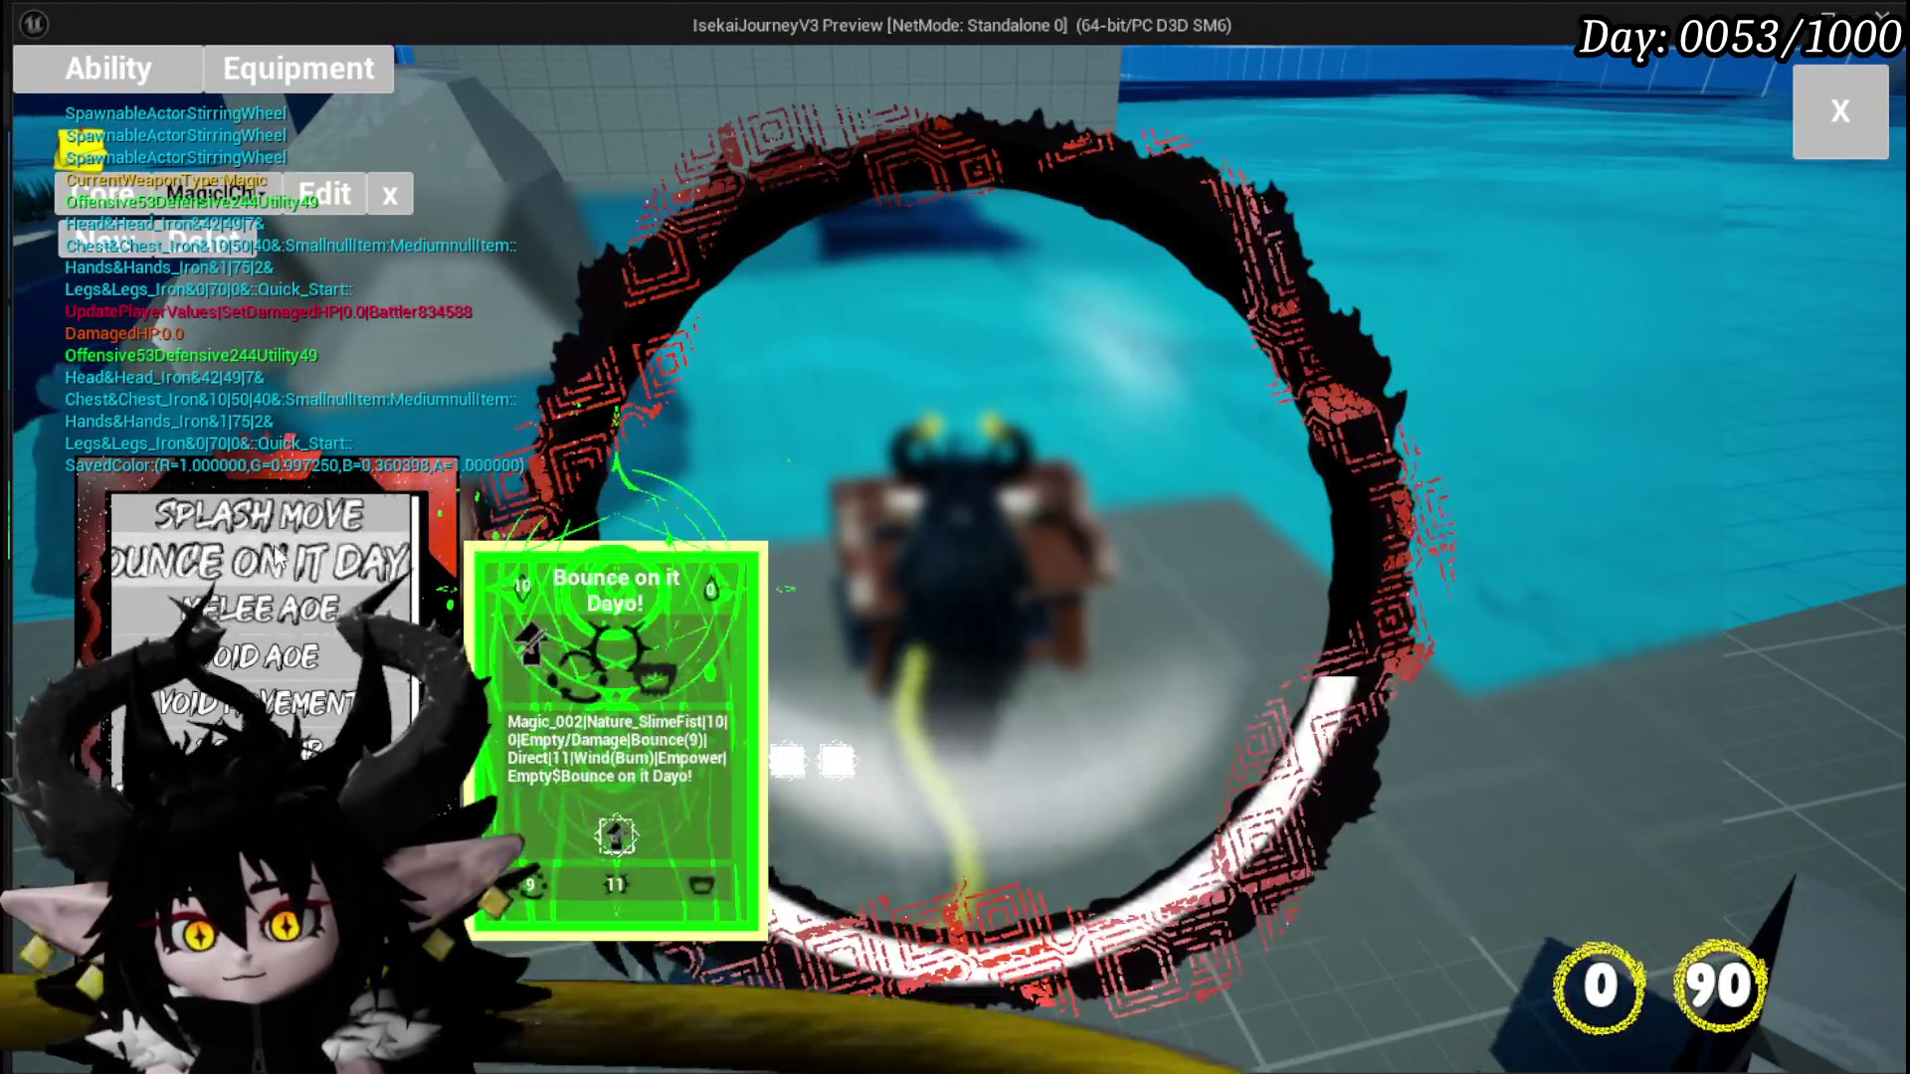
click(259, 545)
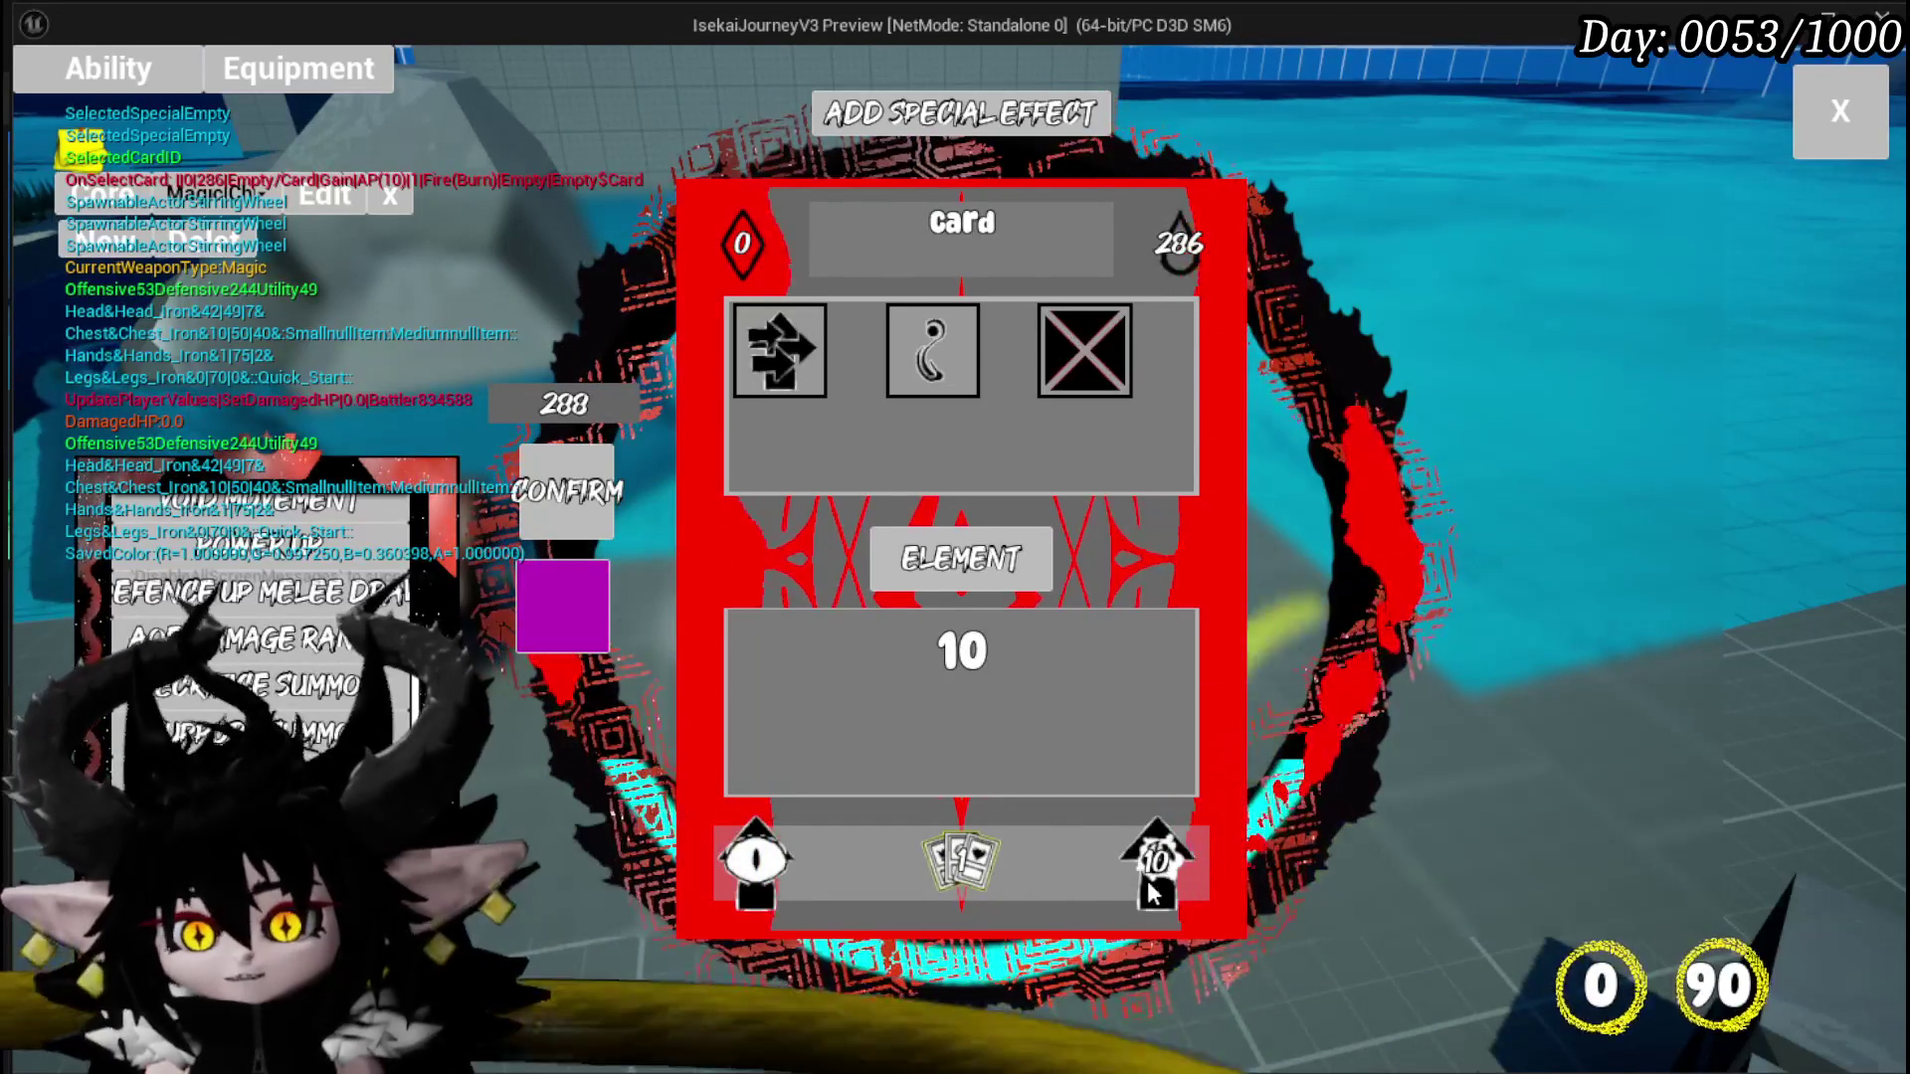
click(1820, 150)
Step: Run forward into the fire slime to start a battle
key(w)
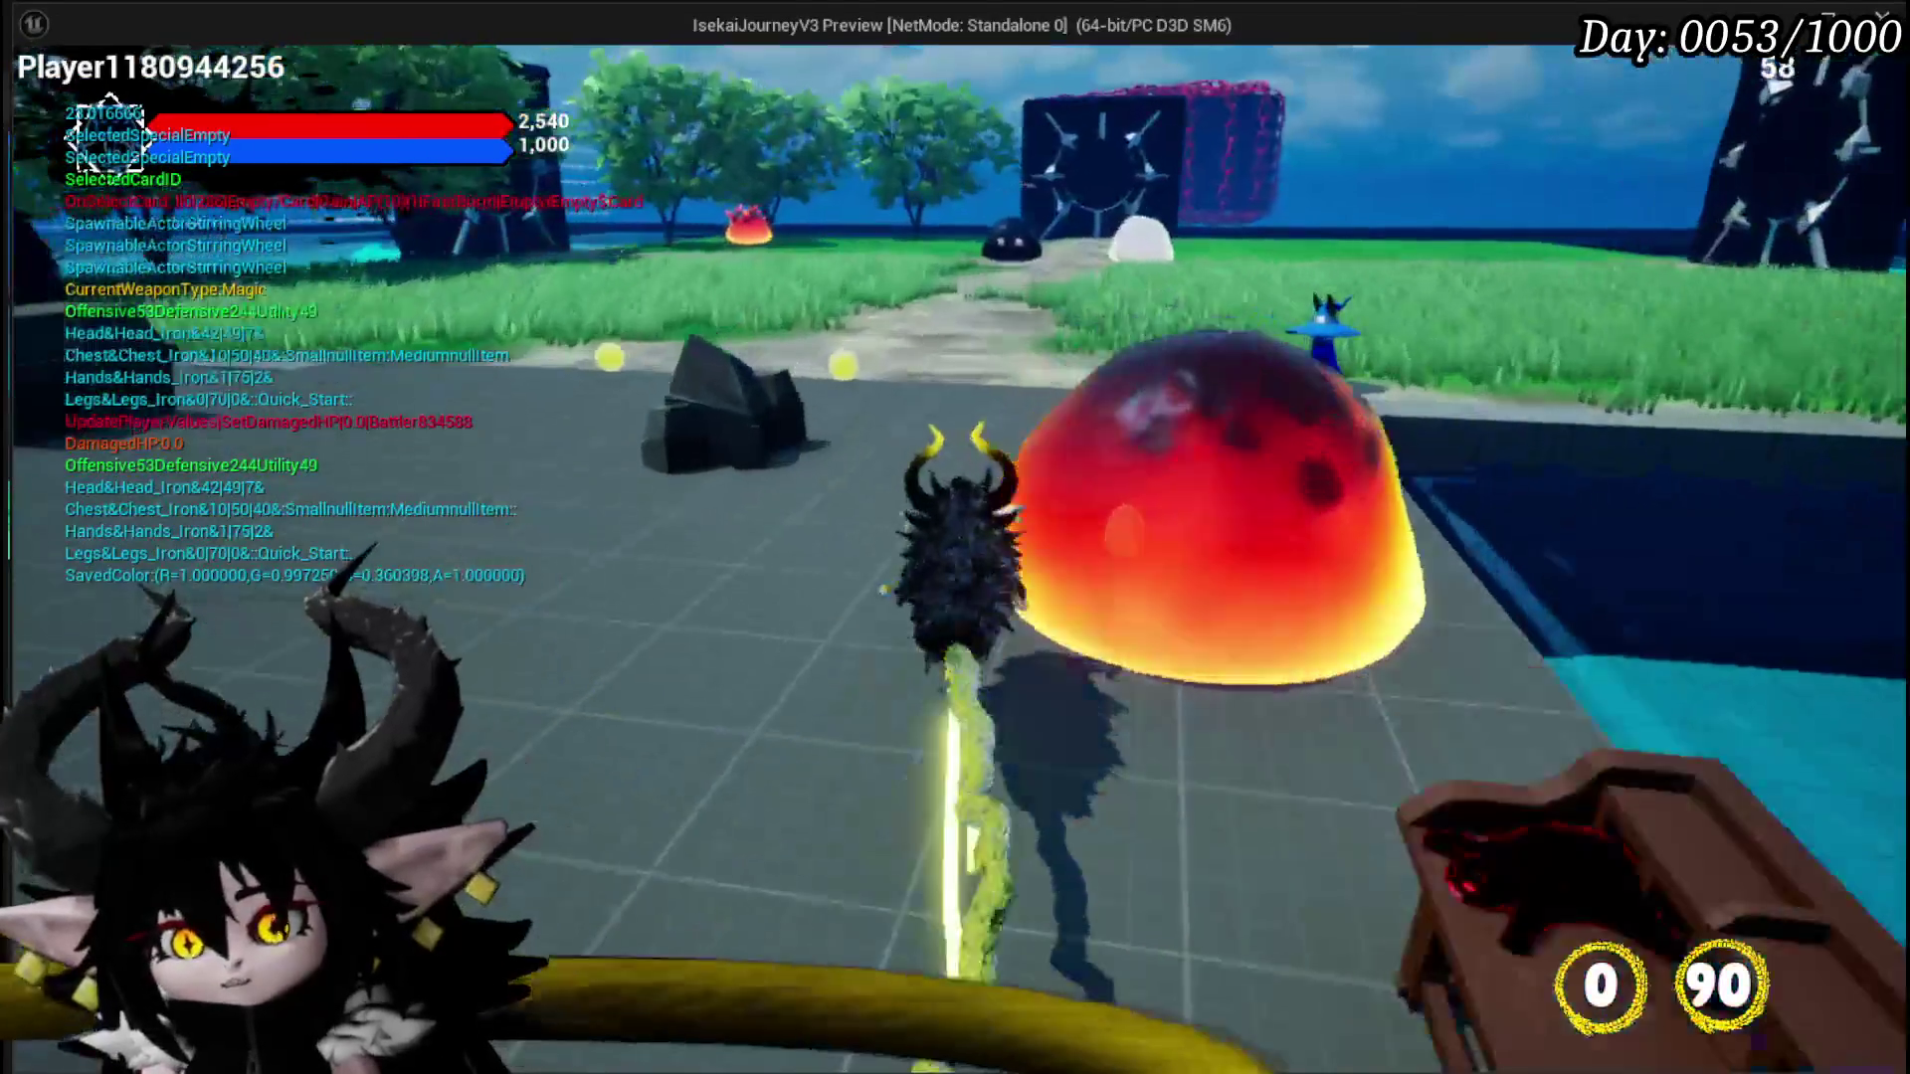
key(w)
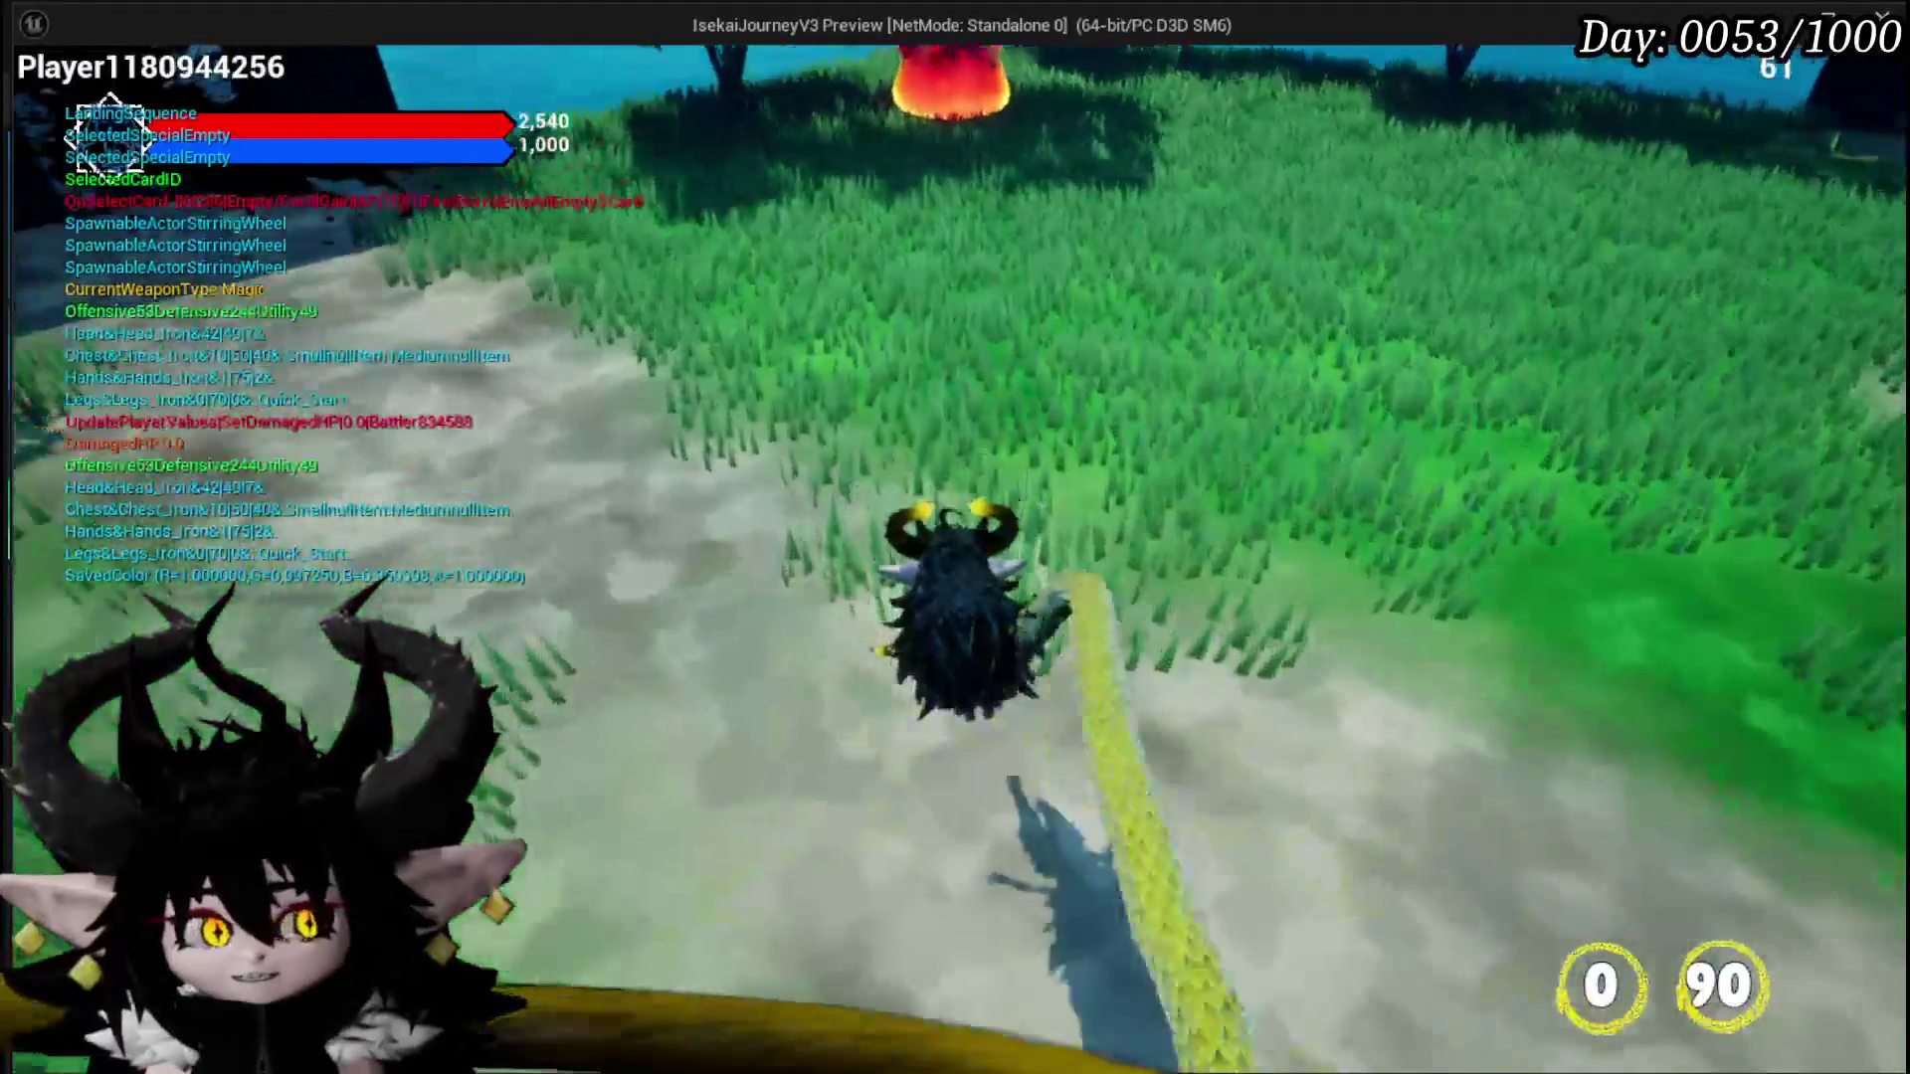
key(w)
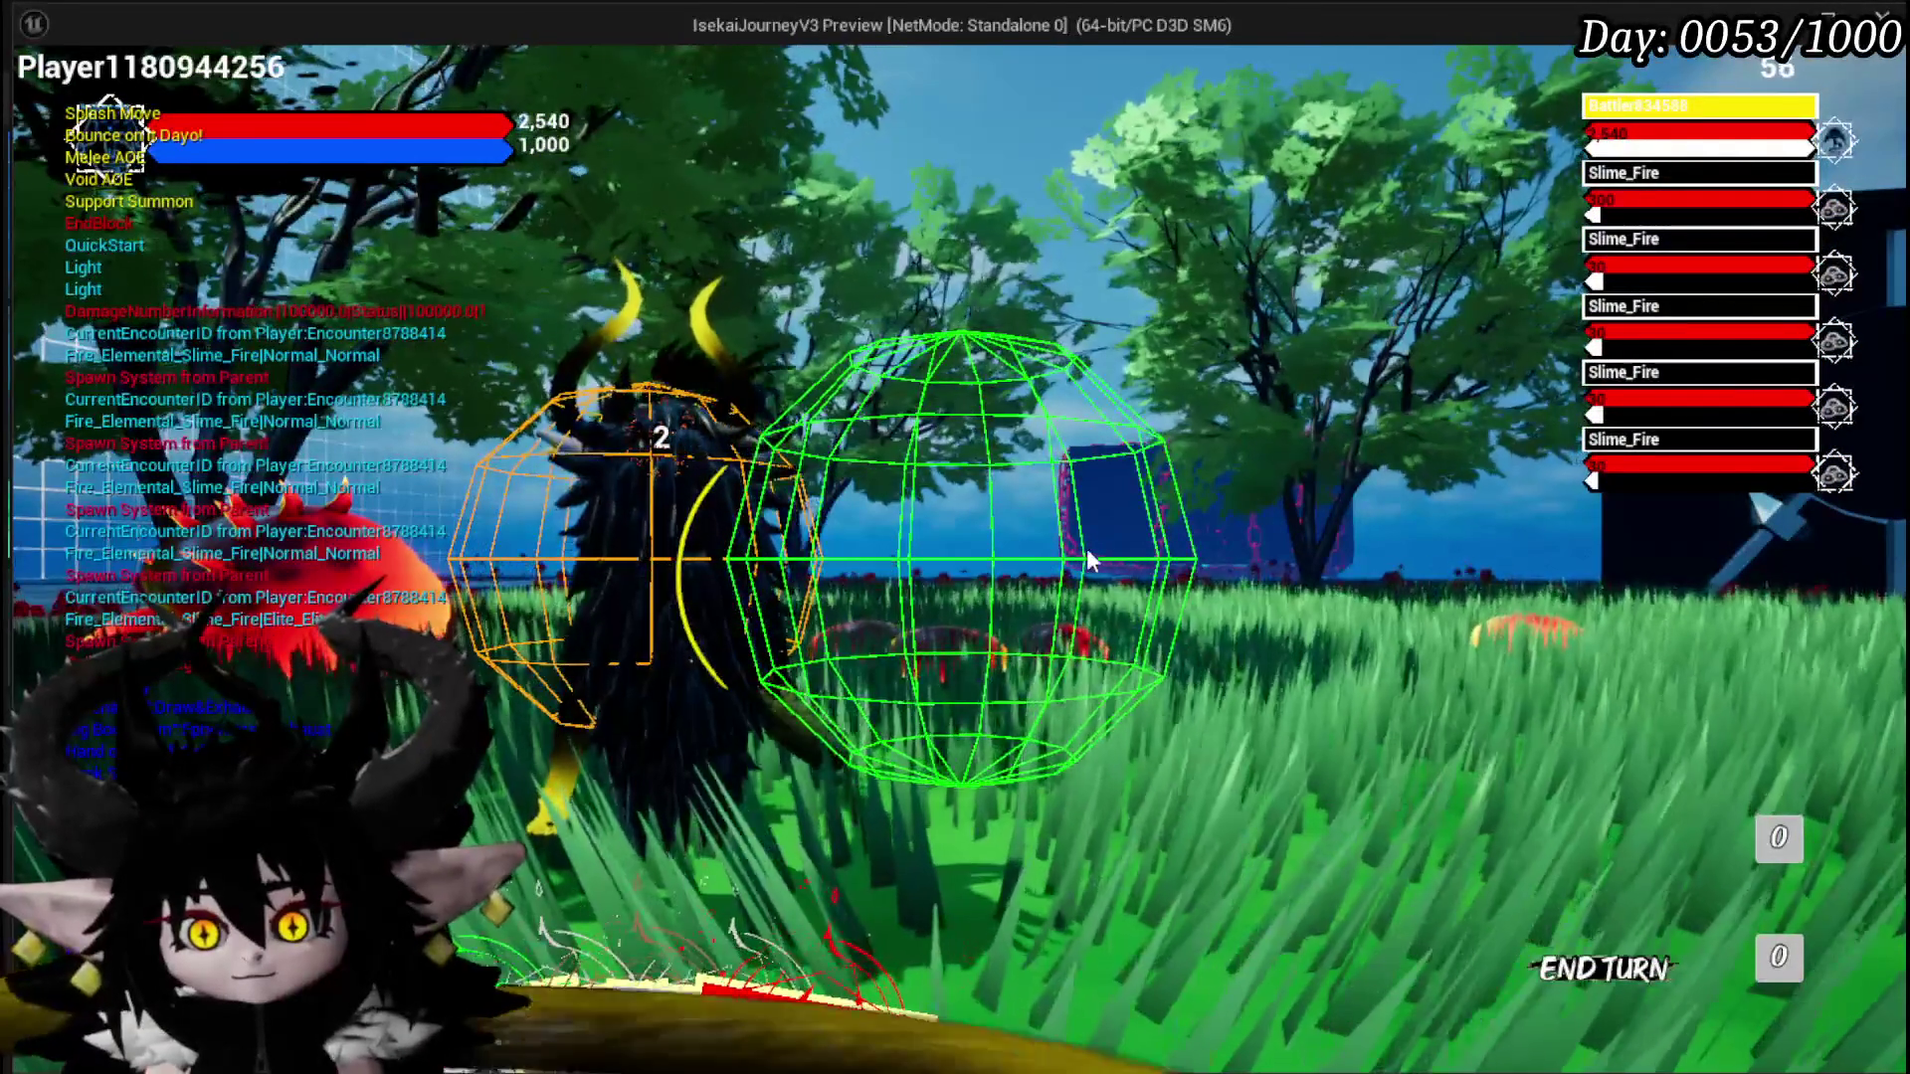
Step: Cast Splash Move on the Slime_Fire, then play Big Booooom
click(831, 786)
click(1125, 637)
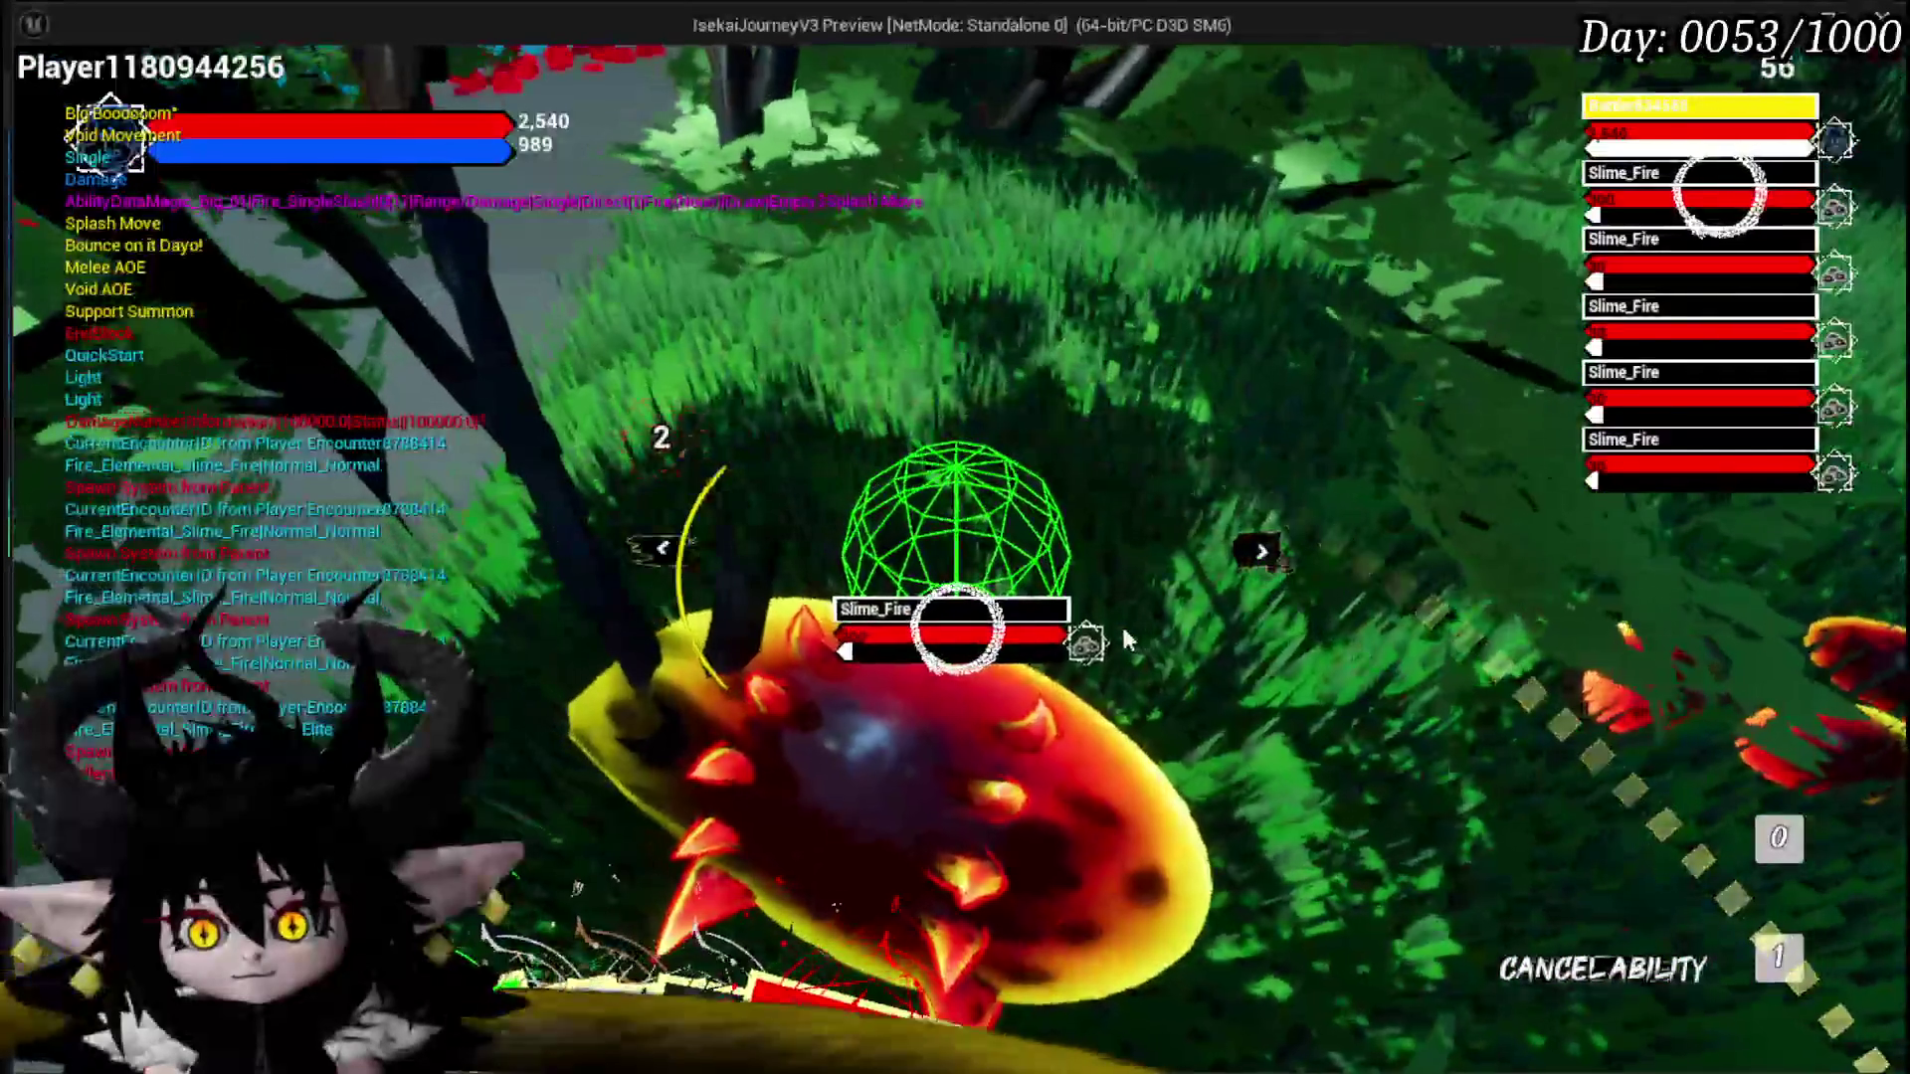
click(1012, 687)
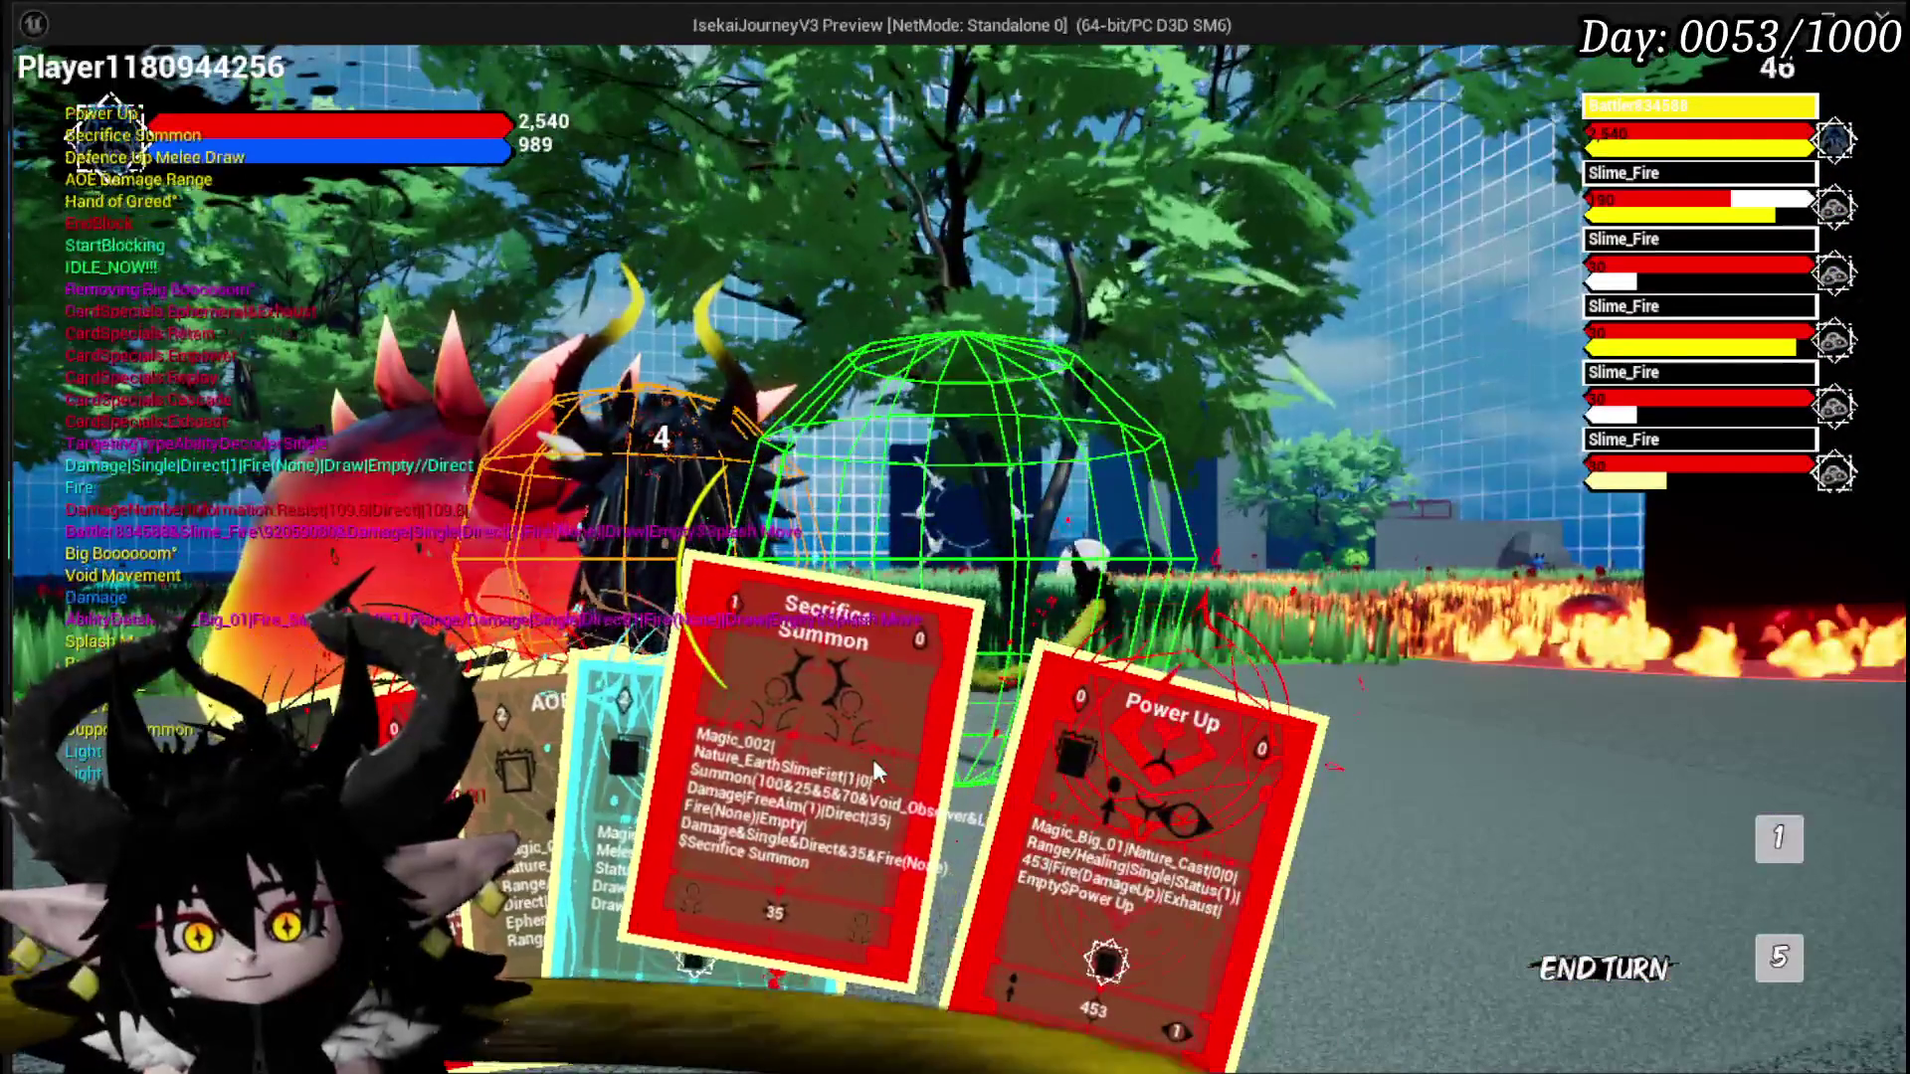
Step: Play the Defence Up Melee Draw, Adrenaline and empty cards
click(588, 923)
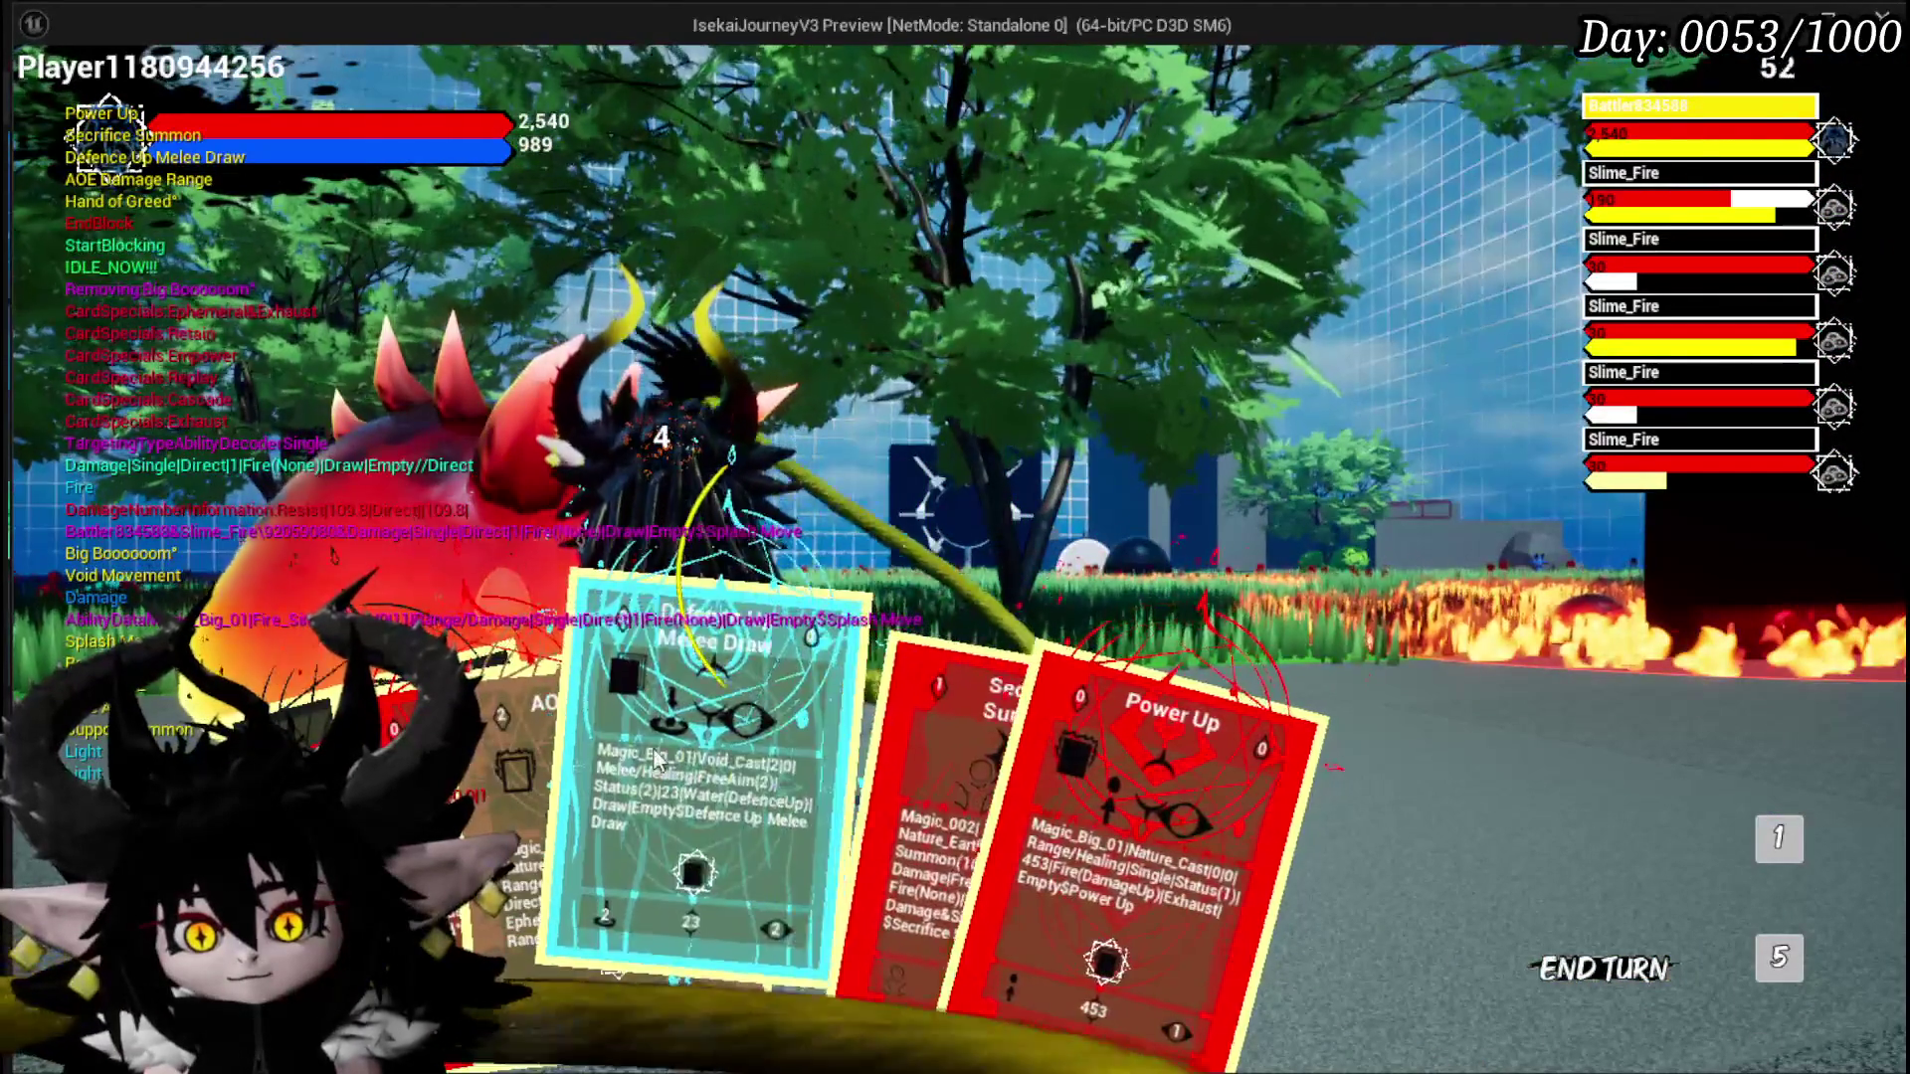
click(780, 630)
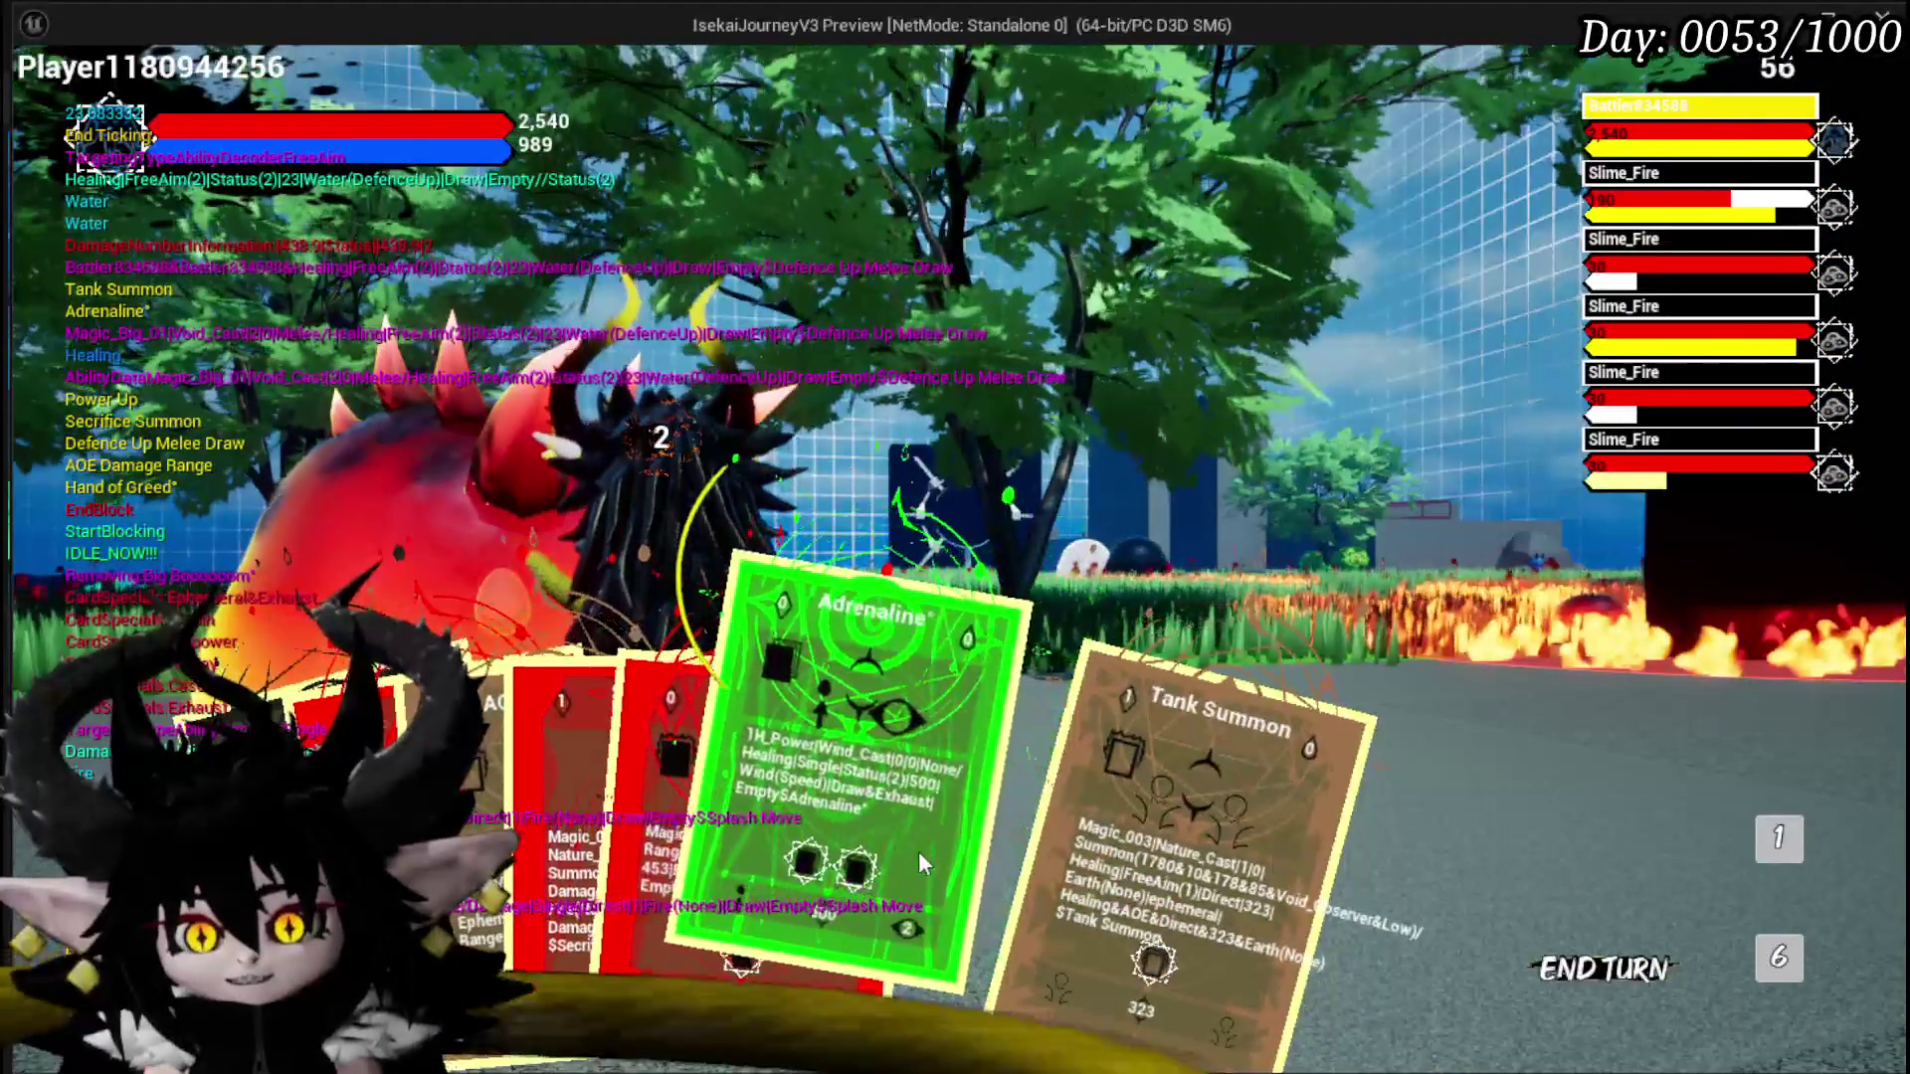
click(917, 850)
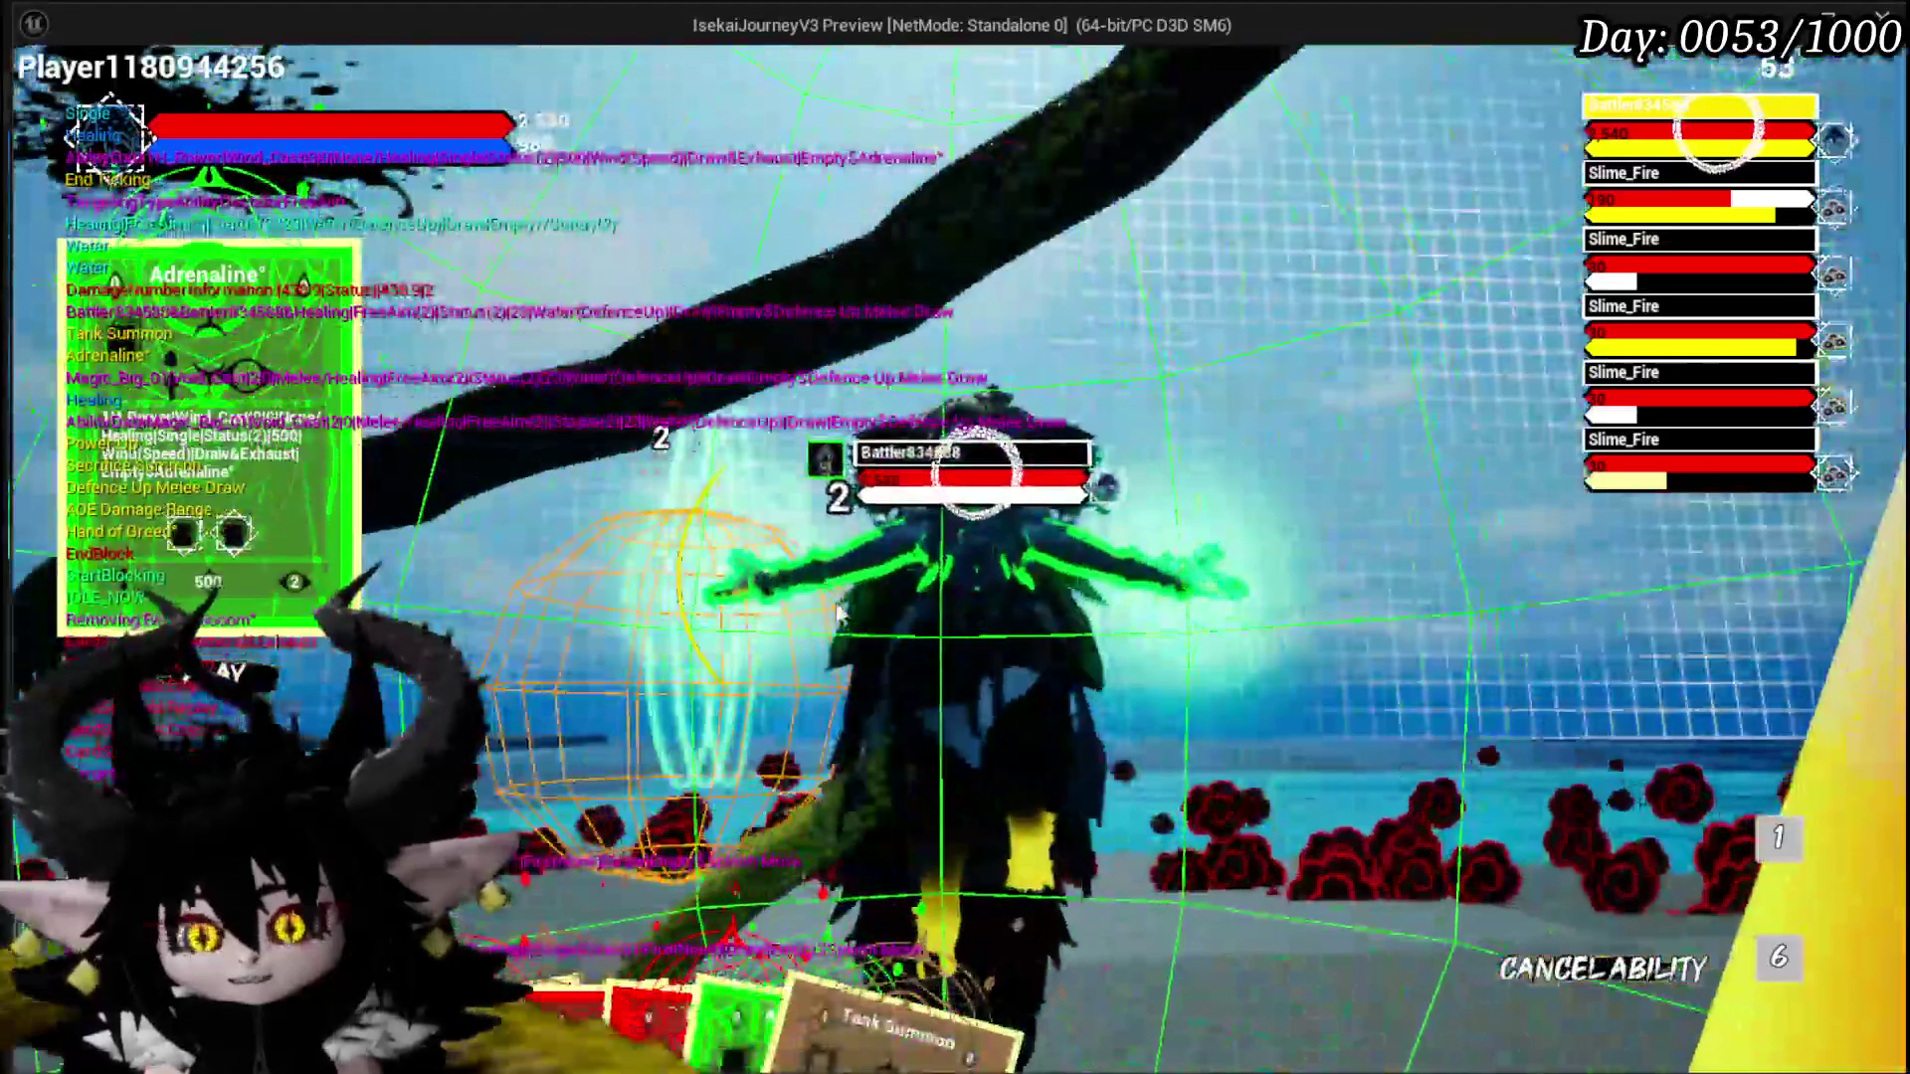
click(838, 614)
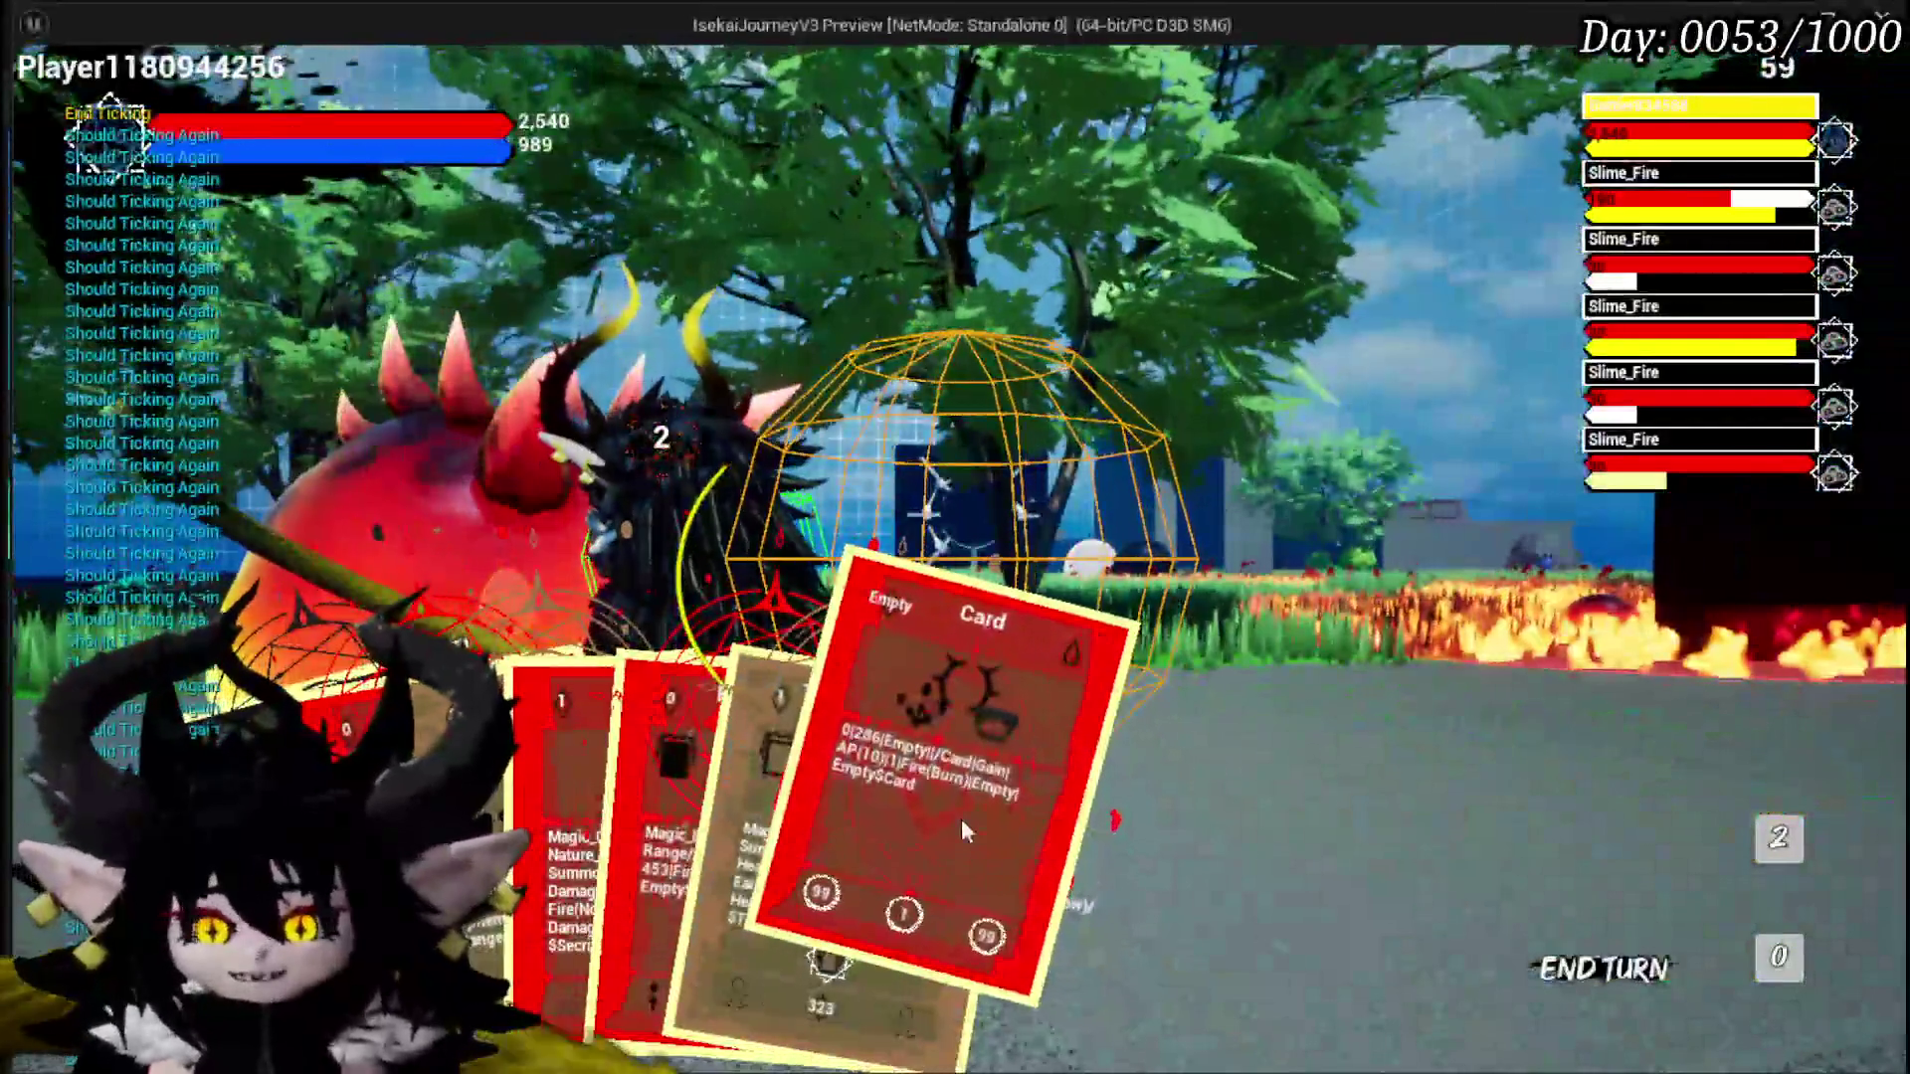
click(961, 820)
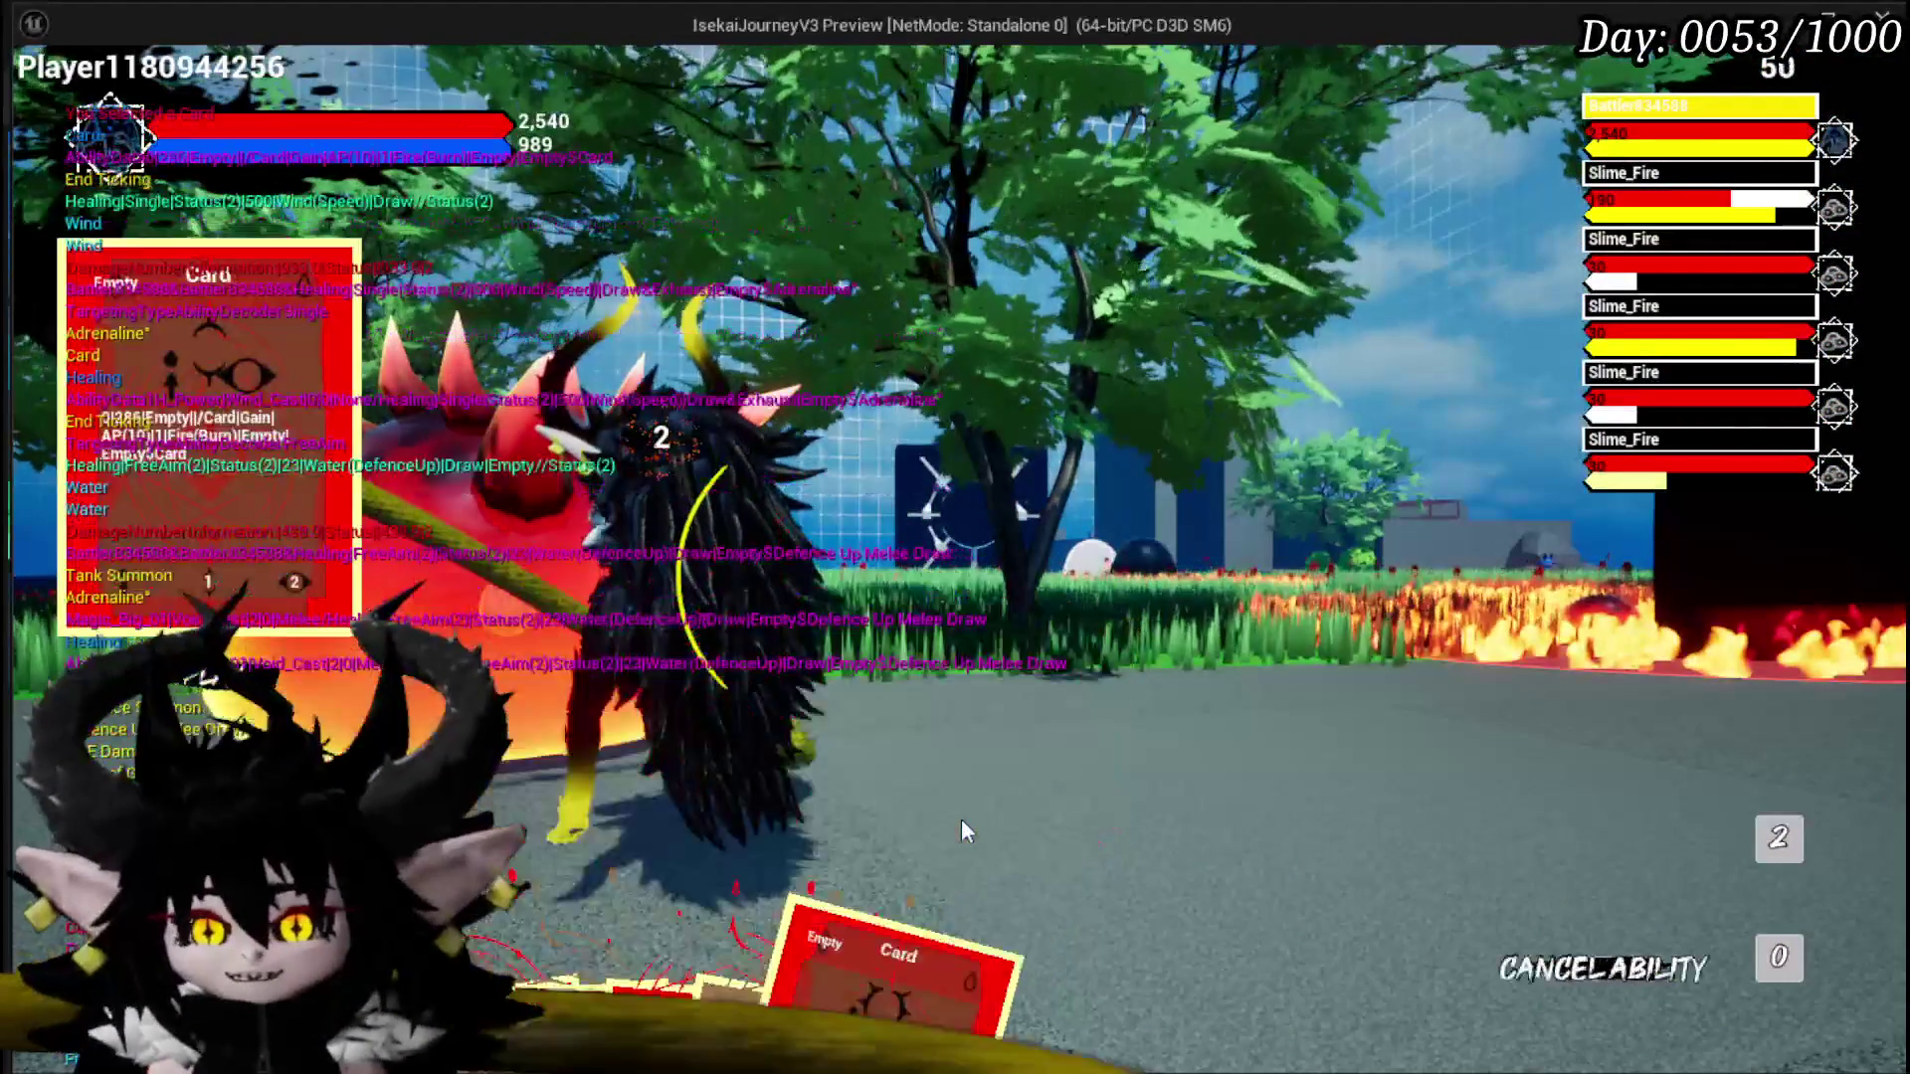